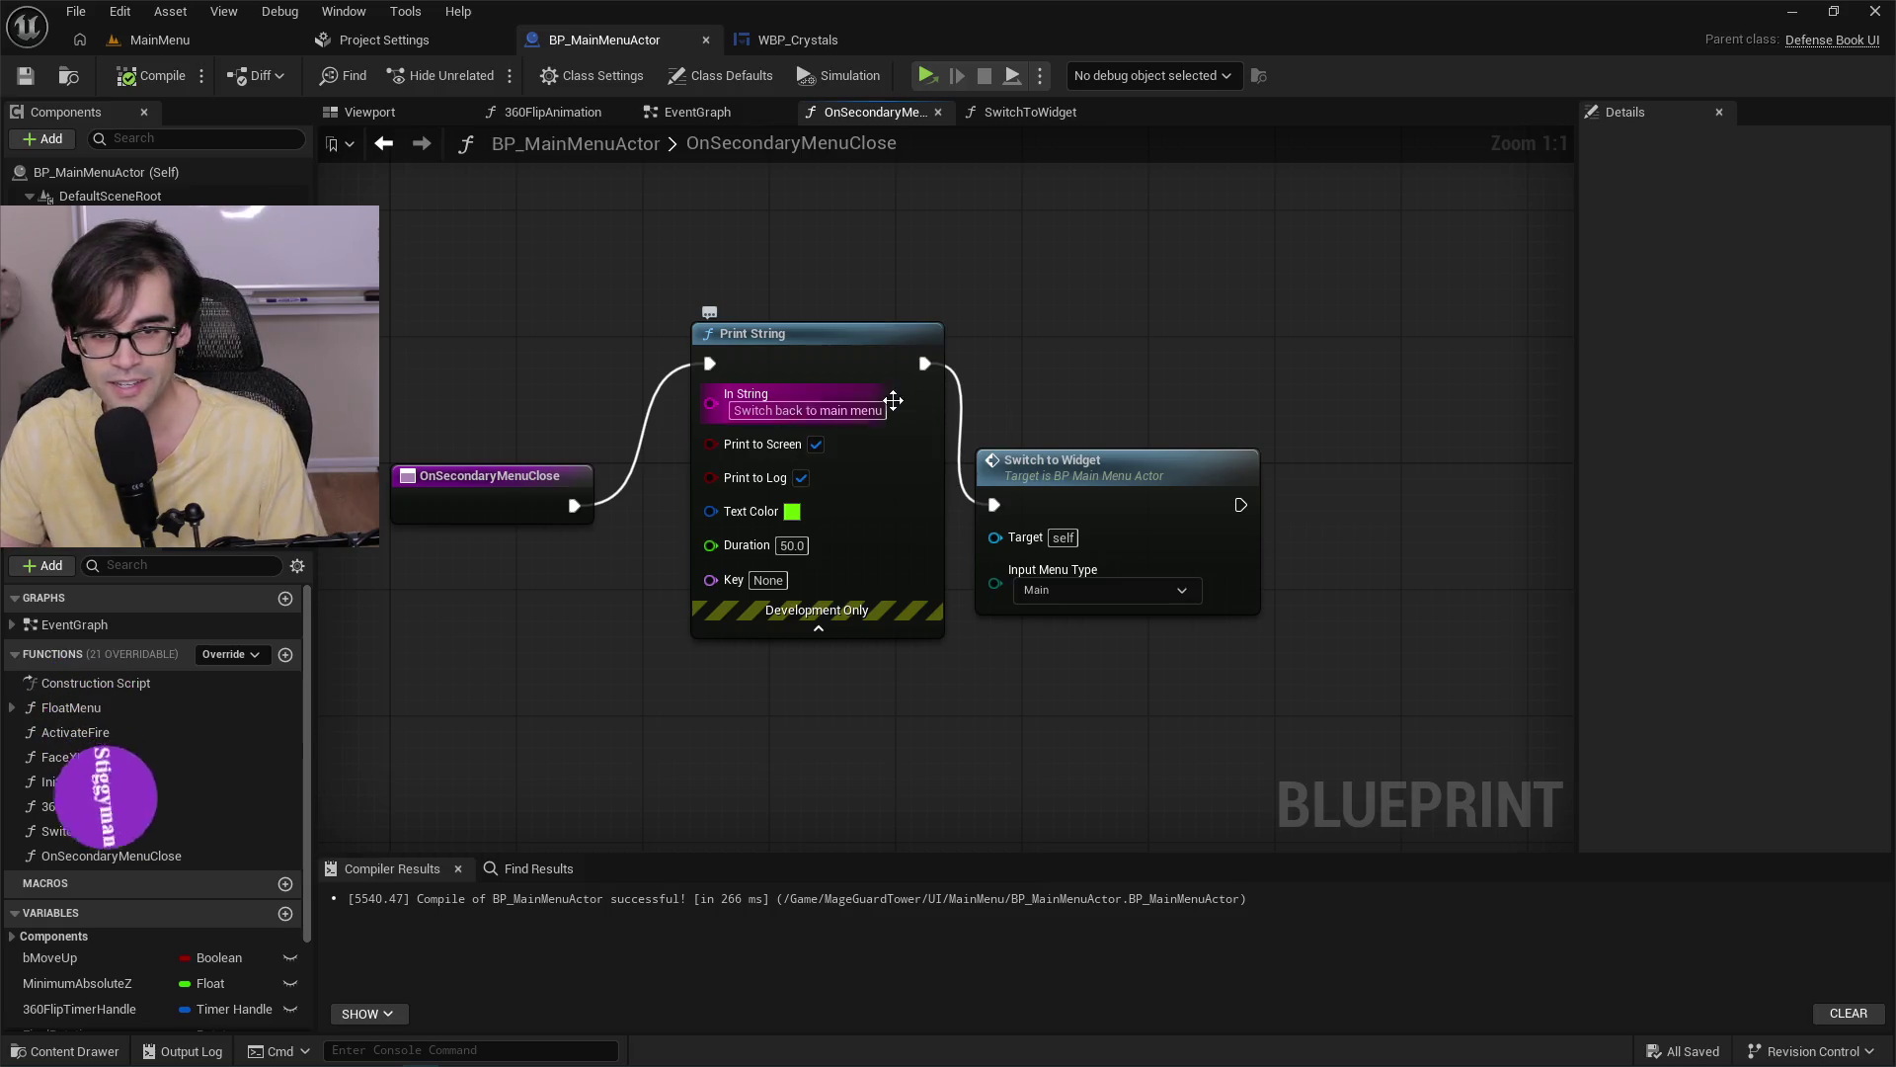
# Place the Switch to Widget node beside Print String, save BP_MainMenuActor, and return to MainMenu.
pyautogui.moveTo(1074, 462)
pyautogui.mouseDown()
pyautogui.moveTo(649, 464)
pyautogui.moveTo(1120, 448)
pyautogui.mouseUp()
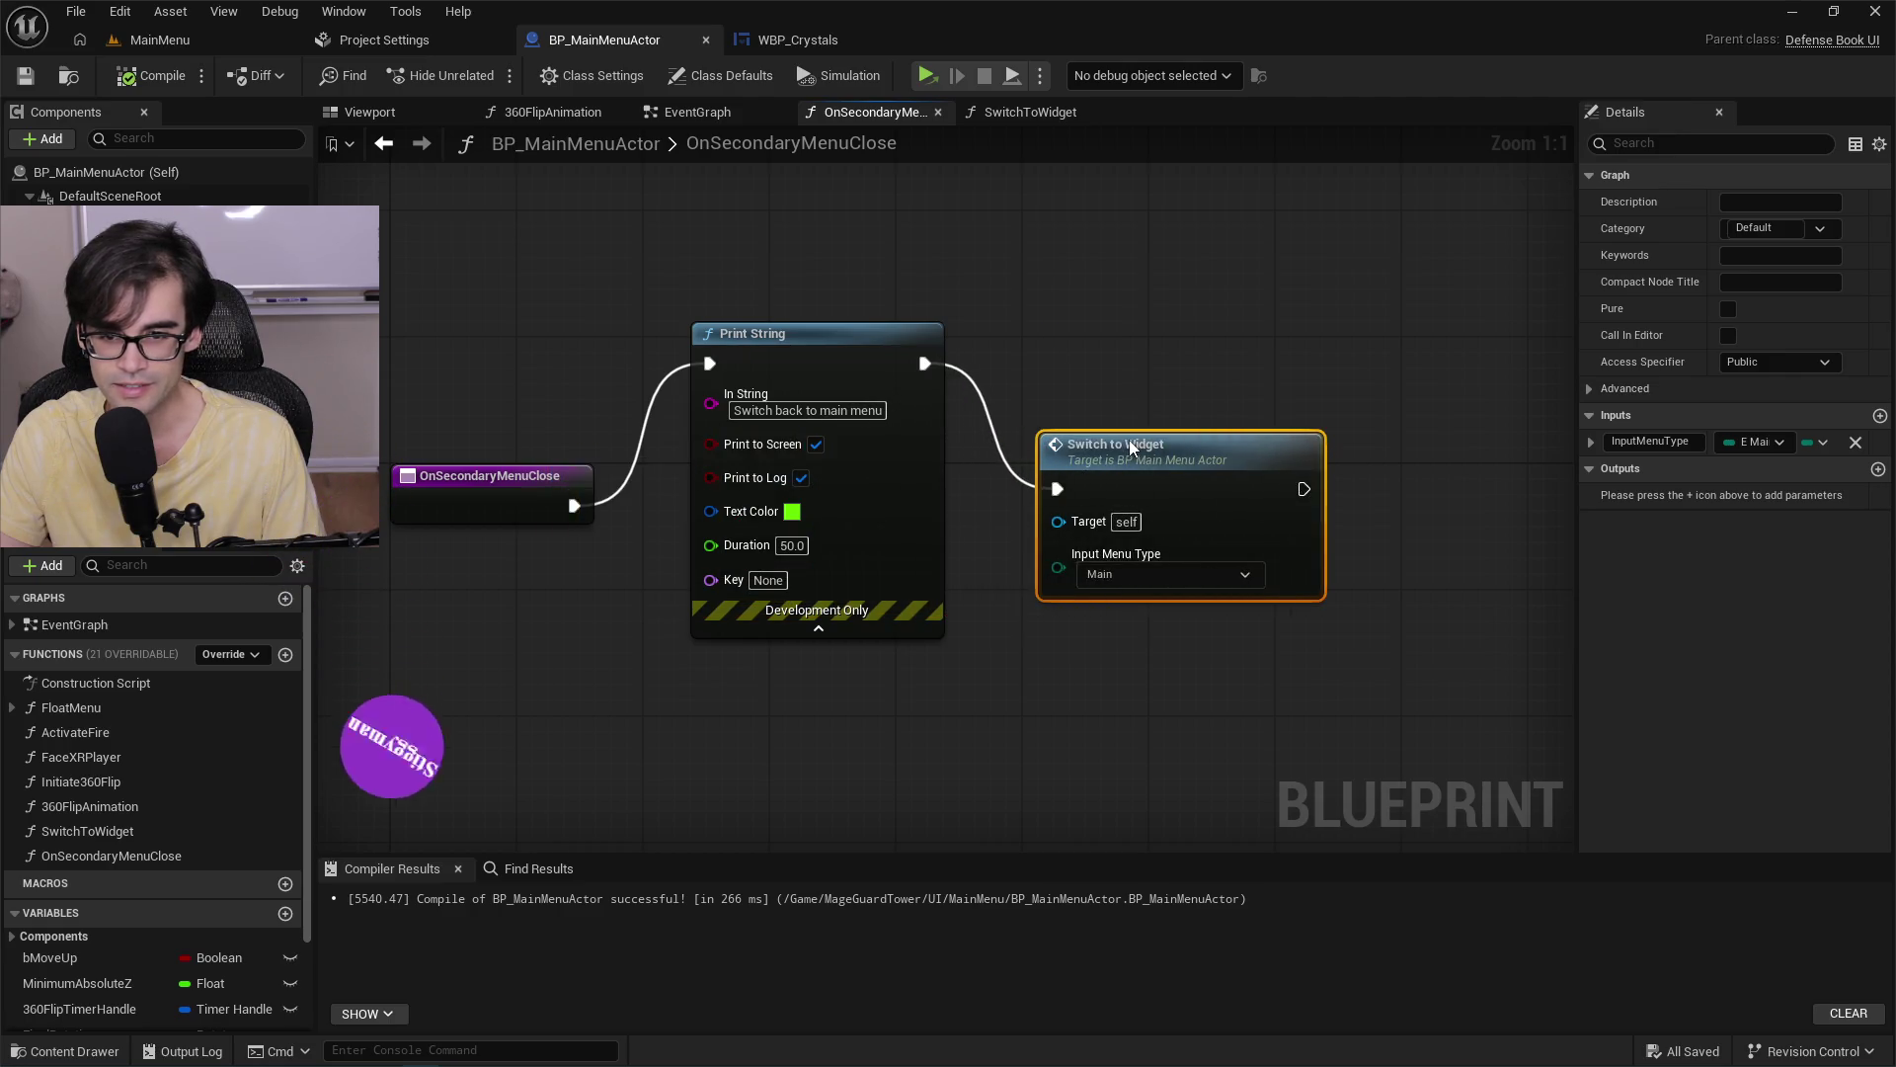
pyautogui.click(1090, 351)
pyautogui.click(33, 76)
pyautogui.click(158, 39)
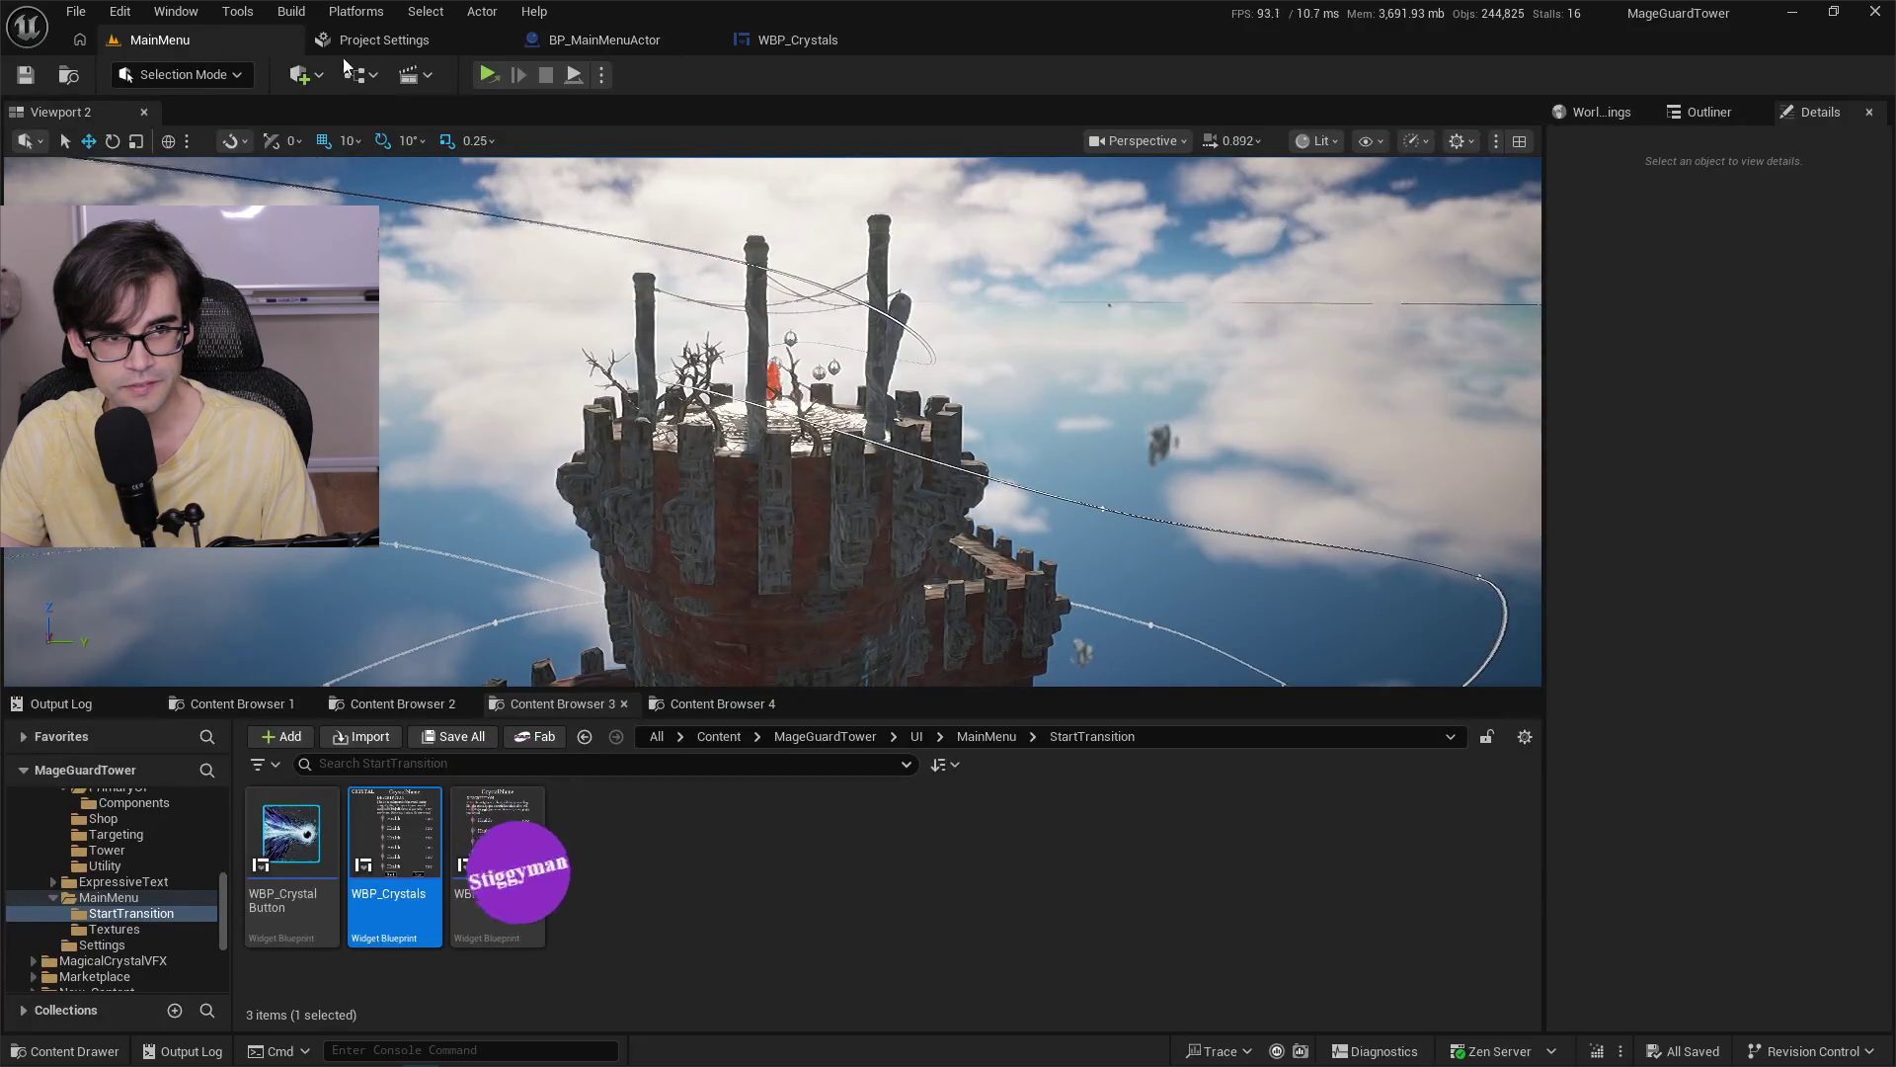
pyautogui.click(492, 73)
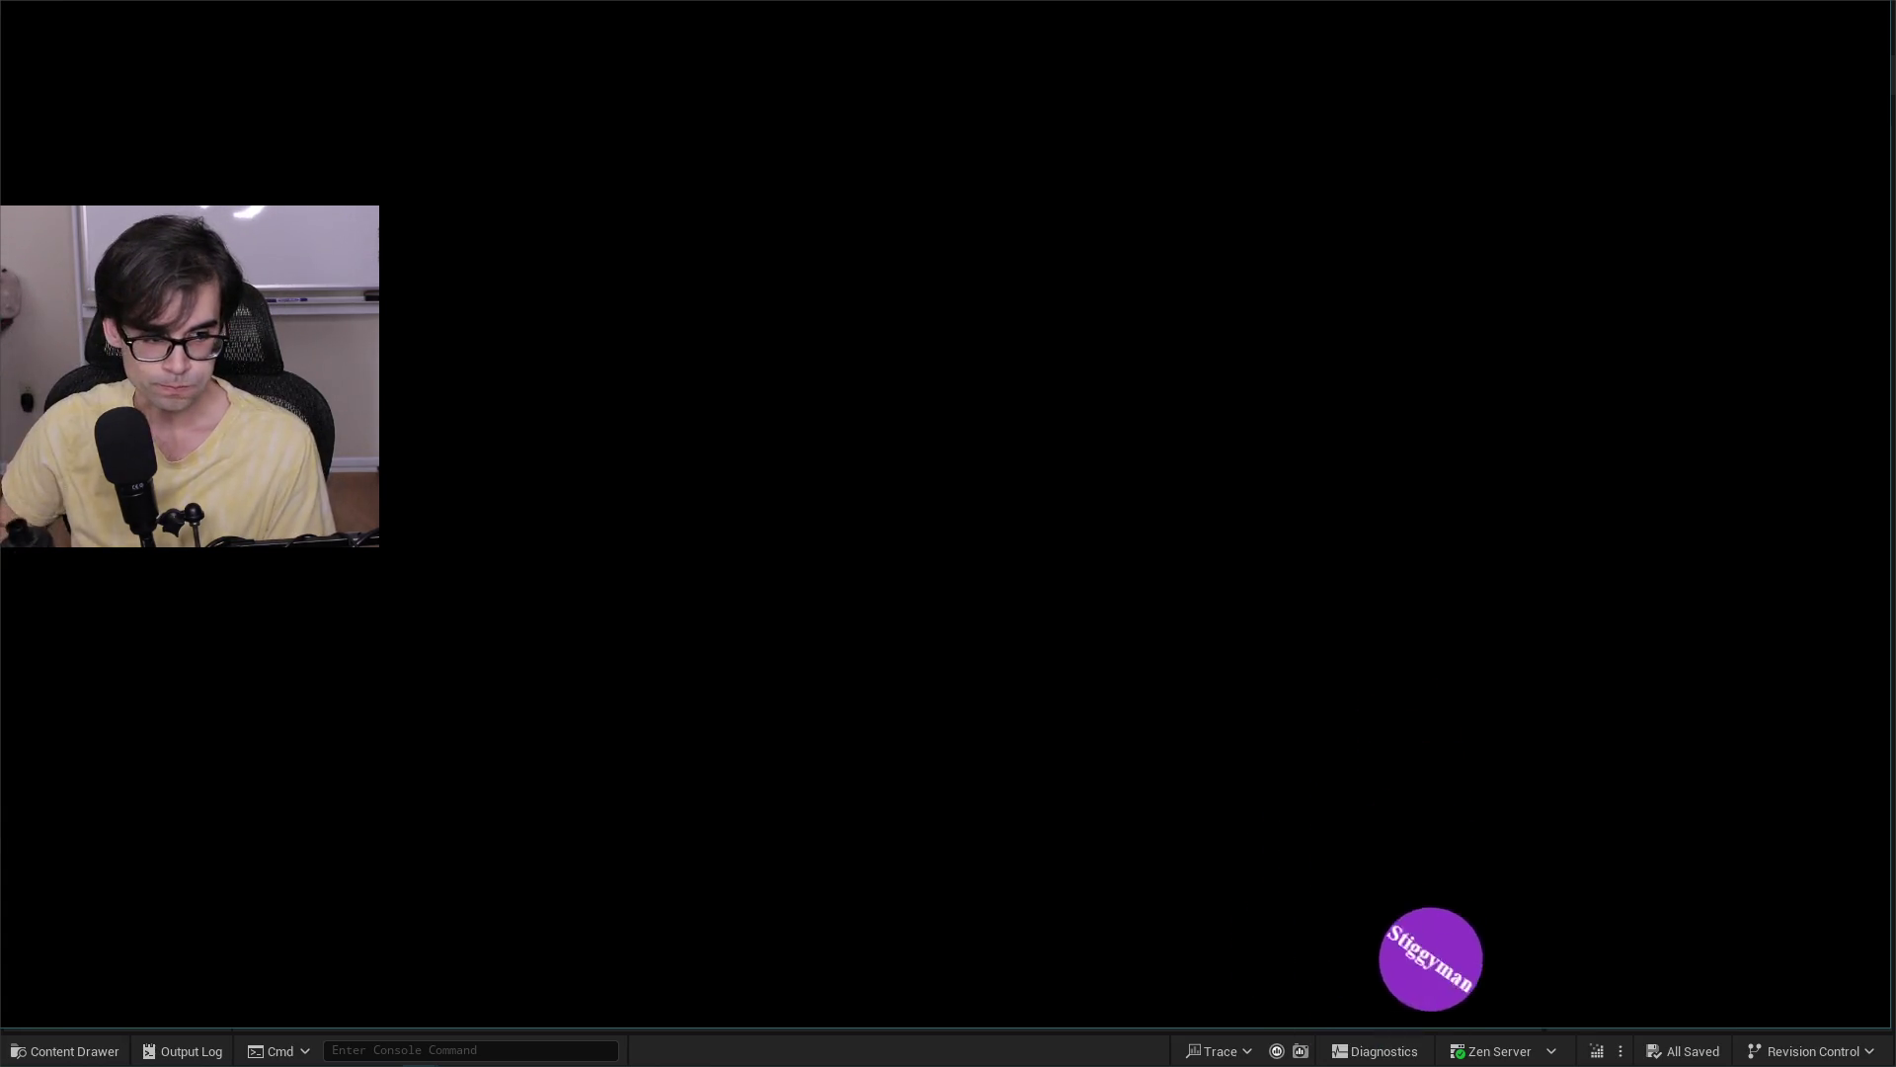
pyautogui.press('F11')
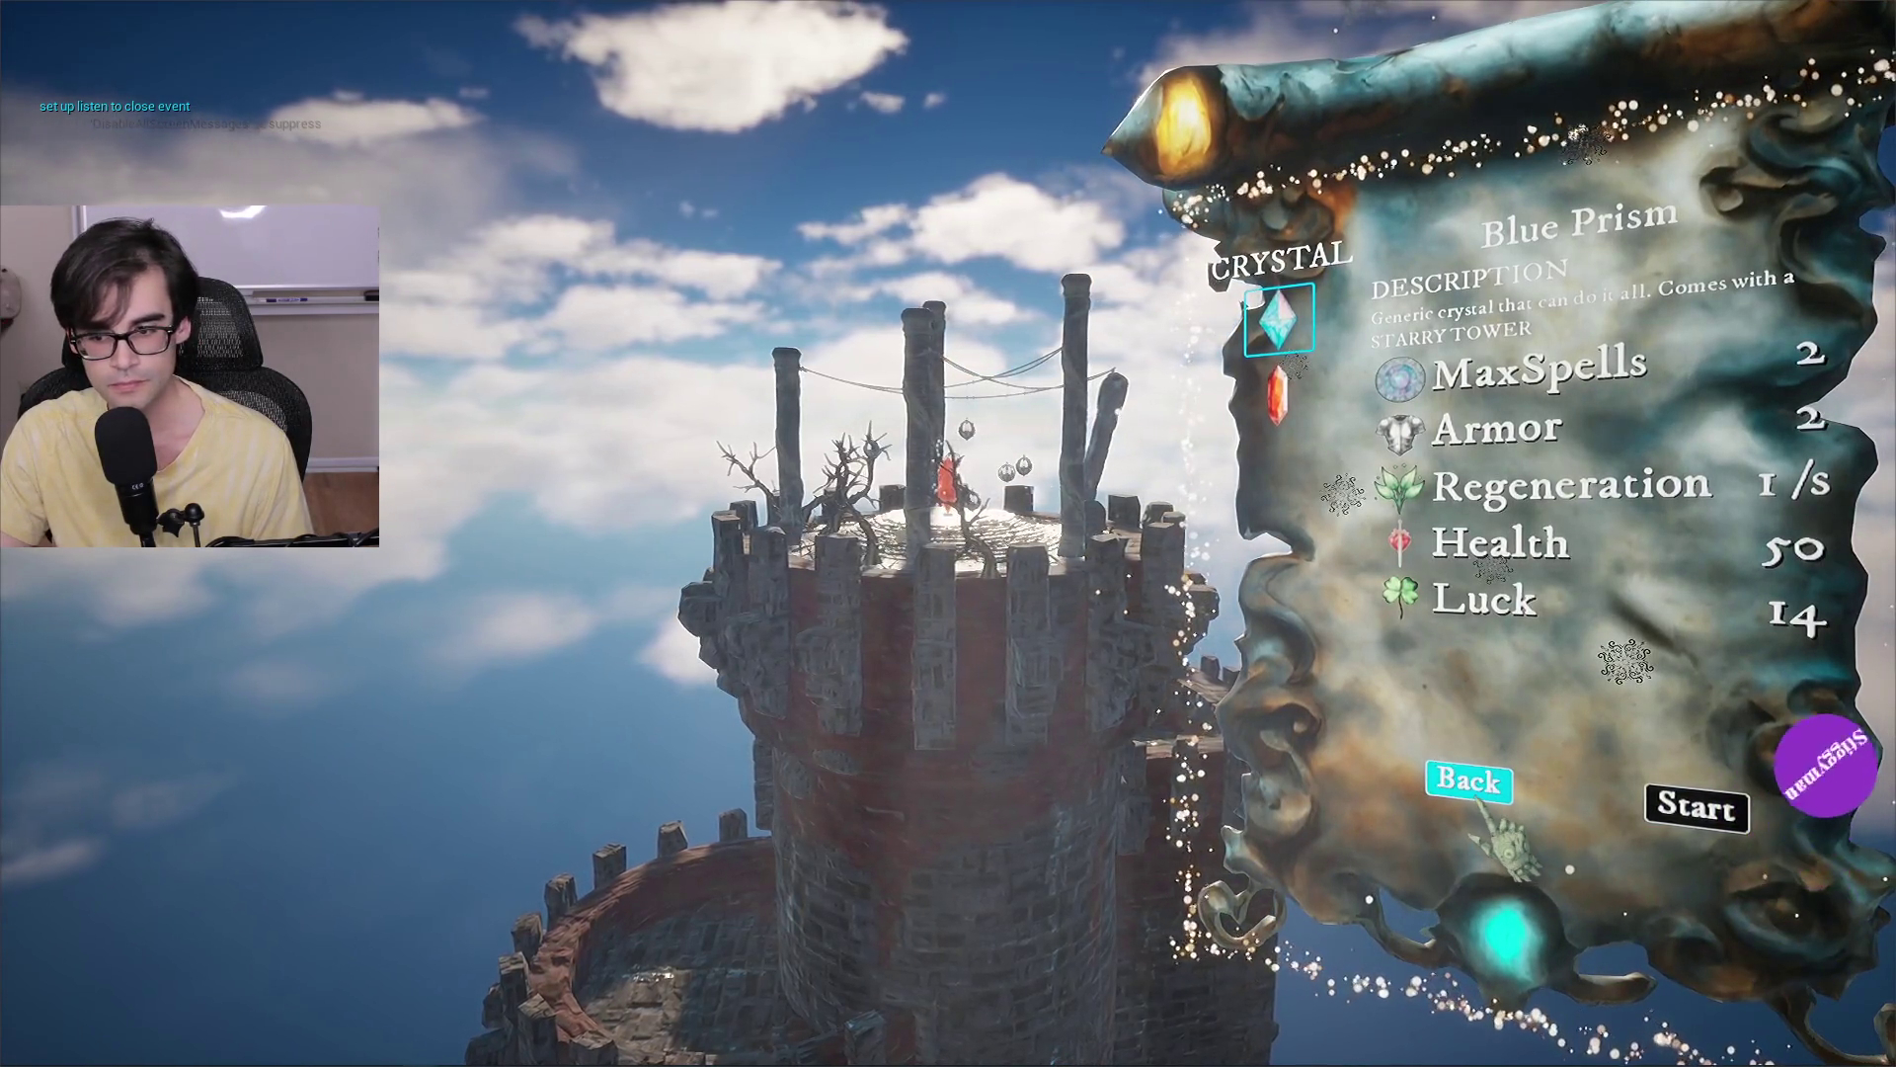
pyautogui.click(1499, 780)
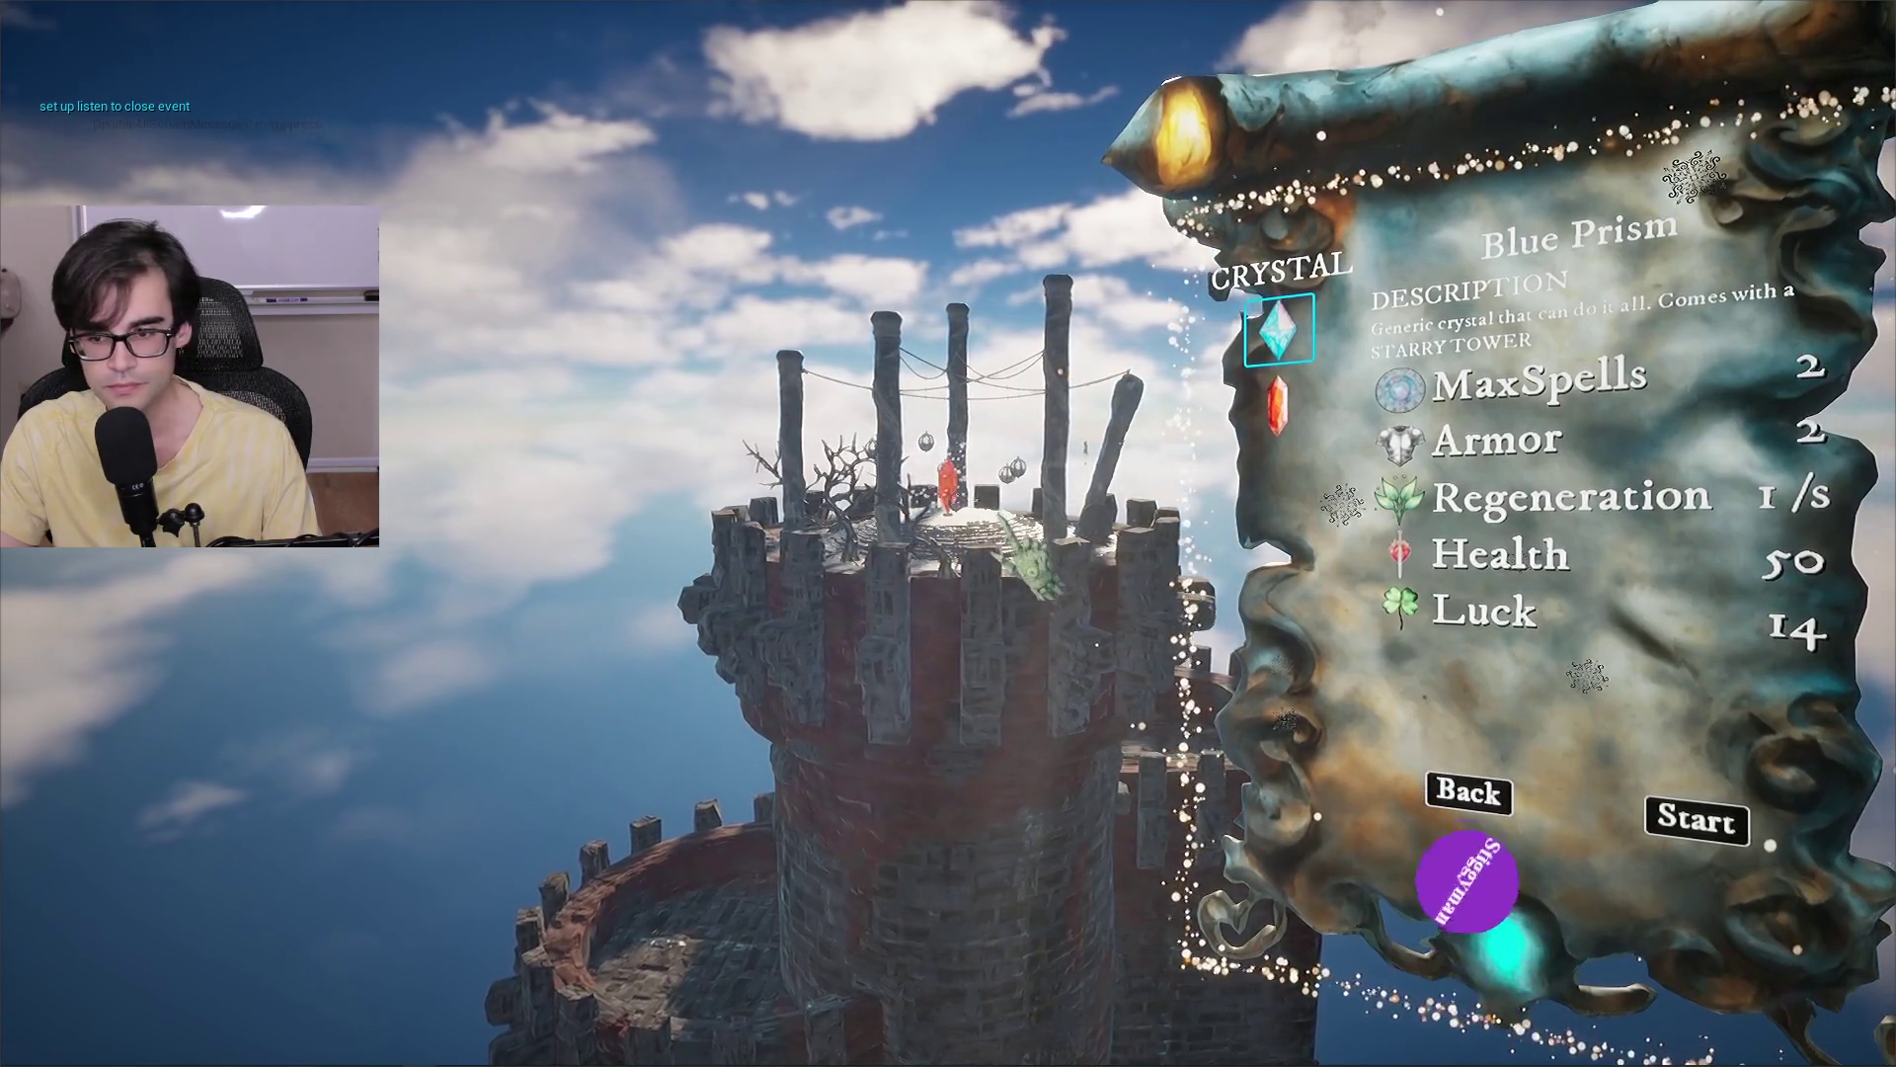
pyautogui.press('Escape')
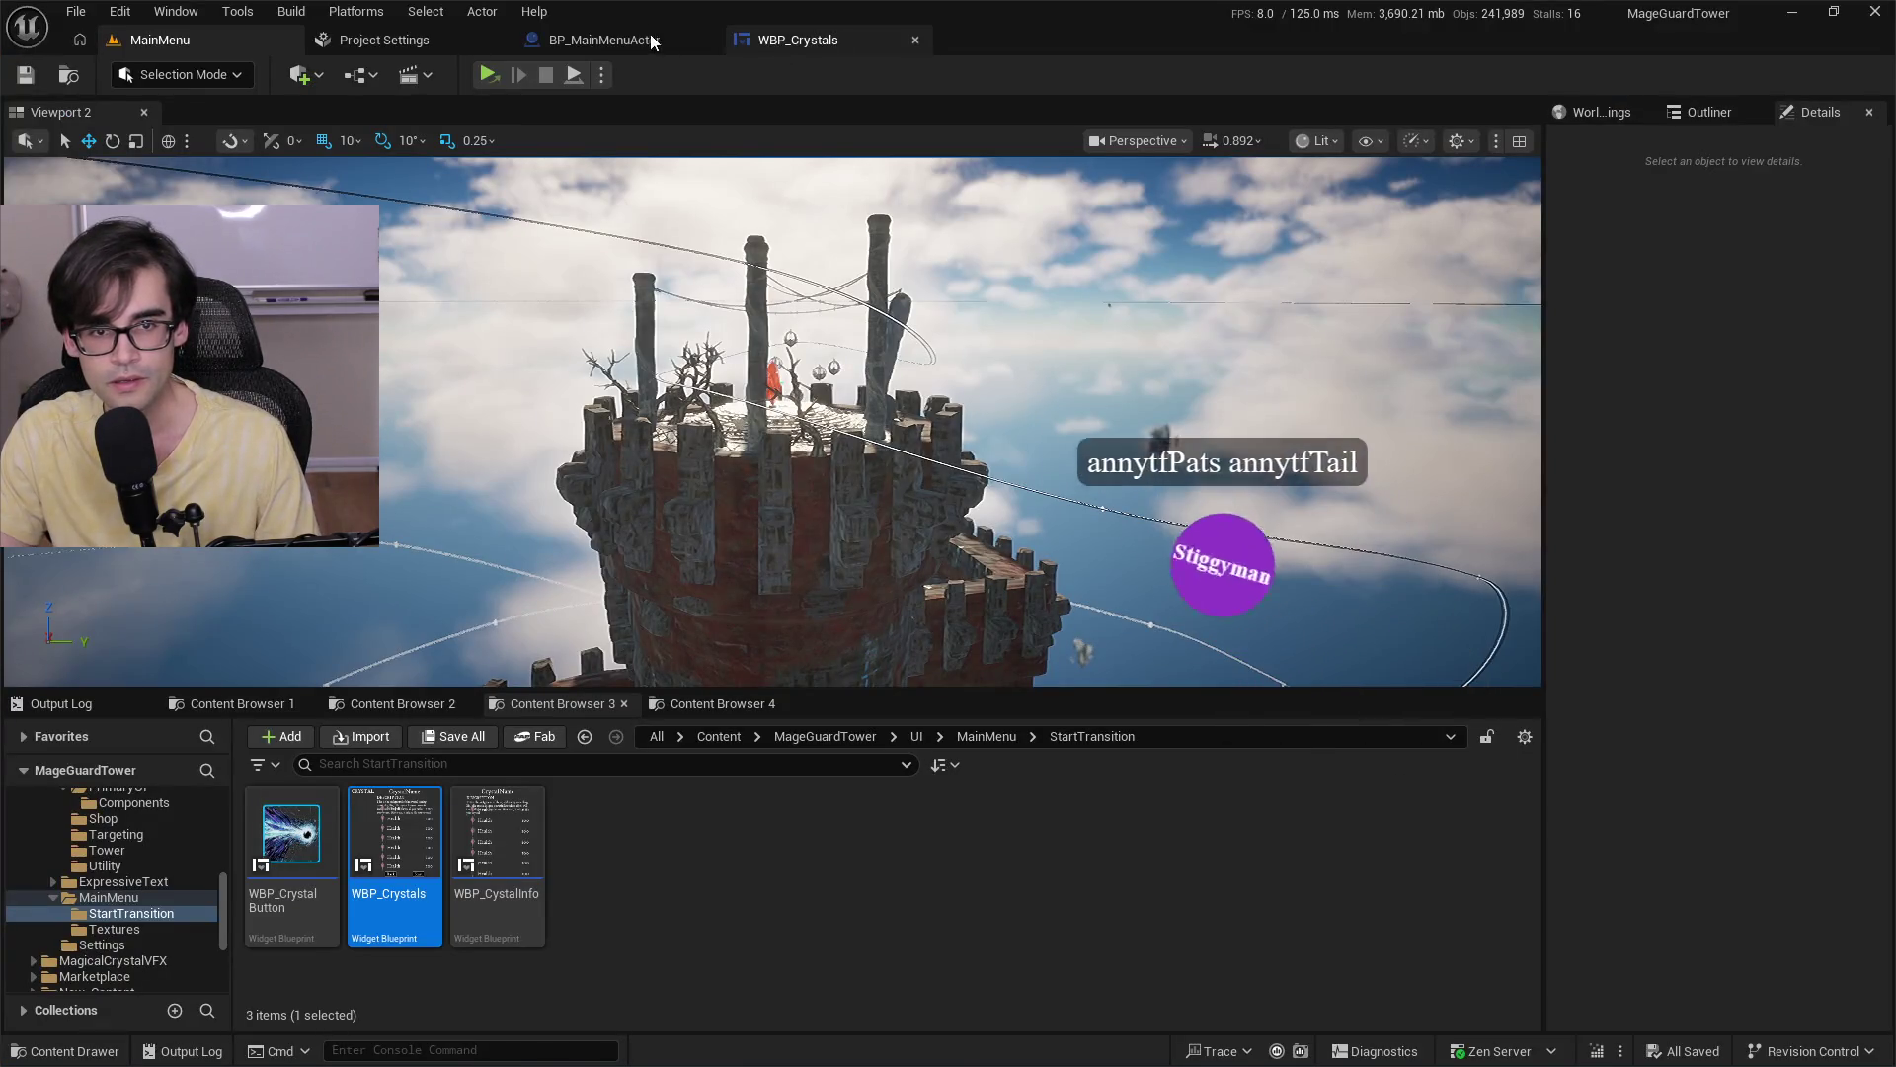
# Open WBP_Crystals in the Designer and select the ButtonClose widget in the Back/Start row.
pyautogui.click(797, 41)
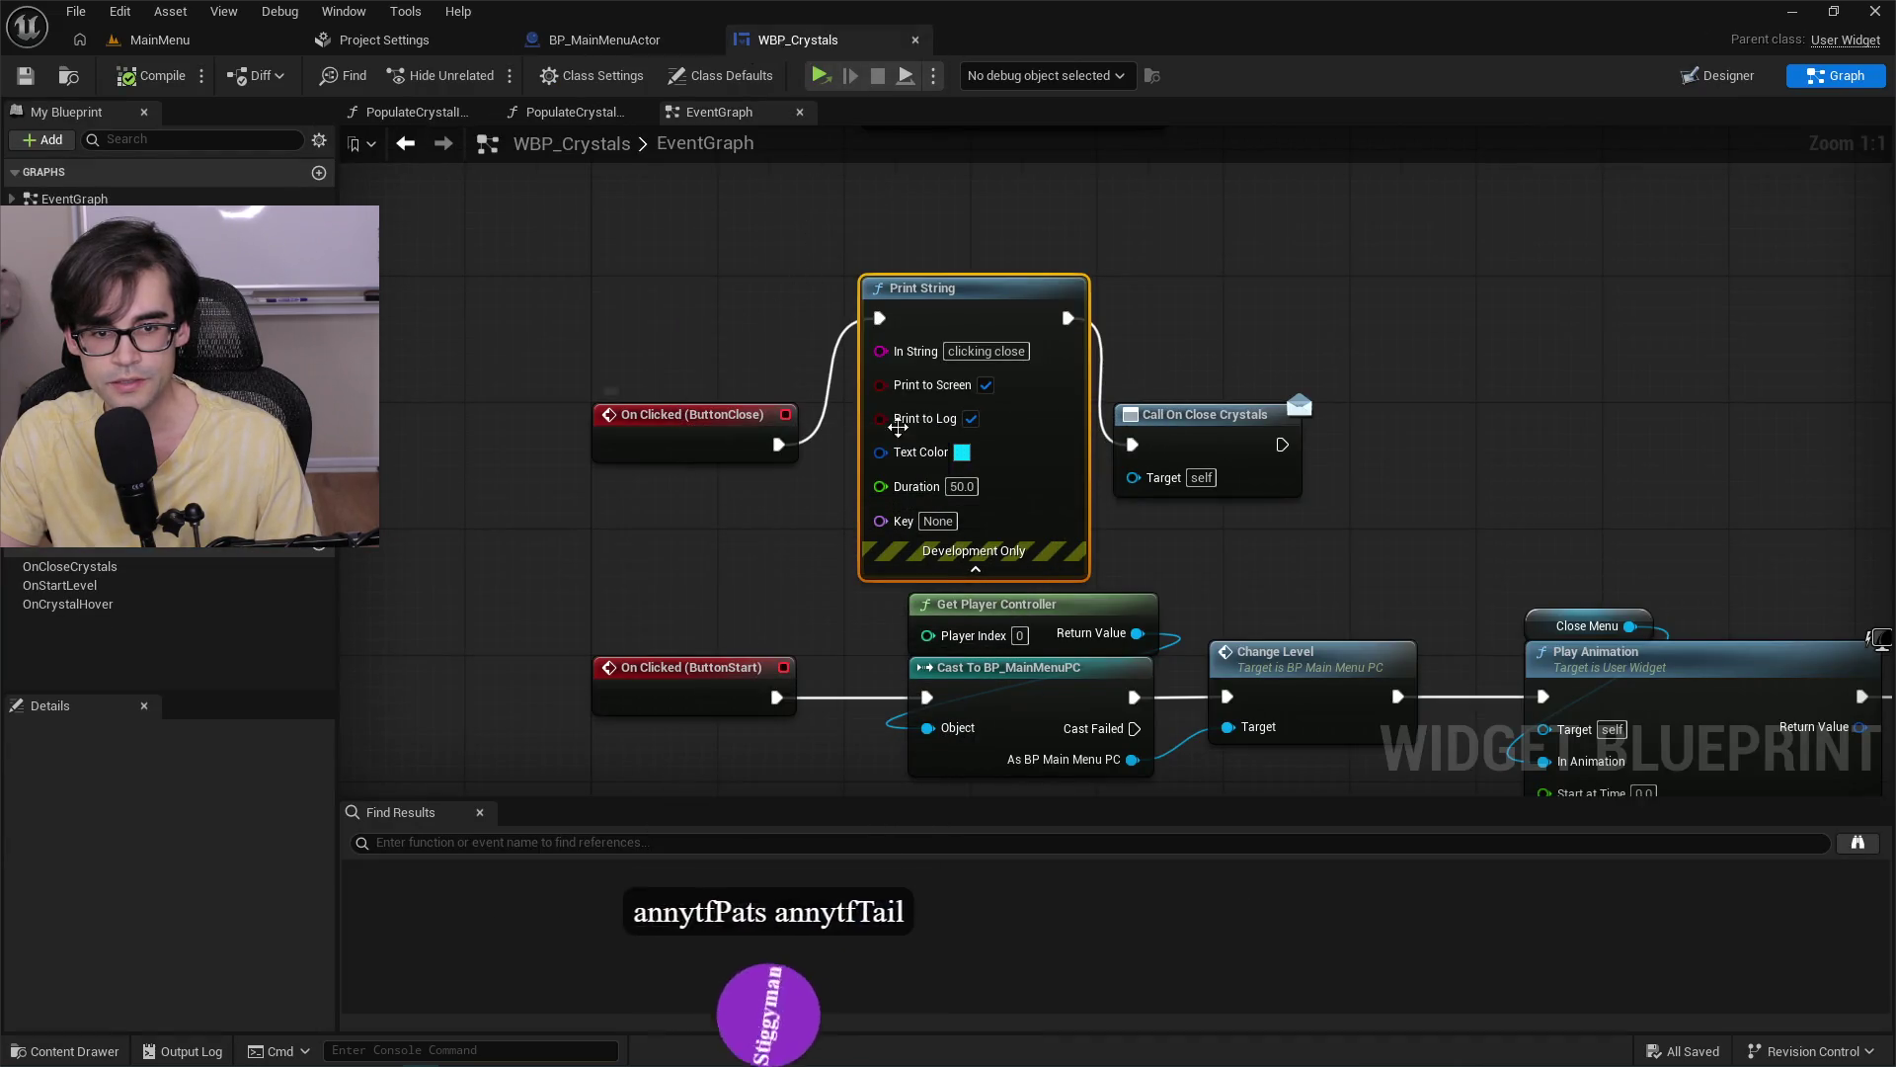
pyautogui.click(1728, 76)
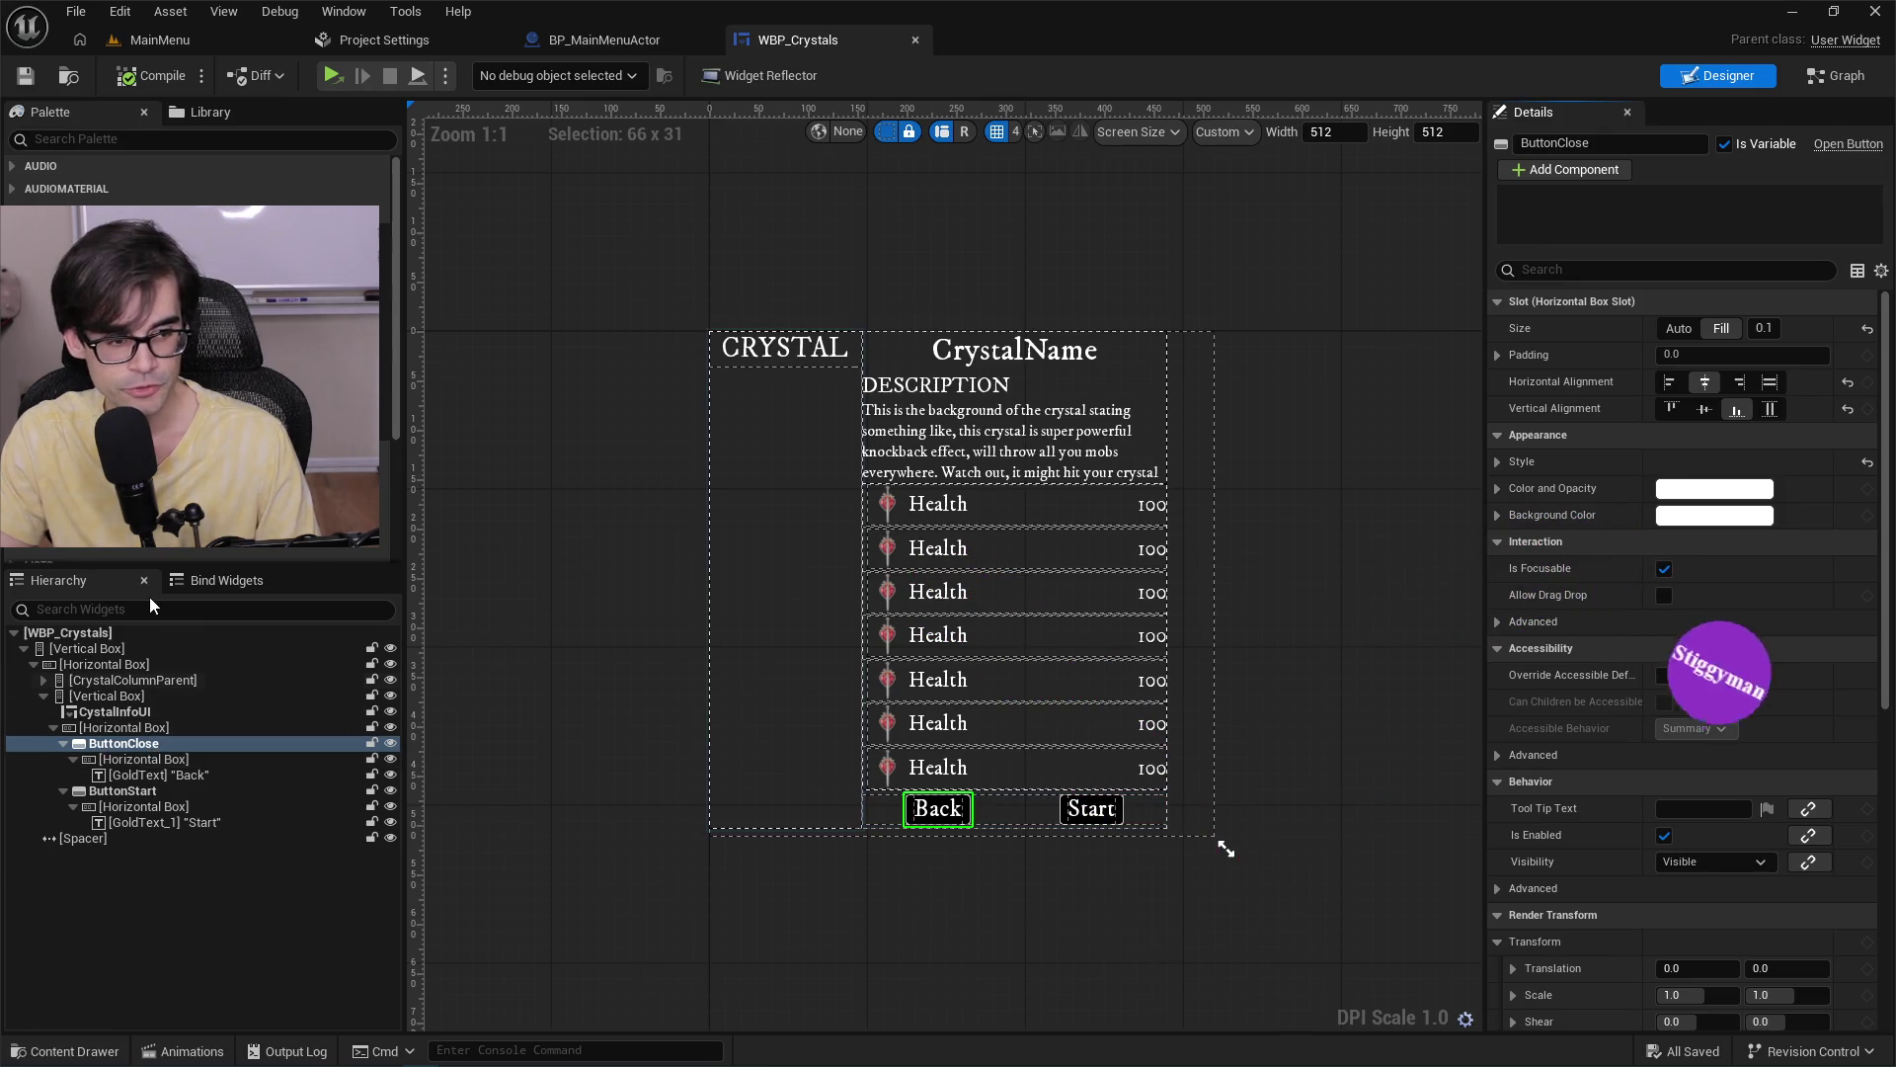
pyautogui.click(152, 731)
pyautogui.scroll(7, 968, 780)
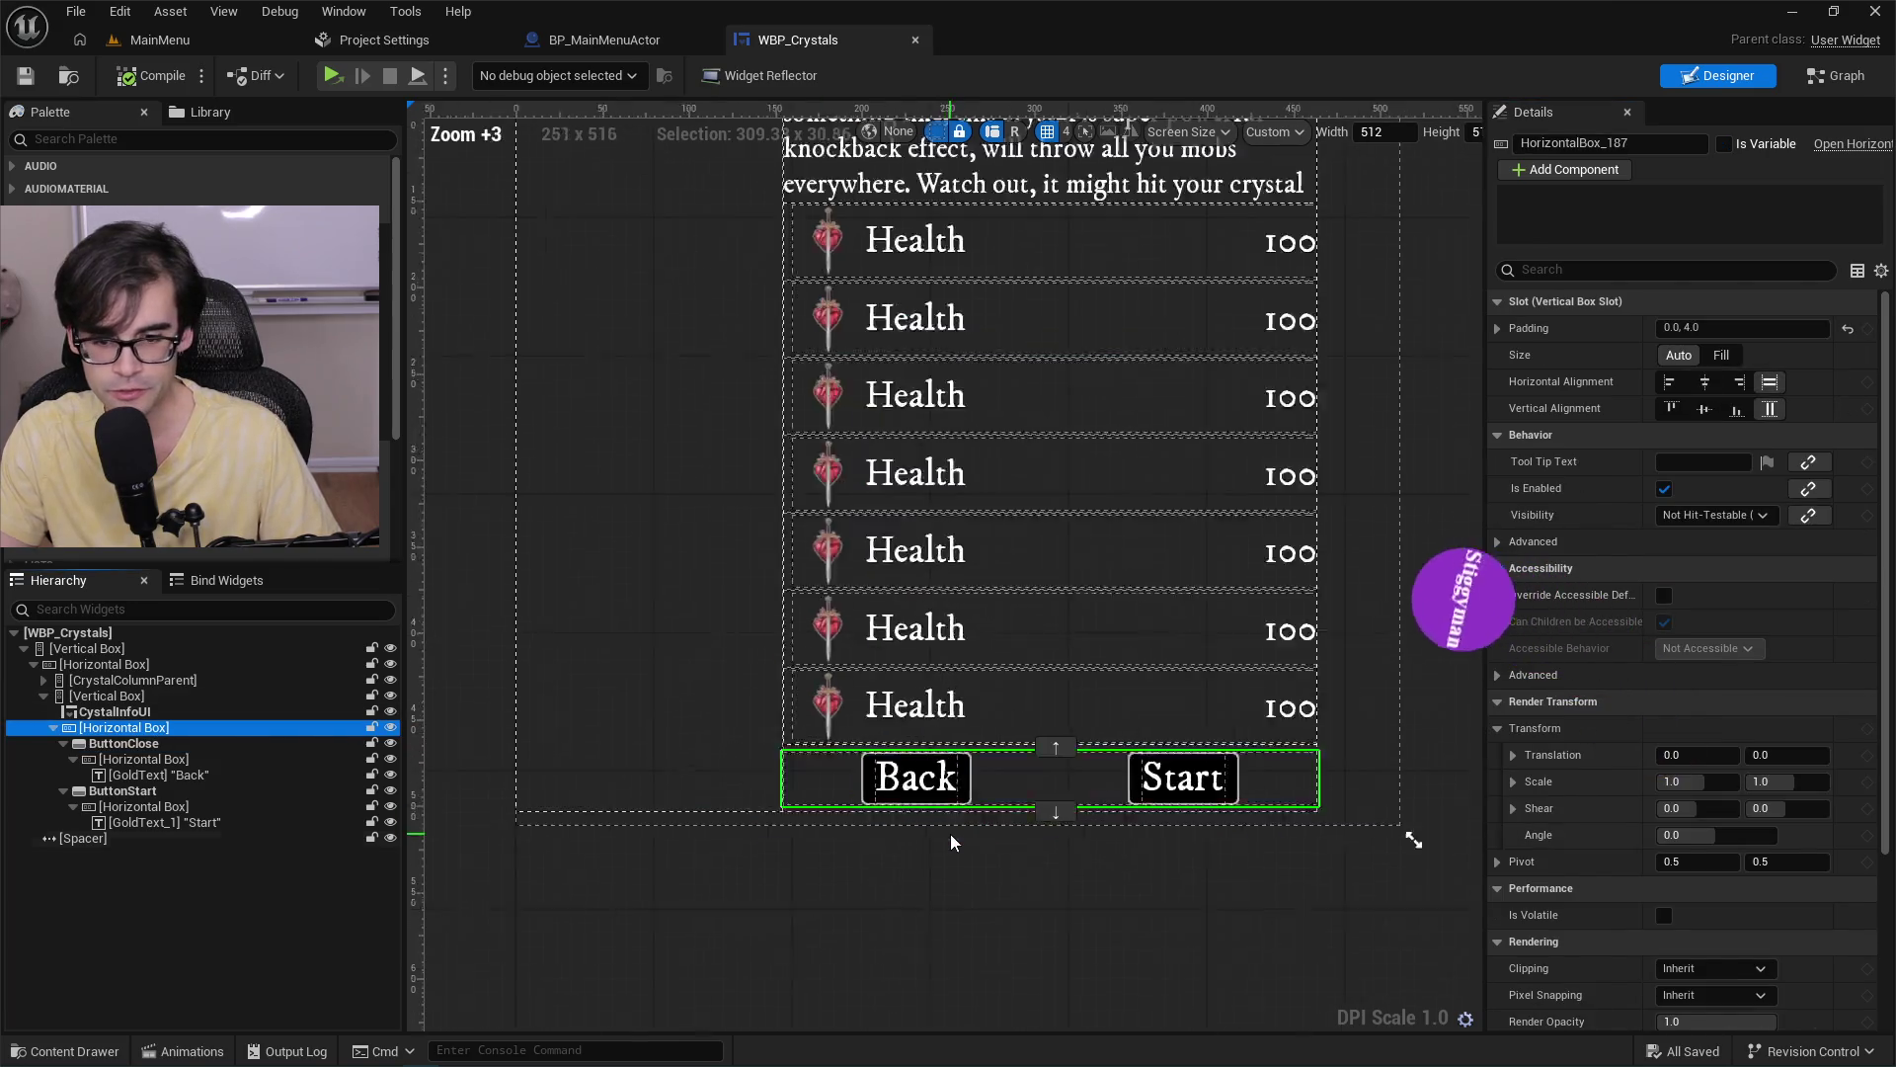
pyautogui.click(966, 760)
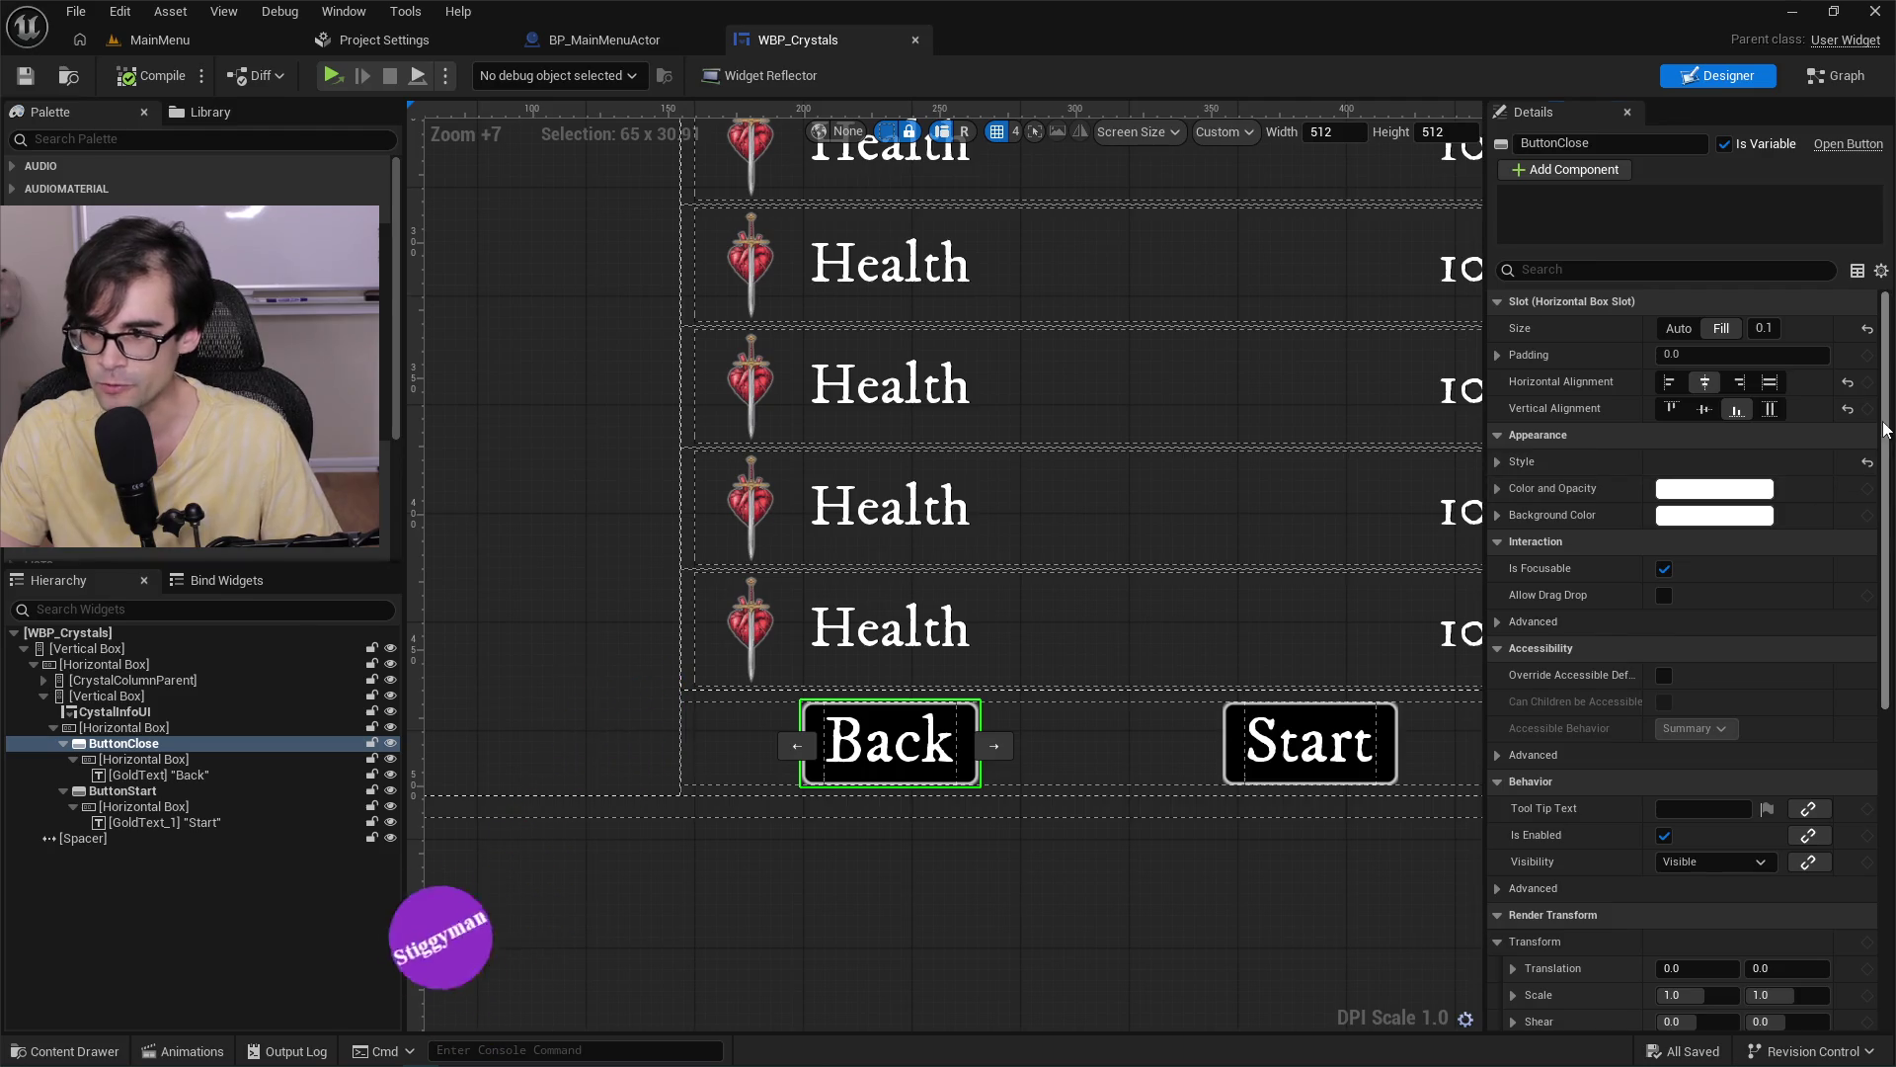
pyautogui.scroll(-3, 1684, 642)
pyautogui.scroll(3, 1684, 642)
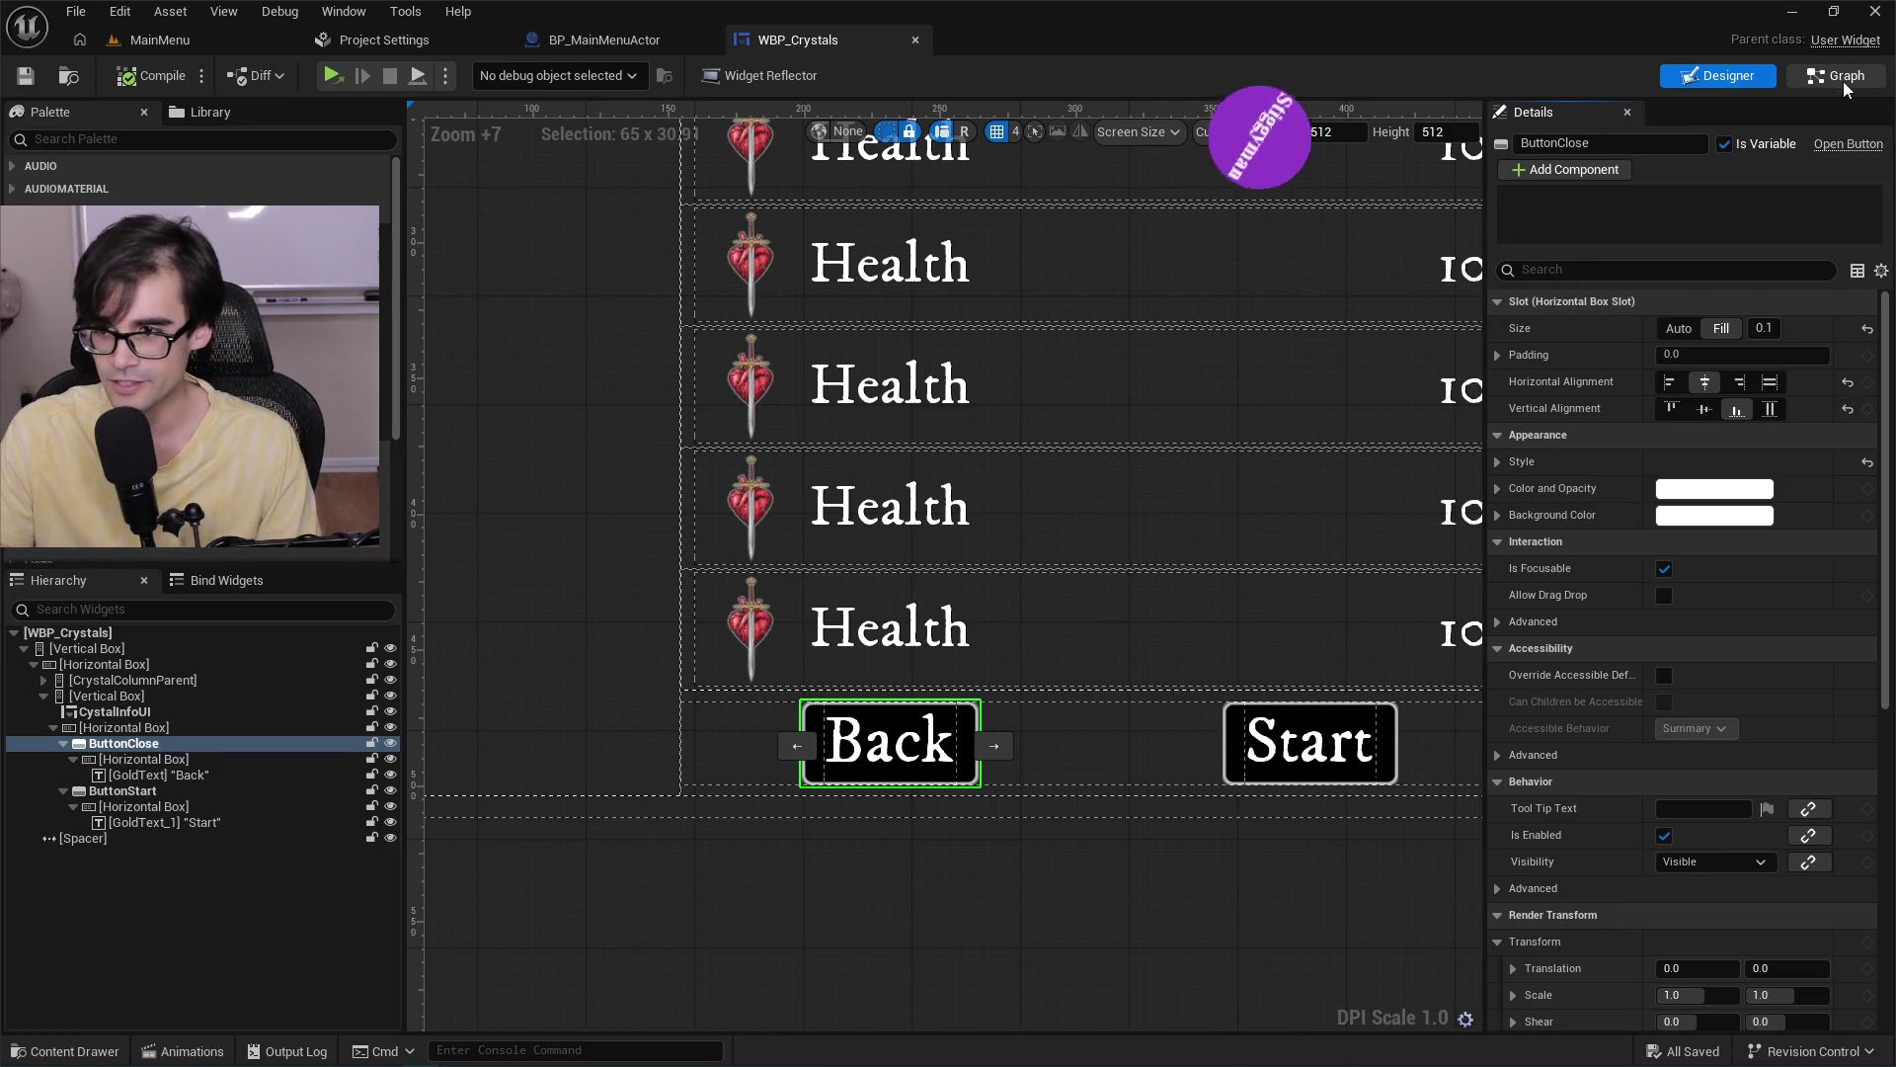
# Nudge the Print String node up in the WBP_Crystals event graph, then go back to Designer.
pyautogui.click(1843, 79)
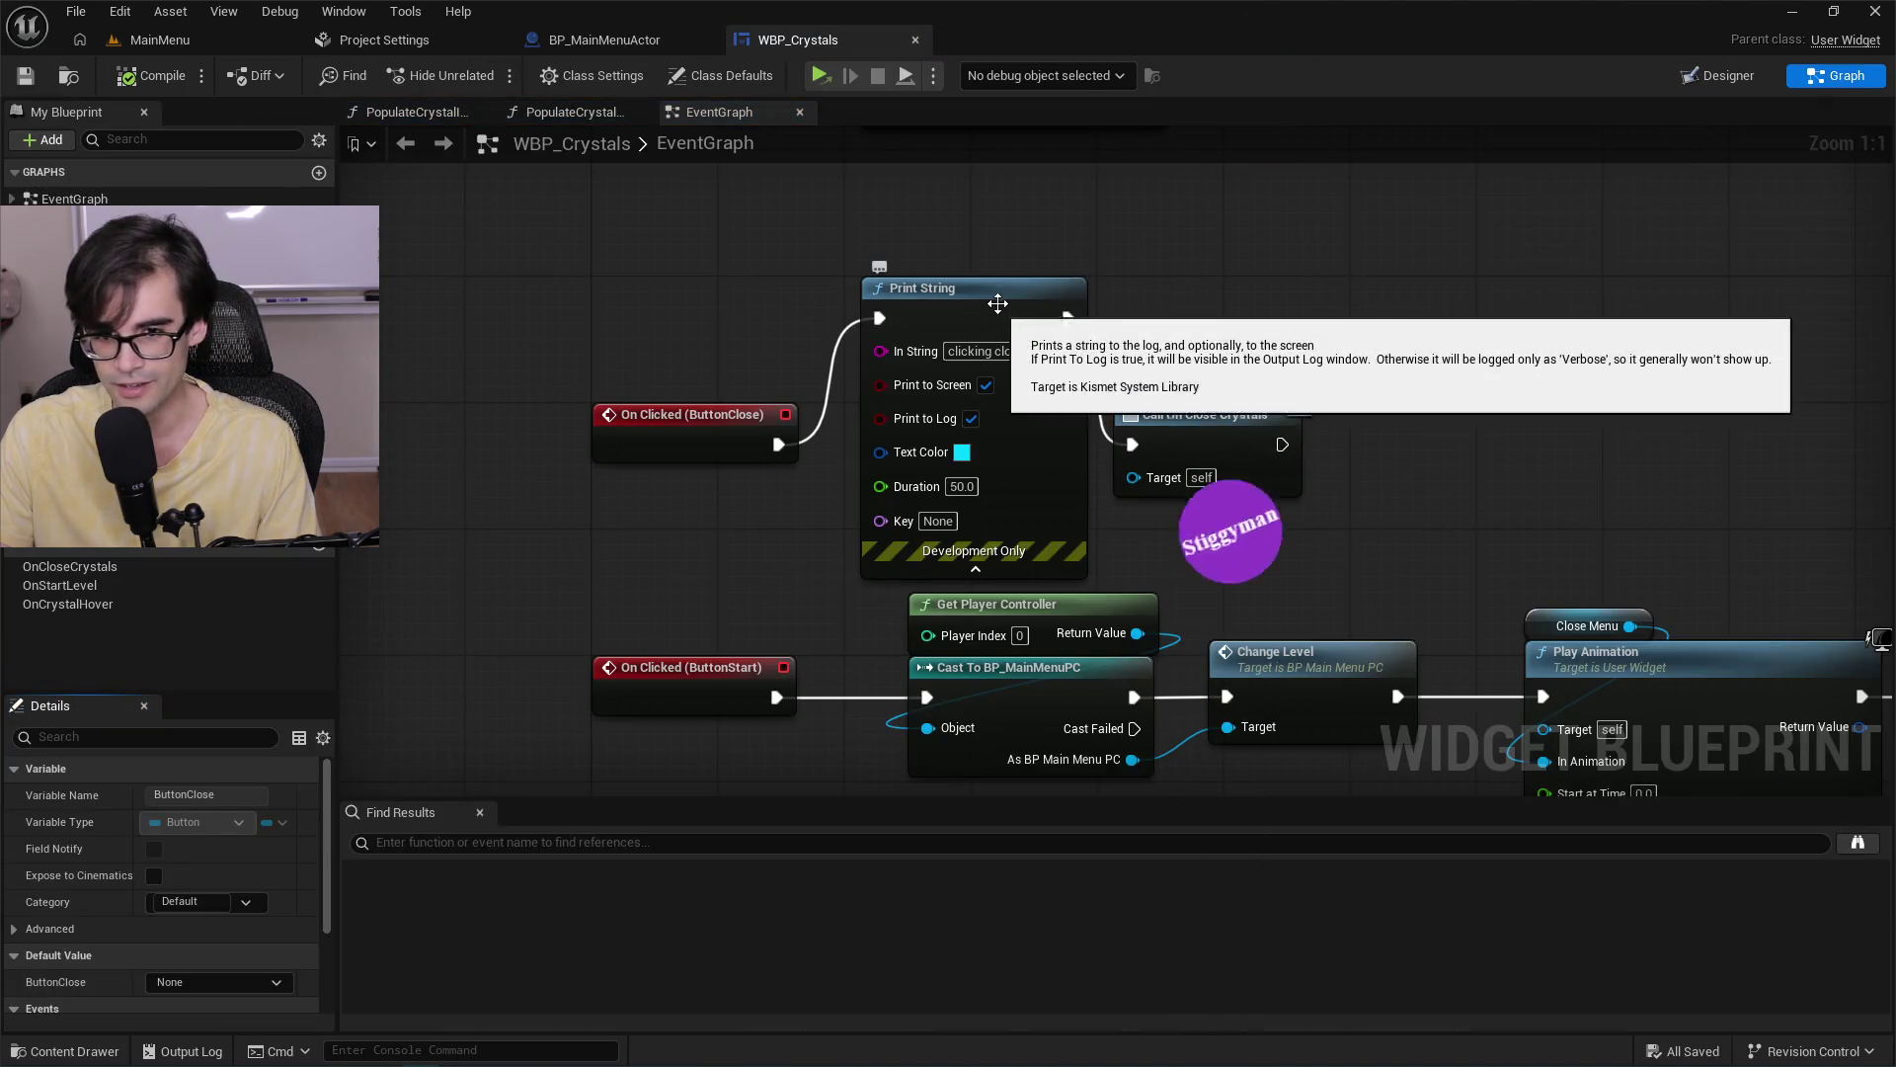
pyautogui.moveTo(1000, 307); pyautogui.dragTo(983, 259)
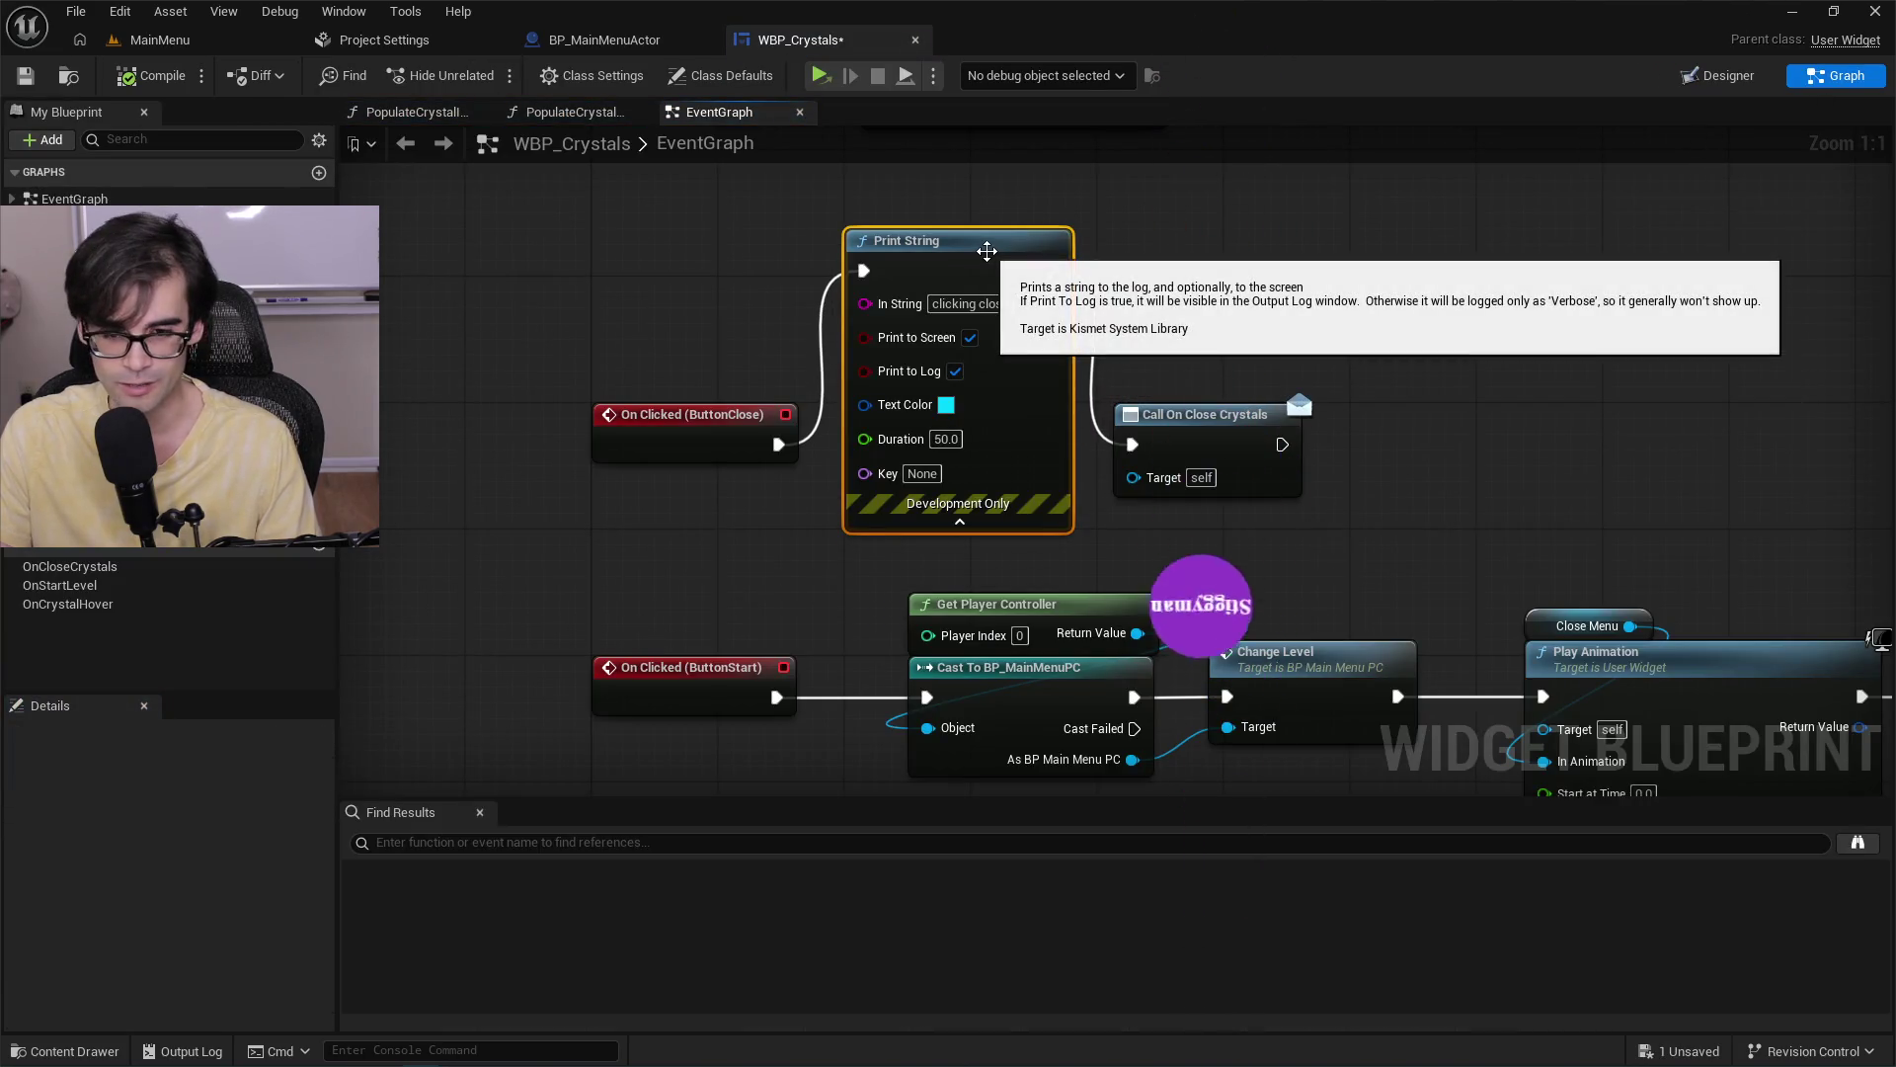
pyautogui.click(1719, 77)
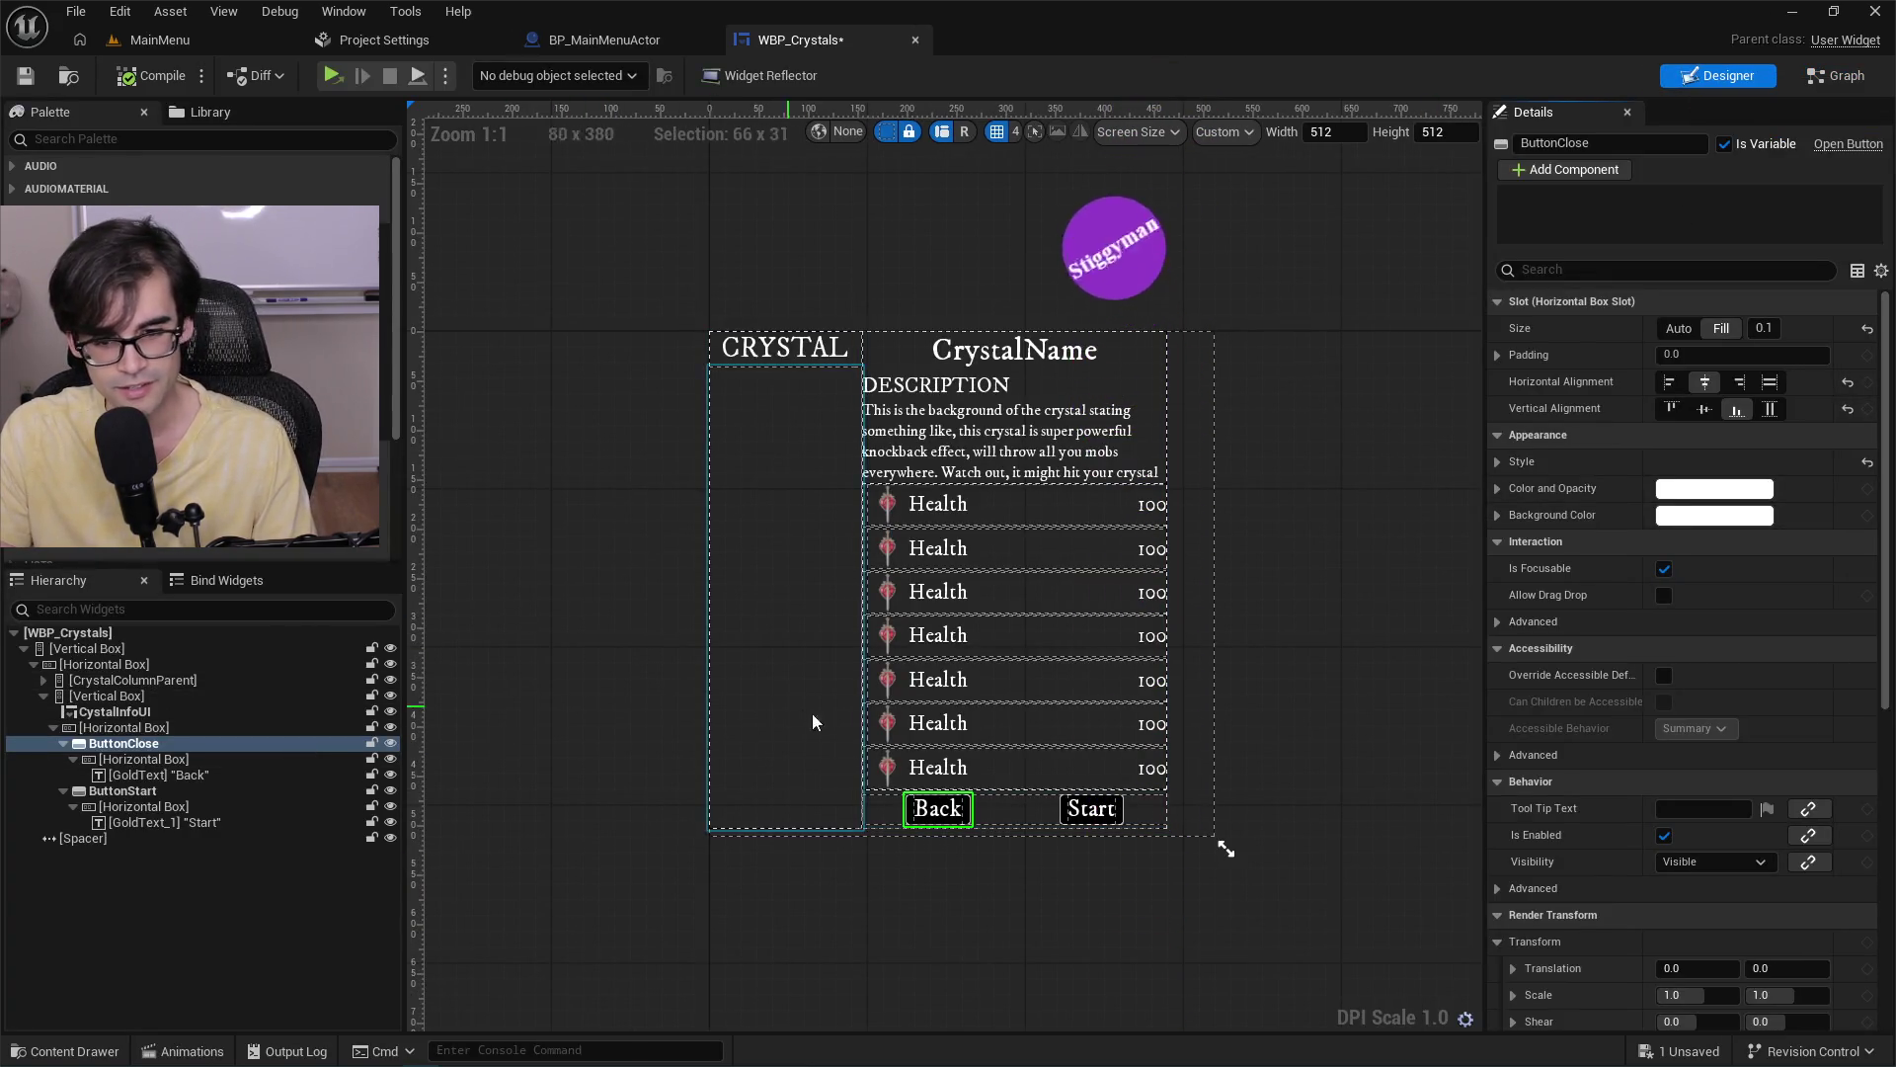
# Collapse and re-expand the vertical box in the Hierarchy, then select the crystal-info vertical box.
pyautogui.scroll(5, 816, 722)
pyautogui.click(184, 760)
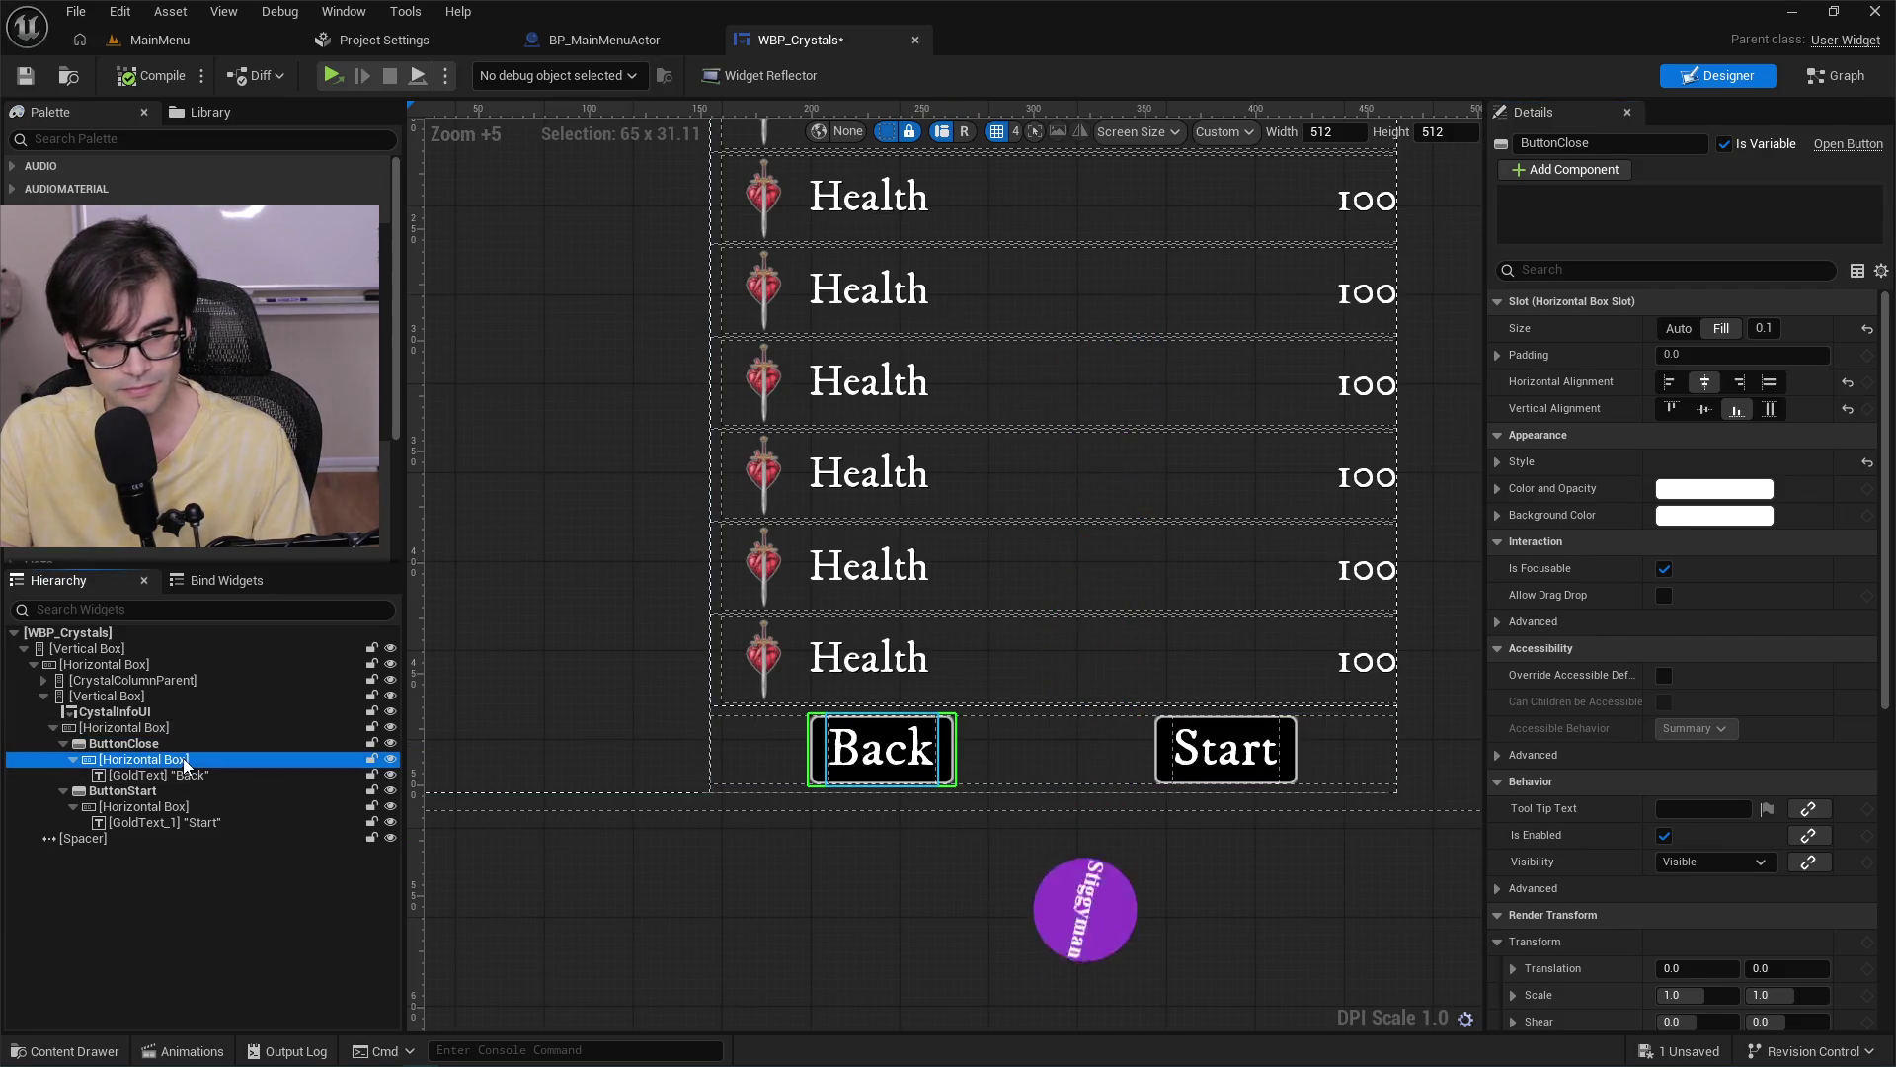
pyautogui.click(174, 744)
pyautogui.click(53, 728)
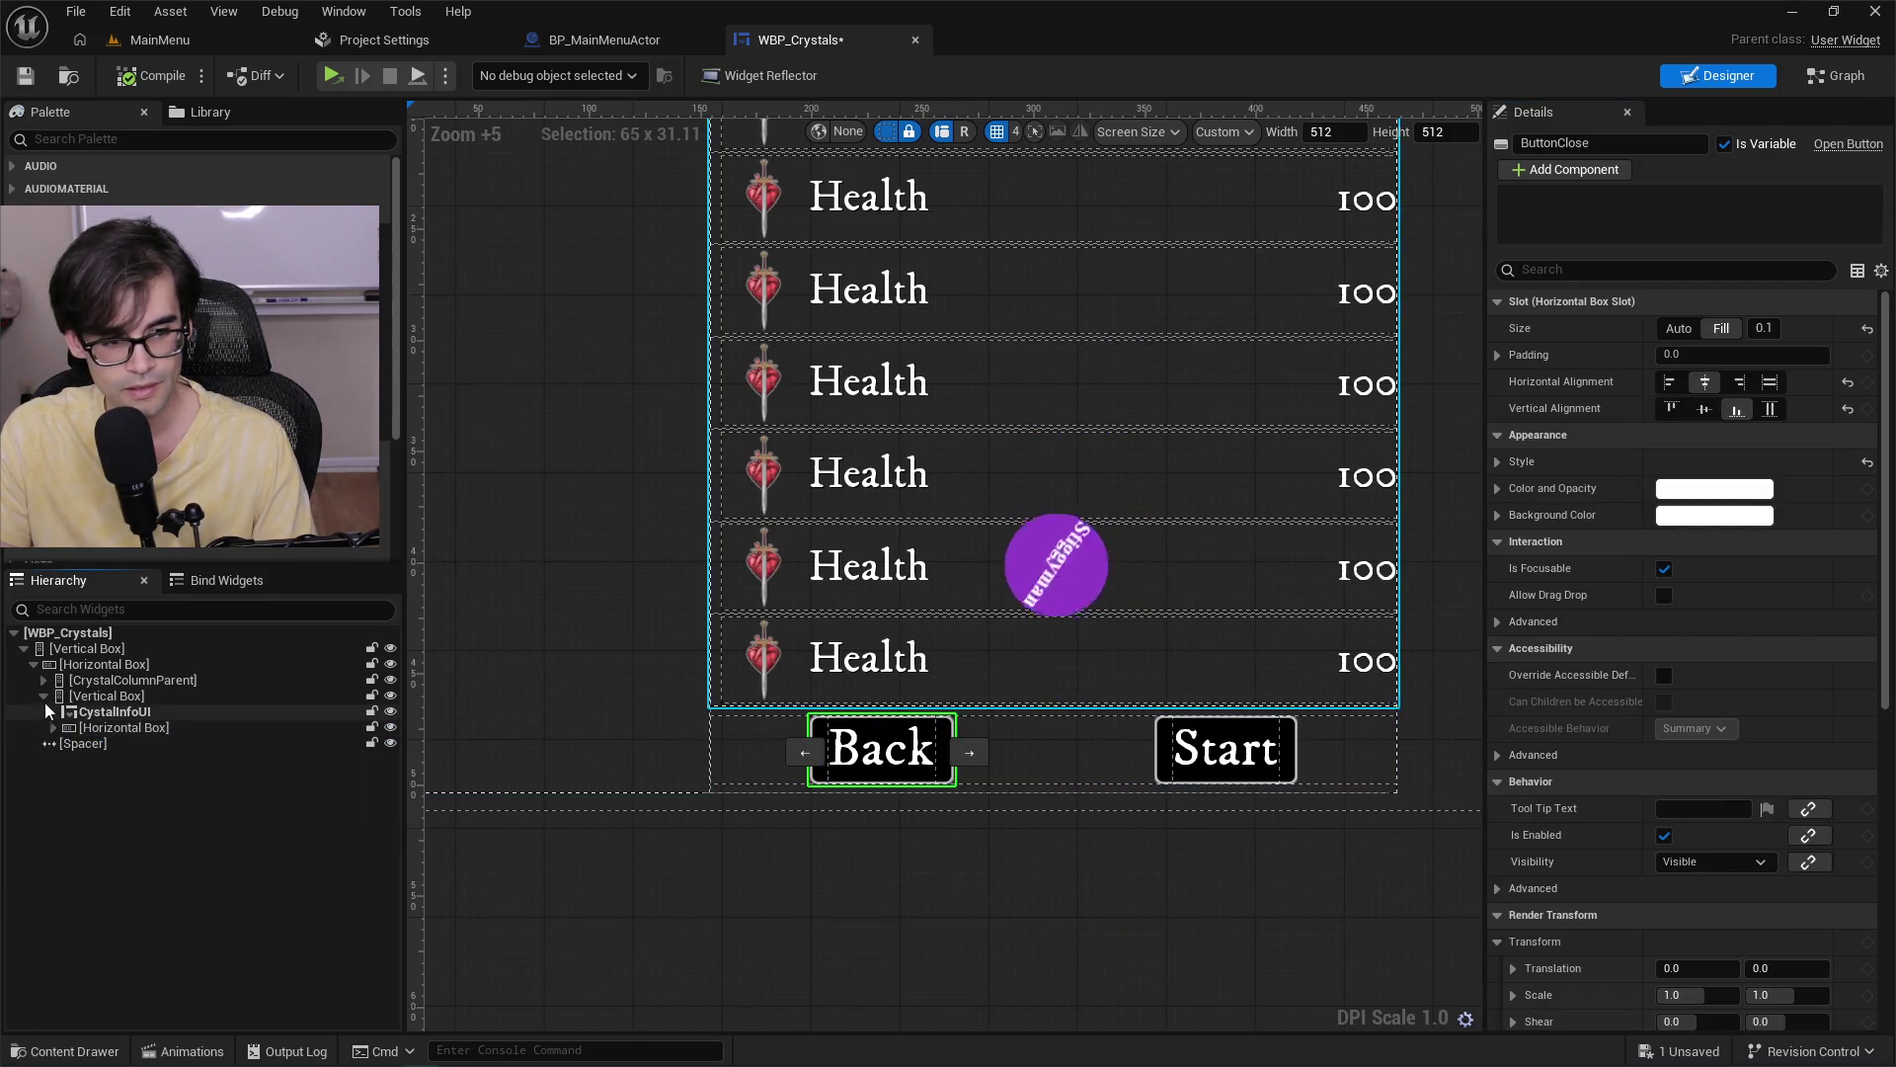
pyautogui.click(43, 696)
pyautogui.click(43, 697)
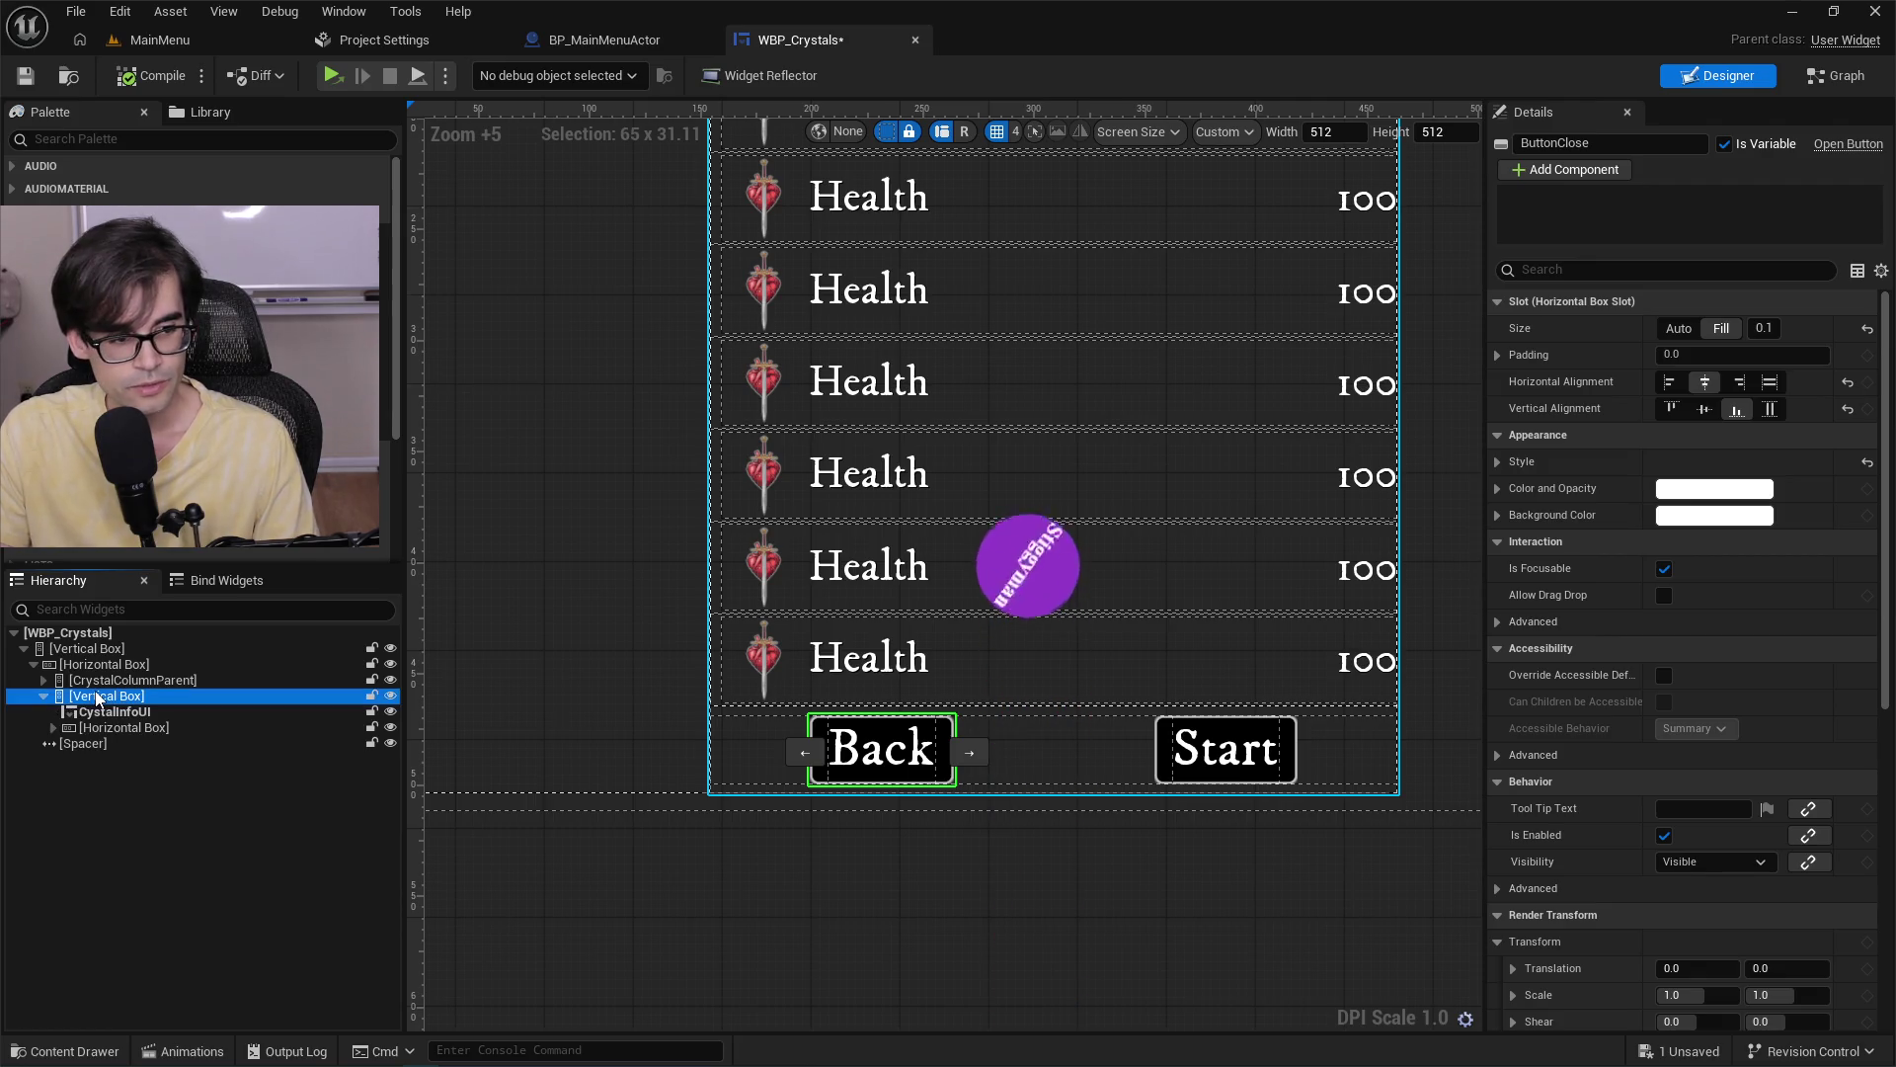
pyautogui.click(96, 697)
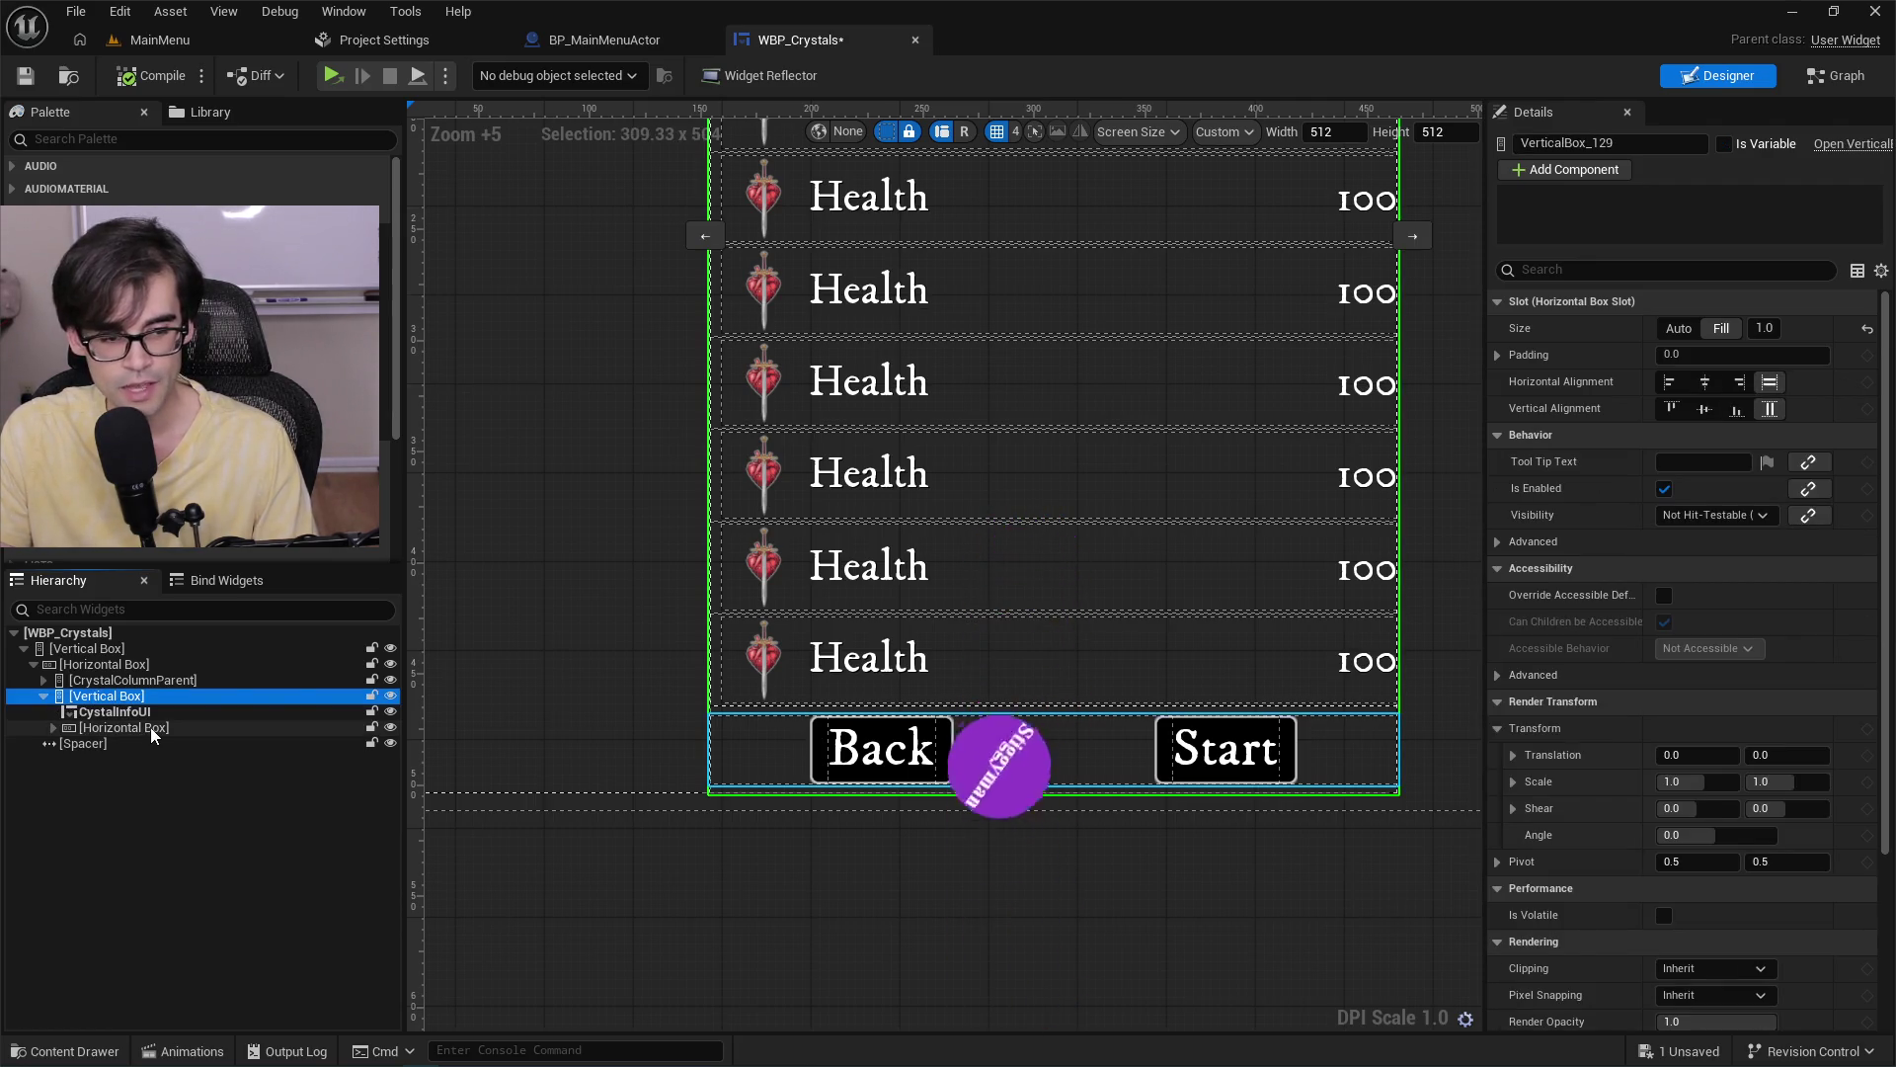
pyautogui.scroll(-6, 951, 741)
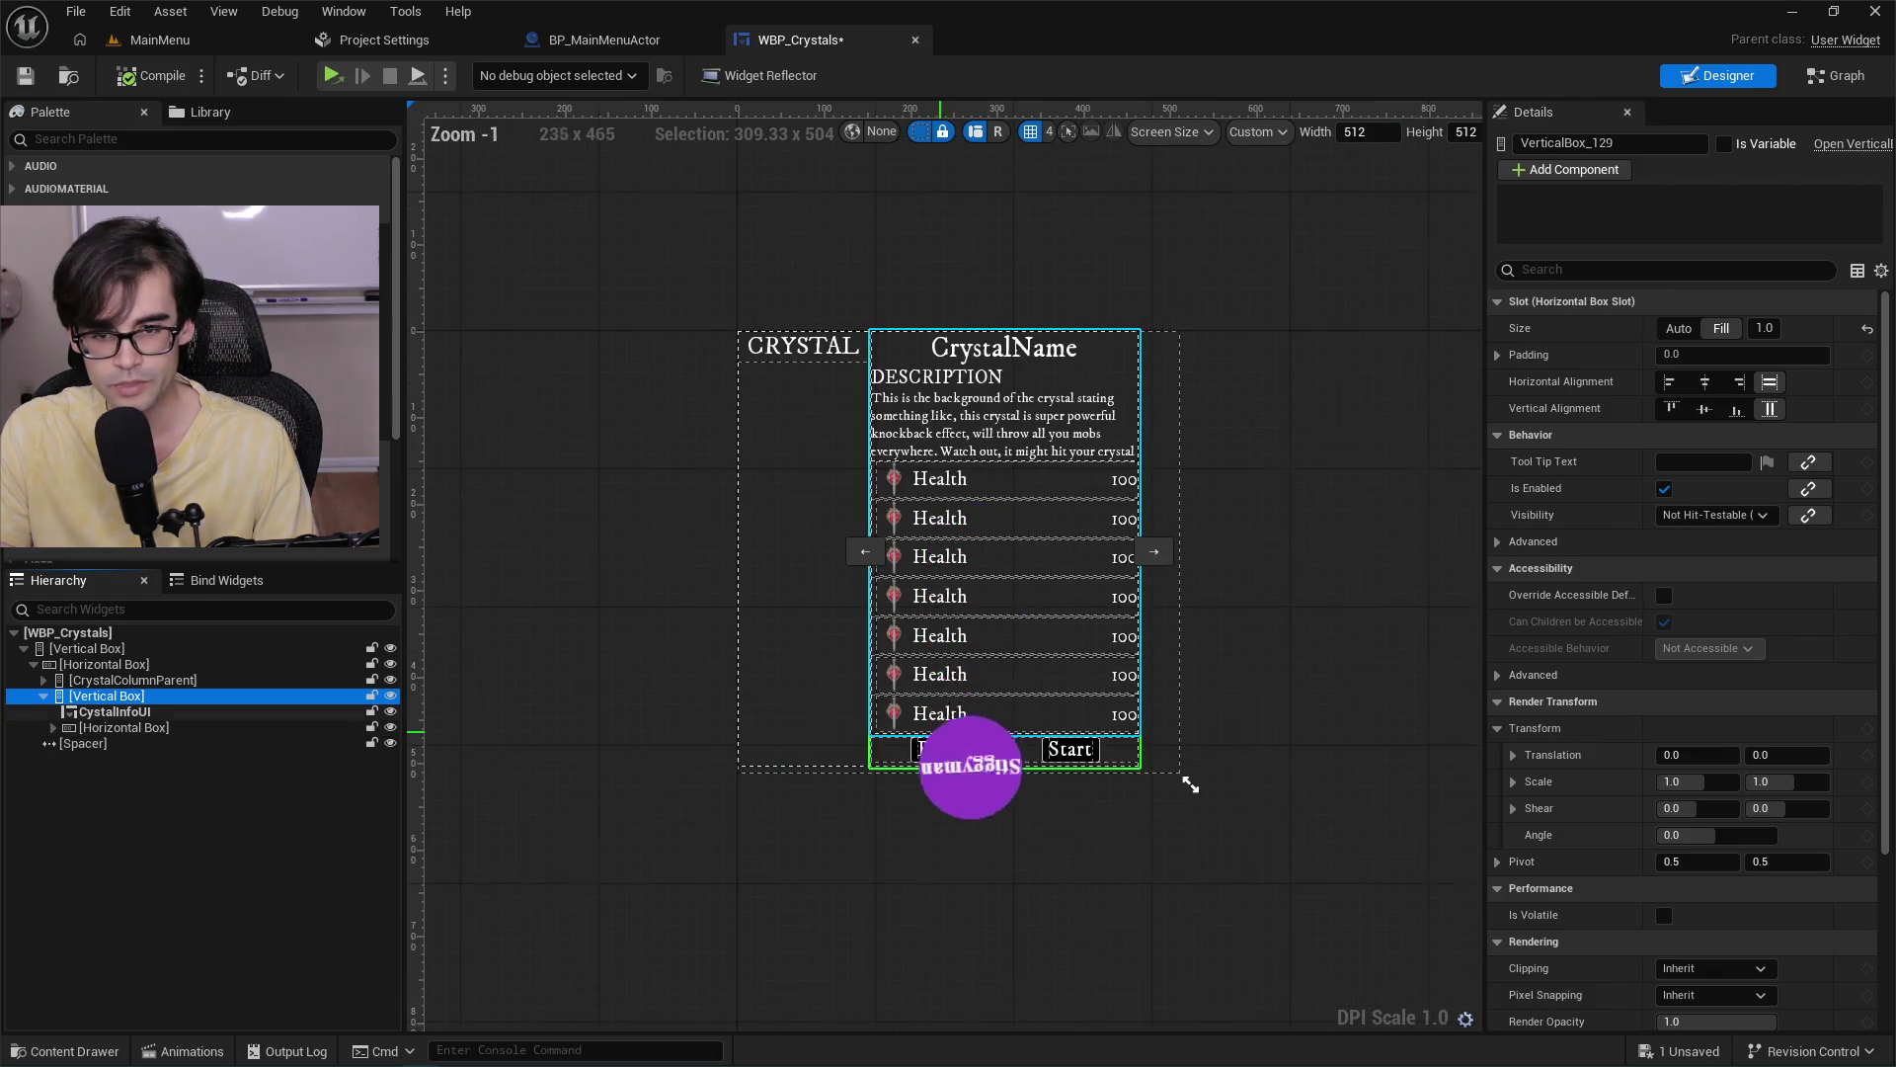
pyautogui.scroll(5, 906, 745)
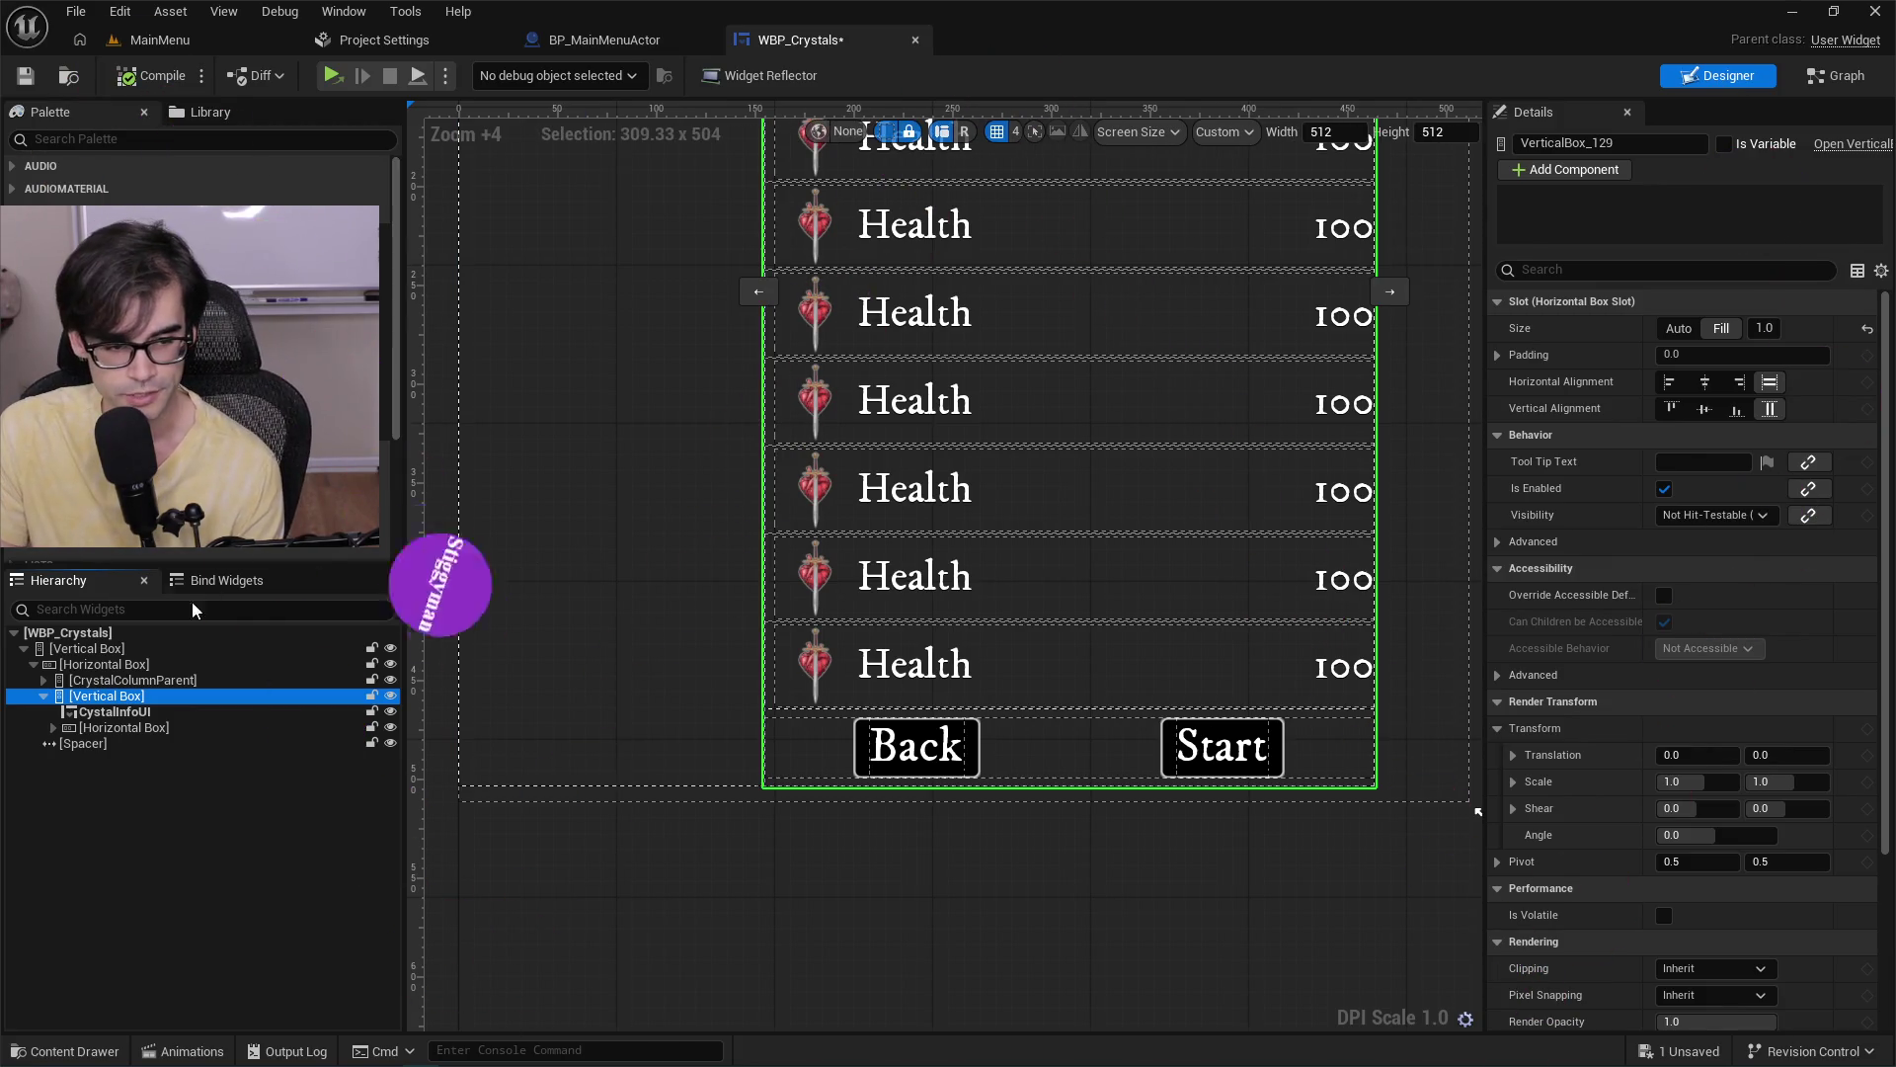
# Expand the button row, collapse ButtonStart and ButtonClose children, and check the Spacer and ButtonClose.
pyautogui.doubleClick(71, 727)
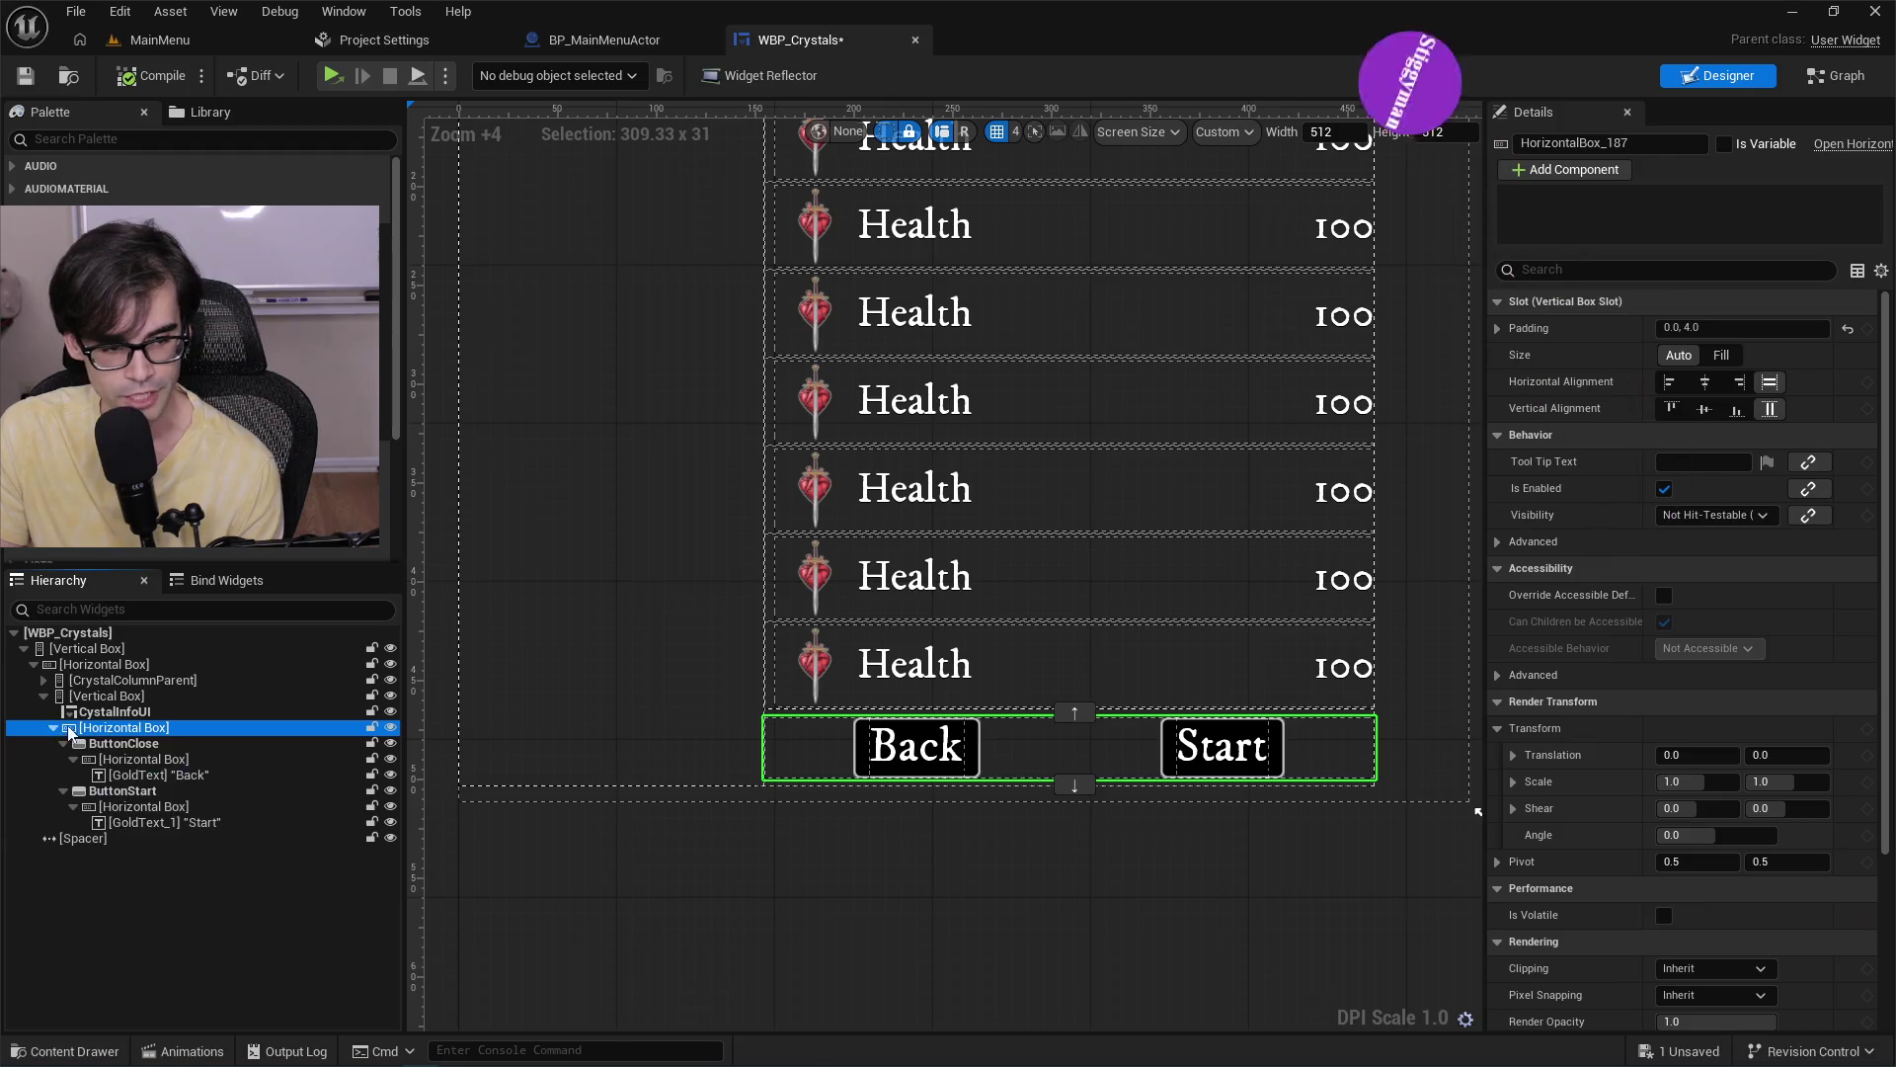
pyautogui.click(130, 742)
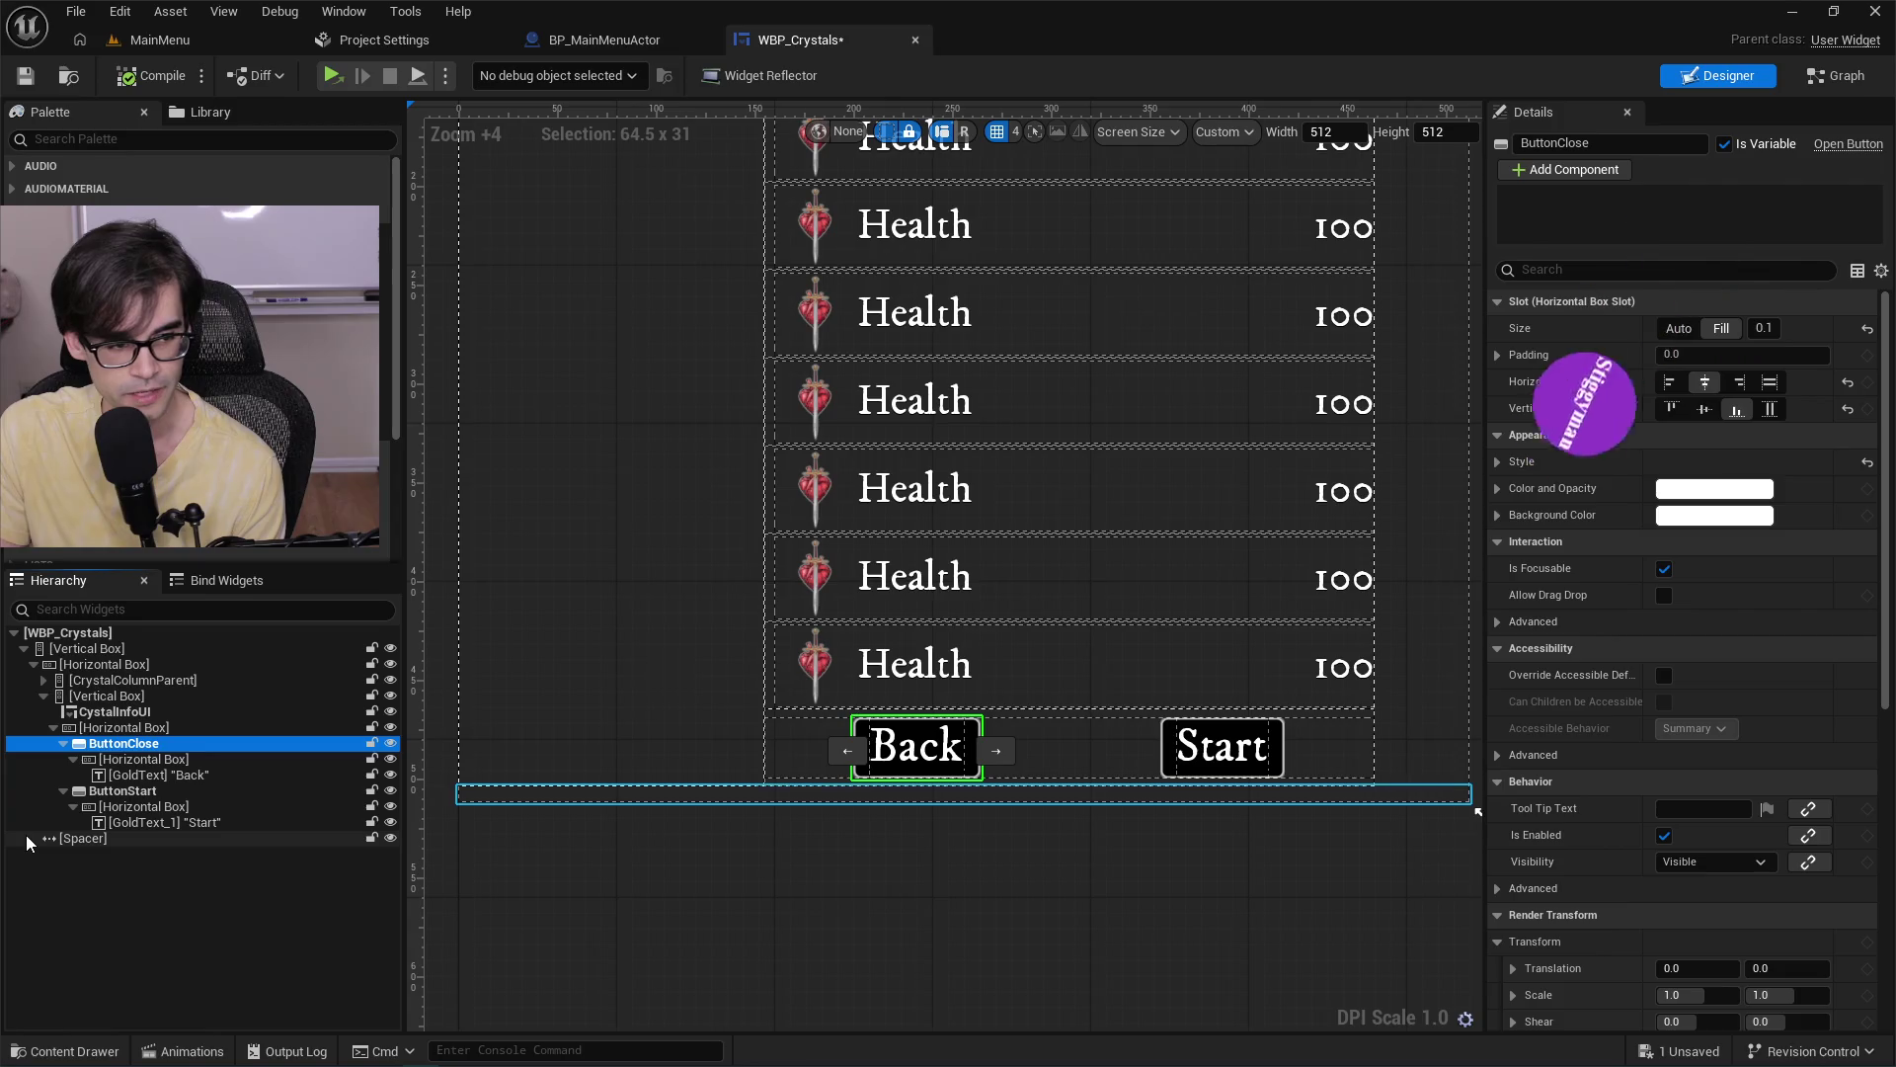
pyautogui.click(63, 790)
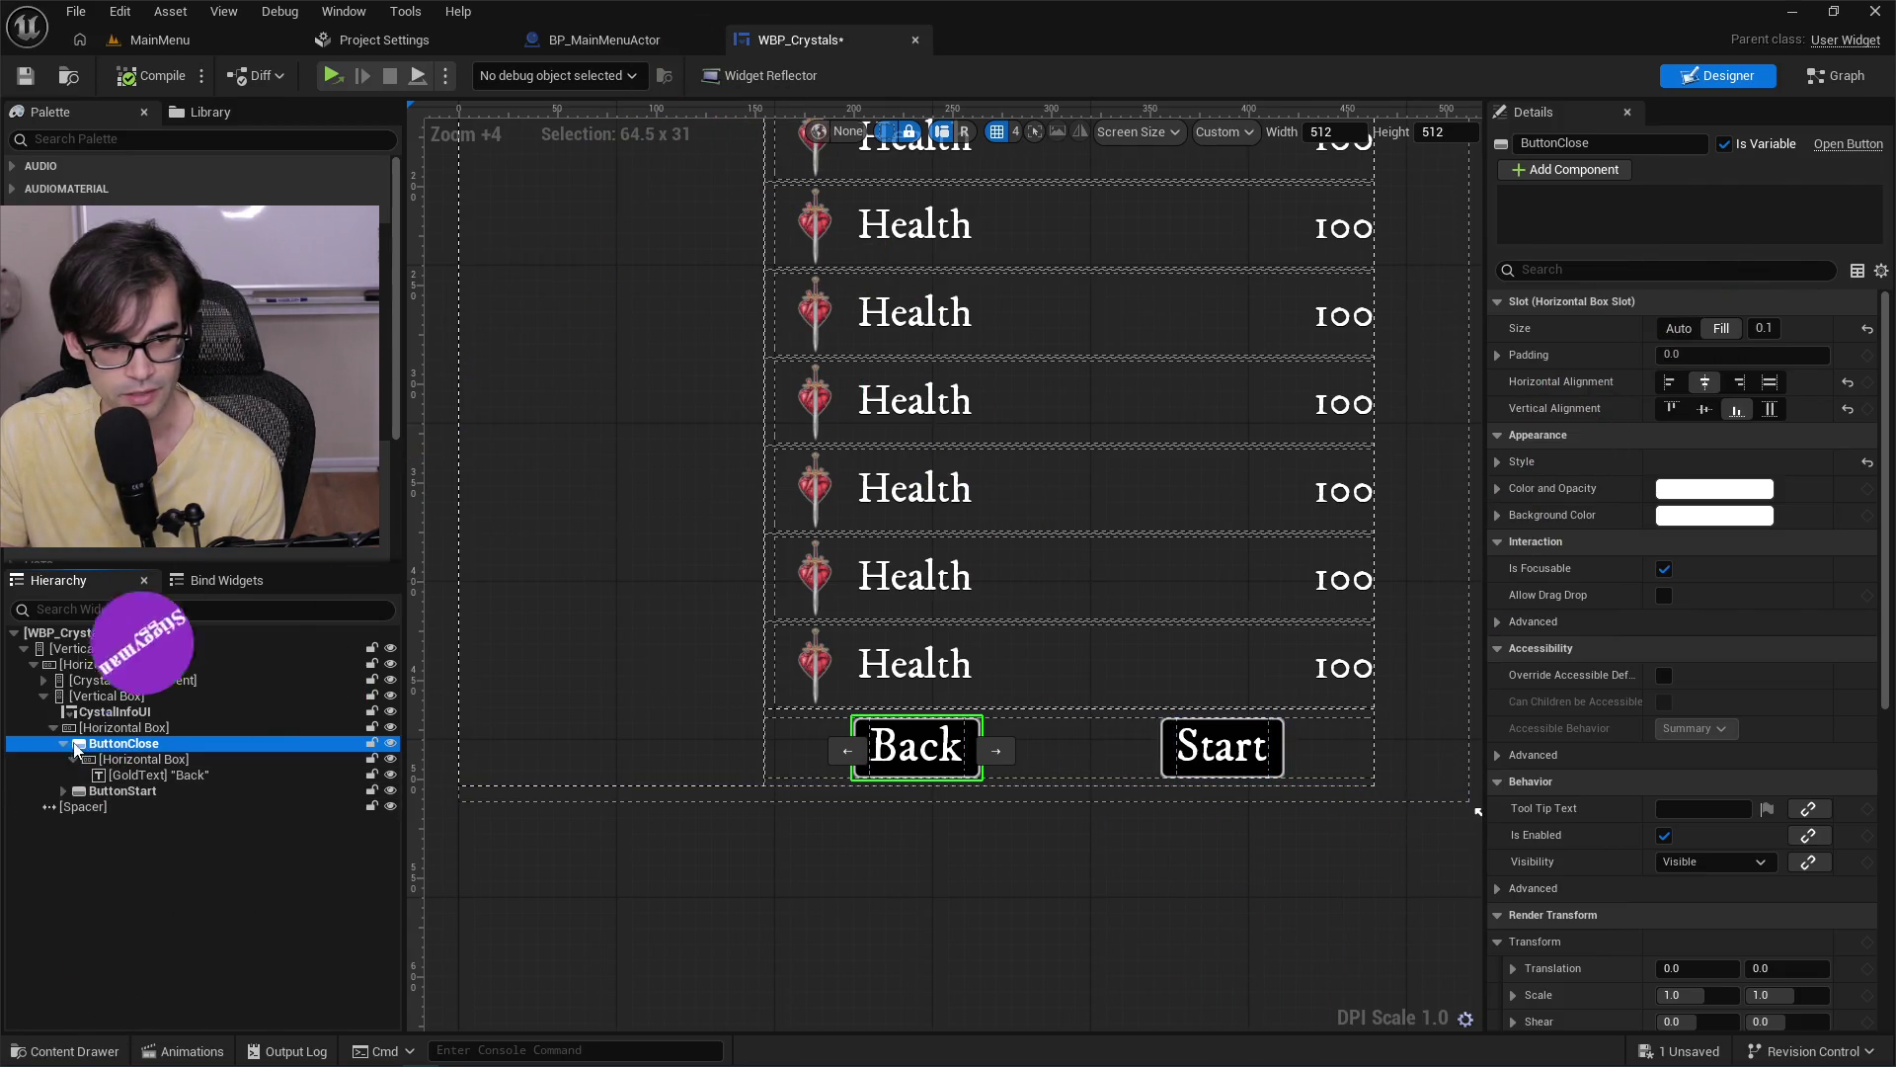
pyautogui.click(63, 744)
pyautogui.click(77, 775)
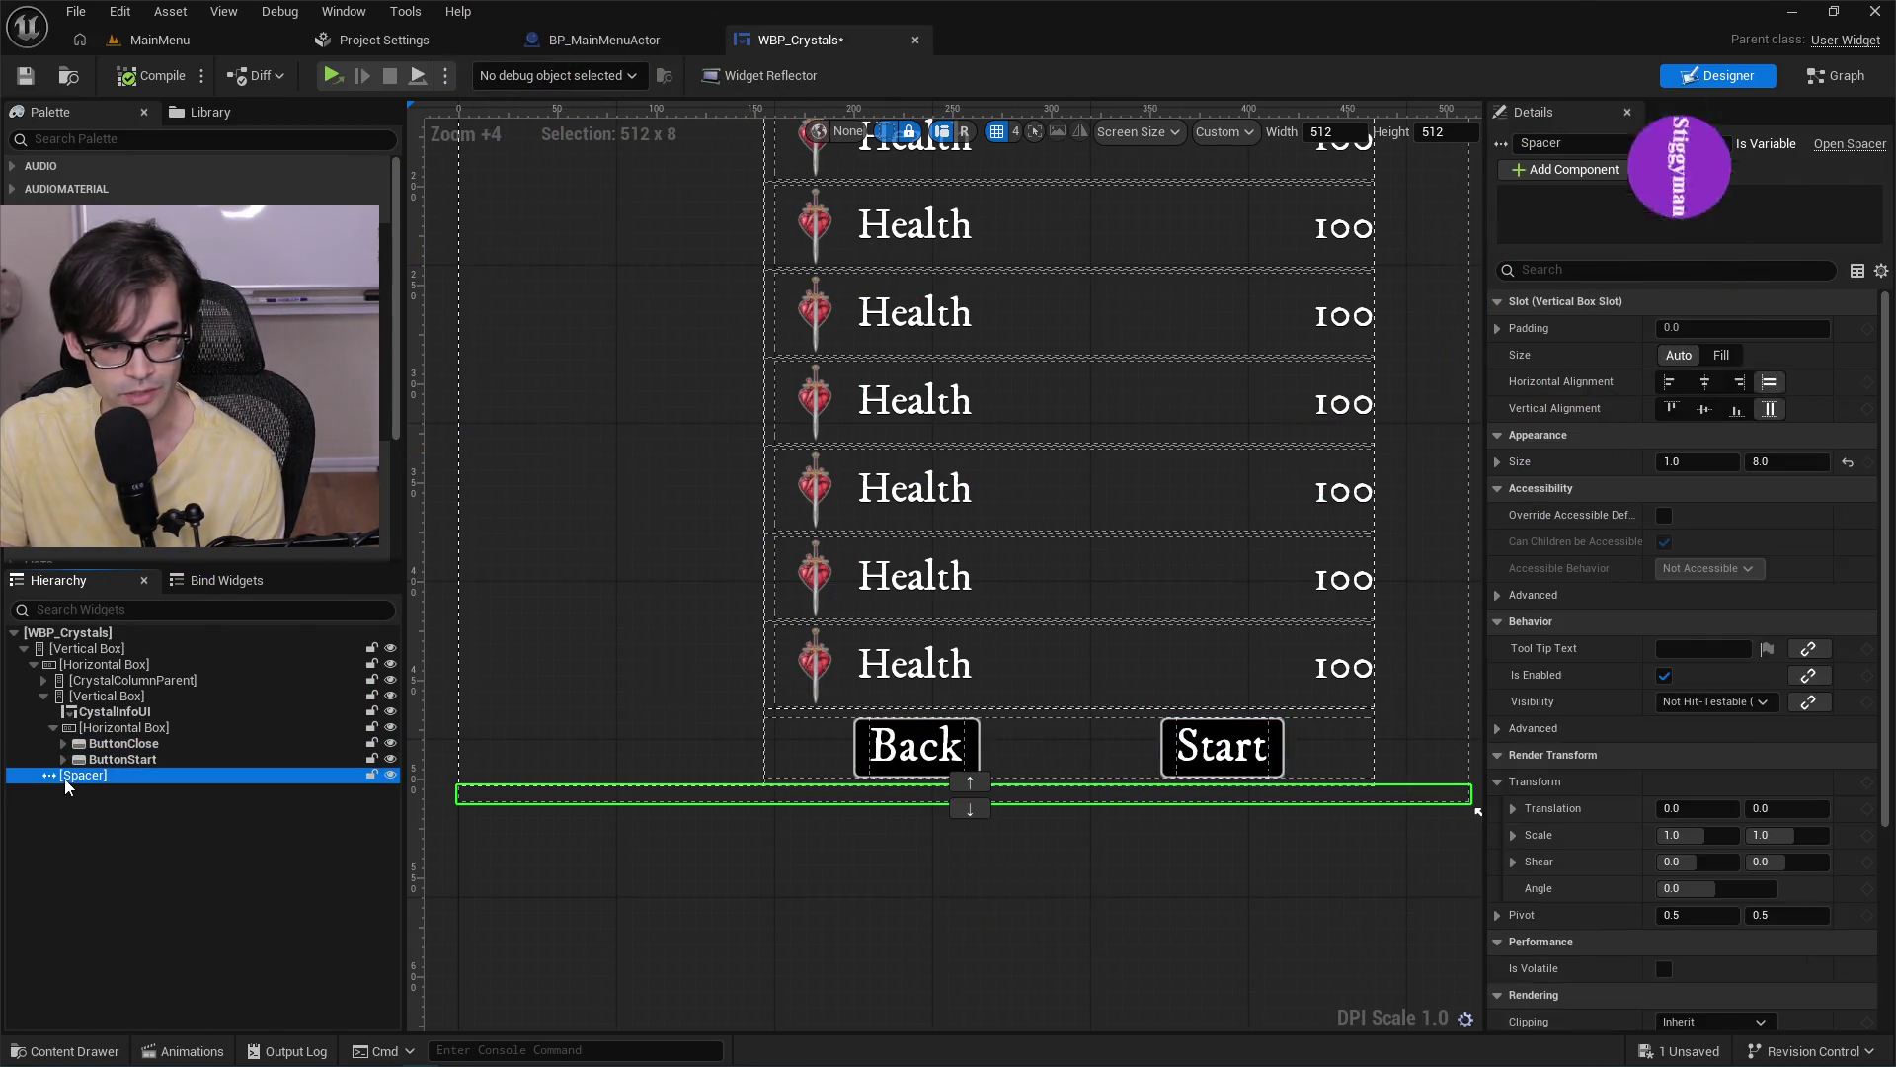
pyautogui.click(101, 745)
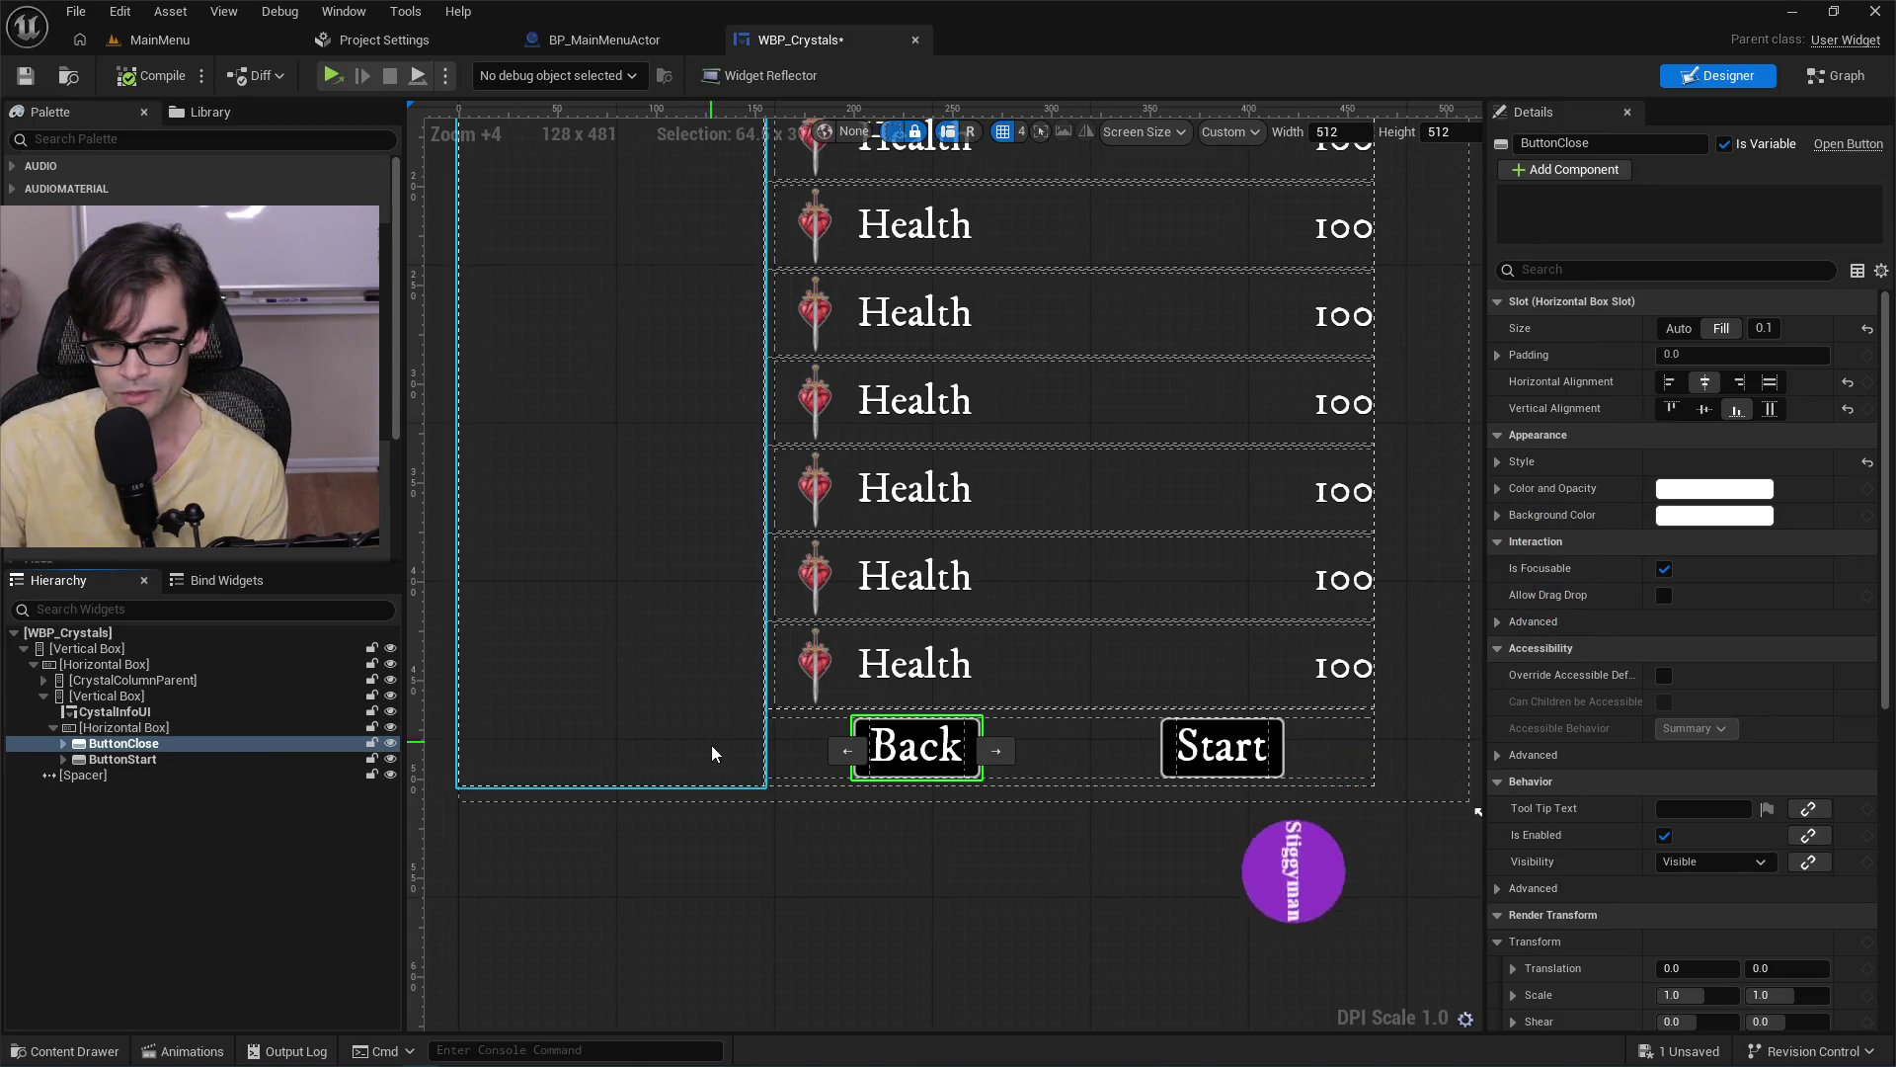
# Check the slot settings of the button row box and the ButtonClose widget.
pyautogui.scroll(-3, 711, 753)
pyautogui.scroll(1, 681, 514)
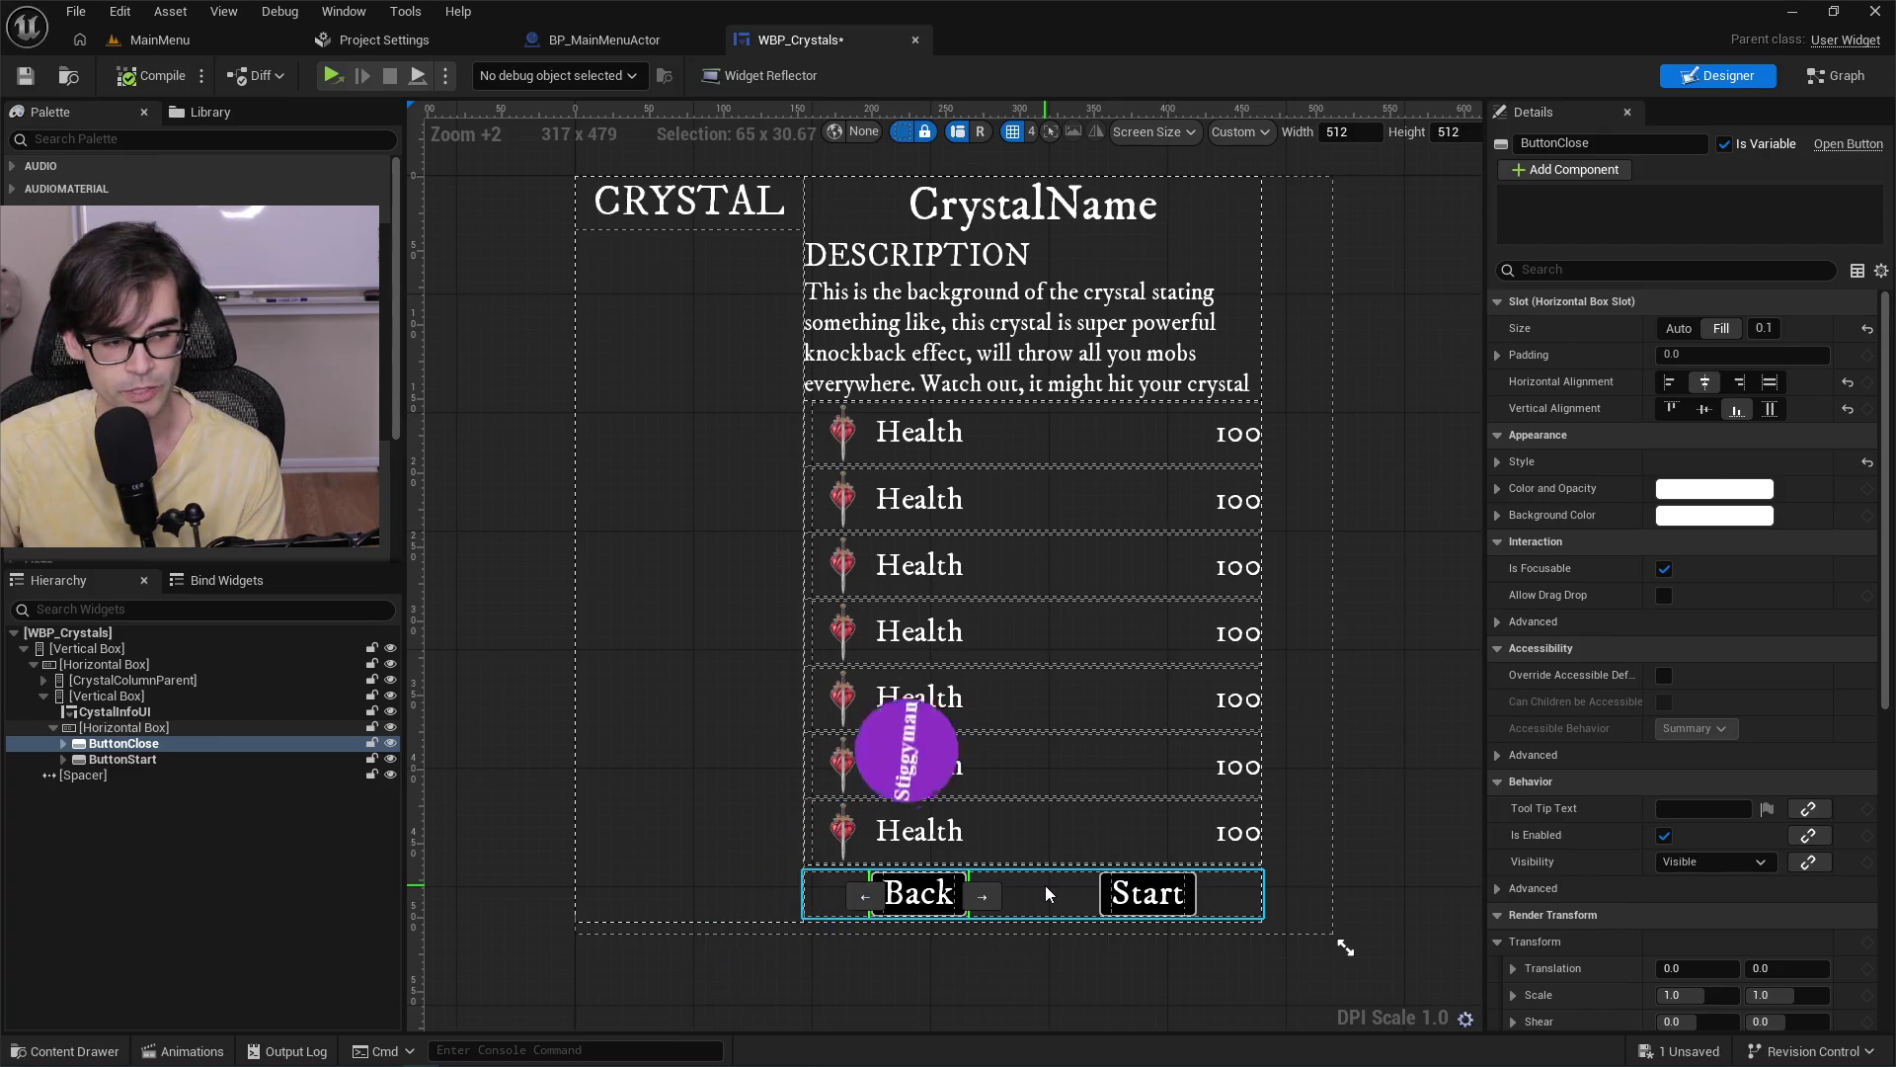
pyautogui.scroll(3, 1049, 894)
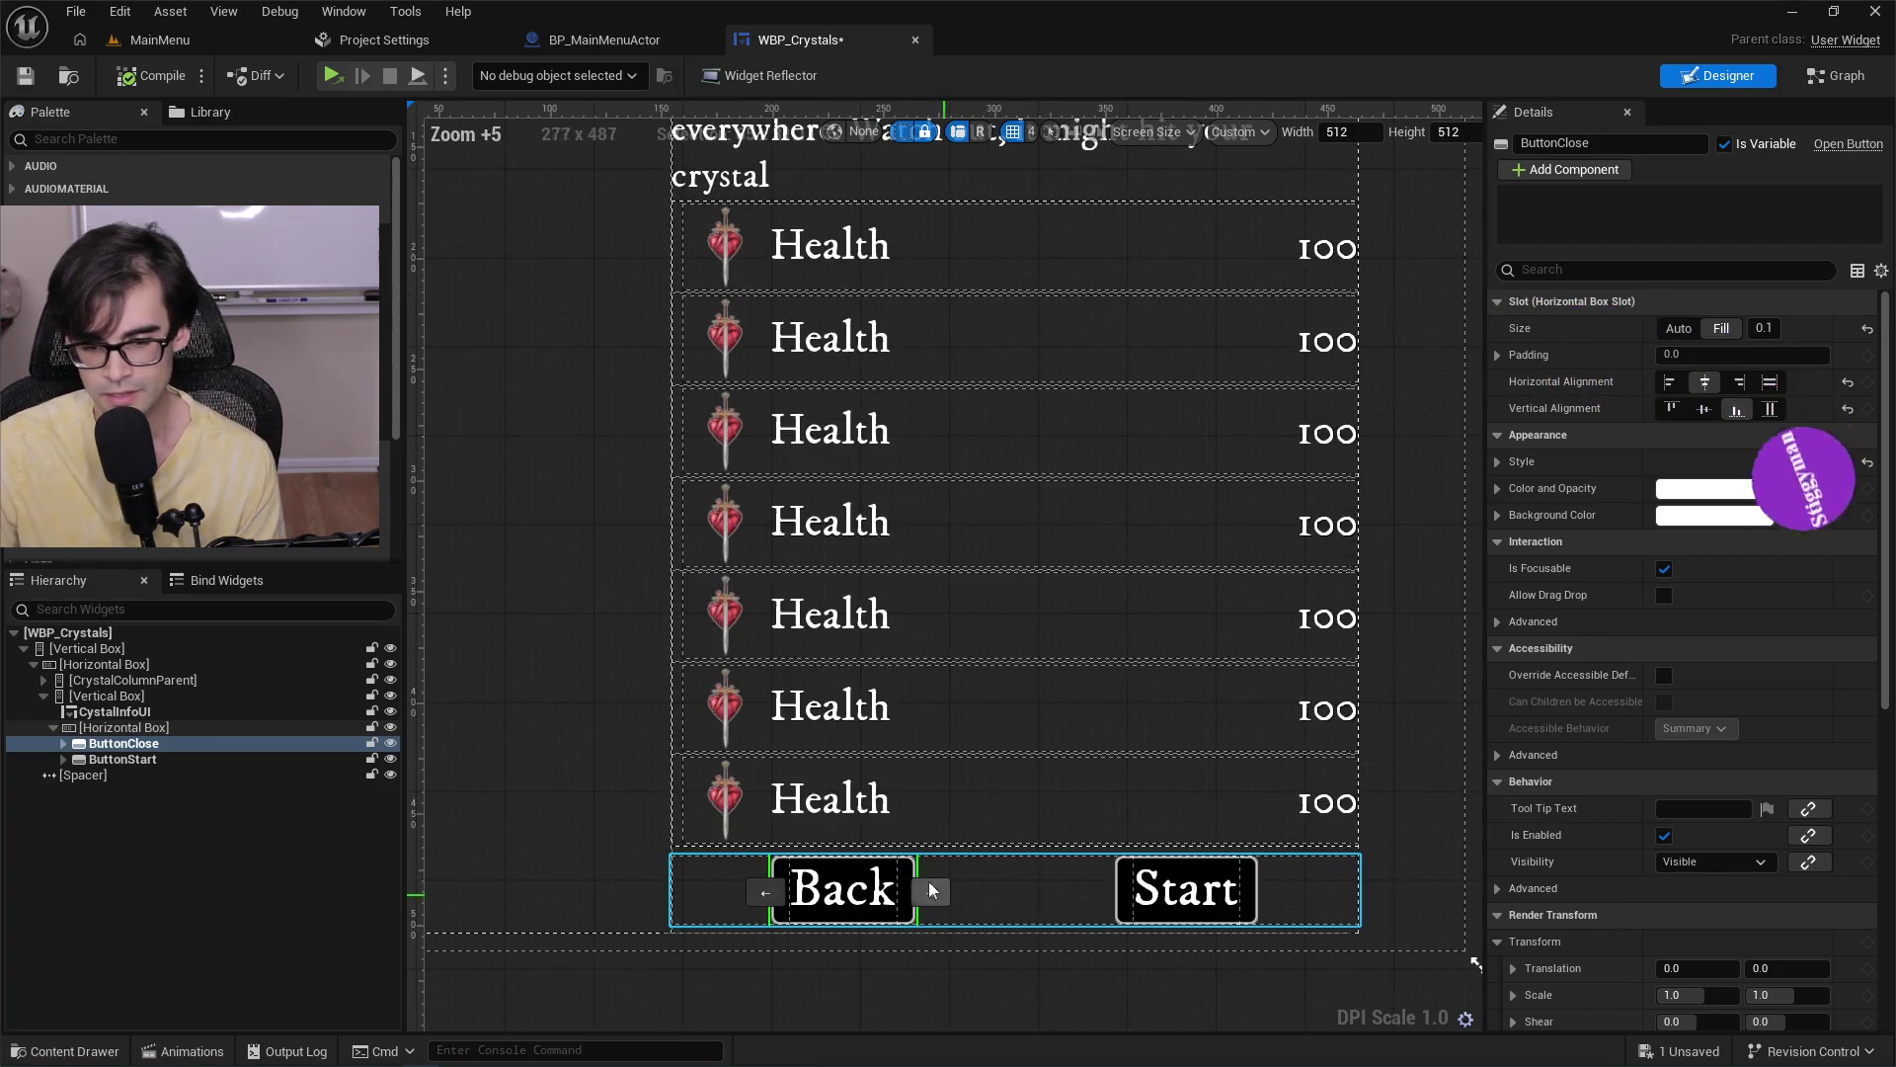
pyautogui.click(124, 729)
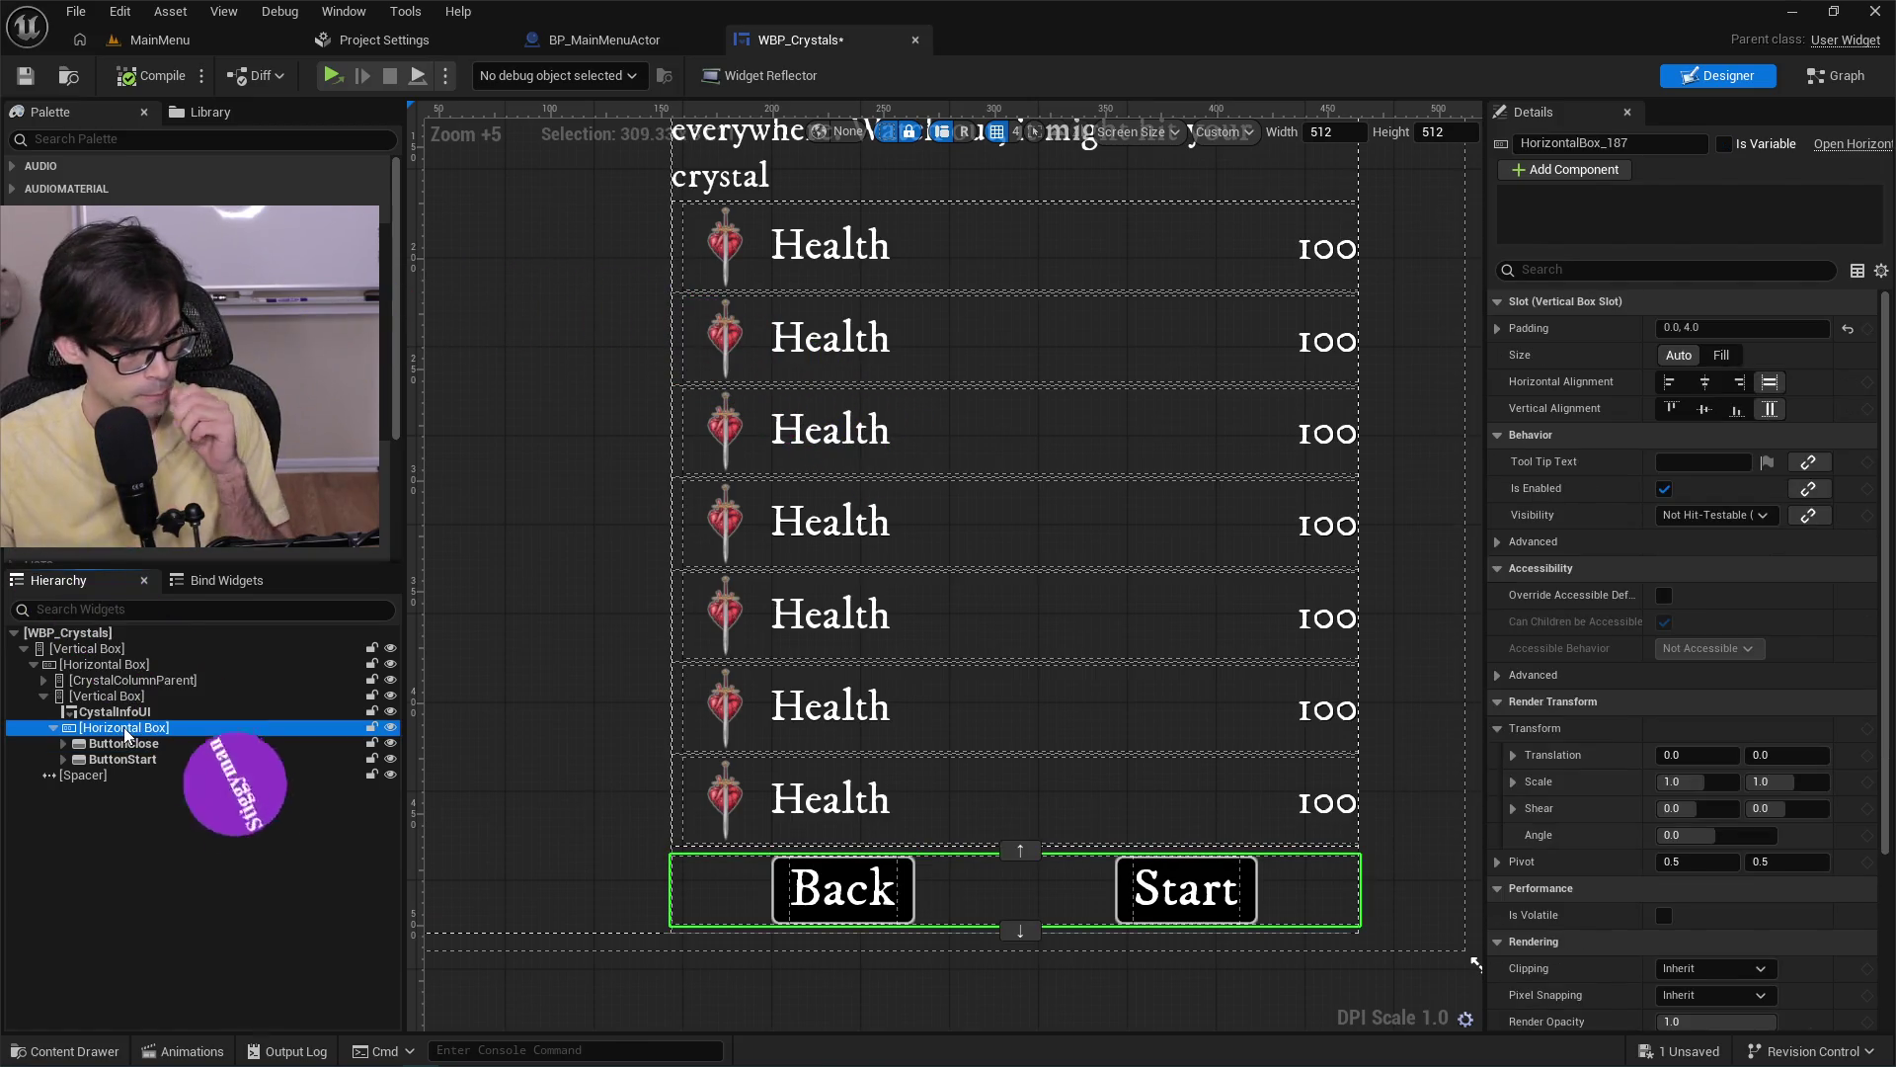
pyautogui.click(213, 743)
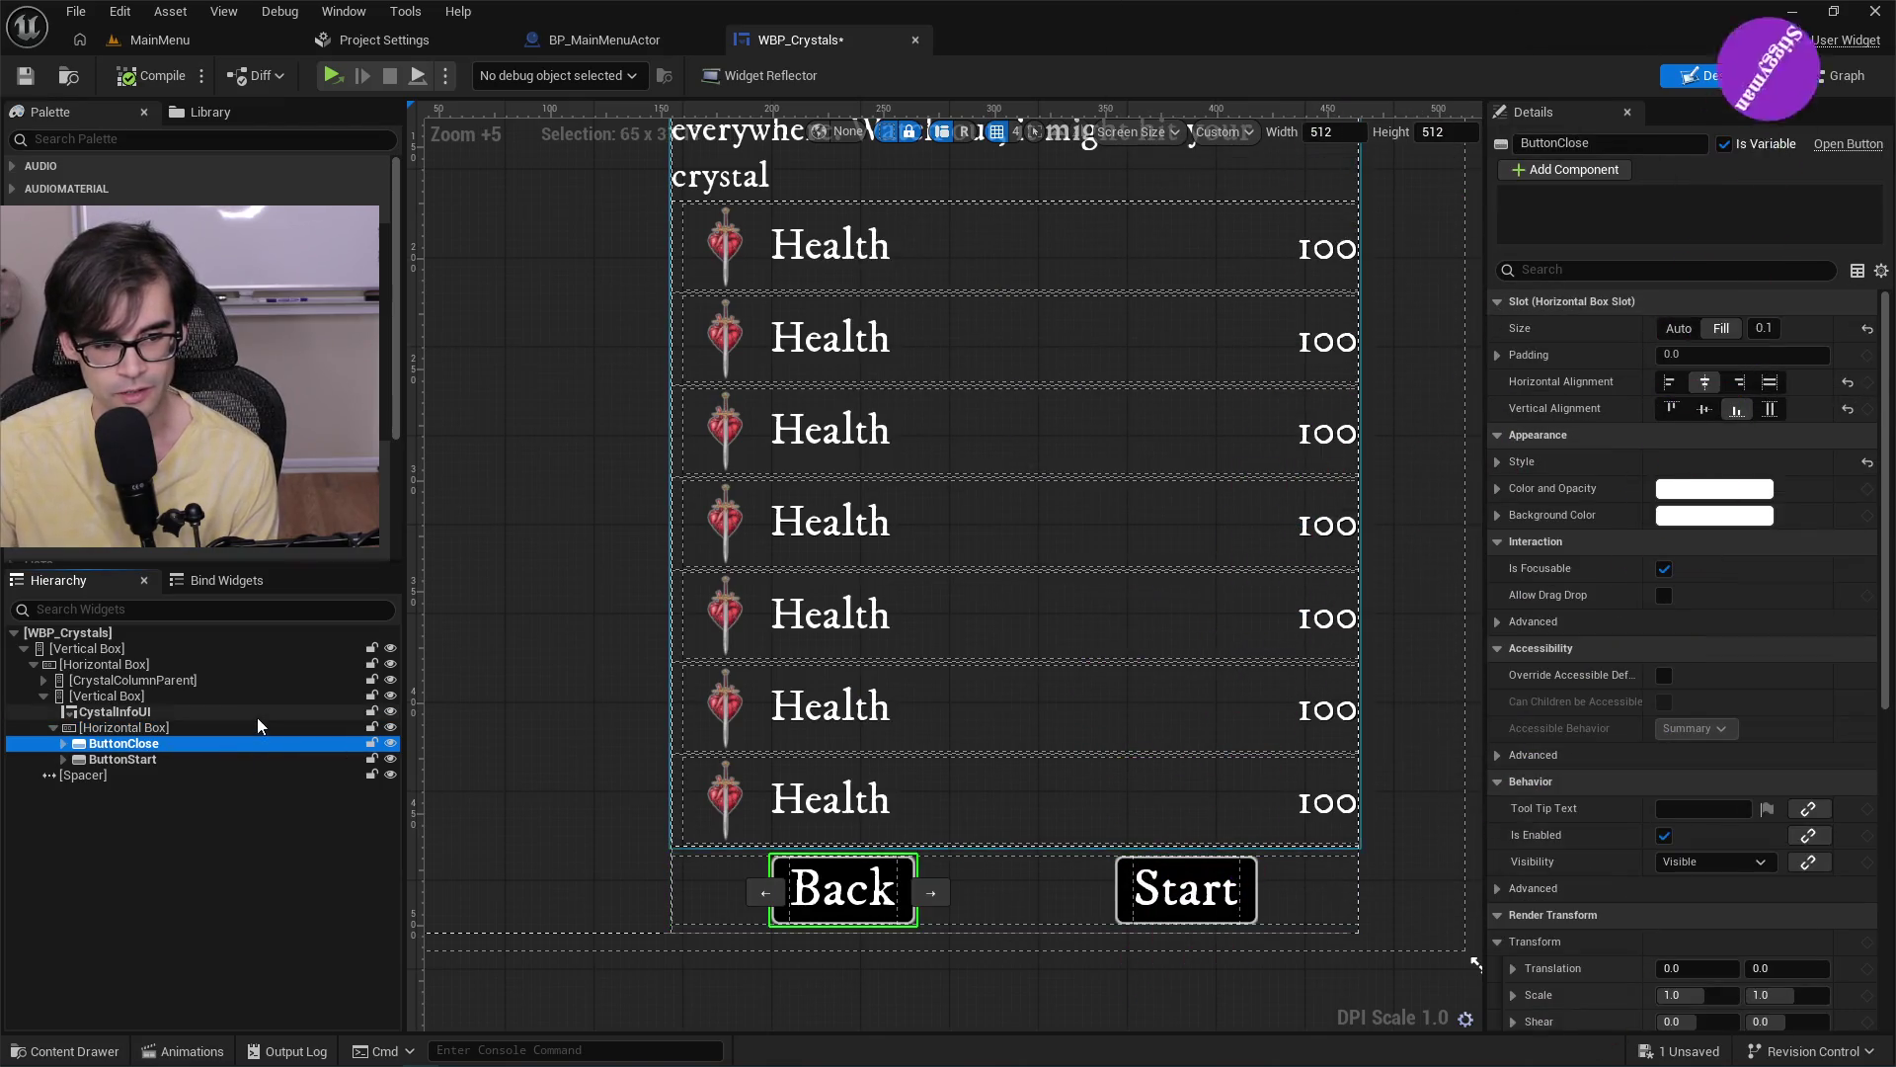
pyautogui.click(263, 731)
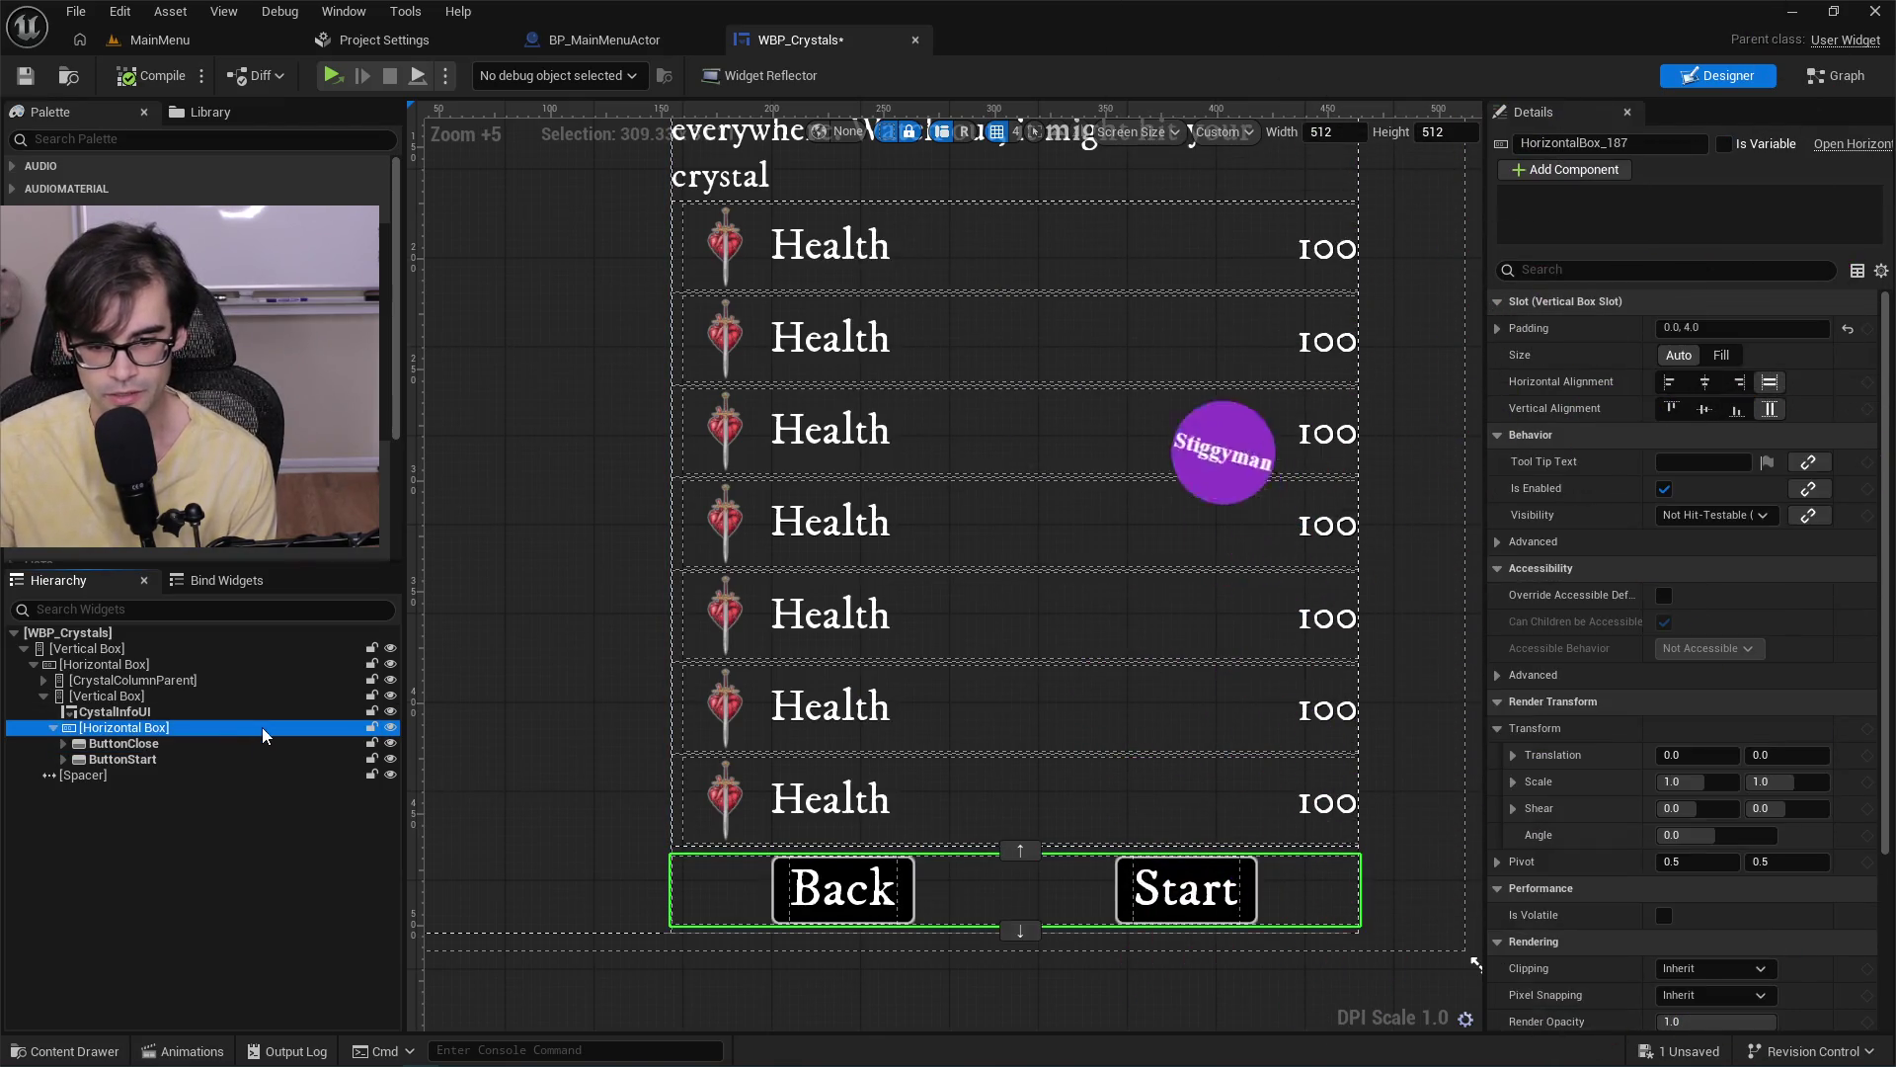
pyautogui.click(256, 747)
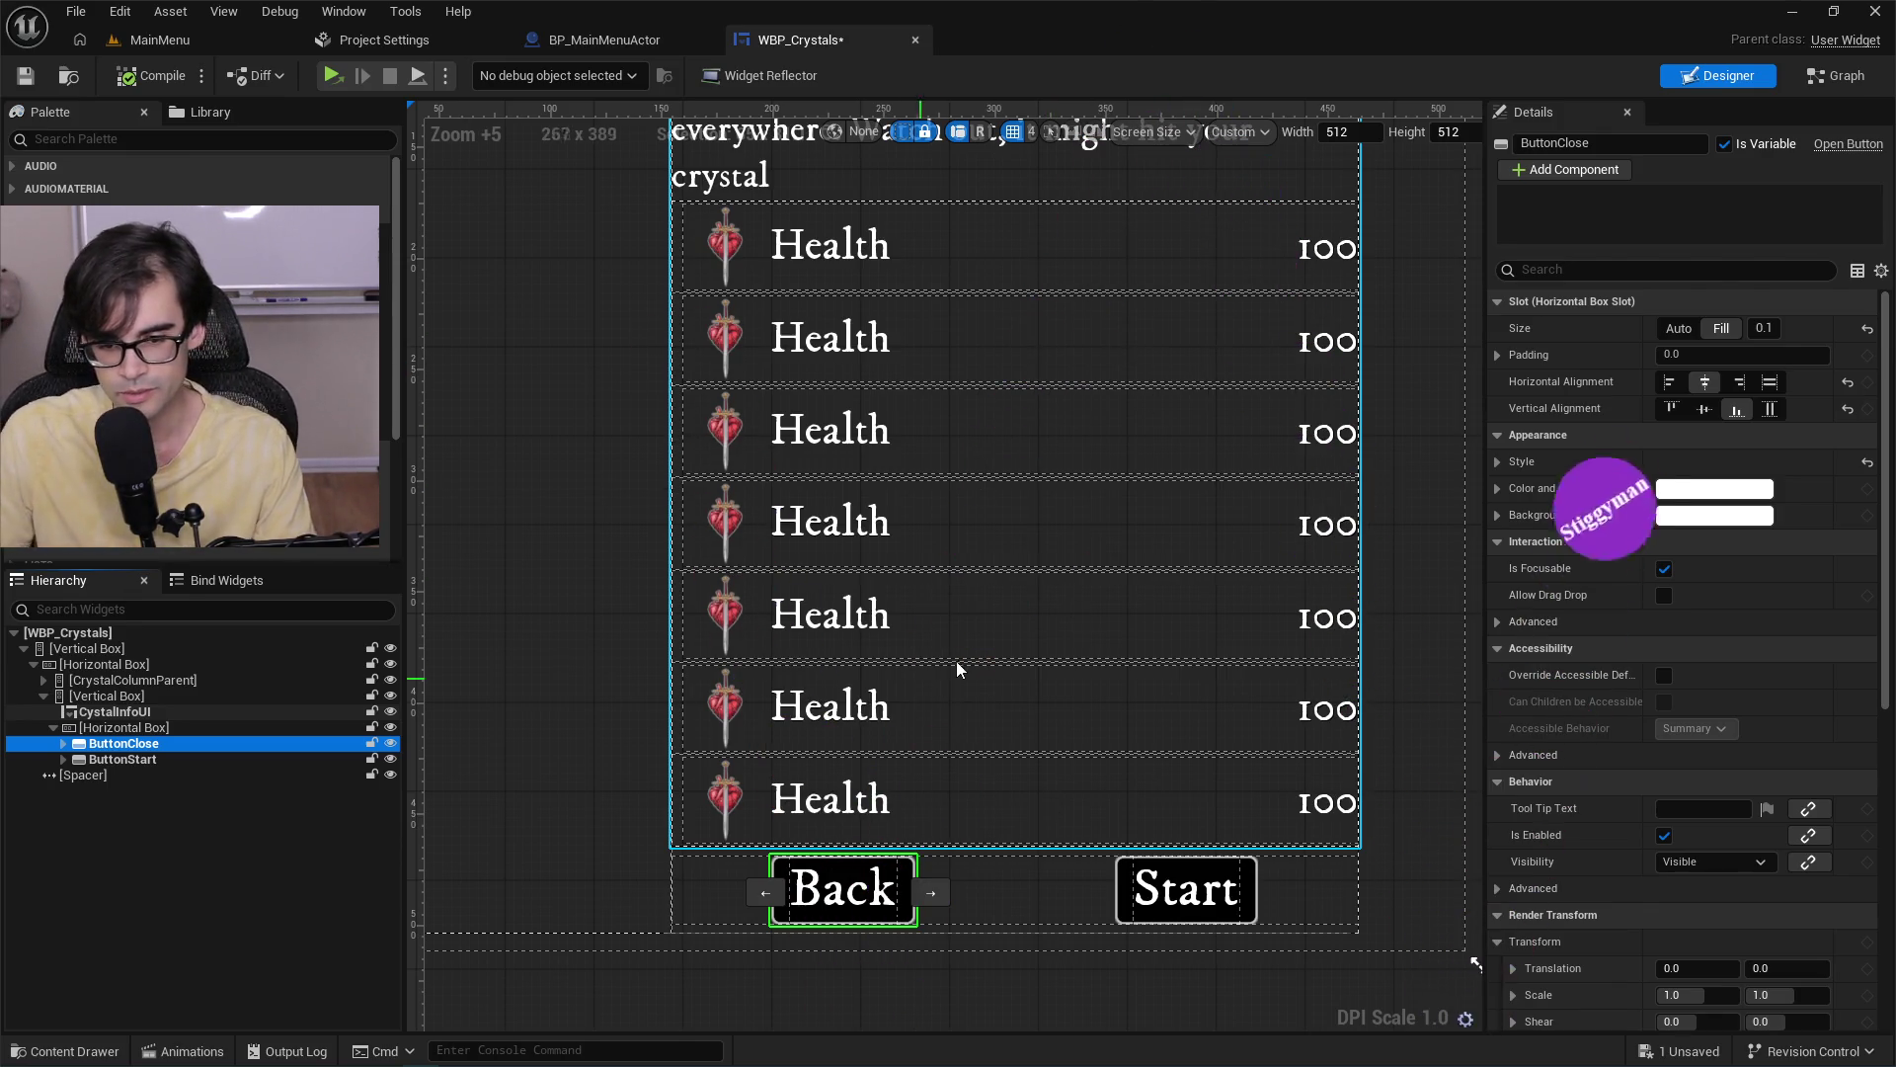
pyautogui.scroll(-2, 957, 669)
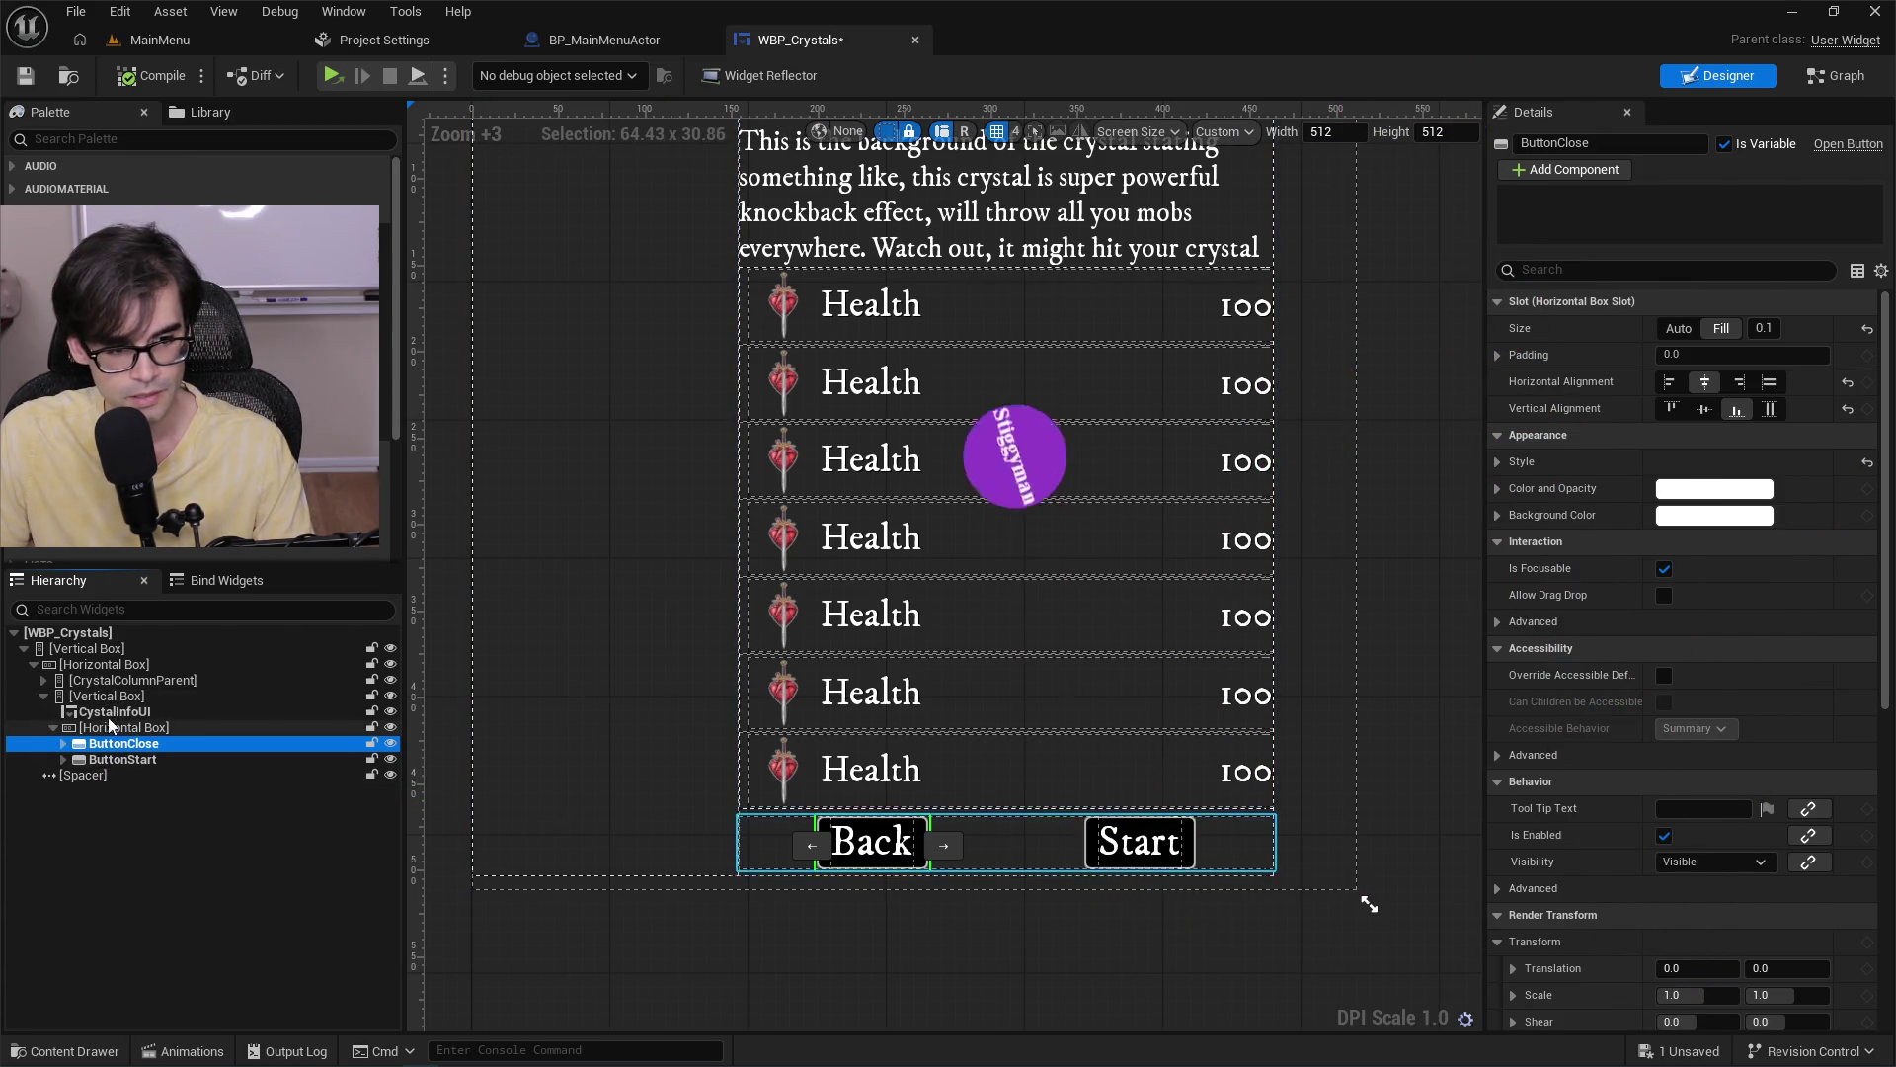
pyautogui.click(127, 731)
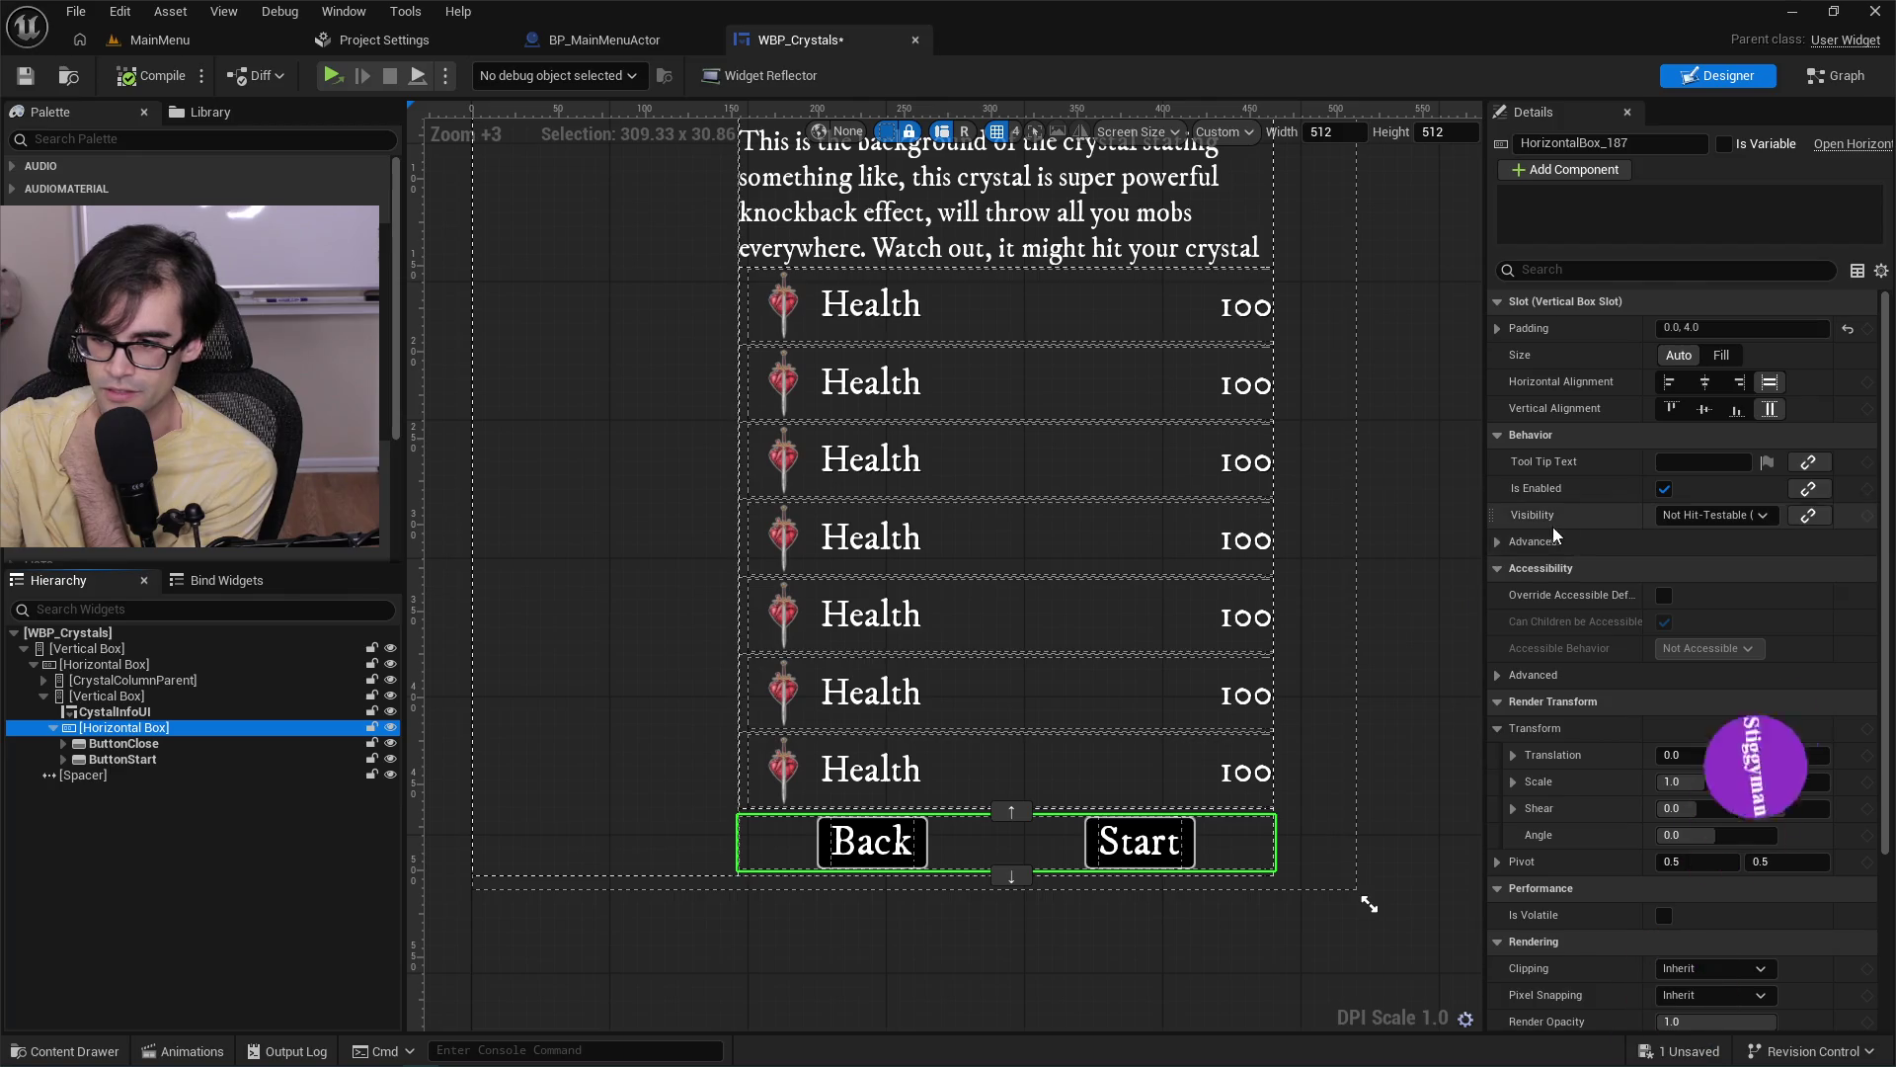
# Inspect CystalInfoUI, the info column, outer horizontal box and root vertical box, then save WBP_Crystals.
pyautogui.click(135, 715)
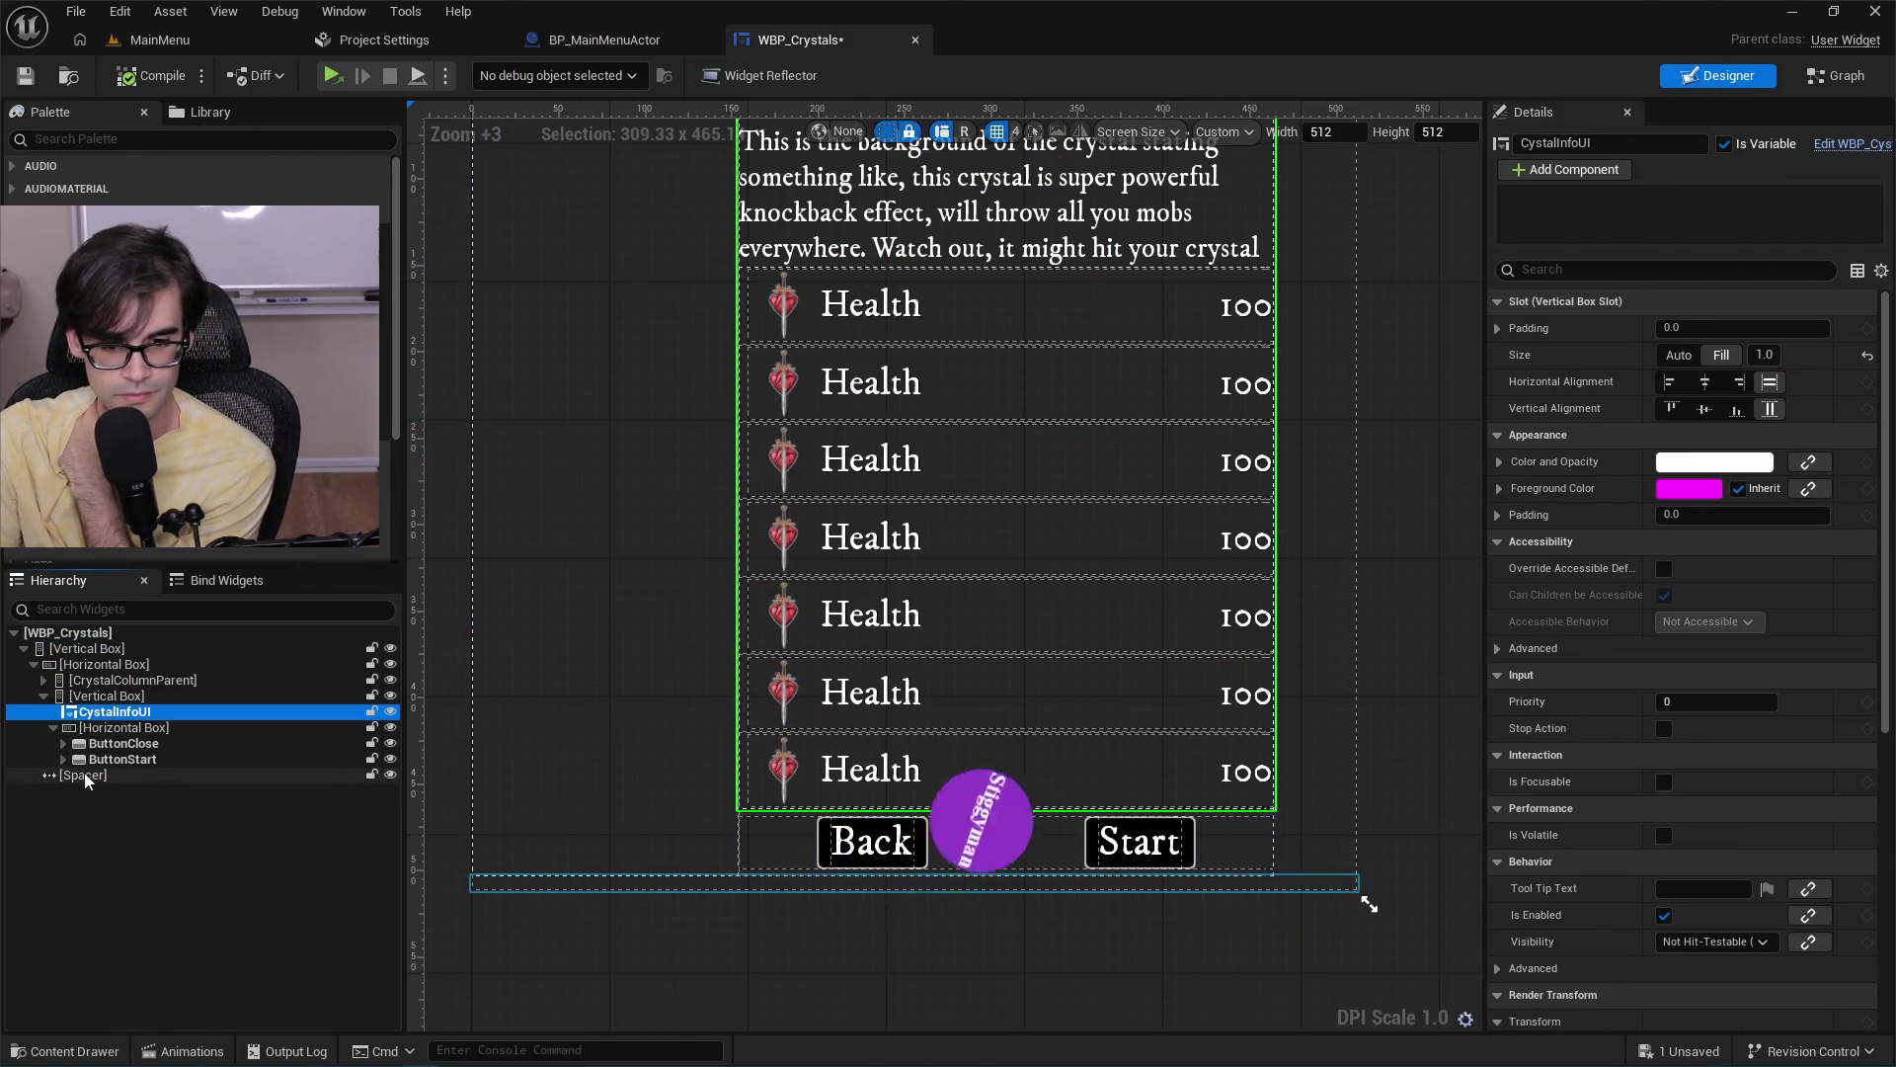
pyautogui.click(94, 697)
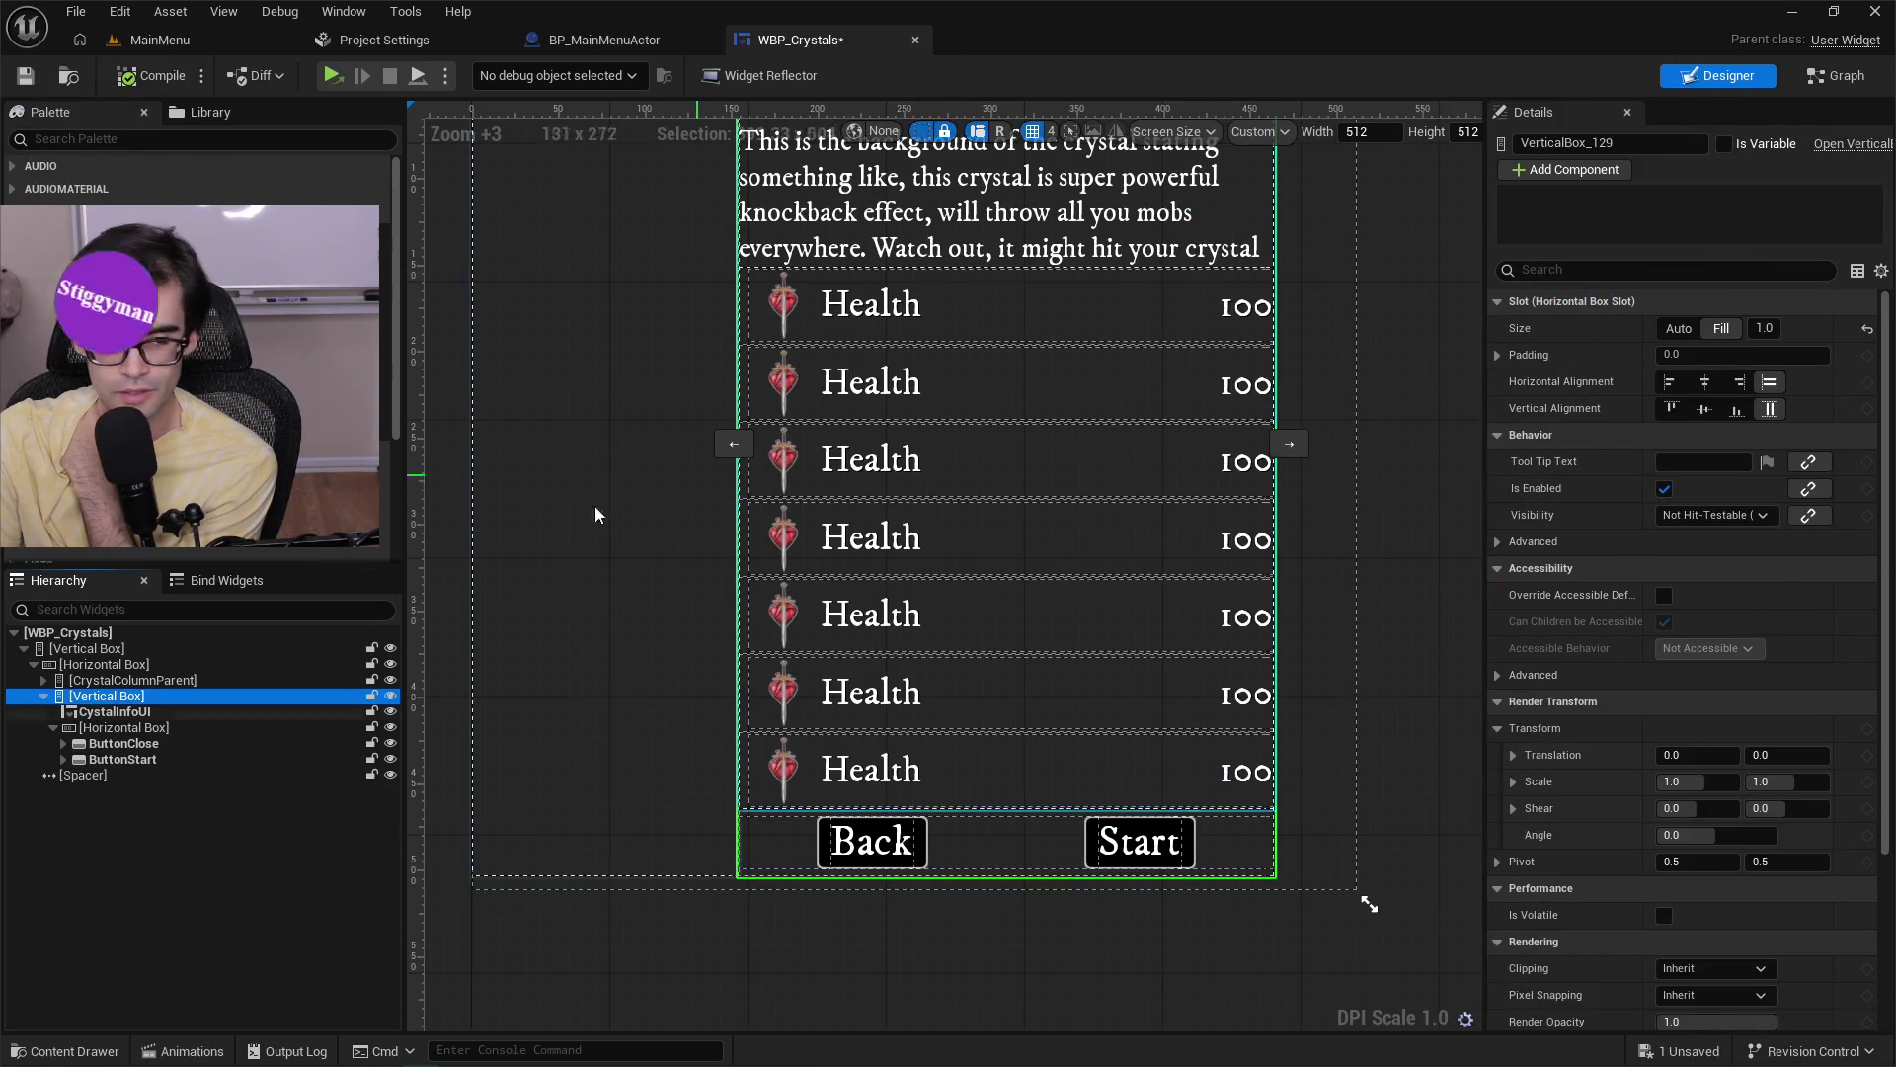
pyautogui.click(104, 665)
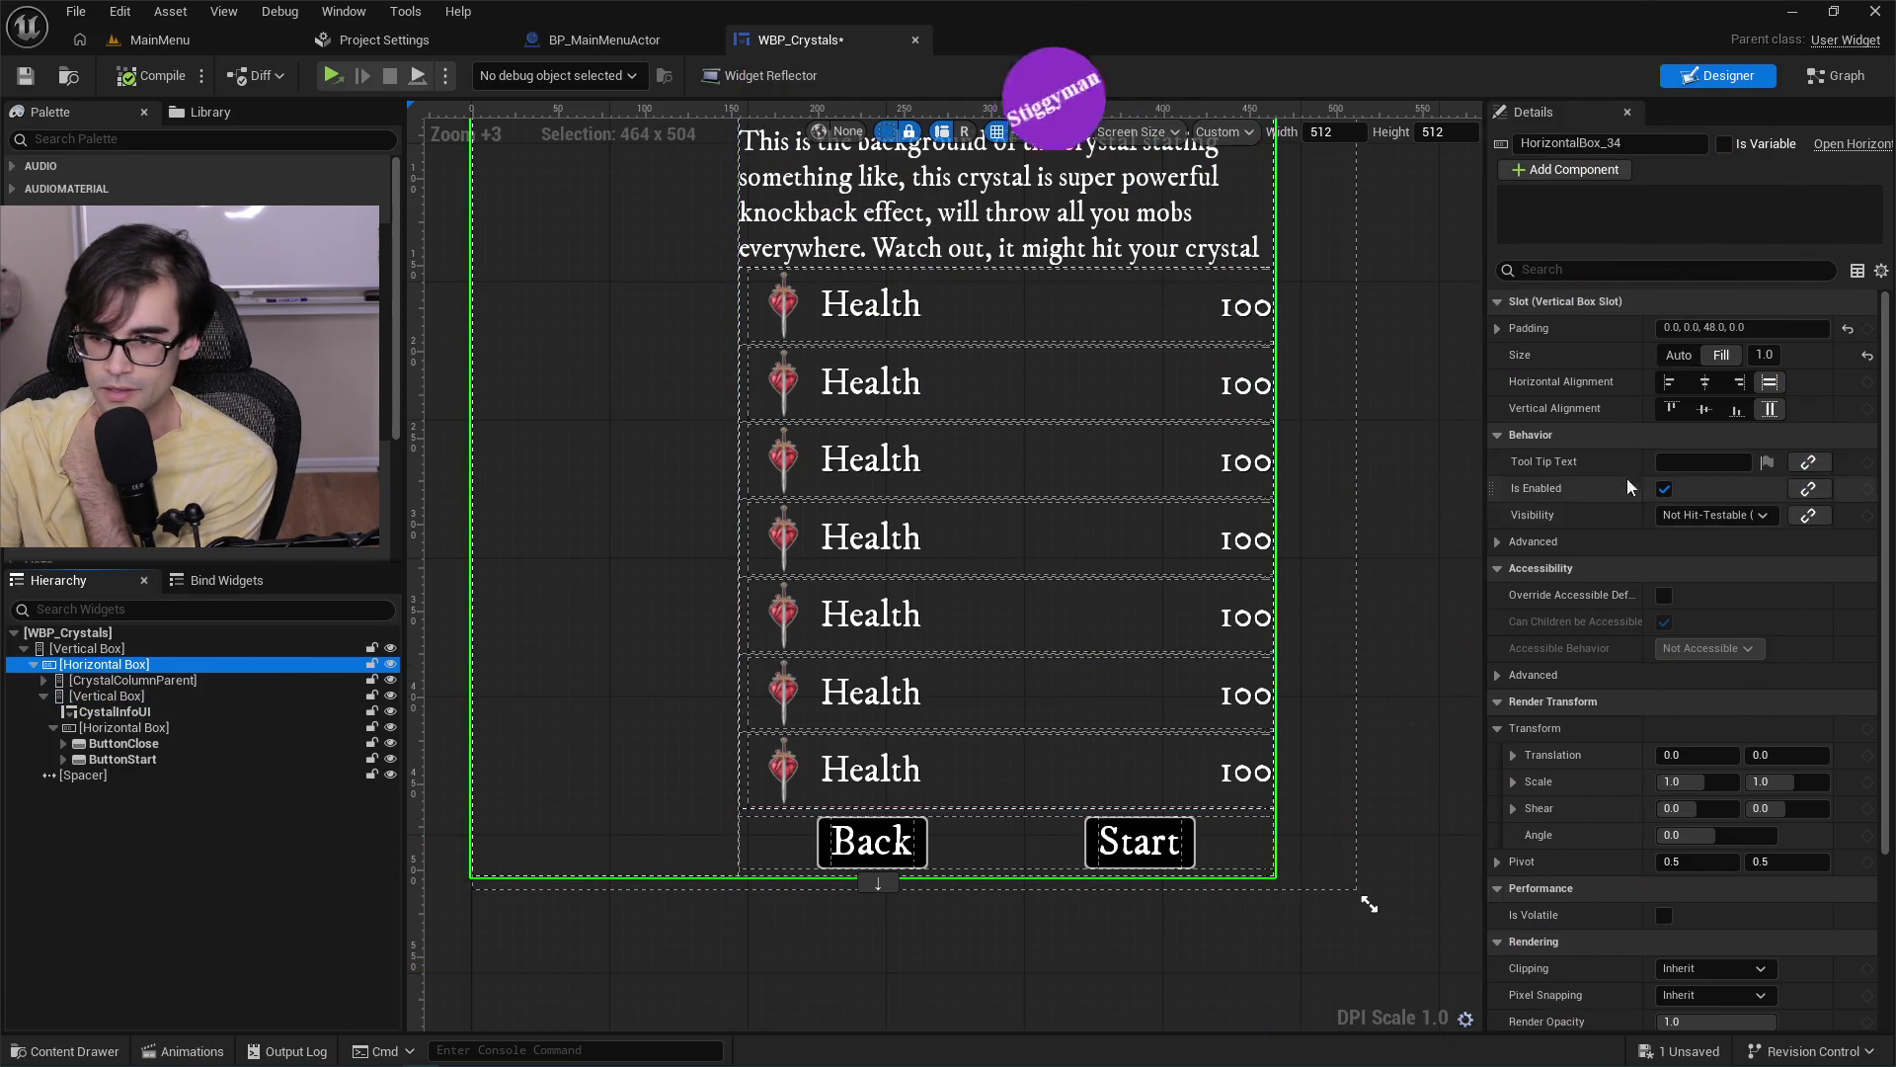
pyautogui.click(110, 650)
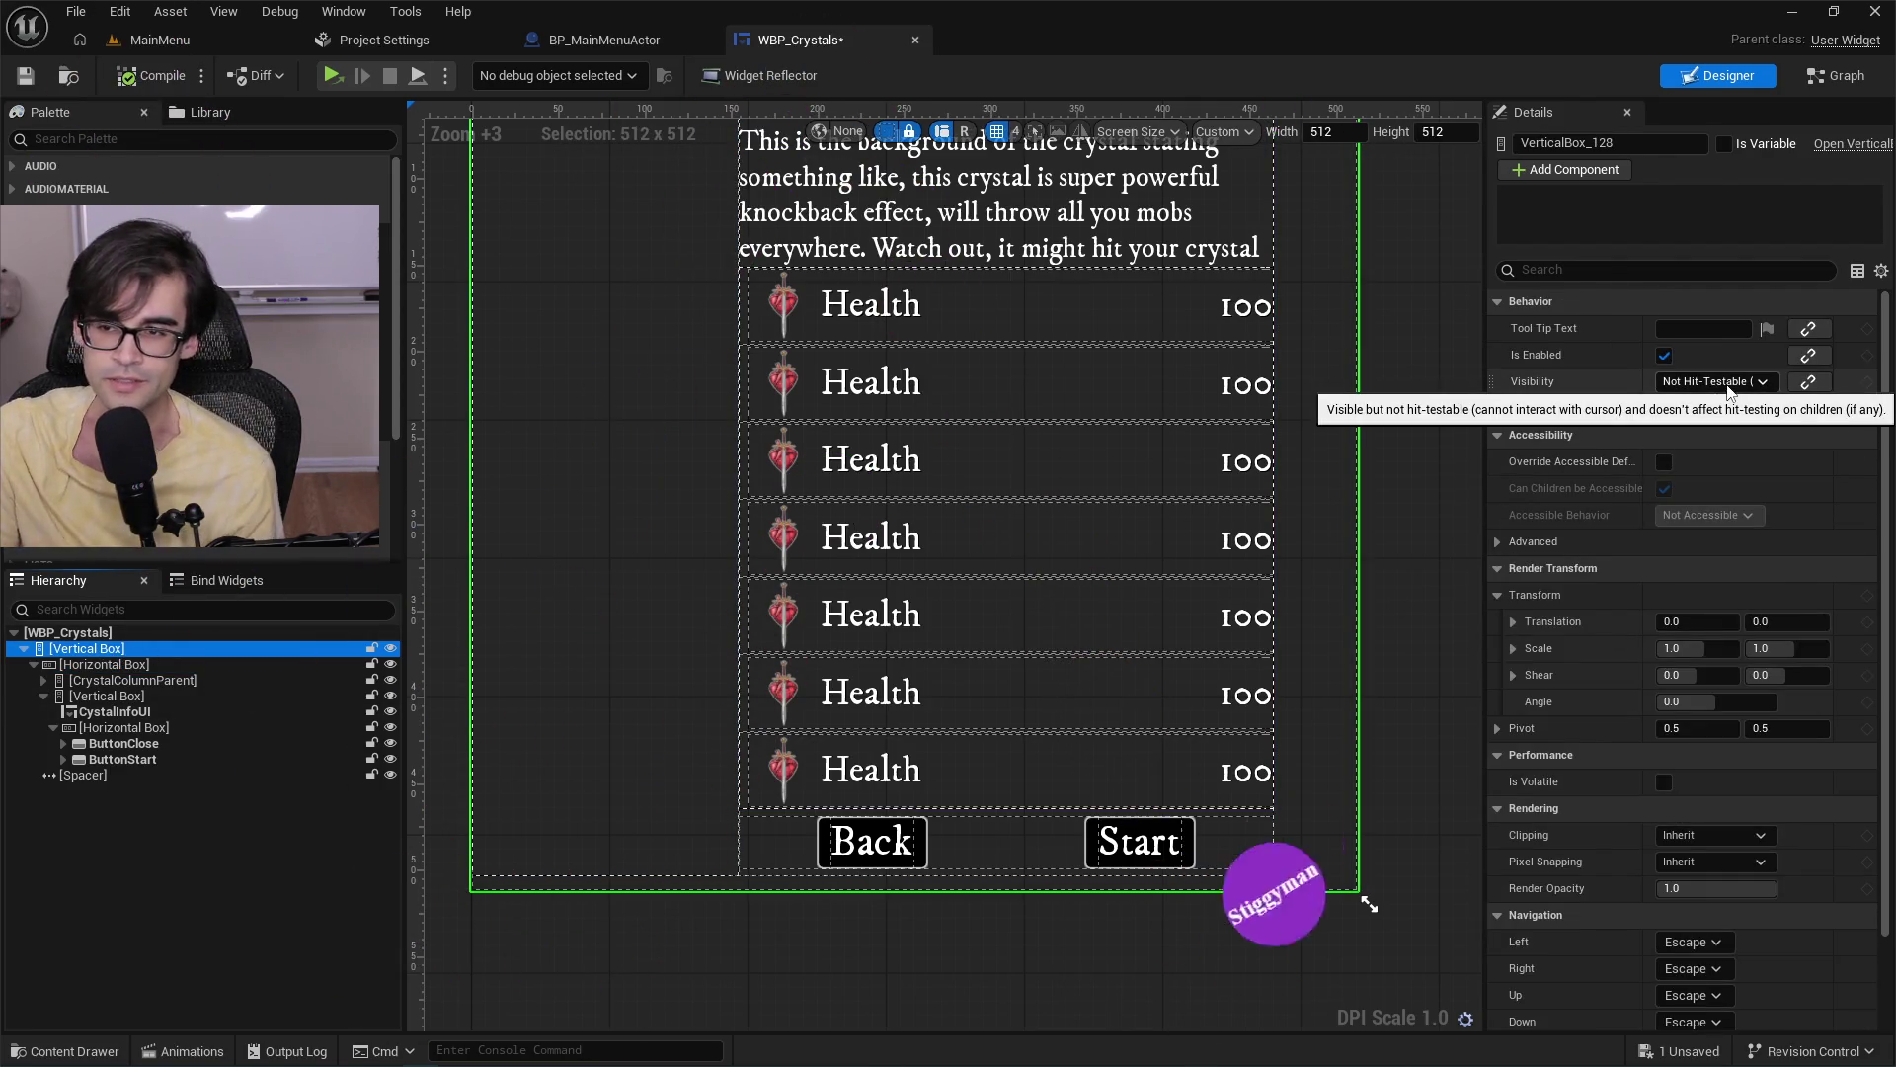
pyautogui.scroll(-4, 653, 718)
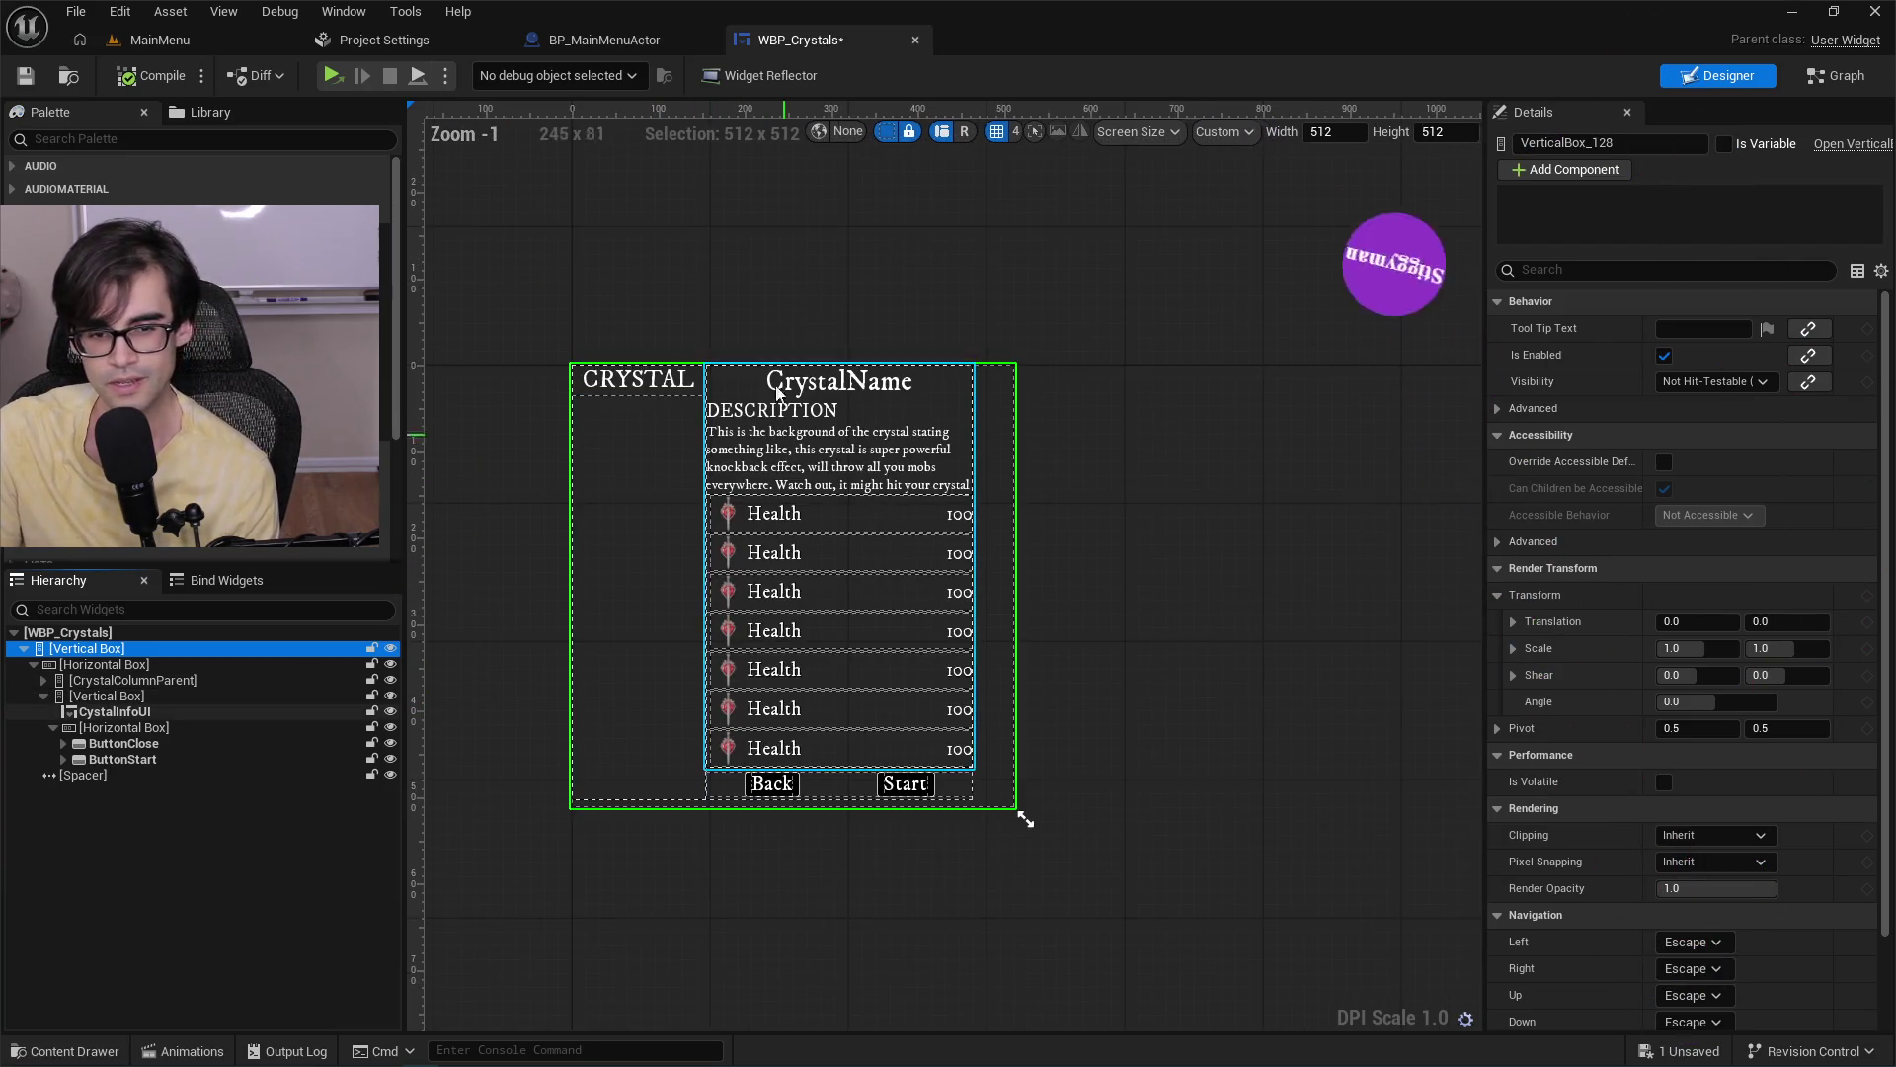
pyautogui.click(30, 83)
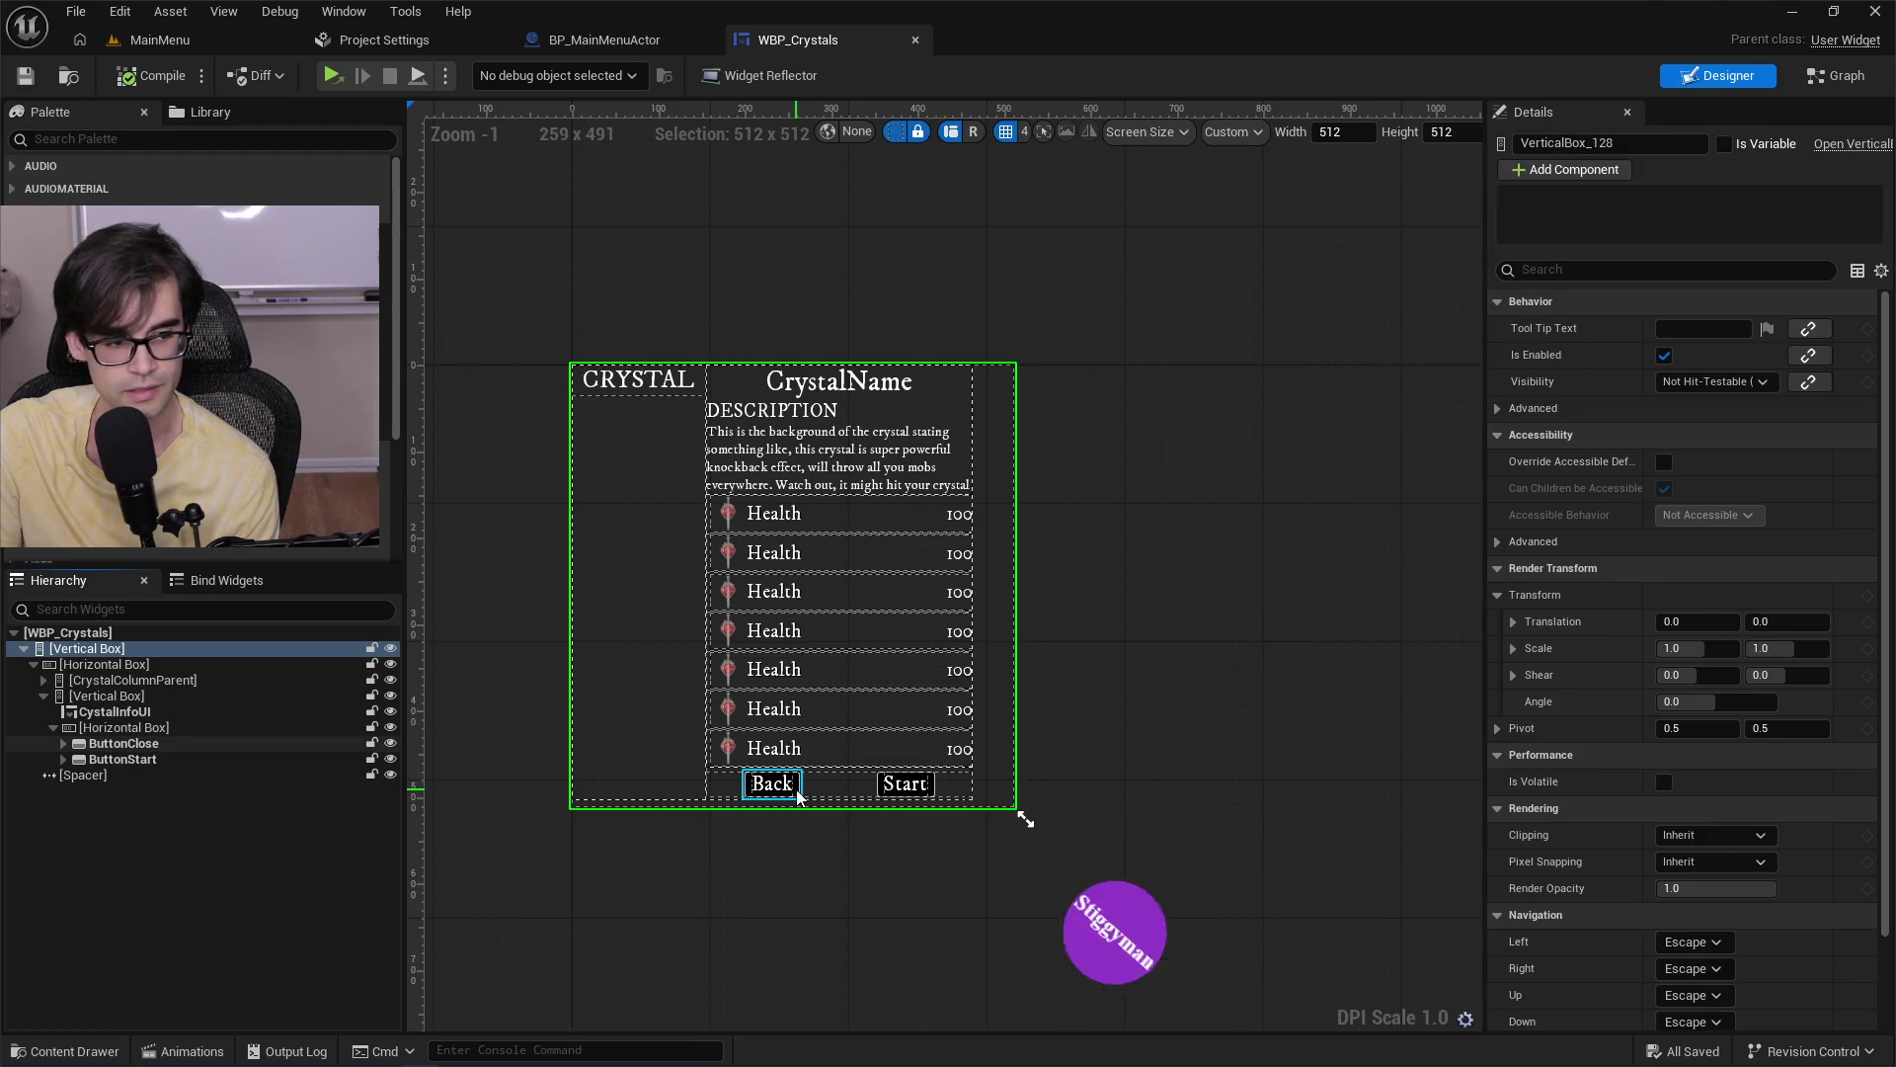
# In BP_MainMenuActor's Viewport, select the Widget2 and Widget components on the scroll and review their Details.
pyautogui.click(612, 40)
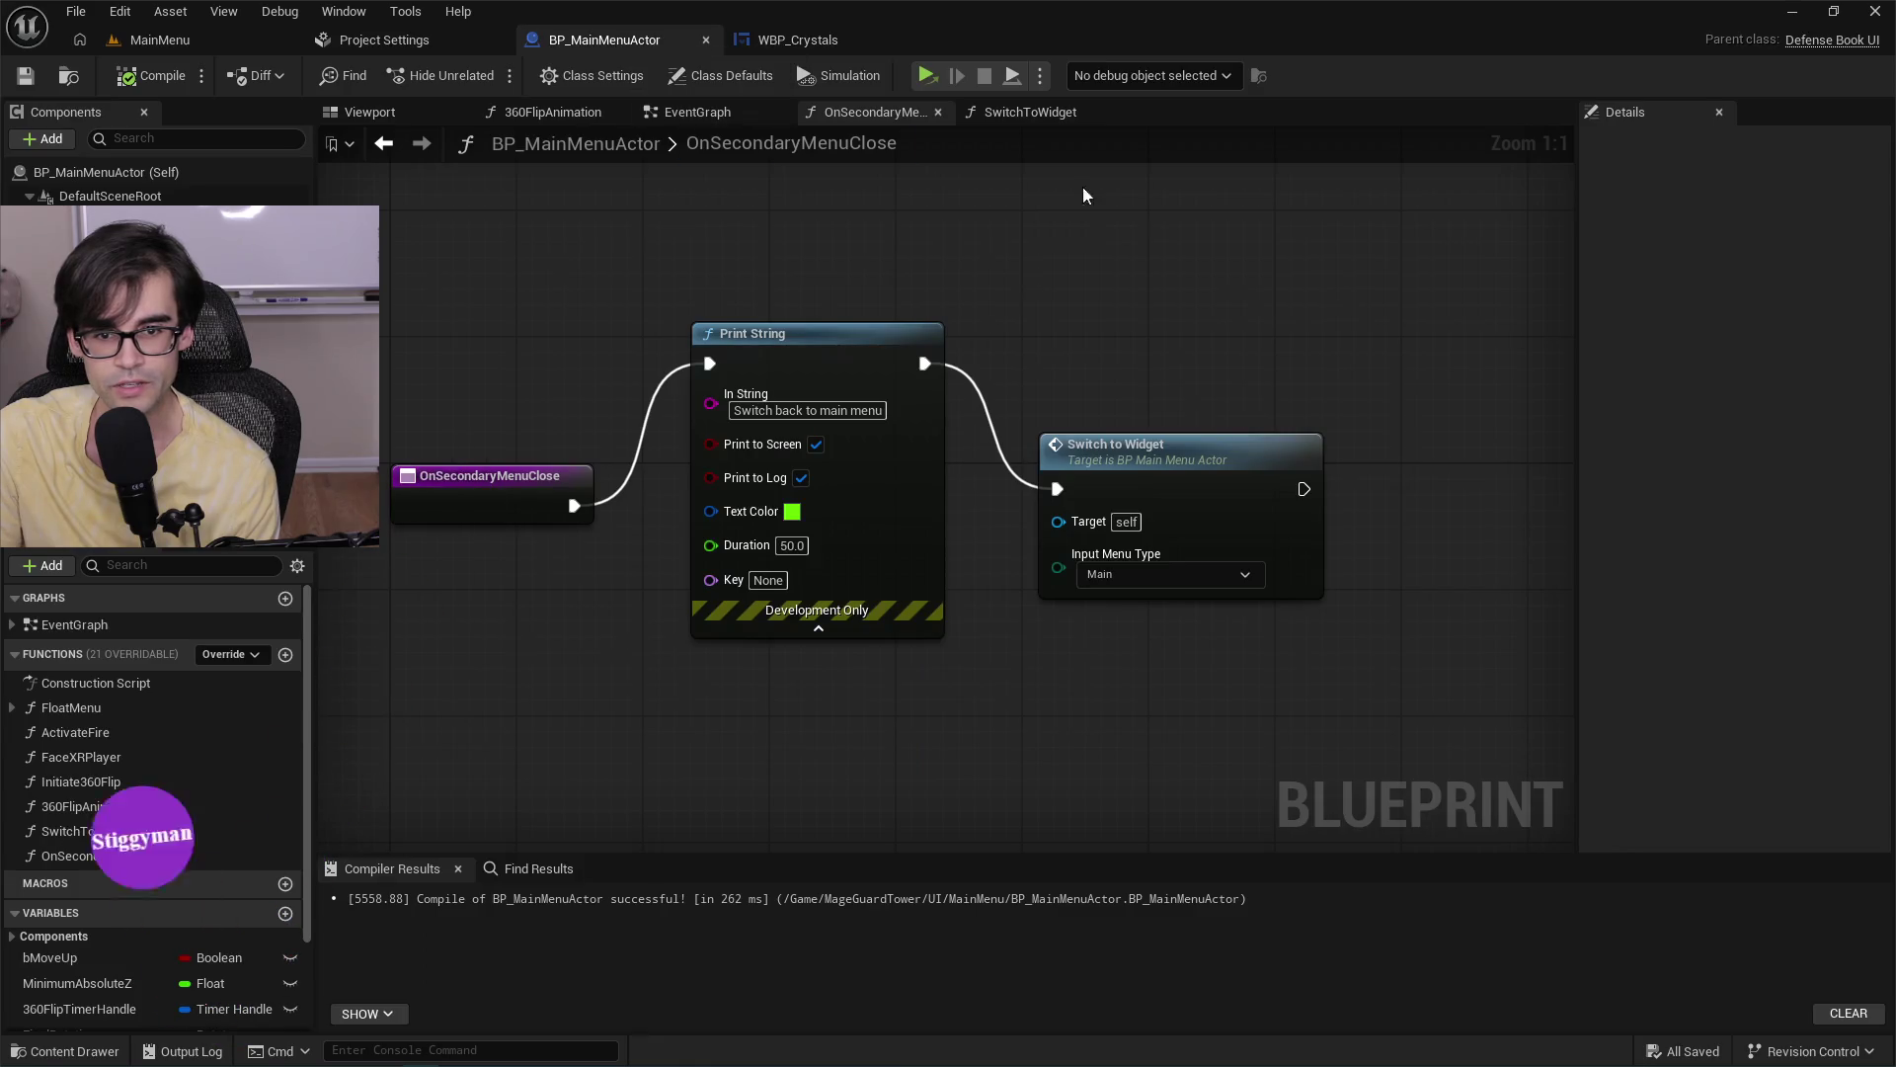
pyautogui.click(442, 111)
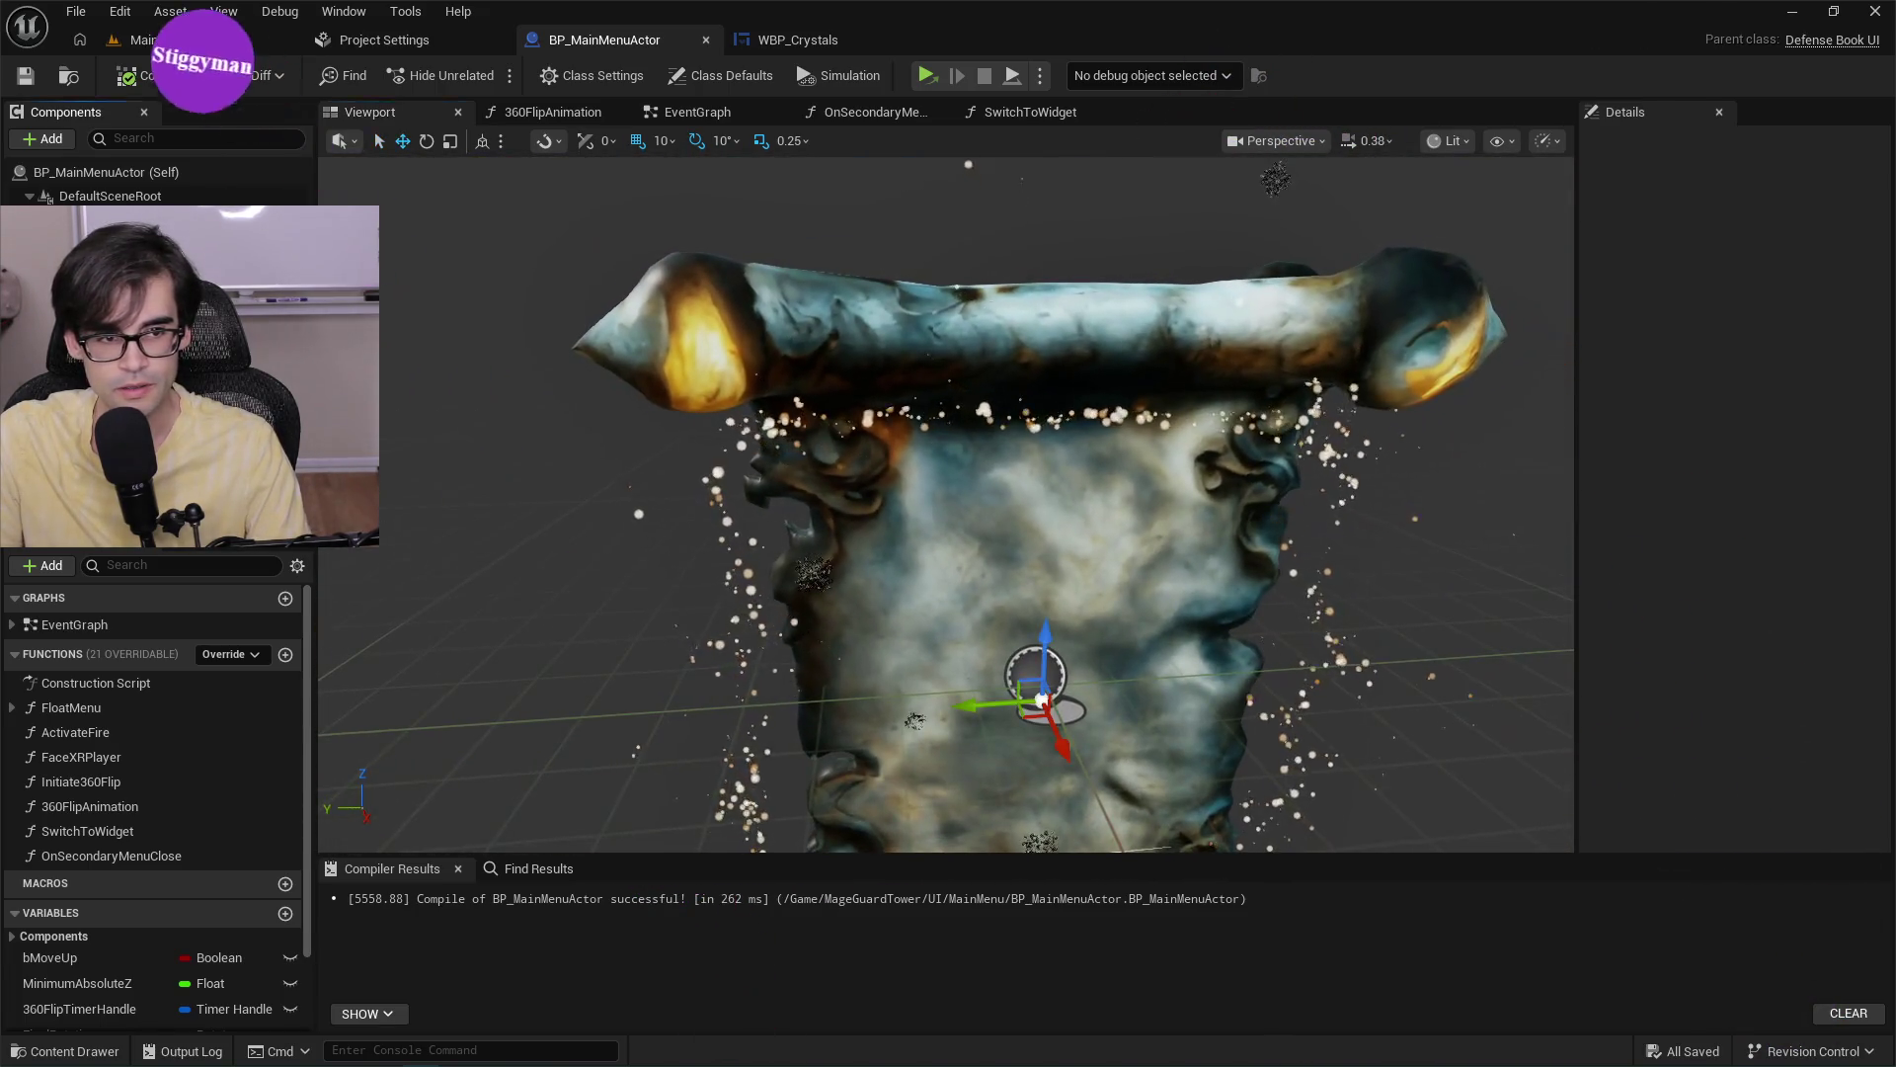
pyautogui.click(1042, 746)
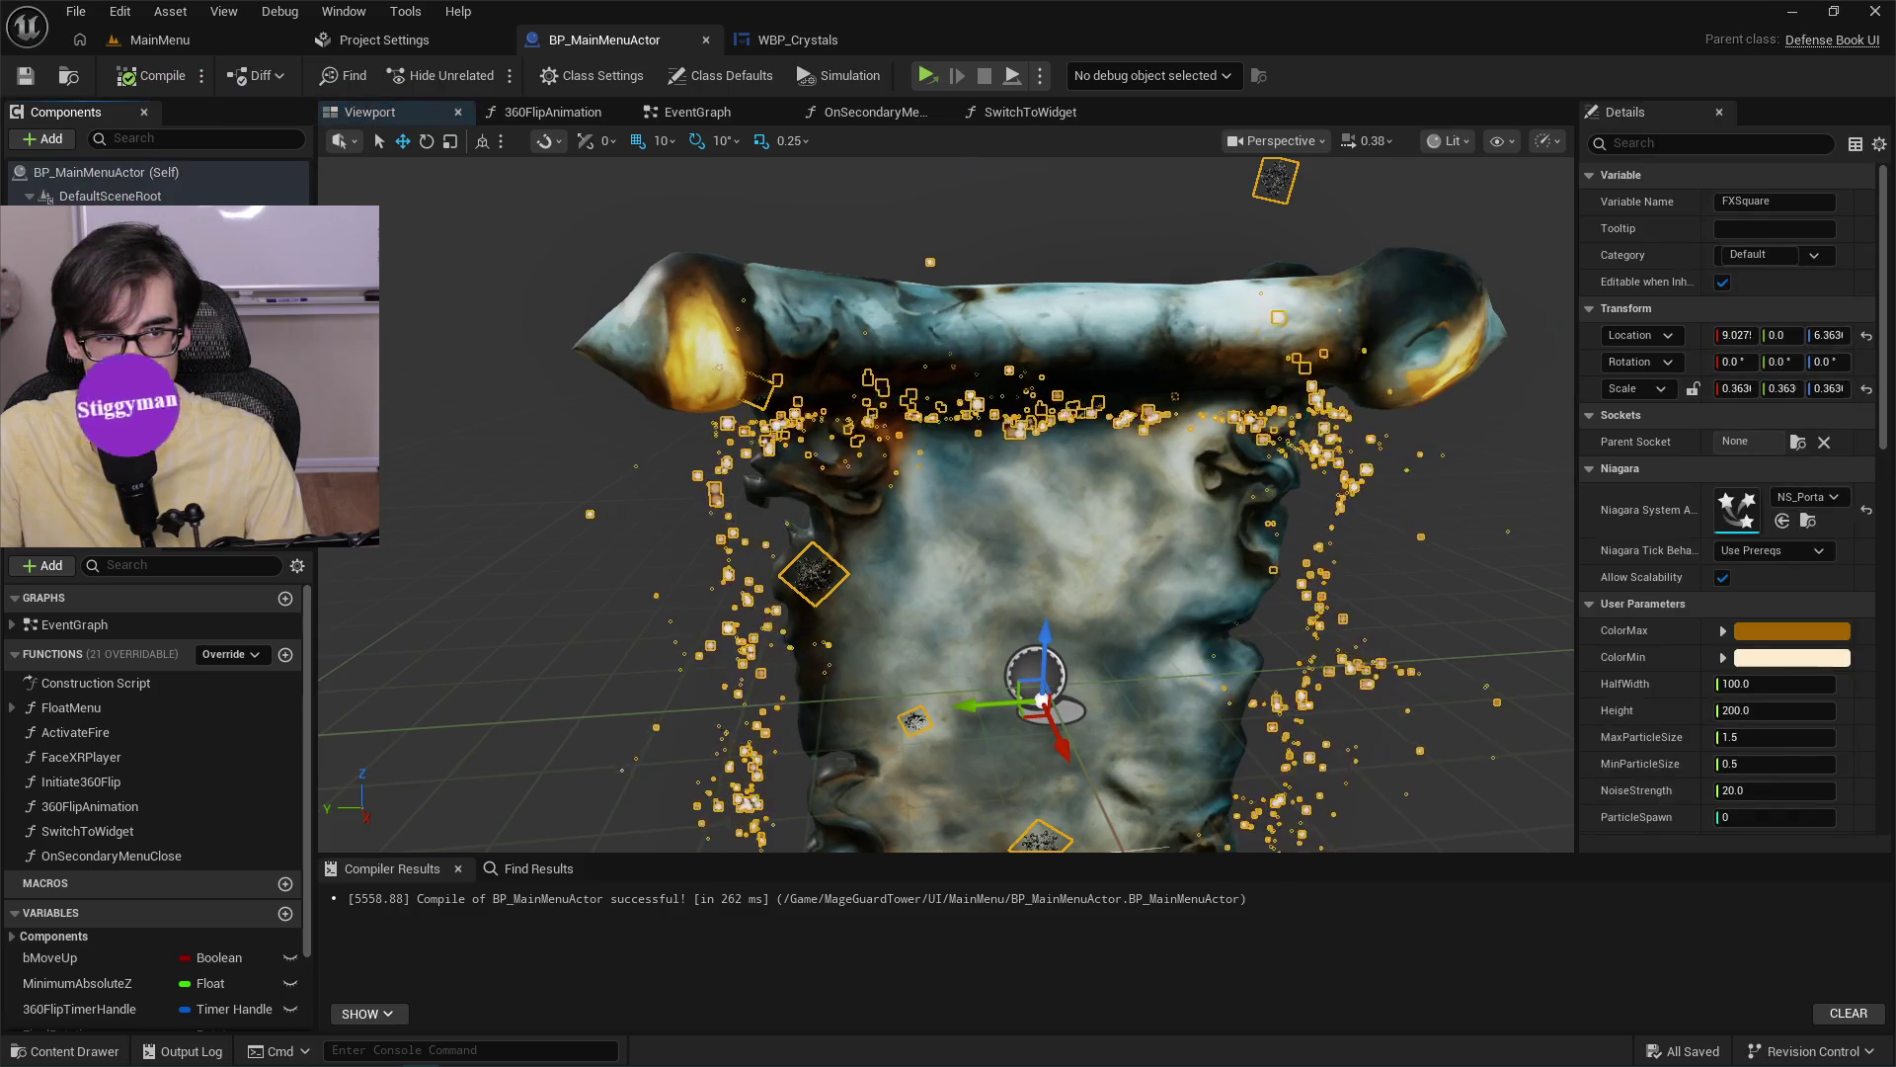
pyautogui.click(1042, 746)
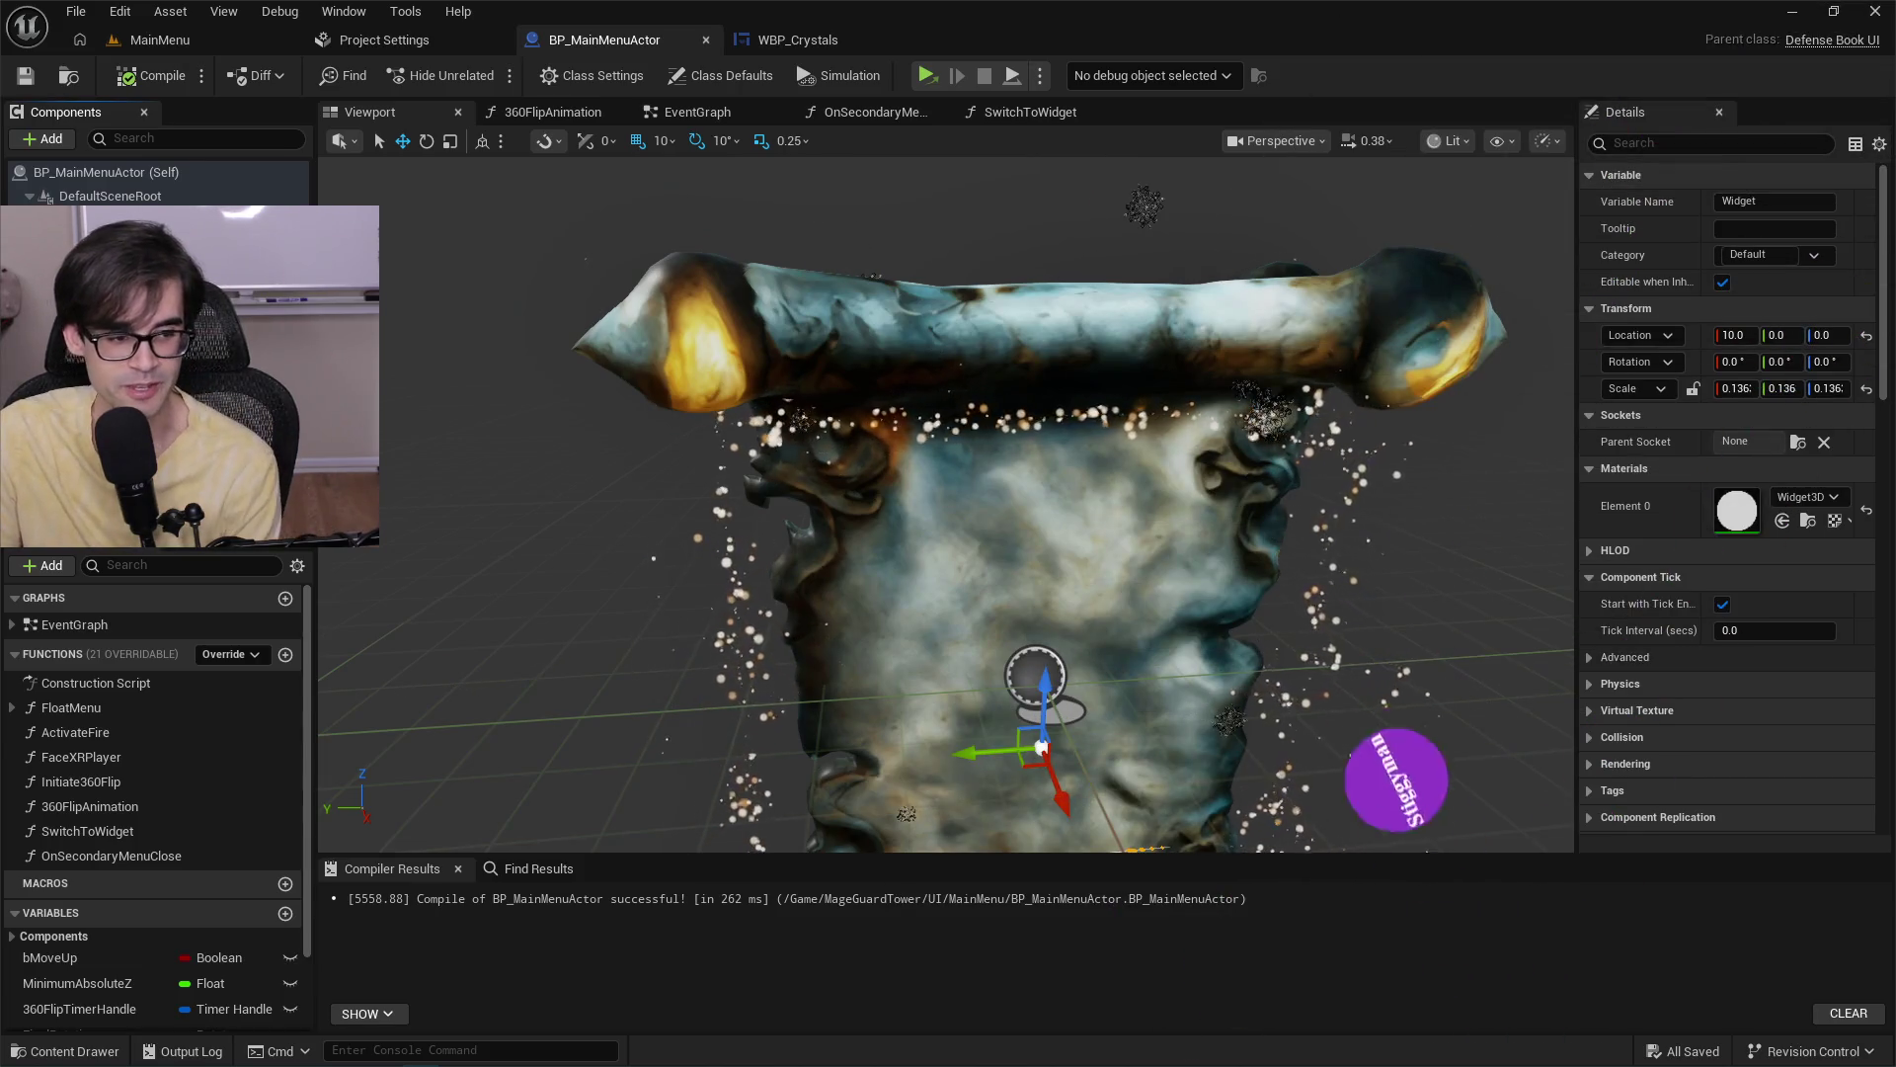
pyautogui.scroll(-5, 876, 423)
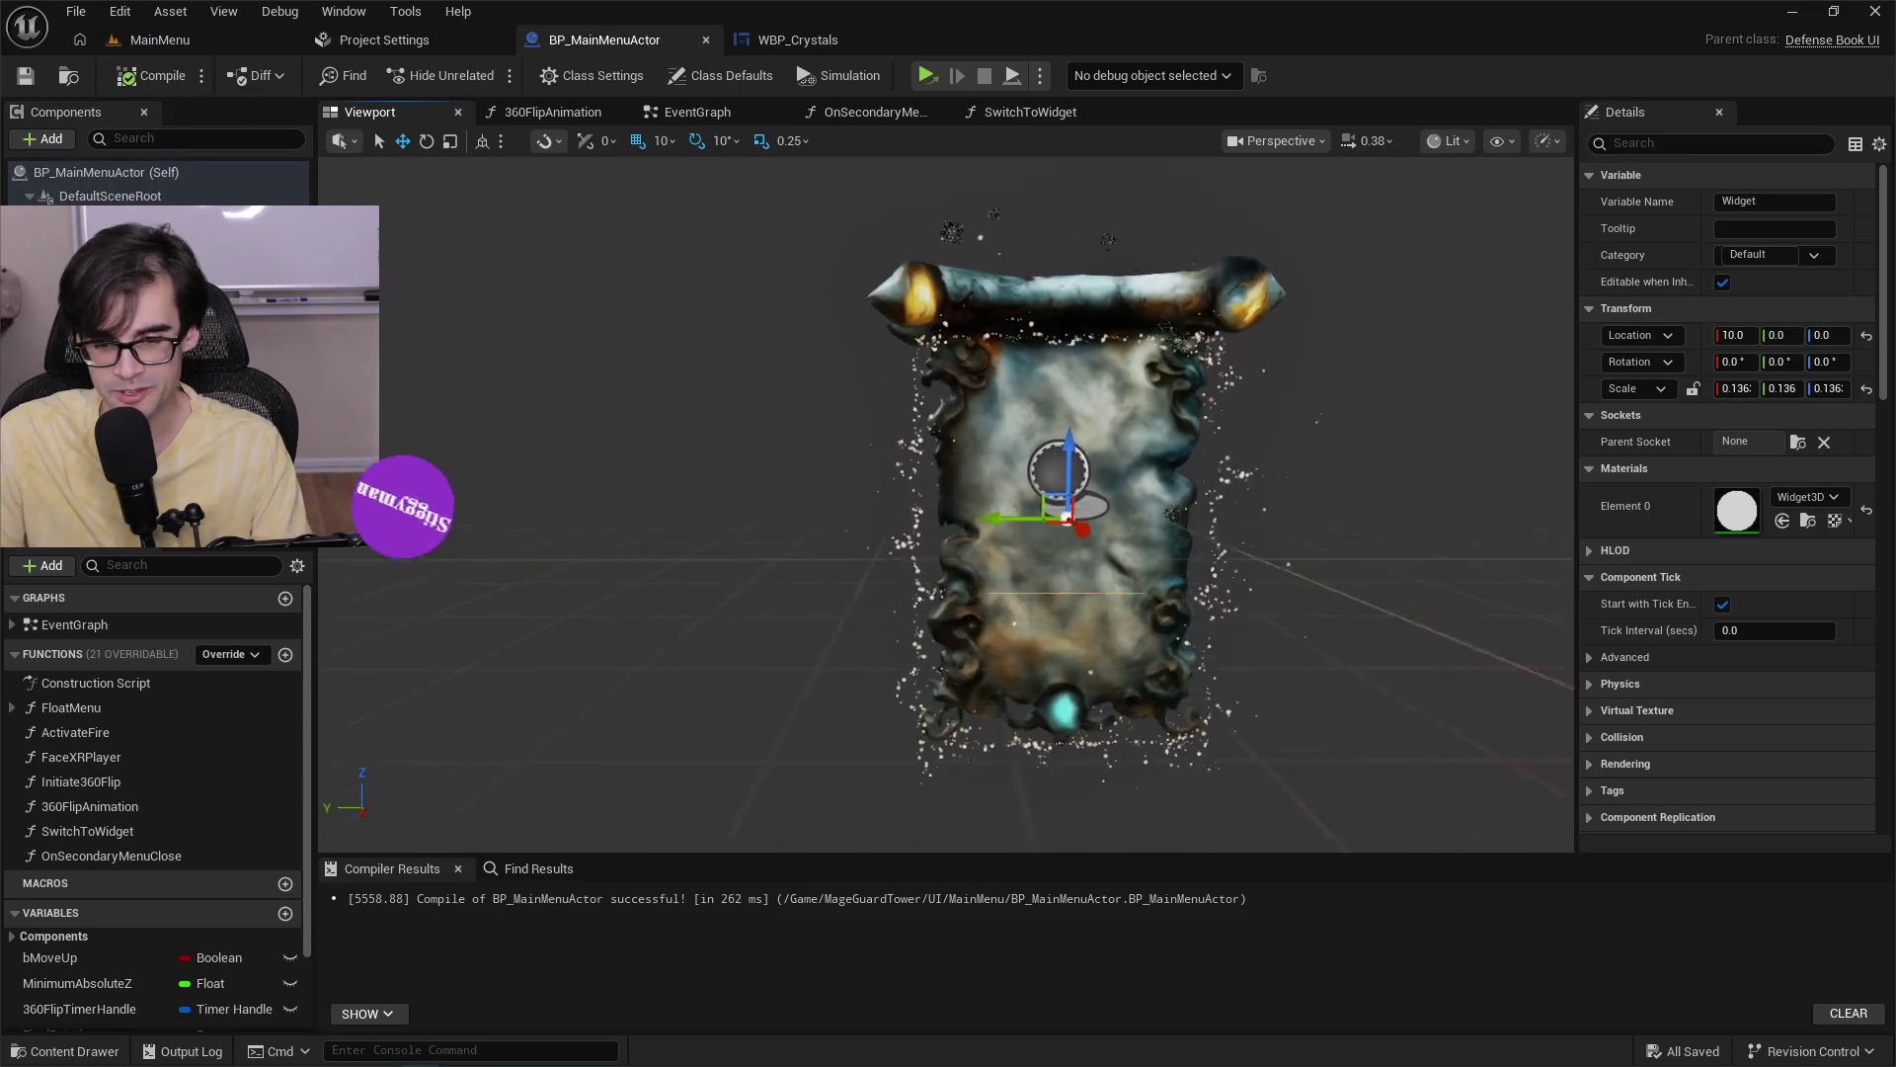
pyautogui.scroll(3, 946, 494)
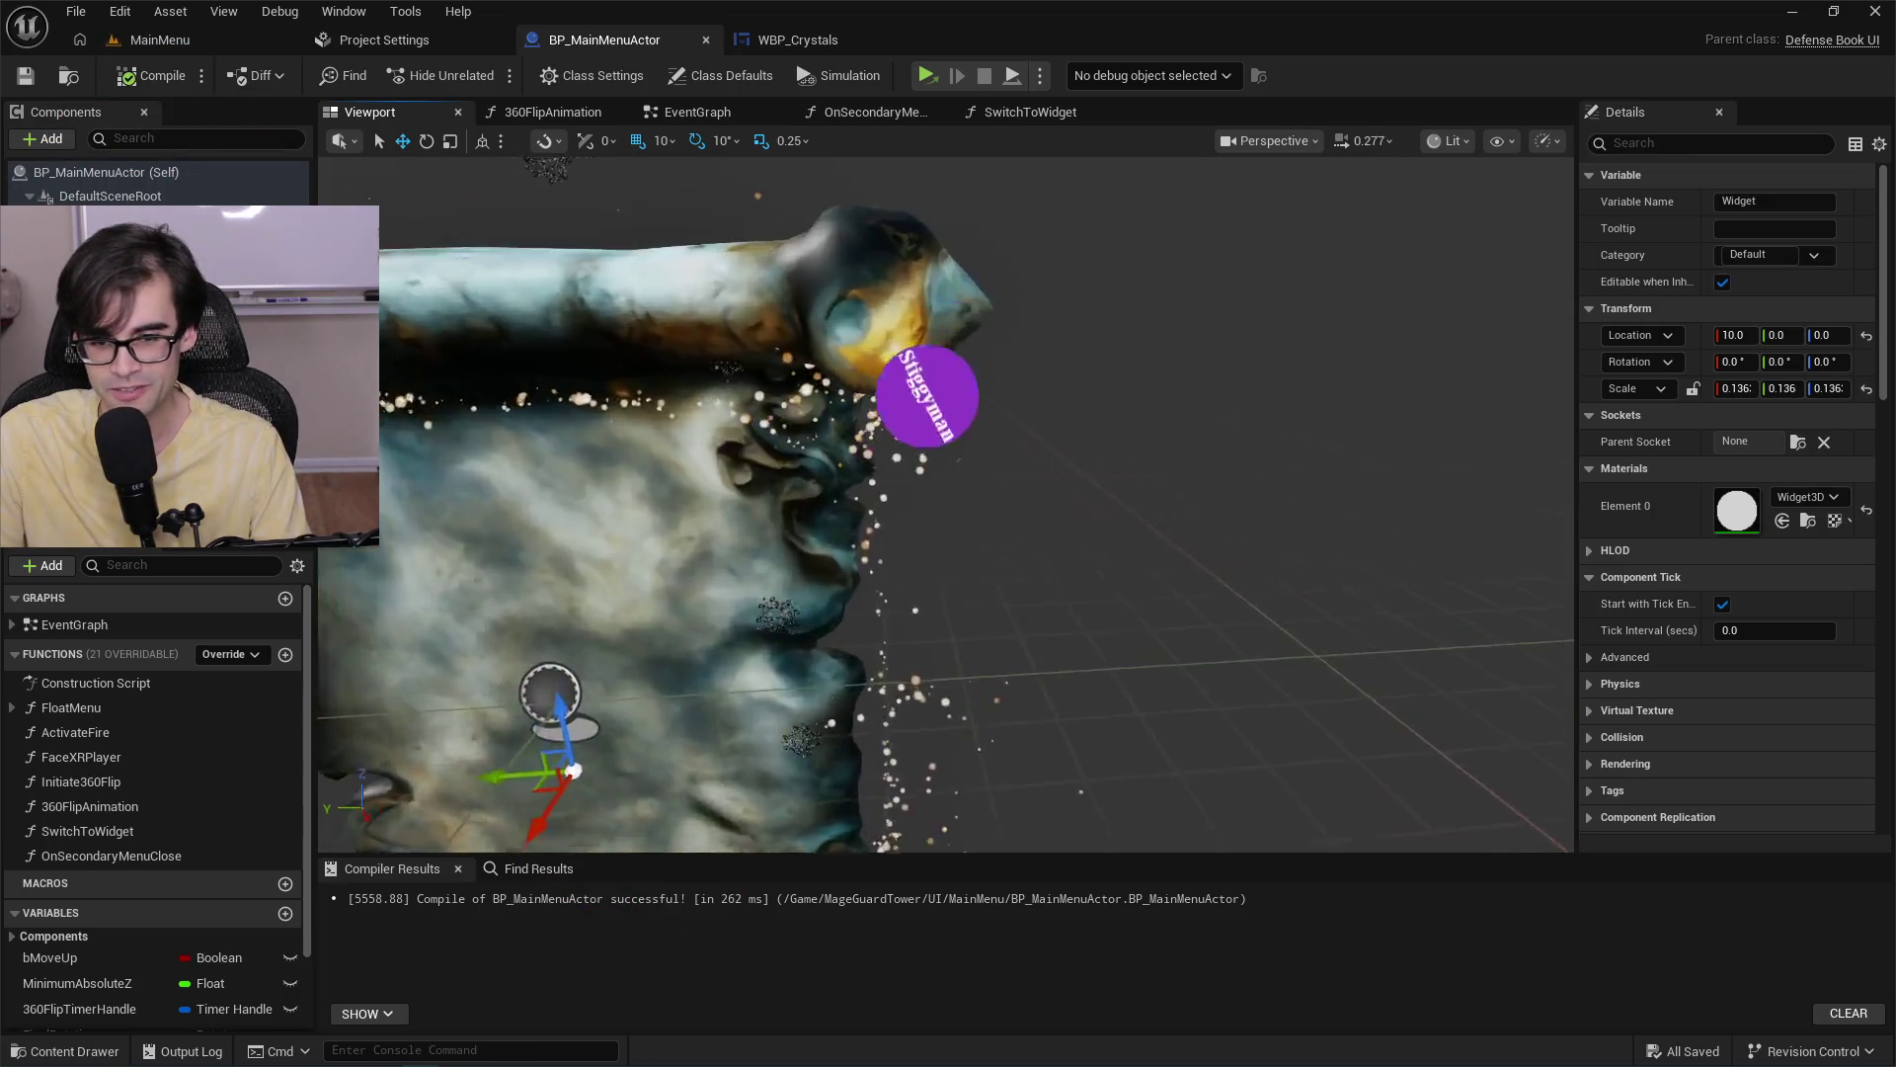
pyautogui.scroll(4, 889, 367)
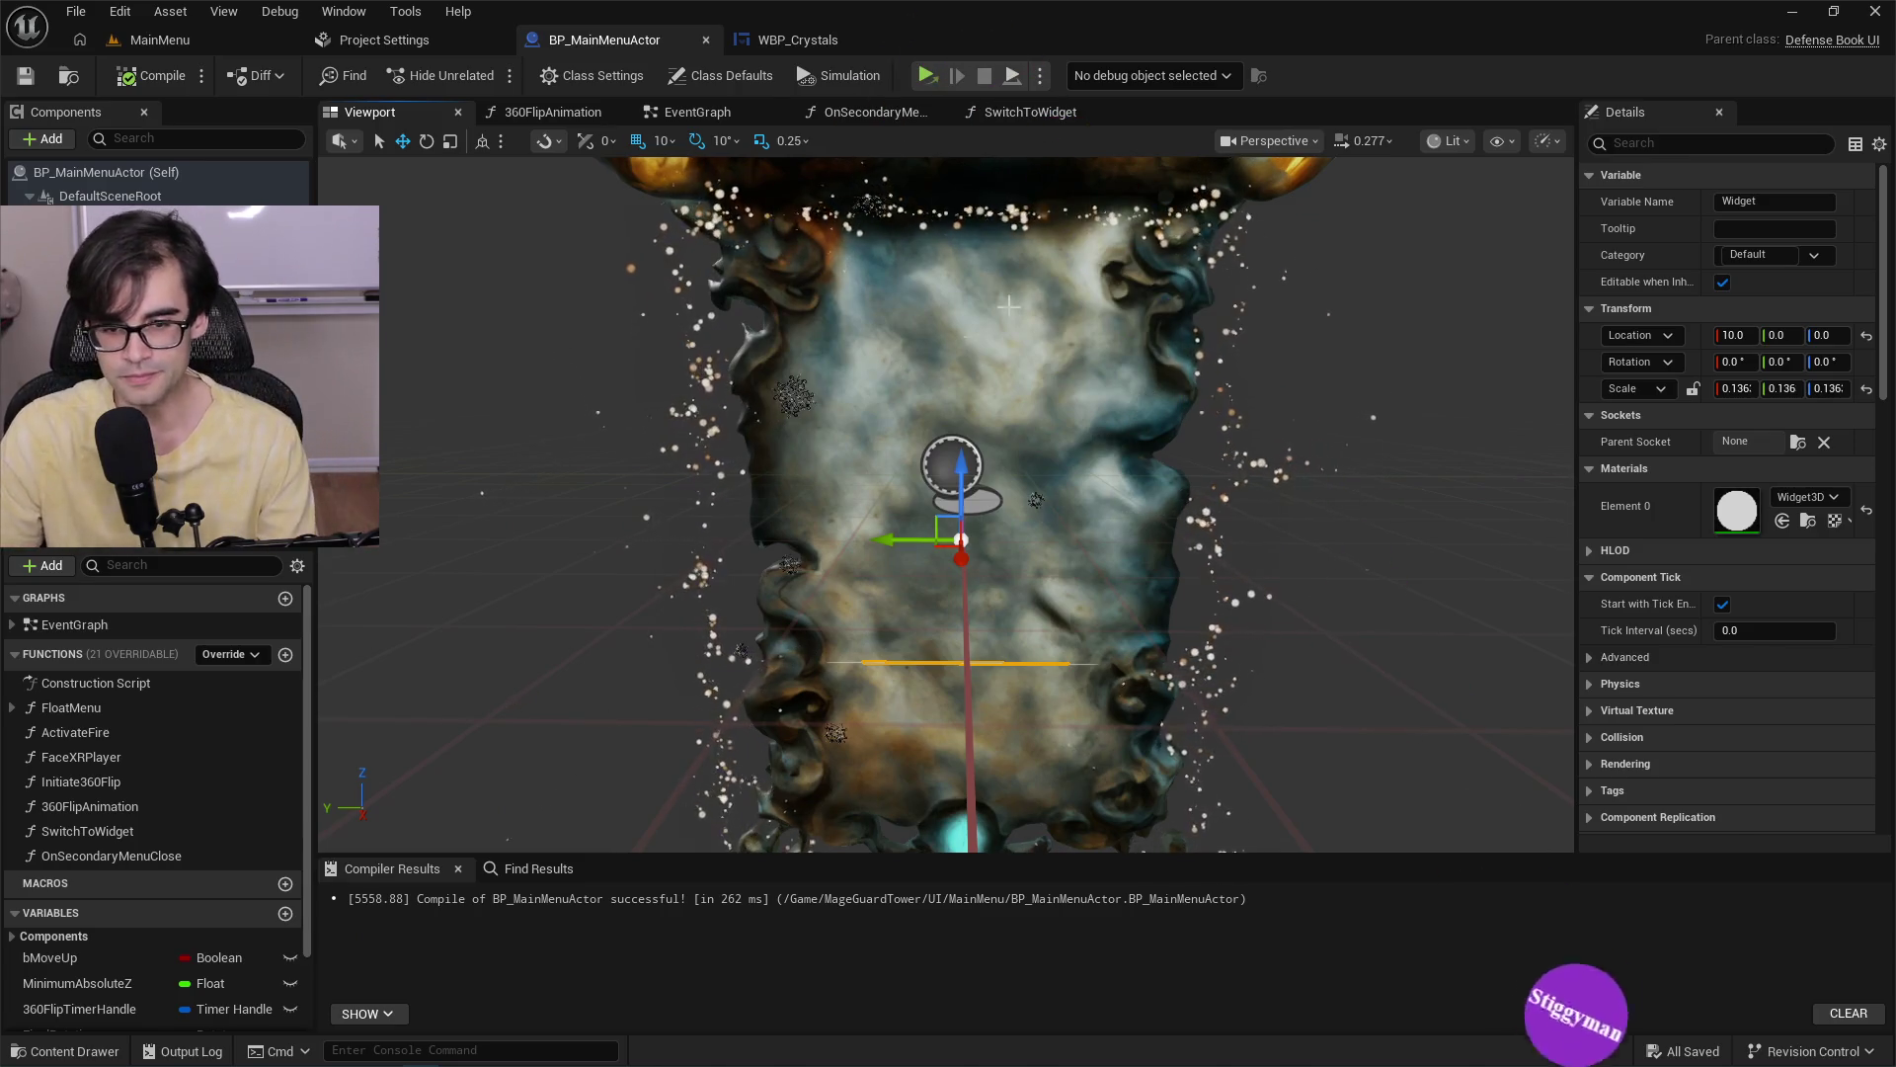
pyautogui.scroll(-5, 1038, 444)
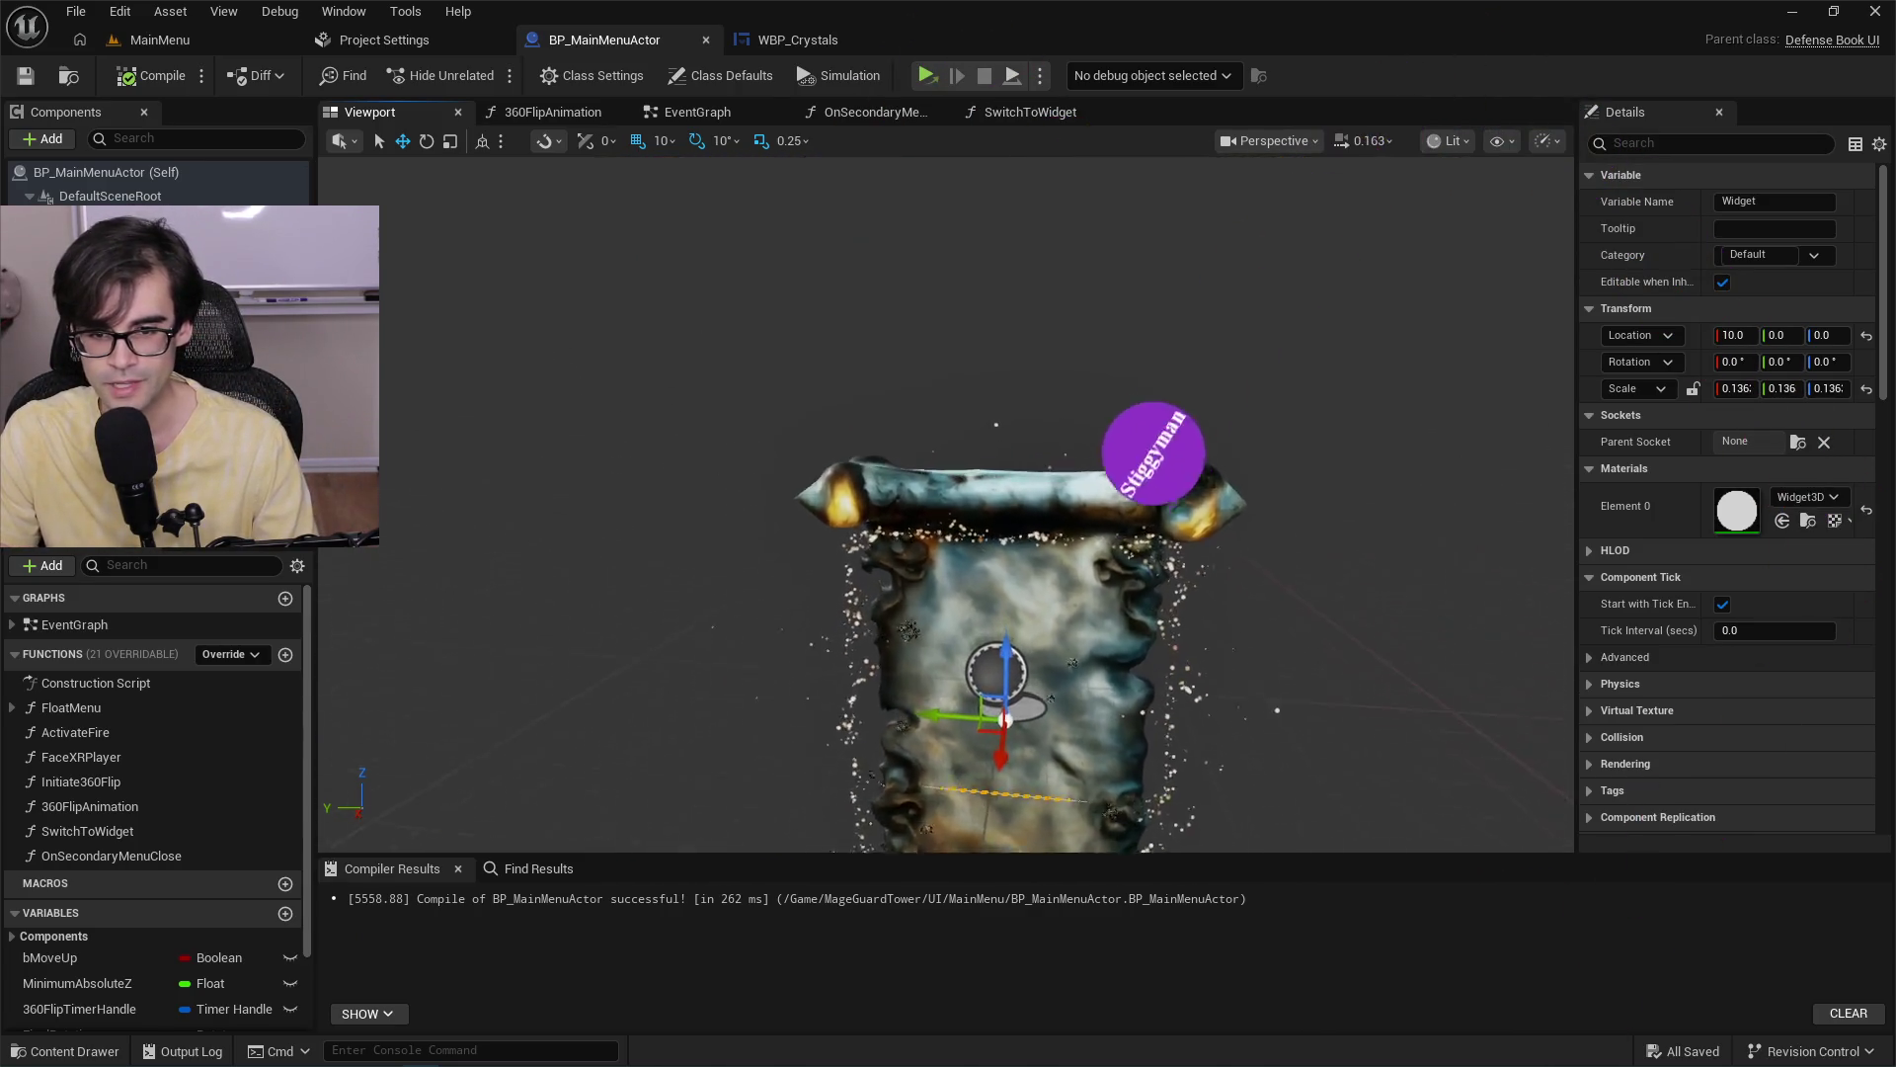
pyautogui.scroll(-2, 1038, 444)
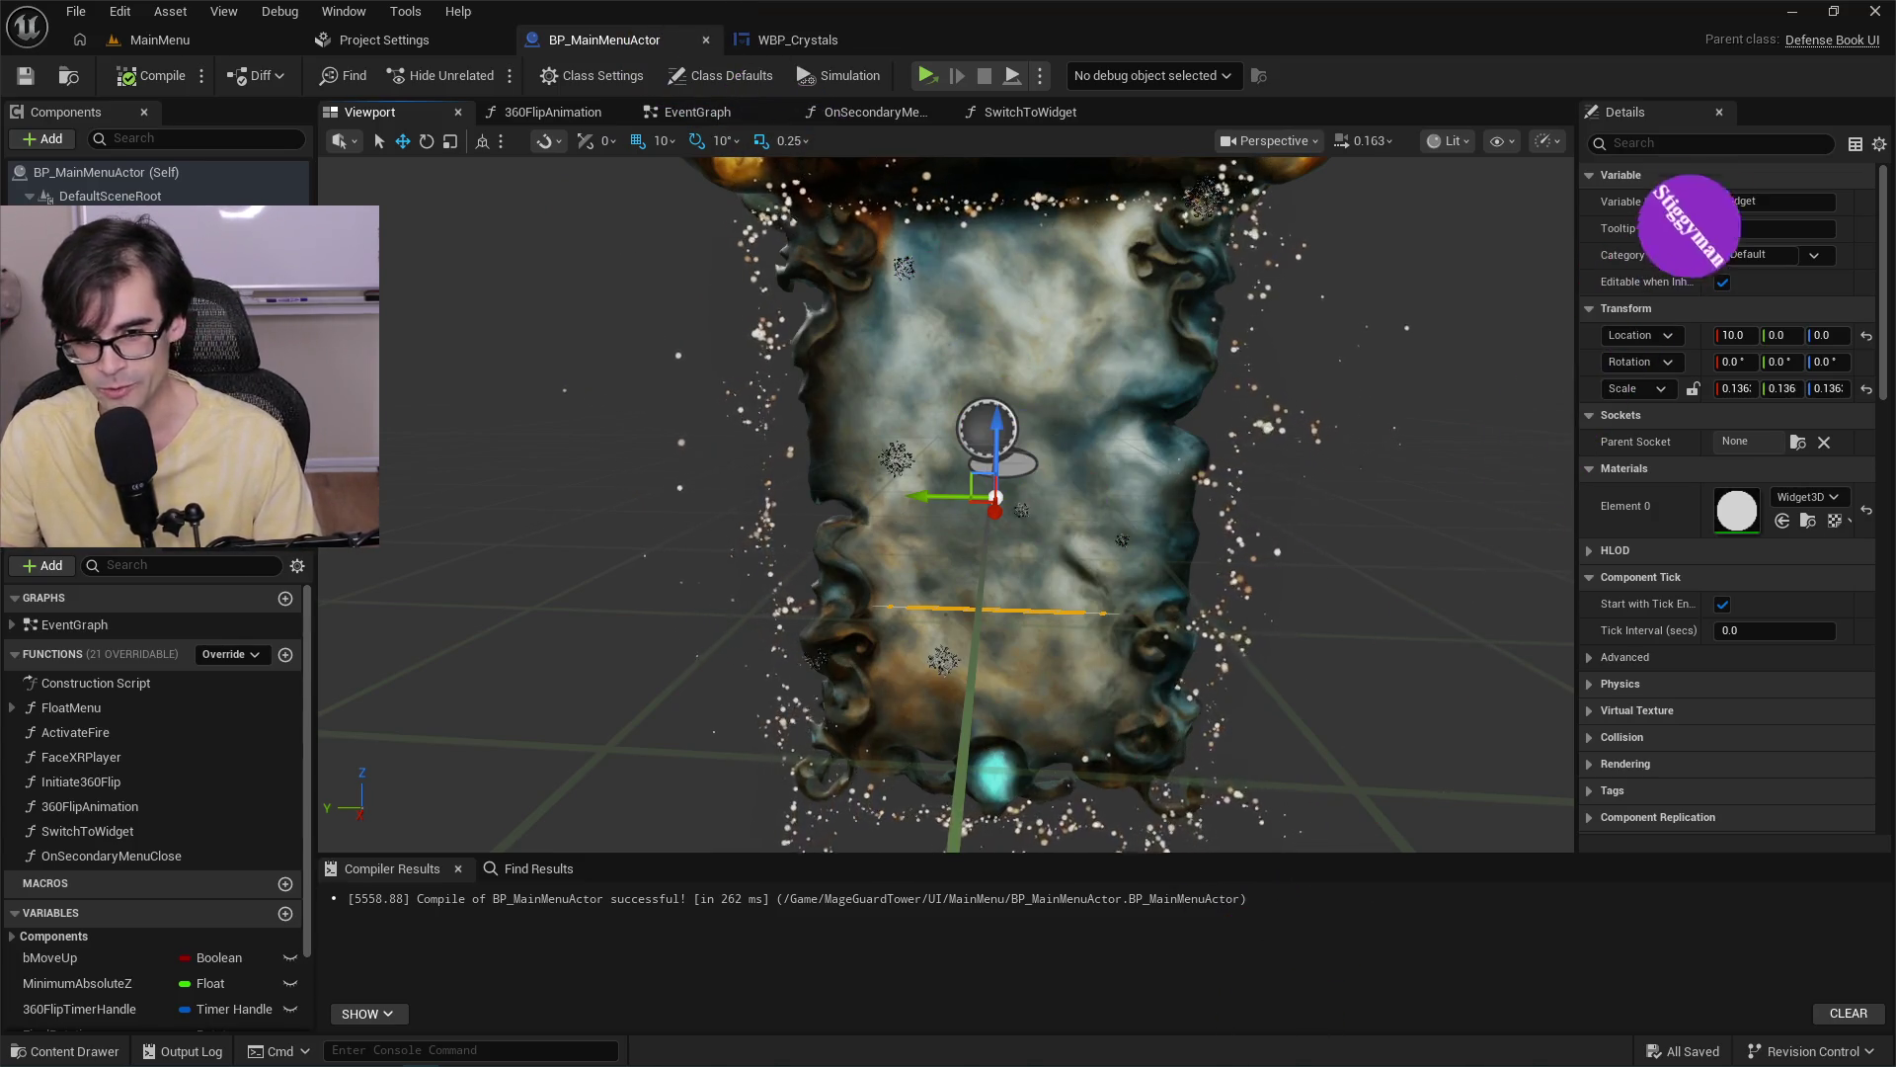
pyautogui.moveTo(1058, 408); pyautogui.dragTo(1083, 430)
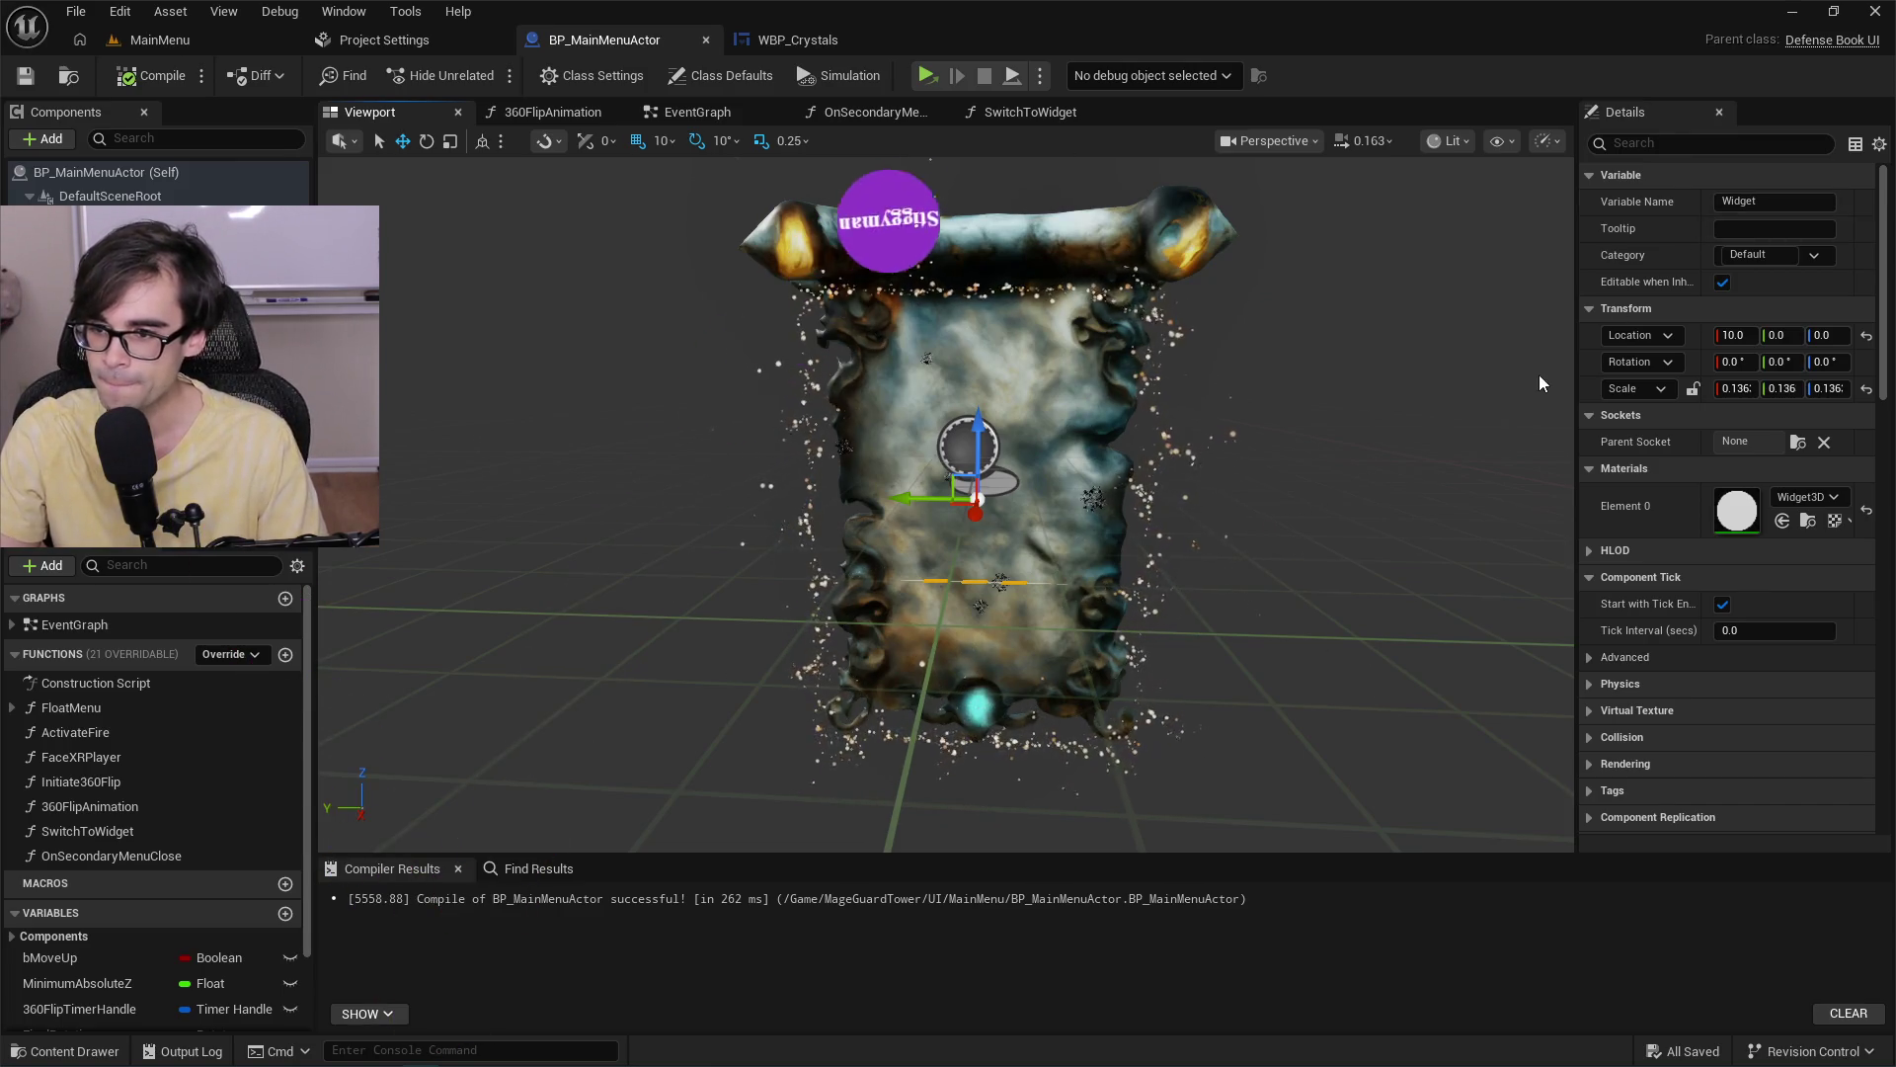
pyautogui.moveTo(1577, 356); pyautogui.dragTo(1539, 357)
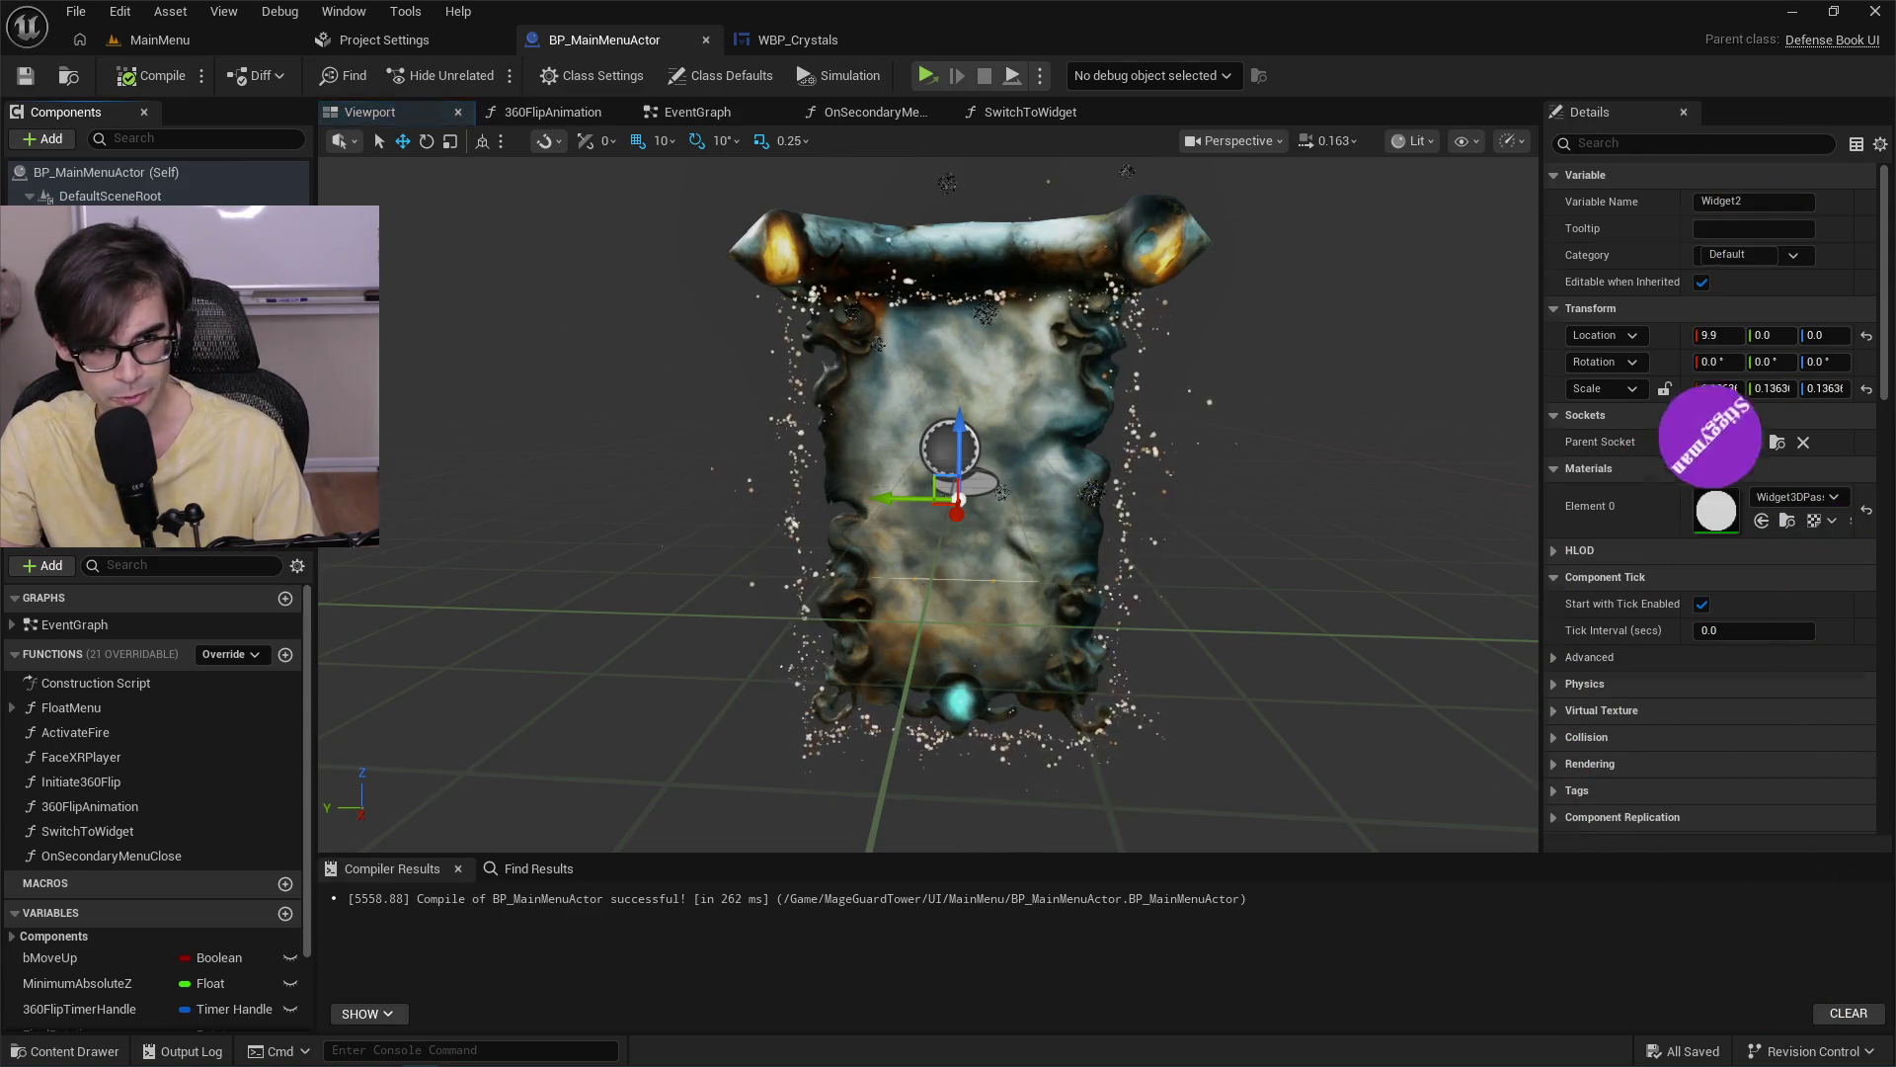
# Dock the EventGraph tab beside the Viewport tab, then switch to the SwitchToWidget function graph.
pyautogui.click(571, 110)
pyautogui.click(707, 111)
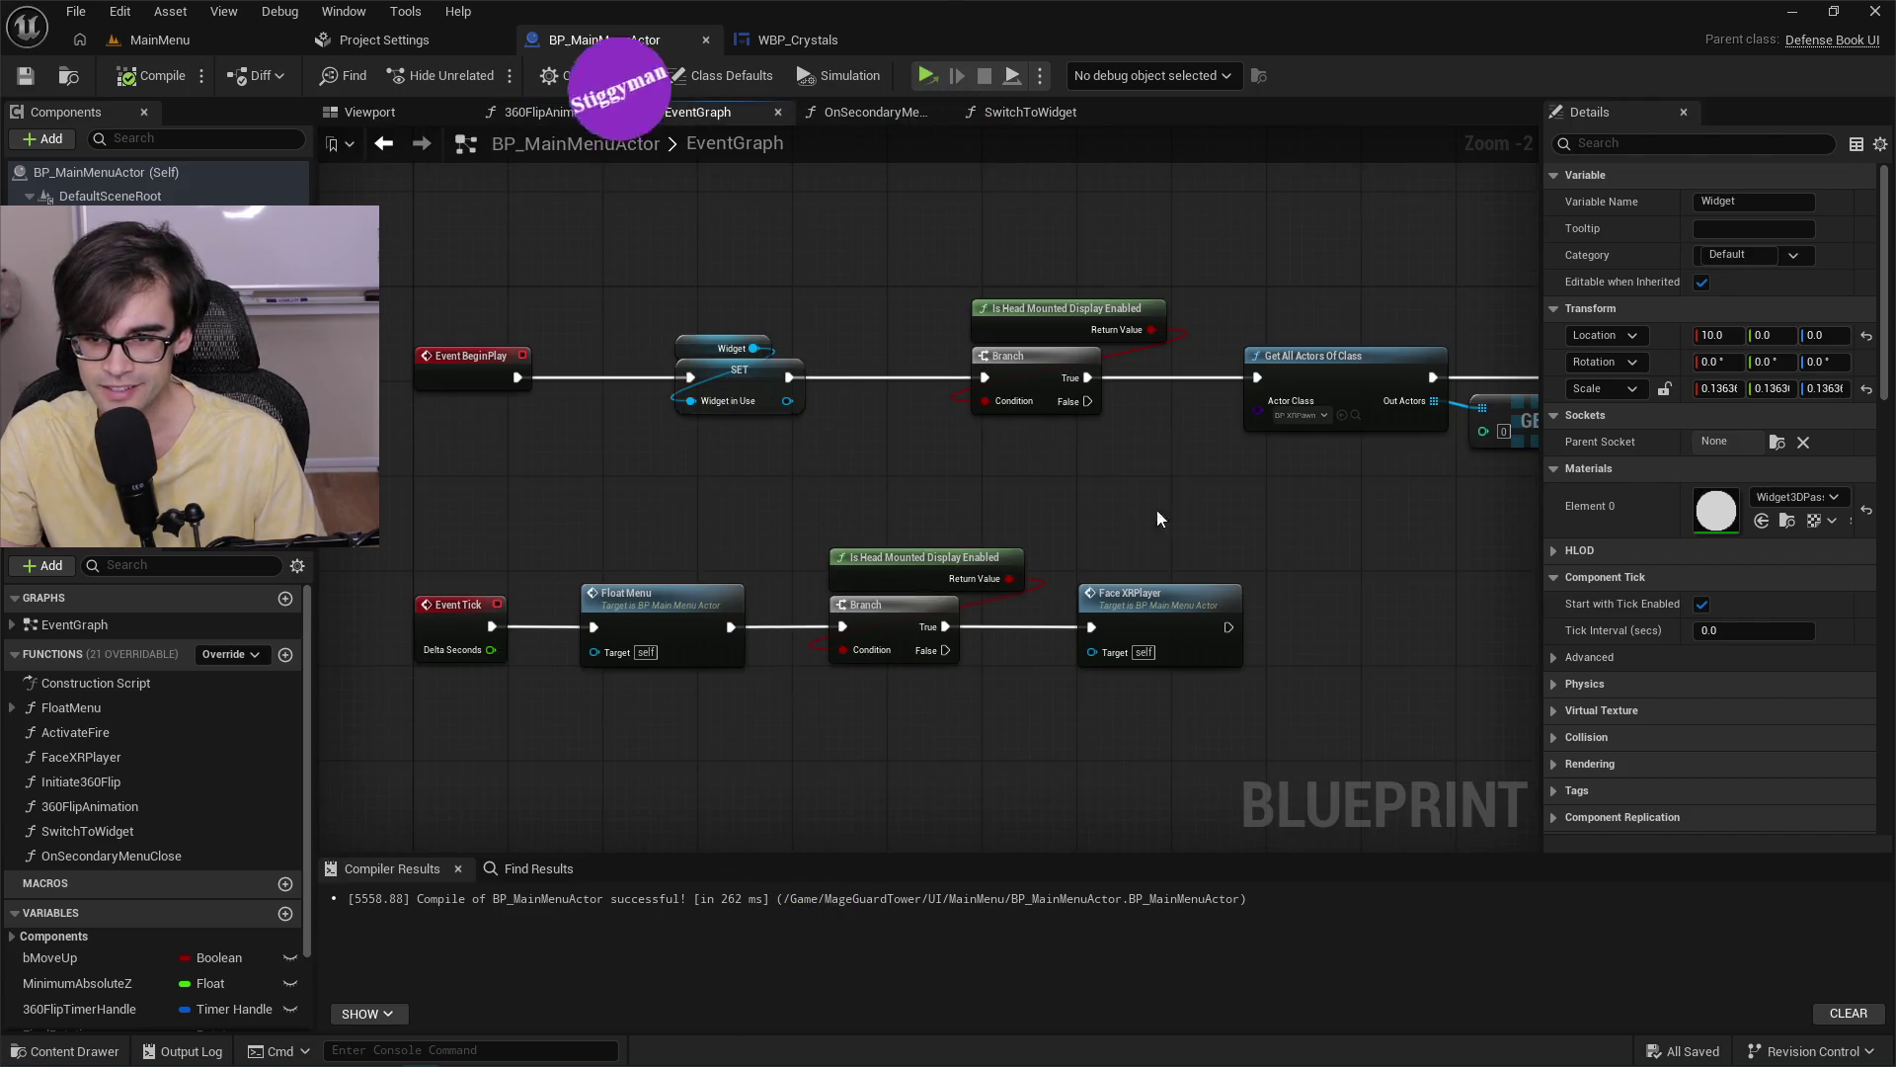
pyautogui.moveTo(1159, 519)
pyautogui.mouseDown()
pyautogui.moveTo(539, 499)
pyautogui.moveTo(1274, 526)
pyautogui.mouseUp()
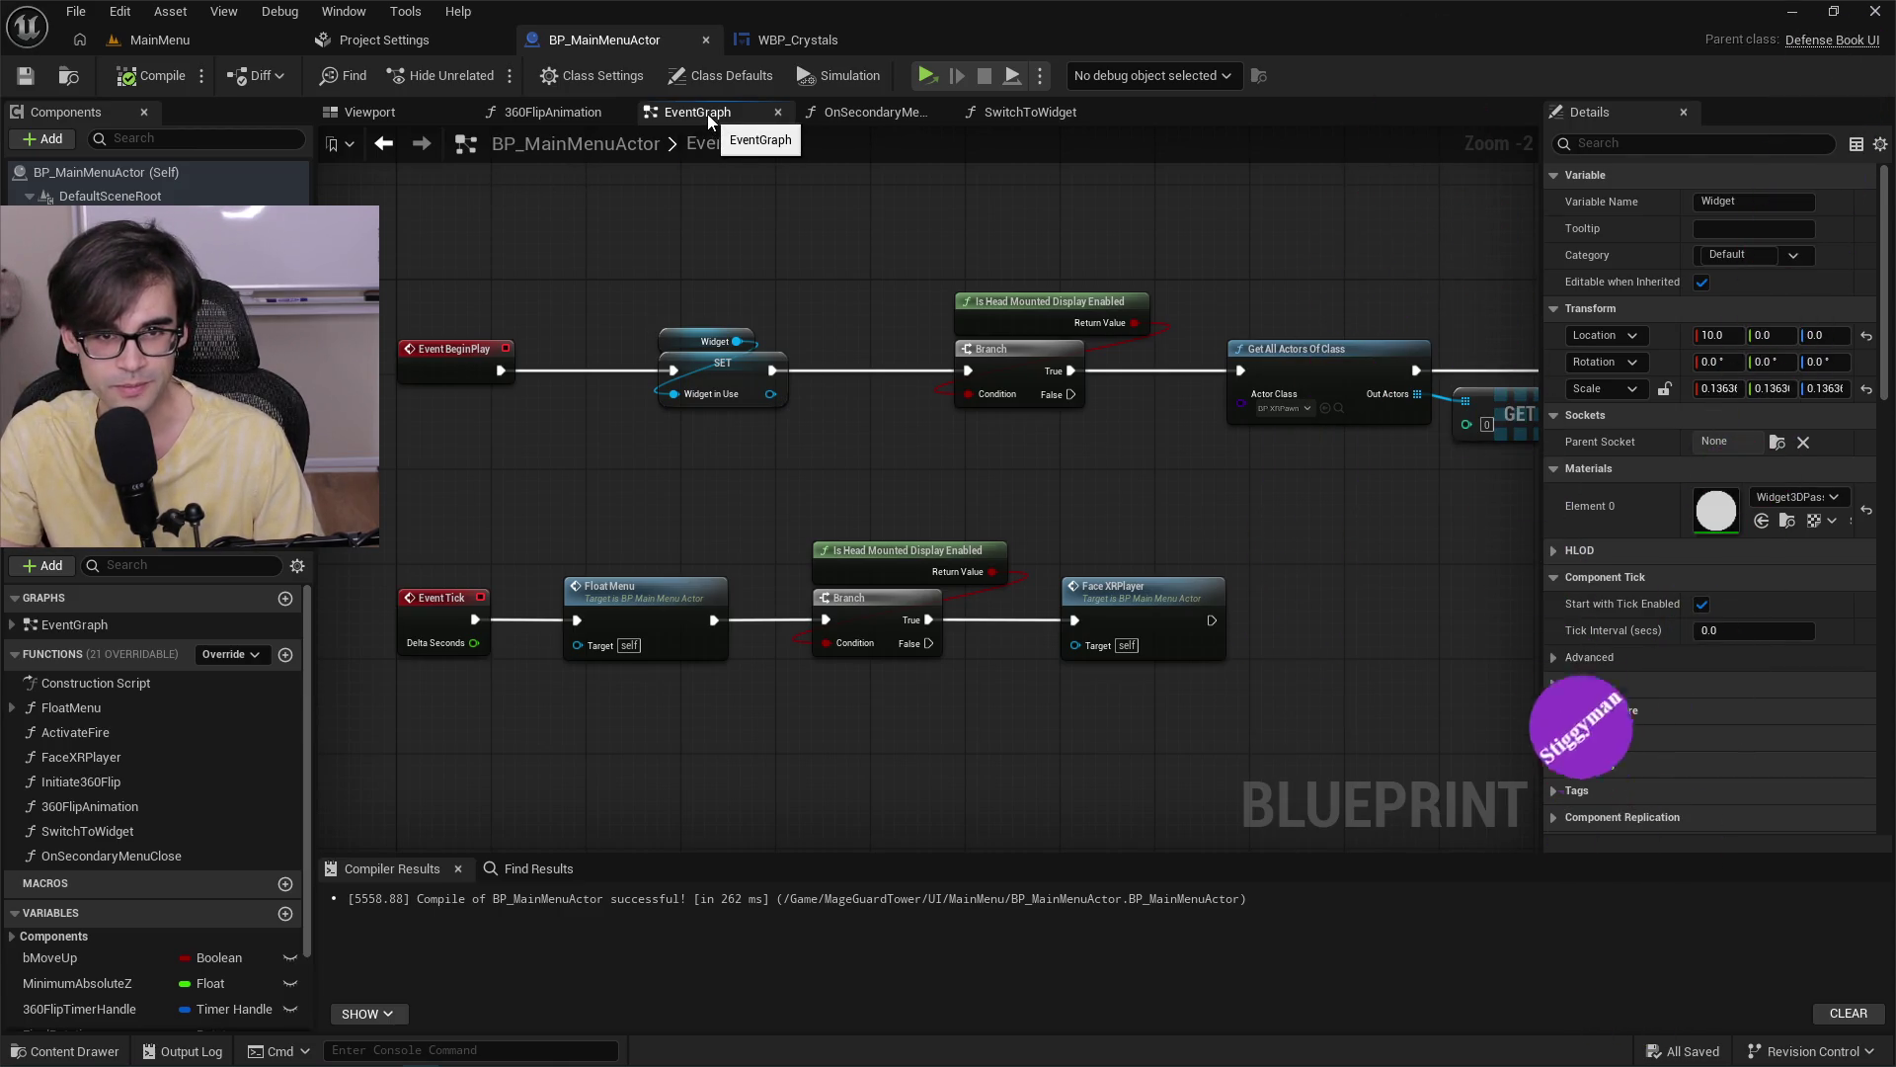
pyautogui.moveTo(709, 117)
pyautogui.mouseDown()
pyautogui.moveTo(502, 125)
pyautogui.moveTo(544, 118)
pyautogui.mouseUp()
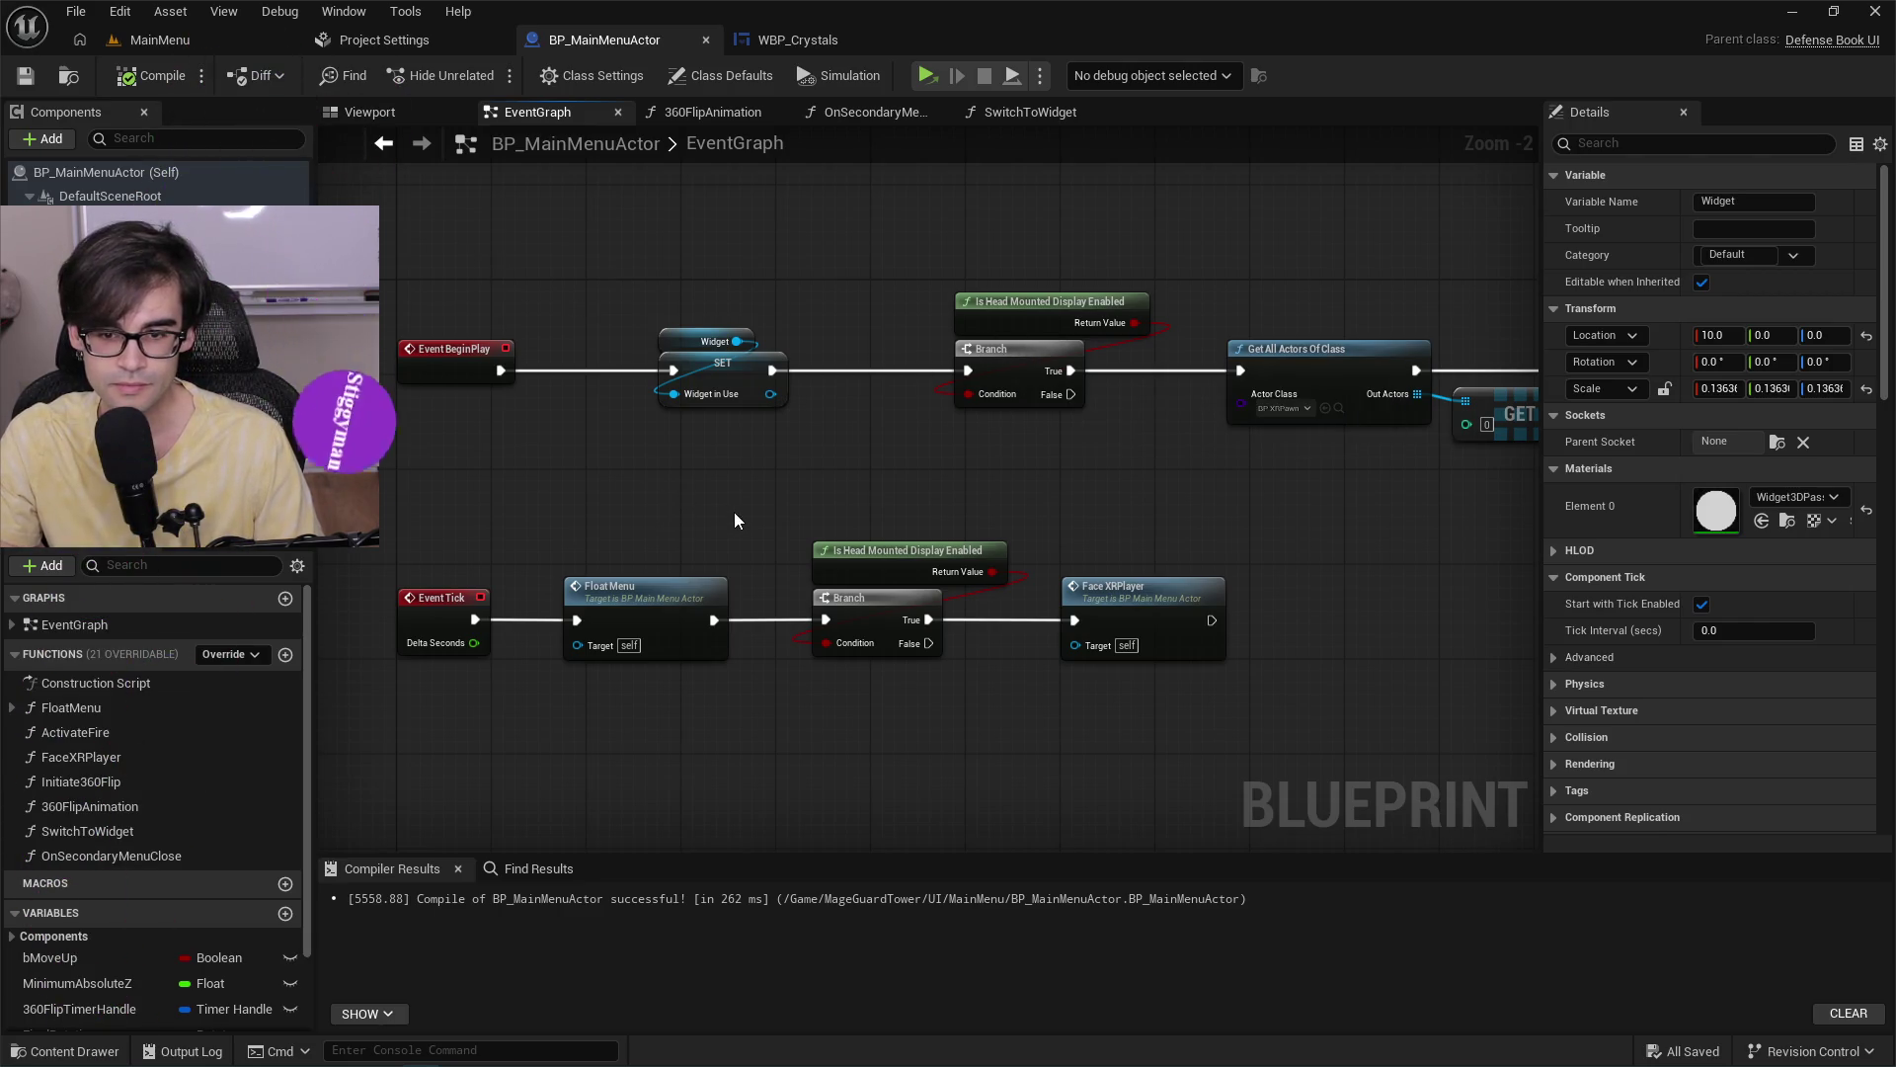
pyautogui.moveTo(905, 506)
pyautogui.mouseDown()
pyautogui.moveTo(678, 538)
pyautogui.moveTo(707, 597)
pyautogui.moveTo(1069, 472)
pyautogui.mouseUp()
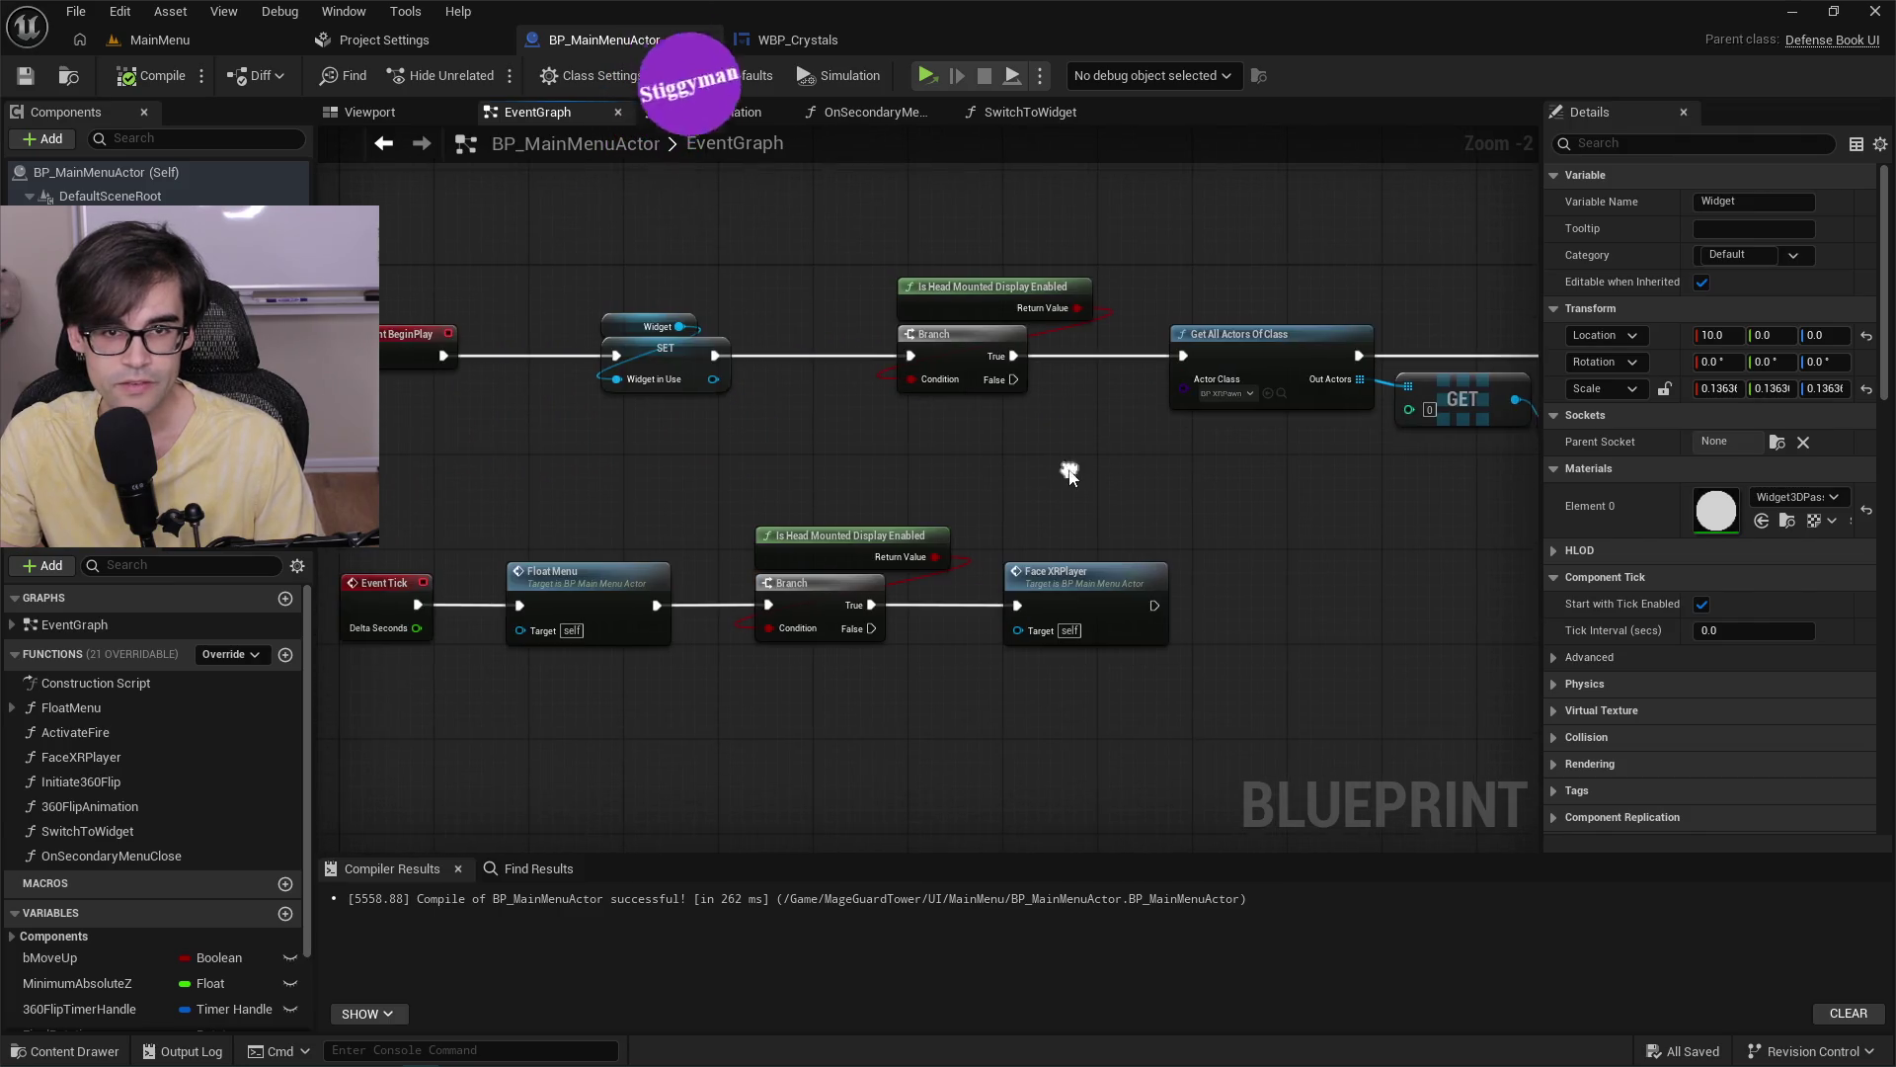
pyautogui.click(1030, 111)
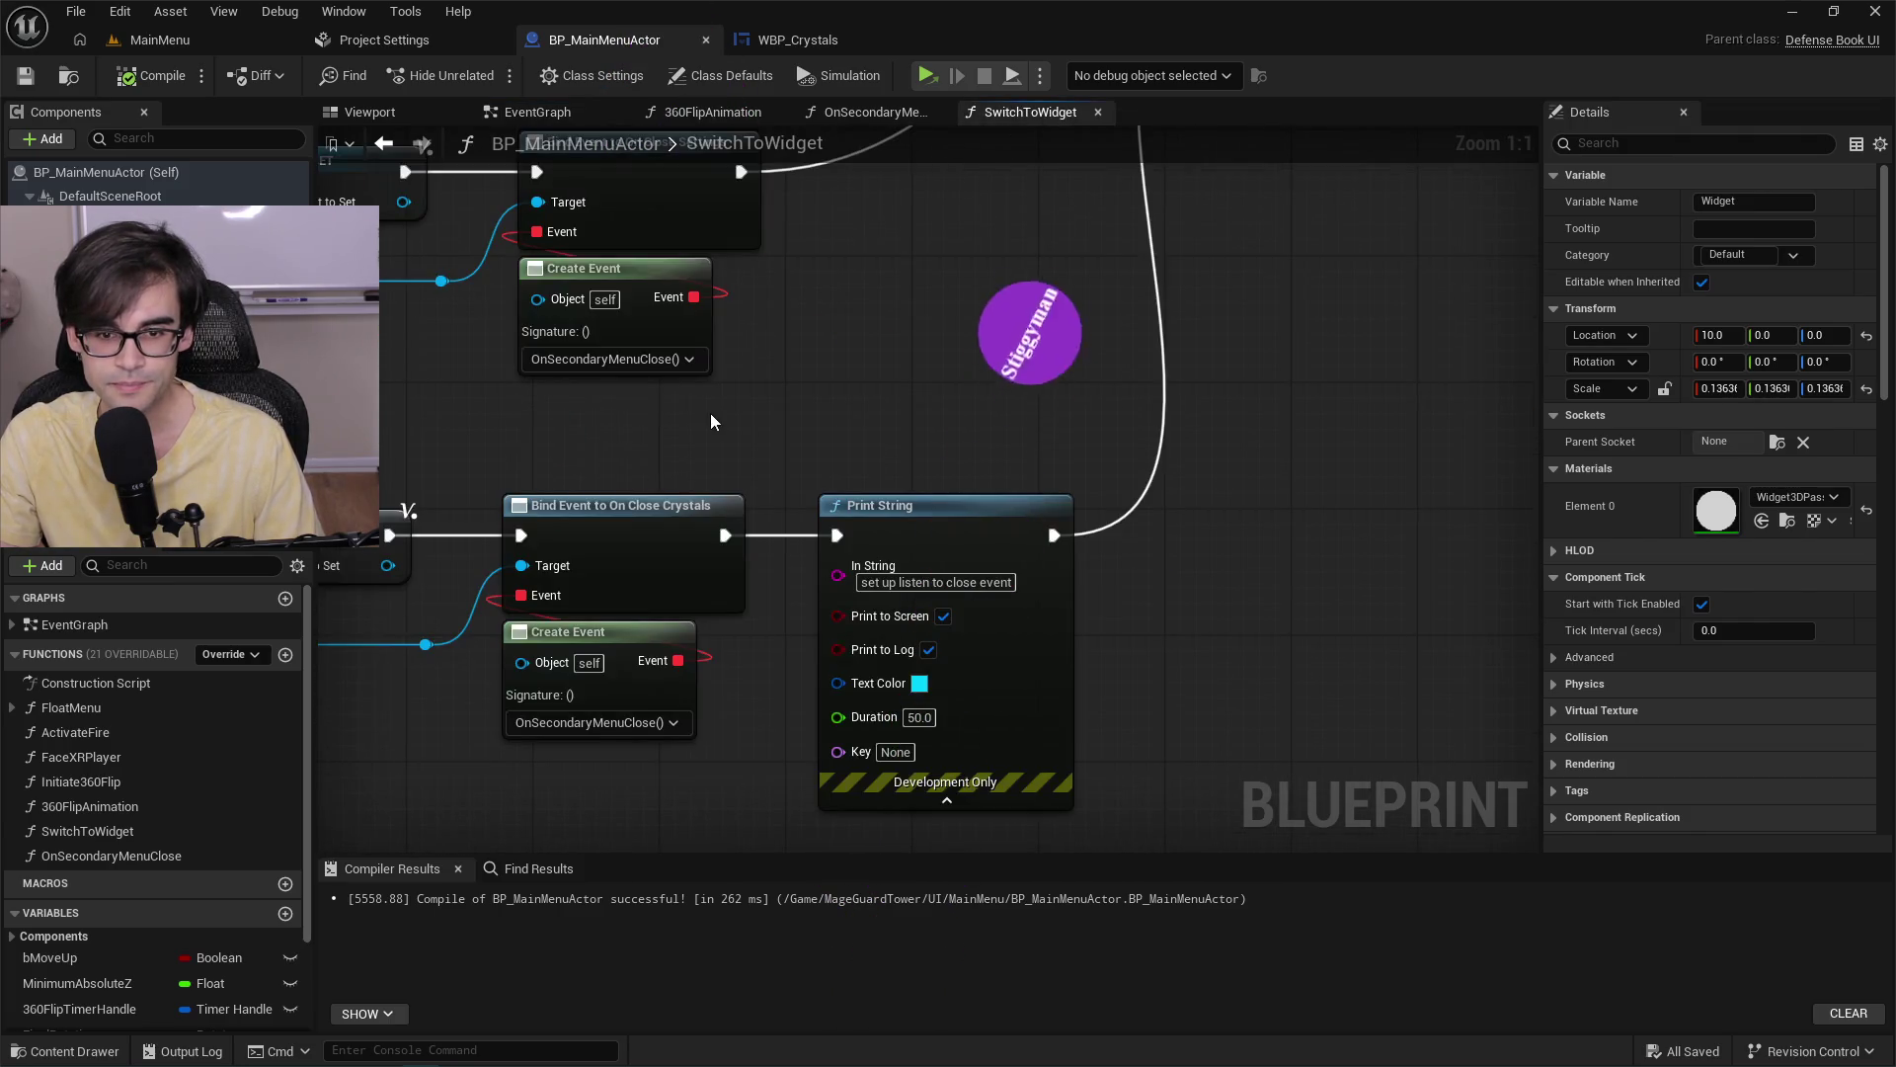
# Pan and zoom SwitchToWidget to bring the Branch, Set Widget and bind-event nodes into view.
pyautogui.moveTo(709, 413); pyautogui.dragTo(1052, 429)
pyautogui.scroll(-1, 1052, 429)
pyautogui.scroll(-2, 1093, 405)
pyautogui.scroll(2, 804, 613)
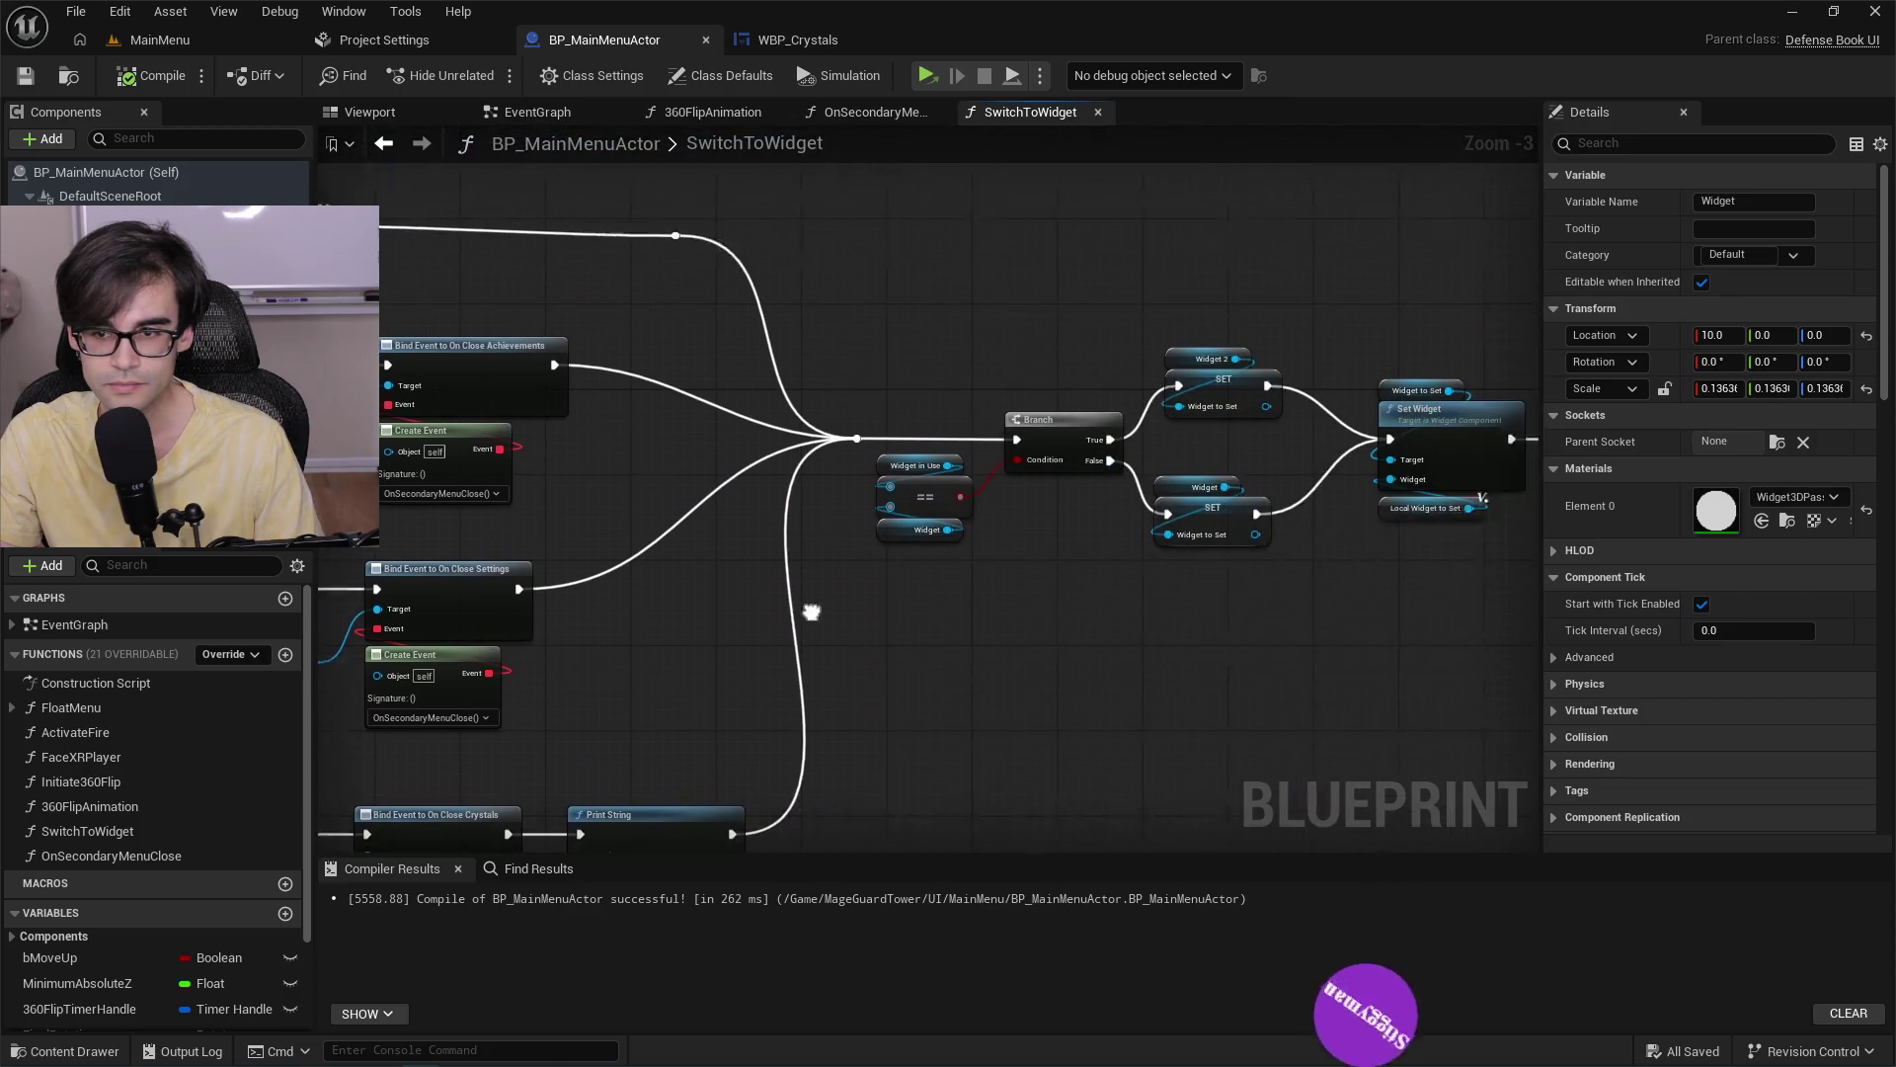
pyautogui.scroll(1, 1324, 563)
pyautogui.scroll(1, 737, 535)
pyautogui.scroll(1, 738, 534)
pyautogui.moveTo(1219, 487)
pyautogui.mouseDown()
pyautogui.moveTo(971, 608)
pyautogui.moveTo(1517, 584)
pyautogui.mouseUp()
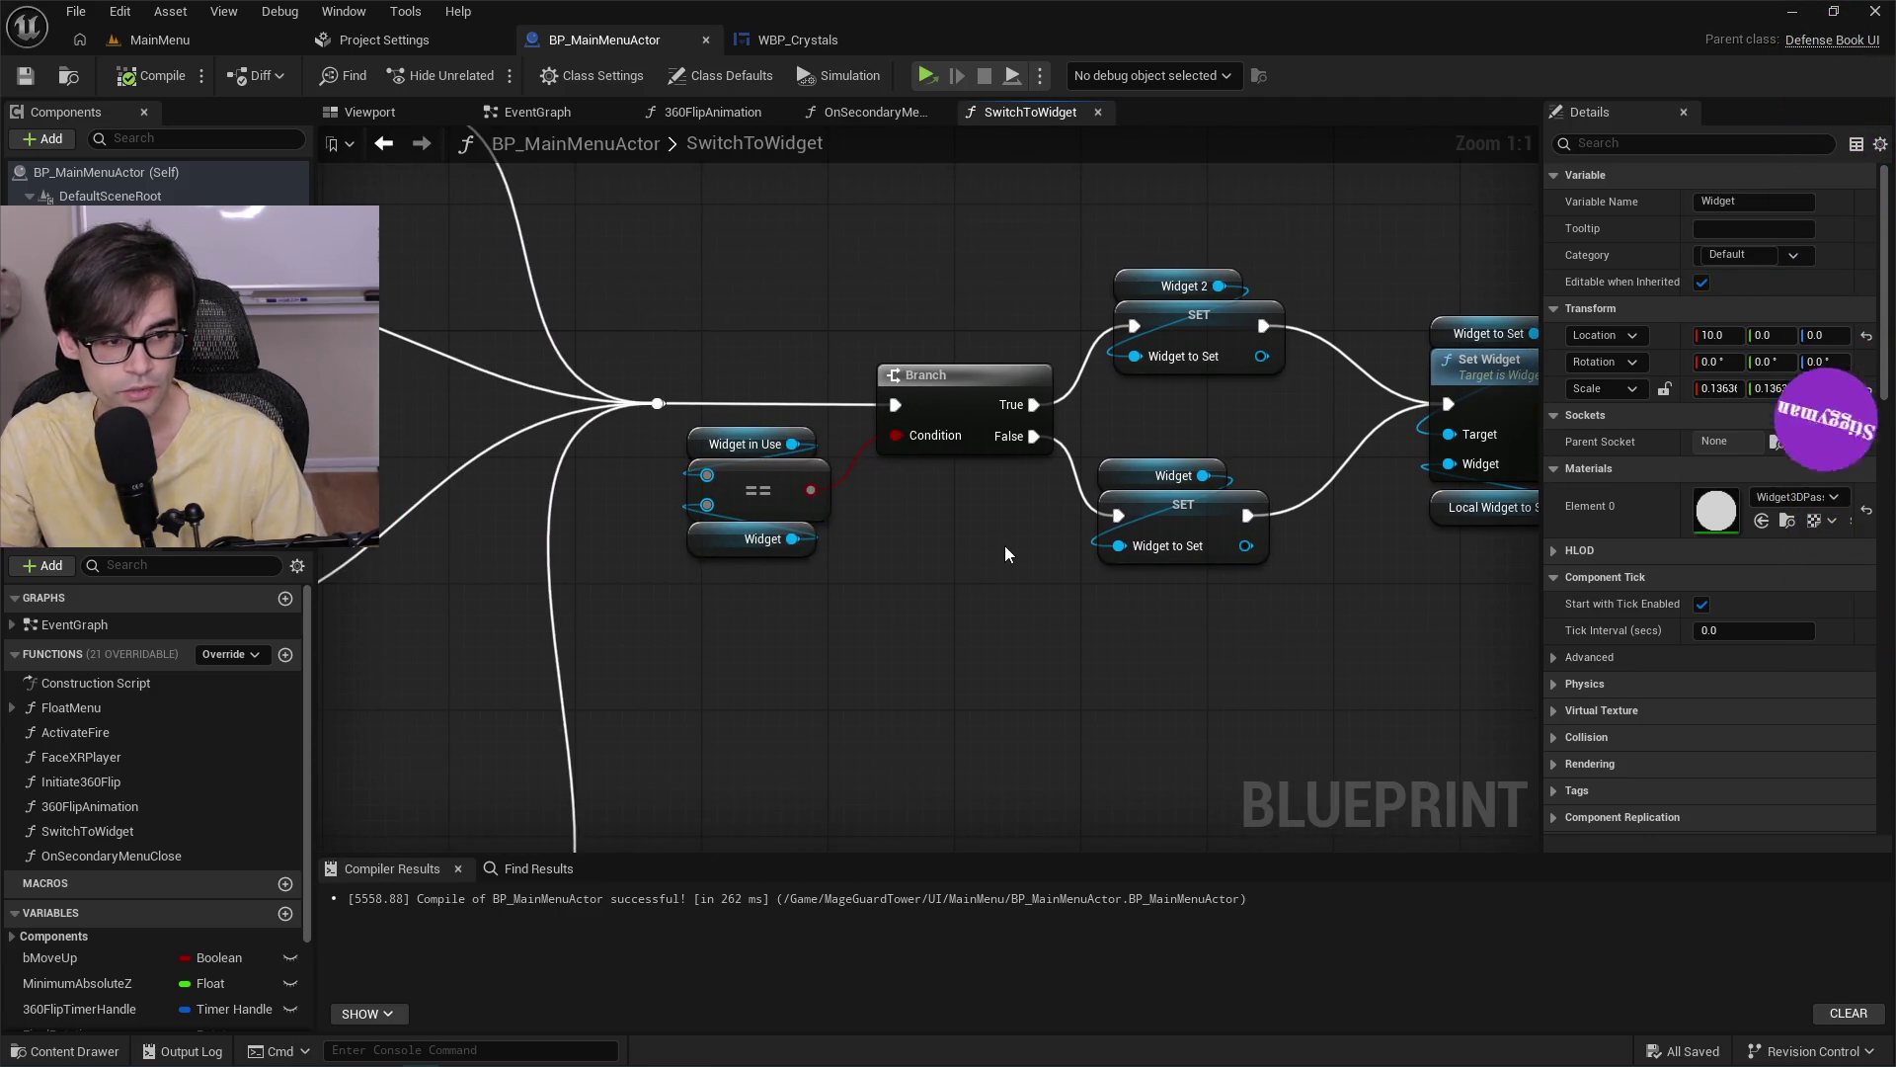
pyautogui.scroll(-2, 994, 530)
pyautogui.moveTo(993, 529)
pyautogui.mouseDown()
pyautogui.moveTo(1415, 472)
pyautogui.moveTo(1000, 457)
pyautogui.moveTo(1356, 458)
pyautogui.moveTo(1284, 445)
pyautogui.moveTo(1312, 499)
pyautogui.moveTo(1064, 527)
pyautogui.mouseUp()
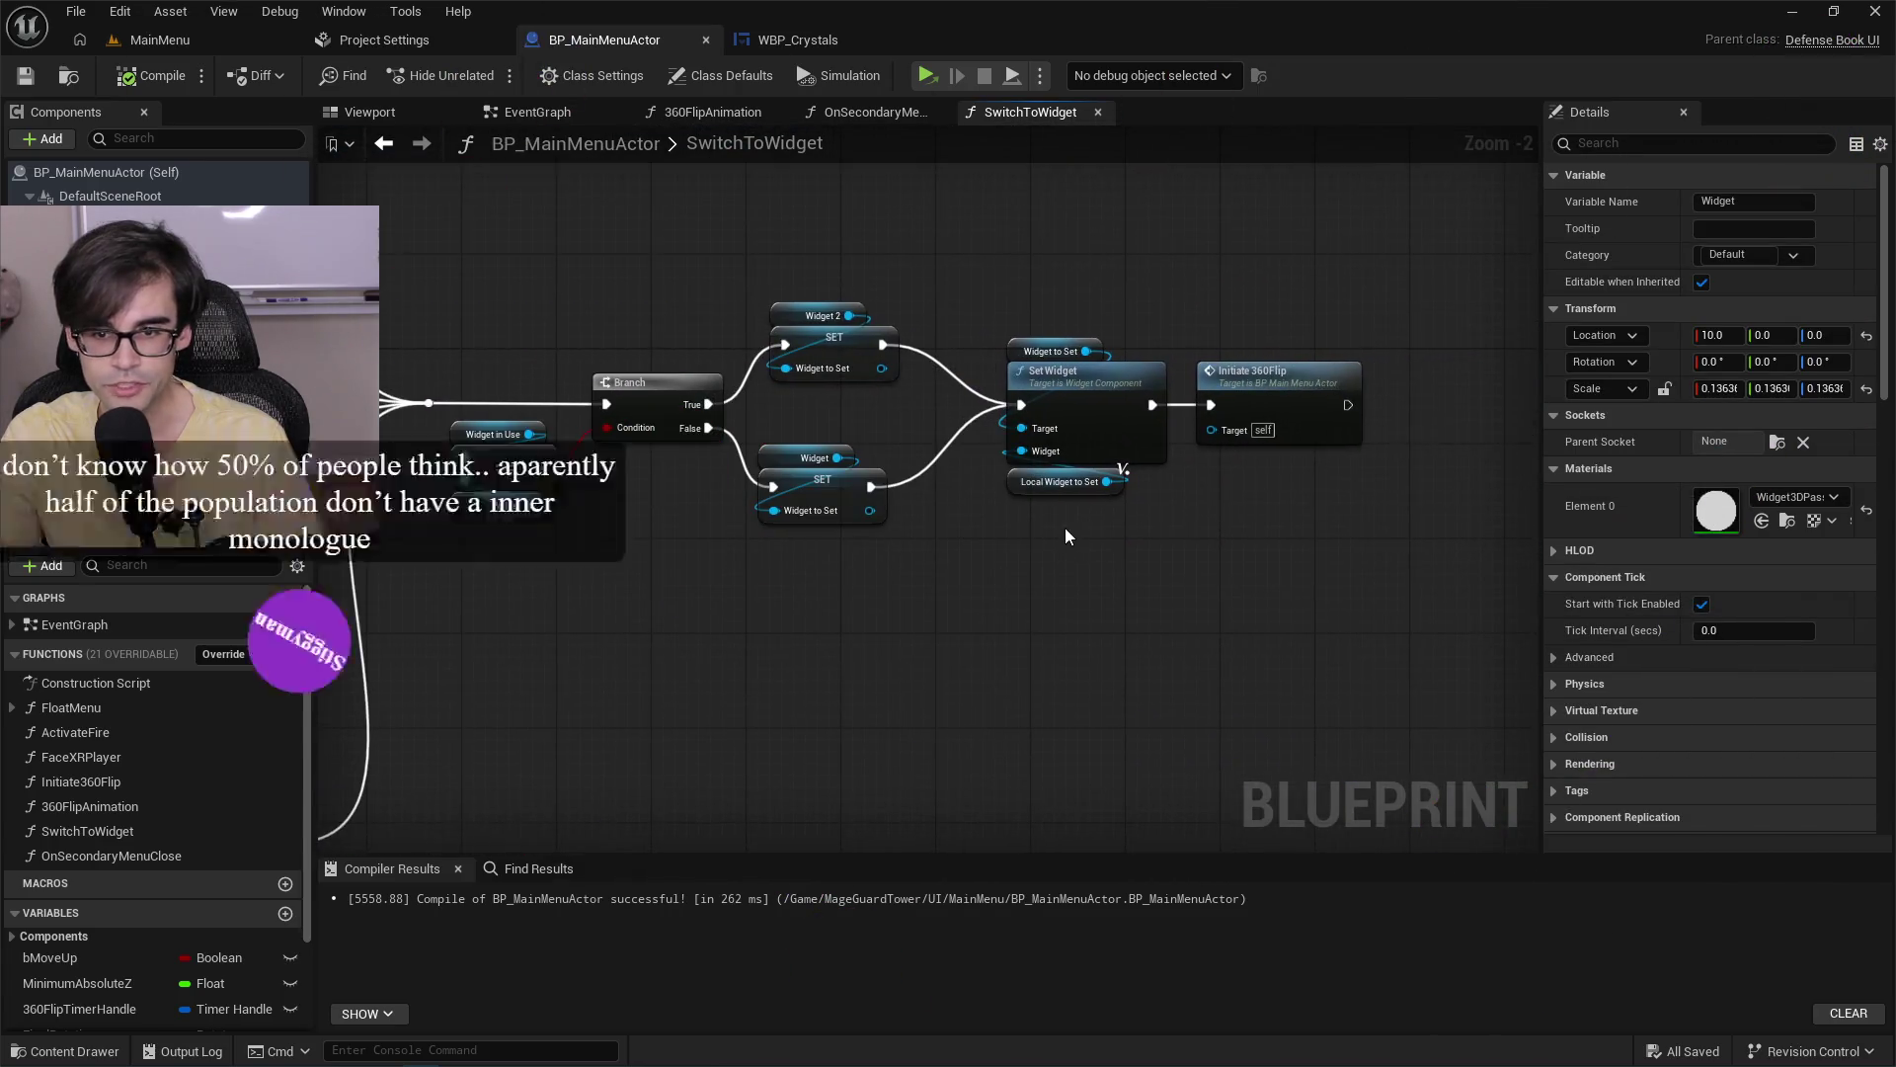
pyautogui.scroll(2, 1011, 504)
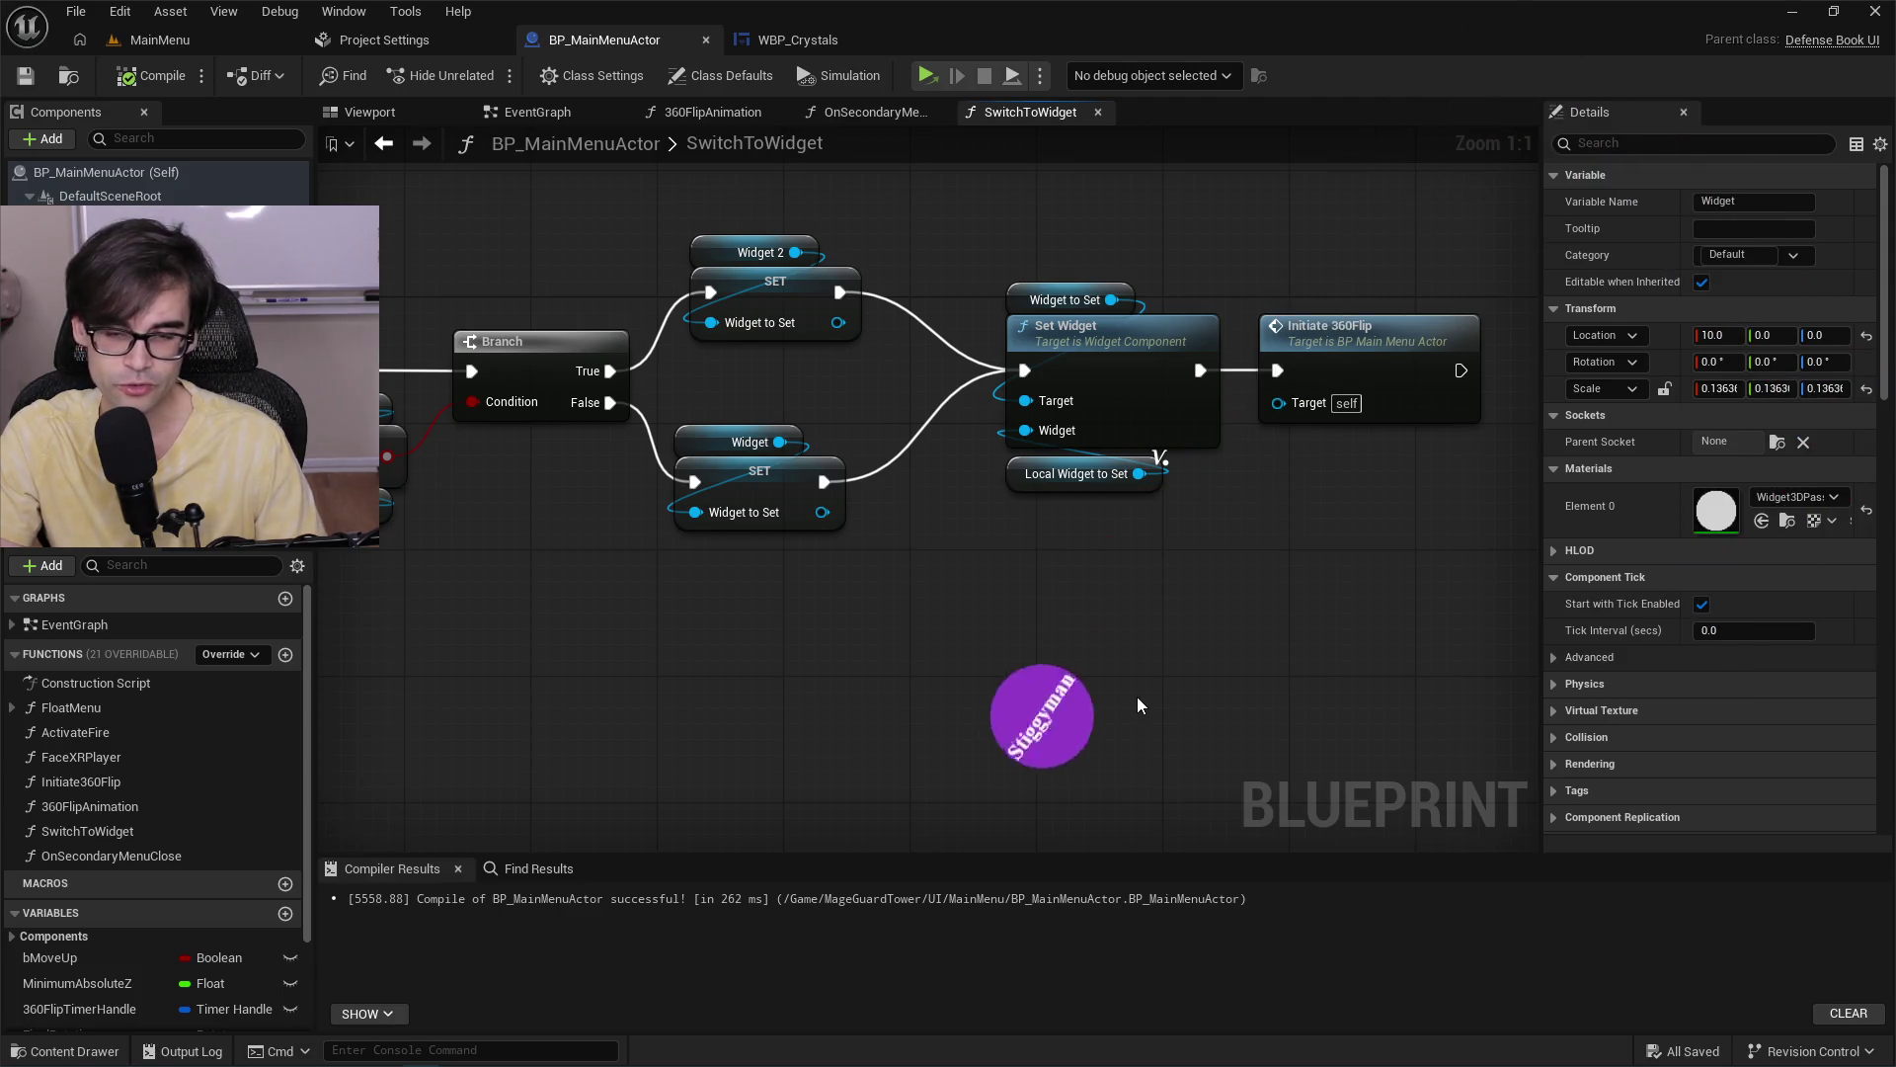
# Rearrange the Local Widget to Set and Set Widget nodes and check the Widget to Set variable.
pyautogui.moveTo(1013, 487); pyautogui.dragTo(1011, 486)
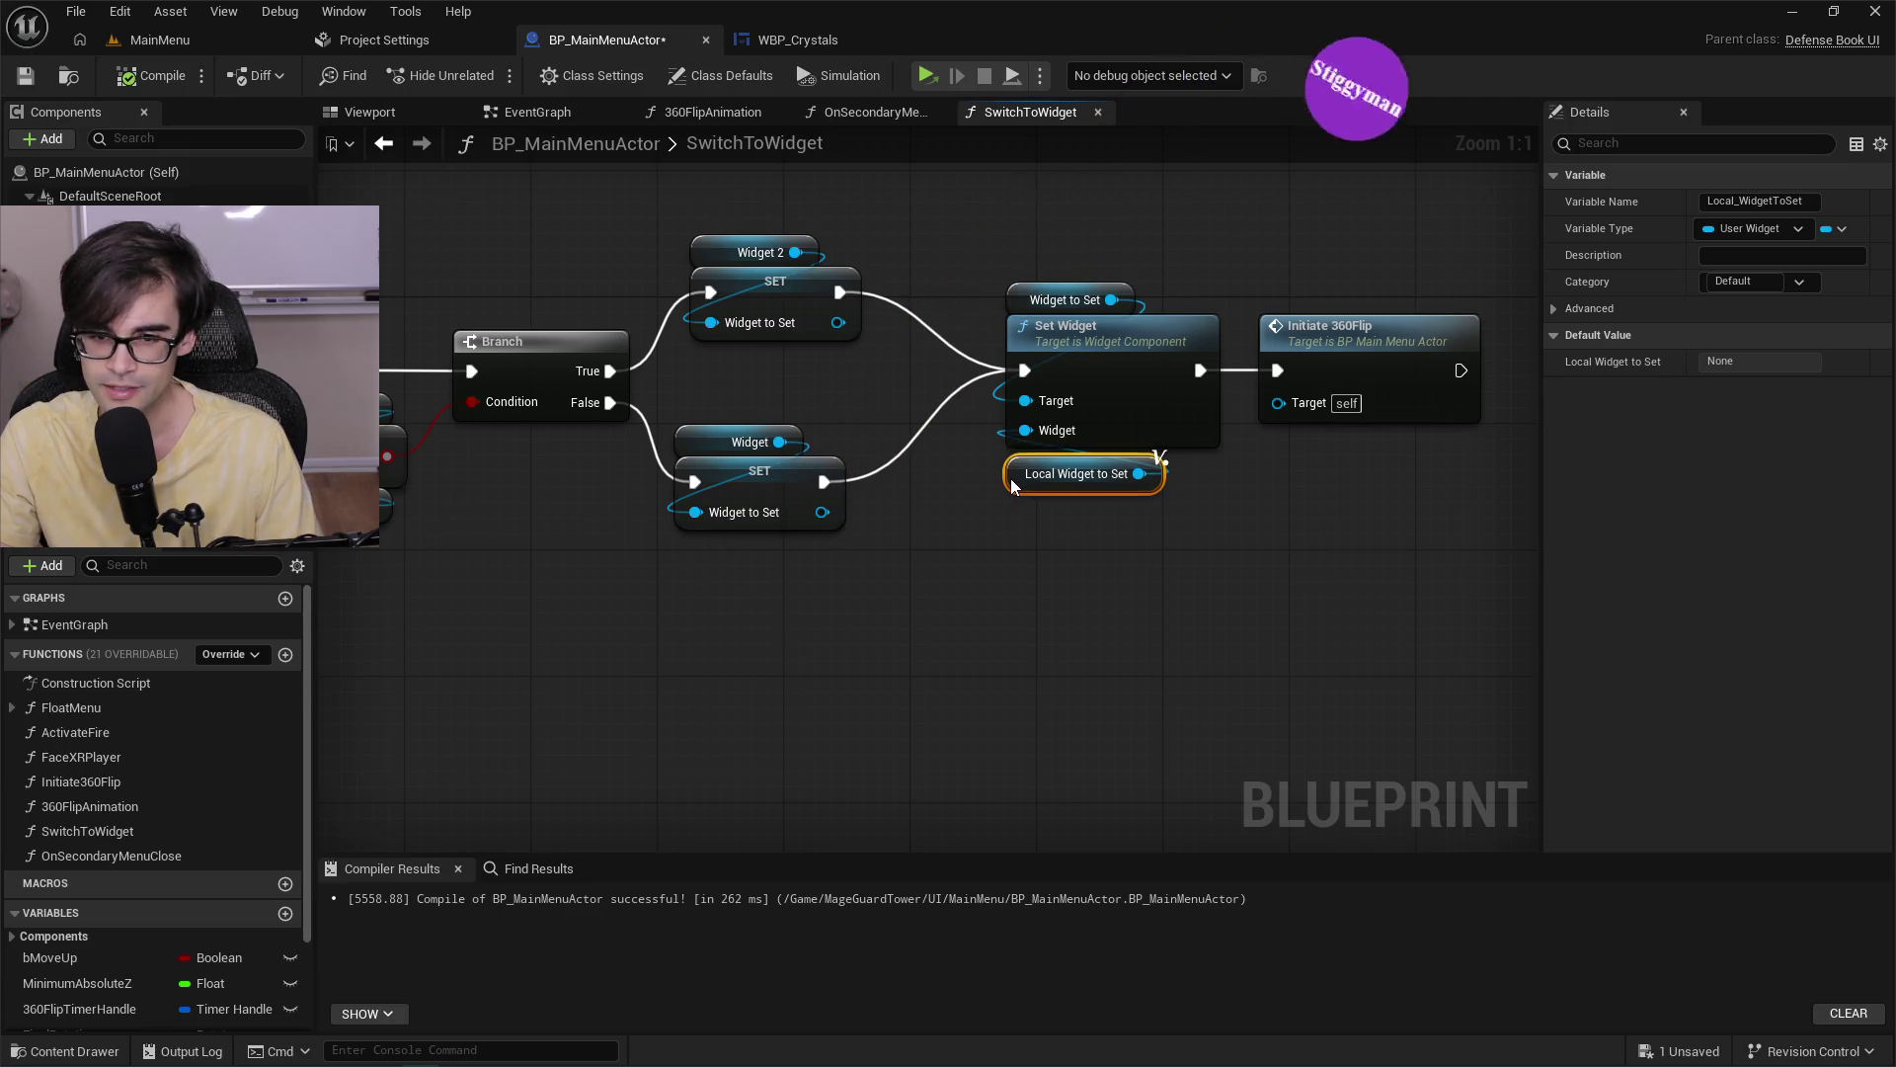
pyautogui.click(1003, 583)
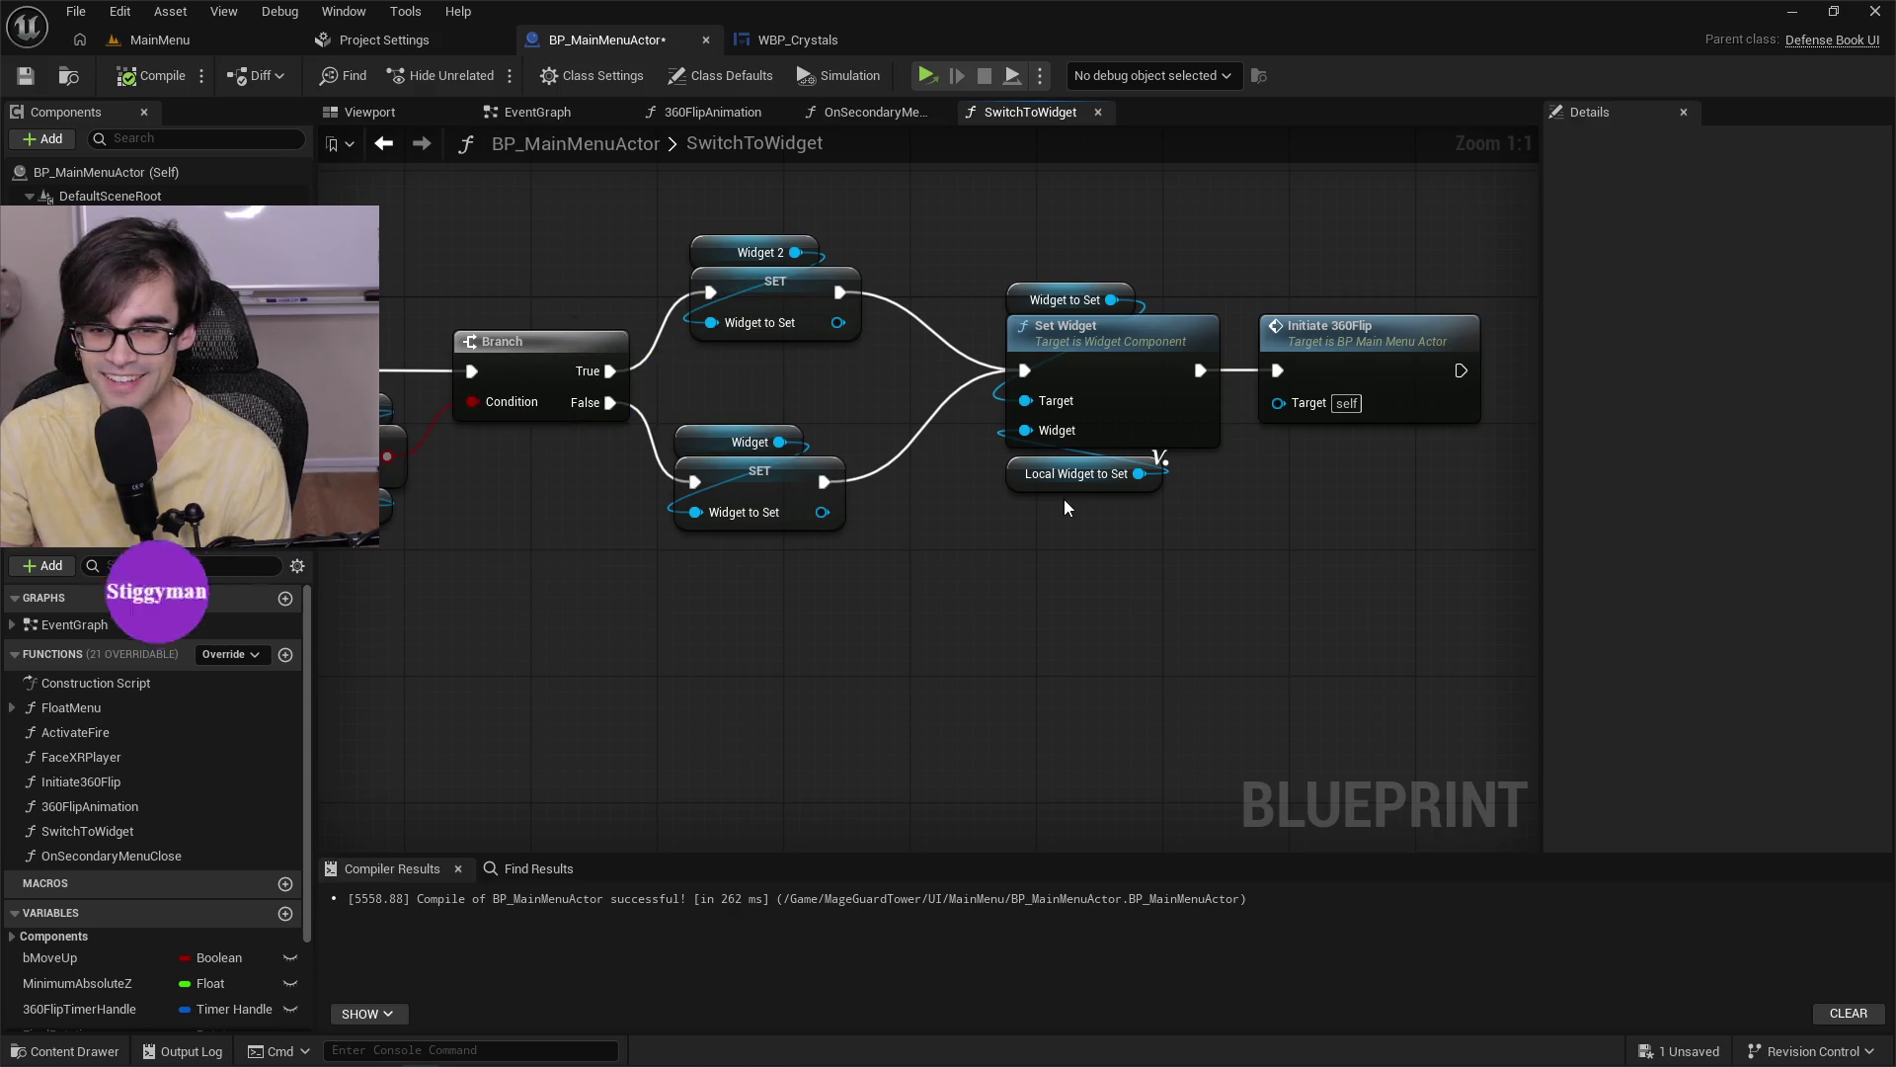
pyautogui.moveTo(1157, 394)
pyautogui.mouseDown()
pyautogui.moveTo(951, 255)
pyautogui.moveTo(1253, 496)
pyautogui.moveTo(1230, 508)
pyautogui.moveTo(995, 283)
pyautogui.moveTo(1256, 506)
pyautogui.moveTo(1238, 505)
pyautogui.mouseUp()
pyautogui.click(1378, 514)
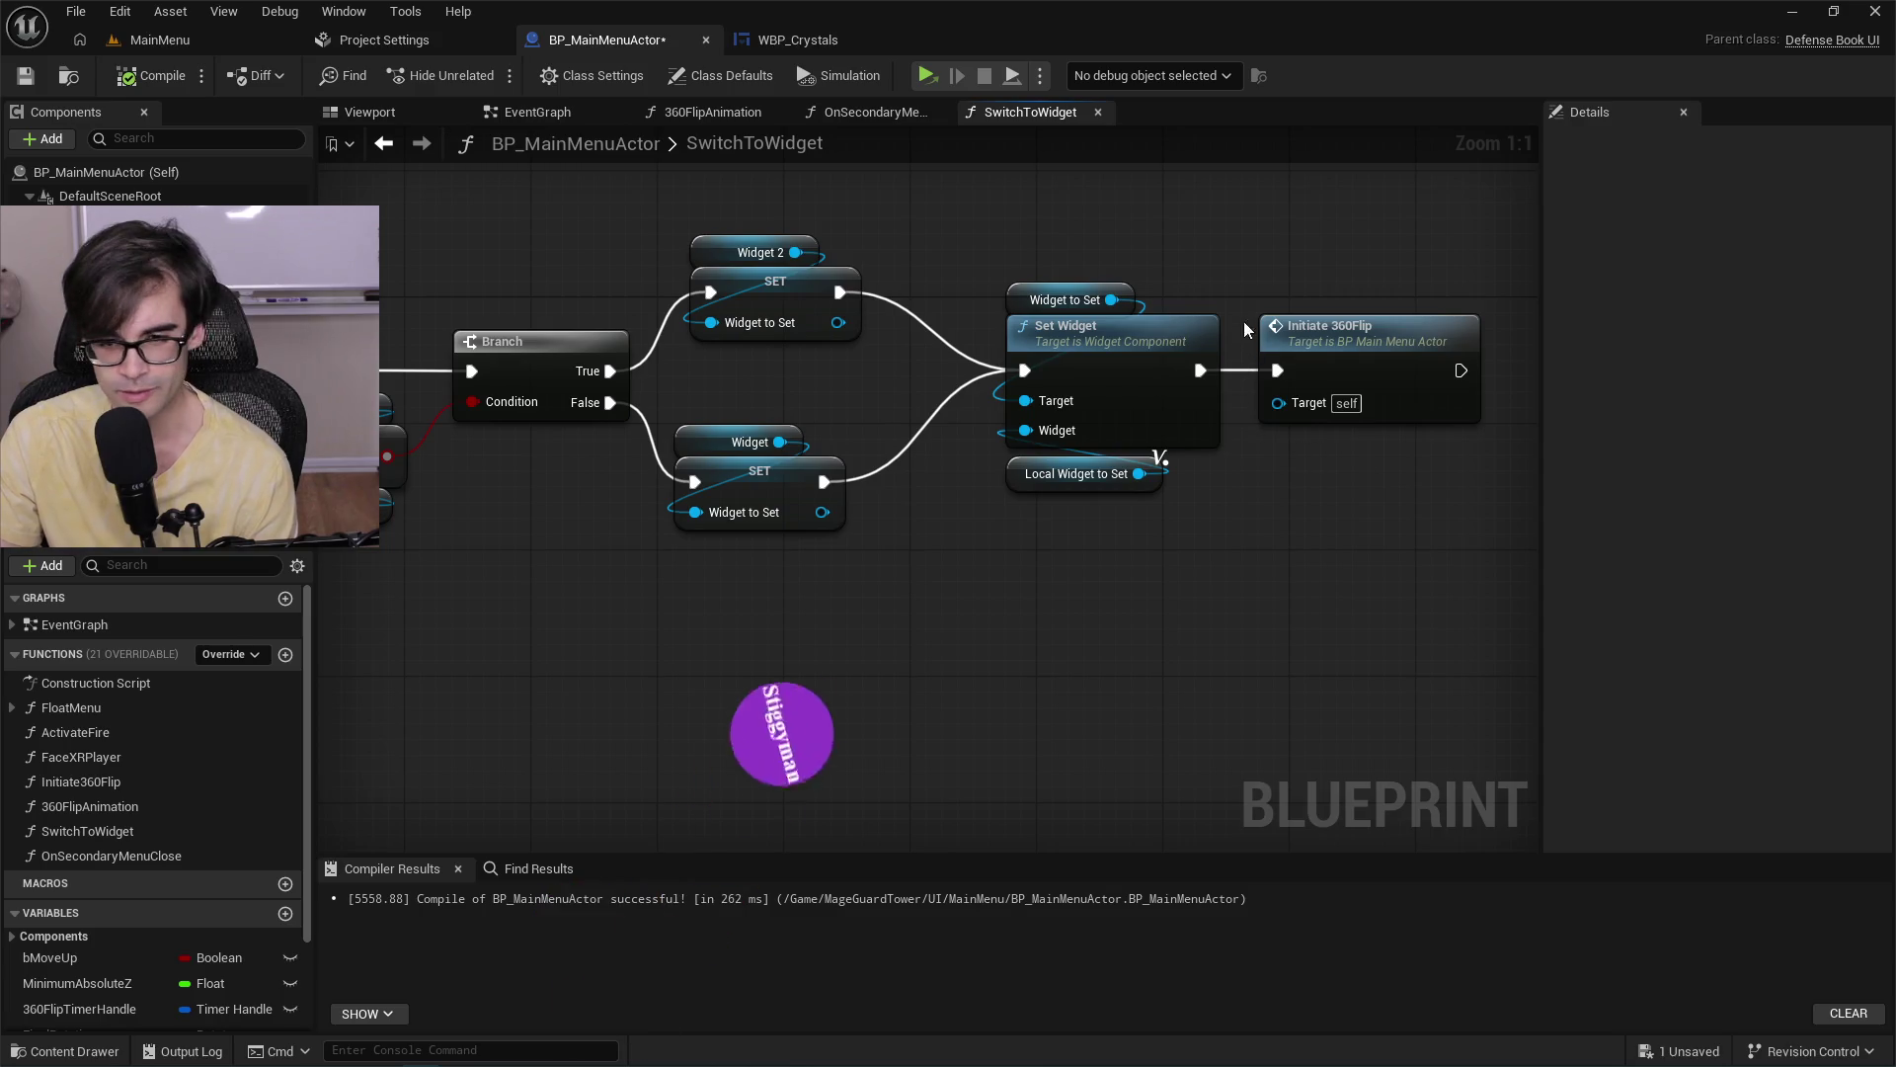
pyautogui.moveTo(1247, 271); pyautogui.dragTo(987, 496)
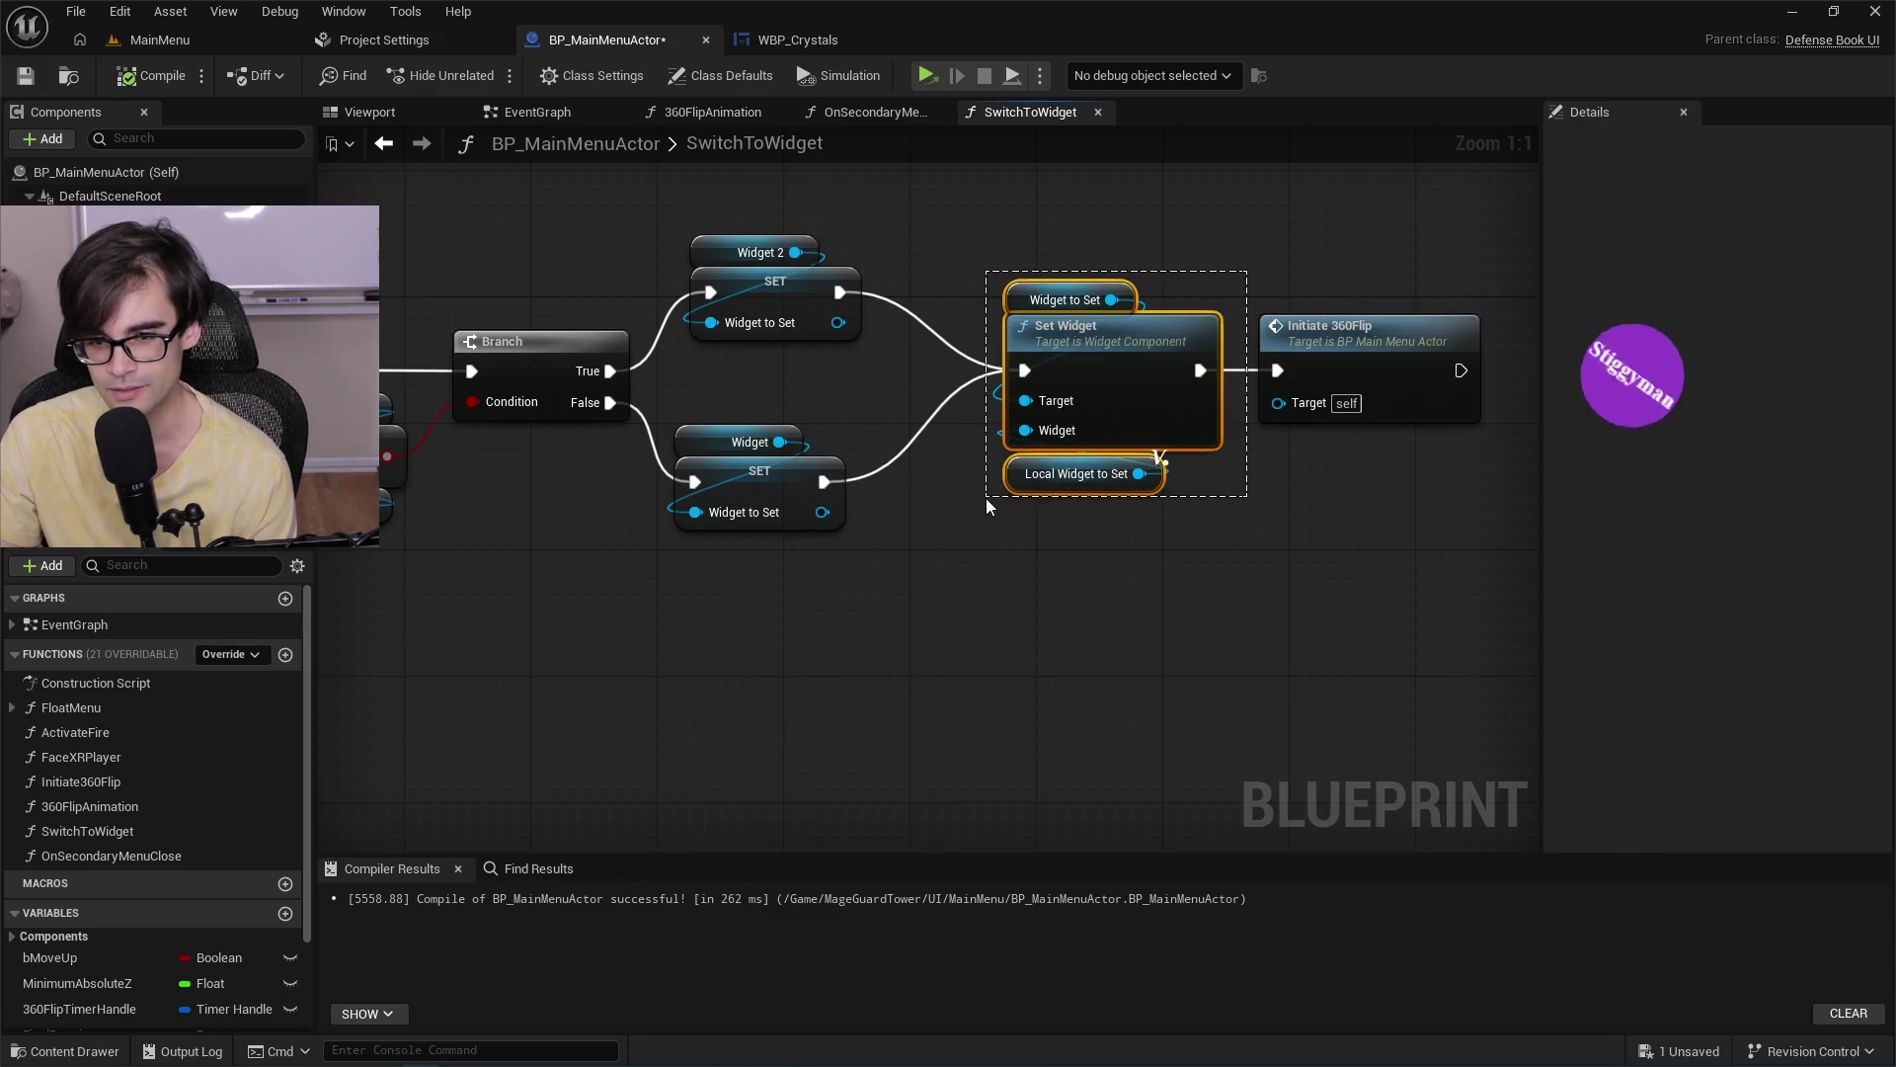
pyautogui.click(1309, 535)
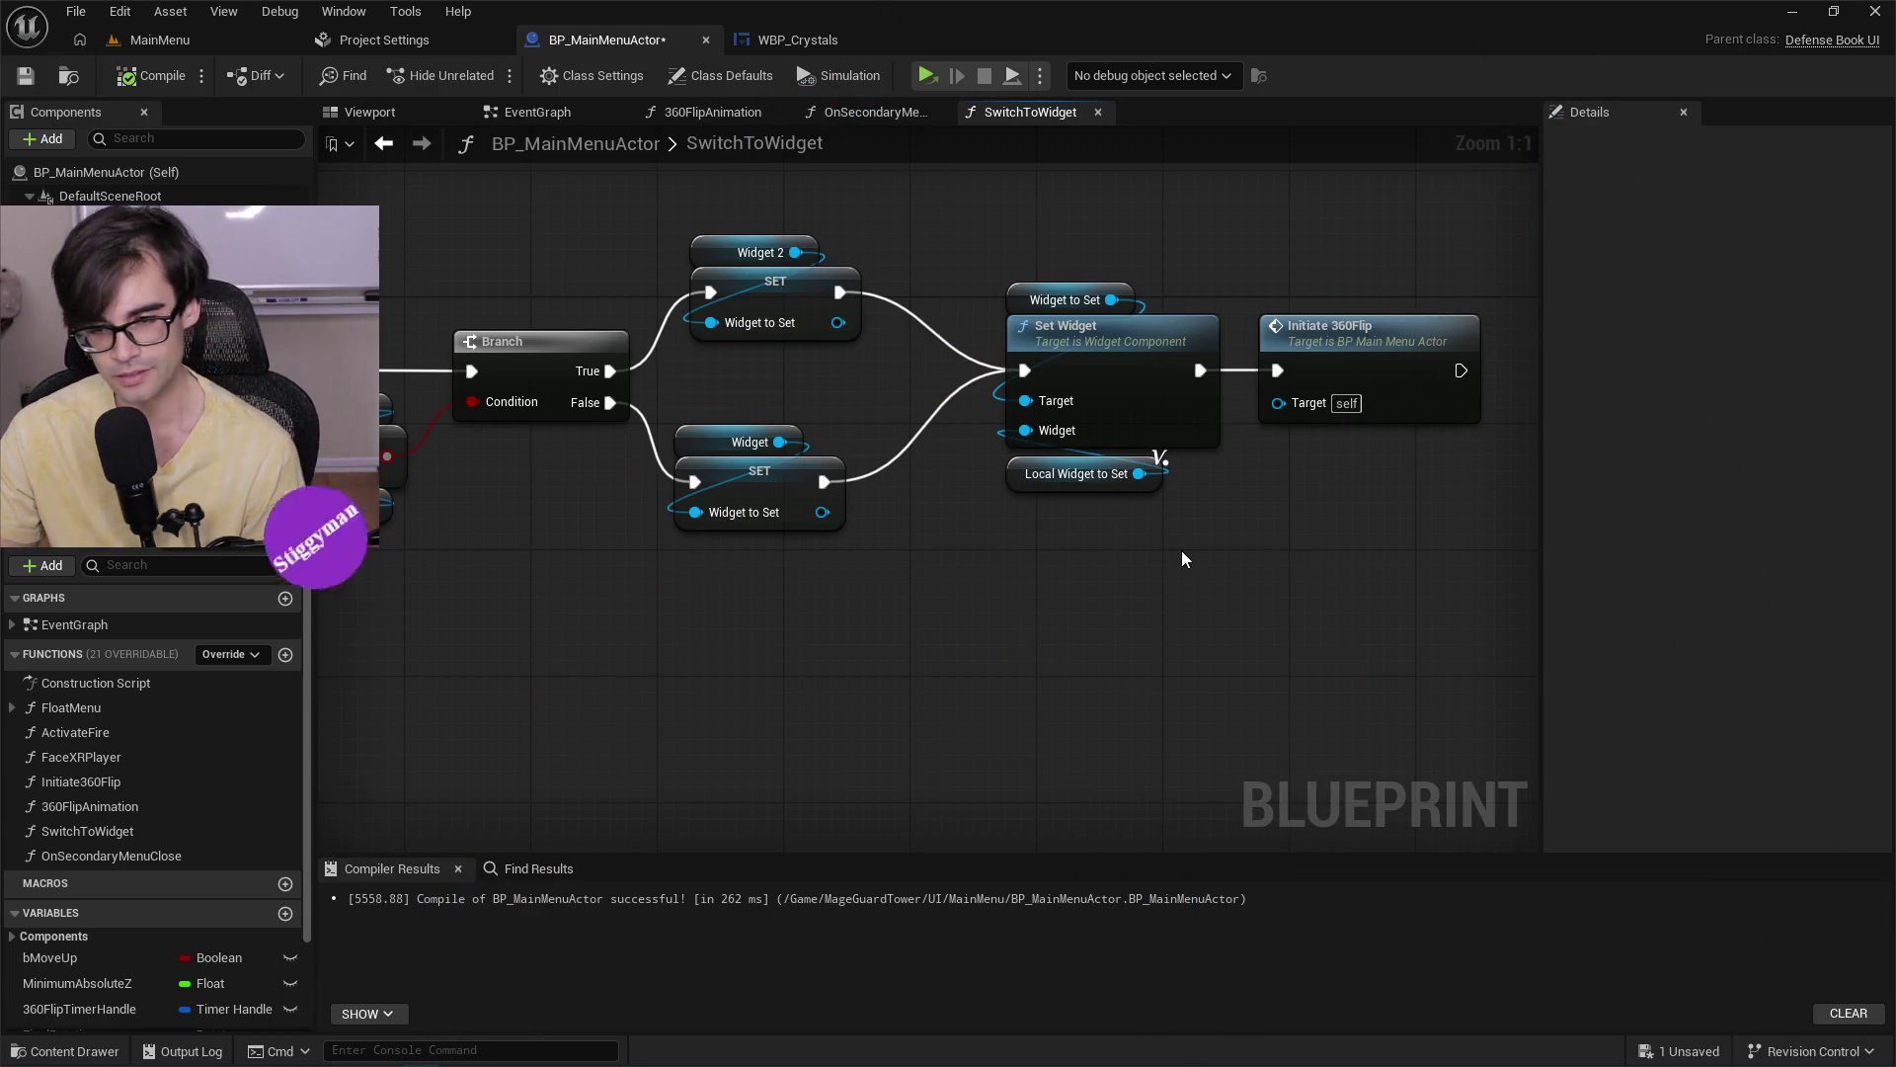
pyautogui.moveTo(1235, 491)
pyautogui.mouseDown()
pyautogui.moveTo(998, 279)
pyautogui.moveTo(1248, 494)
pyautogui.moveTo(1227, 502)
pyautogui.mouseUp()
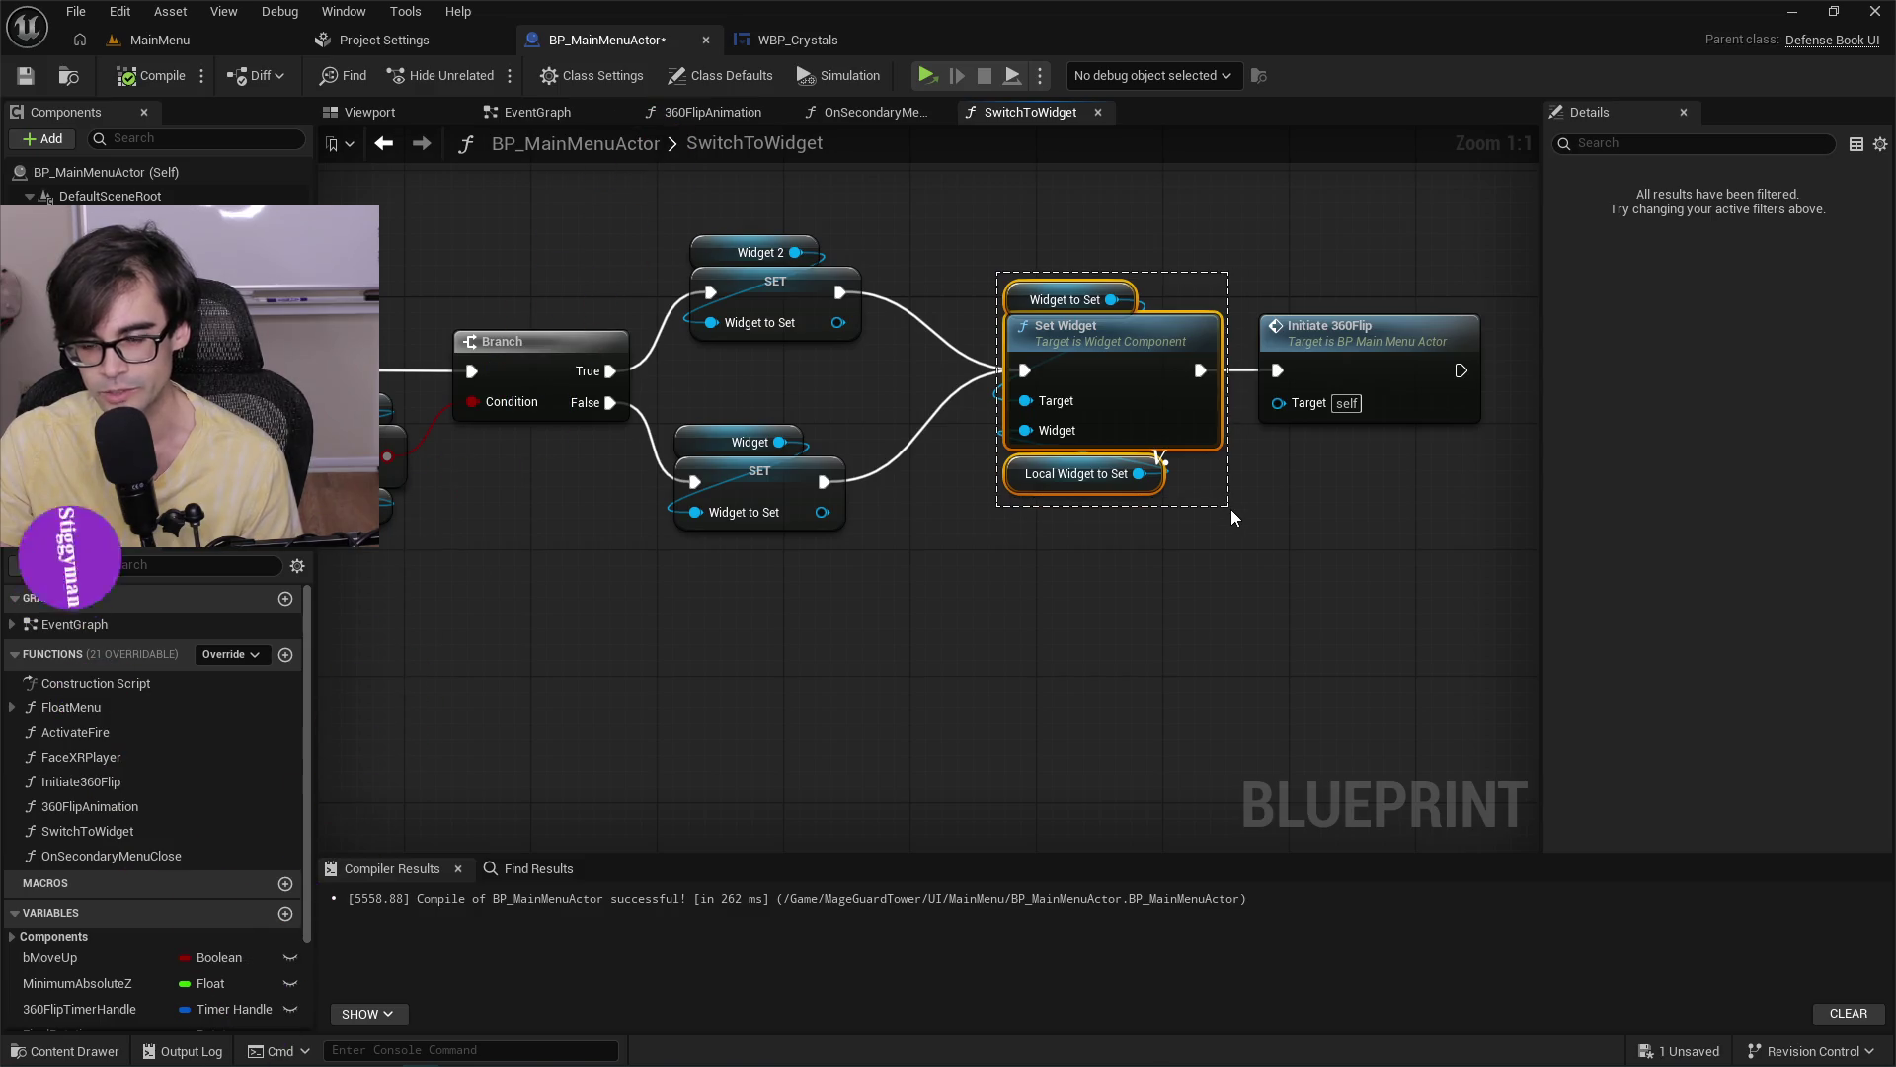
pyautogui.click(1231, 507)
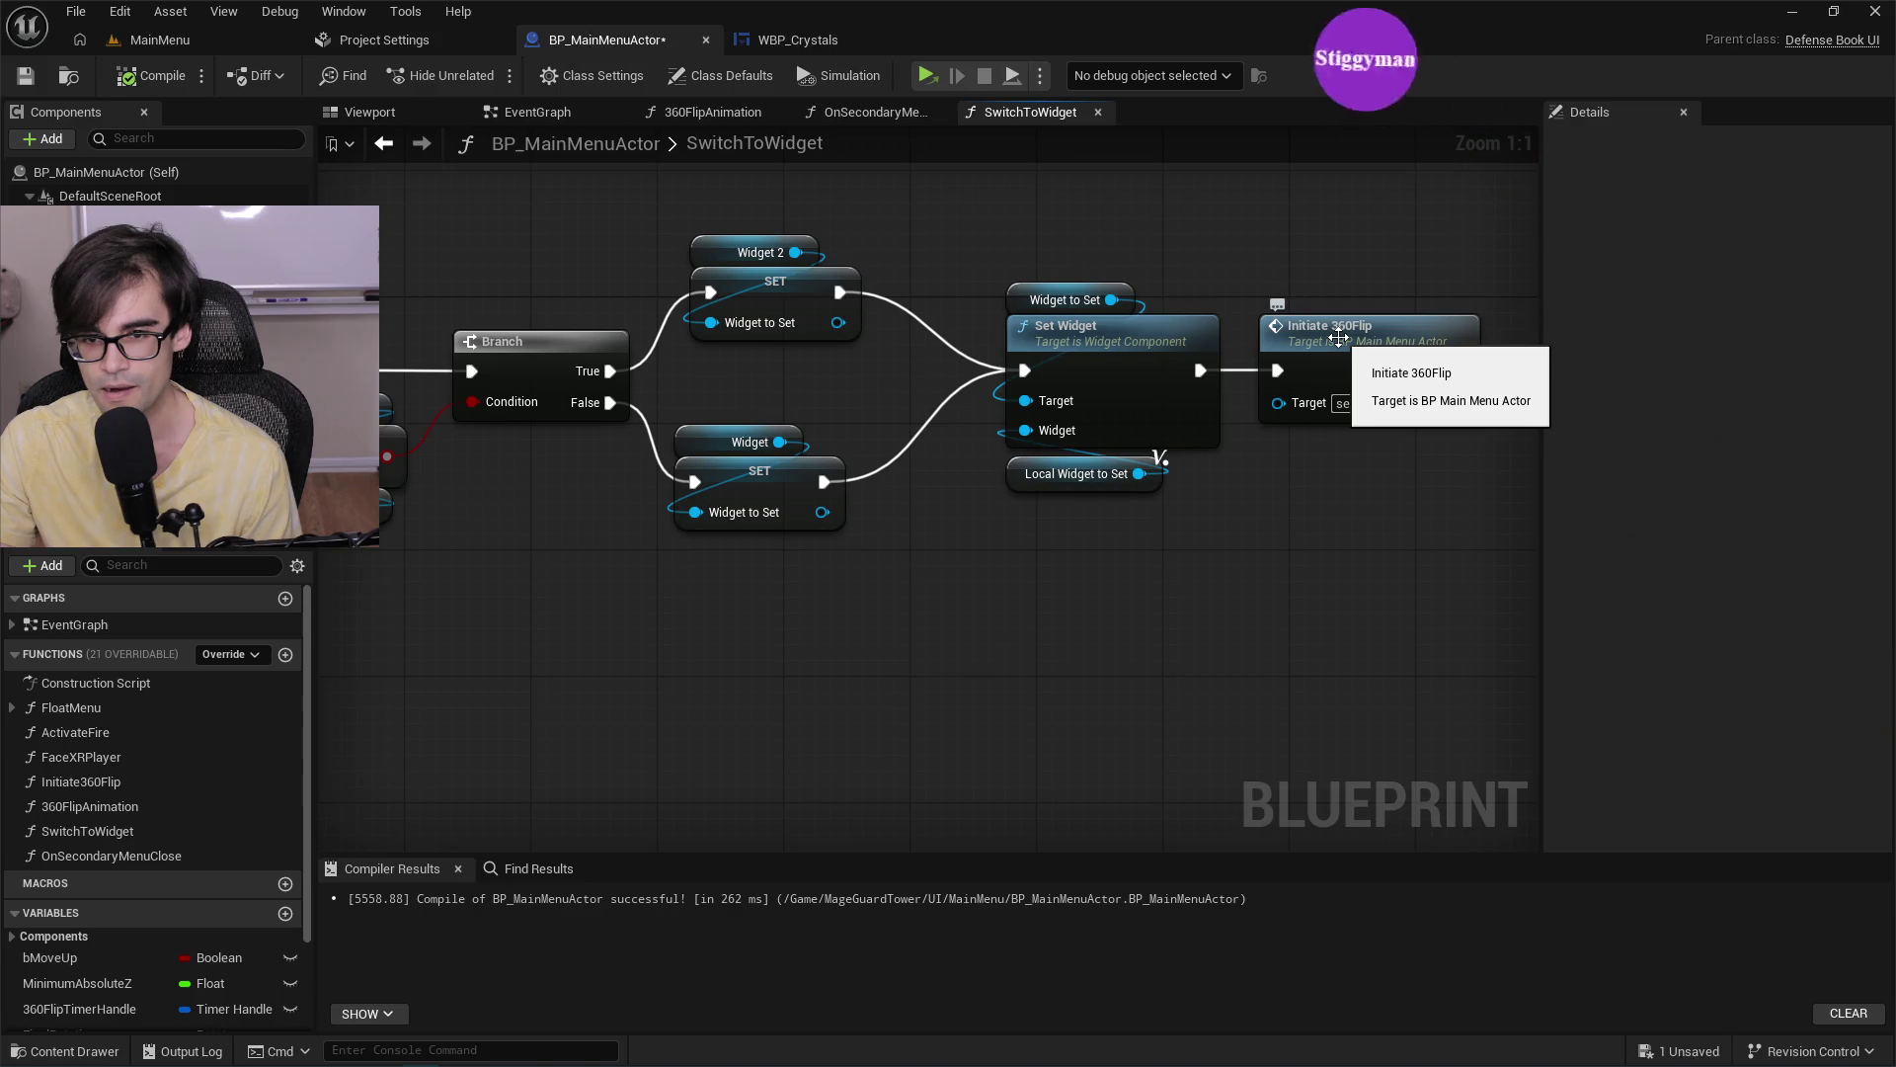
pyautogui.click(1062, 299)
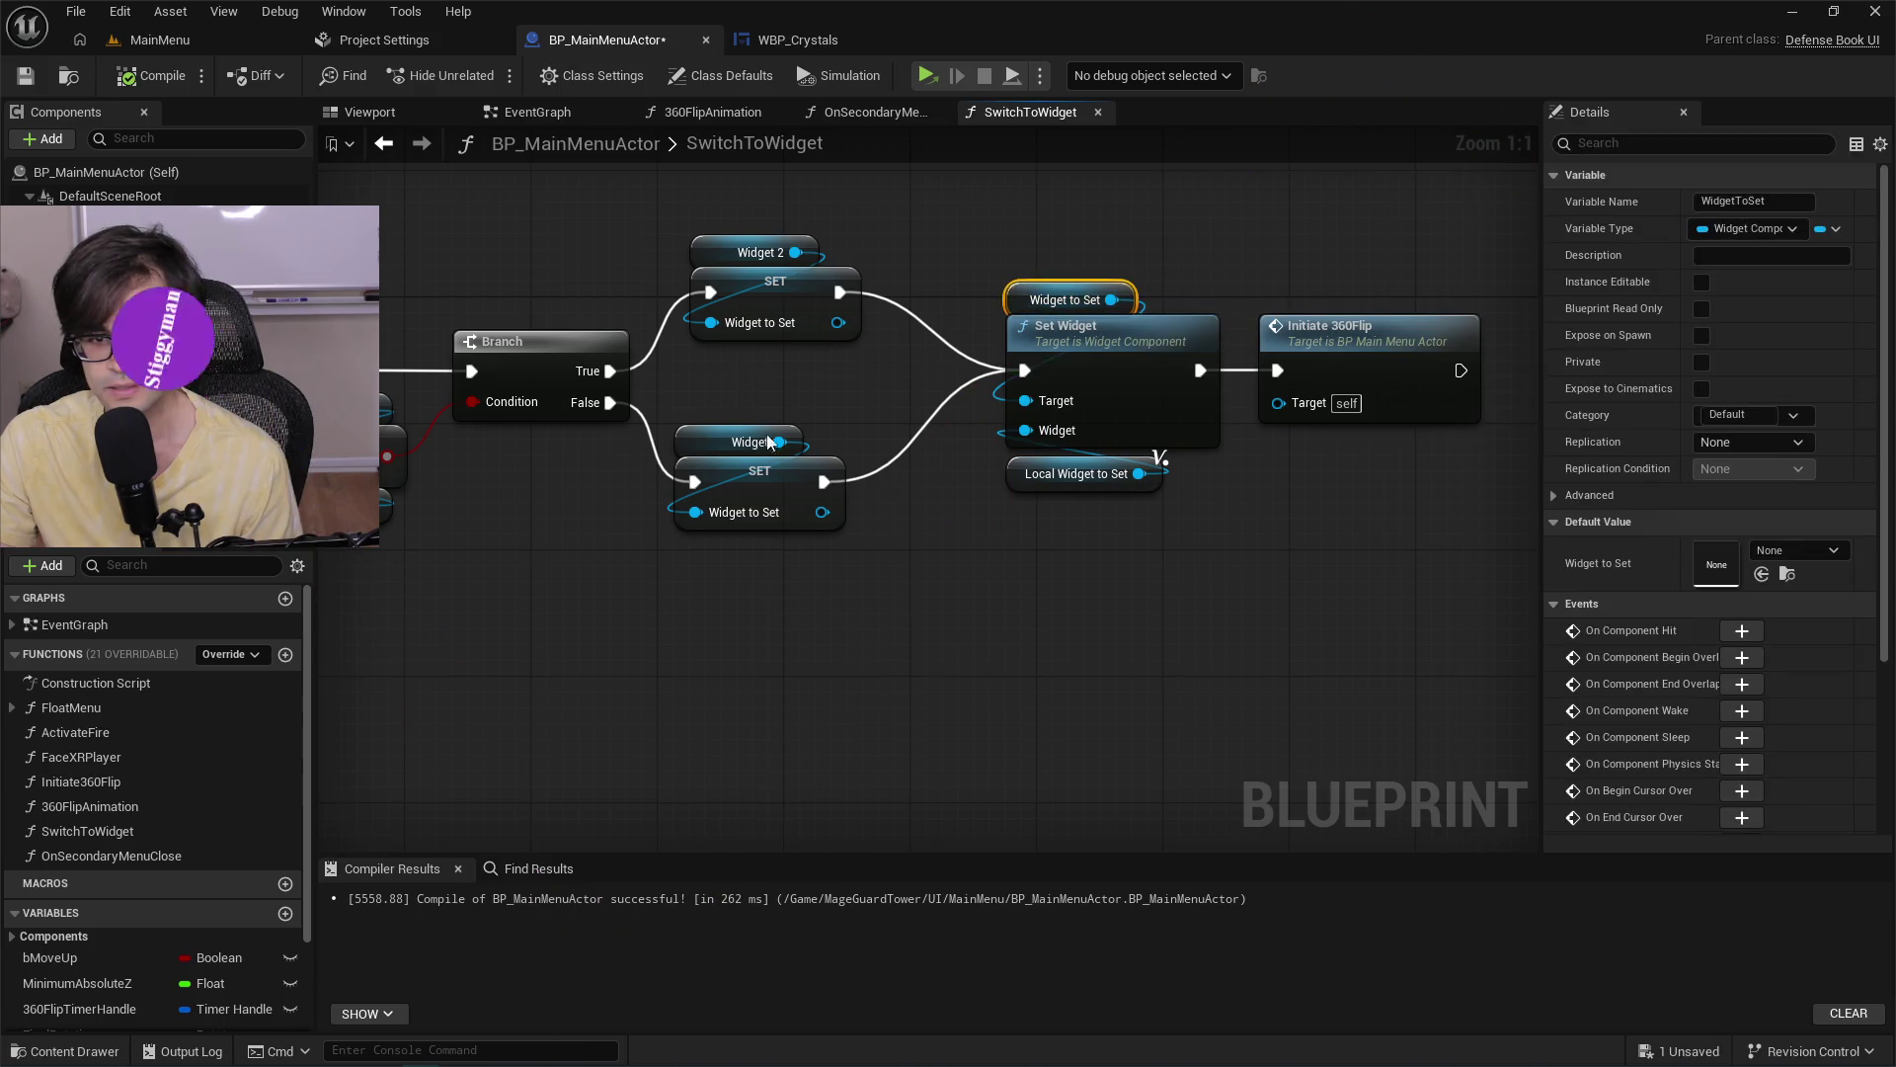
pyautogui.click(541, 113)
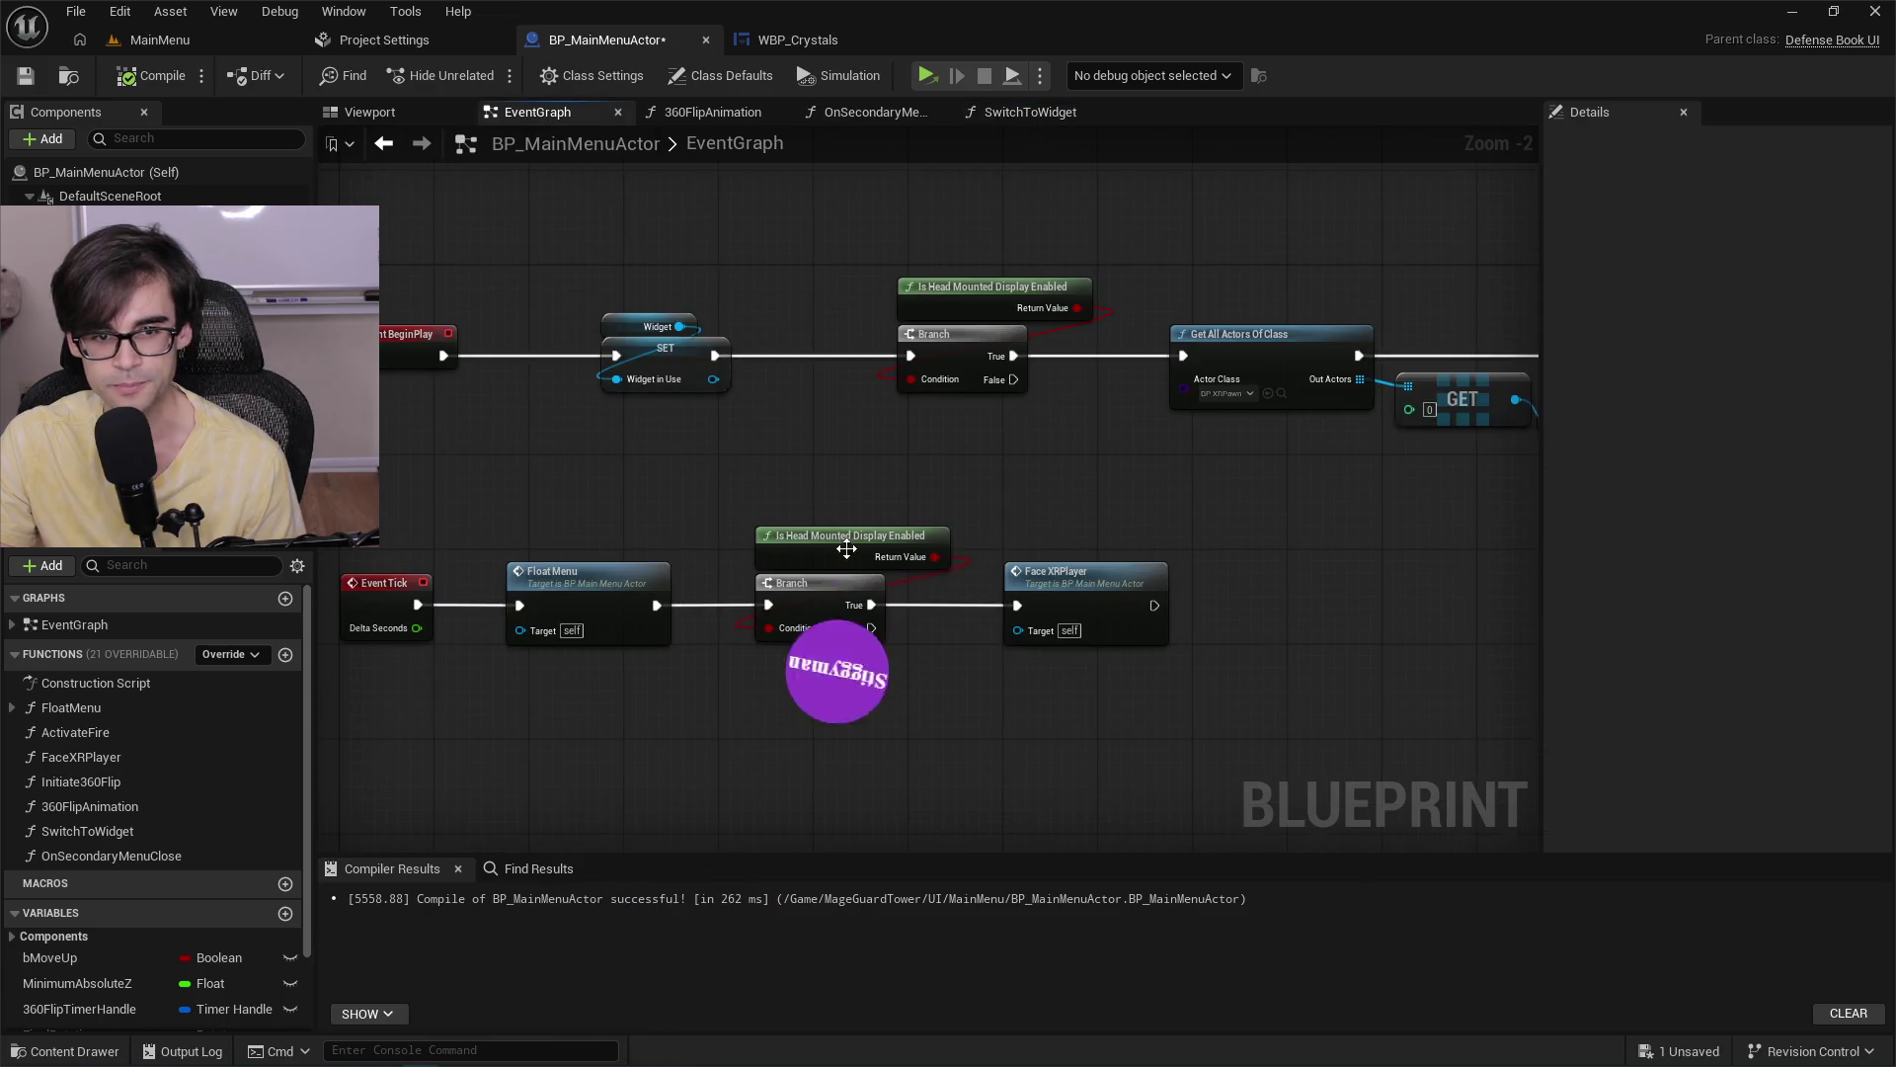
# Select Widget2 in the actor's Viewport, compile and save BP_MainMenuActor, and return to MainMenu.
pyautogui.click(374, 111)
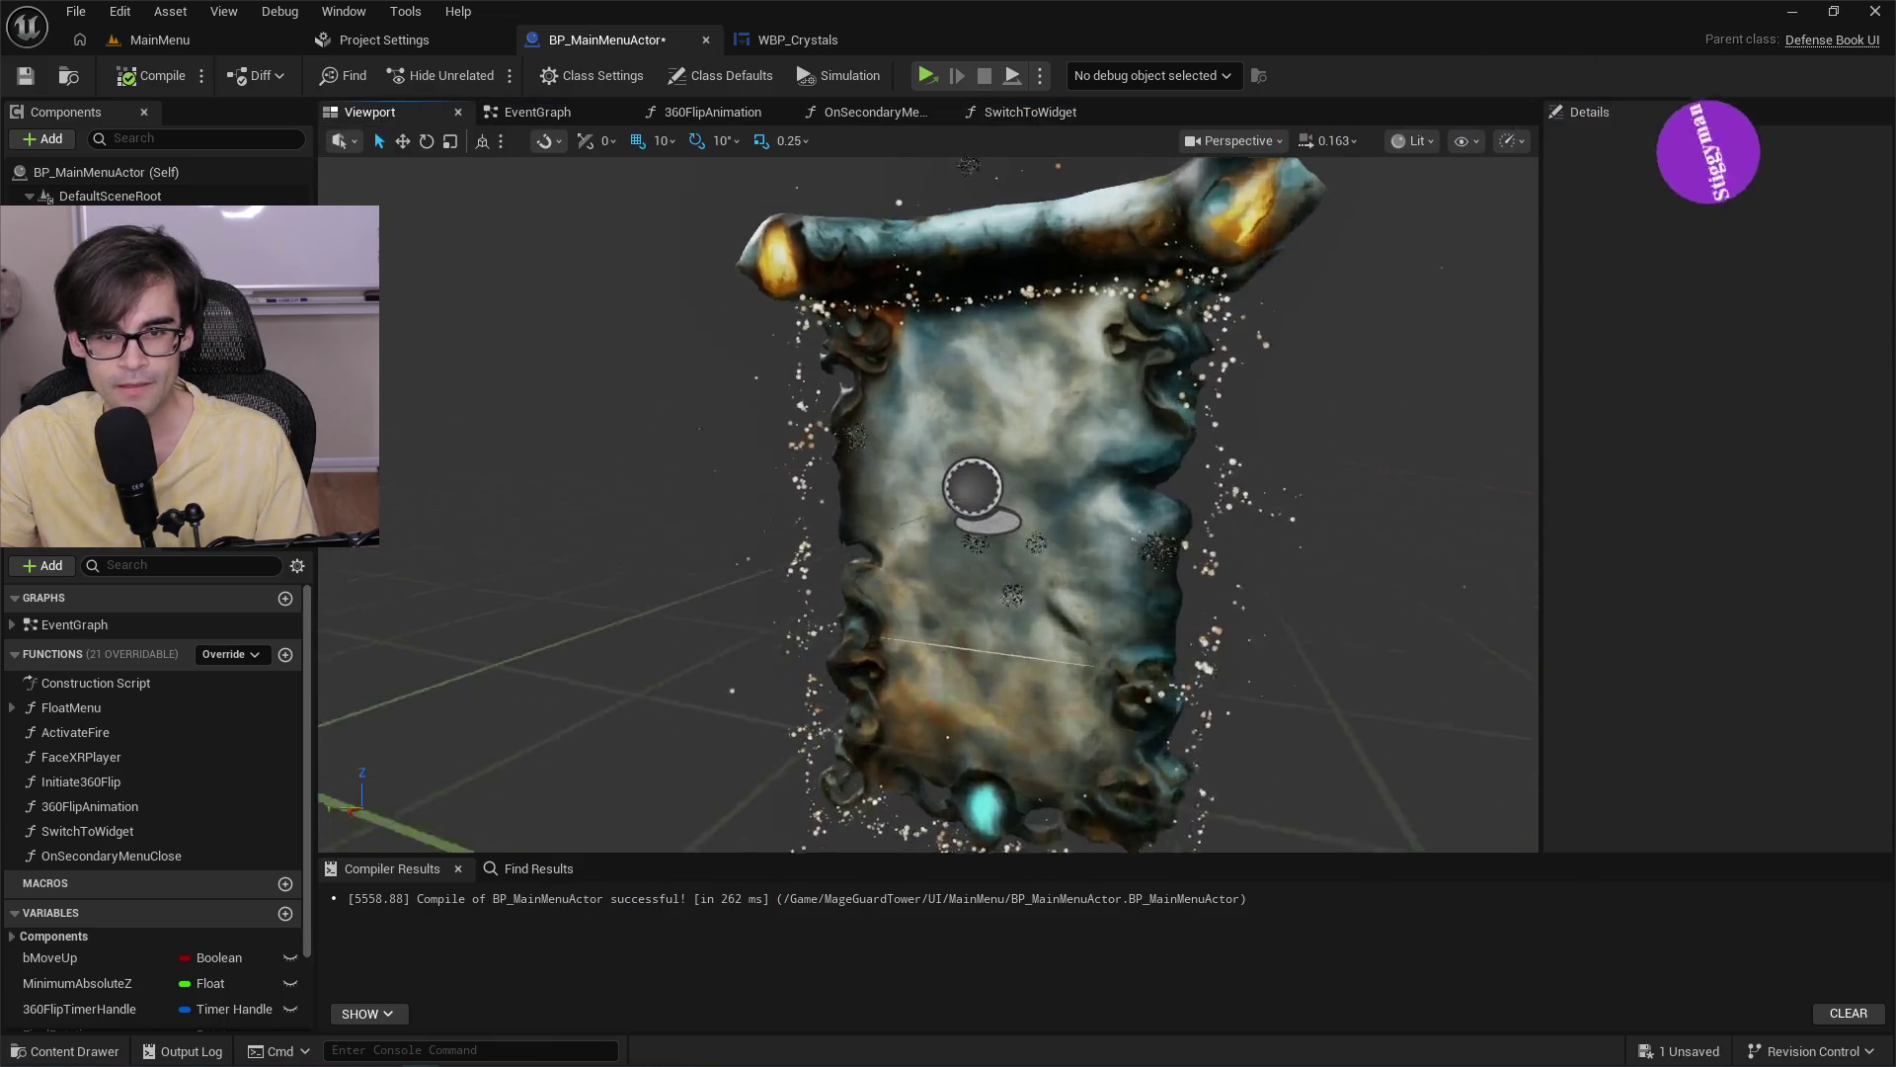
pyautogui.scroll(5, 974, 494)
pyautogui.click(974, 592)
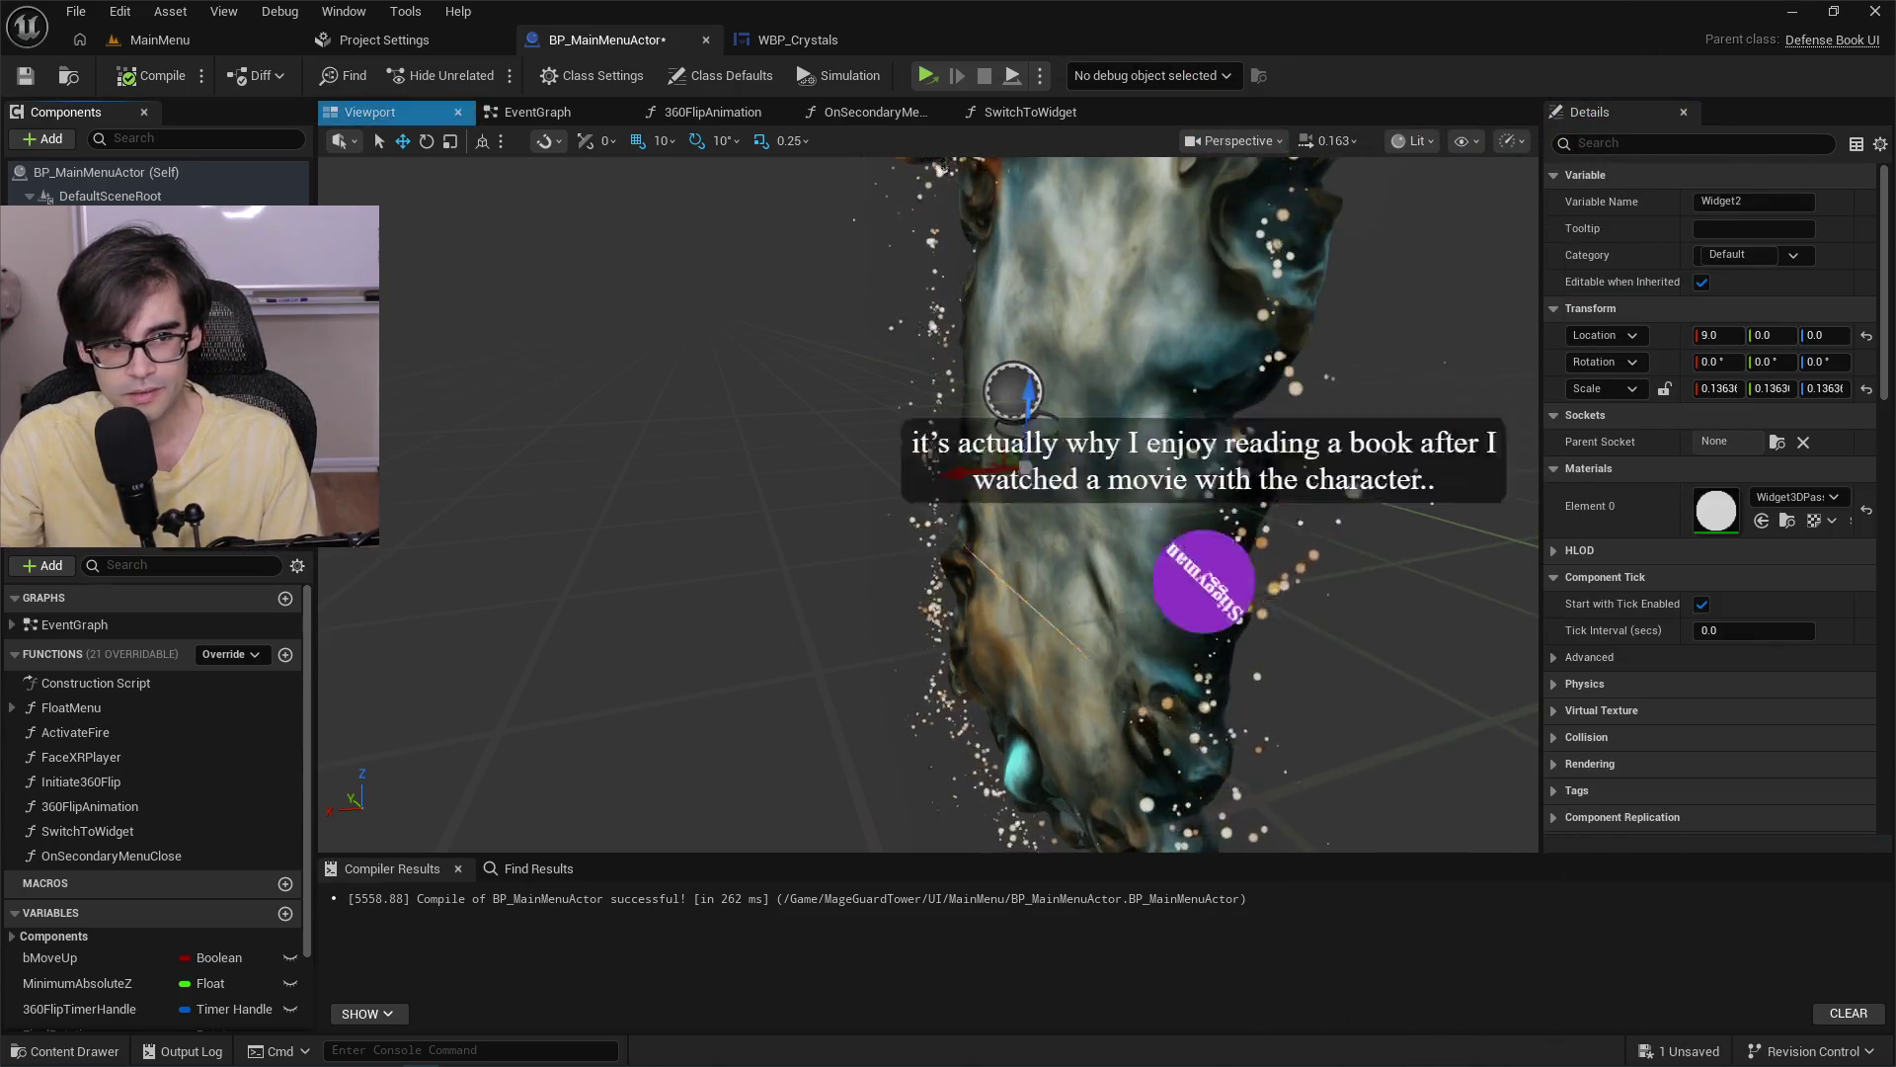
pyautogui.click(25, 76)
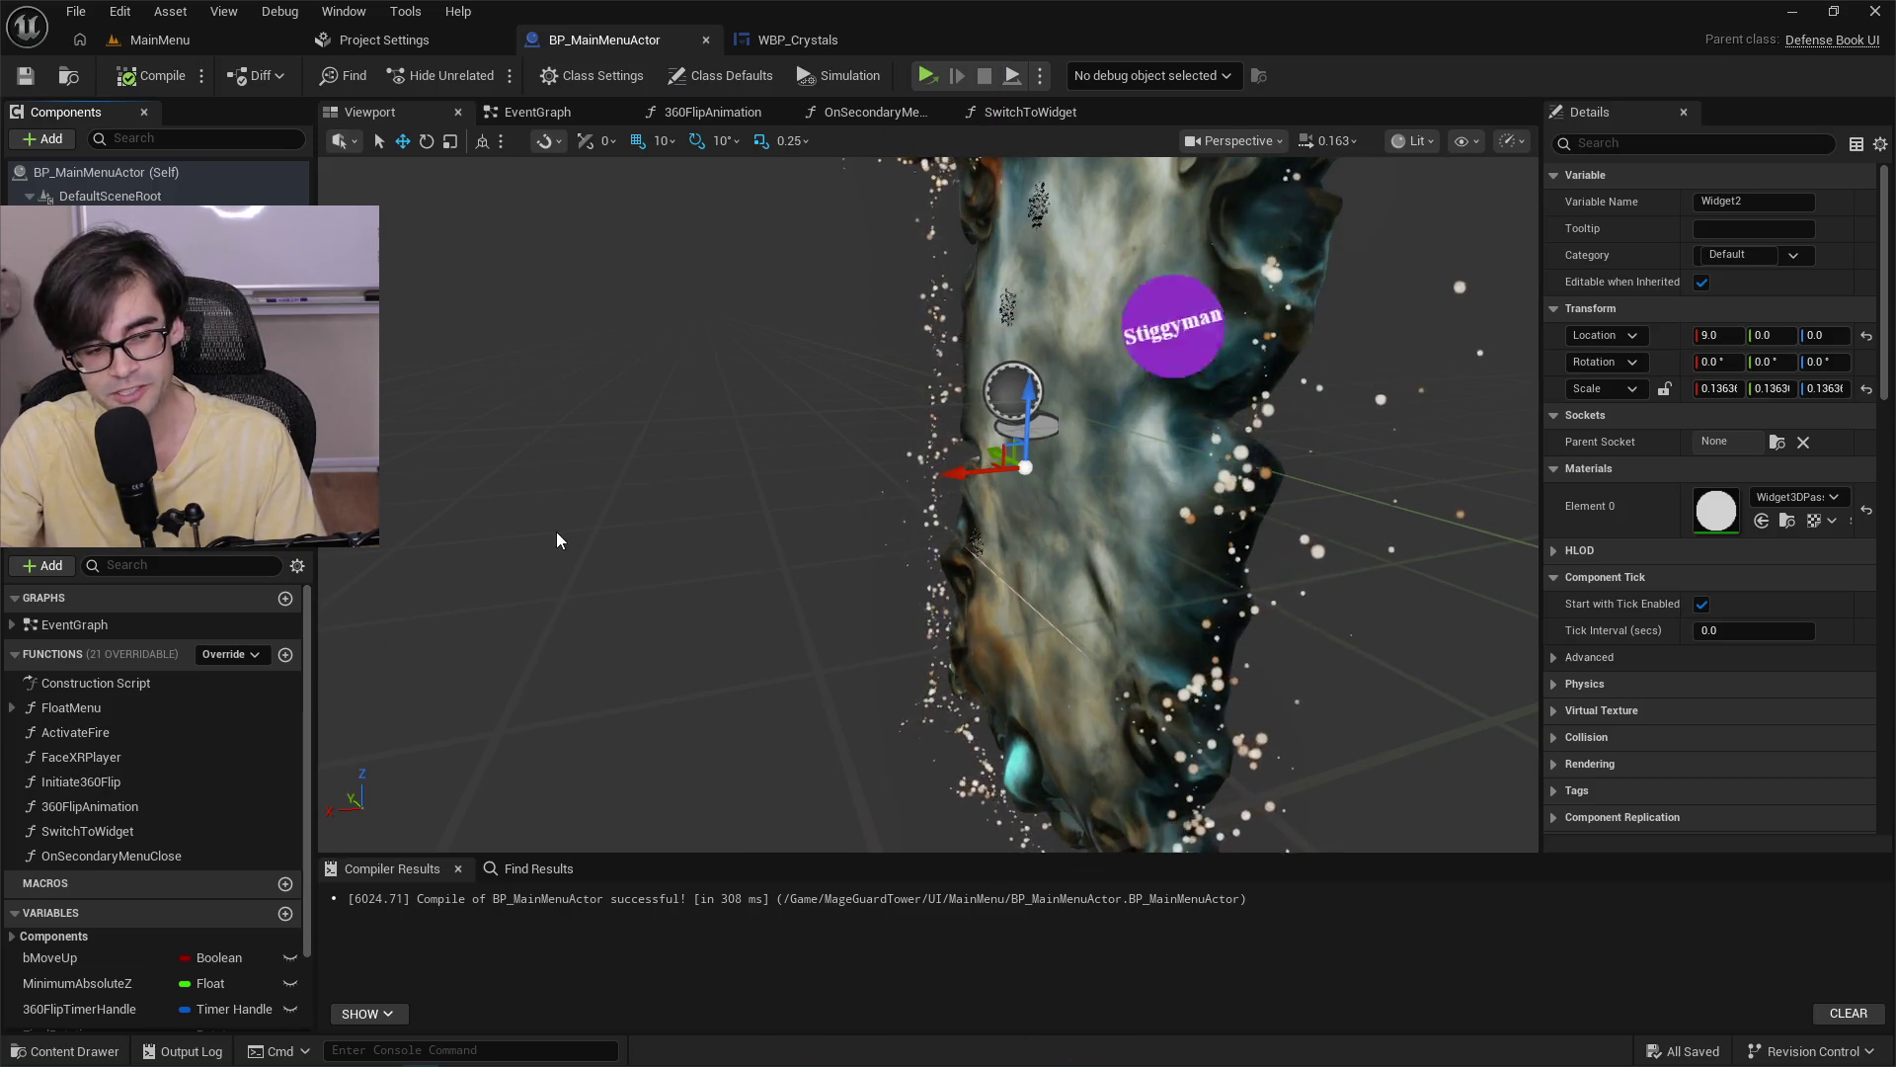
pyautogui.moveTo(788, 427); pyautogui.dragTo(905, 405)
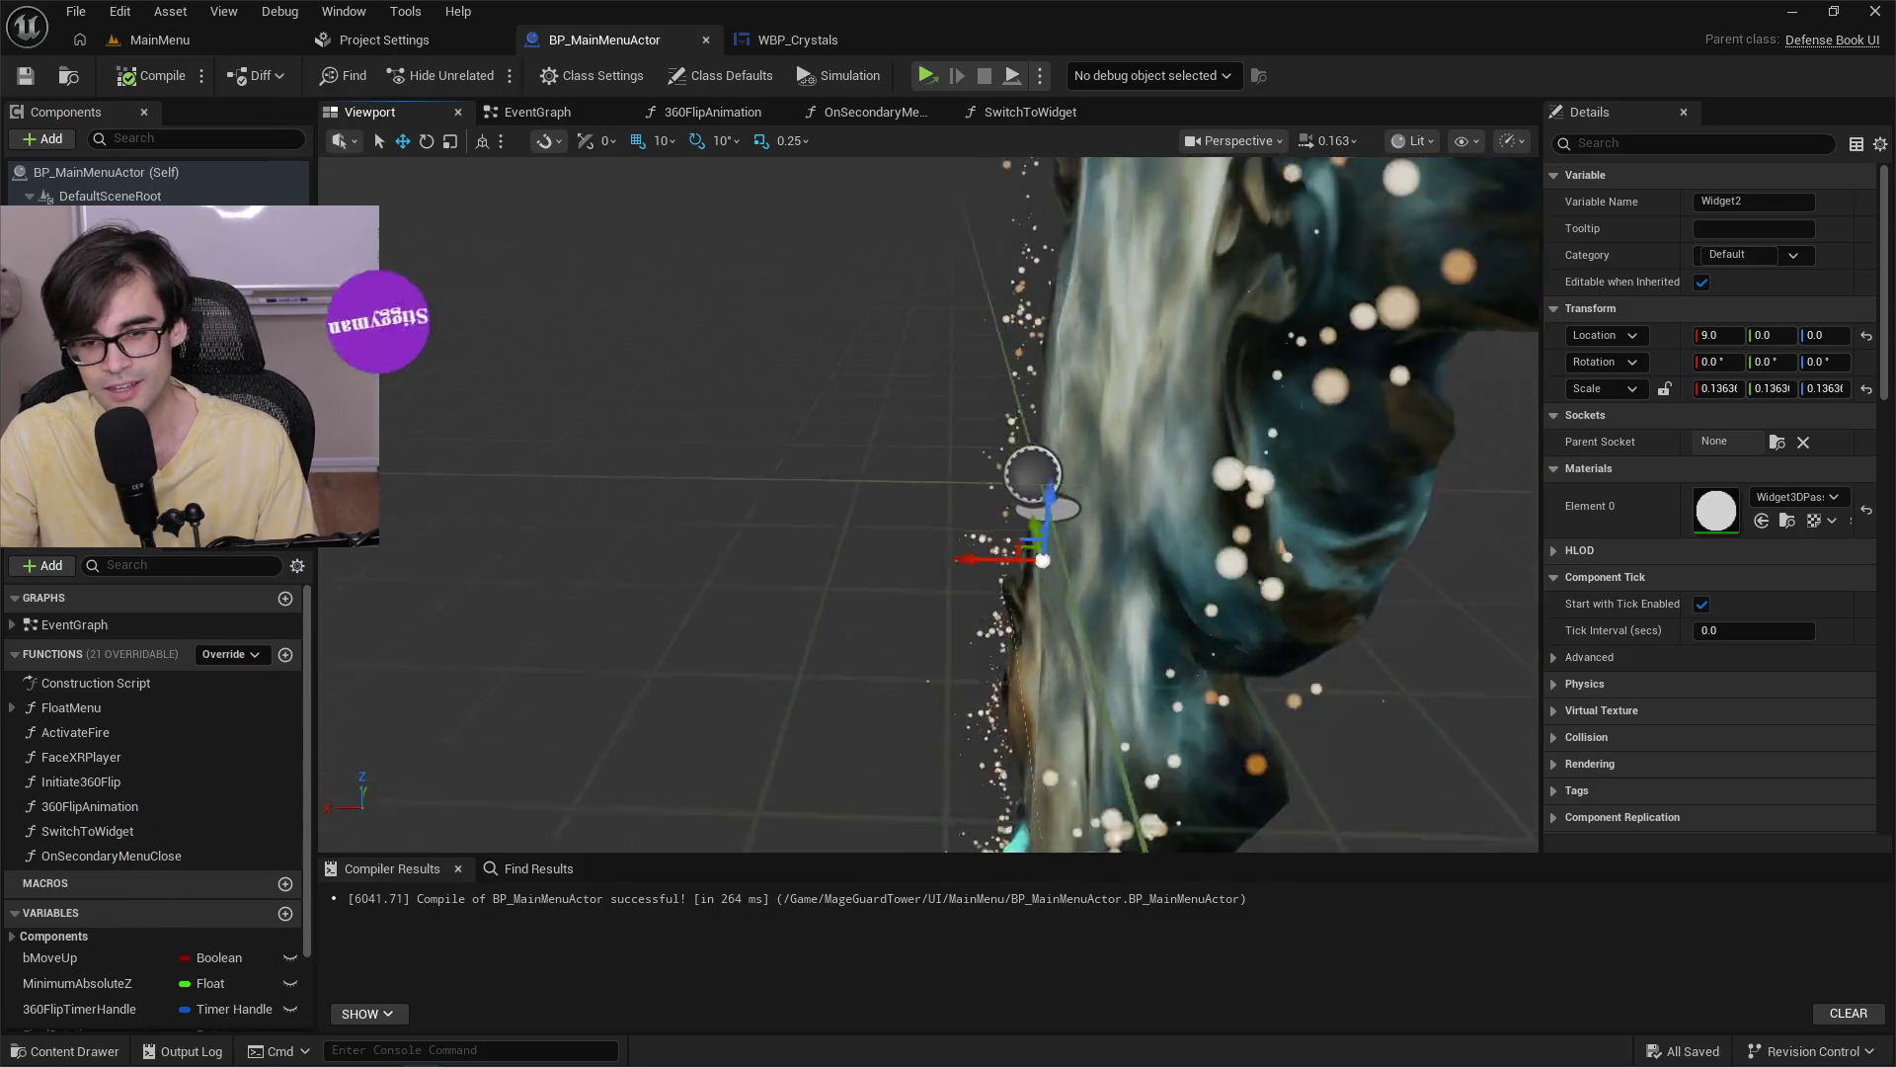
pyautogui.click(241, 46)
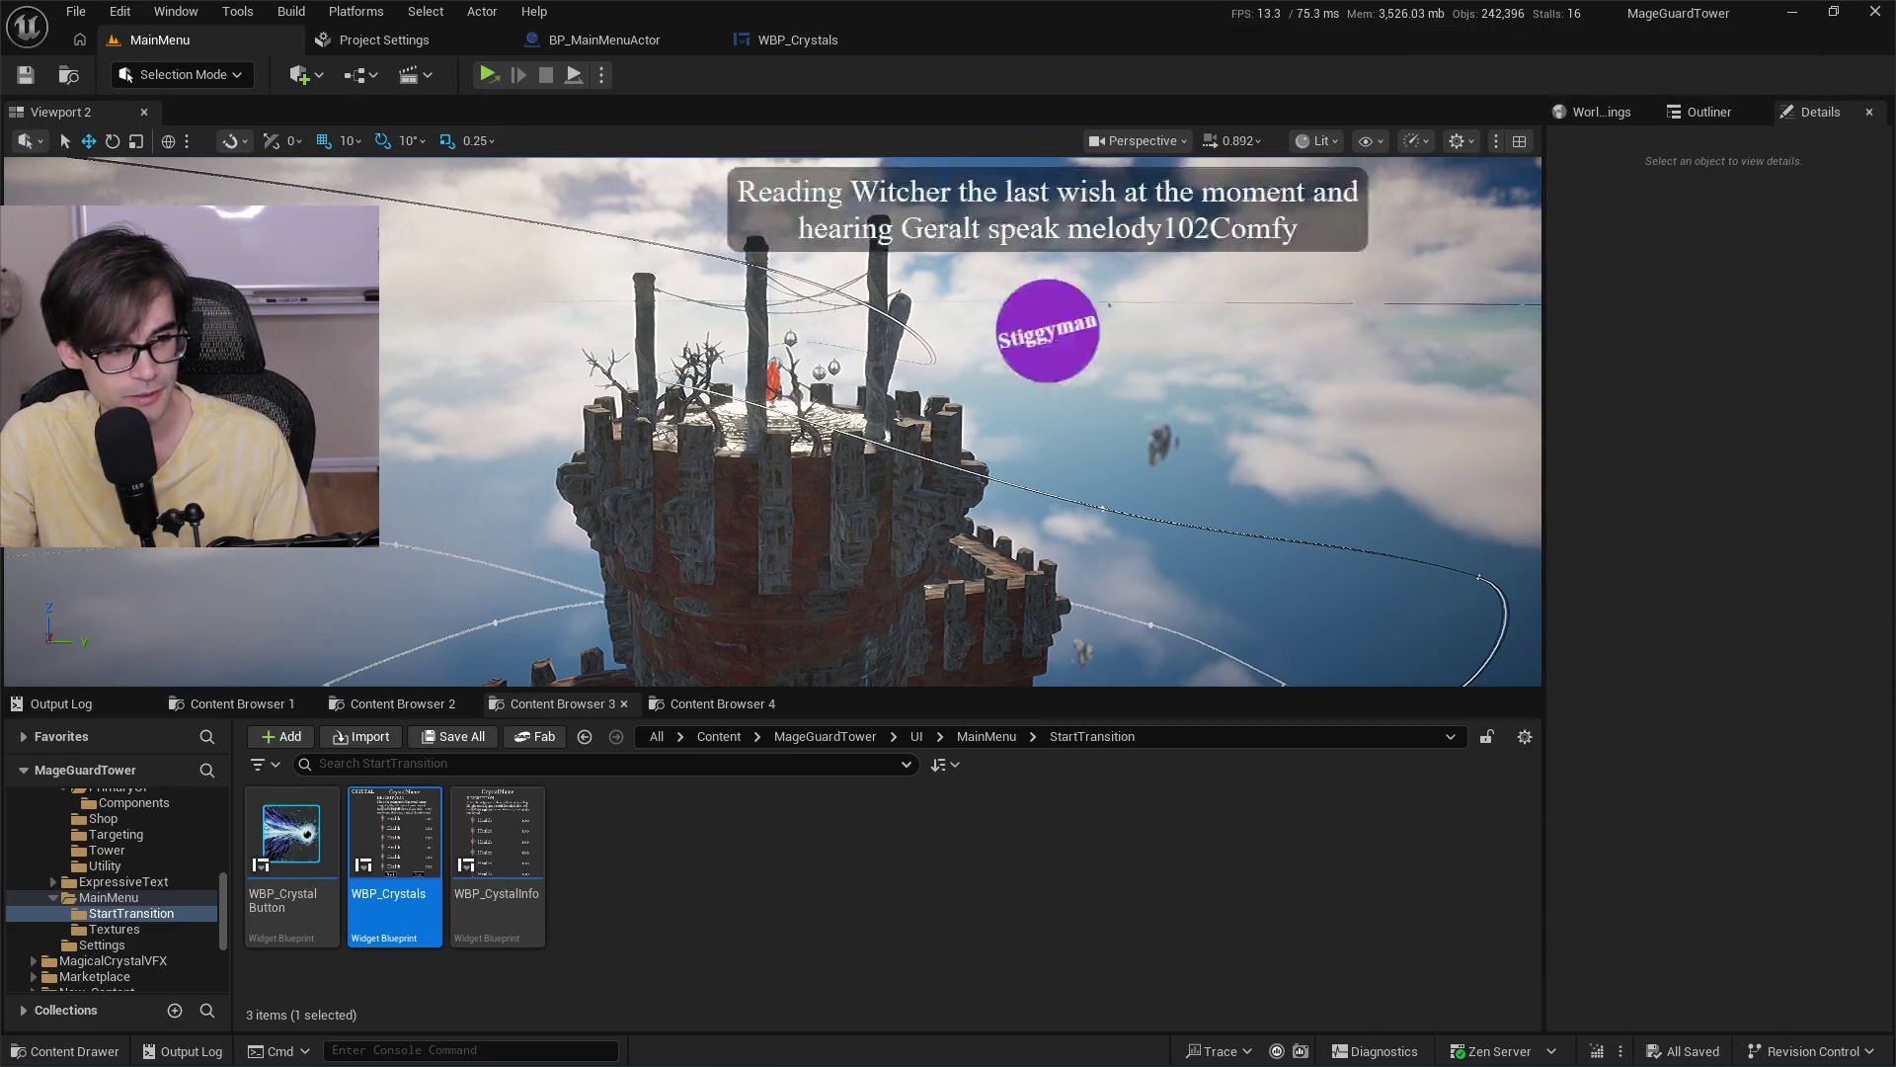
pyautogui.hotkey('alt', 'p')
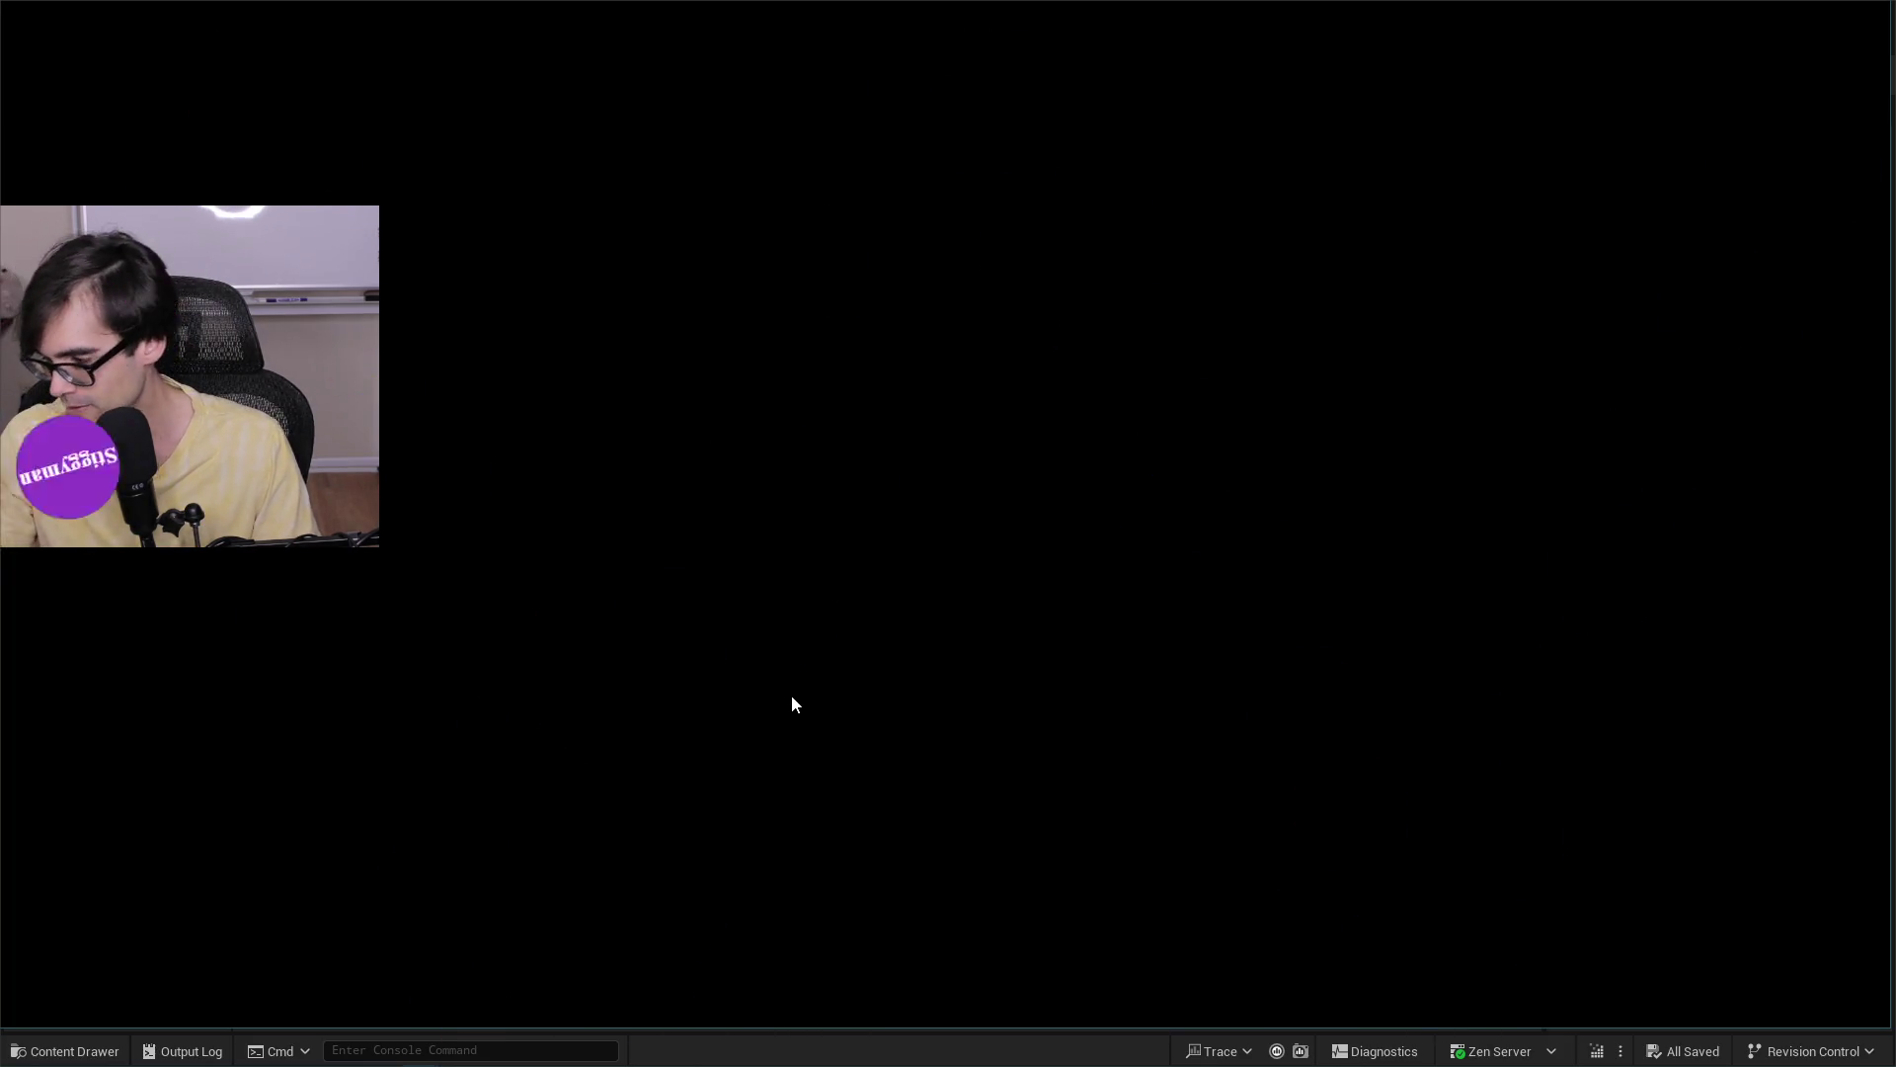
pyautogui.press('F11')
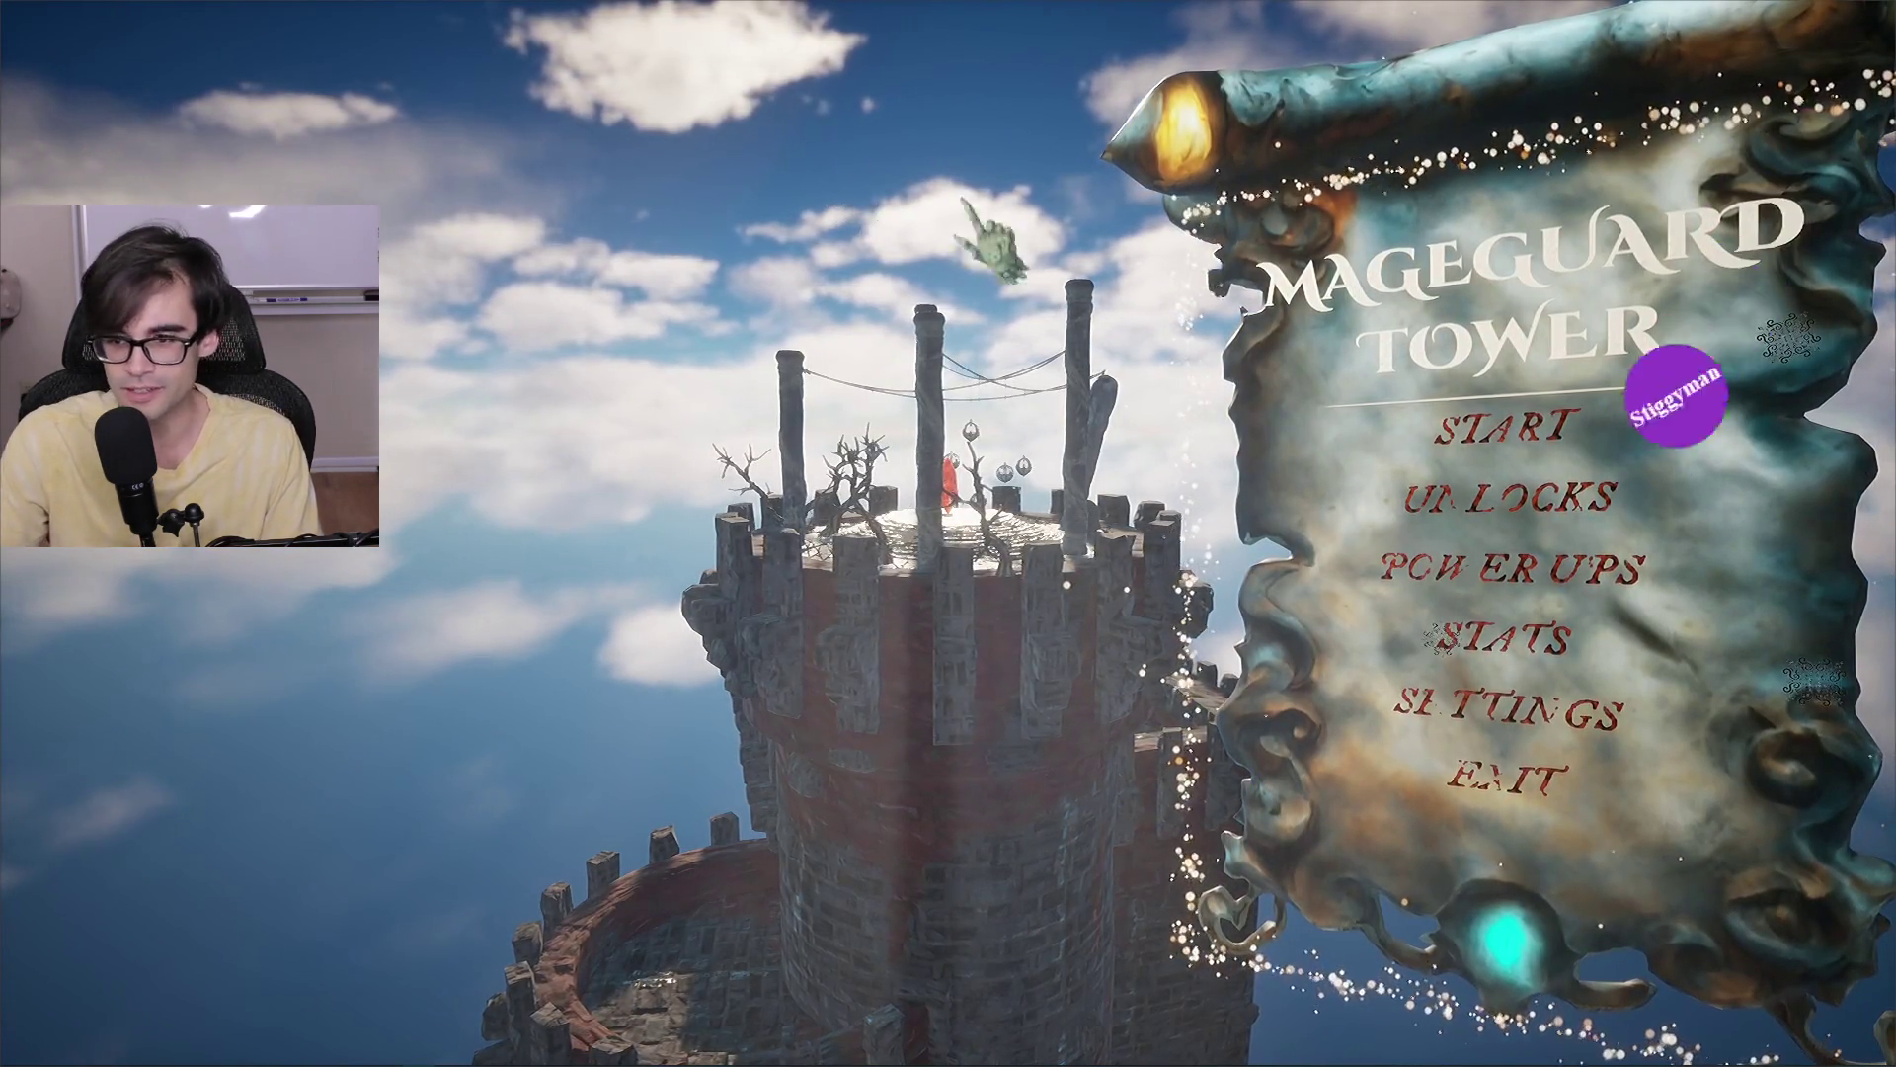
pyautogui.click(1502, 426)
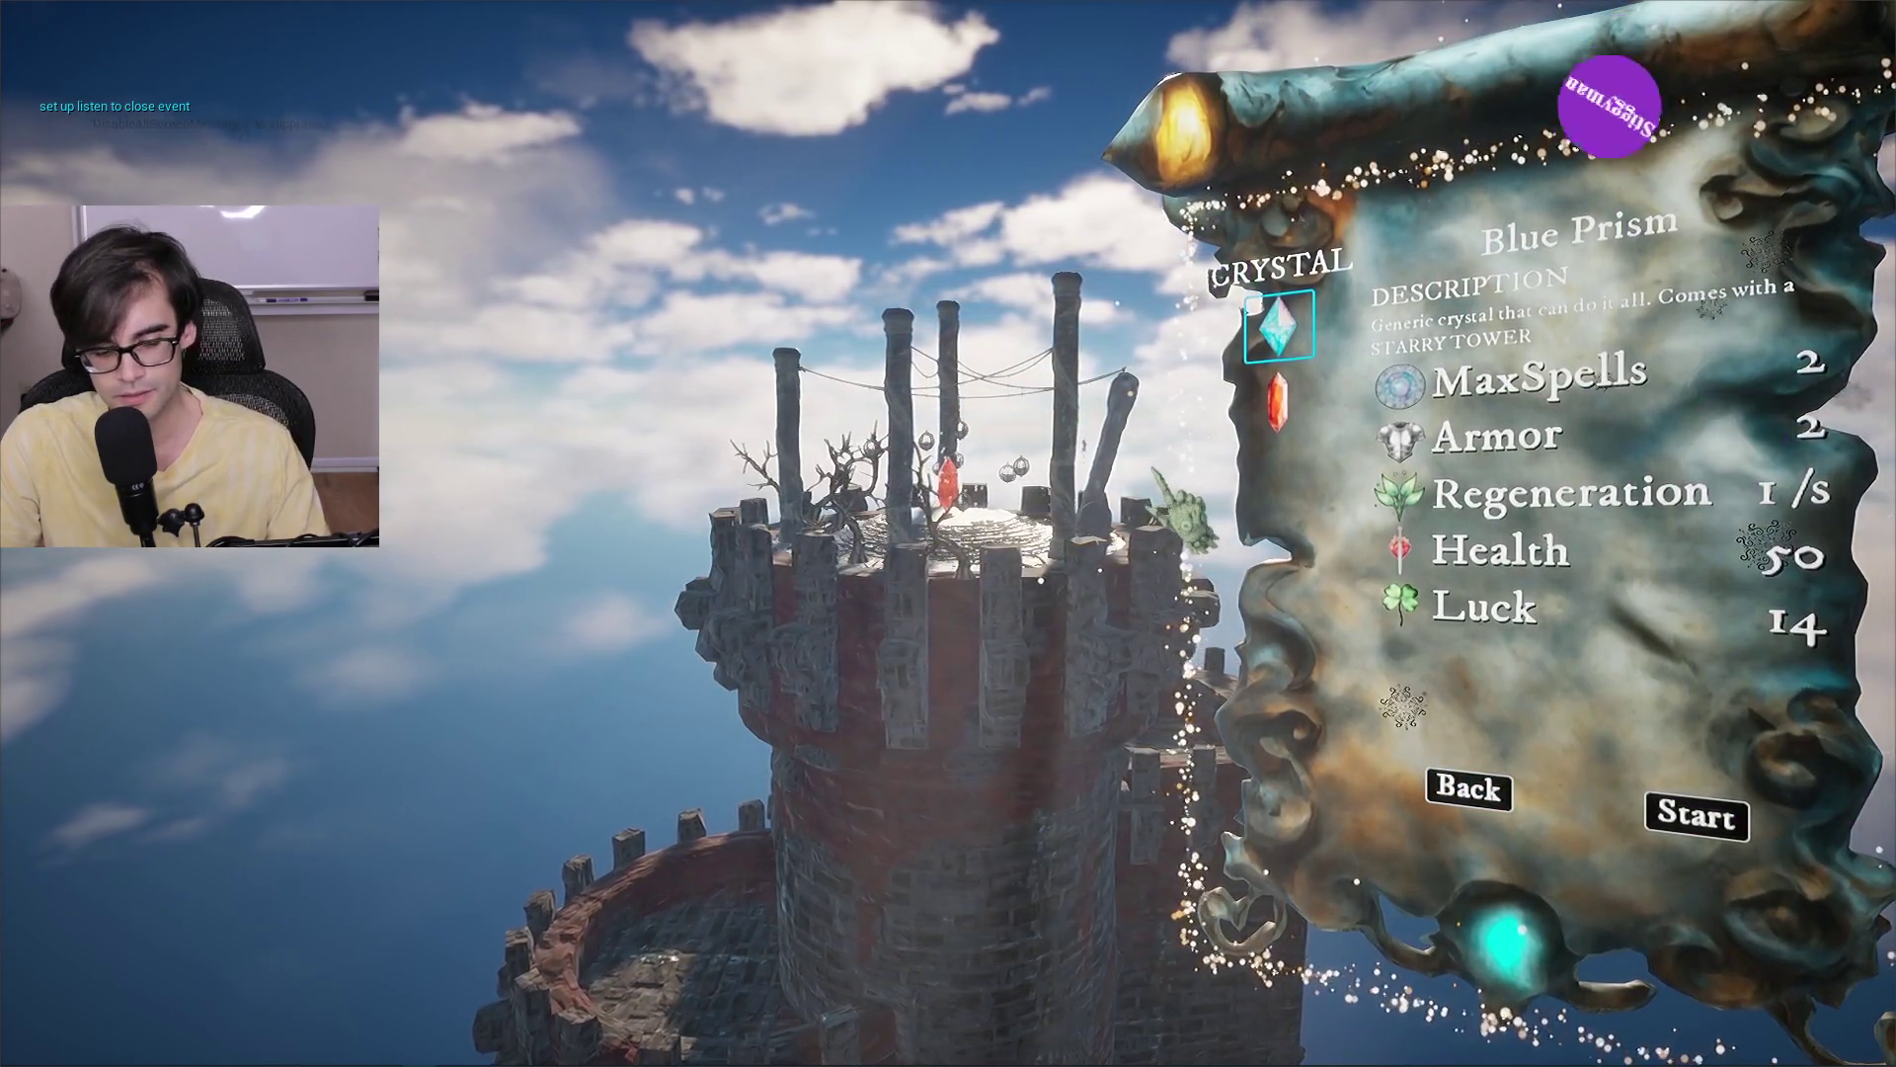
pyautogui.press('Escape')
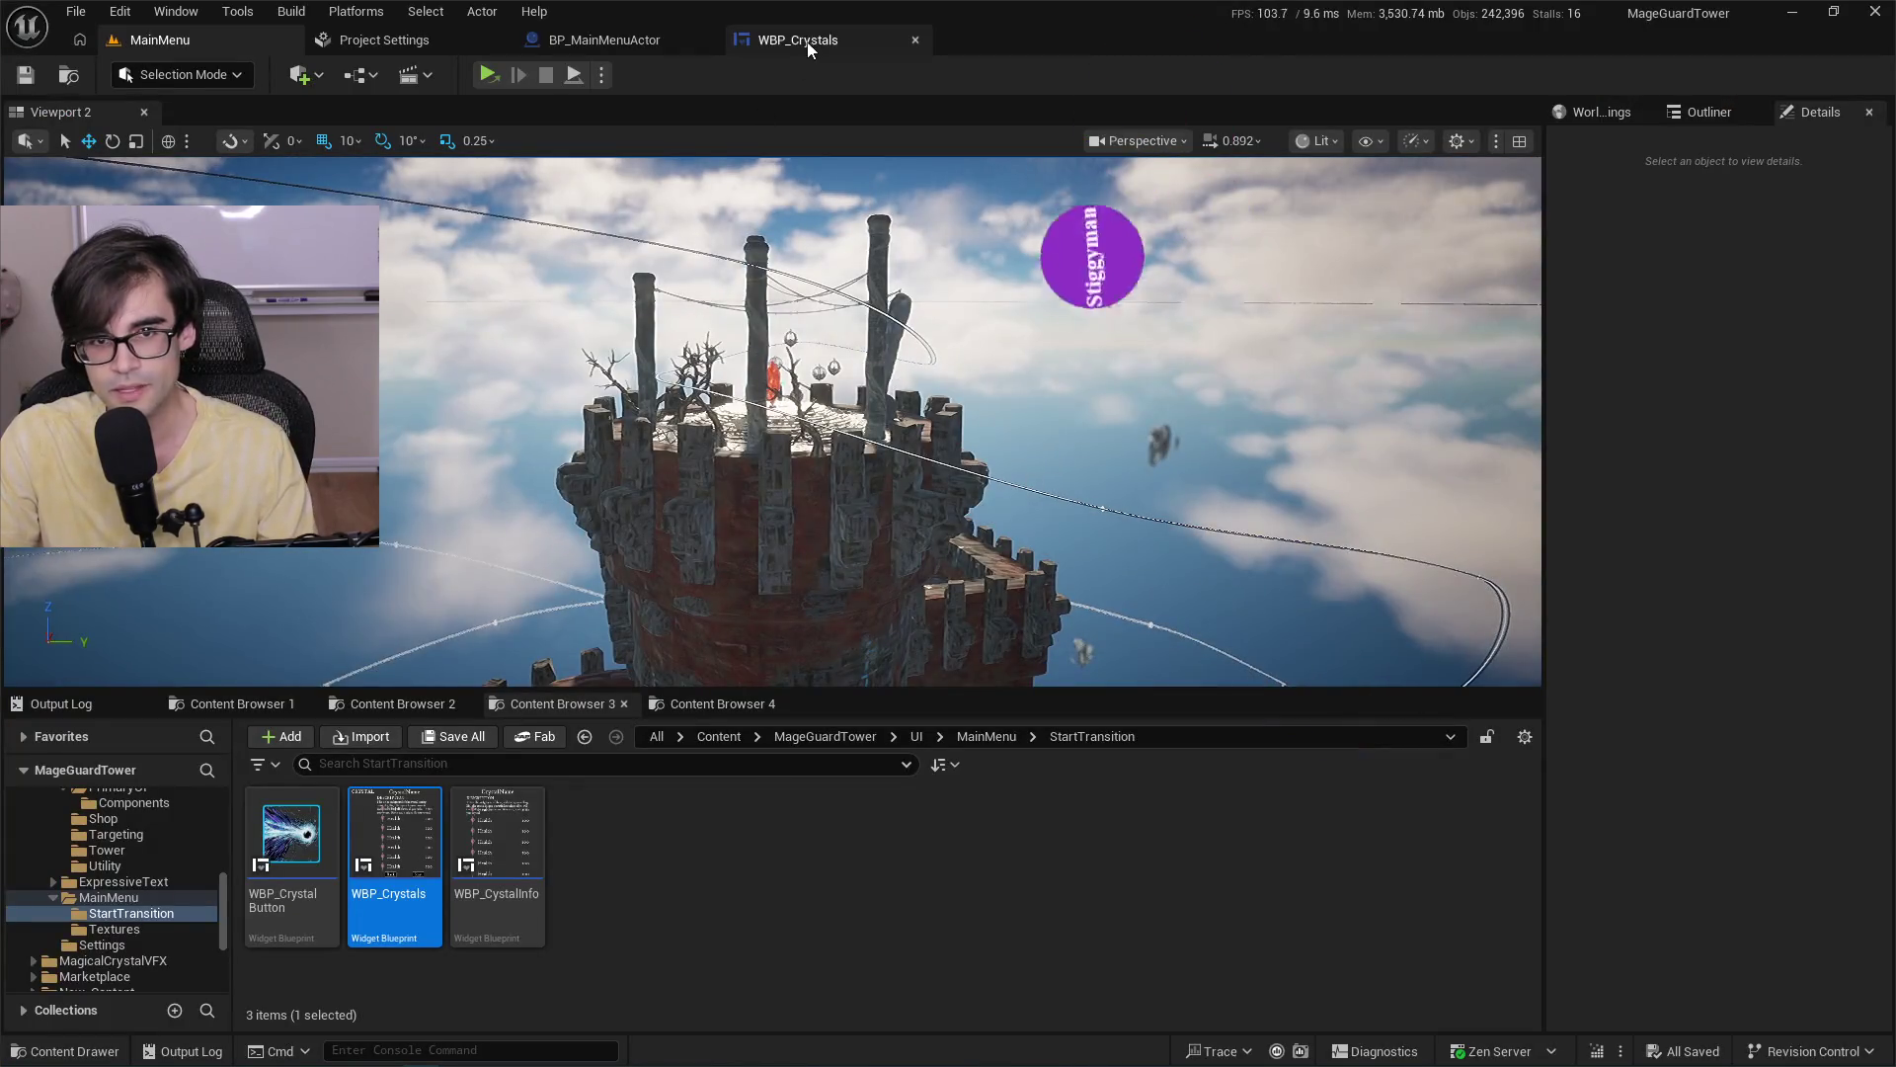
# Glance at the WBP_Crystals layout, then return to BP_MainMenuActor's Viewport.
pyautogui.click(809, 44)
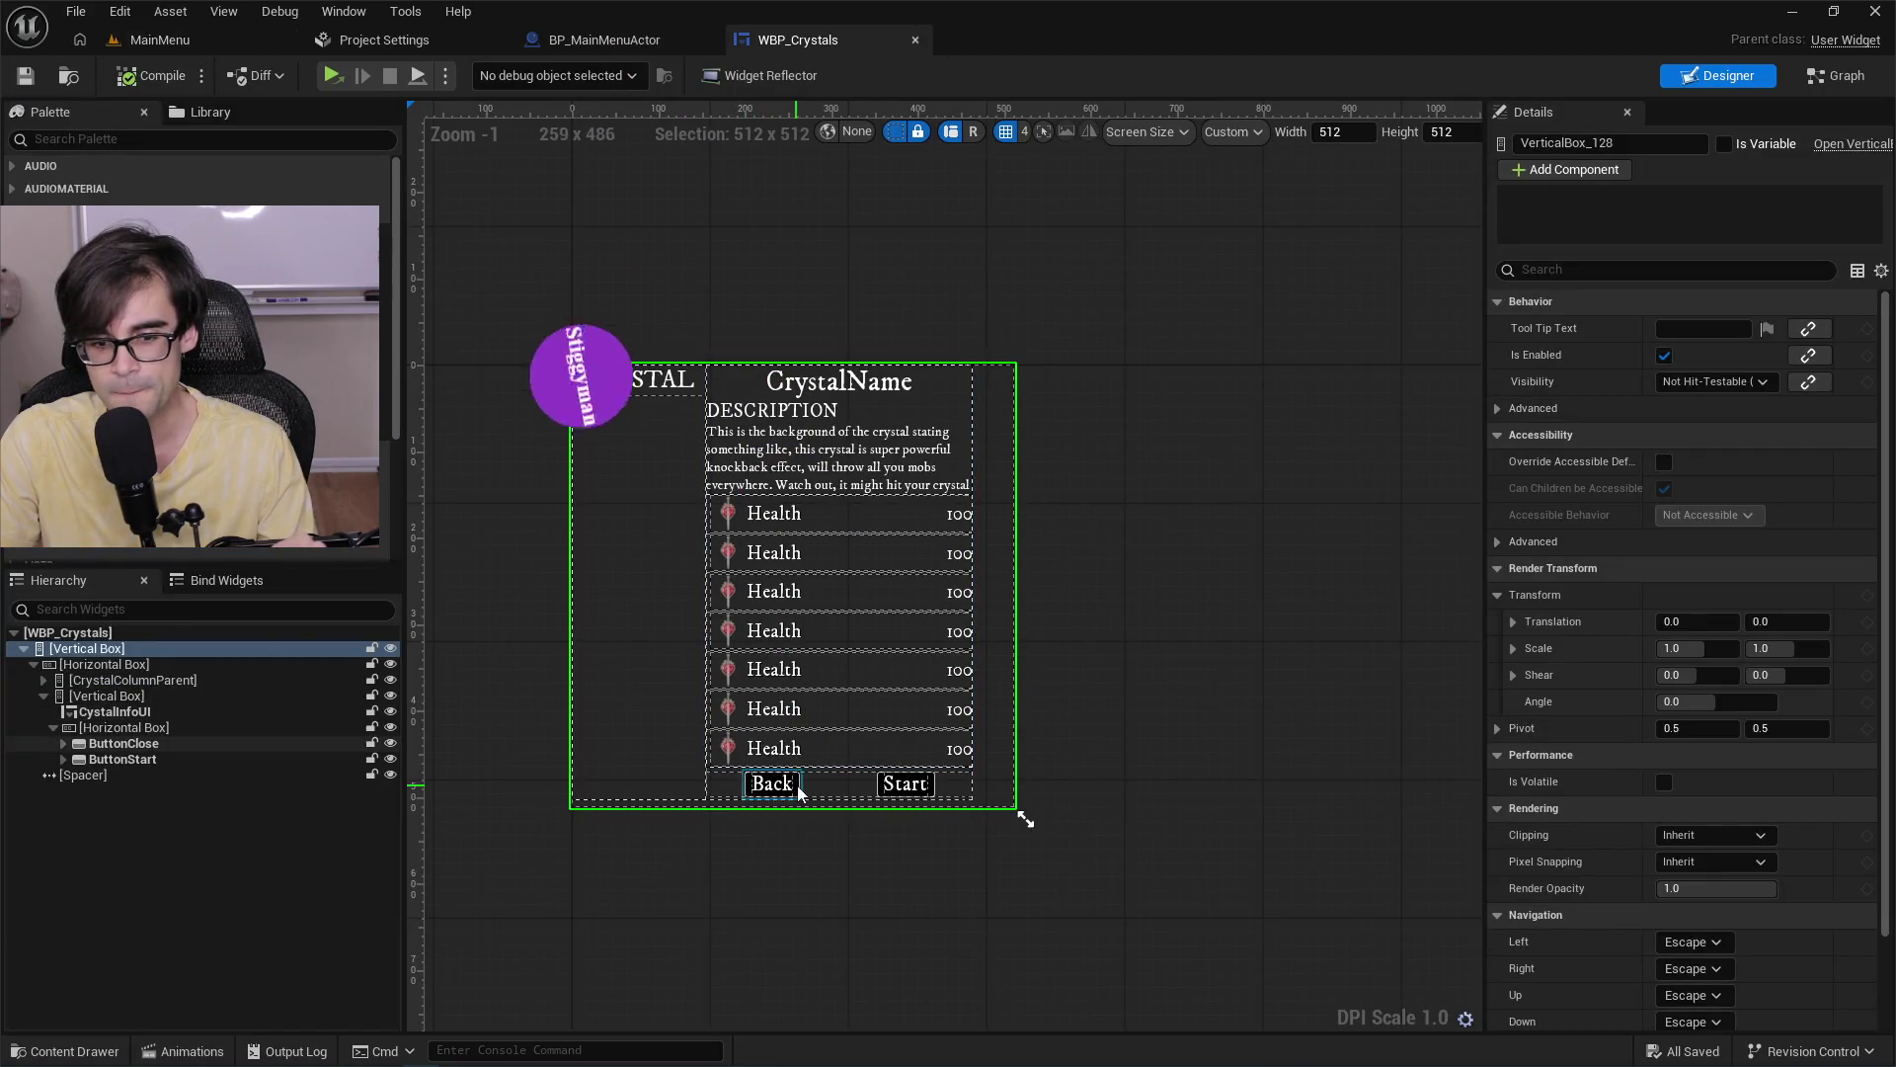
pyautogui.click(630, 45)
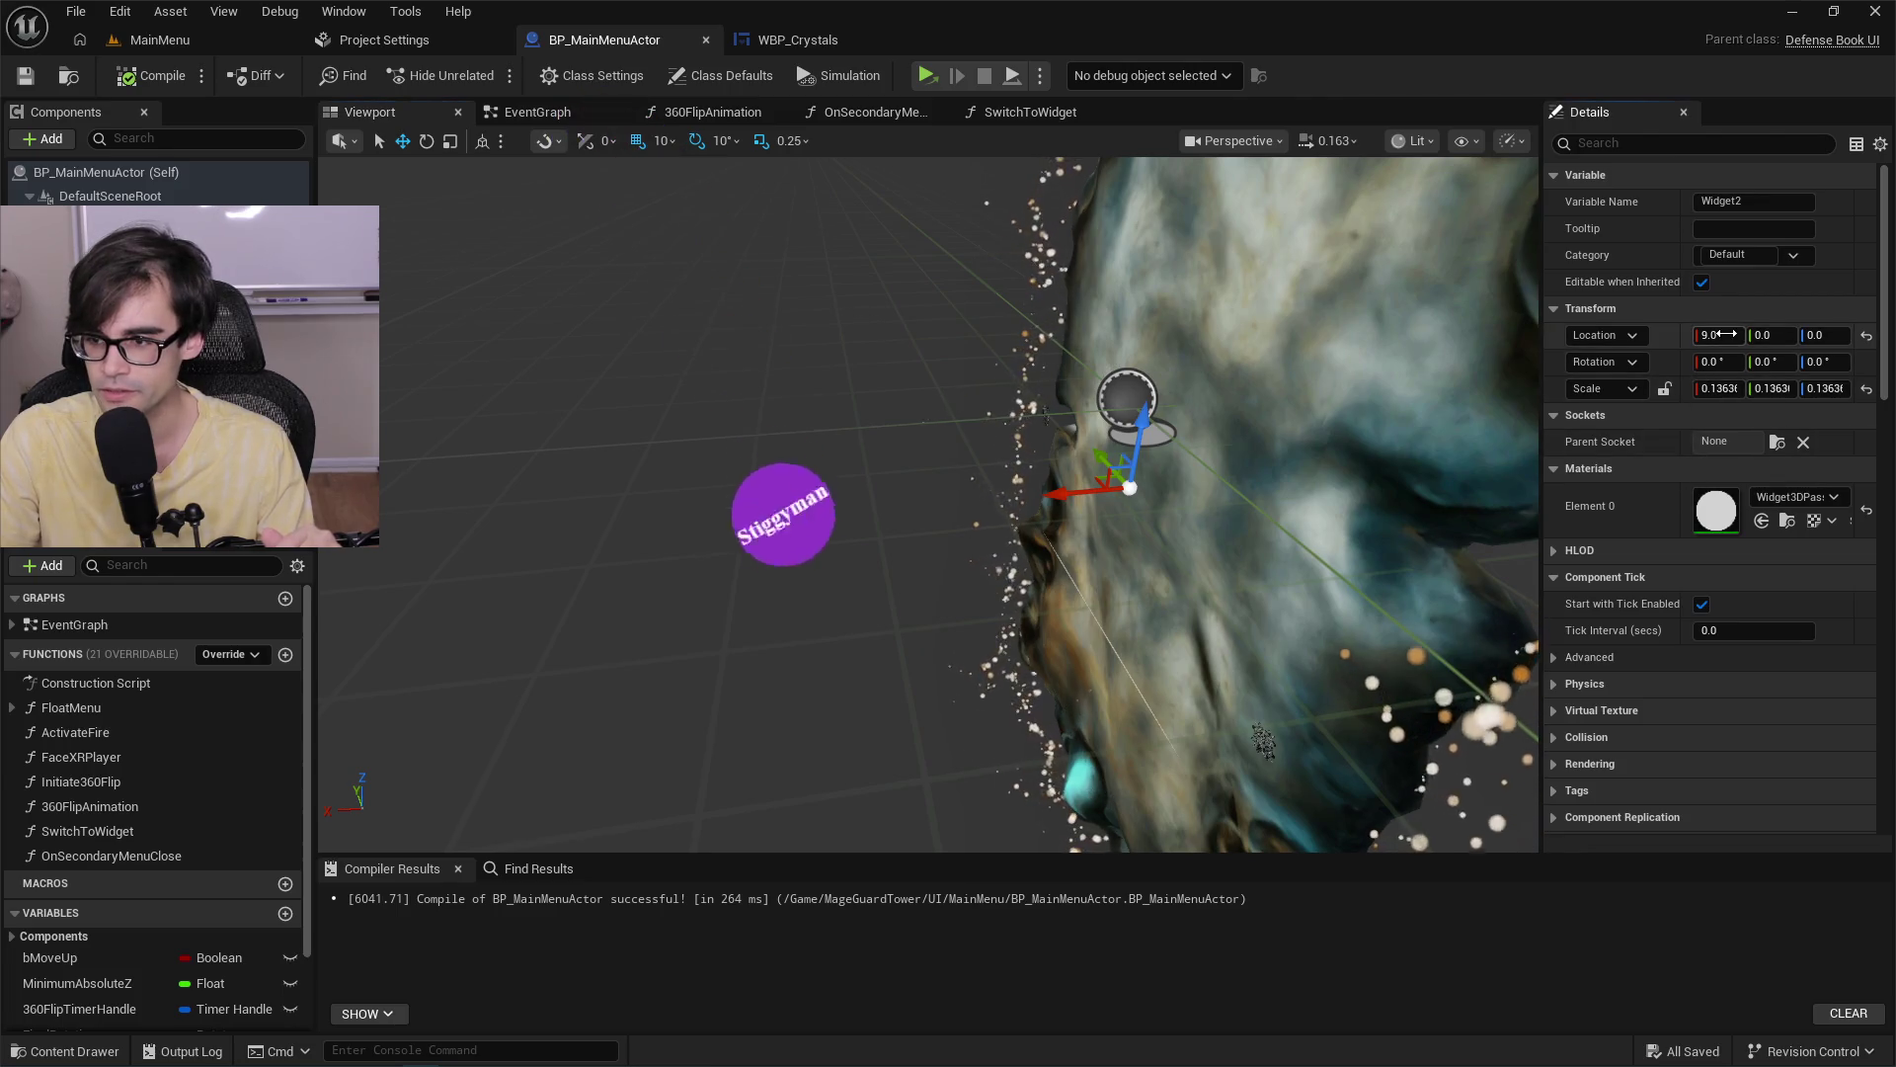
# Drag Widget2's Location X to 11.0, compile, check MainMenu, then edit Location X again.
pyautogui.moveTo(1726, 333); pyautogui.dragTo(1740, 334)
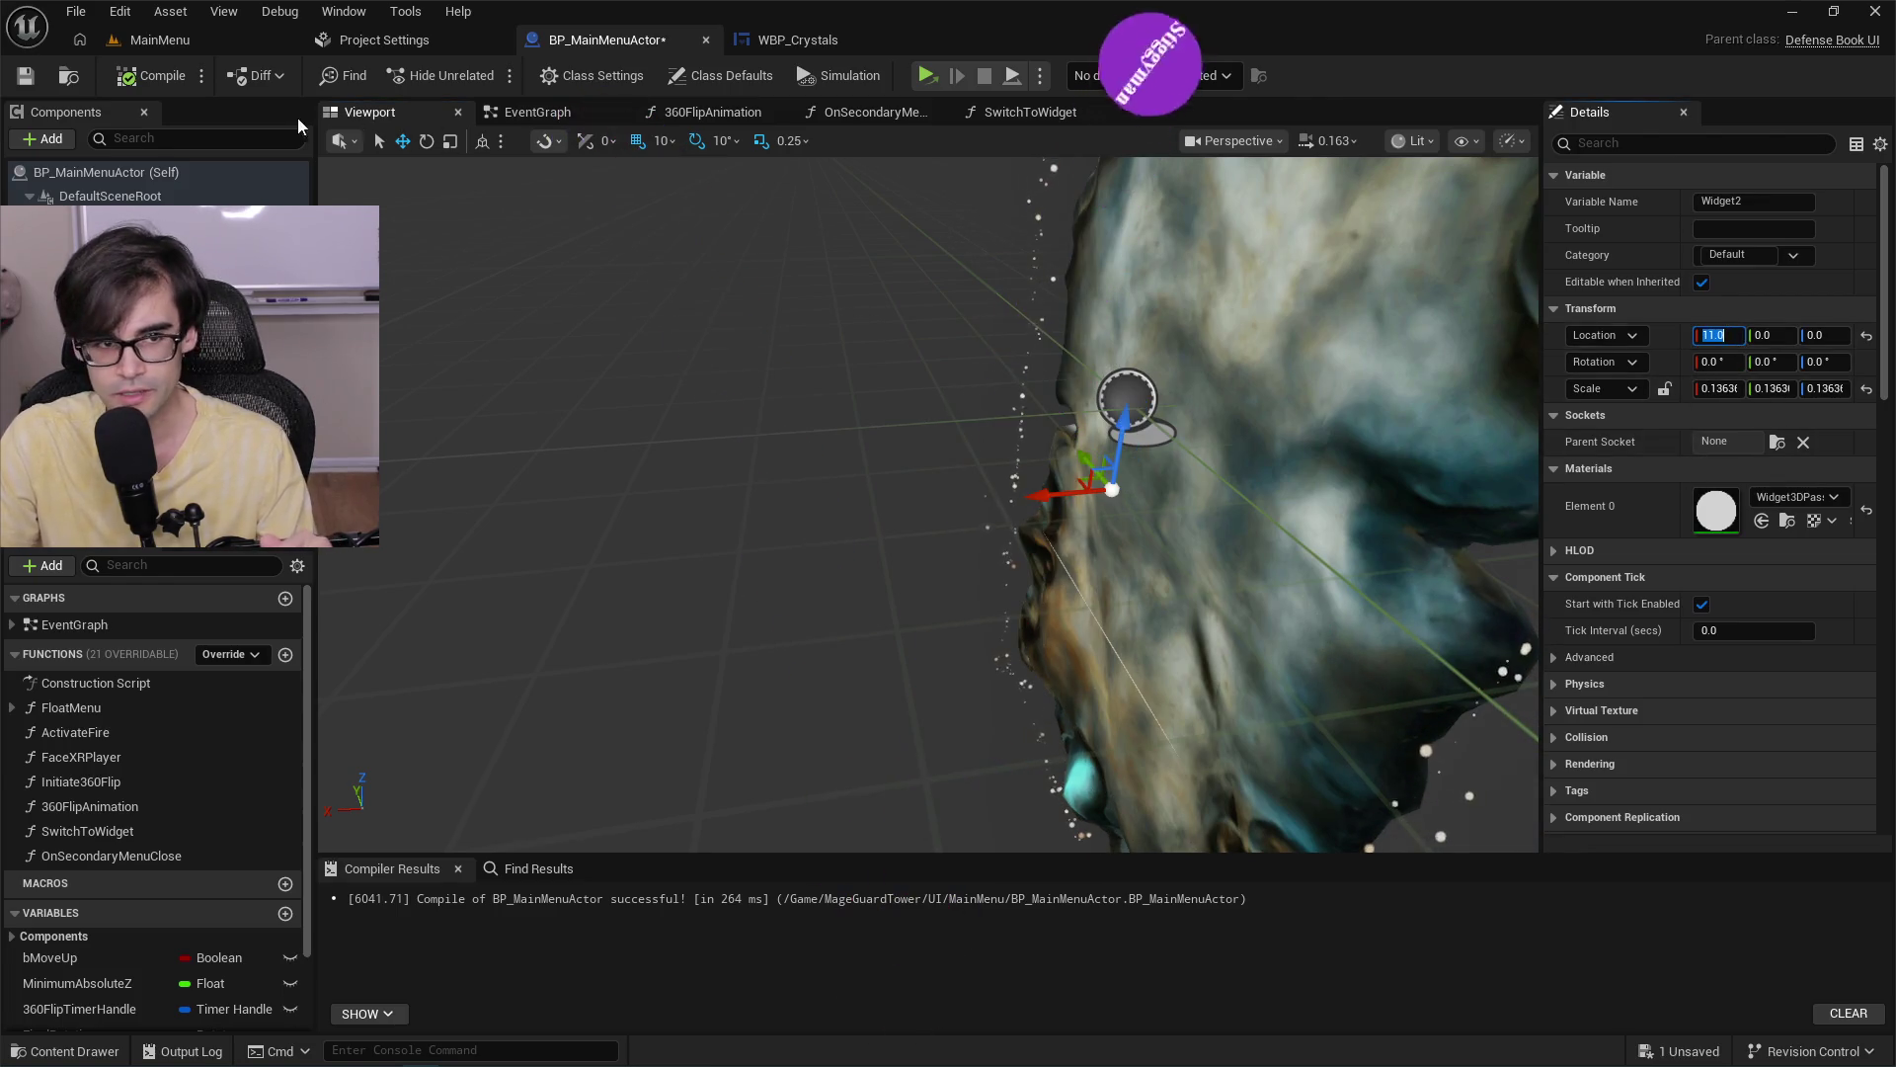
pyautogui.click(150, 76)
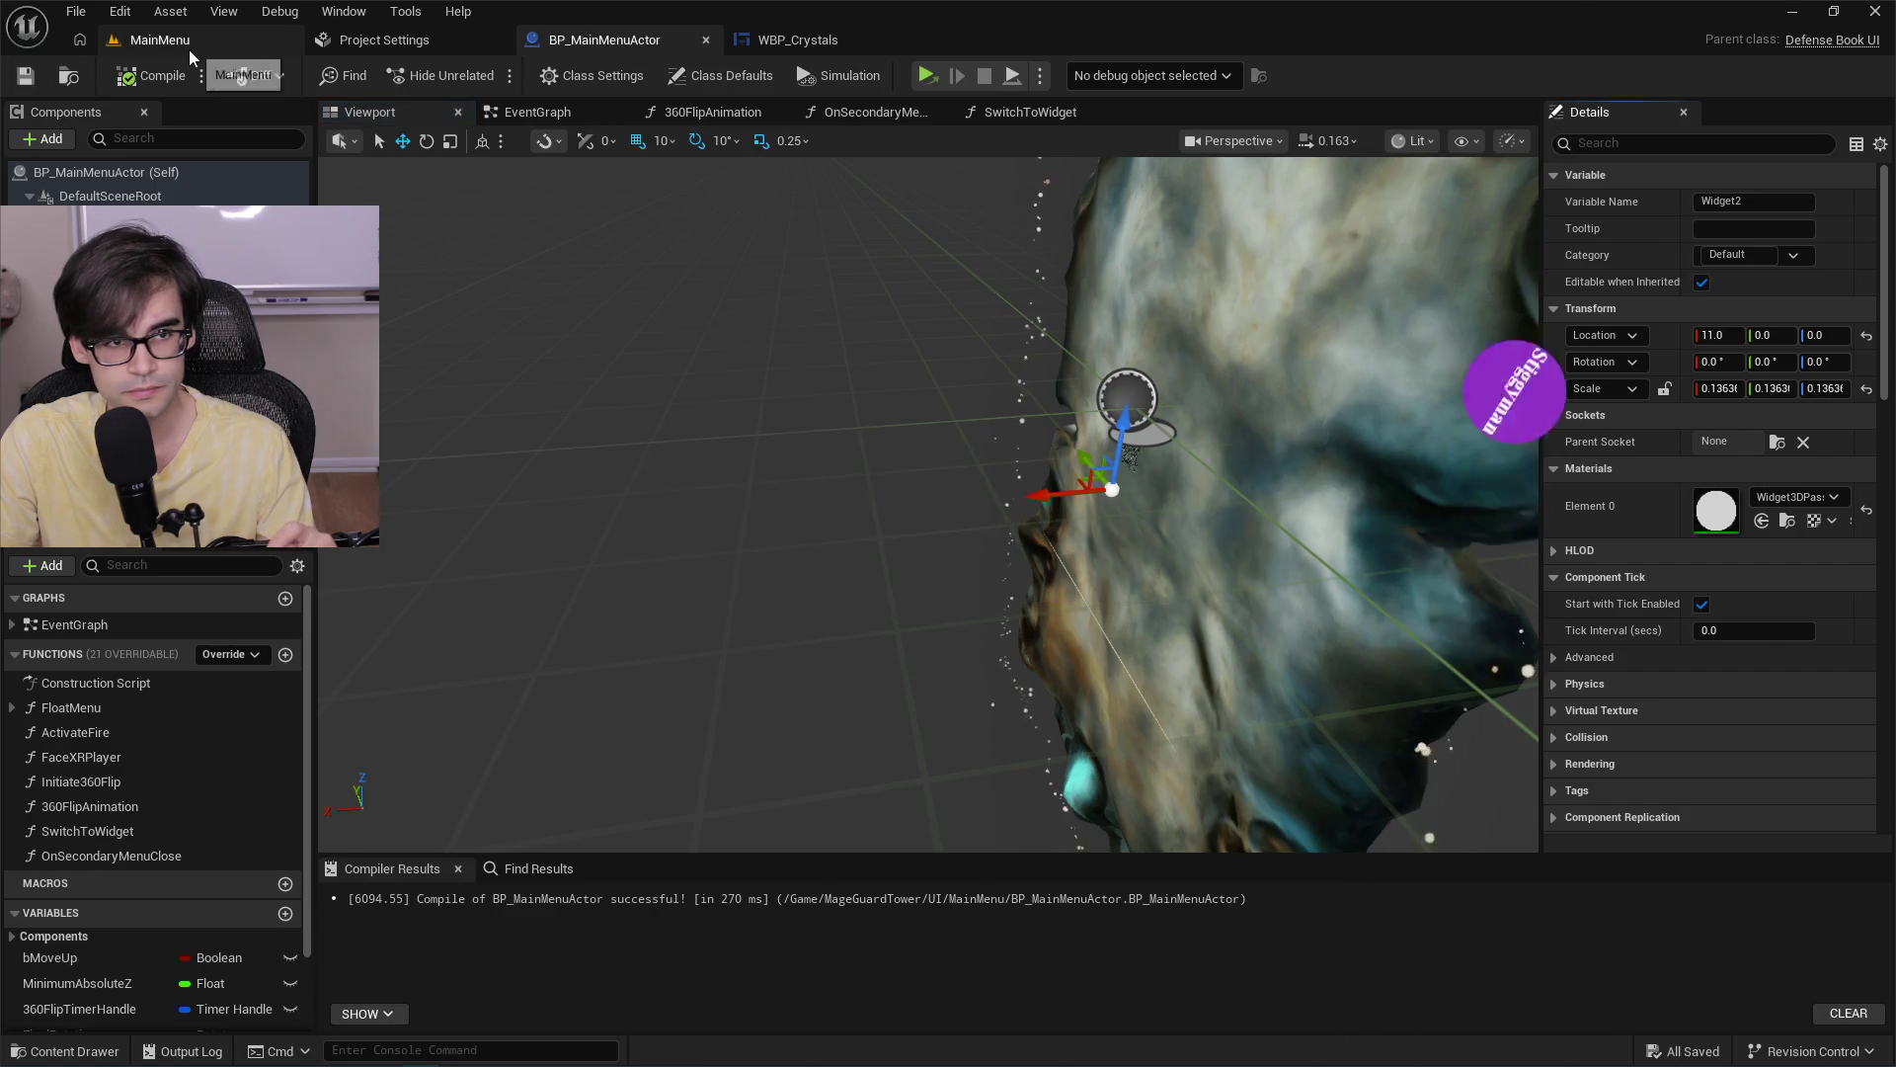
pyautogui.click(187, 48)
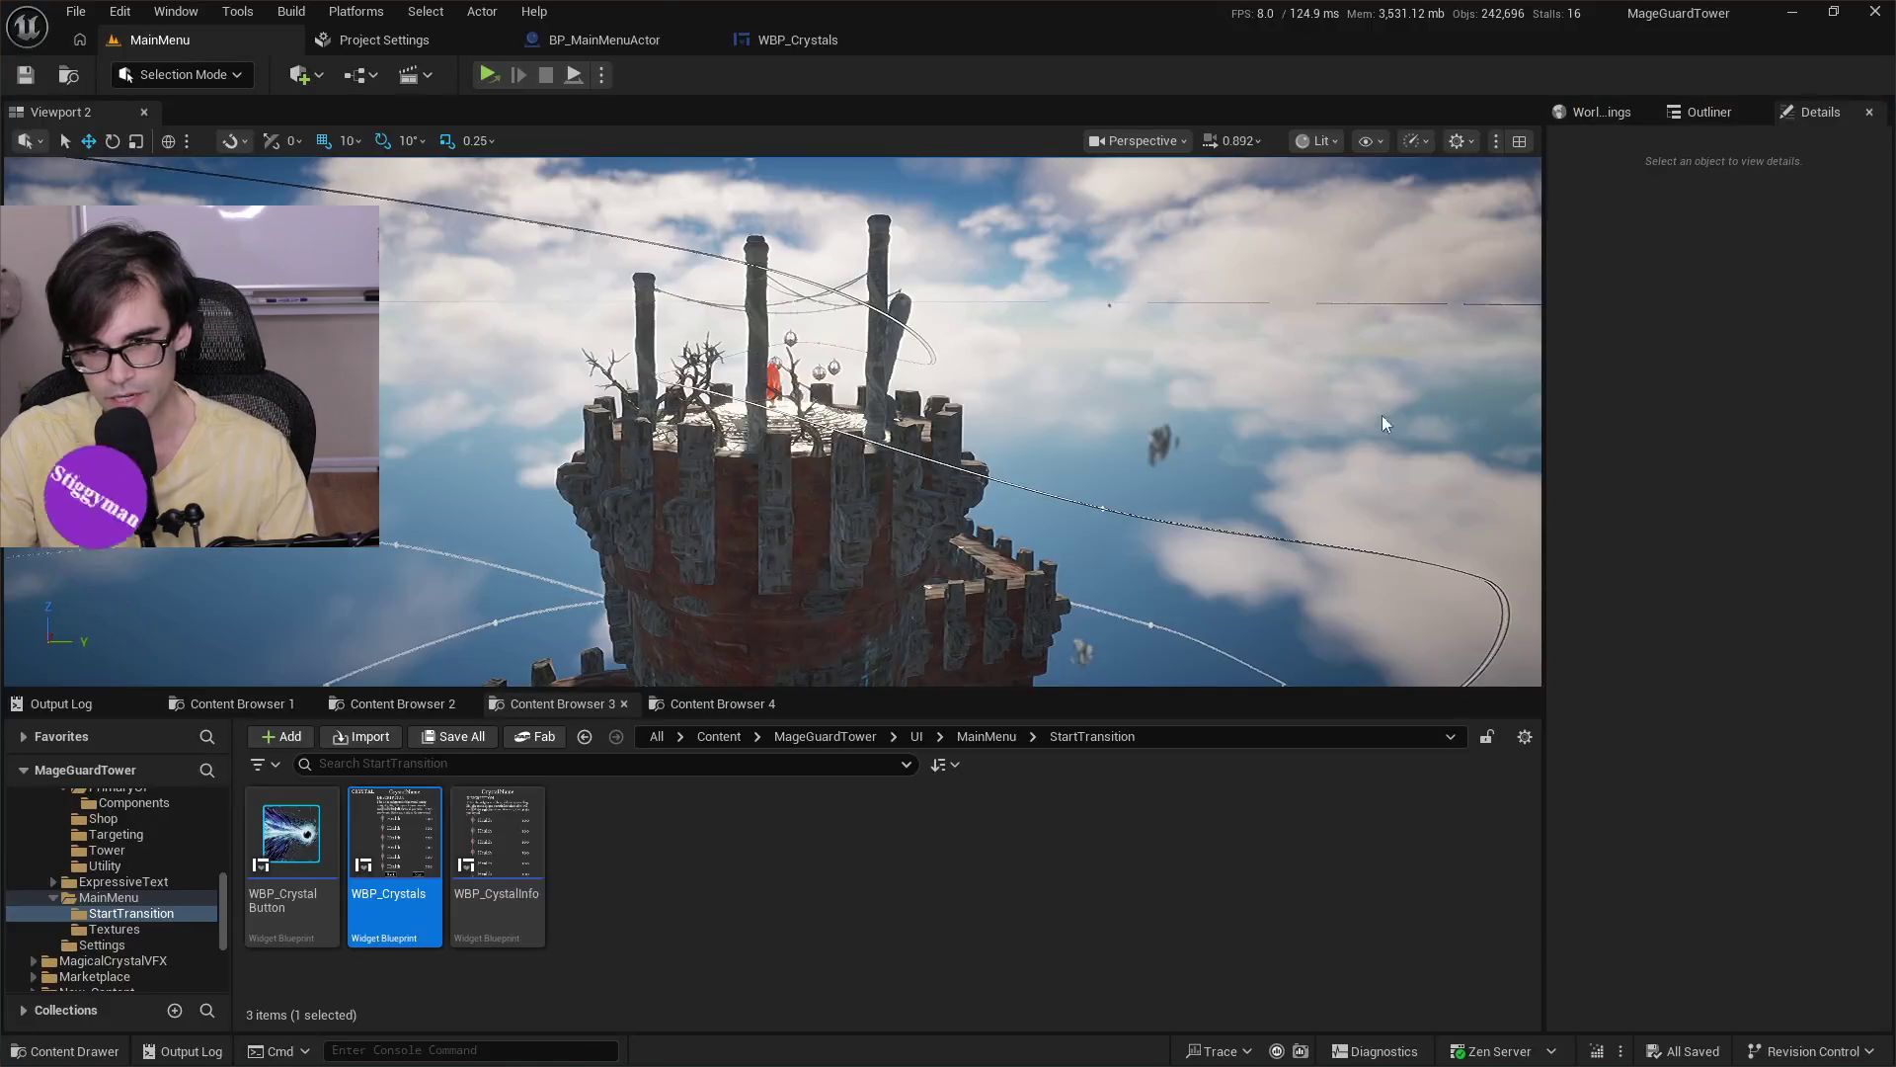
pyautogui.click(682, 43)
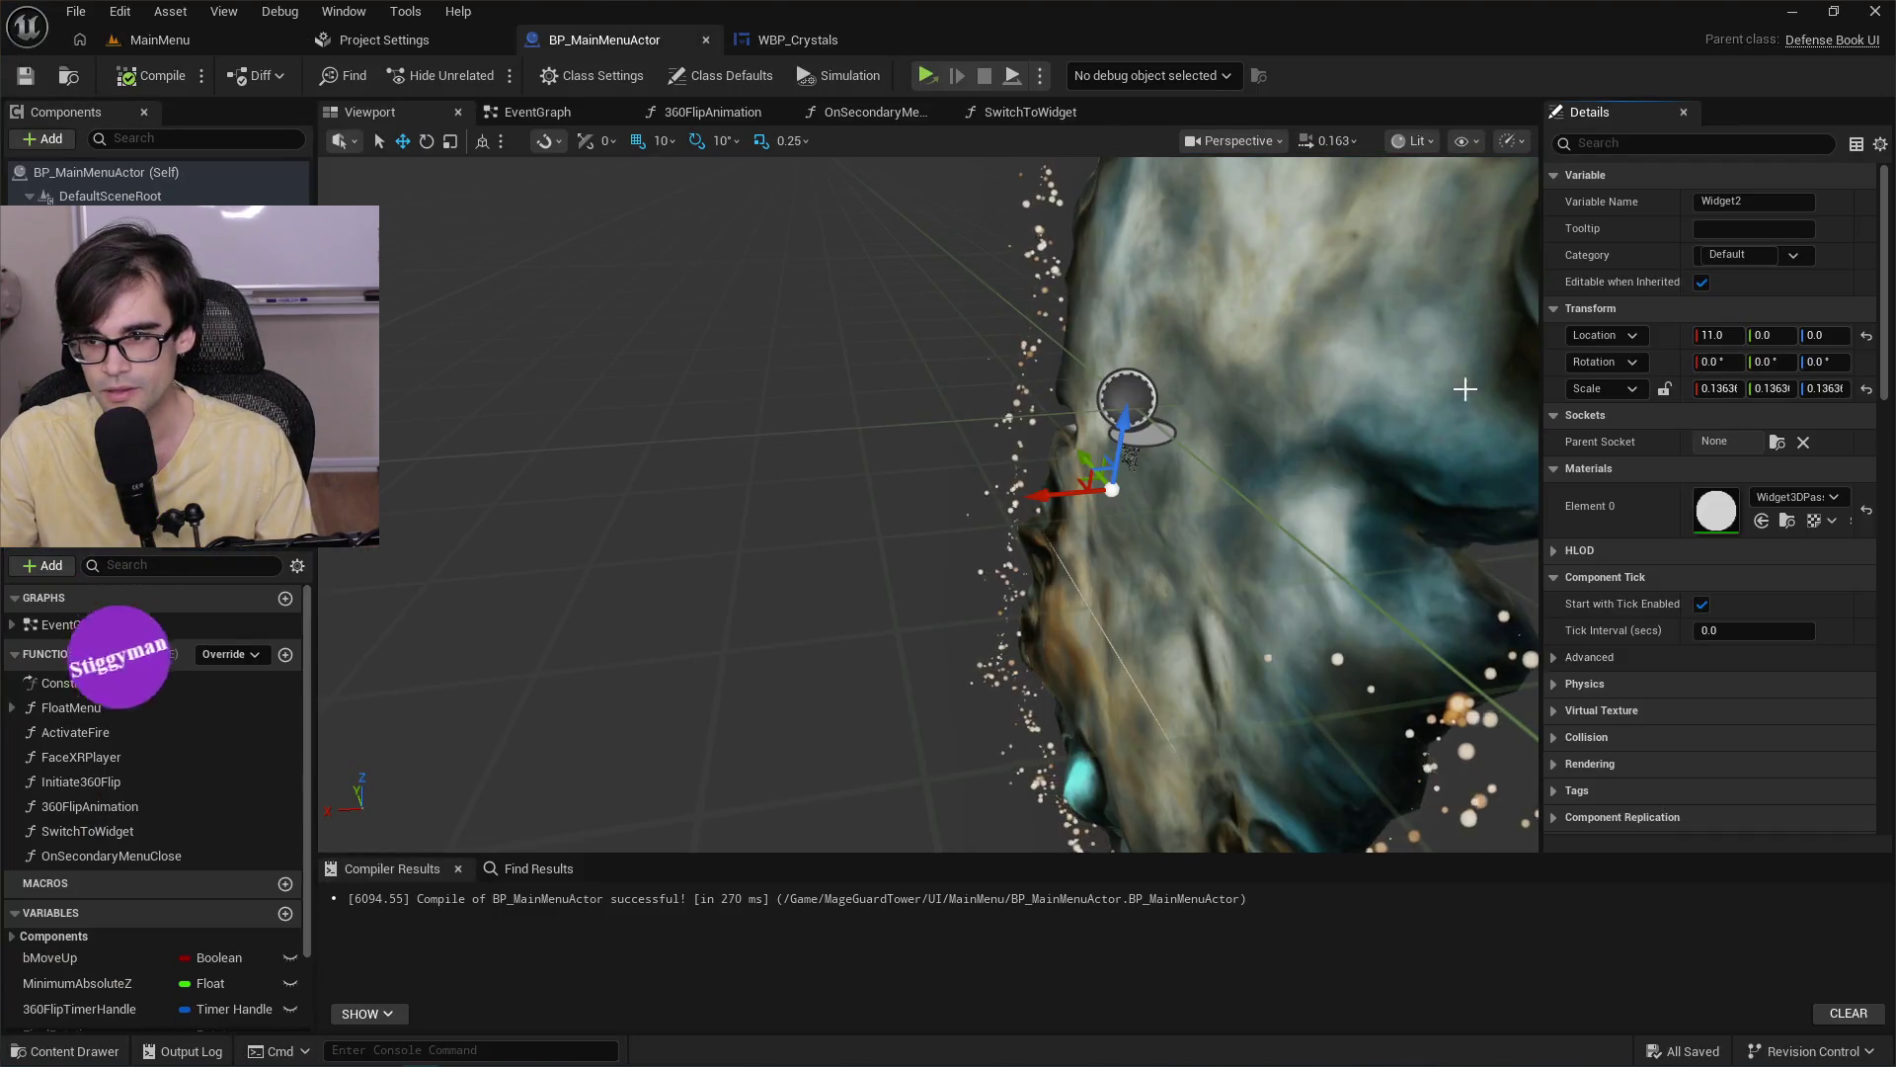
pyautogui.click(1728, 340)
pyautogui.write('9.9')
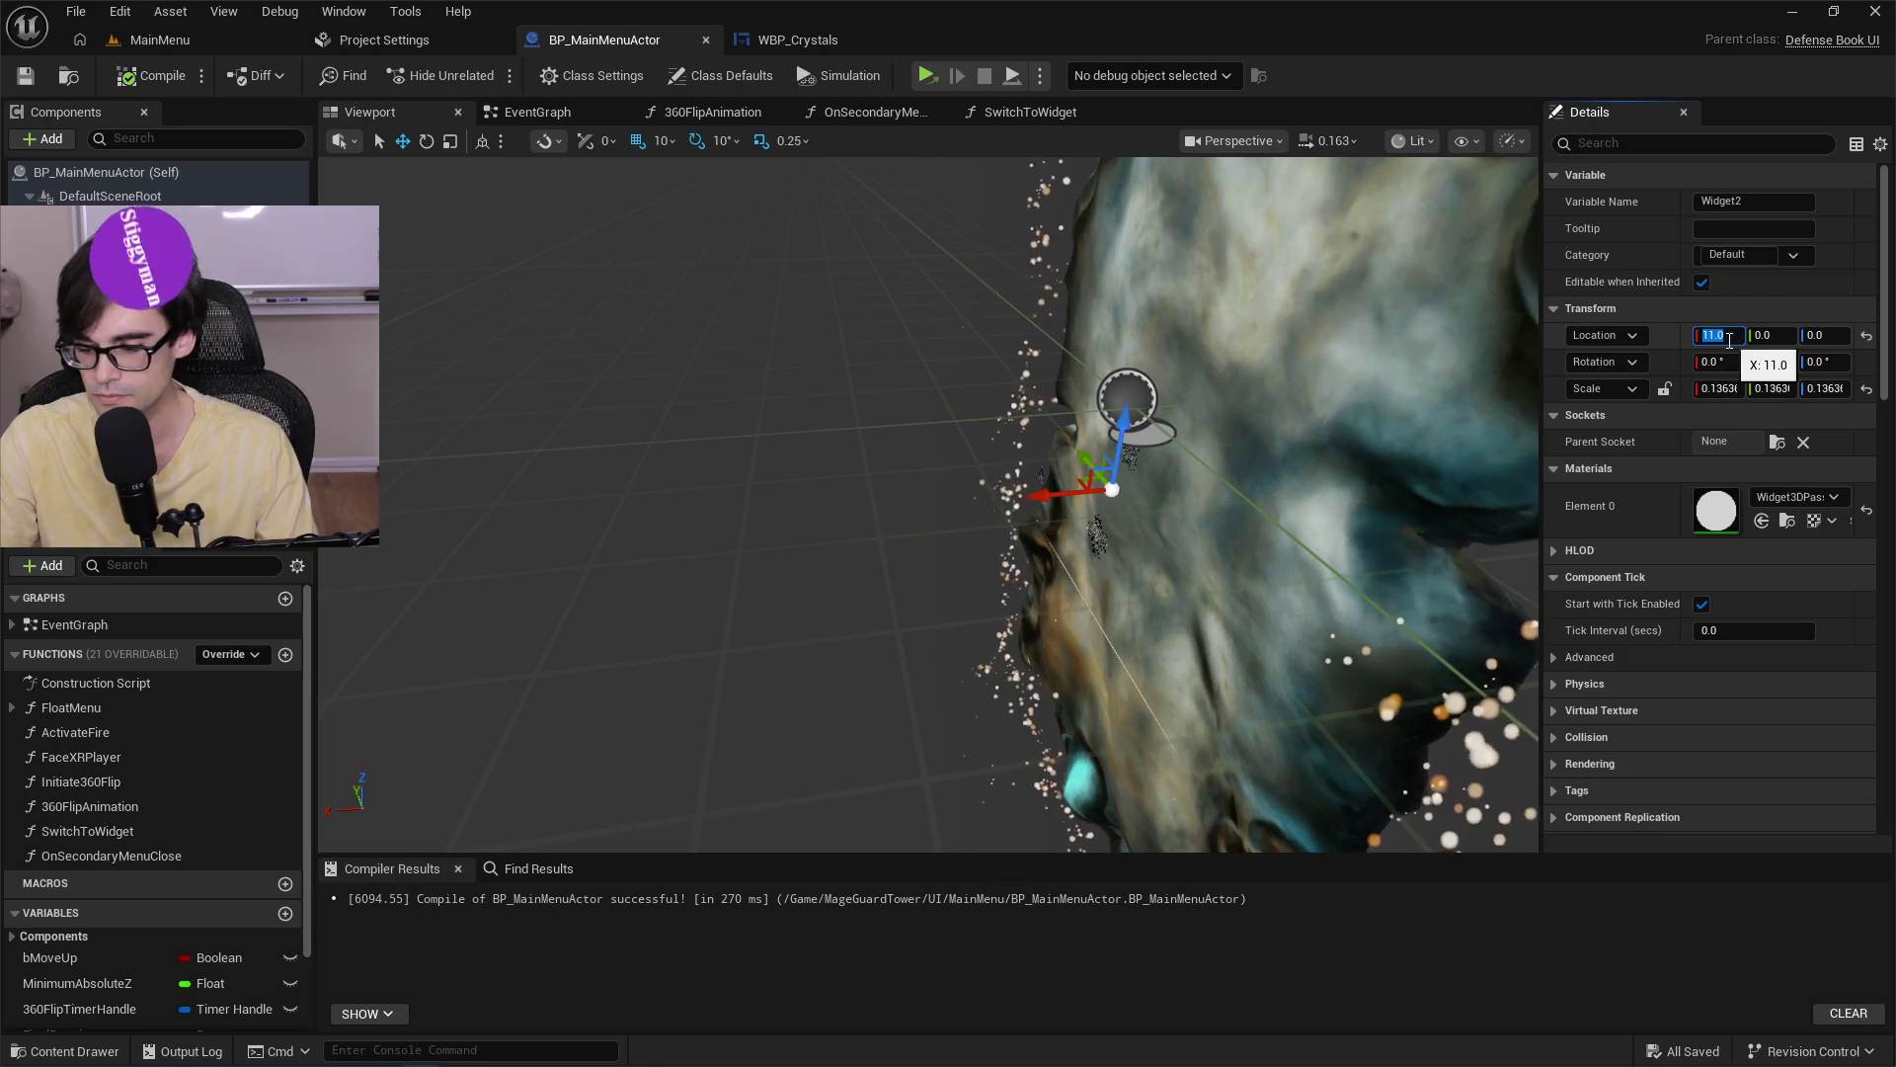
# Recompile the actor with Widget2's X location at 9.9, then play-test from MainMenu and stop.
pyautogui.click(143, 75)
pyautogui.click(151, 45)
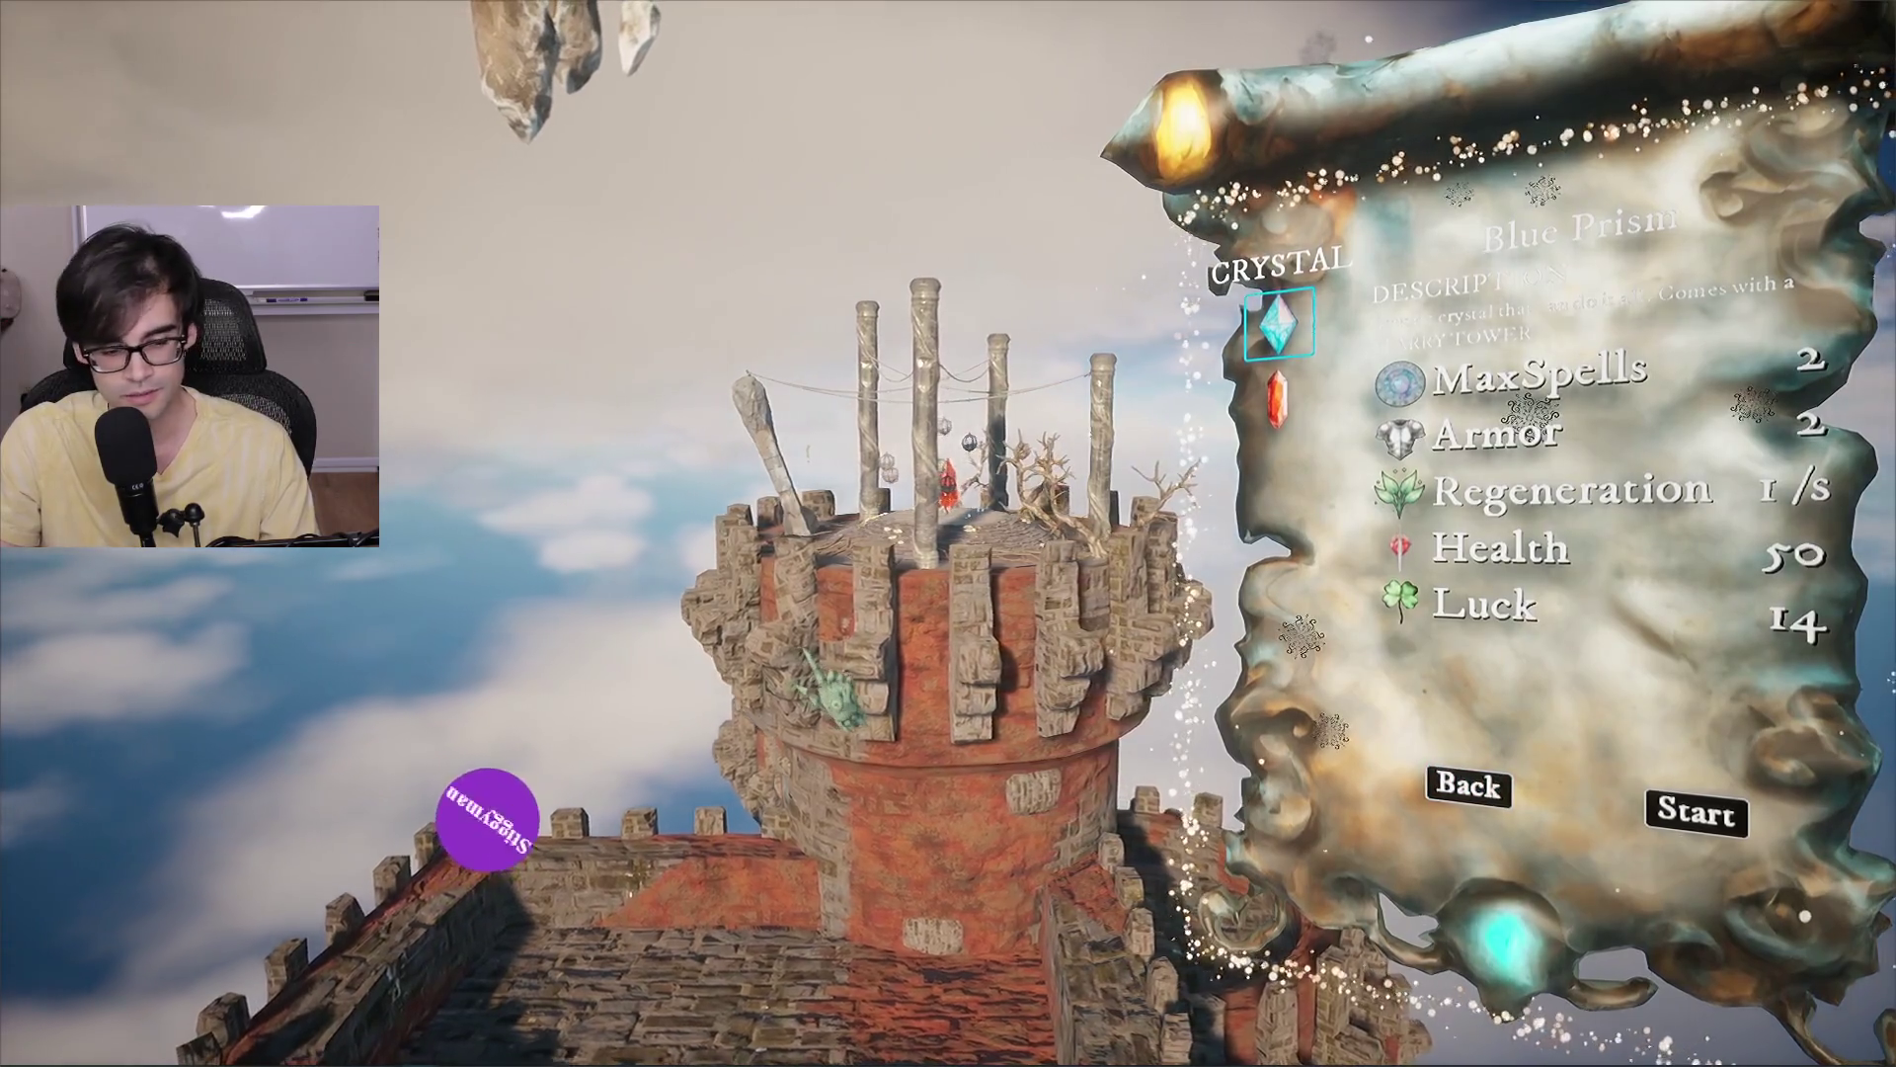
pyautogui.press('Escape')
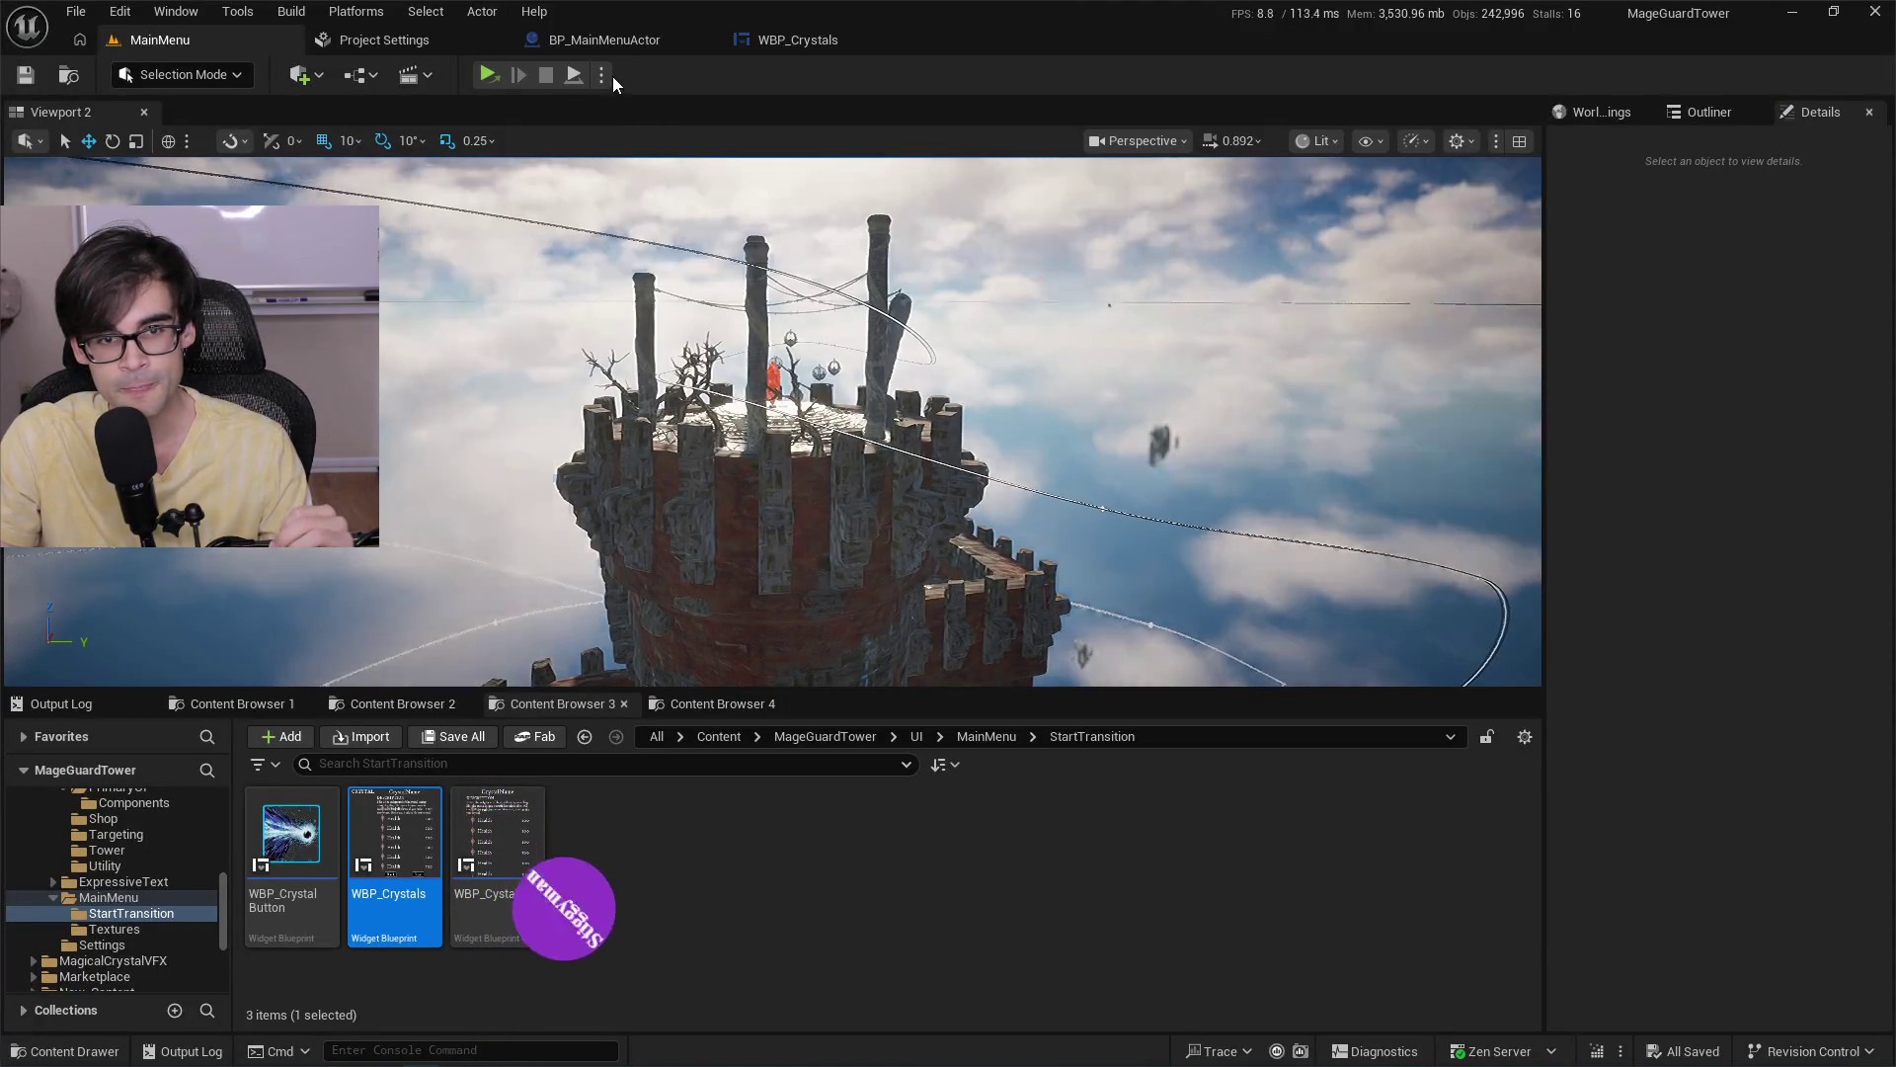
pyautogui.click(604, 77)
pyautogui.click(707, 153)
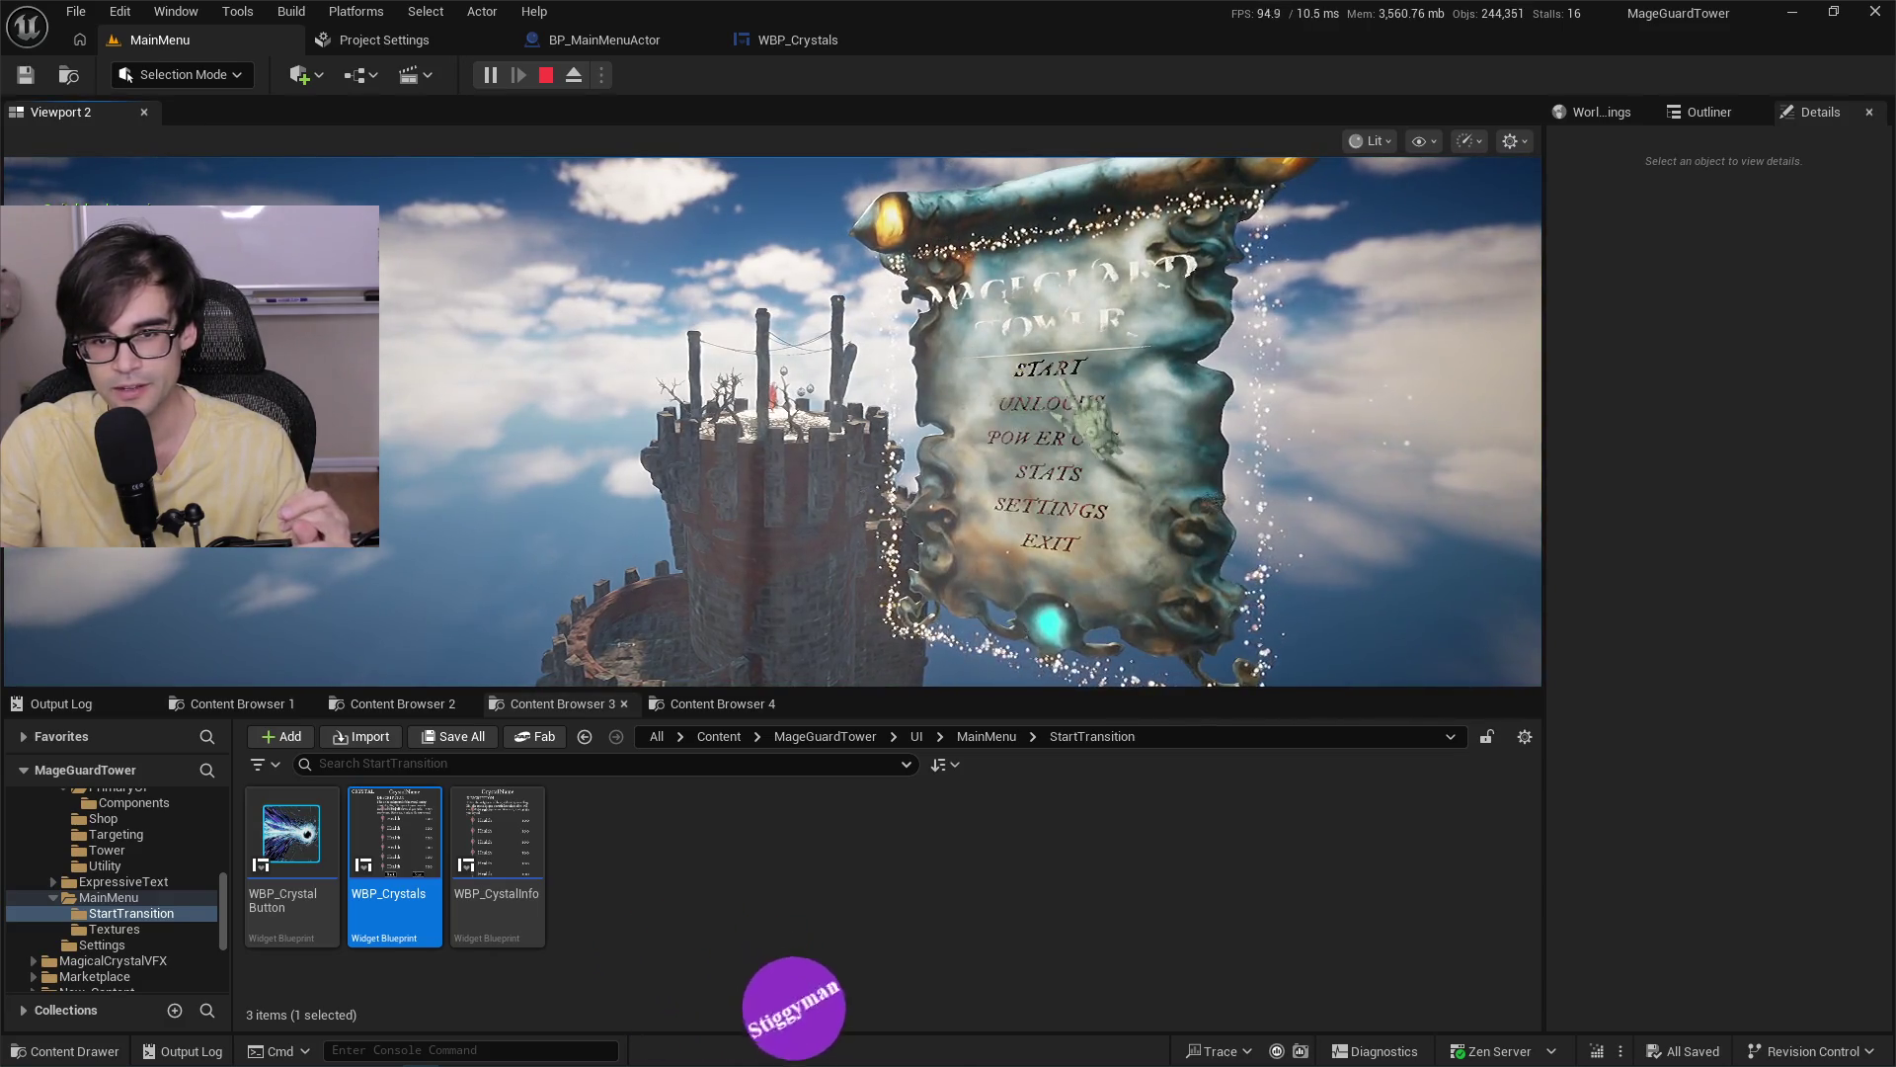
pyautogui.click(1073, 379)
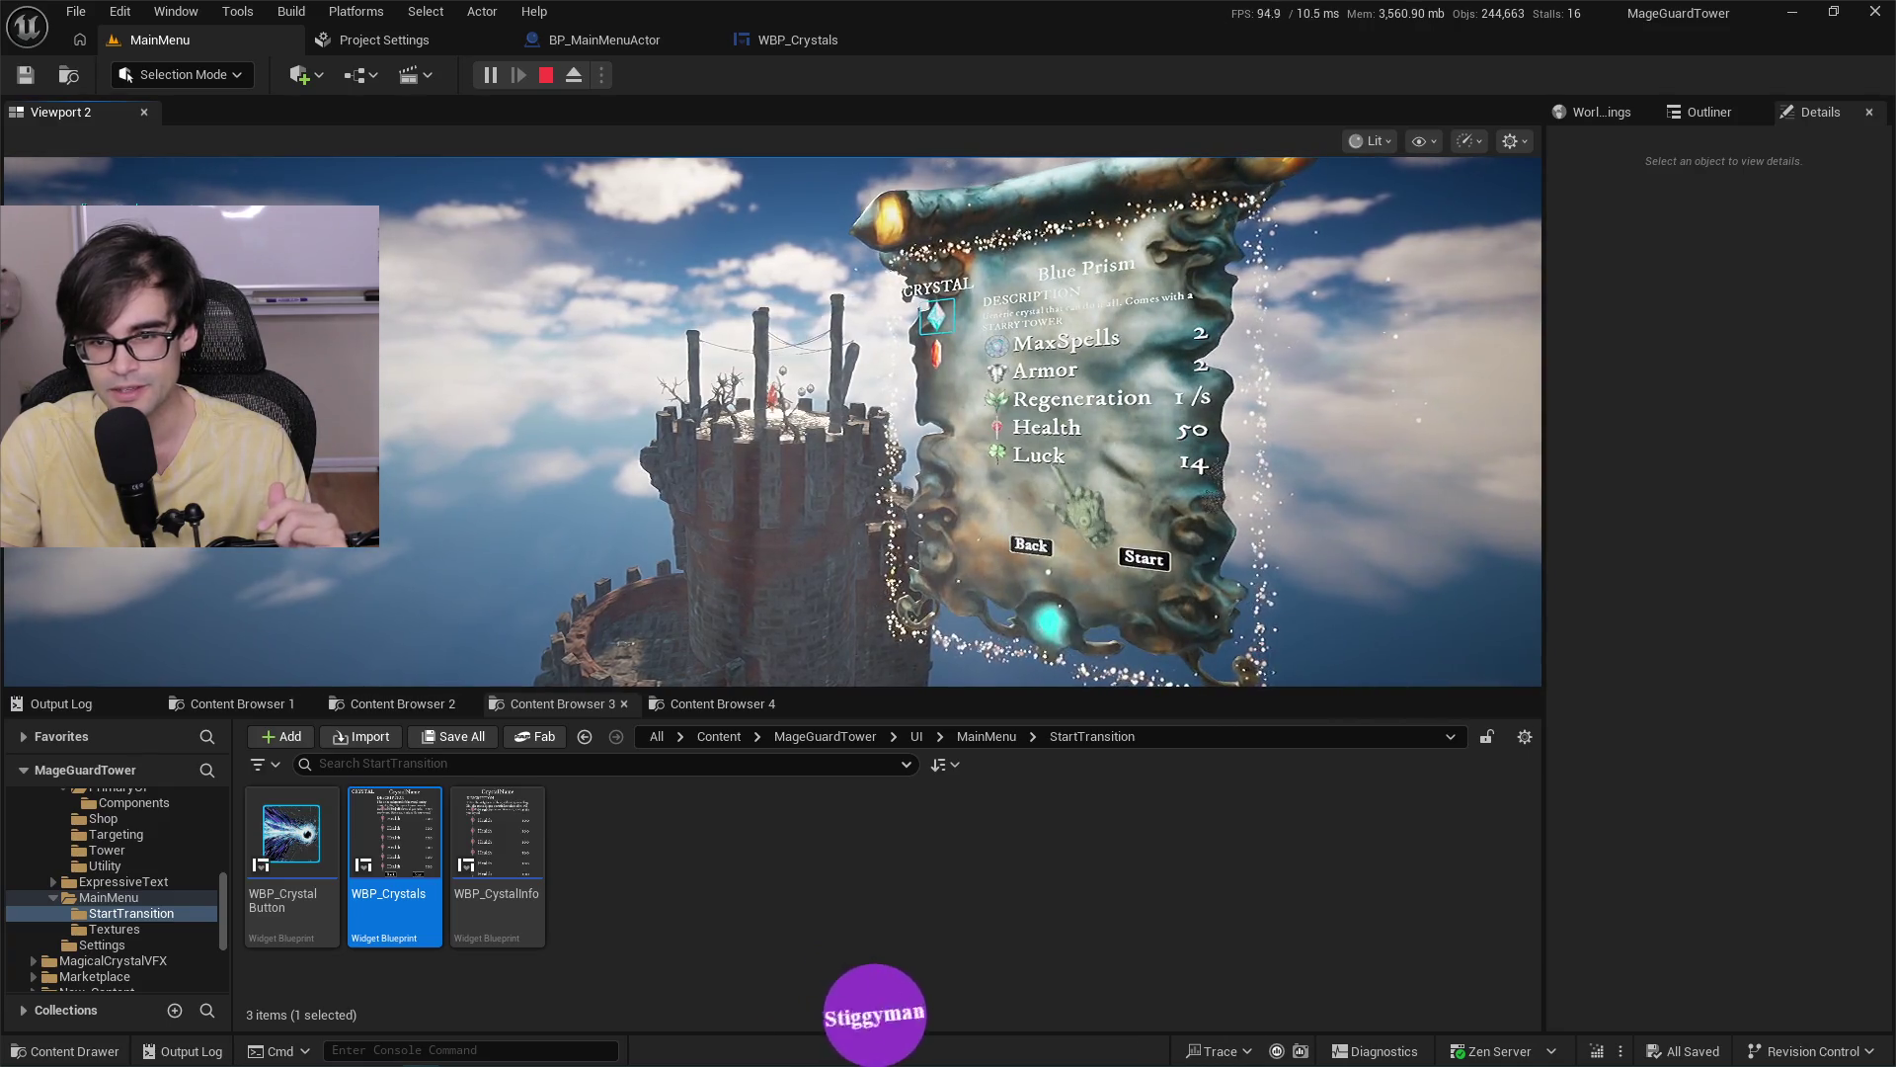
pyautogui.click(1144, 558)
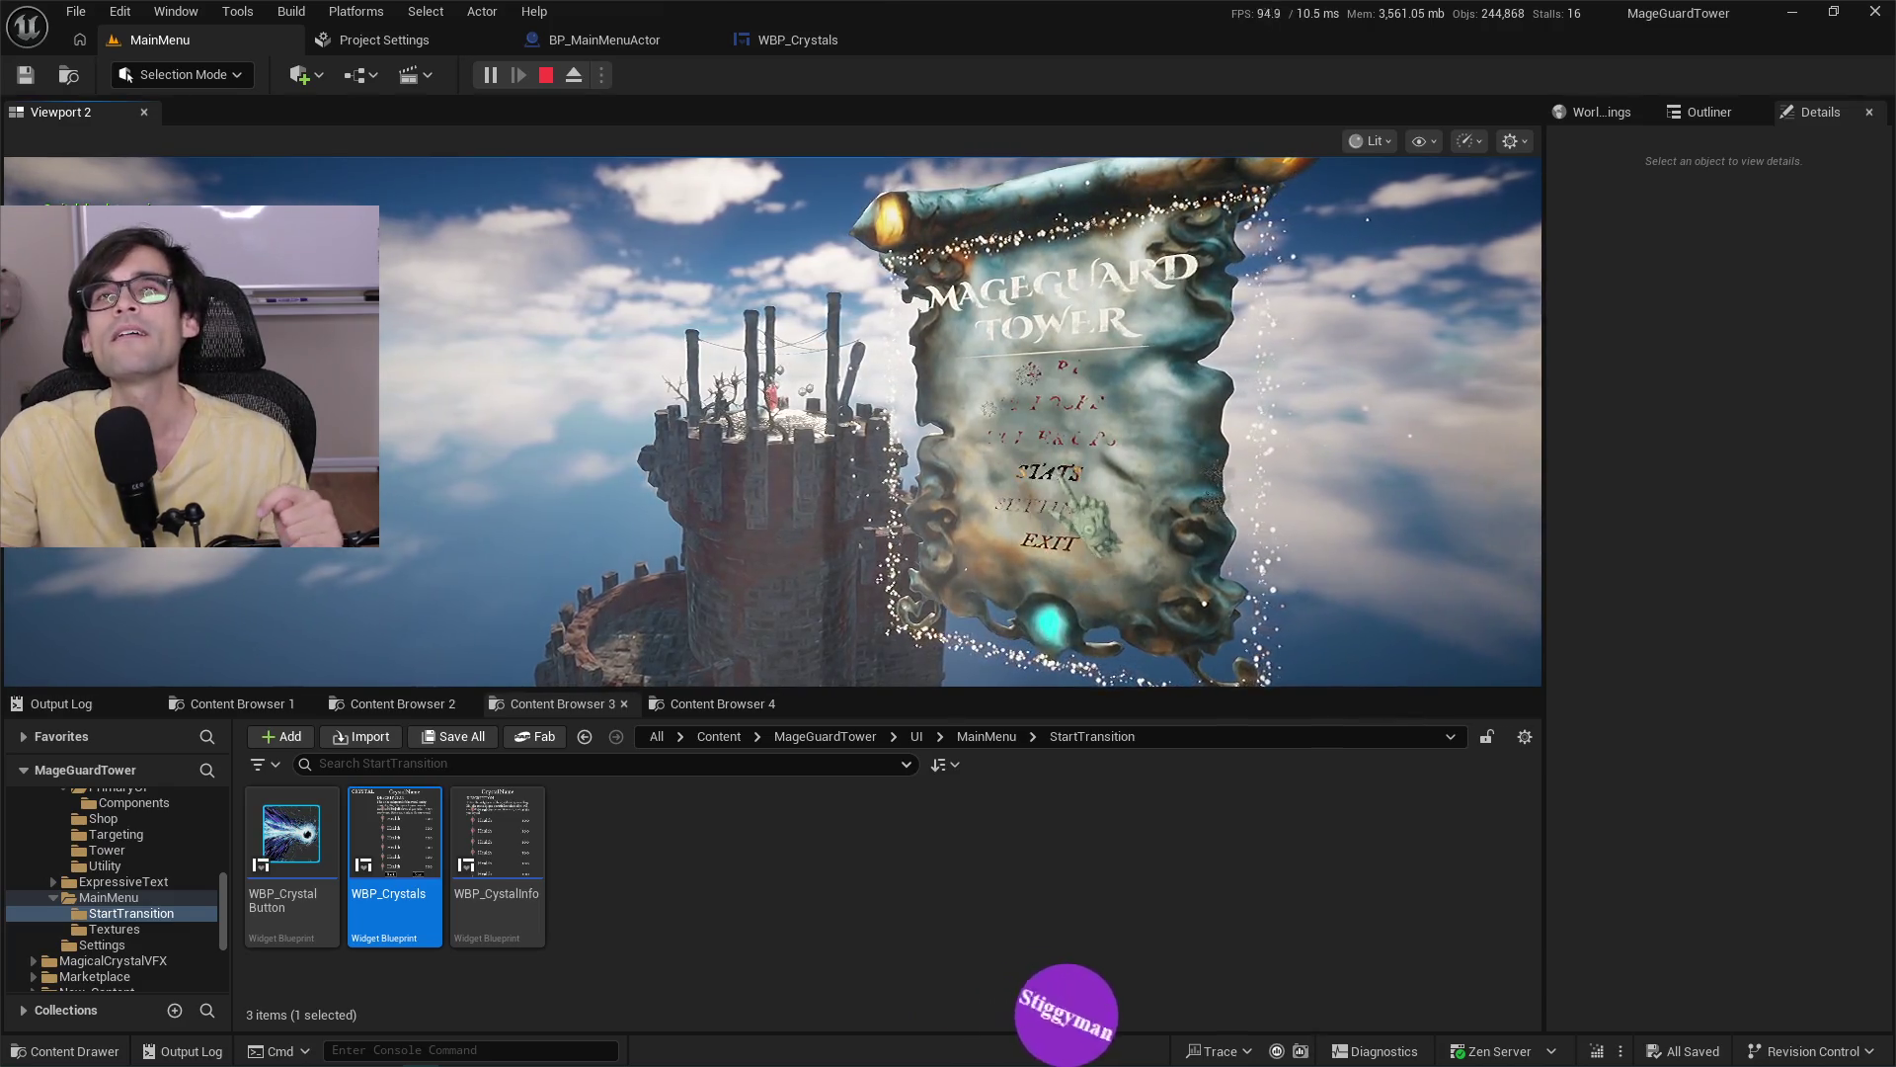
pyautogui.click(547, 77)
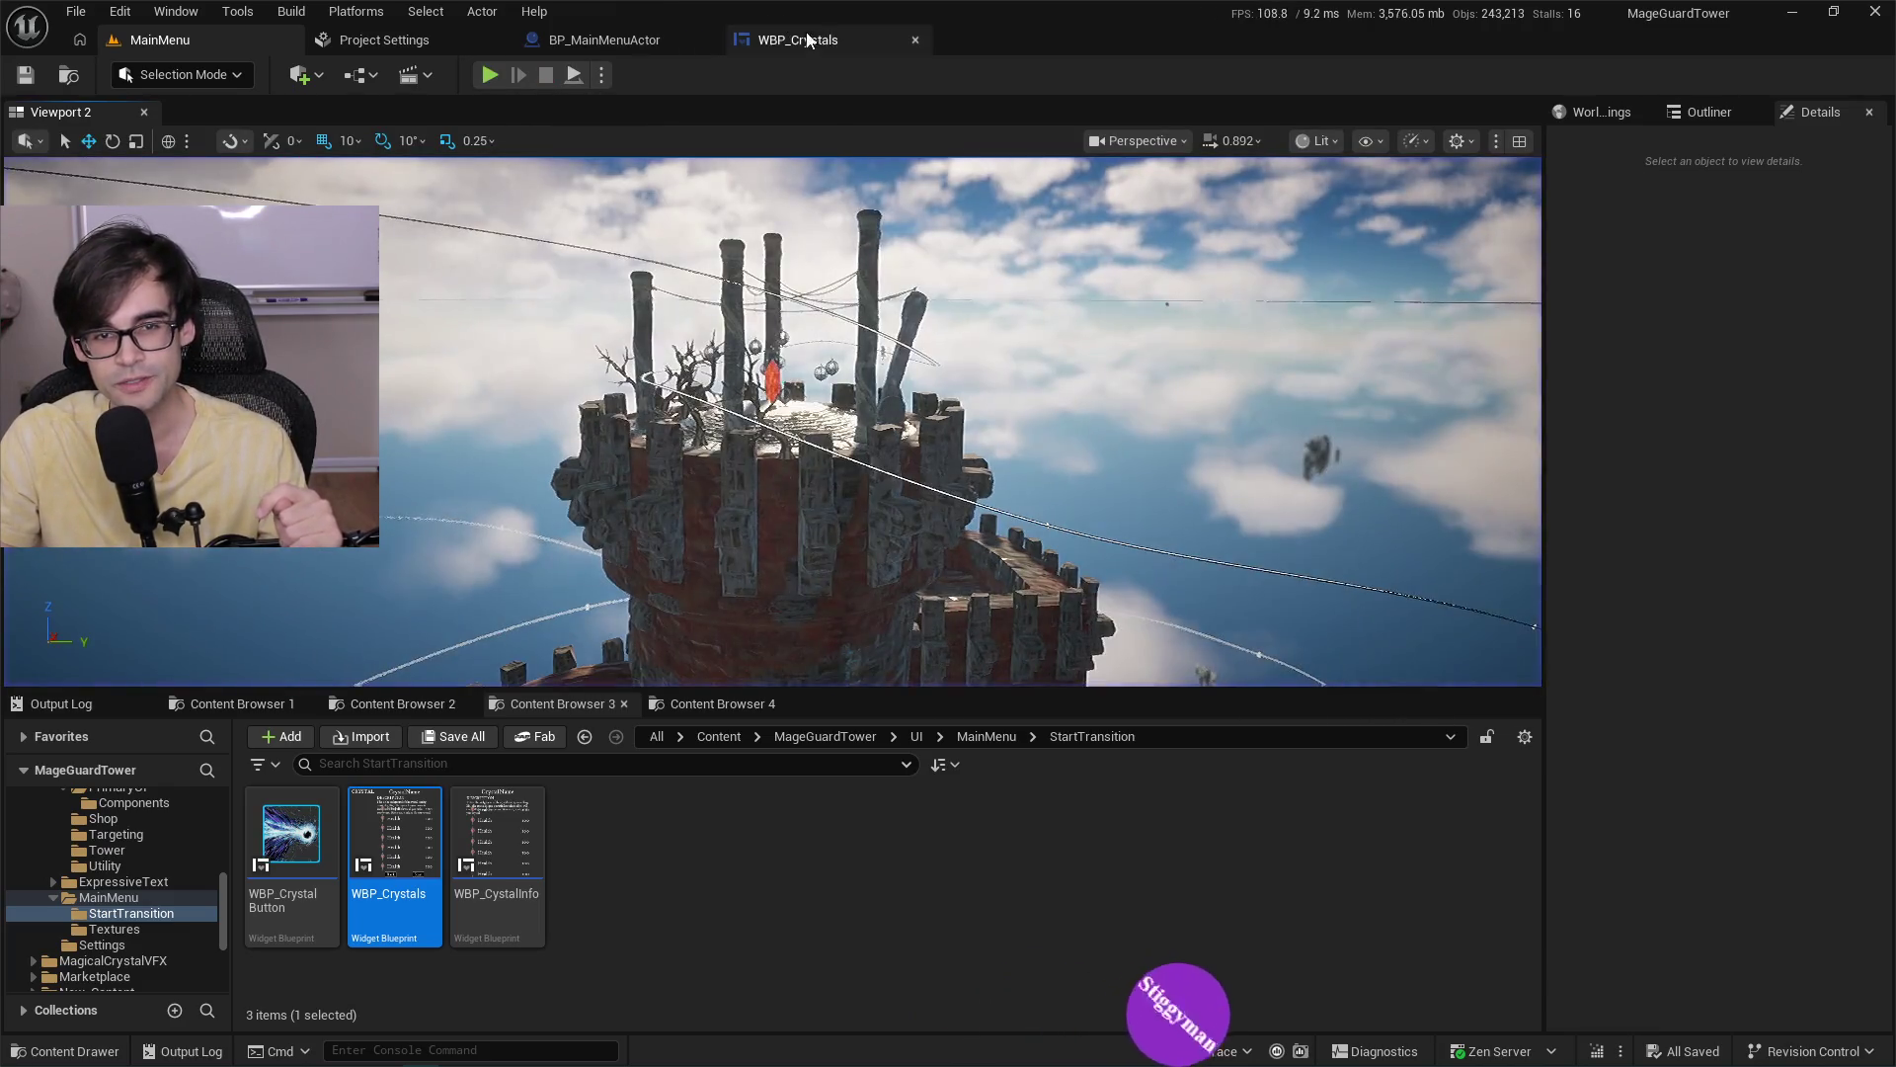
# In WBP_Crystals, move the Back and Start row beside the CrystalInfoUI info column.
pyautogui.click(800, 47)
pyautogui.scroll(3, 679, 691)
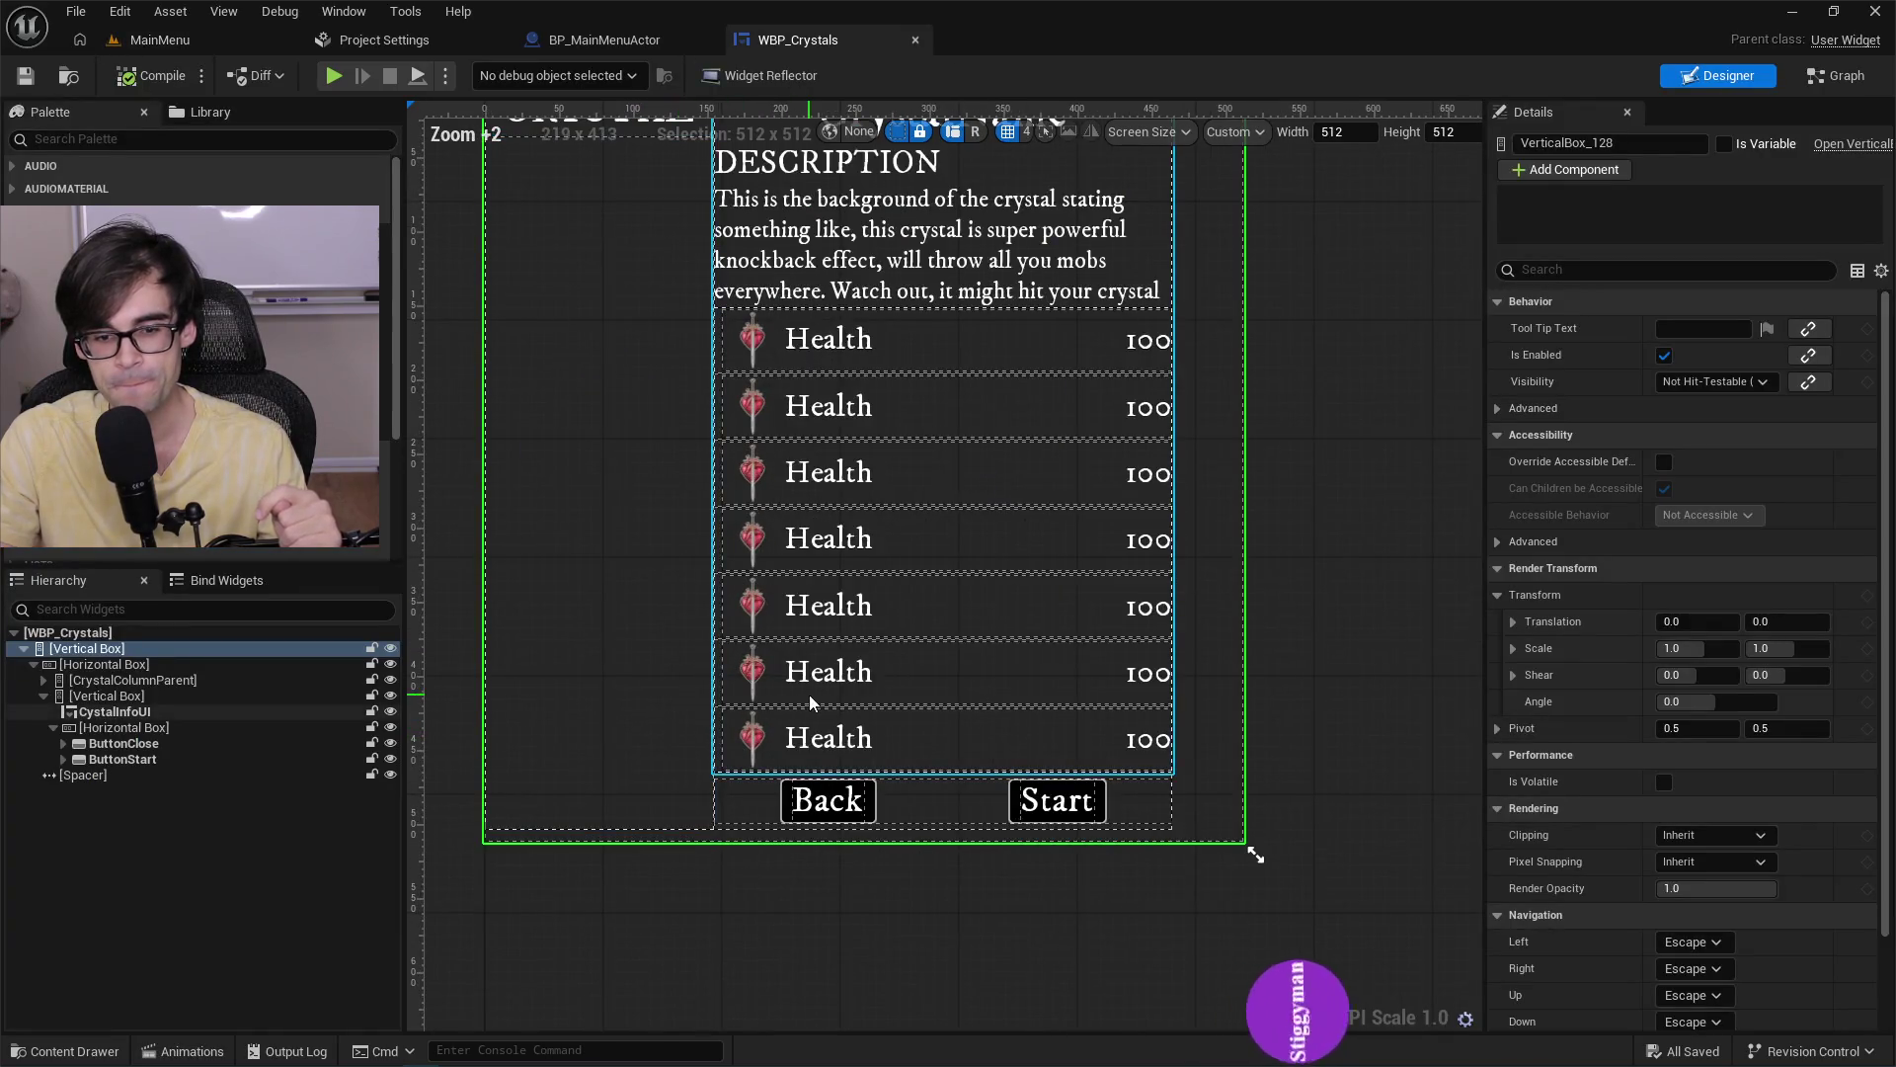
pyautogui.scroll(-2, 812, 690)
pyautogui.click(843, 649)
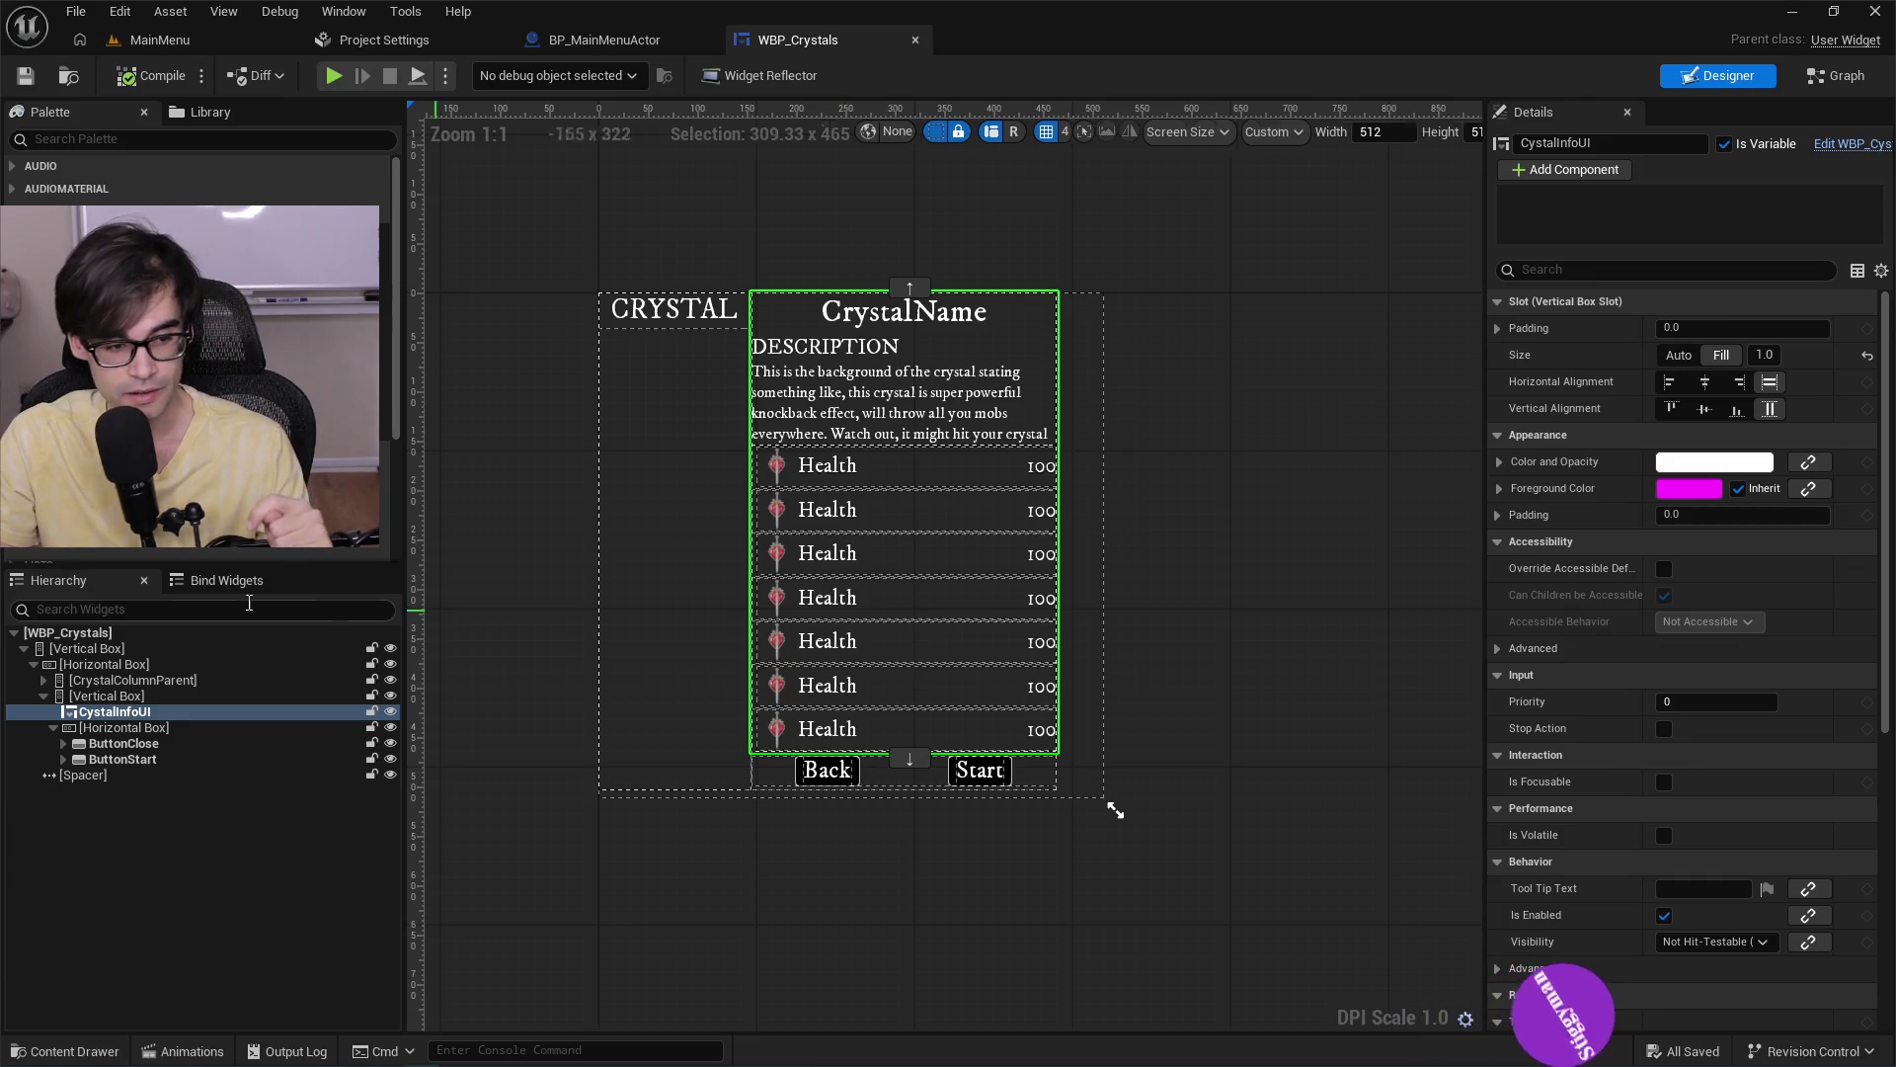
pyautogui.click(131, 727)
pyautogui.press('Left')
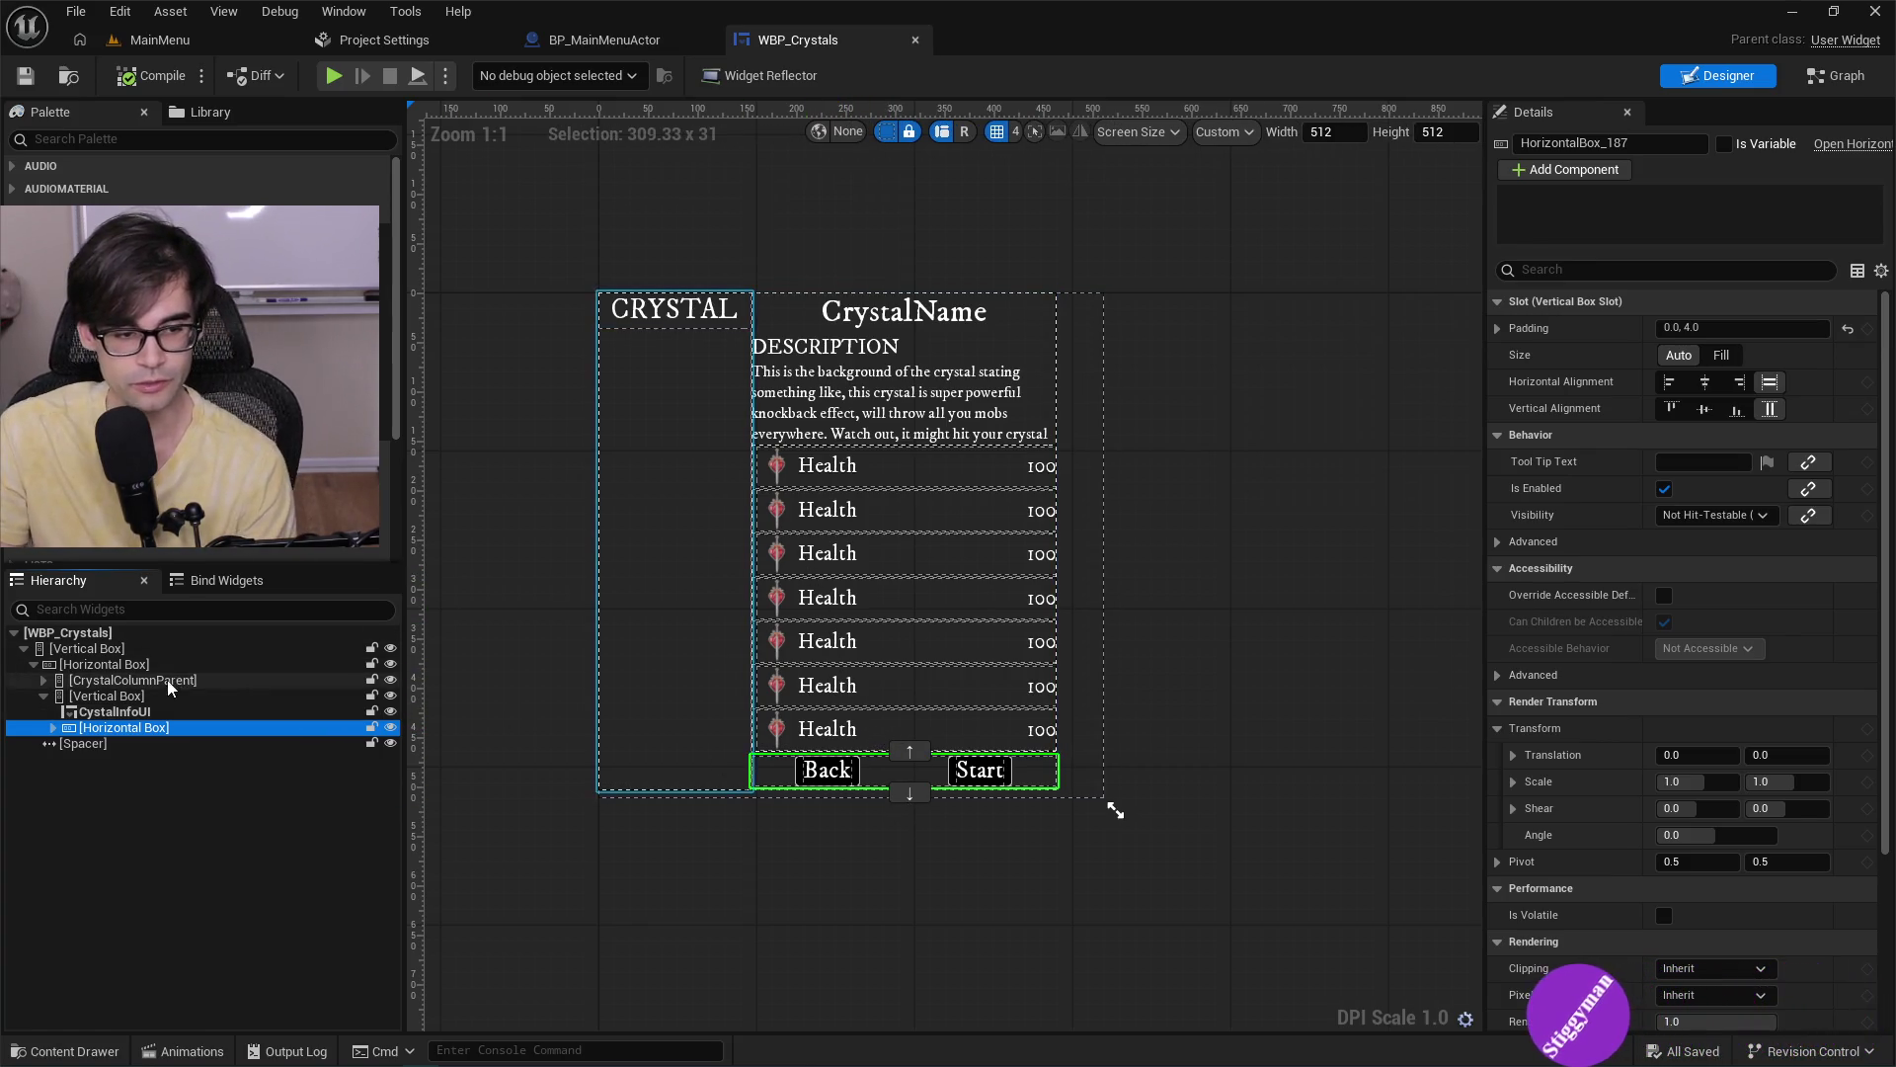
pyautogui.click(104, 695)
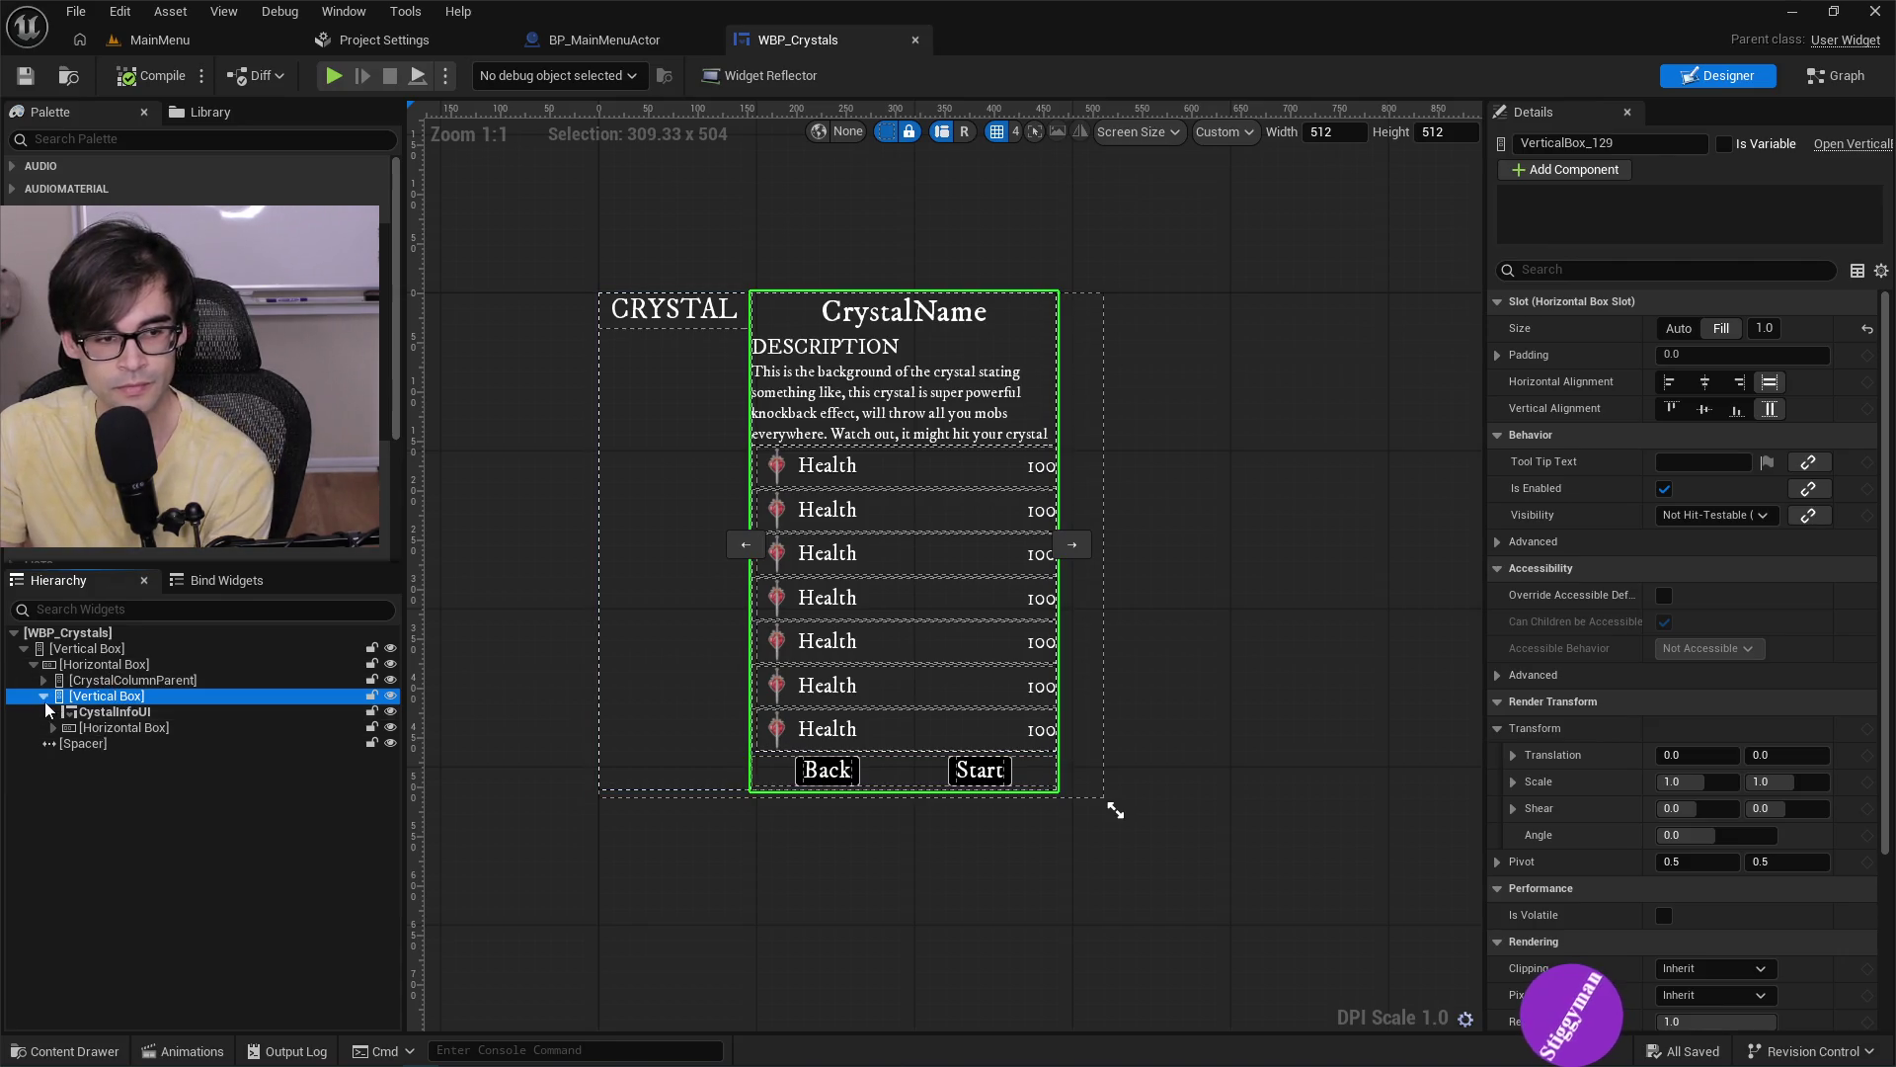
pyautogui.moveTo(131, 727); pyautogui.dragTo(136, 711)
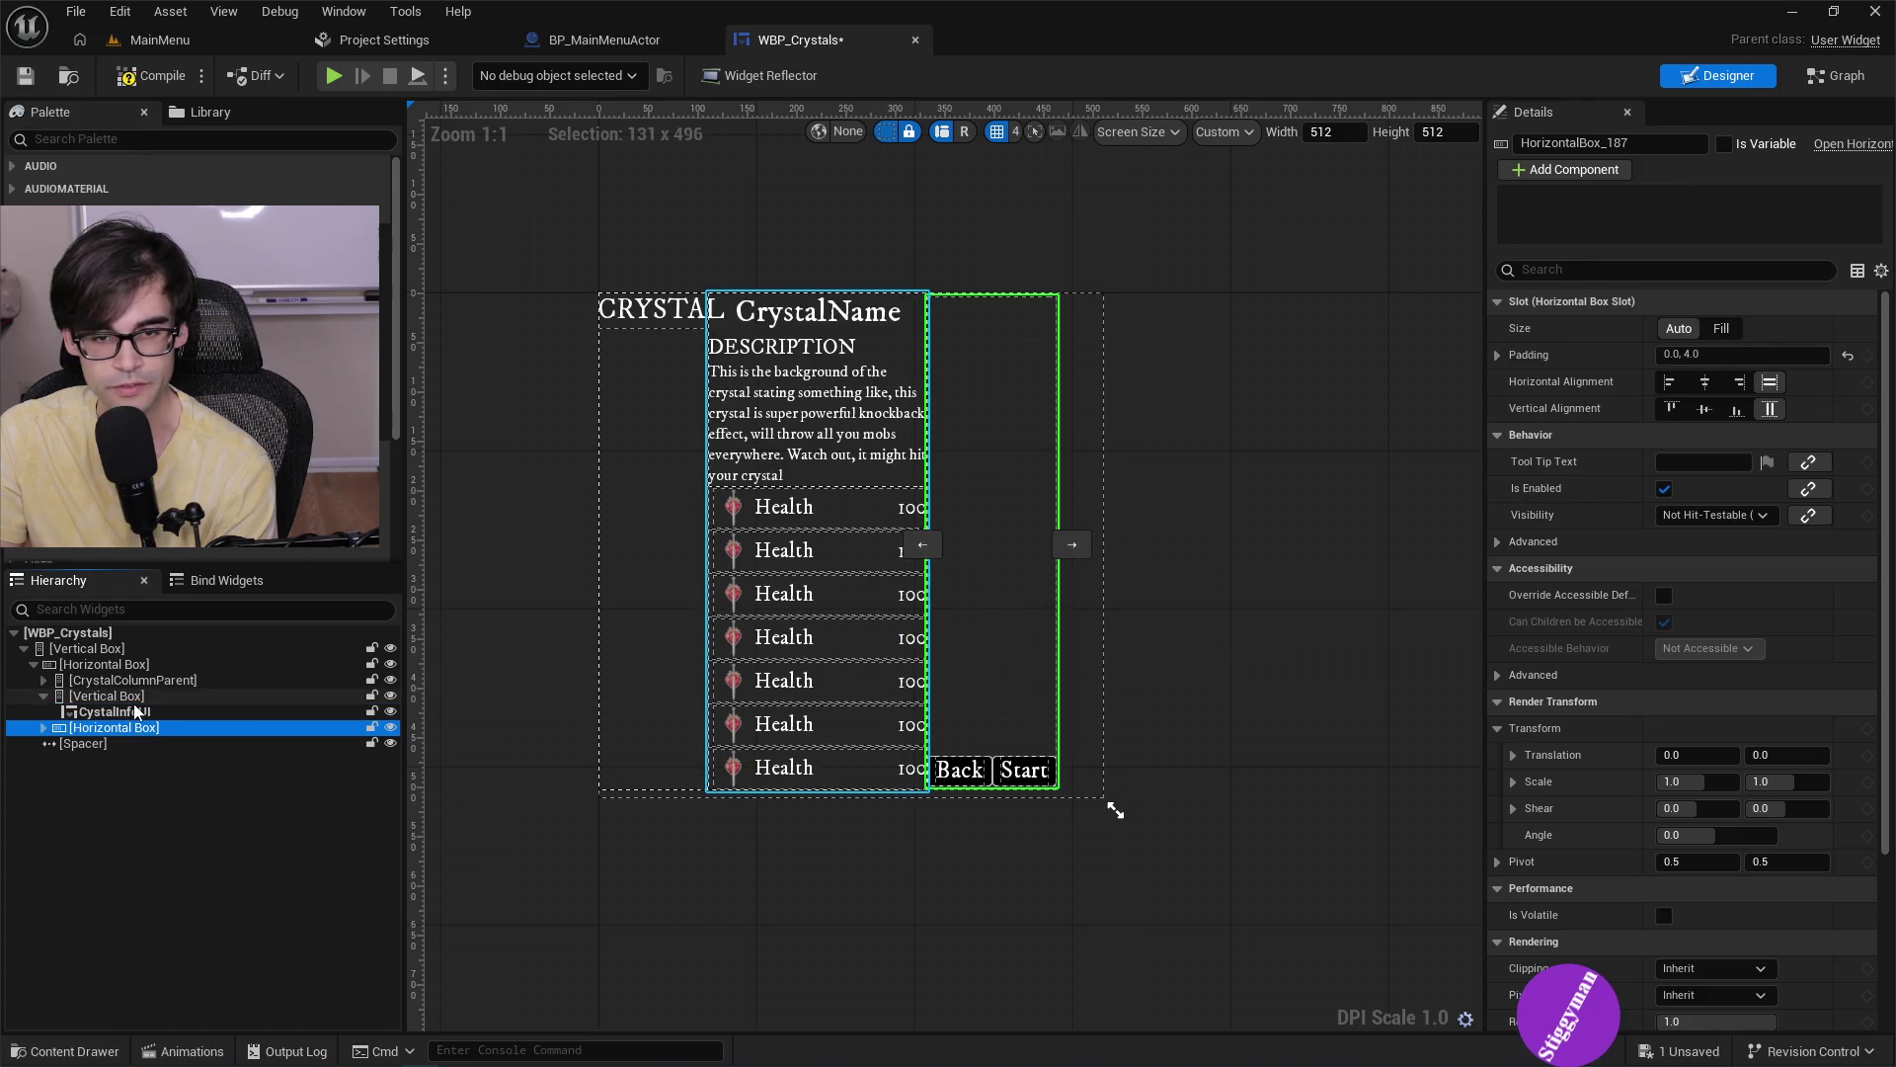
# Compile and save WBP_Crystals, then start a play test of the MainMenu level.
pyautogui.click(139, 87)
pyautogui.click(24, 75)
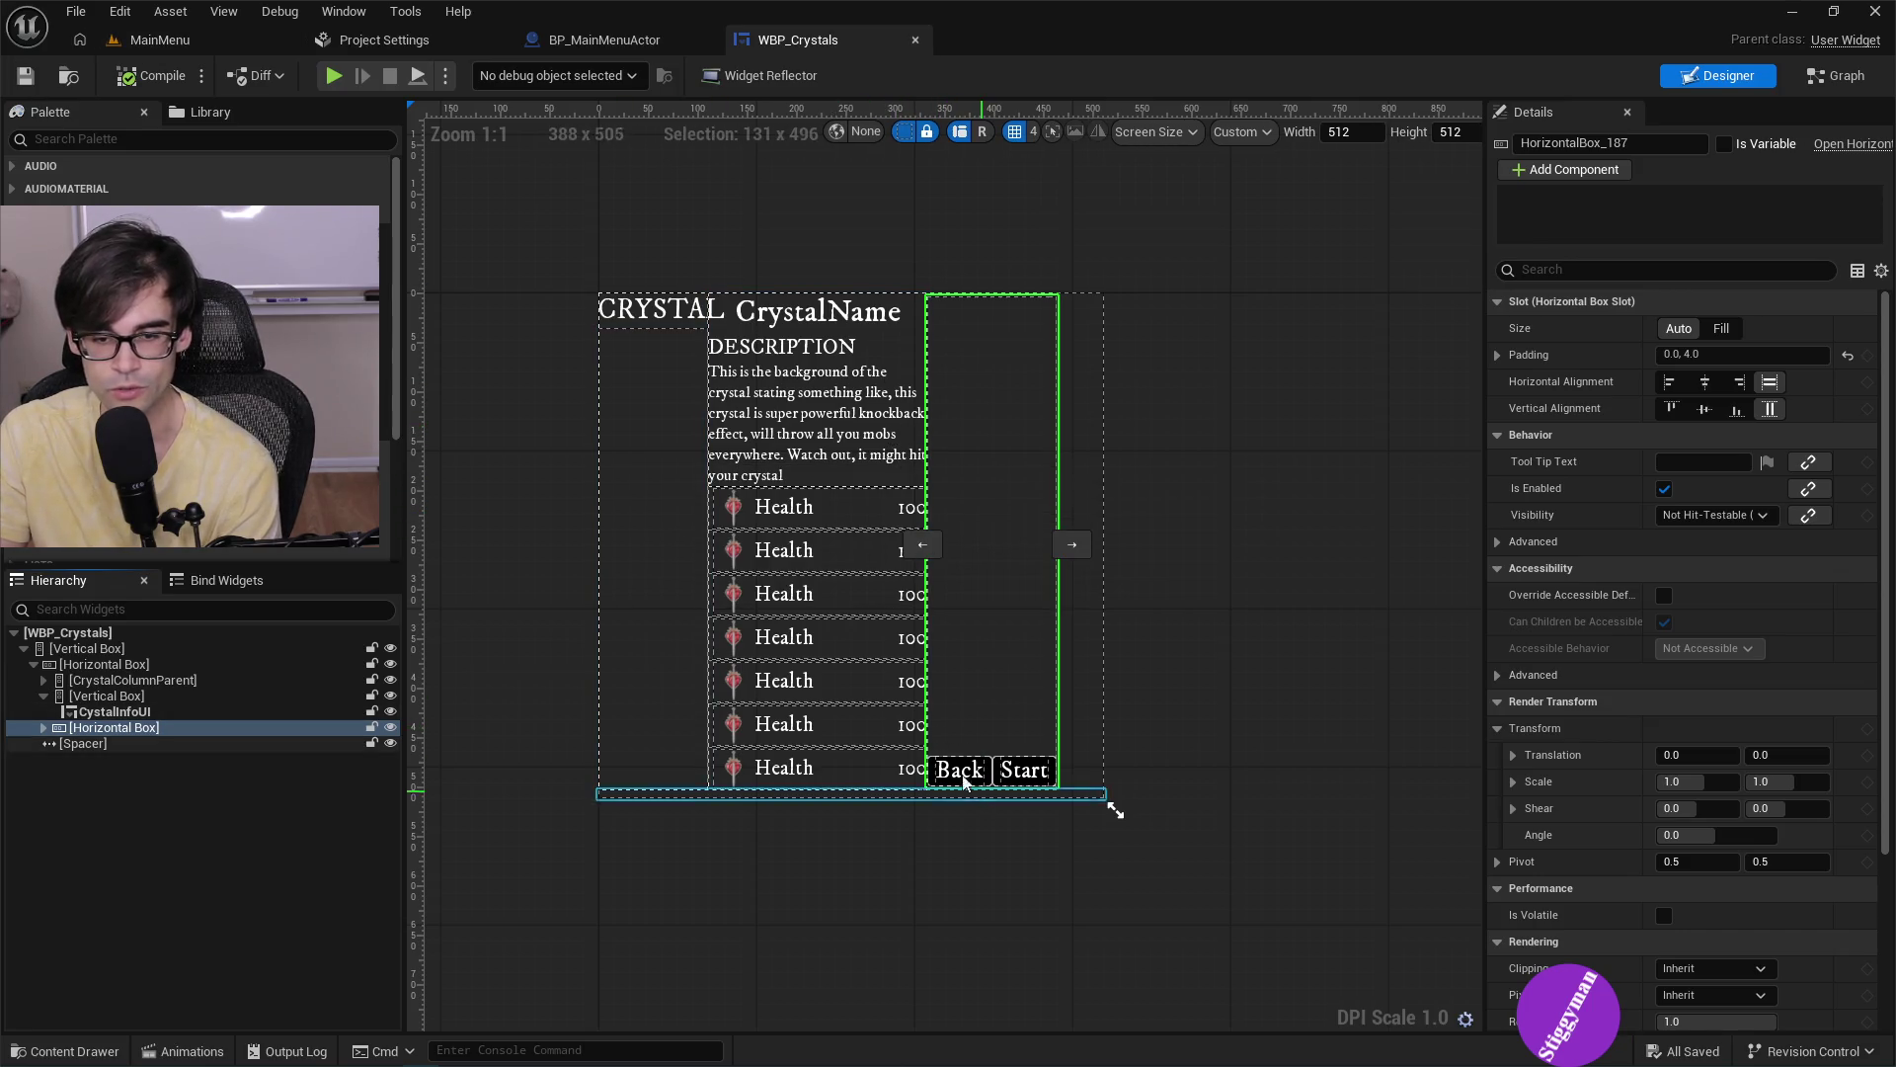
pyautogui.click(160, 40)
pyautogui.click(493, 74)
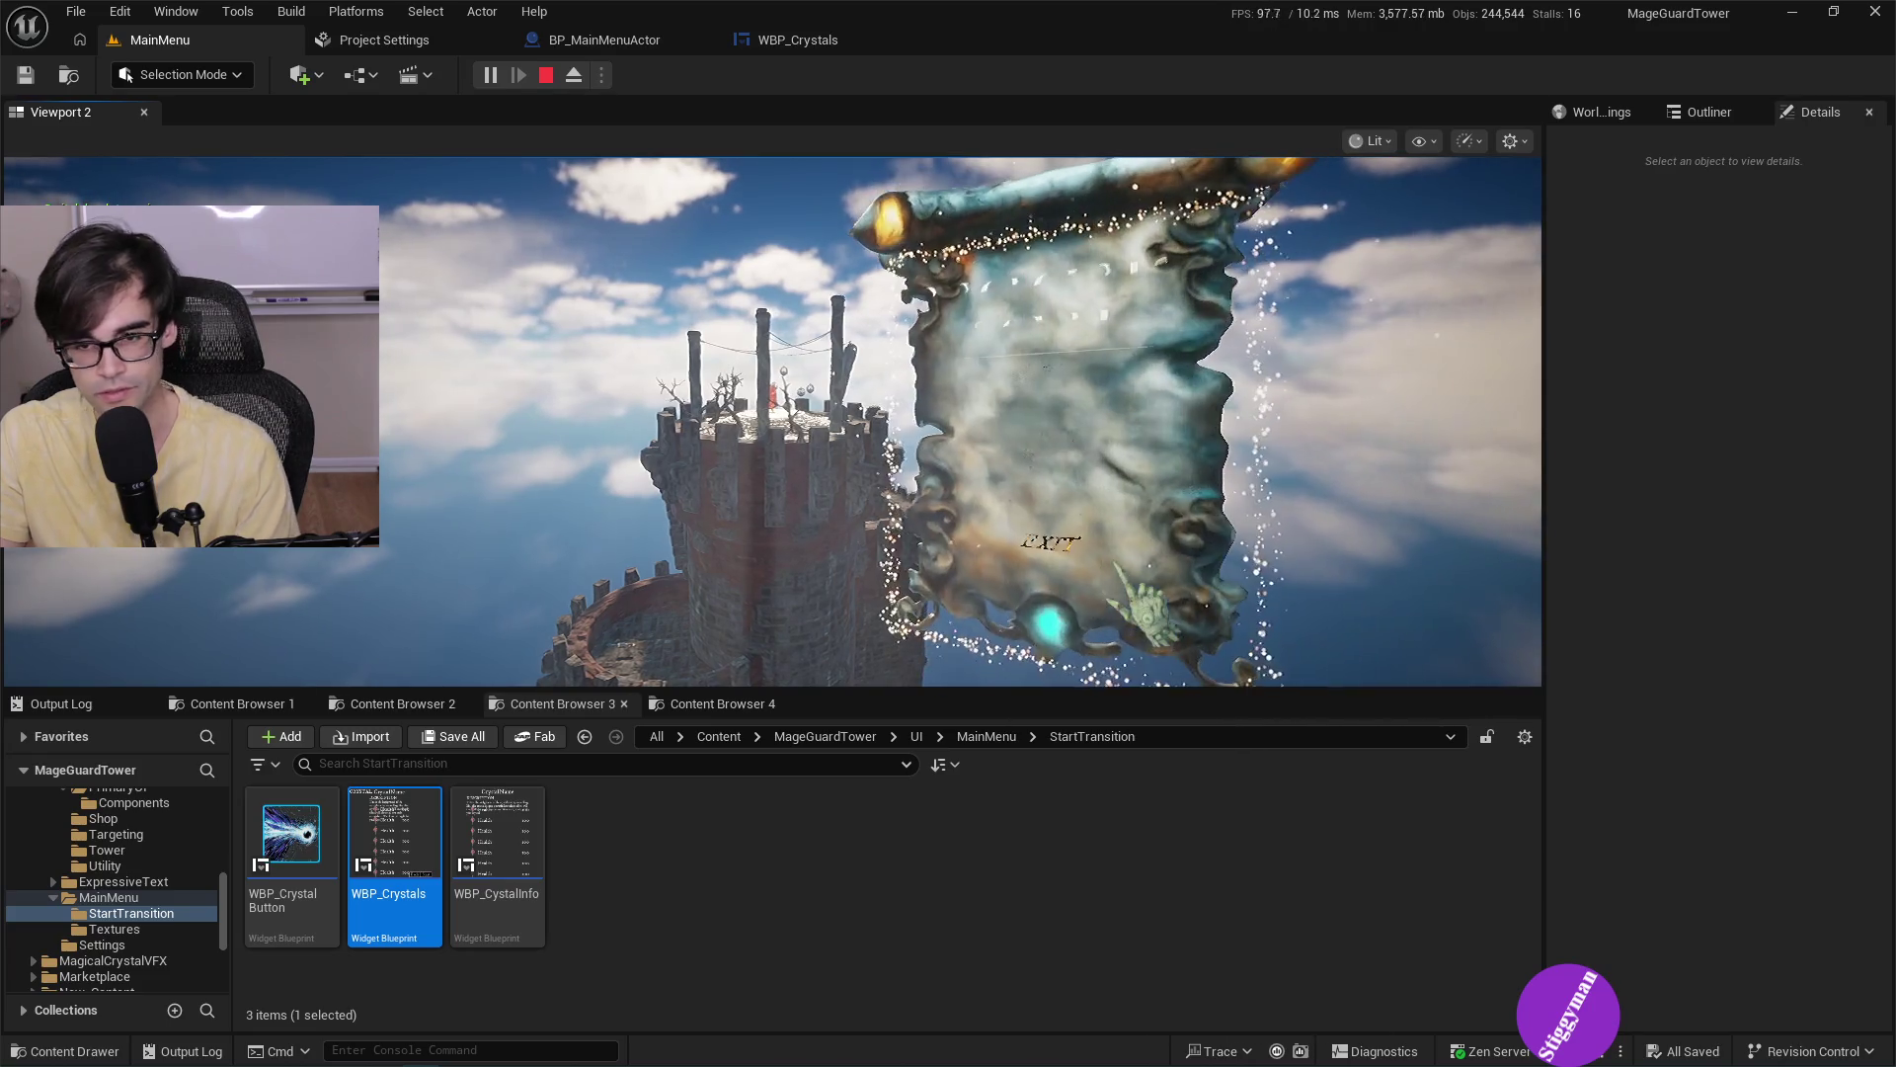
# Relaunch as a Standalone Game, confirm START opens crystal selection, then quit with Escape.
pyautogui.press('Escape')
pyautogui.click(605, 79)
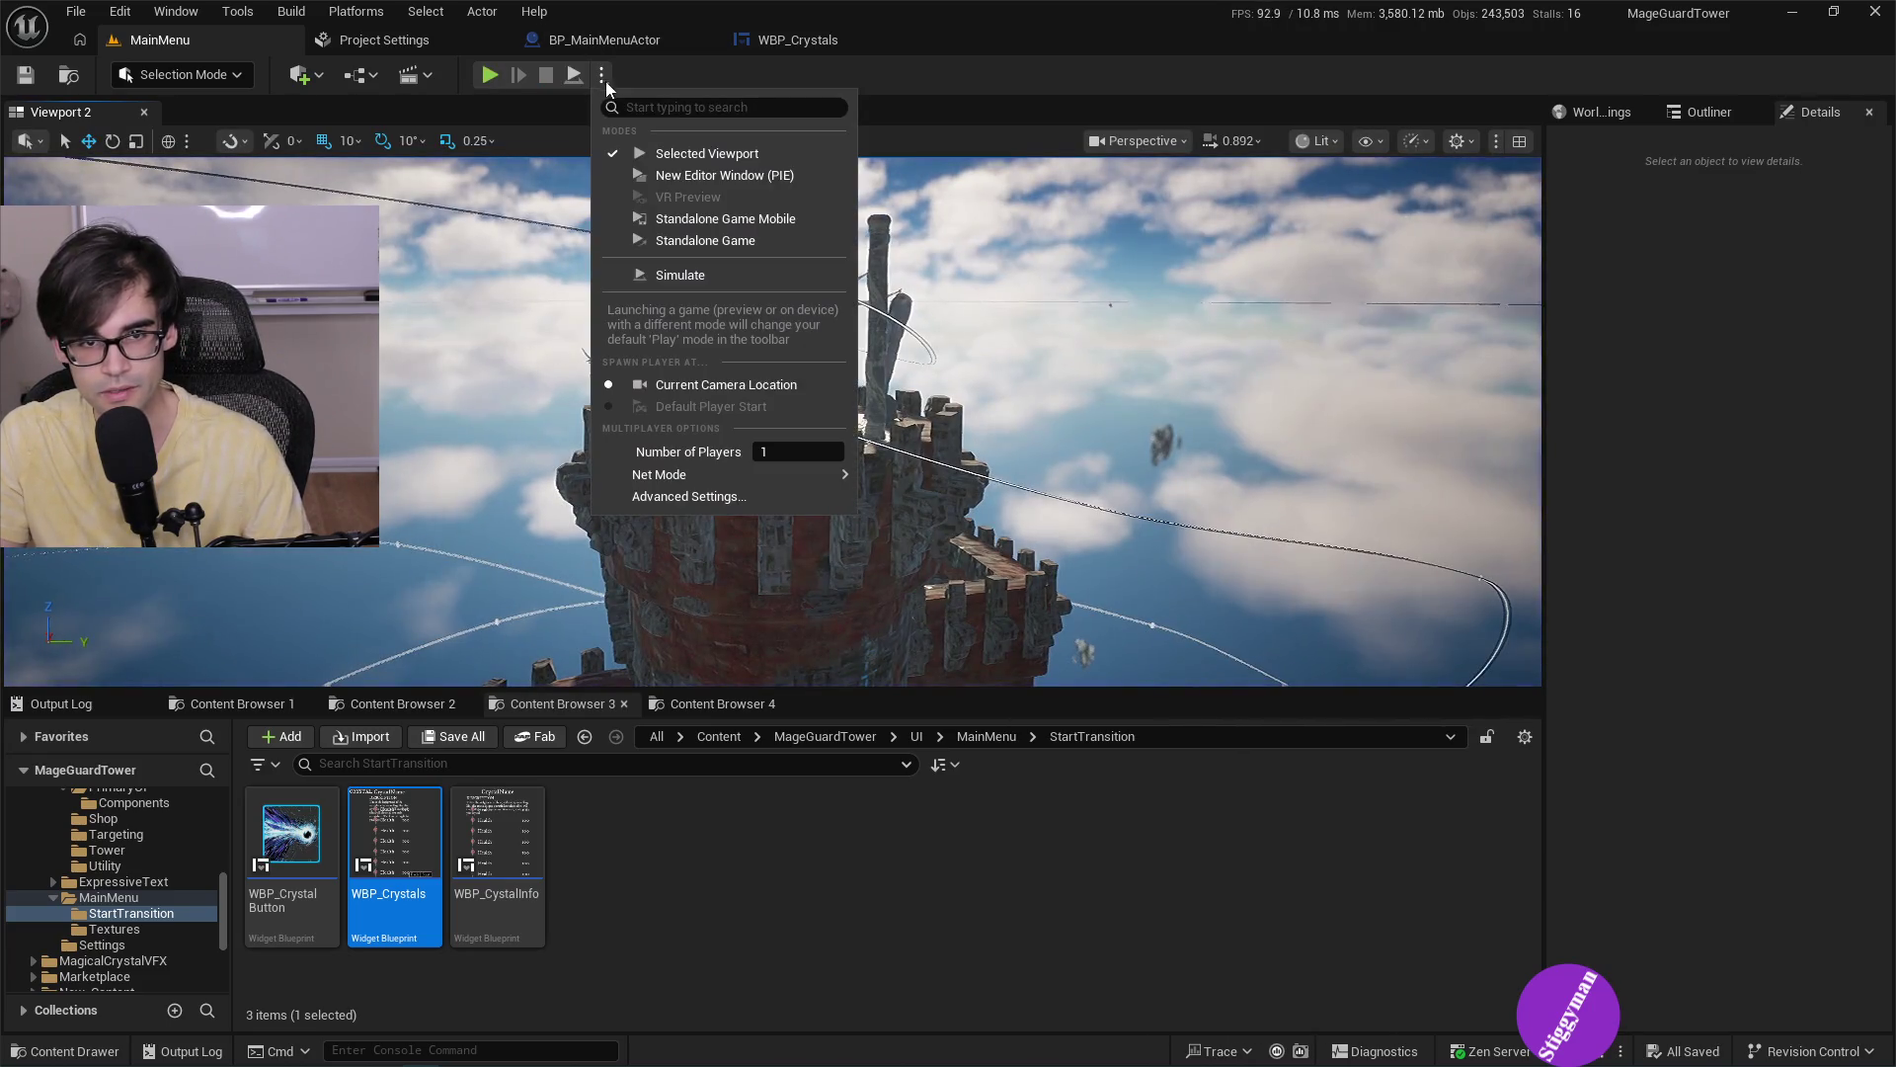
pyautogui.click(741, 243)
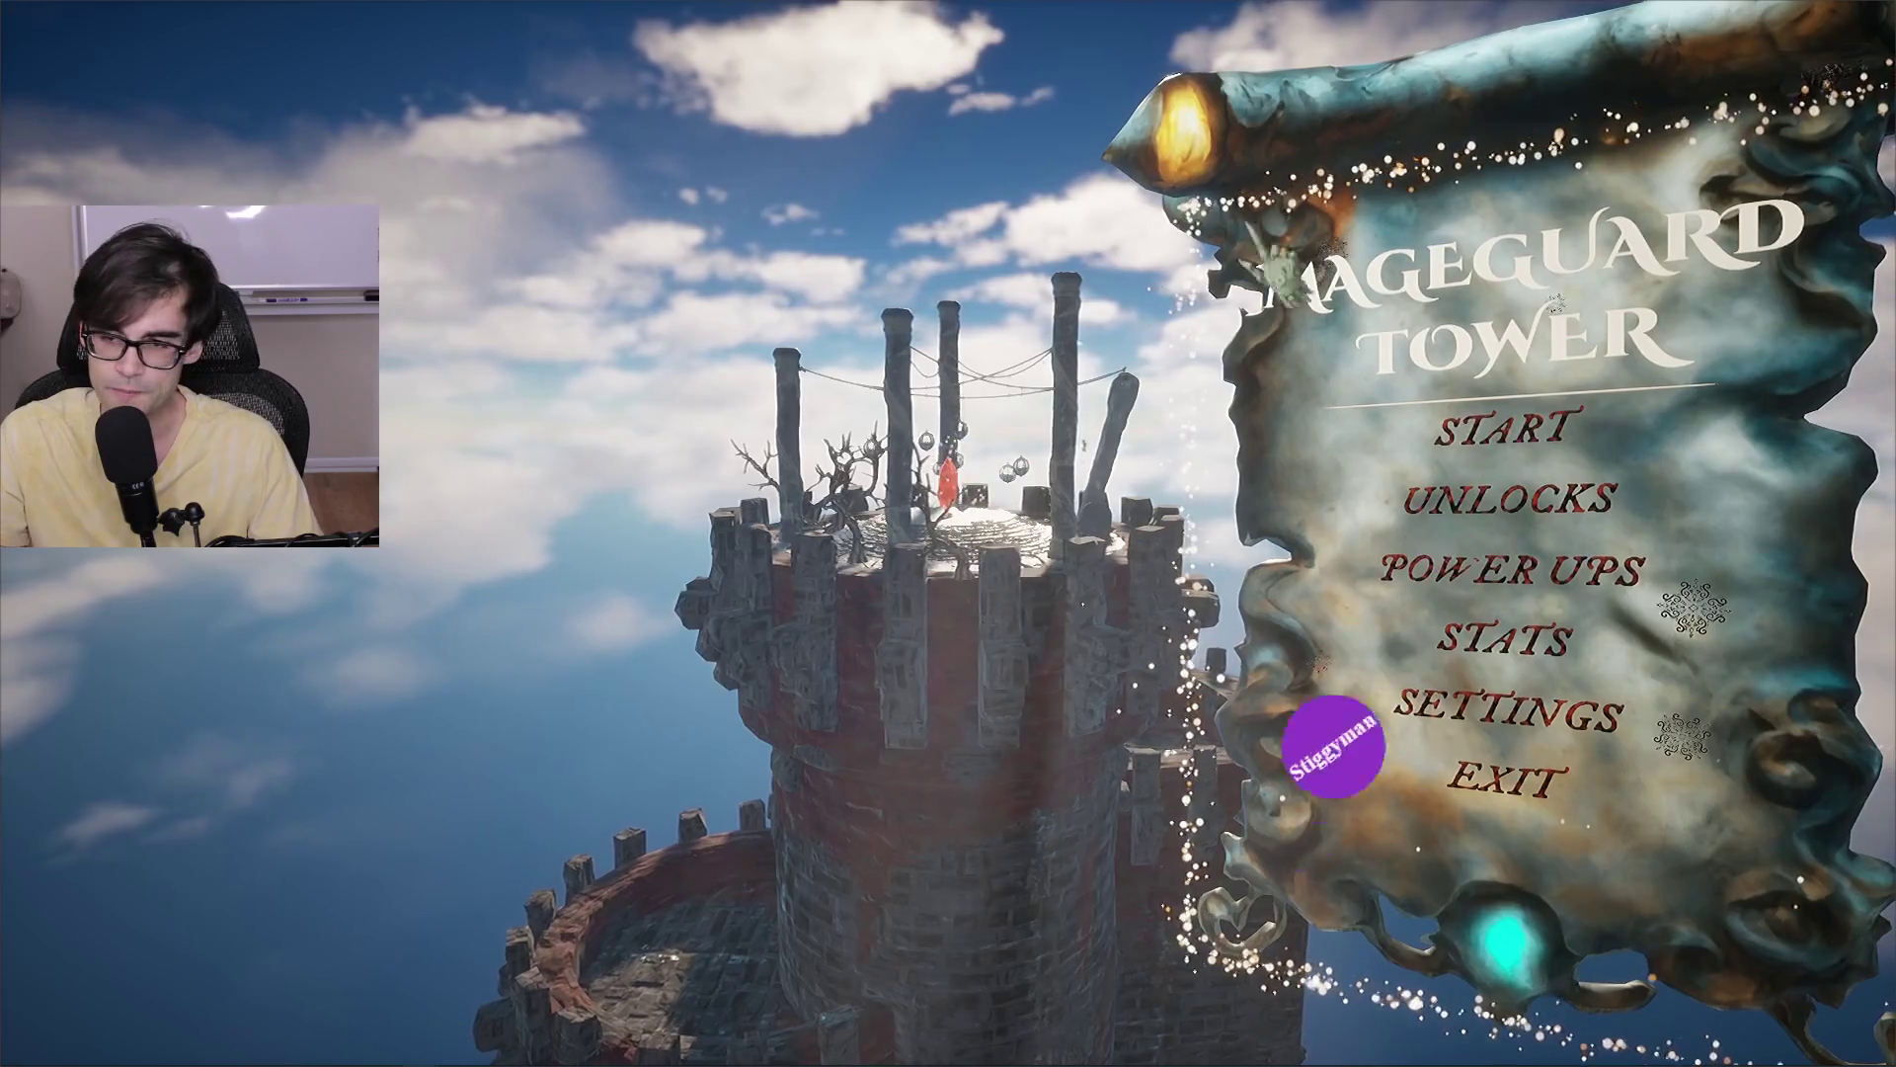
pyautogui.click(1501, 430)
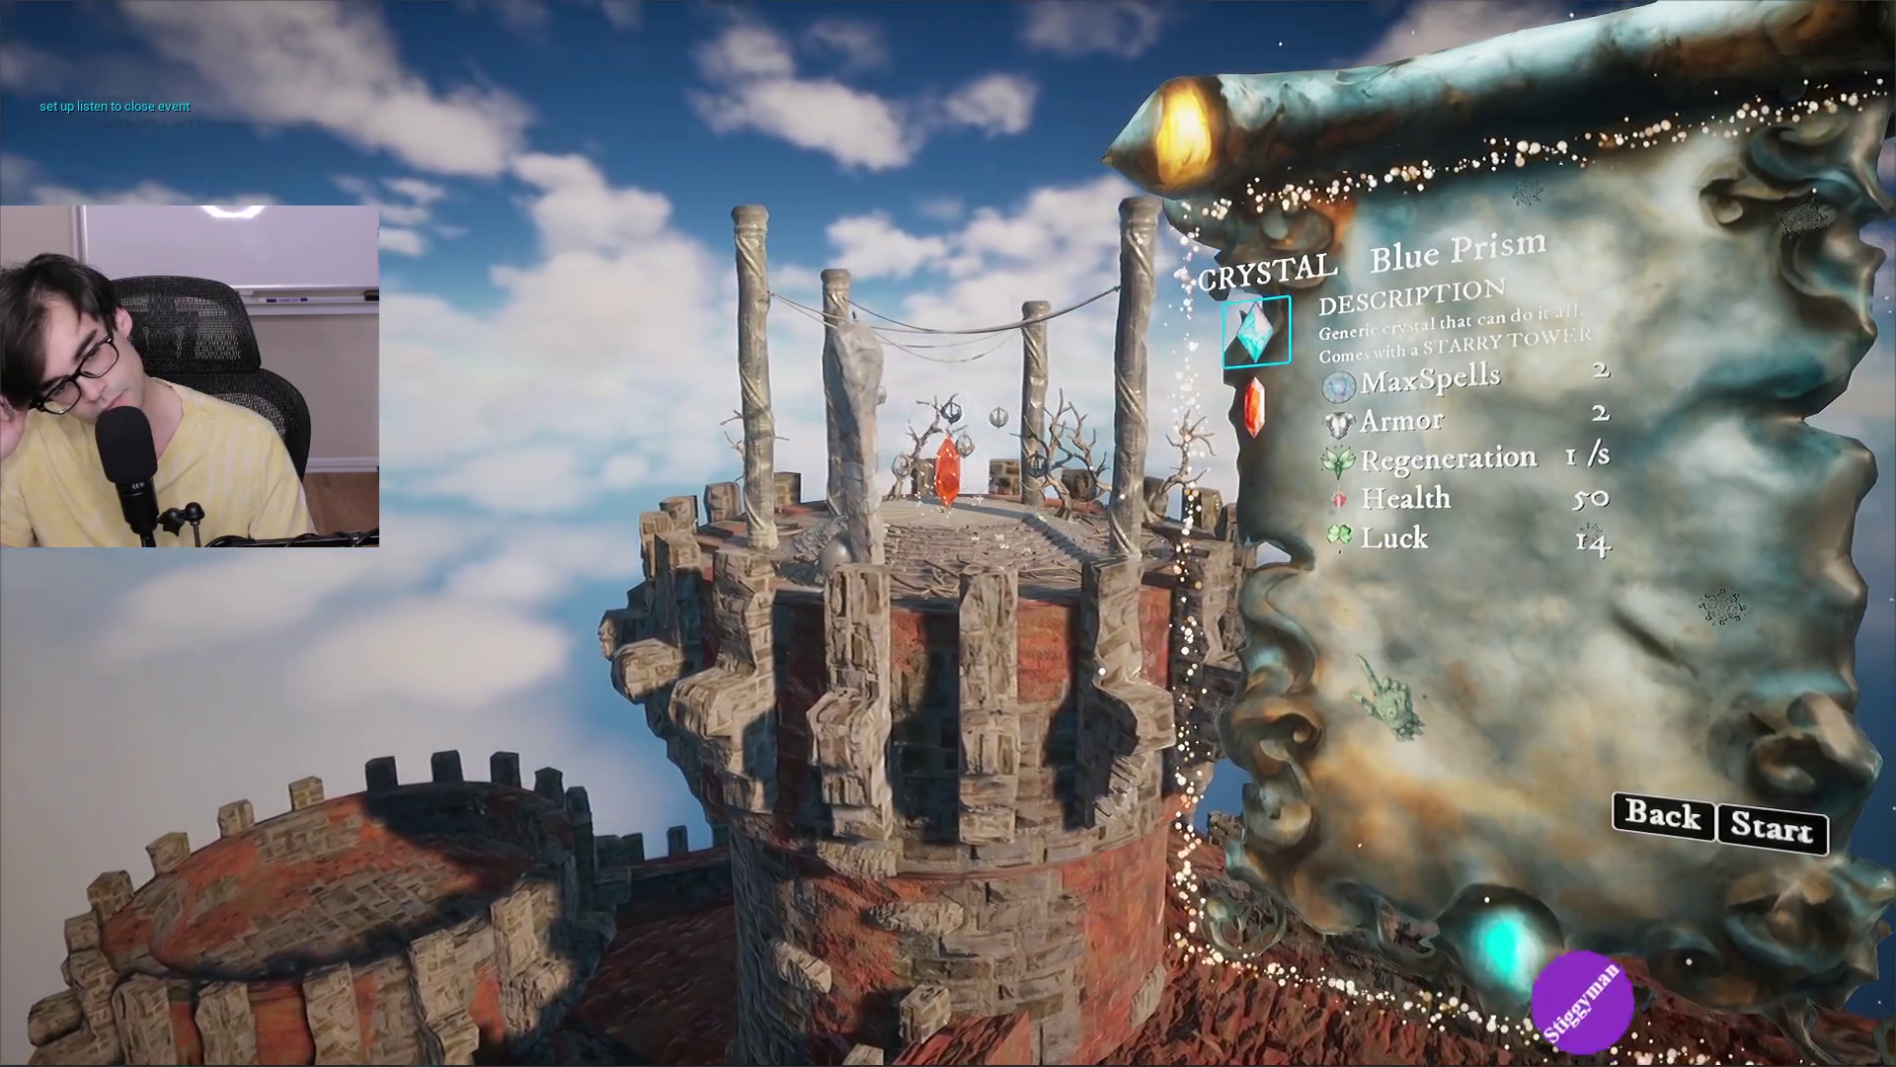
pyautogui.press('Escape')
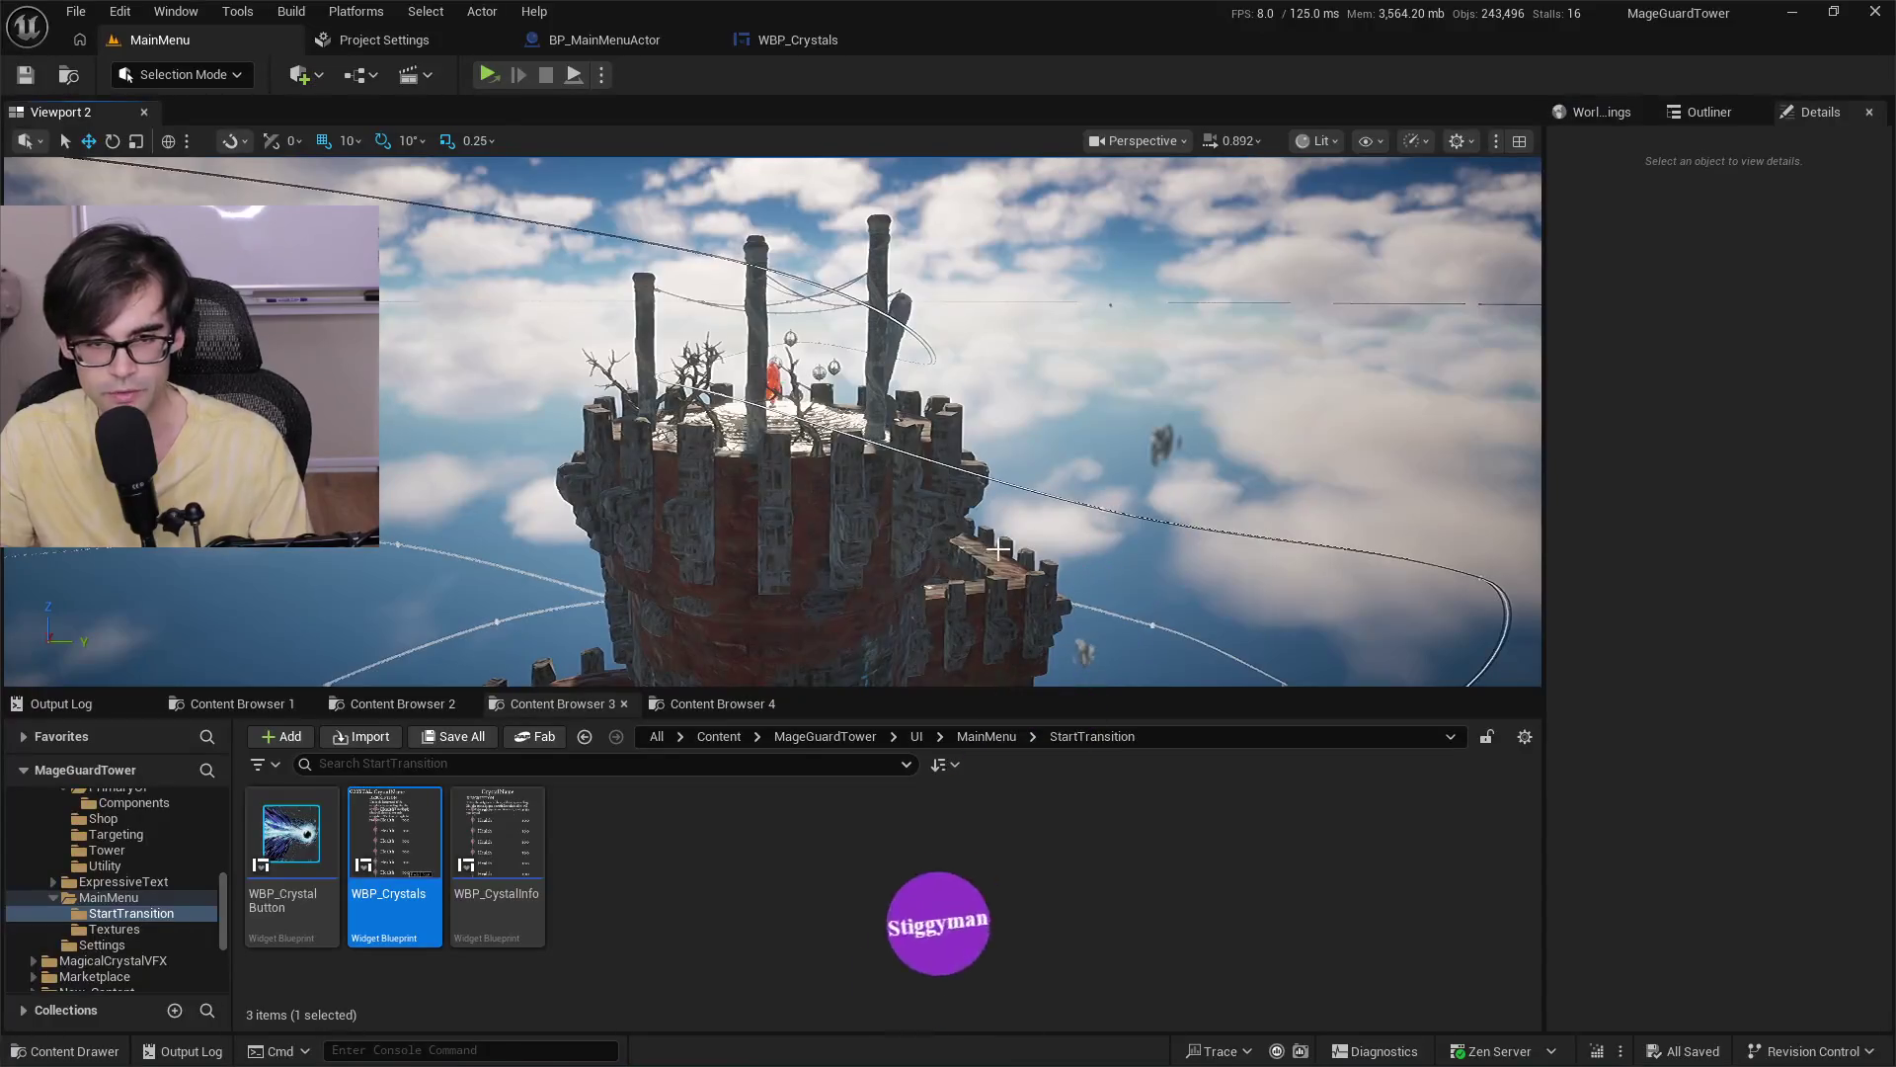
# Search Brave for 'clannad' in a new tab and open the Clannad (video game) Wikipedia article.
pyautogui.hotkey('alt', 'Tab')
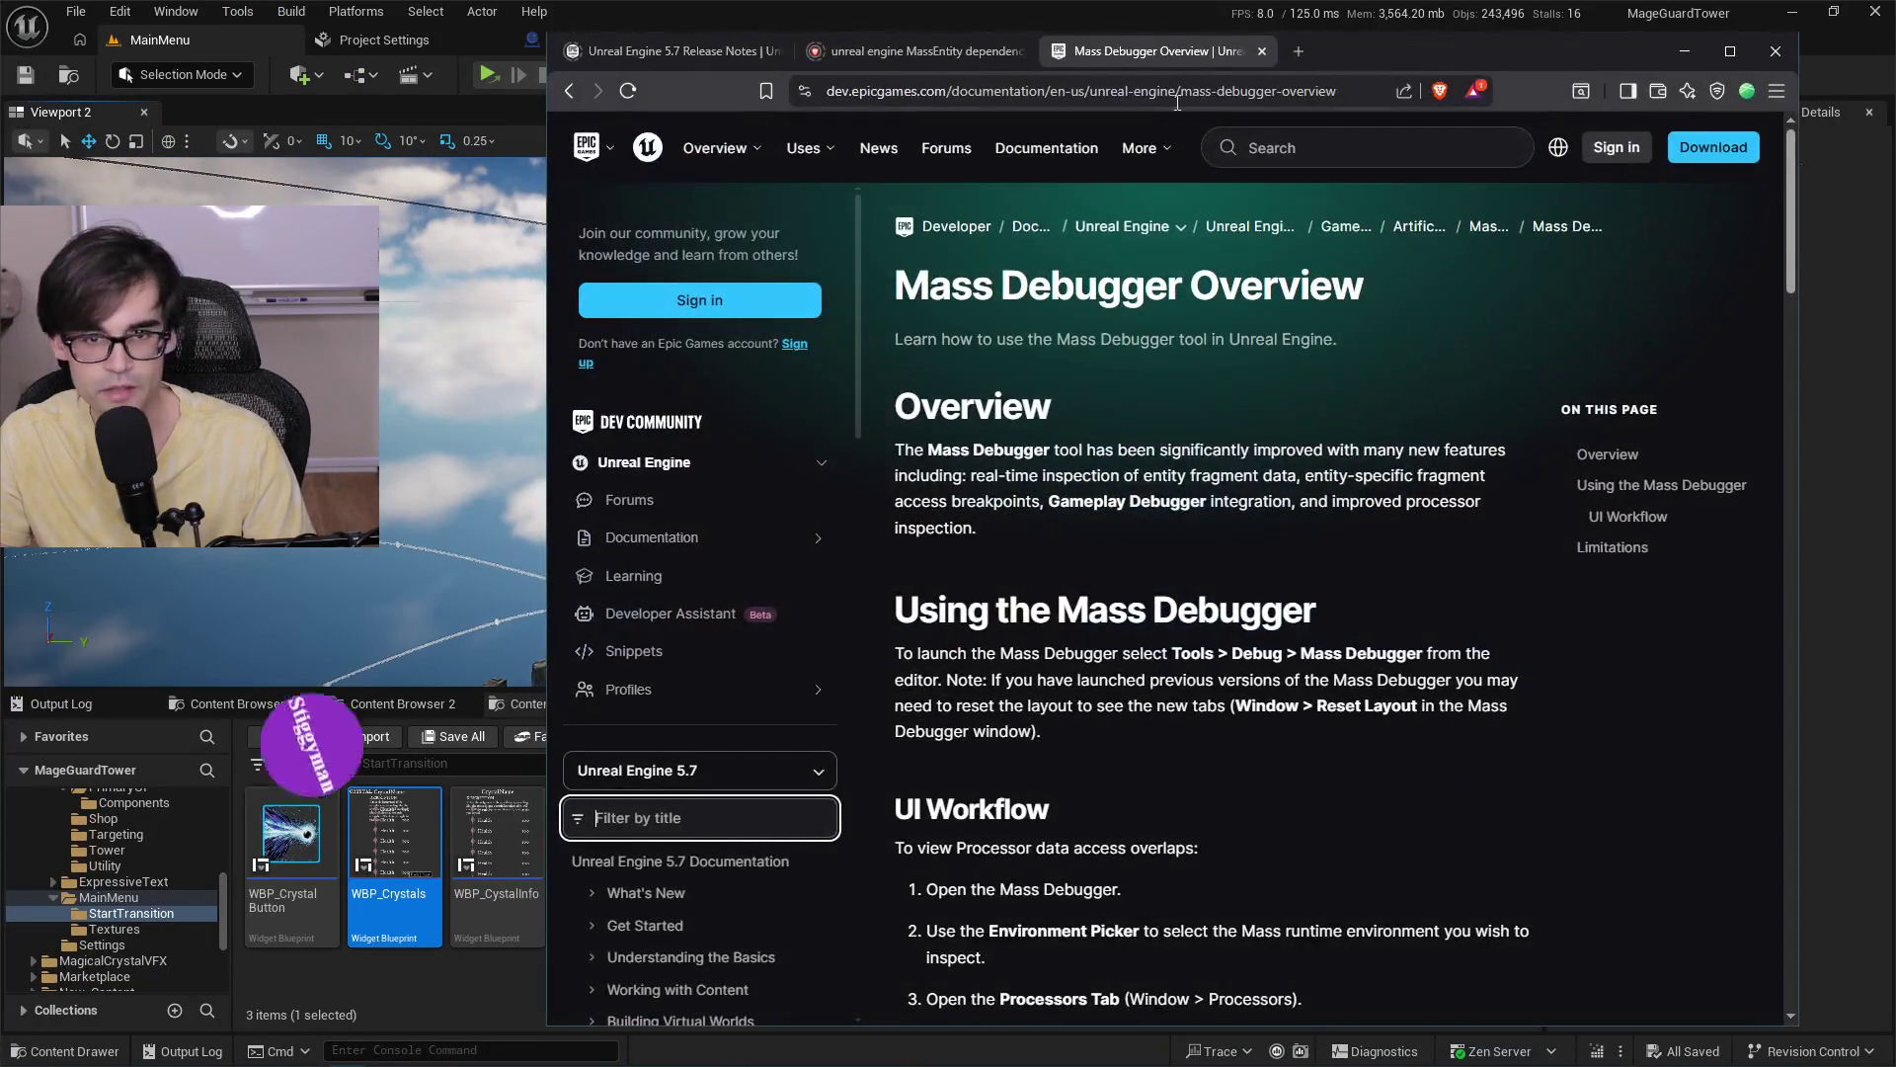
pyautogui.click(1297, 54)
pyautogui.write('clannad af')
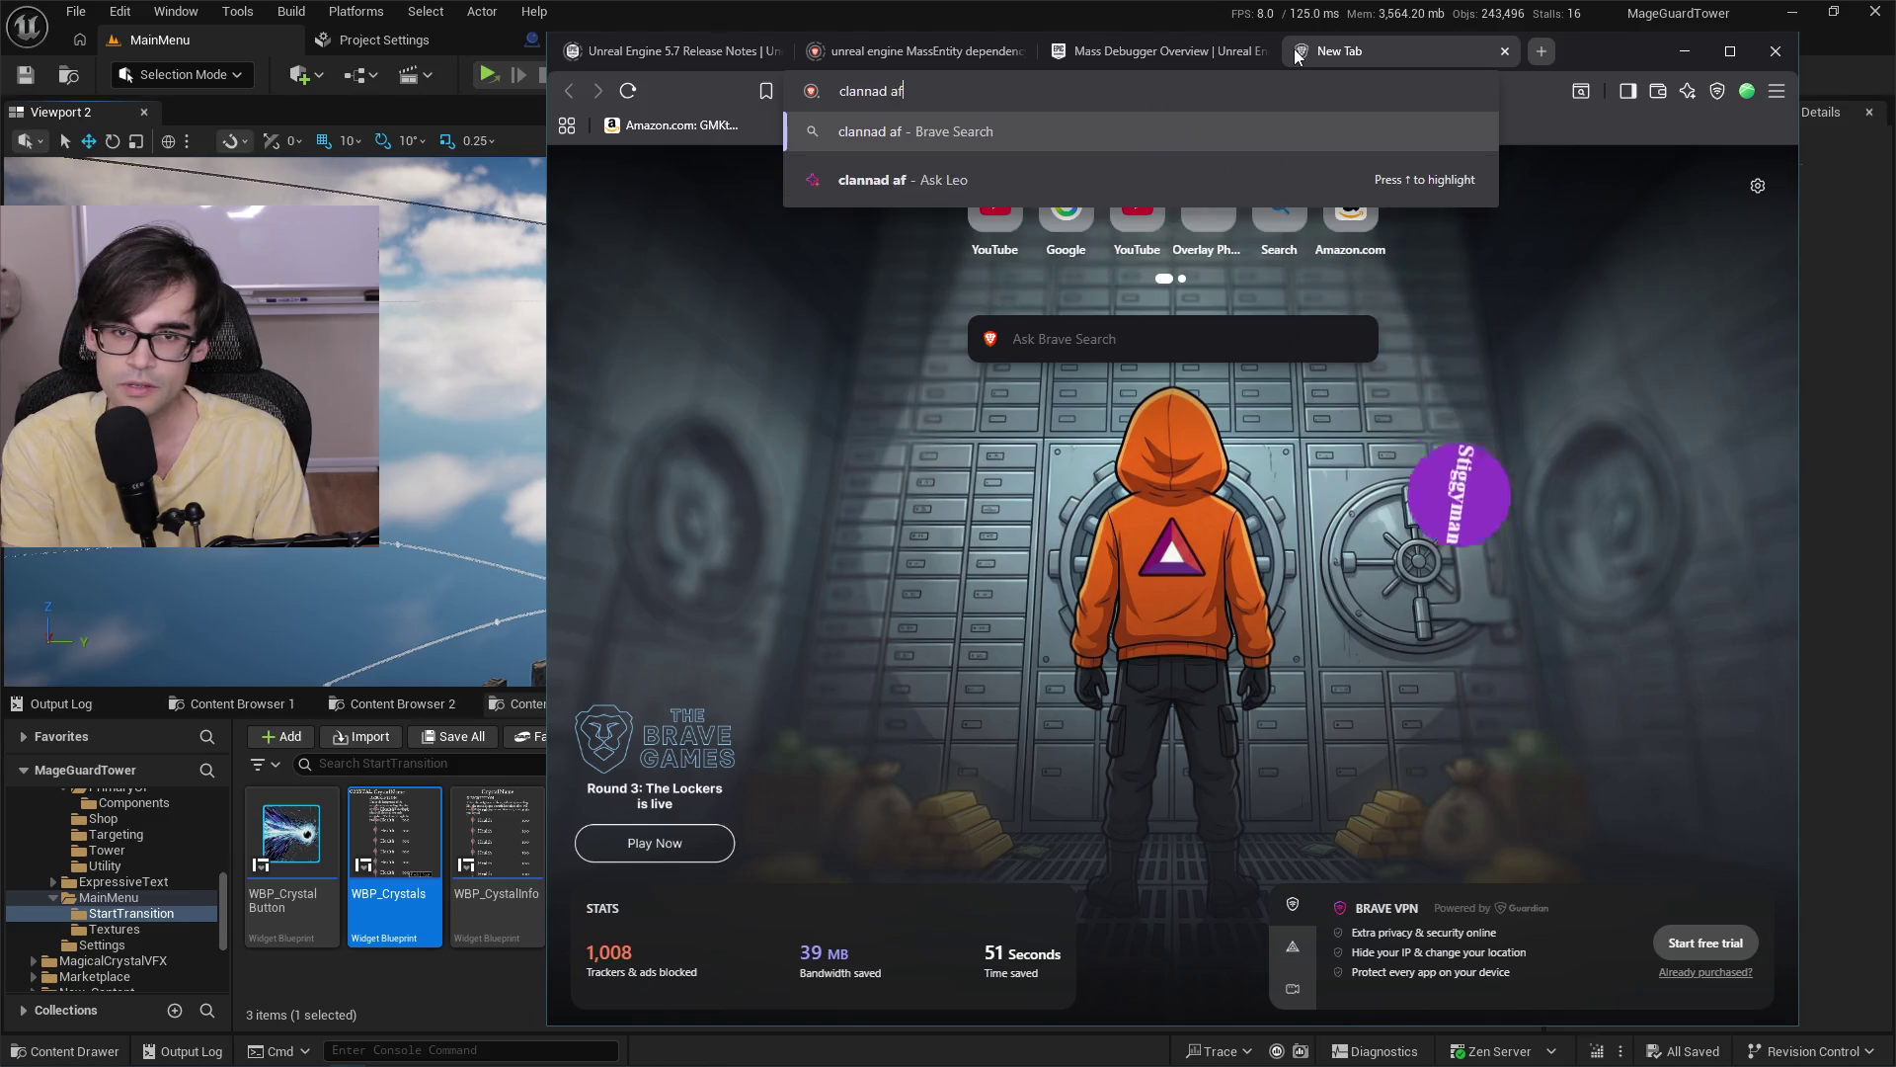
pyautogui.write('ter')
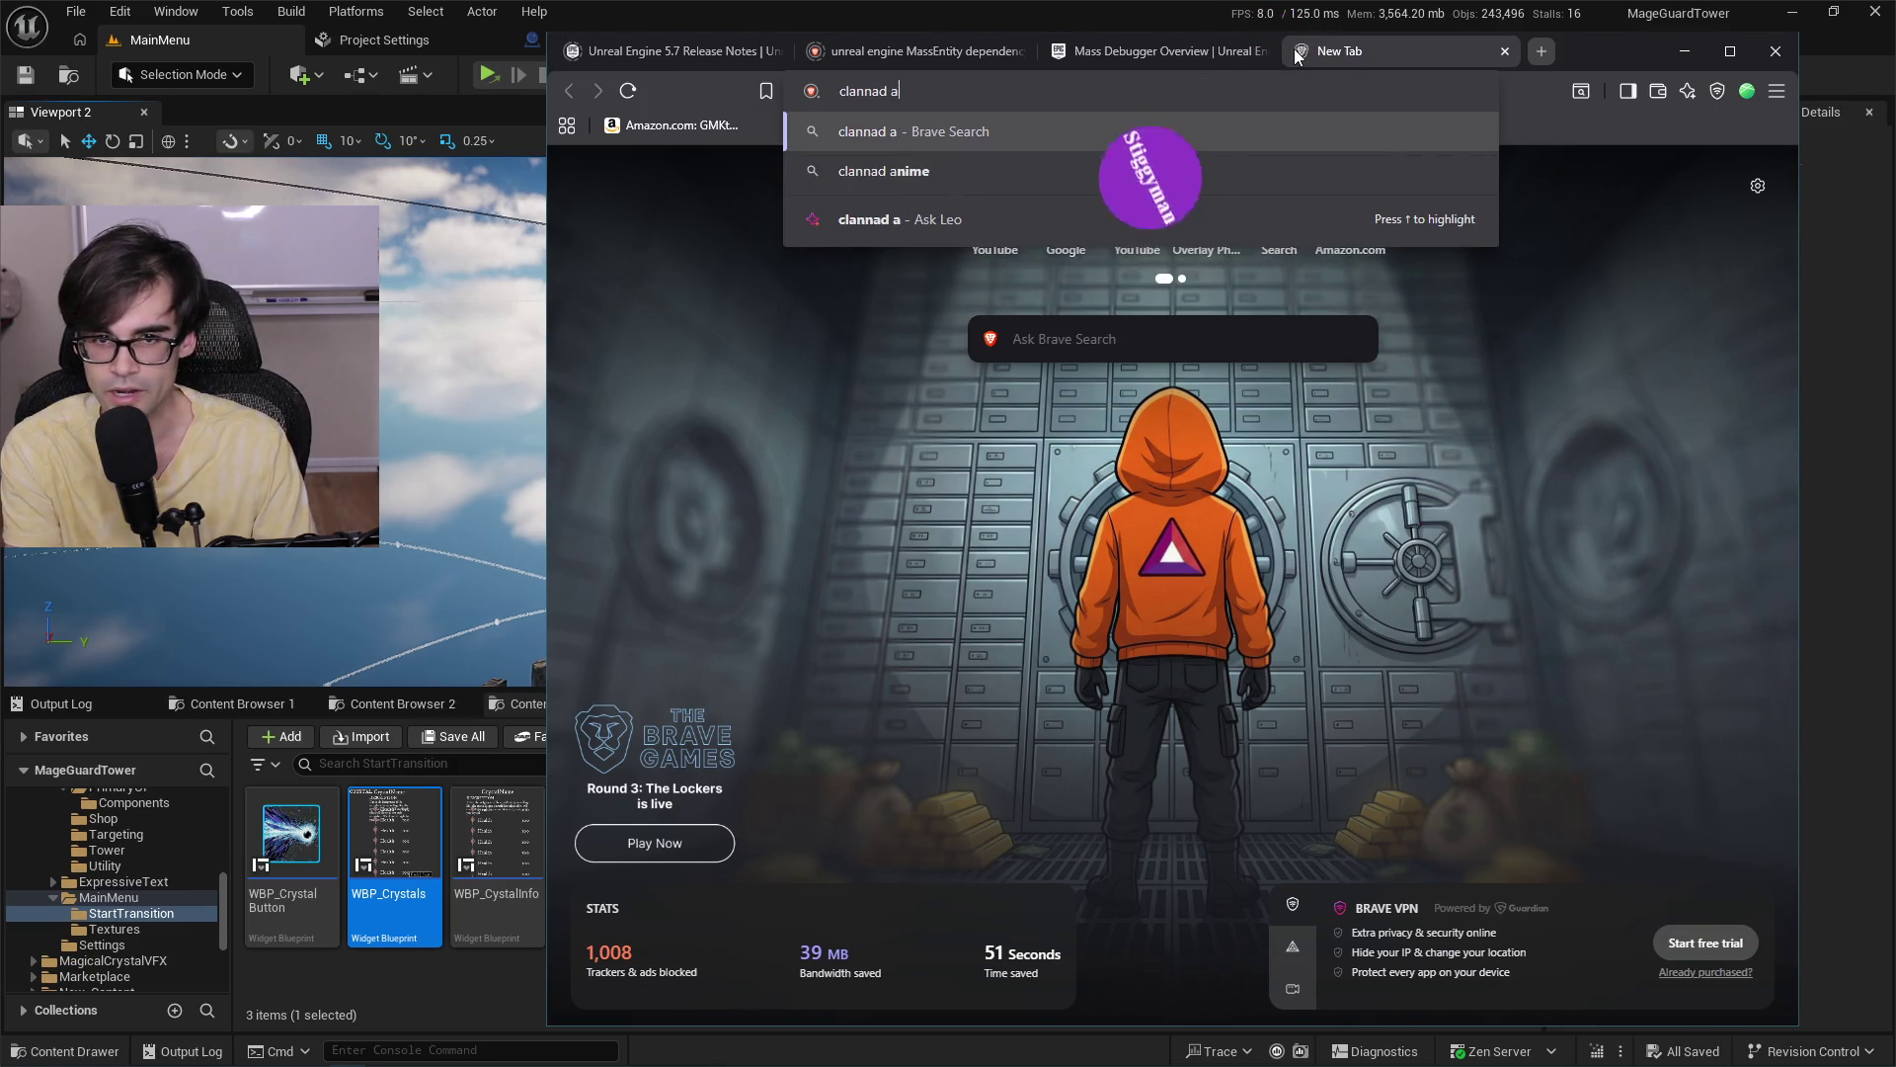
pyautogui.press('Return')
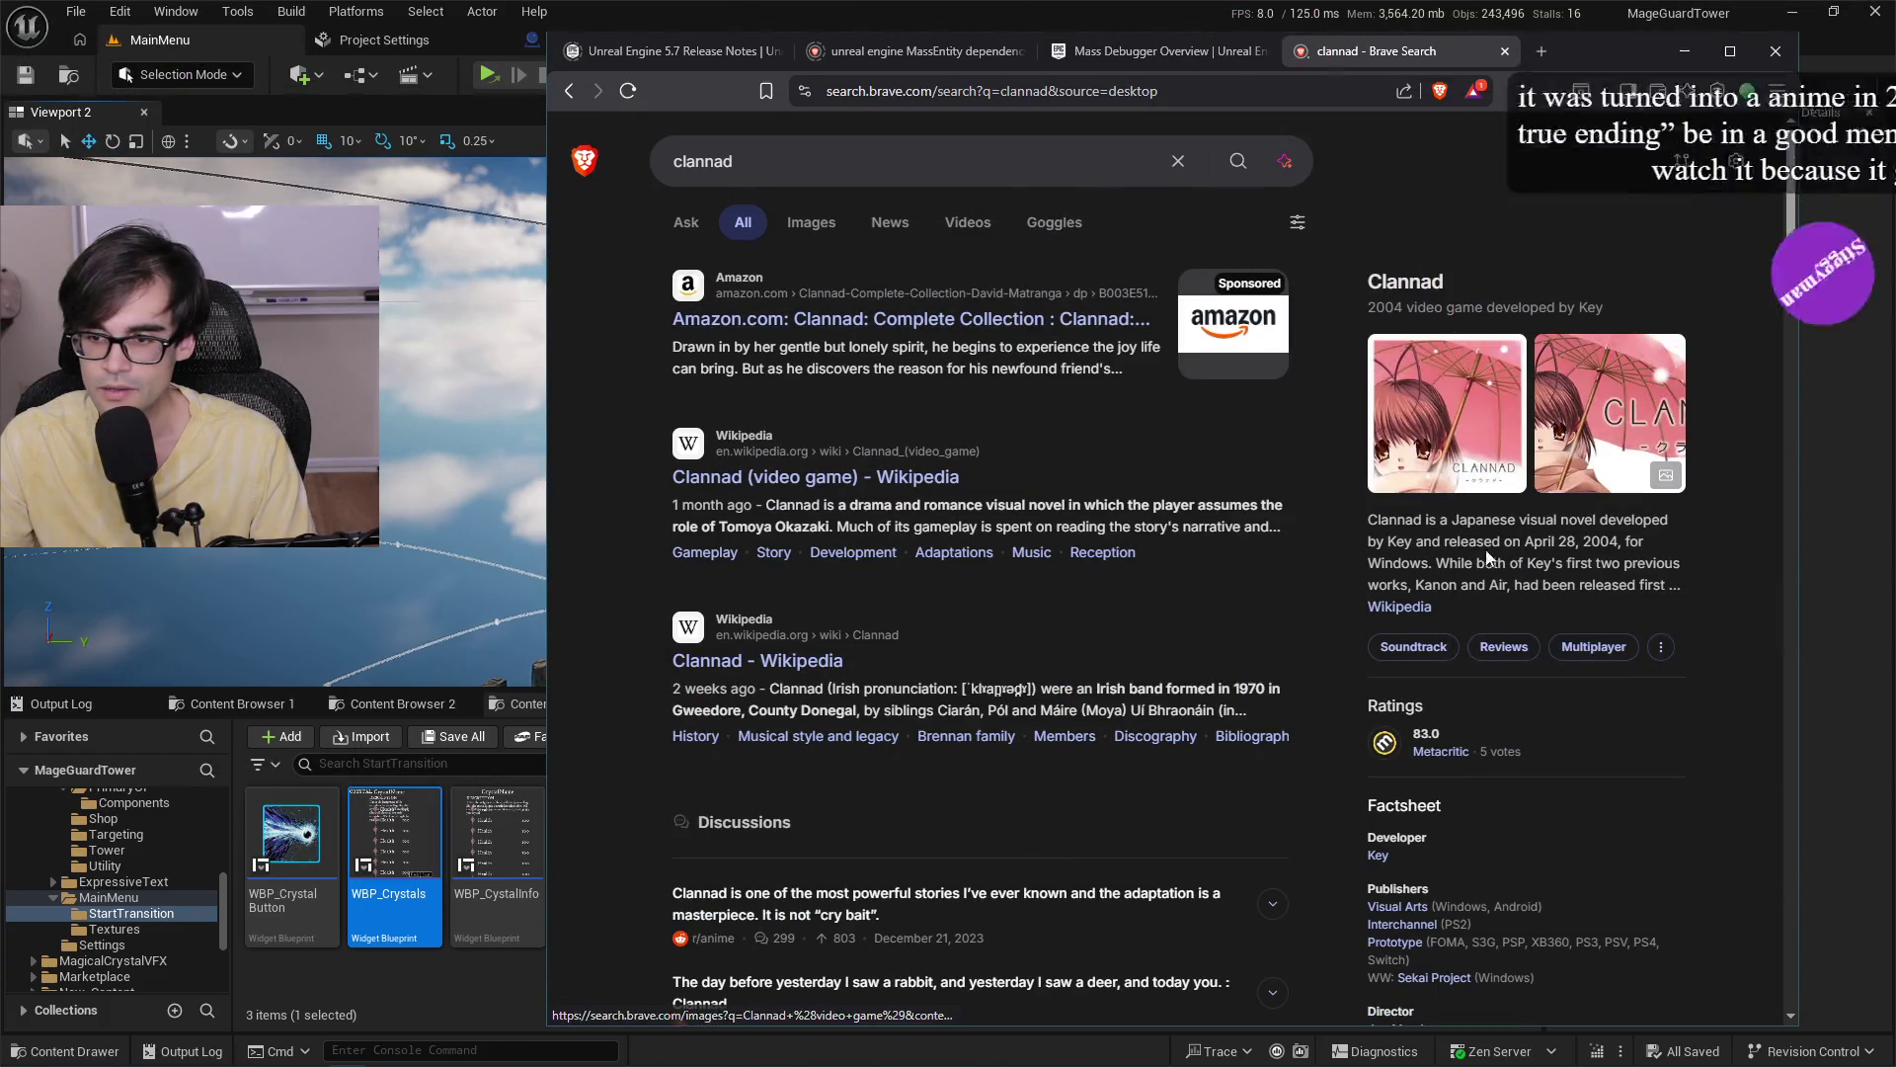
pyautogui.moveTo(1602, 521); pyautogui.dragTo(1669, 563)
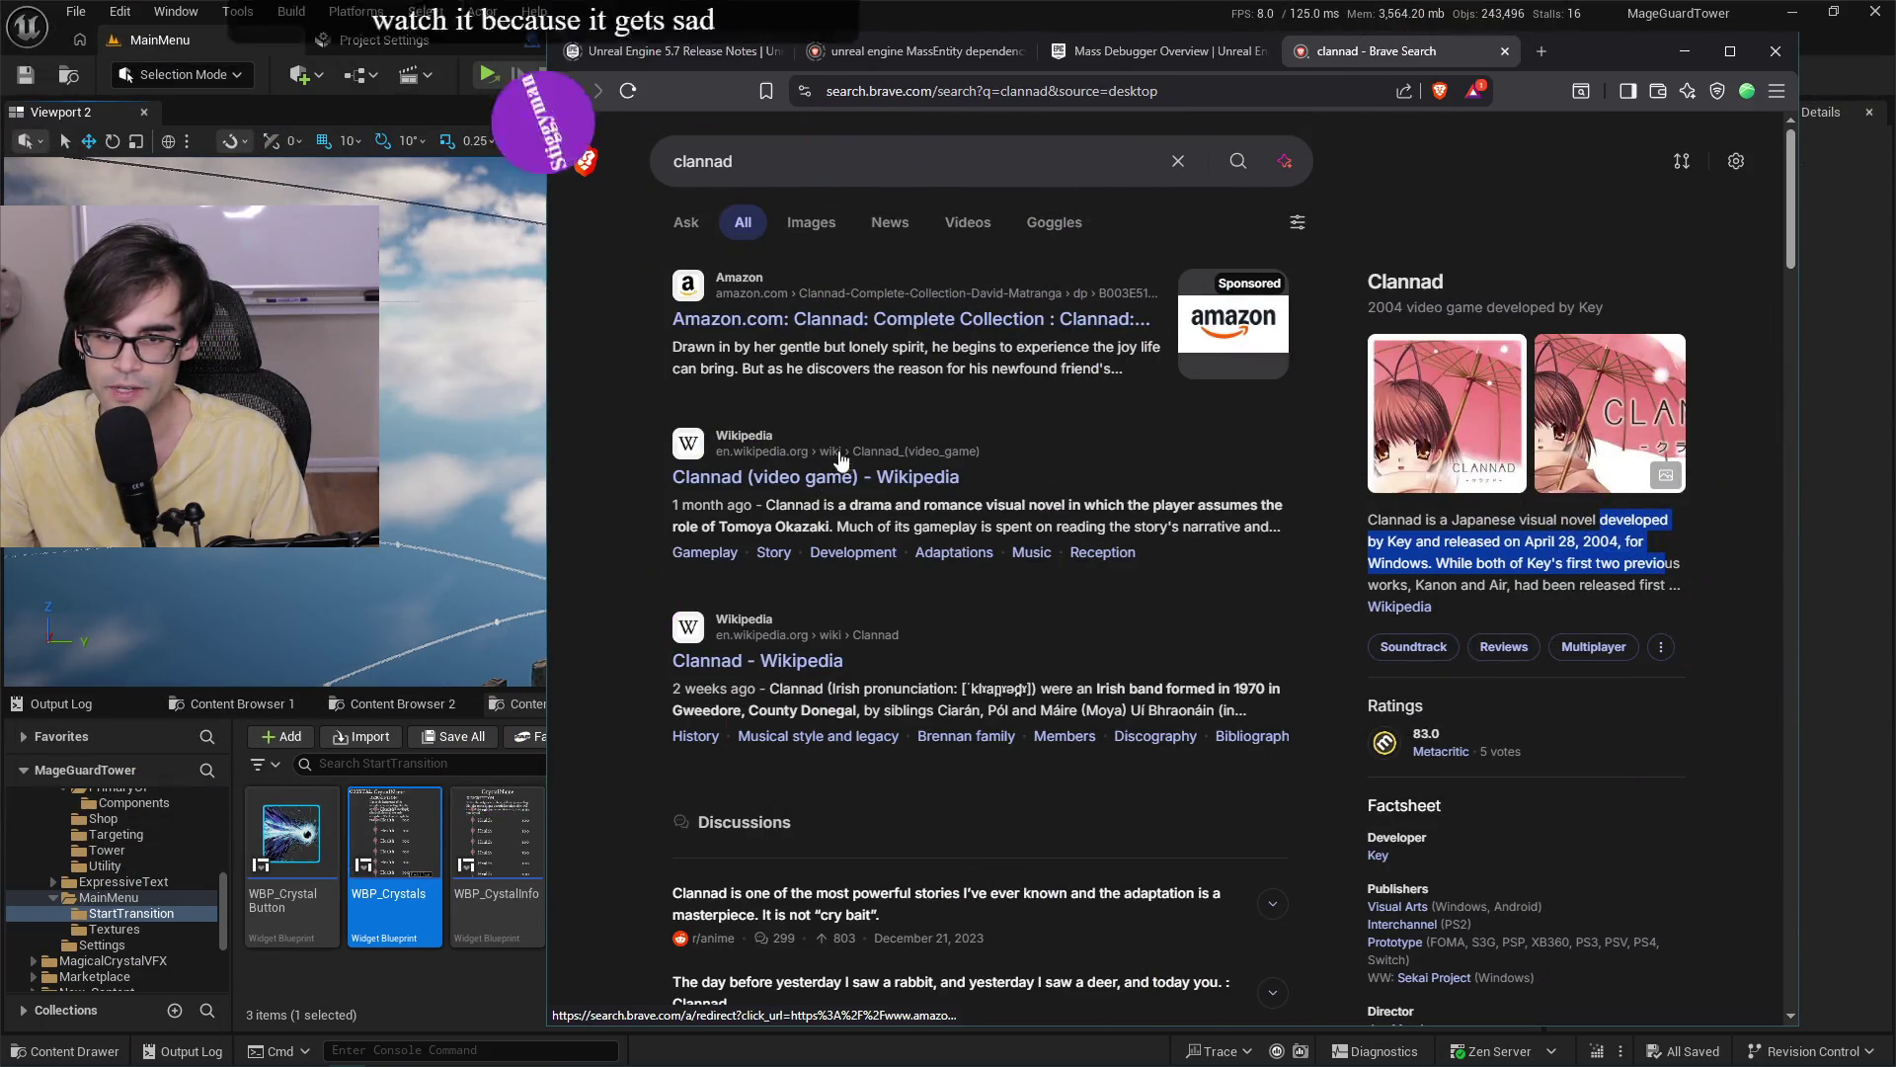
pyautogui.click(897, 476)
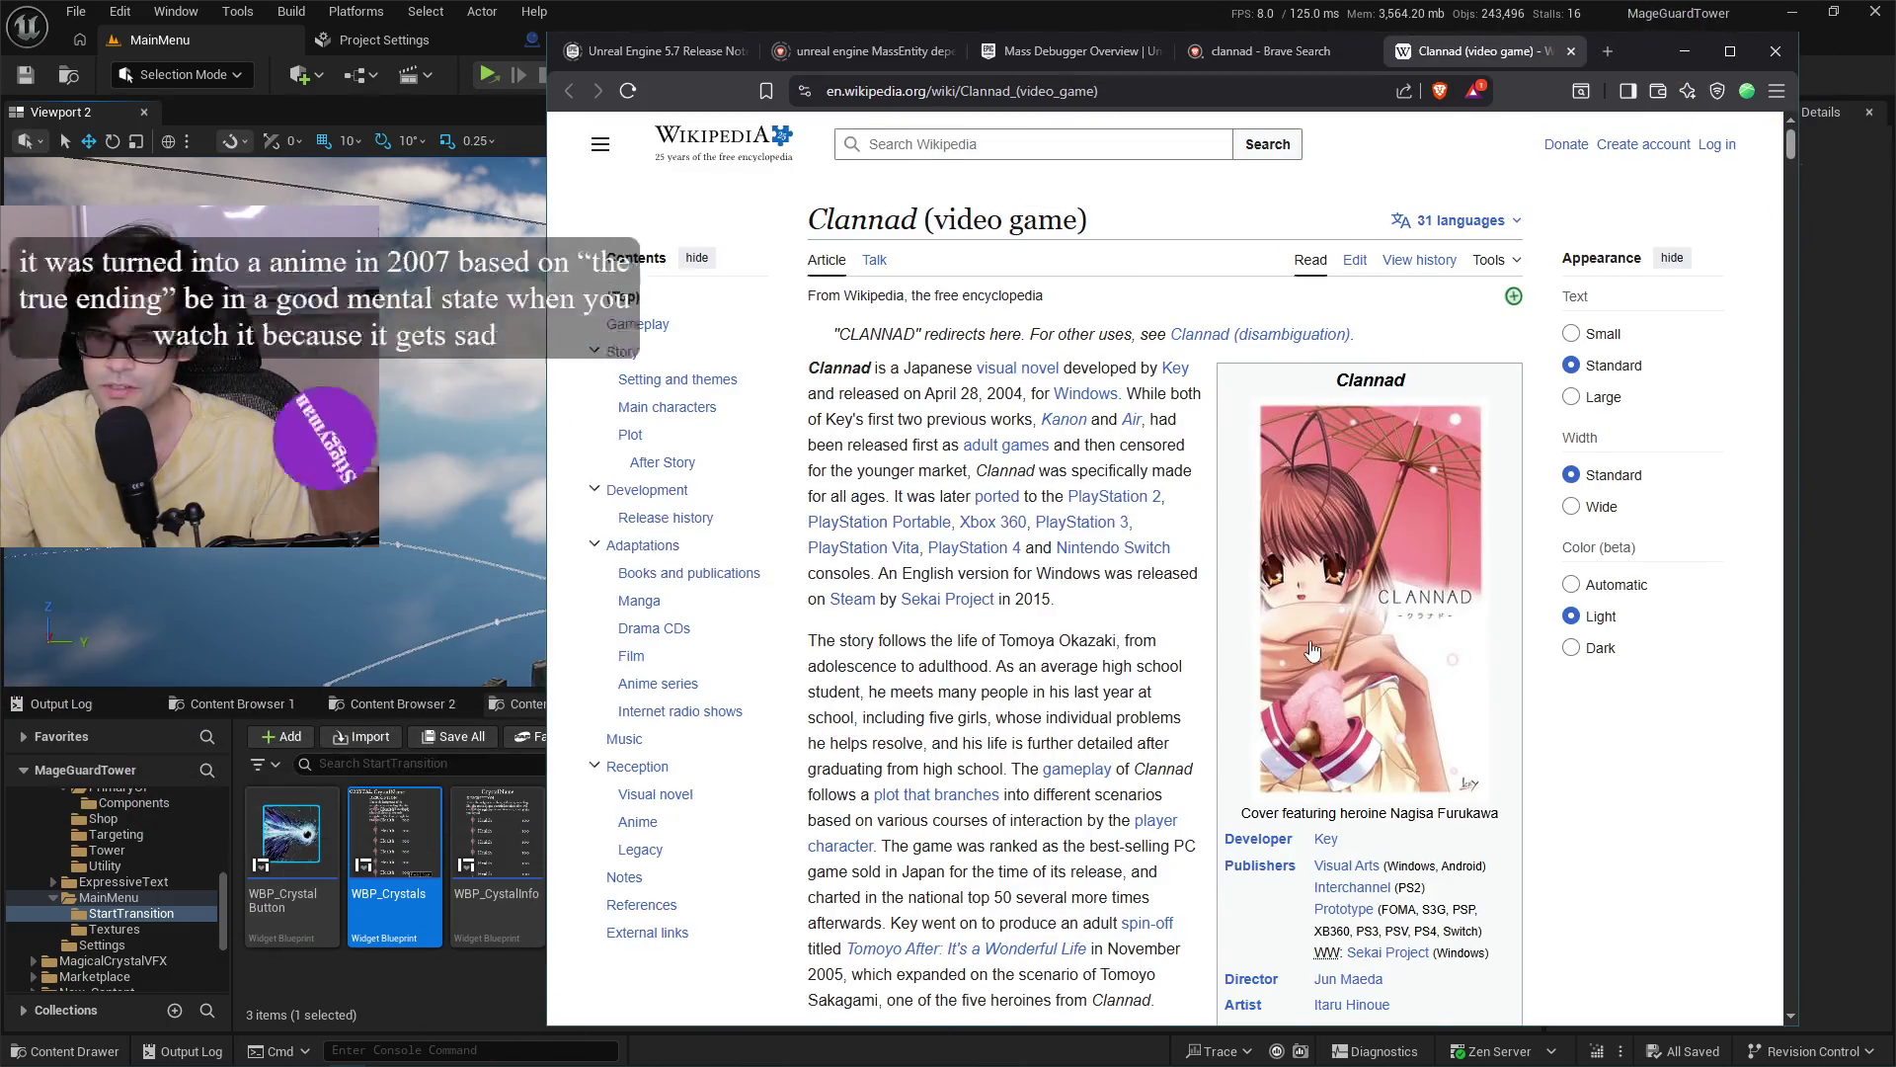
# Scroll through the Clannad article's story sections.
pyautogui.scroll(-9, 1132, 571)
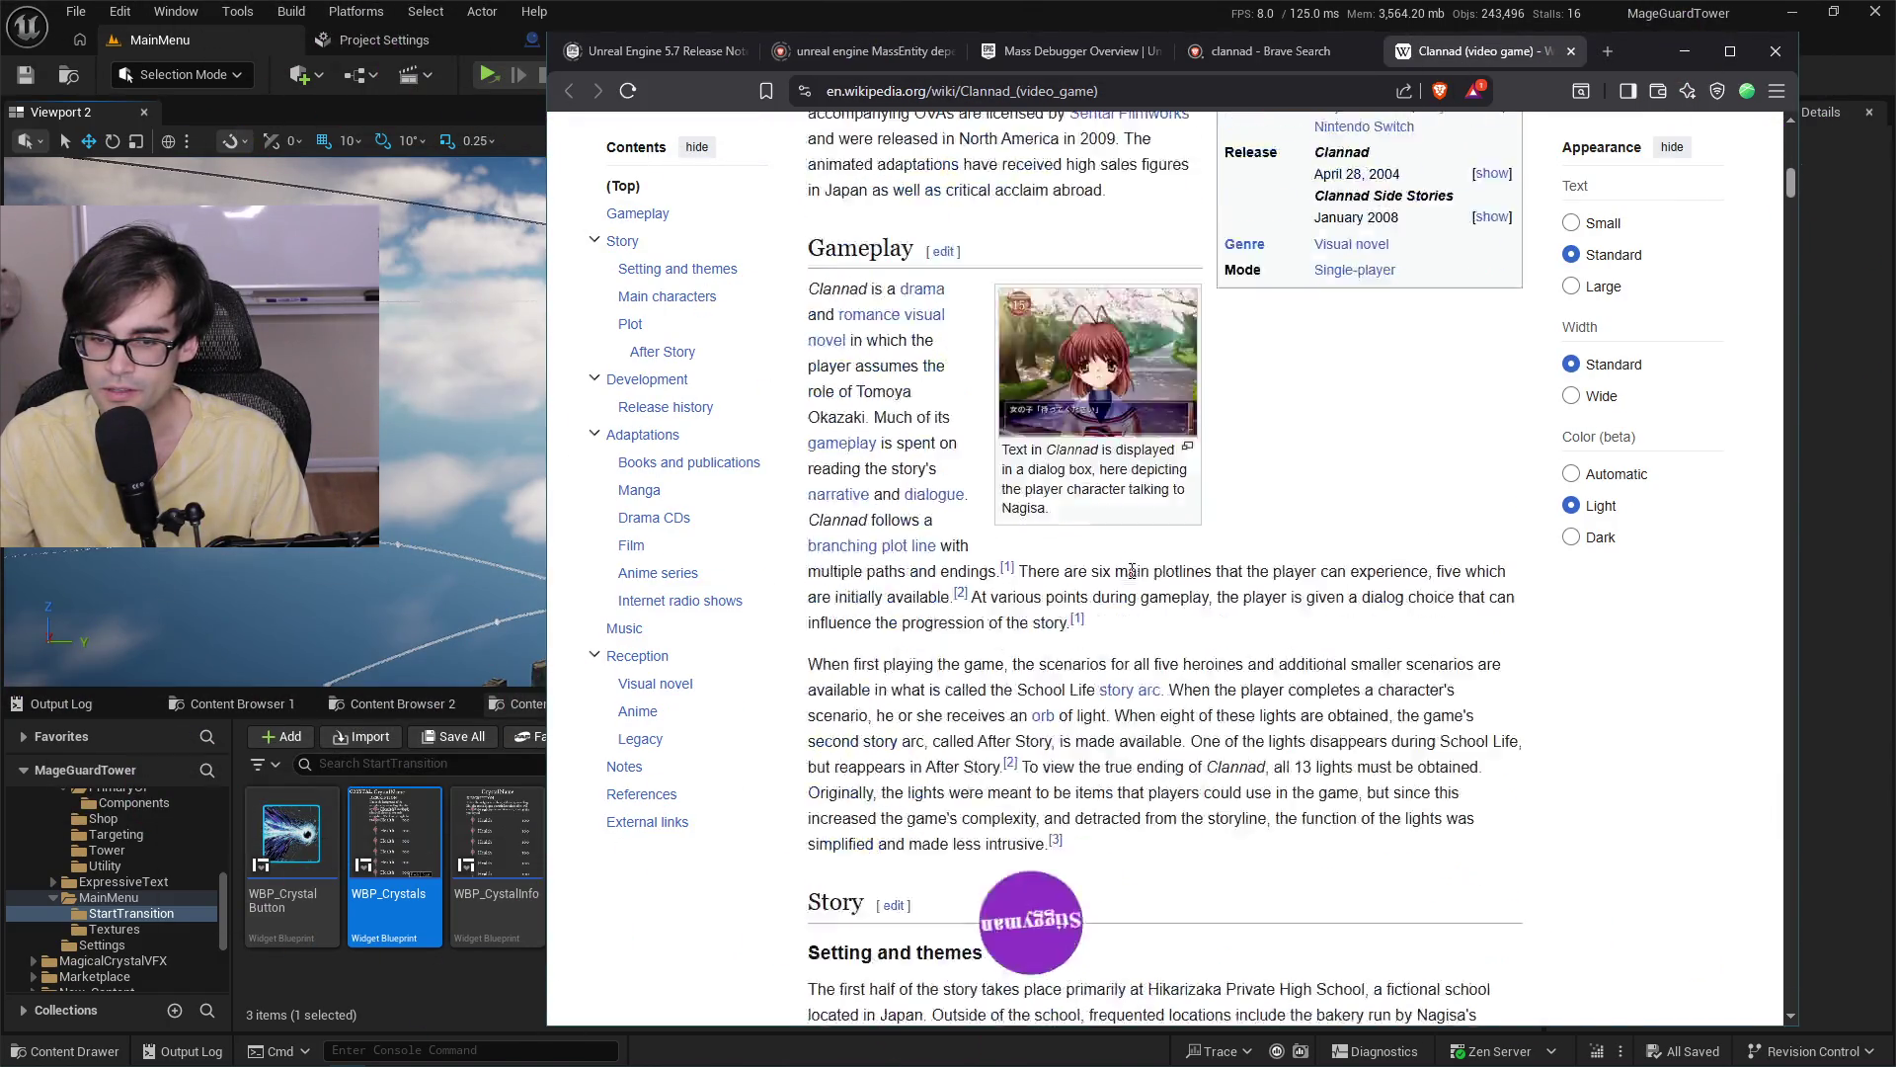
pyautogui.scroll(-5, 1134, 575)
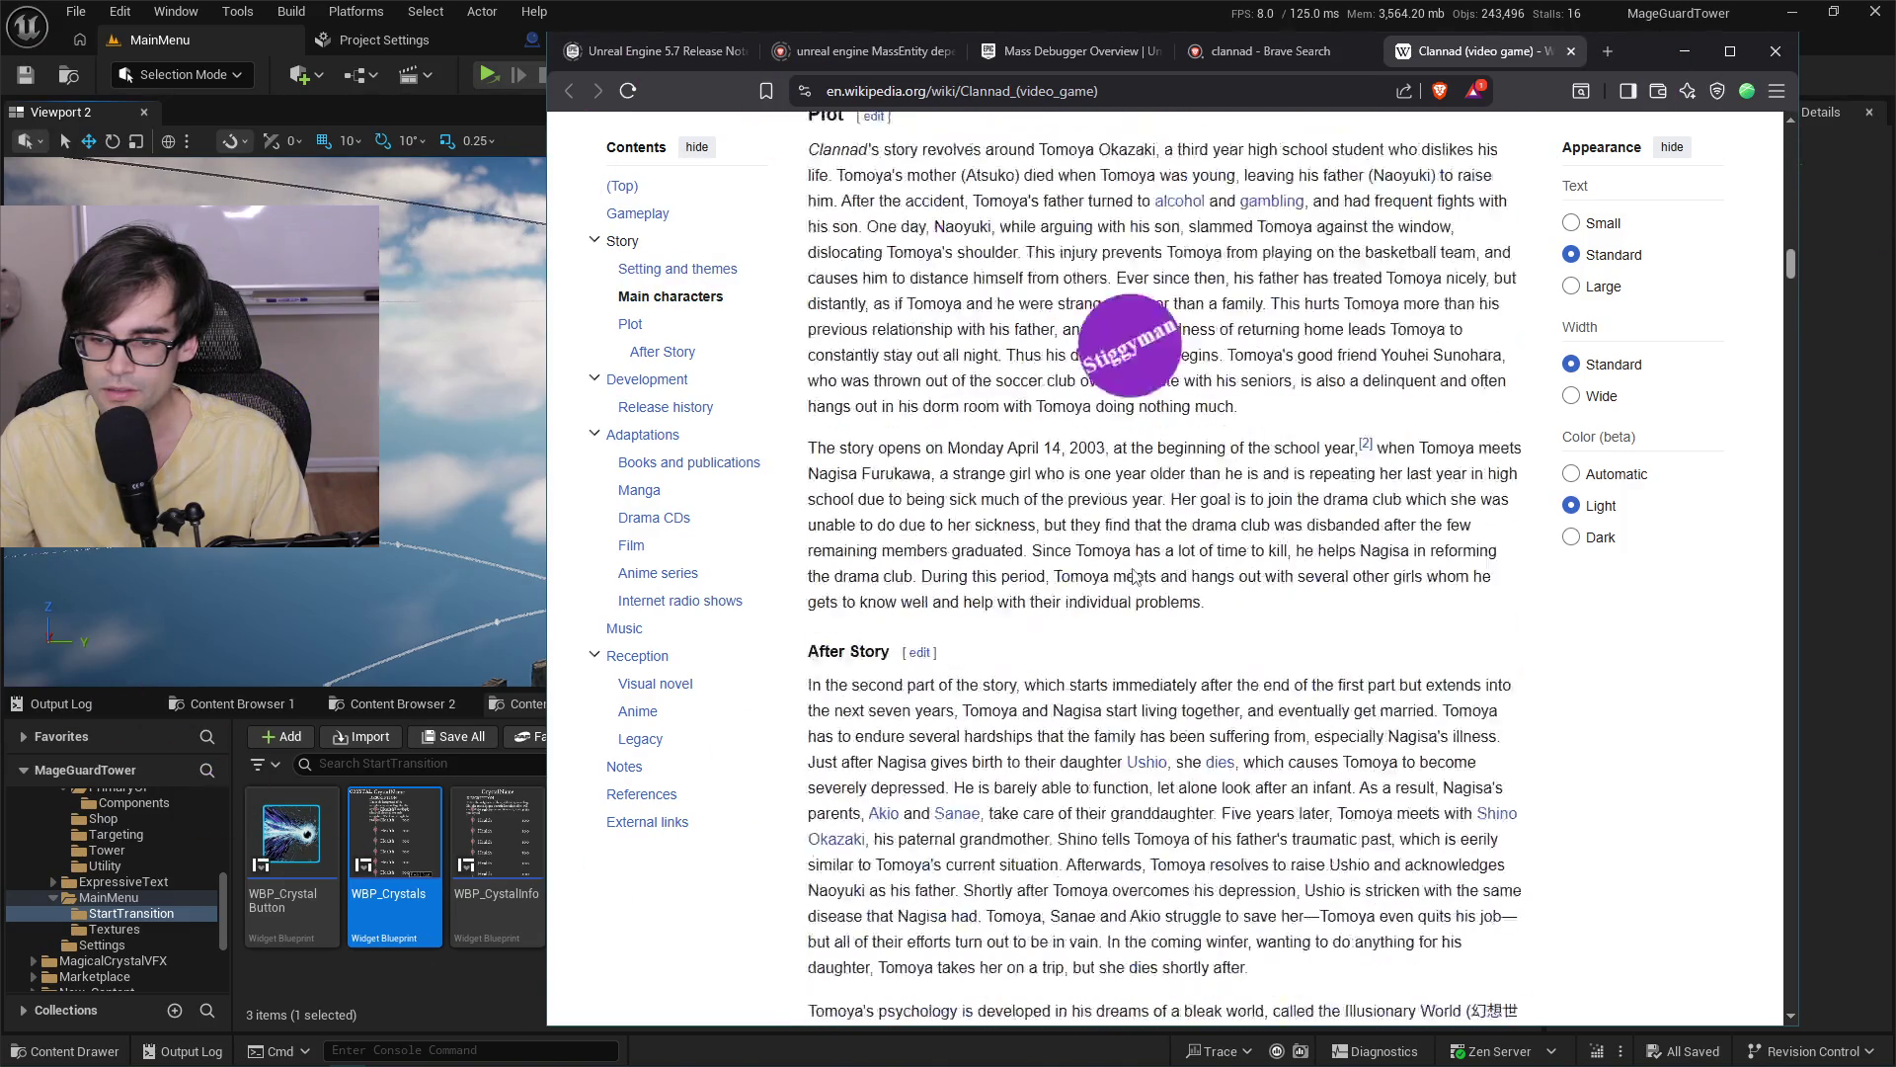
pyautogui.scroll(-5, 1133, 569)
pyautogui.scroll(10, 1136, 568)
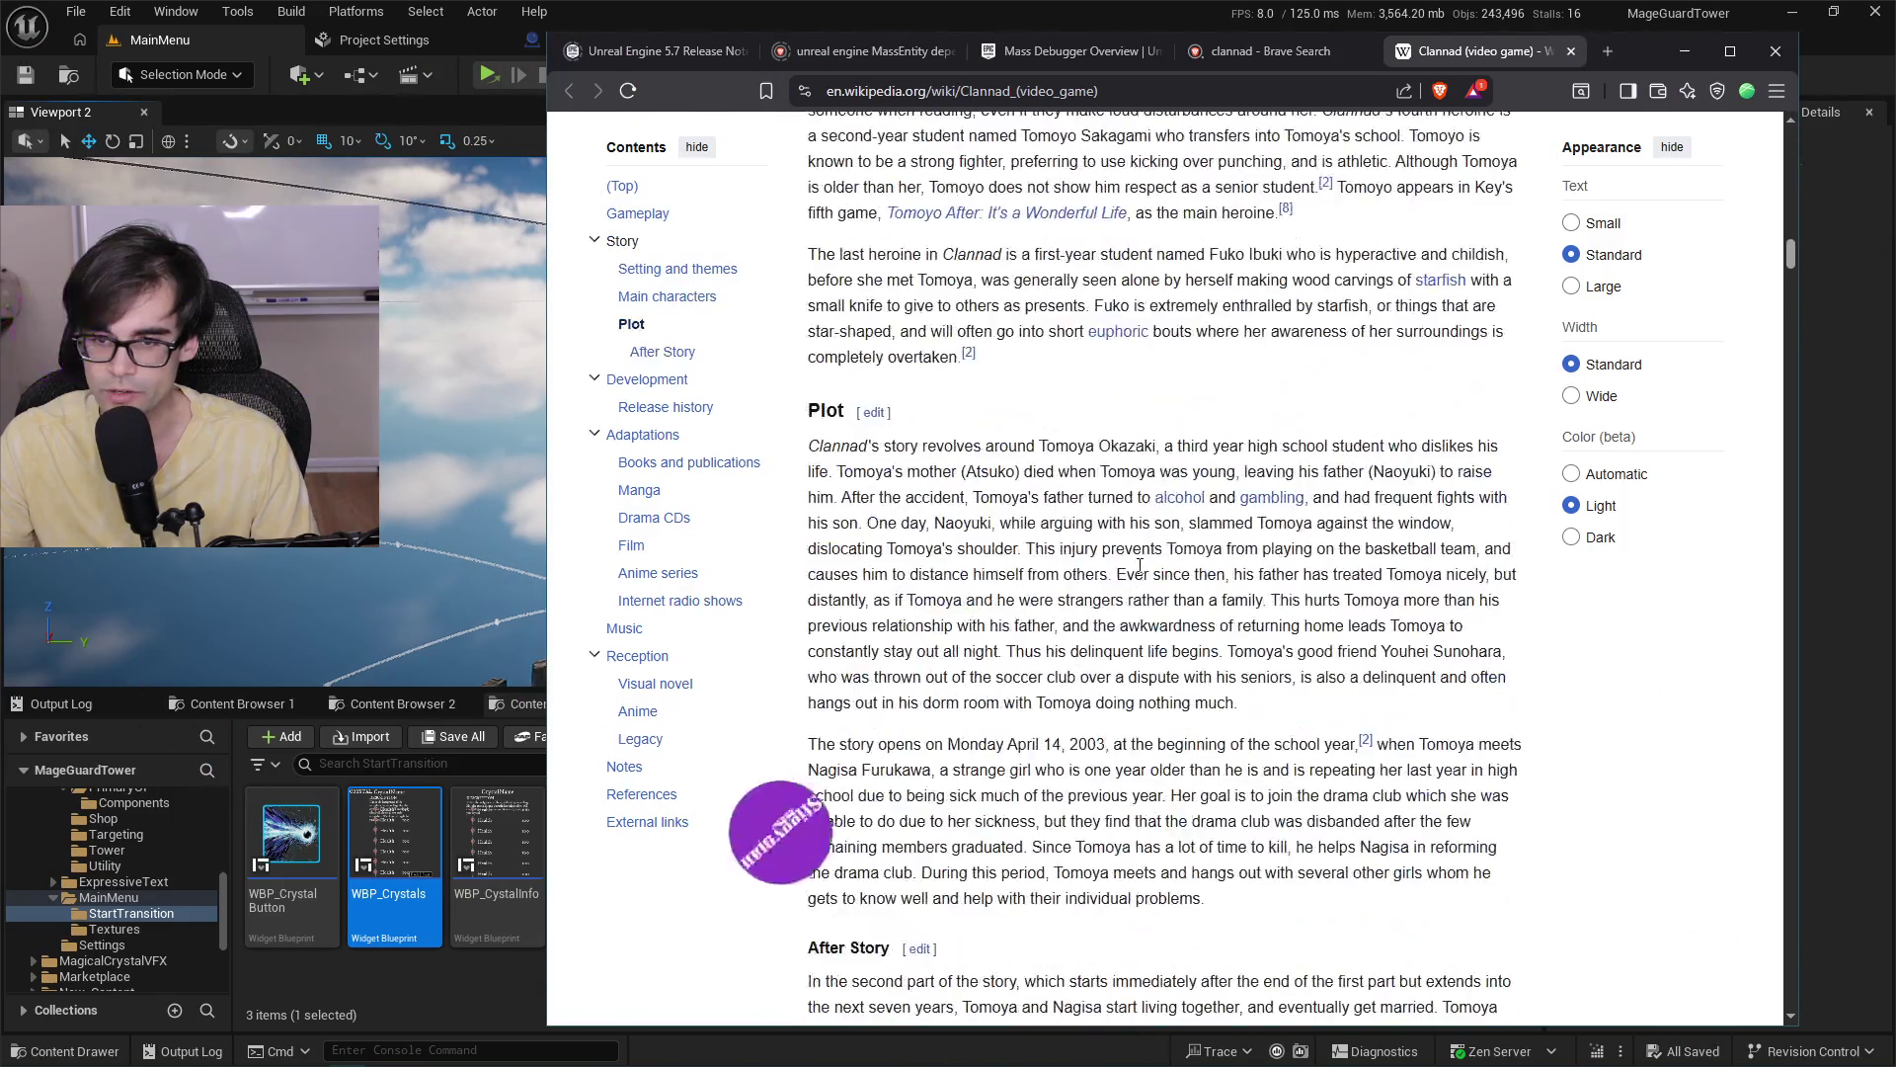
pyautogui.scroll(10, 1135, 567)
pyautogui.scroll(-10, 1257, 602)
pyautogui.scroll(-10, 1258, 603)
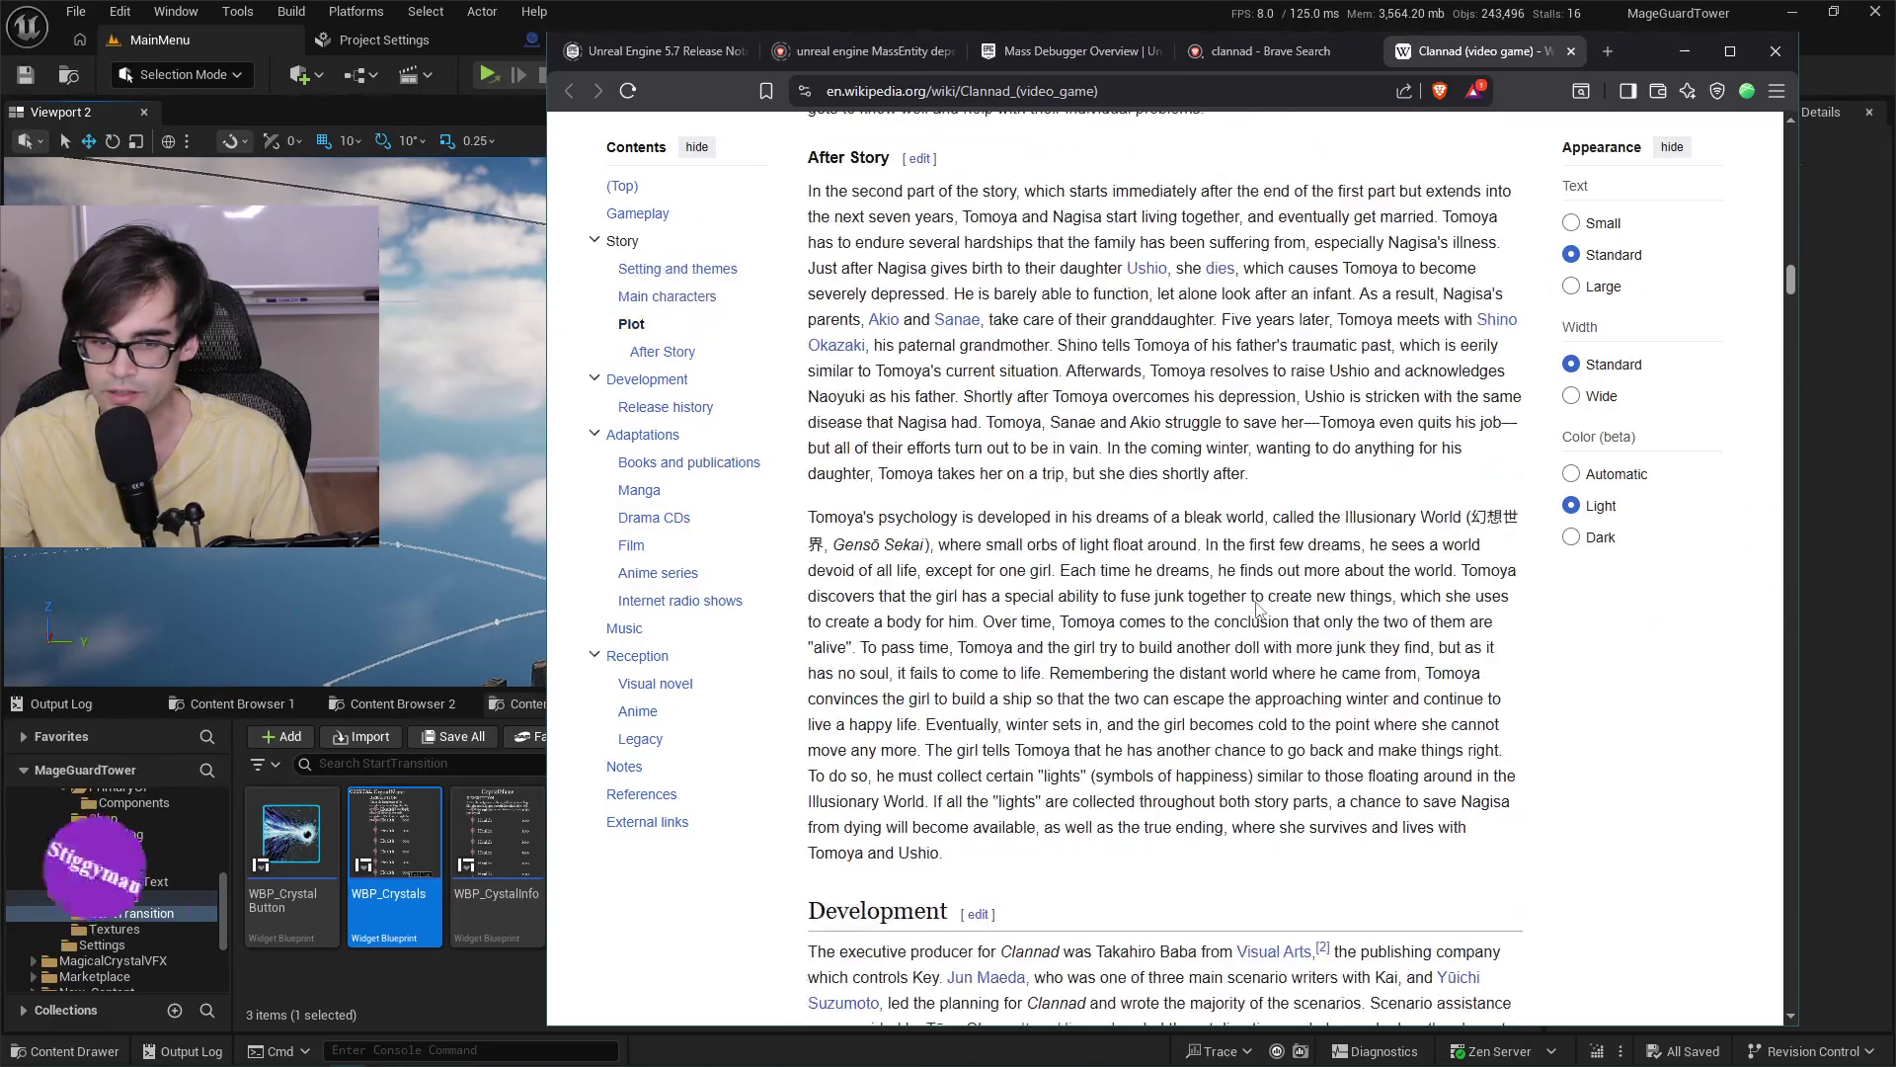
pyautogui.scroll(-15, 1259, 609)
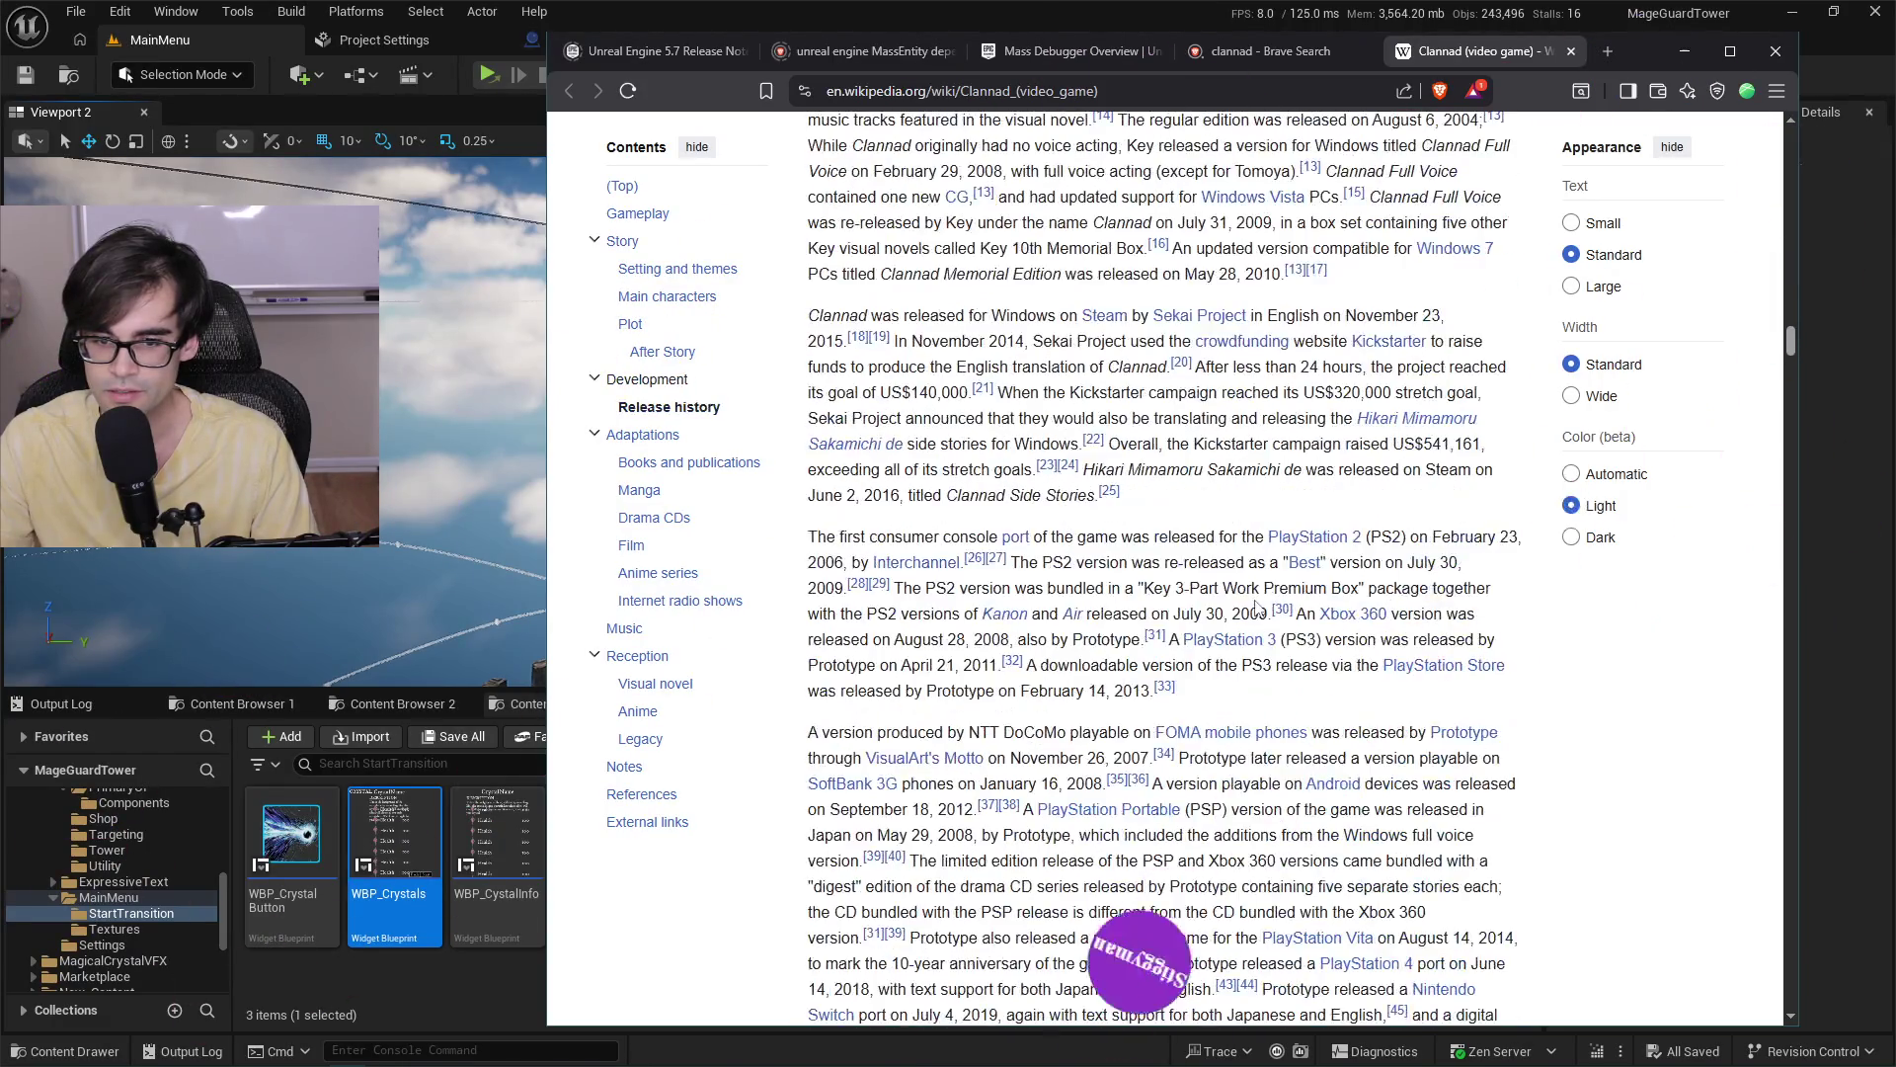
pyautogui.scroll(-15, 1205, 600)
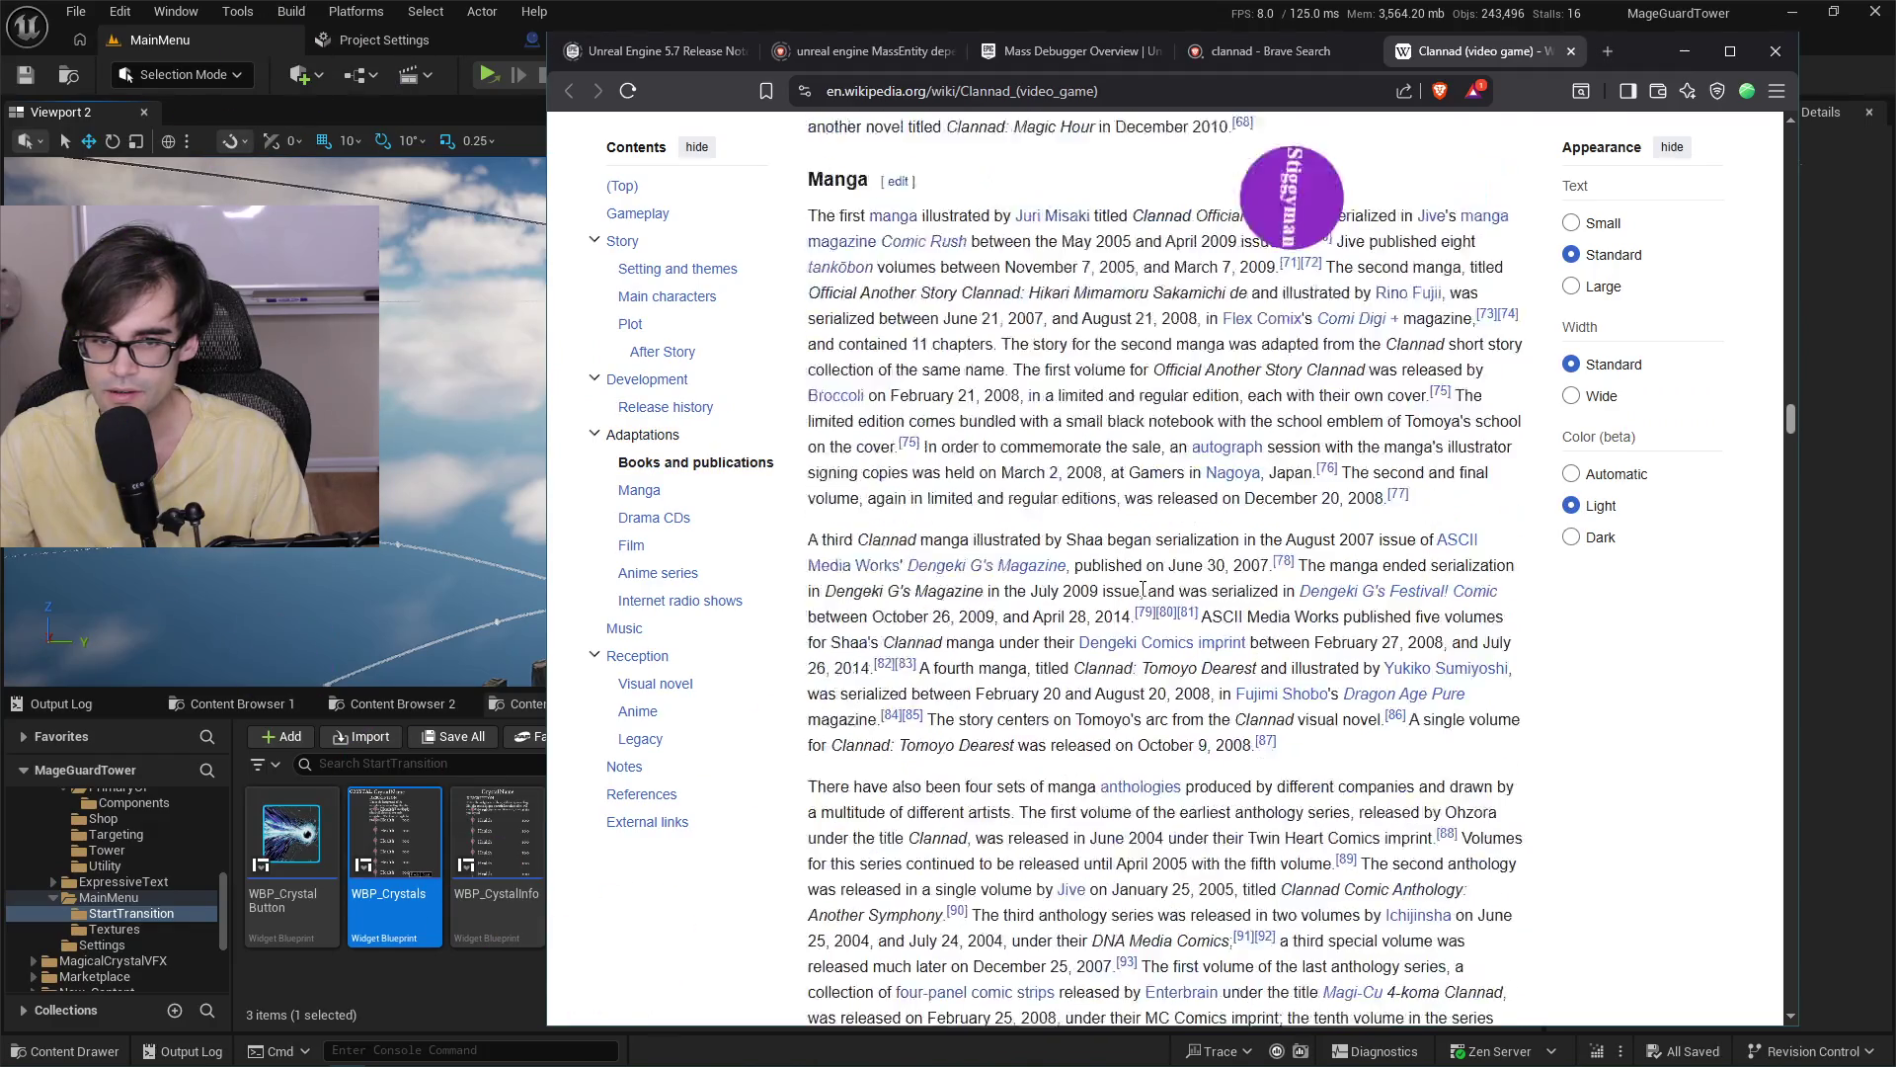
pyautogui.scroll(9, 1143, 589)
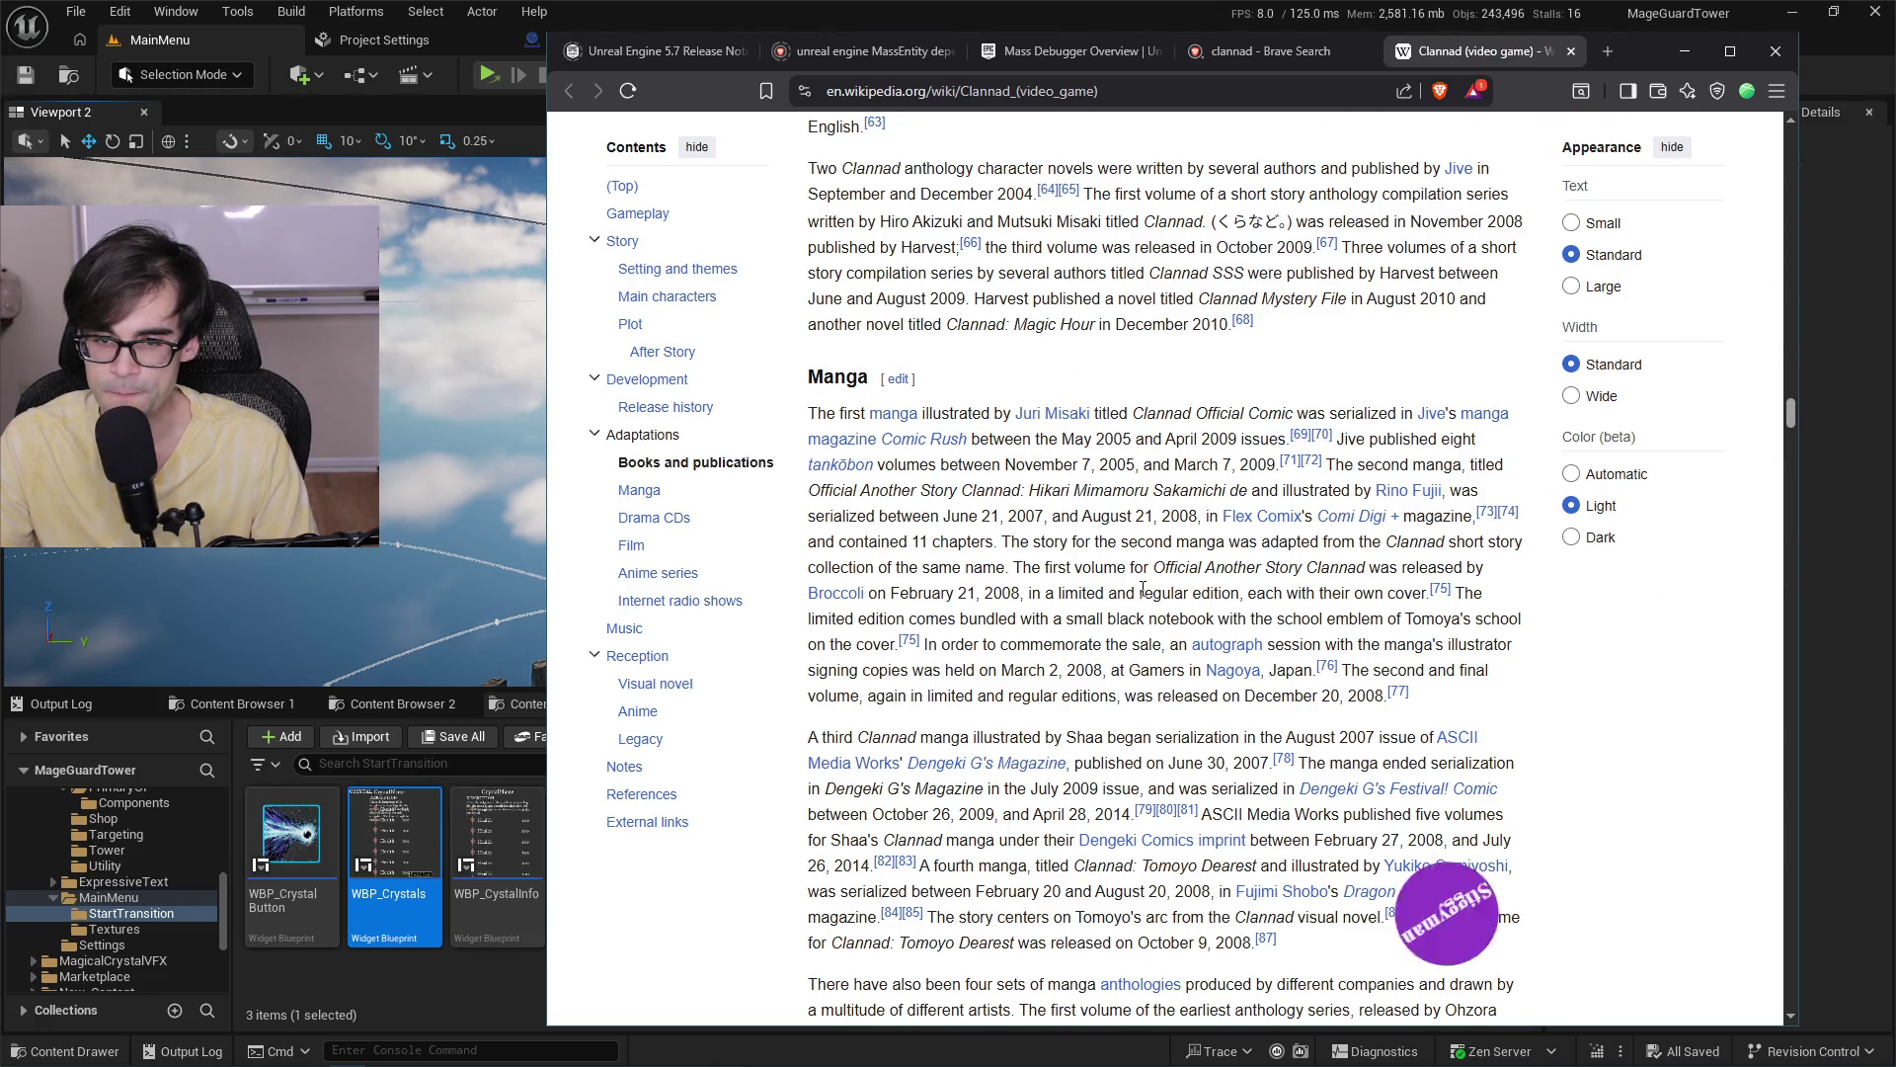
pyautogui.scroll(15, 1143, 590)
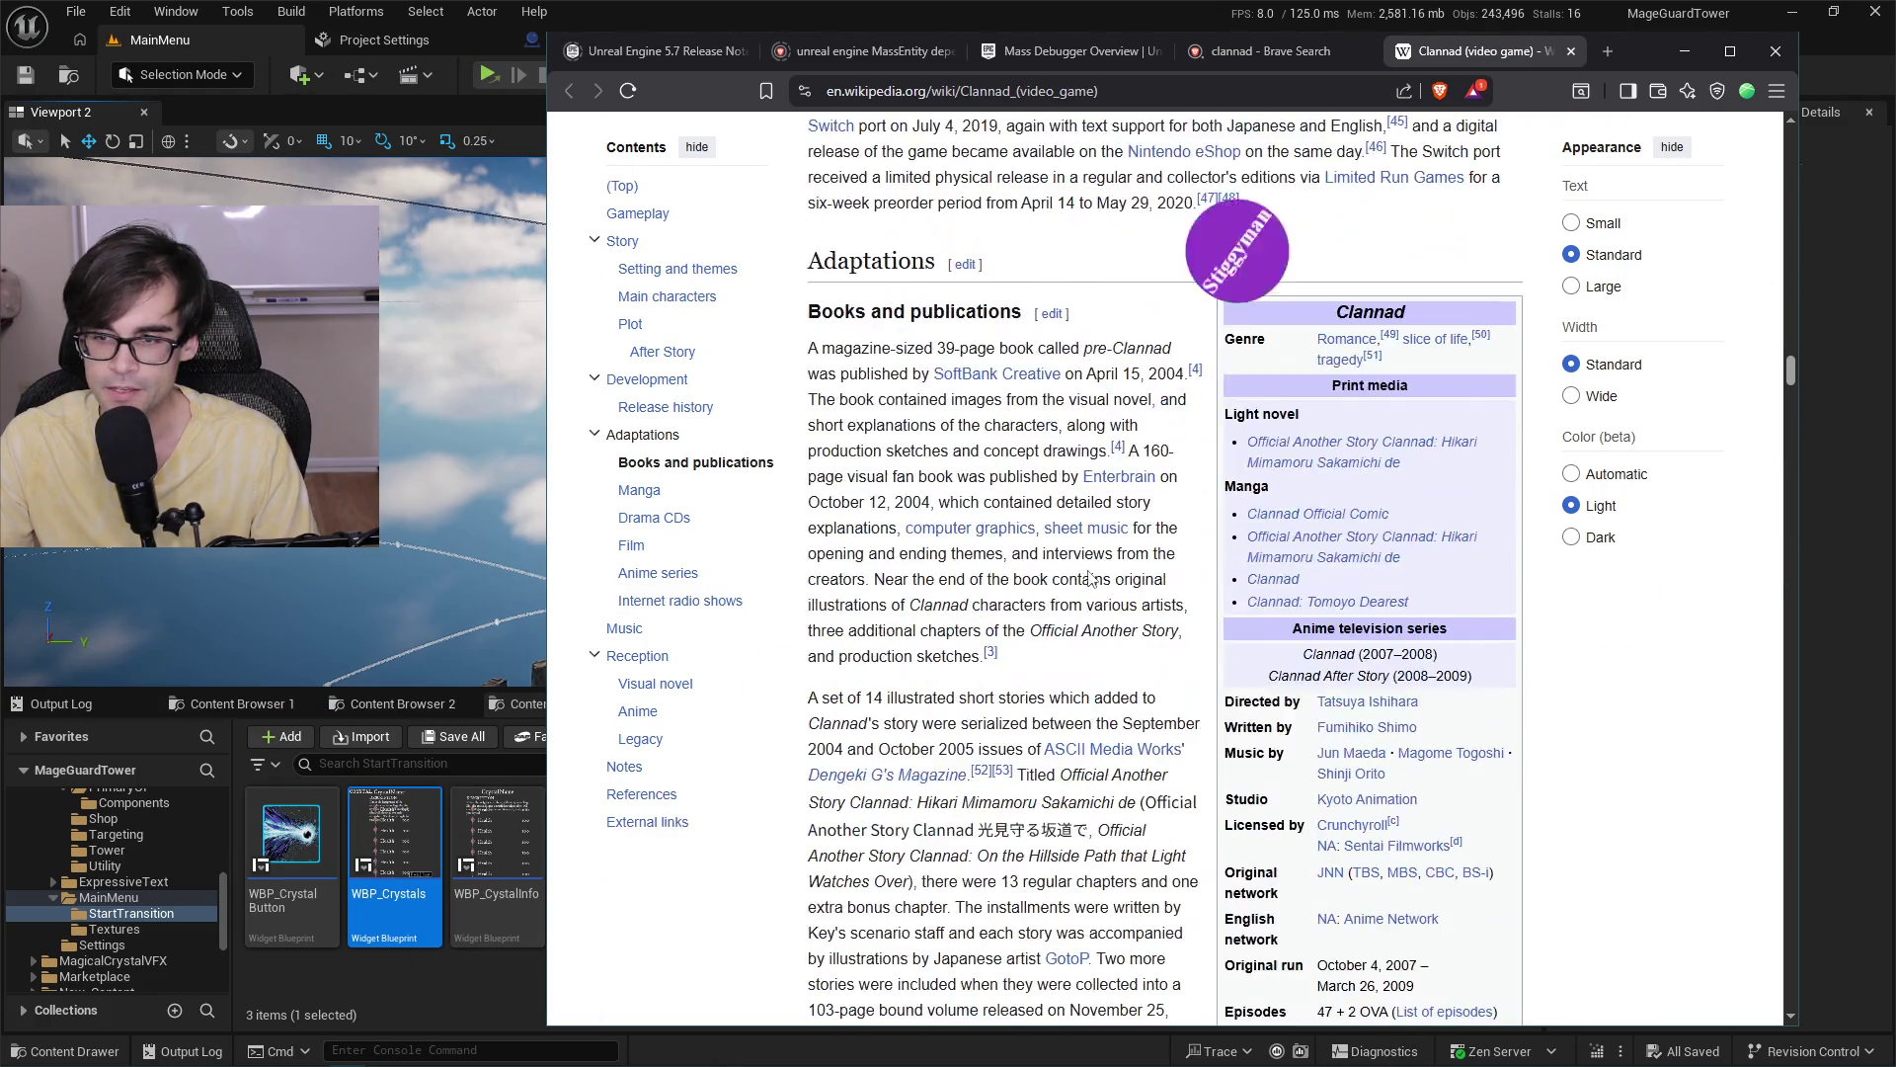
pyautogui.scroll(-5, 1093, 570)
pyautogui.moveTo(1094, 579)
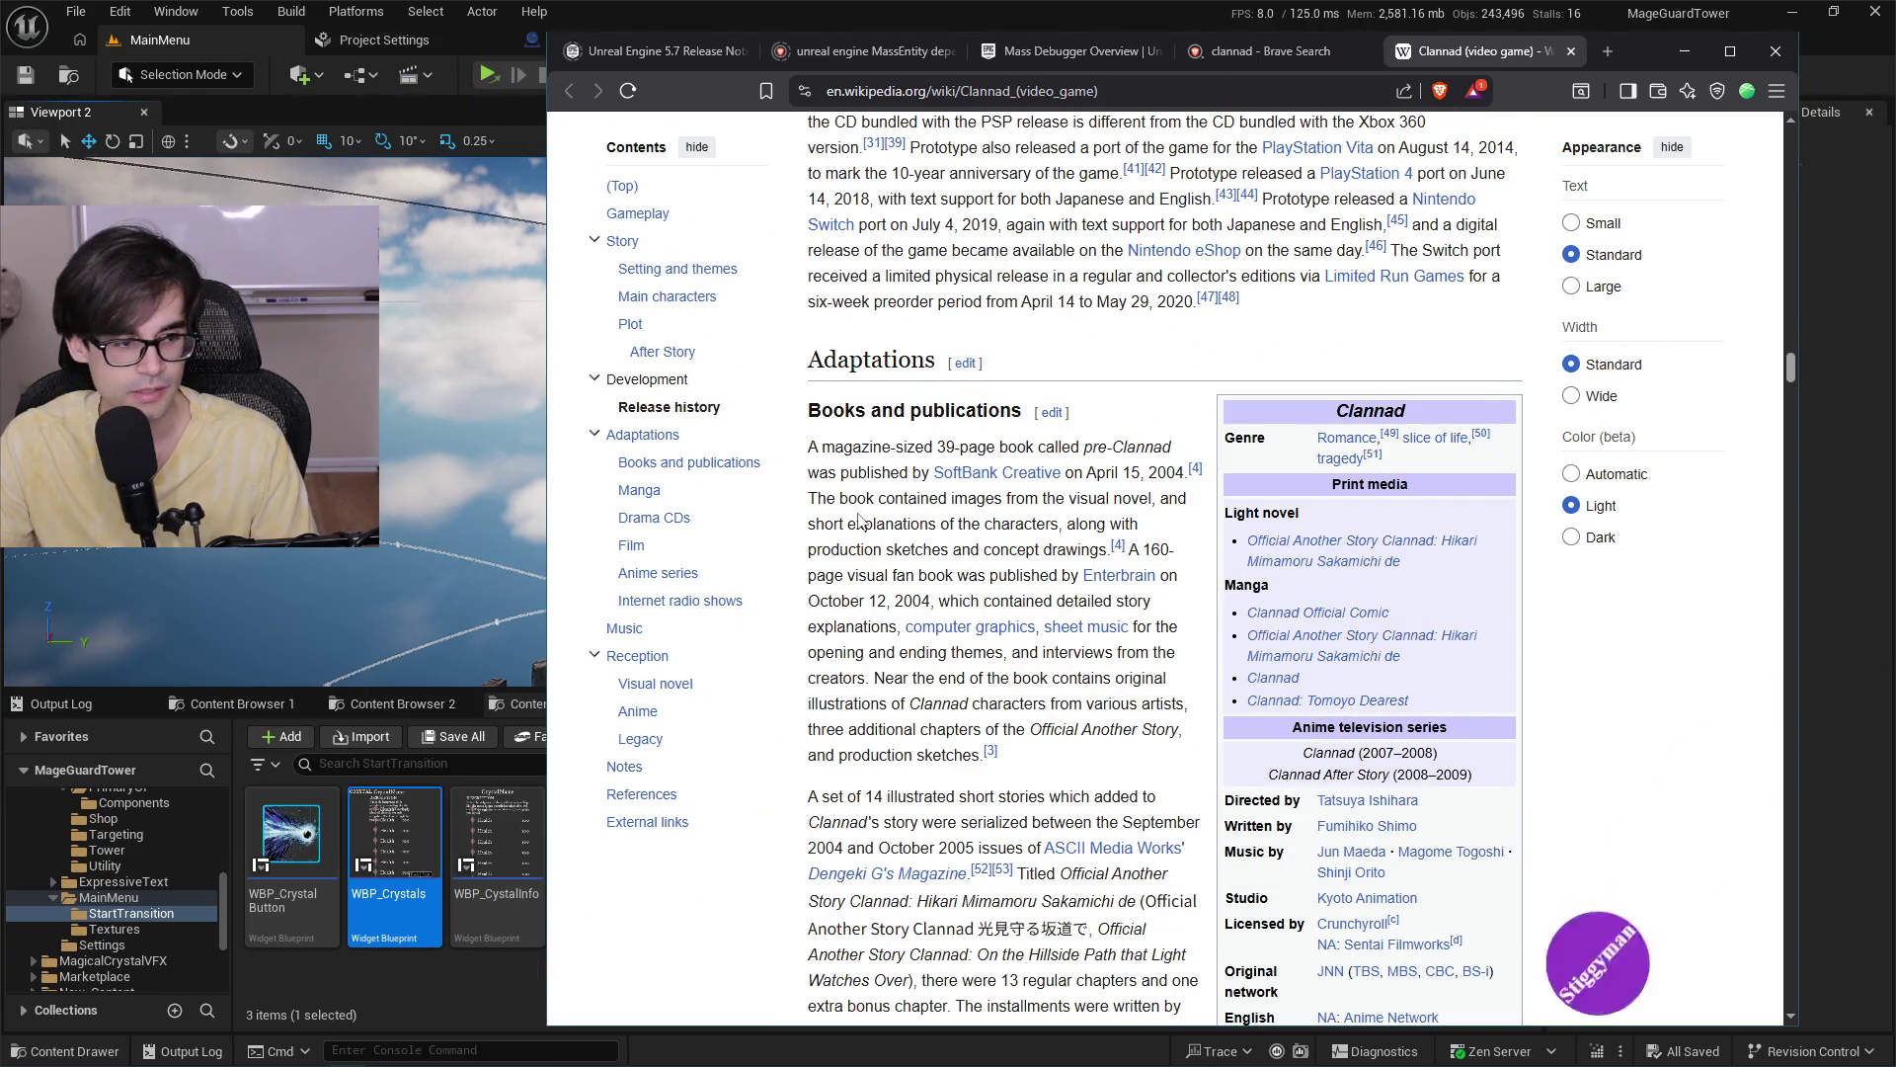
pyautogui.scroll(15, 864, 511)
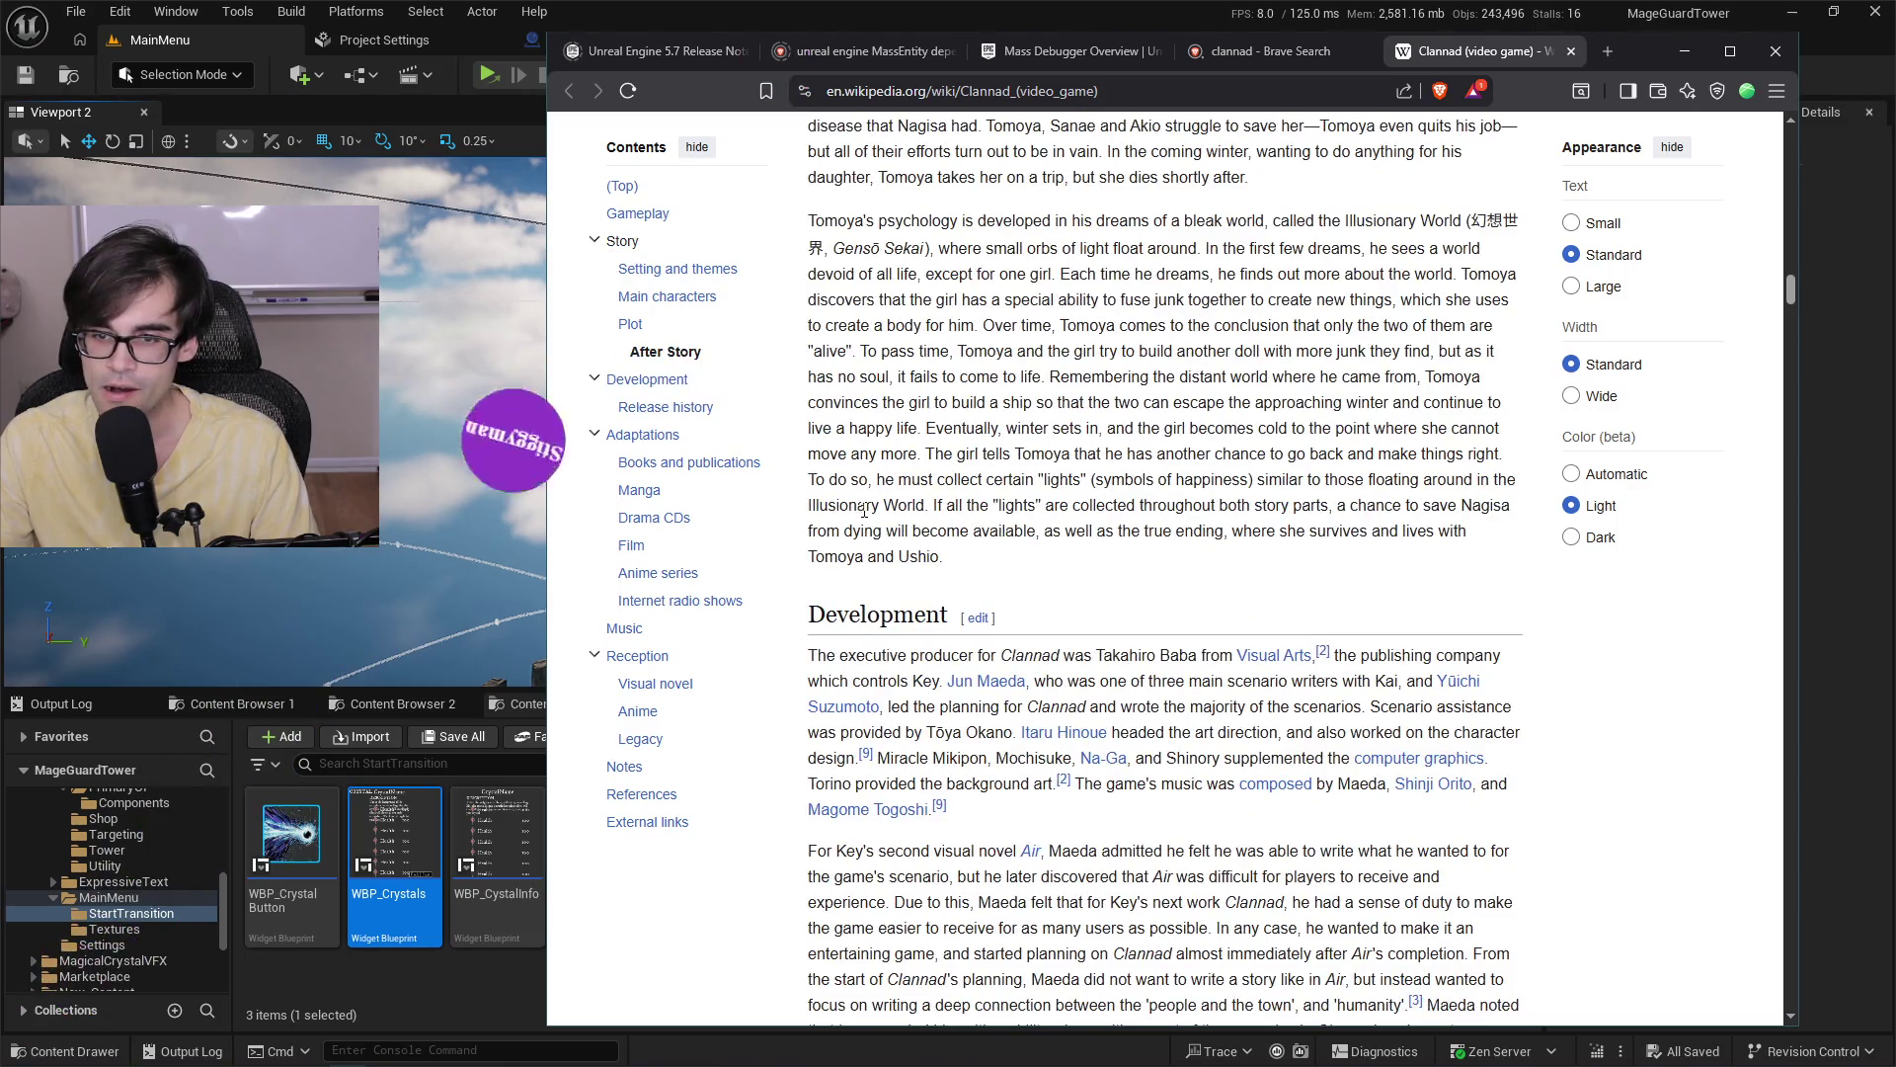
pyautogui.scroll(1, 864, 510)
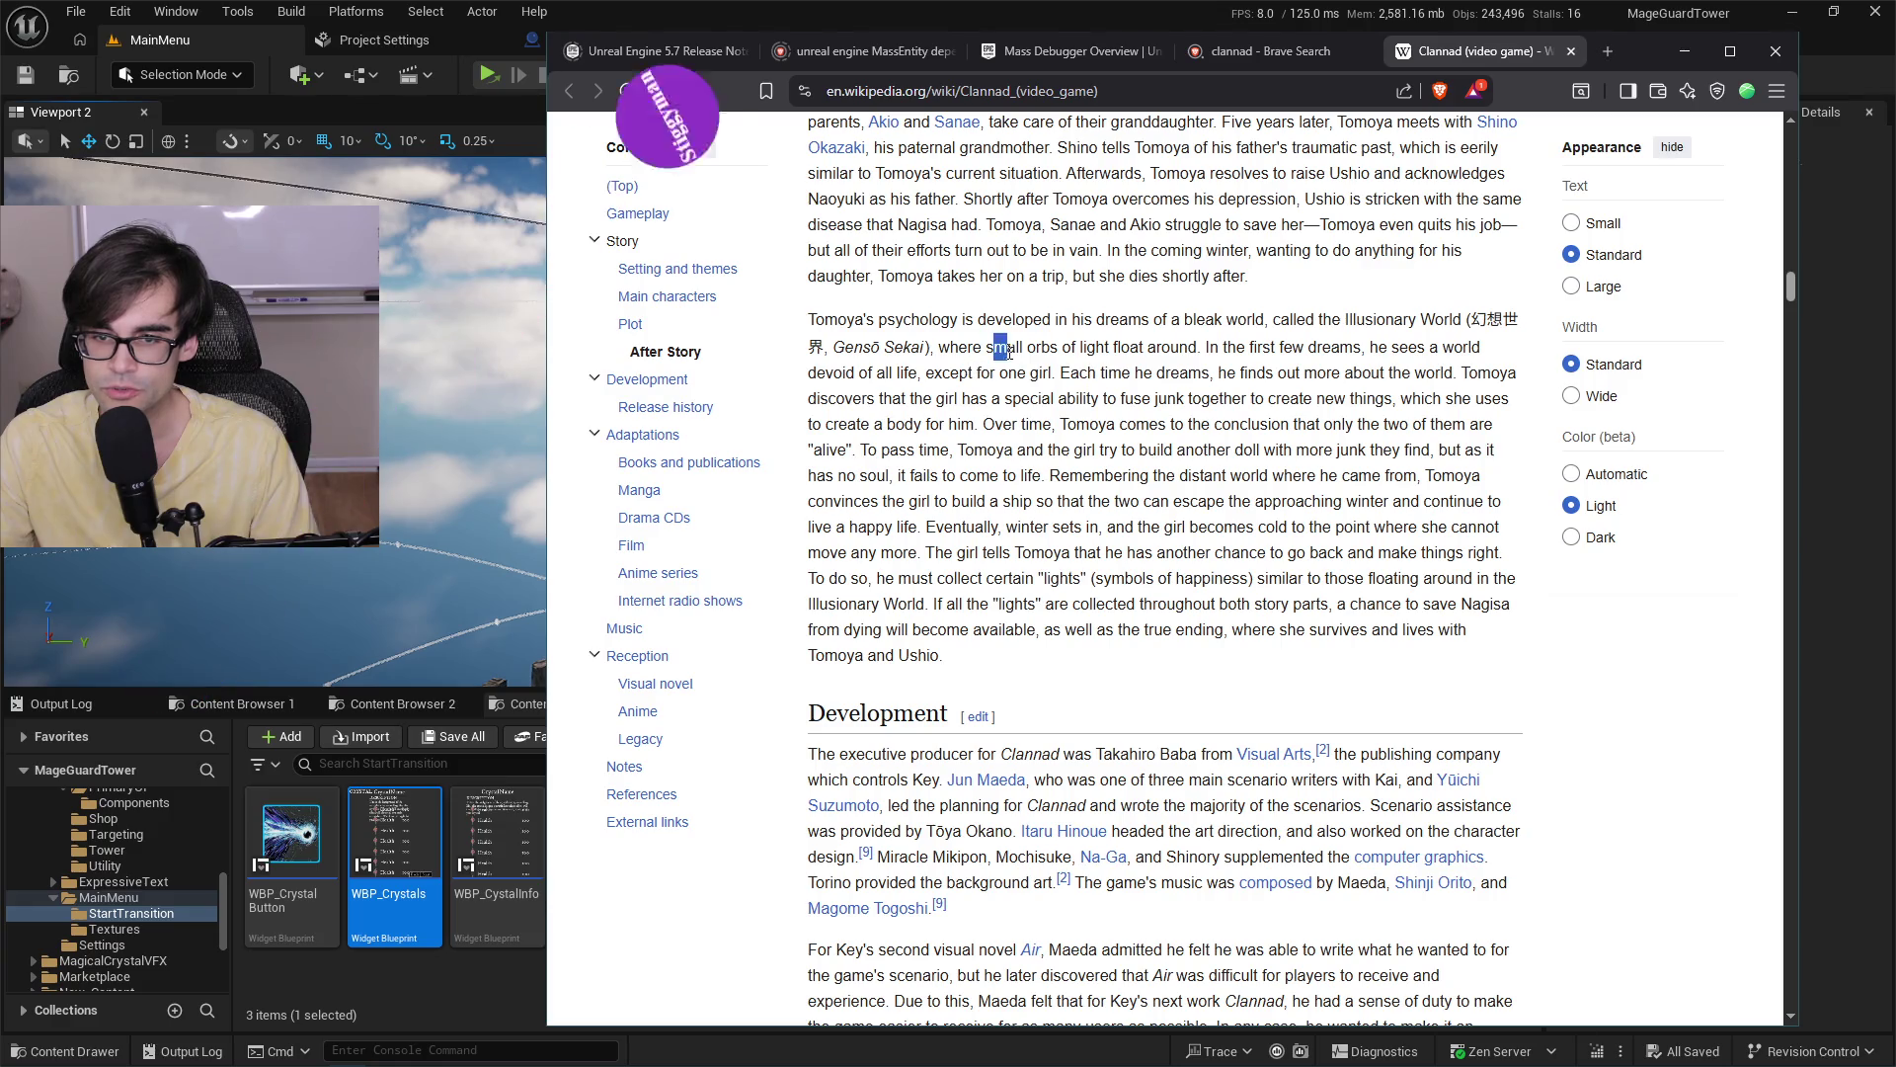
# Highlight and then clear two After Story passages, including the one about the true ending.
pyautogui.moveTo(993, 347)
pyautogui.mouseDown()
pyautogui.moveTo(1482, 350)
pyautogui.moveTo(1069, 373)
pyautogui.moveTo(1101, 383)
pyautogui.moveTo(1136, 449)
pyautogui.moveTo(1103, 528)
pyautogui.moveTo(1197, 553)
pyautogui.moveTo(1224, 531)
pyautogui.moveTo(950, 551)
pyautogui.mouseUp()
pyautogui.click(1082, 556)
pyautogui.moveTo(1113, 553)
pyautogui.mouseDown()
pyautogui.moveTo(1501, 555)
pyautogui.moveTo(1241, 580)
pyautogui.moveTo(1269, 606)
pyautogui.moveTo(1427, 647)
pyautogui.mouseUp()
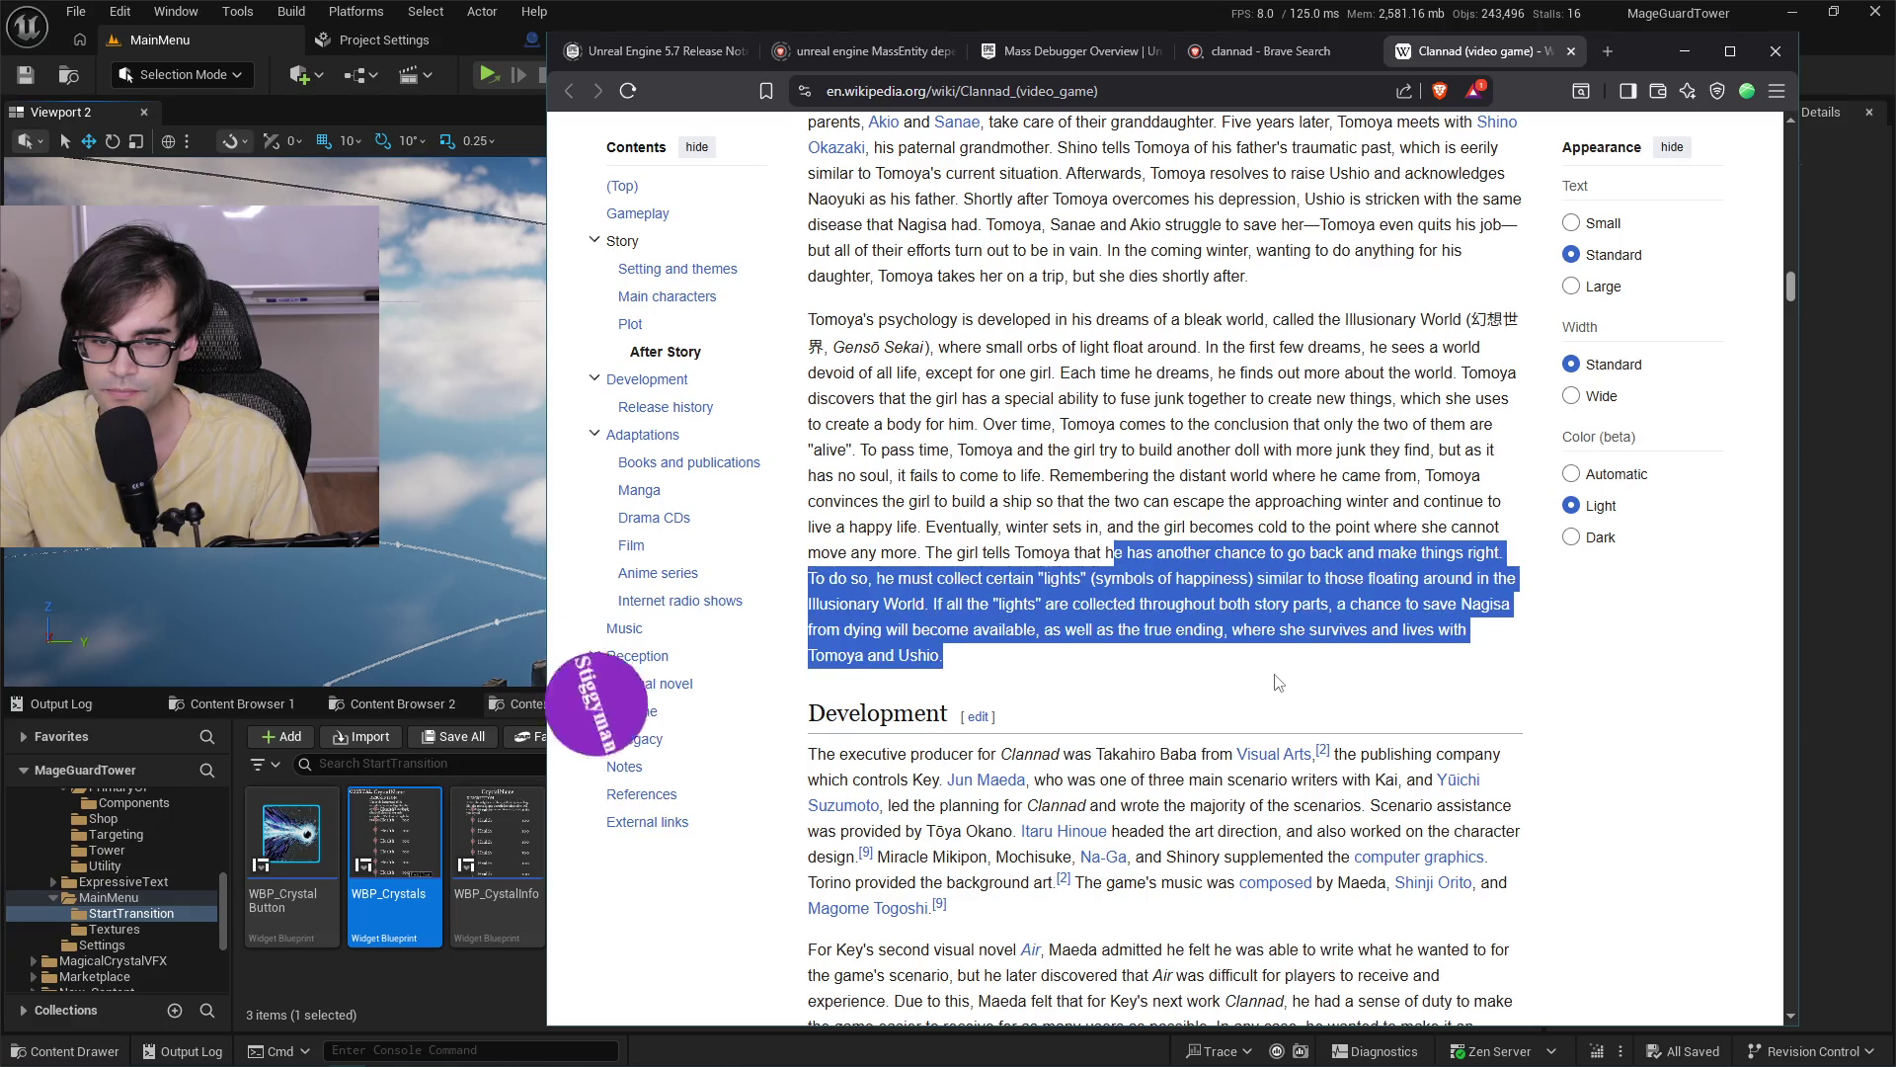
pyautogui.click(1333, 553)
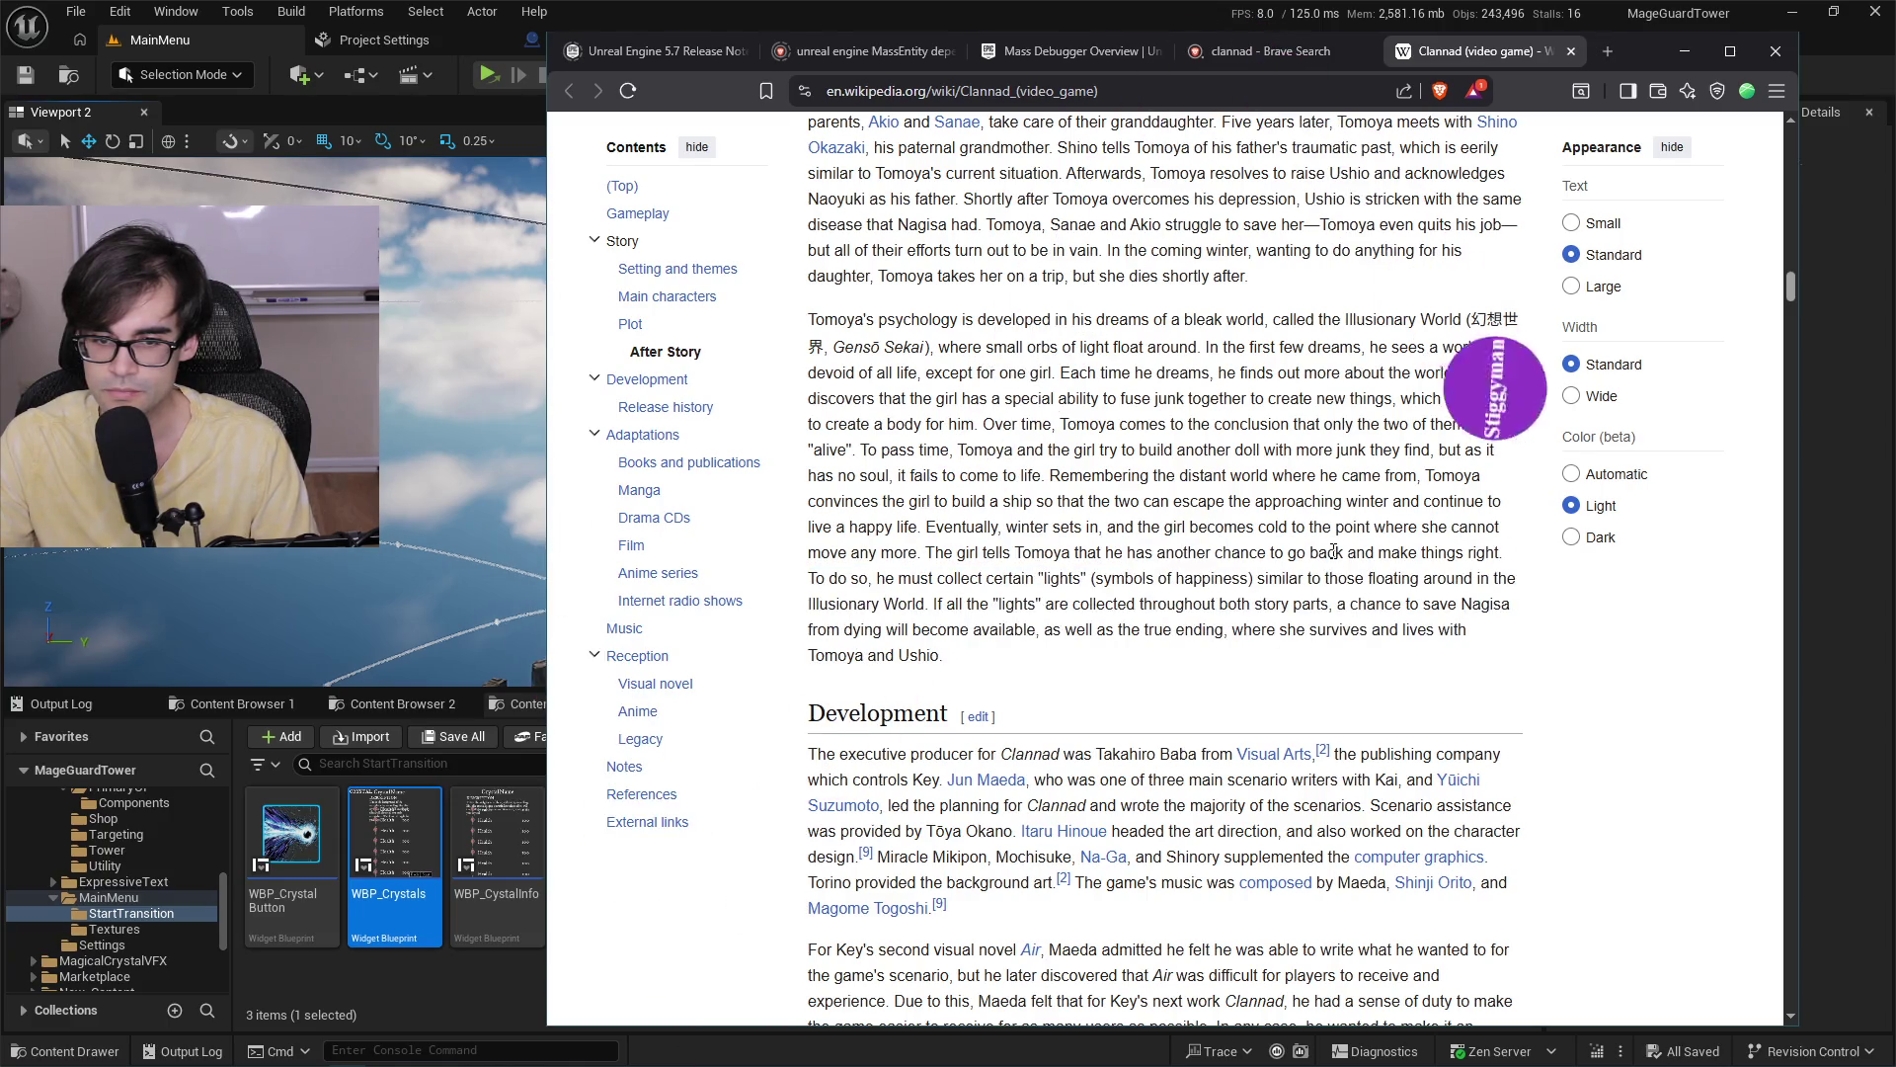
# Scroll back to the top and close the Wikipedia article and clannad search tabs.
pyautogui.scroll(15, 1334, 553)
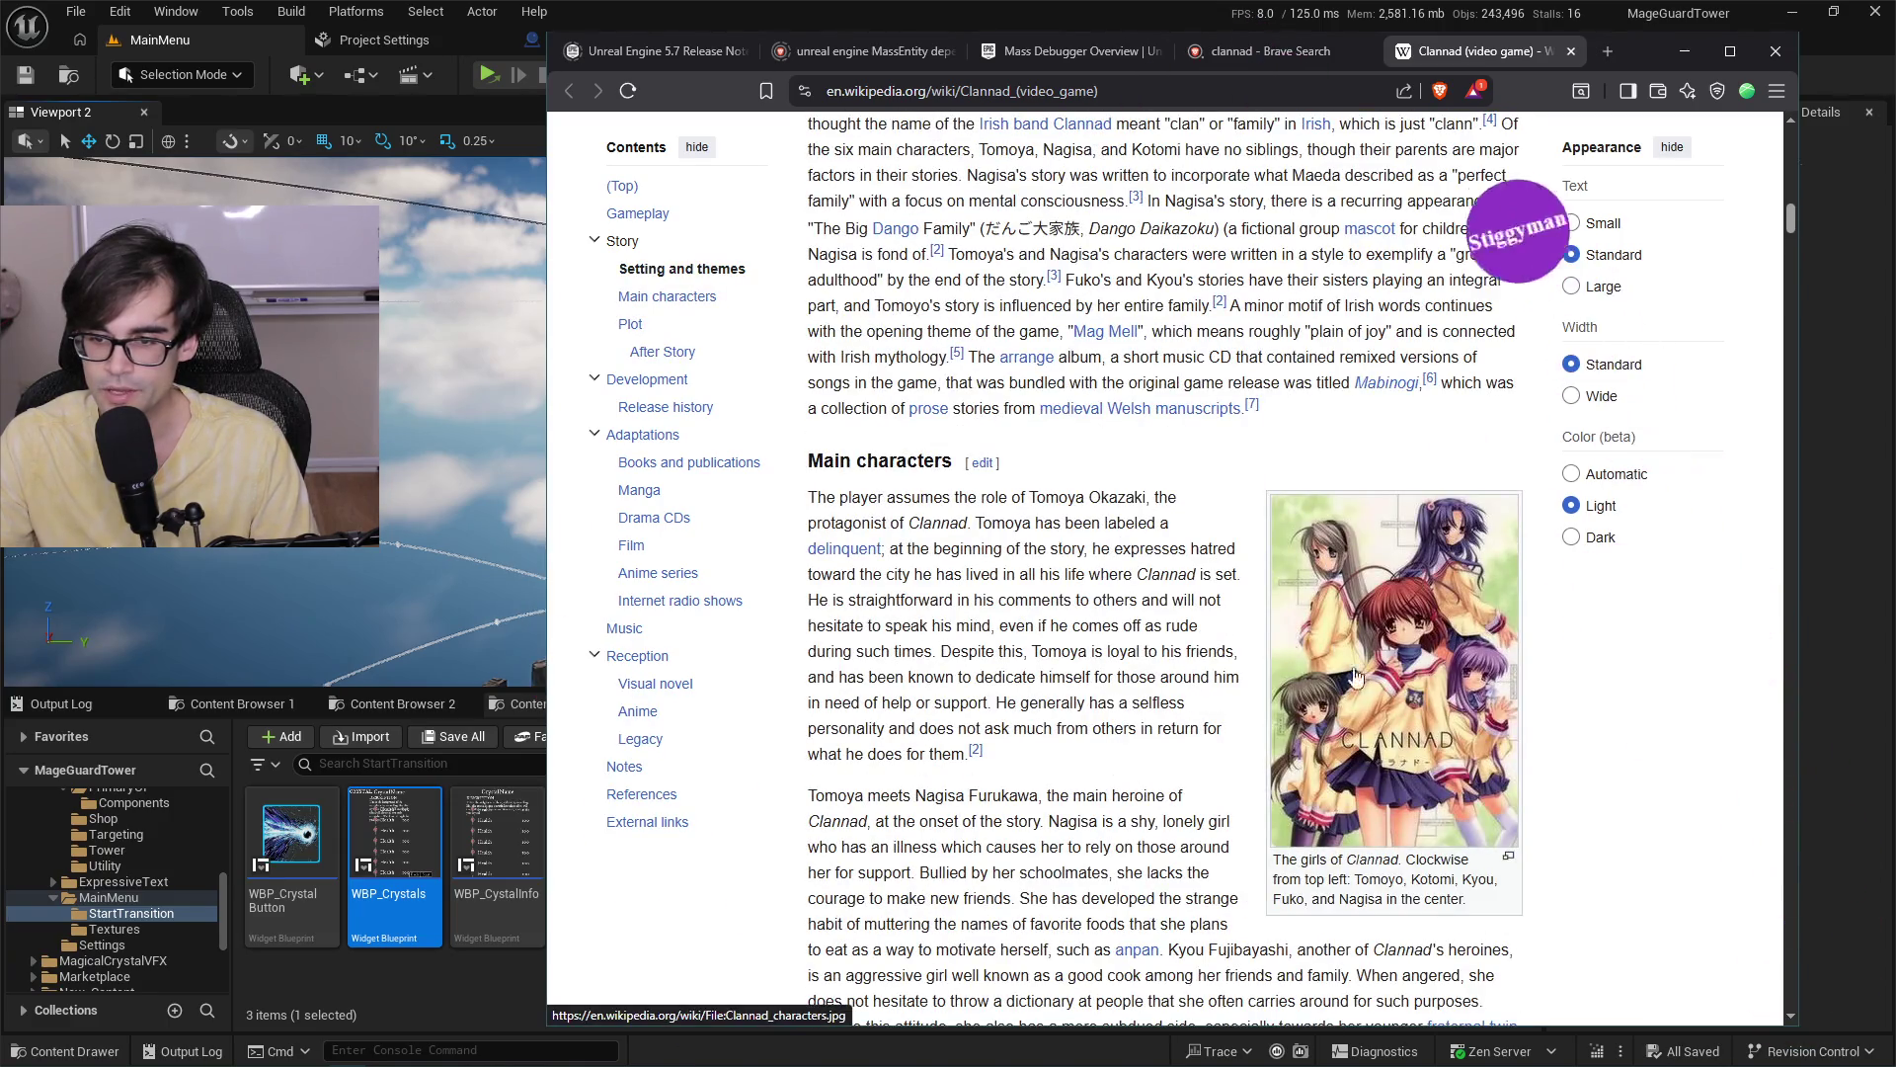
pyautogui.scroll(15, 1355, 677)
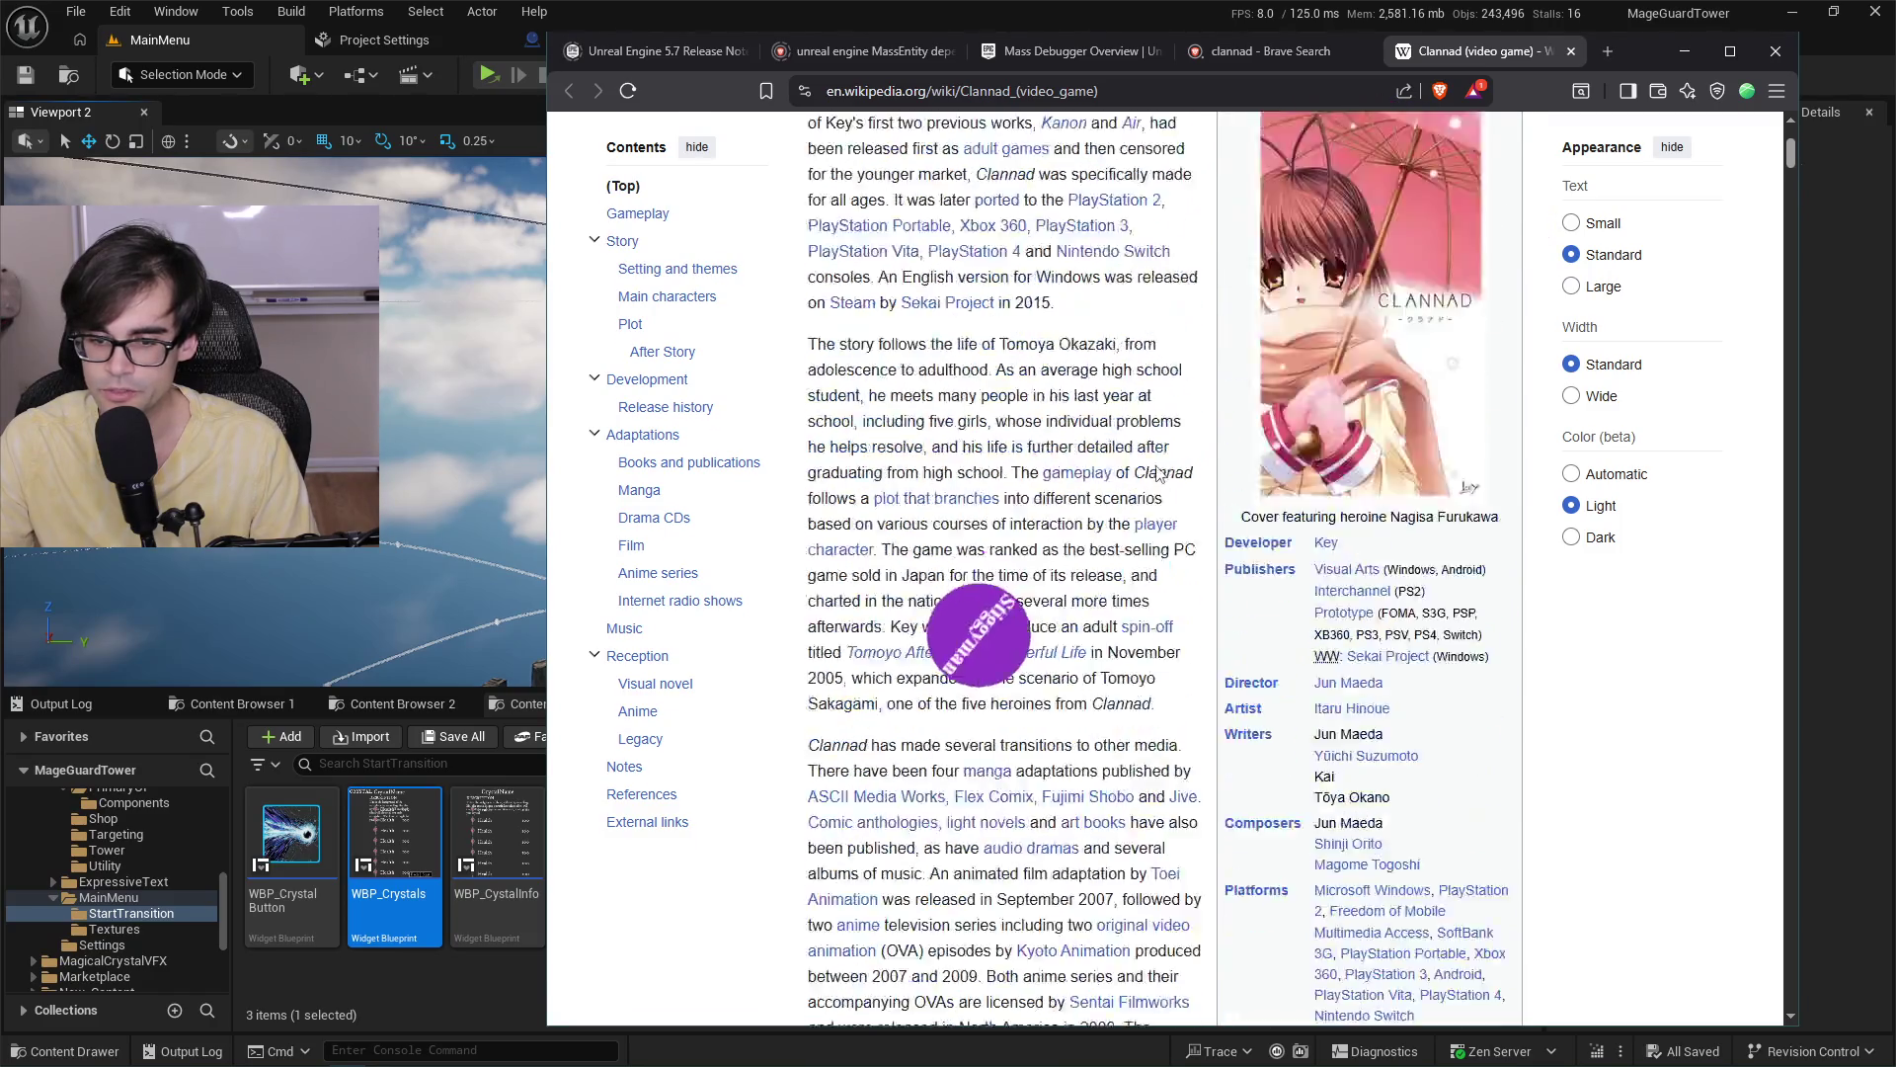
pyautogui.scroll(5, 1159, 474)
pyautogui.click(1570, 51)
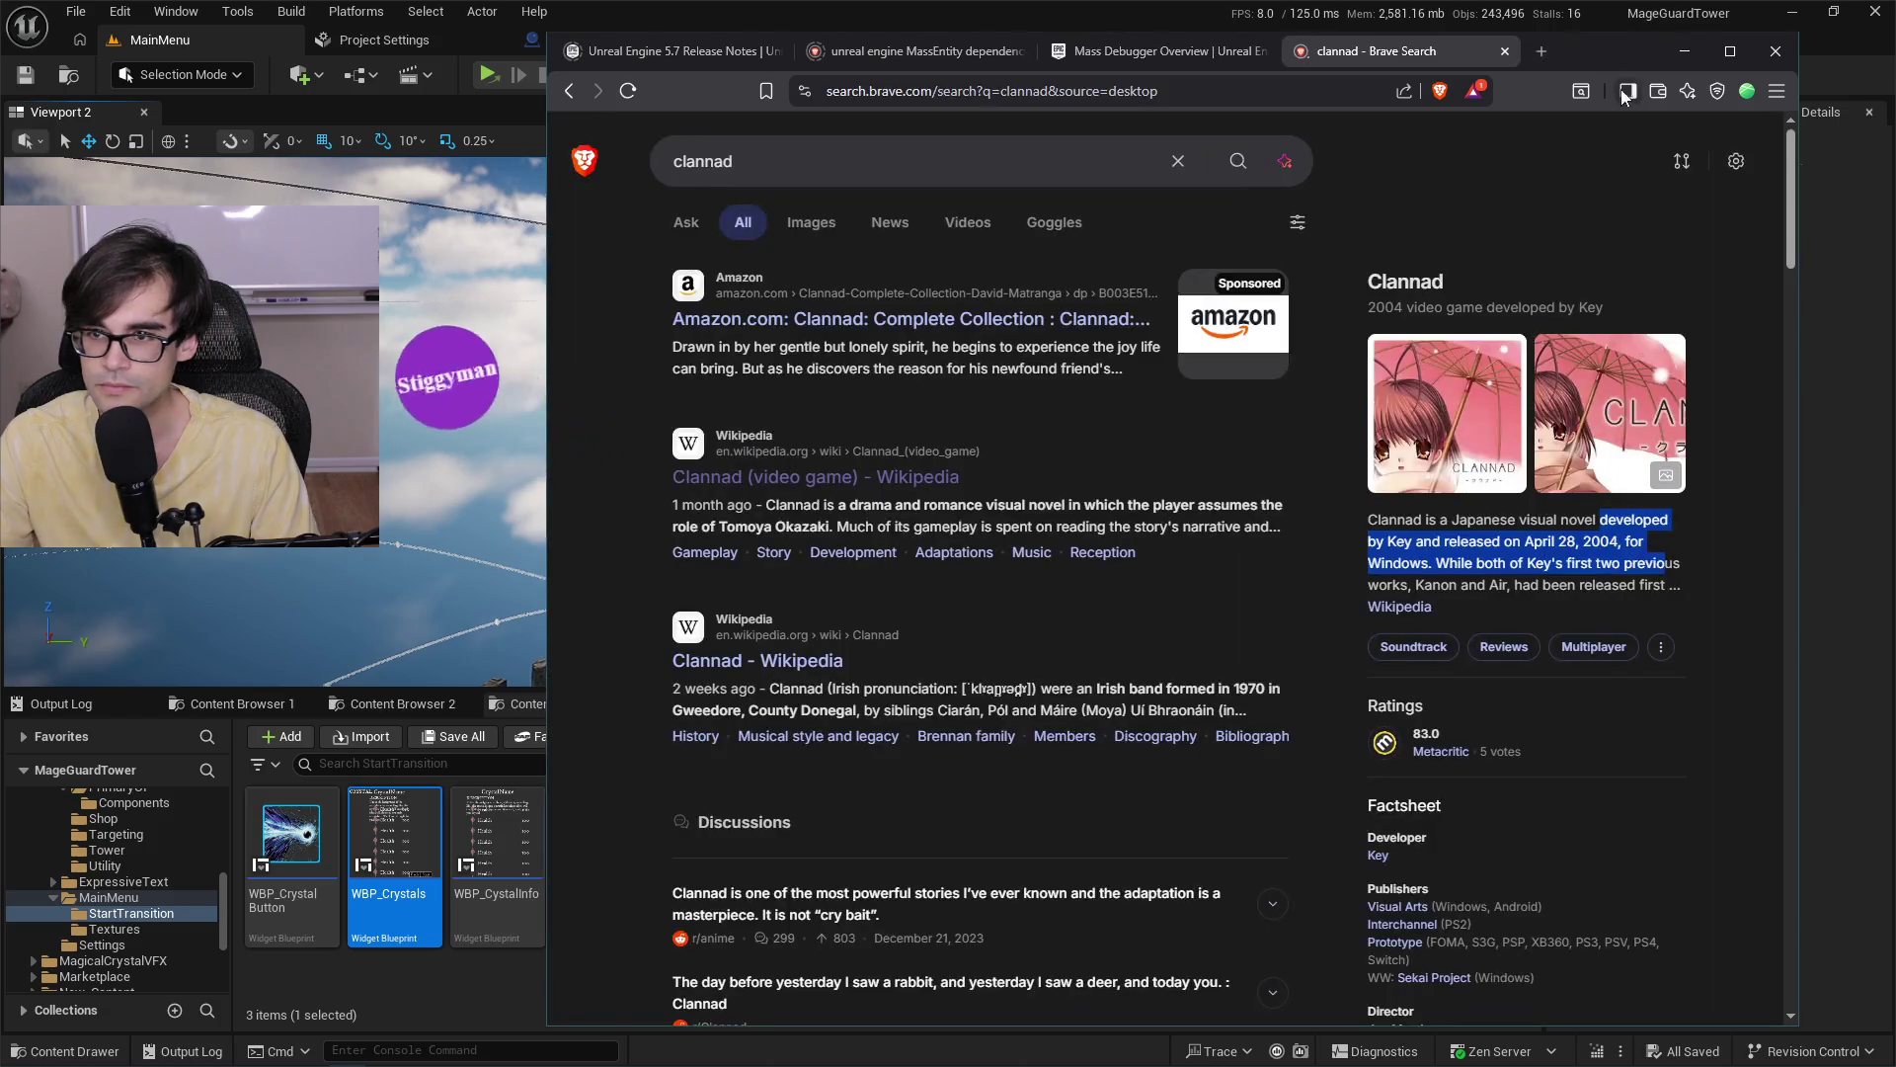
pyautogui.click(1502, 54)
# Return to Unreal's WBP_Crystals designer and select the Back button.
pyautogui.click(1674, 57)
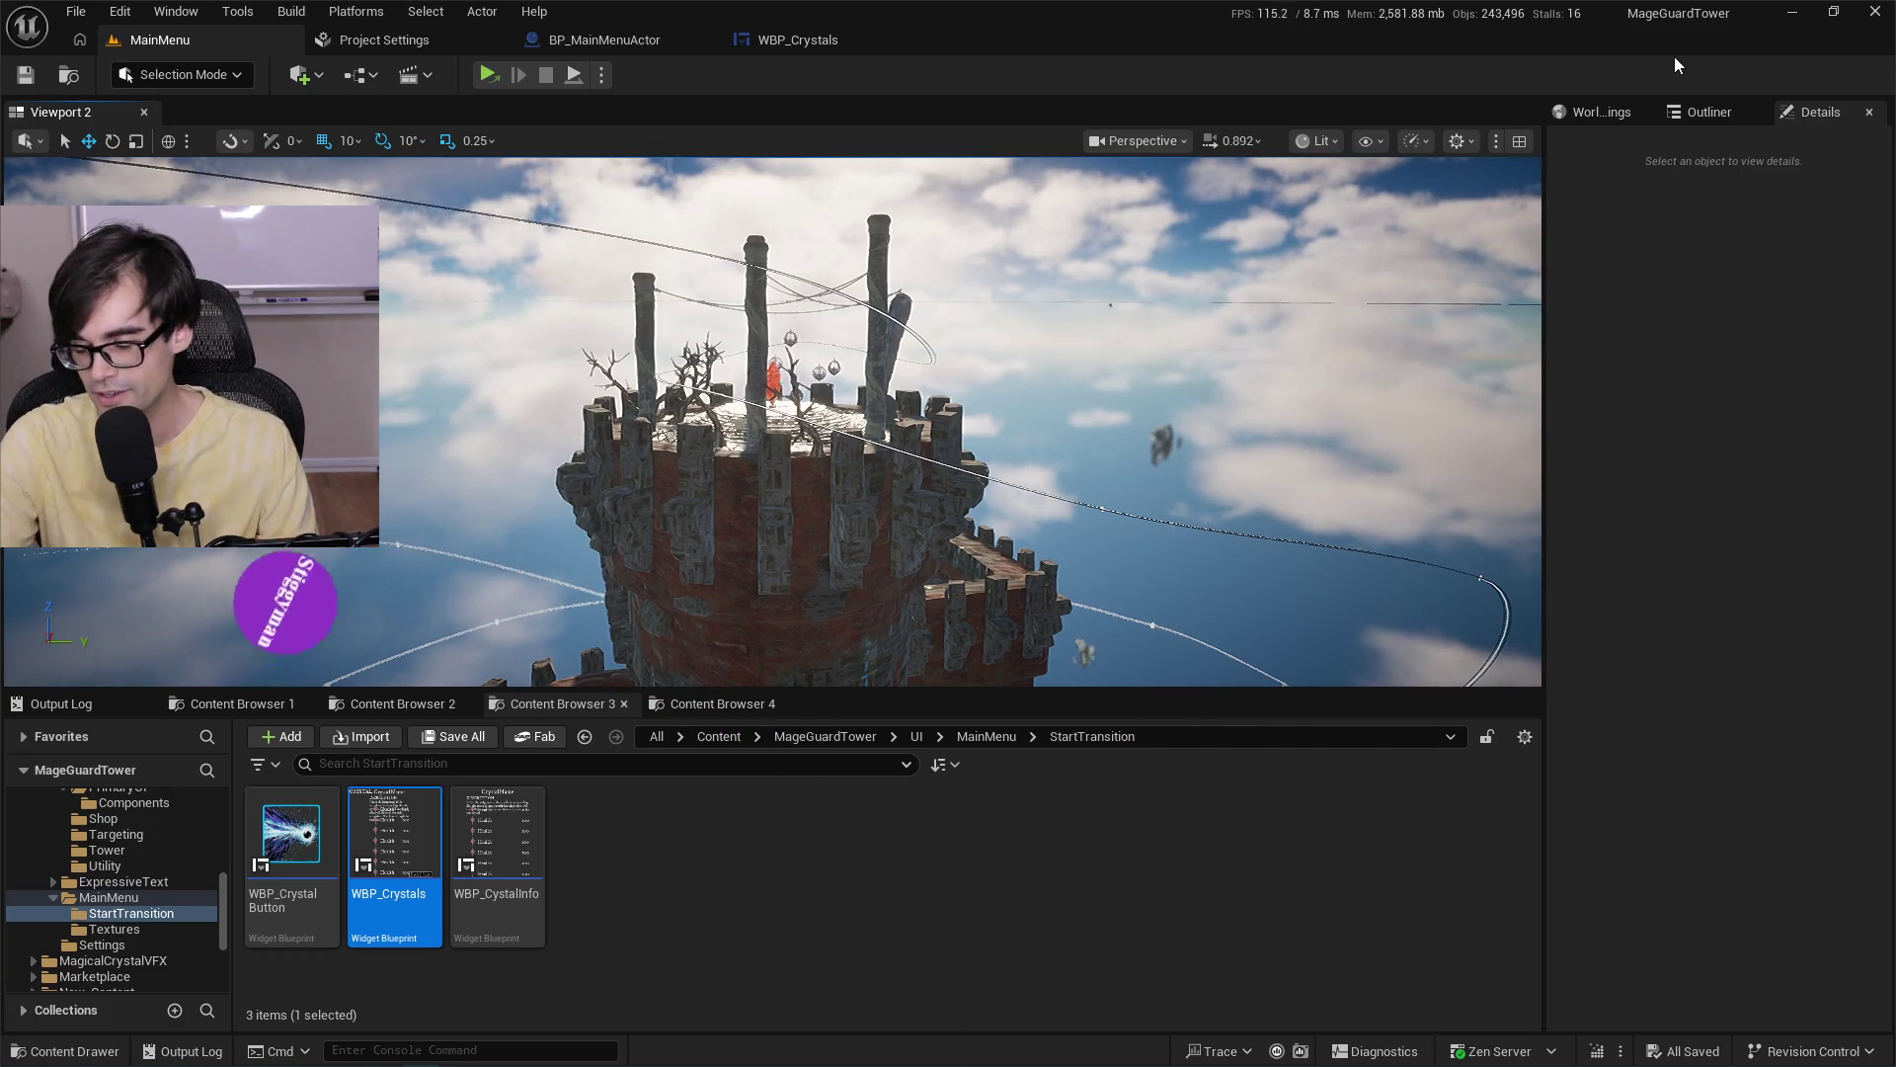
pyautogui.click(790, 40)
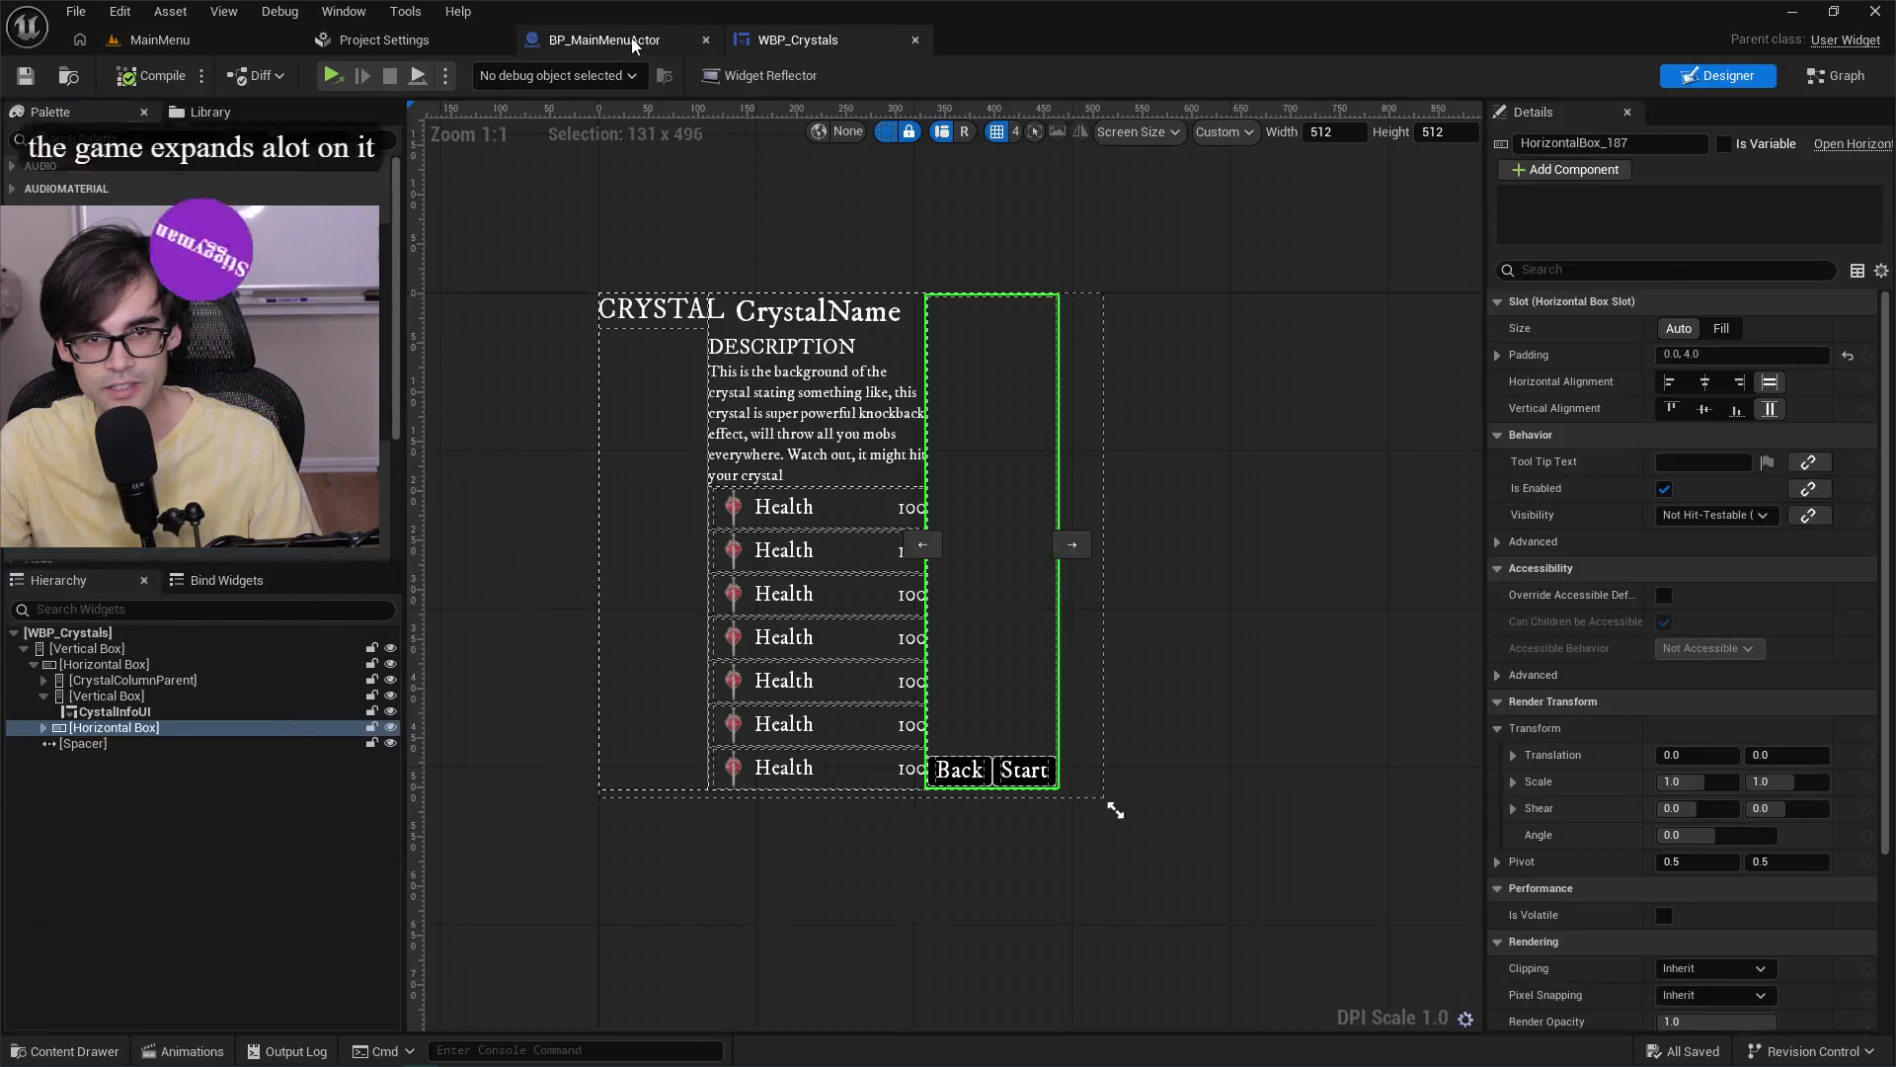
pyautogui.click(604, 39)
pyautogui.click(763, 40)
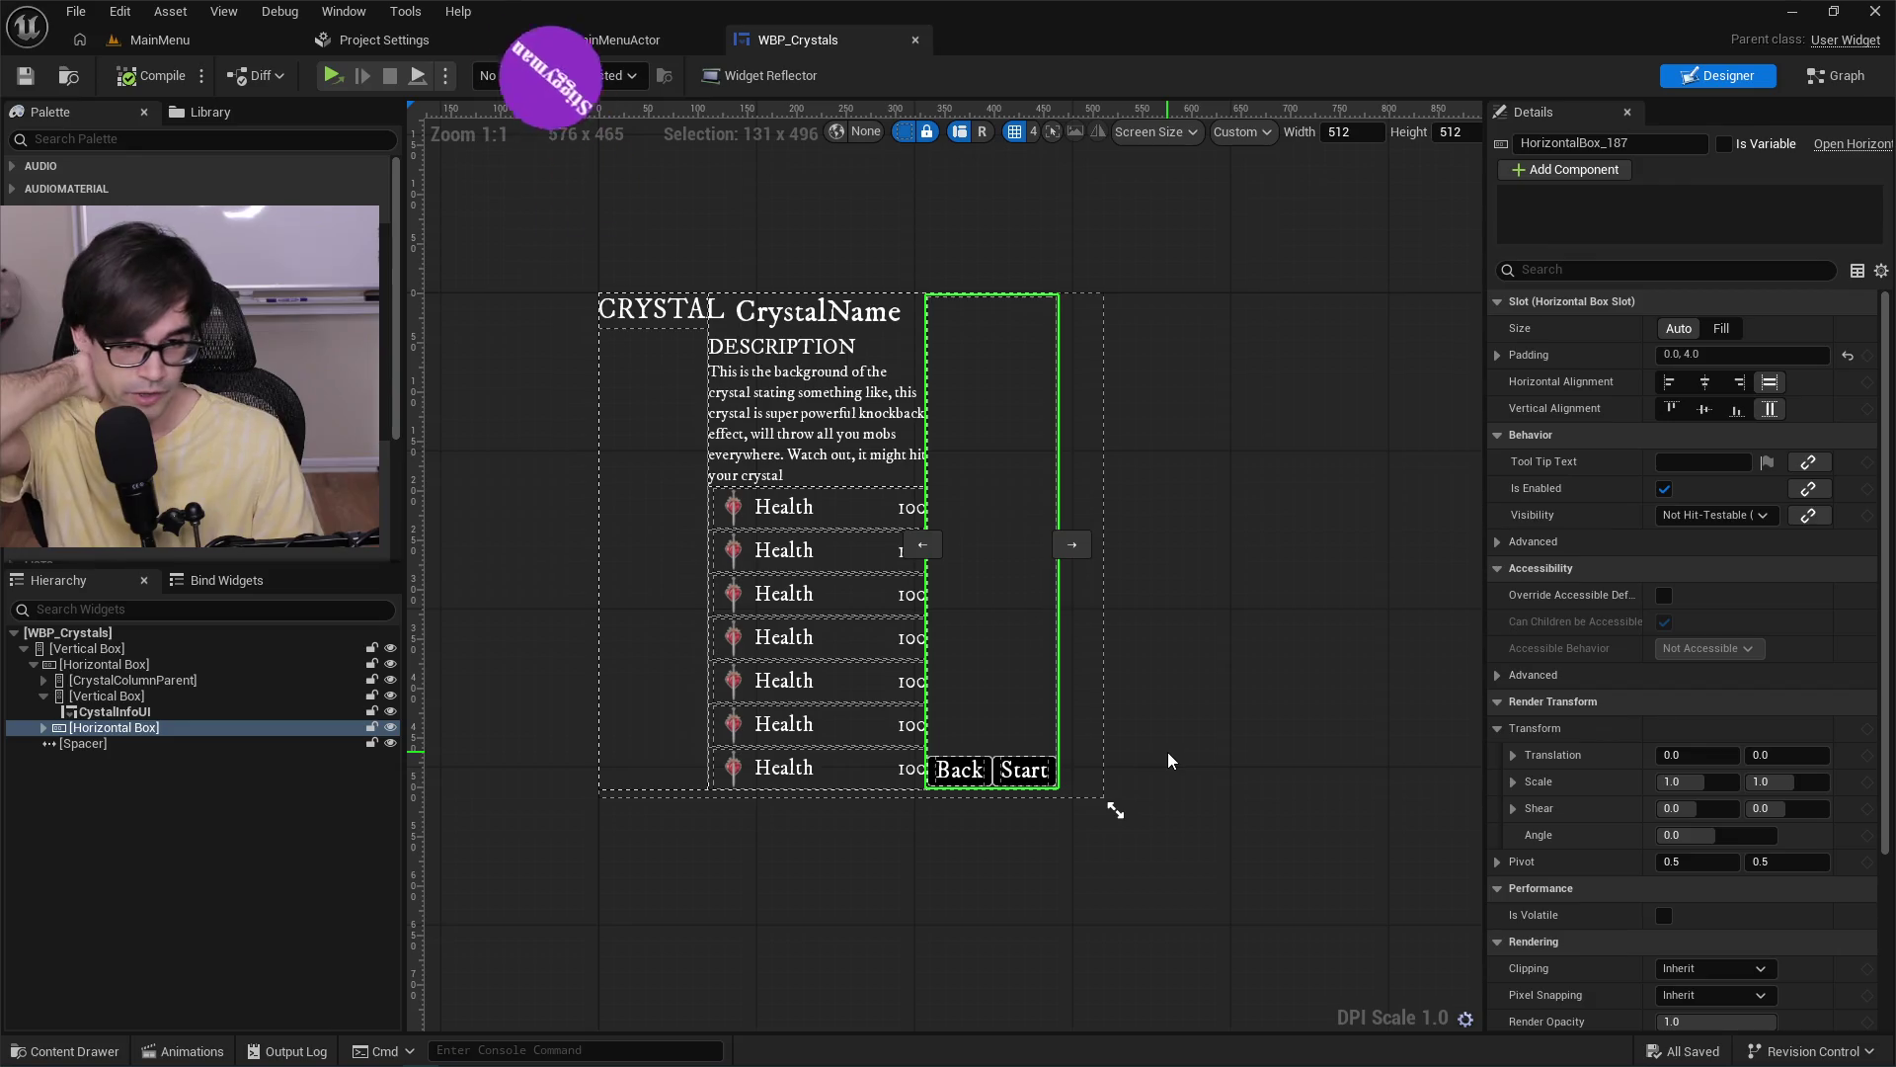
pyautogui.scroll(4, 988, 671)
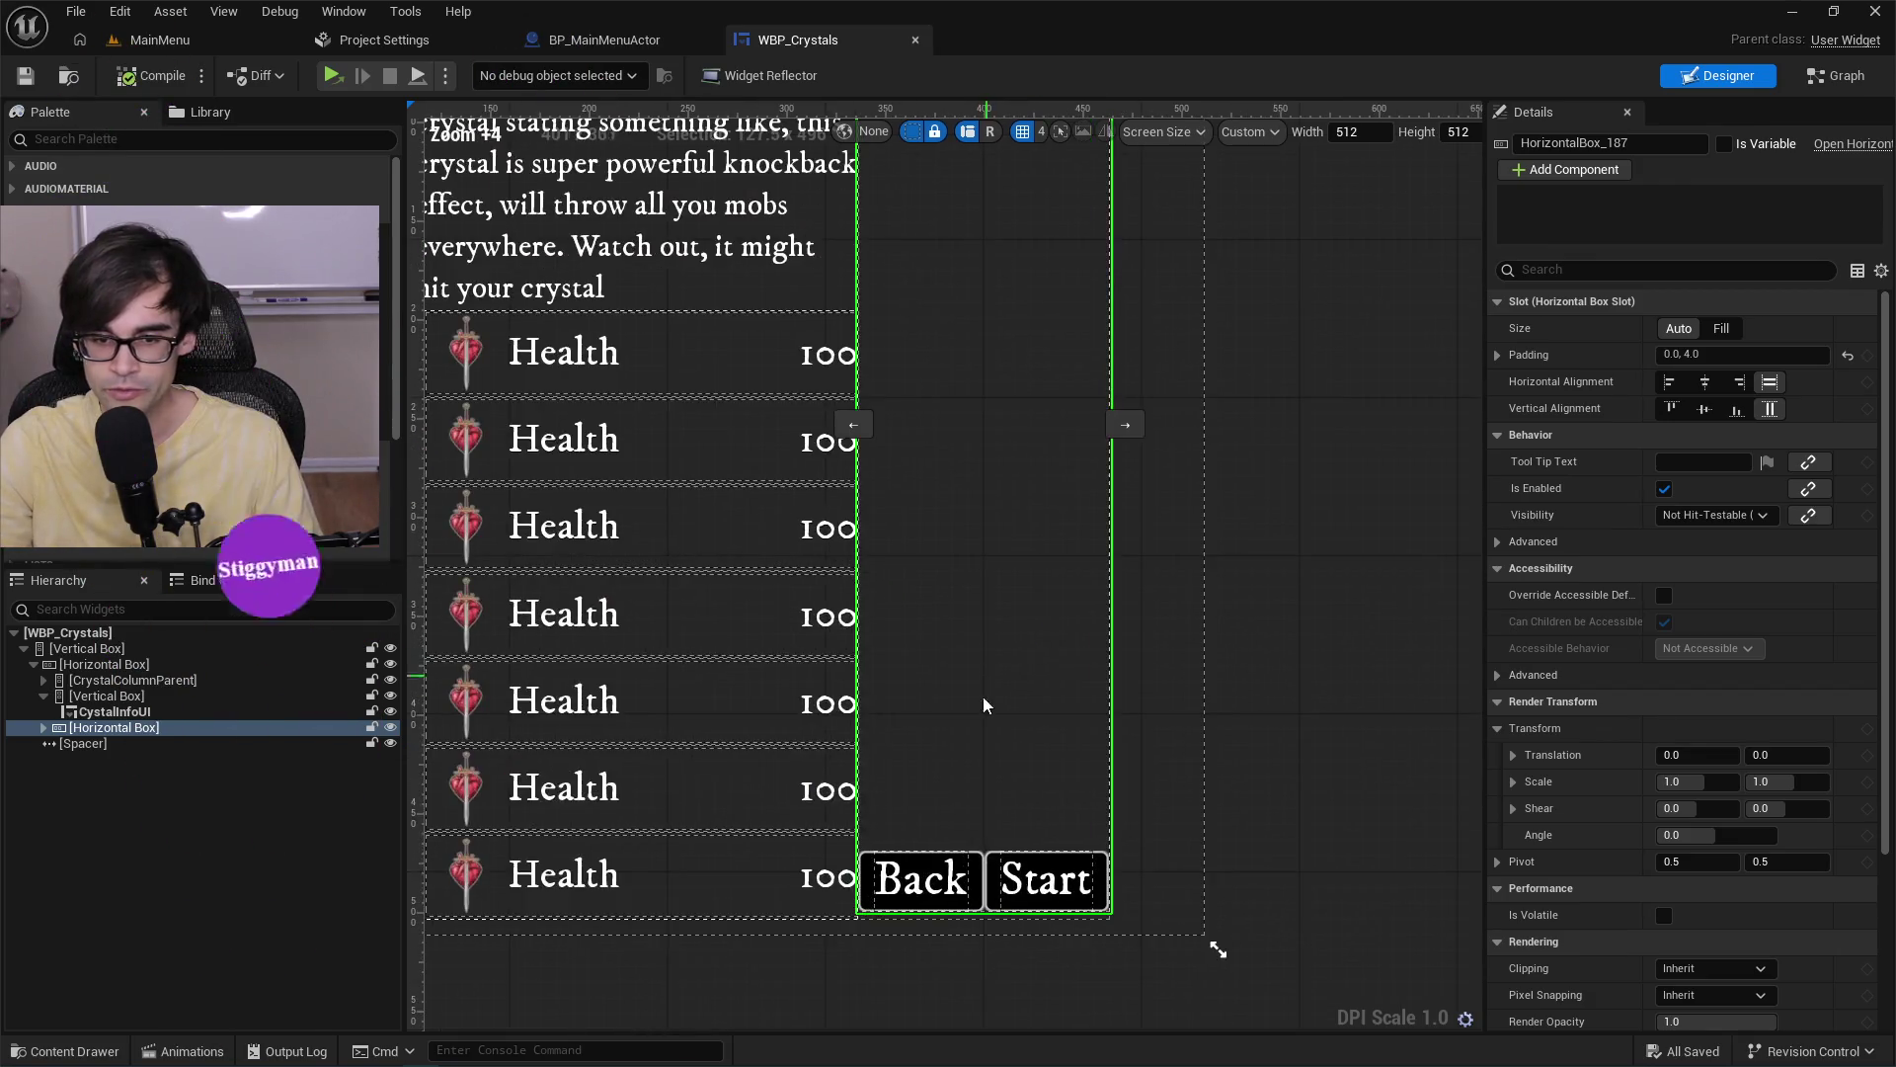
pyautogui.scroll(-5, 988, 682)
pyautogui.scroll(3, 978, 642)
pyautogui.click(965, 622)
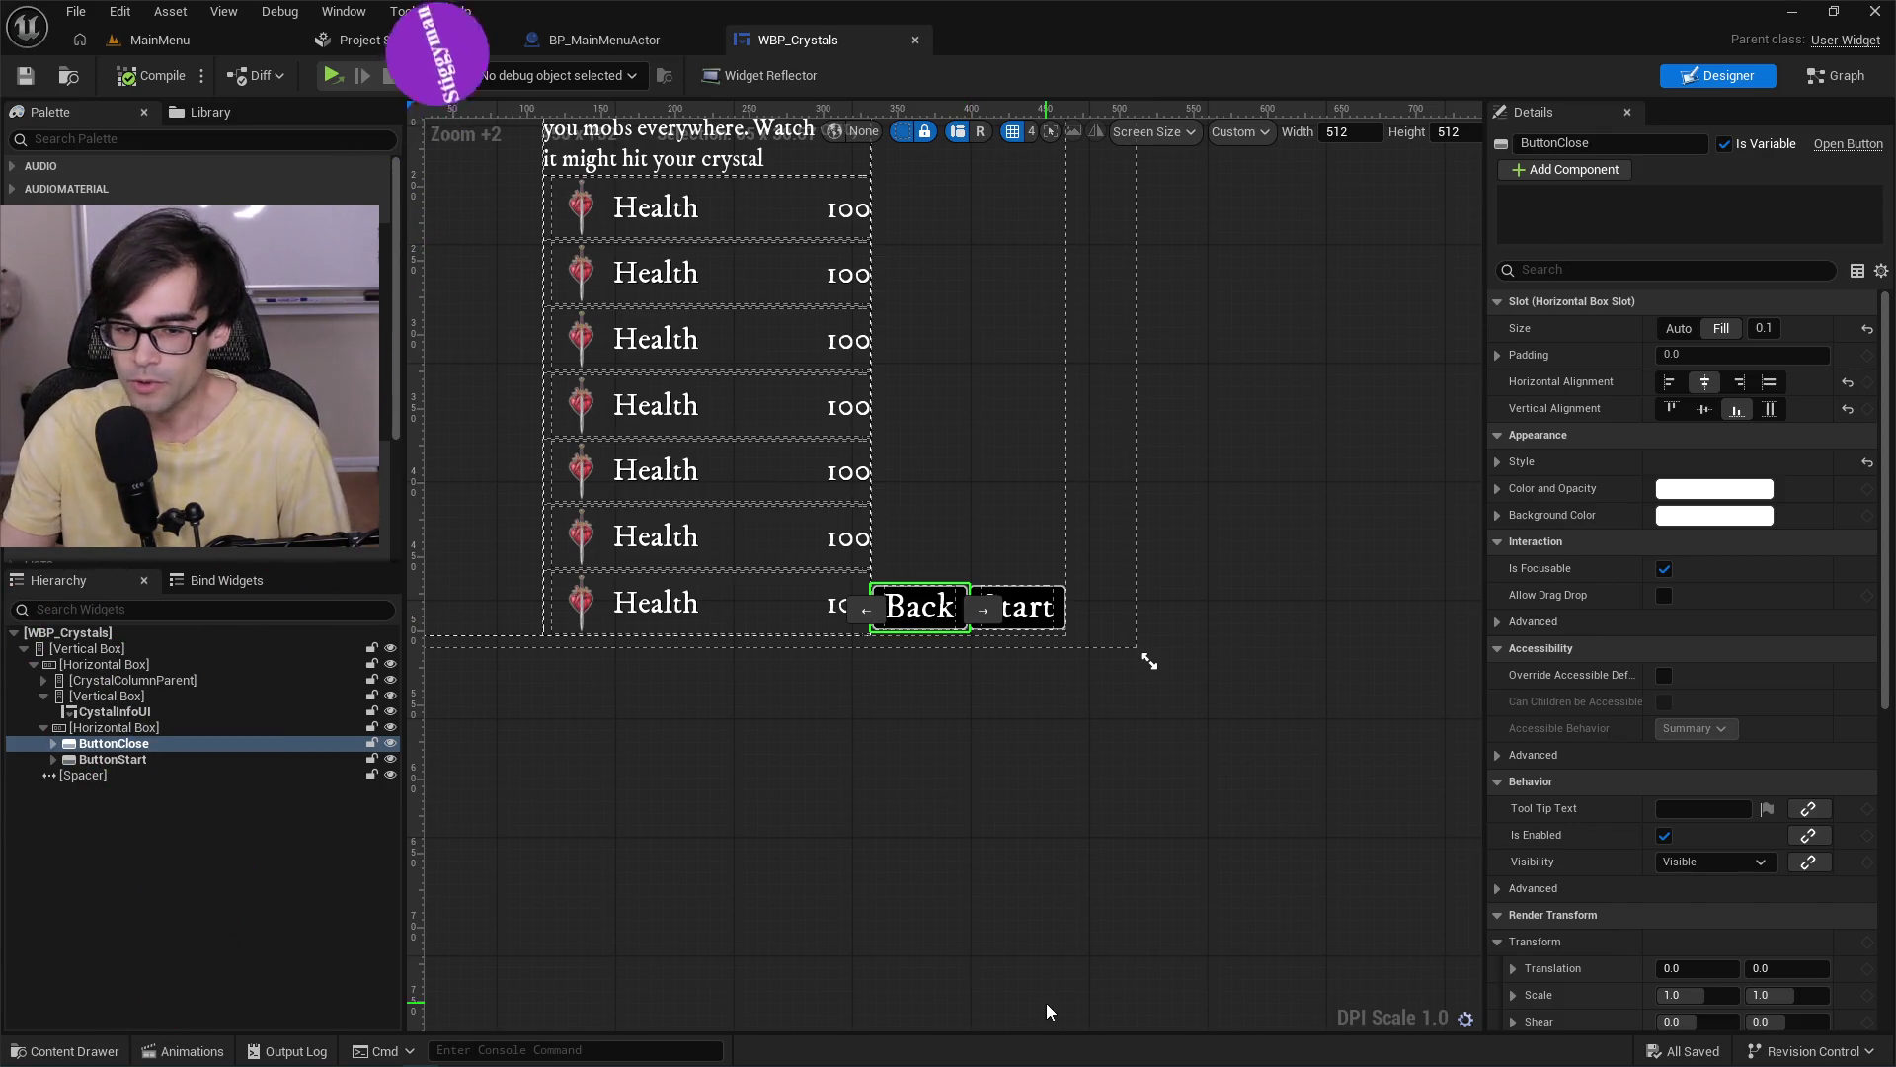
# Set ButtonClose's inner Horizontal Box and GoldText label to Not Hit-Testable (Self & All Children).
pyautogui.click(55, 758)
pyautogui.press('Right')
pyautogui.press('Down')
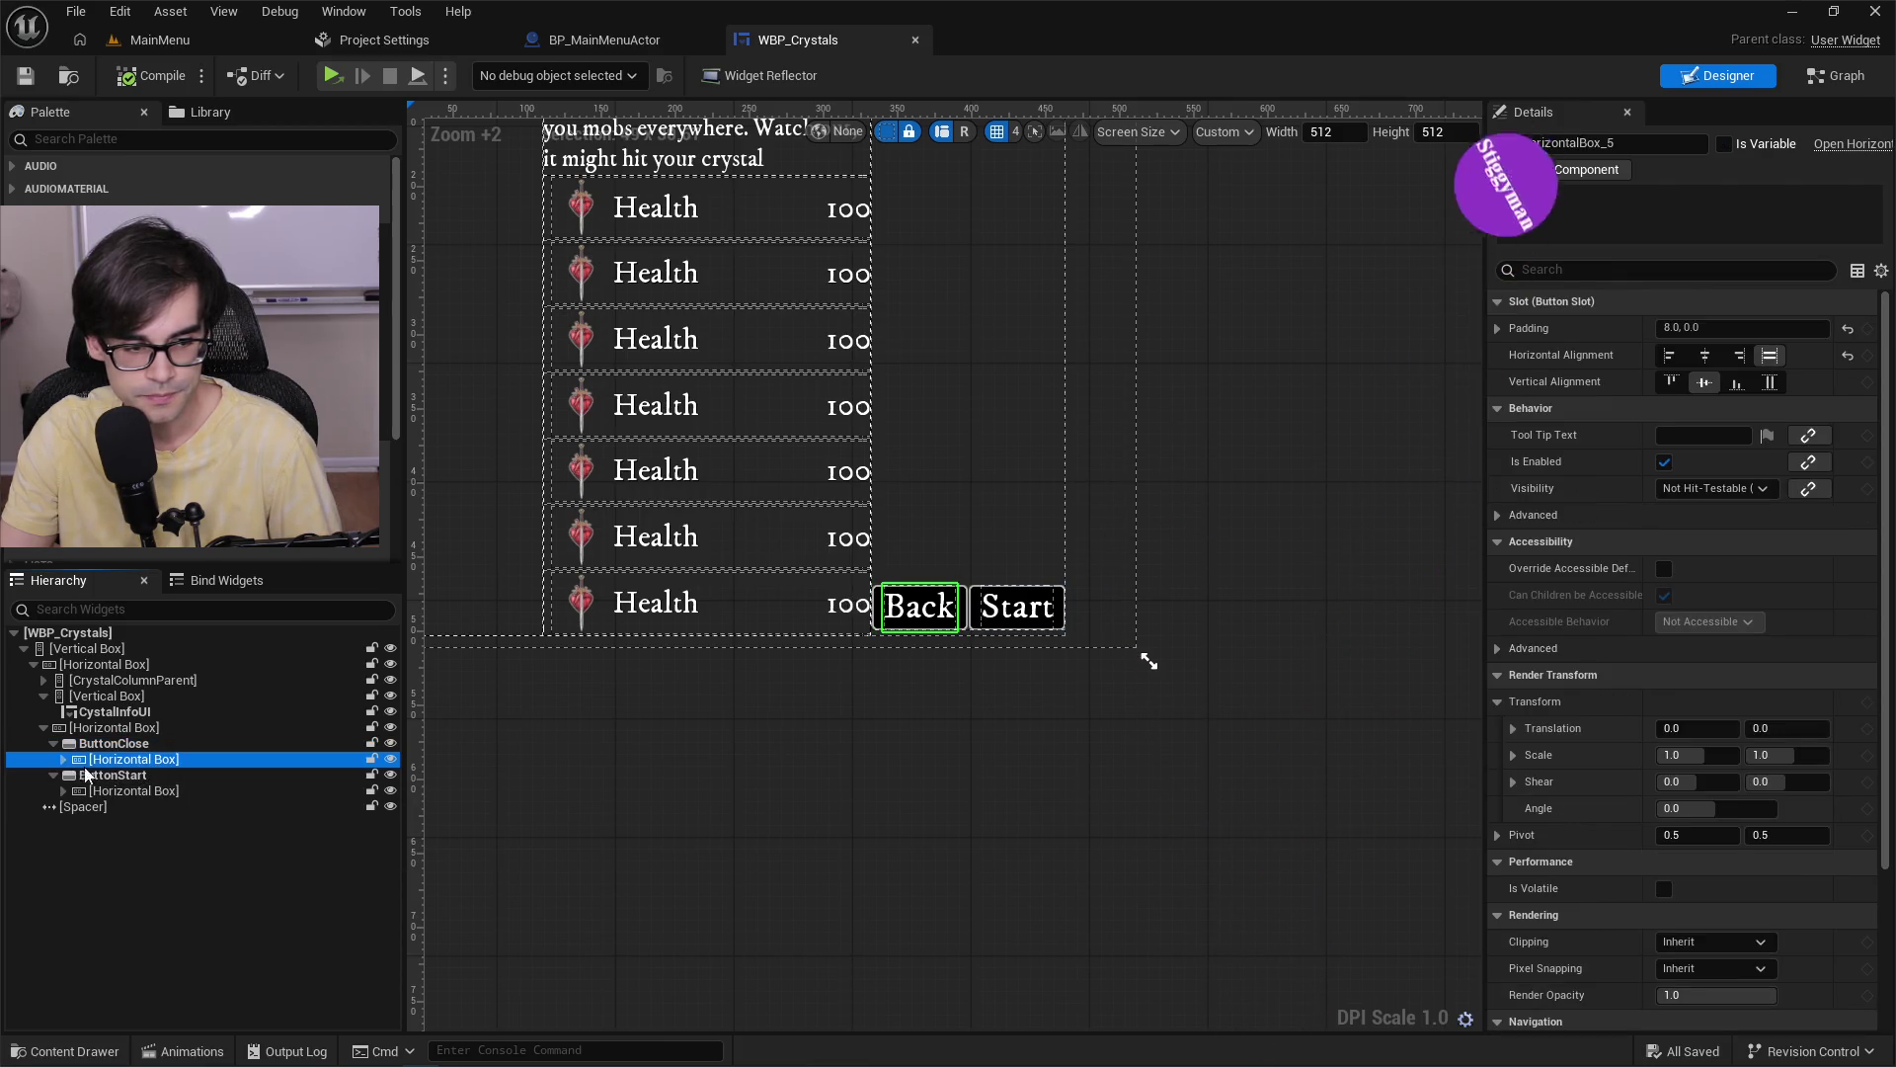
pyautogui.click(119, 775)
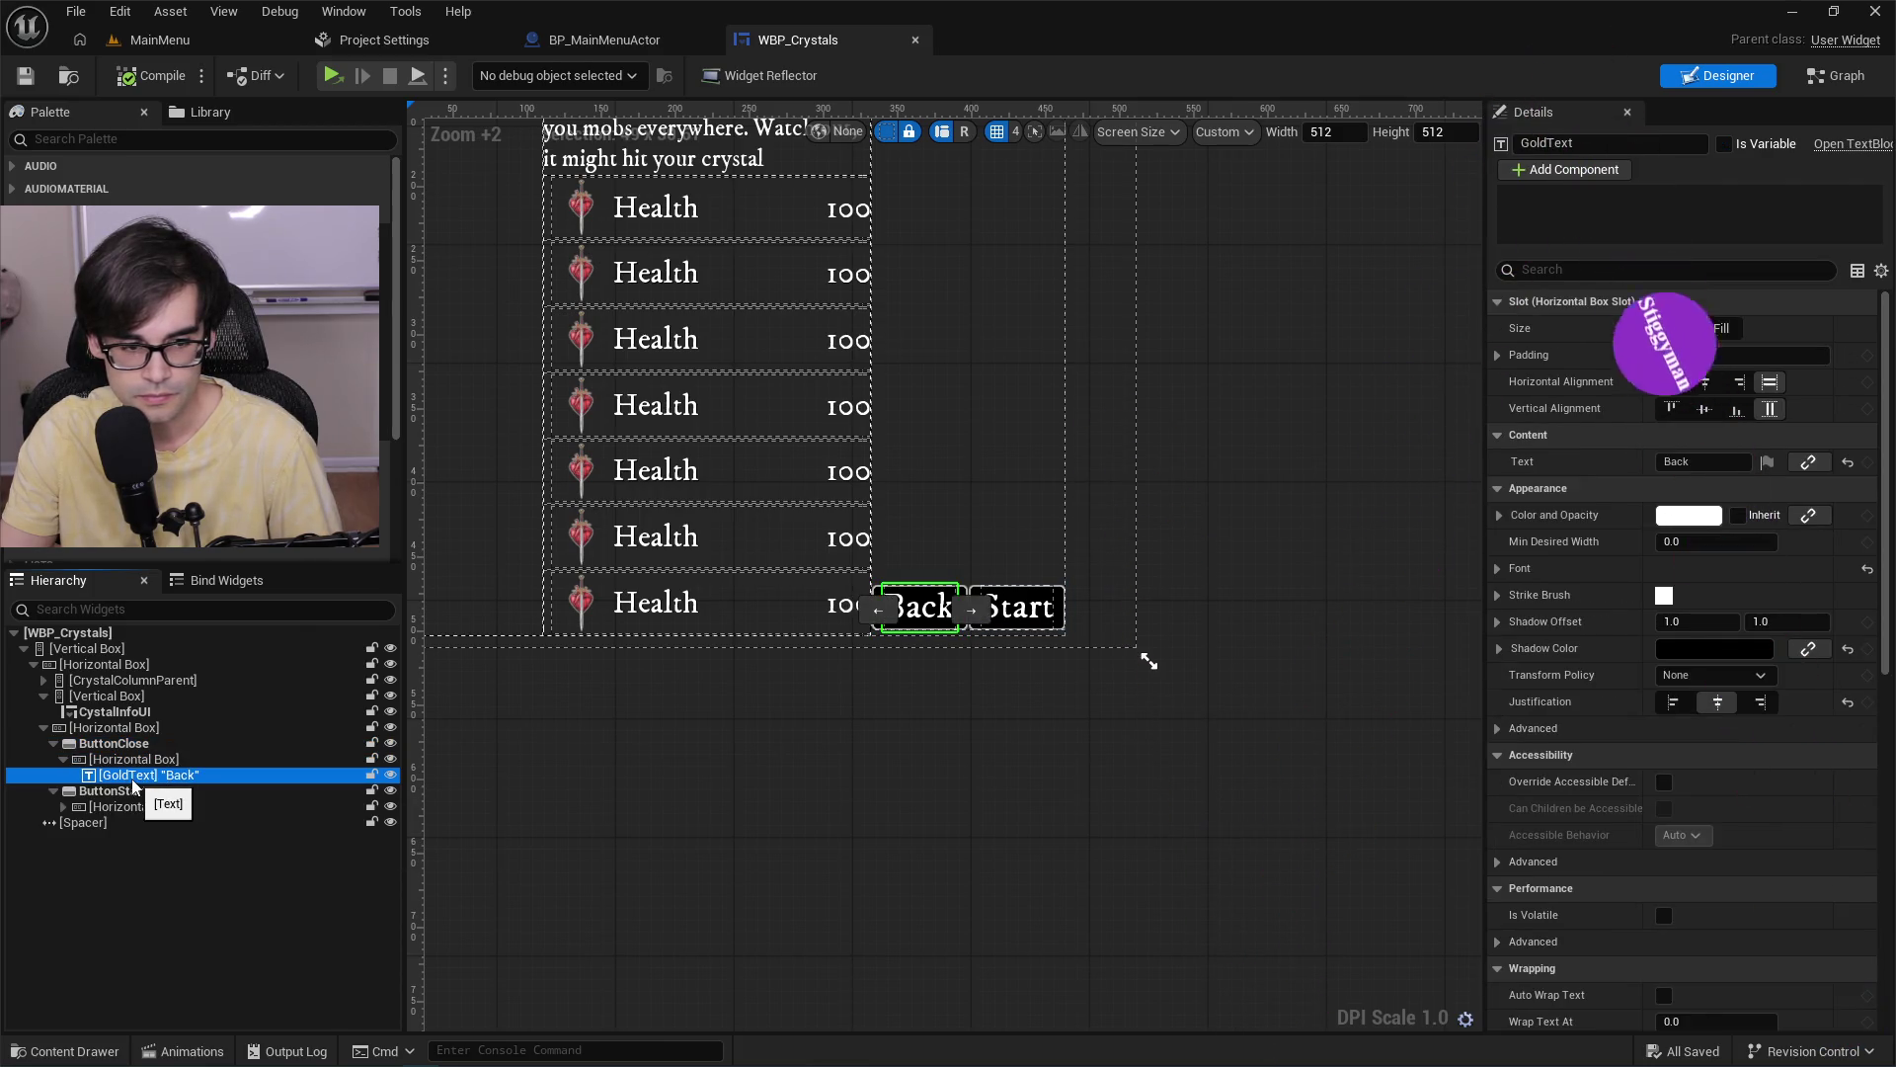
pyautogui.keyDown('ctrl'); pyautogui.click(148, 759); pyautogui.keyUp('ctrl')
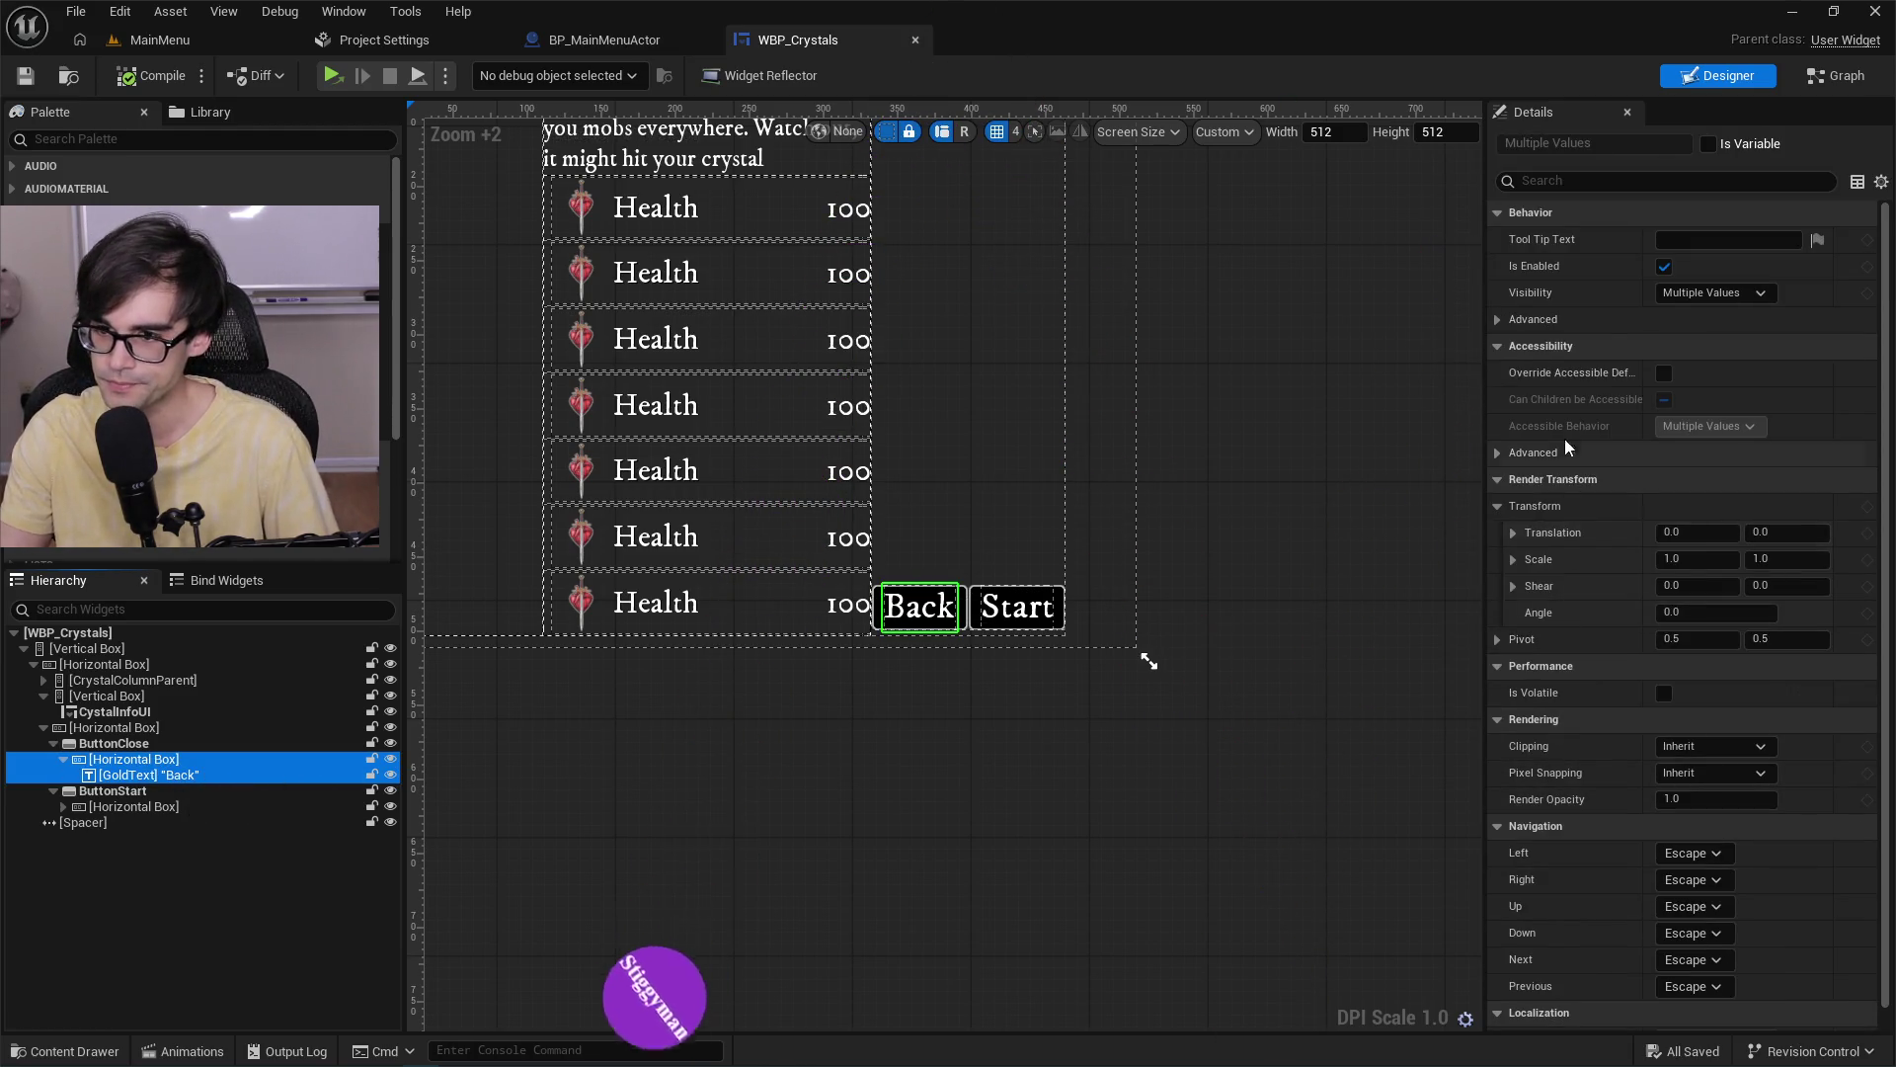
pyautogui.click(1712, 296)
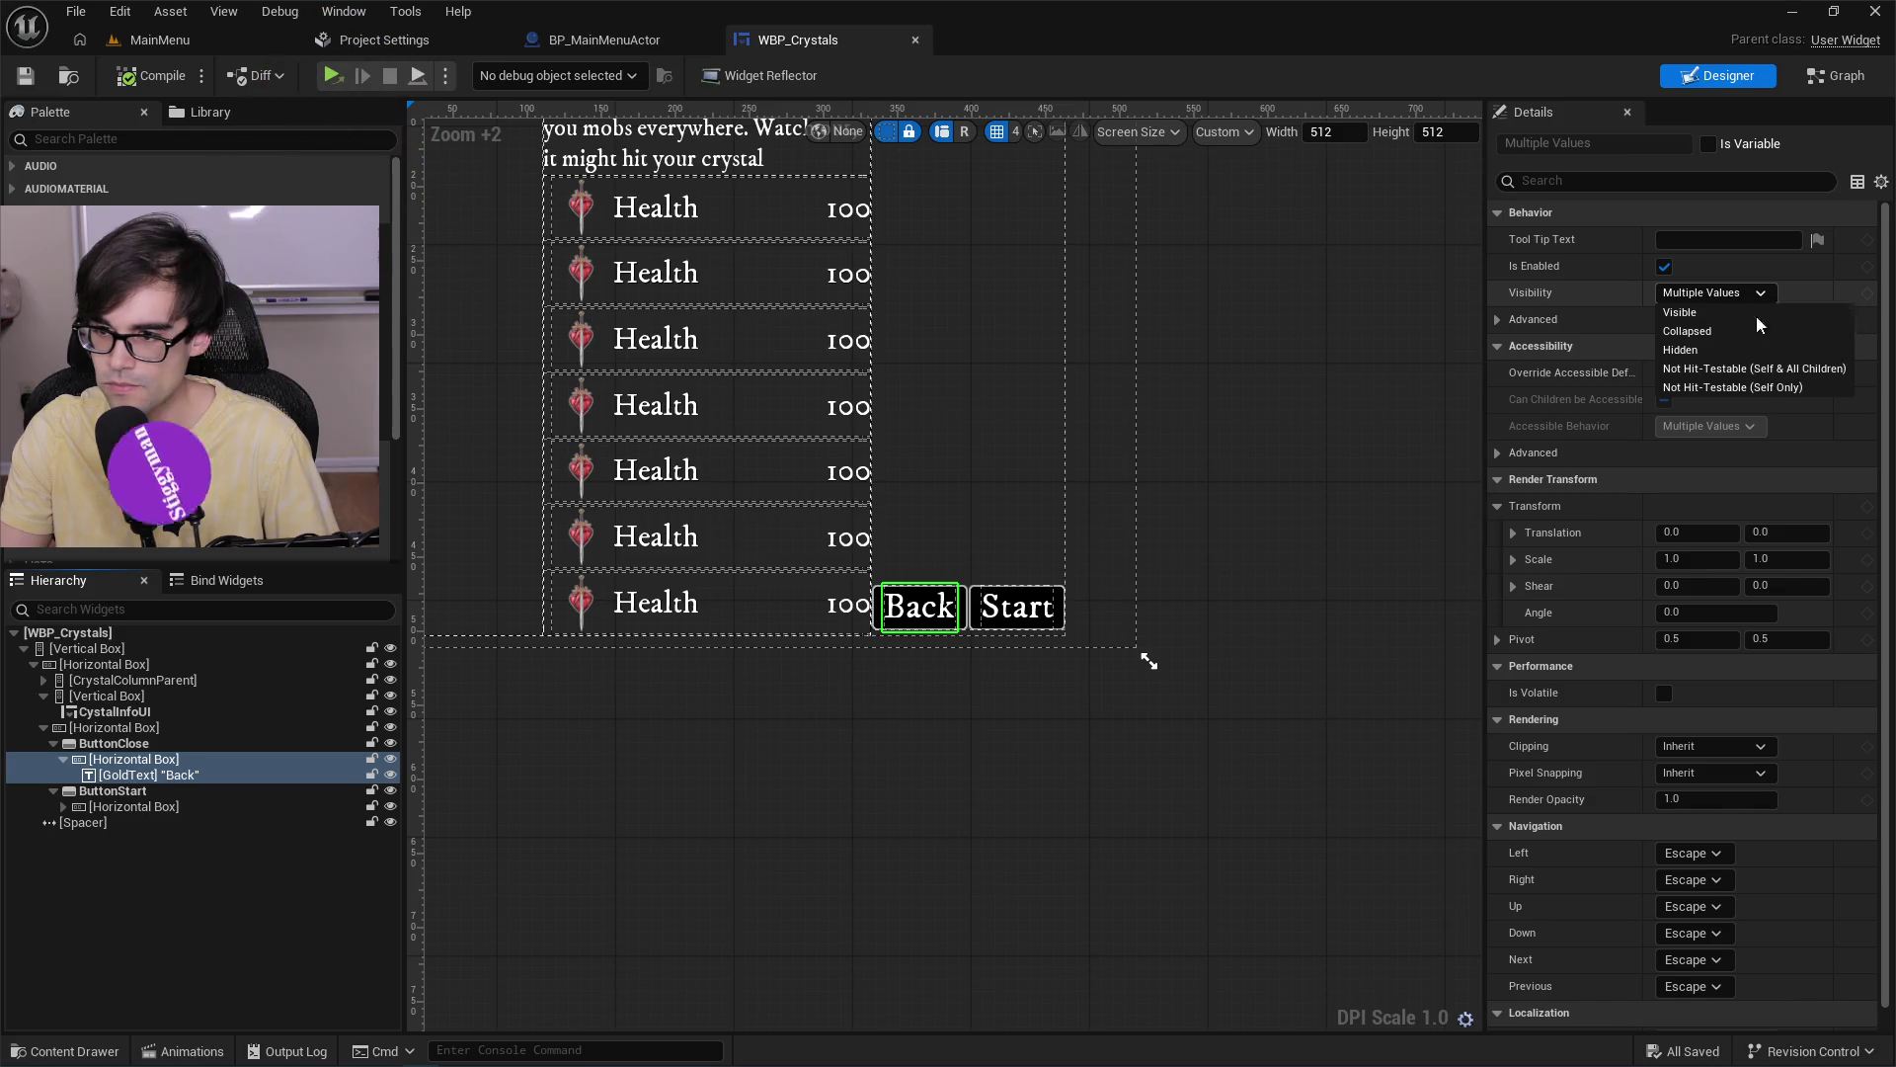
pyautogui.click(1774, 369)
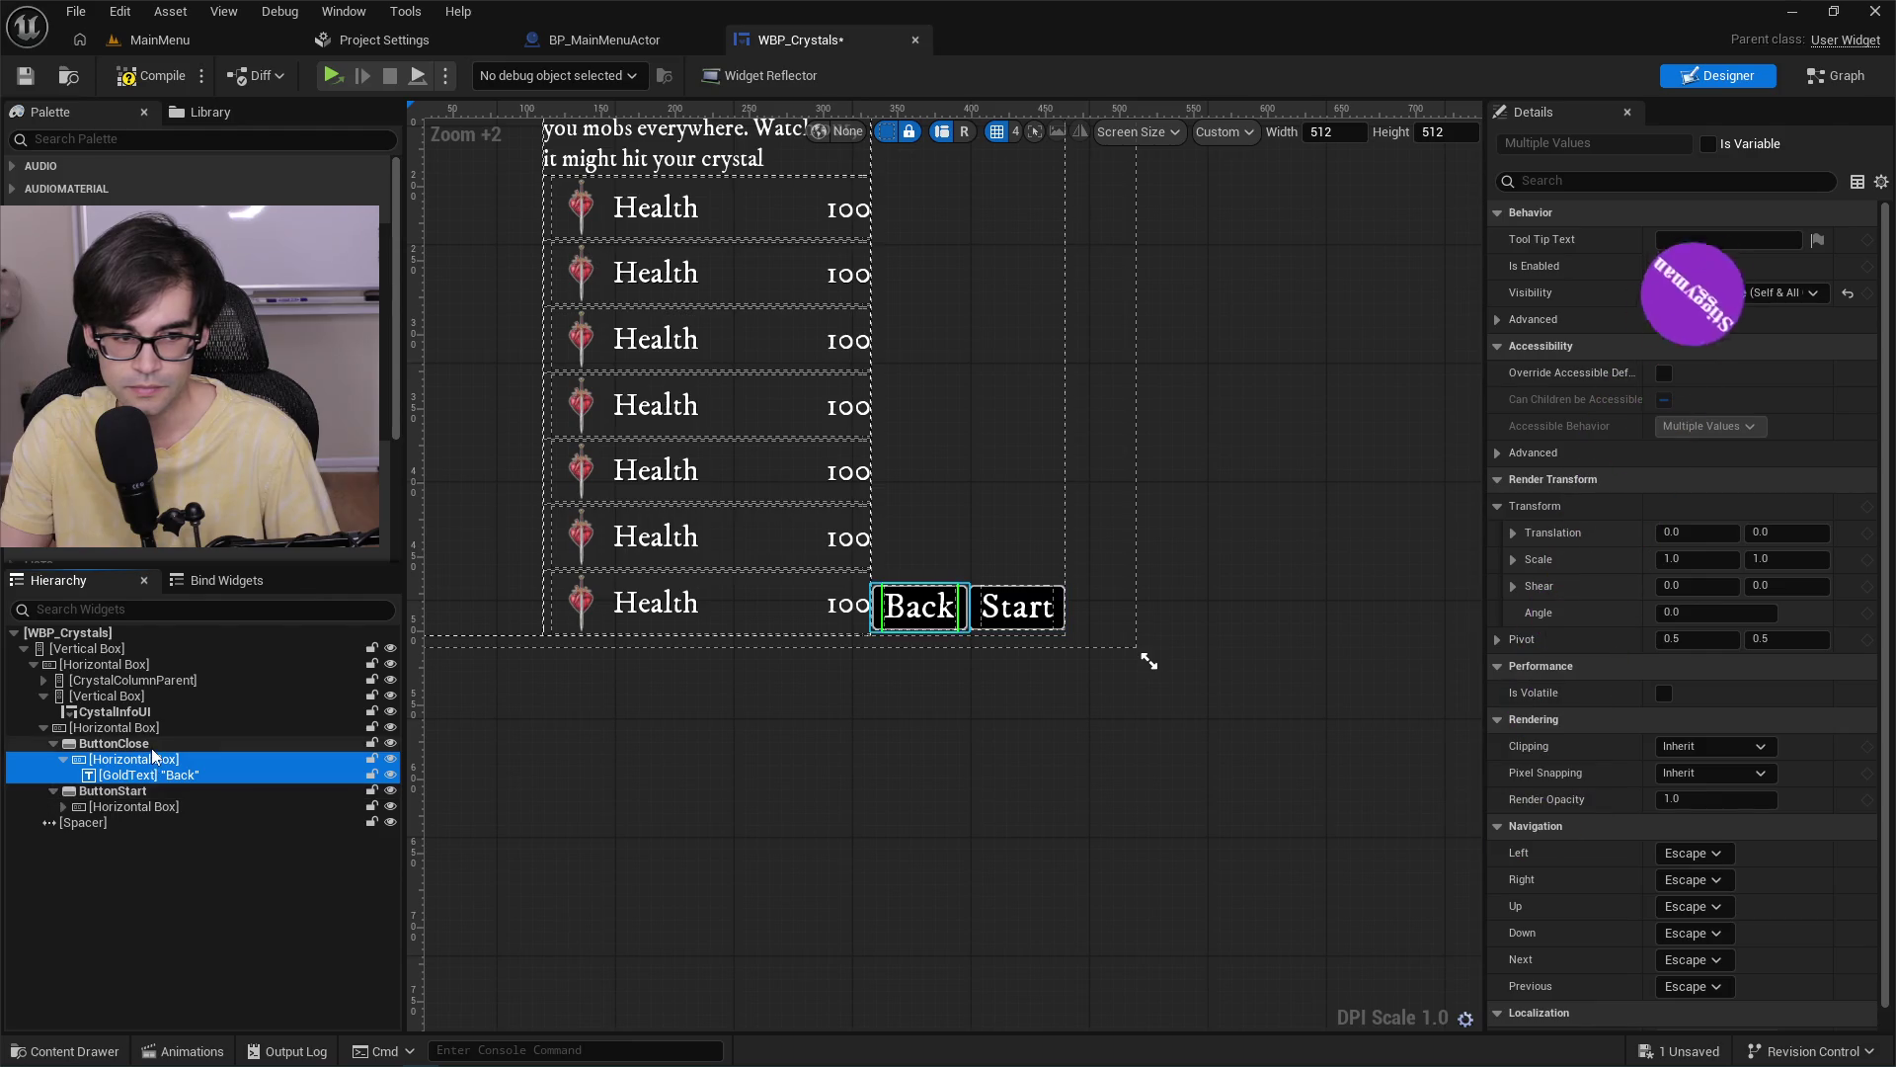
# Select ButtonClose, review its details, and save WBP_Crystals before switching back to MainMenu.
pyautogui.click(114, 743)
pyautogui.scroll(-3, 1430, 704)
pyautogui.scroll(-3, 1430, 701)
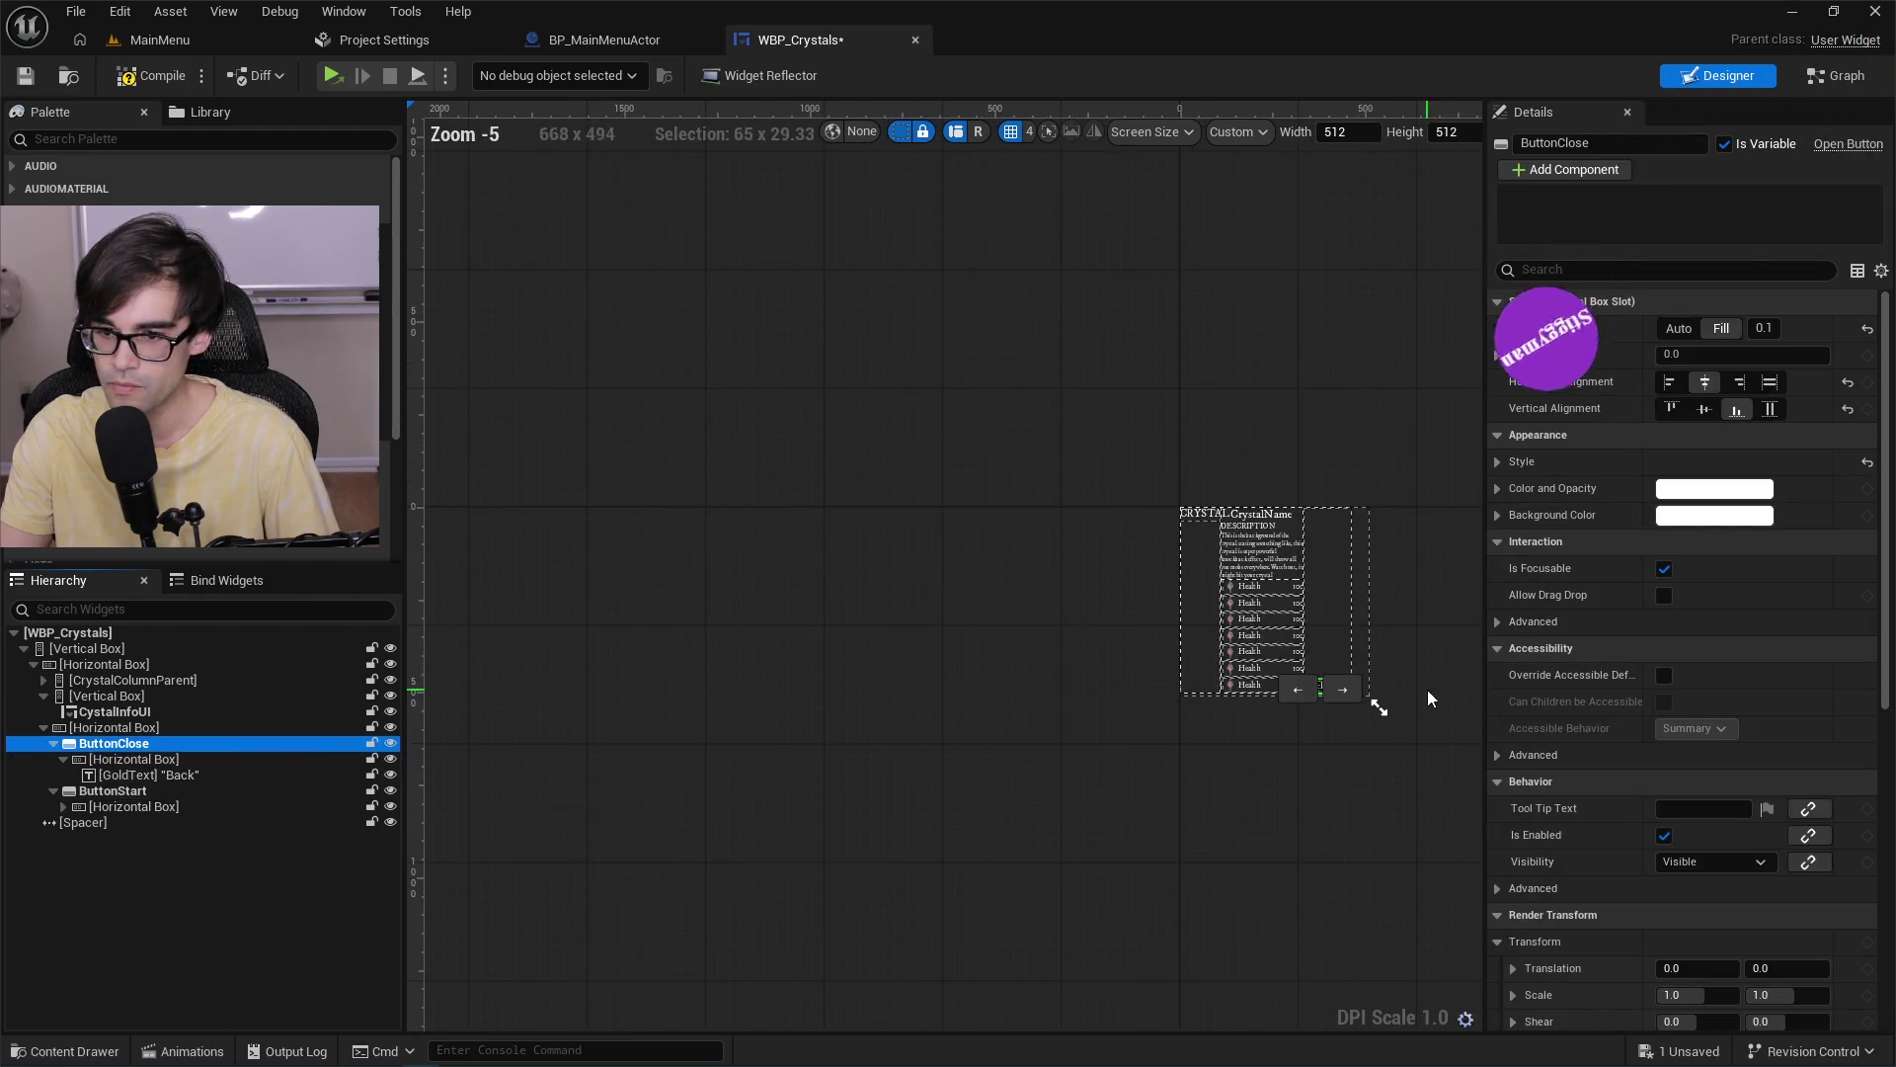
pyautogui.scroll(10, 1383, 702)
pyautogui.scroll(-2, 1703, 640)
pyautogui.scroll(-5, 1700, 636)
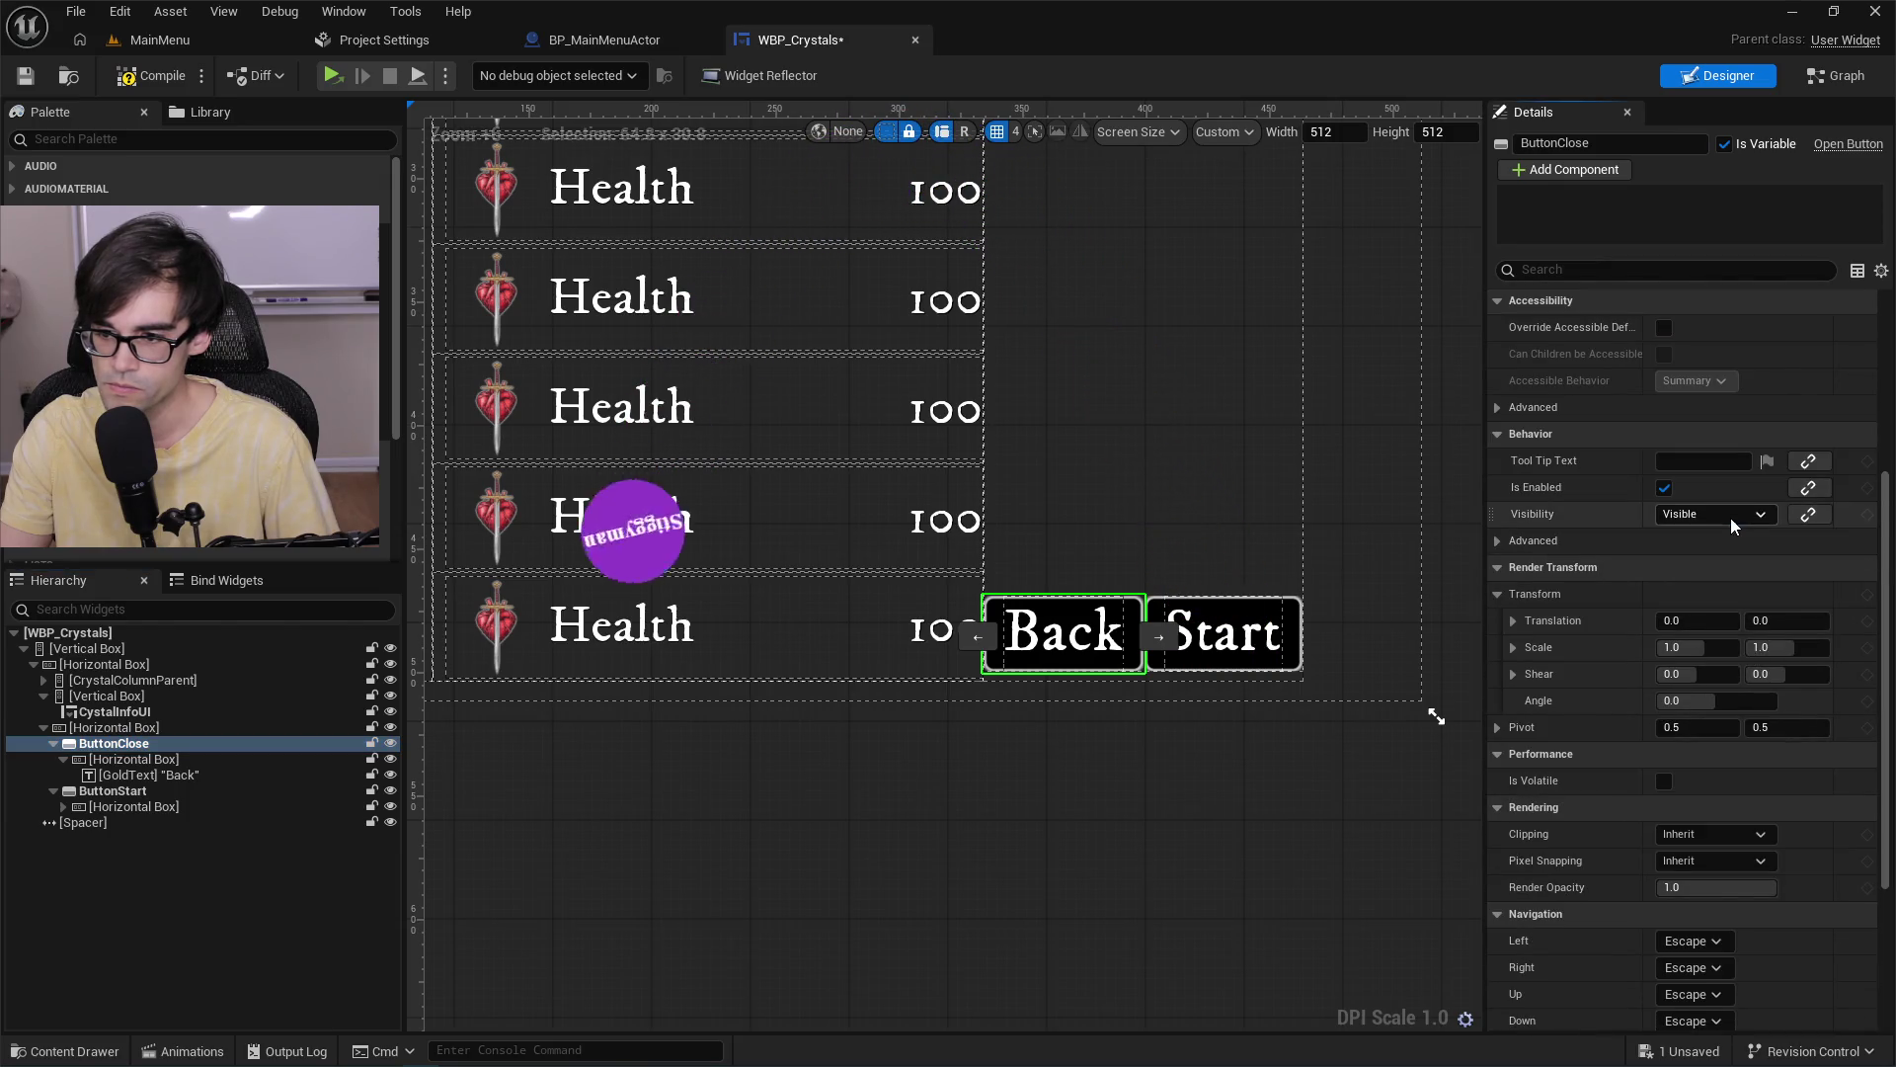
pyautogui.hotkey('ctrl', 's')
pyautogui.hotkey('ctrl', 'Tab')
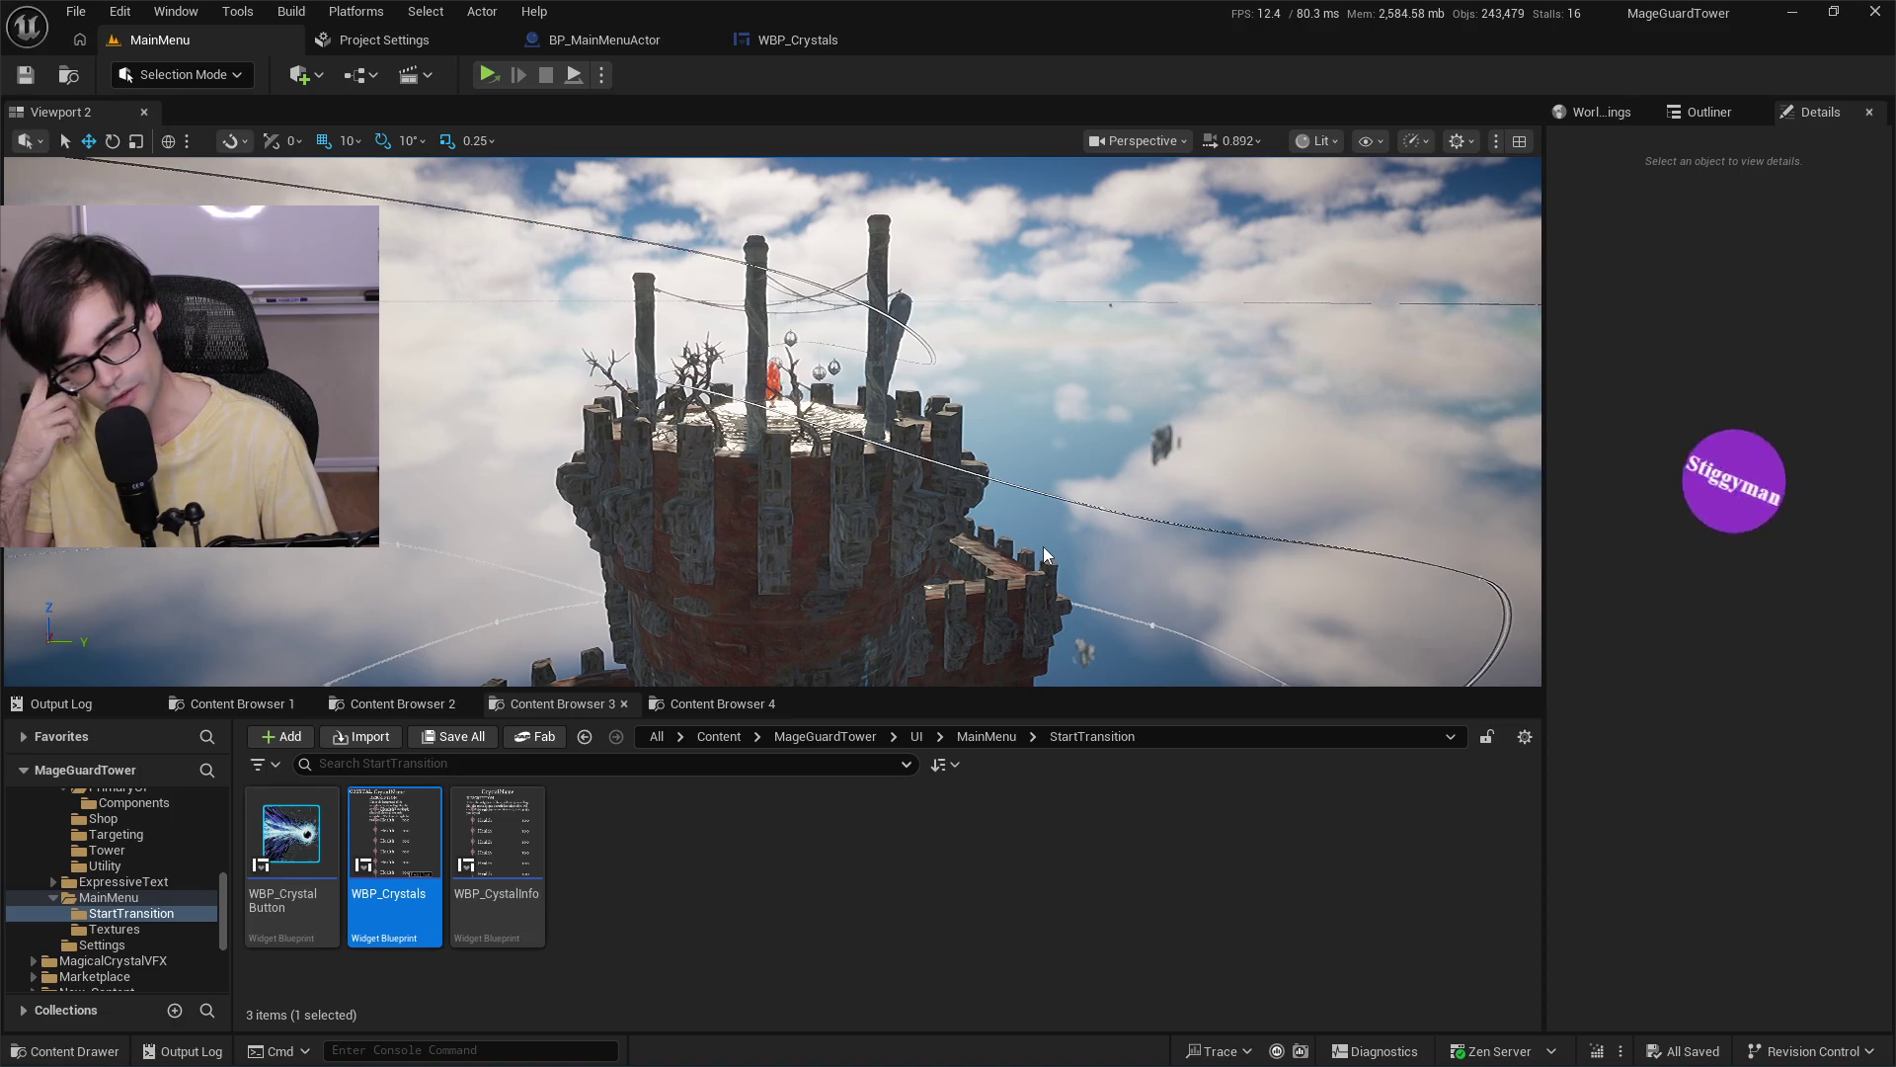
# Play-test the main menu through to the Blue Prism crystal screen, then return to WBP_Crystals.
pyautogui.hotkey('alt', 'p')
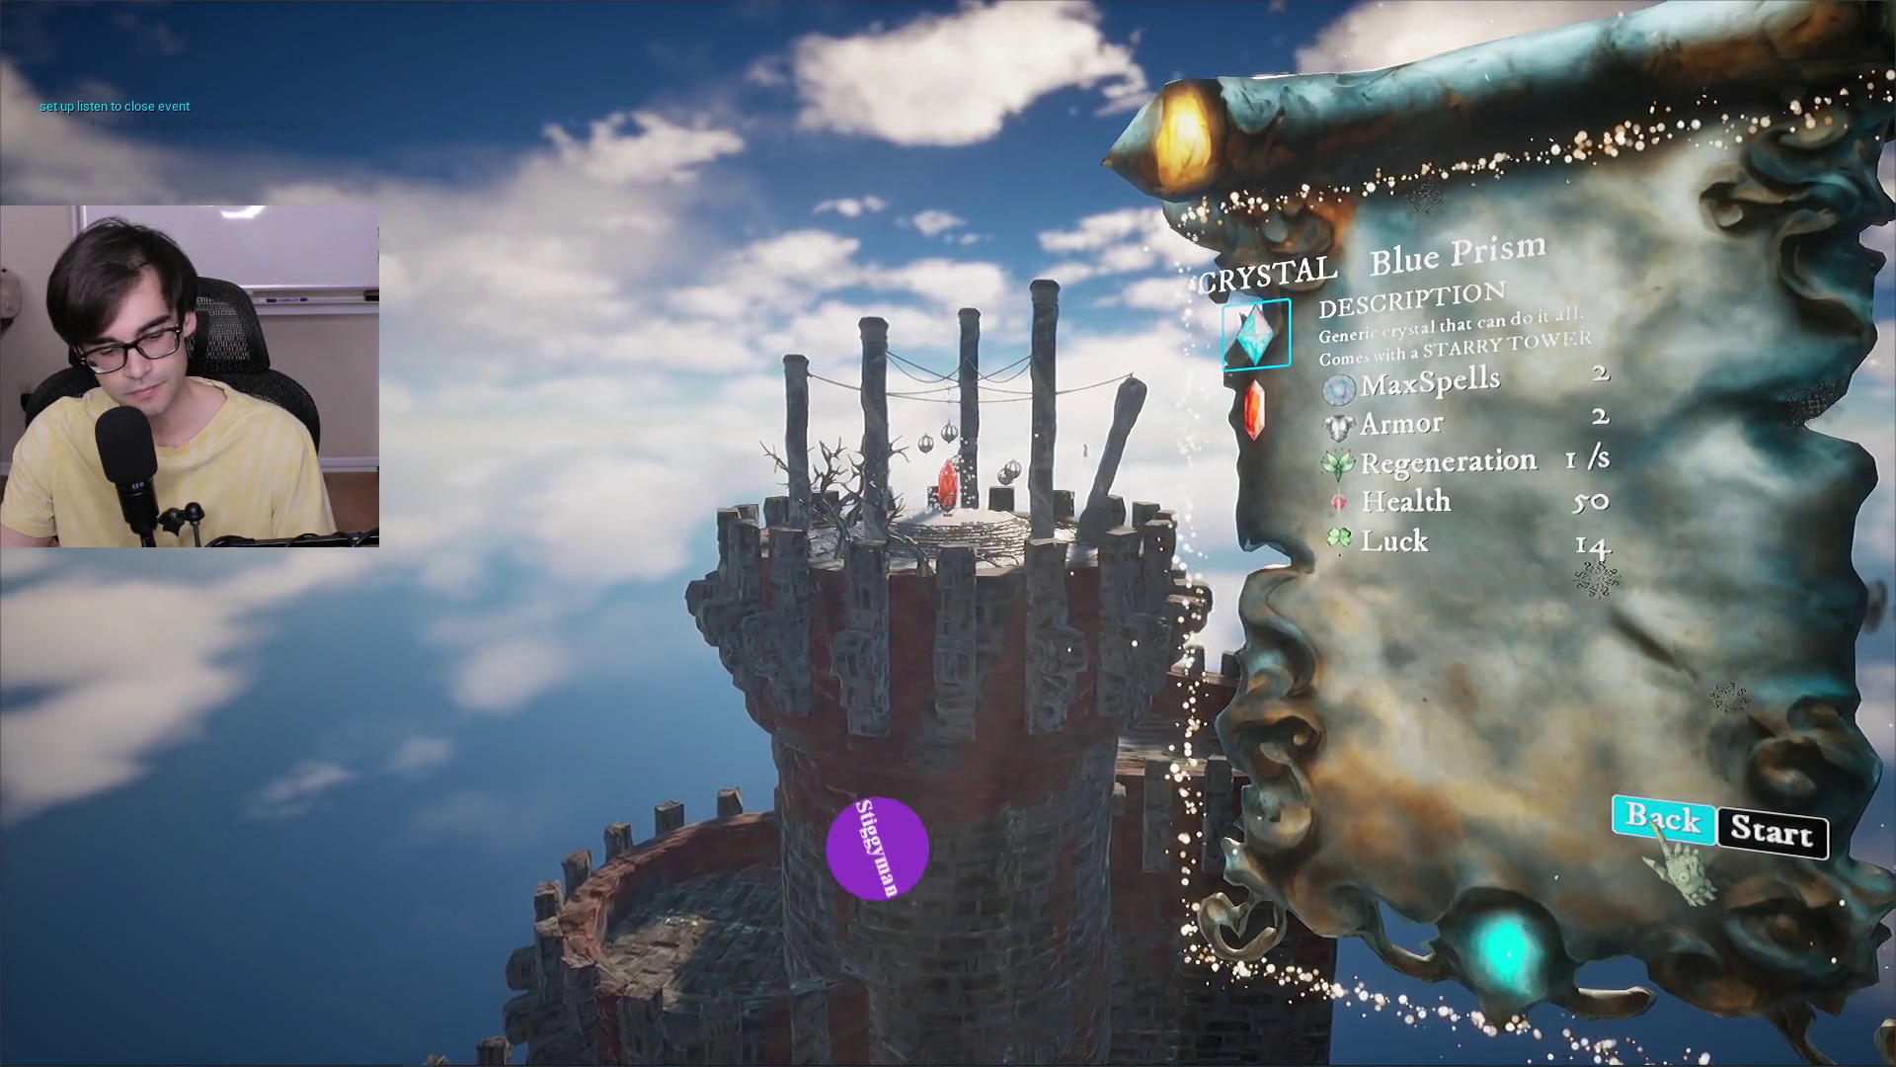
pyautogui.press('Escape')
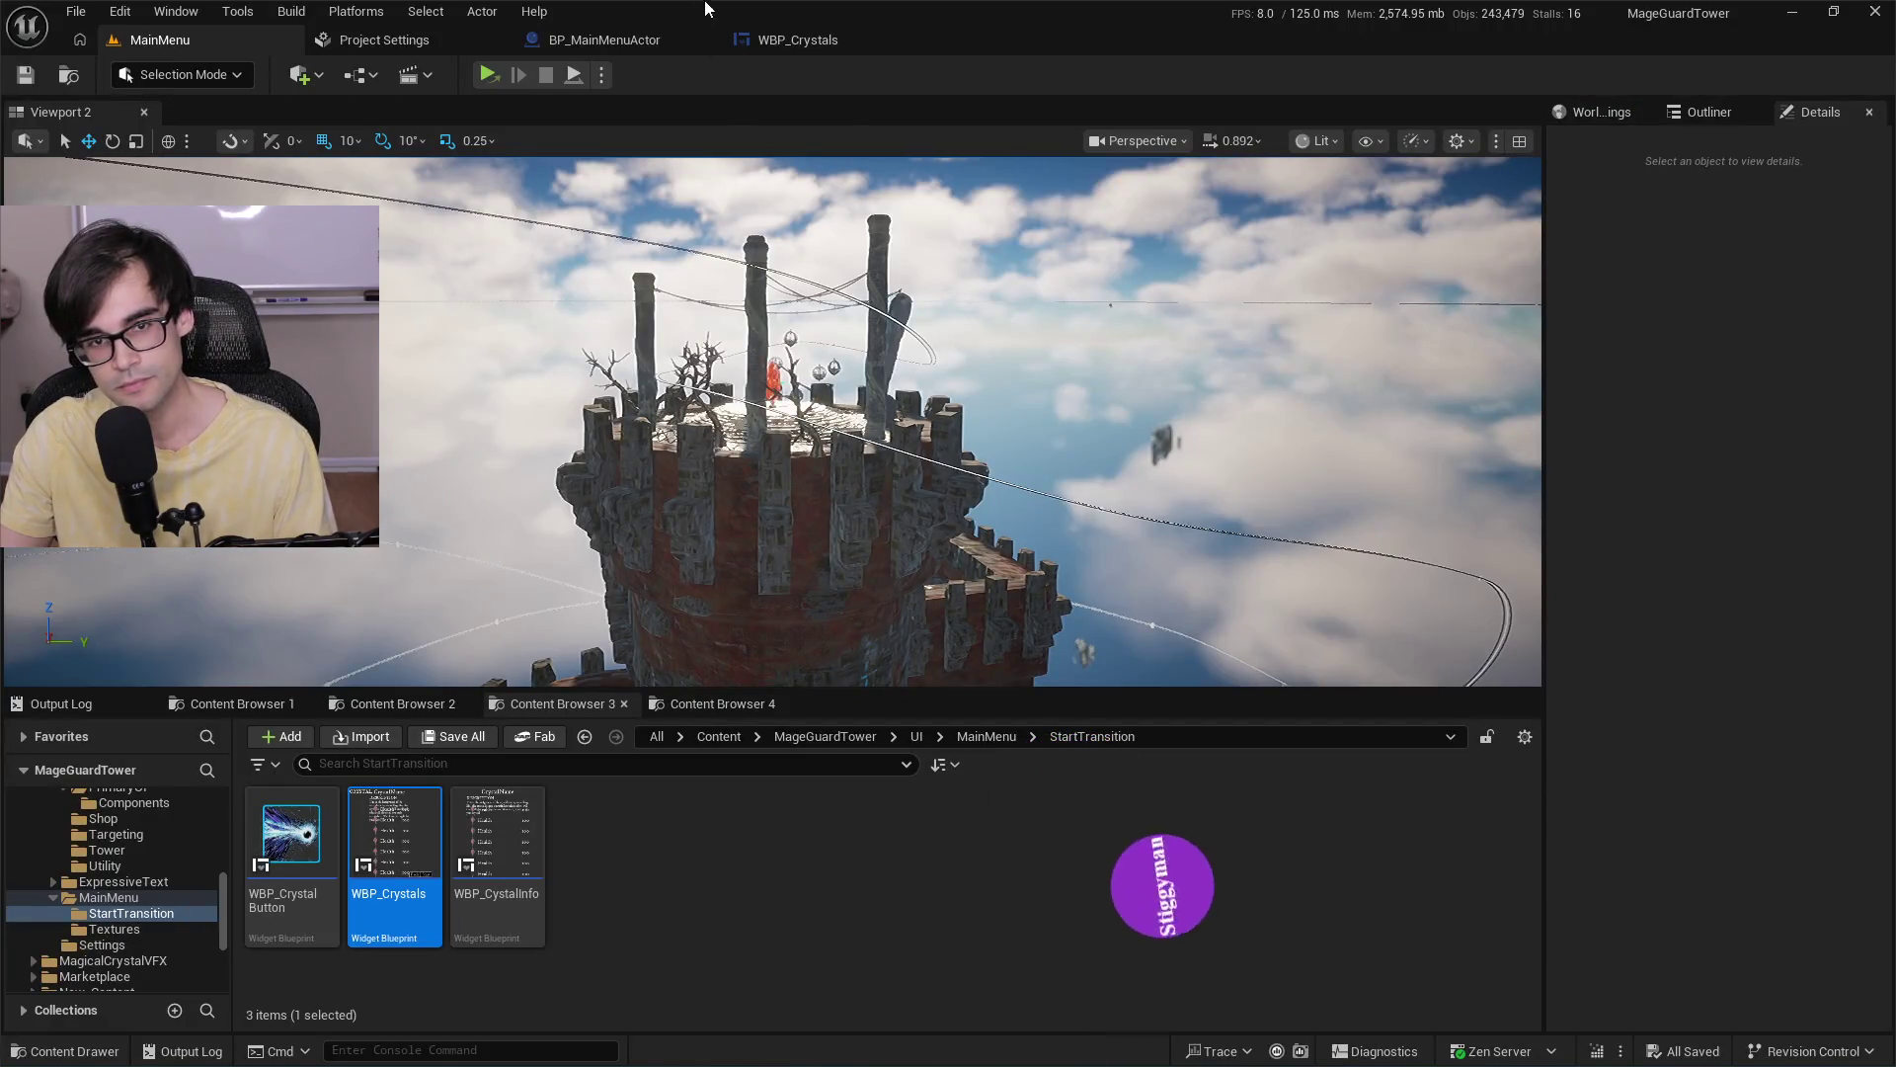
pyautogui.click(798, 37)
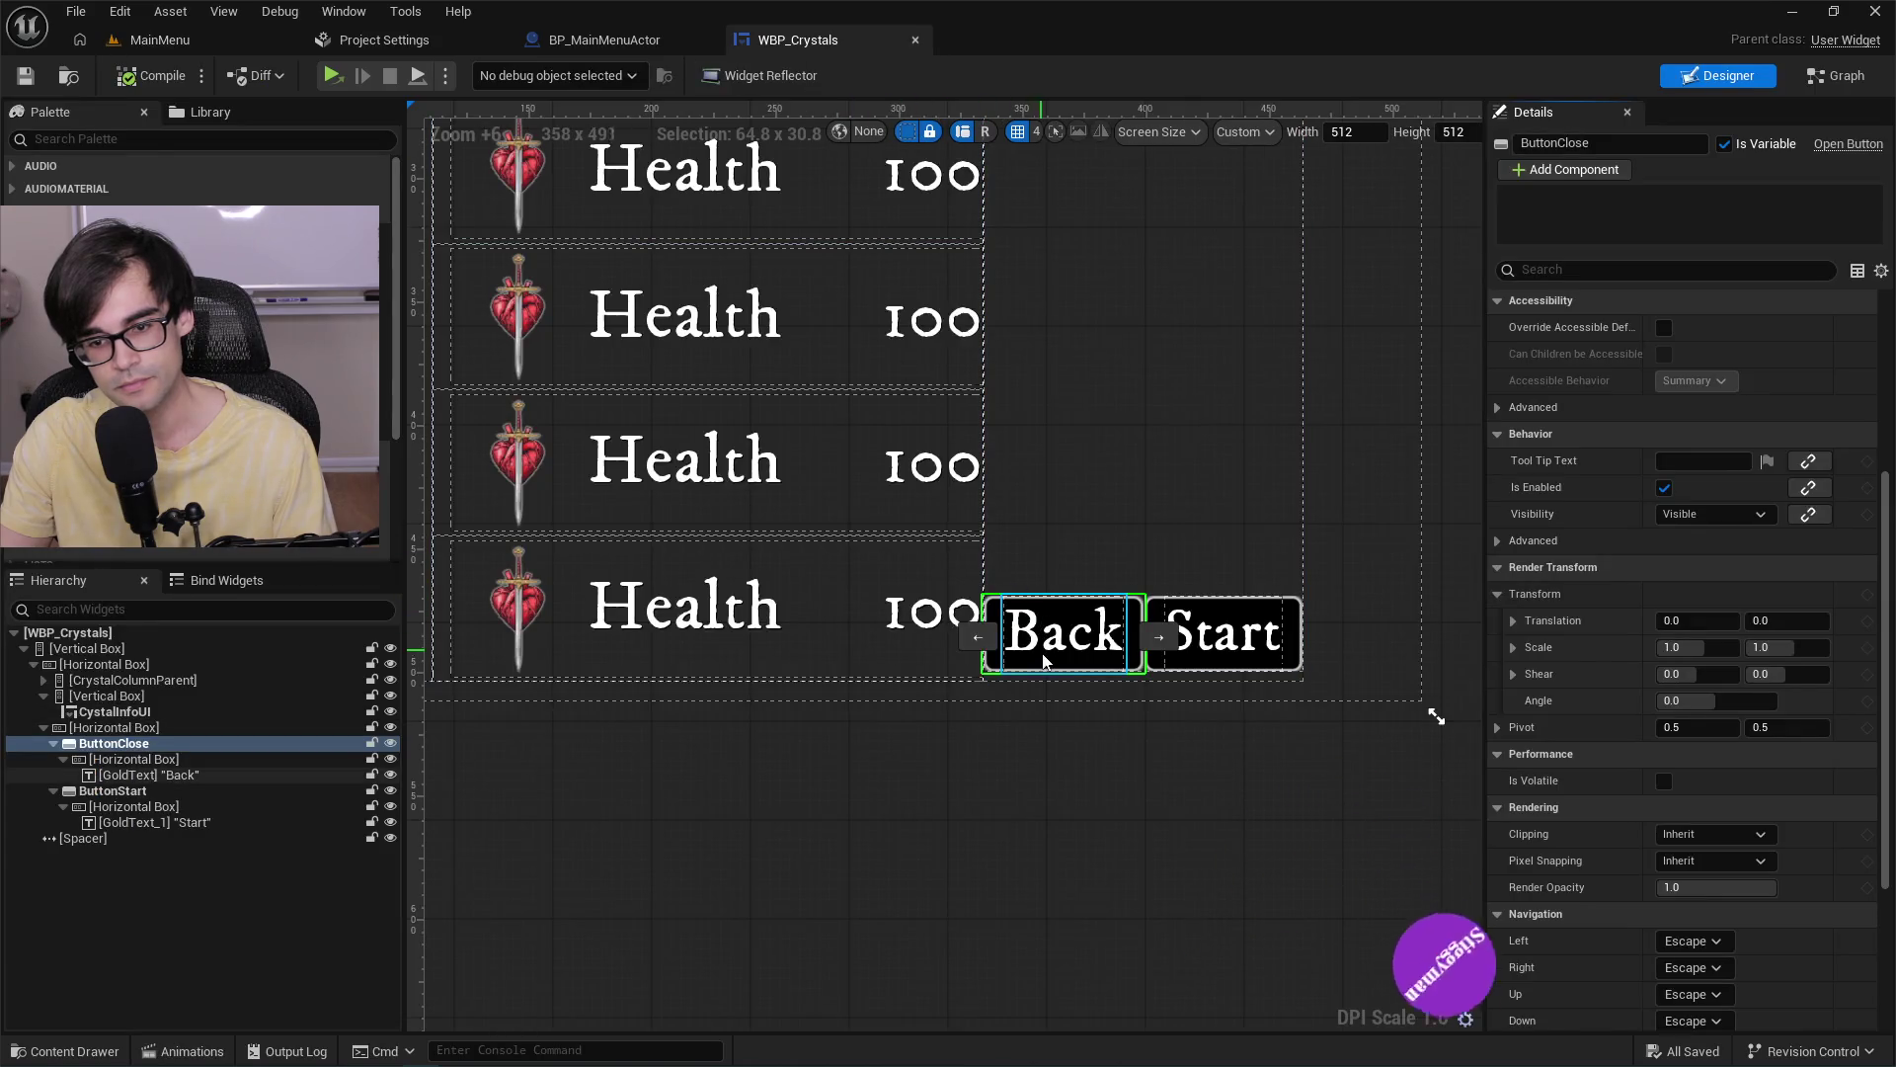
# Nest the Back/Start row in CrystalInfoUI beneath the Health rows, compile and save, and reselect Back.
pyautogui.click(72, 730)
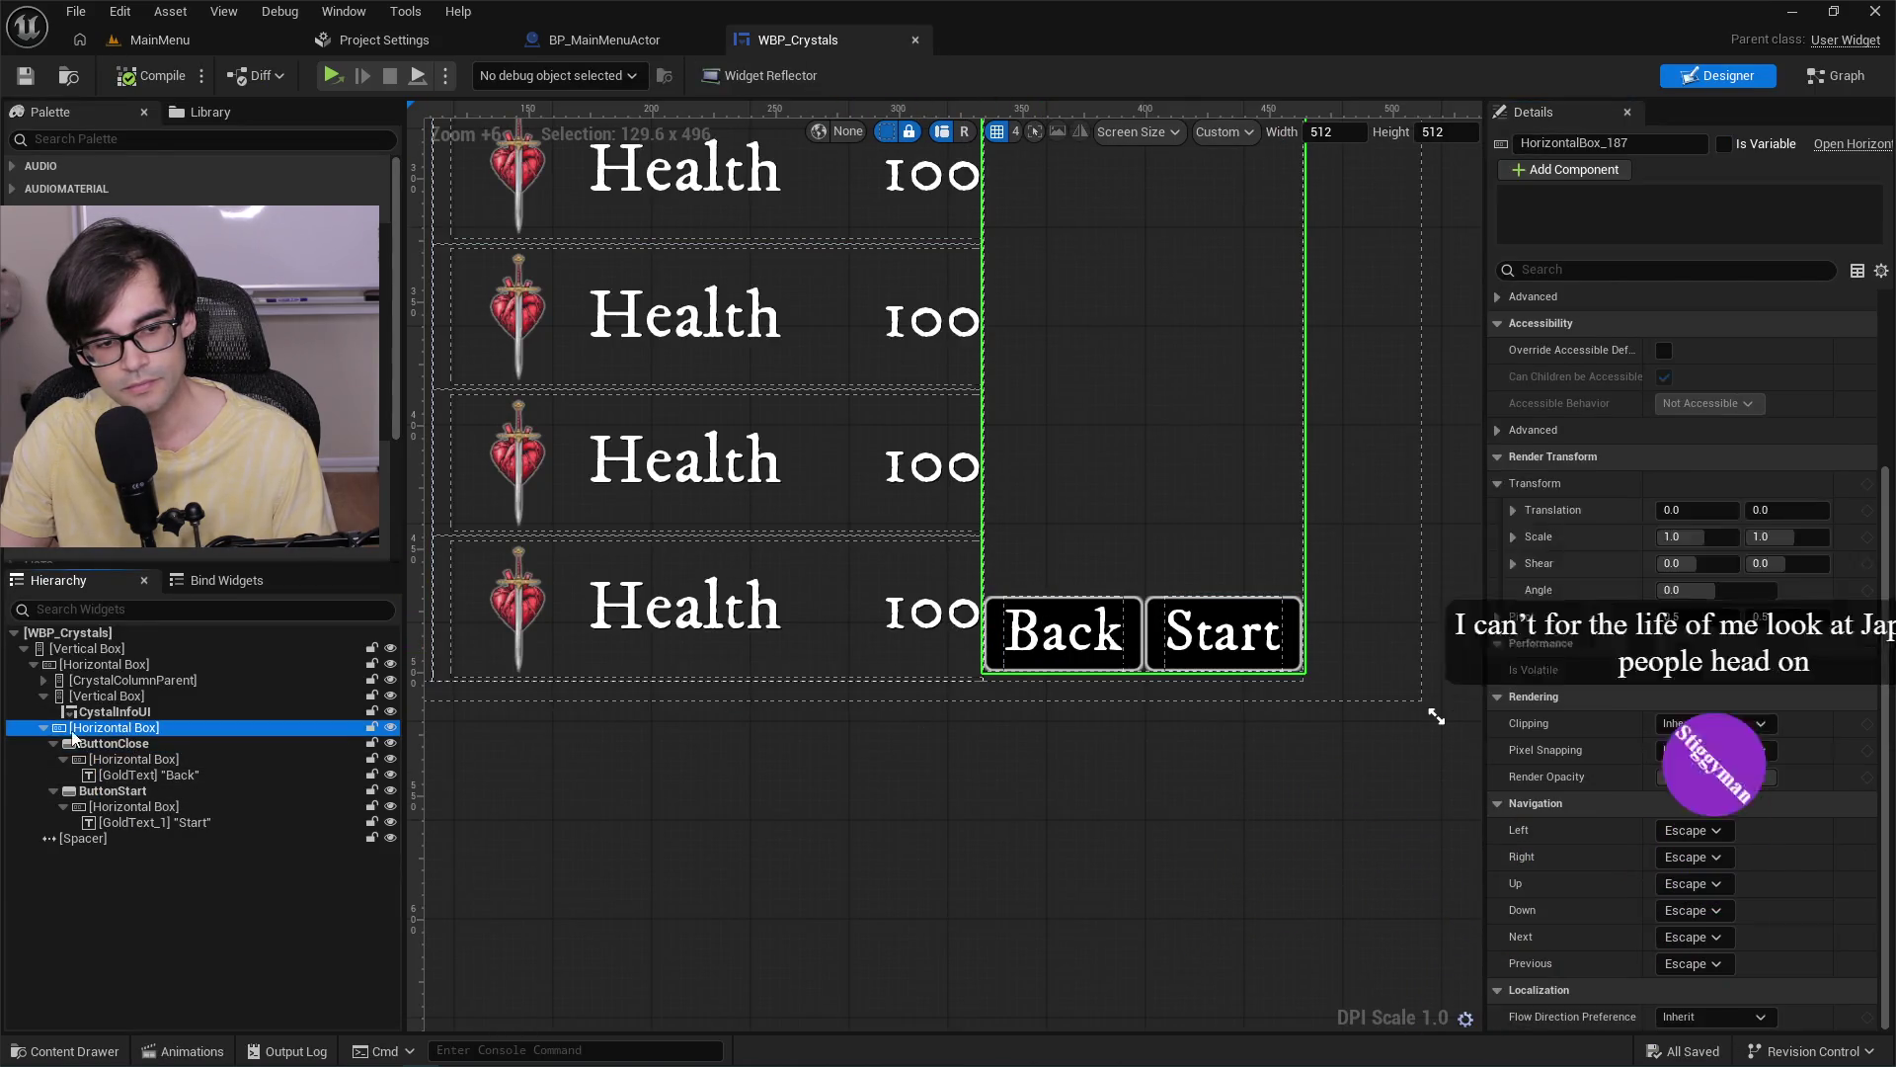
pyautogui.moveTo(72, 735); pyautogui.dragTo(116, 700)
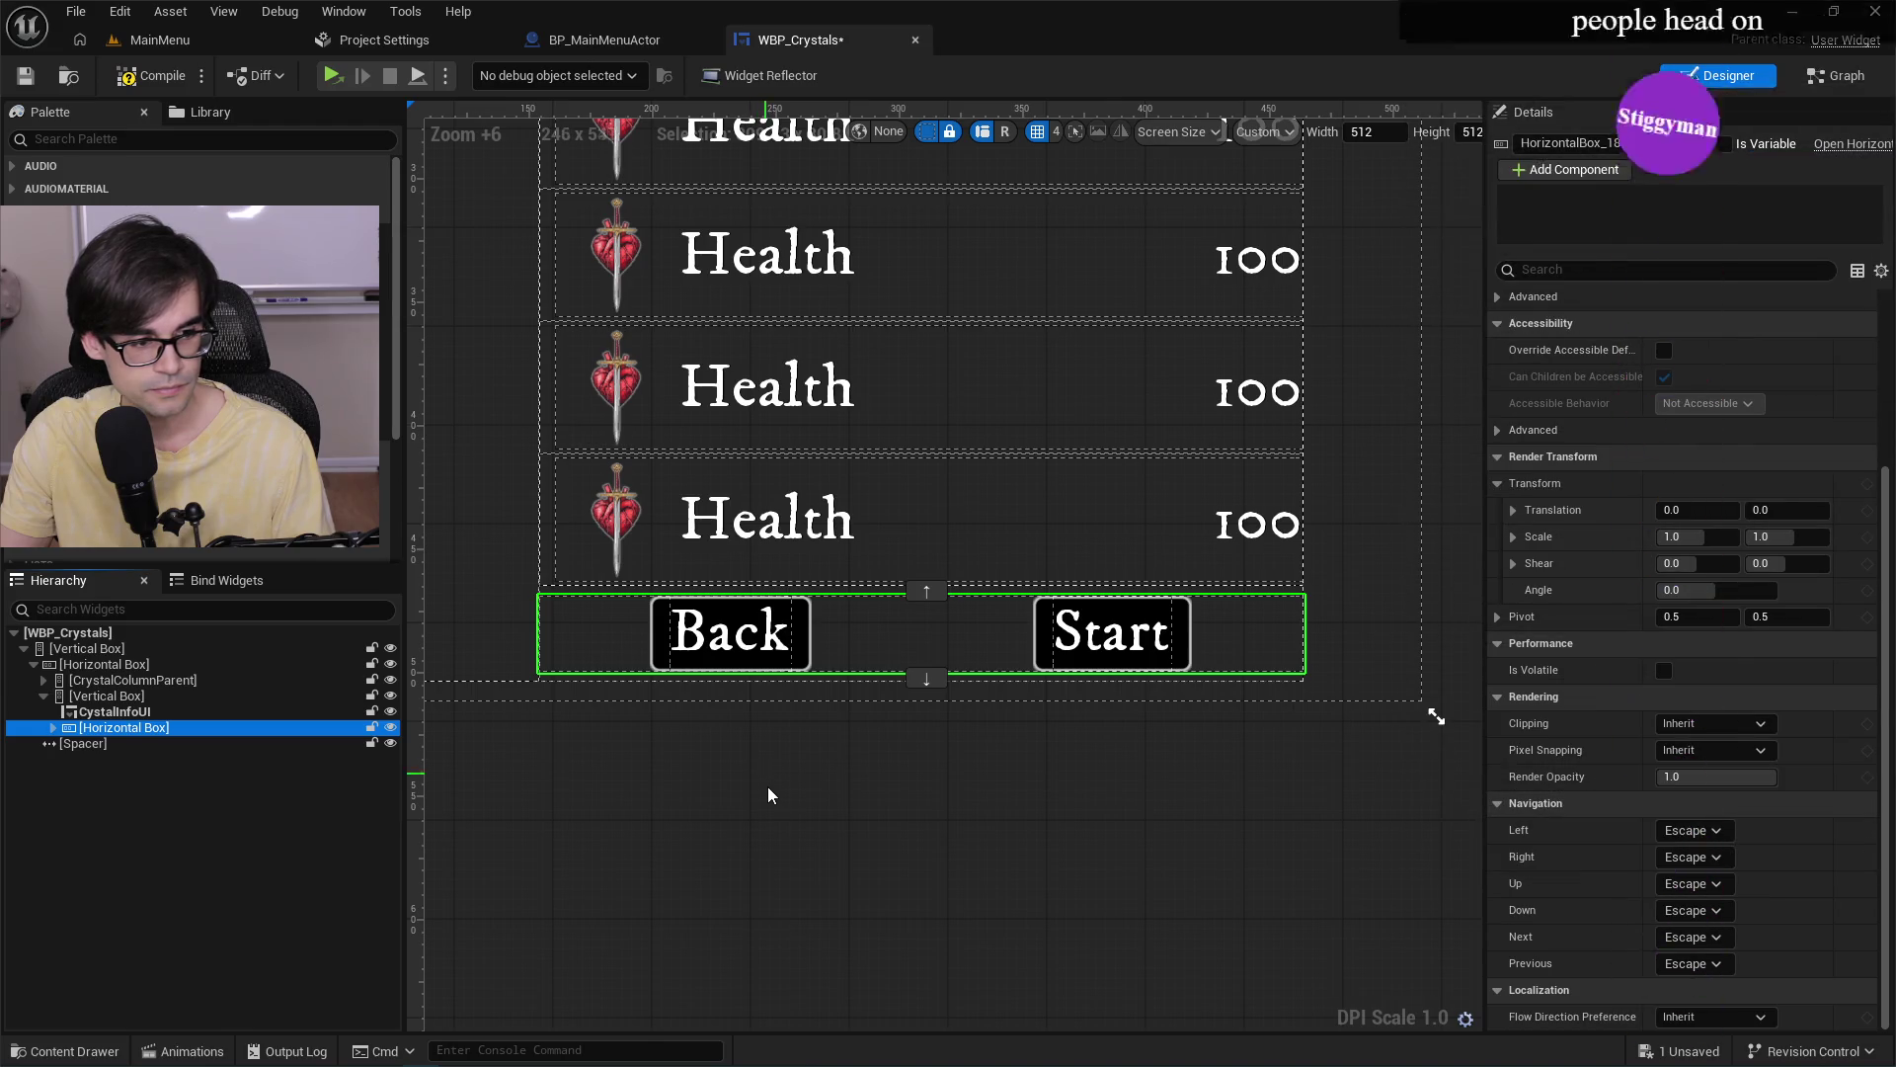
pyautogui.scroll(-3, 769, 794)
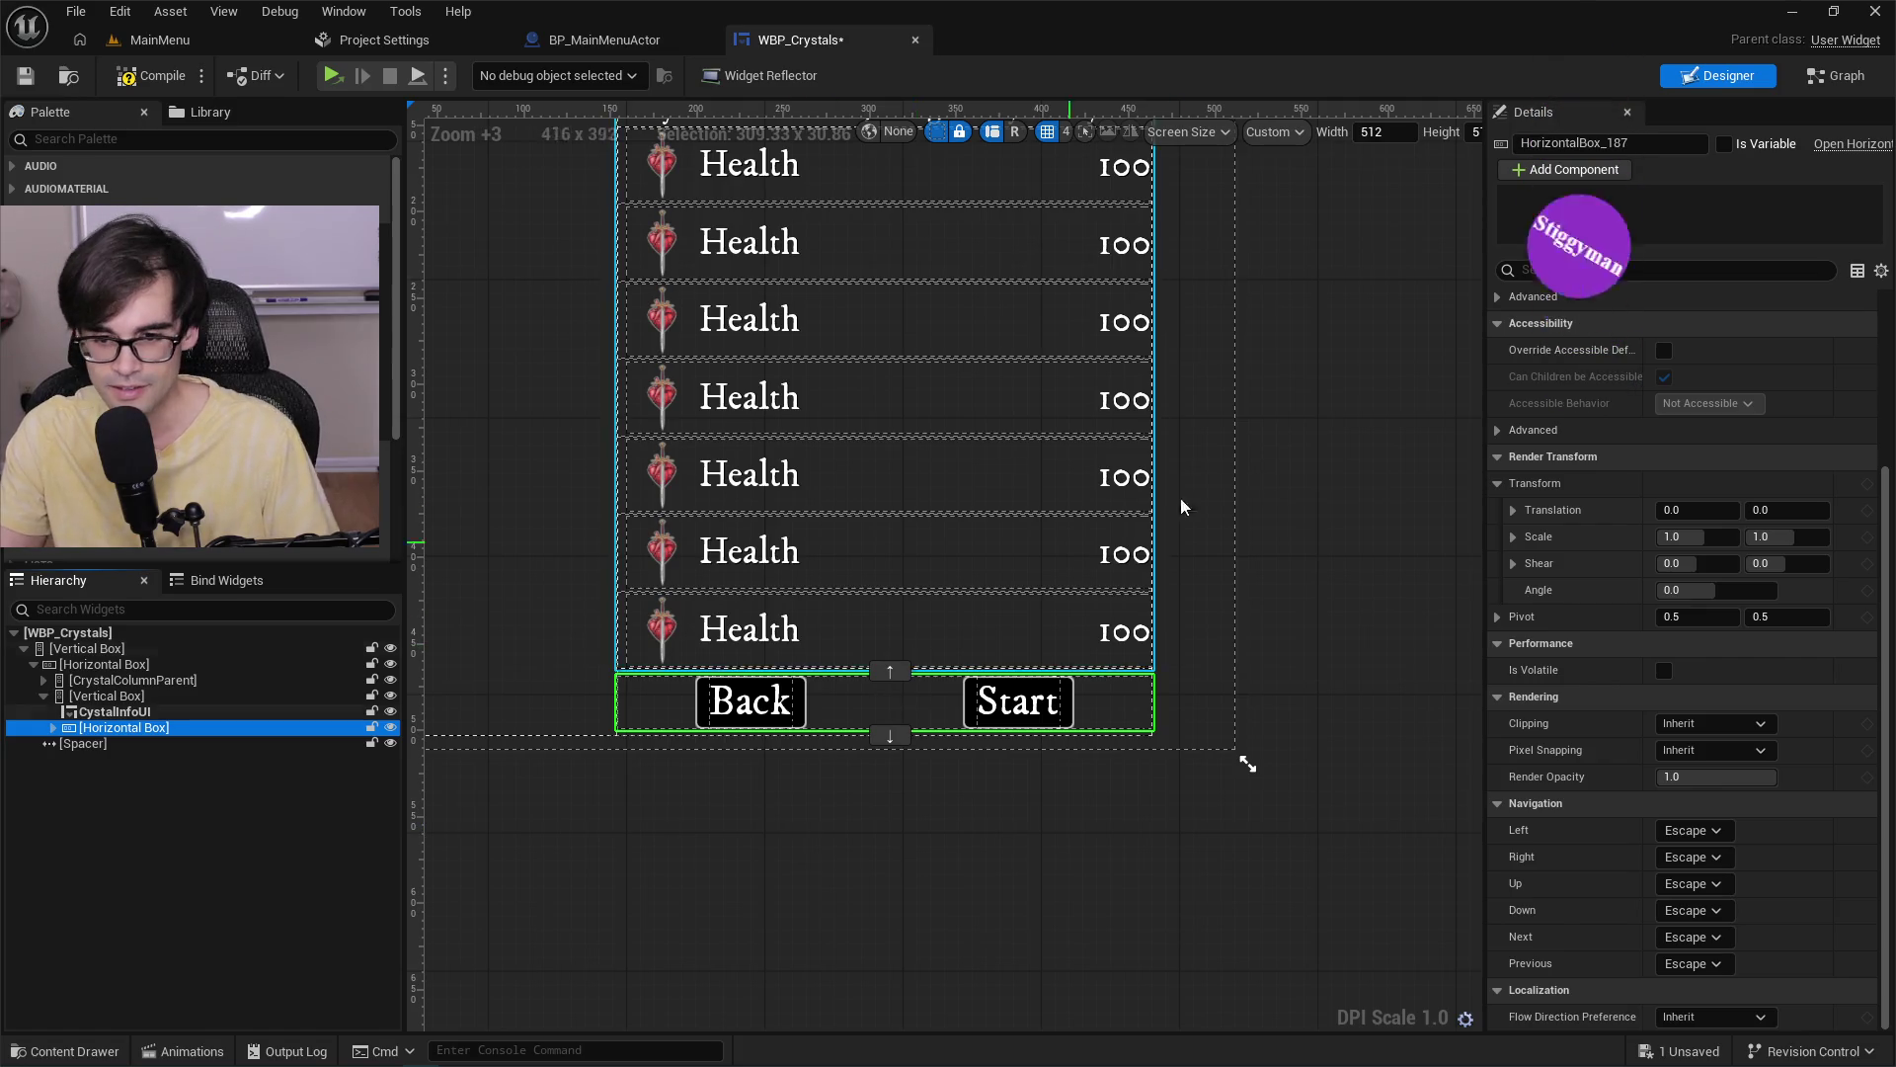
pyautogui.scroll(-2, 1181, 498)
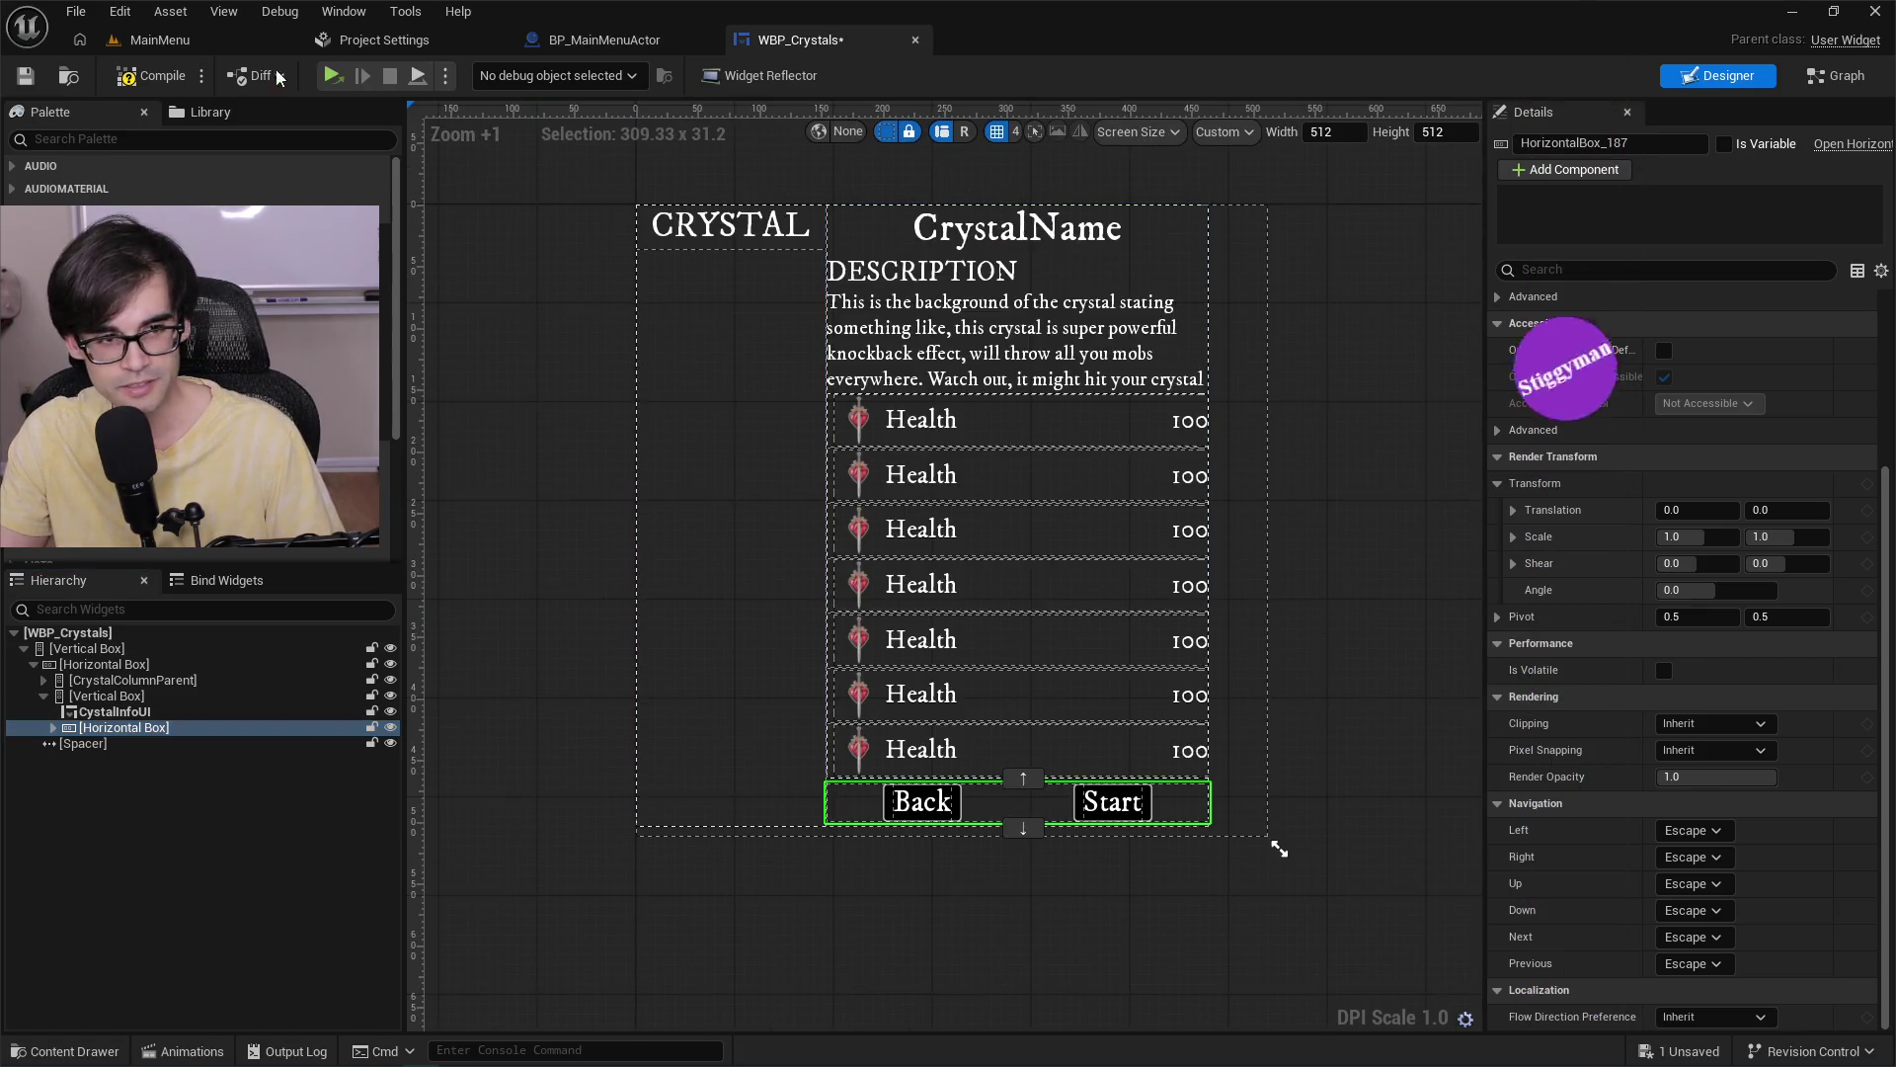
pyautogui.click(25, 76)
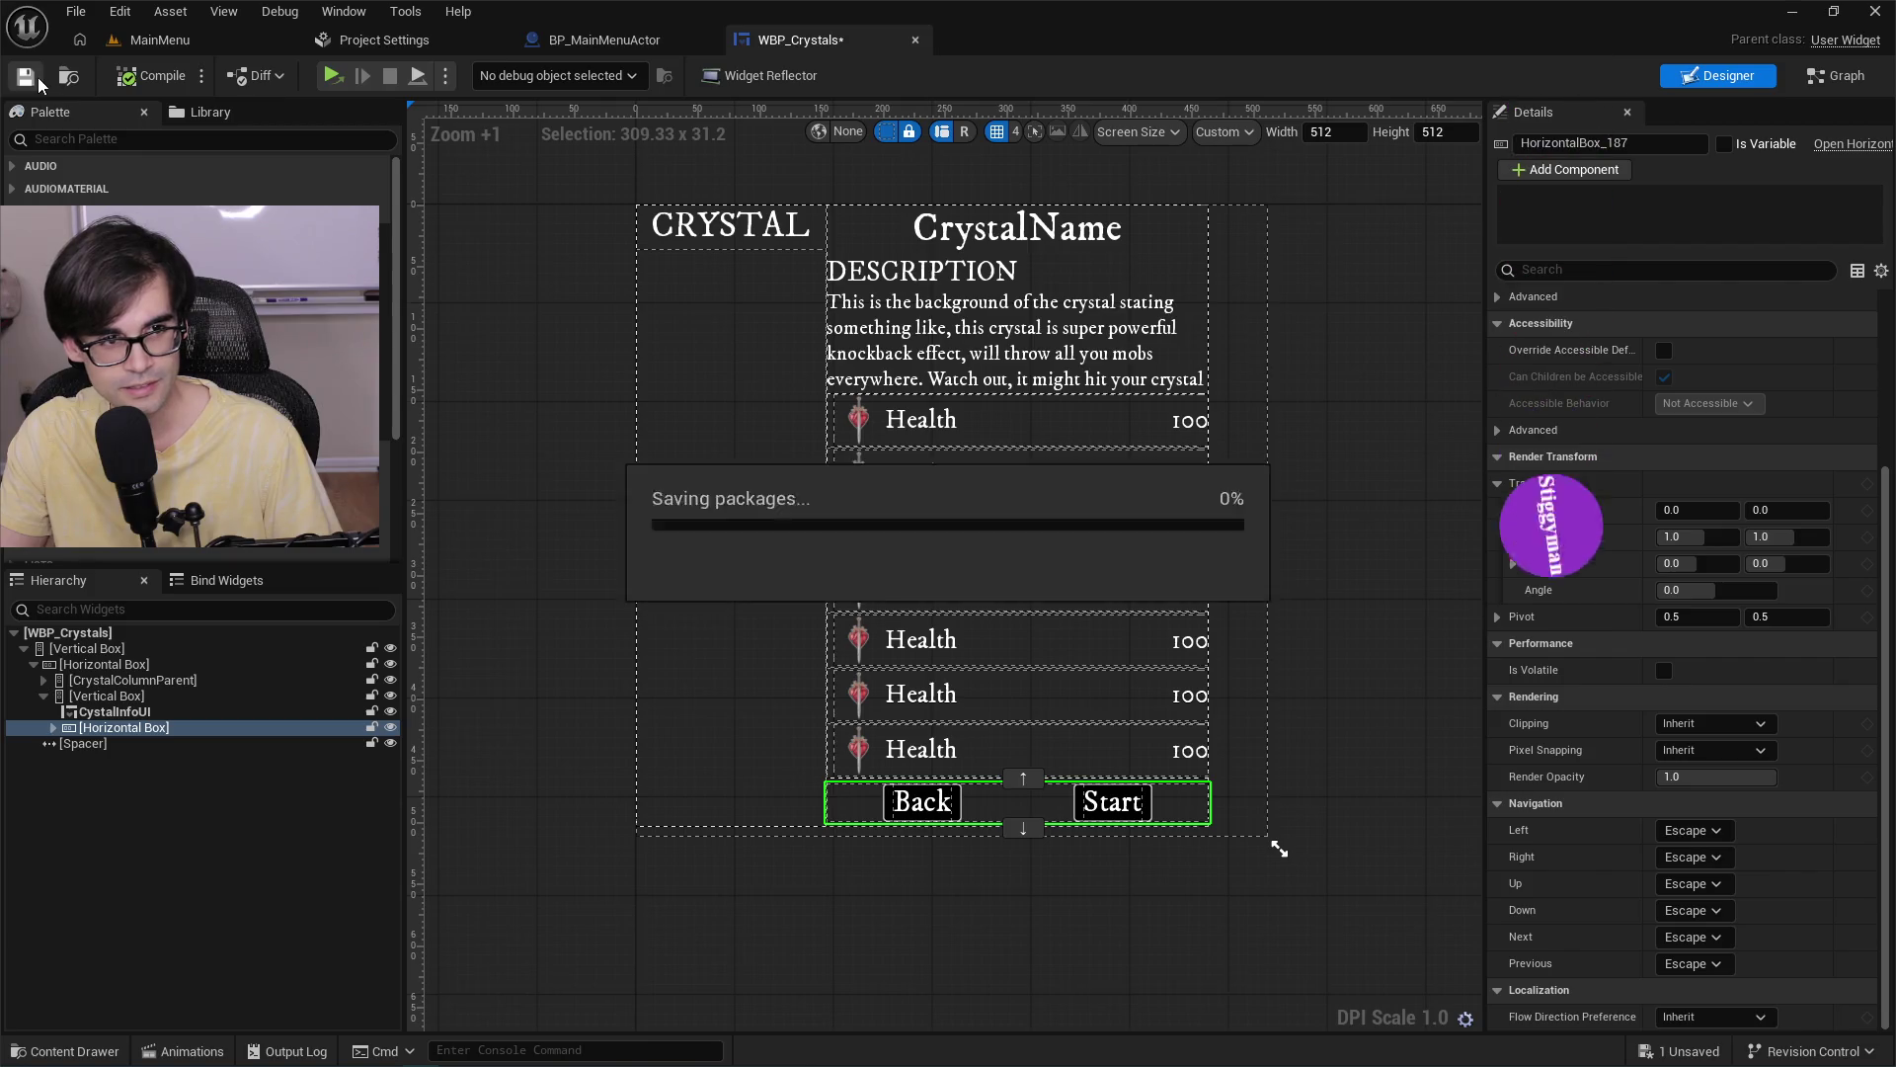
pyautogui.moveTo(780, 578); pyautogui.dragTo(655, 560)
pyautogui.scroll(3, 795, 697)
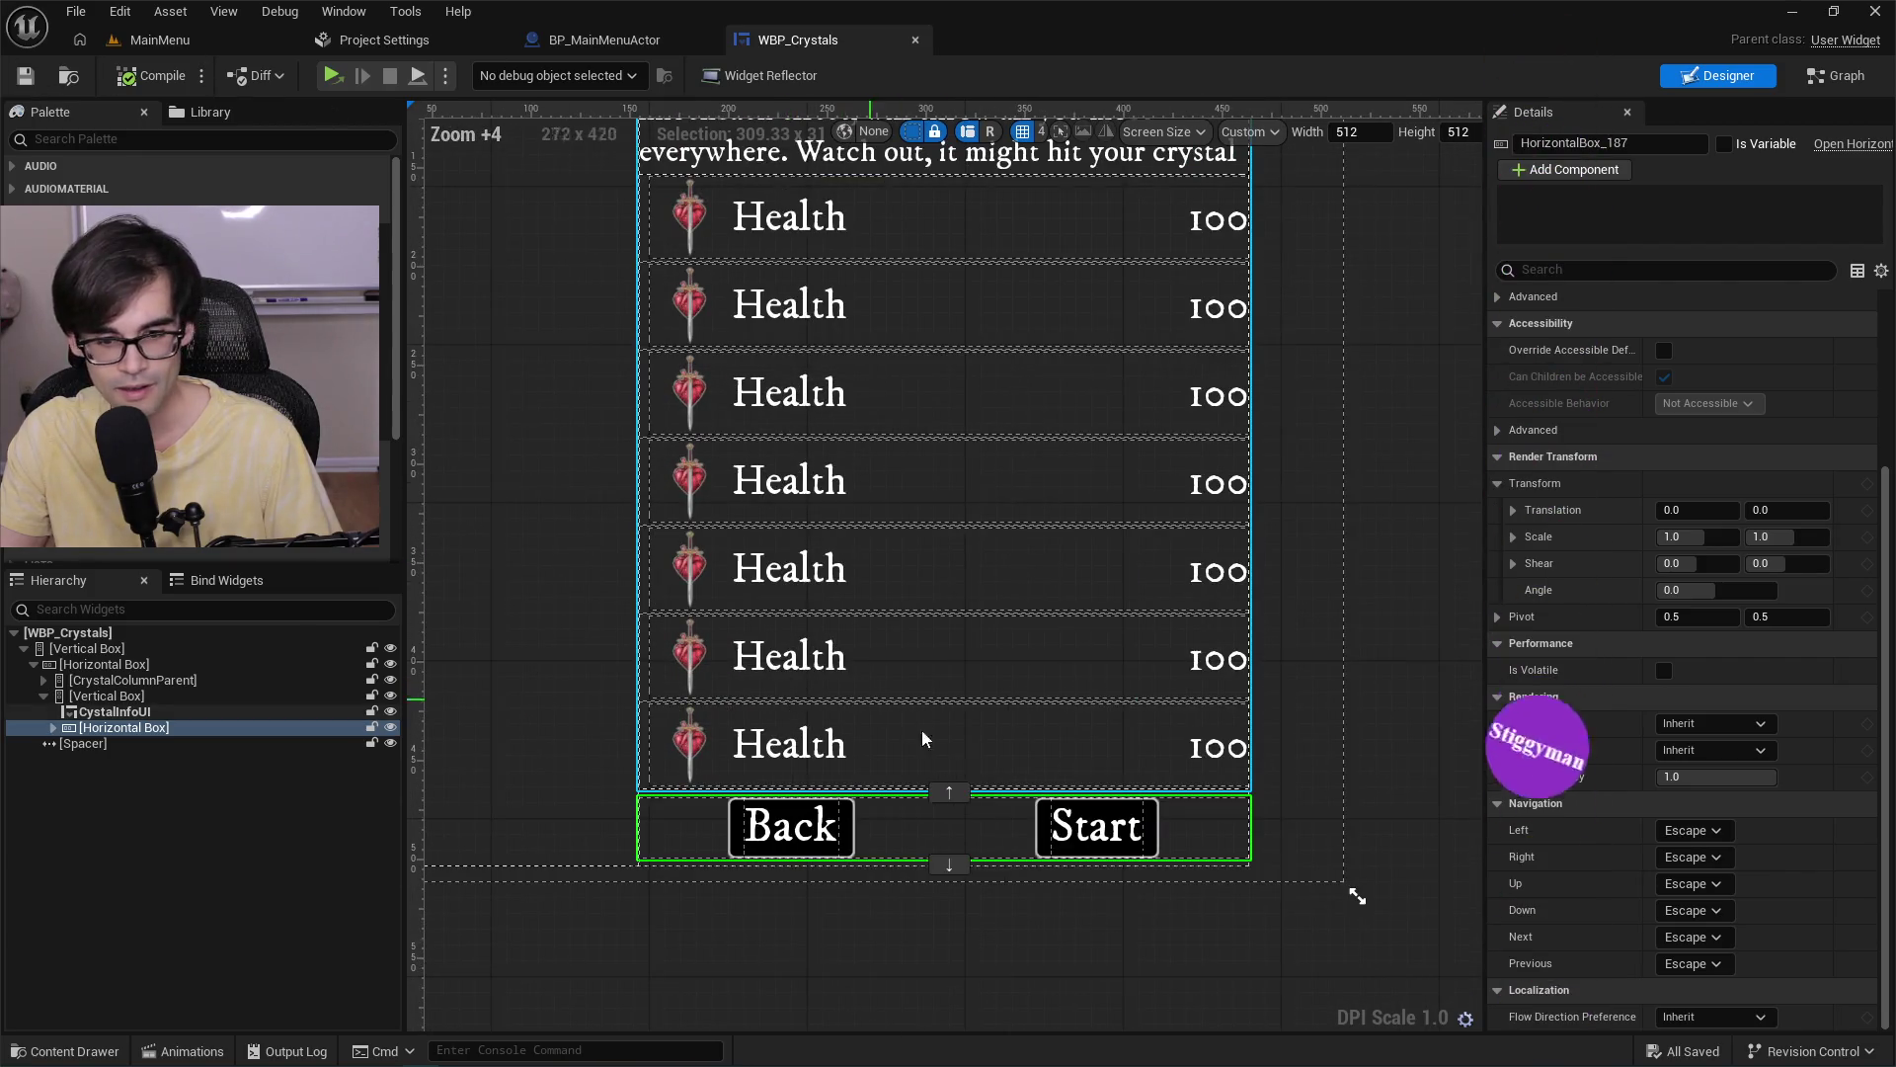
pyautogui.click(845, 838)
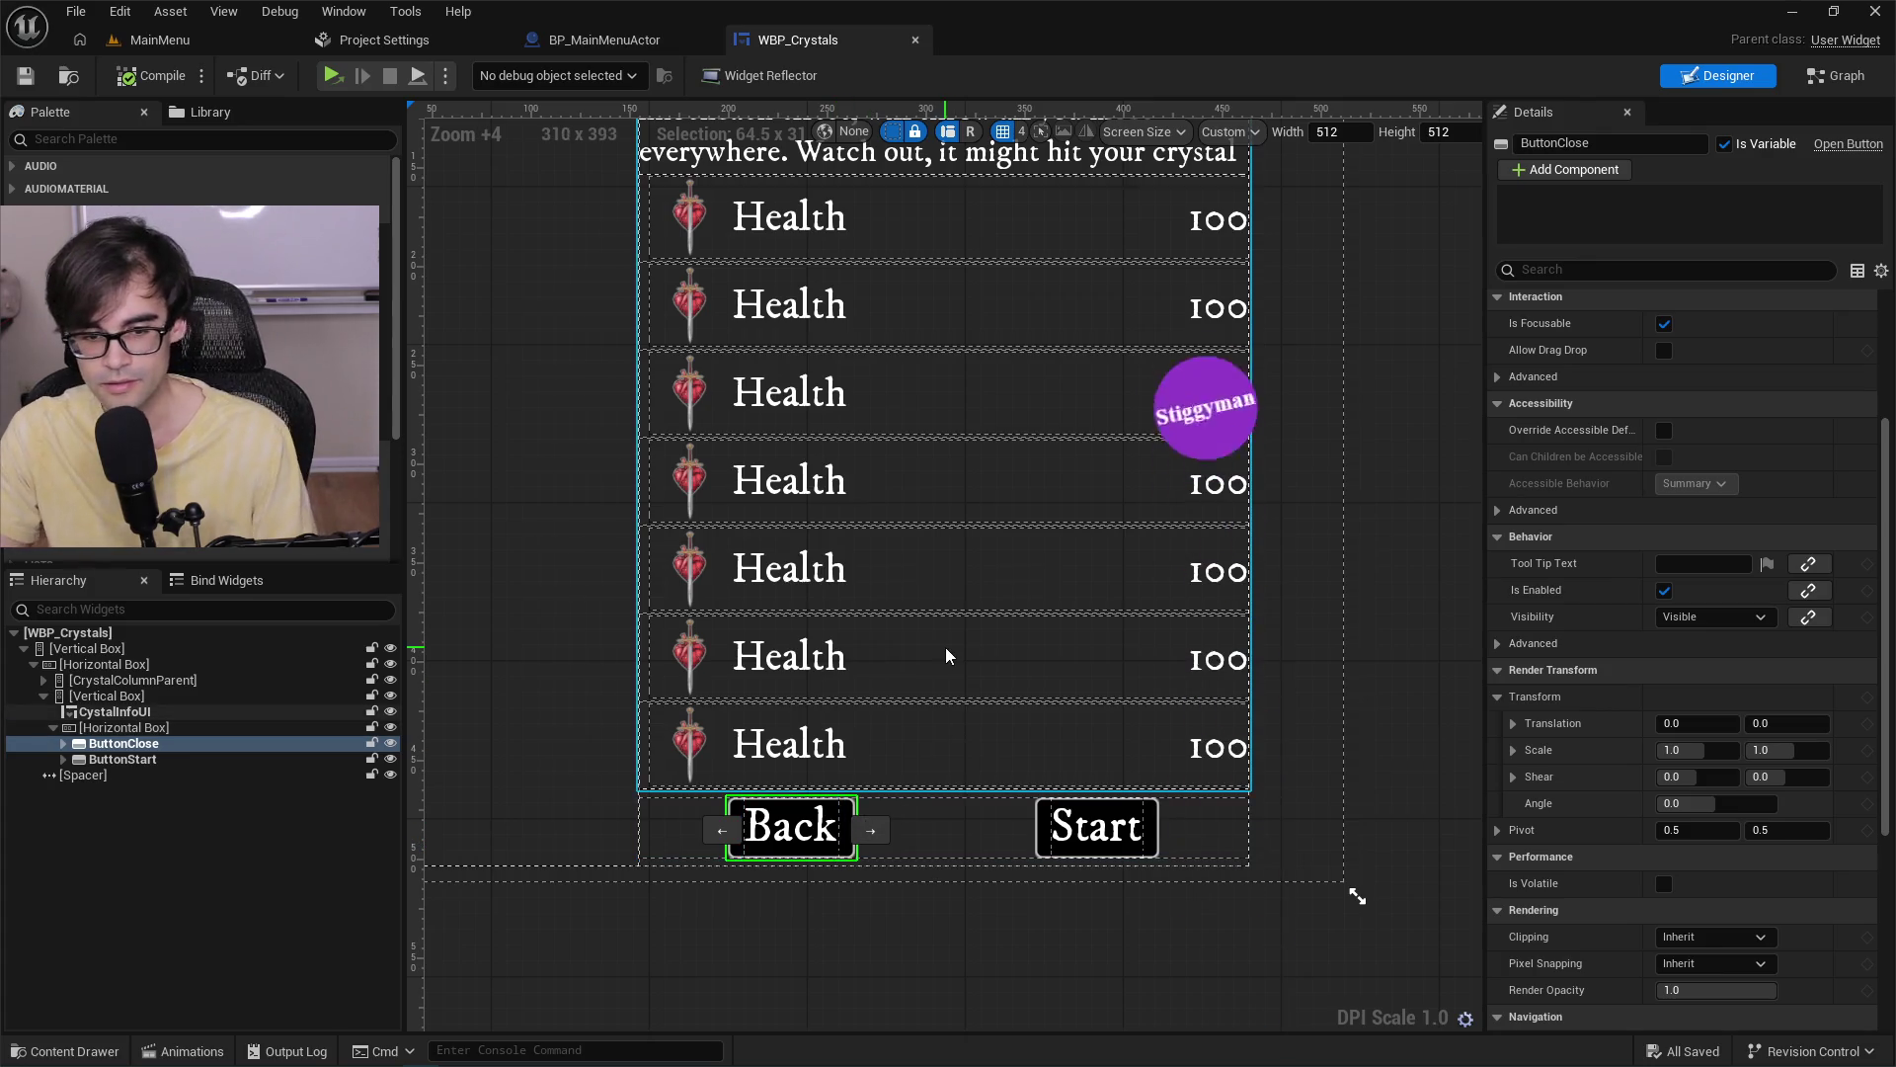
pyautogui.scroll(-3, 945, 656)
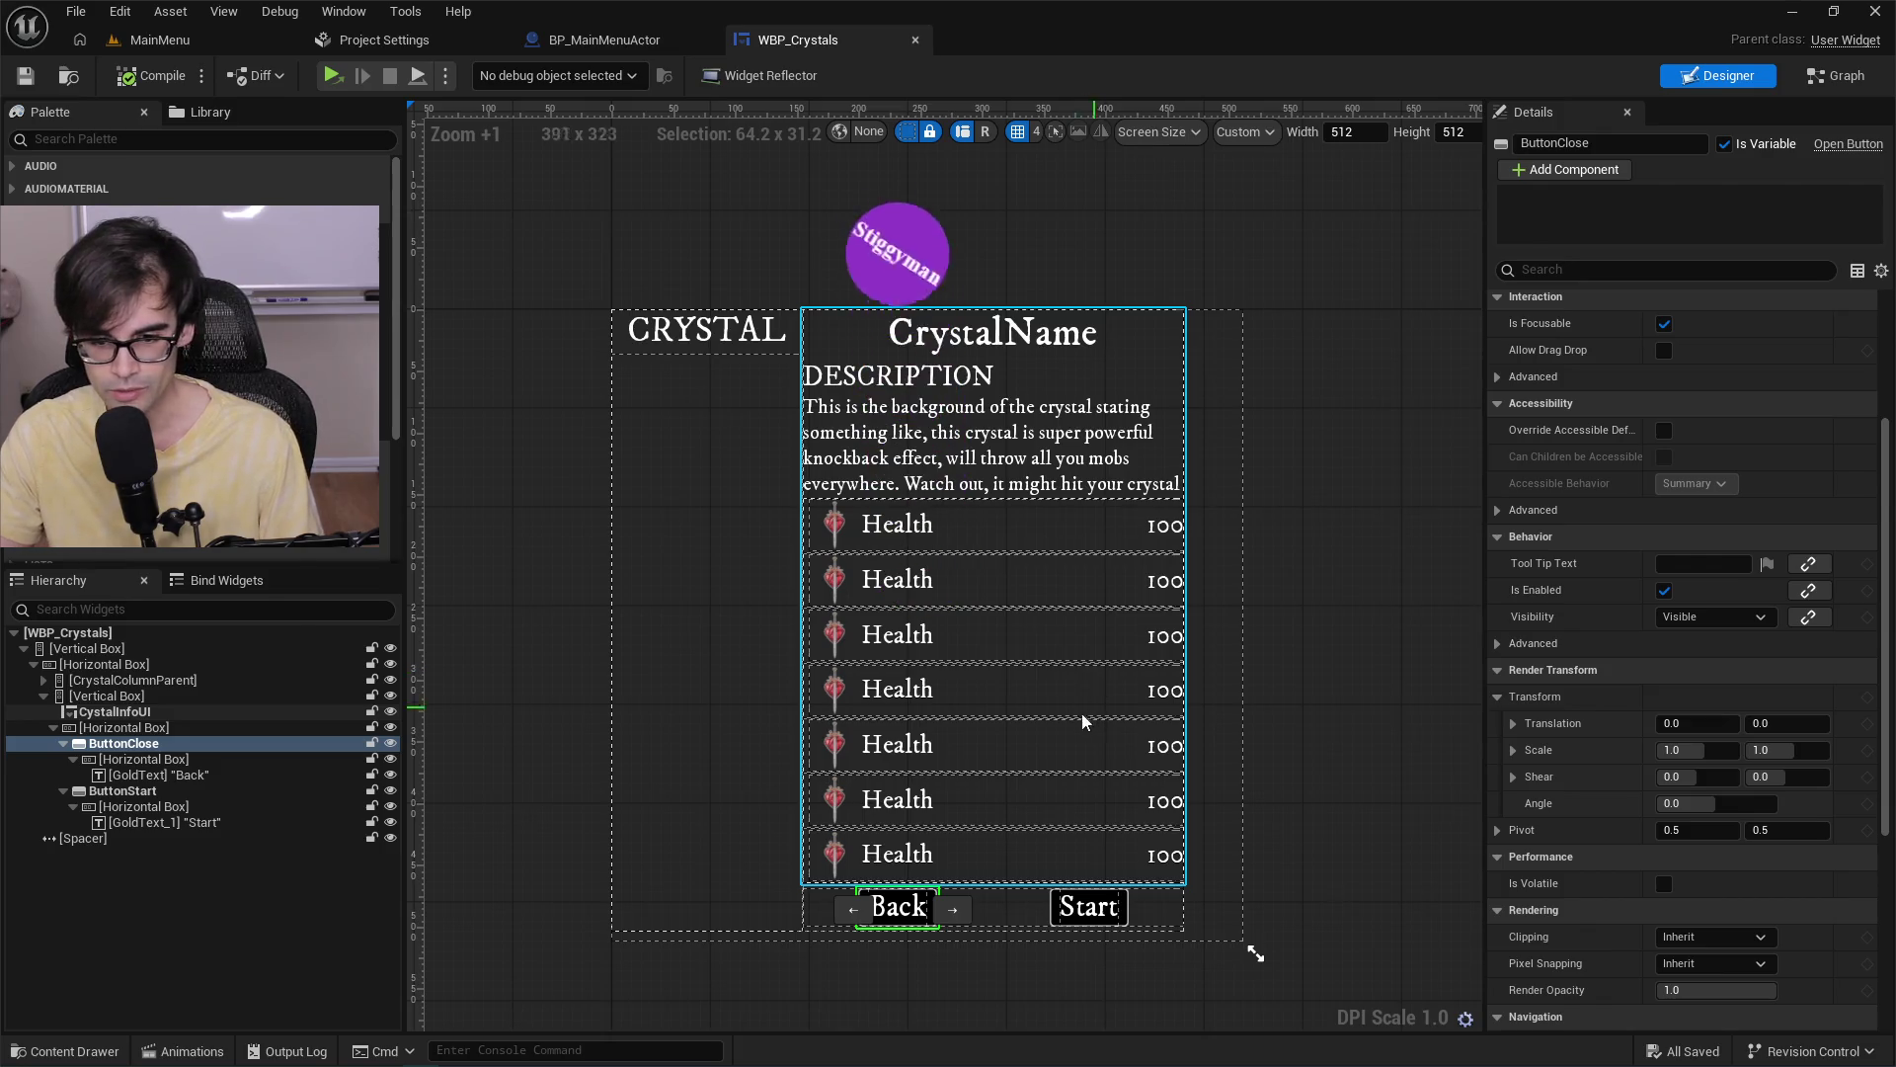
pyautogui.scroll(3, 922, 773)
pyautogui.moveTo(1052, 620); pyautogui.dragTo(1079, 721)
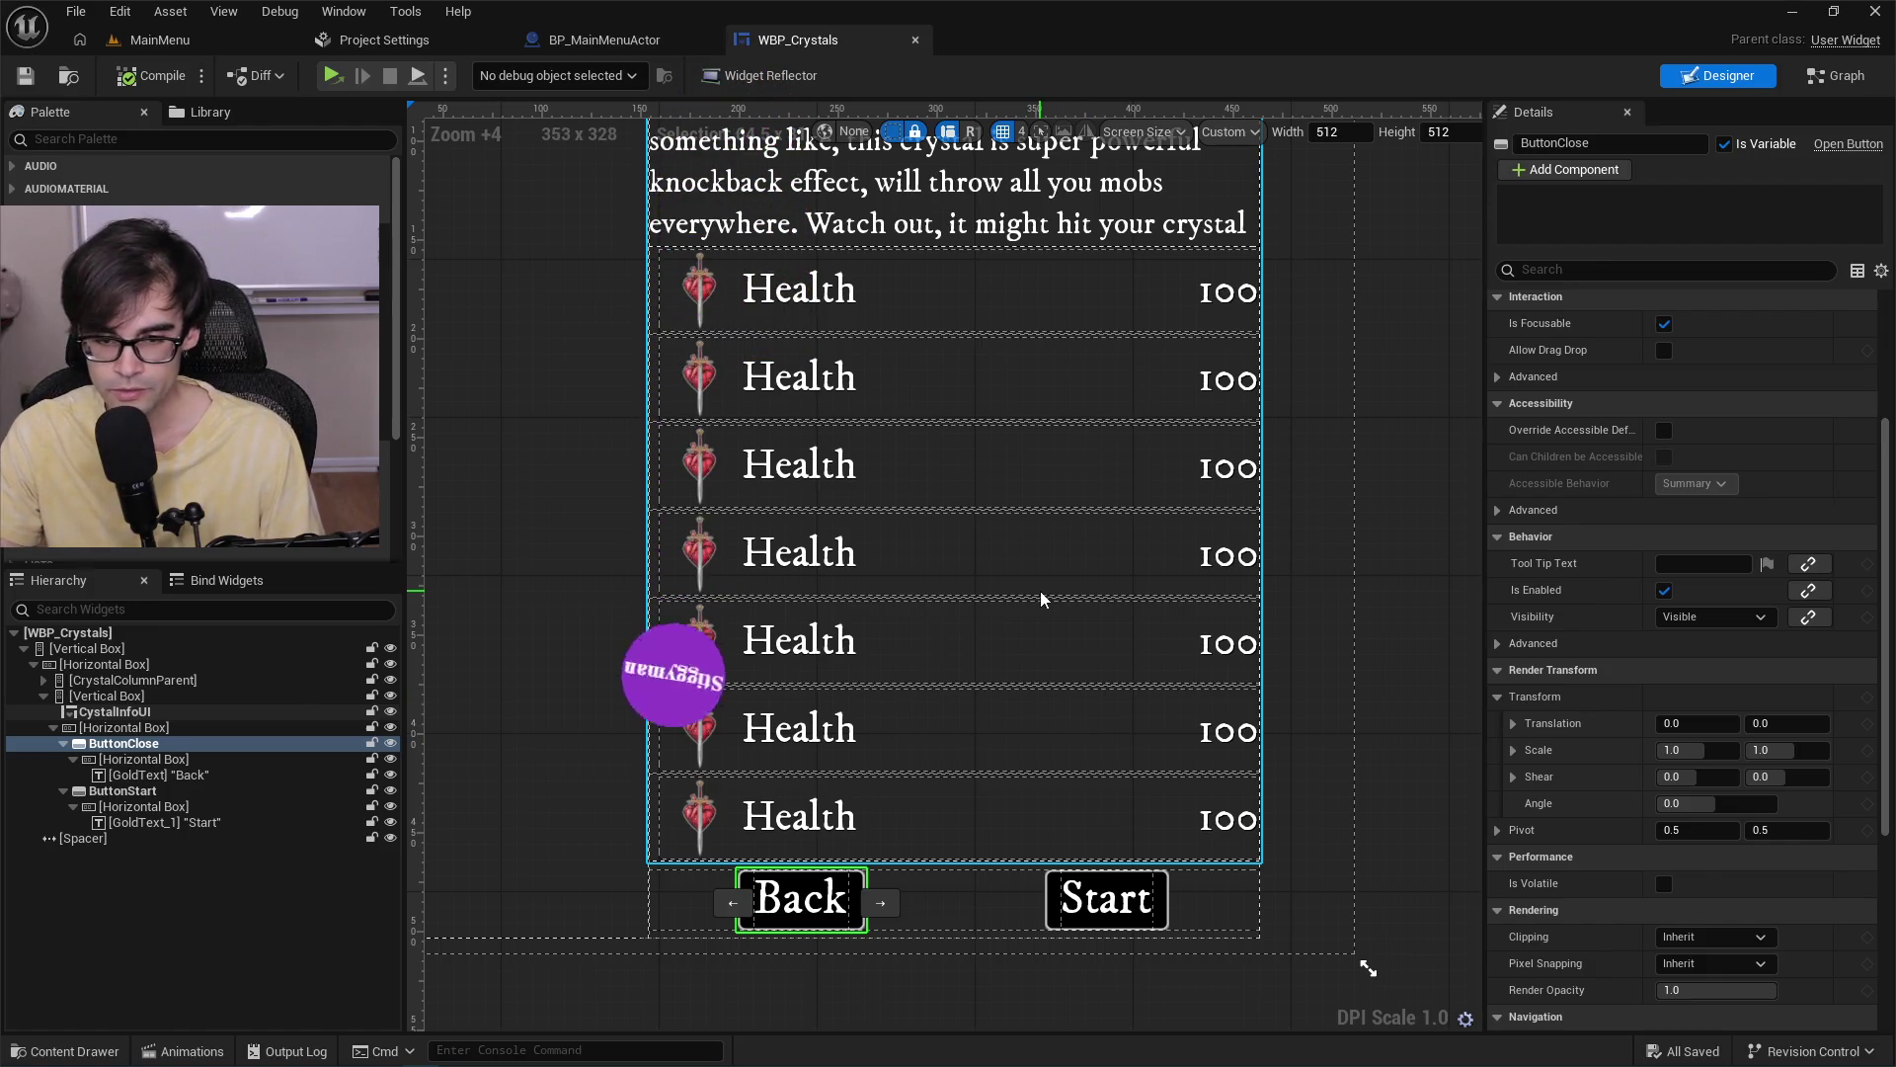
pyautogui.scroll(-2, 1040, 597)
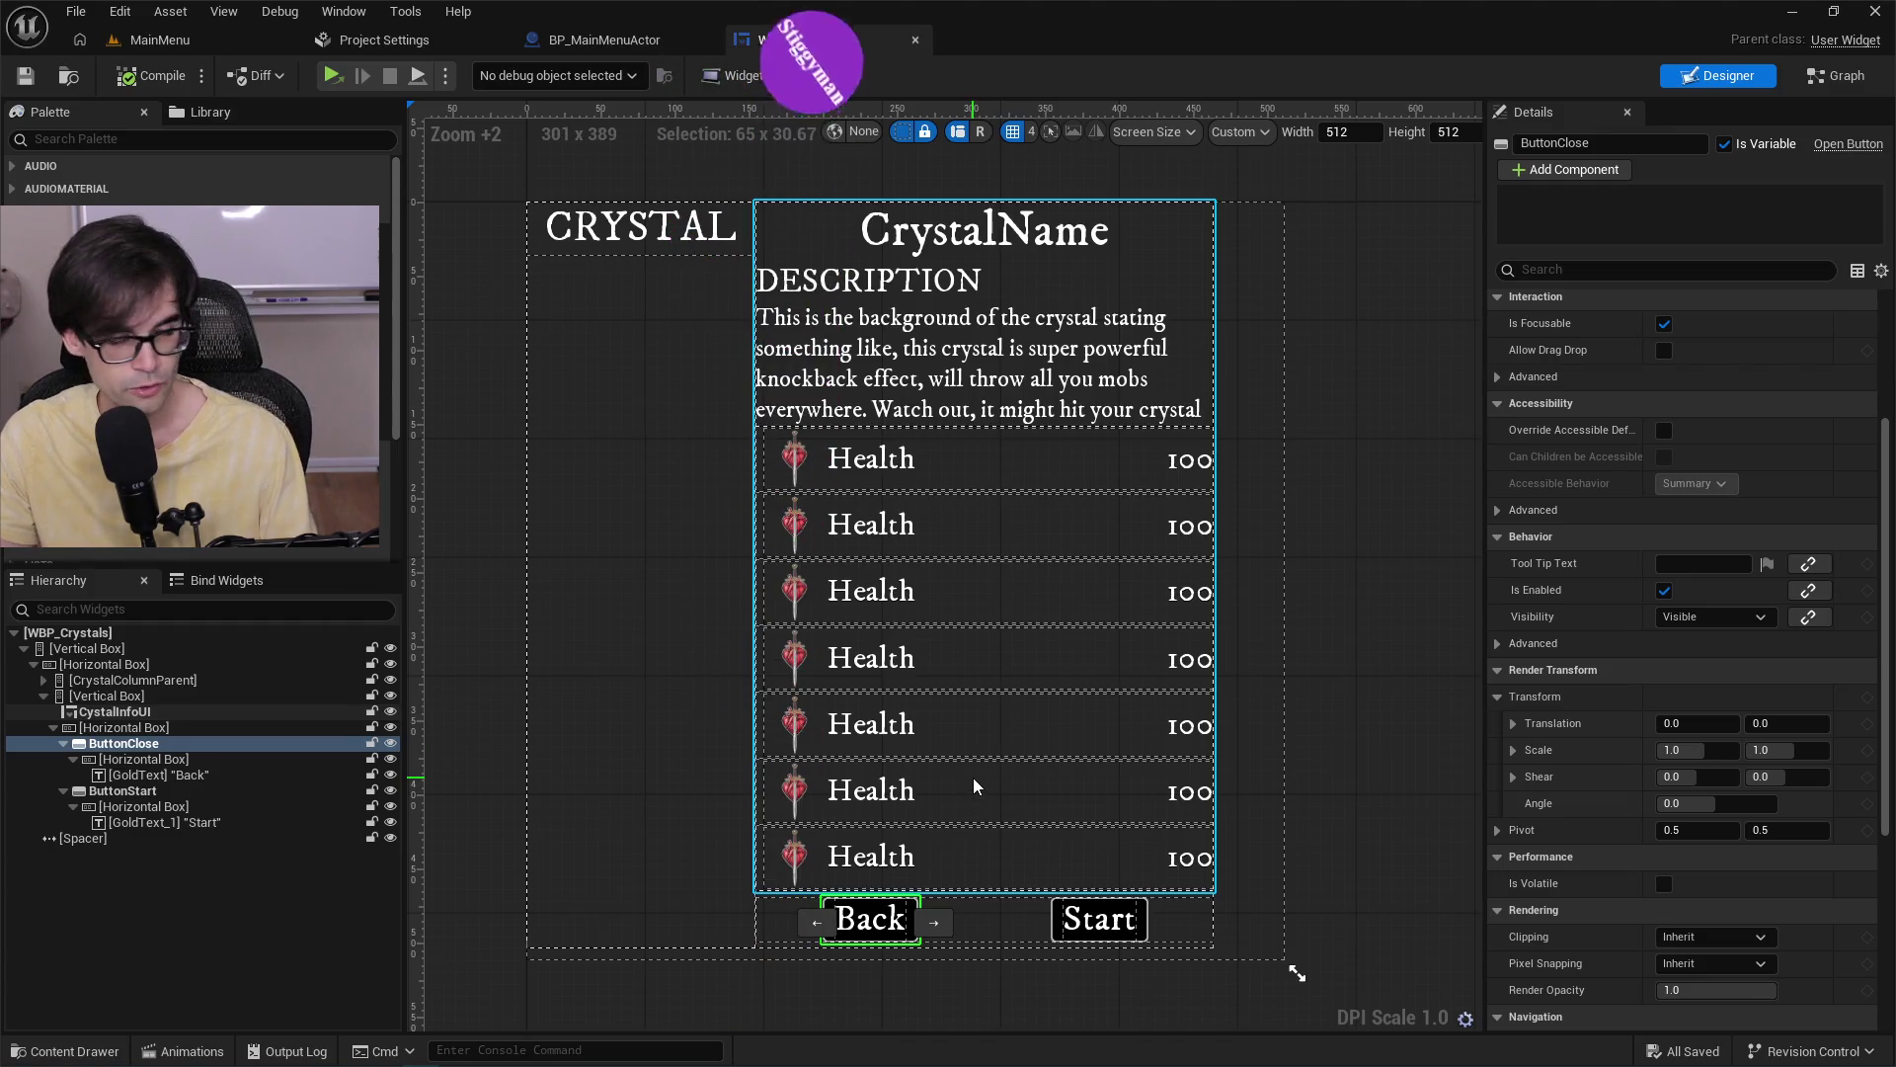
pyautogui.scroll(5, 1037, 790)
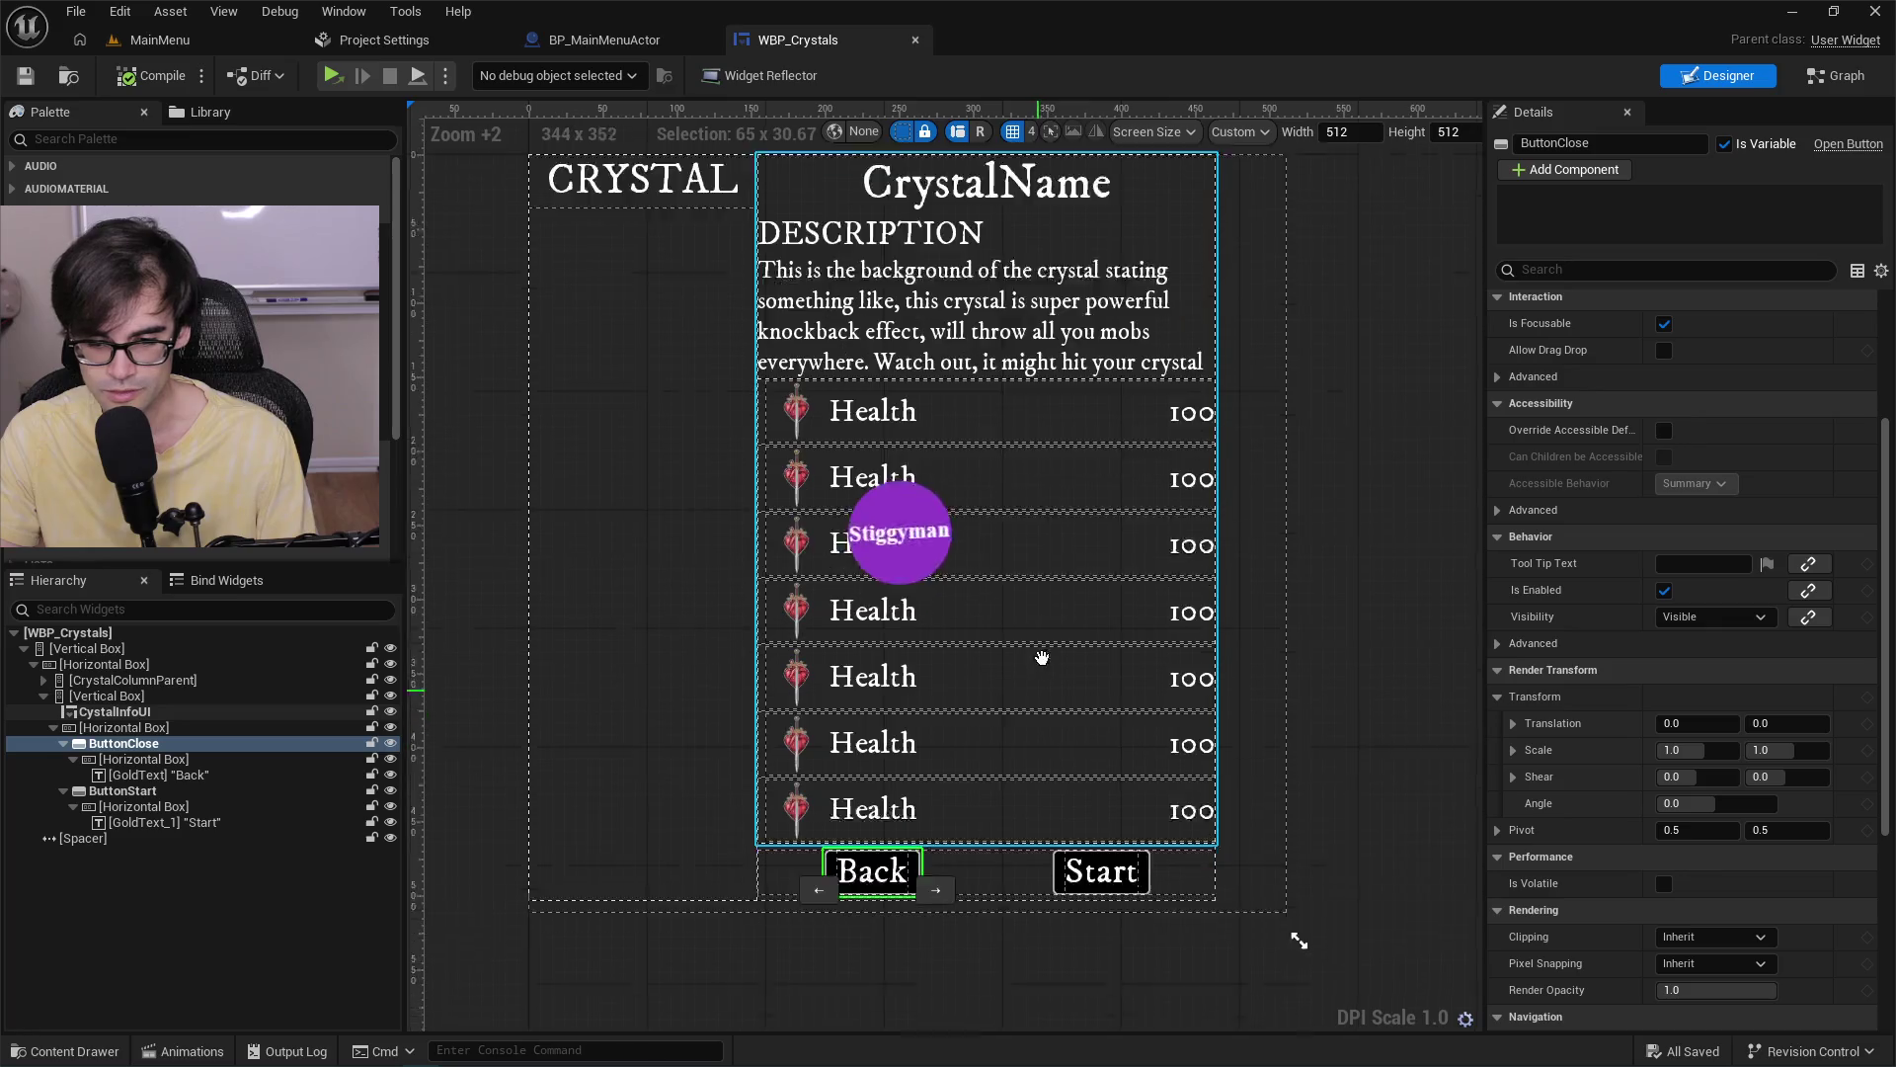
pyautogui.moveTo(1015, 838); pyautogui.dragTo(1010, 1032)
pyautogui.scroll(-1, 982, 707)
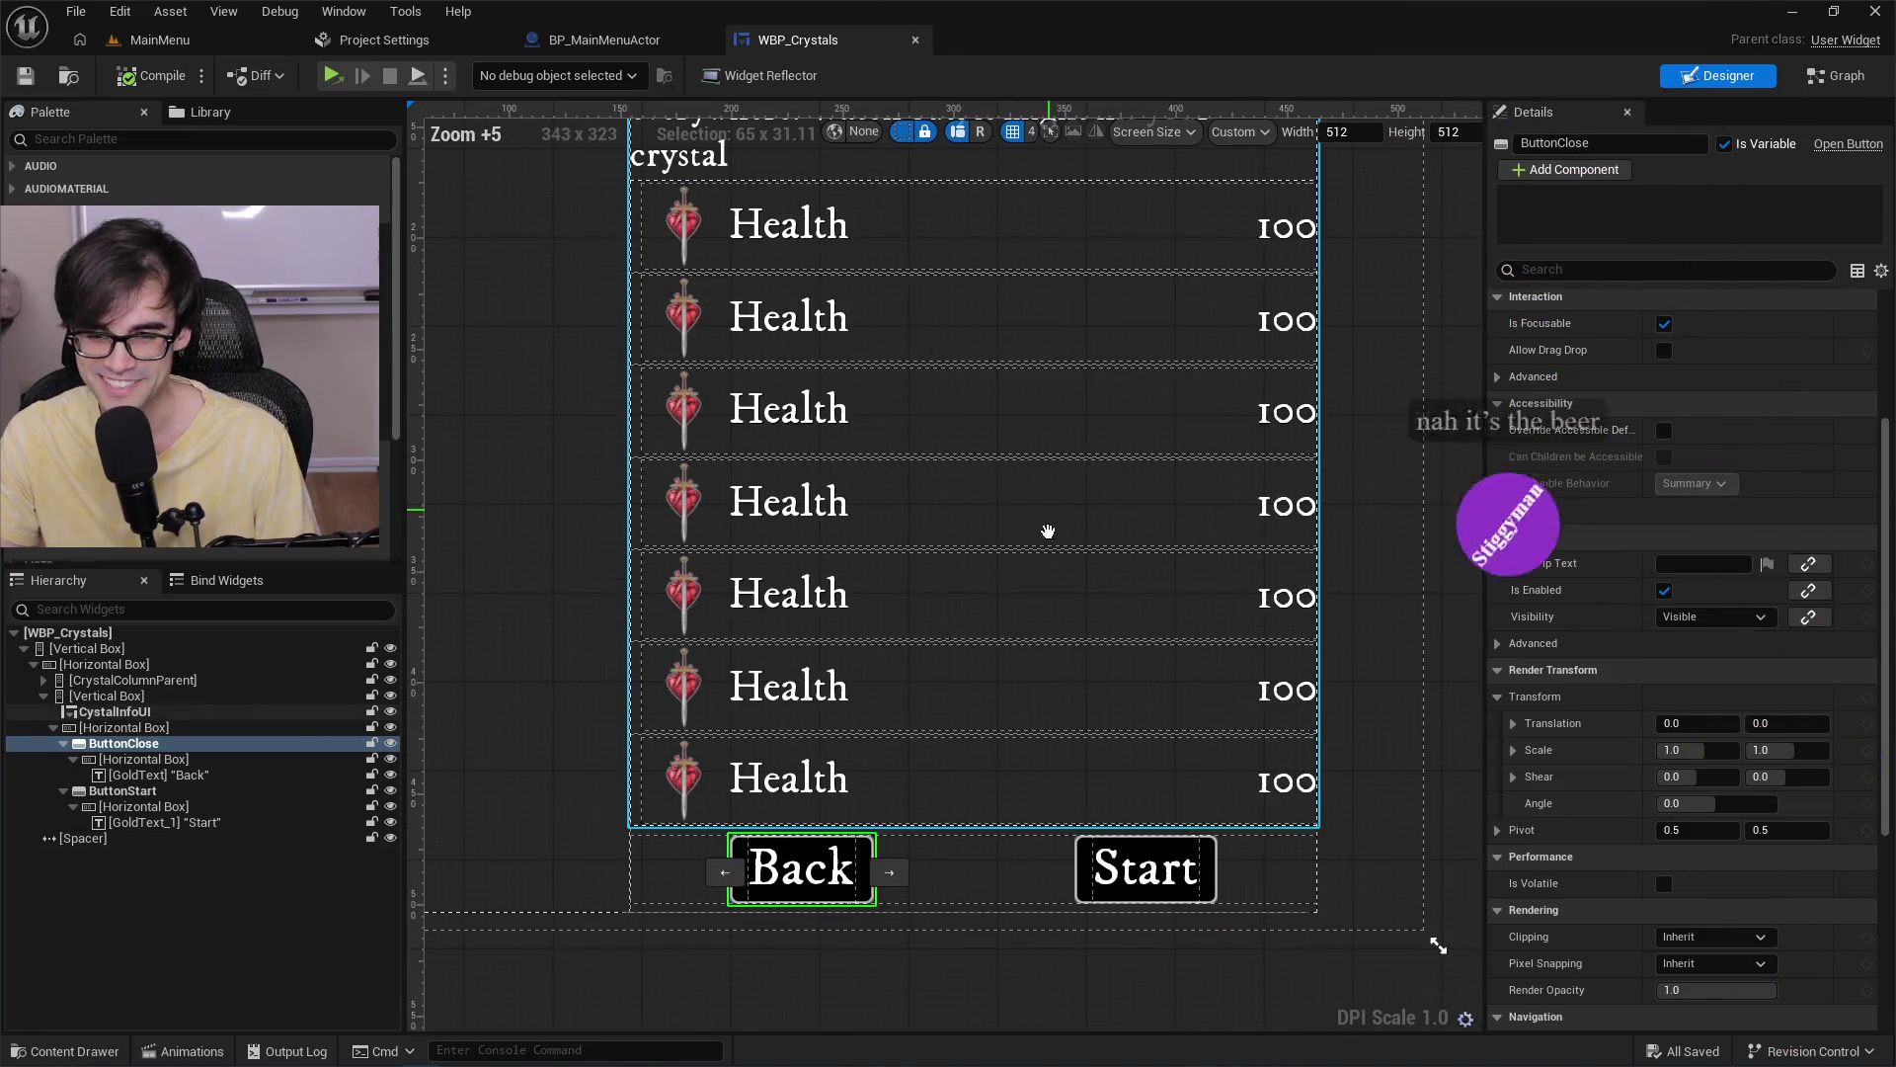
pyautogui.scroll(-2, 1074, 622)
pyautogui.scroll(-1, 1080, 689)
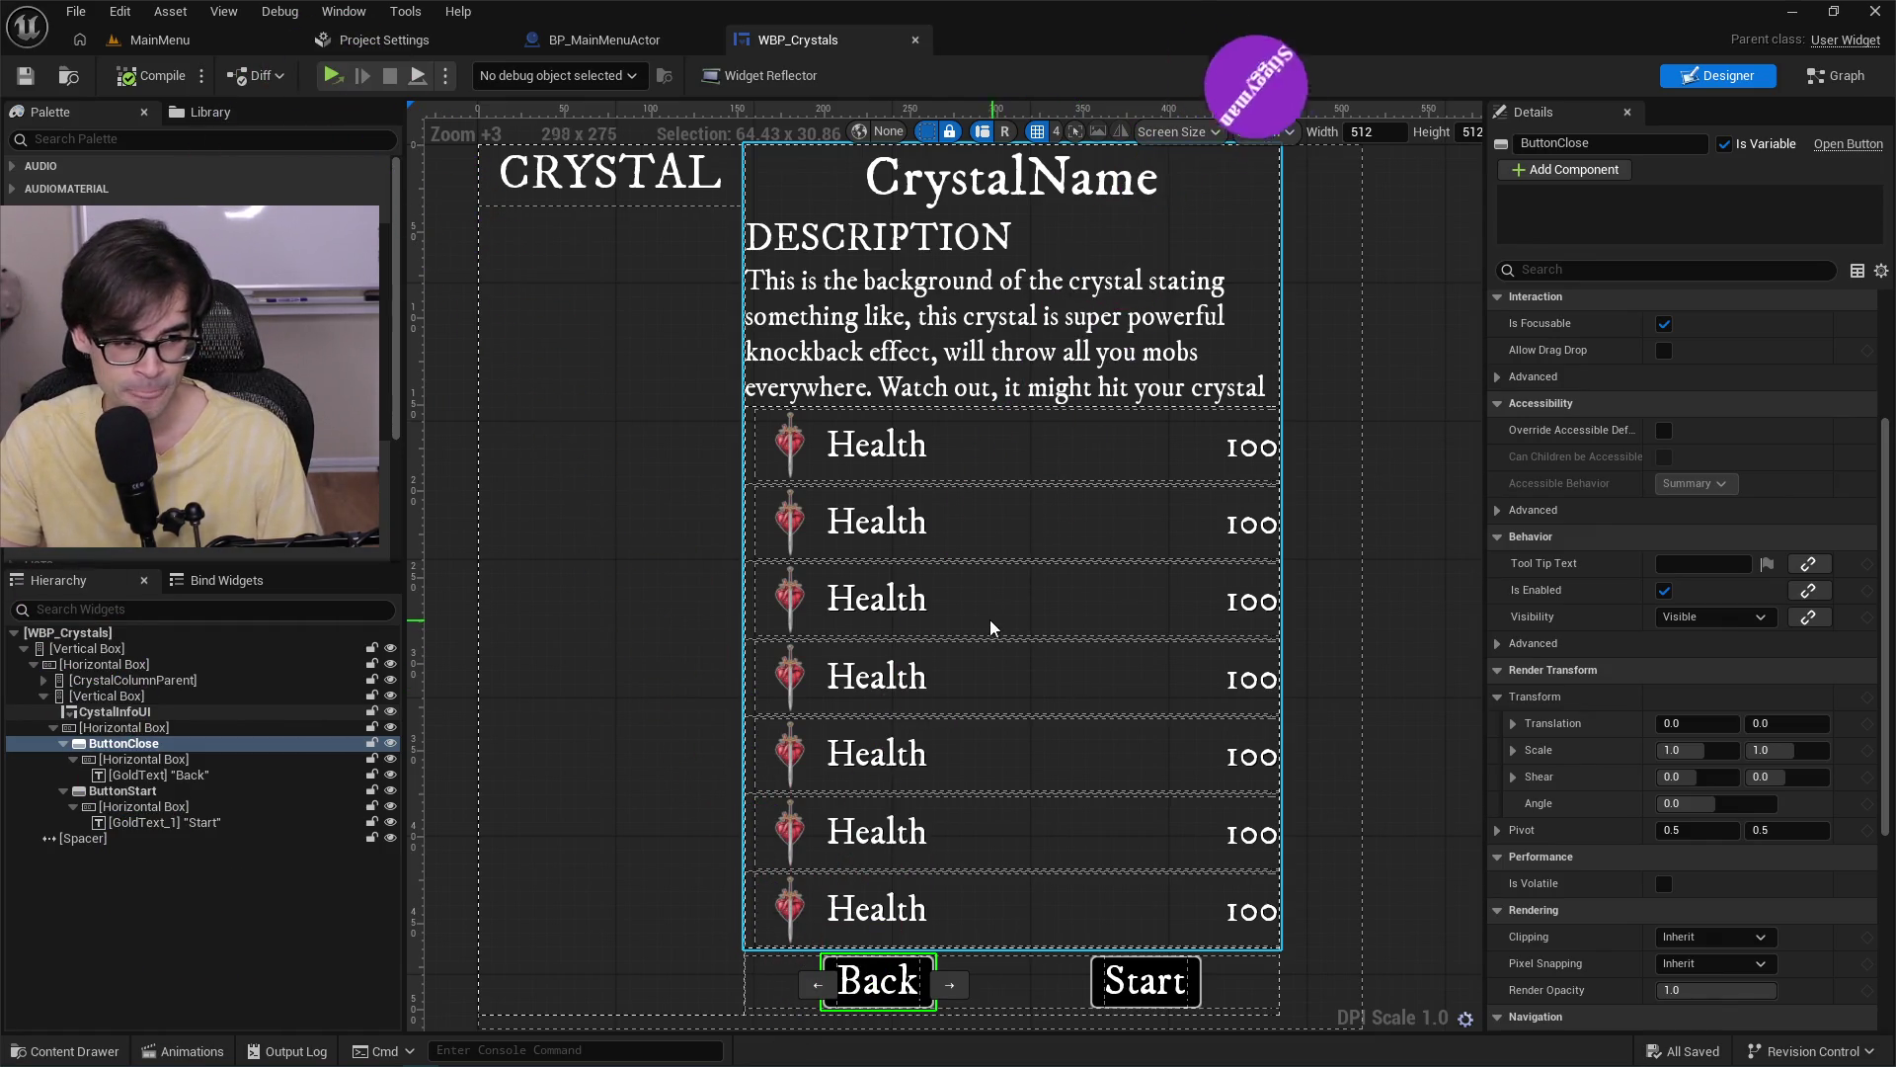
pyautogui.scroll(5, 978, 690)
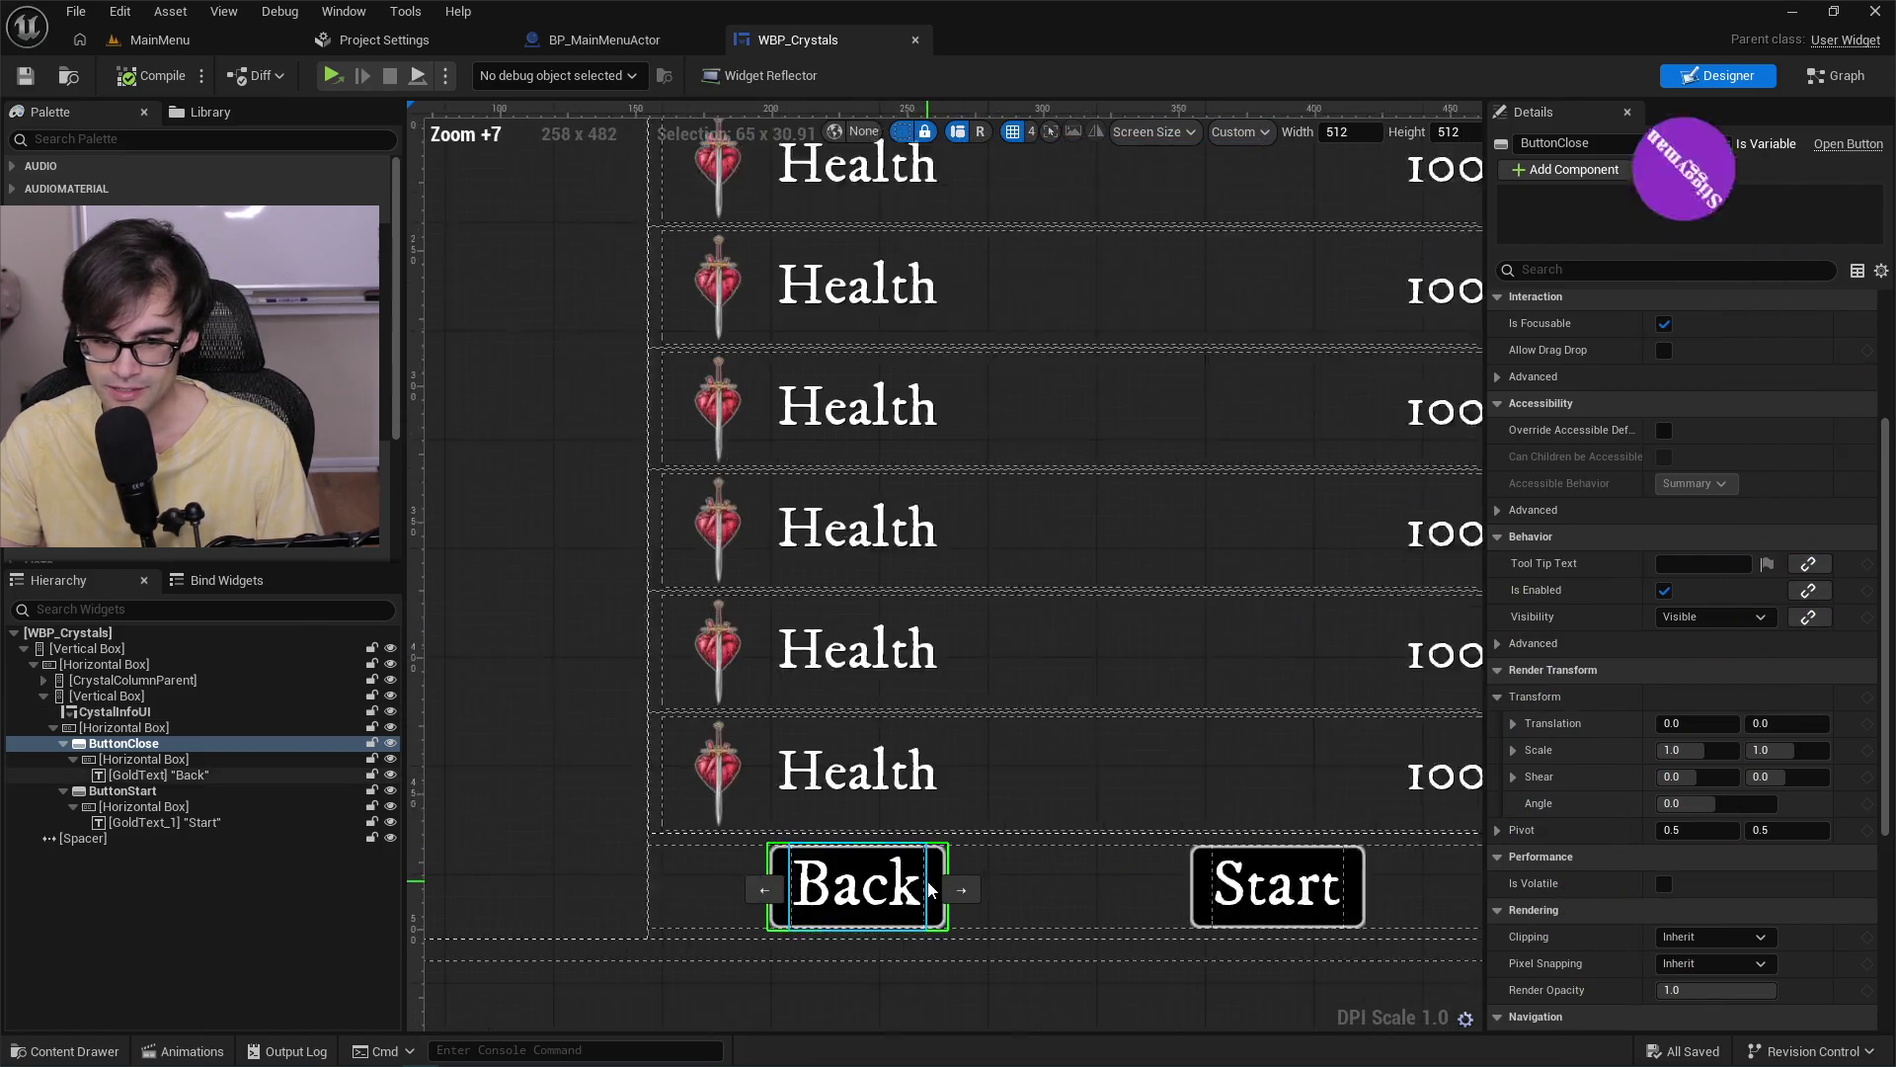
pyautogui.scroll(-4, 978, 757)
pyautogui.scroll(-1, 975, 753)
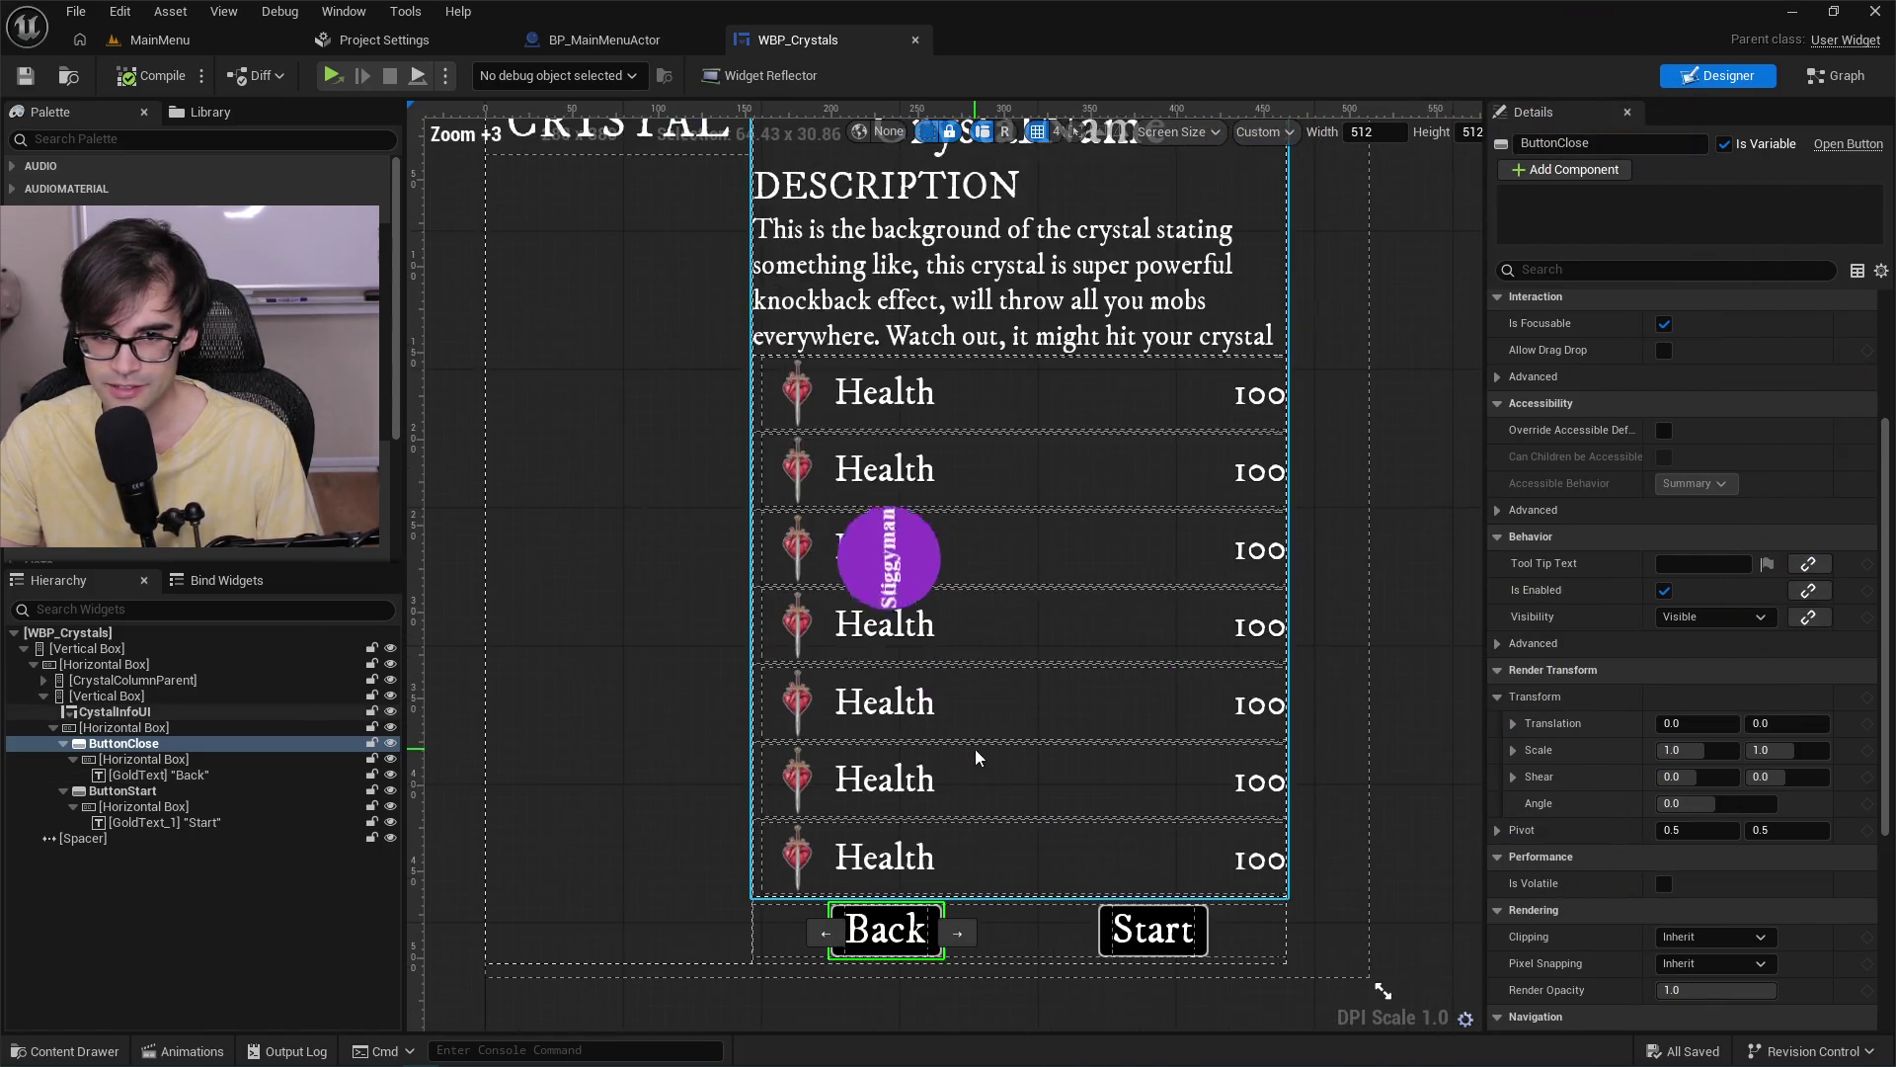
pyautogui.moveTo(969, 630)
pyautogui.mouseDown()
pyautogui.moveTo(936, 736)
pyautogui.moveTo(952, 625)
pyautogui.mouseUp()
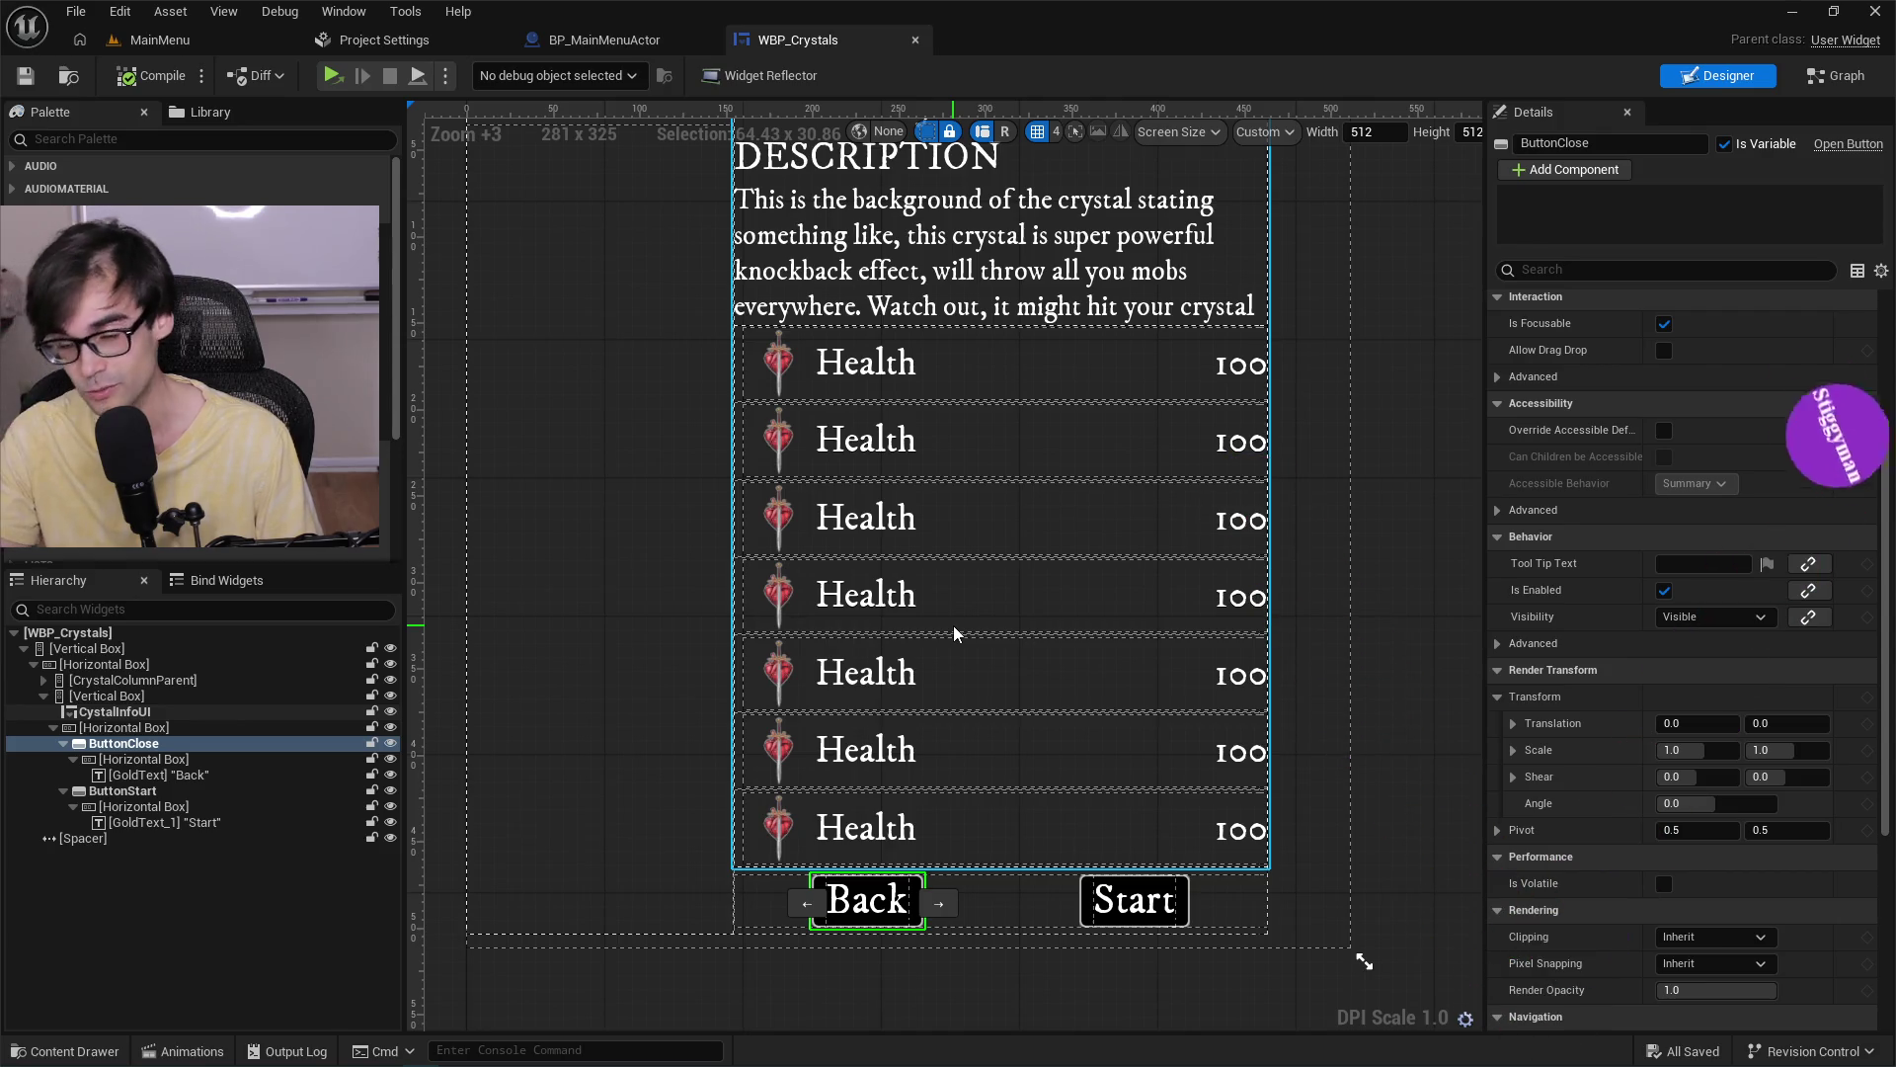
pyautogui.scroll(-1, 952, 626)
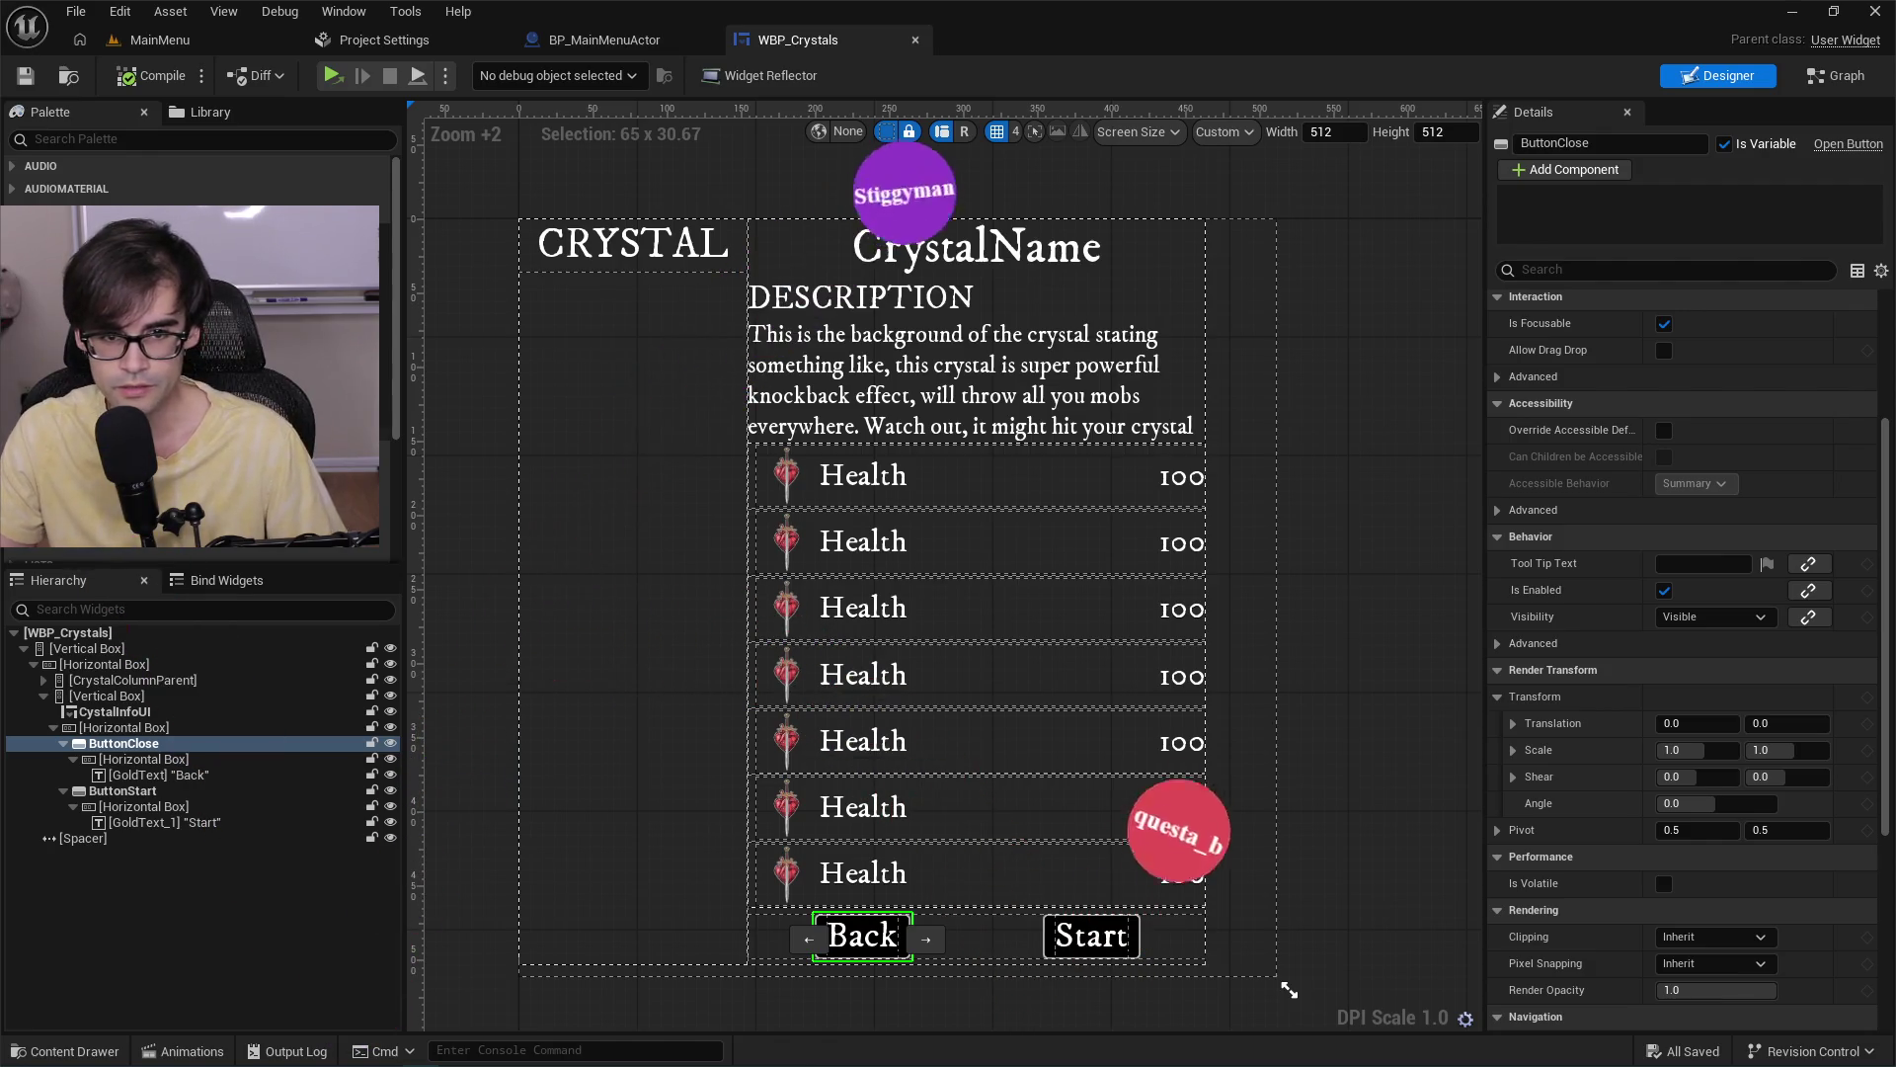
# Add a Button from the Palette at the bottom of the crystal panel's widget tree.
pyautogui.click(632, 347)
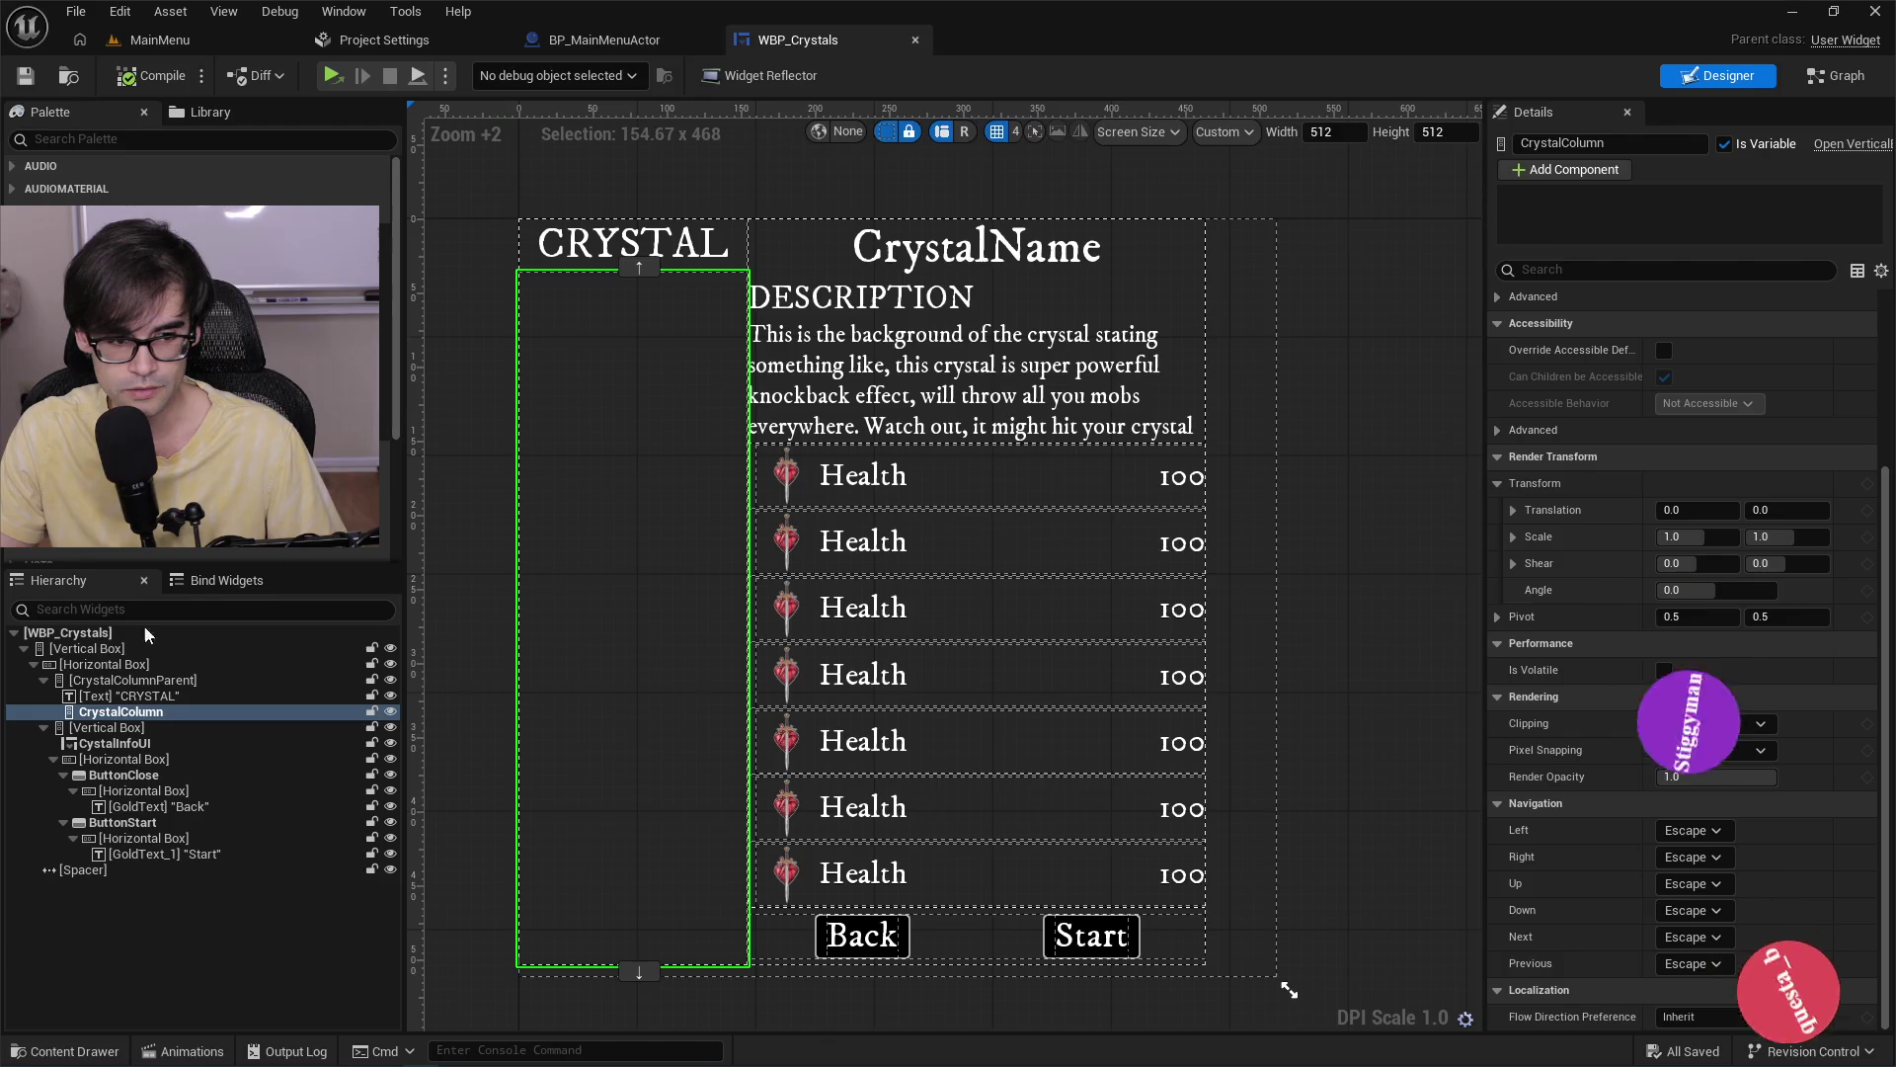
pyautogui.click(79, 665)
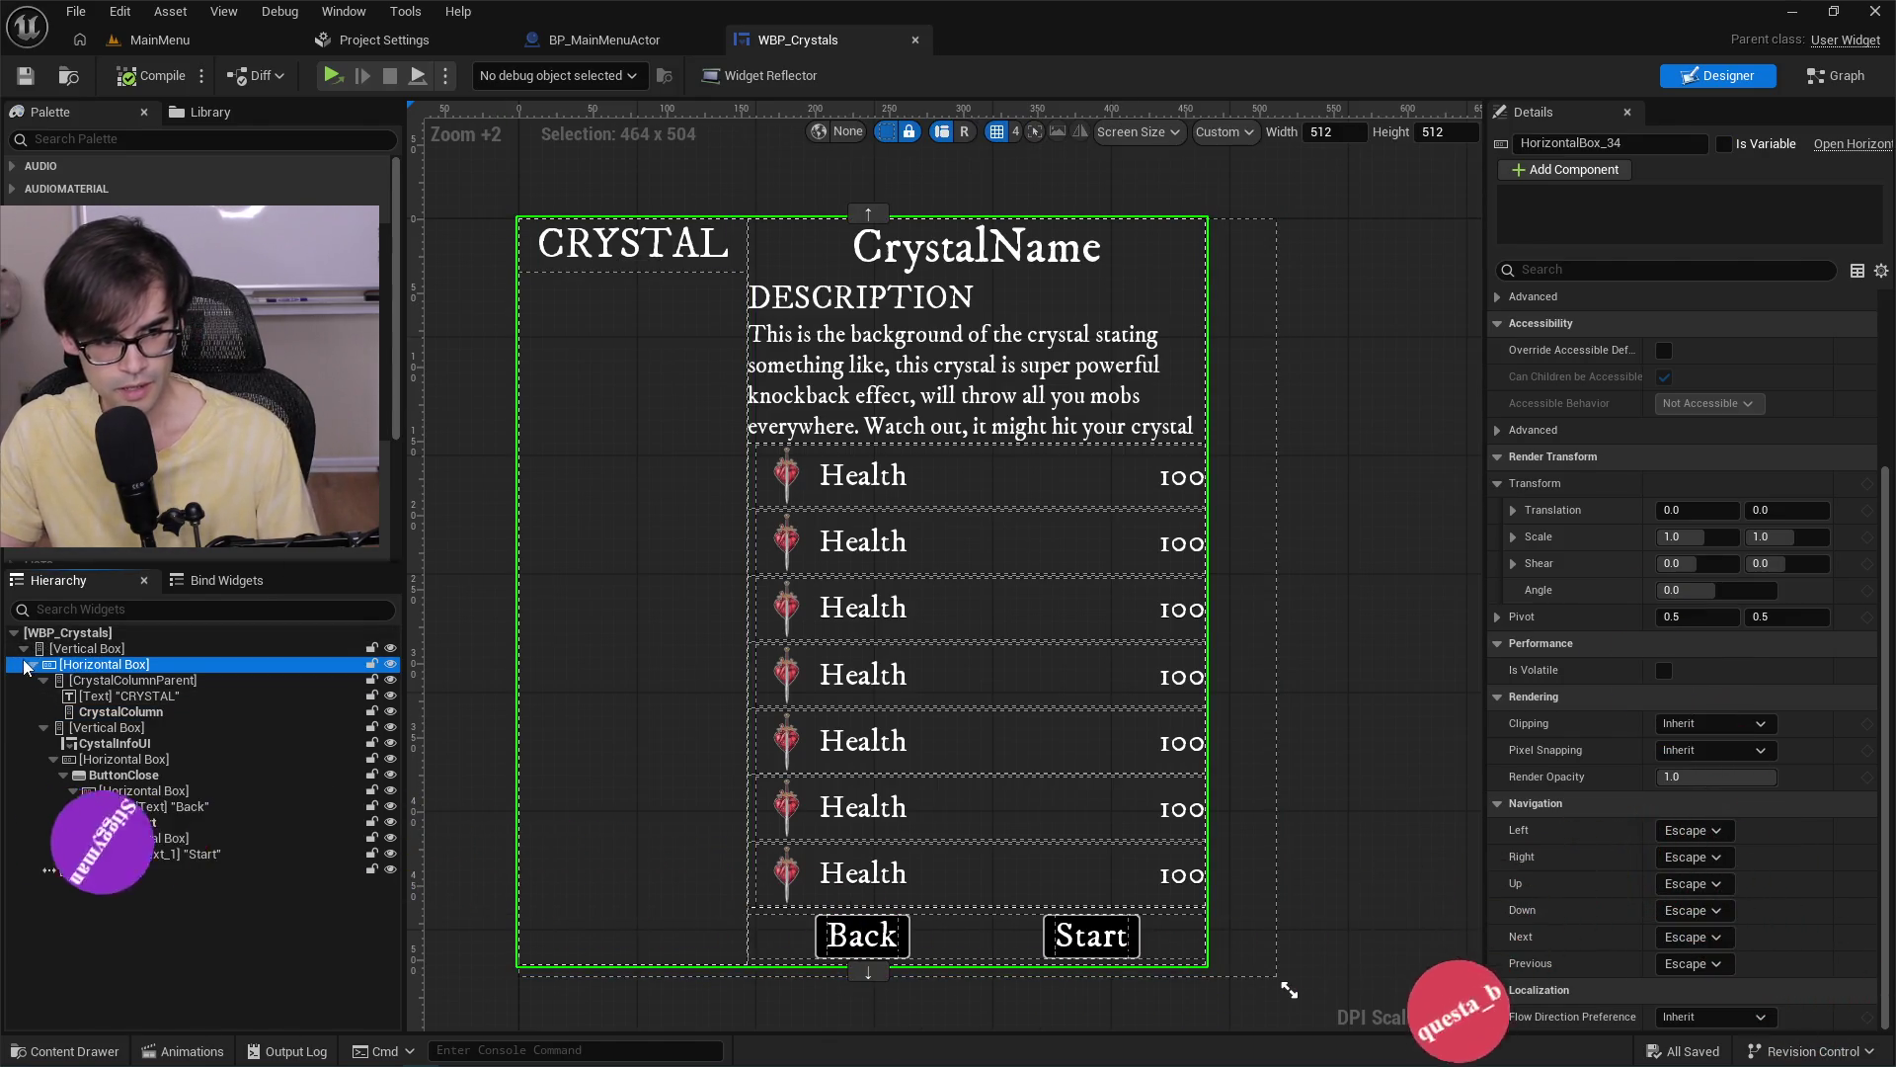
pyautogui.click(24, 648)
pyautogui.click(79, 649)
pyautogui.keyDown('shift'); pyautogui.click(24, 648); pyautogui.keyUp('shift')
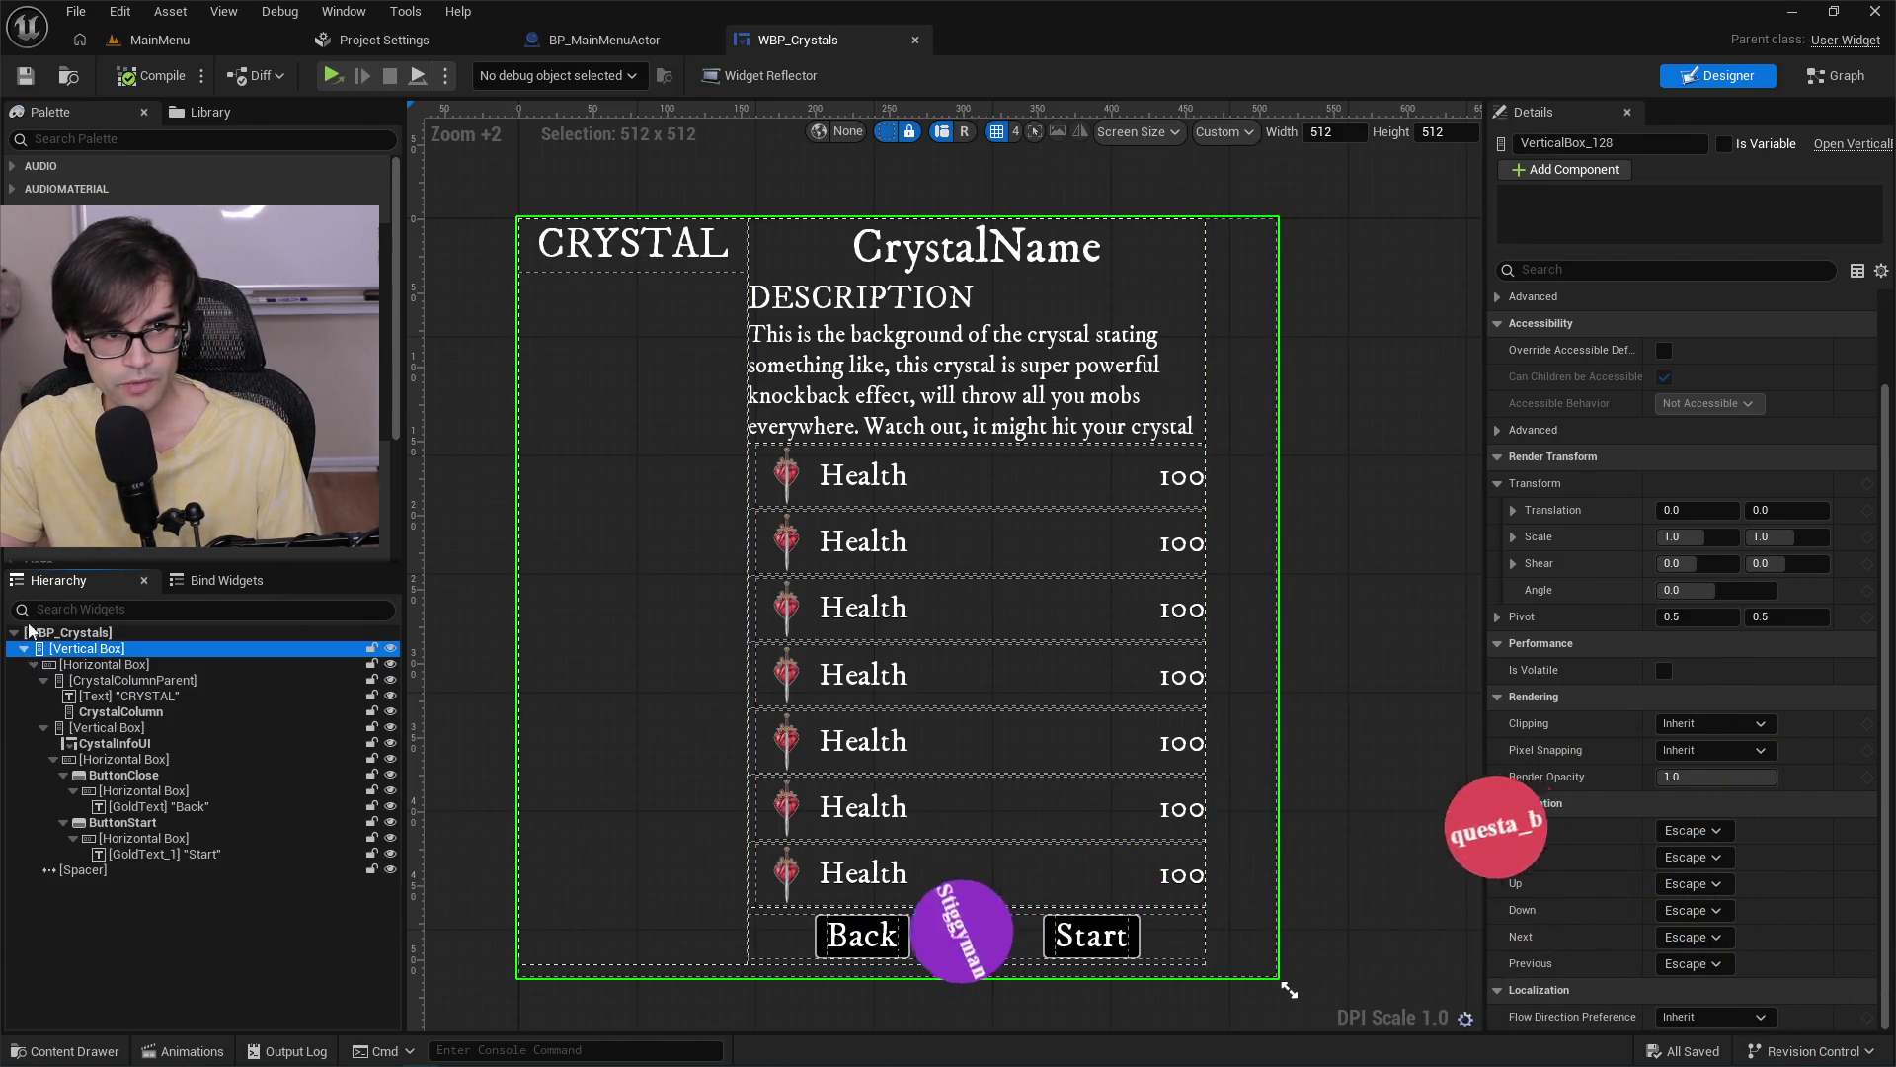
pyautogui.click(85, 139)
pyautogui.write('button')
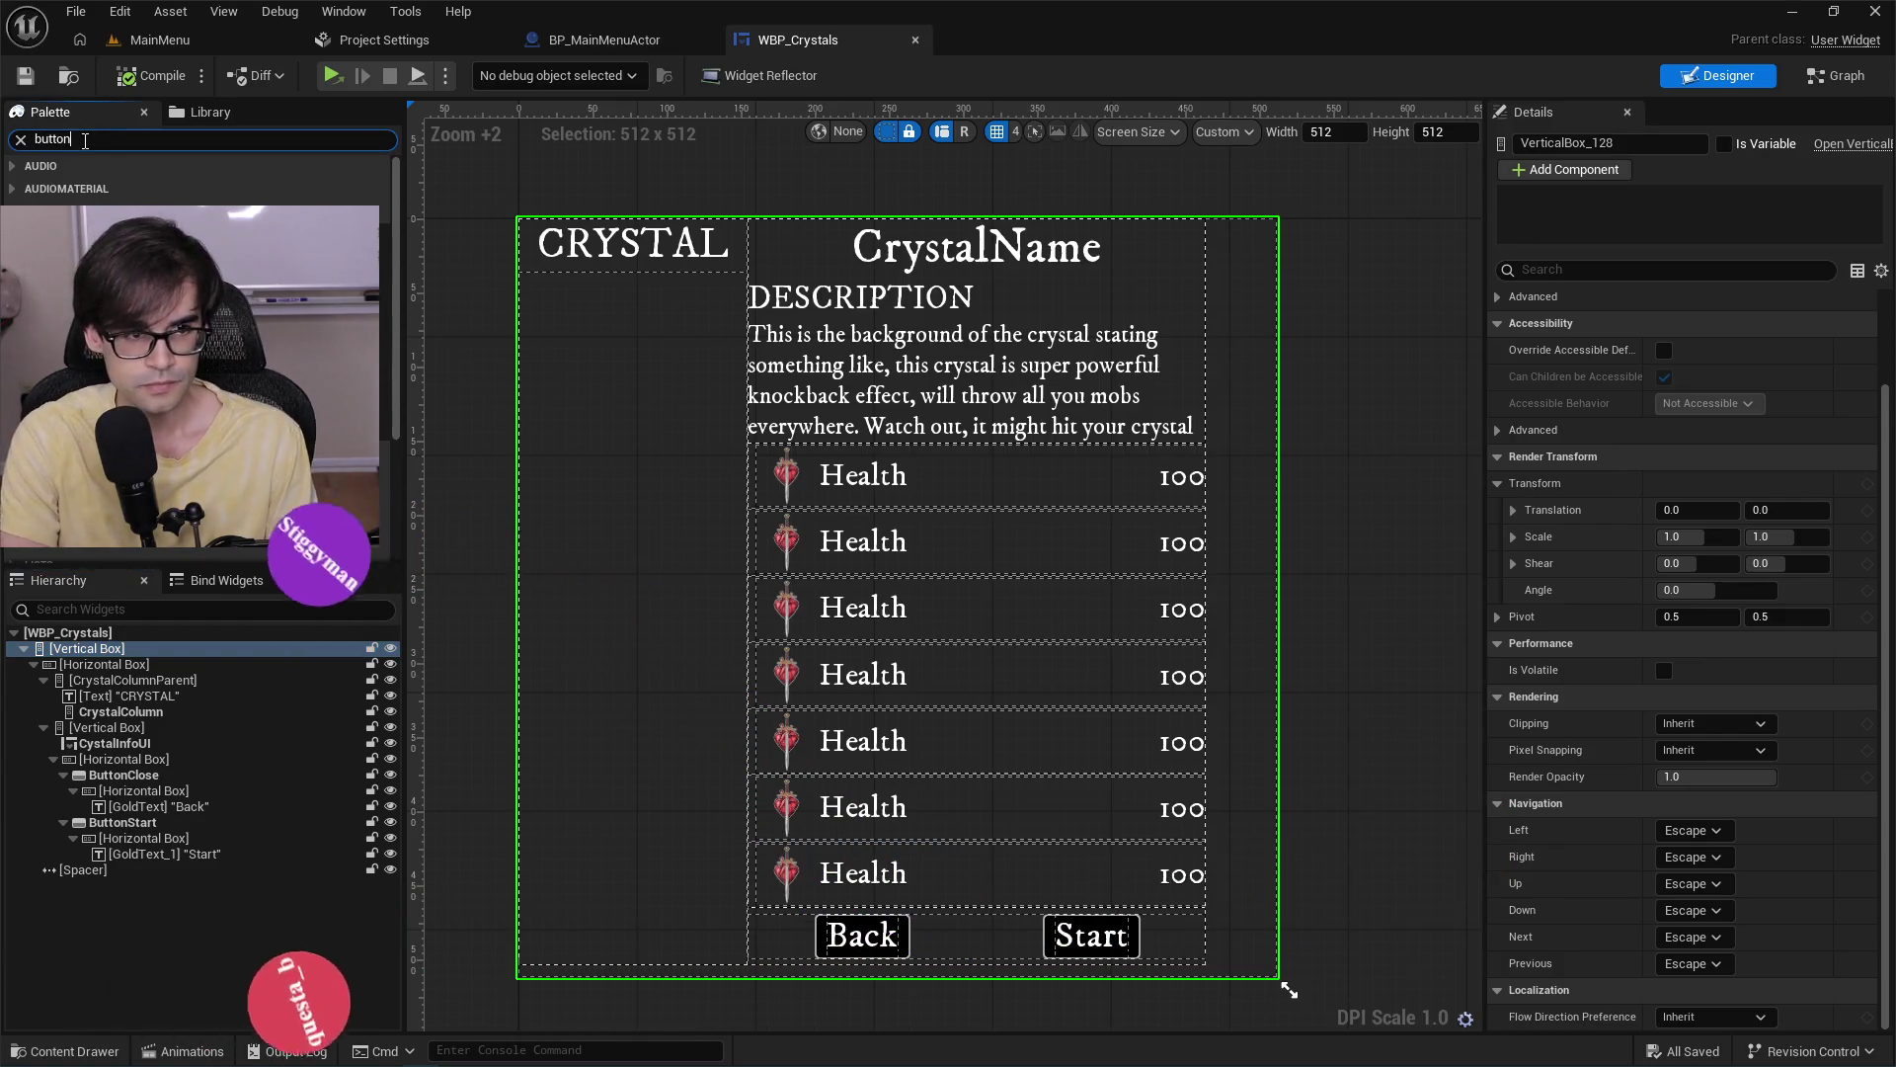
pyautogui.moveTo(99, 229); pyautogui.dragTo(107, 882)
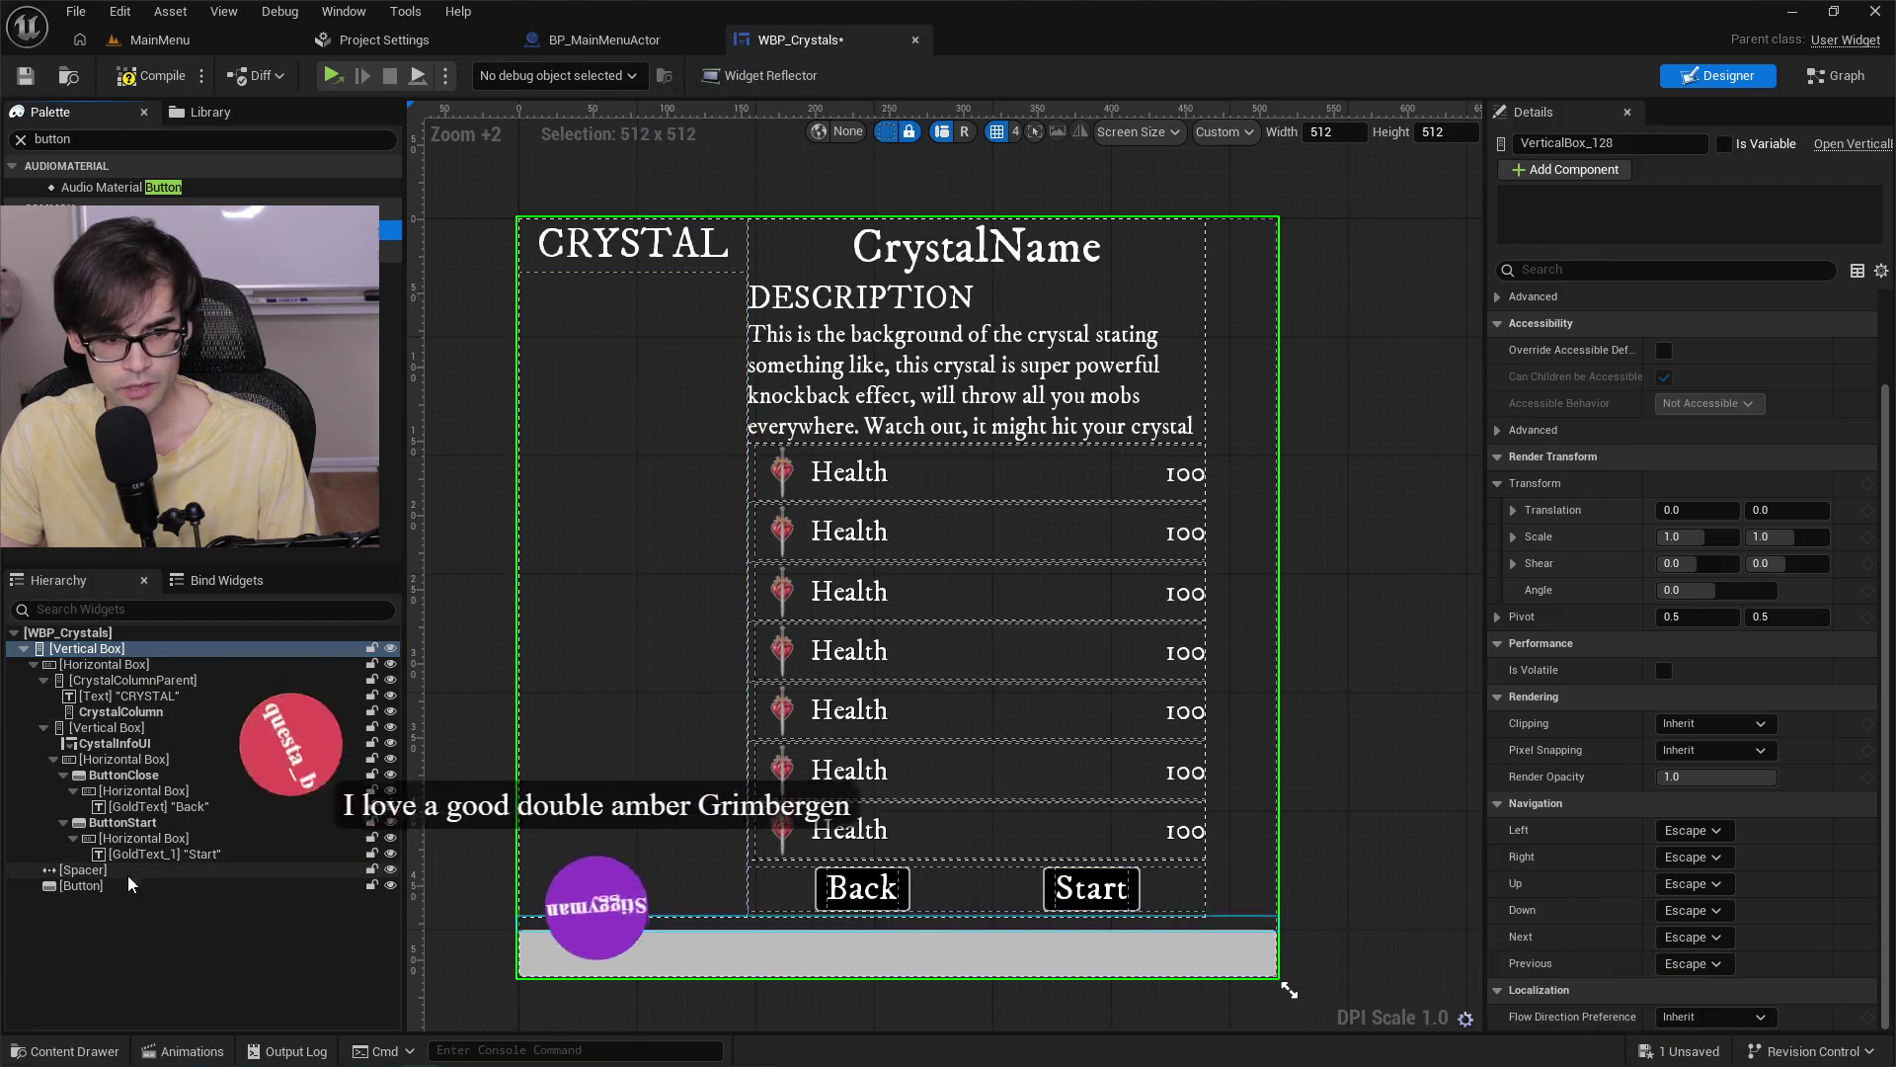
pyautogui.click(99, 886)
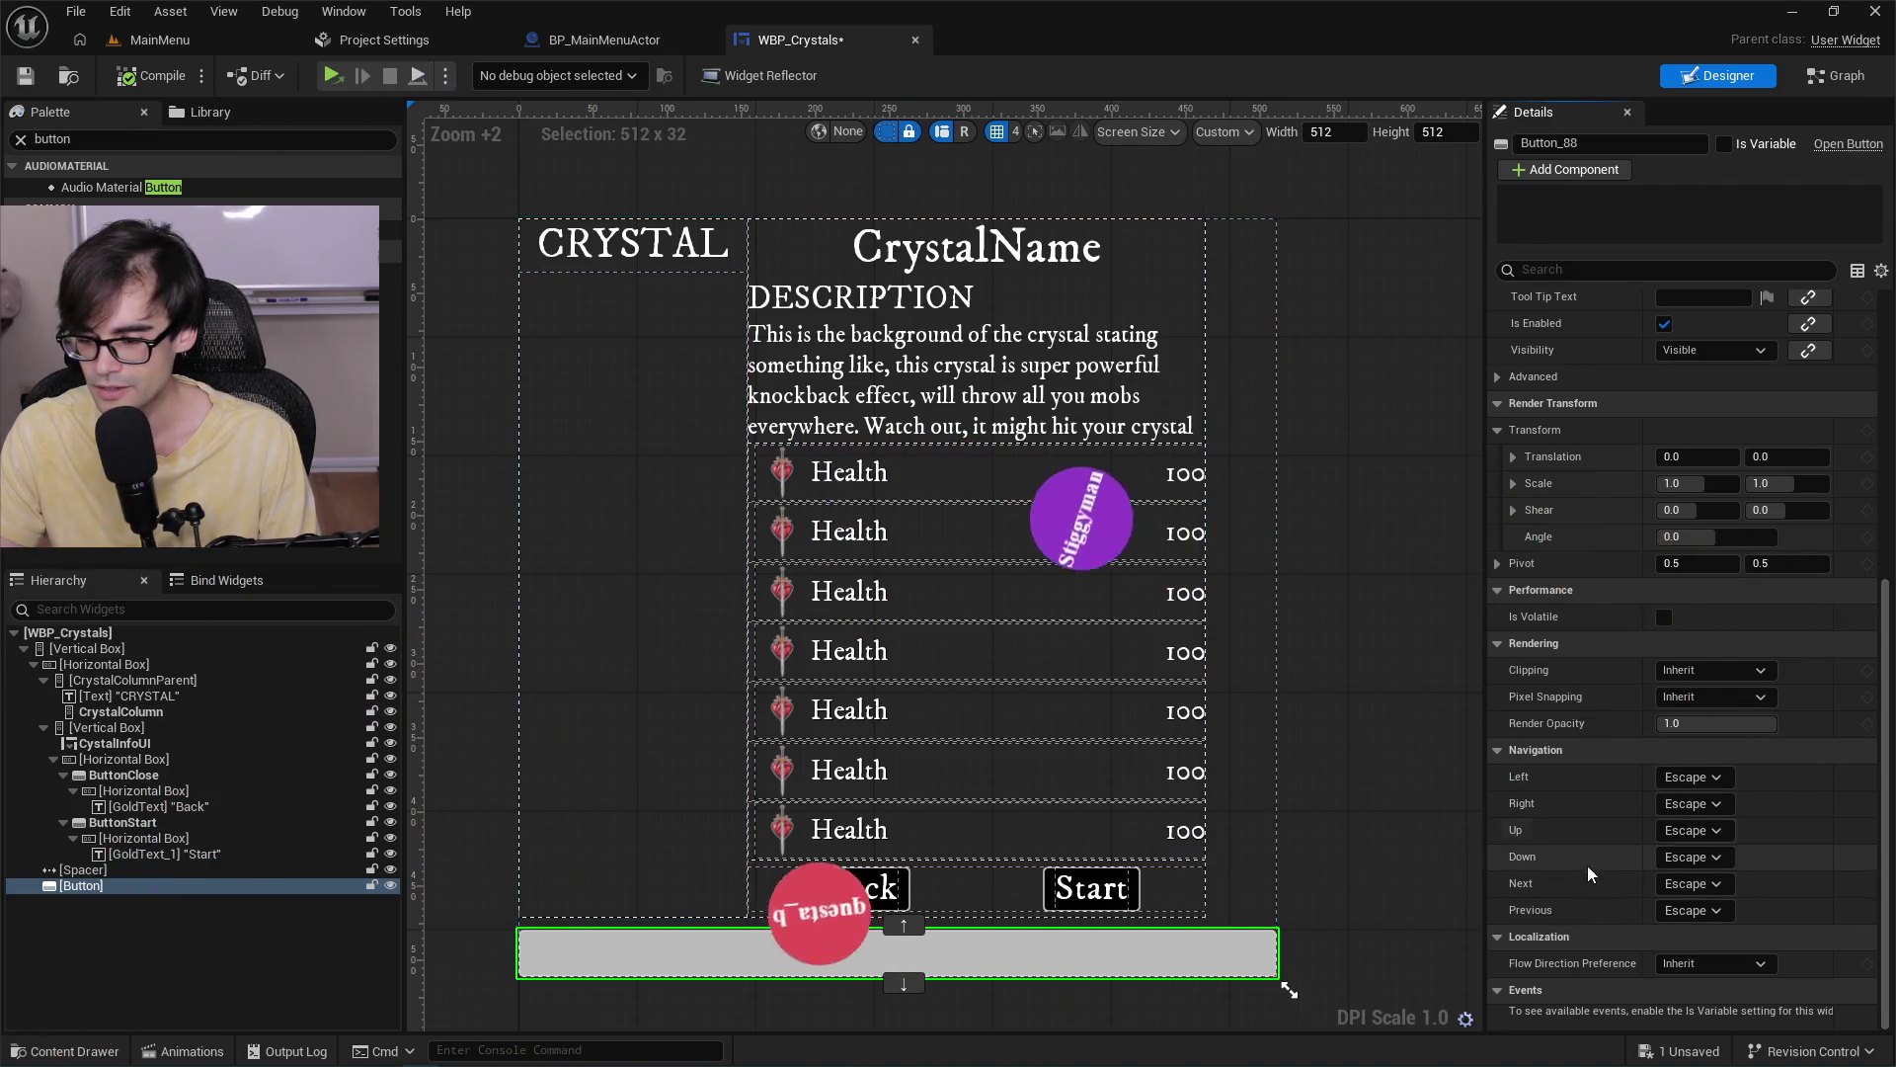
# Mark the new Button_88 as a variable and create its On Clicked event.
pyautogui.click(1724, 146)
pyautogui.scroll(-3, 1890, 592)
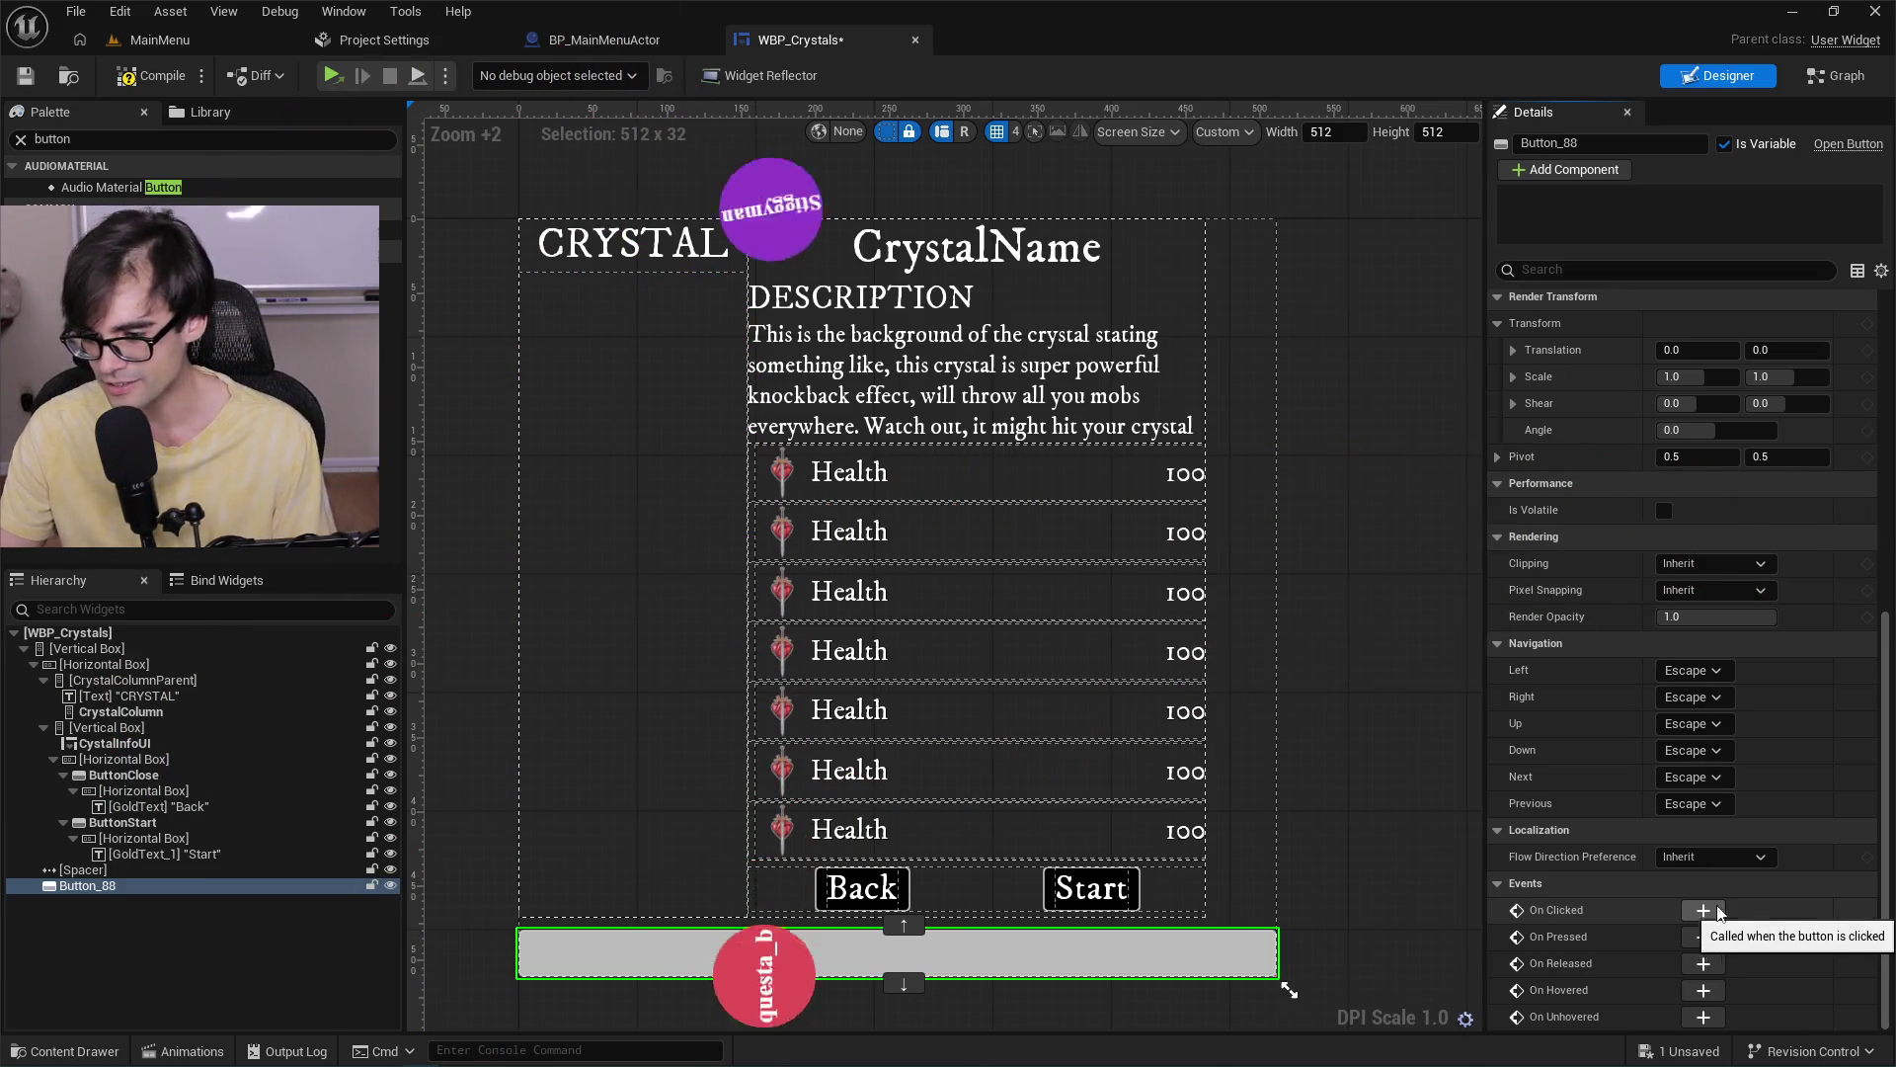
pyautogui.click(1717, 909)
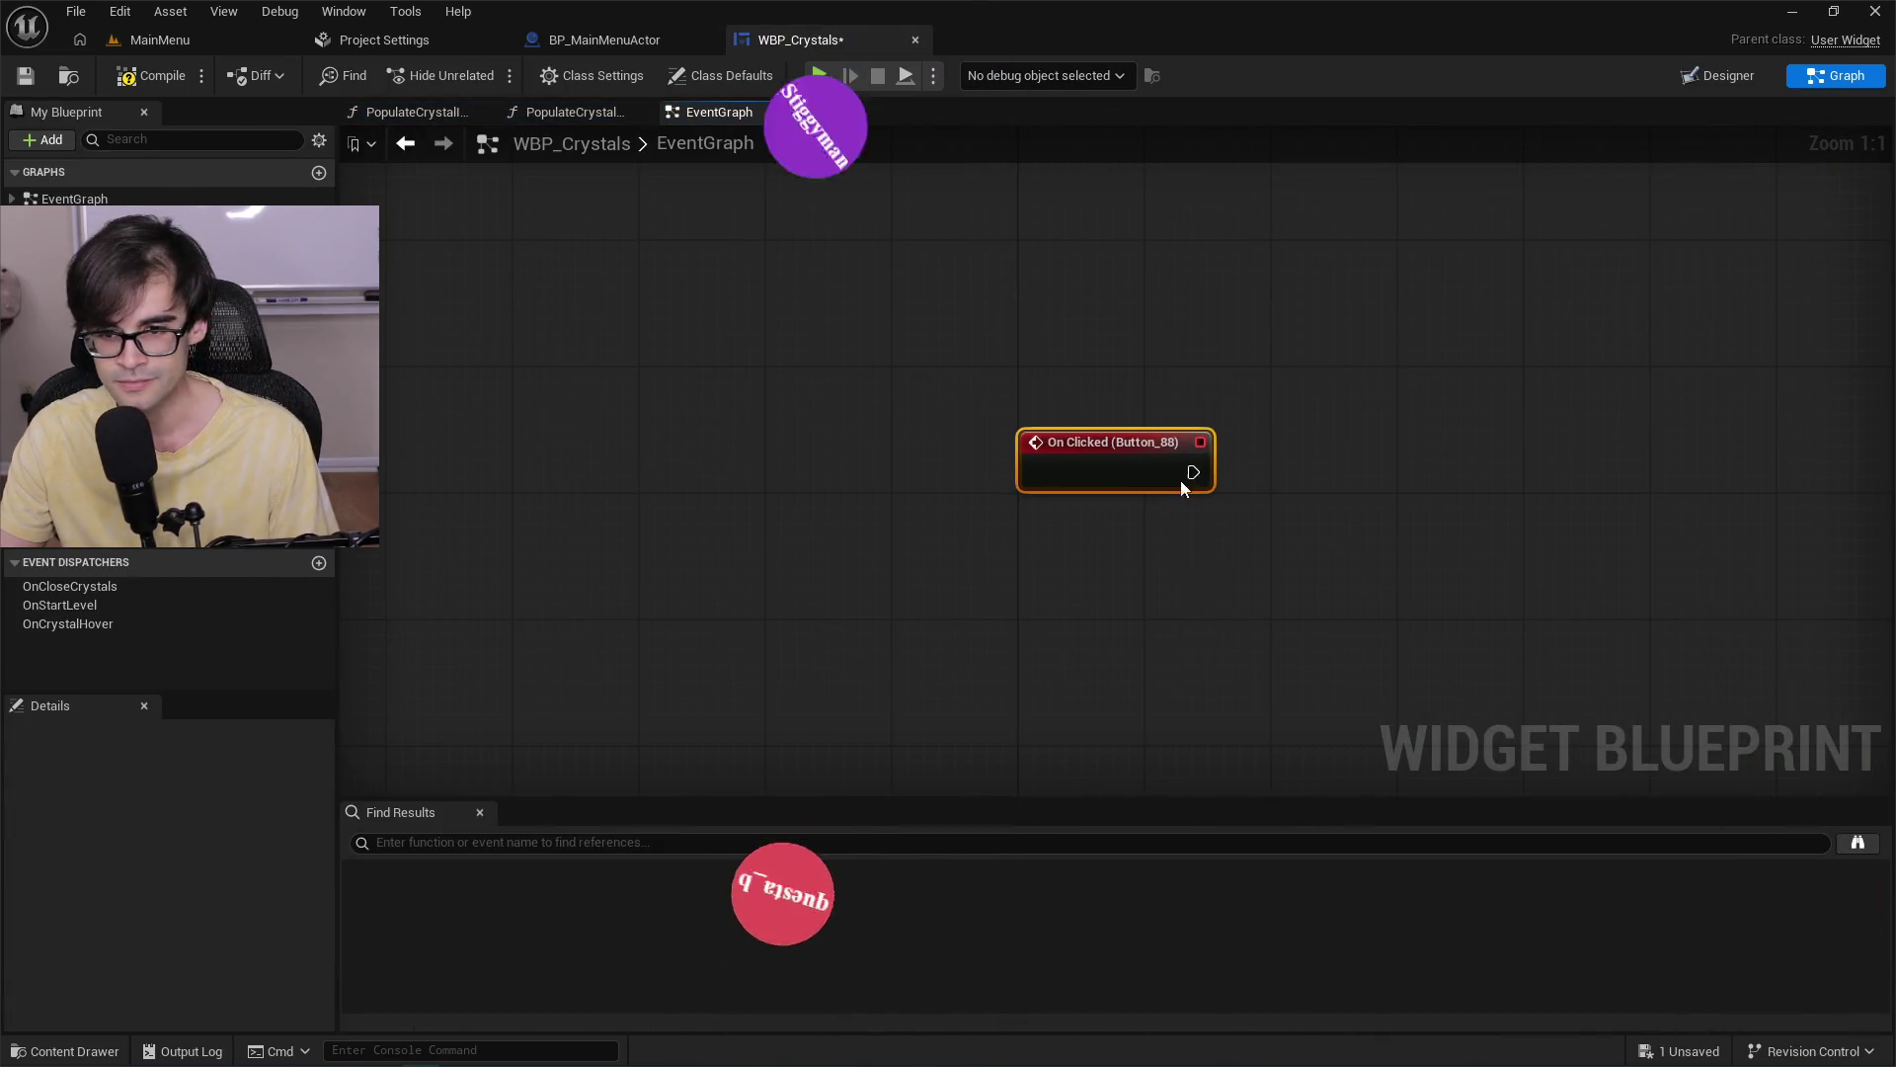
# Attach a Print String node to Button_88's On Clicked event, replacing a wrongly added node.
pyautogui.moveTo(1348, 432); pyautogui.dragTo(1348, 431)
pyautogui.press('Return')
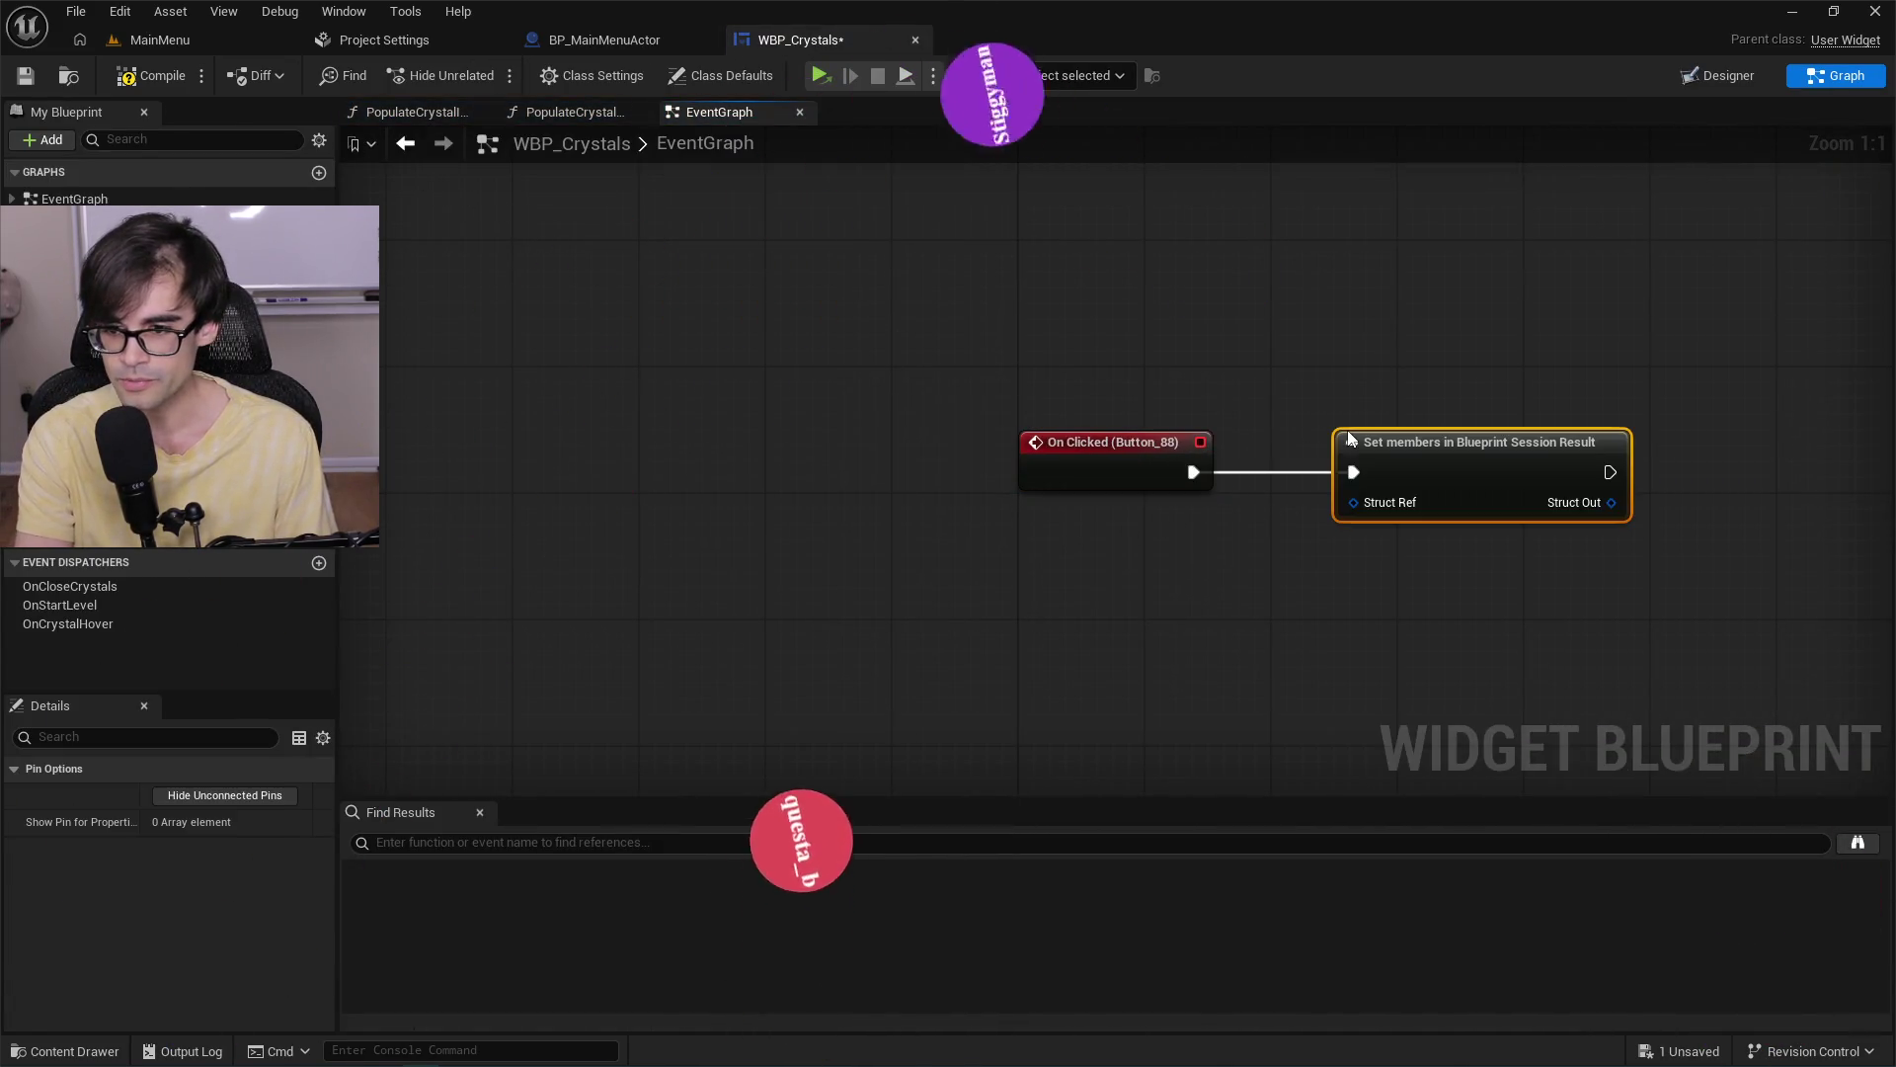
pyautogui.click(1415, 459)
pyautogui.press('Delete')
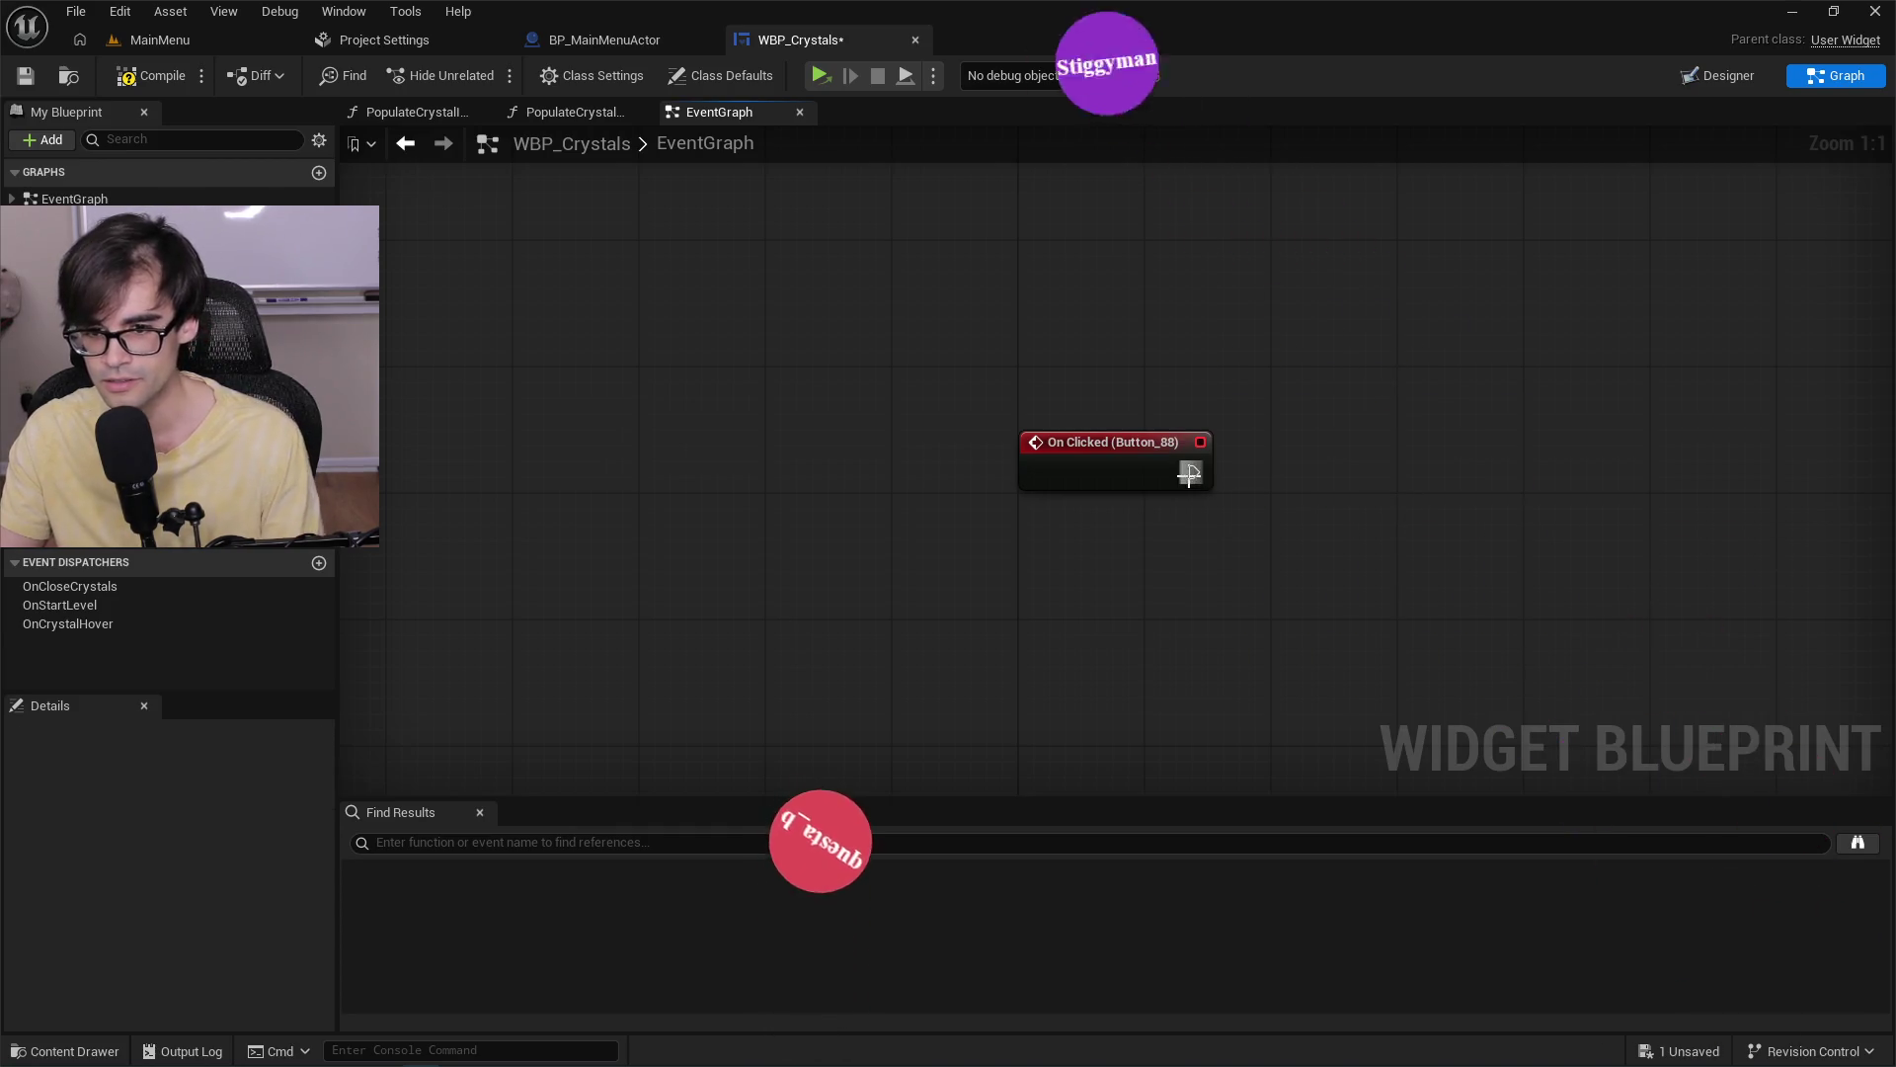
pyautogui.moveTo(1193, 472); pyautogui.dragTo(1282, 458)
pyautogui.write('print string')
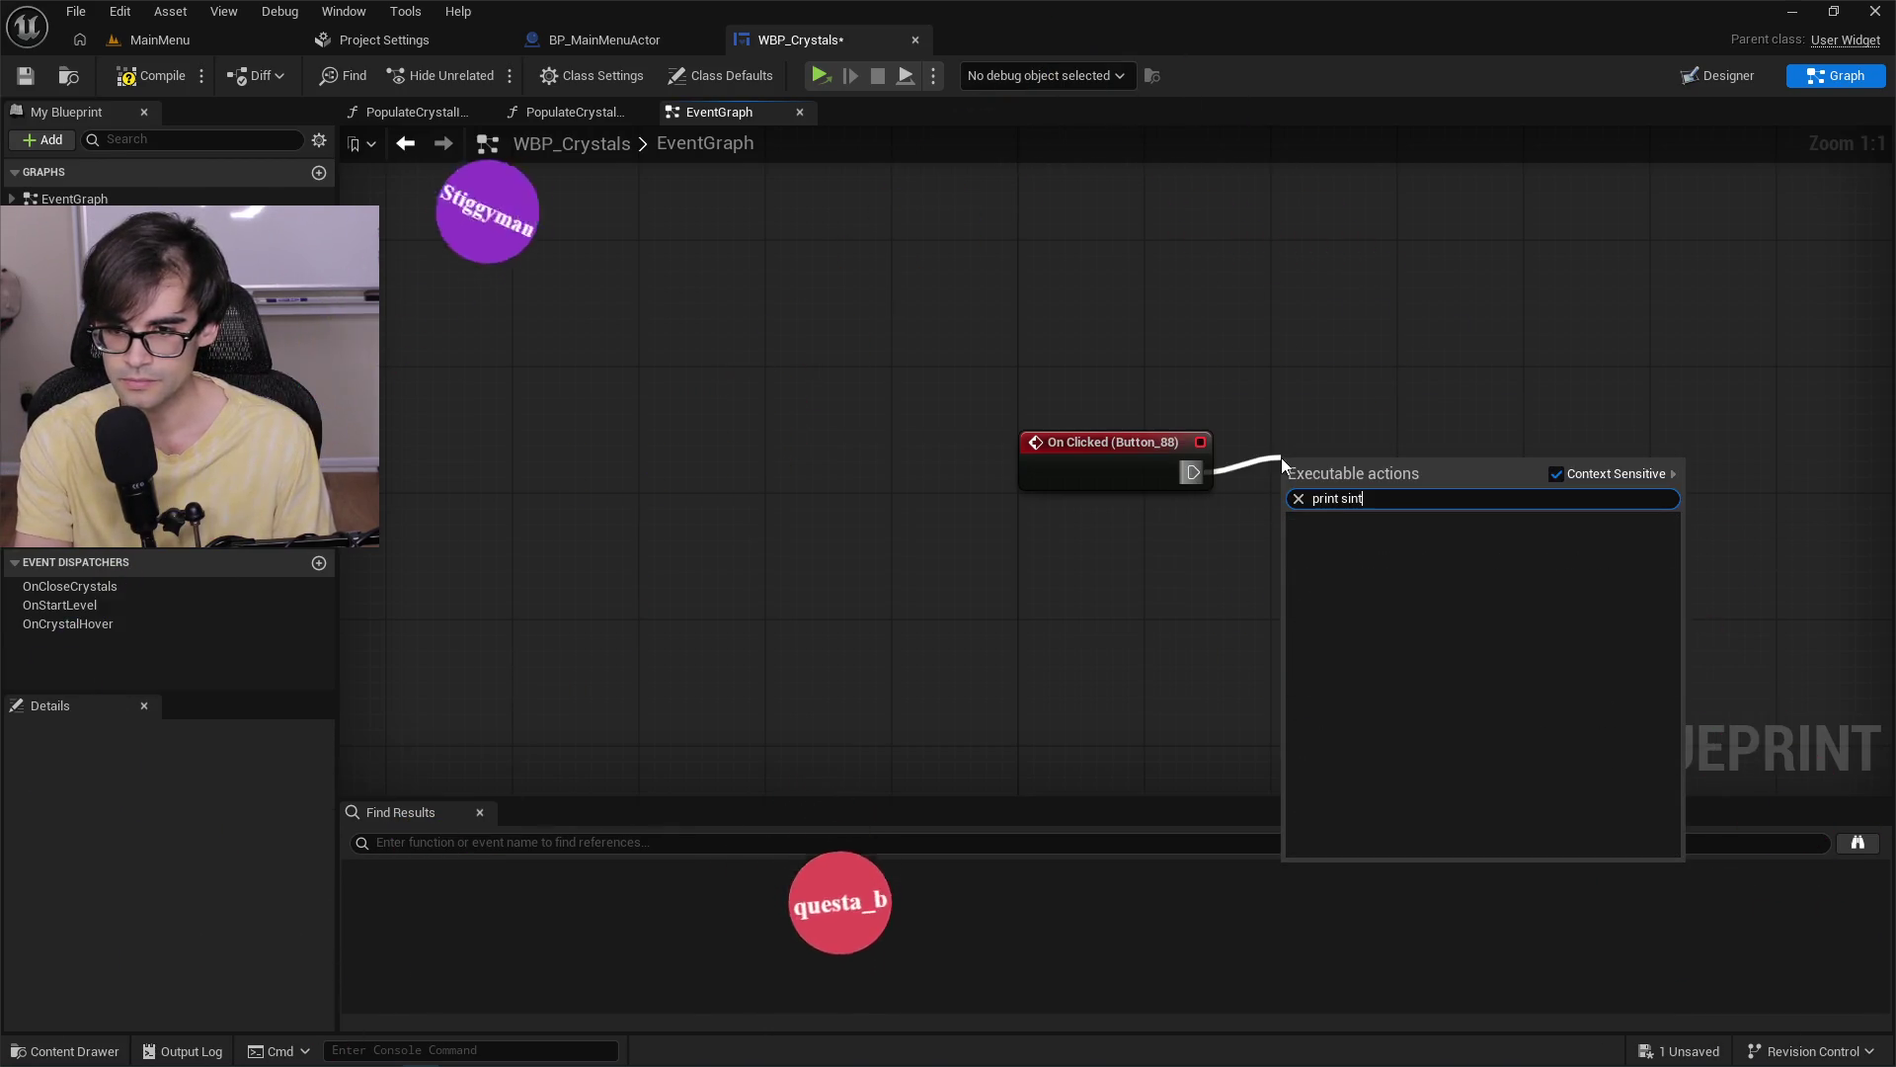
pyautogui.press('Return')
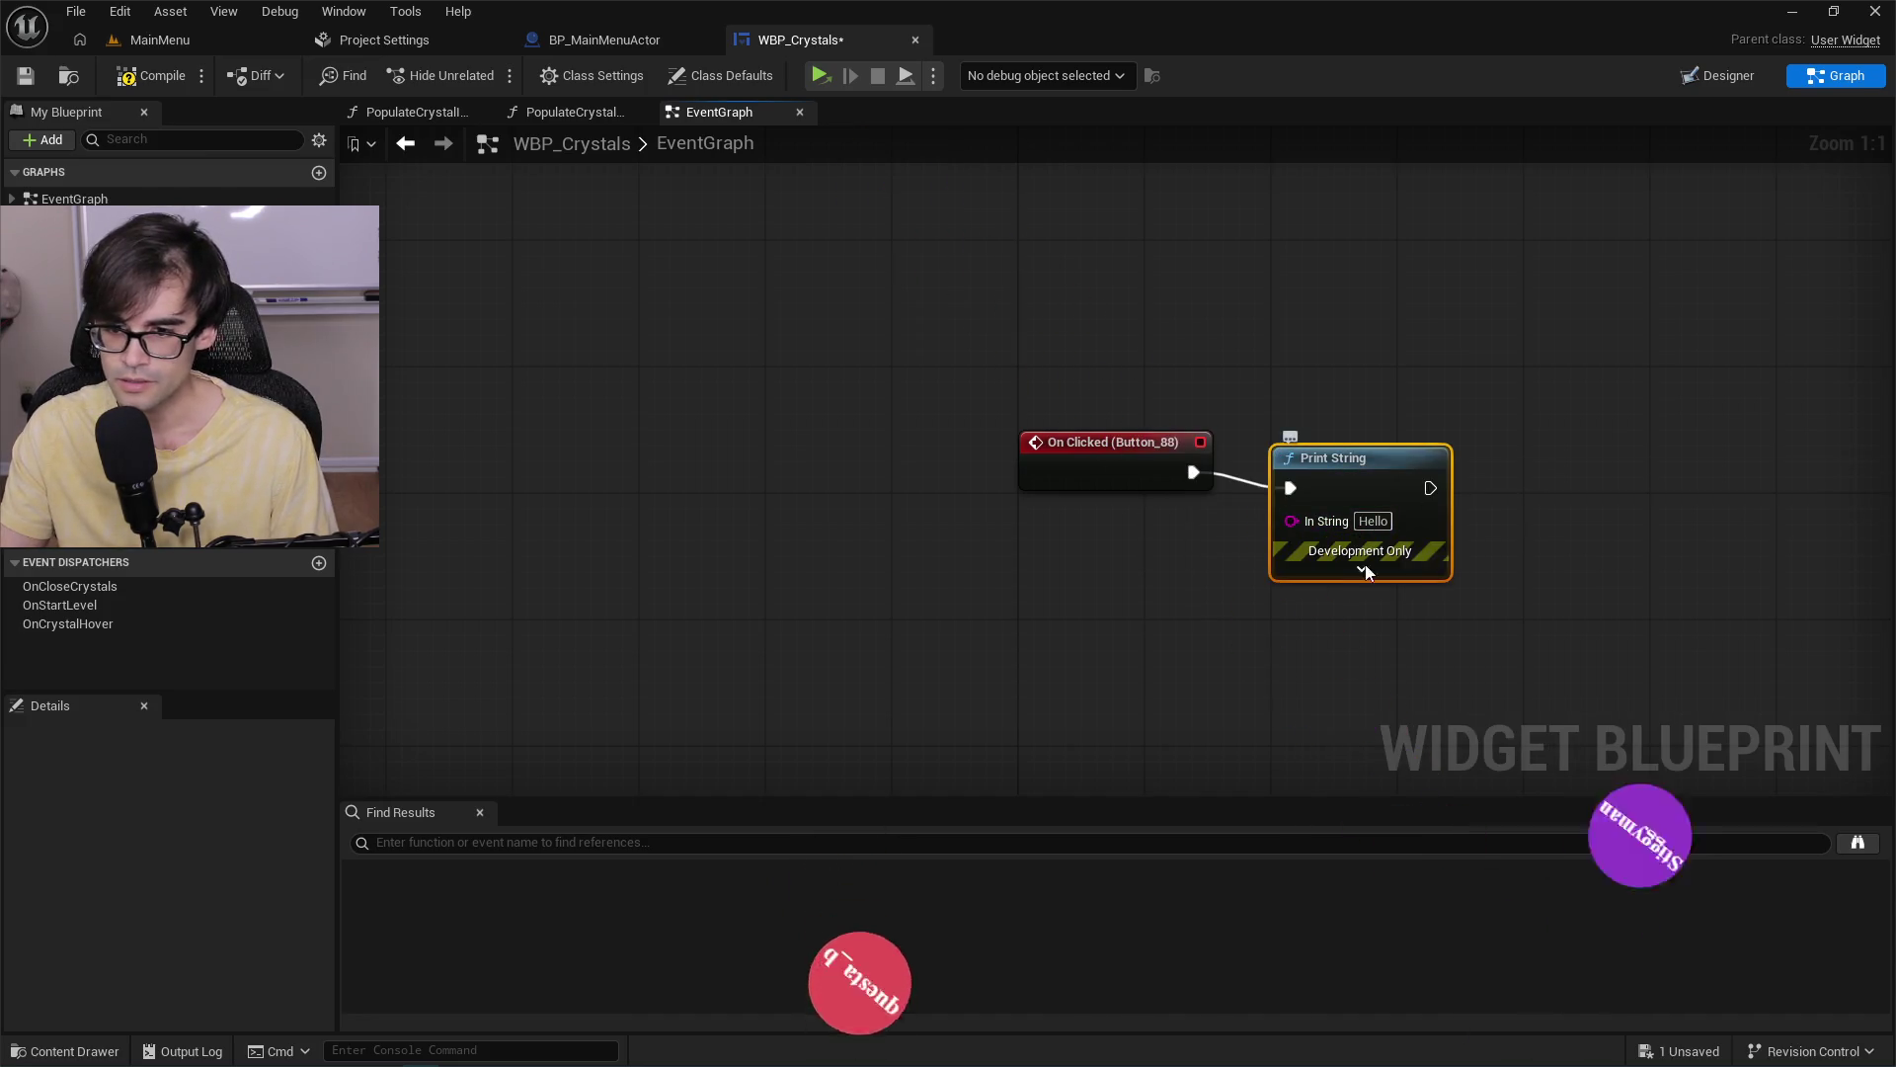
# Make it print 'please dont hit me' in green, compile WBP_Crystals, and return to MainMenu.
pyautogui.click(1364, 570)
pyautogui.click(1371, 622)
pyautogui.click(1461, 899)
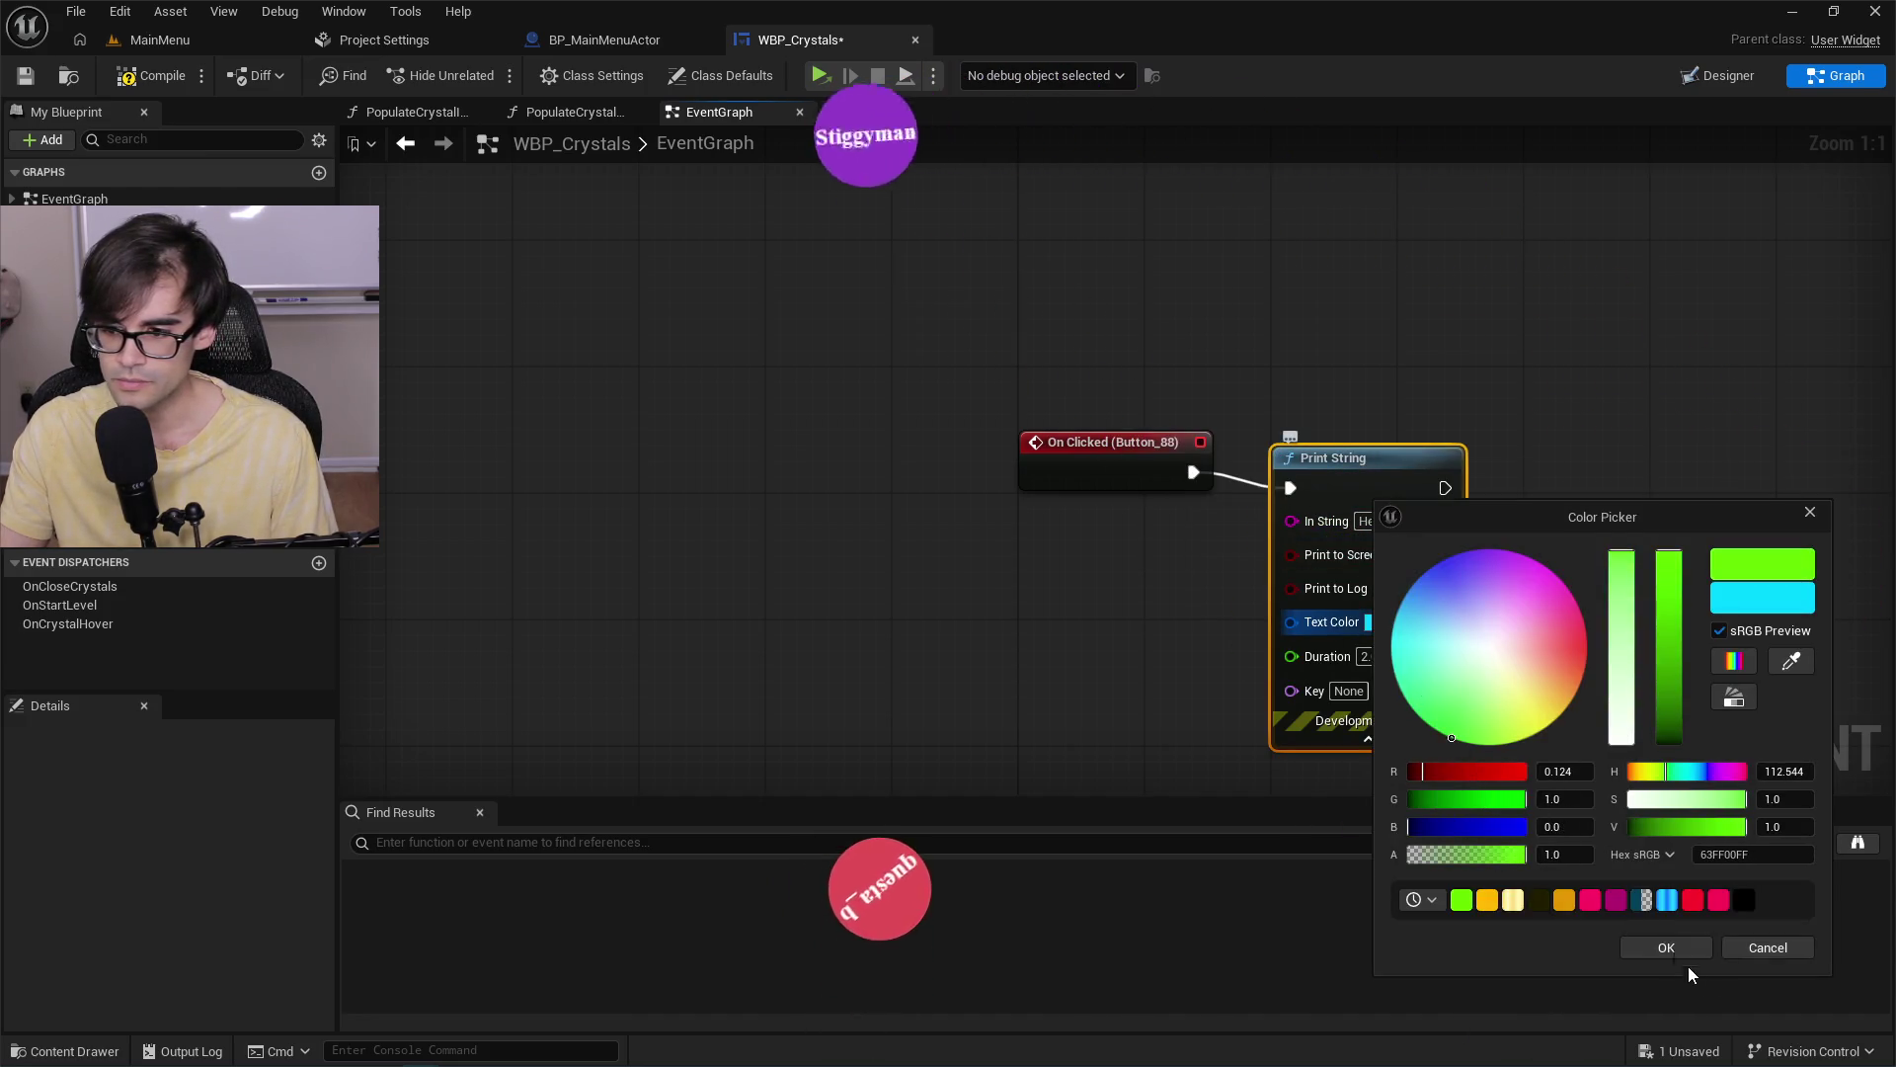
pyautogui.click(1679, 947)
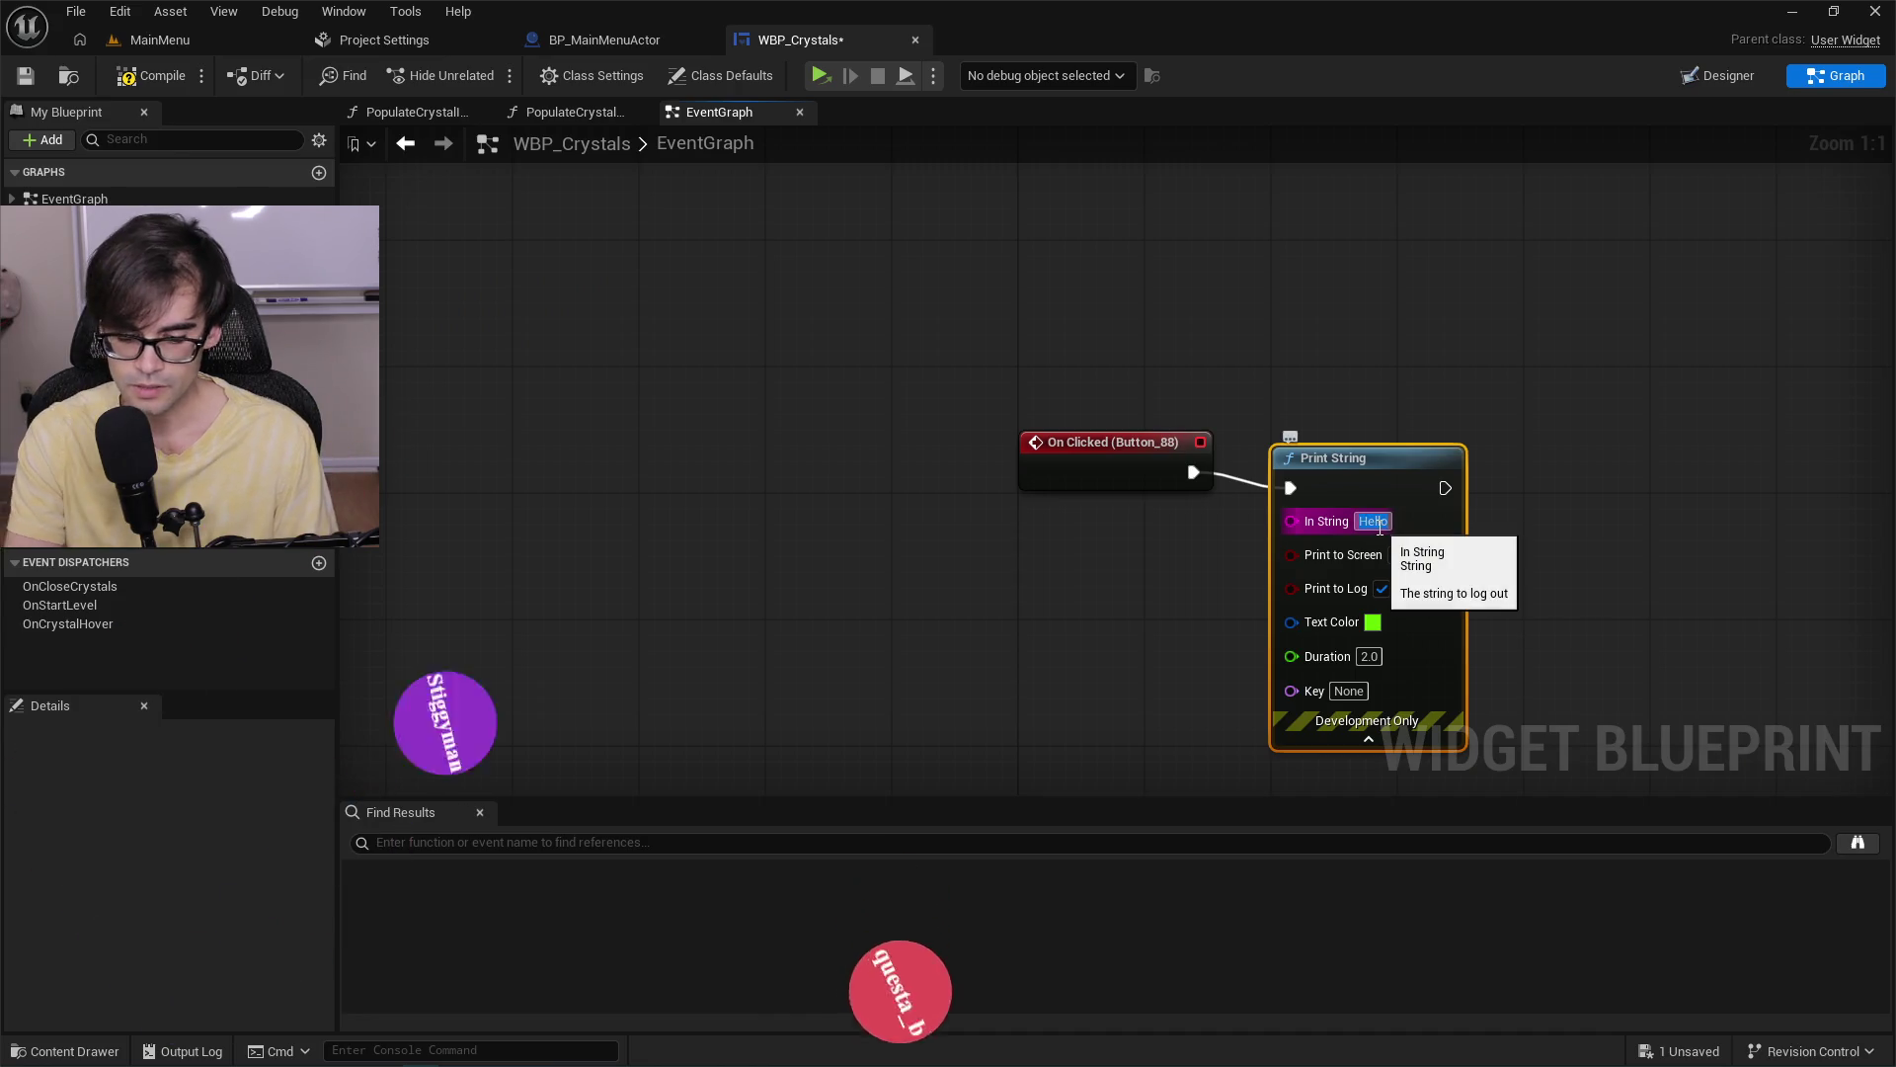
pyautogui.write('please dont h')
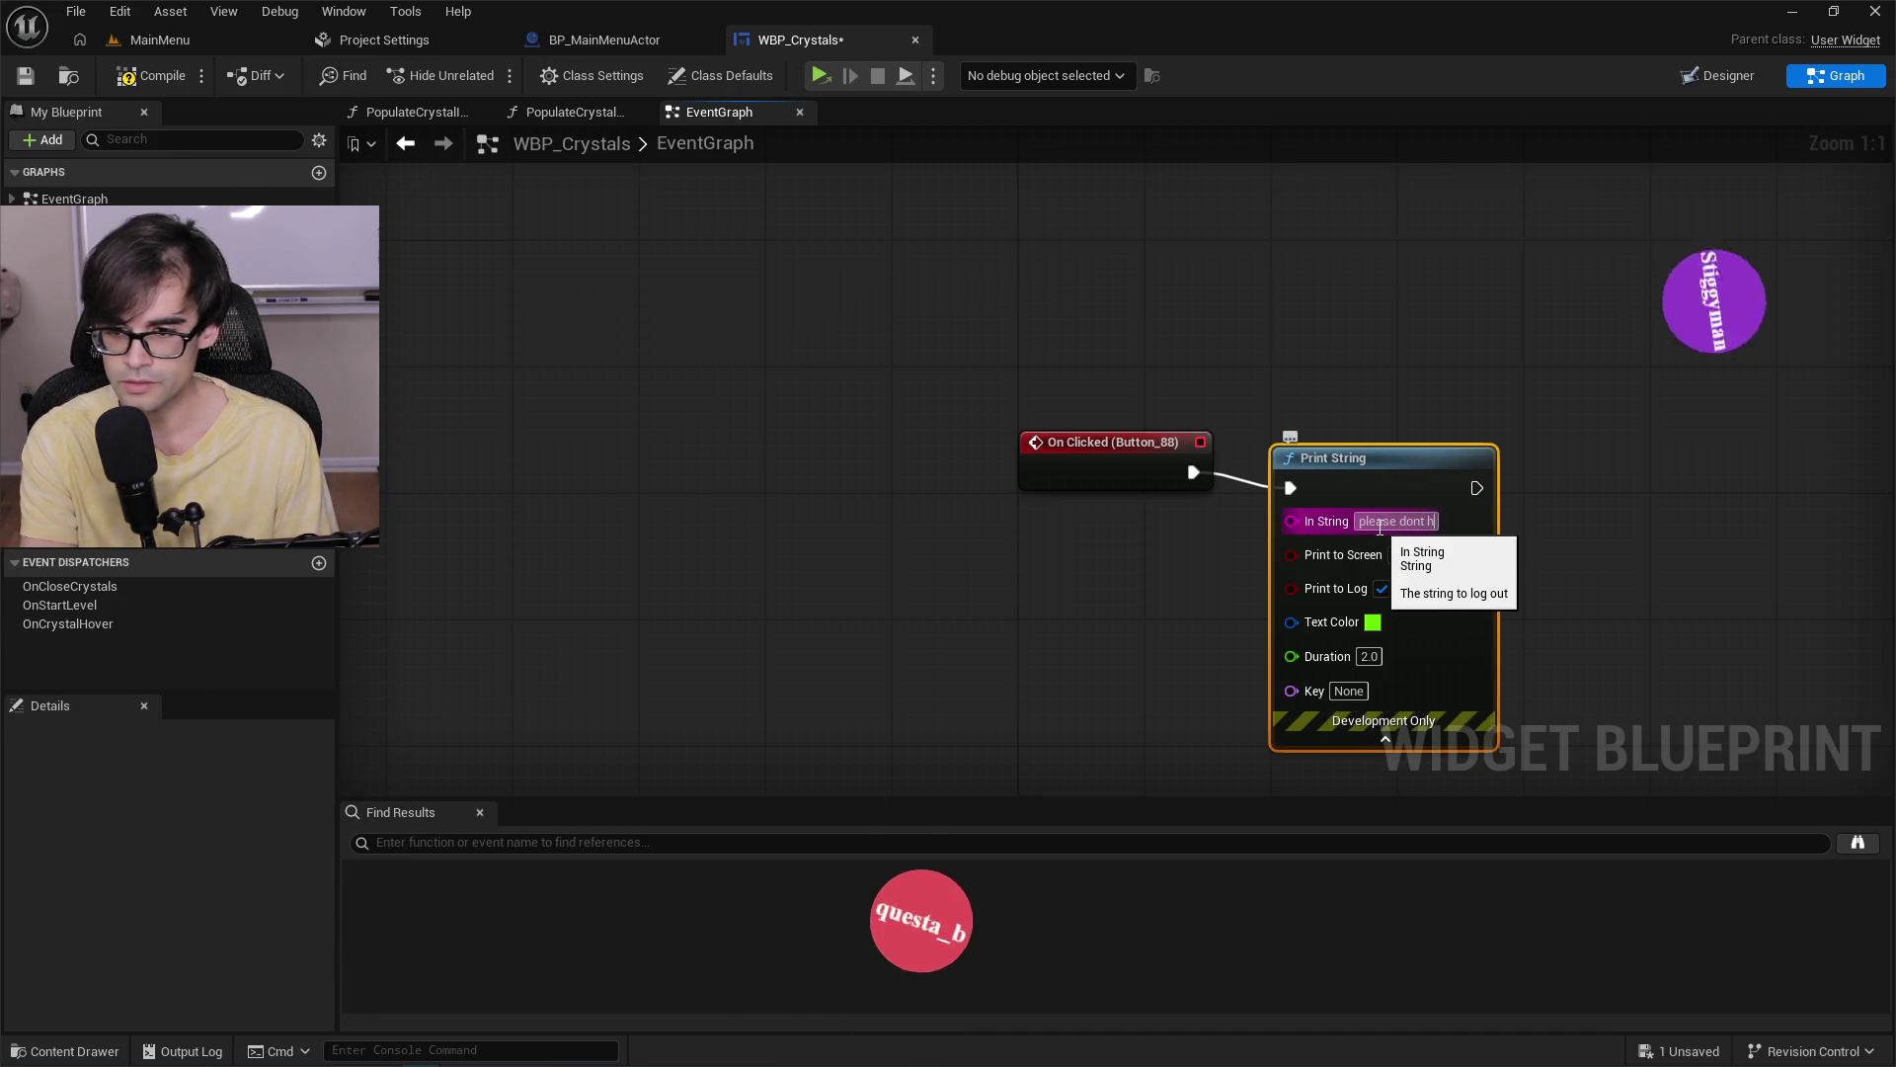
pyautogui.write('it me')
pyautogui.press('Return')
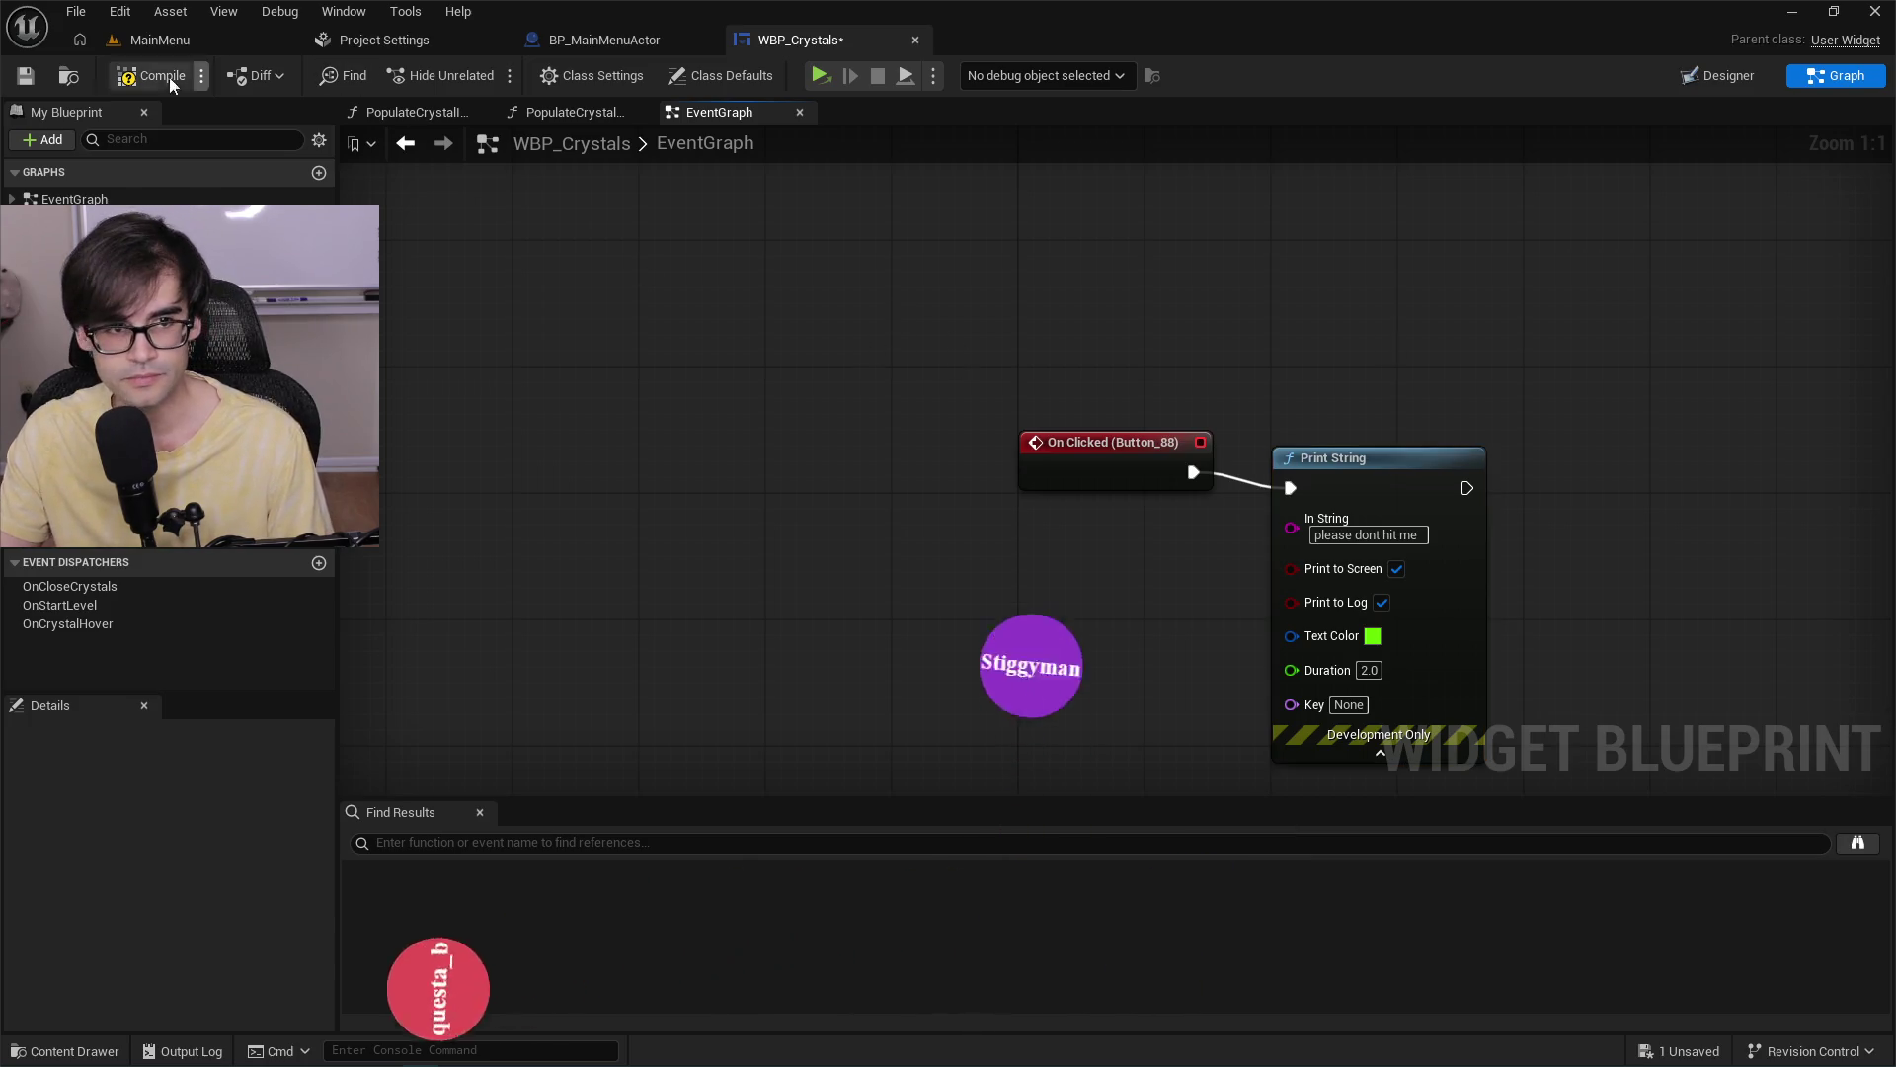
pyautogui.click(162, 77)
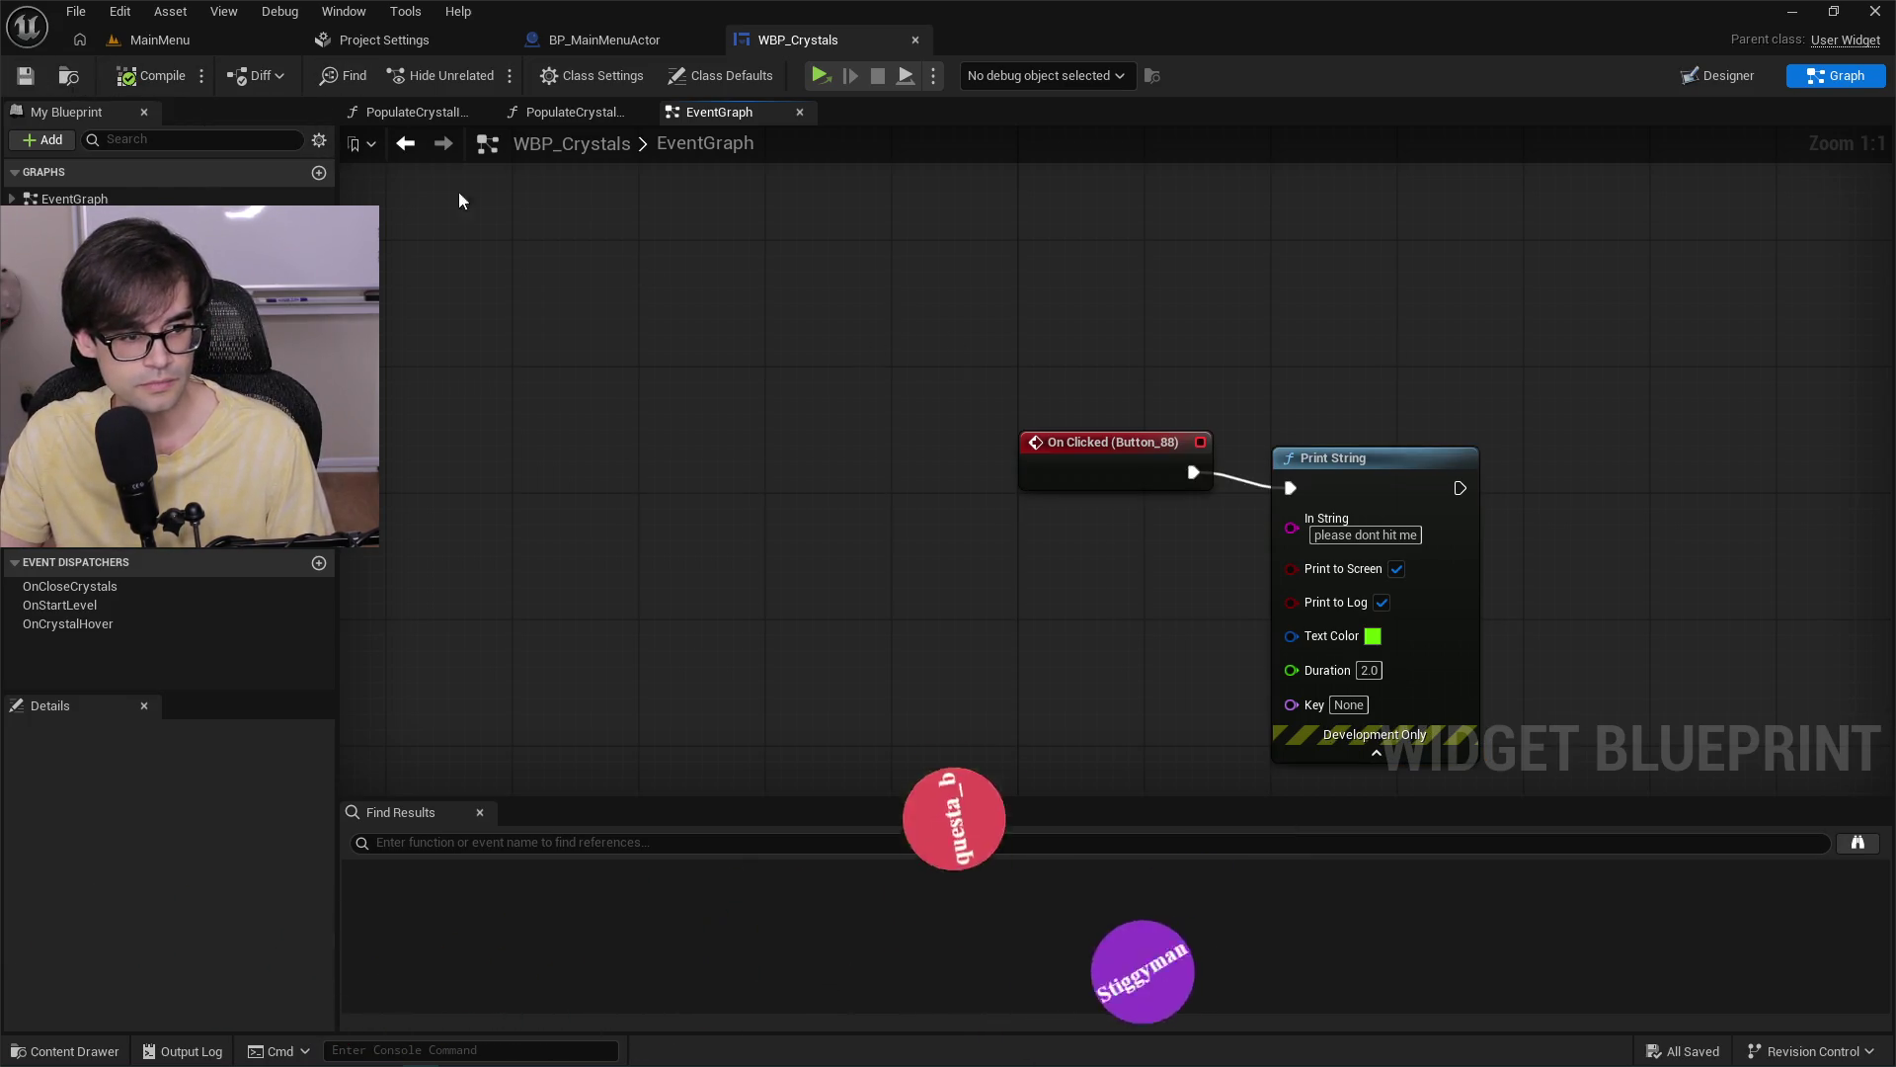
pyautogui.click(215, 39)
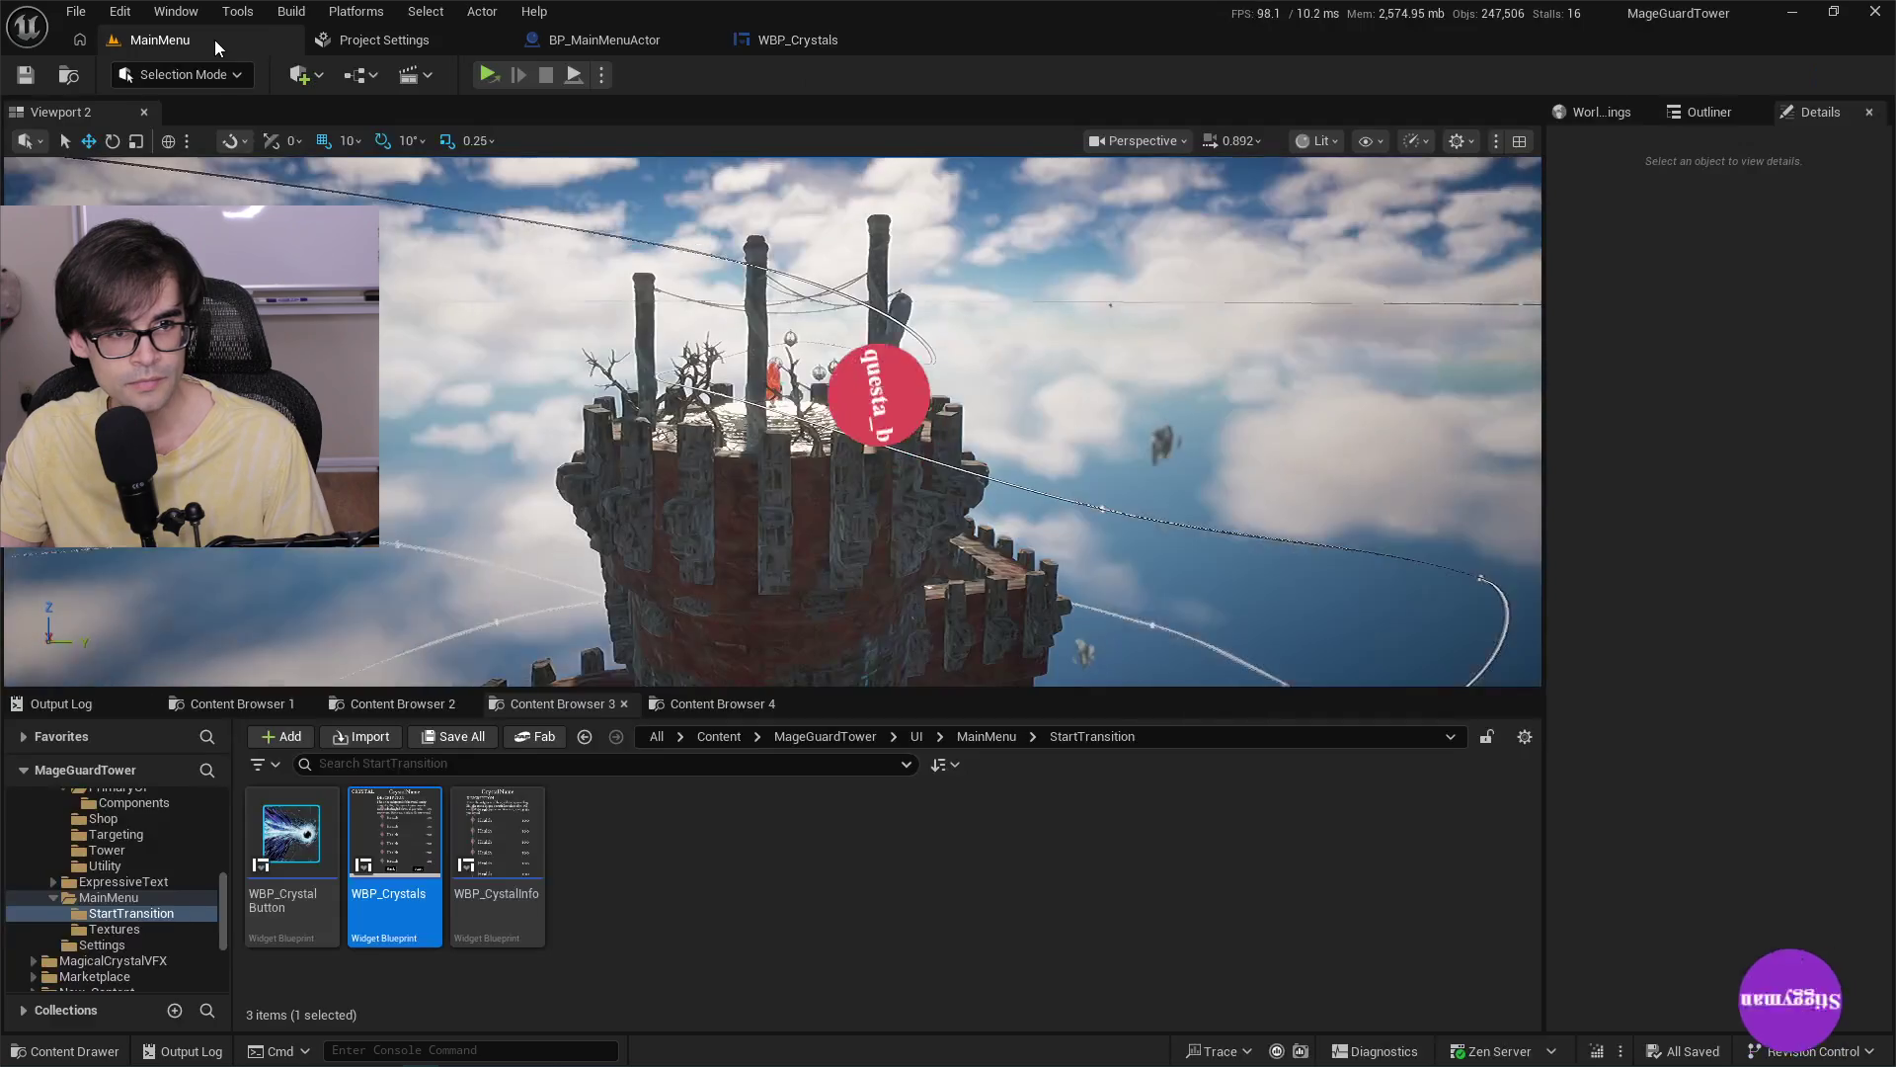
# Start a Play-in-Editor session of the MainMenu level and bring up a new Brave browser tab.
pyautogui.click(492, 75)
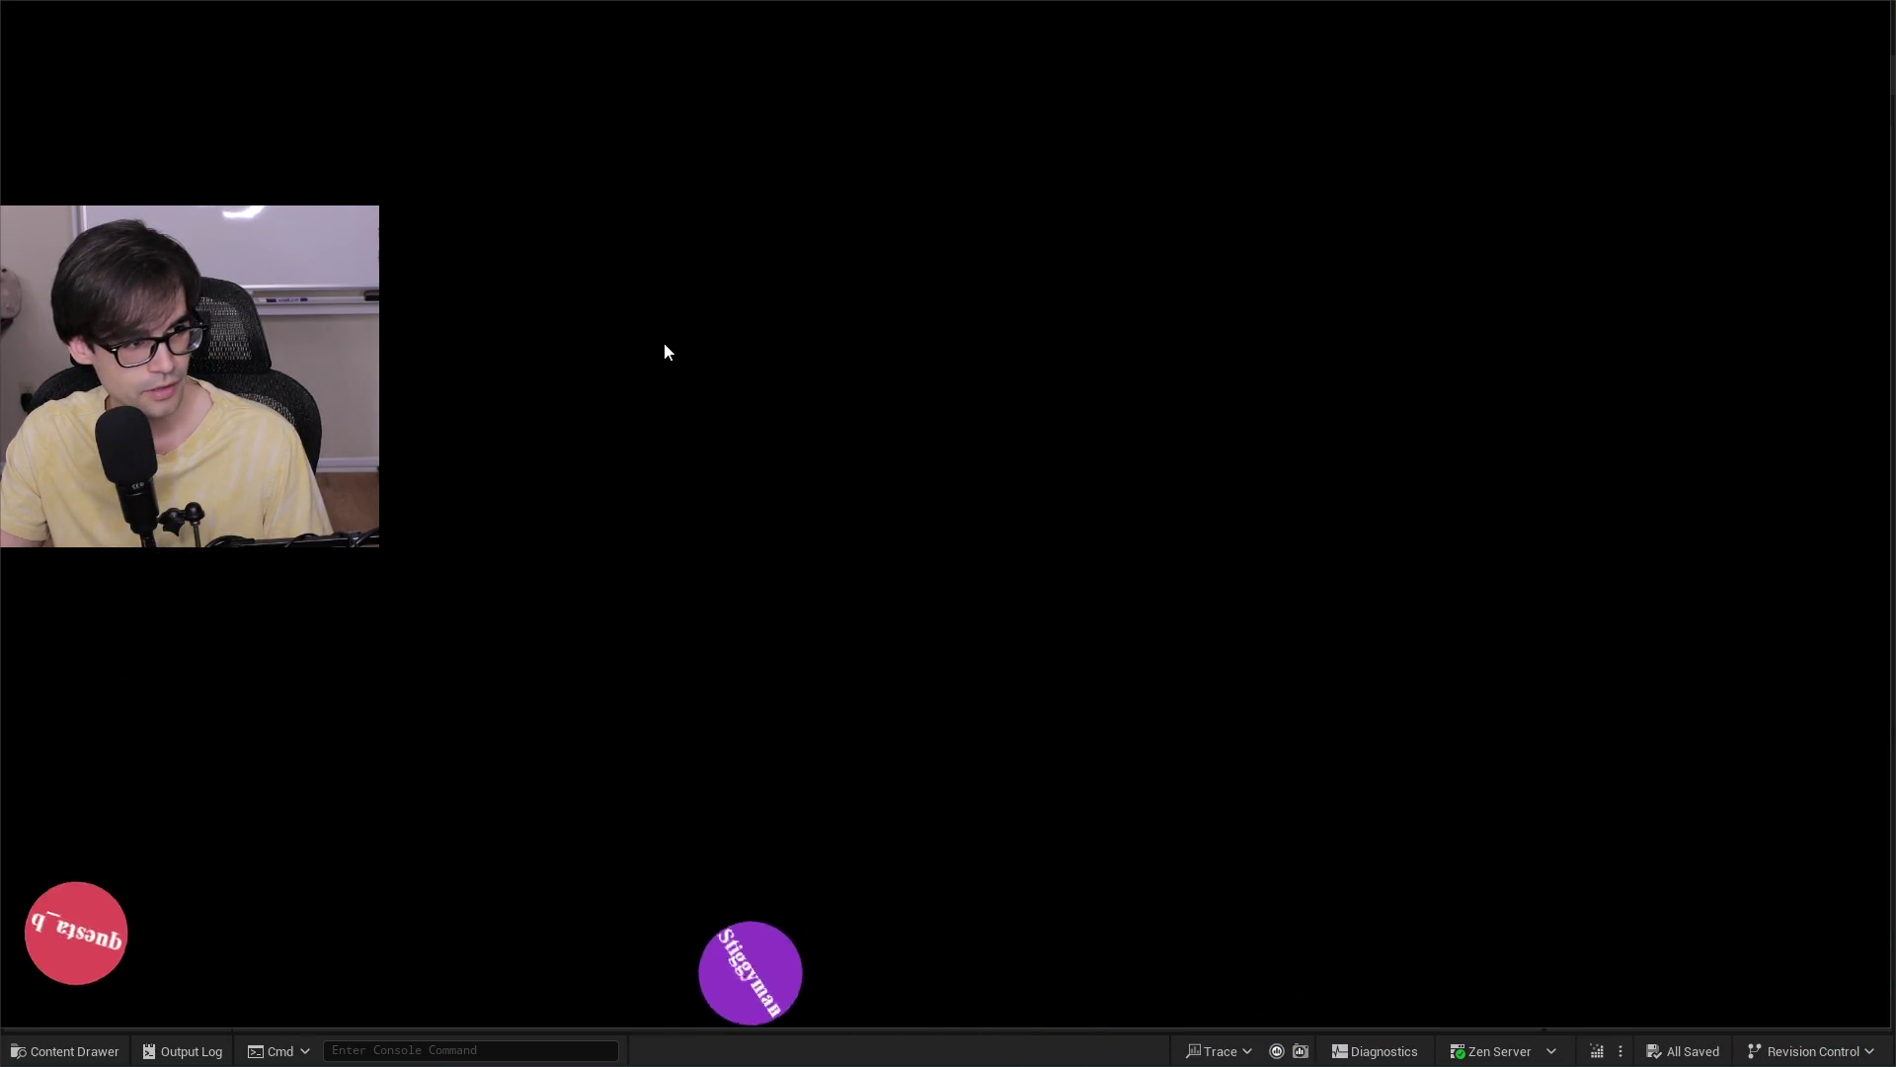
pyautogui.hotkey('alt', 'Tab')
pyautogui.click(1298, 51)
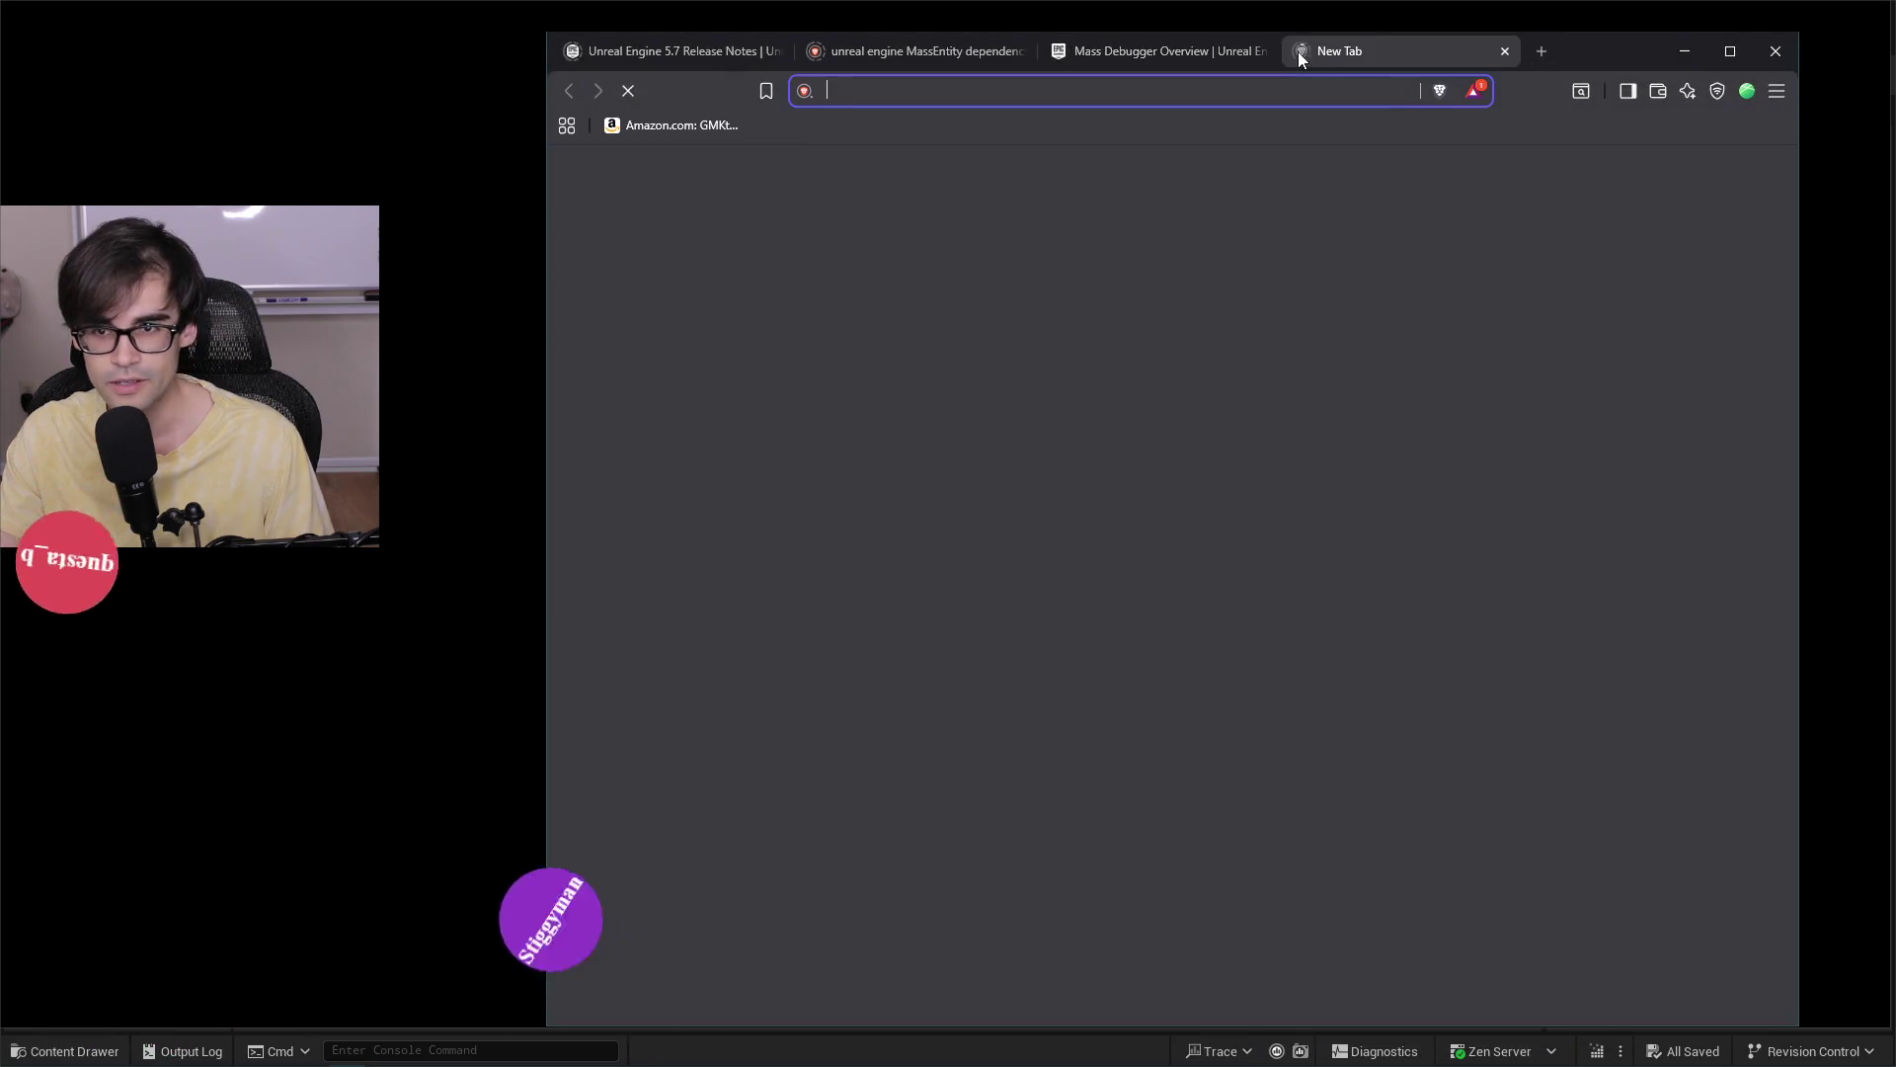
# Search Brave for 'eternal soups' and expand the full AI summary on perpetual stew.
pyautogui.write('eternal soups')
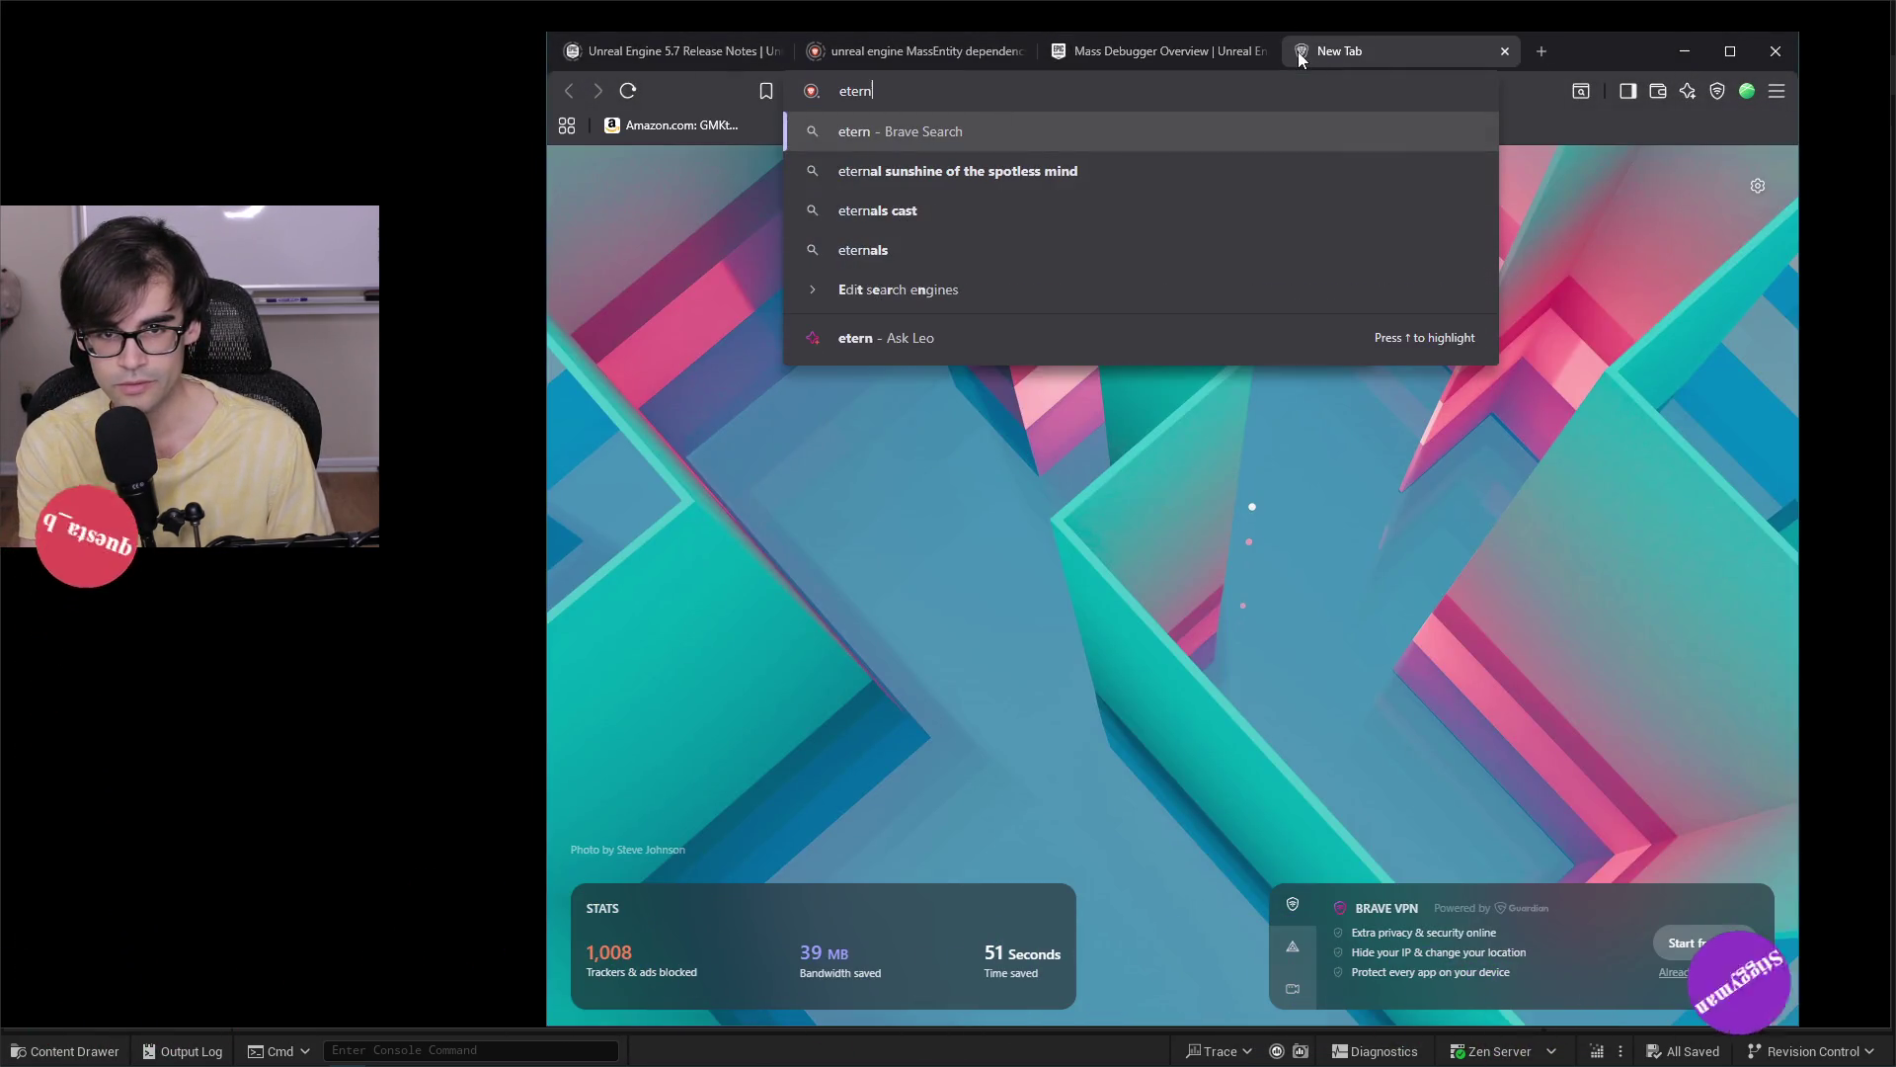
pyautogui.press('Return')
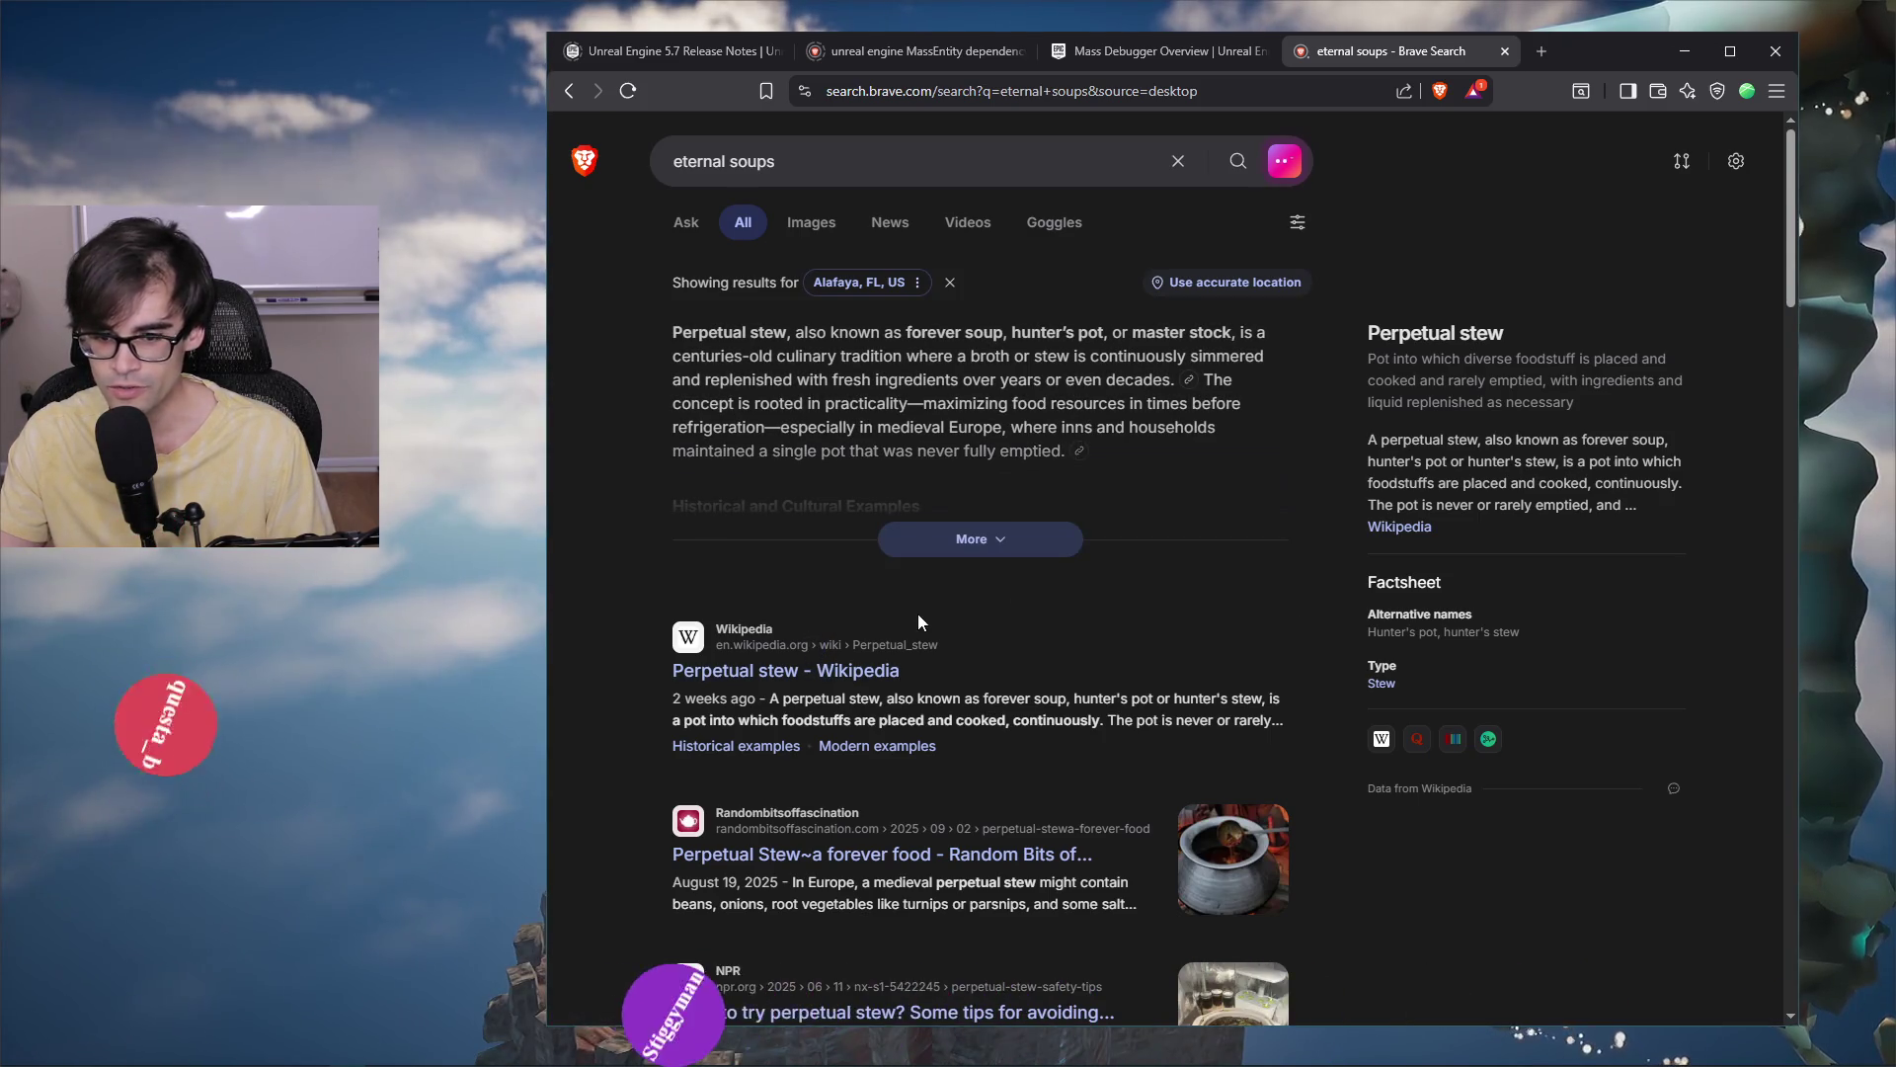
pyautogui.scroll(-3, 1066, 632)
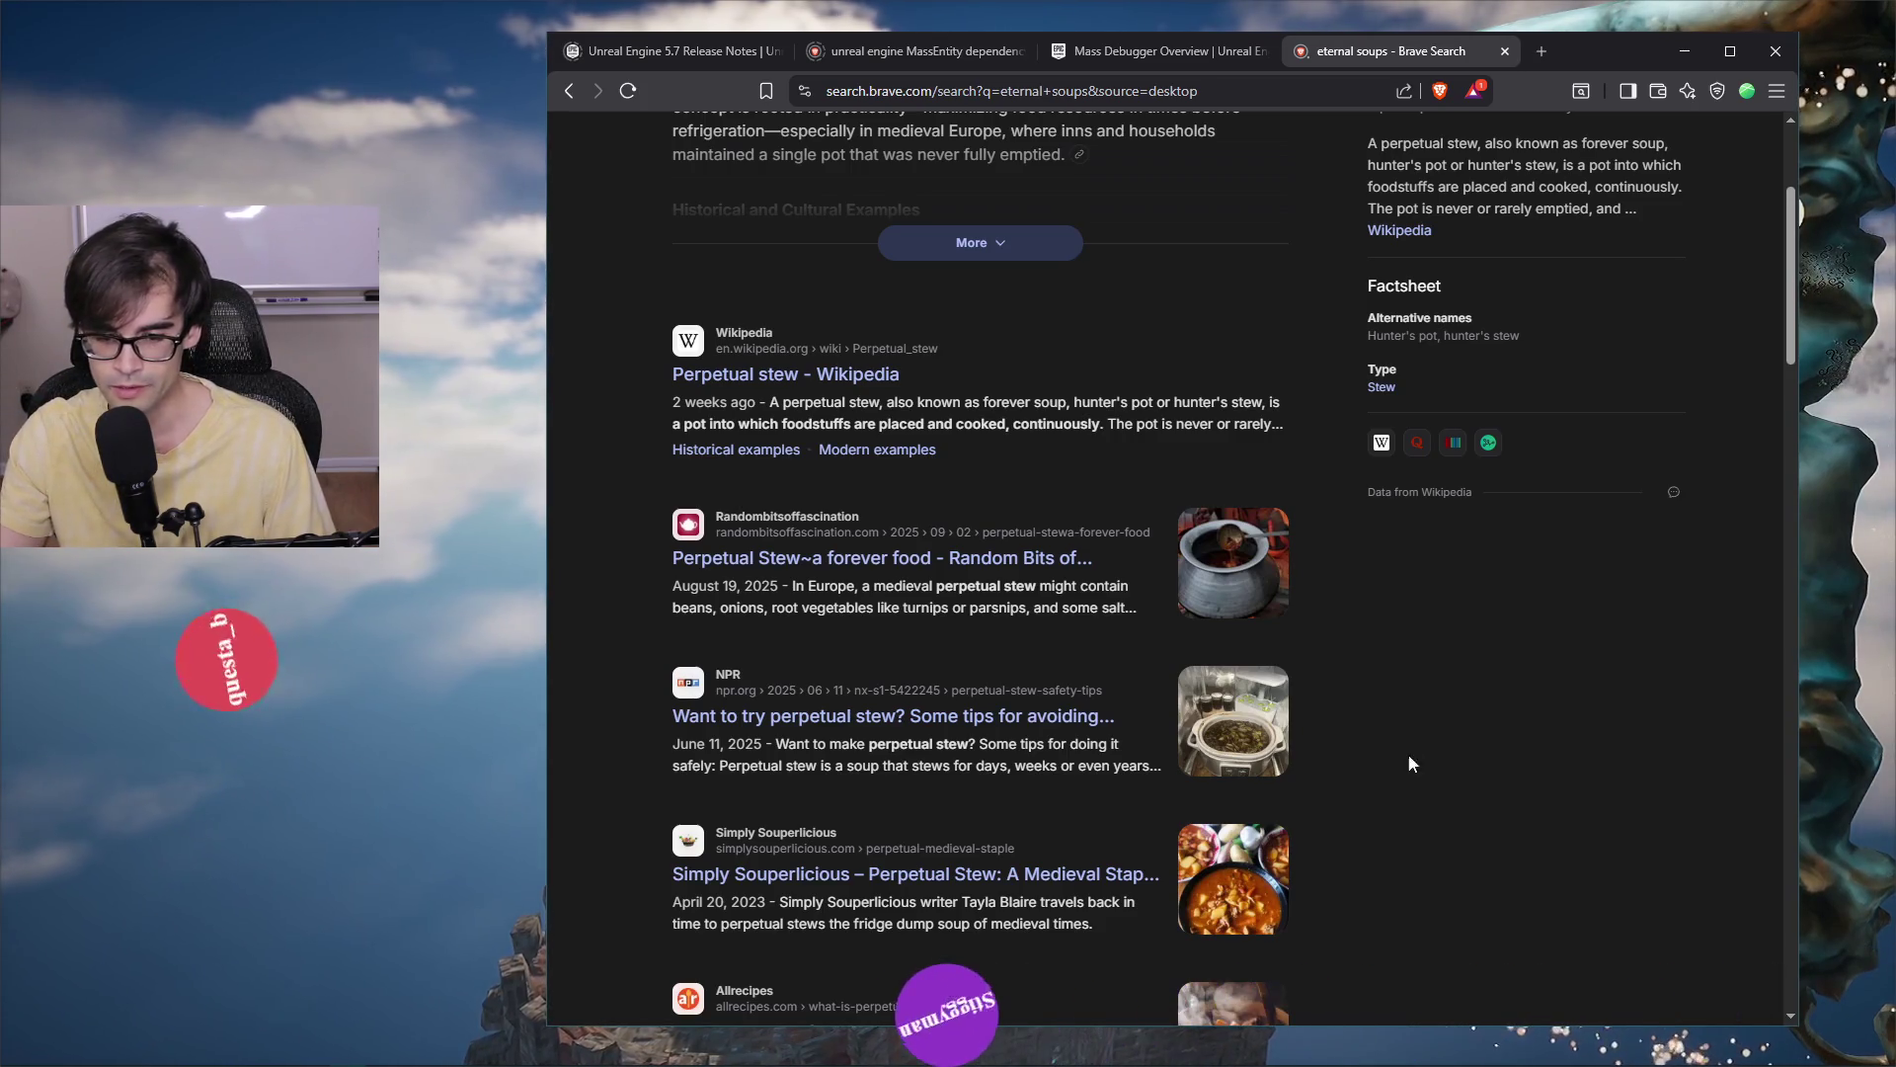
pyautogui.scroll(-3, 1431, 811)
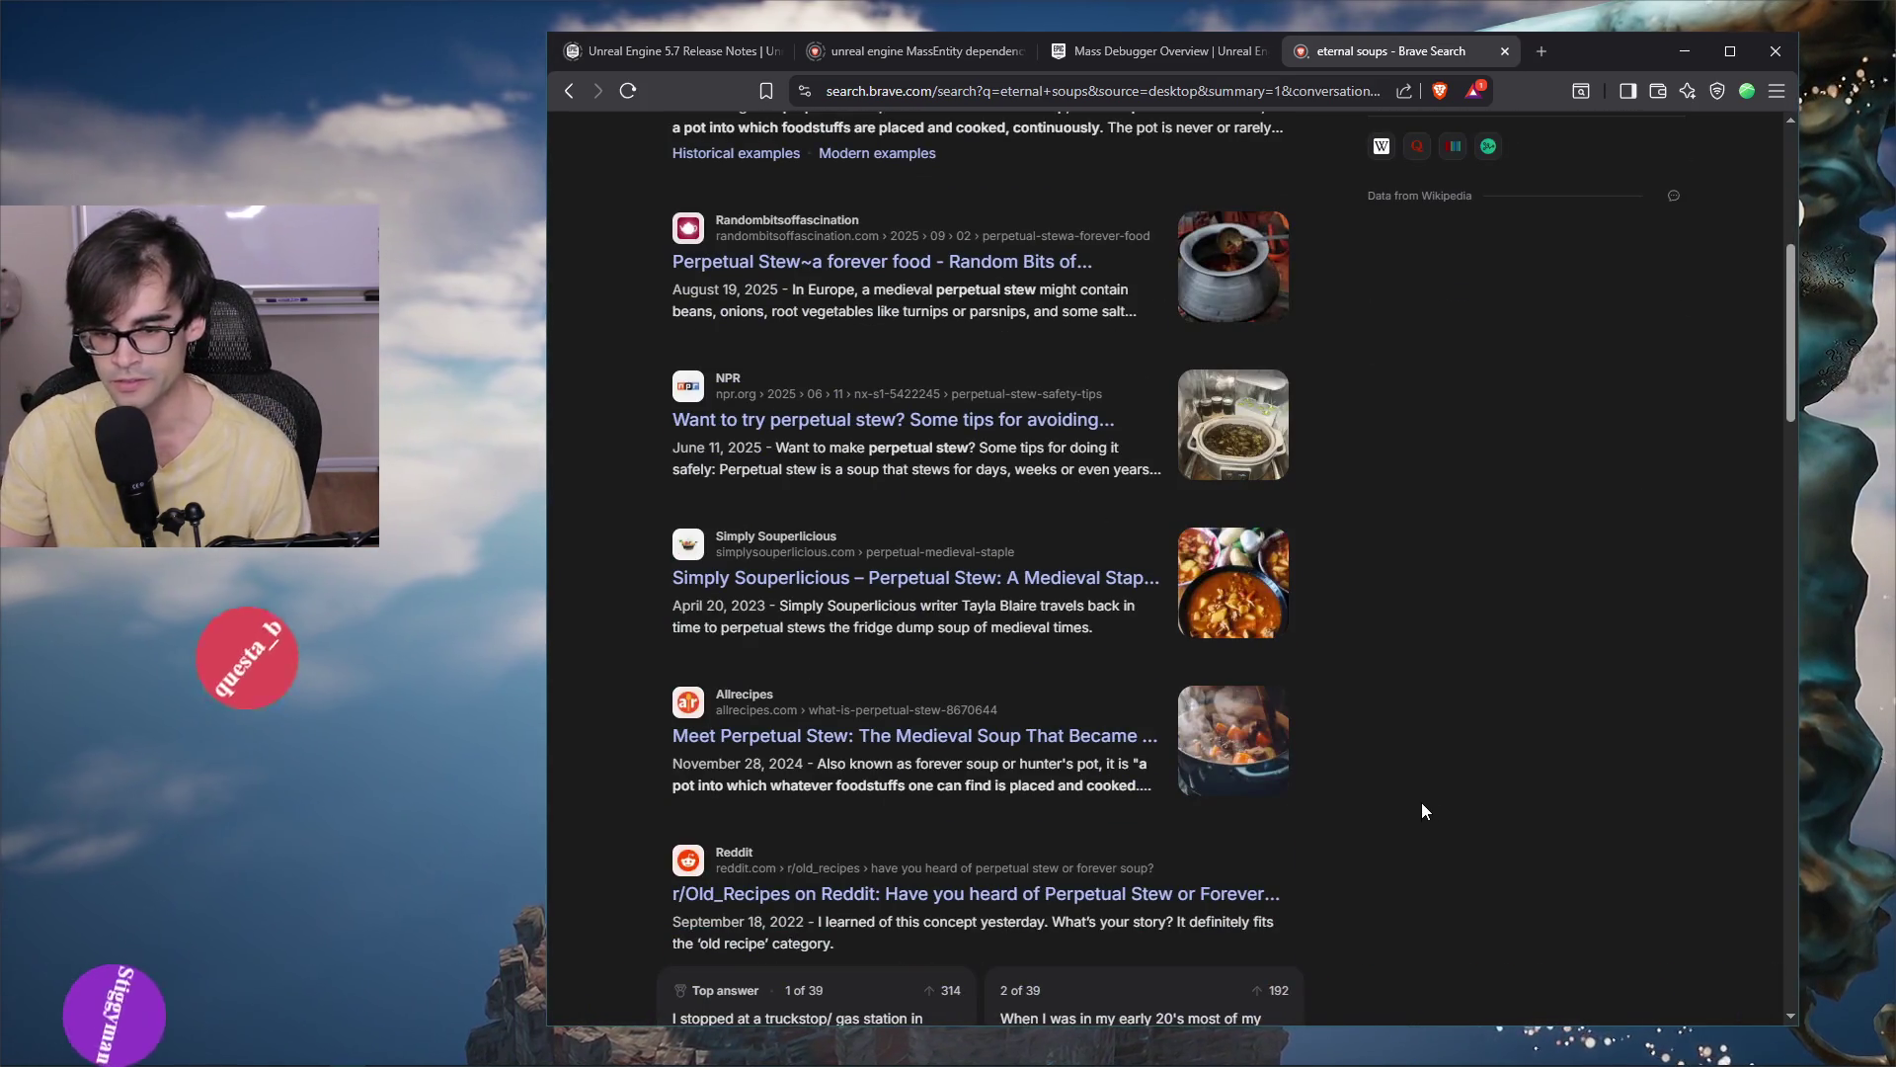
pyautogui.scroll(6, 1411, 804)
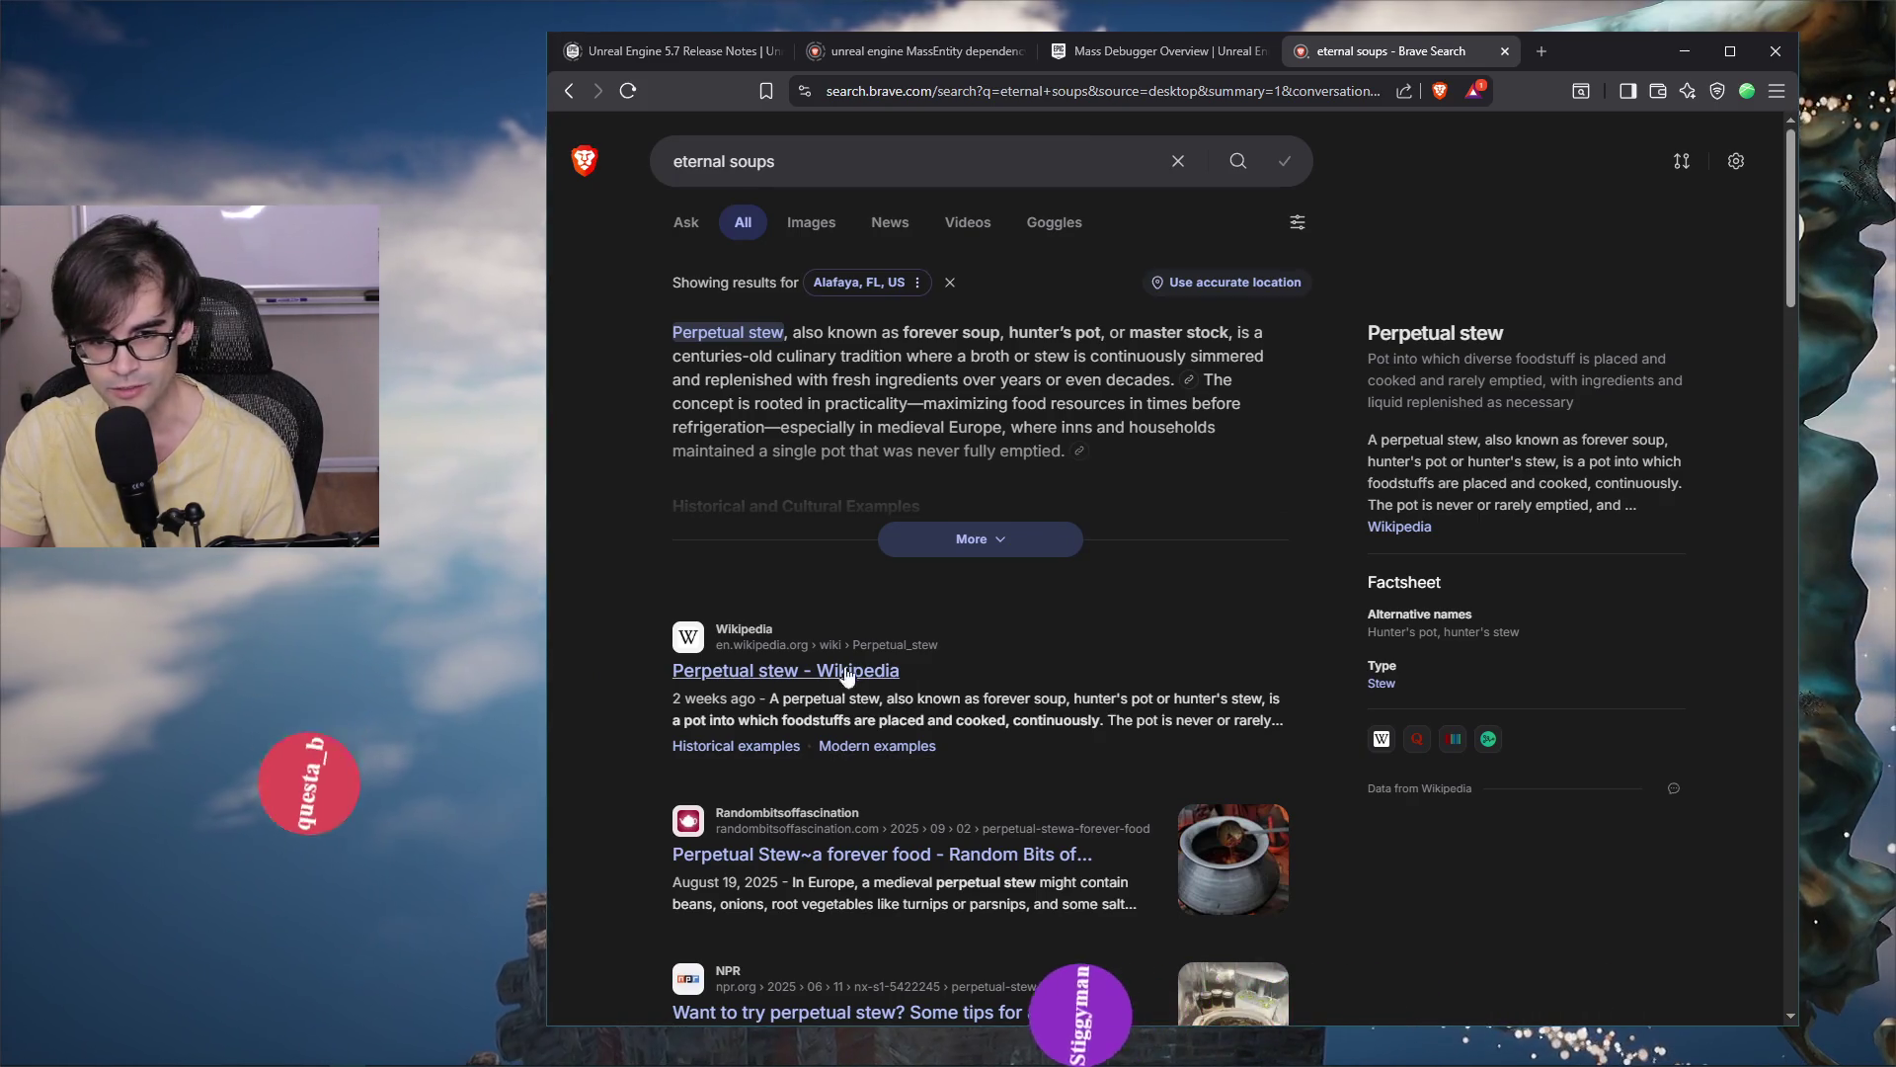
pyautogui.click(989, 548)
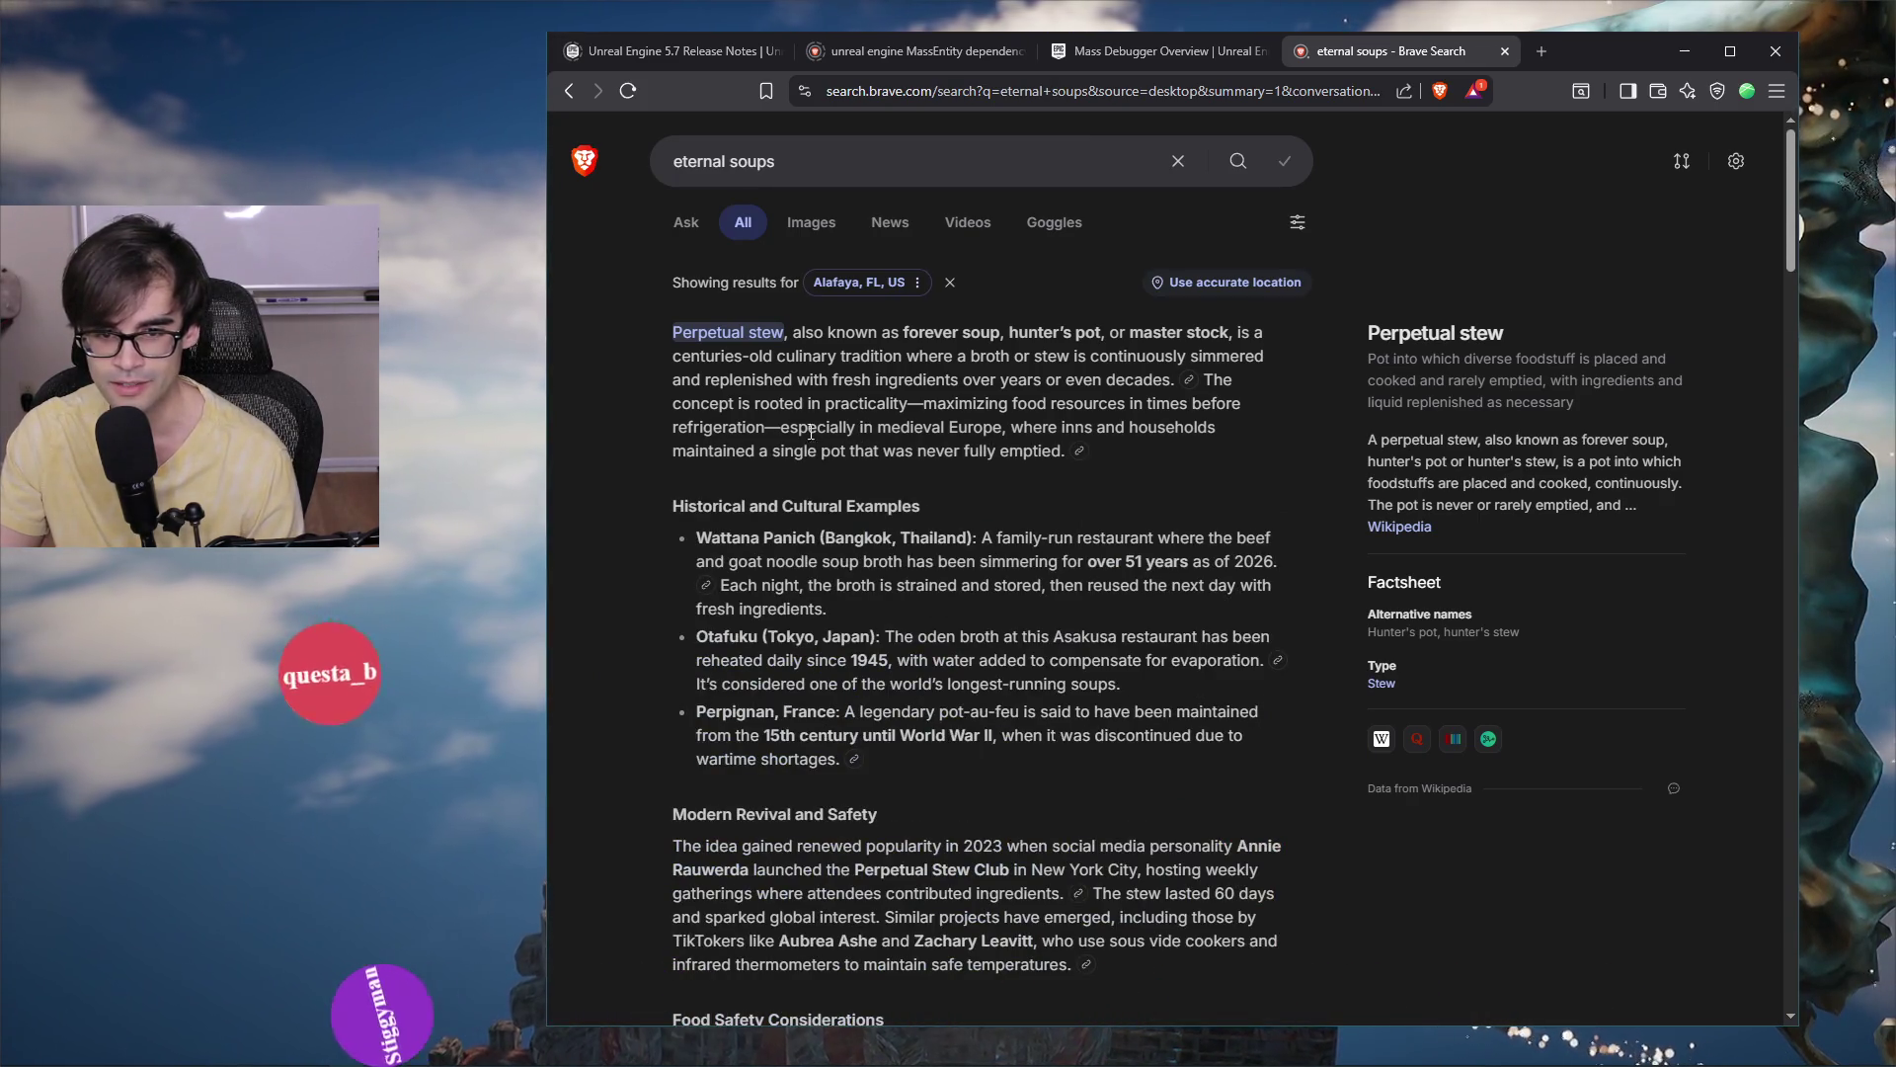
# Highlight the medieval Europe and Wattana Panich/Otafuku passages, then close the search tab.
pyautogui.moveTo(789, 429); pyautogui.dragTo(1004, 430)
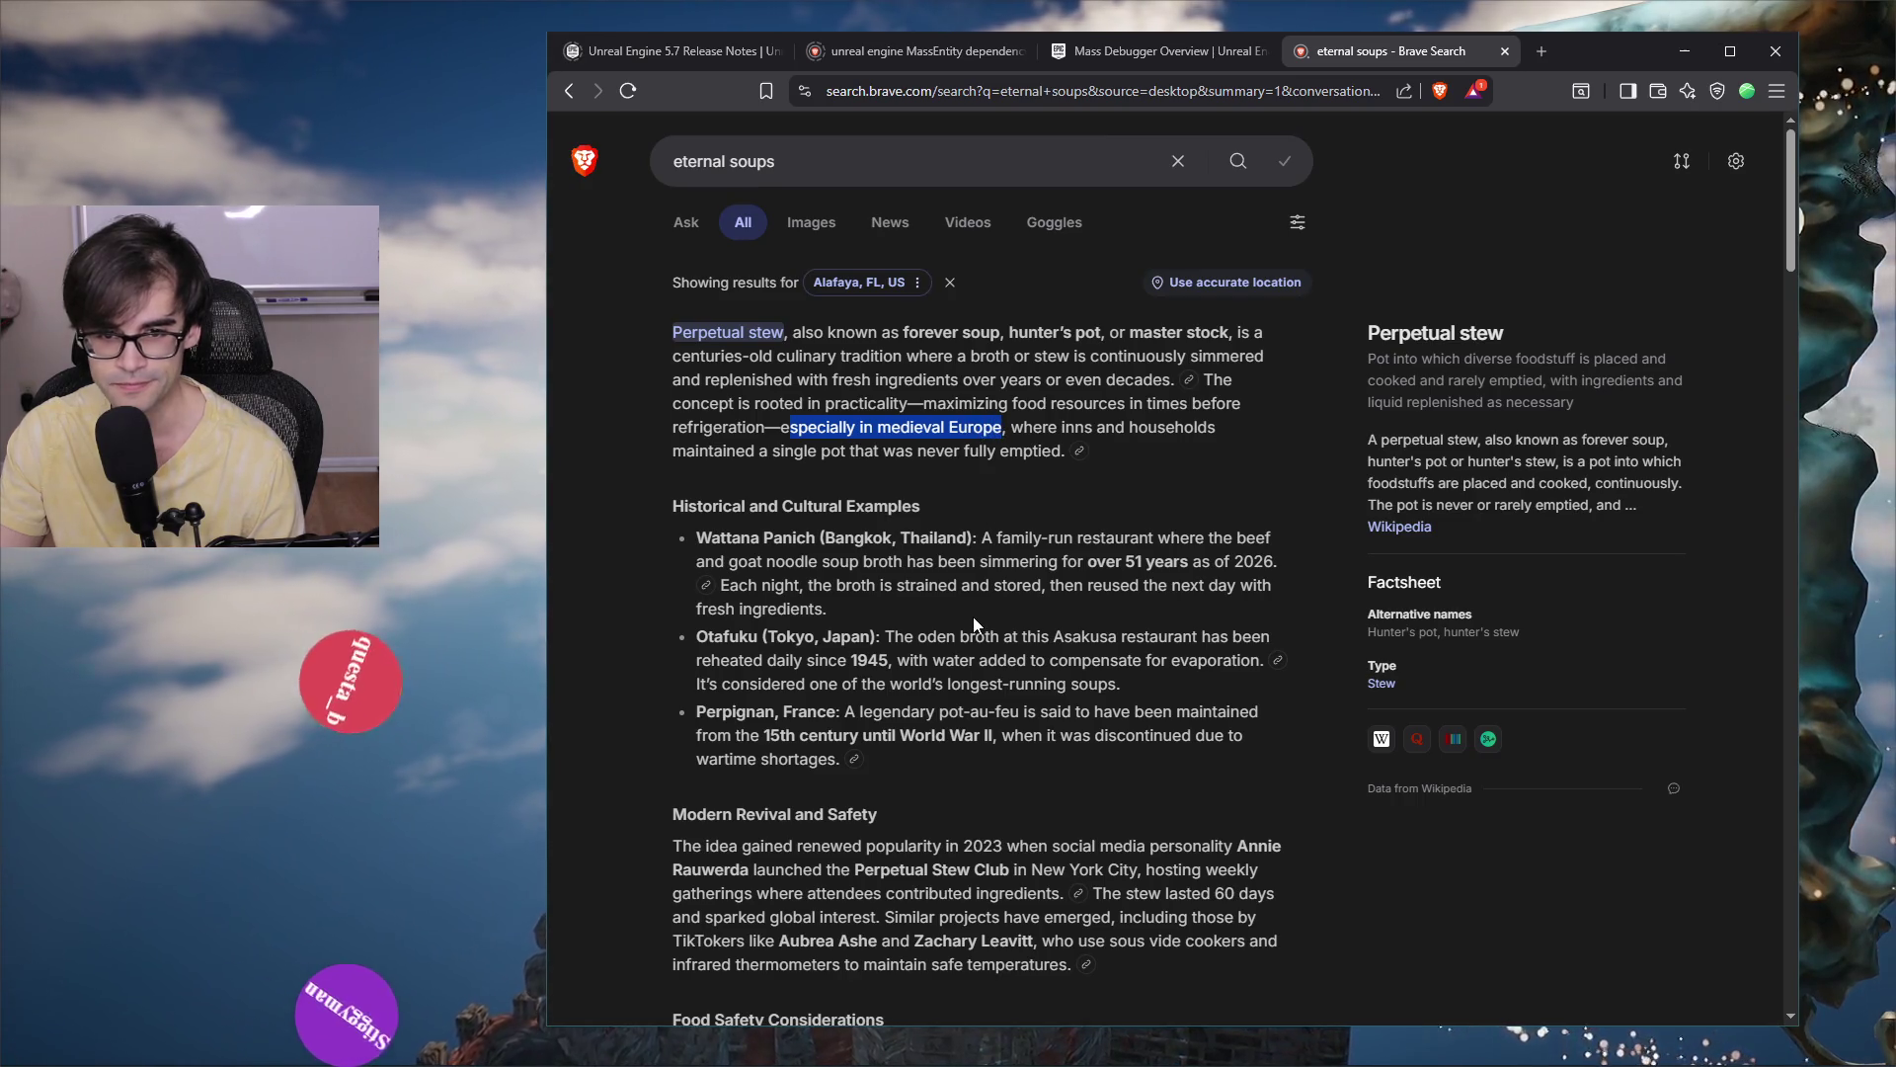
pyautogui.moveTo(671, 334)
pyautogui.mouseDown()
pyautogui.moveTo(1239, 383)
pyautogui.moveTo(1108, 405)
pyautogui.mouseUp()
pyautogui.moveTo(659, 520)
pyautogui.mouseDown()
pyautogui.moveTo(691, 504)
pyautogui.moveTo(1150, 700)
pyautogui.mouseUp()
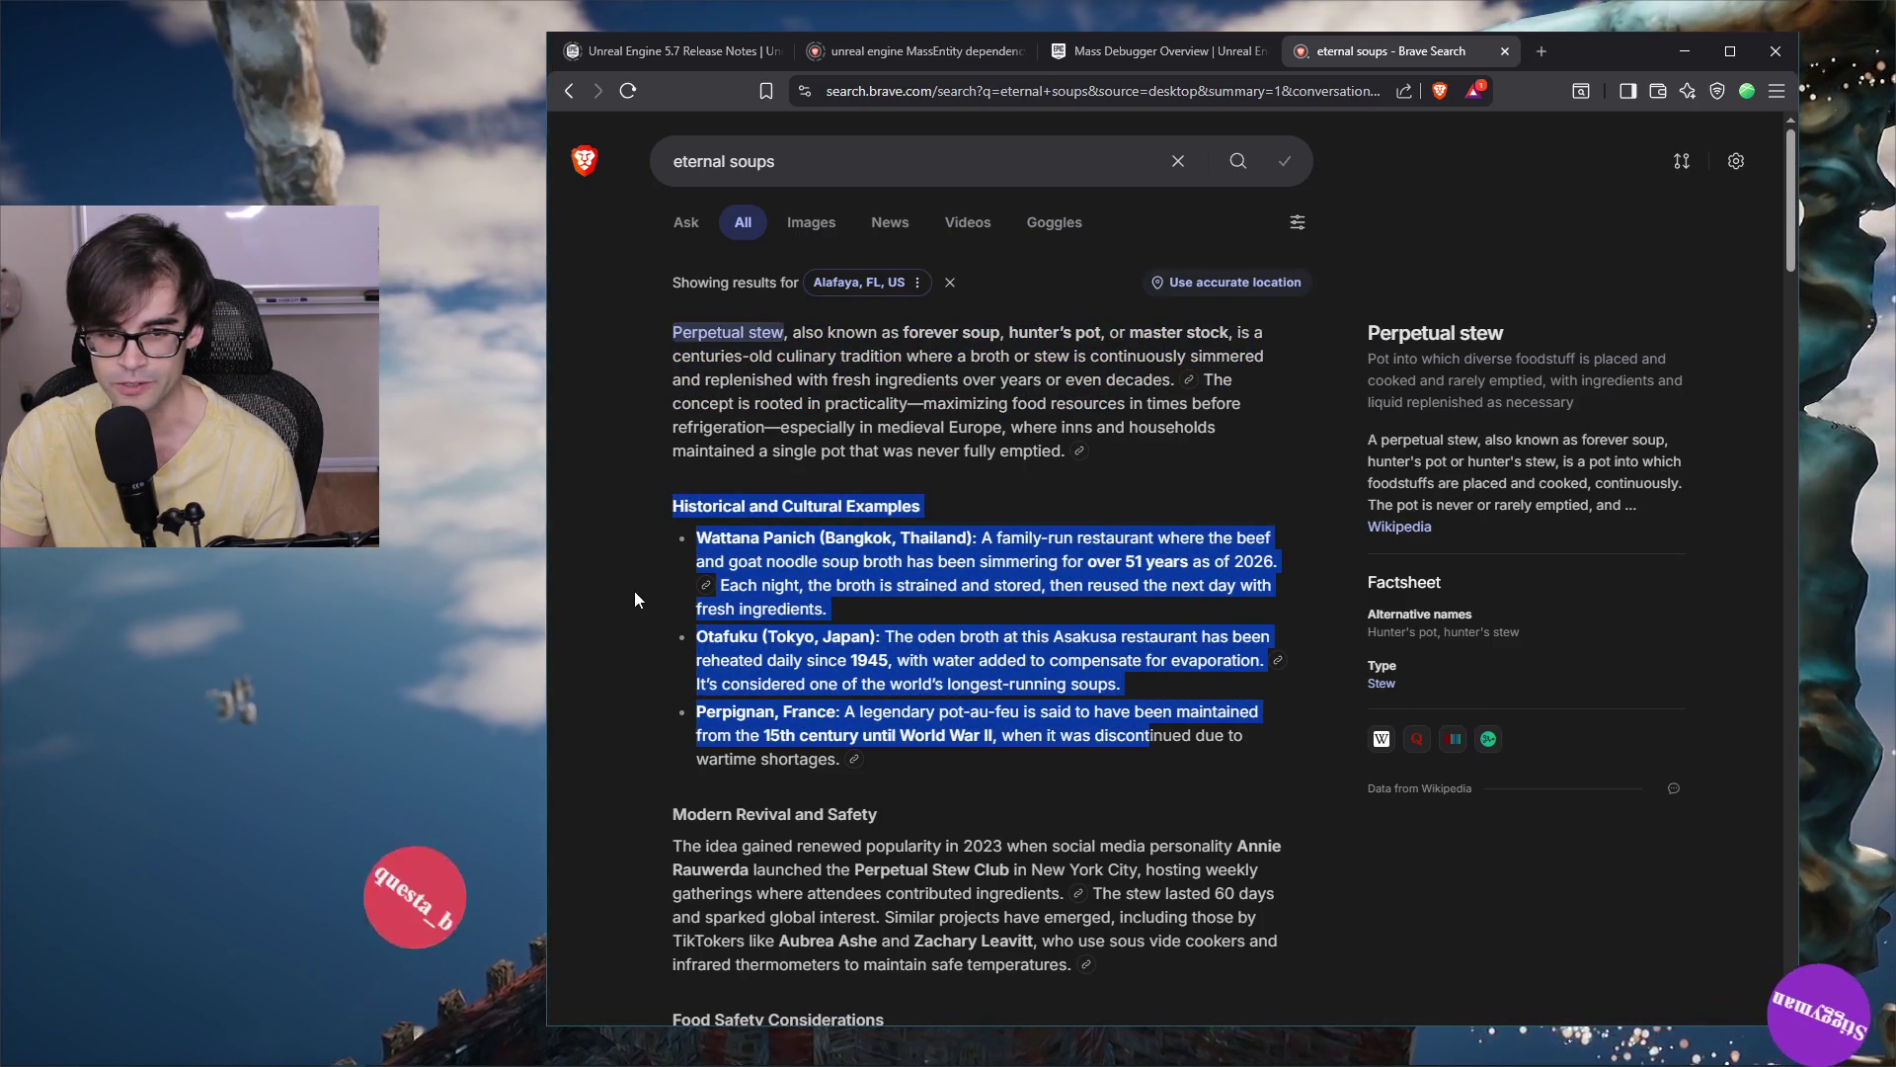
pyautogui.click(634, 591)
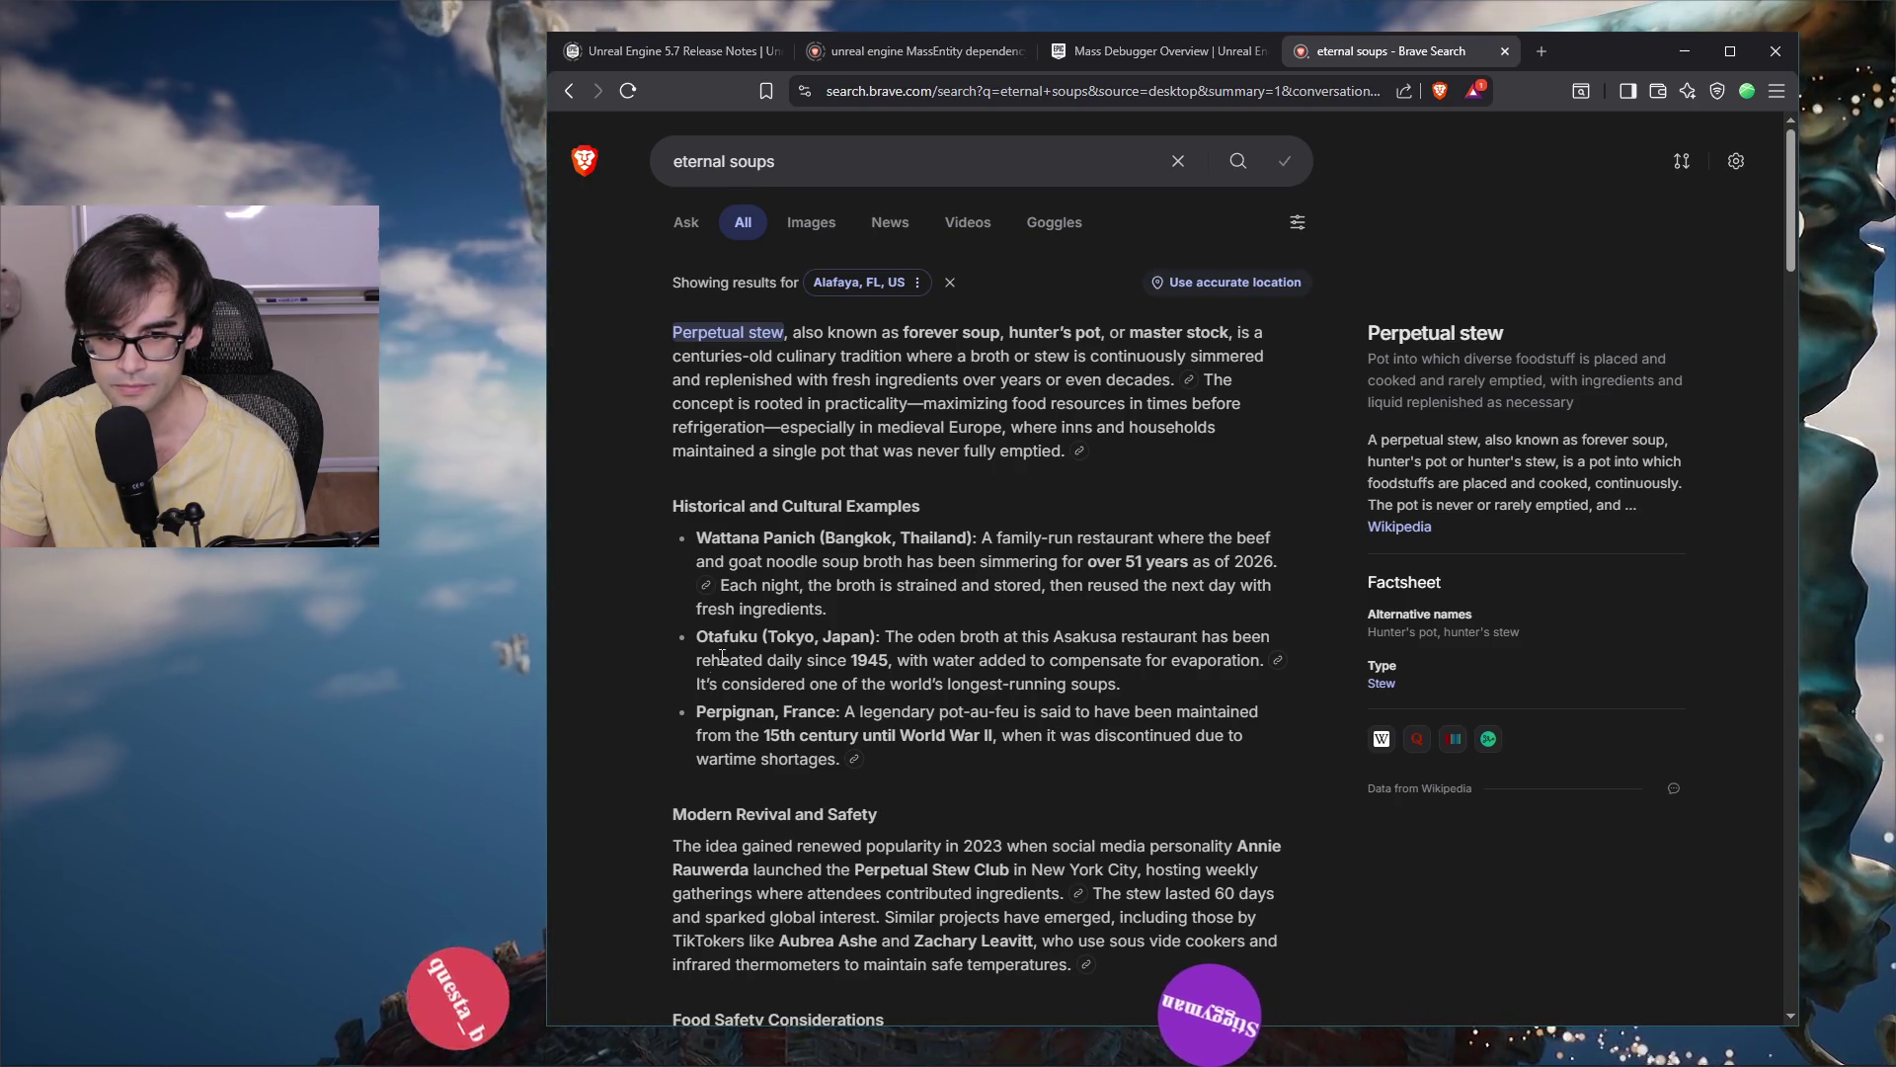
pyautogui.moveTo(930, 561); pyautogui.dragTo(986, 634)
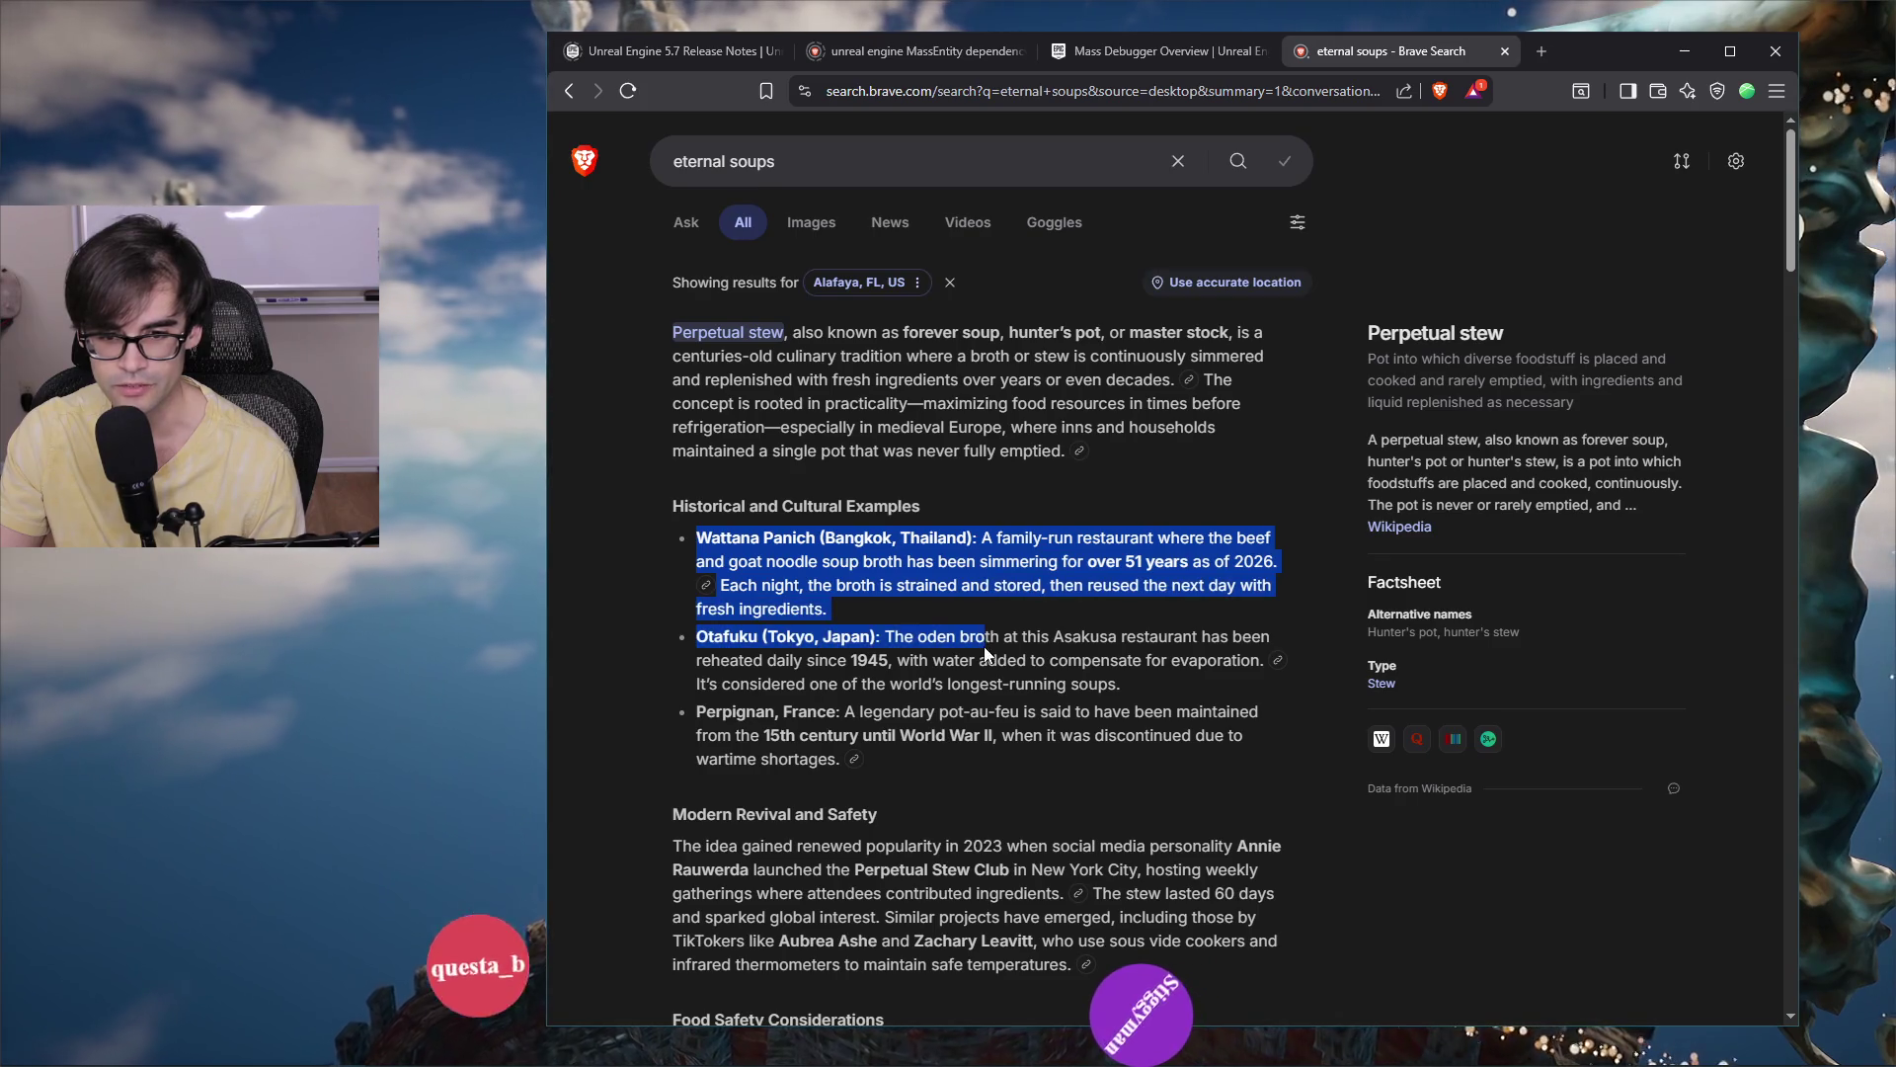
pyautogui.scroll(-2, 1105, 802)
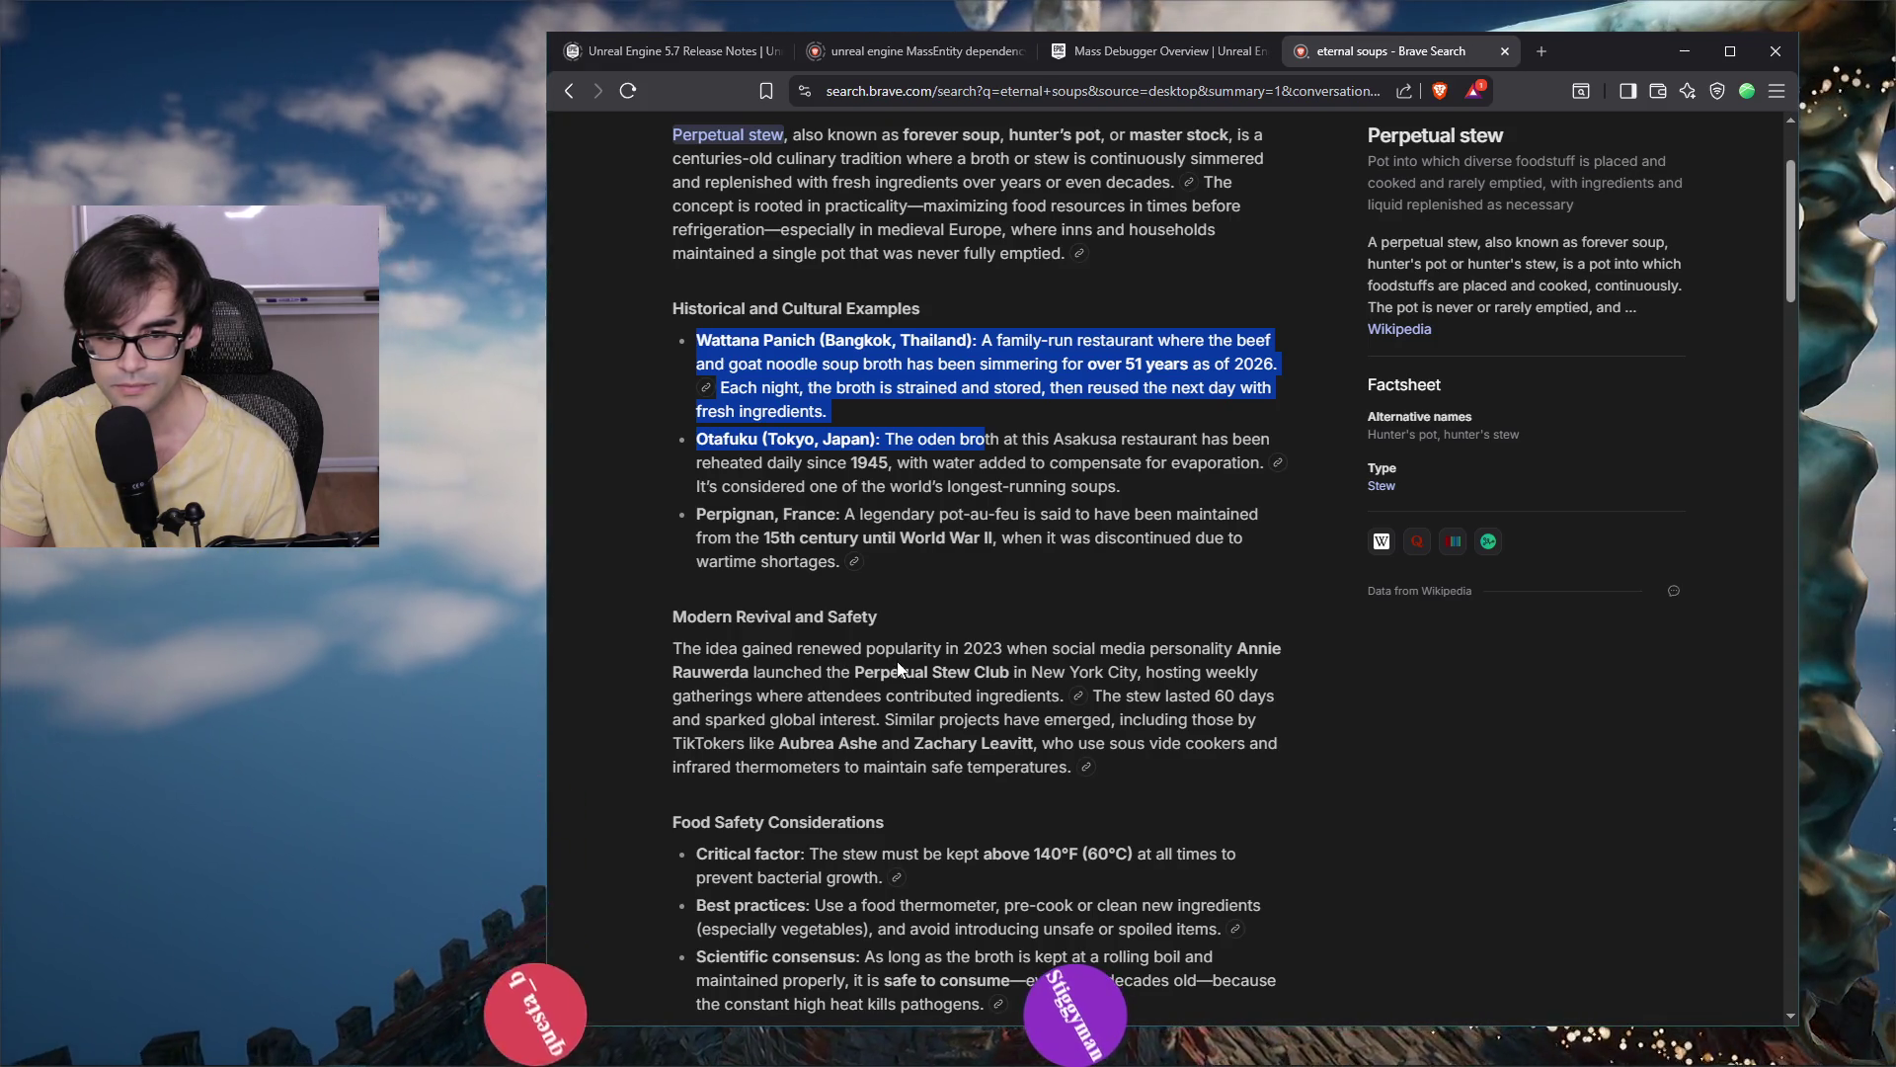
pyautogui.scroll(-3, 1282, 173)
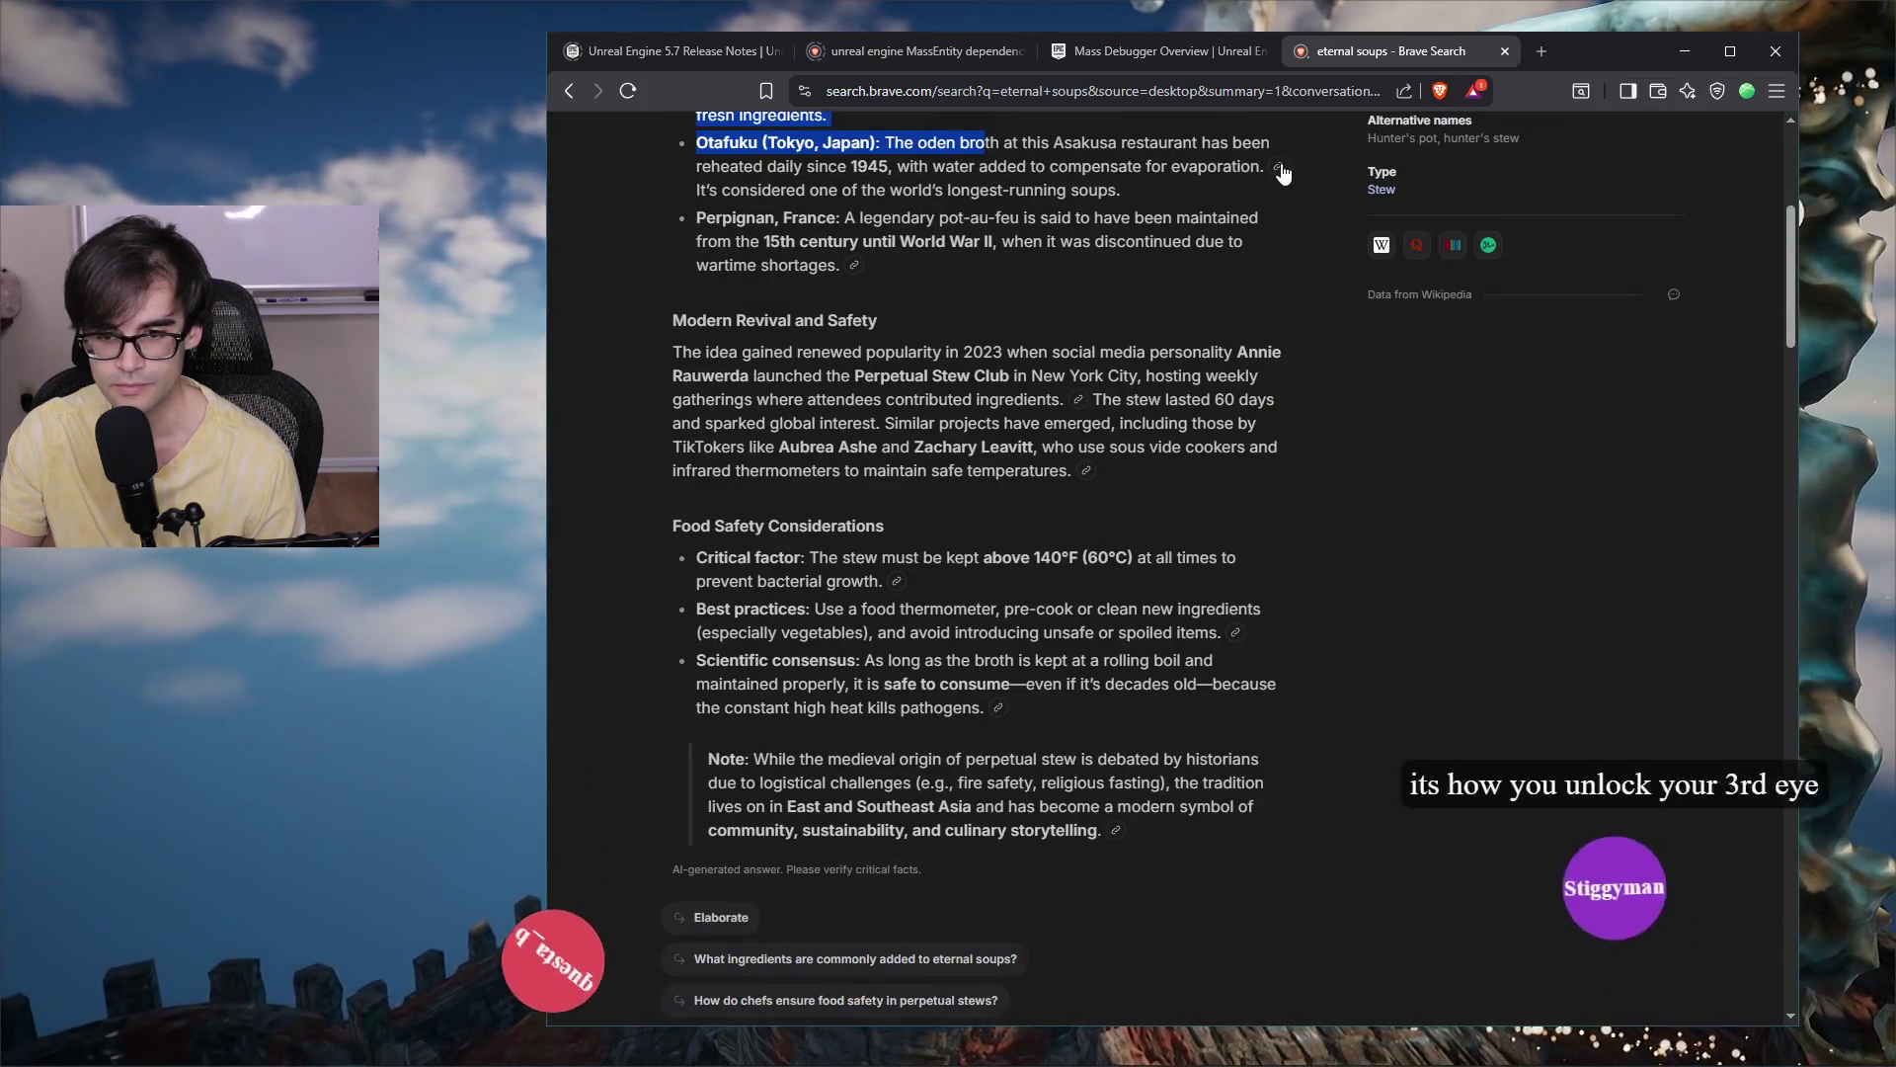
pyautogui.click(1505, 51)
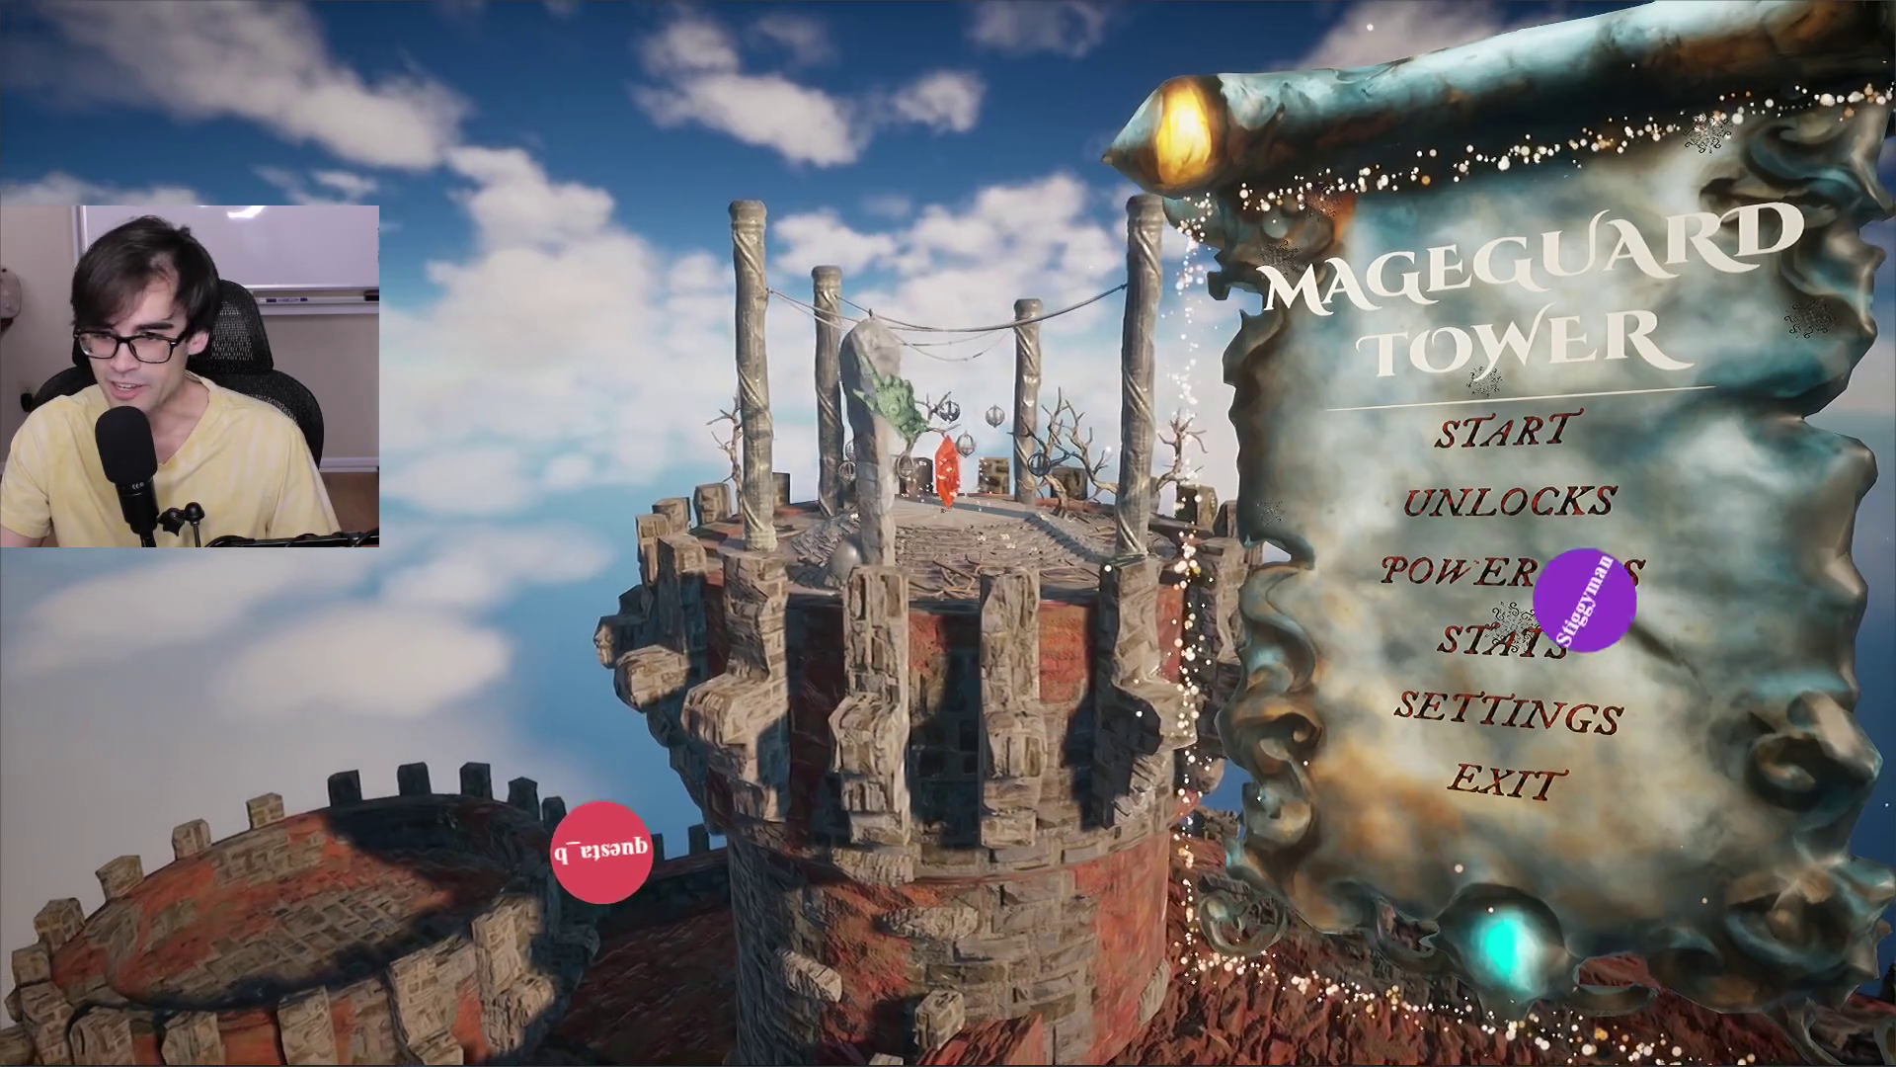
# Start the game from the Mageguard Tower main menu and let it reach the Blue Prism crystal screen.
pyautogui.click(1501, 430)
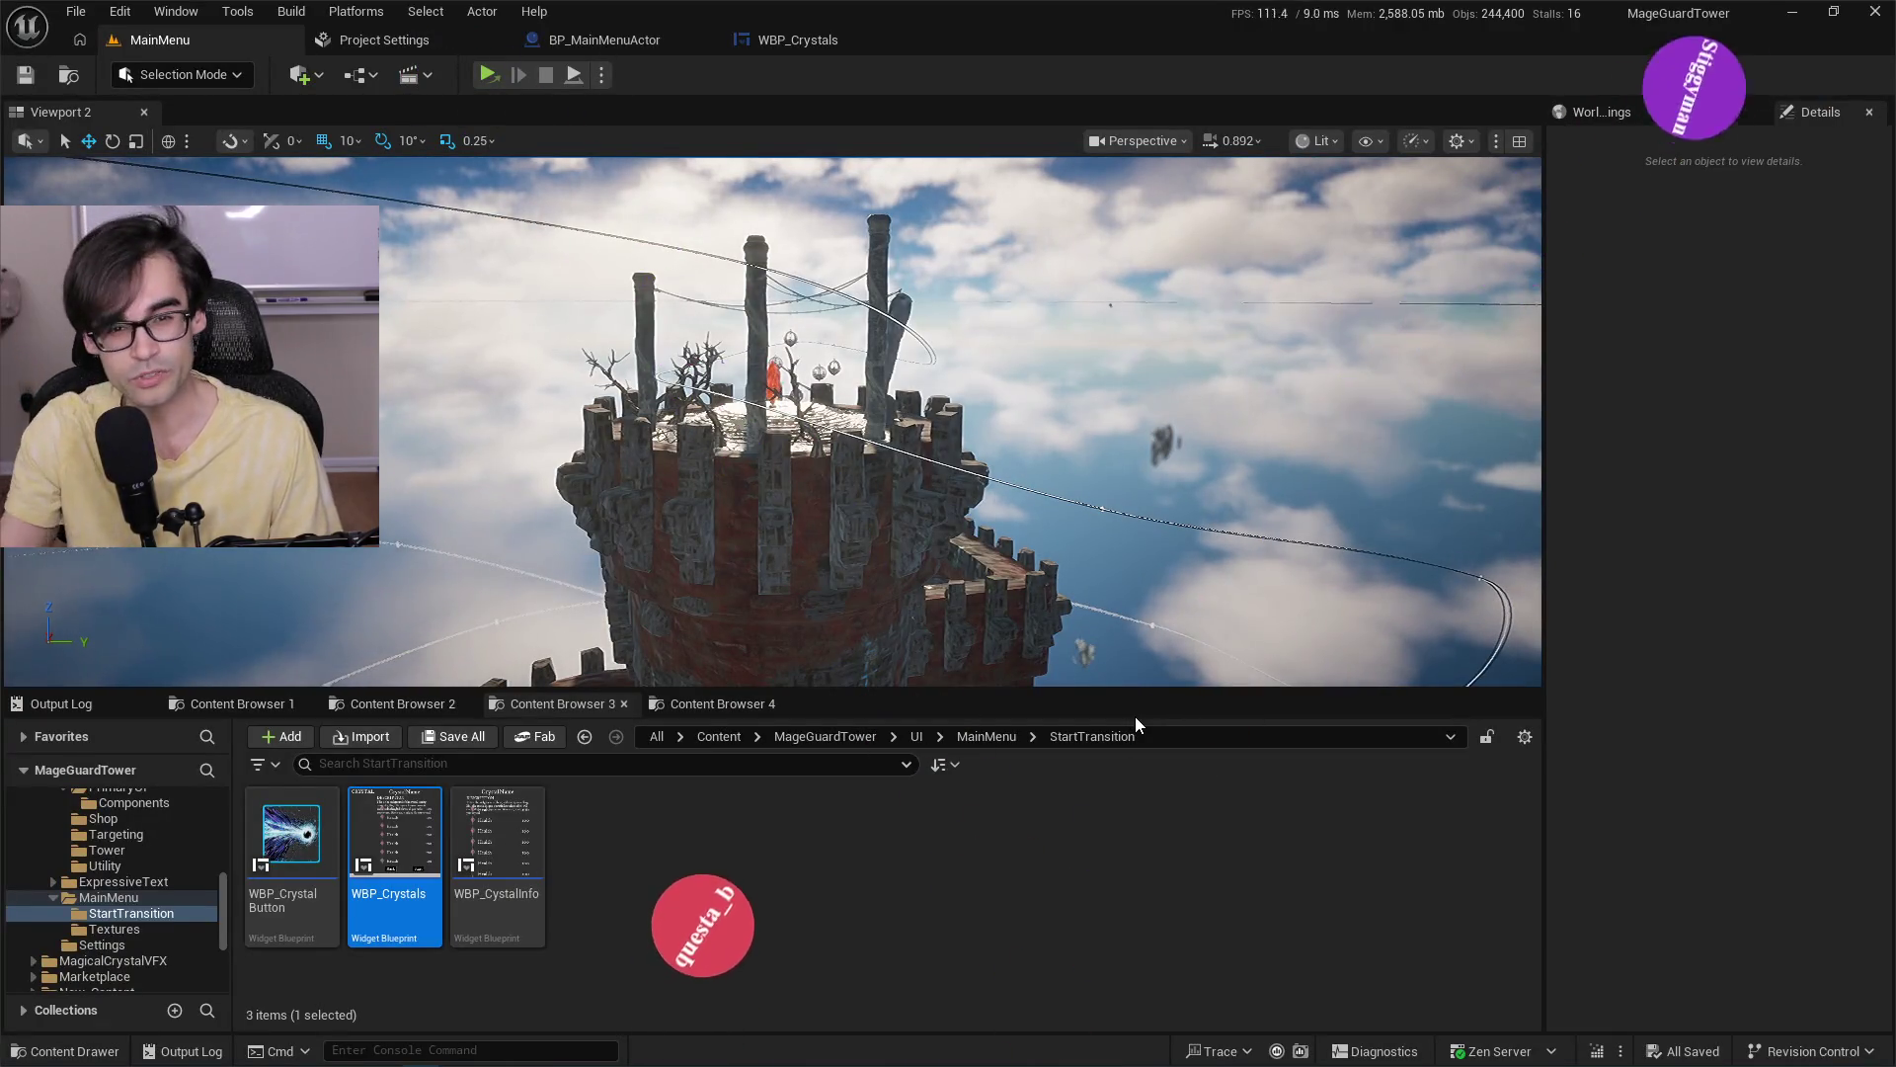
# Switch to BP_MainMenuActor's viewport and frame the scroll-shaped menu mesh.
pyautogui.click(636, 50)
pyautogui.click(795, 40)
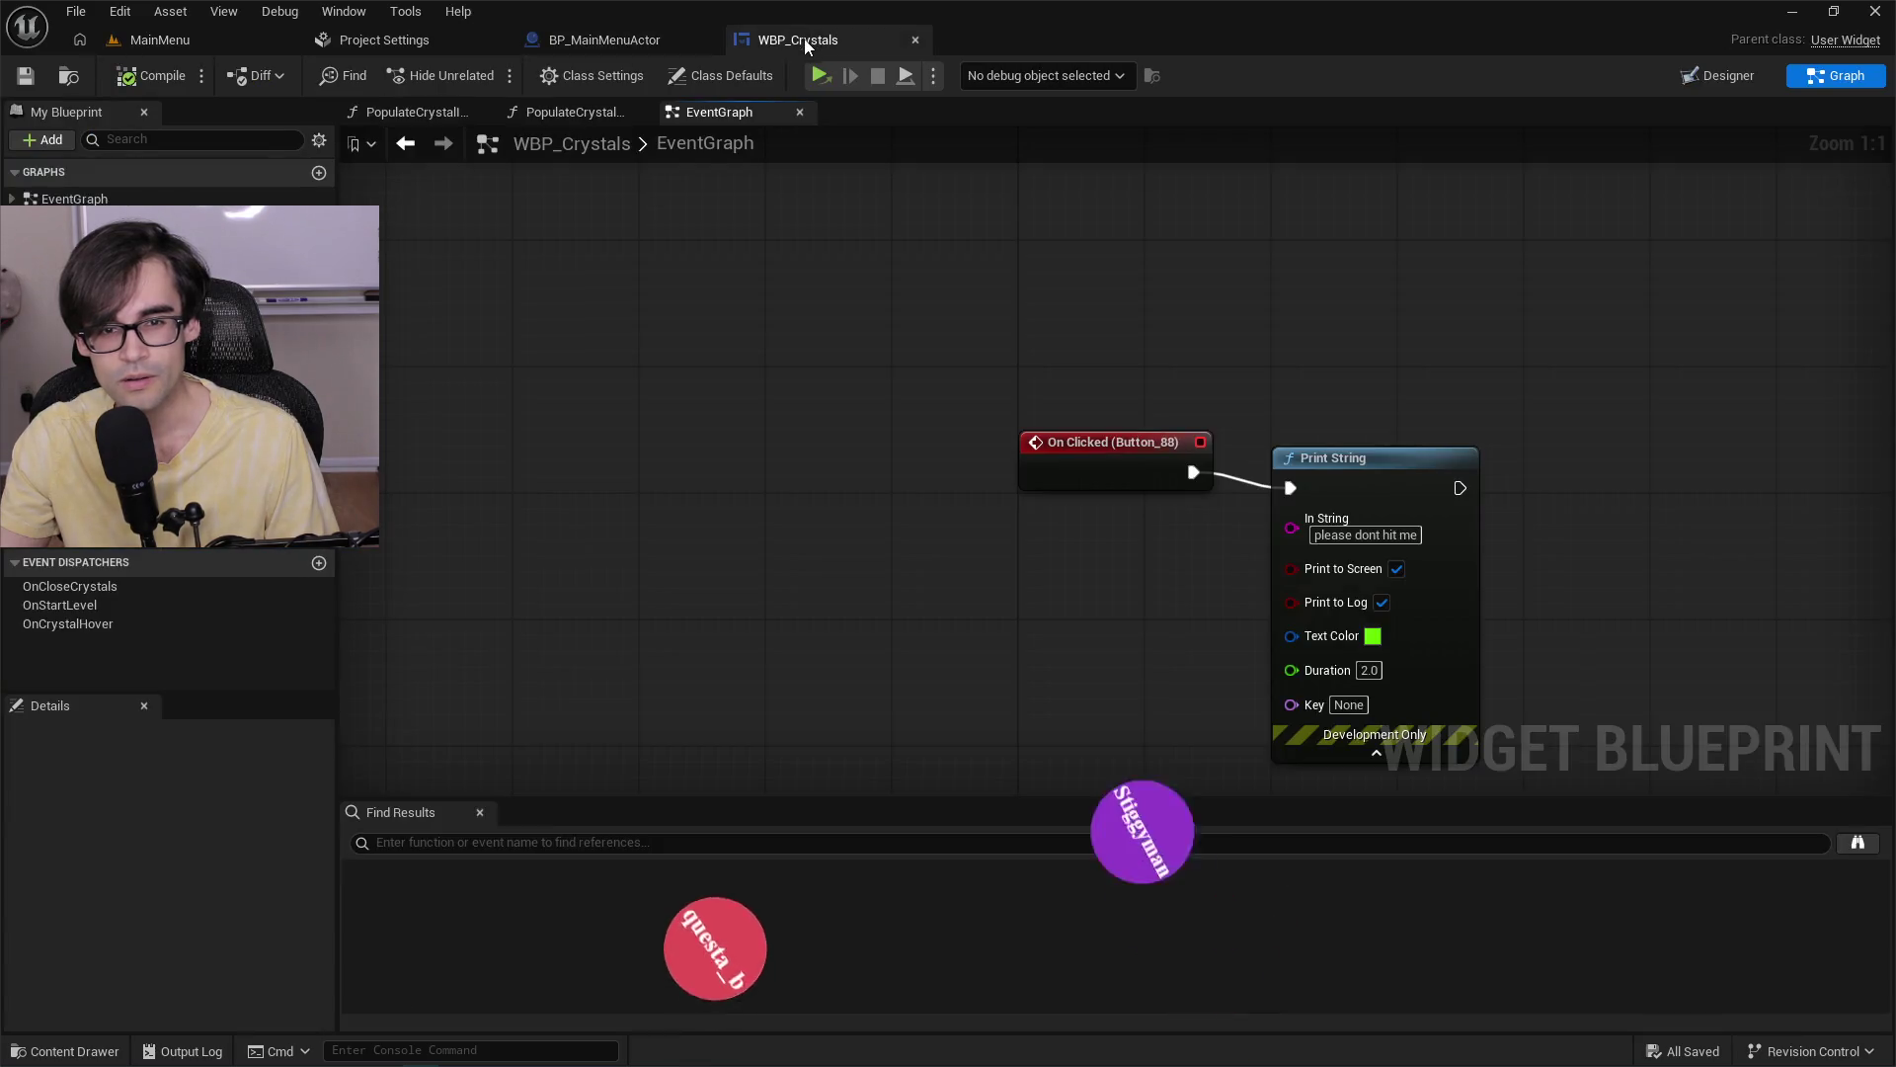
pyautogui.click(612, 39)
pyautogui.press('f')
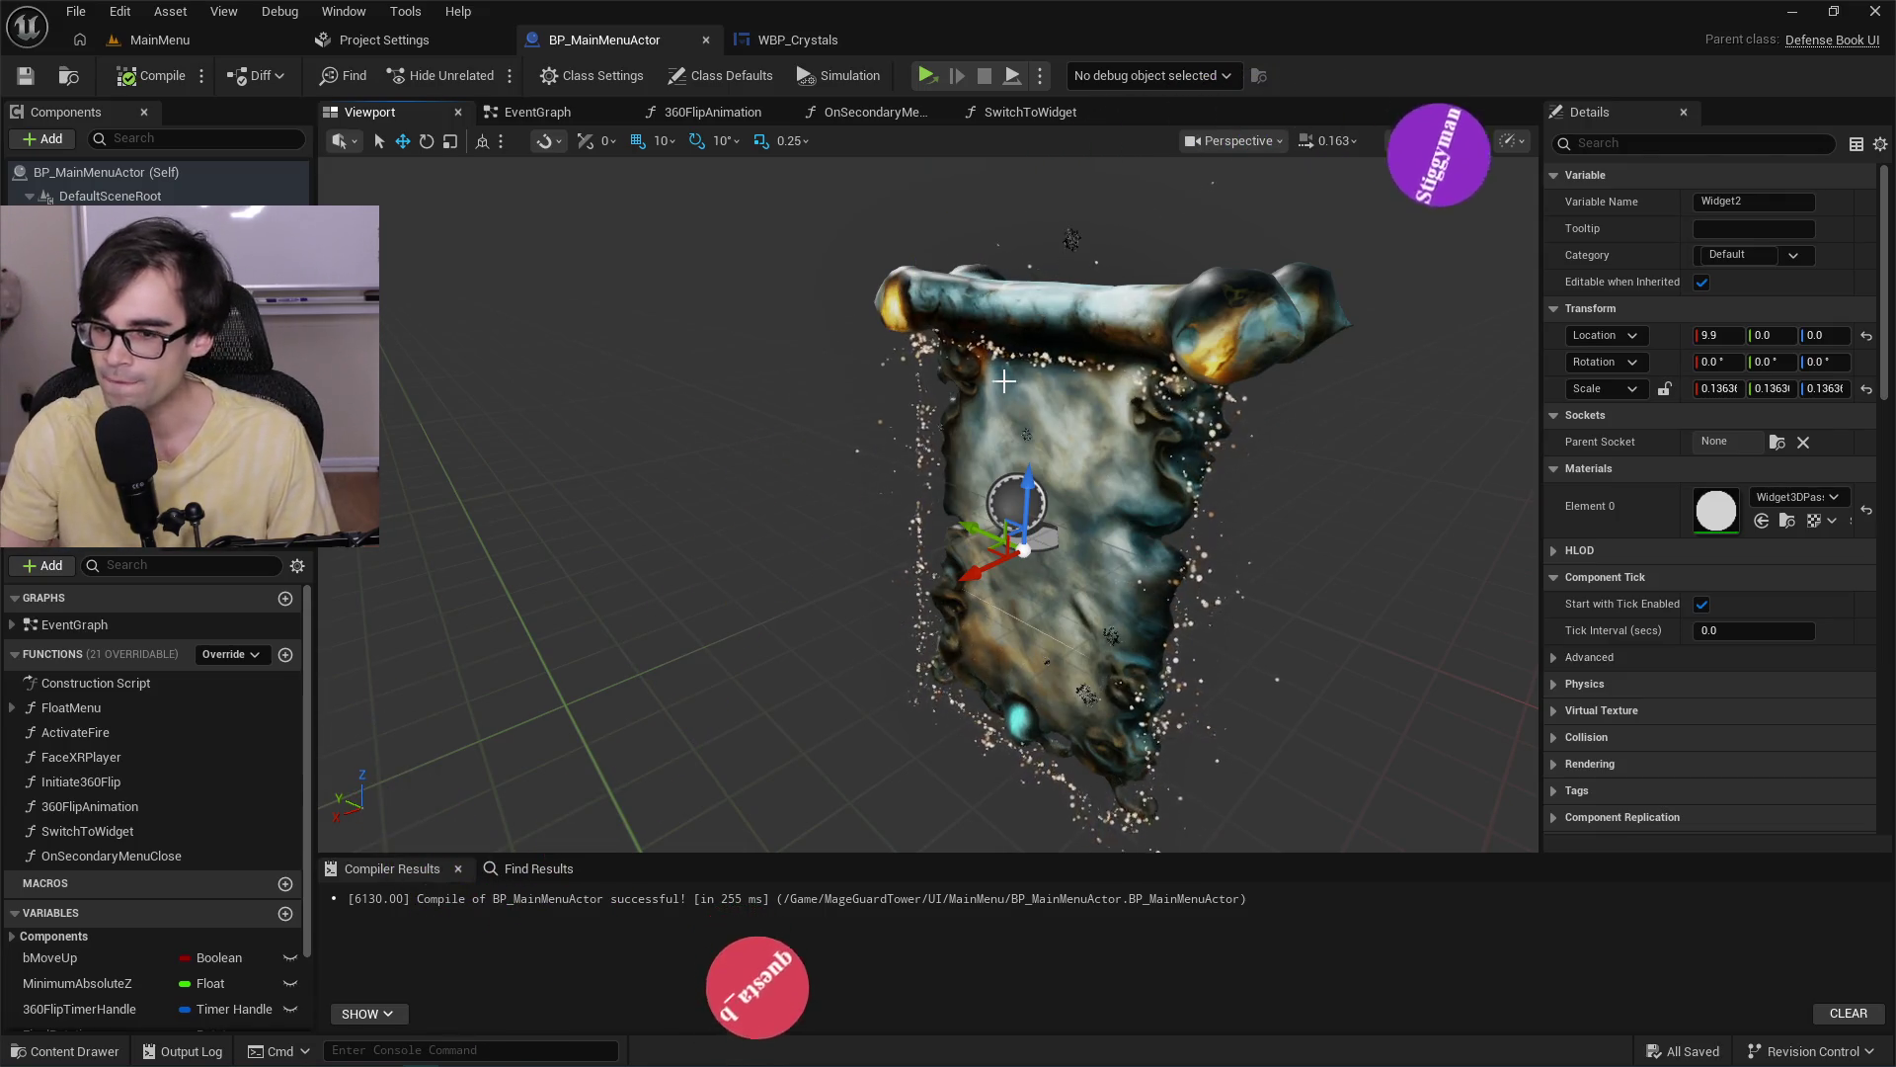
# Select the Widget component, then view the EventGraph's BeginPlay and Event Tick logic.
pyautogui.click(1027, 622)
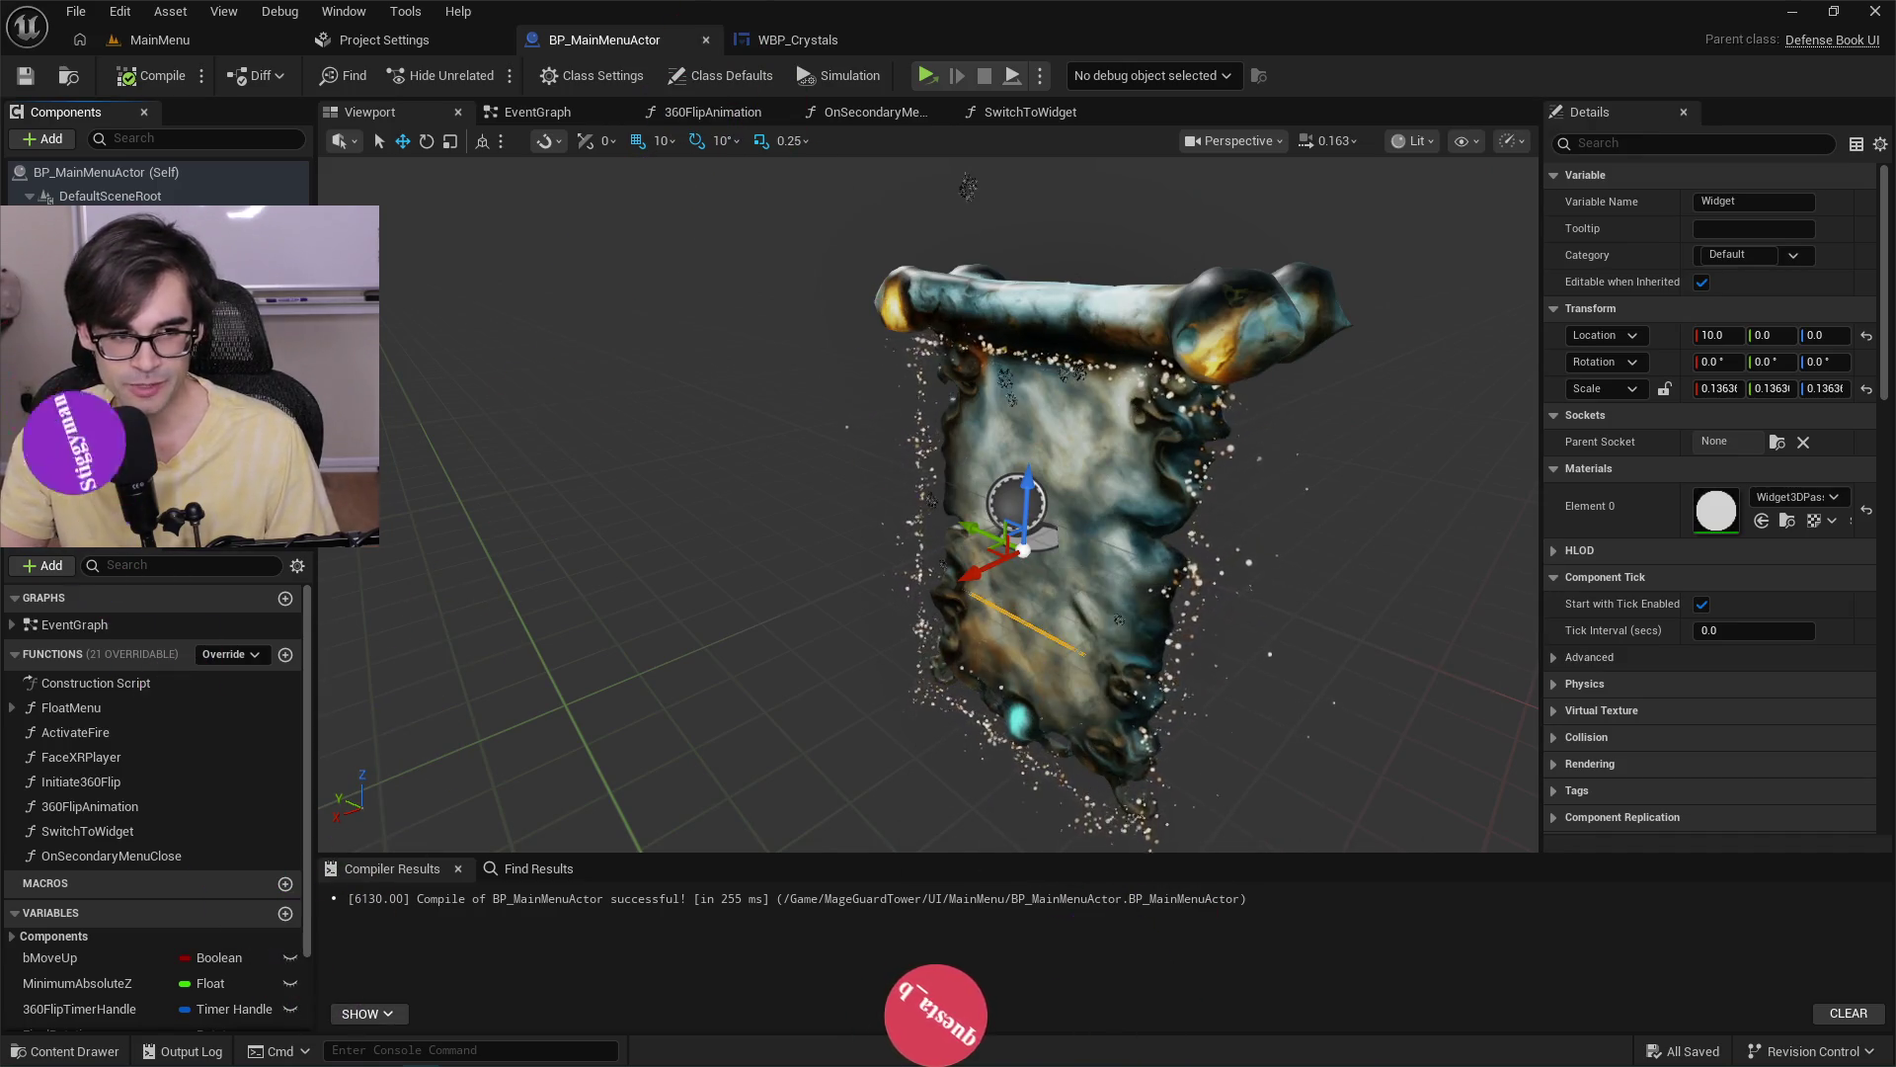
pyautogui.click(1065, 439)
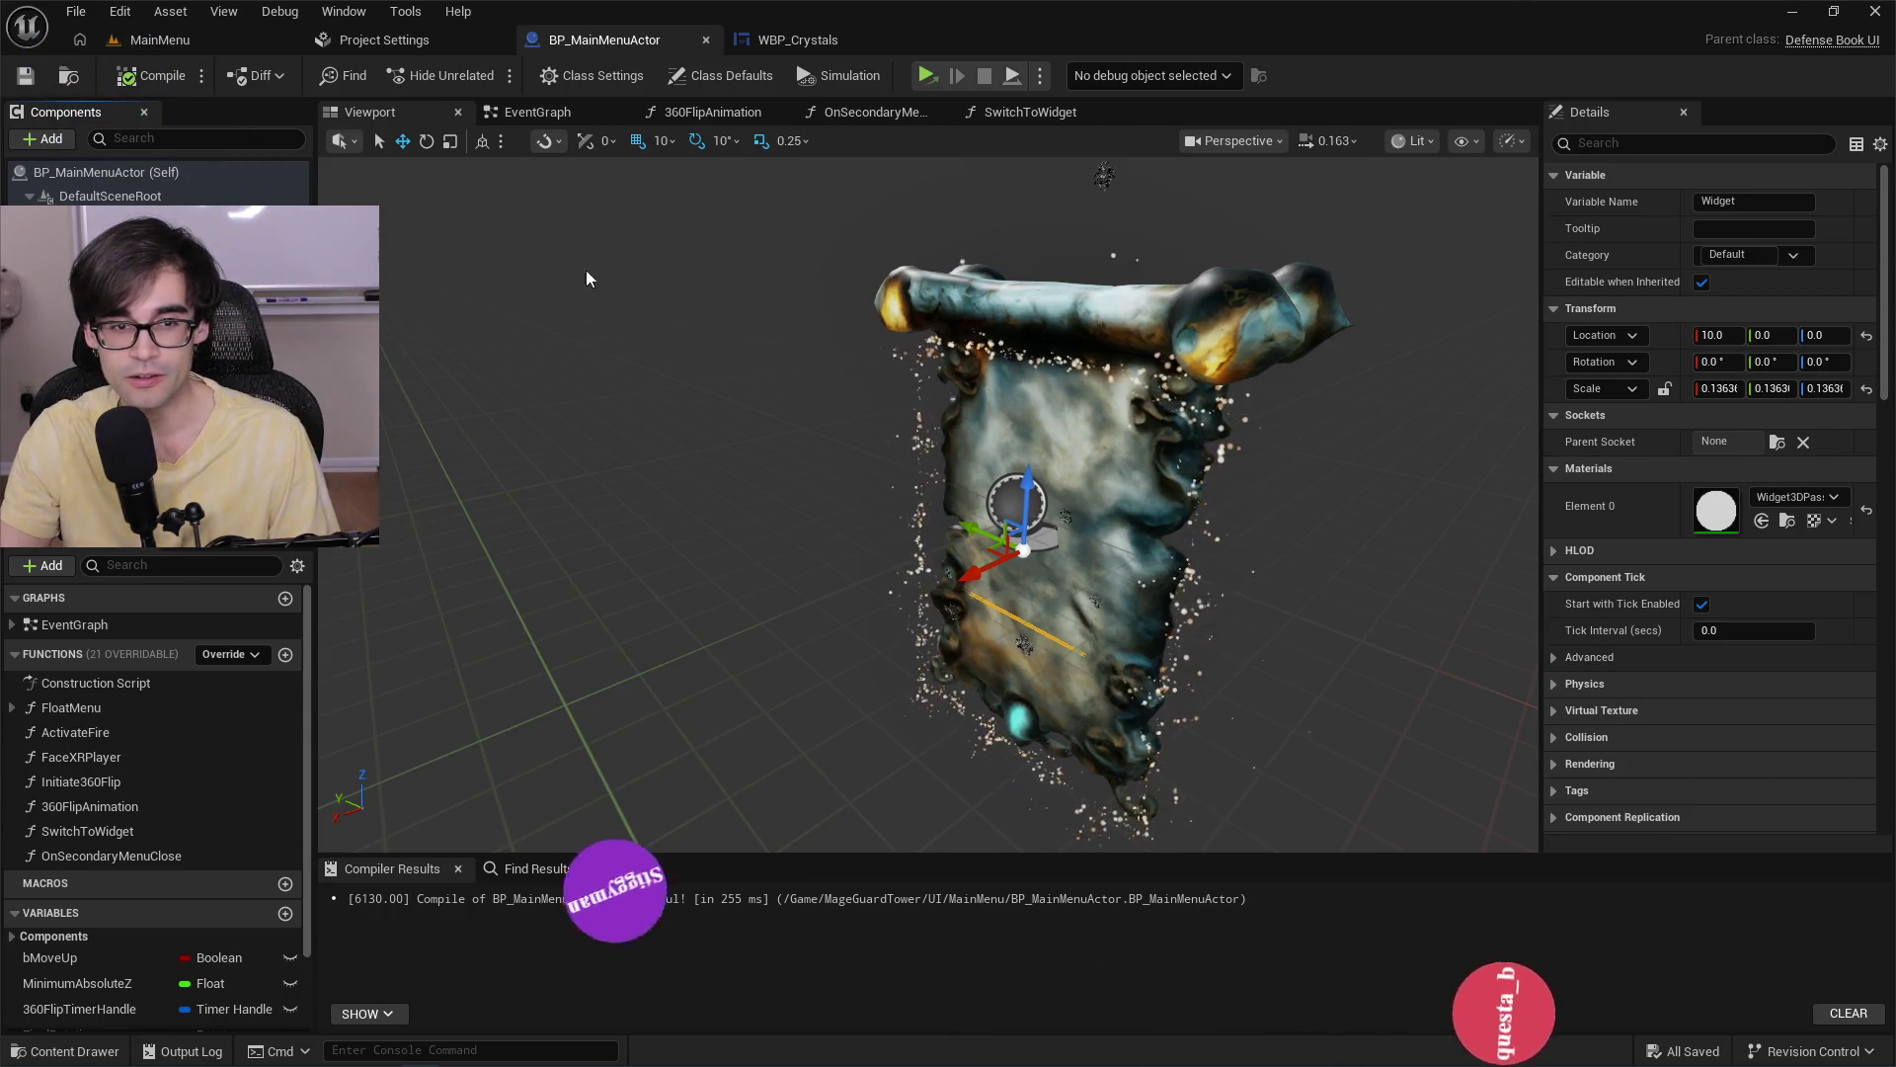
pyautogui.click(541, 114)
pyautogui.moveTo(889, 445)
pyautogui.mouseDown()
pyautogui.moveTo(1337, 435)
pyautogui.moveTo(965, 569)
pyautogui.moveTo(572, 580)
pyautogui.moveTo(592, 592)
pyautogui.moveTo(483, 580)
pyautogui.moveTo(1292, 559)
pyautogui.mouseUp()
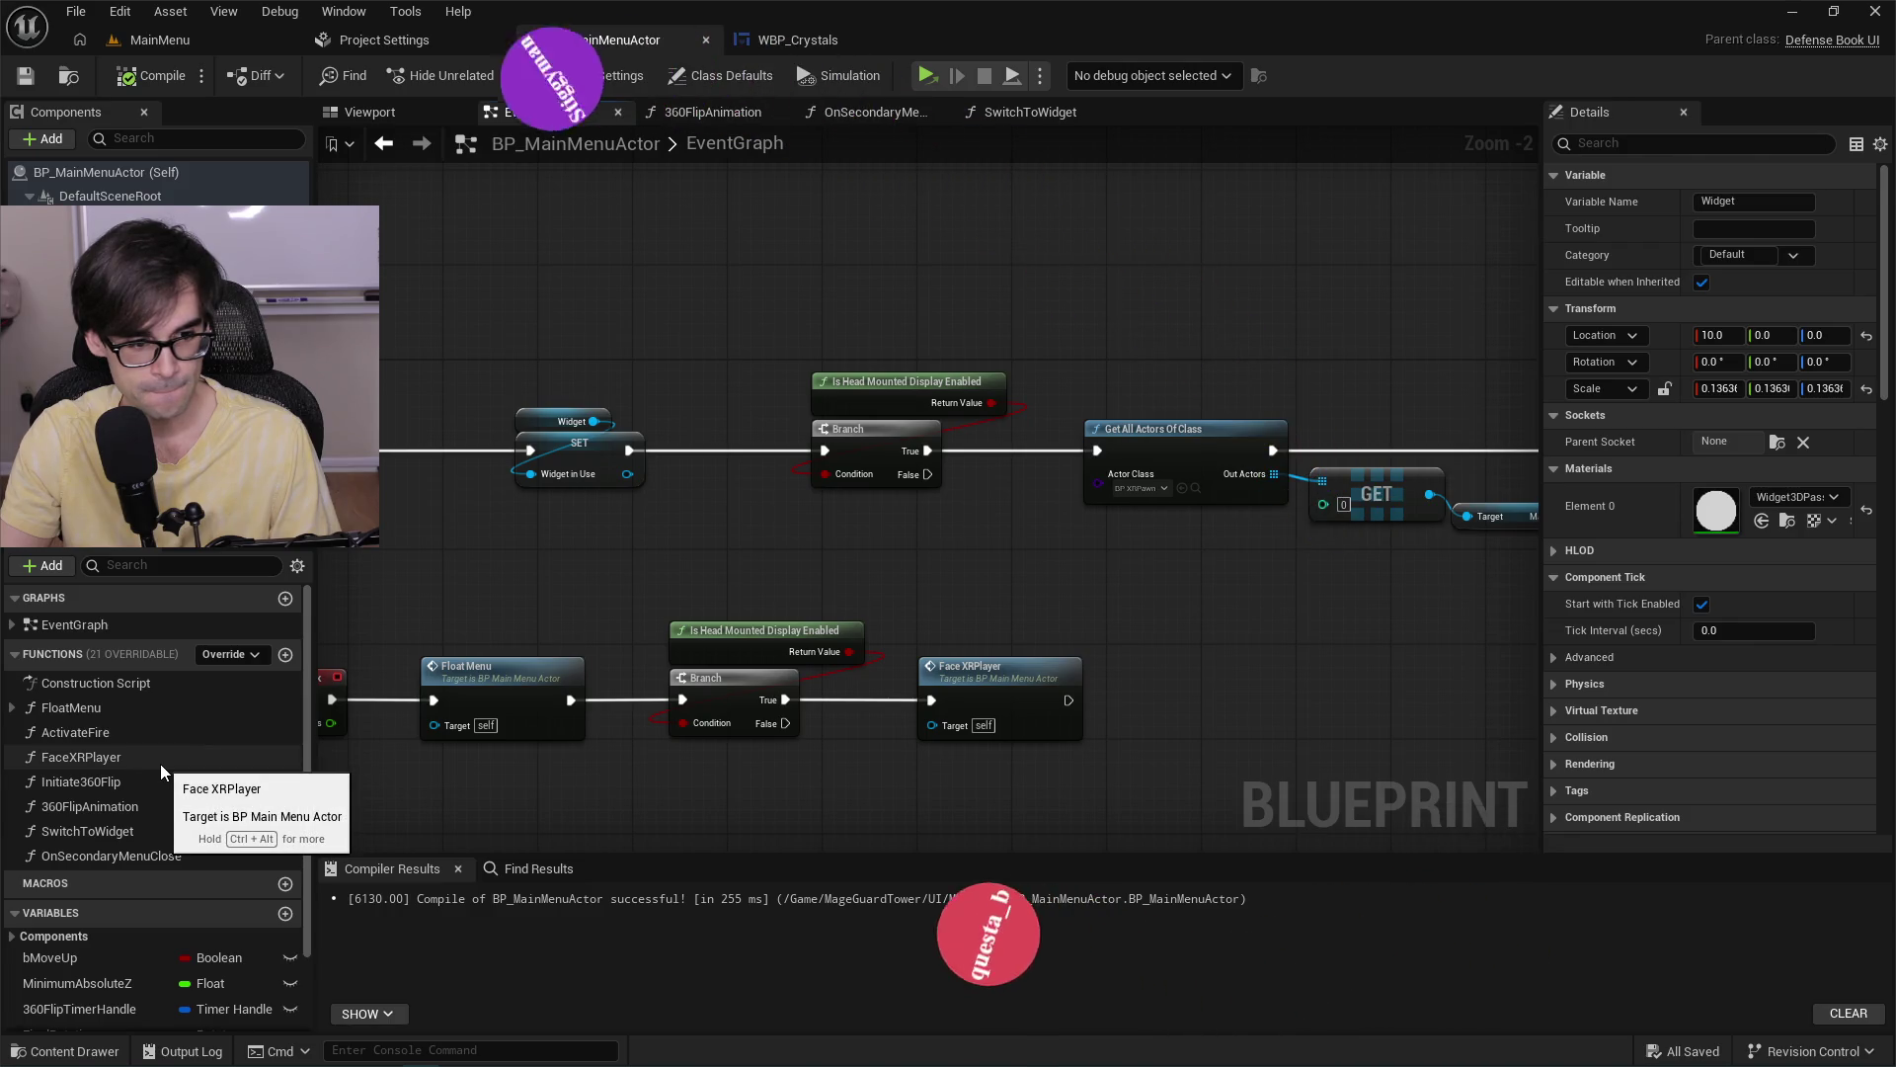
pyautogui.click(188, 780)
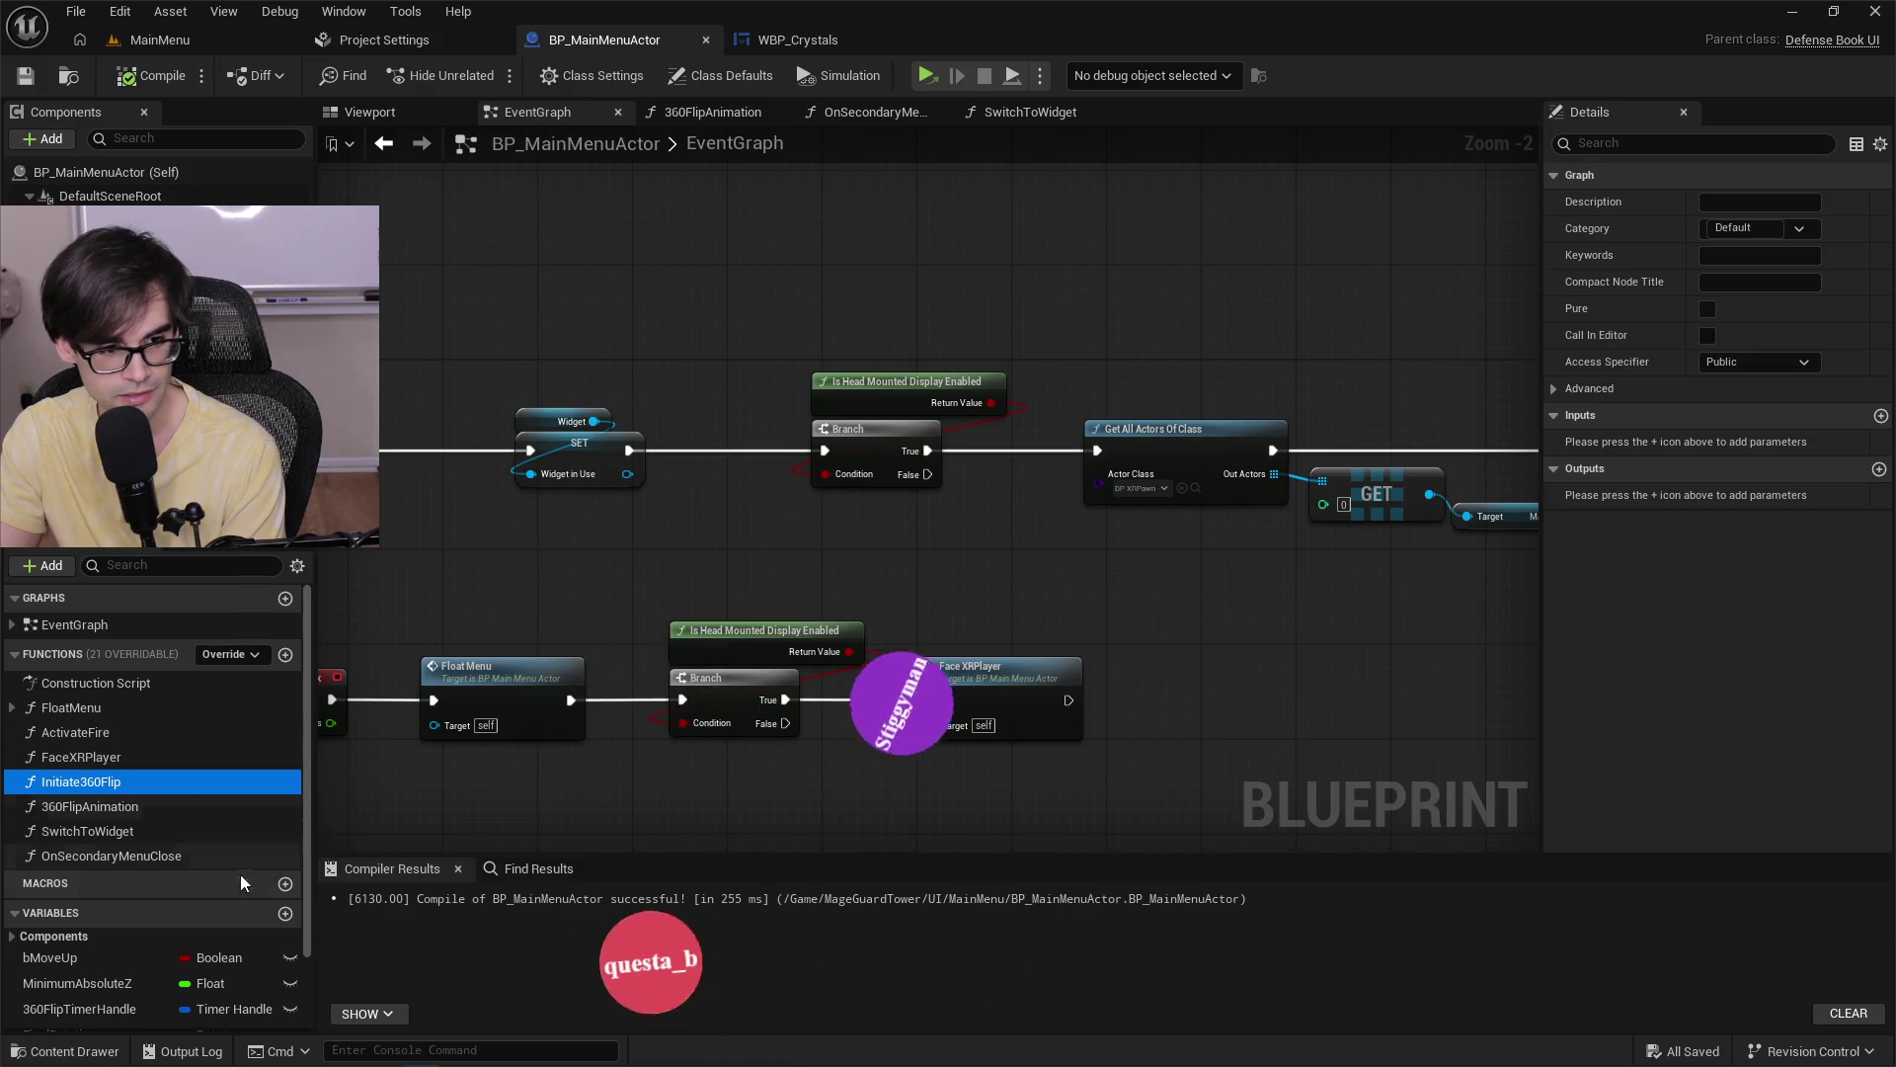
# Open the SwitchToWidget graph and shift the Initiate 360Flip node slightly right.
pyautogui.doubleClick(140, 833)
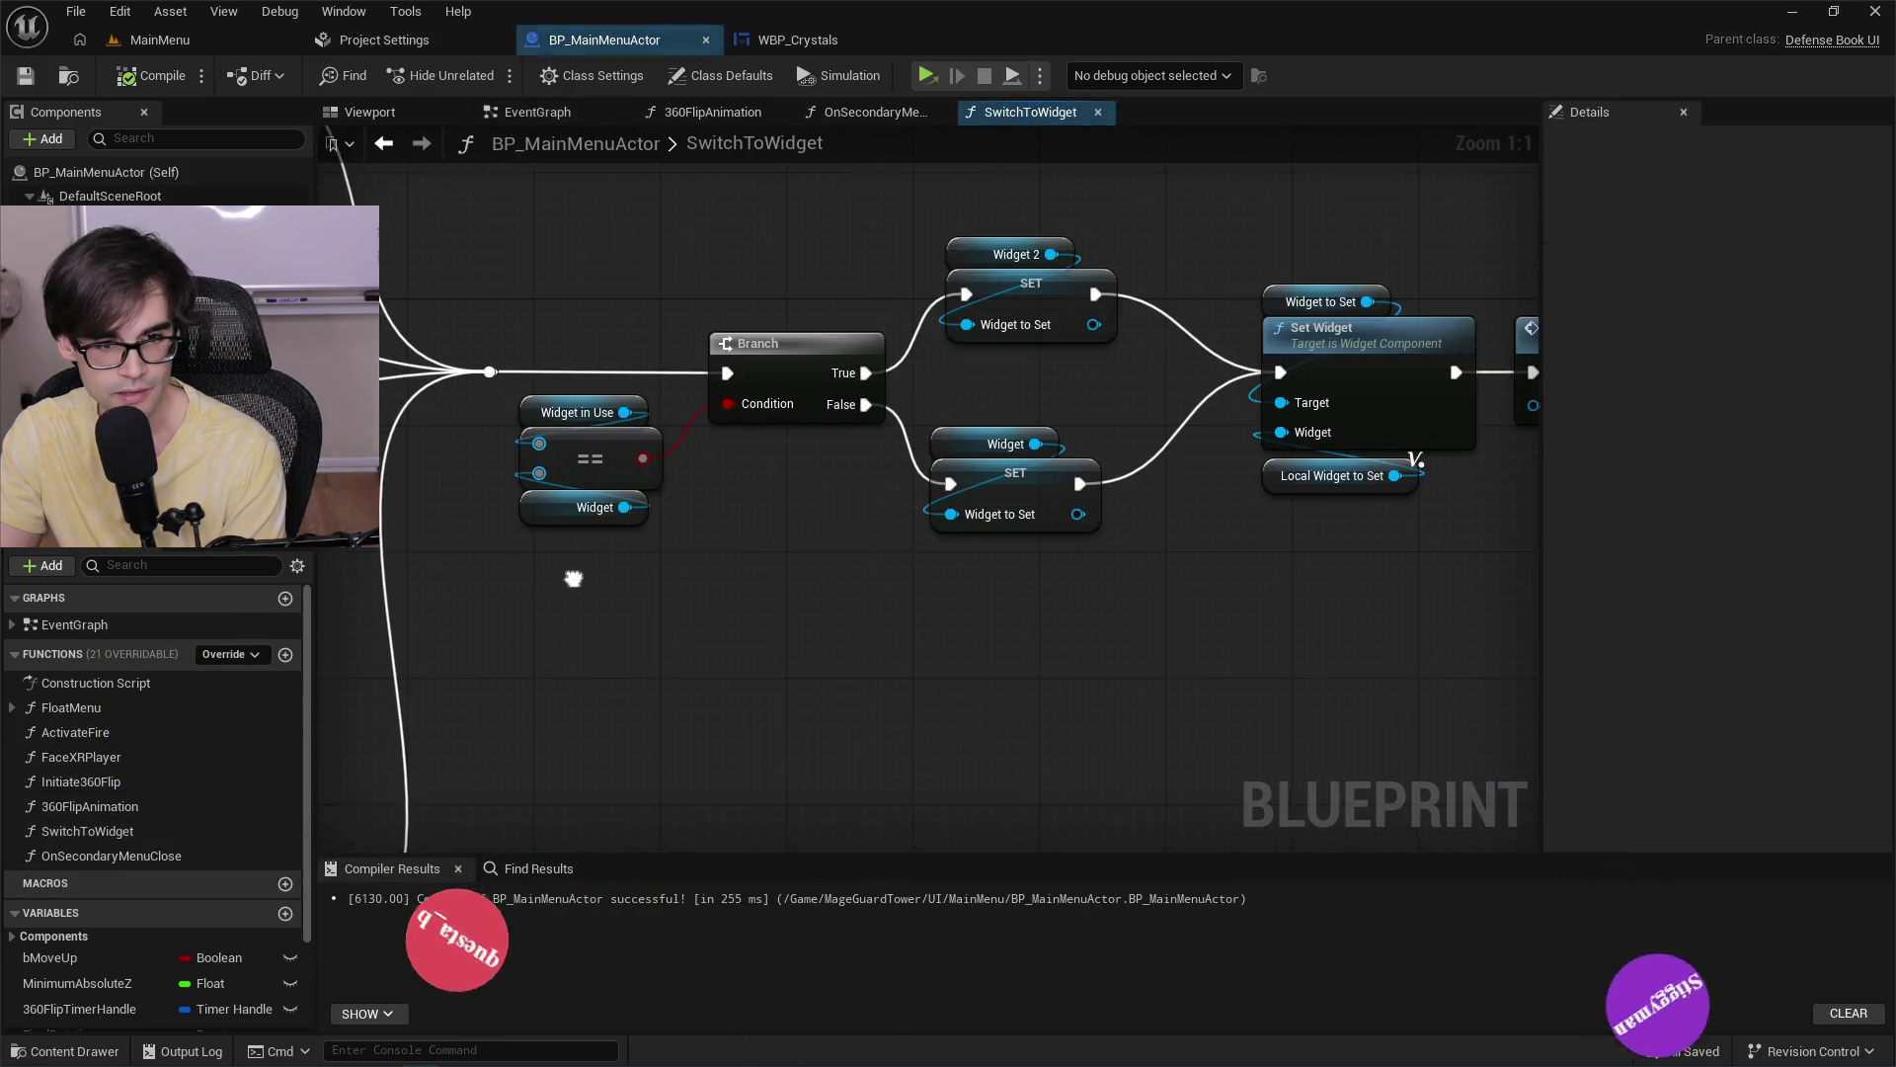
pyautogui.moveTo(1098, 613); pyautogui.dragTo(962, 582)
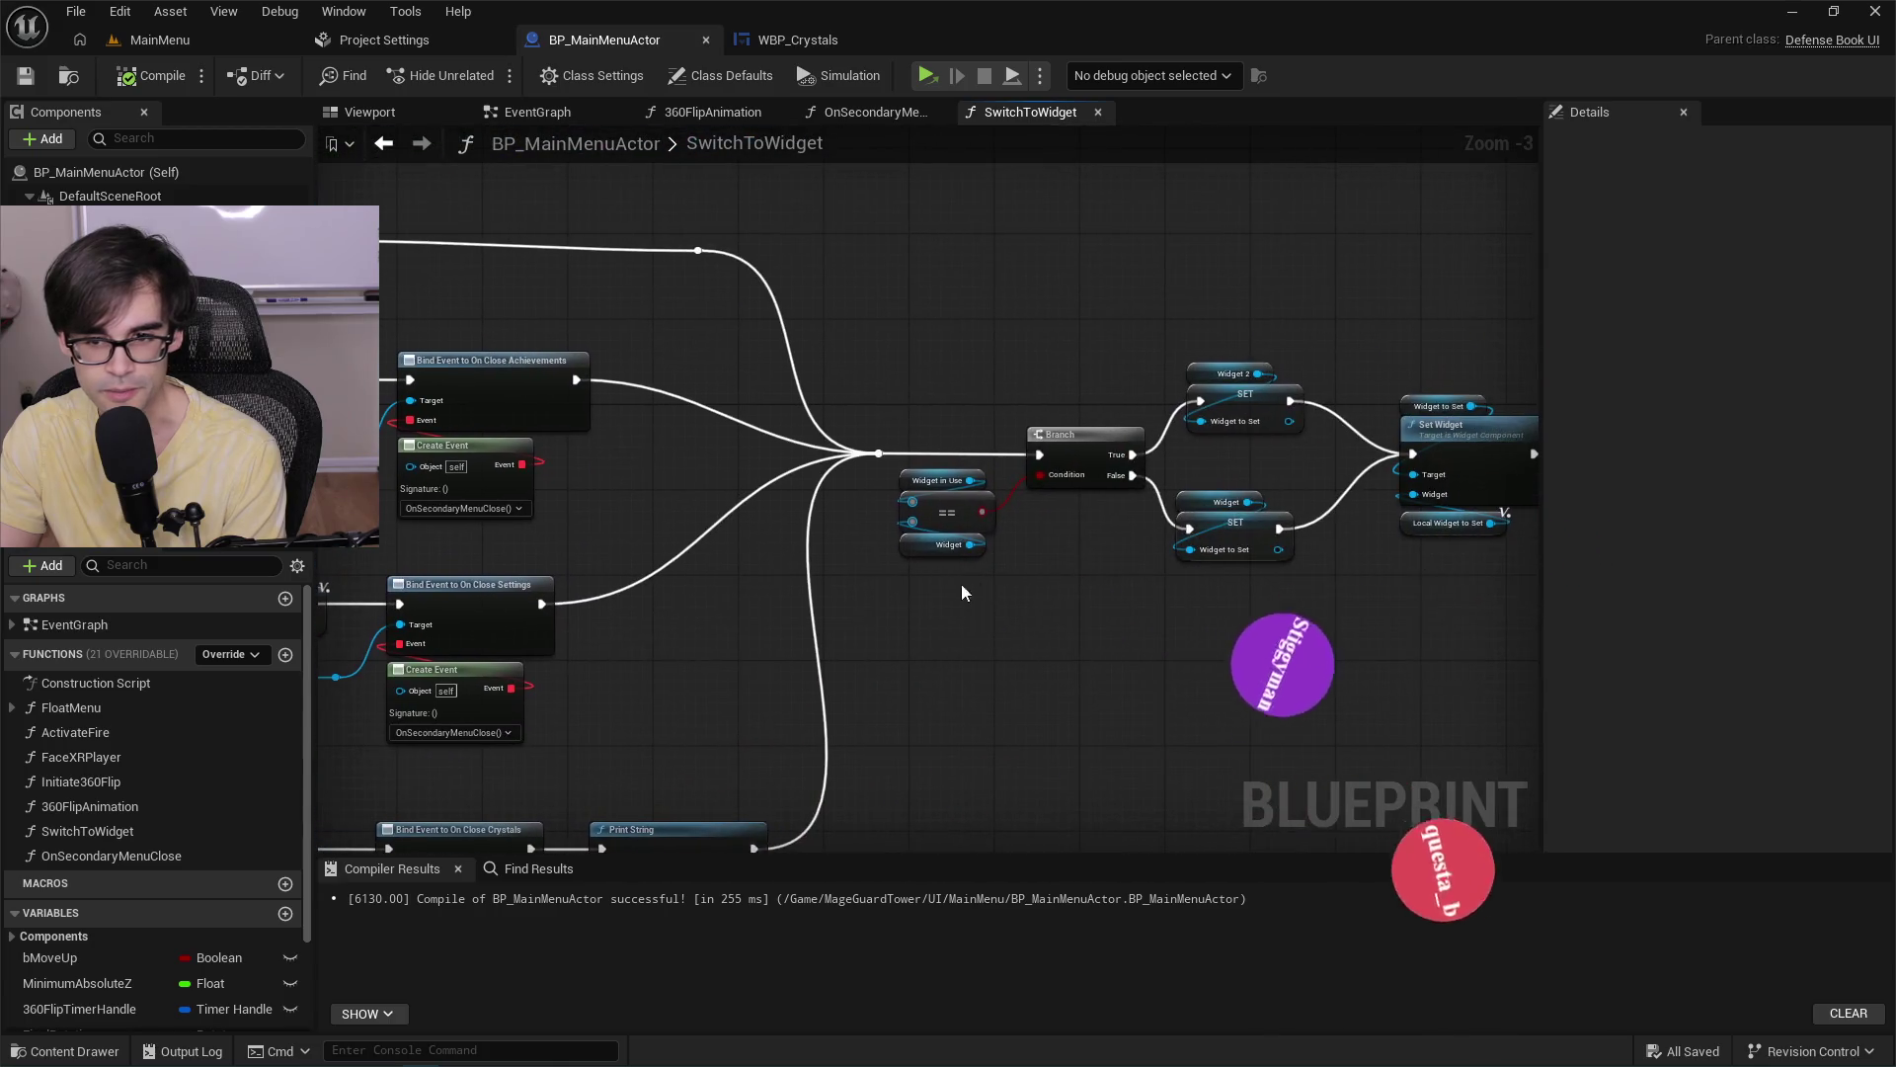
pyautogui.scroll(3, 1224, 622)
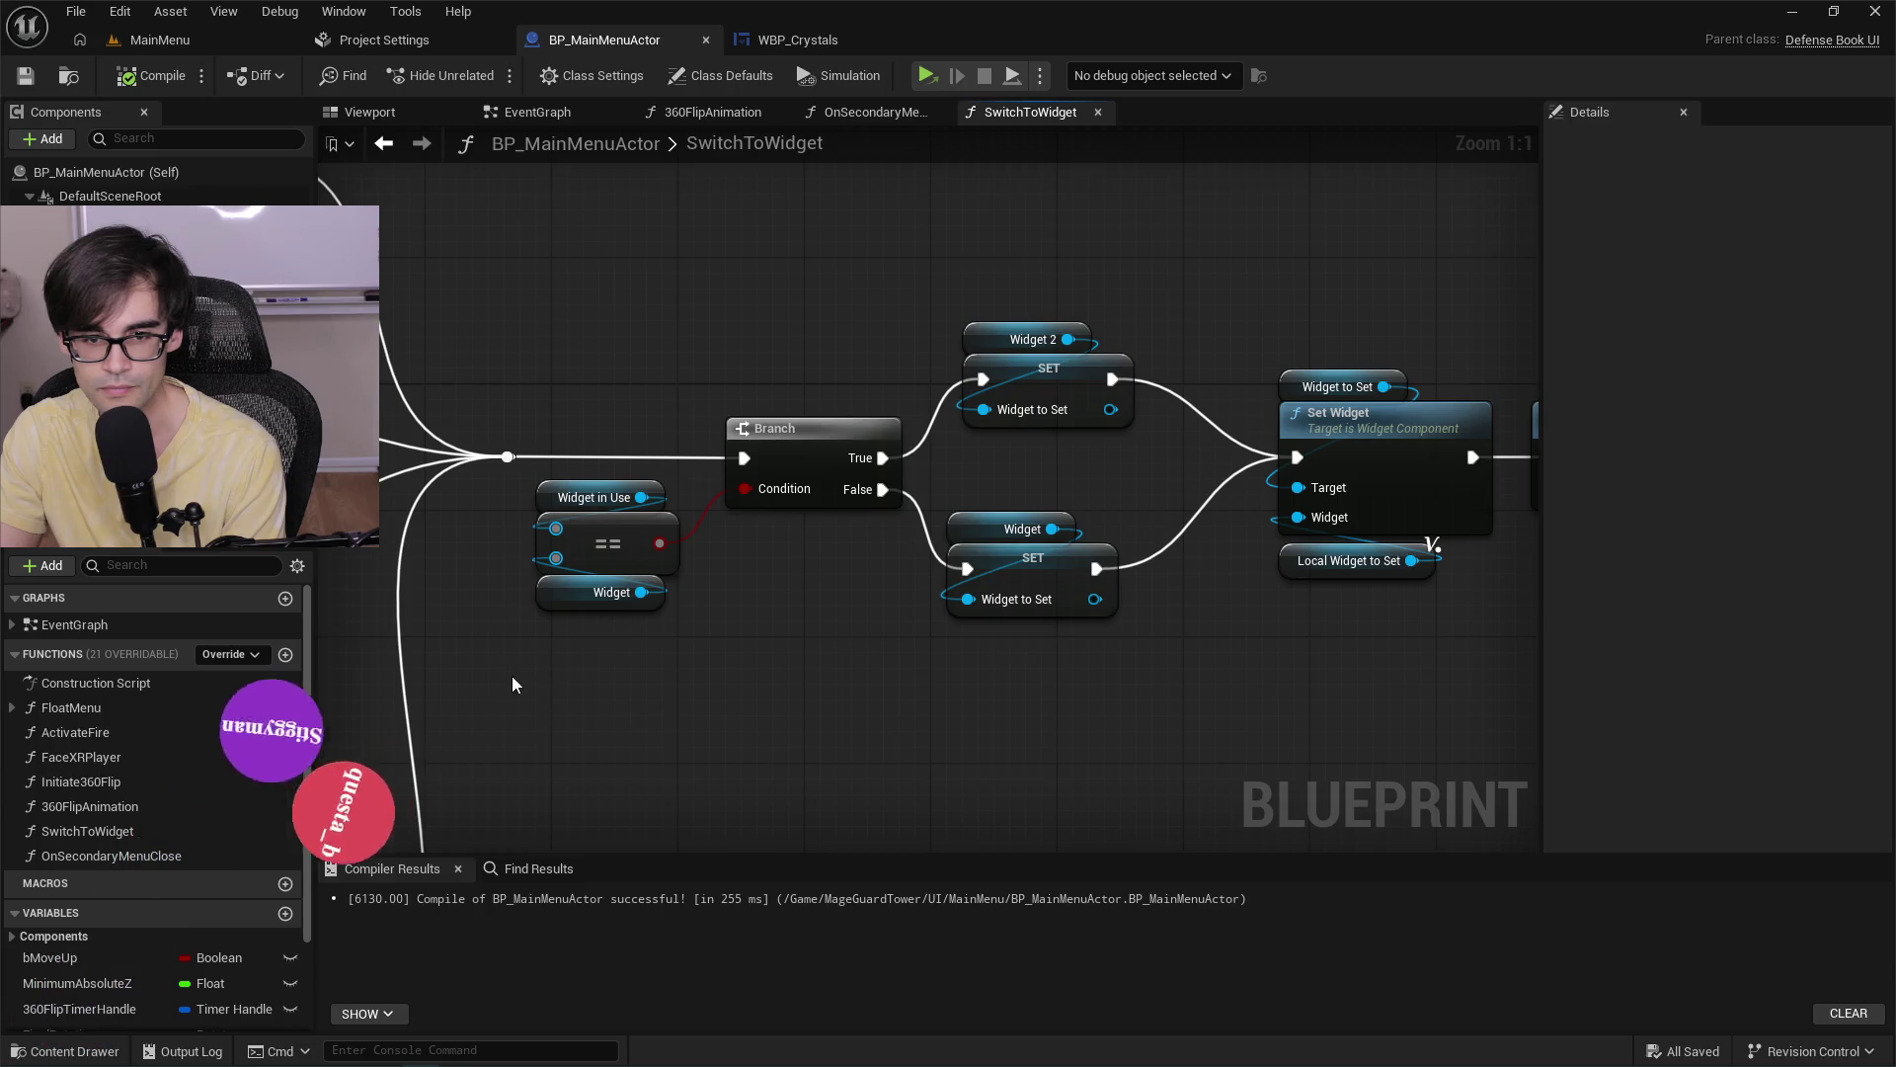
pyautogui.moveTo(978, 697); pyautogui.dragTo(575, 709)
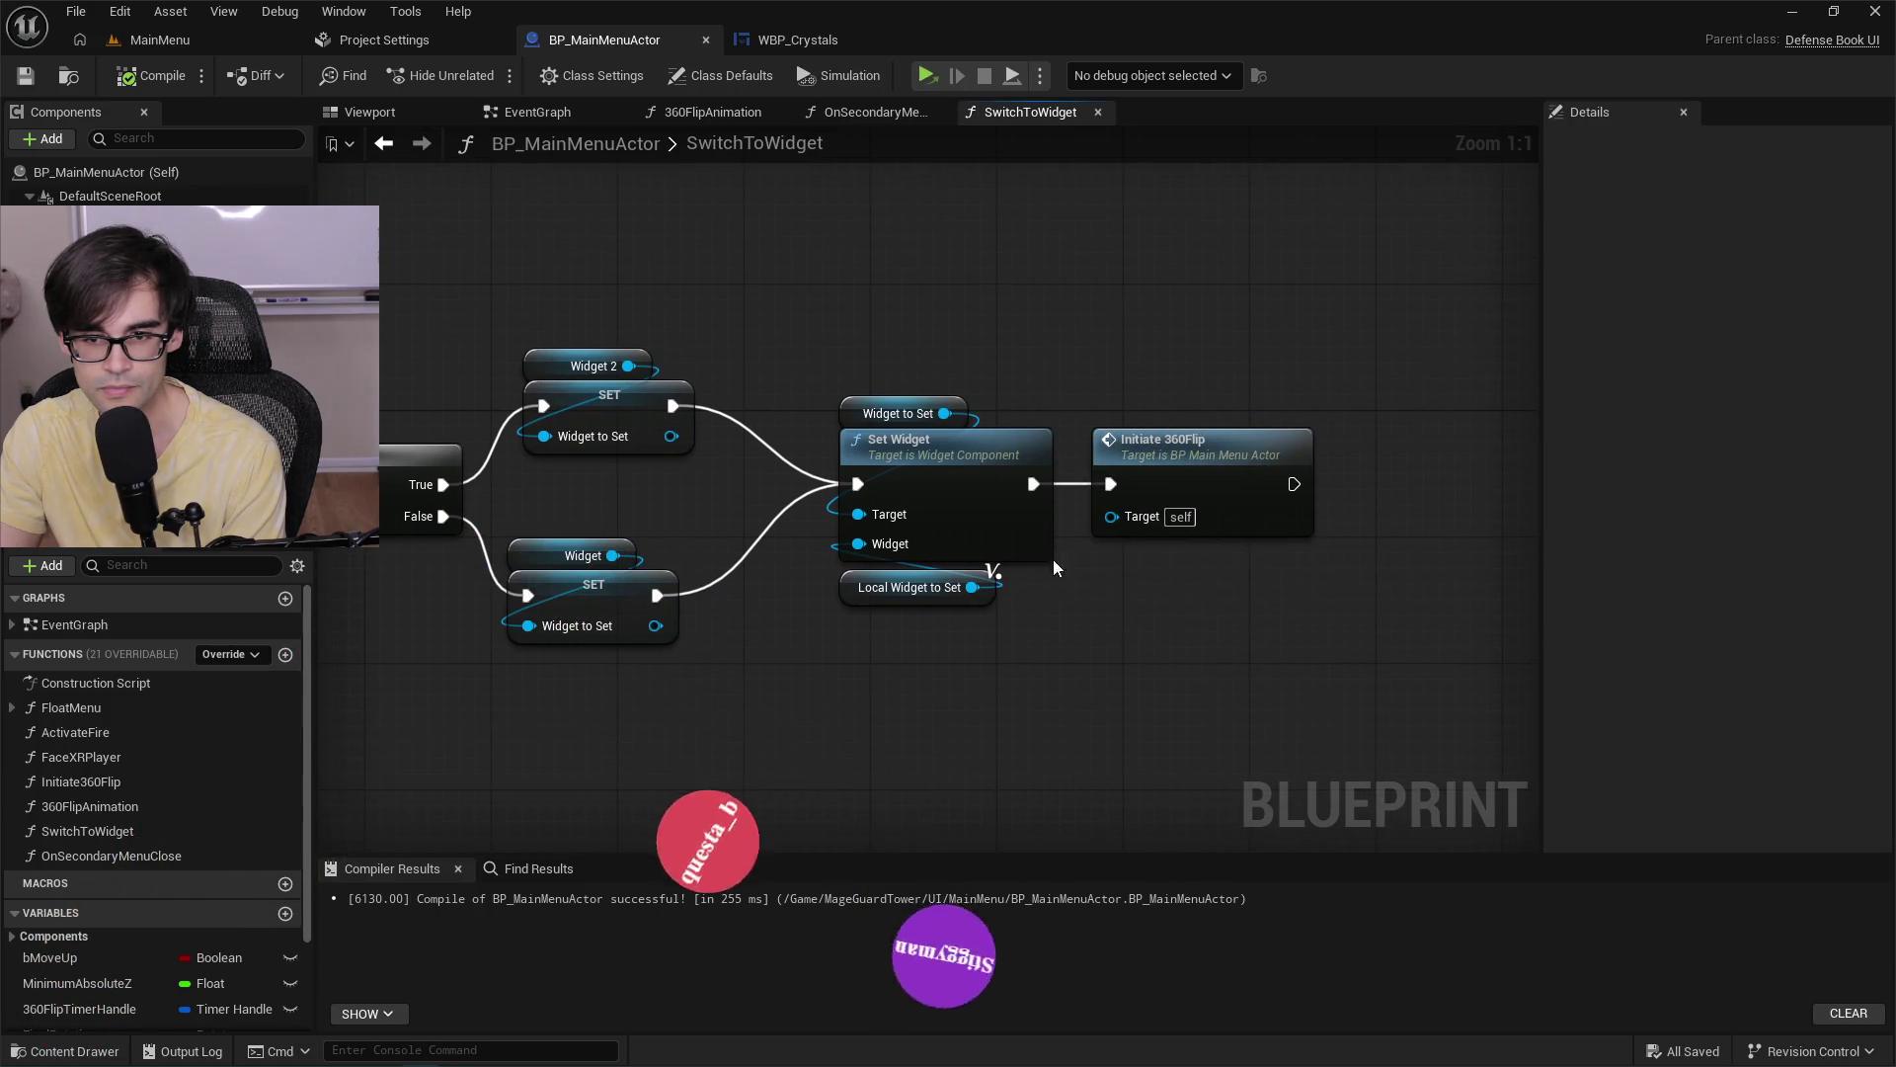
pyautogui.moveTo(1122, 440); pyautogui.dragTo(1198, 440)
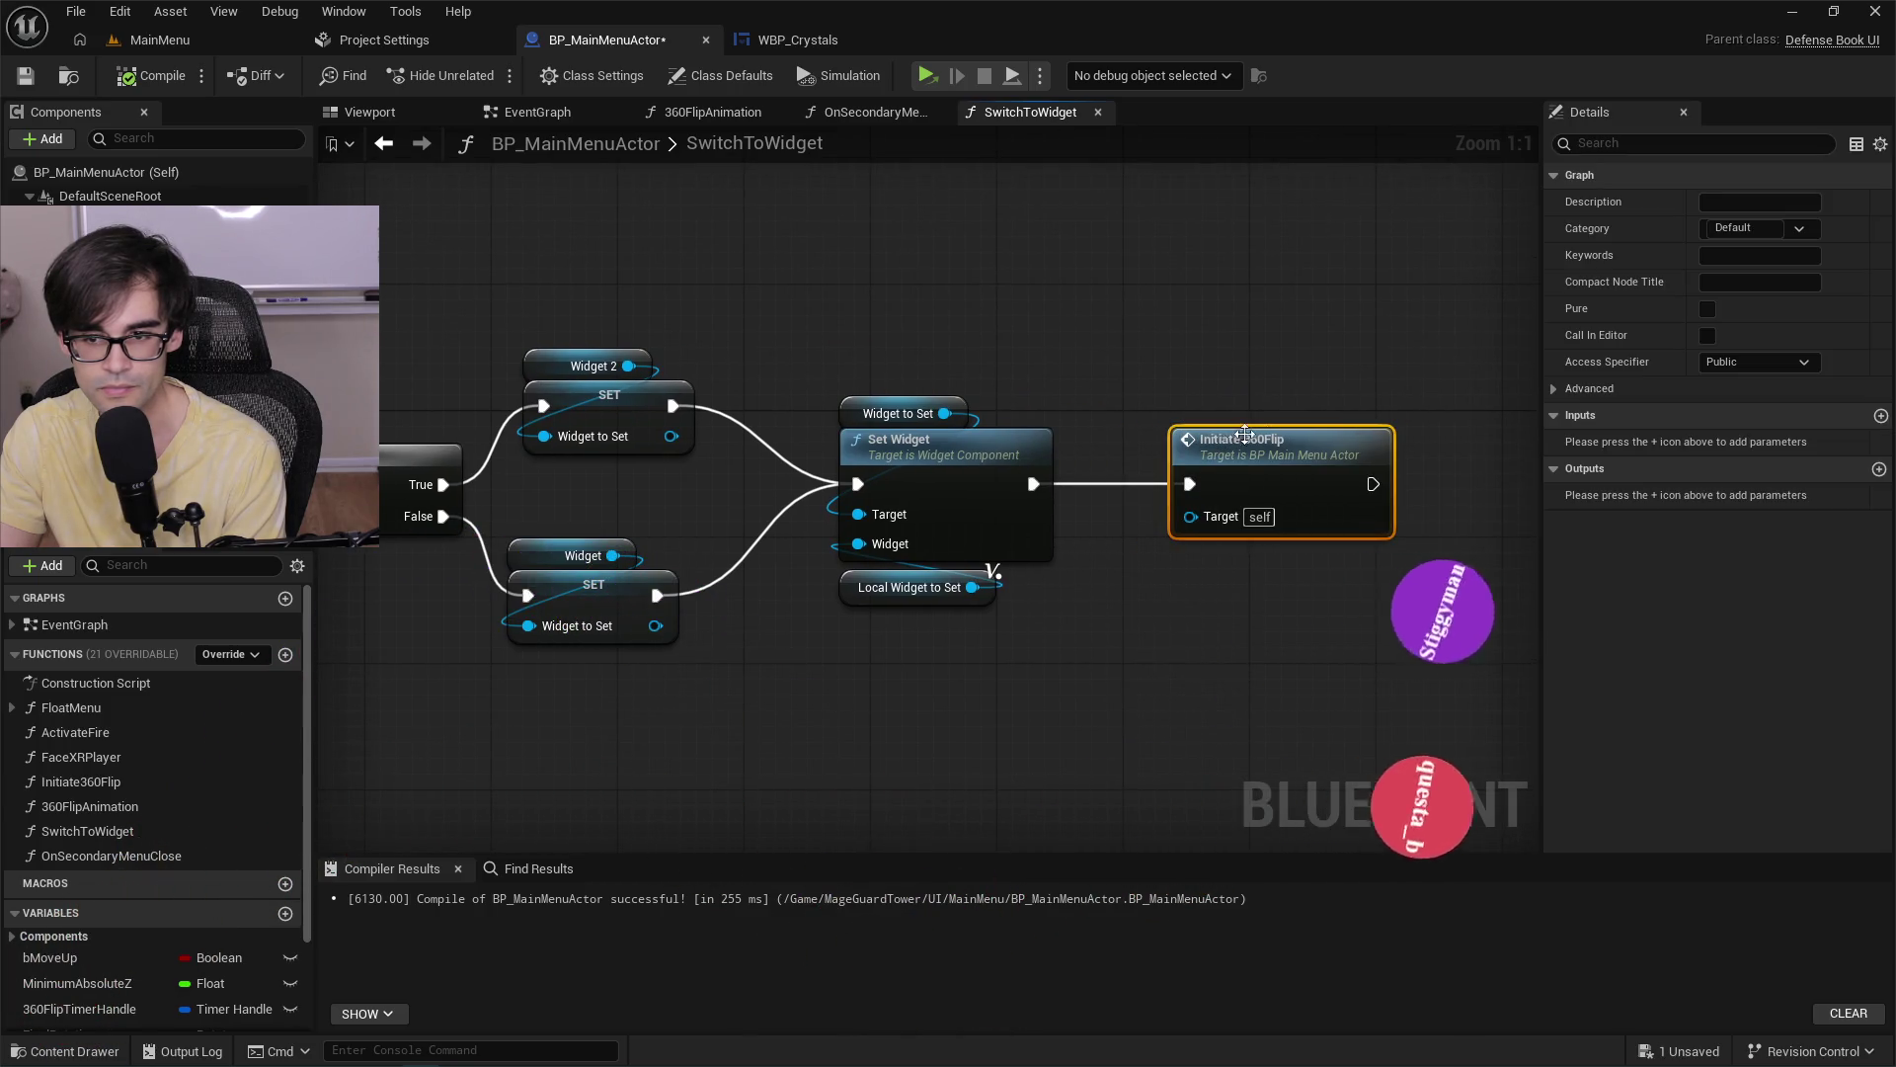
# Inspect the Initiate360Flip graph from Transition Widget through to Set Timer by Function Name.
pyautogui.doubleClick(1310, 452)
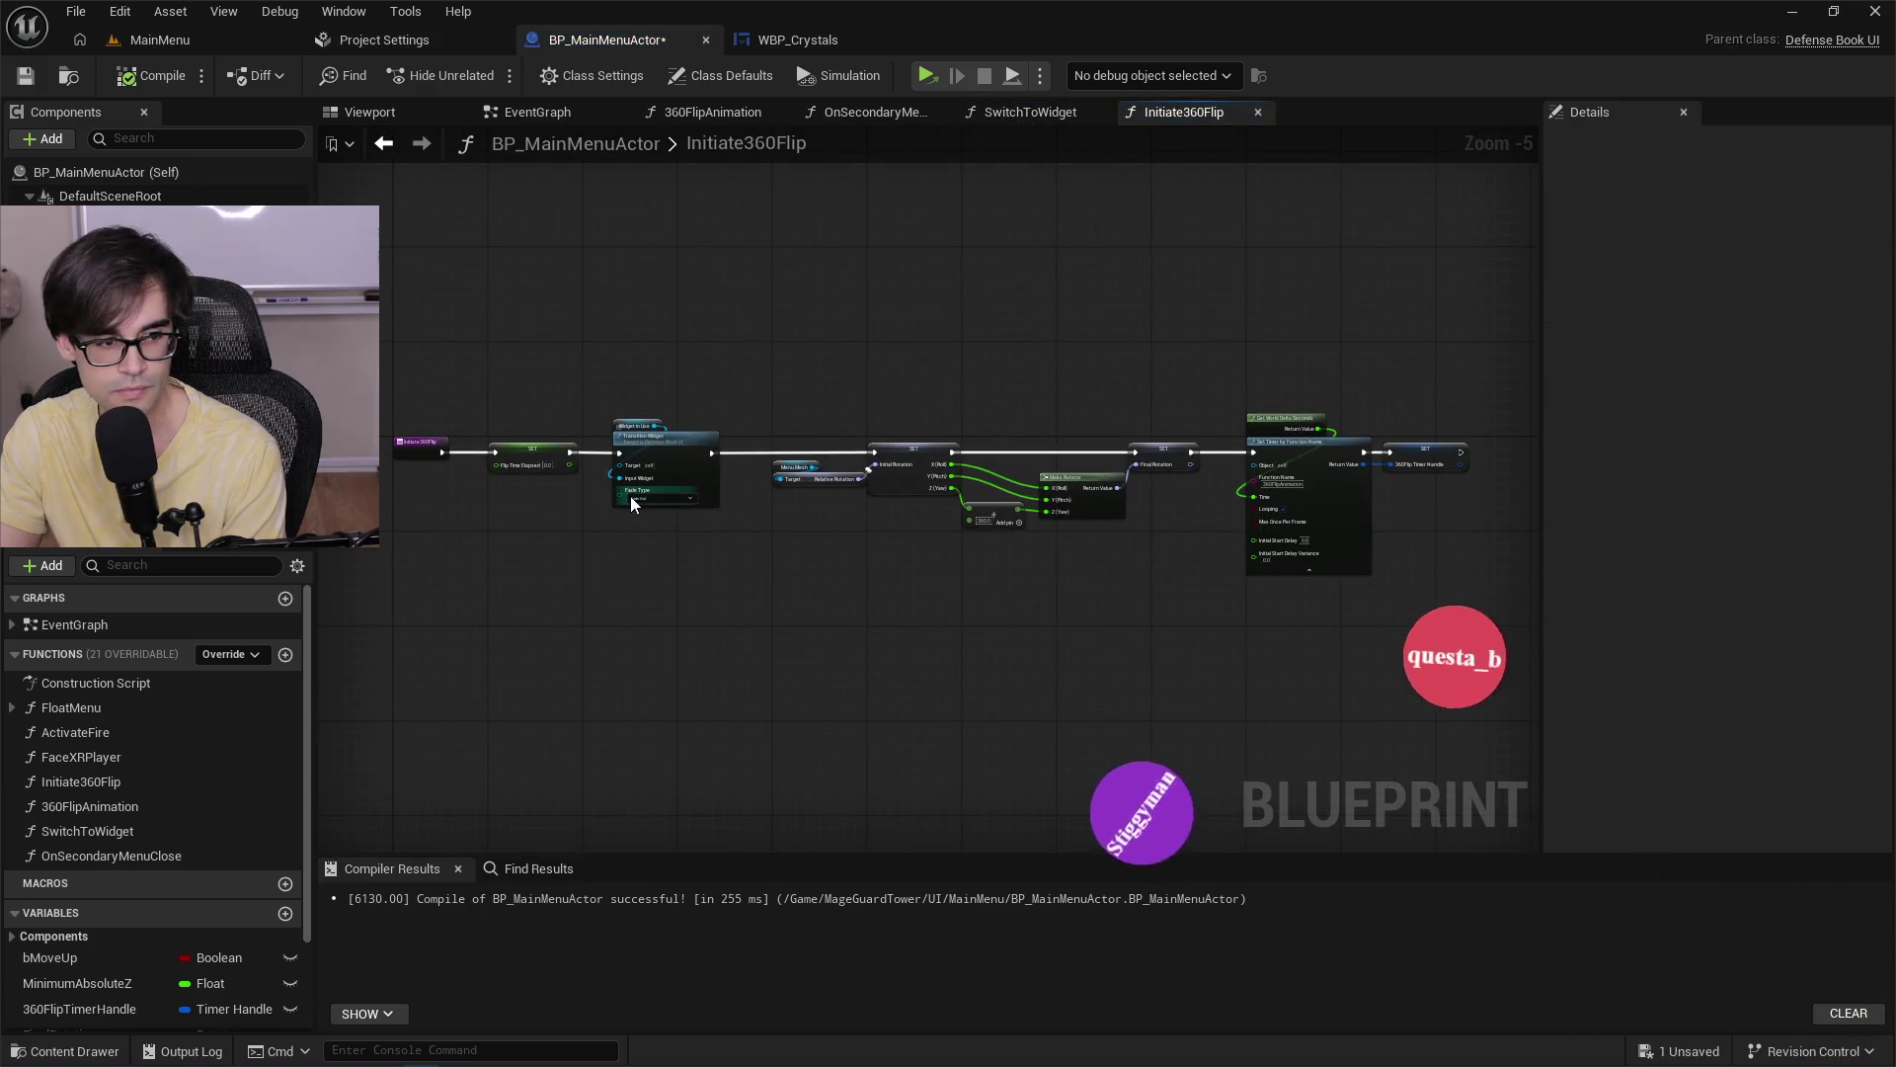
pyautogui.scroll(5, 630, 495)
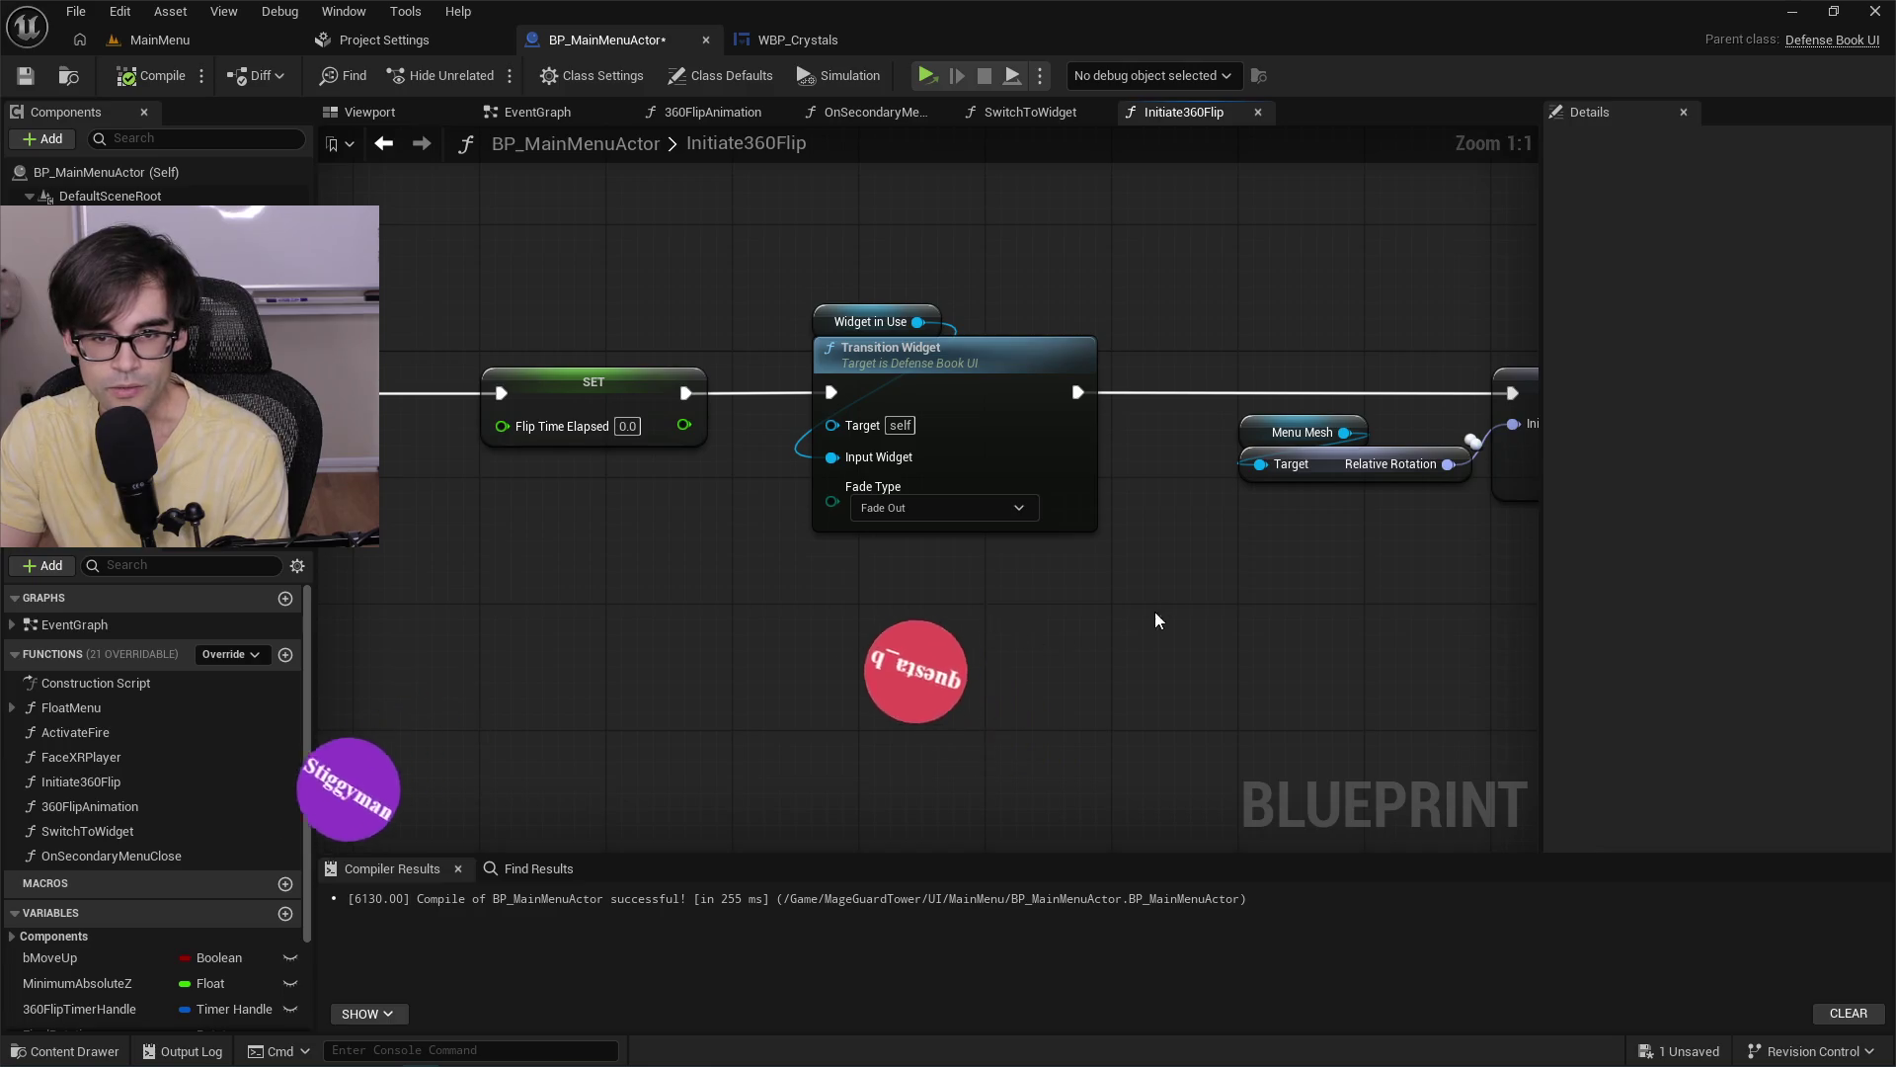
pyautogui.moveTo(1157, 620); pyautogui.dragTo(972, 652)
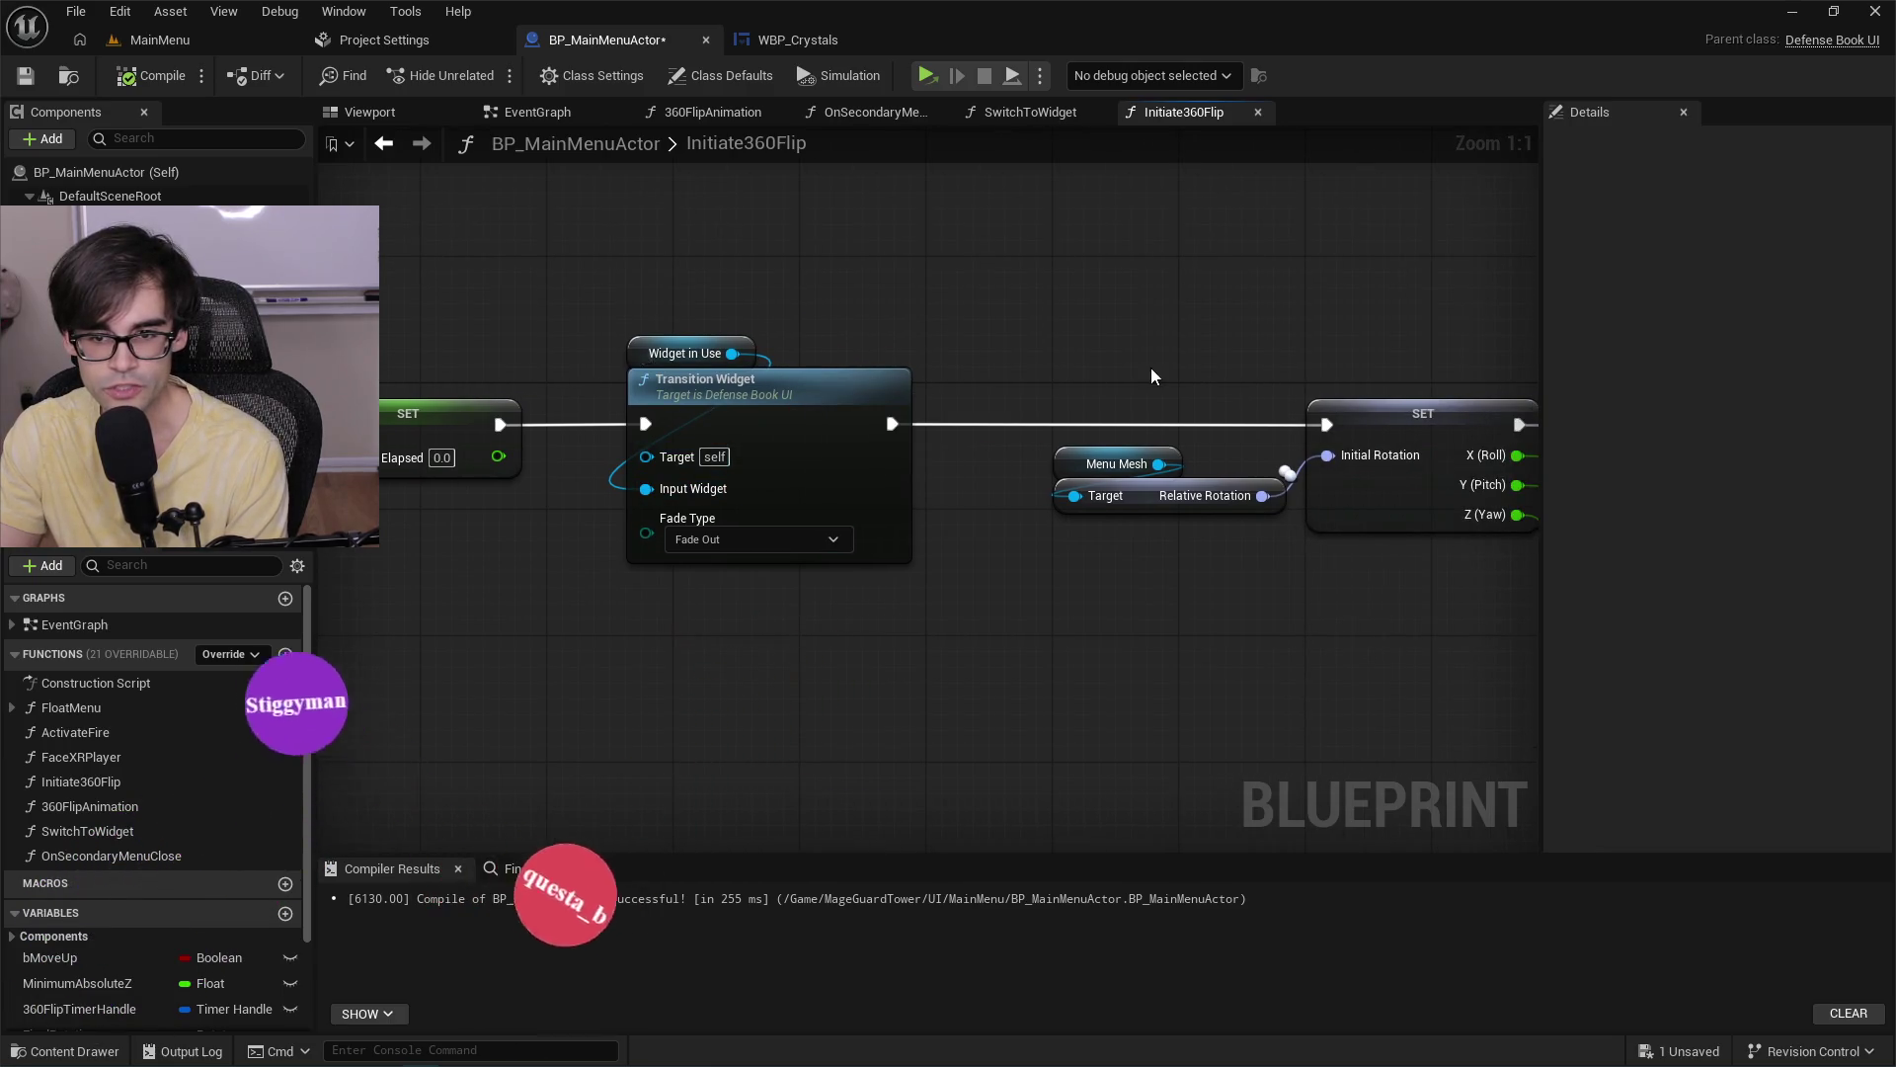
pyautogui.moveTo(1152, 376); pyautogui.dragTo(736, 426)
pyautogui.moveTo(955, 488); pyautogui.dragTo(481, 504)
pyautogui.moveTo(1165, 514); pyautogui.dragTo(948, 523)
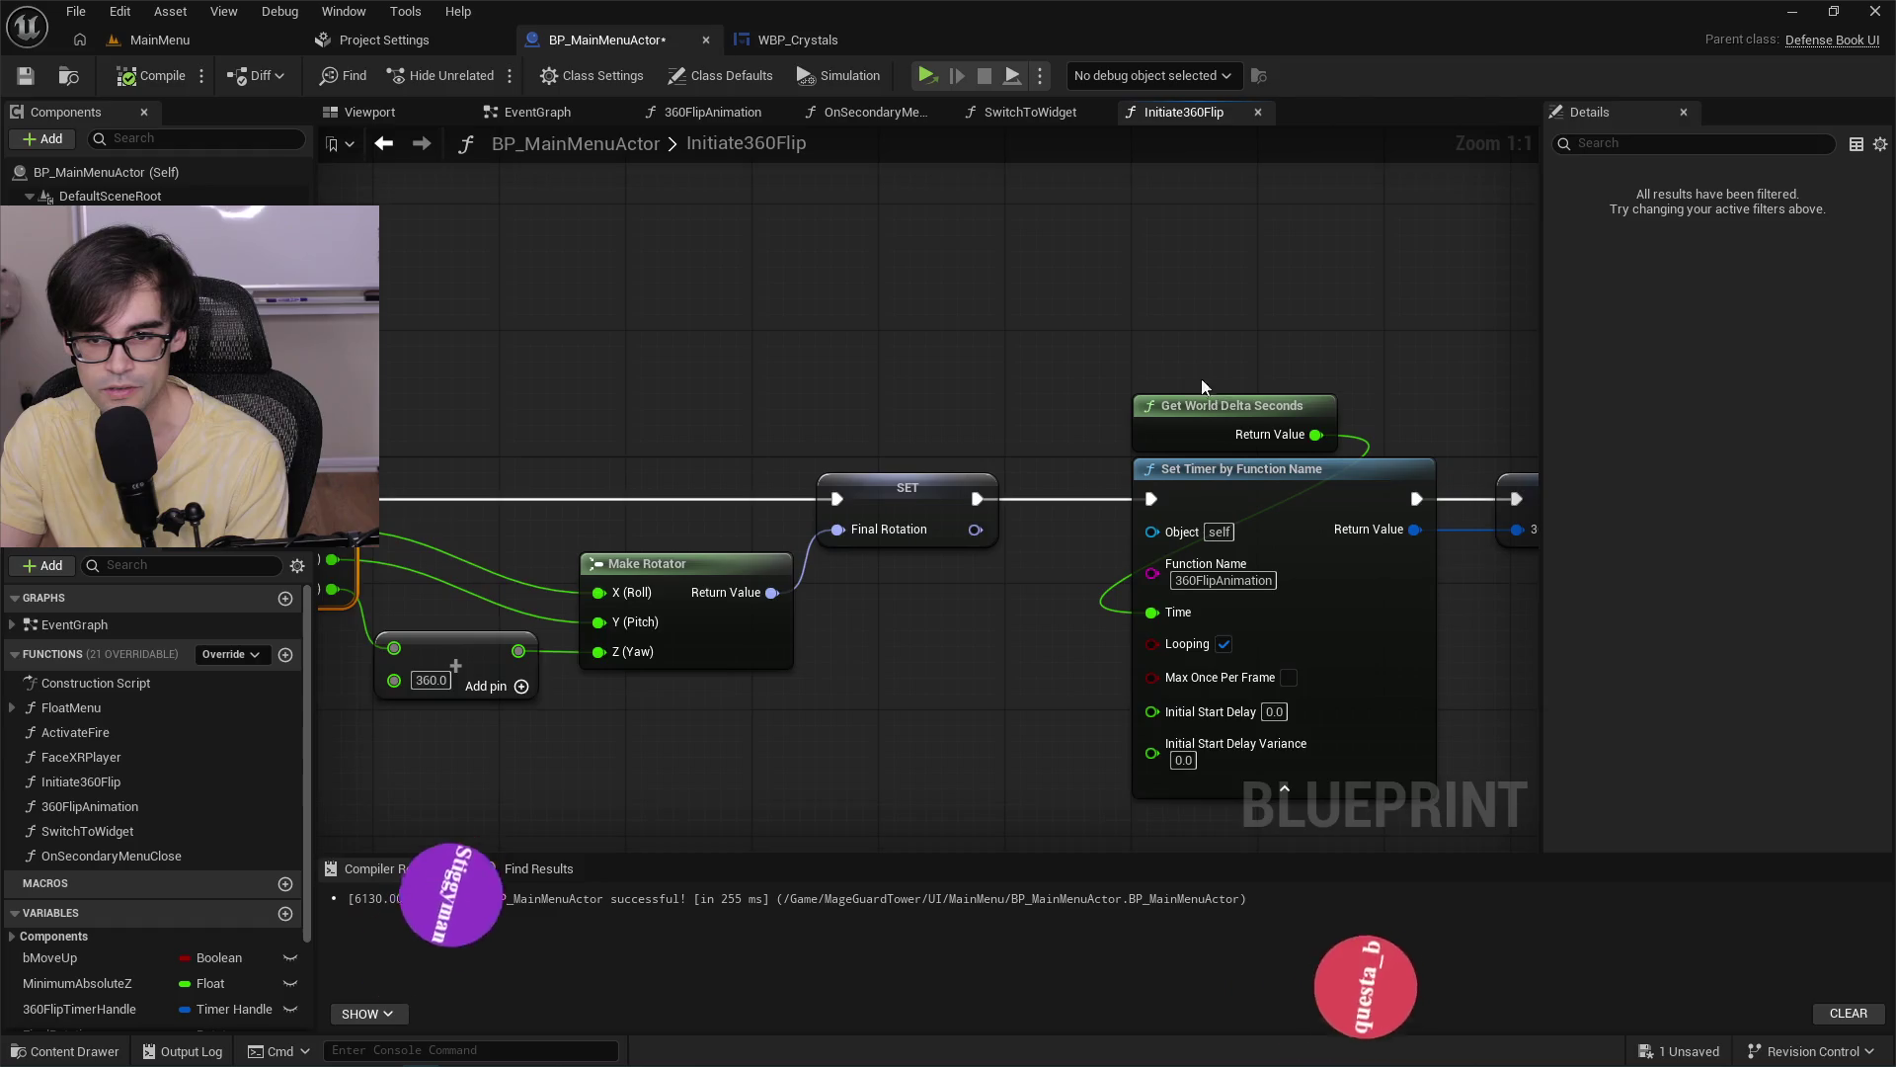
pyautogui.moveTo(1245, 553); pyautogui.dragTo(898, 550)
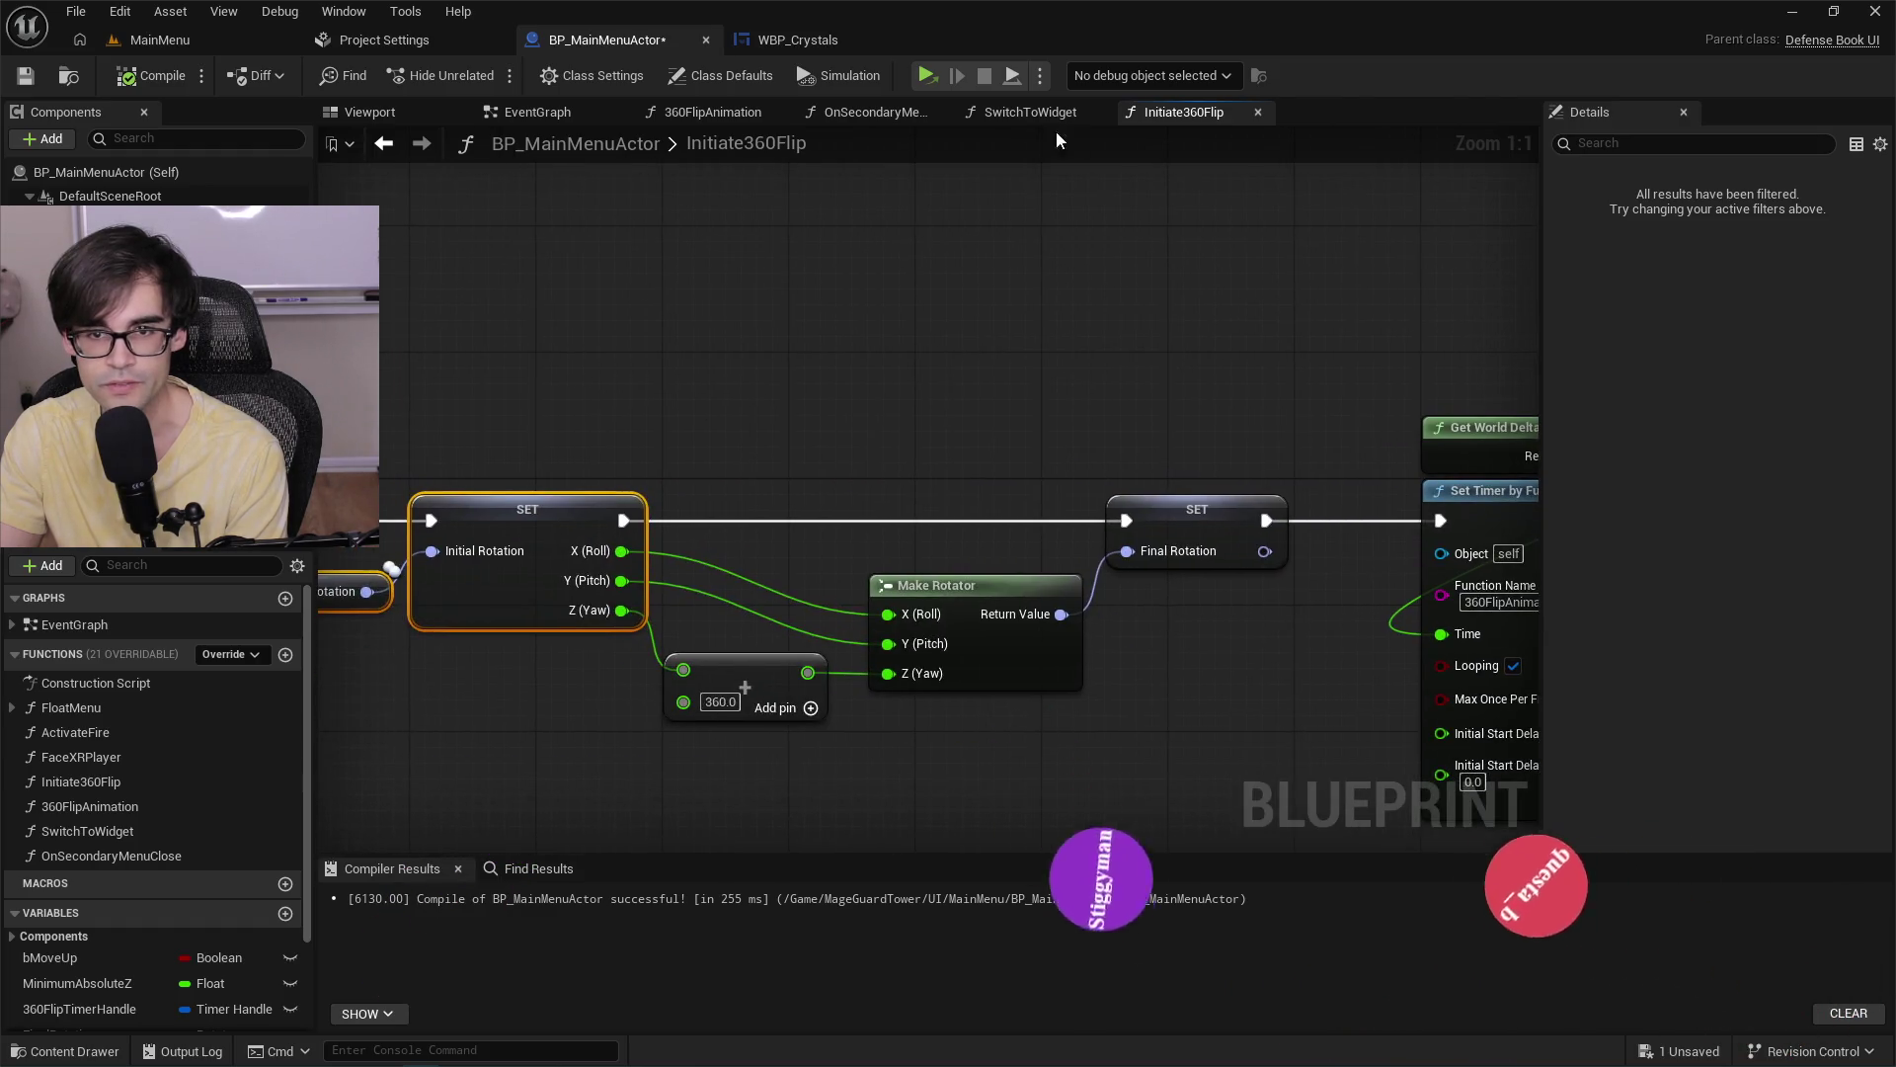
# Back in SwitchToWidget, select the Set Widget and Widget to Set nodes.
pyautogui.click(1028, 112)
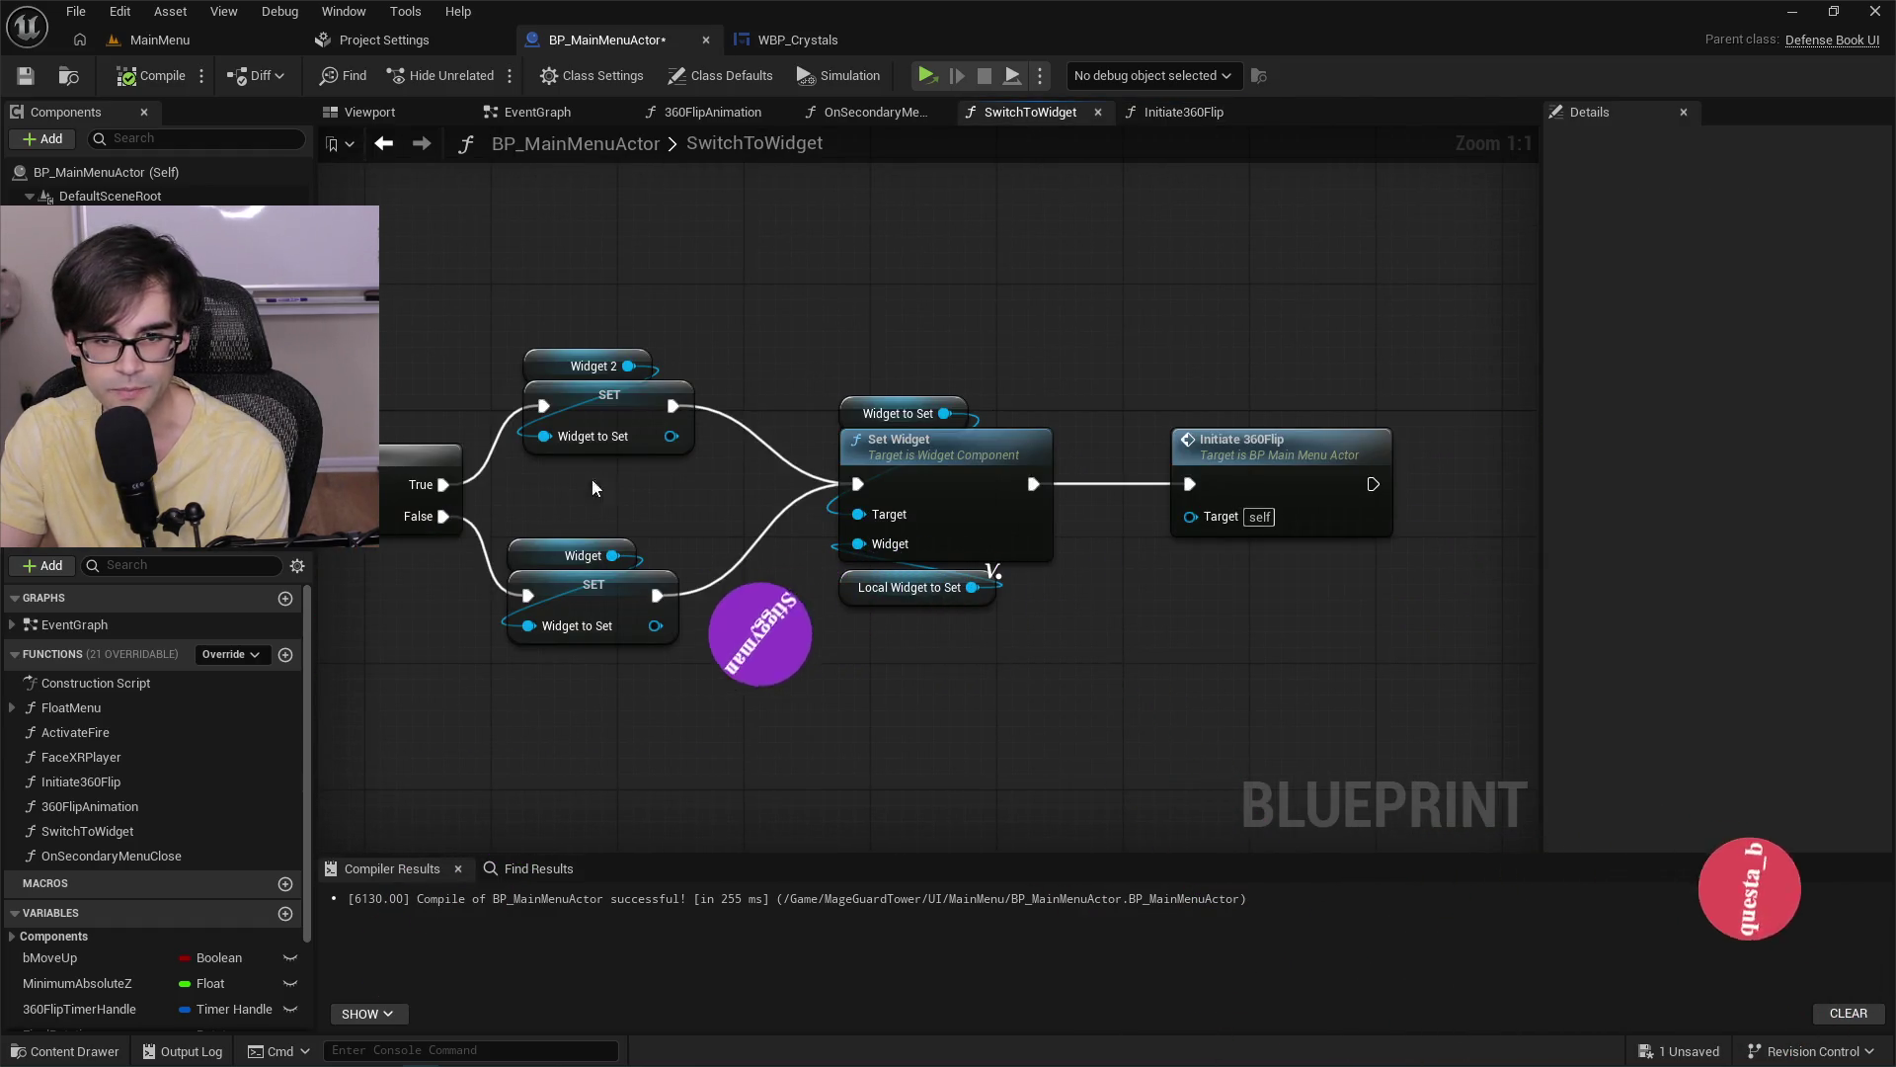
pyautogui.click(872, 441)
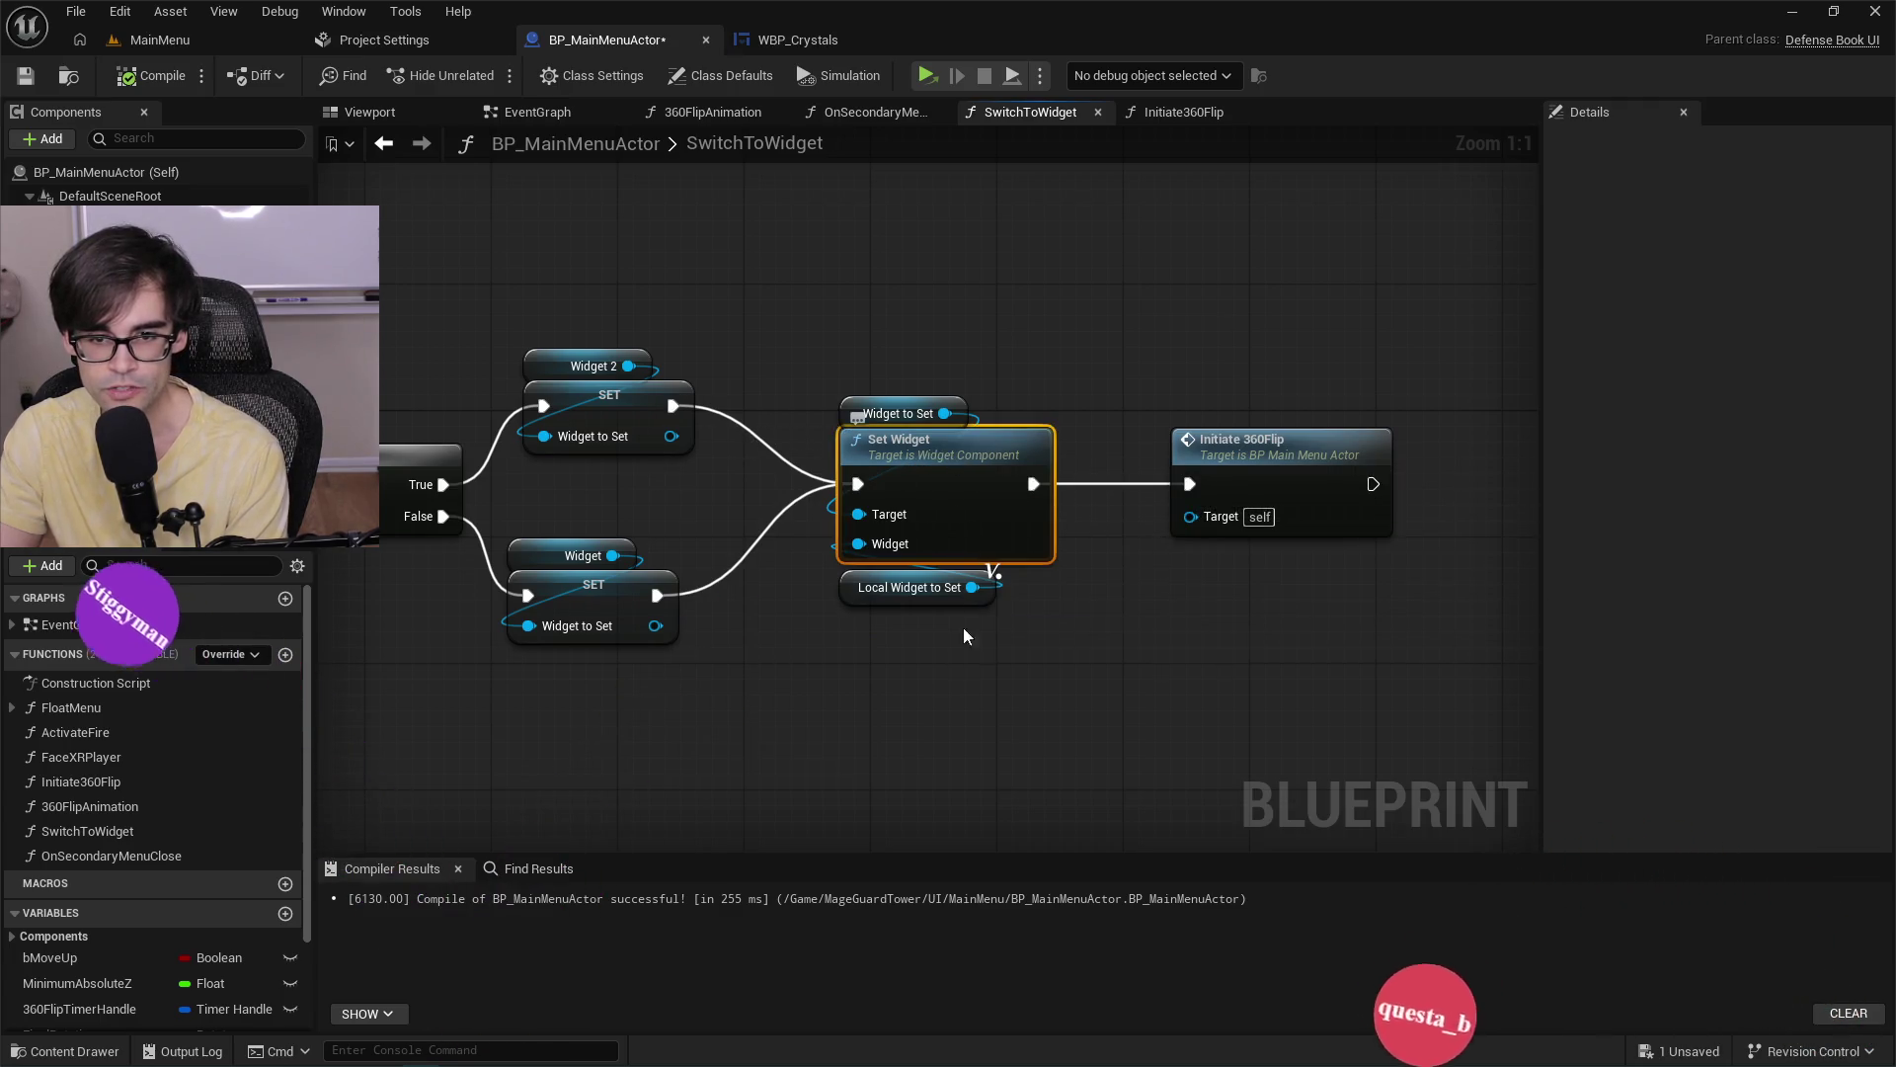
pyautogui.click(856, 412)
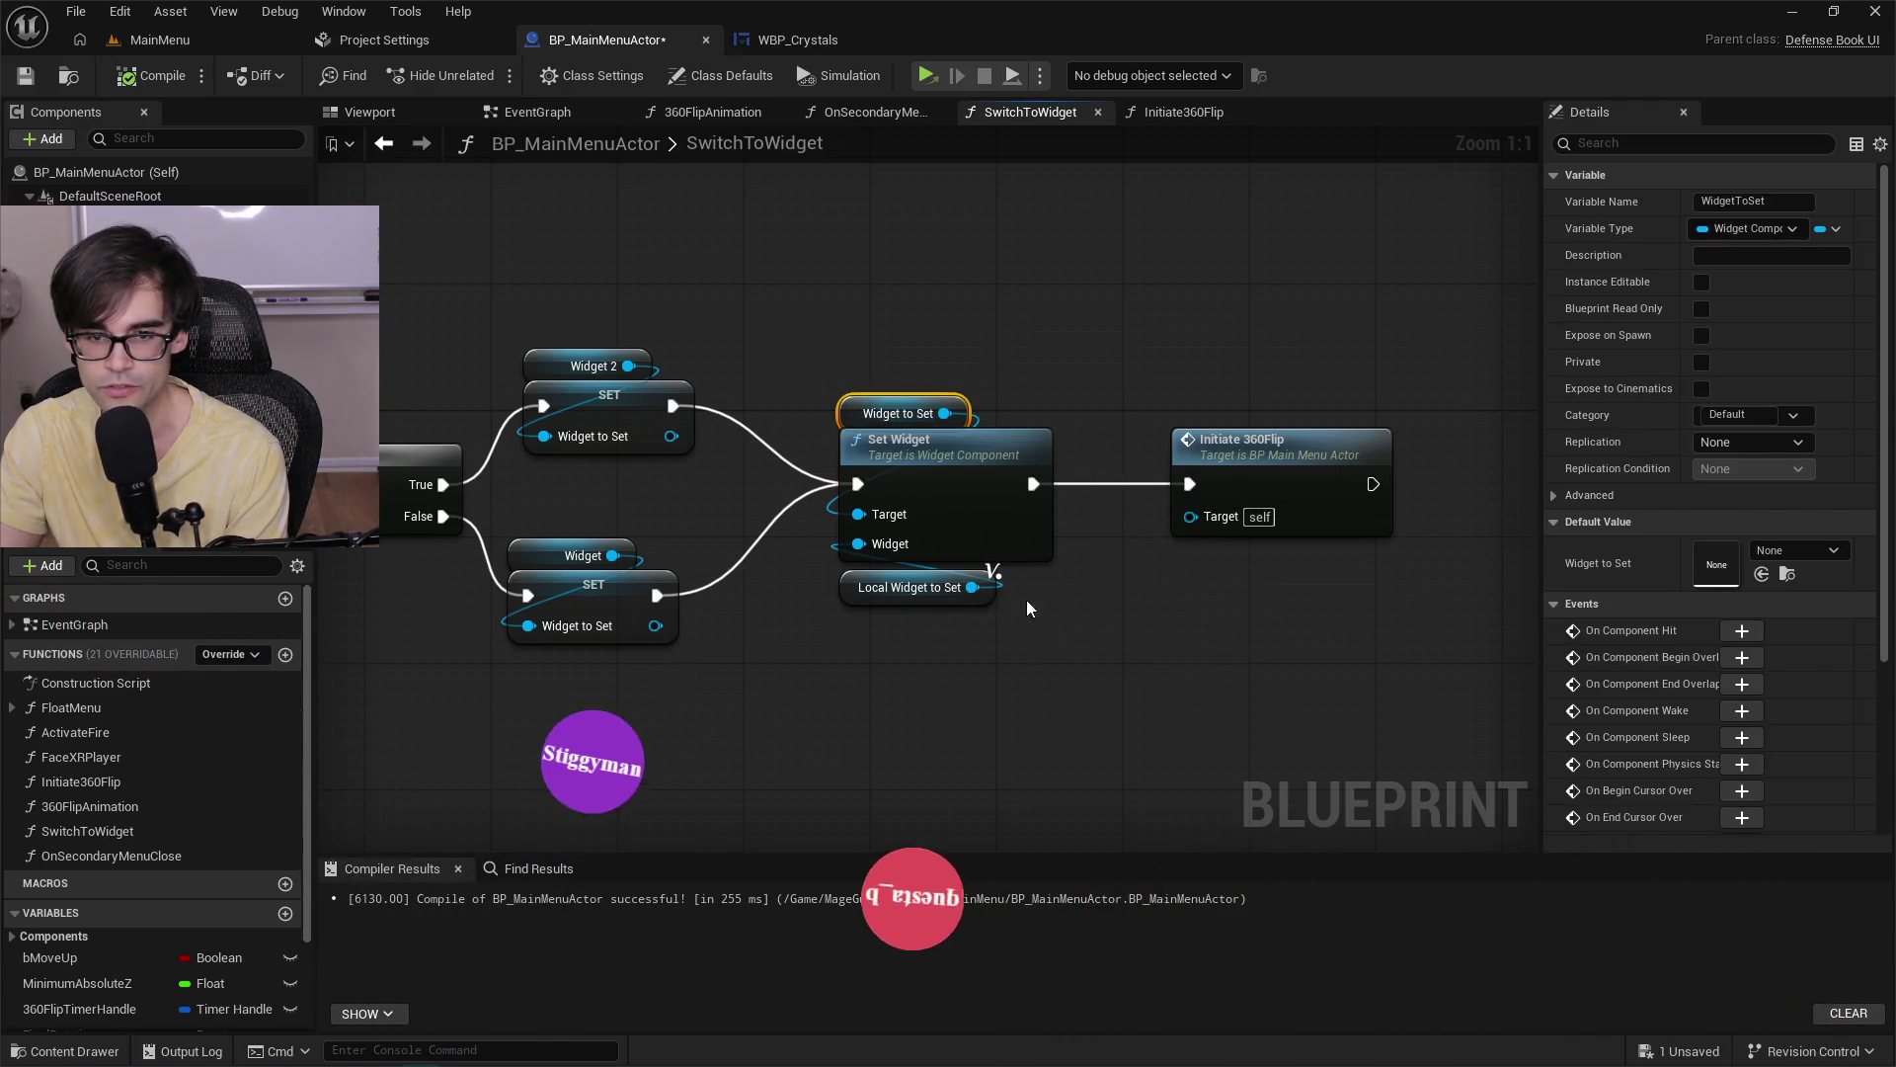
pyautogui.scroll(-3, 780, 383)
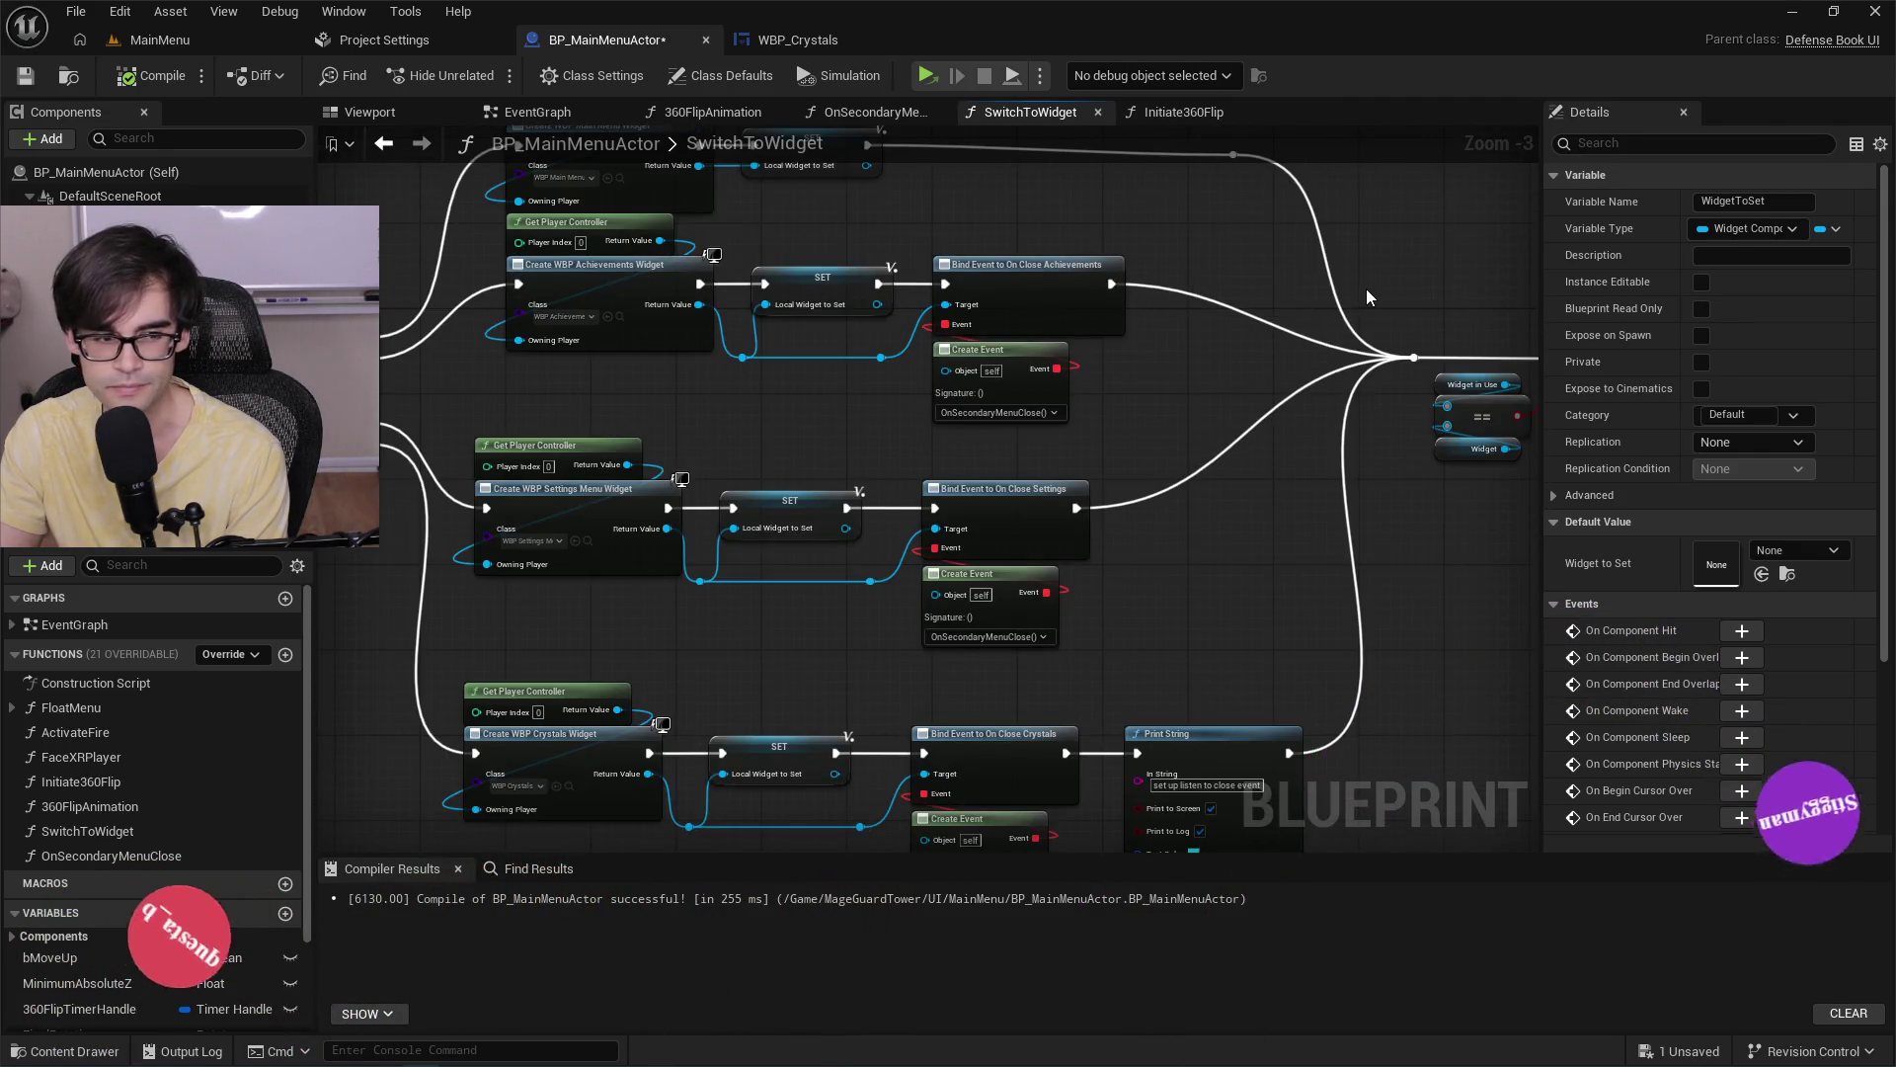
pyautogui.scroll(4, 865, 356)
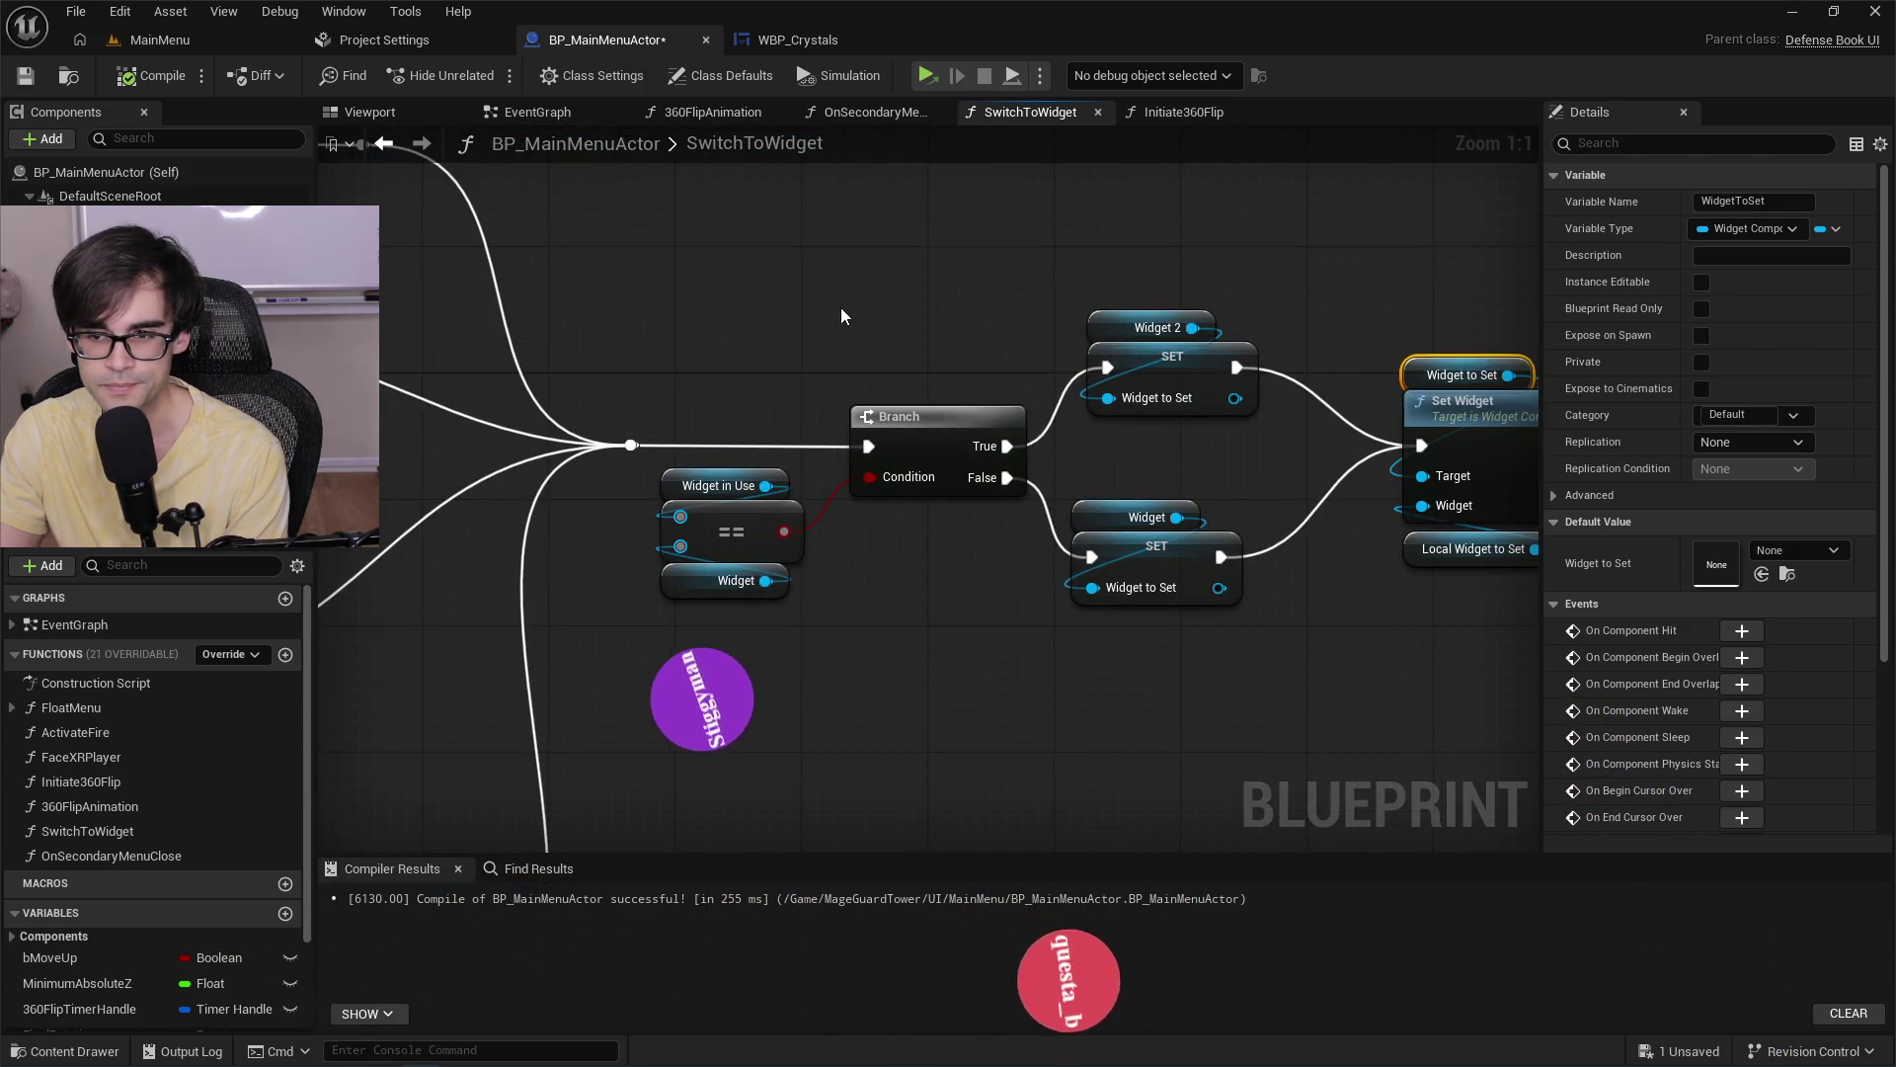
# Review the Branch comparing Widget in Use that picks Widget2 or Widget.
pyautogui.moveTo(842, 316); pyautogui.dragTo(732, 381)
pyautogui.moveTo(498, 380); pyautogui.dragTo(974, 394)
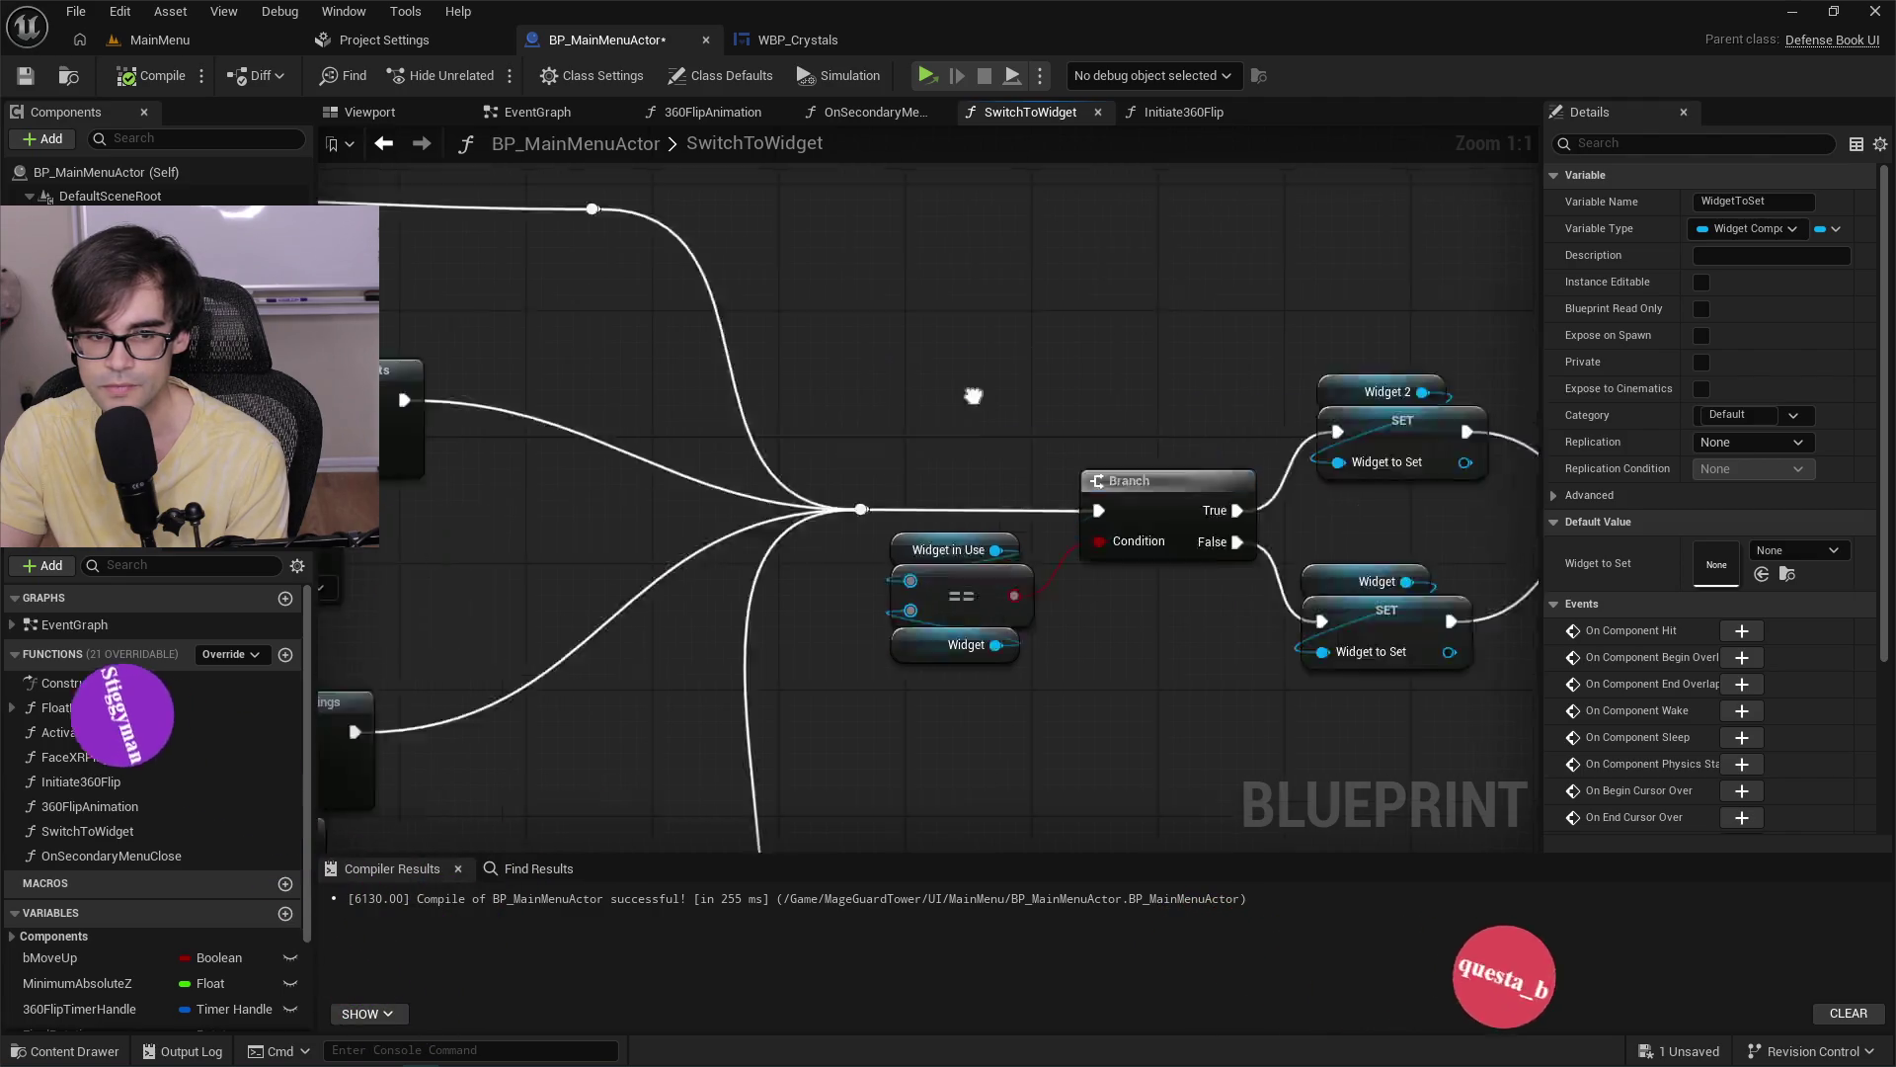
pyautogui.scroll(-4, 977, 482)
pyautogui.scroll(2, 977, 482)
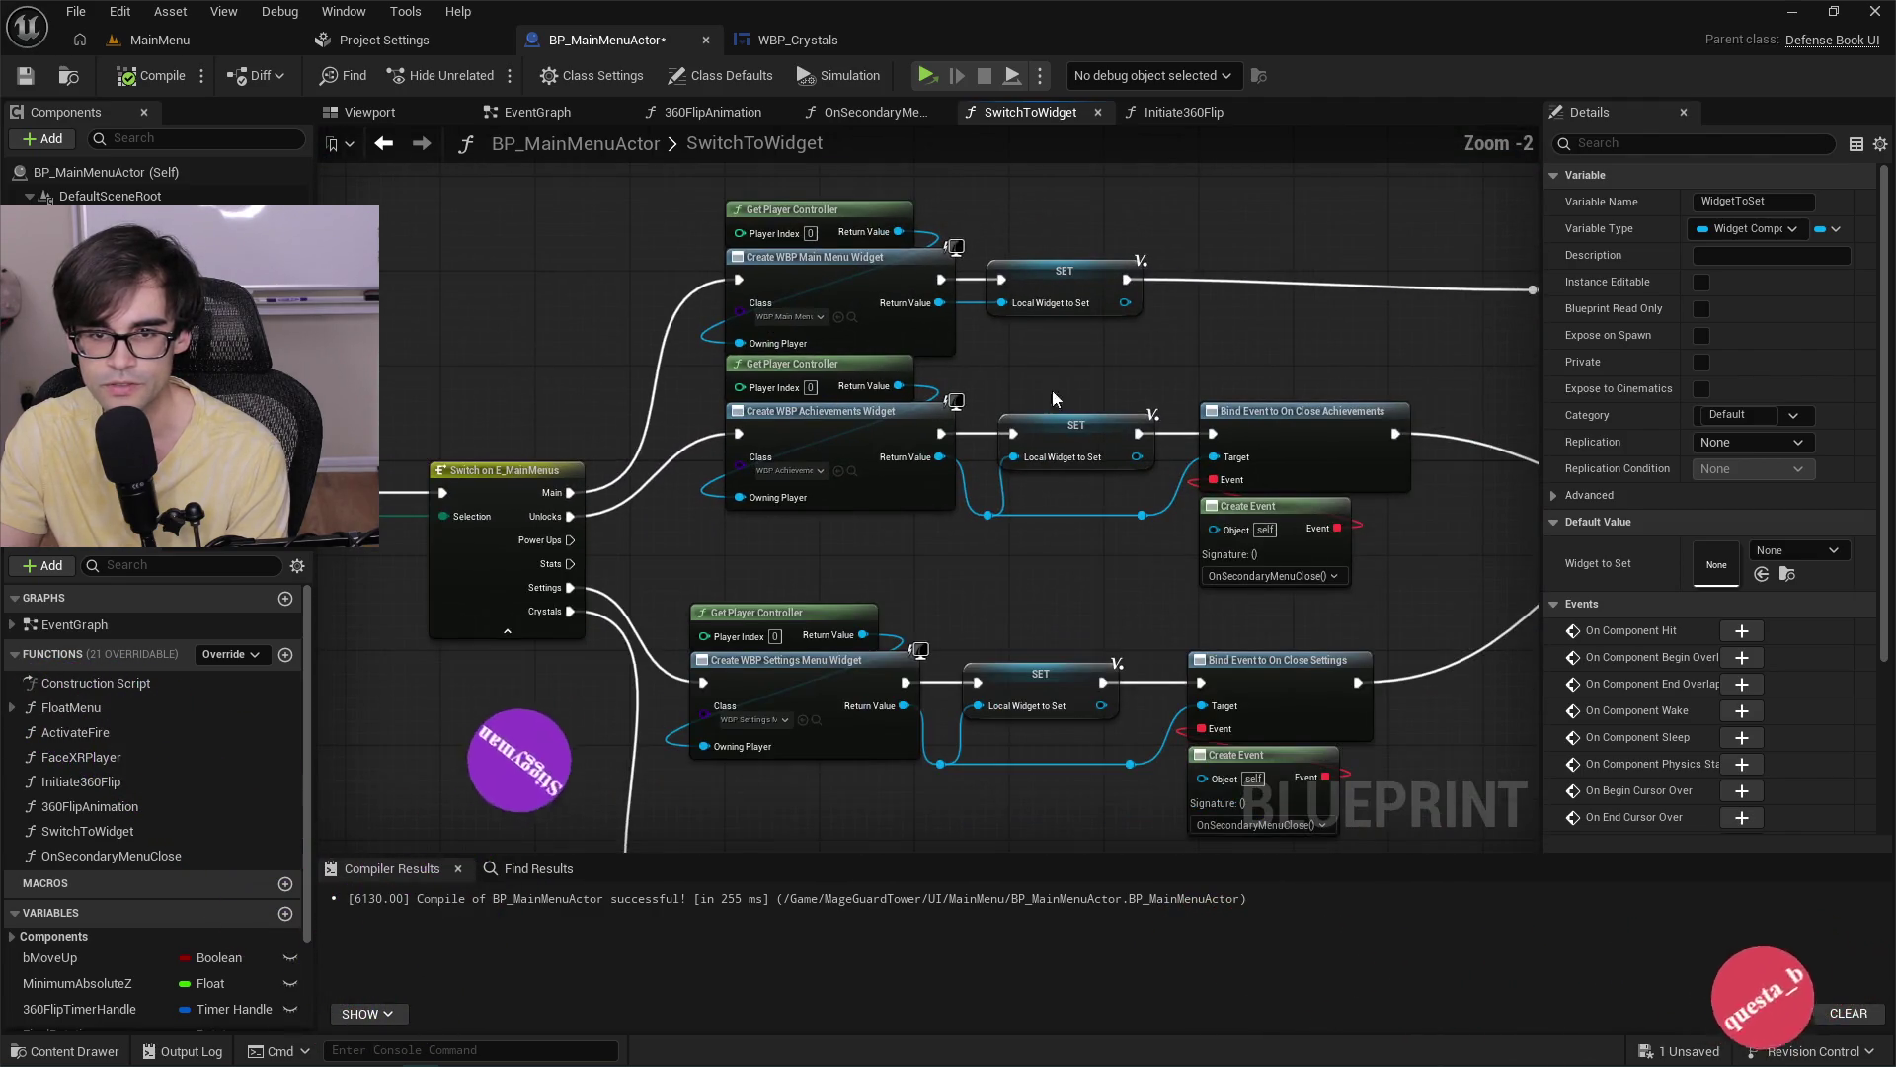
pyautogui.moveTo(840, 395); pyautogui.dragTo(718, 407)
pyautogui.scroll(2, 718, 408)
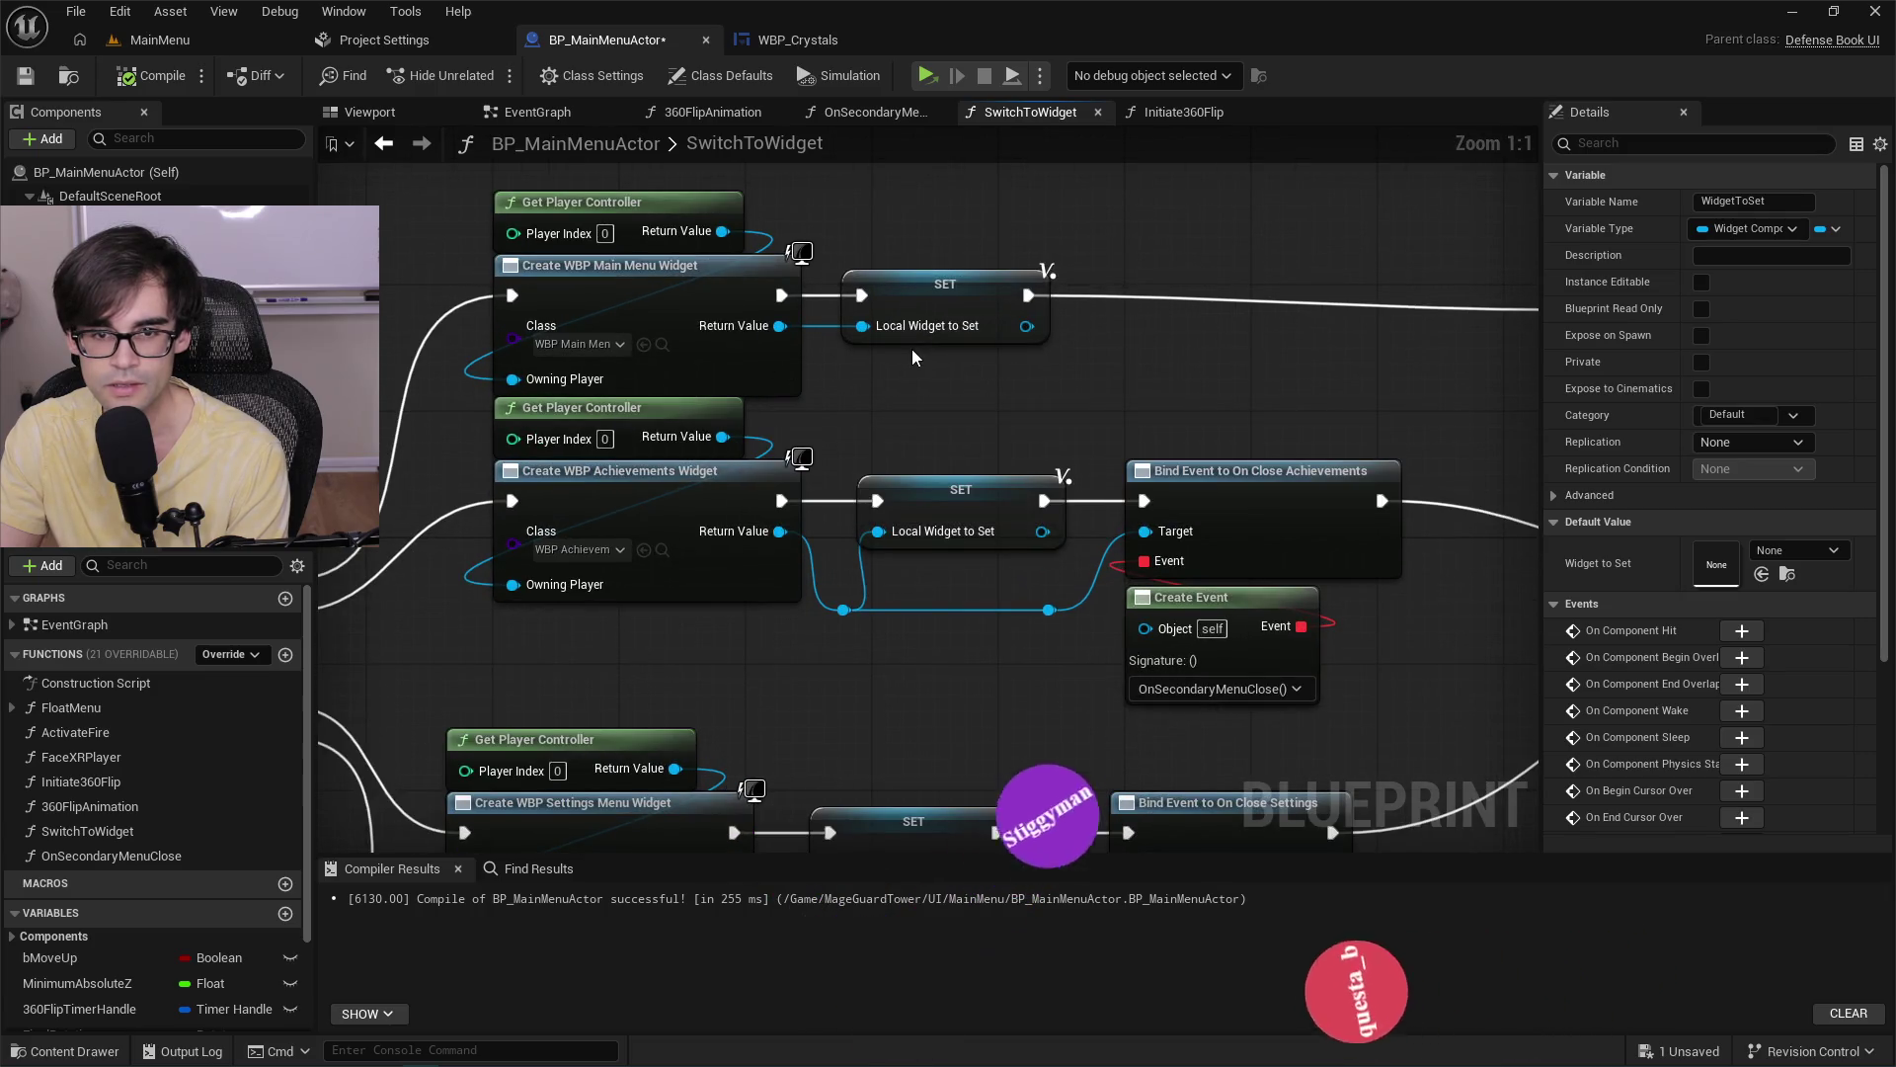
pyautogui.moveTo(1383, 378); pyautogui.dragTo(750, 377)
pyautogui.scroll(-2, 750, 377)
pyautogui.moveTo(1247, 440); pyautogui.dragTo(938, 421)
pyautogui.scroll(-3, 158, 865)
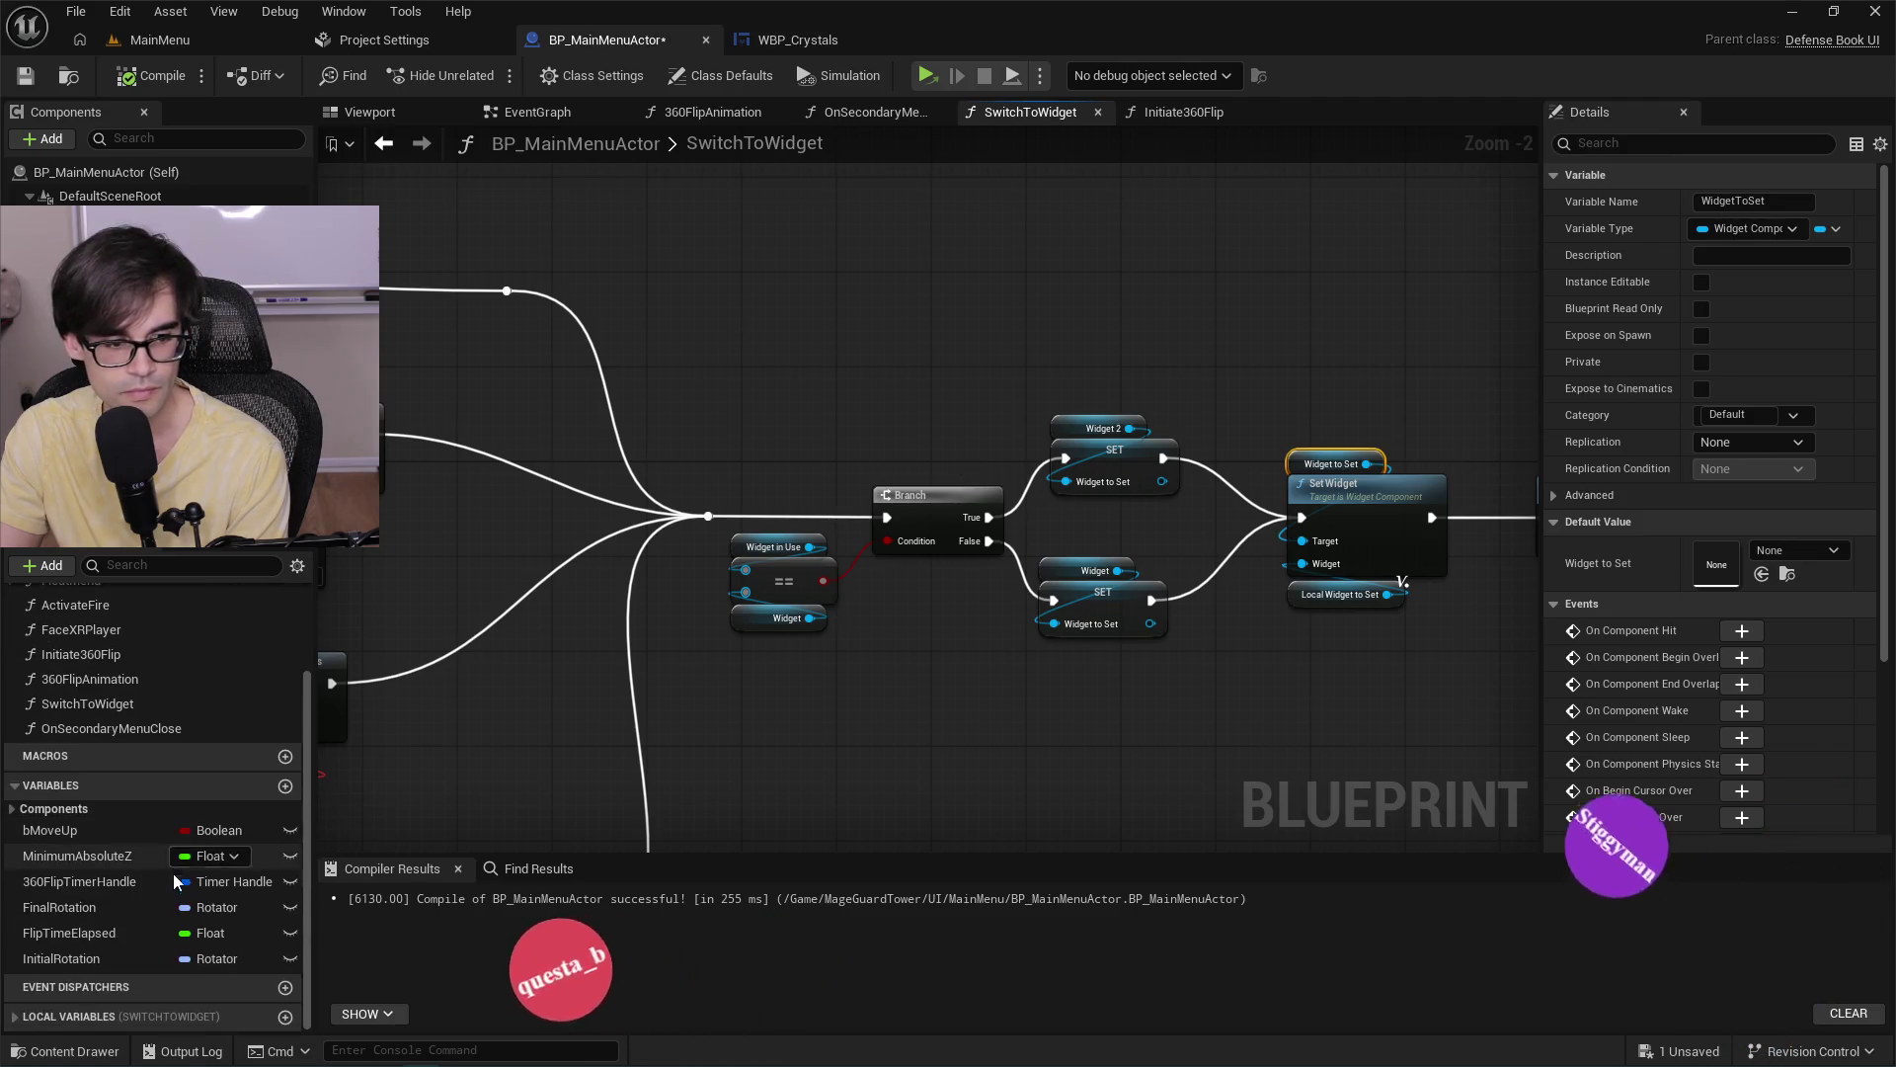
# Expand the Components variables and bring up the WidgetToSet variable's options.
pyautogui.click(22, 809)
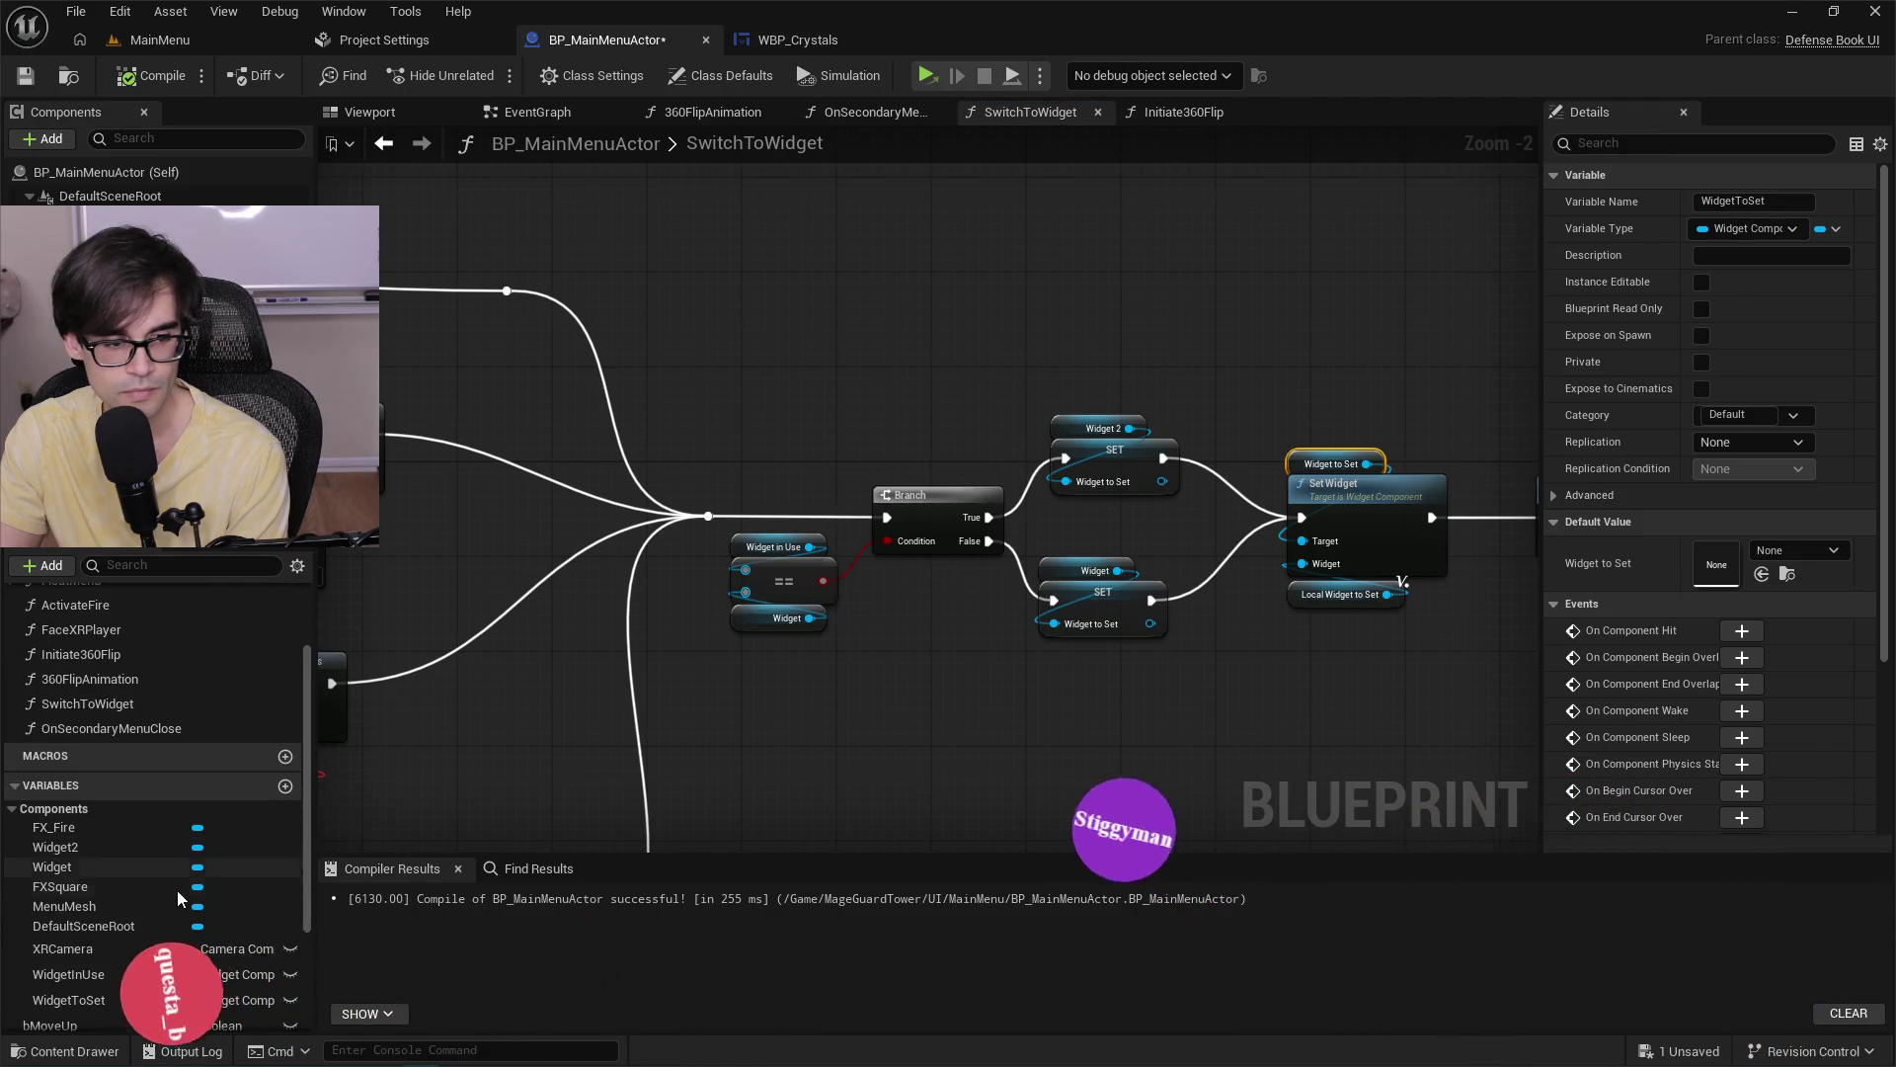
pyautogui.scroll(-3, 103, 886)
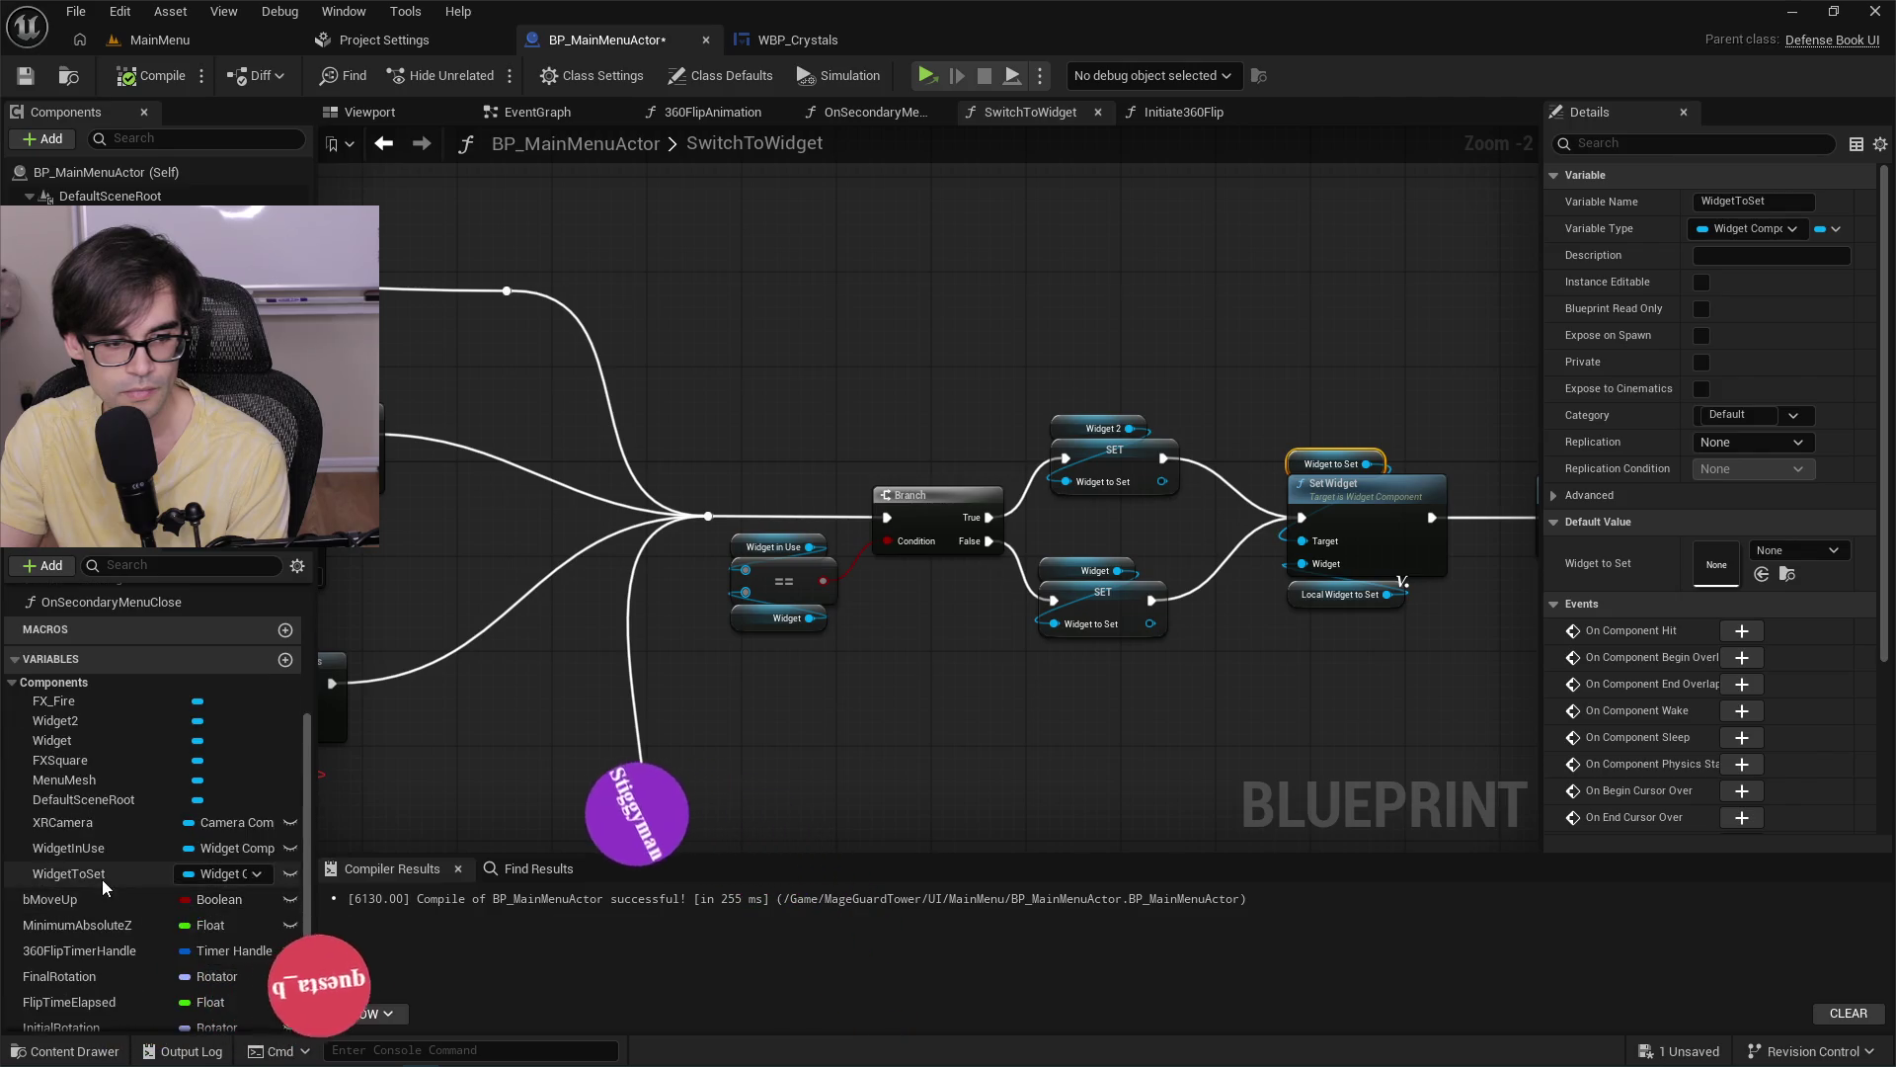
pyautogui.rightClick(102, 884)
# Find all references to WidgetToSet and enlarge the Find Results panel.
pyautogui.moveTo(229, 733)
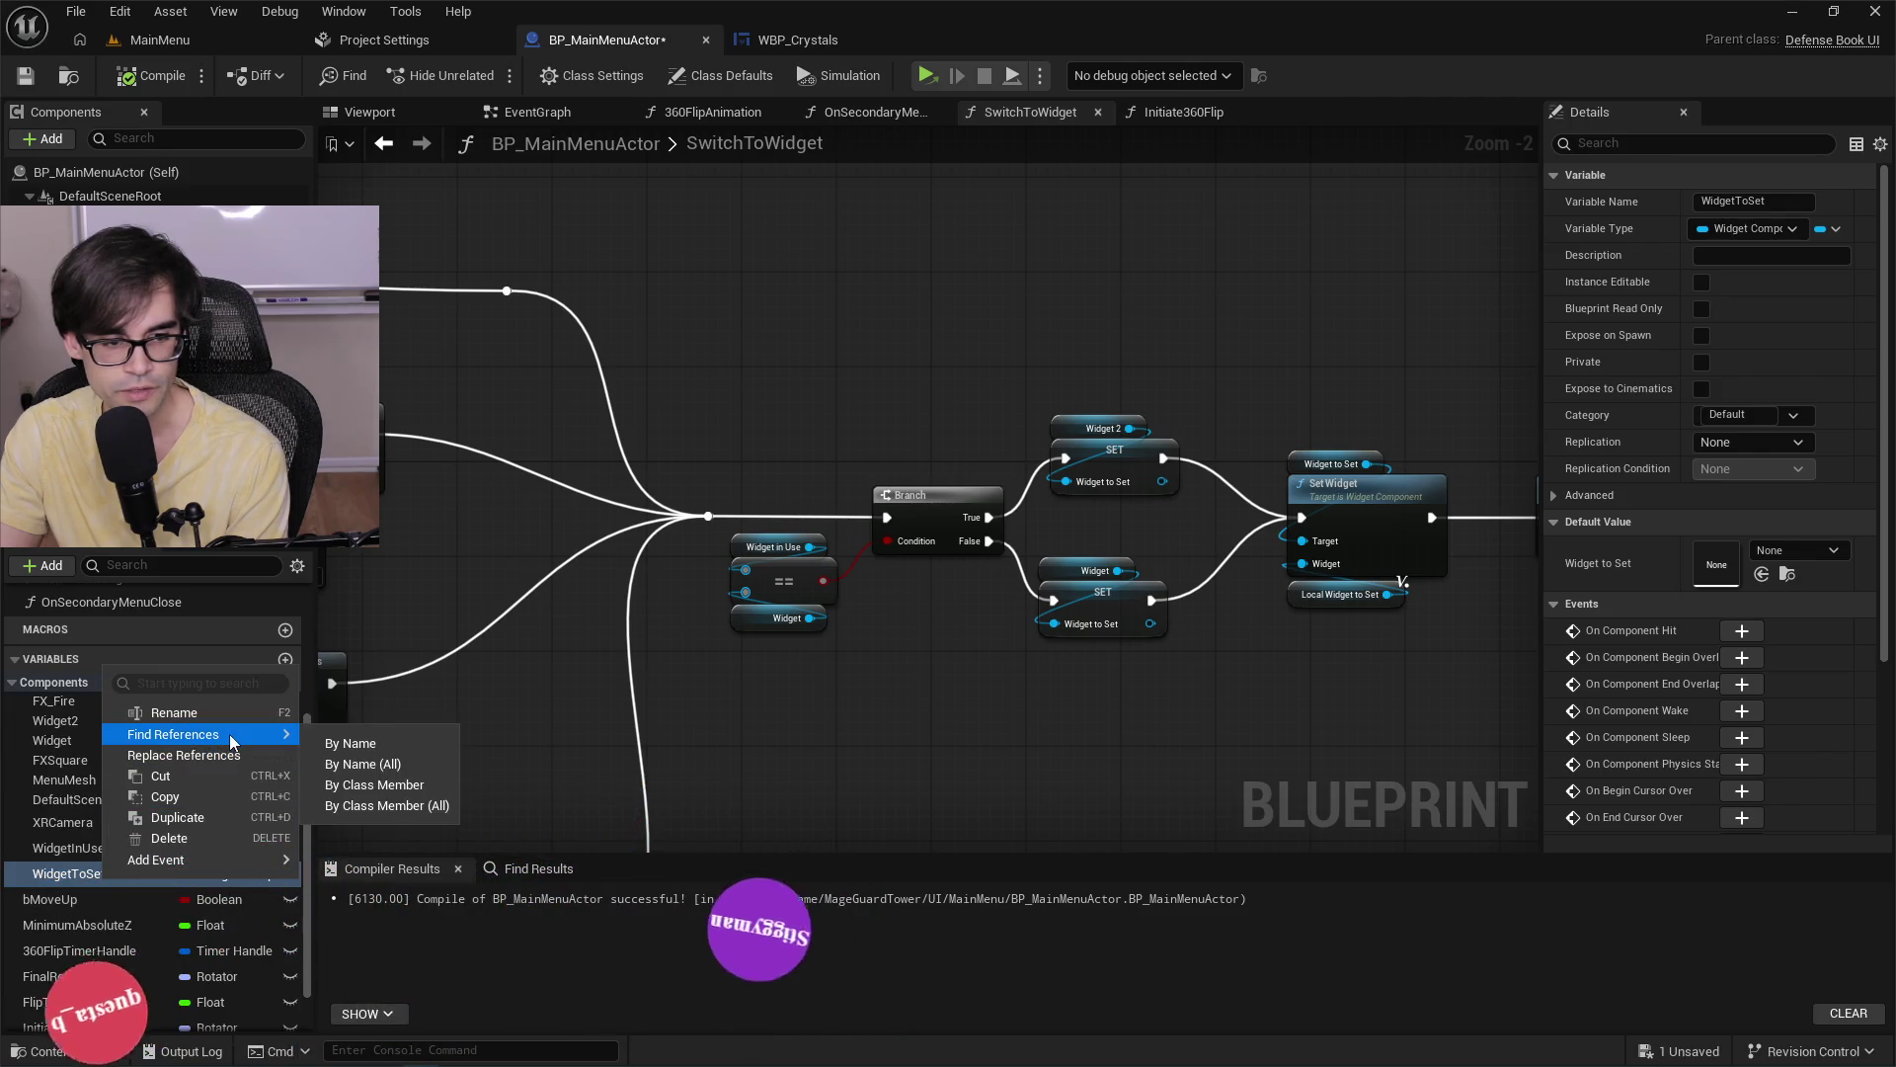
pyautogui.click(363, 733)
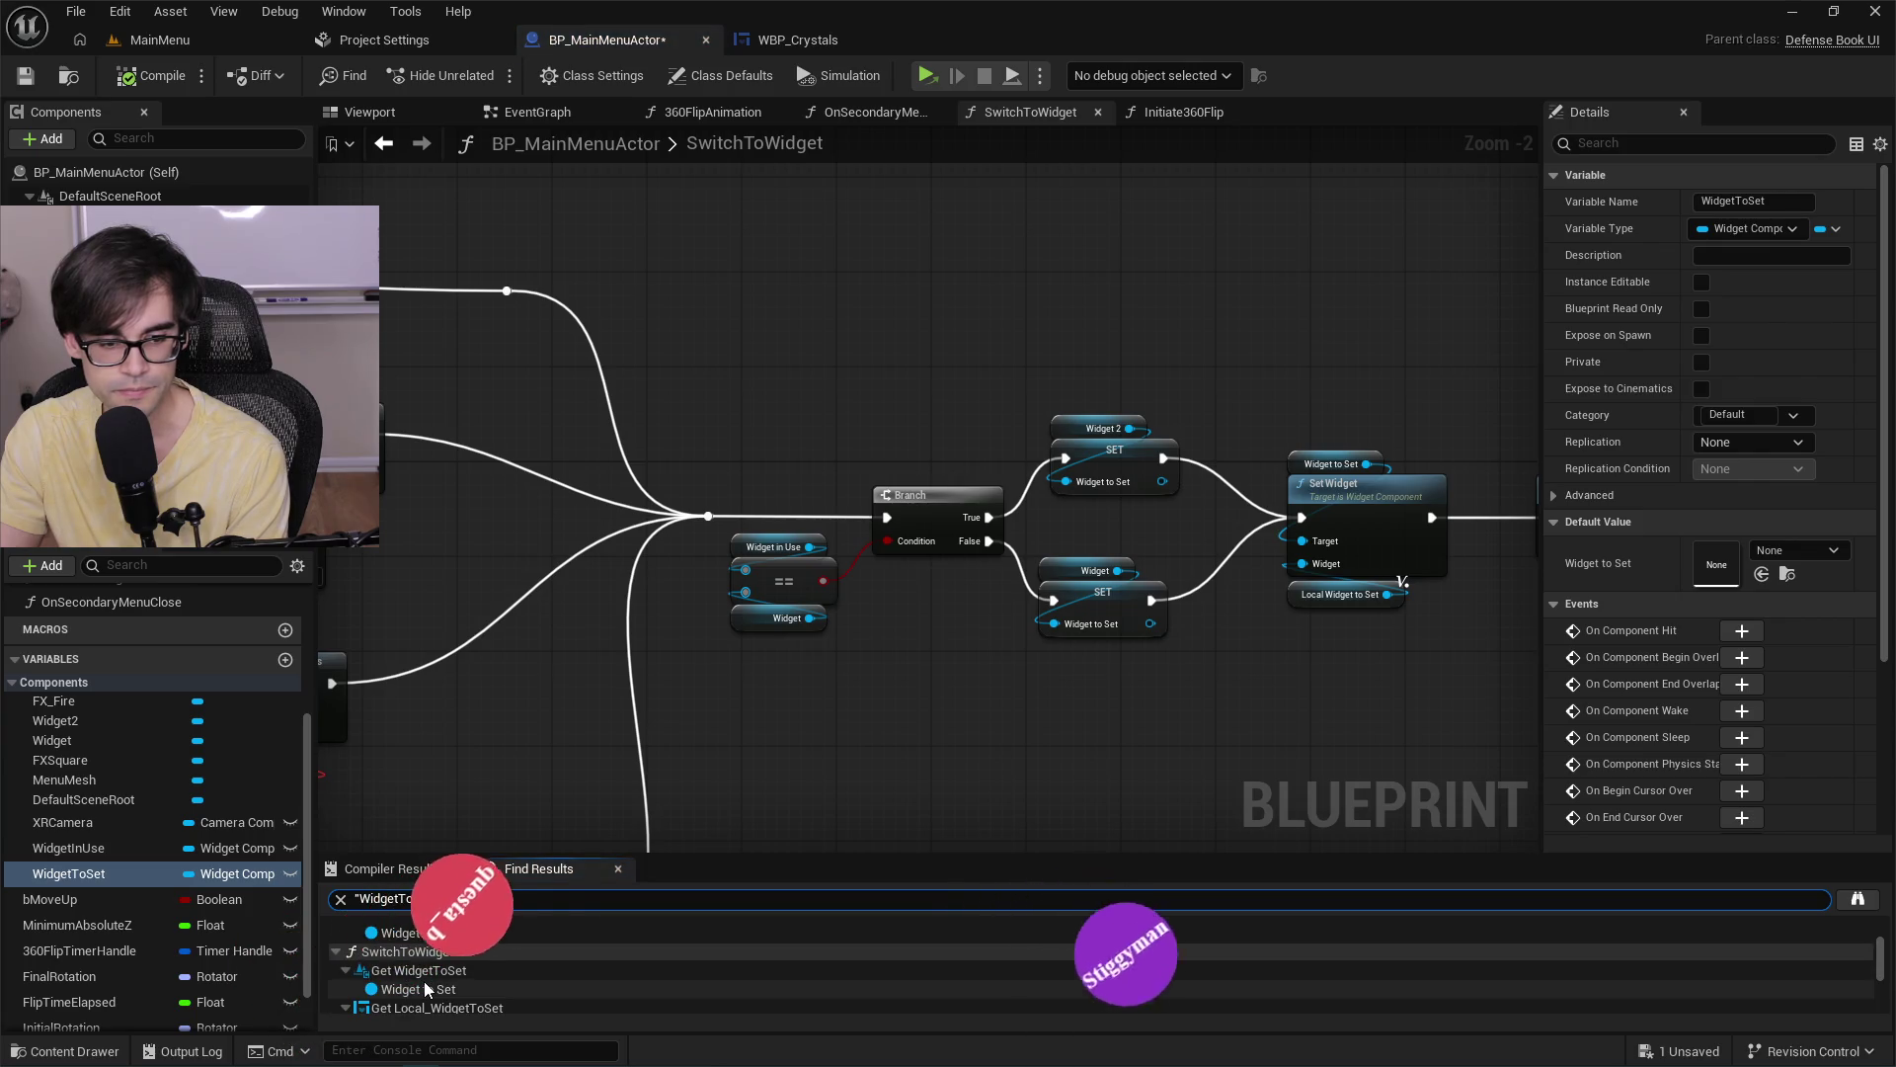
pyautogui.scroll(-2, 423, 981)
pyautogui.scroll(-4, 434, 948)
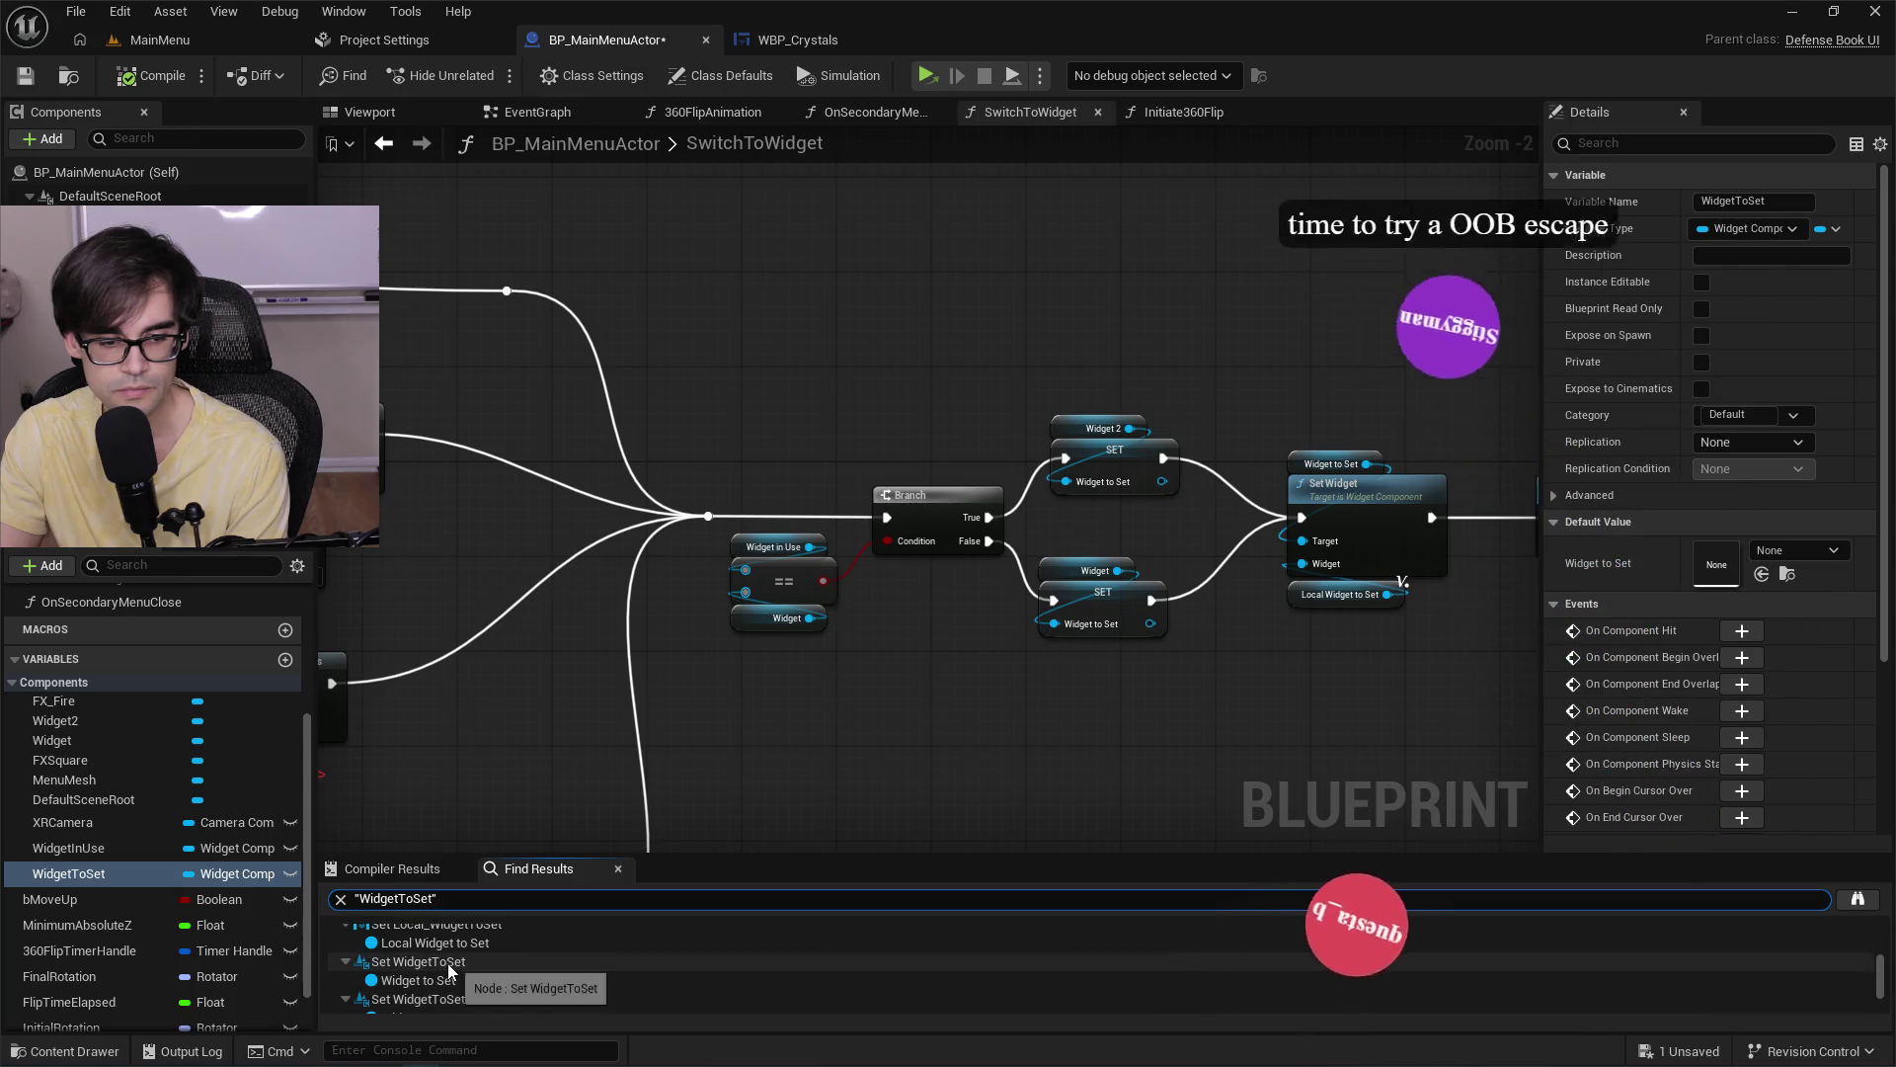
pyautogui.click(447, 963)
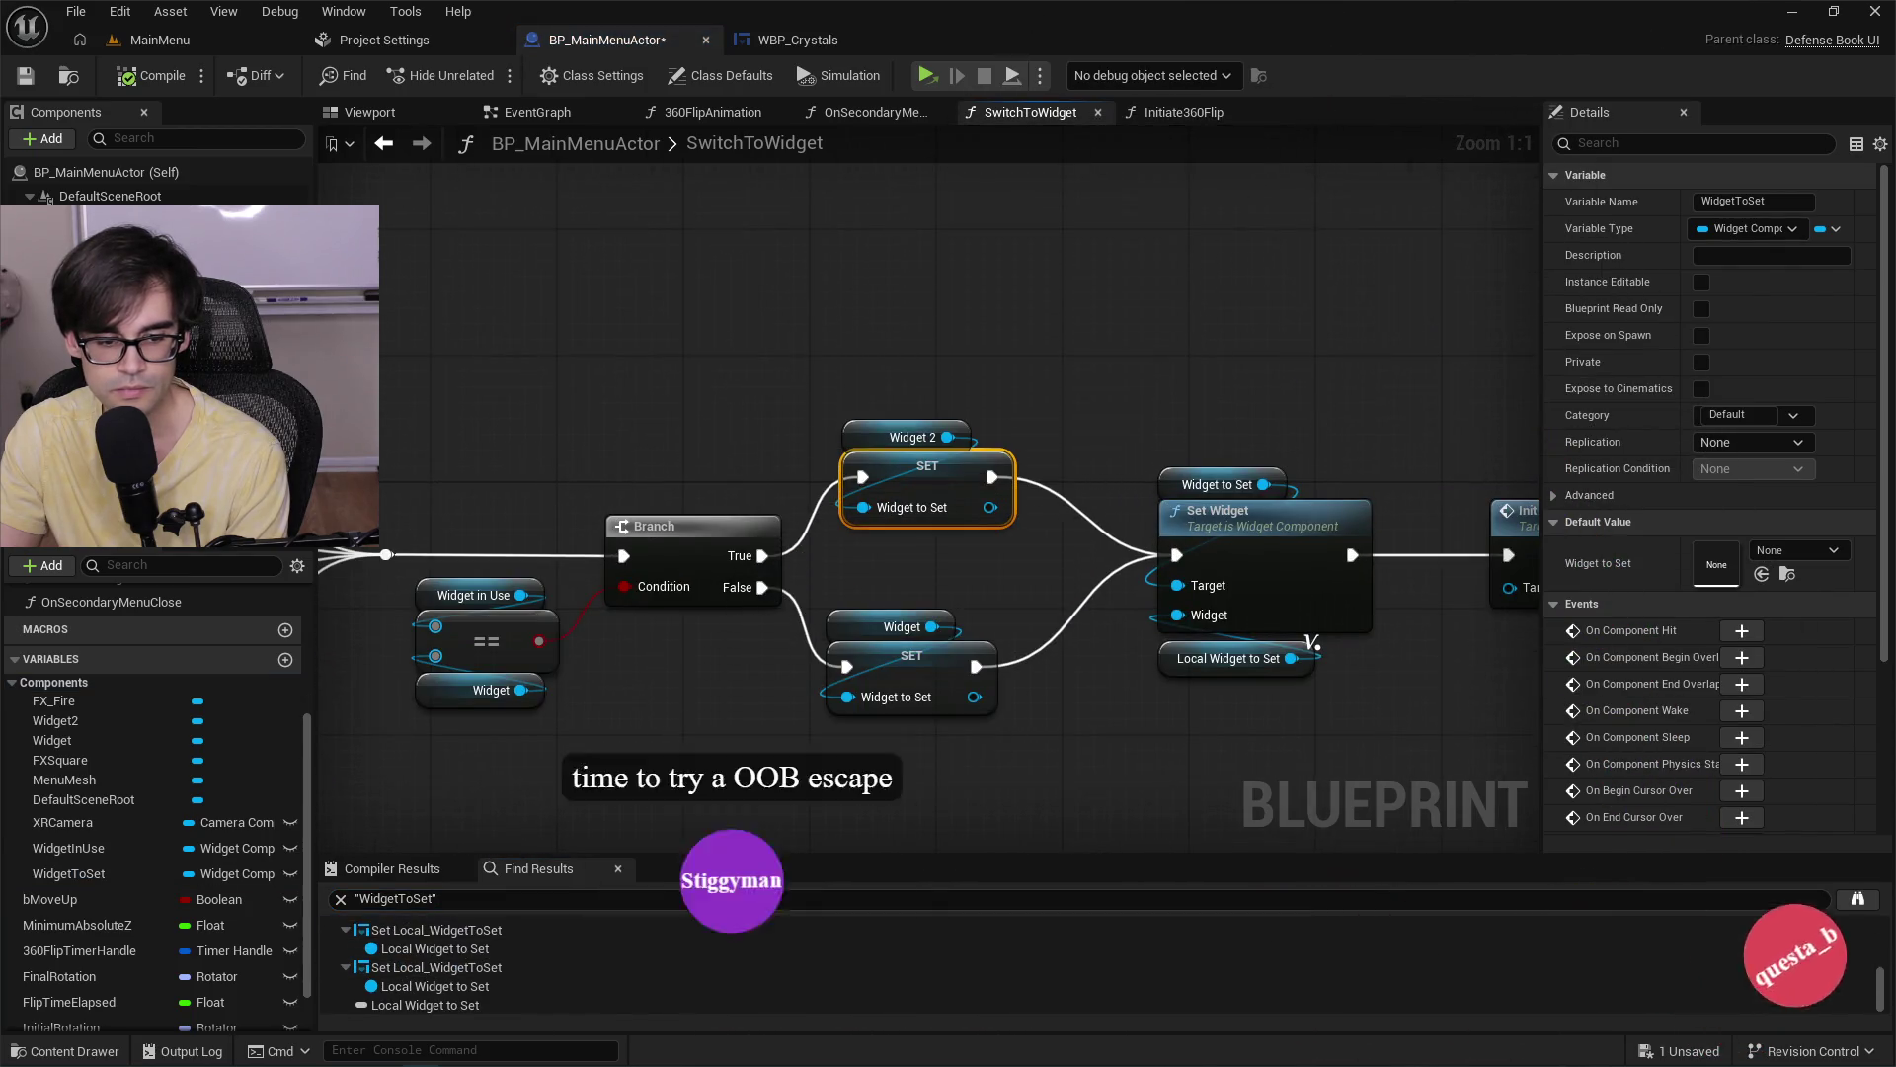
pyautogui.moveTo(733, 853); pyautogui.dragTo(740, 778)
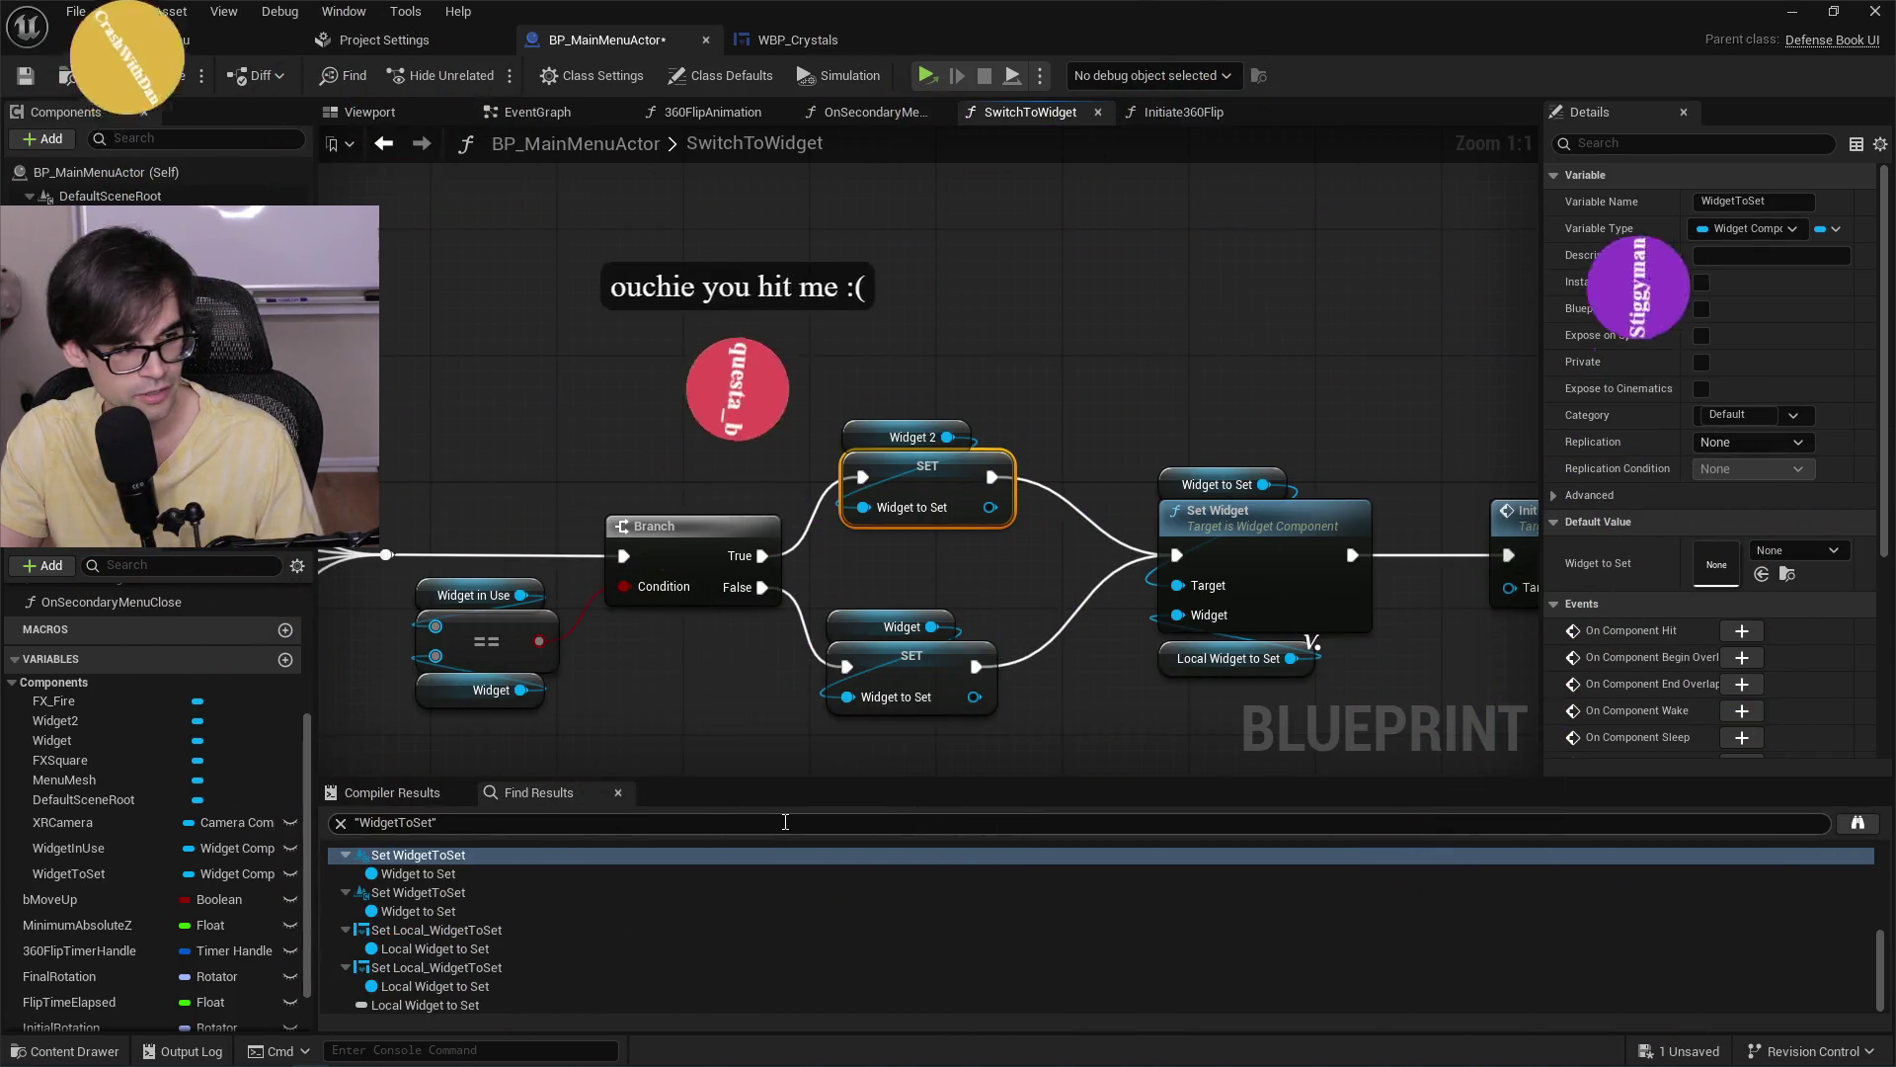
# Check the Local Widget to Set reference and where SwitchToWidget sets WidgetToSet.
pyautogui.click(526, 983)
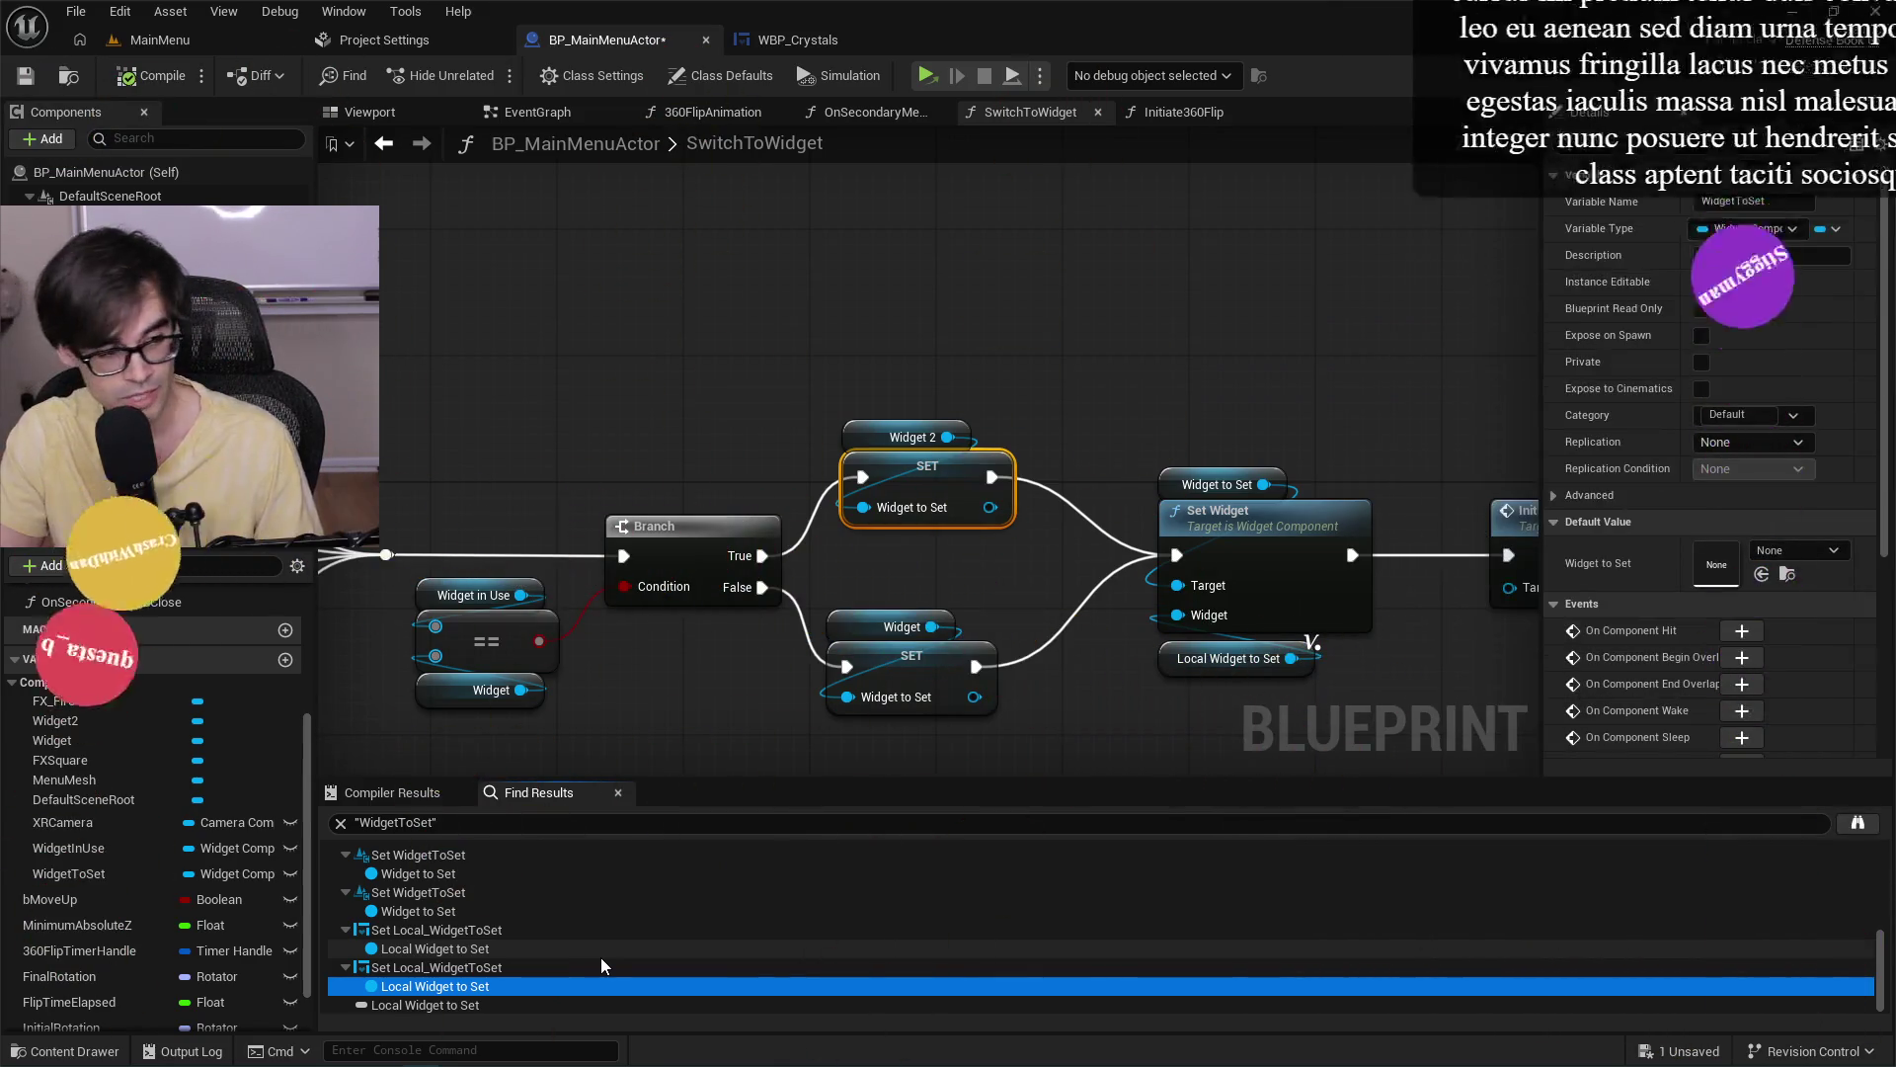
pyautogui.scroll(2, 612, 874)
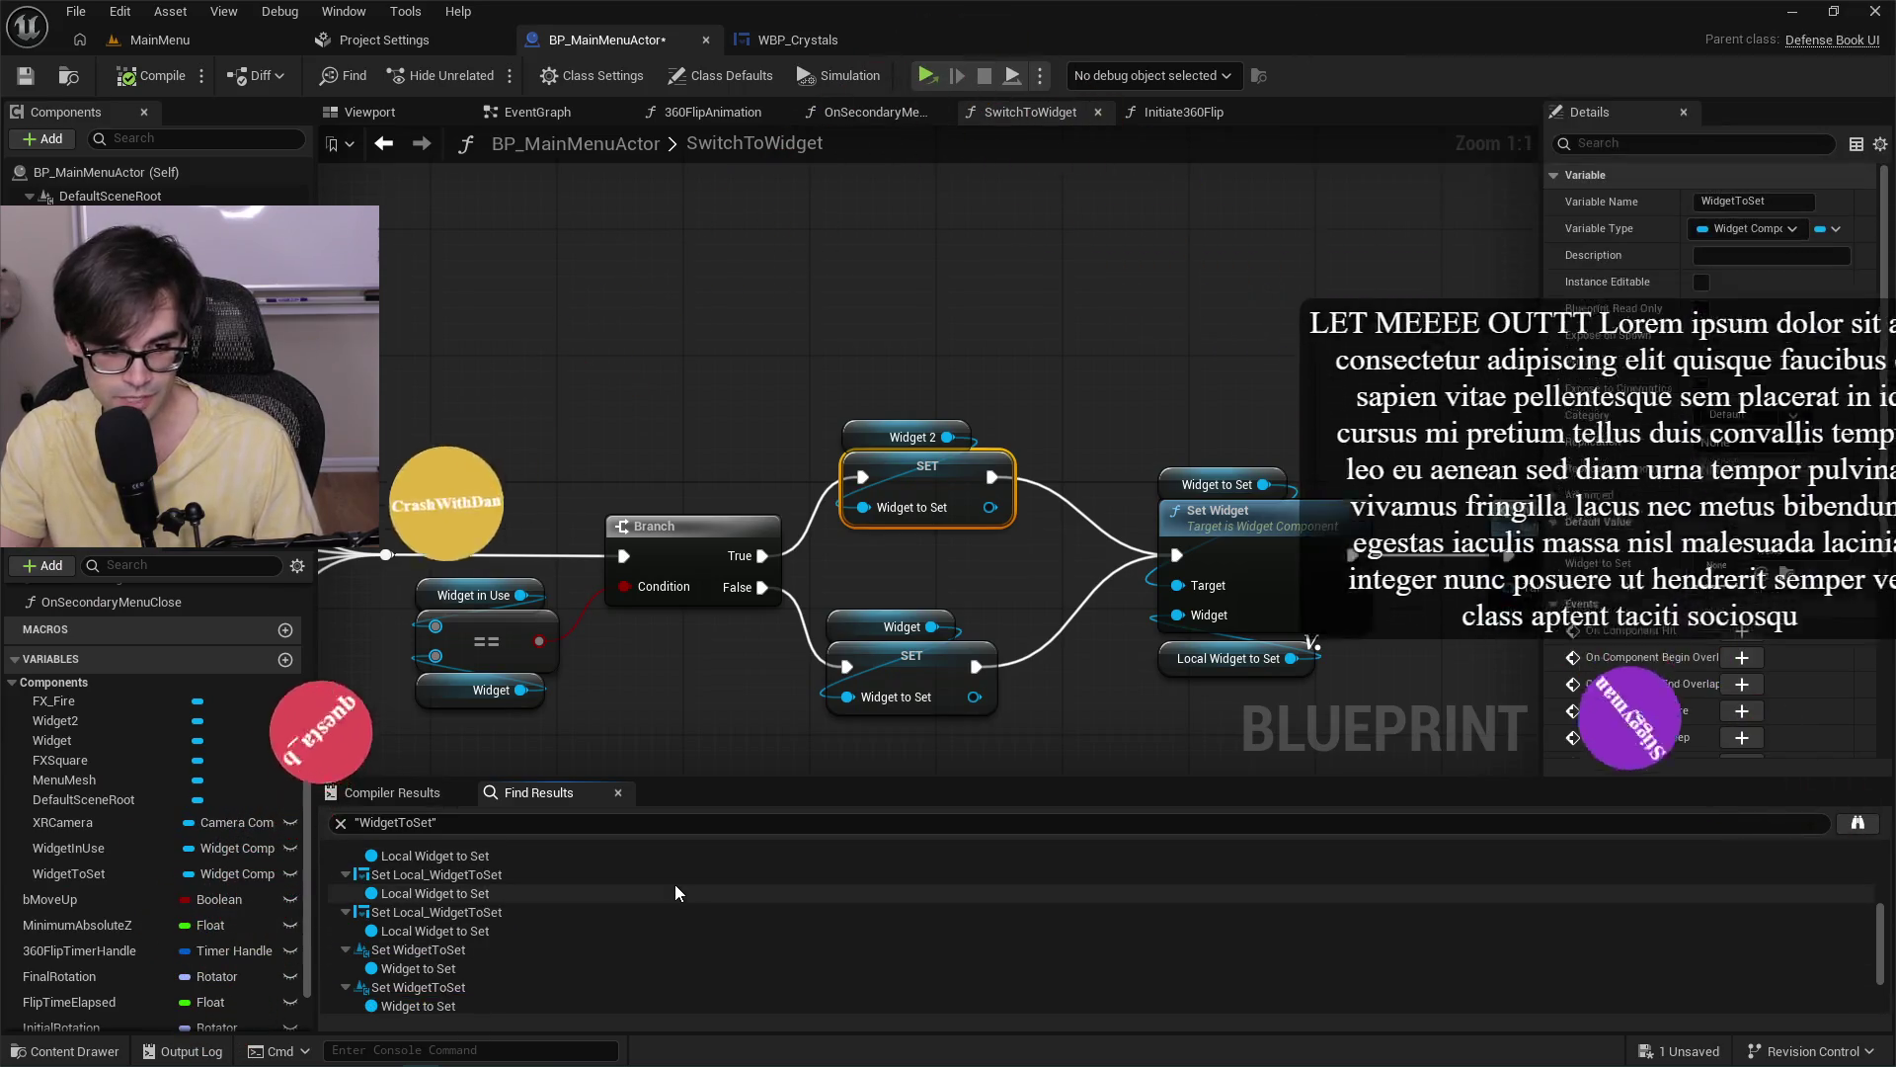
pyautogui.scroll(3, 673, 885)
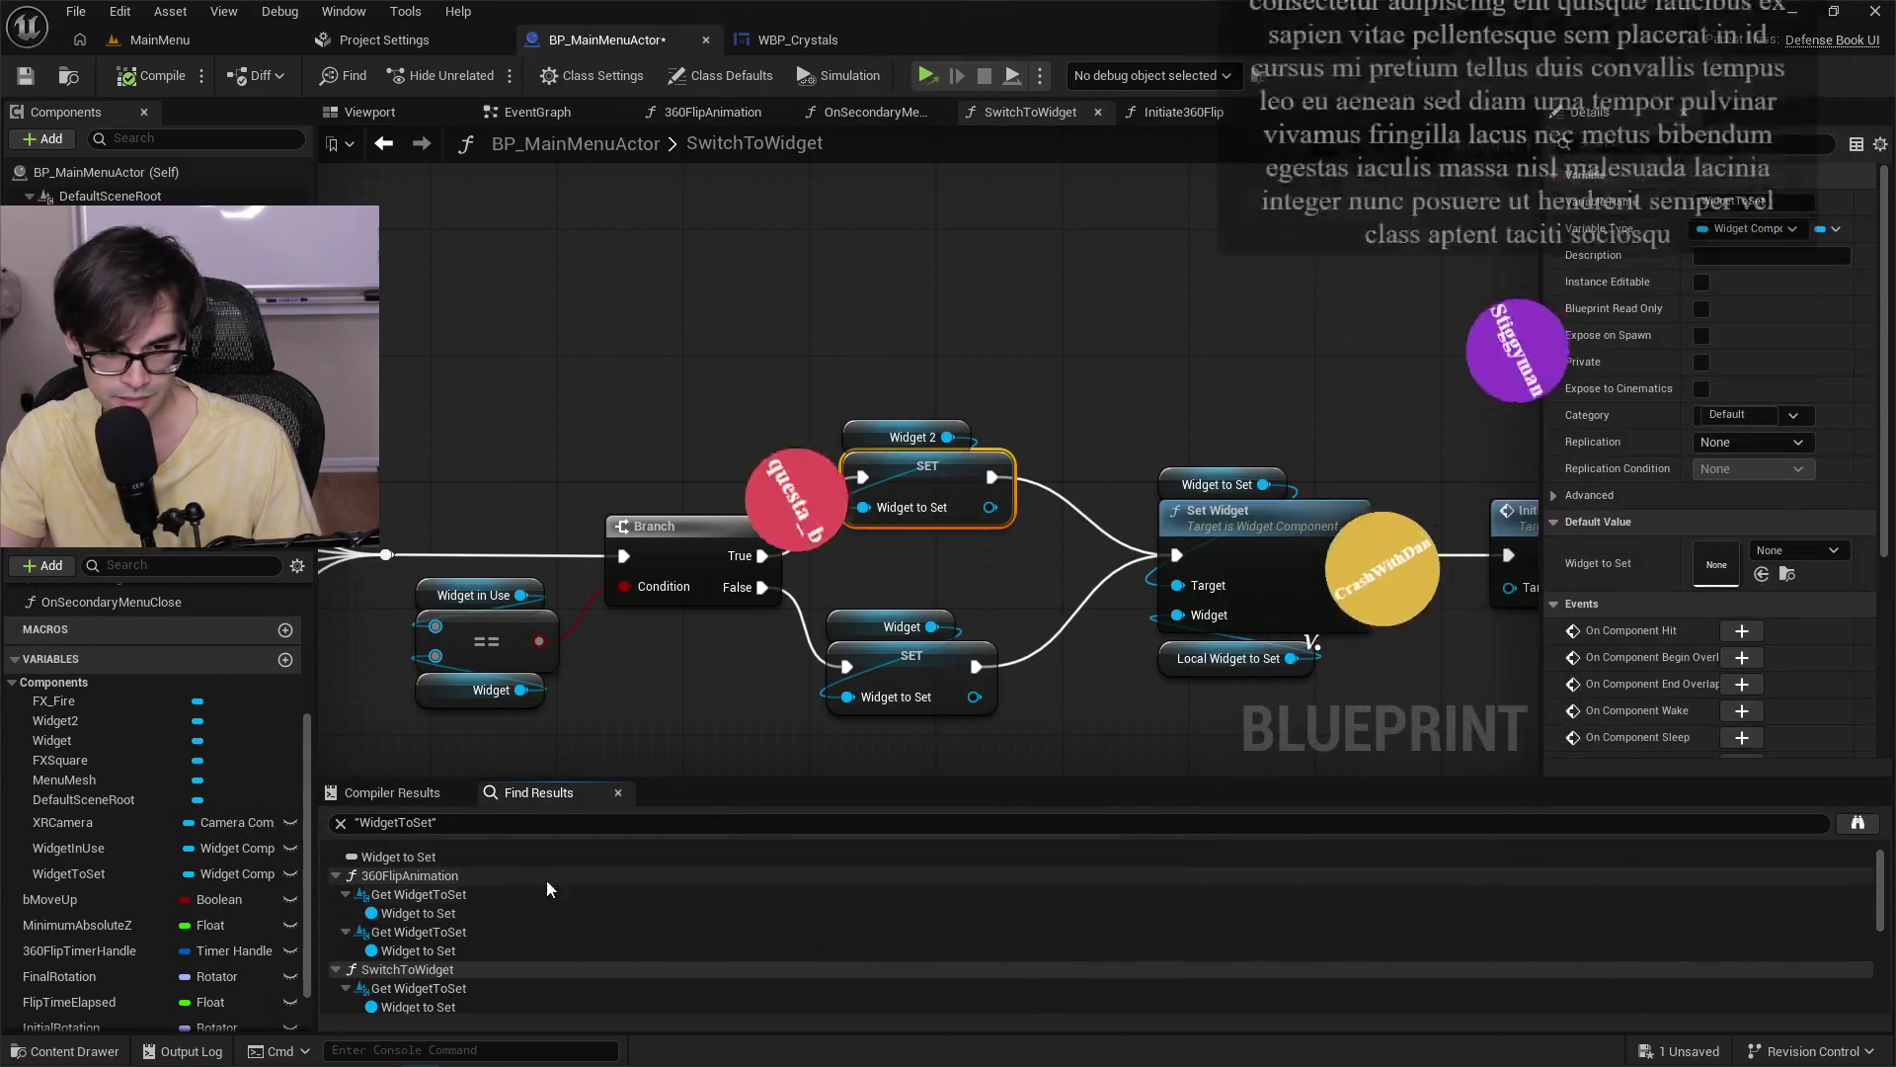
pyautogui.scroll(-1, 457, 897)
pyautogui.scroll(-5, 494, 928)
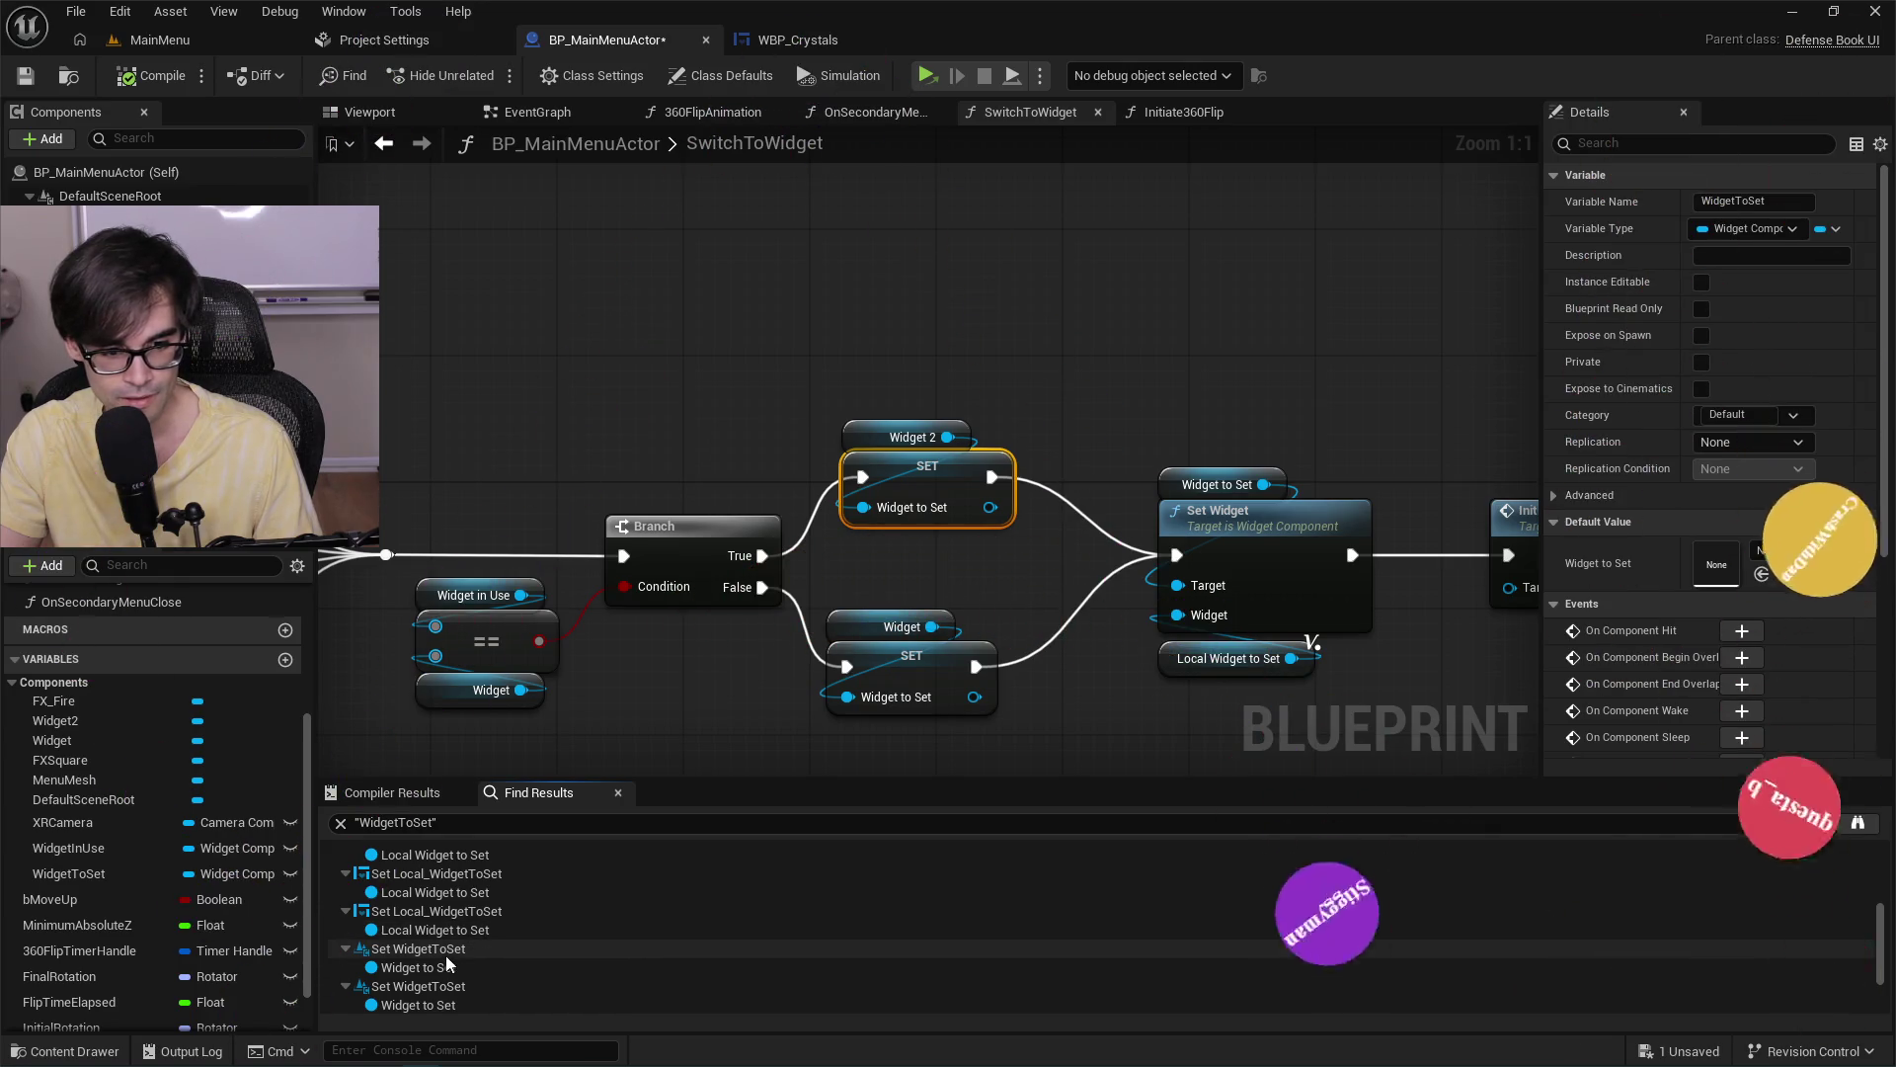
pyautogui.scroll(-2, 449, 948)
pyautogui.click(458, 922)
# Jump to the WidgetToSet read in 360FlipAnimation, where it feeds Transition Widget.
pyautogui.scroll(2, 464, 933)
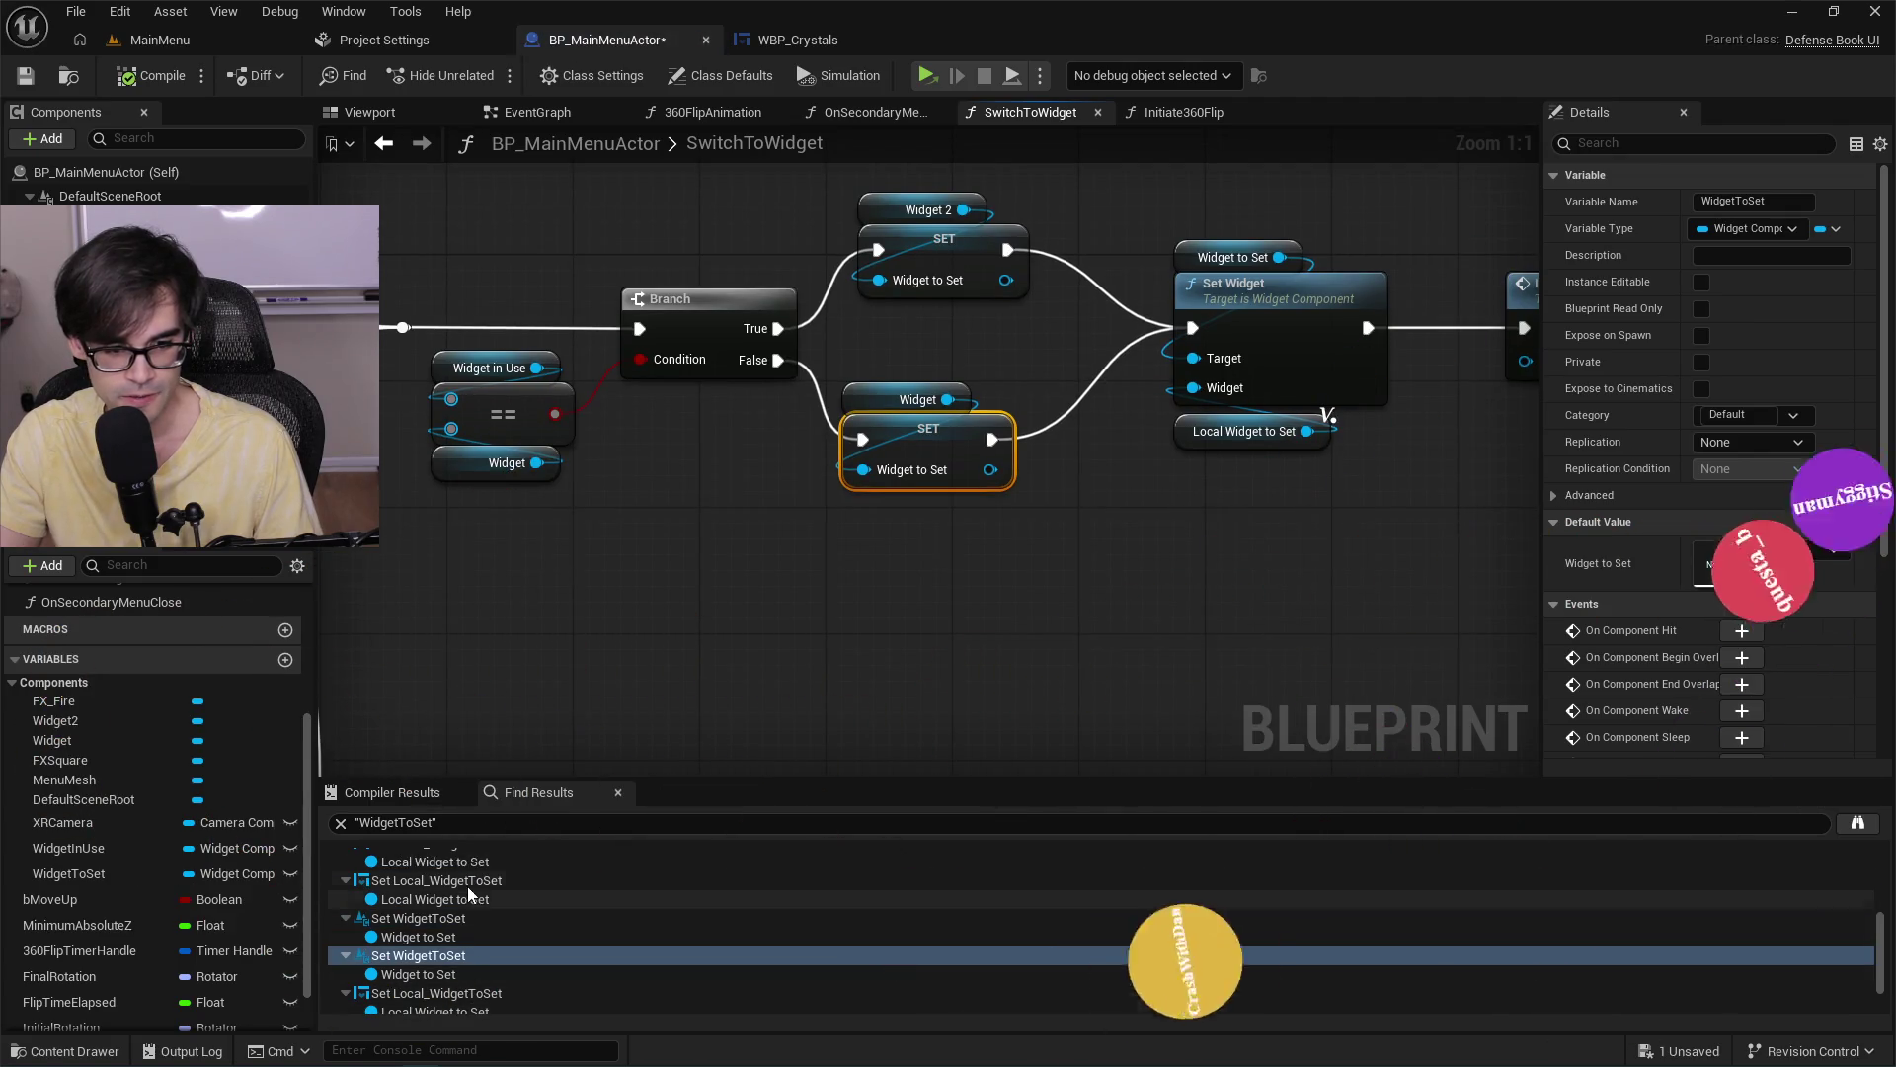
pyautogui.scroll(3, 466, 884)
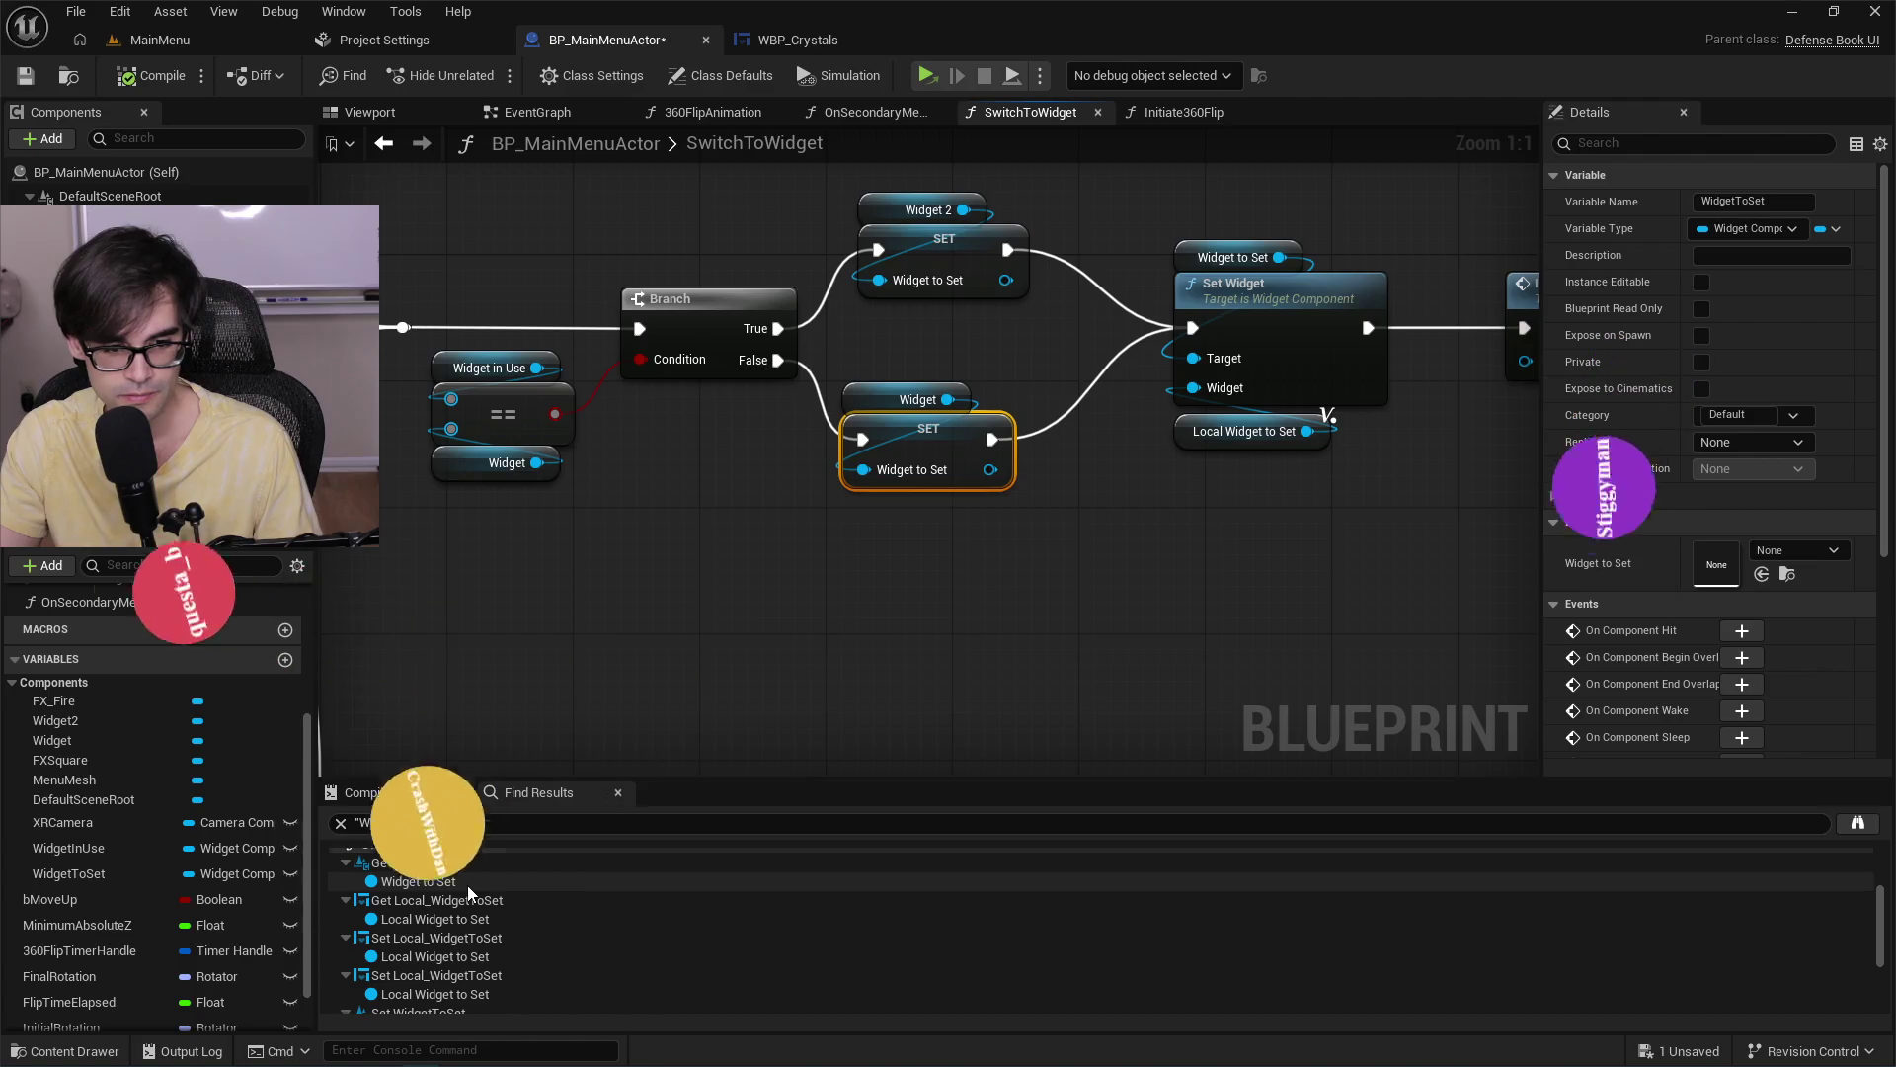
pyautogui.scroll(5, 467, 884)
pyautogui.click(460, 898)
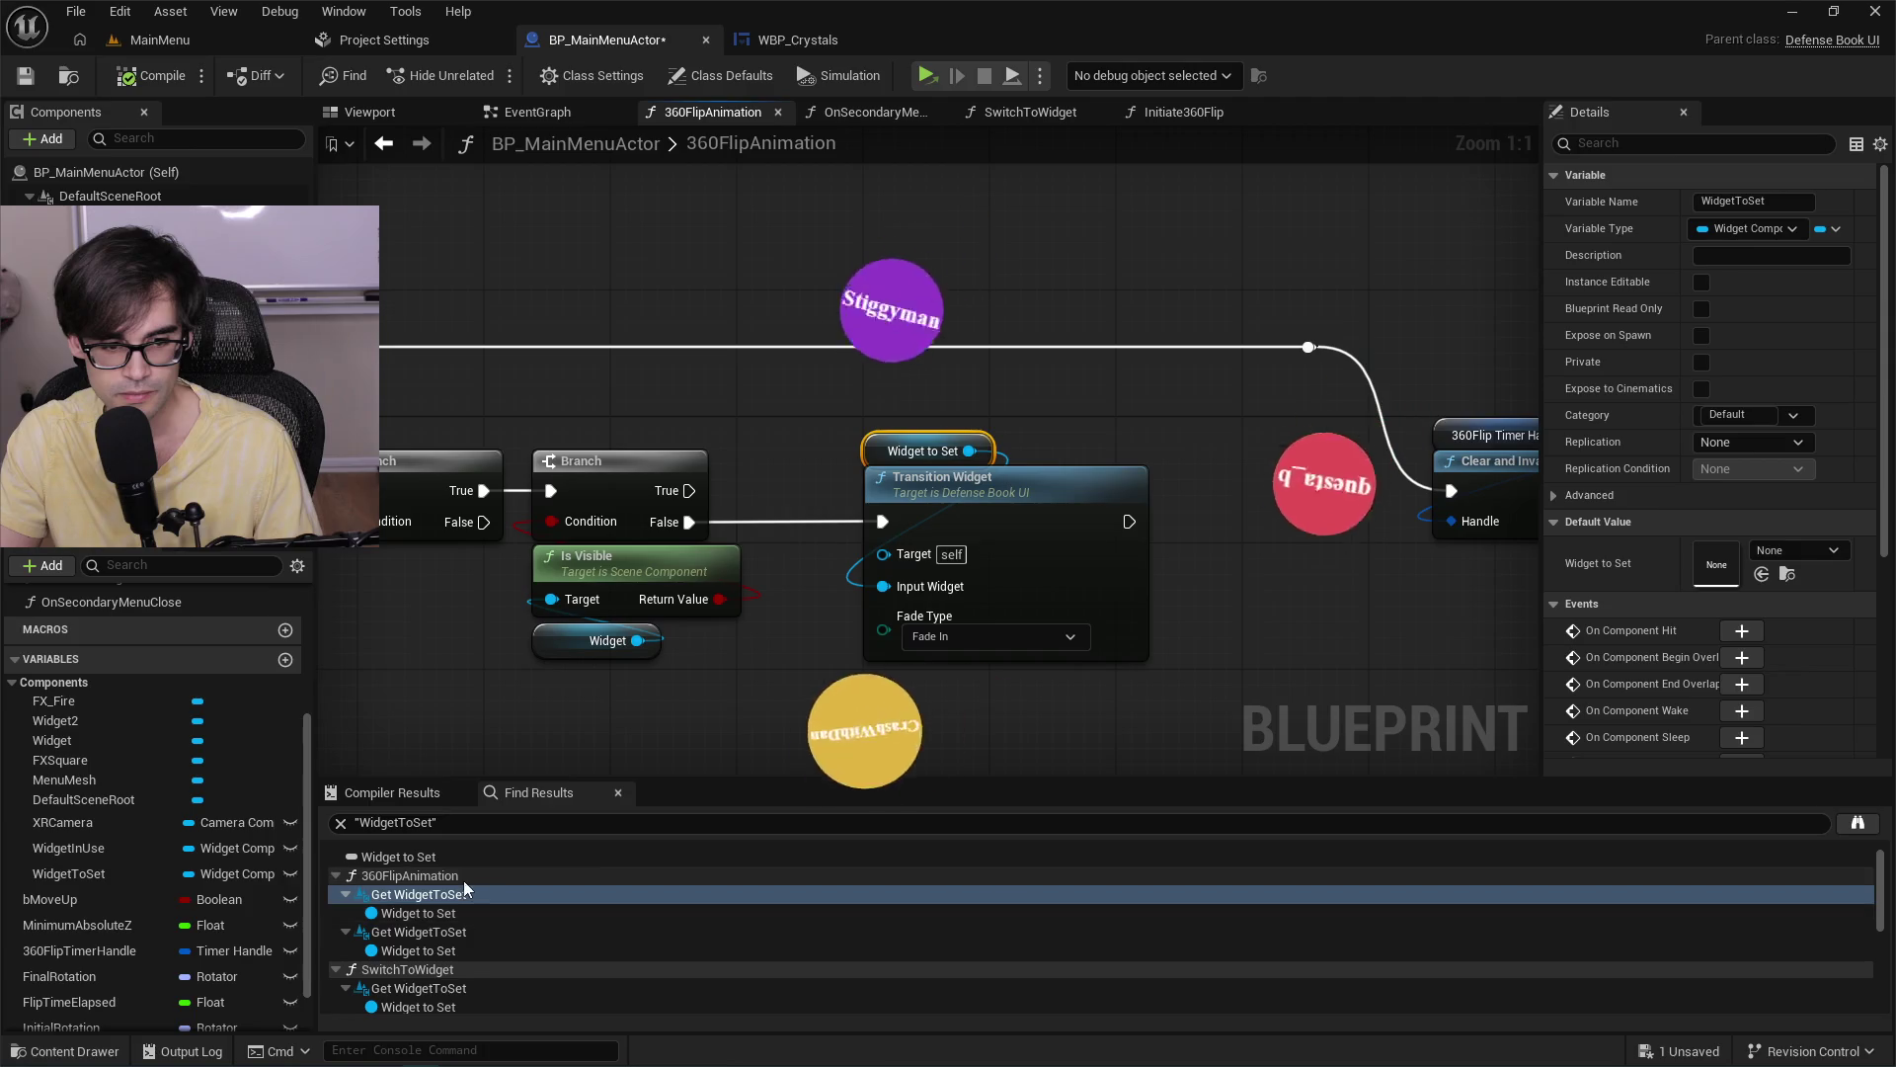
pyautogui.click(450, 856)
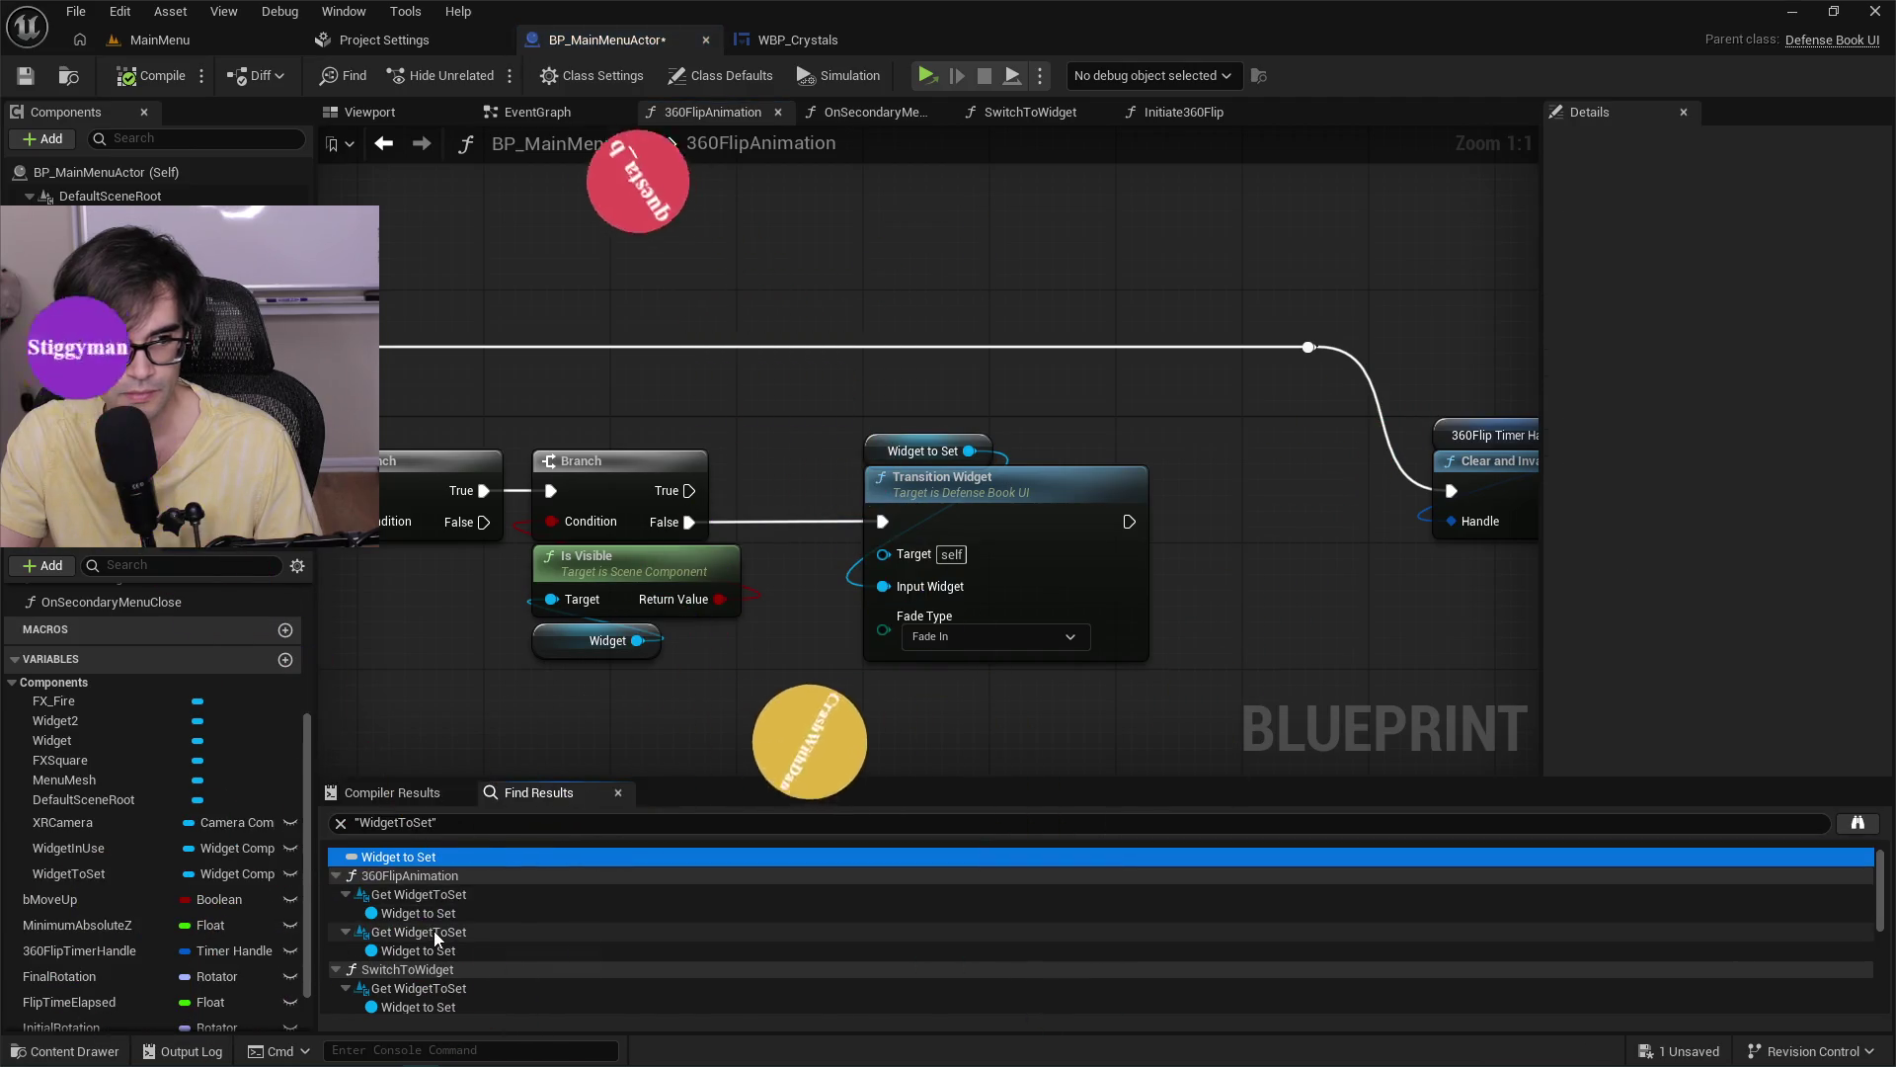
pyautogui.click(435, 932)
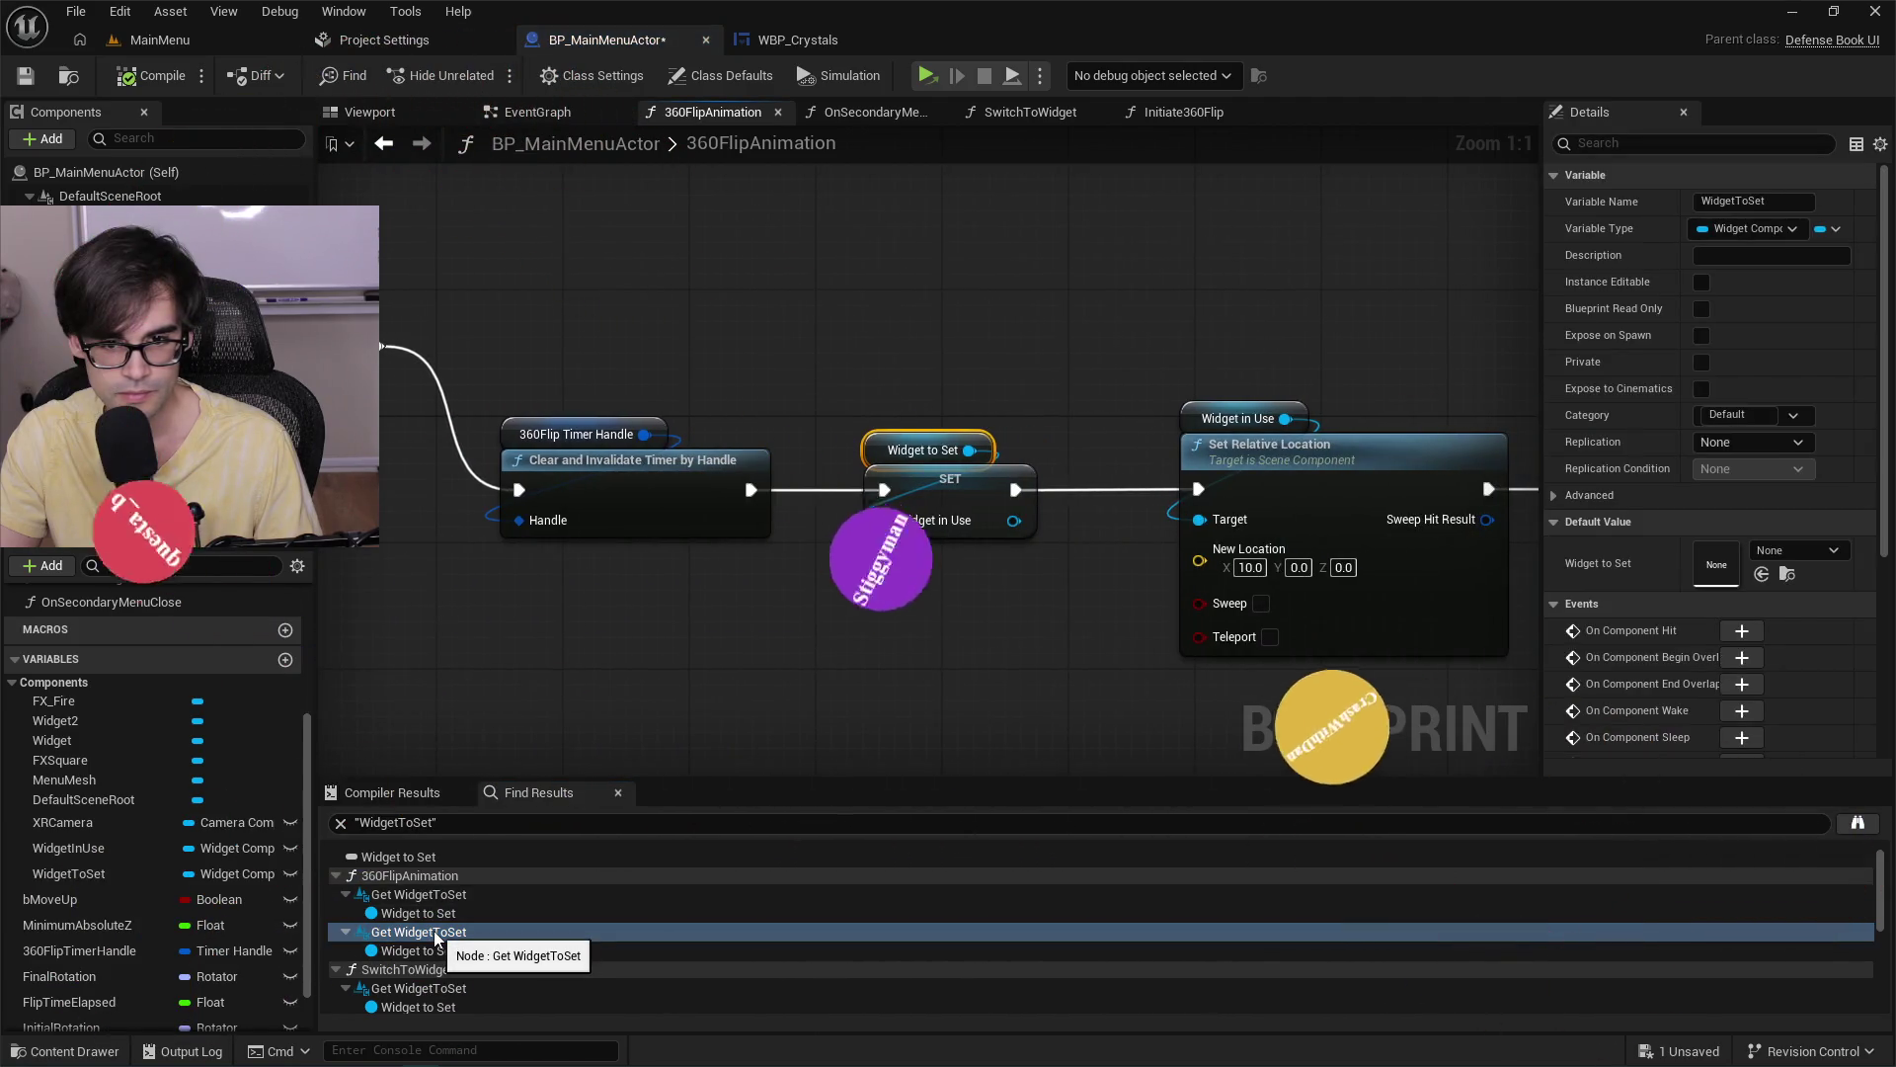
pyautogui.scroll(-2, 803, 573)
pyautogui.moveTo(917, 620)
pyautogui.mouseDown()
pyautogui.moveTo(1526, 634)
pyautogui.moveTo(1236, 542)
pyautogui.mouseUp()
pyautogui.scroll(-1, 1306, 480)
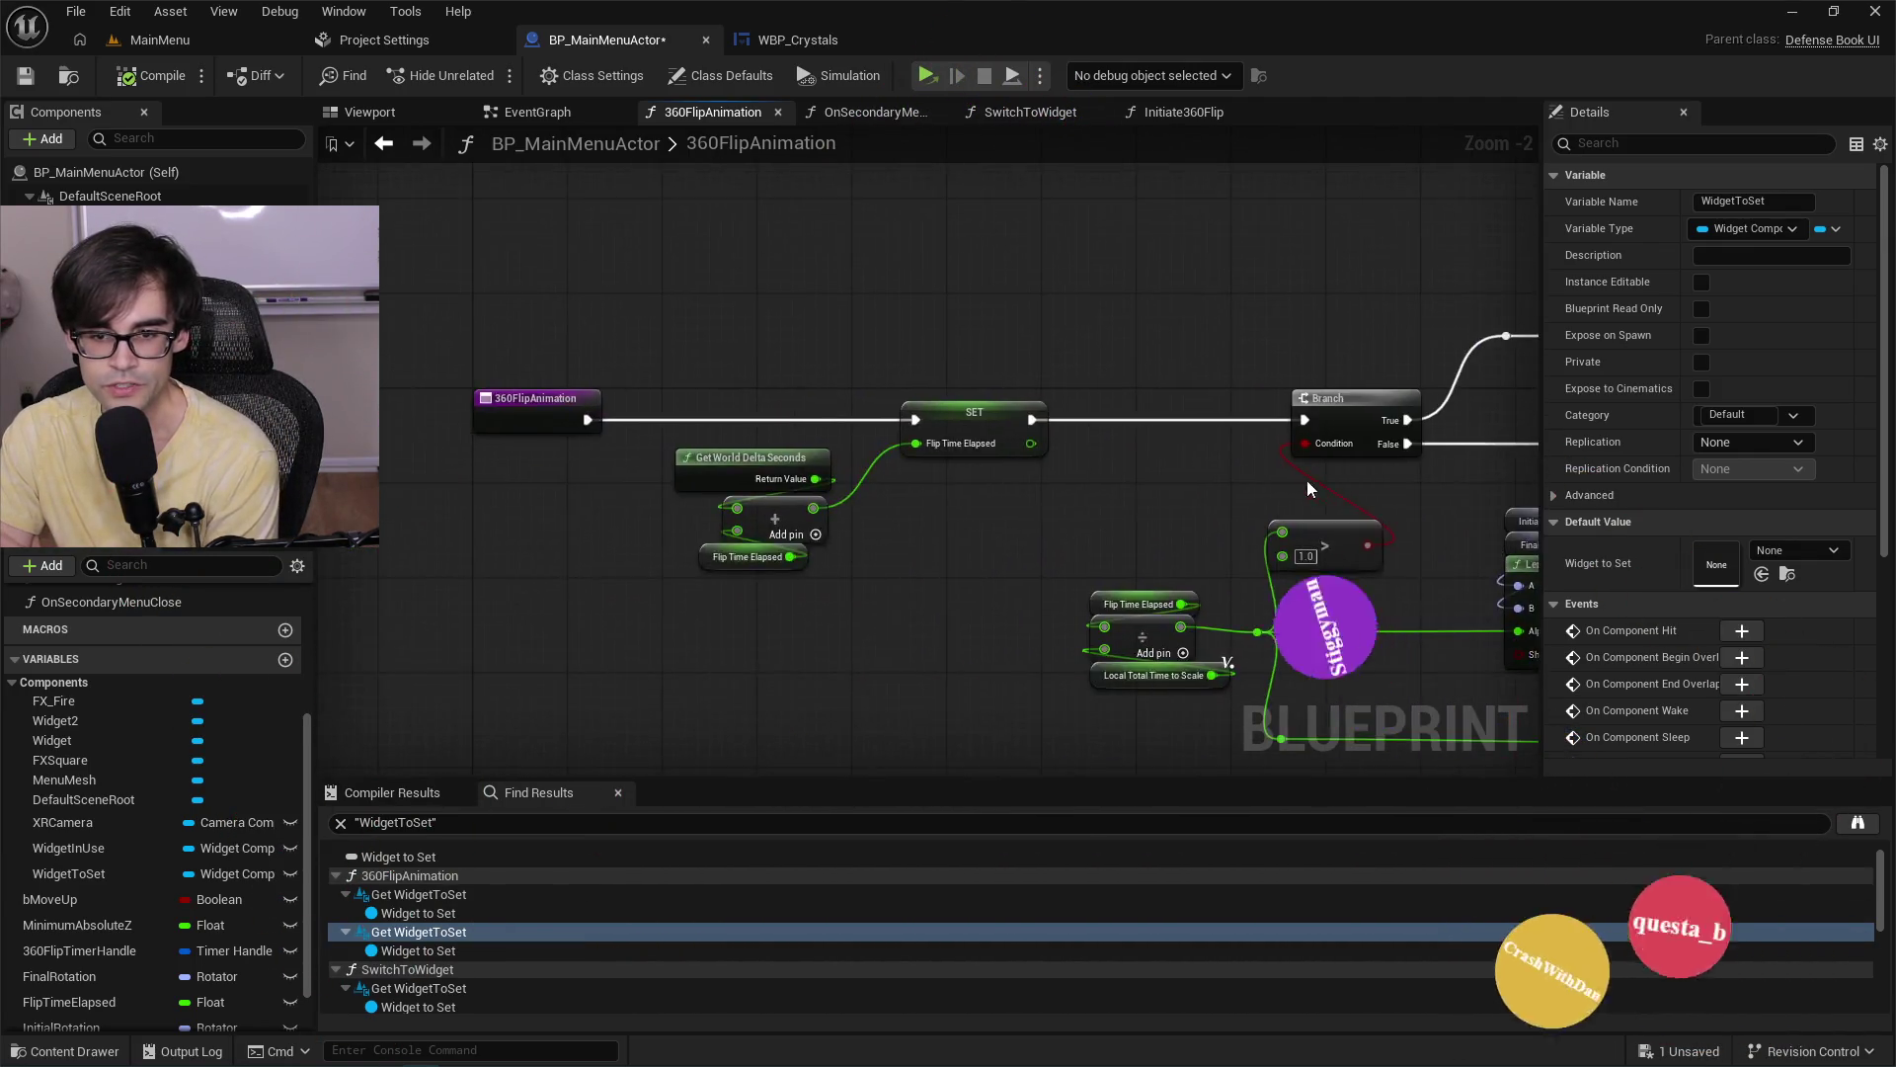
pyautogui.moveTo(1306, 480); pyautogui.dragTo(800, 524)
pyautogui.scroll(2, 1128, 502)
pyautogui.moveTo(1128, 501); pyautogui.dragTo(1092, 531)
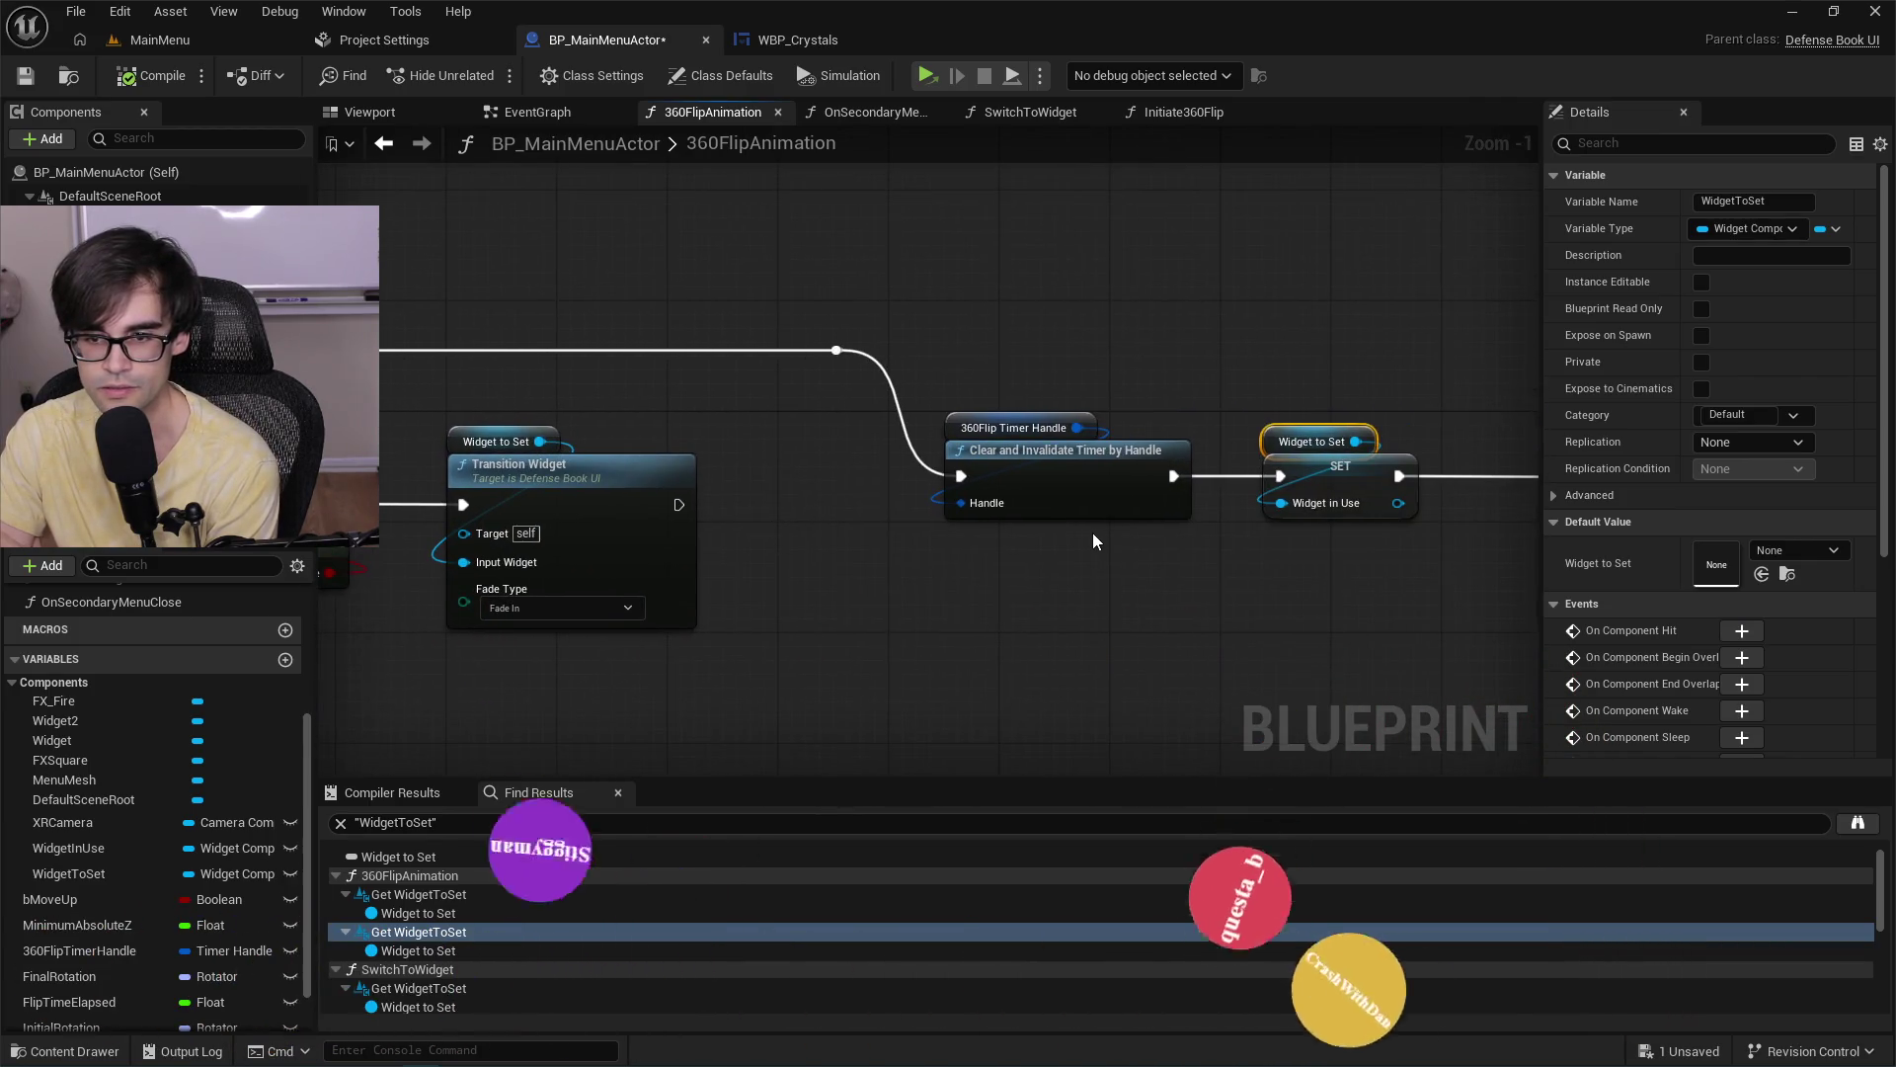
pyautogui.click(1340, 489)
pyautogui.moveTo(951, 322); pyautogui.dragTo(1351, 346)
pyautogui.scroll(-2, 1351, 354)
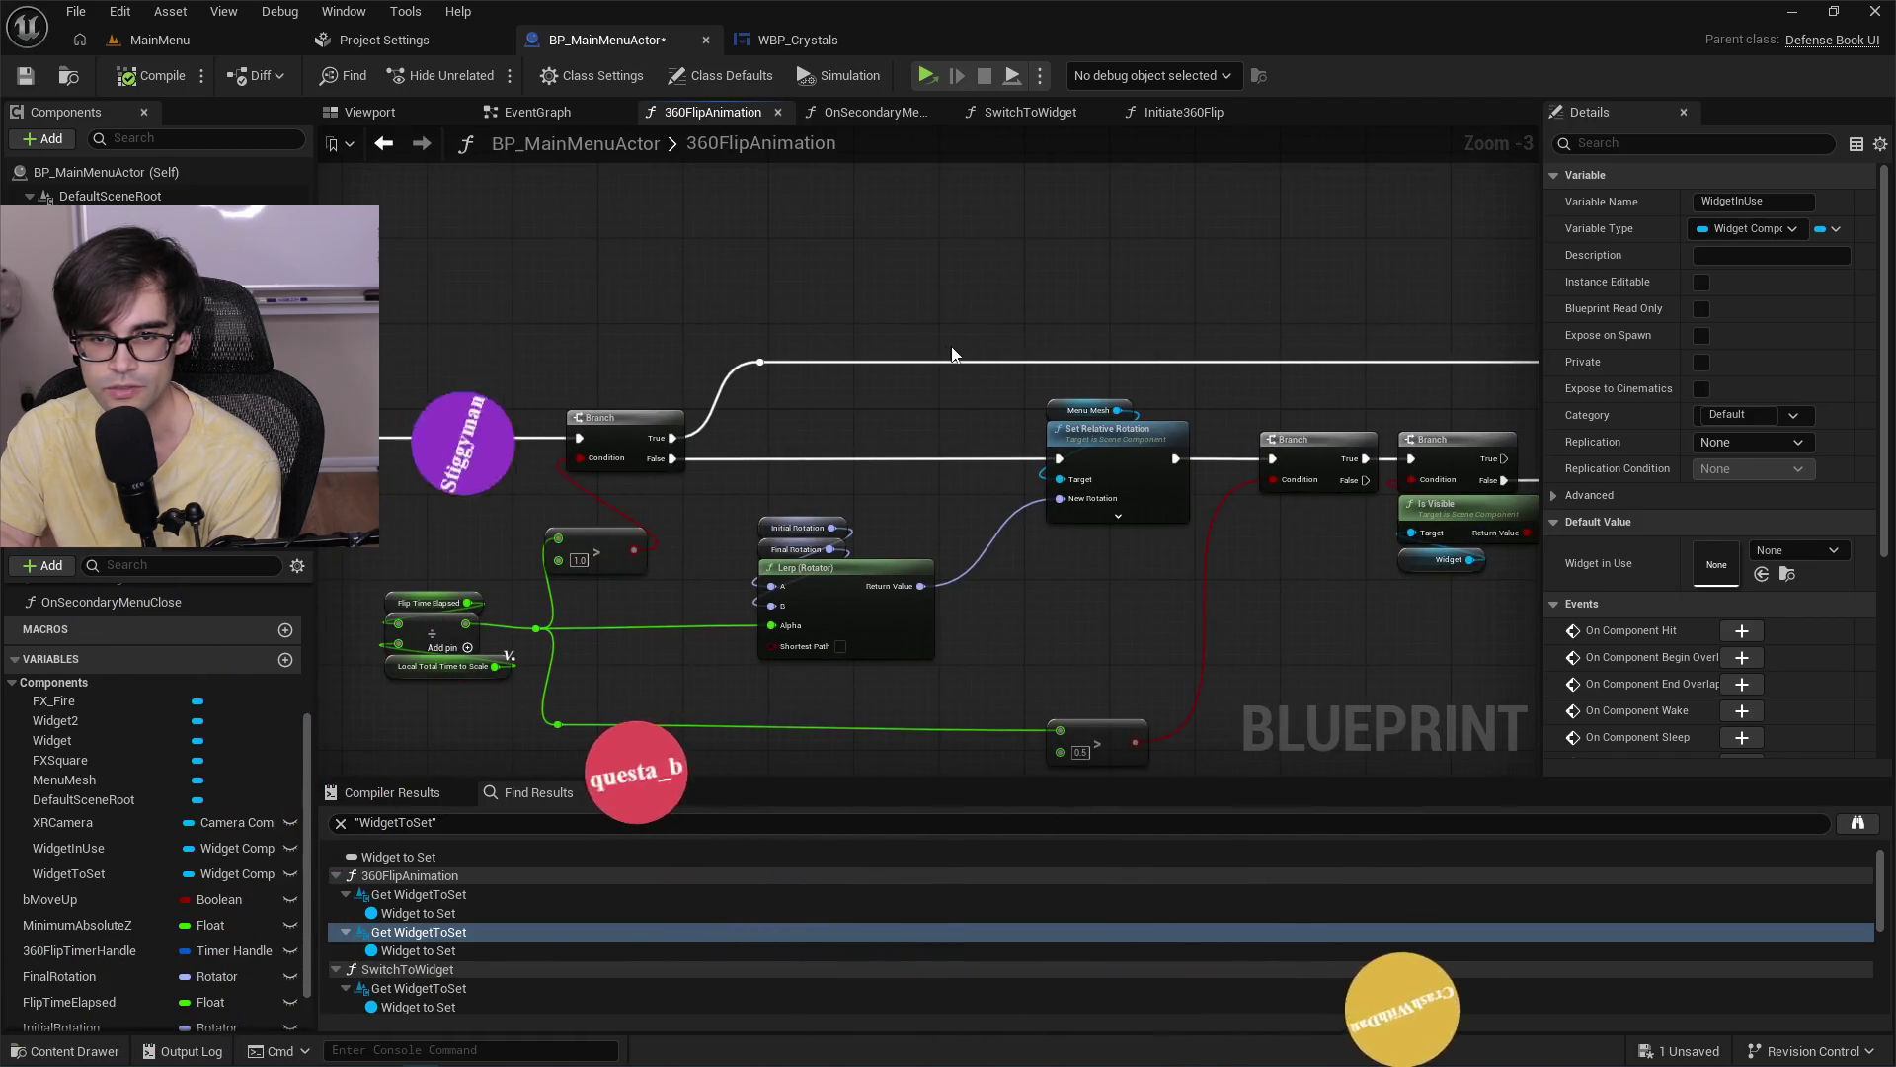
pyautogui.moveTo(957, 355)
pyautogui.mouseDown()
pyautogui.moveTo(1452, 328)
pyautogui.moveTo(1047, 341)
pyautogui.mouseUp()
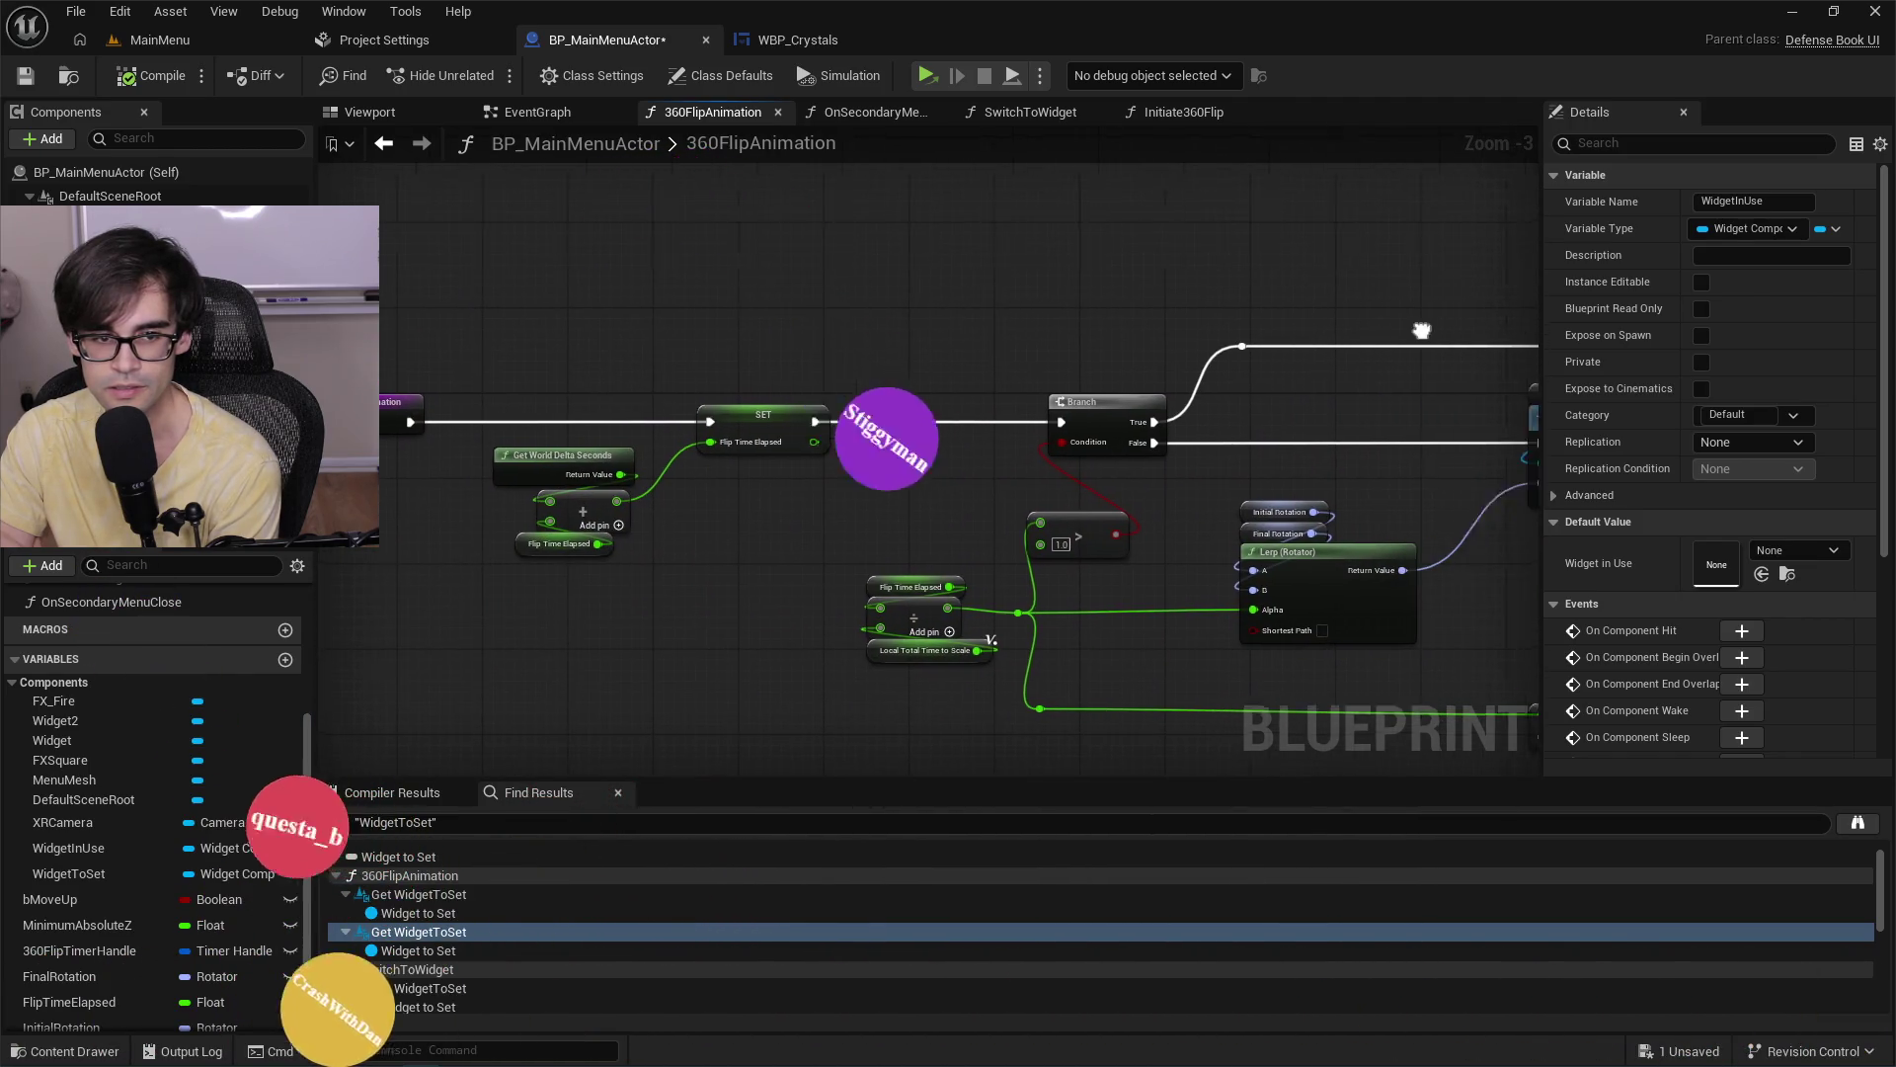
pyautogui.moveTo(1324, 335); pyautogui.dragTo(953, 356)
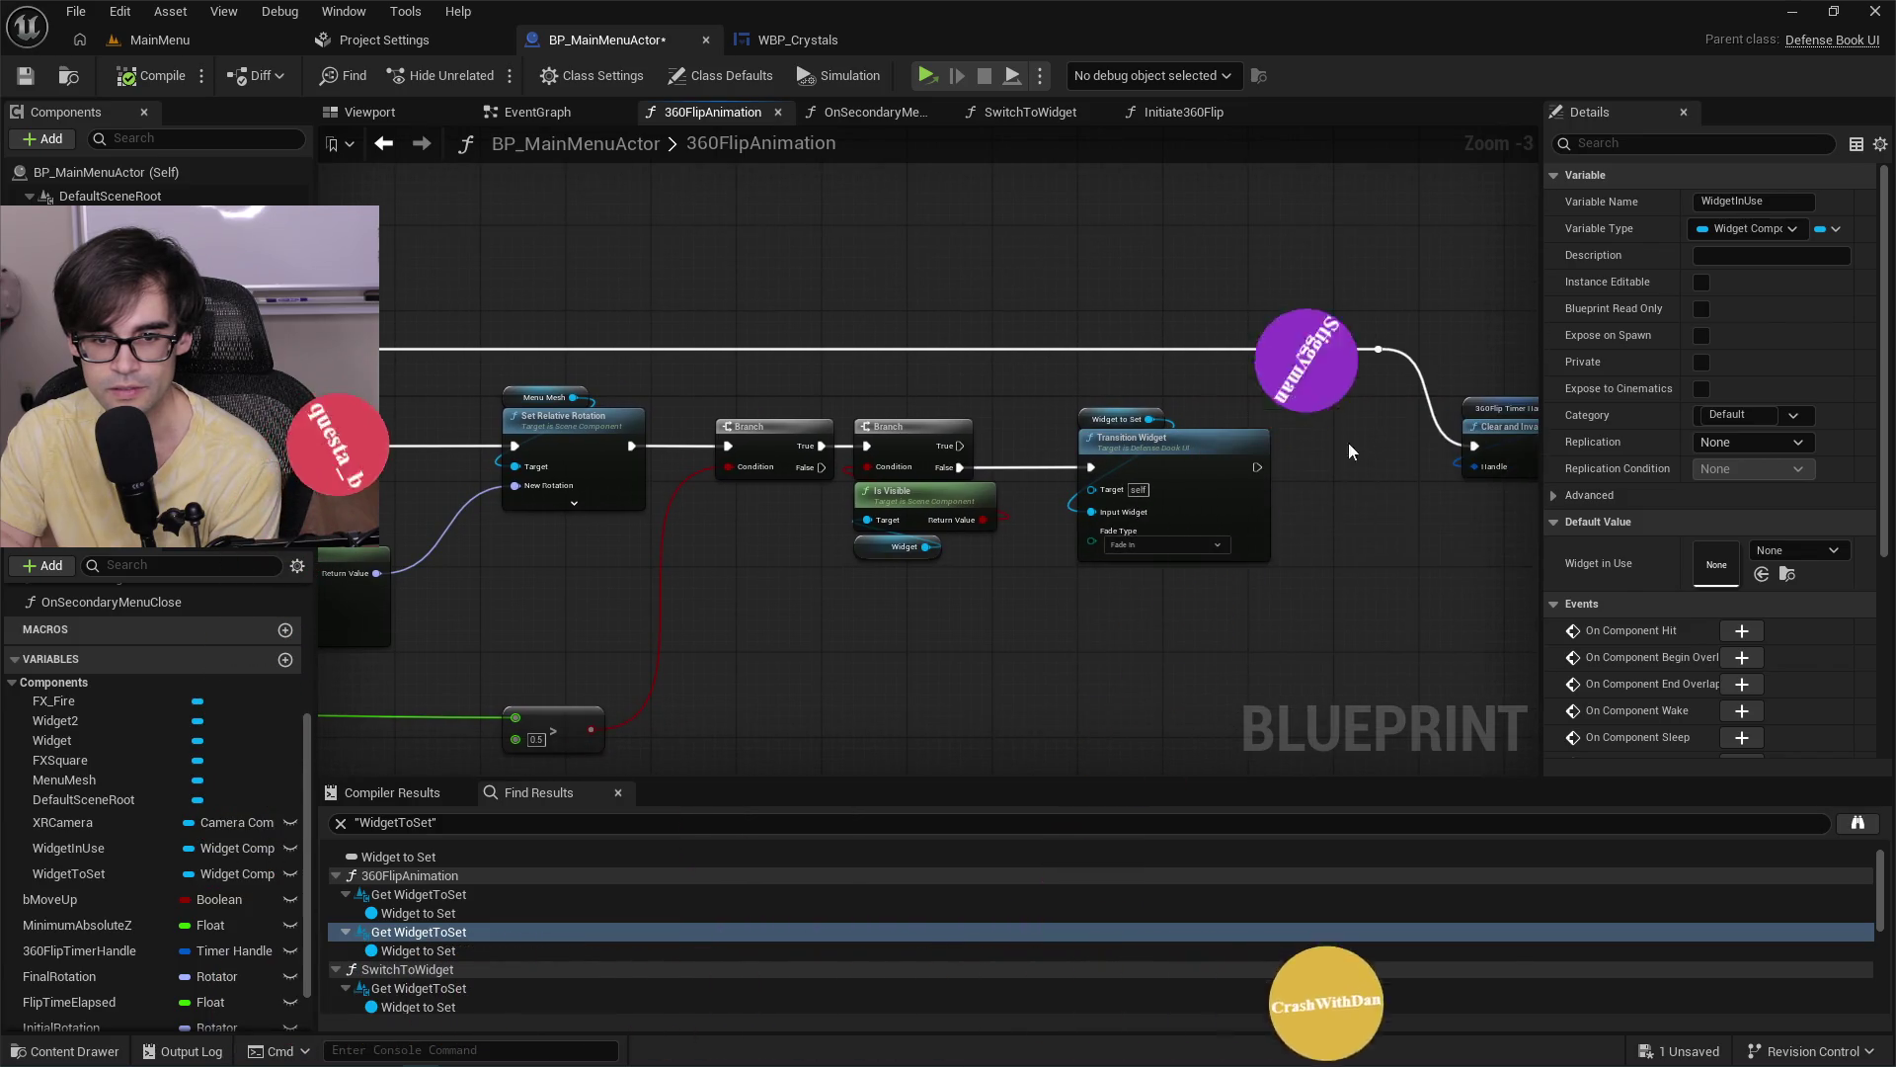
pyautogui.scroll(3, 840, 521)
pyautogui.click(890, 561)
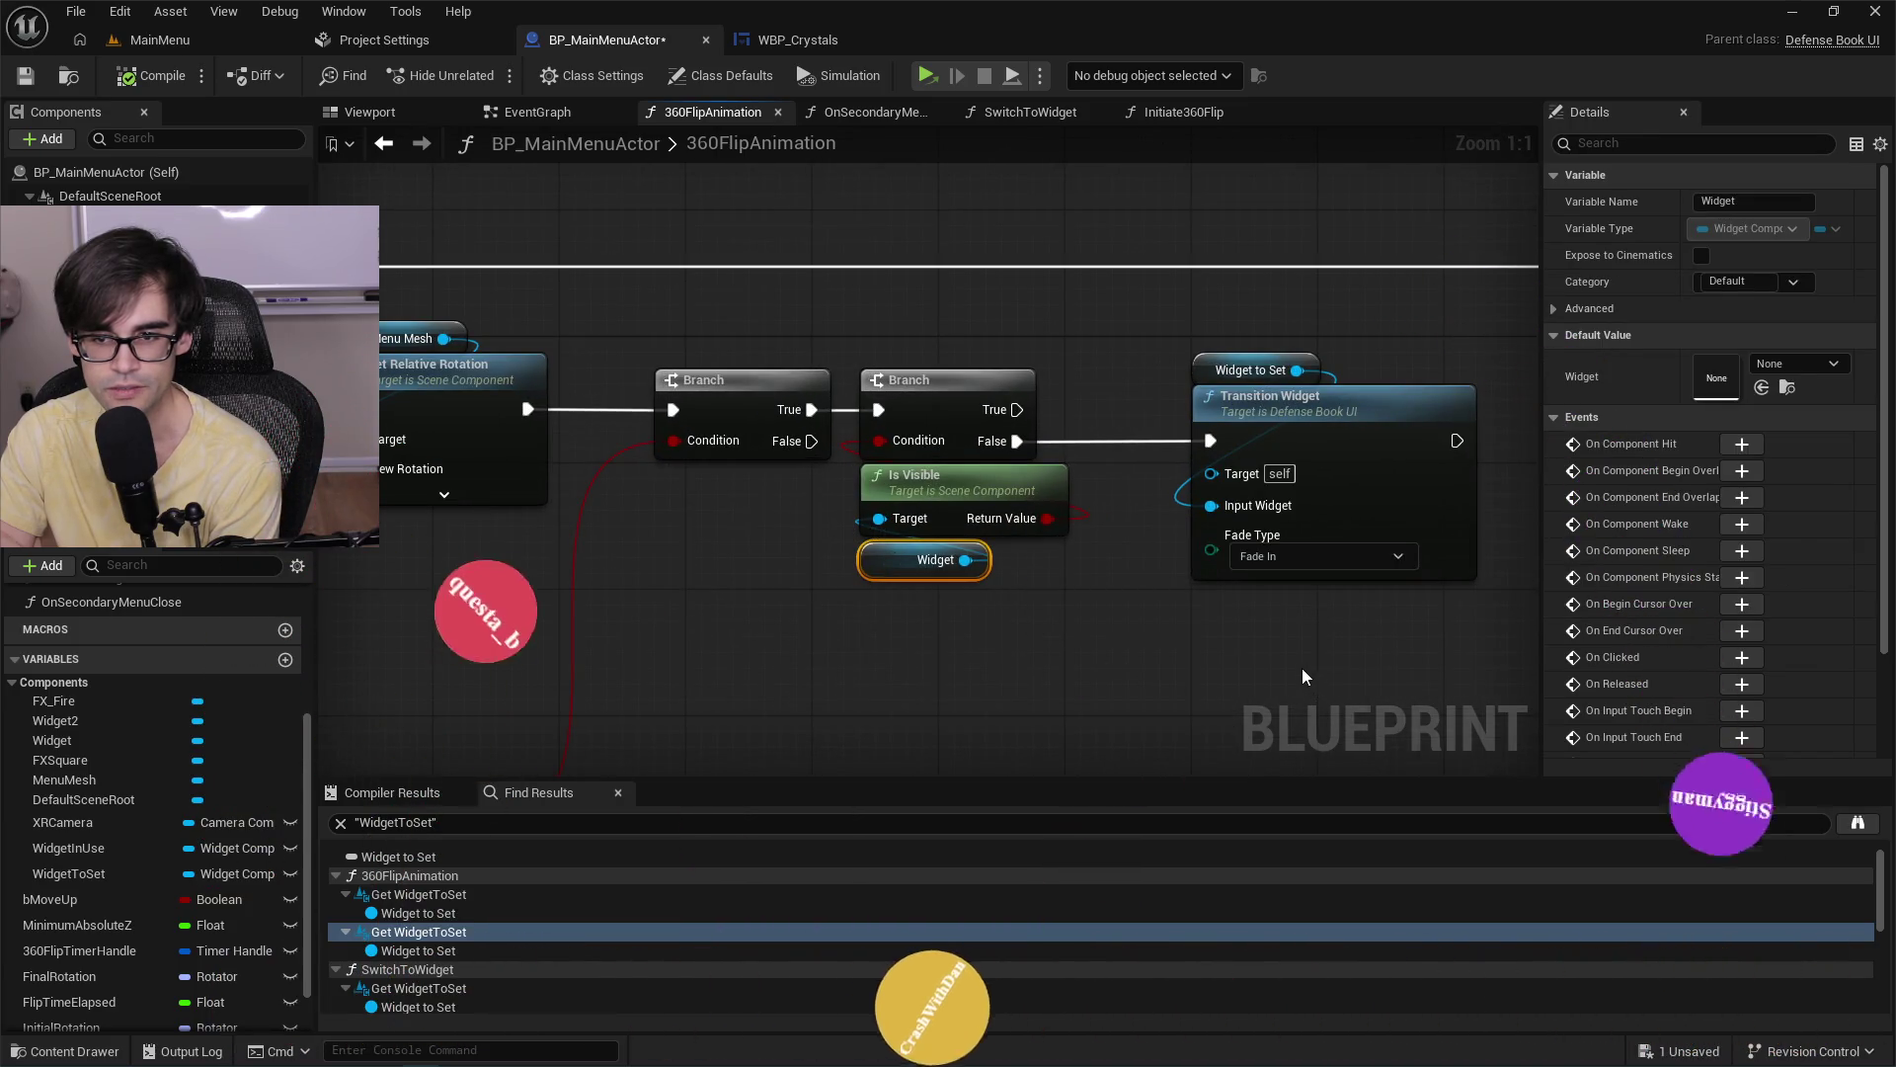
pyautogui.moveTo(1302, 669); pyautogui.dragTo(969, 659)
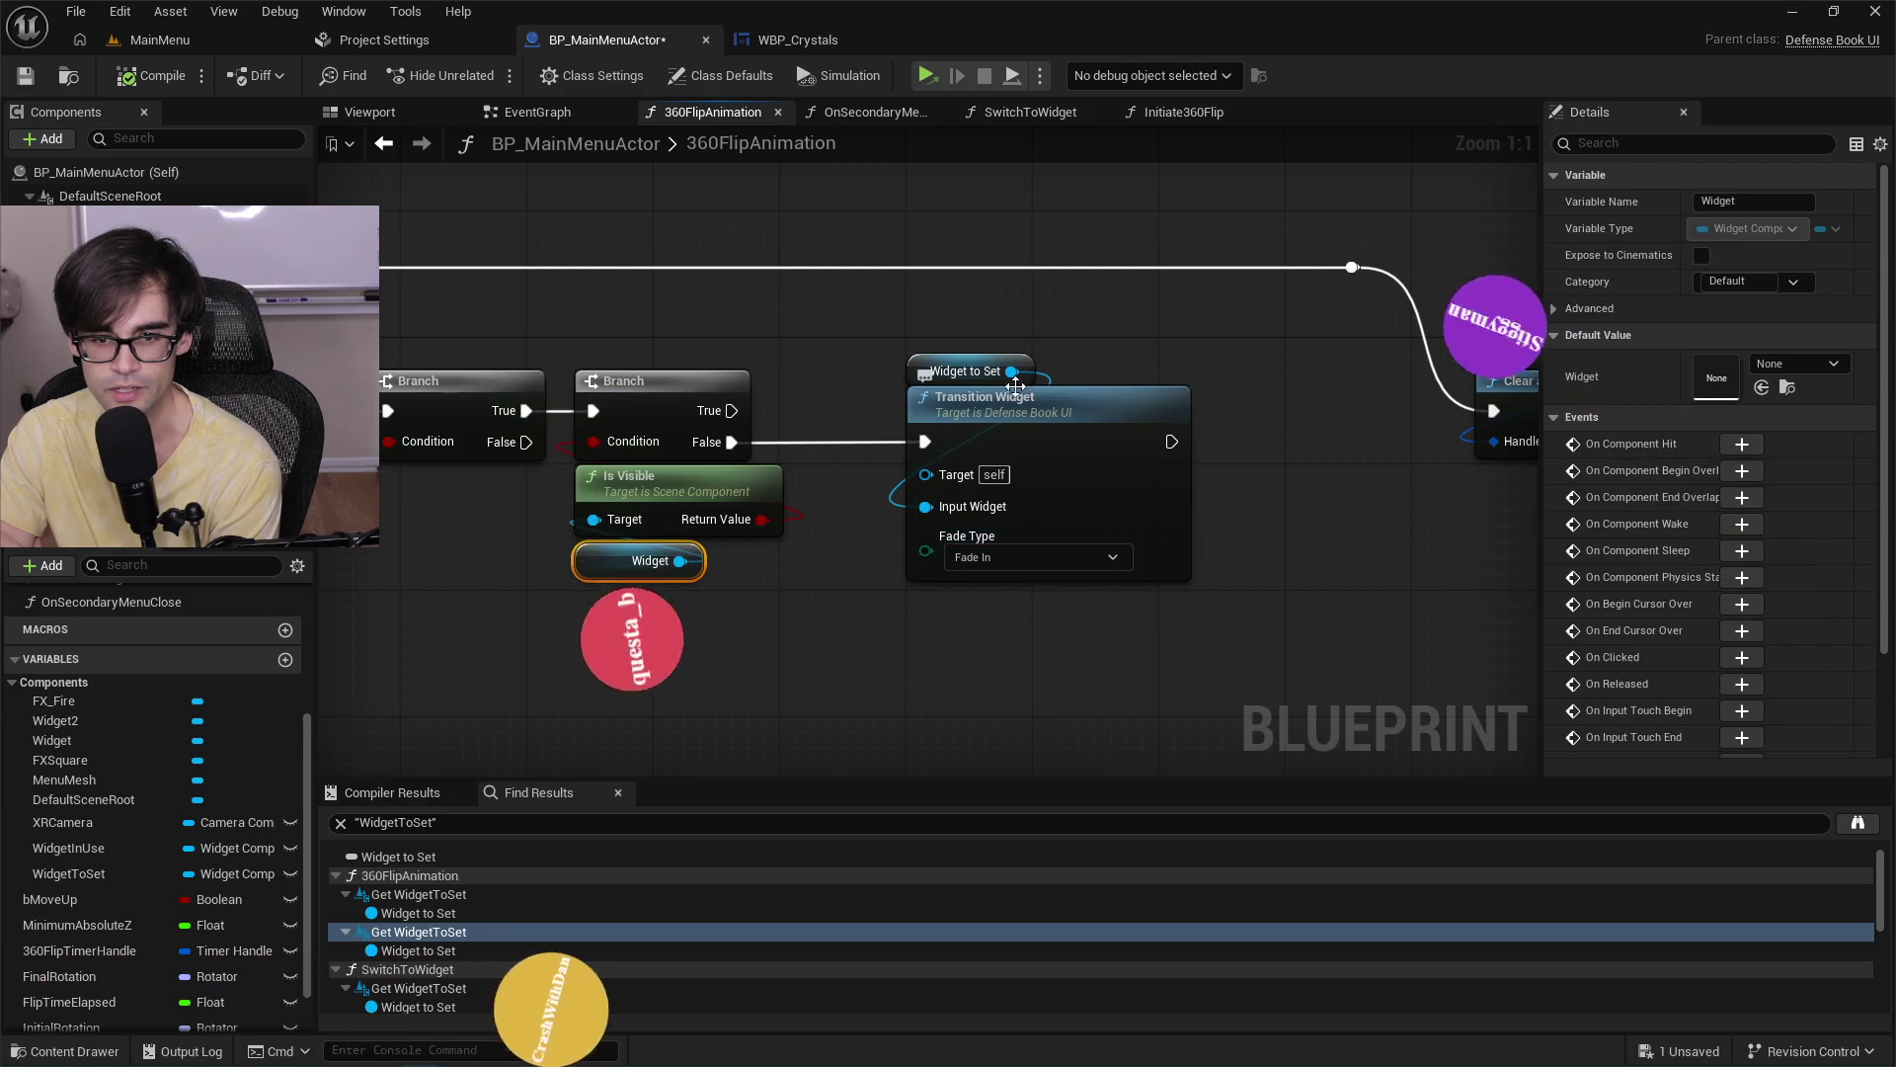
pyautogui.scroll(-2, 1149, 452)
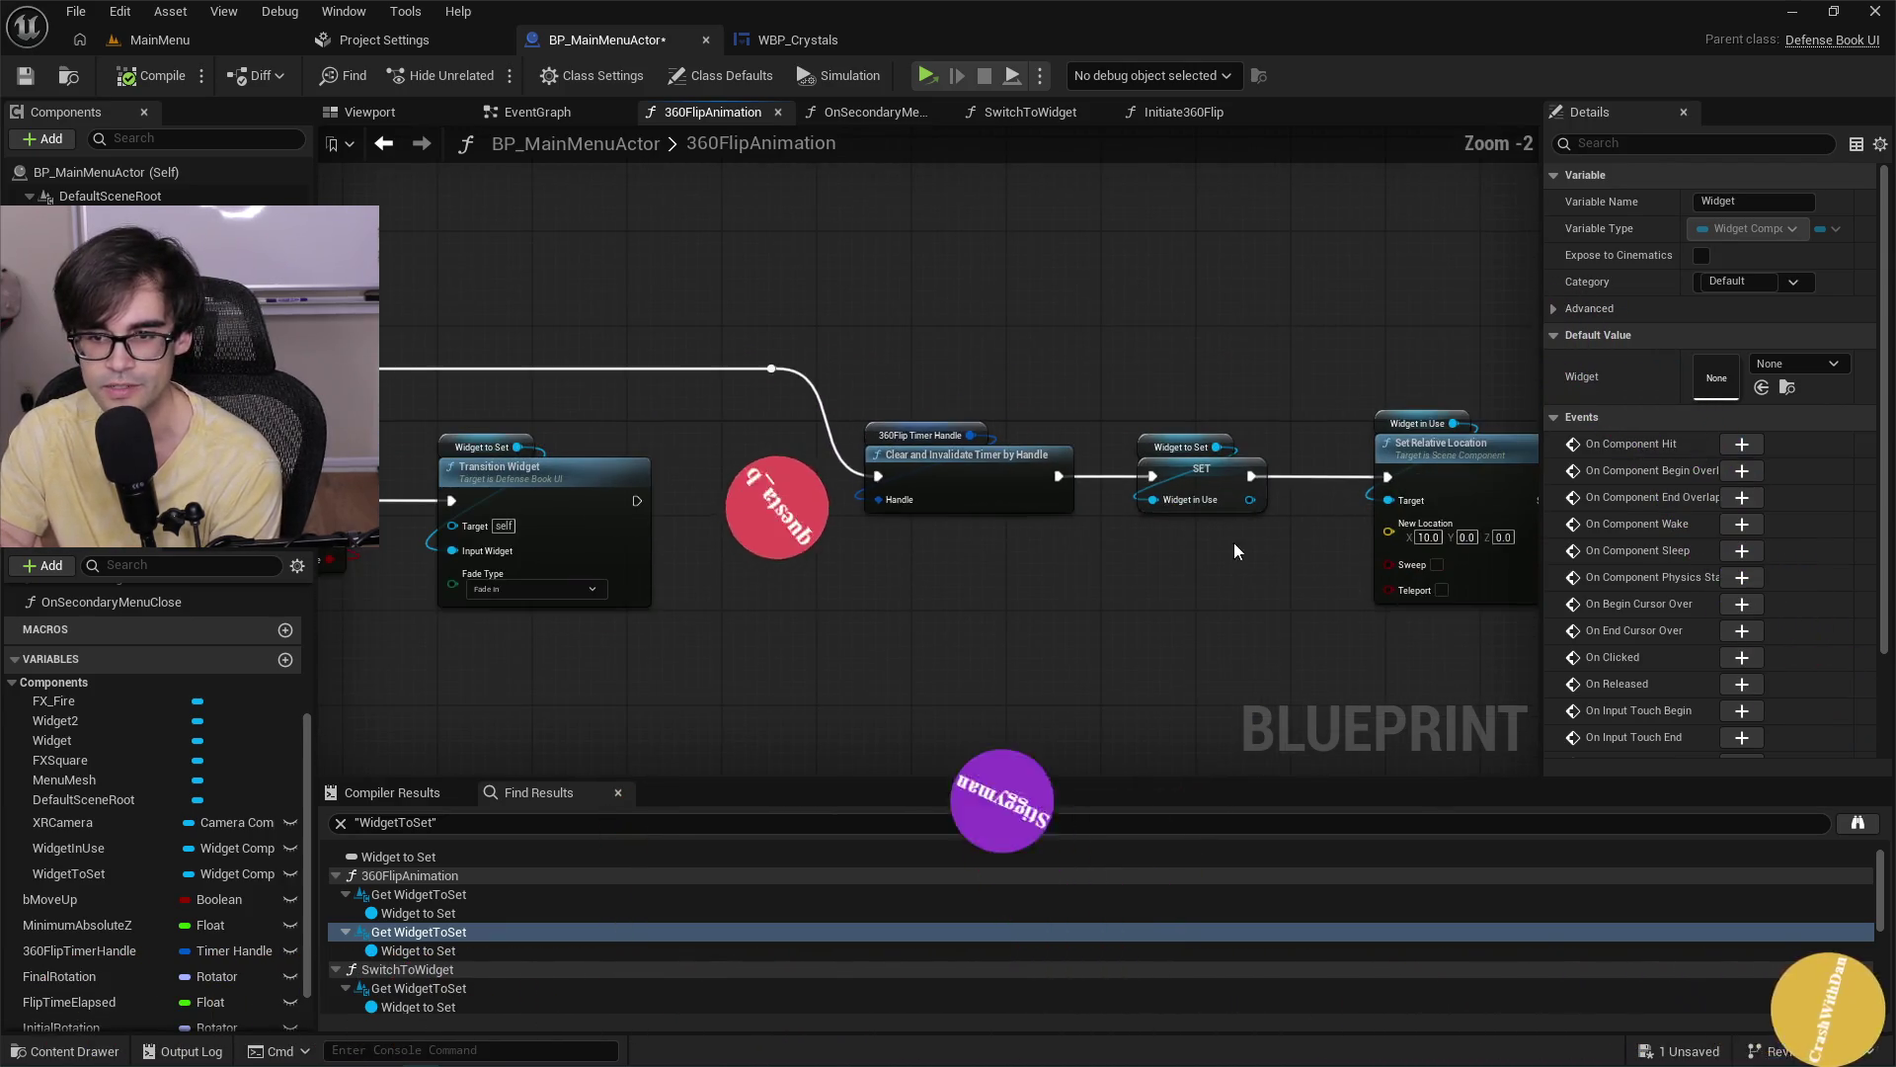
pyautogui.moveTo(1235, 542); pyautogui.dragTo(632, 553)
pyautogui.moveTo(1353, 583)
pyautogui.mouseDown()
pyautogui.moveTo(928, 563)
pyautogui.moveTo(1100, 505)
pyautogui.moveTo(1511, 500)
pyautogui.moveTo(873, 551)
pyautogui.mouseUp()
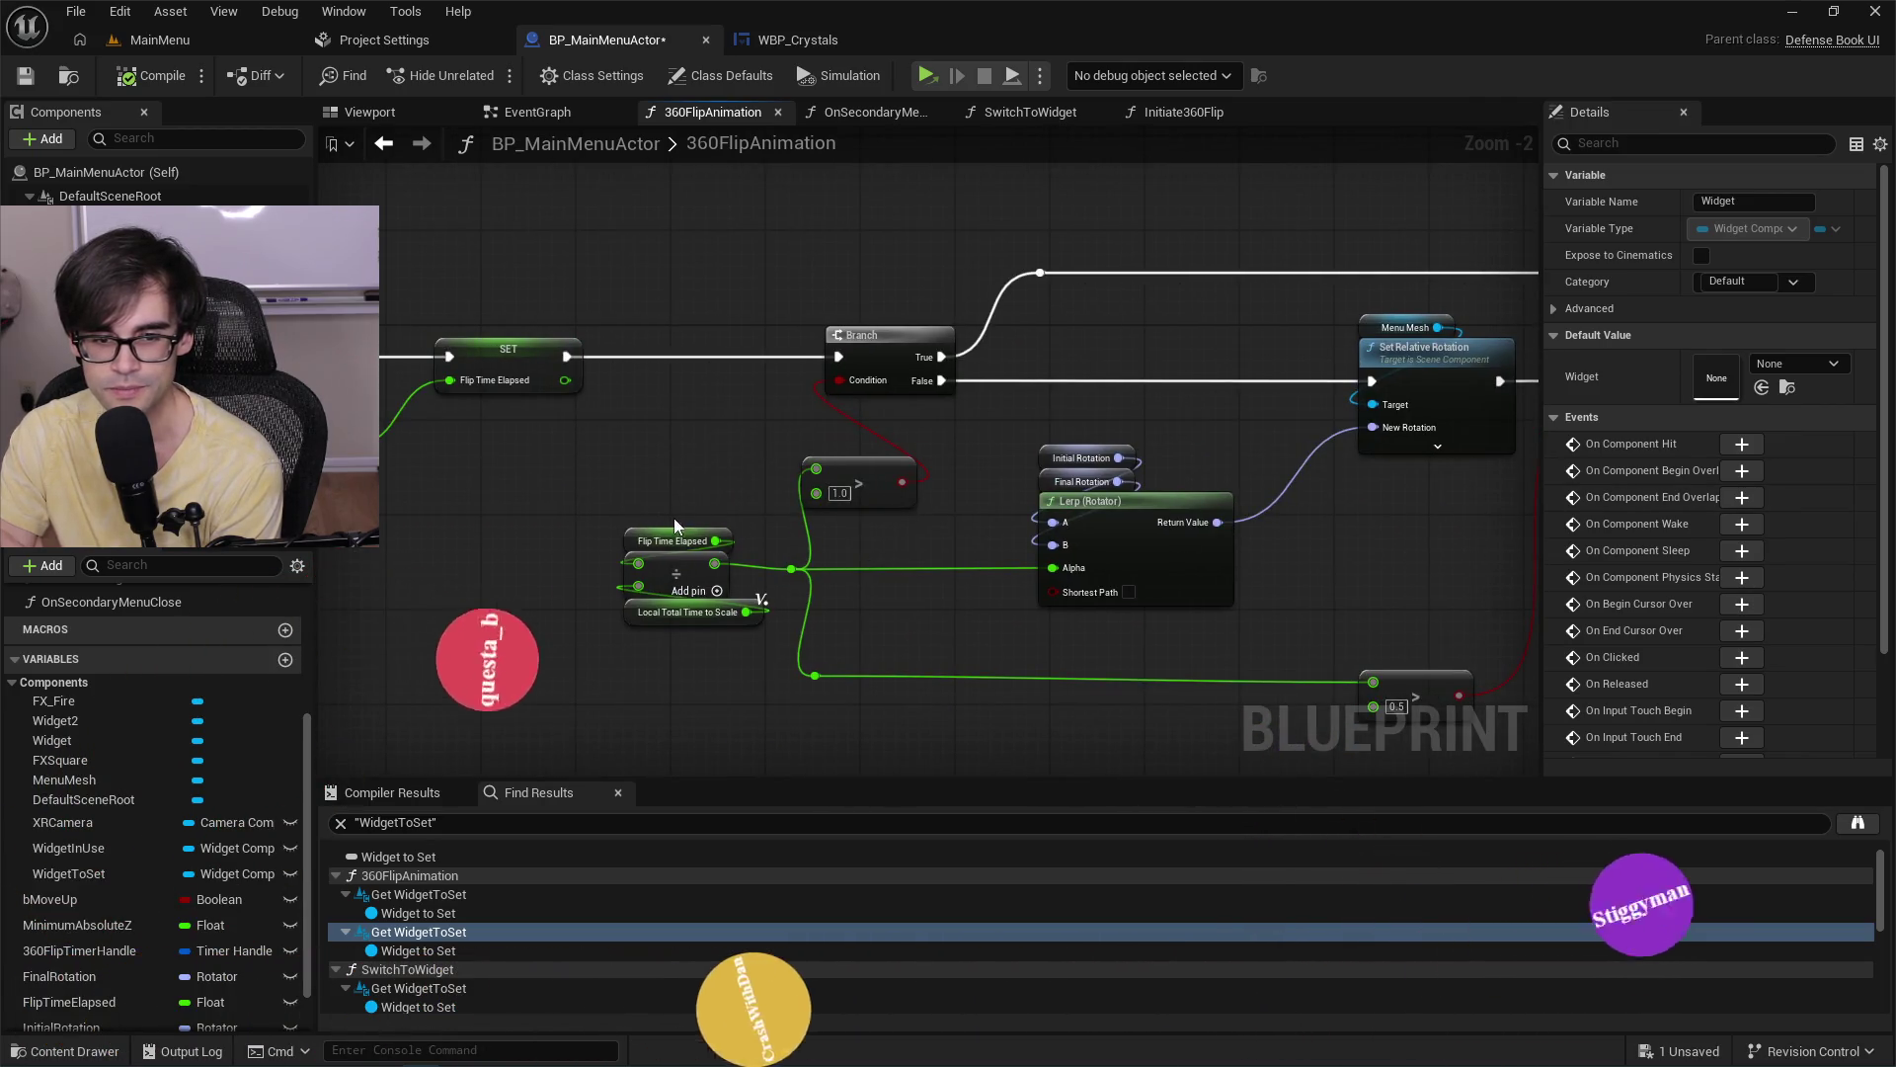
pyautogui.moveTo(674, 518)
pyautogui.mouseDown()
pyautogui.moveTo(1280, 524)
pyautogui.moveTo(893, 538)
pyautogui.mouseUp()
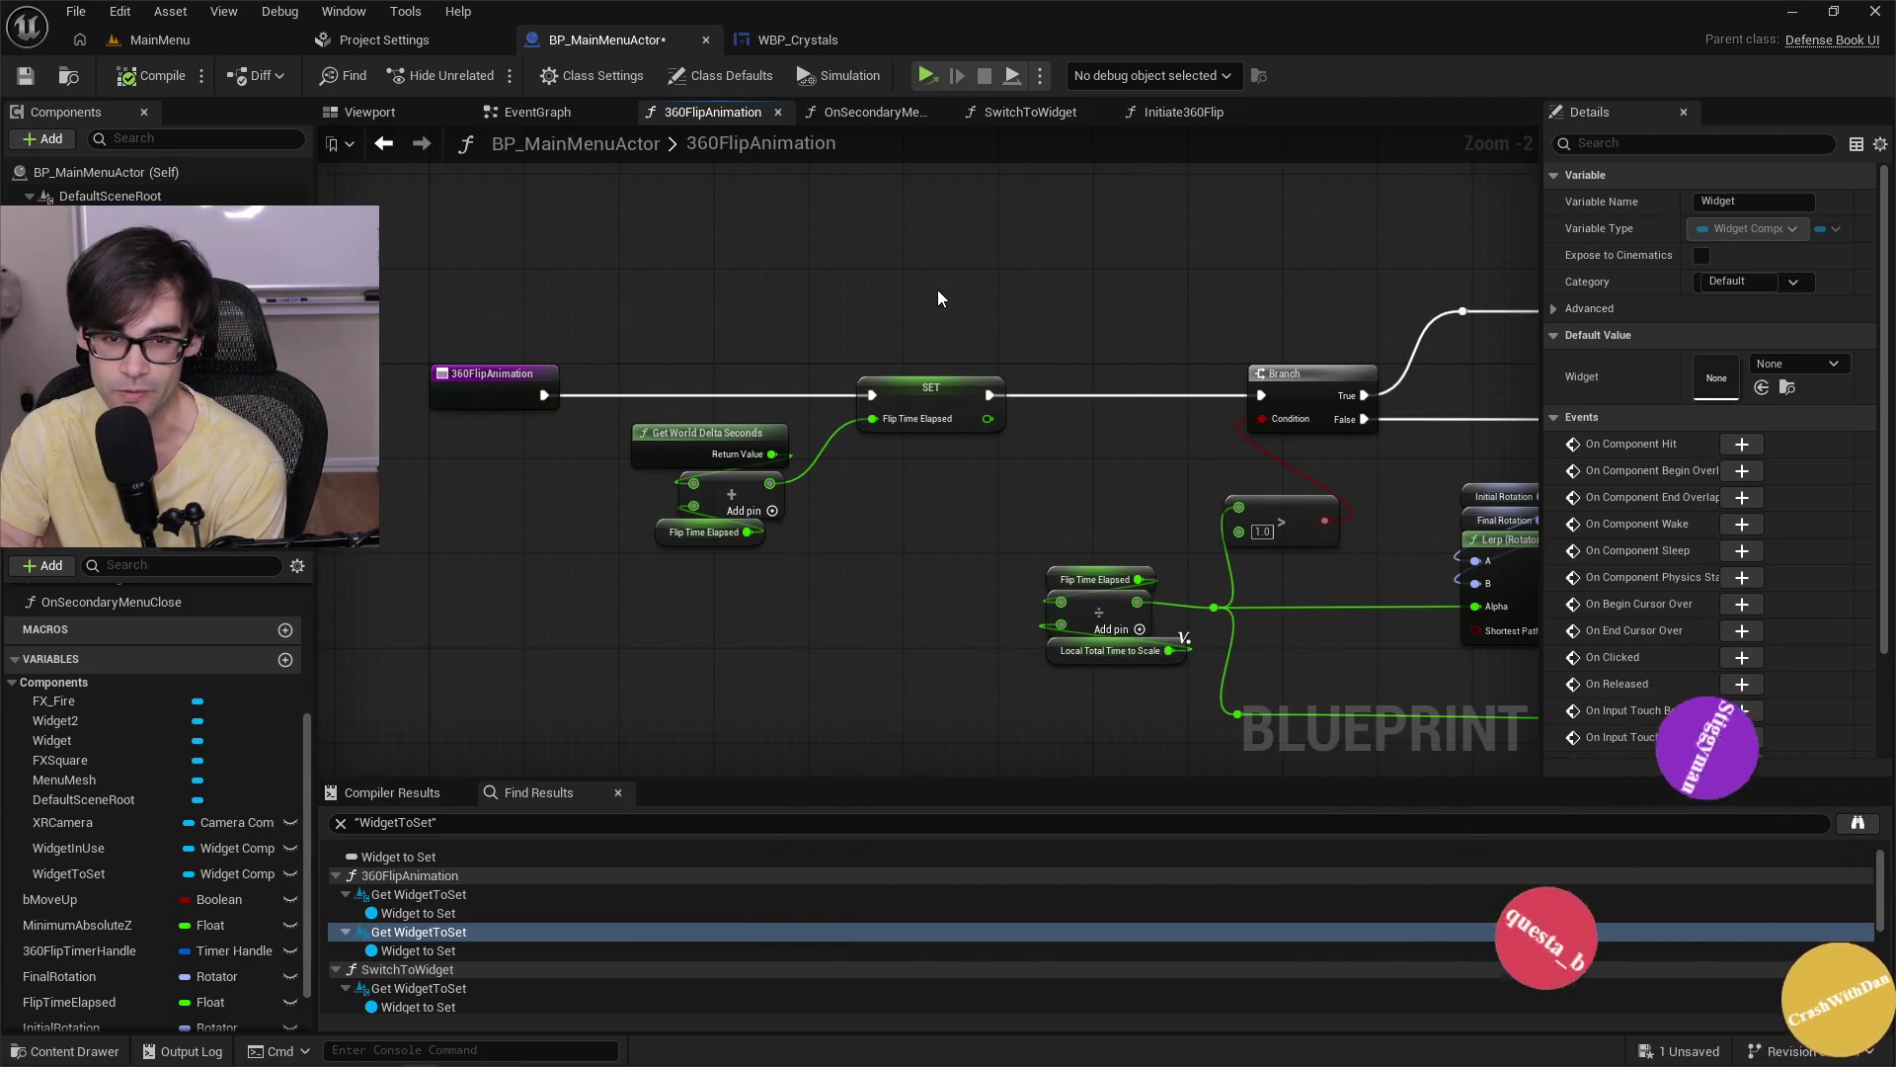
pyautogui.moveTo(938, 291); pyautogui.dragTo(835, 277)
pyautogui.moveTo(1217, 407); pyautogui.dragTo(1000, 377)
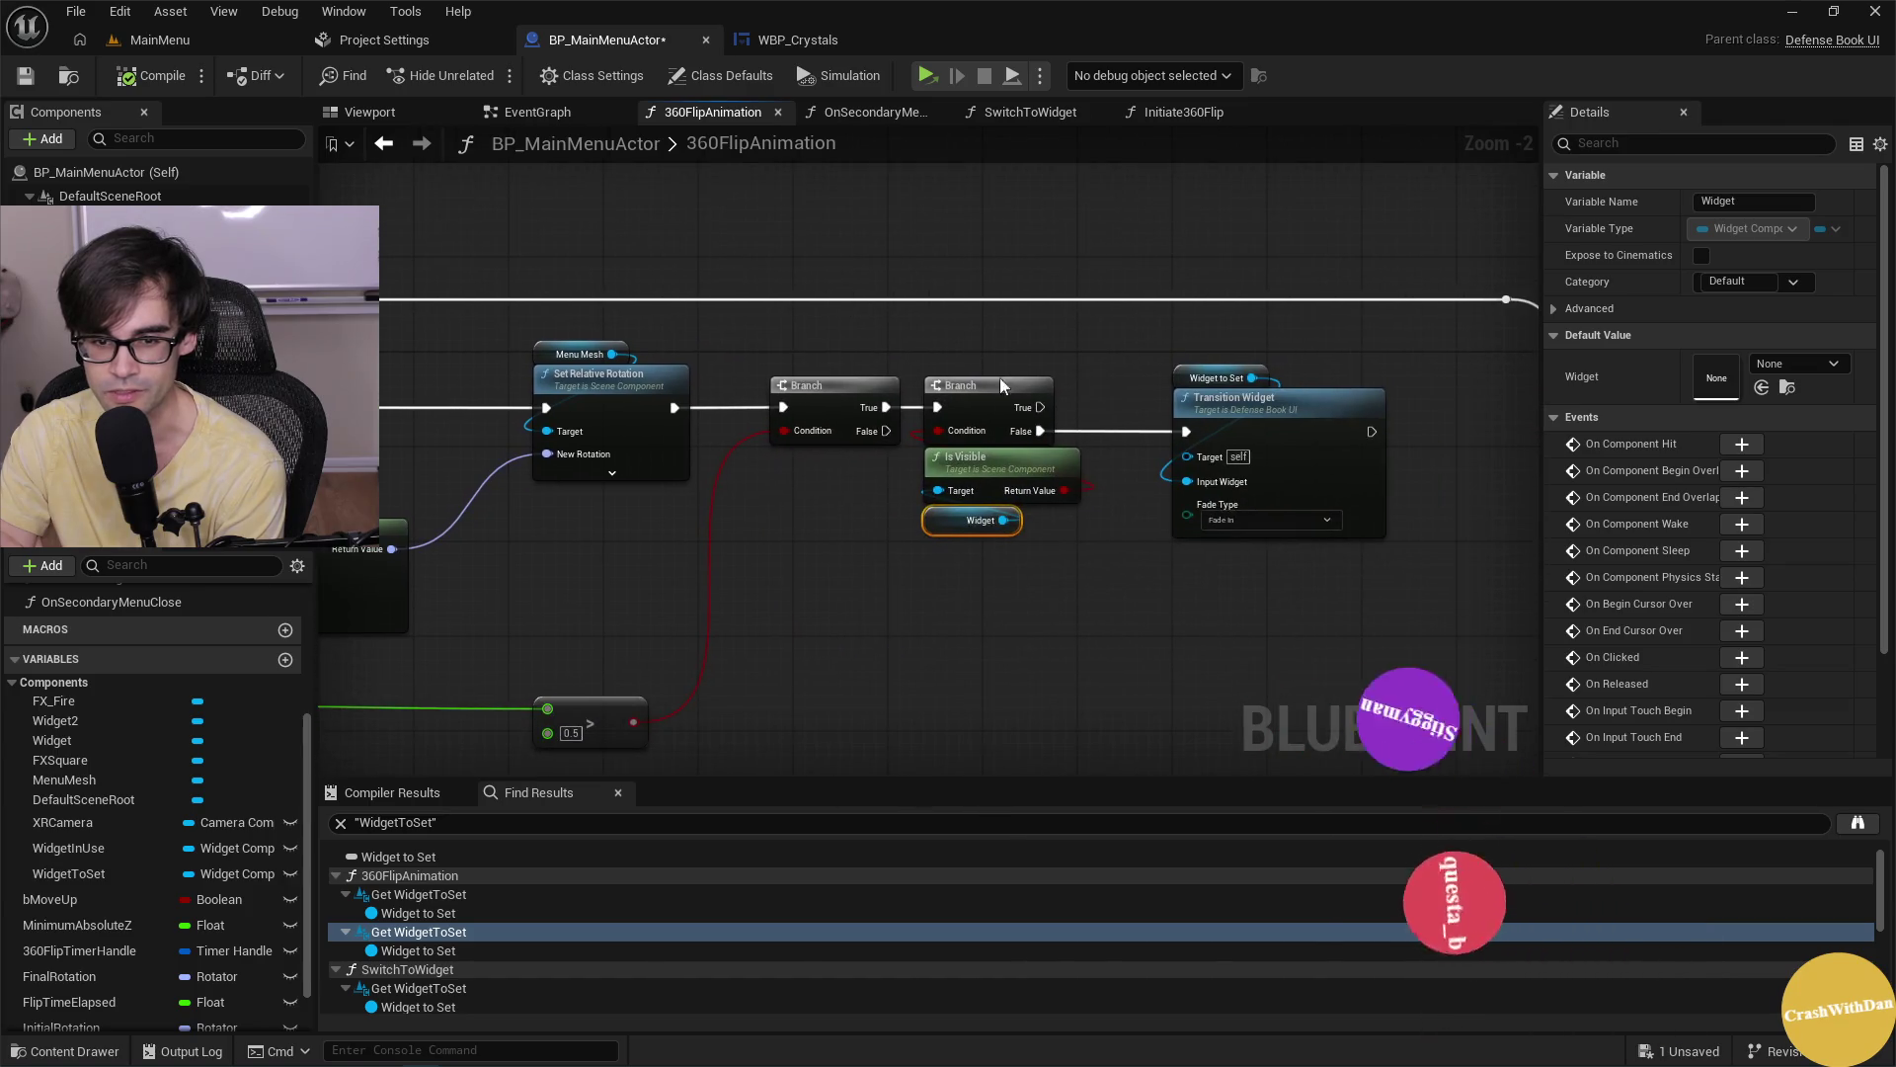
pyautogui.moveTo(1232, 579); pyautogui.dragTo(848, 565)
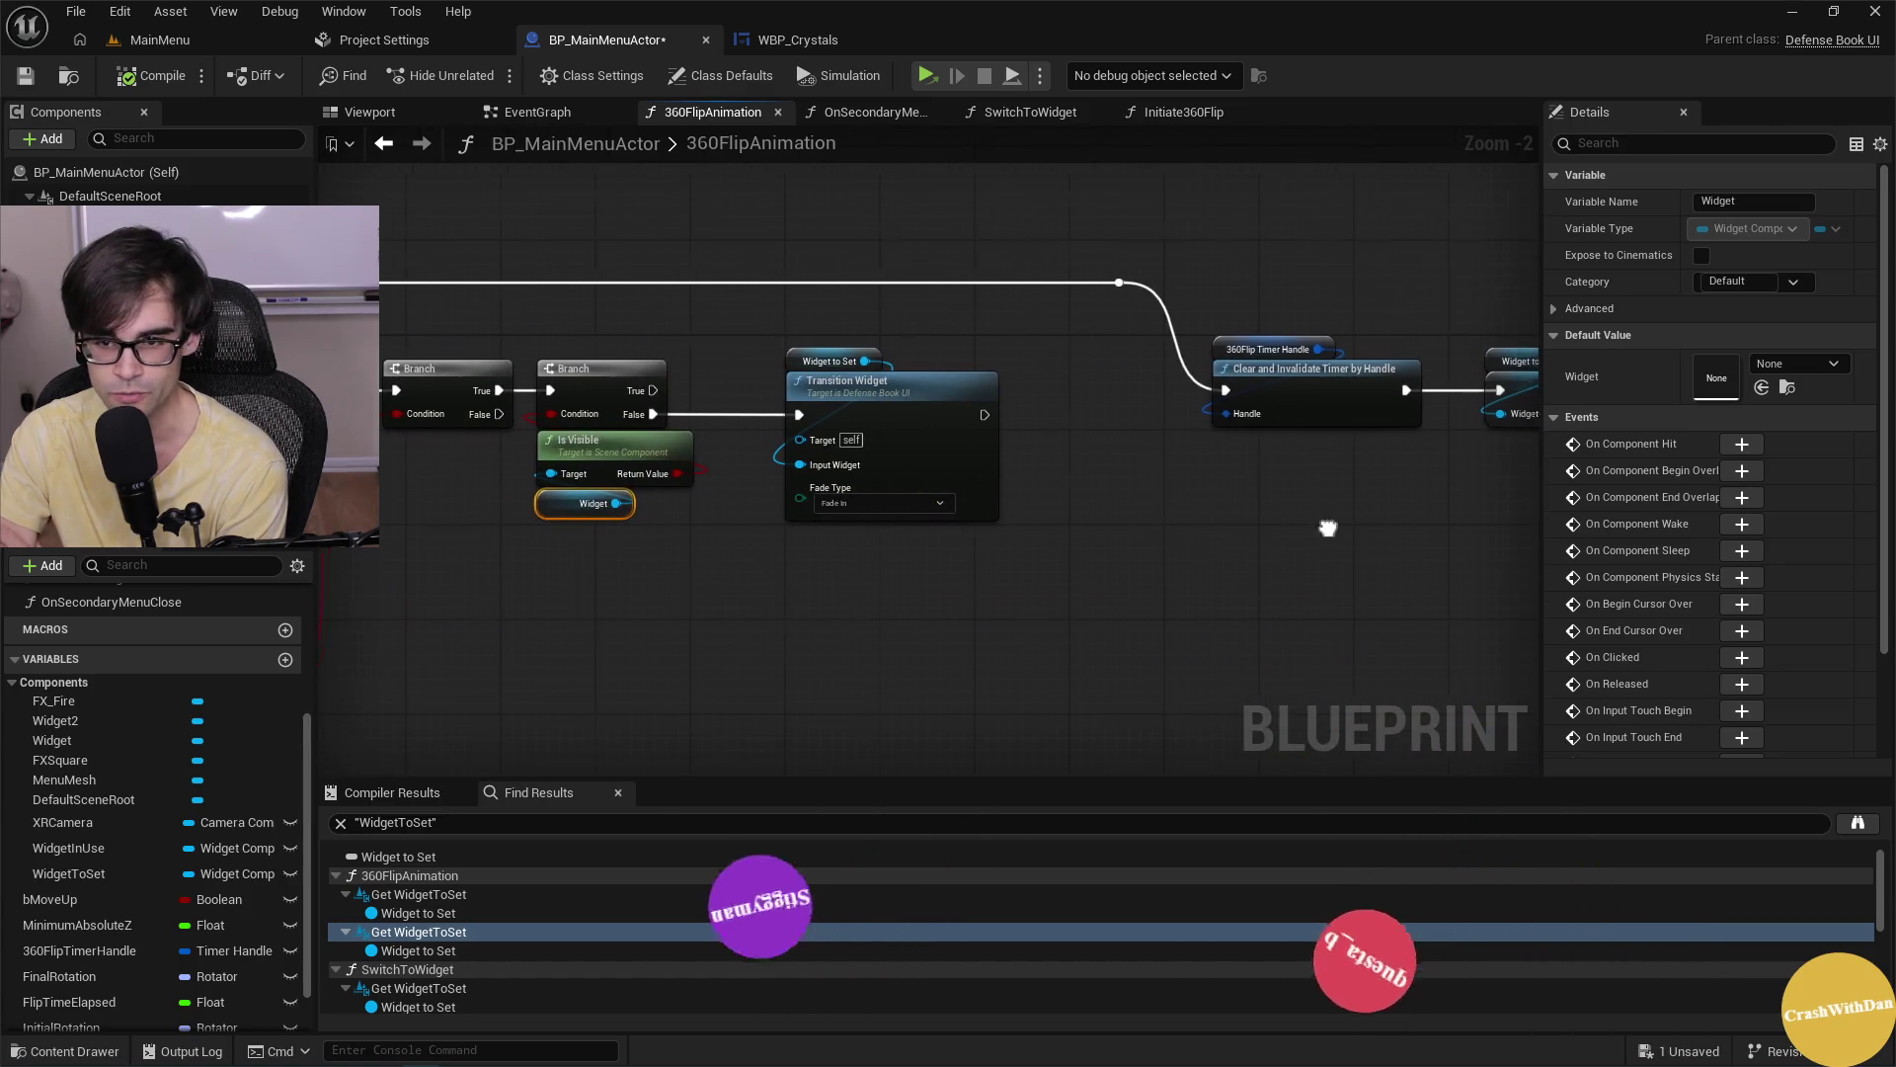
pyautogui.moveTo(1329, 529); pyautogui.dragTo(785, 537)
pyautogui.moveTo(1002, 550); pyautogui.dragTo(690, 540)
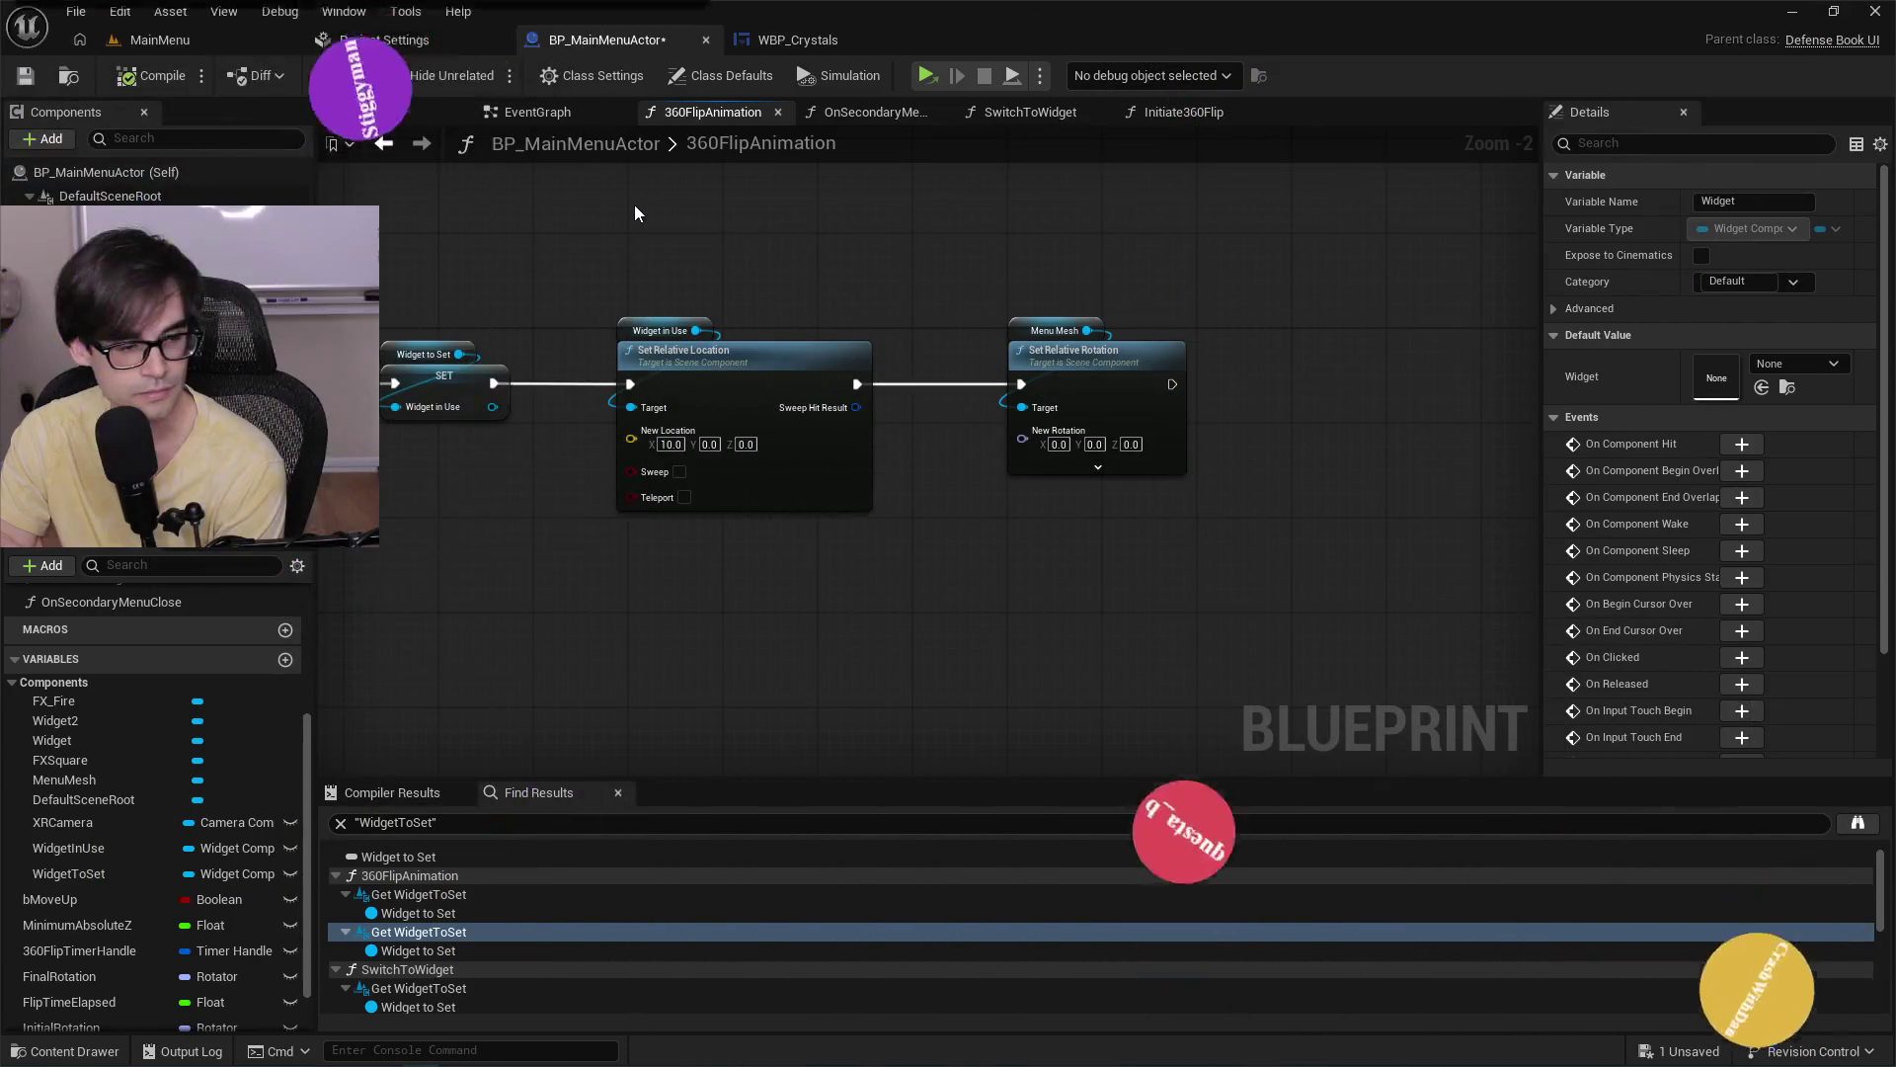
pyautogui.moveTo(585, 308)
pyautogui.mouseDown()
pyautogui.moveTo(935, 337)
pyautogui.moveTo(1147, 330)
pyautogui.mouseUp()
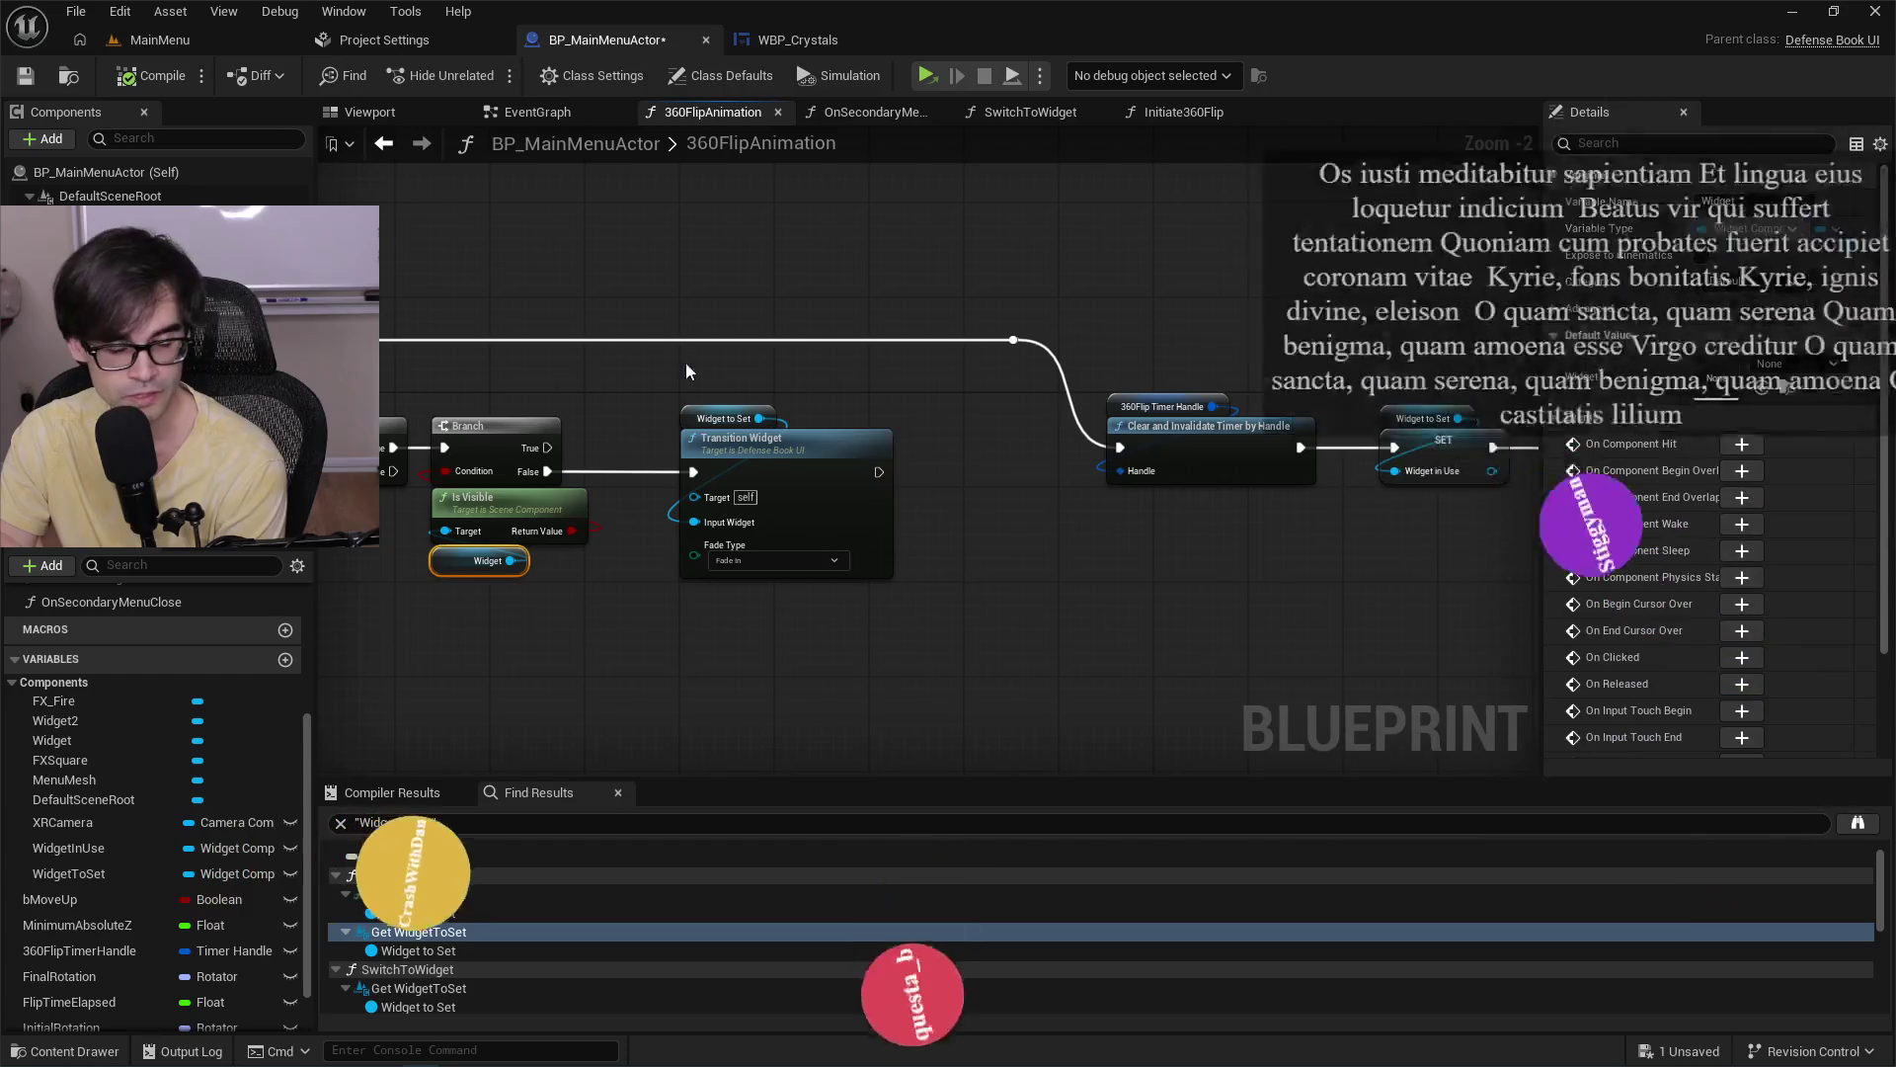
pyautogui.moveTo(966, 444); pyautogui.dragTo(1166, 405)
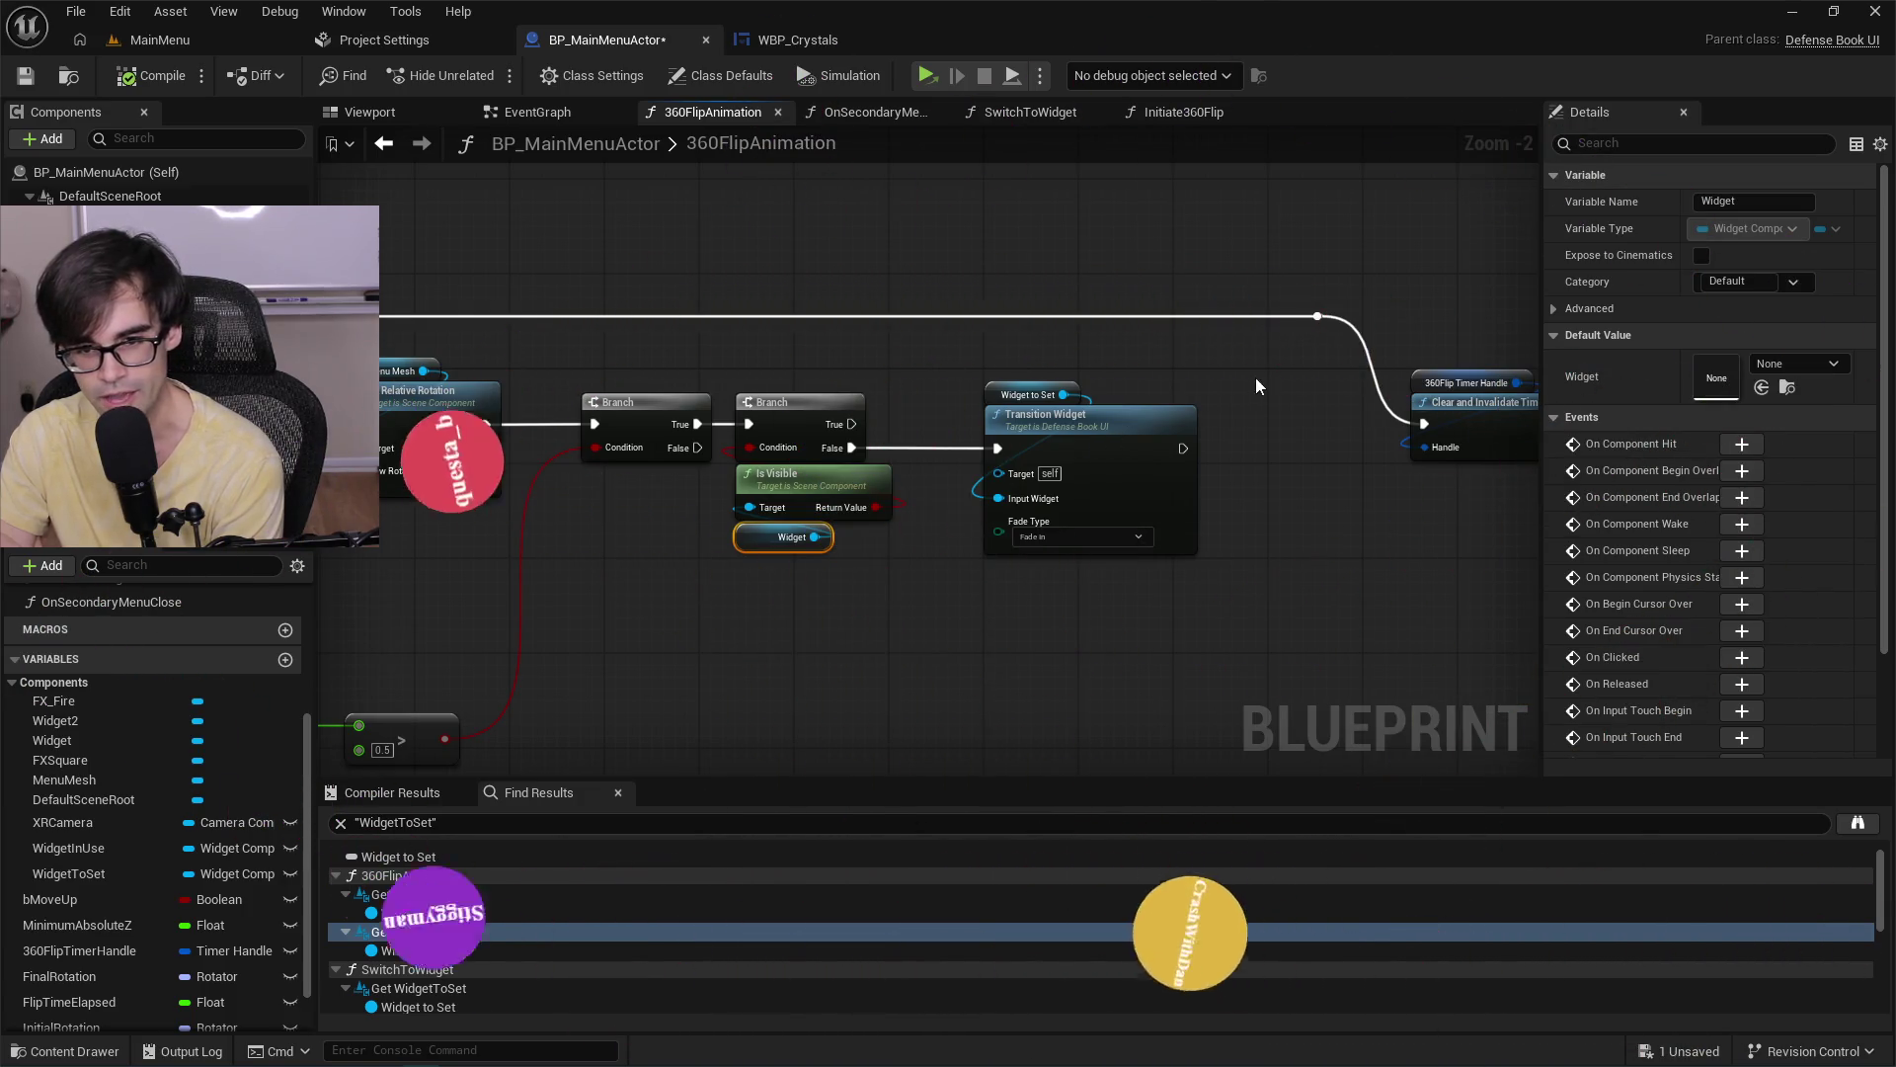
pyautogui.moveTo(1317, 367)
pyautogui.mouseDown()
pyautogui.moveTo(855, 462)
pyautogui.moveTo(1519, 631)
pyautogui.moveTo(1507, 656)
pyautogui.mouseUp()
pyautogui.scroll(-3, 939, 440)
pyautogui.moveTo(1363, 404)
pyautogui.mouseDown()
pyautogui.moveTo(345, 613)
pyautogui.moveTo(228, 674)
pyautogui.moveTo(680, 571)
pyautogui.moveTo(661, 454)
pyautogui.moveTo(669, 478)
pyautogui.mouseUp()
pyautogui.scroll(-1, 488, 592)
pyautogui.scroll(2, 1160, 575)
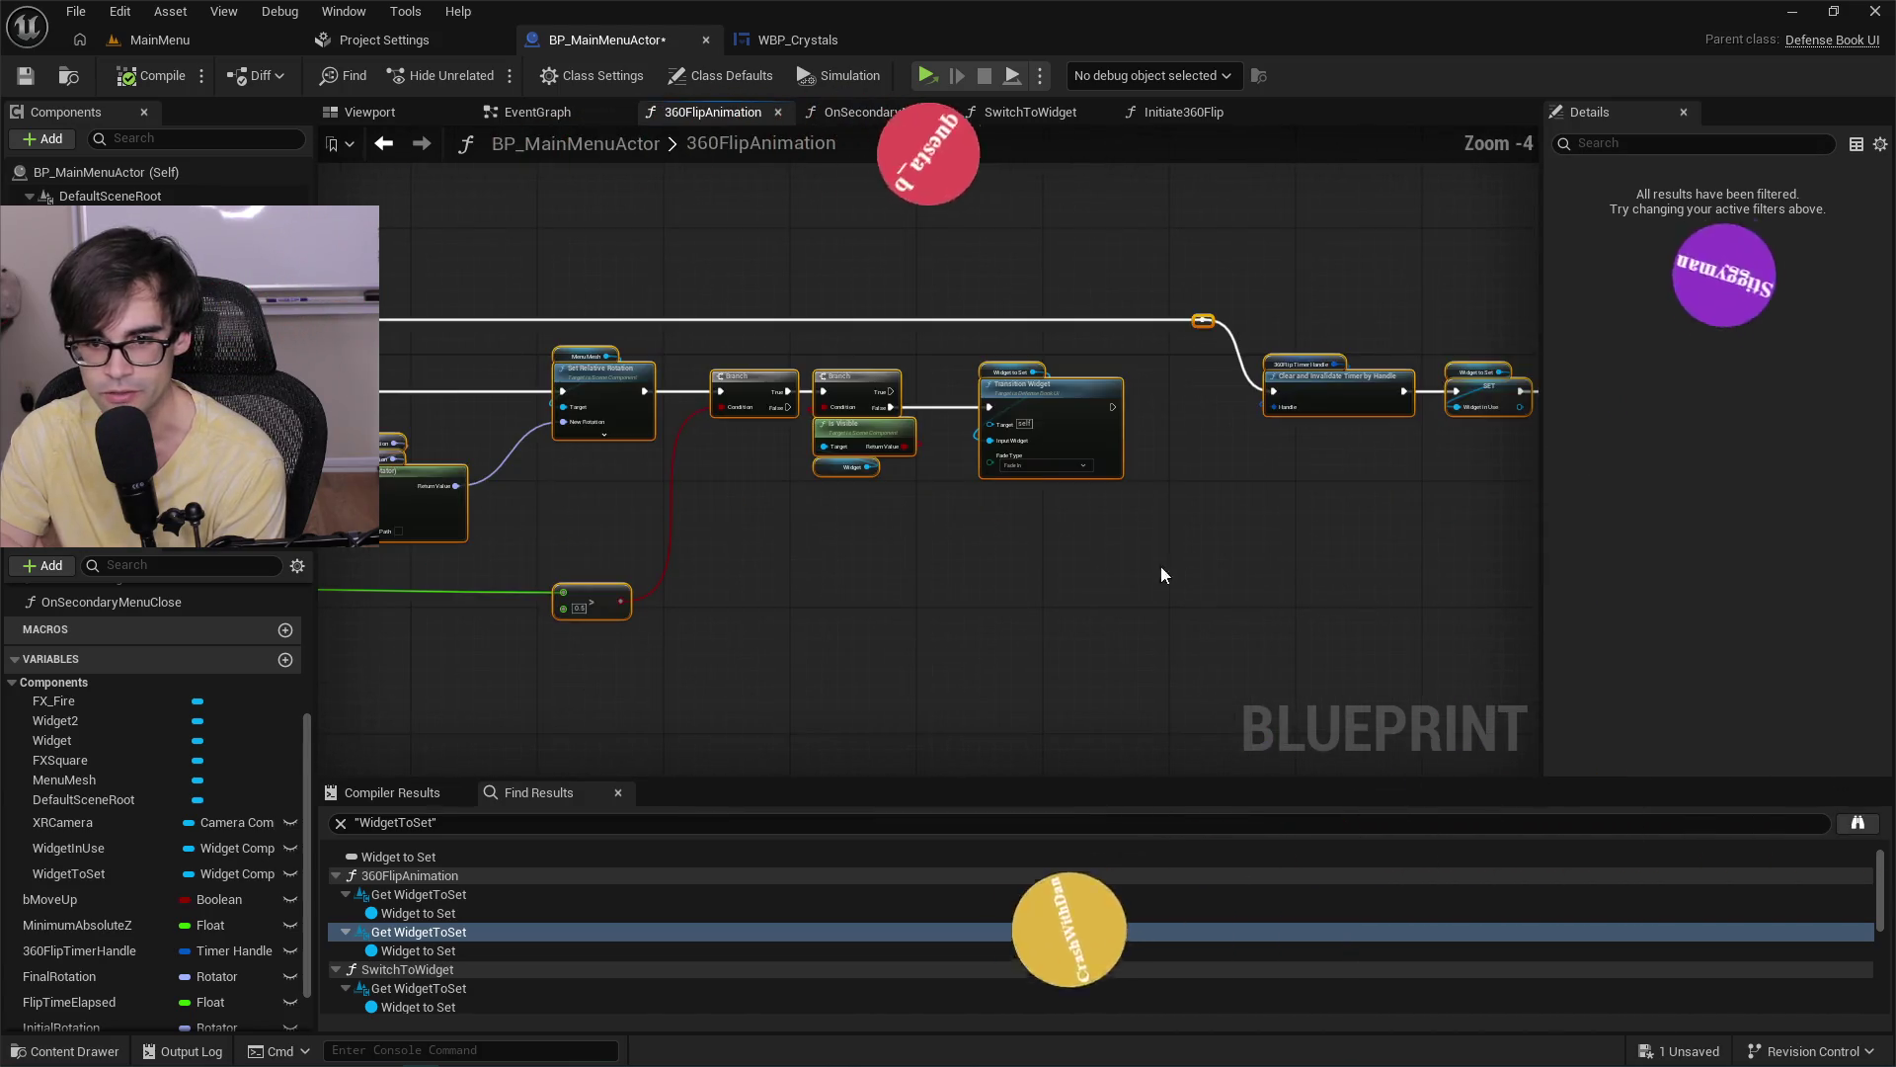
pyautogui.moveTo(1161, 575); pyautogui.dragTo(730, 618)
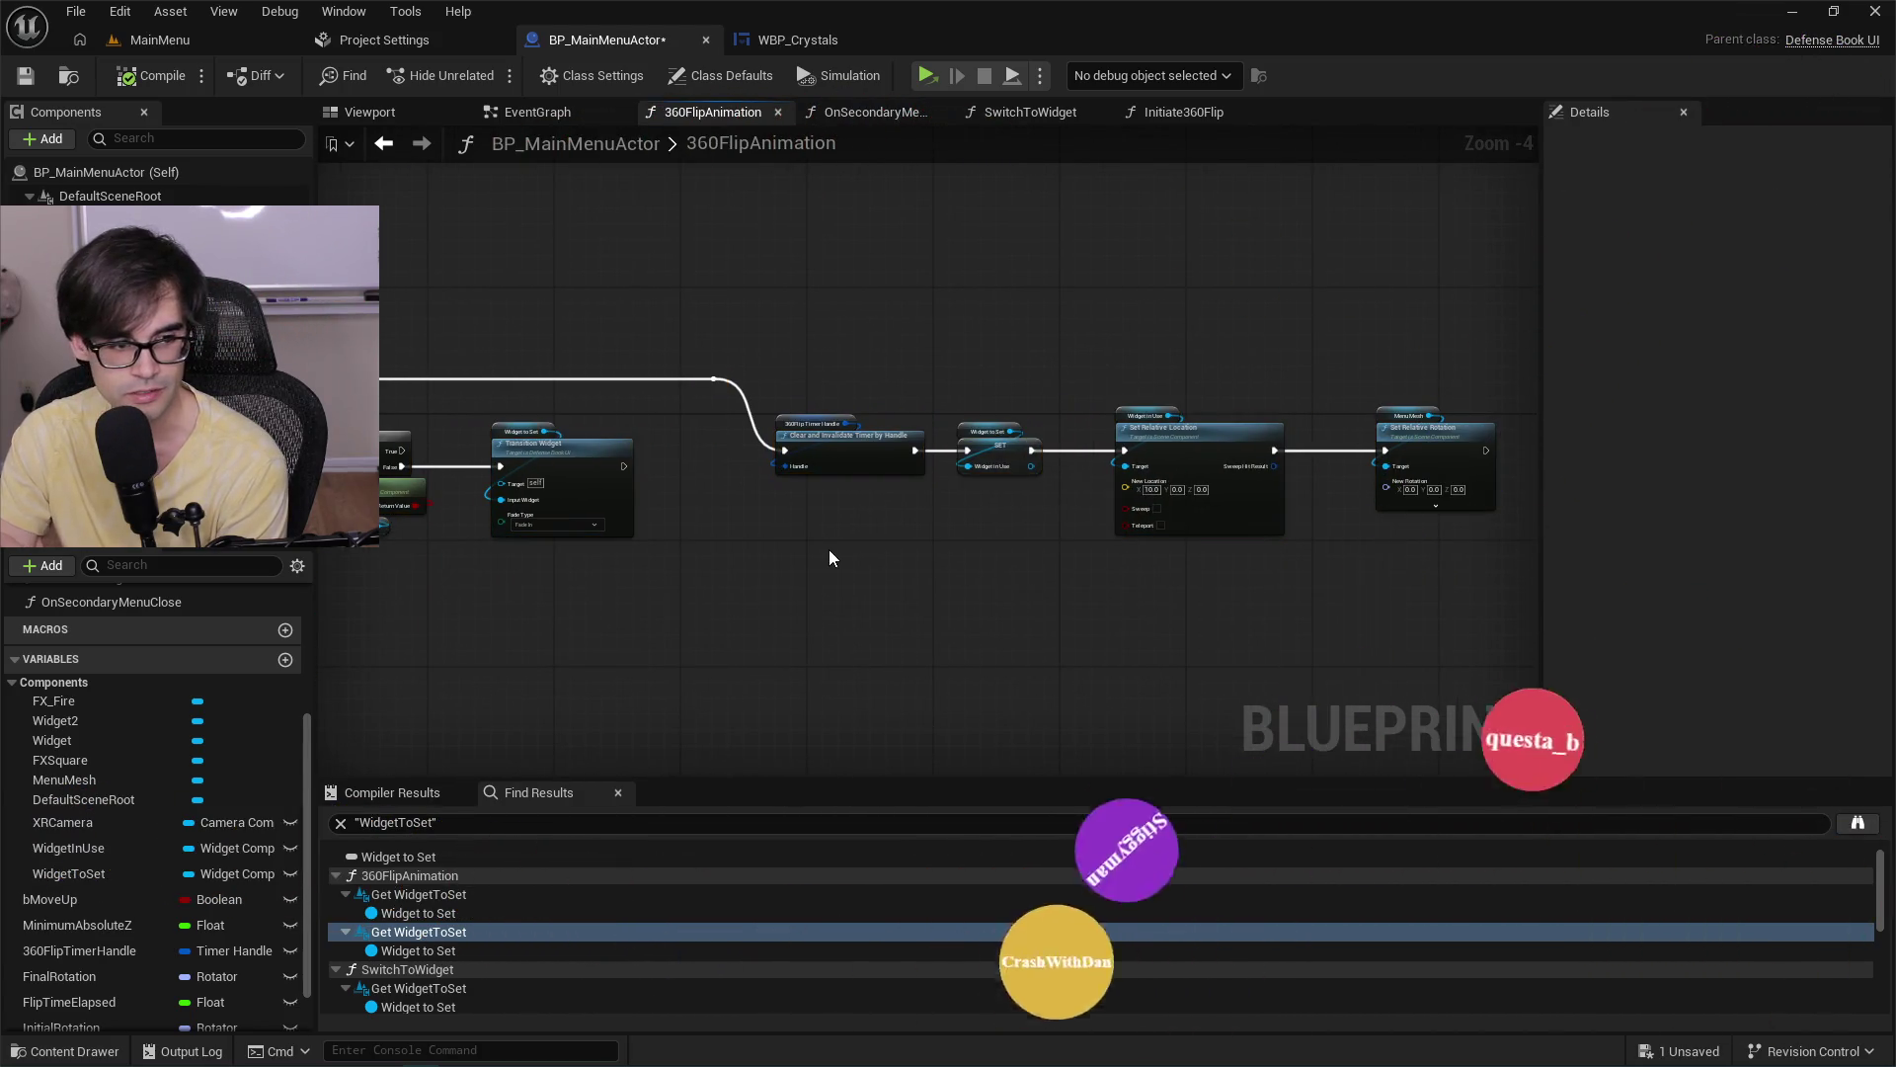
pyautogui.moveTo(1387, 559)
pyautogui.mouseDown()
pyautogui.moveTo(1008, 590)
pyautogui.moveTo(750, 643)
pyautogui.moveTo(1165, 571)
pyautogui.moveTo(818, 423)
pyautogui.moveTo(1205, 459)
pyautogui.mouseUp()
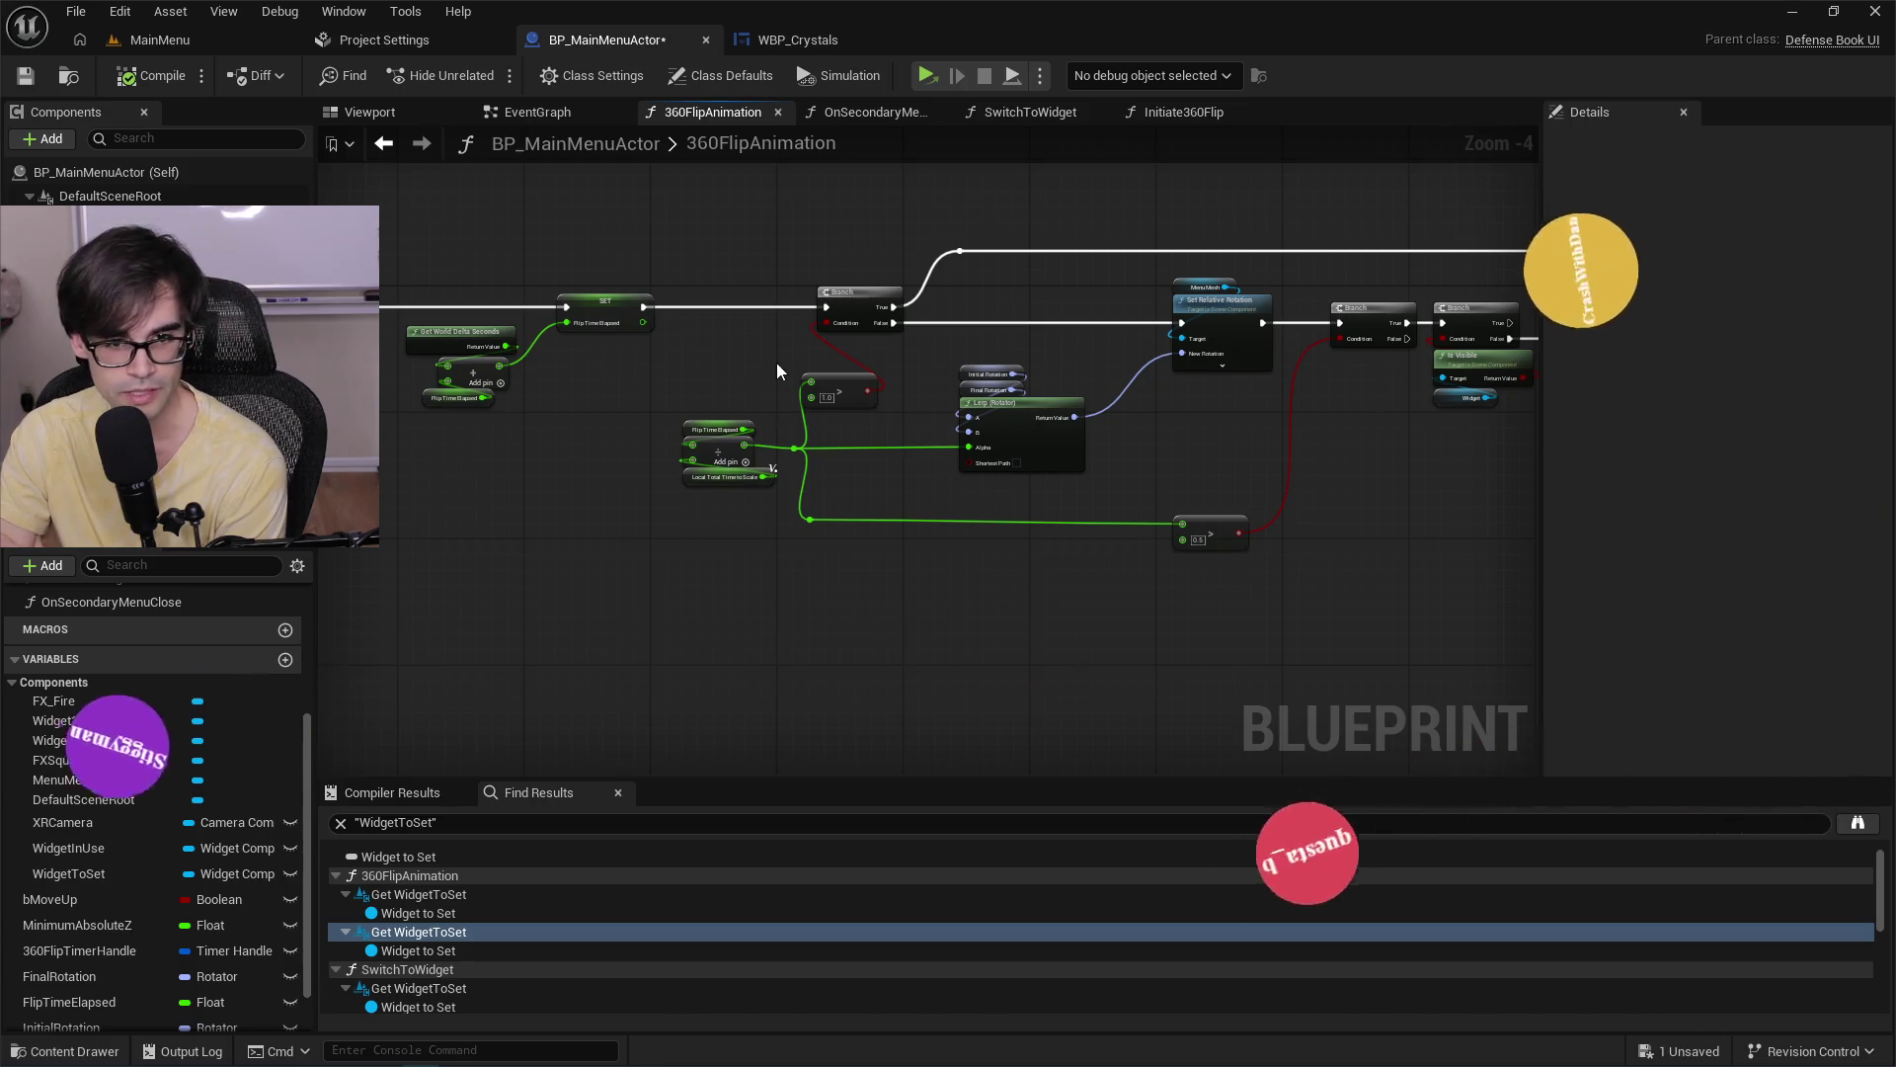
pyautogui.moveTo(776, 373); pyautogui.dragTo(683, 494)
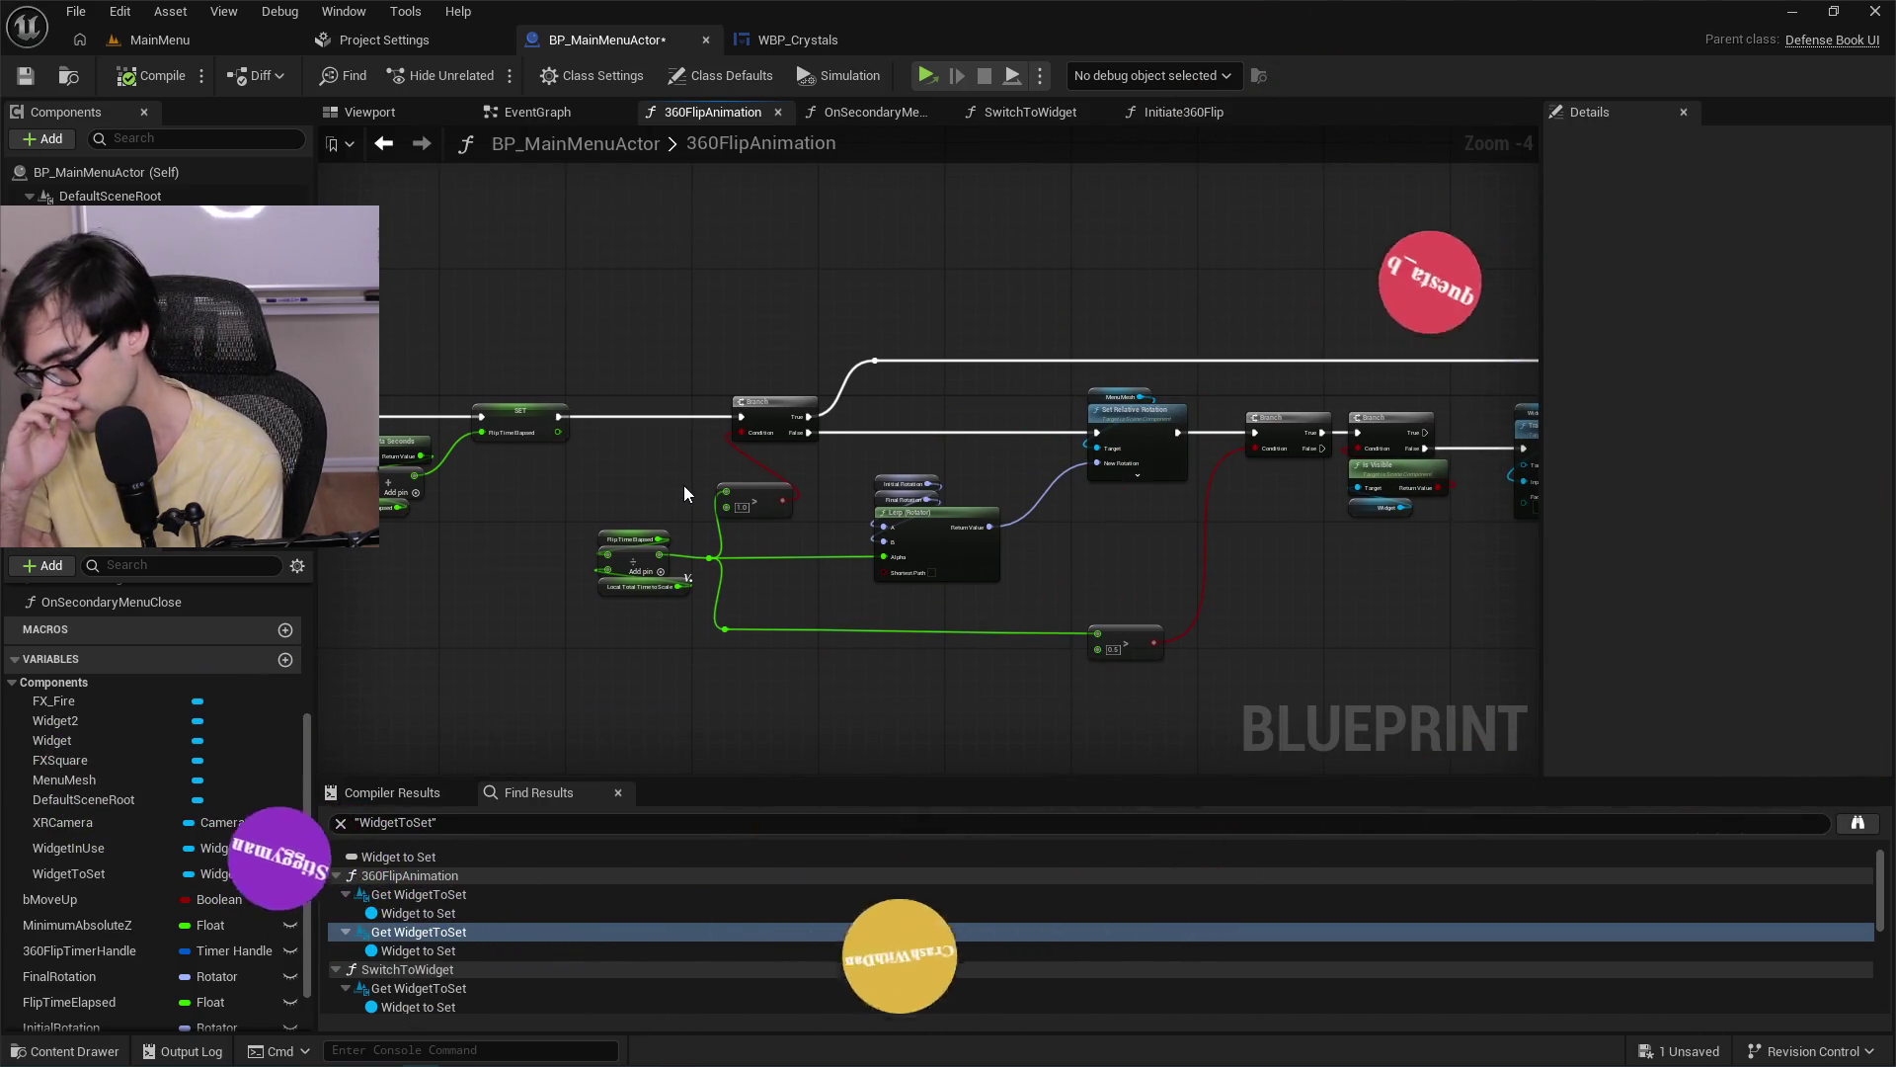
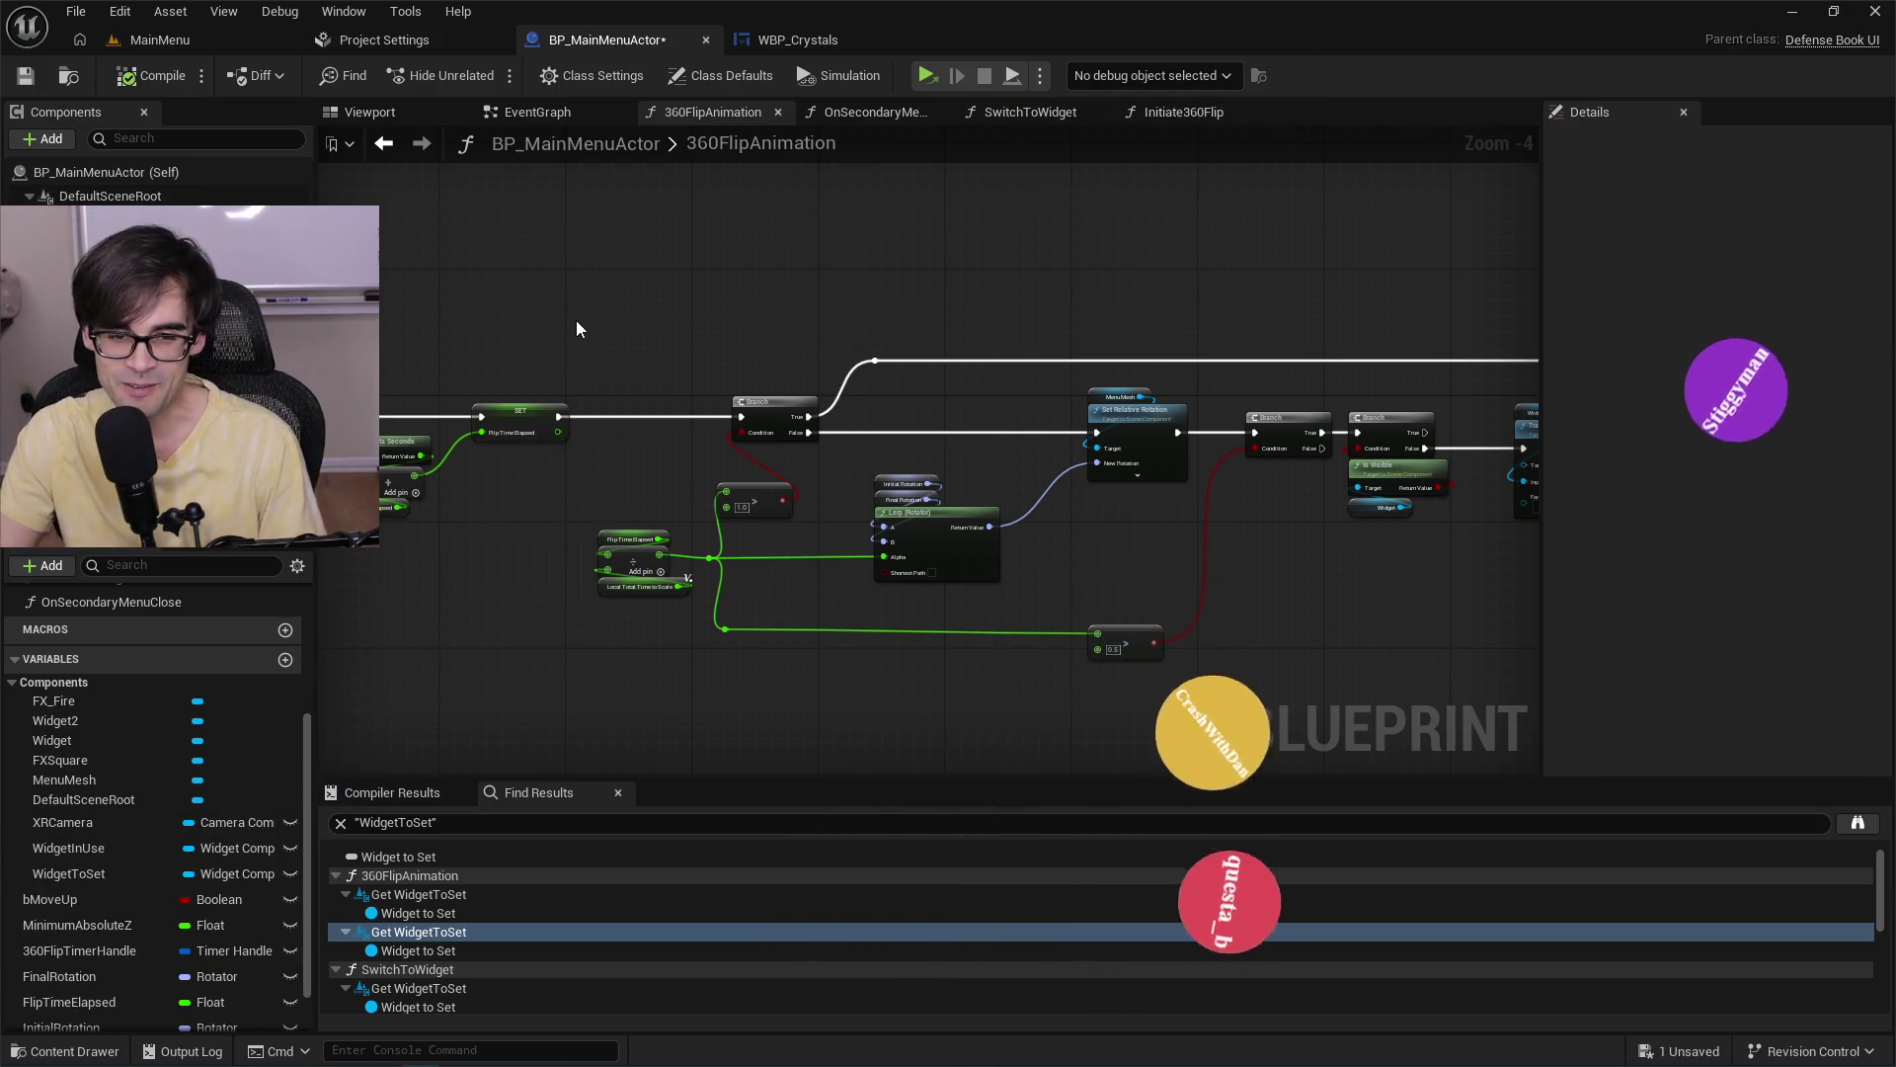
# Pan the 360FlipAnimation Lerp, Branch and SET nodes, then the EventGraph's Get All Actors Of Class chain.
pyautogui.moveTo(935, 512)
pyautogui.mouseDown()
pyautogui.moveTo(1543, 632)
pyautogui.moveTo(1586, 728)
pyautogui.moveTo(1613, 738)
pyautogui.moveTo(1481, 723)
pyautogui.mouseUp()
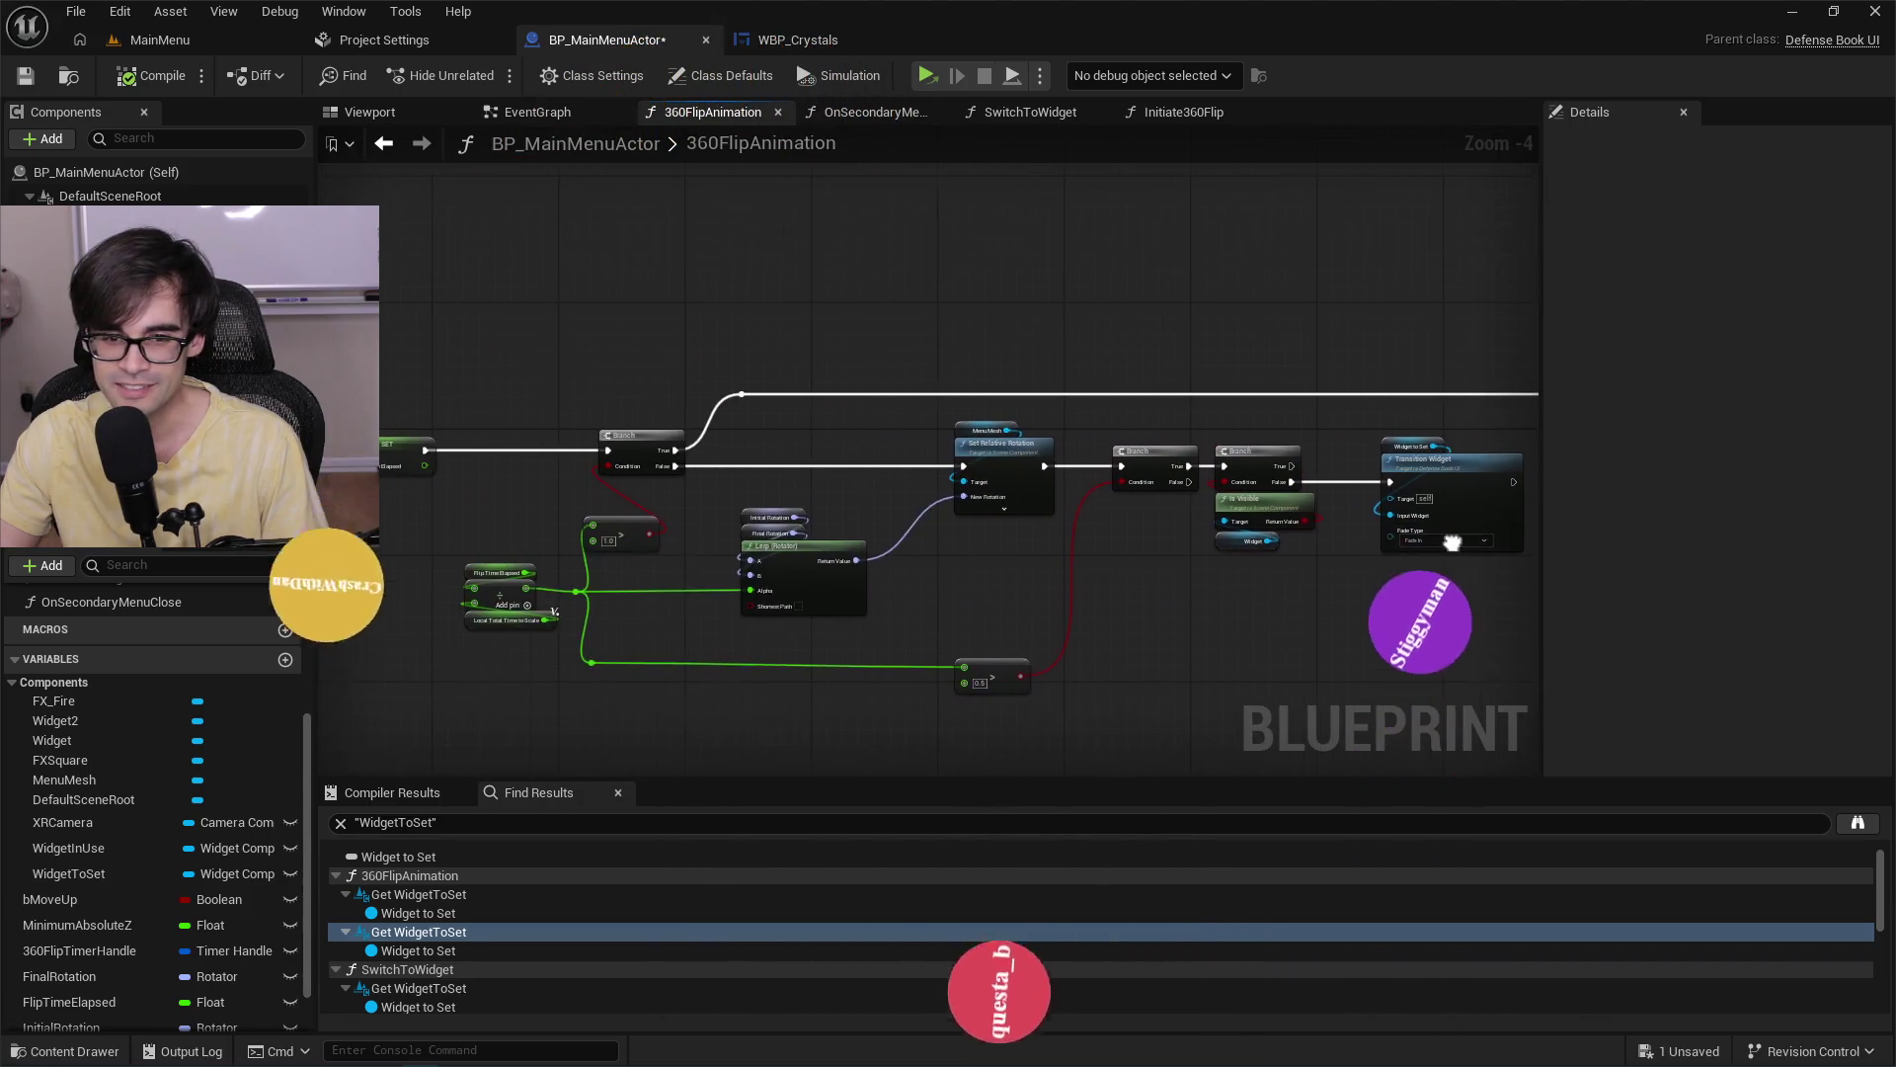
pyautogui.moveTo(657, 513); pyautogui.dragTo(1232, 540)
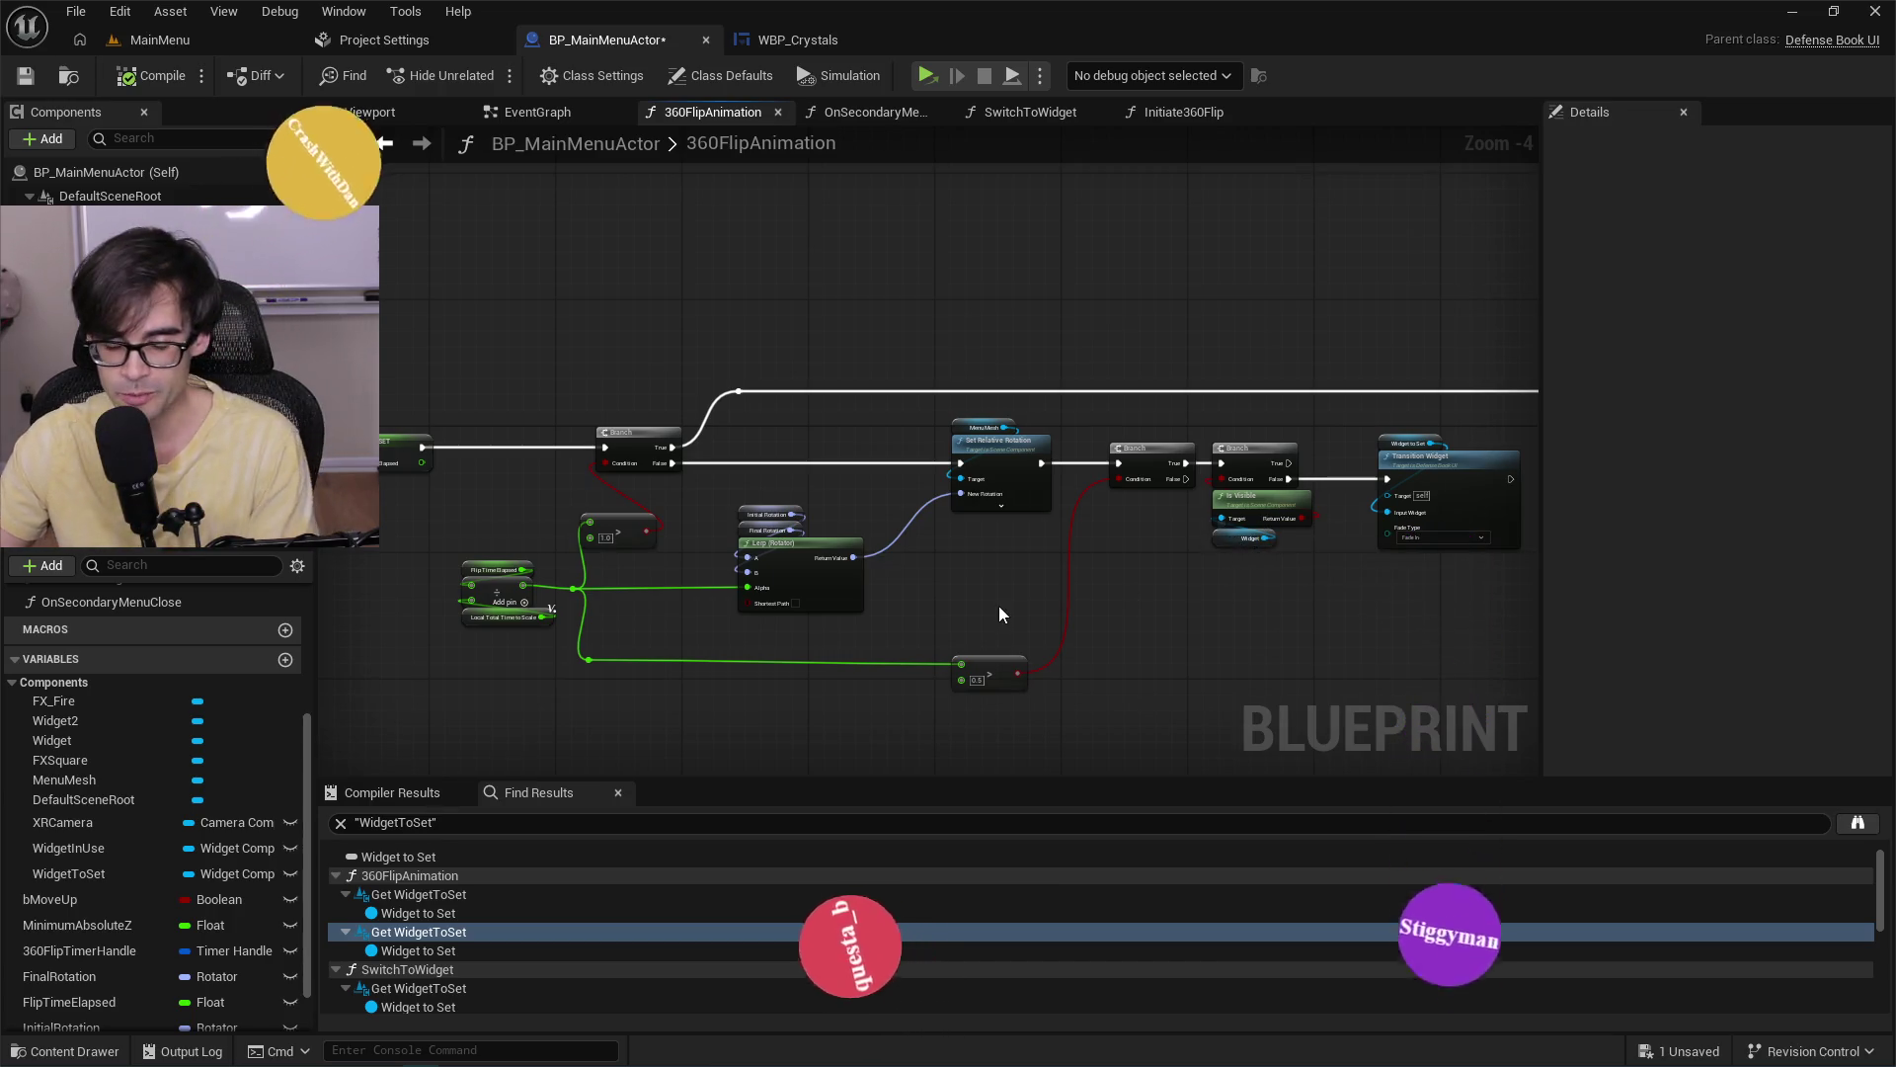
pyautogui.moveTo(484, 403); pyautogui.dragTo(1079, 390)
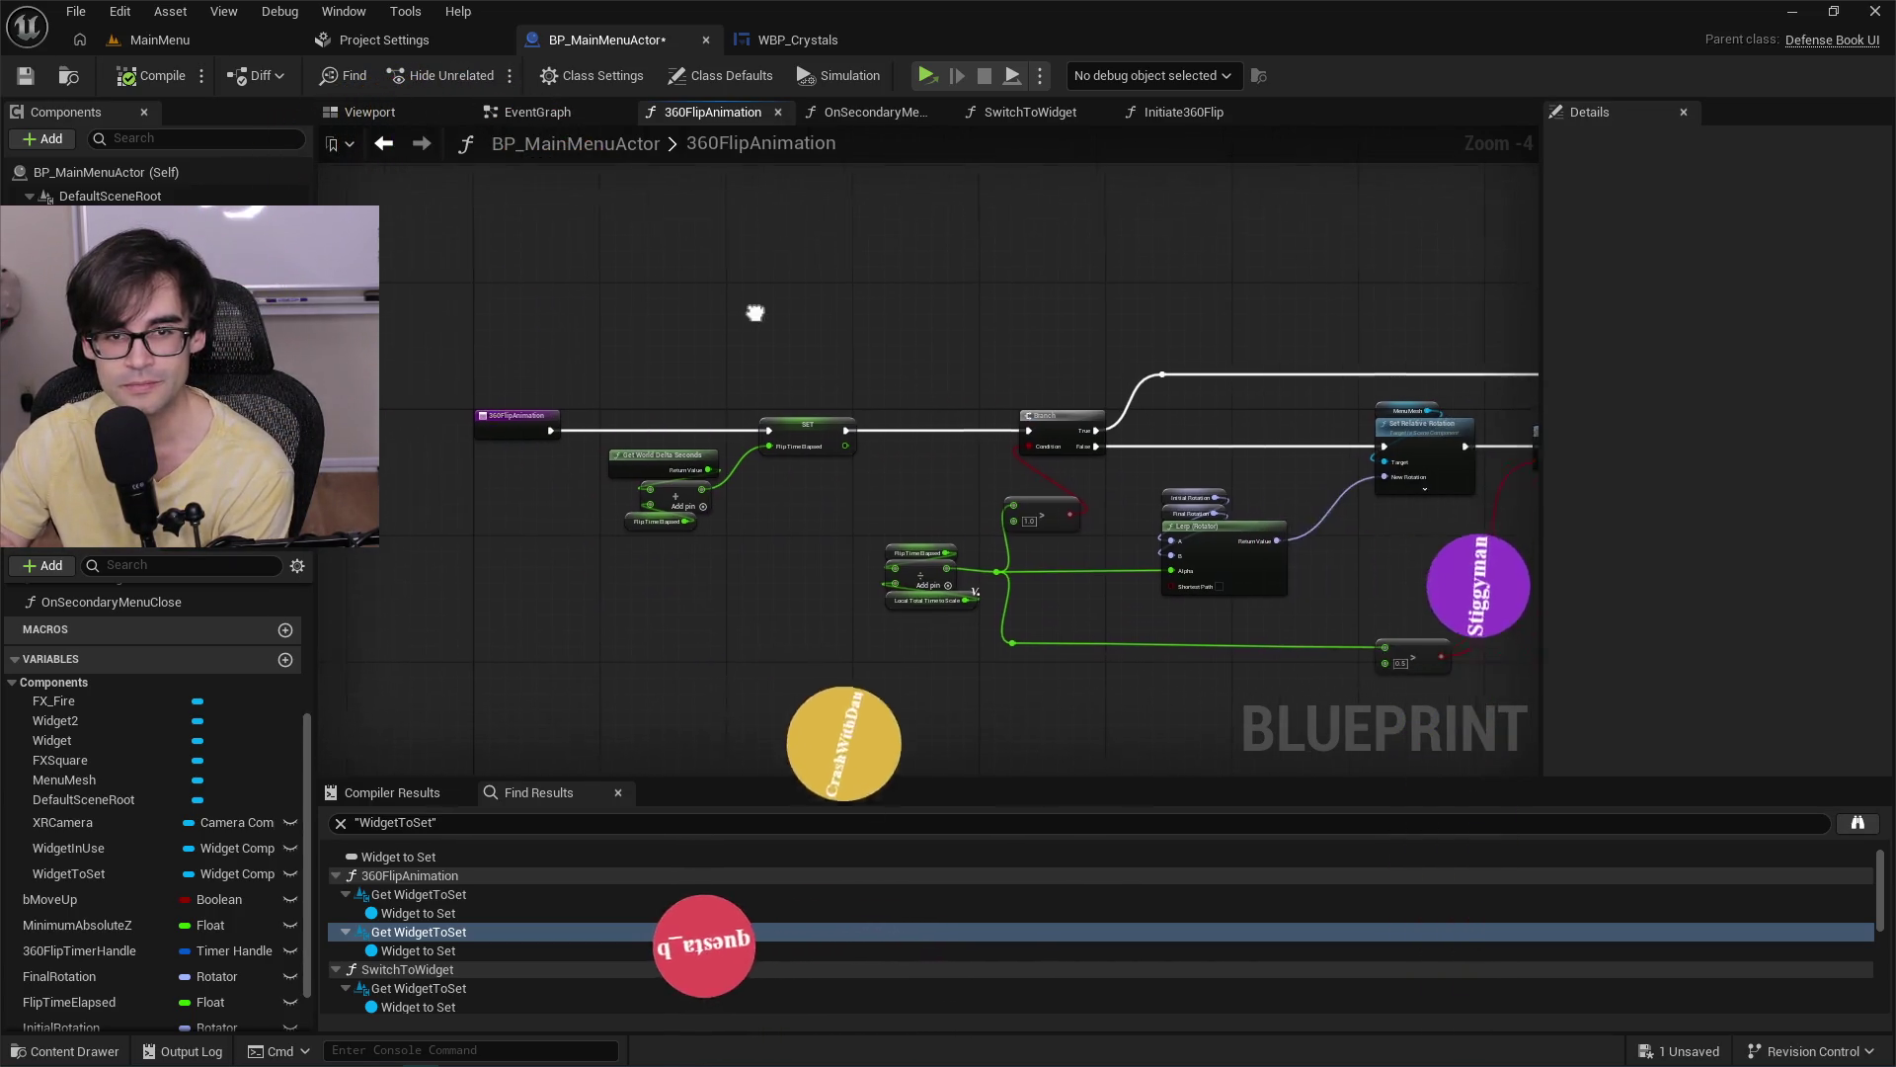
pyautogui.click(519, 111)
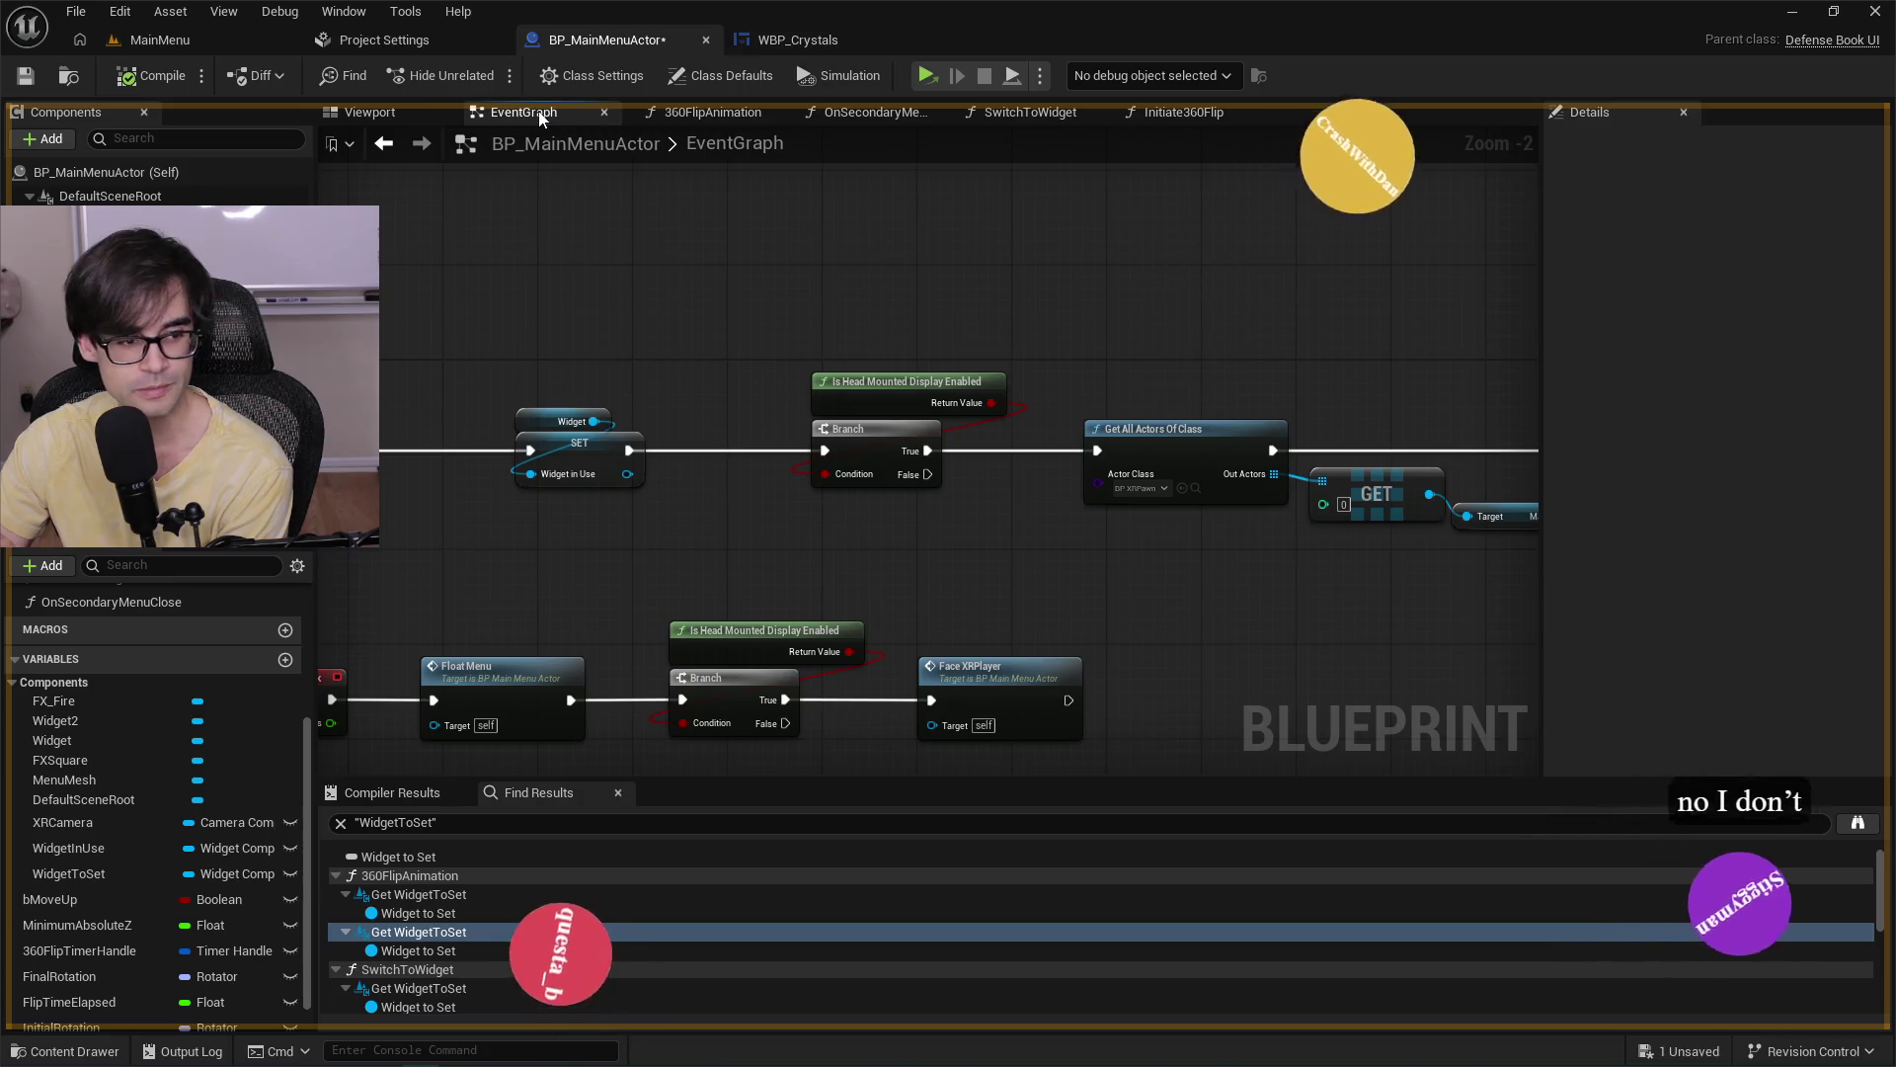
pyautogui.moveTo(549, 334); pyautogui.dragTo(1165, 296)
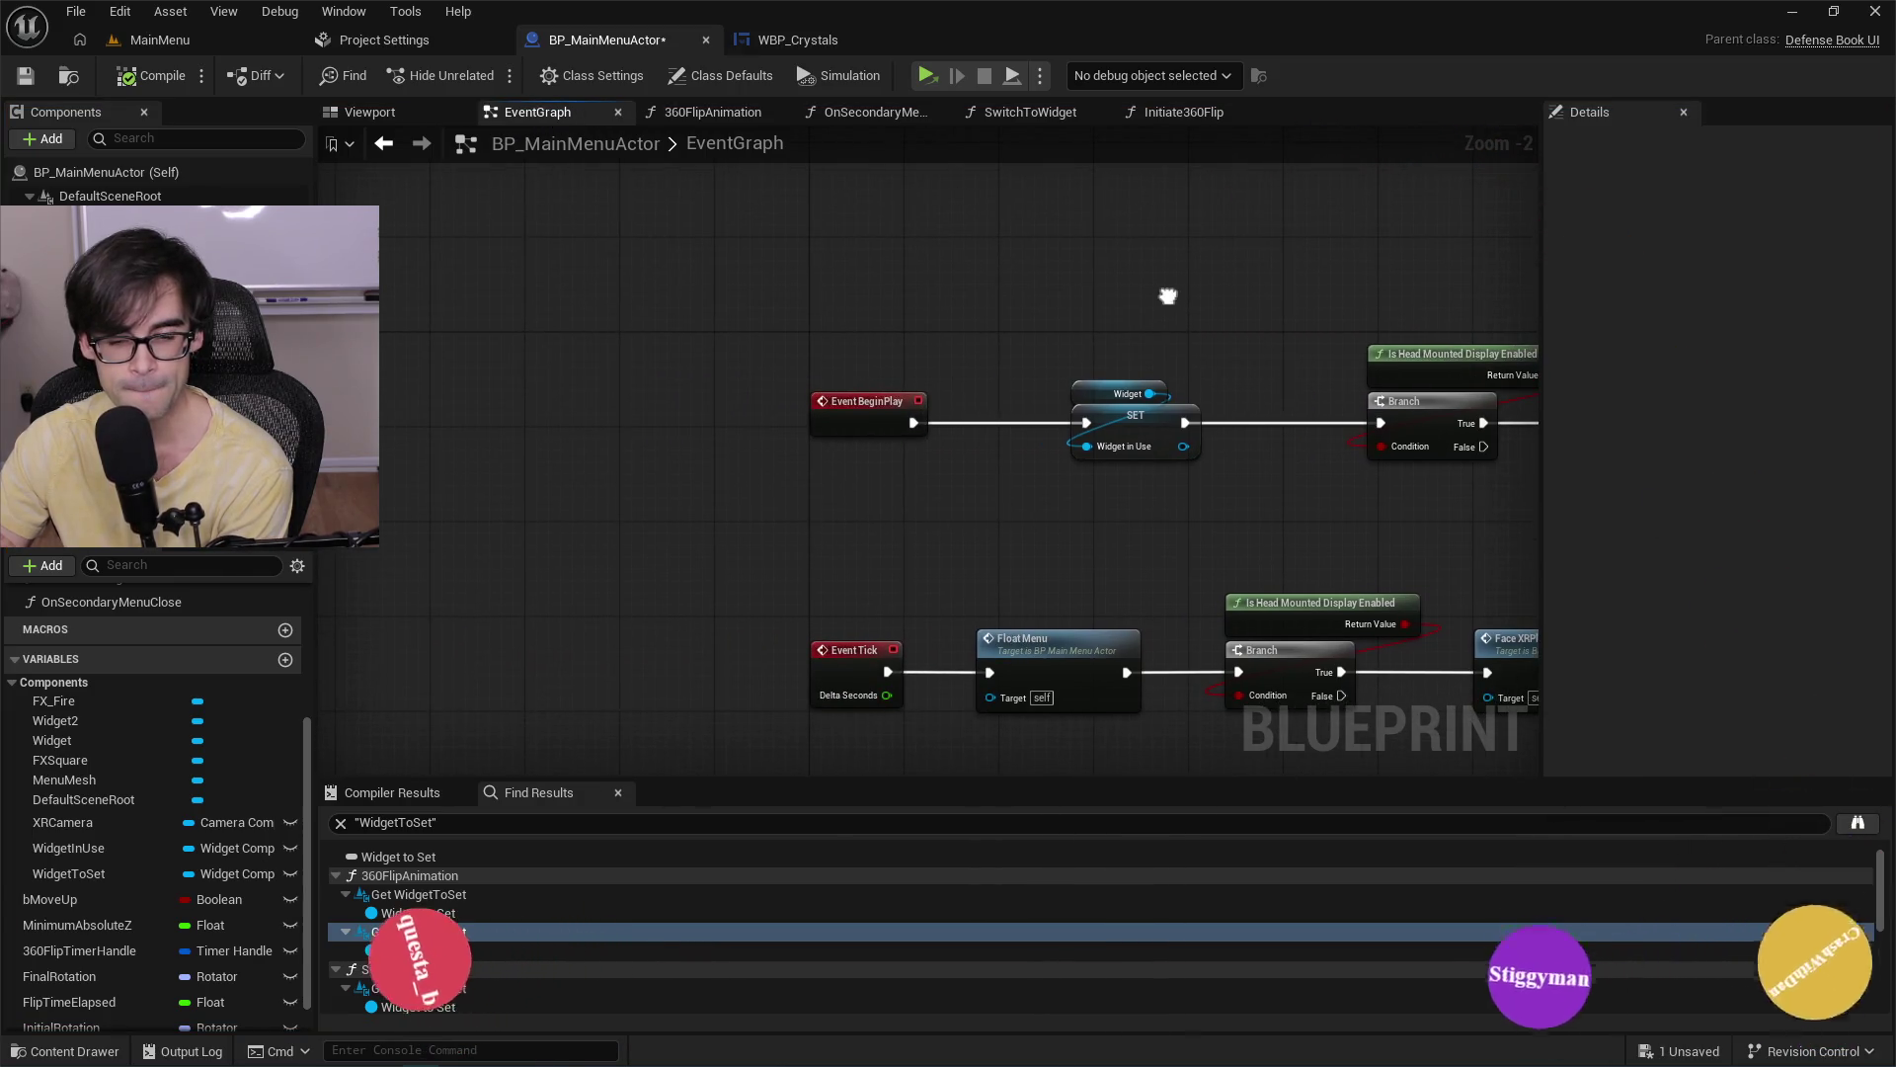
pyautogui.moveTo(1354, 465); pyautogui.dragTo(728, 402)
pyautogui.moveTo(1236, 456)
pyautogui.mouseDown()
pyautogui.moveTo(561, 445)
pyautogui.moveTo(946, 462)
pyautogui.mouseUp()
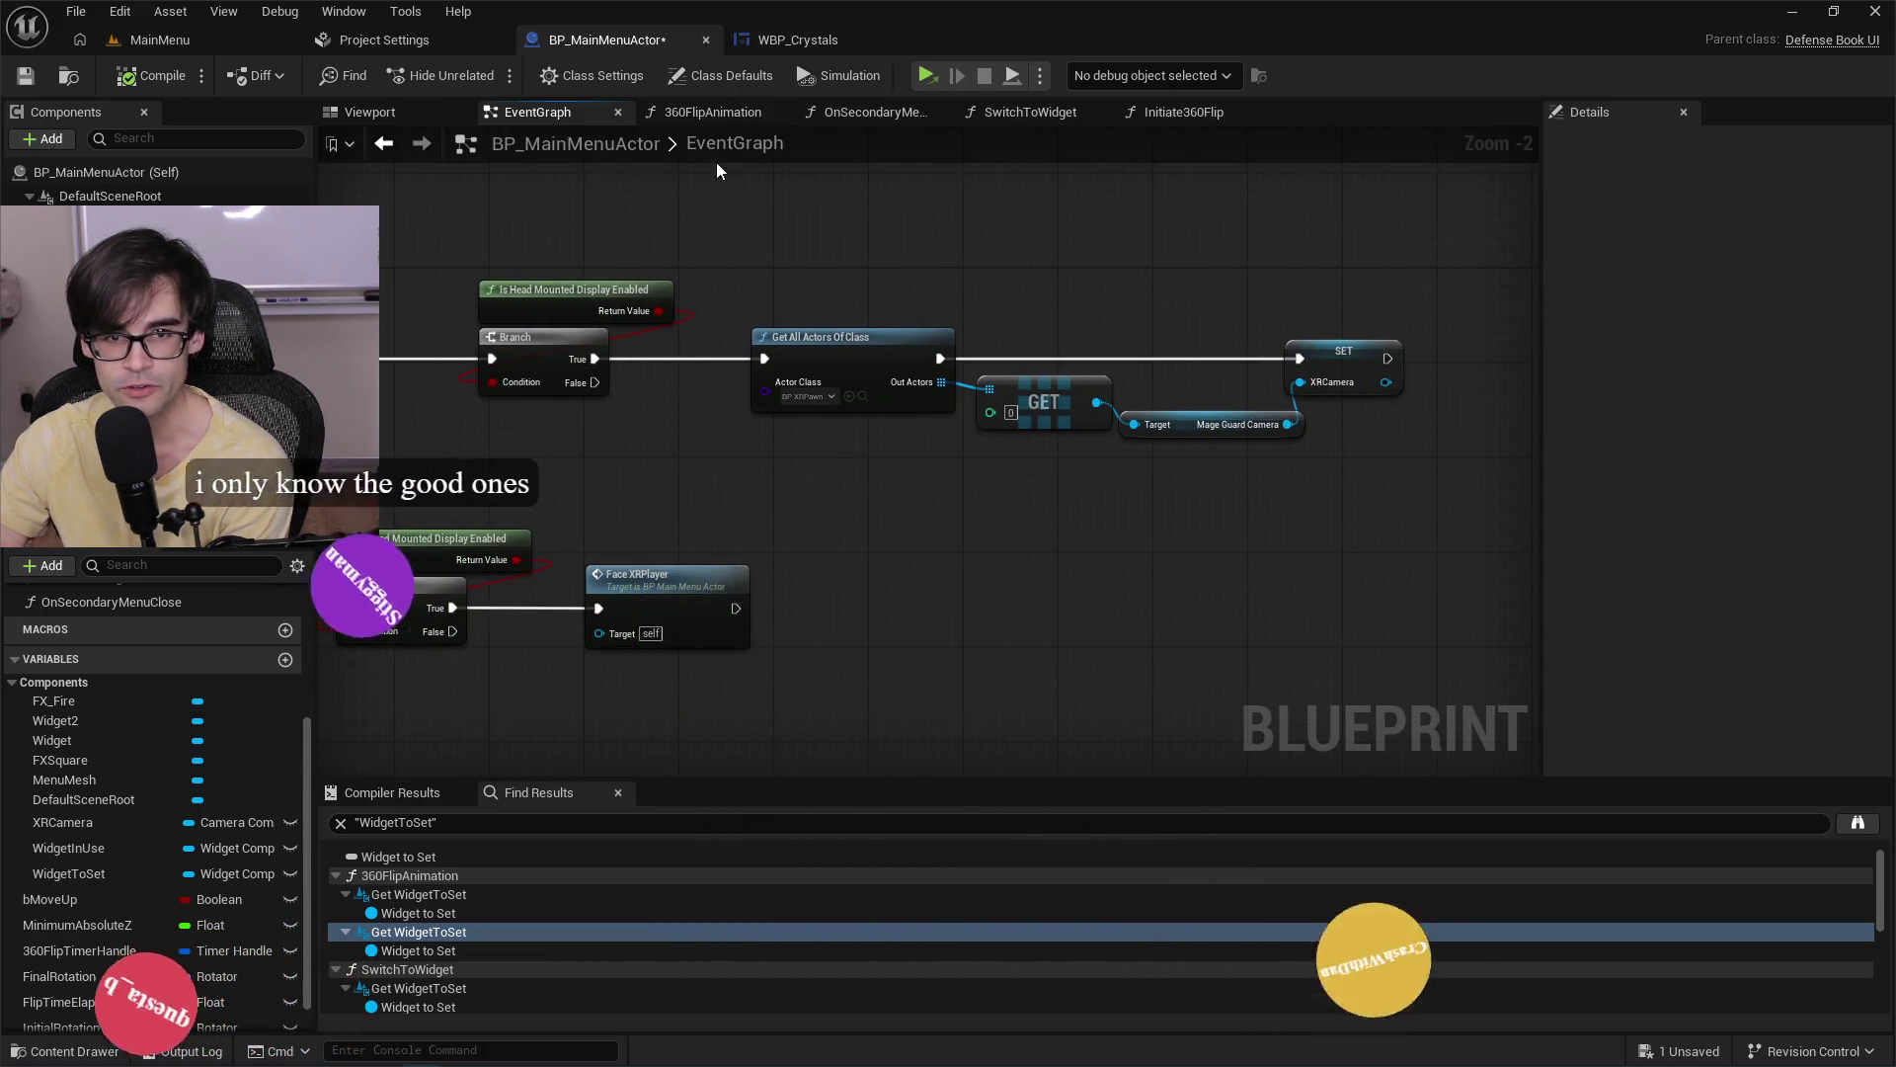
# Revisit 360FlipAnimation's Set Relative Location, Branch and Lerp nodes, then open the OnSecondaryMenuClose graph.
pyautogui.click(712, 111)
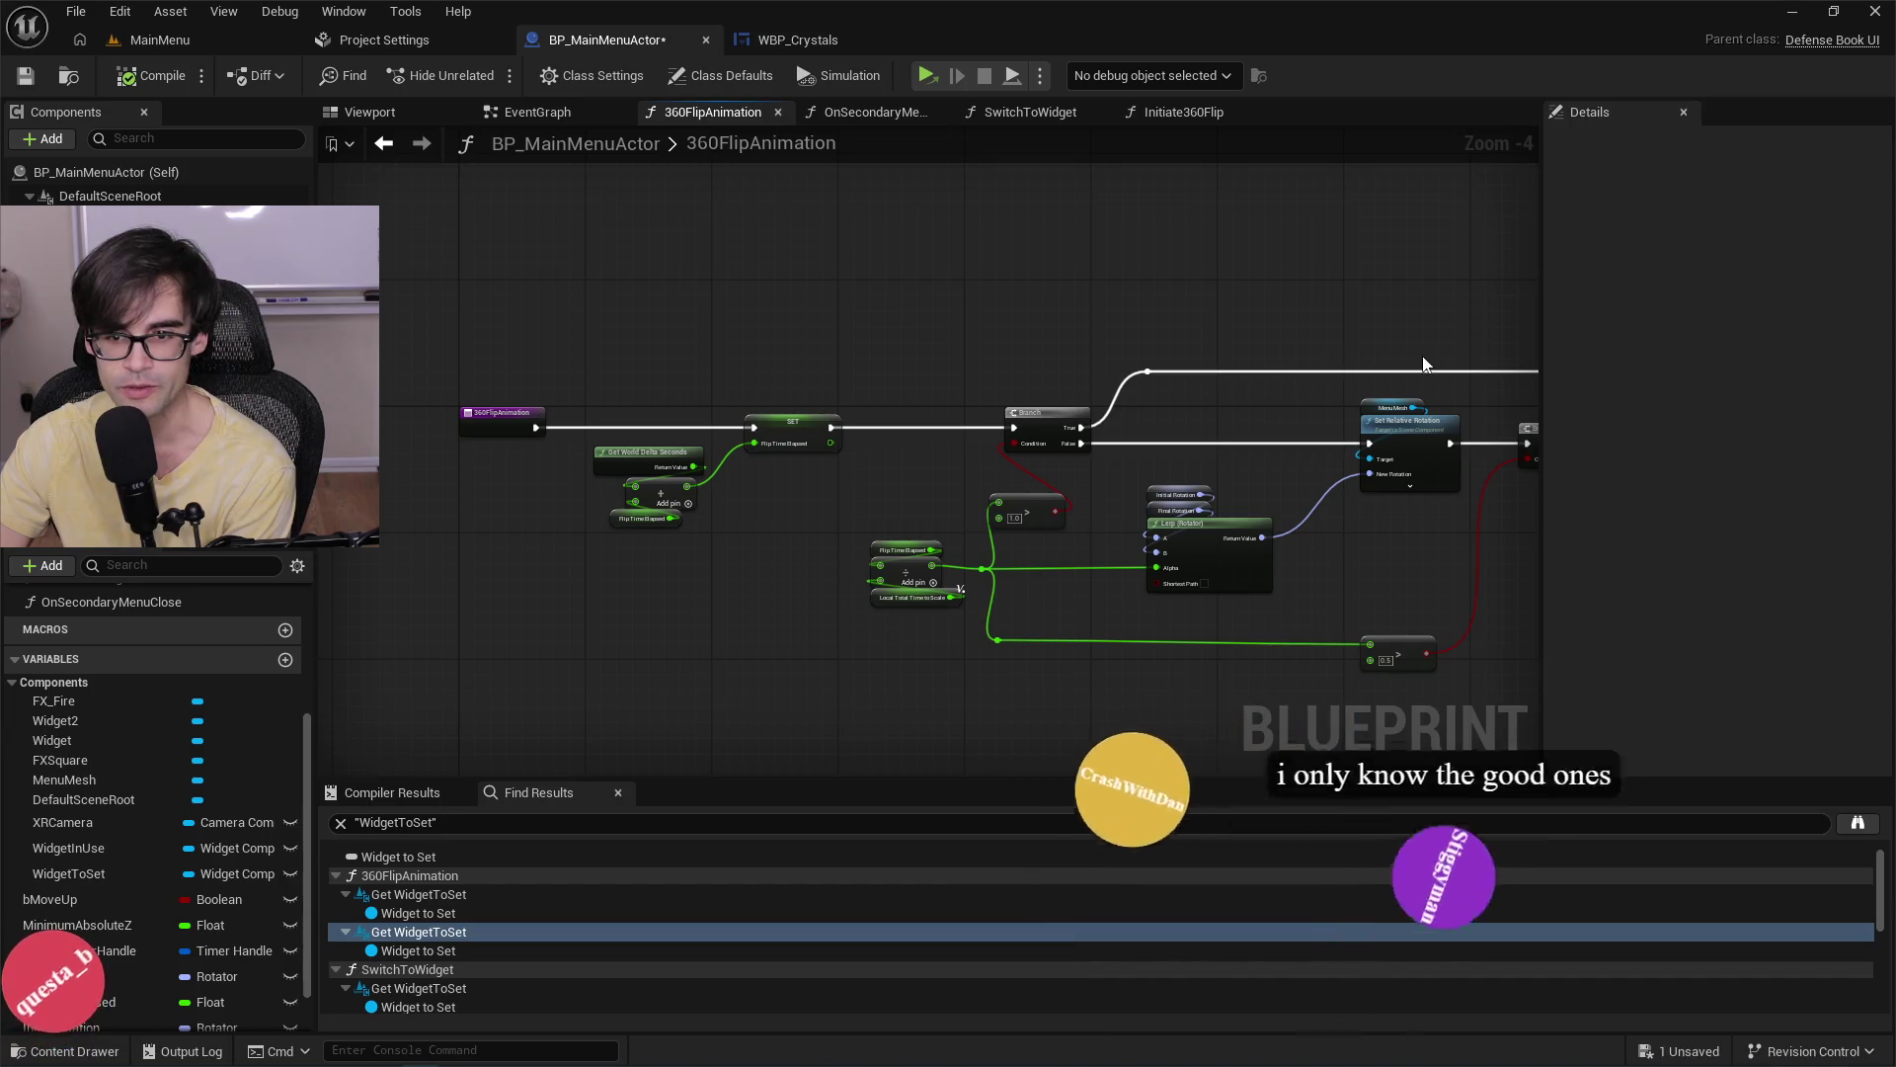
pyautogui.moveTo(1442, 385); pyautogui.dragTo(430, 382)
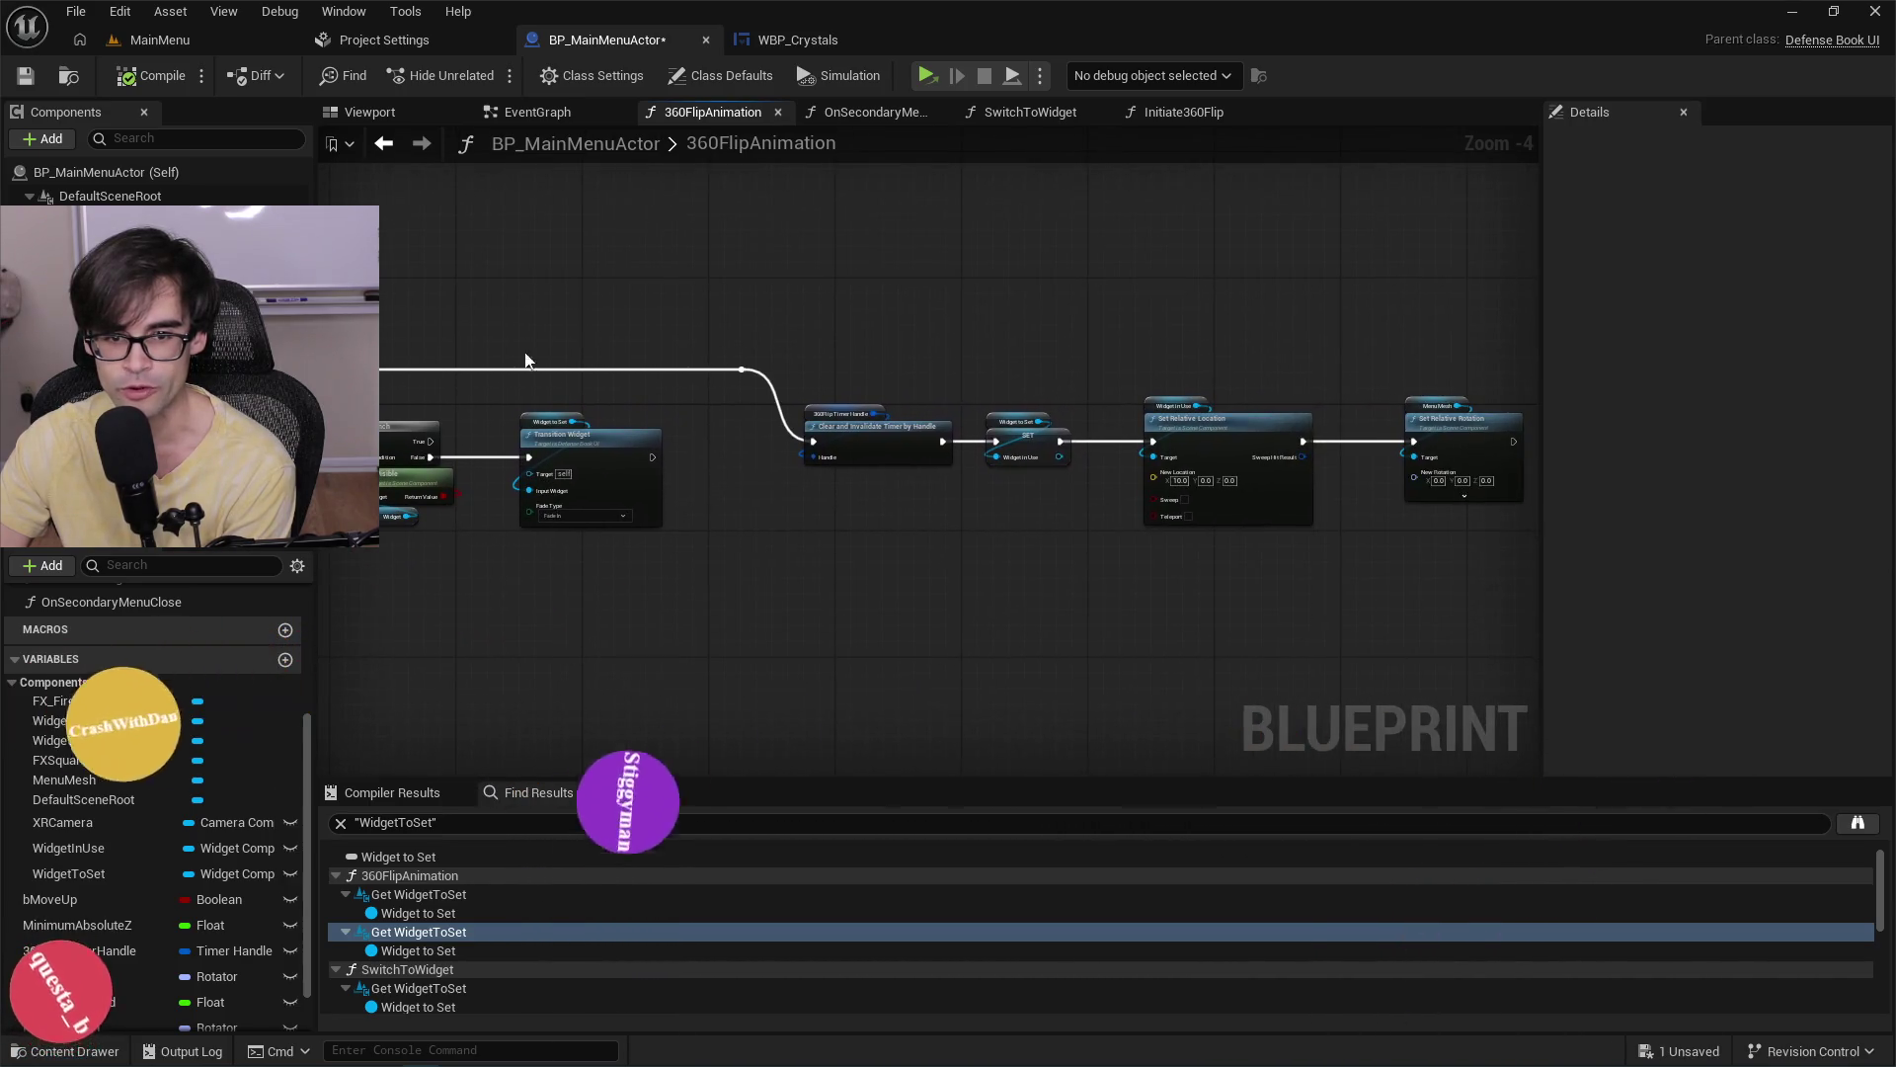
pyautogui.moveTo(838, 339)
pyautogui.mouseDown()
pyautogui.moveTo(464, 361)
pyautogui.moveTo(785, 358)
pyautogui.mouseUp()
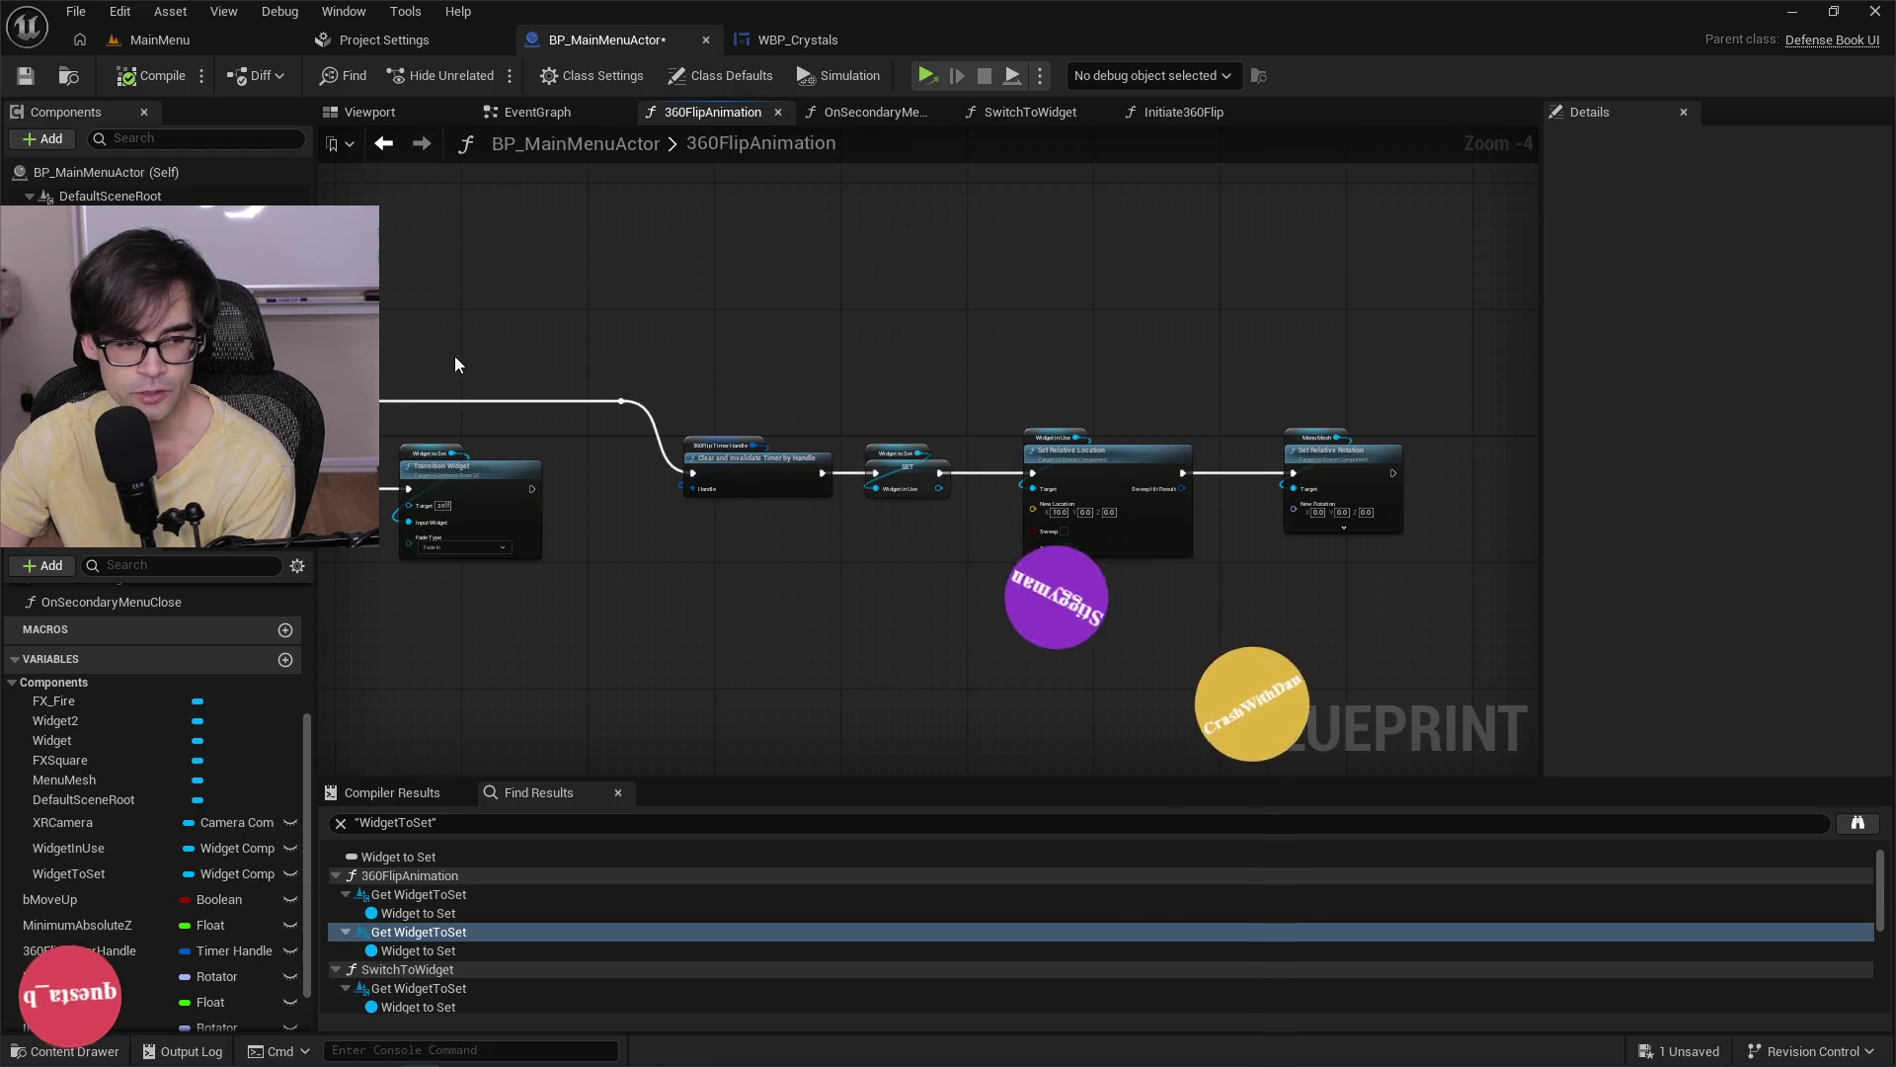
pyautogui.moveTo(454, 355); pyautogui.dragTo(1102, 358)
pyautogui.moveTo(775, 418); pyautogui.dragTo(963, 412)
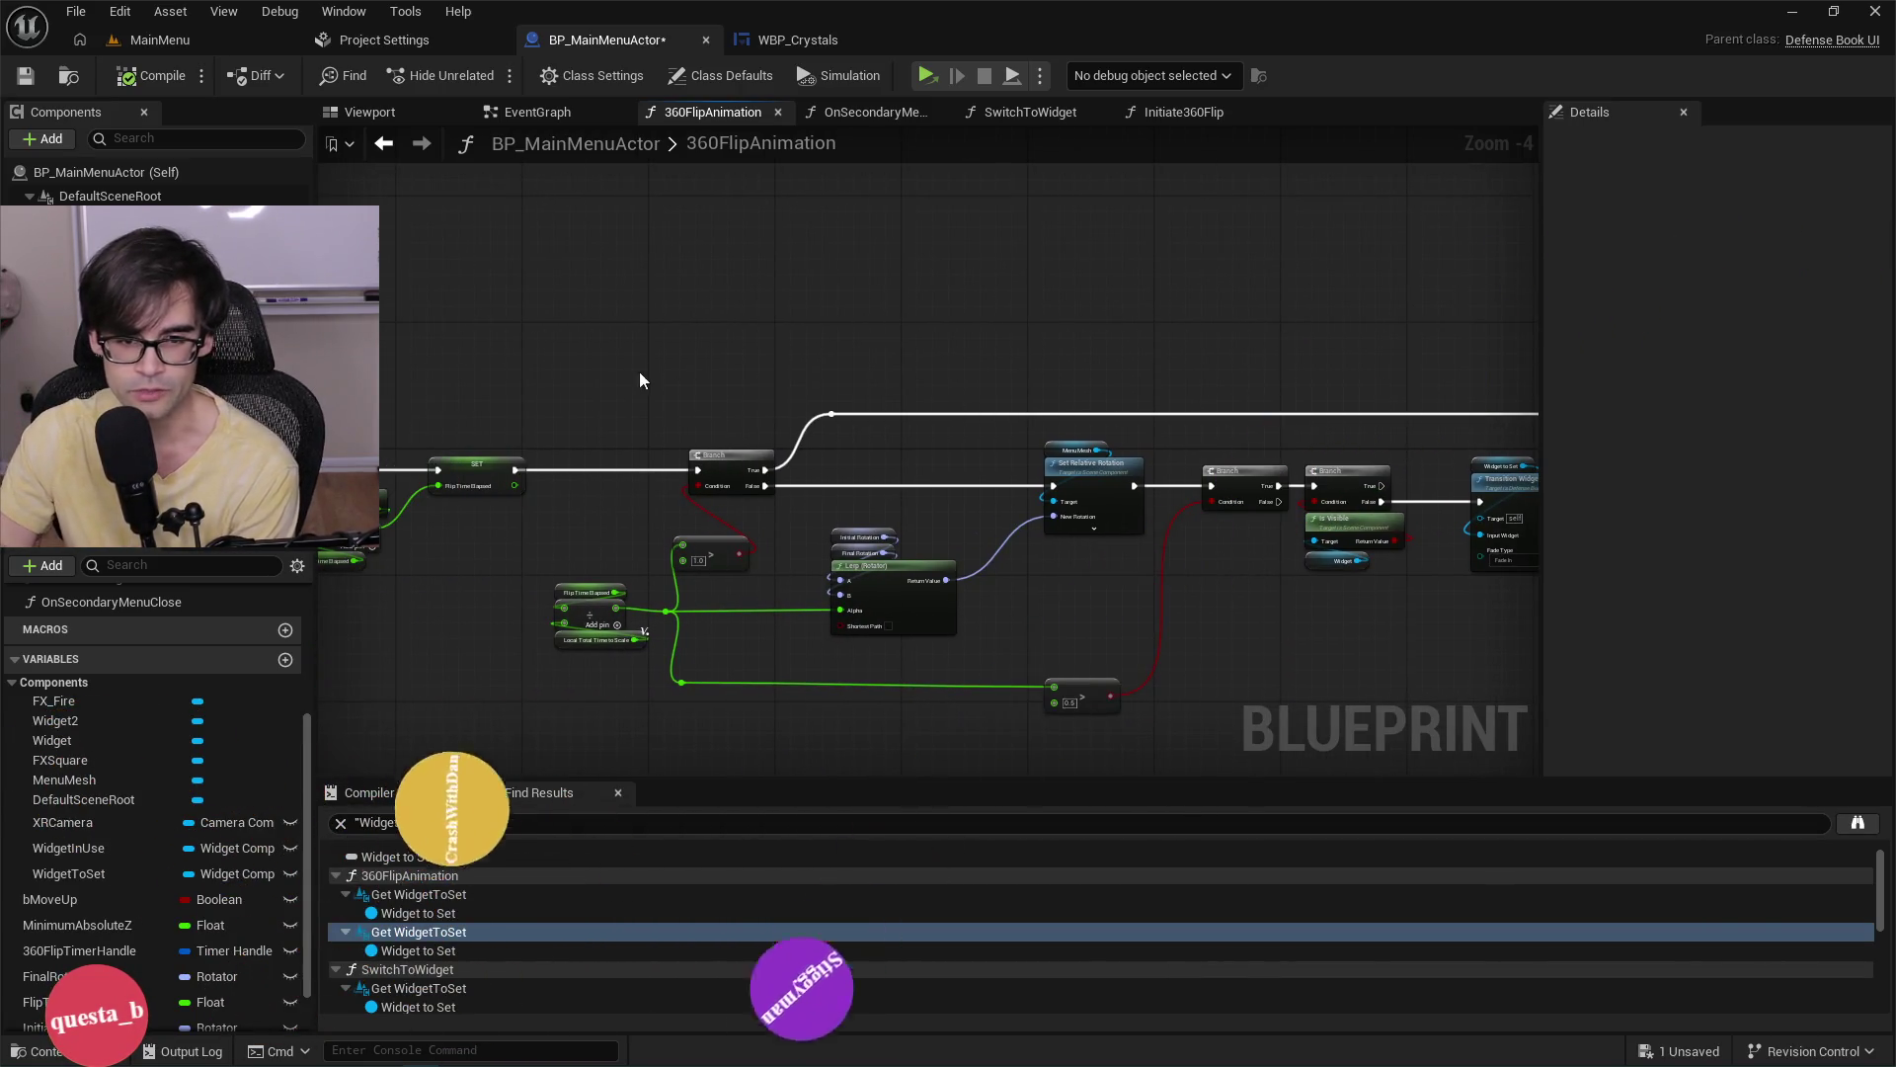
pyautogui.moveTo(643, 381)
pyautogui.mouseDown()
pyautogui.moveTo(935, 381)
pyautogui.moveTo(705, 363)
pyautogui.mouseUp()
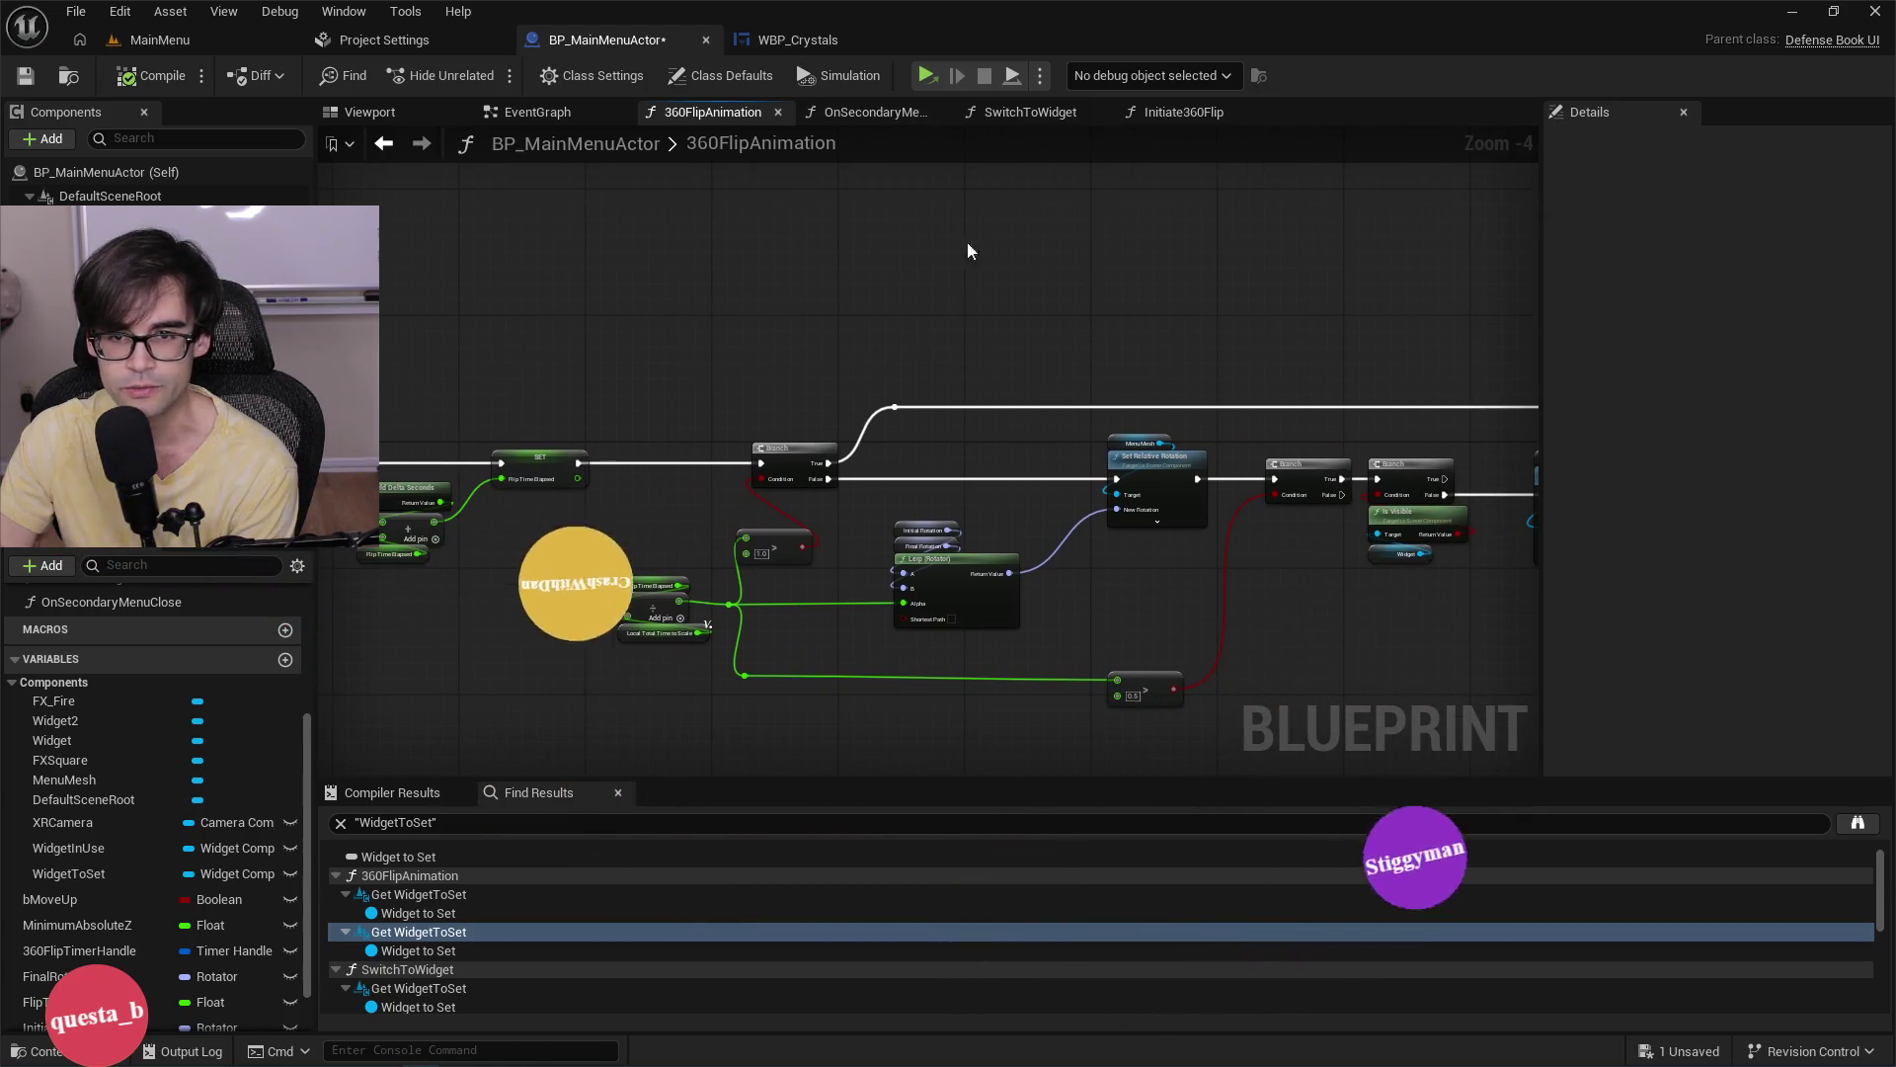
pyautogui.click(869, 112)
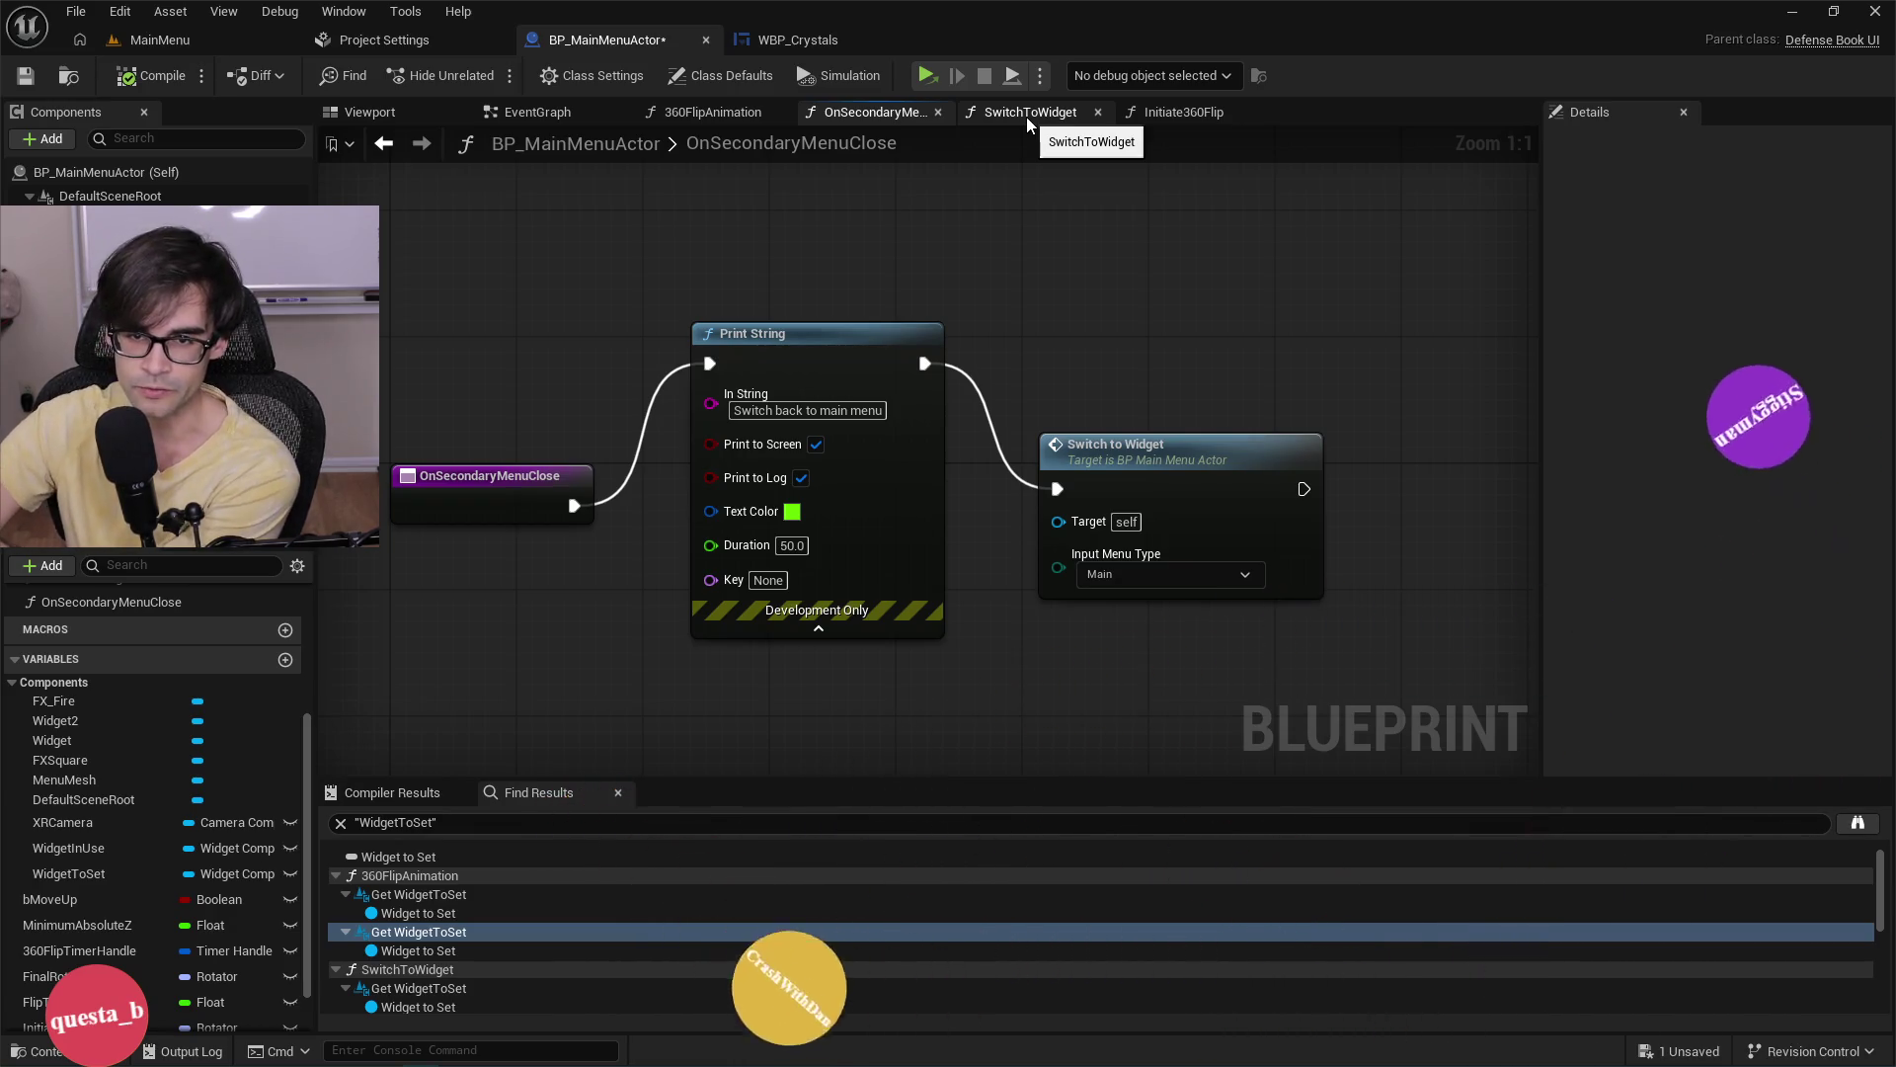
# Open SwitchToWidget and pan across its event binding, Create Widget, Branch and SET nodes.
pyautogui.click(1027, 116)
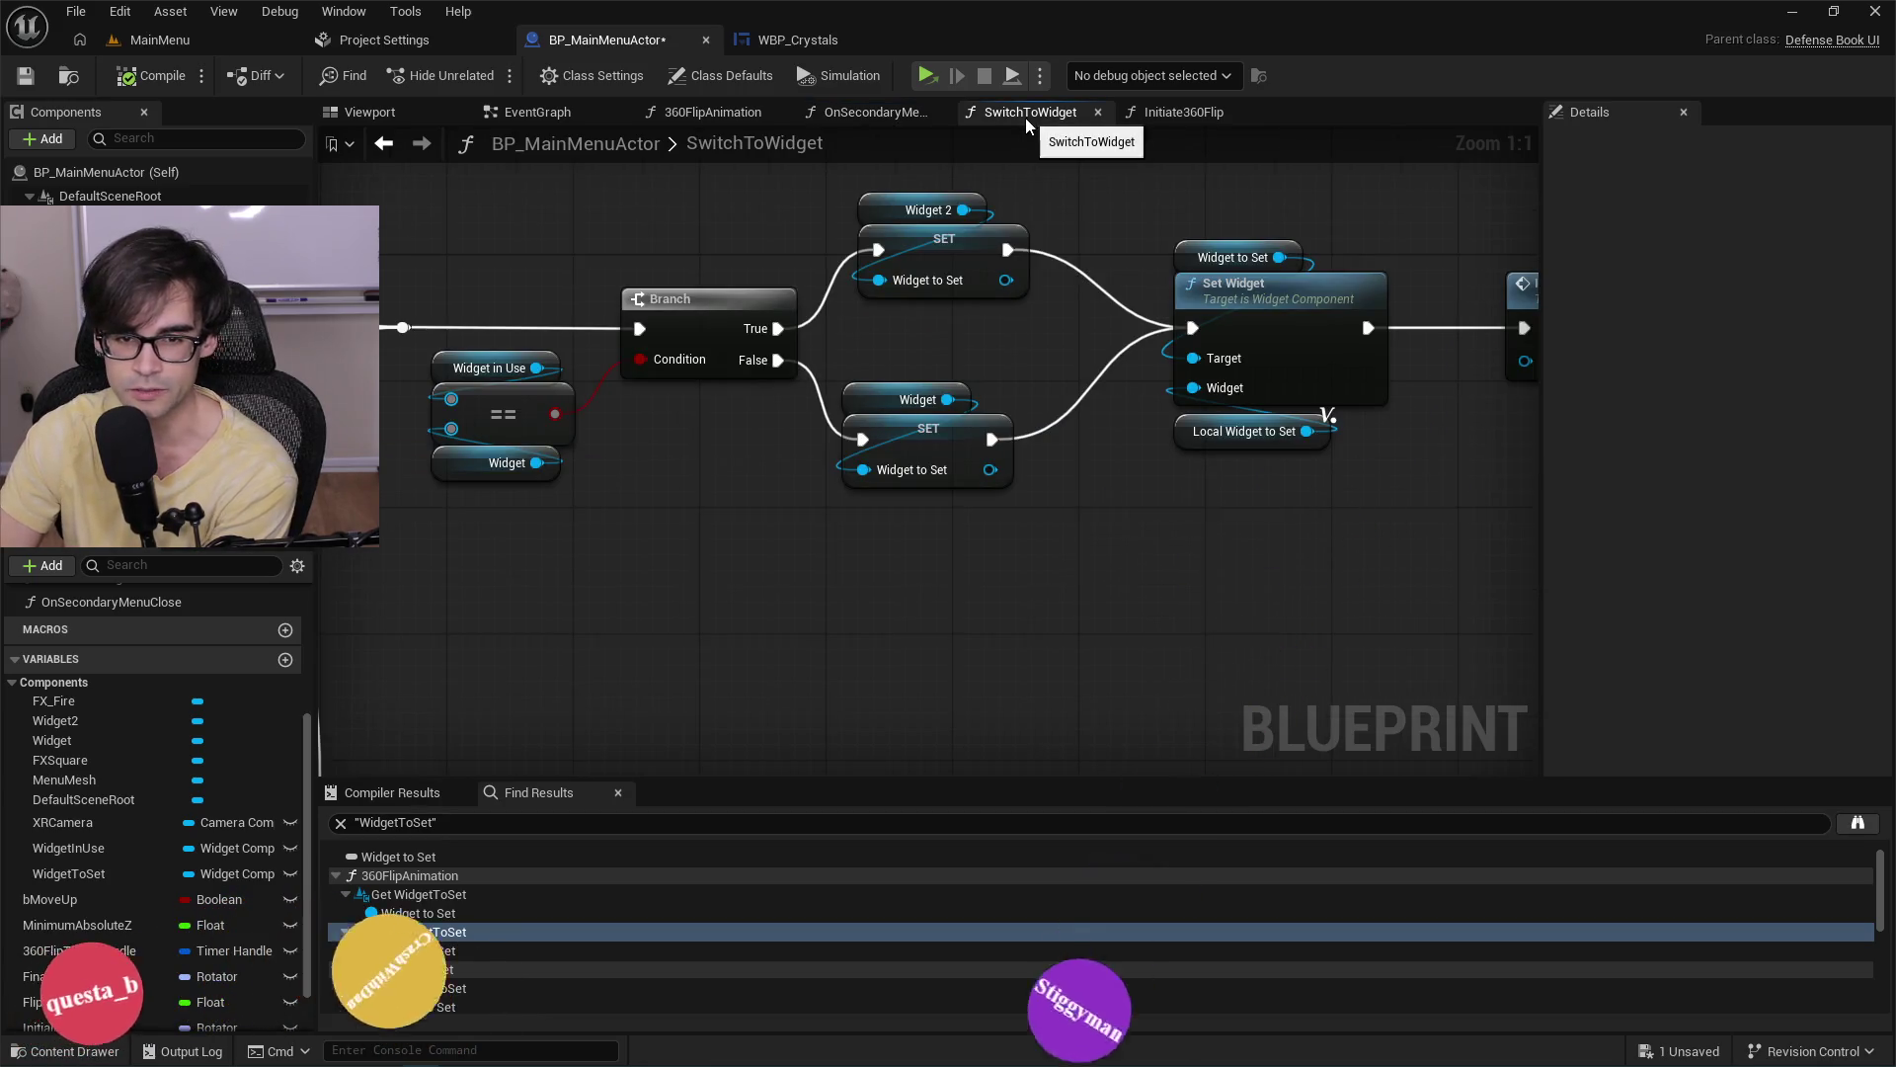
pyautogui.moveTo(596, 257)
pyautogui.mouseDown()
pyautogui.moveTo(970, 377)
pyautogui.moveTo(902, 345)
pyautogui.moveTo(1059, 365)
pyautogui.mouseUp()
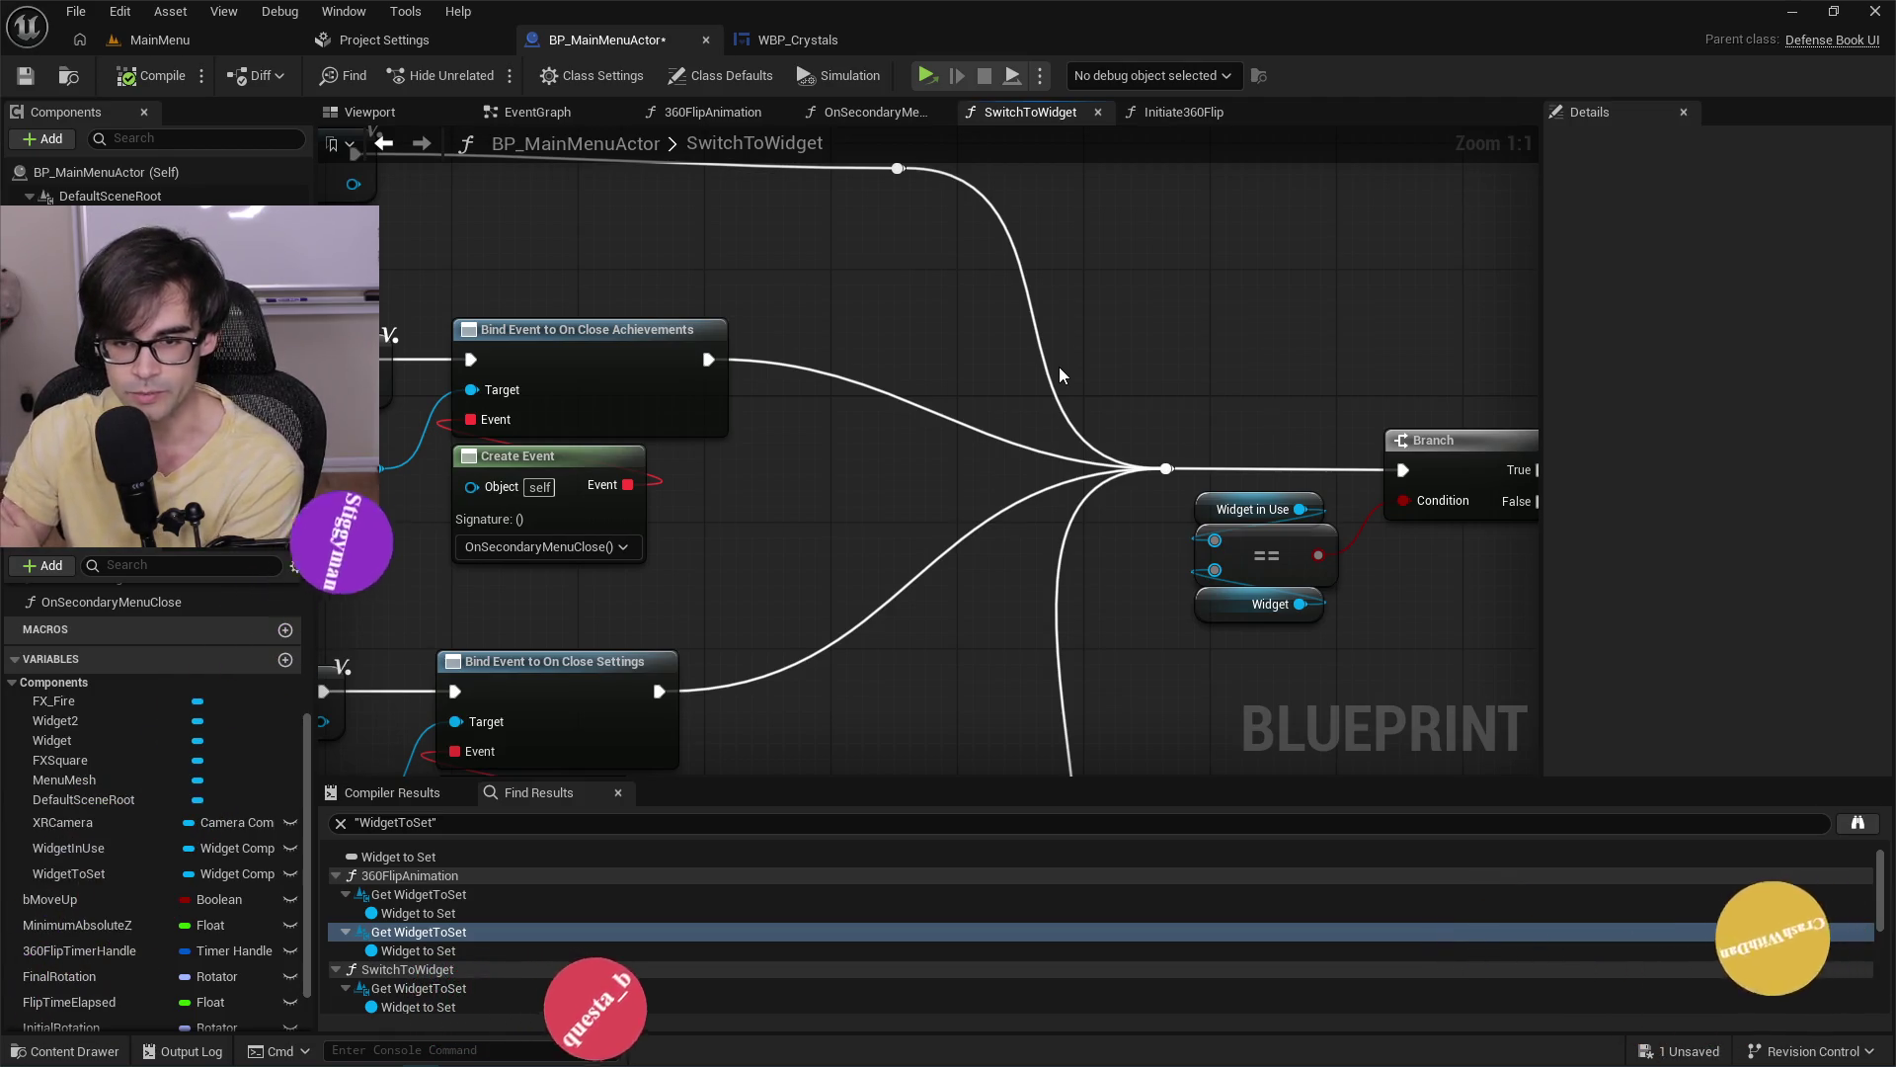
pyautogui.scroll(-2, 1270, 394)
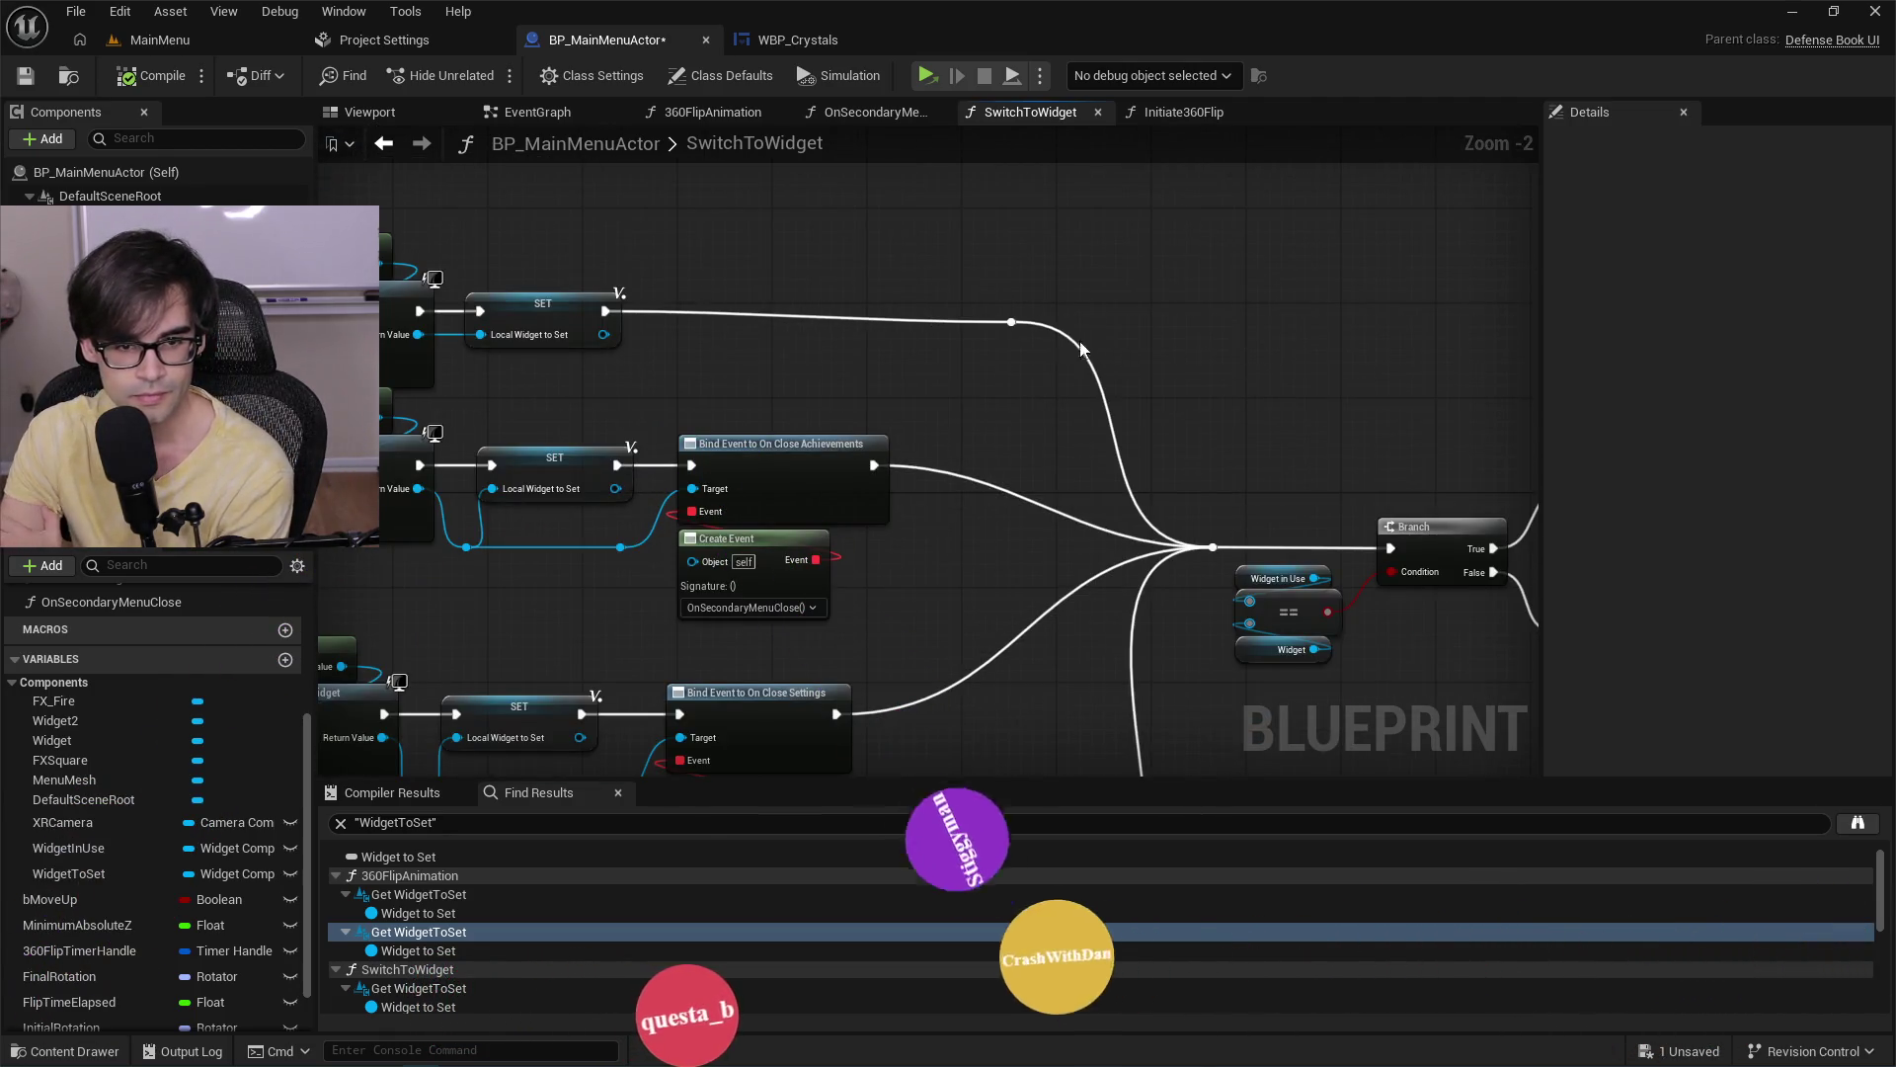
pyautogui.moveTo(846, 381)
pyautogui.mouseDown()
pyautogui.moveTo(1371, 323)
pyautogui.moveTo(669, 263)
pyautogui.mouseUp()
pyautogui.moveTo(1300, 364); pyautogui.dragTo(788, 338)
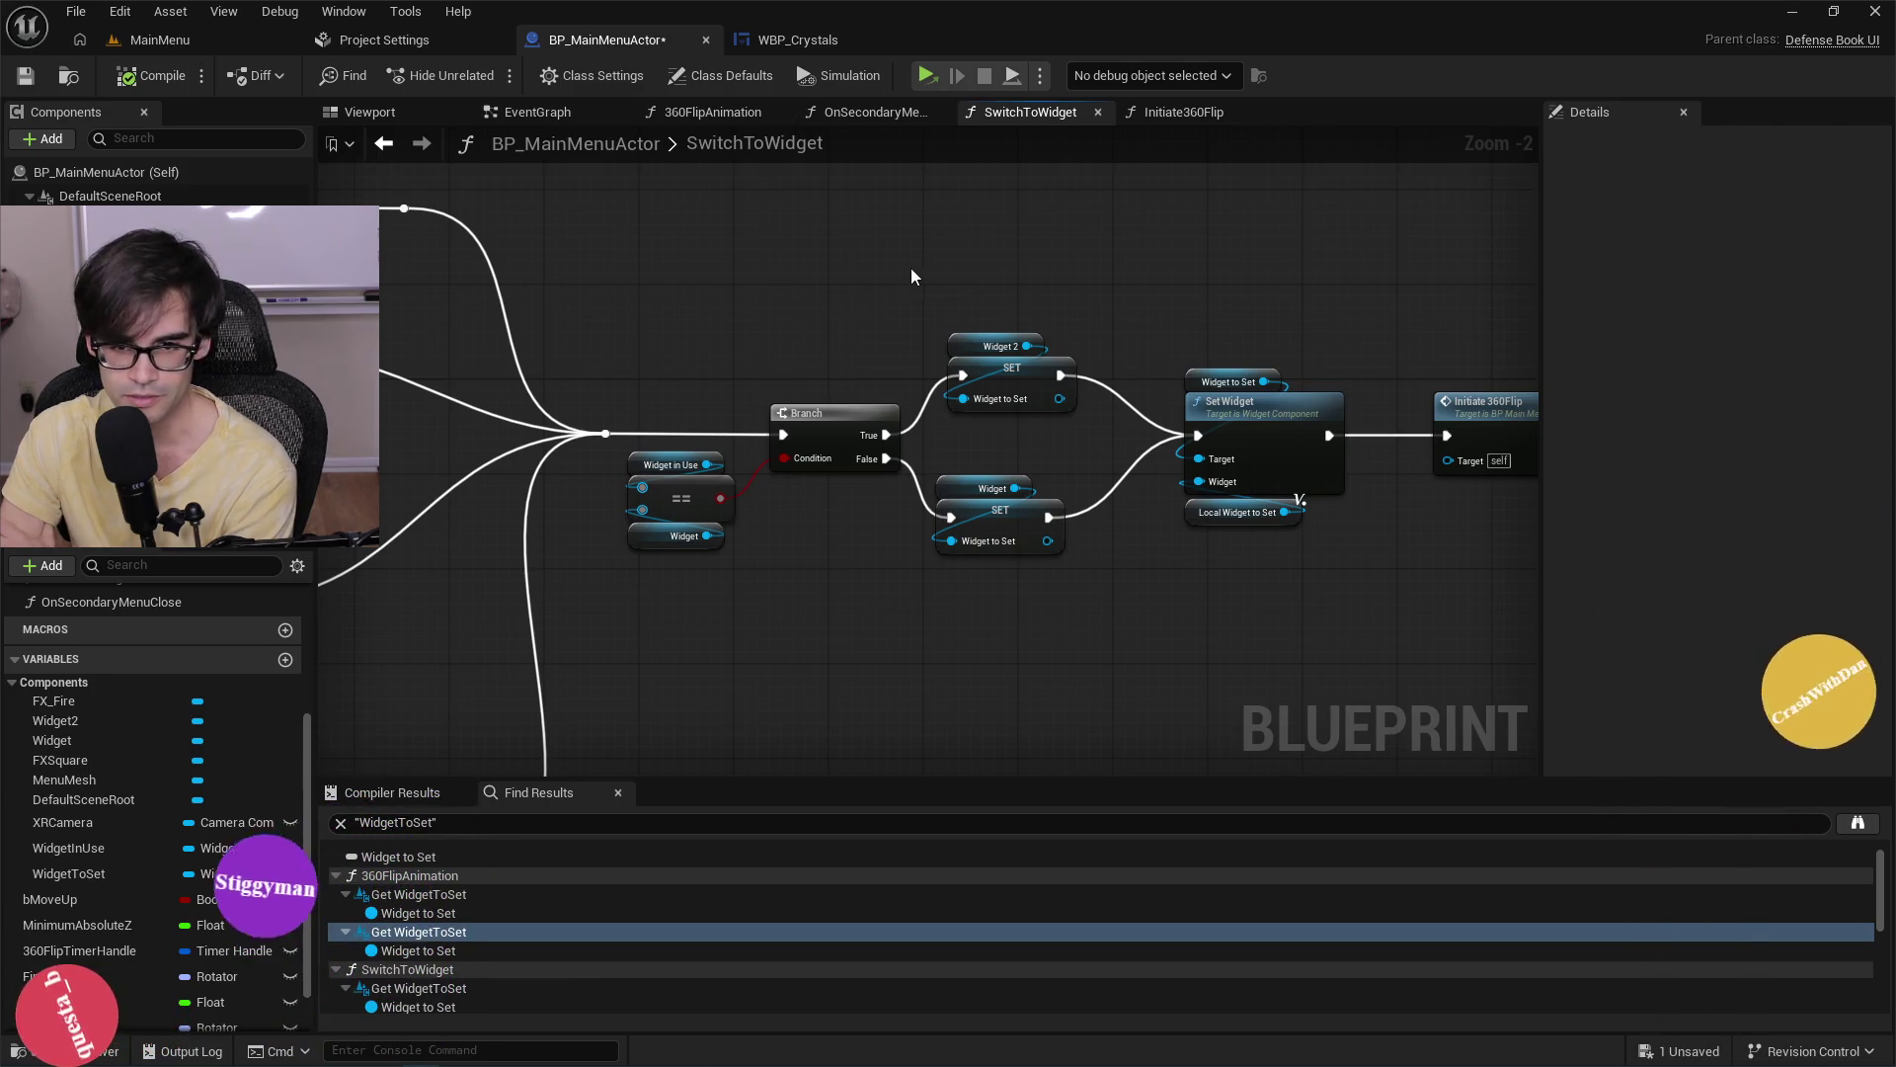
# Select the Set Widget node and show the Widget component's Details.
pyautogui.moveTo(911, 268); pyautogui.dragTo(1118, 430)
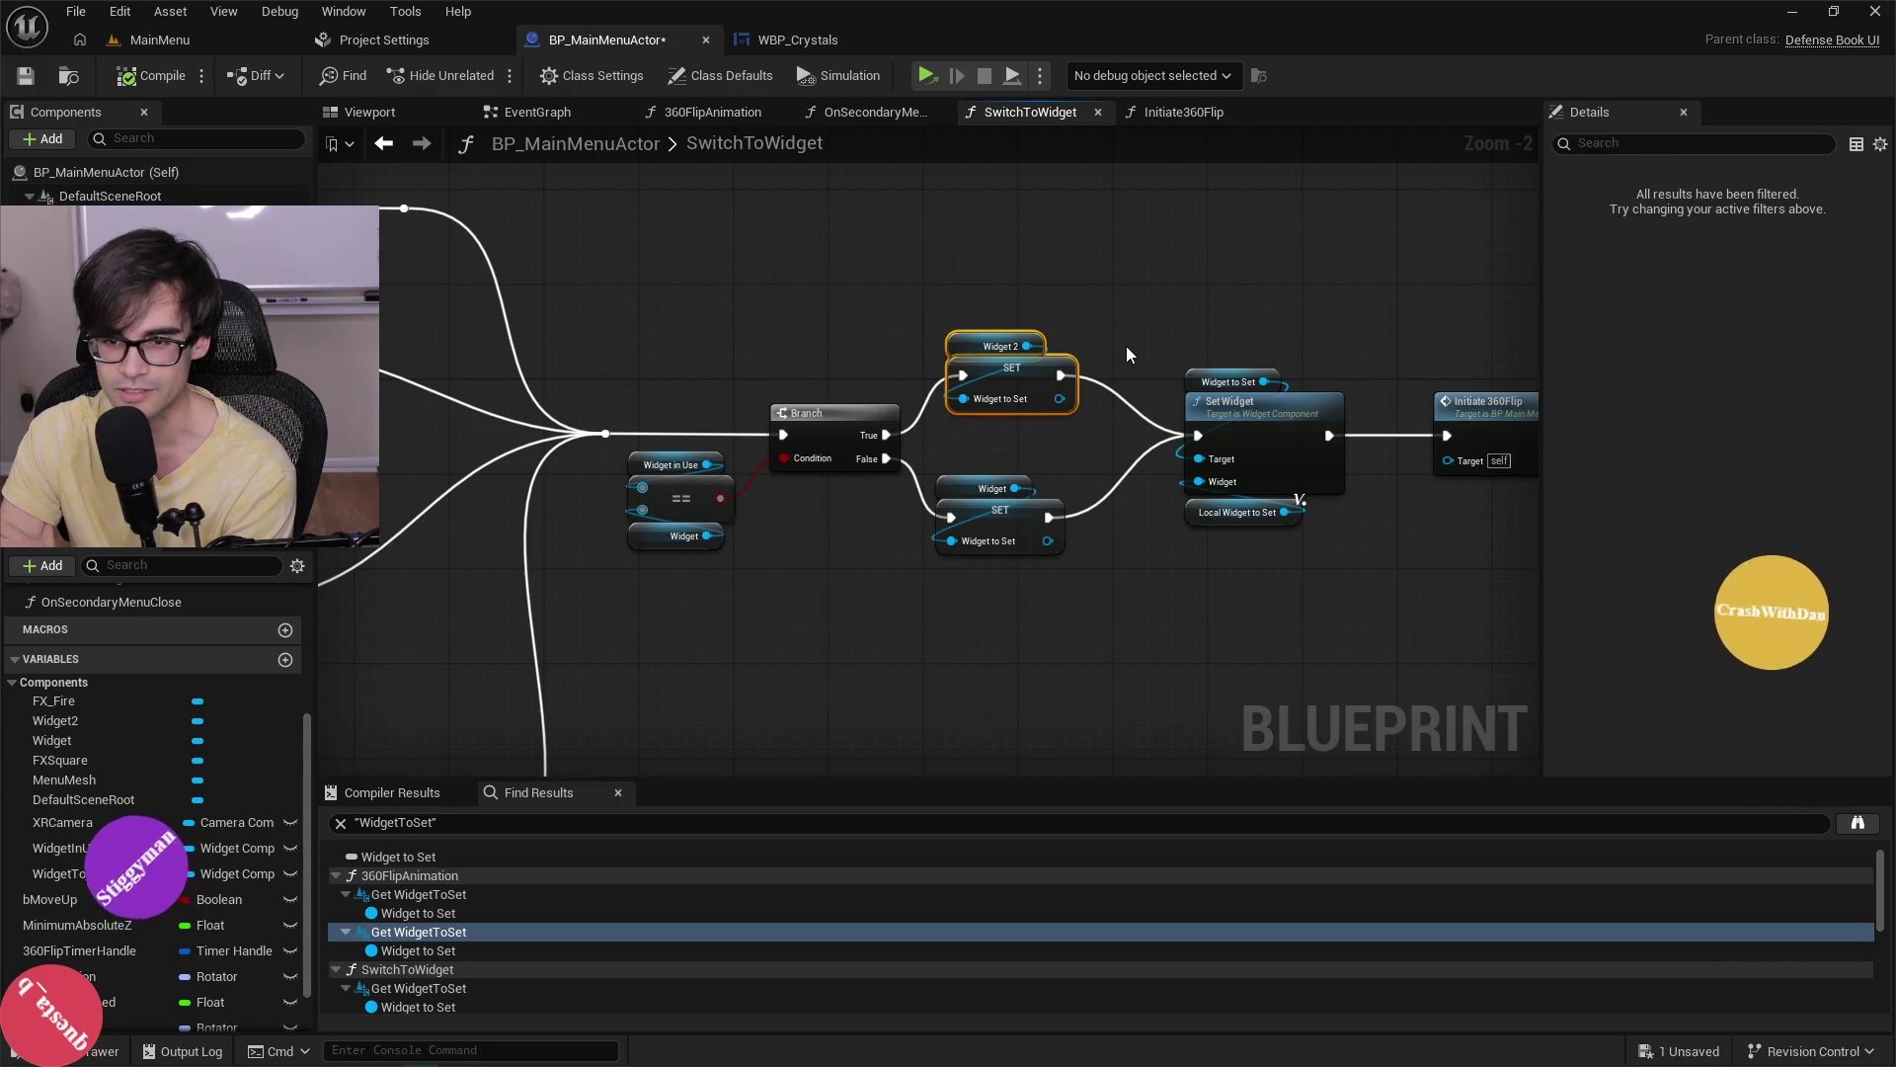
pyautogui.click(1127, 341)
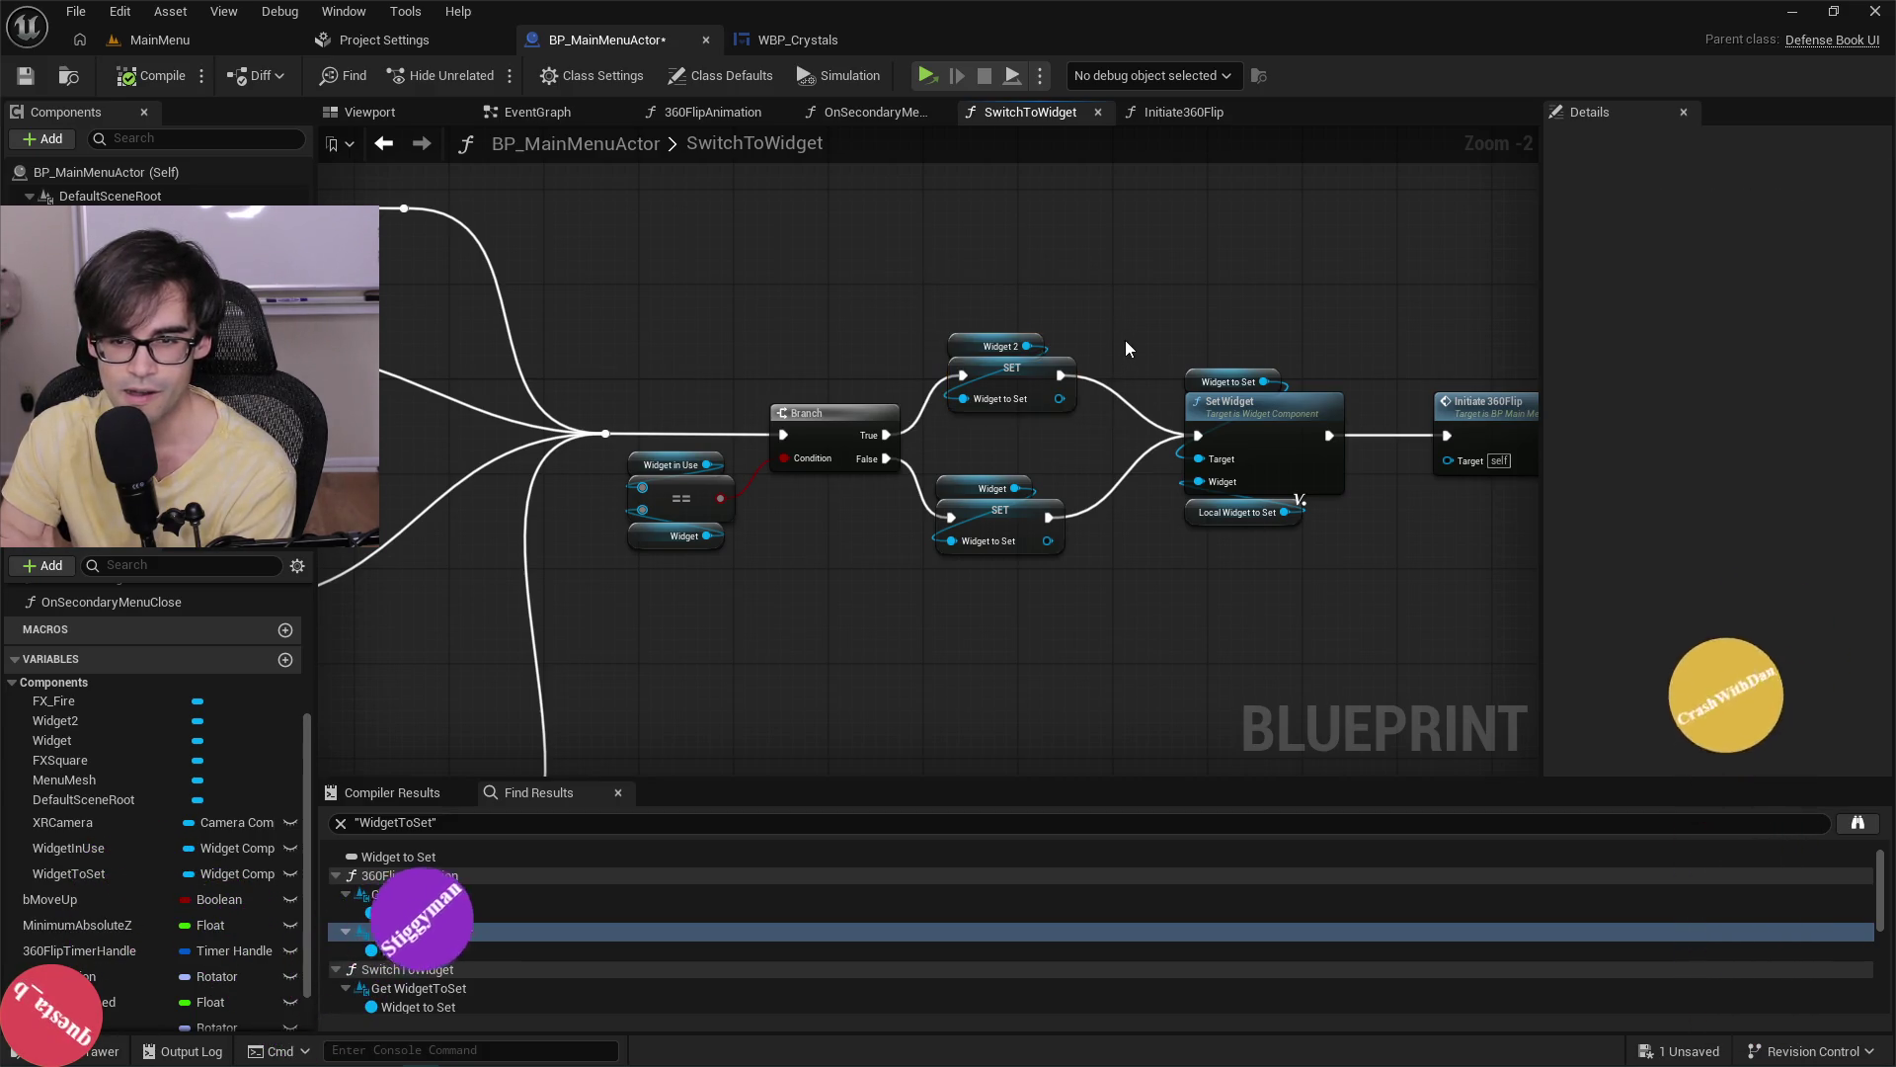
pyautogui.moveTo(1124, 339); pyautogui.dragTo(774, 344)
pyautogui.click(917, 413)
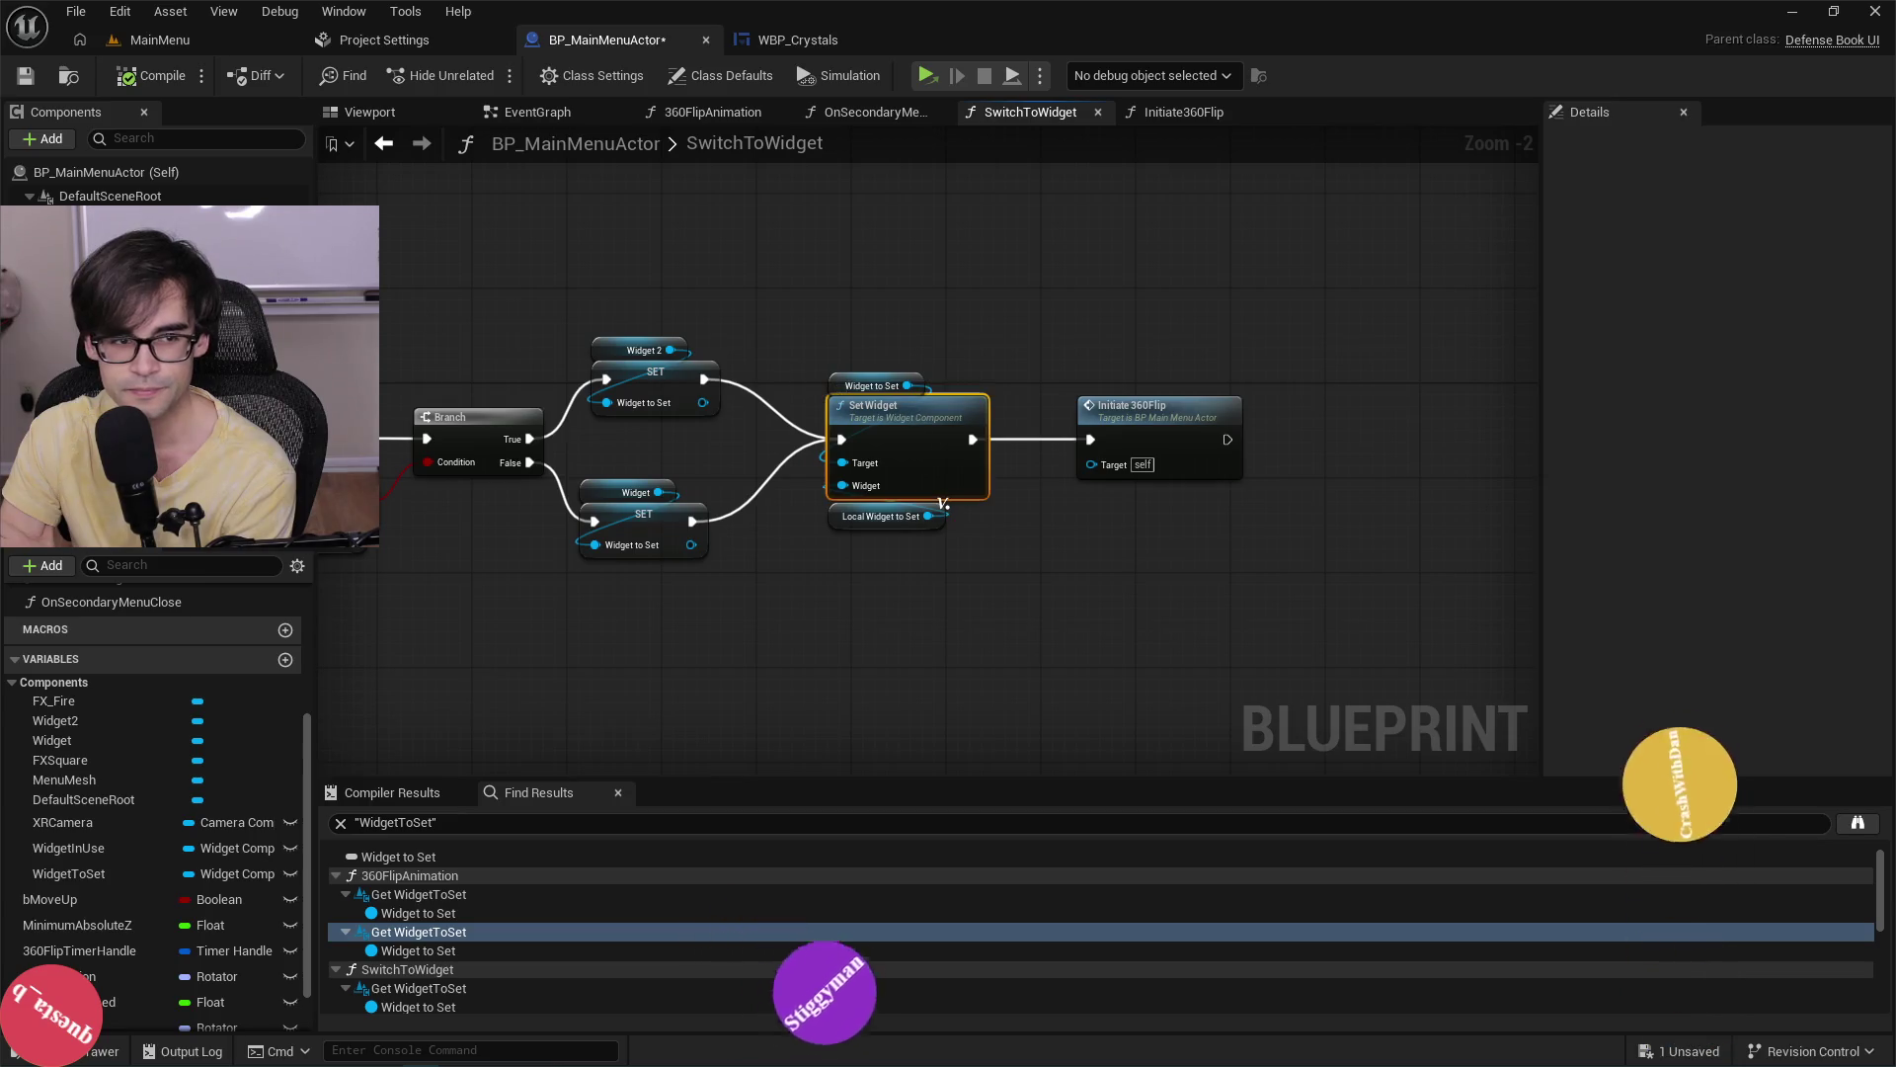
pyautogui.click(109, 247)
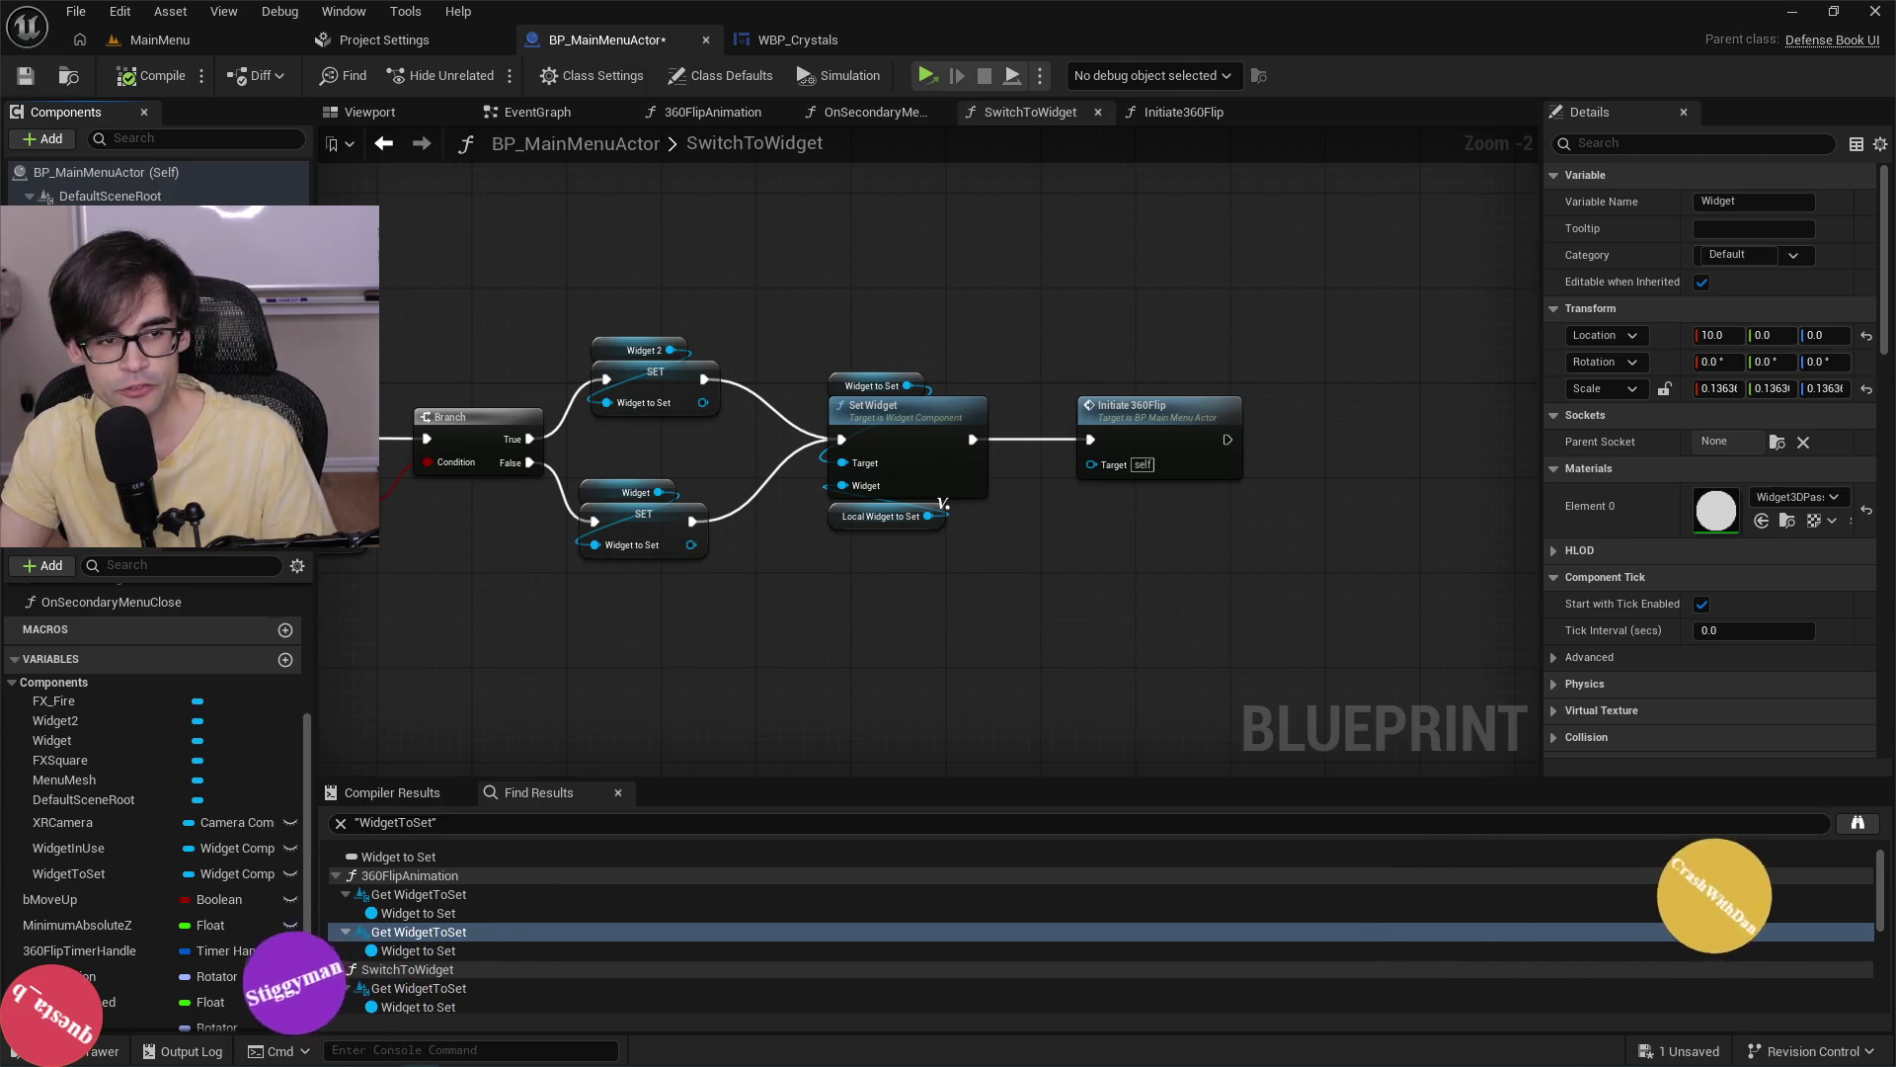
# Drop temporary Widget and Widget 2 getters into SwitchToWidget, delete them, and switch to Cursor.
pyautogui.moveTo(51, 739)
pyautogui.mouseDown()
pyautogui.moveTo(385, 316)
pyautogui.moveTo(1328, 336)
pyautogui.mouseUp()
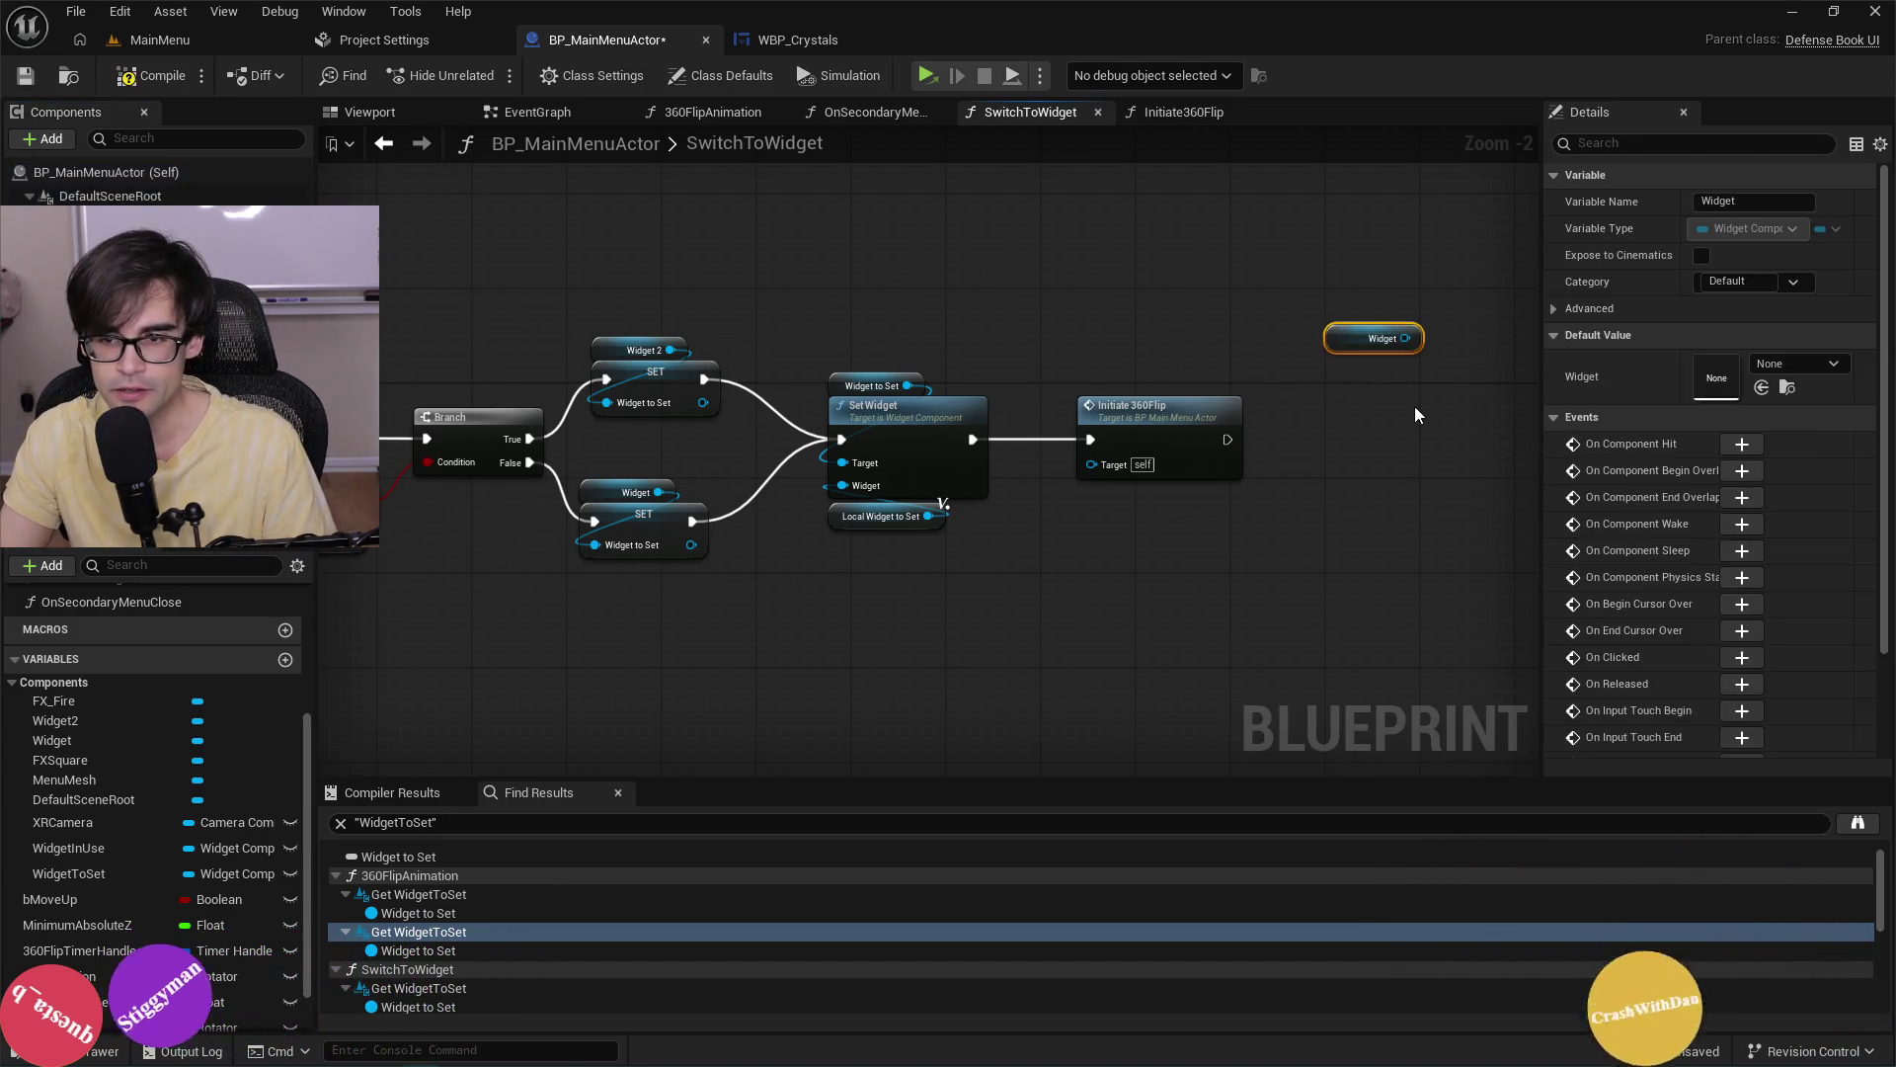
pyautogui.moveTo(55, 720)
pyautogui.mouseDown()
pyautogui.moveTo(1388, 388)
pyautogui.moveTo(1353, 339)
pyautogui.moveTo(1389, 316)
pyautogui.mouseUp()
pyautogui.moveTo(1292, 484)
pyautogui.mouseDown()
pyautogui.moveTo(1308, 389)
pyautogui.moveTo(1096, 423)
pyautogui.moveTo(1209, 359)
pyautogui.mouseUp()
pyautogui.hotkey('ctrl', 'v')
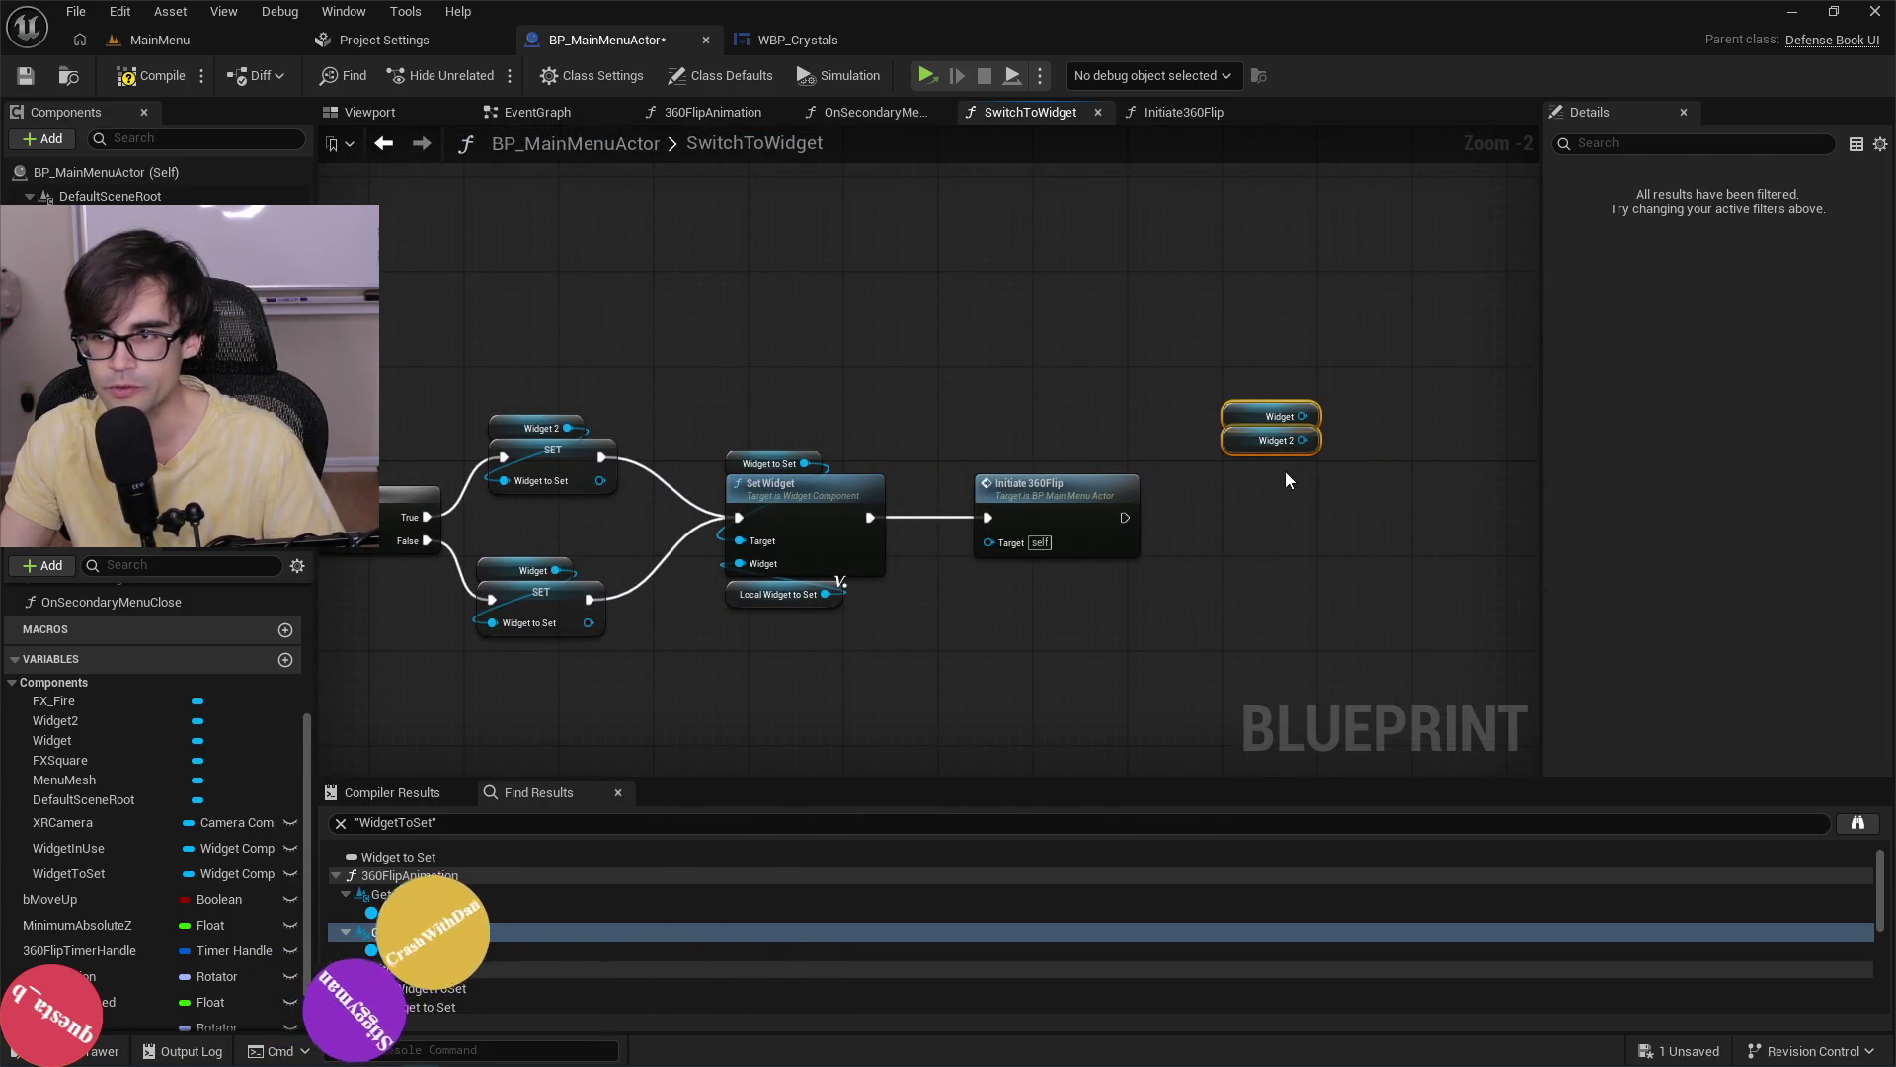
pyautogui.press('Delete')
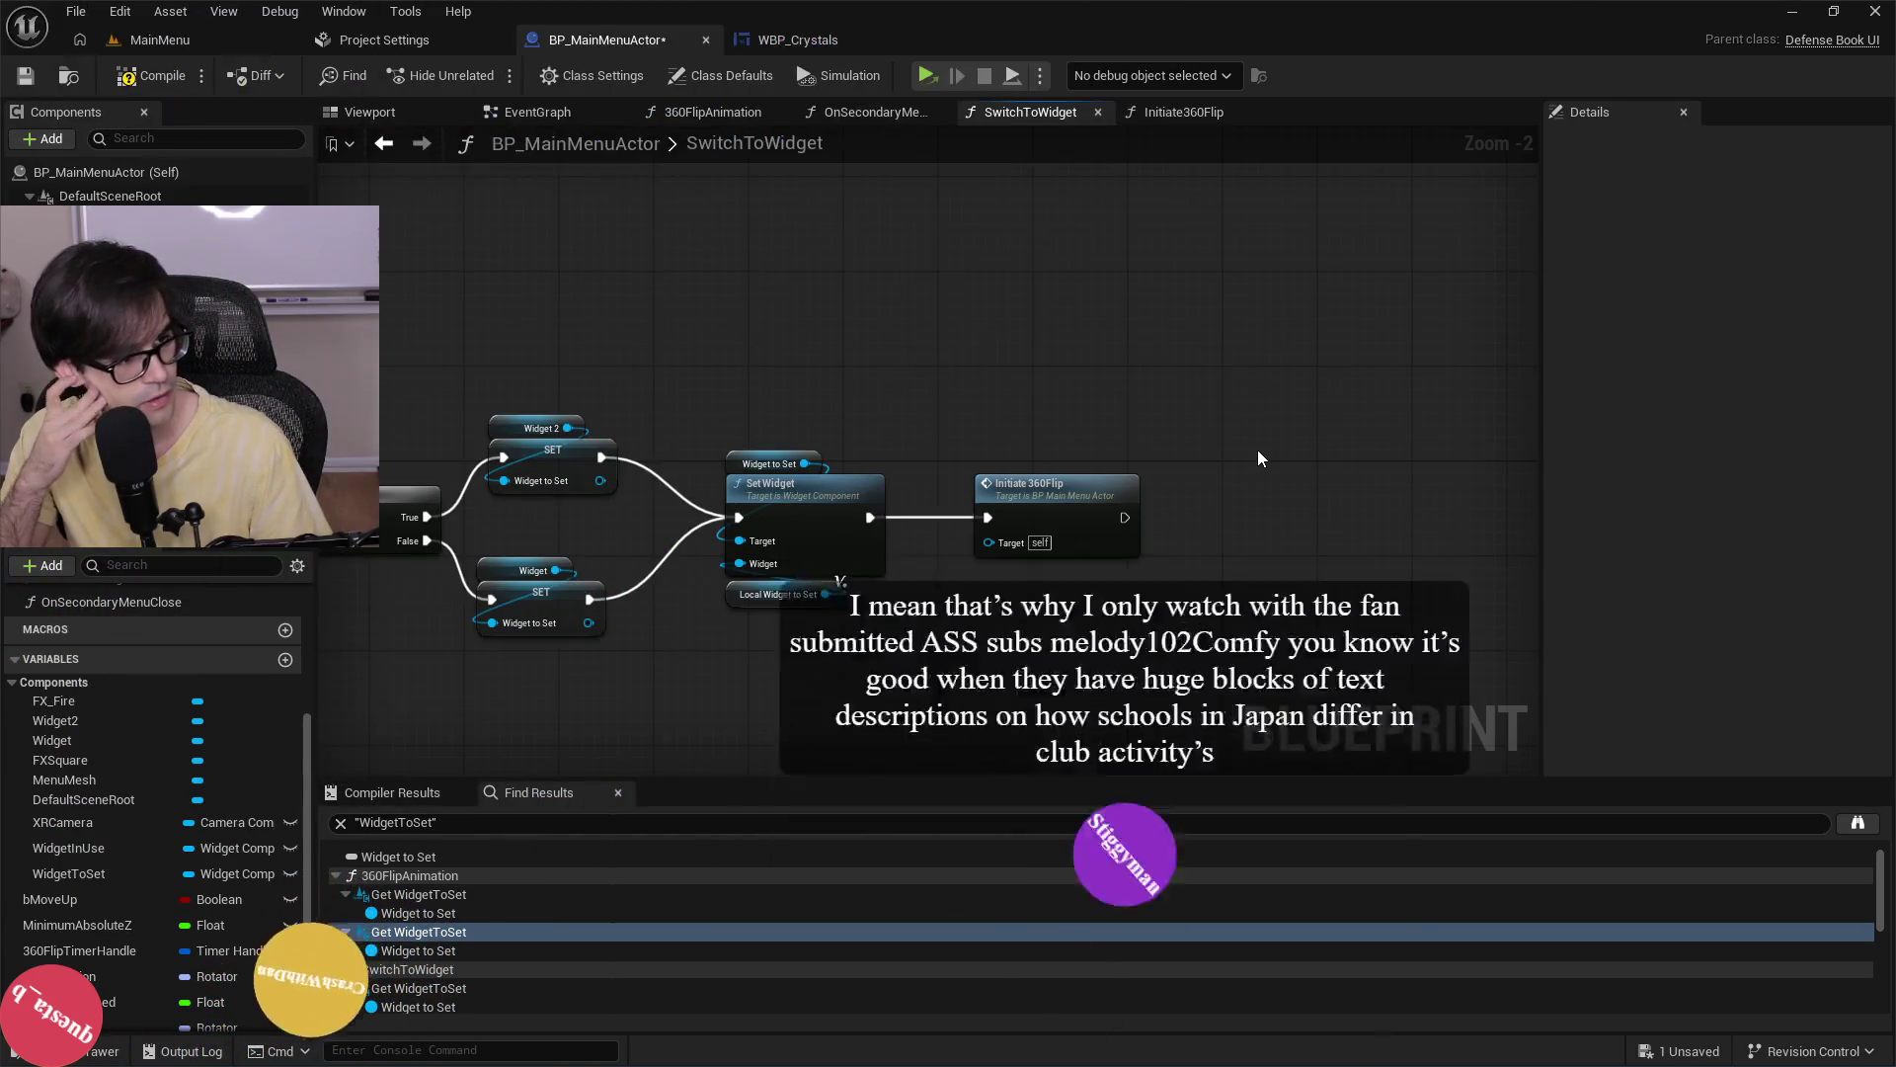
pyautogui.hotkey('alt', 'Tab')
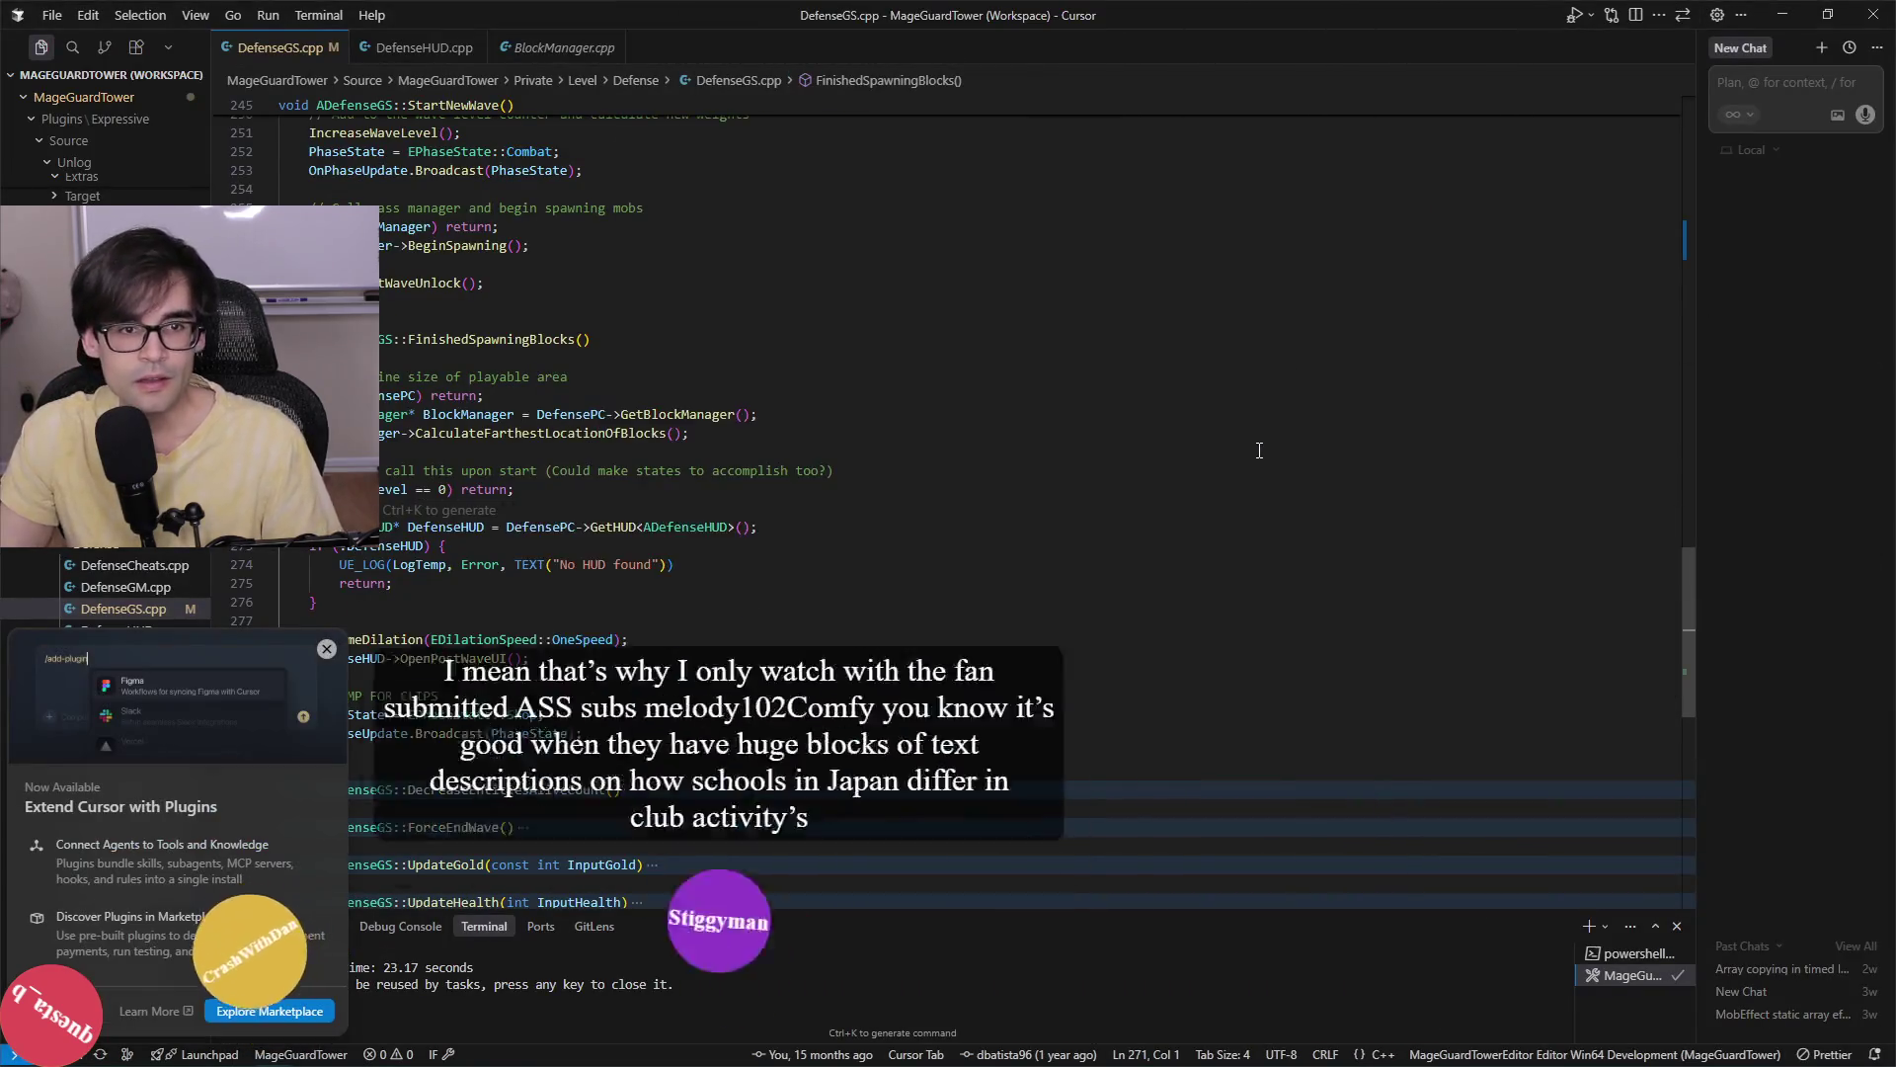
# Open DefenseBookUI.cpp via a 'defensebook' file search and dismiss the plugins announcement.
pyautogui.click(679, 281)
pyautogui.hotkey('alt', 'Tab')
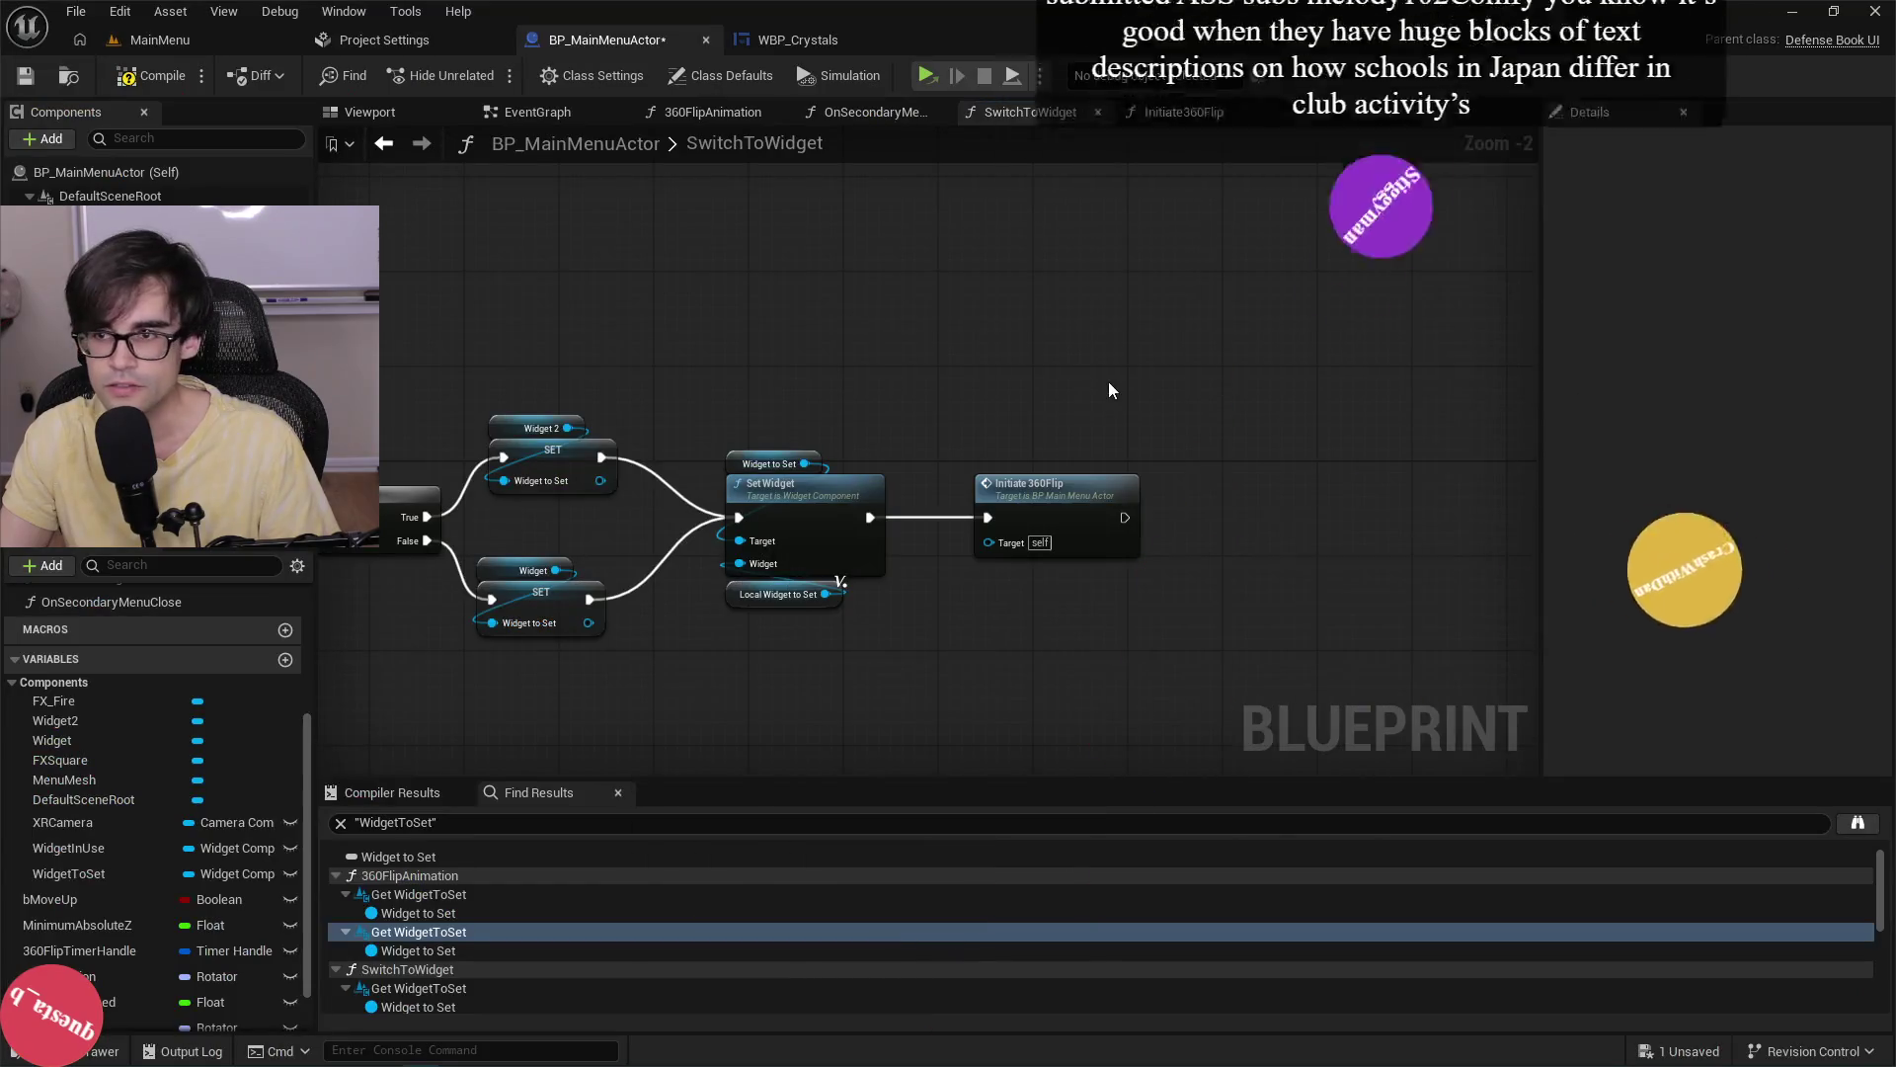
pyautogui.hotkey('alt', 'Tab')
pyautogui.click(1043, 436)
pyautogui.hotkey('ctrl', 'p')
pyautogui.write('de')
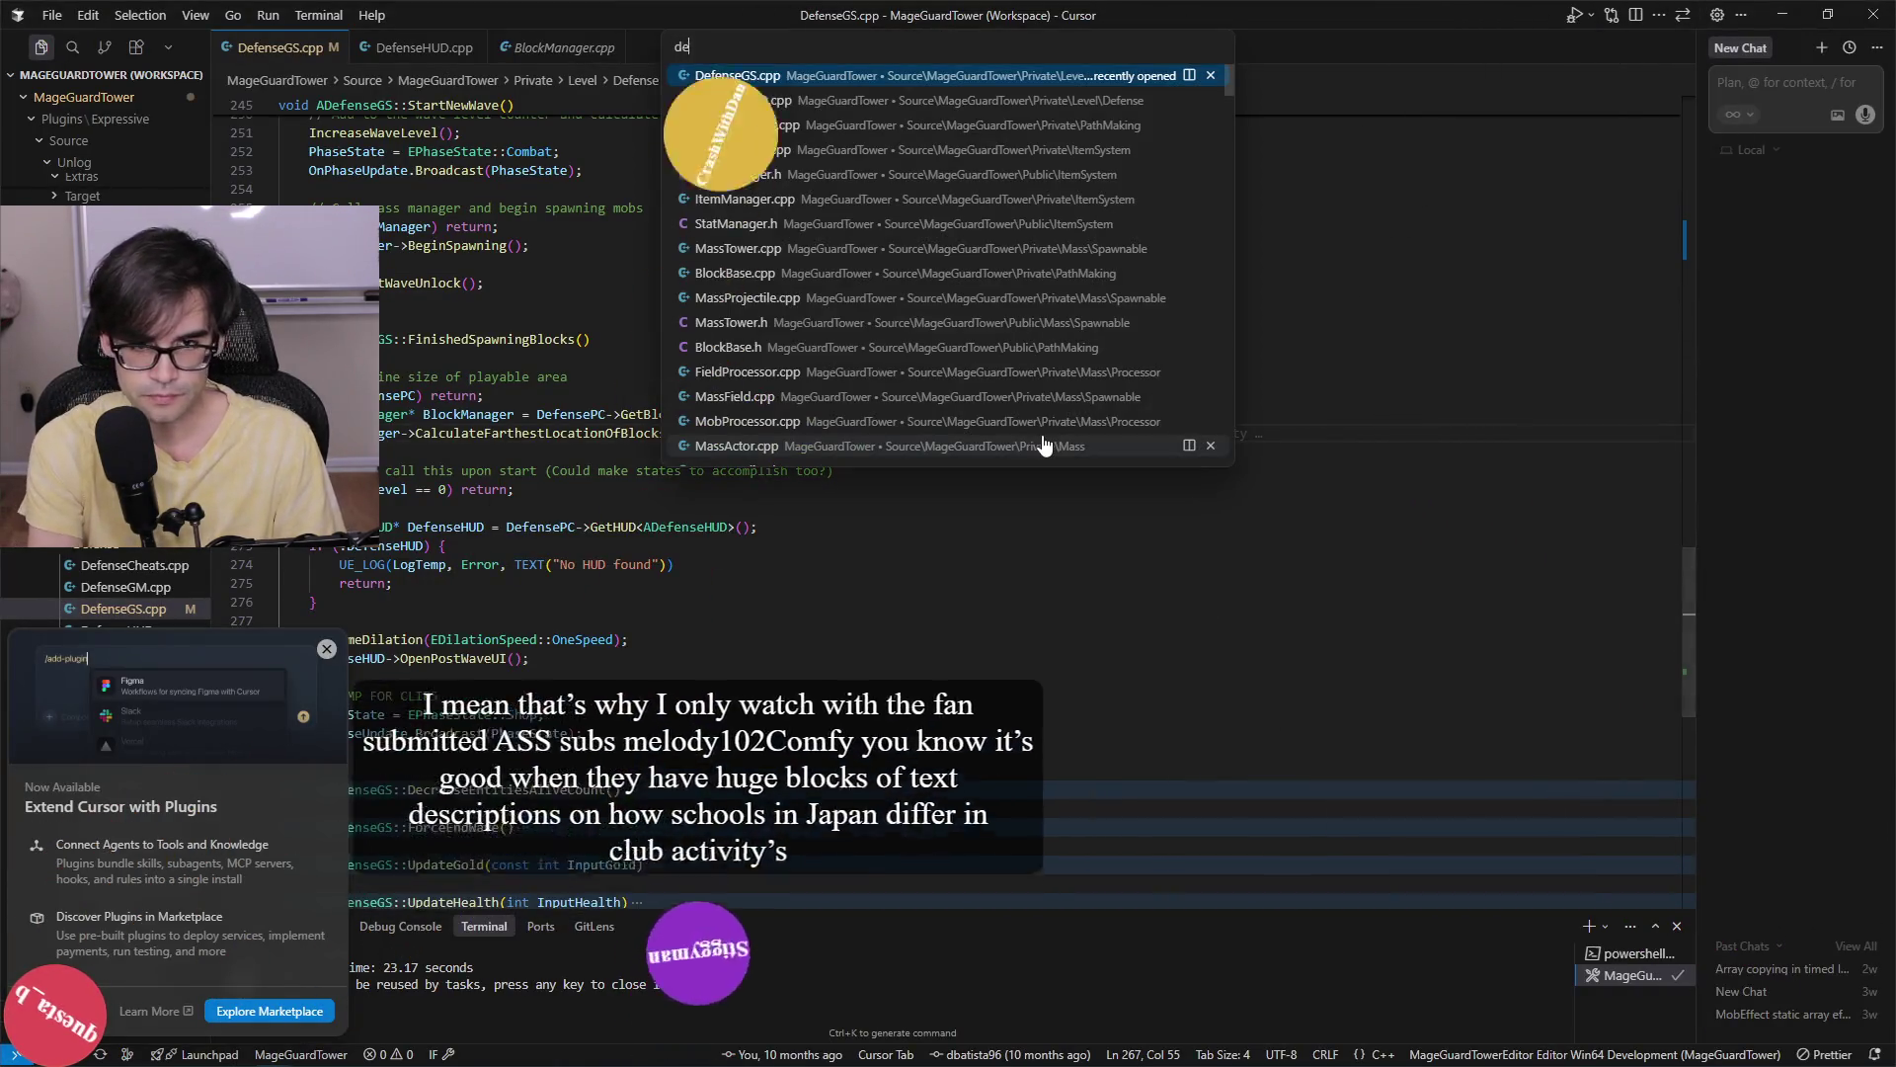
pyautogui.write('fensebookui')
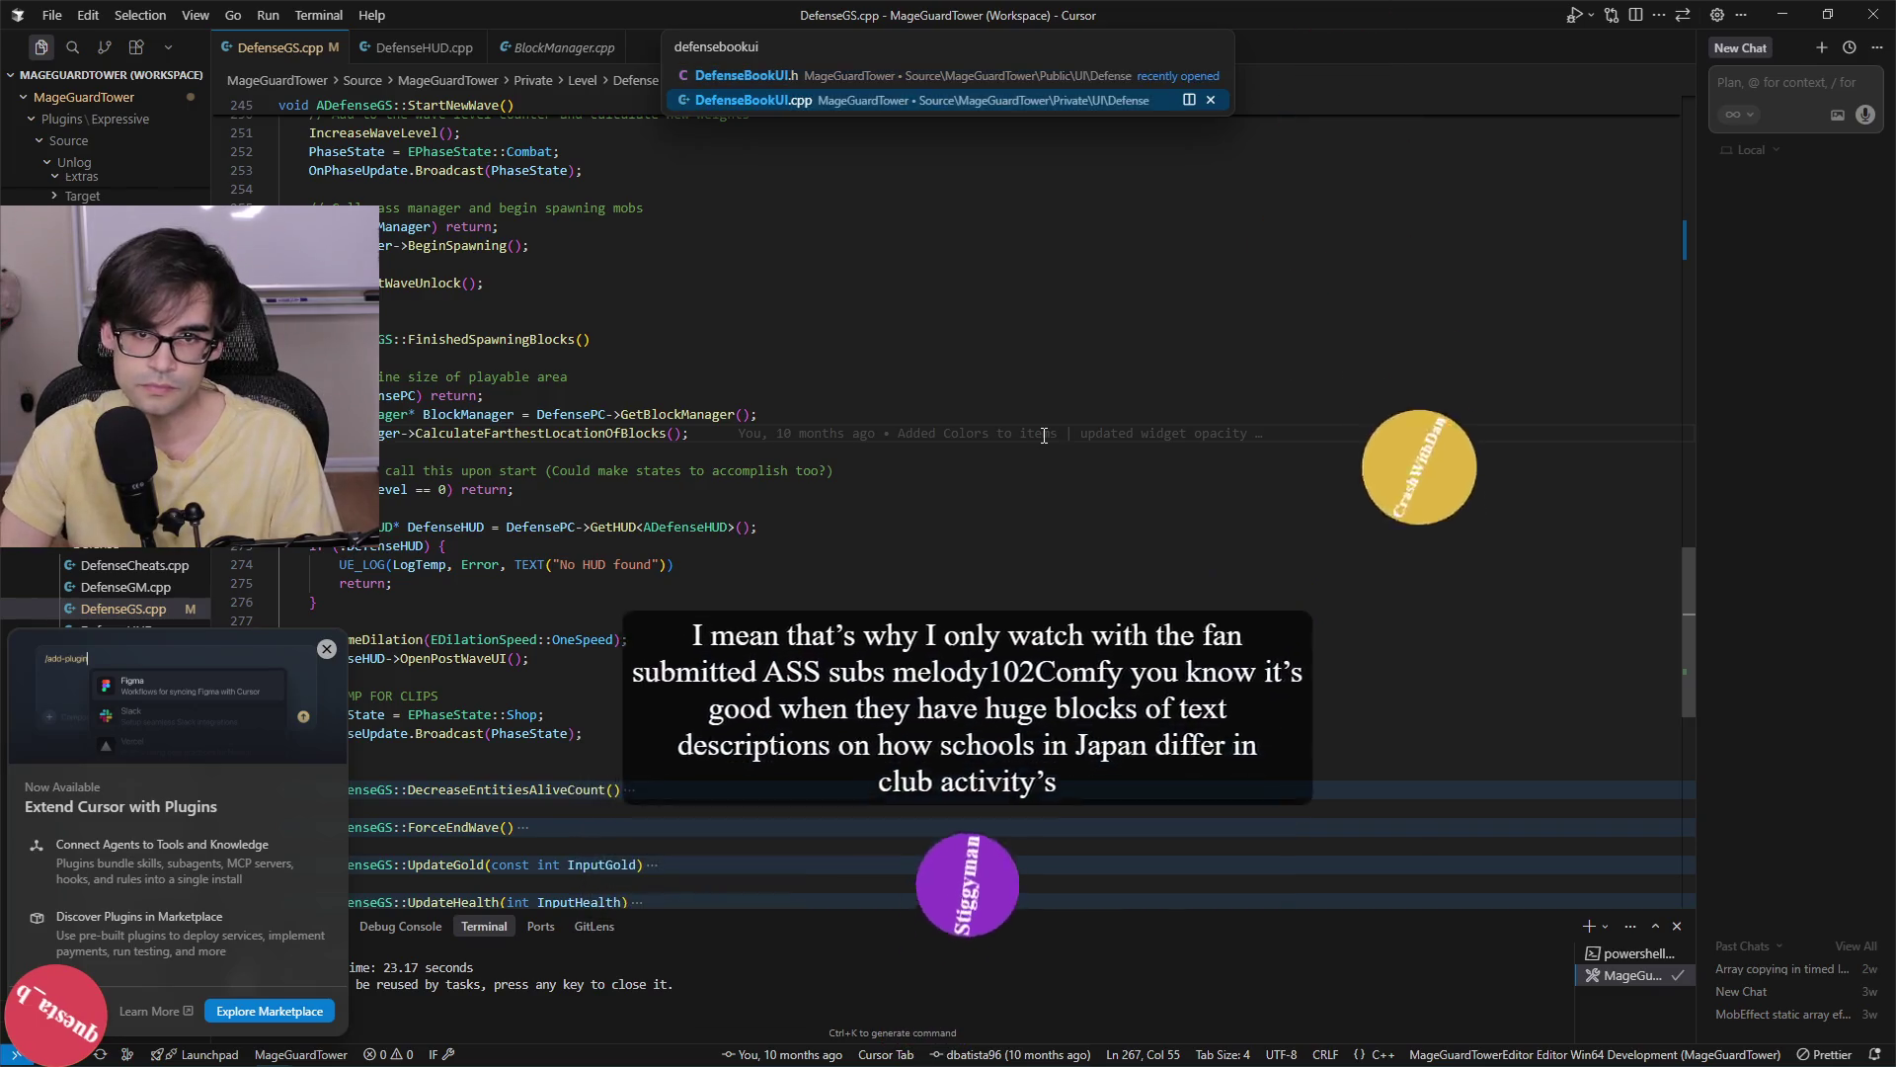
pyautogui.press('Return')
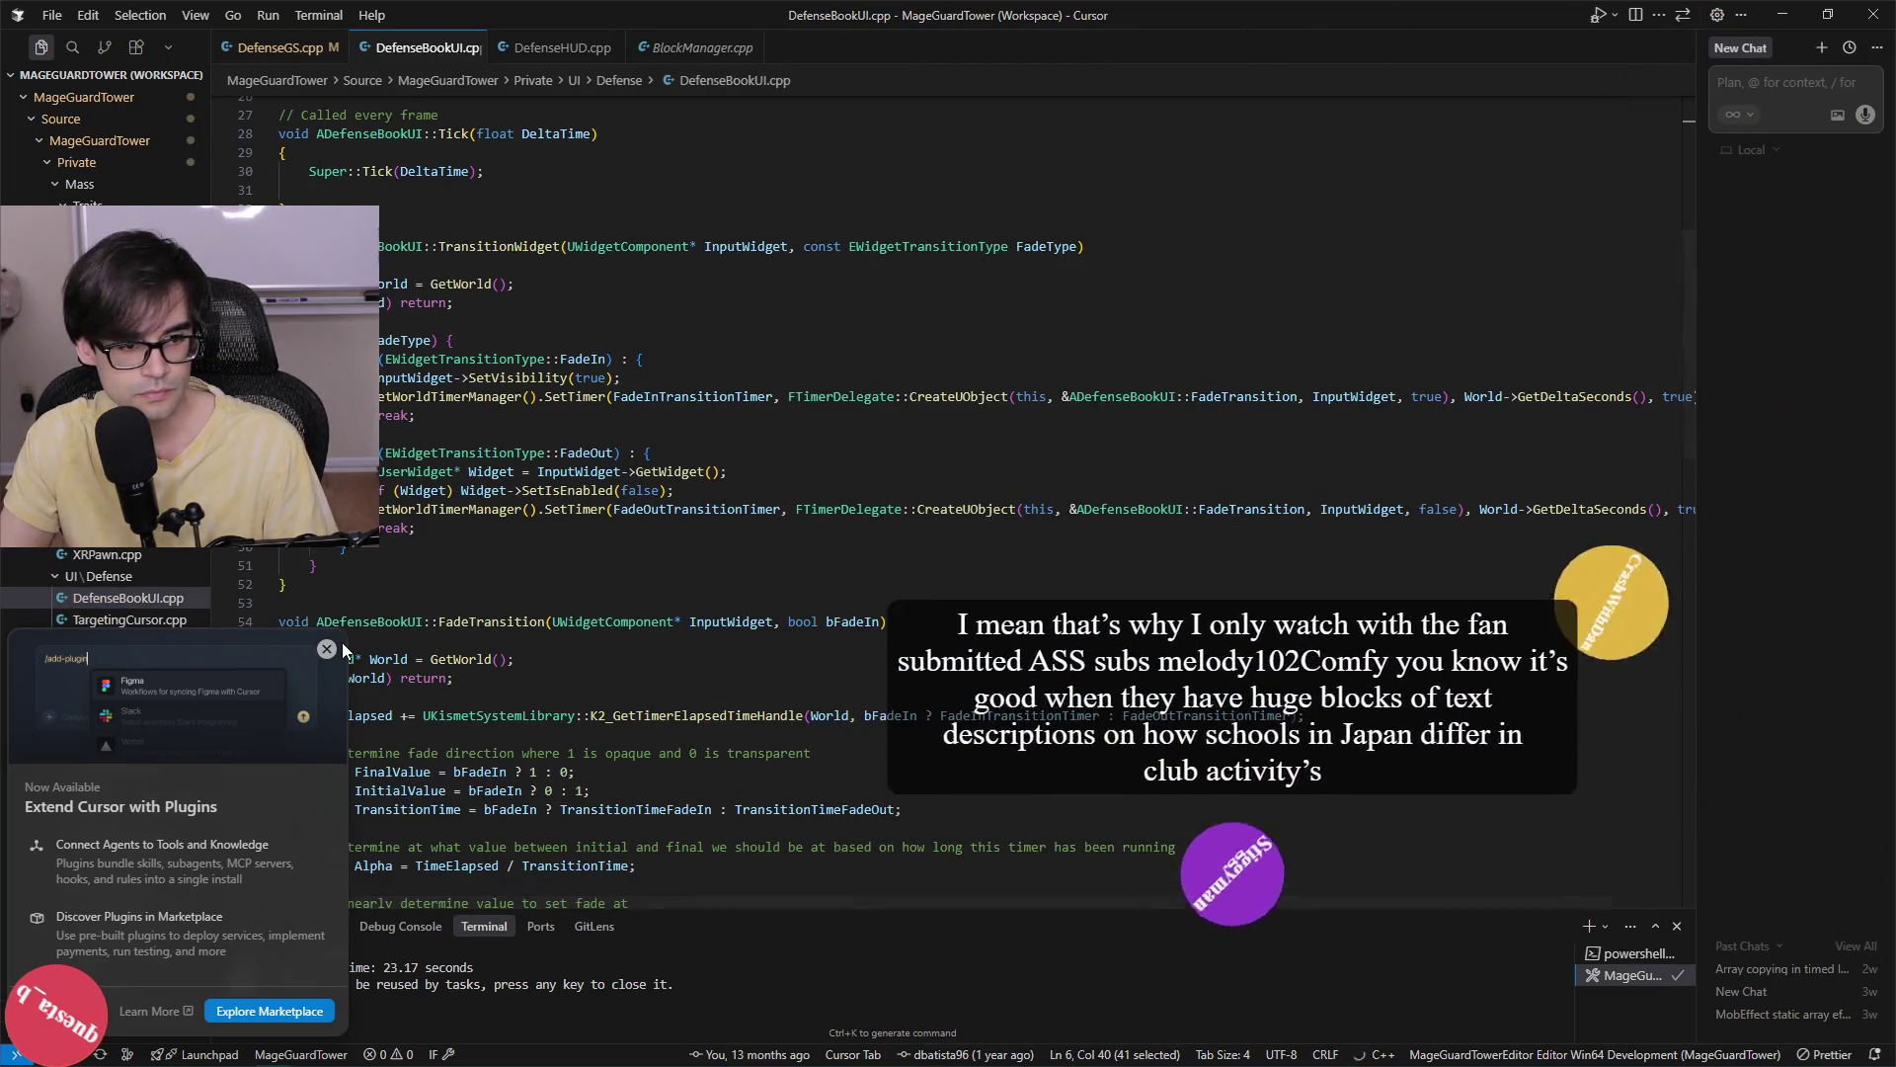
pyautogui.click(327, 650)
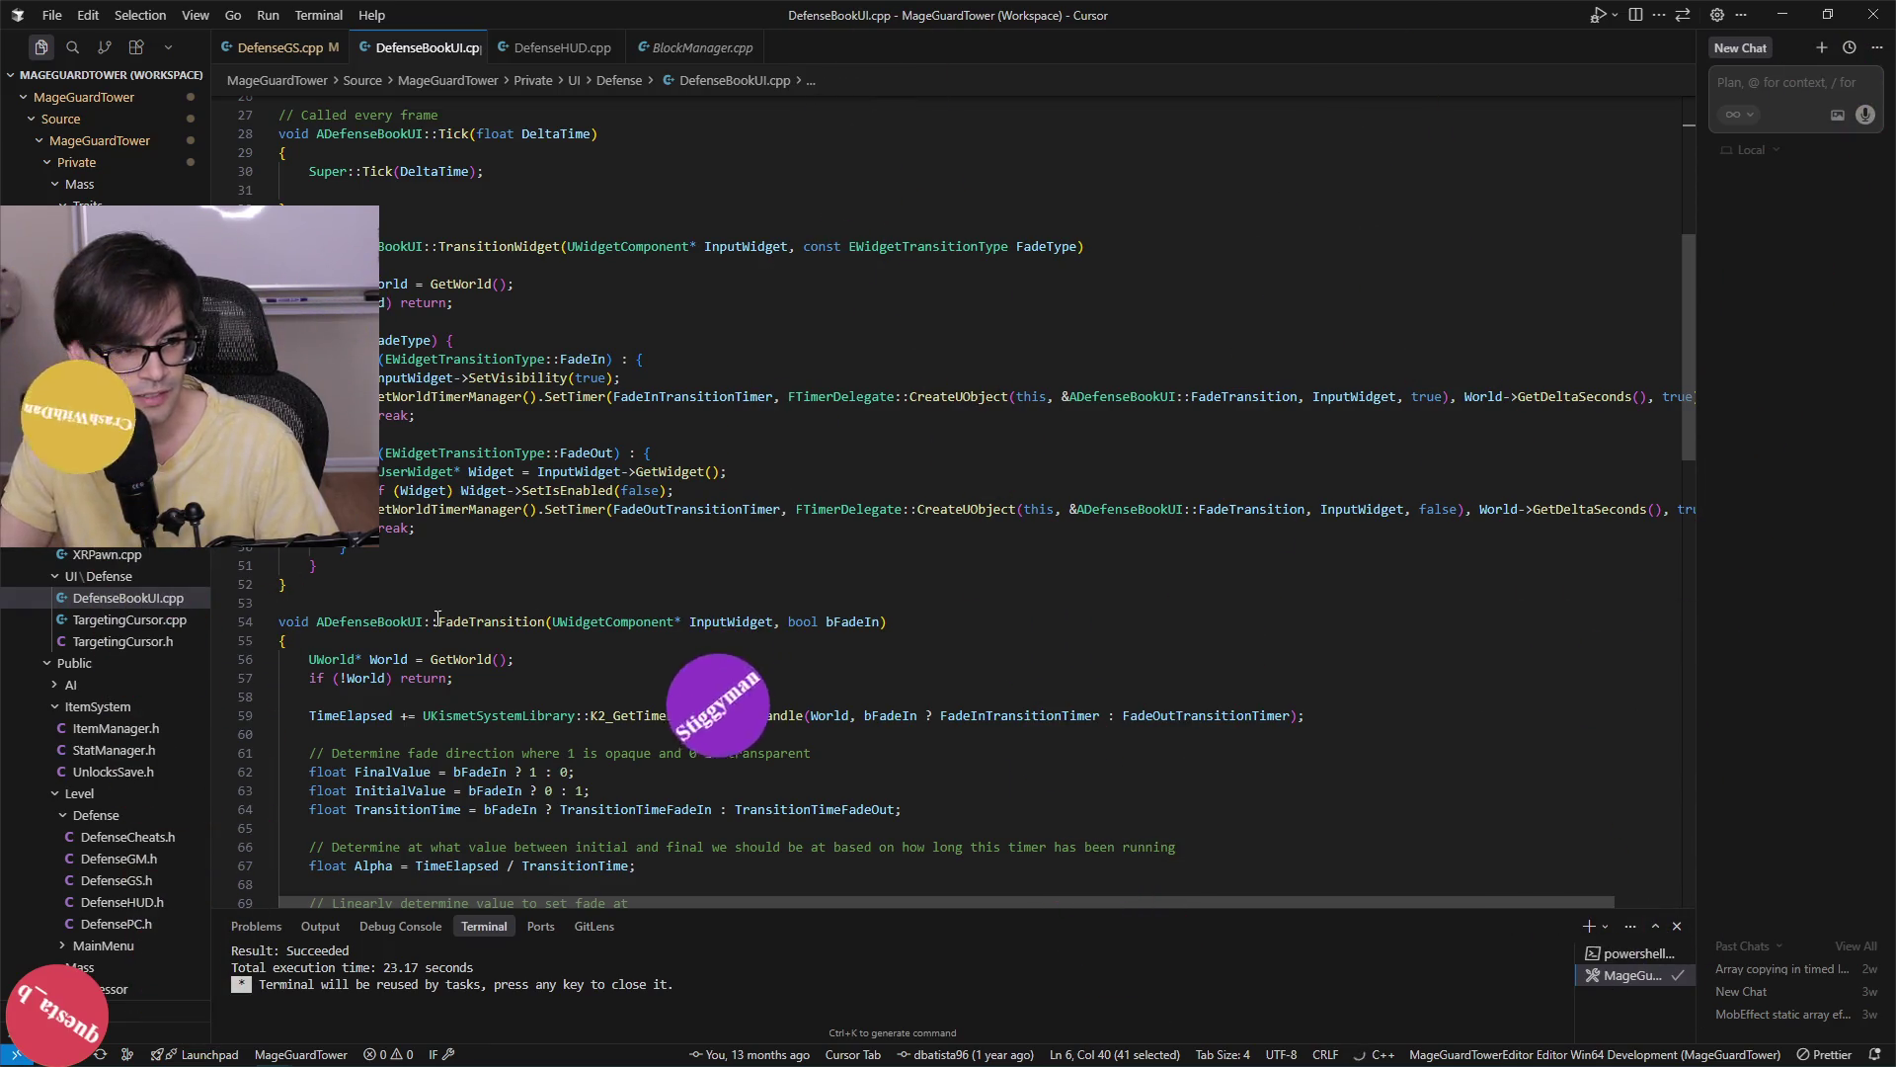
# Inspect the TransitionWidget switch's closing brace and the break ending the FadeOut case.
pyautogui.click(868, 565)
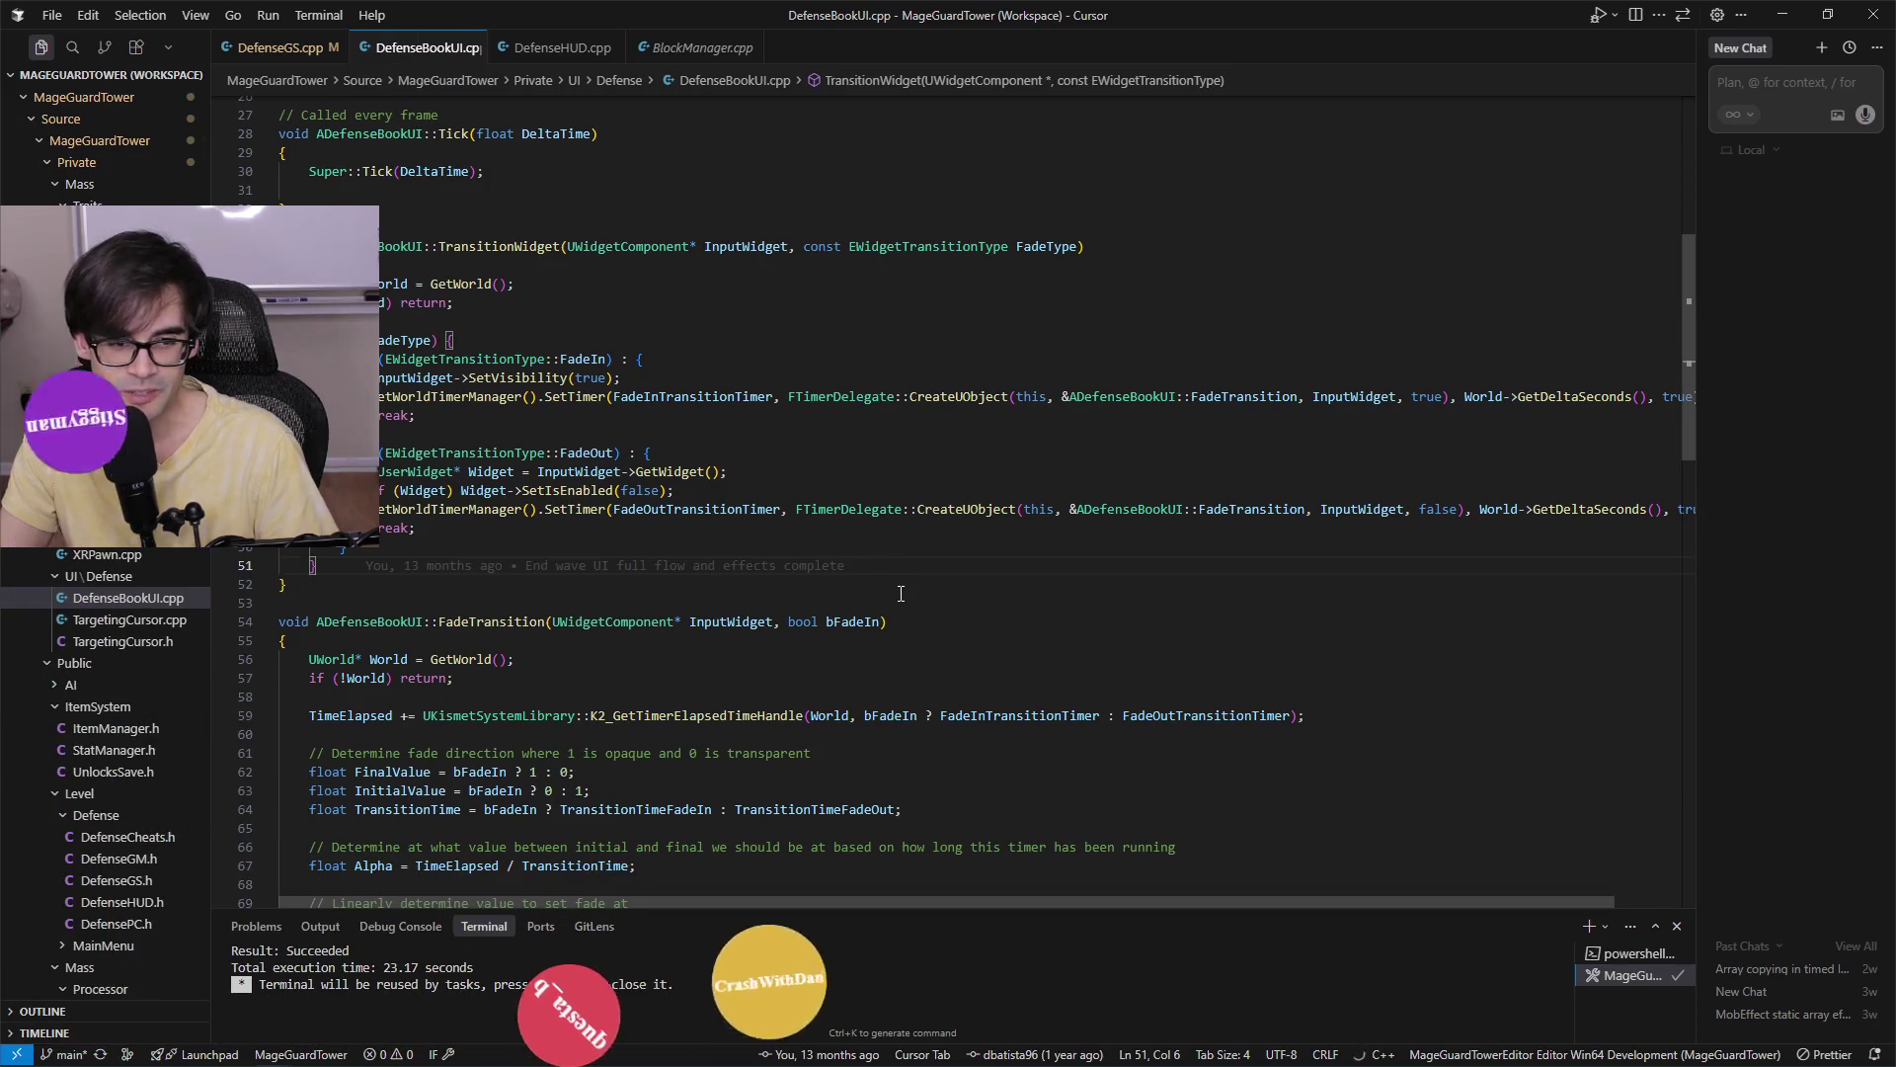
pyautogui.click(1214, 549)
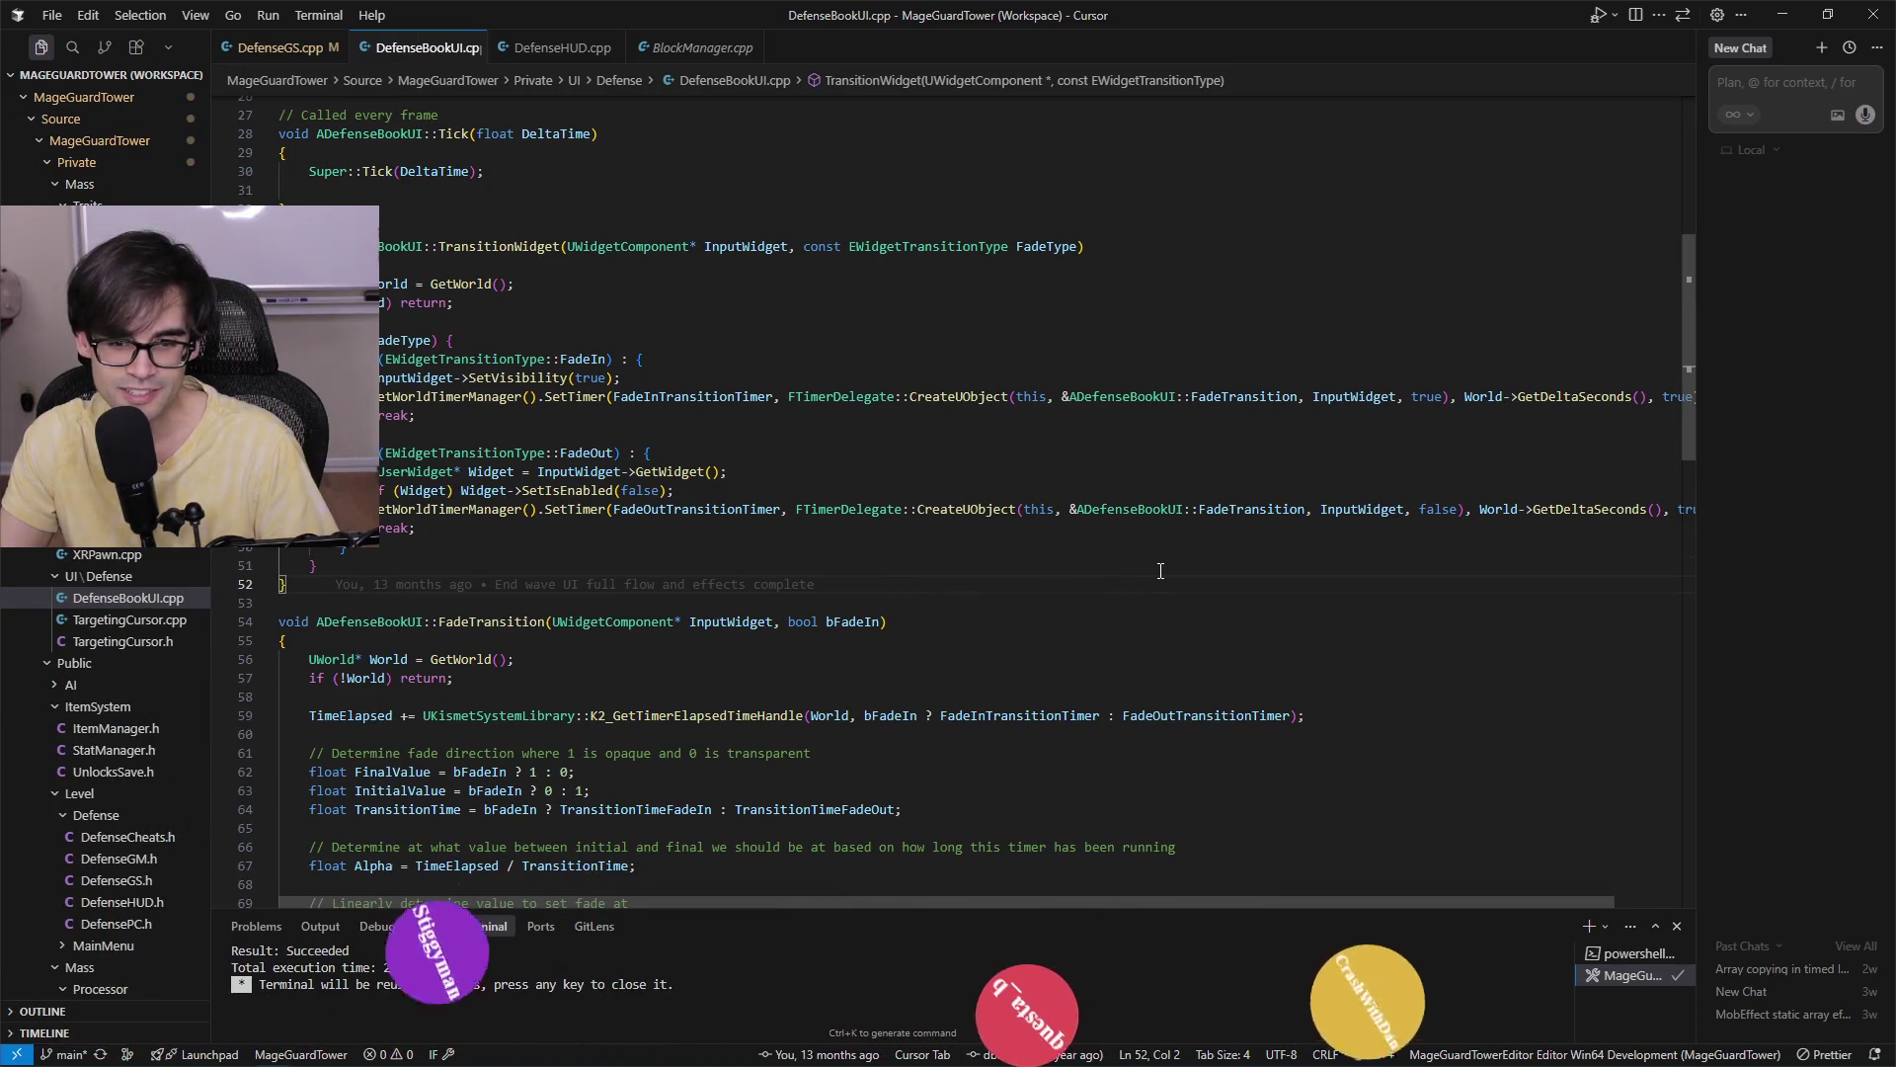
pyautogui.click(1223, 561)
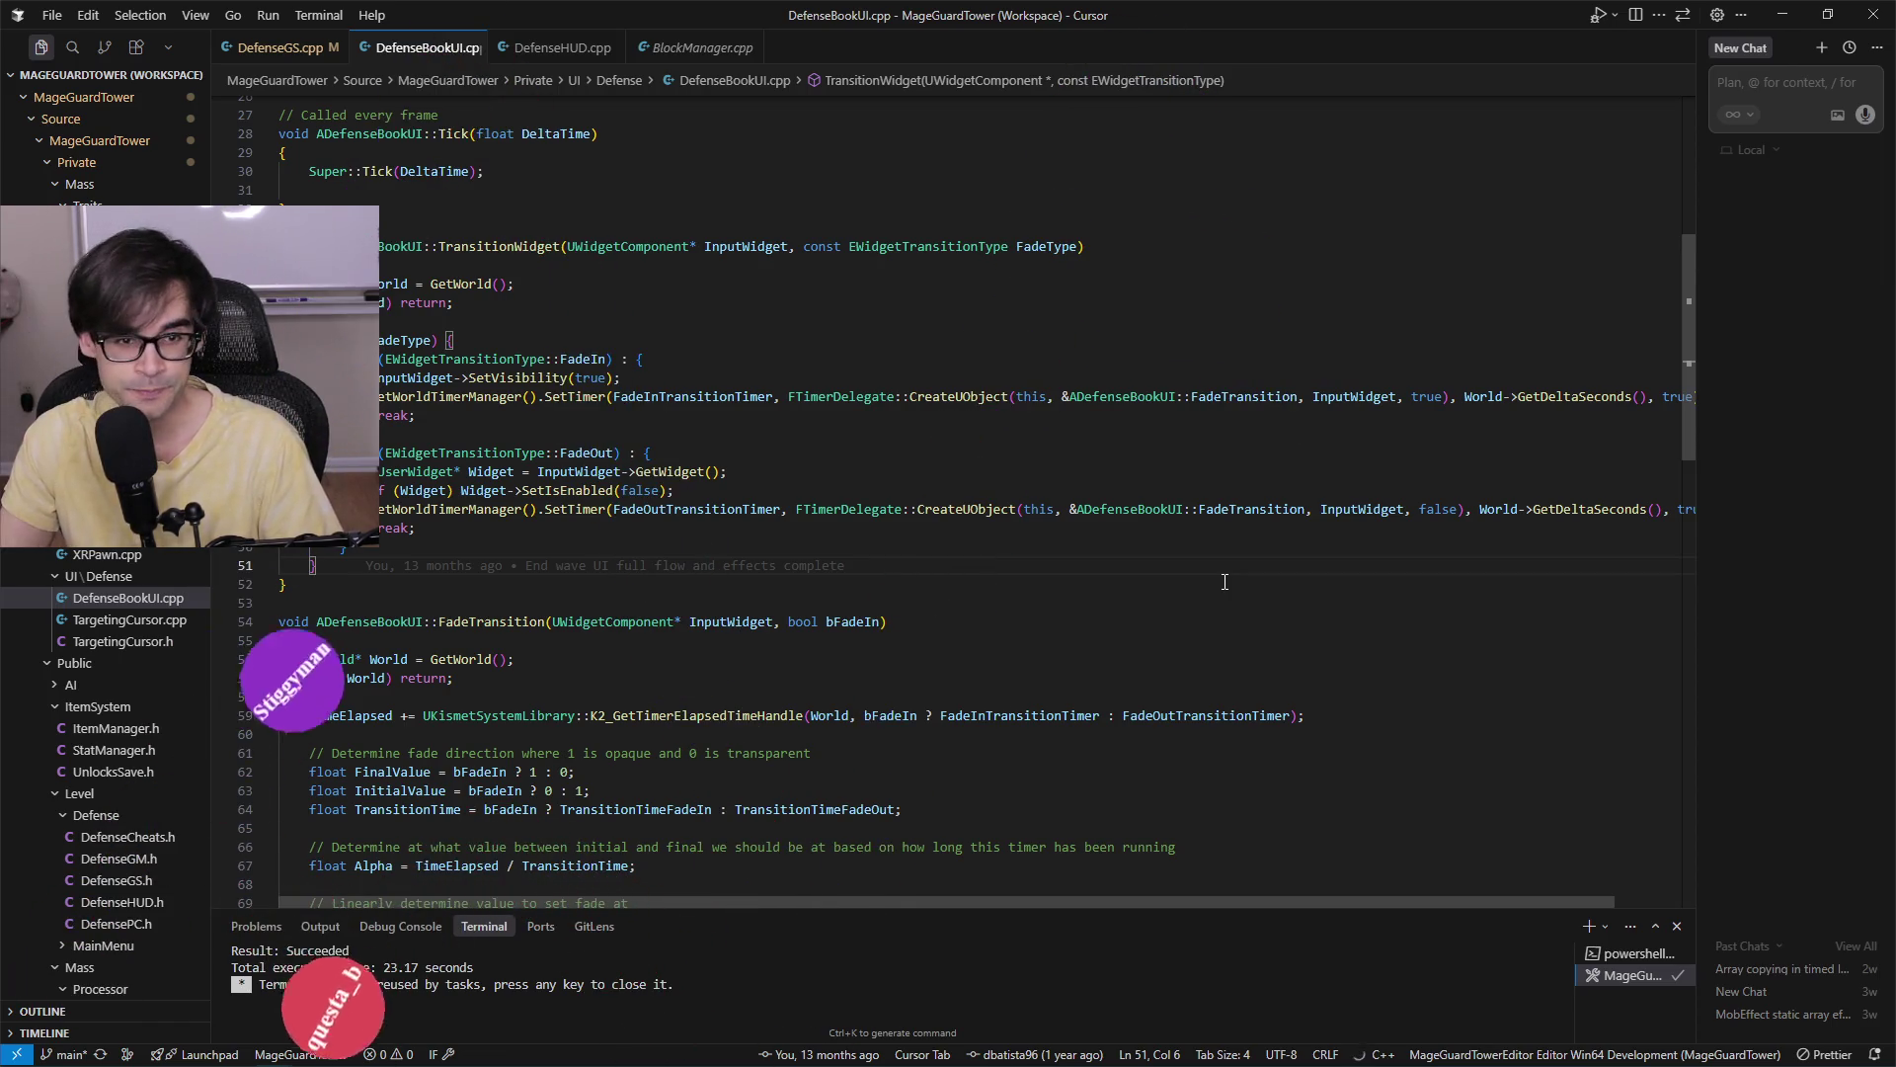
pyautogui.scroll(2, 1224, 579)
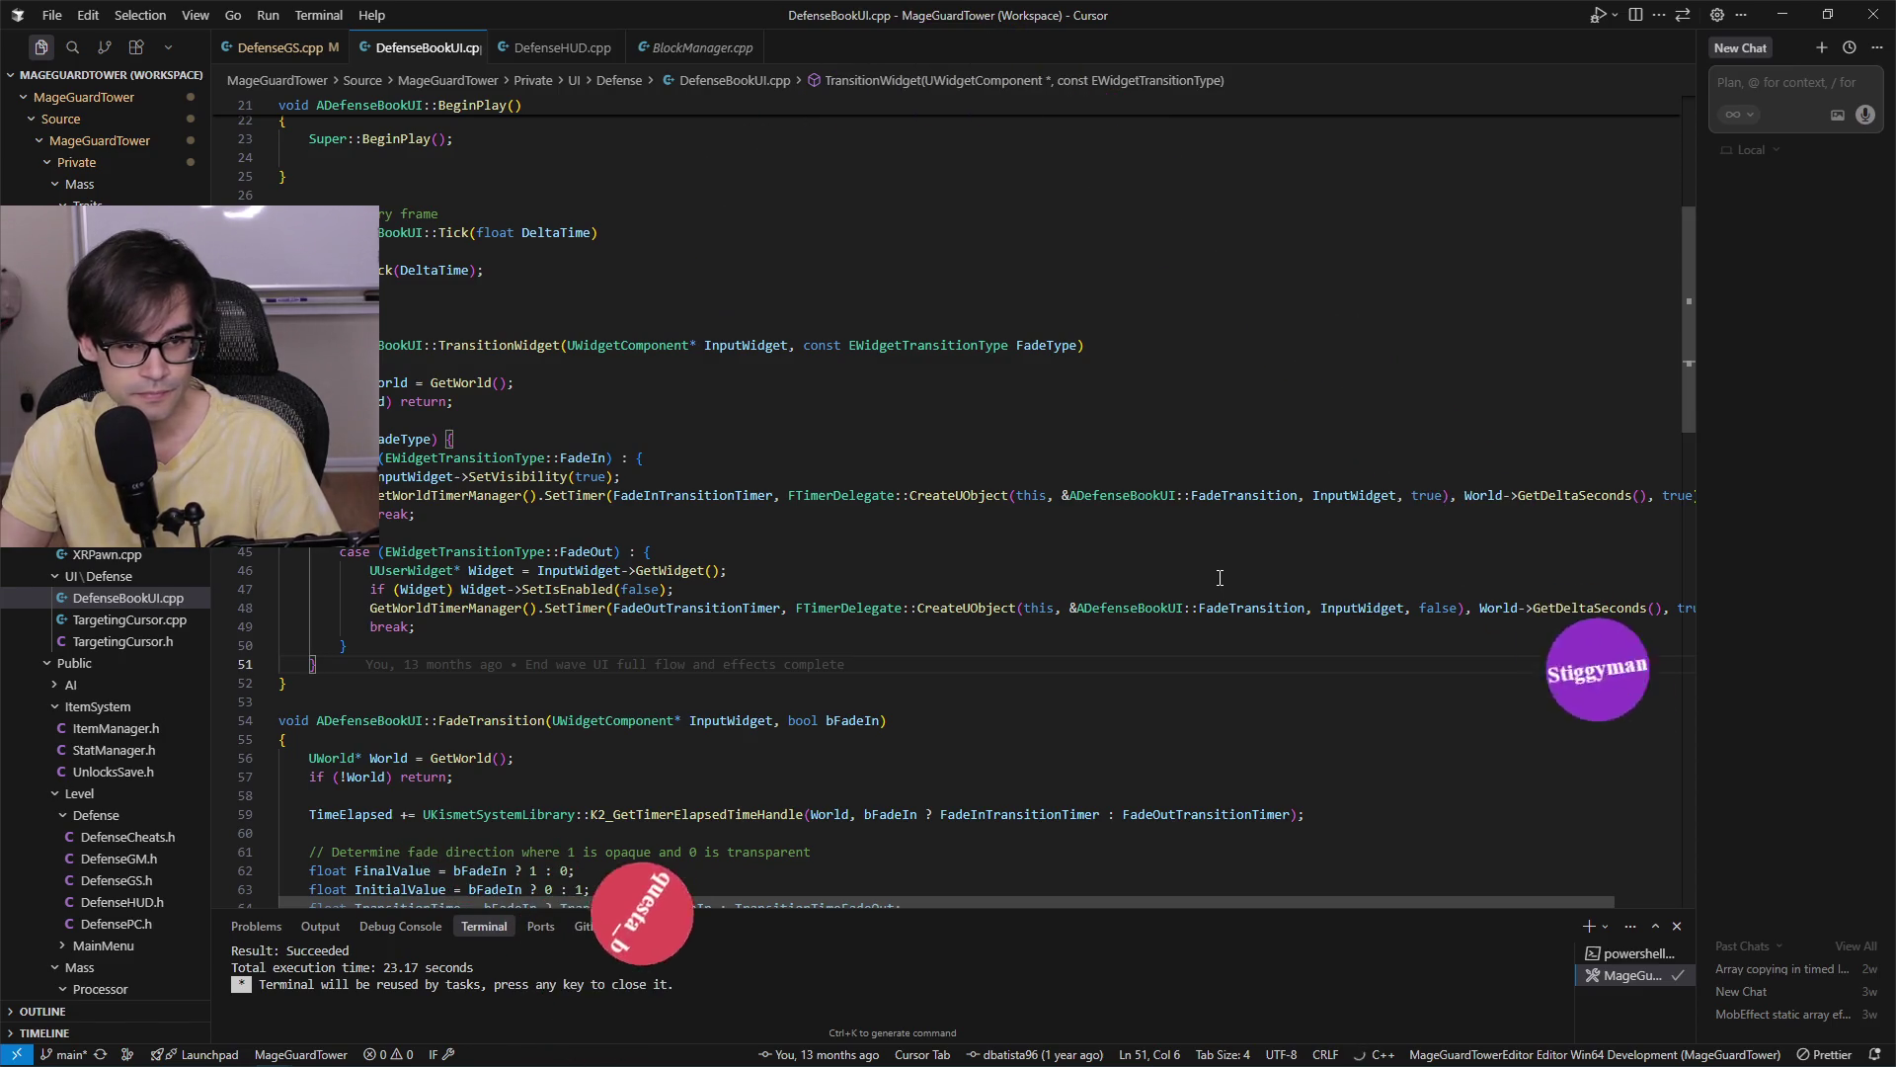
pyautogui.scroll(-3, 1224, 566)
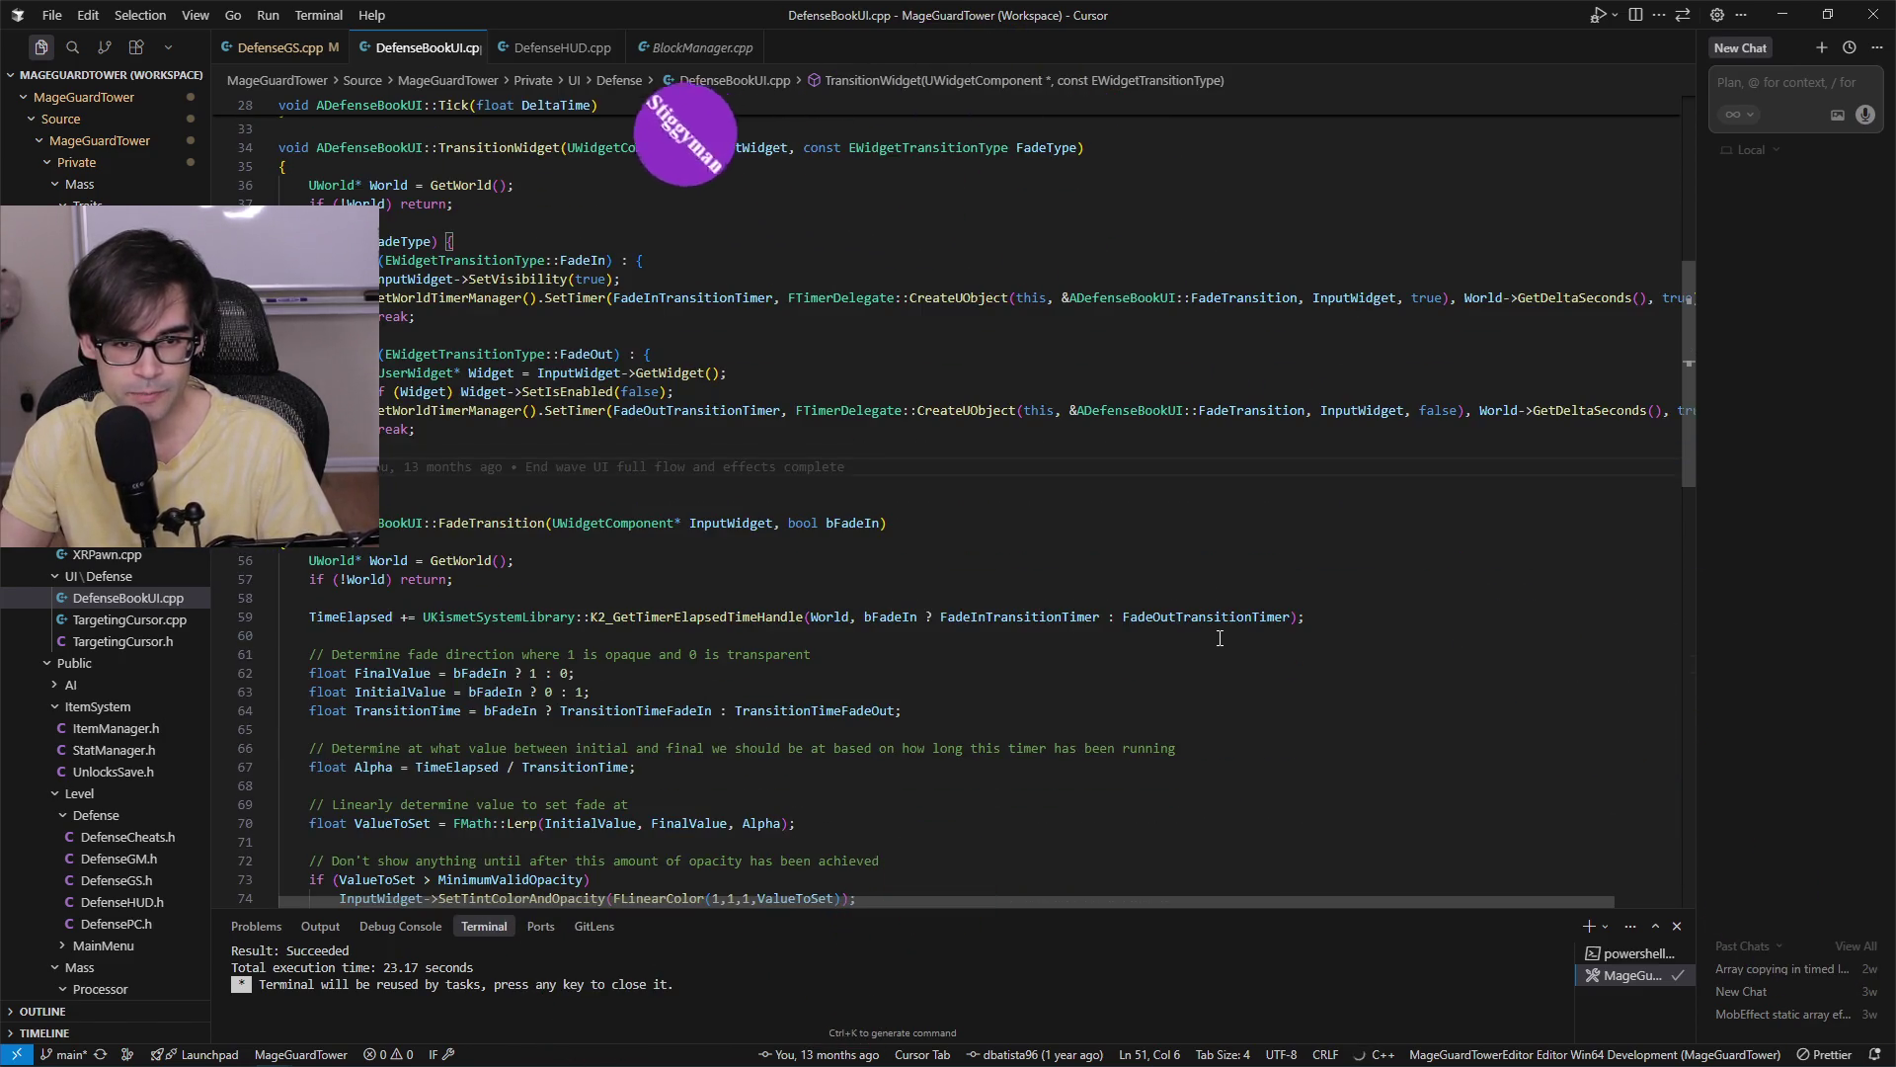
pyautogui.click(1409, 460)
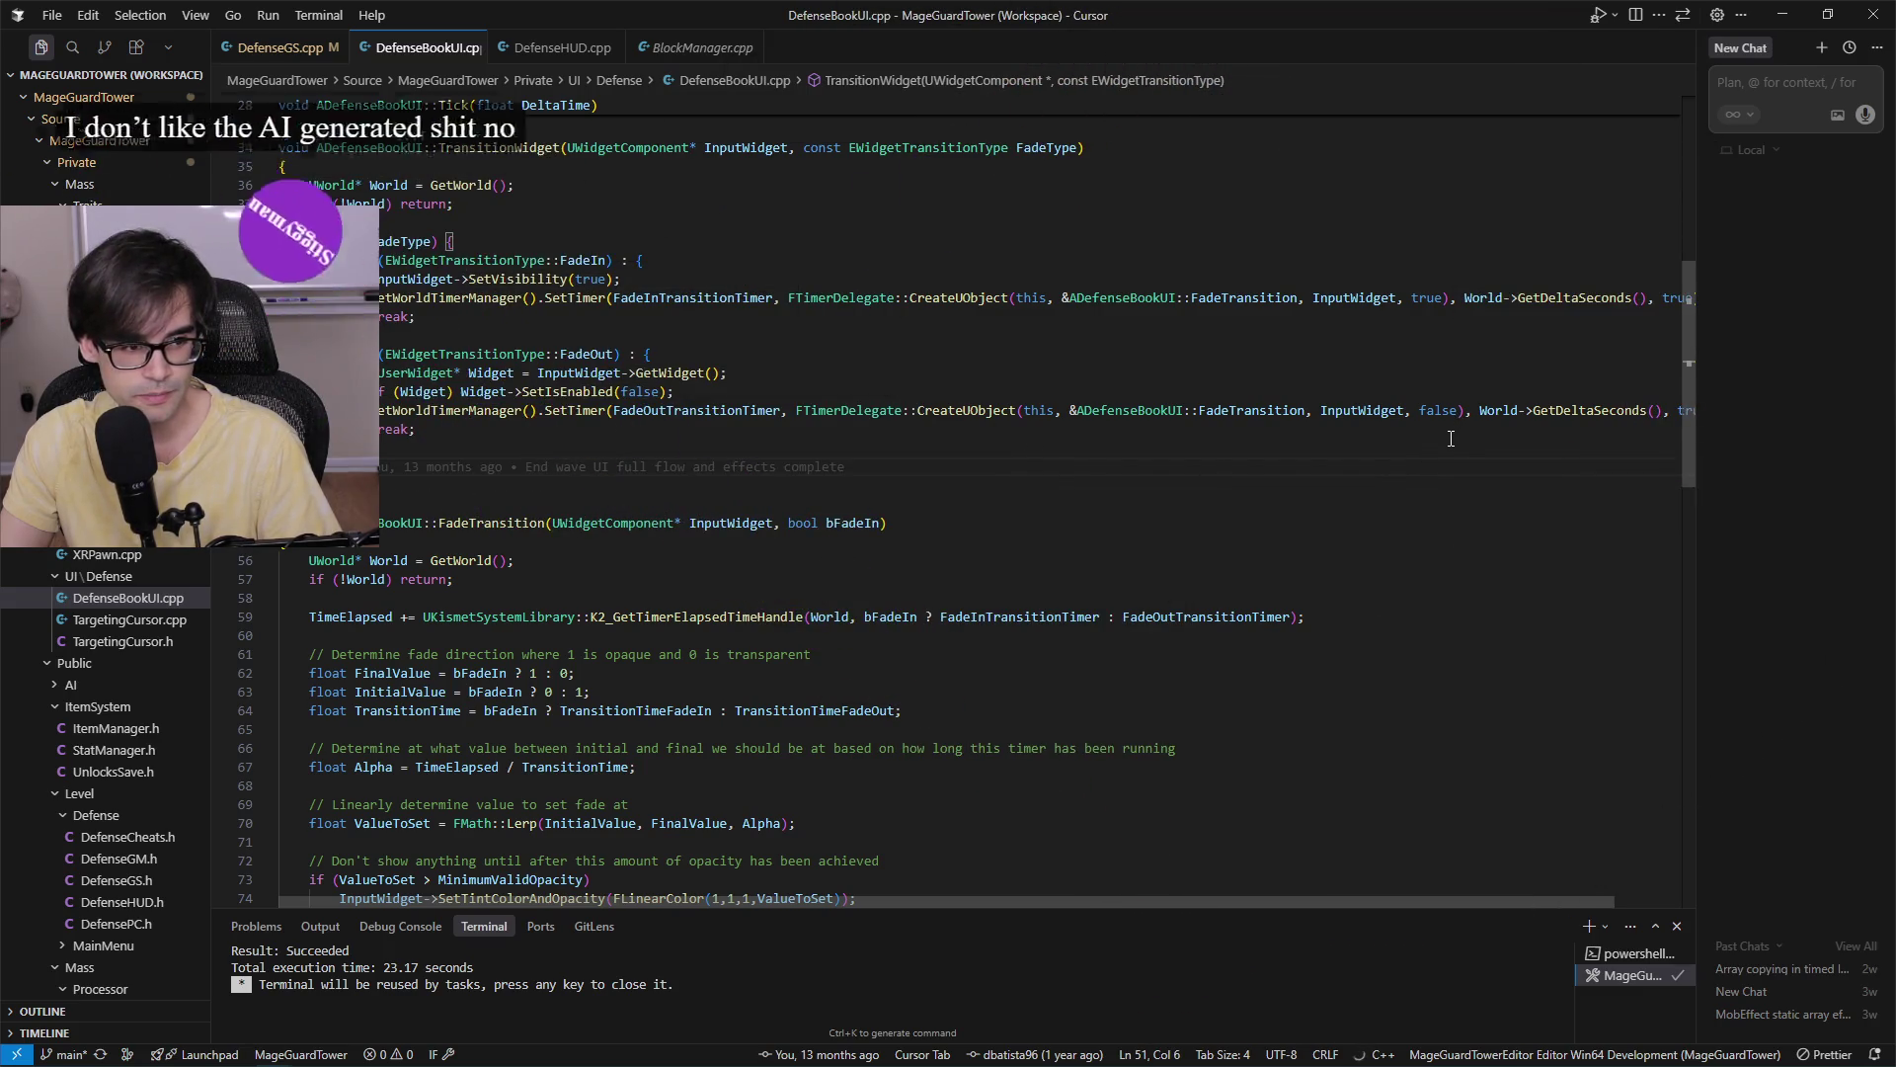
pyautogui.click(1420, 438)
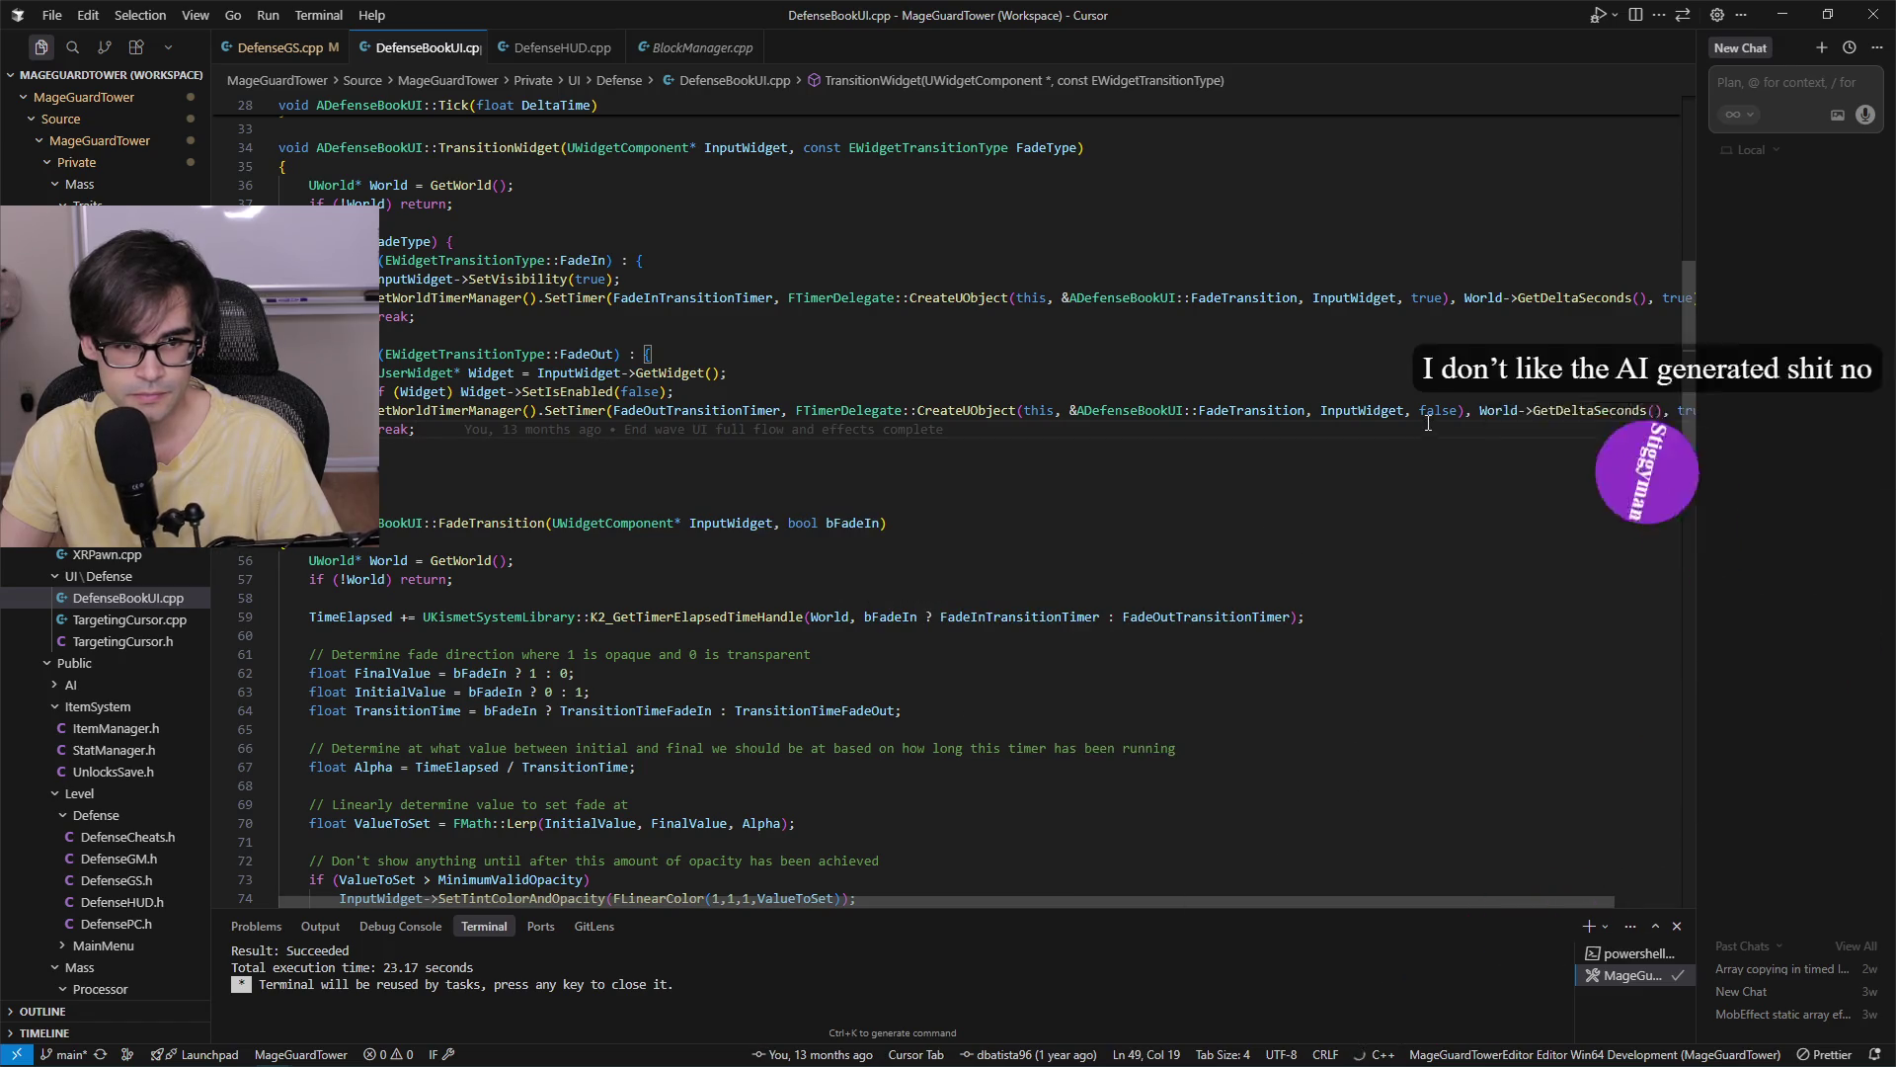
pyautogui.press('Down')
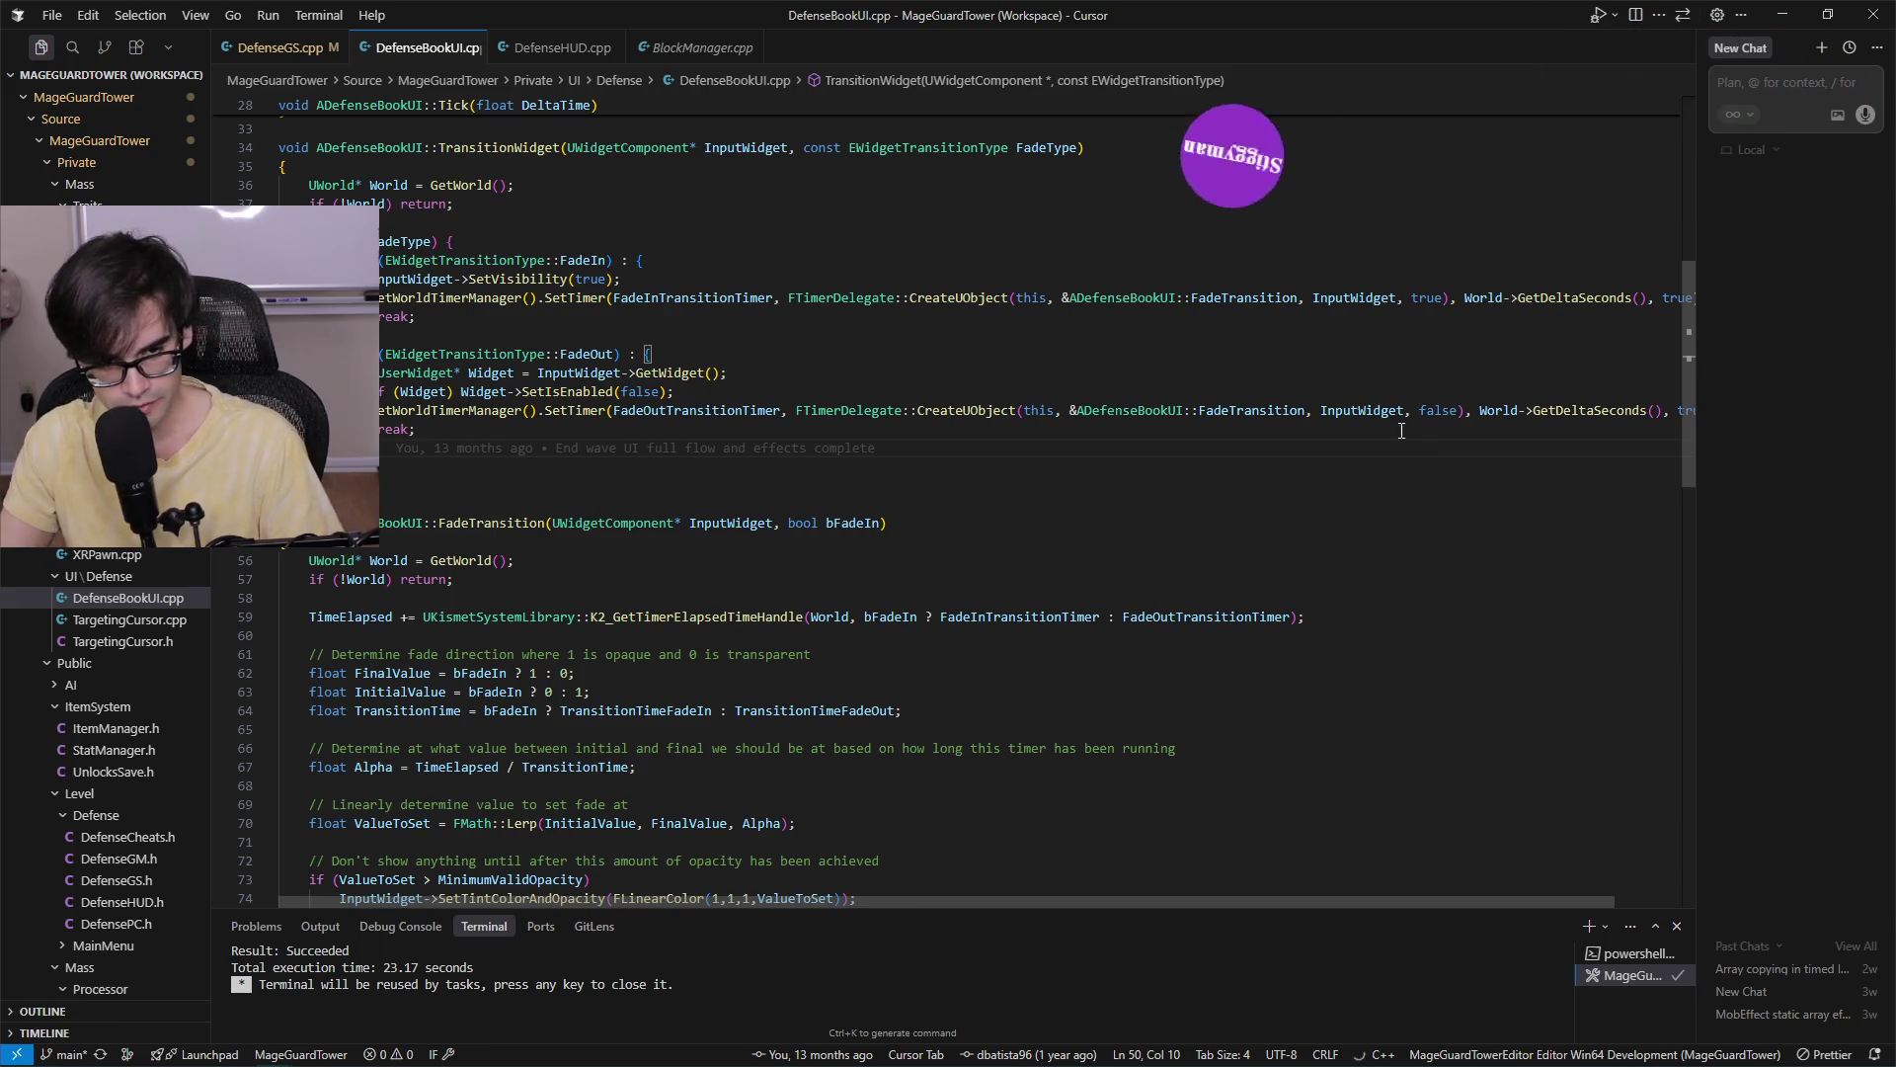
# Scroll back and forth through the TransitionWidget and FadeTransition code.
pyautogui.scroll(4, 1382, 424)
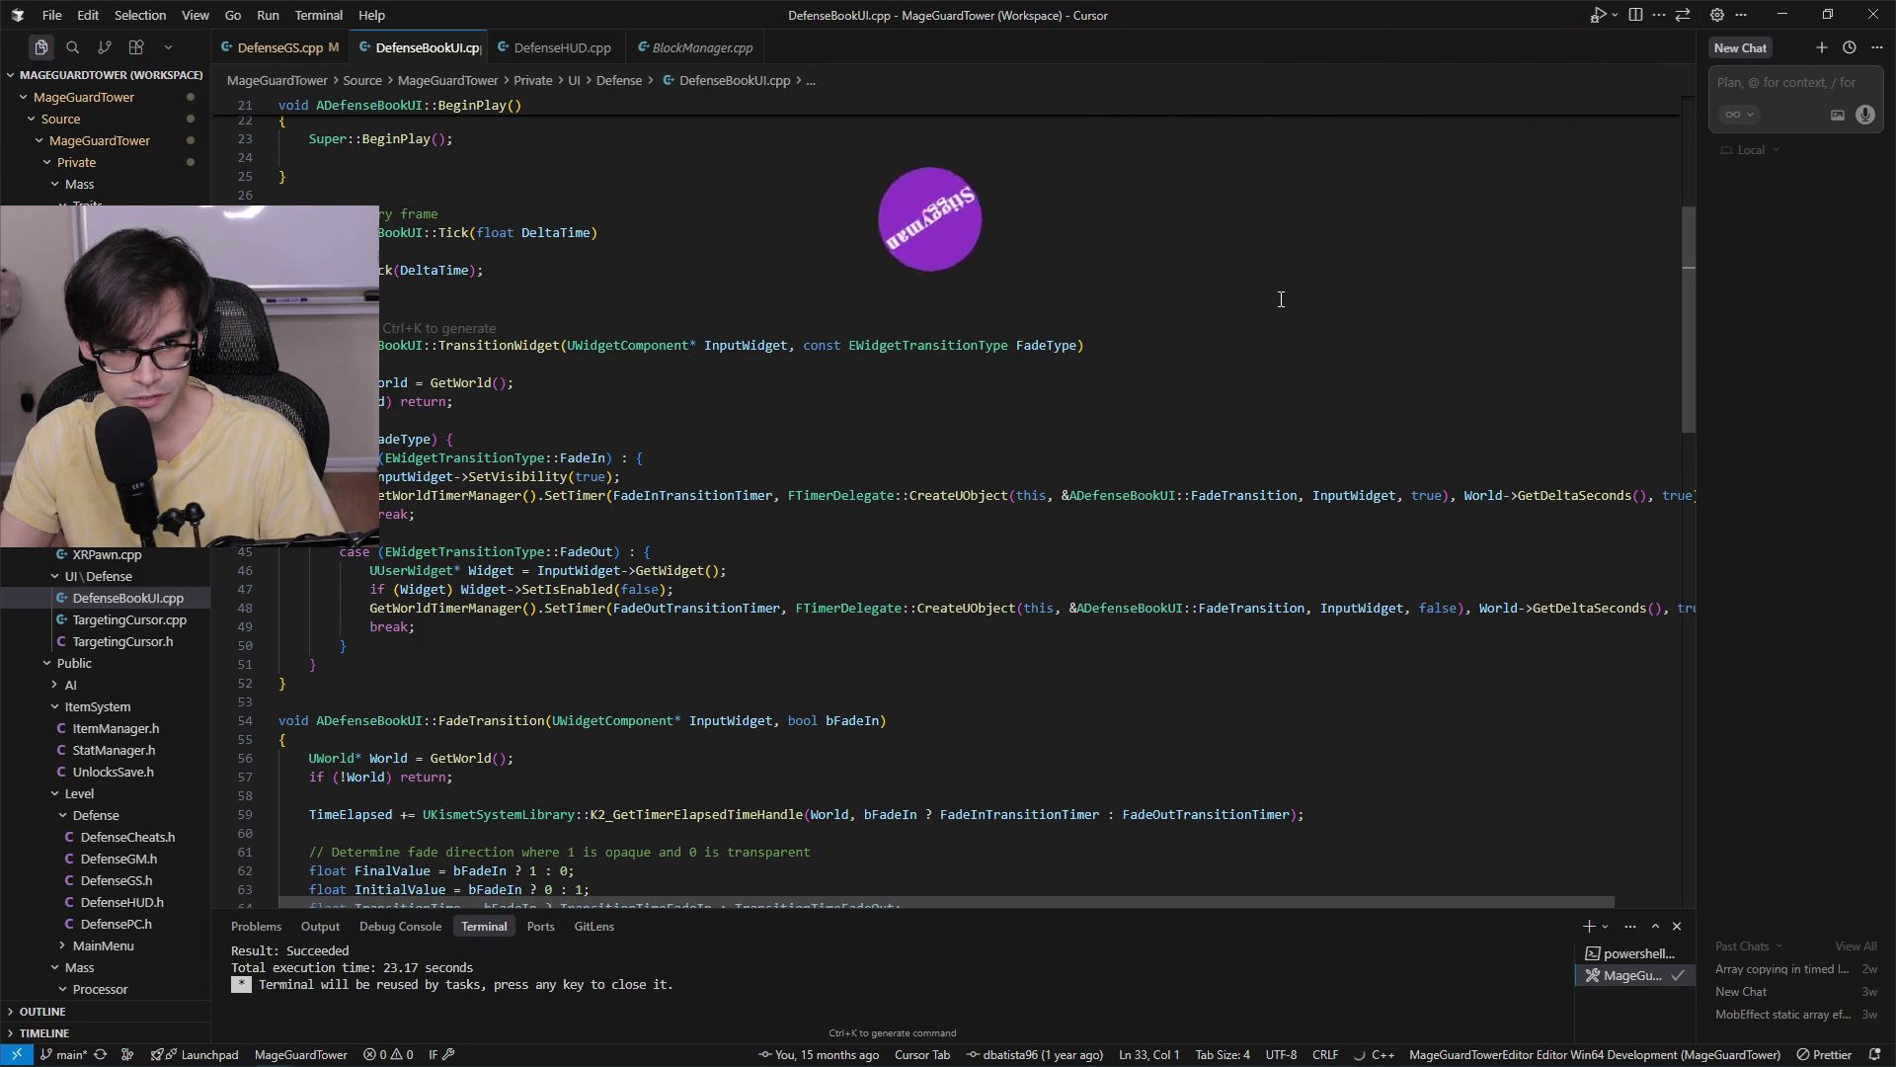
pyautogui.scroll(4, 1323, 395)
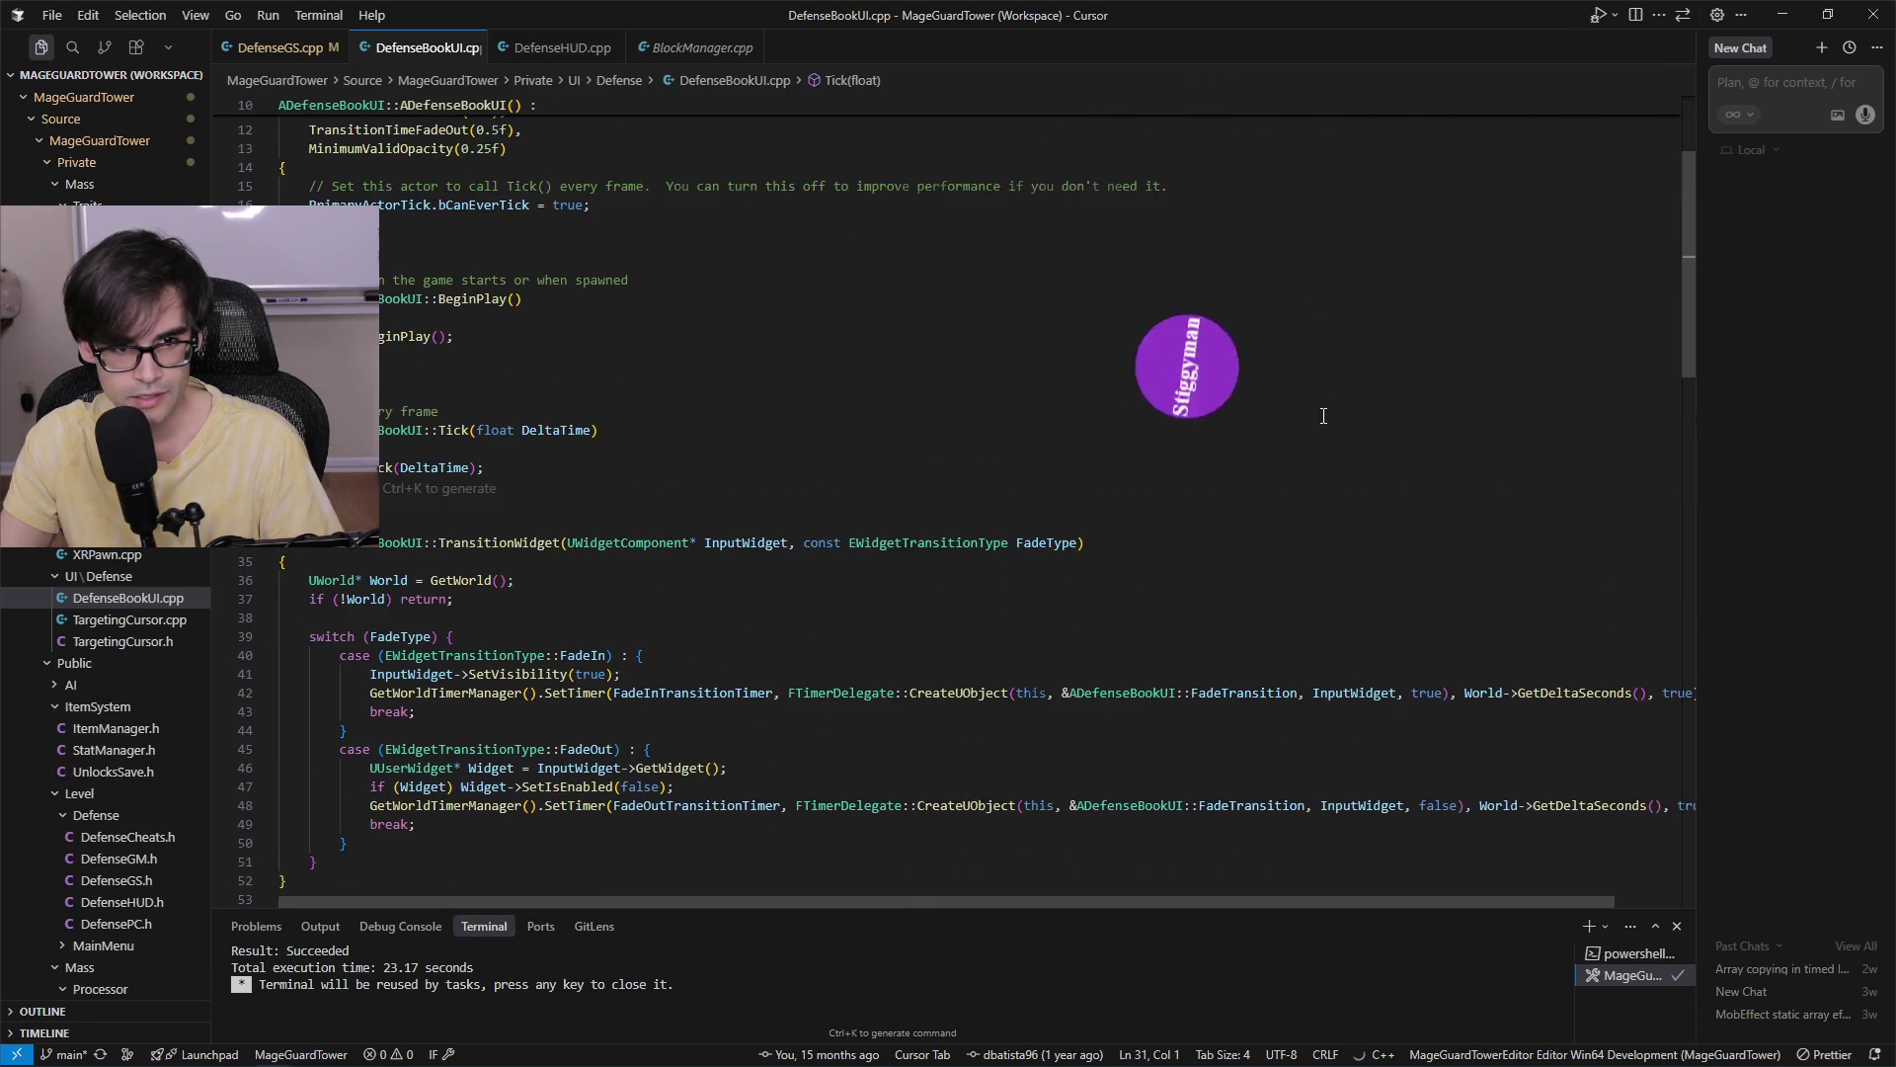
pyautogui.scroll(-8, 1242, 600)
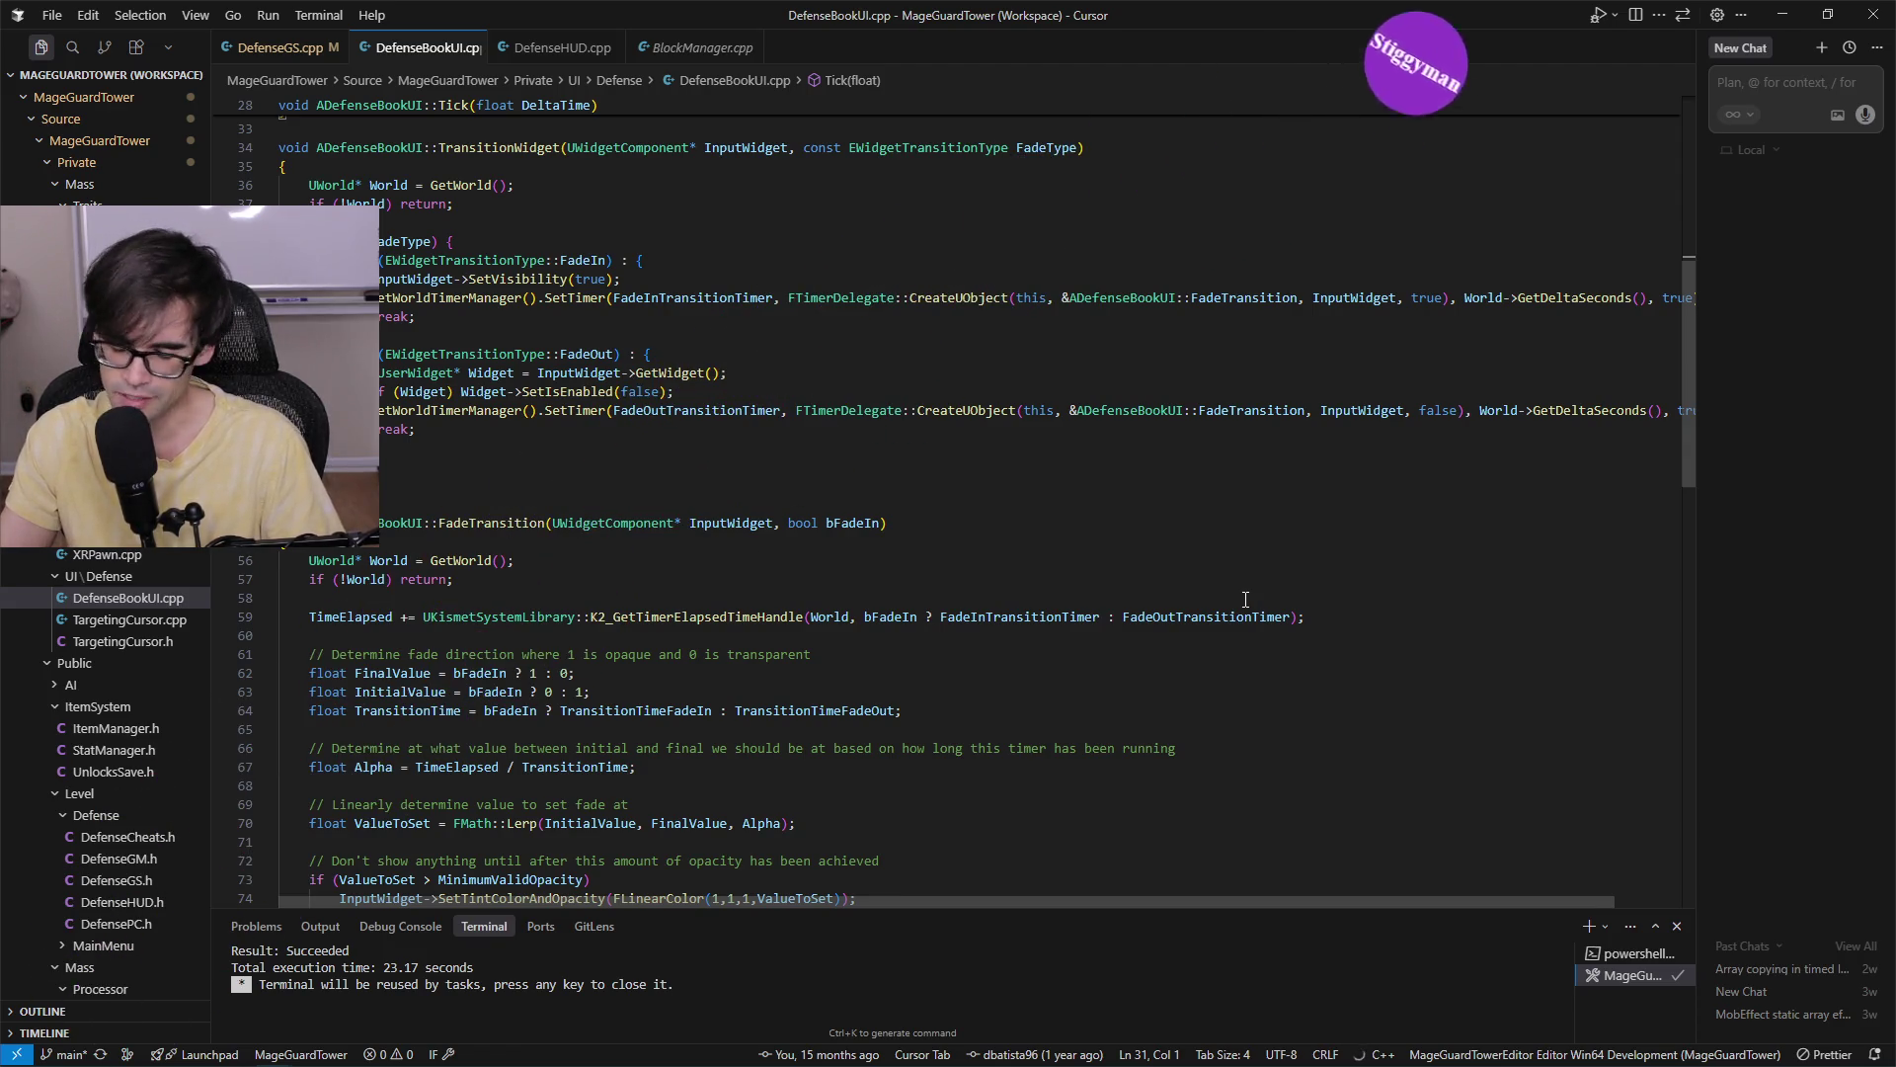
pyautogui.scroll(5, 1205, 612)
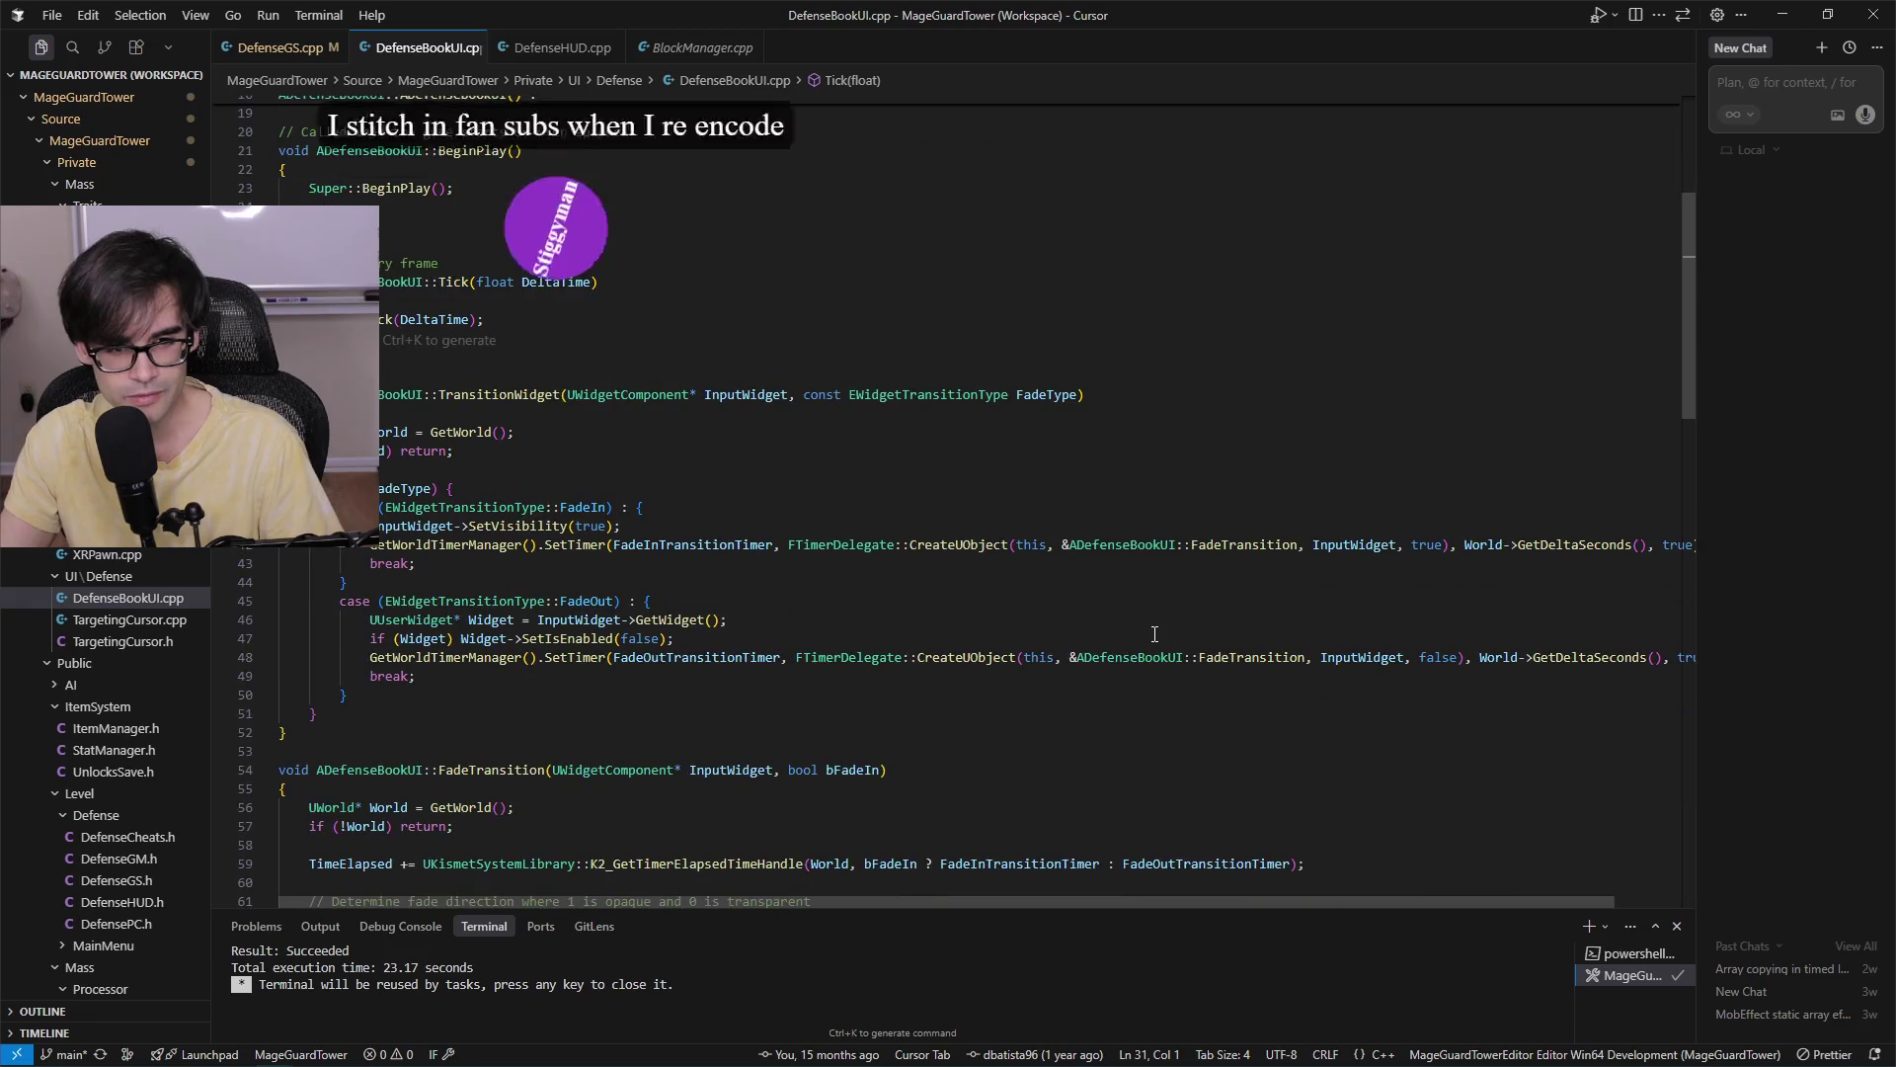
pyautogui.scroll(-6, 1146, 612)
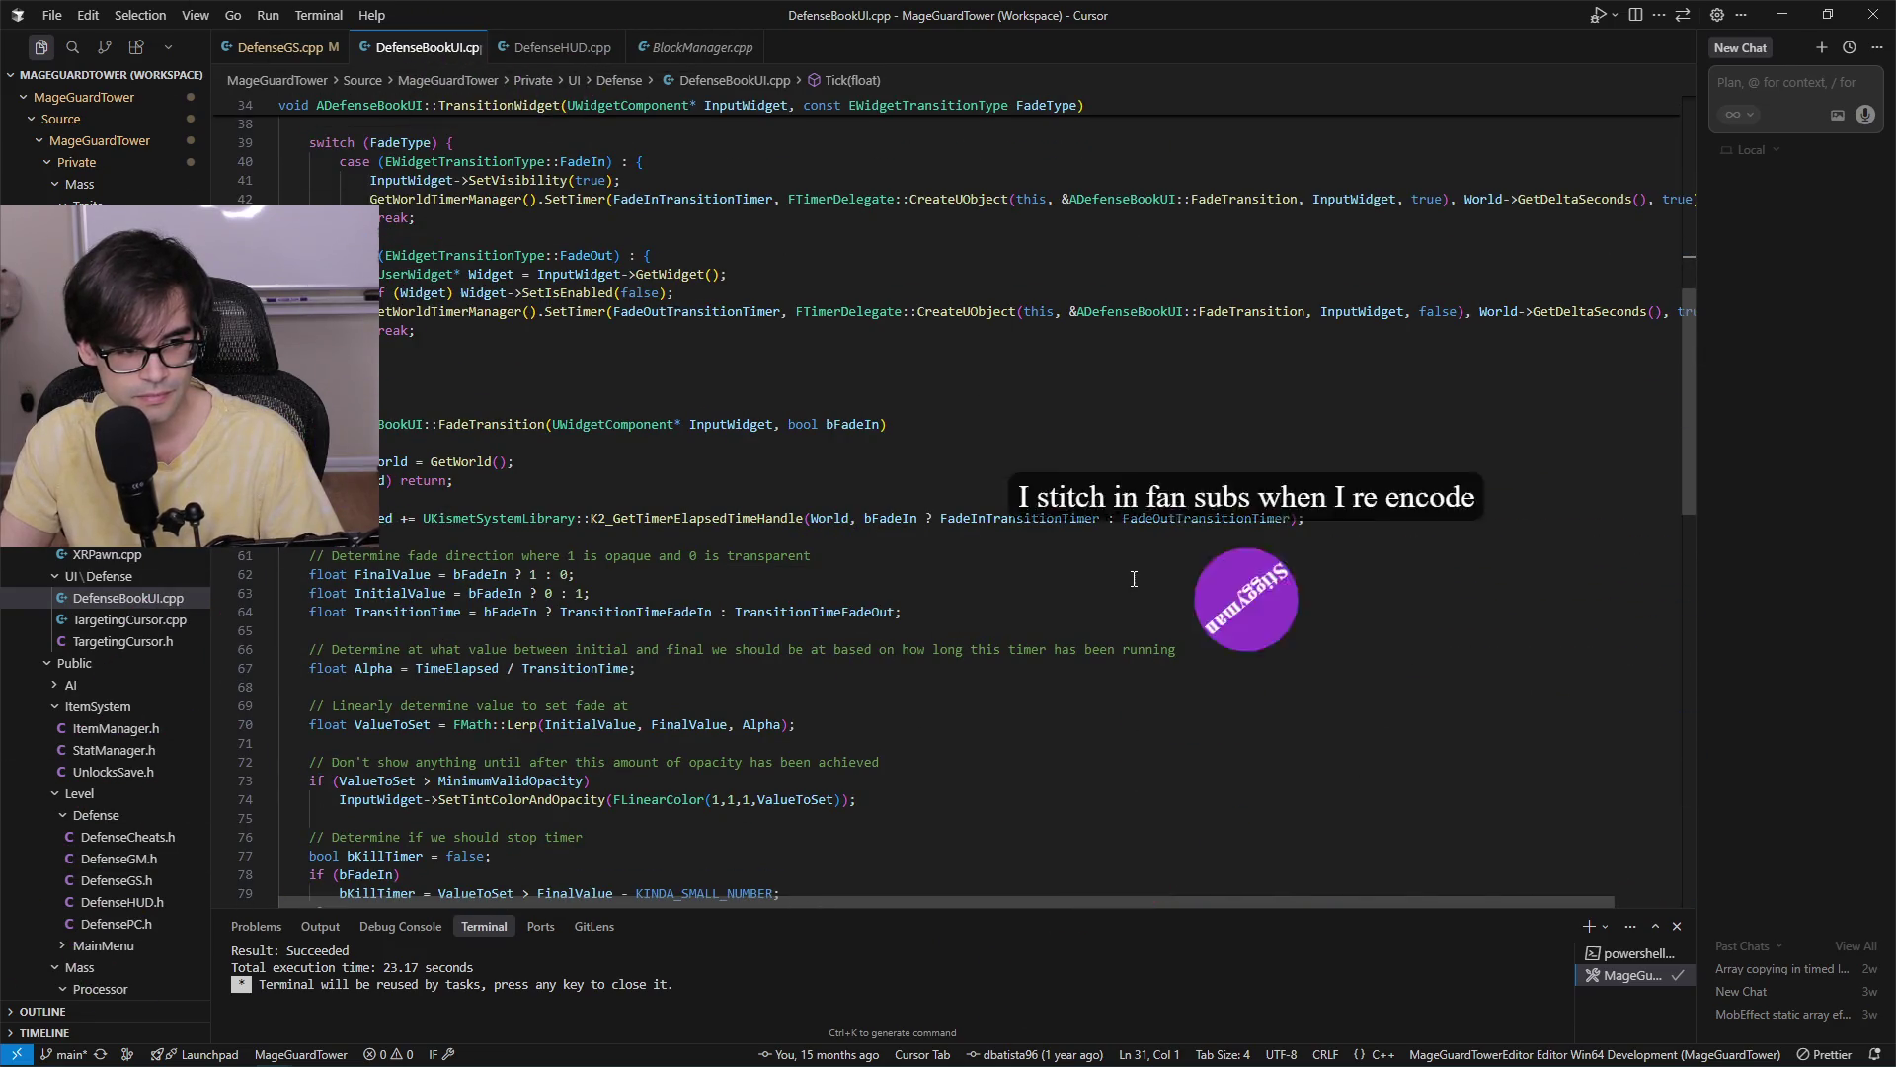
pyautogui.scroll(-6, 1134, 579)
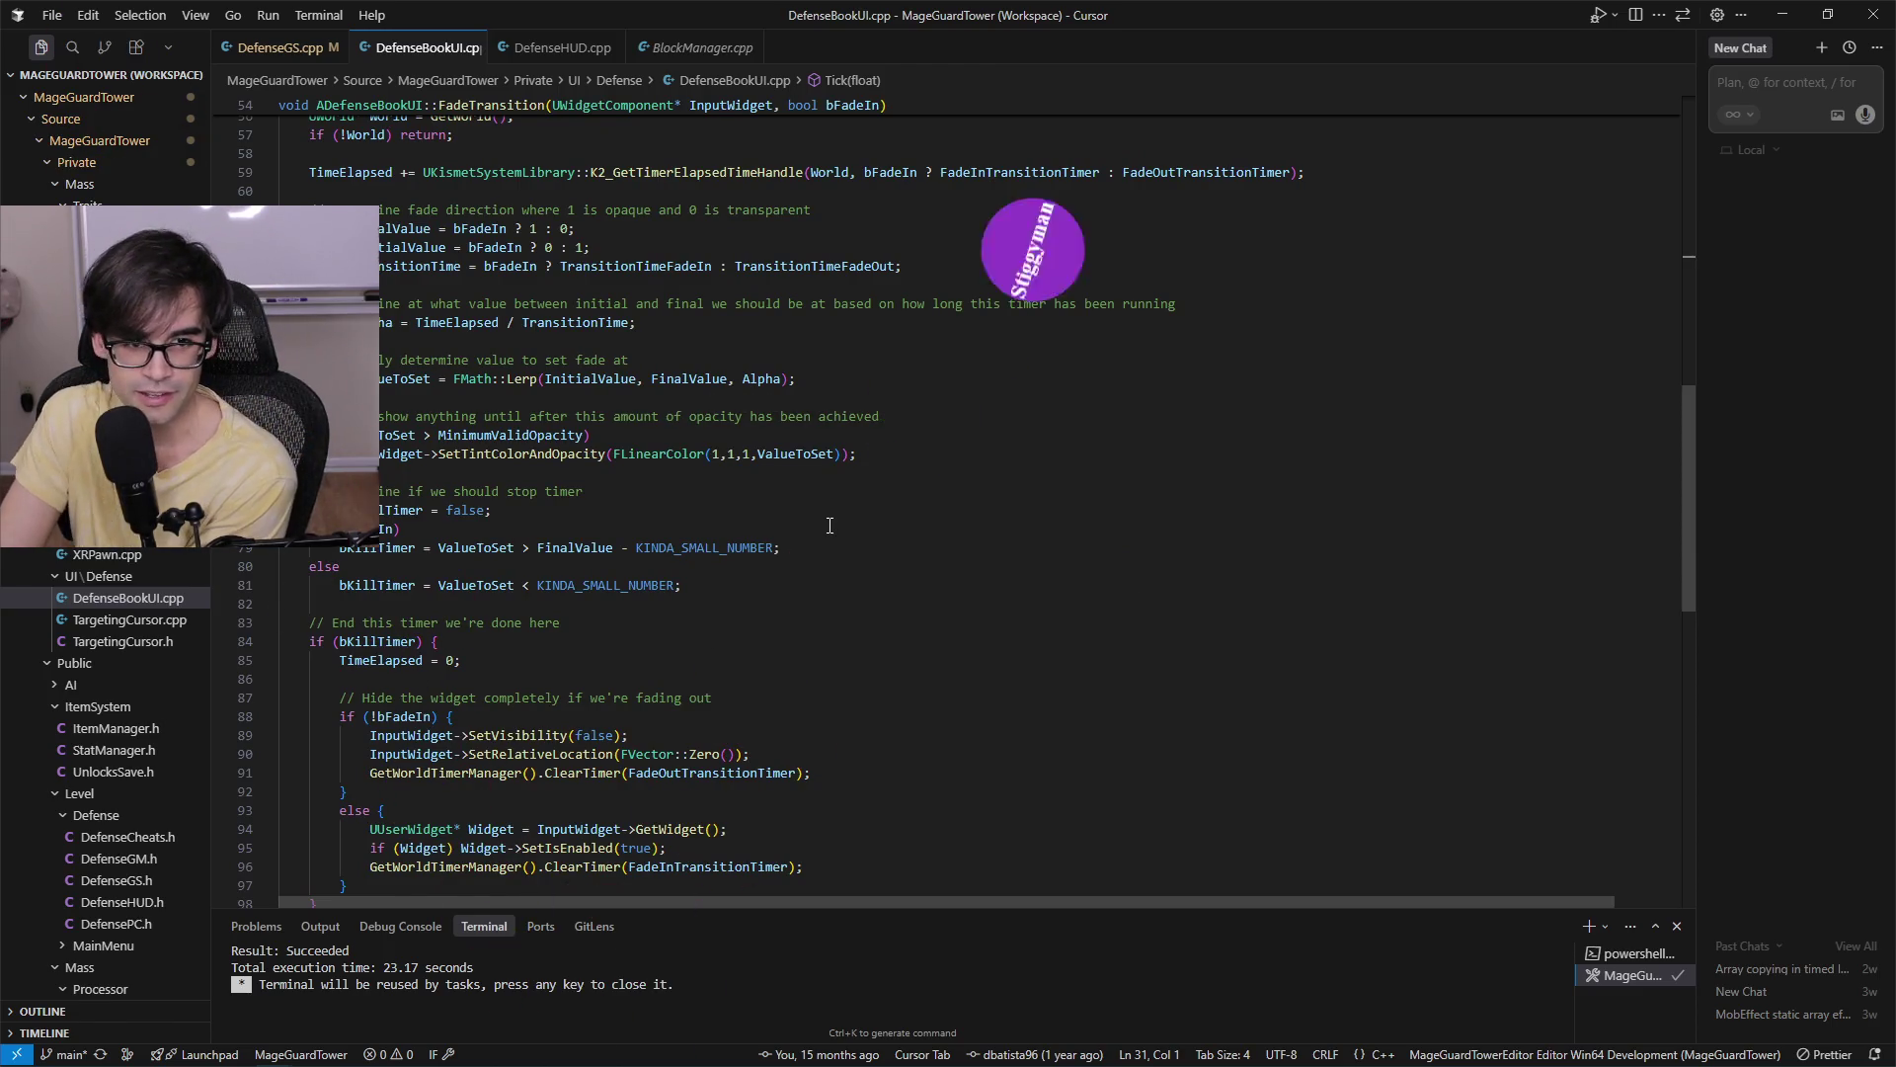
pyautogui.scroll(3, 829, 526)
pyautogui.scroll(-10, 887, 525)
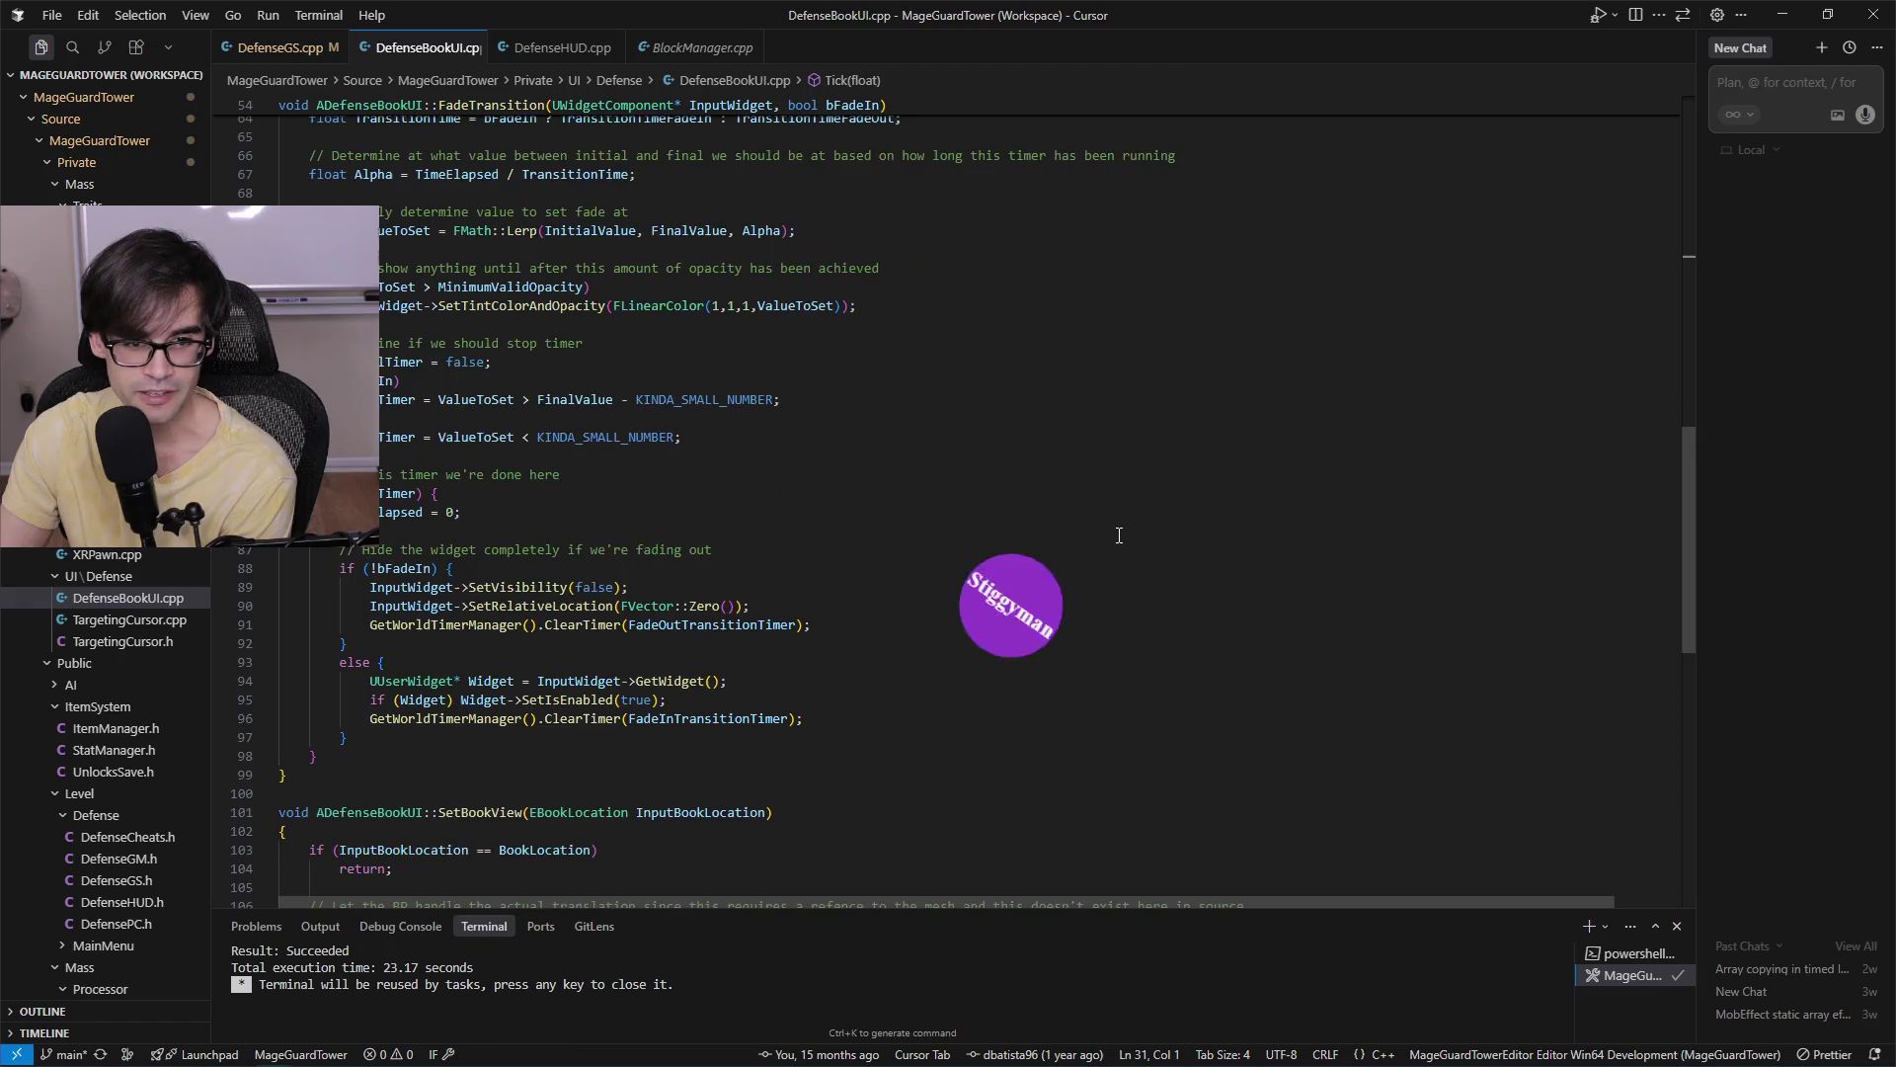
pyautogui.scroll(9, 1141, 542)
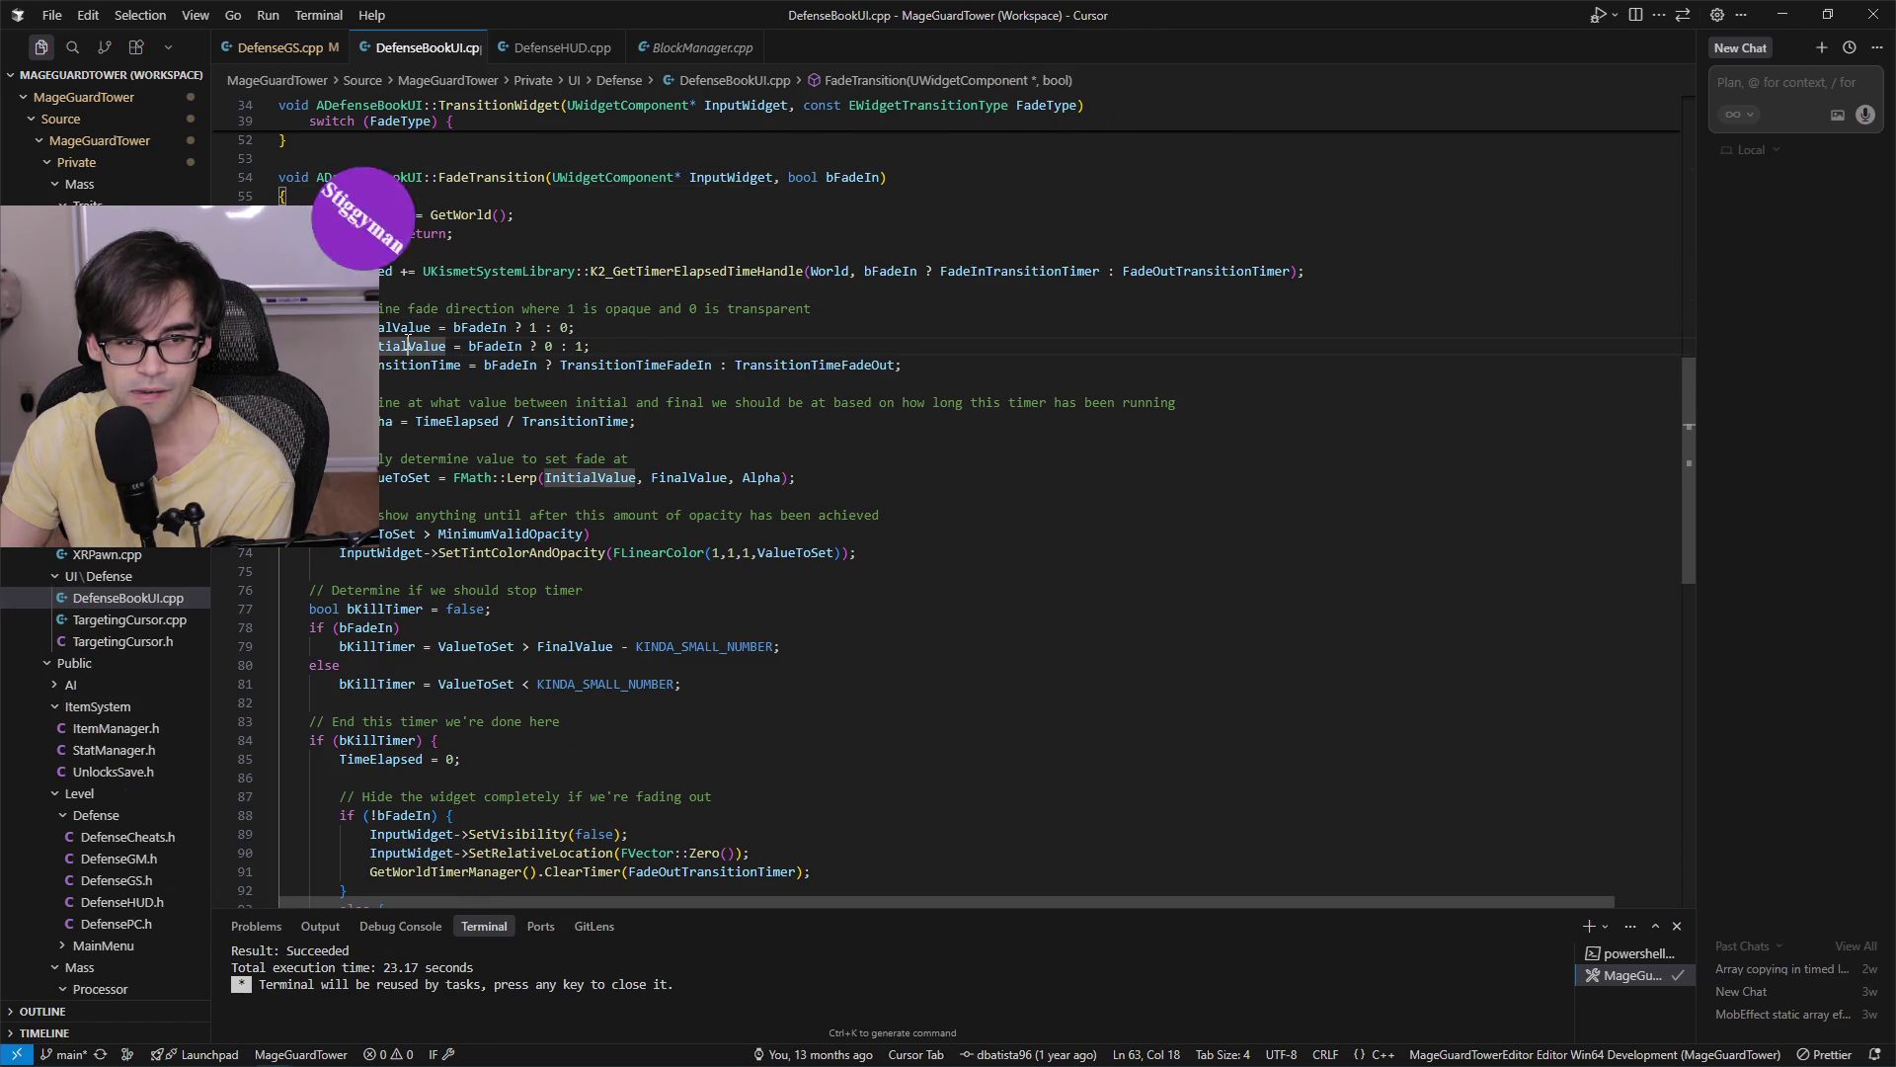
pyautogui.scroll(-4, 482, 603)
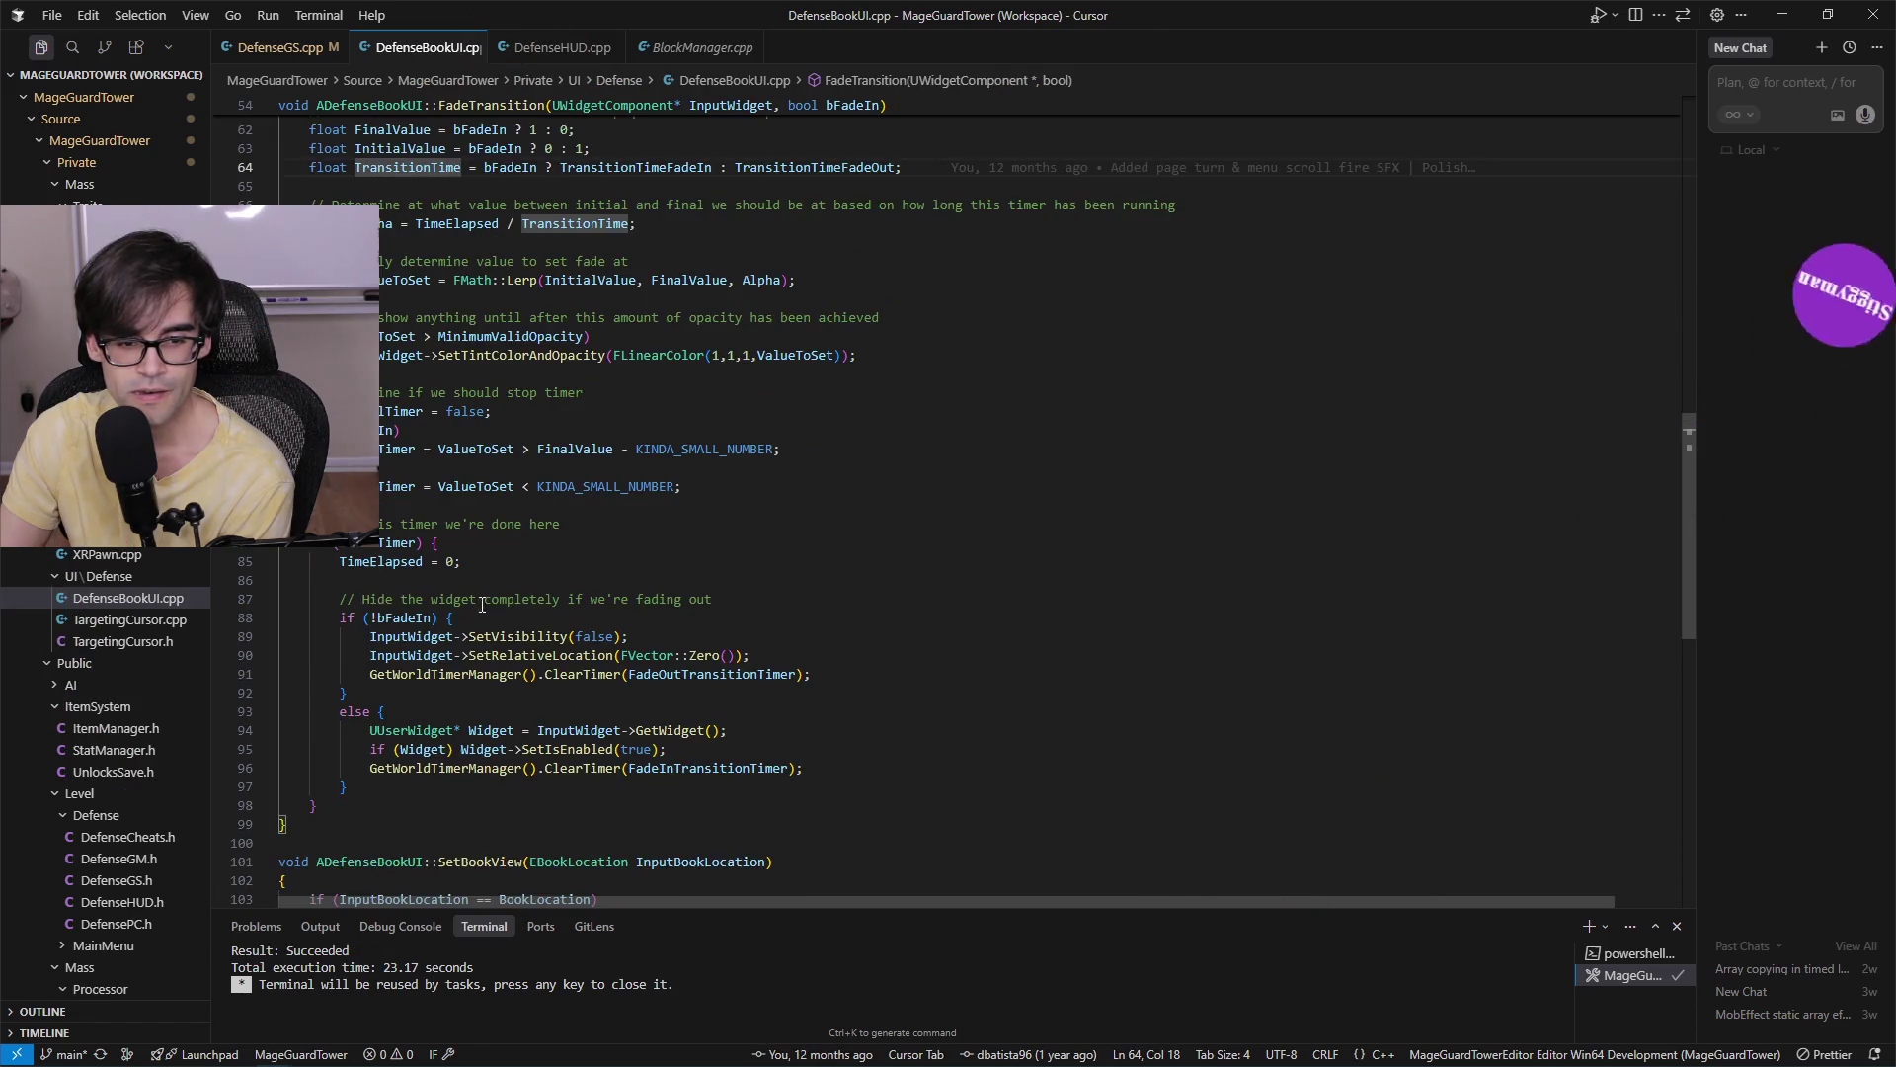
# Highlight InputWidget uses and inspect the fade-out SetRelativeLocation and SetVisibility calls.
pyautogui.click(443, 636)
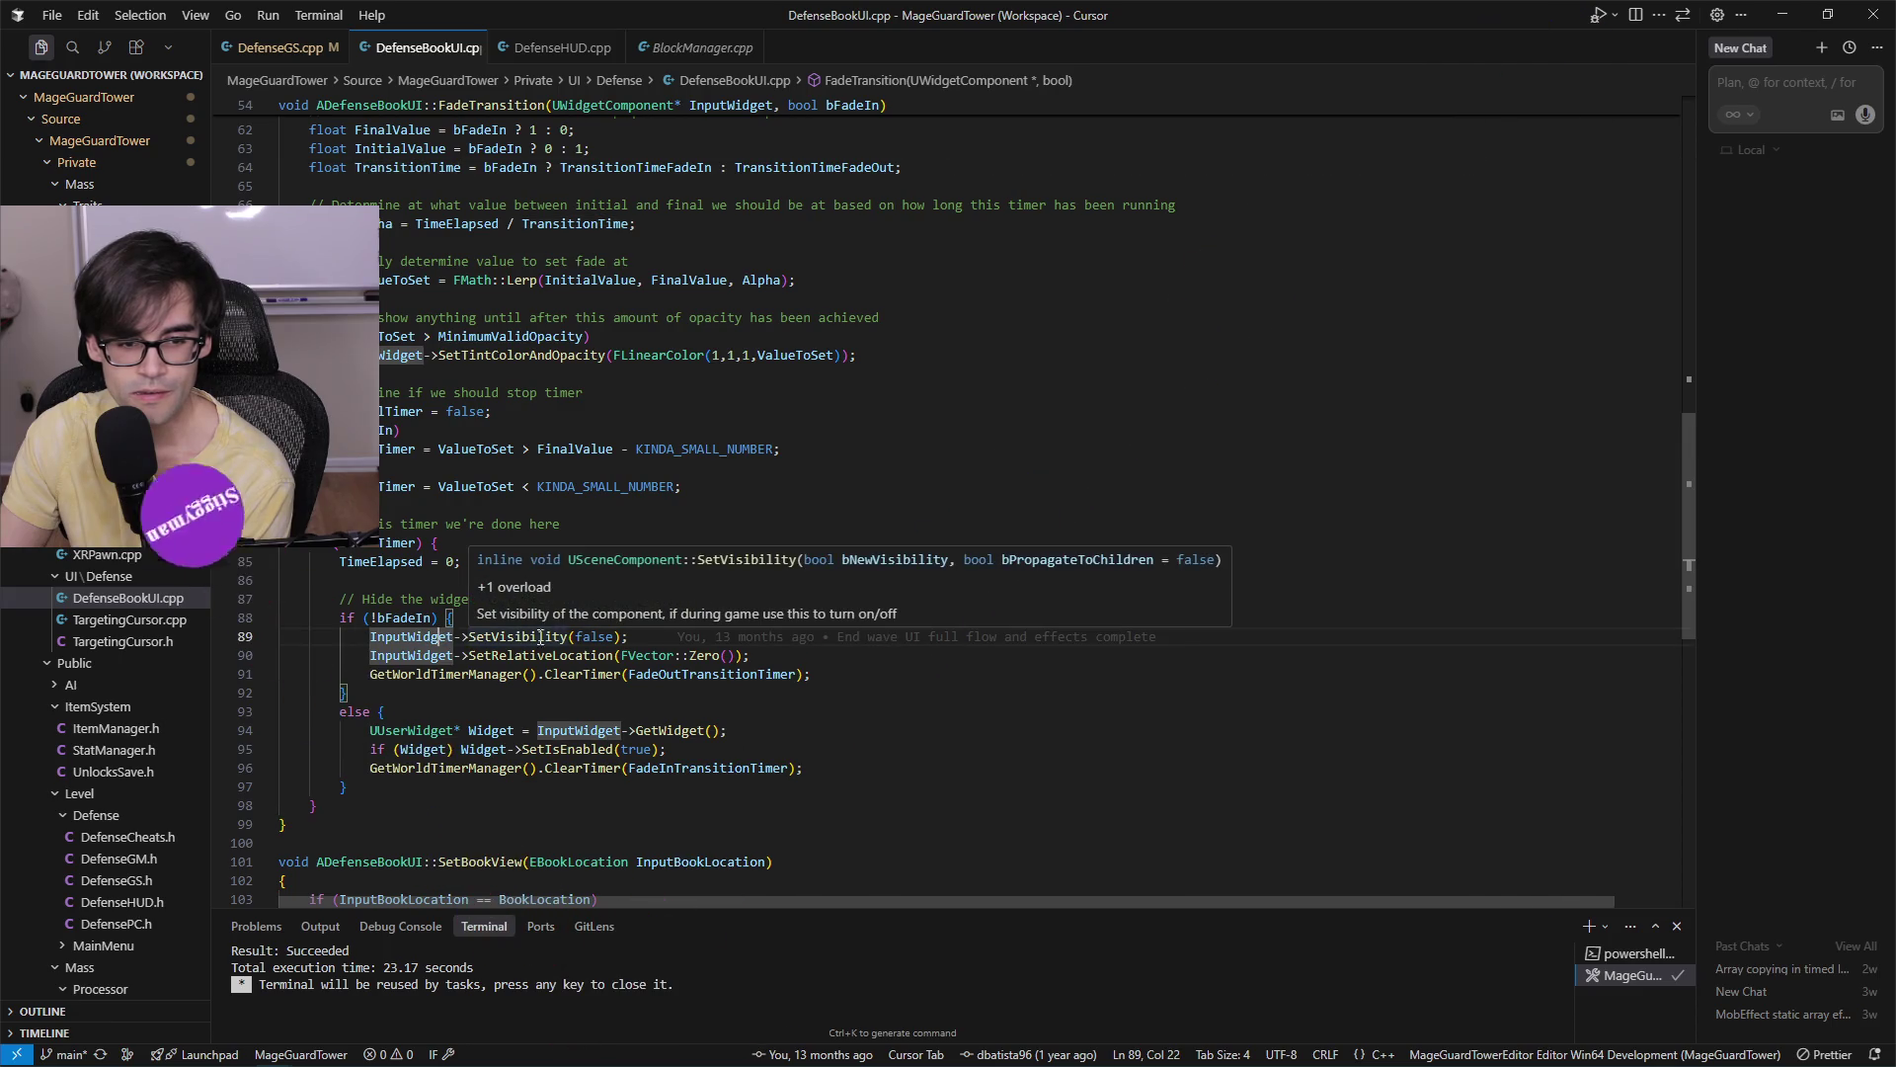
pyautogui.click(501, 654)
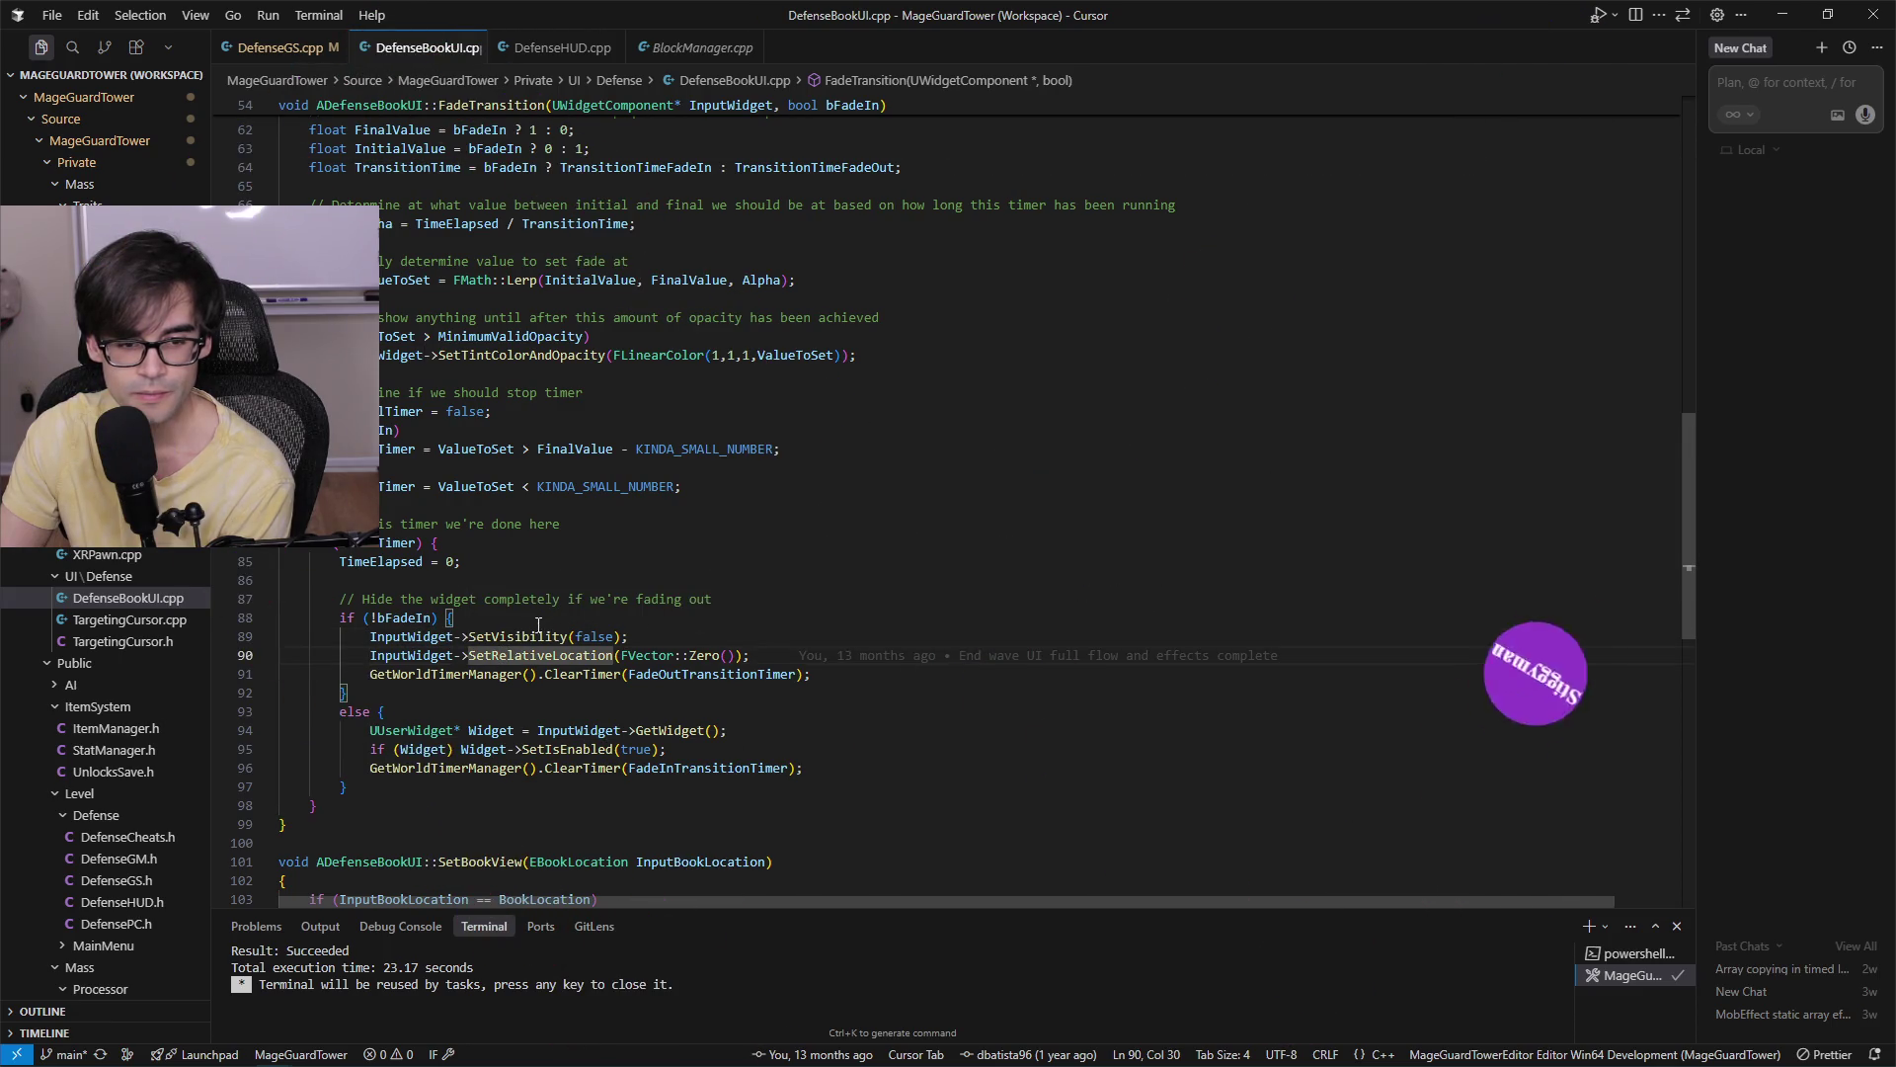
pyautogui.click(524, 637)
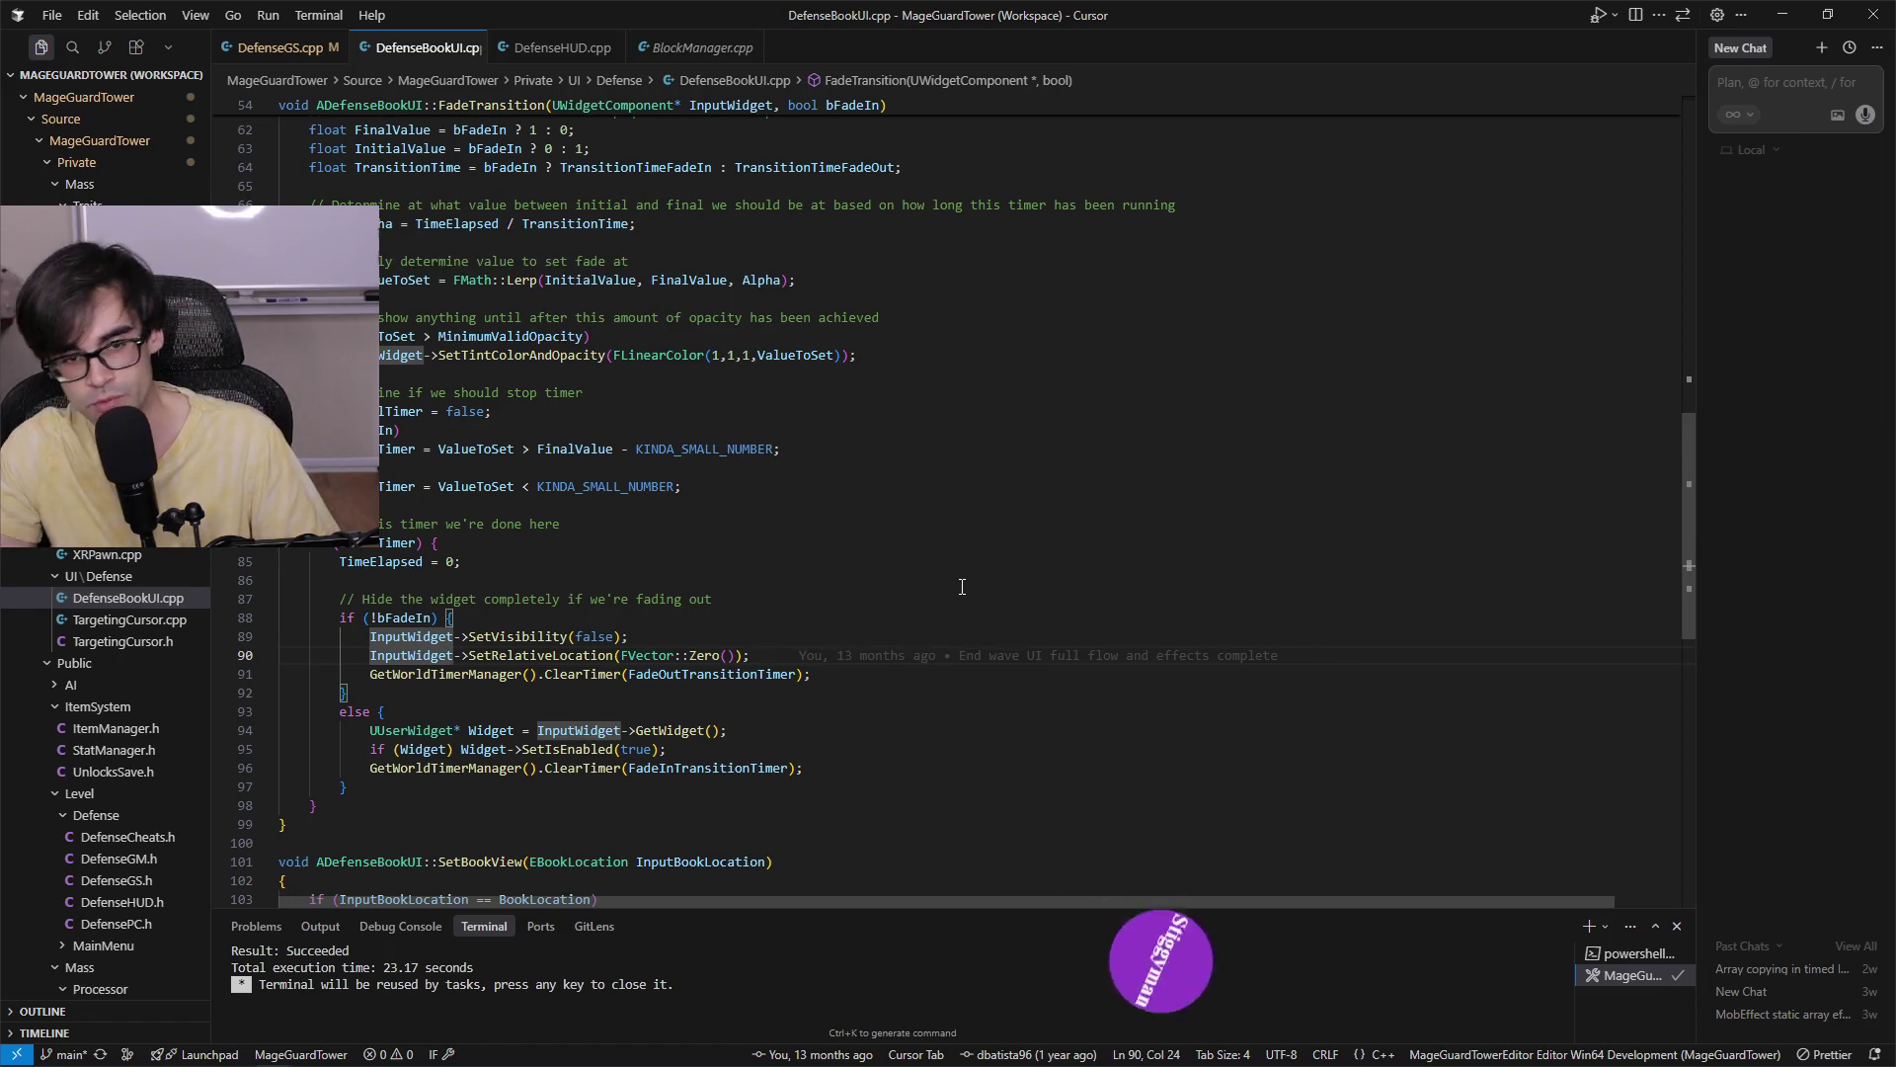
pyautogui.scroll(1, 930, 581)
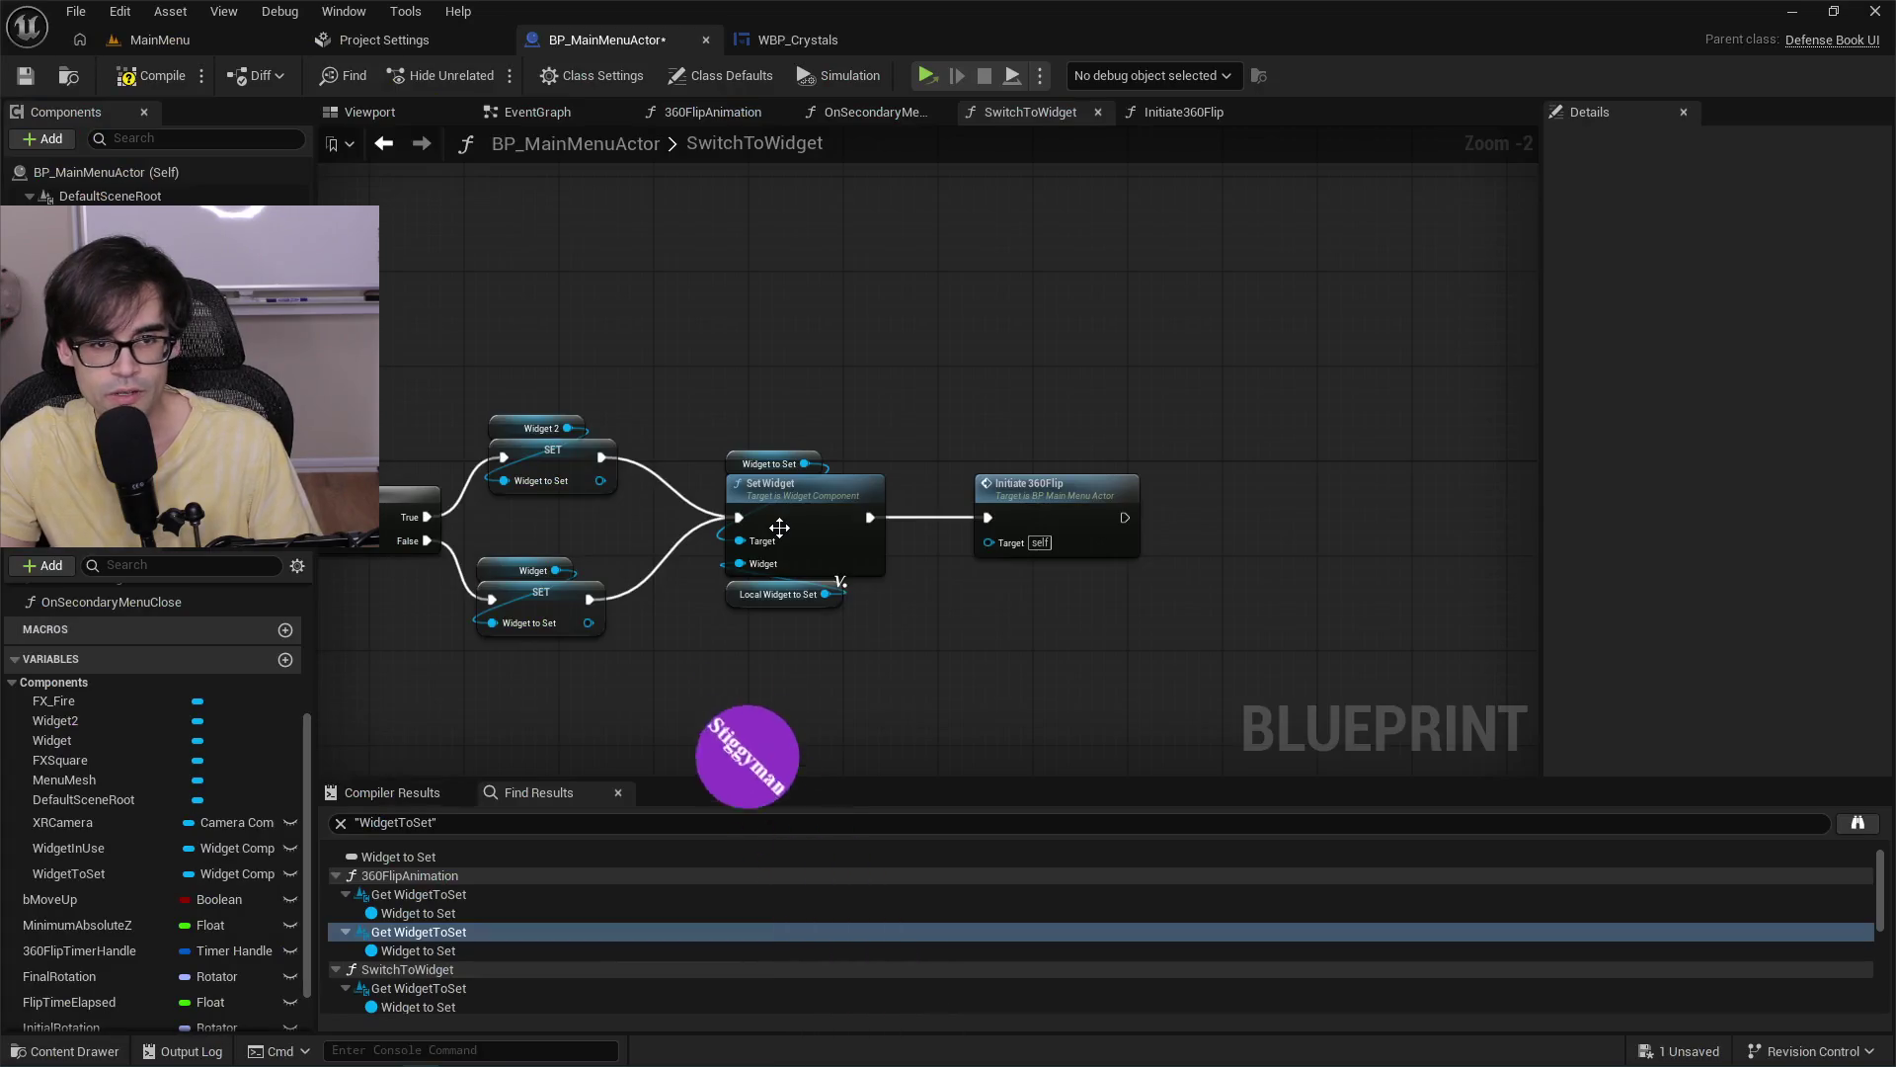
# Open Initiate360Flip and jump from its Transition Widget node to the C++ TransitionWidget function.
pyautogui.scroll(2, 1028, 473)
pyautogui.doubleClick(1029, 504)
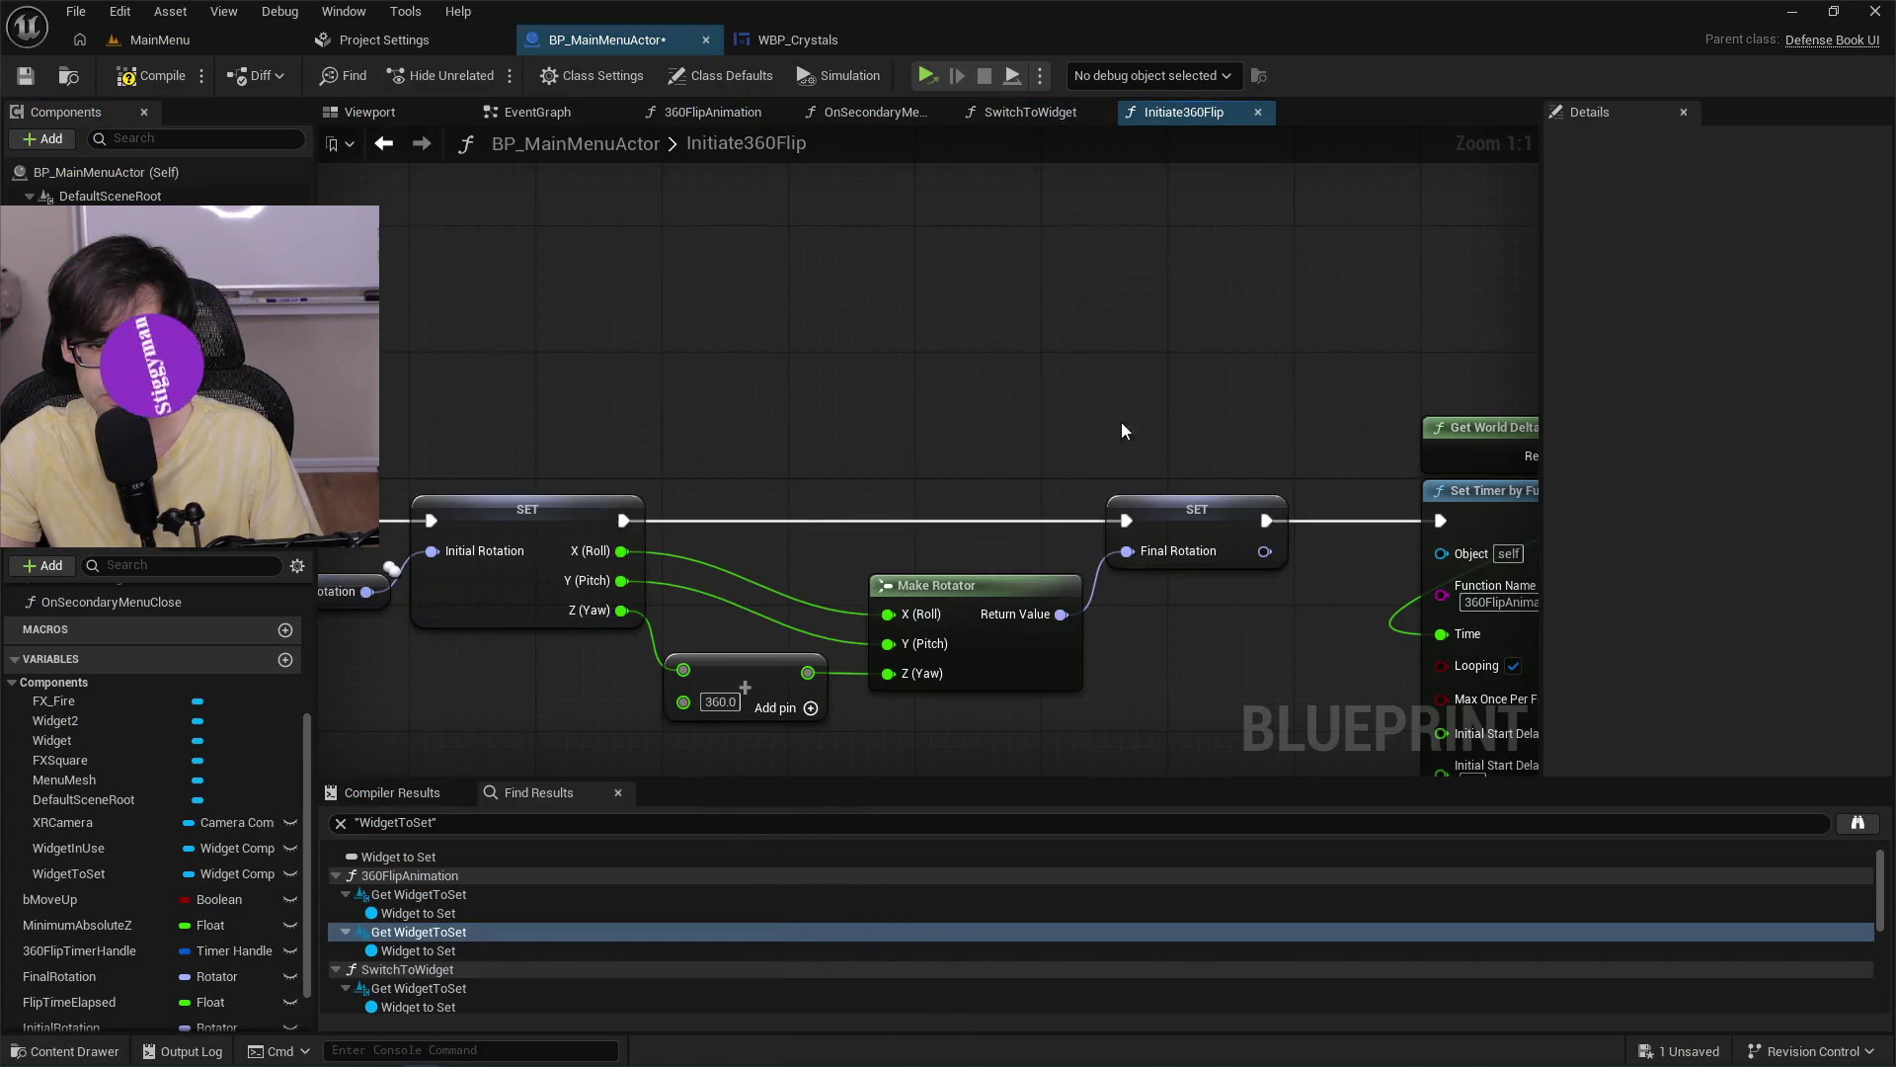
pyautogui.moveTo(1122, 431)
pyautogui.mouseDown()
pyautogui.moveTo(588, 436)
pyautogui.moveTo(891, 335)
pyautogui.mouseUp()
pyautogui.scroll(-2, 664, 439)
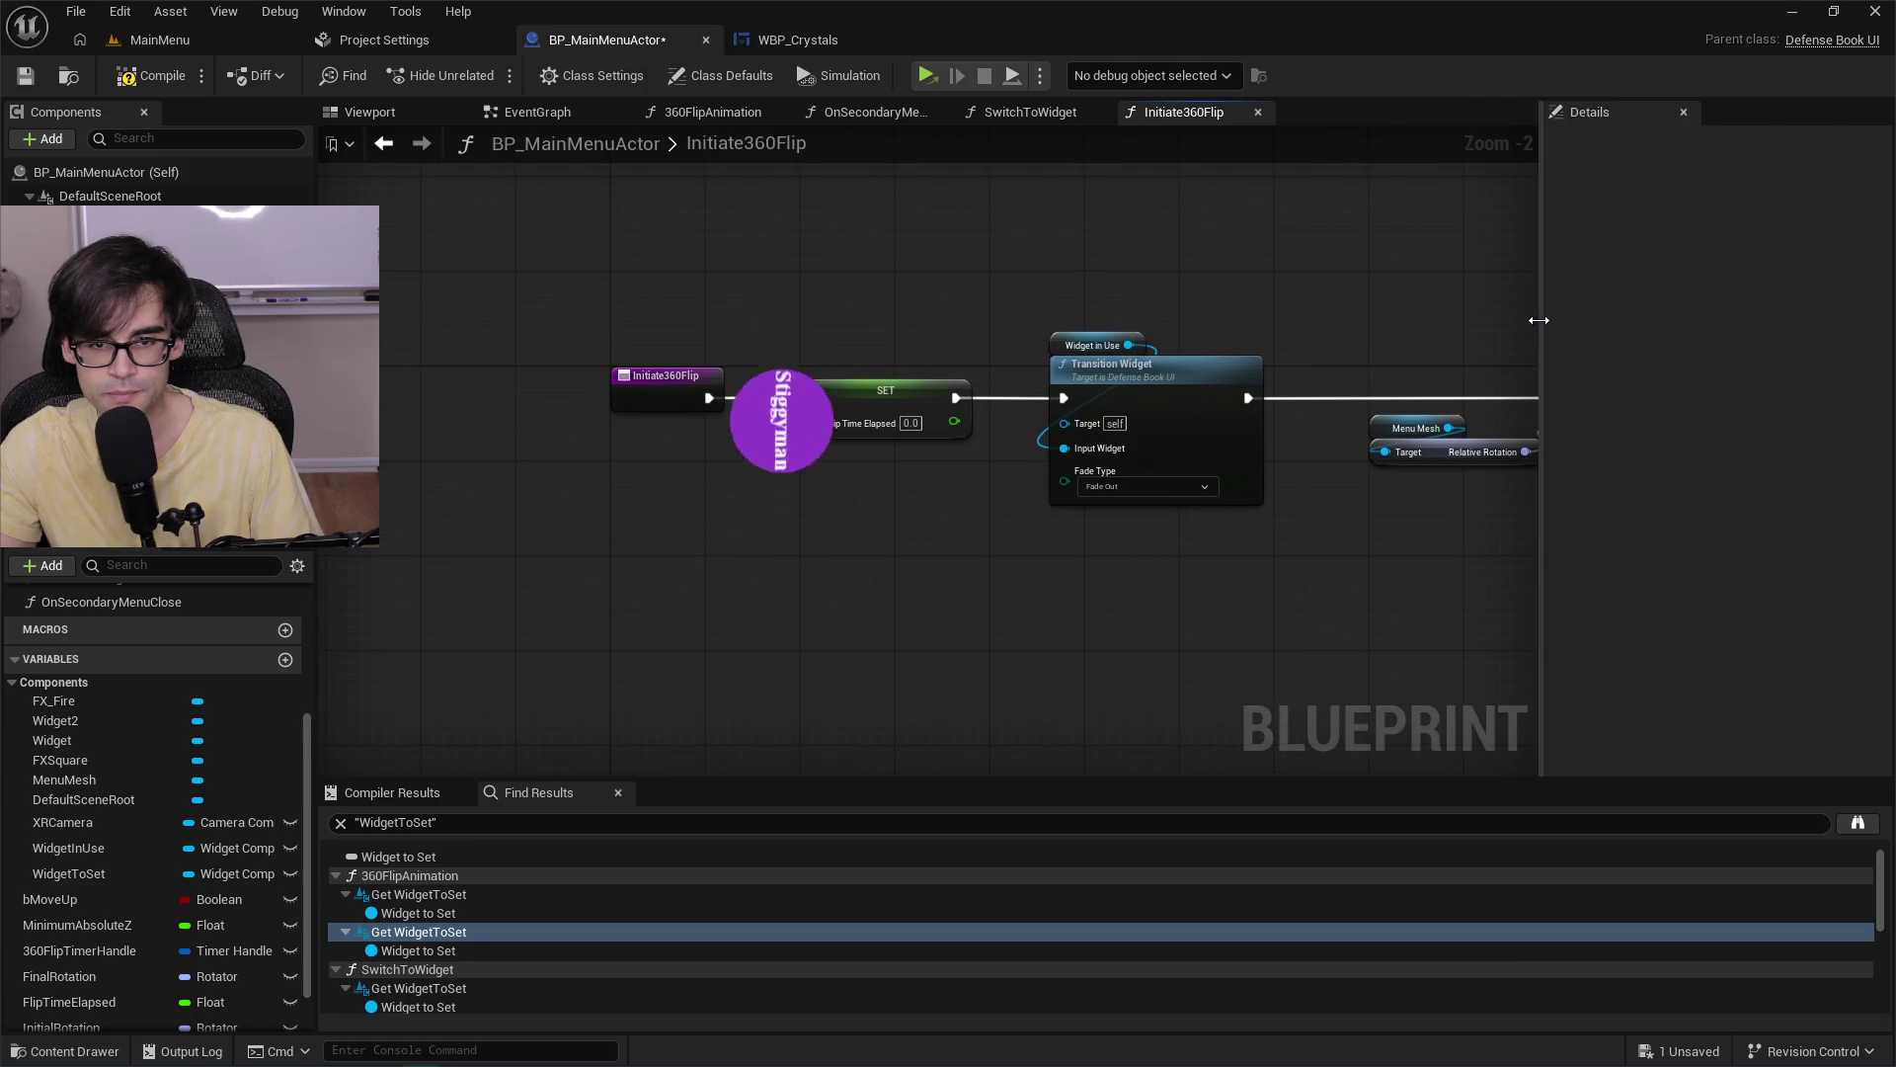
pyautogui.scroll(2, 1102, 421)
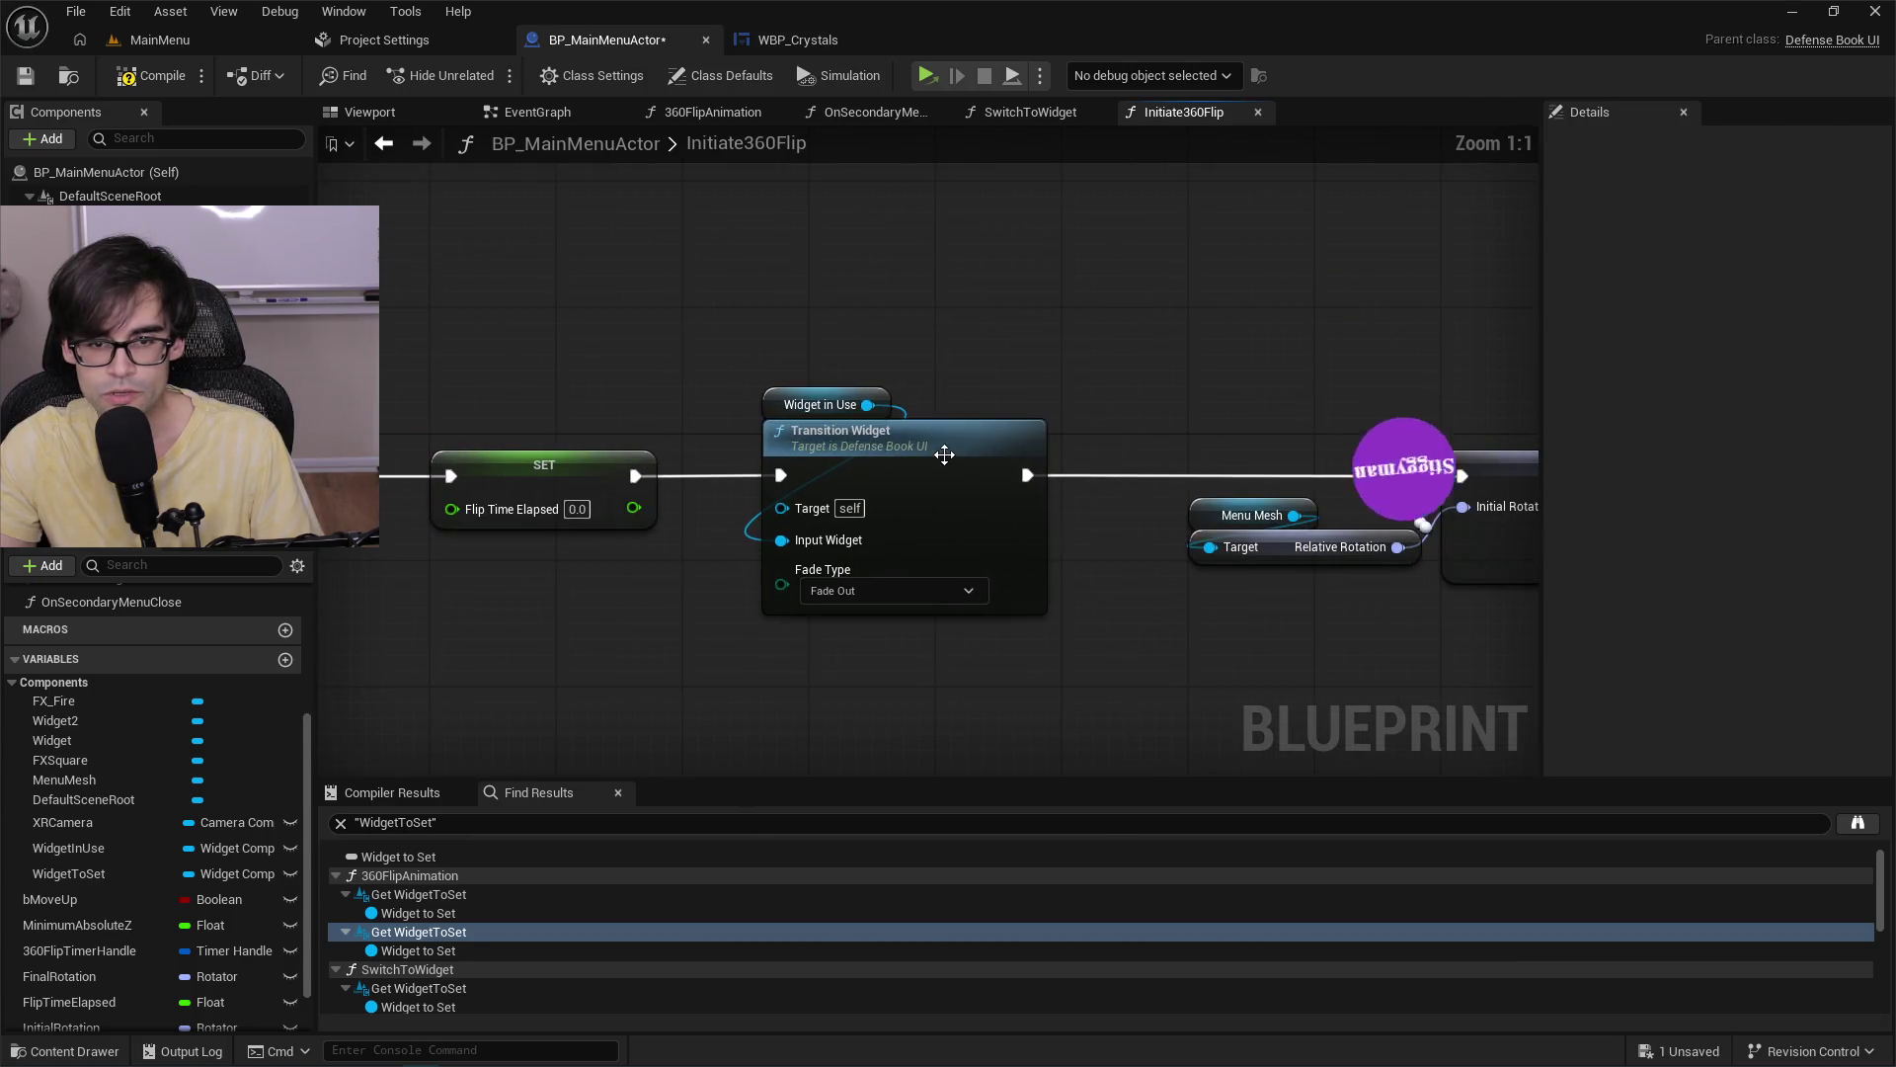
pyautogui.doubleClick(939, 448)
pyautogui.scroll(4, 843, 483)
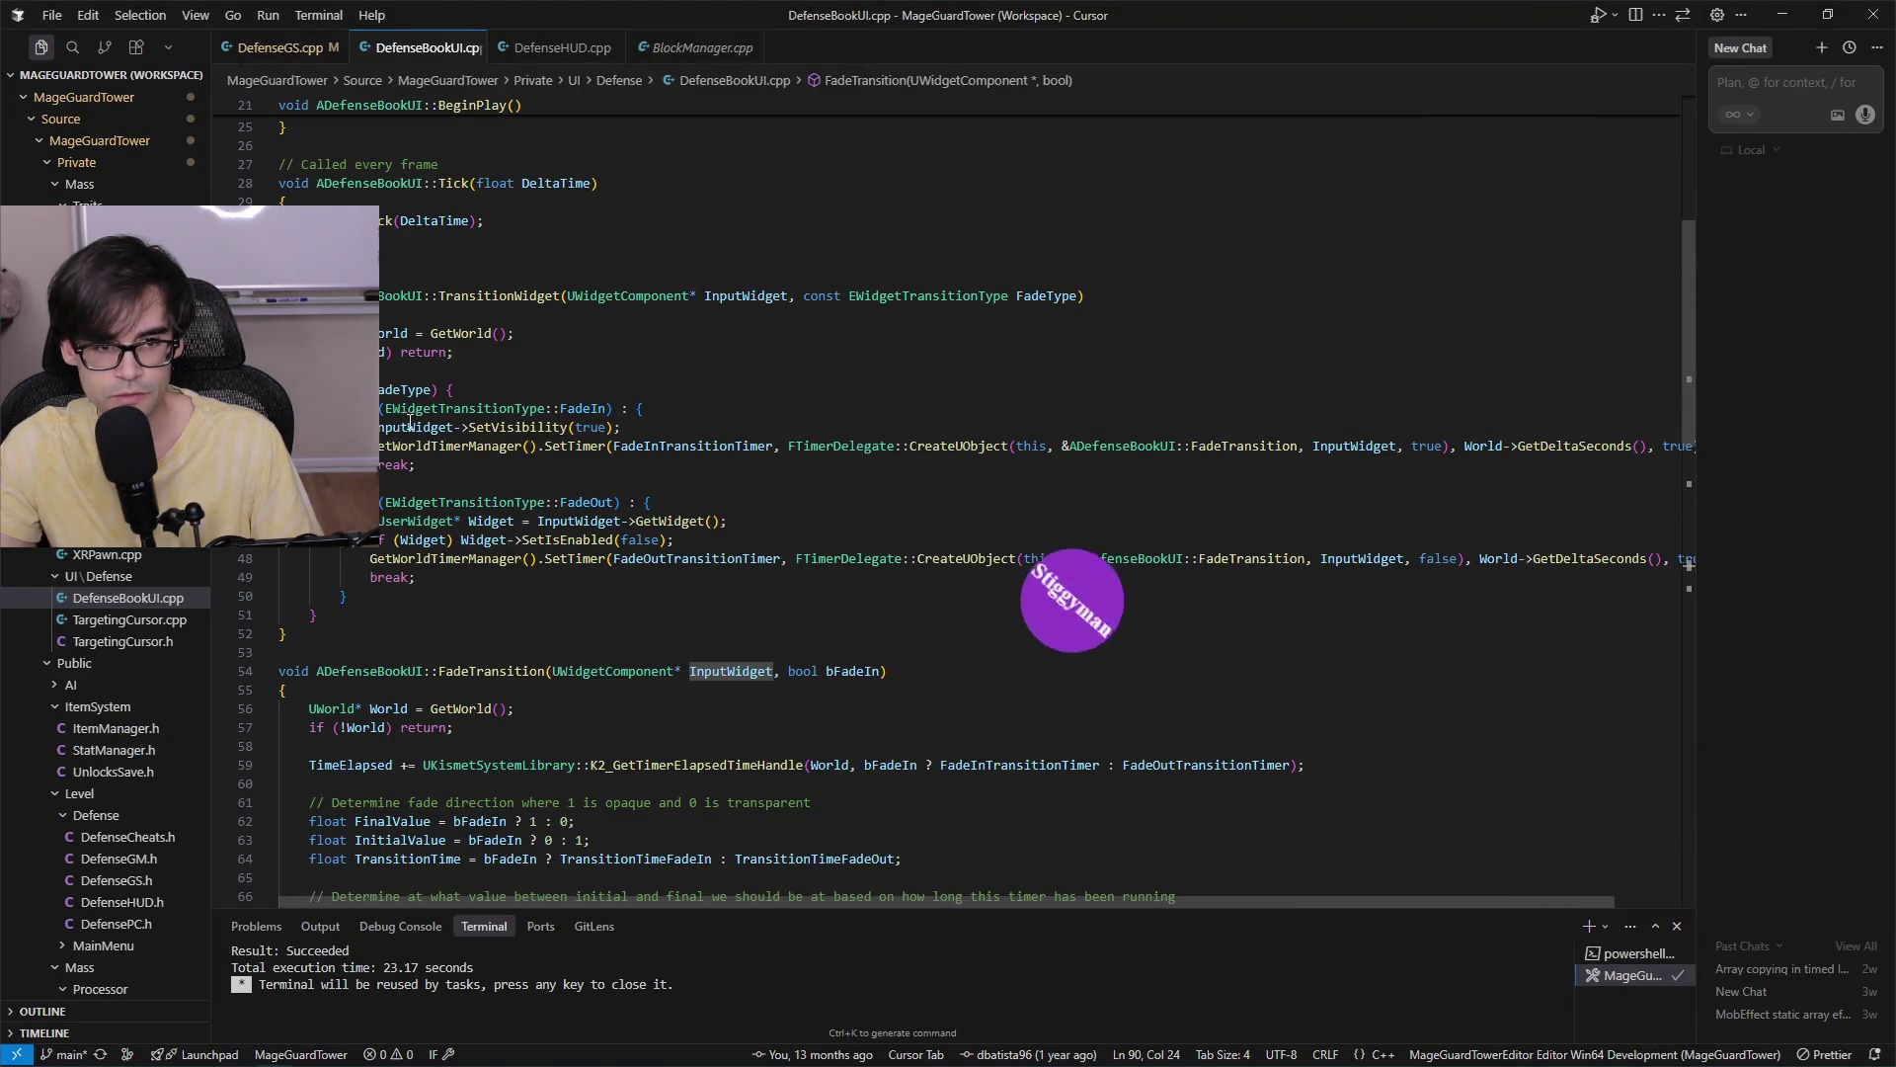
# Highlight FadeType, the FadeOut SetIsEnabled call, FadeTransition references and InputWidget uses.
pyautogui.click(401, 393)
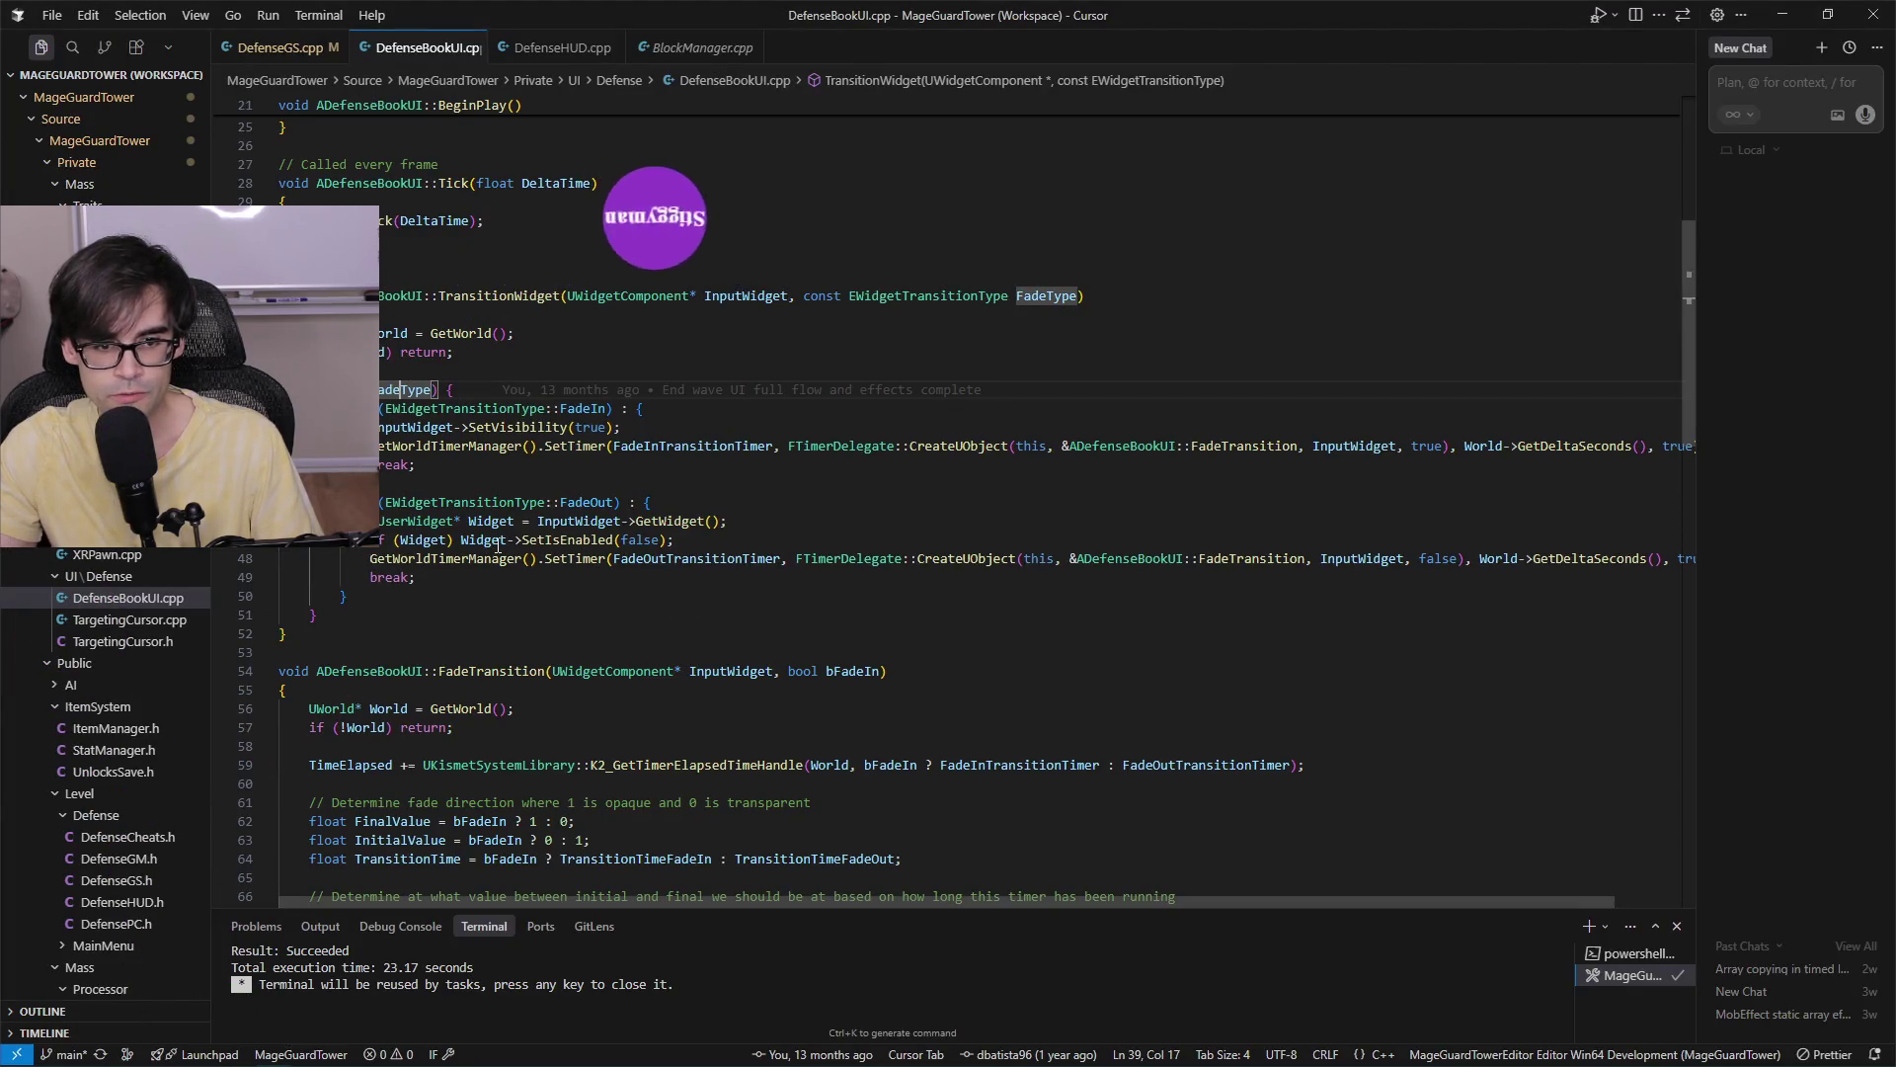
pyautogui.click(567, 540)
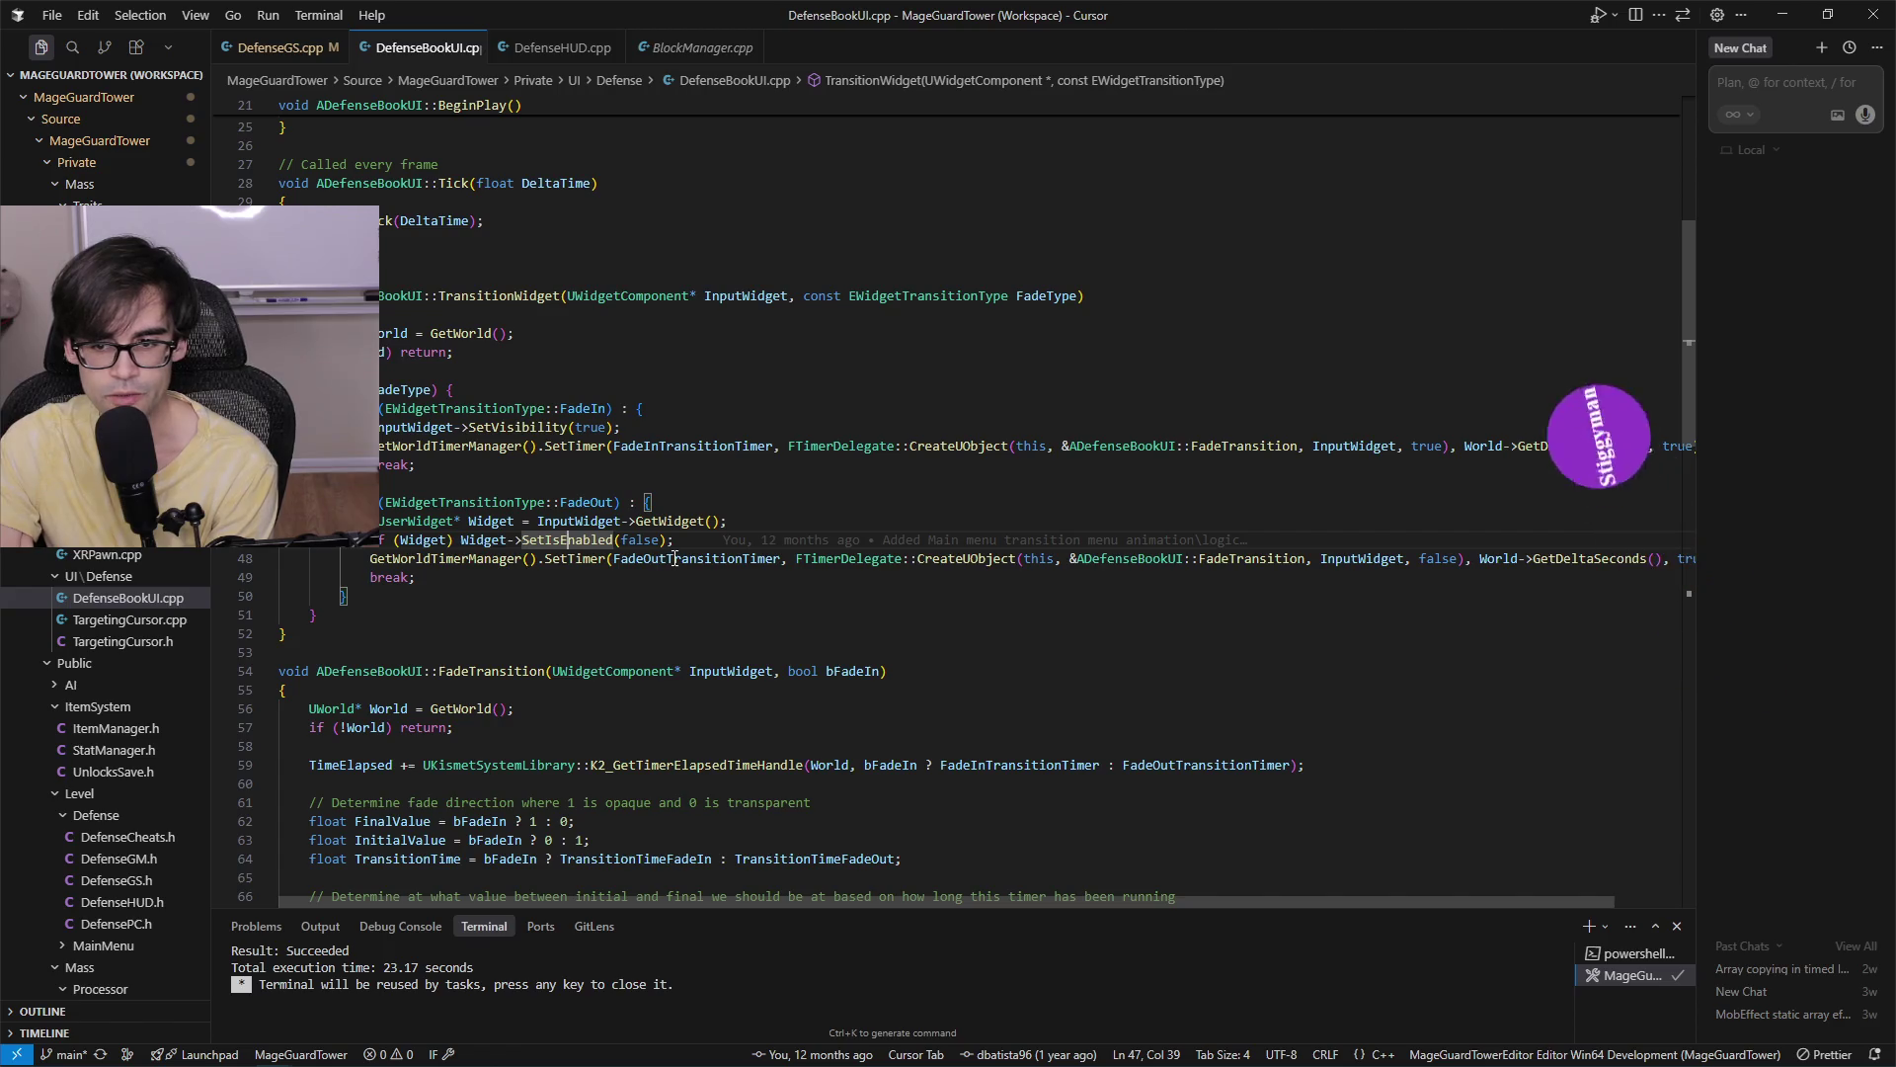
pyautogui.click(1281, 558)
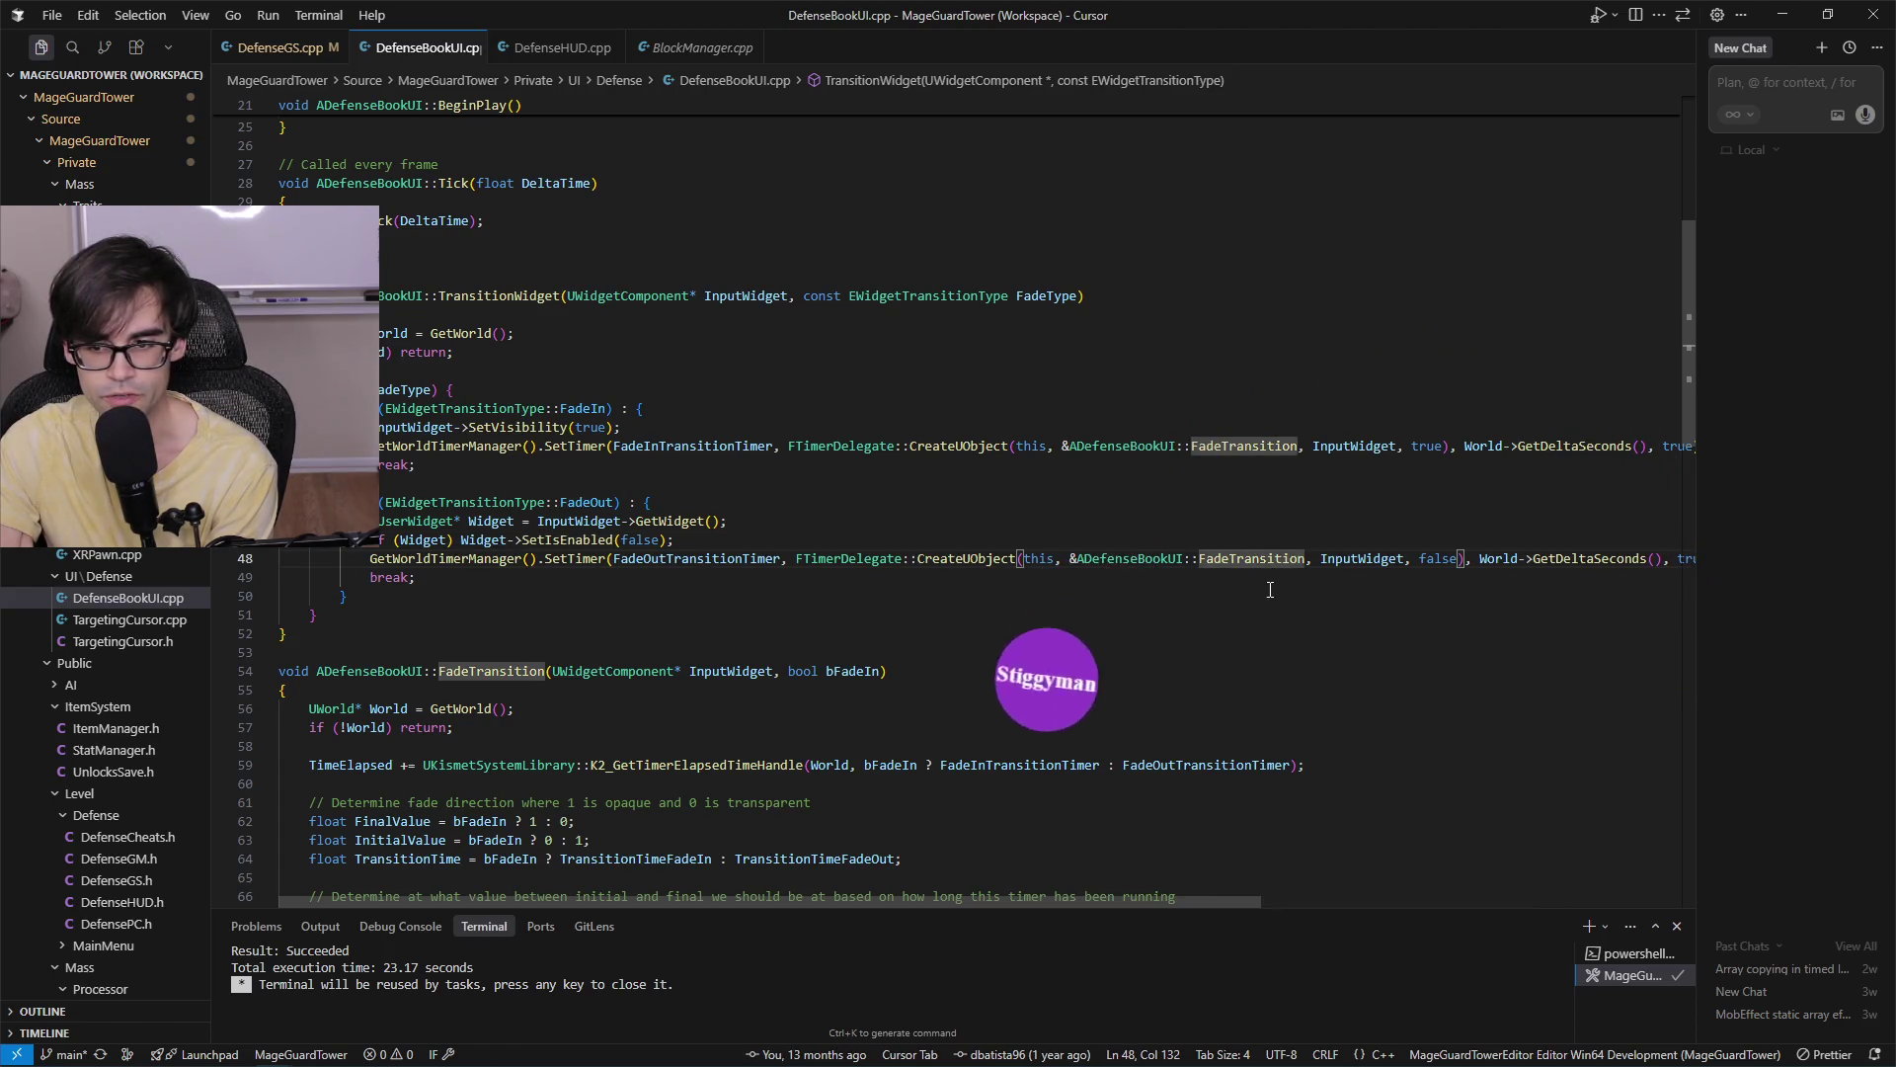
pyautogui.click(1354, 559)
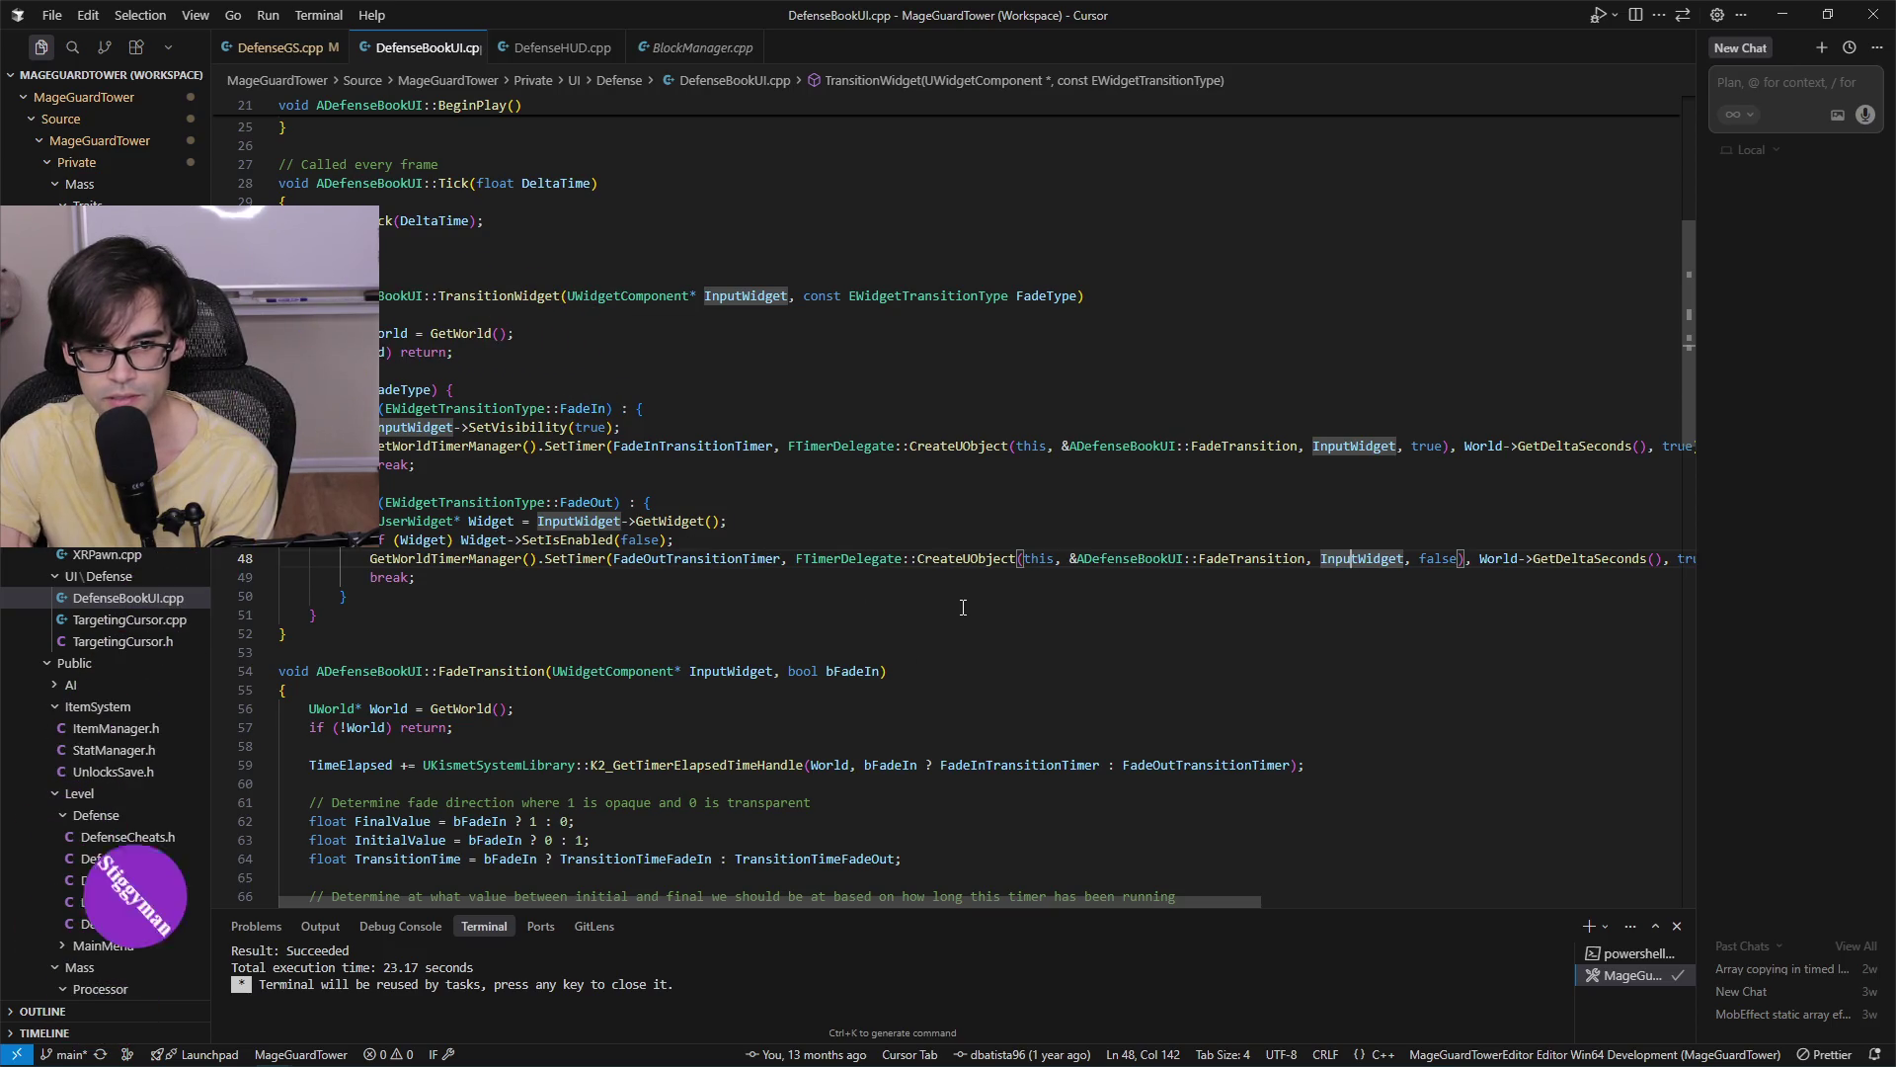
pyautogui.click(745, 676)
pyautogui.scroll(-8, 731, 741)
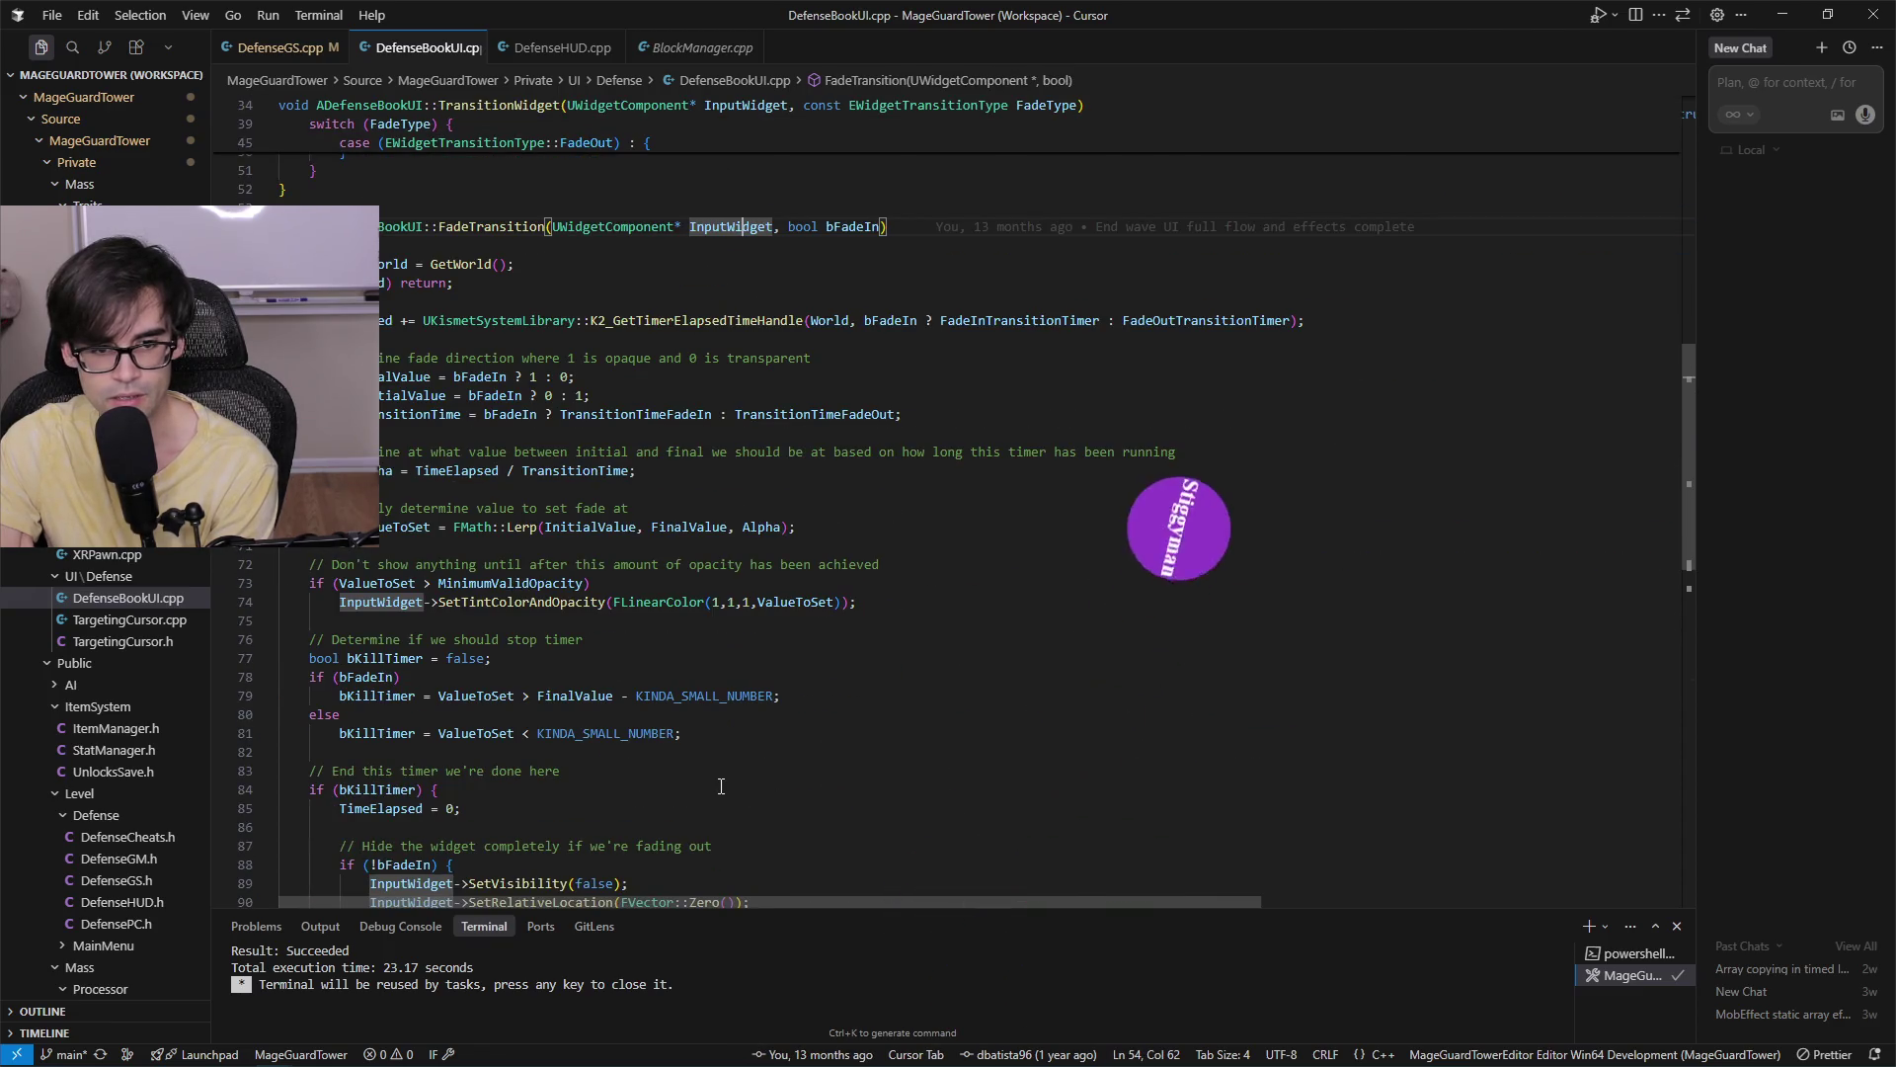
pyautogui.scroll(-3, 721, 787)
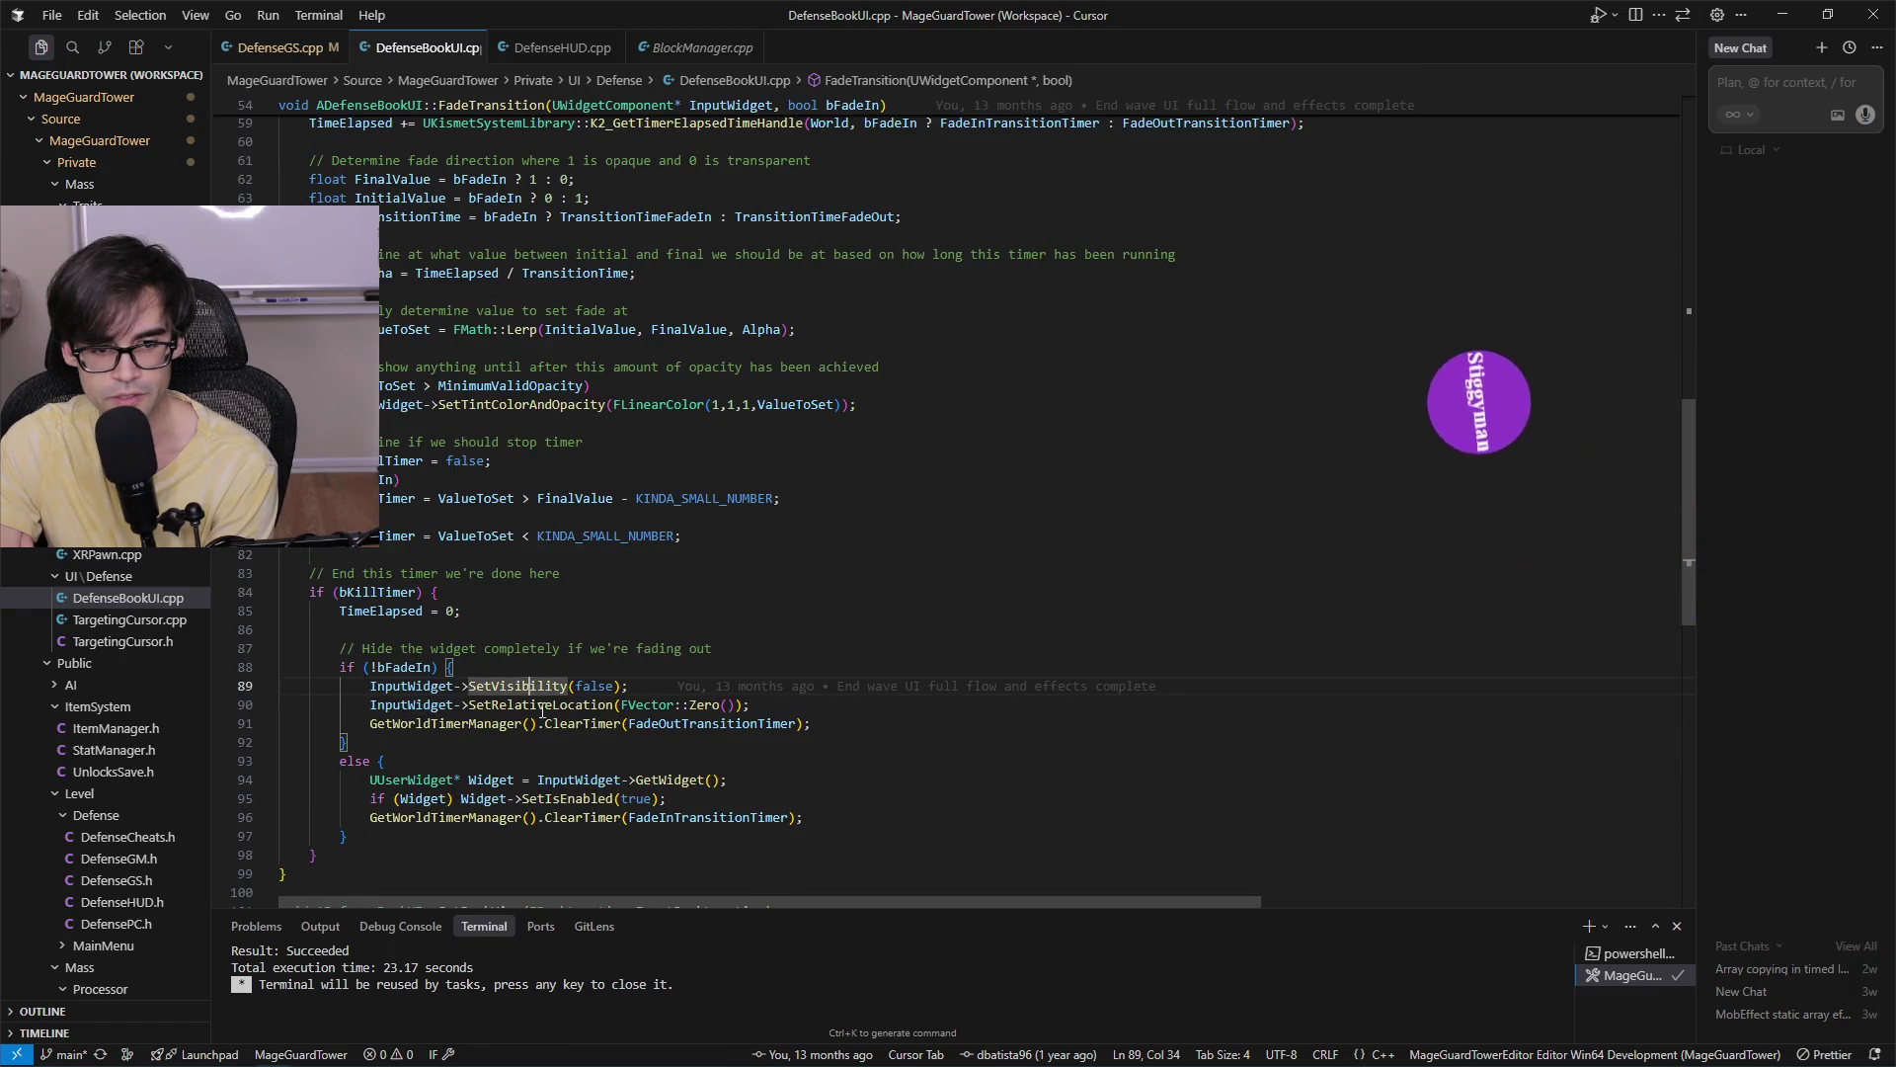
# Inspect the fade-out SetRelativeLocation call and every use of the bFadeIn flag.
pyautogui.click(543, 704)
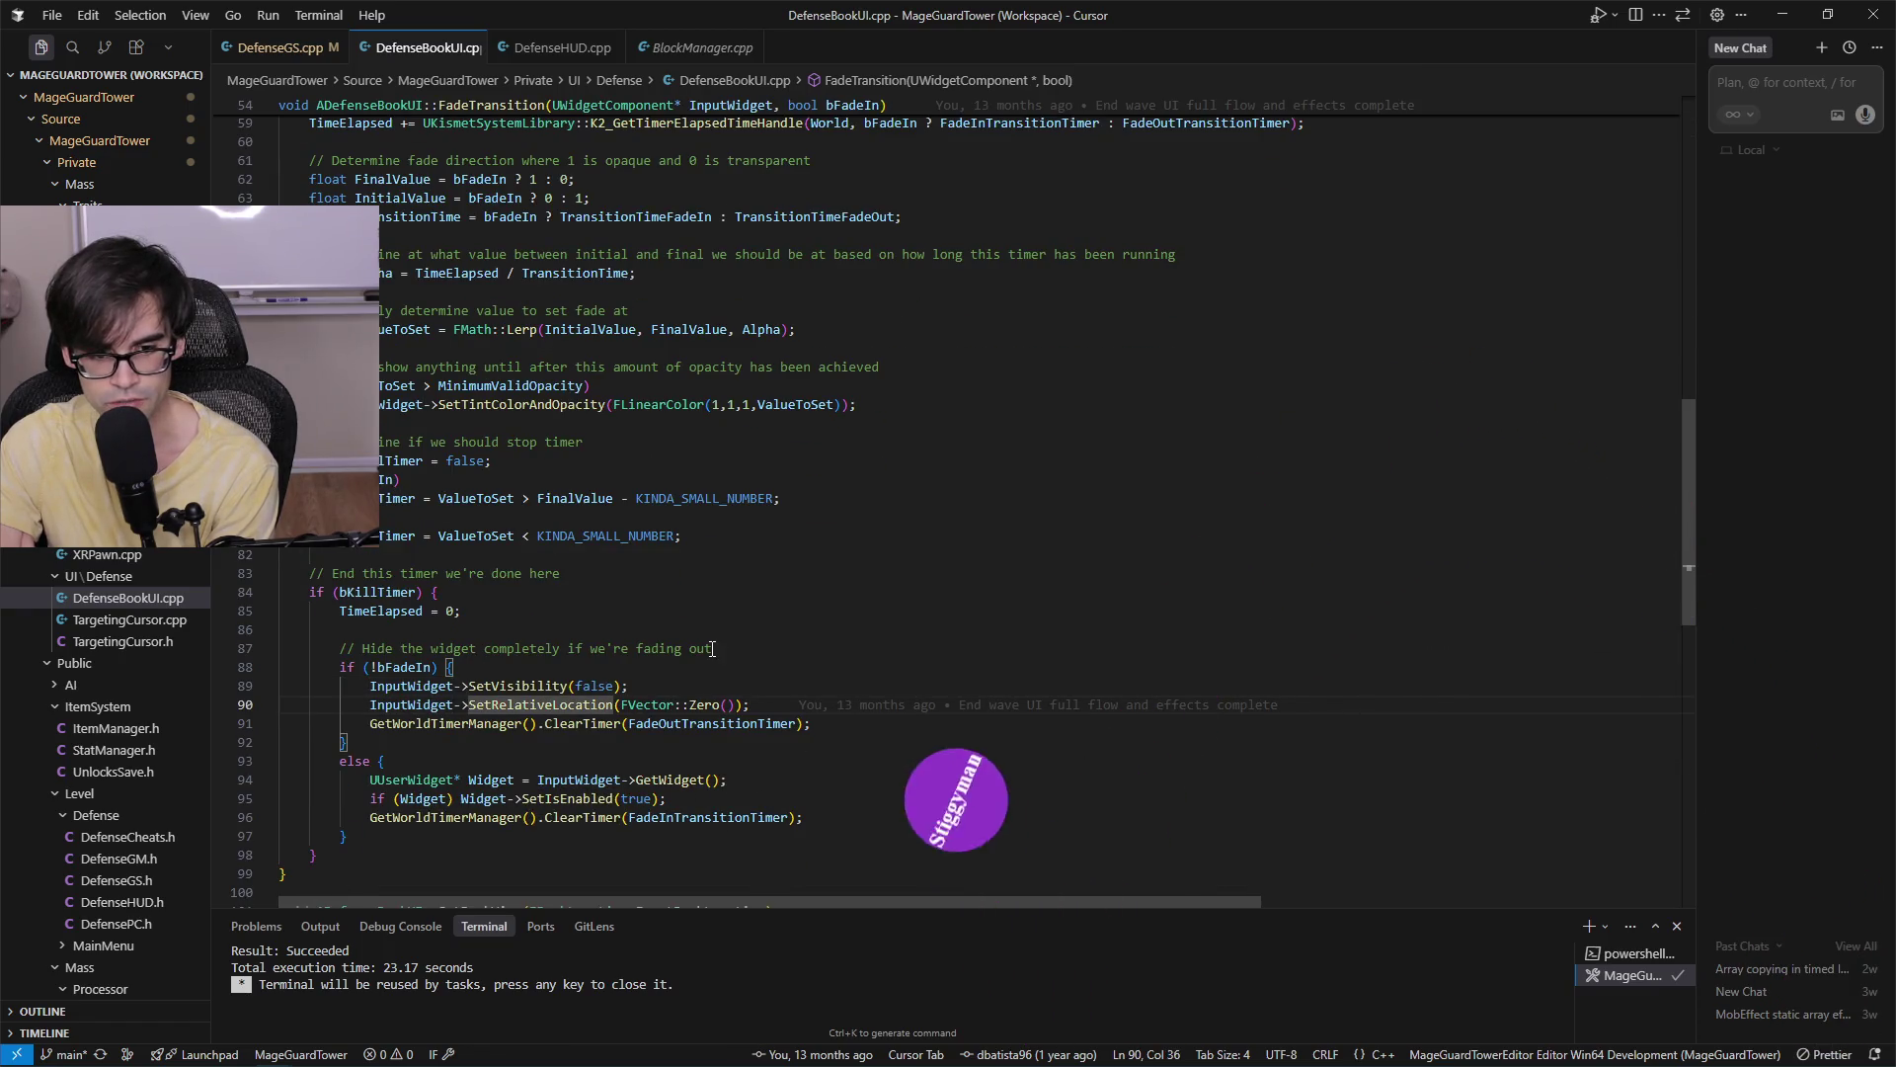
pyautogui.scroll(-2, 620, 787)
pyautogui.scroll(-2, 643, 802)
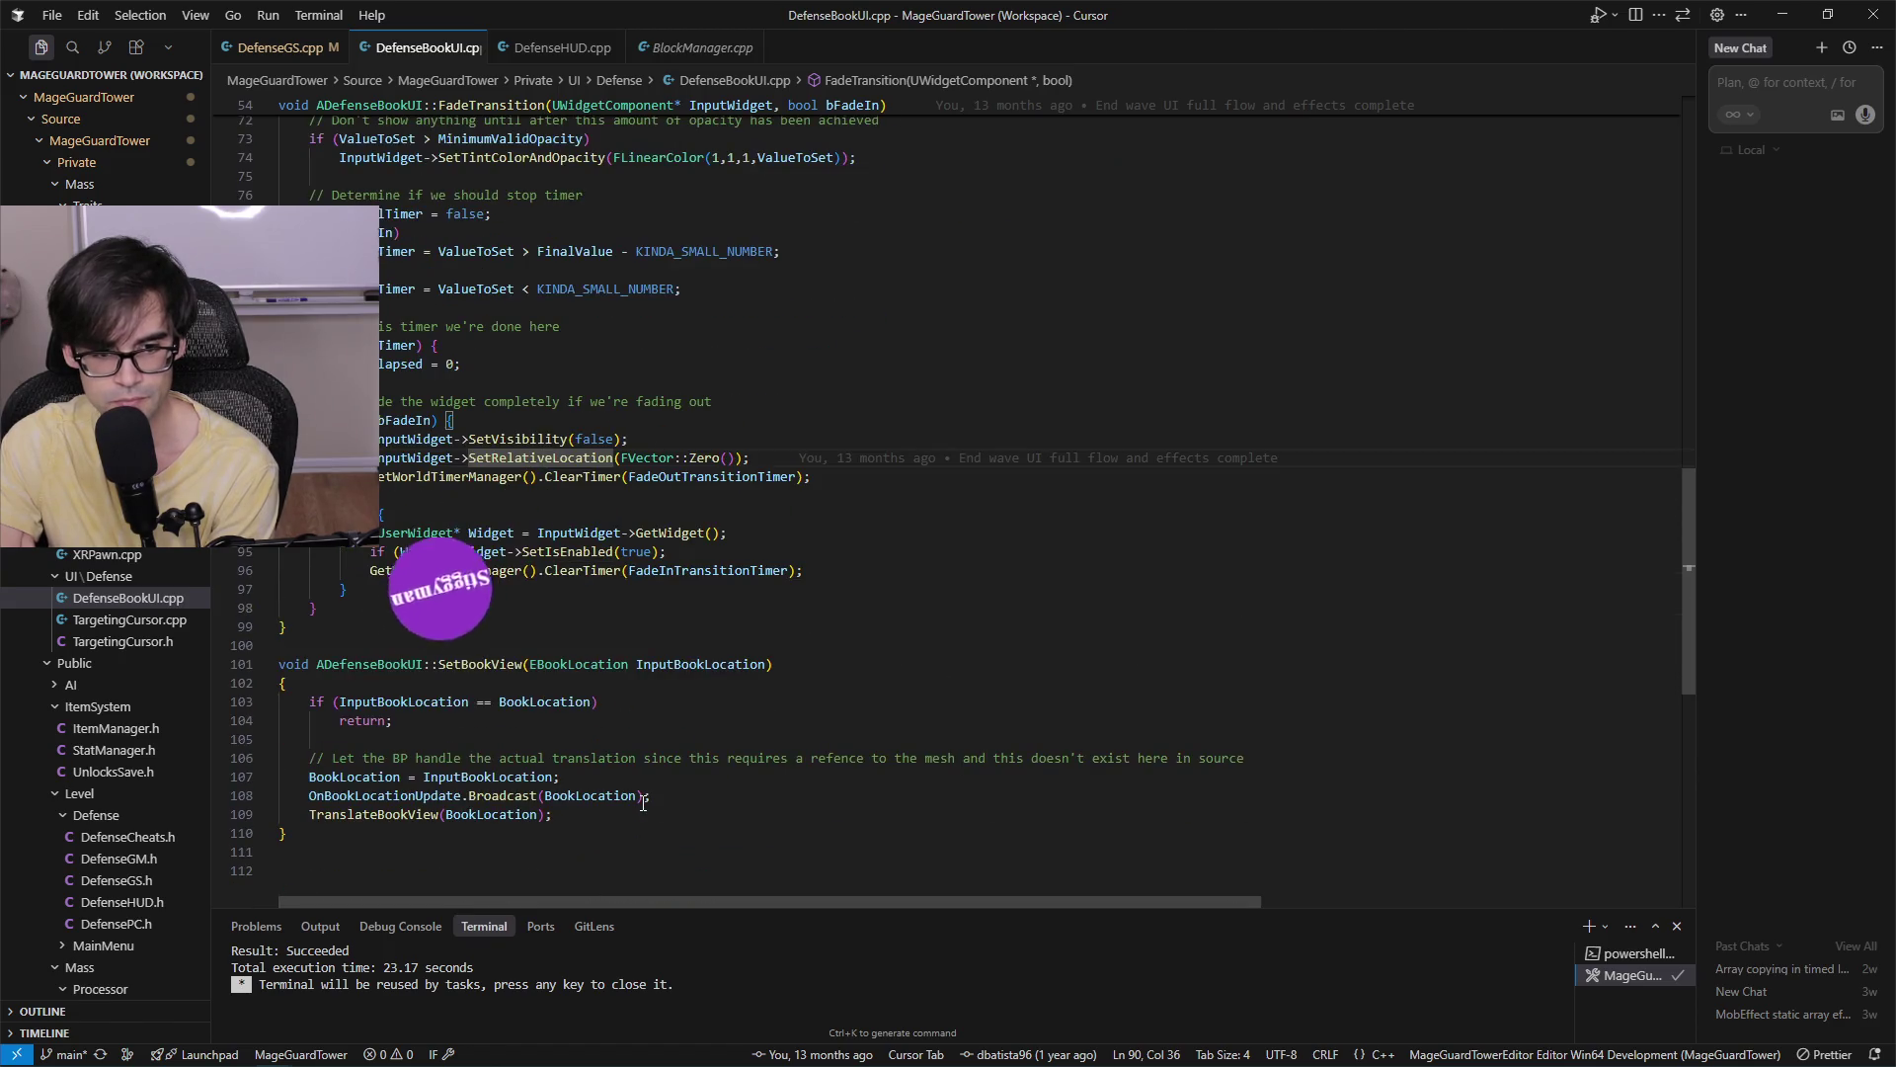
pyautogui.scroll(10, 643, 802)
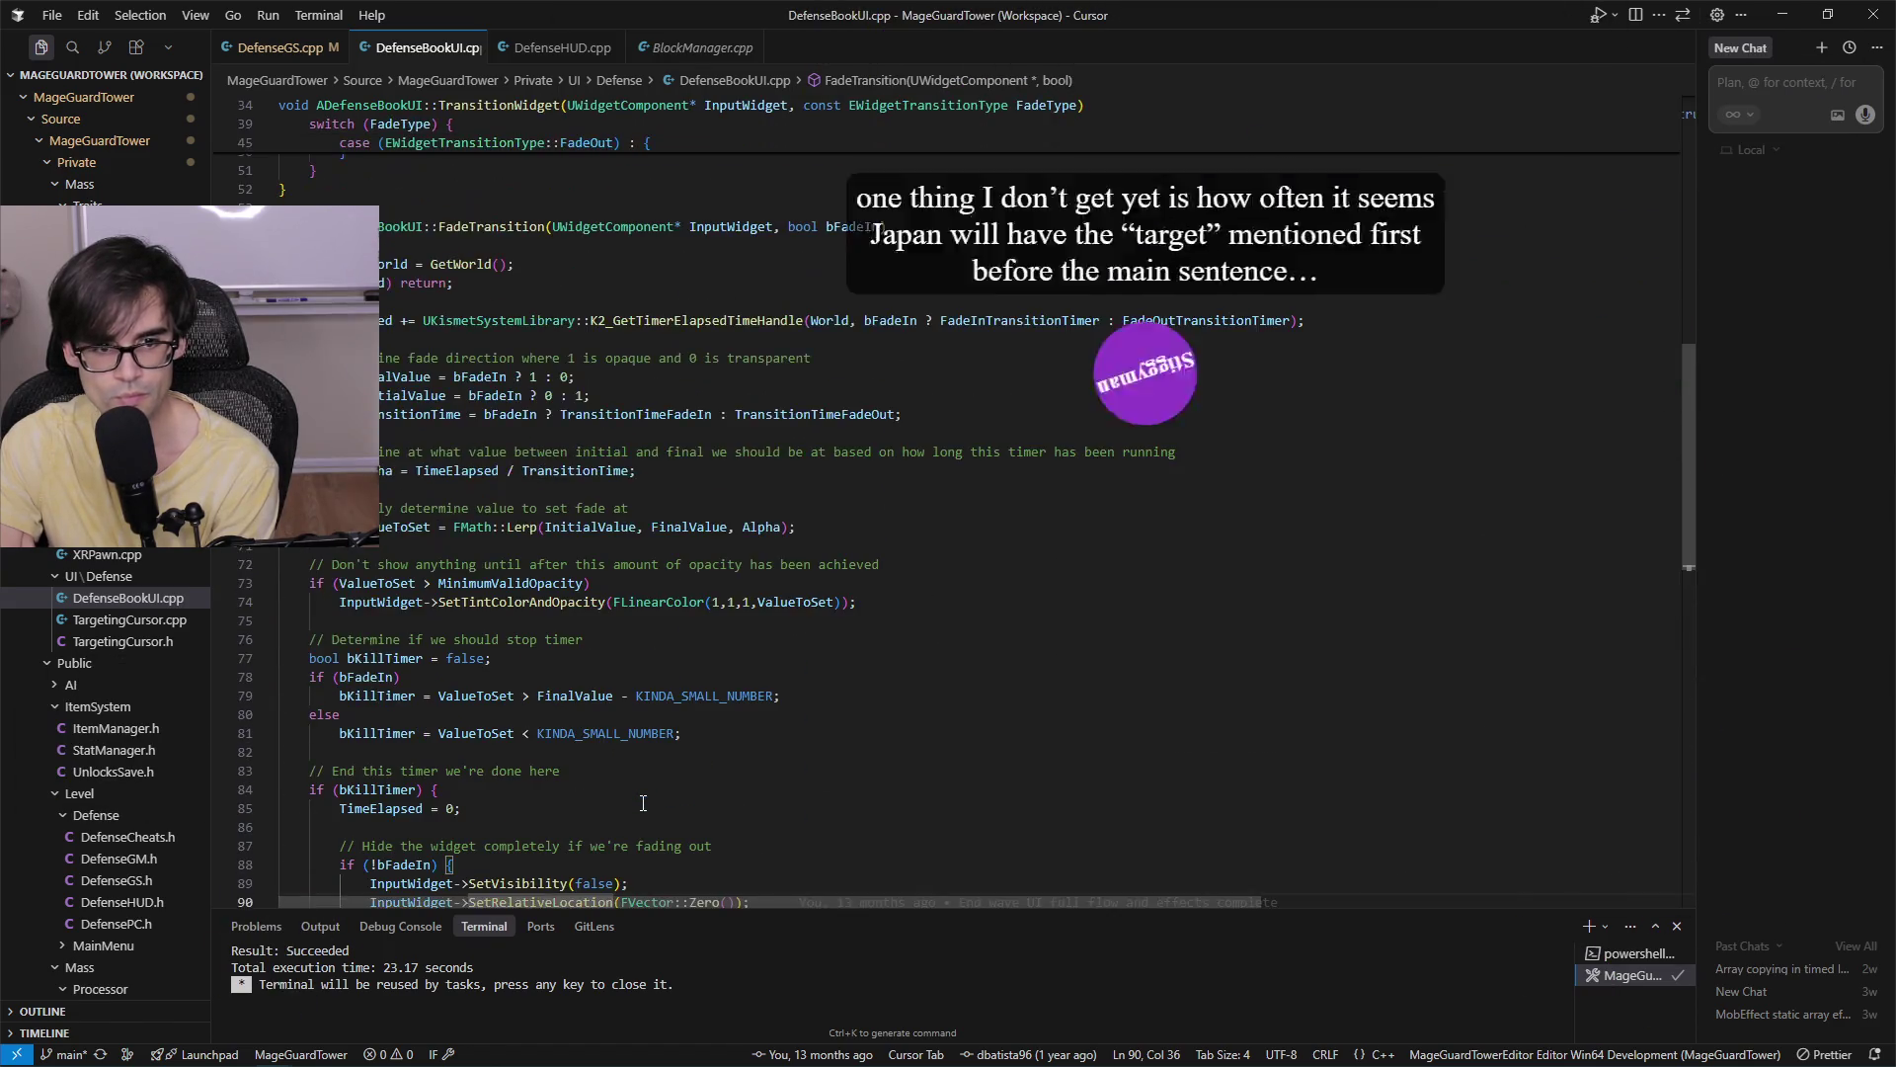
pyautogui.scroll(2, 643, 802)
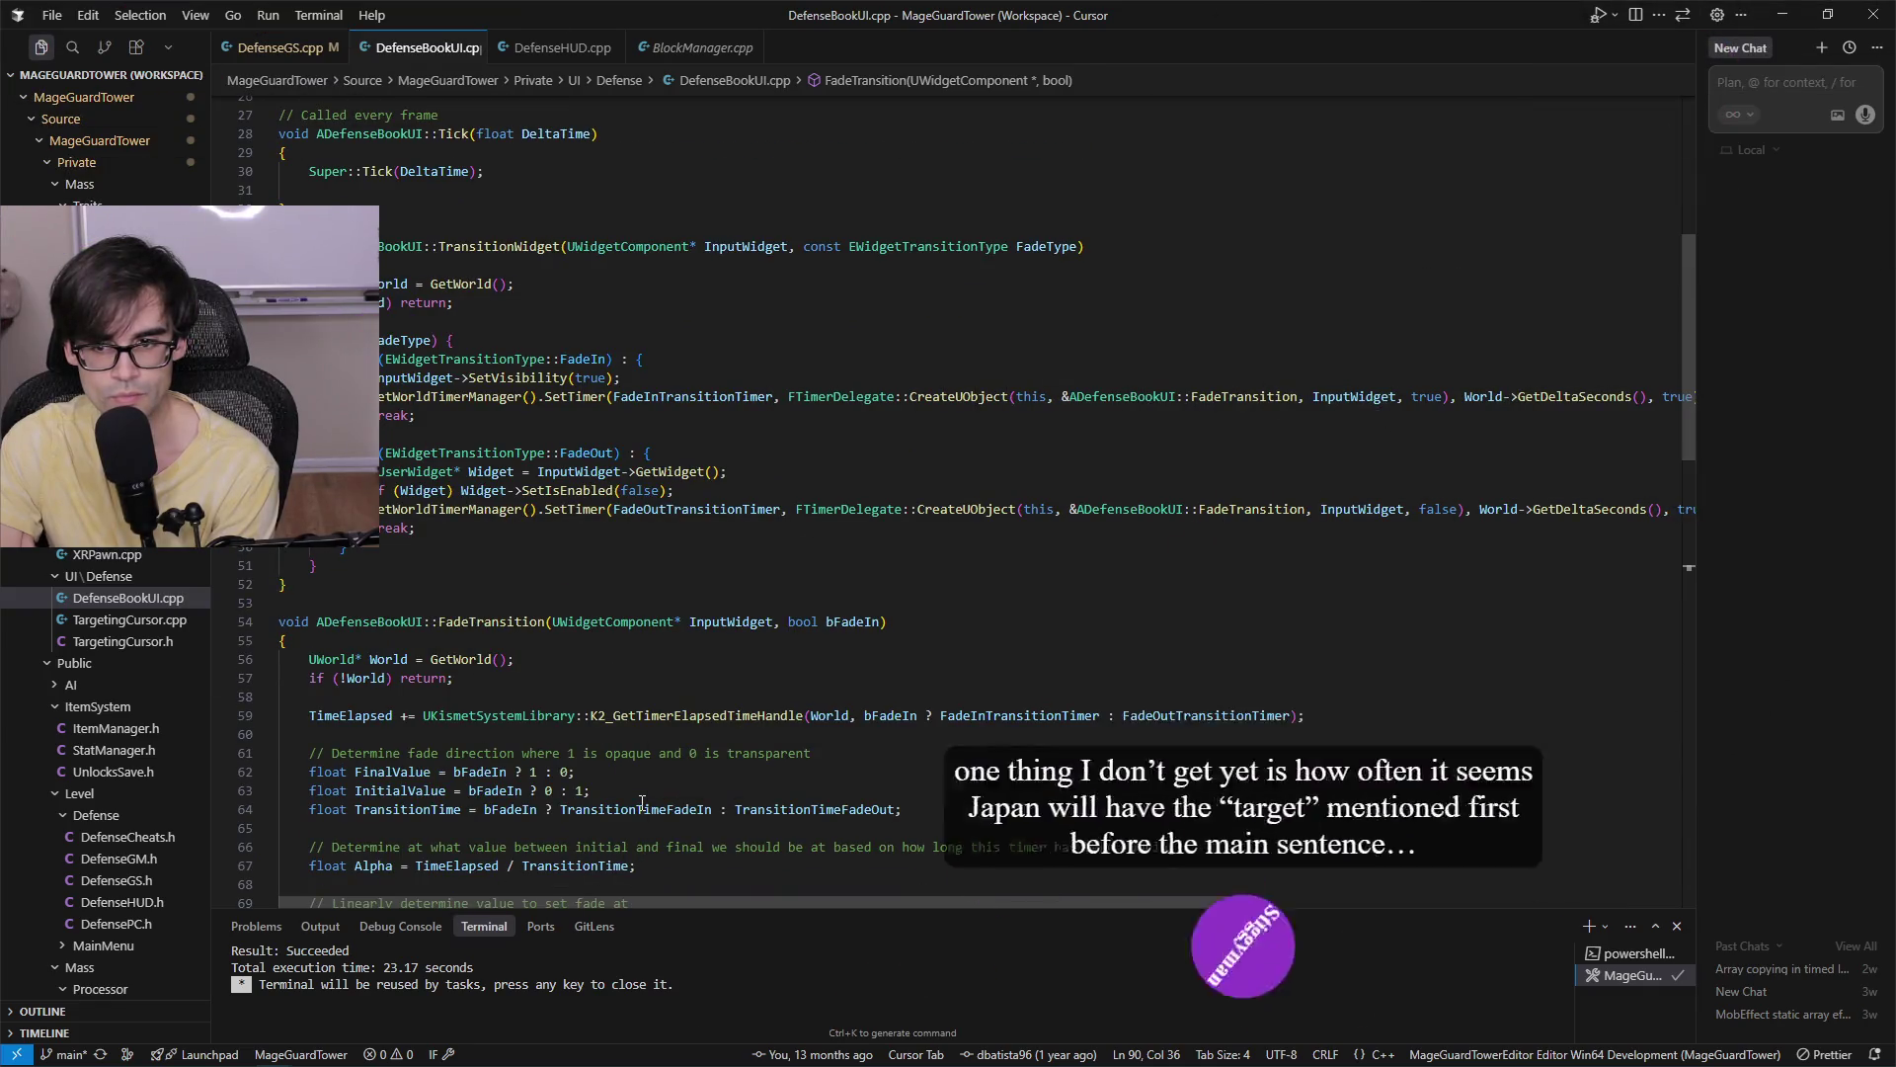
pyautogui.scroll(-1, 642, 801)
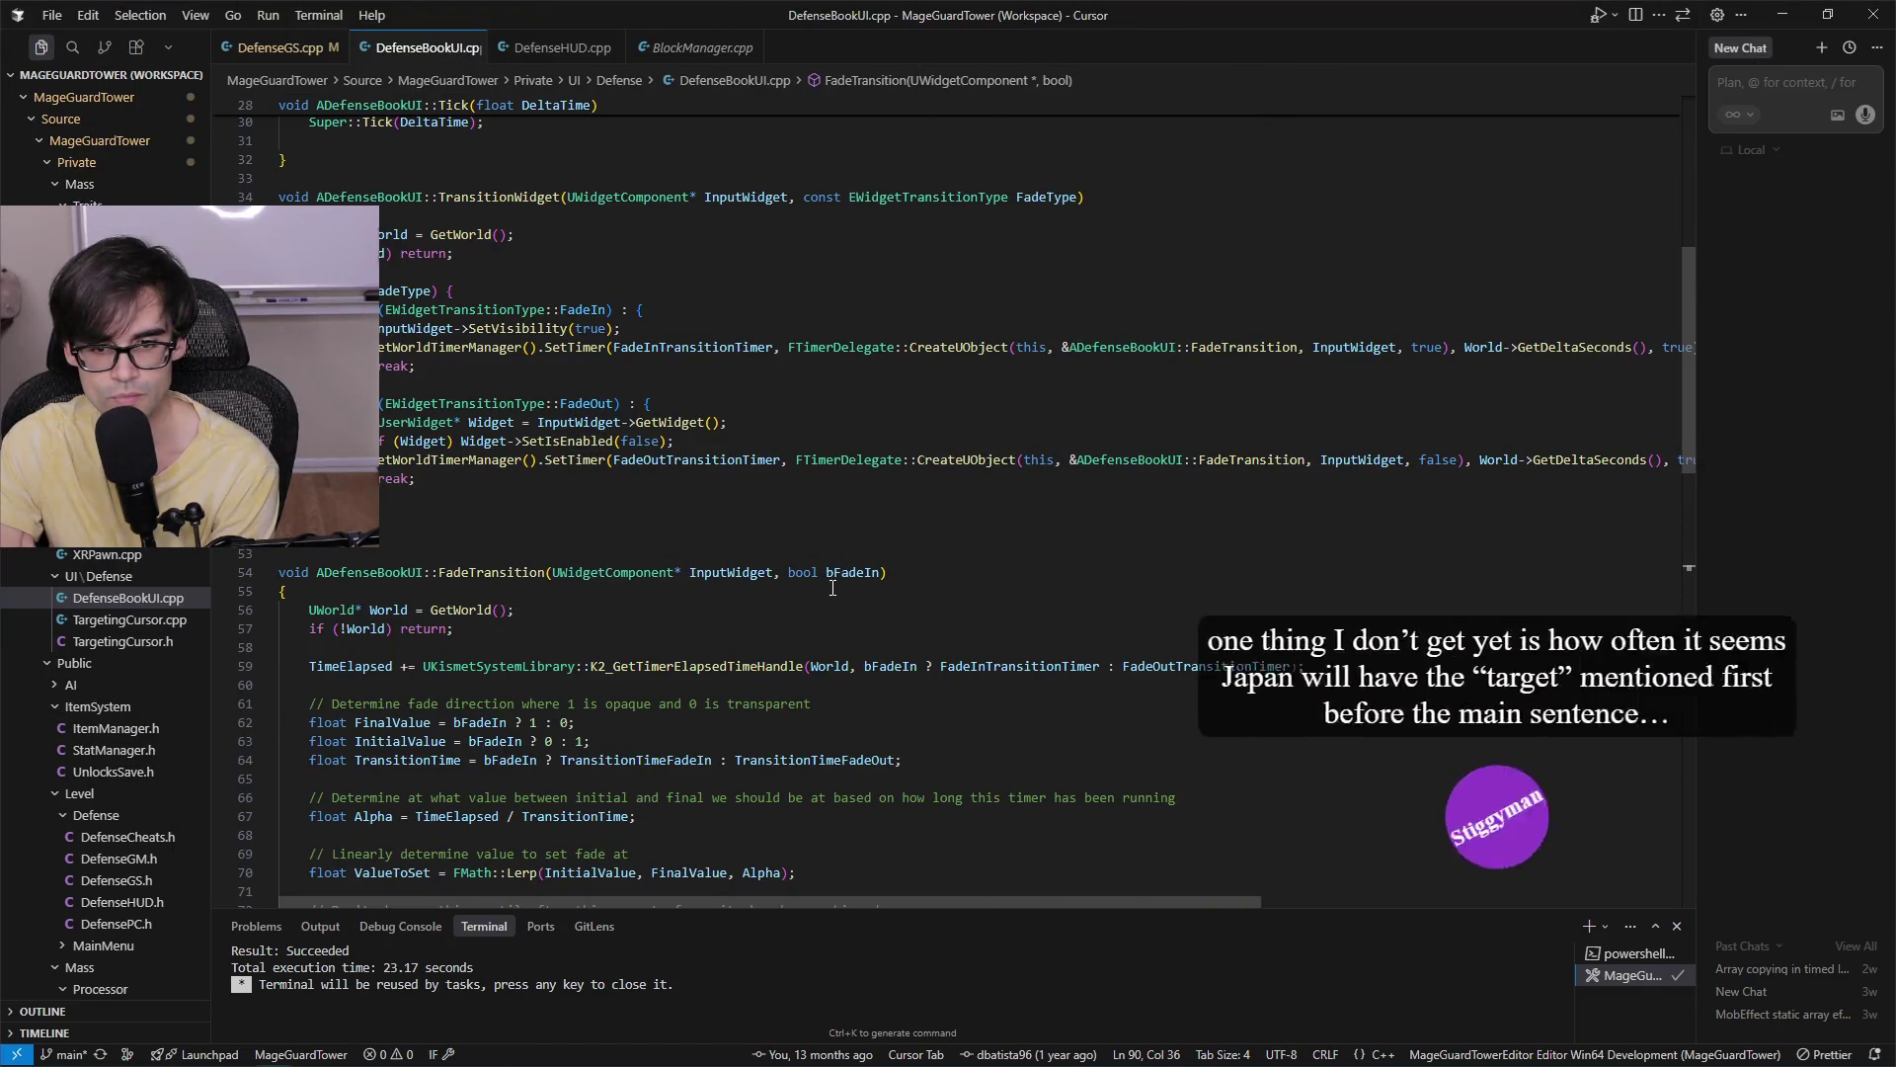
pyautogui.click(854, 572)
pyautogui.scroll(-5, 863, 823)
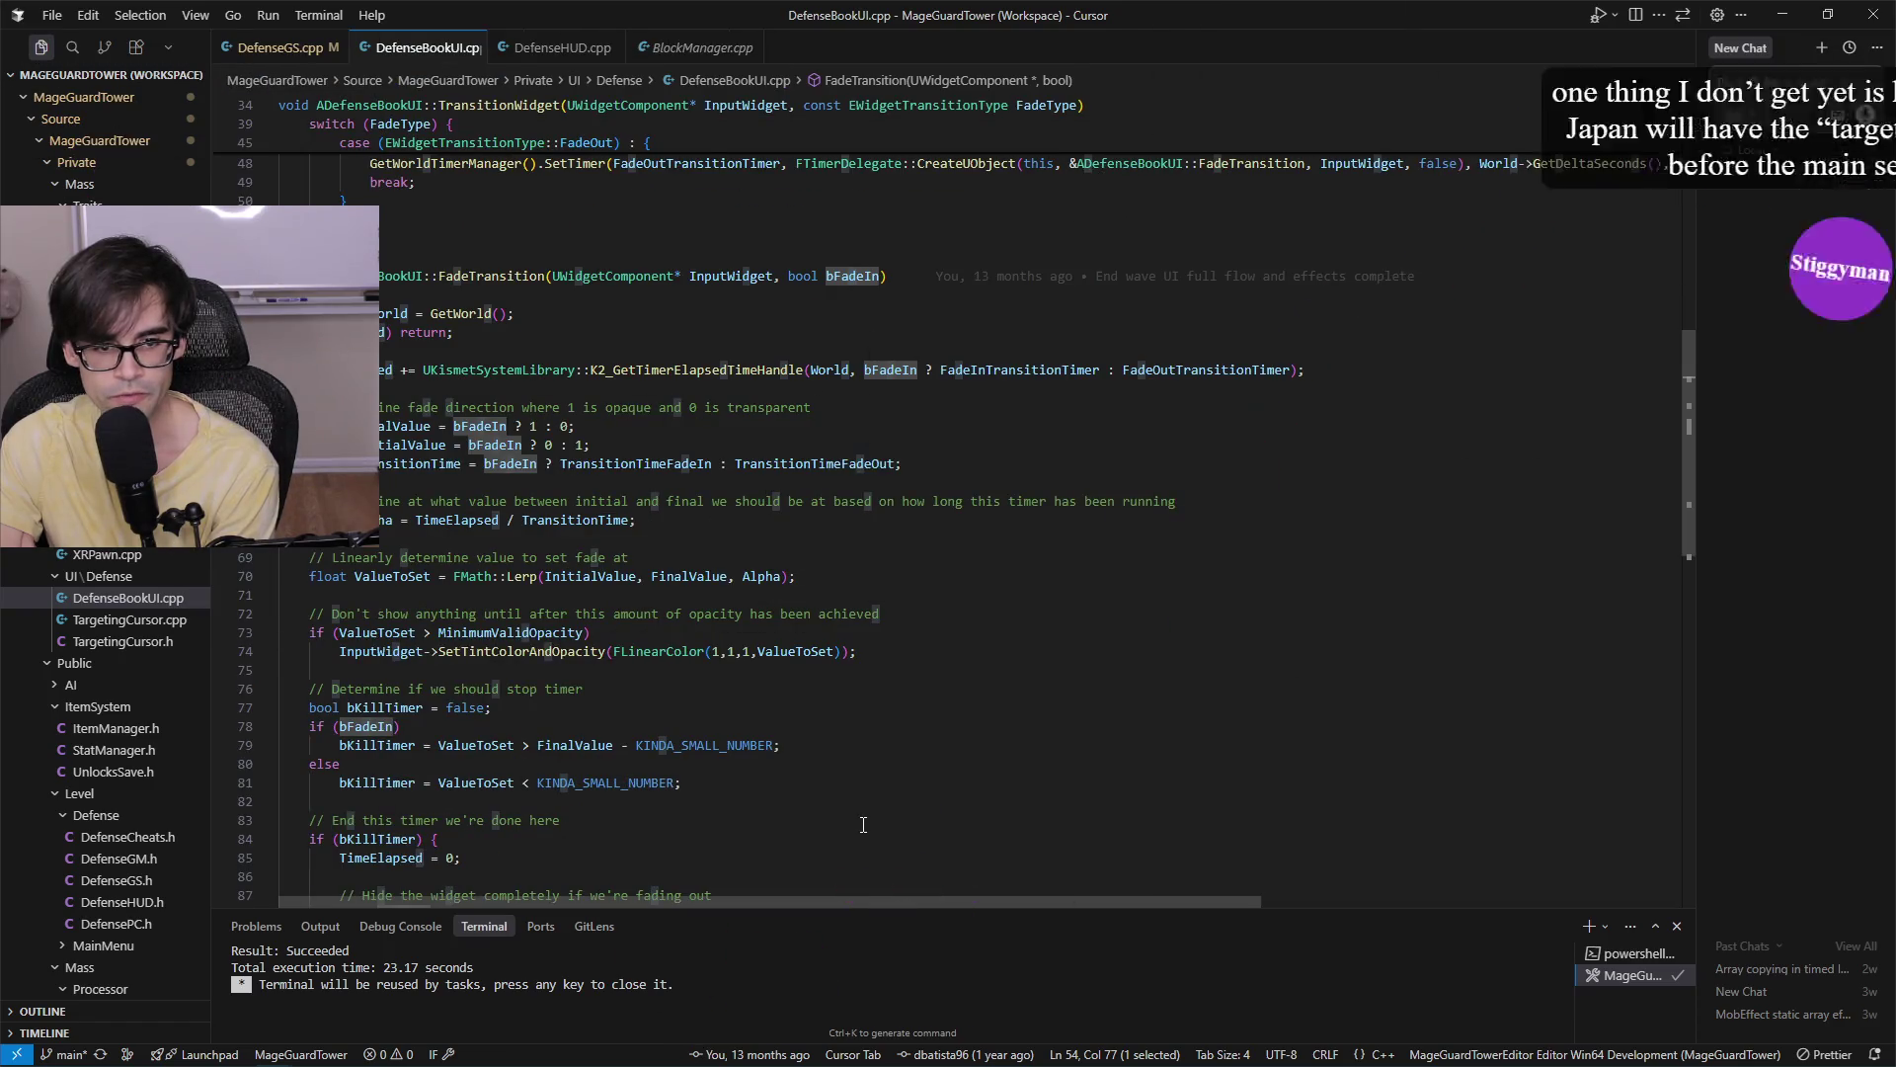
pyautogui.scroll(-3, 863, 823)
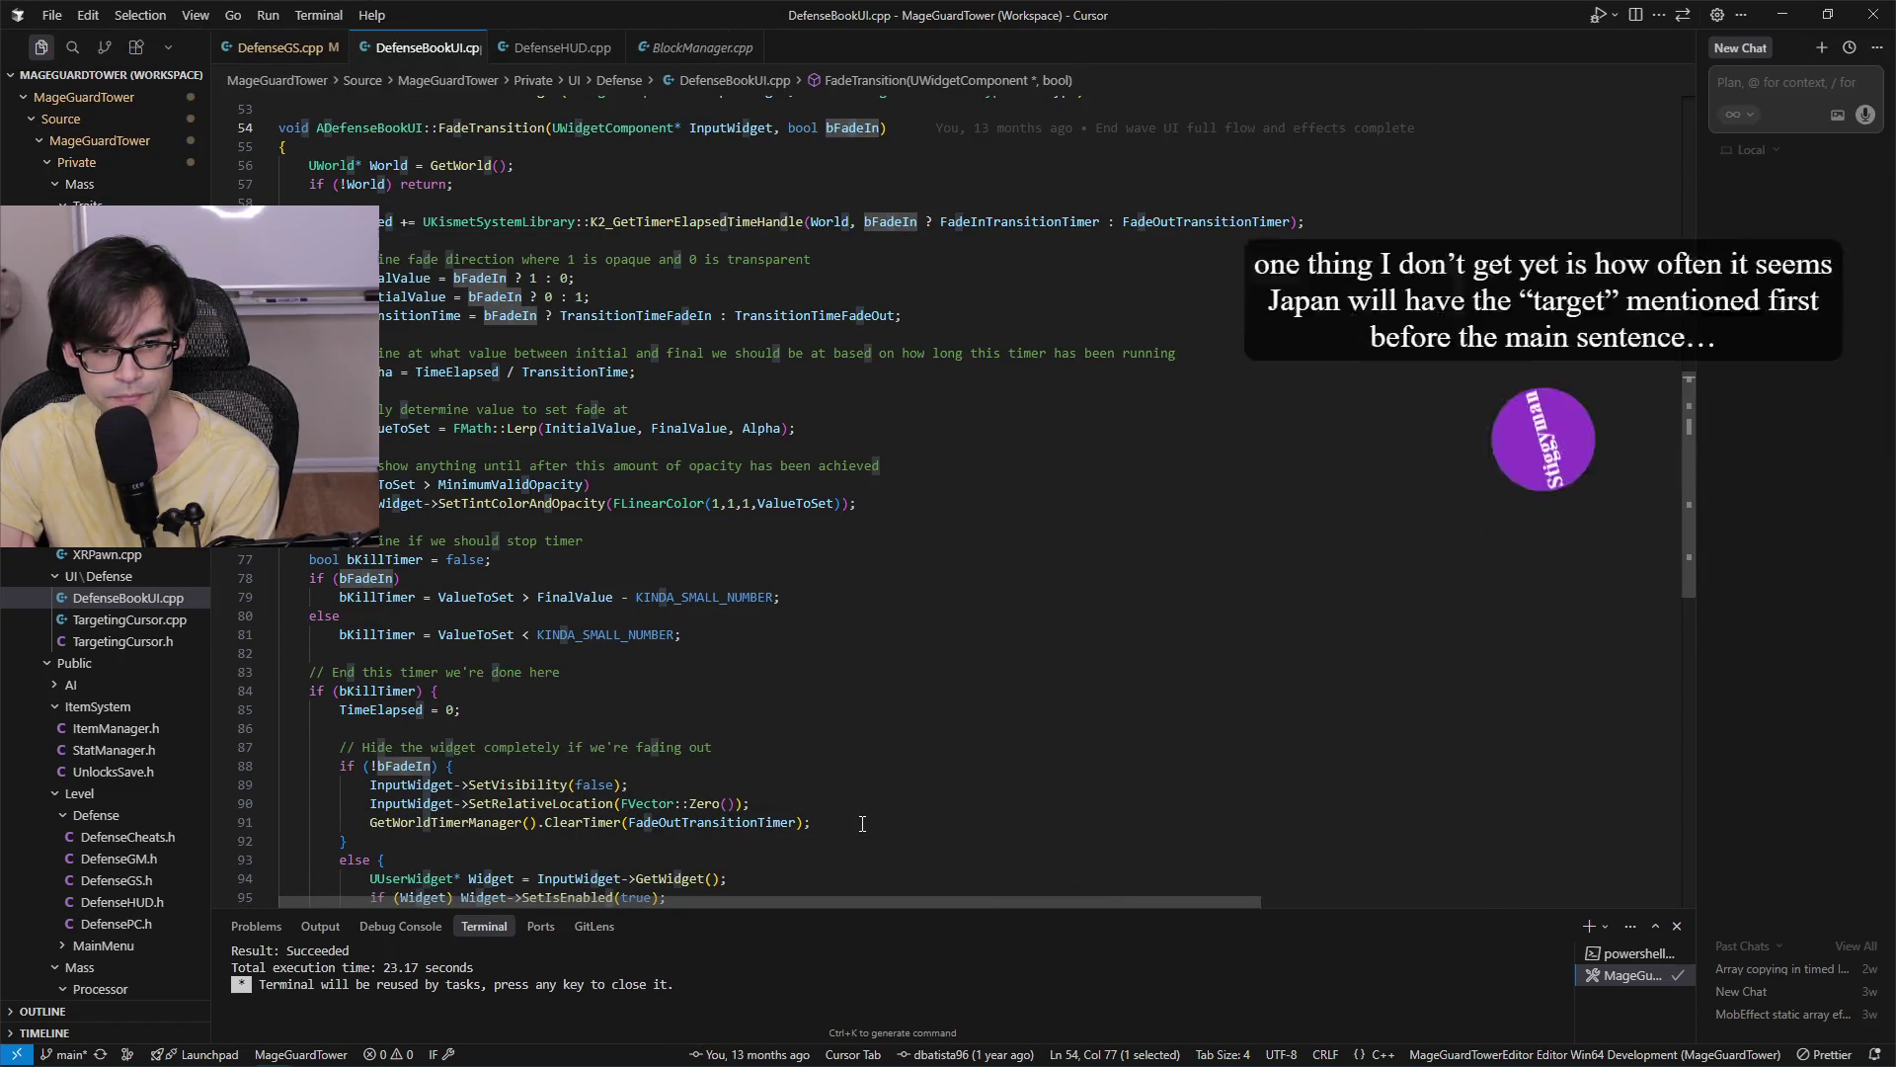
pyautogui.scroll(-2, 862, 823)
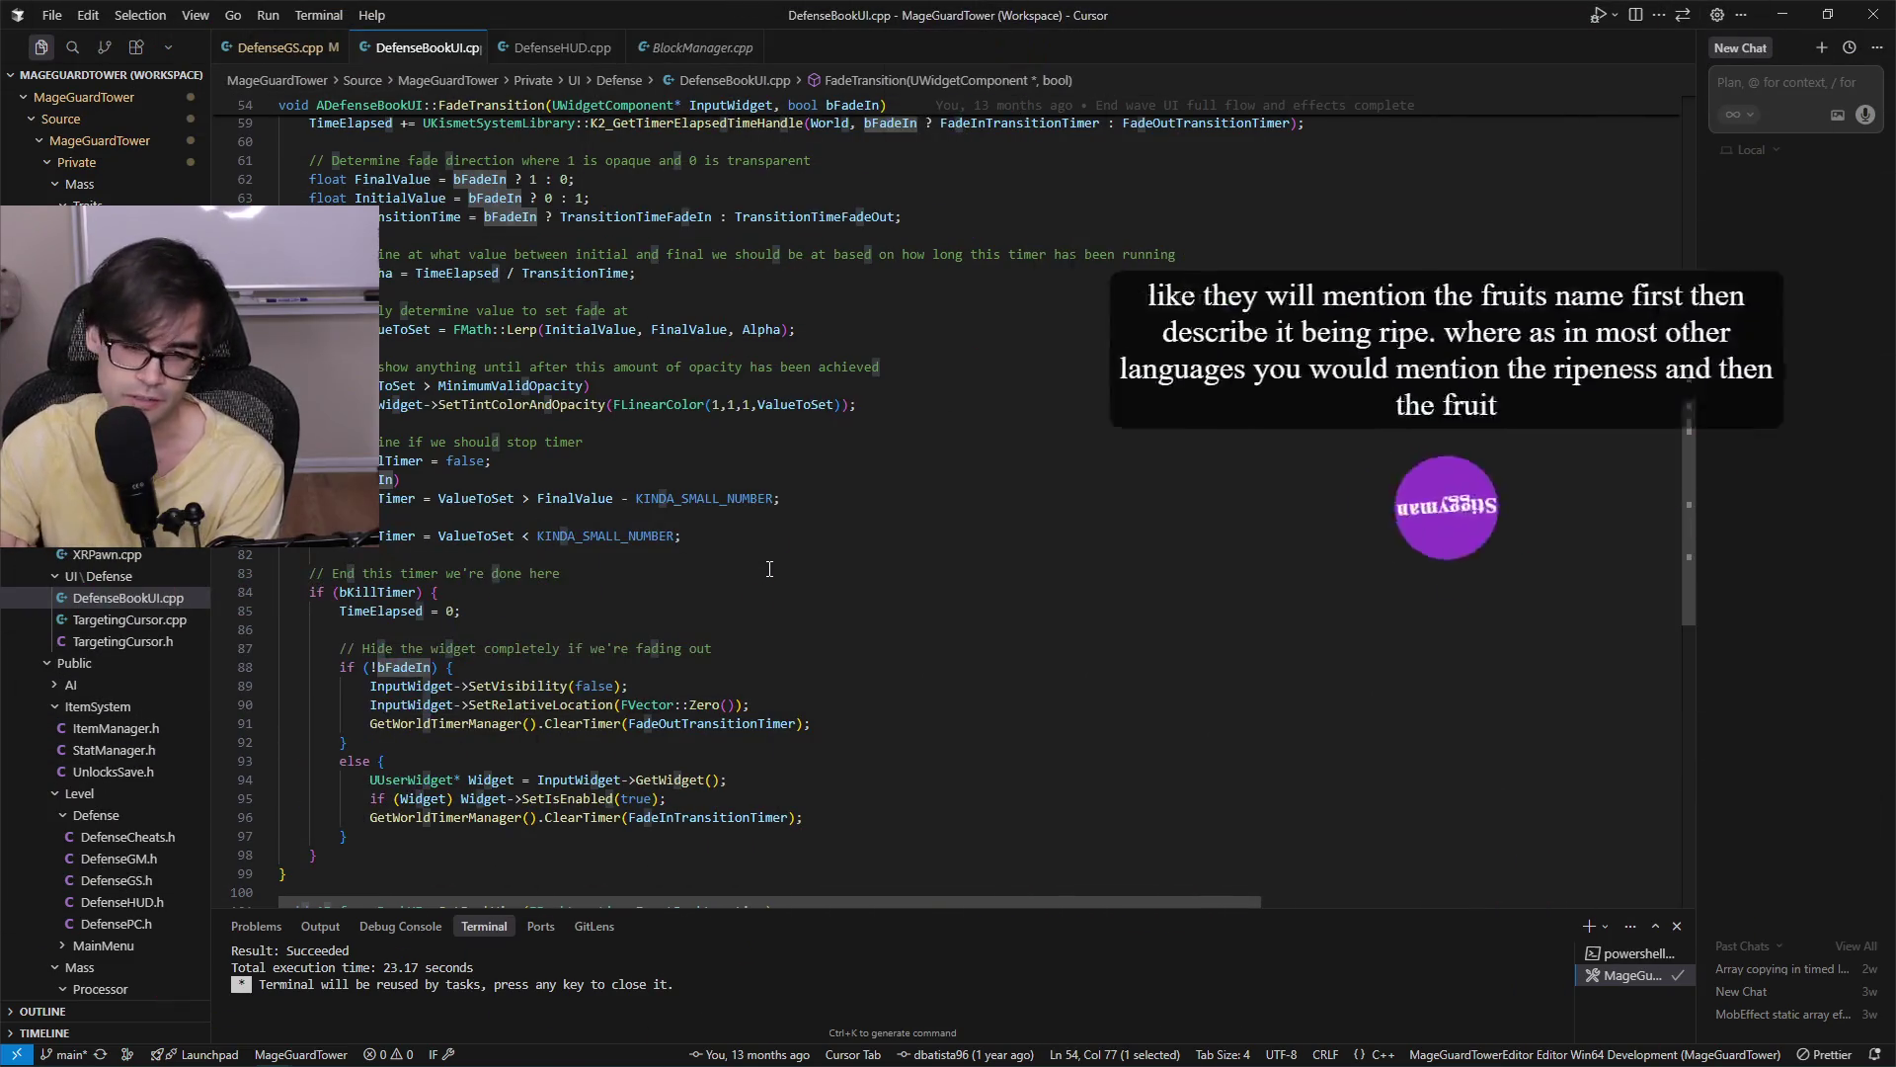
pyautogui.click(883, 611)
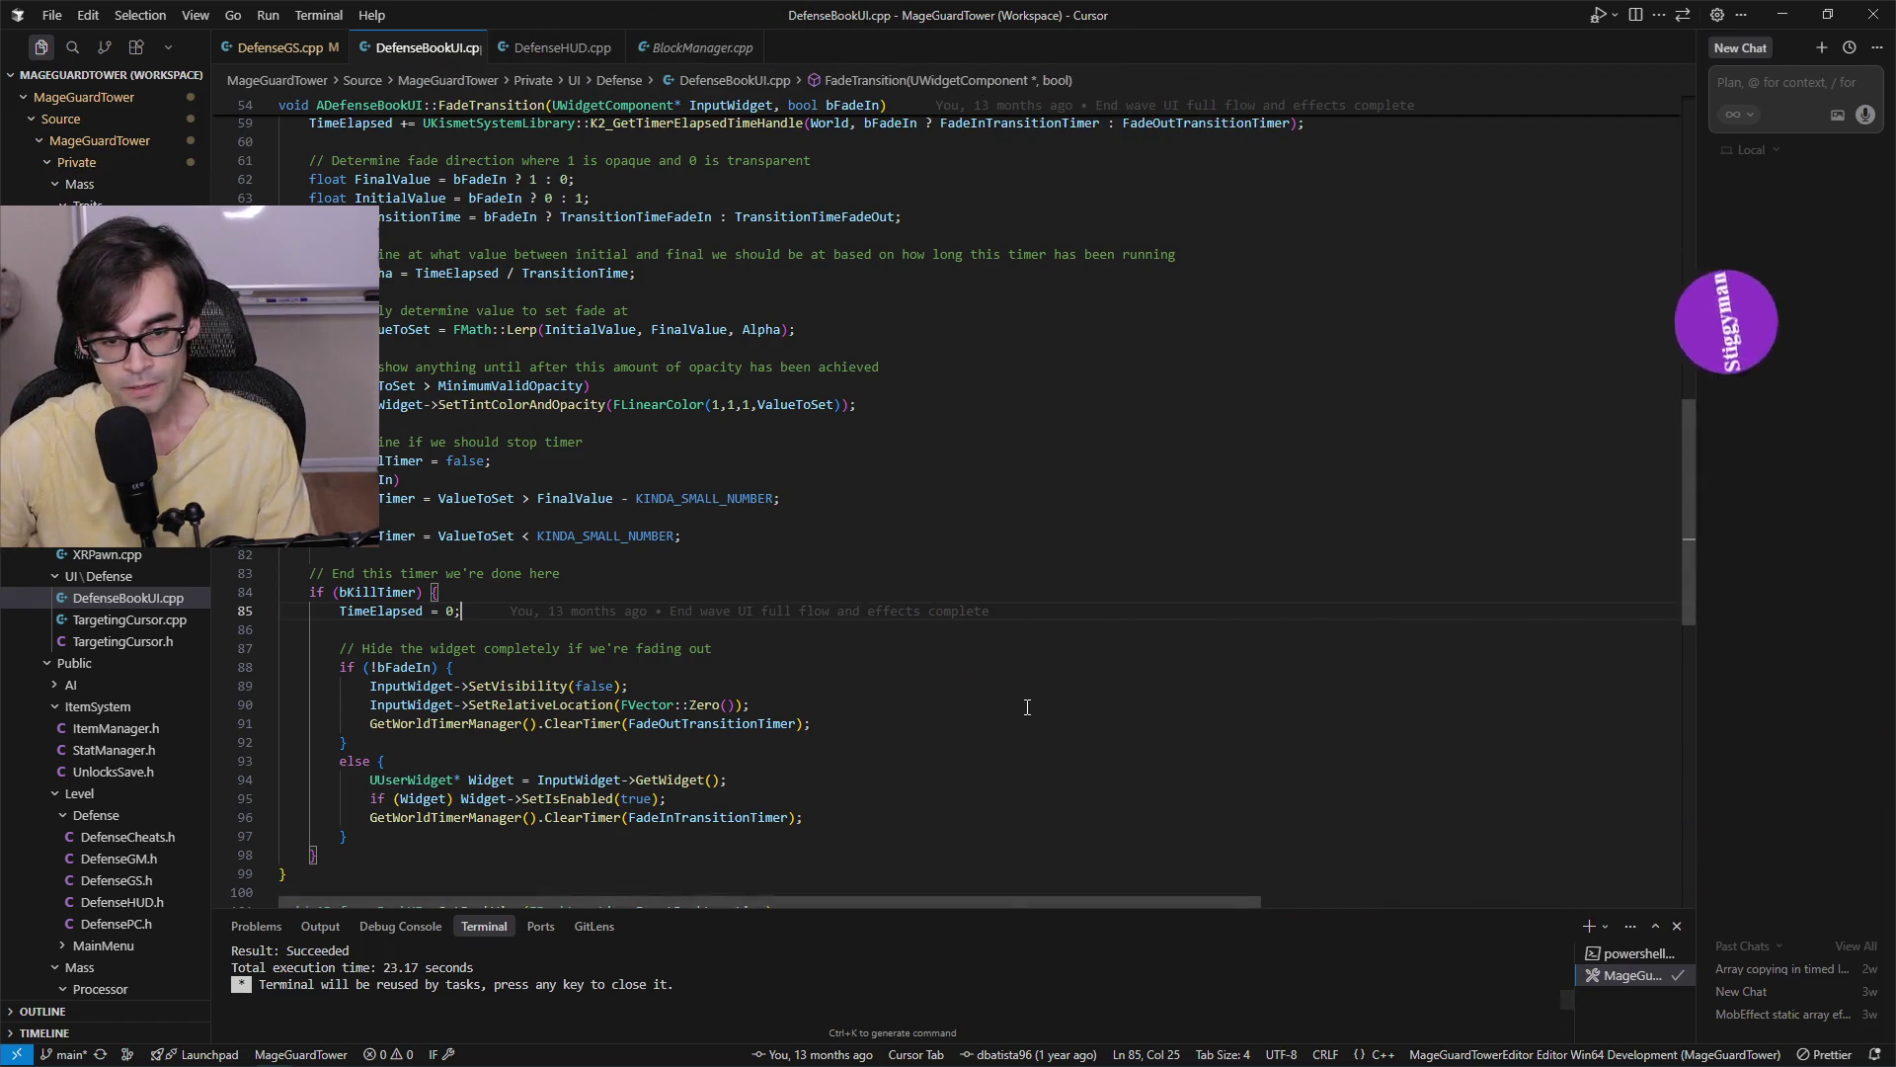
# Review the fade-out ClearTimer, SetVisibility and line-90 SetRelativeLocation lines, then return to Unreal Editor.
pyautogui.click(1138, 721)
pyautogui.press('Up')
pyautogui.press('Up')
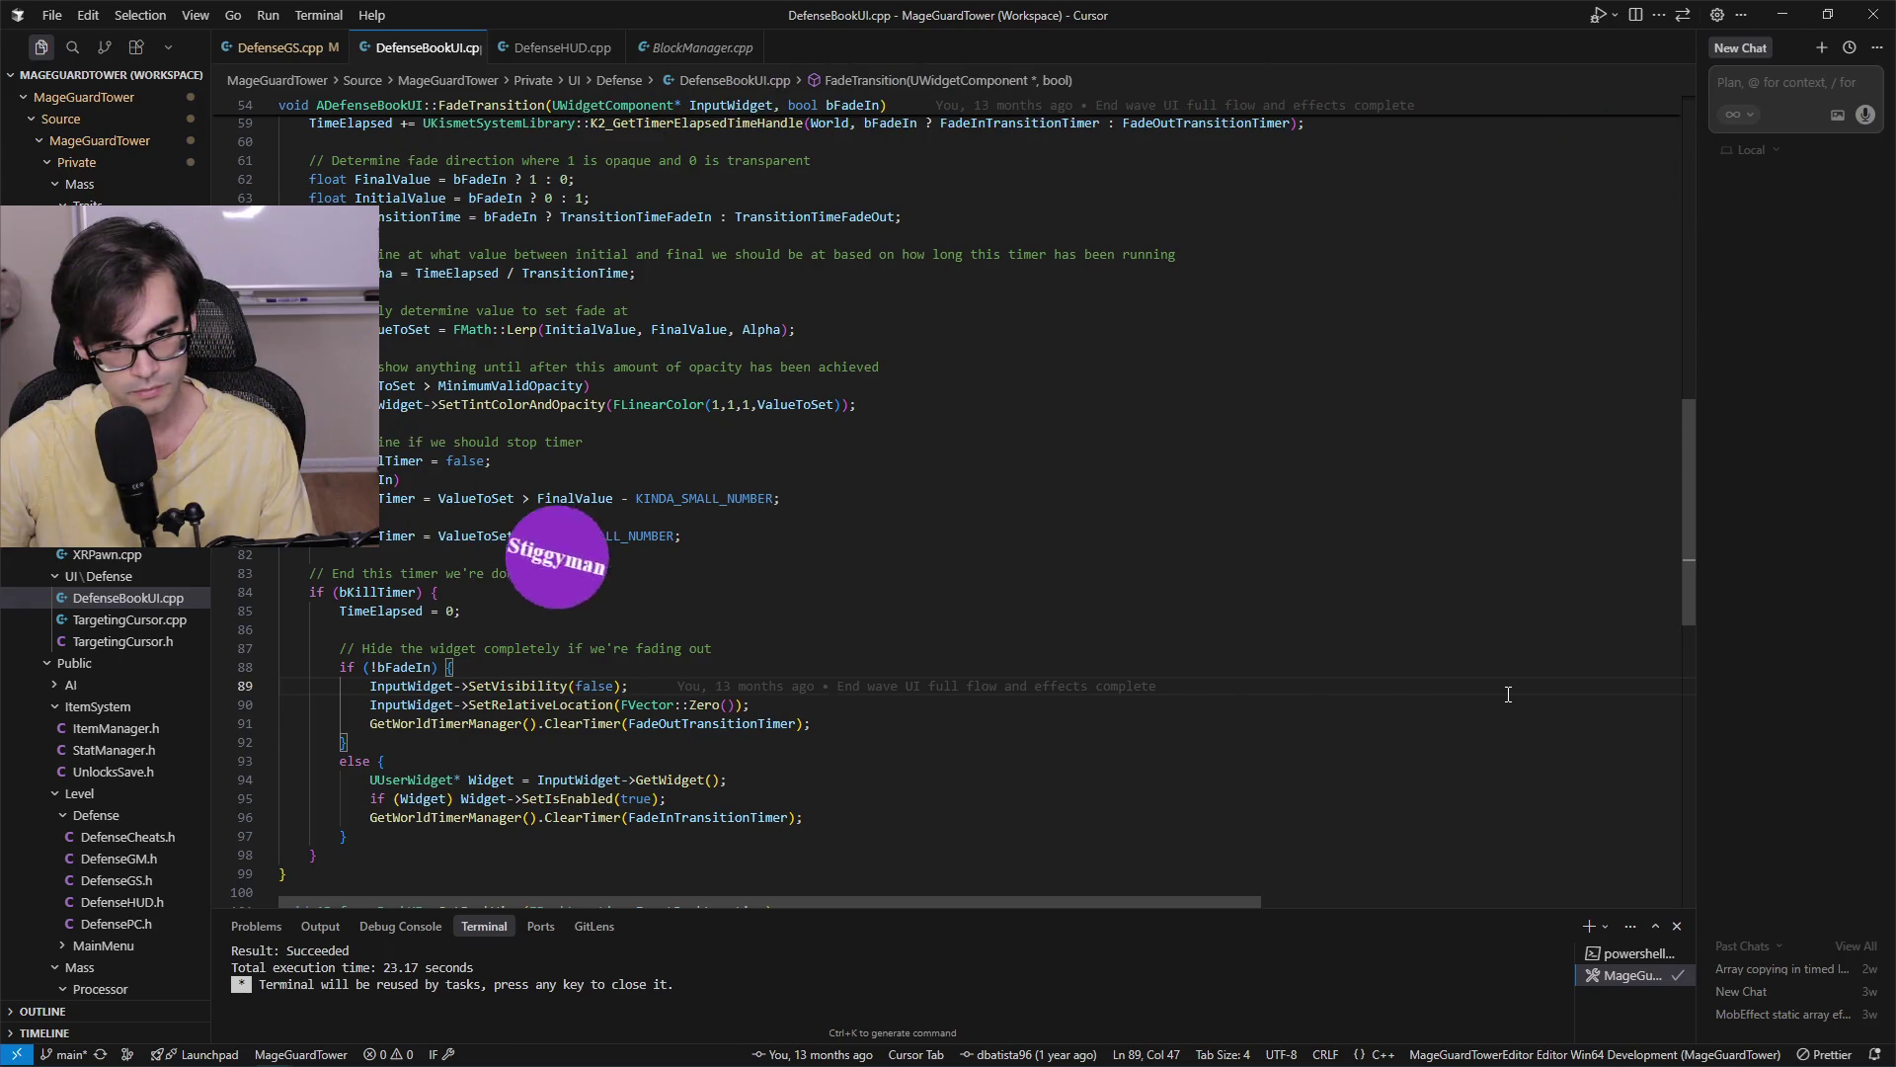
pyautogui.scroll(-2, 1462, 686)
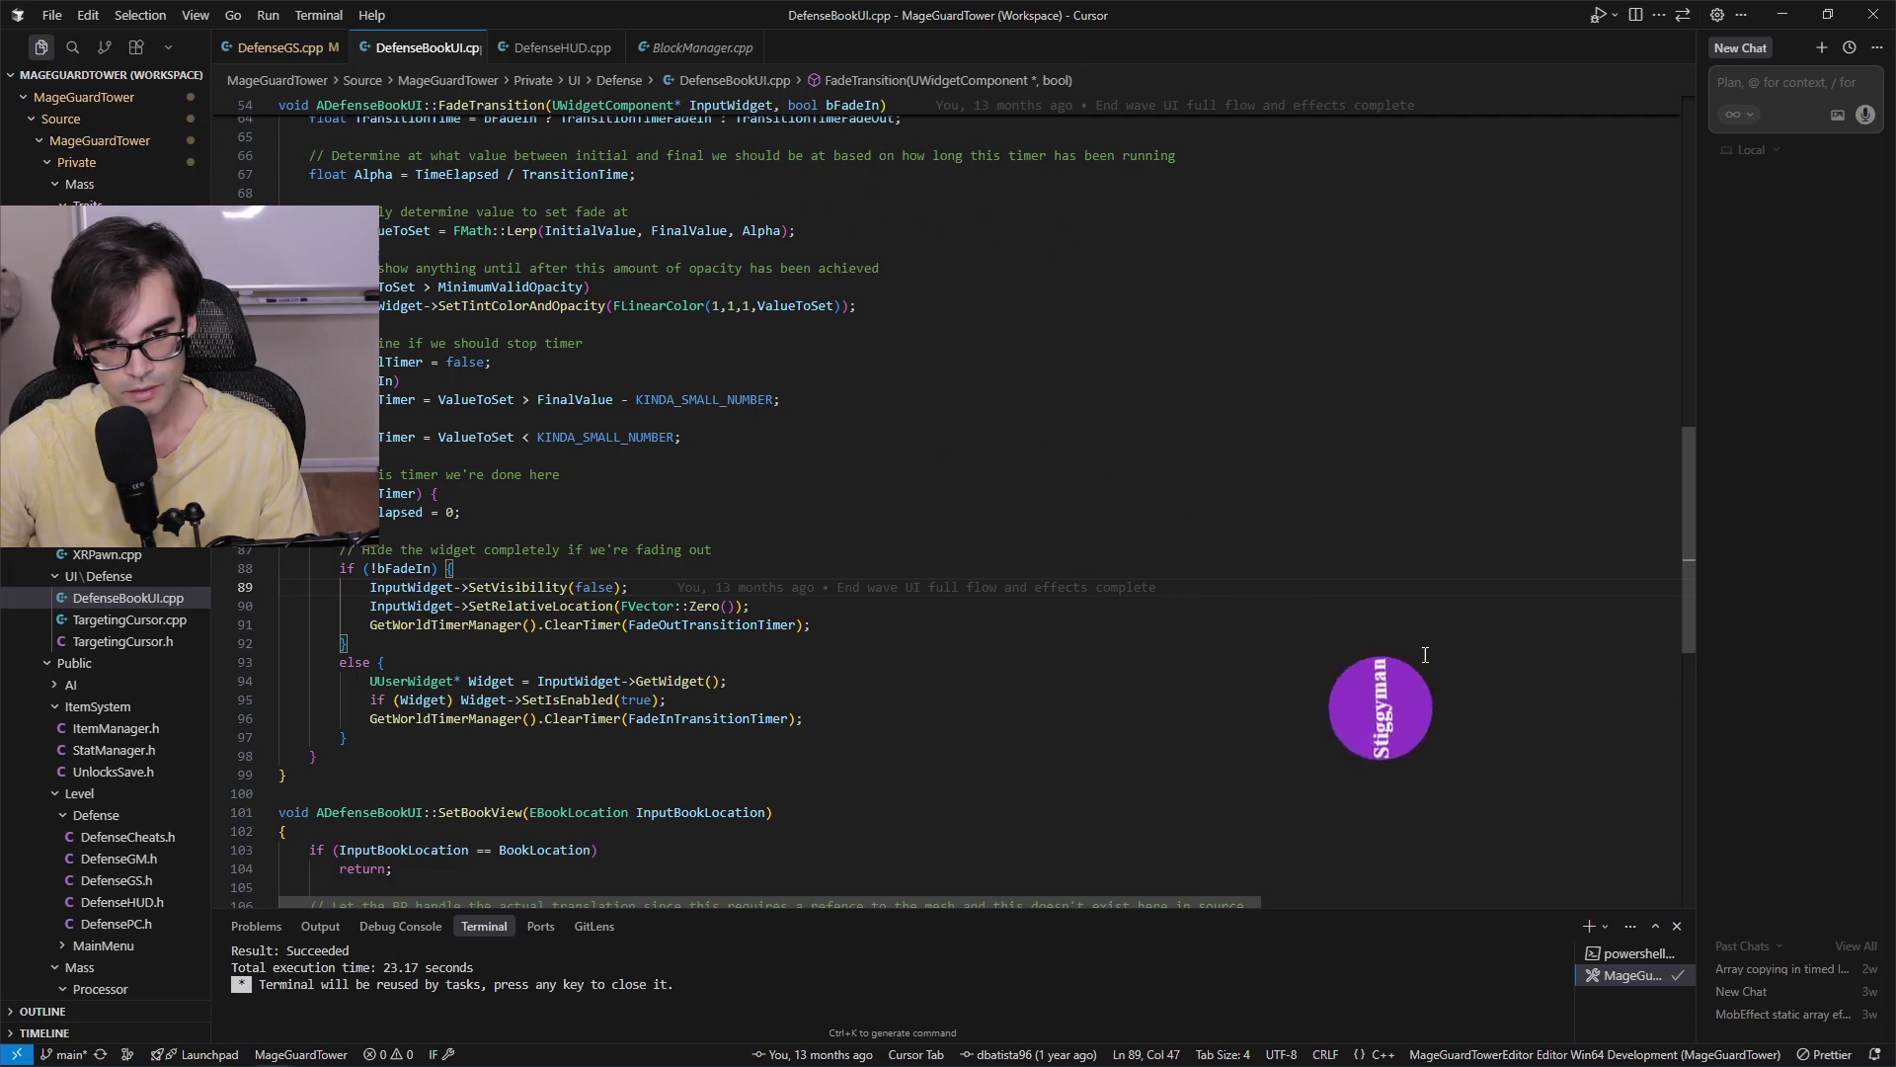
pyautogui.scroll(-2, 1417, 661)
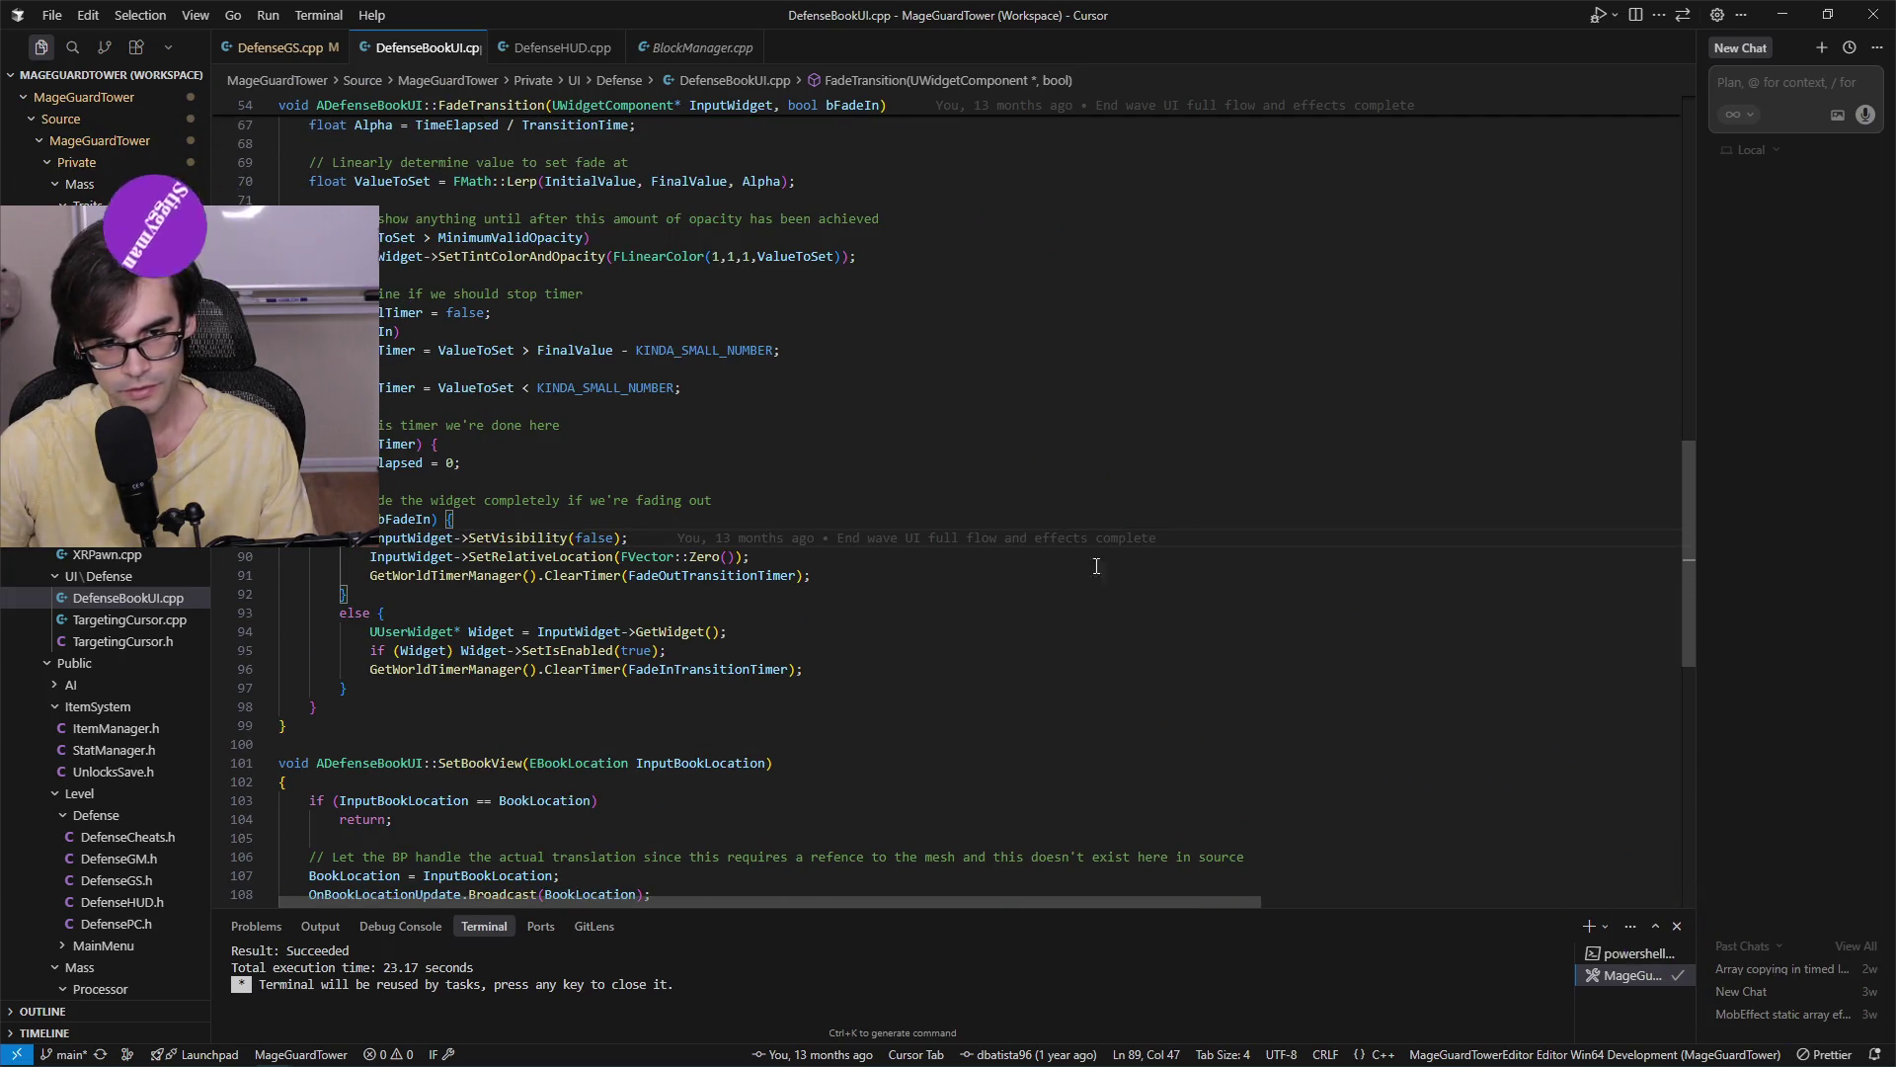
pyautogui.click(574, 559)
pyautogui.scroll(7, 574, 559)
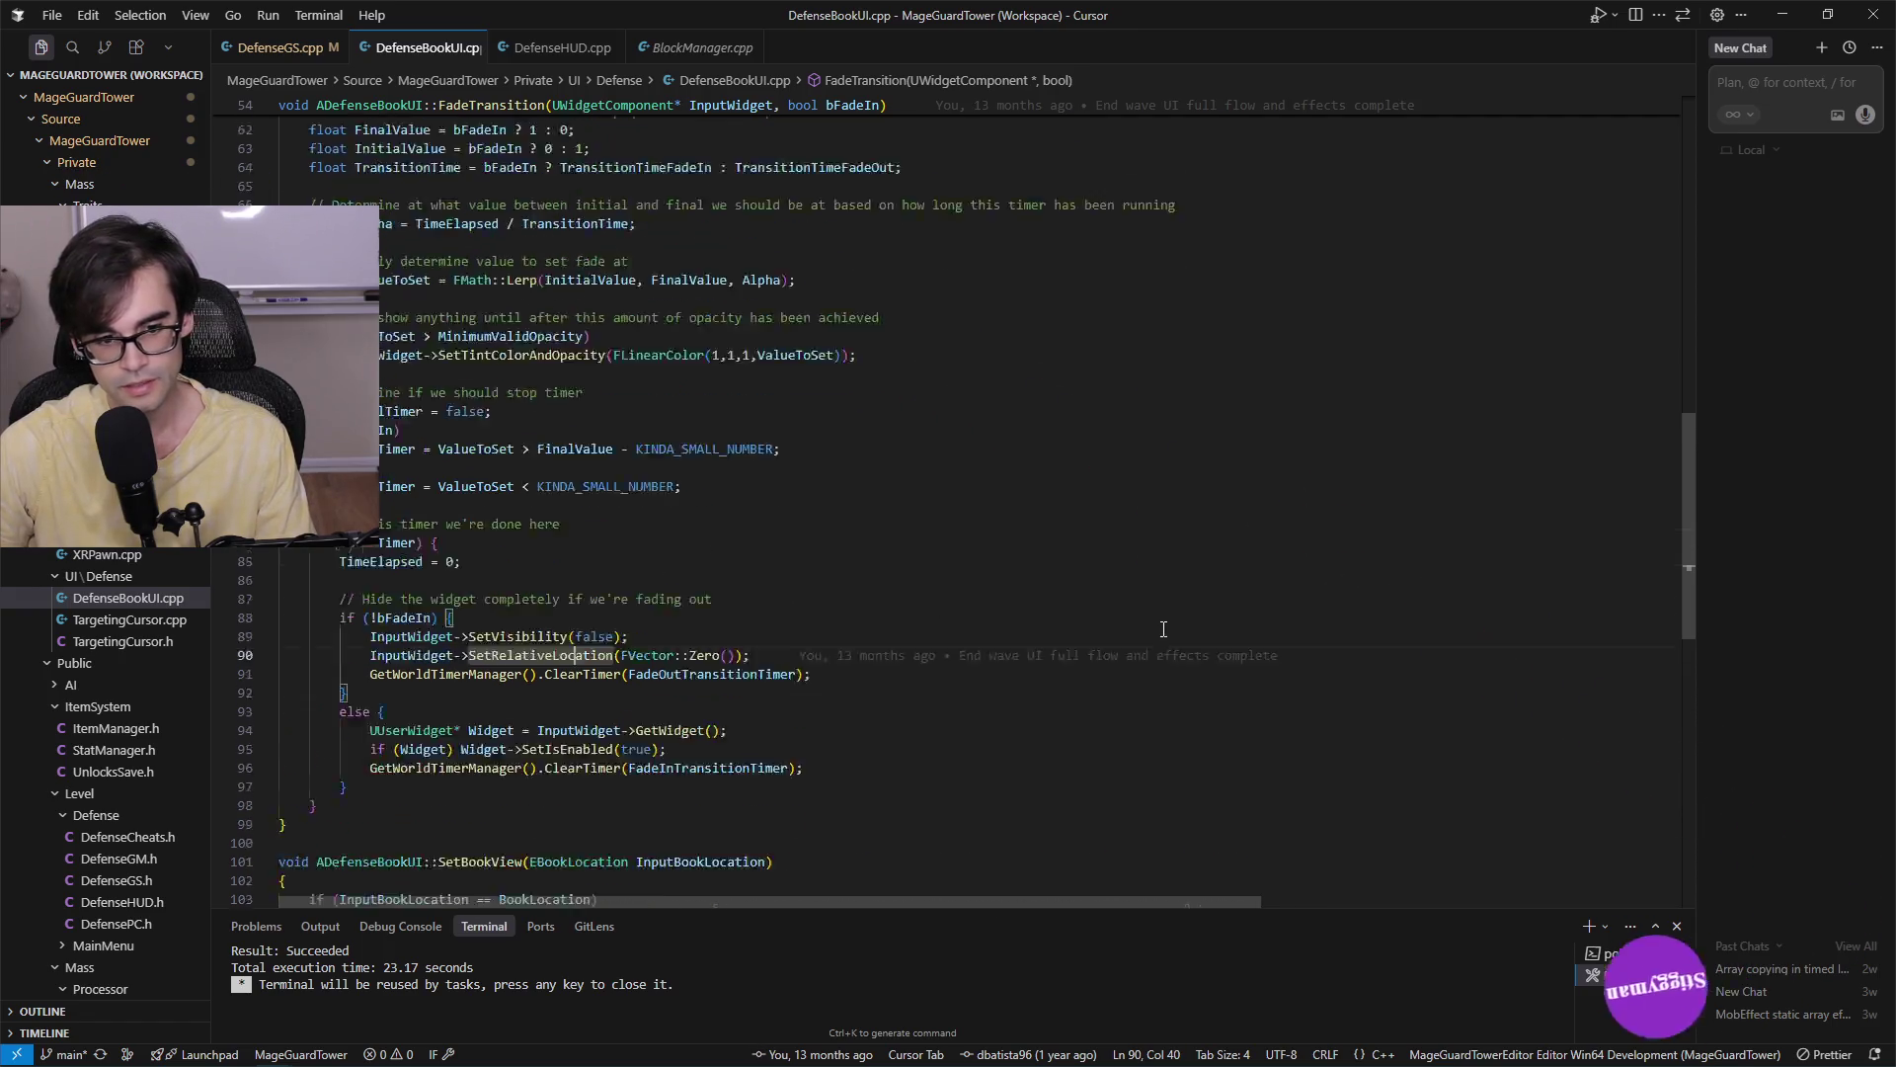
pyautogui.scroll(-6, 1163, 629)
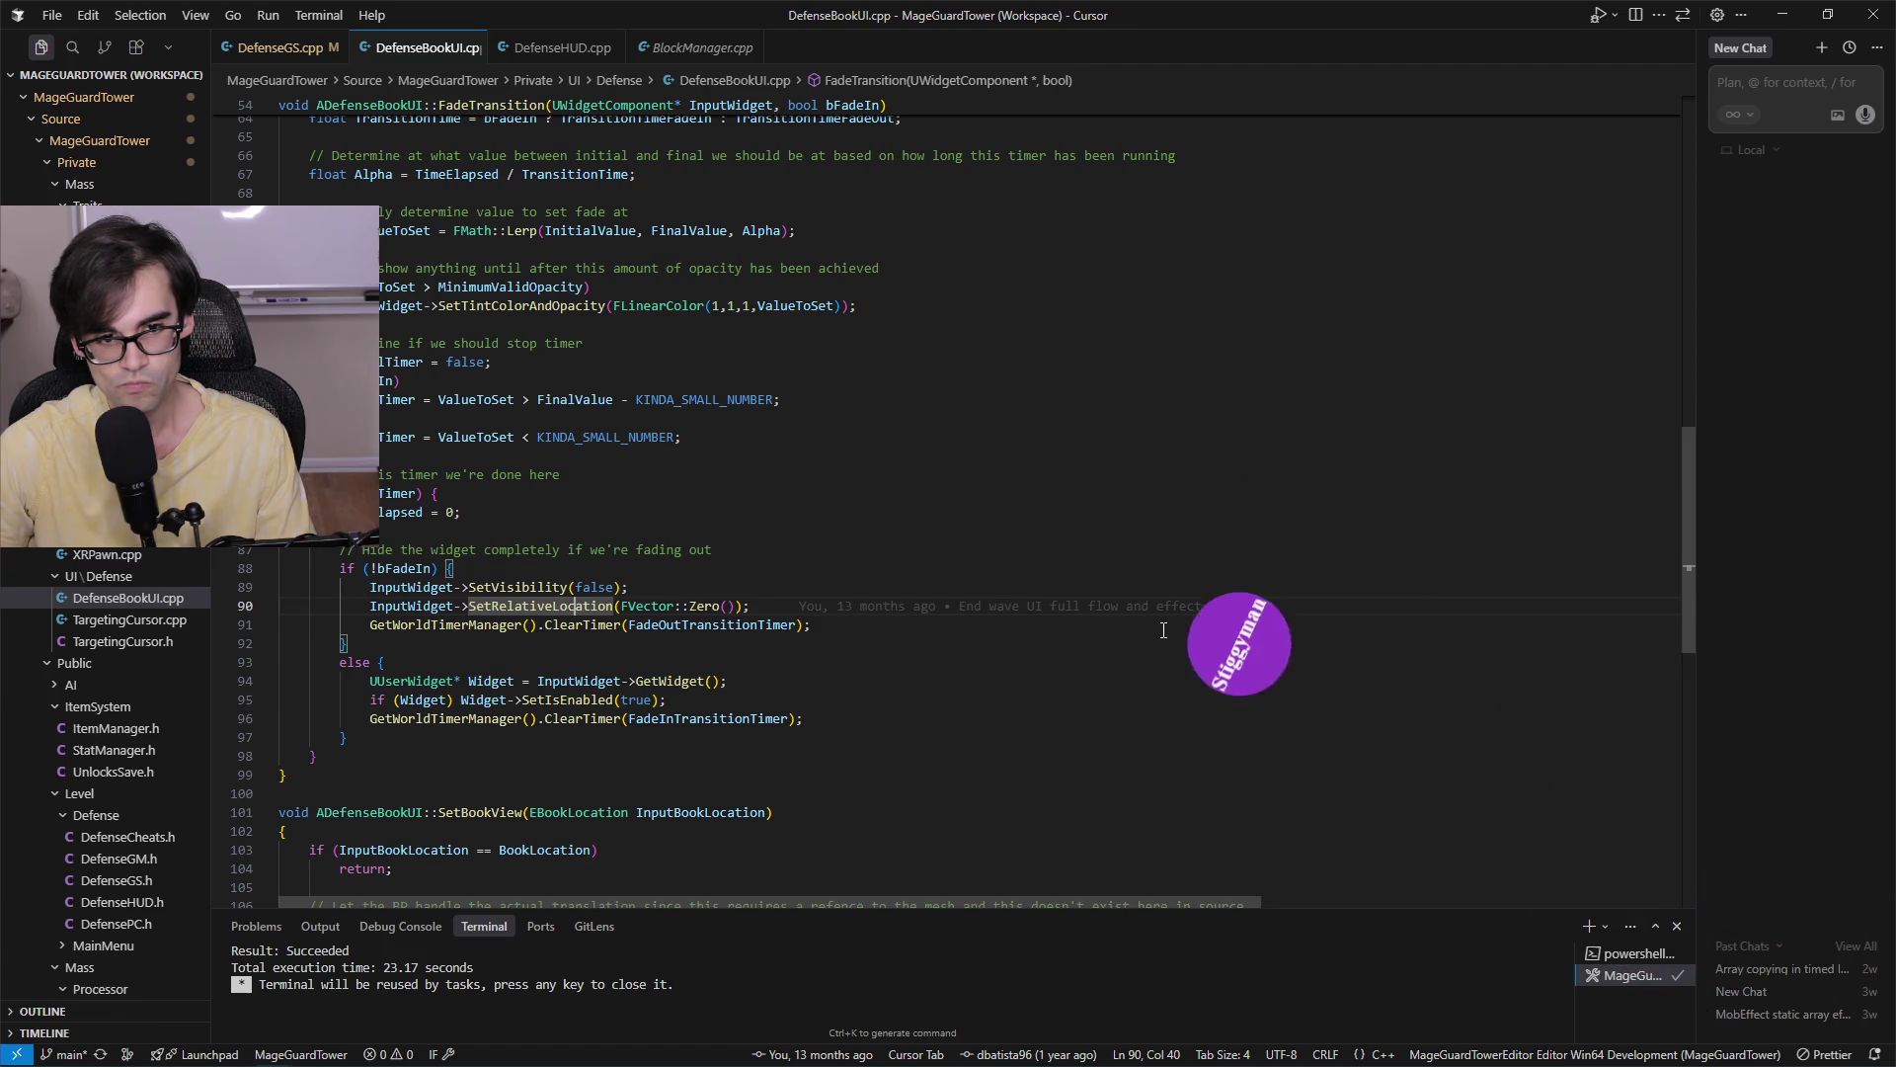
pyautogui.hotkey('alt', 'Tab')
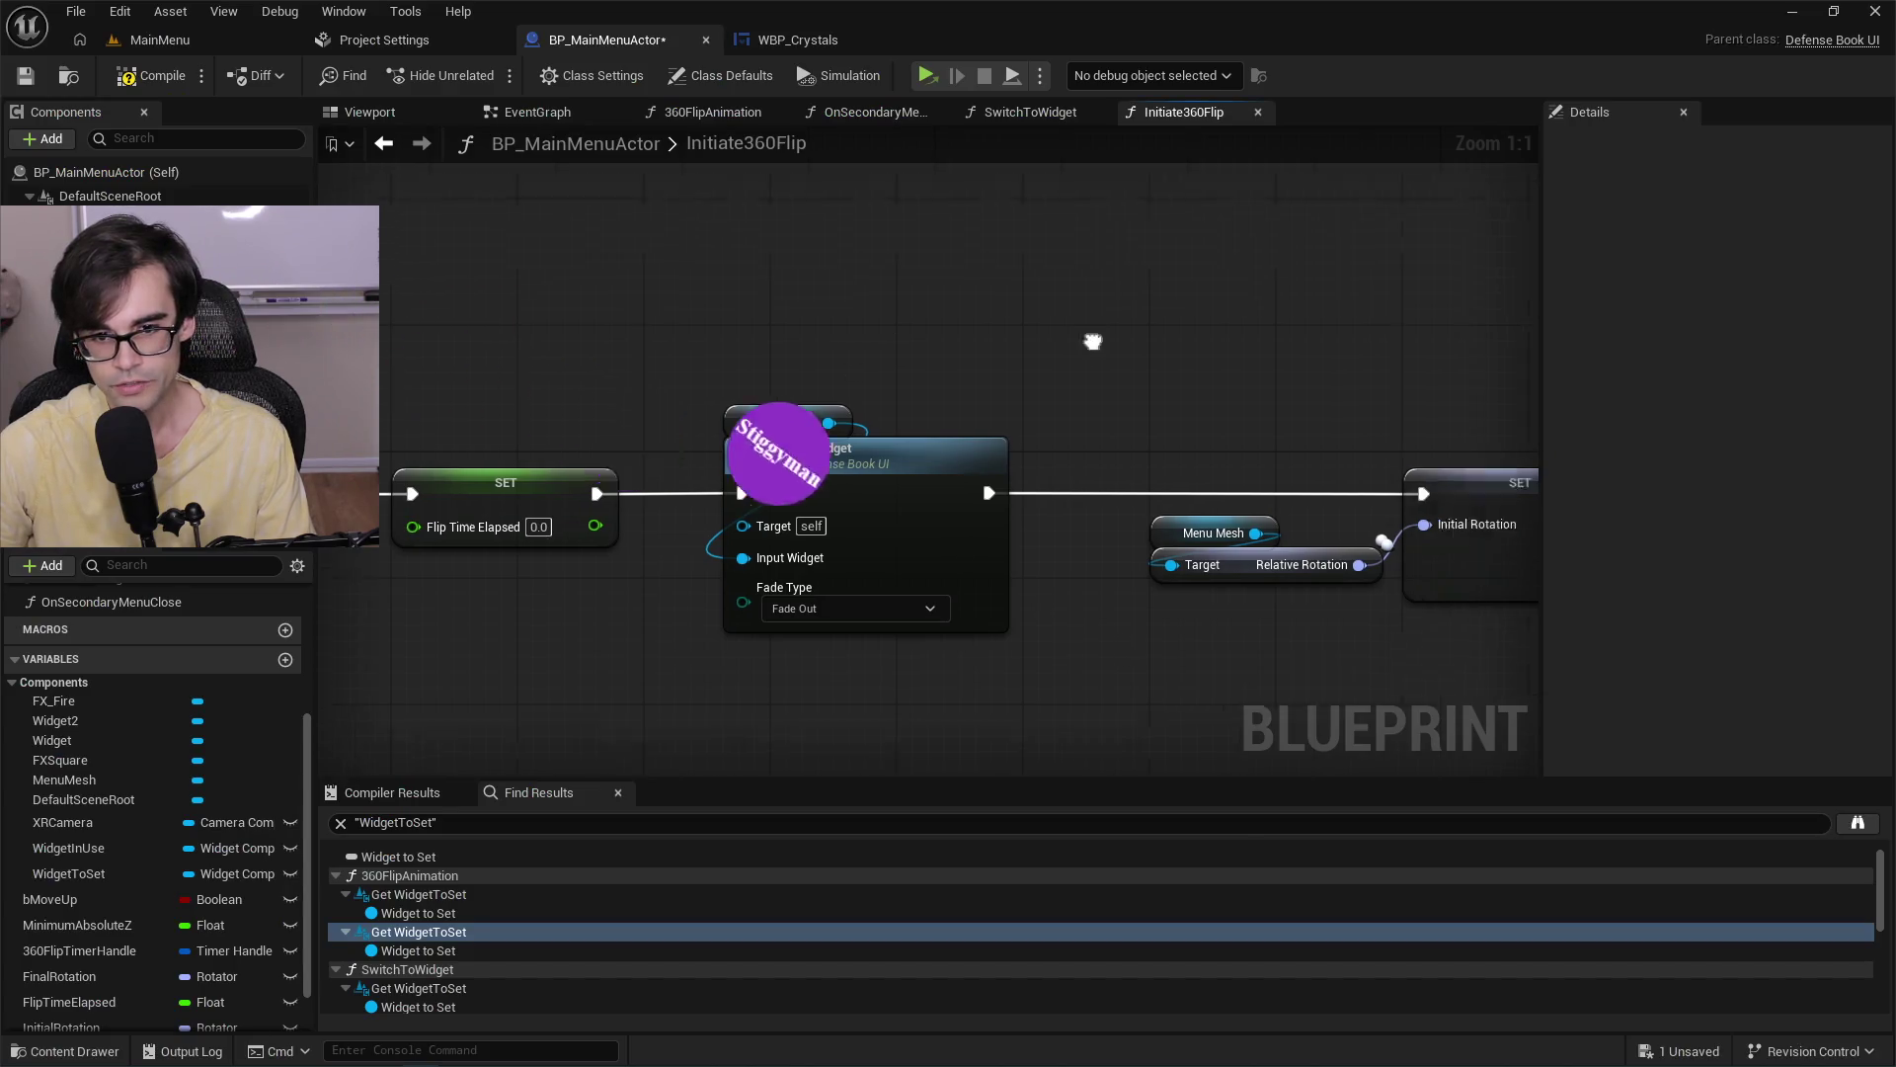
# Pan Initiate360Flip from the Transition Widget call over to the Set Timer node.
pyautogui.scroll(2, 1248, 477)
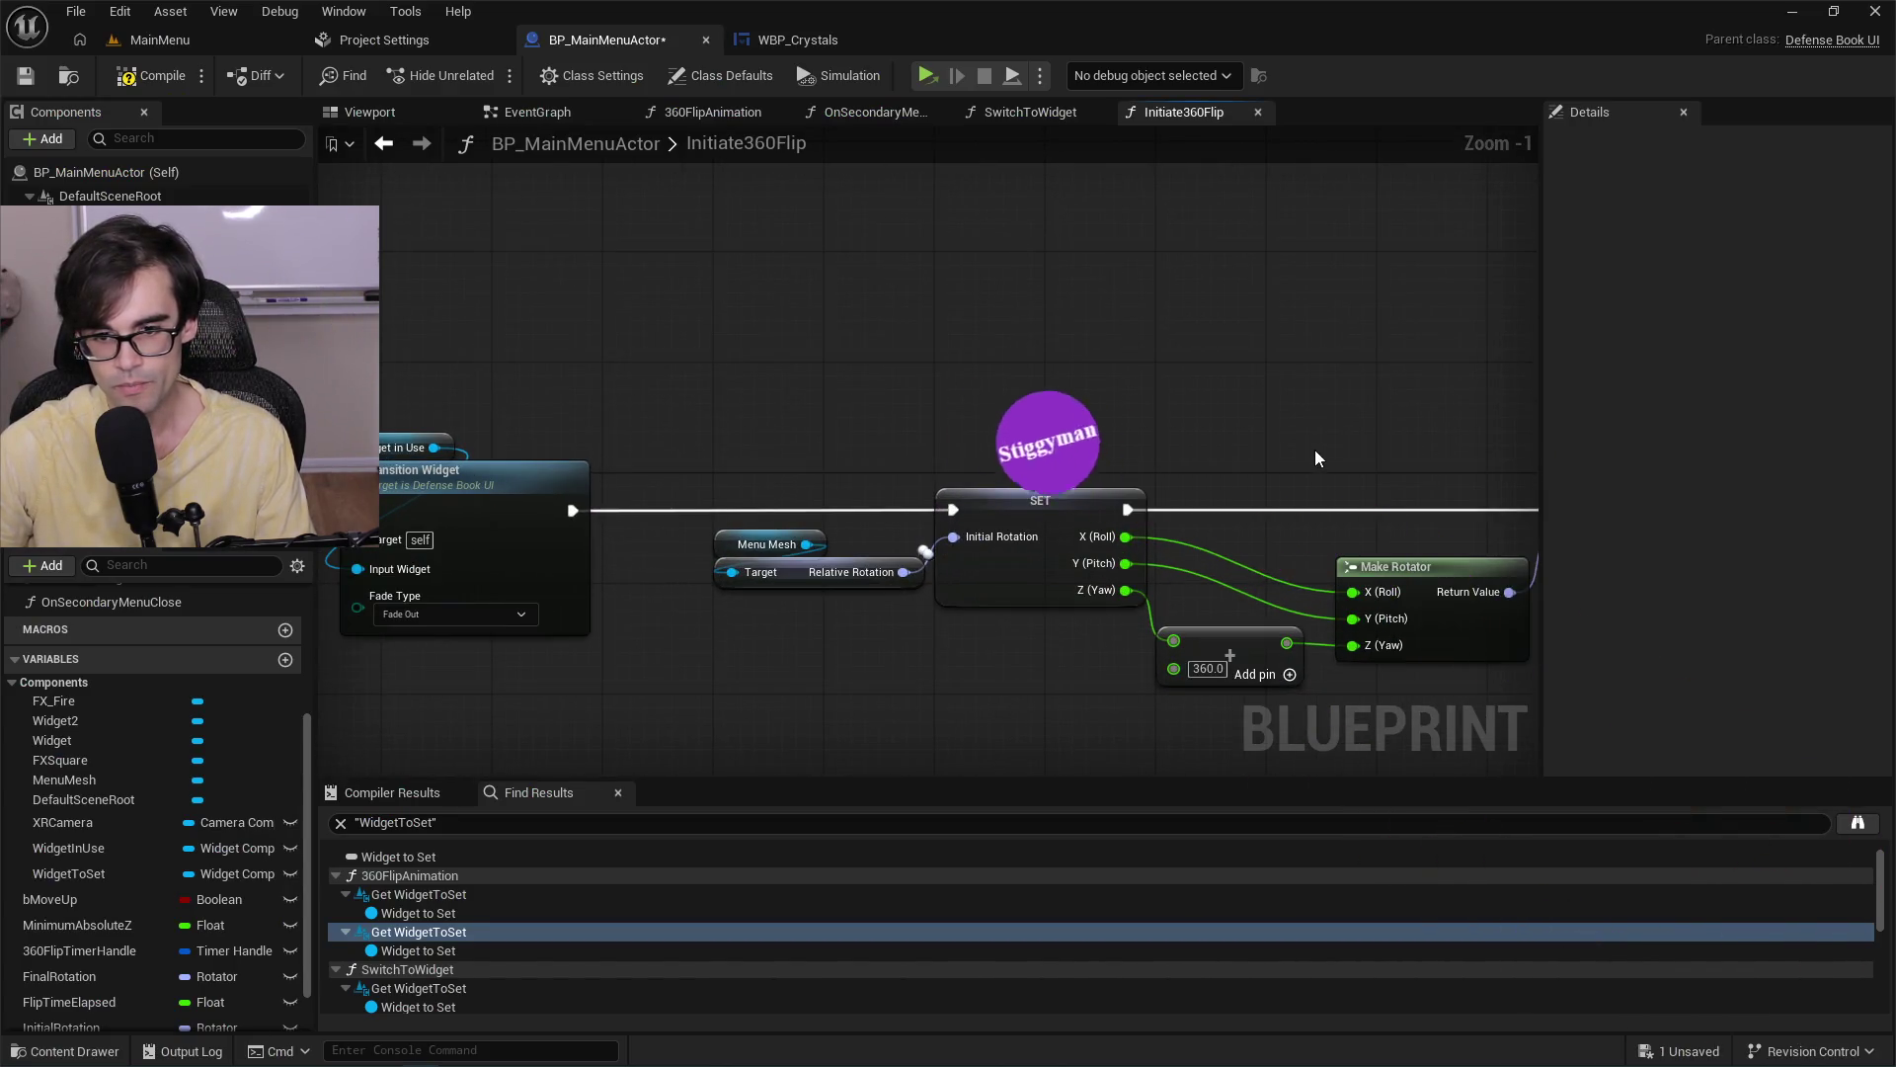
pyautogui.moveTo(1314, 448); pyautogui.dragTo(1237, 447)
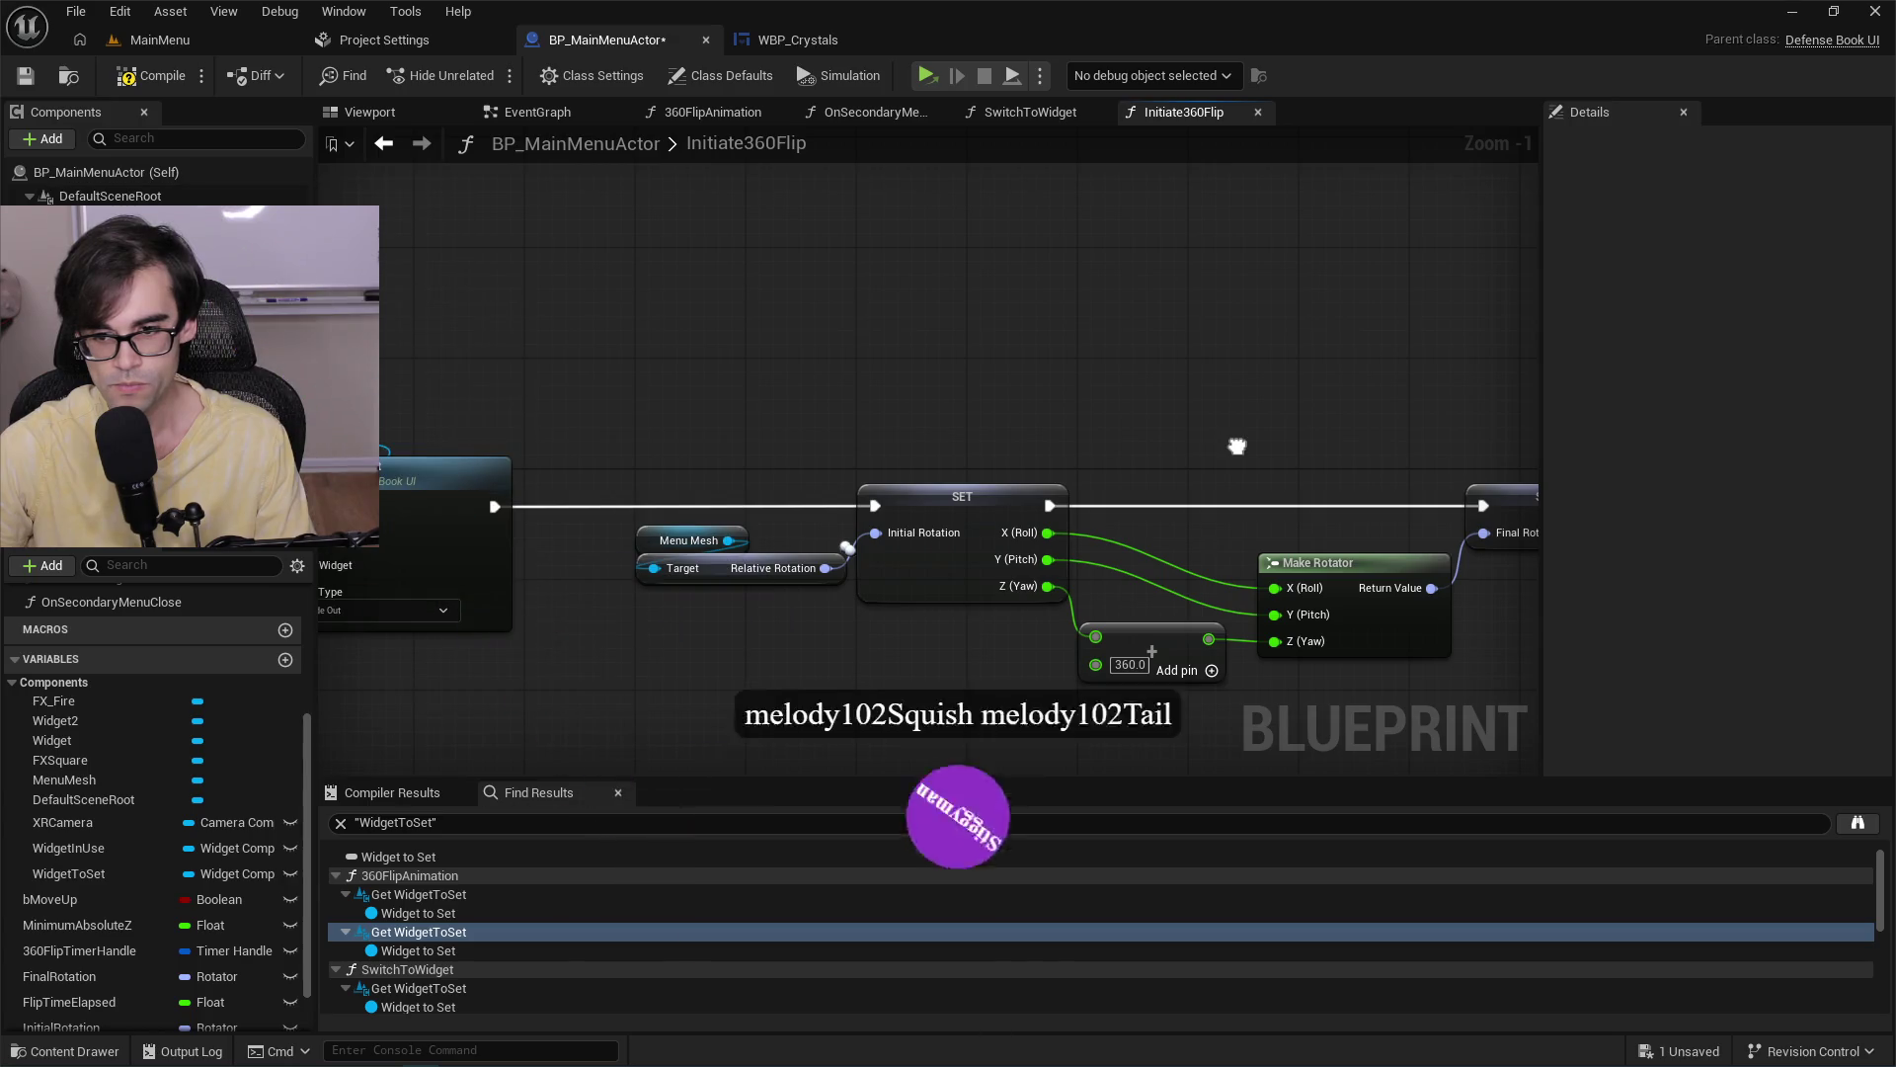
pyautogui.scroll(-2, 1237, 446)
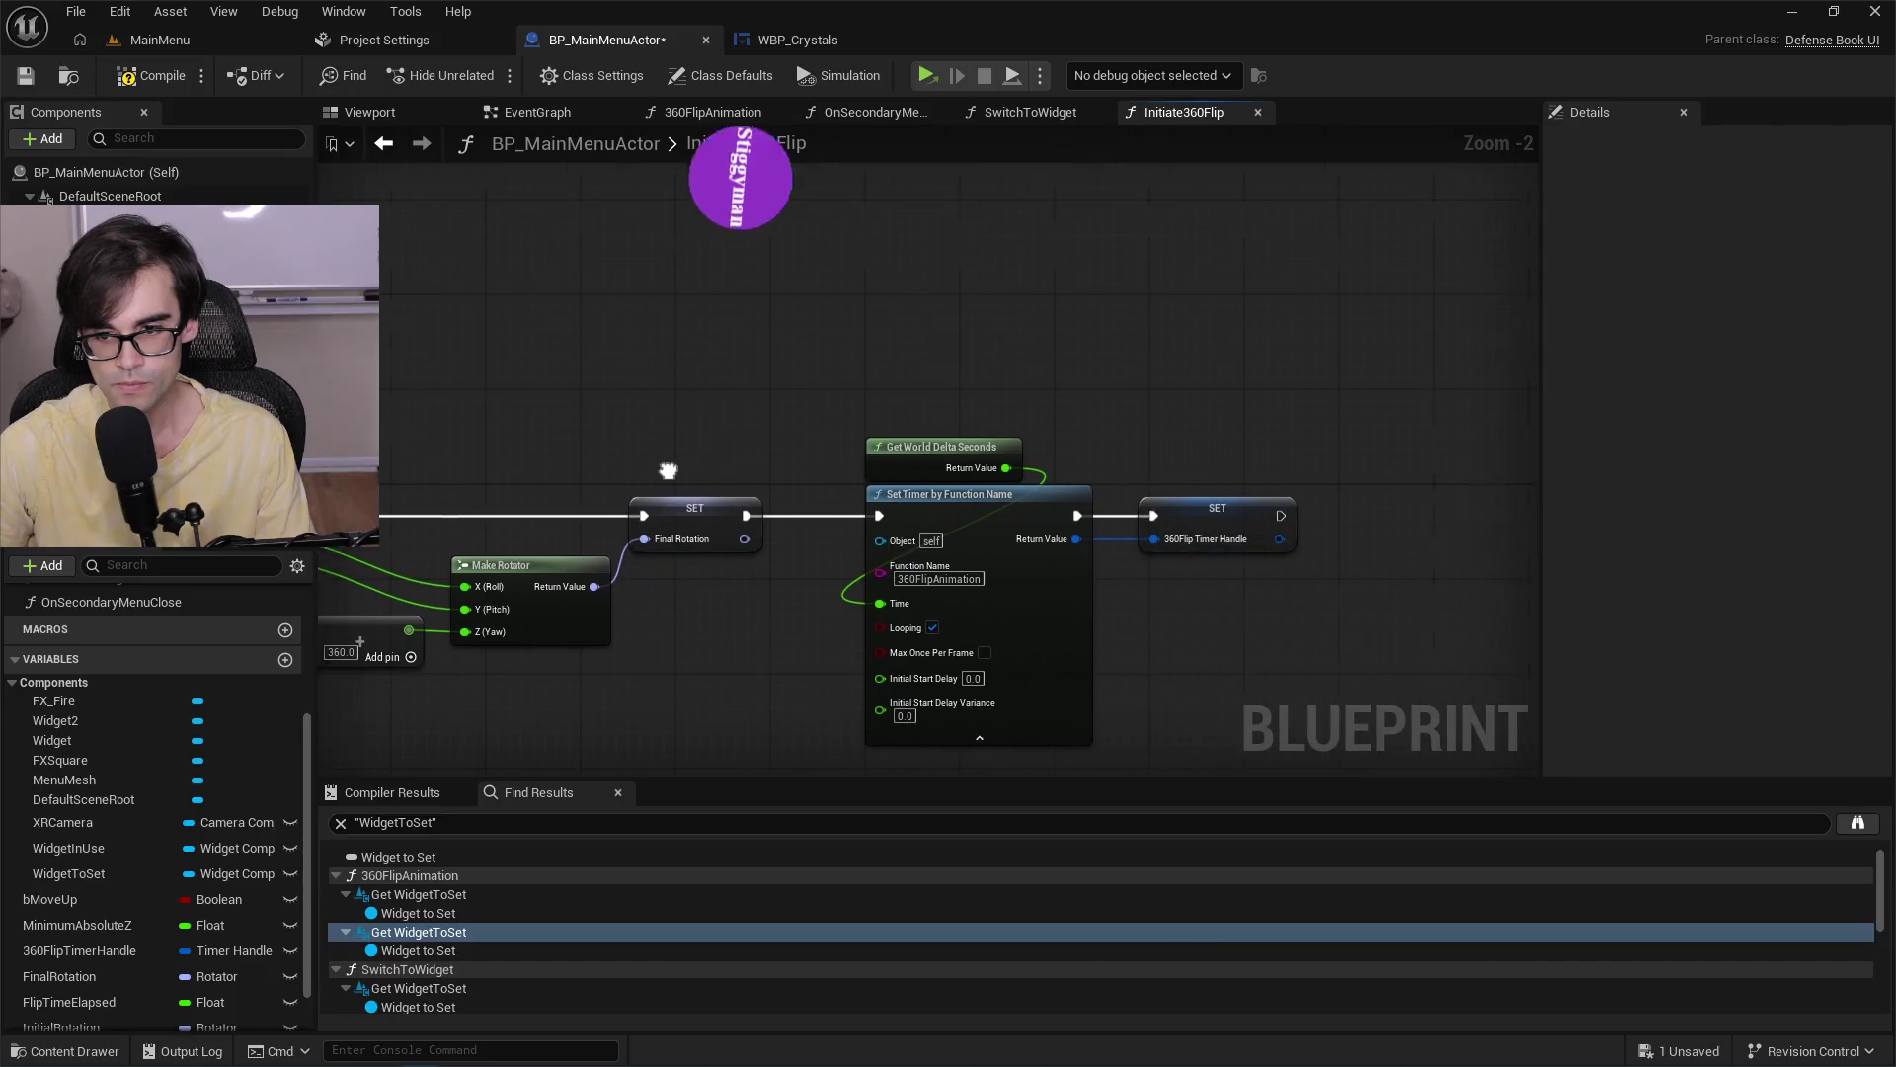
pyautogui.moveTo(887, 415)
pyautogui.mouseDown()
pyautogui.moveTo(1173, 403)
pyautogui.moveTo(1262, 347)
pyautogui.moveTo(1198, 343)
pyautogui.mouseUp()
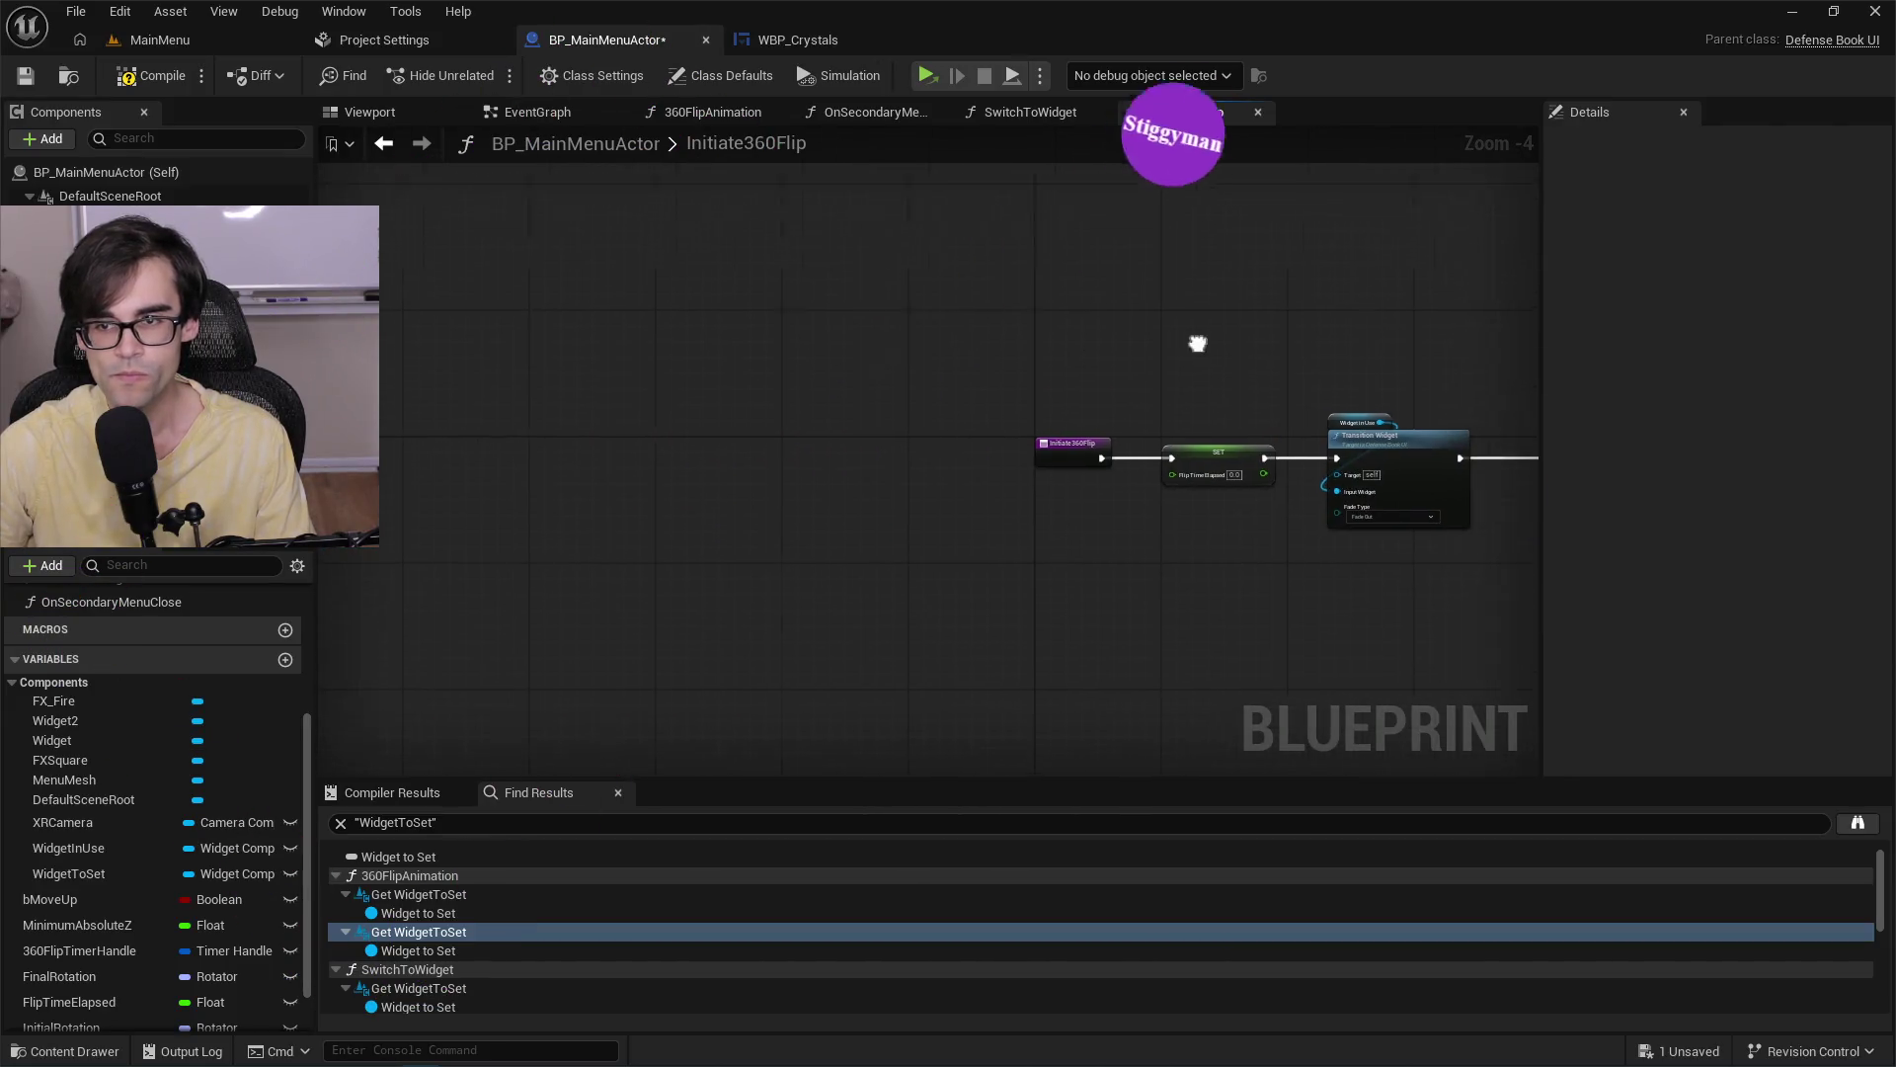
pyautogui.scroll(-1, 1198, 342)
pyautogui.click(759, 143)
# Pan through the EventGraph's startup logic and XRCamera setup nodes.
pyautogui.click(545, 114)
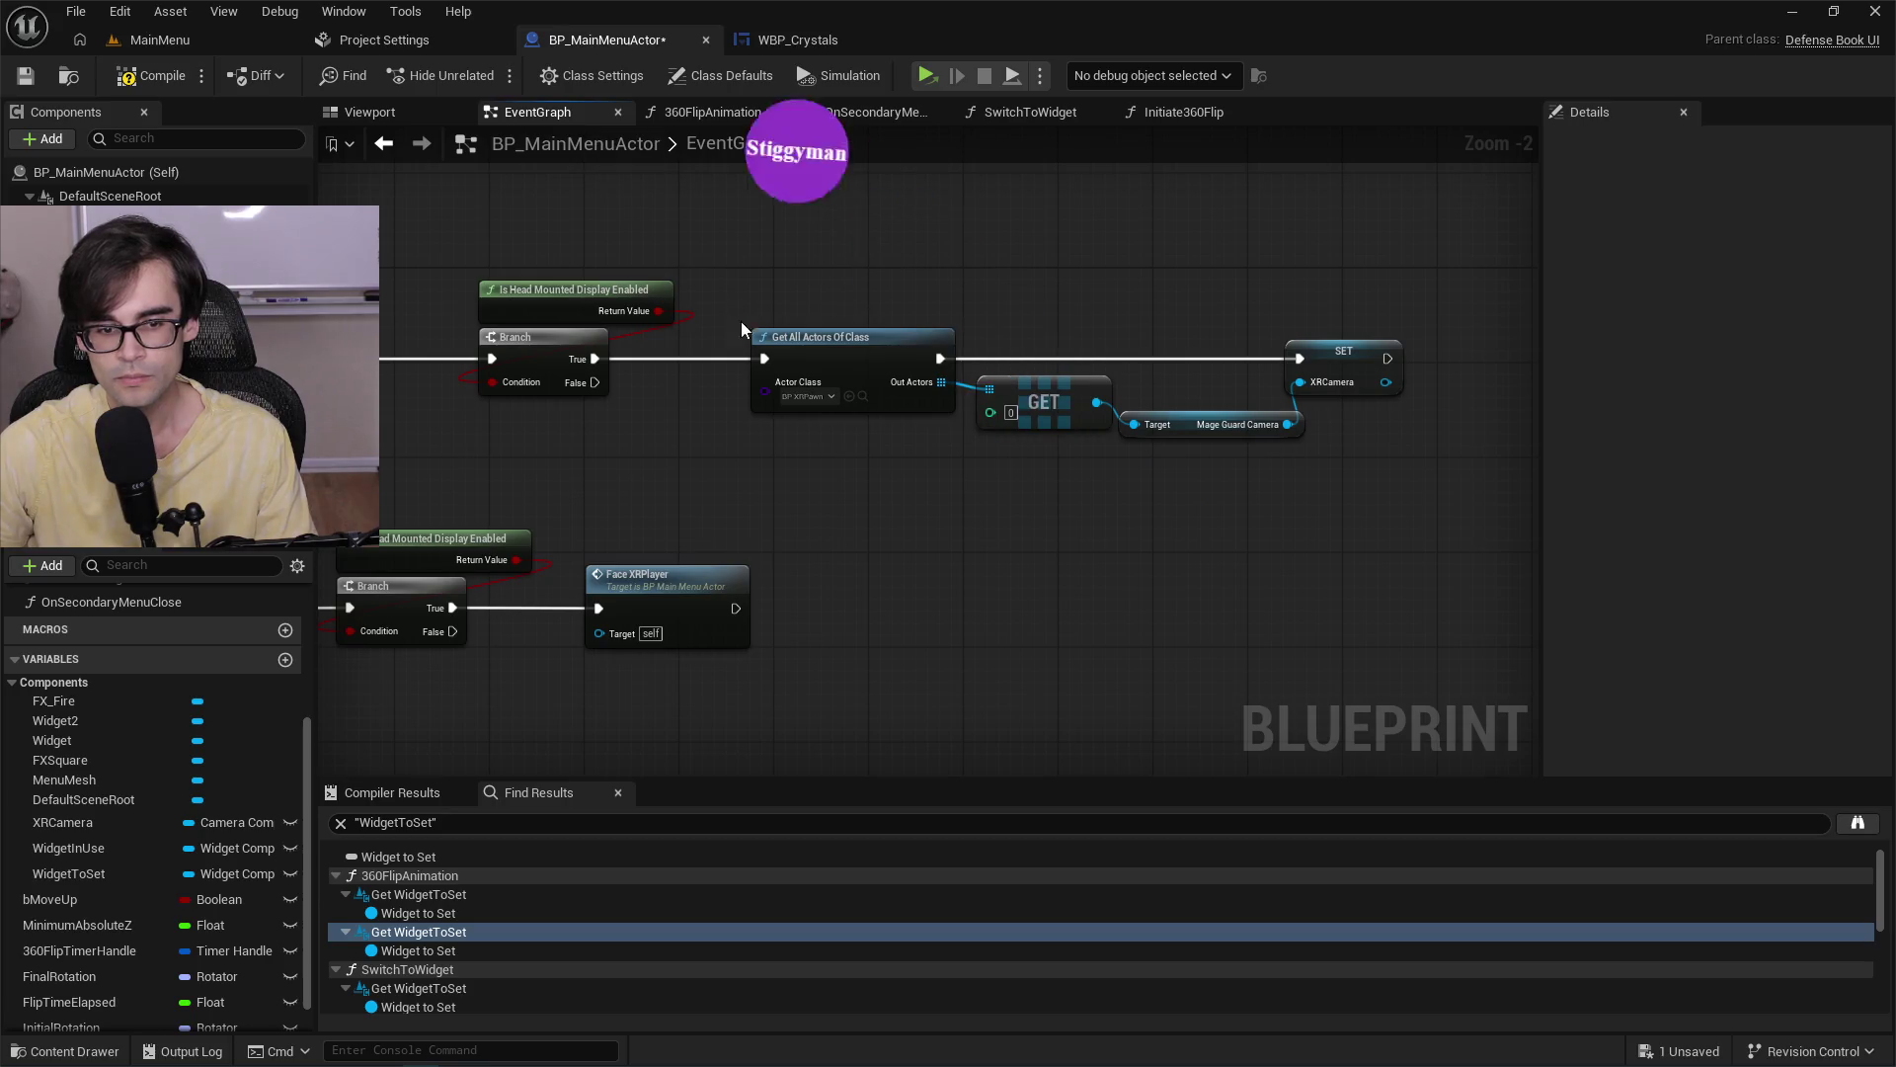
pyautogui.moveTo(741, 322)
pyautogui.mouseDown()
pyautogui.moveTo(1092, 482)
pyautogui.moveTo(1011, 478)
pyautogui.mouseUp()
pyautogui.moveTo(1390, 583); pyautogui.dragTo(760, 521)
pyautogui.click(689, 114)
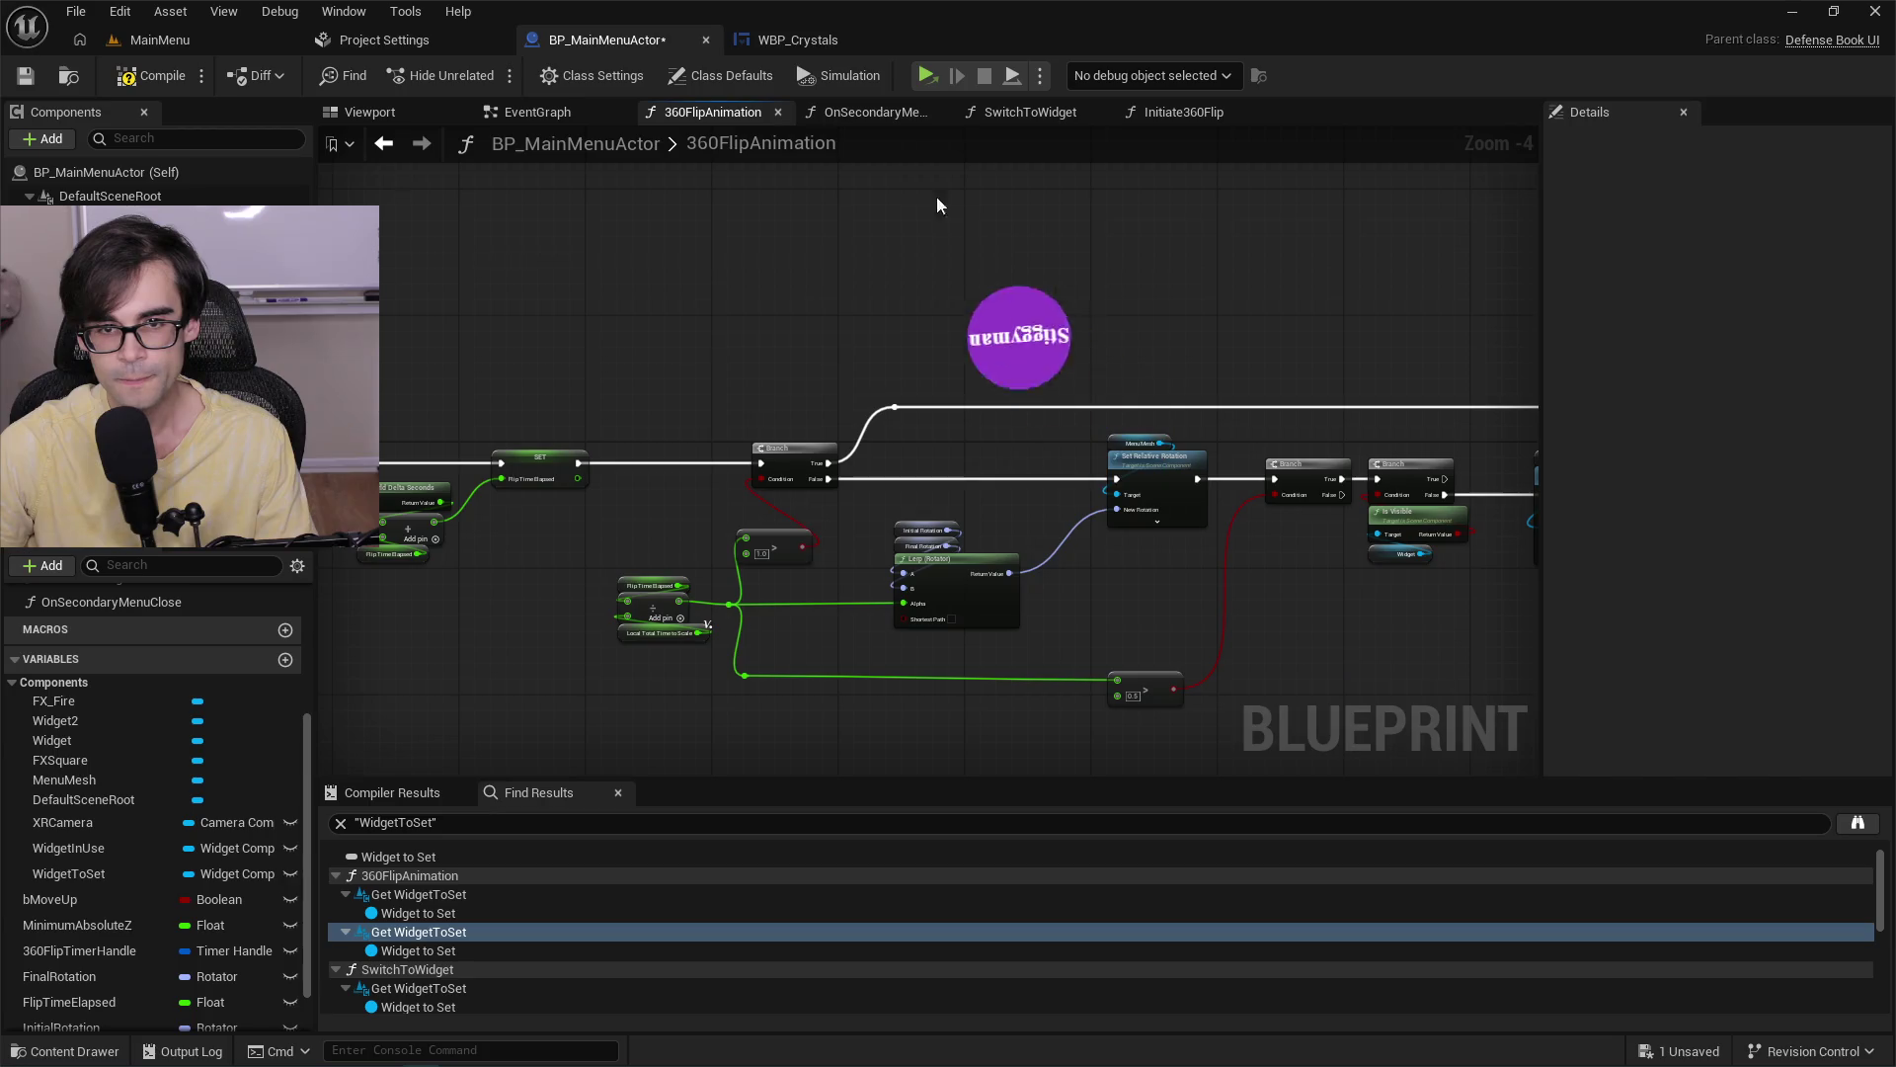
# Pan SwitchToWidget across the Switch on E_MainMenus, Crystals widget and Print String nodes.
pyautogui.click(1030, 112)
pyautogui.scroll(-3, 1084, 365)
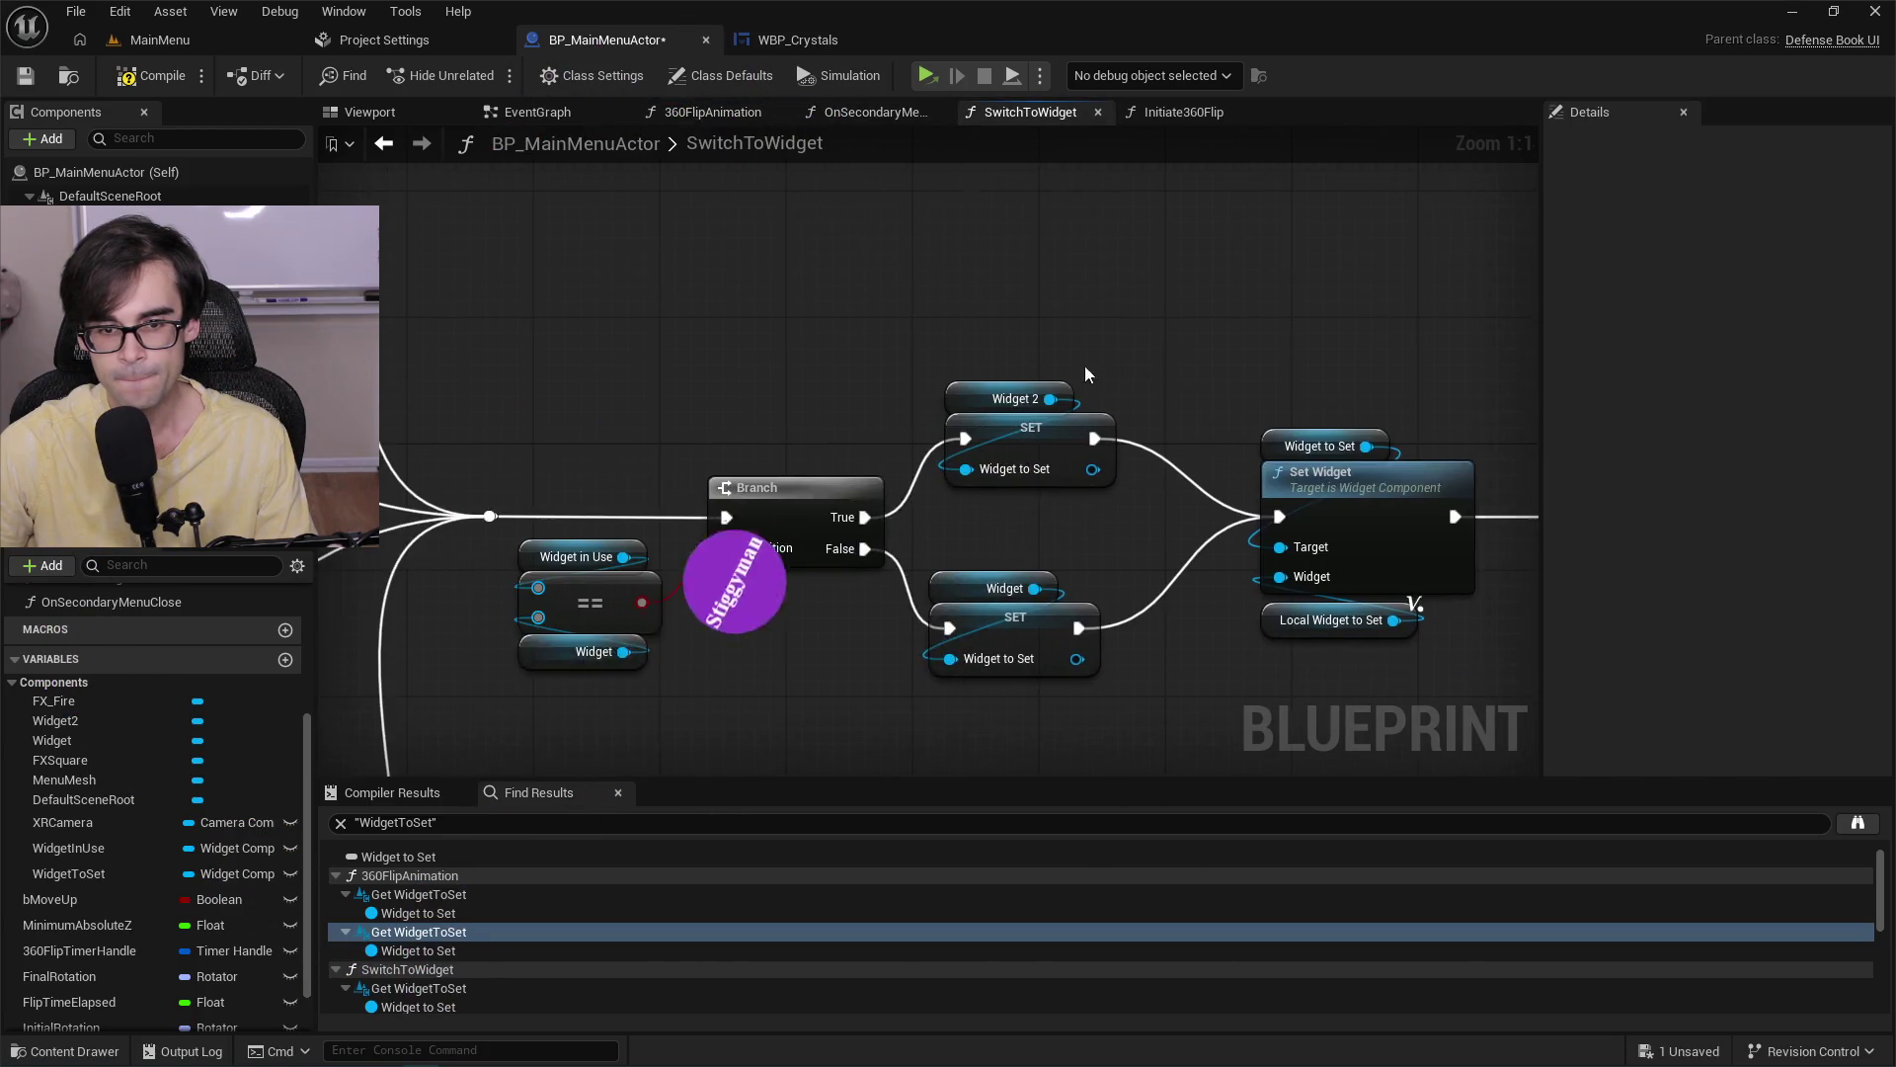
pyautogui.moveTo(1035, 502); pyautogui.dragTo(1825, 518)
pyautogui.scroll(3, 1209, 402)
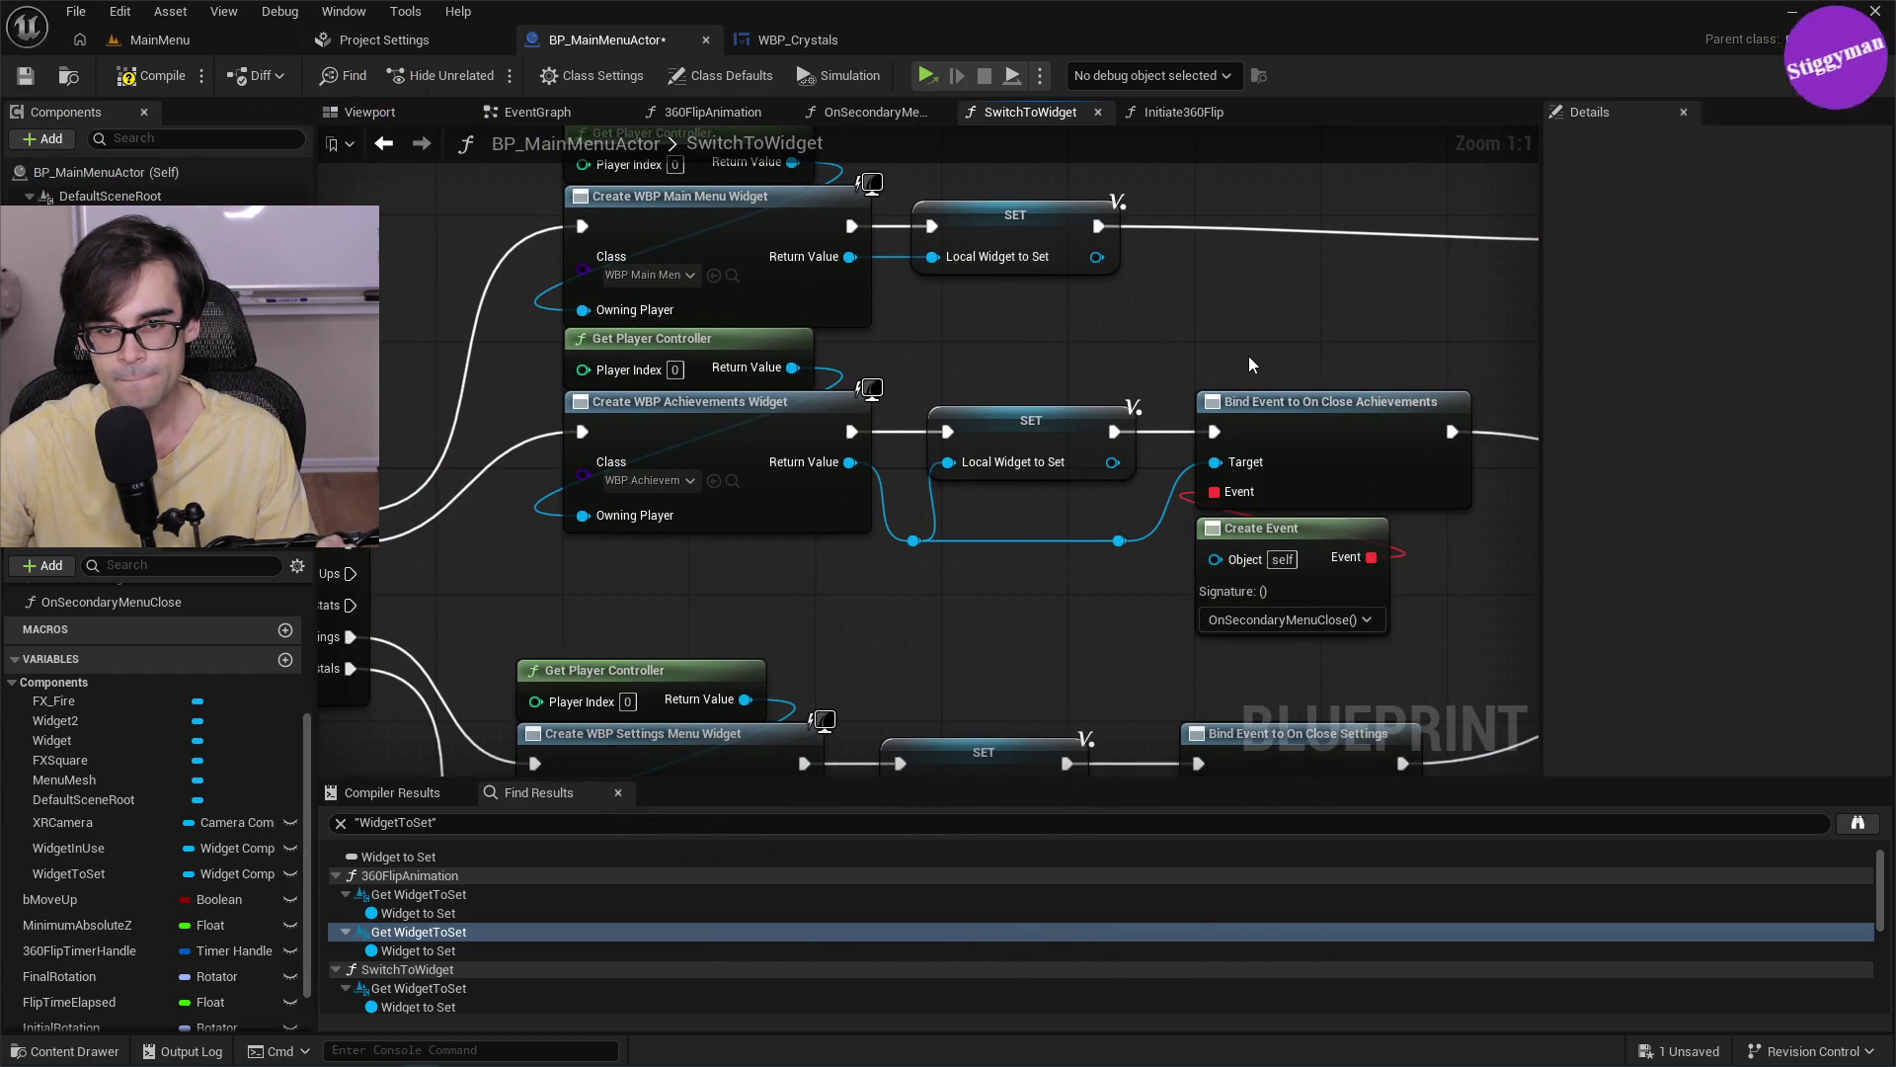
pyautogui.scroll(-2, 1249, 355)
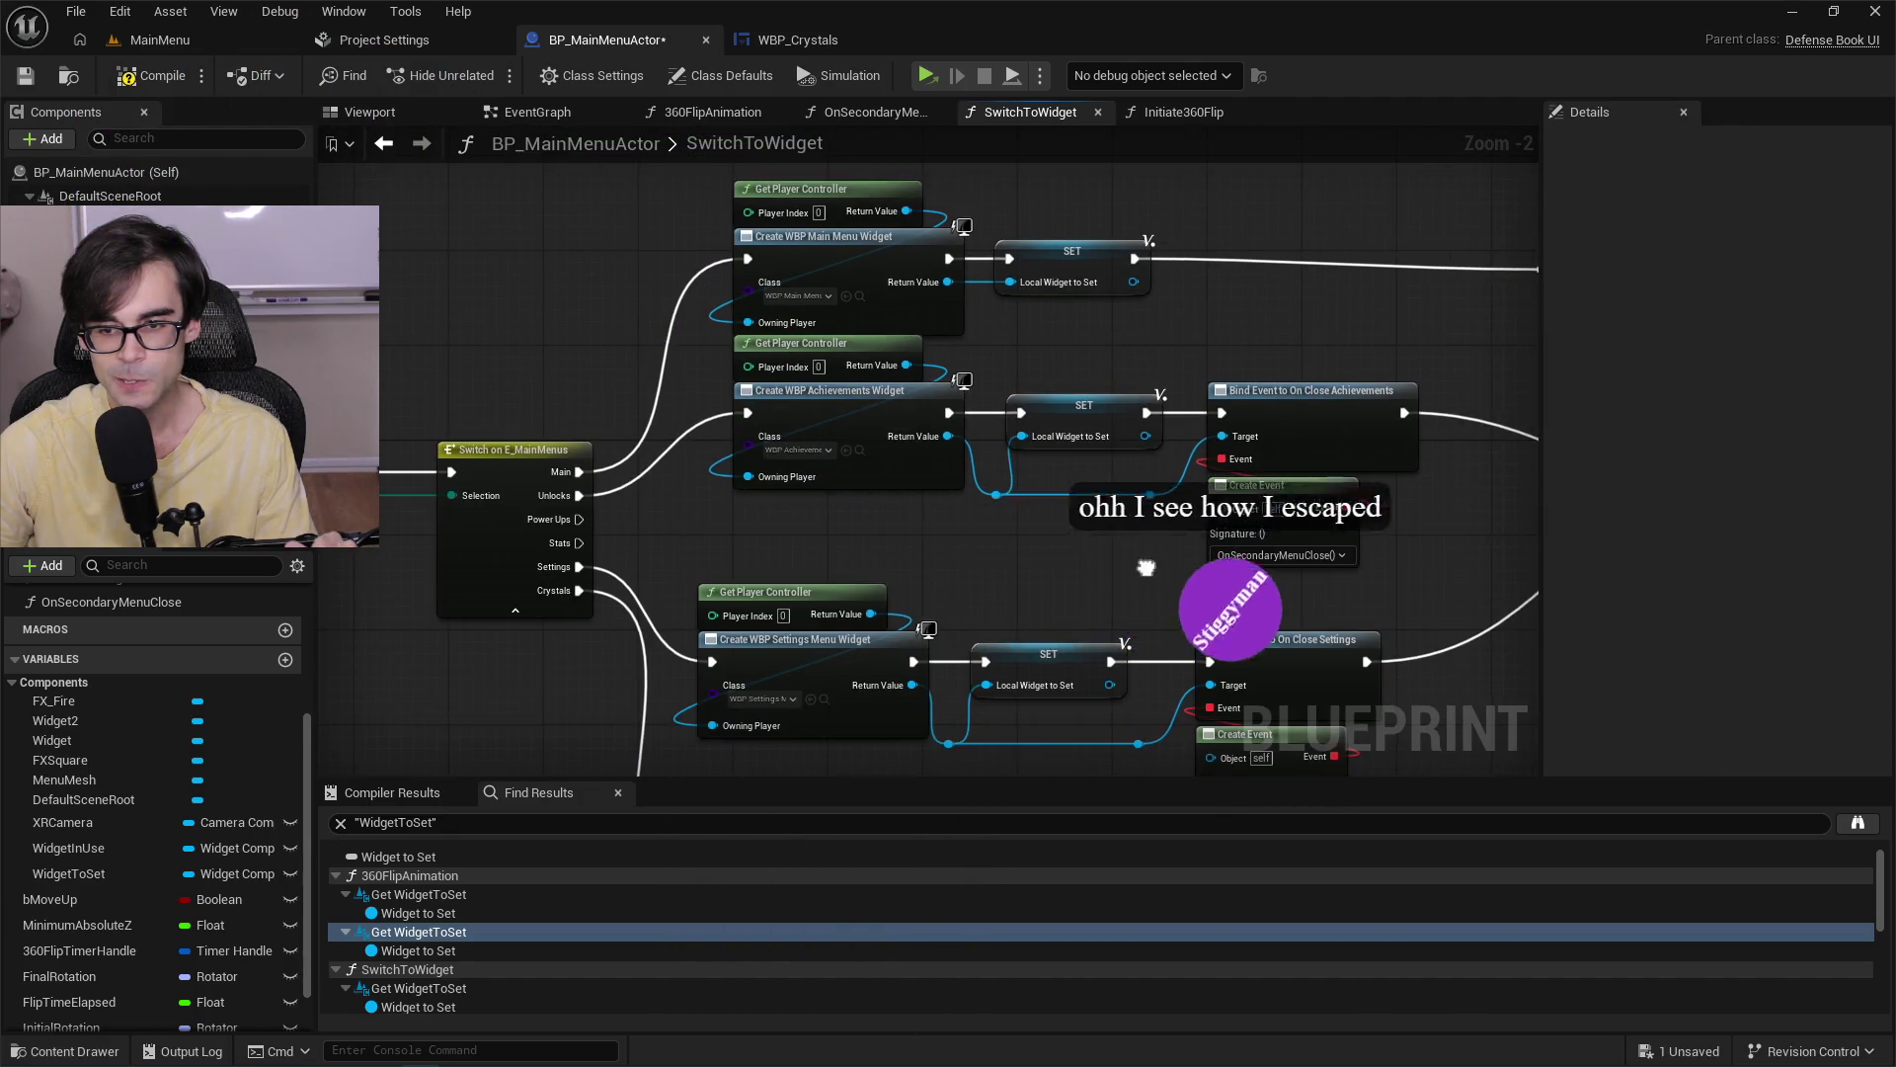
pyautogui.moveTo(1189, 424); pyautogui.dragTo(1111, 160)
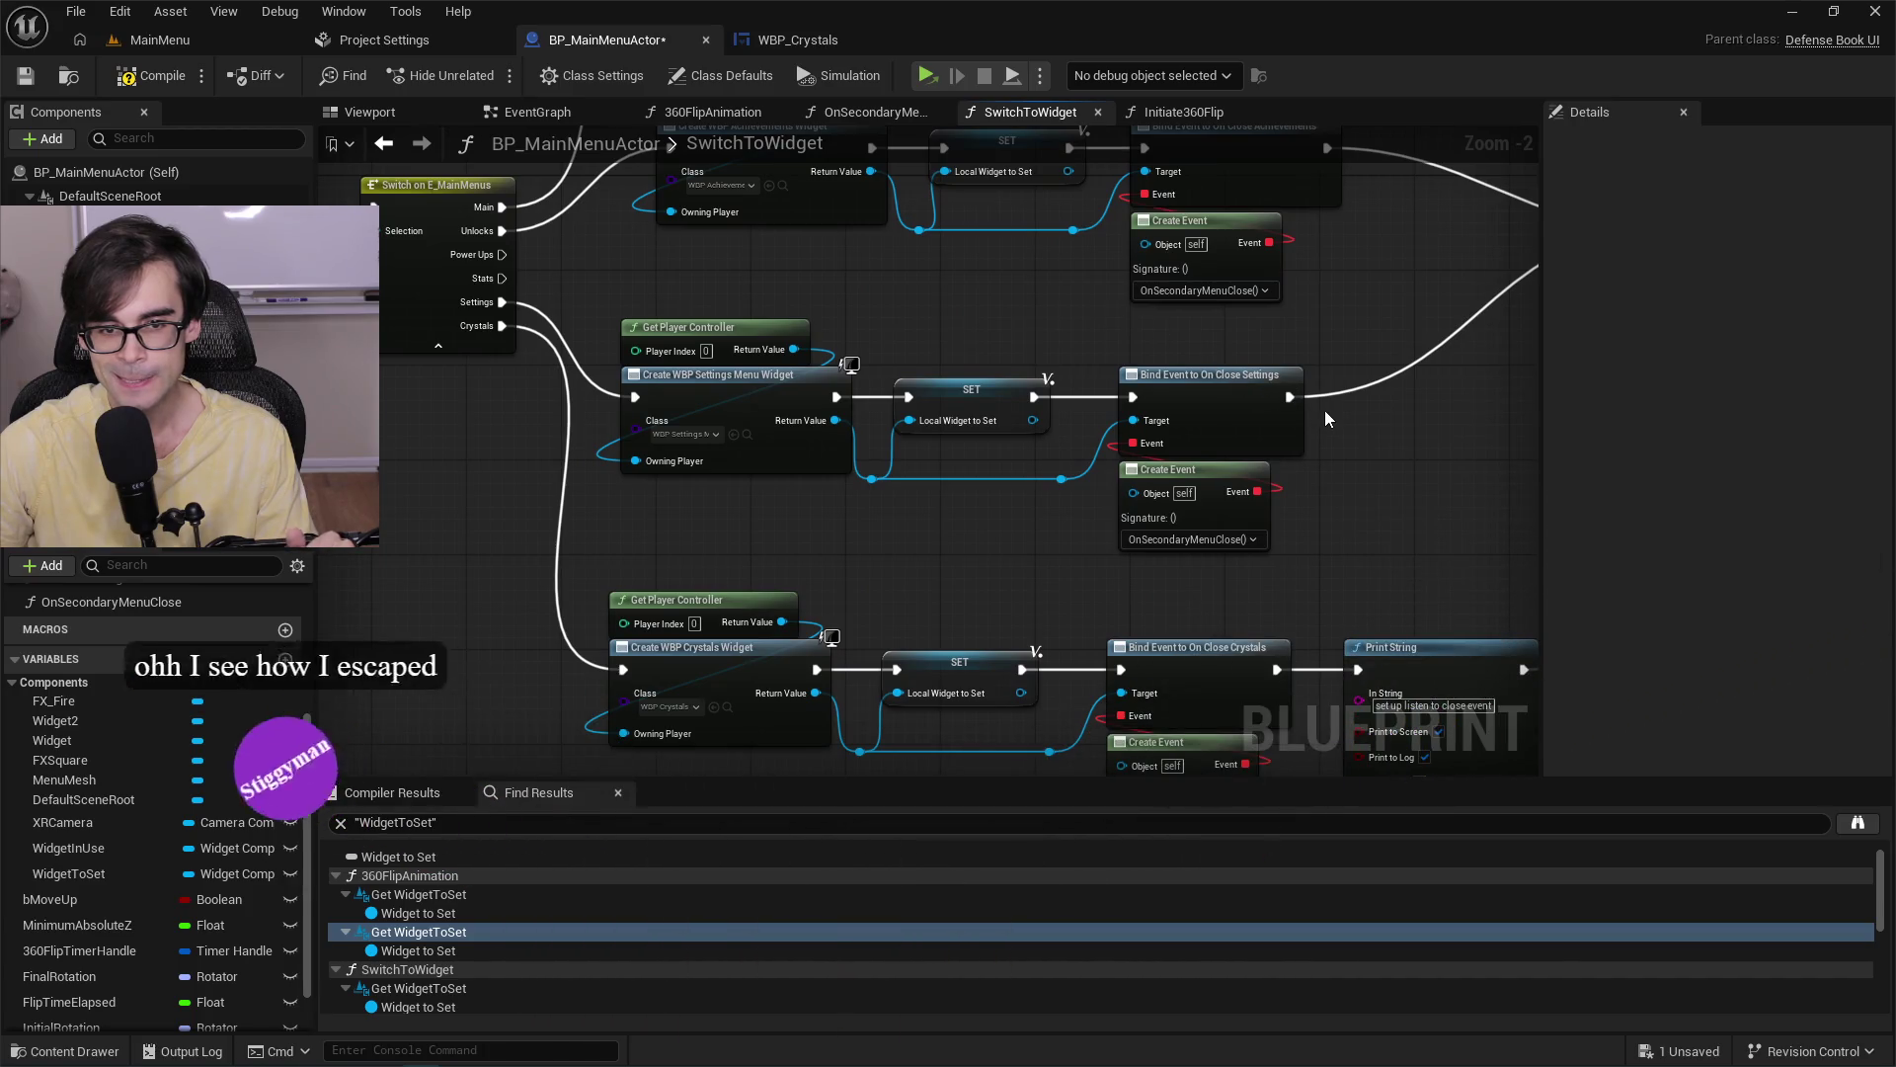
pyautogui.moveTo(1361, 482); pyautogui.dragTo(1174, 247)
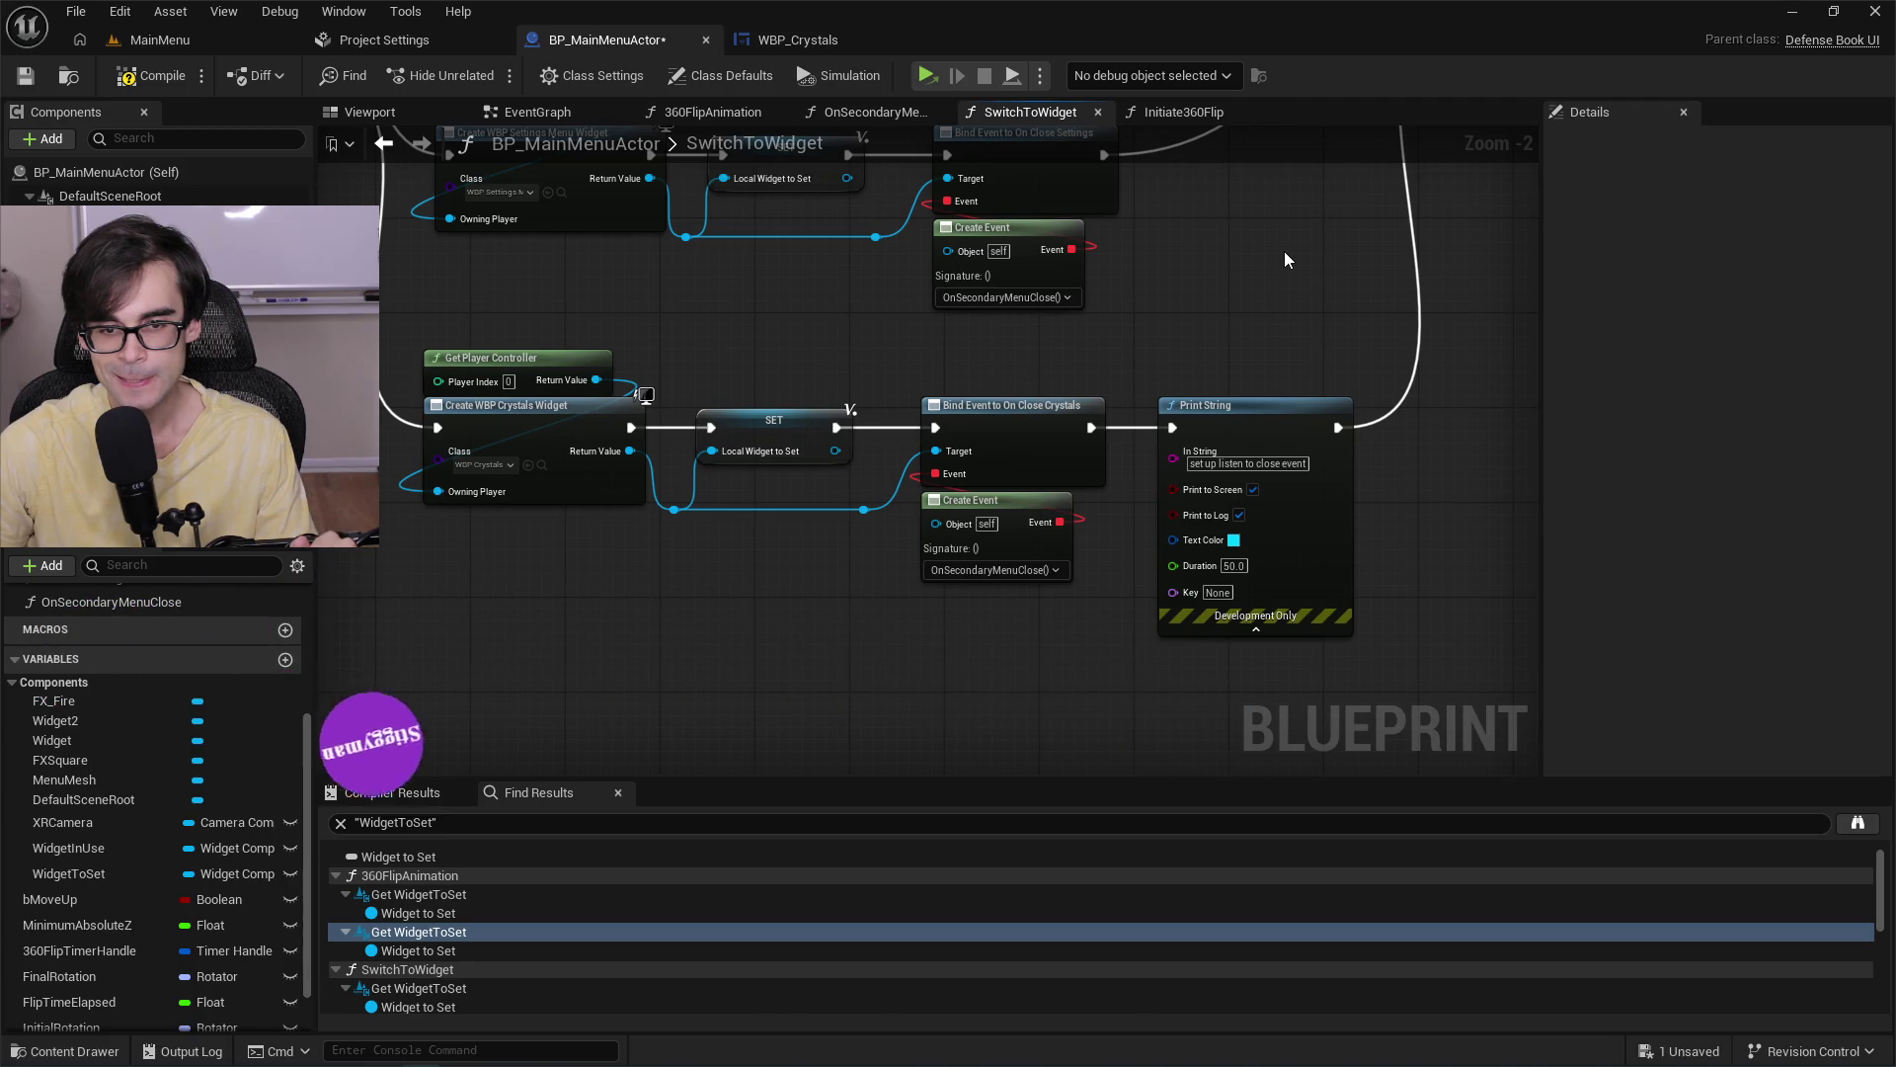
pyautogui.moveTo(1284, 252)
pyautogui.mouseDown()
pyautogui.moveTo(1016, 722)
pyautogui.moveTo(1207, 701)
pyautogui.moveTo(697, 586)
pyautogui.moveTo(802, 589)
pyautogui.mouseUp()
# Open Initiate360Flip from its call node and frame its entry nodes.
pyautogui.scroll(1, 1314, 580)
pyautogui.moveTo(1363, 577); pyautogui.dragTo(1022, 642)
pyautogui.doubleClick(1274, 456)
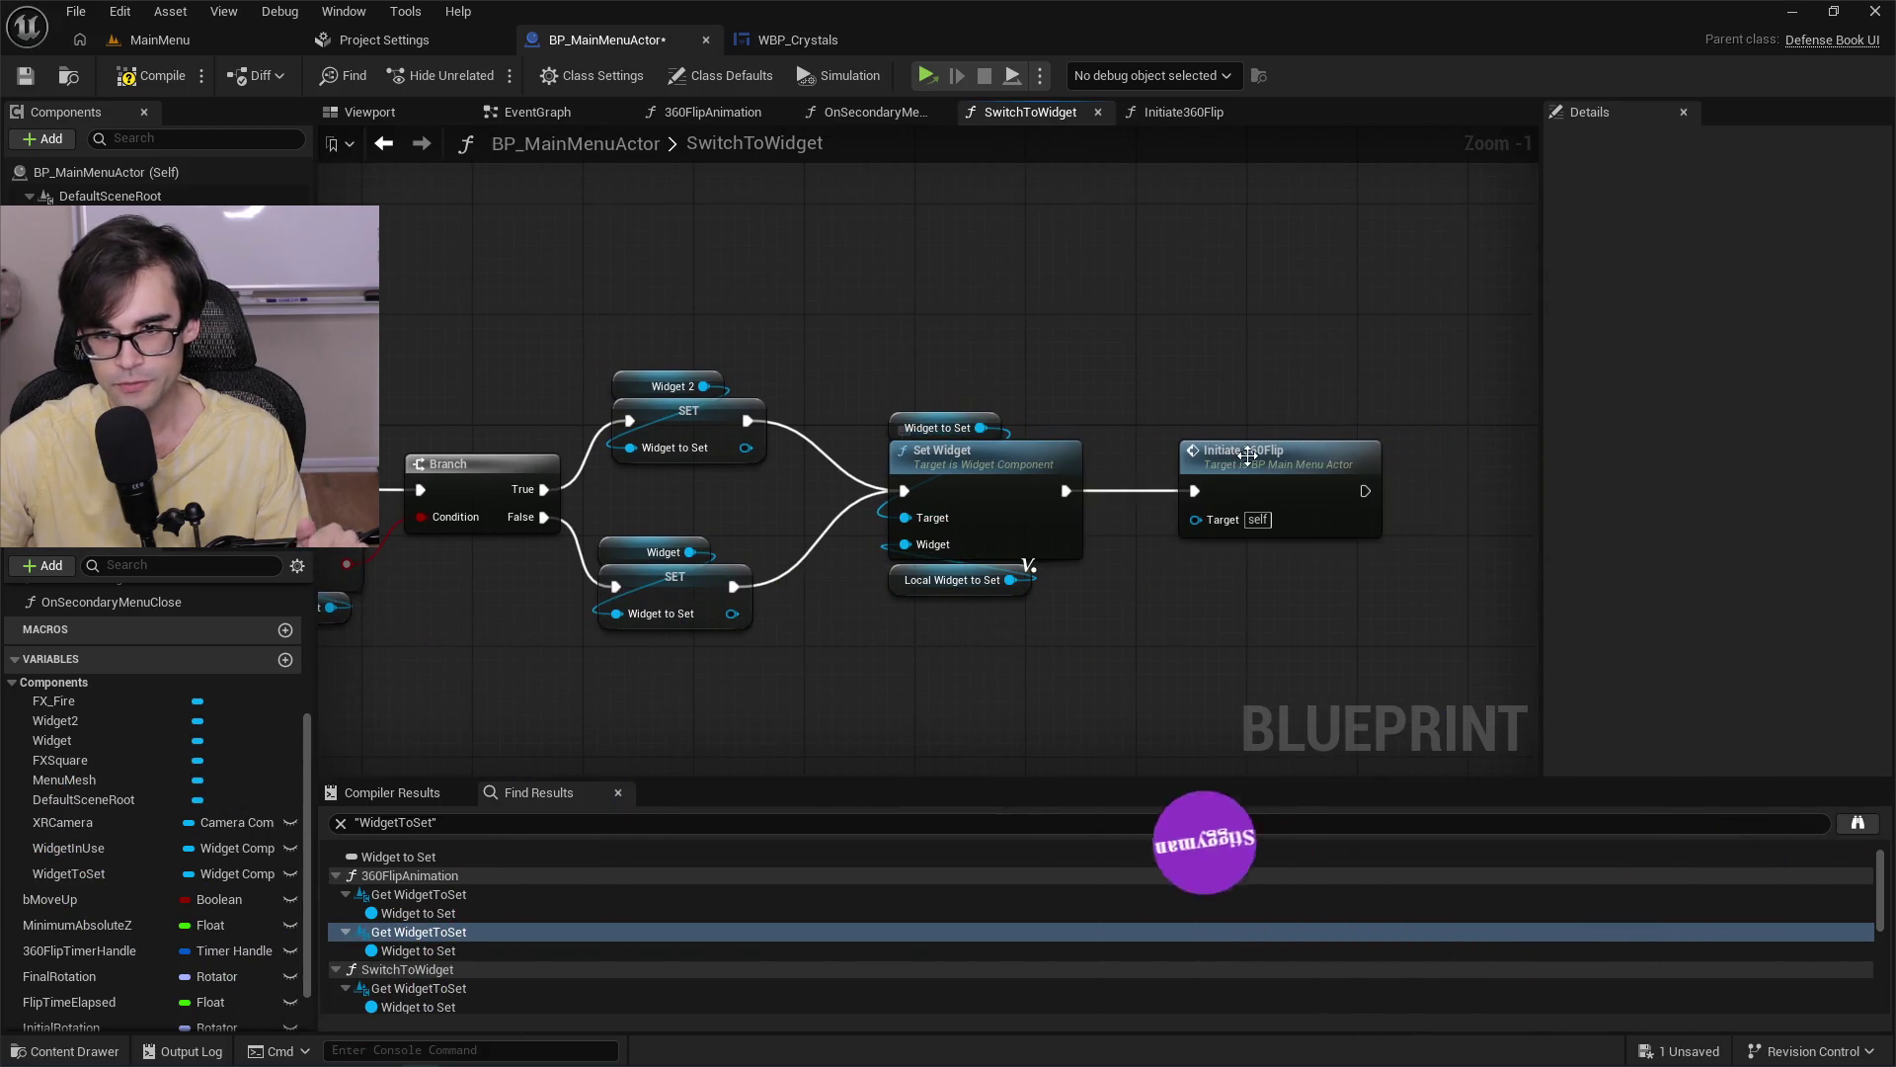
pyautogui.scroll(2, 644, 436)
pyautogui.moveTo(967, 440); pyautogui.dragTo(1455, 427)
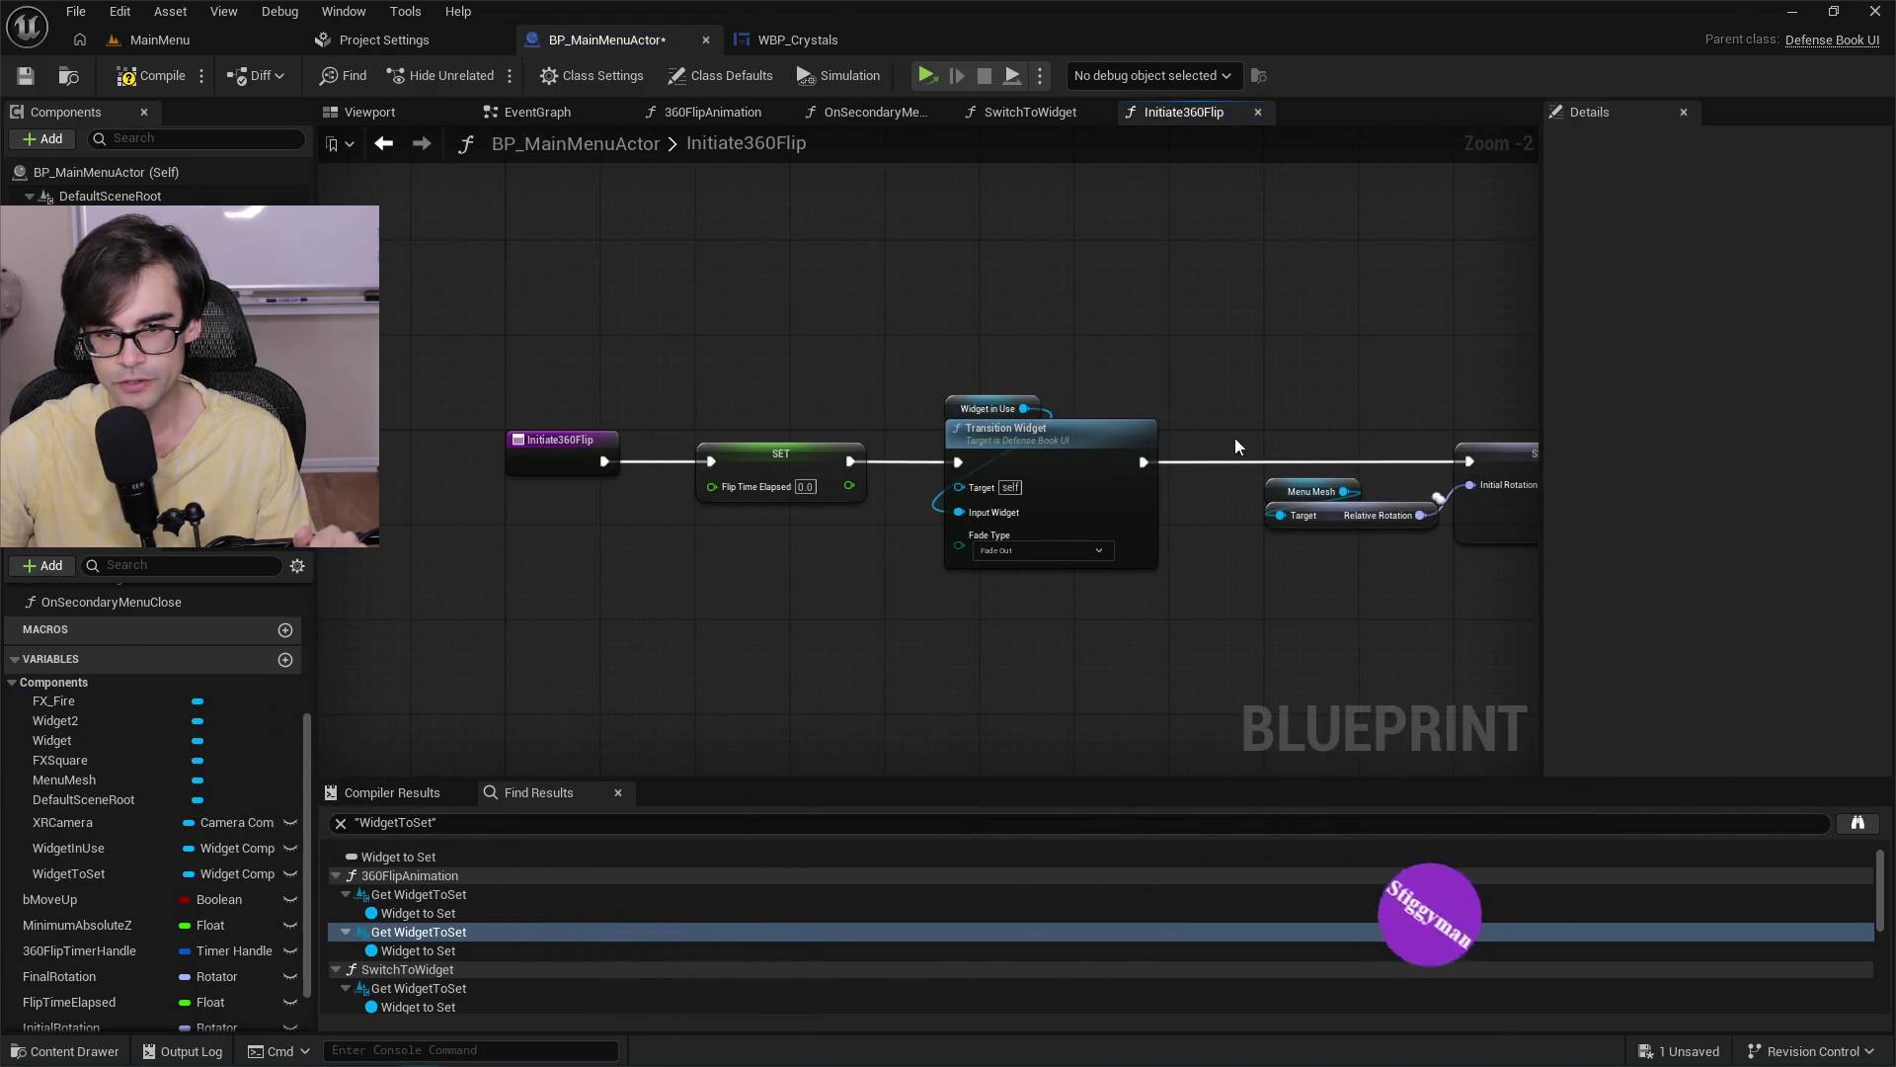
pyautogui.moveTo(1234, 436); pyautogui.dragTo(988, 494)
pyautogui.moveTo(1164, 435); pyautogui.dragTo(666, 444)
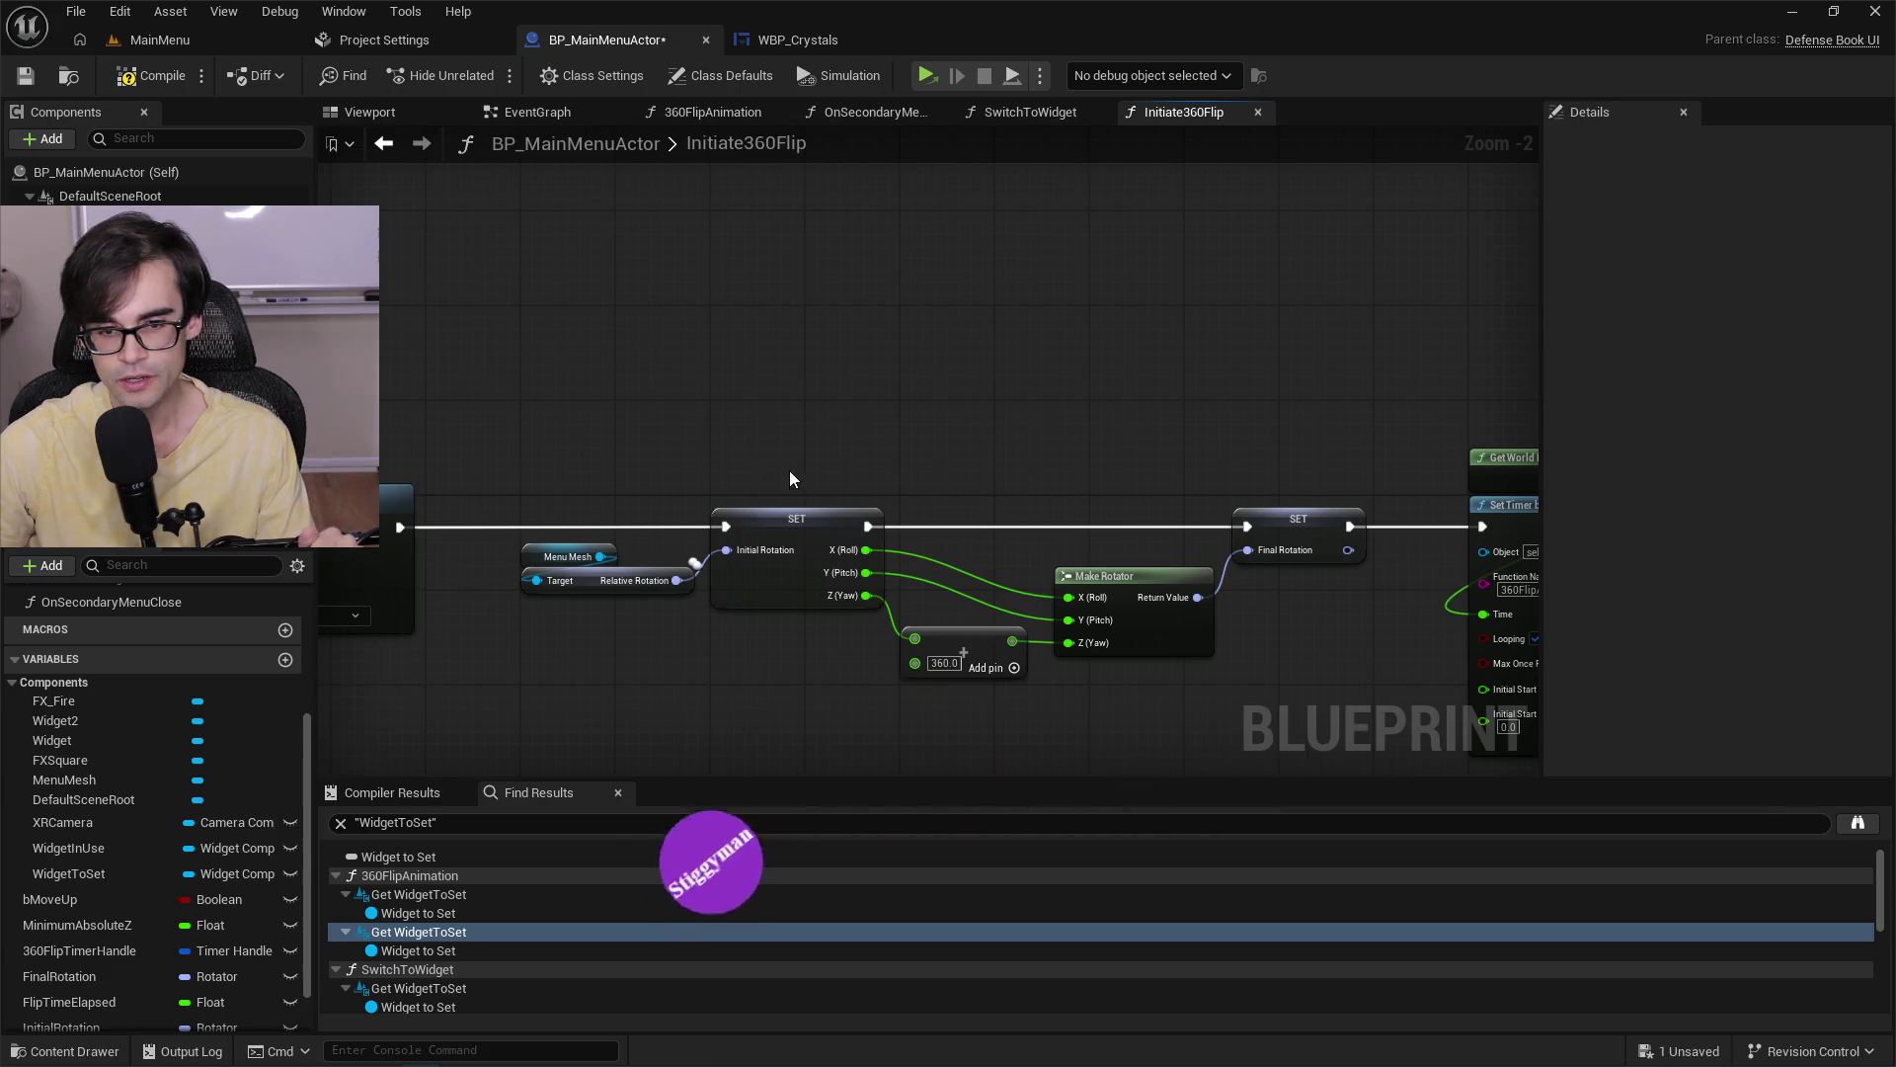
pyautogui.scroll(2, 921, 567)
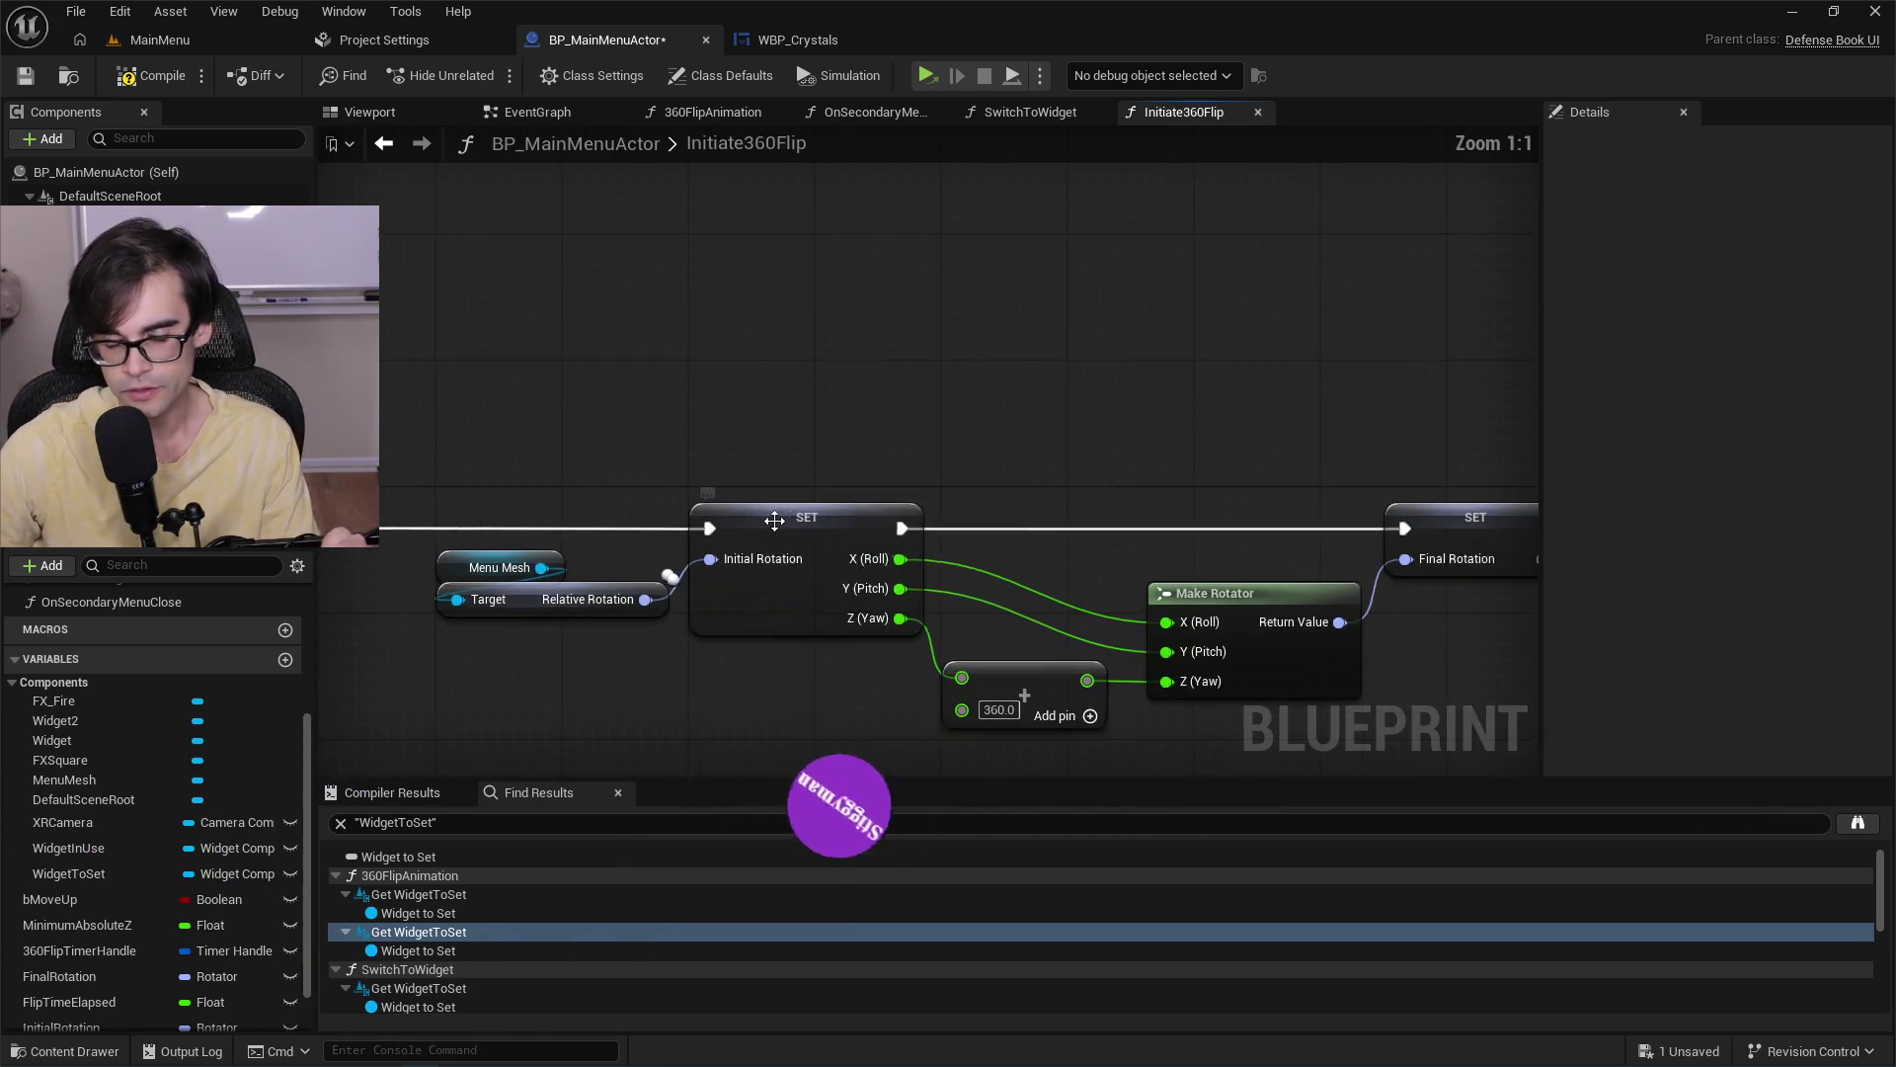
pyautogui.moveTo(1201, 476); pyautogui.dragTo(825, 452)
pyautogui.moveTo(1201, 326); pyautogui.dragTo(731, 318)
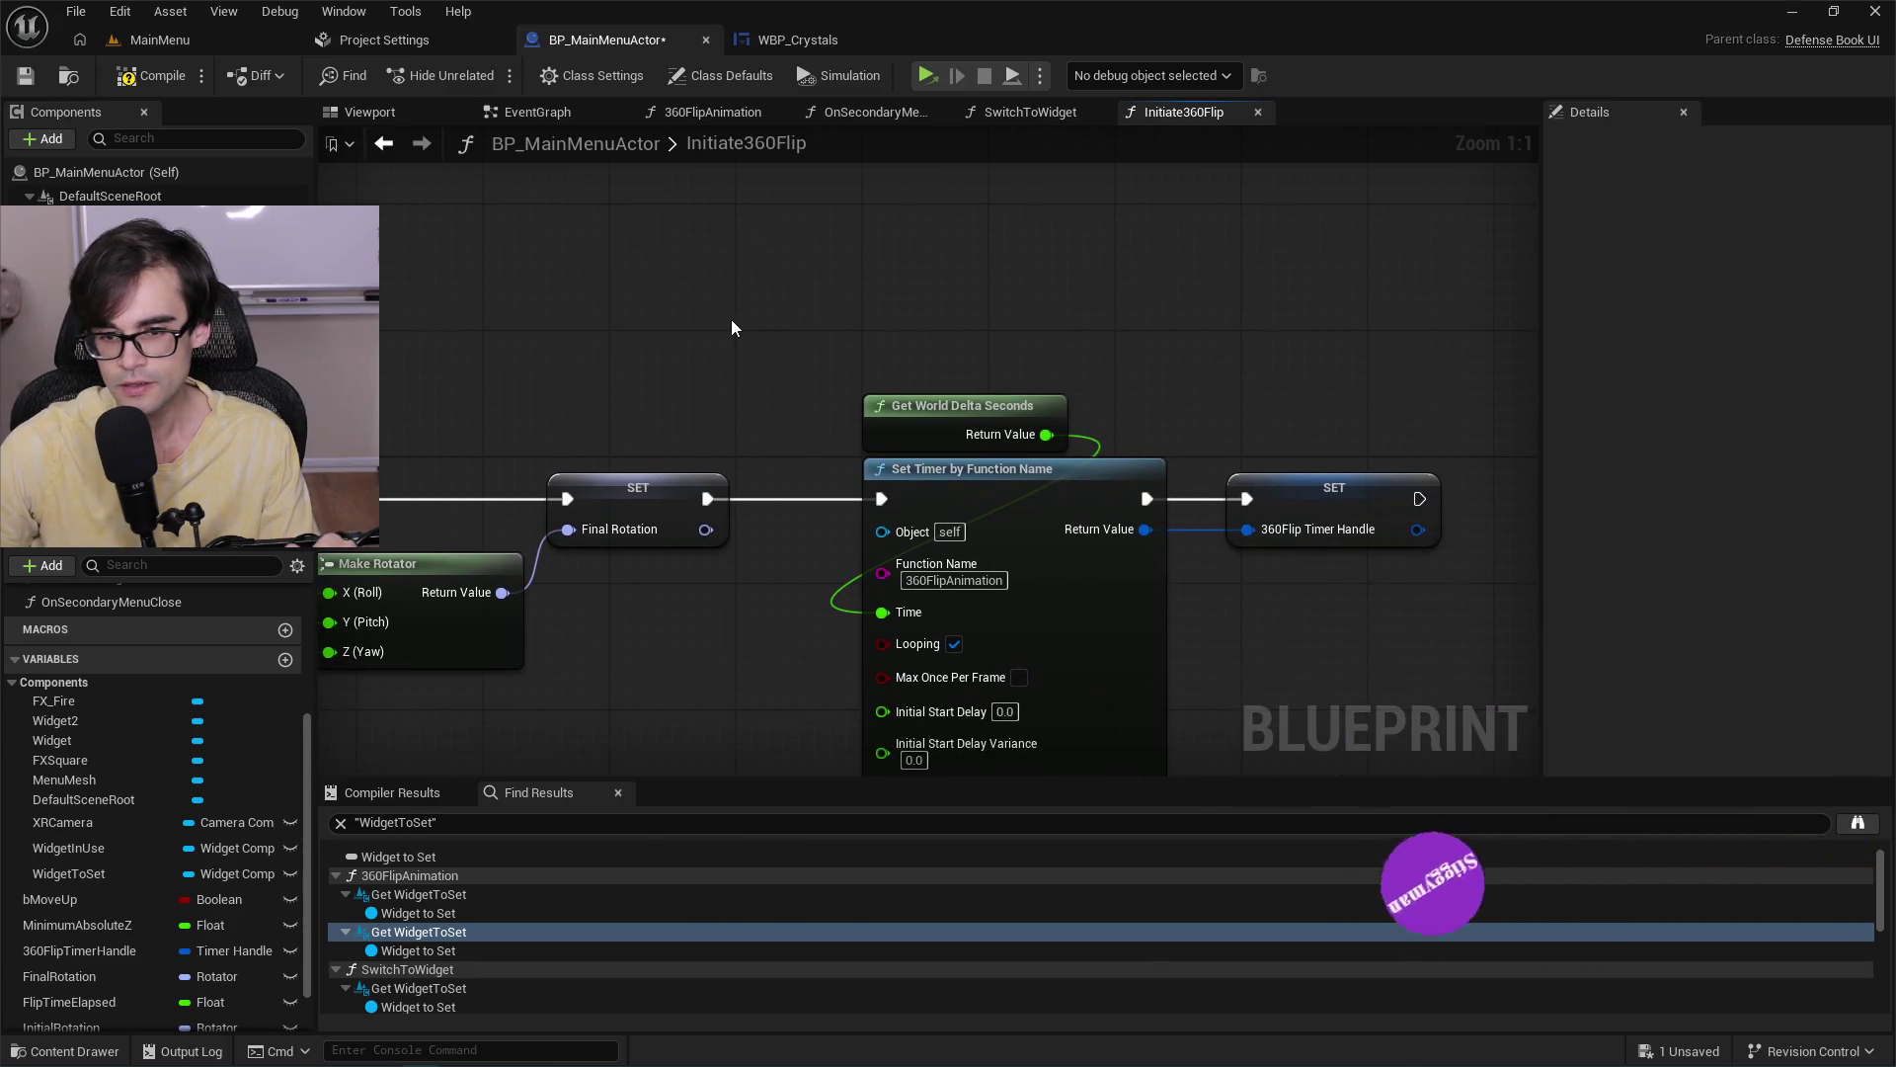
pyautogui.scroll(-2, 1194, 360)
pyautogui.moveTo(1194, 360); pyautogui.dragTo(882, 397)
pyautogui.moveTo(545, 381); pyautogui.dragTo(904, 287)
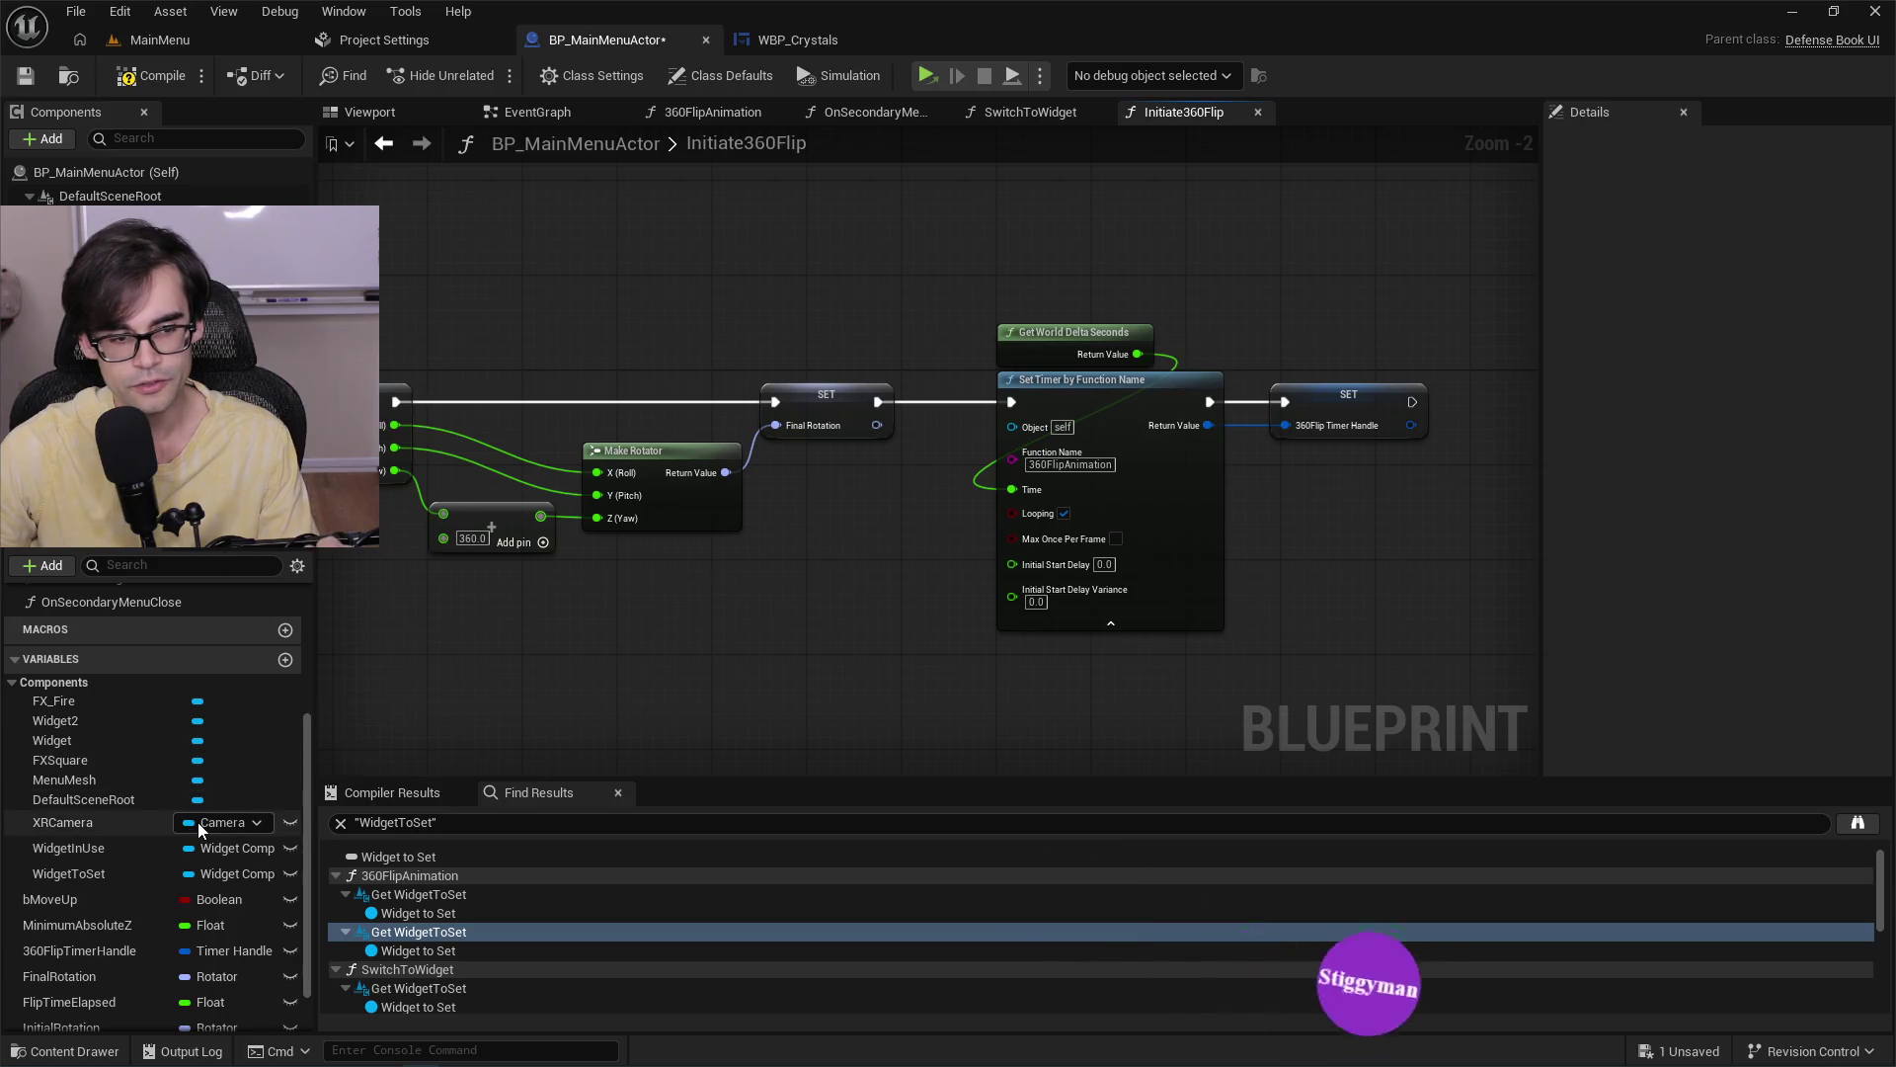
pyautogui.scroll(5, 156, 715)
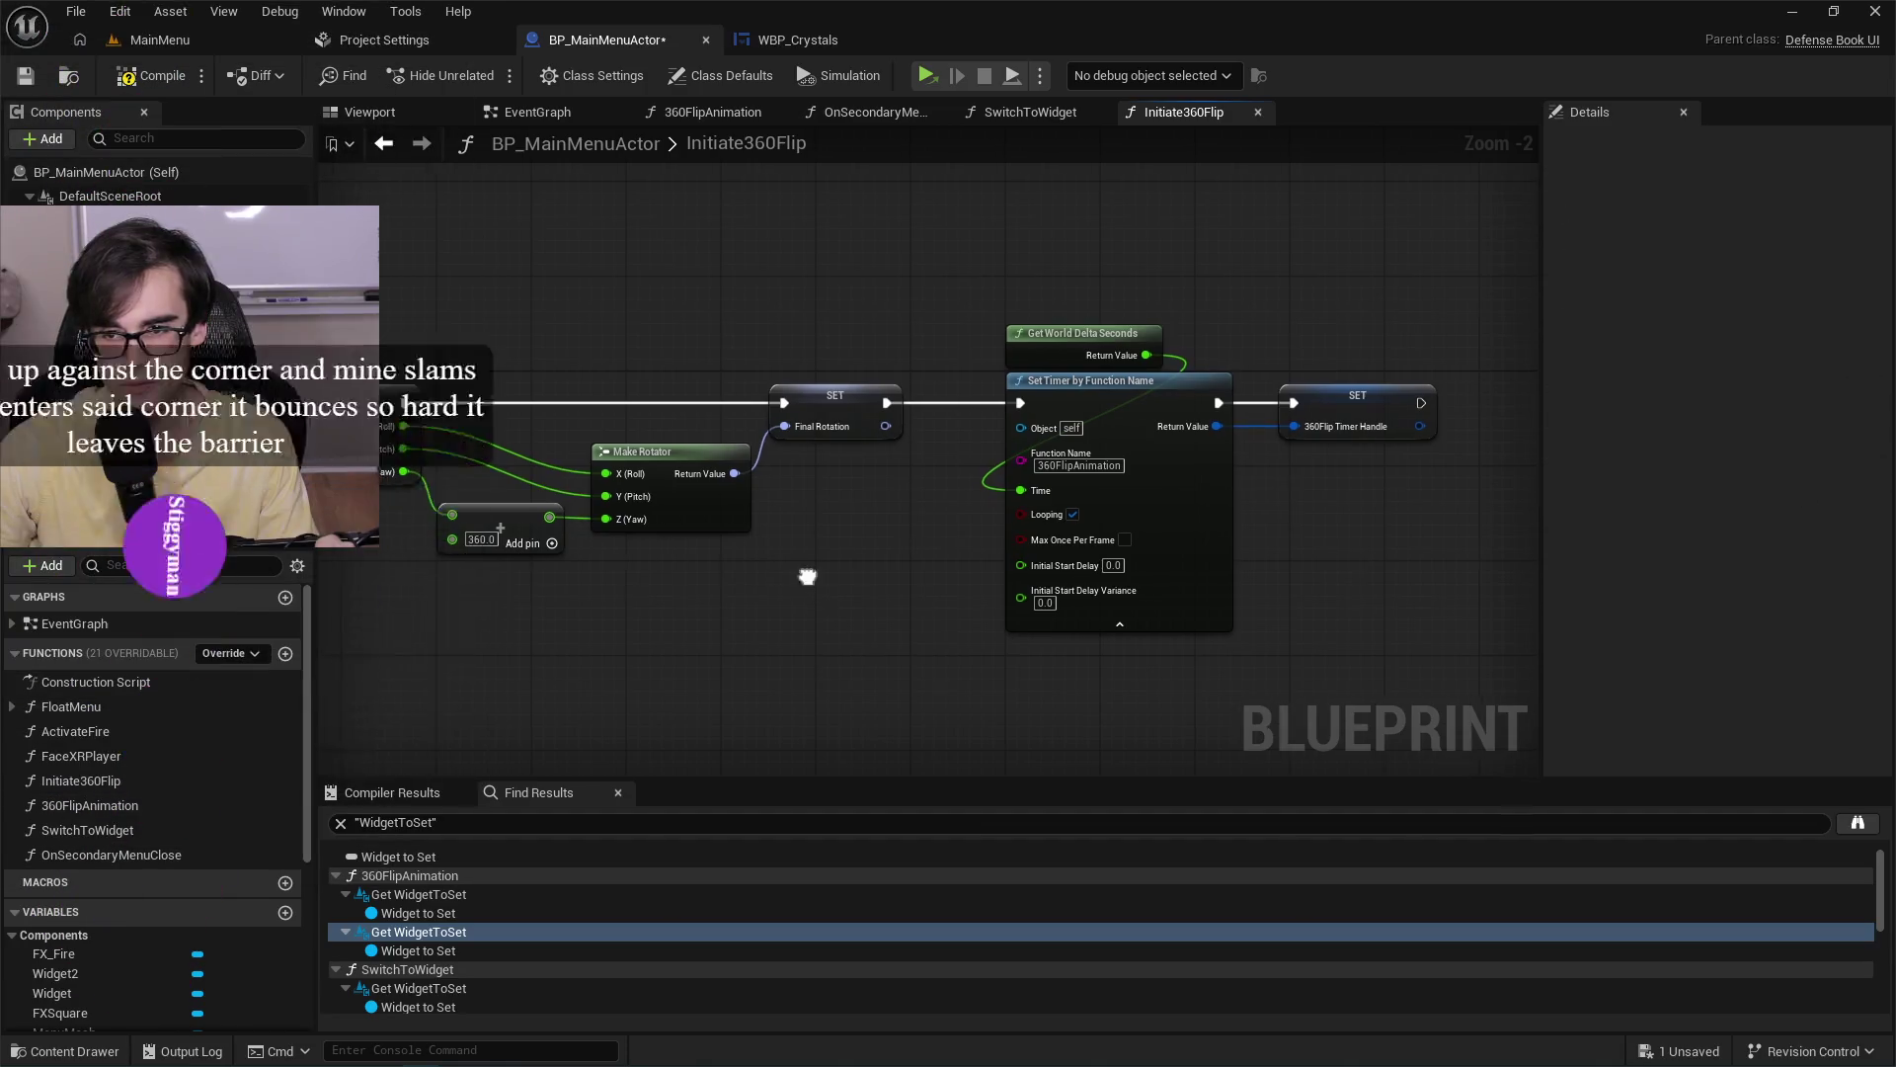
pyautogui.moveTo(805, 572)
pyautogui.mouseDown()
pyautogui.moveTo(1220, 616)
pyautogui.moveTo(951, 545)
pyautogui.moveTo(1024, 600)
pyautogui.moveTo(722, 643)
pyautogui.moveTo(1355, 644)
pyautogui.mouseUp()
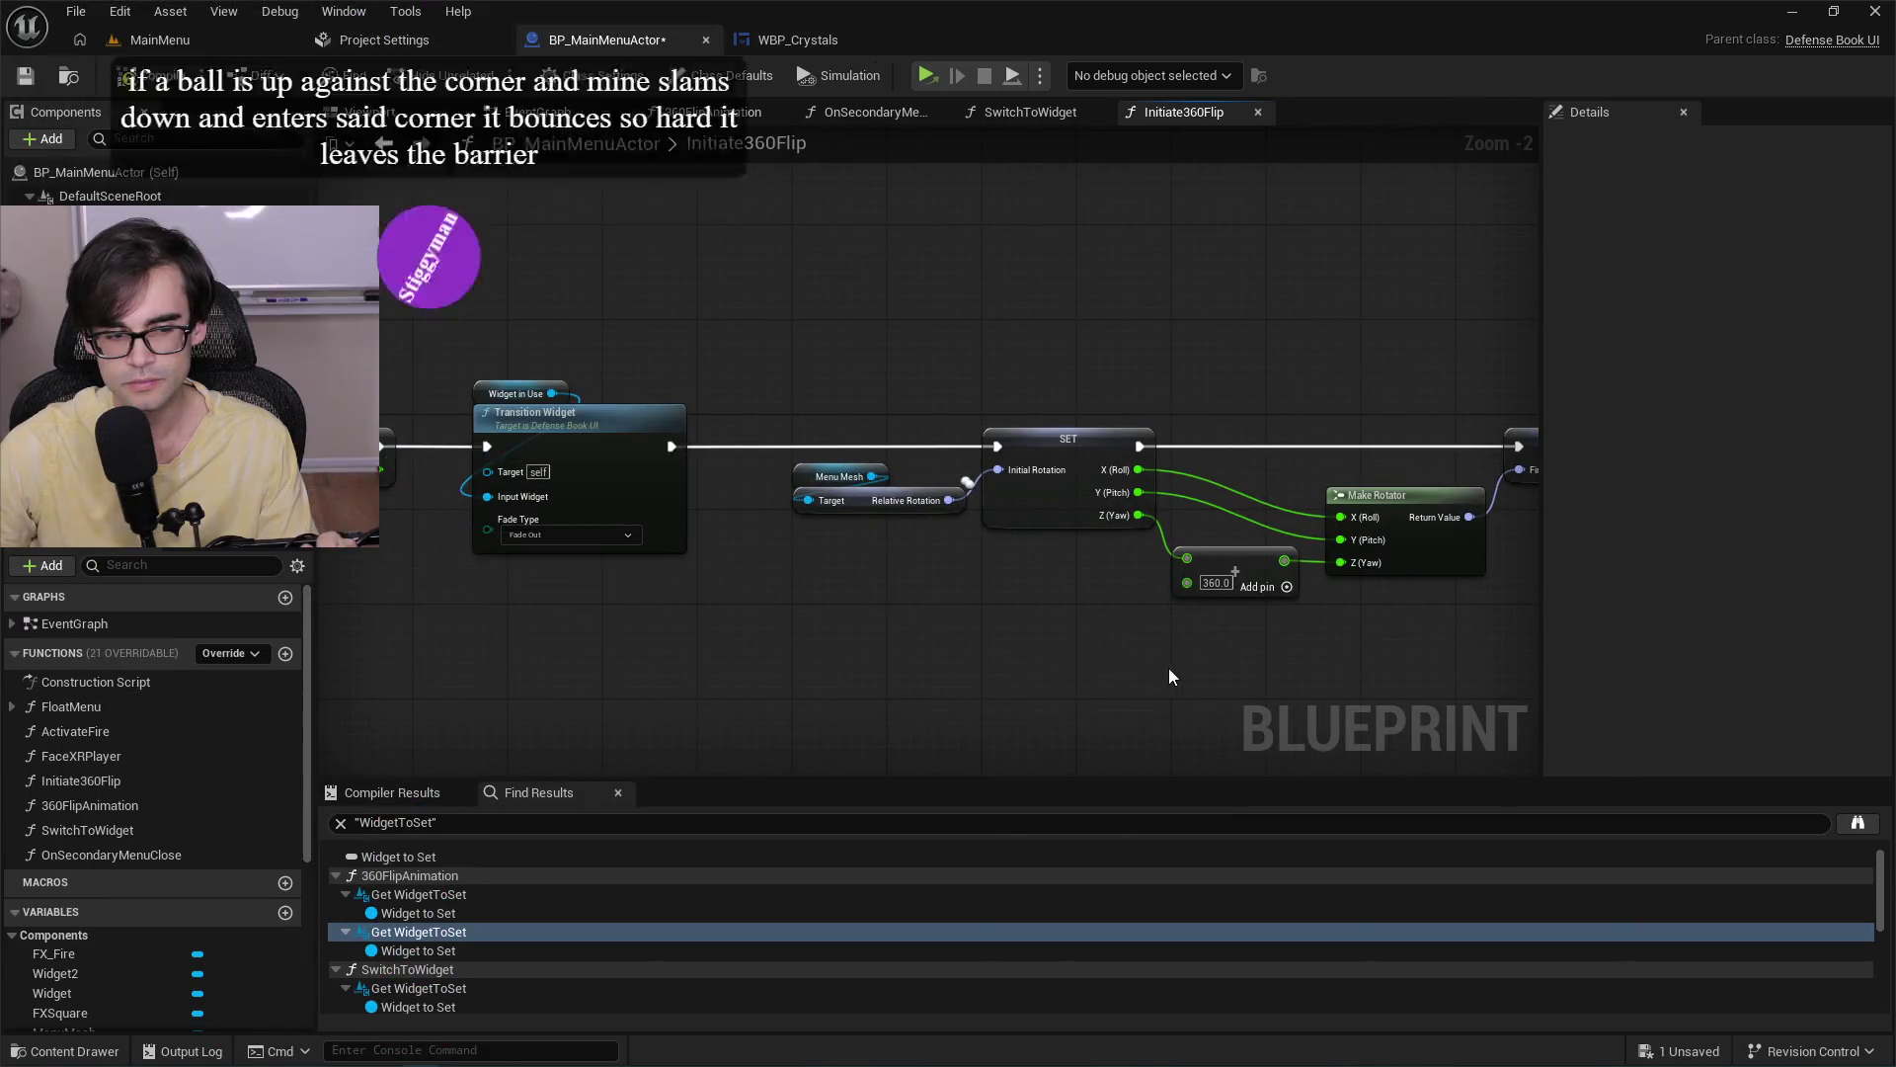
pyautogui.moveTo(1169, 668); pyautogui.dragTo(357, 642)
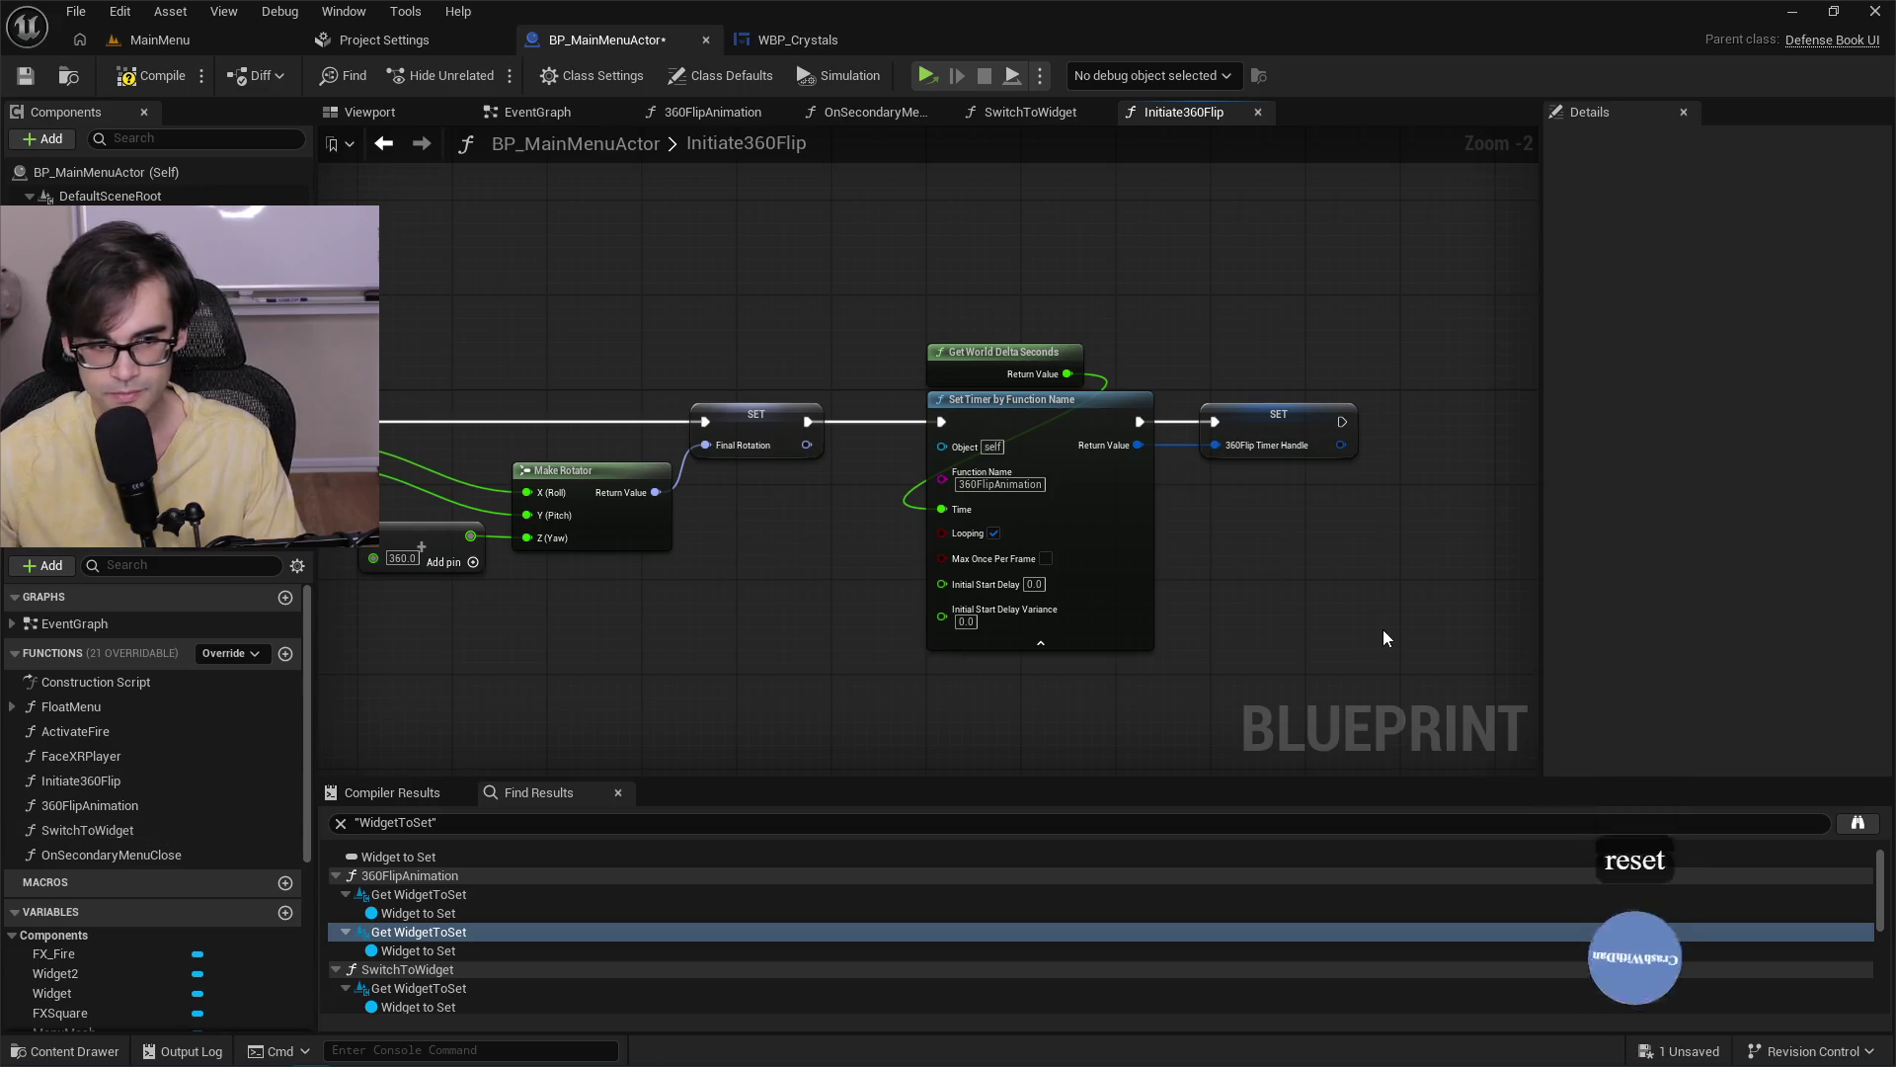
pyautogui.moveTo(1154, 609); pyautogui.dragTo(1074, 599)
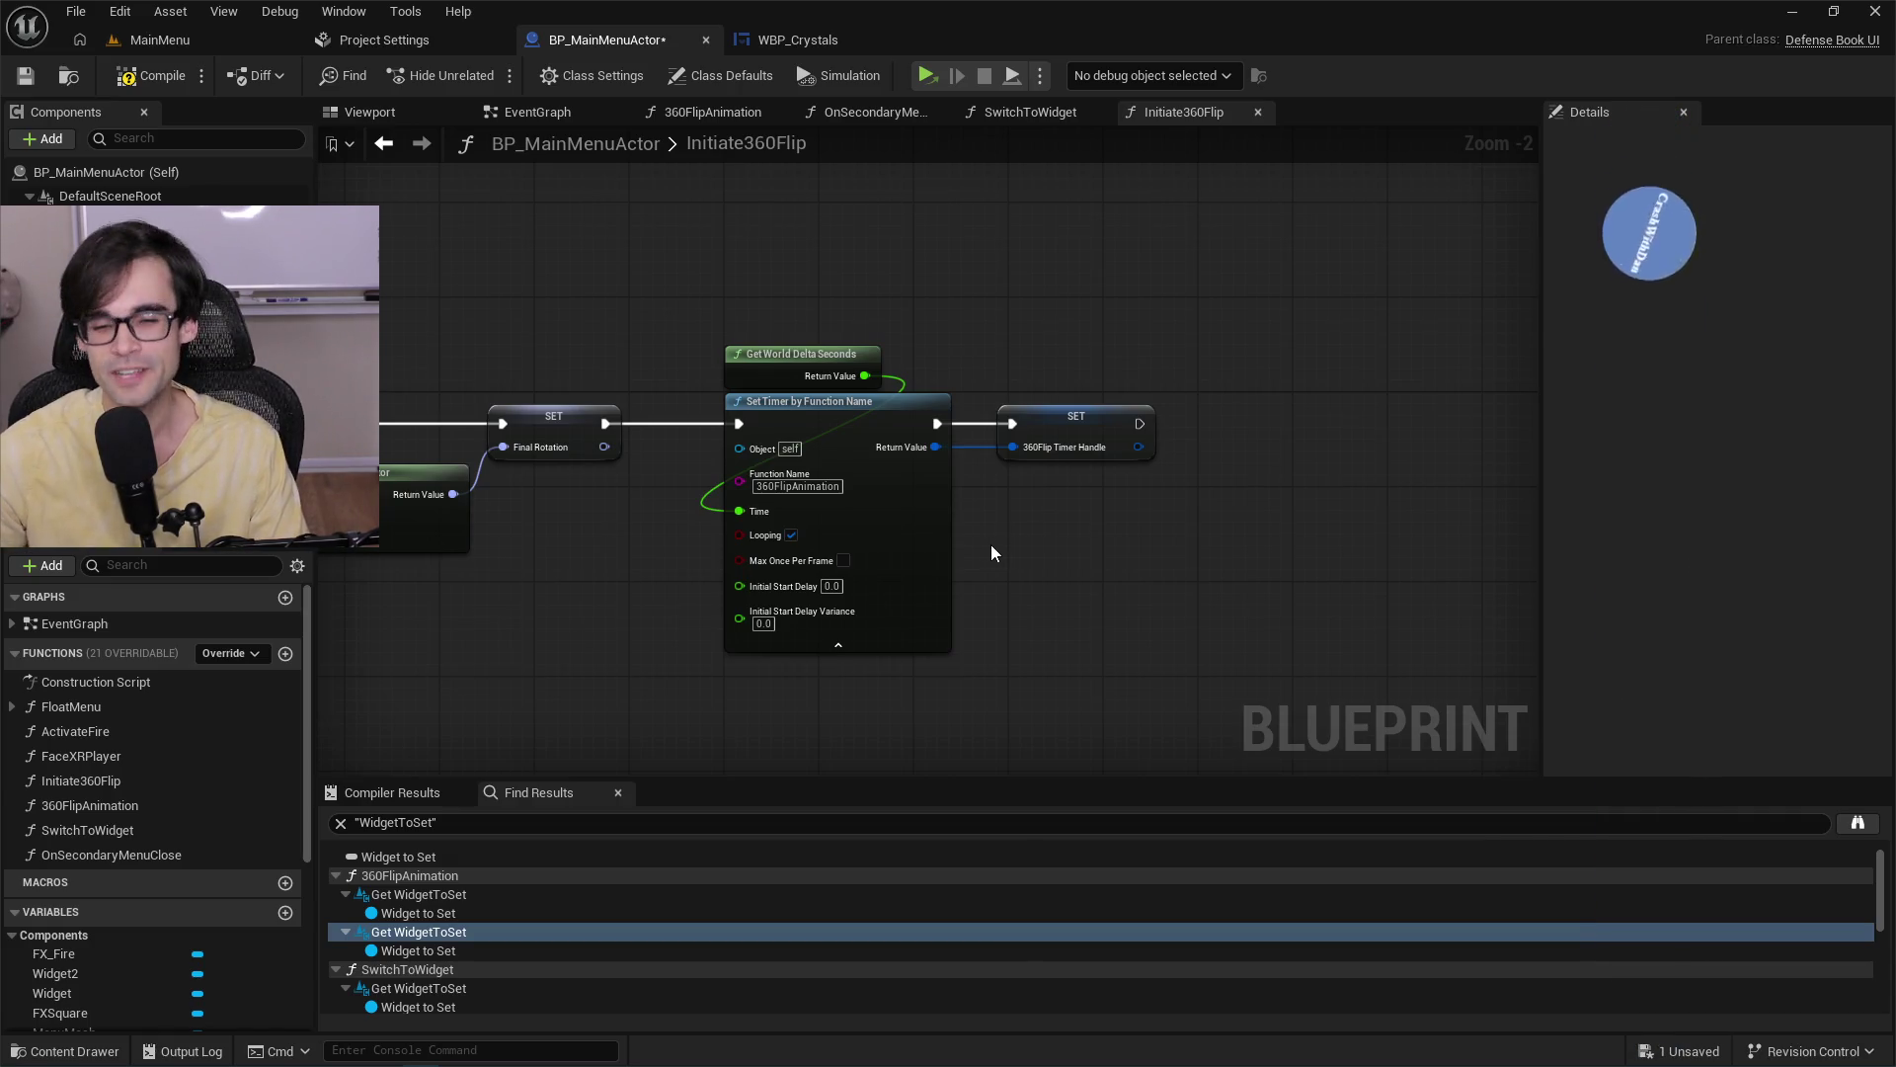
pyautogui.moveTo(717, 294); pyautogui.dragTo(1325, 637)
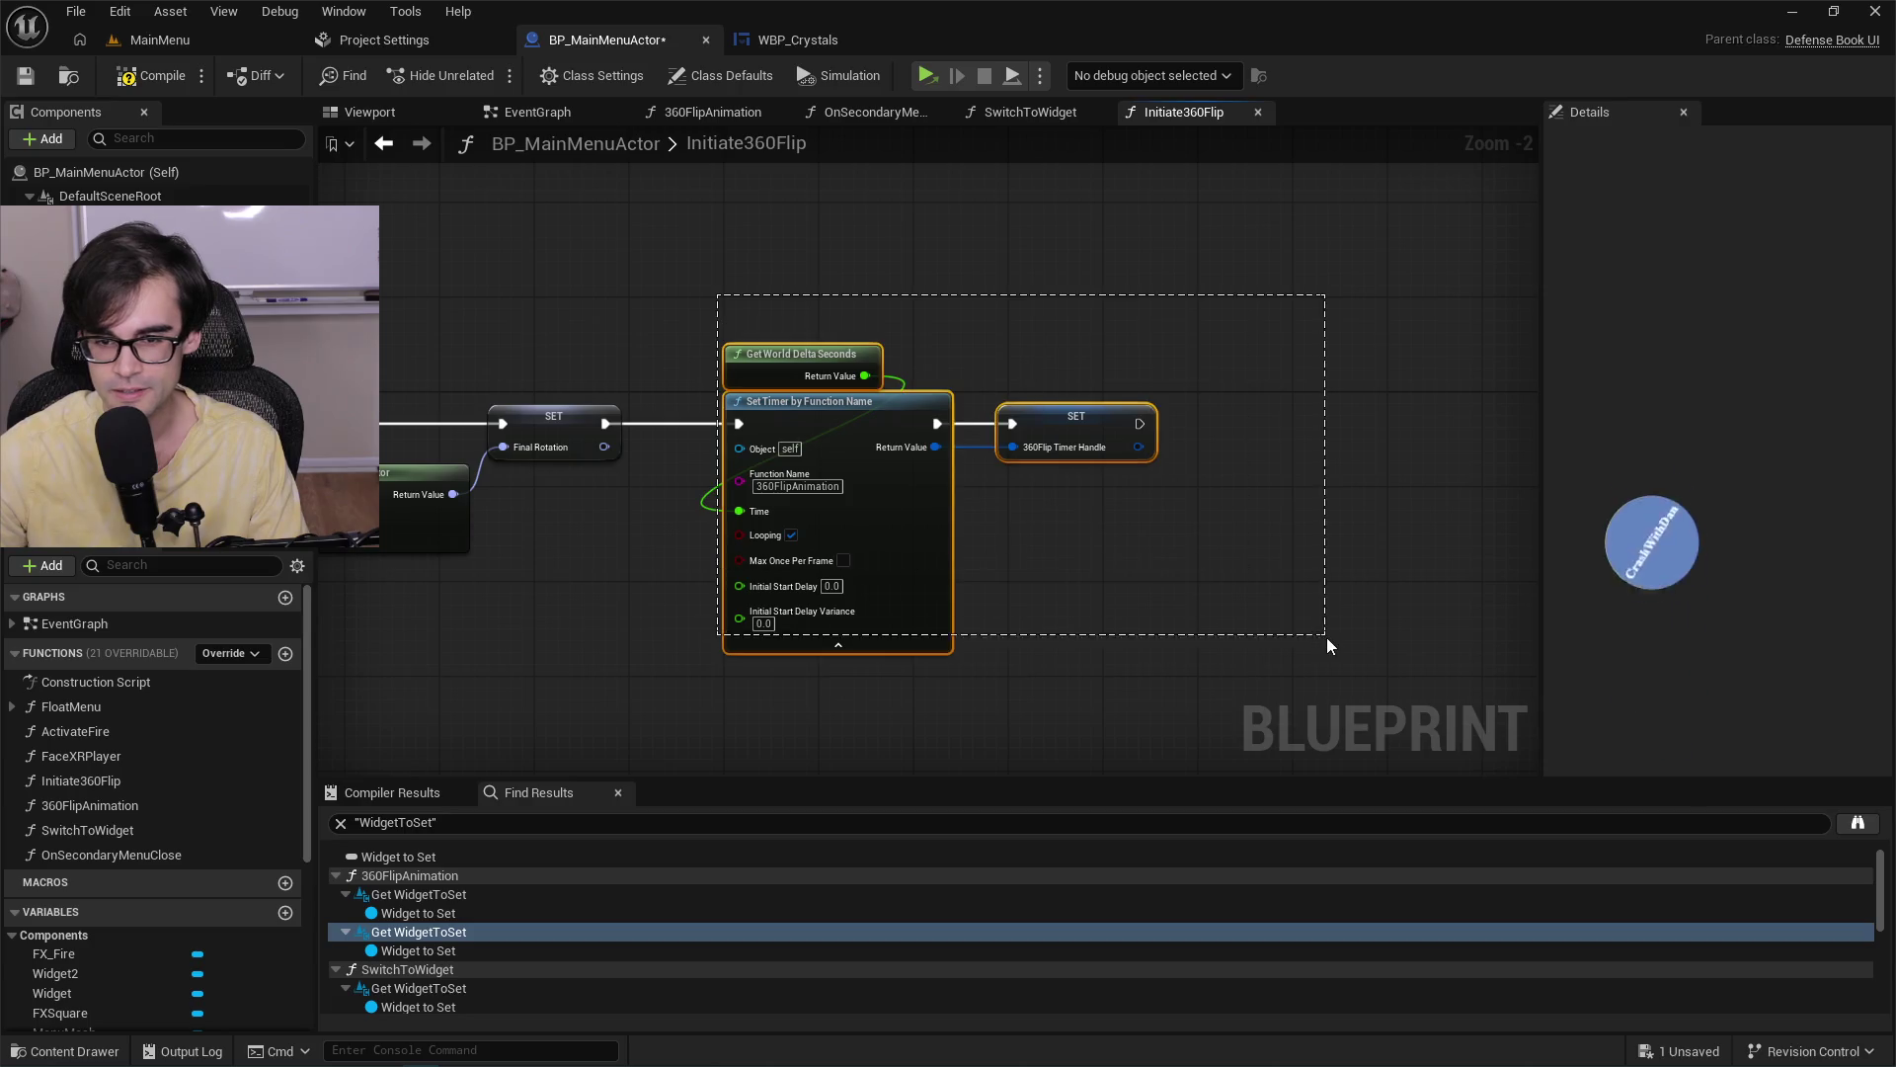
pyautogui.moveTo(1139, 667)
pyautogui.mouseDown()
pyautogui.moveTo(1169, 677)
pyautogui.moveTo(689, 318)
pyautogui.mouseUp()
pyautogui.click(689, 318)
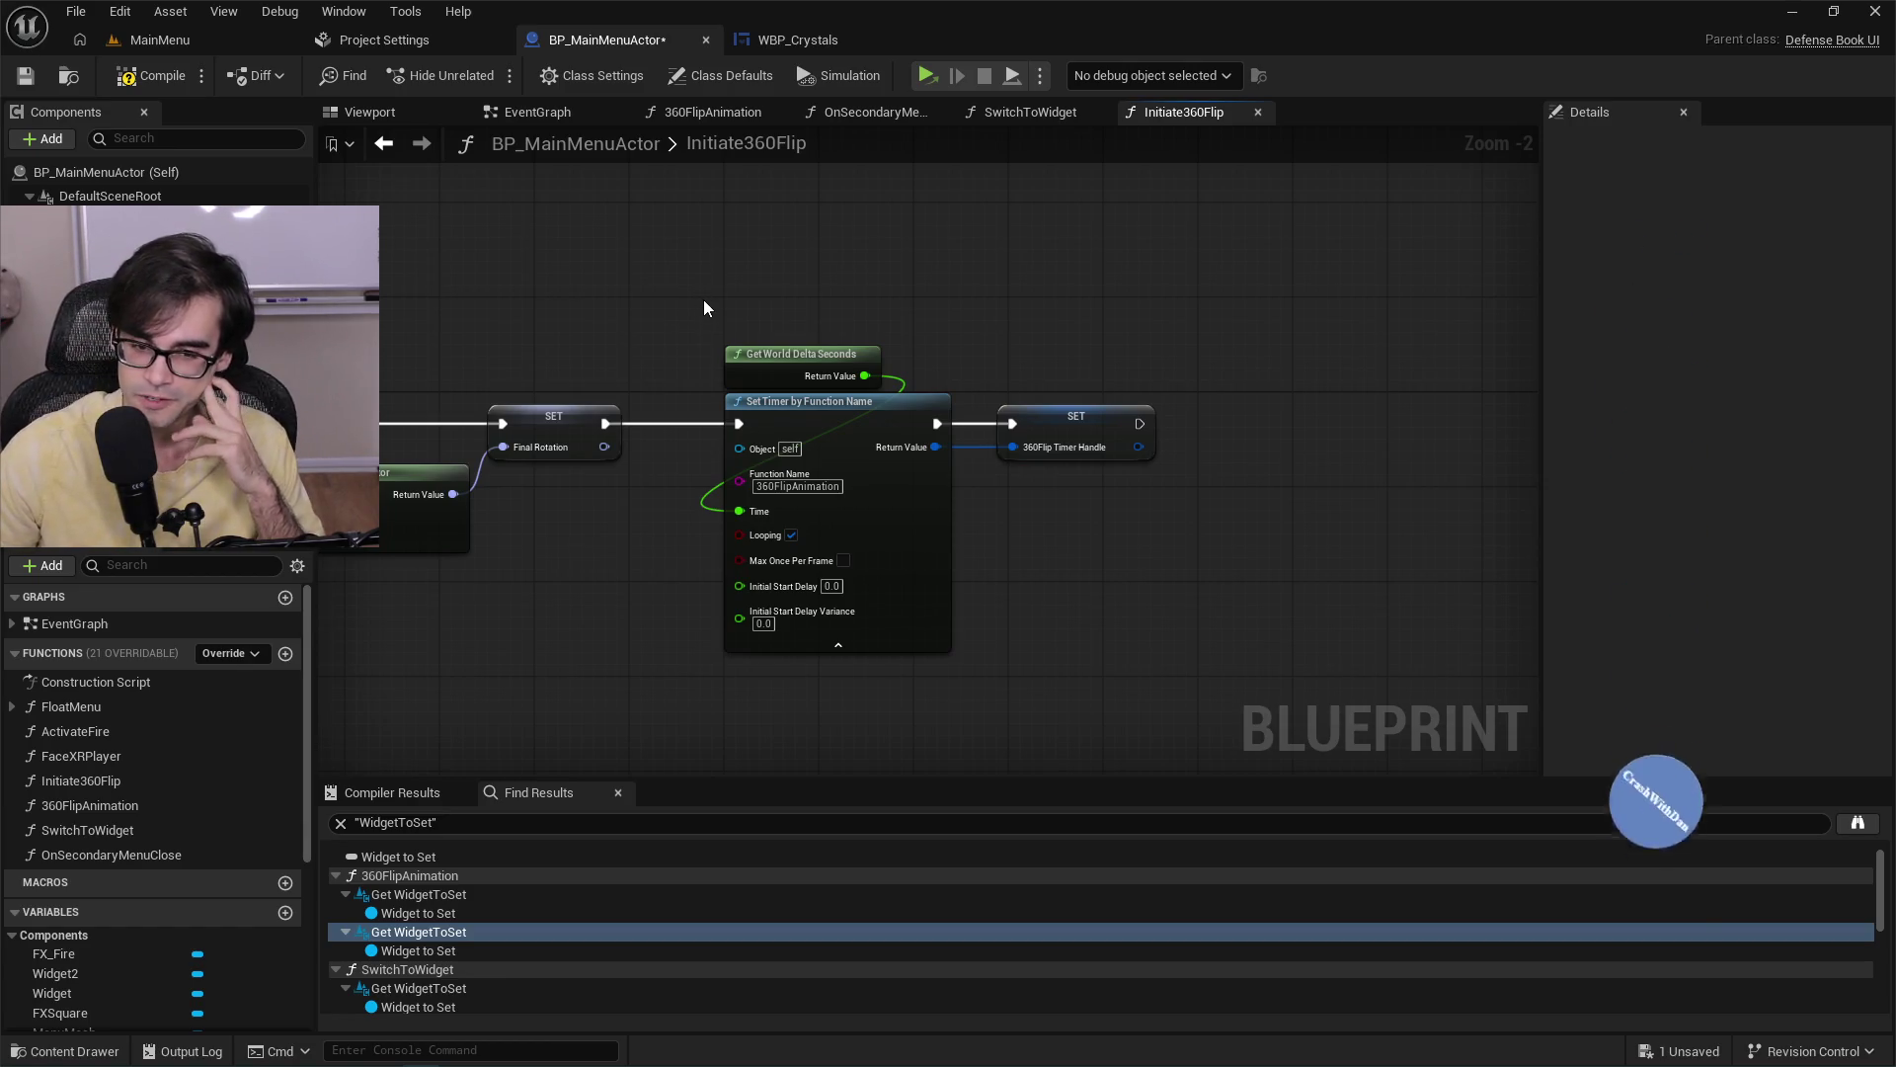
pyautogui.moveTo(688, 371); pyautogui.dragTo(1228, 419)
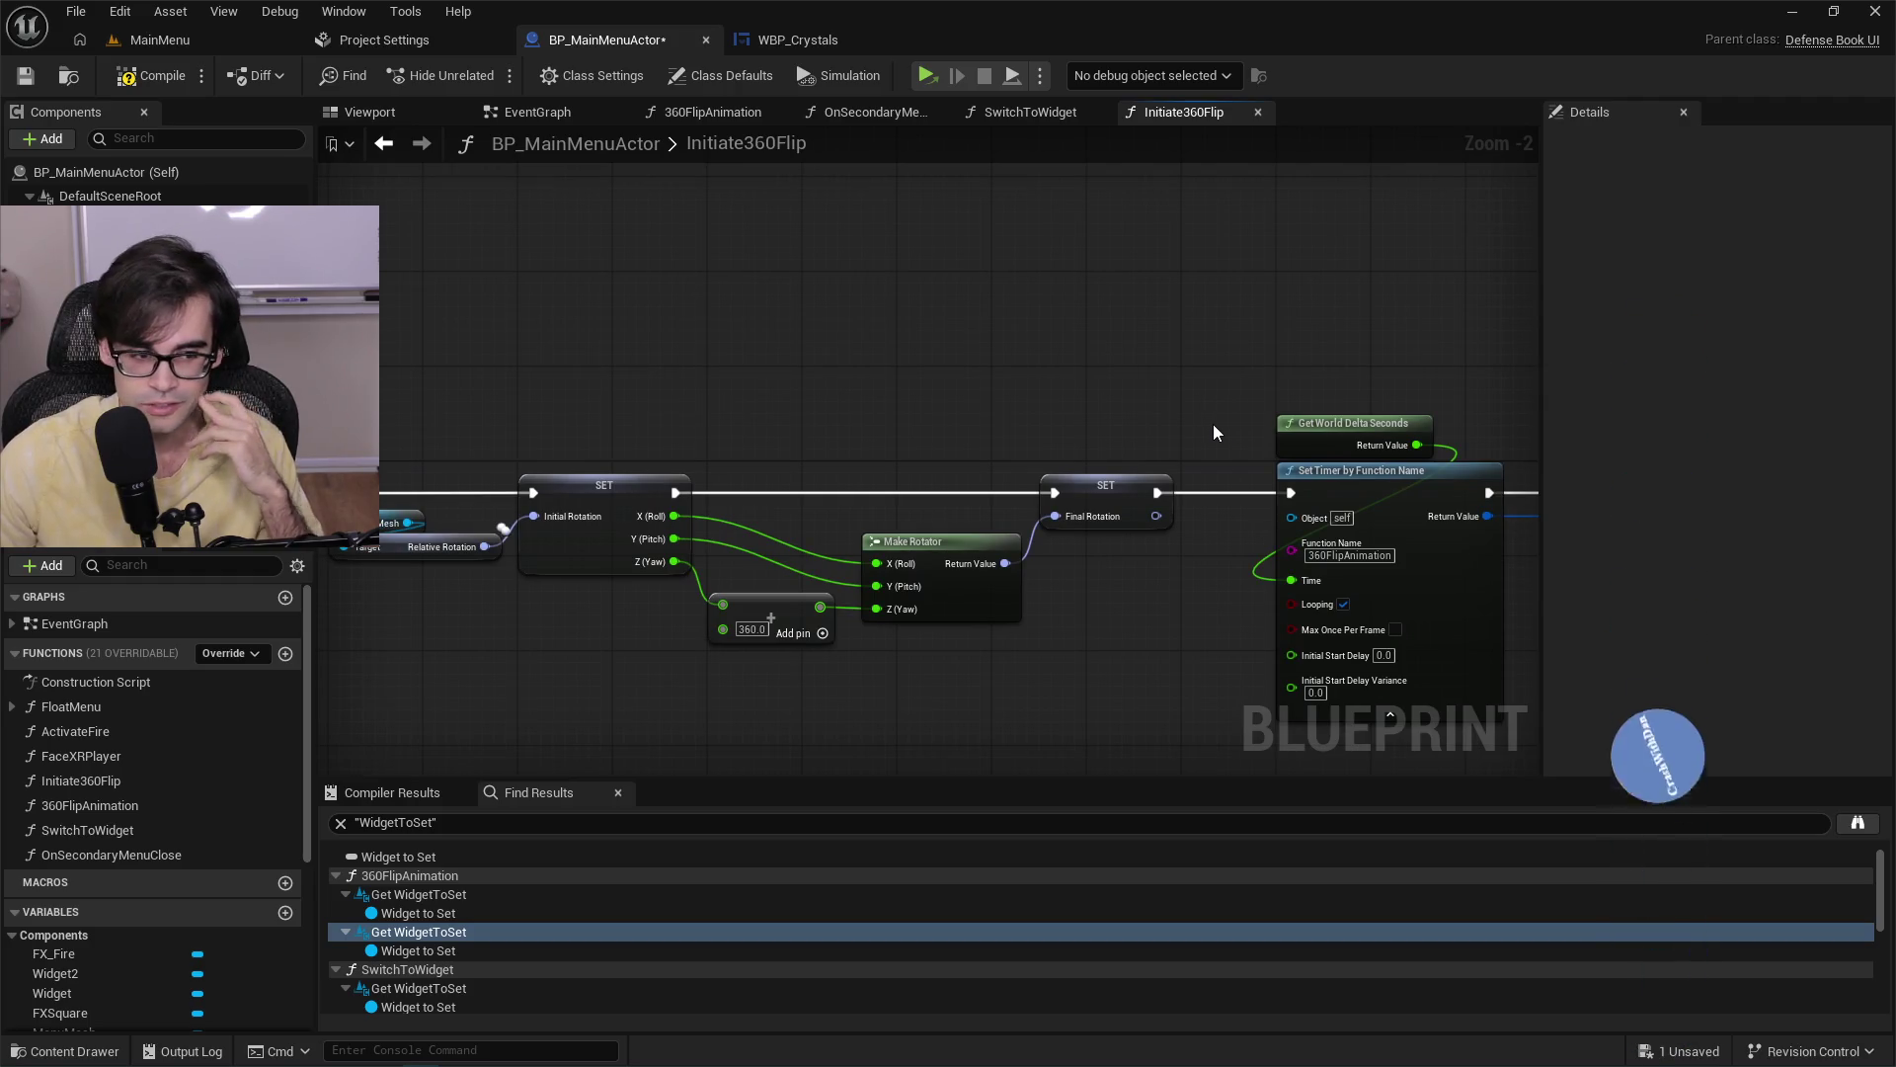
pyautogui.moveTo(1212, 432)
pyautogui.mouseDown()
pyautogui.moveTo(1304, 418)
pyautogui.moveTo(1017, 377)
pyautogui.mouseUp()
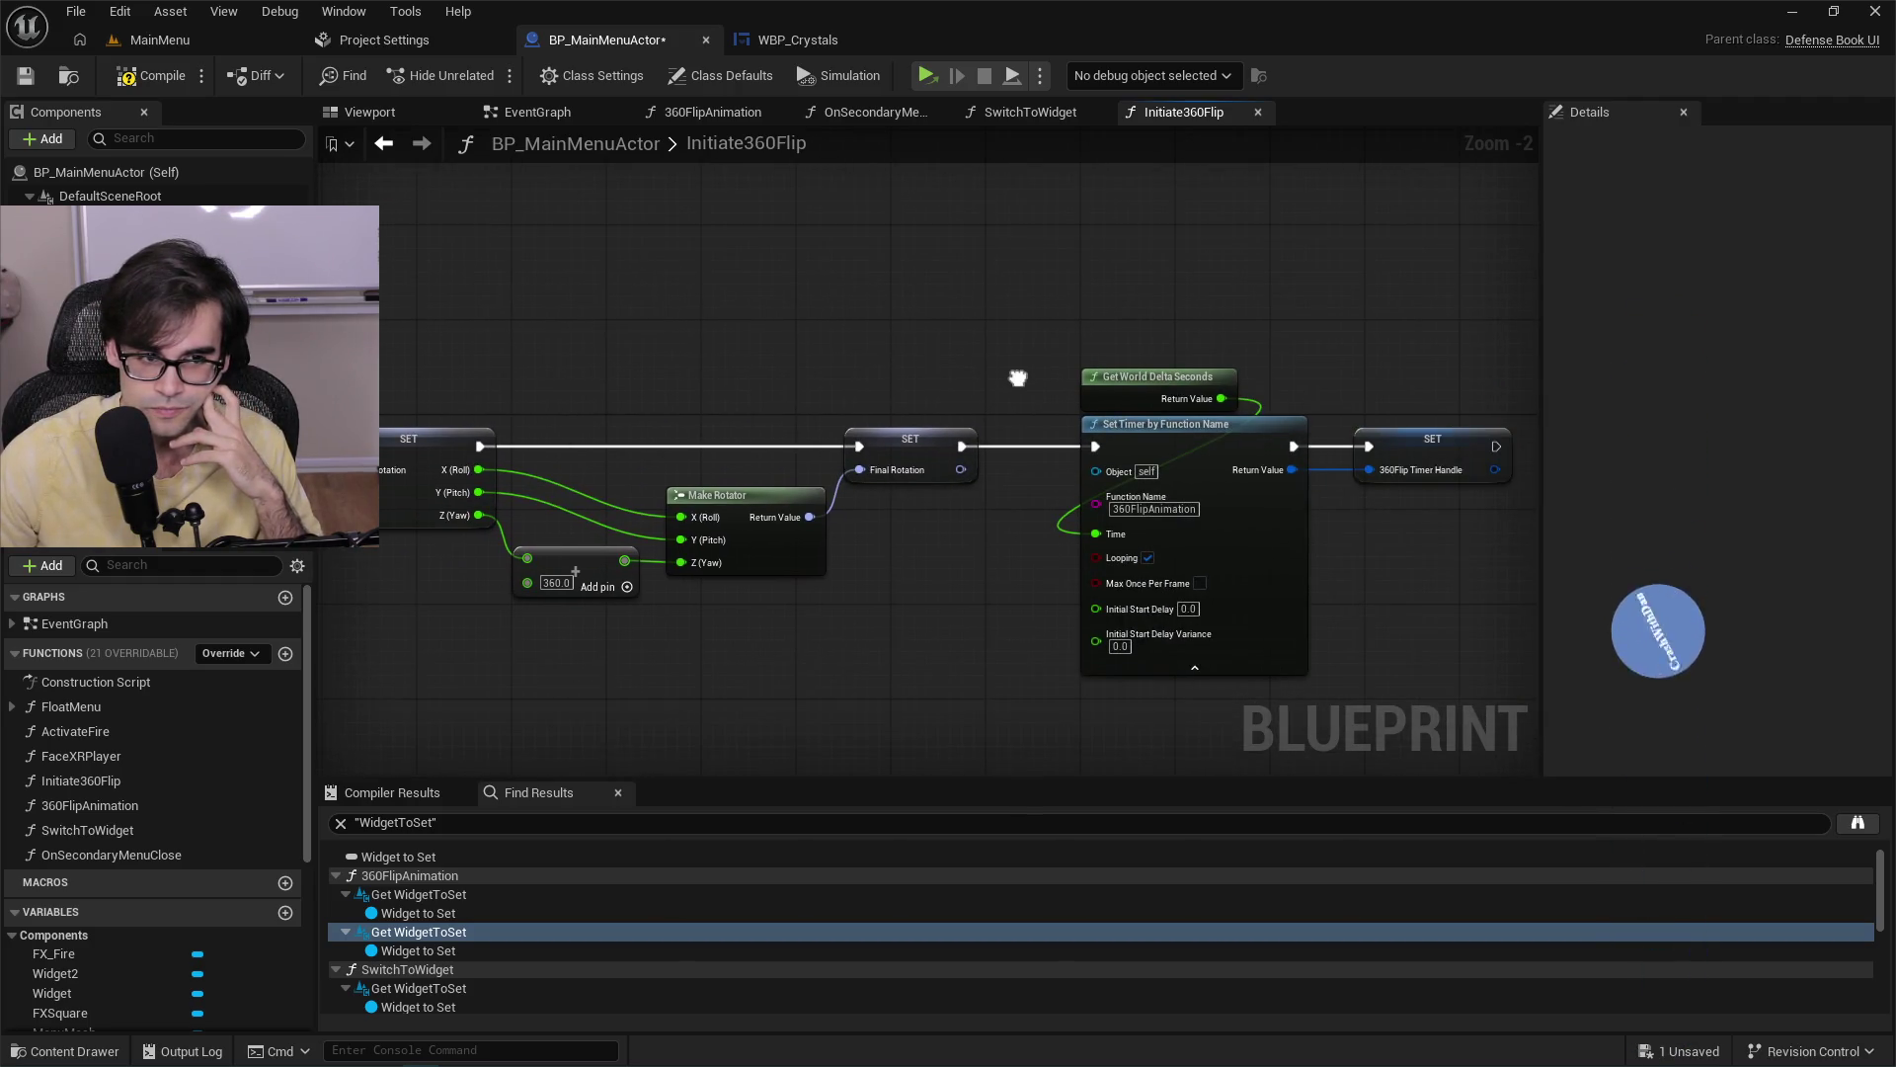
pyautogui.moveTo(810, 322); pyautogui.dragTo(728, 328)
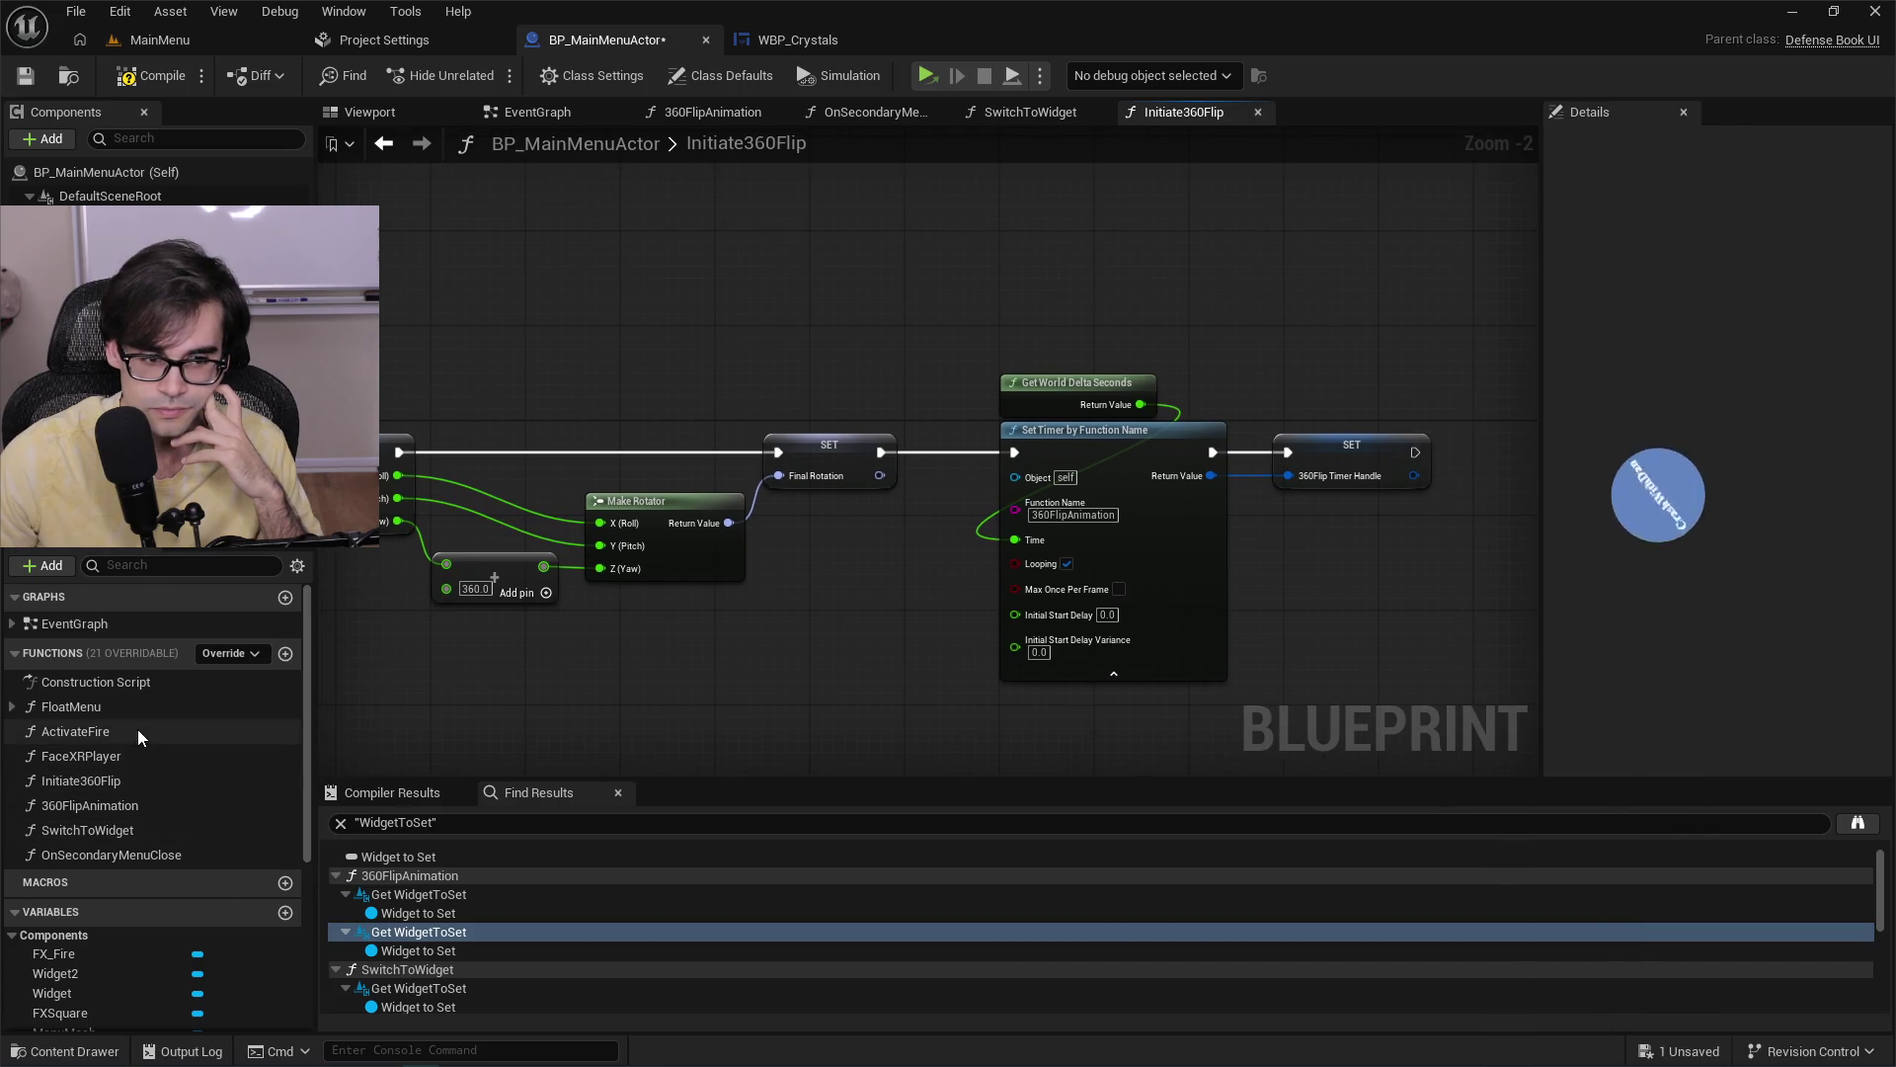
# Open the 360FlipAnimation graph and inspect its SET, Branch, Transition Widget and Clear Timer nodes.
pyautogui.doubleClick(120, 804)
pyautogui.scroll(4, 1028, 387)
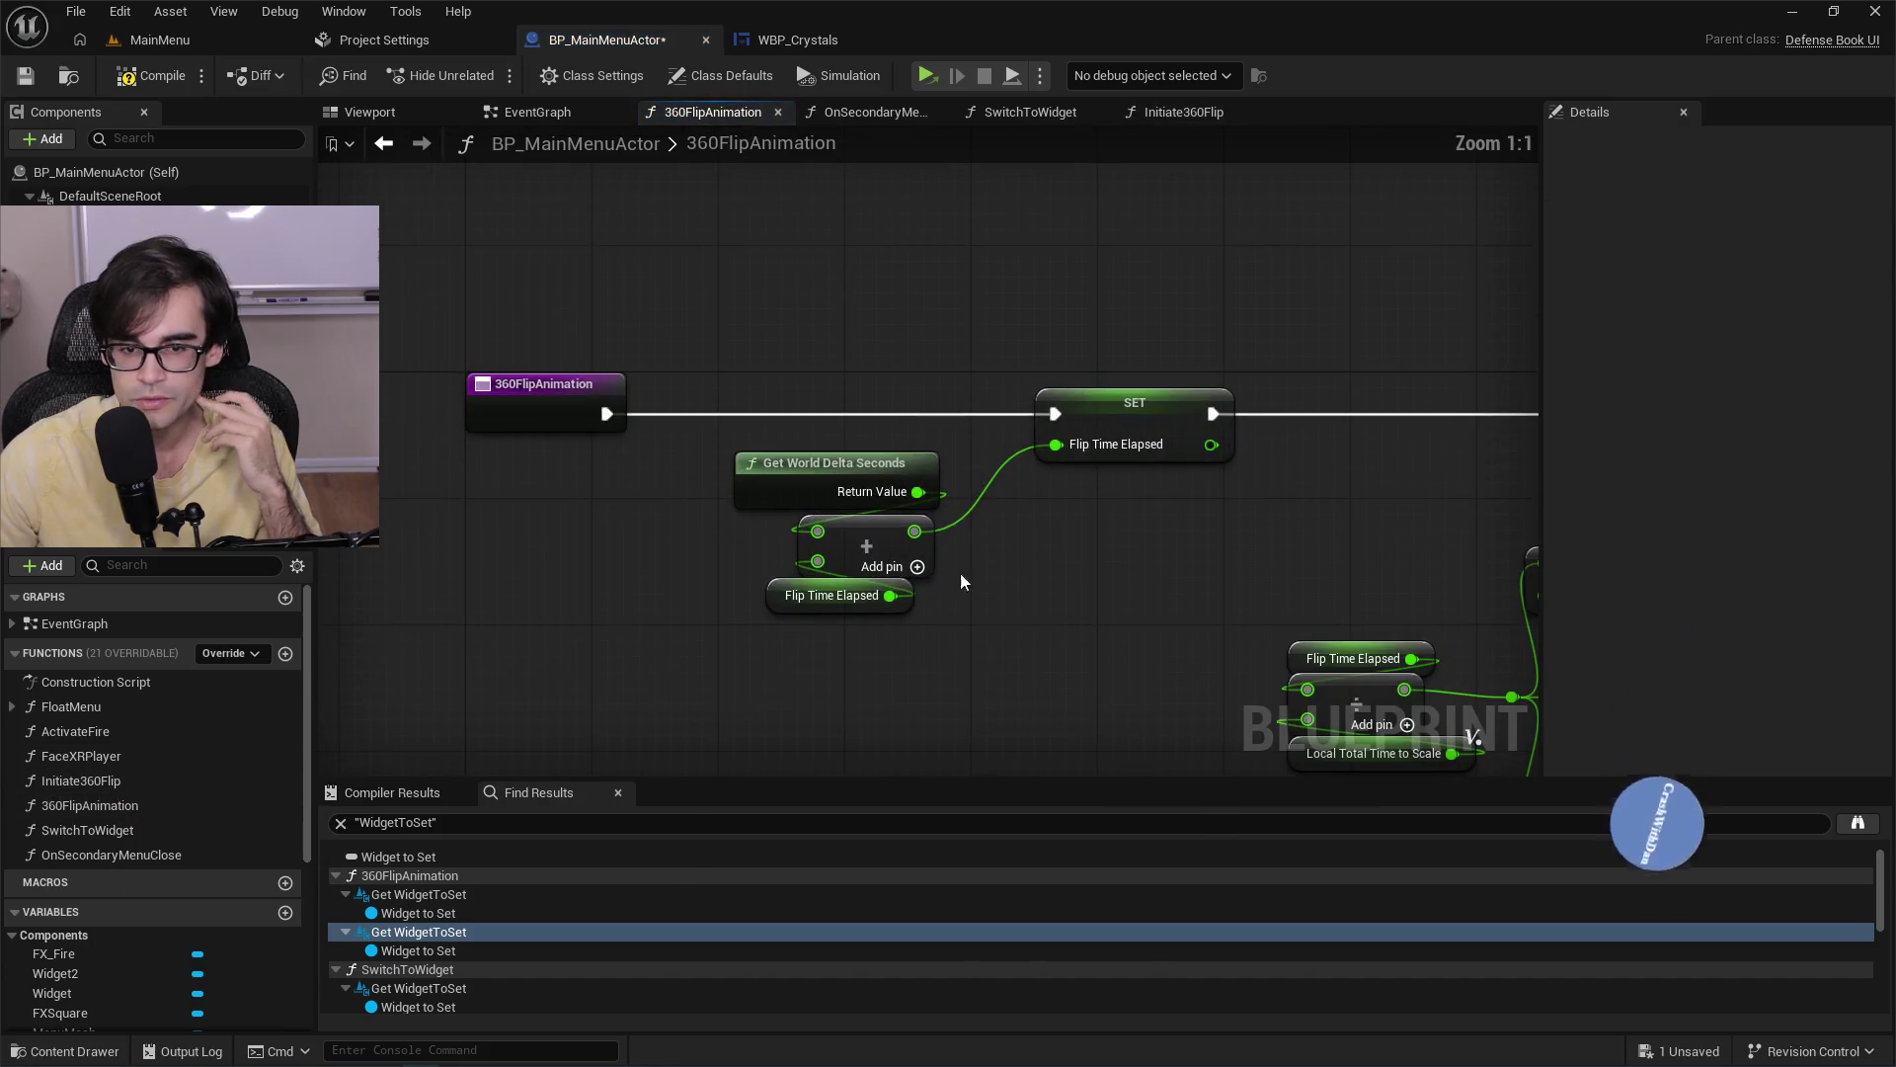
pyautogui.moveTo(1193, 559); pyautogui.dragTo(709, 496)
pyautogui.scroll(-1, 987, 484)
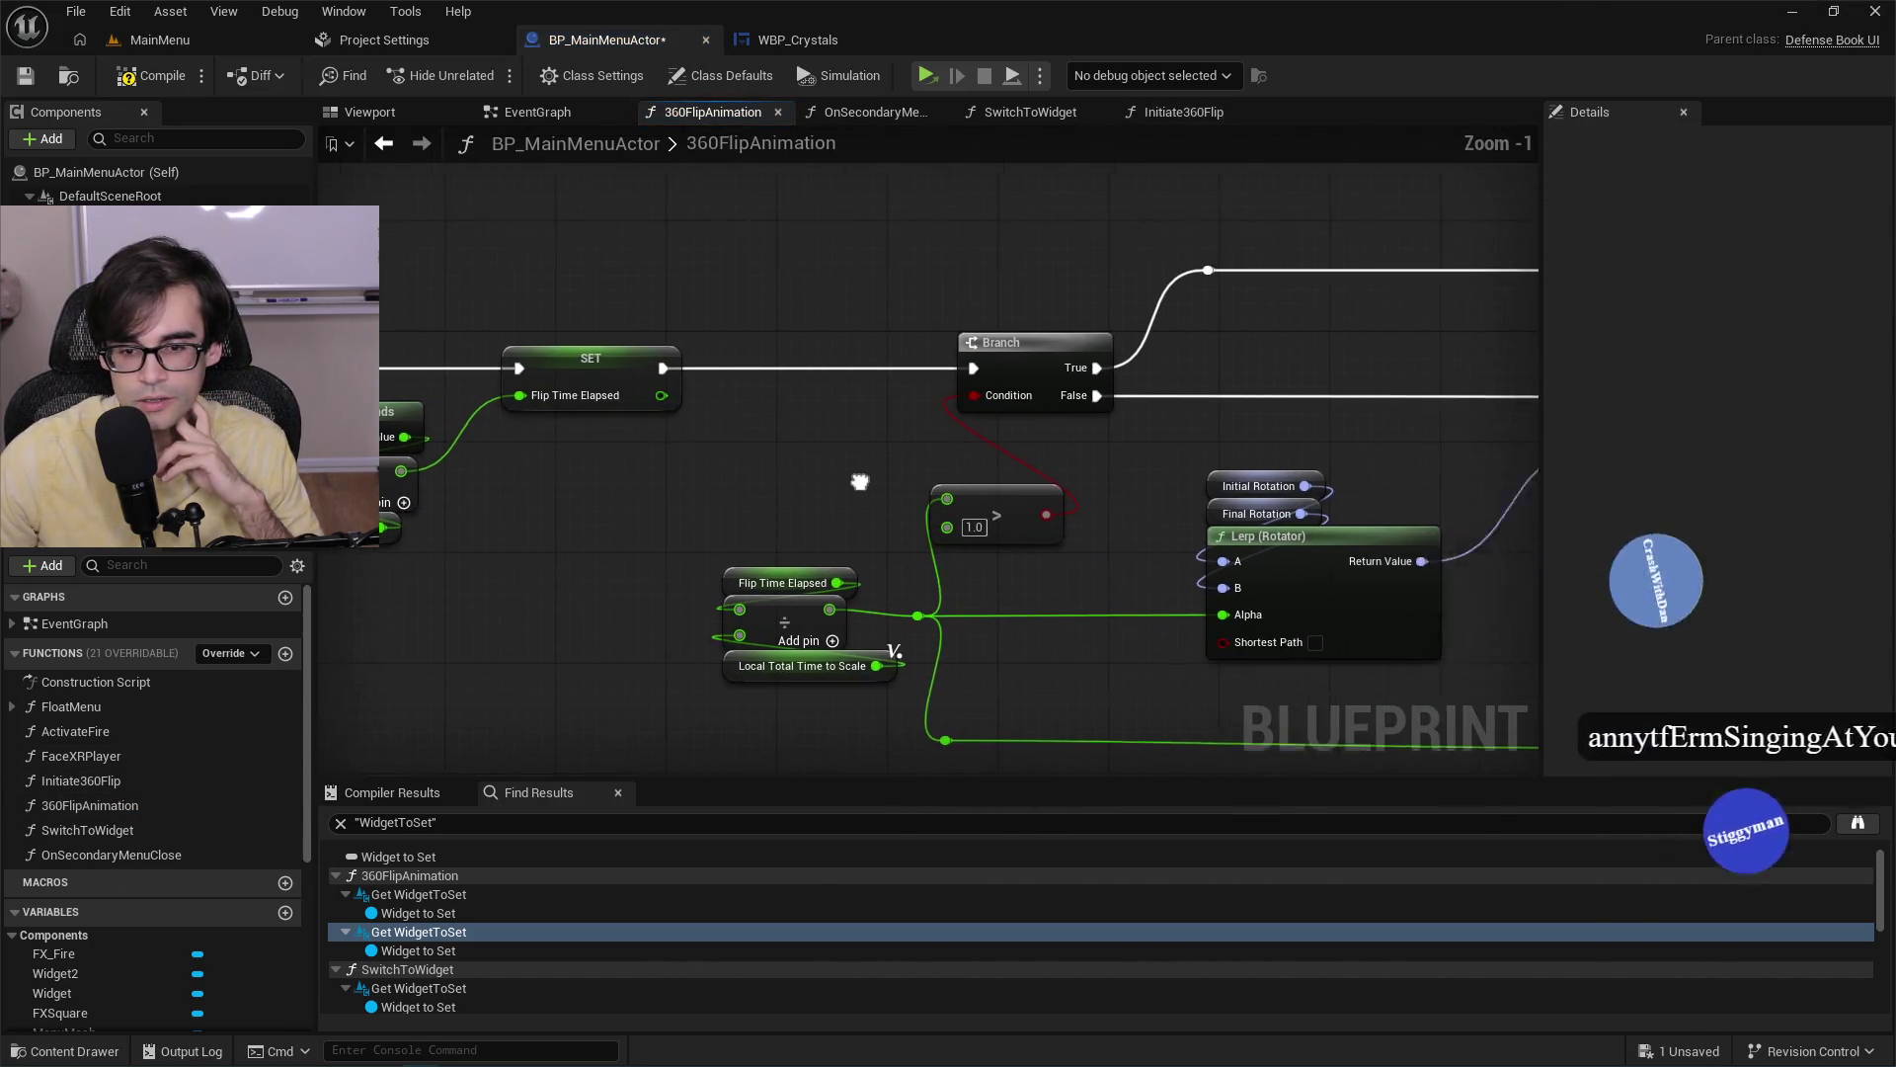
pyautogui.scroll(-1, 1185, 407)
pyautogui.moveTo(1185, 407); pyautogui.dragTo(868, 401)
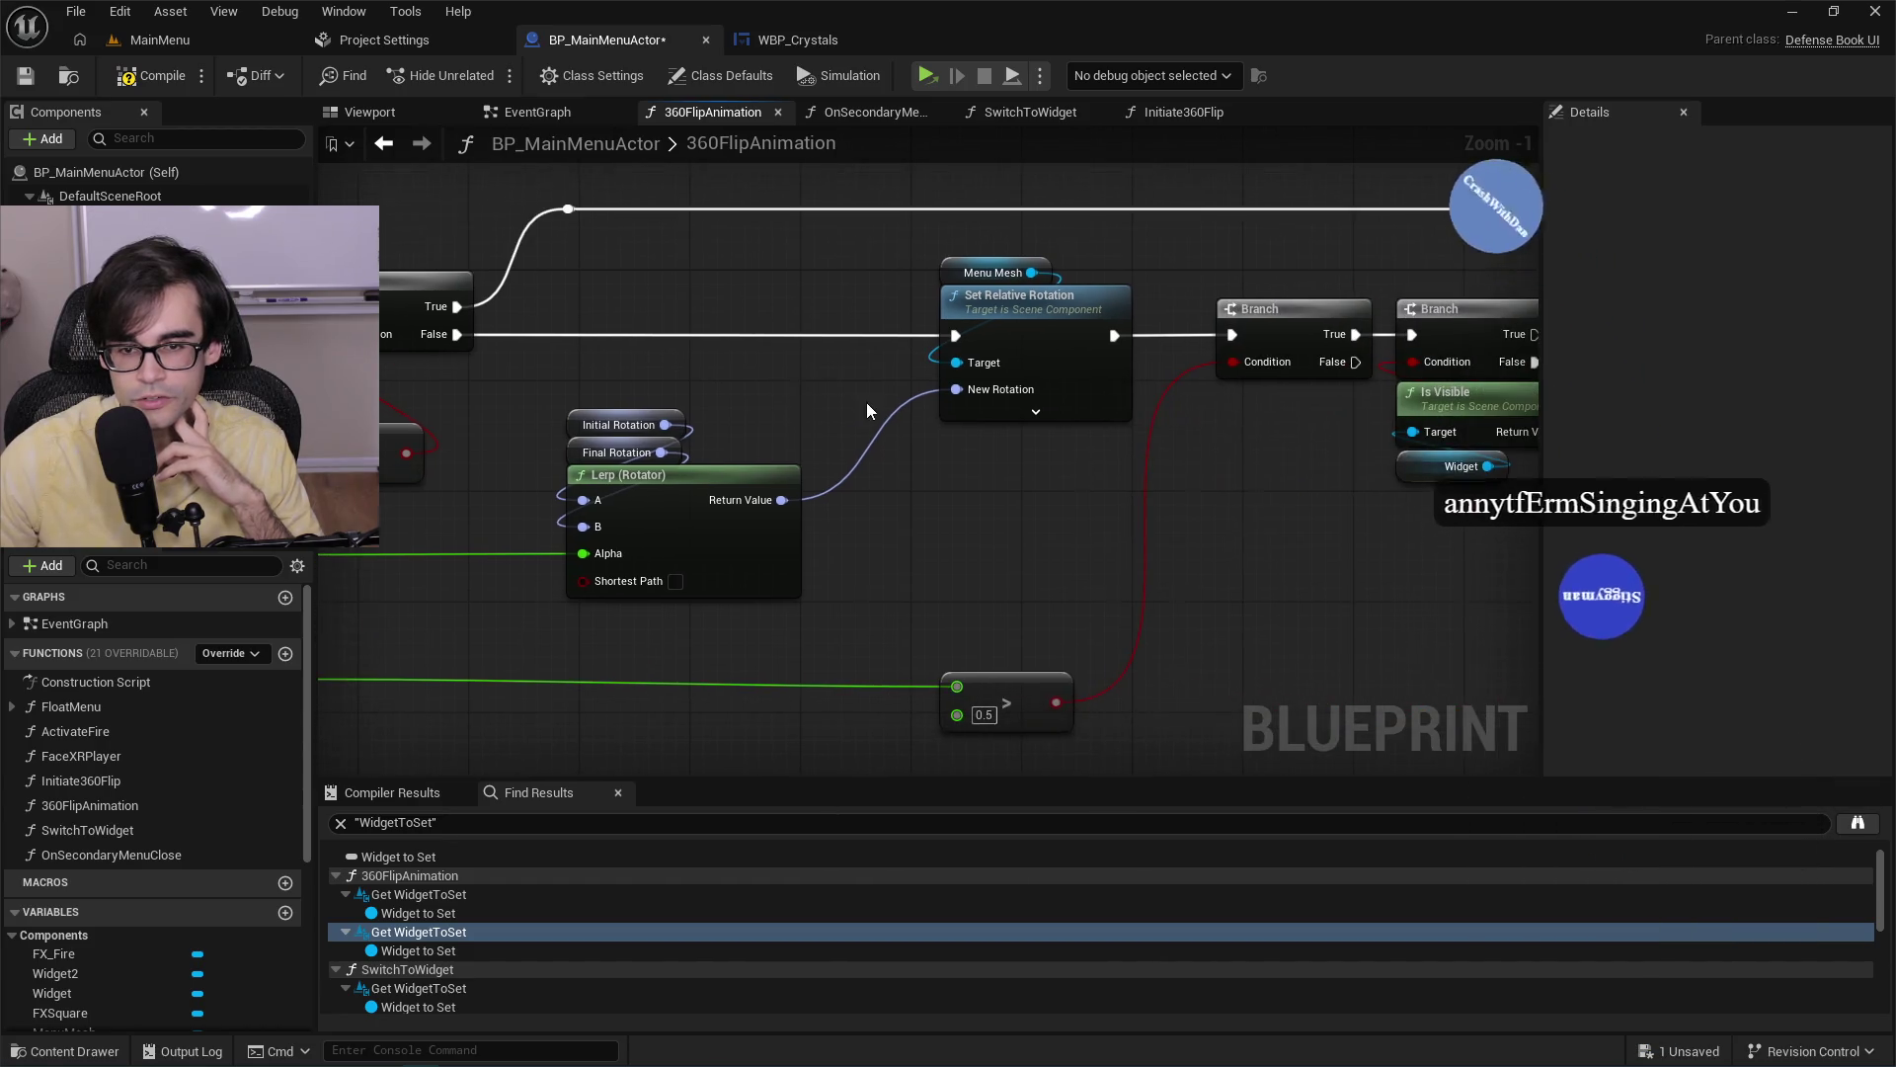
pyautogui.moveTo(1229, 525); pyautogui.dragTo(841, 565)
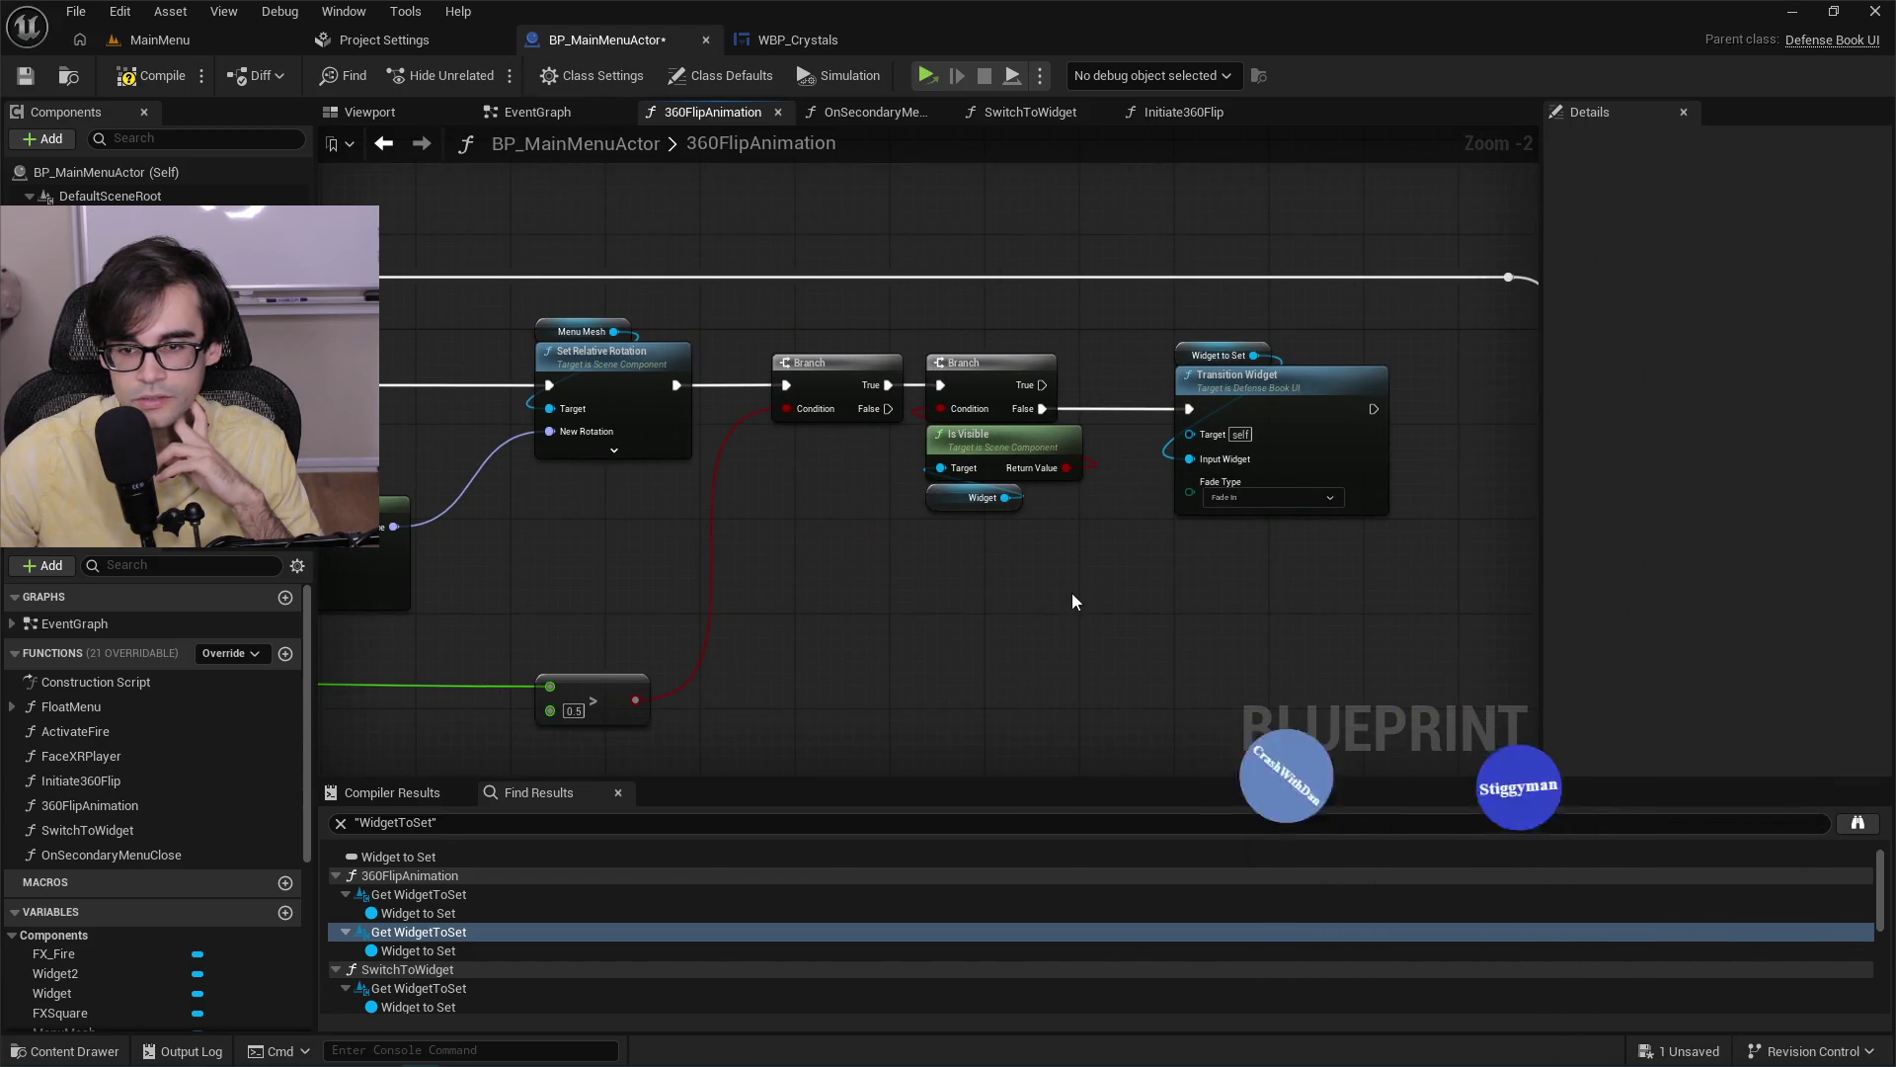
pyautogui.scroll(1, 593, 373)
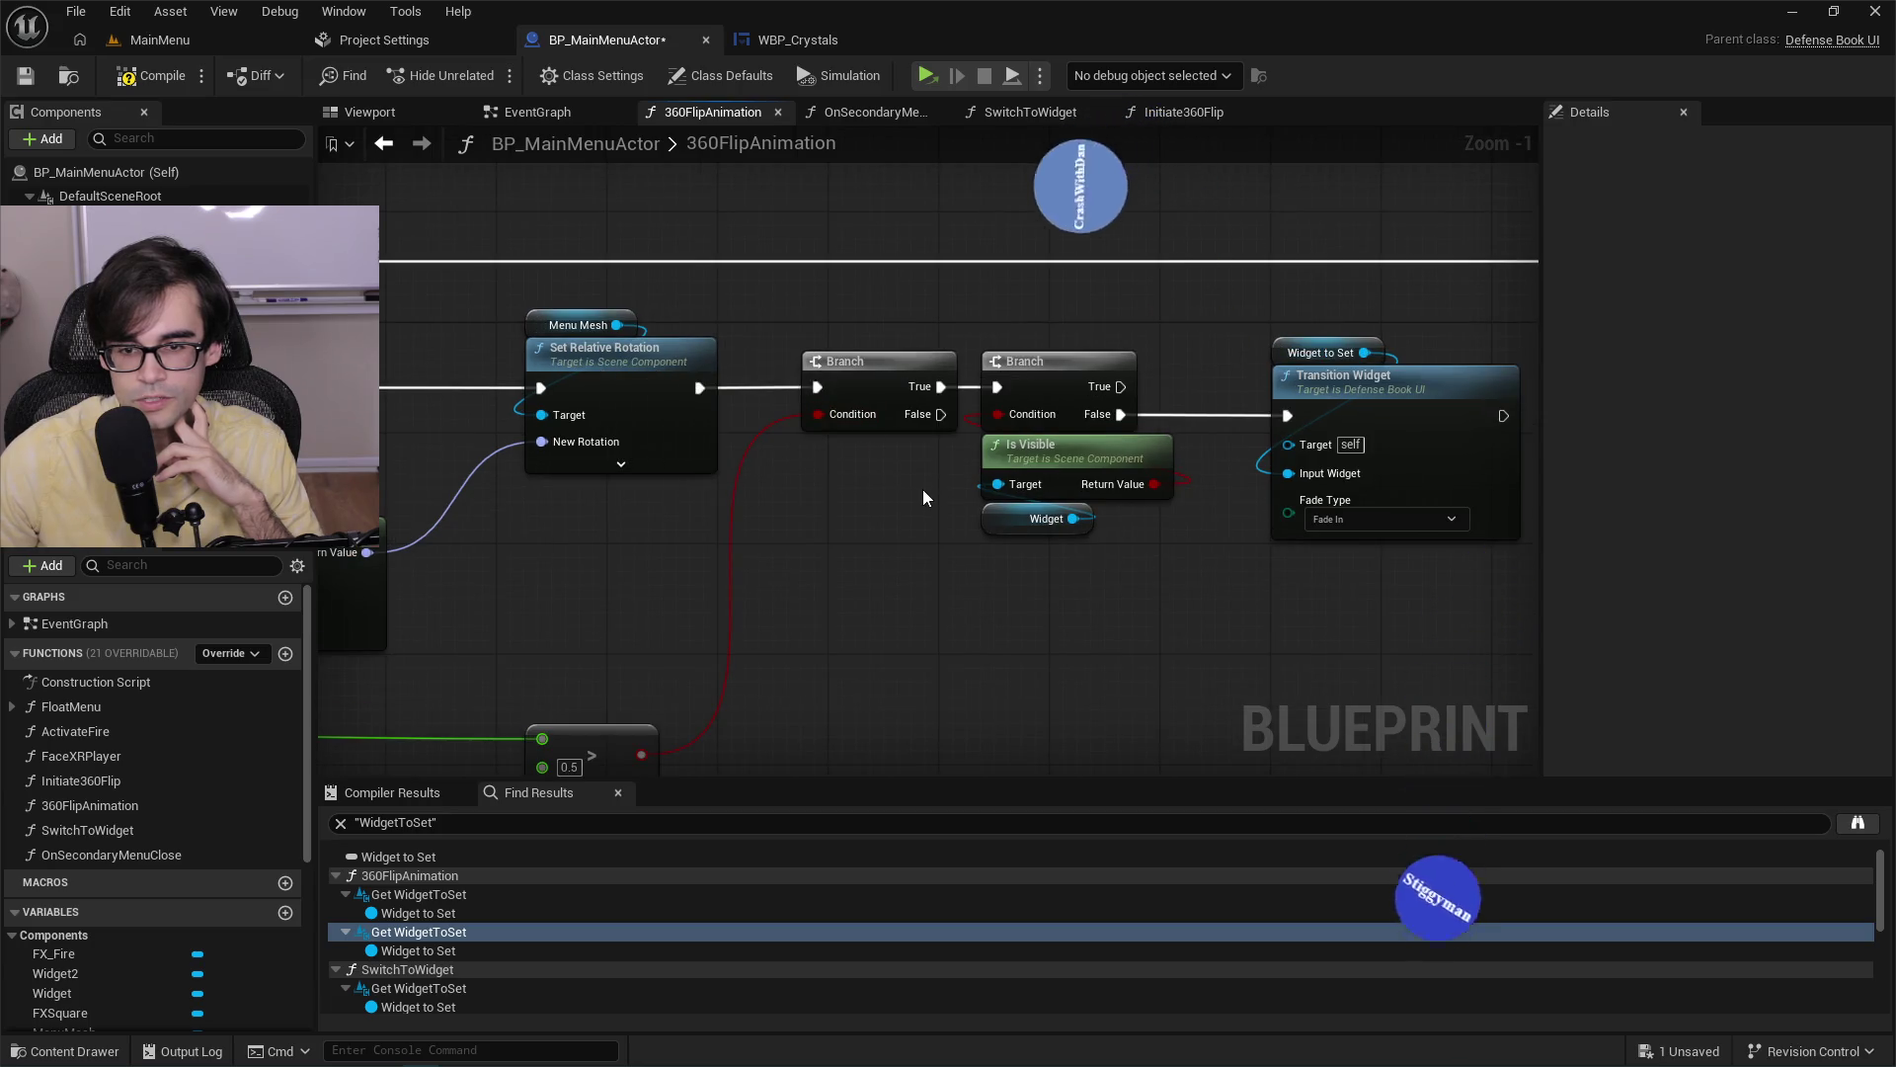
pyautogui.moveTo(922, 489)
pyautogui.mouseDown()
pyautogui.moveTo(715, 511)
pyautogui.moveTo(480, 573)
pyautogui.mouseUp()
pyautogui.moveTo(1151, 618); pyautogui.dragTo(618, 565)
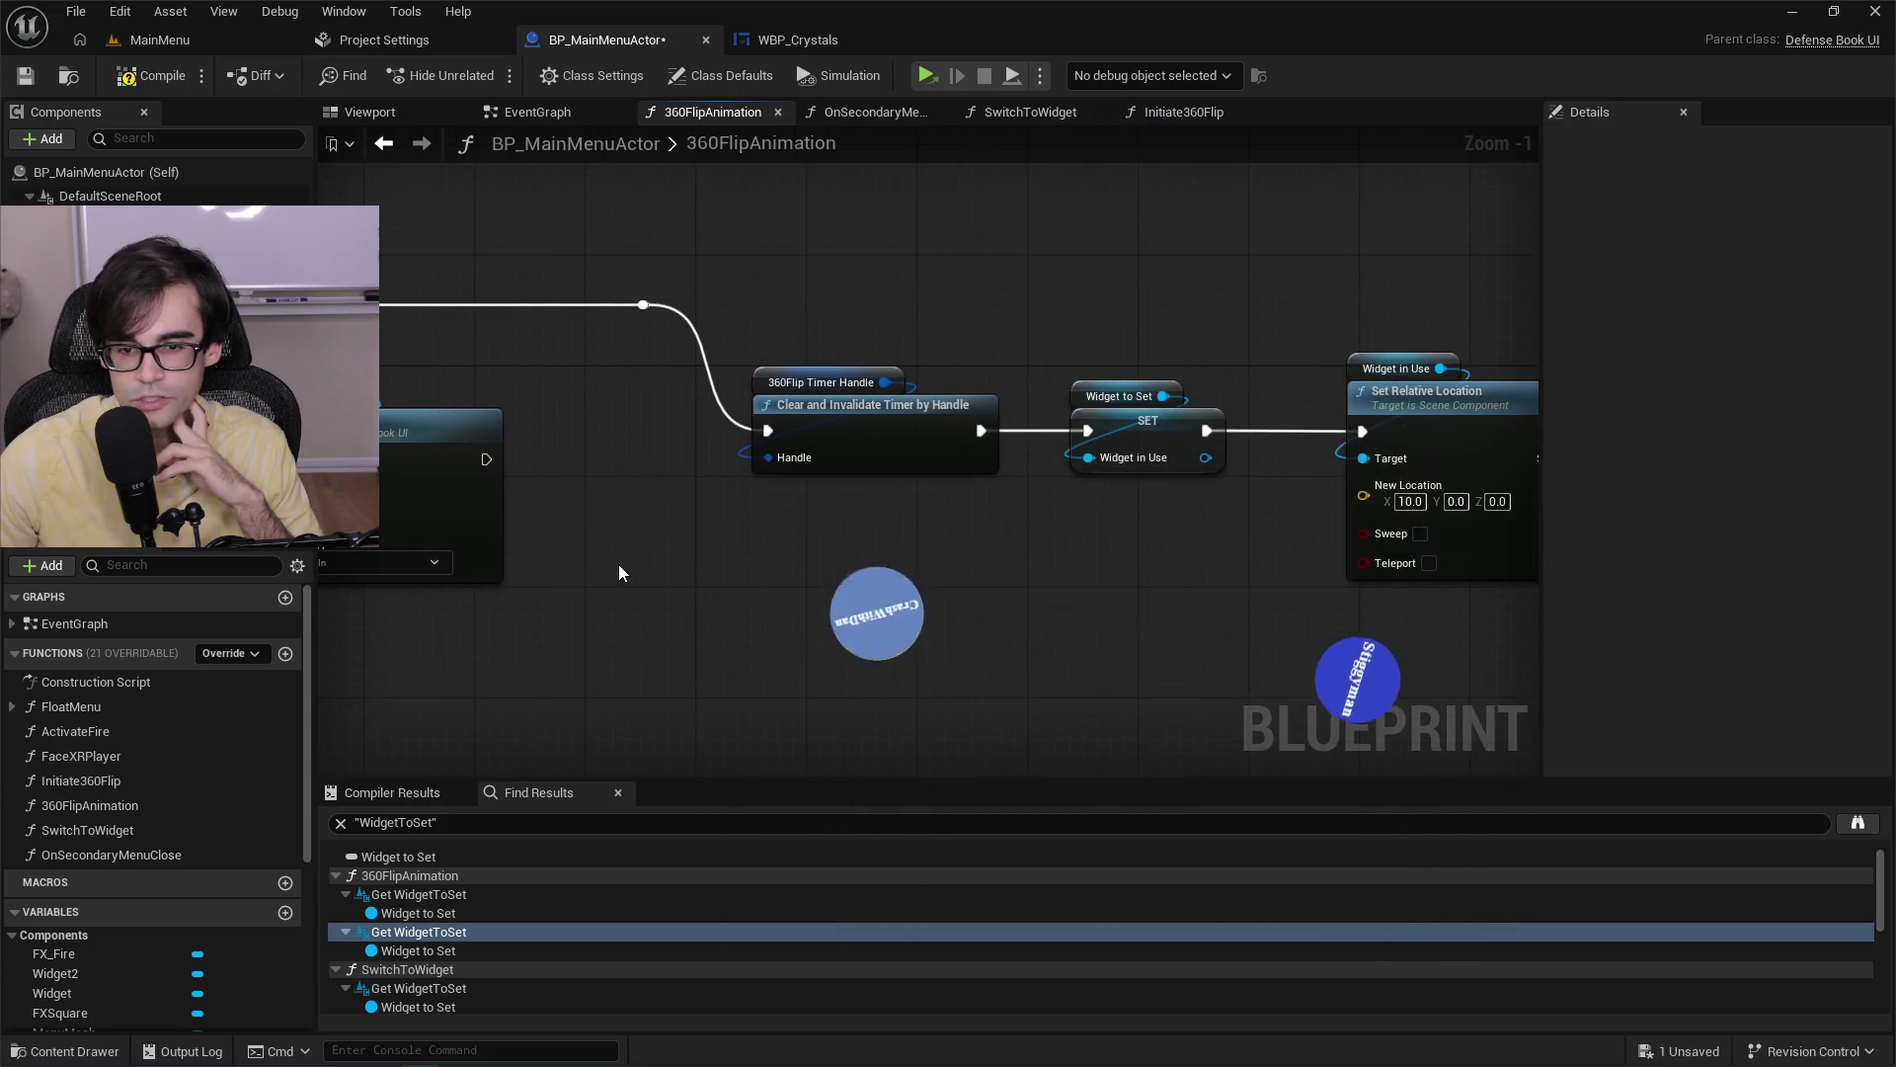
pyautogui.scroll(-1, 618, 565)
pyautogui.moveTo(855, 581); pyautogui.dragTo(682, 547)
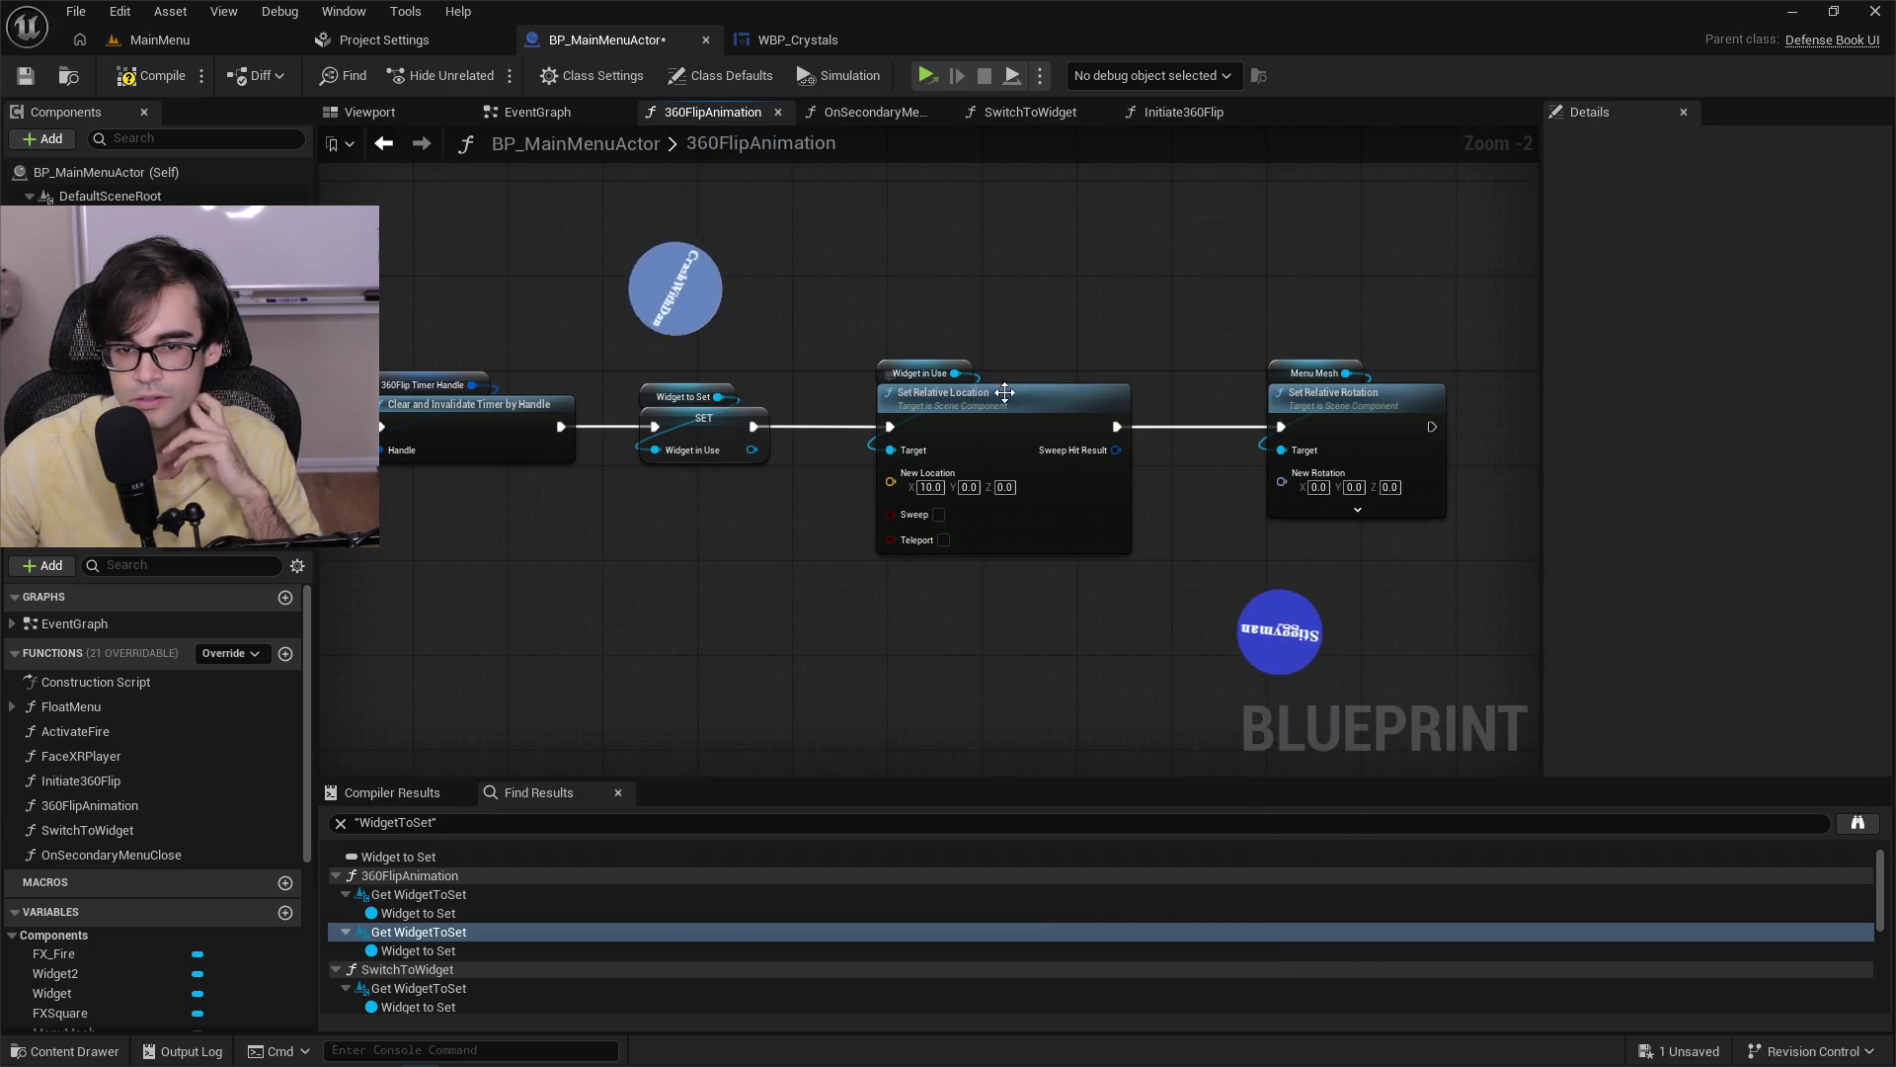
pyautogui.scroll(2, 1005, 392)
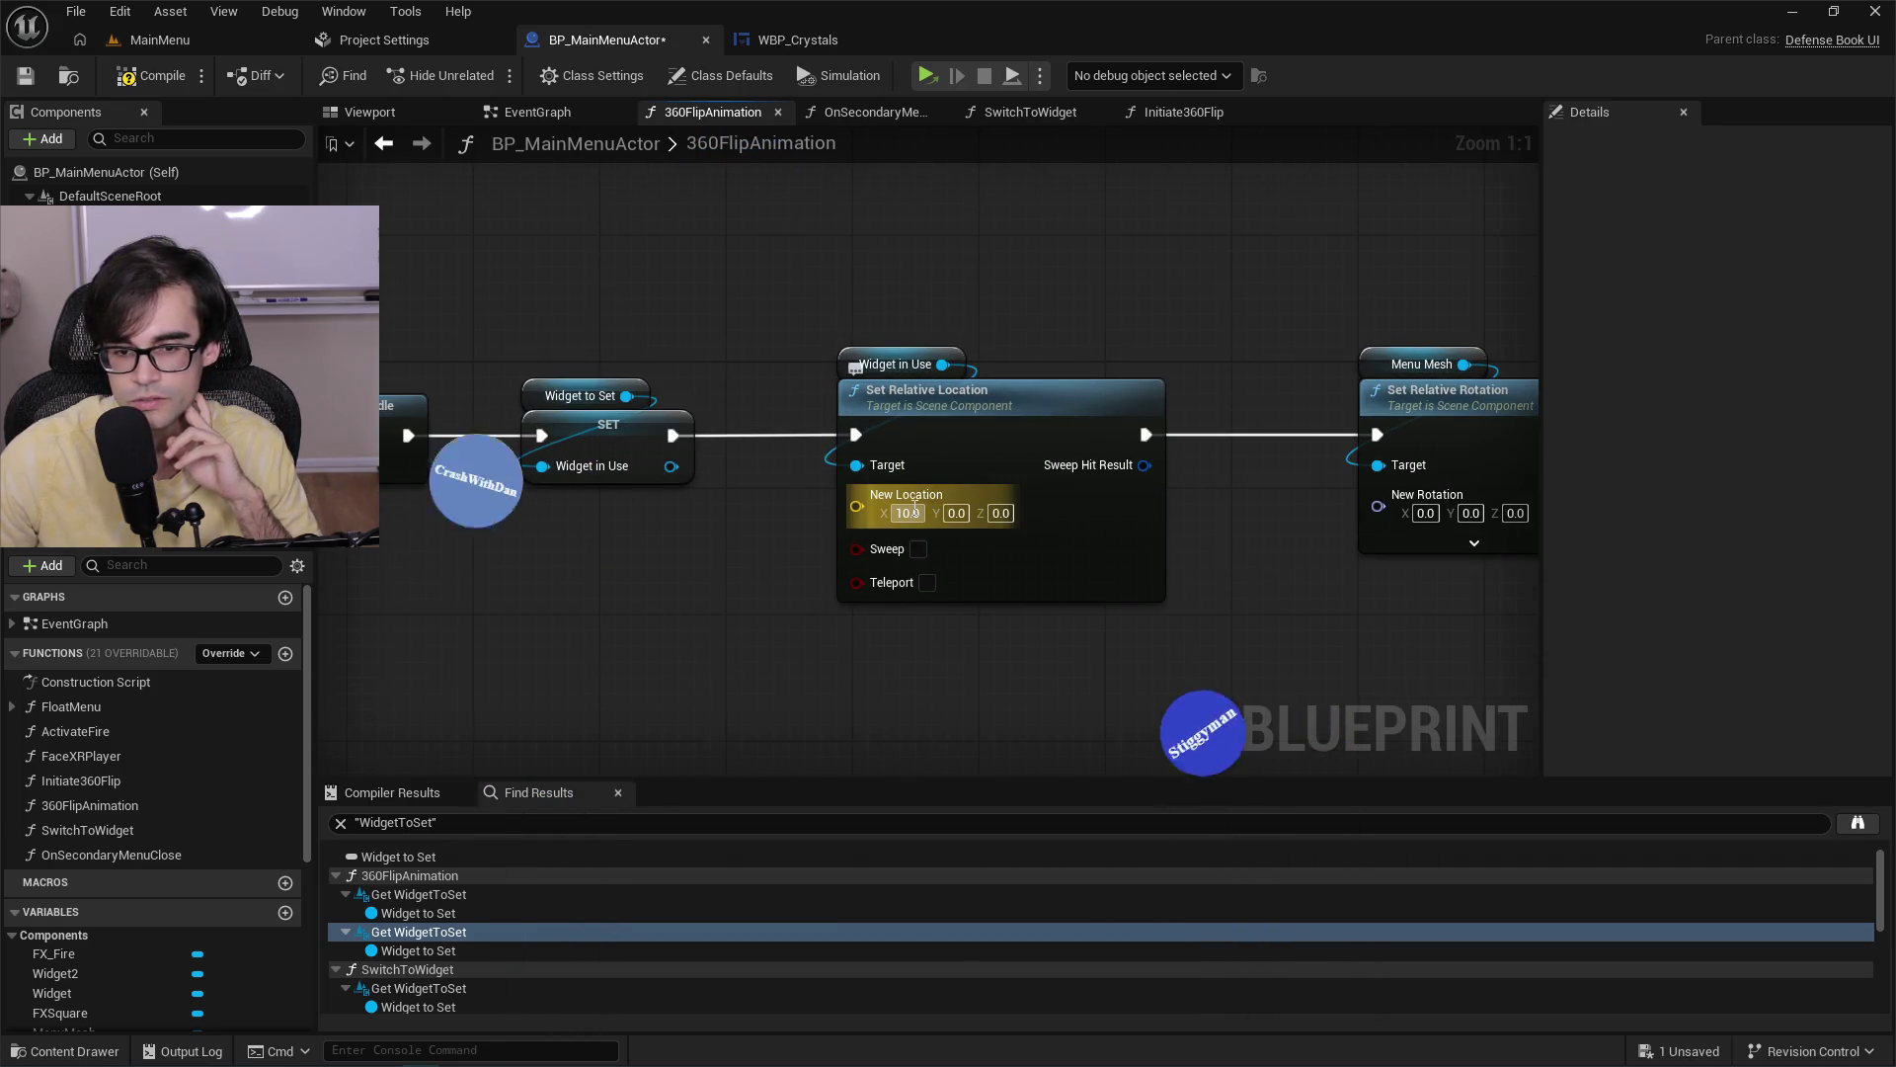
# Check the WidgetInUse variable, then look over the second Branch and Set Relative Rotation nodes.
pyautogui.click(893, 364)
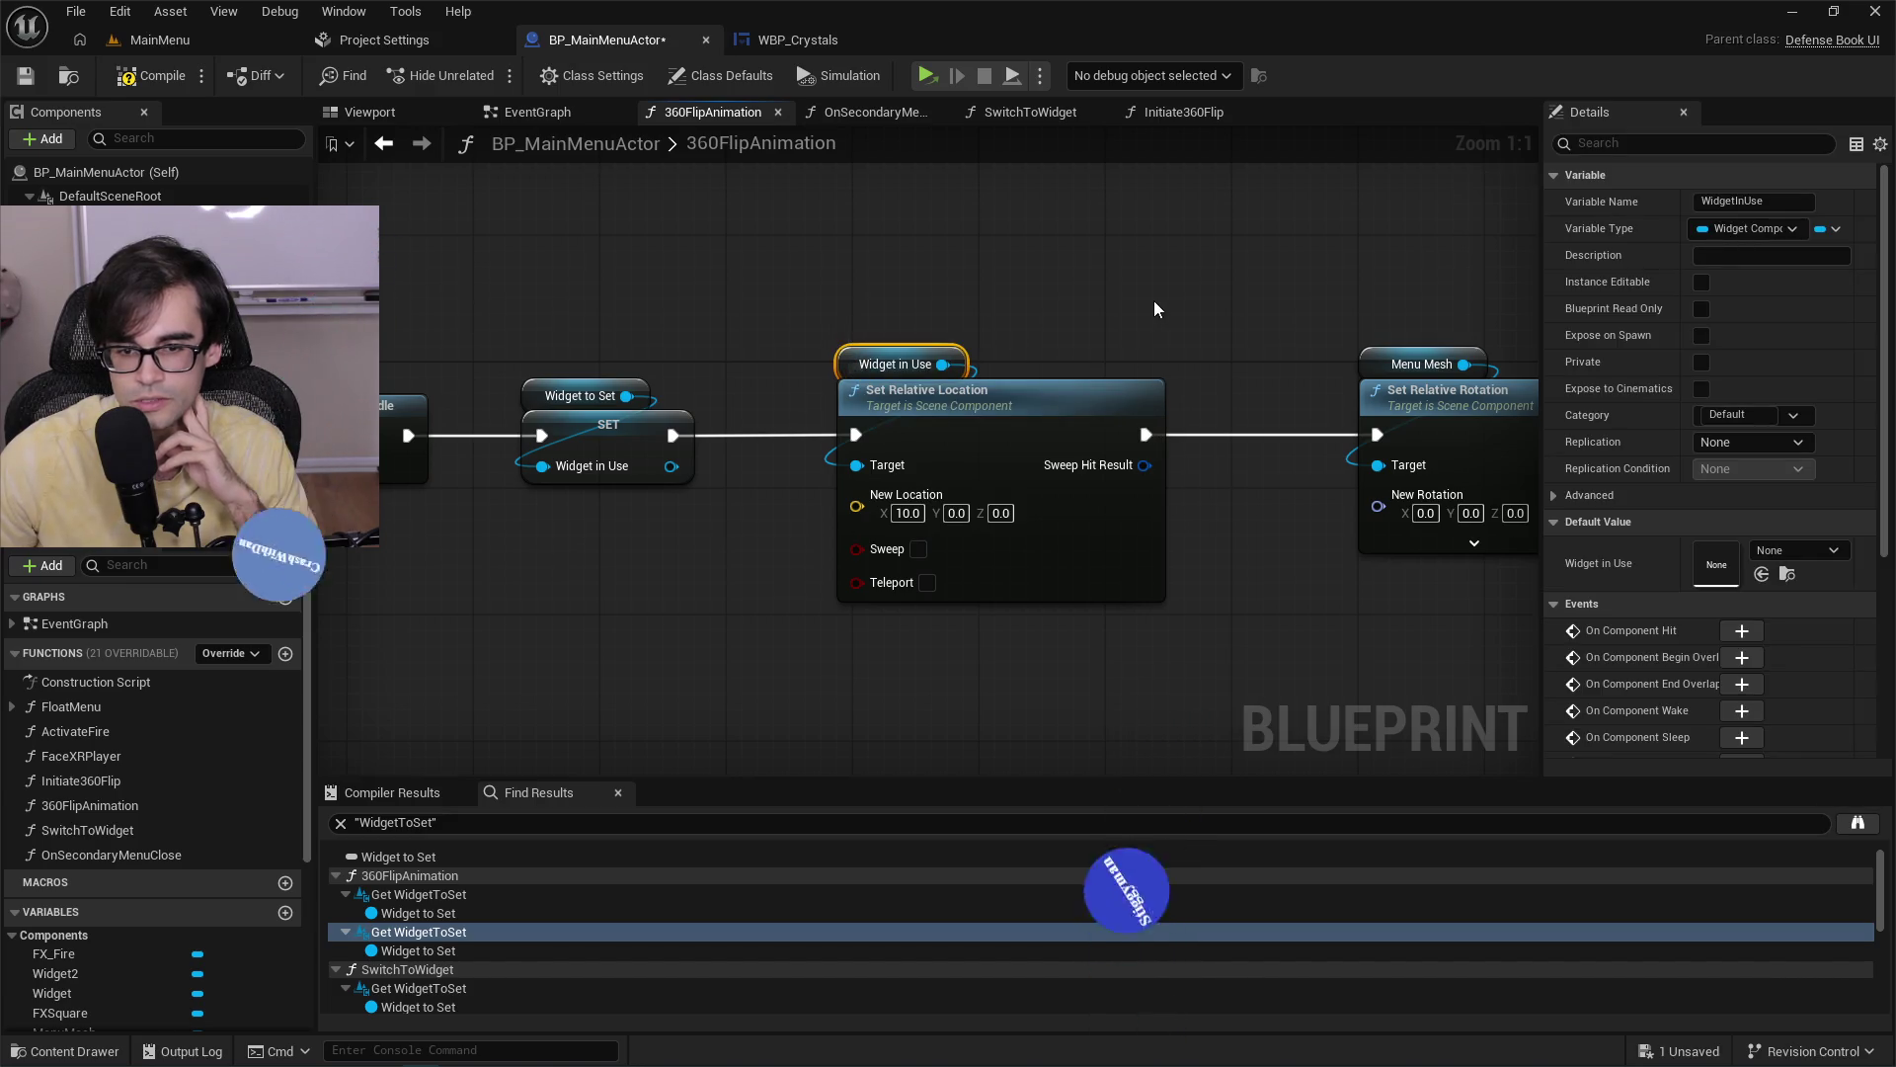
pyautogui.moveTo(1153, 300)
pyautogui.mouseDown()
pyautogui.moveTo(903, 306)
pyautogui.moveTo(1068, 313)
pyautogui.mouseUp()
pyautogui.scroll(-1, 899, 314)
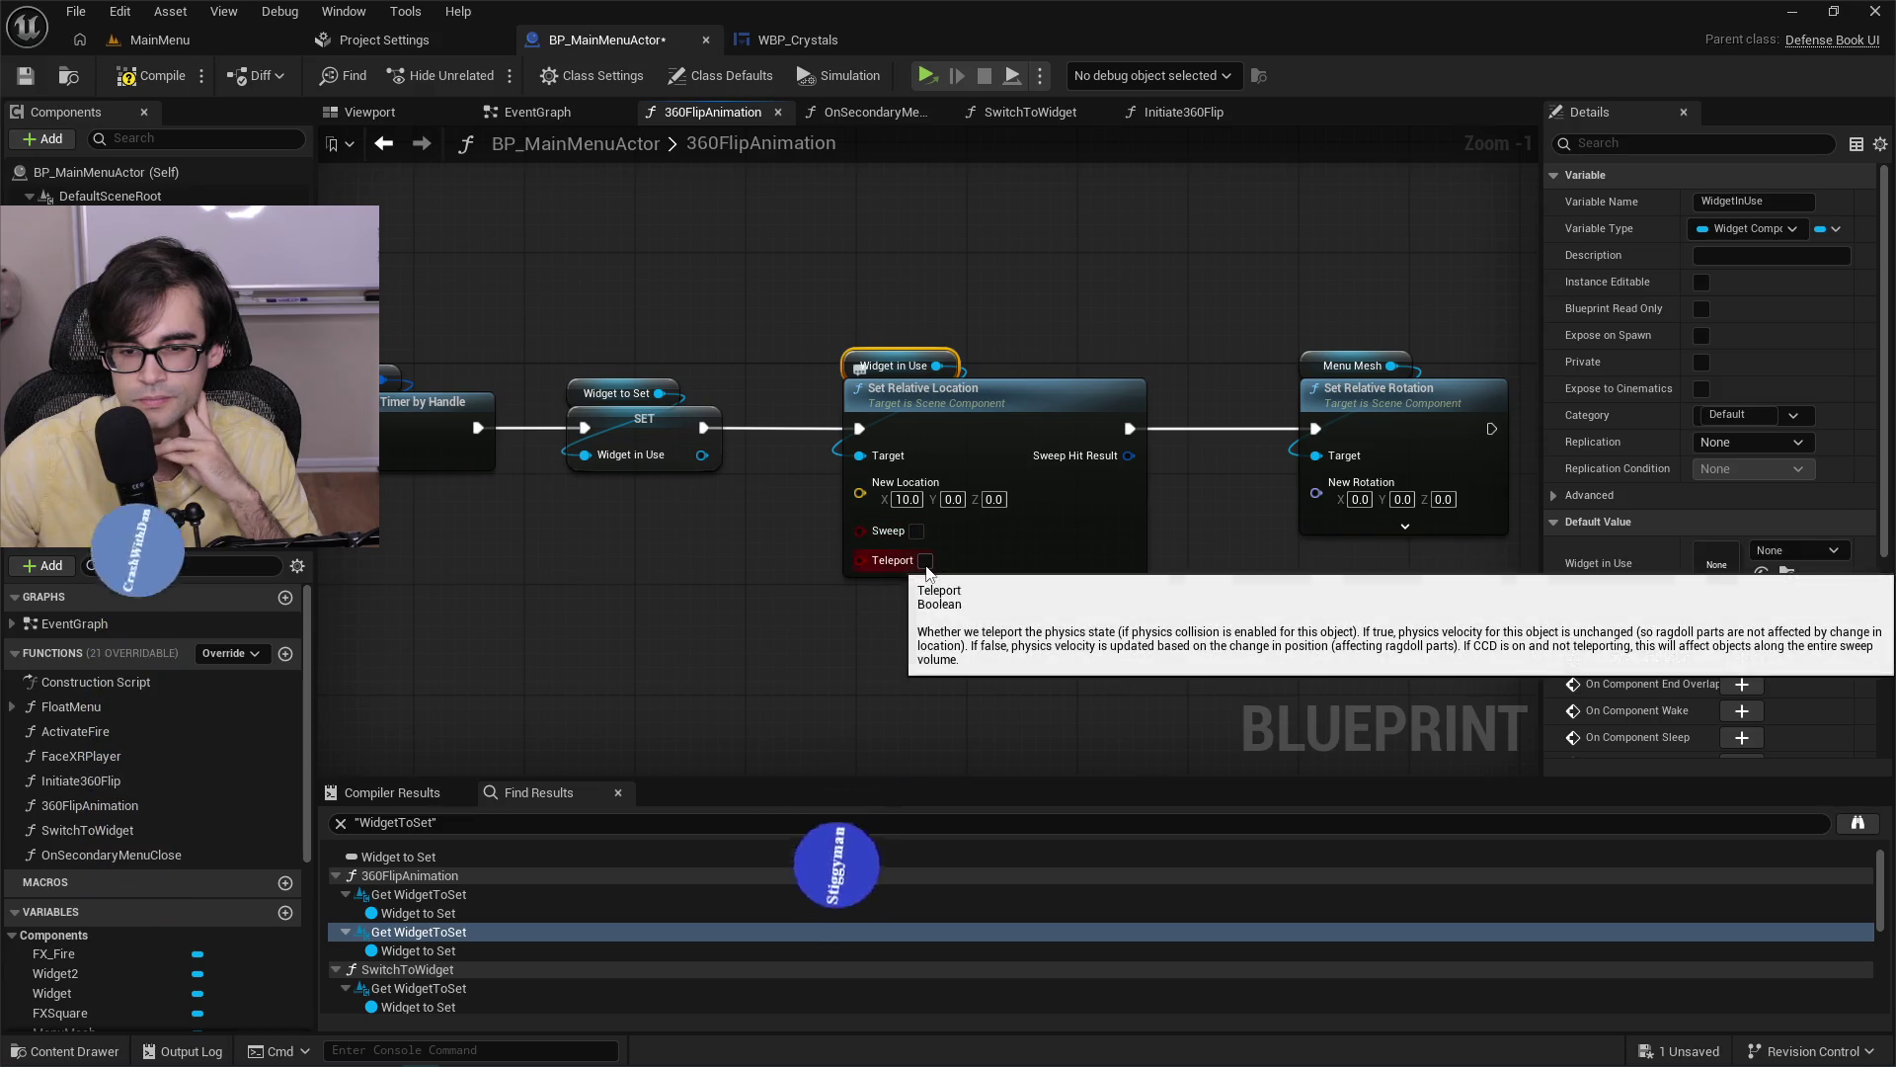
pyautogui.moveTo(765, 531); pyautogui.dragTo(1735, 547)
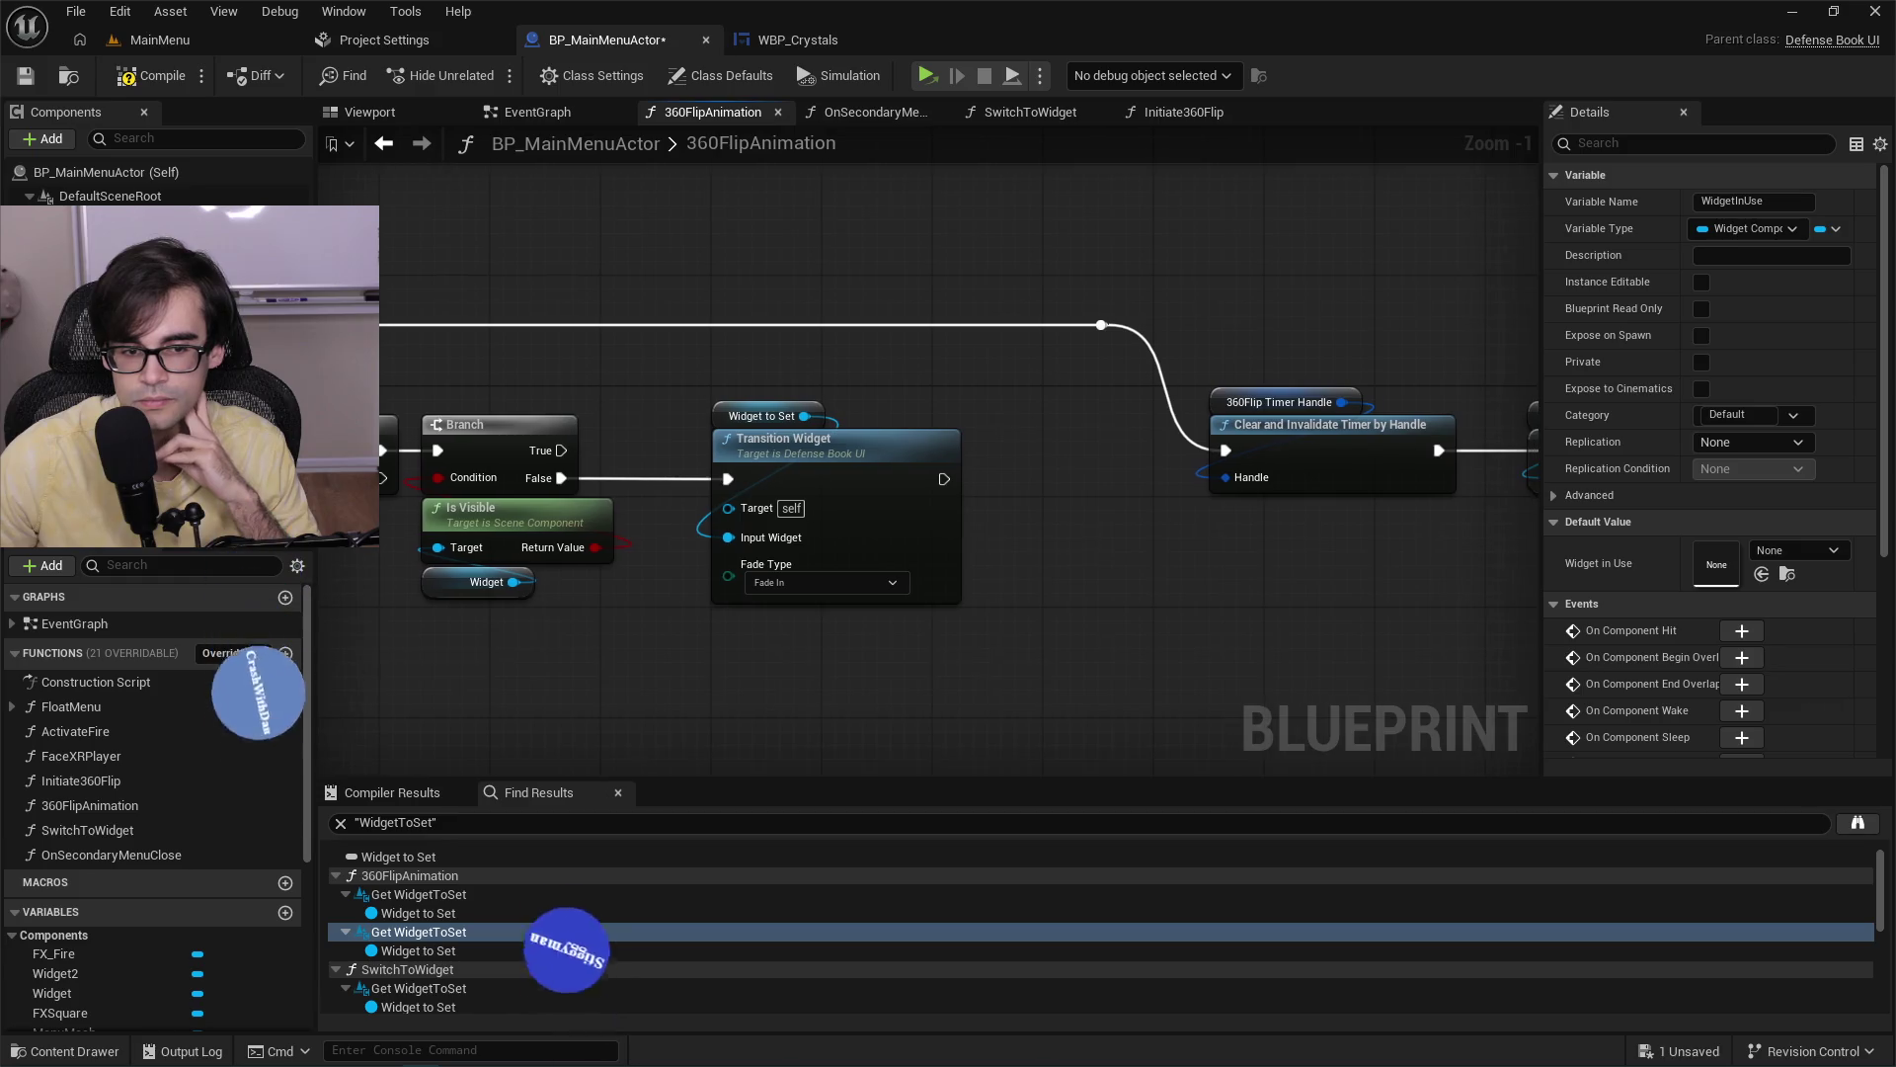
pyautogui.moveTo(824, 609); pyautogui.dragTo(810, 609)
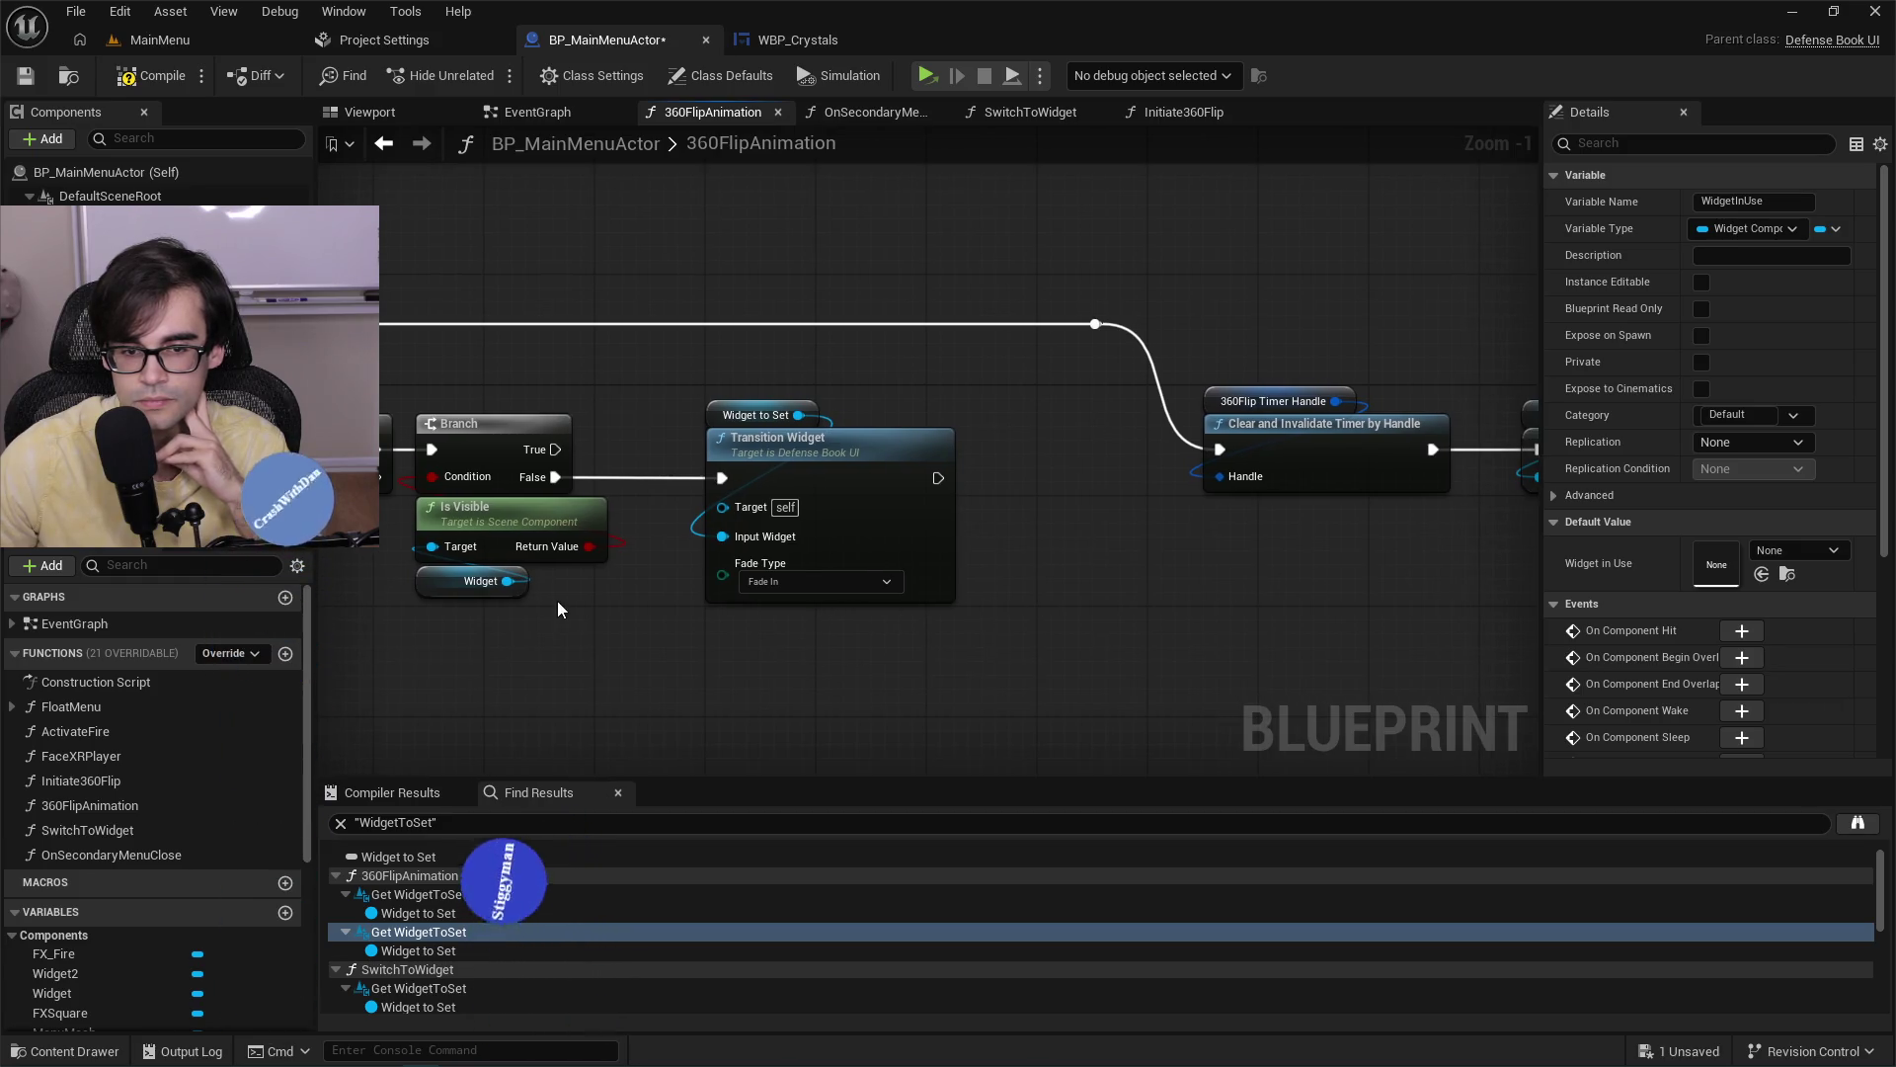
pyautogui.moveTo(557, 601); pyautogui.dragTo(904, 612)
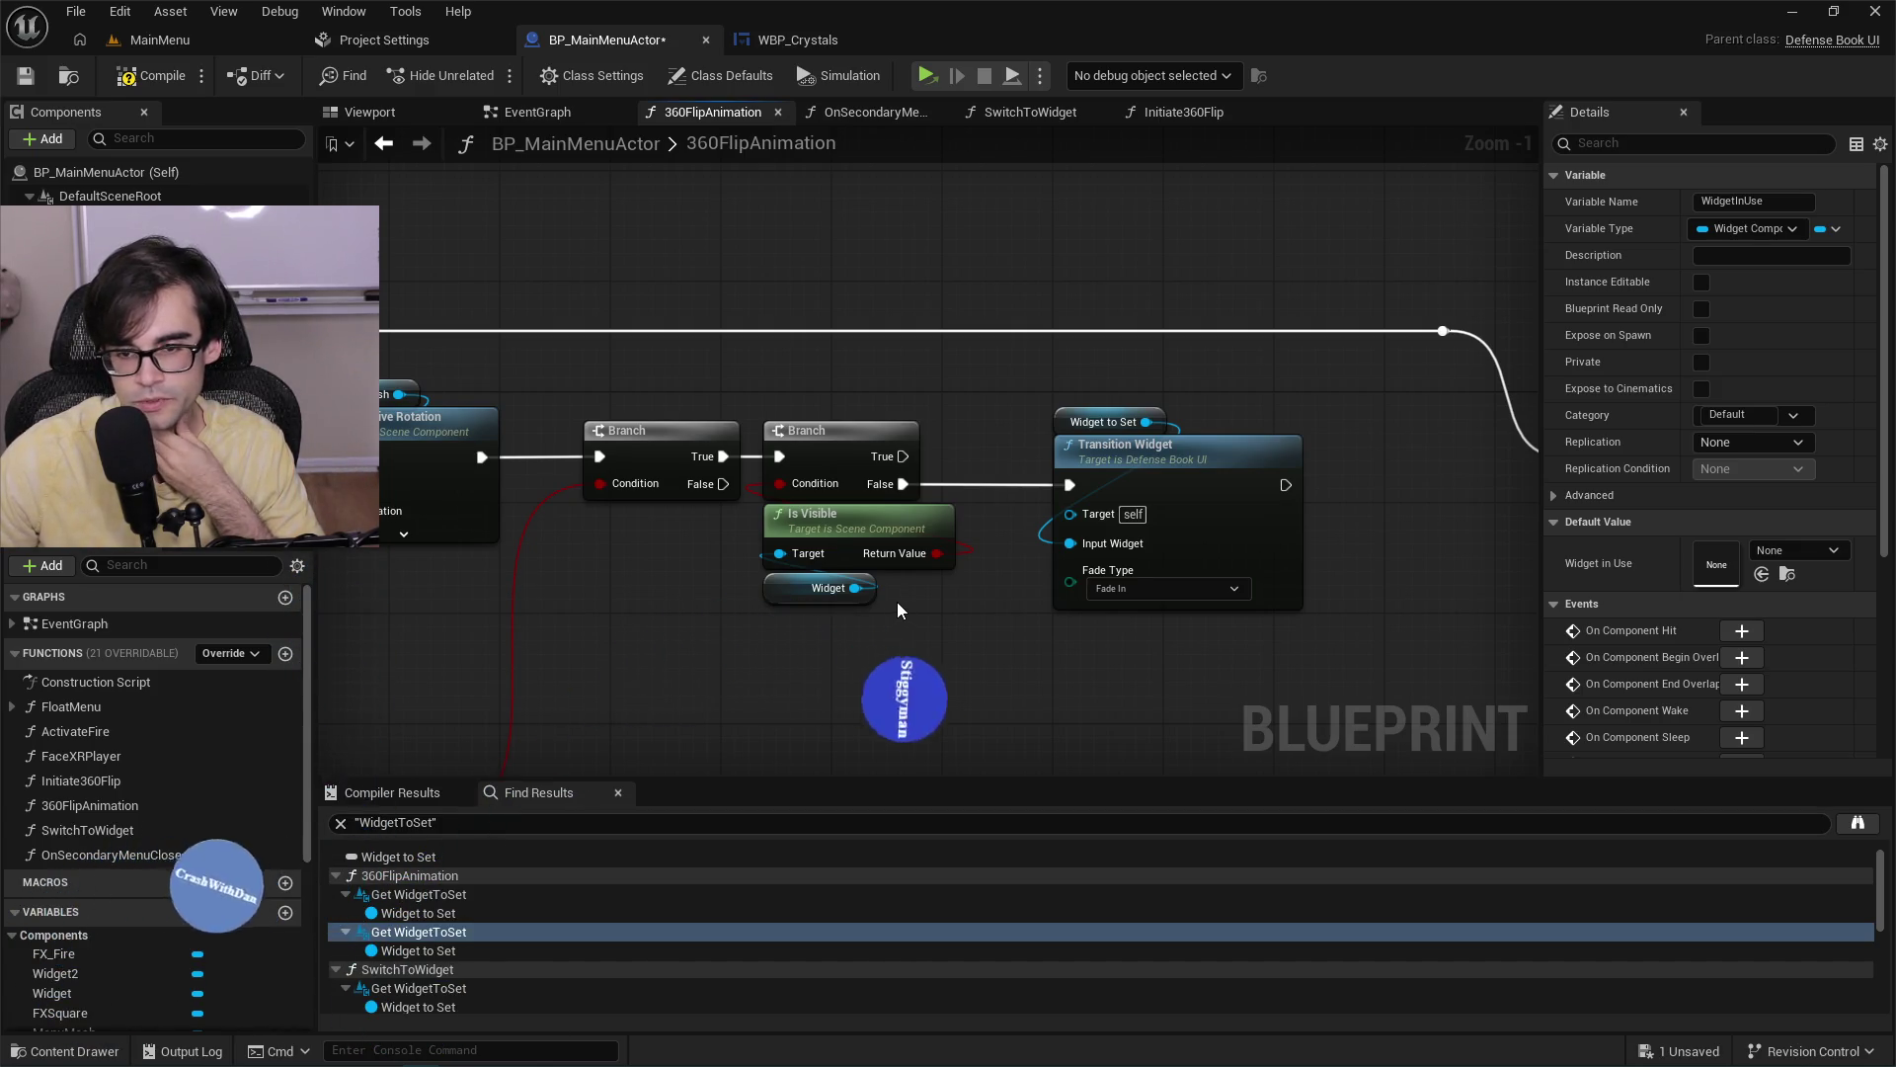
pyautogui.moveTo(974, 485); pyautogui.dragTo(1521, 474)
# Center the Set Relative Location node in view and save BP_MainMenuActor.
pyautogui.scroll(-2, 1303, 483)
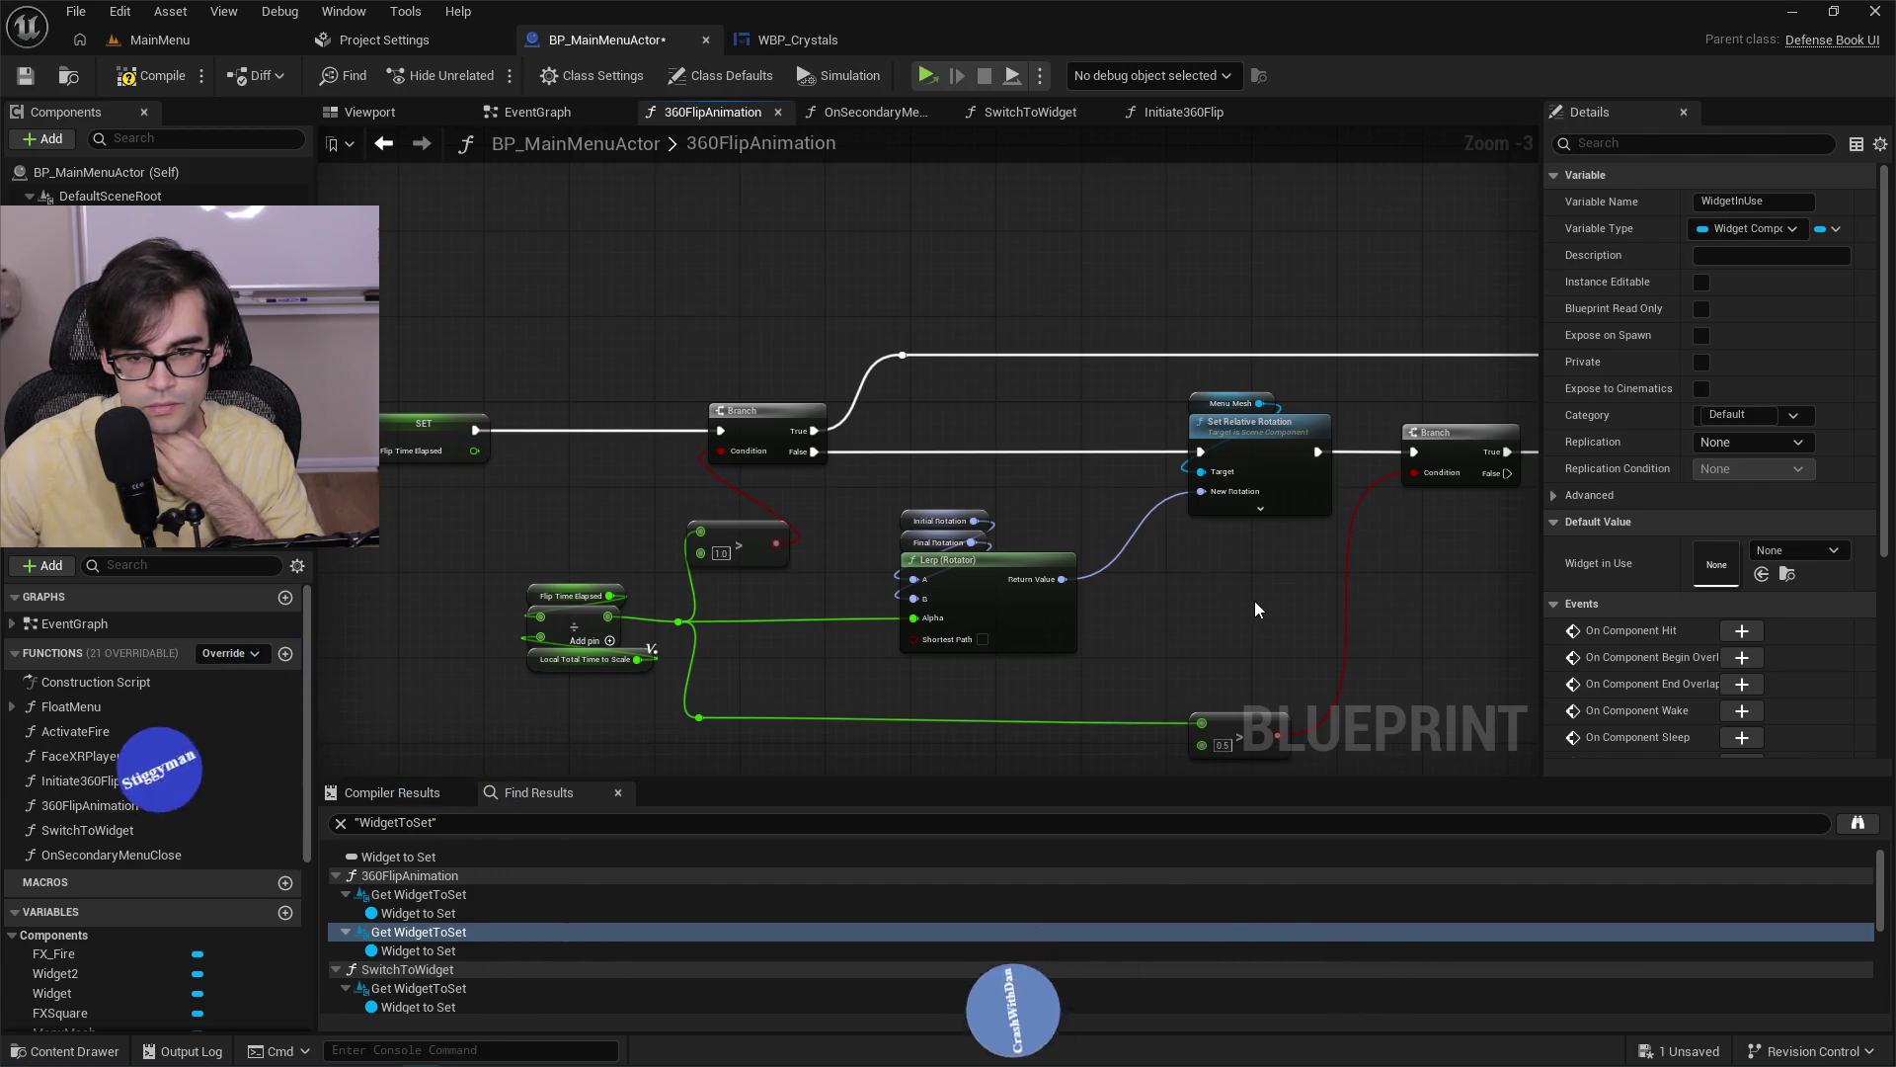
pyautogui.moveTo(1254, 601); pyautogui.dragTo(786, 569)
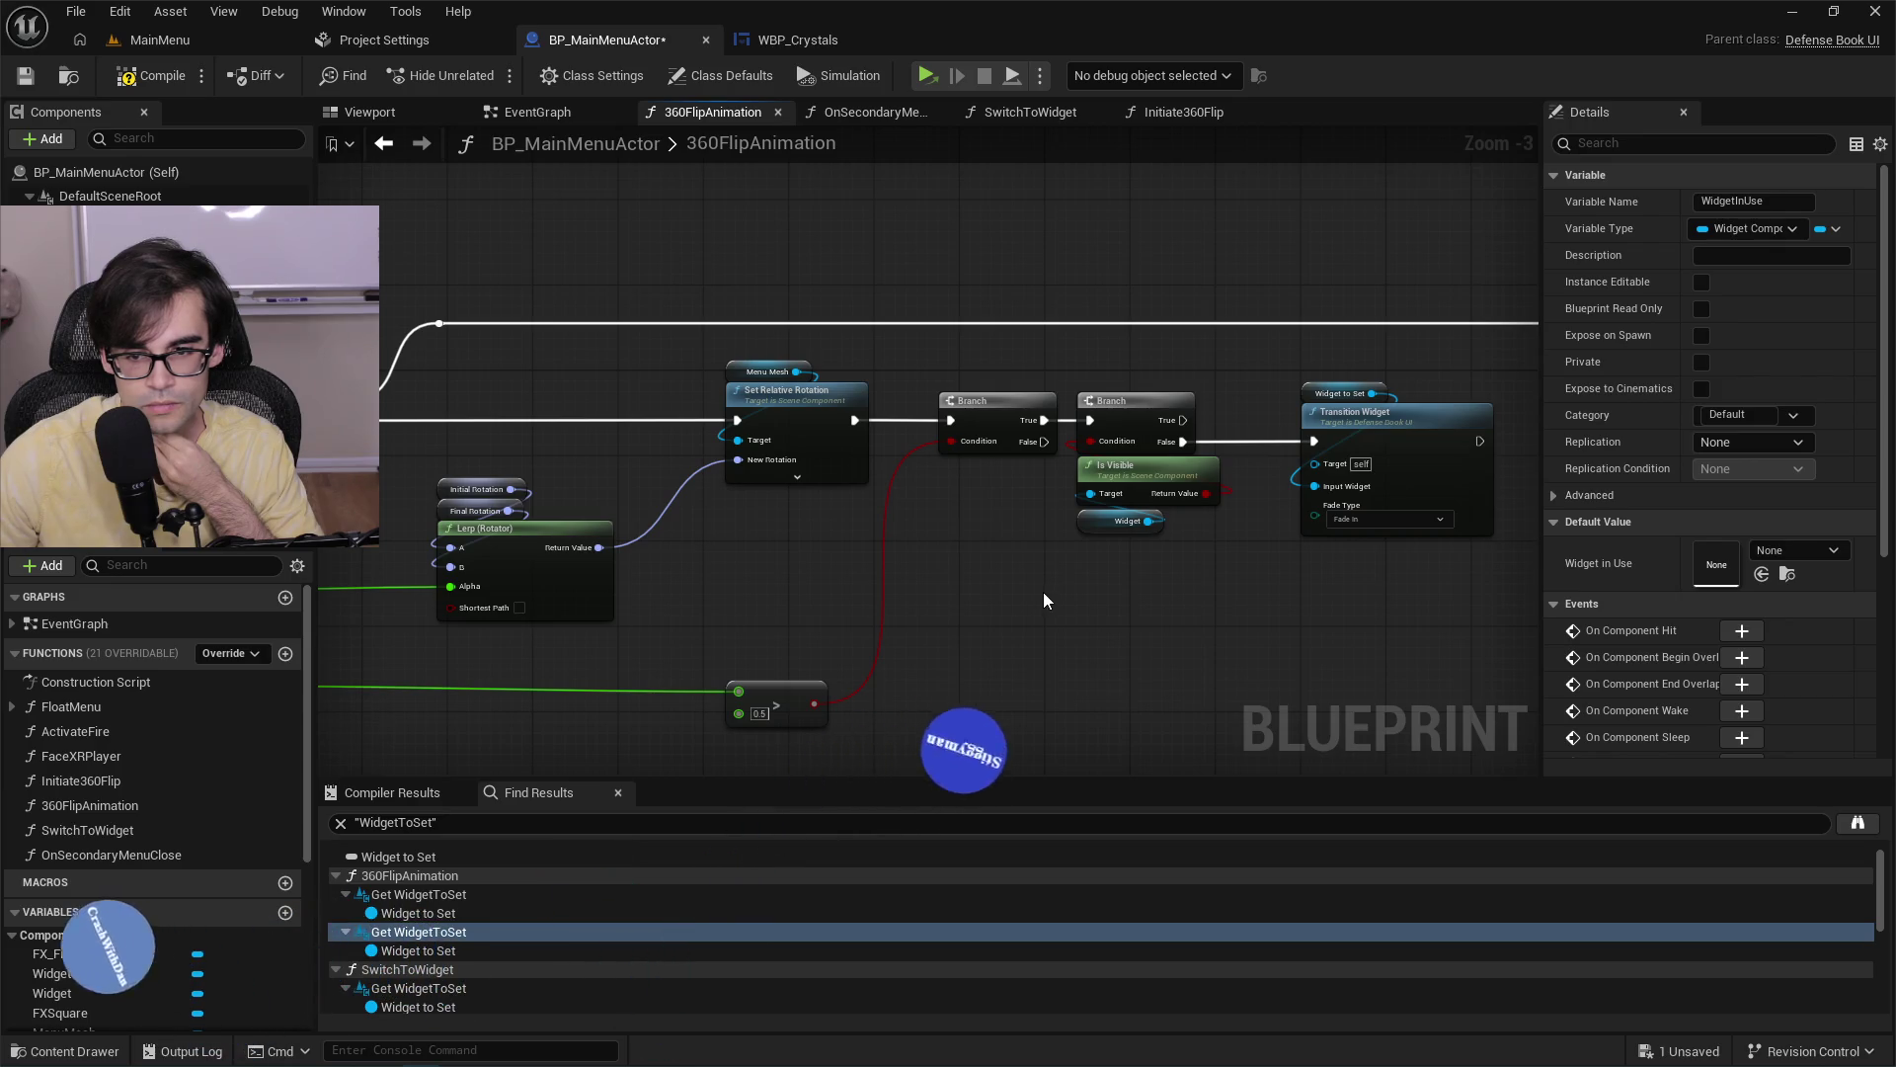
pyautogui.moveTo(1043, 591)
pyautogui.mouseDown()
pyautogui.moveTo(754, 563)
pyautogui.moveTo(607, 602)
pyautogui.mouseUp()
pyautogui.scroll(3, 825, 538)
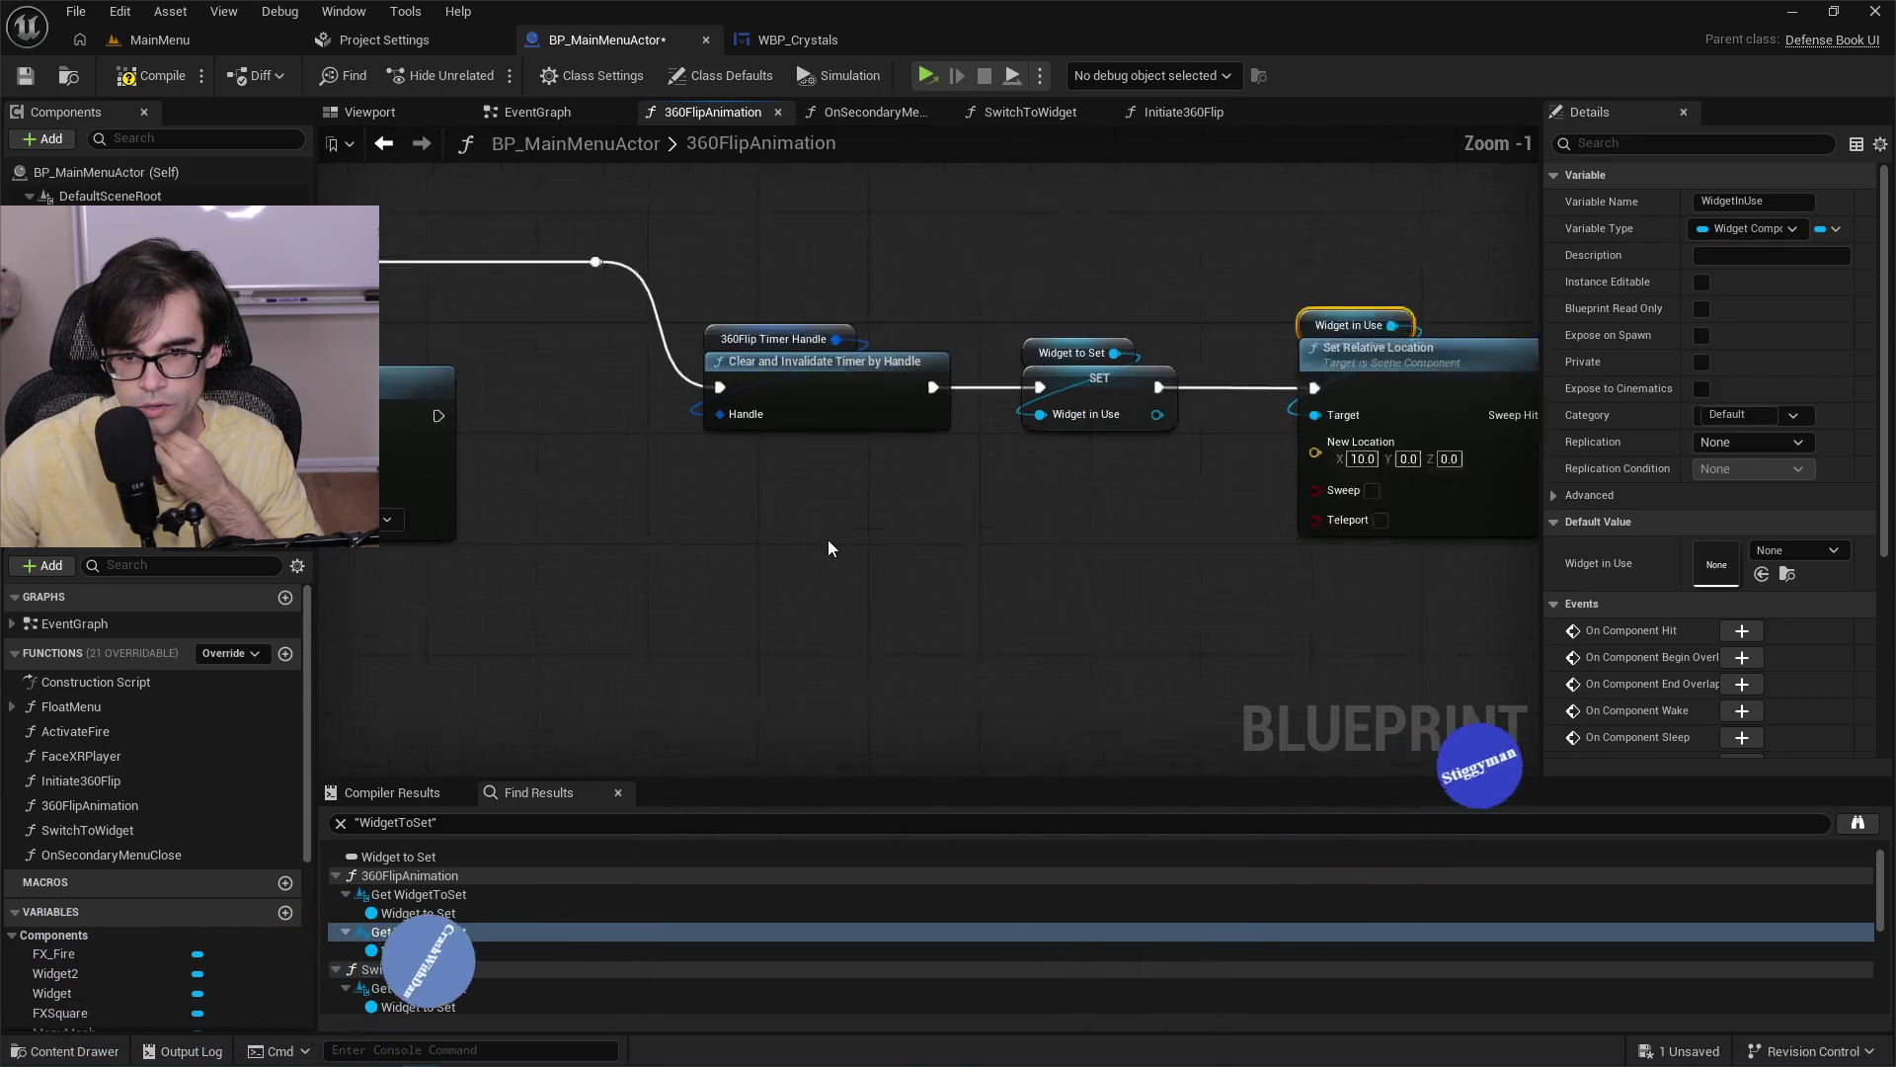
pyautogui.moveTo(997, 561); pyautogui.dragTo(683, 608)
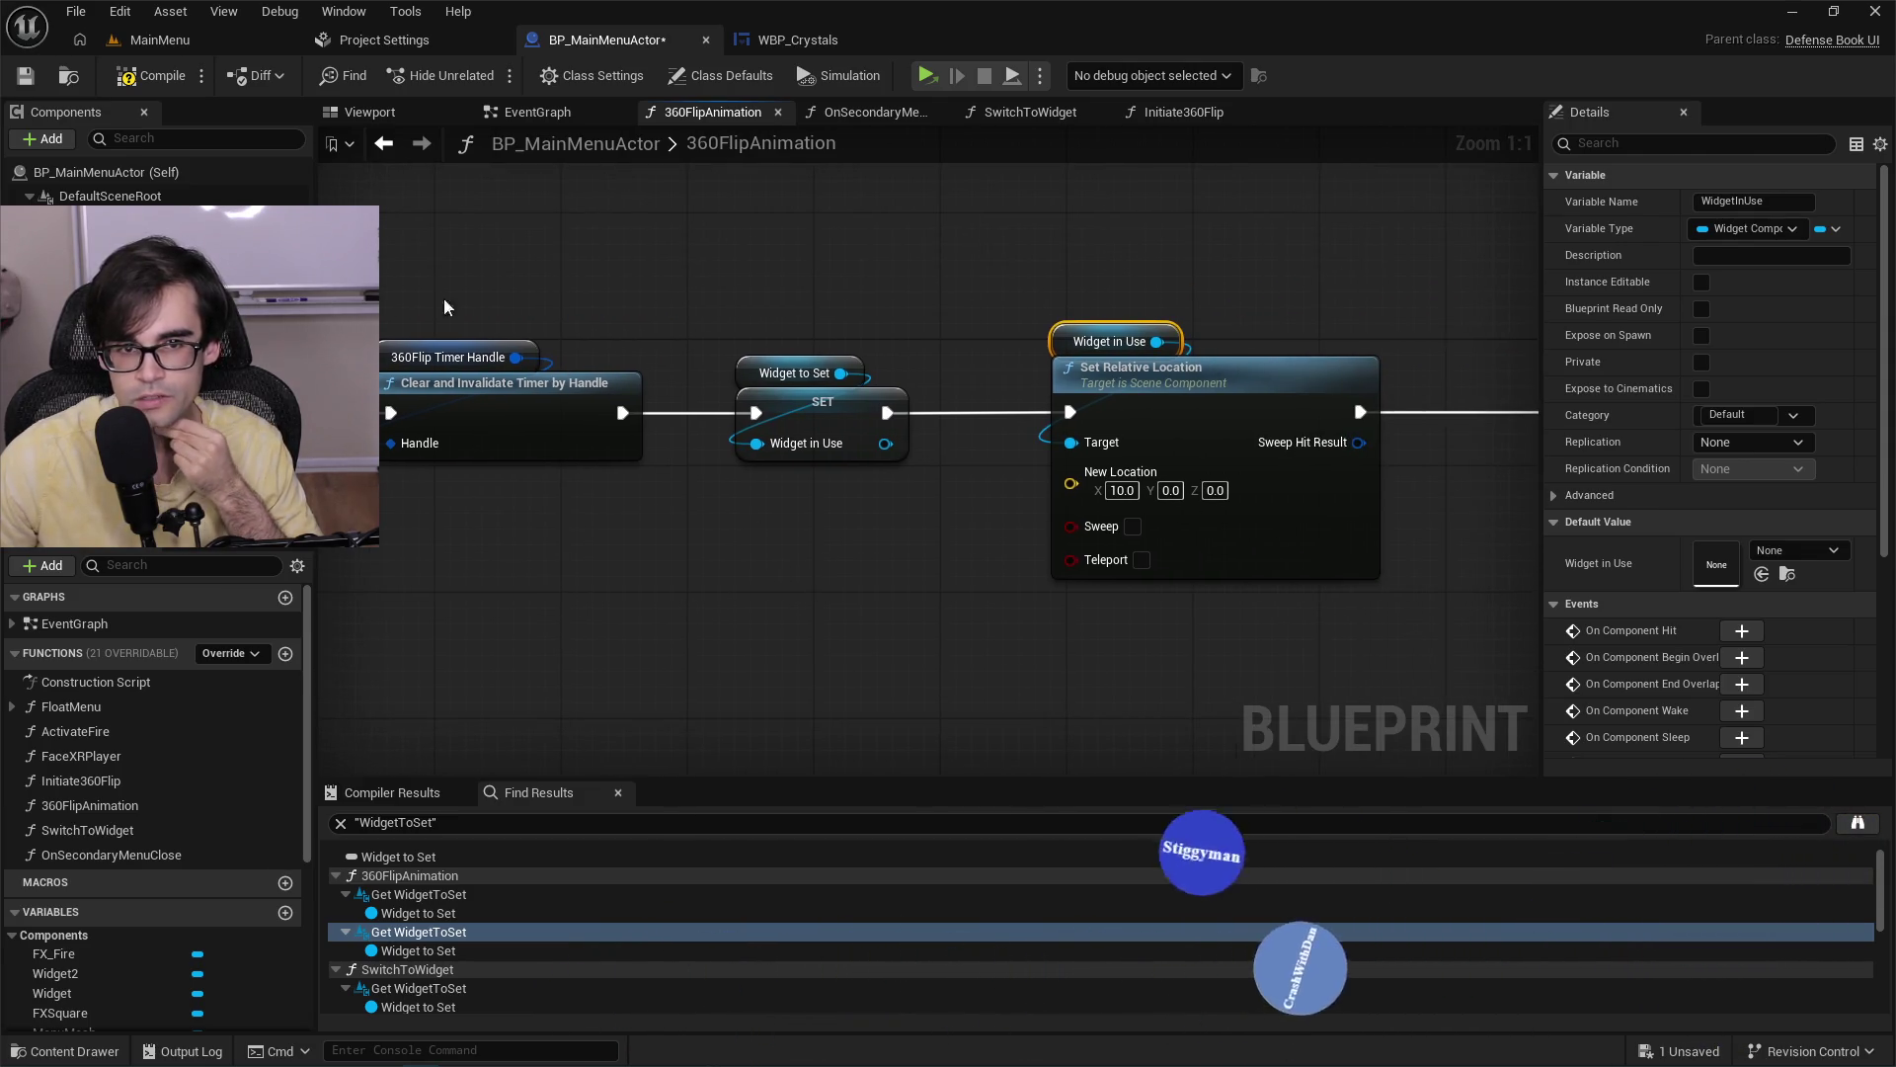
pyautogui.click(25, 77)
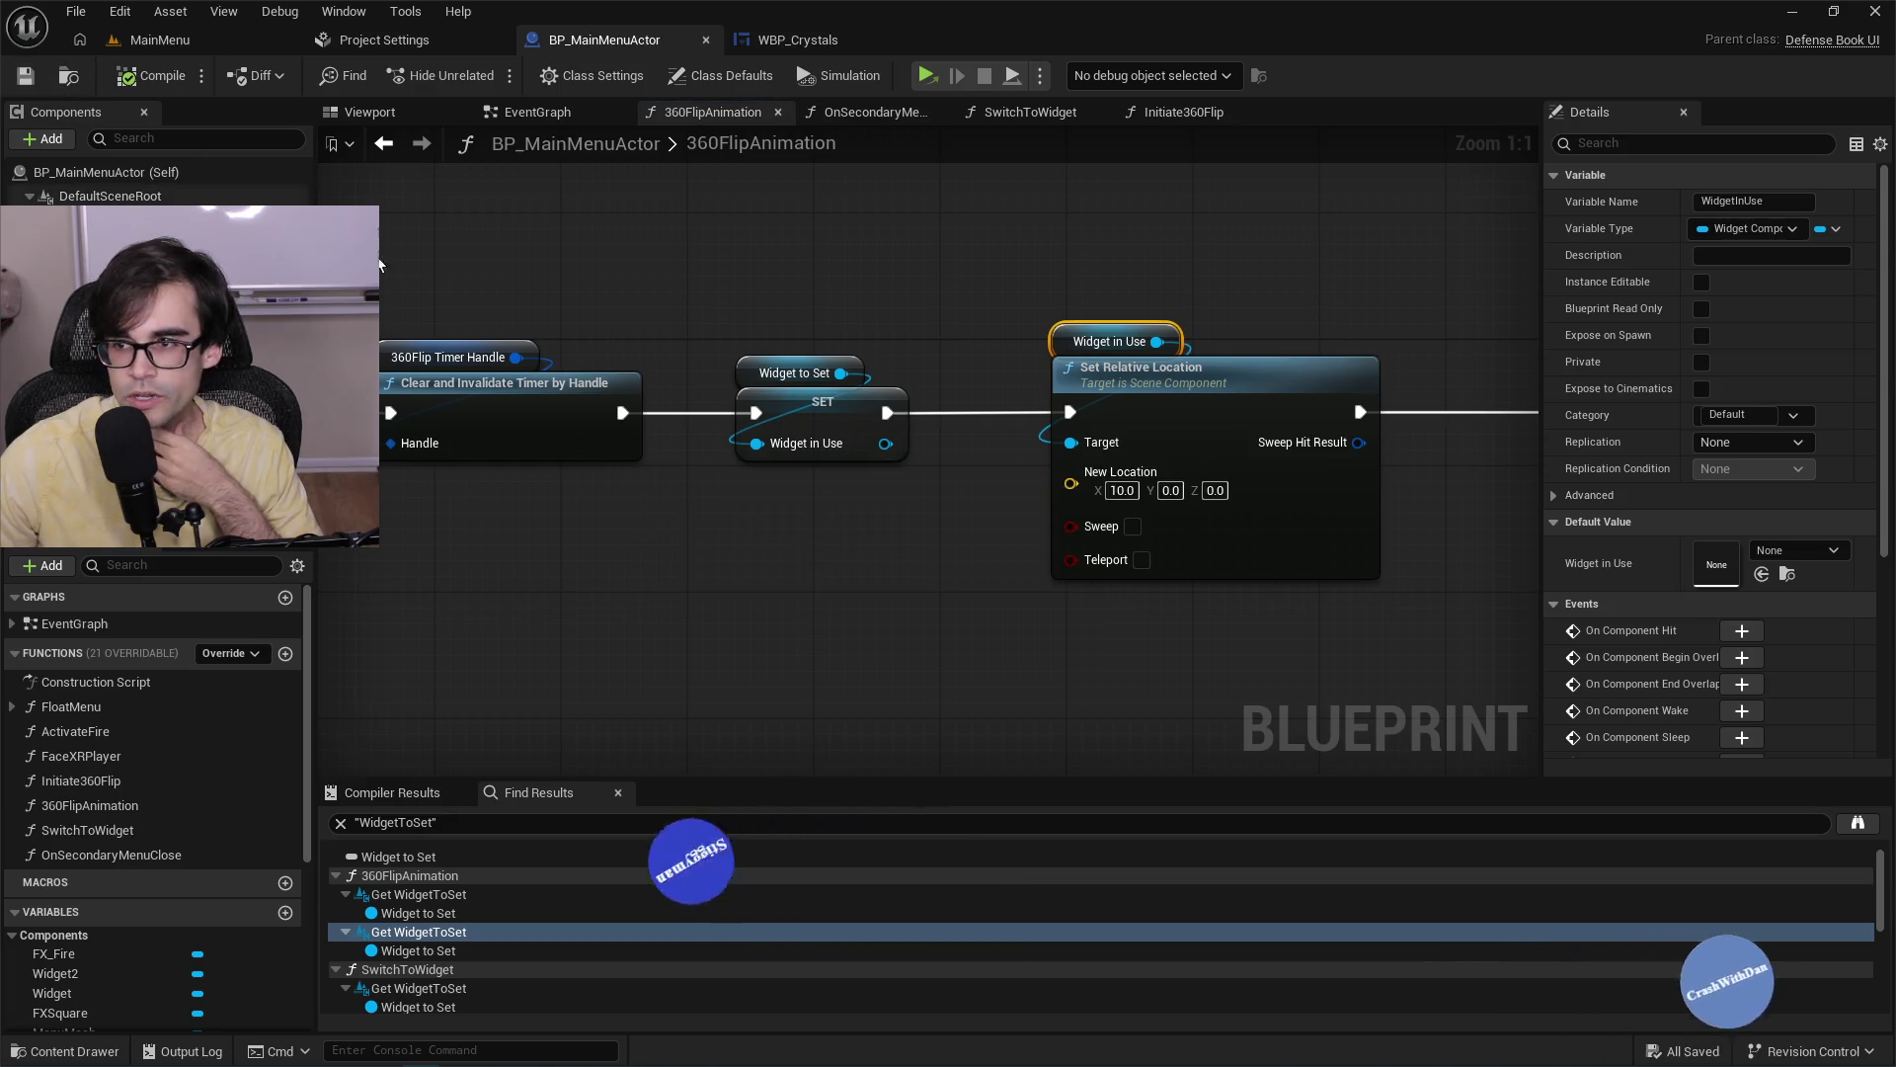
pyautogui.moveTo(1497, 581); pyautogui.dragTo(959, 581)
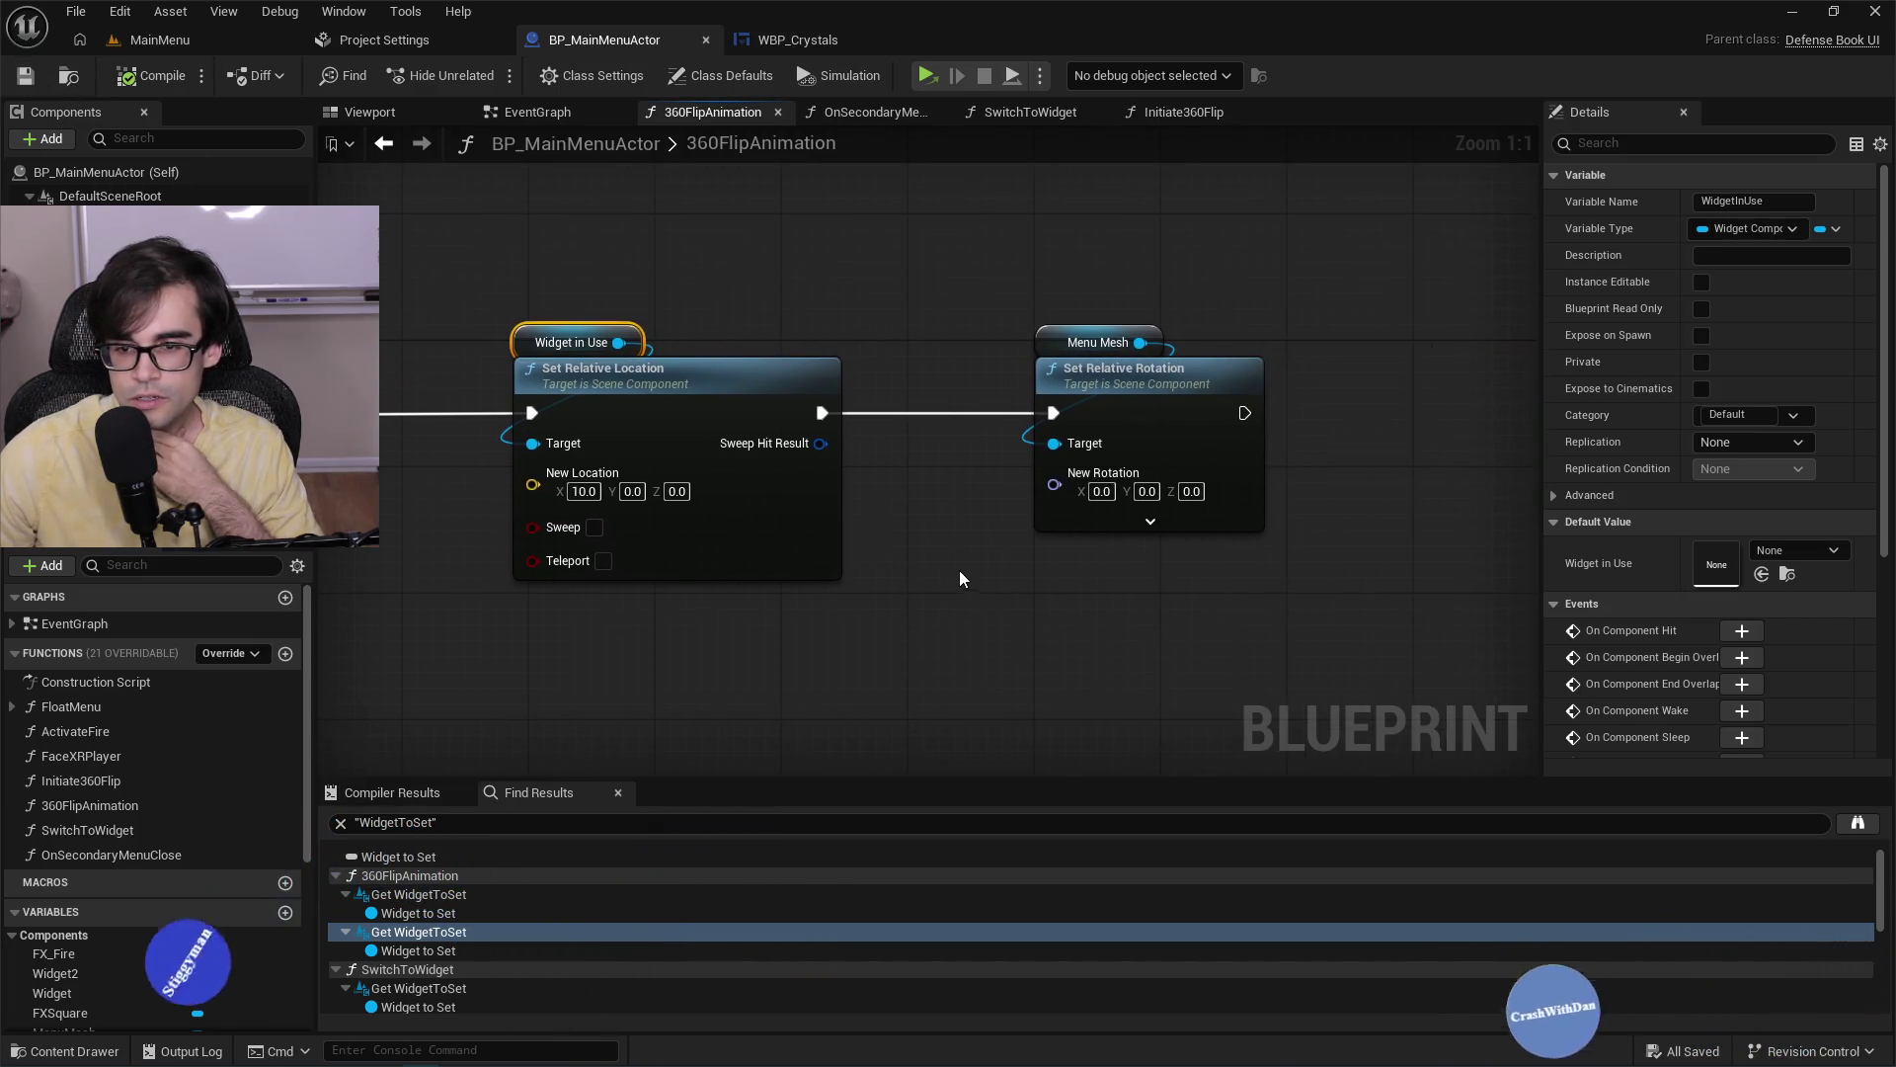
# Add a Request Render Update node for Widget in Use by searching 'update'.
pyautogui.click(1152, 524)
pyautogui.moveTo(619, 342); pyautogui.dragTo(774, 300)
pyautogui.write('update')
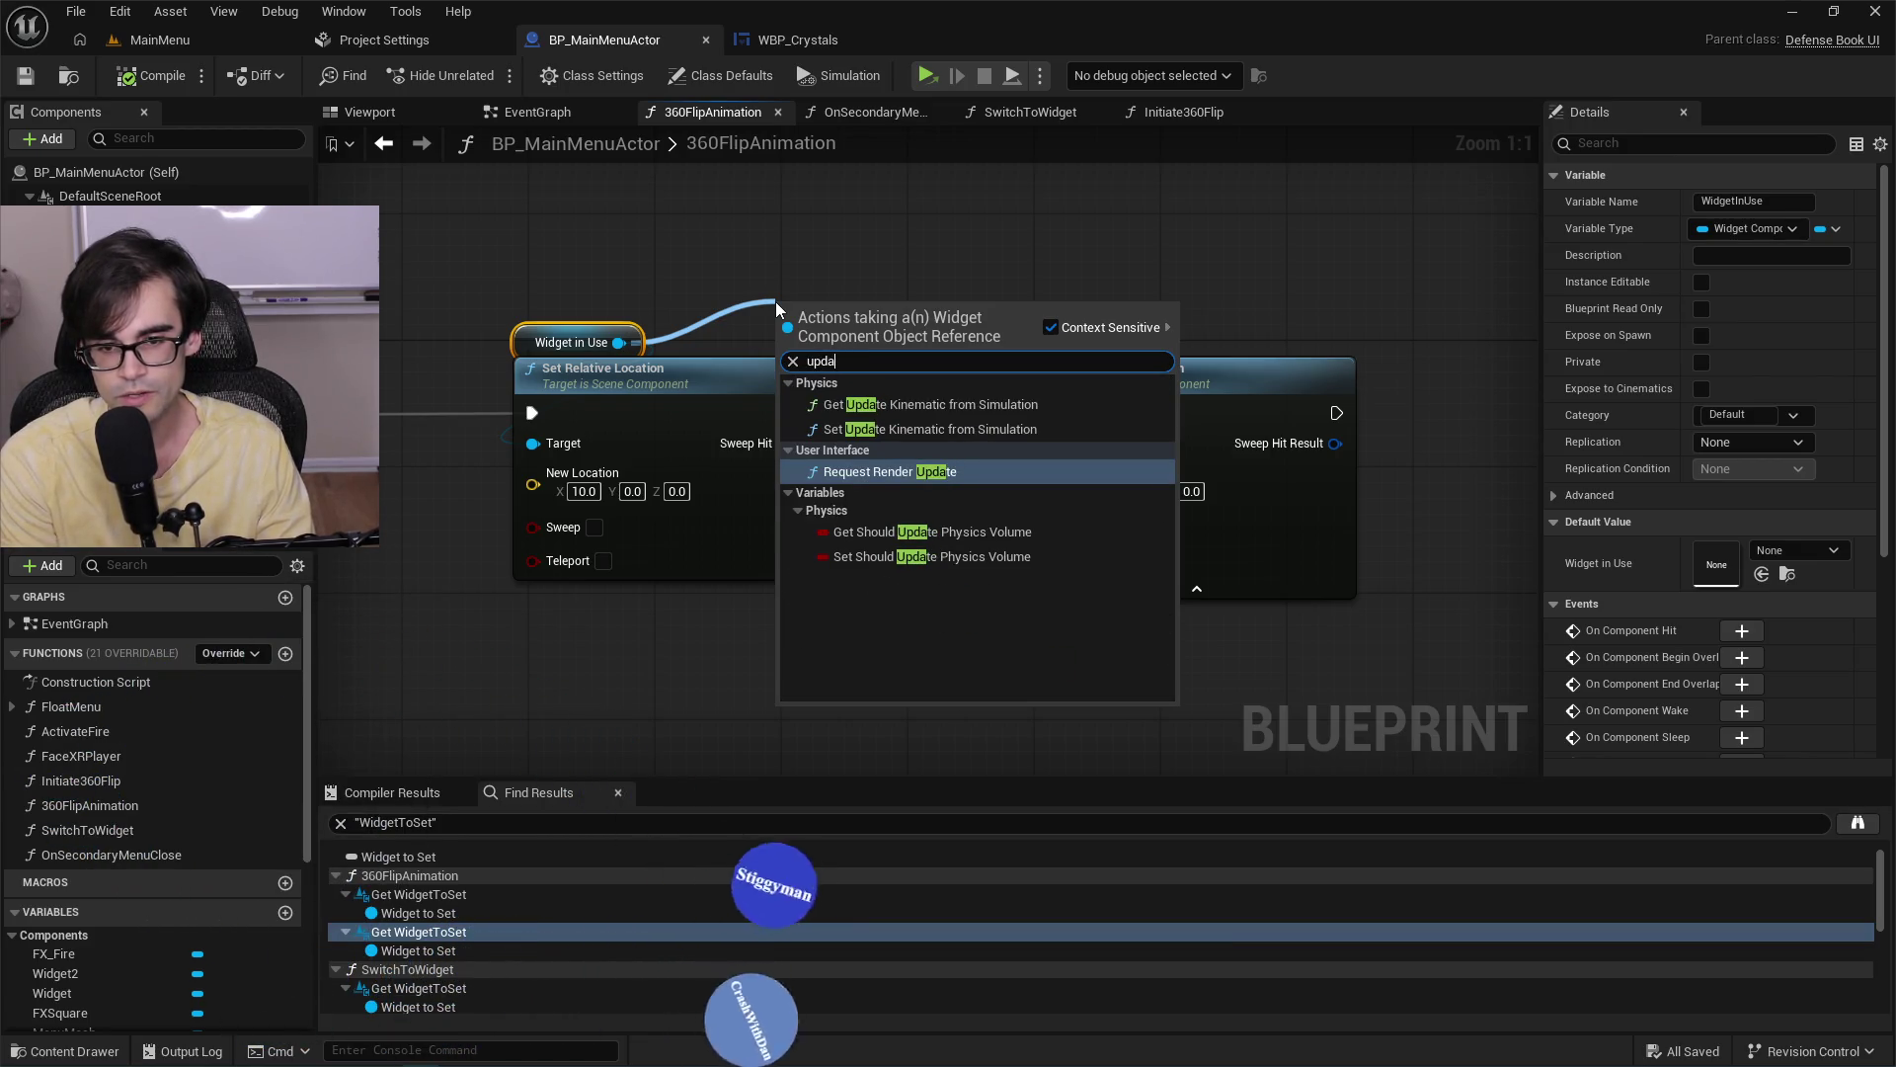
pyautogui.press('Return')
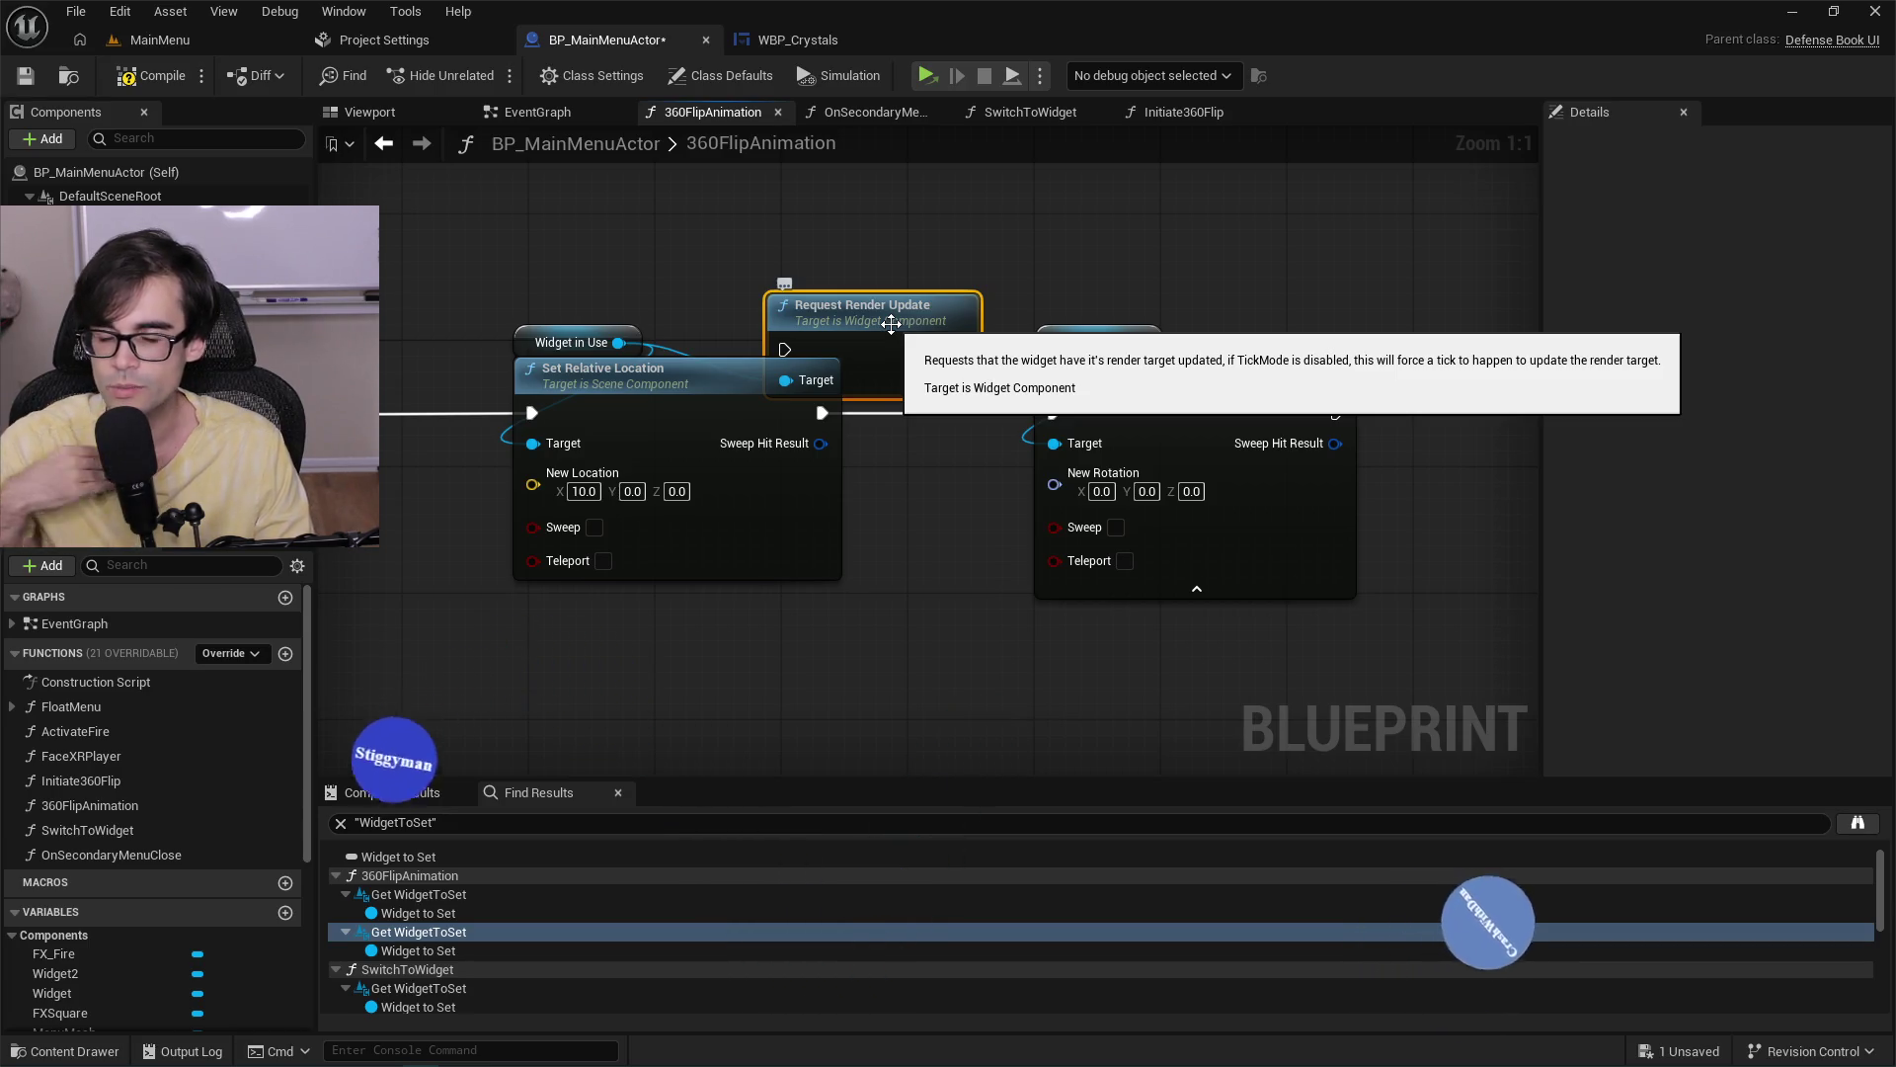
# Wire Request Render Update between Set Relative Location and Set Relative Rotation, then save.
pyautogui.moveTo(891, 323); pyautogui.dragTo(921, 640)
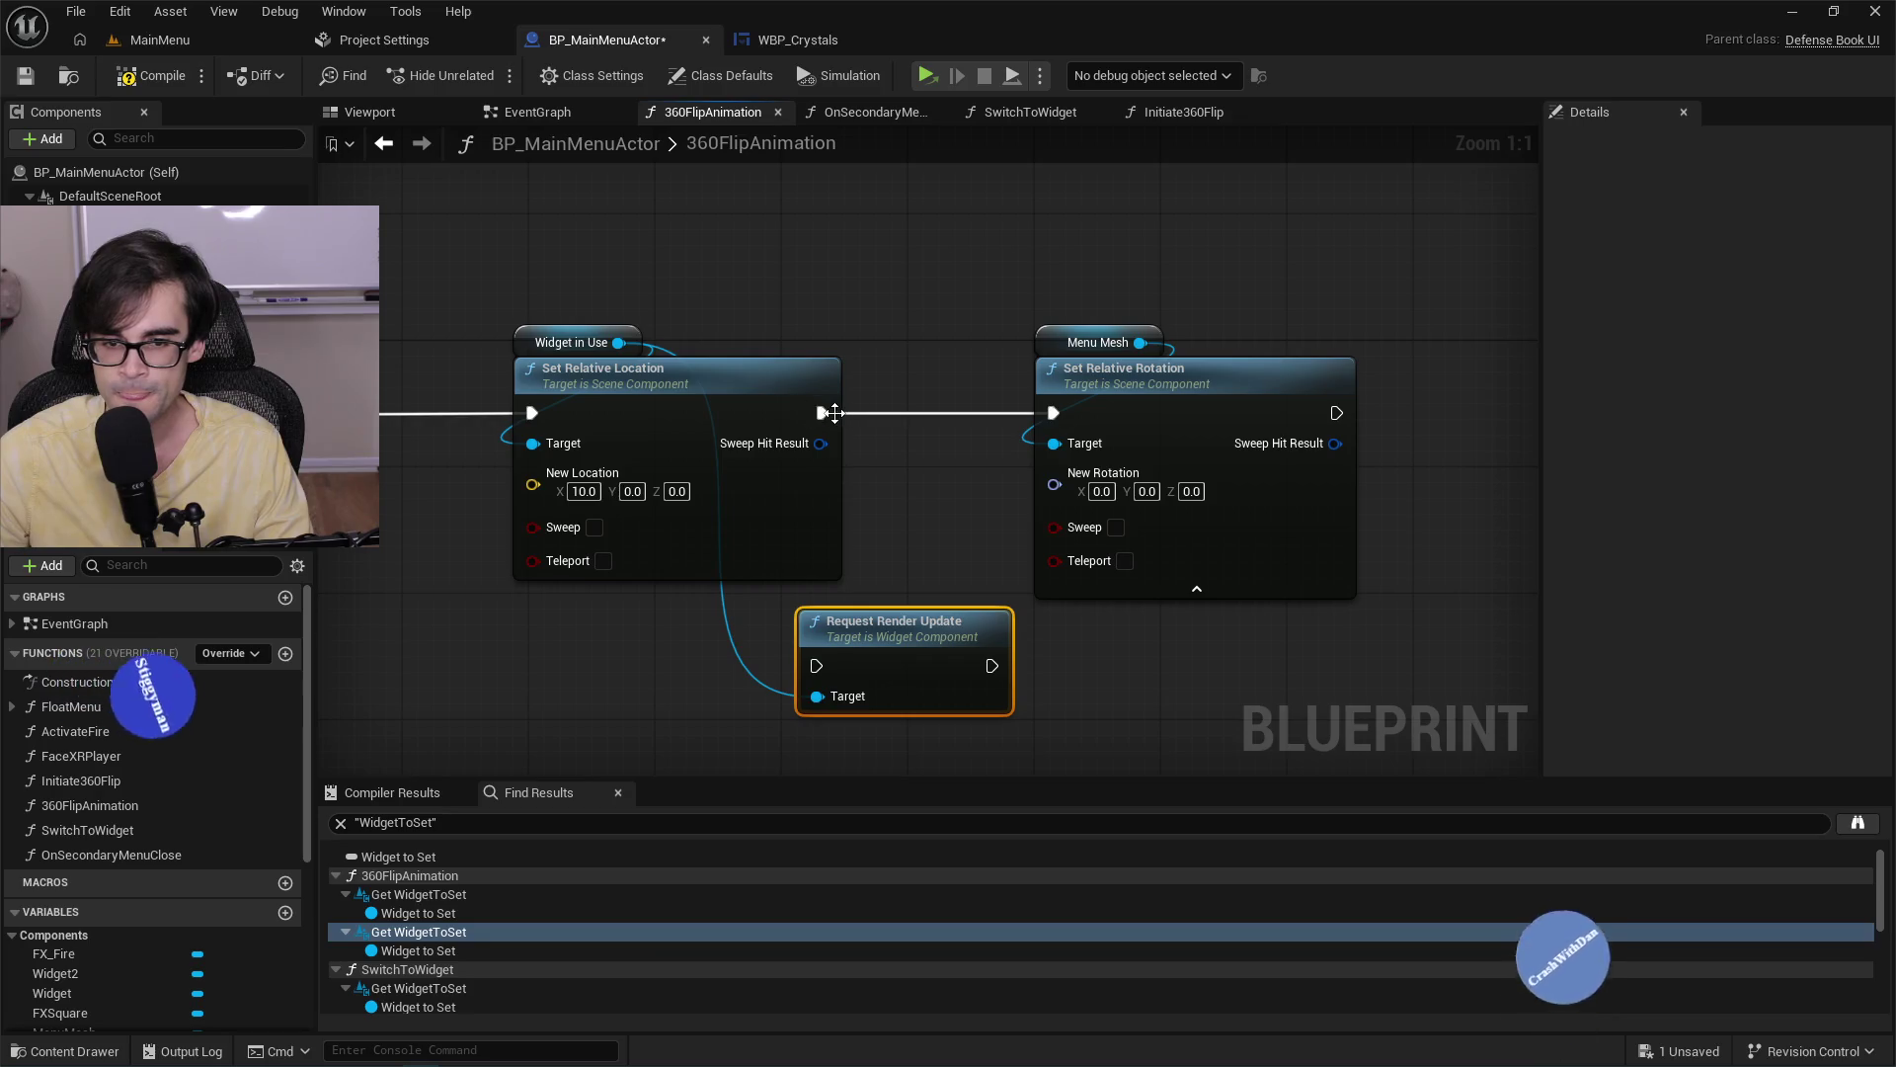
pyautogui.moveTo(822, 413); pyautogui.dragTo(817, 666)
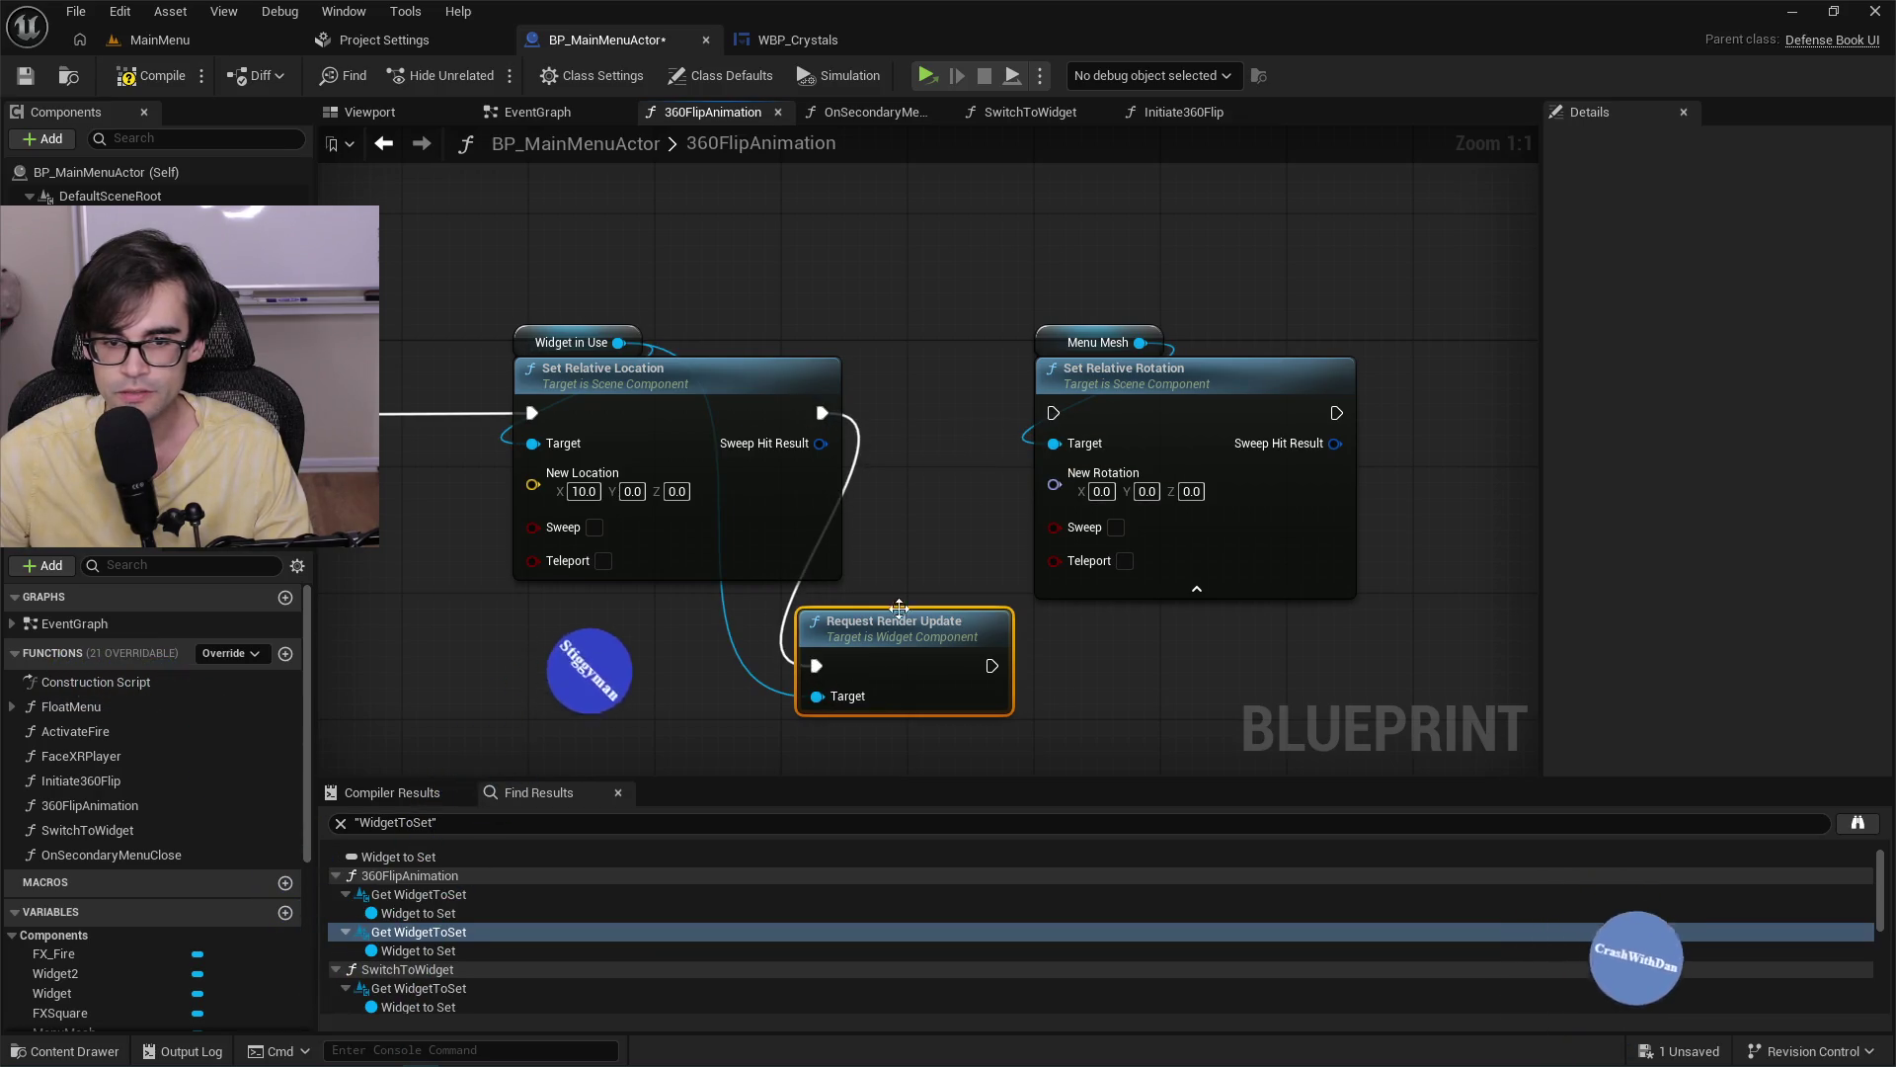
pyautogui.moveTo(996, 652)
pyautogui.mouseDown()
pyautogui.moveTo(1010, 484)
pyautogui.moveTo(1053, 413)
pyautogui.mouseUp()
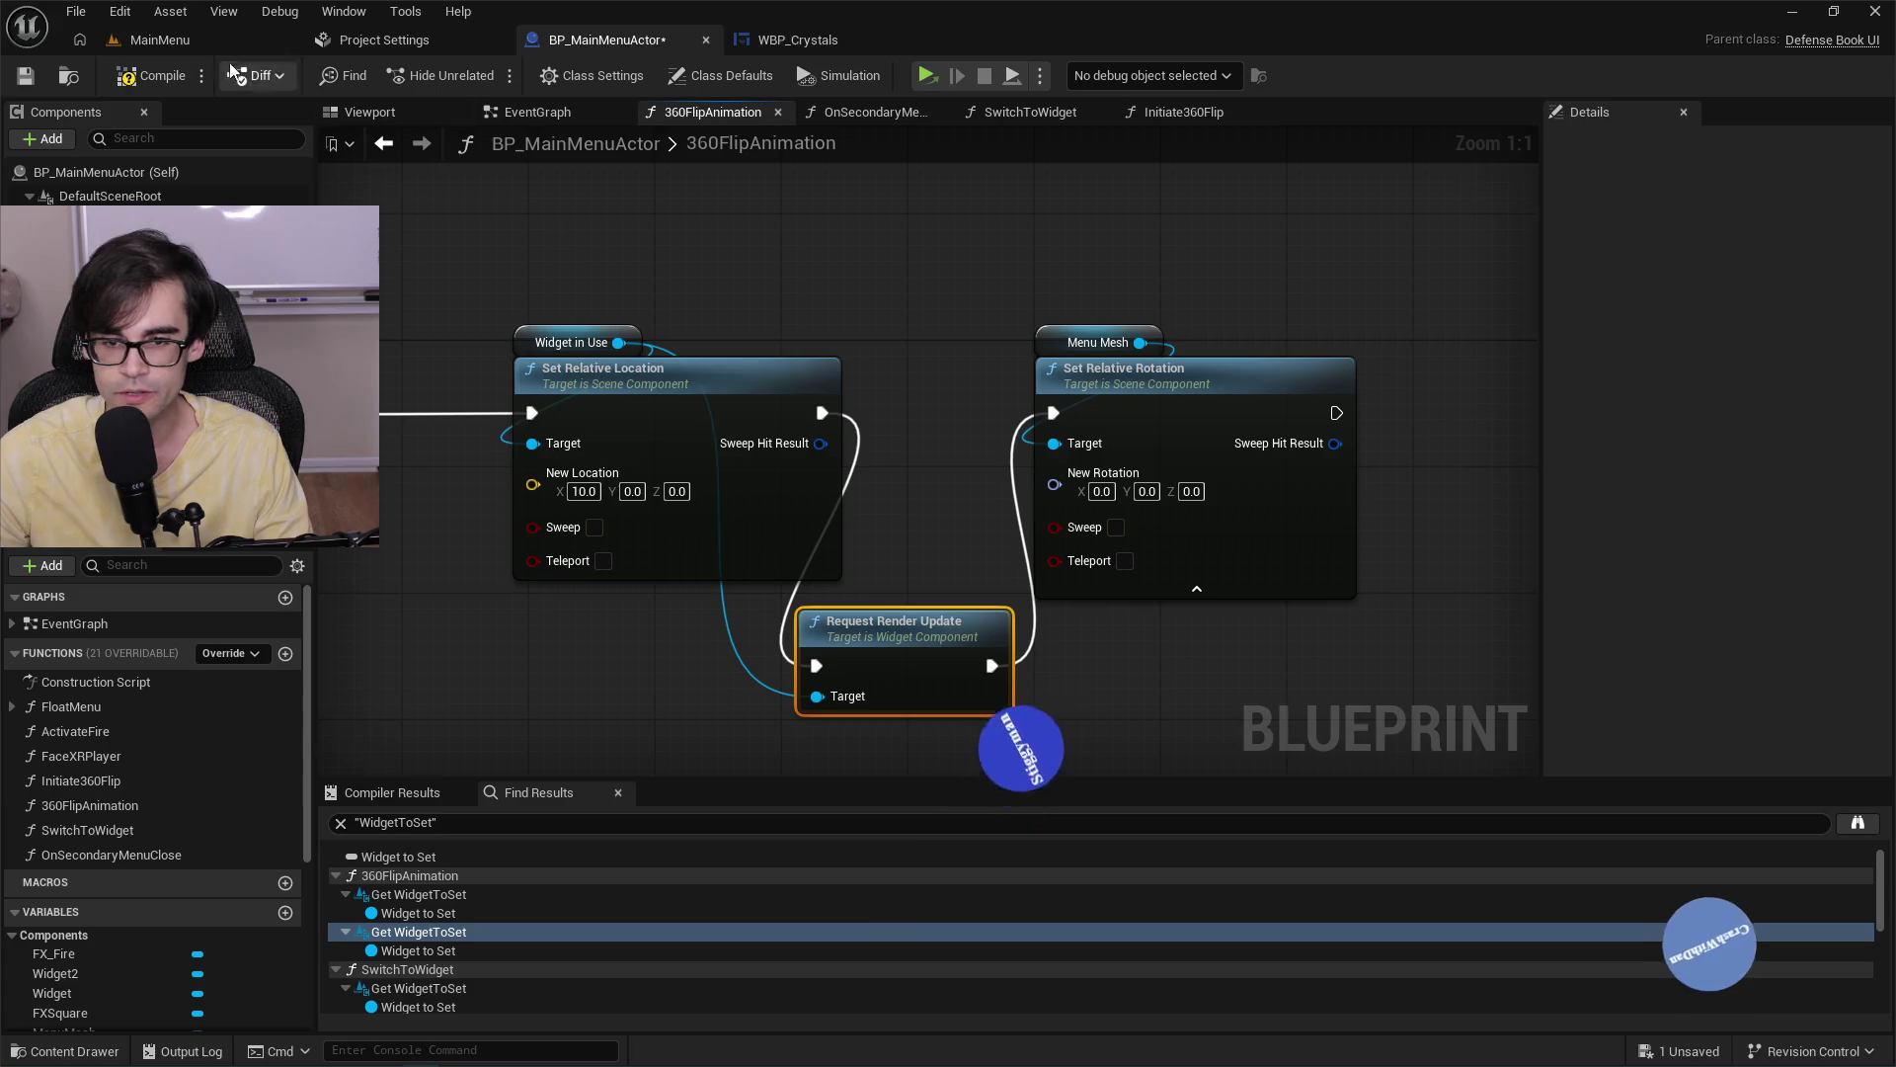
pyautogui.click(36, 76)
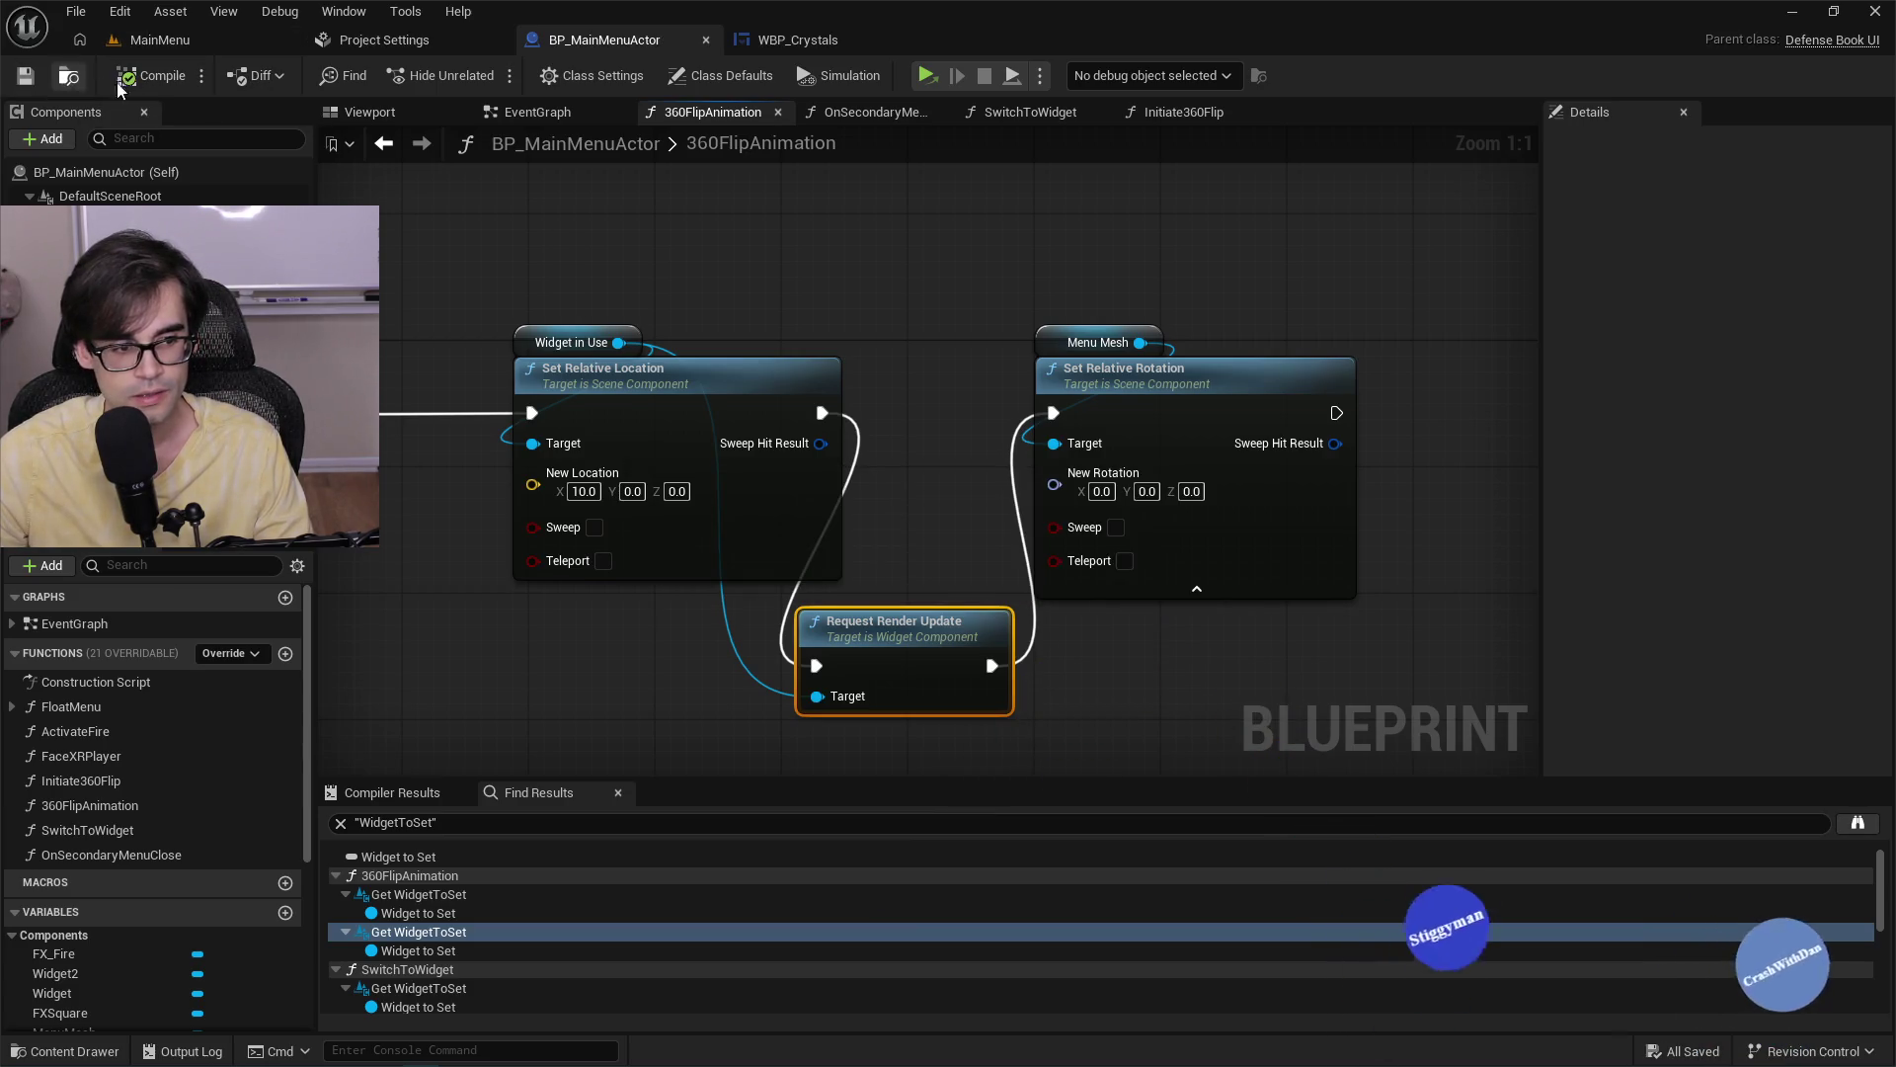
# Play the MainMenu level in the viewport, click START to reach crystal selection, then stop.
pyautogui.click(227, 44)
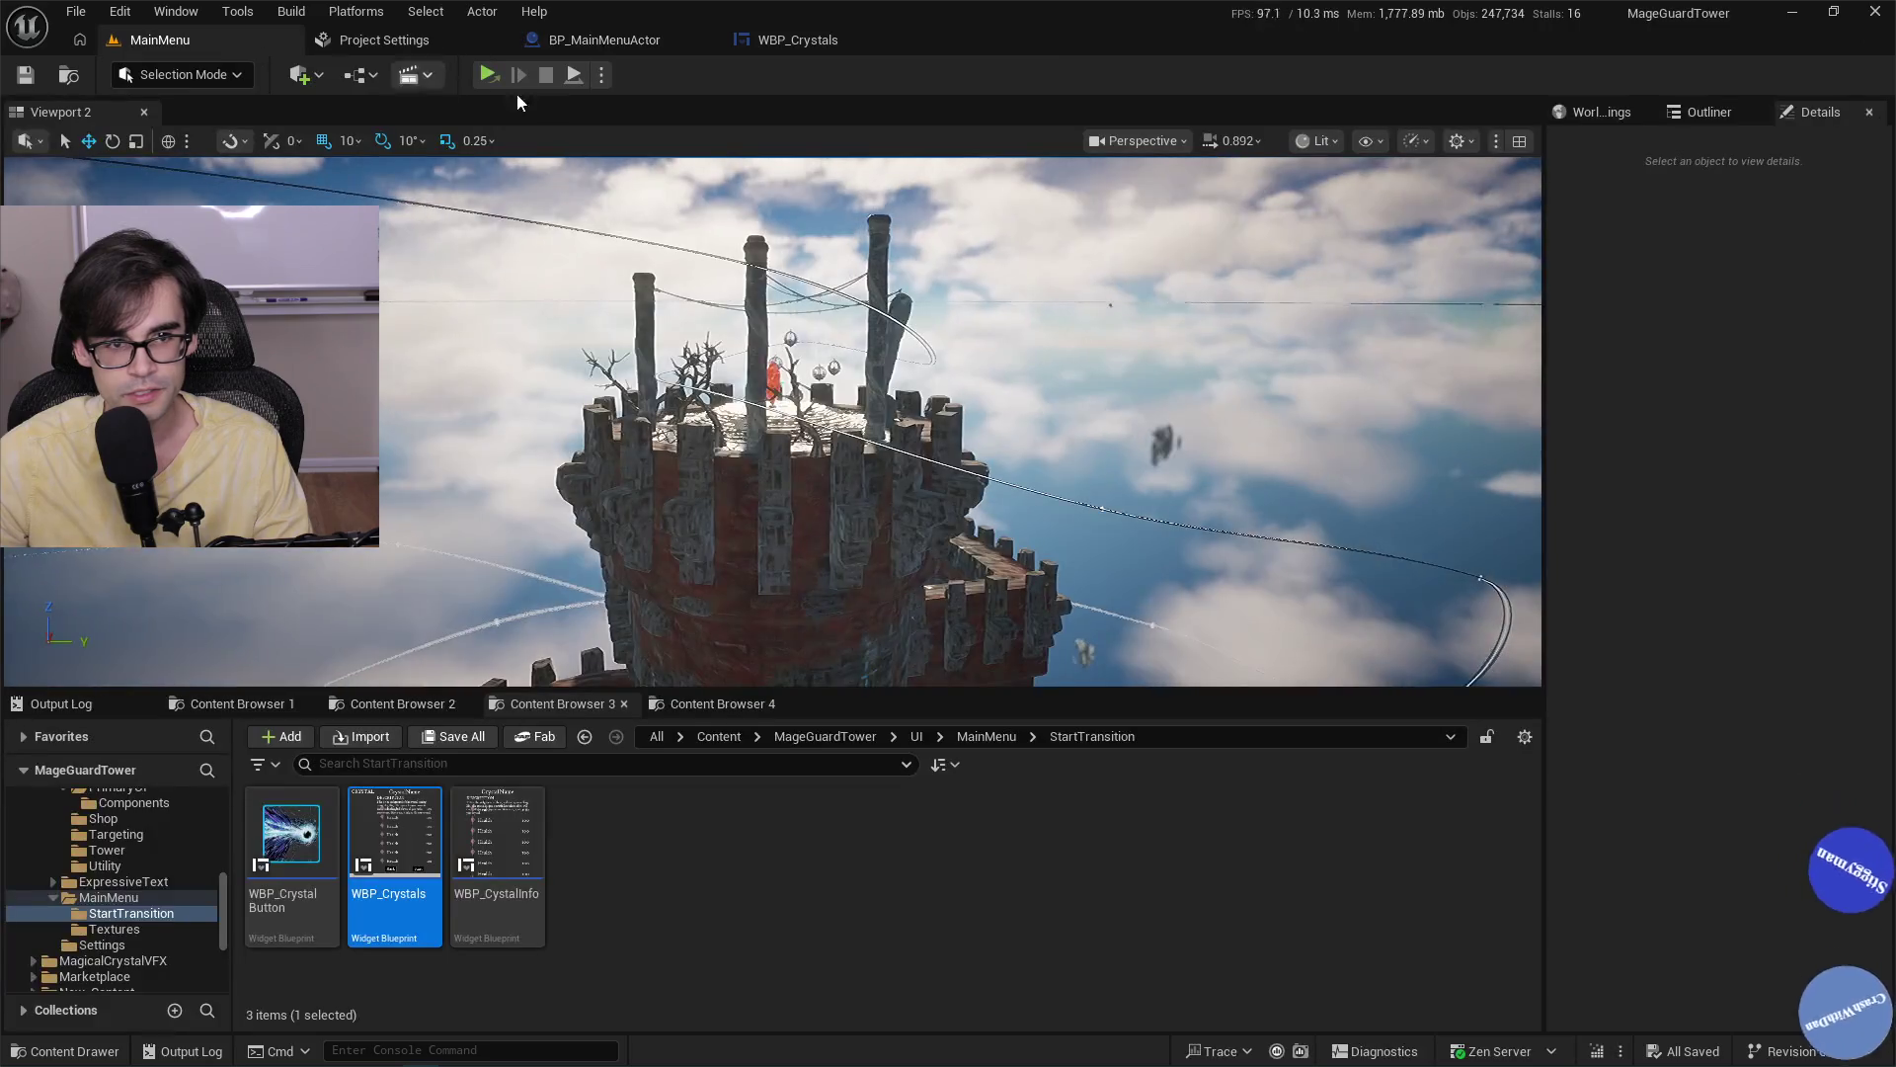
pyautogui.click(600, 76)
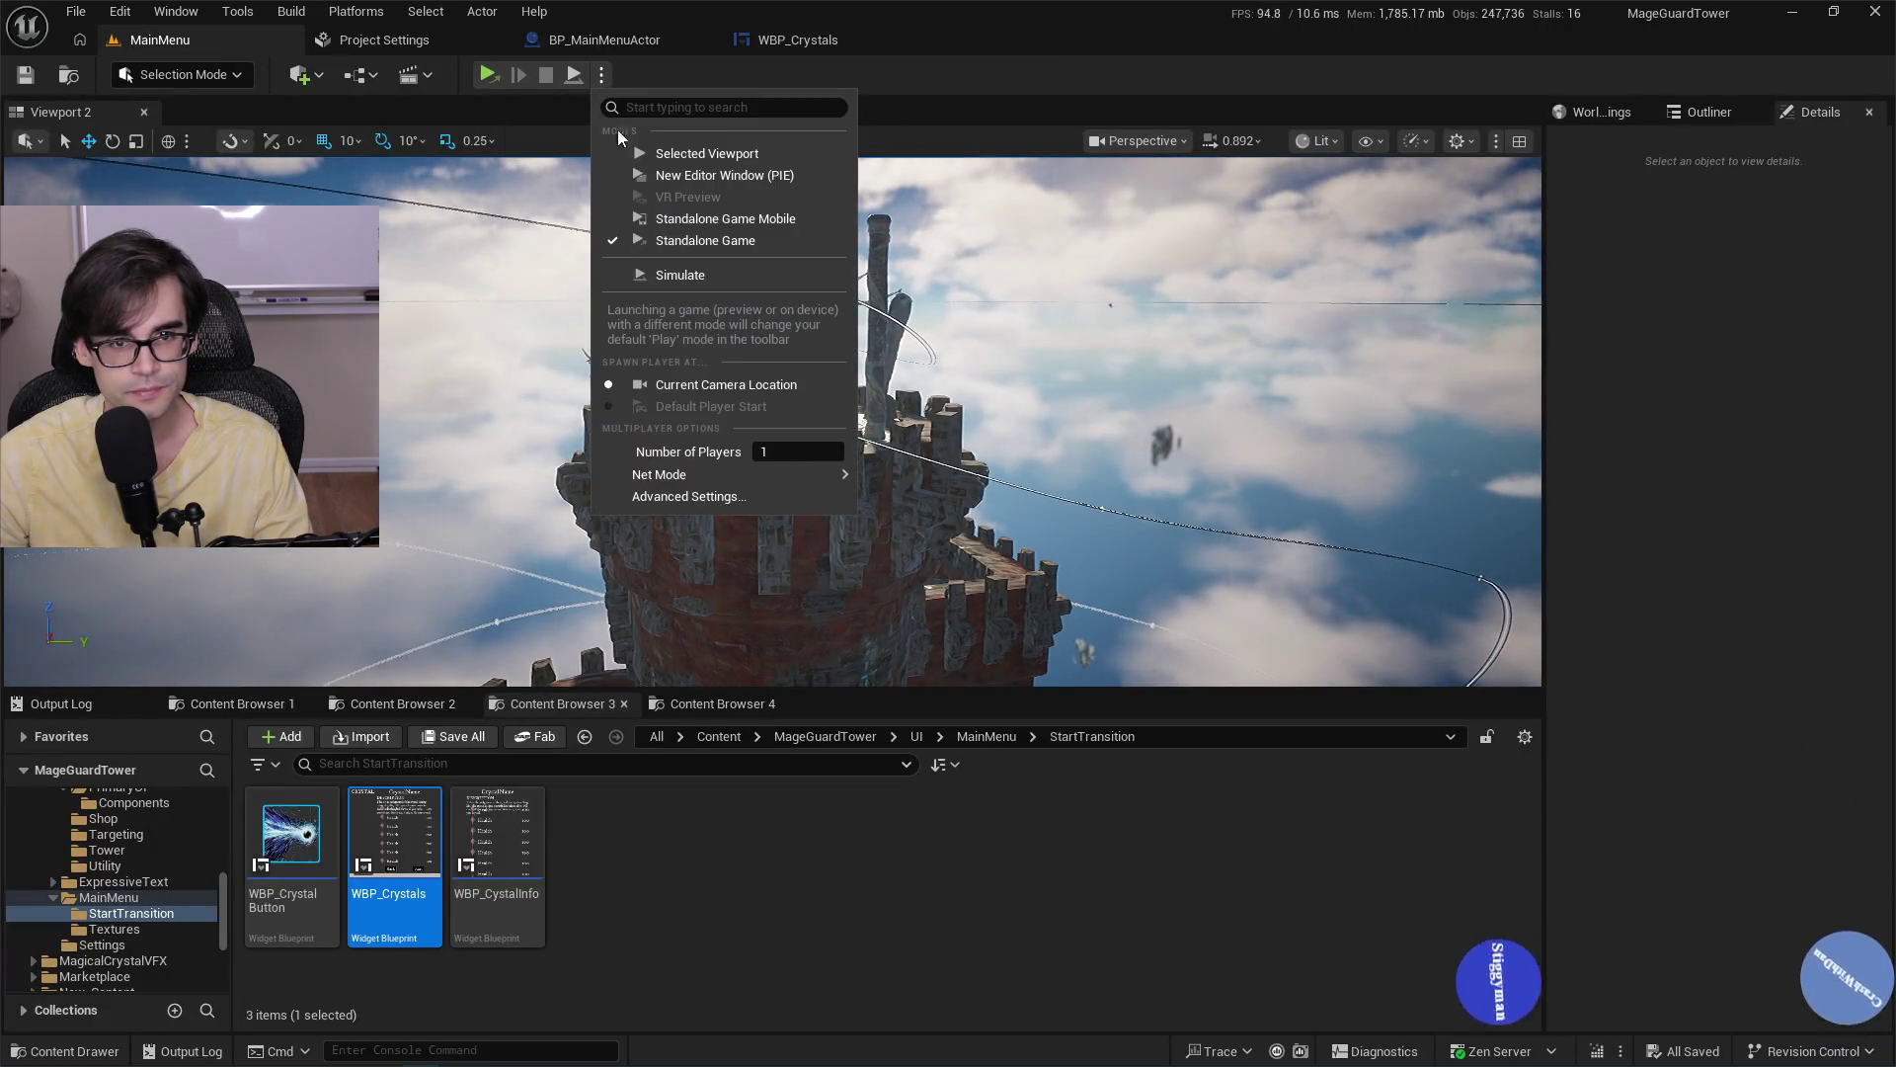
pyautogui.click(661, 156)
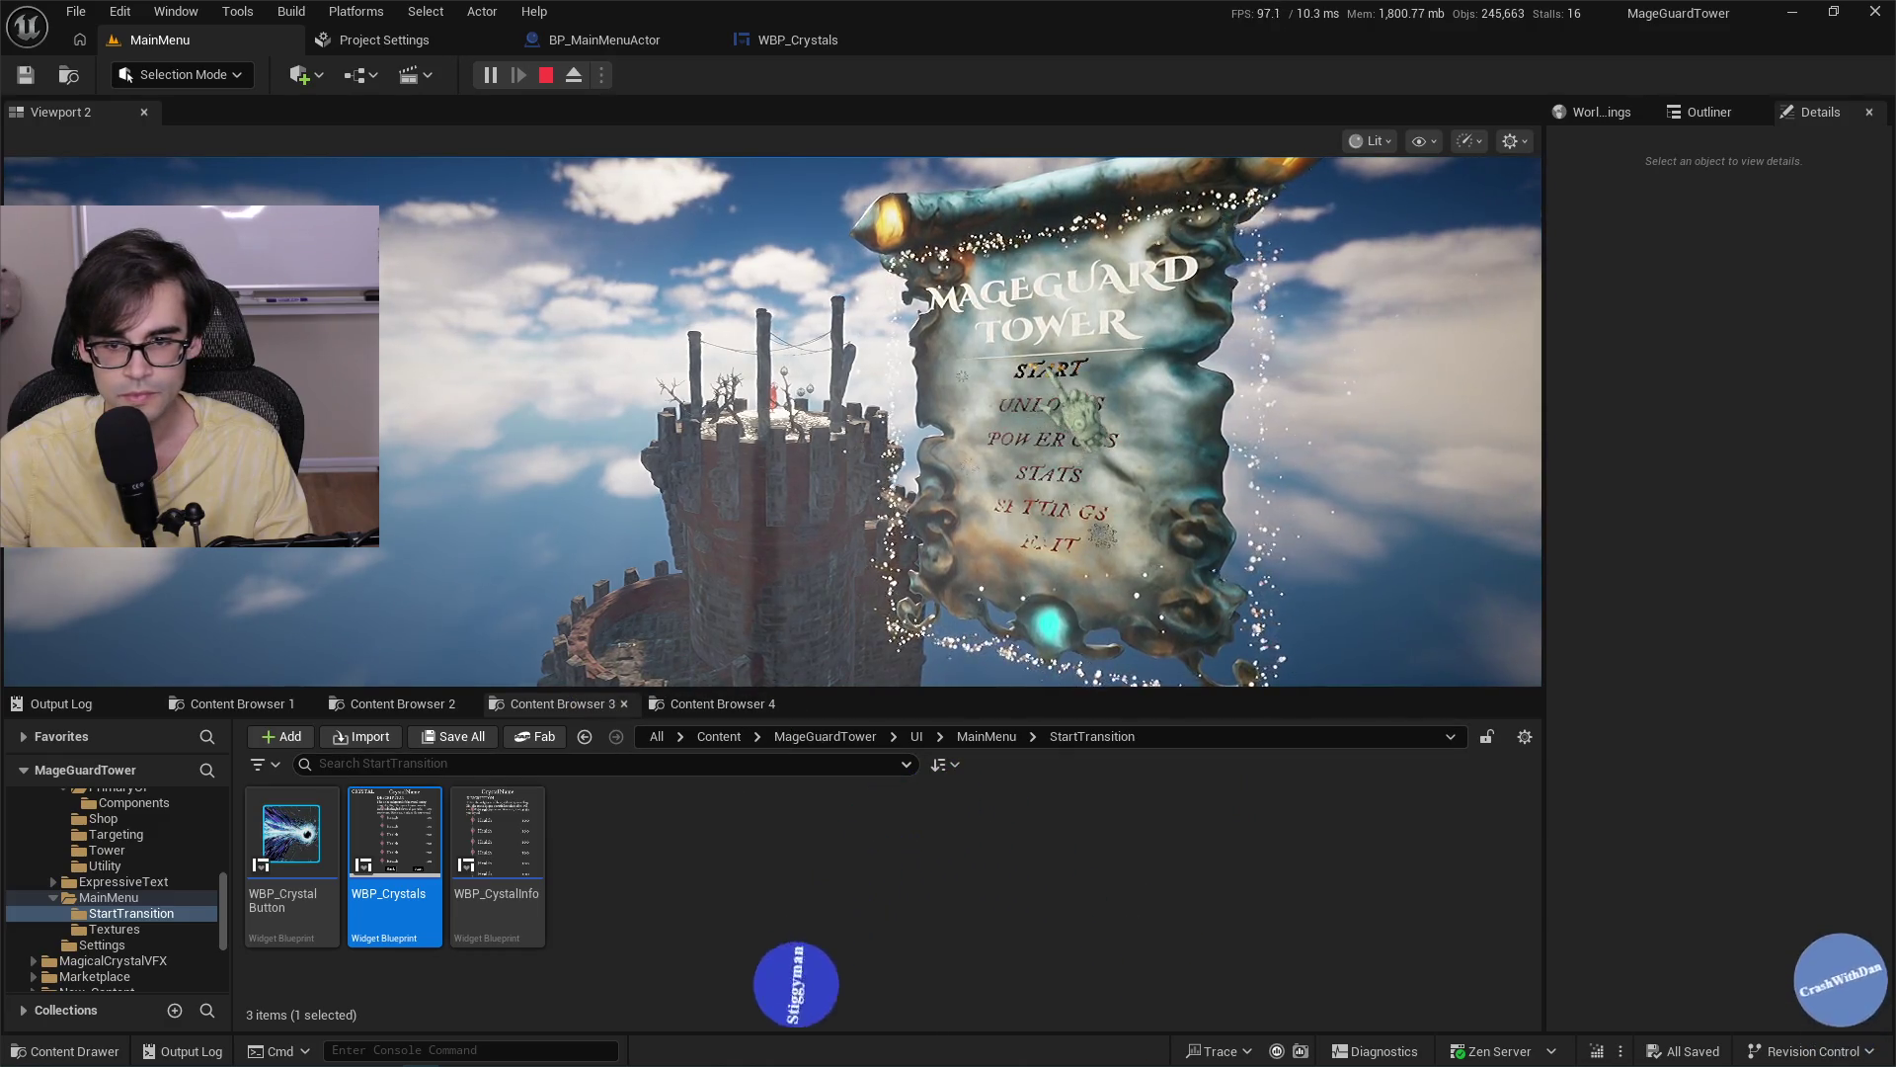
pyautogui.click(1050, 373)
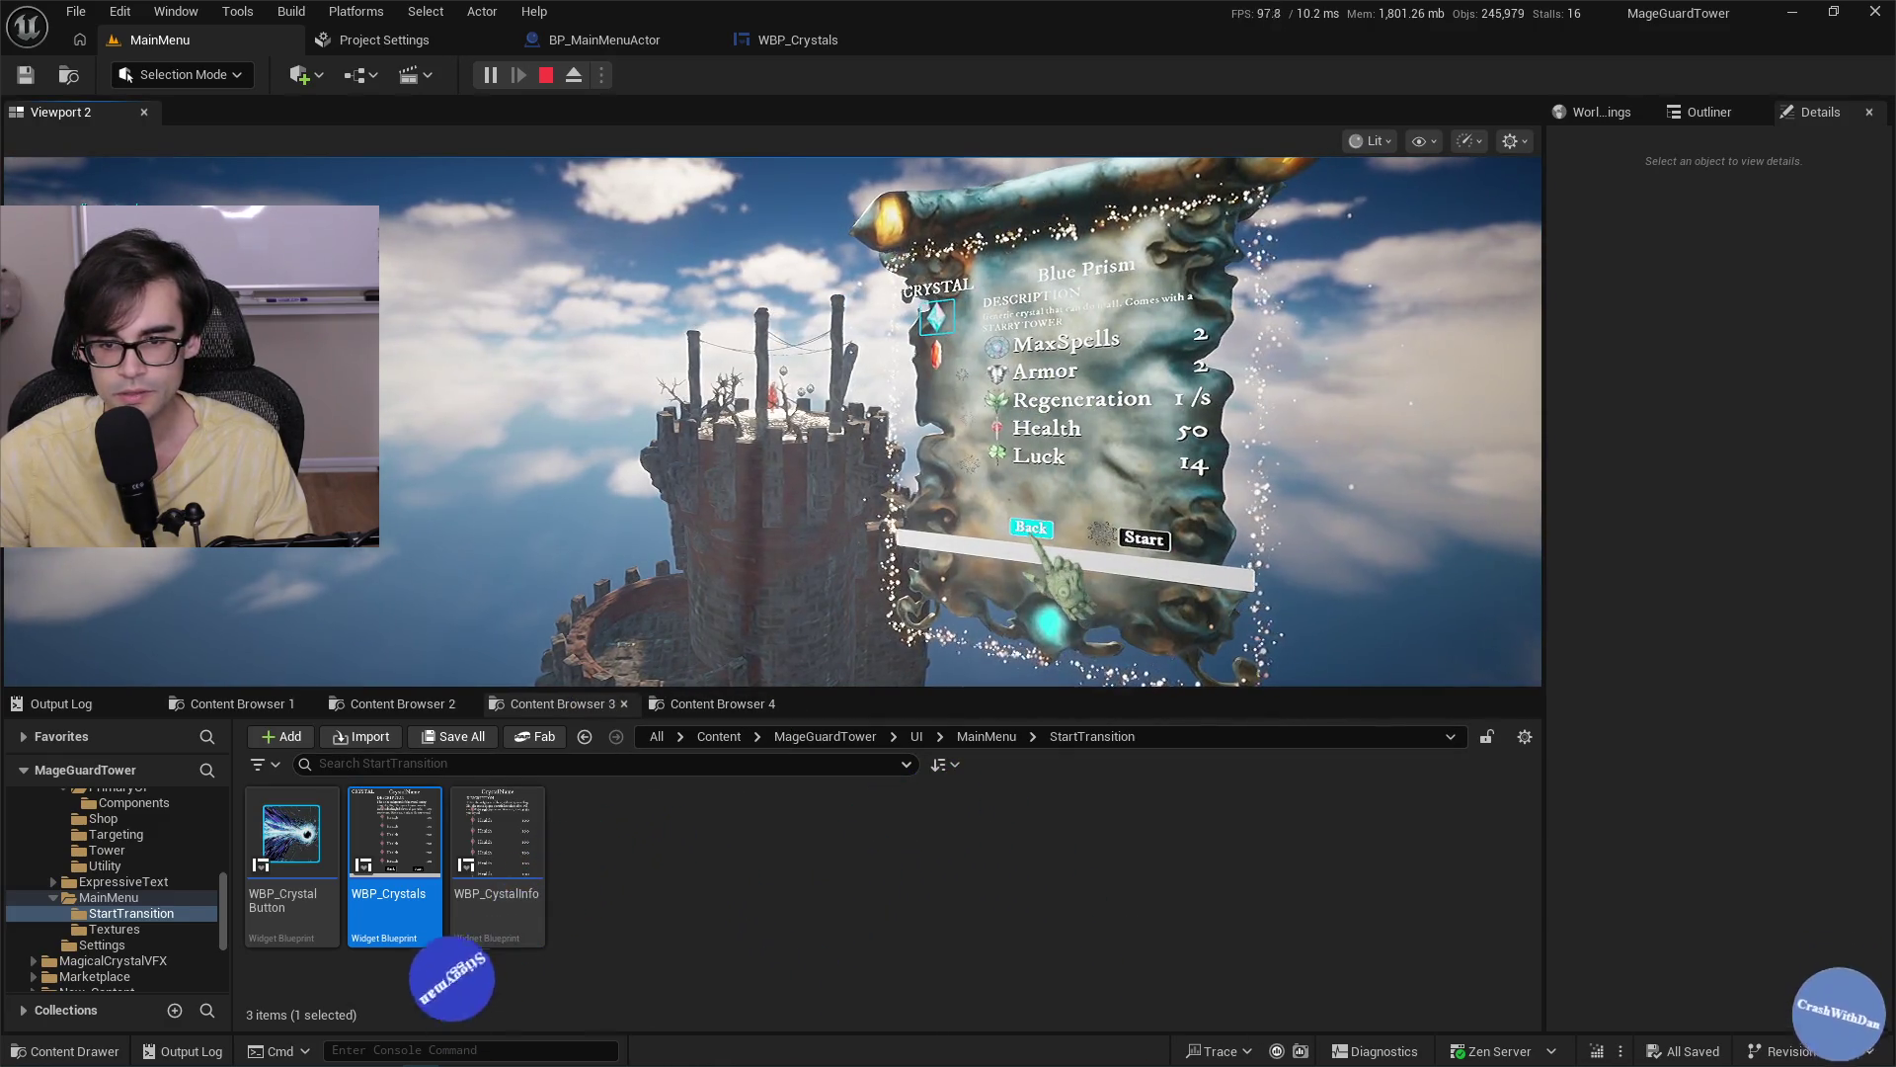
pyautogui.press('Escape')
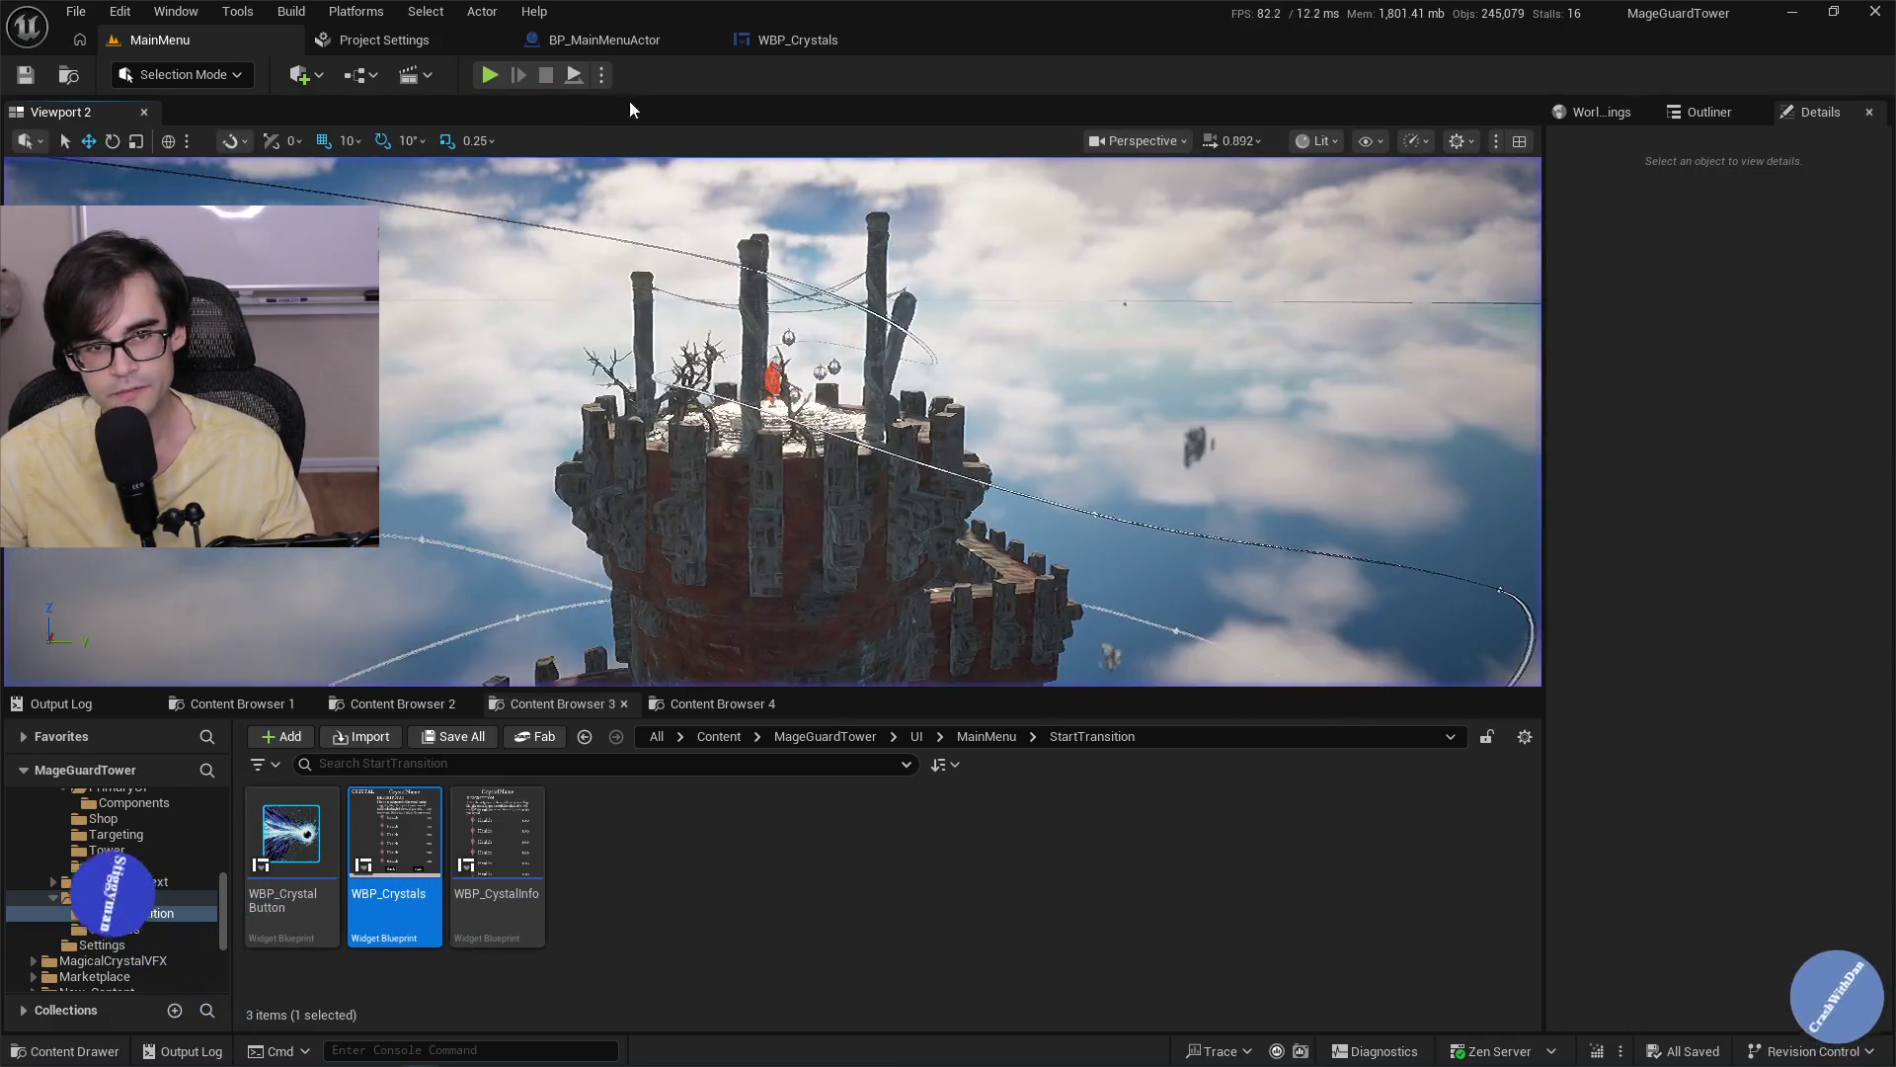
# Relaunch the game in a different play mode, then bring up WBP_Crystals.
pyautogui.click(598, 77)
pyautogui.click(678, 242)
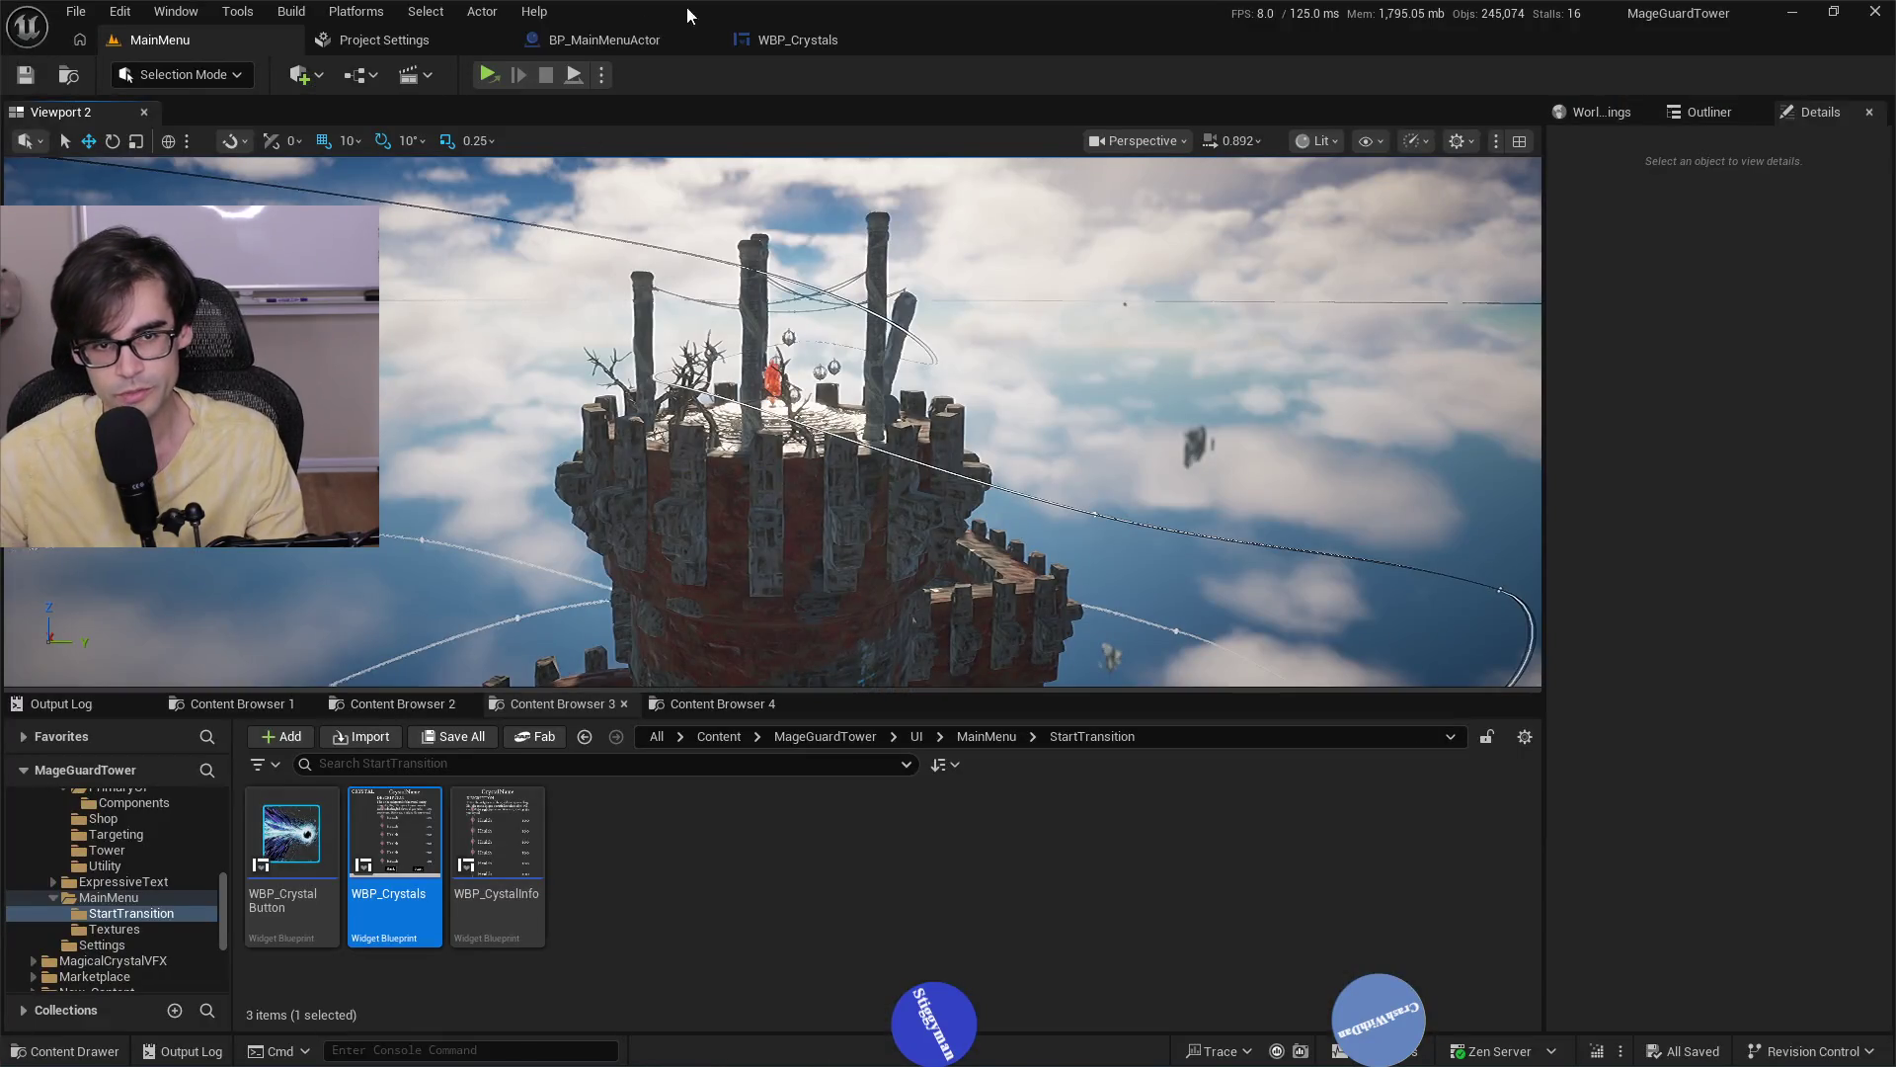
pyautogui.click(798, 44)
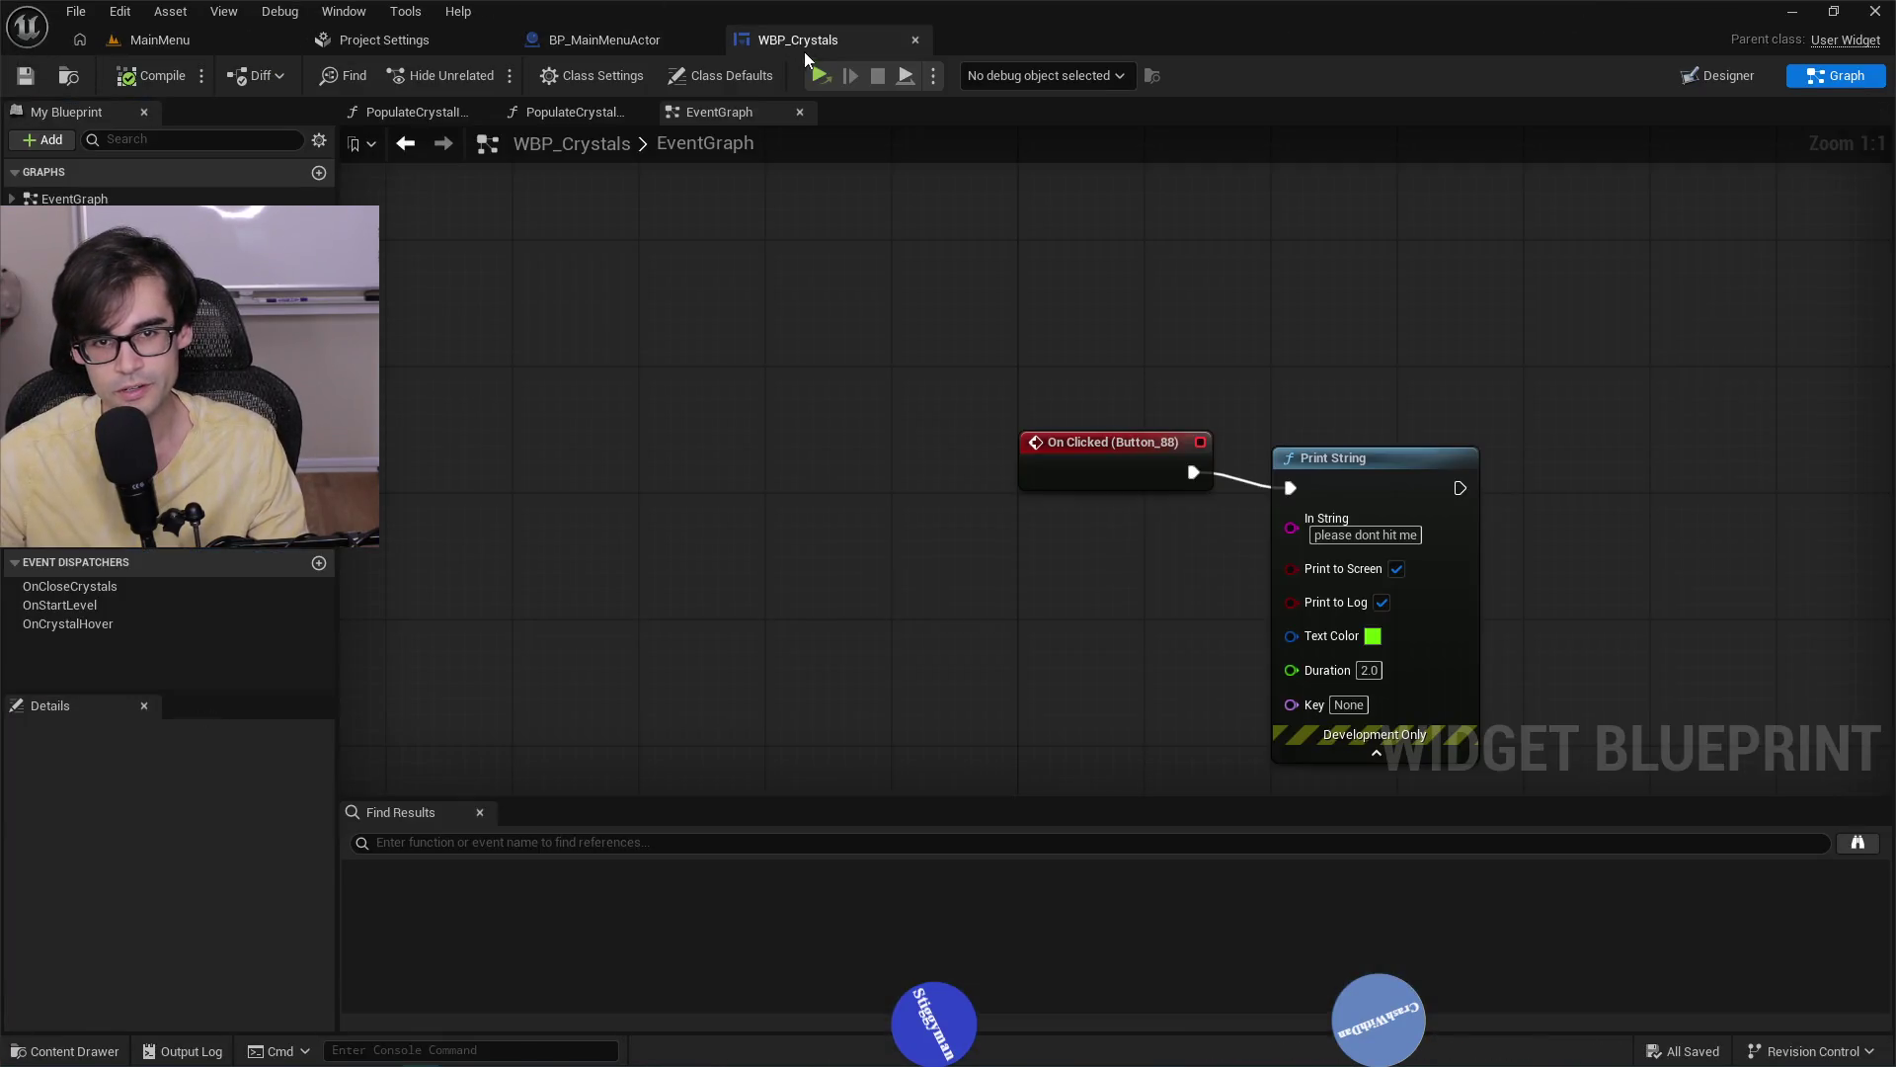
# Delete the Button_88 OnClicked and Print String test nodes from the EventGraph.
pyautogui.scroll(-2, 1205, 406)
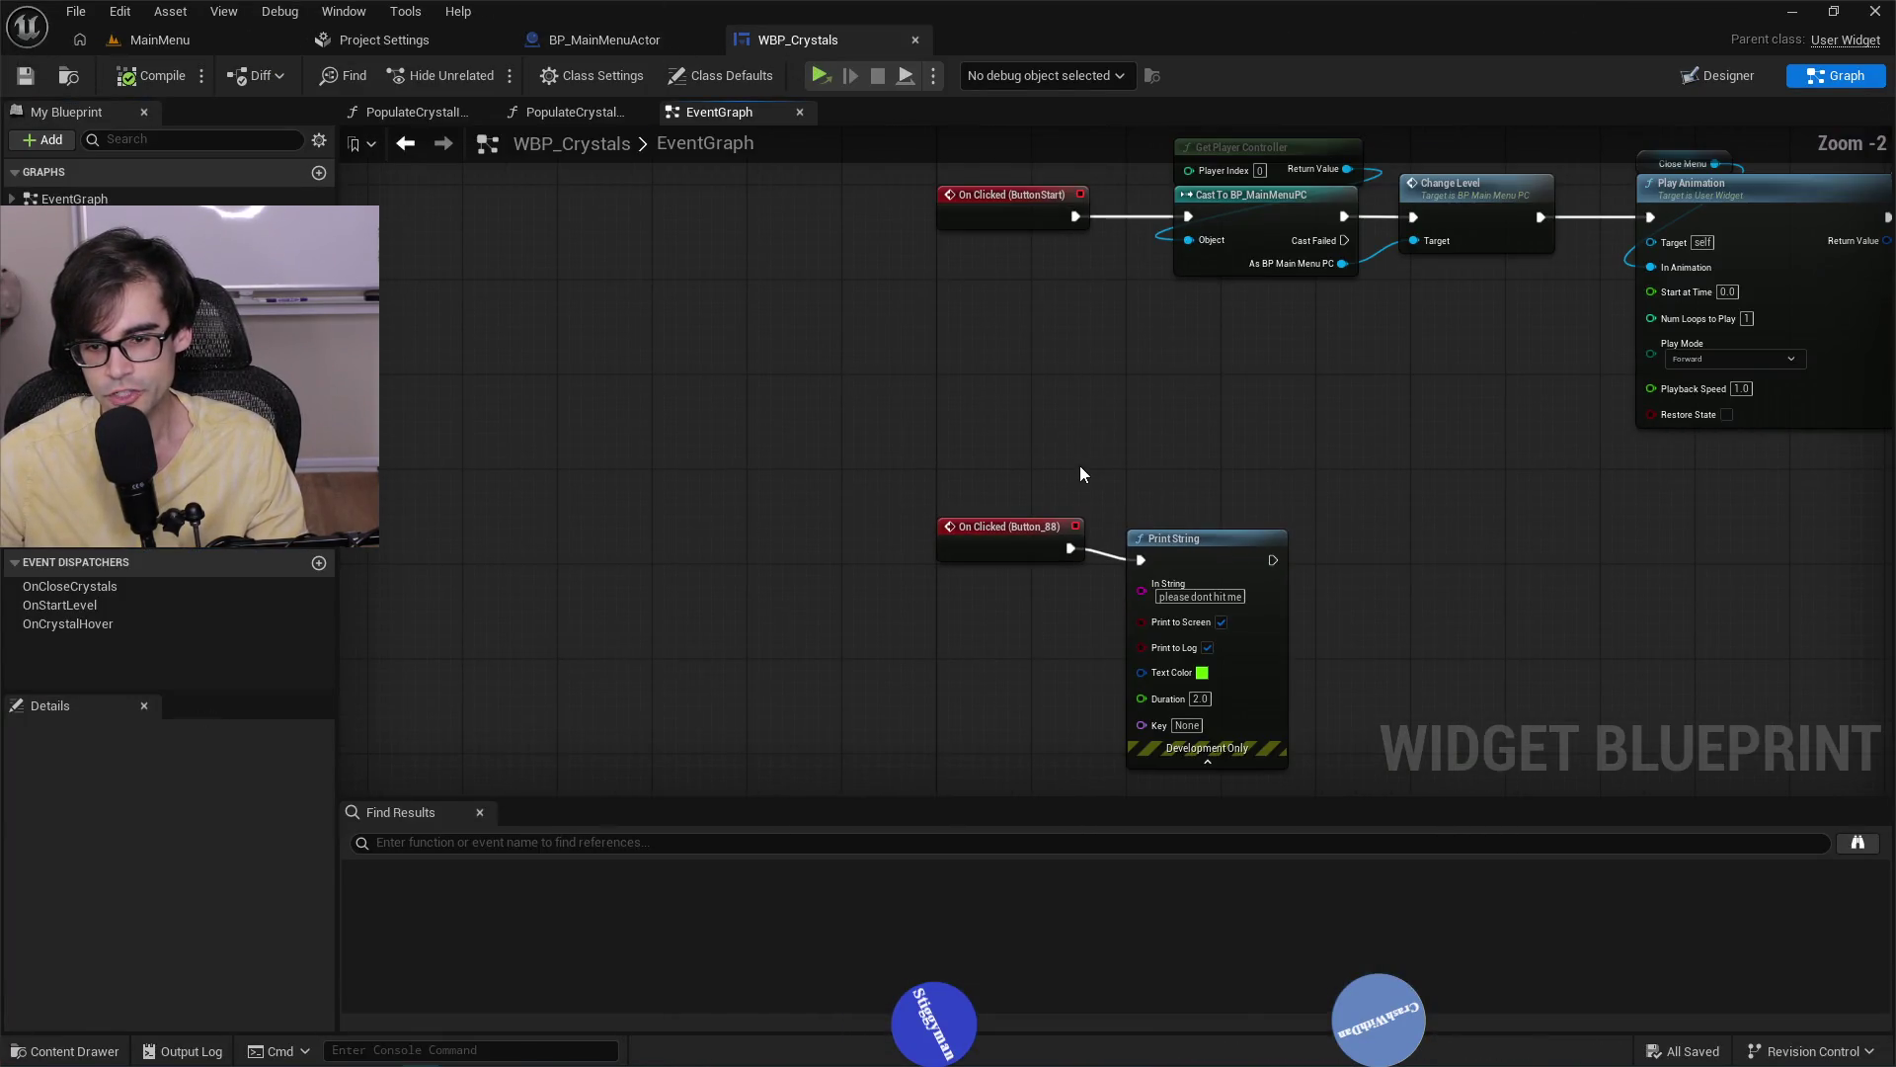
pyautogui.moveTo(1028, 517); pyautogui.dragTo(1342, 620)
pyautogui.press('Delete')
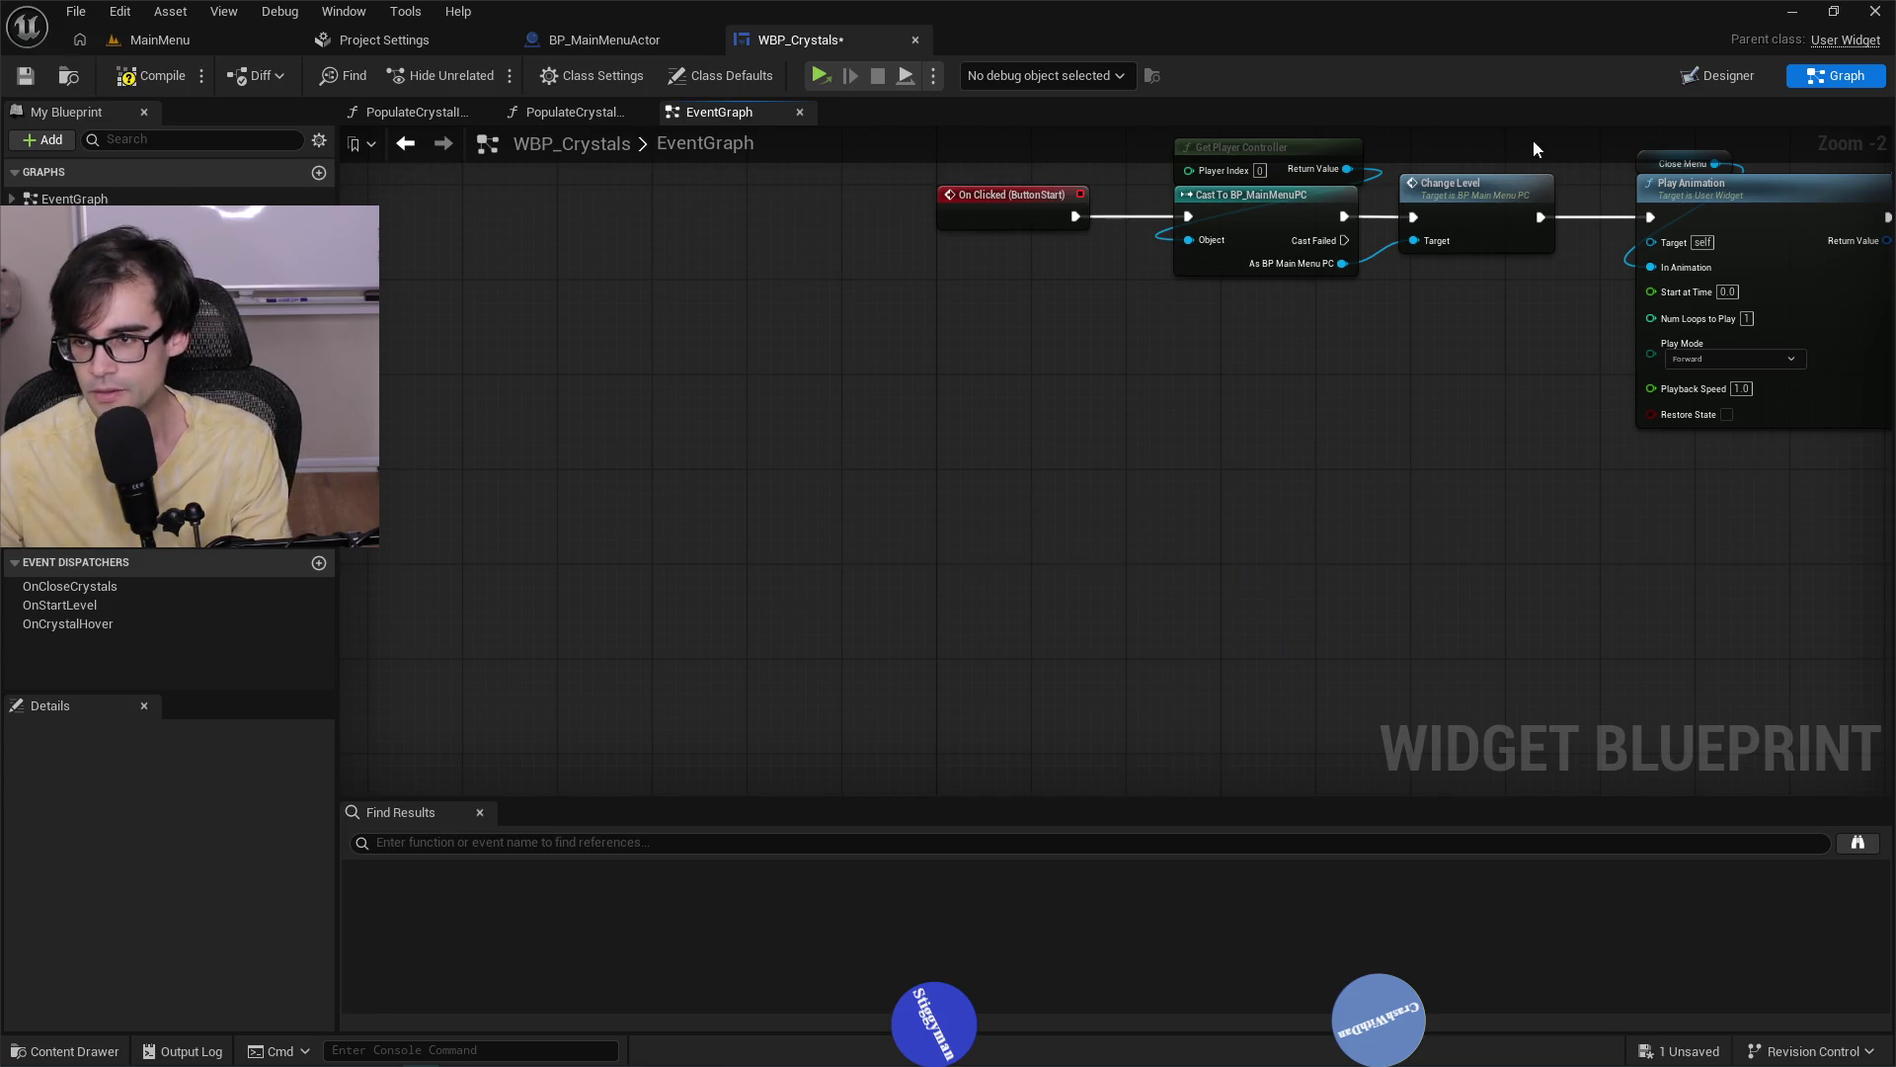
# Delete Button_88 from the Designer layout, check ButtonClose, and go back to BP_MainMenuActor.
pyautogui.hotkey('shift', 'F4')
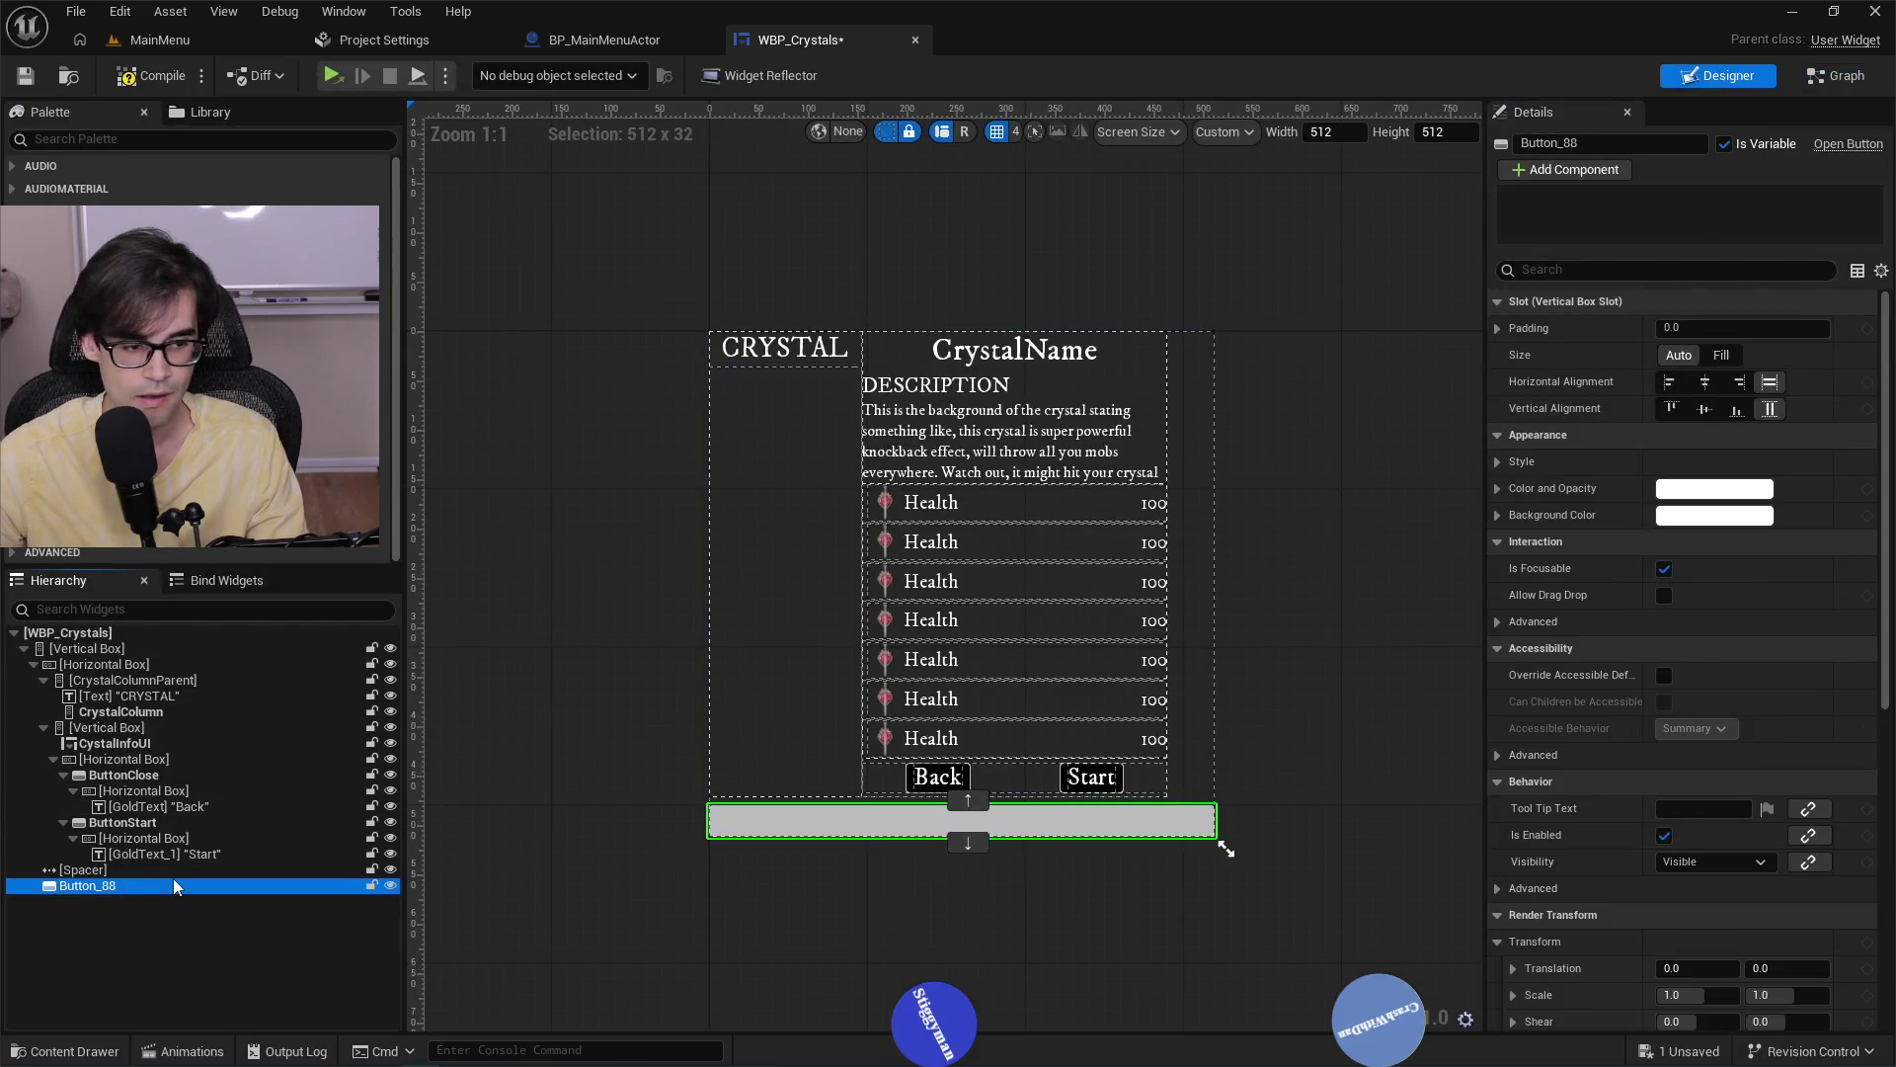
pyautogui.press('Delete')
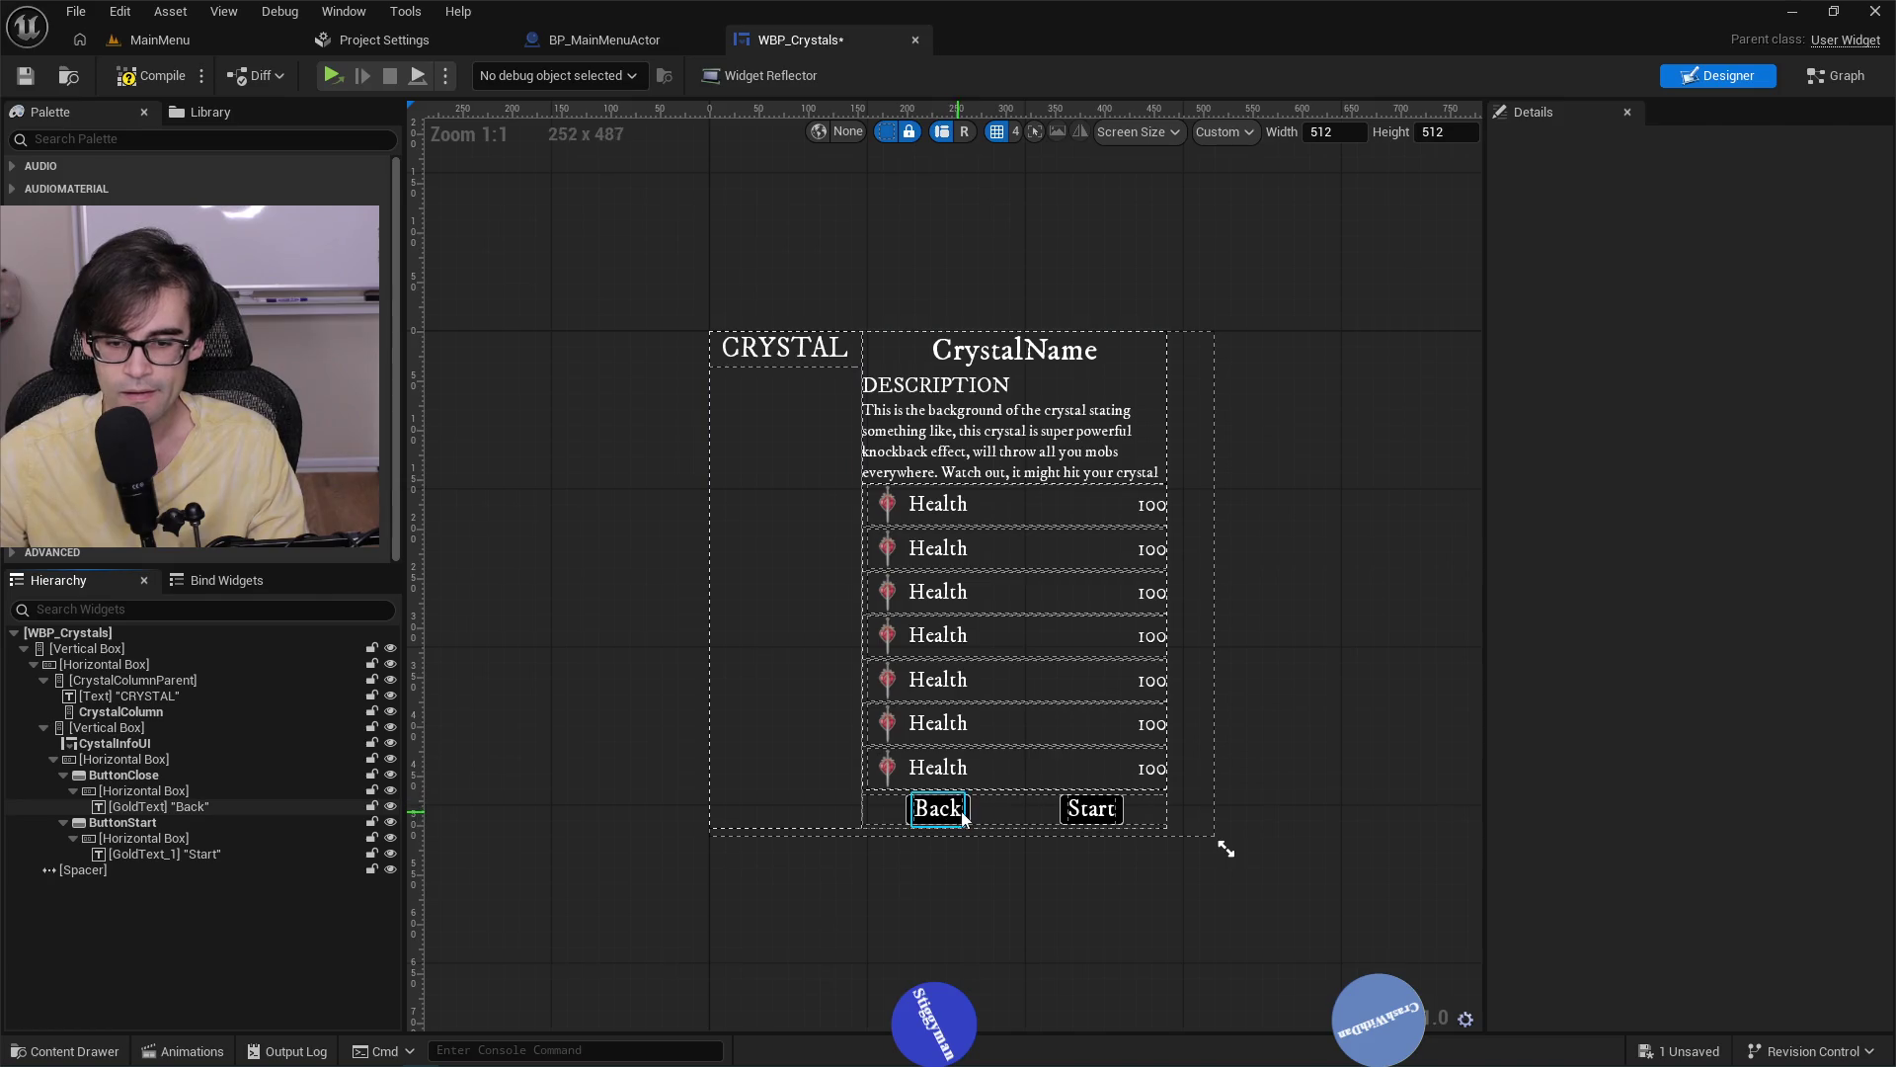
pyautogui.click(967, 813)
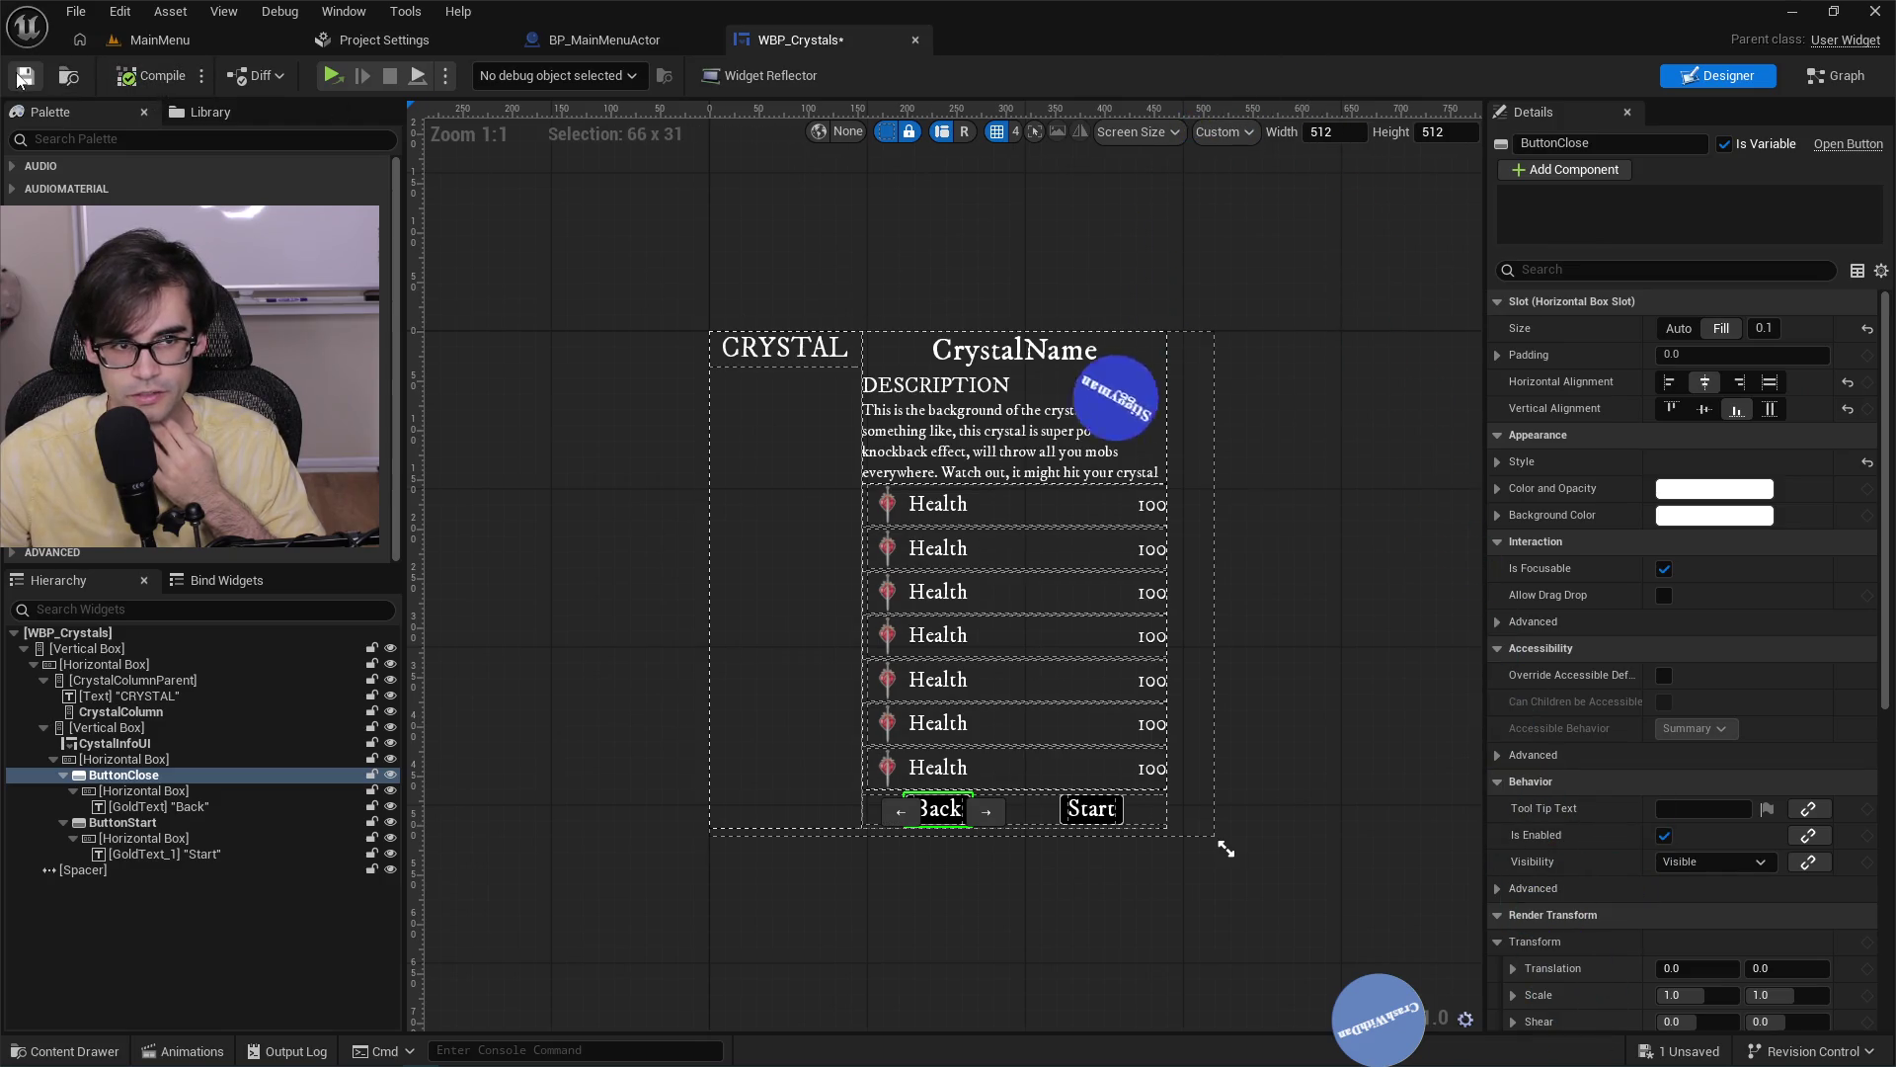
pyautogui.click(650, 40)
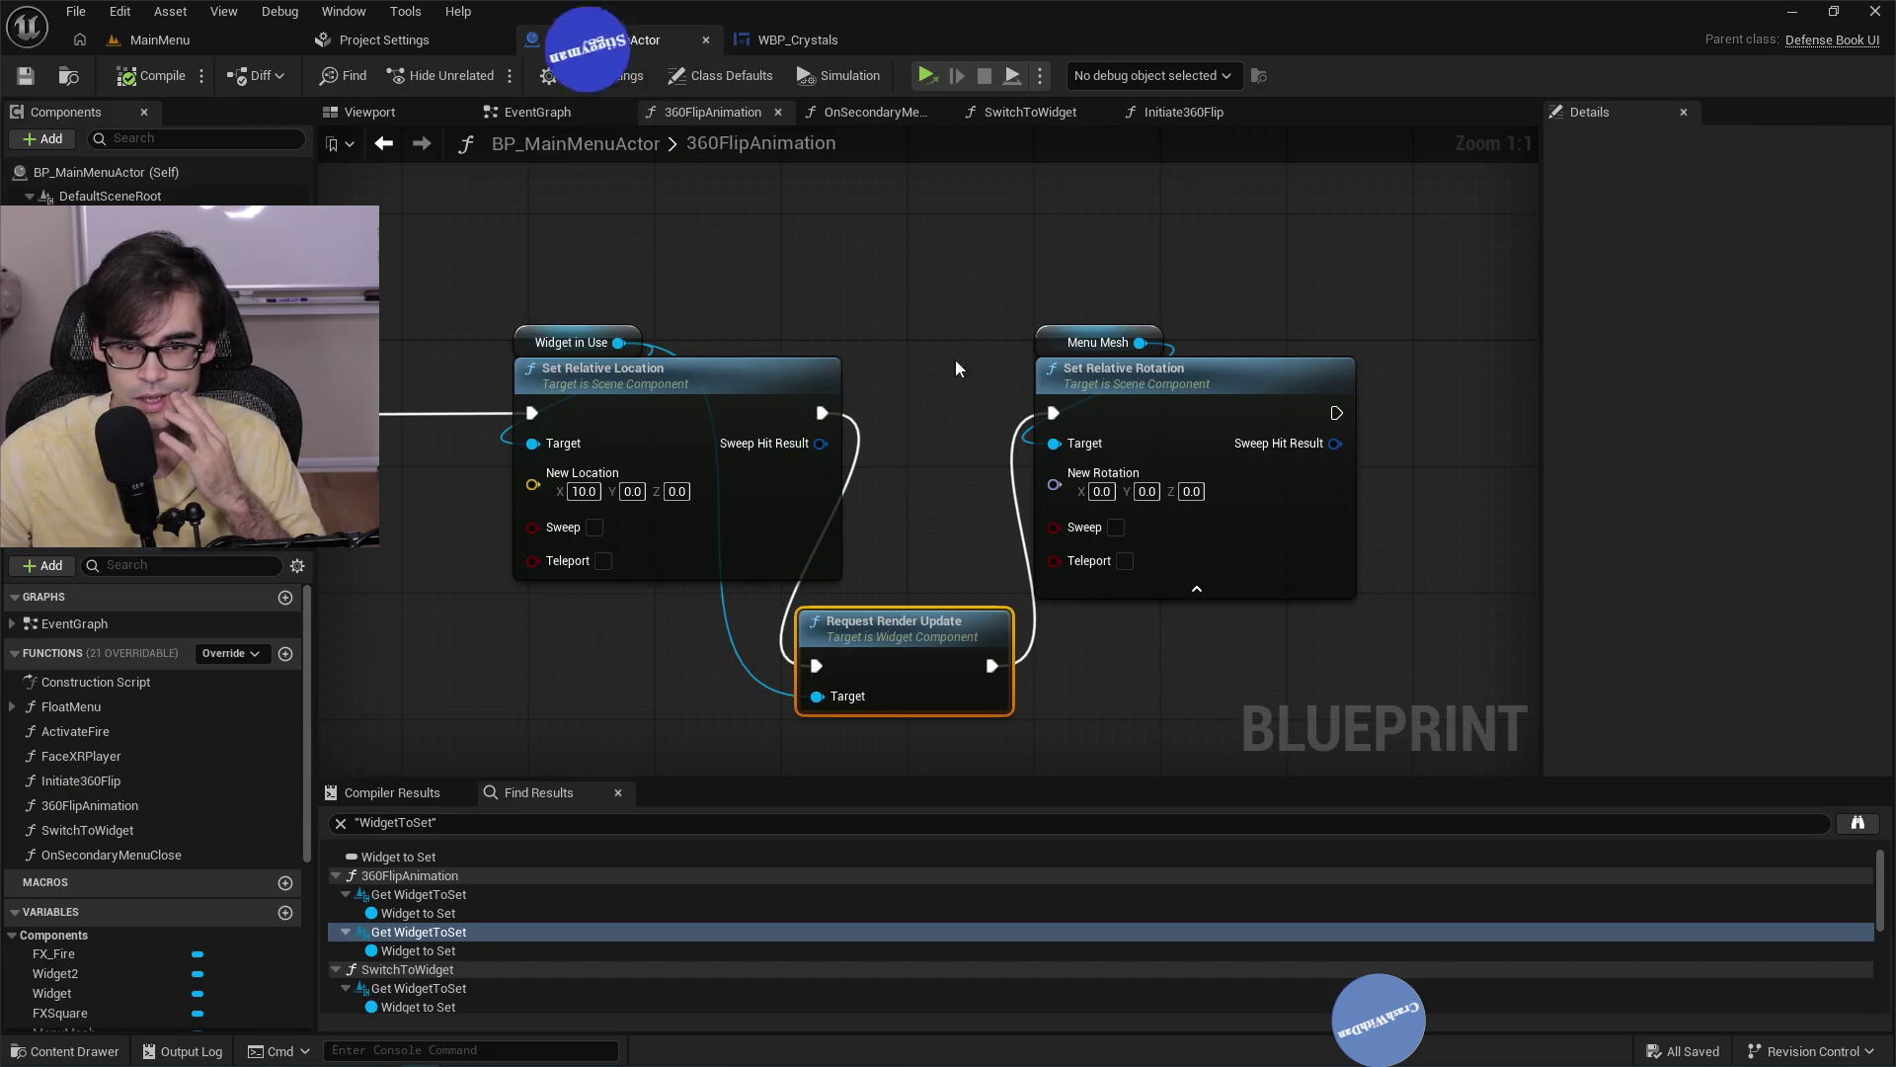
# Delete the Request Render Update node, save, and select the four flip-sequence nodes.
pyautogui.press('Delete')
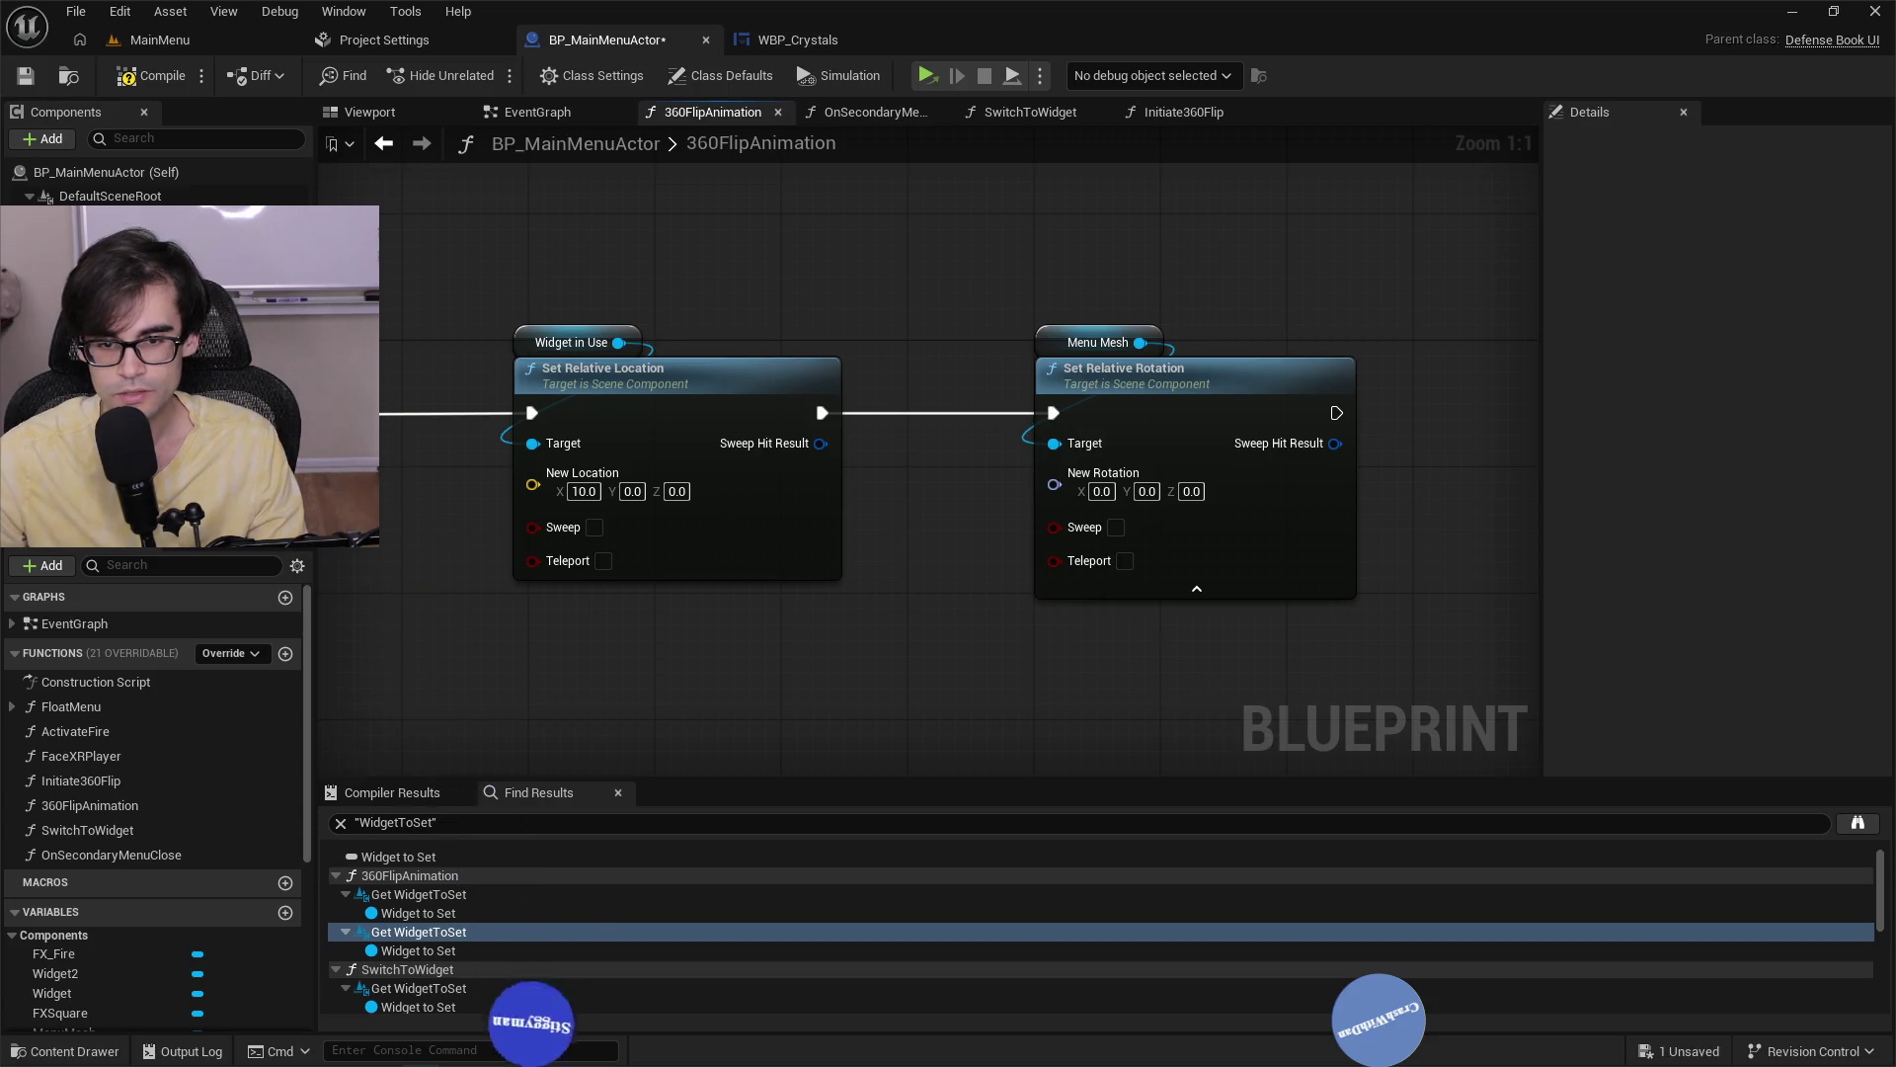
pyautogui.click(37, 76)
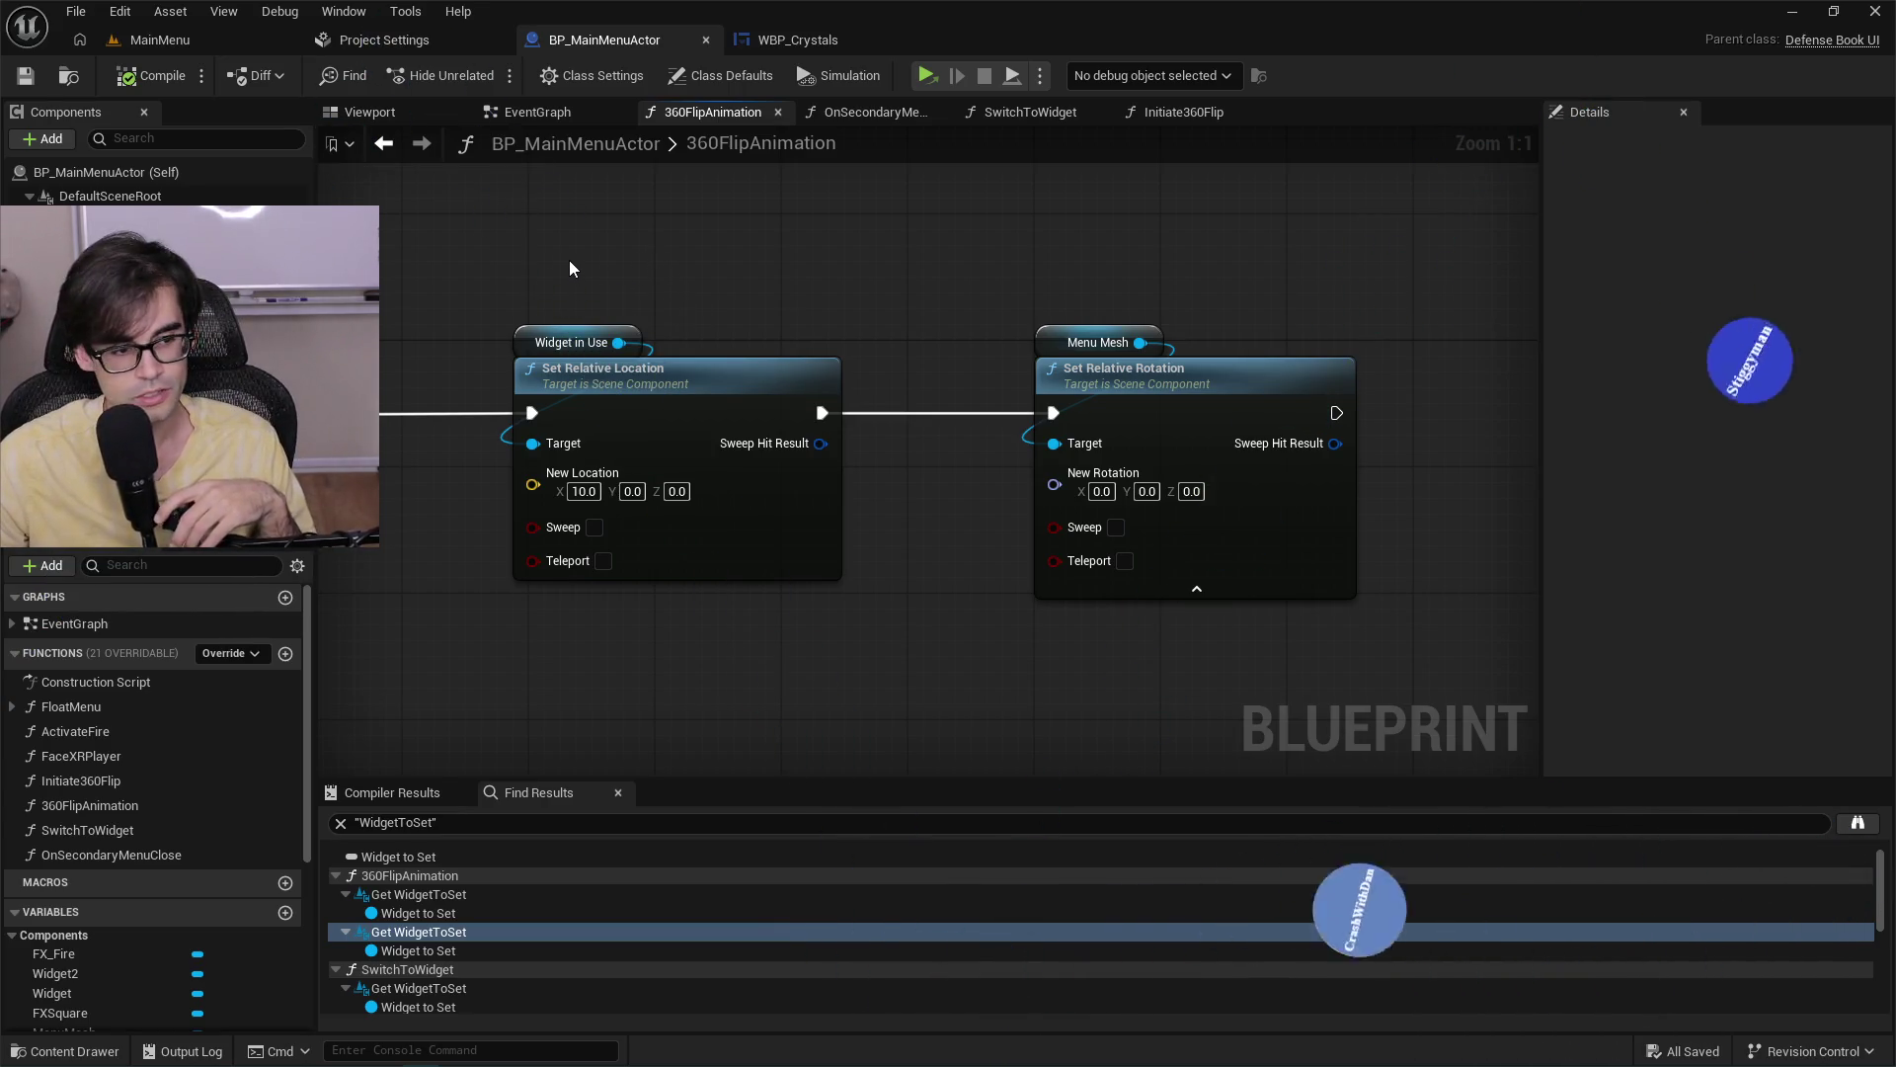
pyautogui.moveTo(576, 271)
pyautogui.mouseDown()
pyautogui.moveTo(1330, 500)
pyautogui.moveTo(1503, 656)
pyautogui.moveTo(1367, 677)
pyautogui.mouseUp()
pyautogui.click(697, 277)
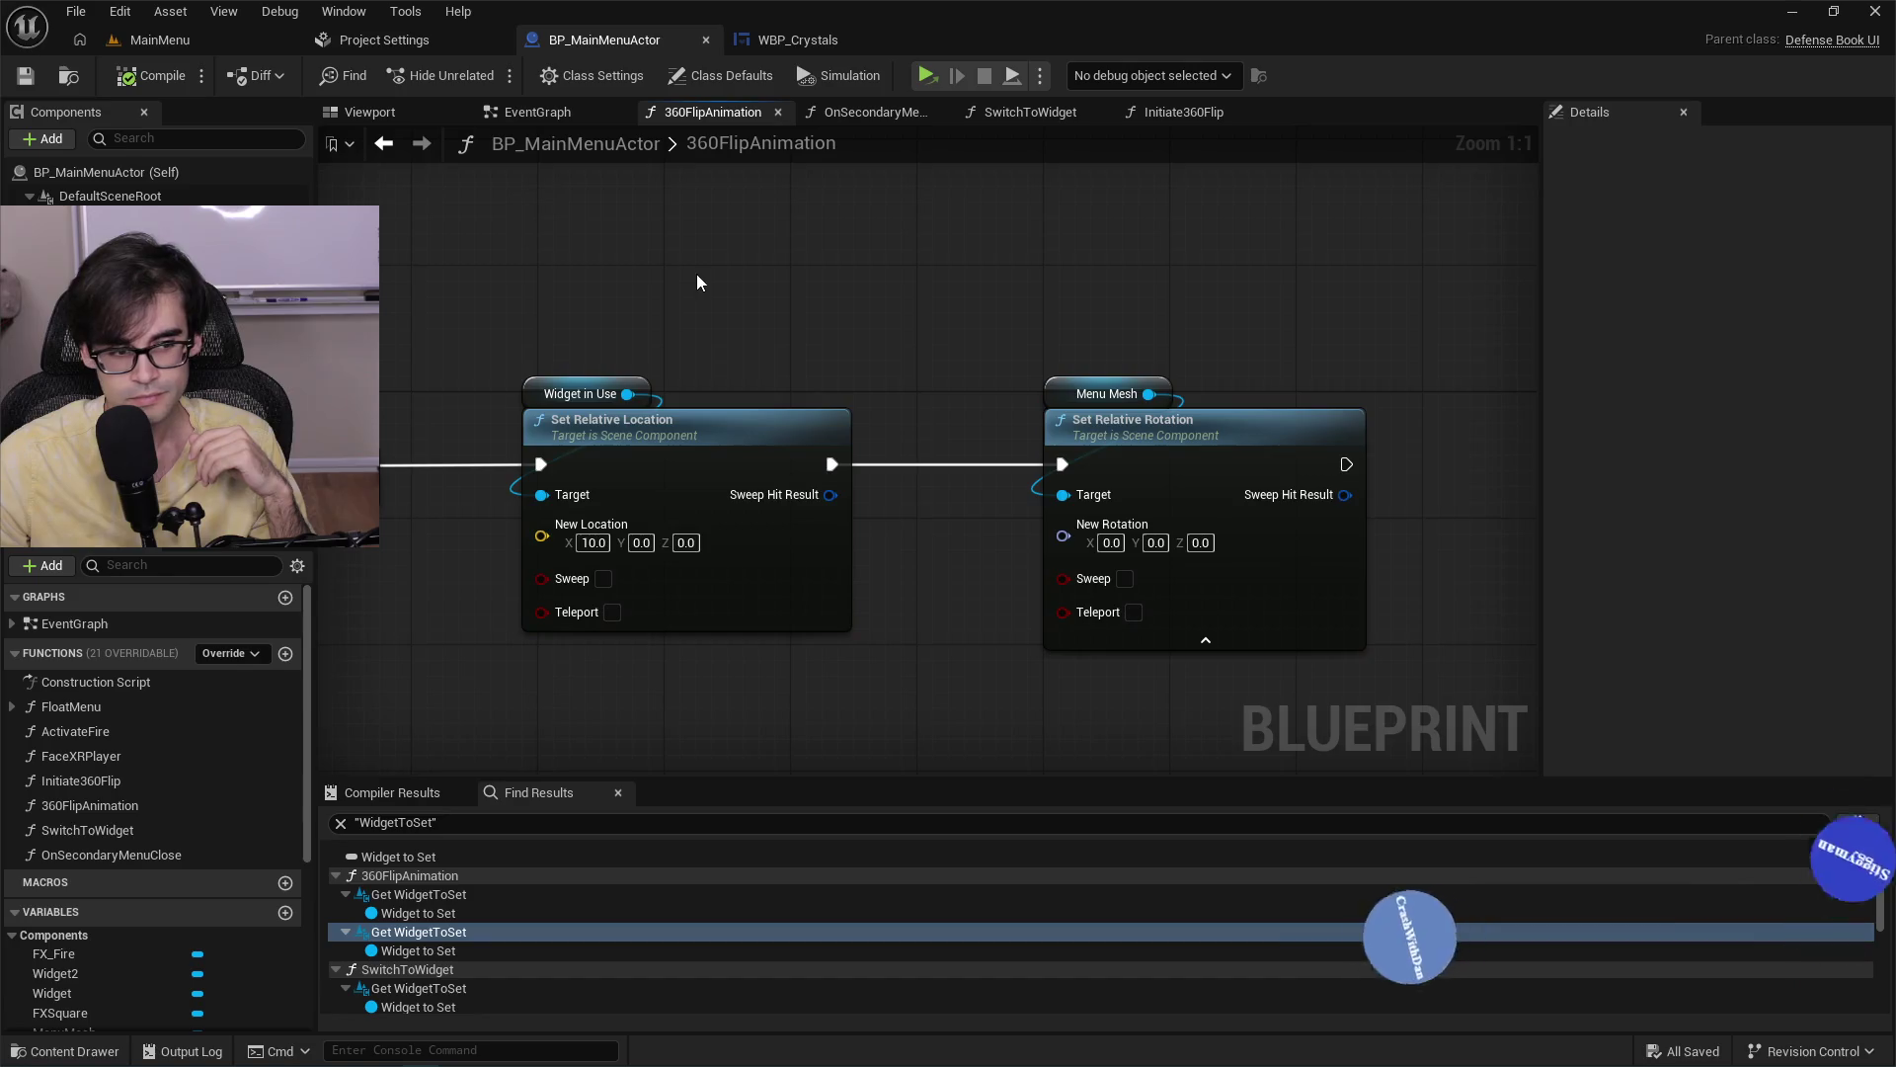
pyautogui.moveTo(696, 275); pyautogui.dragTo(1123, 366)
pyautogui.scroll(-3, 1123, 366)
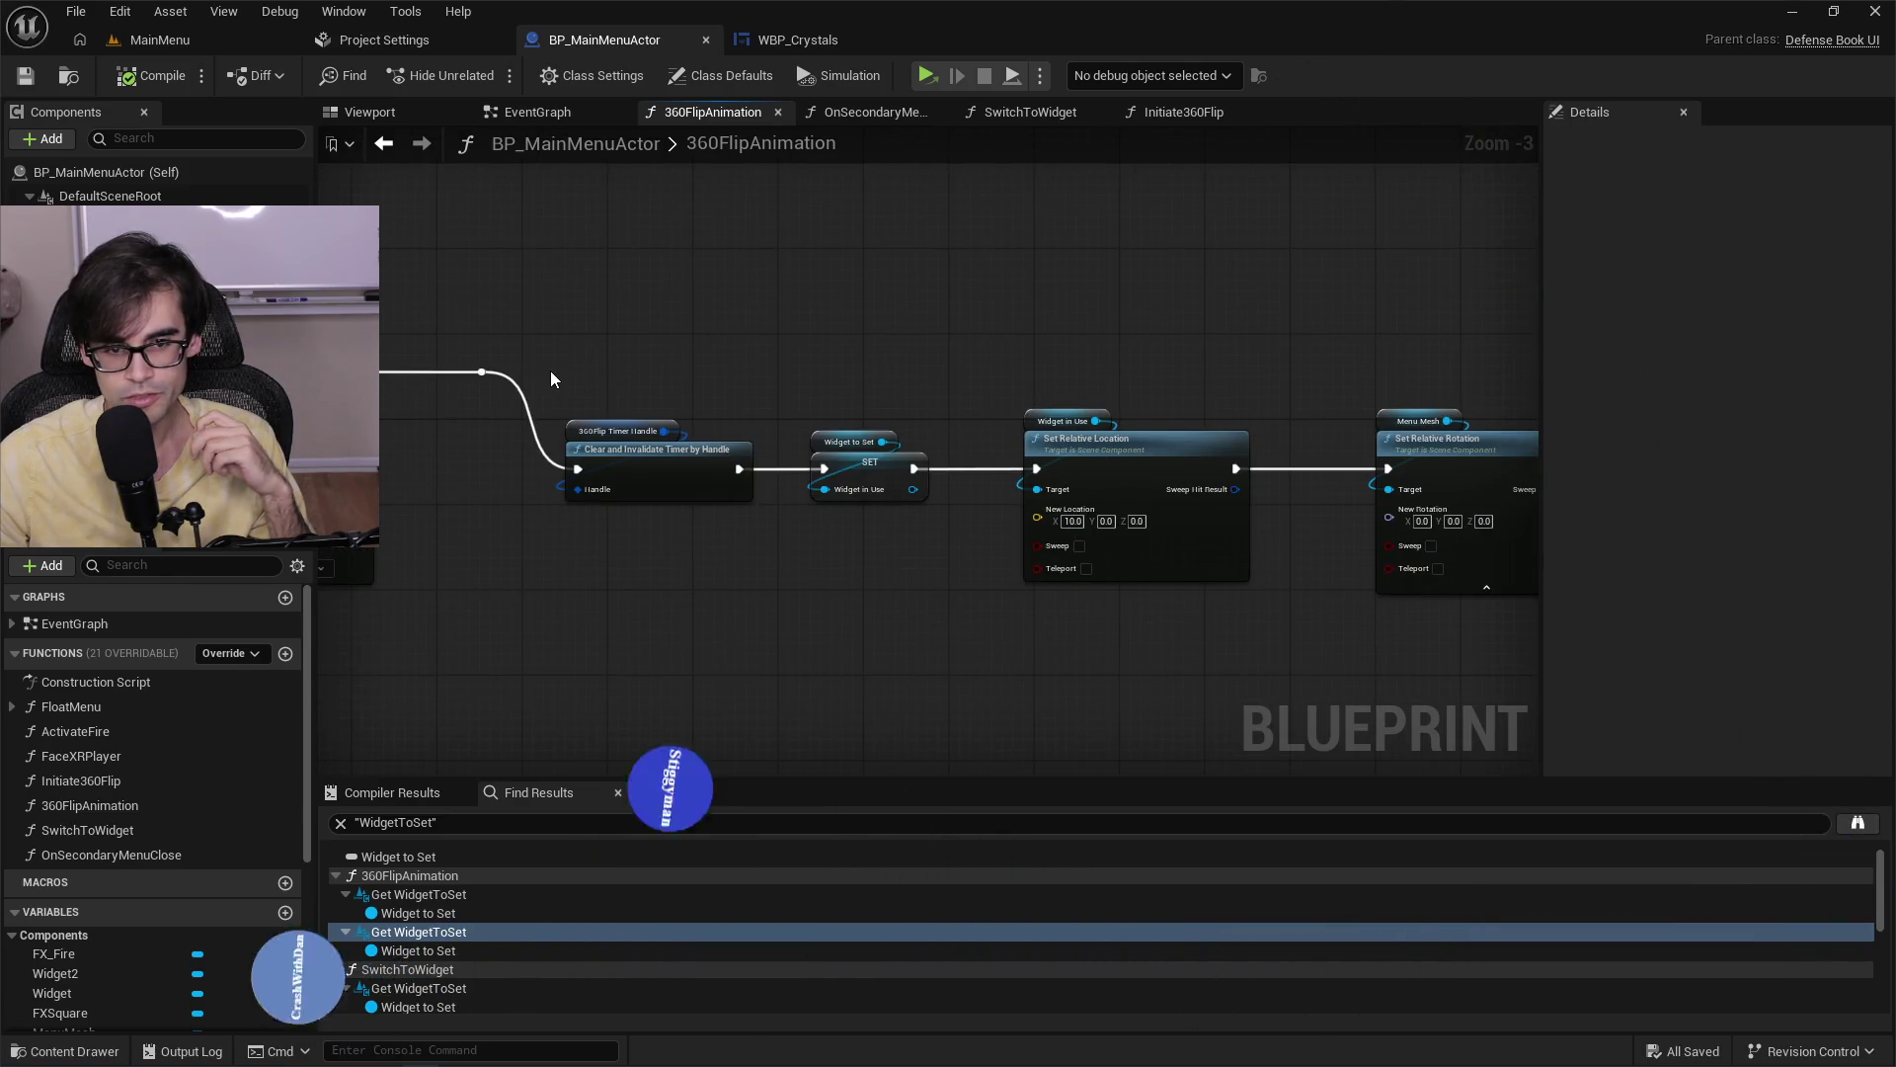
pyautogui.scroll(-2, 551, 378)
pyautogui.scroll(3, 553, 375)
pyautogui.scroll(-2, 553, 376)
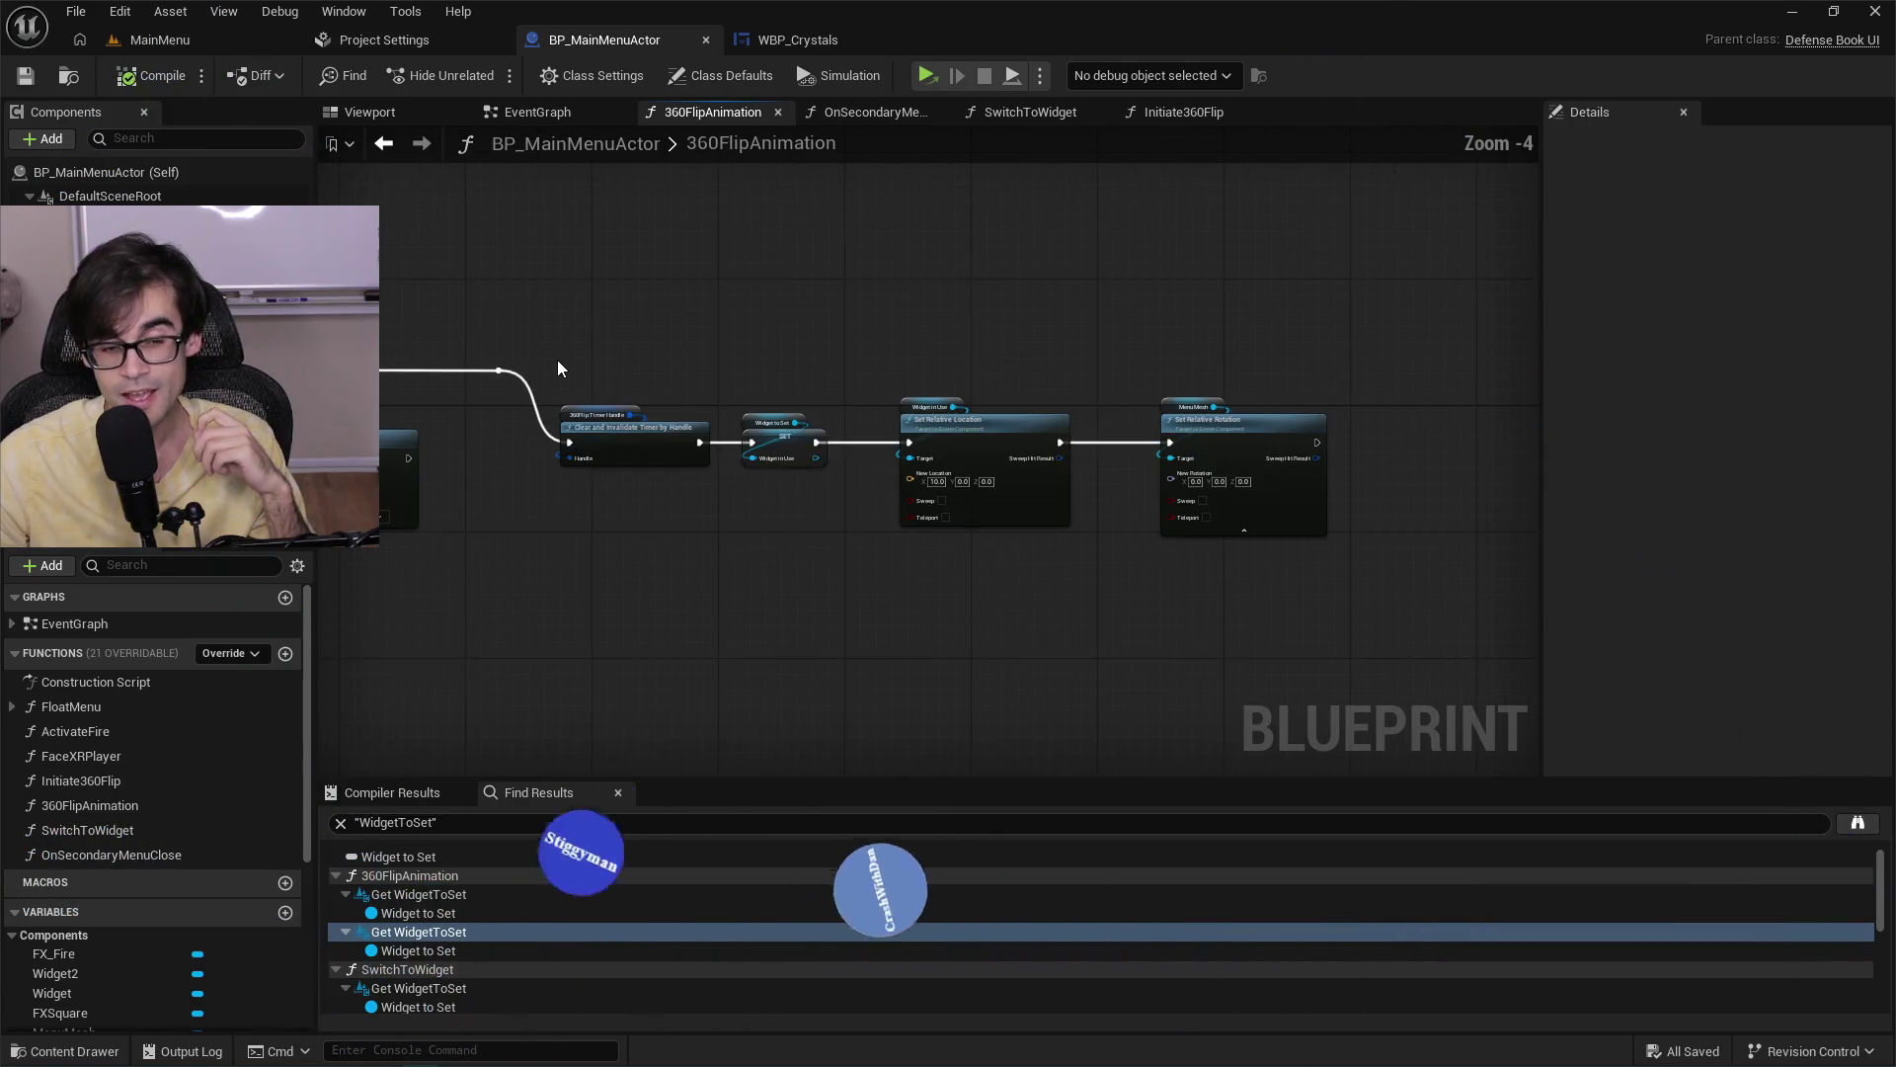
pyautogui.moveTo(556, 358)
pyautogui.mouseDown()
pyautogui.moveTo(1158, 549)
pyautogui.moveTo(1395, 571)
pyautogui.moveTo(565, 359)
pyautogui.moveTo(542, 380)
pyautogui.mouseUp()
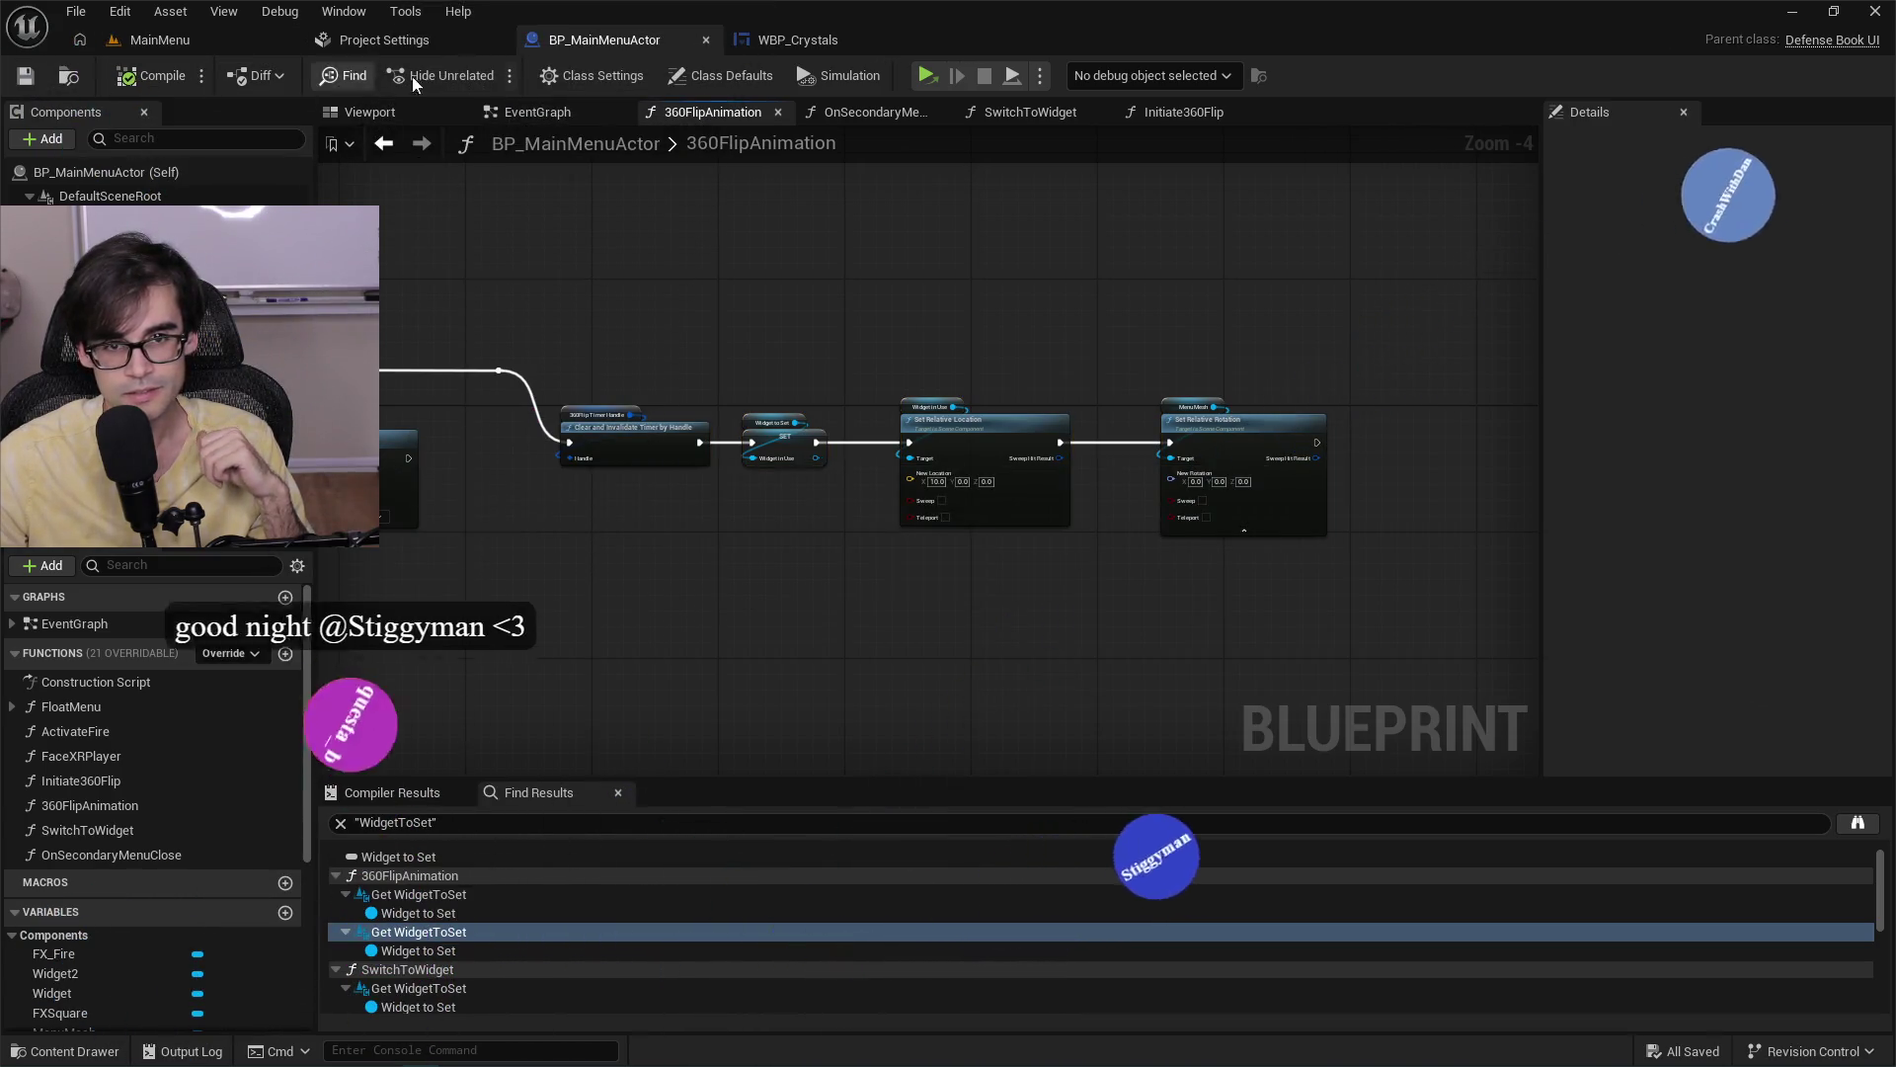
# Glance at Project Settings packaging, return to BP_MainMenuActor, and switch to its EventGraph.
pyautogui.click(395, 40)
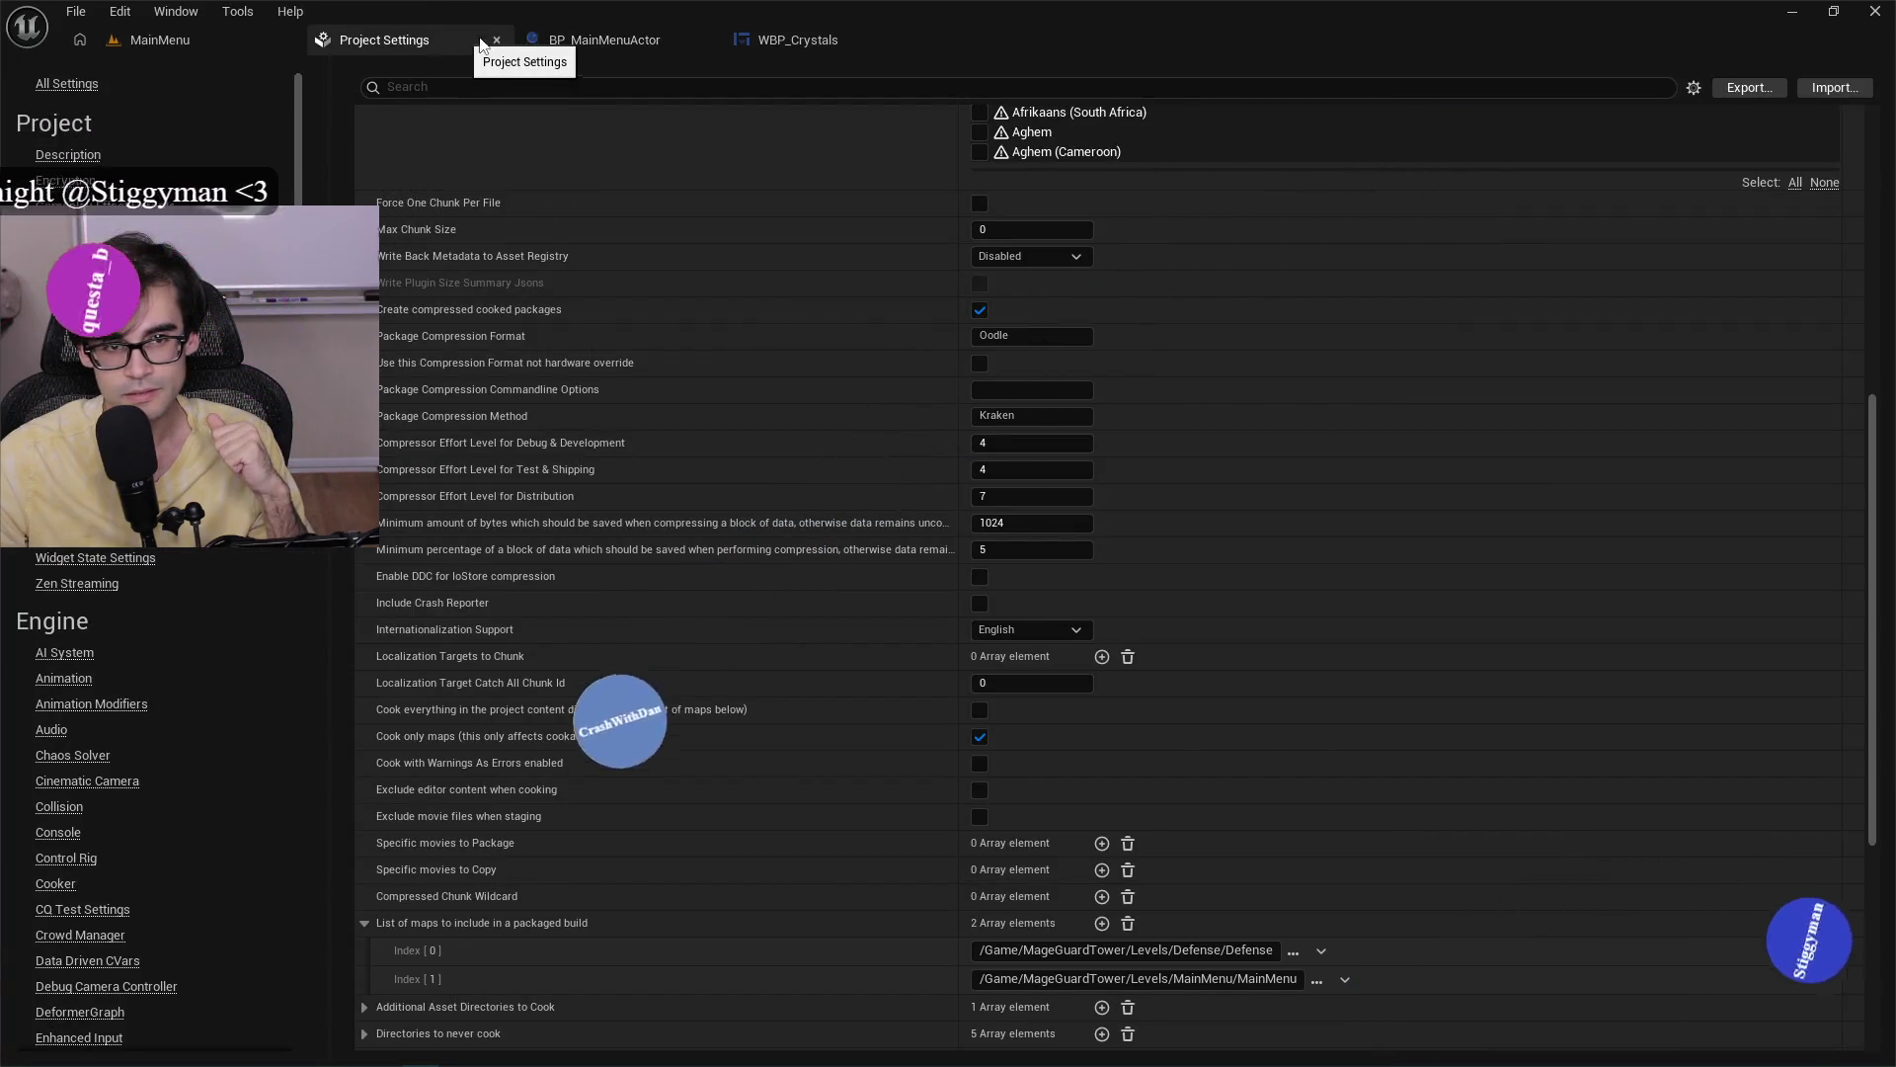
pyautogui.click(563, 42)
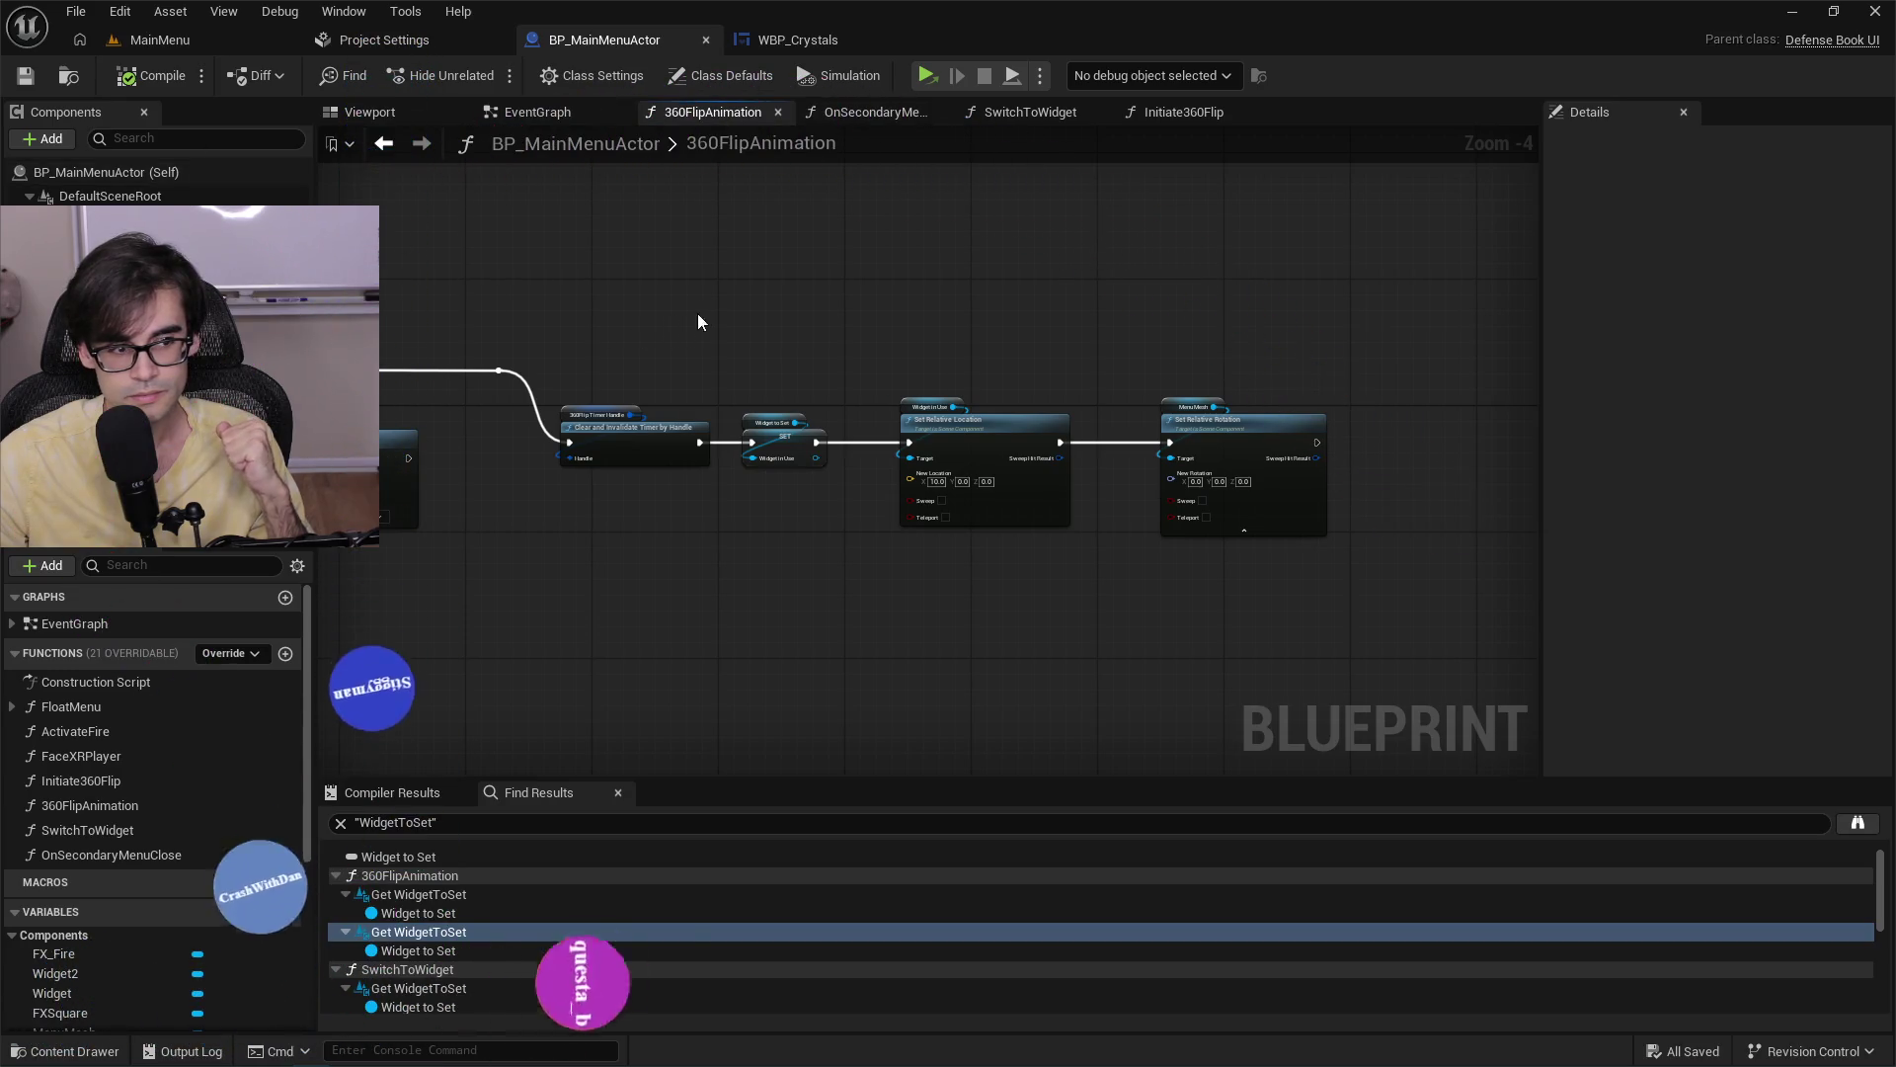
pyautogui.moveTo(698, 315); pyautogui.dragTo(868, 334)
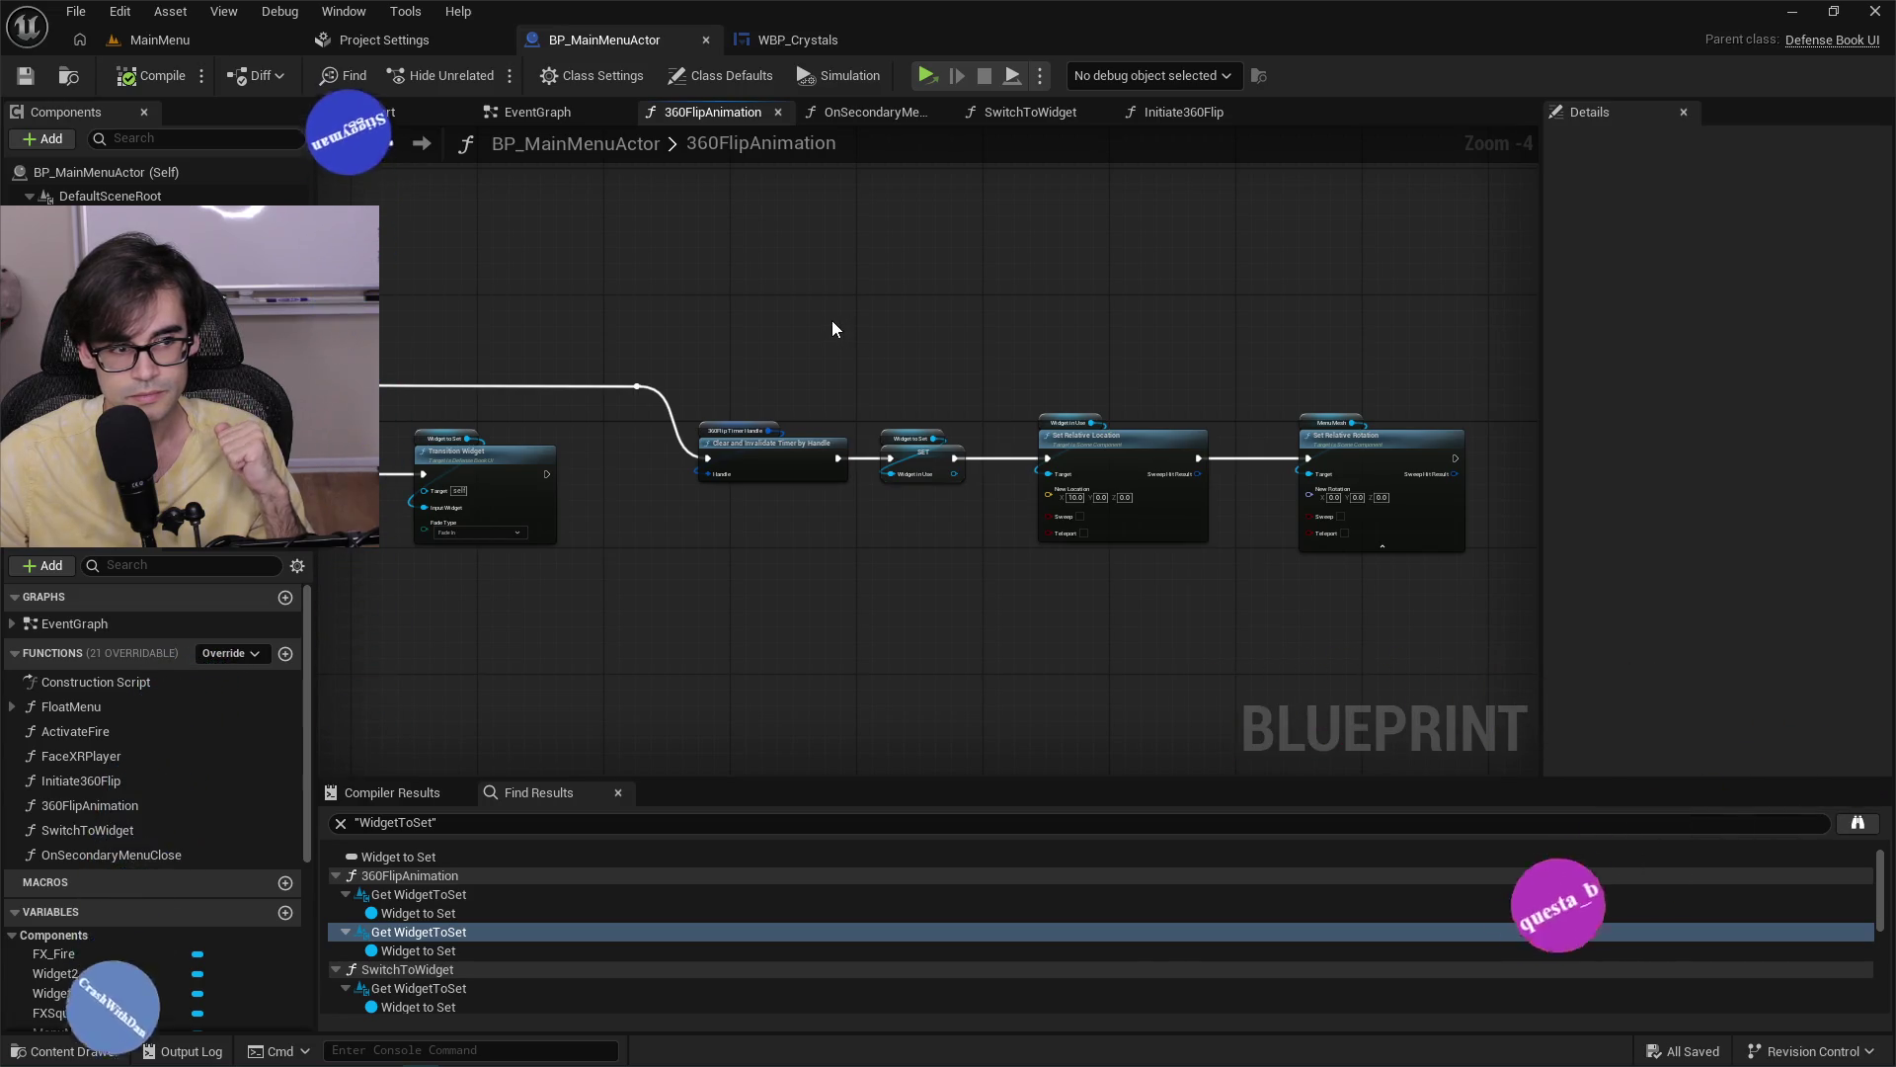
pyautogui.click(559, 117)
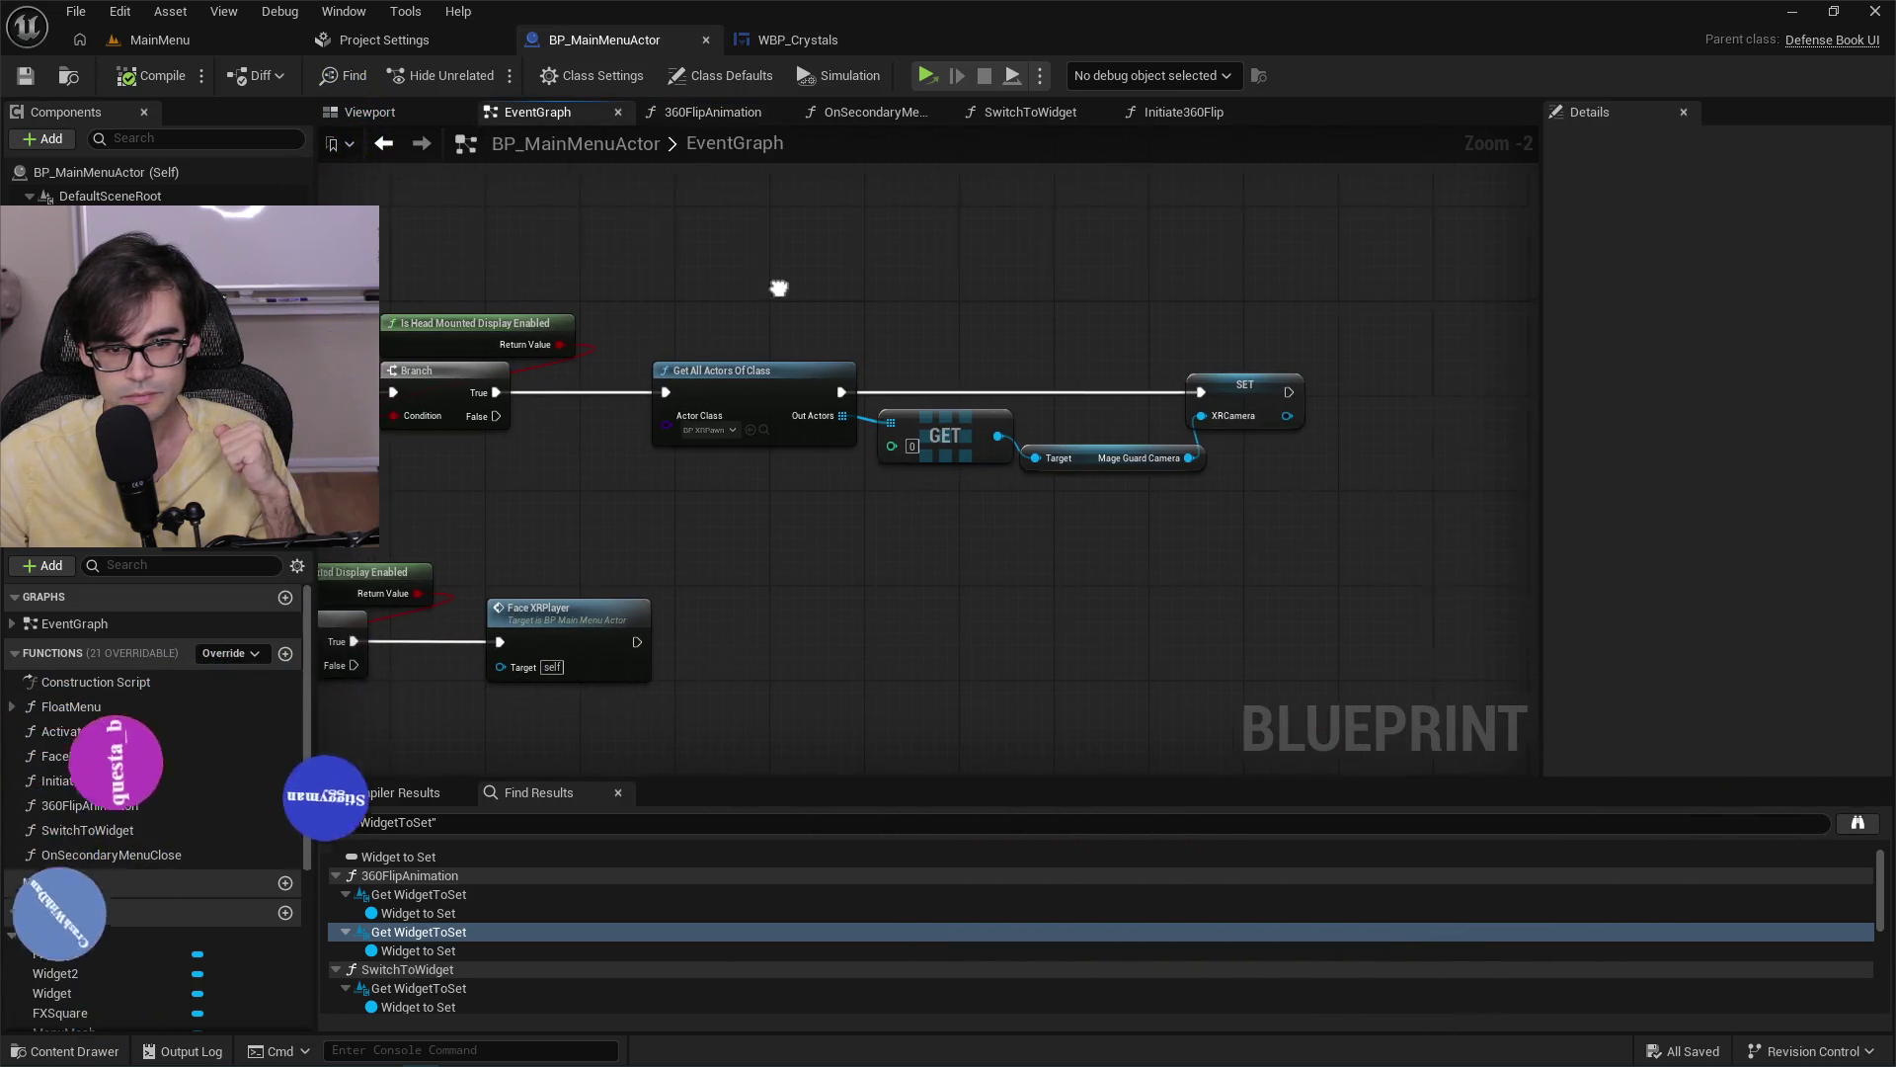
# Pan the EventGraph to review its left side and the SET XRCamera node.
pyautogui.moveTo(779, 288); pyautogui.dragTo(1179, 312)
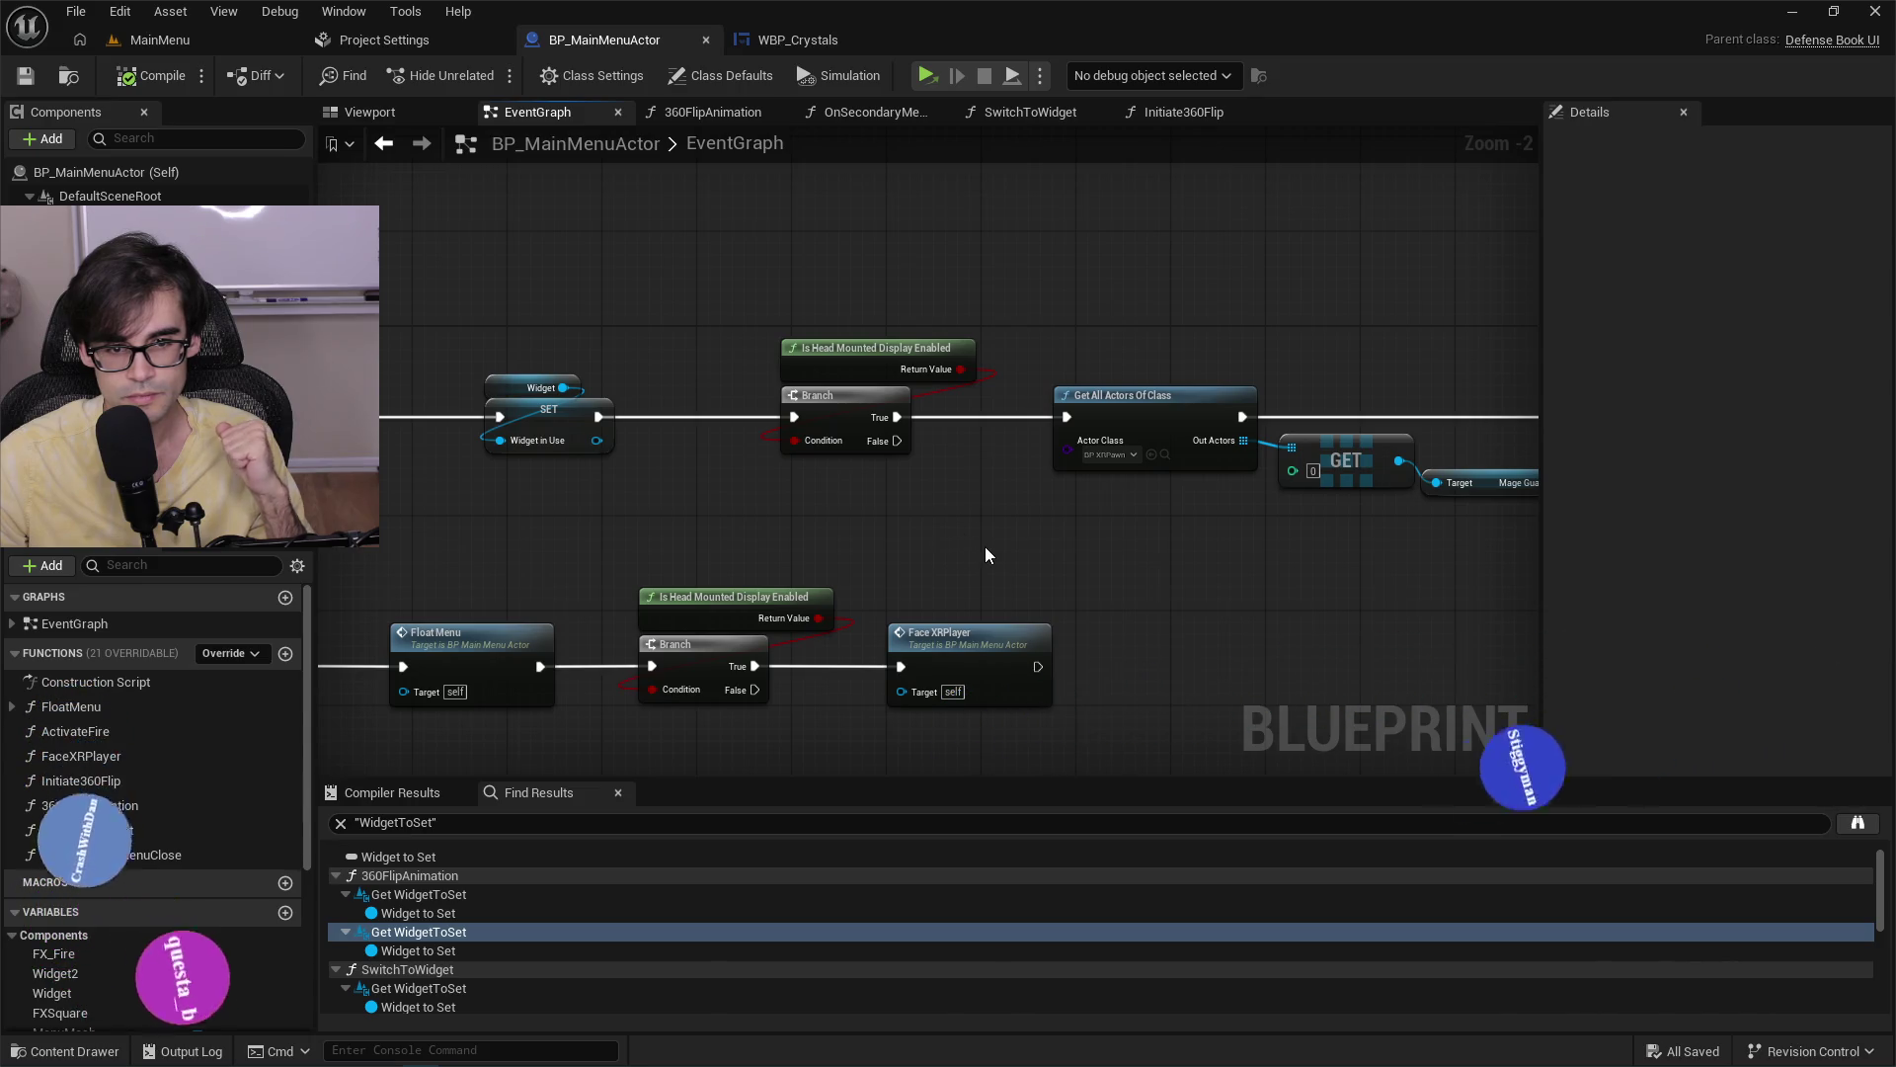
pyautogui.moveTo(982, 523); pyautogui.dragTo(609, 477)
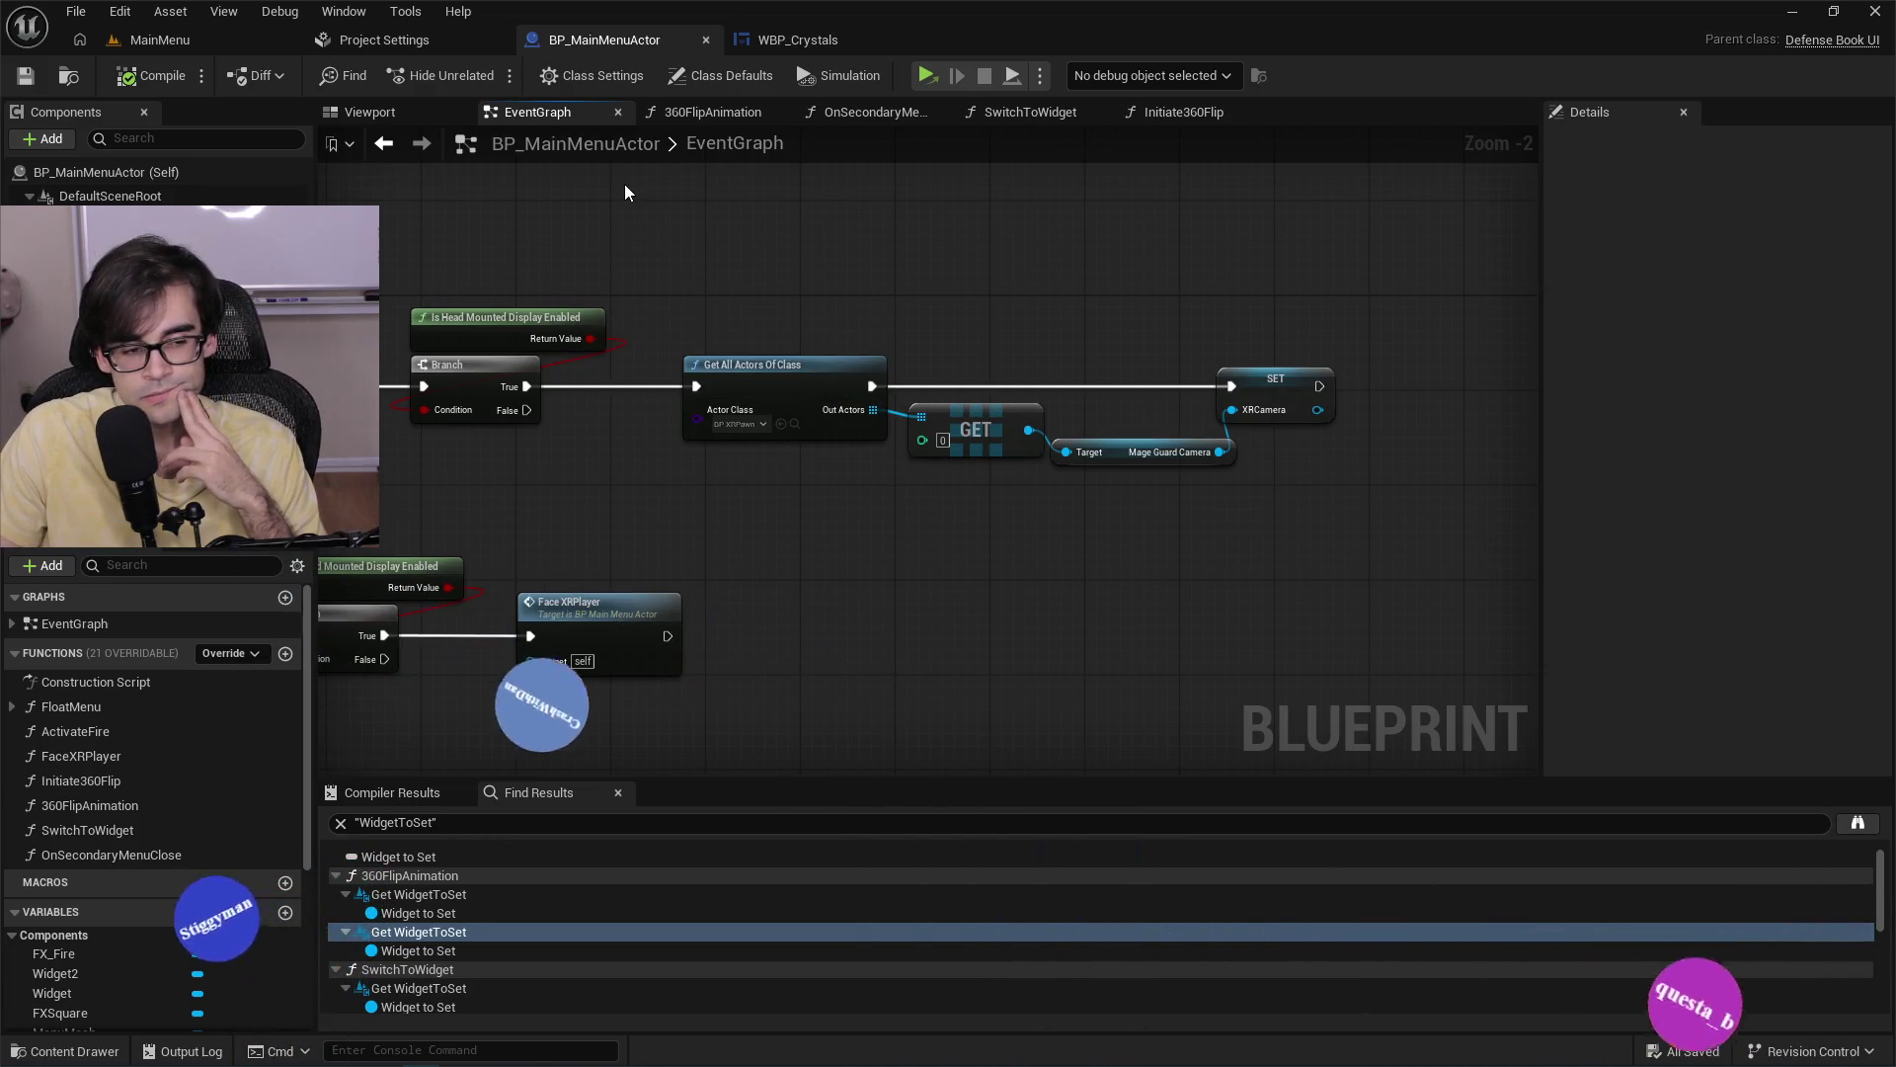
pyautogui.click(696, 112)
pyautogui.click(591, 111)
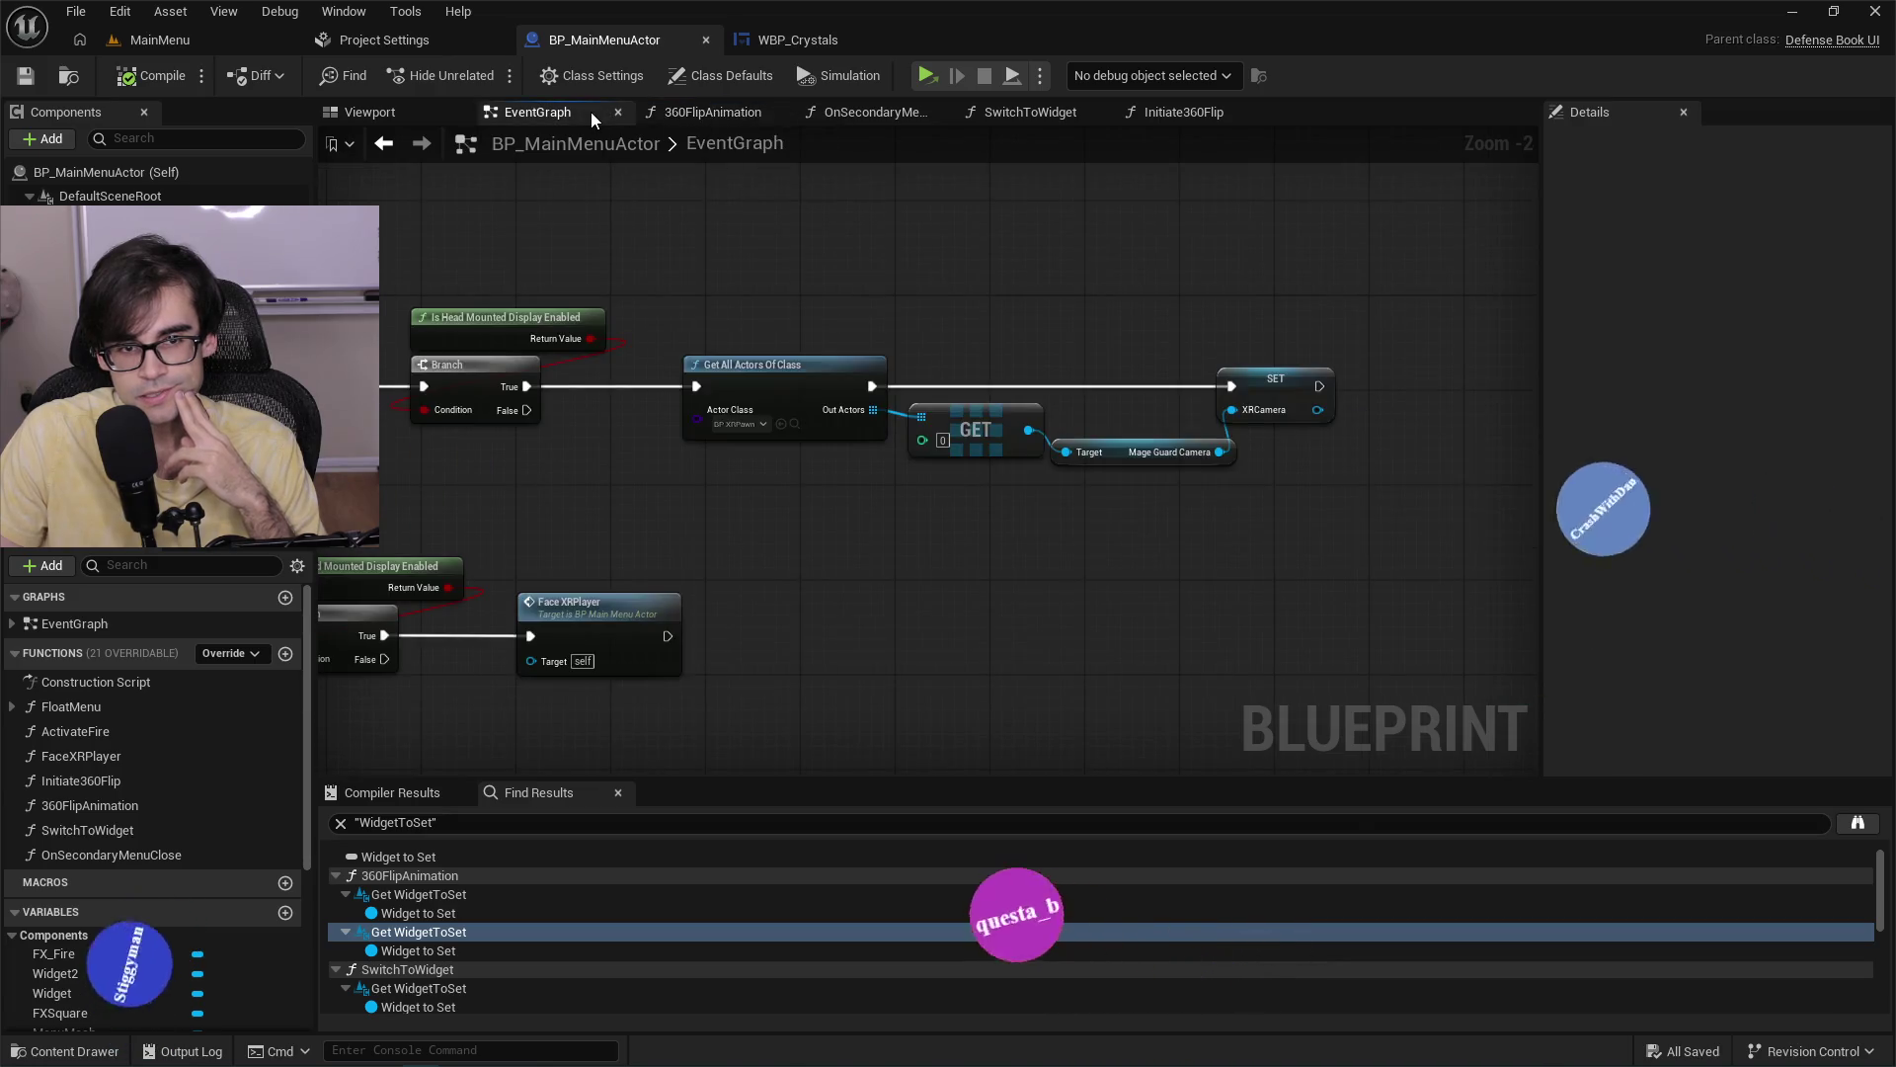
# Set Widget2's Space to Screen, compile and save, then return to the MainMenu level.
pyautogui.click(51, 992)
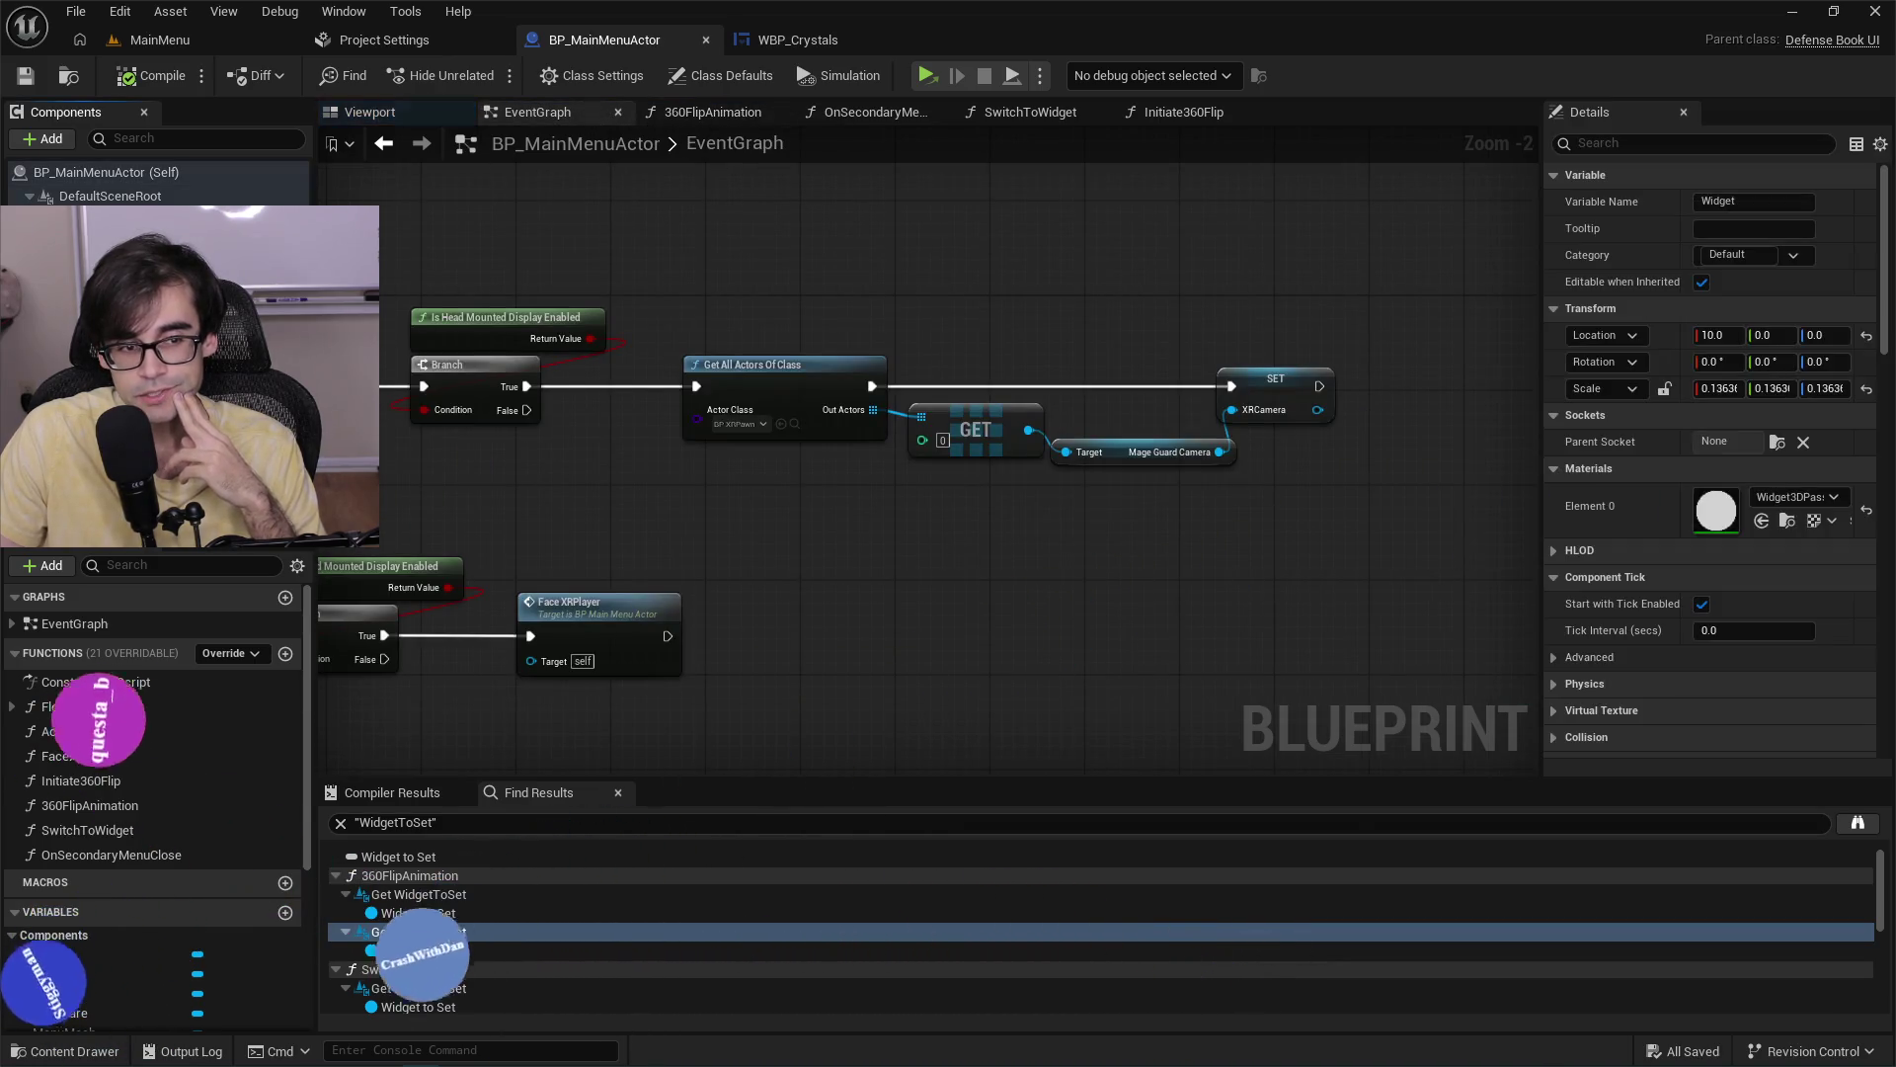
pyautogui.click(51, 973)
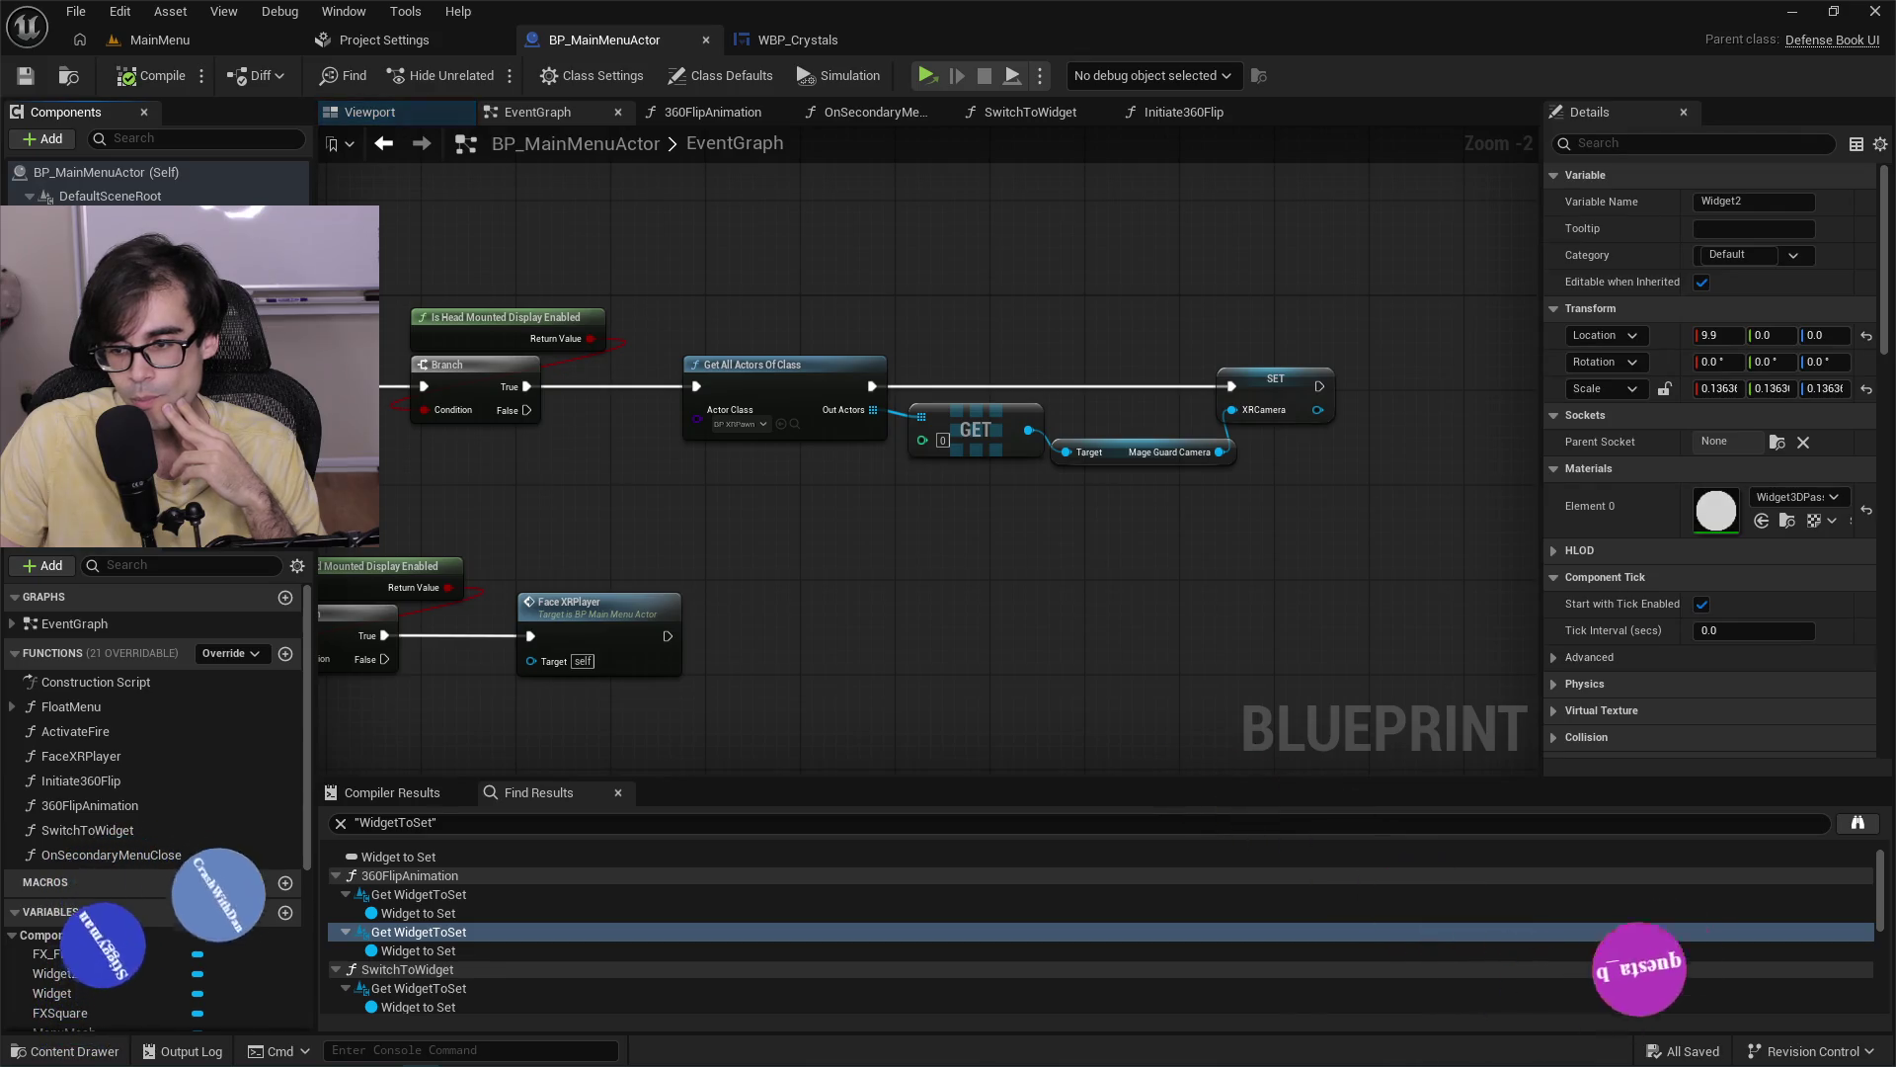
pyautogui.scroll(-5, 1697, 519)
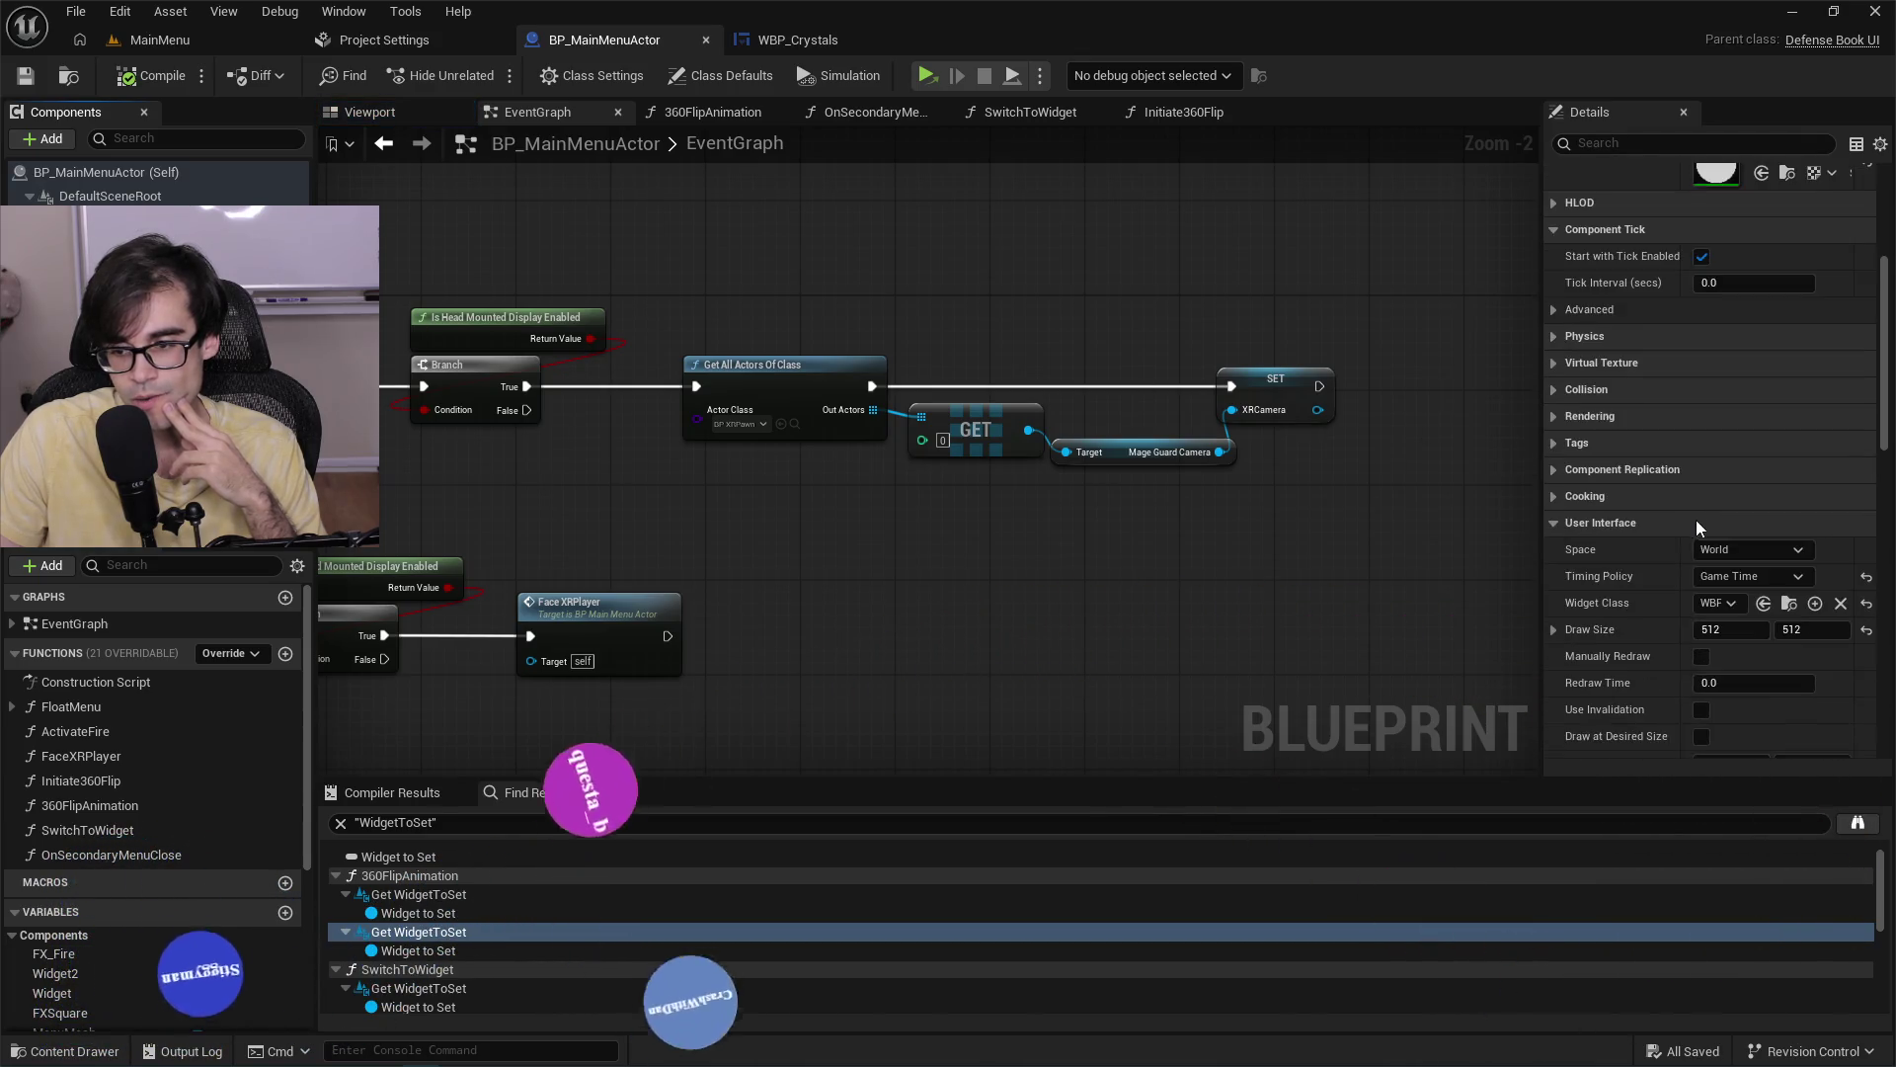
pyautogui.click(1809, 551)
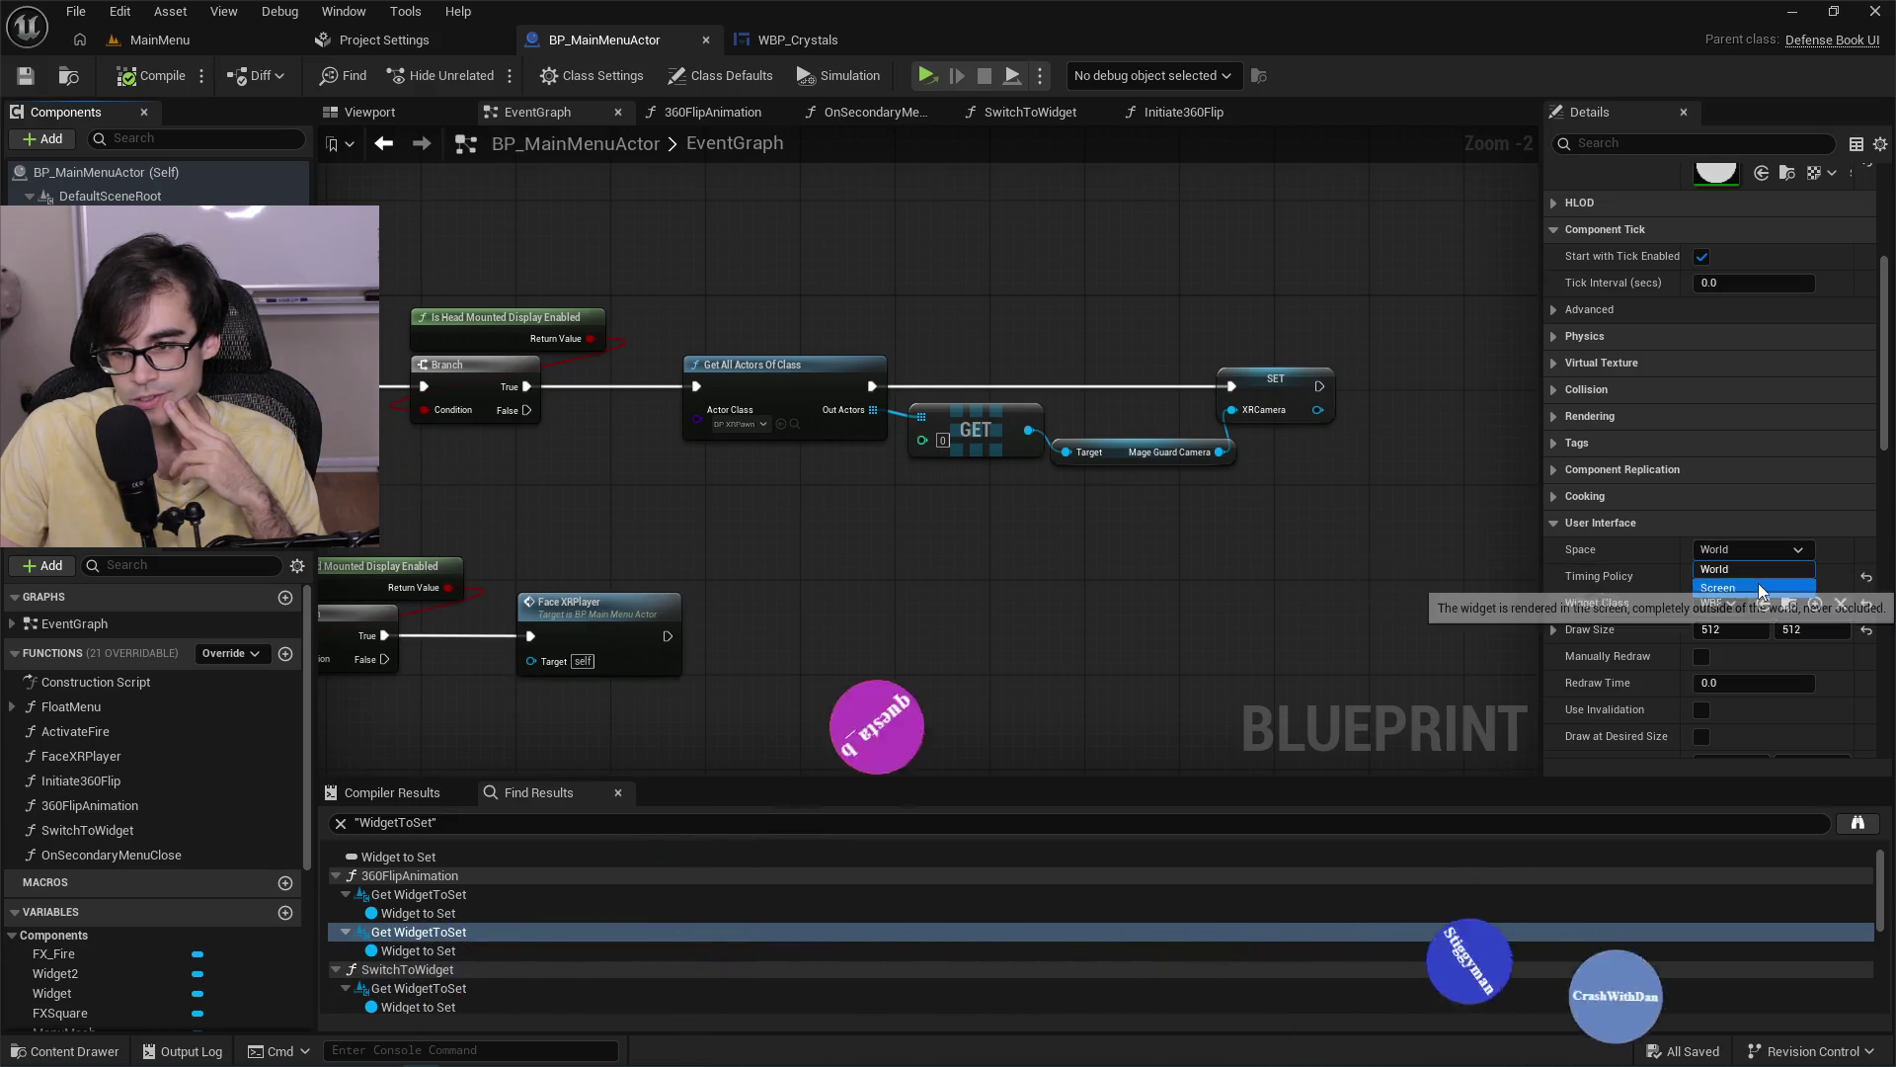
pyautogui.click(1758, 588)
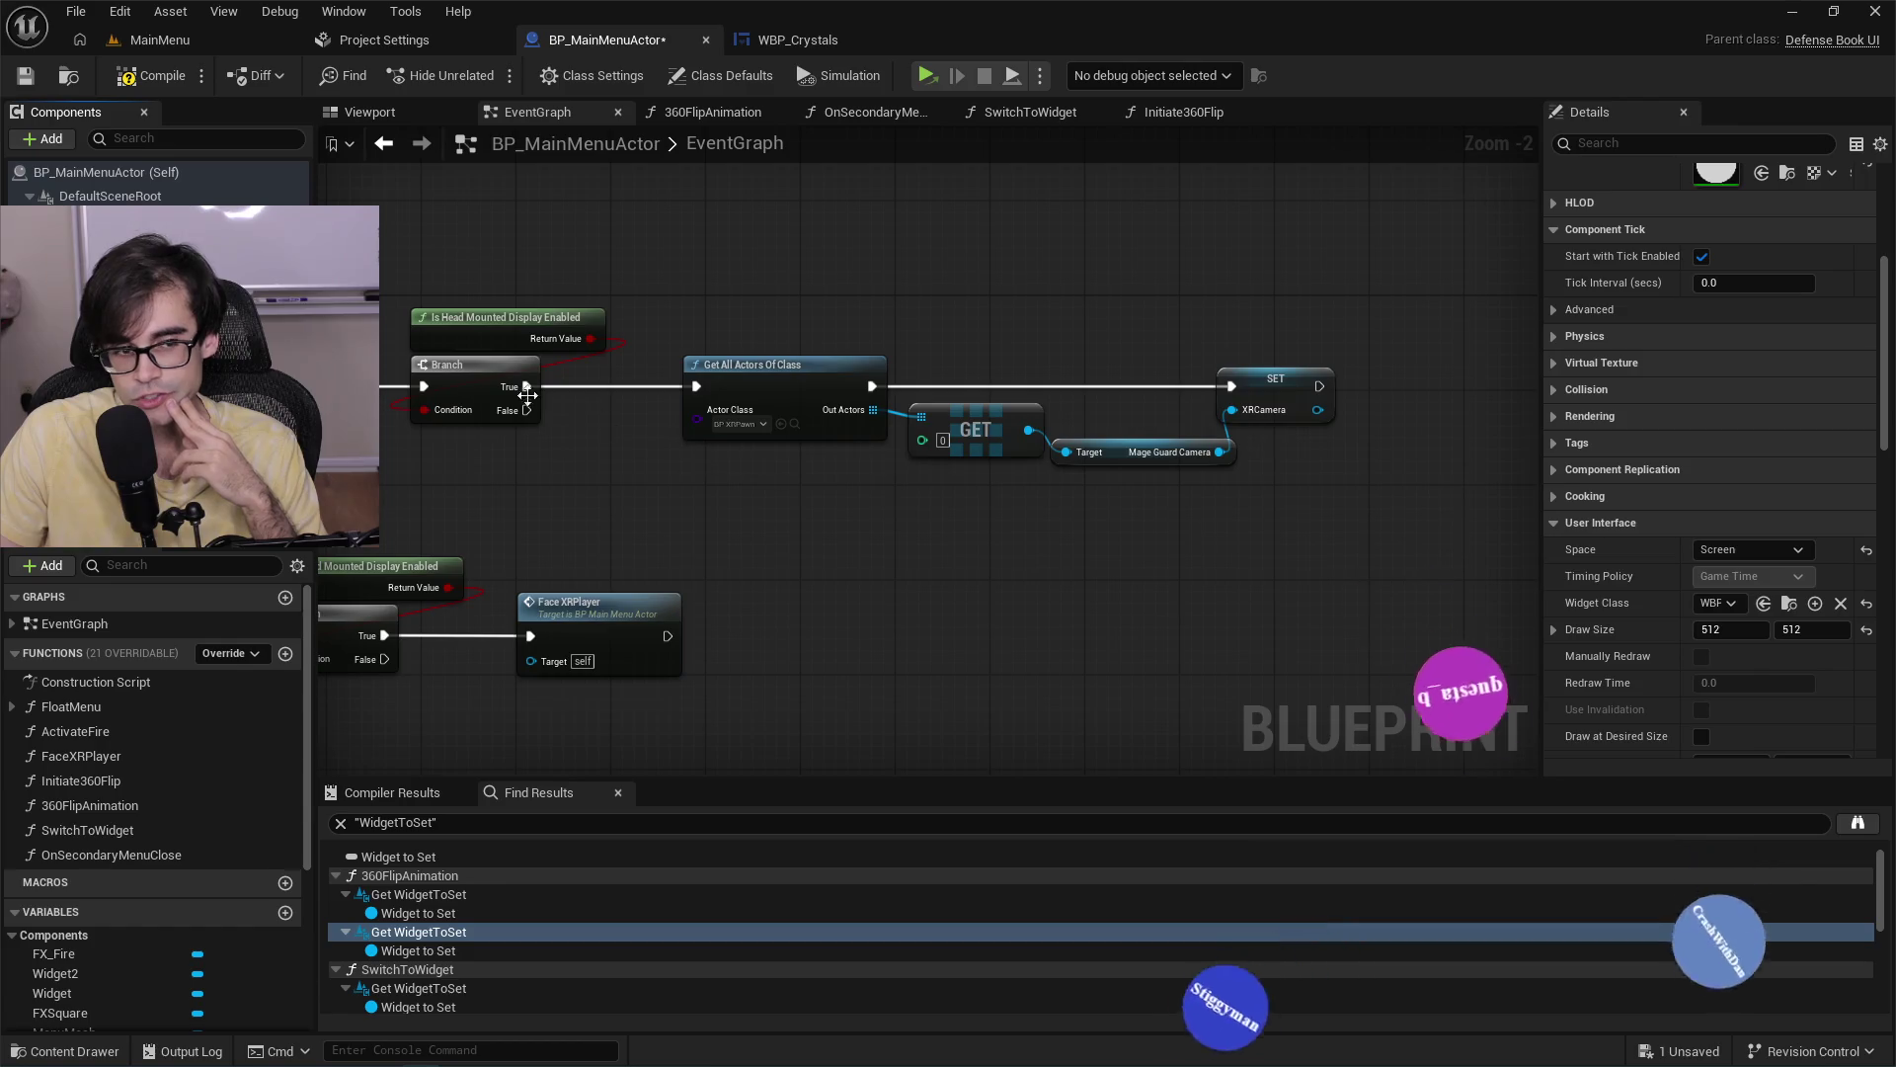
pyautogui.click(1748, 549)
pyautogui.click(1719, 569)
pyautogui.click(1748, 549)
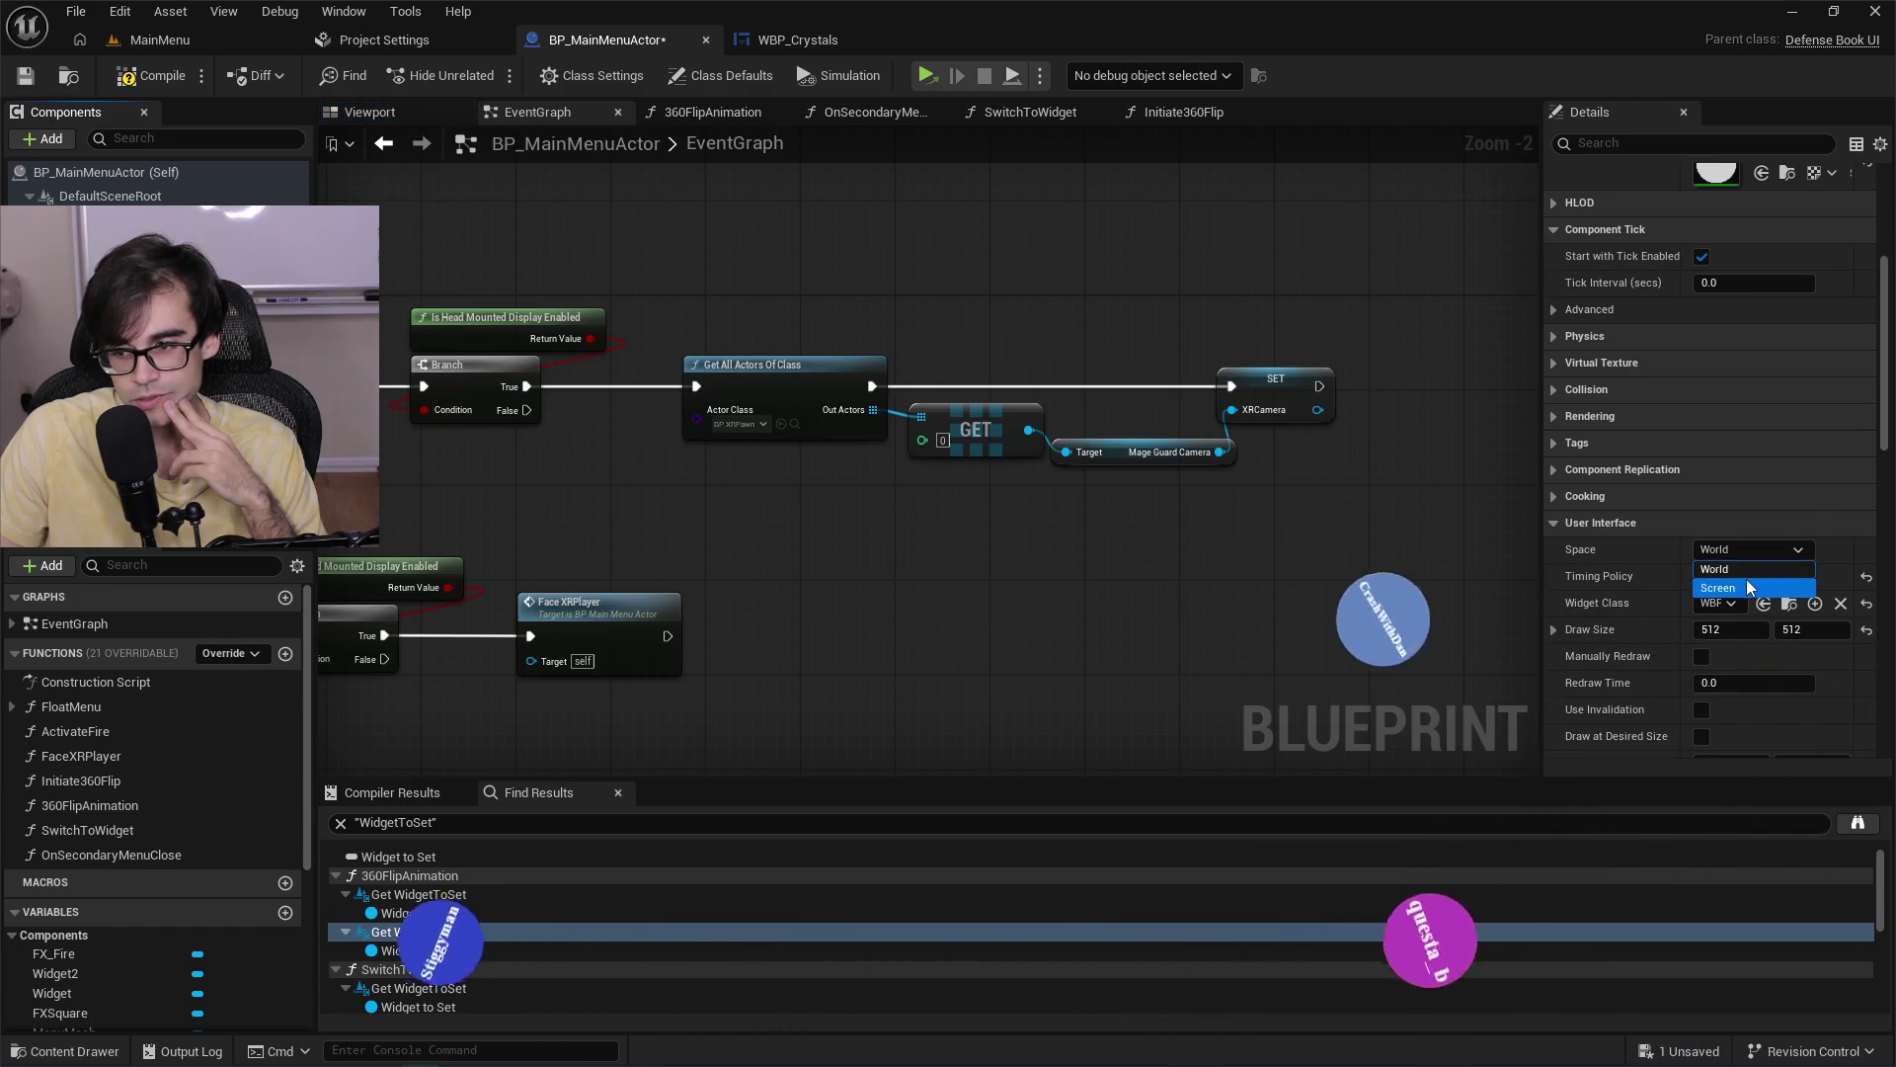
pyautogui.click(1748, 587)
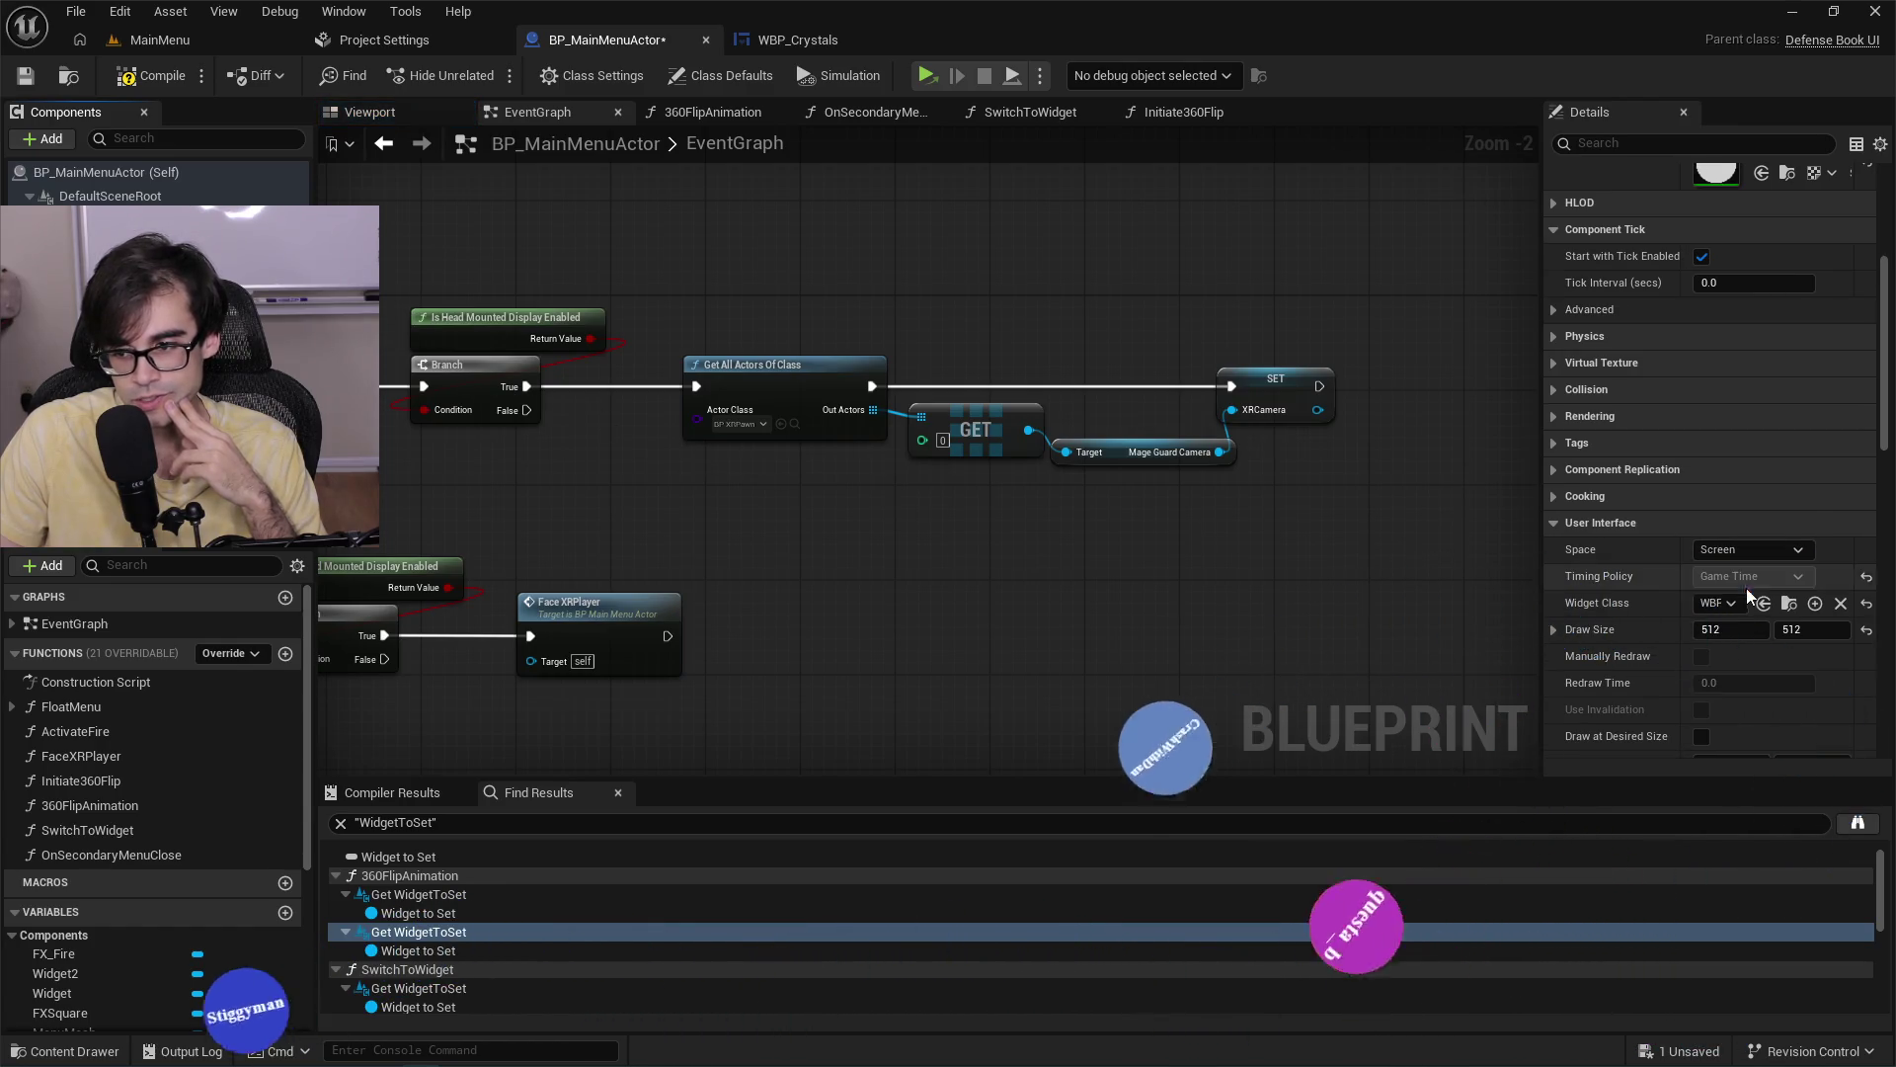
pyautogui.click(136, 79)
pyautogui.click(148, 39)
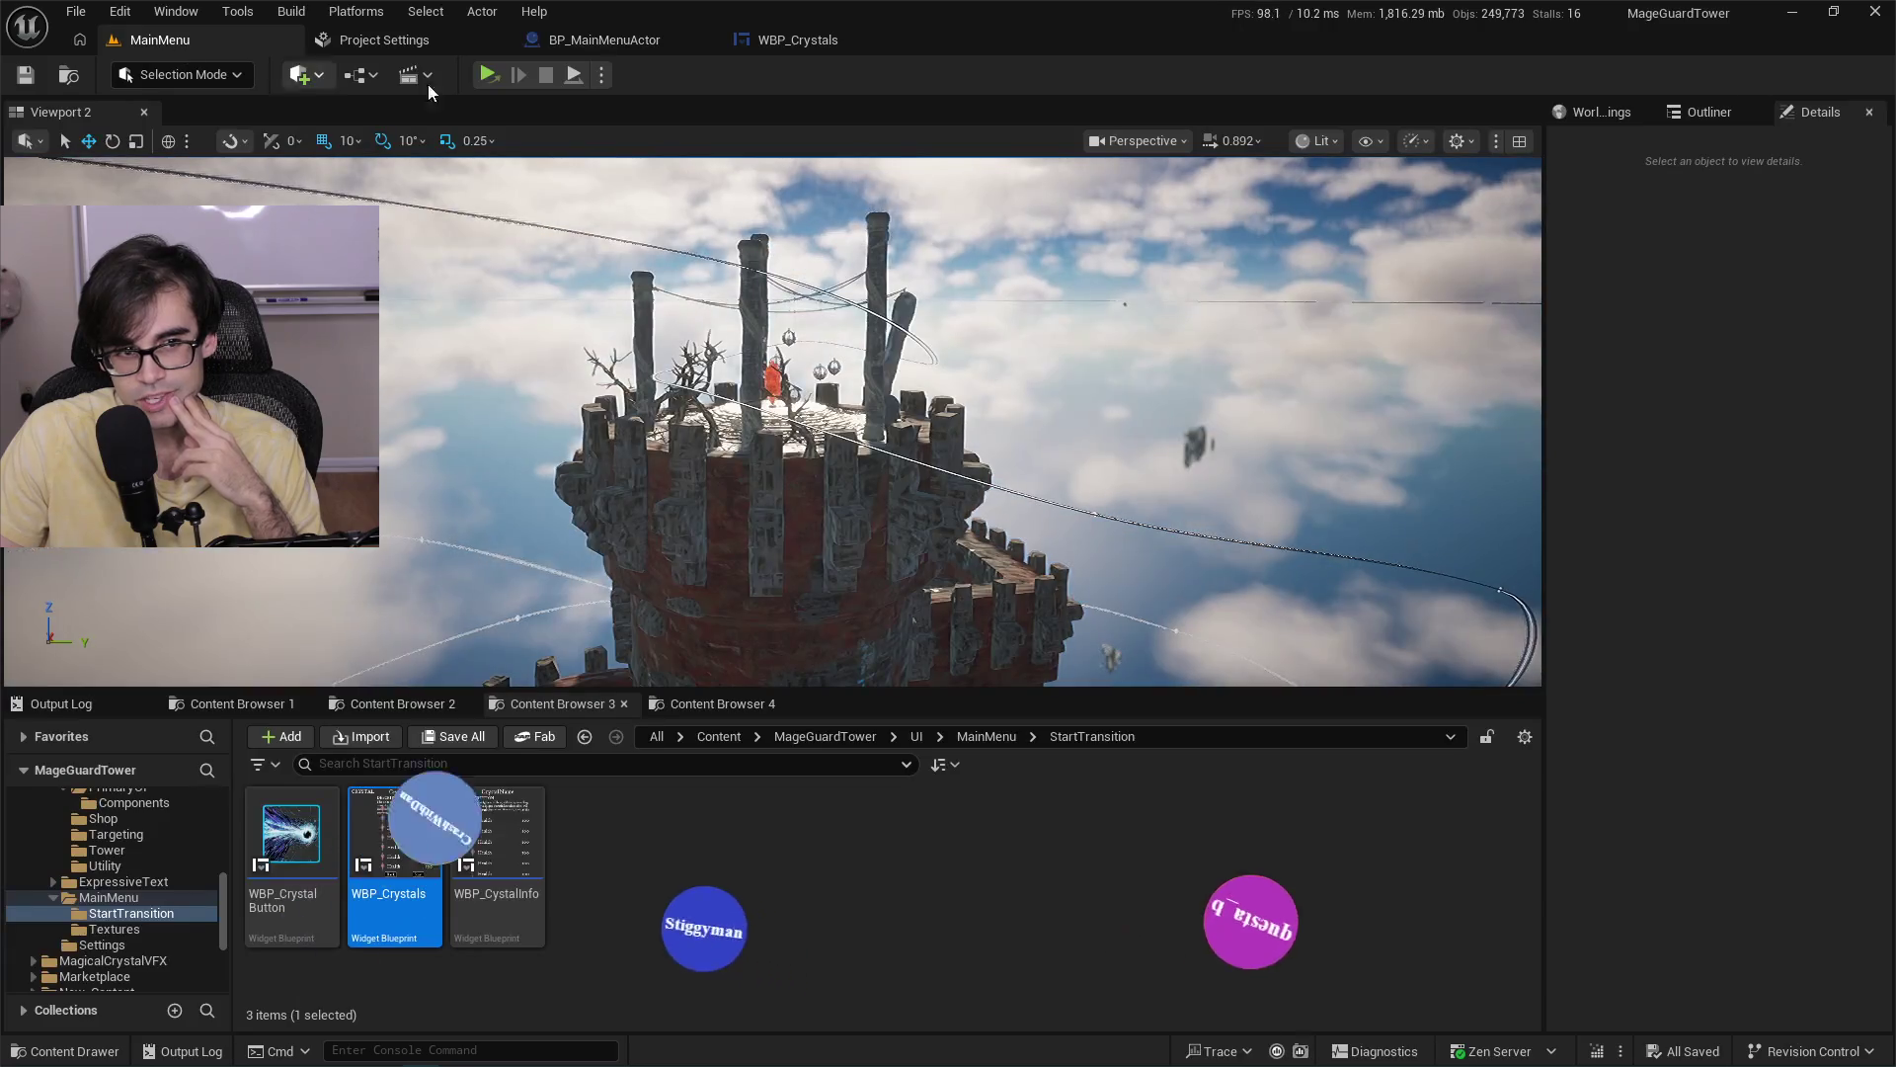
# Play the level, press START, go Back, then START again to reach crystal selection.
pyautogui.click(486, 75)
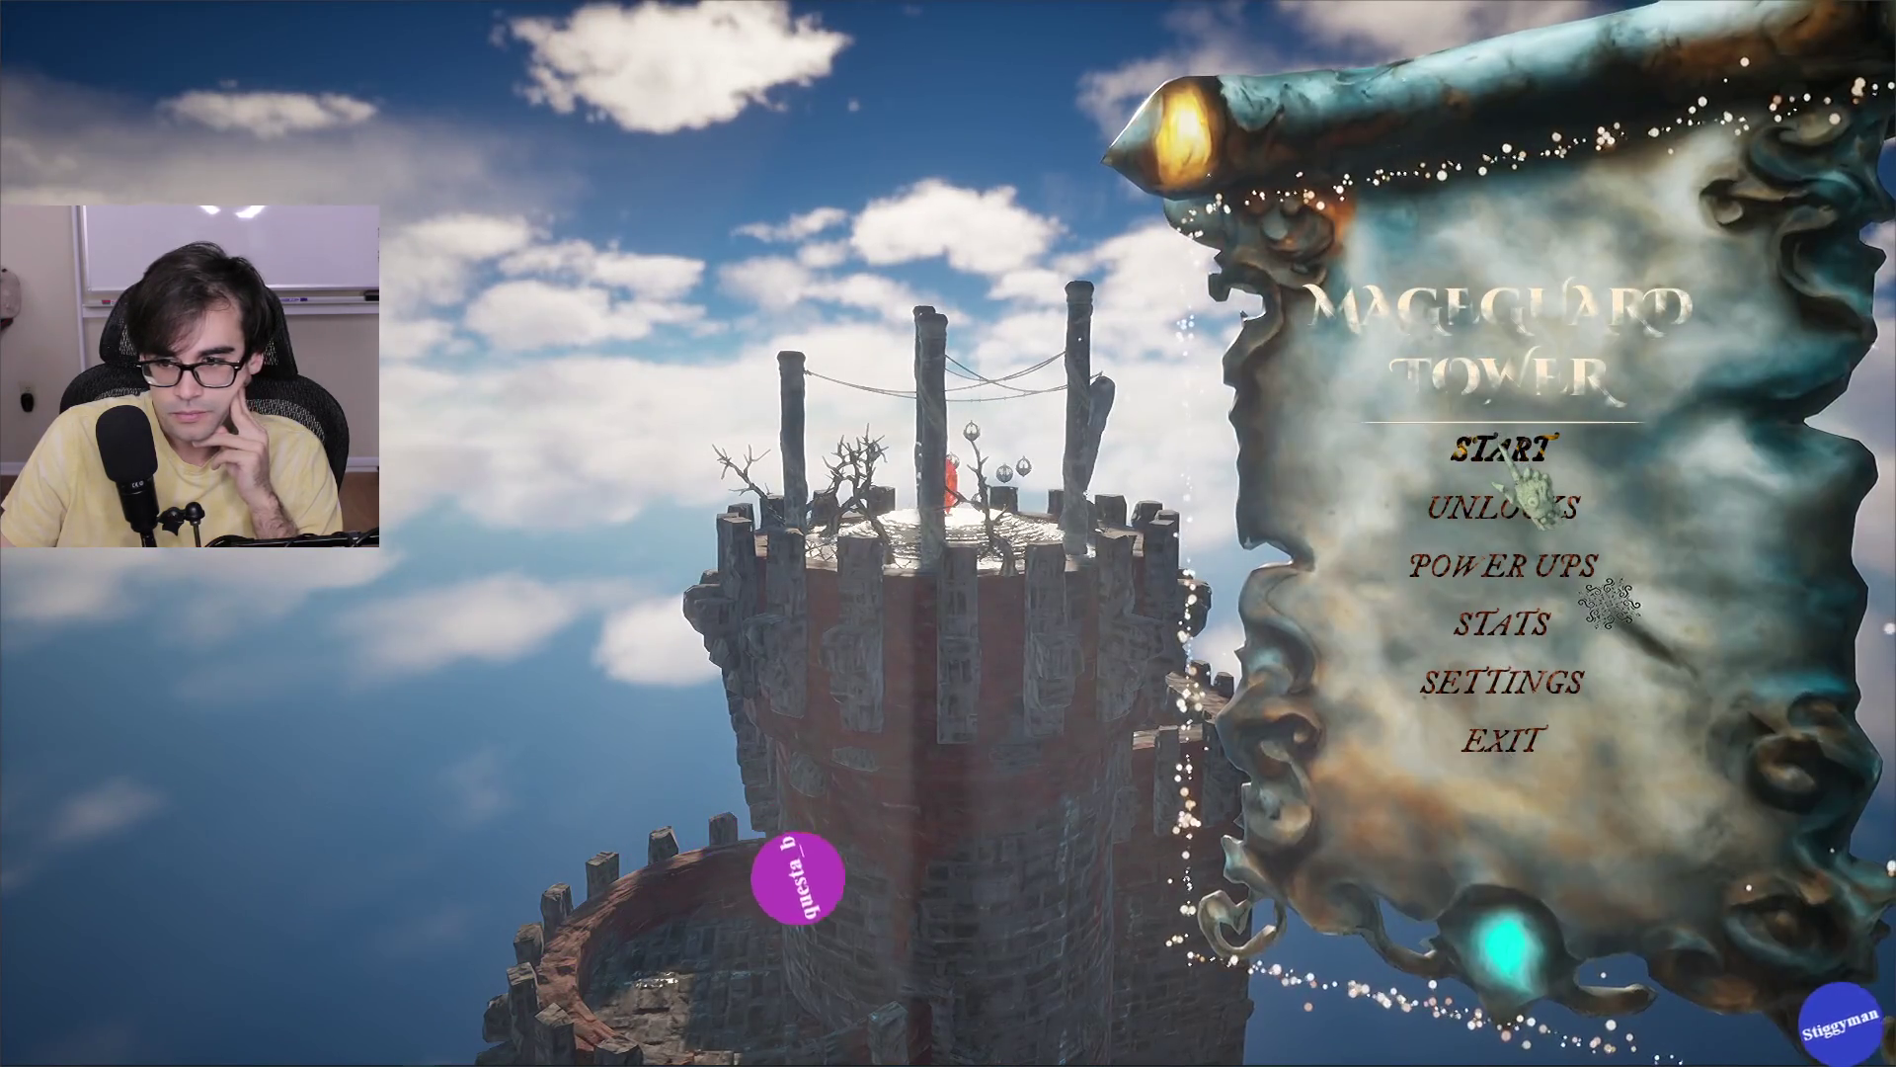
pyautogui.click(1503, 449)
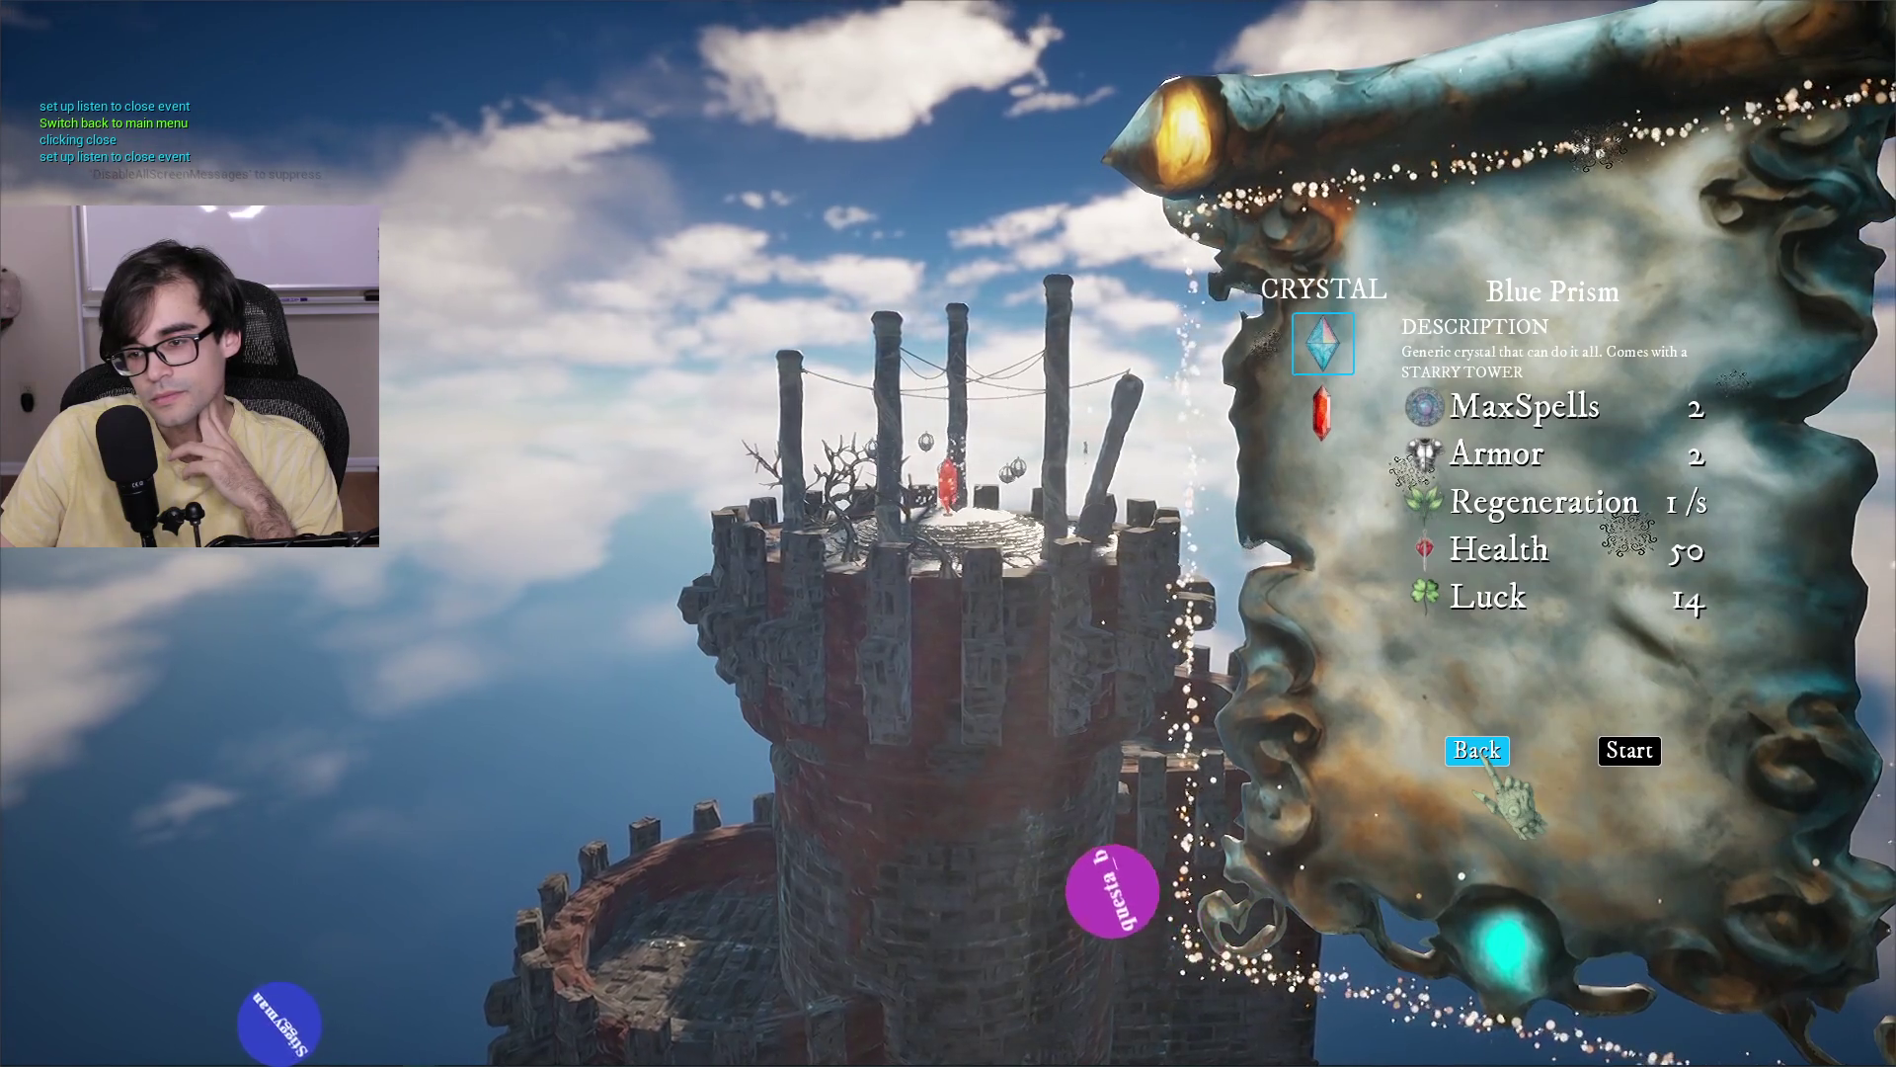
pyautogui.click(1482, 753)
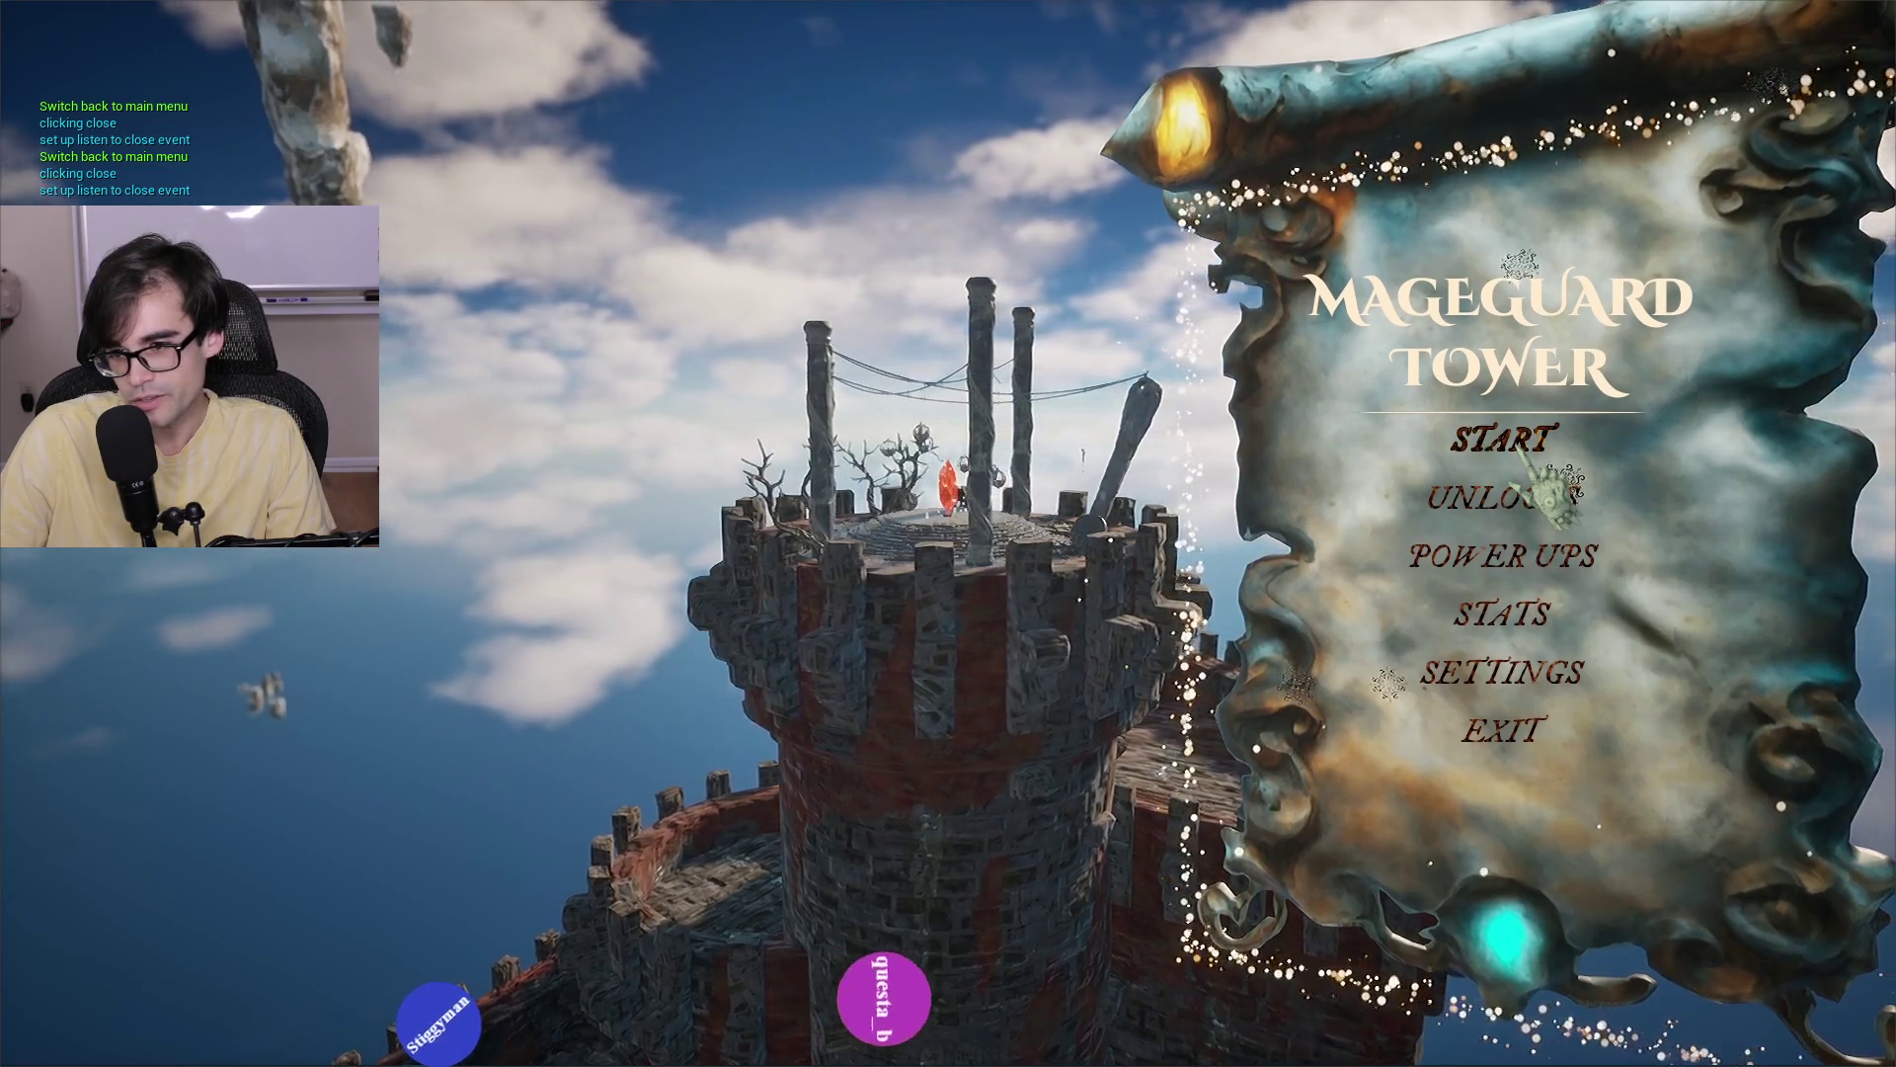
pyautogui.click(1521, 450)
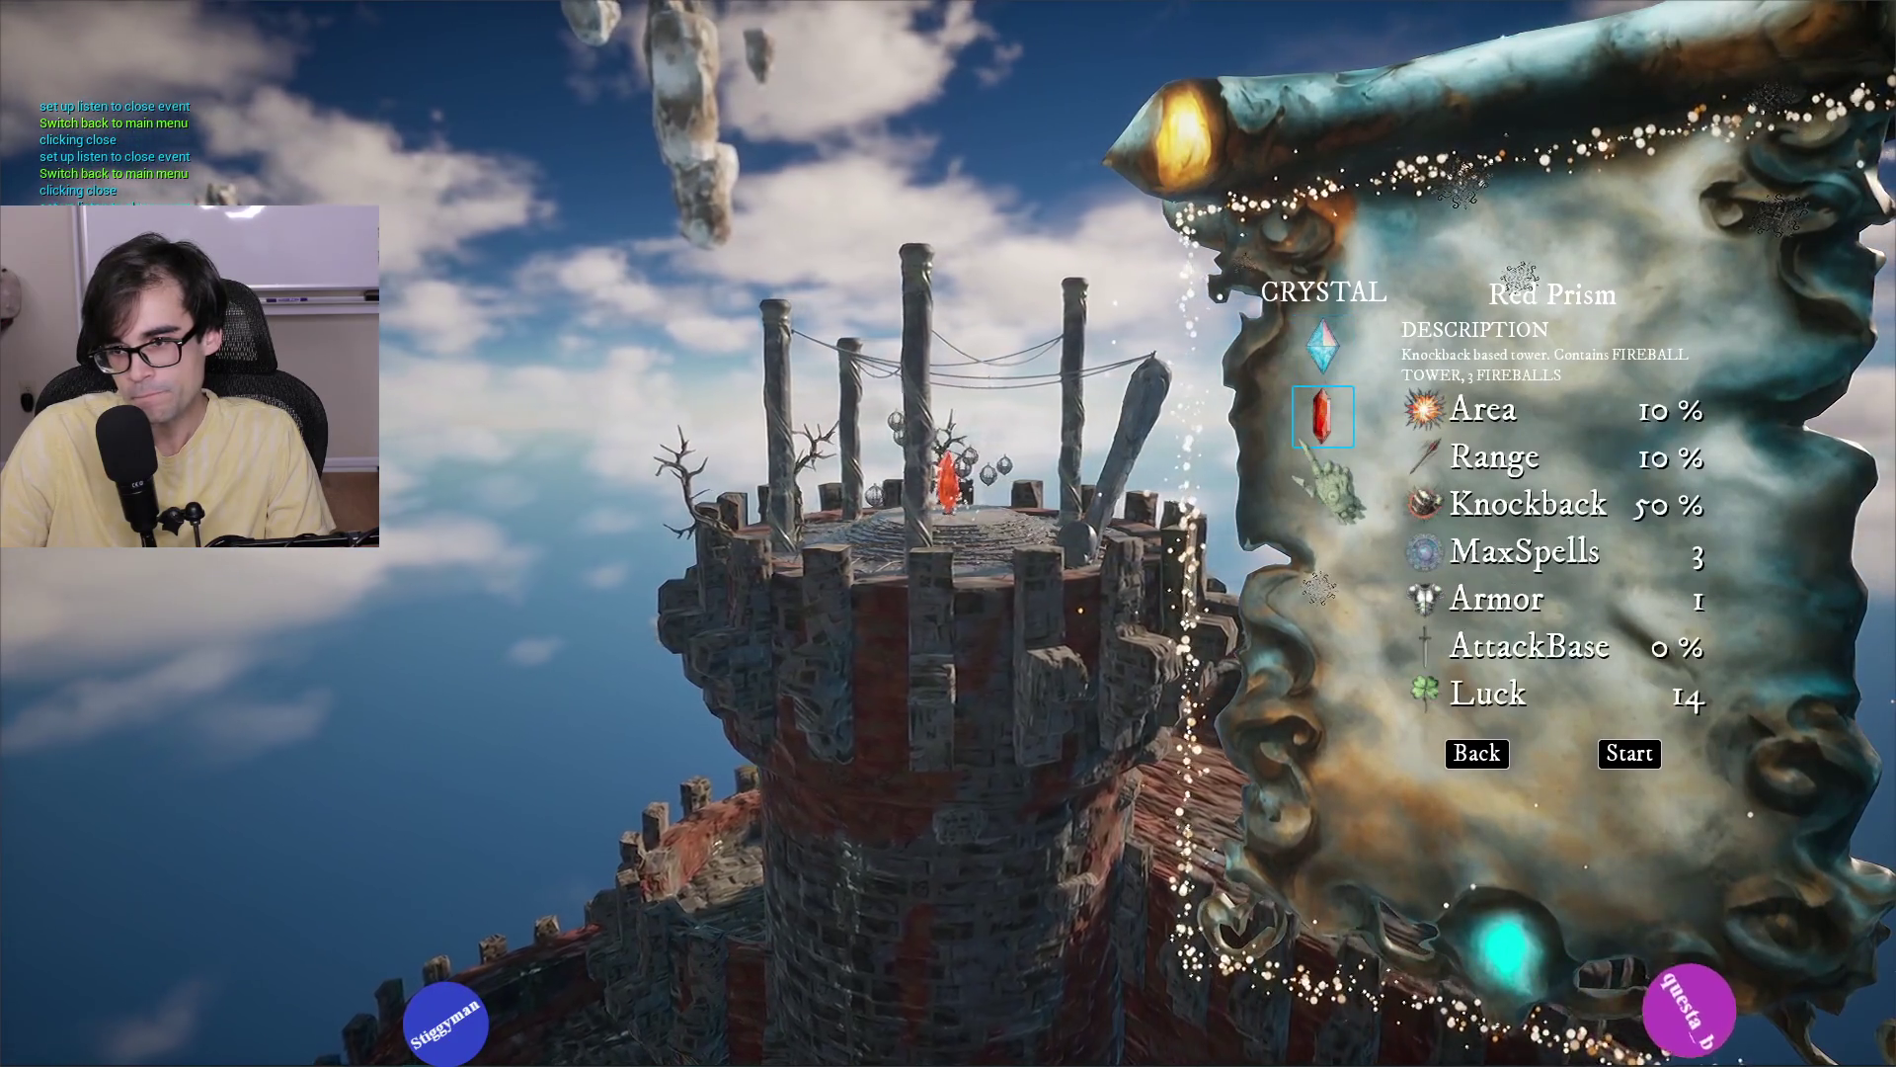
# Pick the Blue Prism crystal, toggle between menu and crystal selection, then EXIT the game.
pyautogui.click(1323, 346)
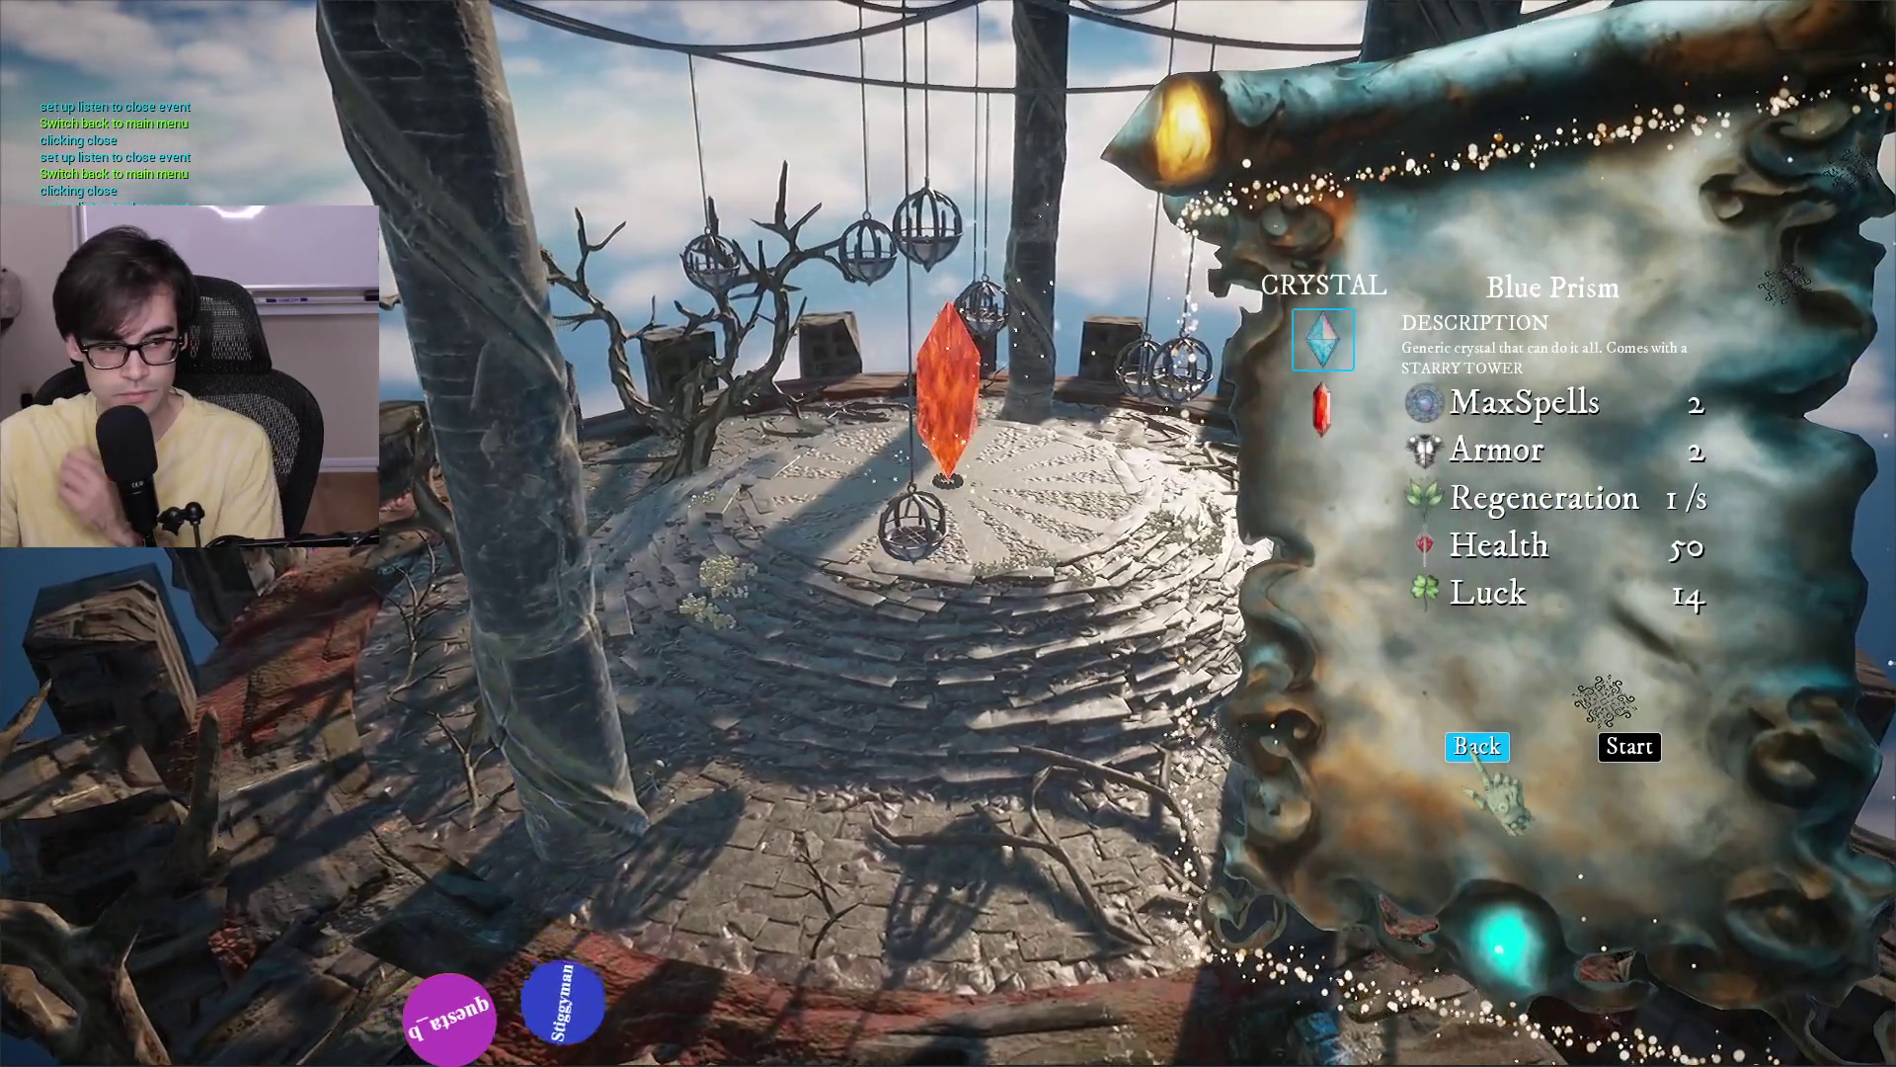
pyautogui.click(1477, 747)
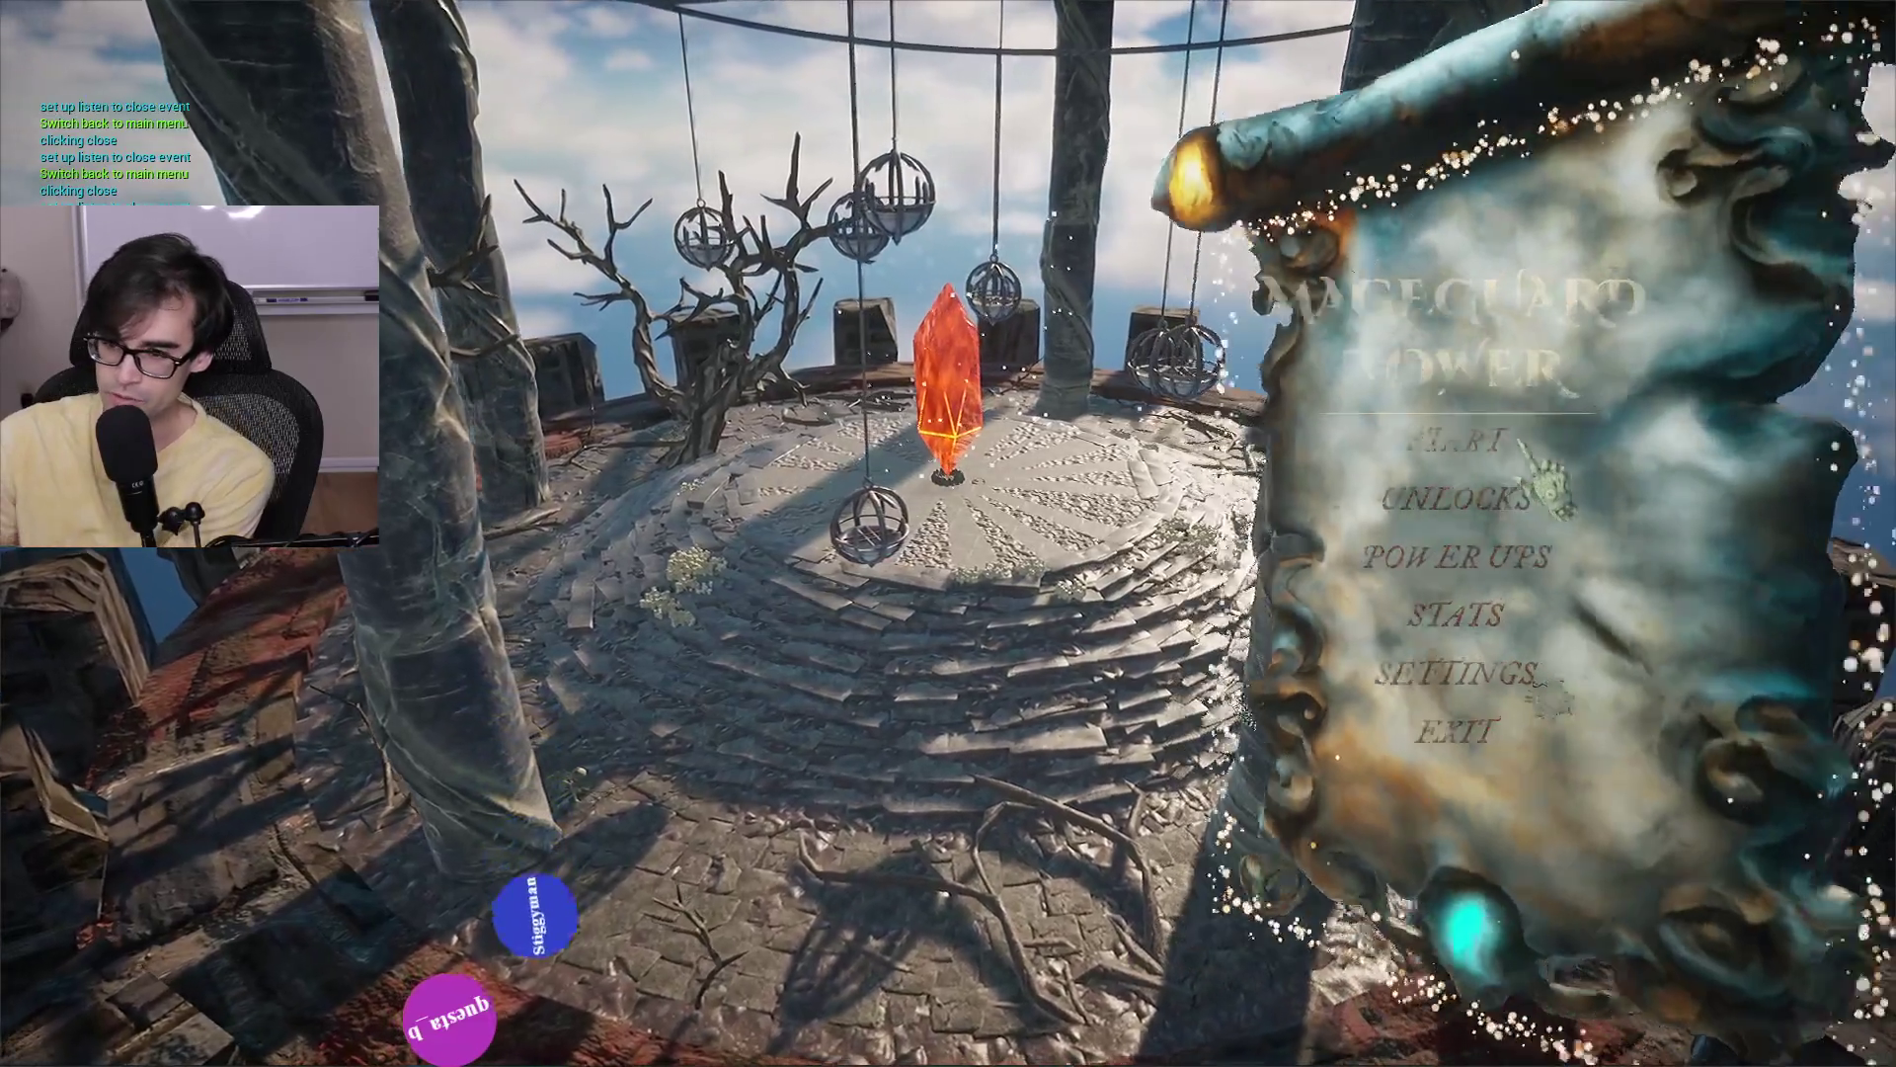
pyautogui.click(1536, 491)
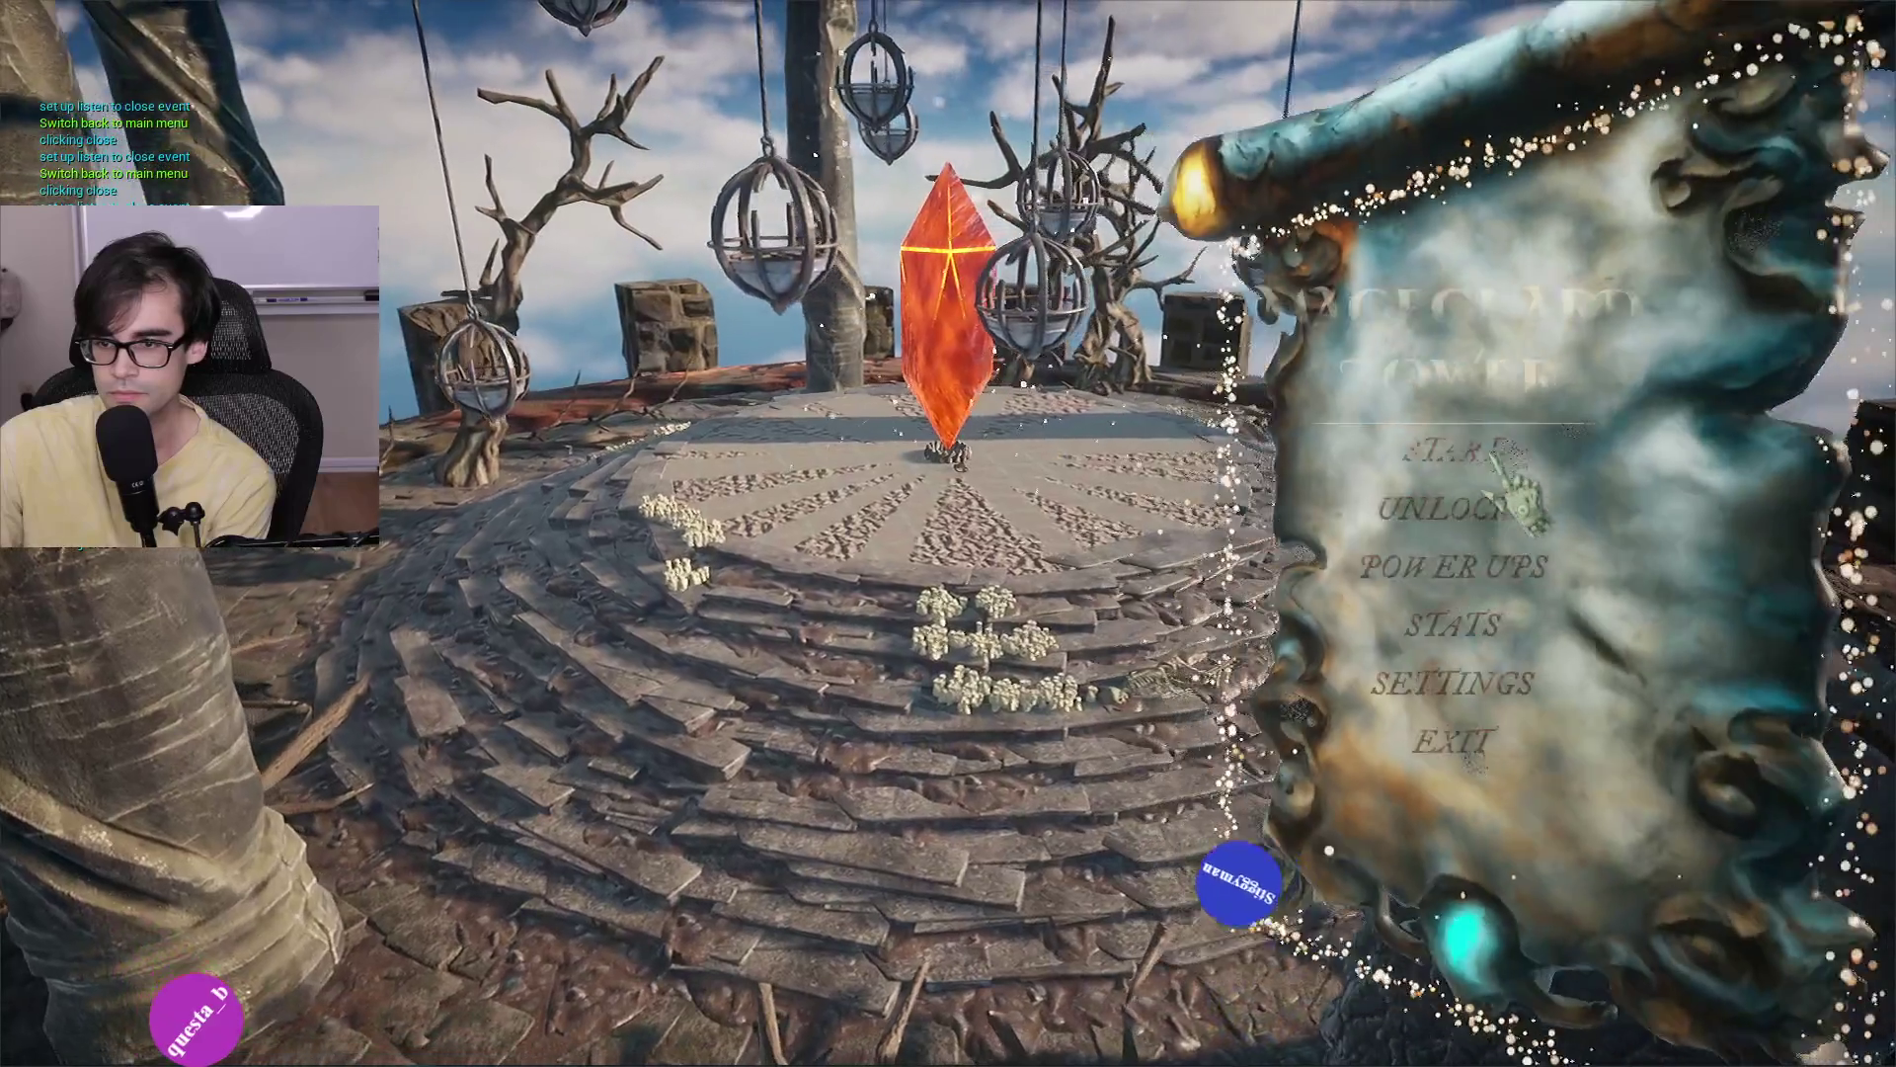
pyautogui.click(1497, 460)
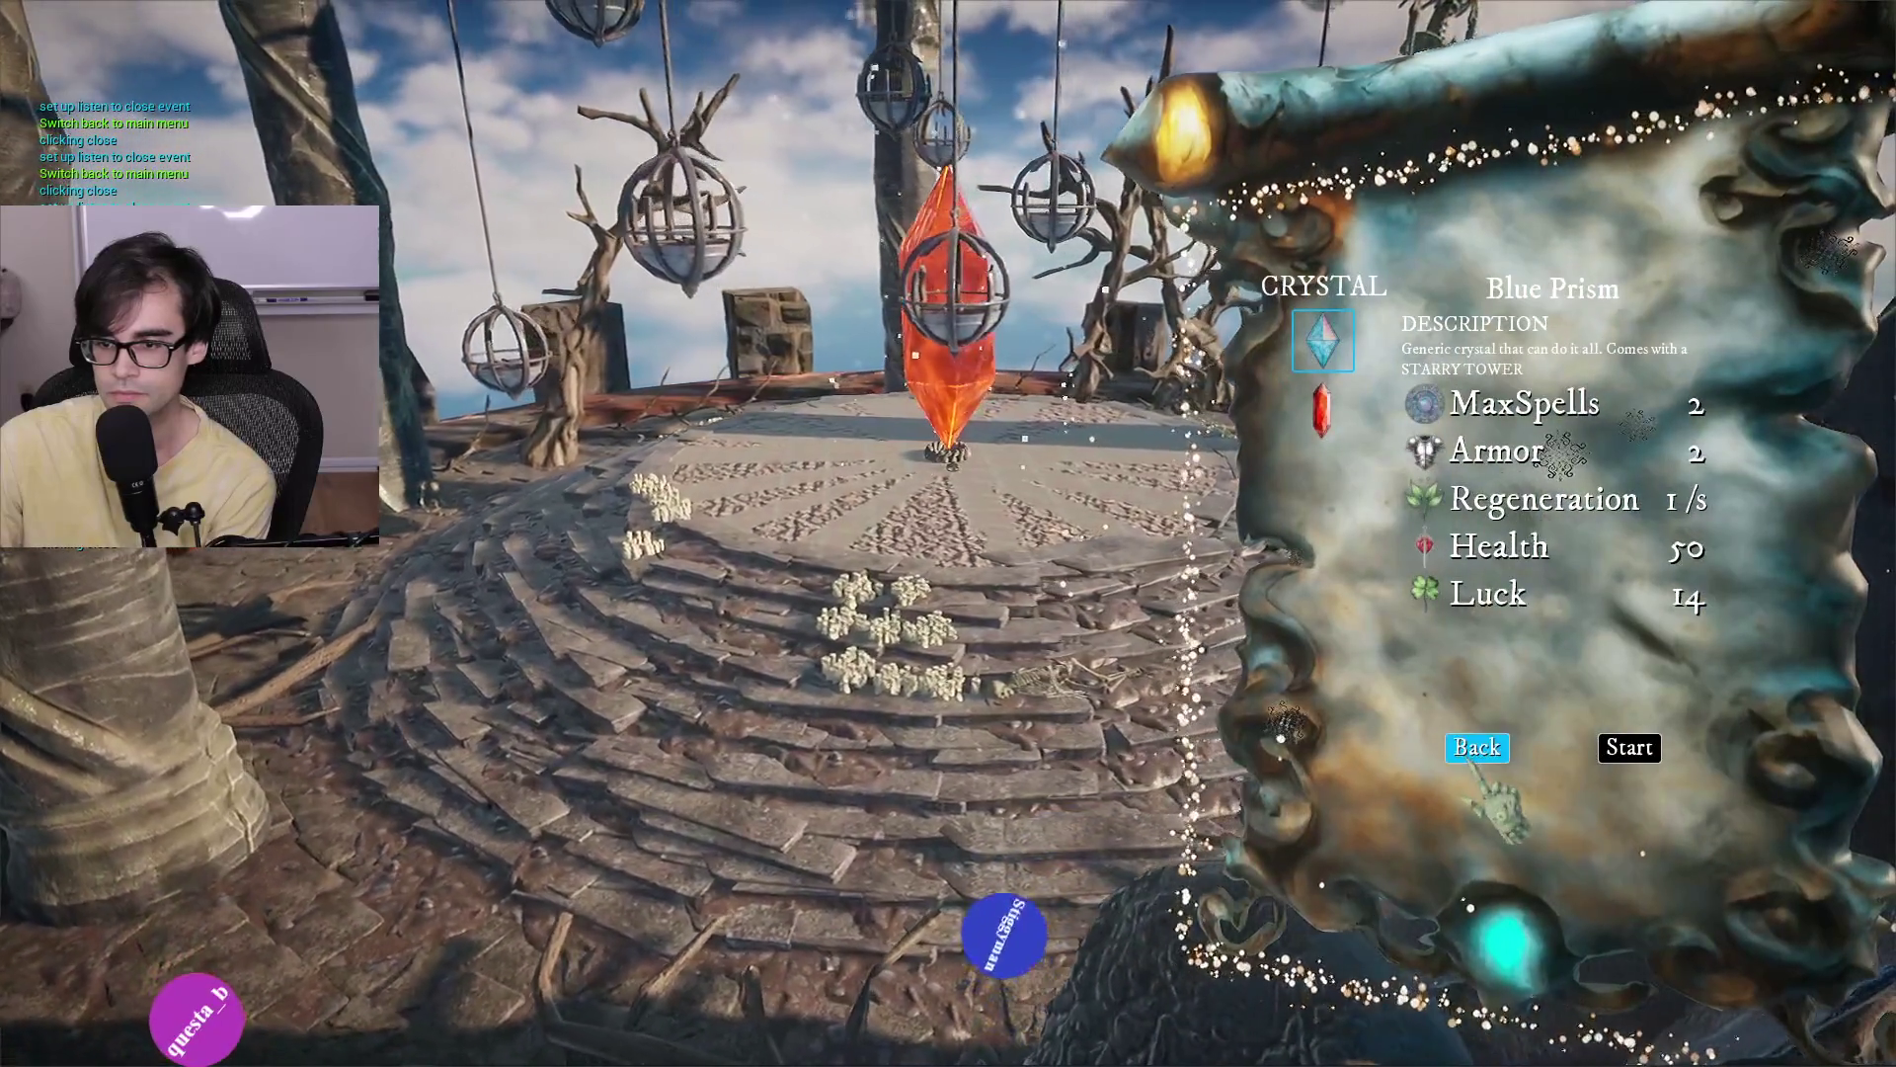
pyautogui.click(1477, 745)
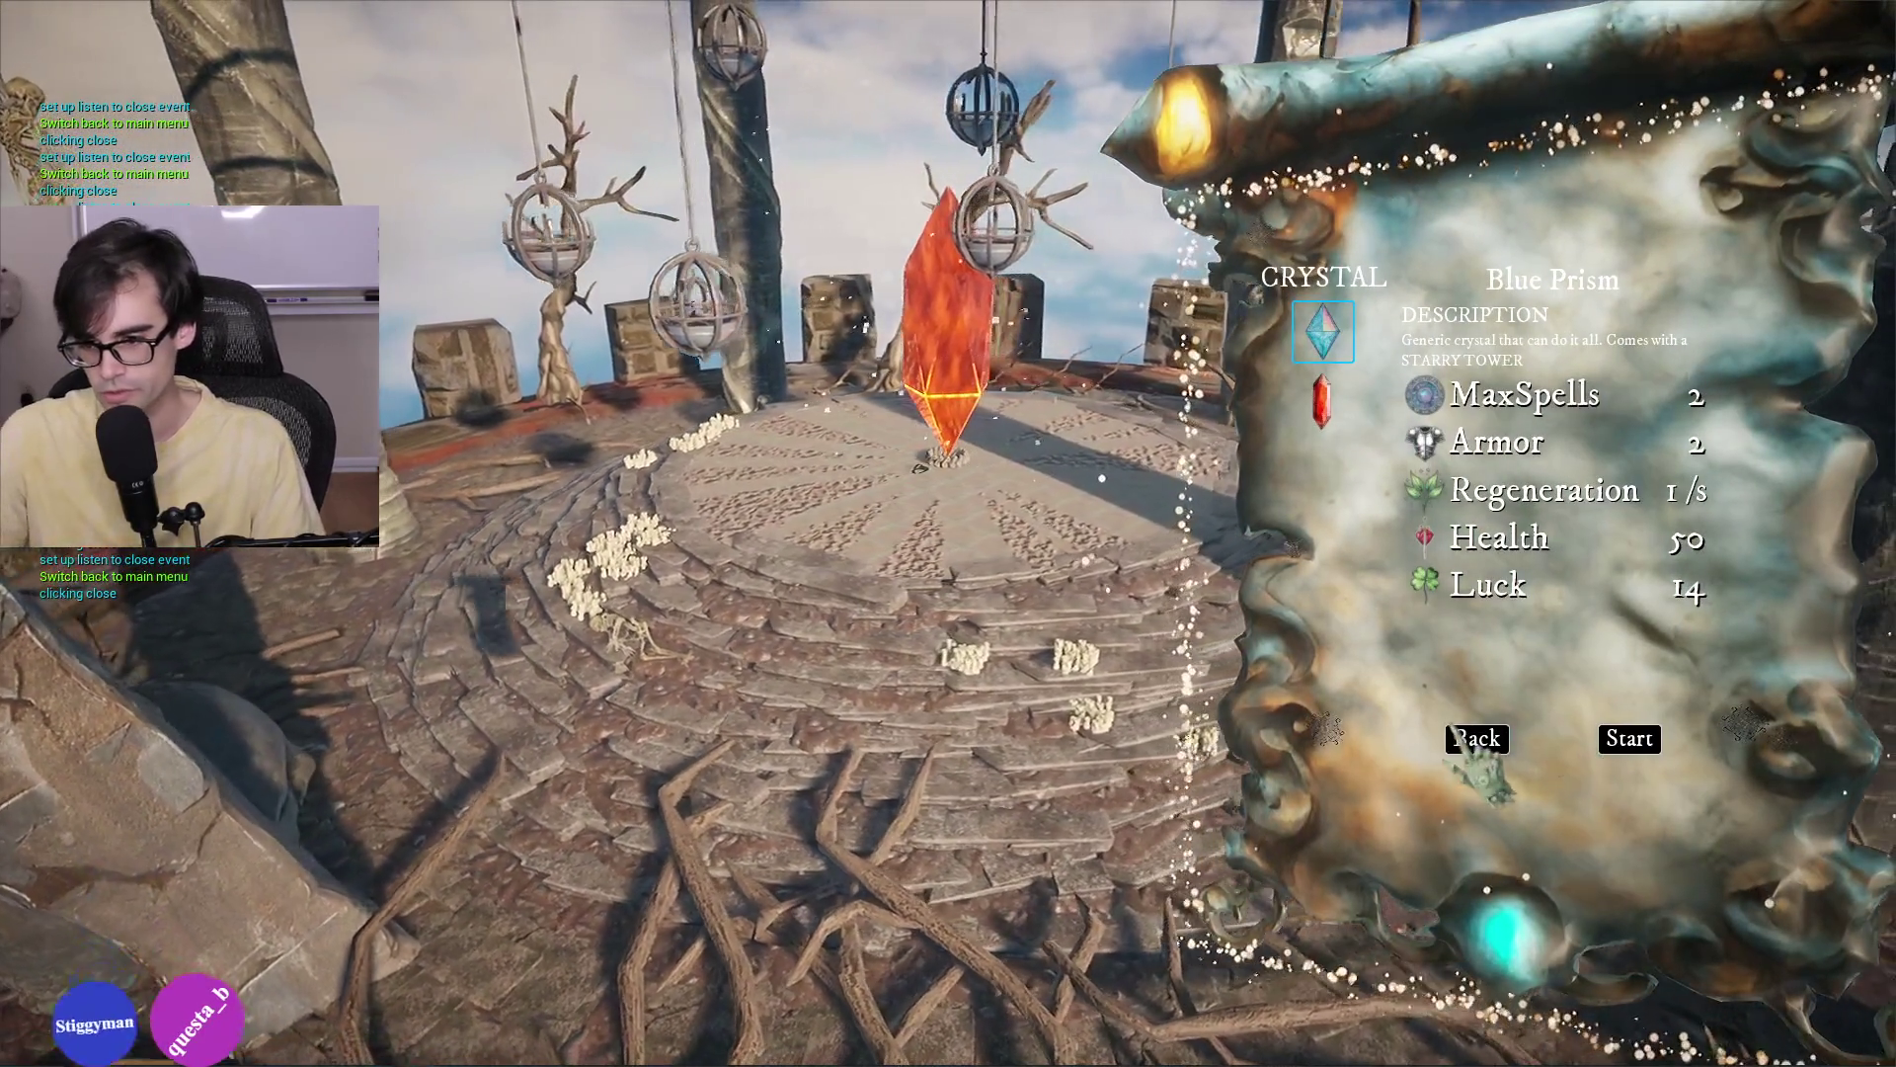
pyautogui.click(1476, 740)
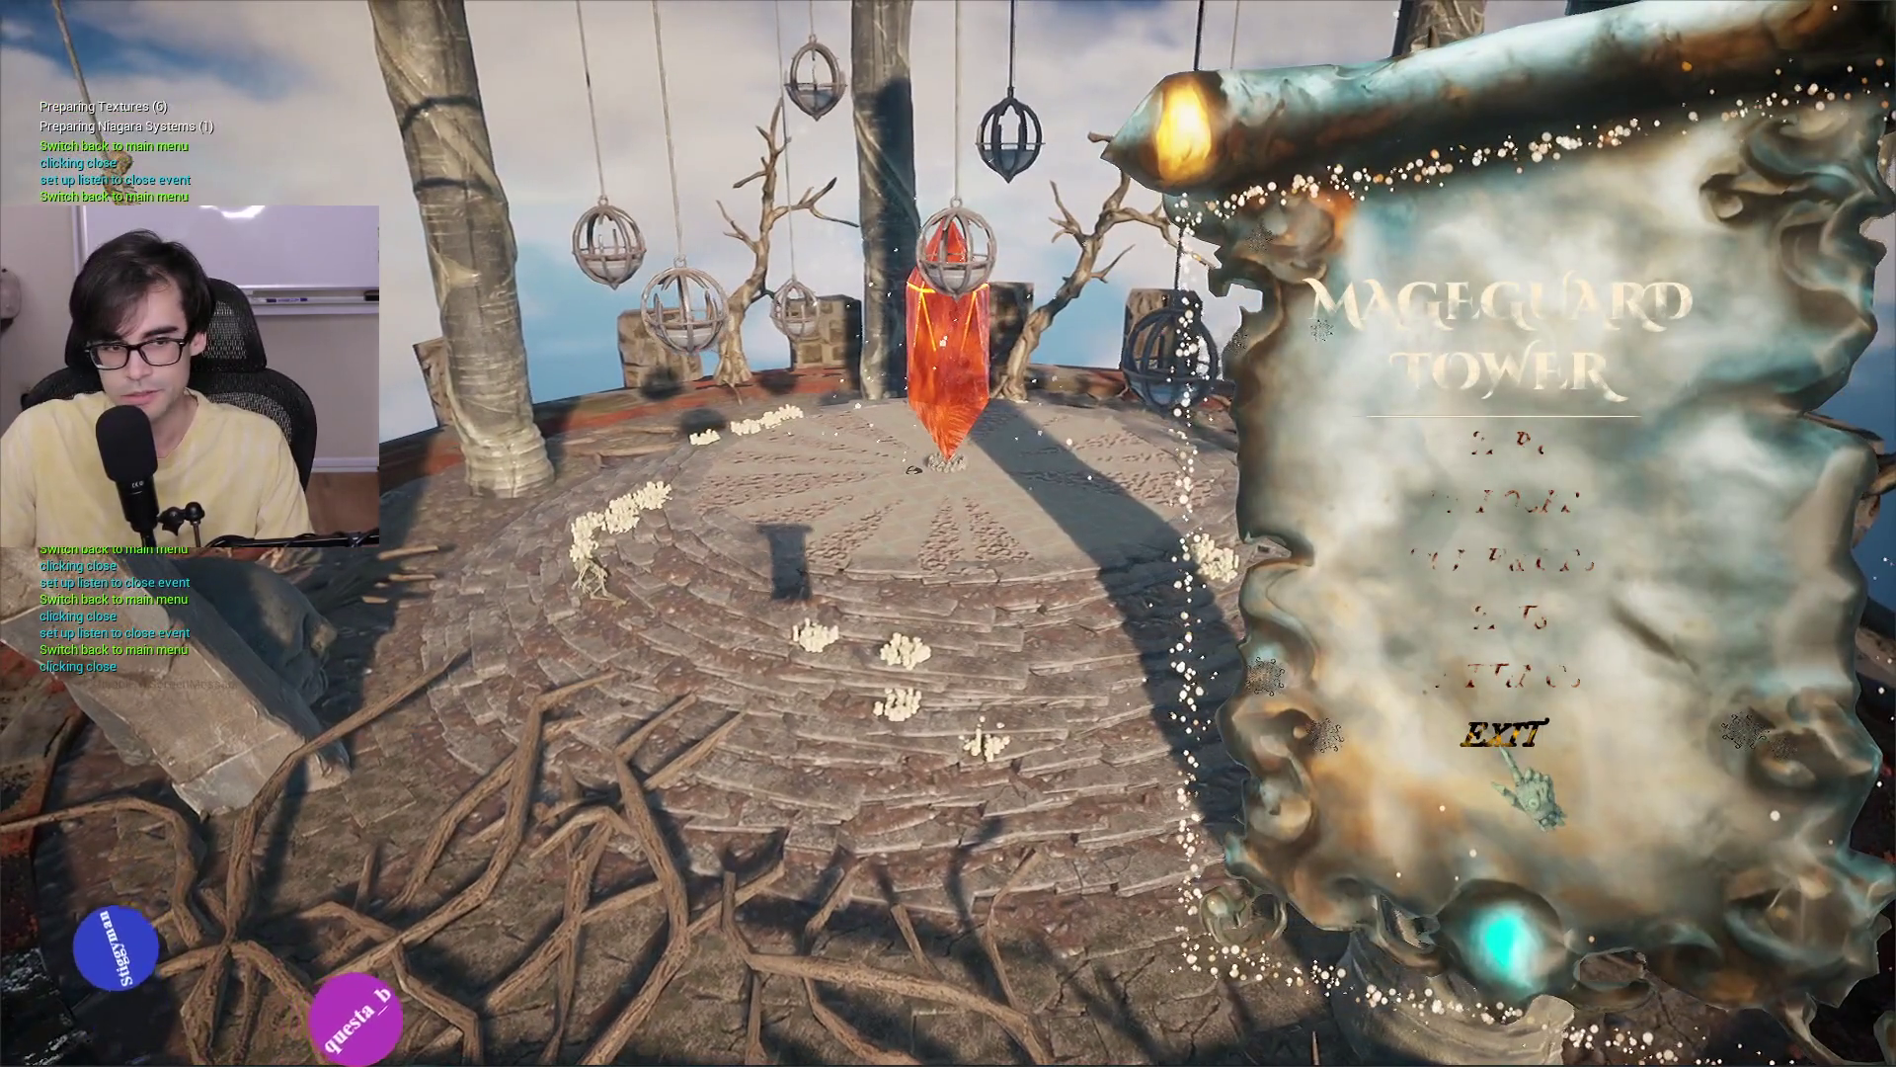
pyautogui.click(1501, 738)
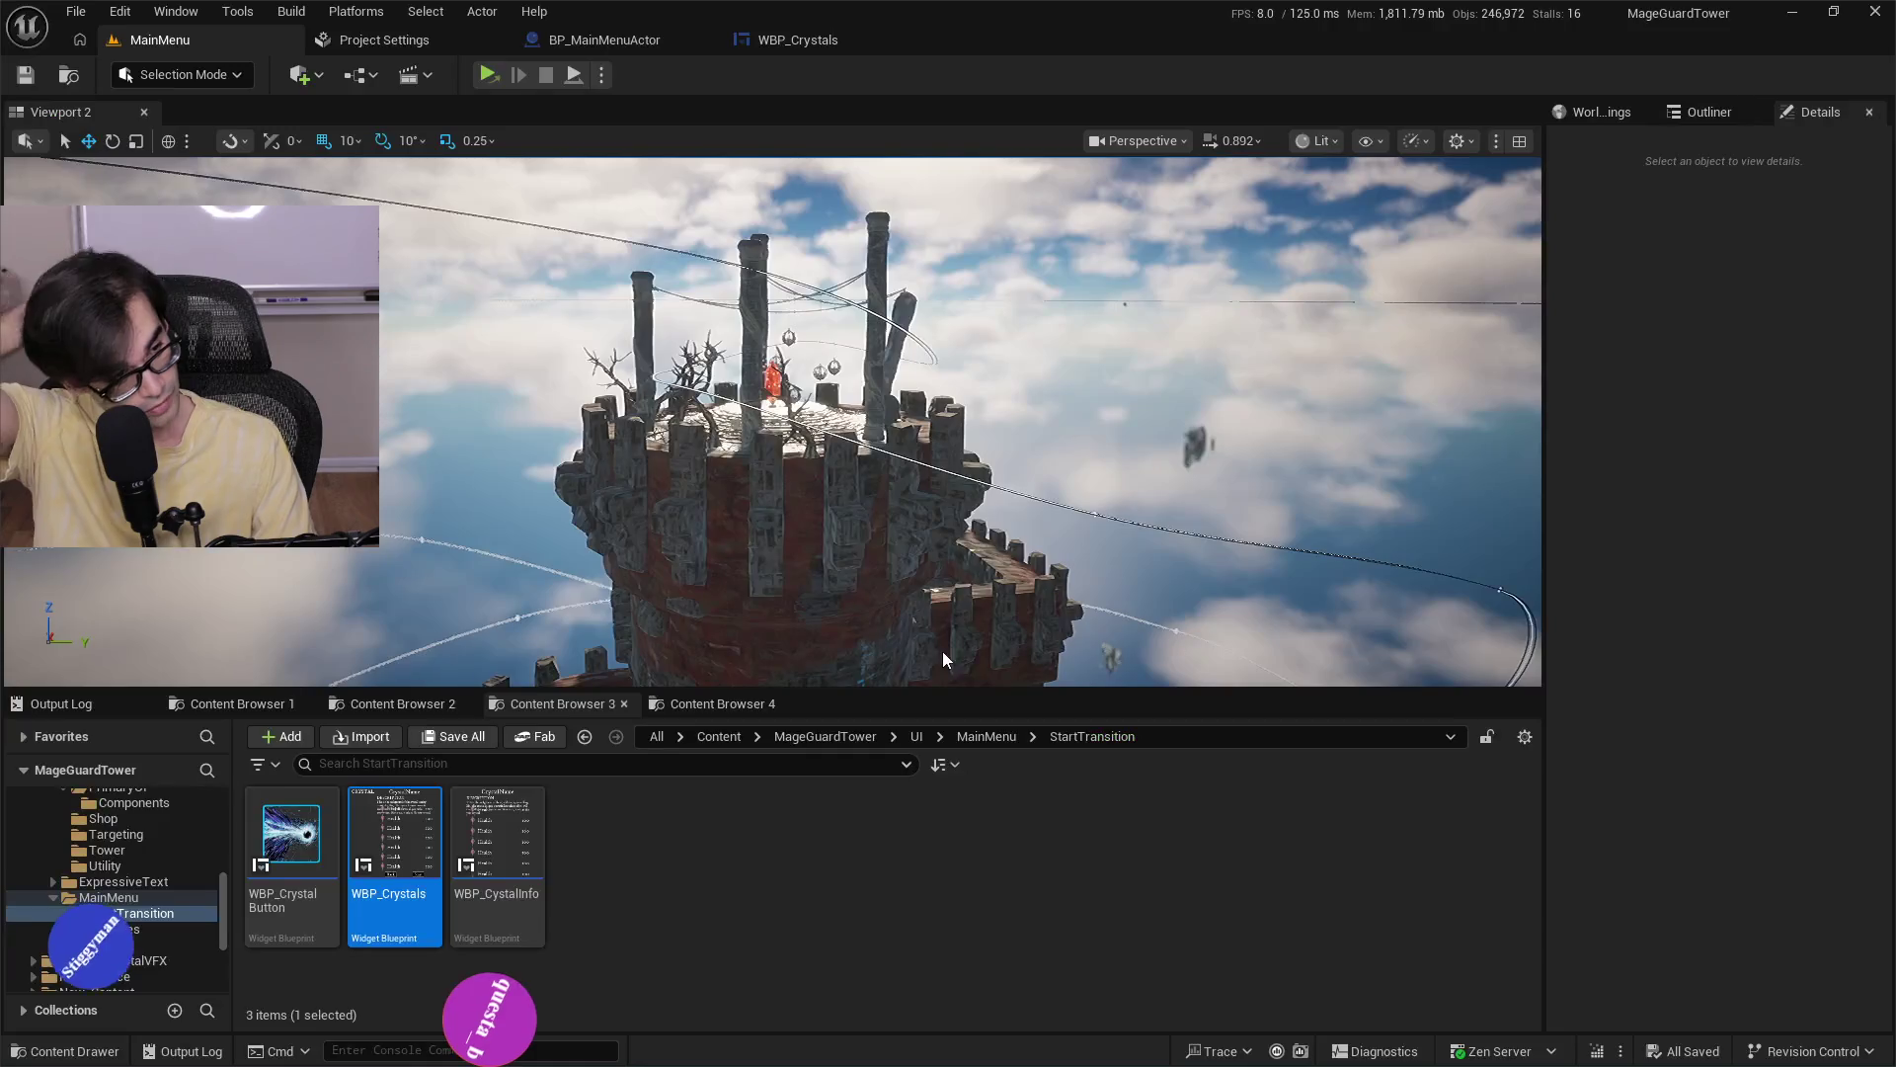
# Switch between the BP_MainMenuActor and WBP_Crystals tabs to compare them.
pyautogui.click(413, 49)
pyautogui.click(597, 49)
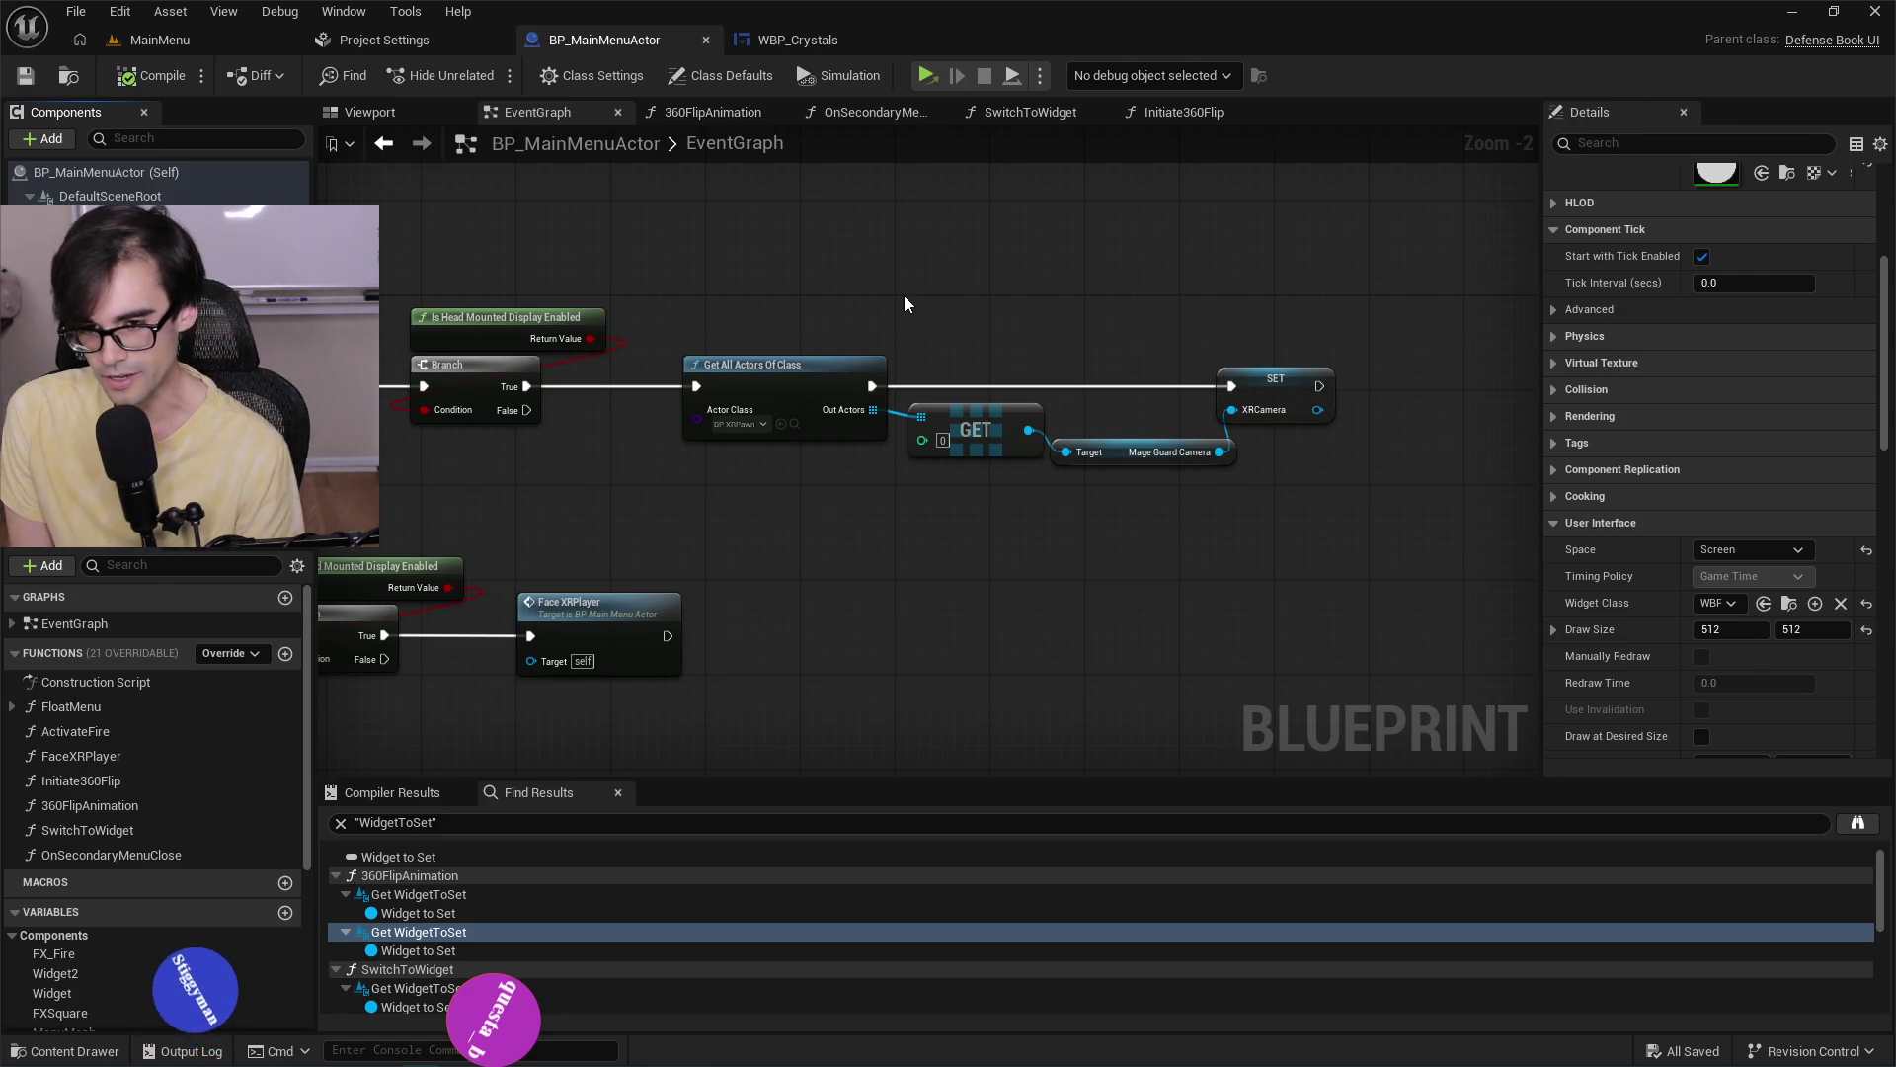
pyautogui.click(768, 47)
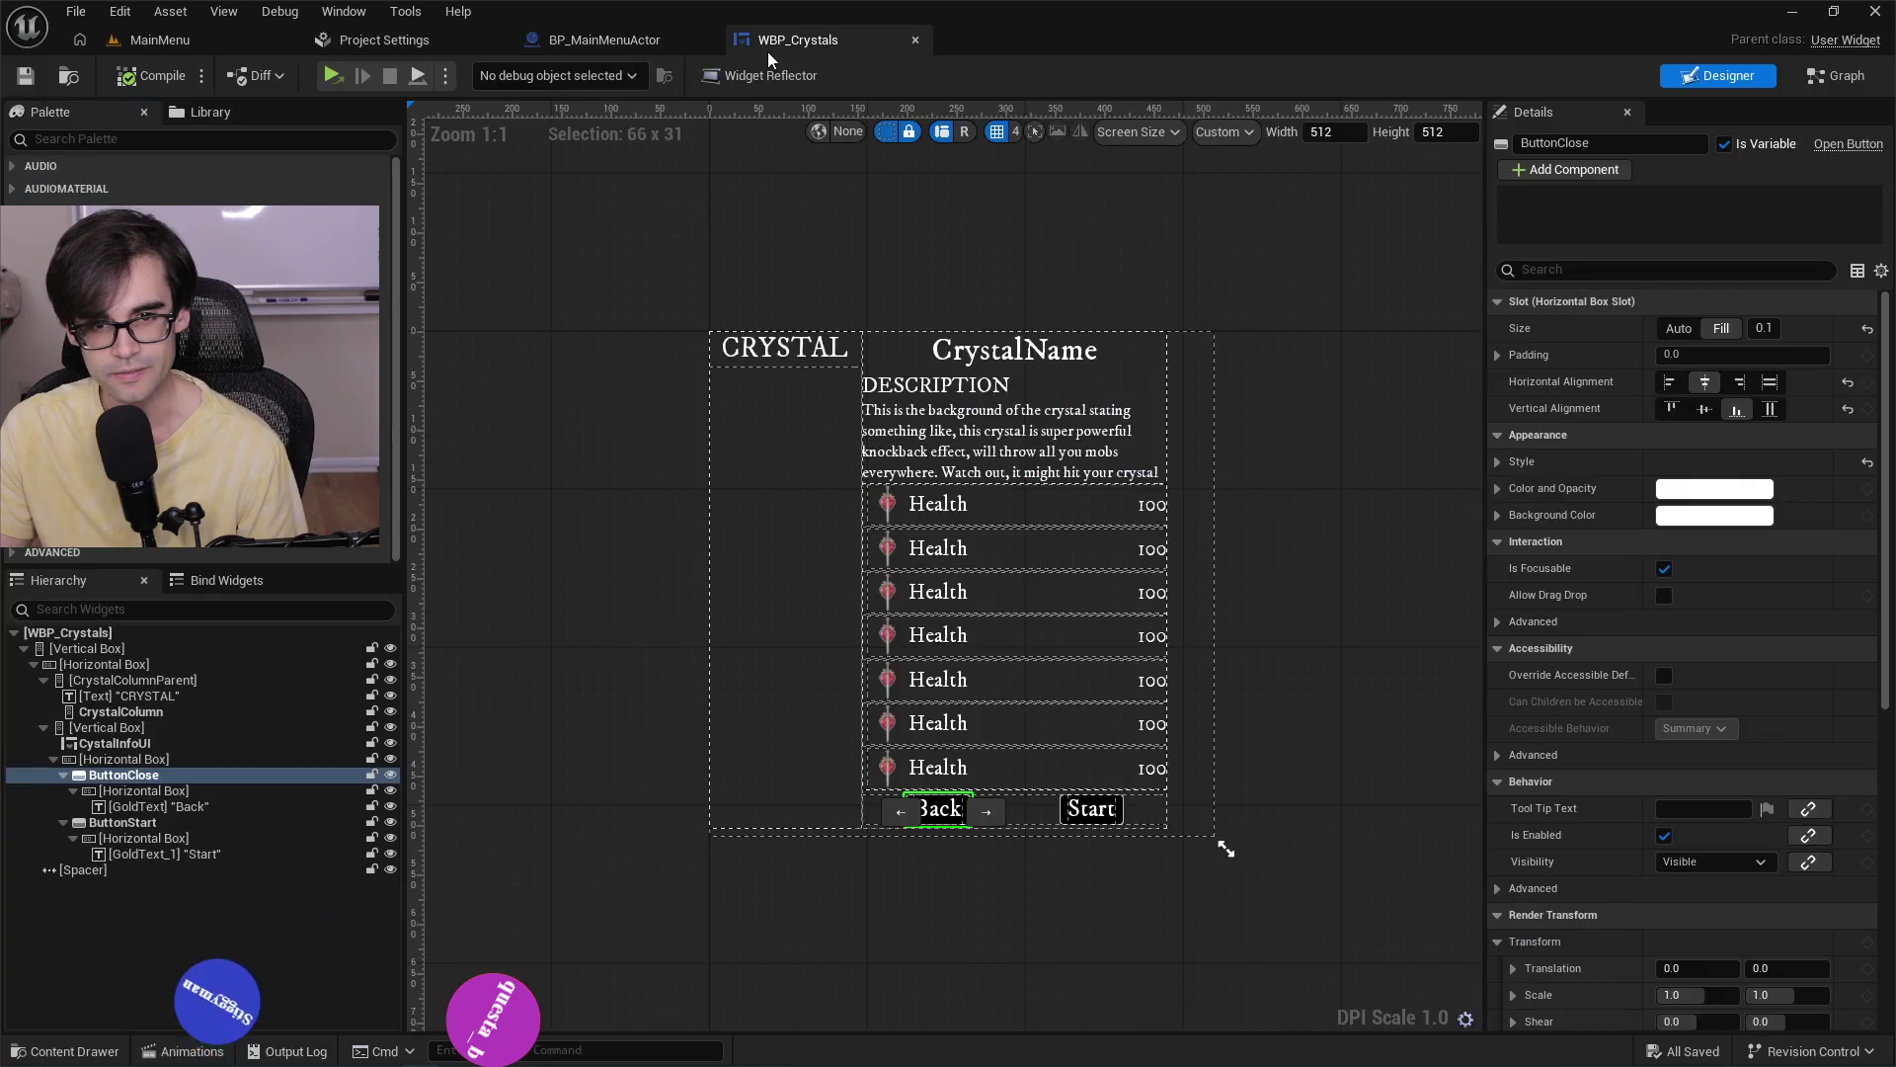
pyautogui.scroll(6, 936, 802)
pyautogui.scroll(-5, 934, 746)
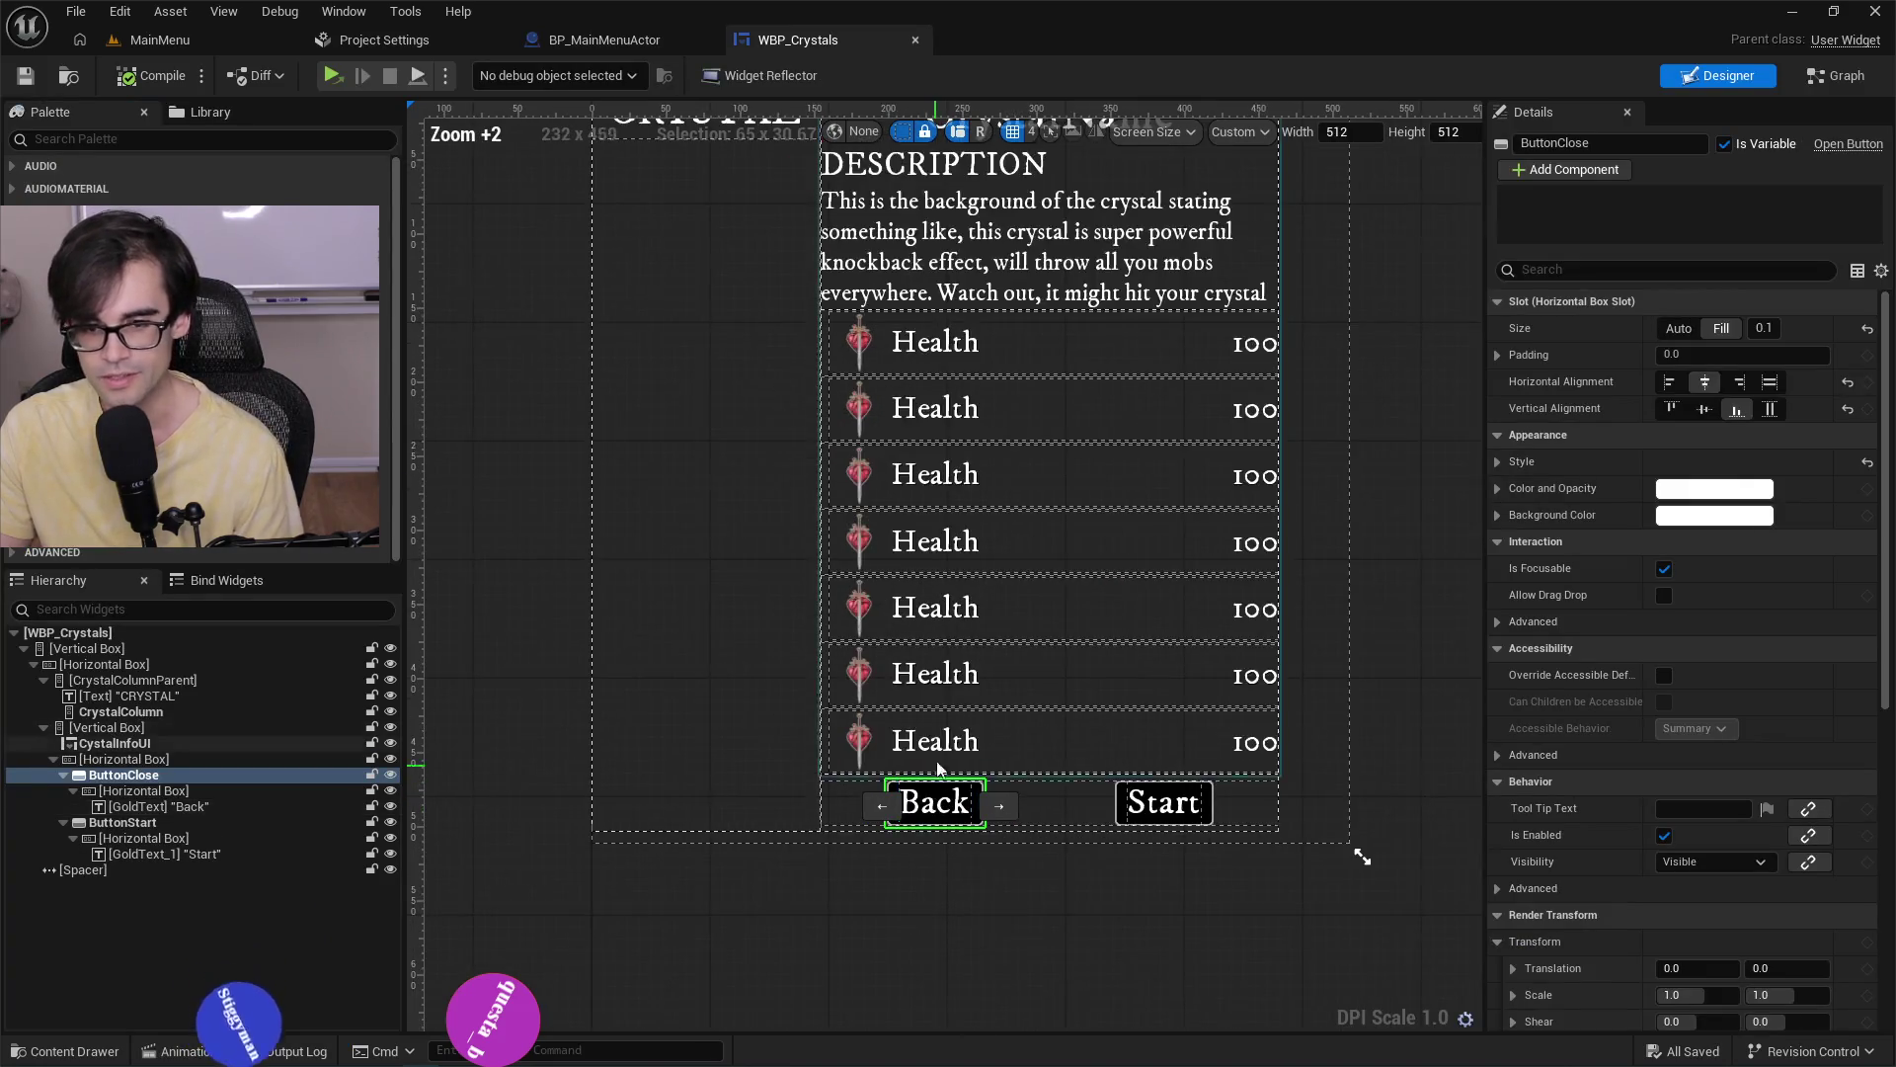
pyautogui.click(626, 46)
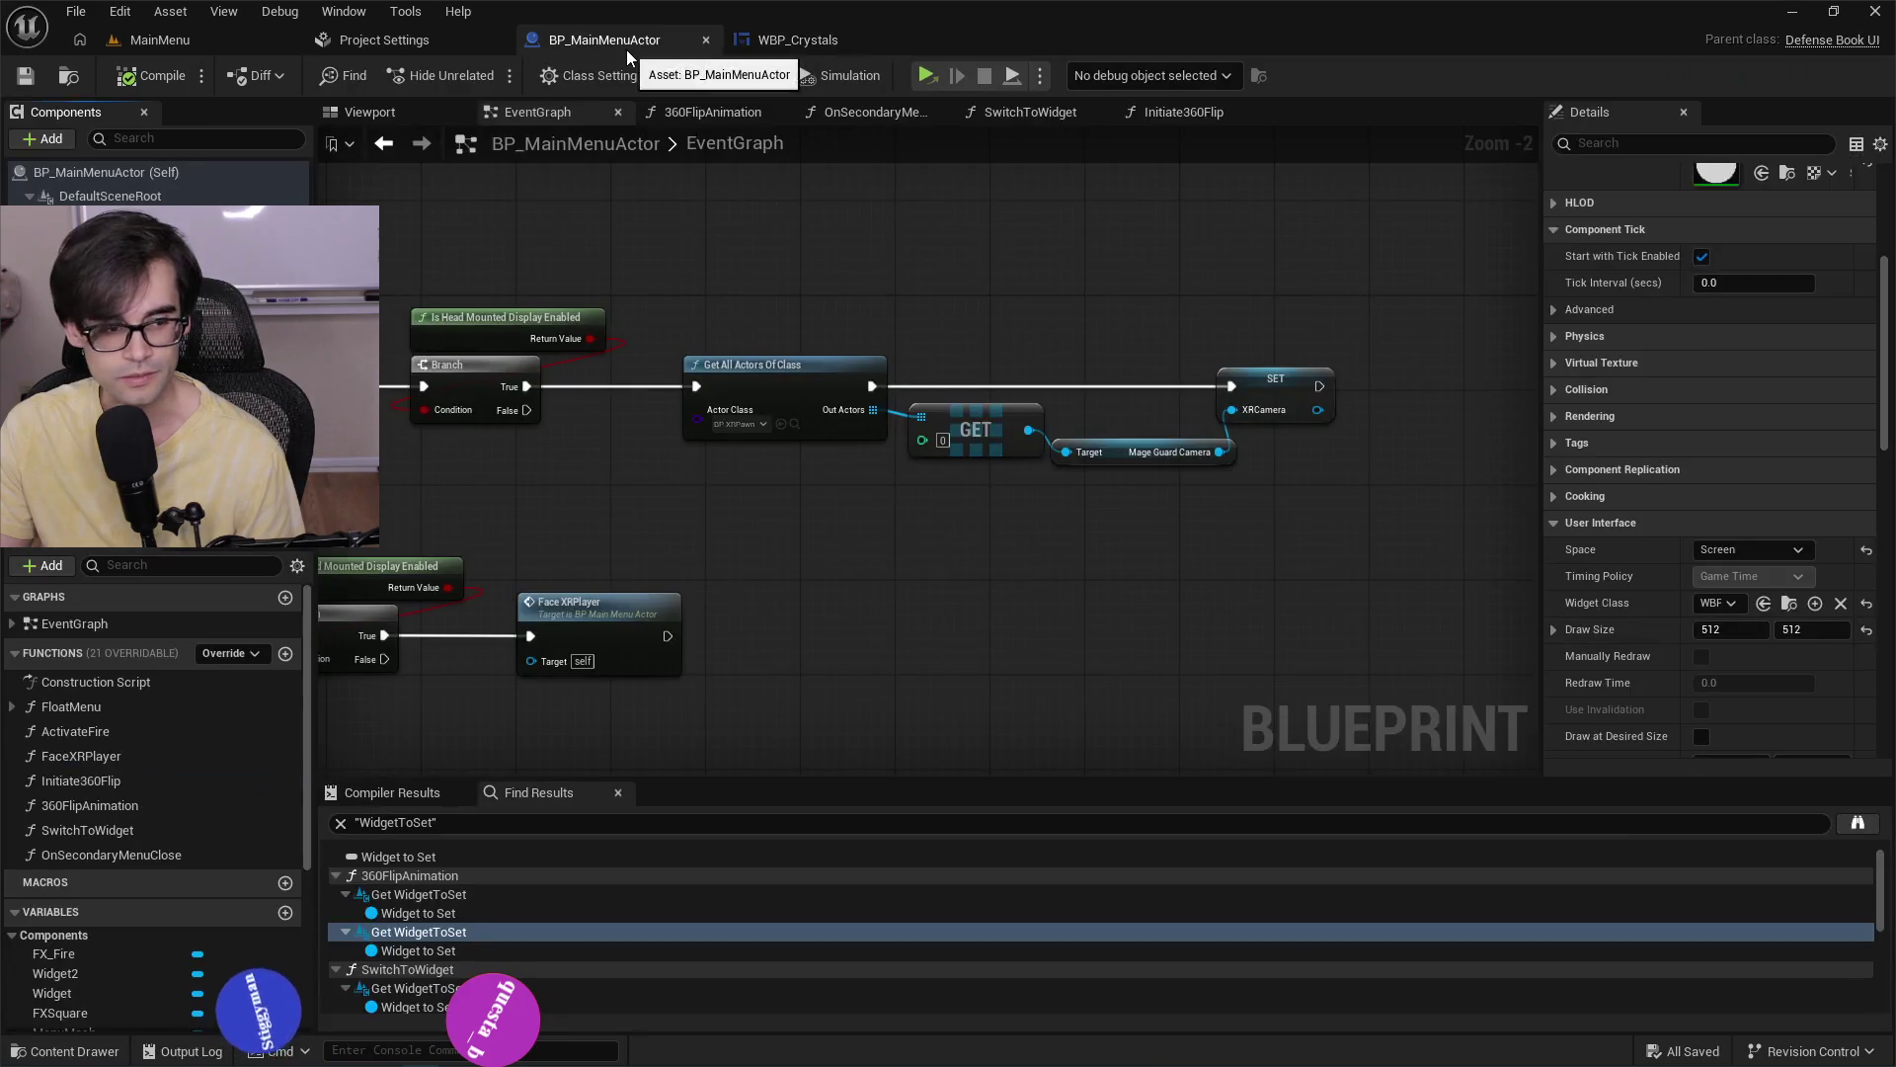
pyautogui.scroll(-3, 1003, 518)
pyautogui.scroll(4, 1182, 502)
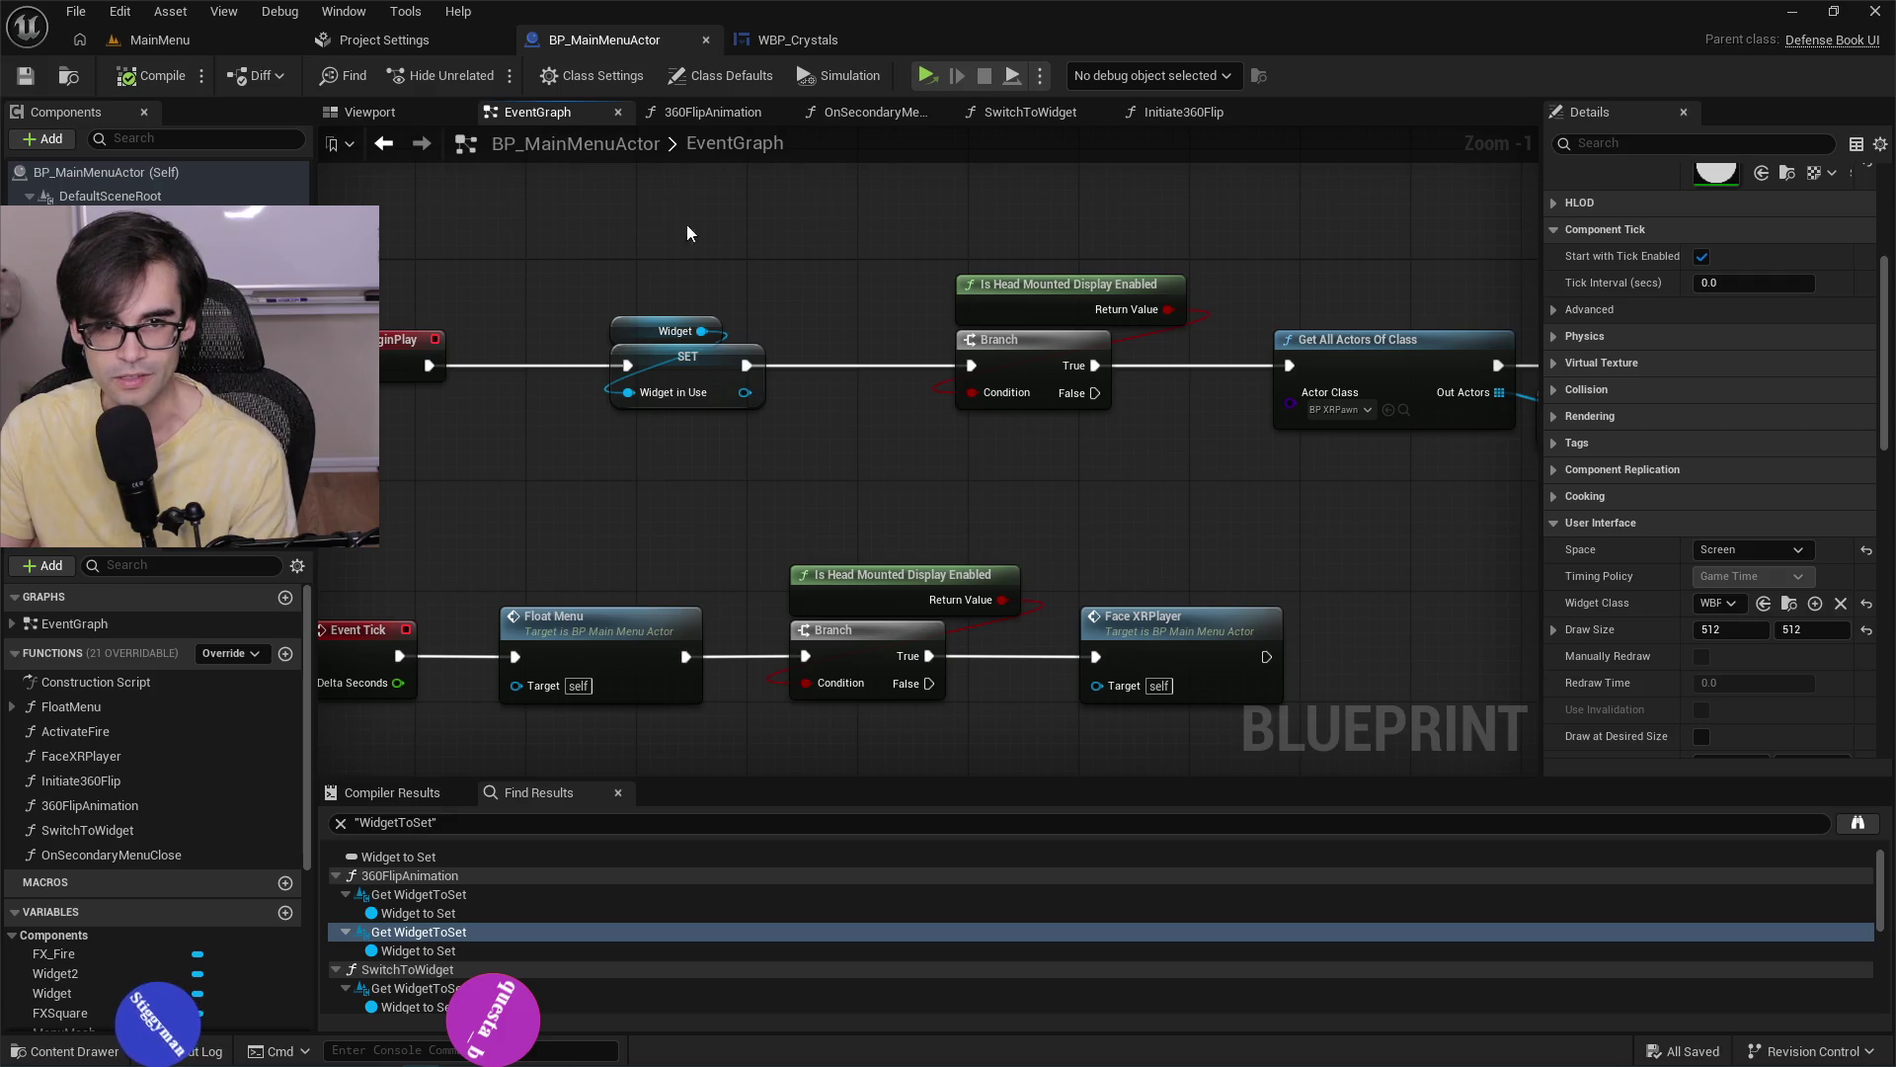
# Glance at Project Settings and WBP_Crystals, then open BP_MainMenuActor's 360FlipAnimation function.
pyautogui.click(384, 40)
pyautogui.click(560, 40)
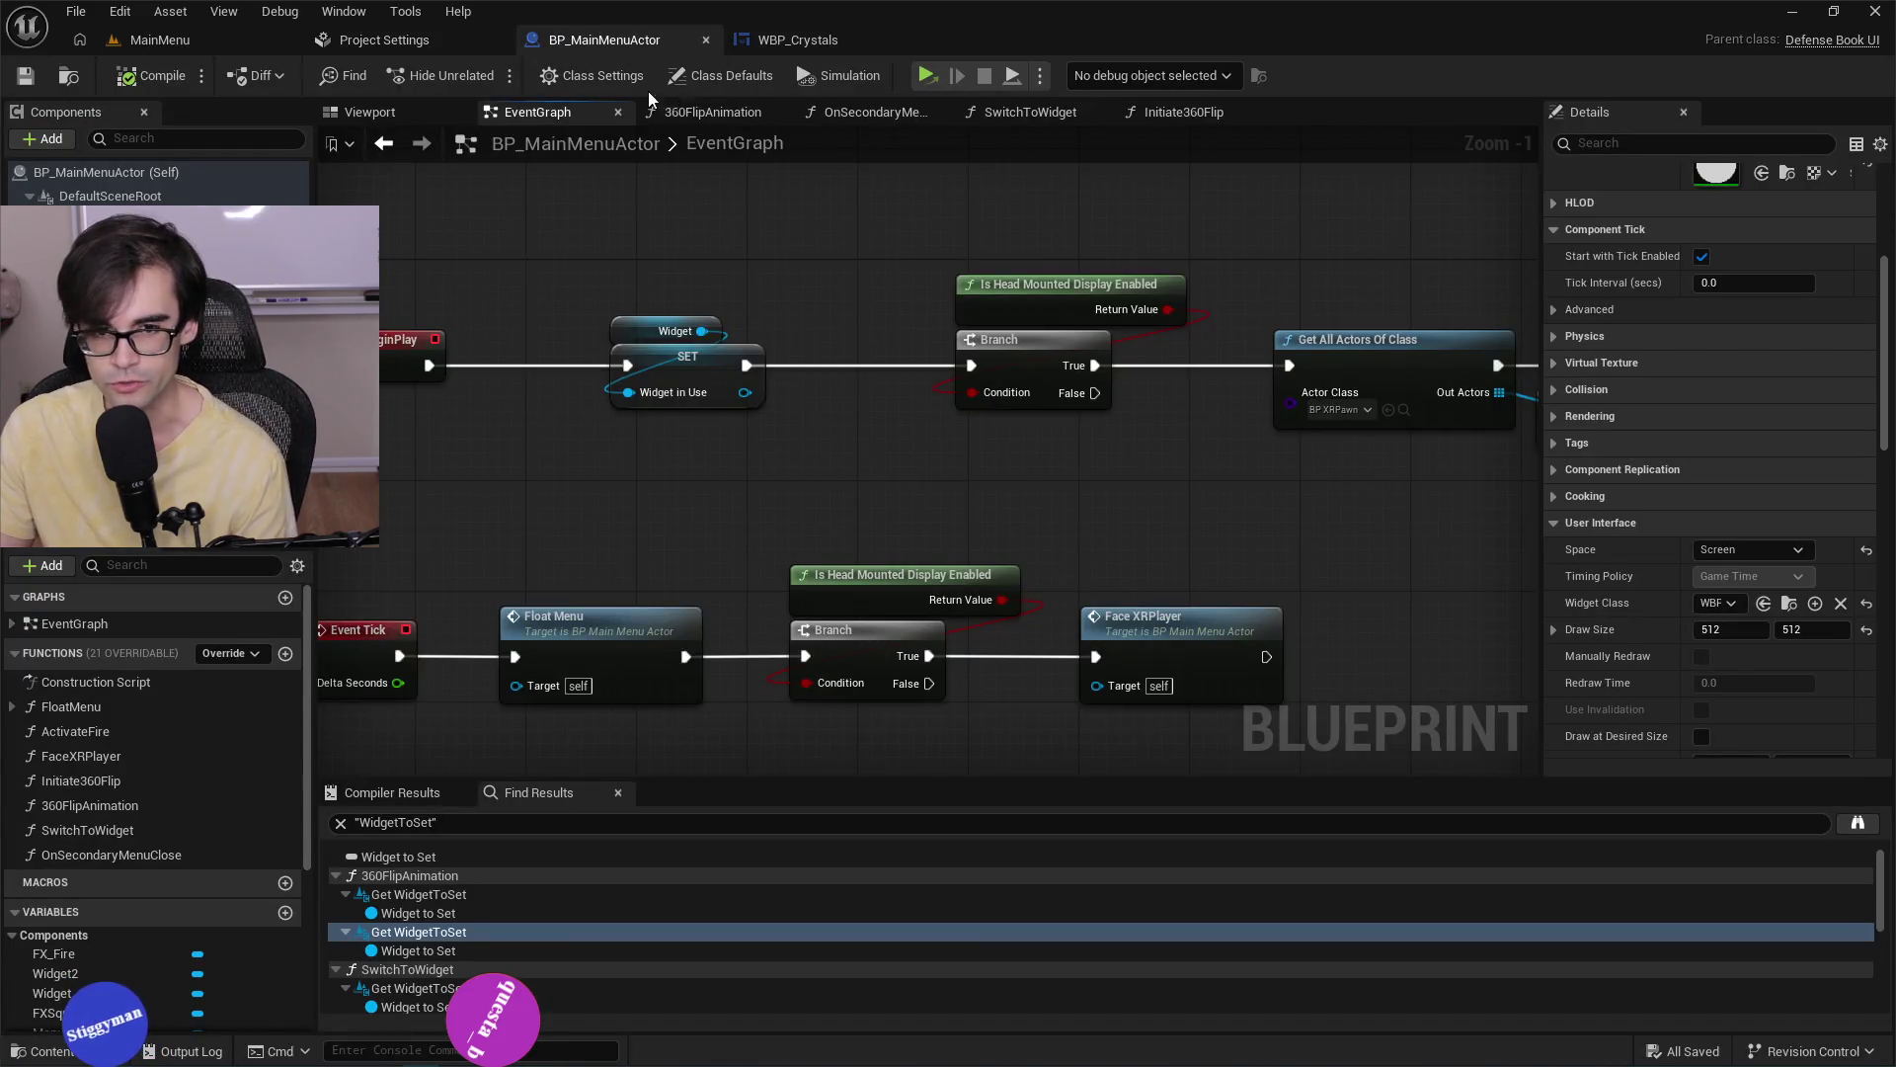
pyautogui.scroll(-3, 1022, 523)
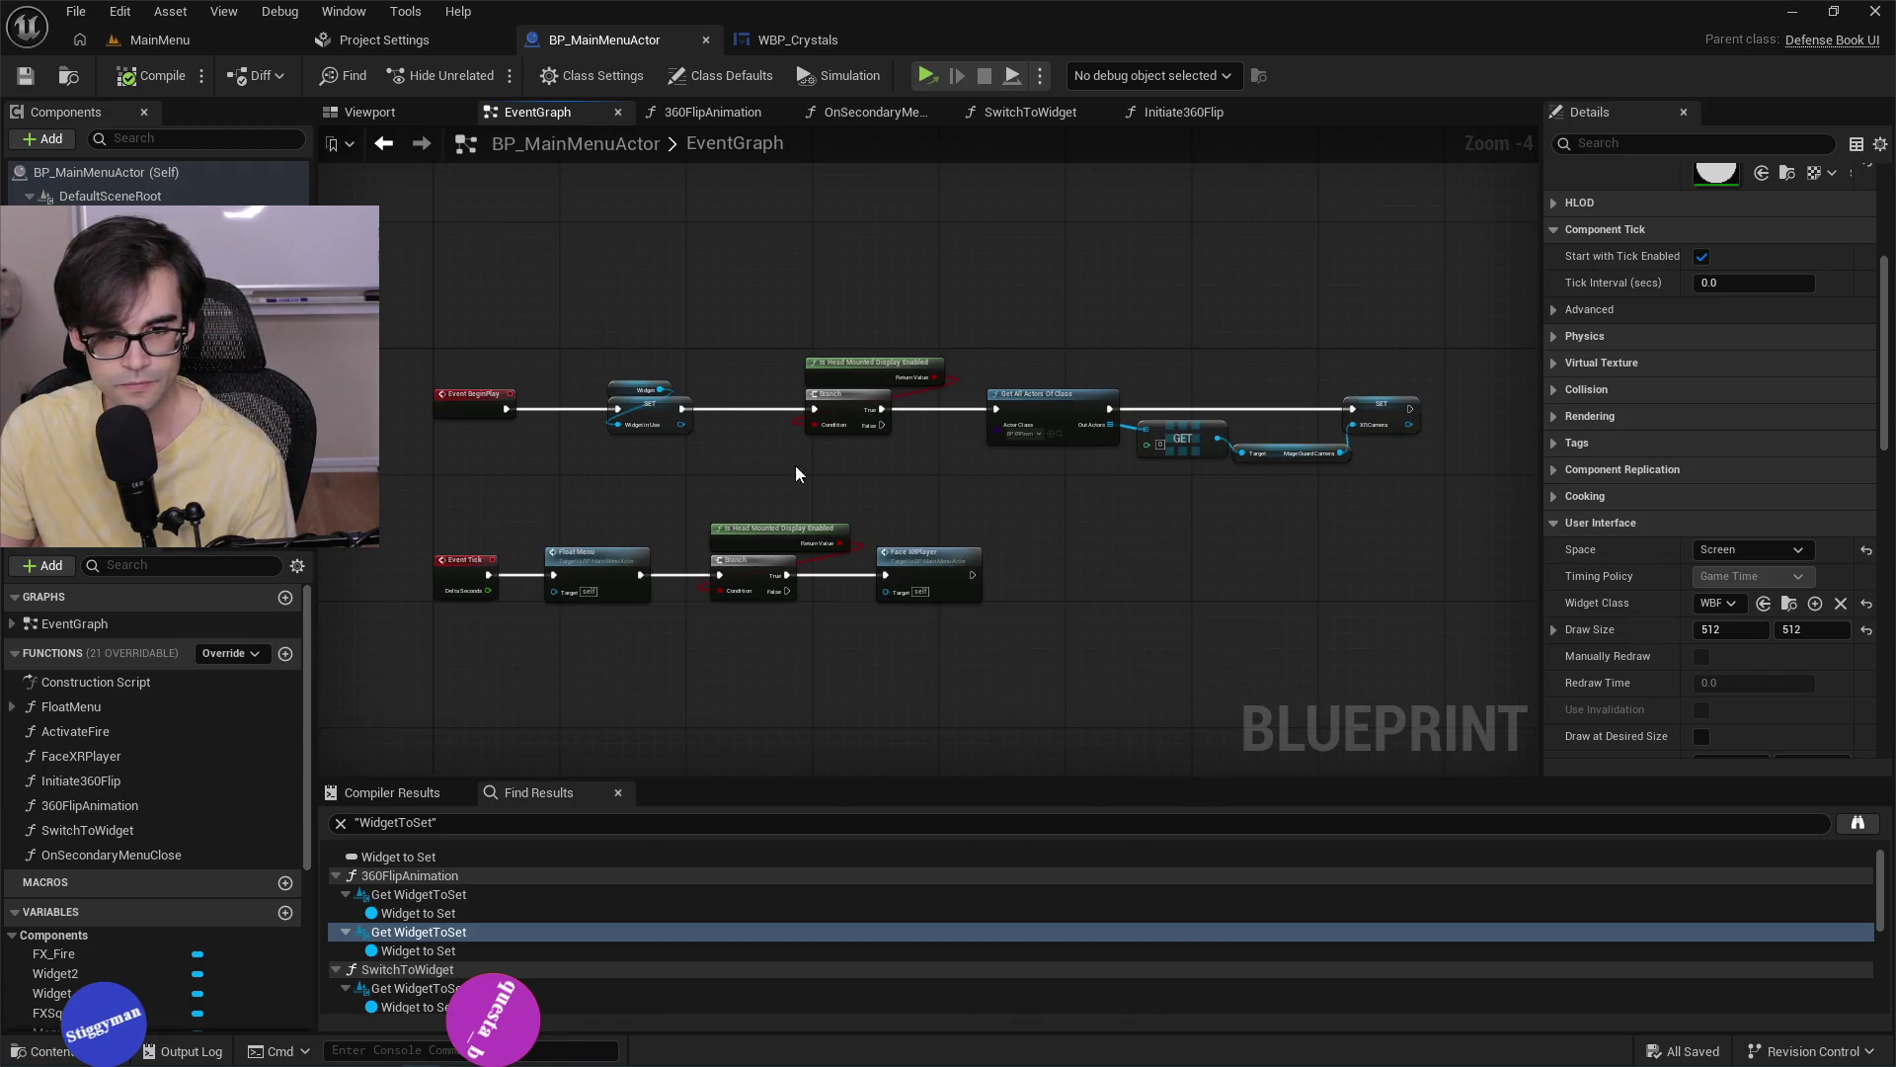
pyautogui.click(761, 39)
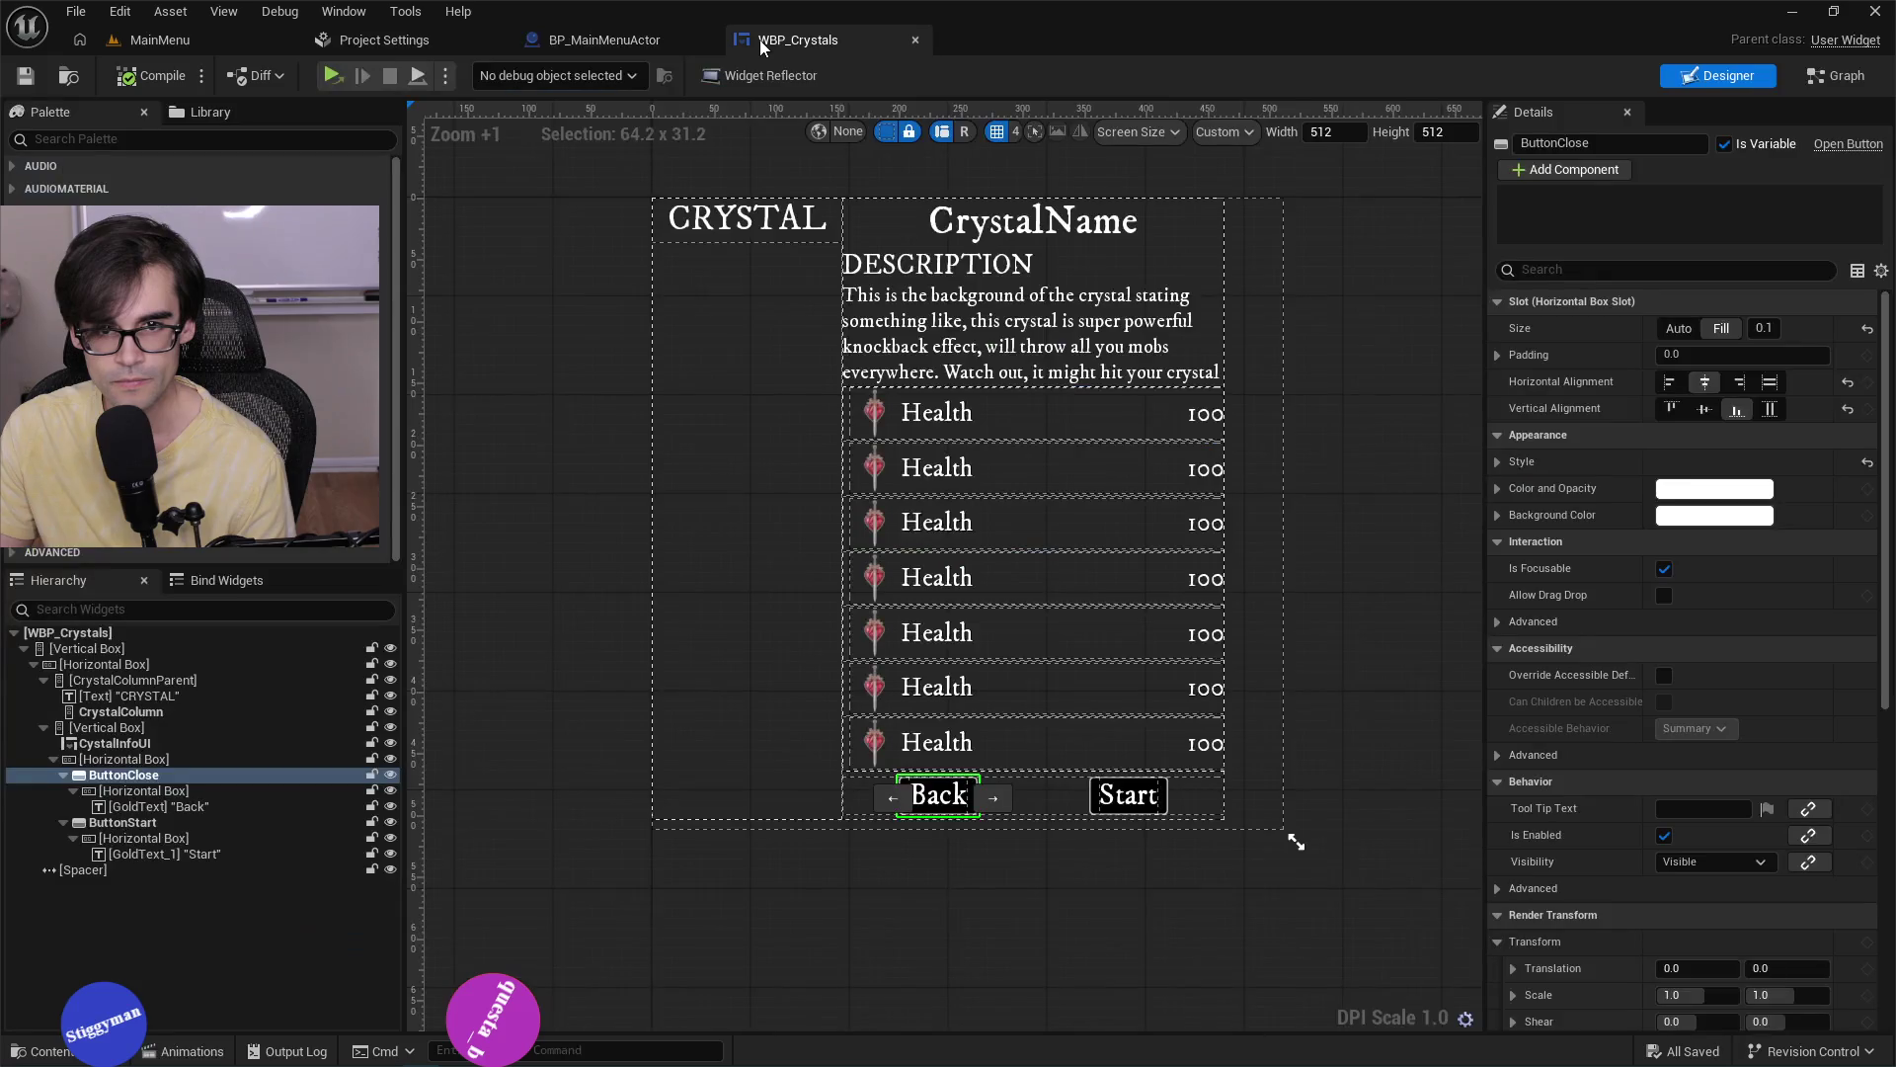
pyautogui.click(616, 44)
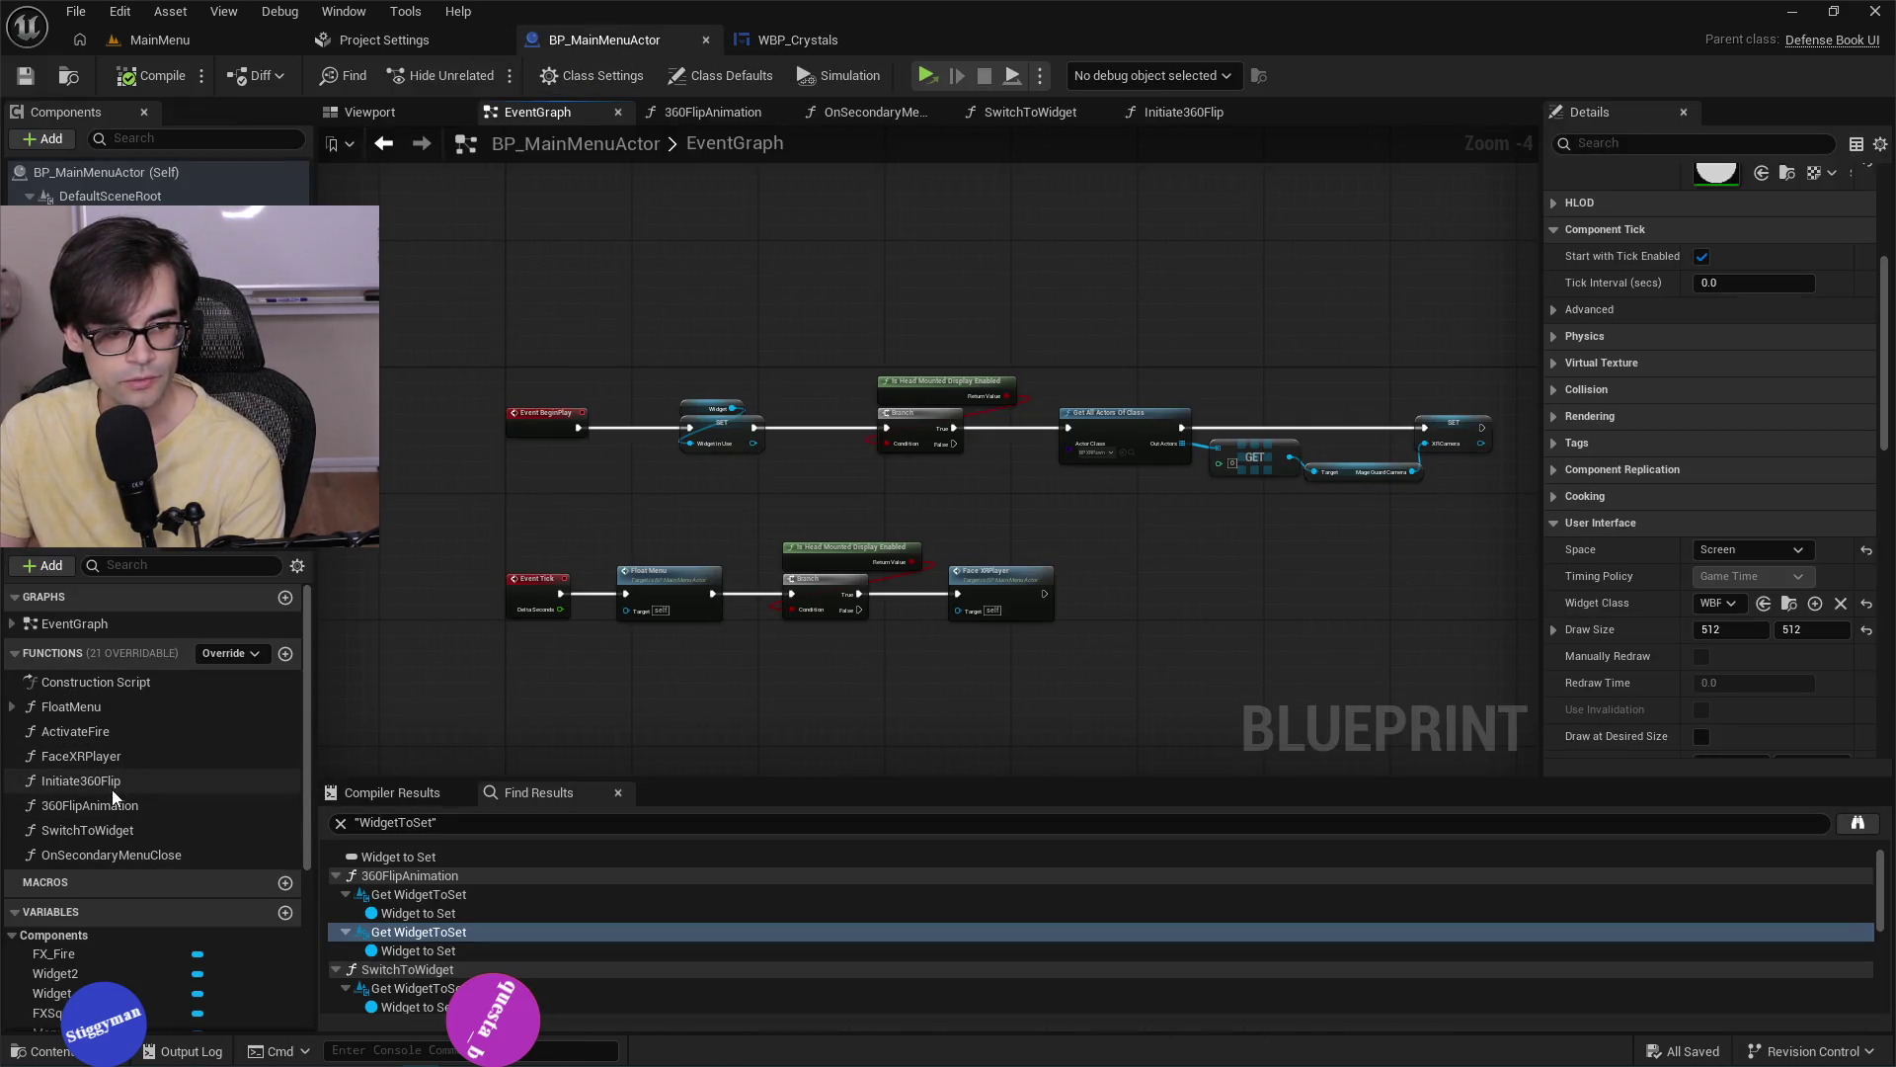
pyautogui.click(97, 812)
pyautogui.doubleClick(97, 812)
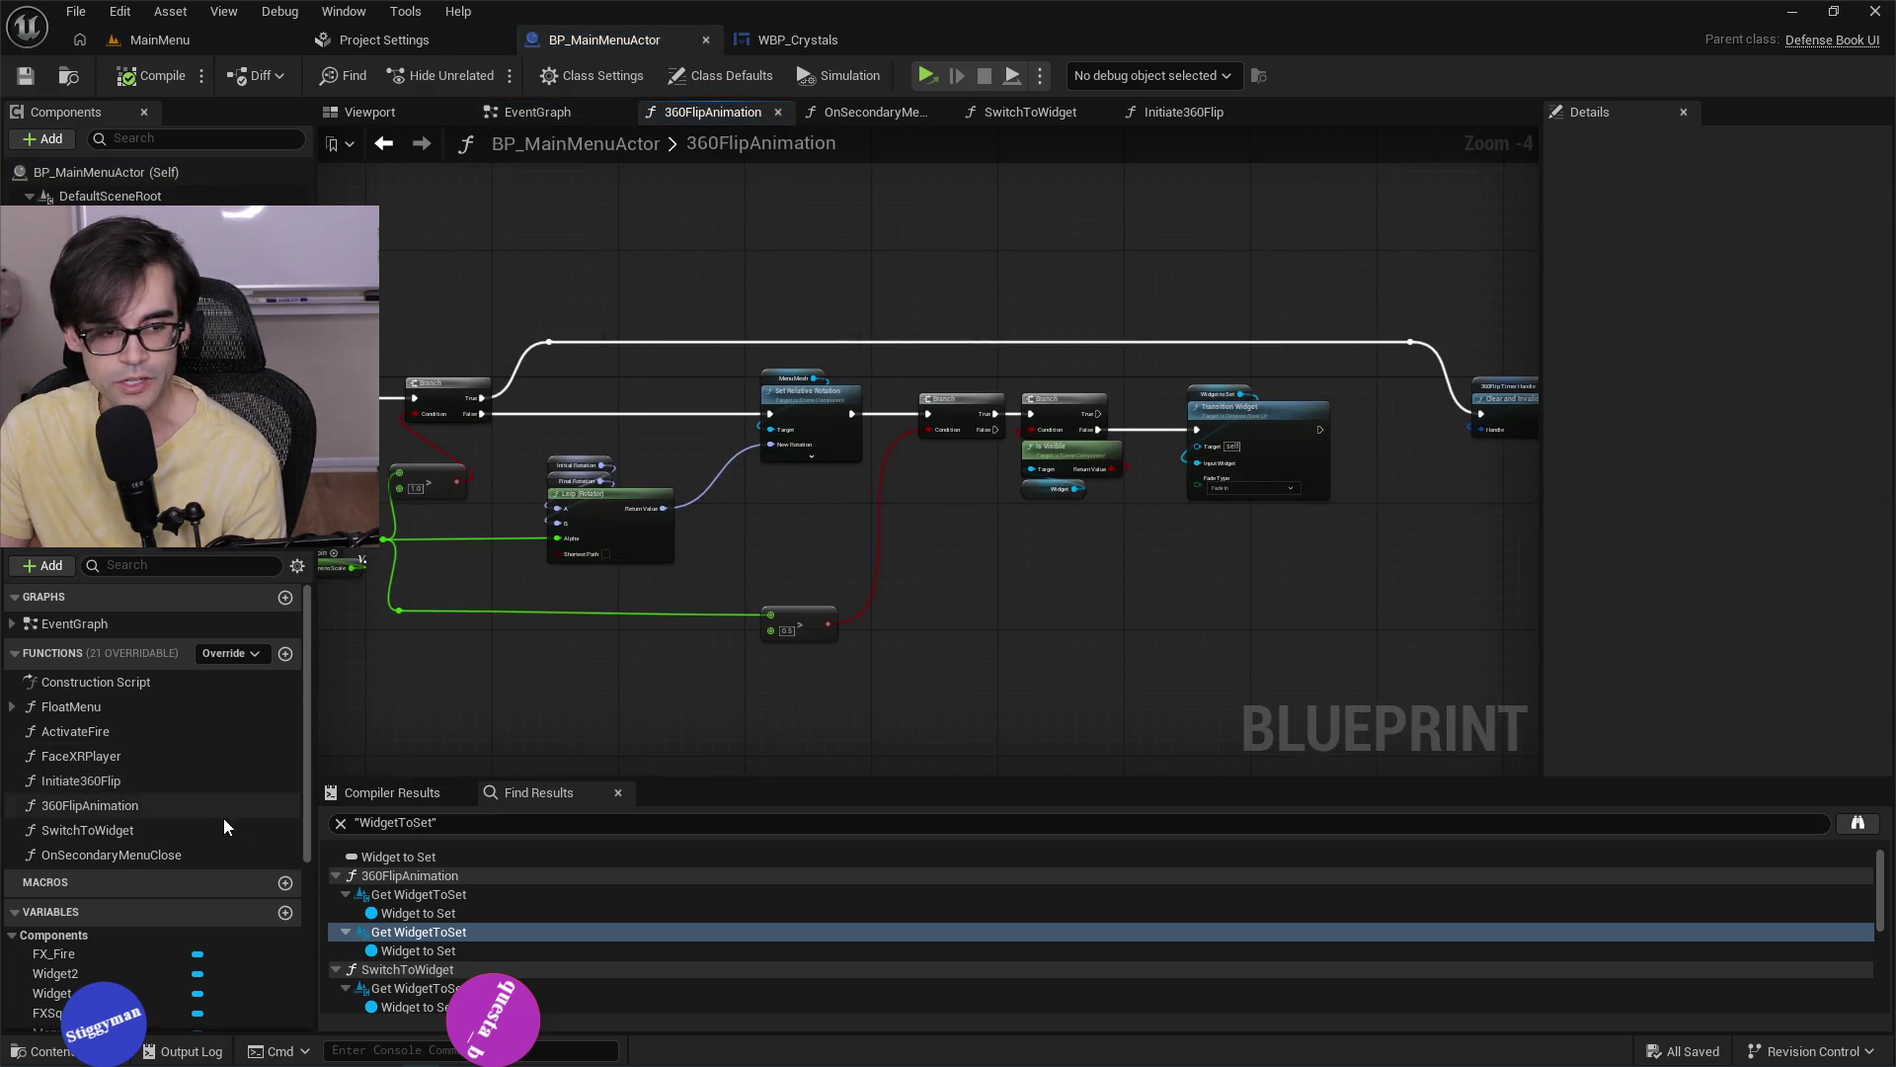
# Inspect the Local_TotalTimeToScale and Flip Time Elapsed variables in the flip logic.
pyautogui.scroll(-4, 166, 896)
pyautogui.scroll(-4, 166, 896)
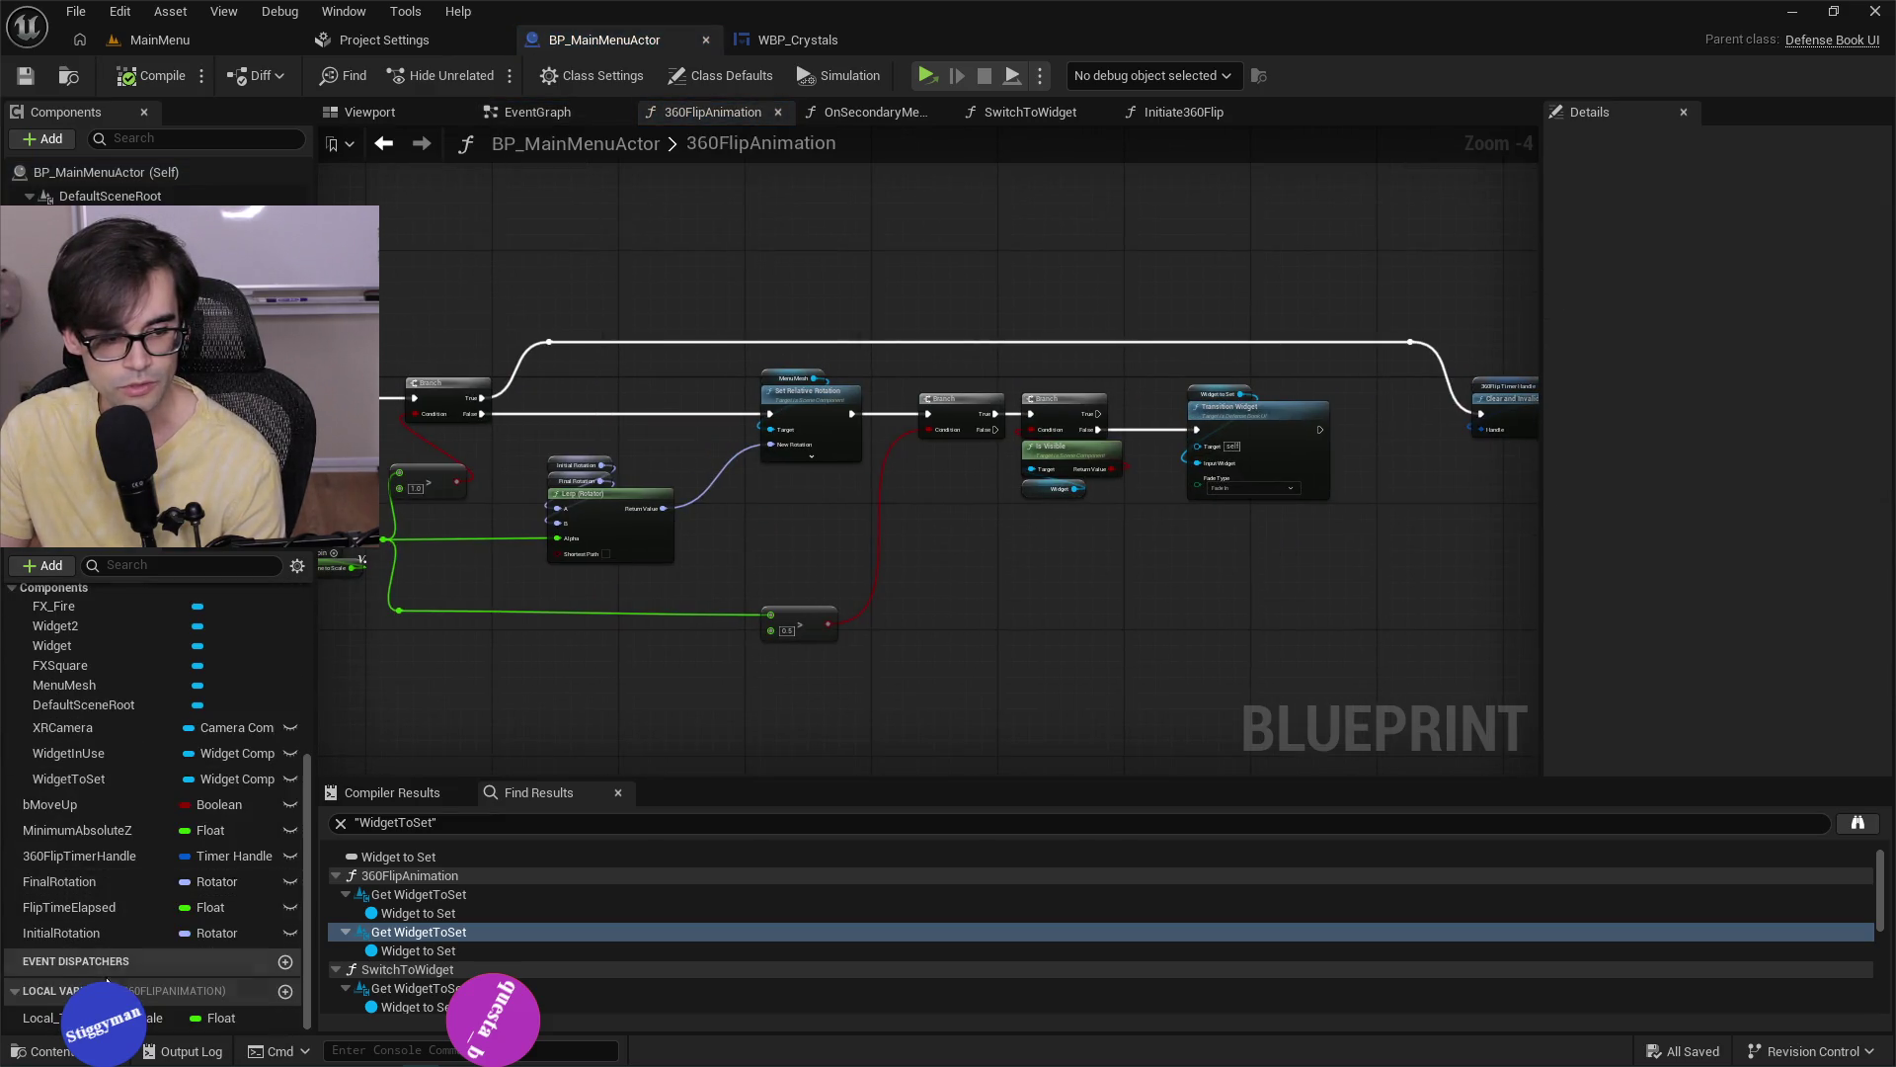
pyautogui.click(40, 1017)
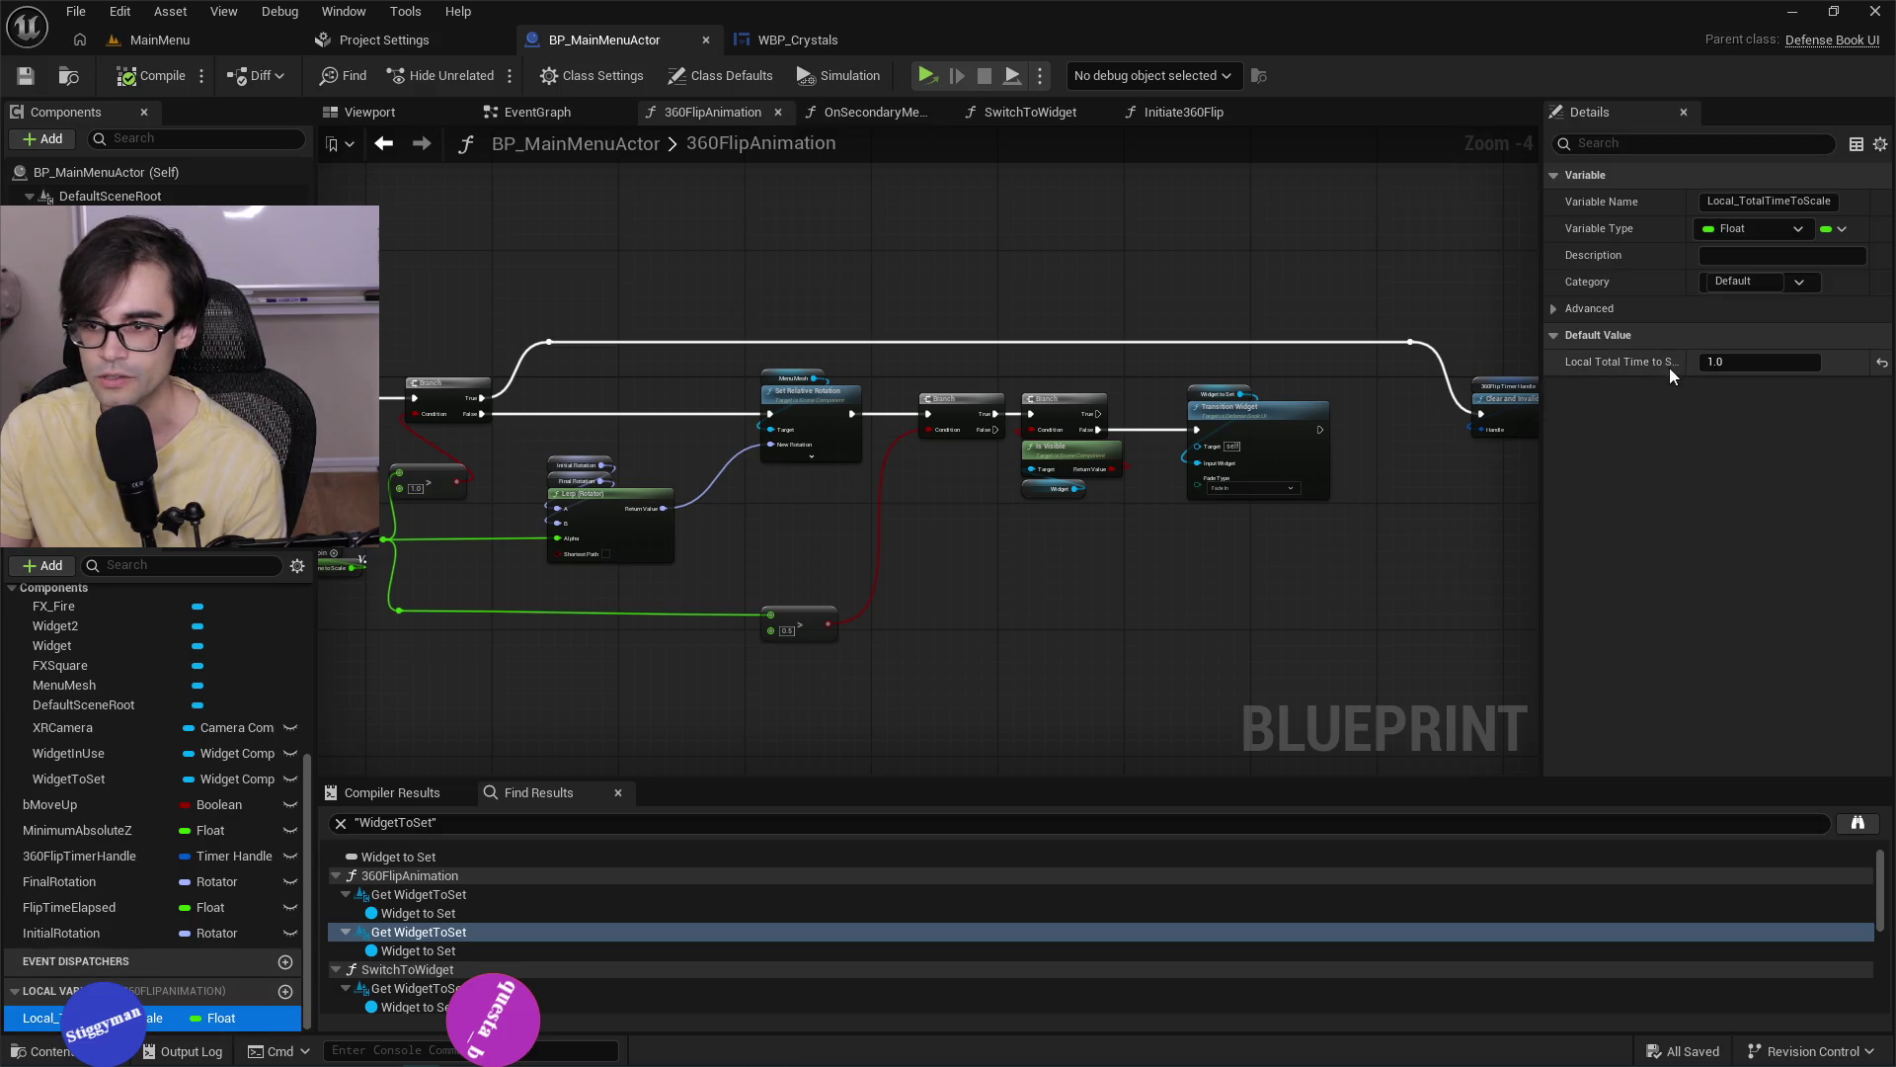
pyautogui.scroll(4, 1020, 521)
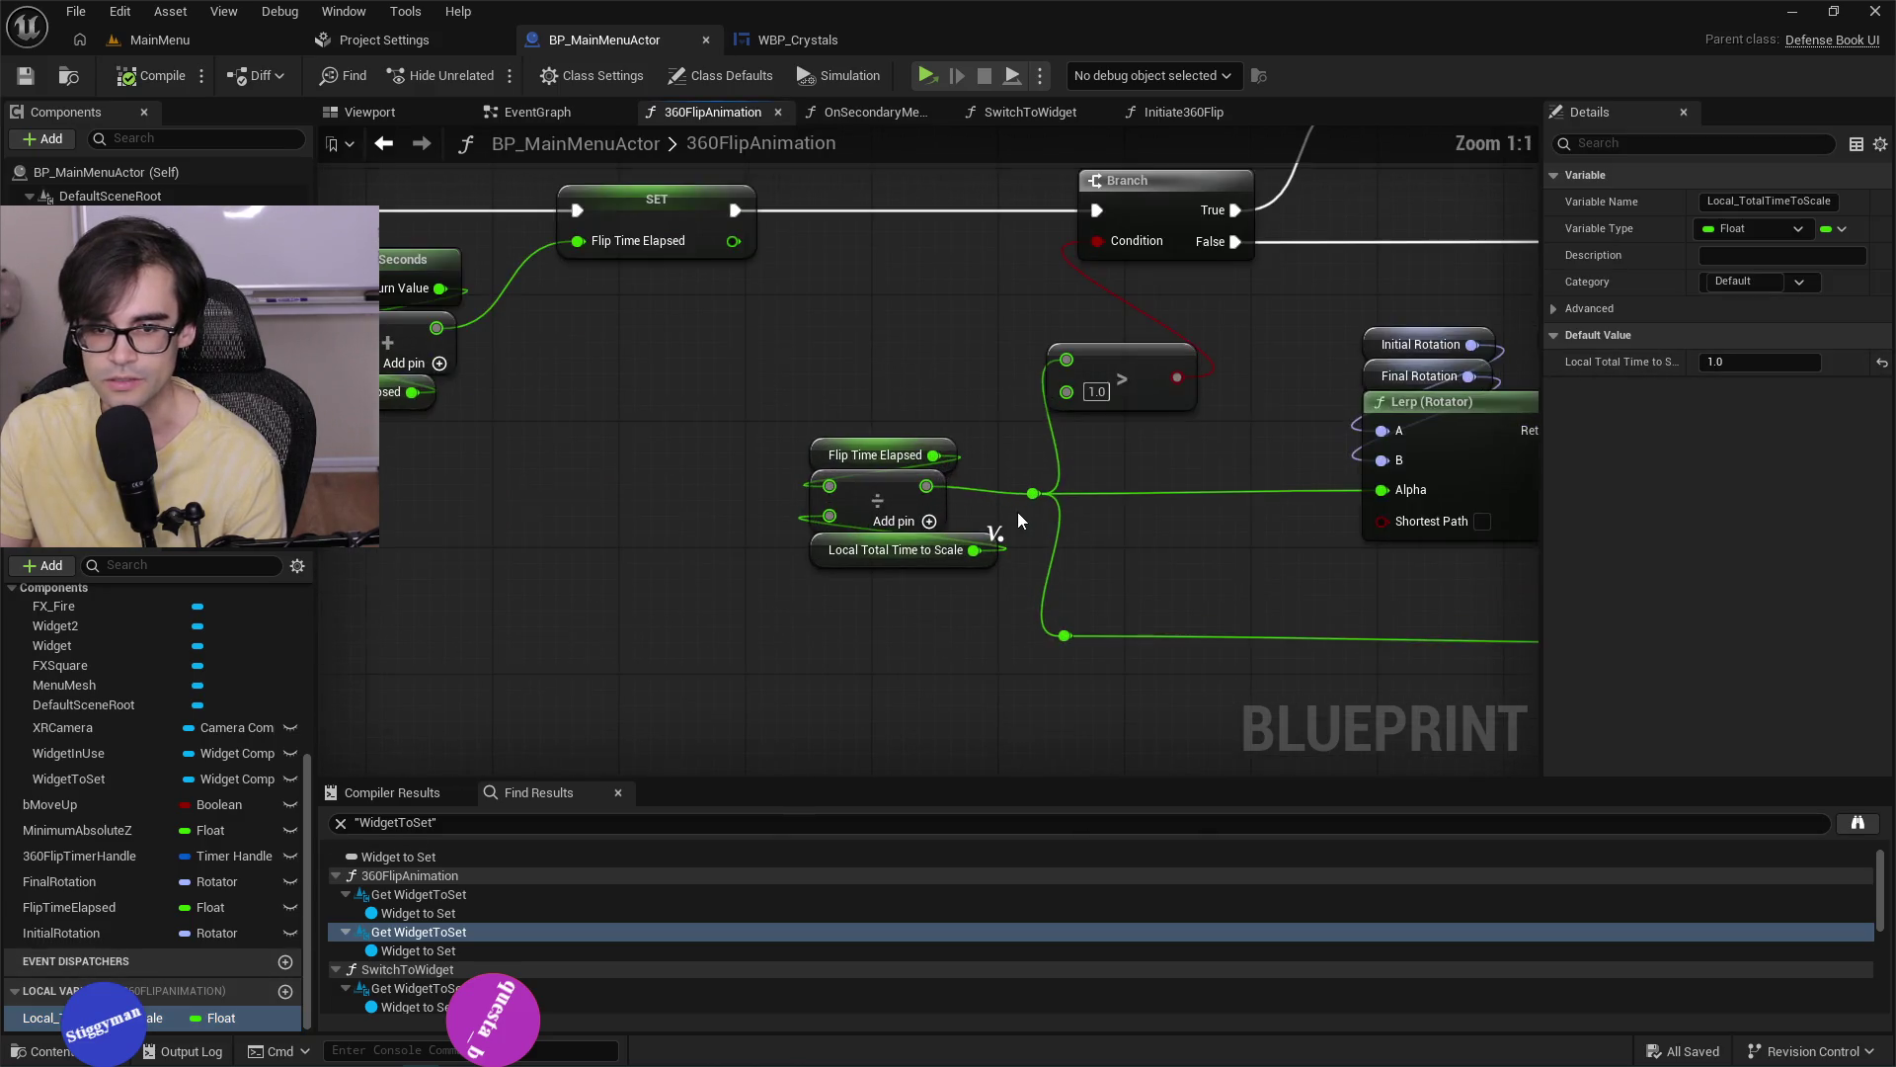
pyautogui.click(832, 455)
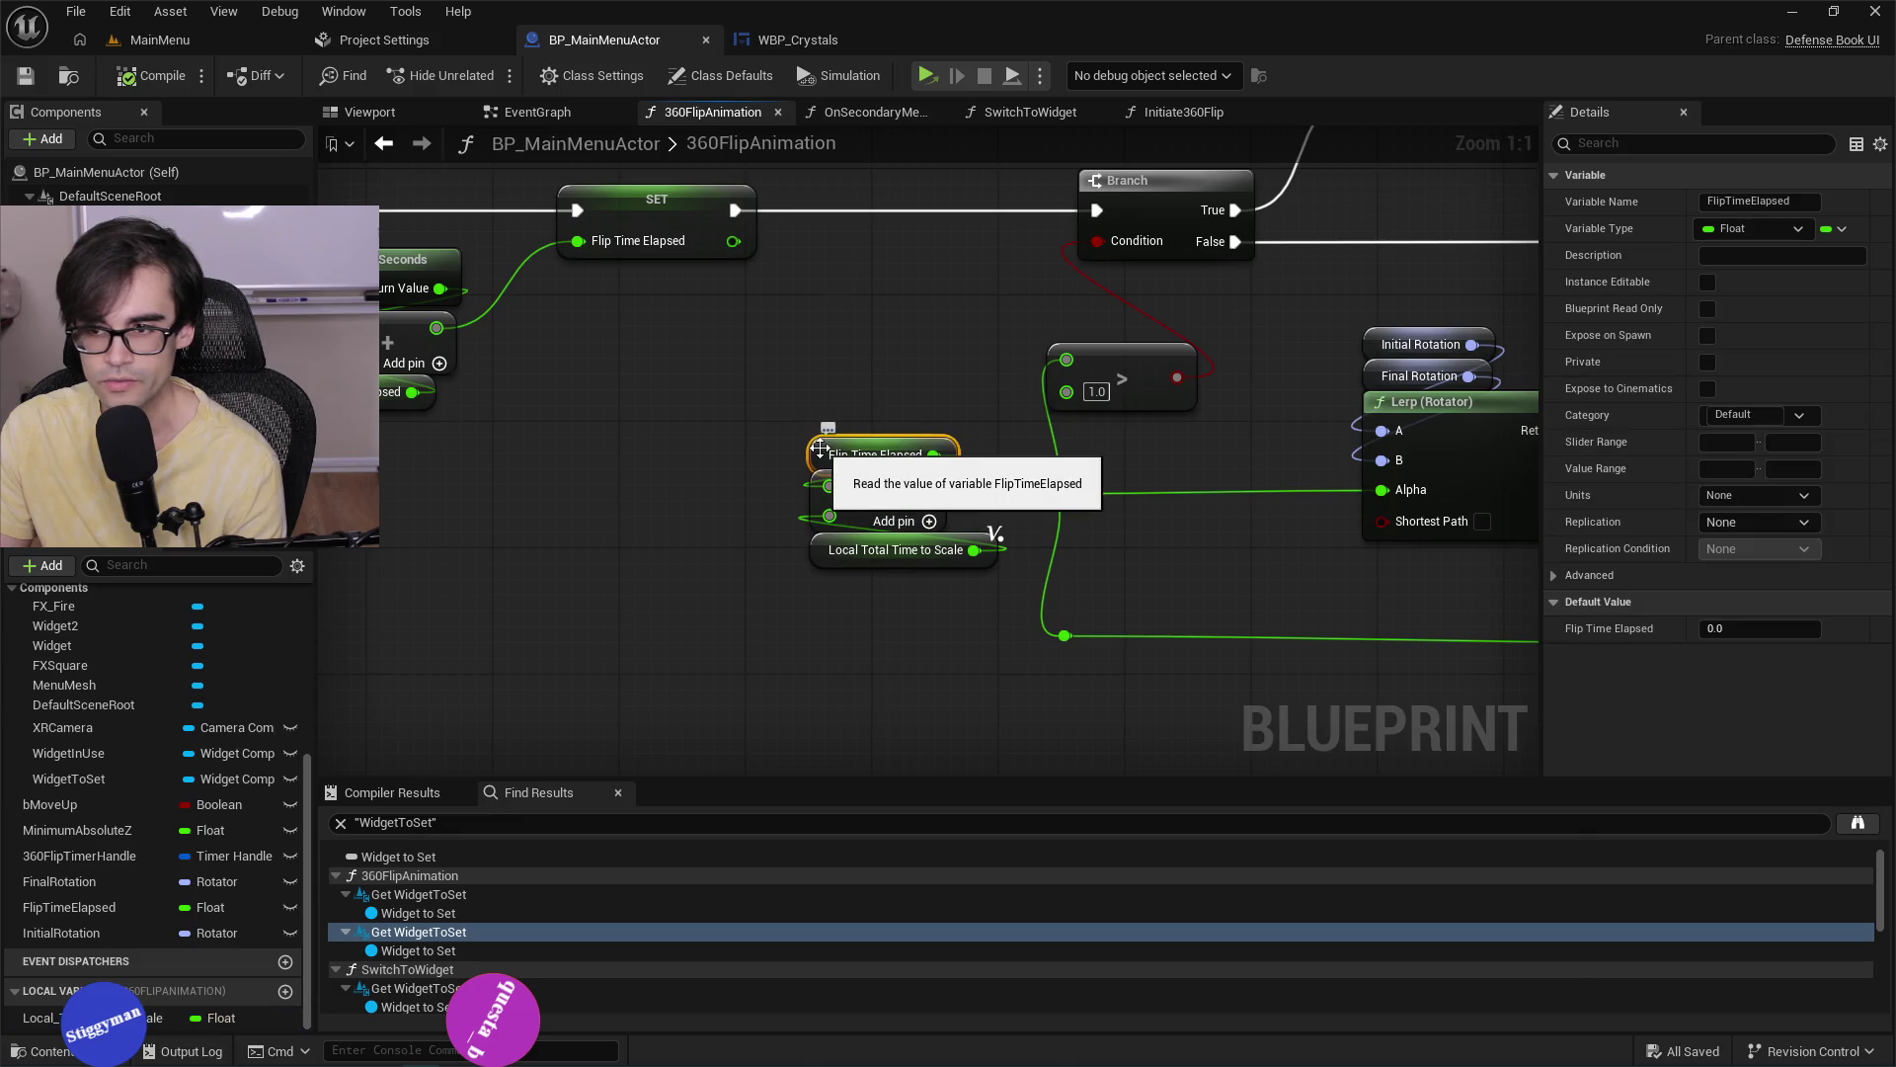
pyautogui.click(826, 553)
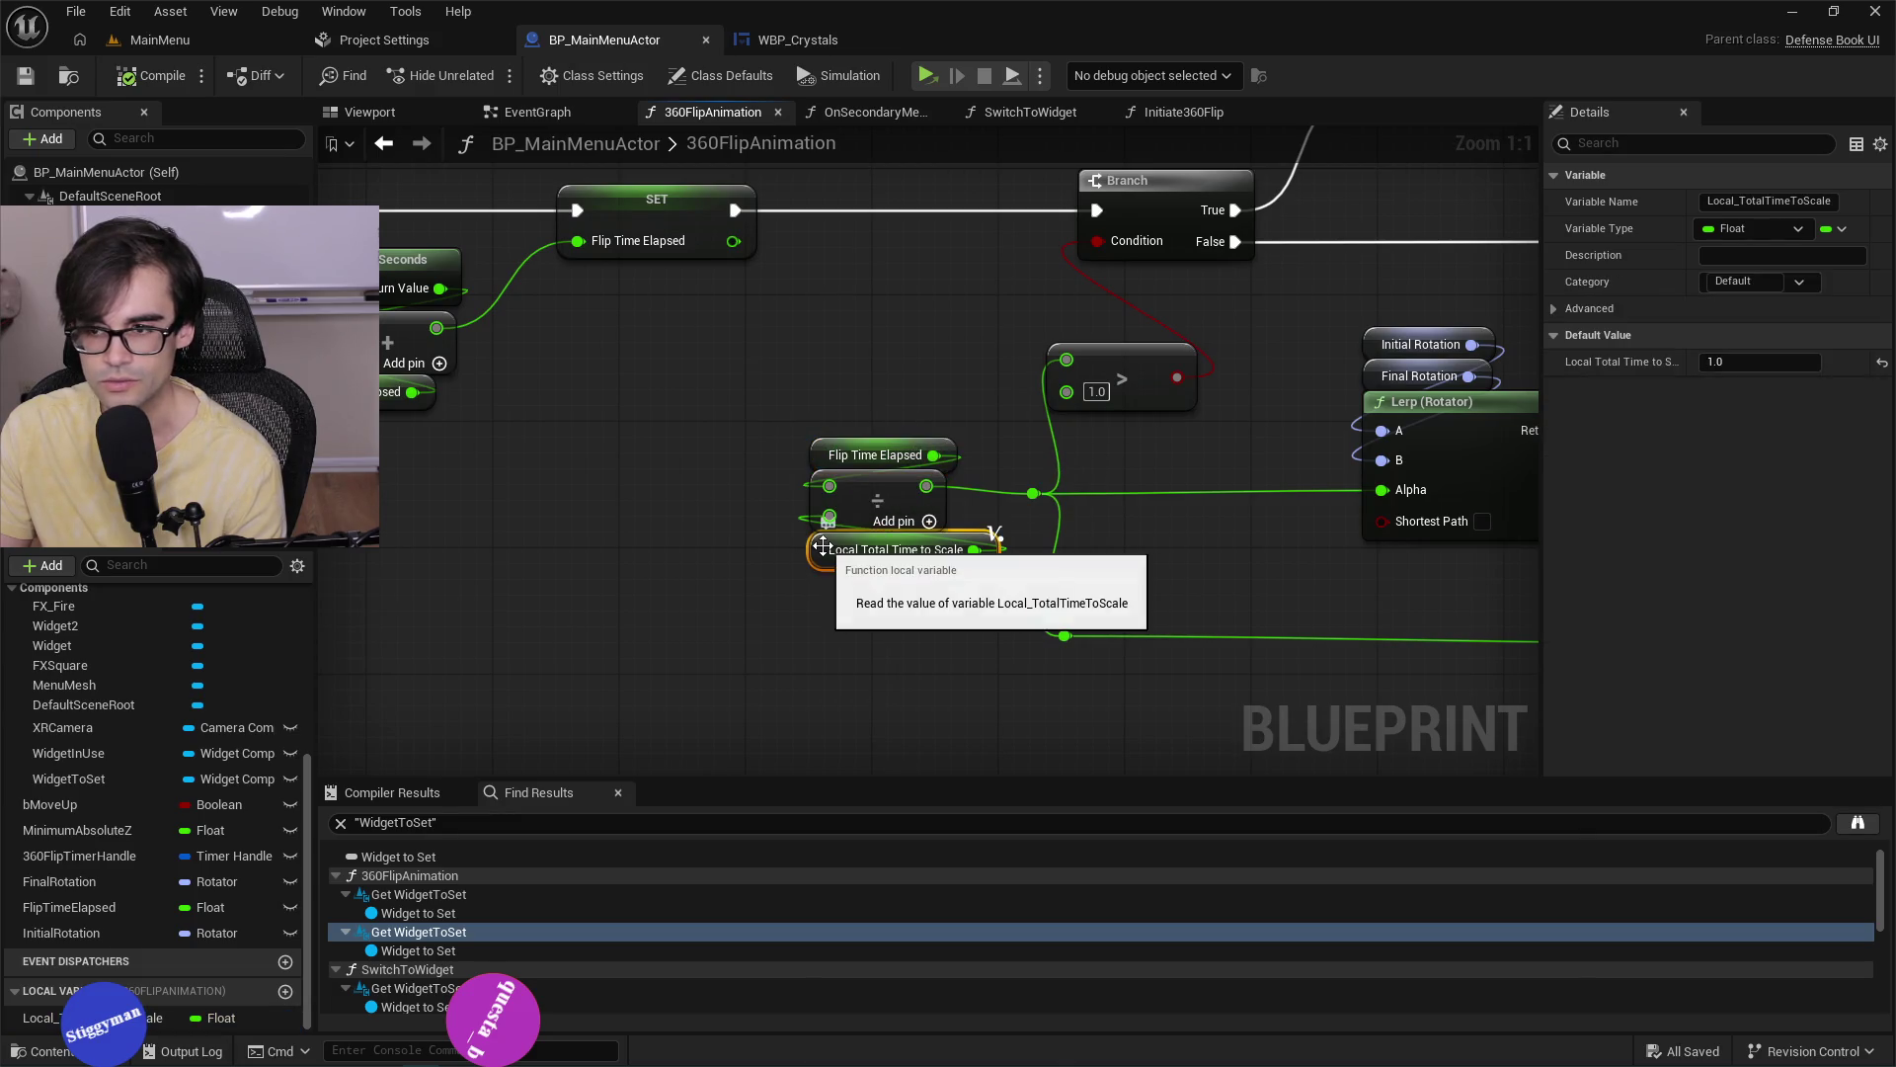
pyautogui.scroll(-2, 1143, 542)
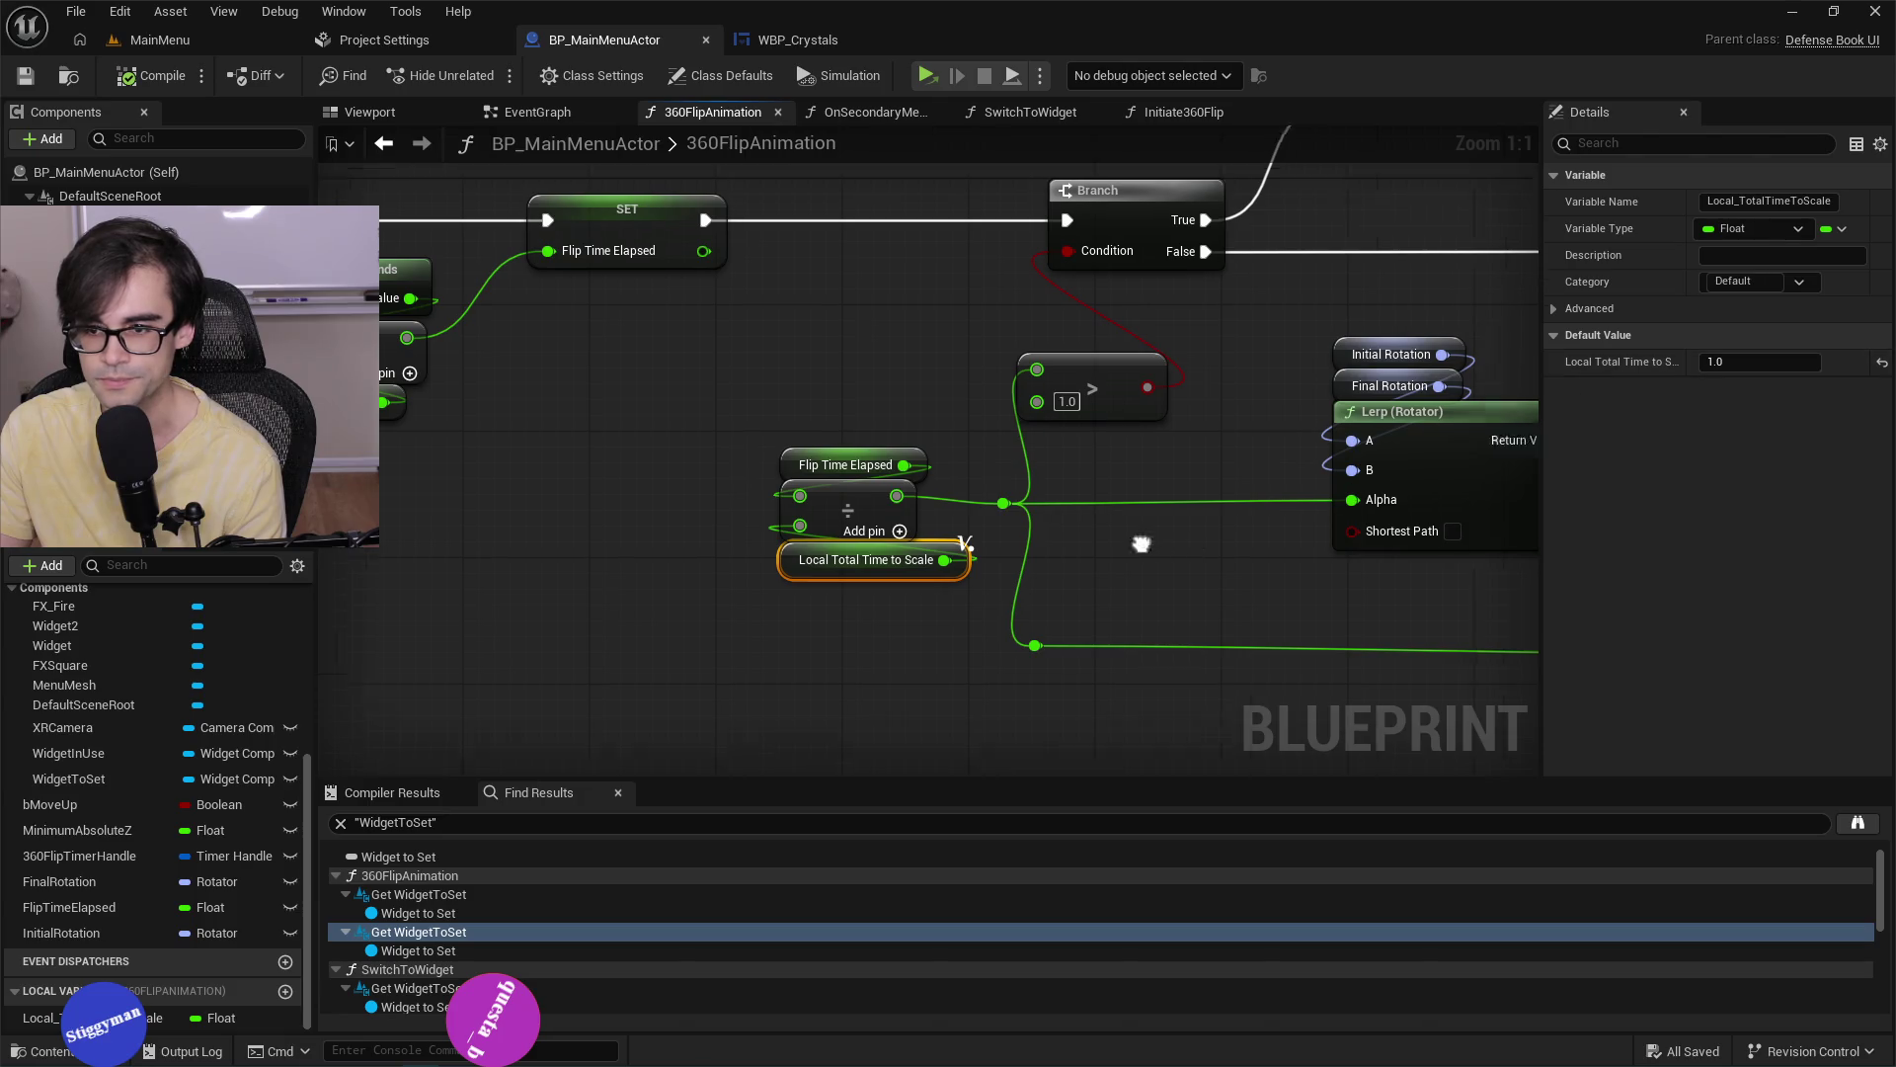
pyautogui.moveTo(970, 548)
pyautogui.mouseDown()
pyautogui.moveTo(939, 573)
pyautogui.moveTo(833, 560)
pyautogui.moveTo(1299, 502)
pyautogui.mouseUp()
# Set Local_TotalTimeToScale's default to 3.0, save, and return to the MainMenu level.
pyautogui.click(1736, 364)
pyautogui.write('3')
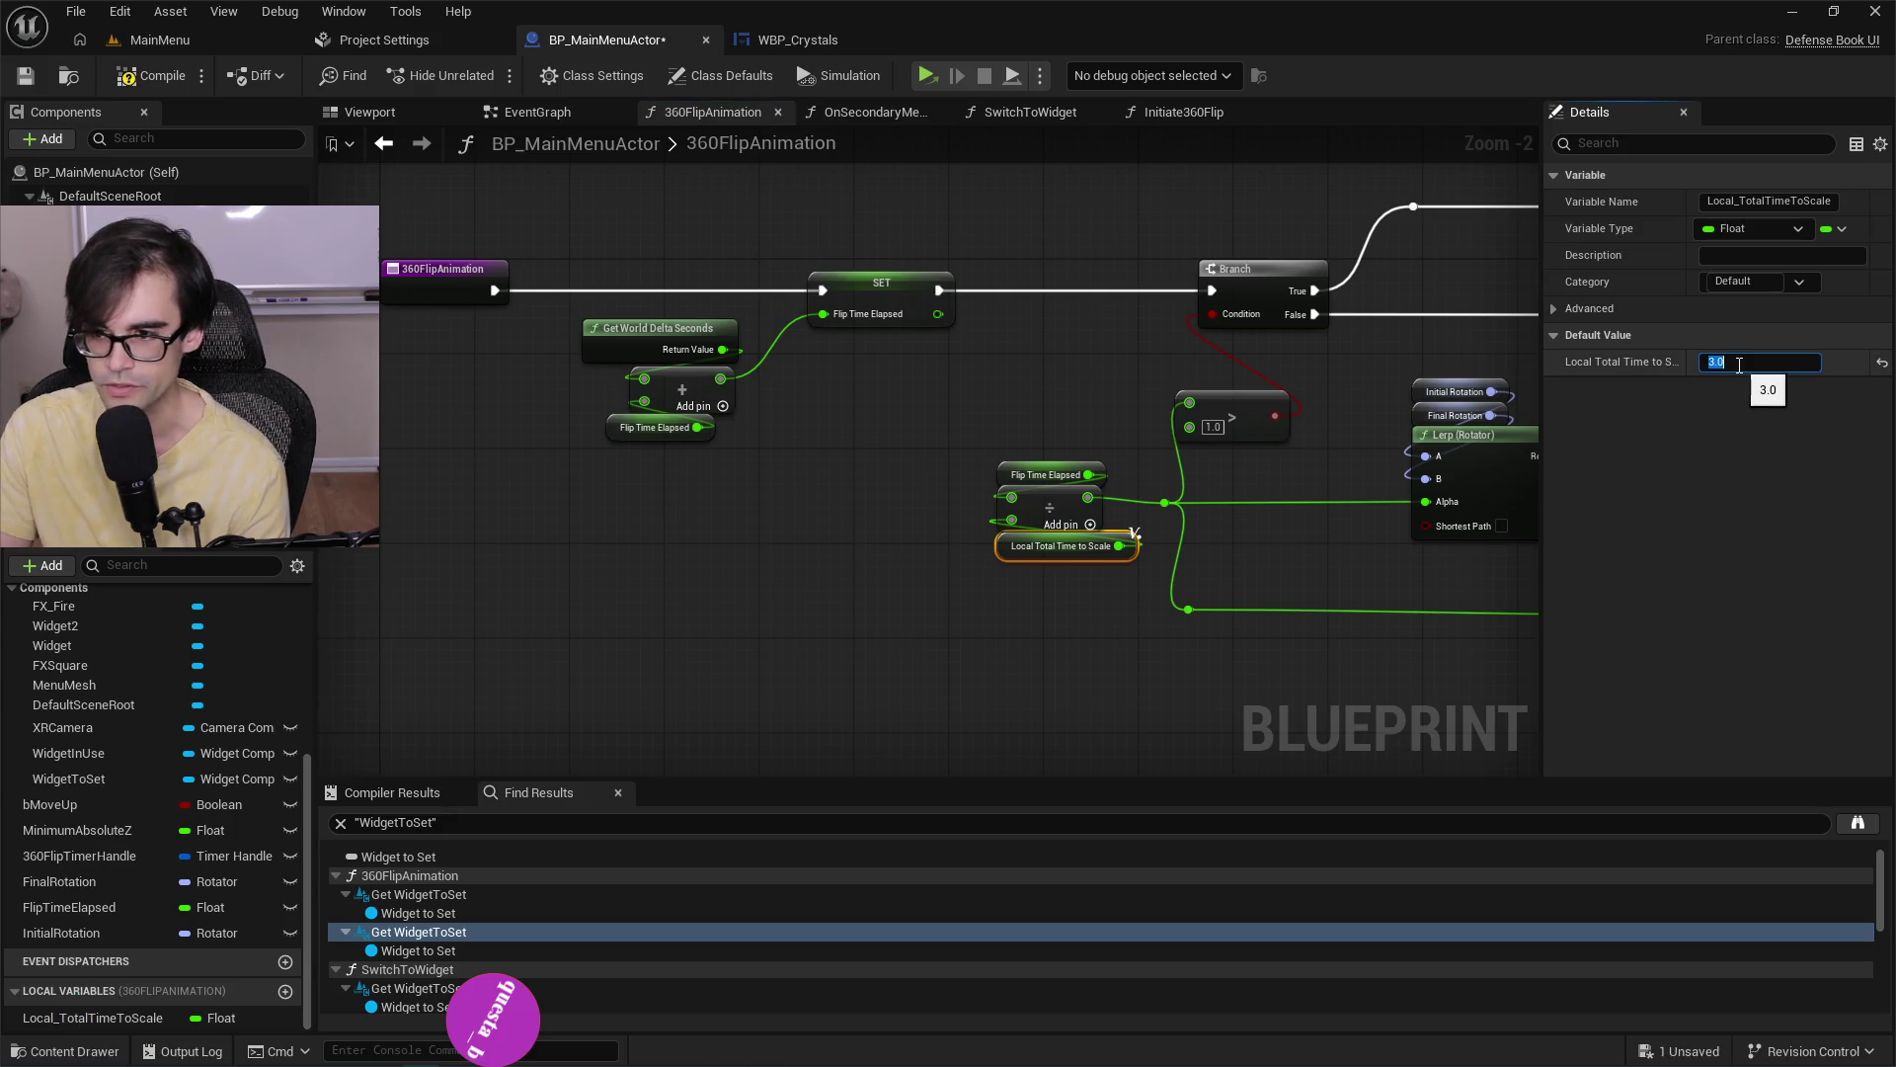
pyautogui.press('Return')
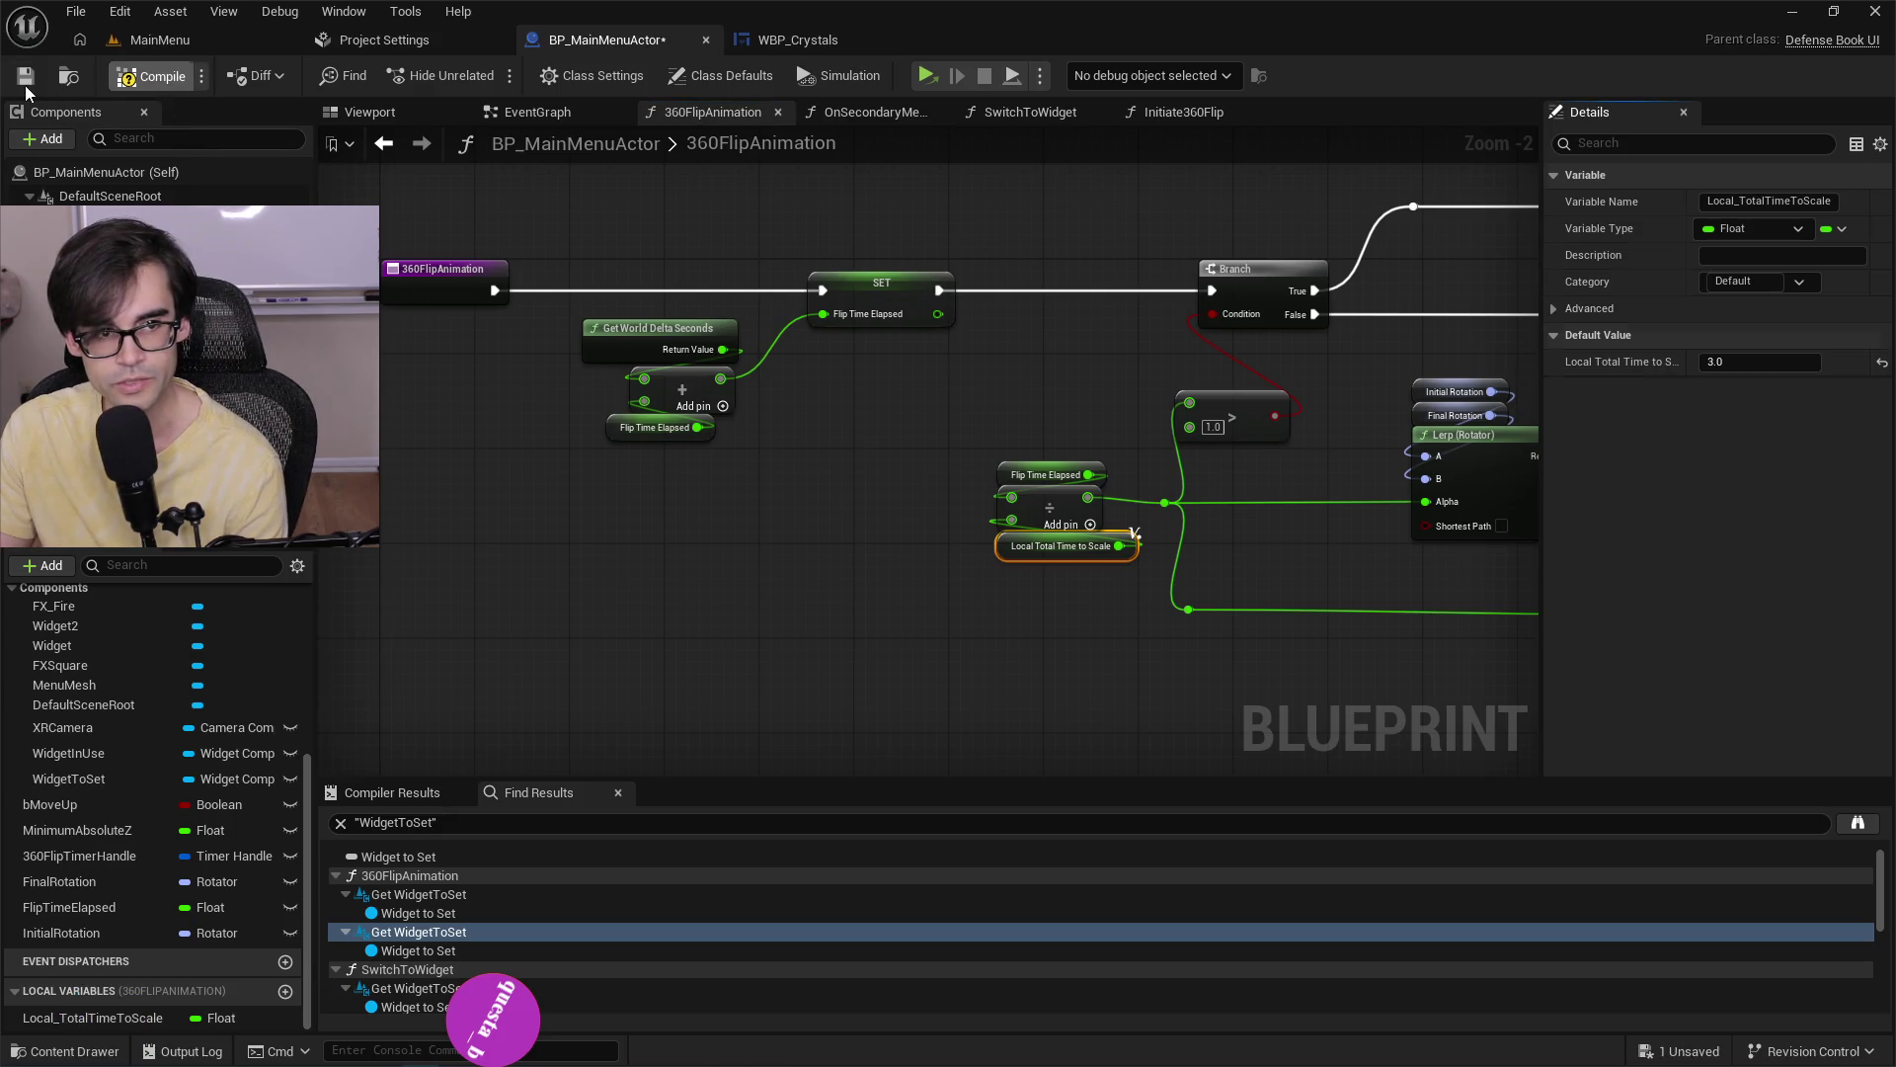
pyautogui.click(25, 77)
pyautogui.click(153, 39)
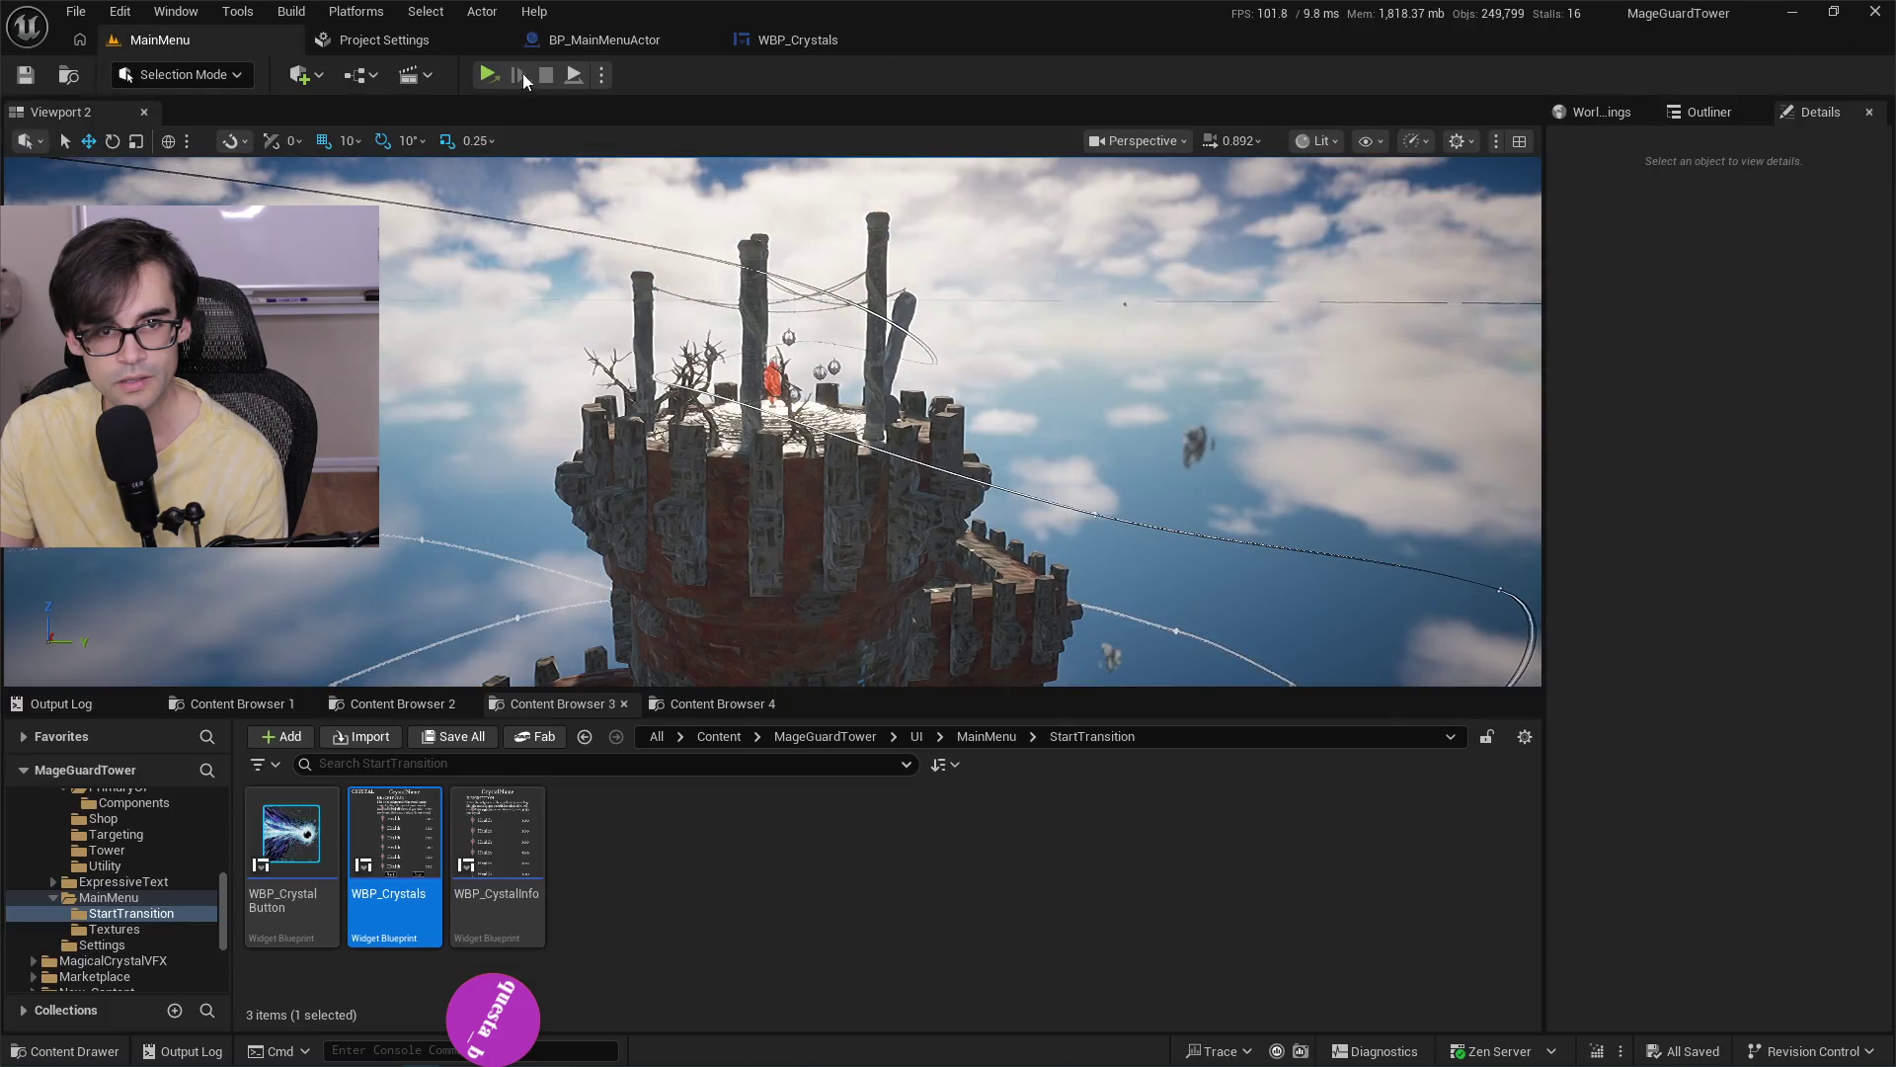
pyautogui.click(601, 74)
pyautogui.click(711, 154)
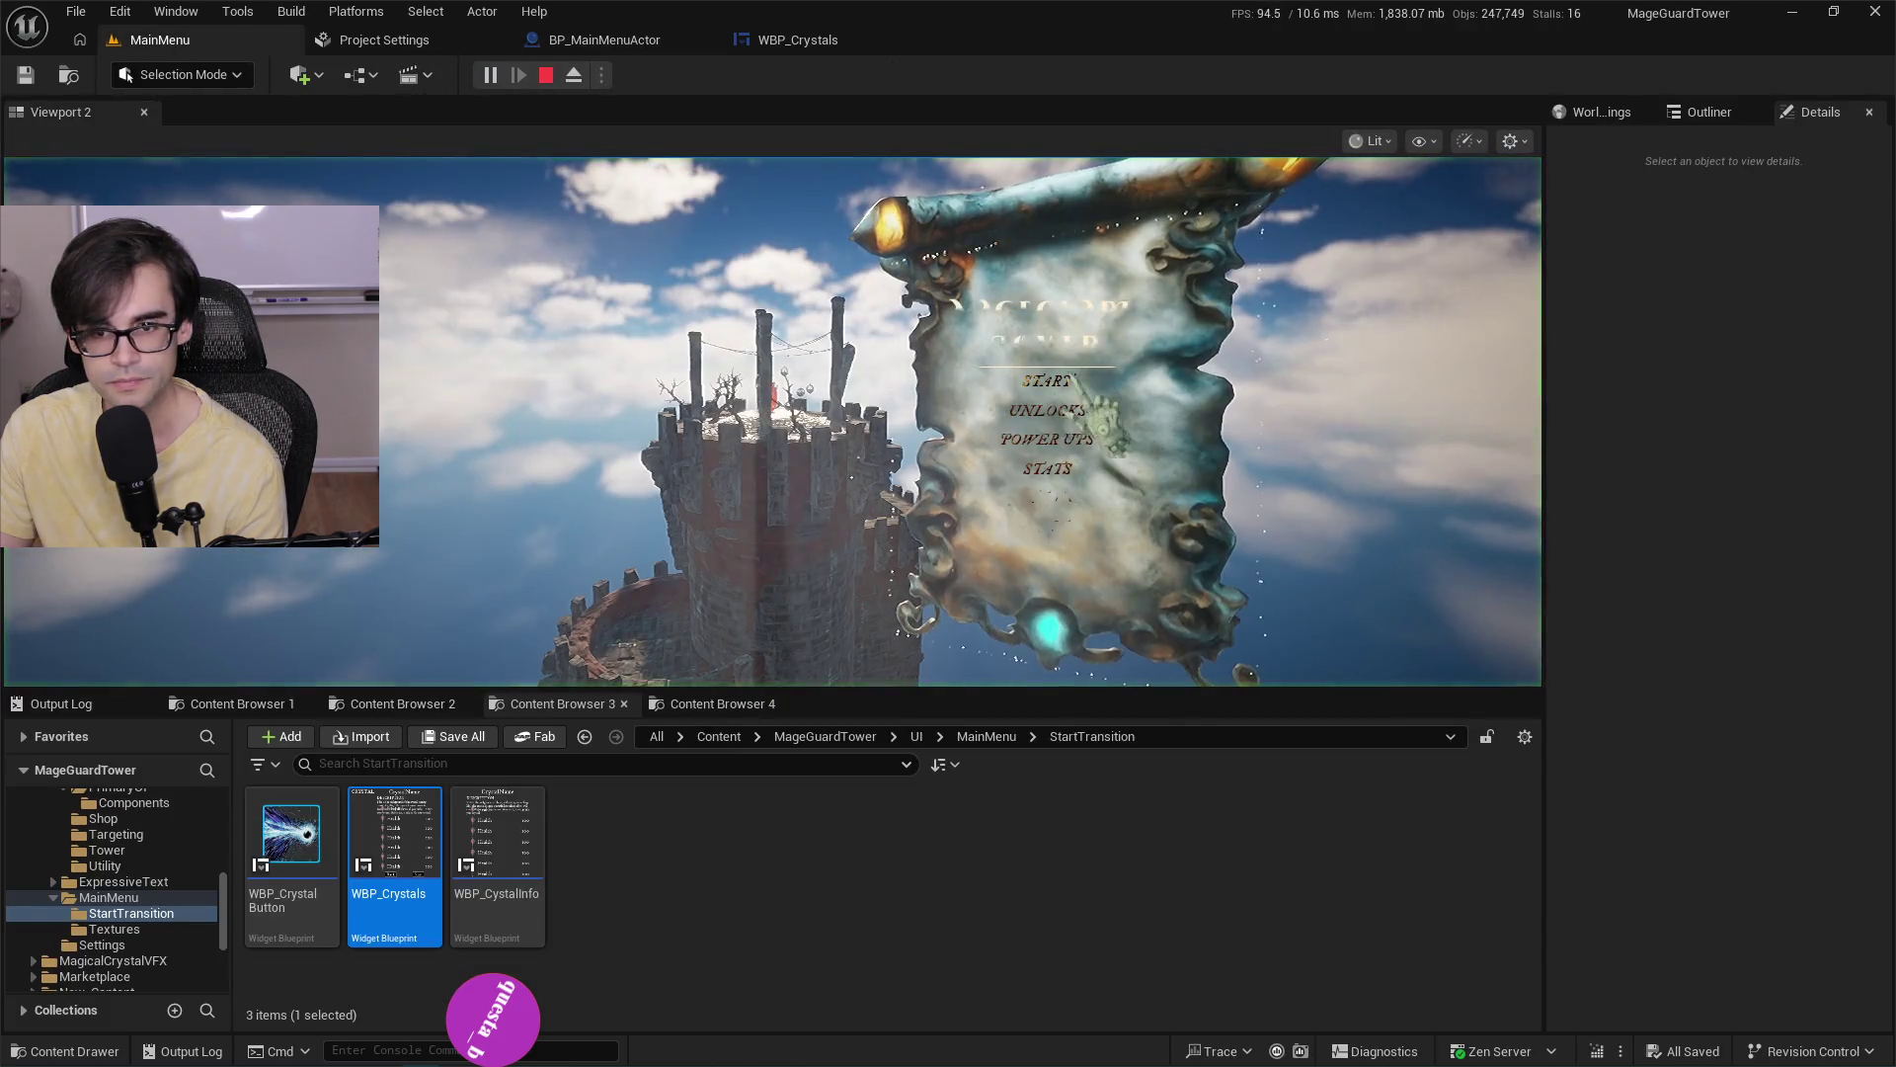
pyautogui.click(1087, 425)
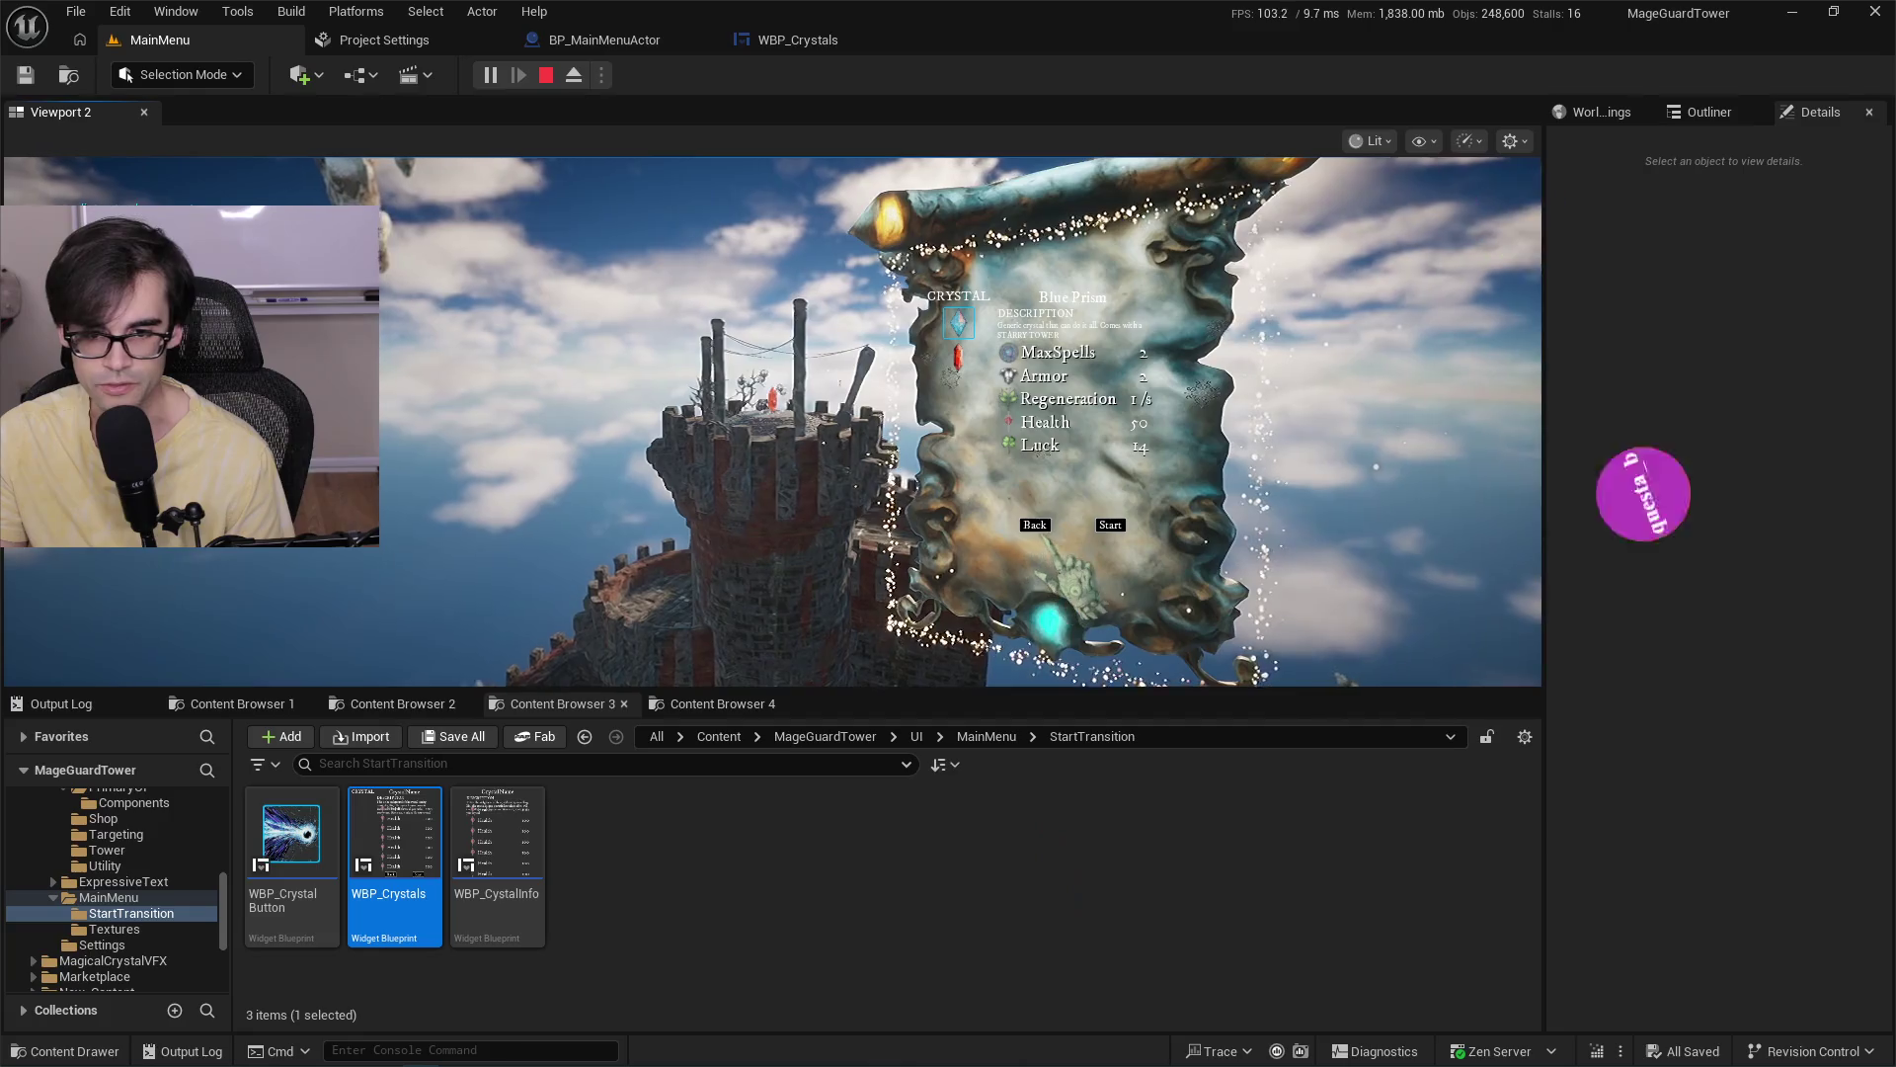
pyautogui.click(547, 77)
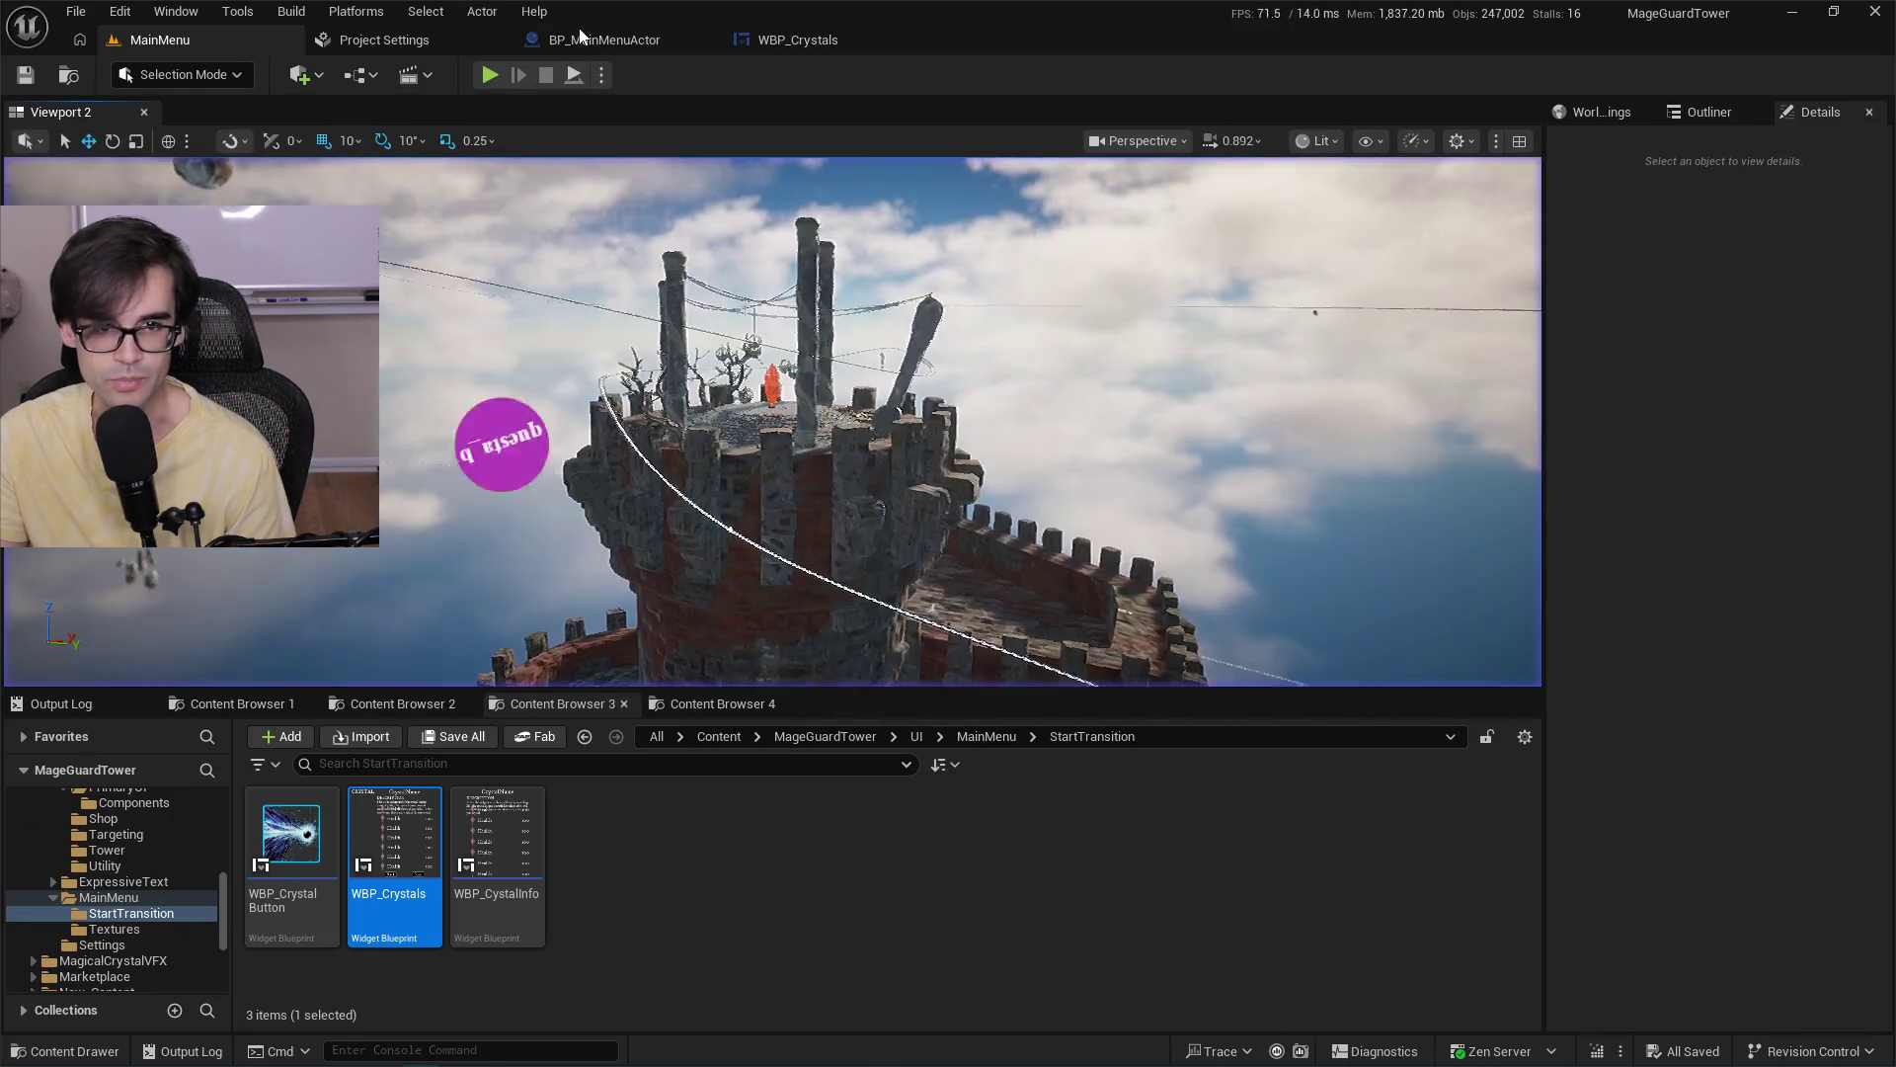
# Back in BP_MainMenuActor, re-enter 3.0 as Local Total Time to Scale's default and save.
pyautogui.click(796, 38)
pyautogui.click(637, 41)
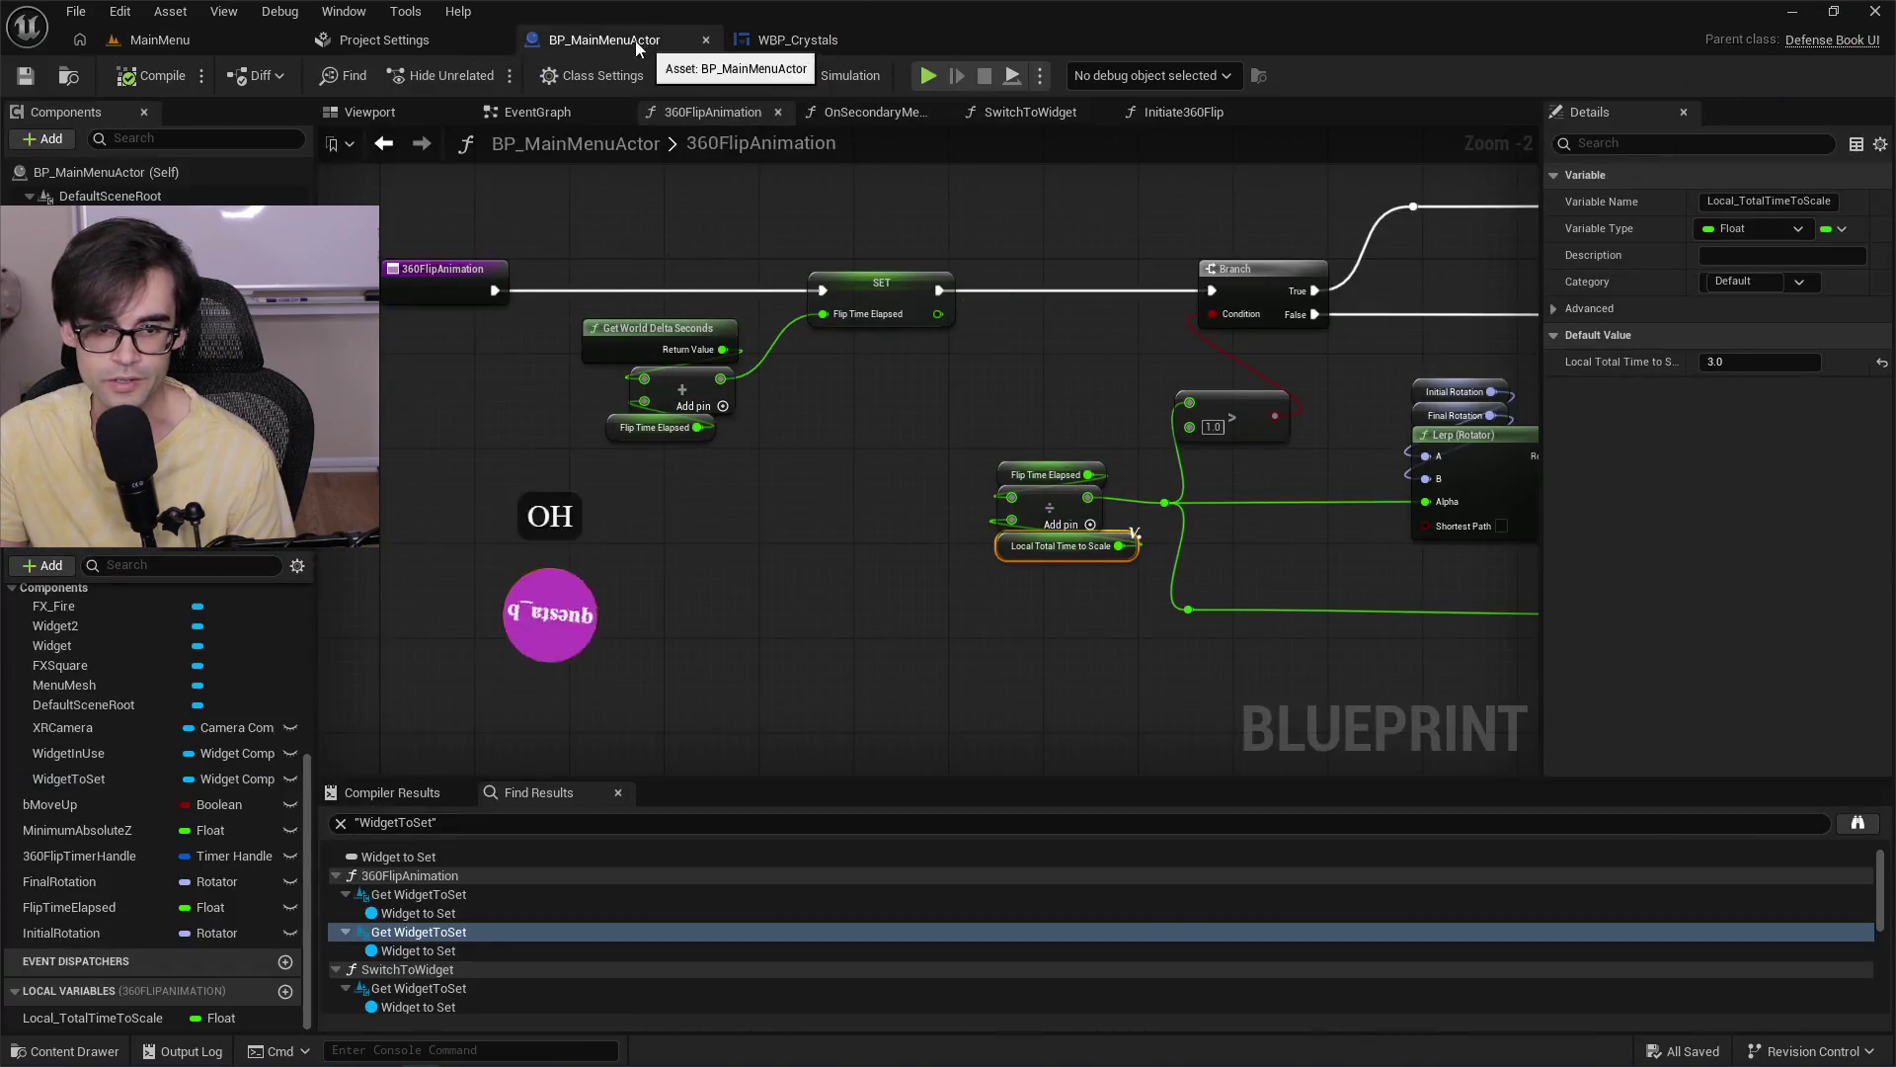
pyautogui.click(1768, 363)
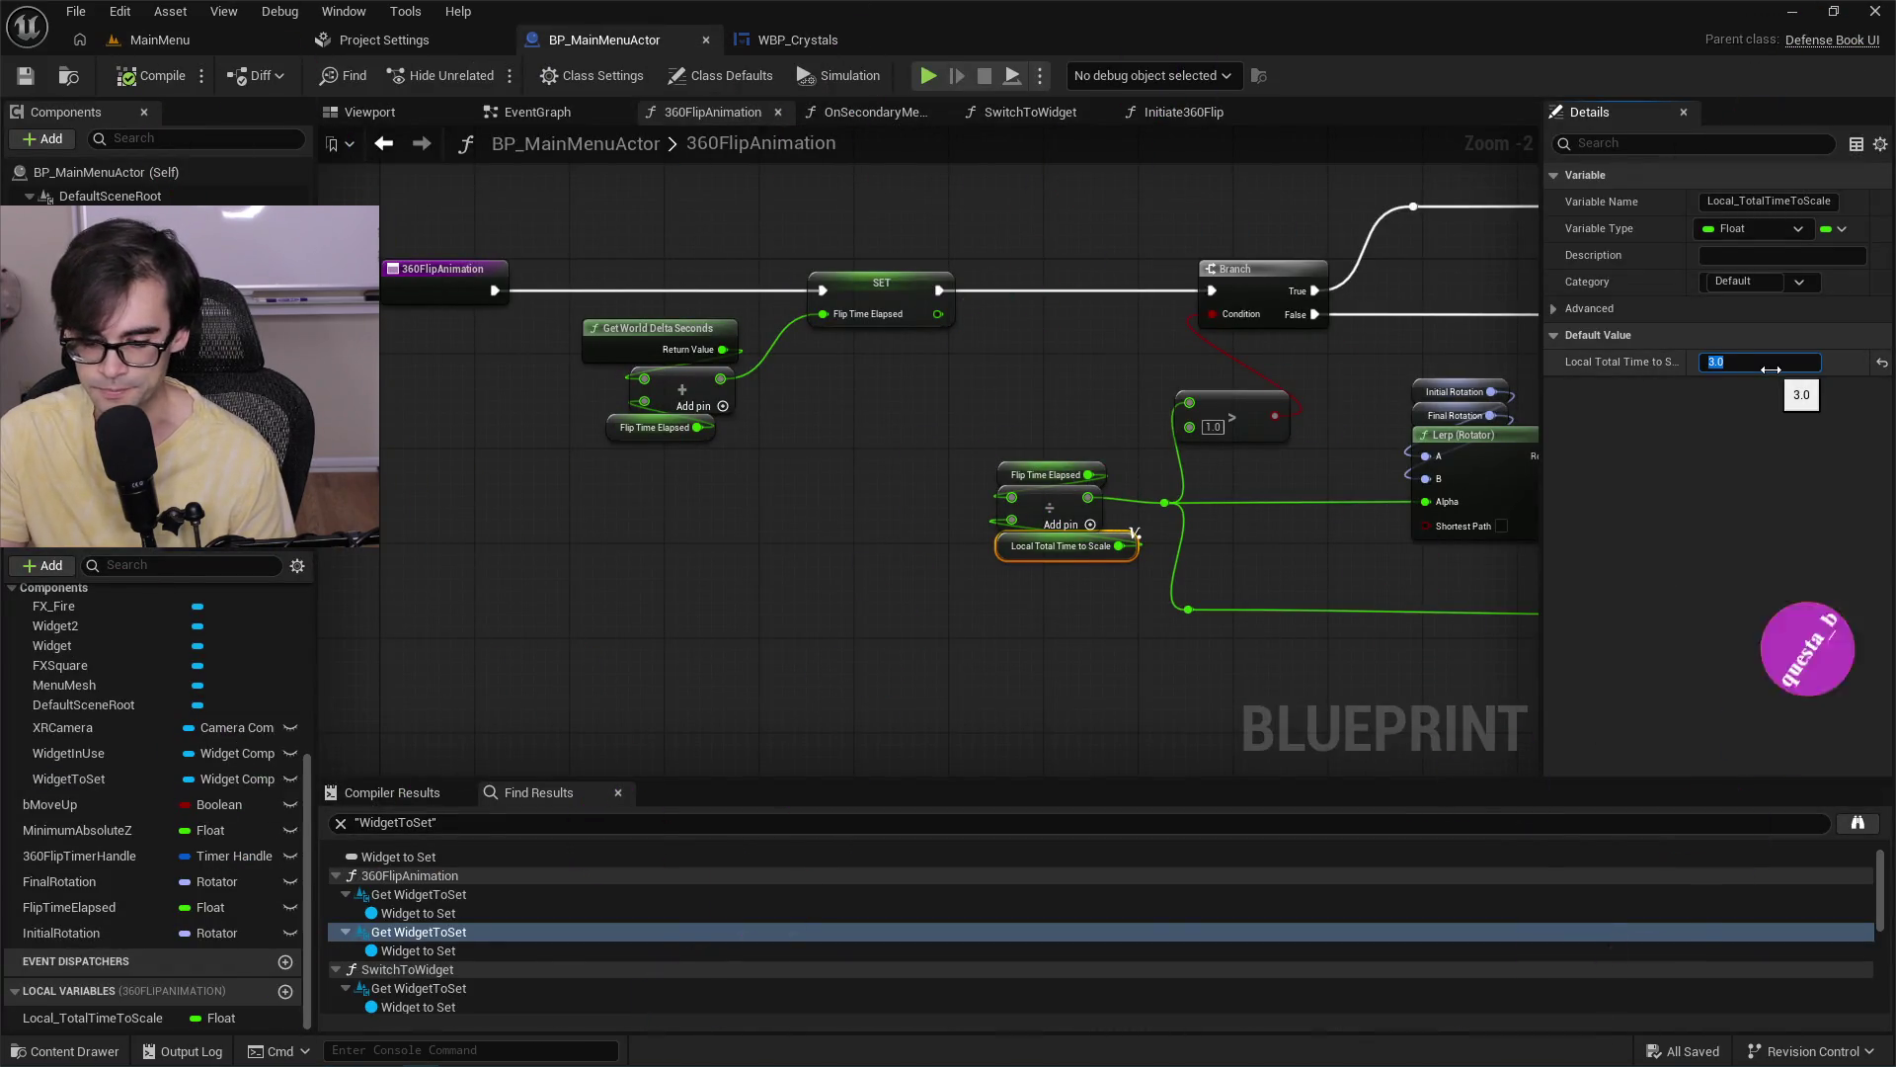
pyautogui.click(1091, 445)
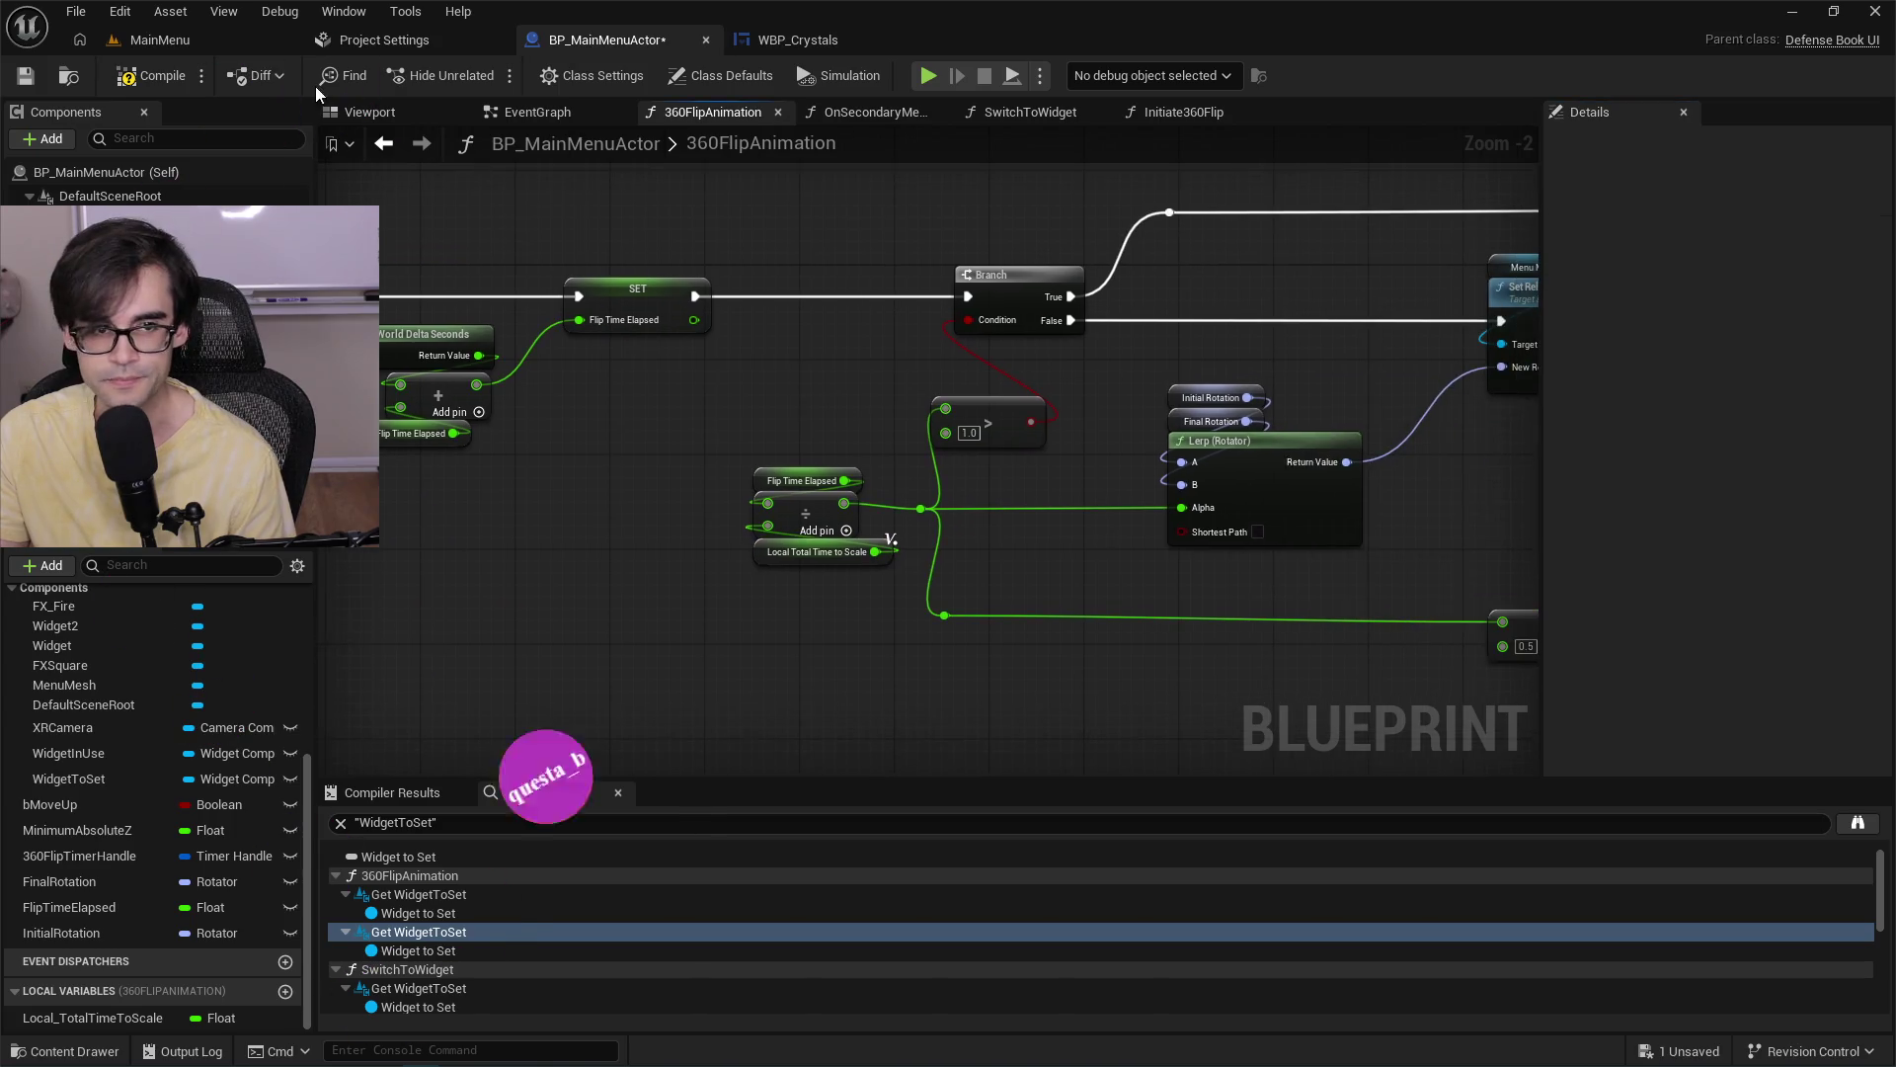
pyautogui.click(22, 79)
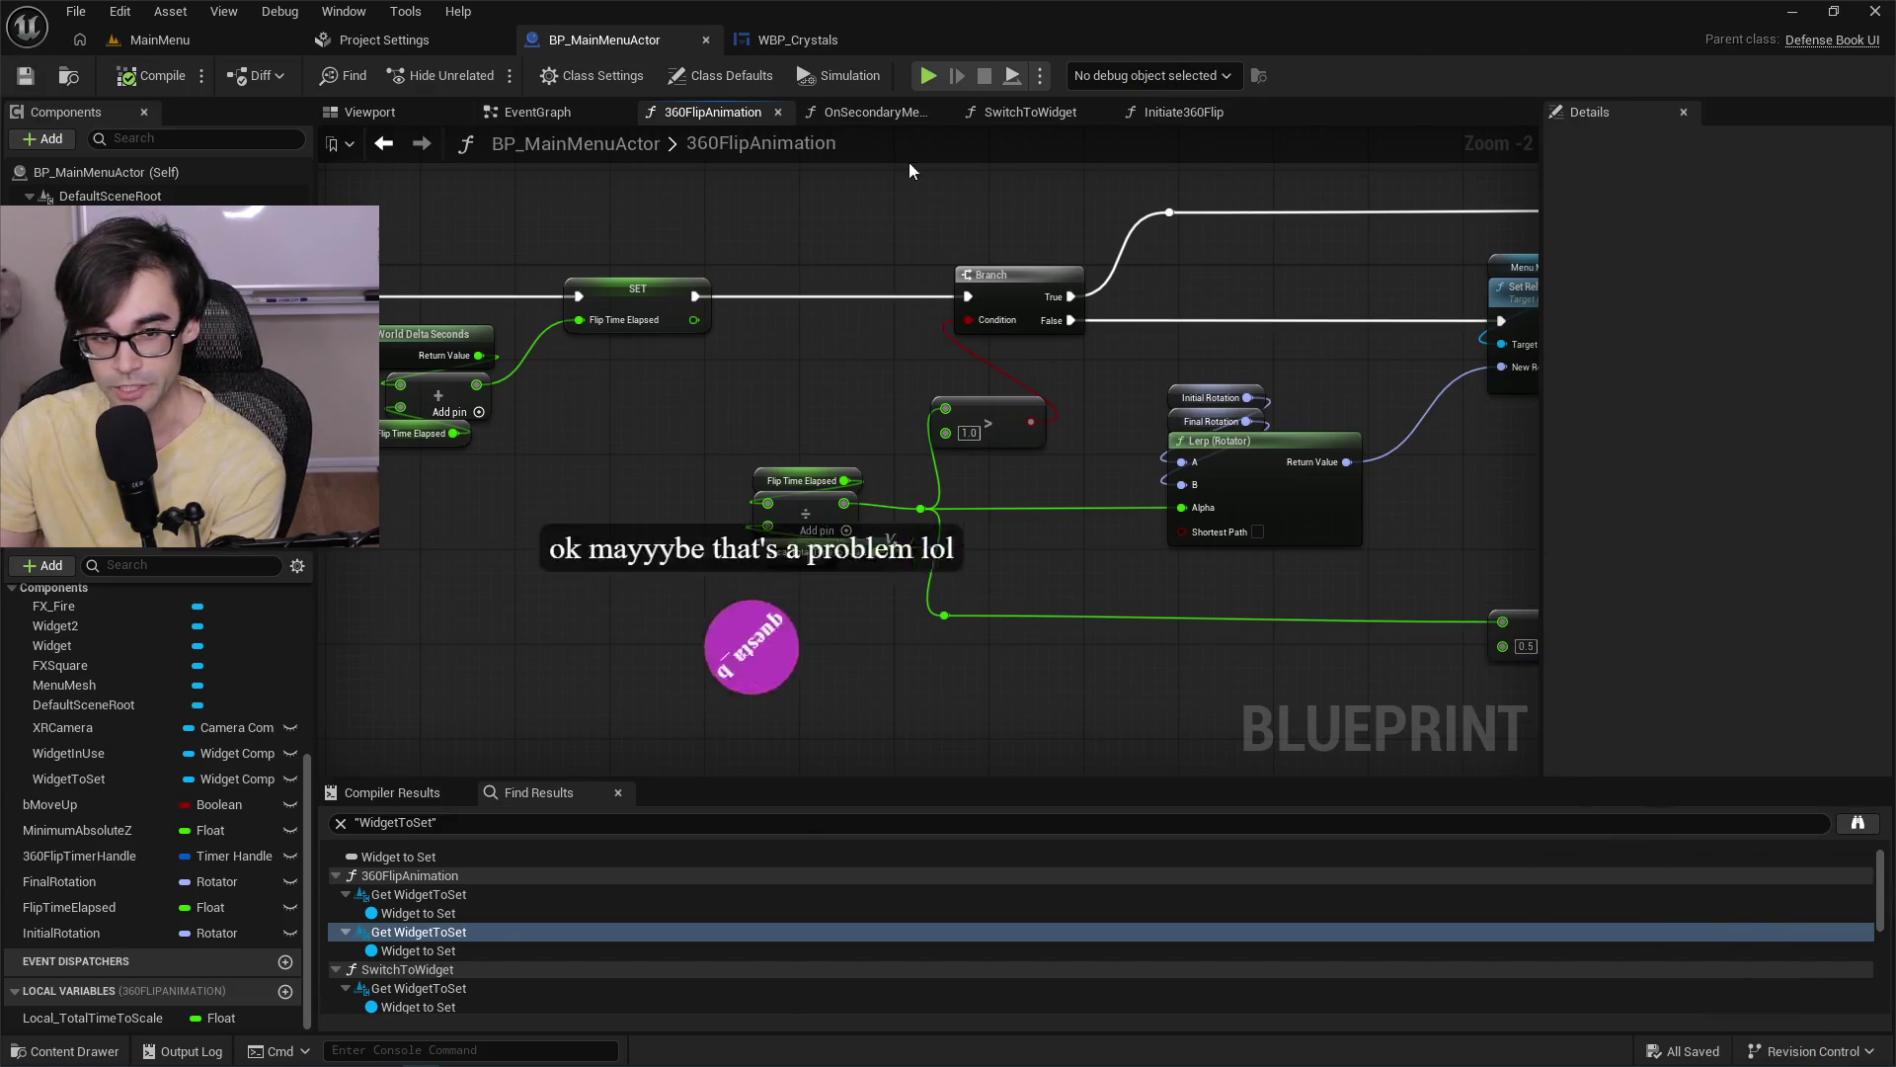
# Pan the 360FlipAnimation graph across the Branch, Is Visible and Set Relative Location nodes.
pyautogui.moveTo(834, 415)
pyautogui.mouseDown()
pyautogui.moveTo(809, 407)
pyautogui.moveTo(1089, 420)
pyautogui.moveTo(761, 500)
pyautogui.moveTo(847, 563)
pyautogui.moveTo(1227, 613)
pyautogui.moveTo(796, 580)
pyautogui.mouseUp()
pyautogui.moveTo(1100, 580)
pyautogui.mouseDown()
pyautogui.moveTo(695, 592)
pyautogui.moveTo(1253, 580)
pyautogui.mouseUp()
pyautogui.moveTo(1033, 571)
pyautogui.mouseDown()
pyautogui.moveTo(873, 665)
pyautogui.moveTo(1117, 638)
pyautogui.mouseUp()
pyautogui.hotkey('alt', 'Tab')
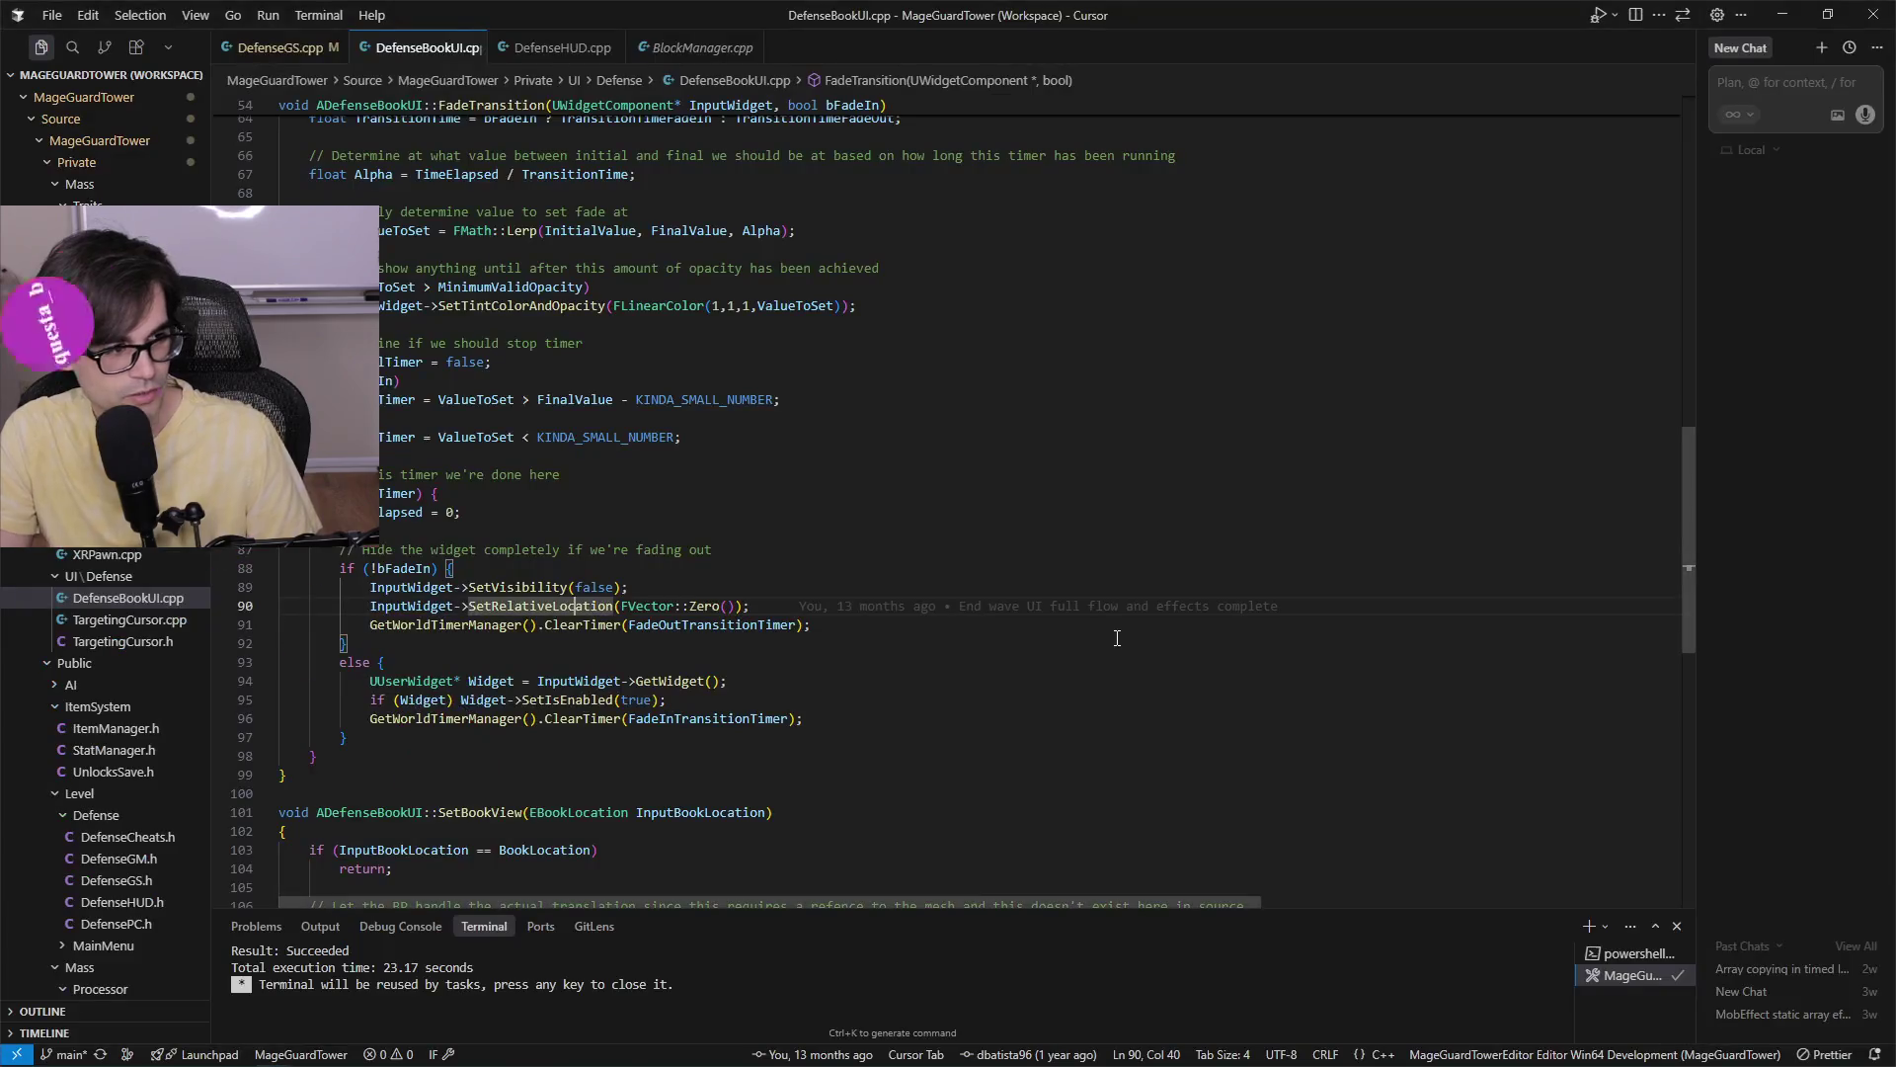
# Scroll through DefenseBookUI.cpp to review the fade-in transition time default.
pyautogui.scroll(-2, 838, 531)
pyautogui.scroll(8, 841, 594)
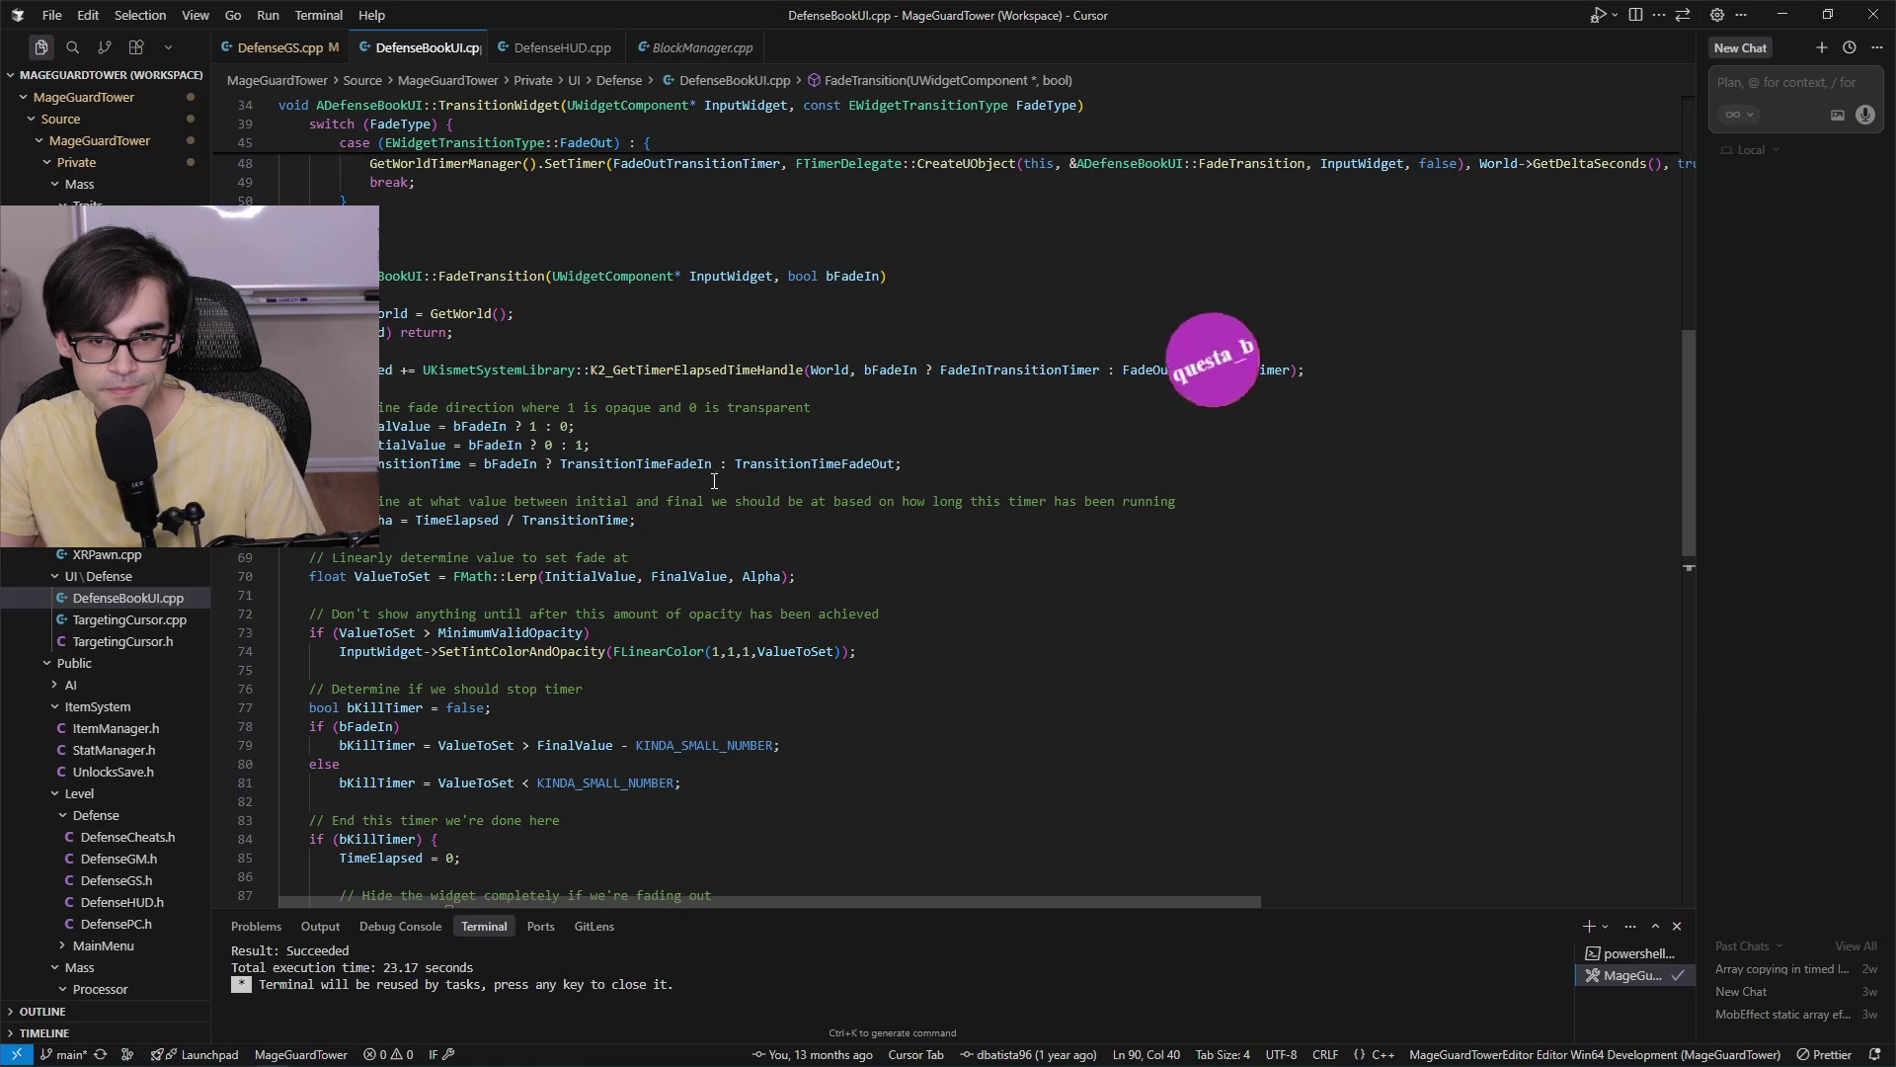
pyautogui.scroll(10, 857, 625)
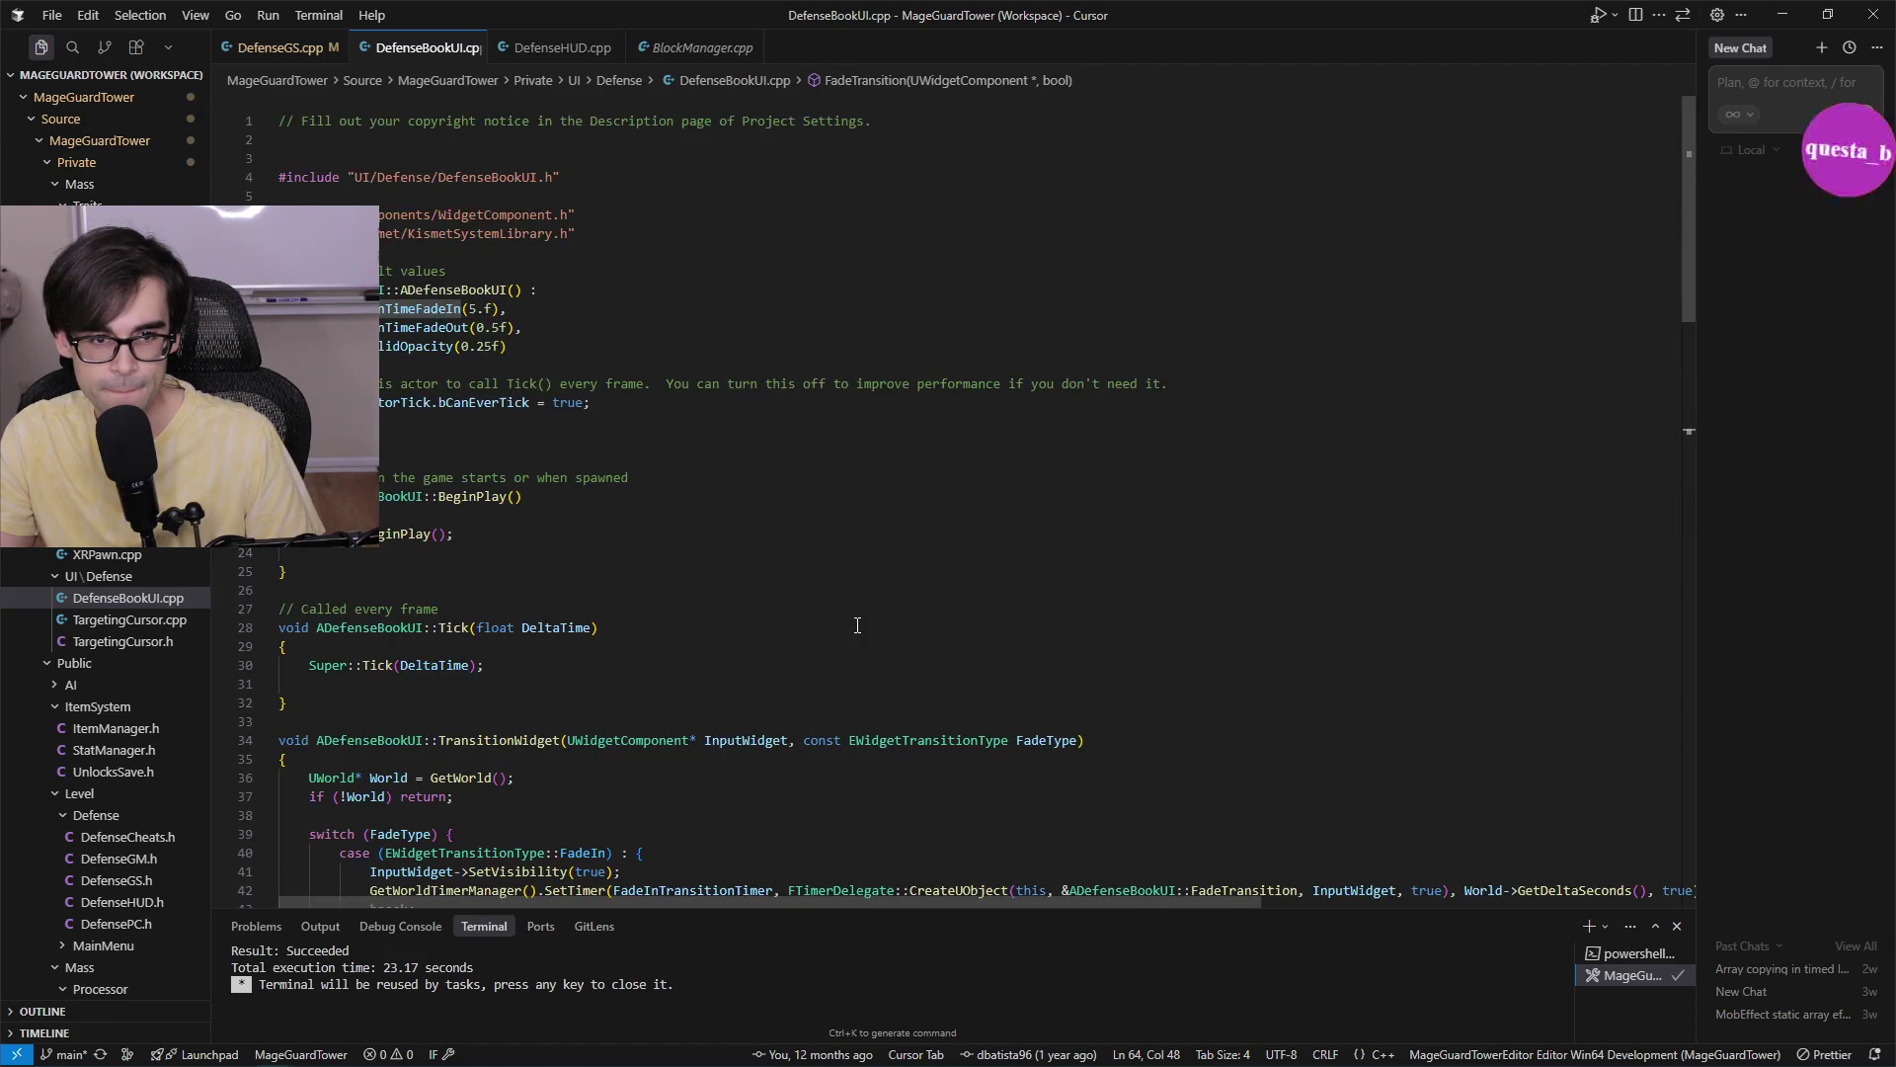
pyautogui.click(426, 334)
pyautogui.scroll(-12, 690, 601)
pyautogui.scroll(8, 690, 602)
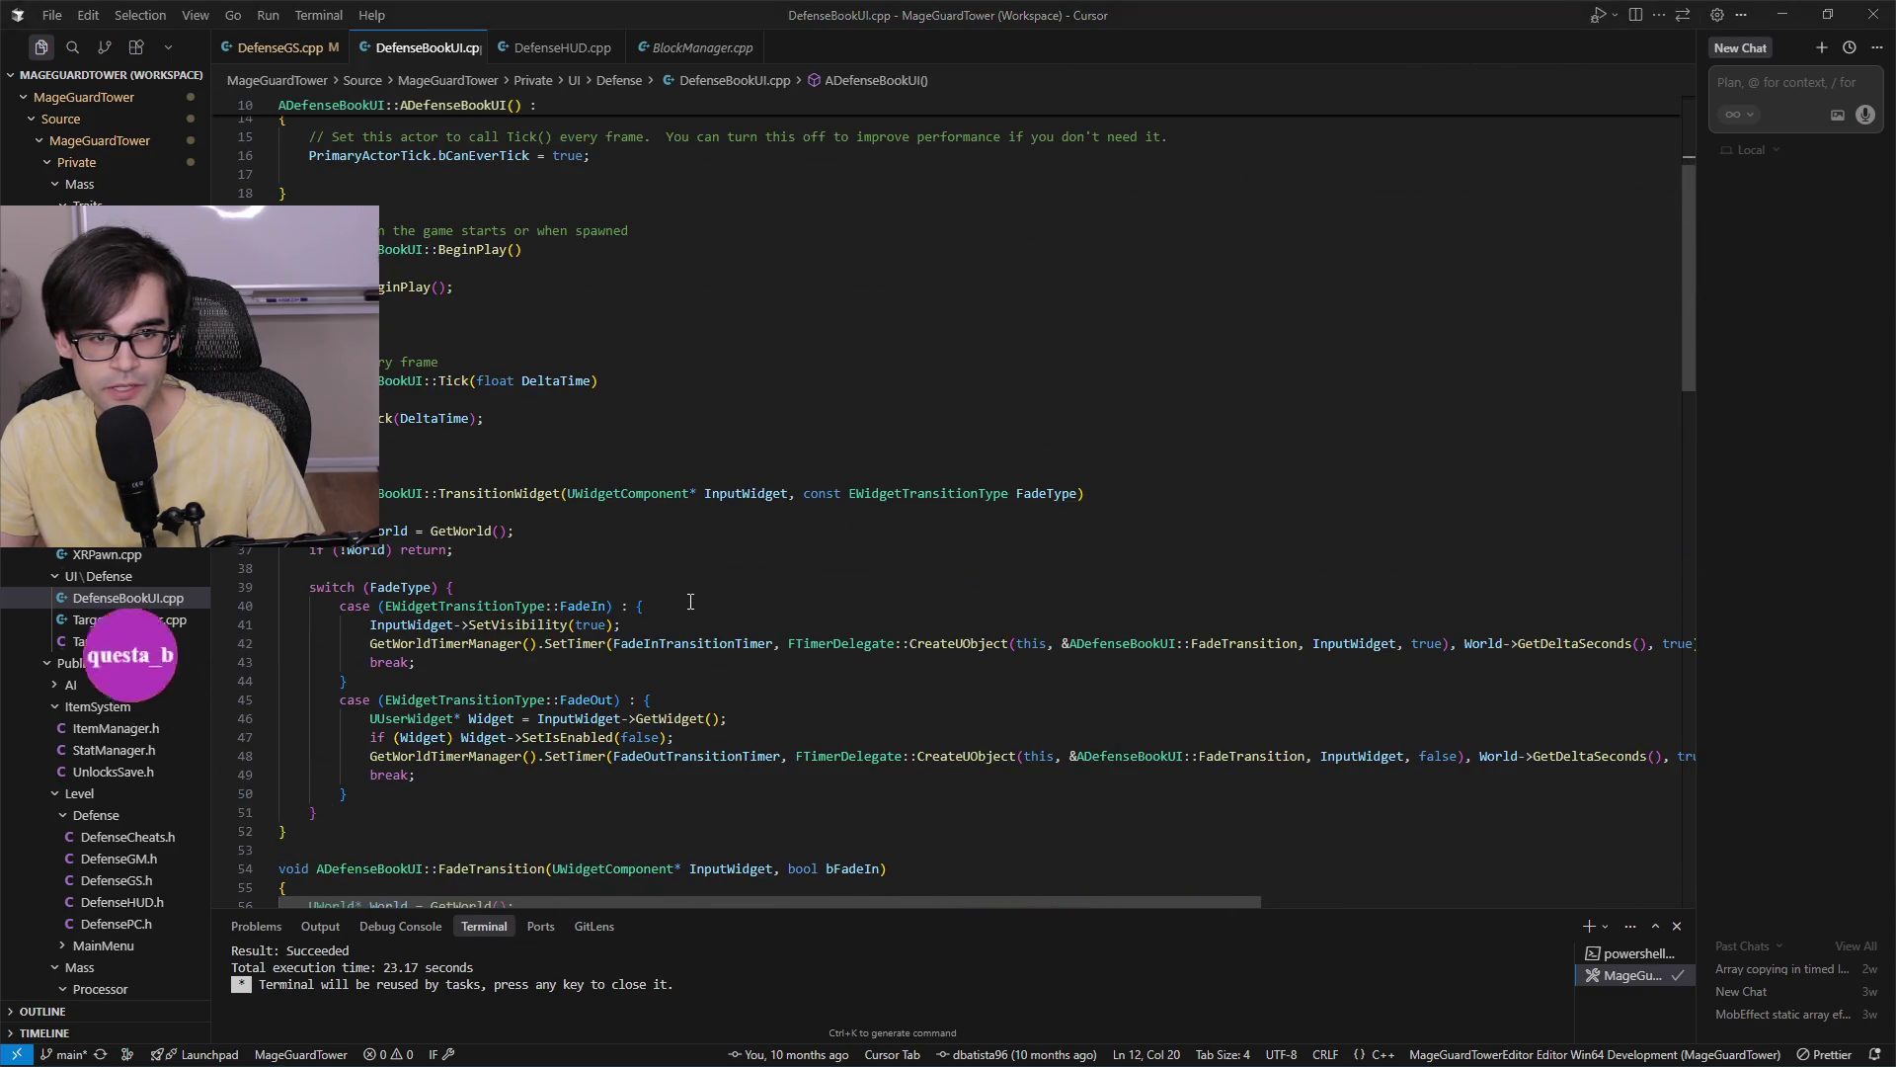
pyautogui.scroll(4, 691, 601)
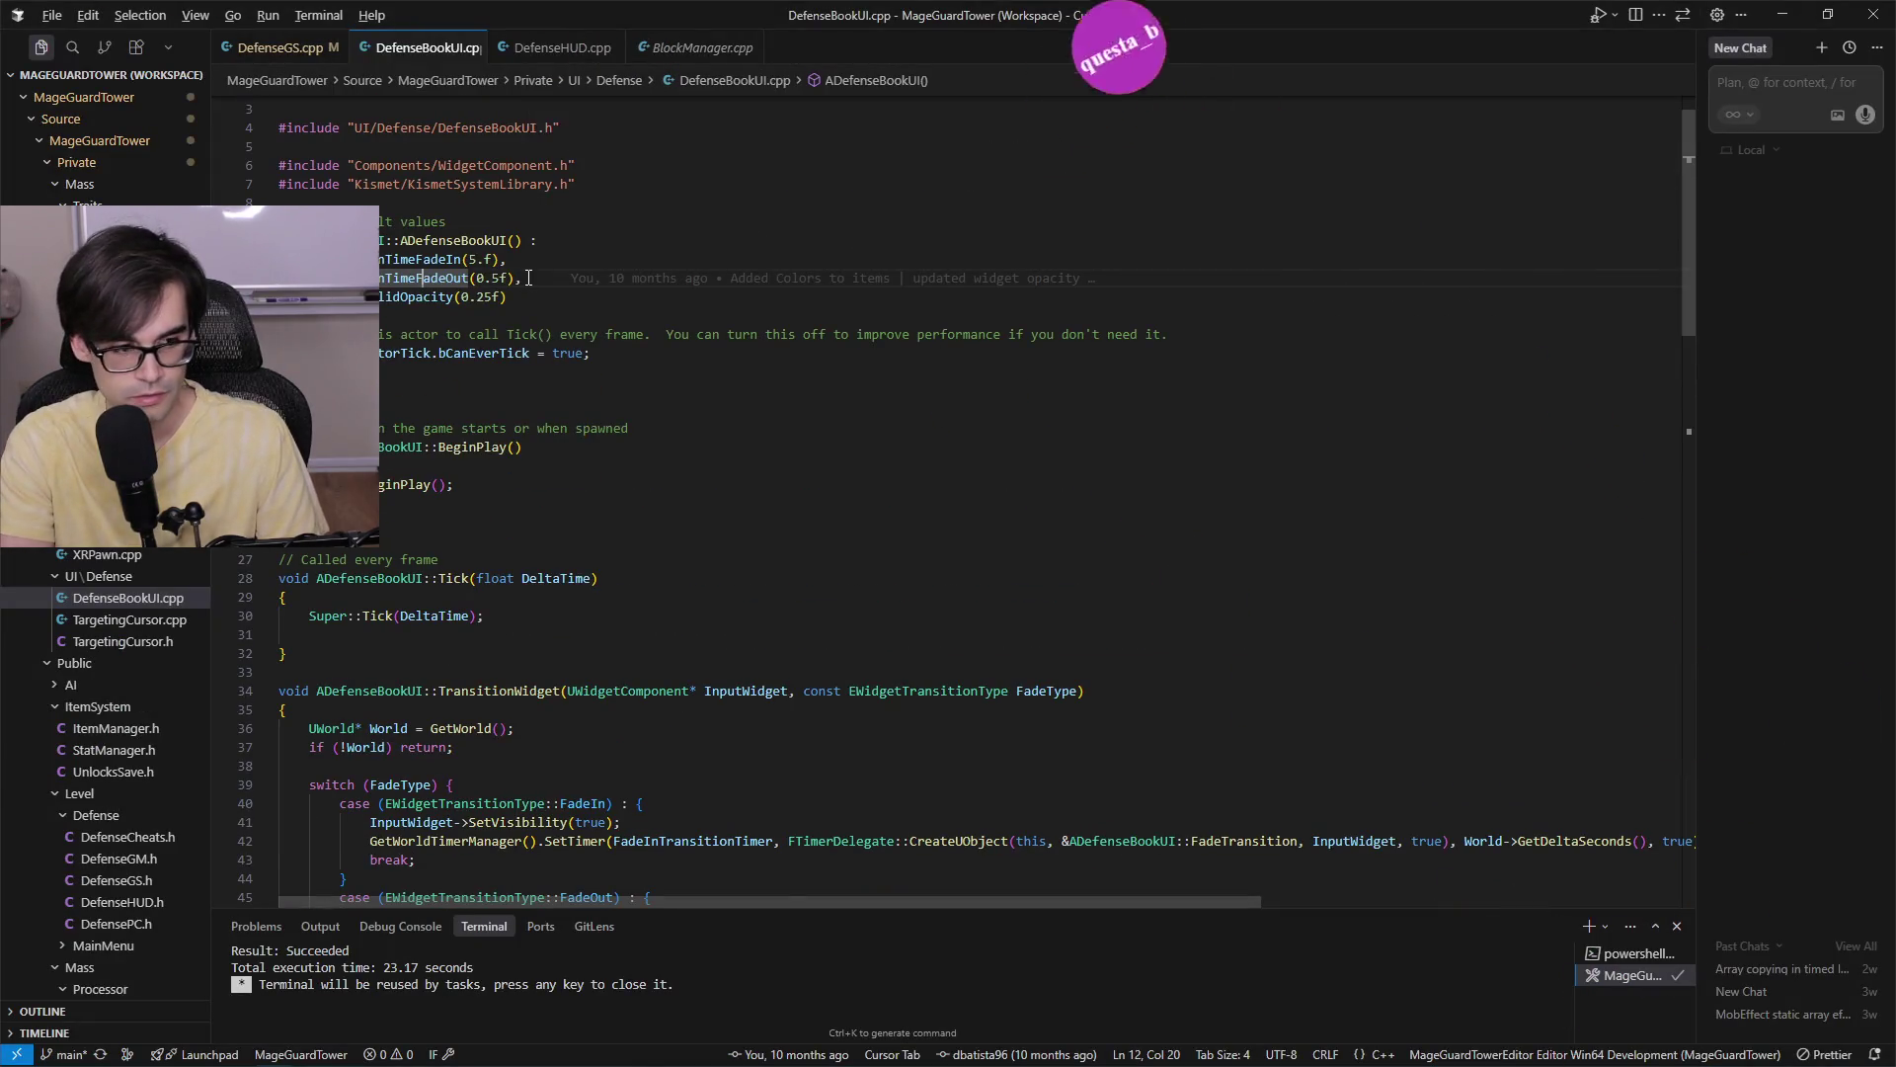
# Open DefenseBookUI.h and search it for 'fadeout' to find TransitionTimeFadeOut.
pyautogui.hotkey('alt', 'o')
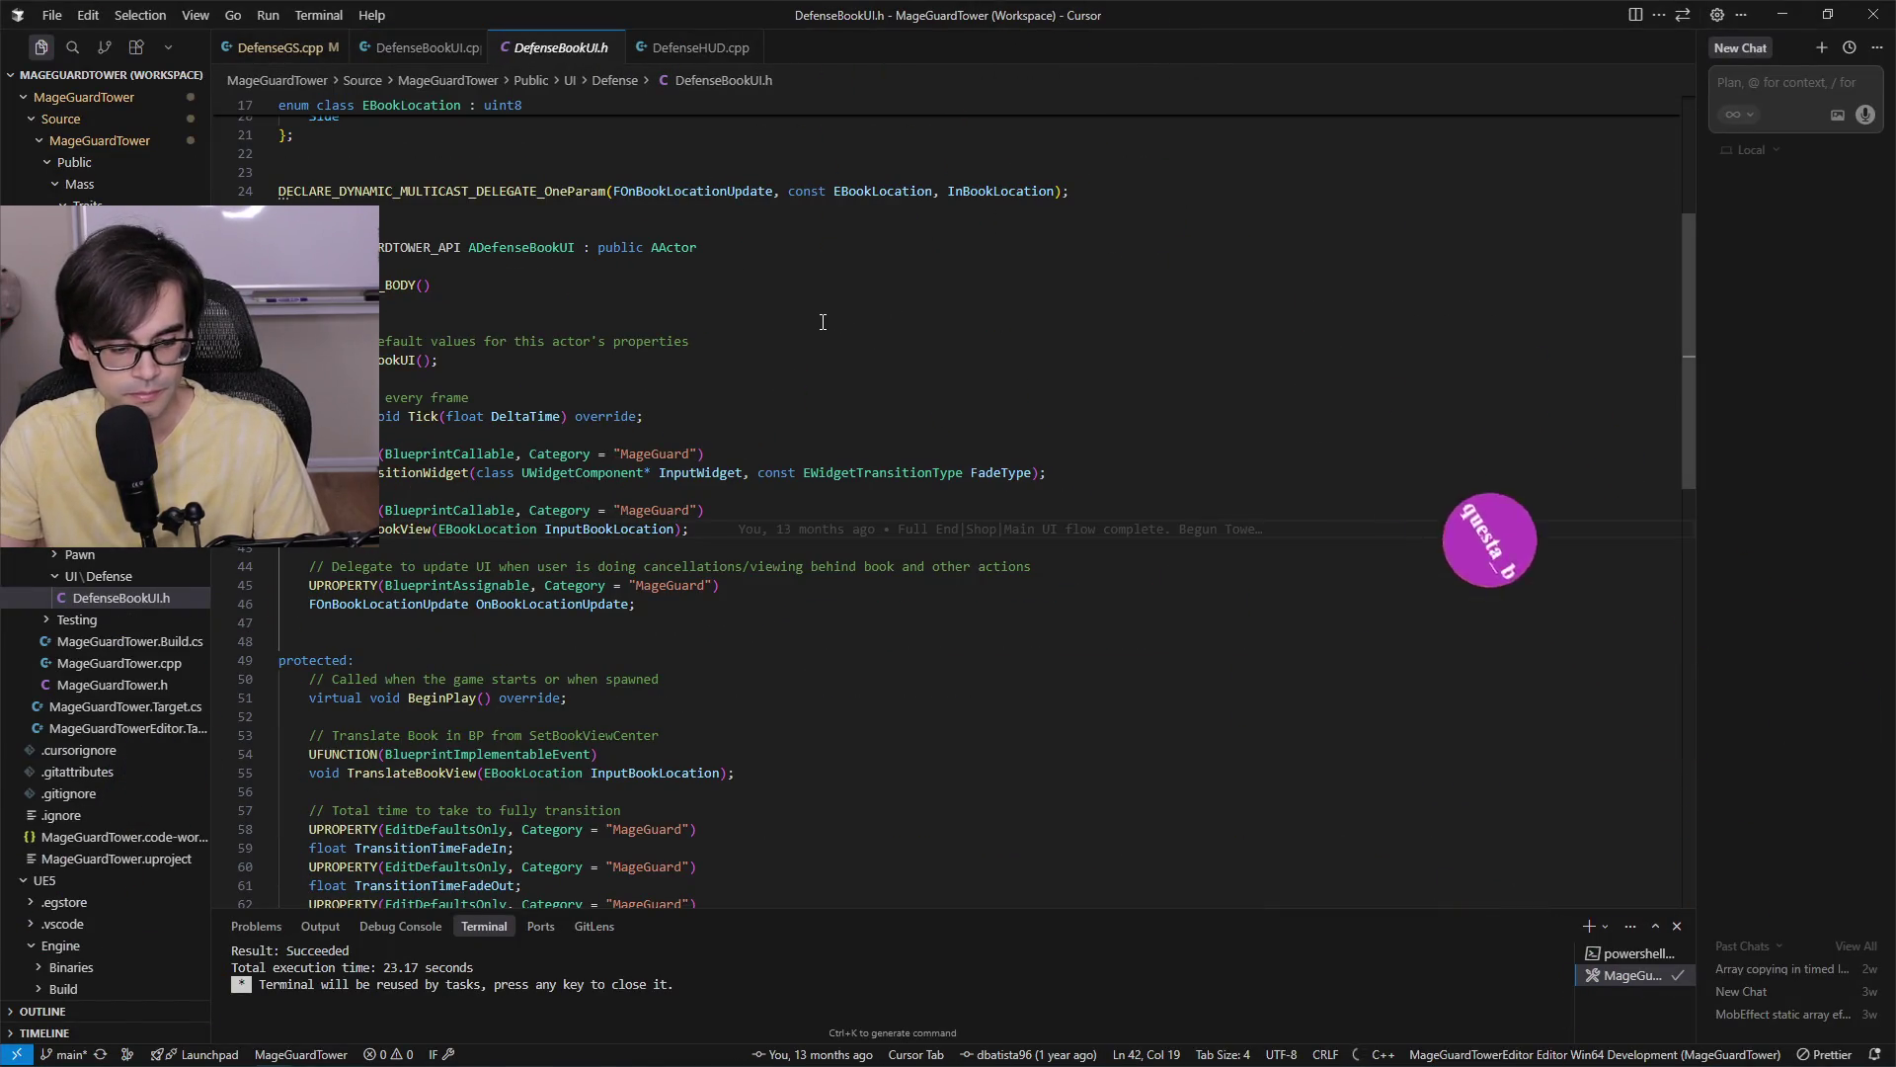
pyautogui.hotkey('ctrl', 'f')
pyautogui.write('fadeout')
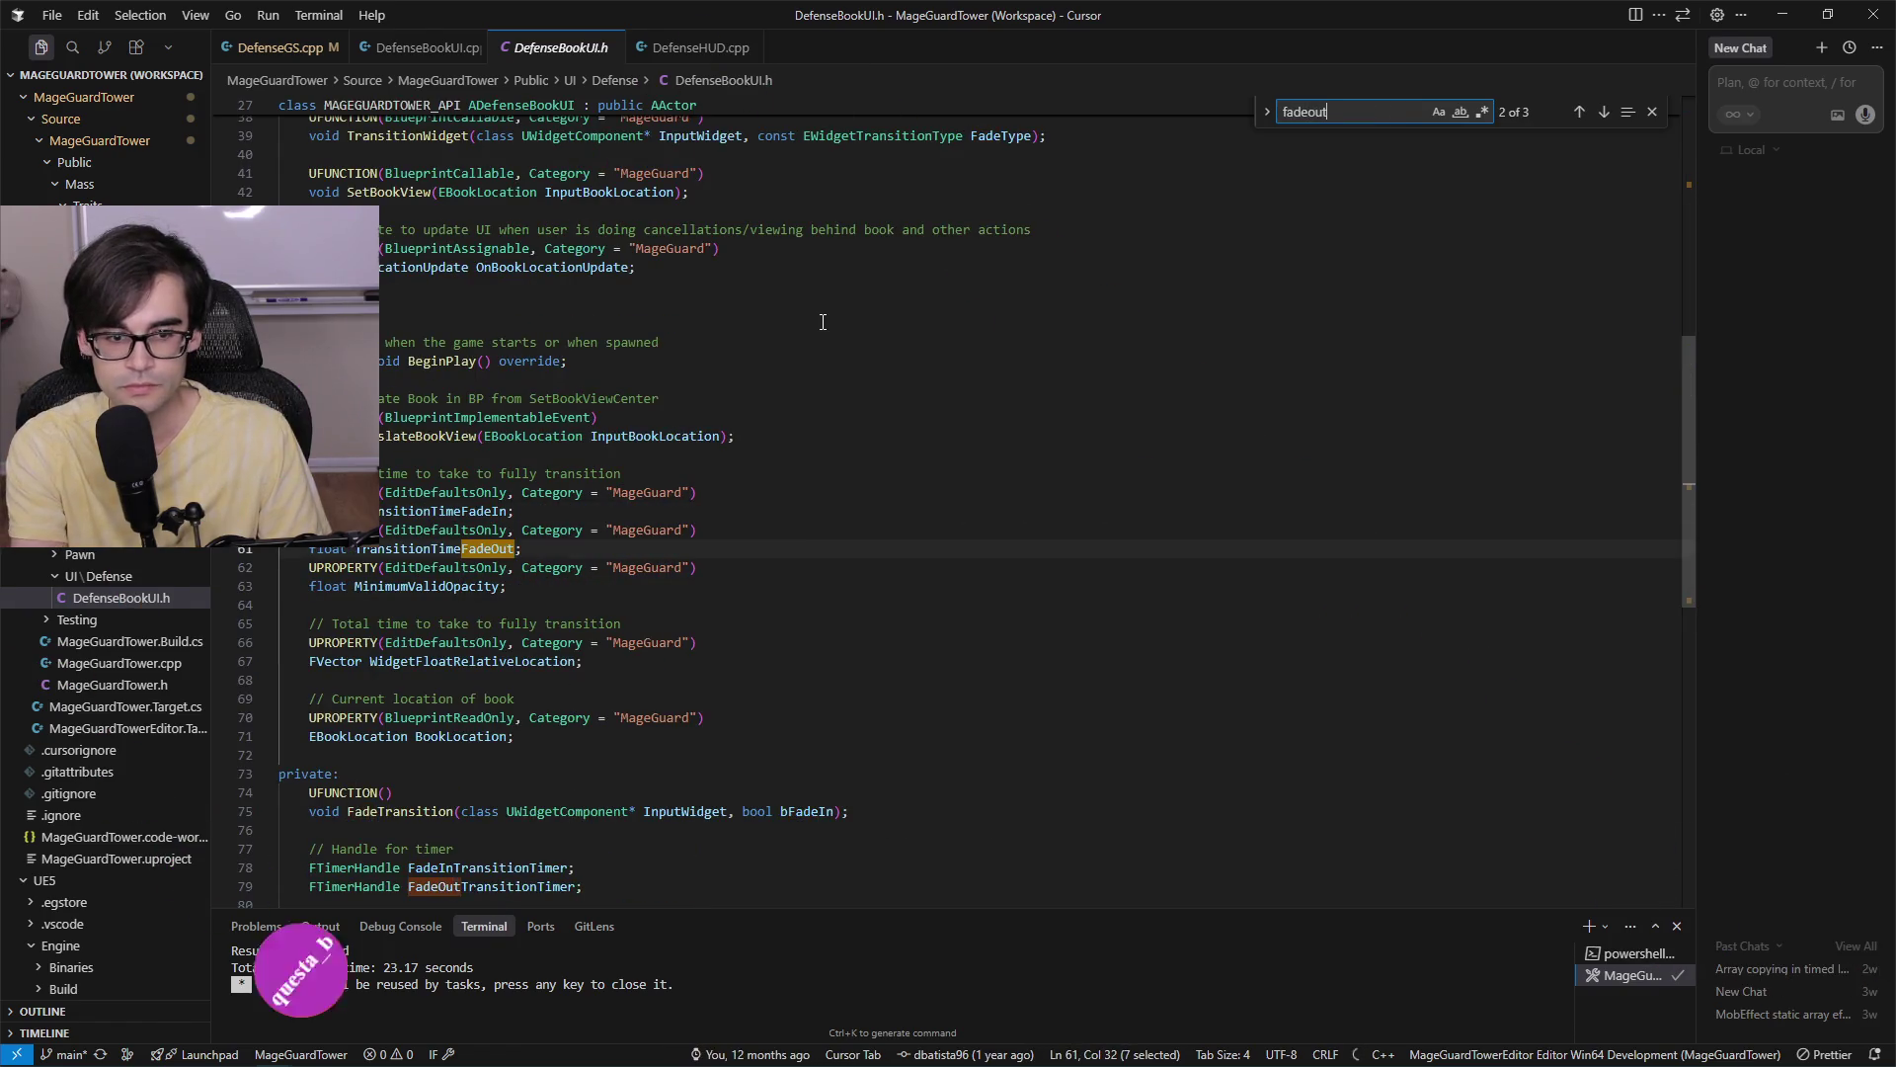
pyautogui.hotkey('alt', 'Tab')
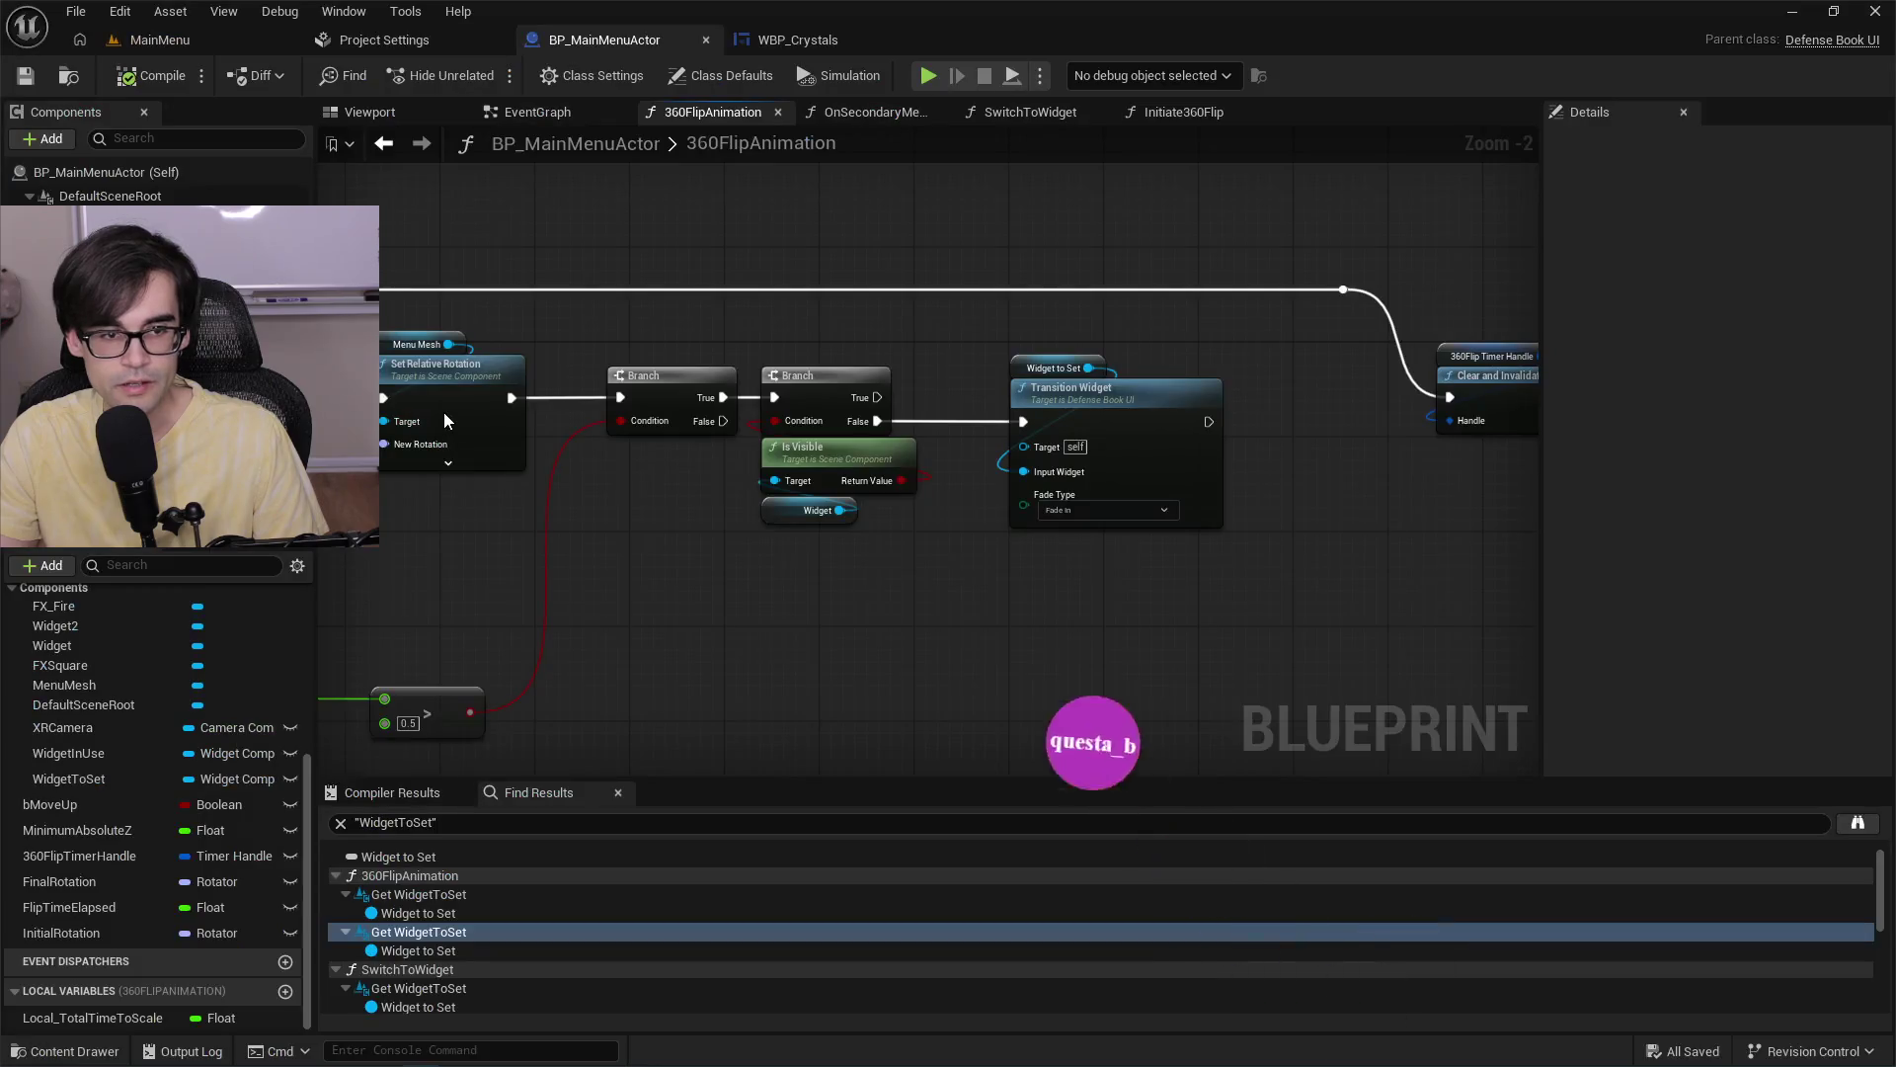
# Show Class Defaults and collapse Actor Tick, Replication and HLOD to reach Mage Guard.
pyautogui.click(109, 172)
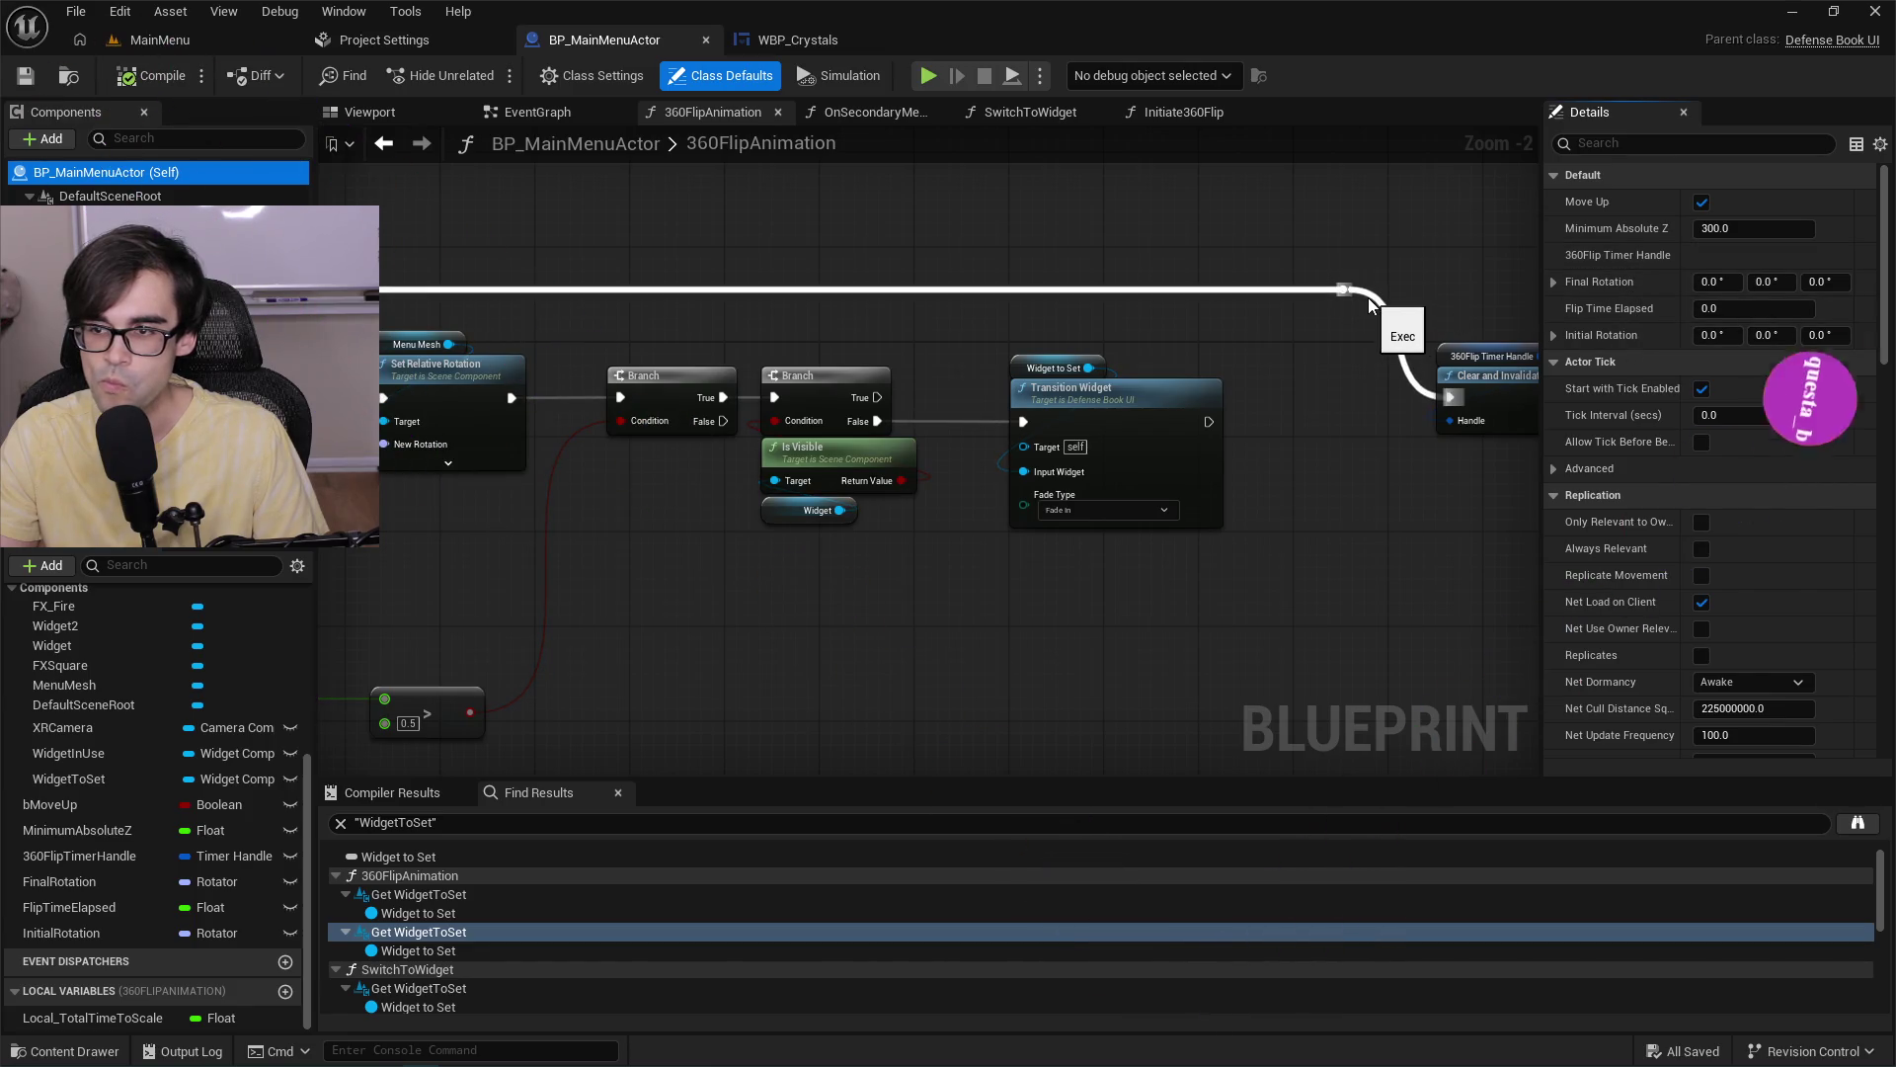
pyautogui.hotkey('alt', 'Tab')
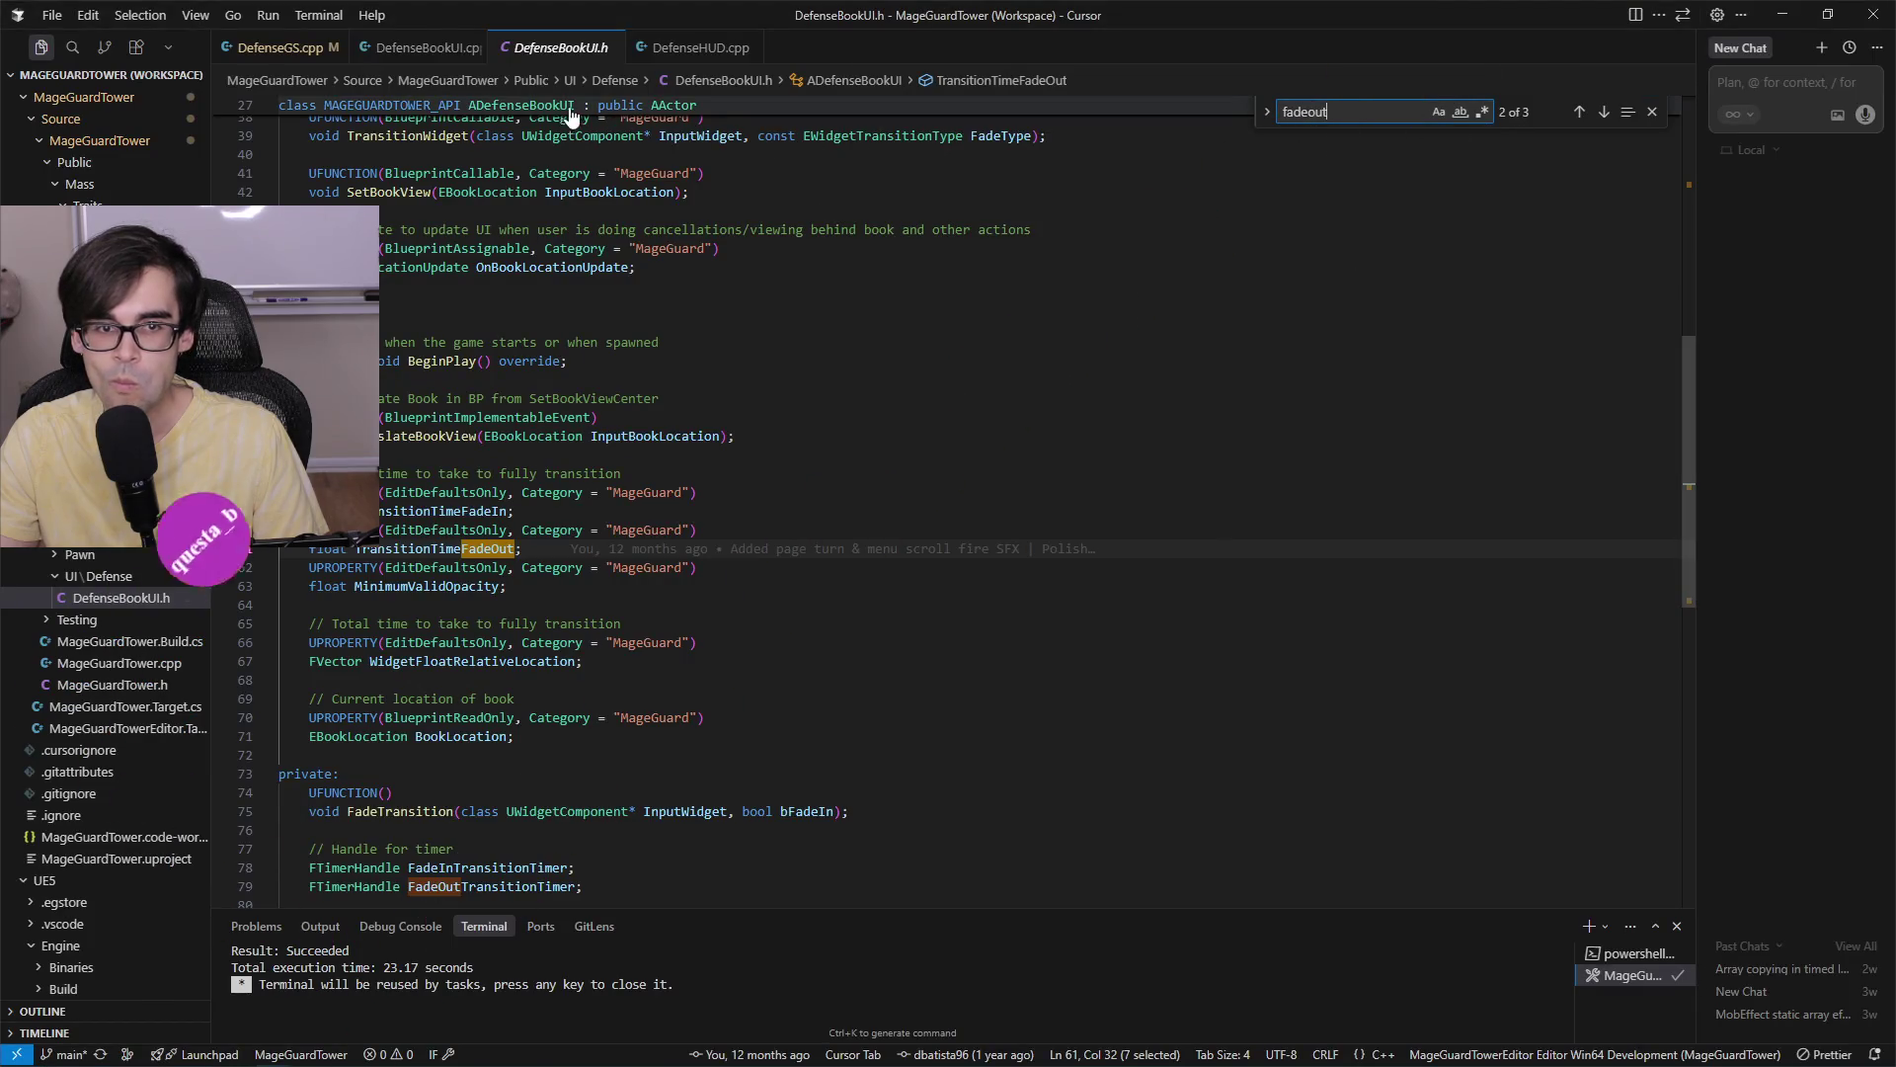
pyautogui.hotkey('alt', 'Tab')
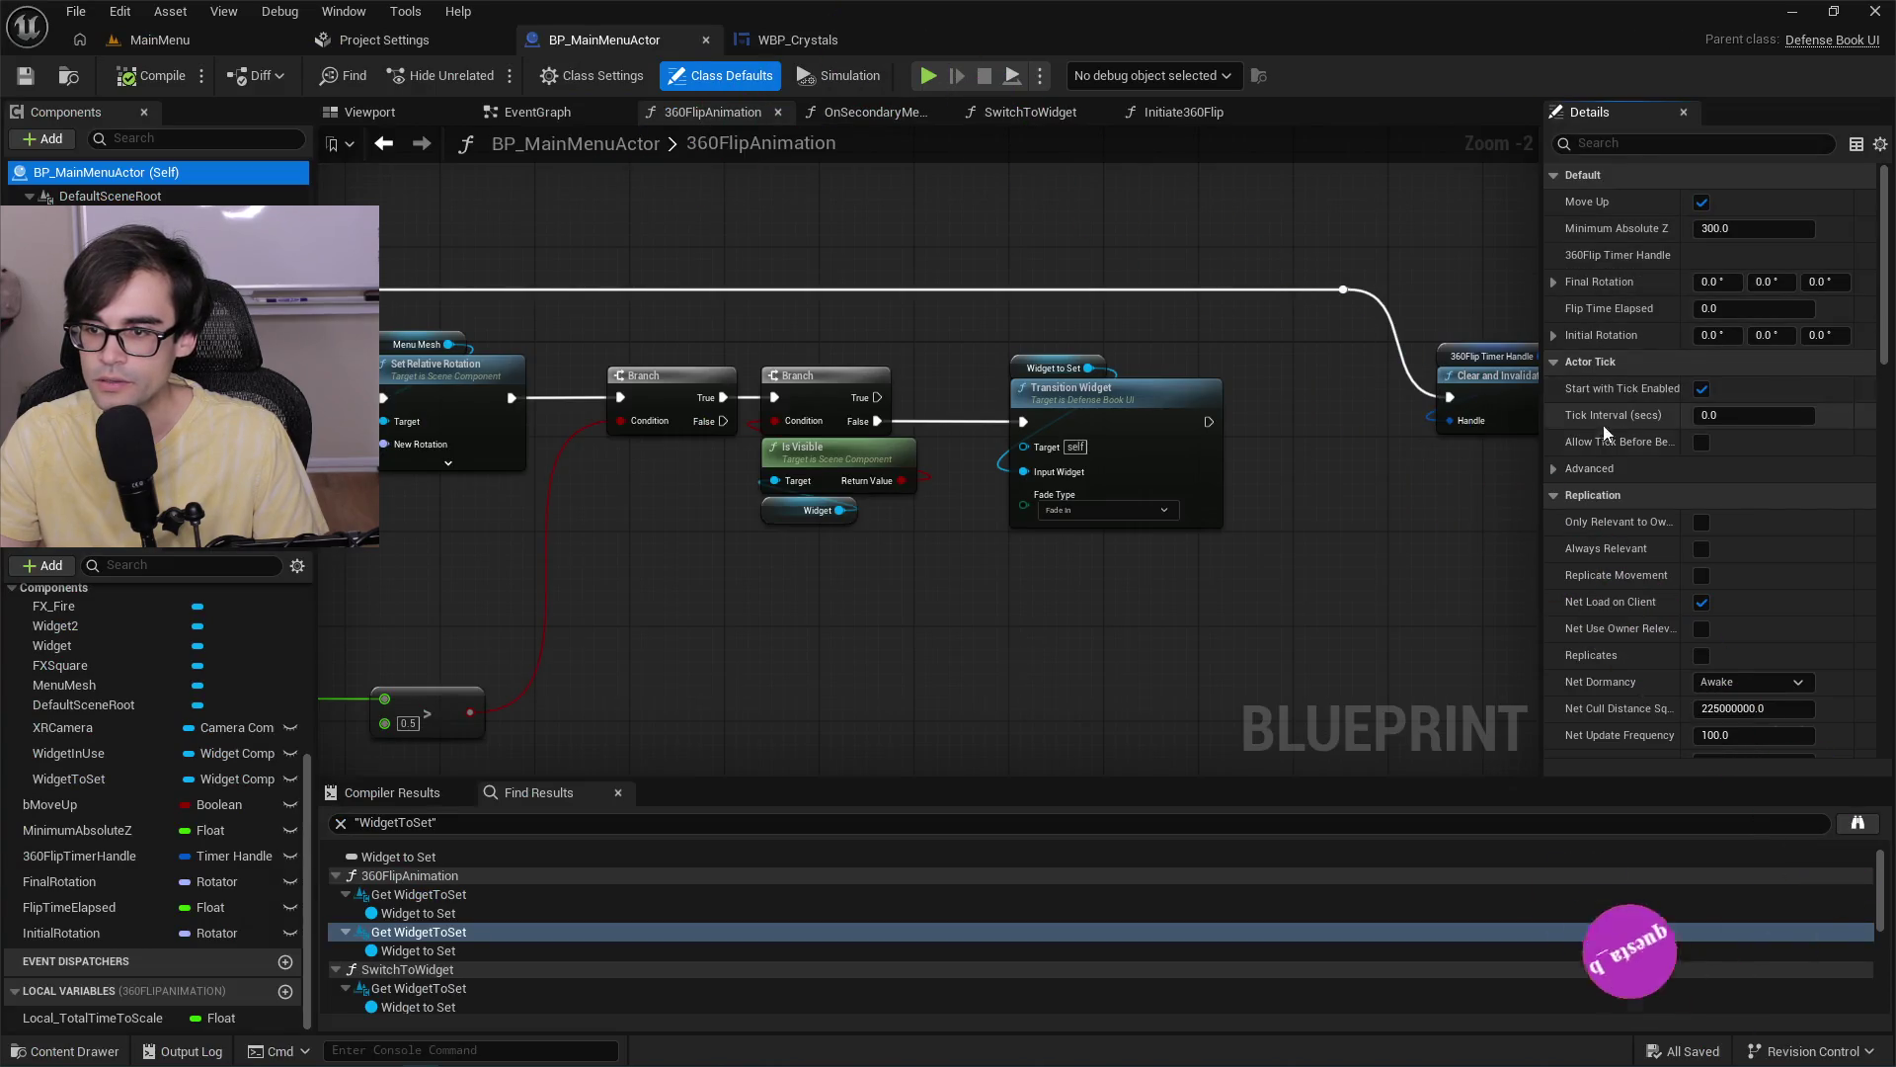
pyautogui.hotkey('alt', 'Tab')
pyautogui.hotkey('alt', 'Tab')
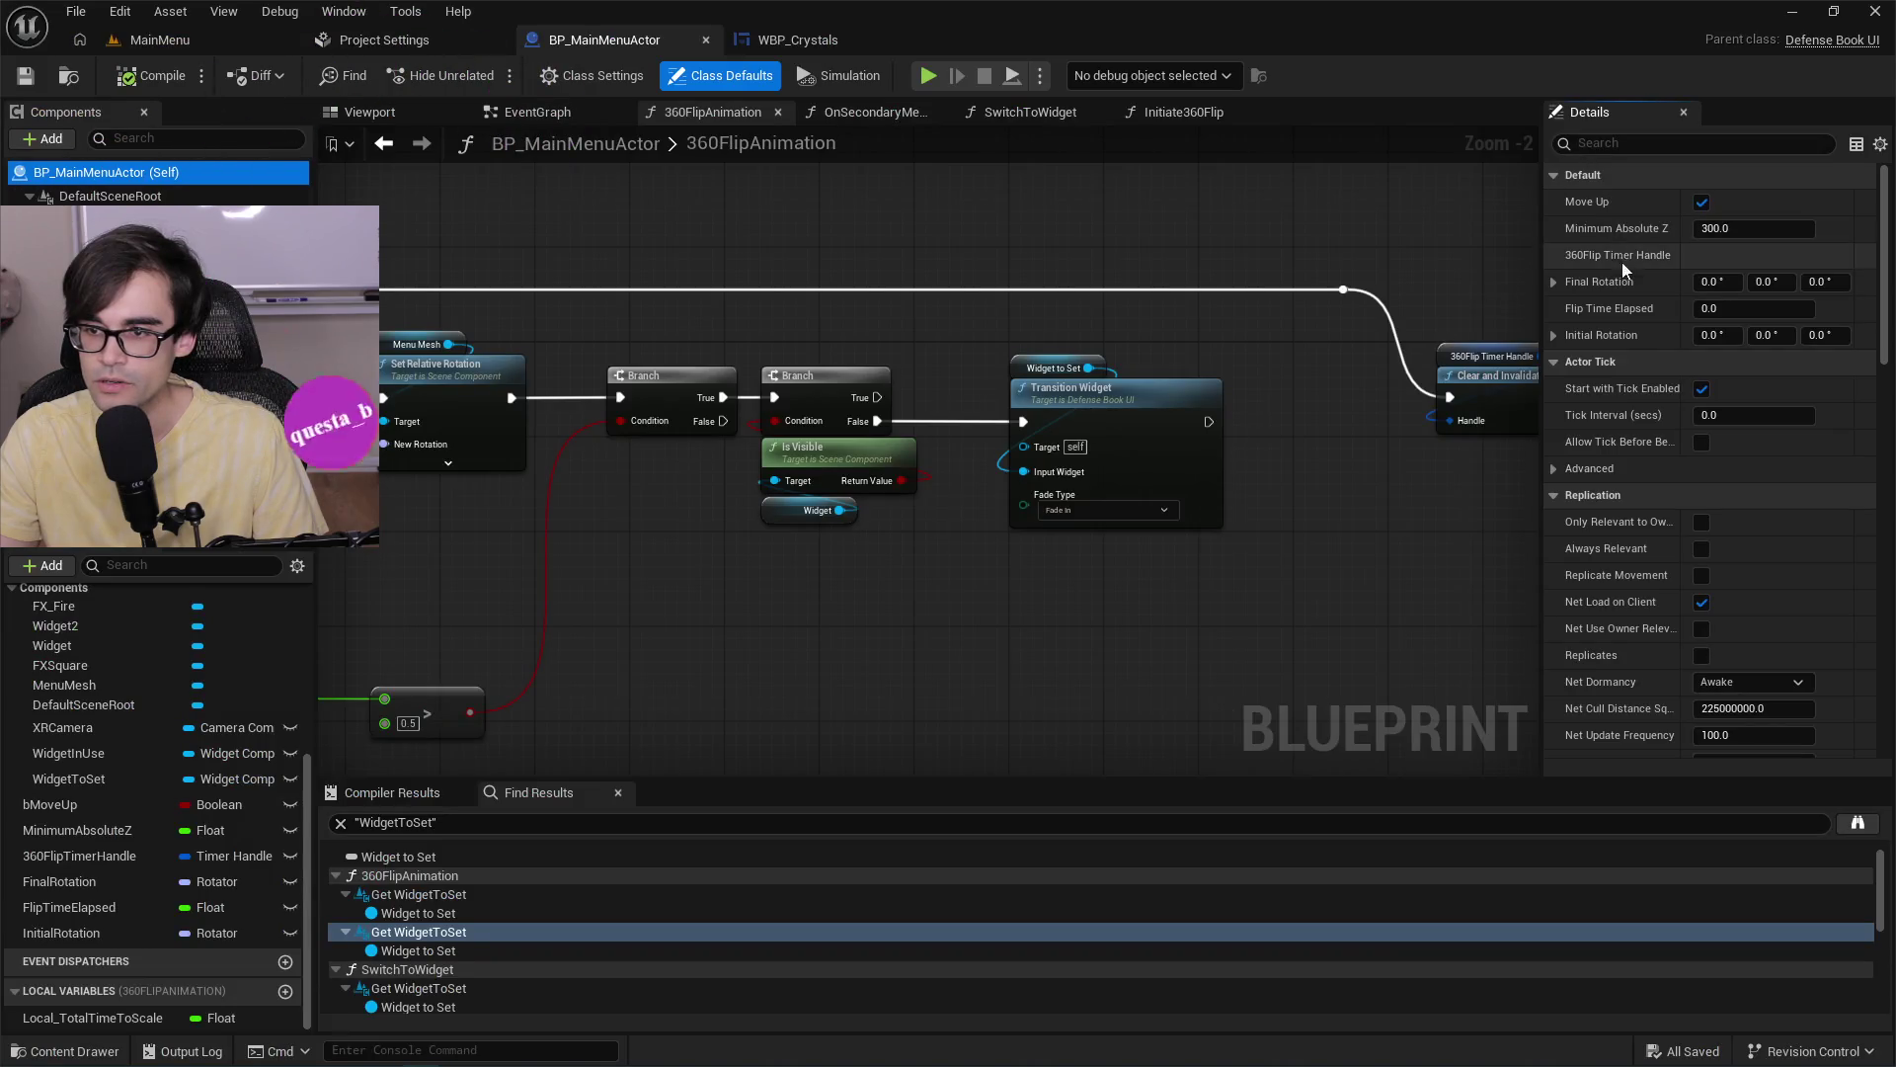
pyautogui.click(1600, 362)
pyautogui.click(1590, 387)
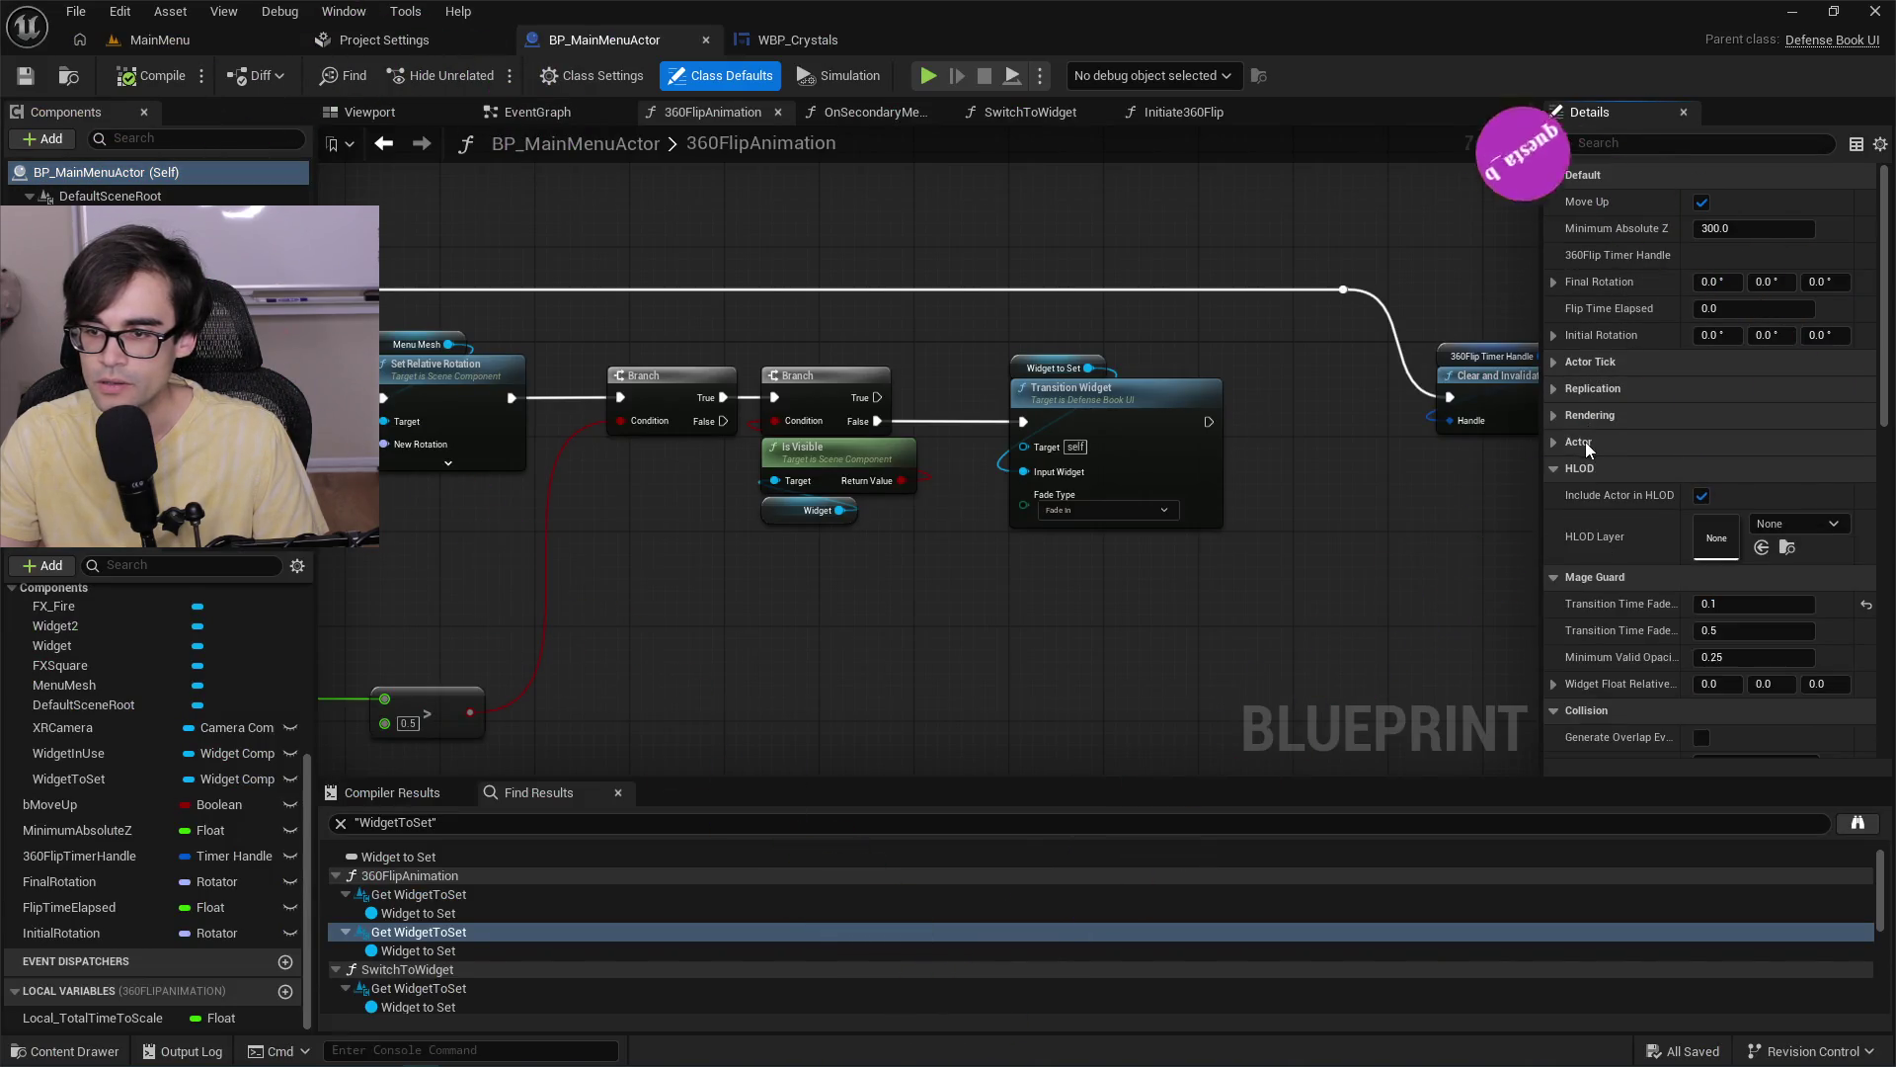
pyautogui.click(1580, 468)
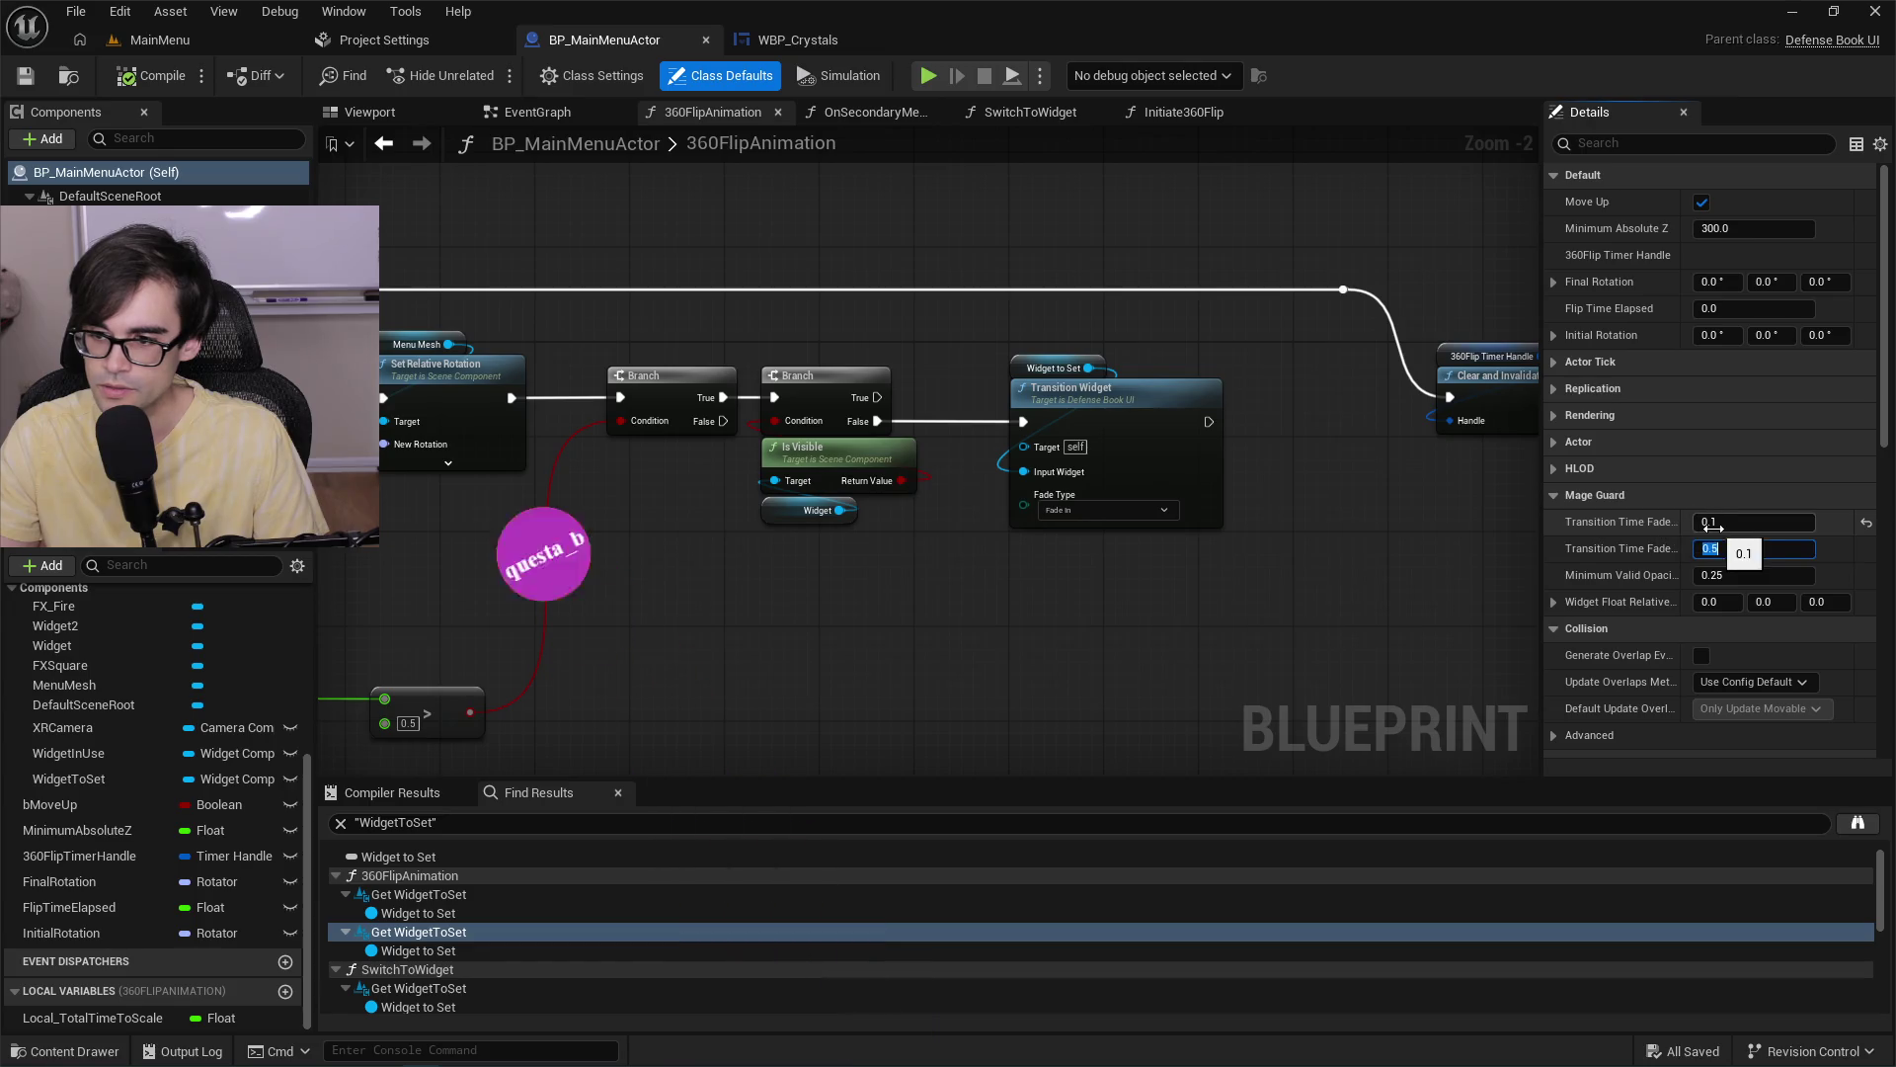
pyautogui.write('2')
# Set the fade-in transition time to 2.0, save, and play-test the crystal info page.
pyautogui.press('Return')
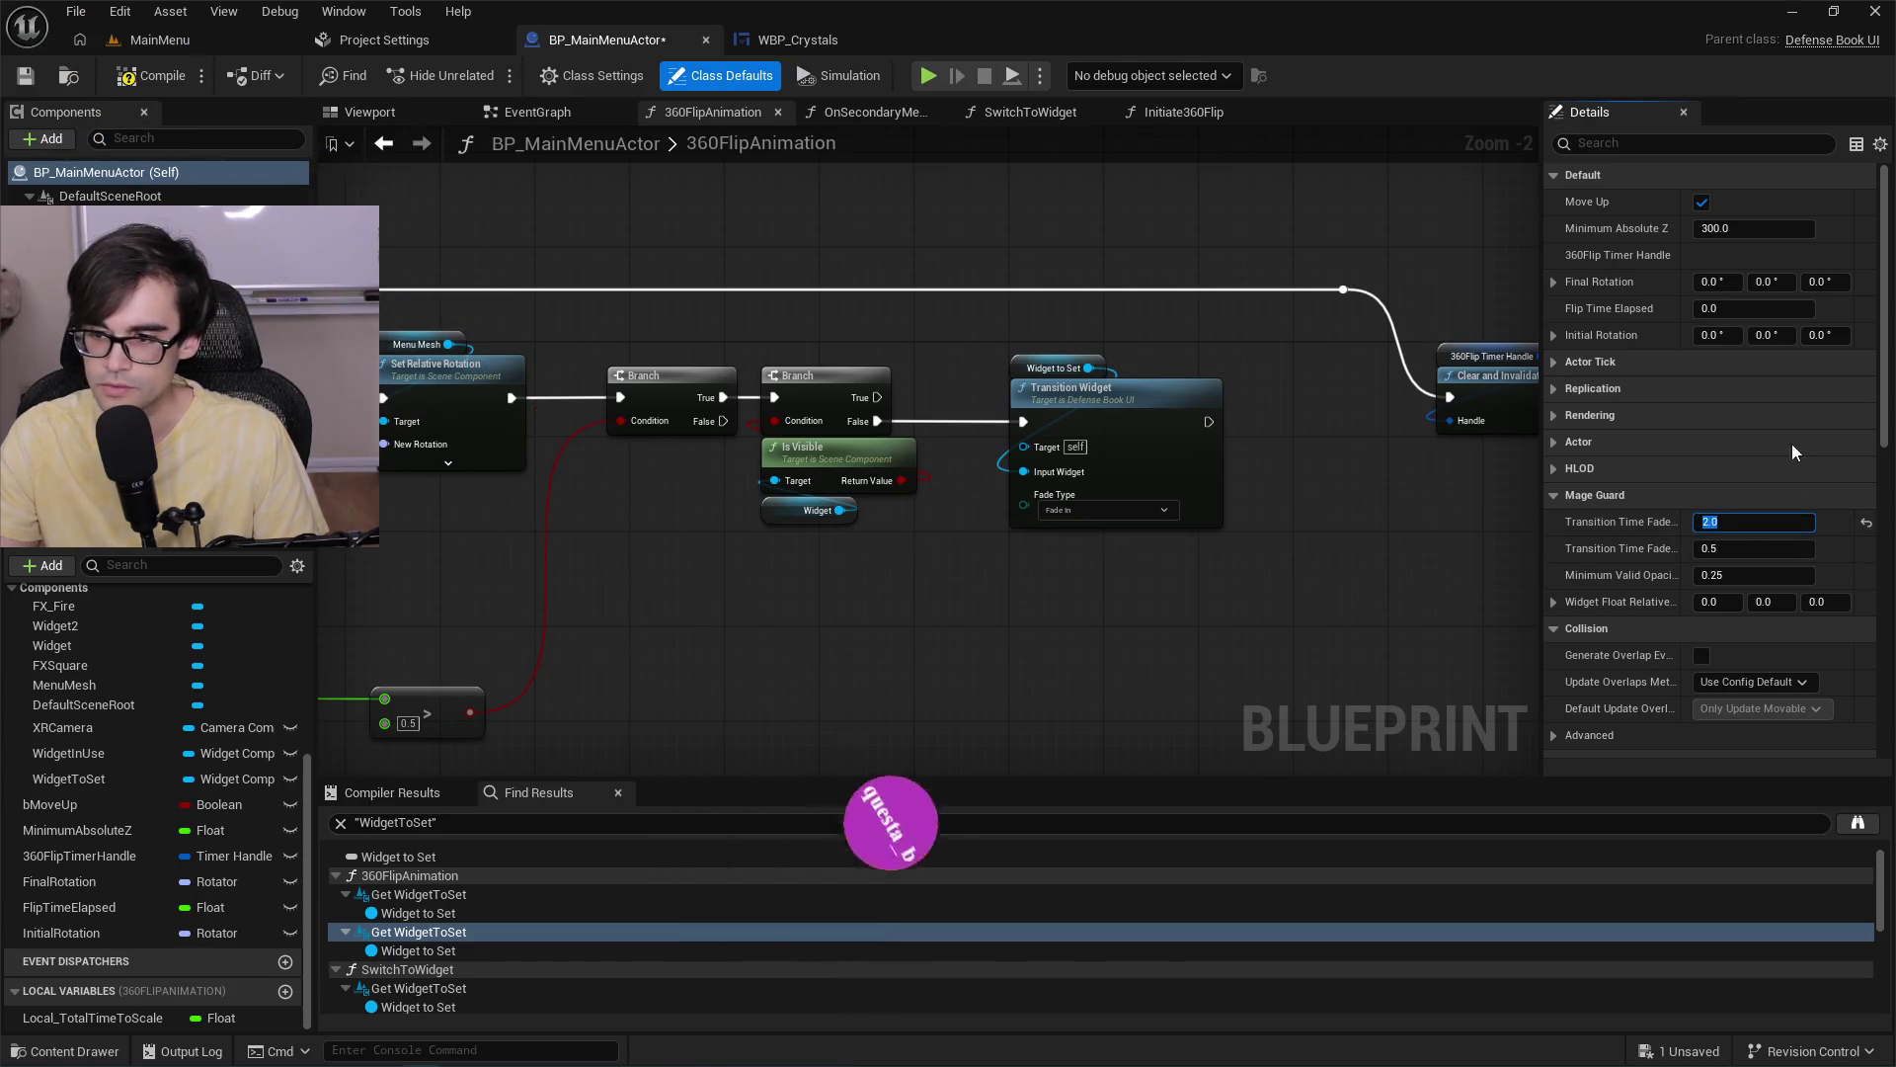
pyautogui.click(39, 77)
pyautogui.click(150, 40)
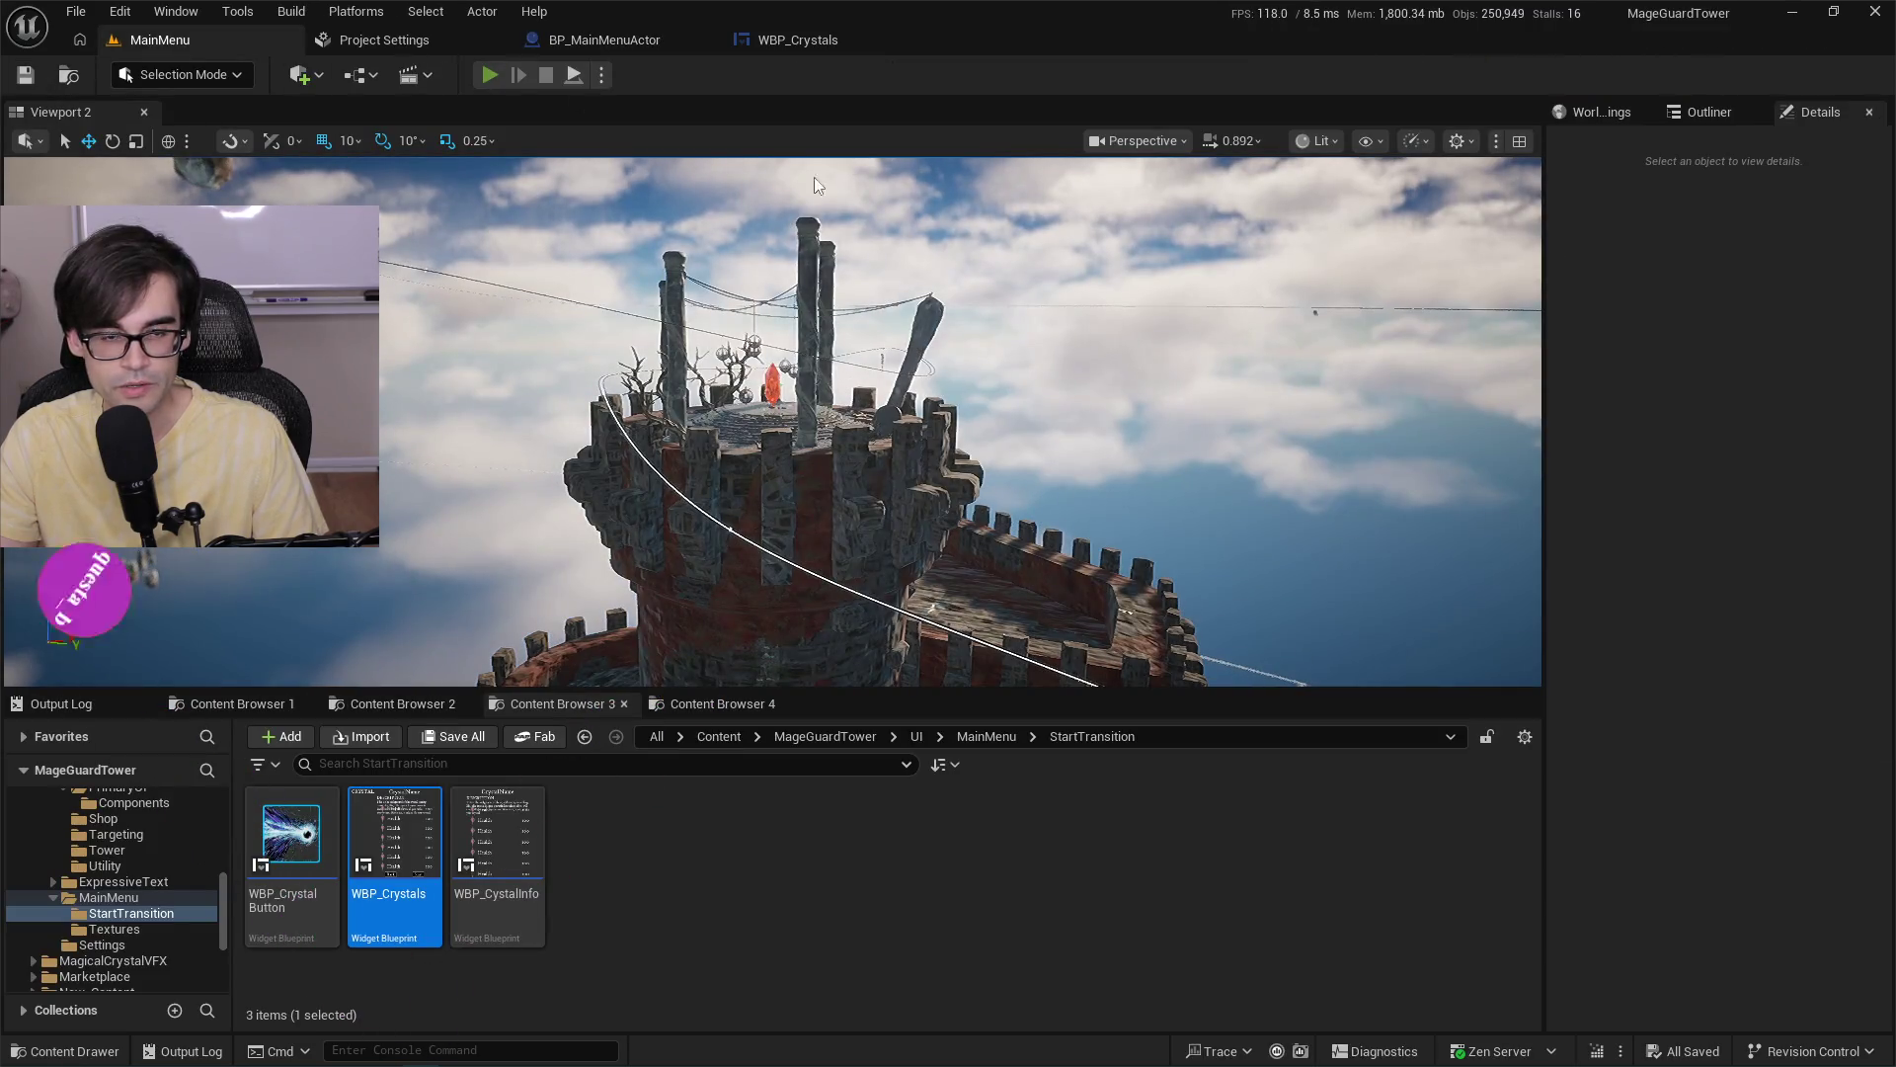
pyautogui.hotkey('alt', 'p')
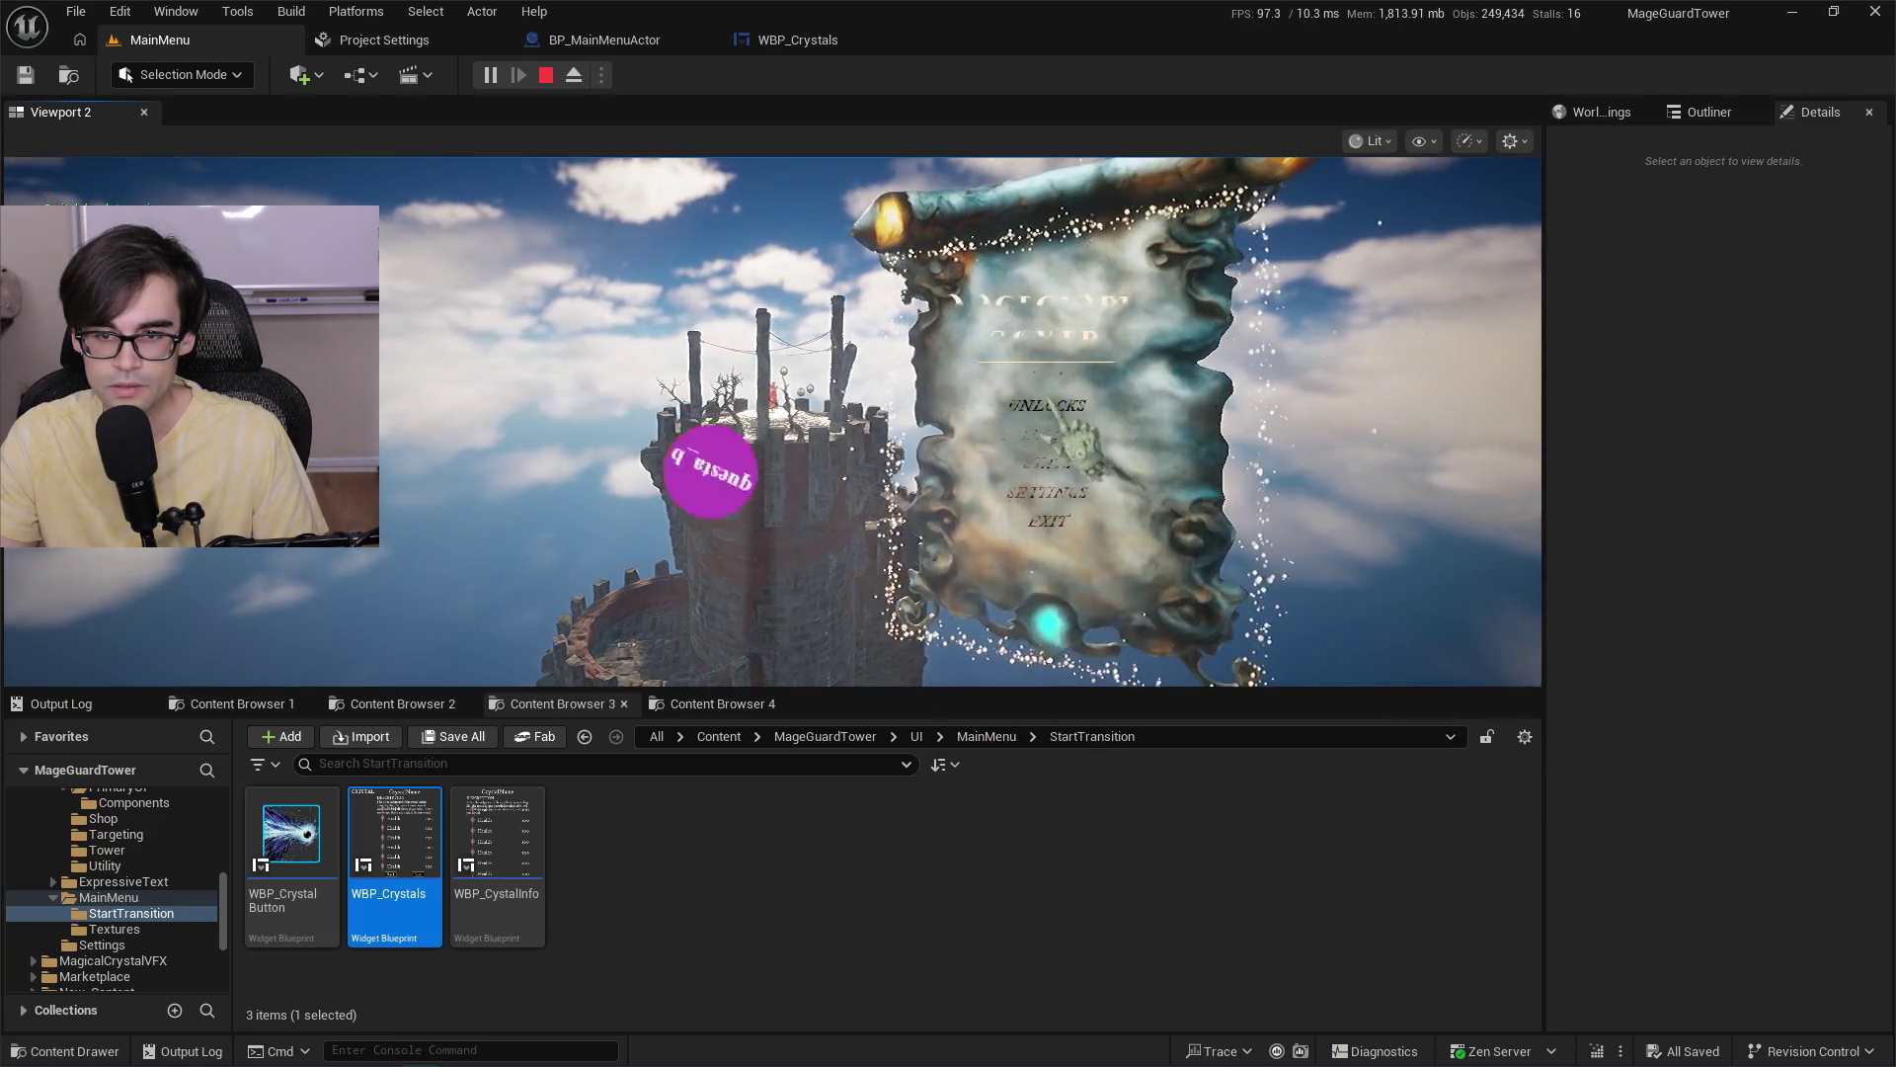
pyautogui.click(1052, 425)
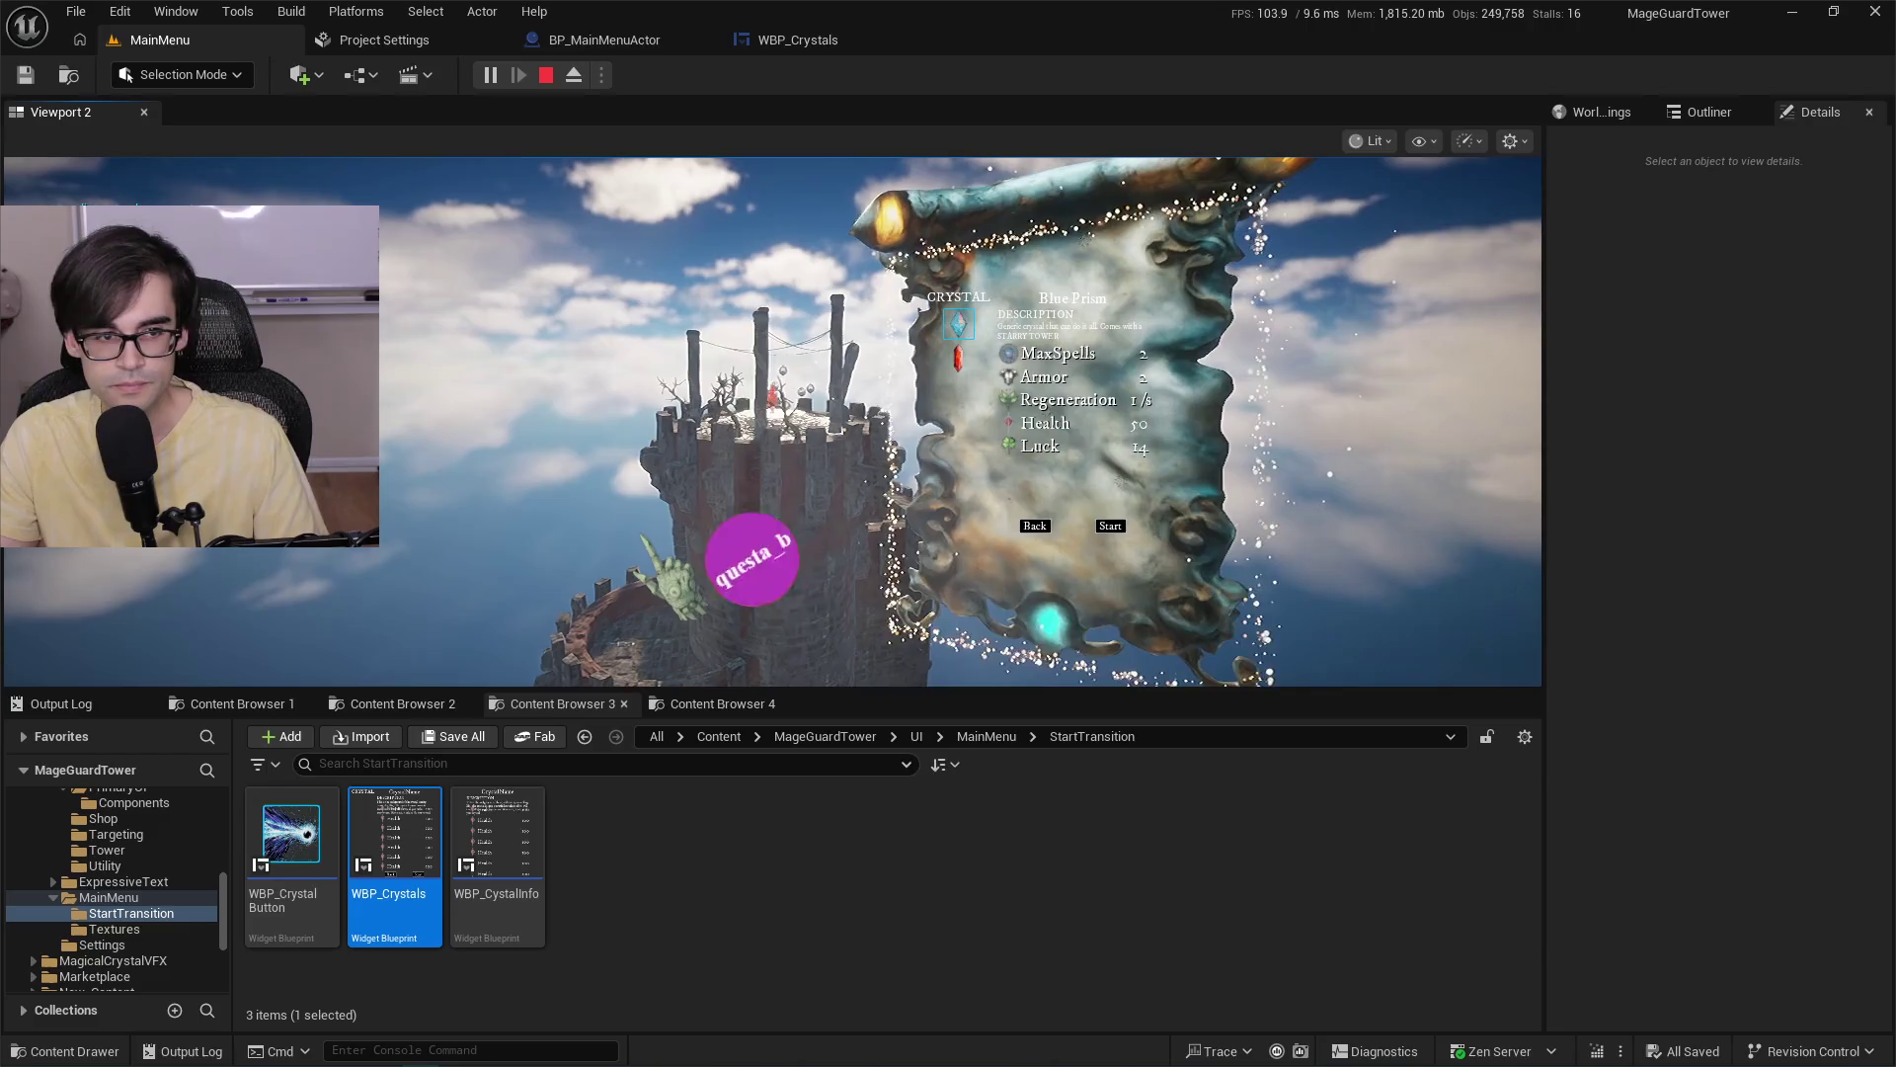
pyautogui.press('Escape')
# Compile and save BP_MainMenuActor, then play-test the menu with the new fade times.
pyautogui.click(825, 48)
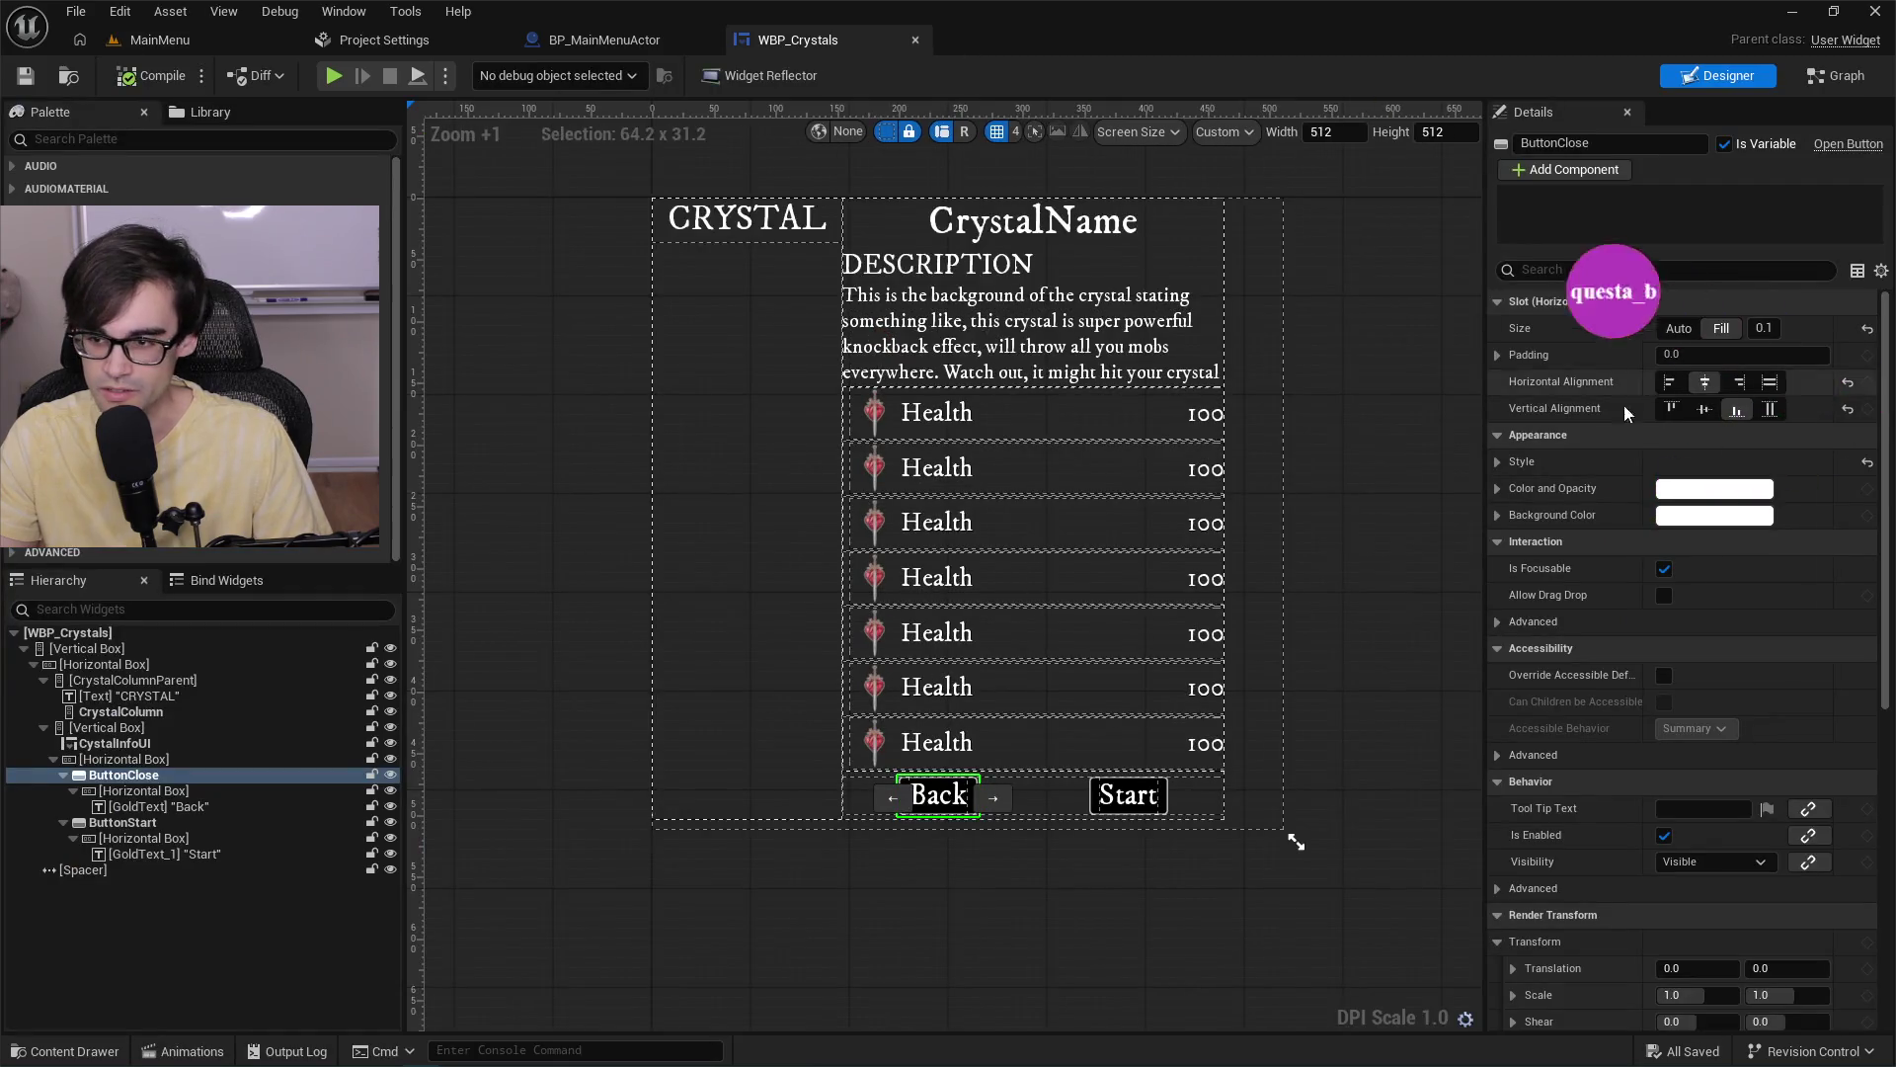
pyautogui.click(605, 40)
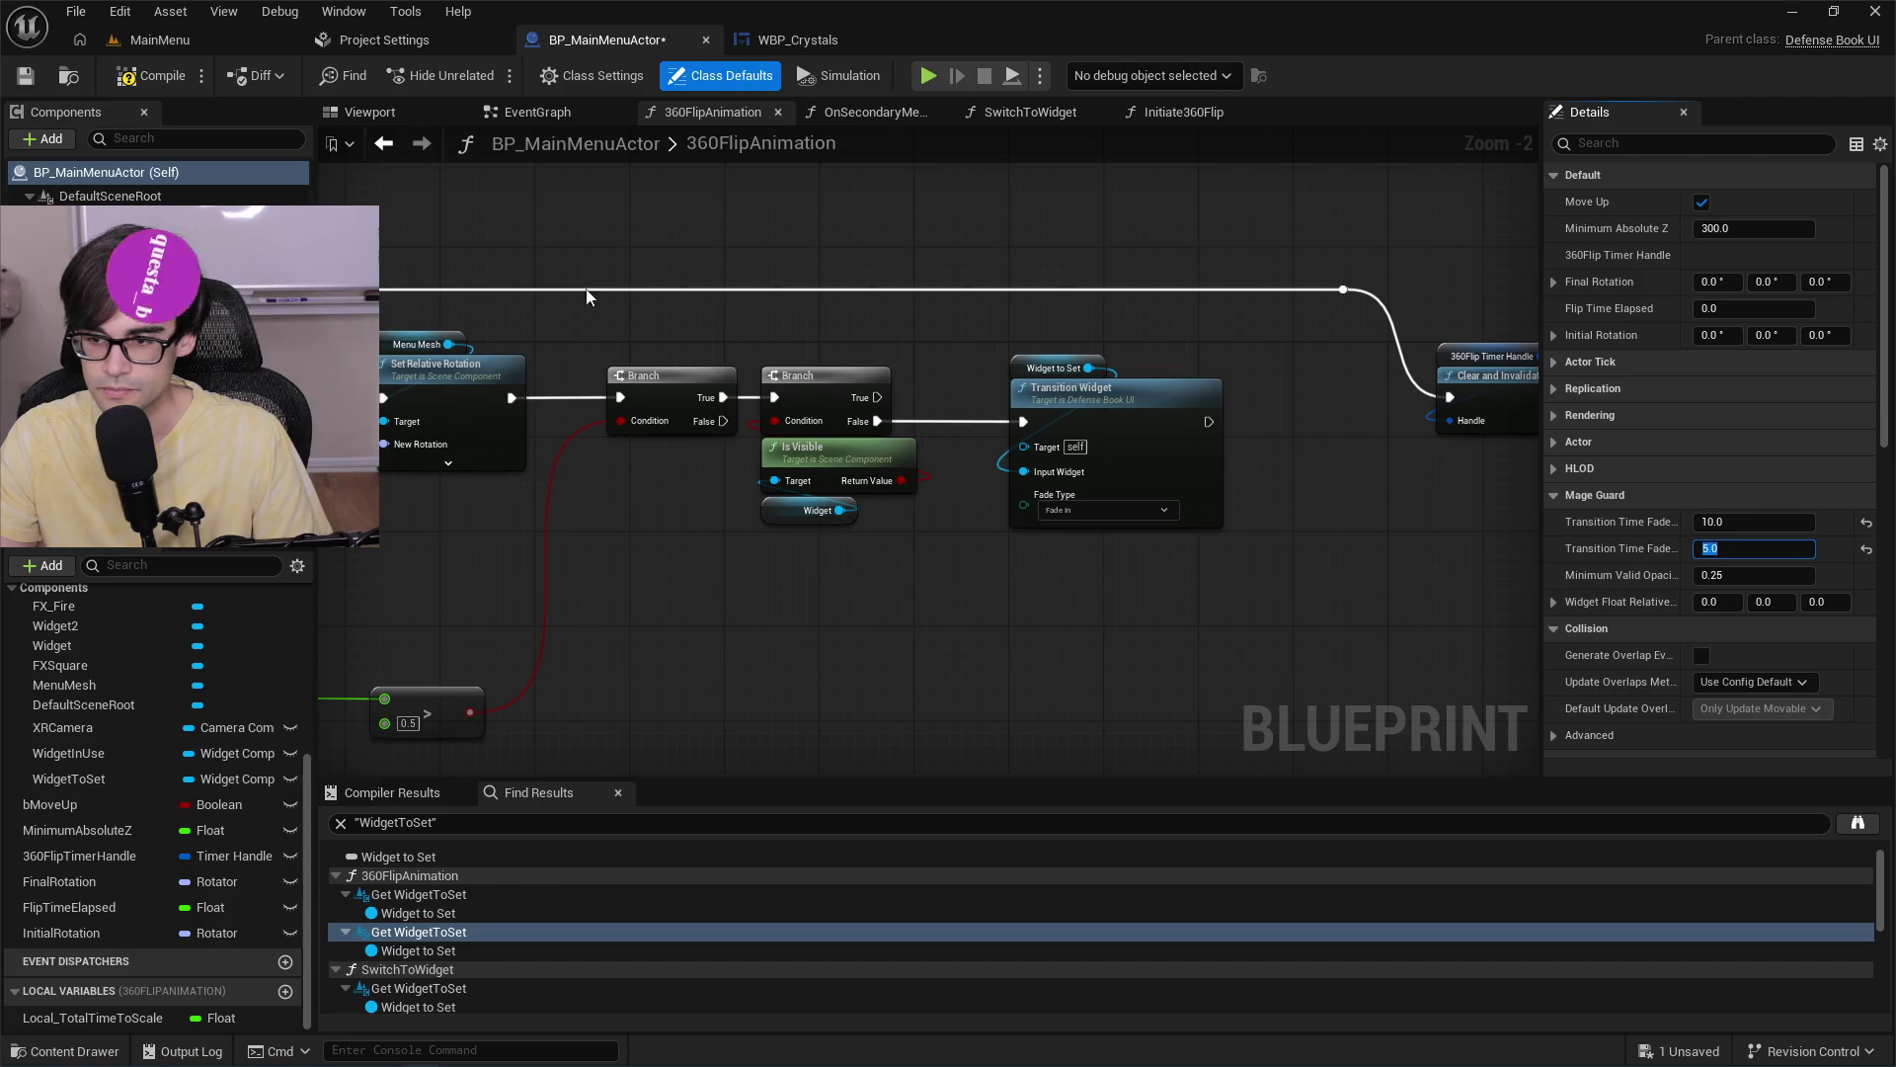
pyautogui.click(137, 86)
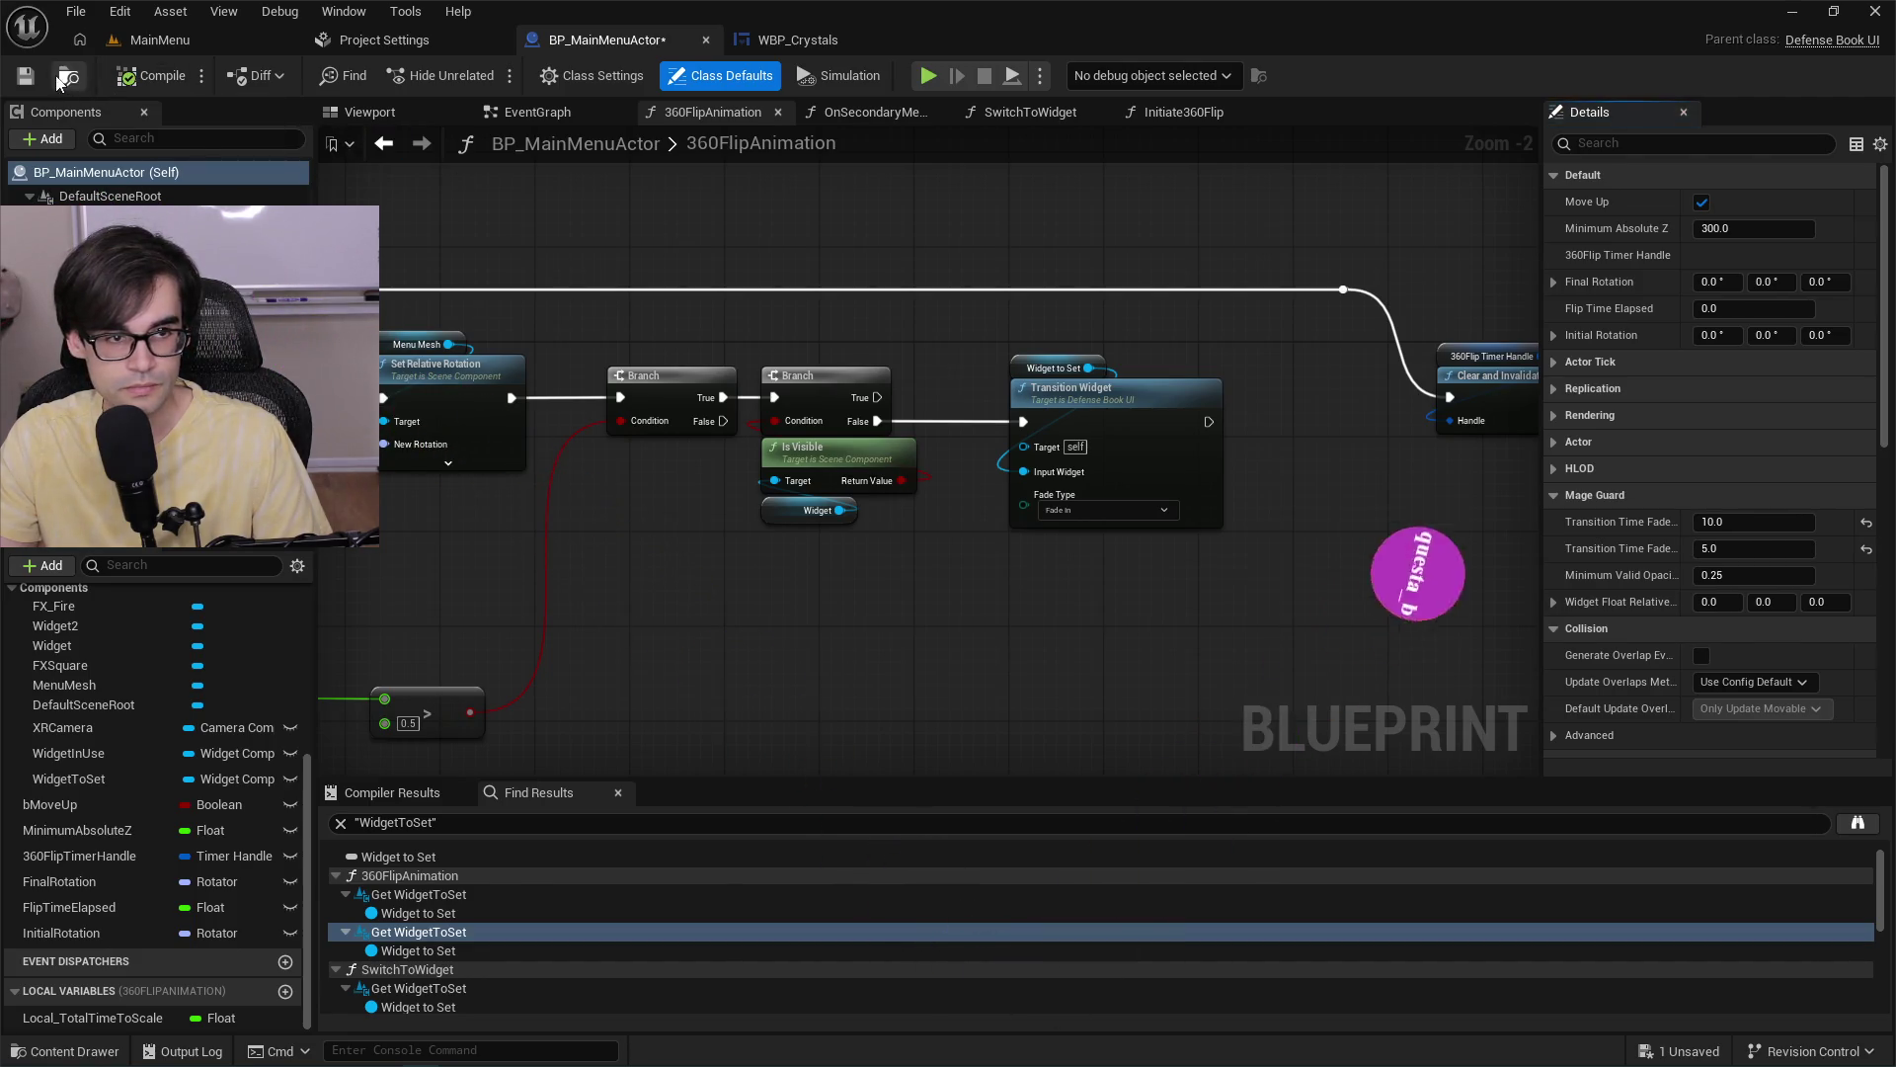
pyautogui.click(26, 78)
pyautogui.click(210, 46)
pyautogui.click(488, 76)
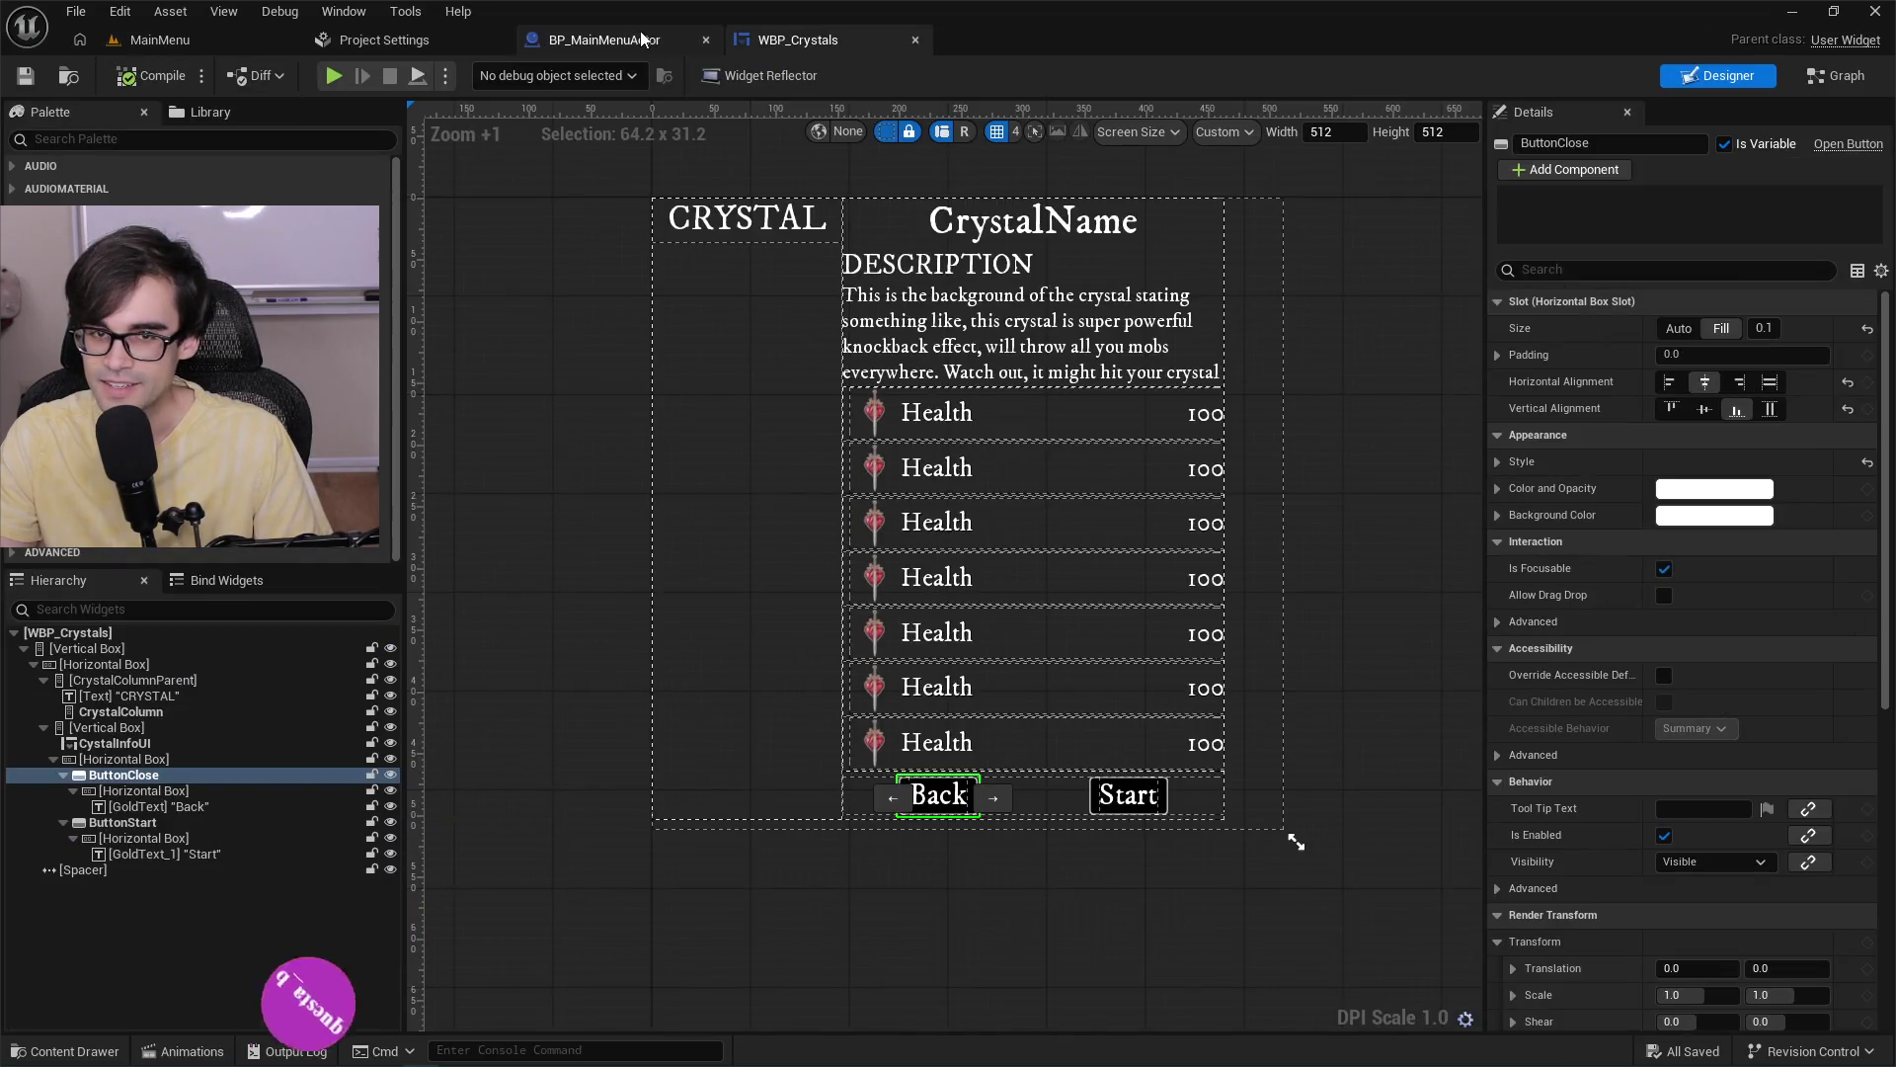
pyautogui.click(642, 39)
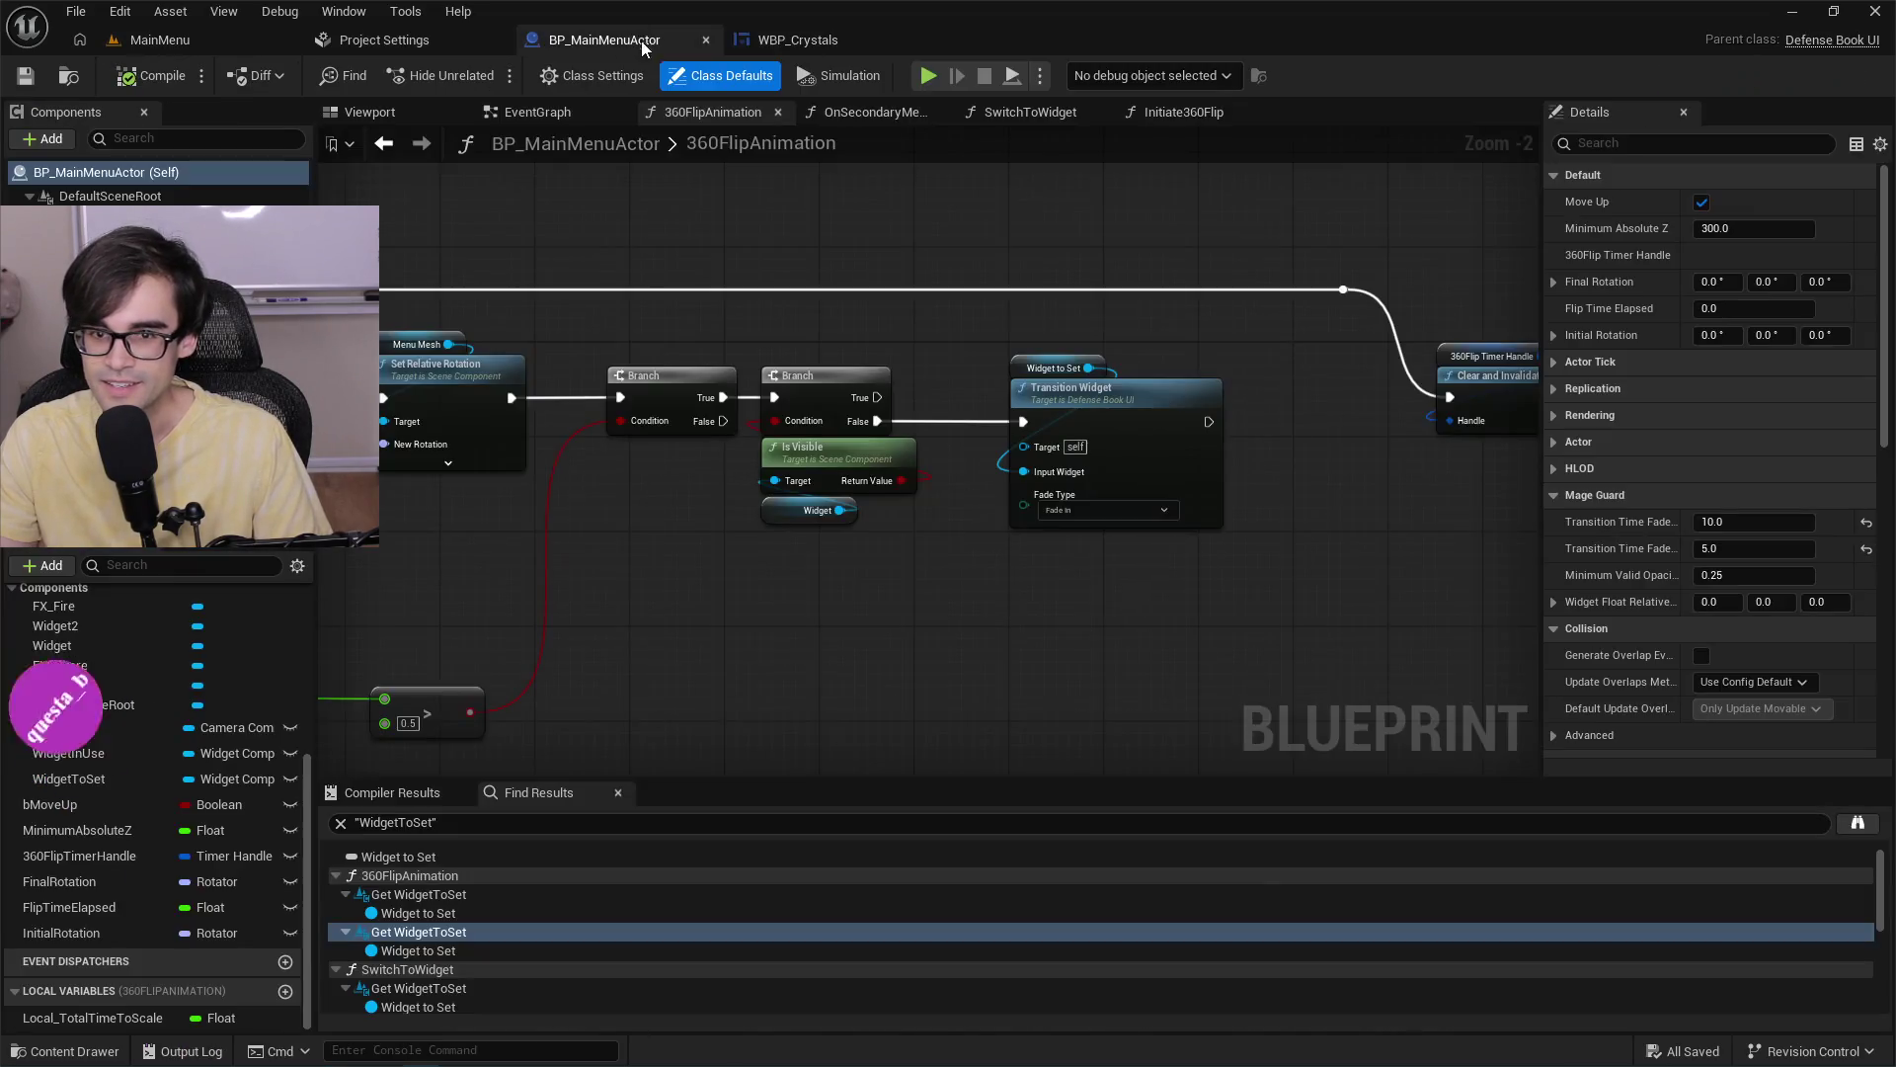
# Edit the fade-in and fade-out transition times, compile, and play-test the menu.
pyautogui.click(1773, 521)
pyautogui.write('0.1')
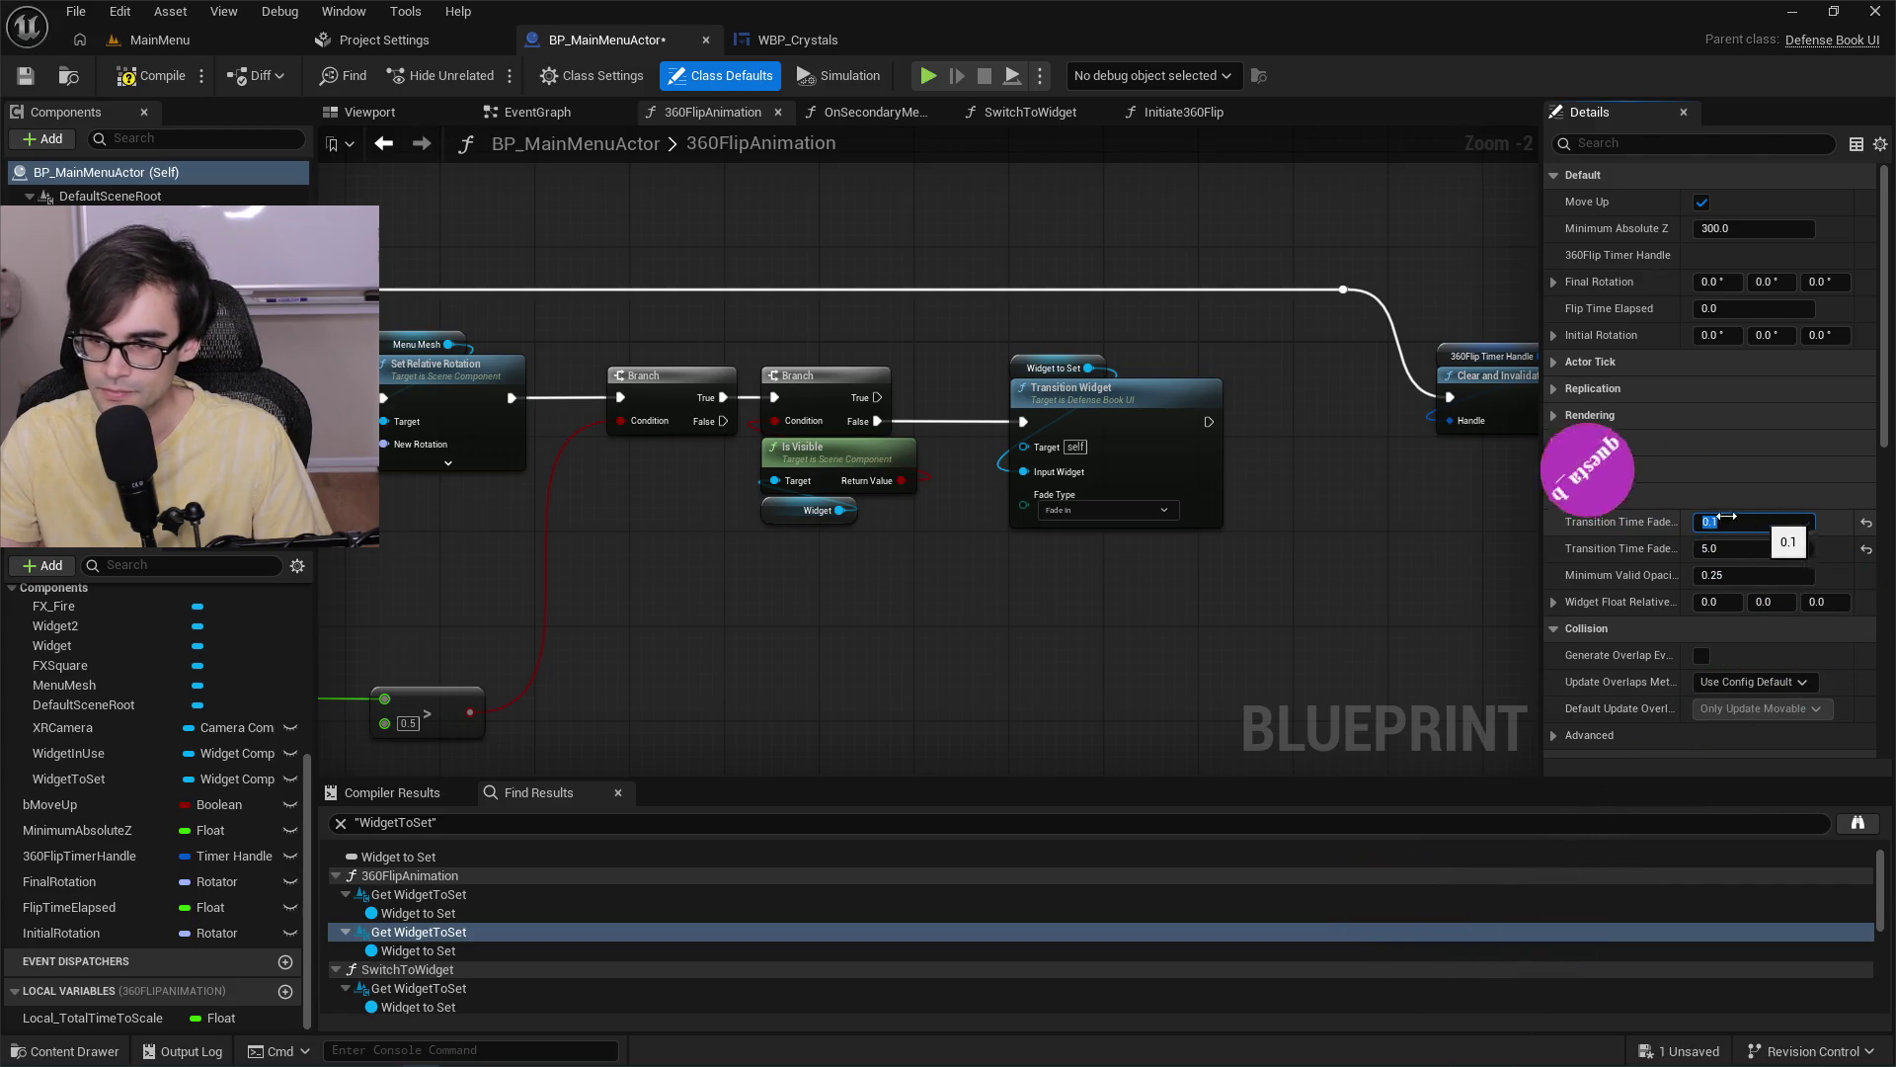
pyautogui.moveTo(1544, 534); pyautogui.dragTo(1392, 534)
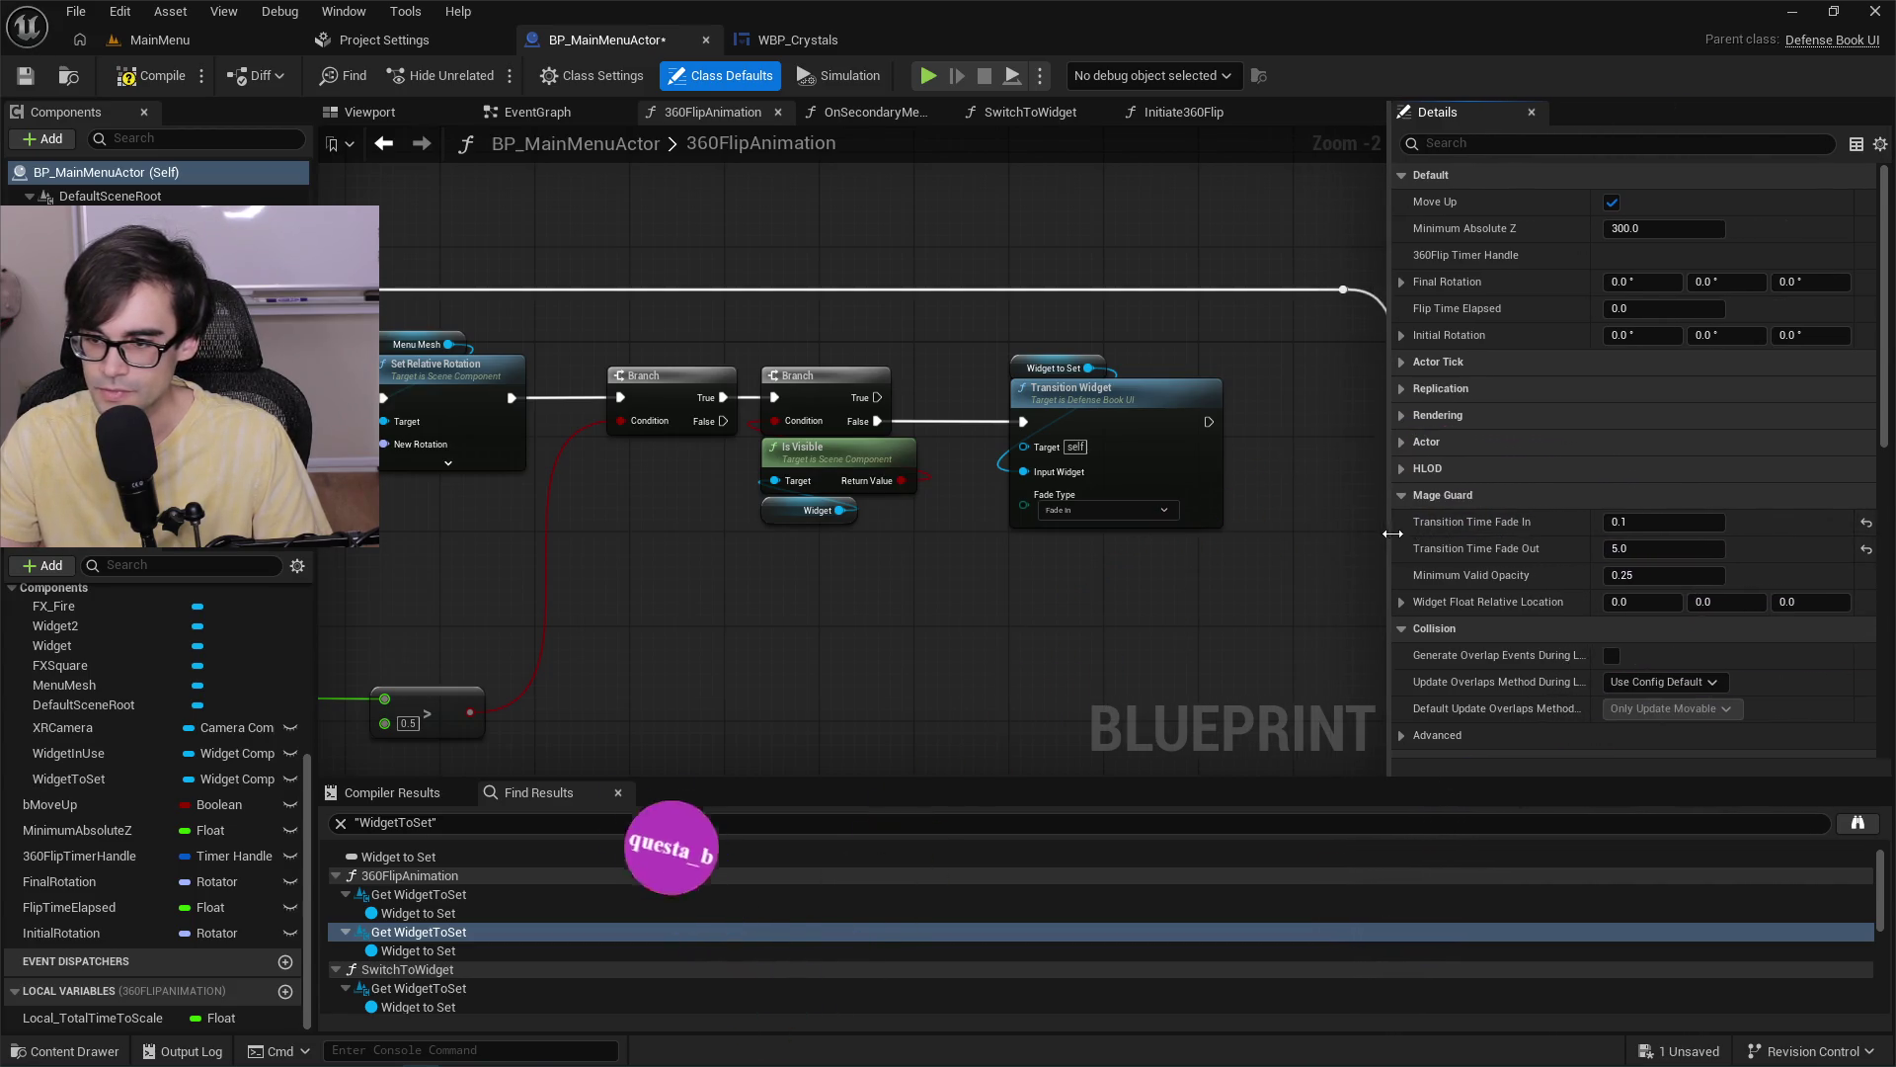
pyautogui.click(1649, 548)
pyautogui.write('0.5')
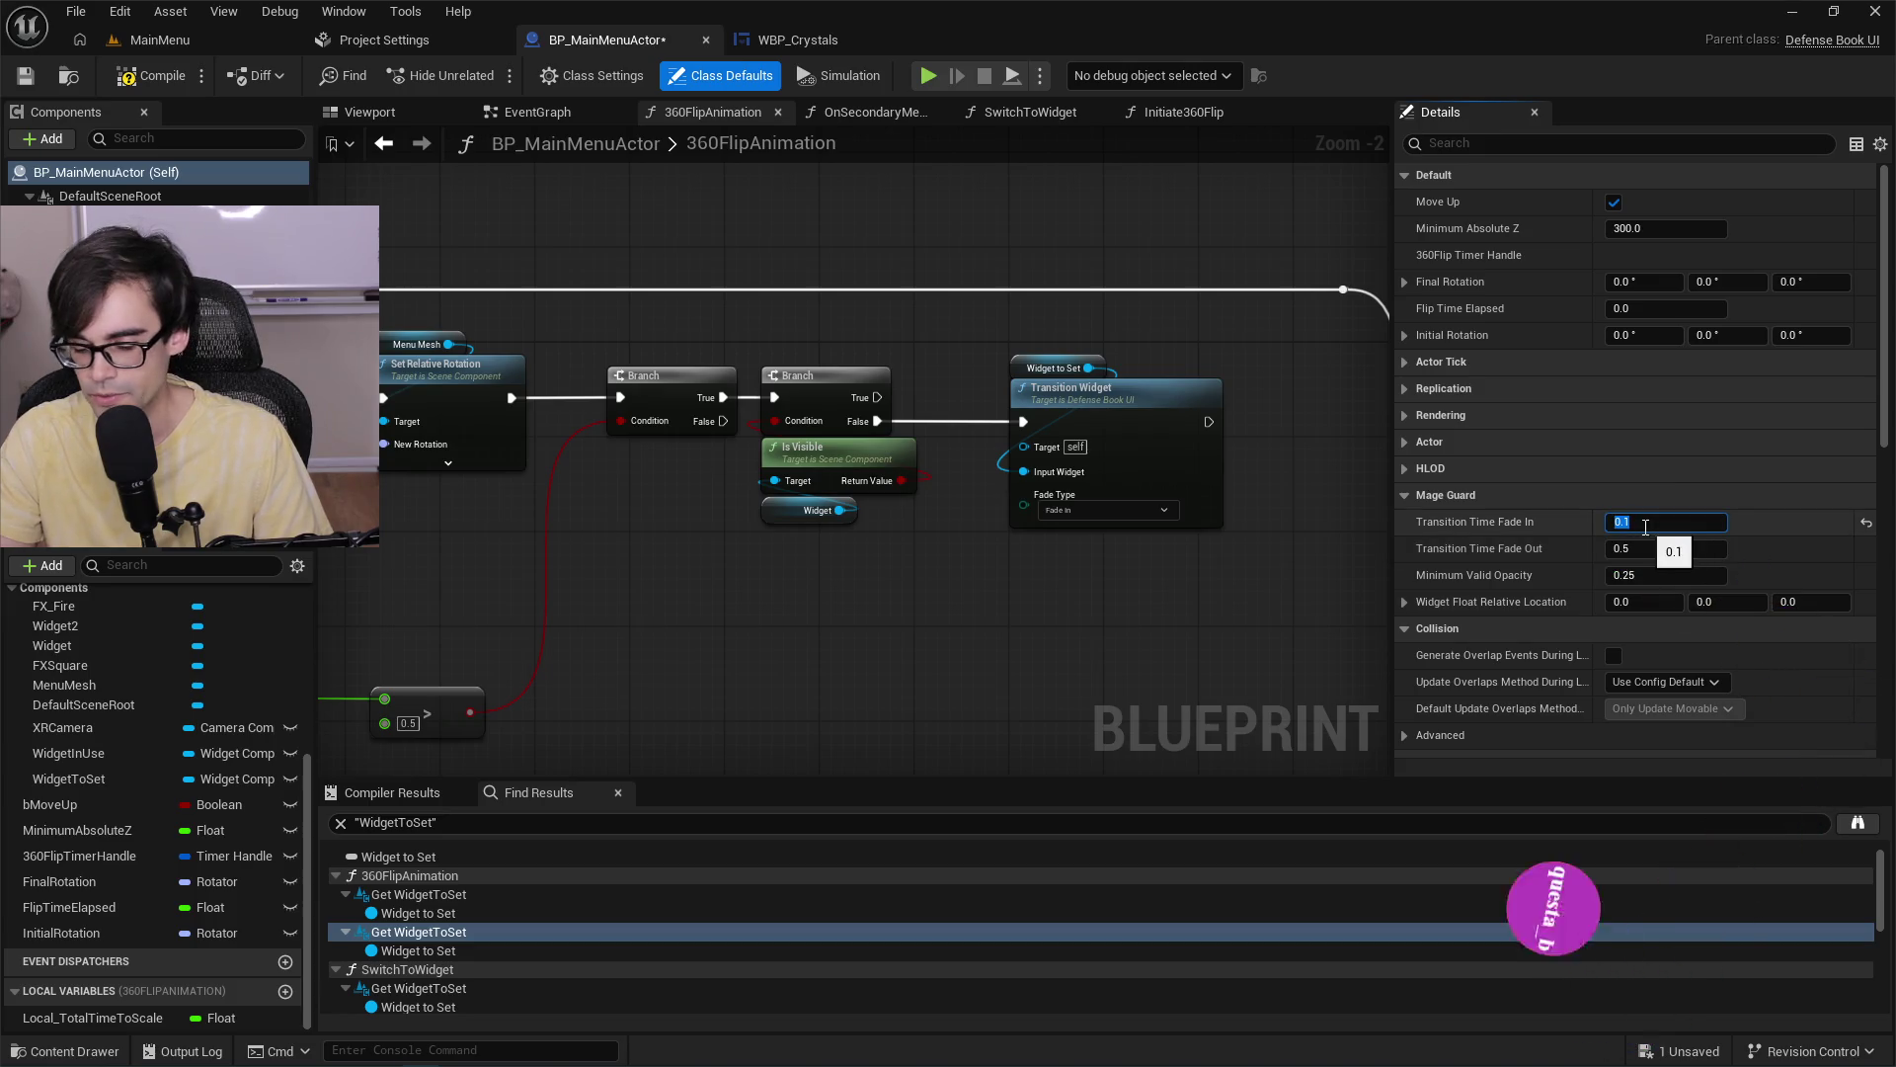
pyautogui.click(139, 76)
pyautogui.click(159, 39)
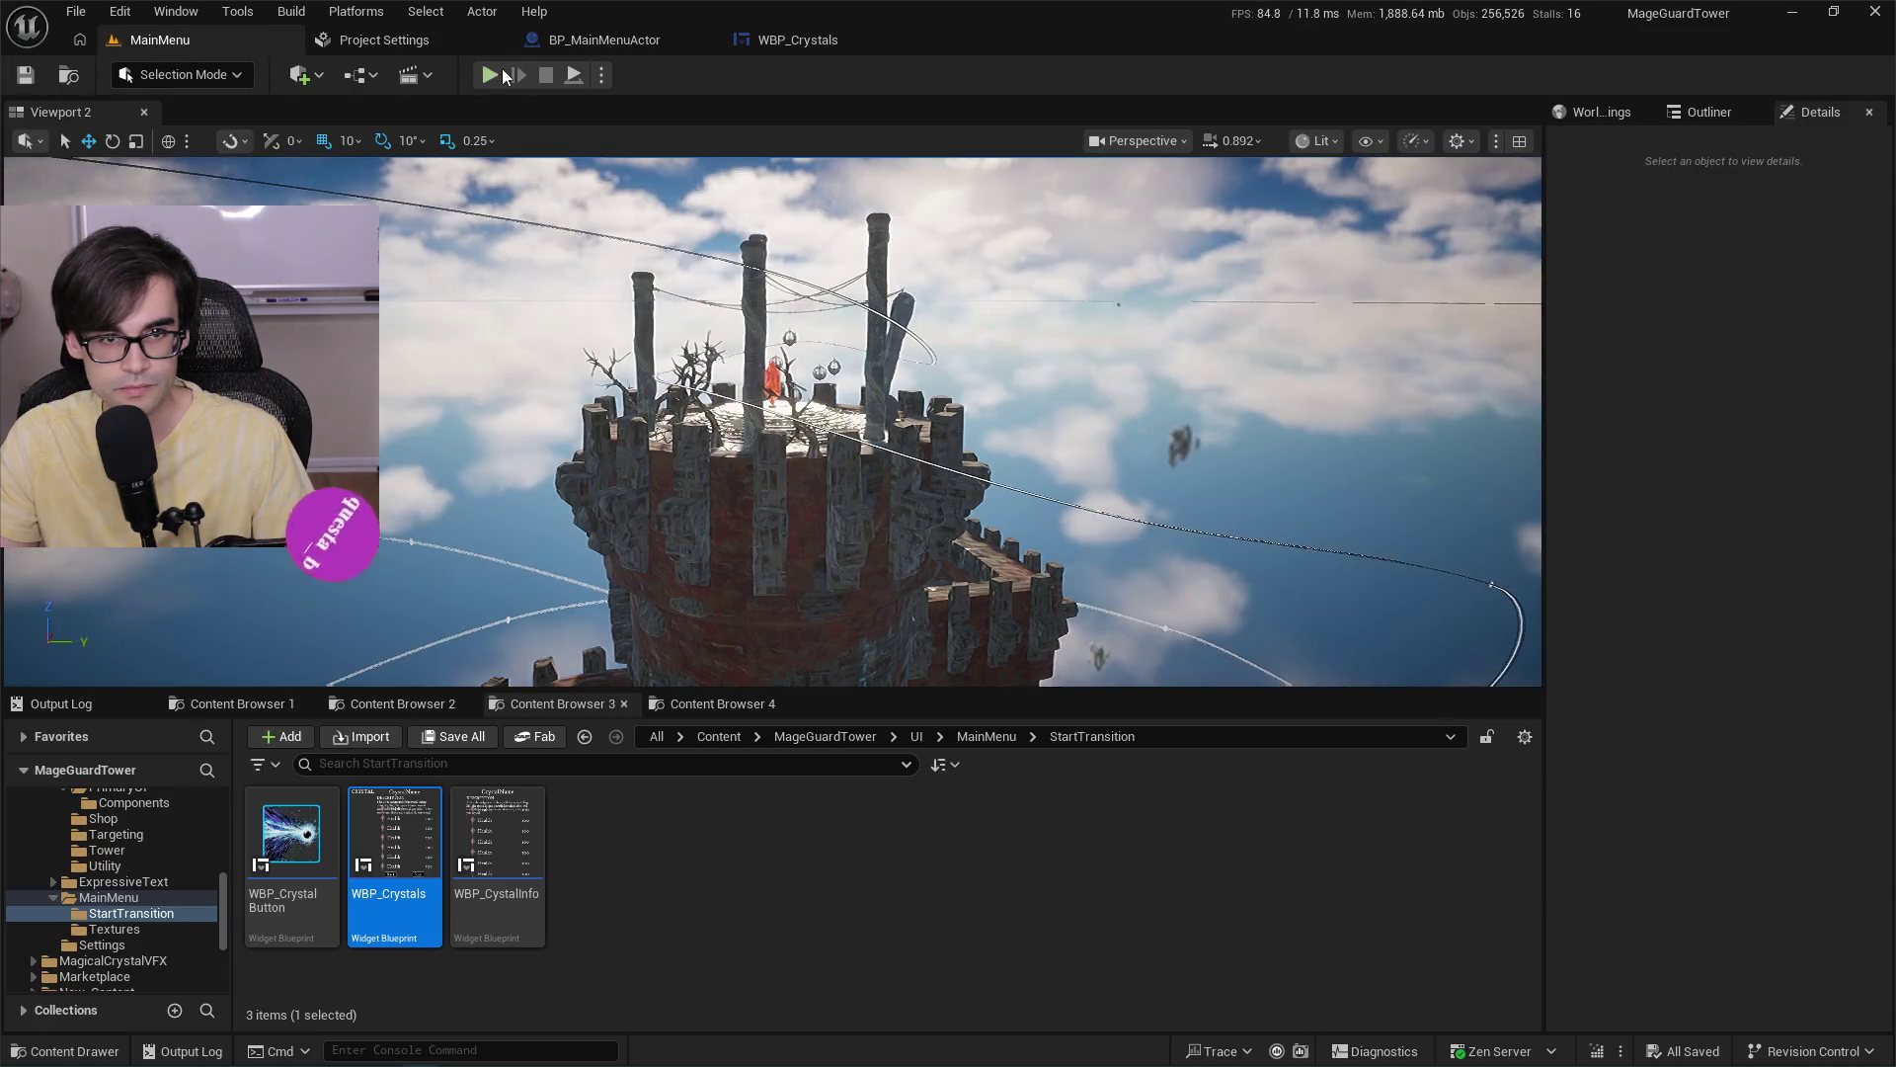
pyautogui.click(494, 73)
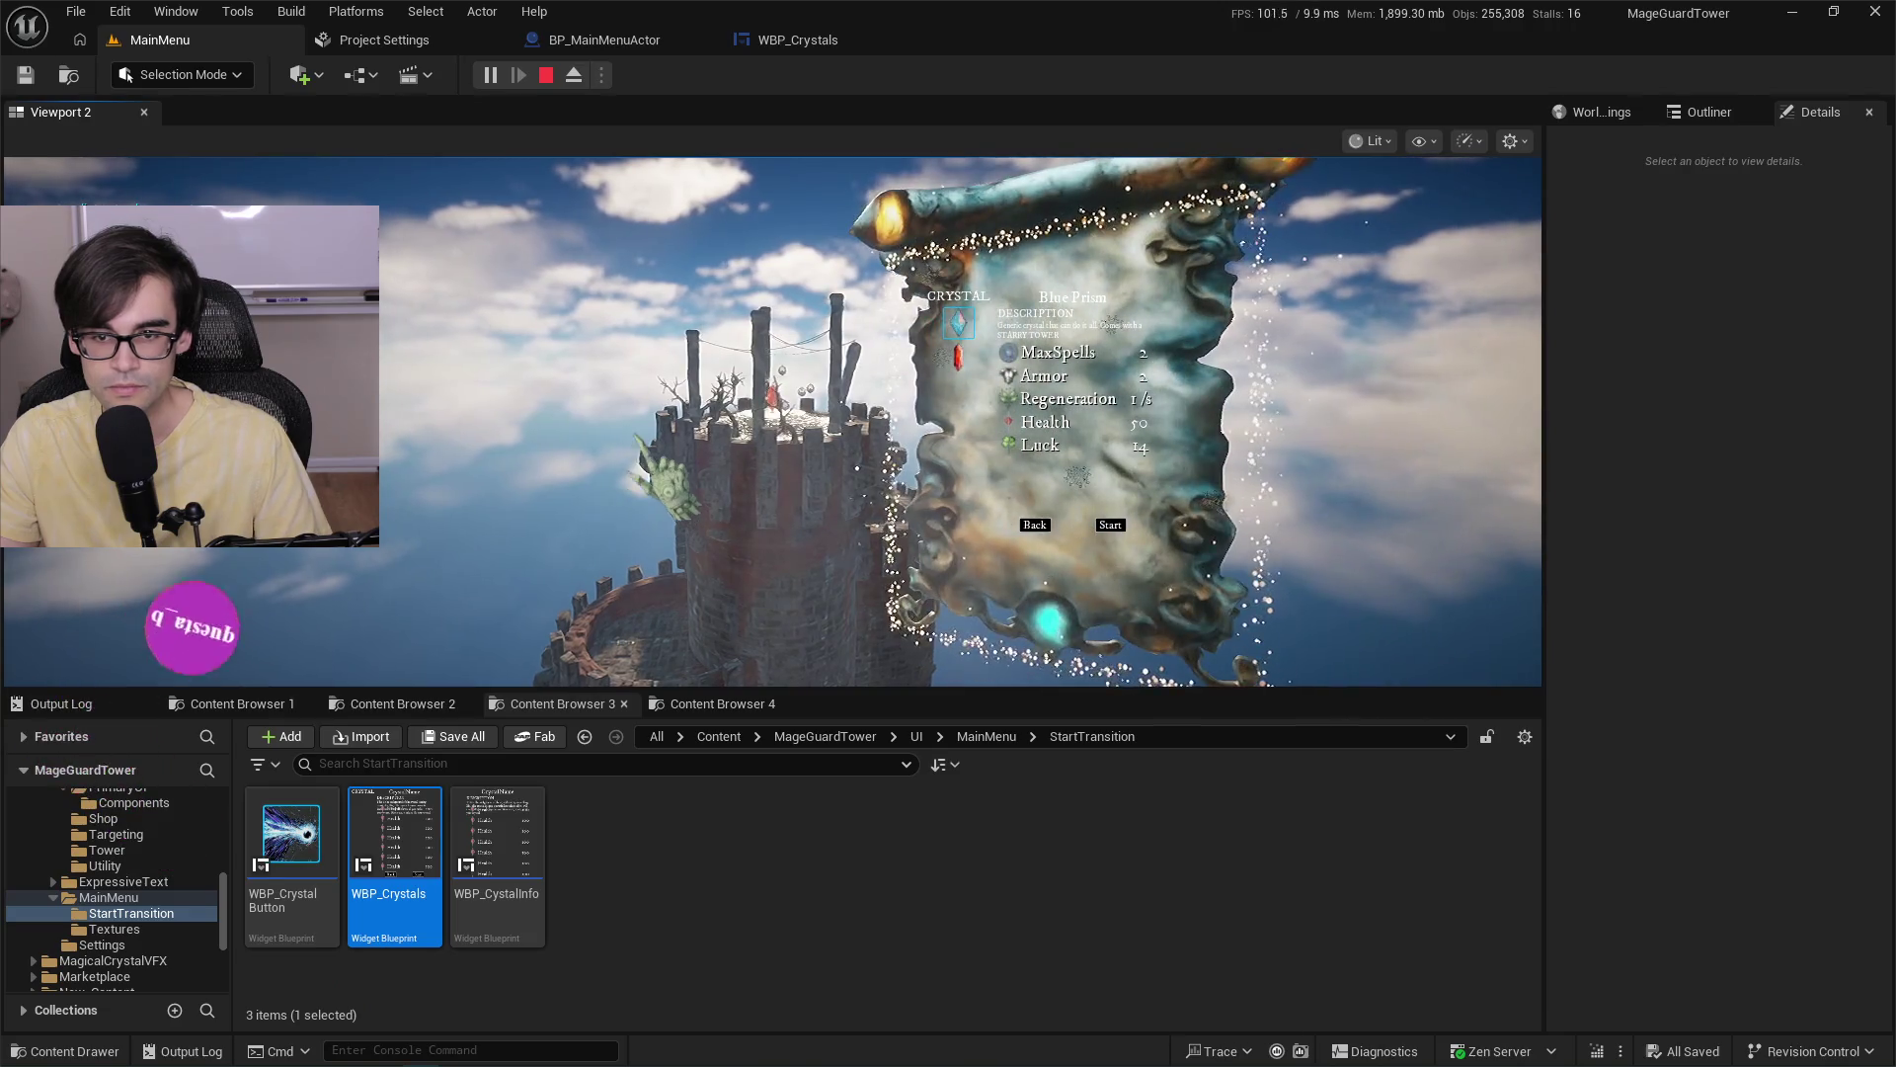
pyautogui.press('Escape')
# Set the fade-in transition time to 10.0, compile, save, and play-test the slow fade.
pyautogui.click(362, 38)
pyautogui.click(568, 42)
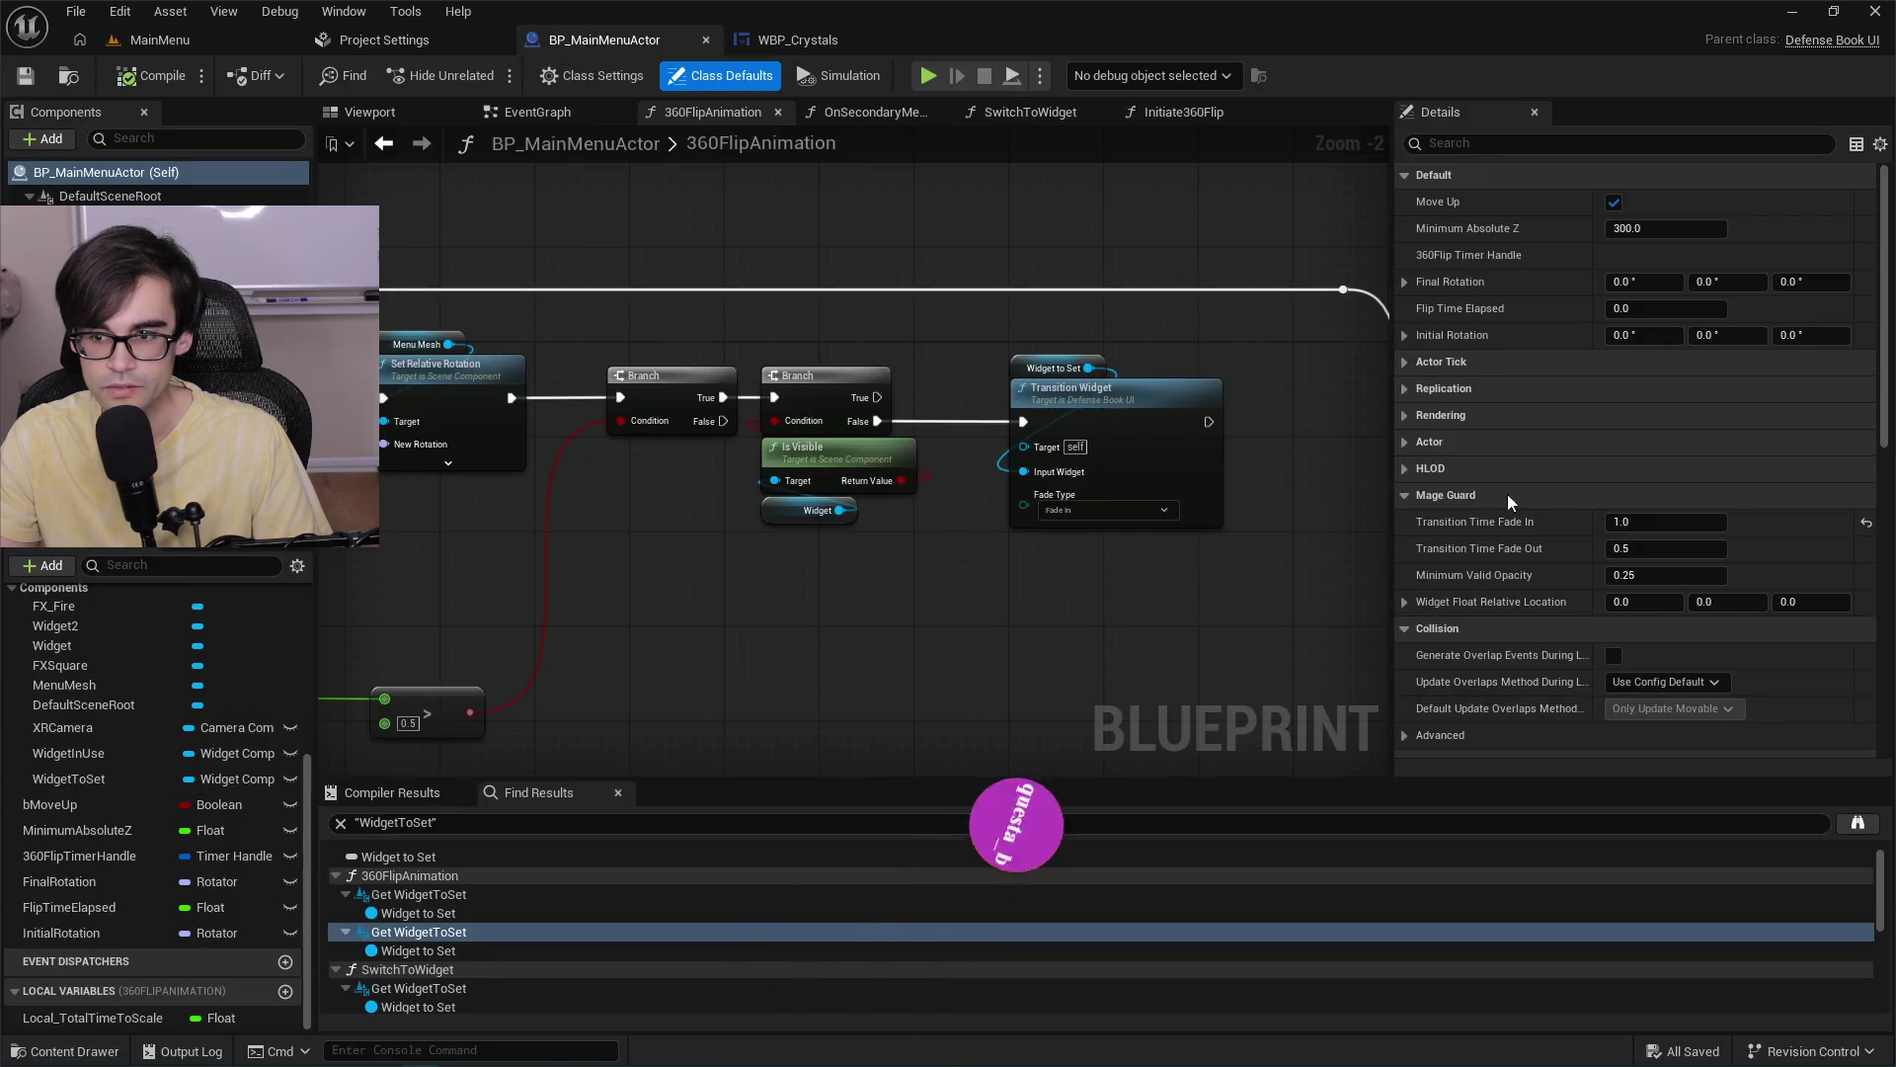
pyautogui.write('10')
pyautogui.press('Return')
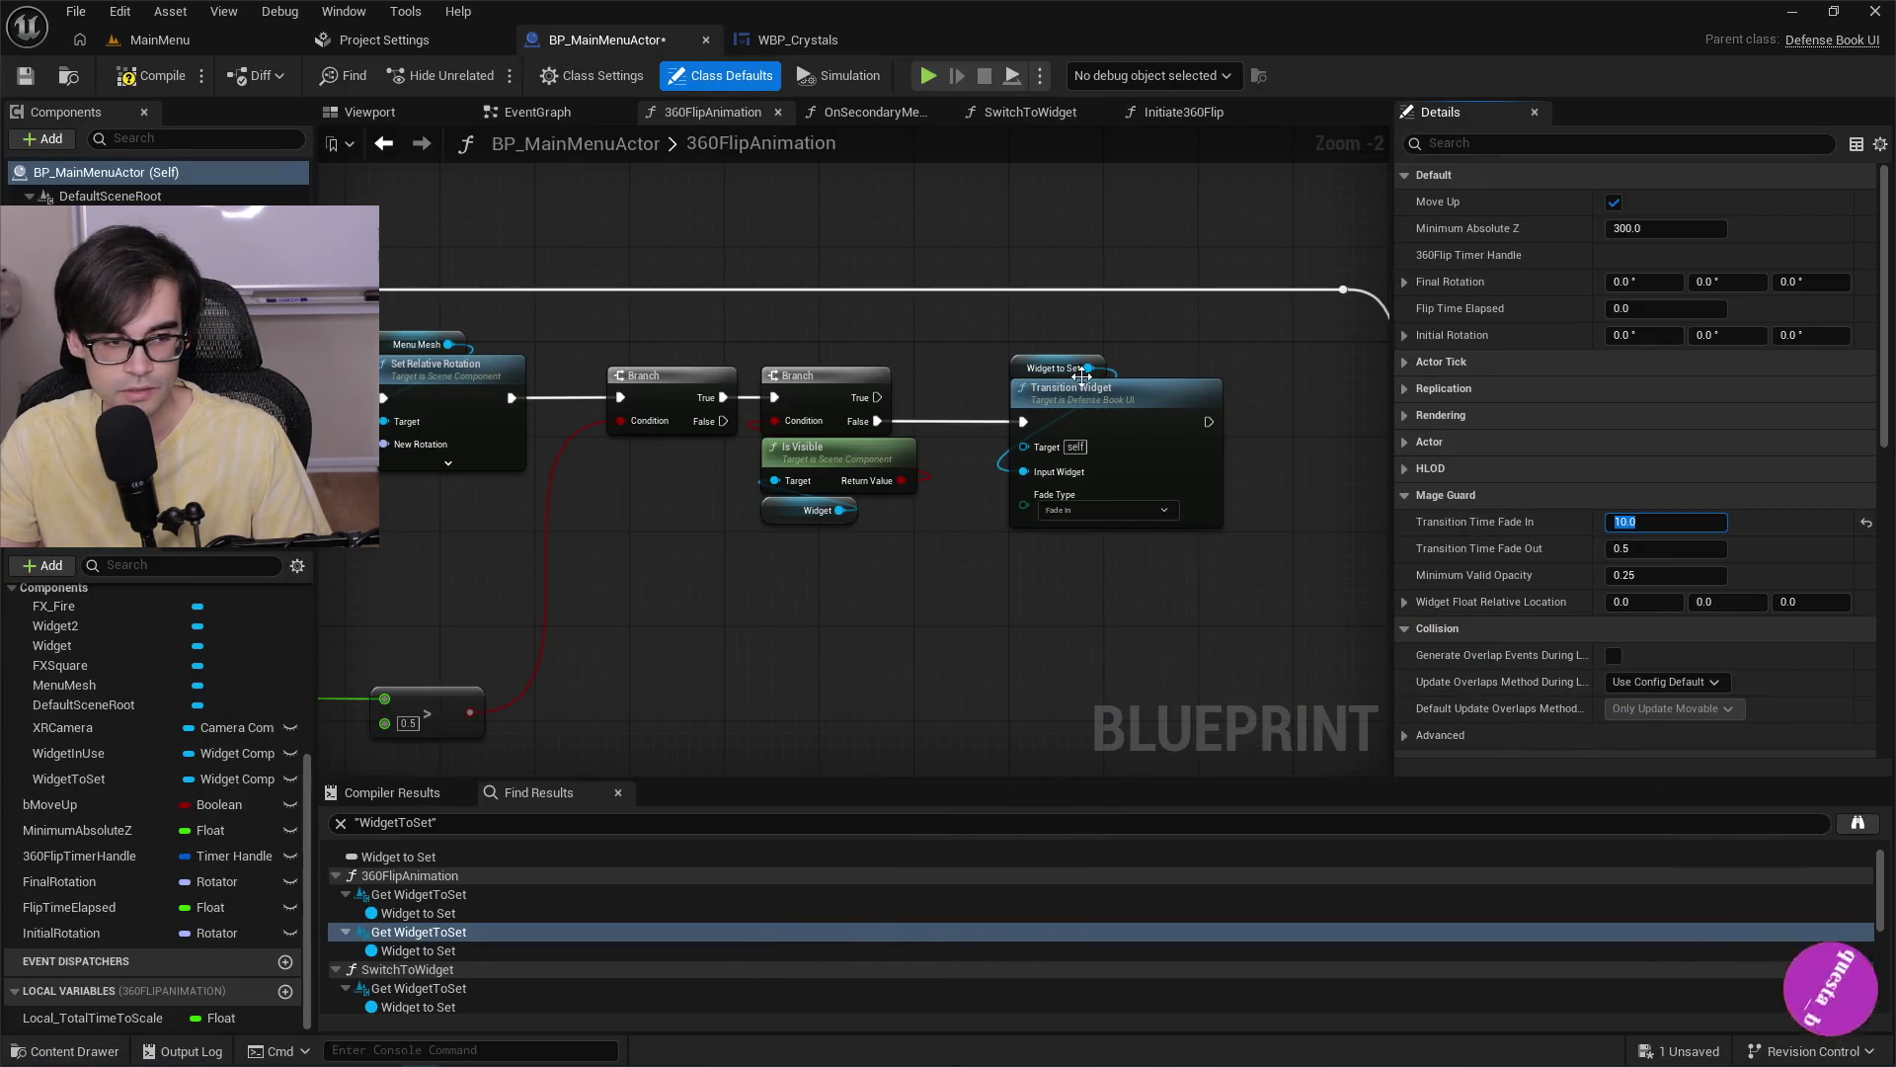
pyautogui.click(149, 75)
pyautogui.hotkey('ctrl', 's')
pyautogui.click(160, 40)
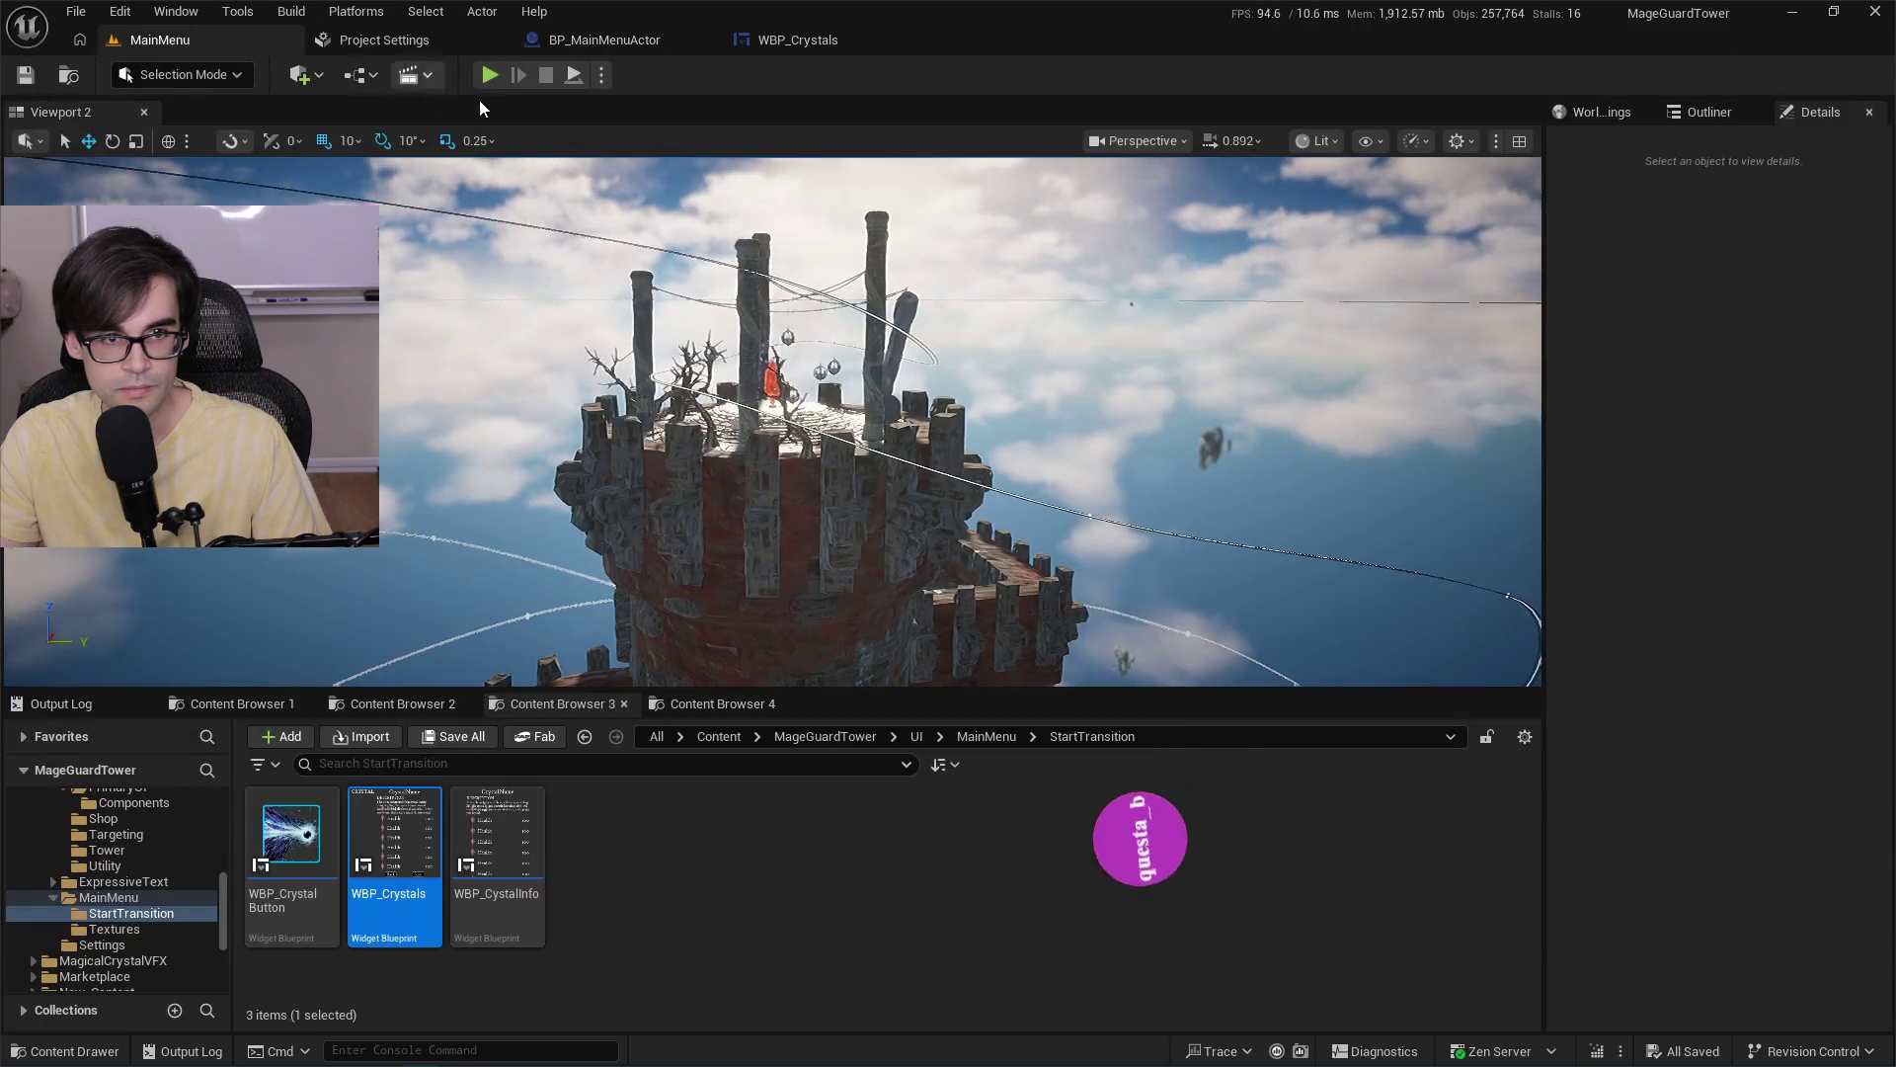
pyautogui.click(490, 75)
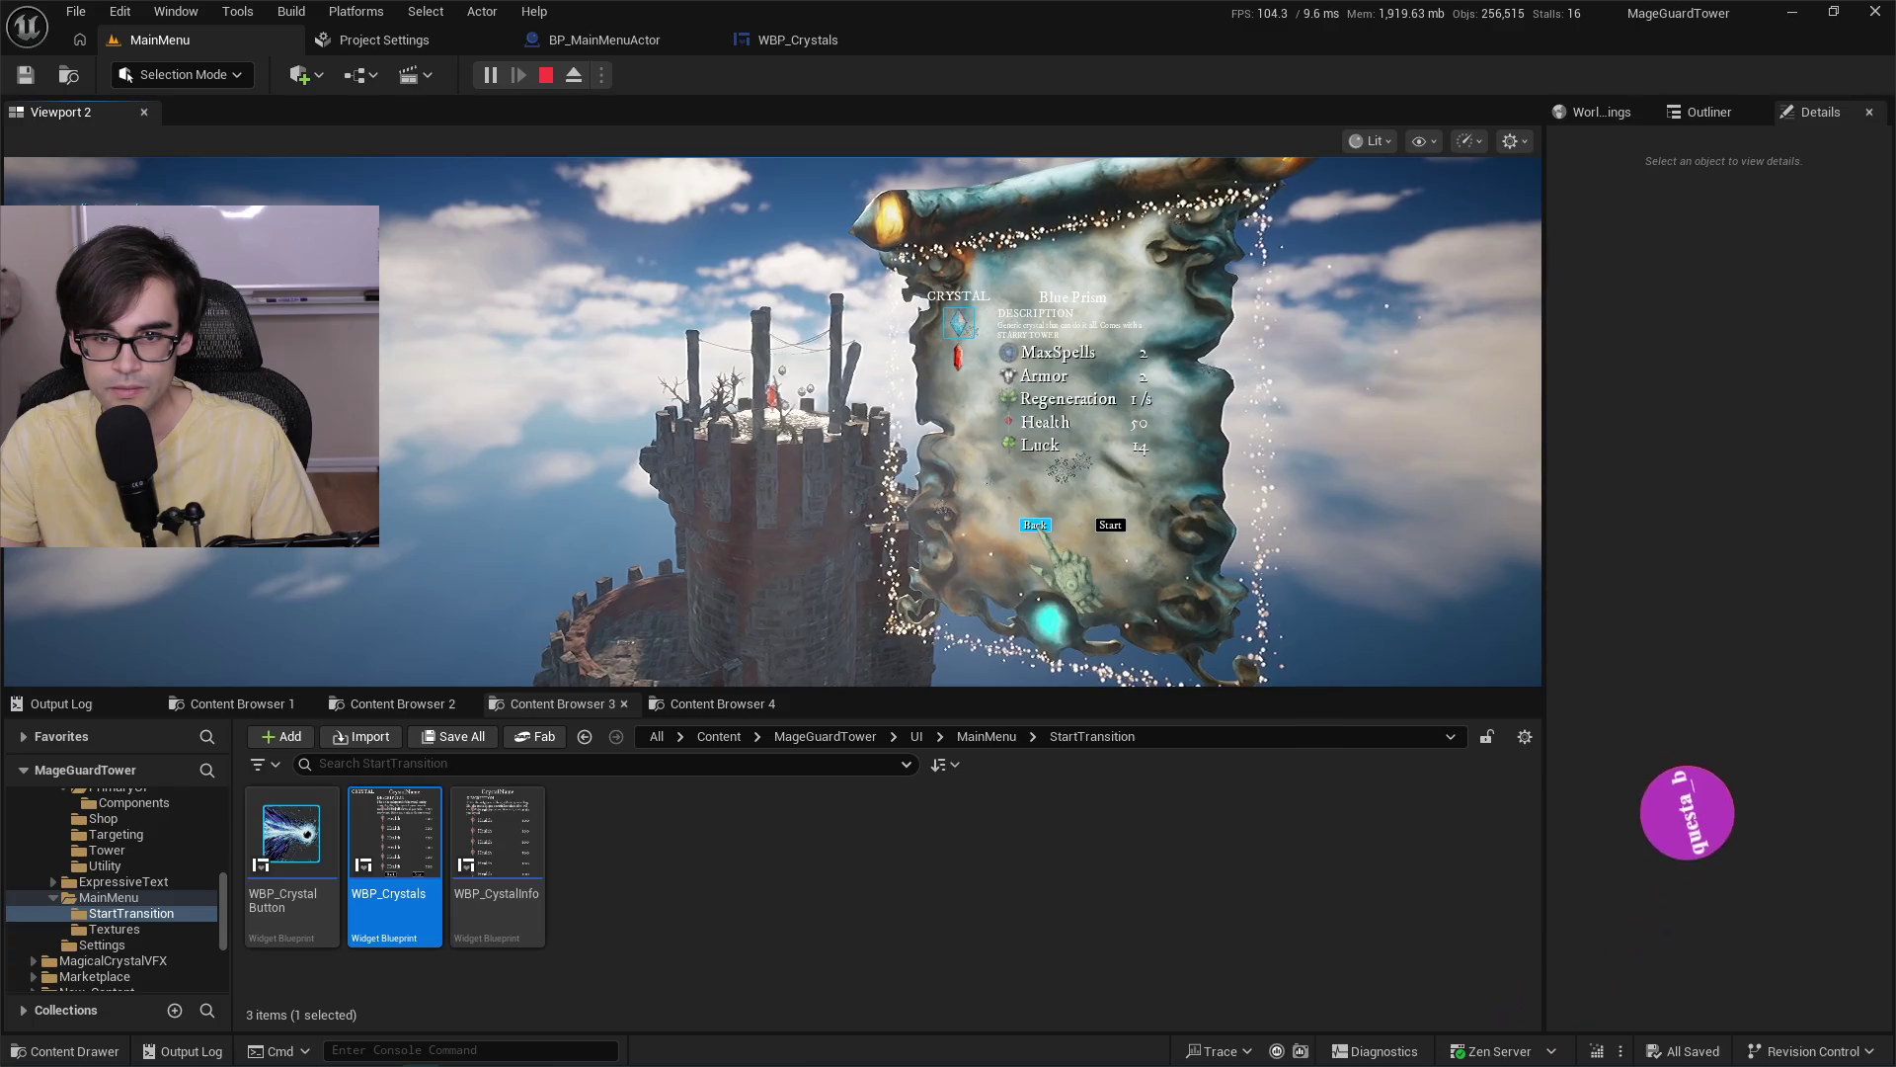
pyautogui.press('Escape')
# Set the fade-in time to 1.0, play-test again, and bring up Project Settings' packaging options.
pyautogui.click(593, 37)
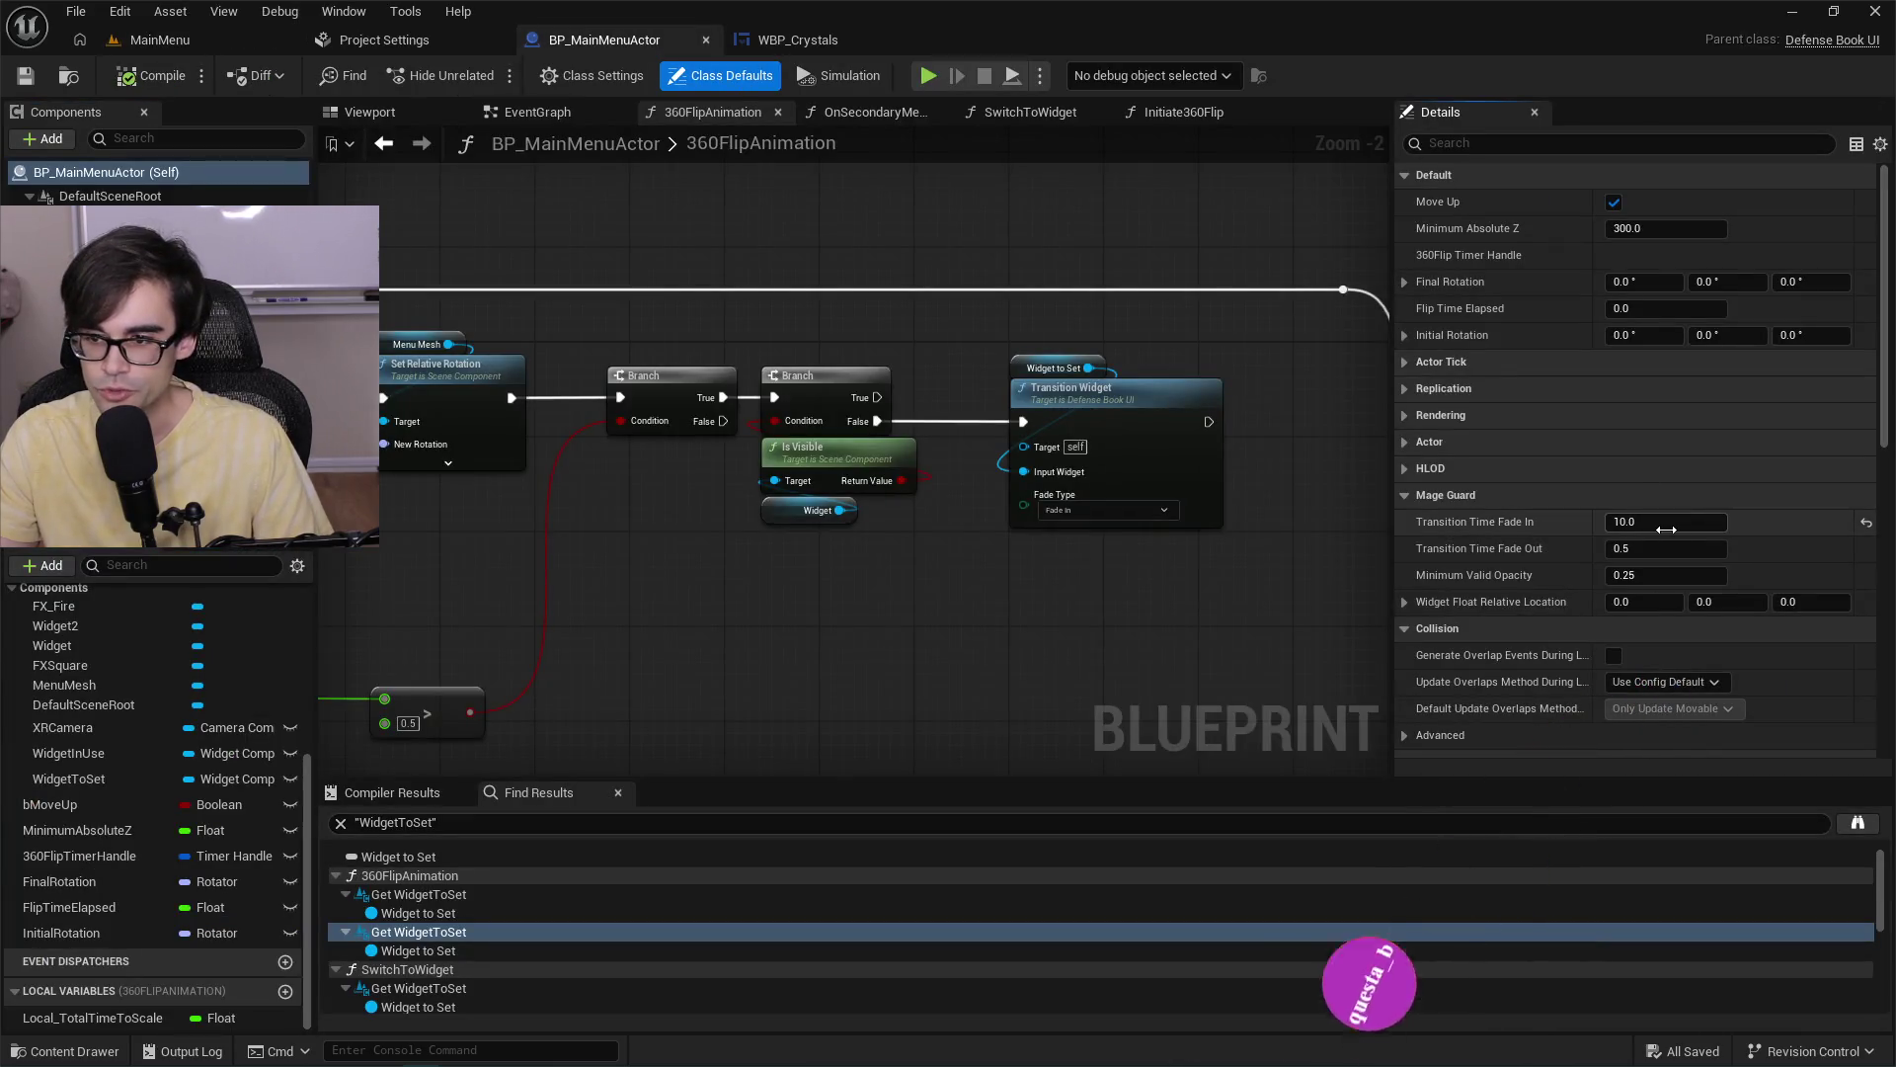
pyautogui.write('1')
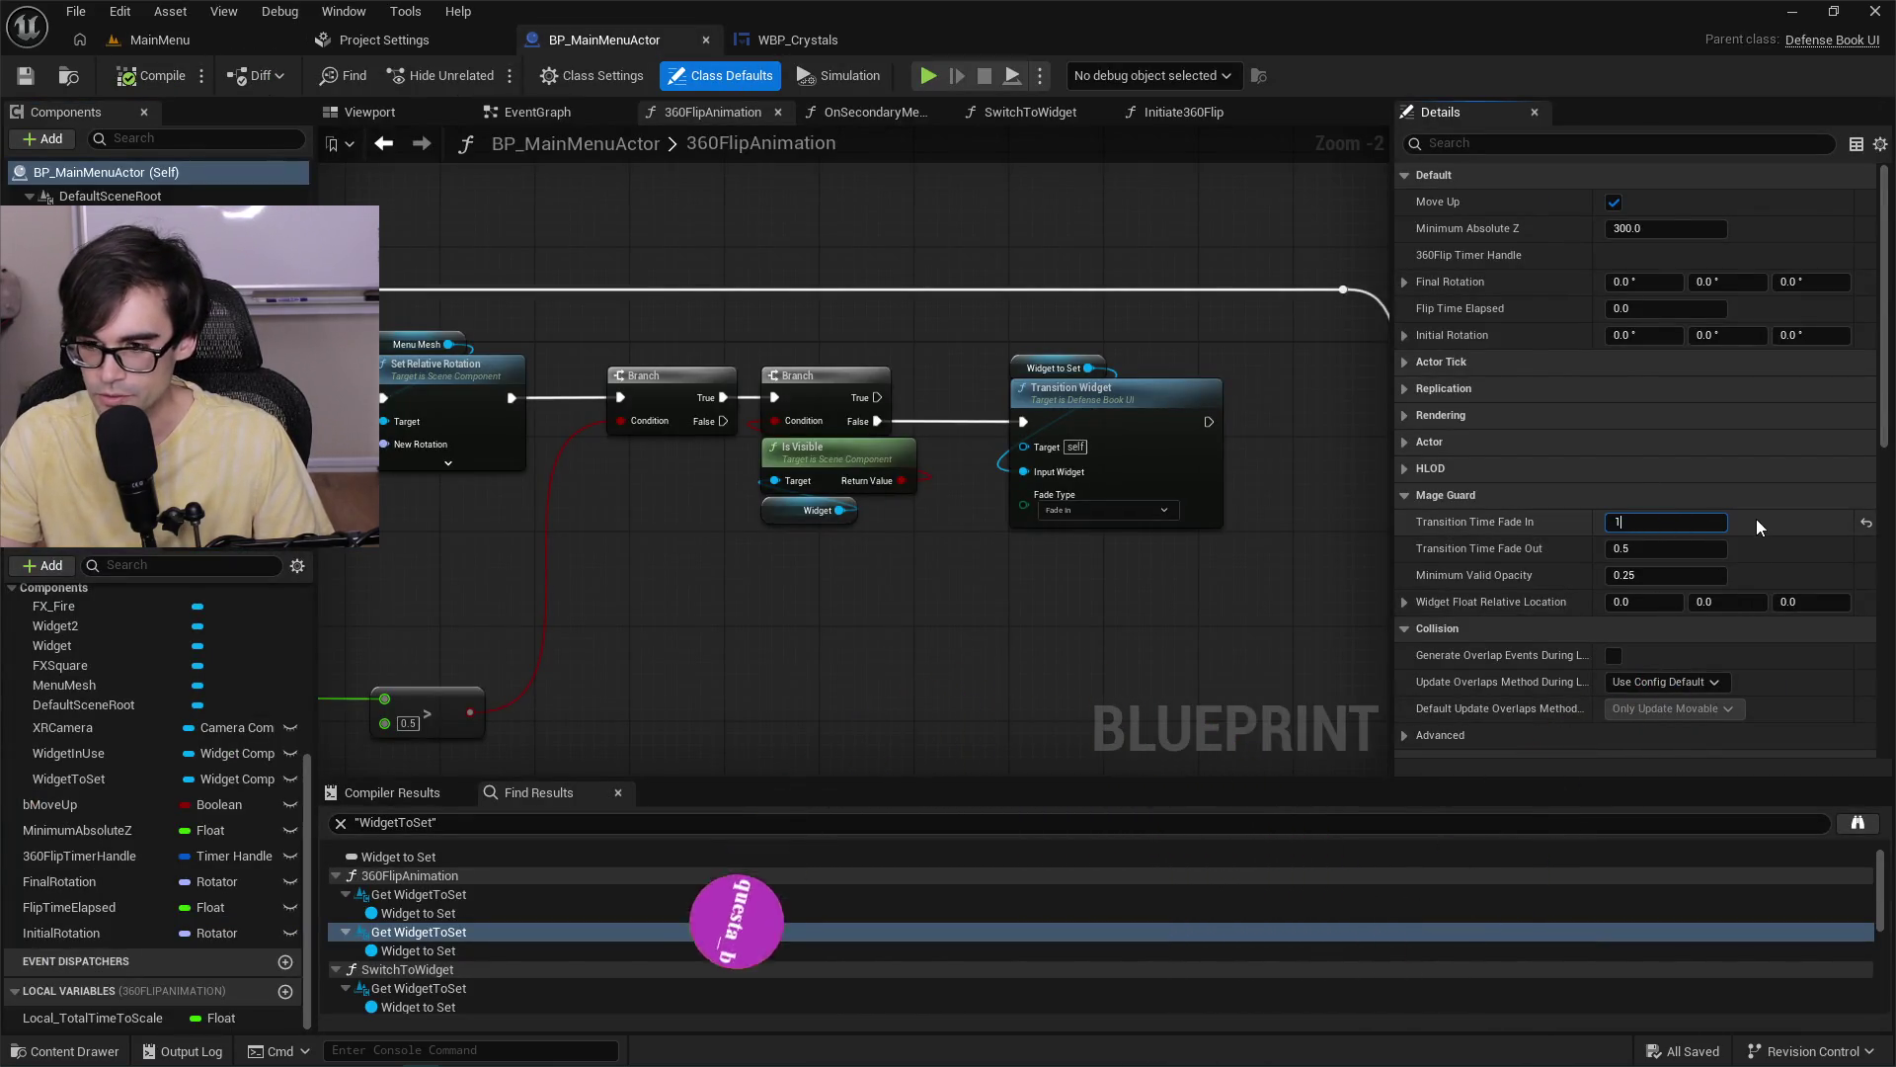
pyautogui.click(1644, 550)
pyautogui.write('1')
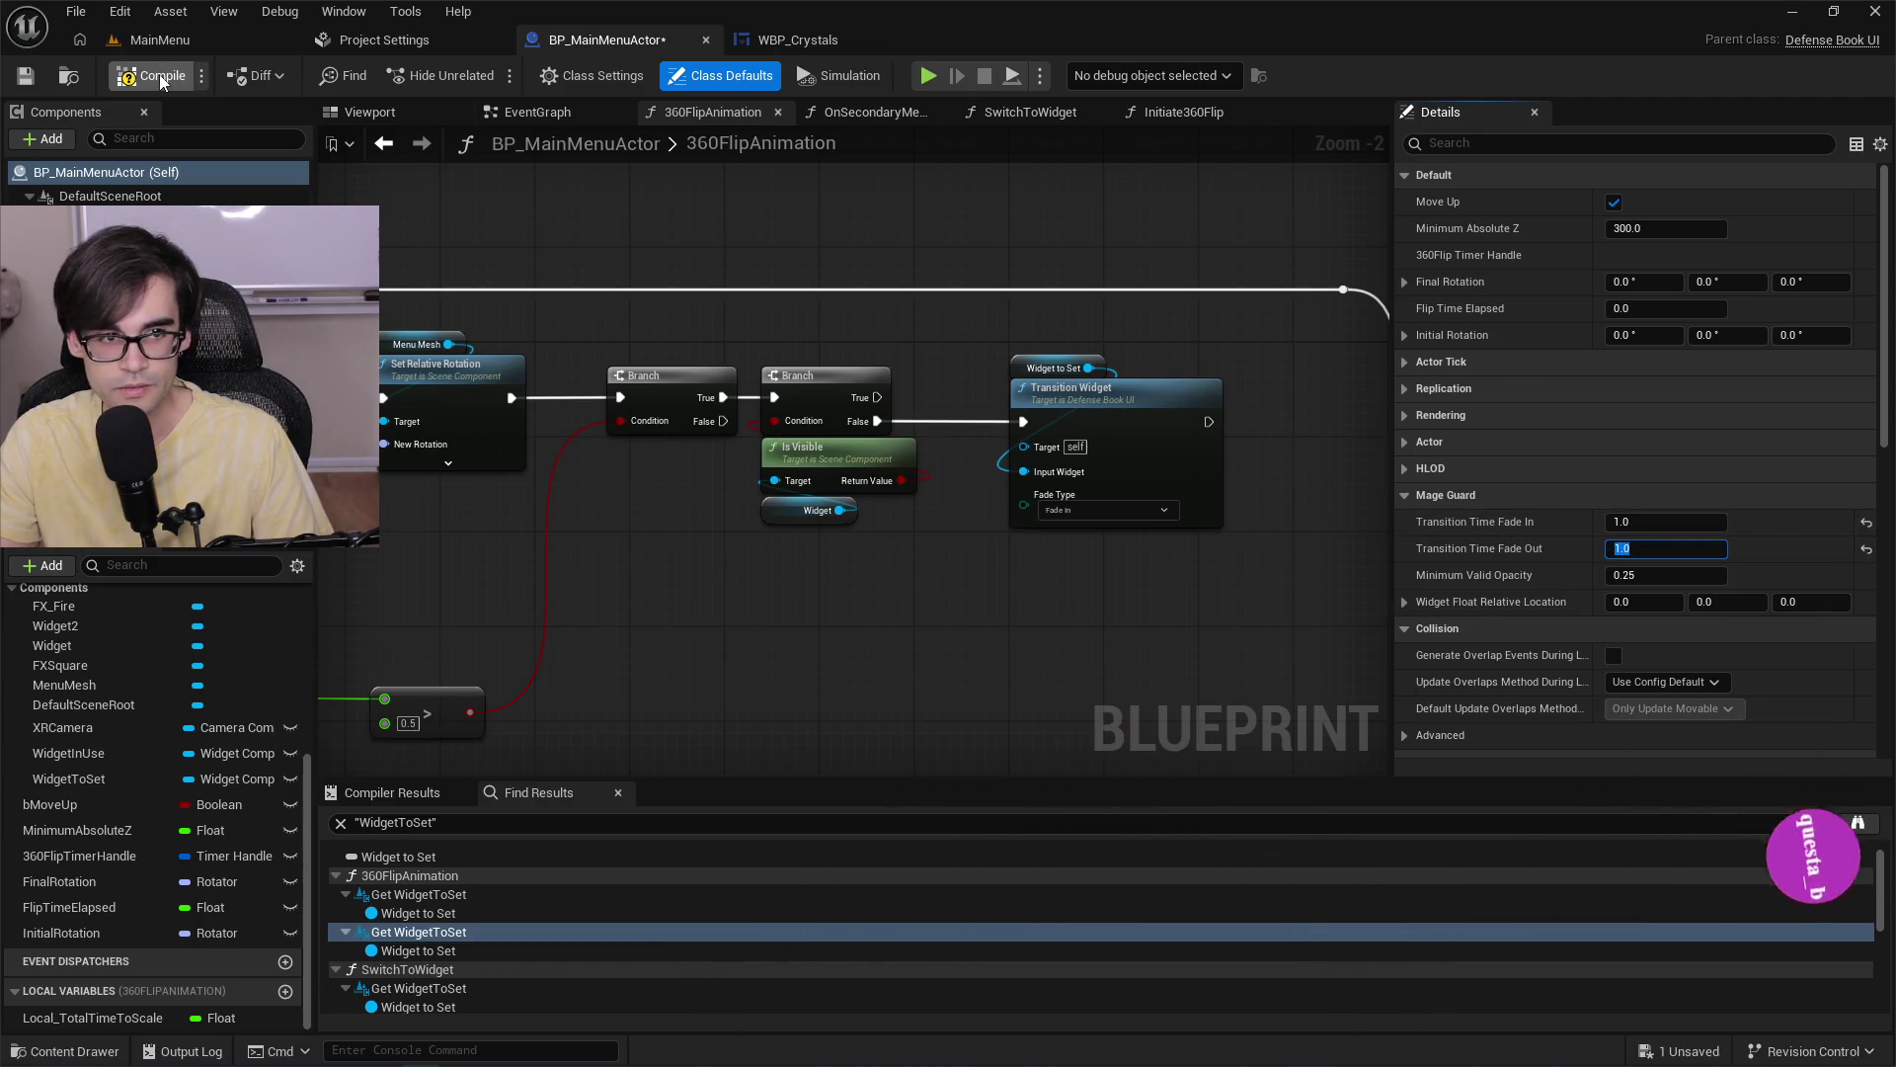
pyautogui.click(158, 40)
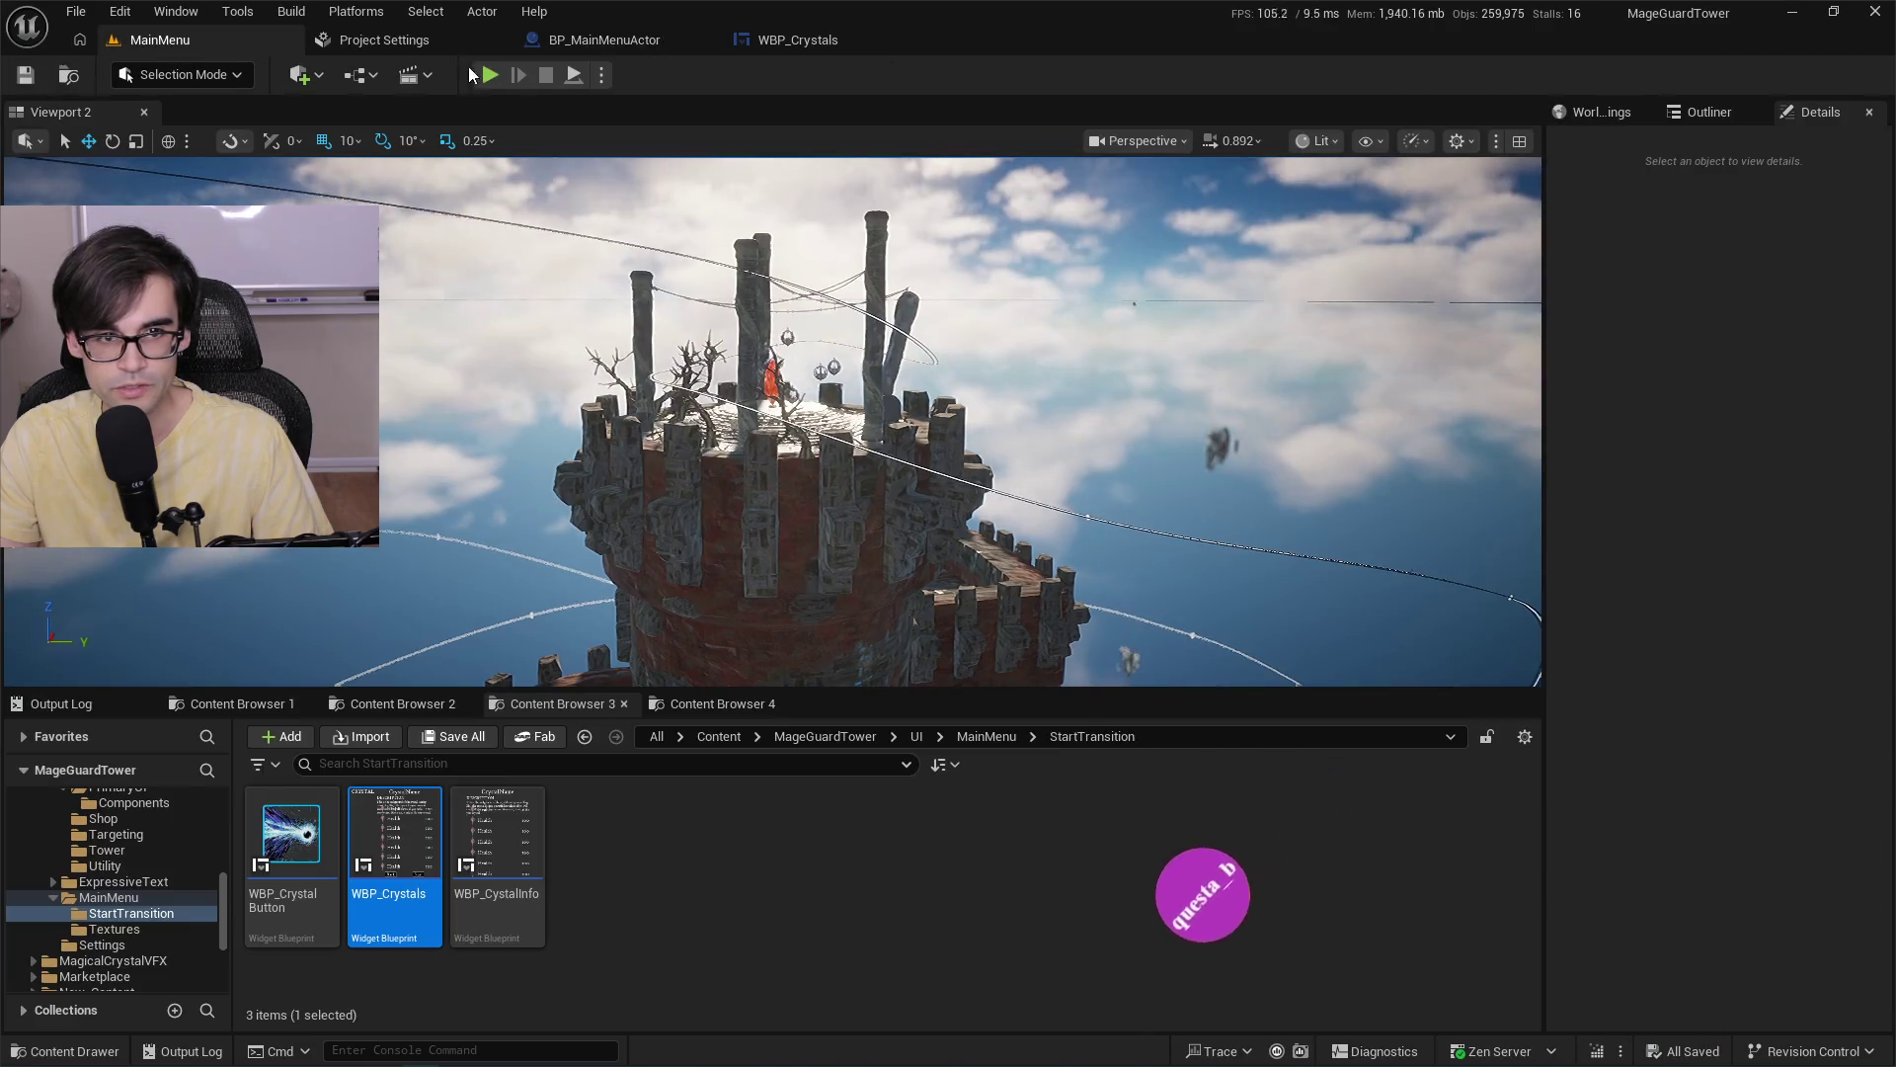
pyautogui.hotkey('alt', 'p')
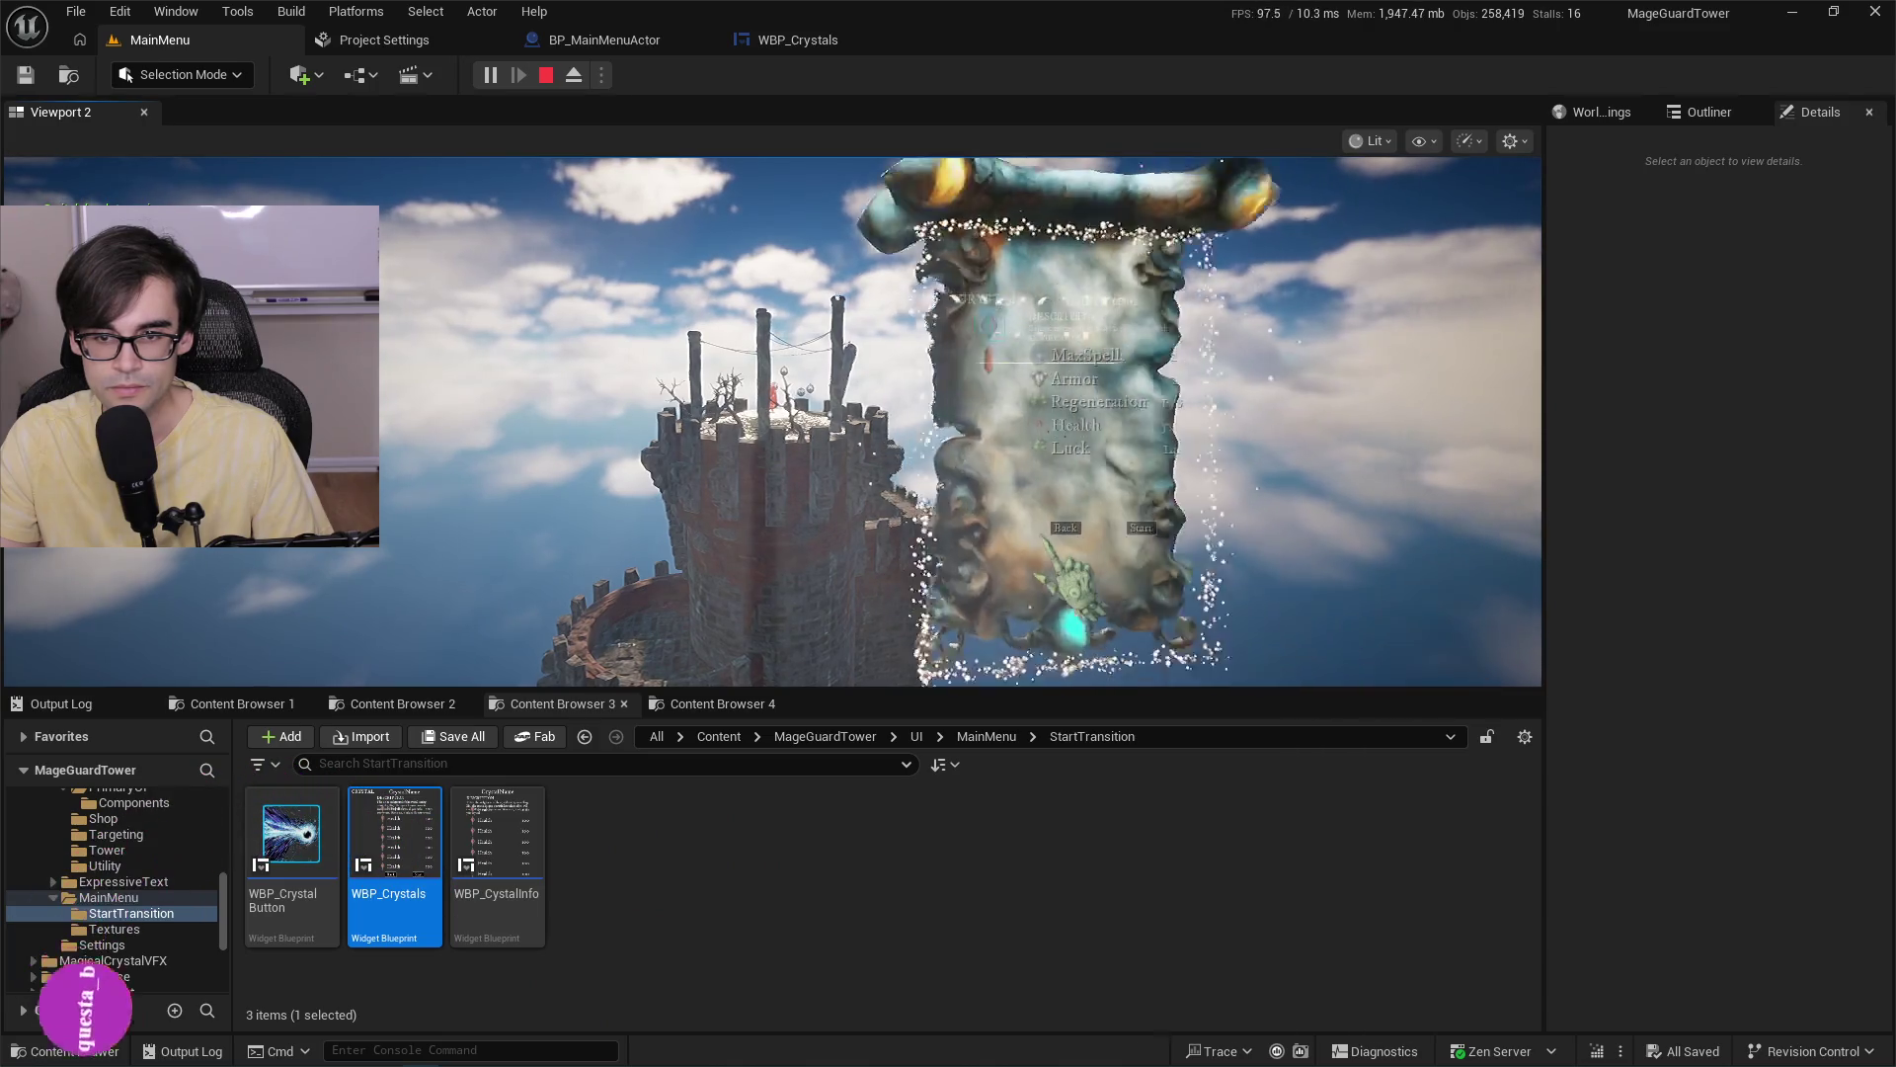
pyautogui.click(387, 45)
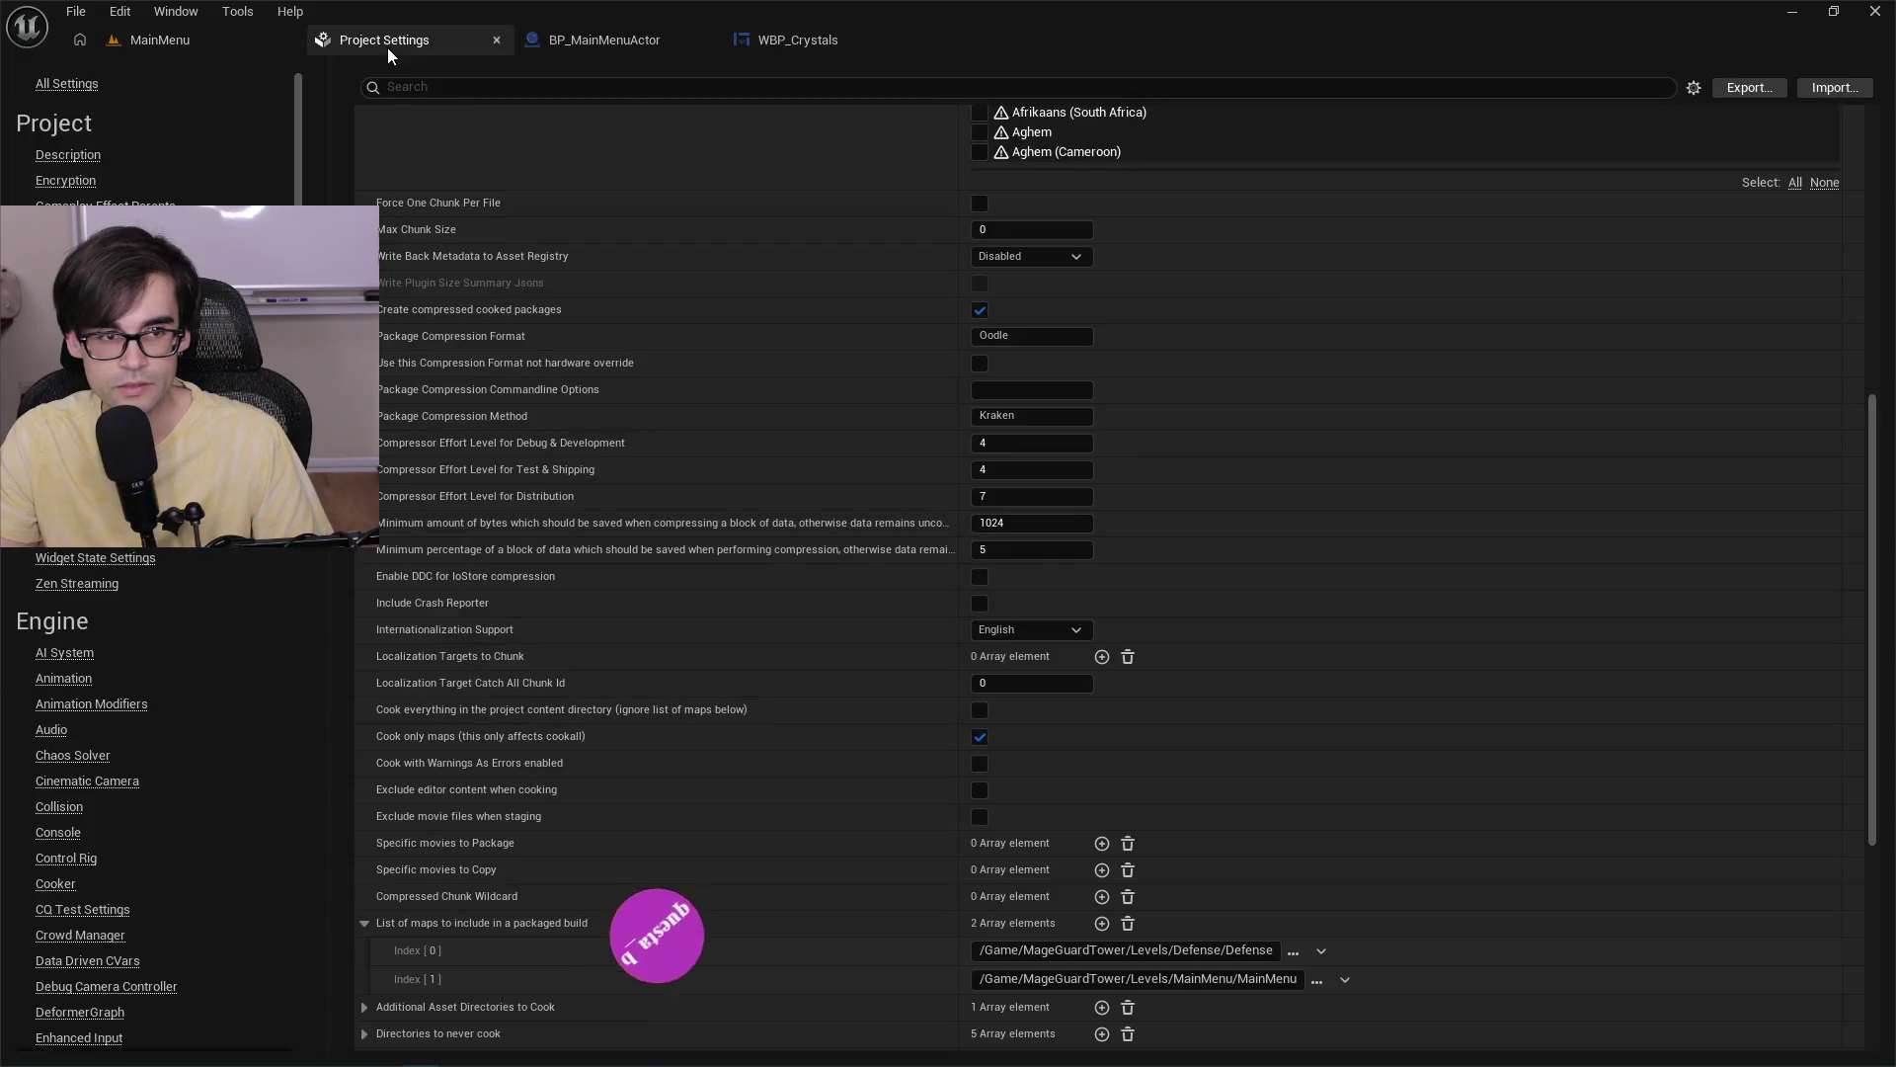
# Set fade-in to 0.01 and fade-out to 0.5, then play-test the menu's page transition.
pyautogui.click(572, 44)
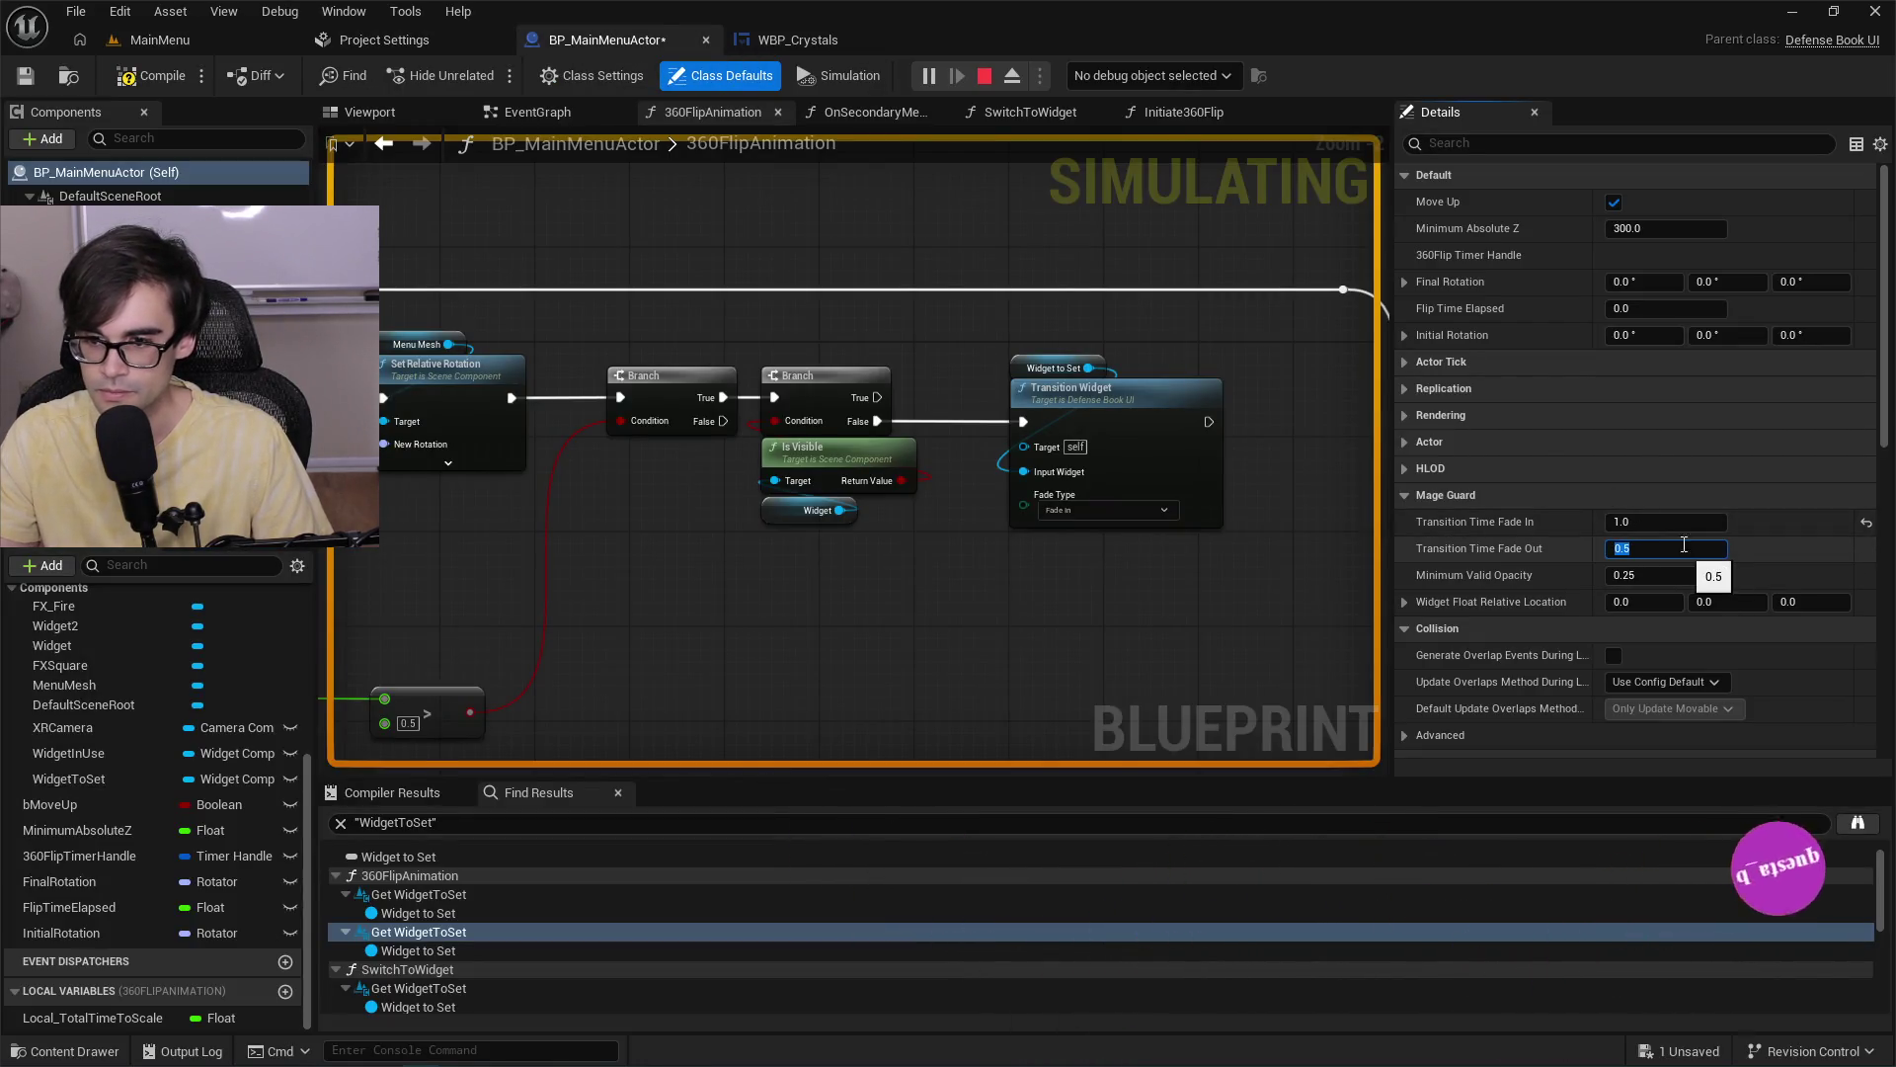
pyautogui.click(1672, 522)
pyautogui.write('0.01')
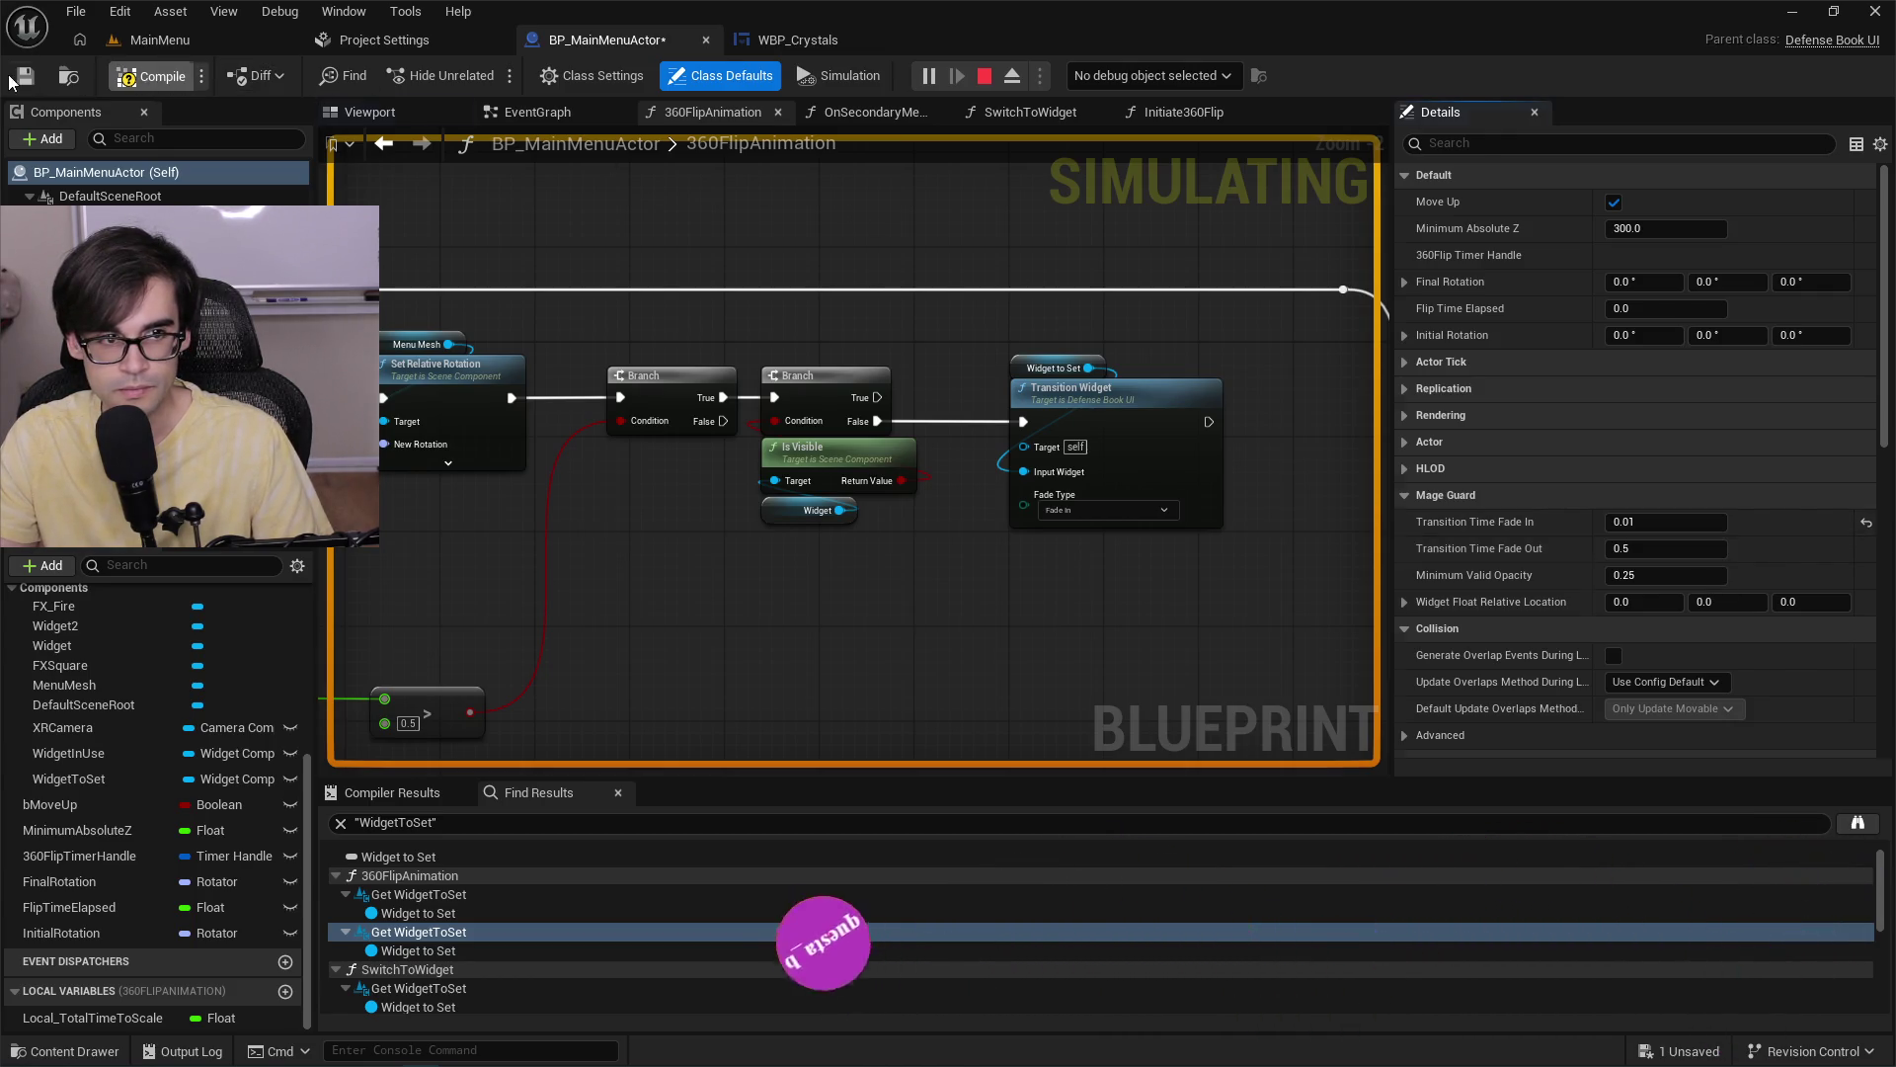
pyautogui.click(158, 39)
pyautogui.click(546, 76)
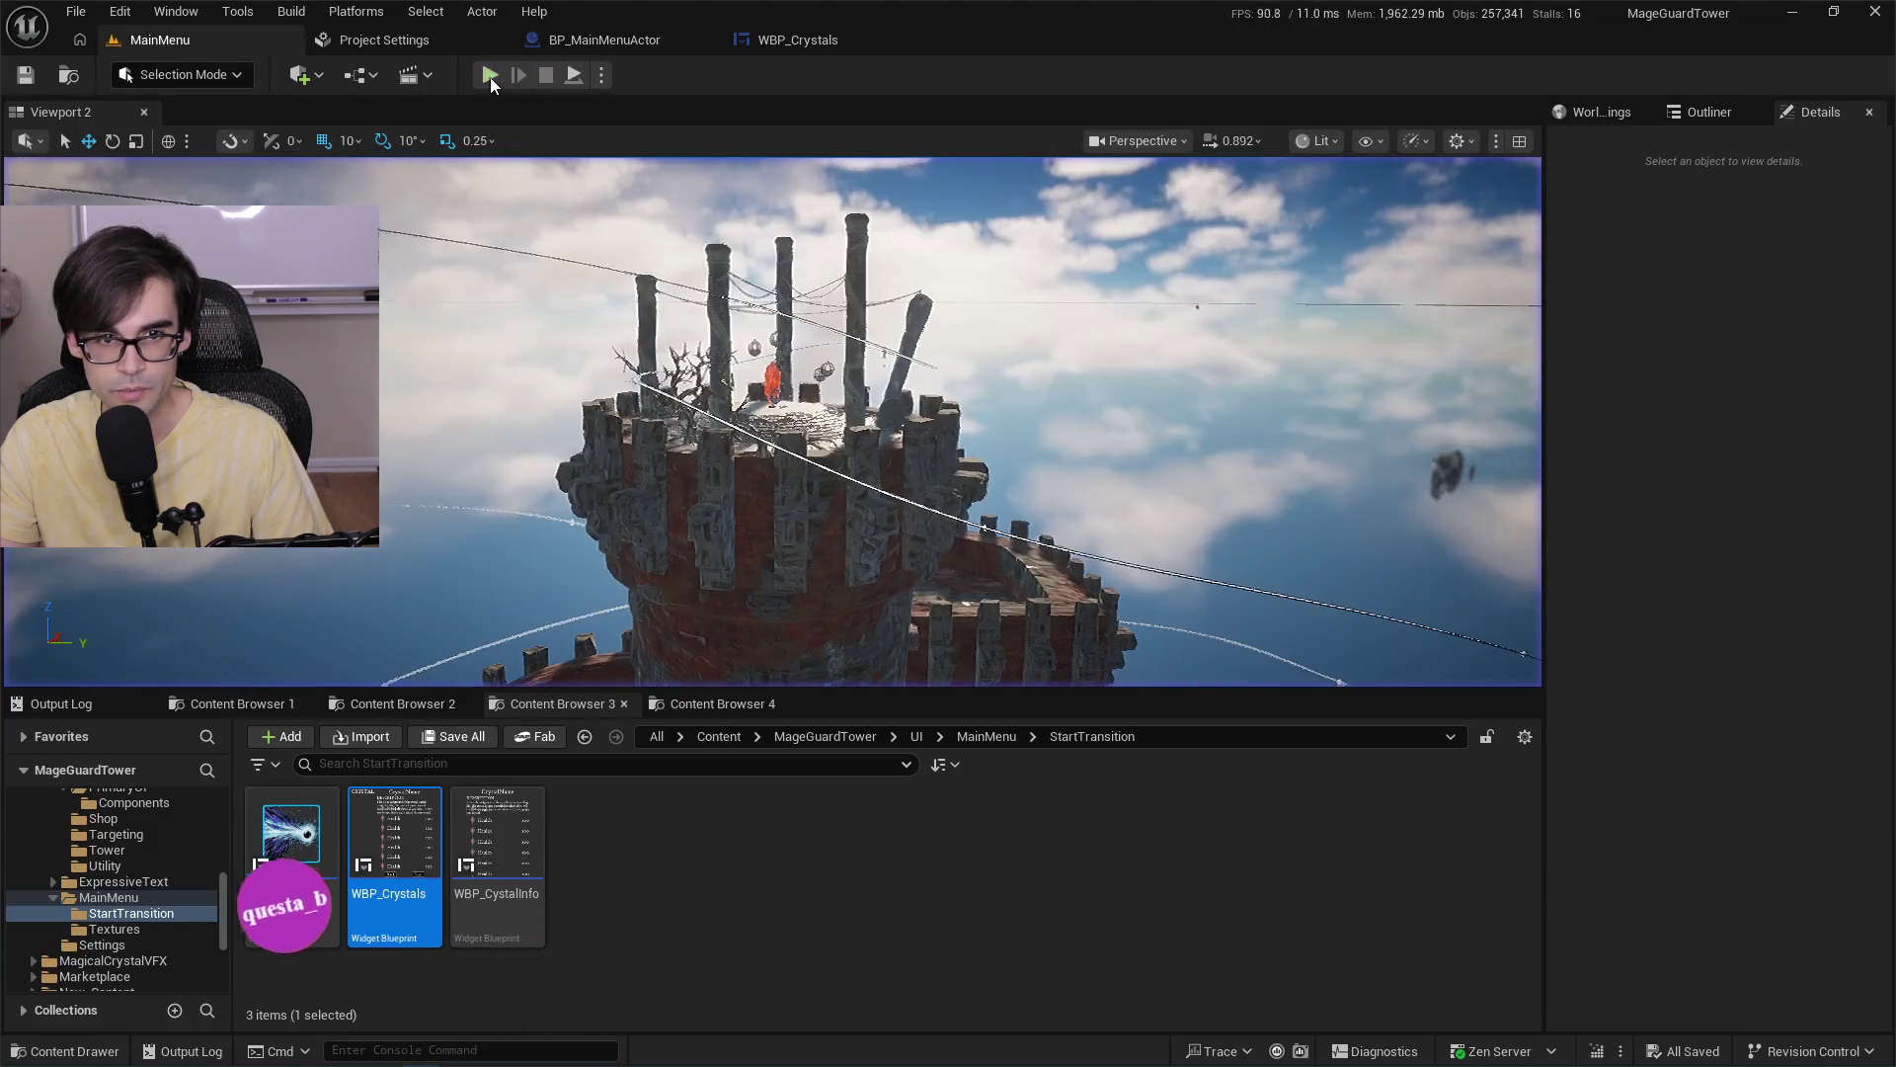
pyautogui.click(490, 76)
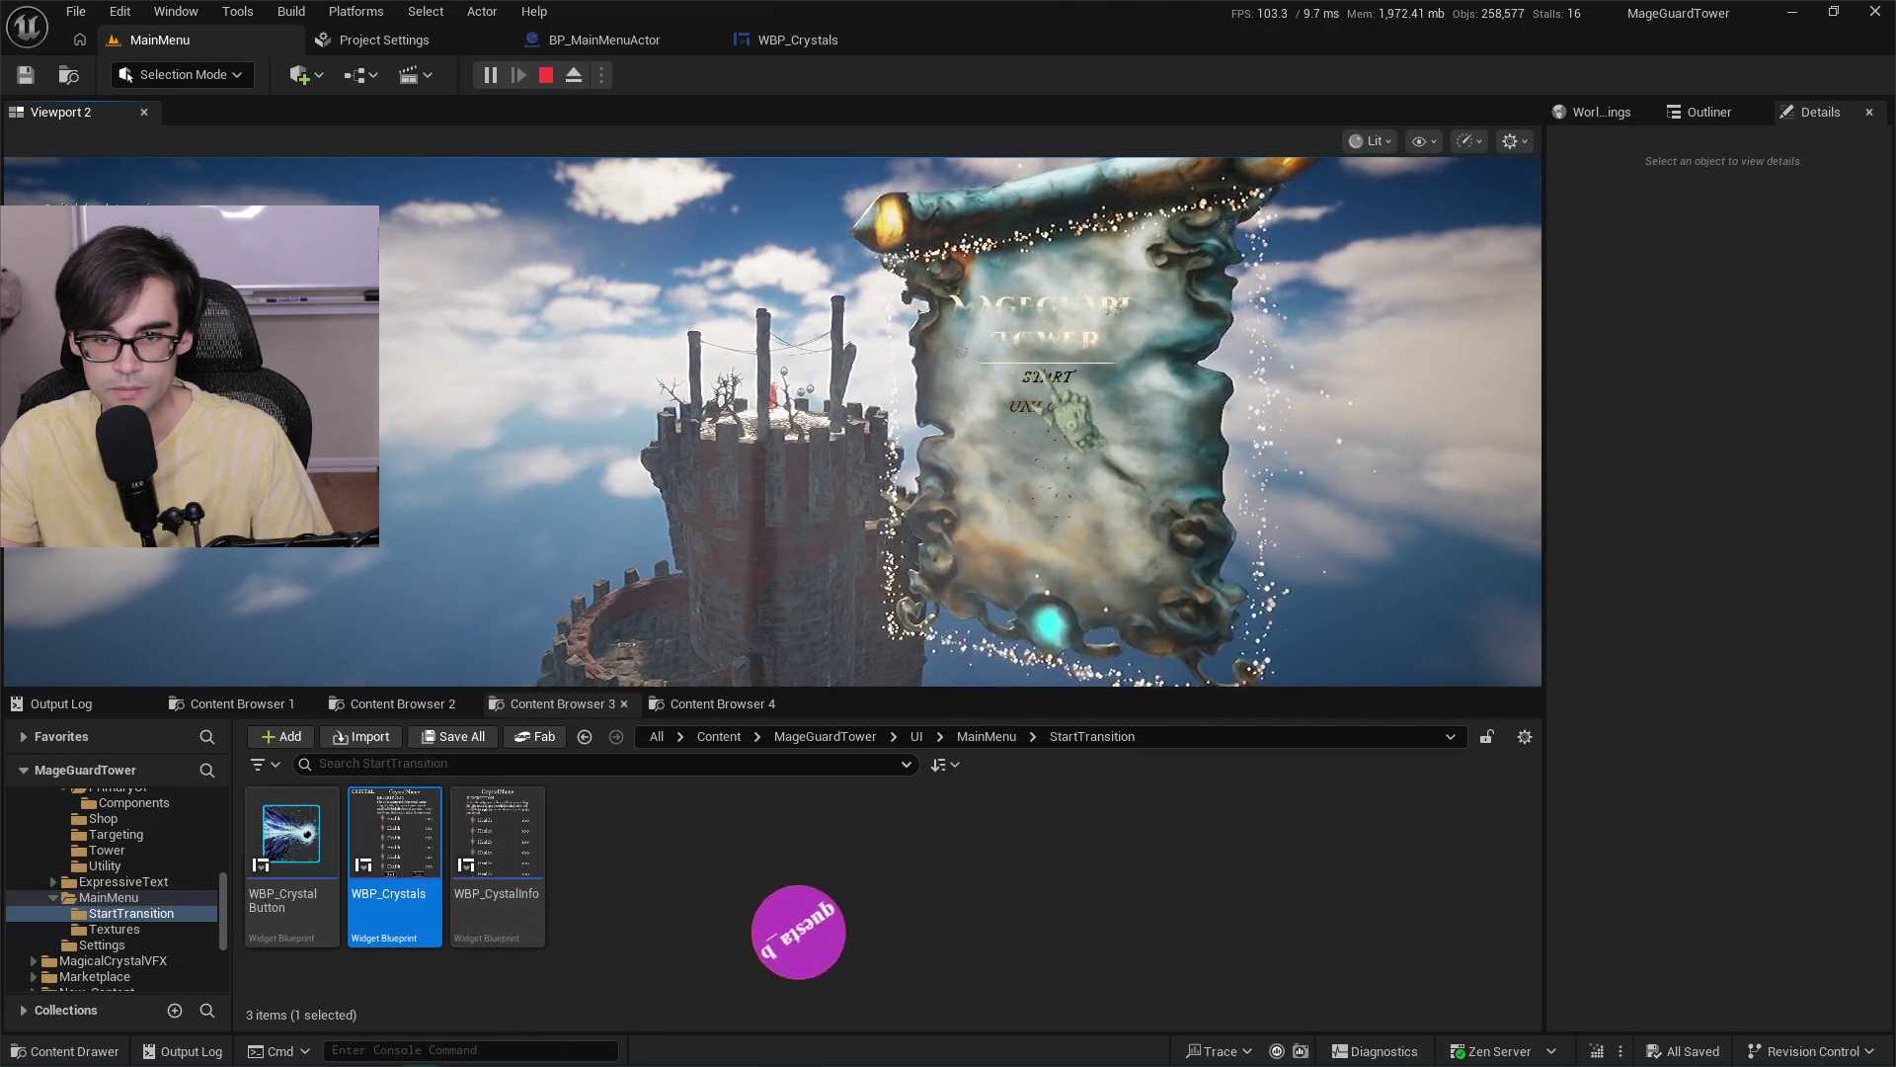
pyautogui.click(1049, 399)
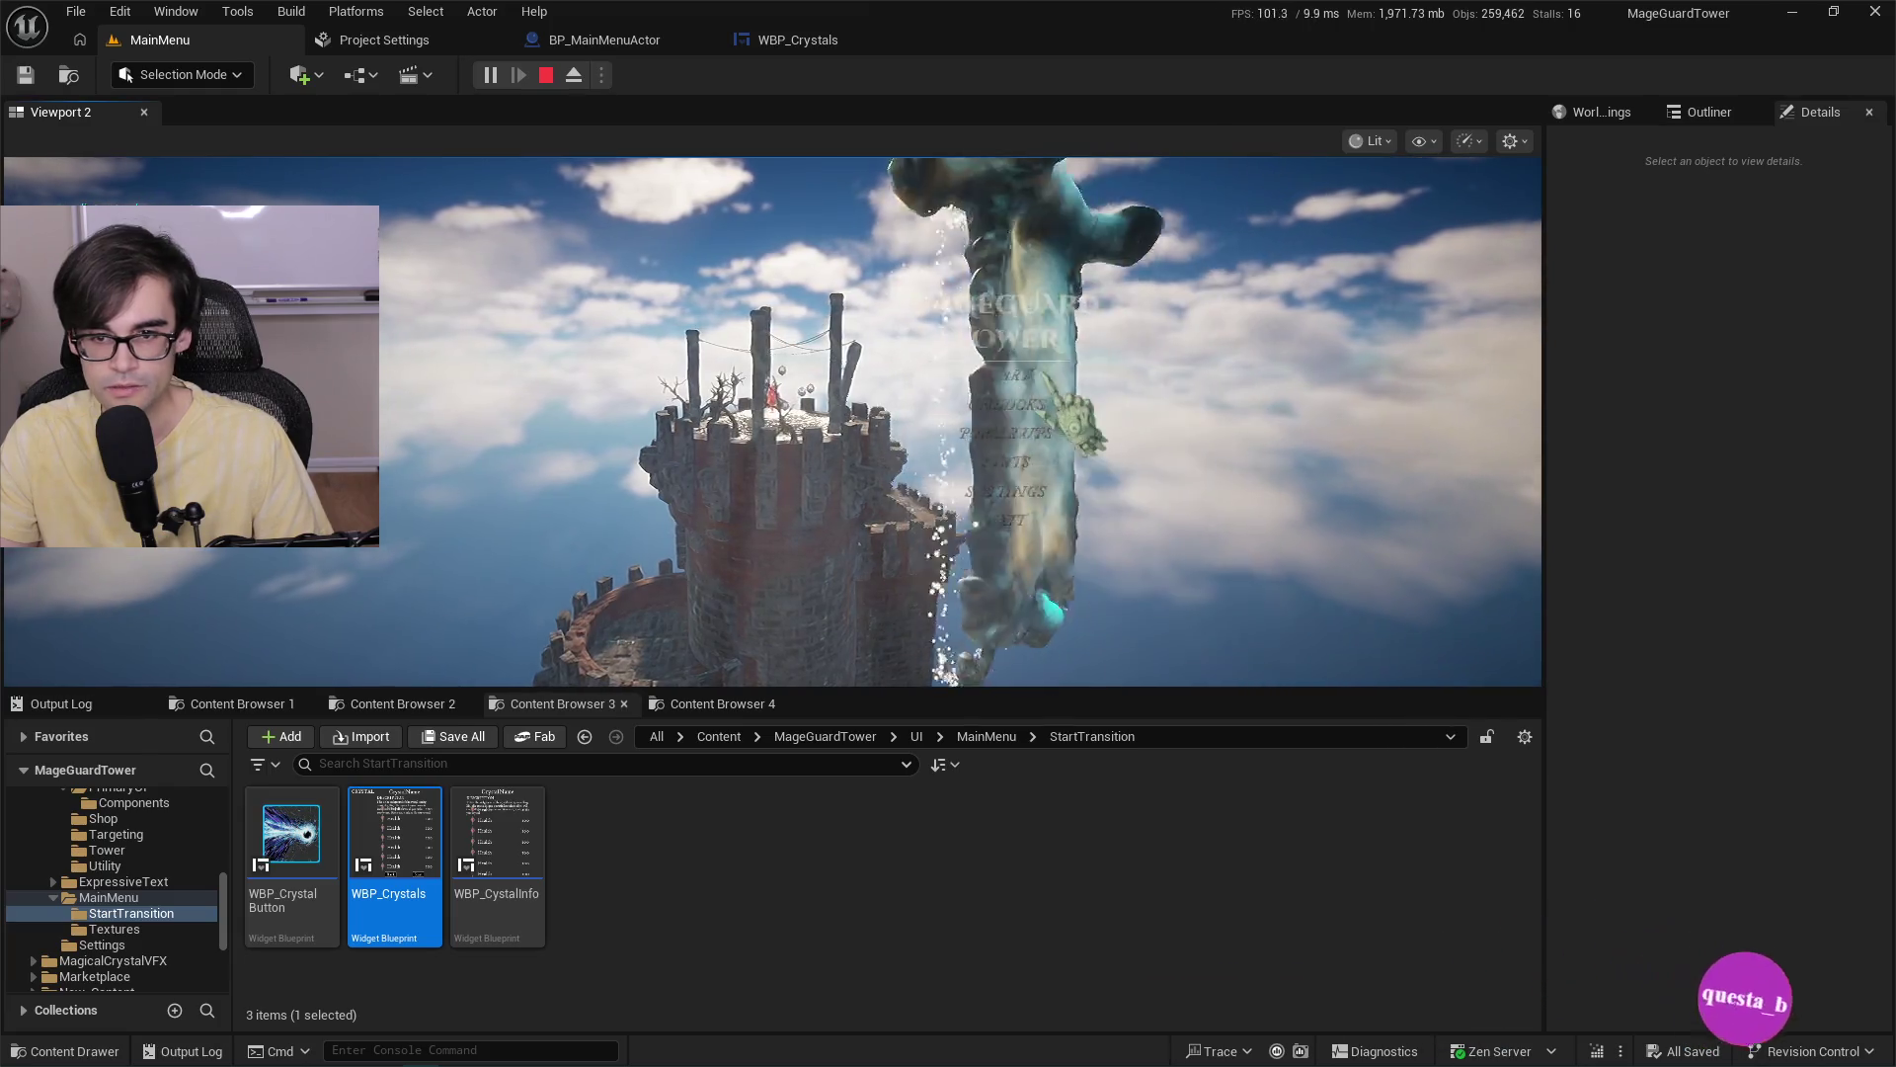
pyautogui.press('Escape')
pyautogui.click(632, 41)
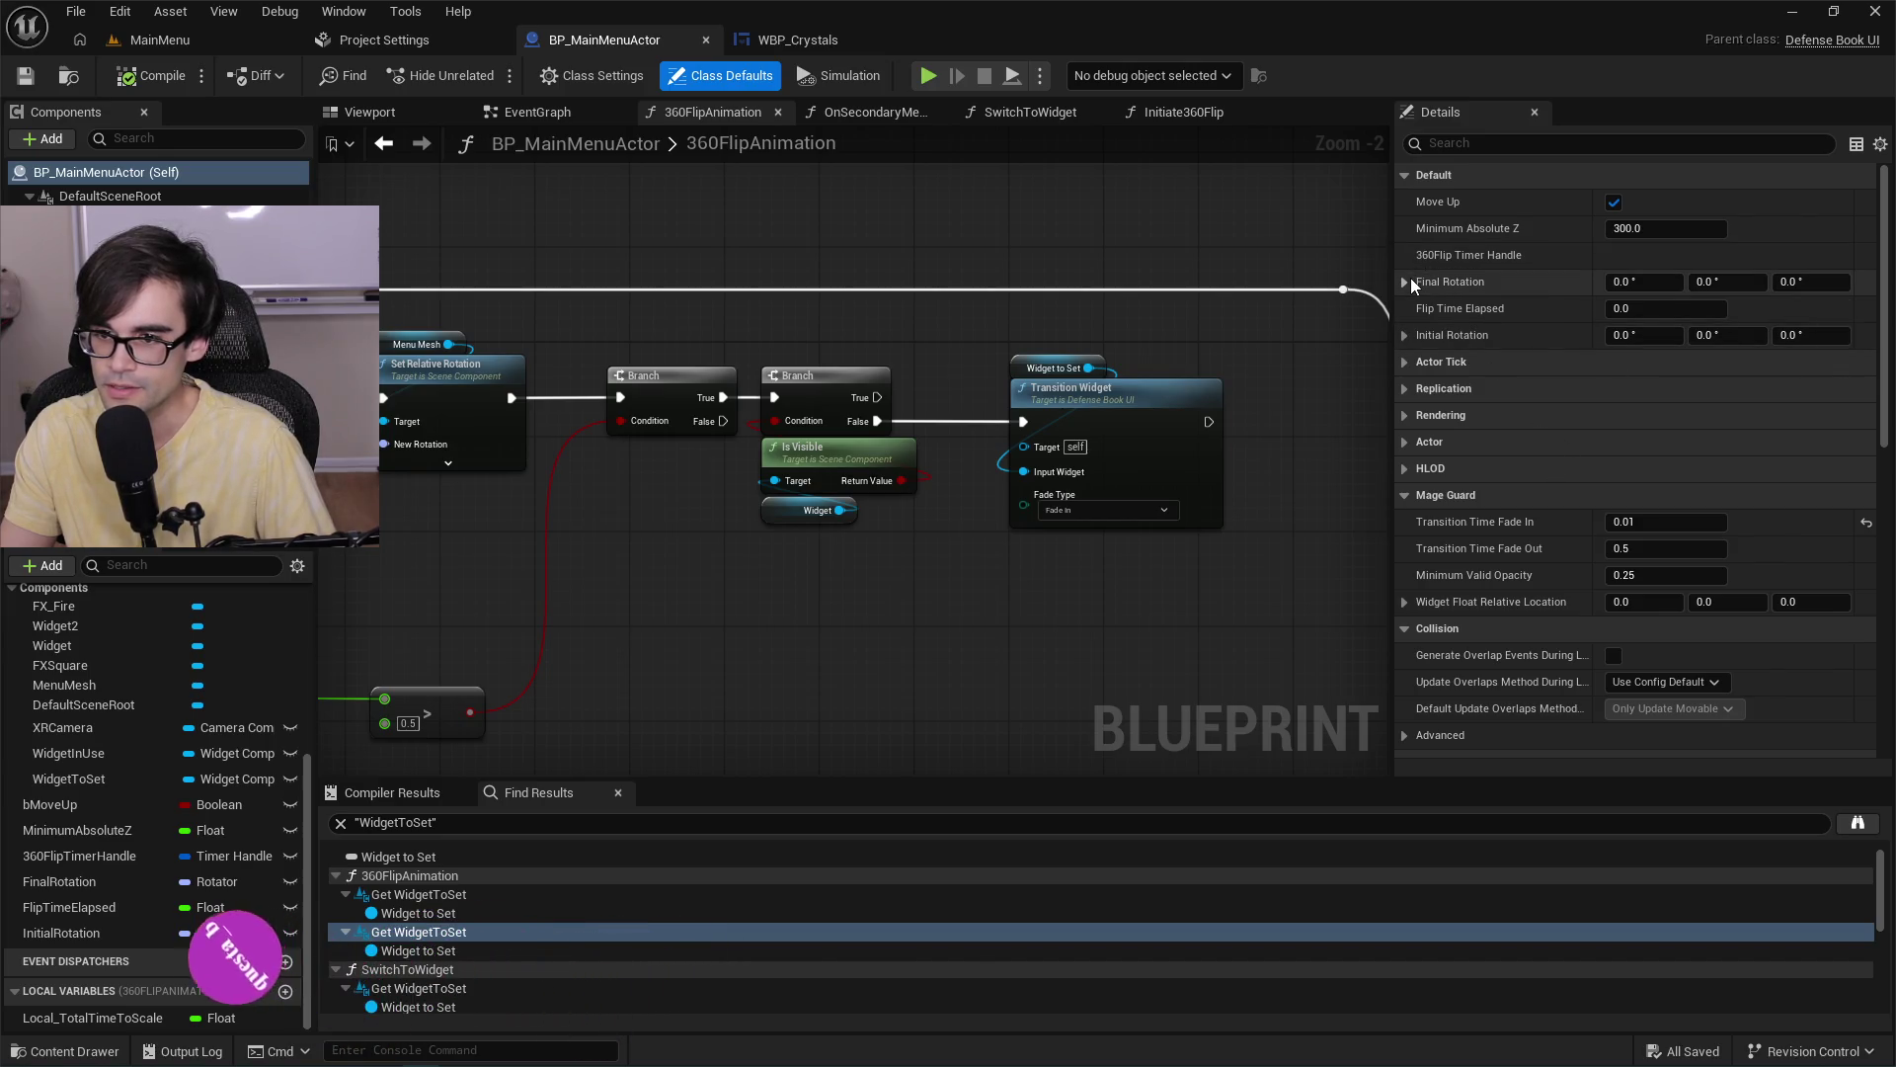
# Change Local Total Time to Scale's default value, save, and run a quick play-test.
pyautogui.scroll(-3, 836, 470)
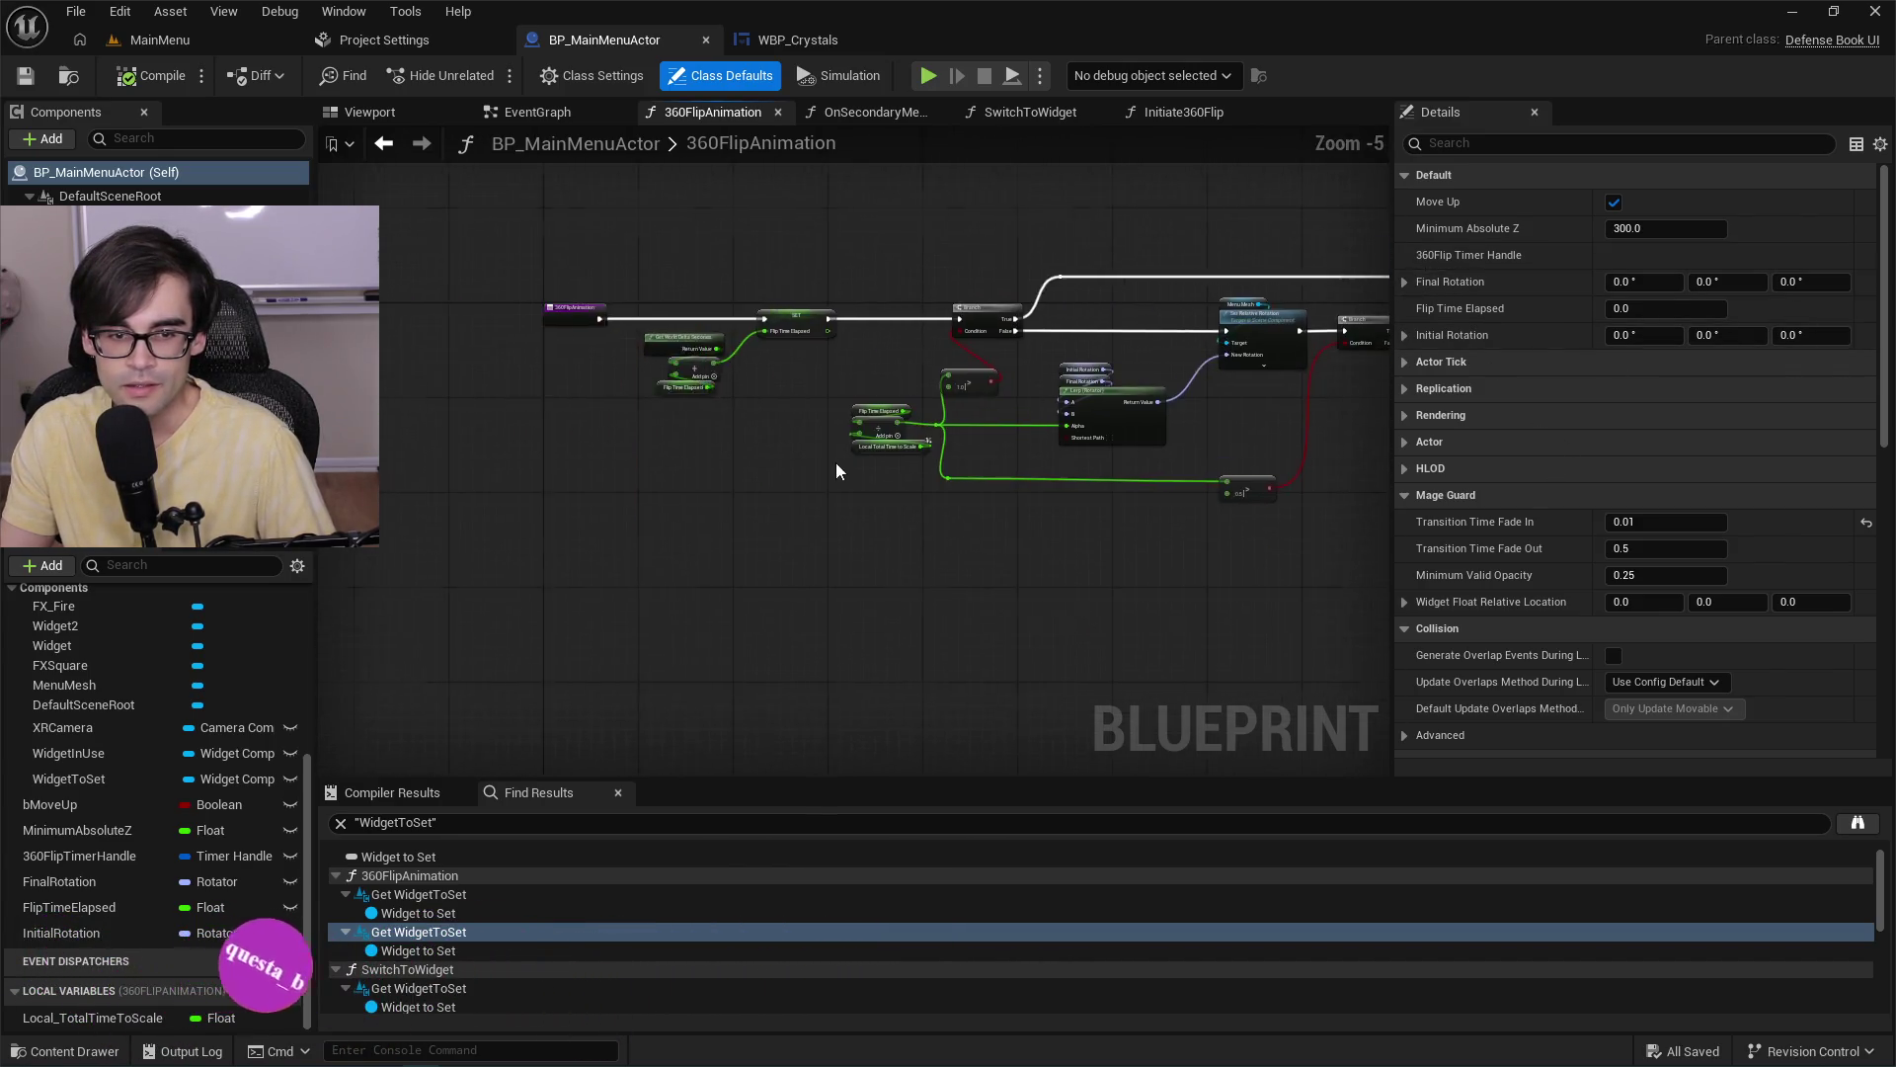
pyautogui.scroll(5, 836, 470)
pyautogui.click(889, 424)
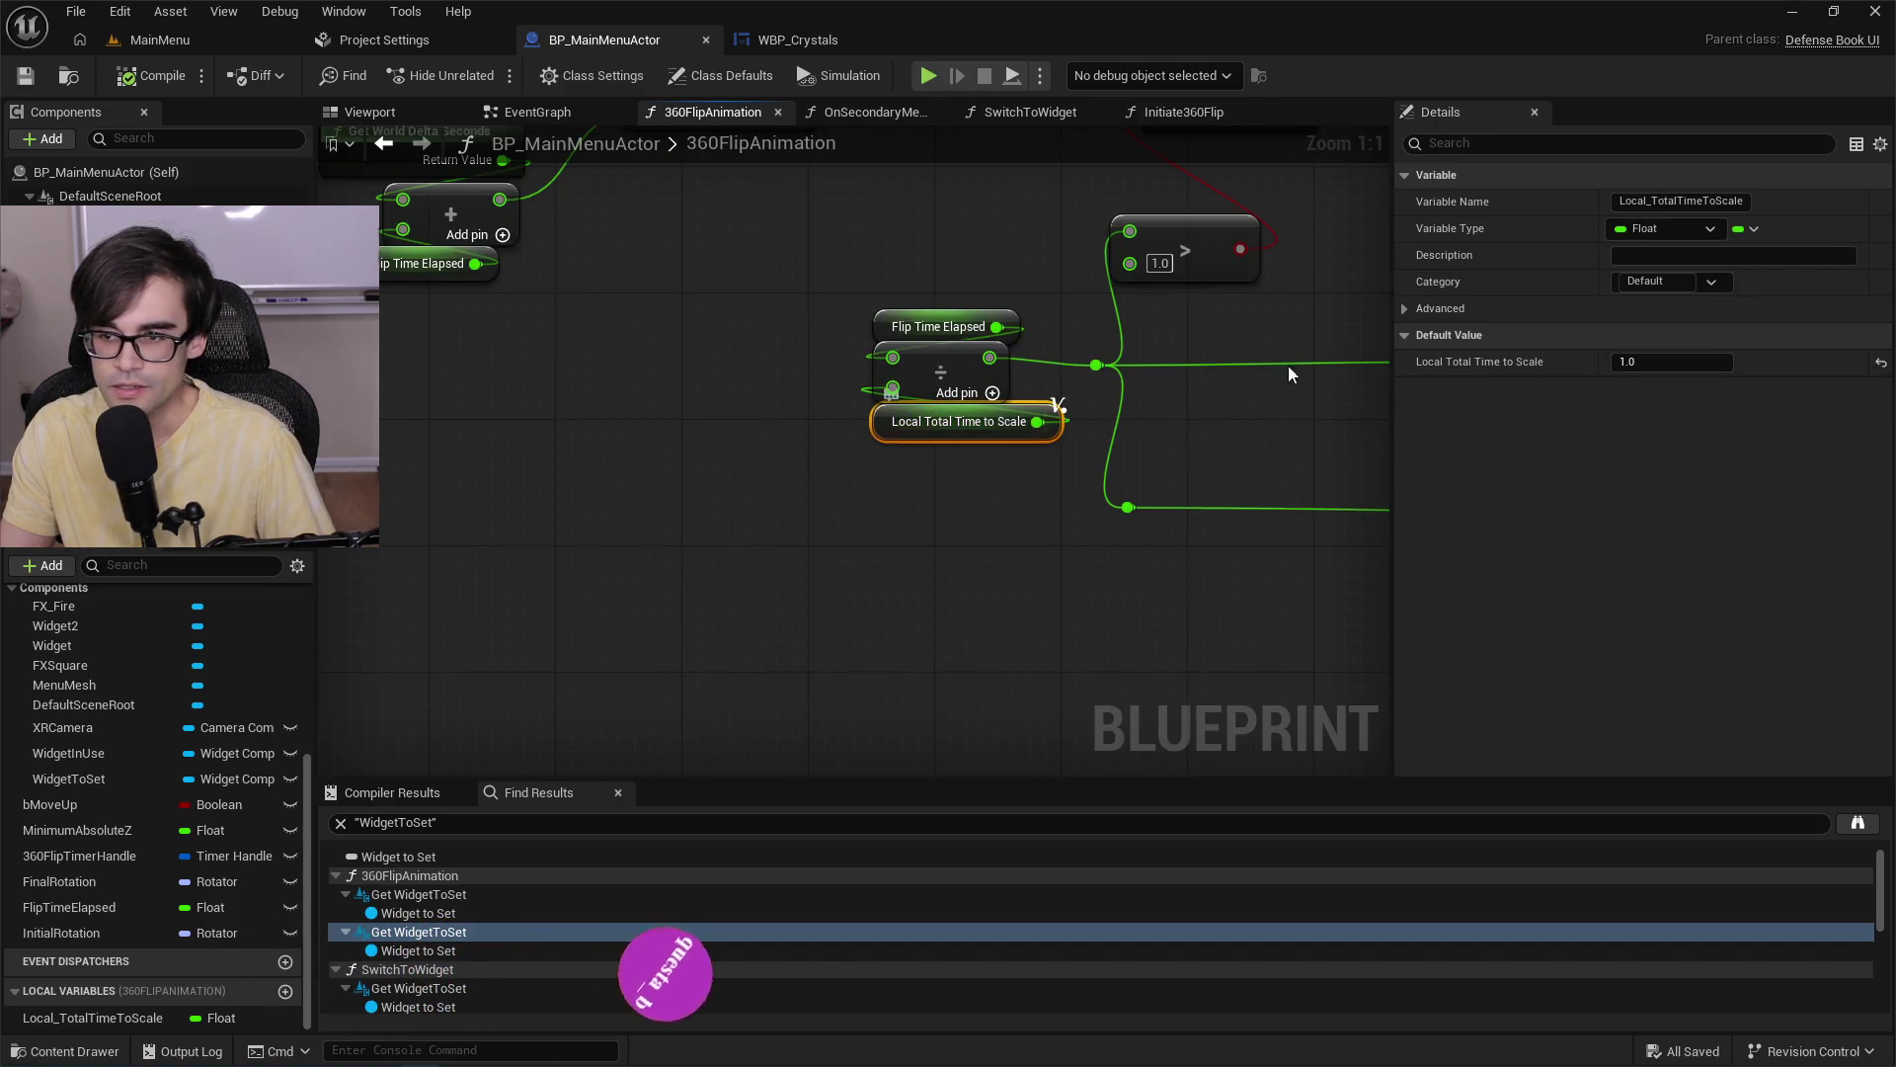
pyautogui.click(1693, 366)
pyautogui.write('10')
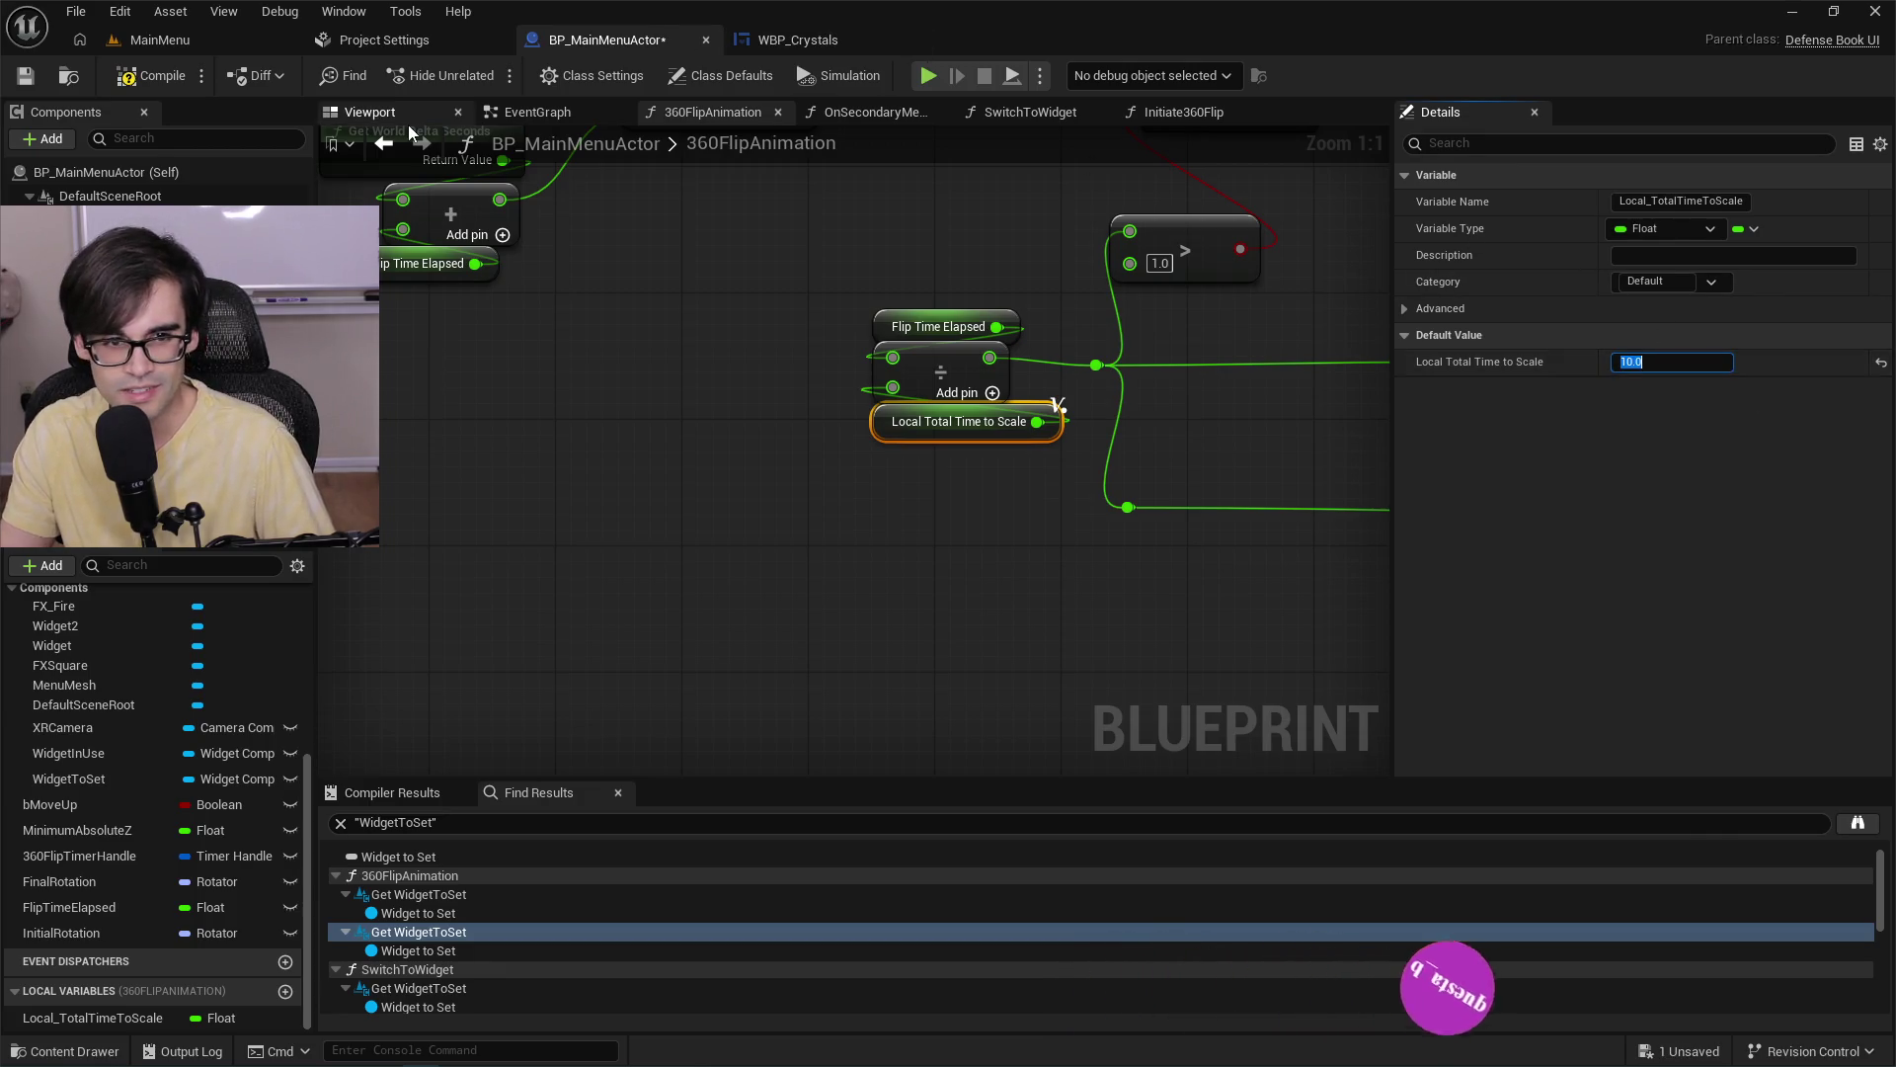
pyautogui.click(26, 75)
pyautogui.click(213, 36)
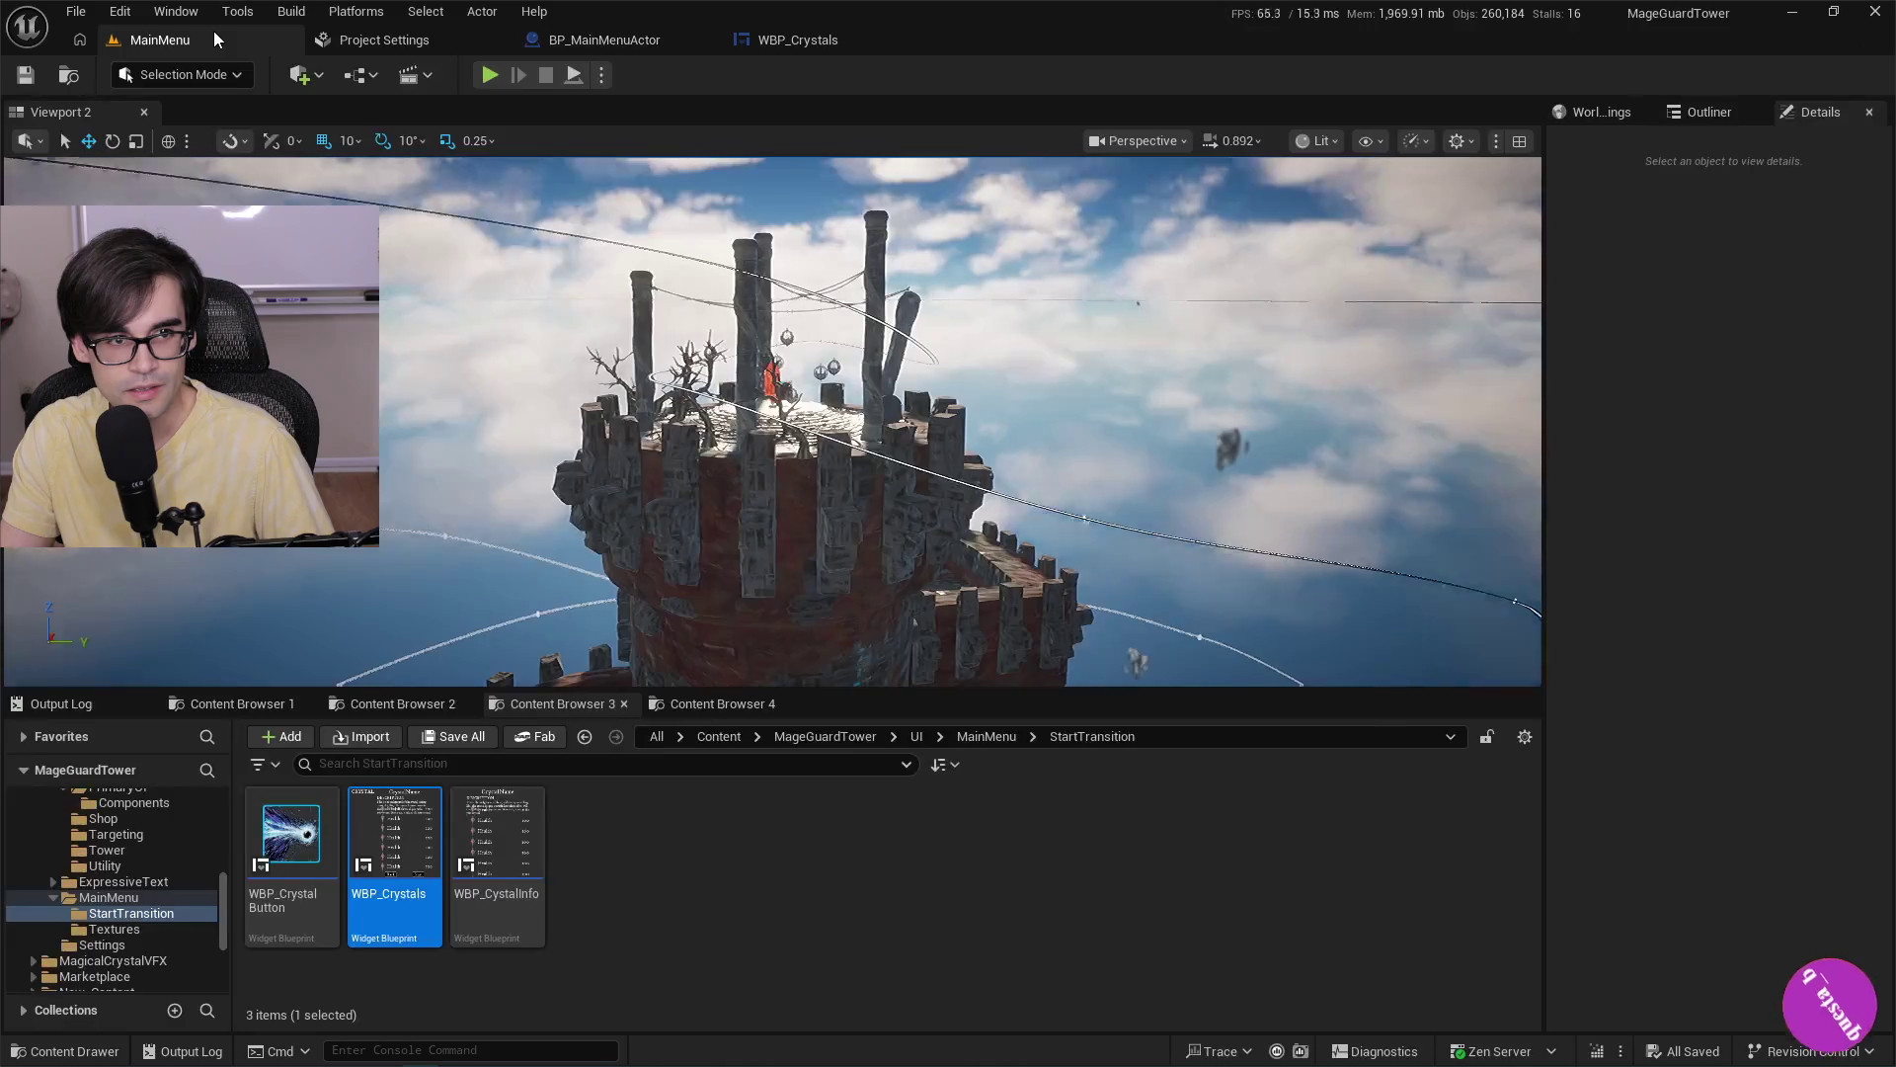
pyautogui.hotkey('alt', 'p')
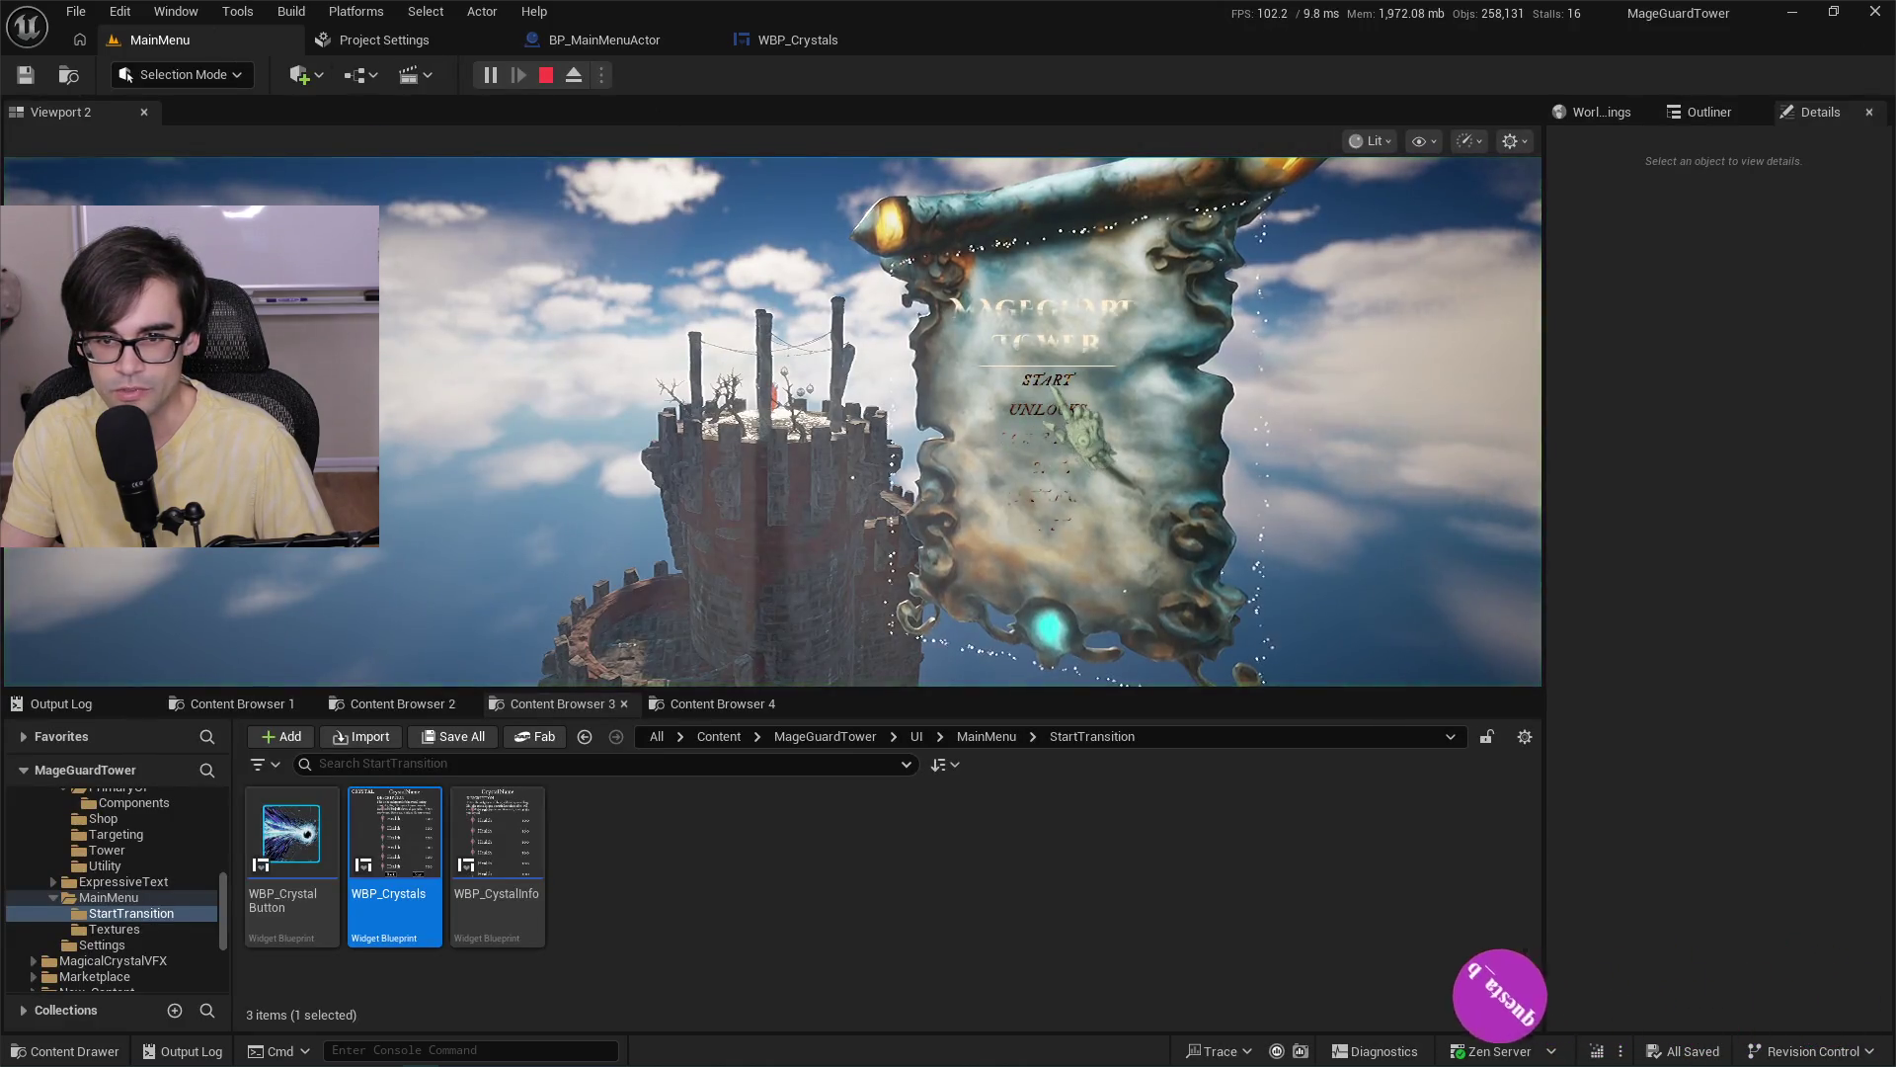
pyautogui.press('Escape')
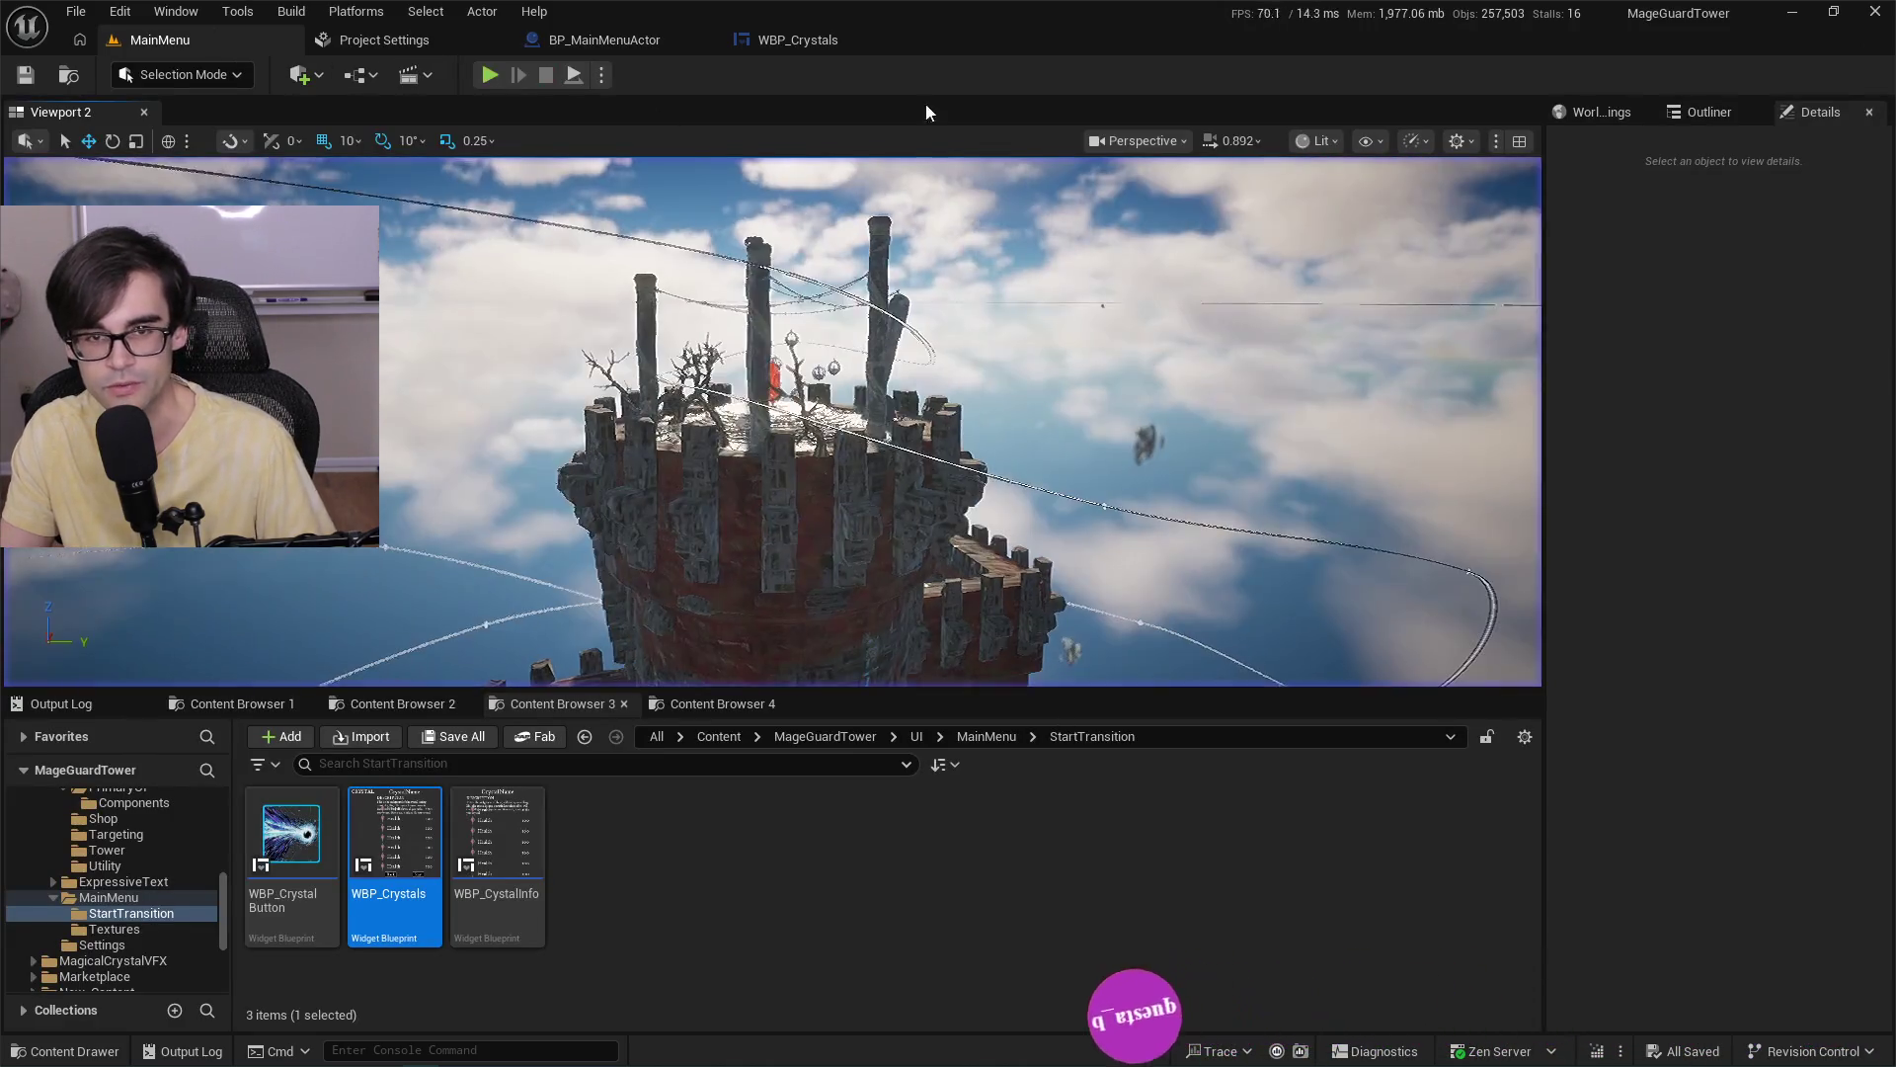
# Glance at WBP_Crystals, return to the 360FlipAnimation graph, then move to the code in Cursor.
pyautogui.click(795, 41)
pyautogui.click(703, 42)
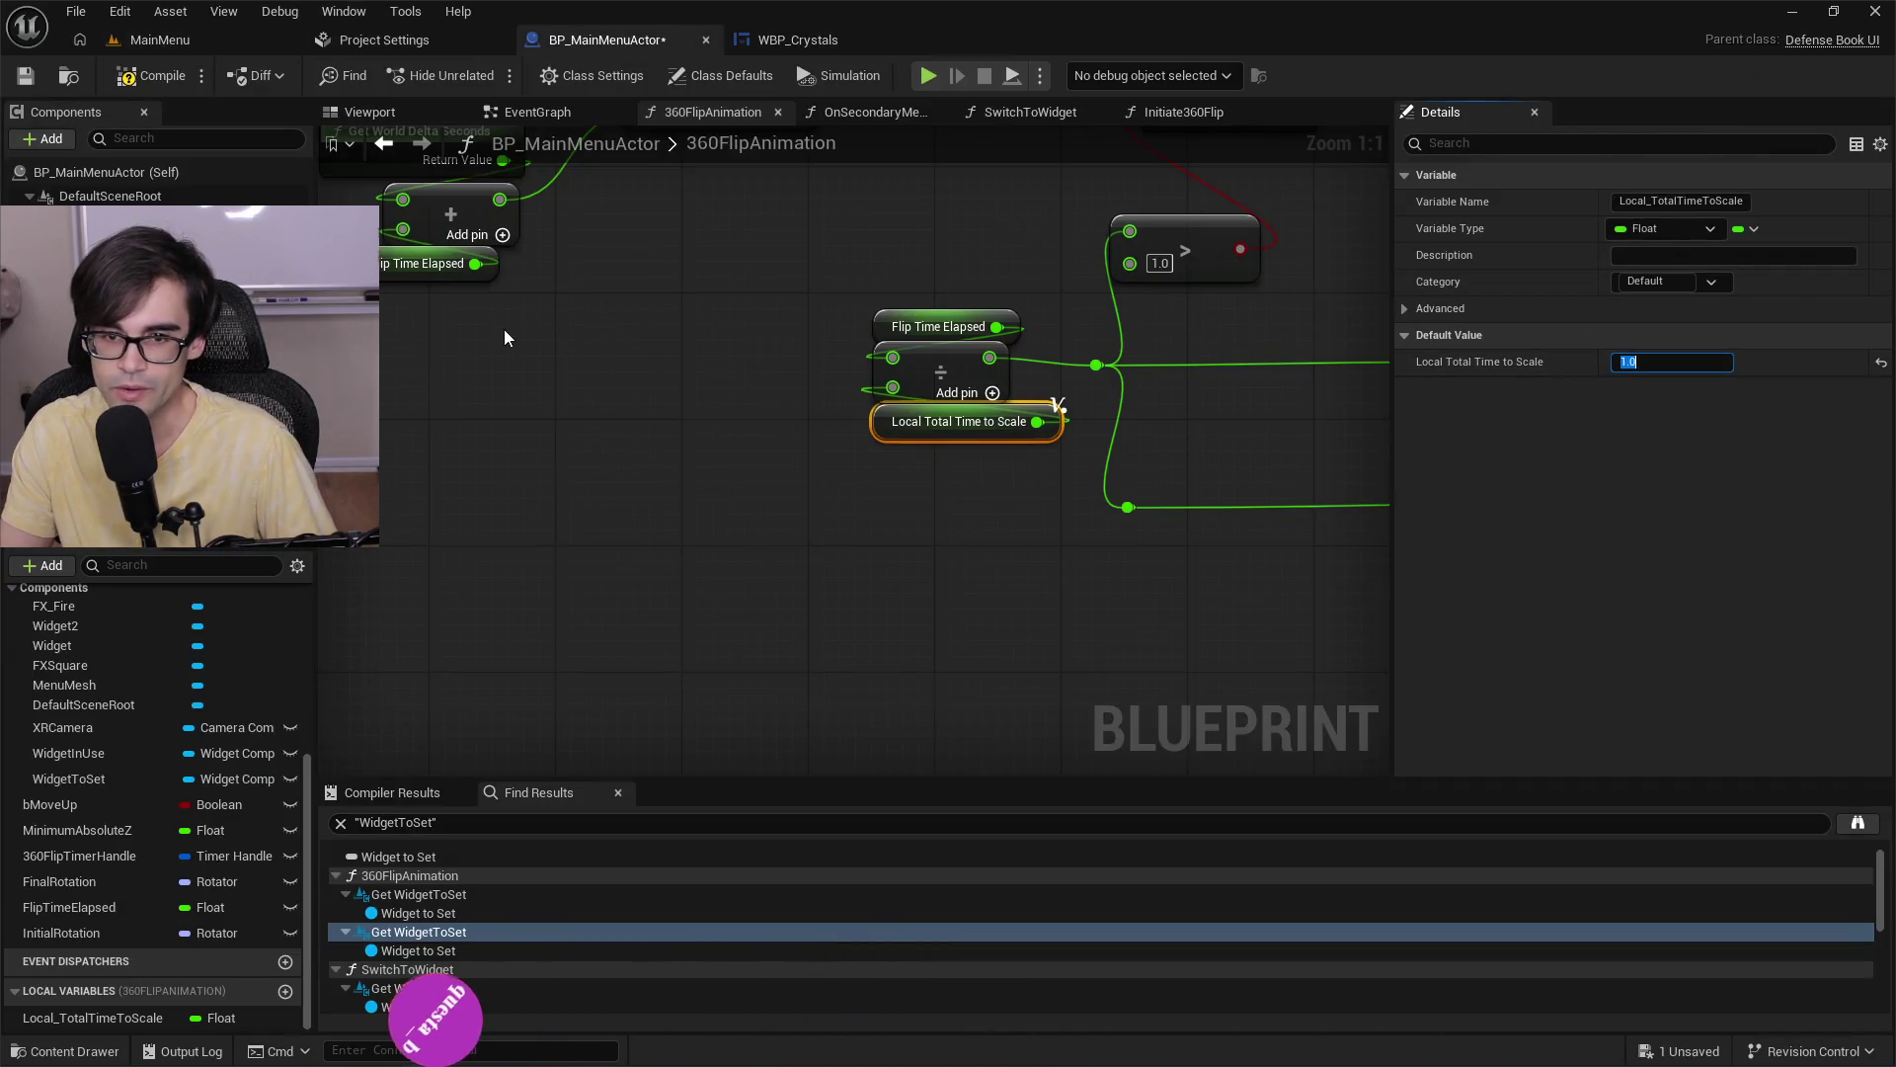
pyautogui.click(1012, 536)
pyautogui.scroll(-4, 1012, 537)
pyautogui.scroll(3, 1012, 536)
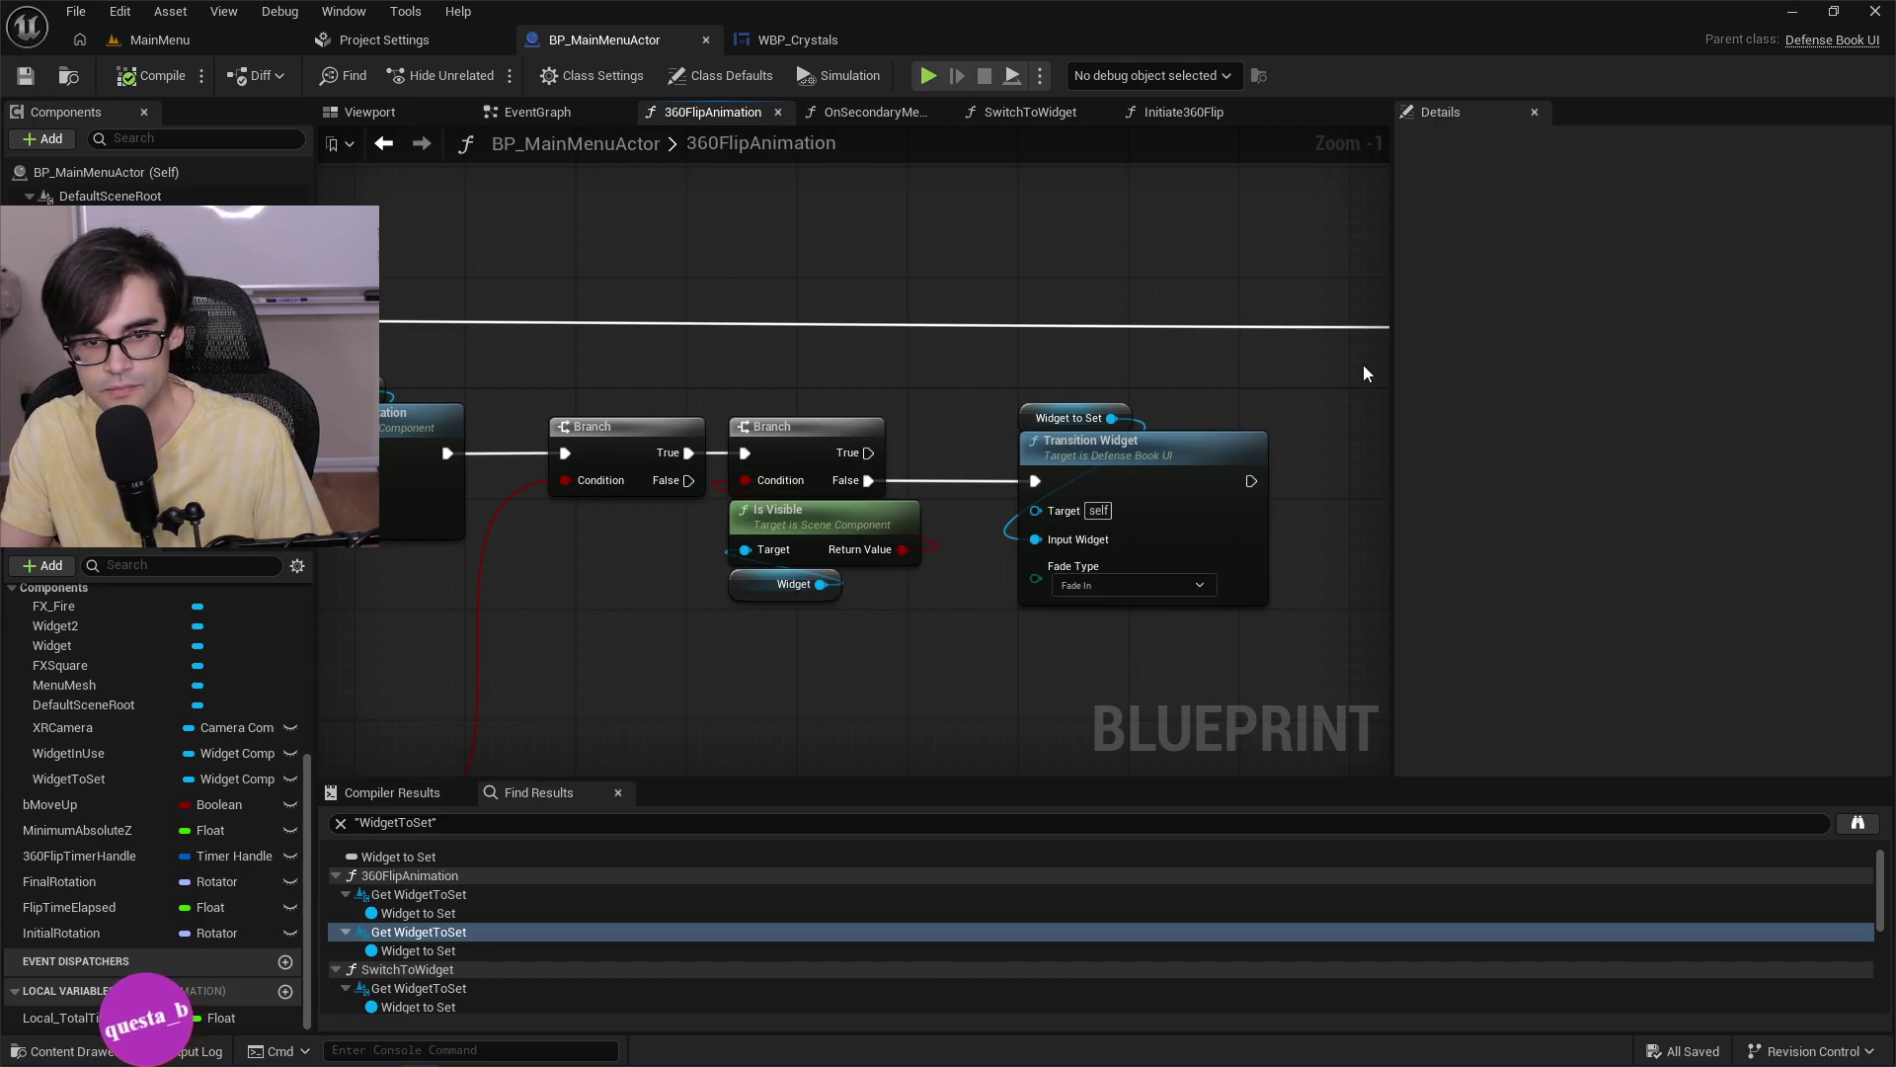
pyautogui.hotkey('alt', 'Tab')
pyautogui.scroll(-4, 852, 600)
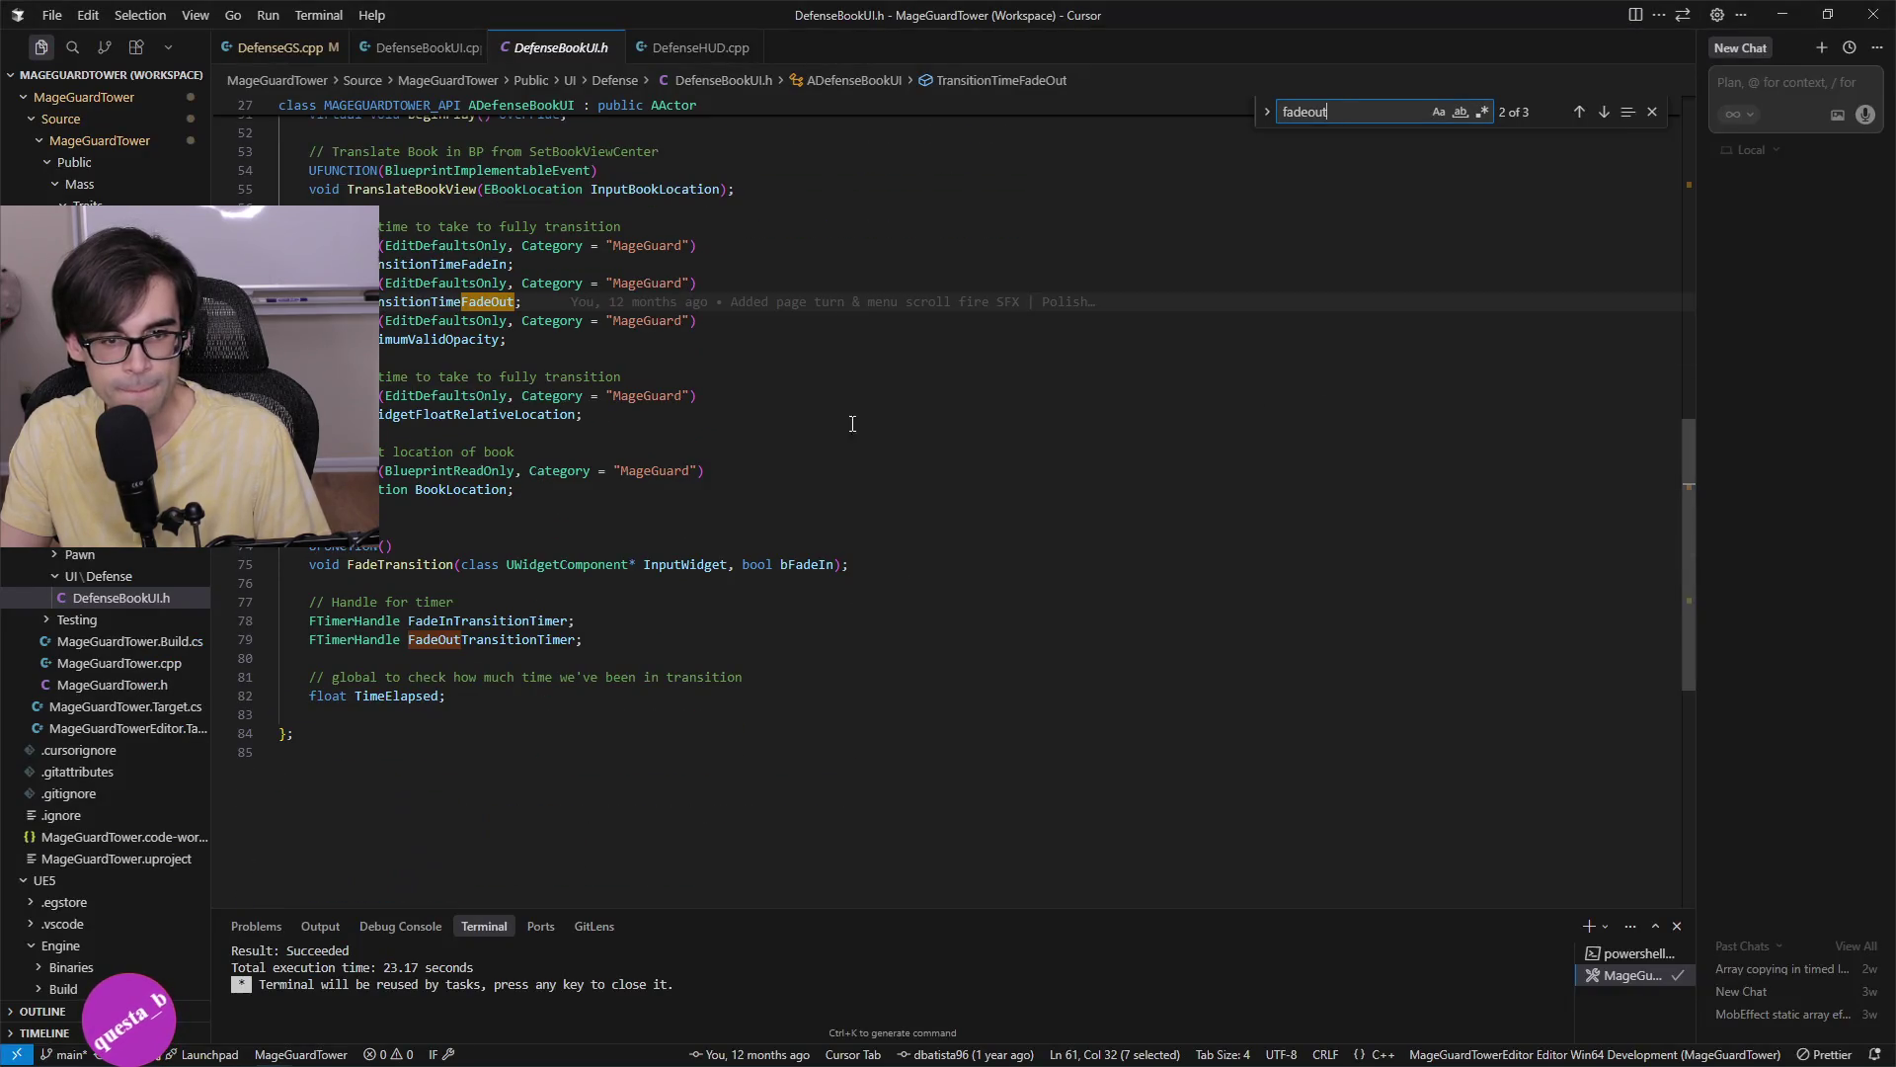
# In DefenseBookUI.cpp, inspect SetTintColorAndOpacity, ValueToSet and the Lerp's InitialValue, FinalValue and Alpha.
pyautogui.click(423, 47)
pyautogui.scroll(-8, 635, 576)
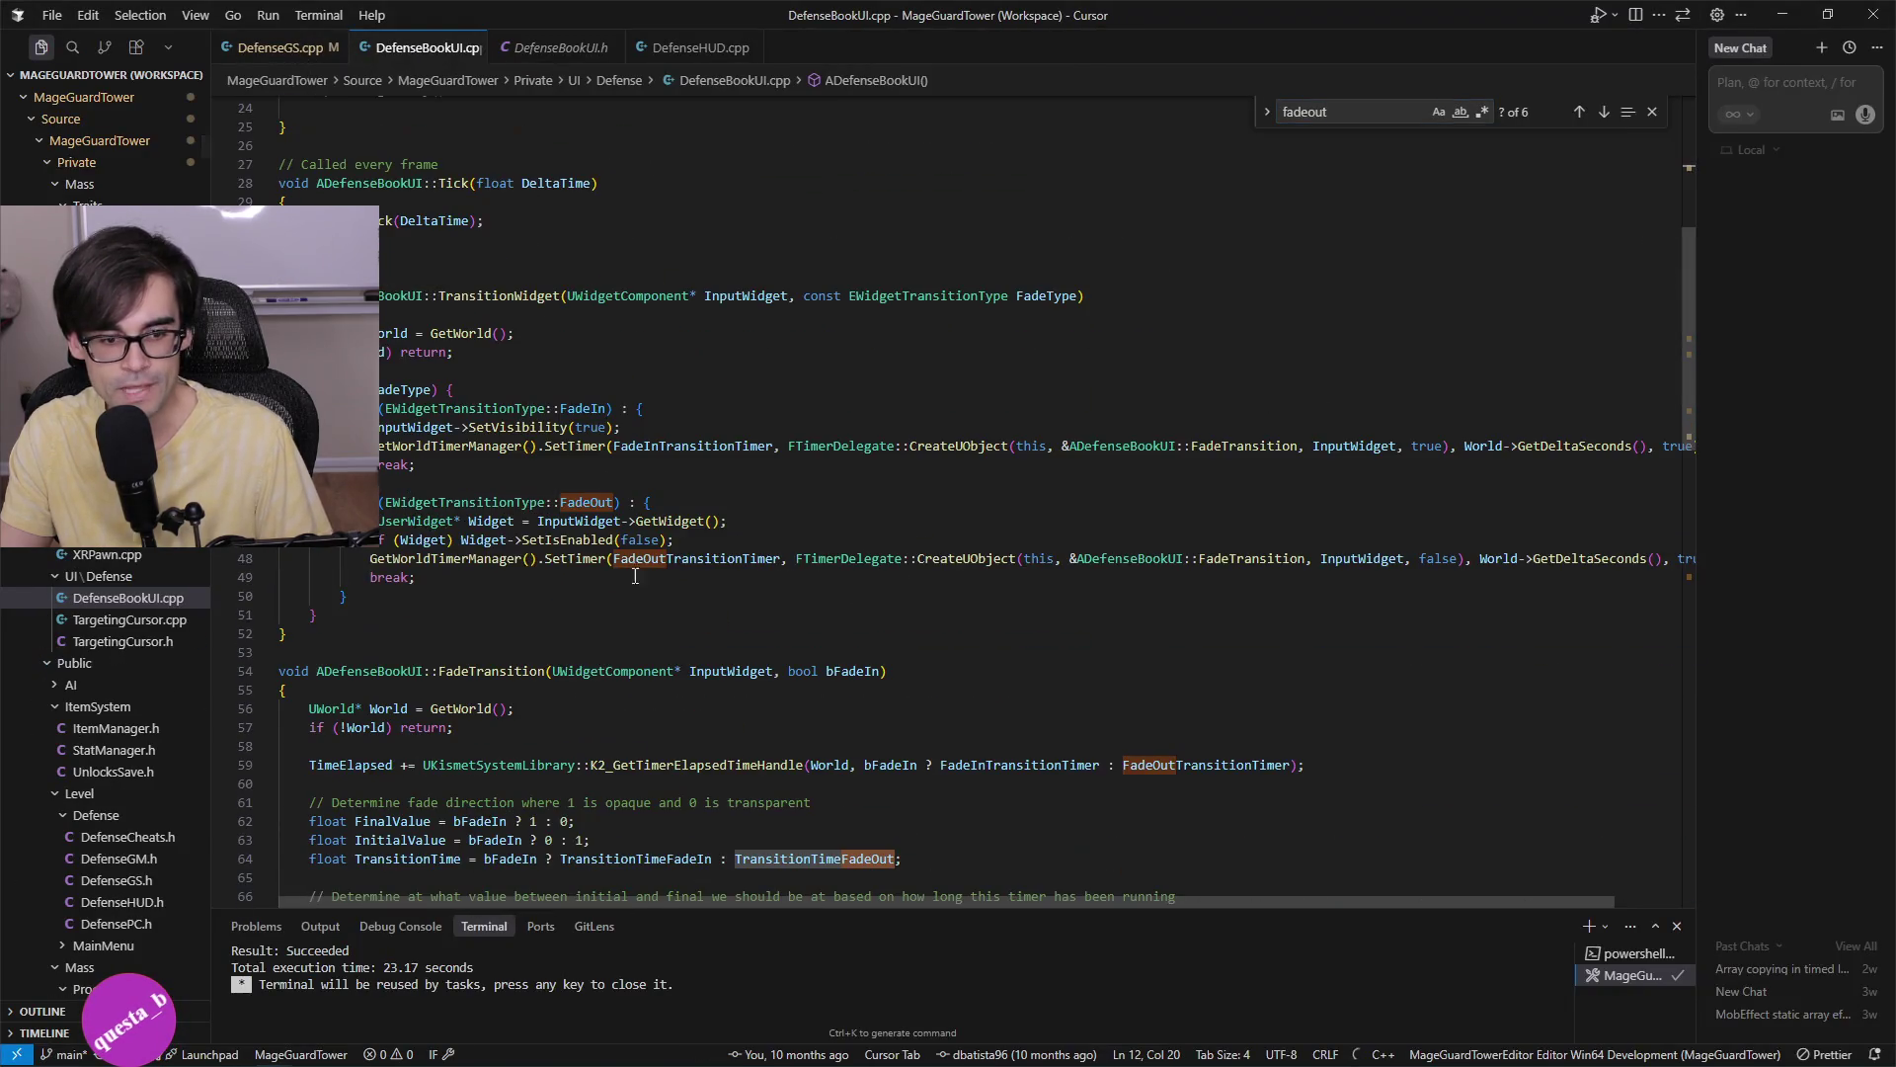
pyautogui.scroll(-4, 909, 593)
pyautogui.scroll(-3, 910, 595)
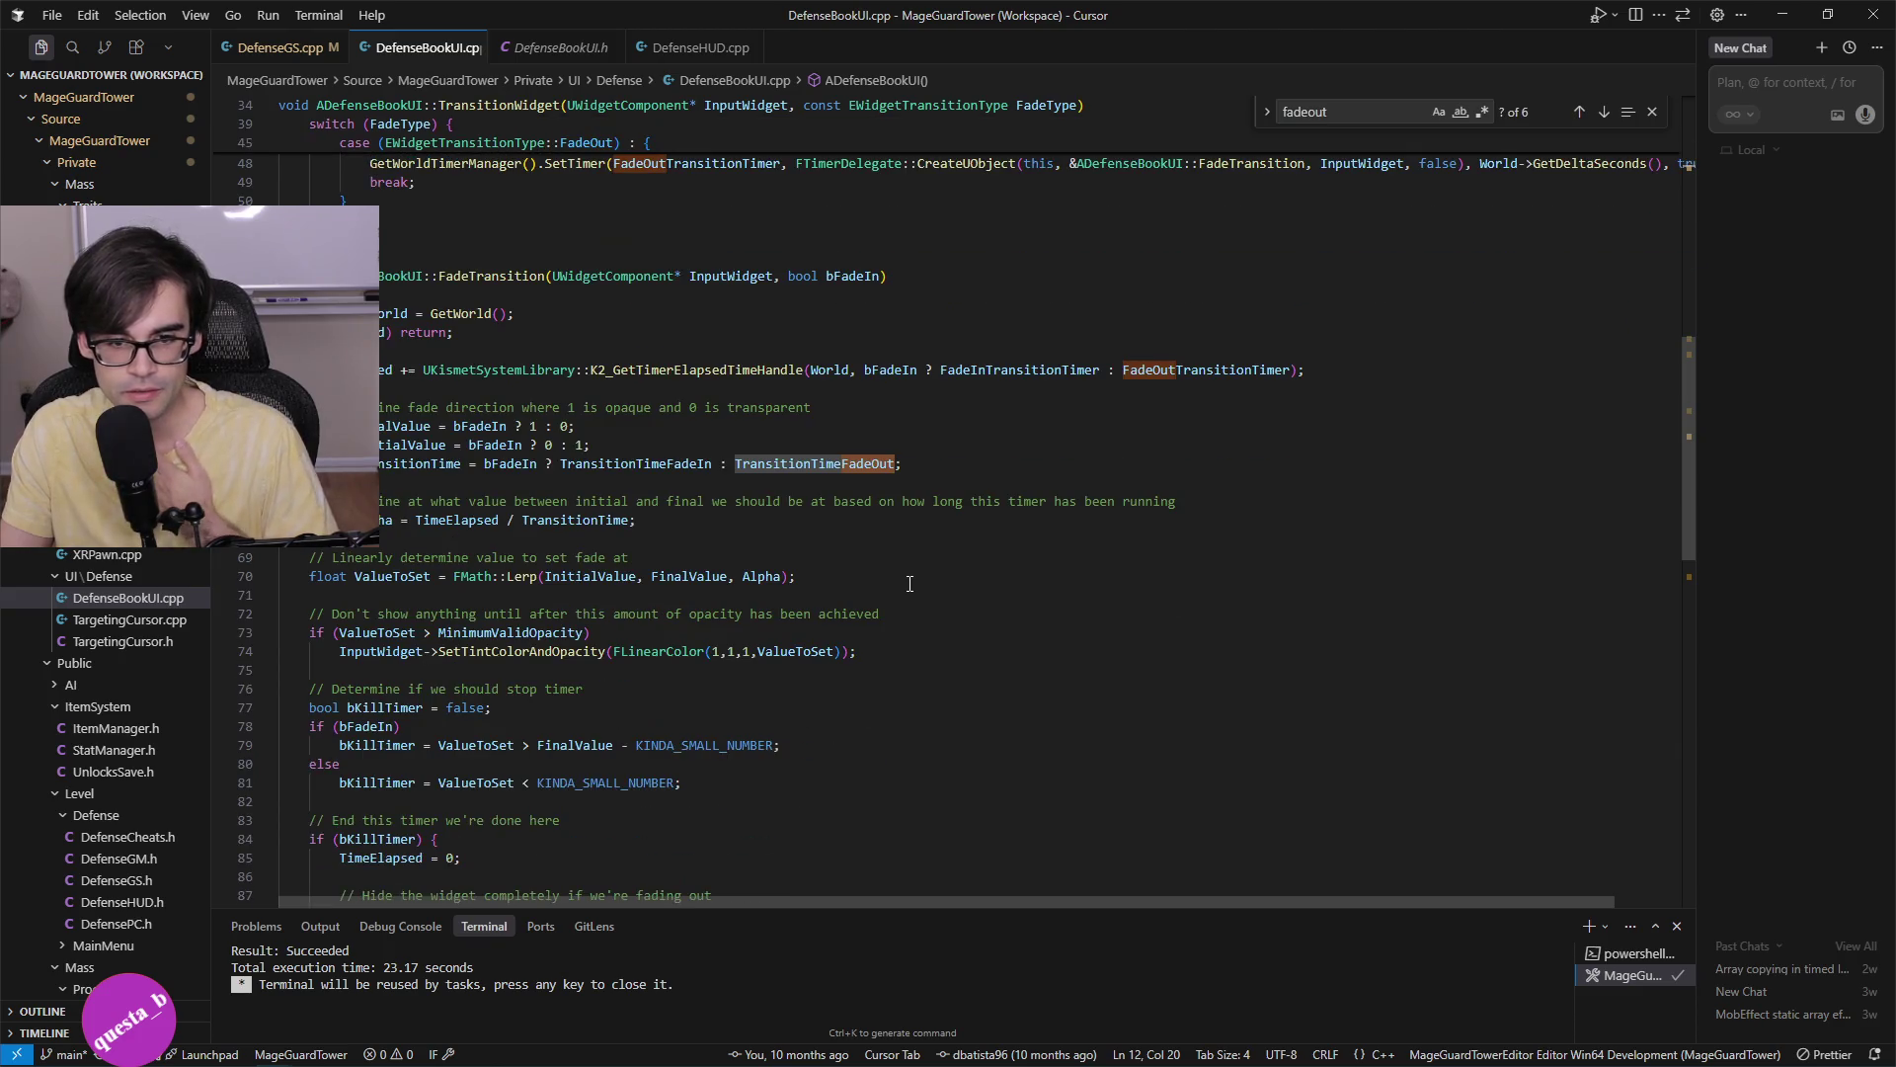
pyautogui.scroll(-2, 522, 479)
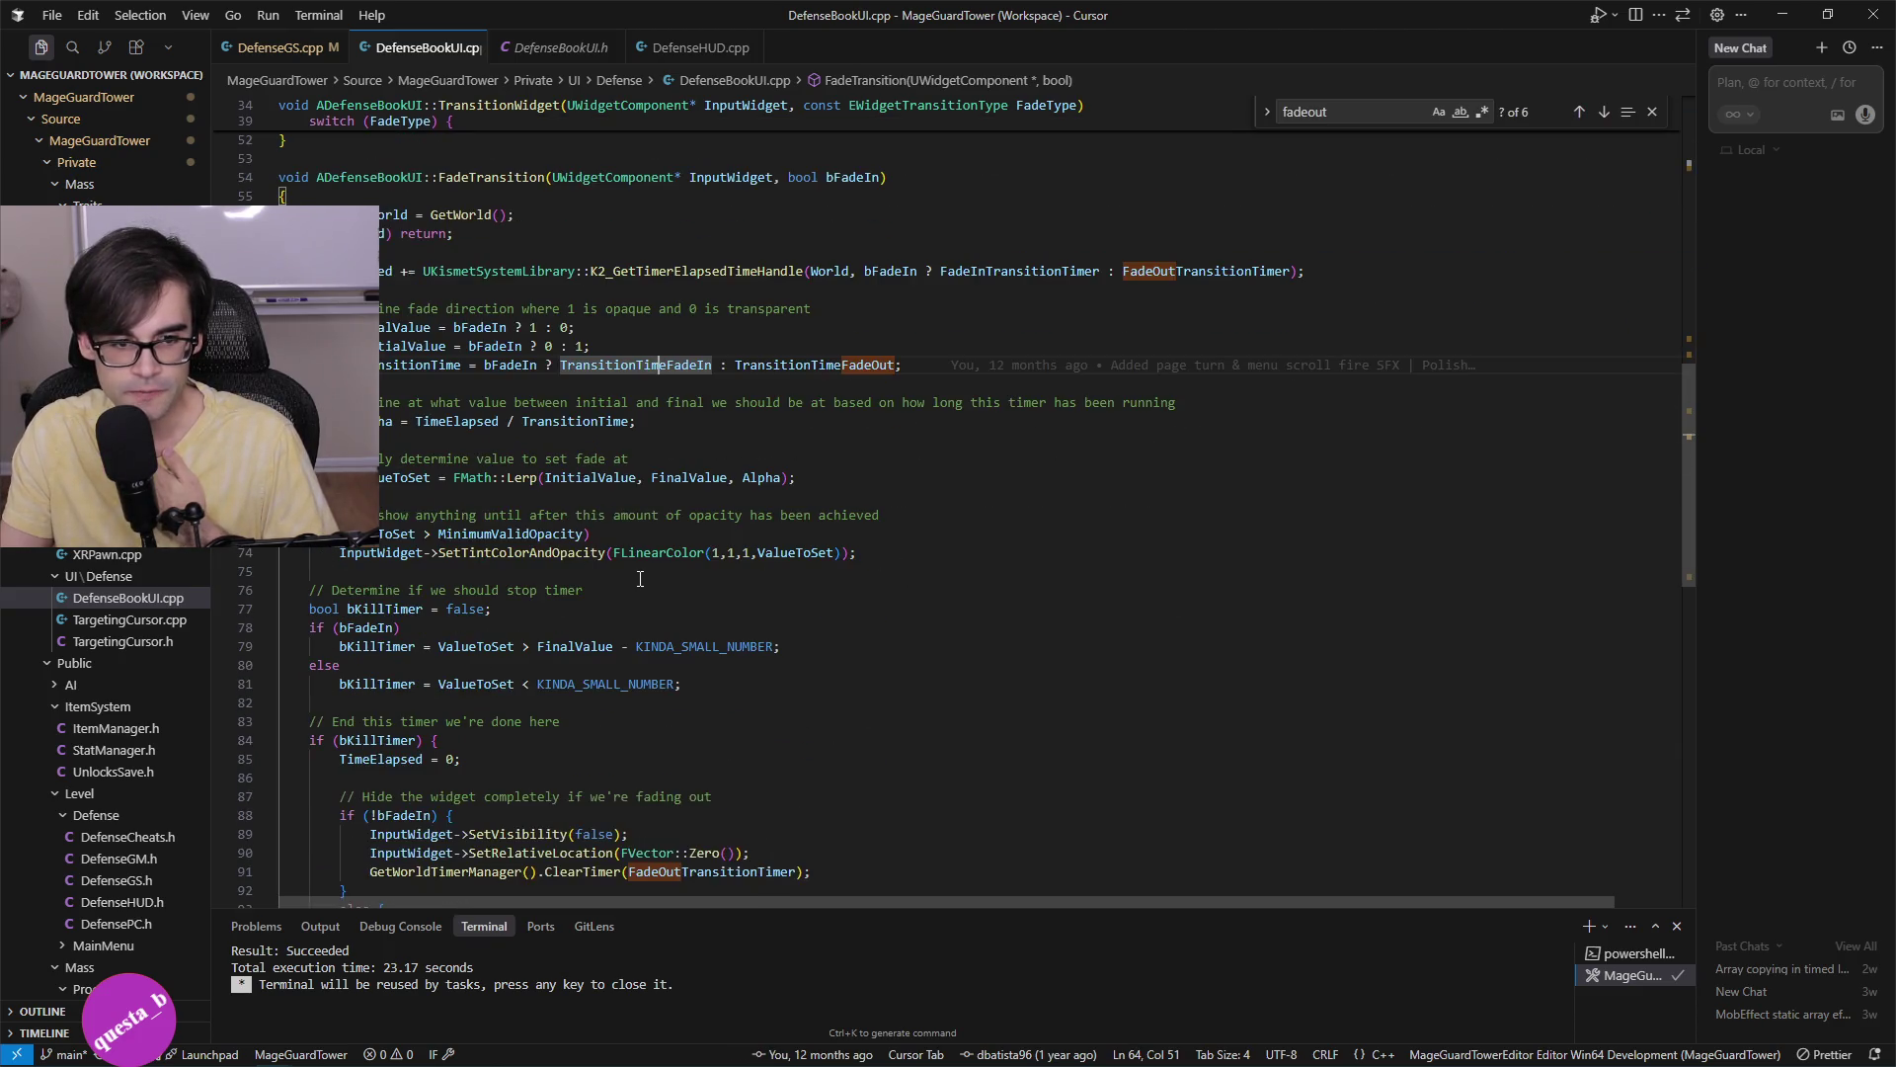
pyautogui.click(533, 556)
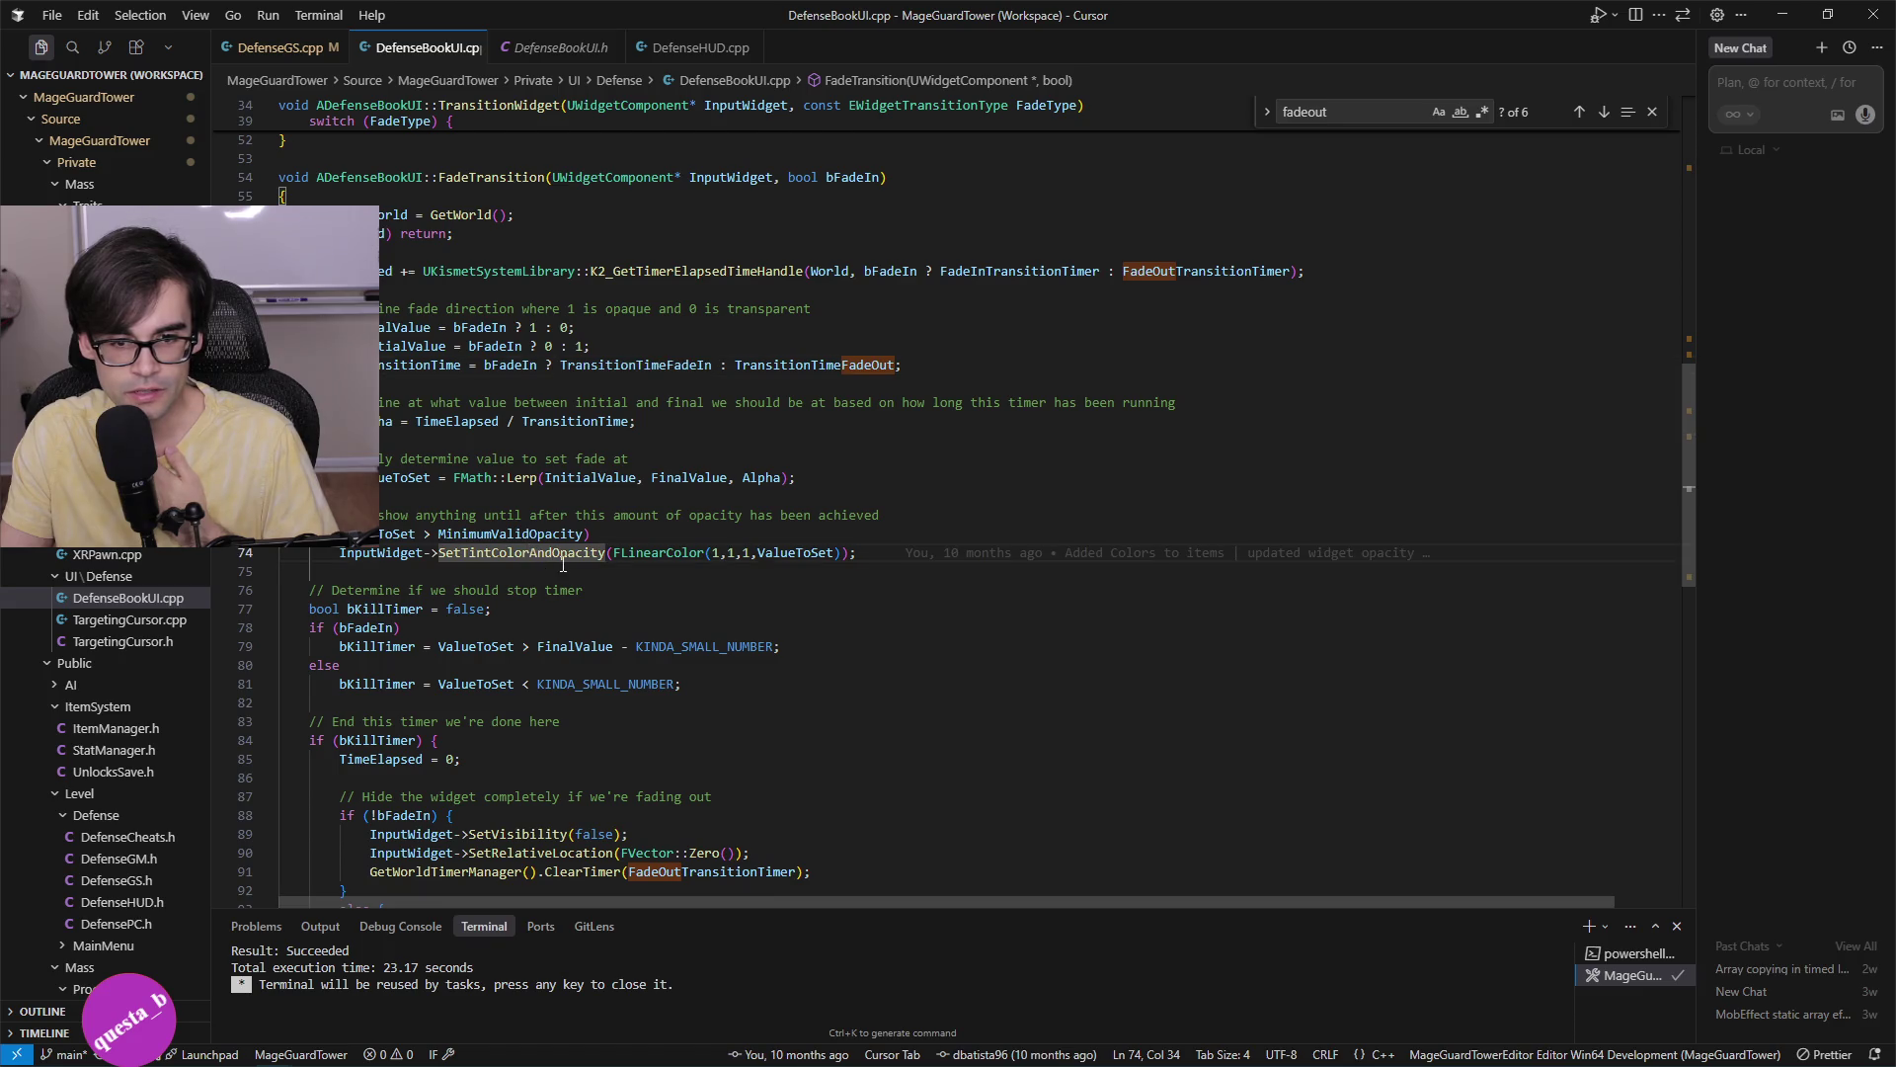
pyautogui.click(788, 552)
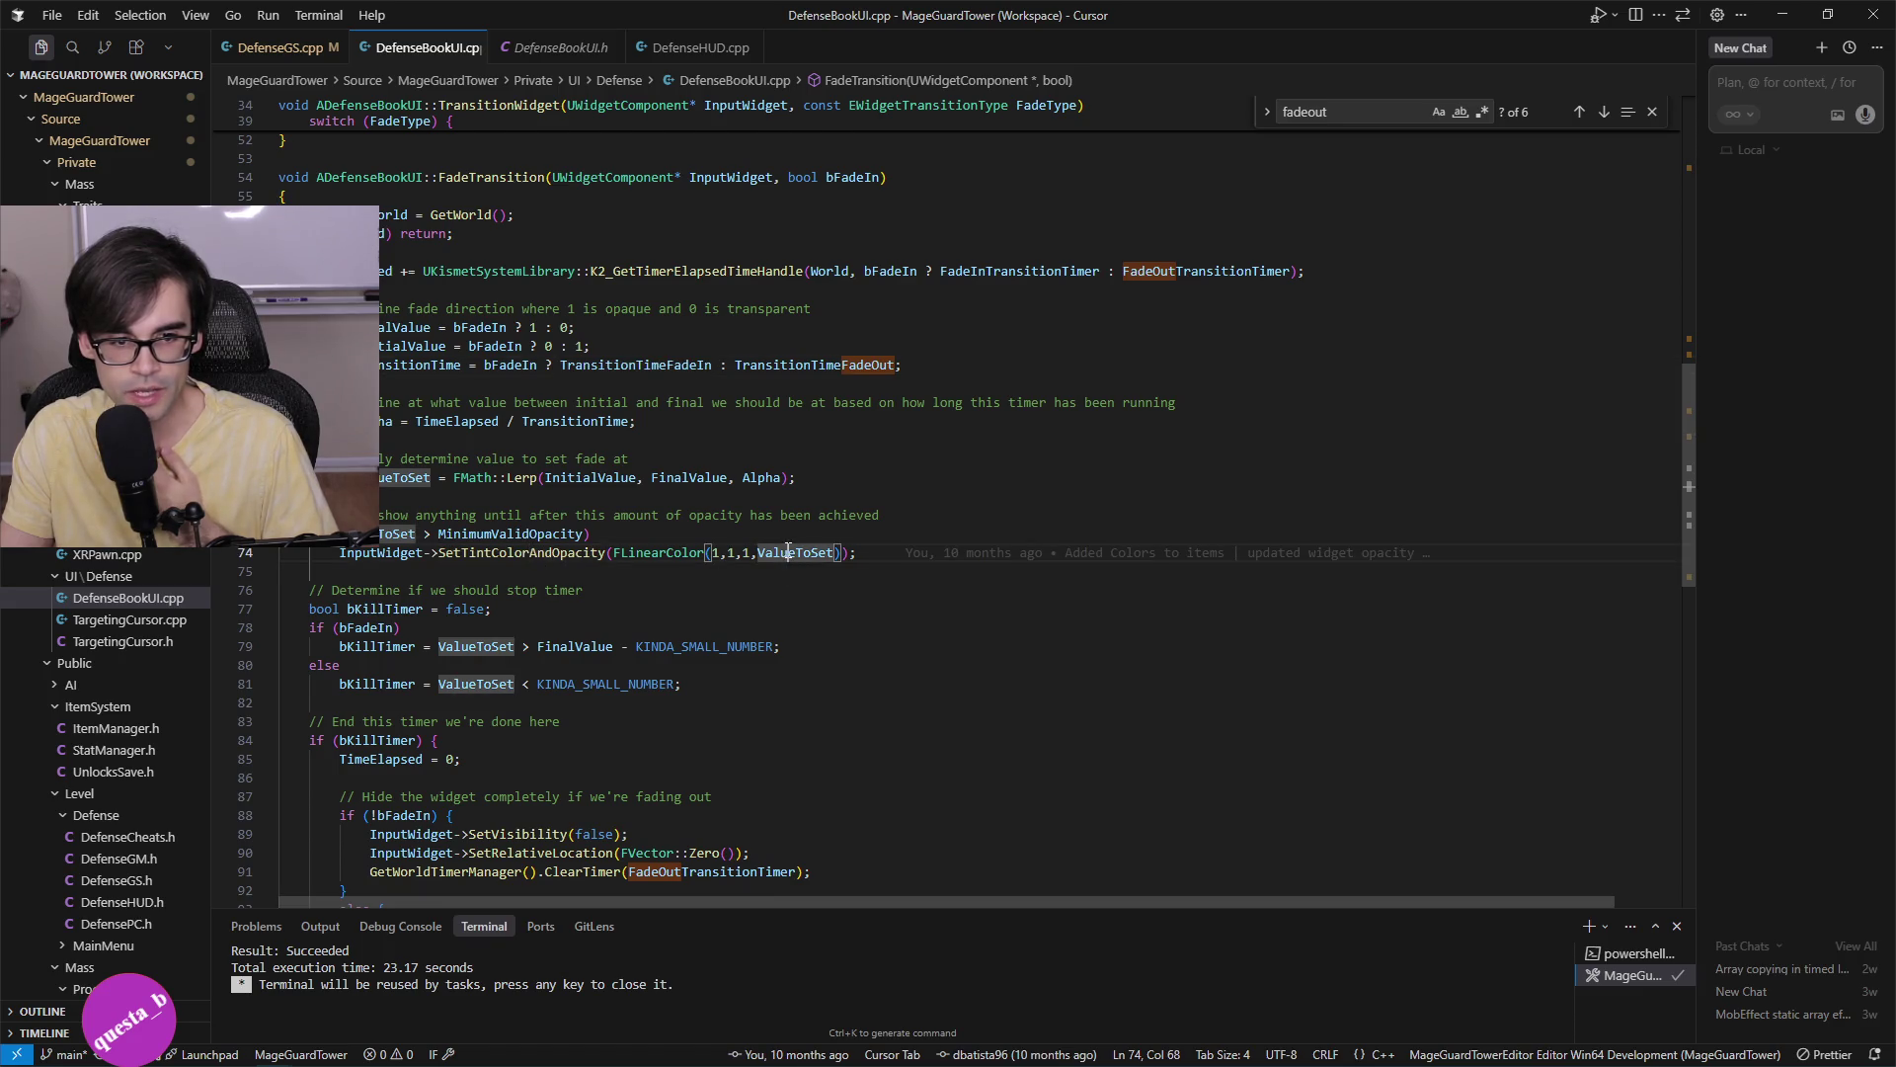
pyautogui.click(577, 477)
pyautogui.click(700, 477)
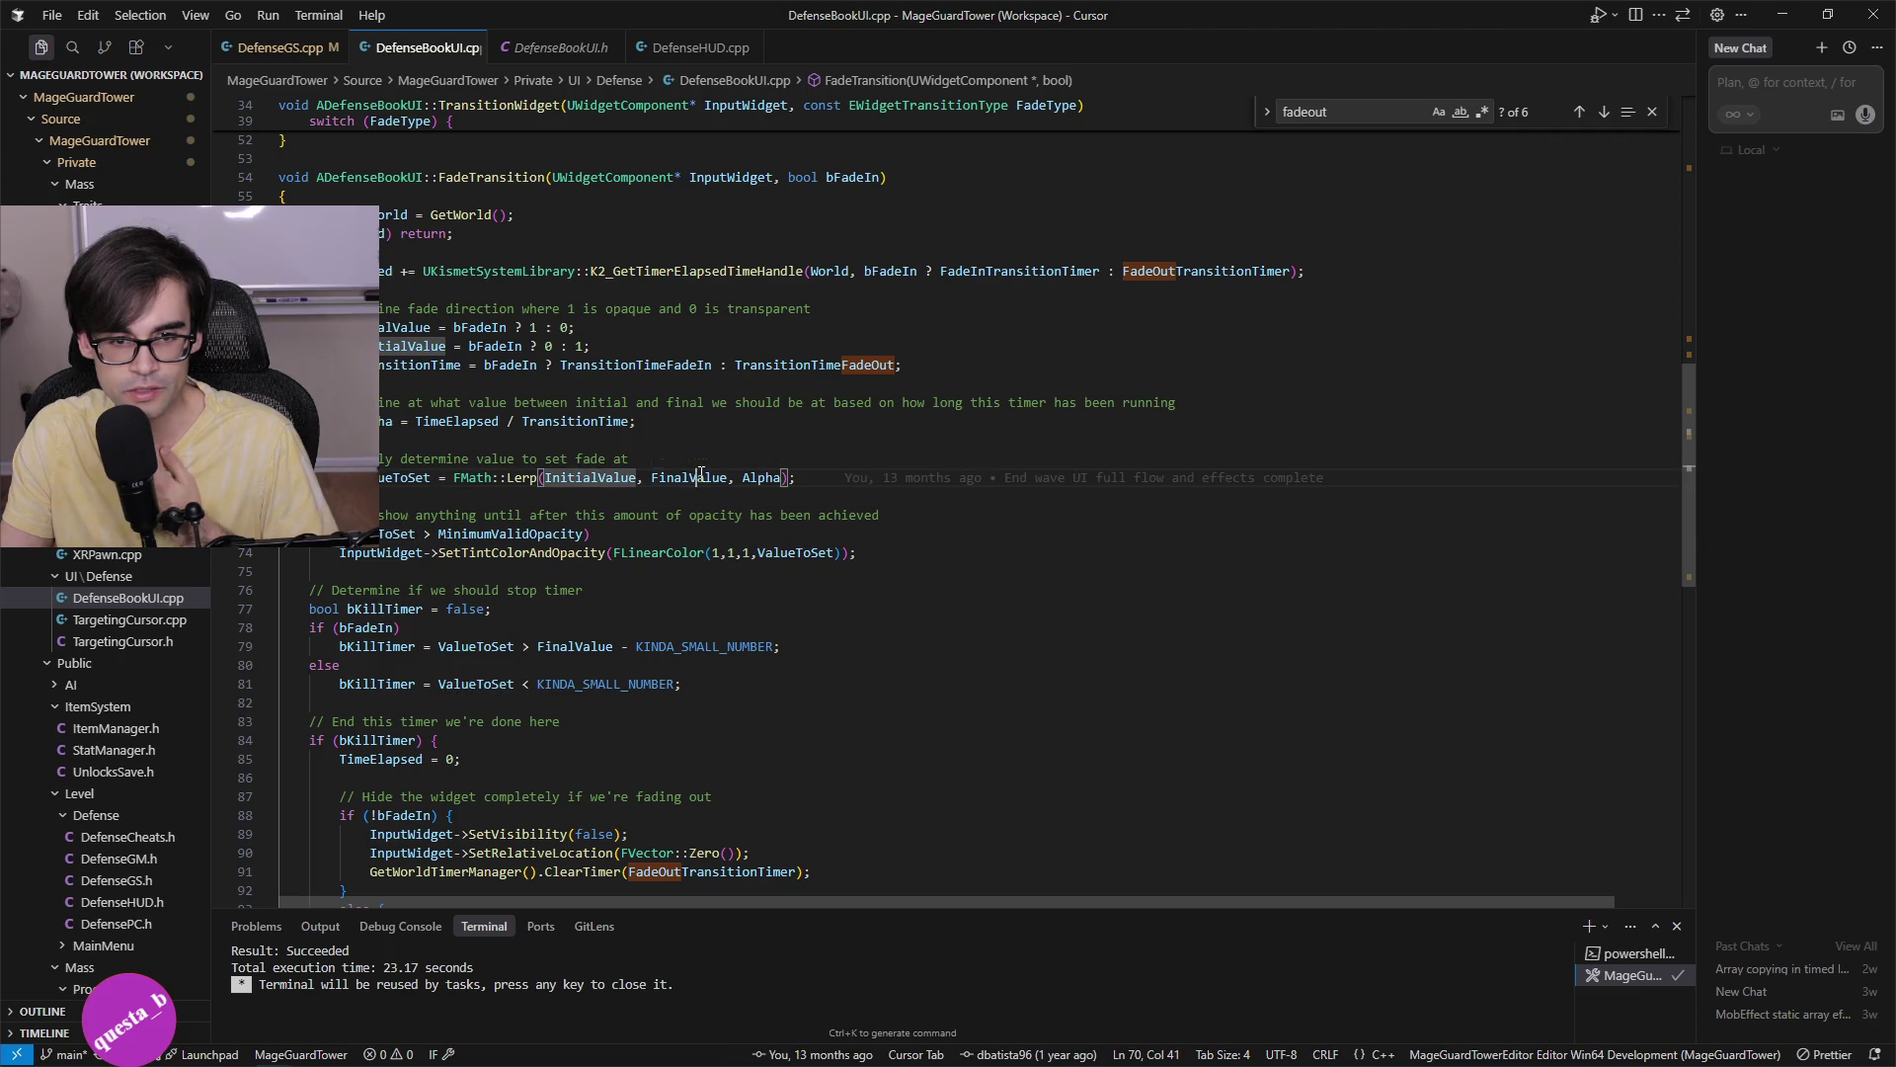
pyautogui.click(769, 477)
# Check the FadeInTransitionTimer and FadeOutTransitionTimer handles on line 59.
pyautogui.scroll(2, 448, 479)
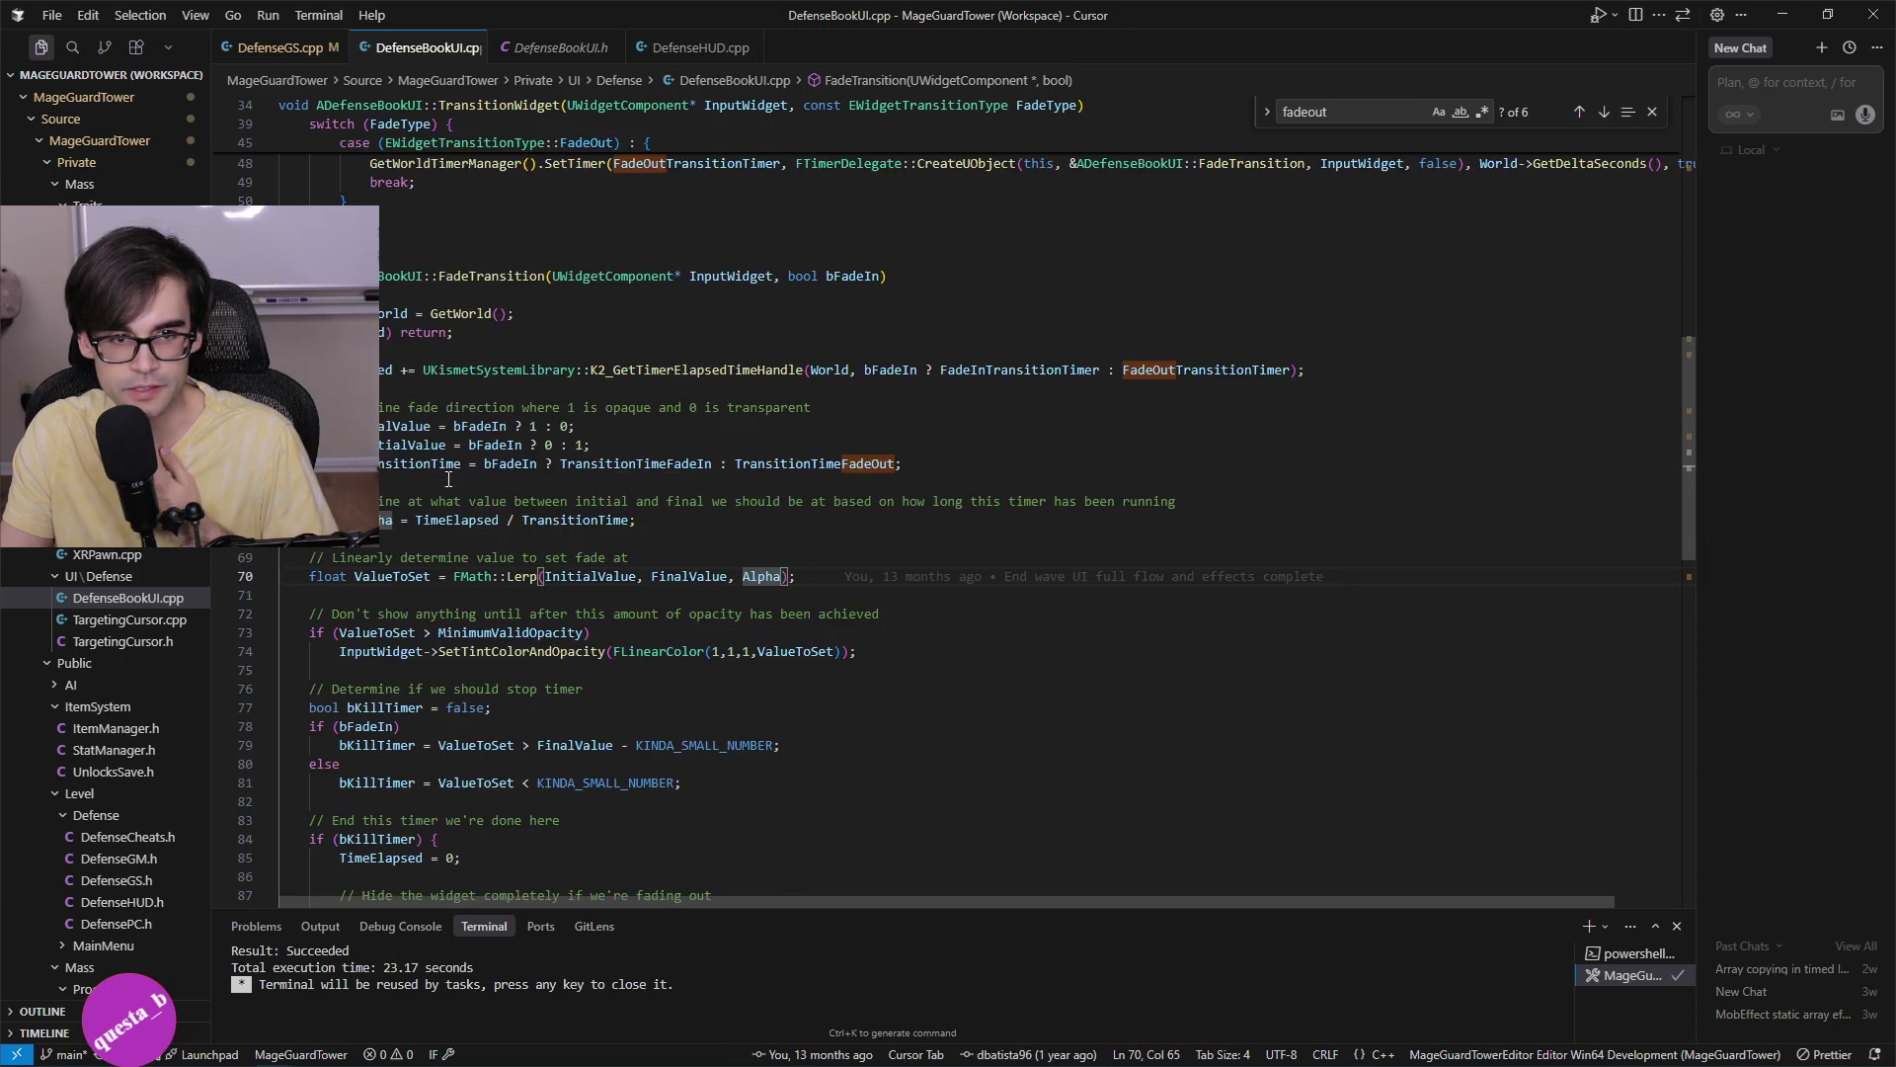
pyautogui.click(1038, 364)
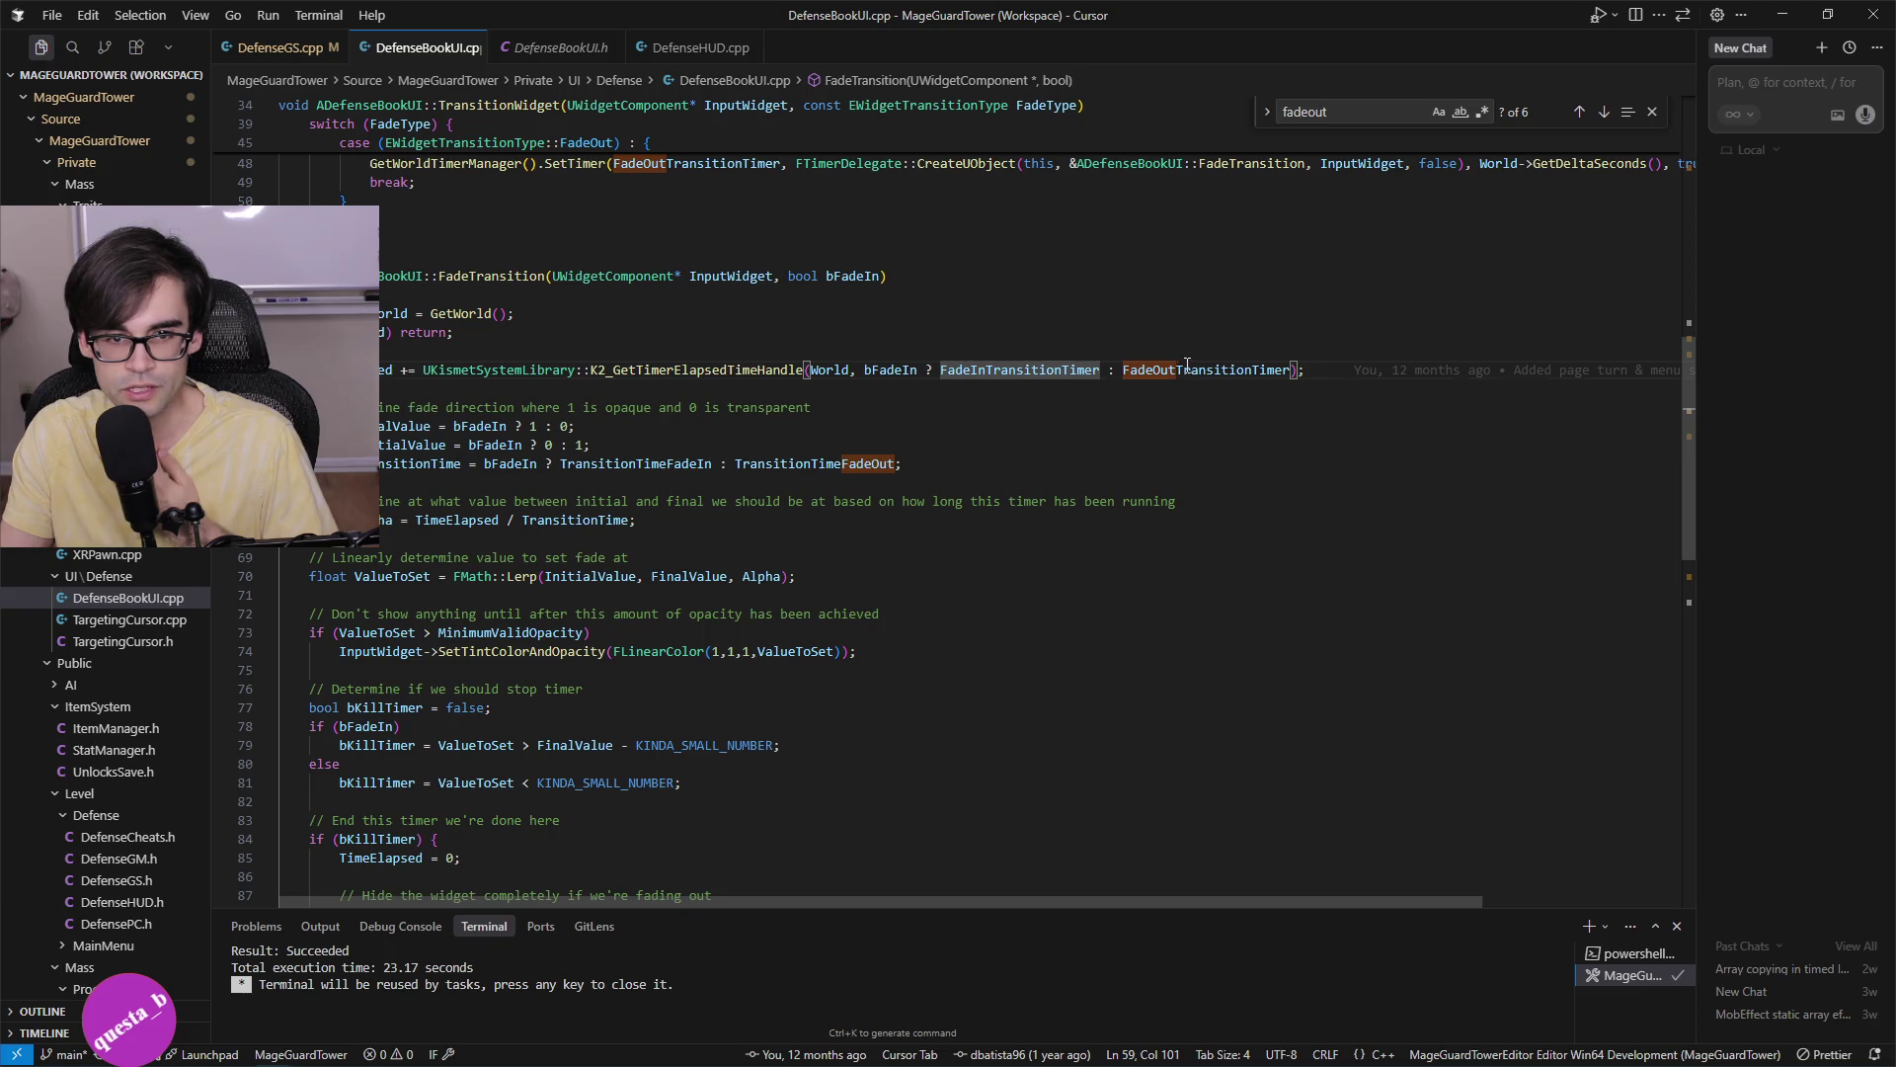
pyautogui.click(1189, 365)
pyautogui.scroll(8, 1197, 405)
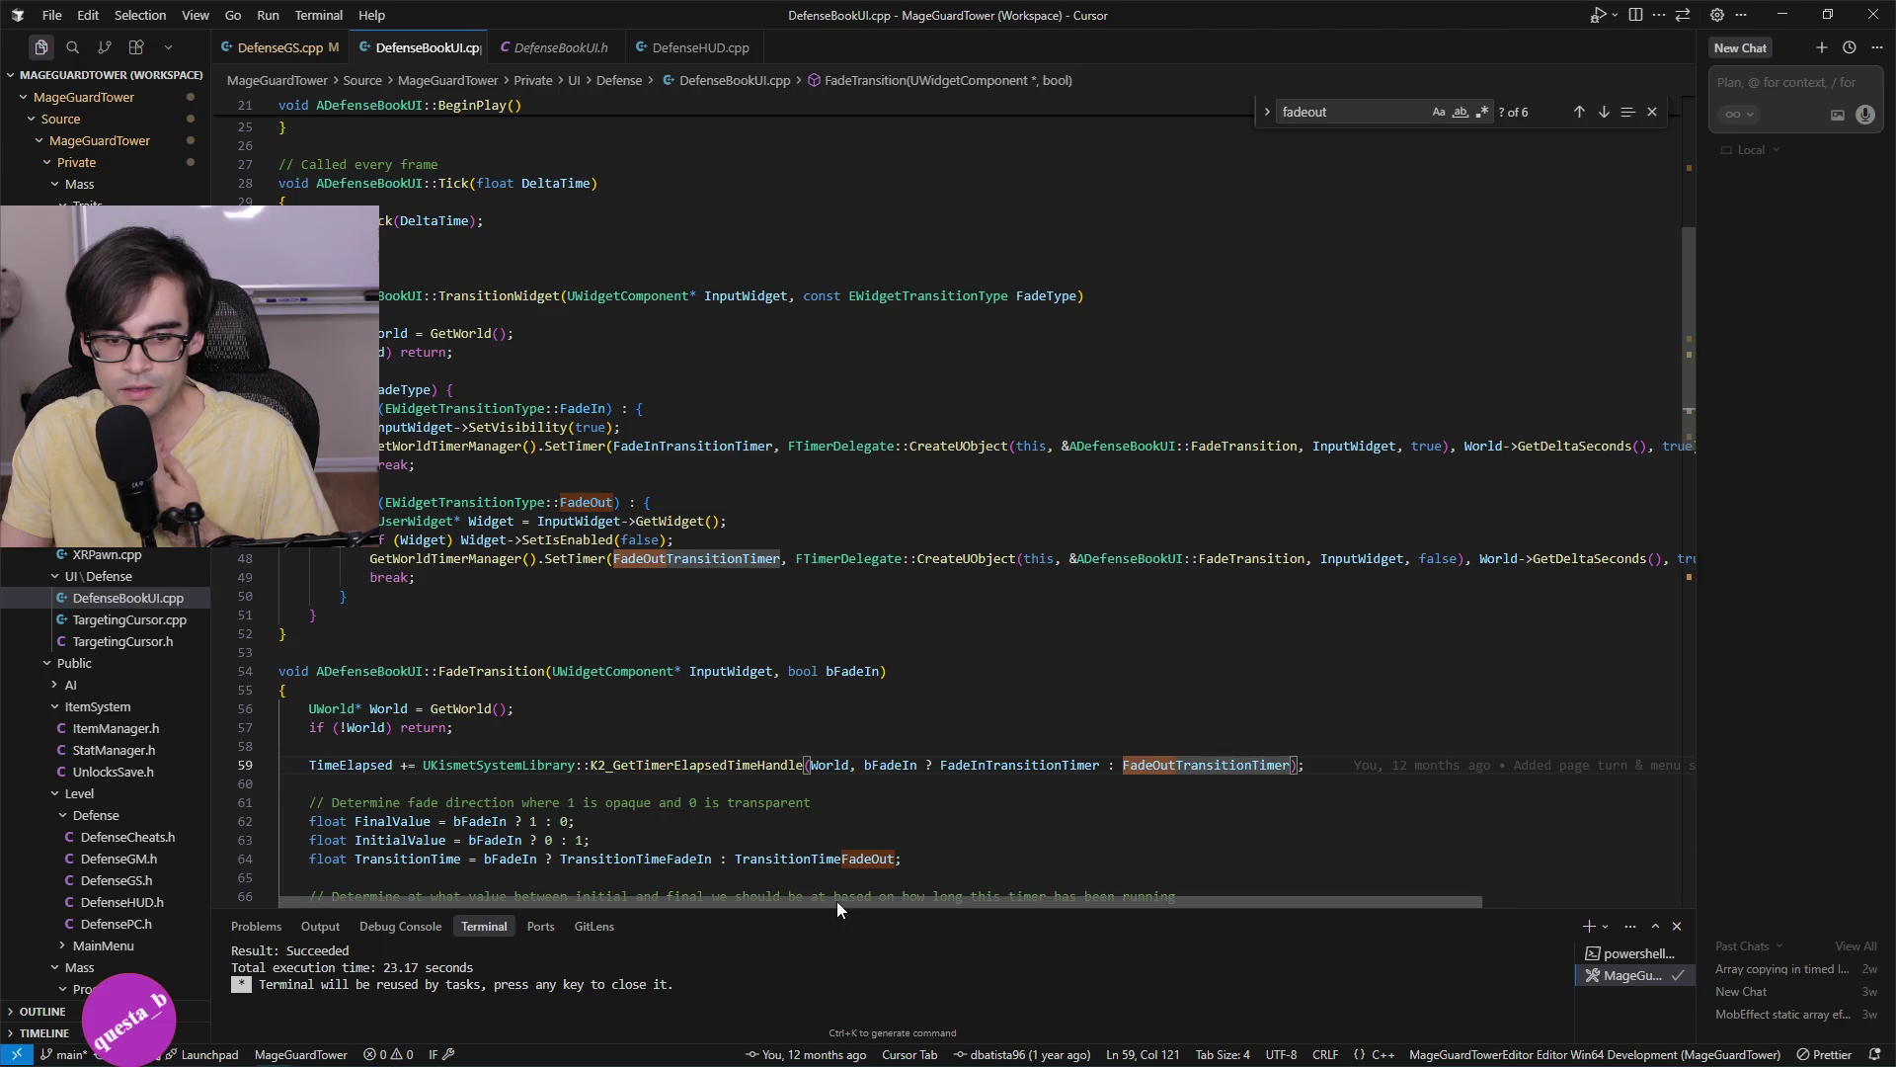
pyautogui.moveTo(837, 901)
pyautogui.mouseDown()
pyautogui.moveTo(1069, 898)
pyautogui.moveTo(701, 898)
pyautogui.mouseUp()
pyautogui.scroll(-3, 725, 685)
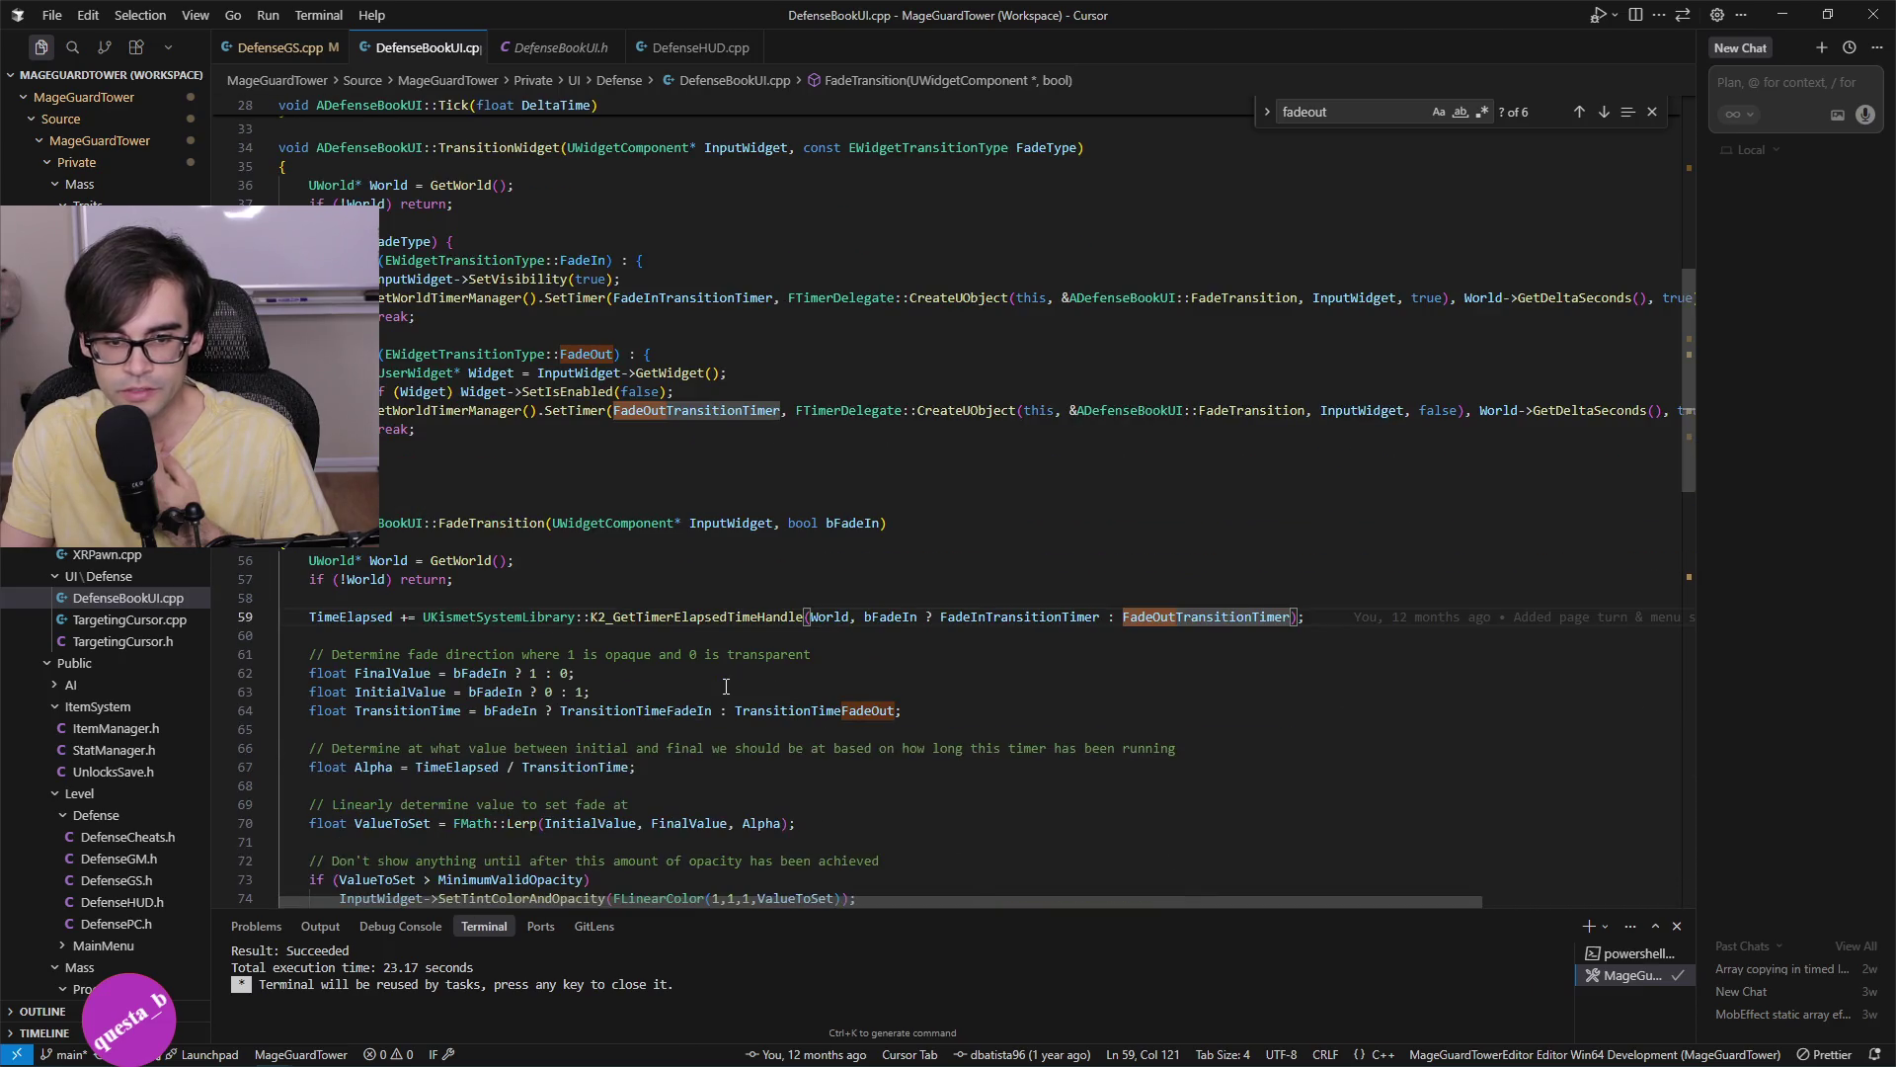
pyautogui.scroll(-3, 726, 686)
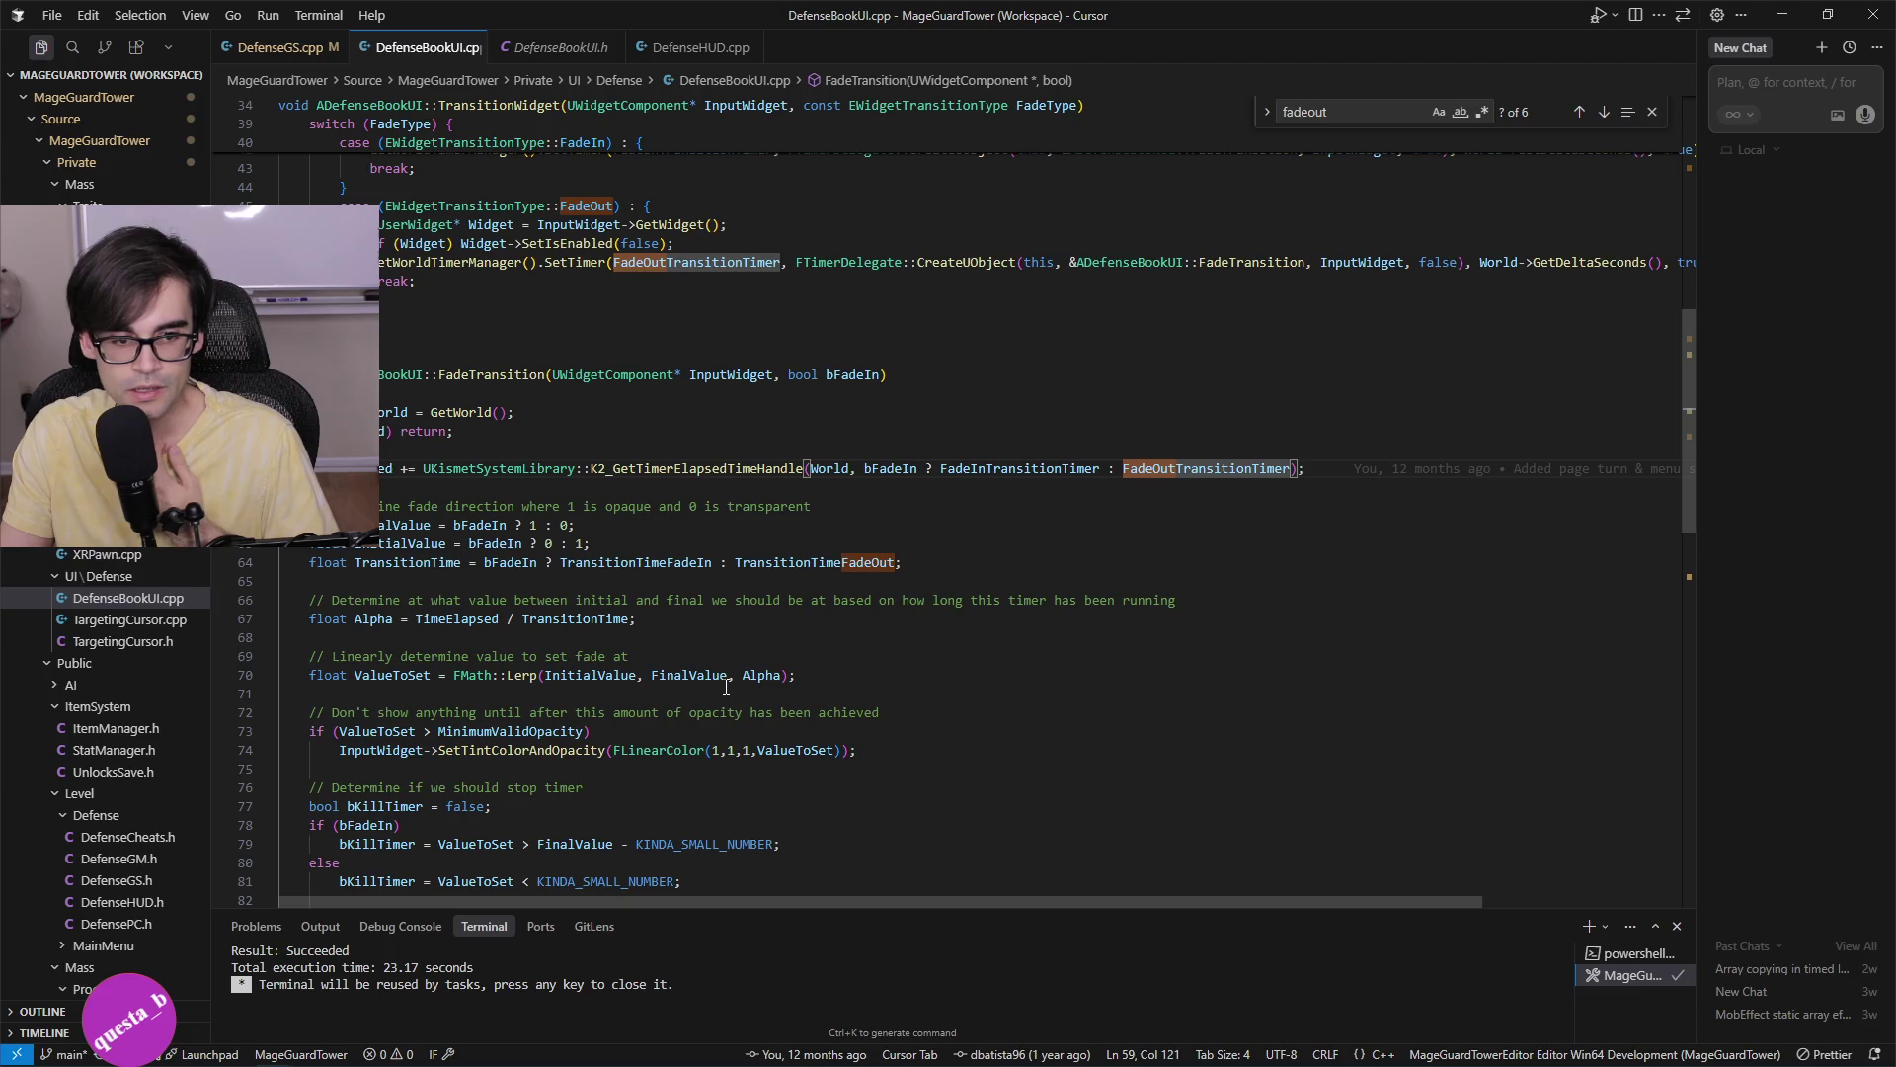
# Trace the uses of ValueToSet, bKillTimer and KINDA_SMALL_NUMBER in the fade logic.
pyautogui.click(400, 674)
pyautogui.scroll(-7, 595, 684)
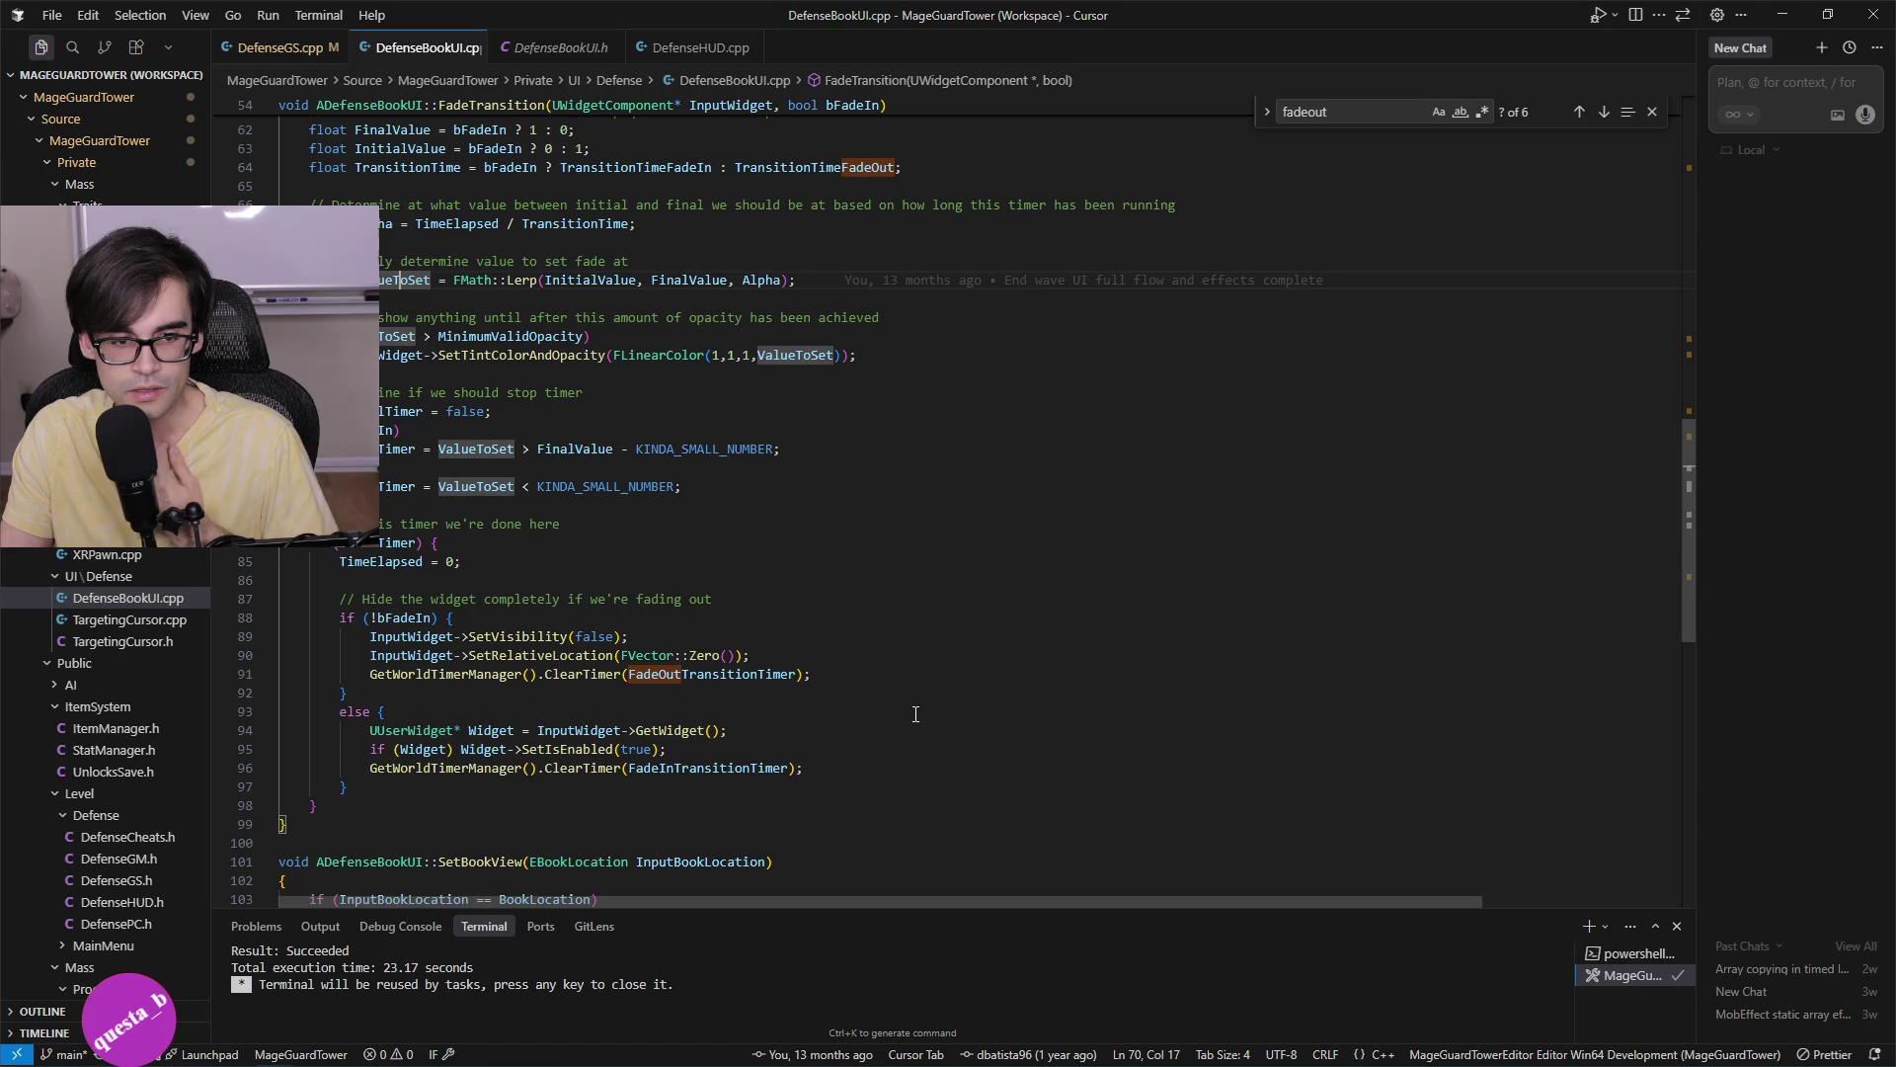
pyautogui.click(385, 542)
pyautogui.scroll(2, 700, 642)
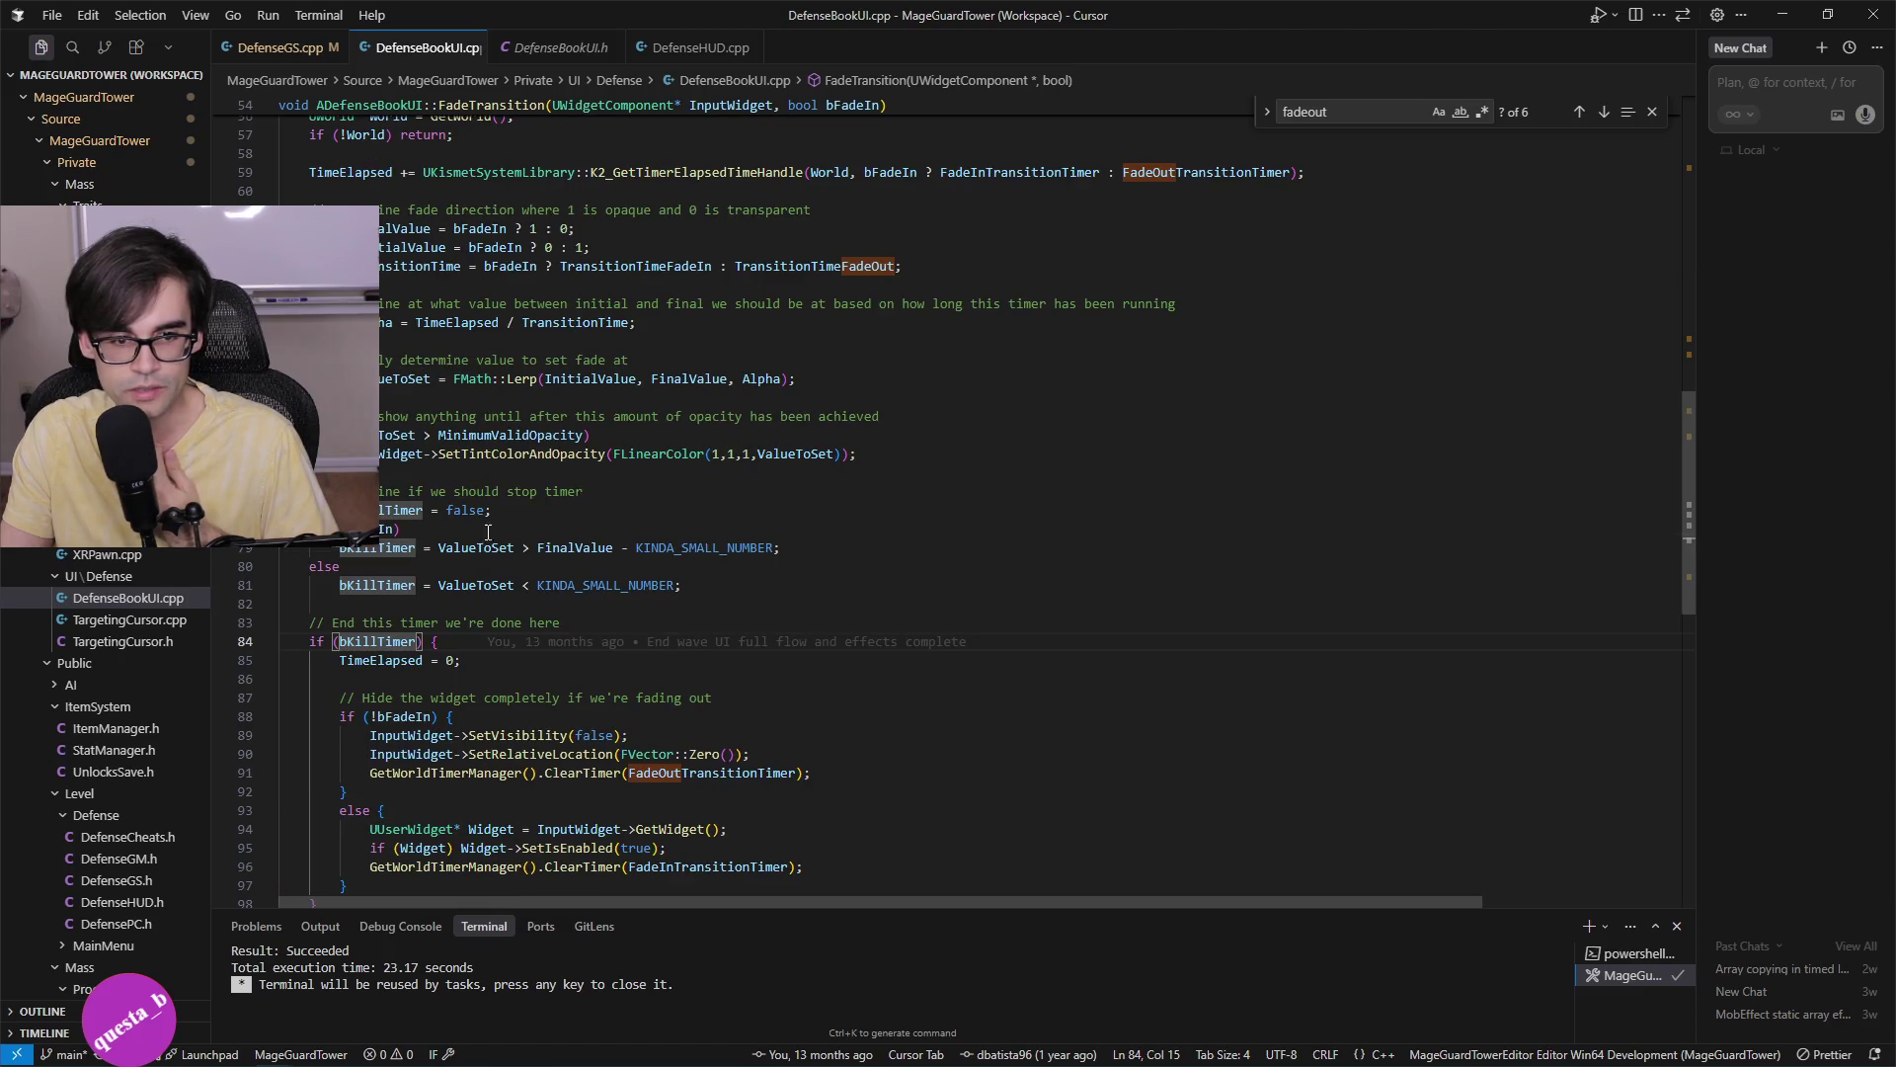
pyautogui.click(462, 547)
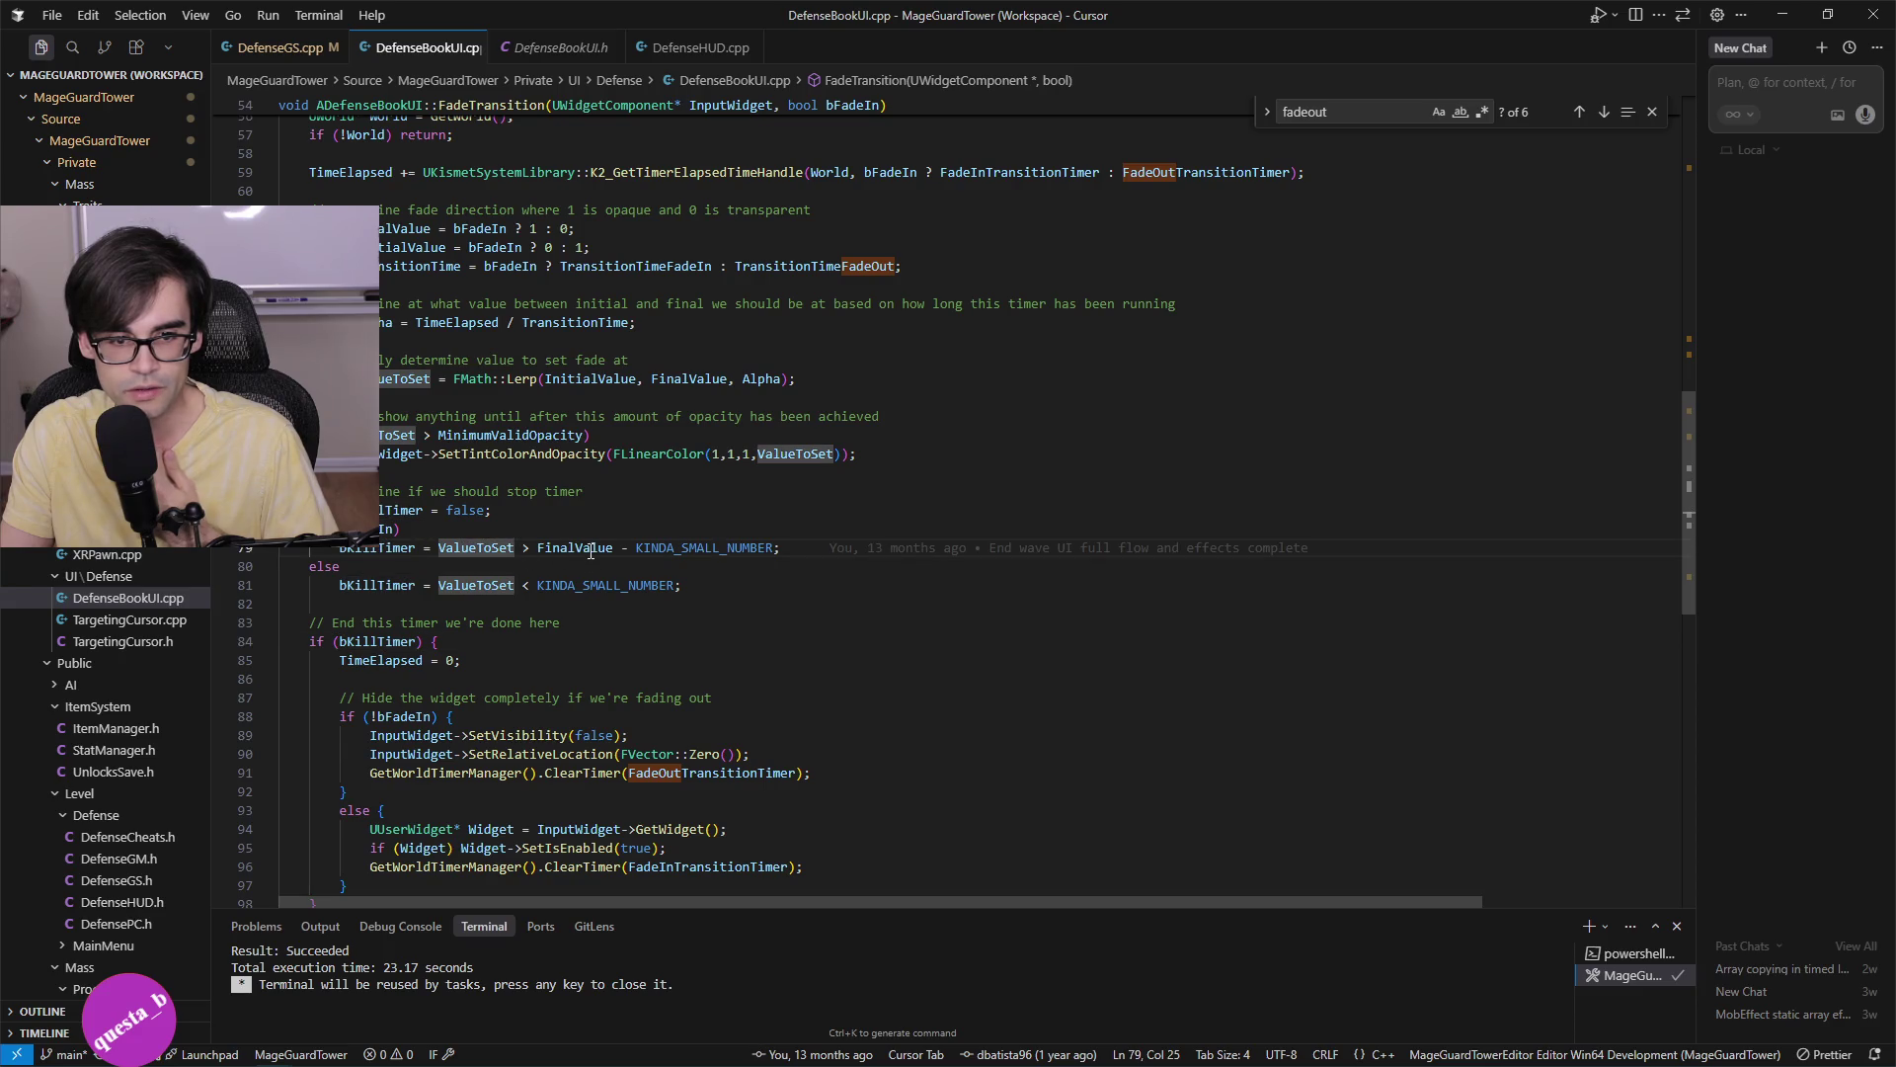
pyautogui.click(718, 549)
pyautogui.click(468, 547)
pyautogui.scroll(2, 708, 511)
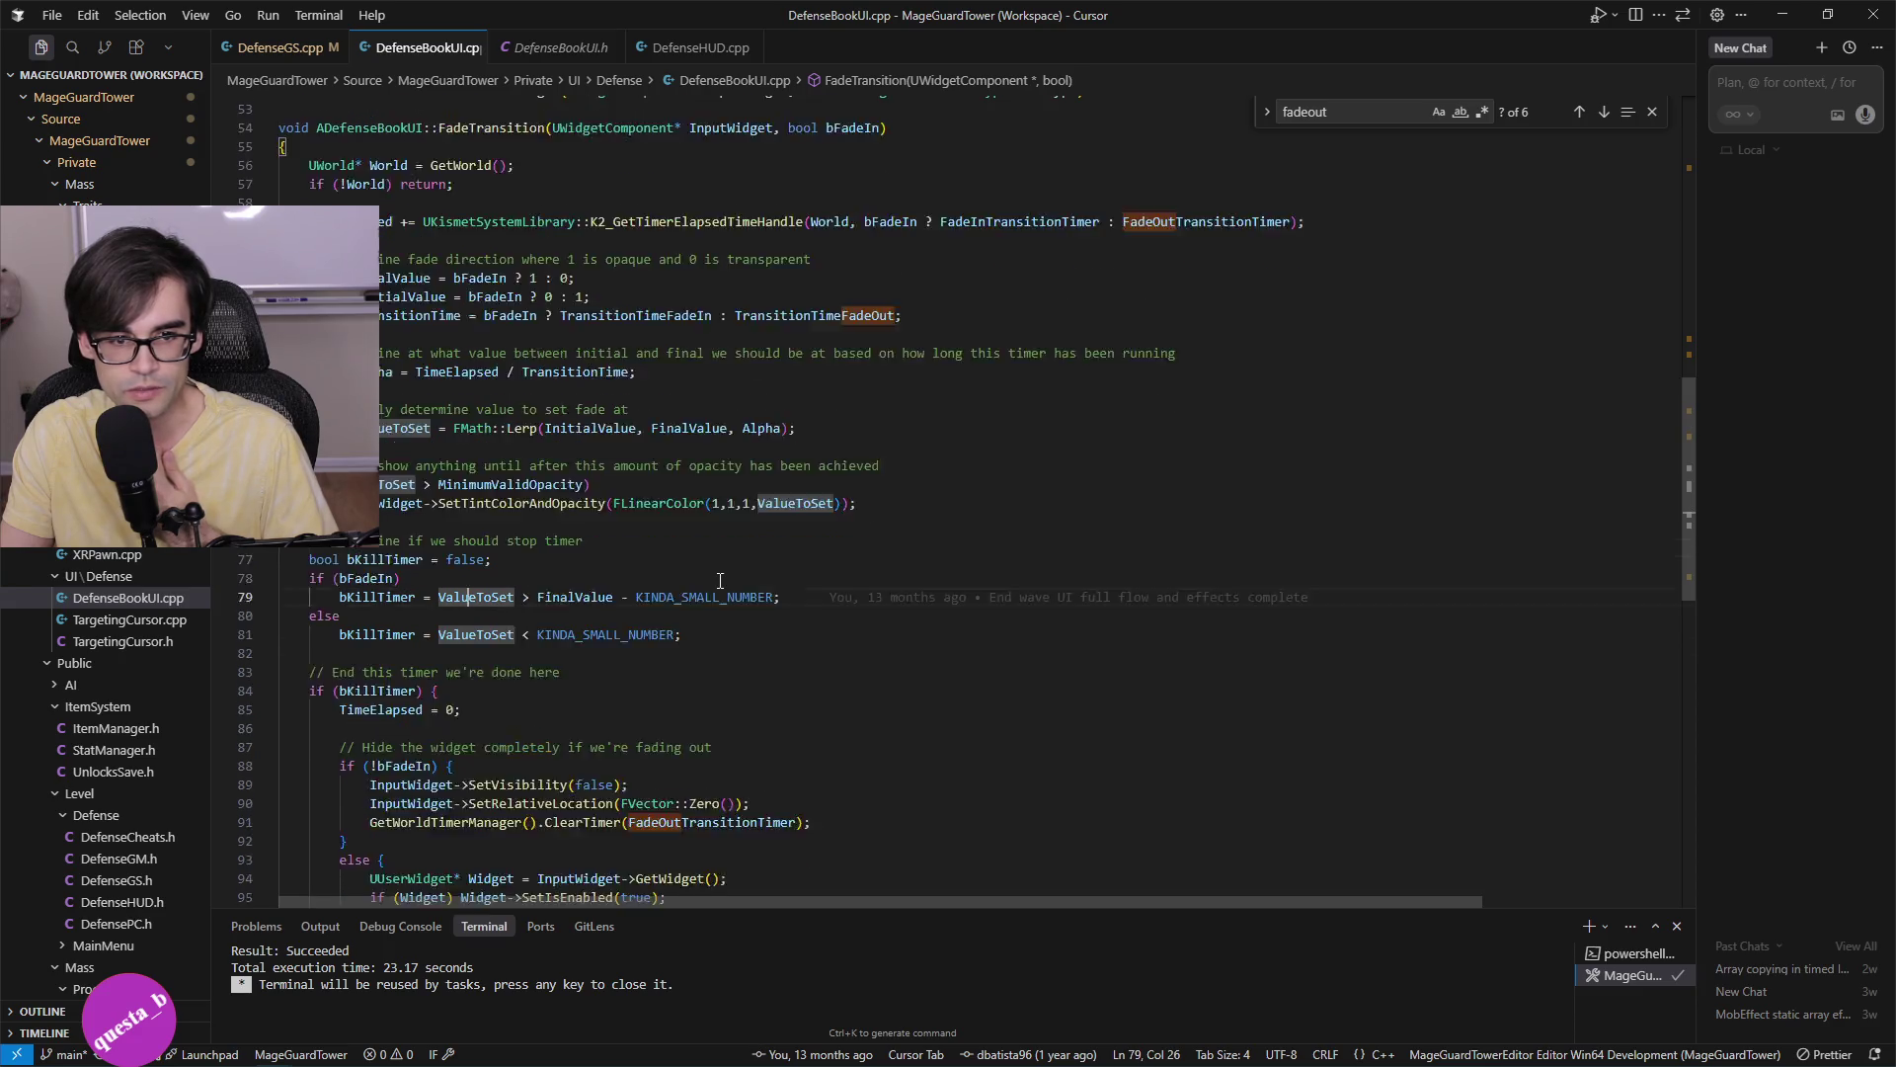
# Highlight FinalValue, Alpha, TimeElapsed, TransitionTime and bFadeIn, then select TransitionTimeFadeIn.
pyautogui.click(661, 480)
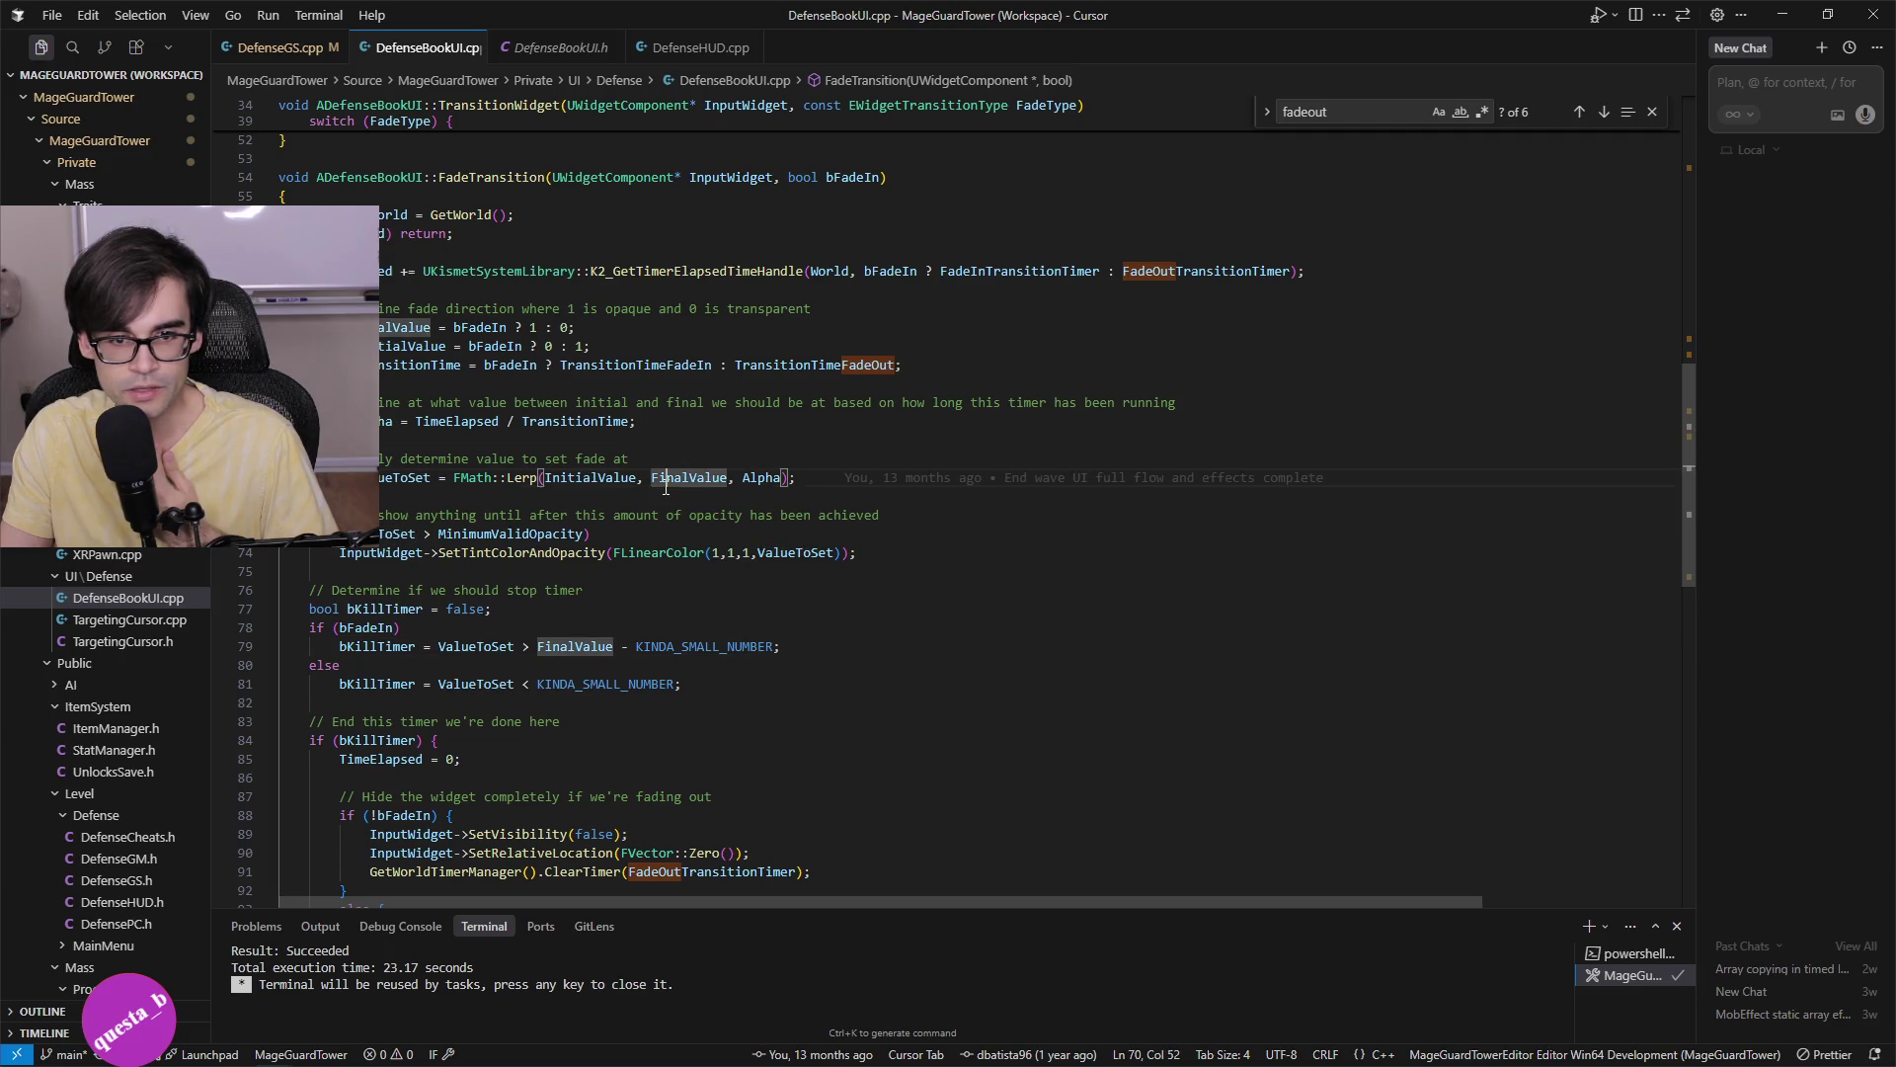
pyautogui.click(751, 482)
pyautogui.scroll(2, 644, 516)
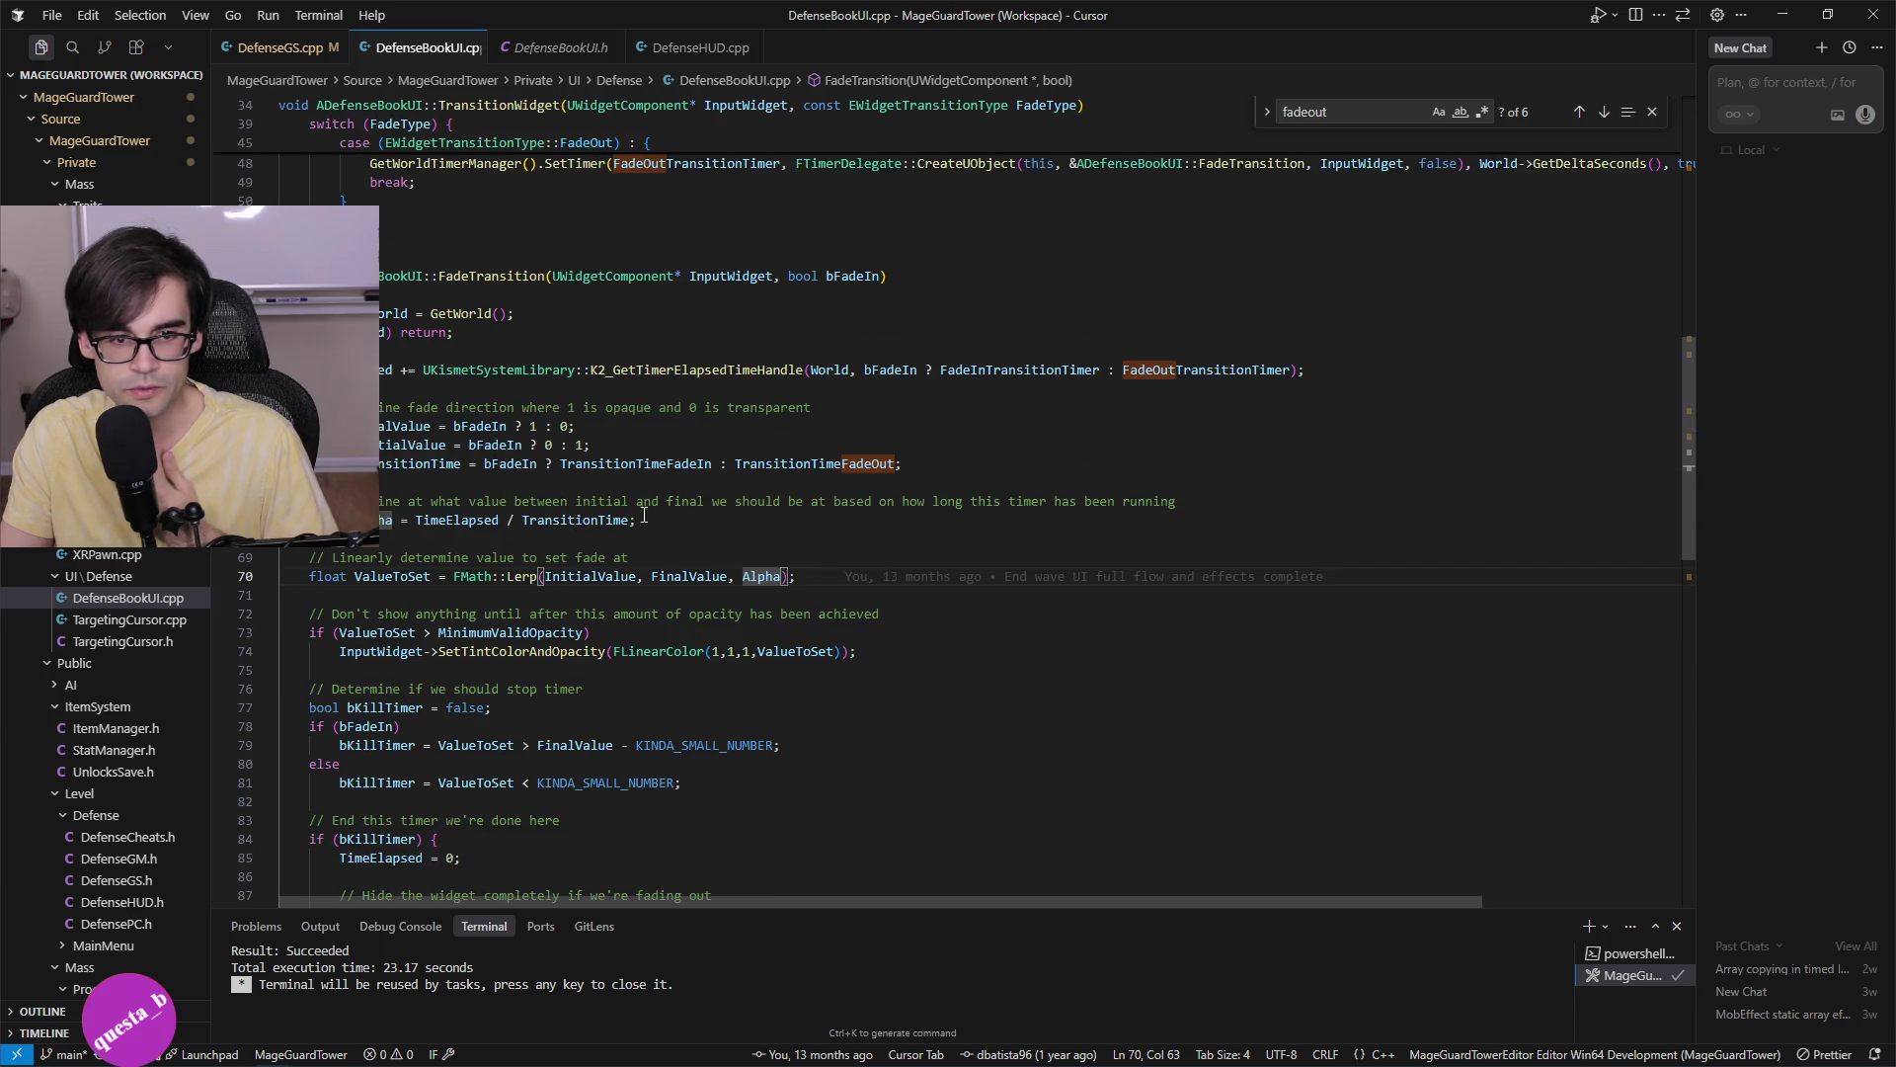
pyautogui.click(479, 519)
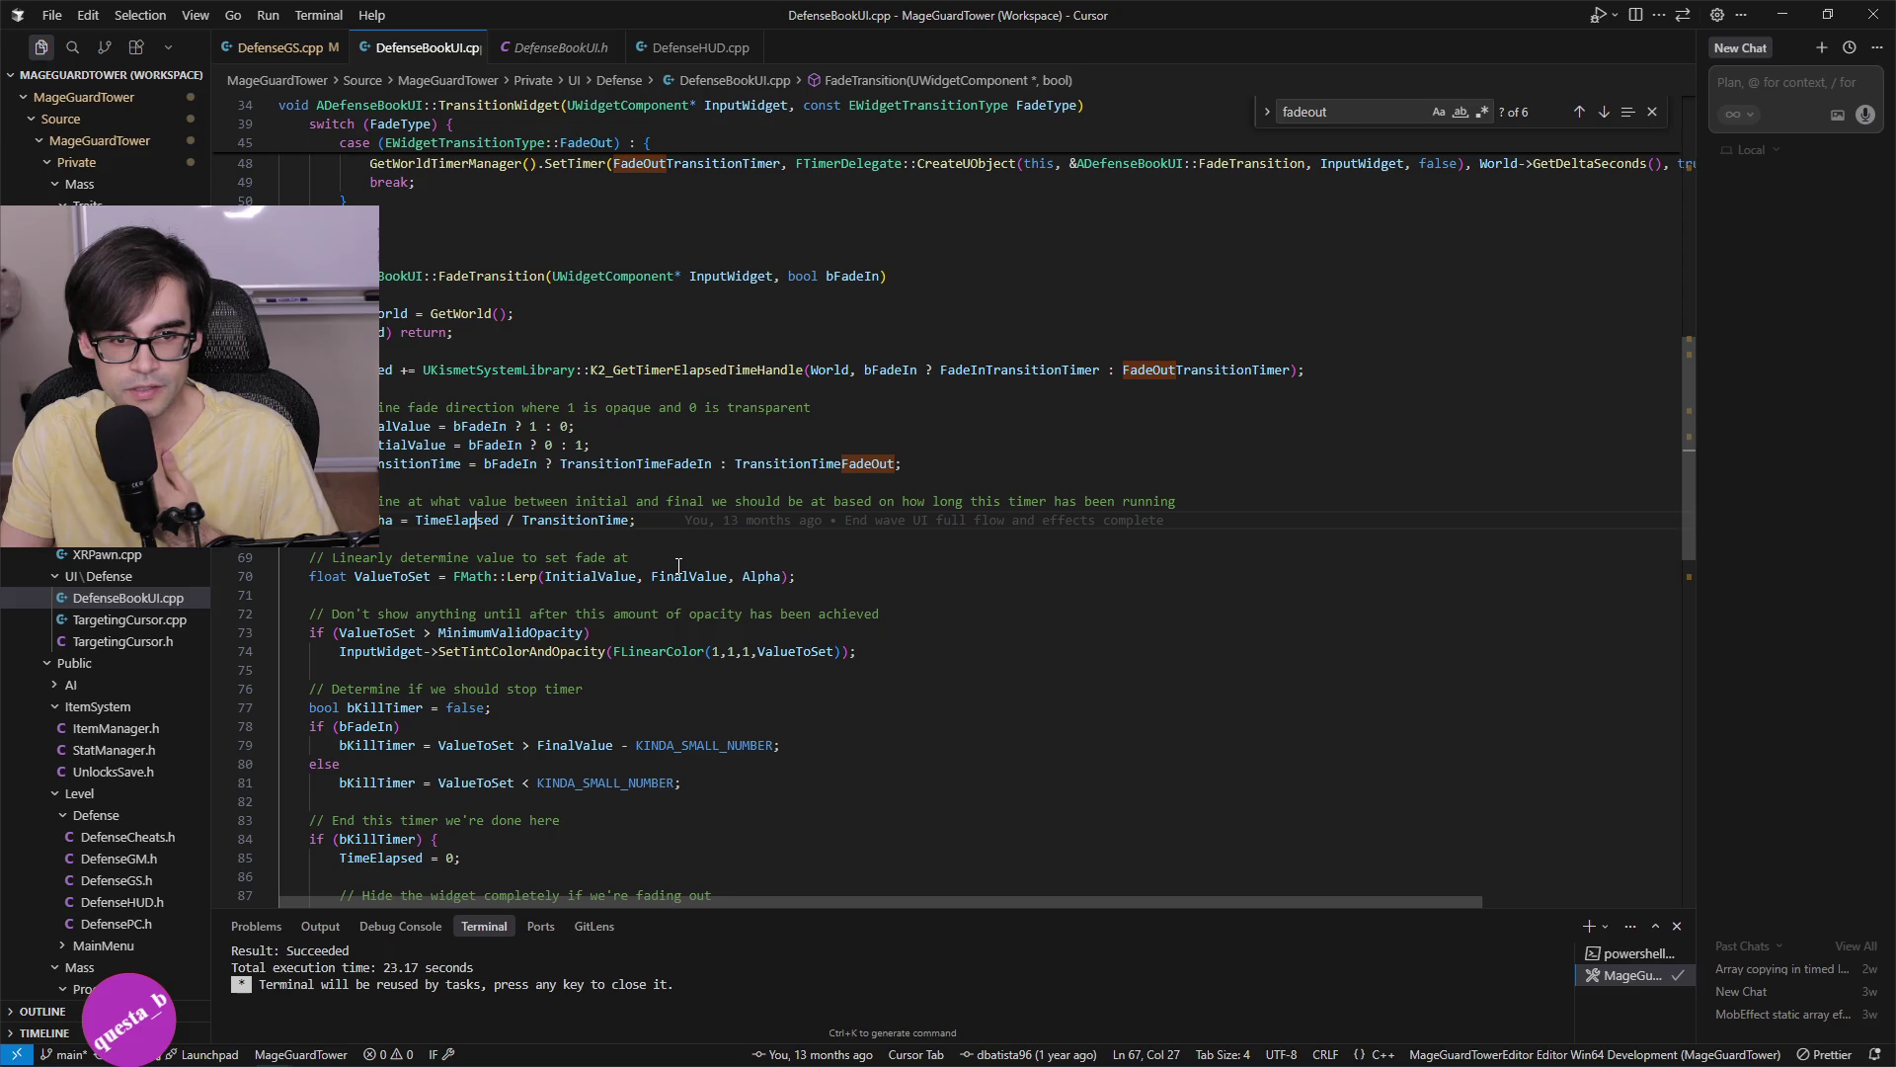
pyautogui.click(580, 522)
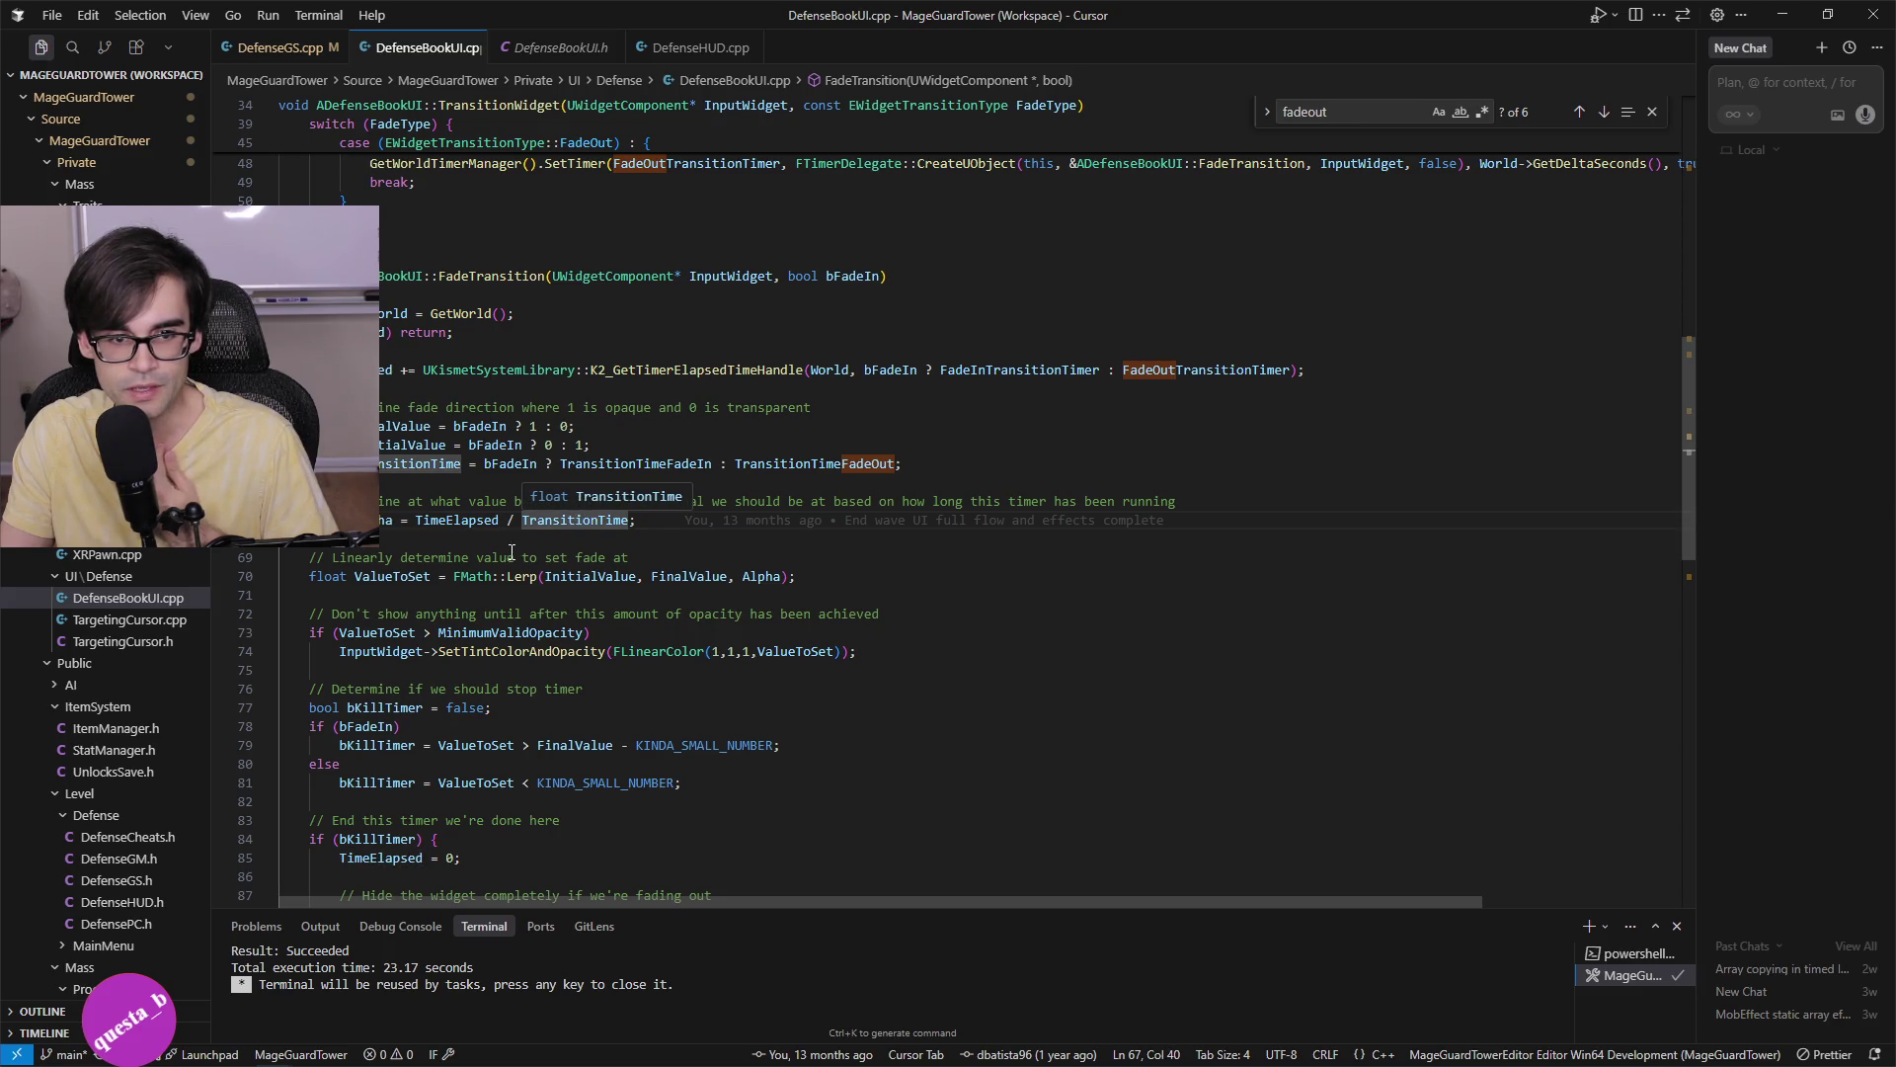
pyautogui.click(532, 467)
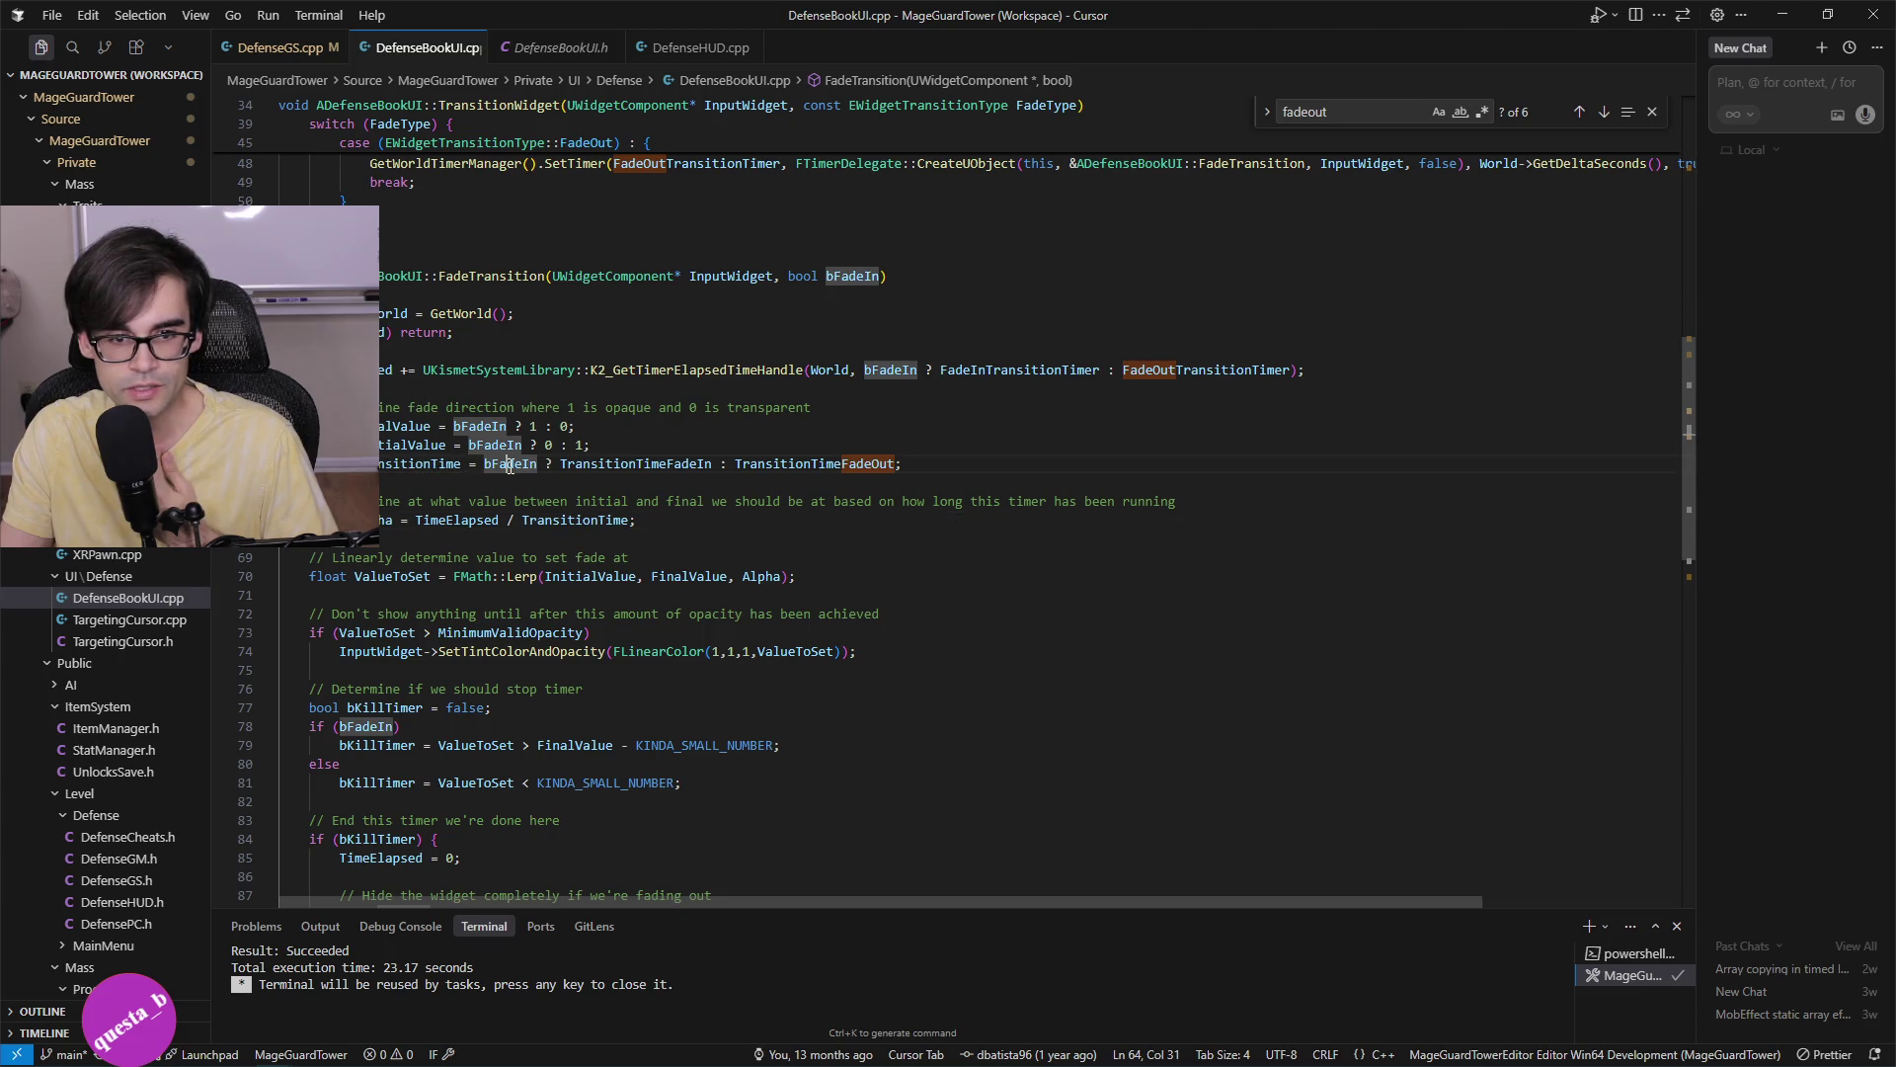
pyautogui.doubleClick(643, 464)
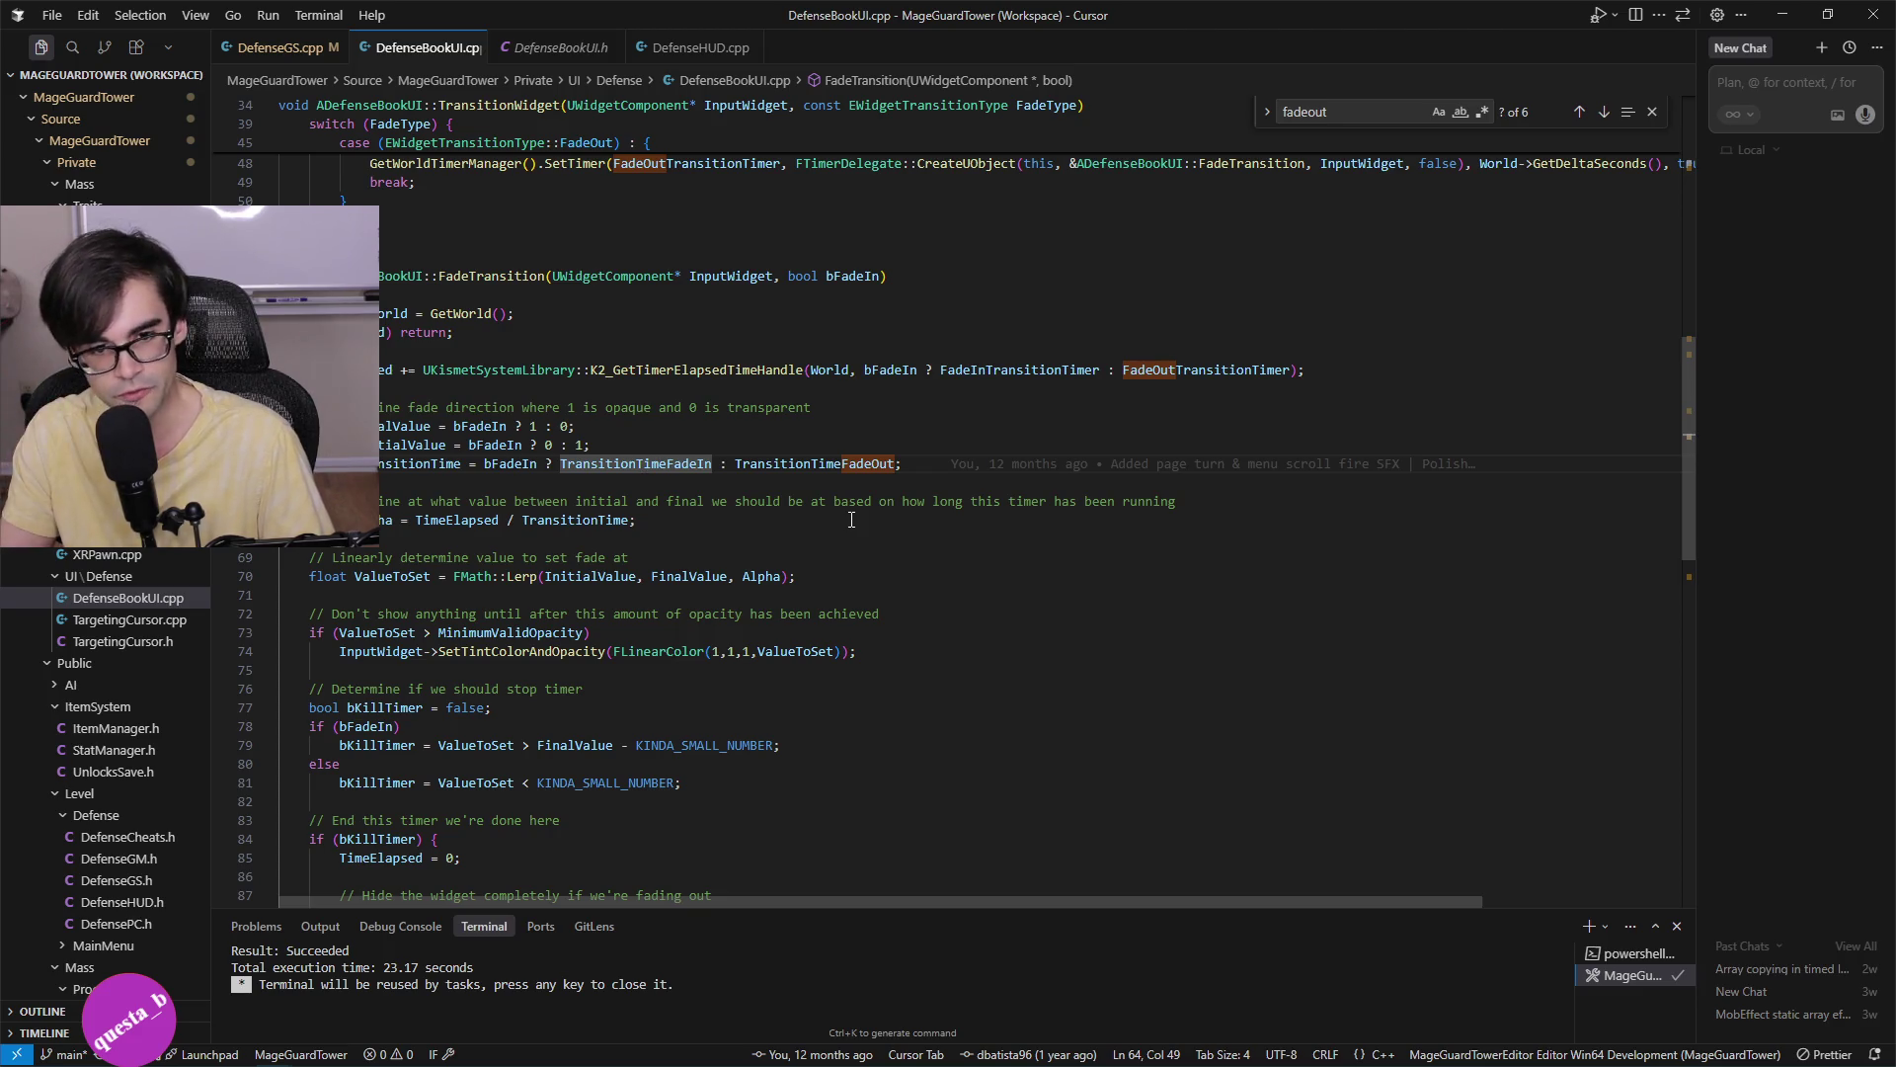
pyautogui.moveTo(671, 463)
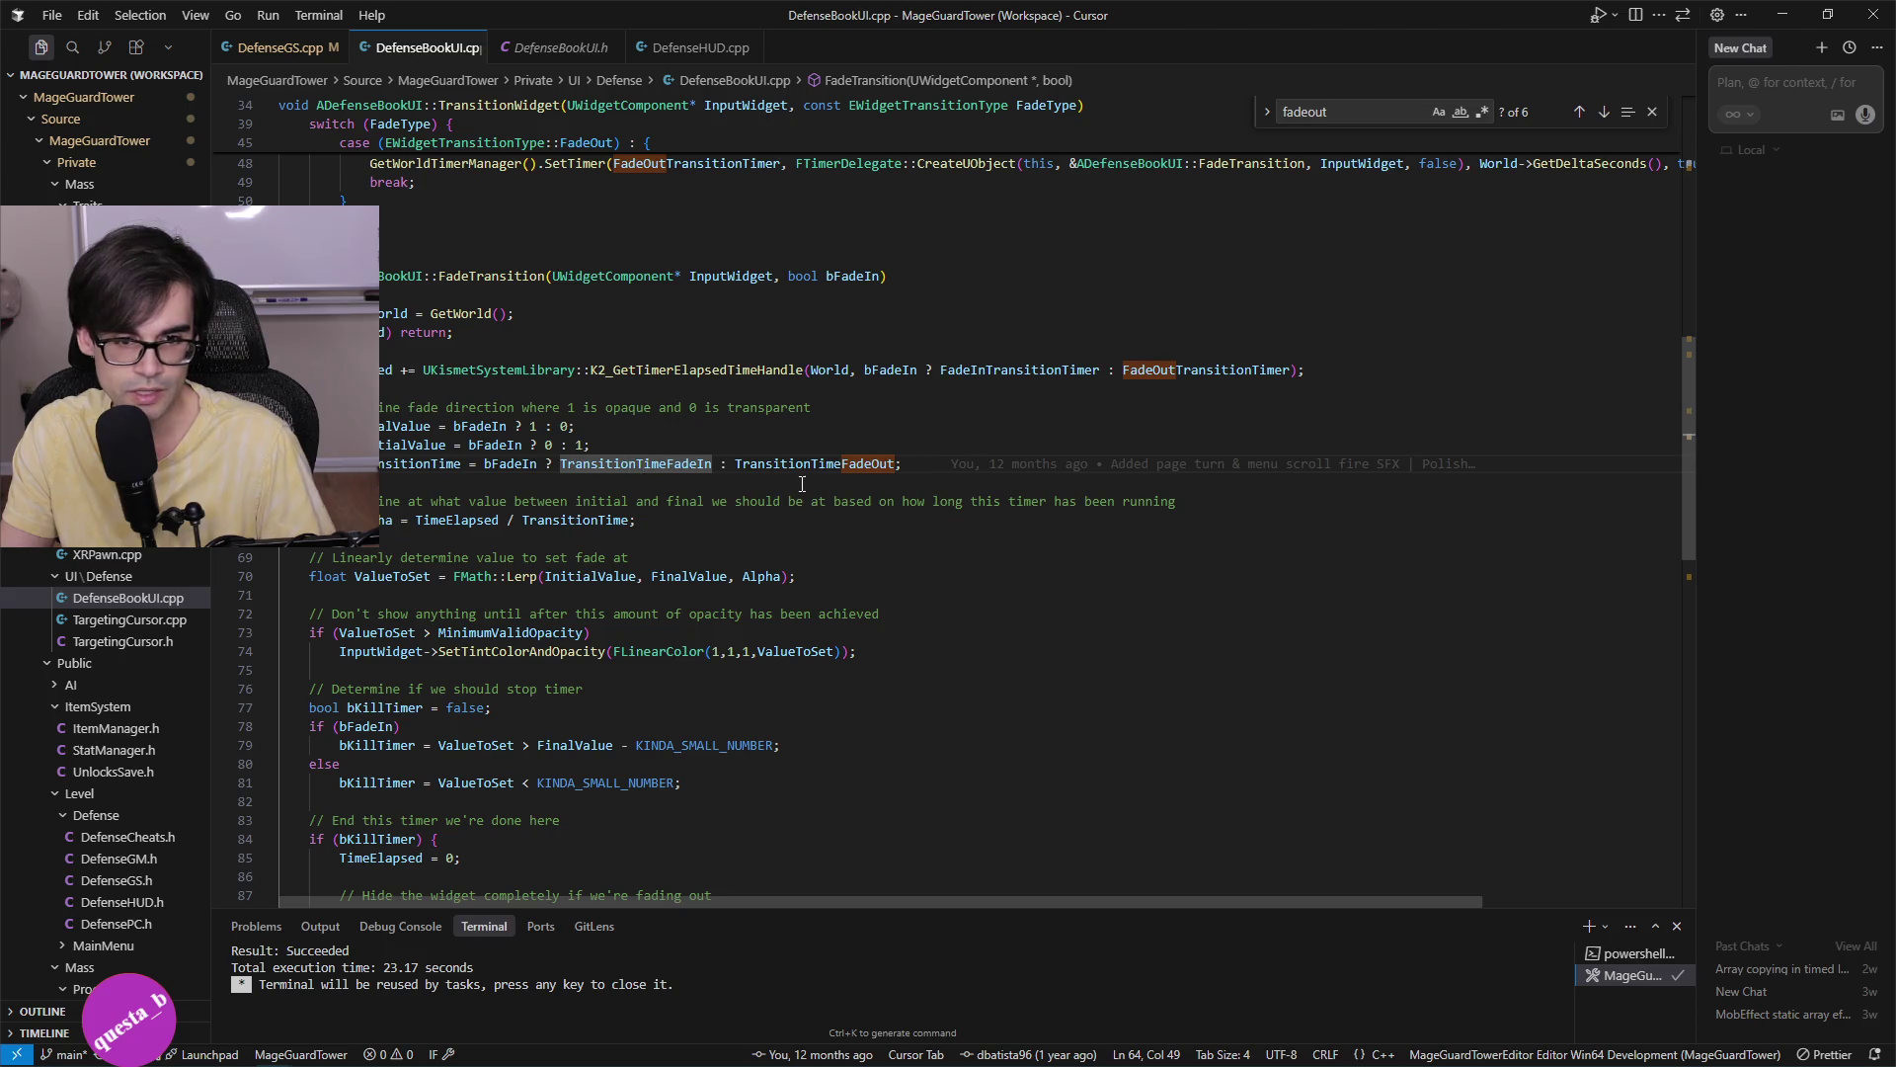
pyautogui.hotkey('alt', 'Tab')
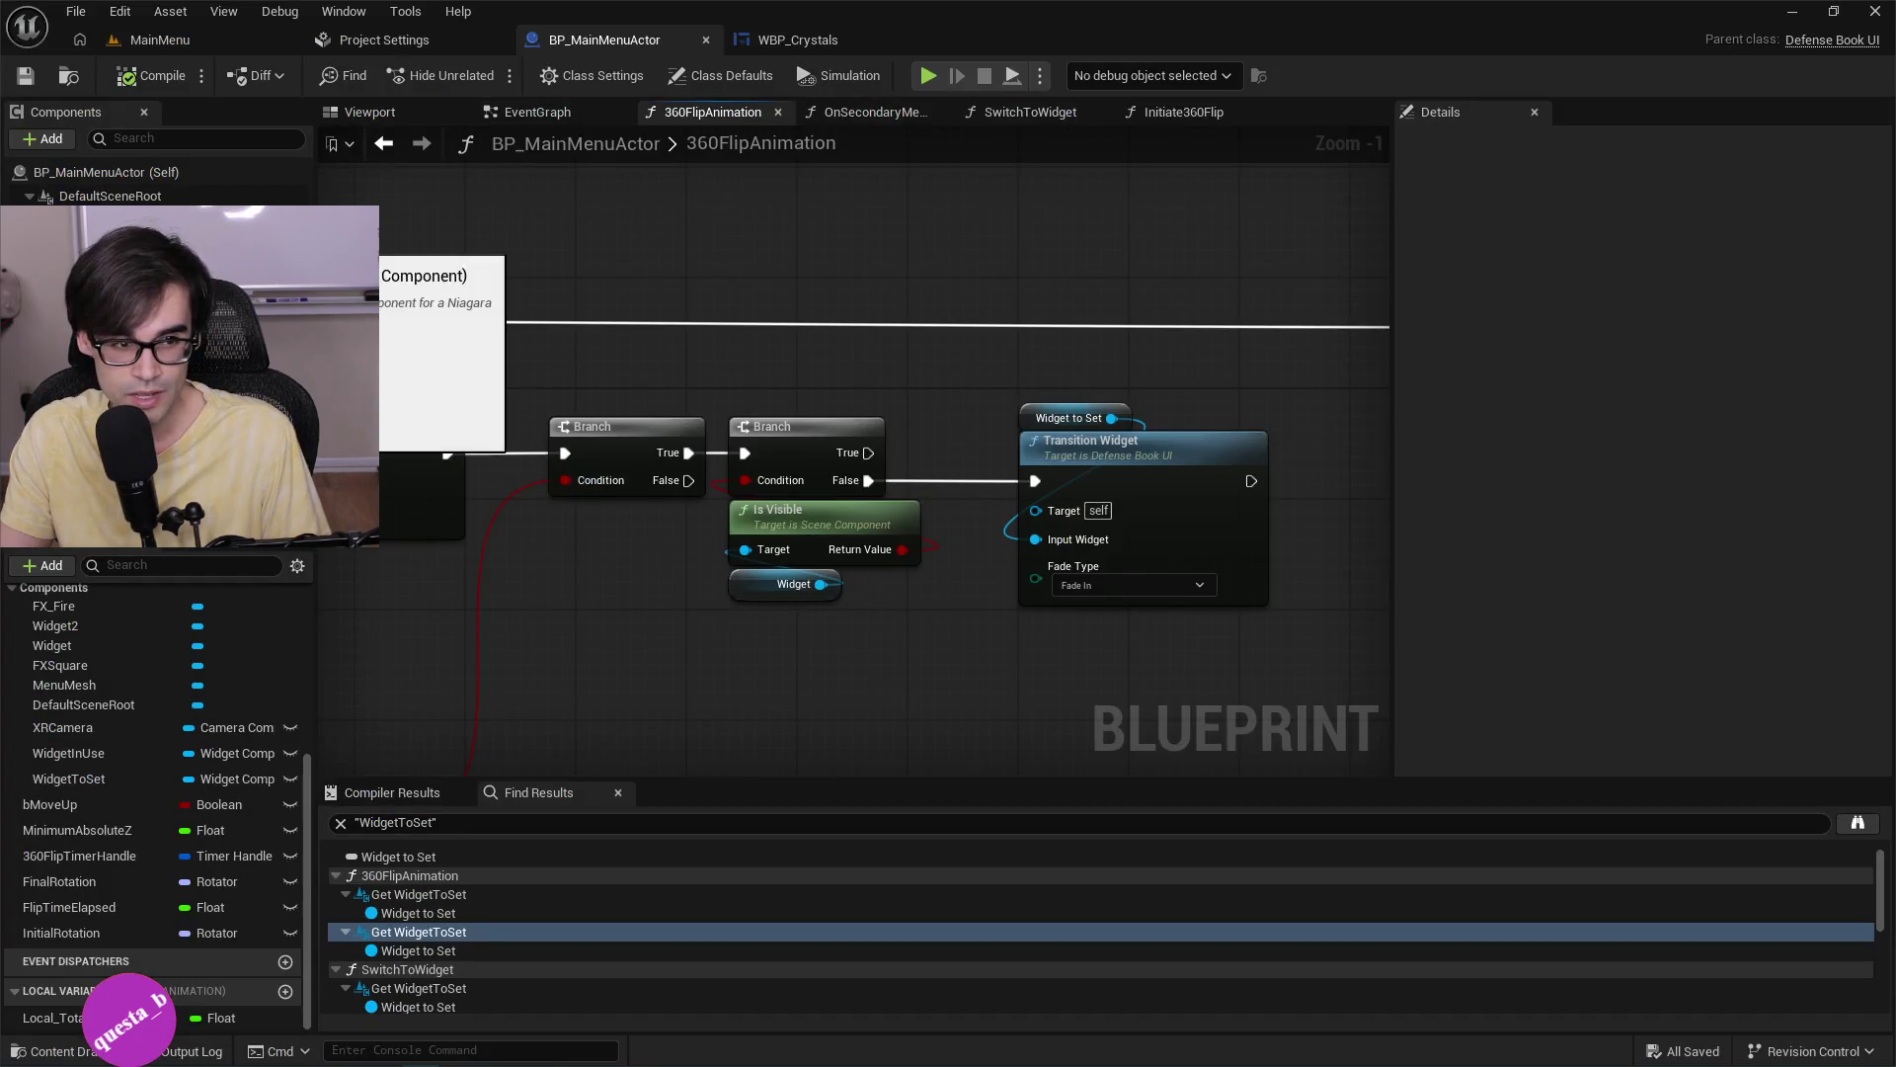
# In BP_MainMenuActor's Class Defaults, set Transition Time Fade In to 1000 and save.
pyautogui.moveTo(1016, 389); pyautogui.dragTo(695, 395)
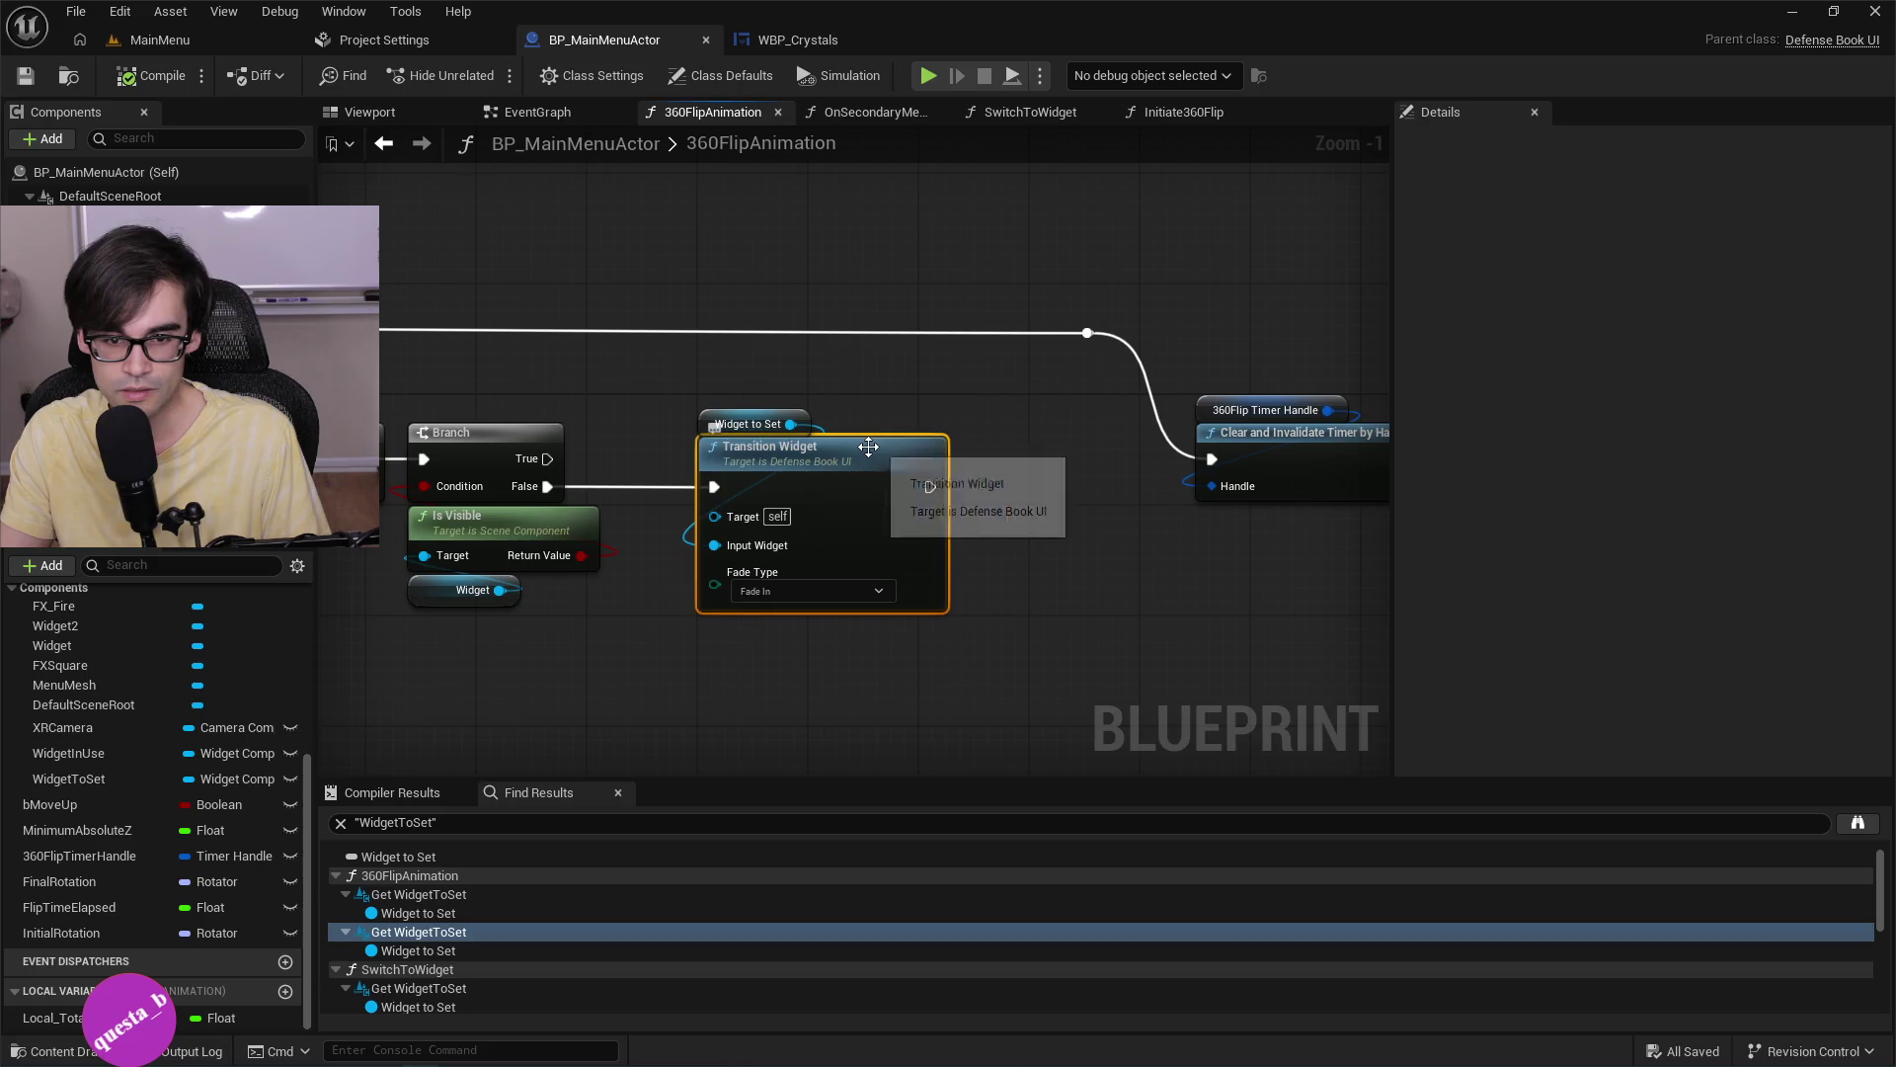
pyautogui.click(150, 182)
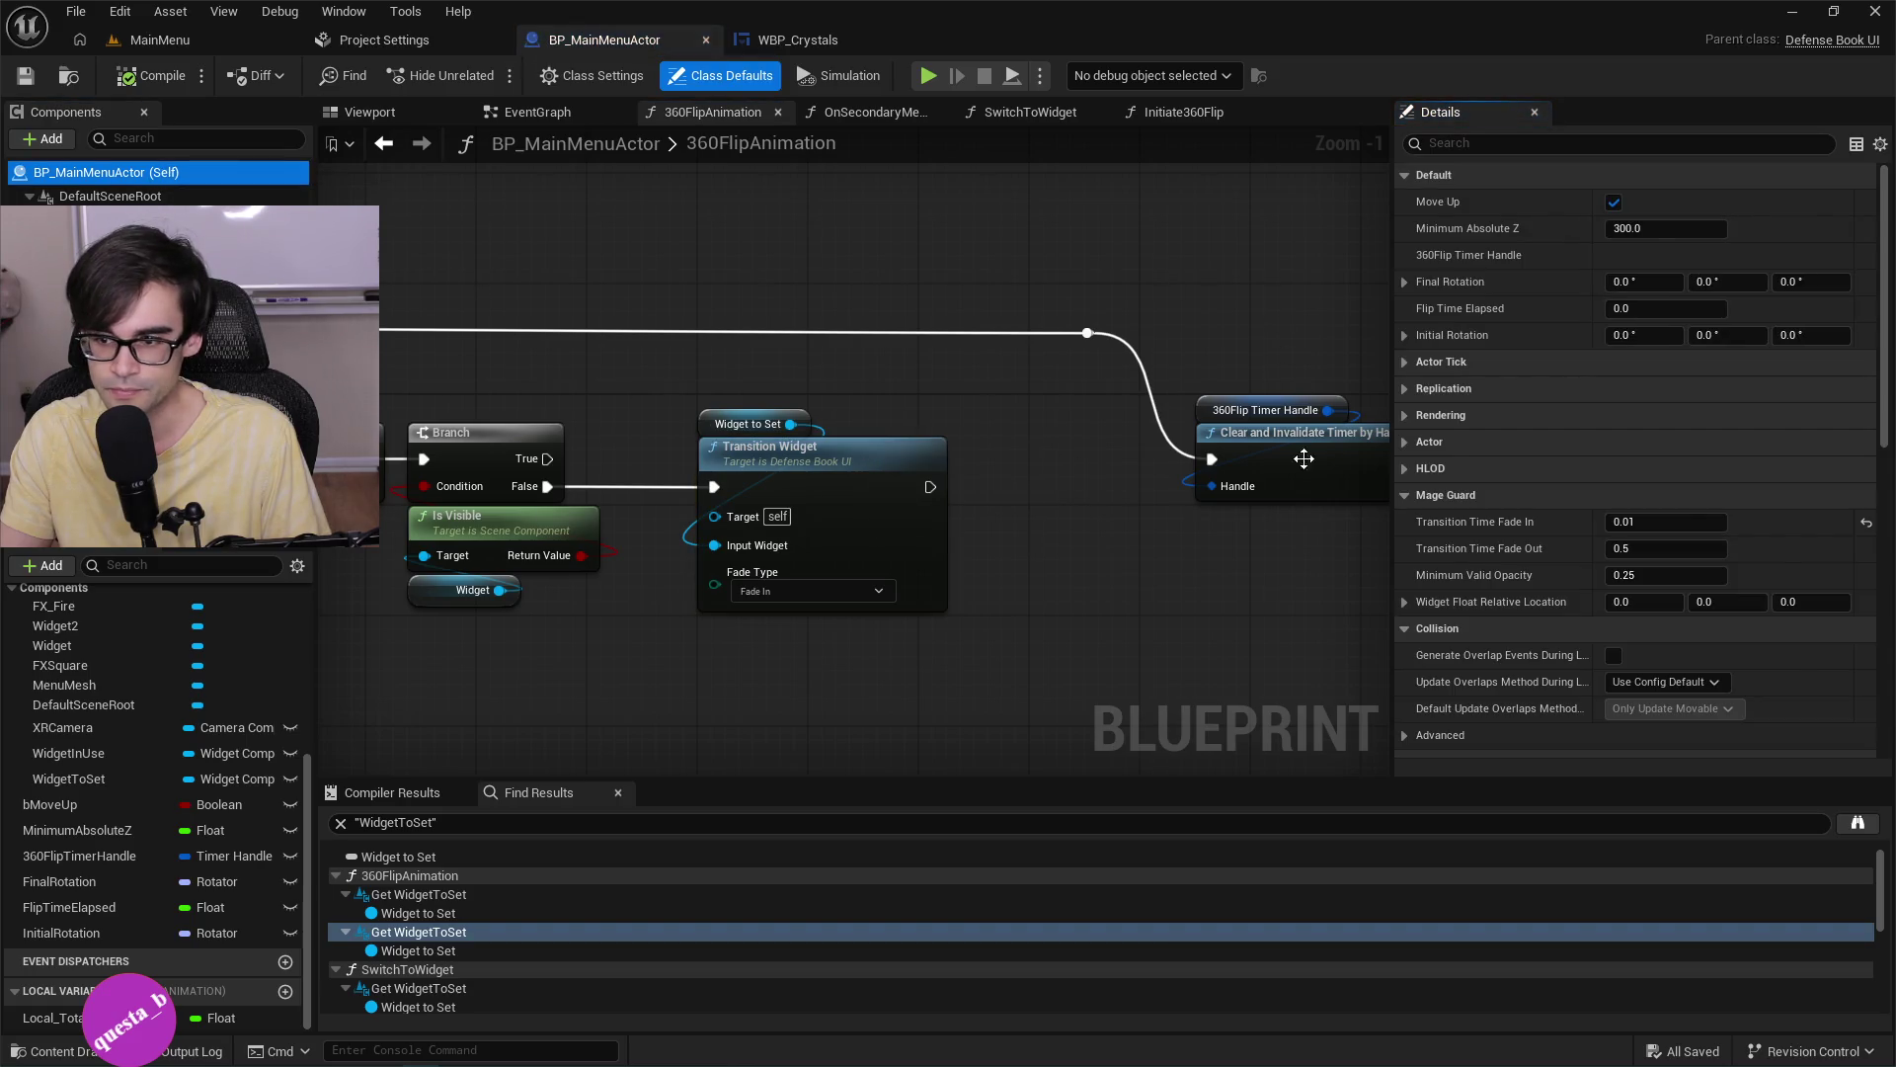
pyautogui.click(823, 450)
pyautogui.click(782, 34)
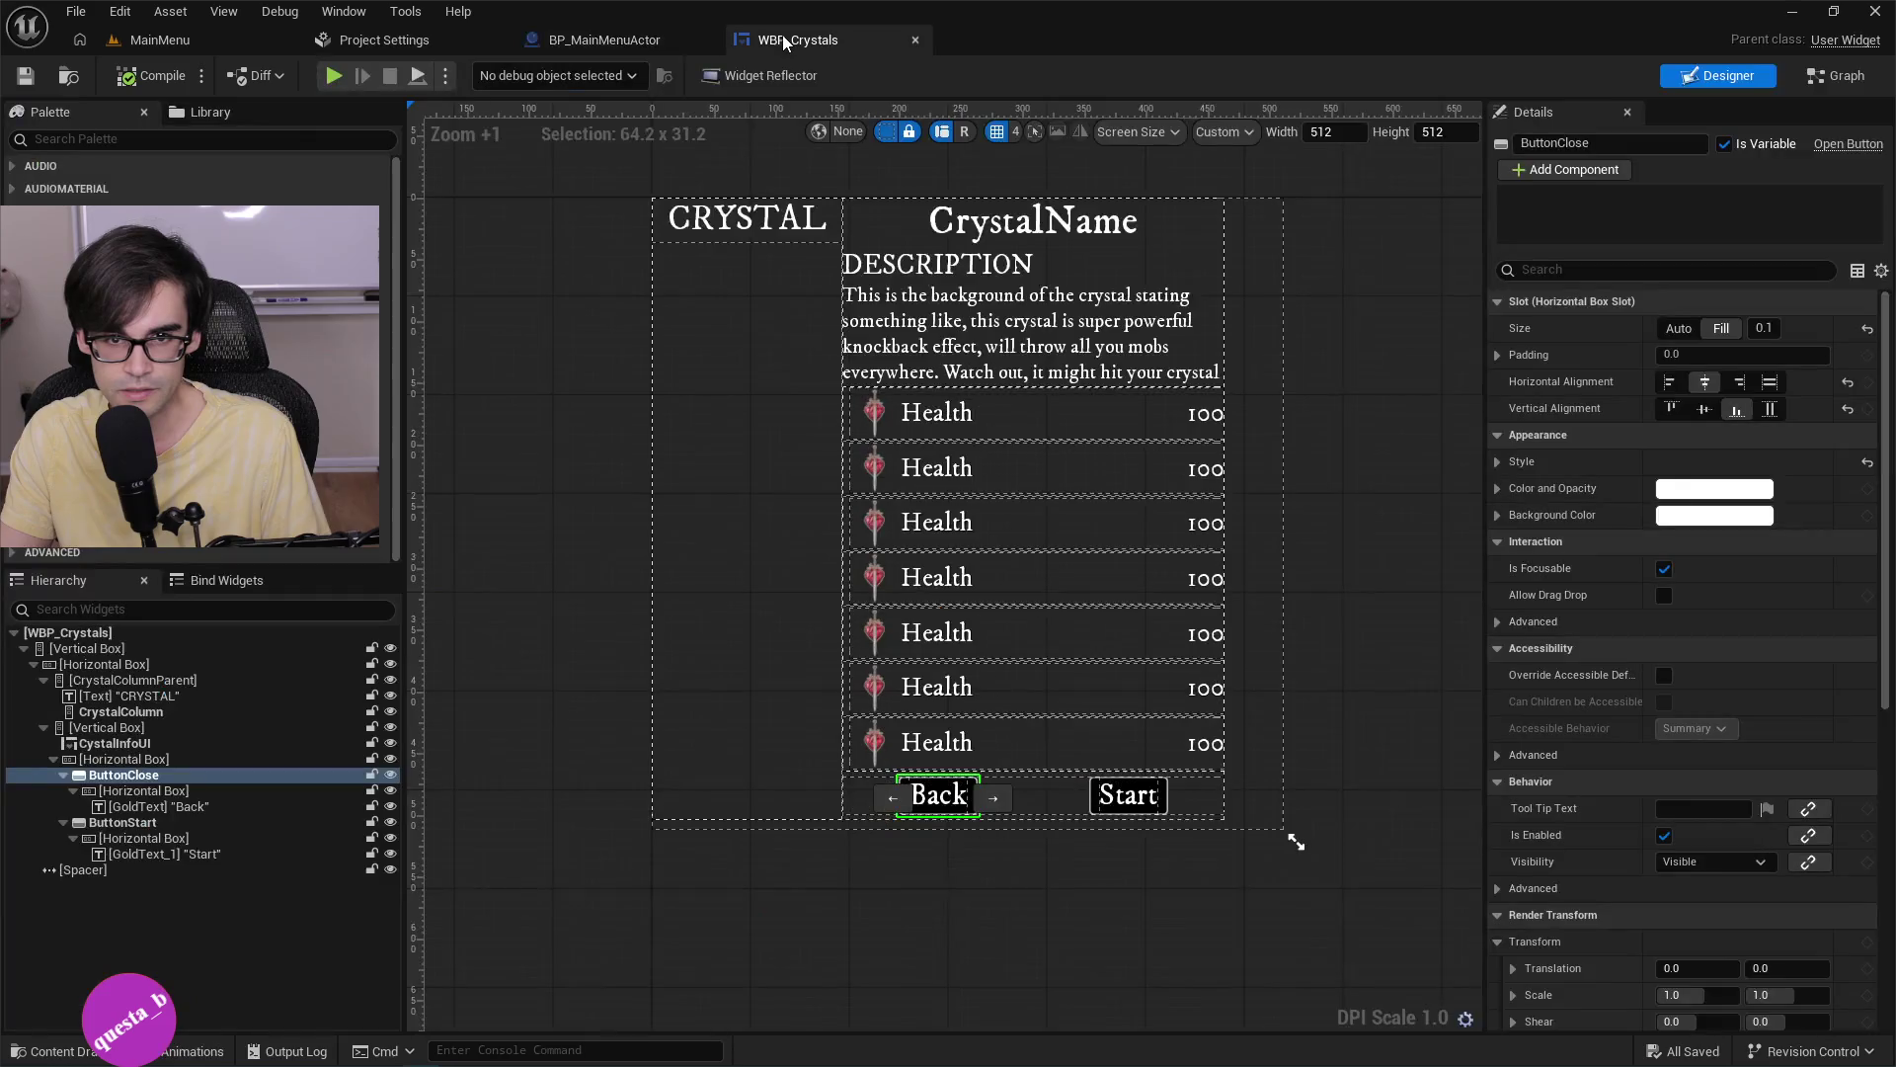
pyautogui.click(571, 41)
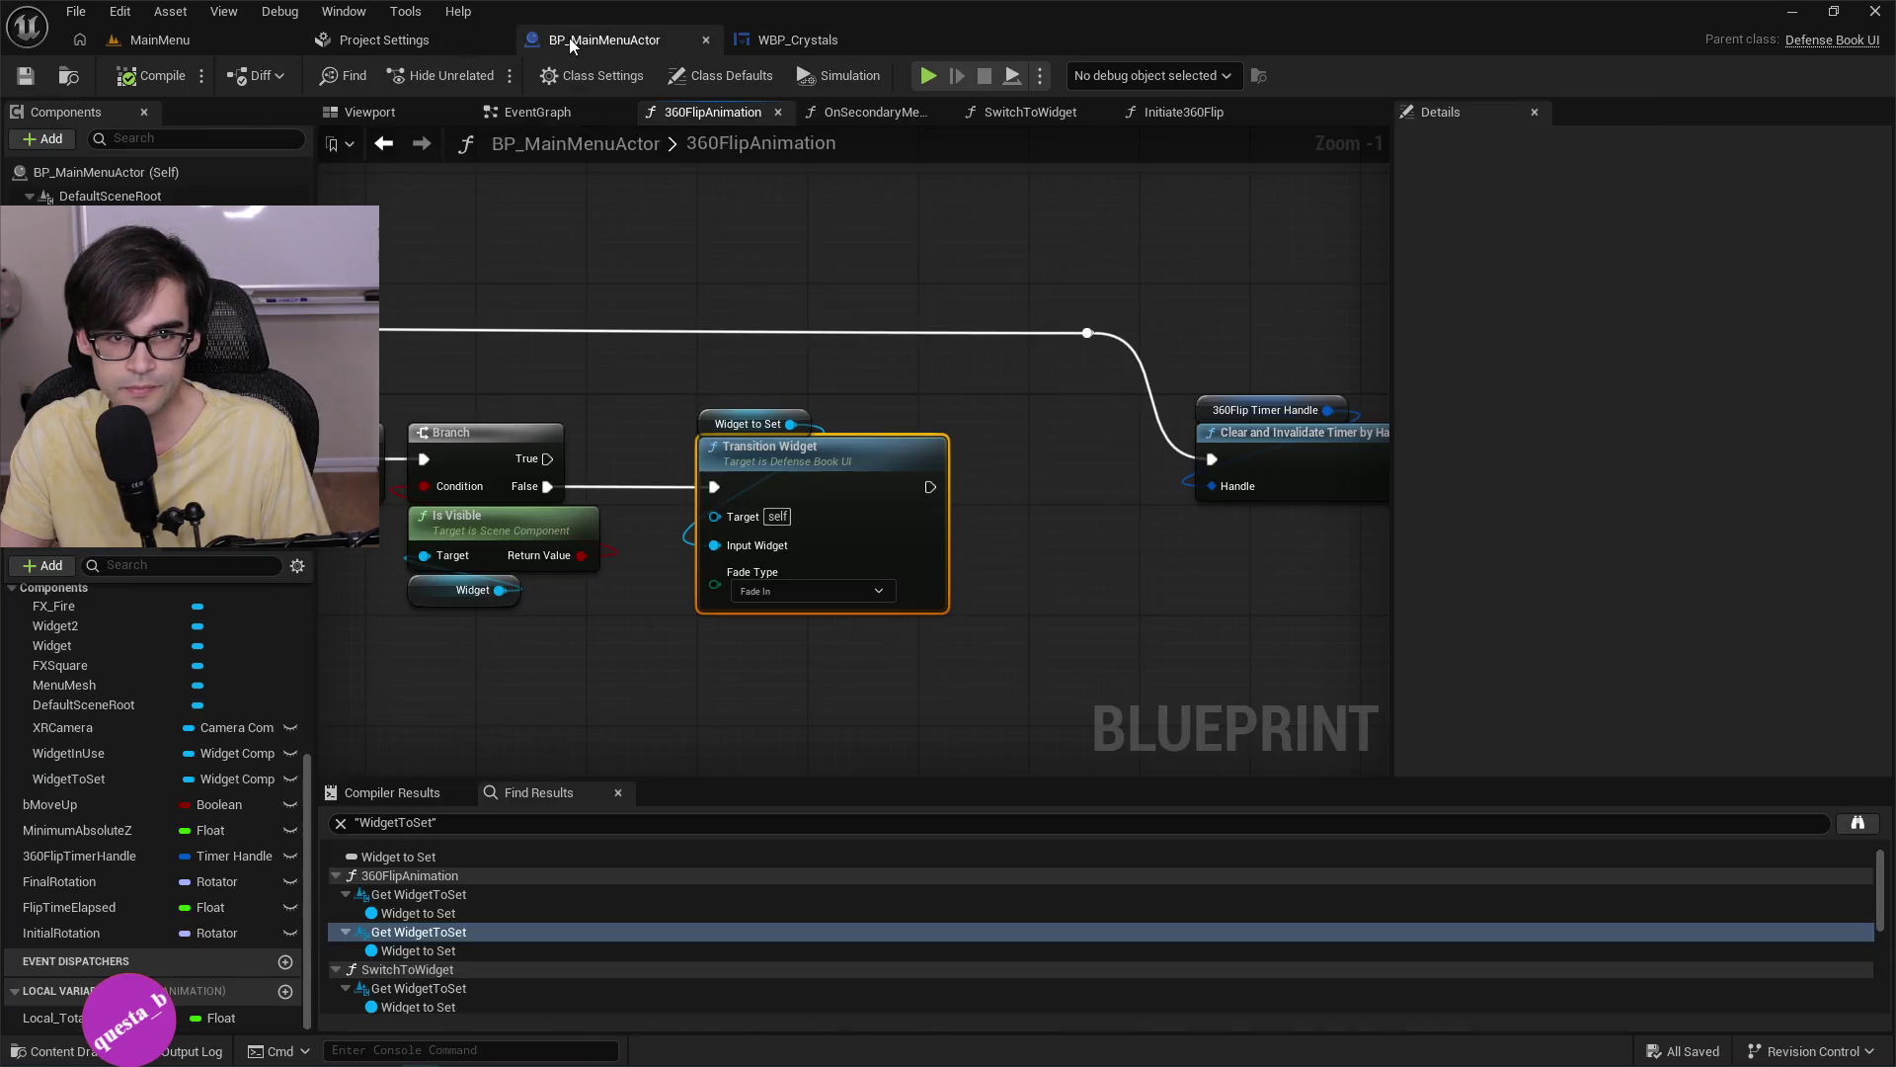
pyautogui.click(126, 172)
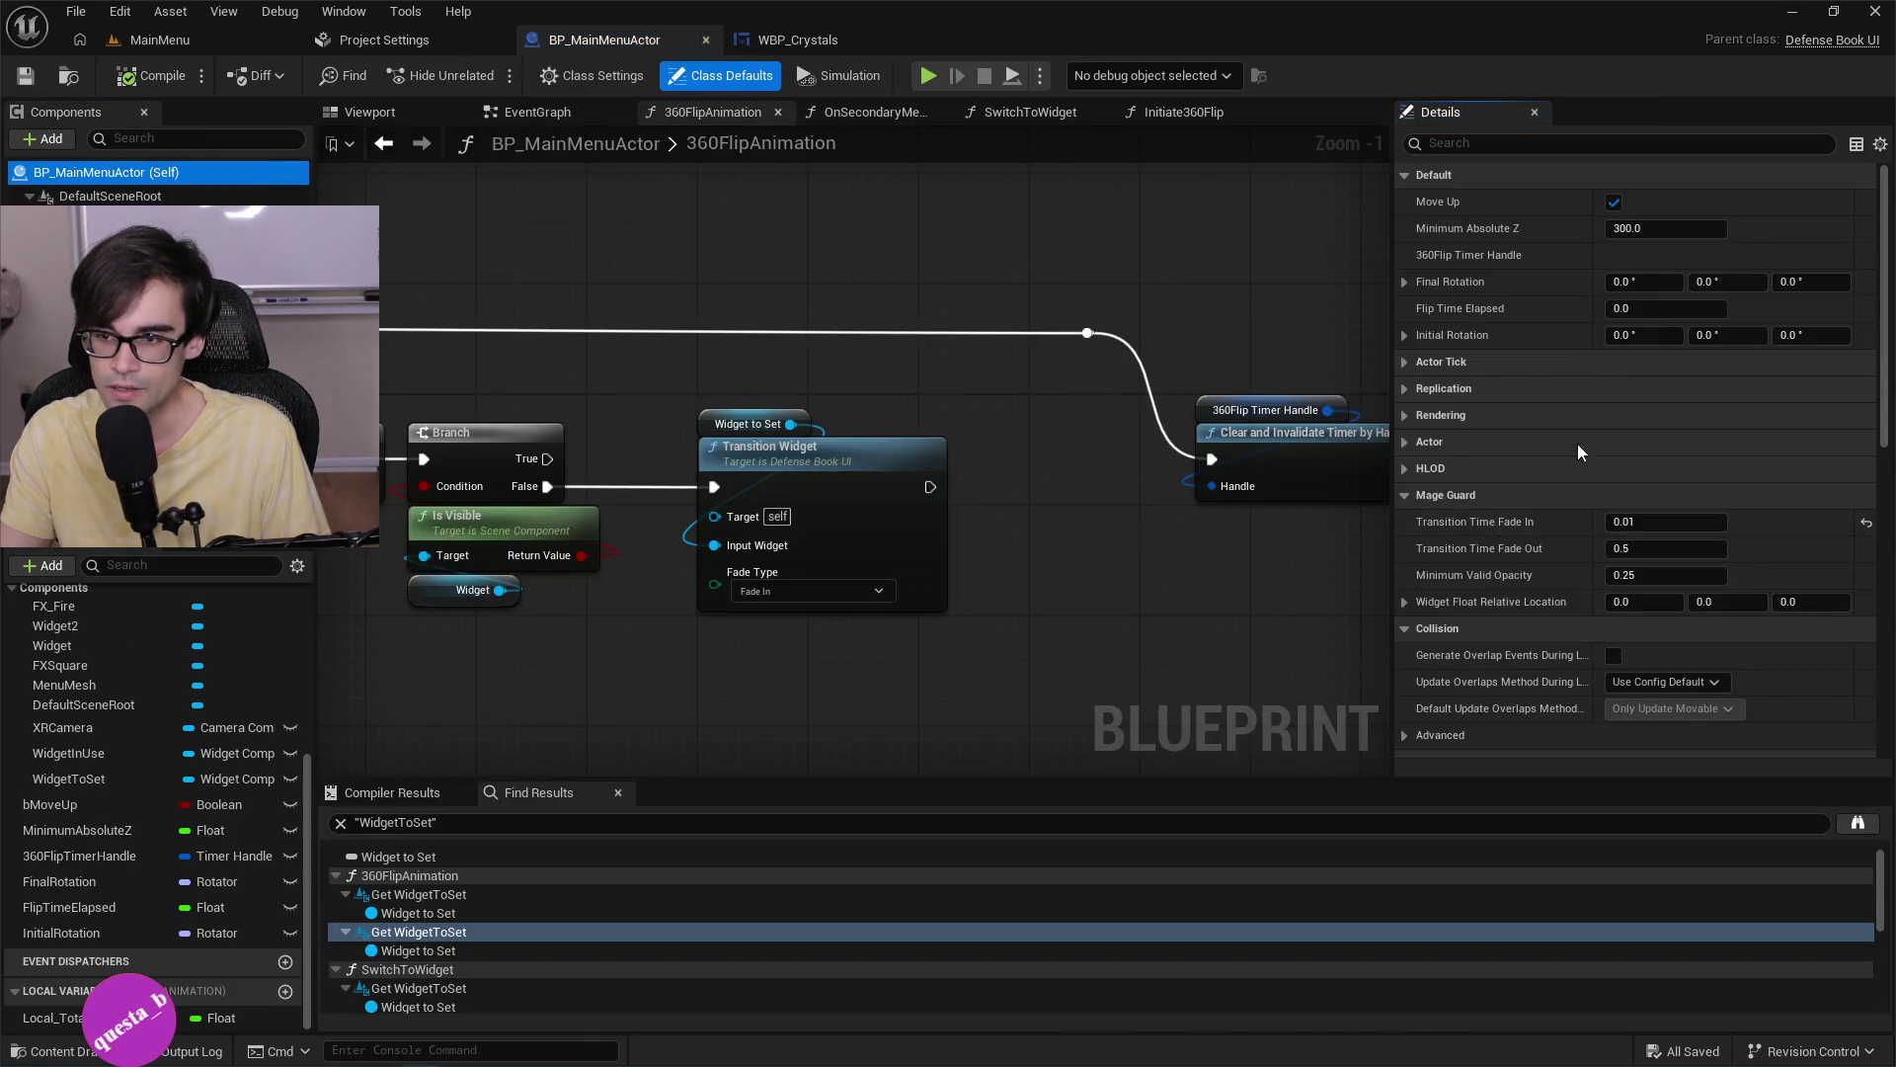
pyautogui.click(1605, 521)
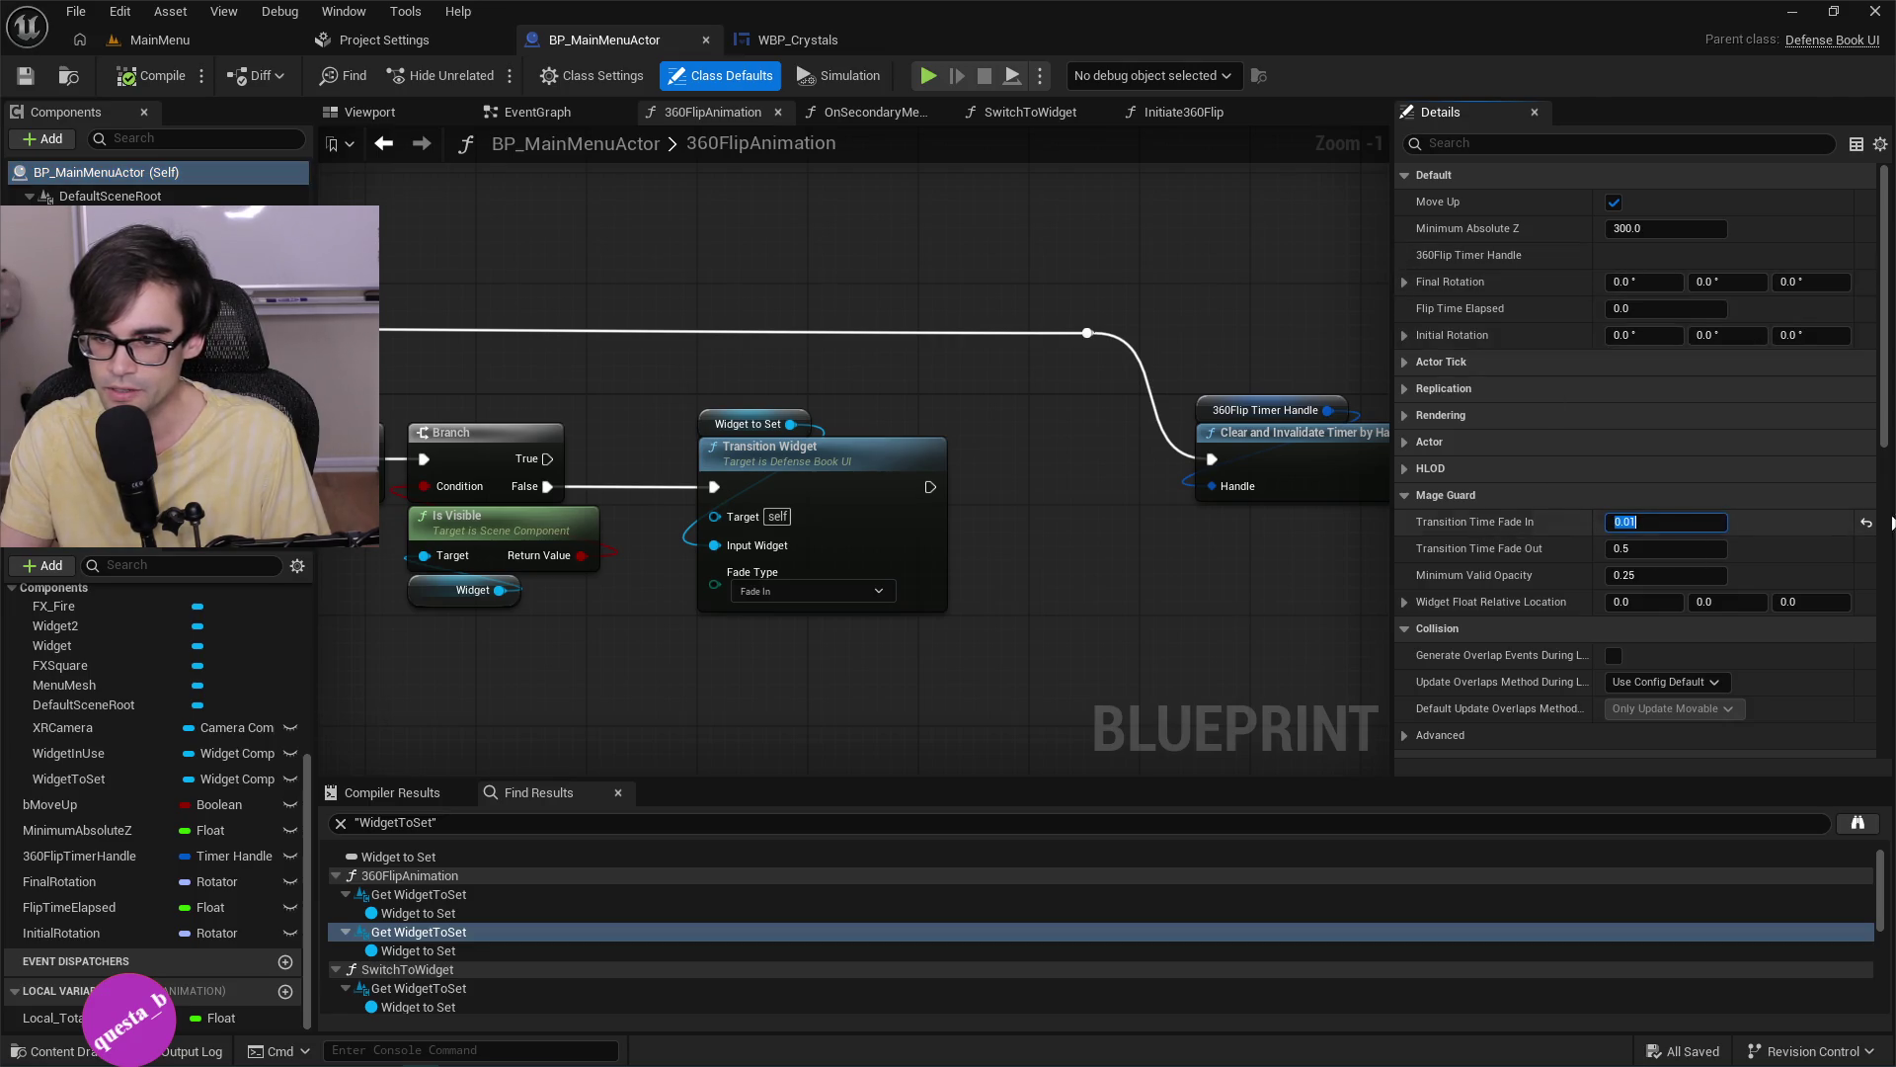
pyautogui.write('1000')
pyautogui.press('Return')
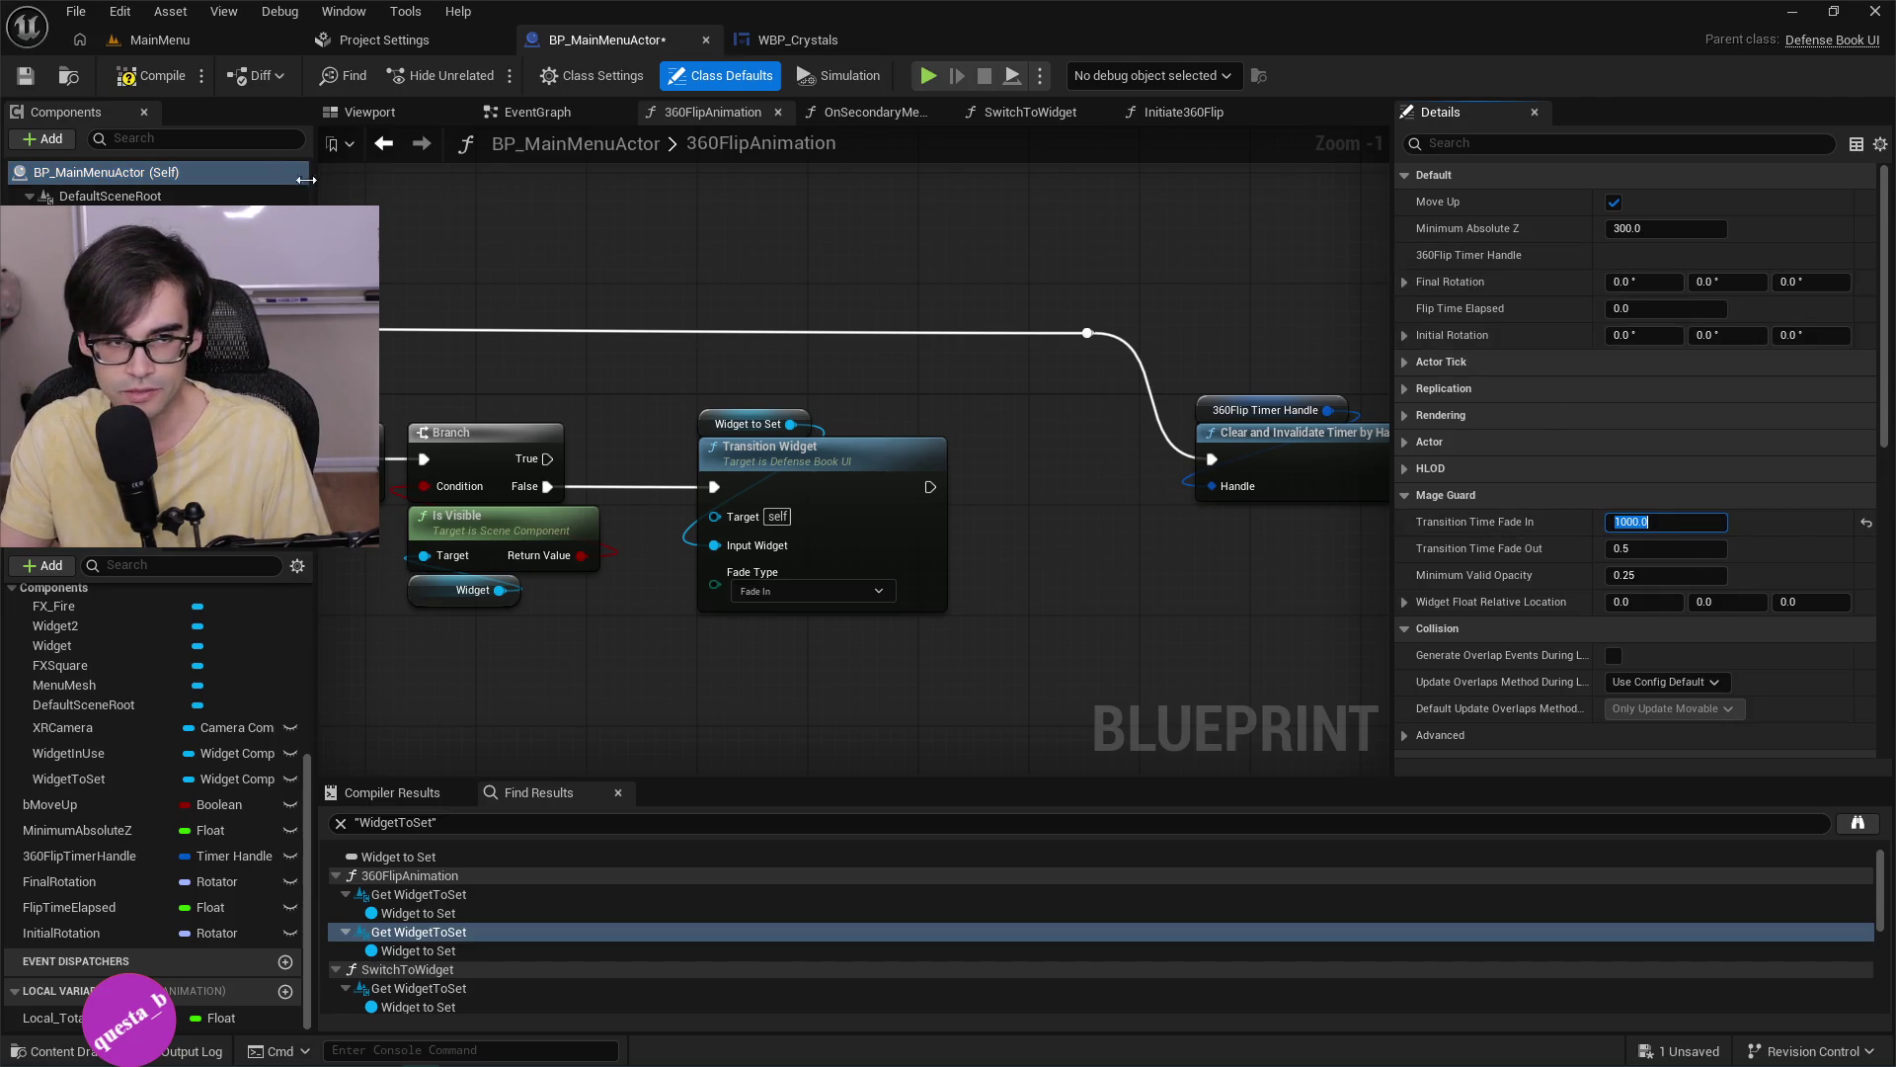
pyautogui.click(32, 76)
pyautogui.click(158, 39)
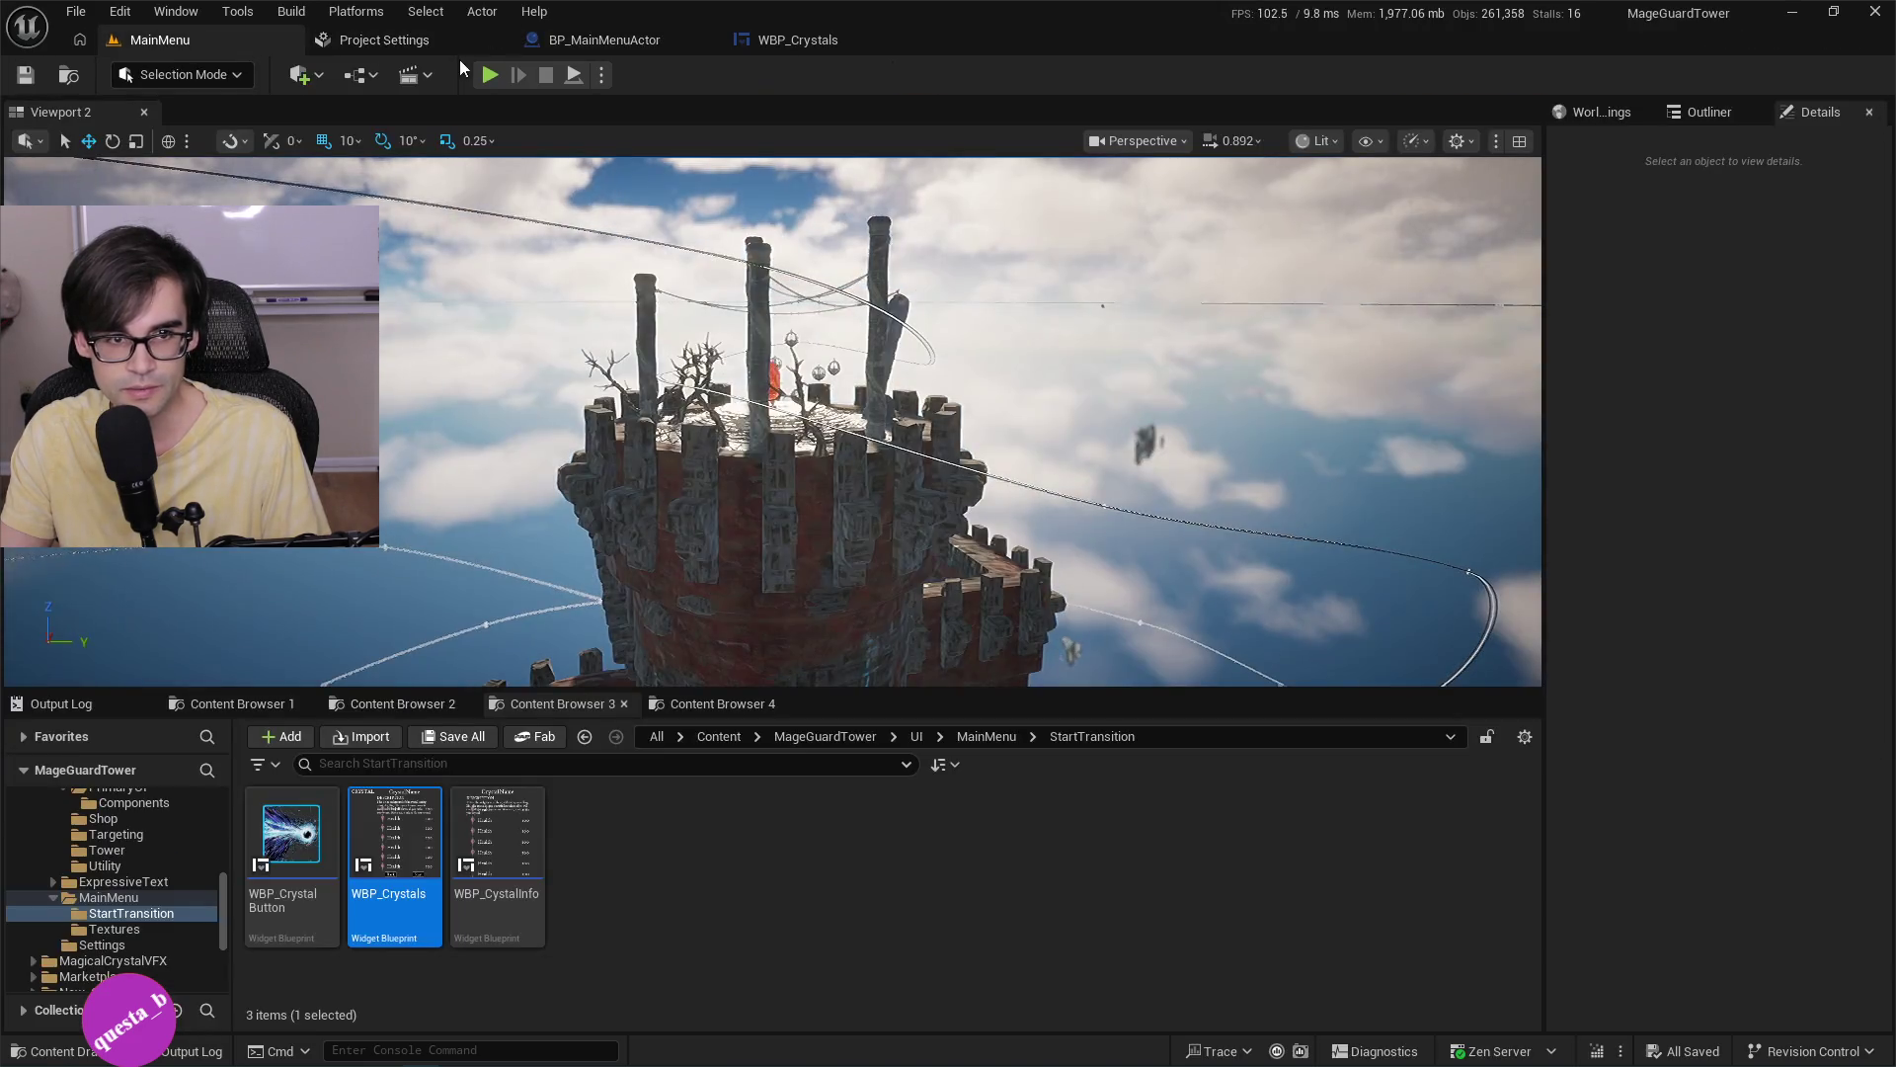
# Run a short play-test of the main menu, then return to Cursor.
pyautogui.click(480, 76)
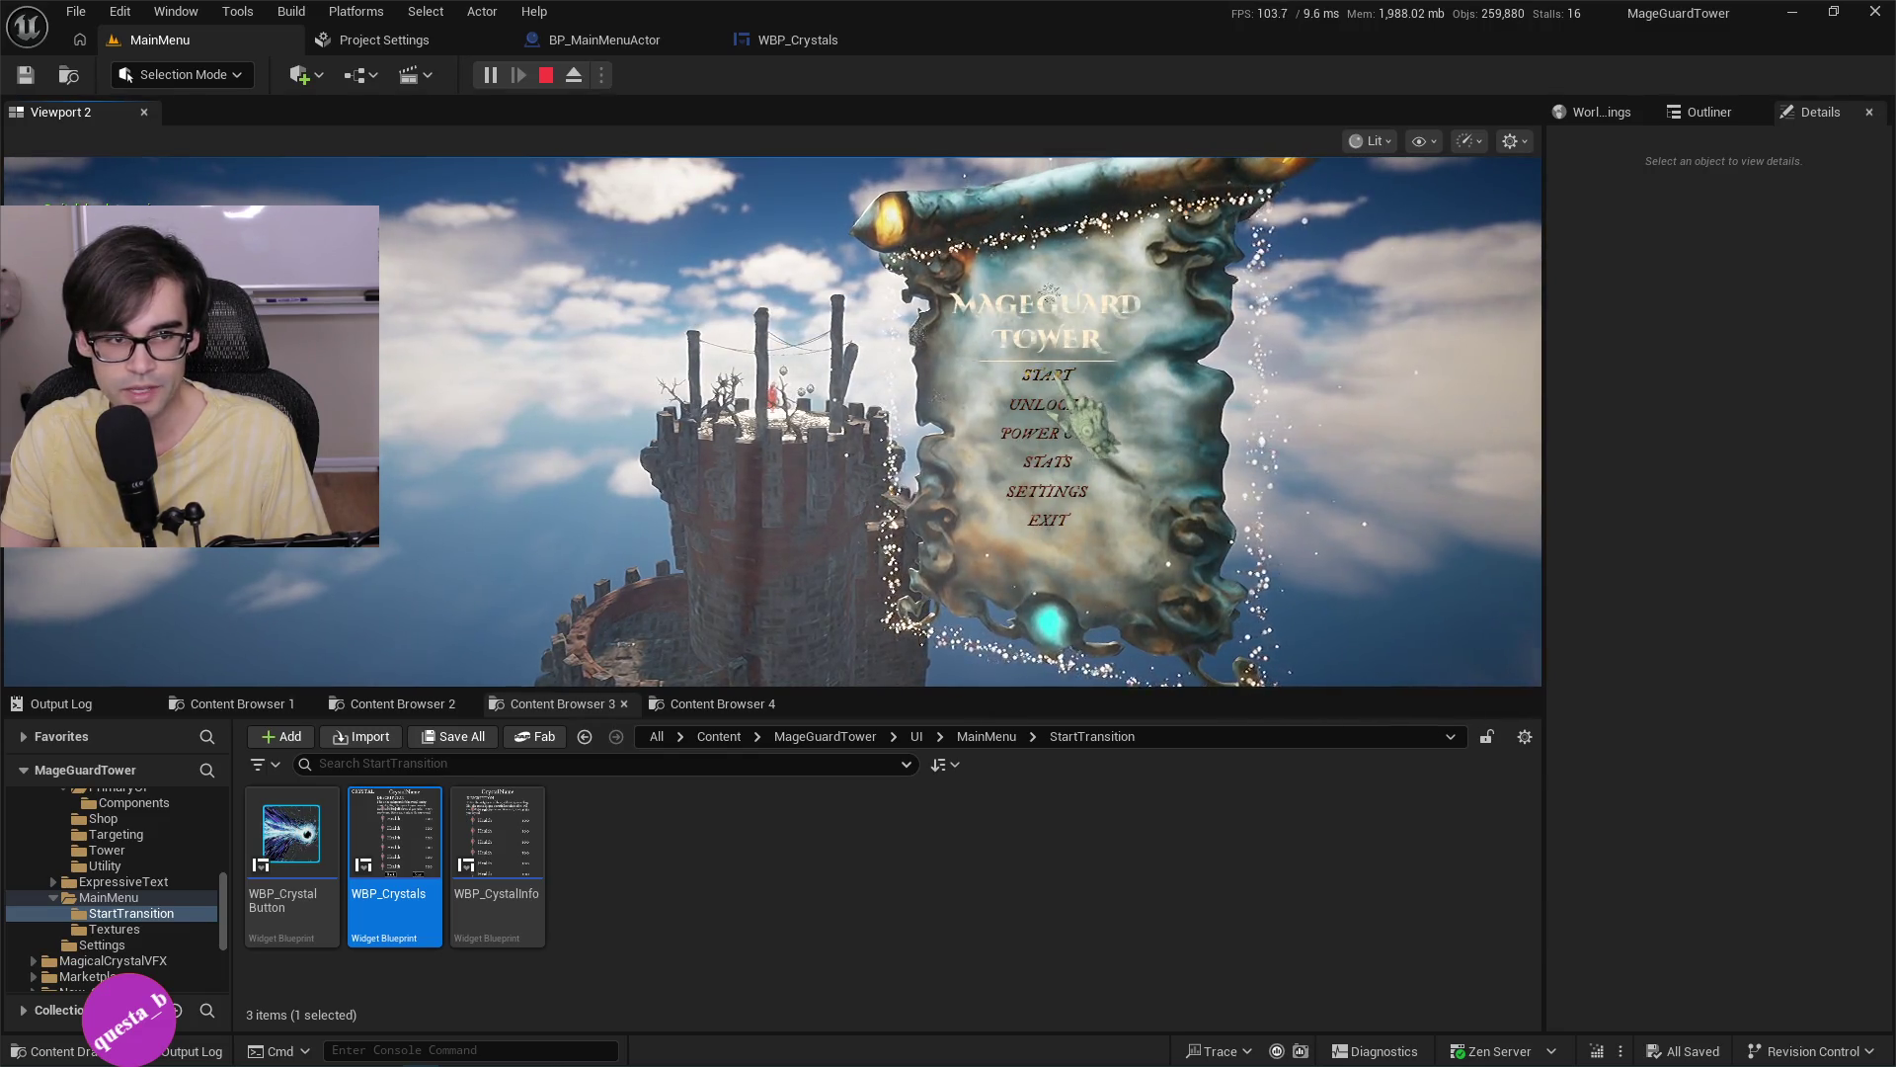
pyautogui.press('Escape')
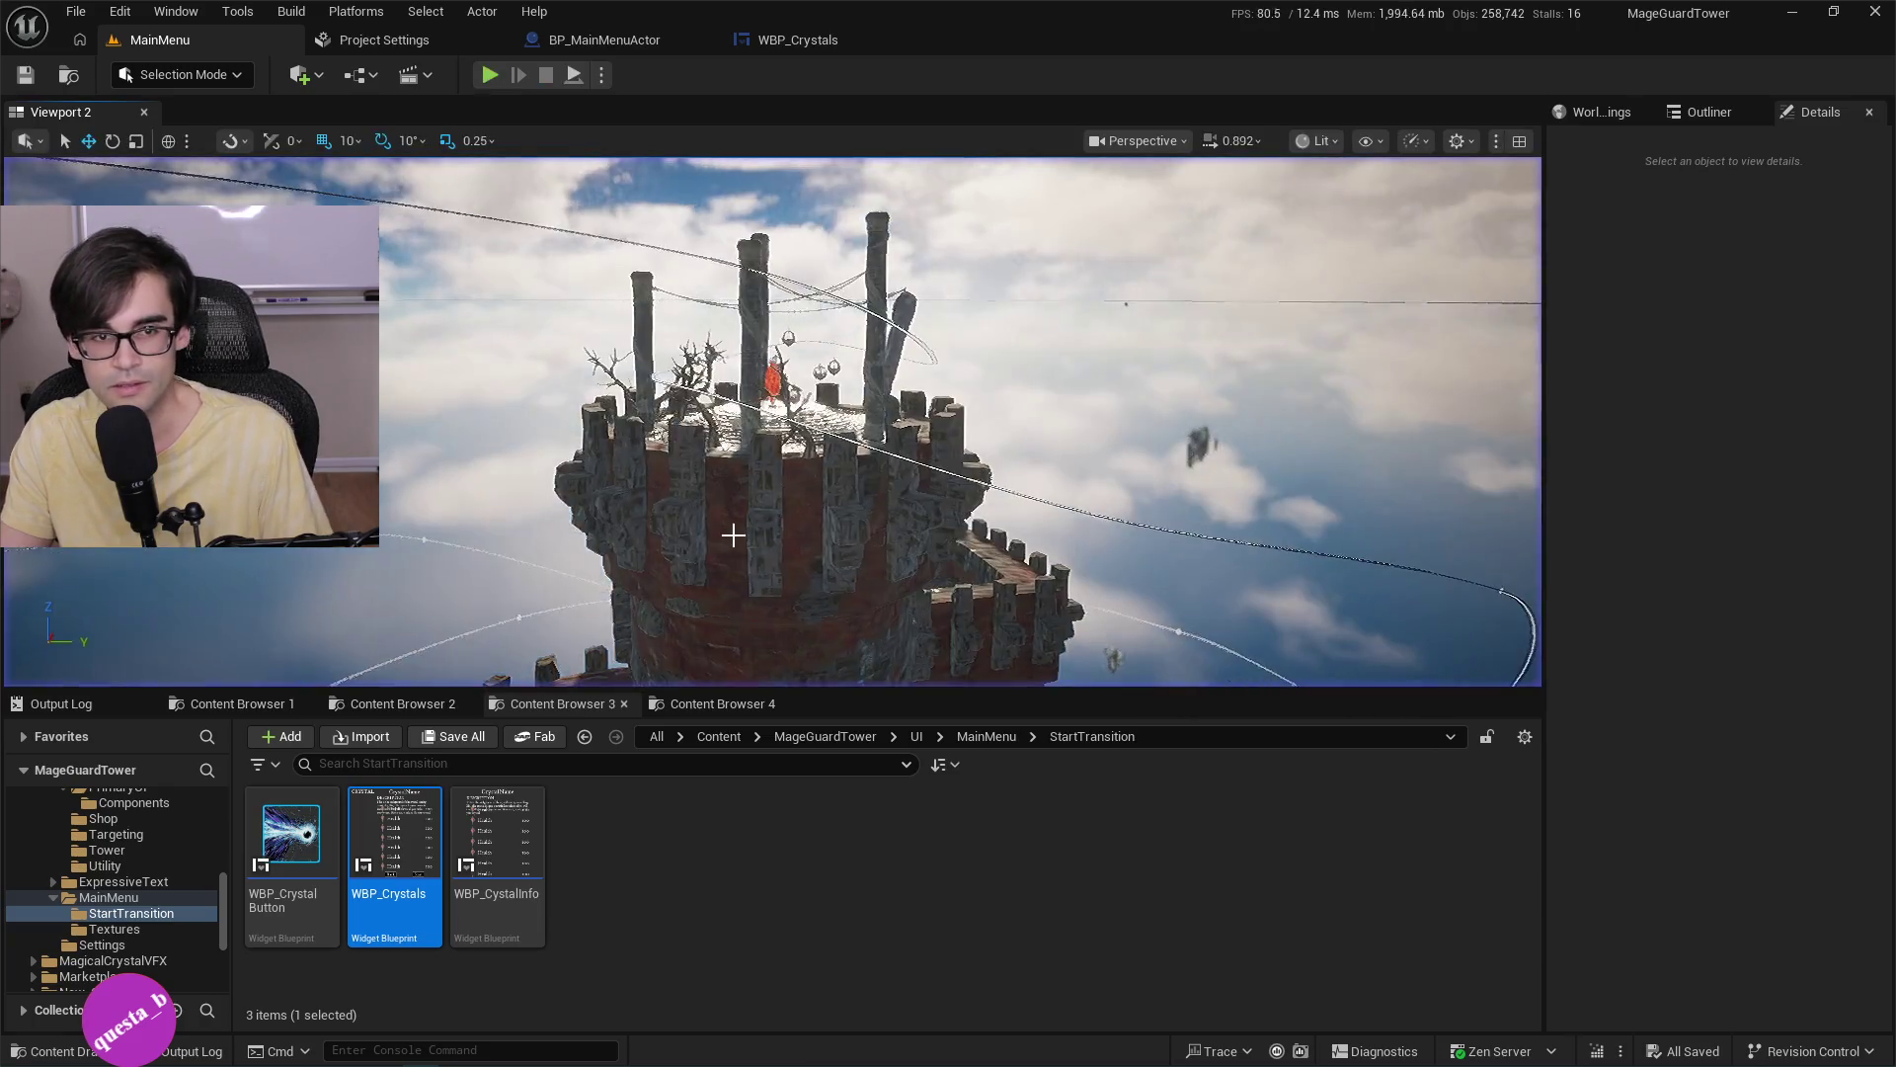
pyautogui.hotkey('alt', 'Tab')
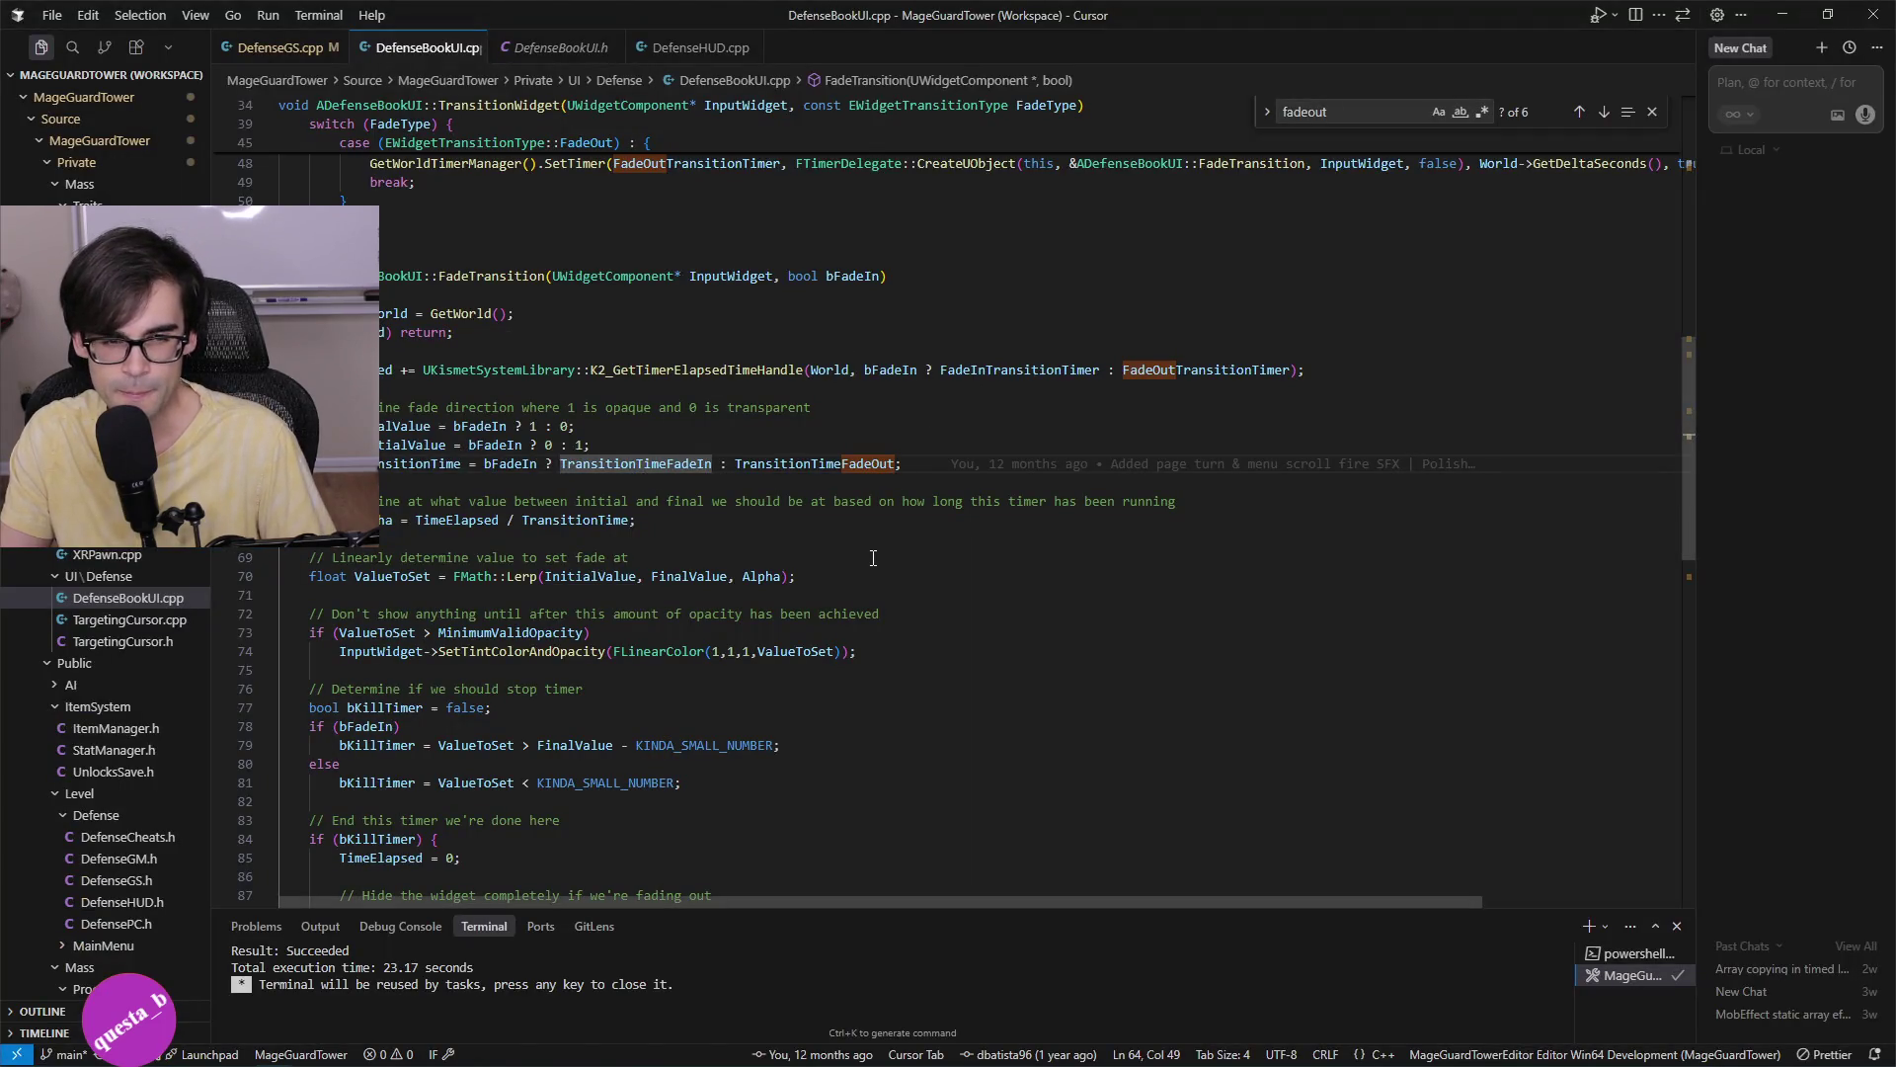
pyautogui.click(891, 369)
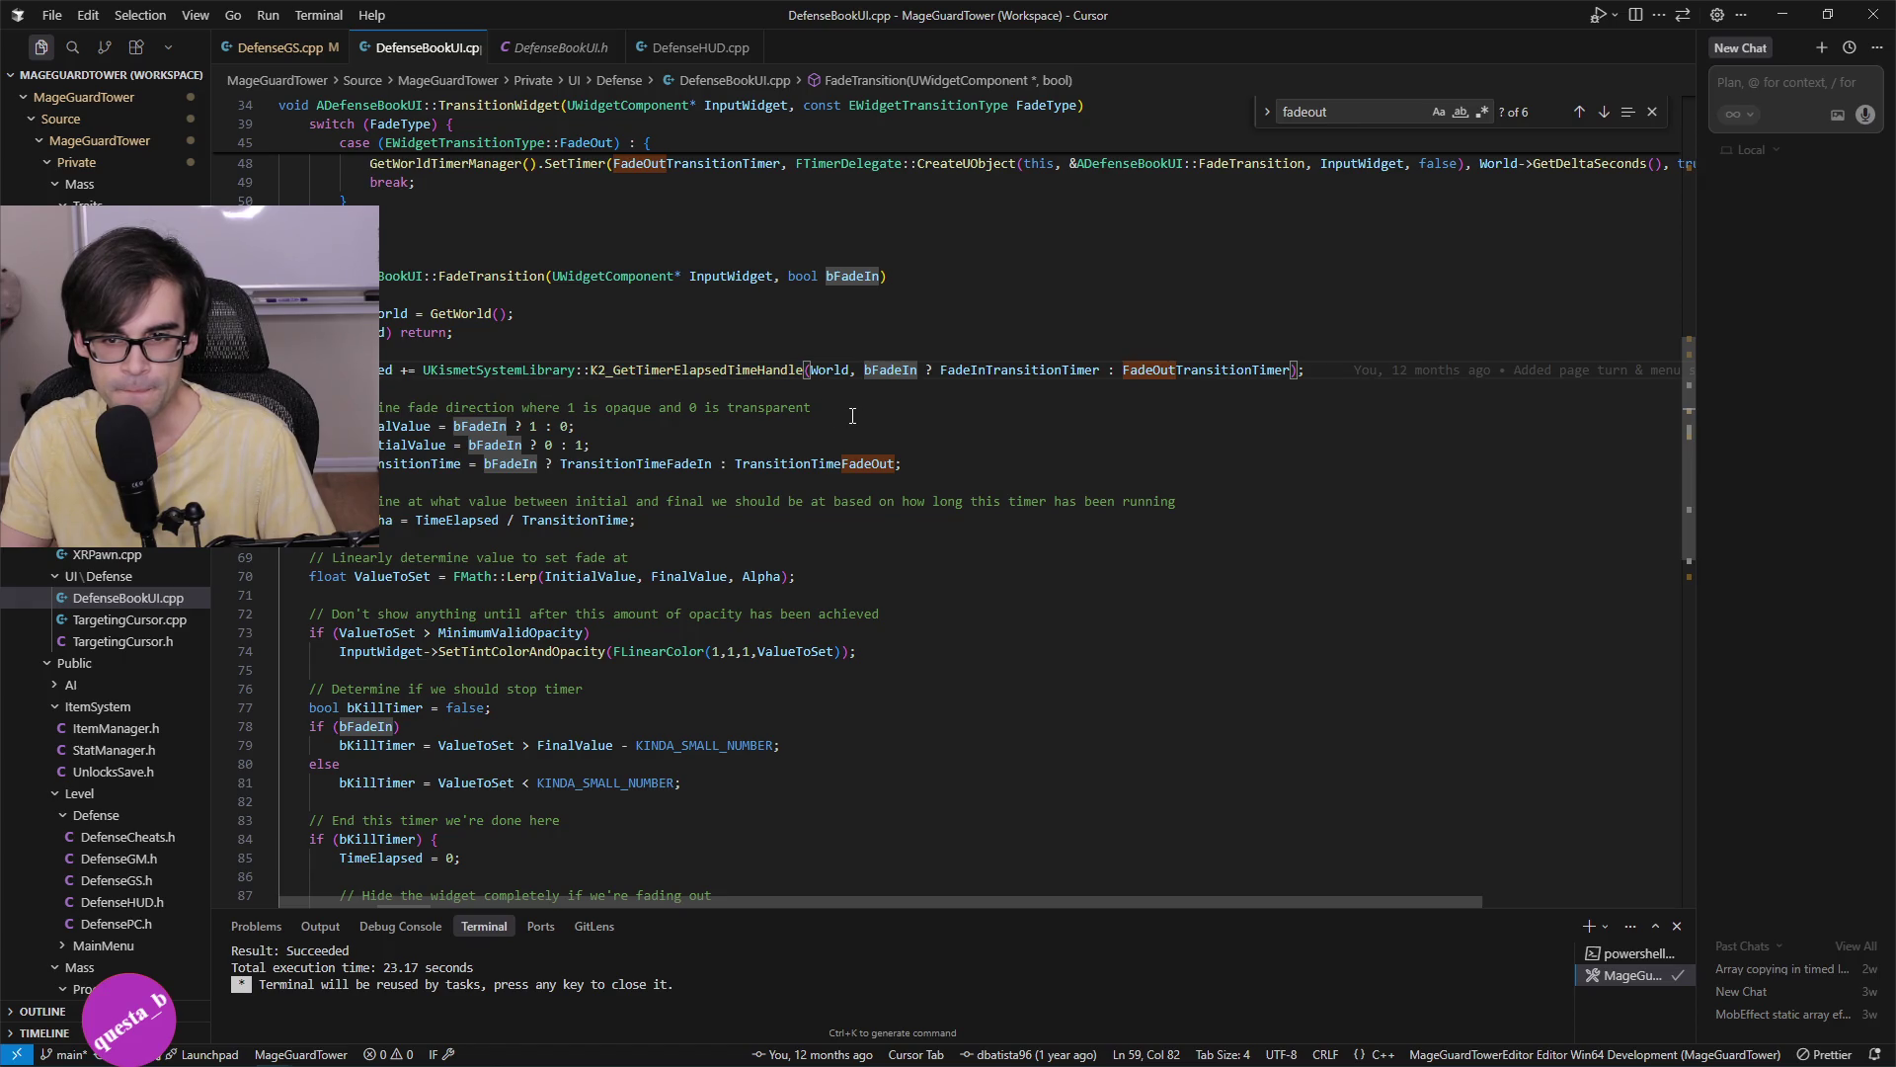
pyautogui.click(881, 369)
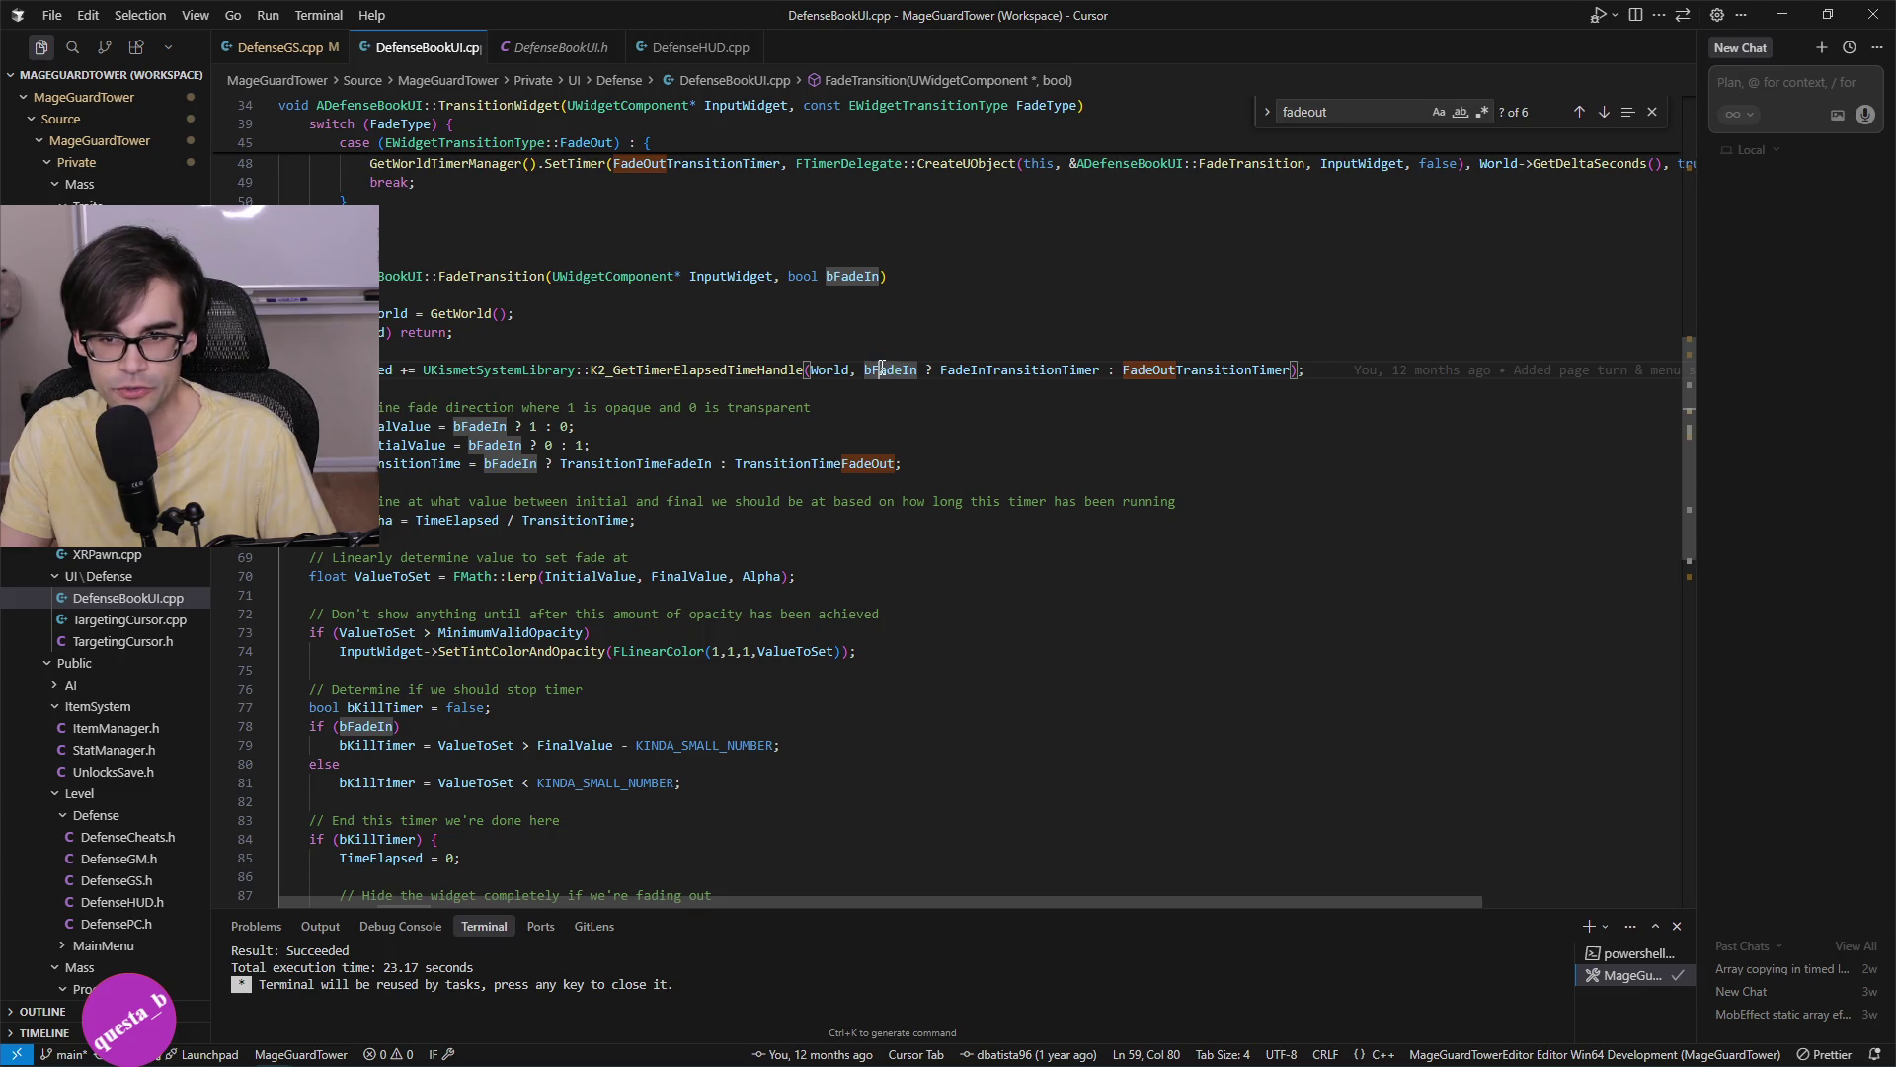
pyautogui.click(1014, 370)
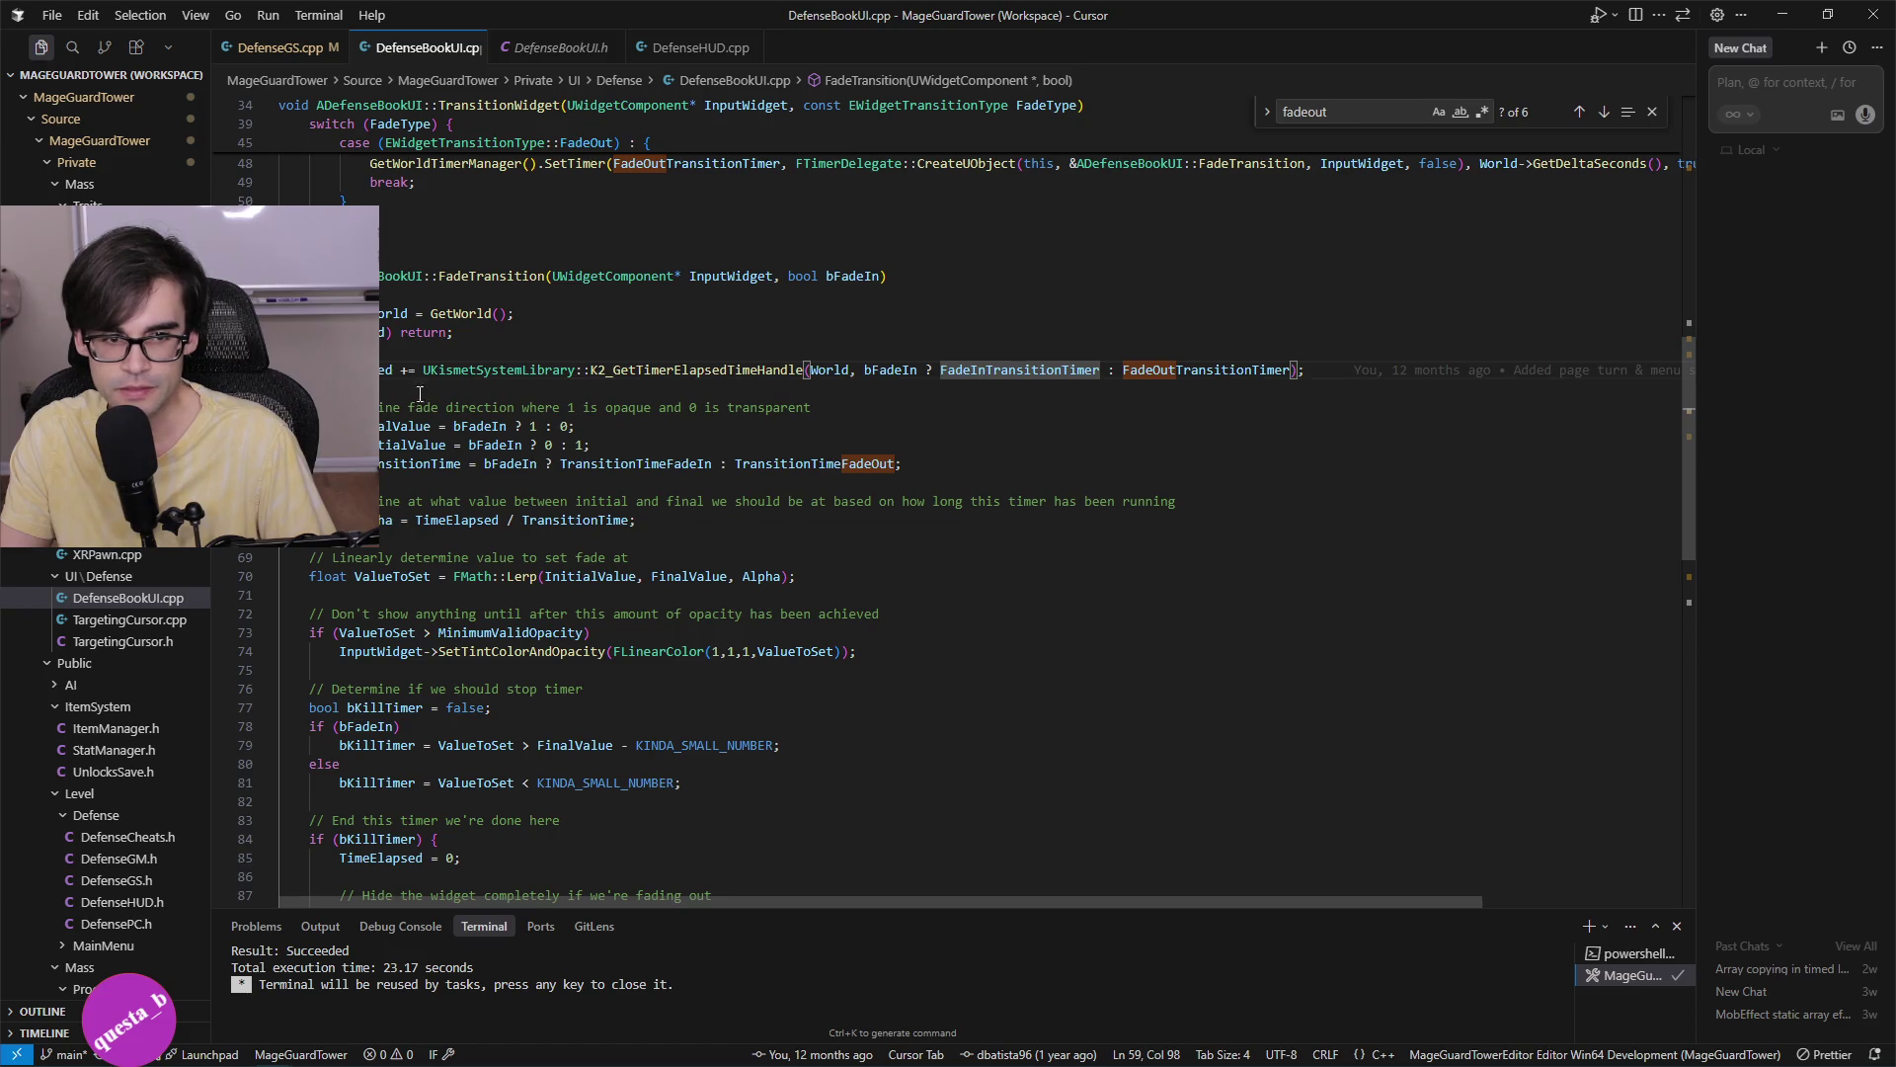
pyautogui.click(363, 369)
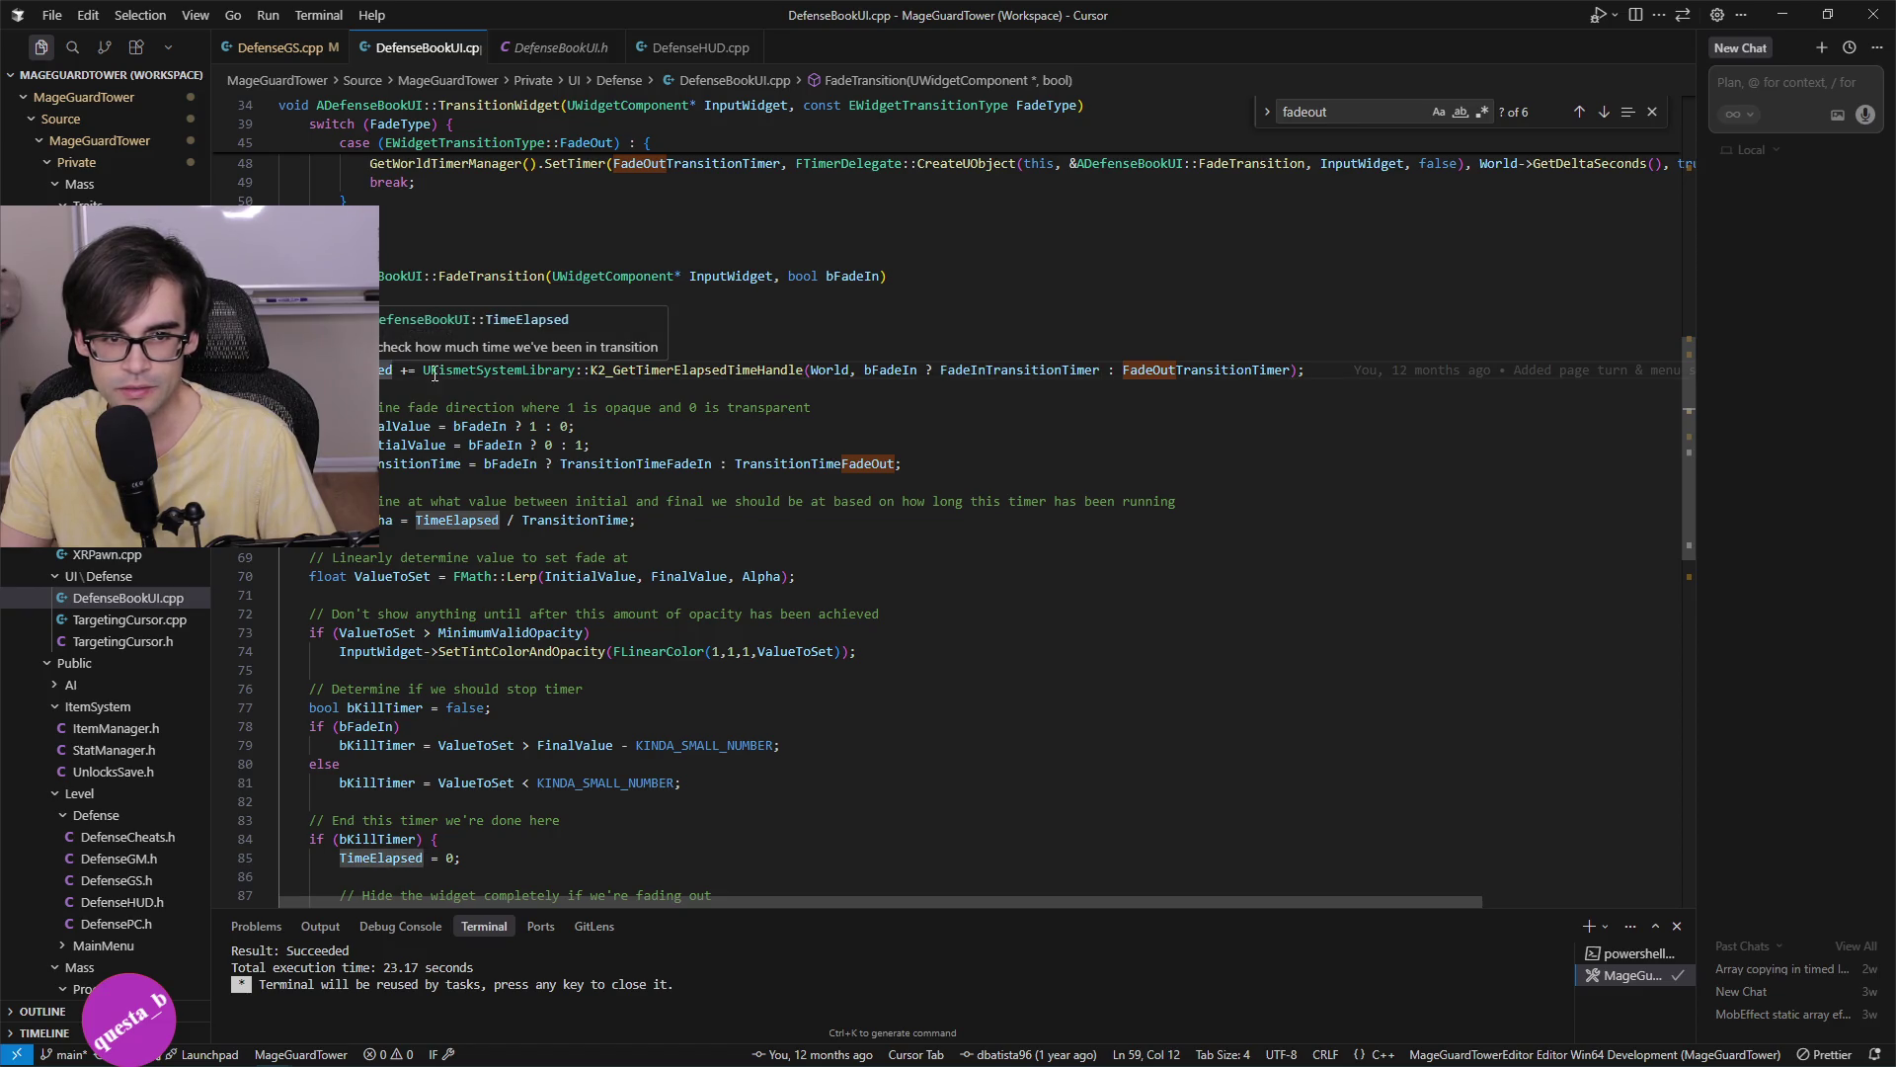
pyautogui.click(570, 519)
pyautogui.scroll(5, 484, 514)
pyautogui.click(1028, 667)
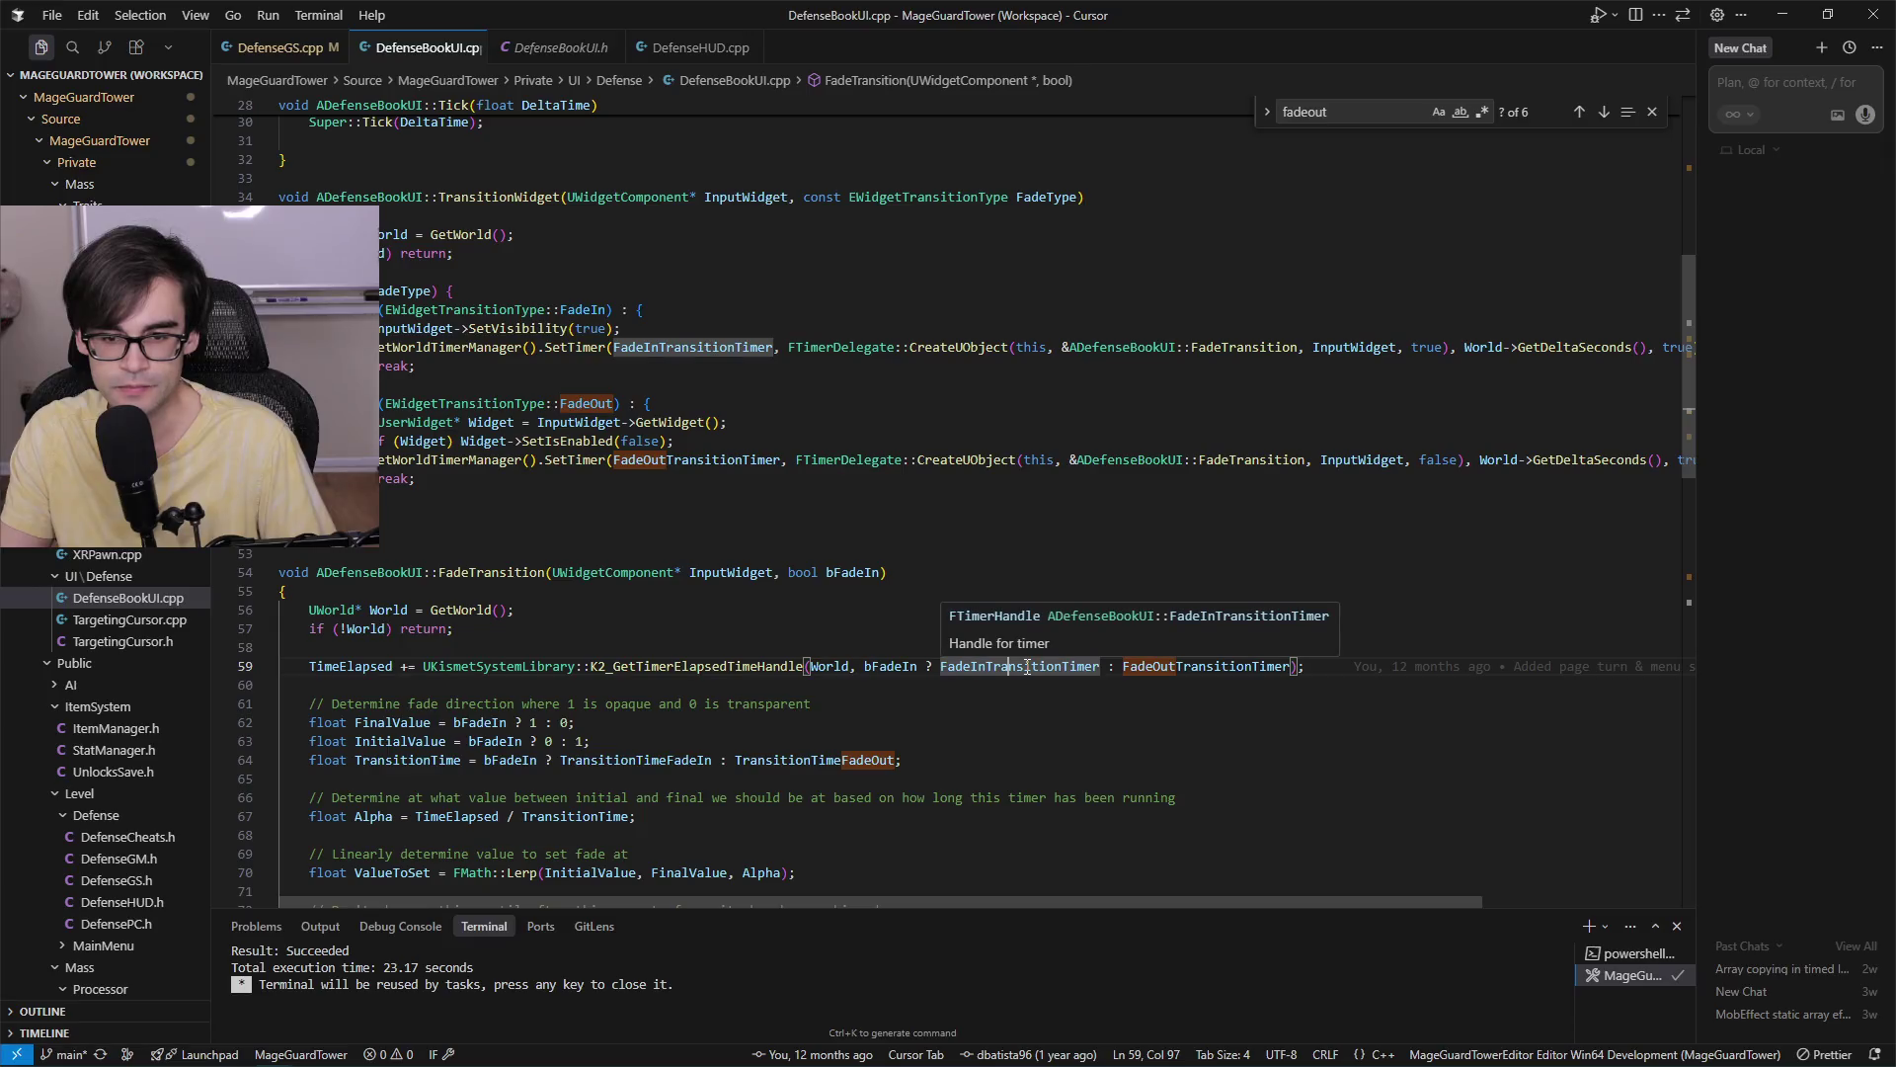
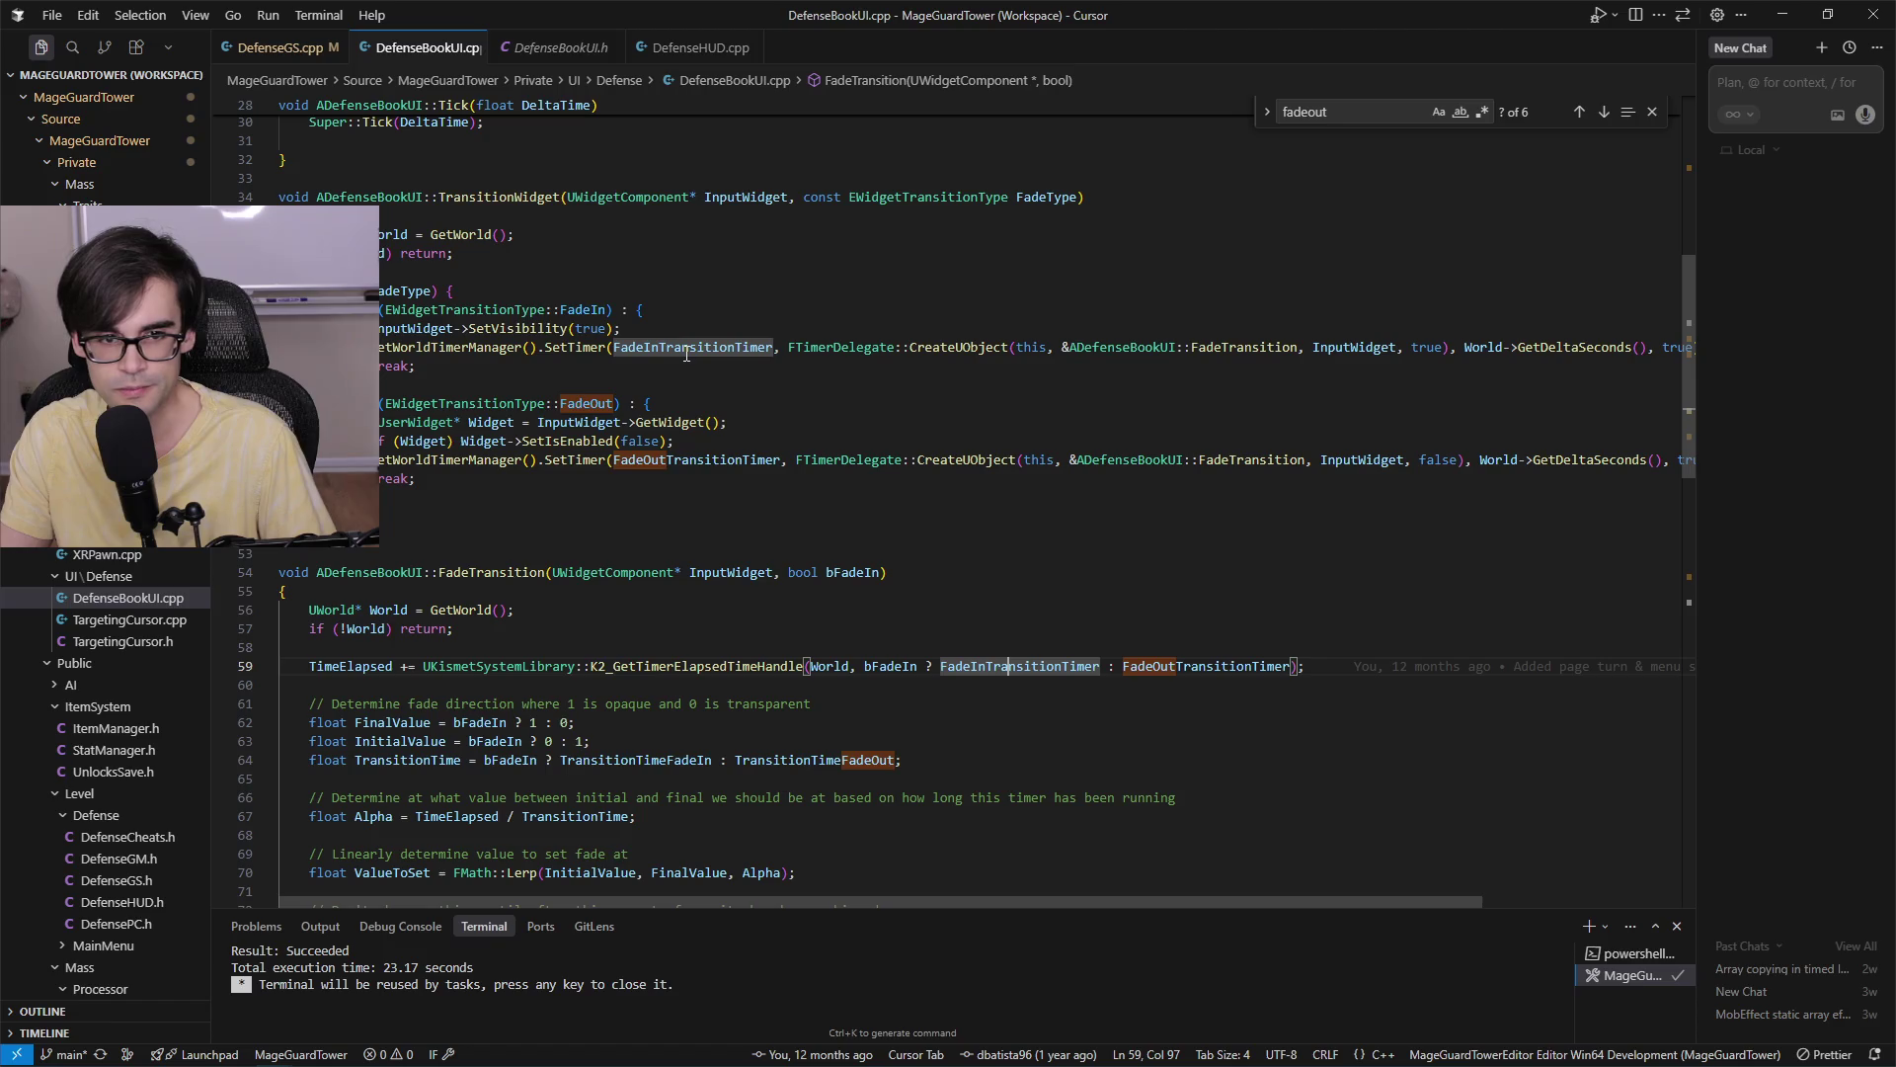
# Inspect the fade-in timer setup and where TimeElapsed accumulates in DefenseBookUI.cpp.
pyautogui.click(1443, 347)
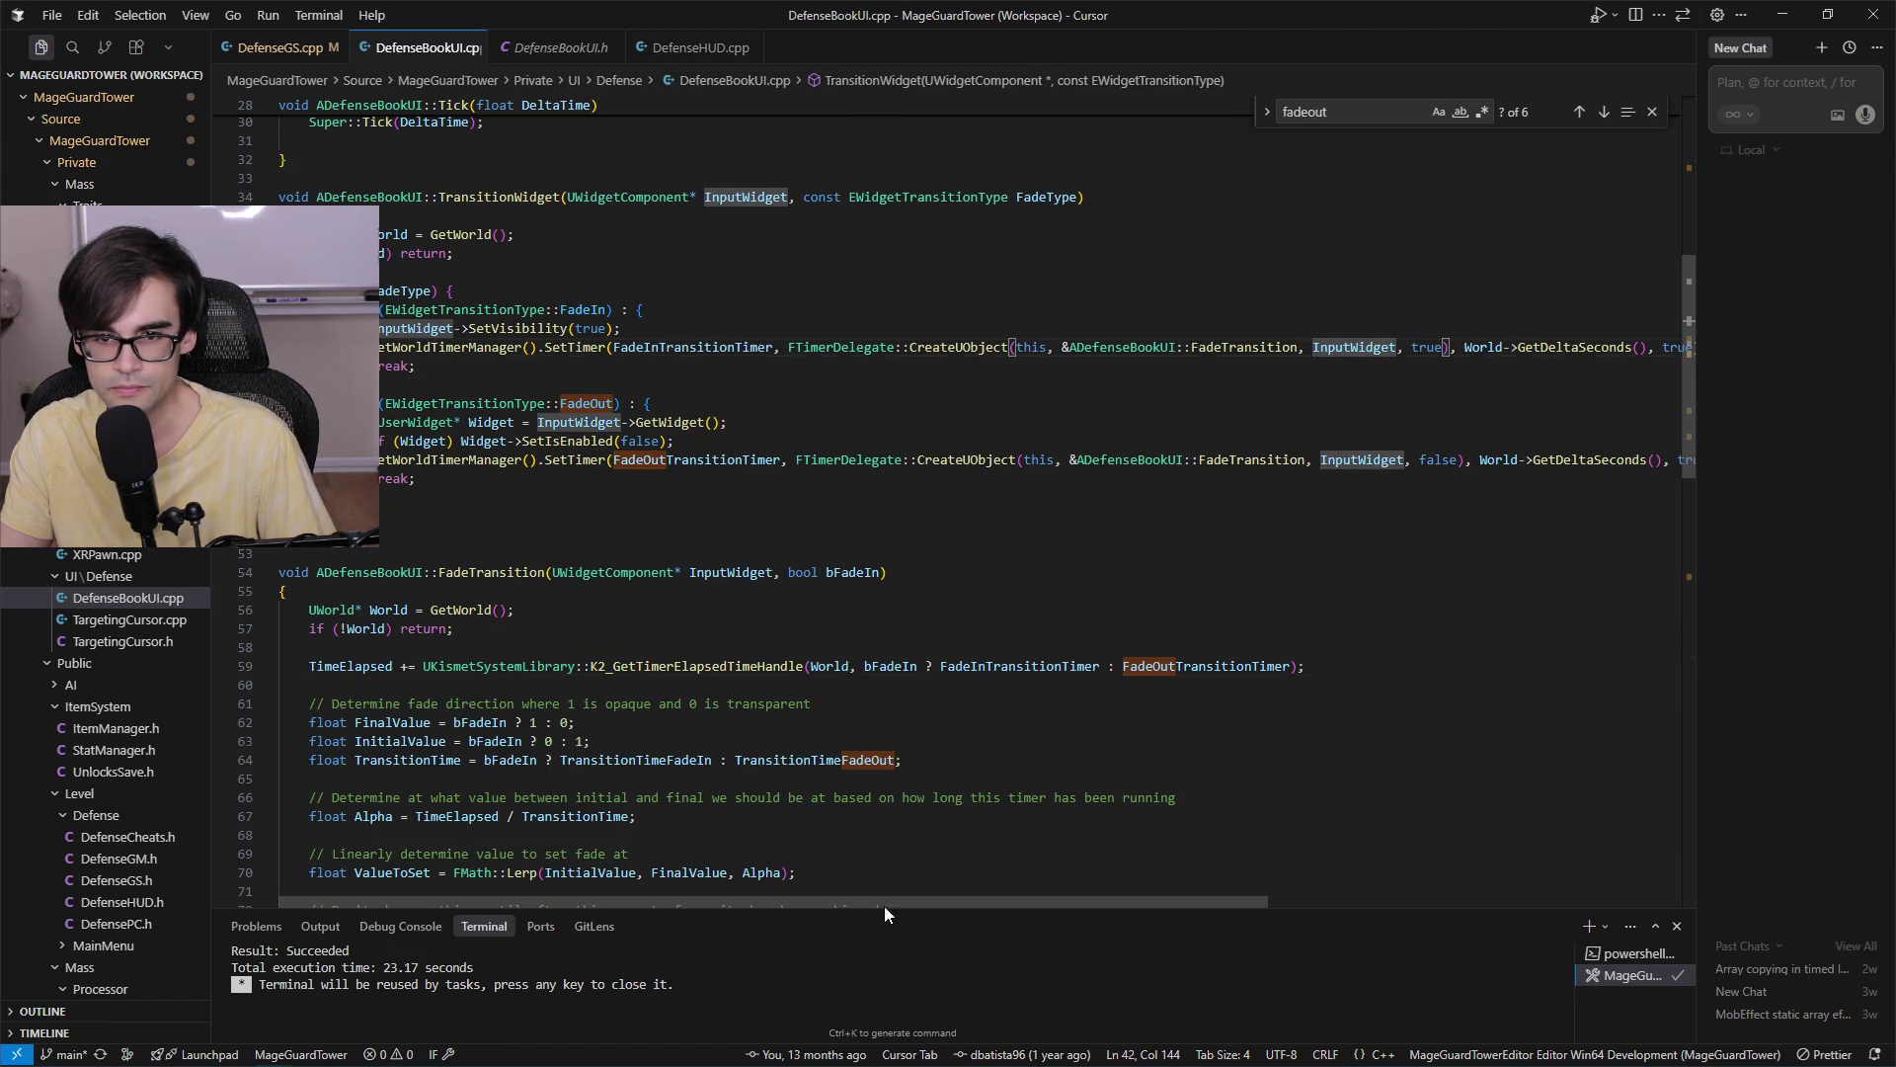
pyautogui.moveTo(916, 901)
pyautogui.mouseDown()
pyautogui.moveTo(1138, 901)
pyautogui.moveTo(839, 904)
pyautogui.mouseUp()
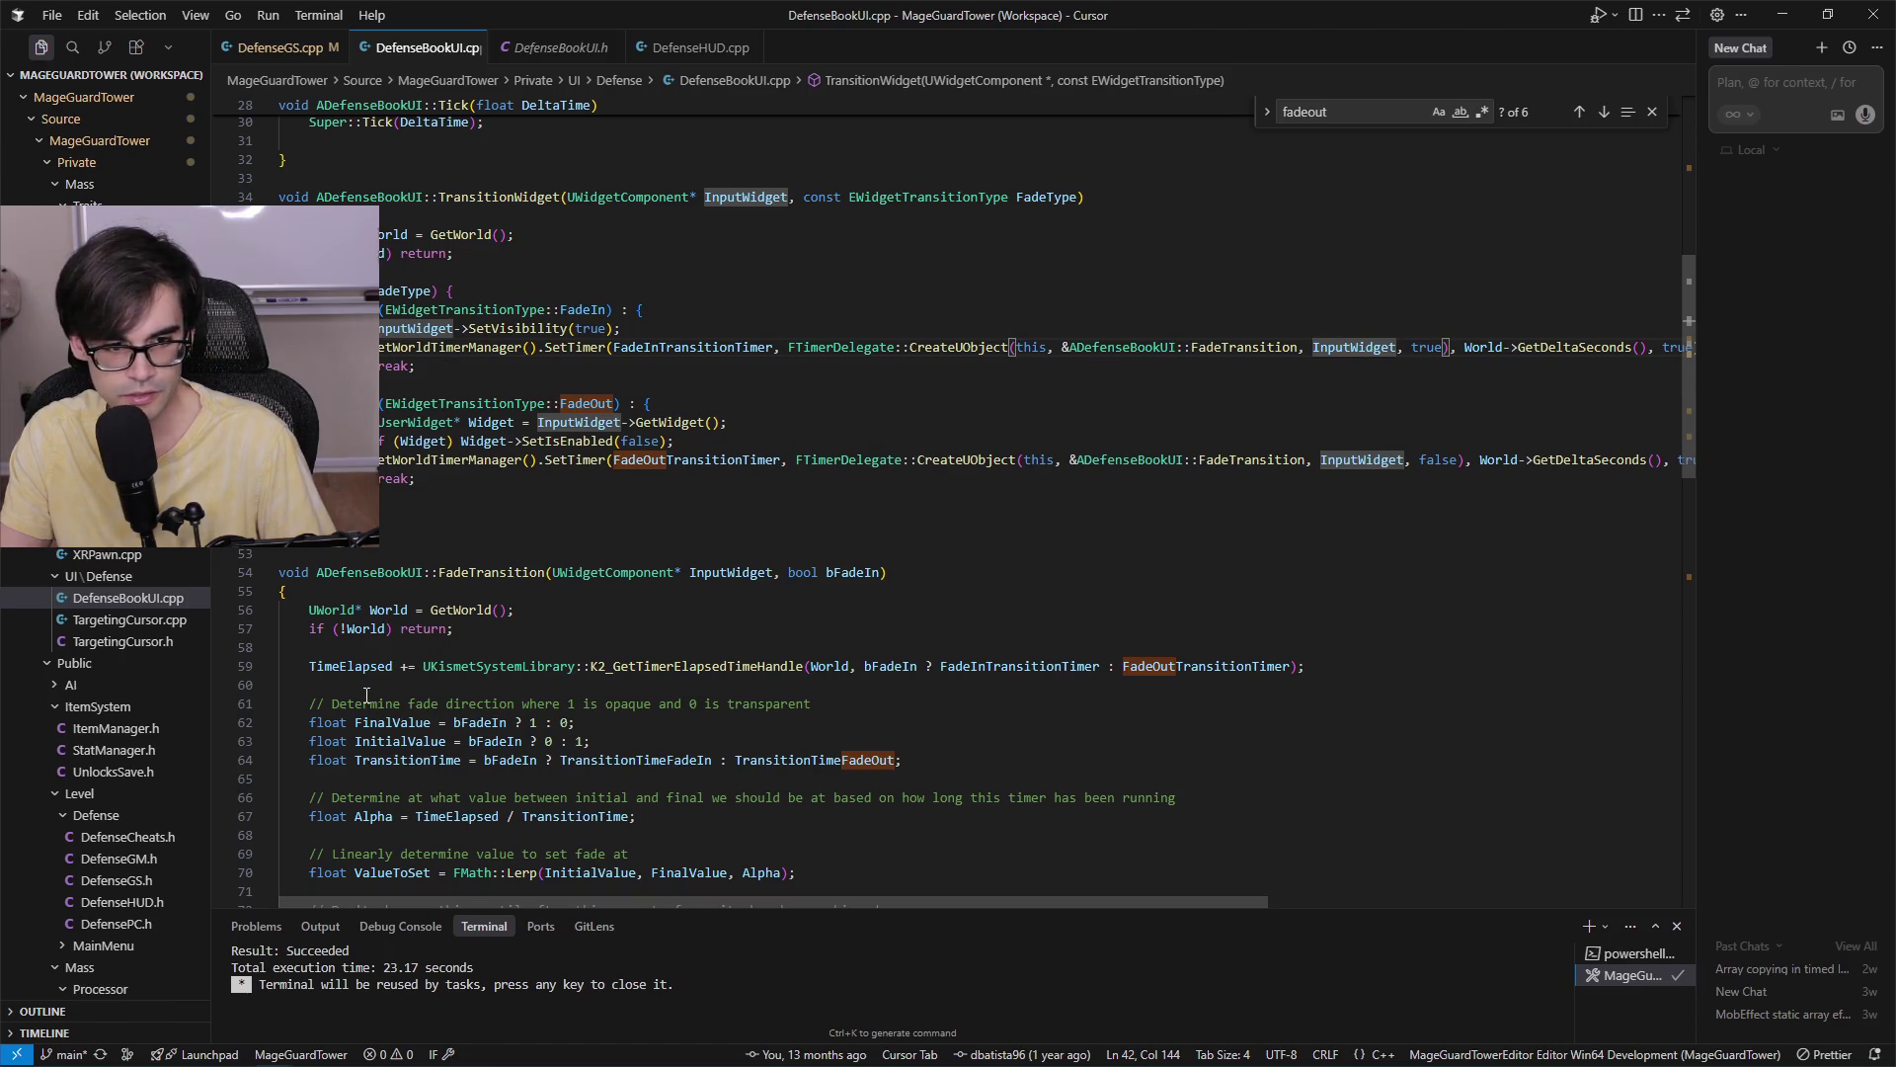
pyautogui.click(363, 665)
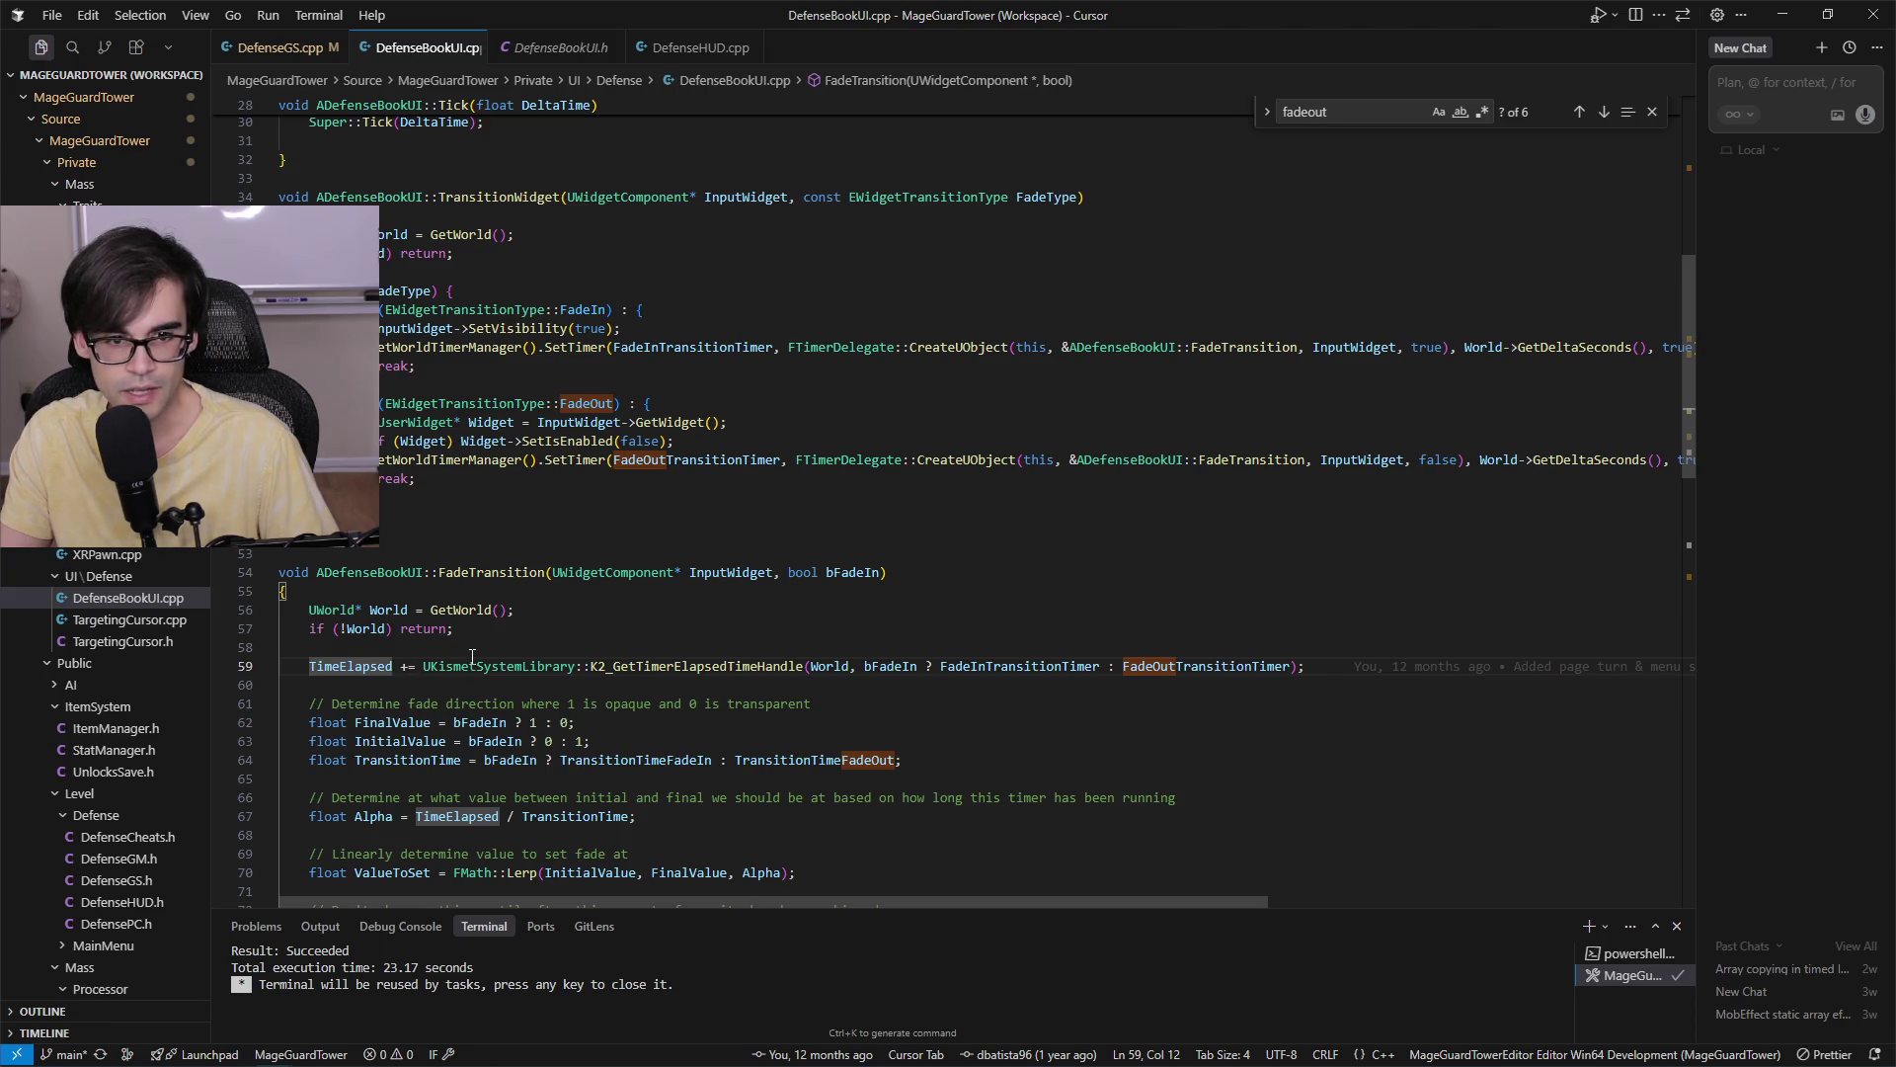
pyautogui.scroll(-3, 766, 713)
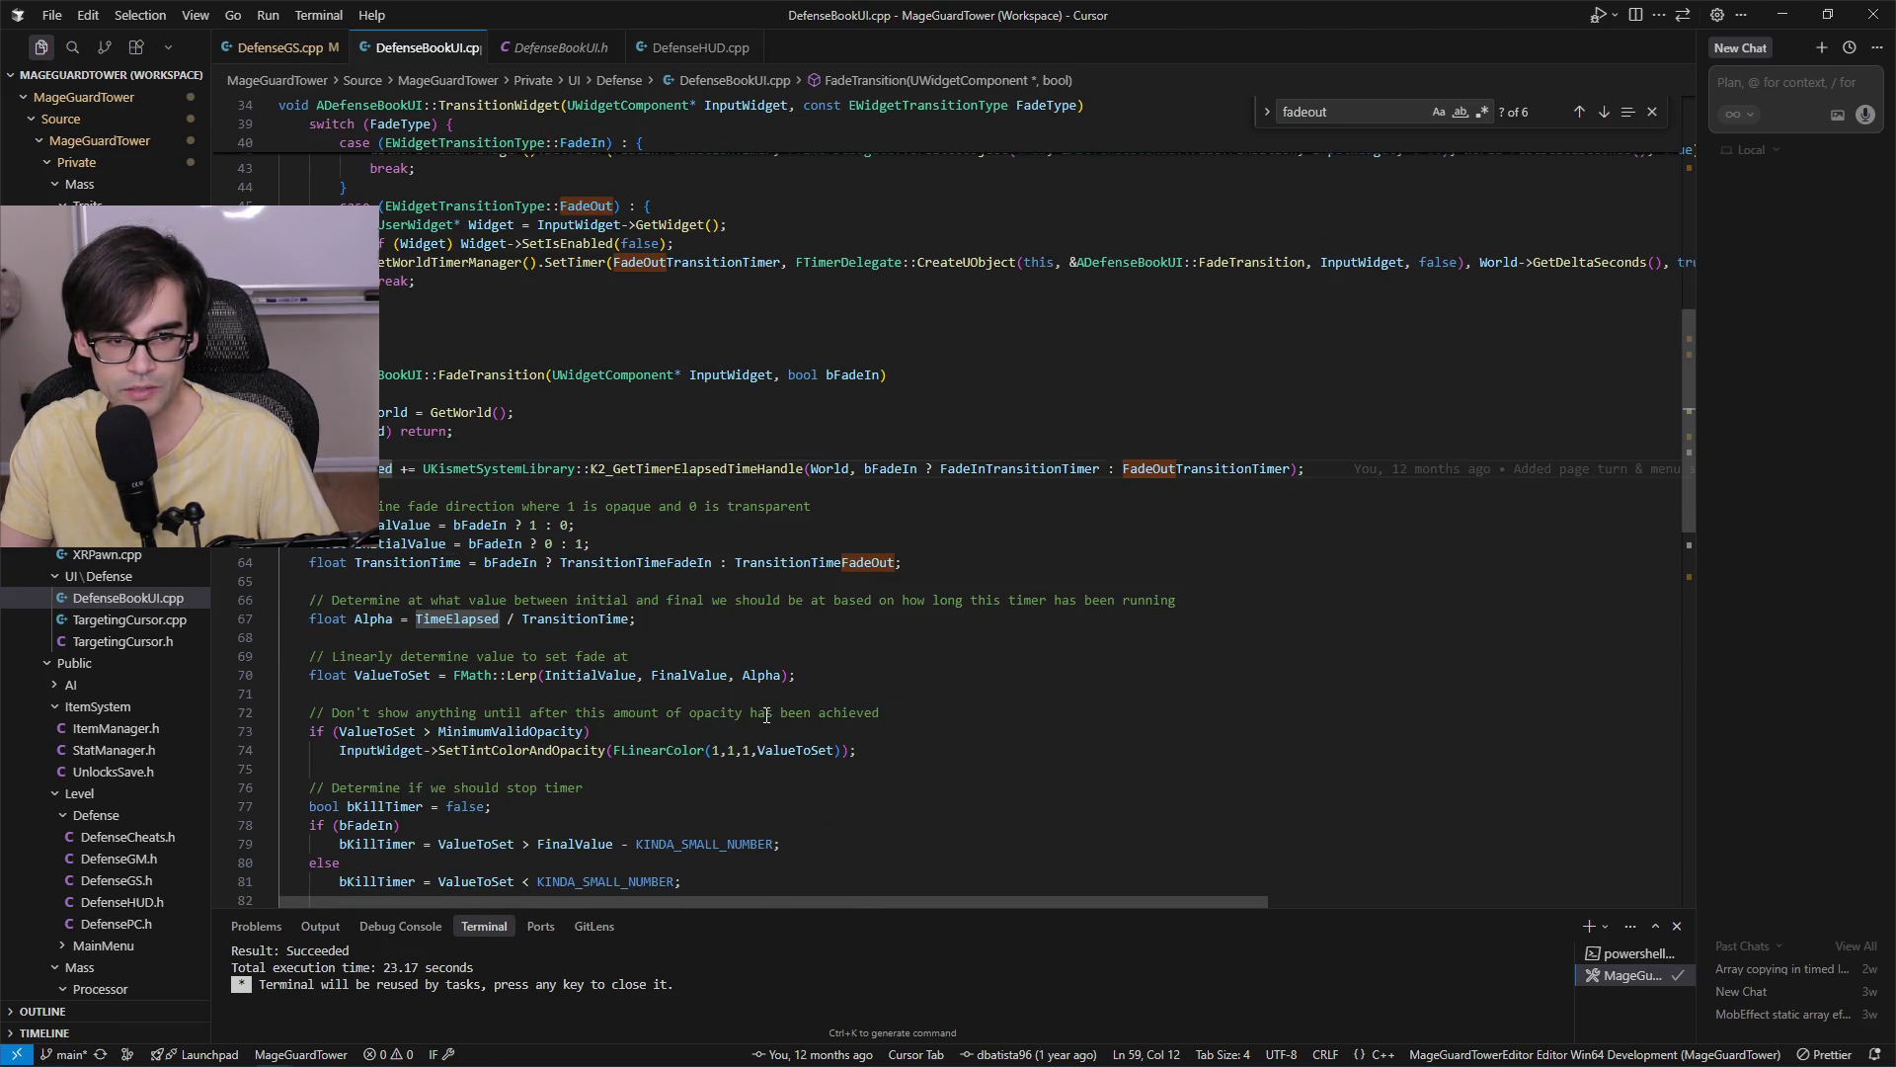
pyautogui.scroll(-5, 767, 713)
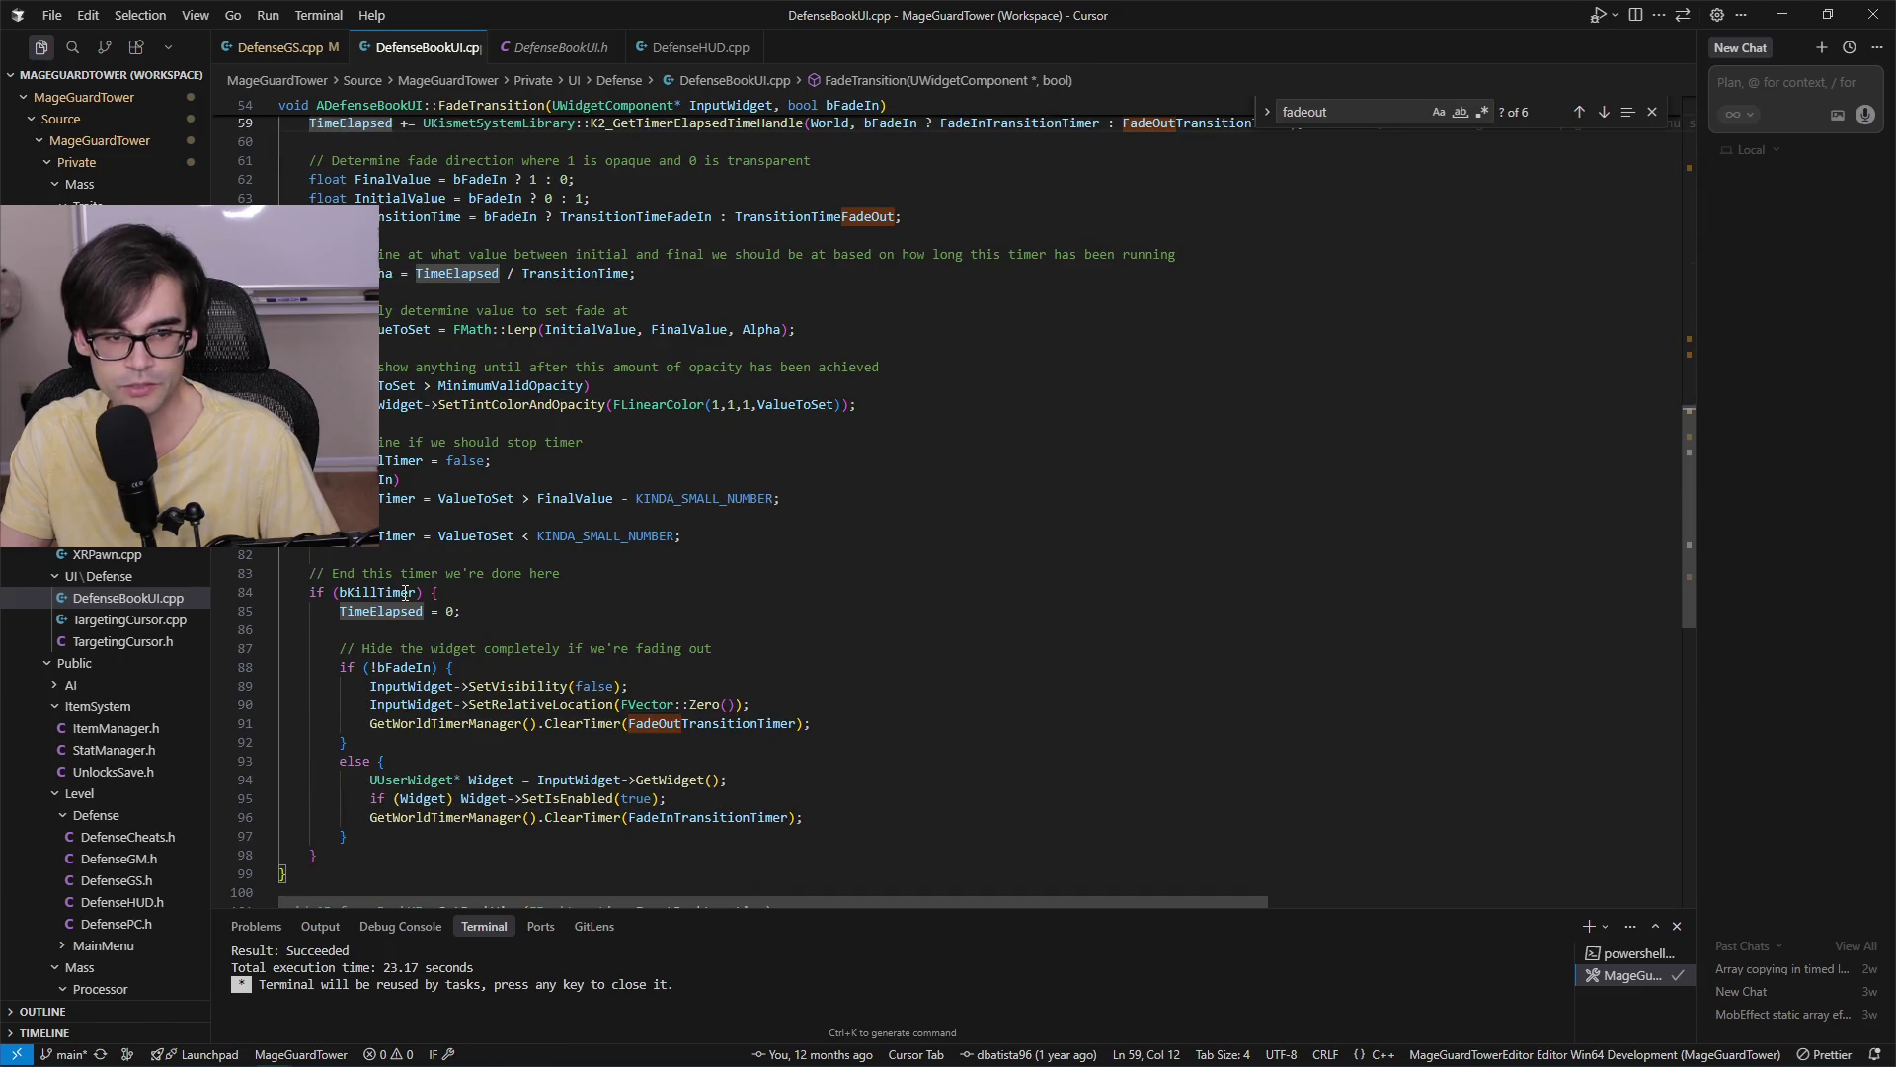
pyautogui.scroll(4, 649, 569)
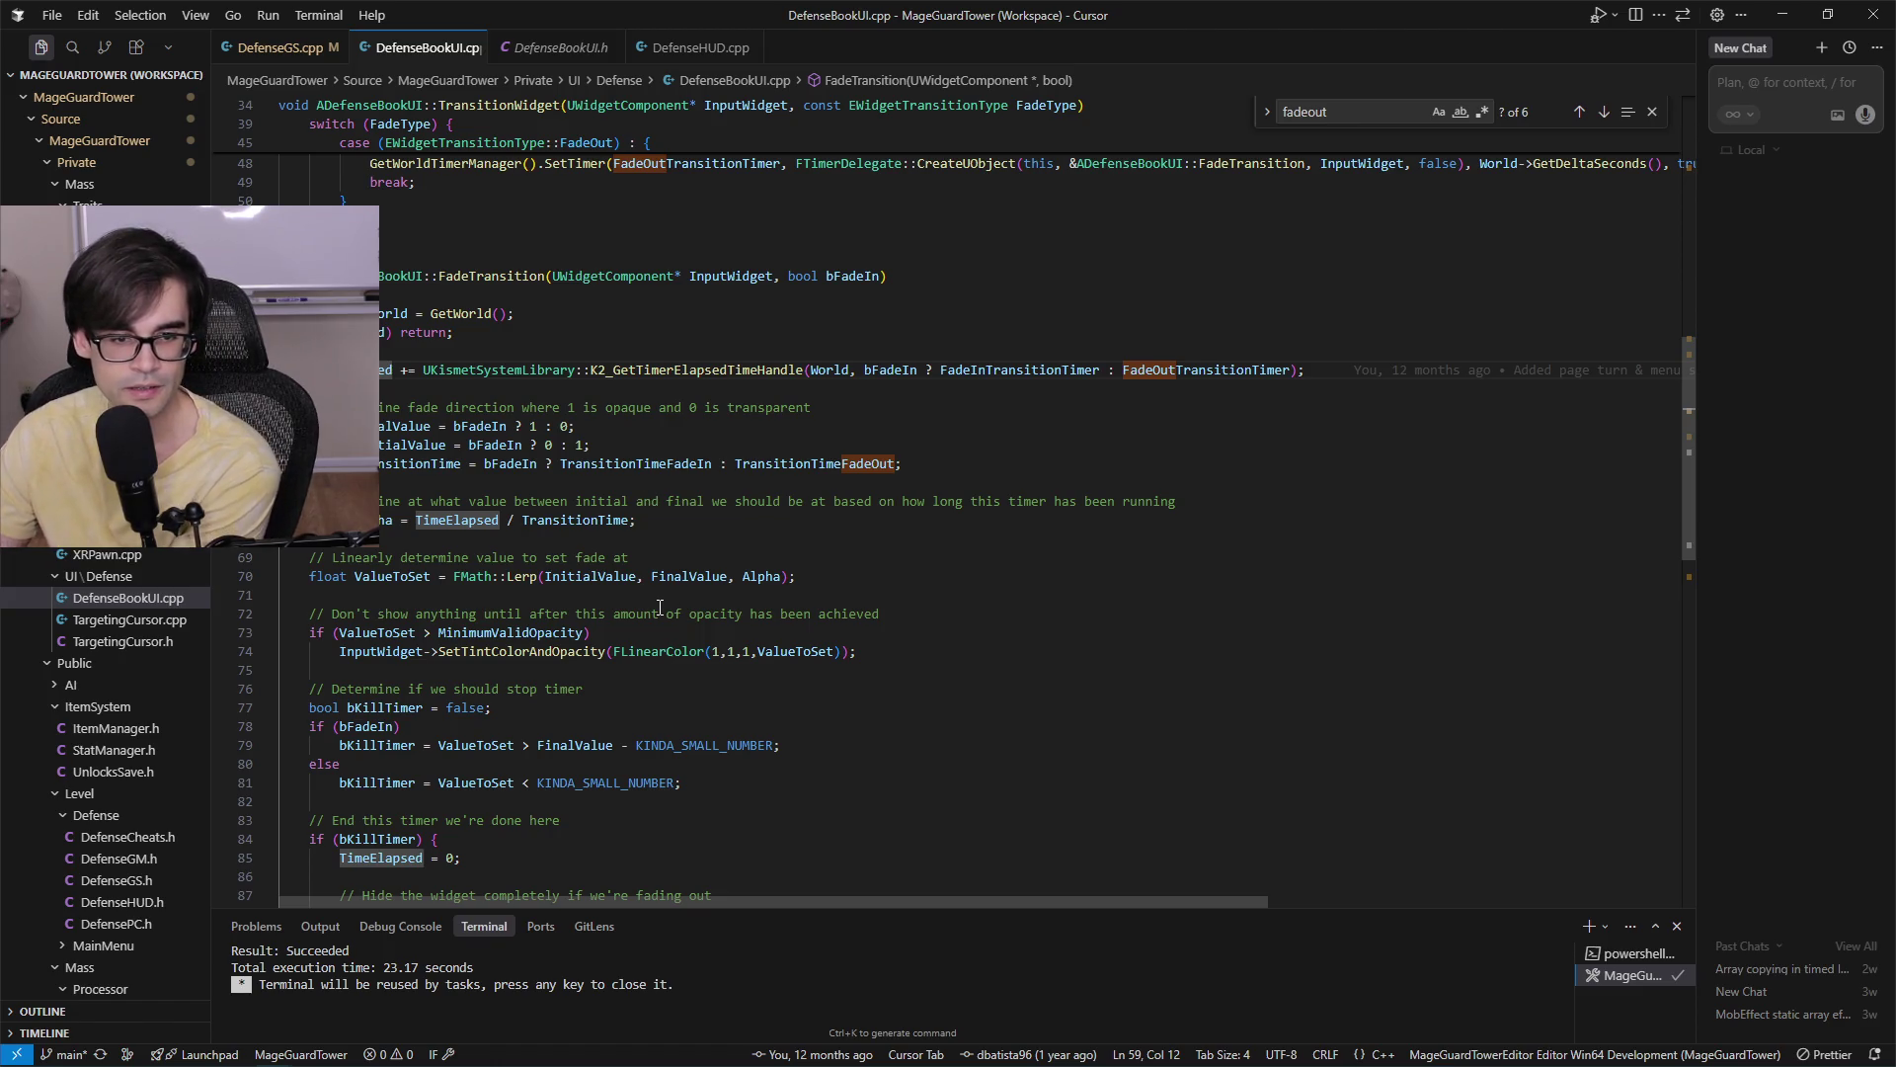
# Select TransitionTimeFadeIn, undo the accidental paste, and jump to its first match on line 11.
pyautogui.click(596, 520)
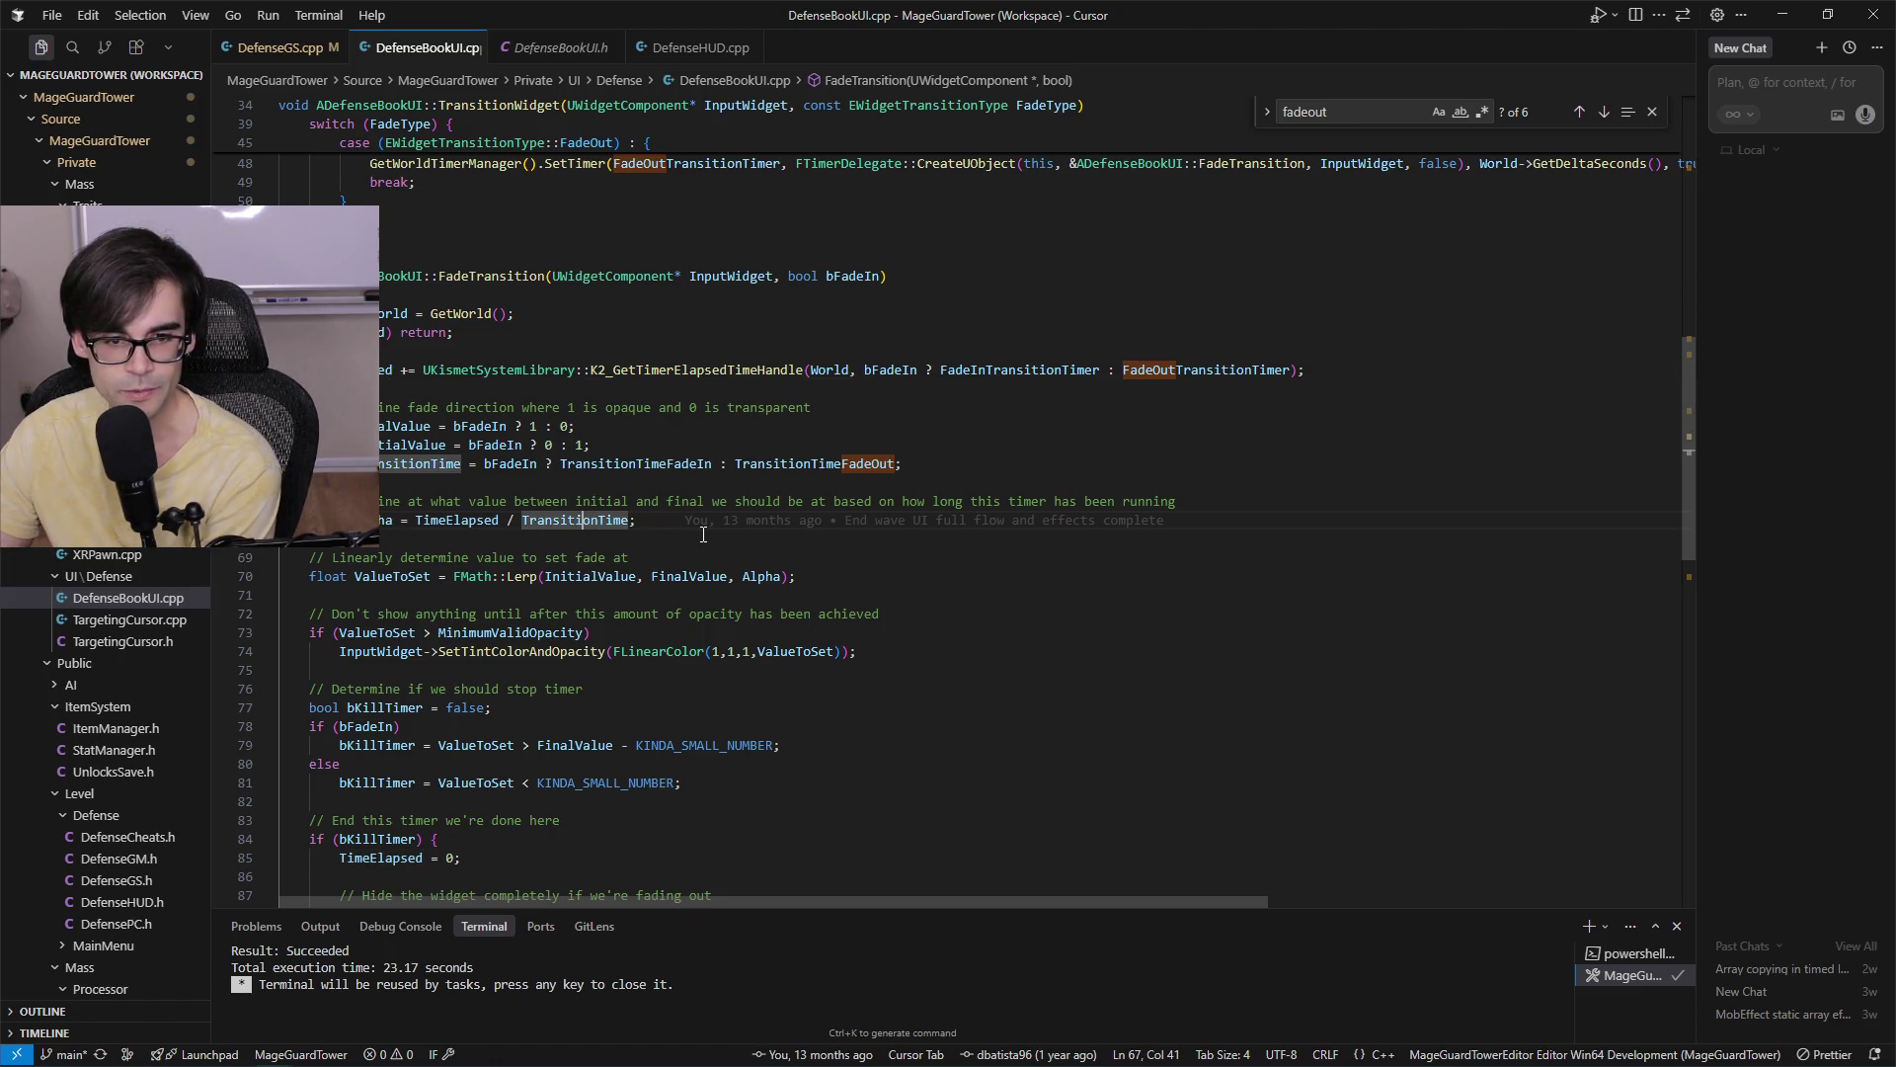
pyautogui.click(627, 459)
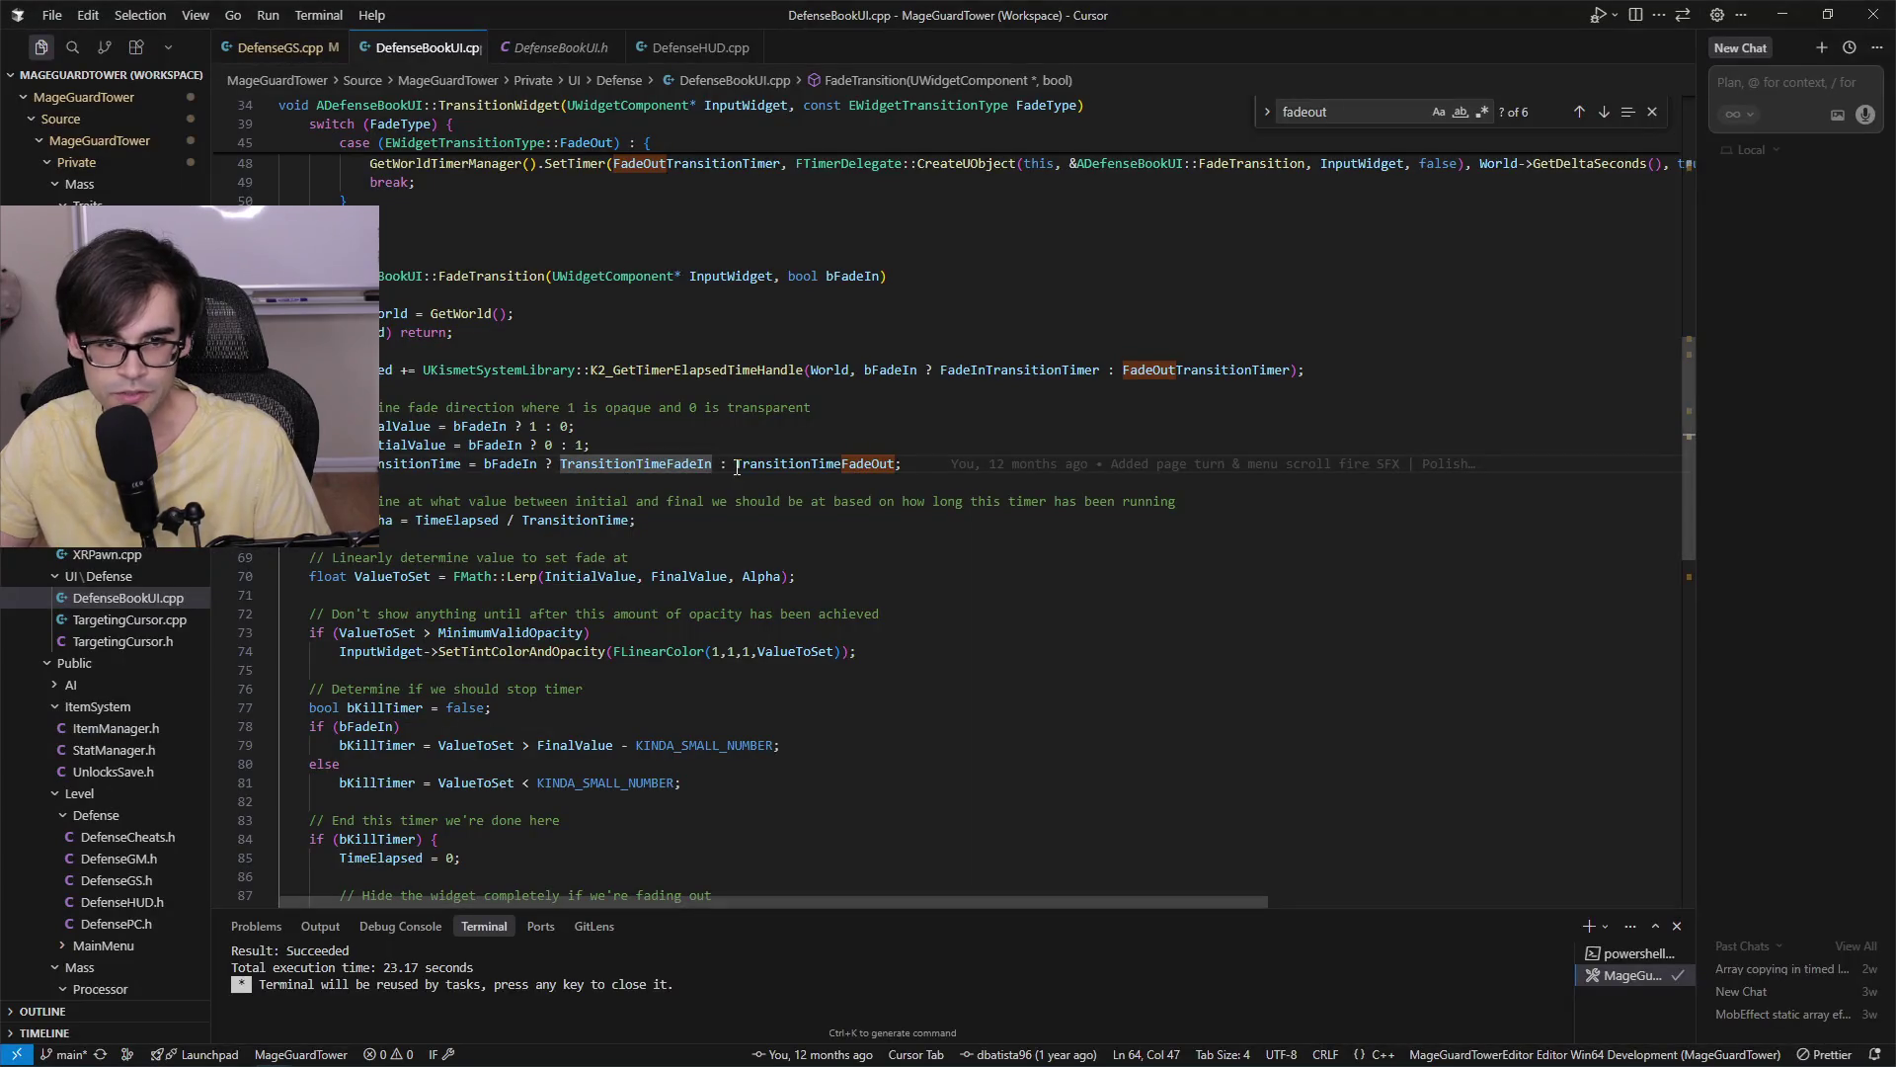
pyautogui.hotkey('ctrl', 'd')
pyautogui.hotkey('ctrl', 'v')
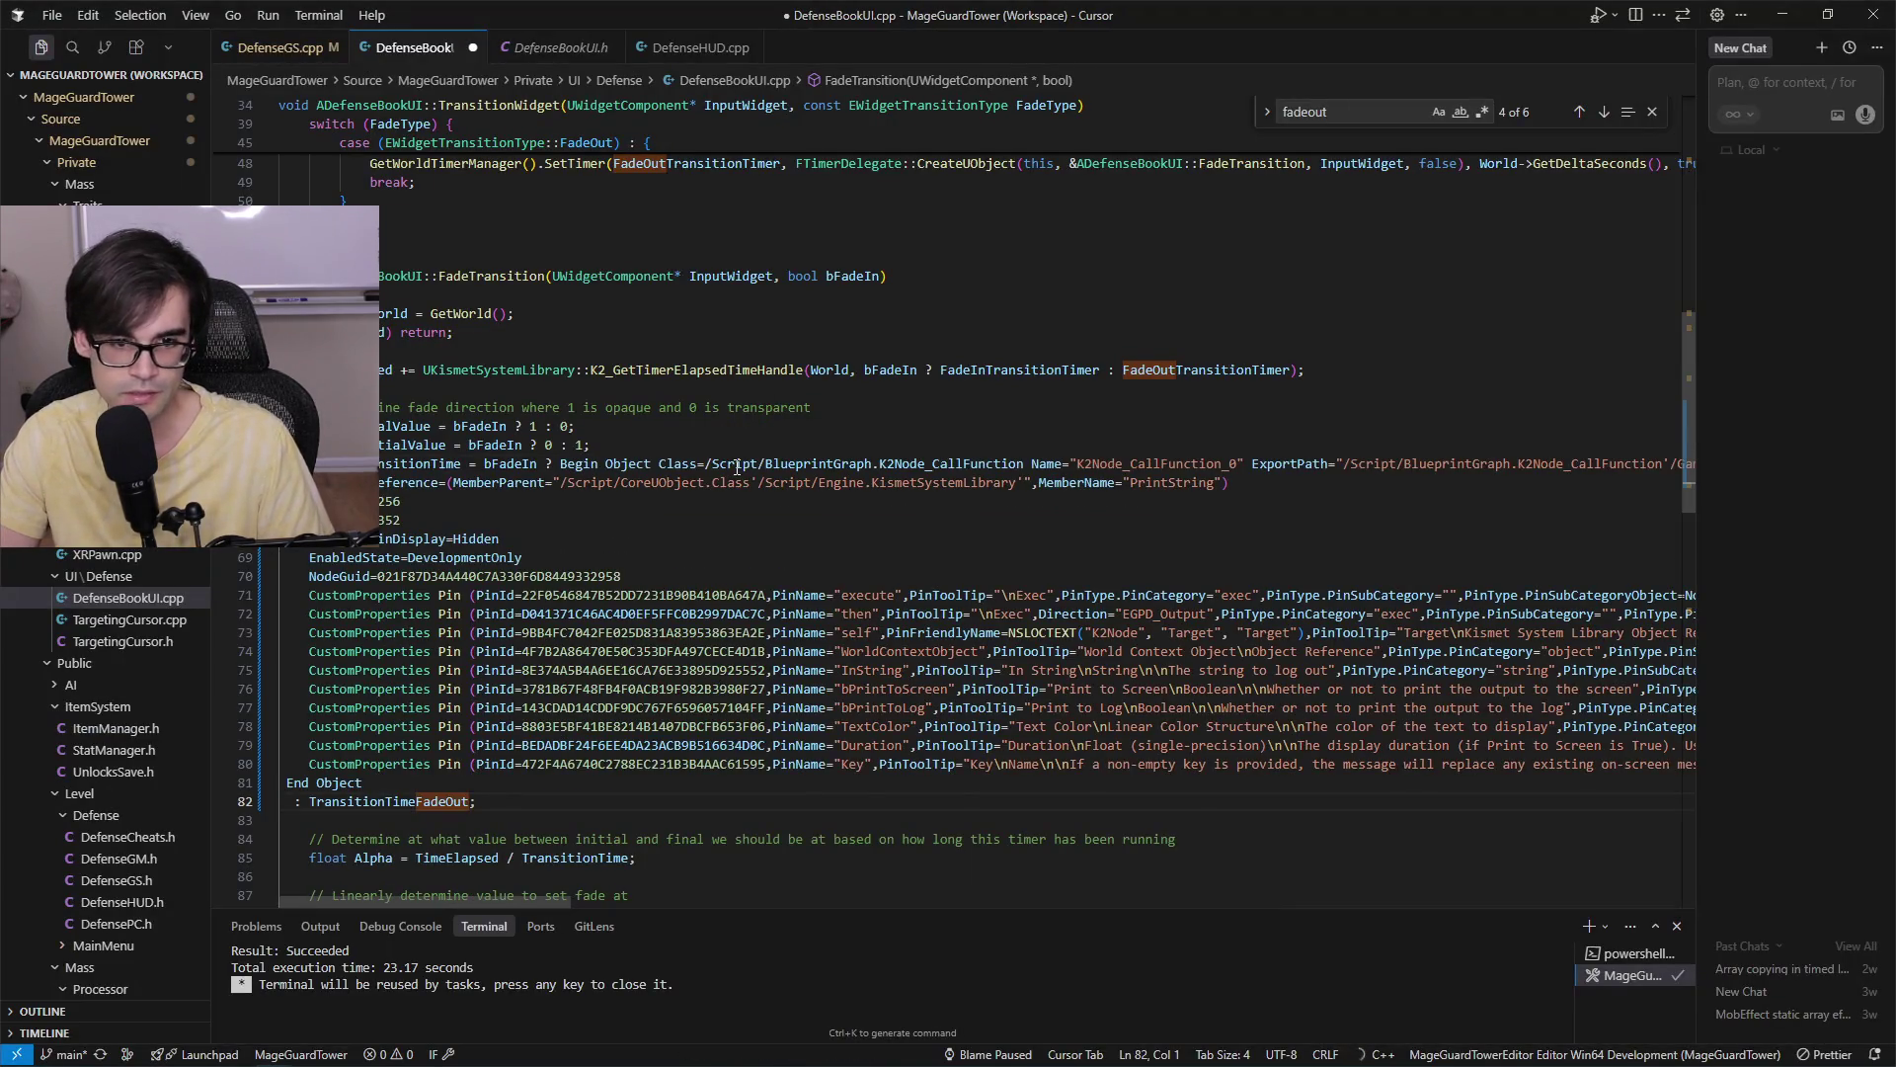
pyautogui.hotkey('ctrl', 'z')
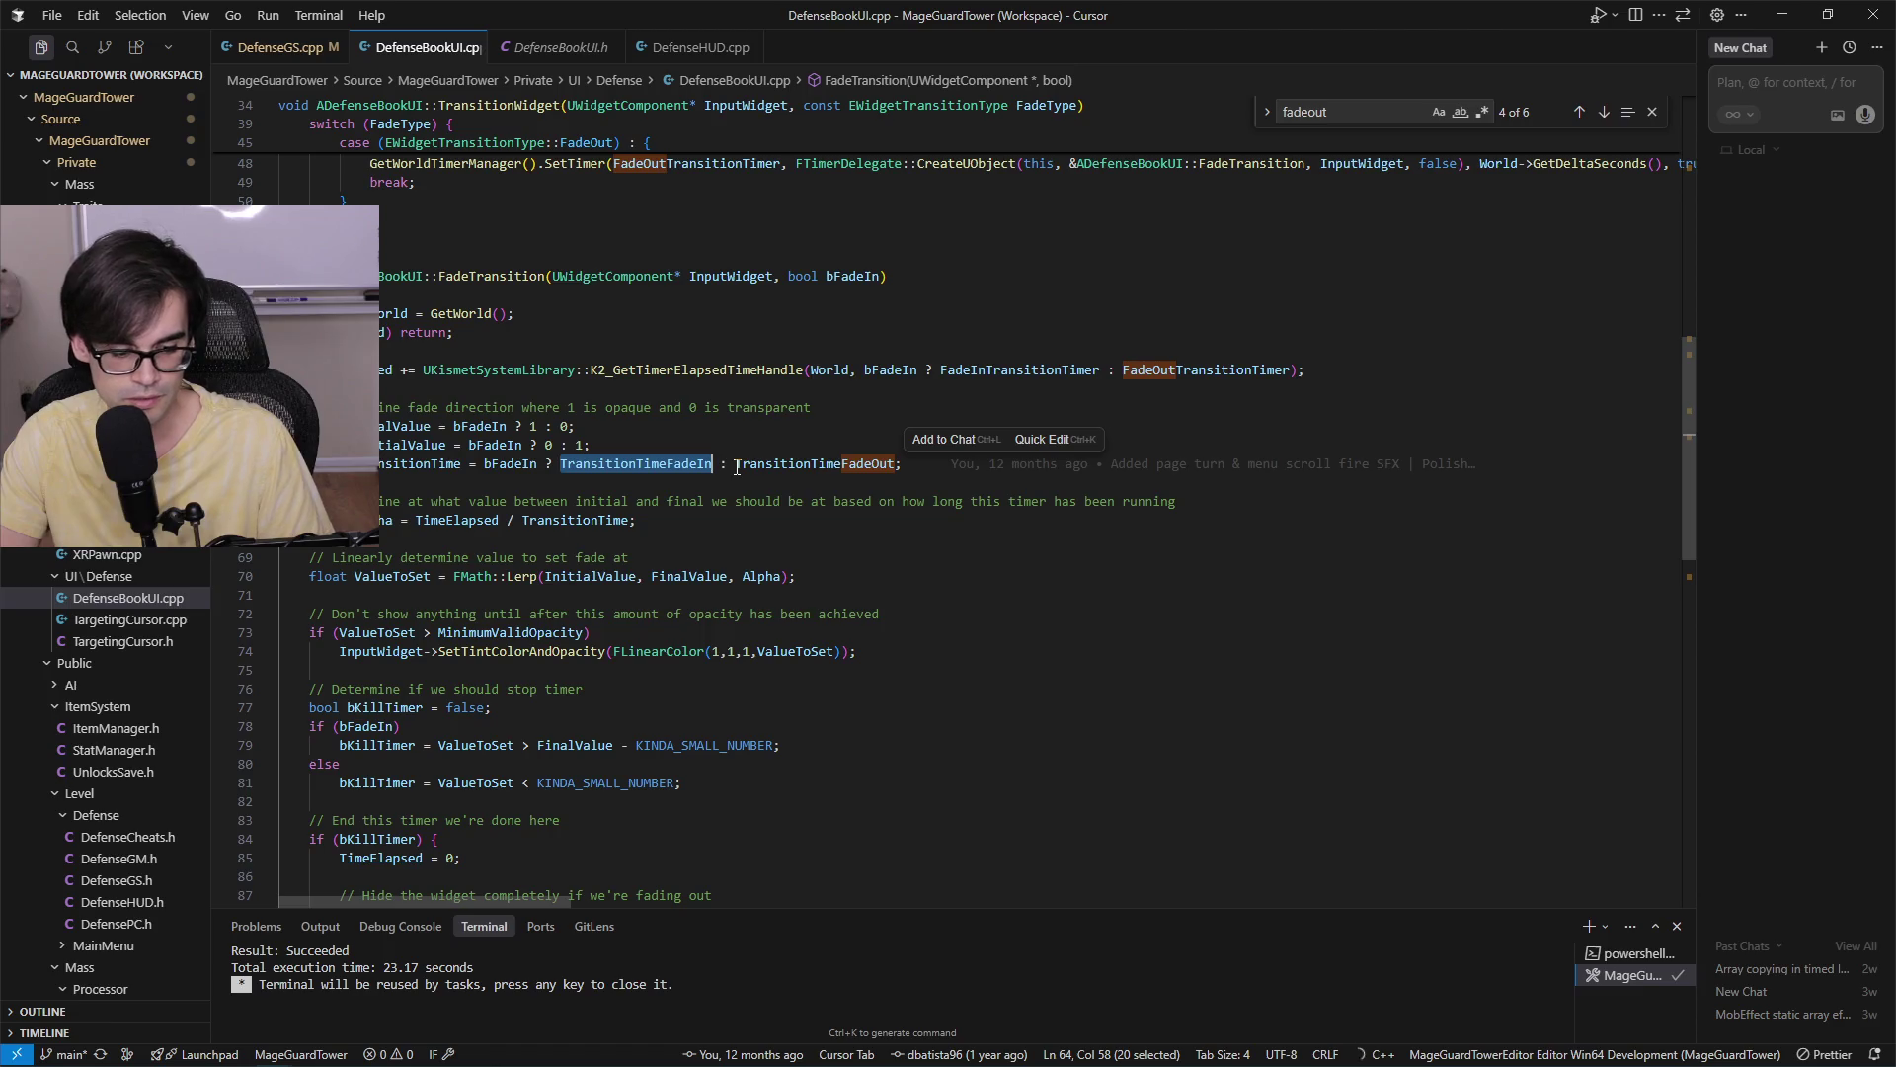
pyautogui.hotkey('ctrl', 'f')
pyautogui.press('Return')
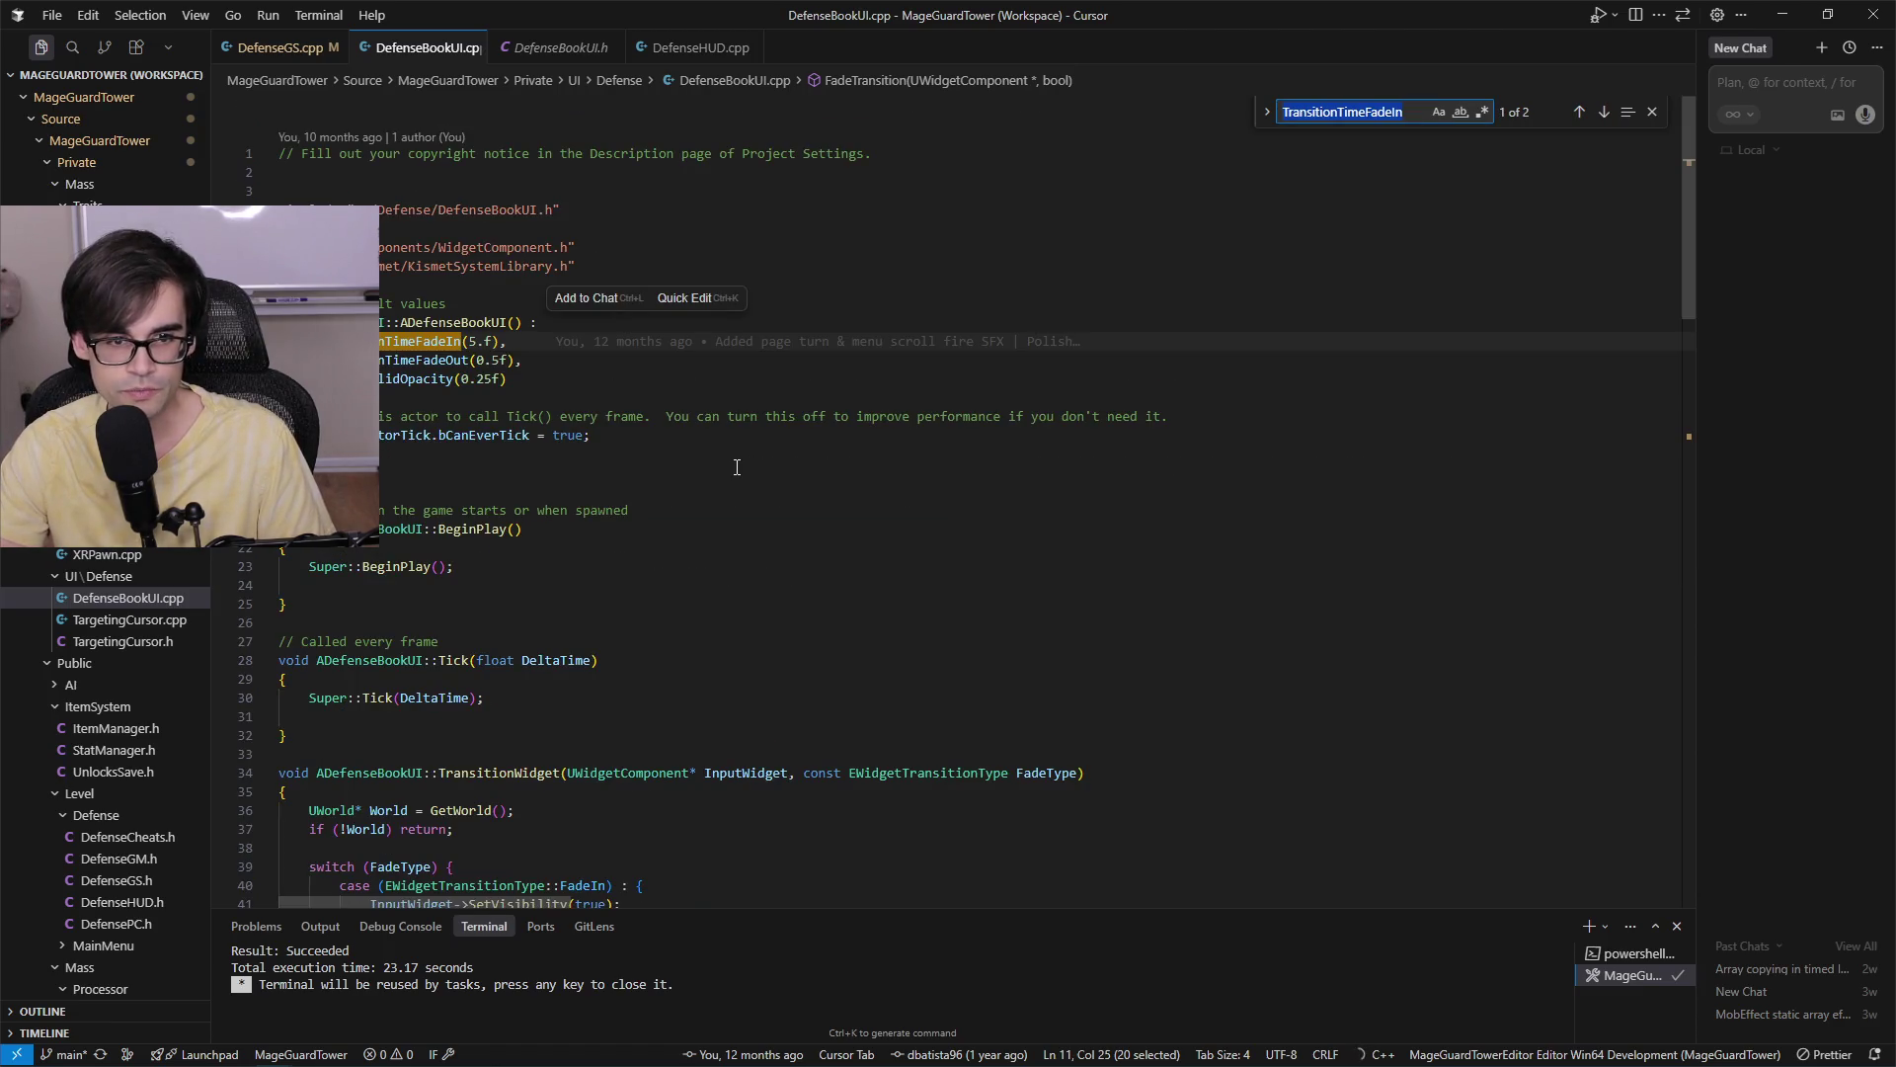
pyautogui.press('Return')
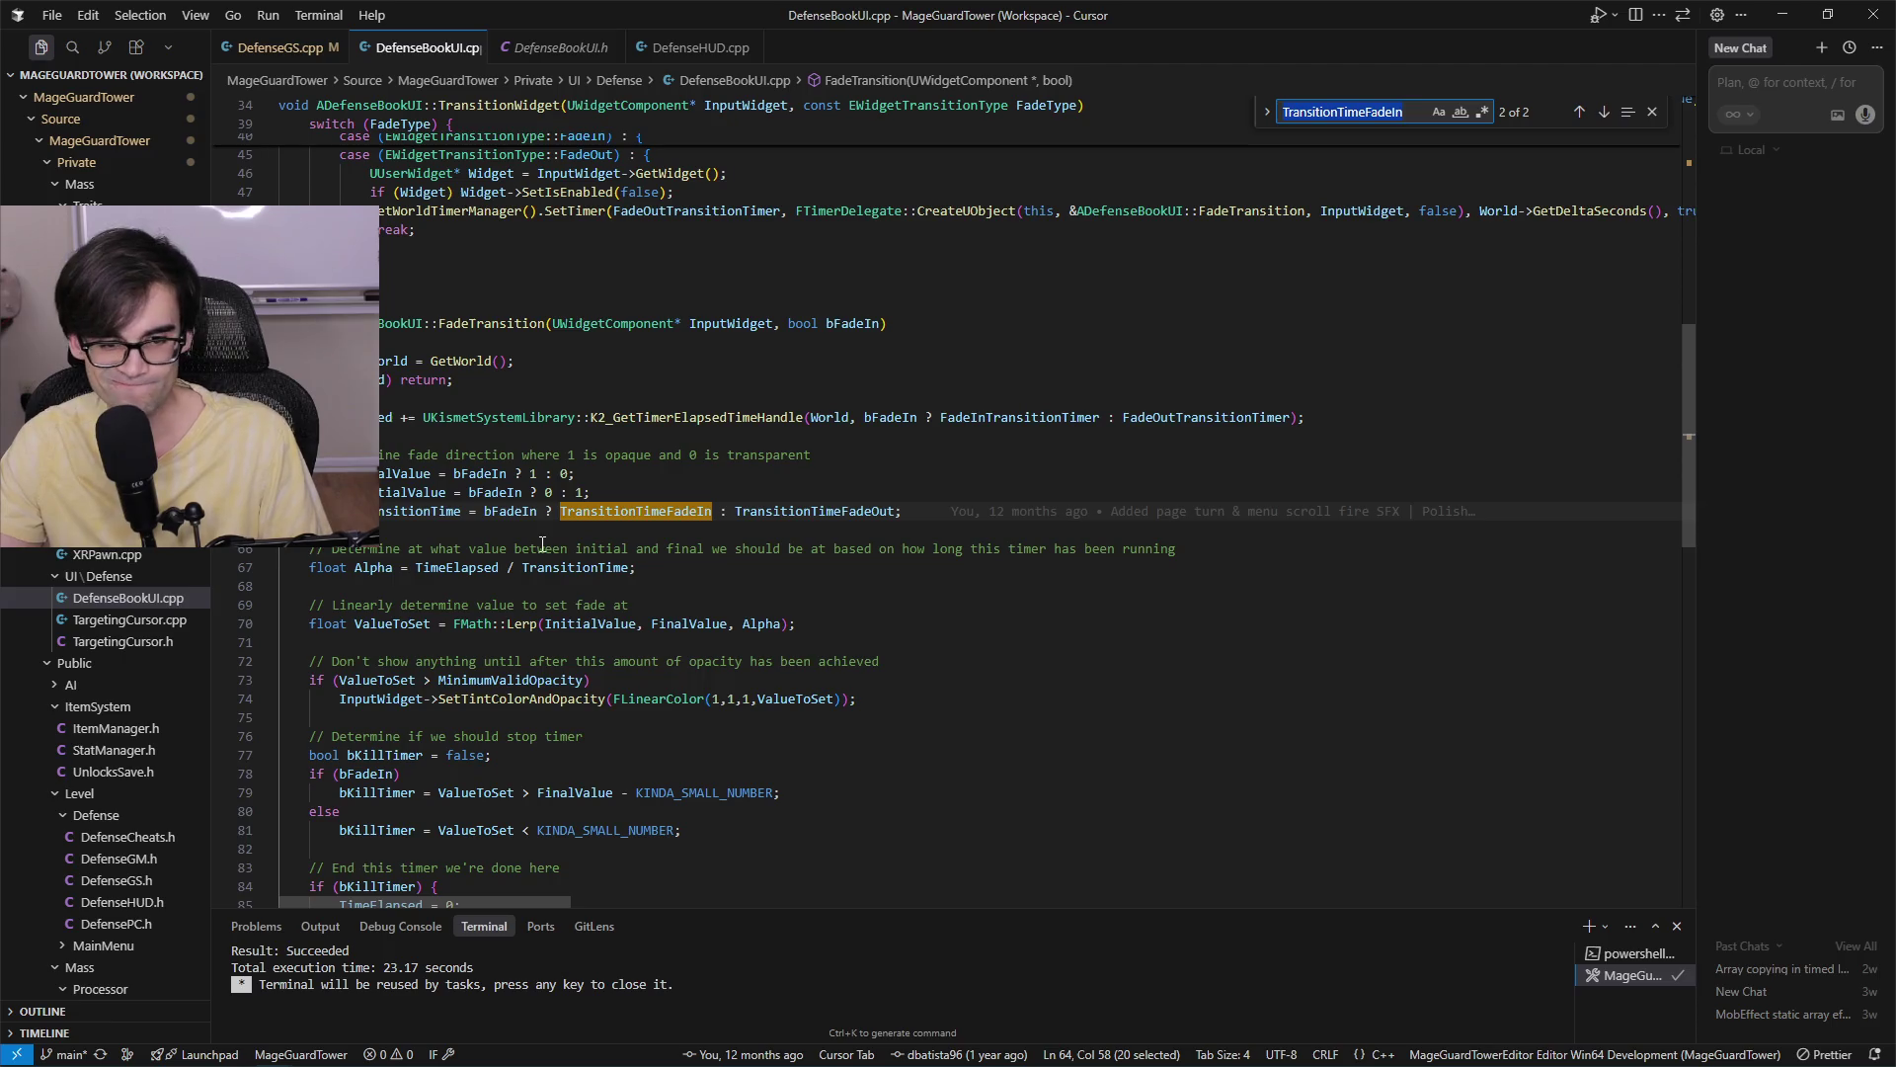
pyautogui.scroll(-2, 542, 544)
pyautogui.click(448, 466)
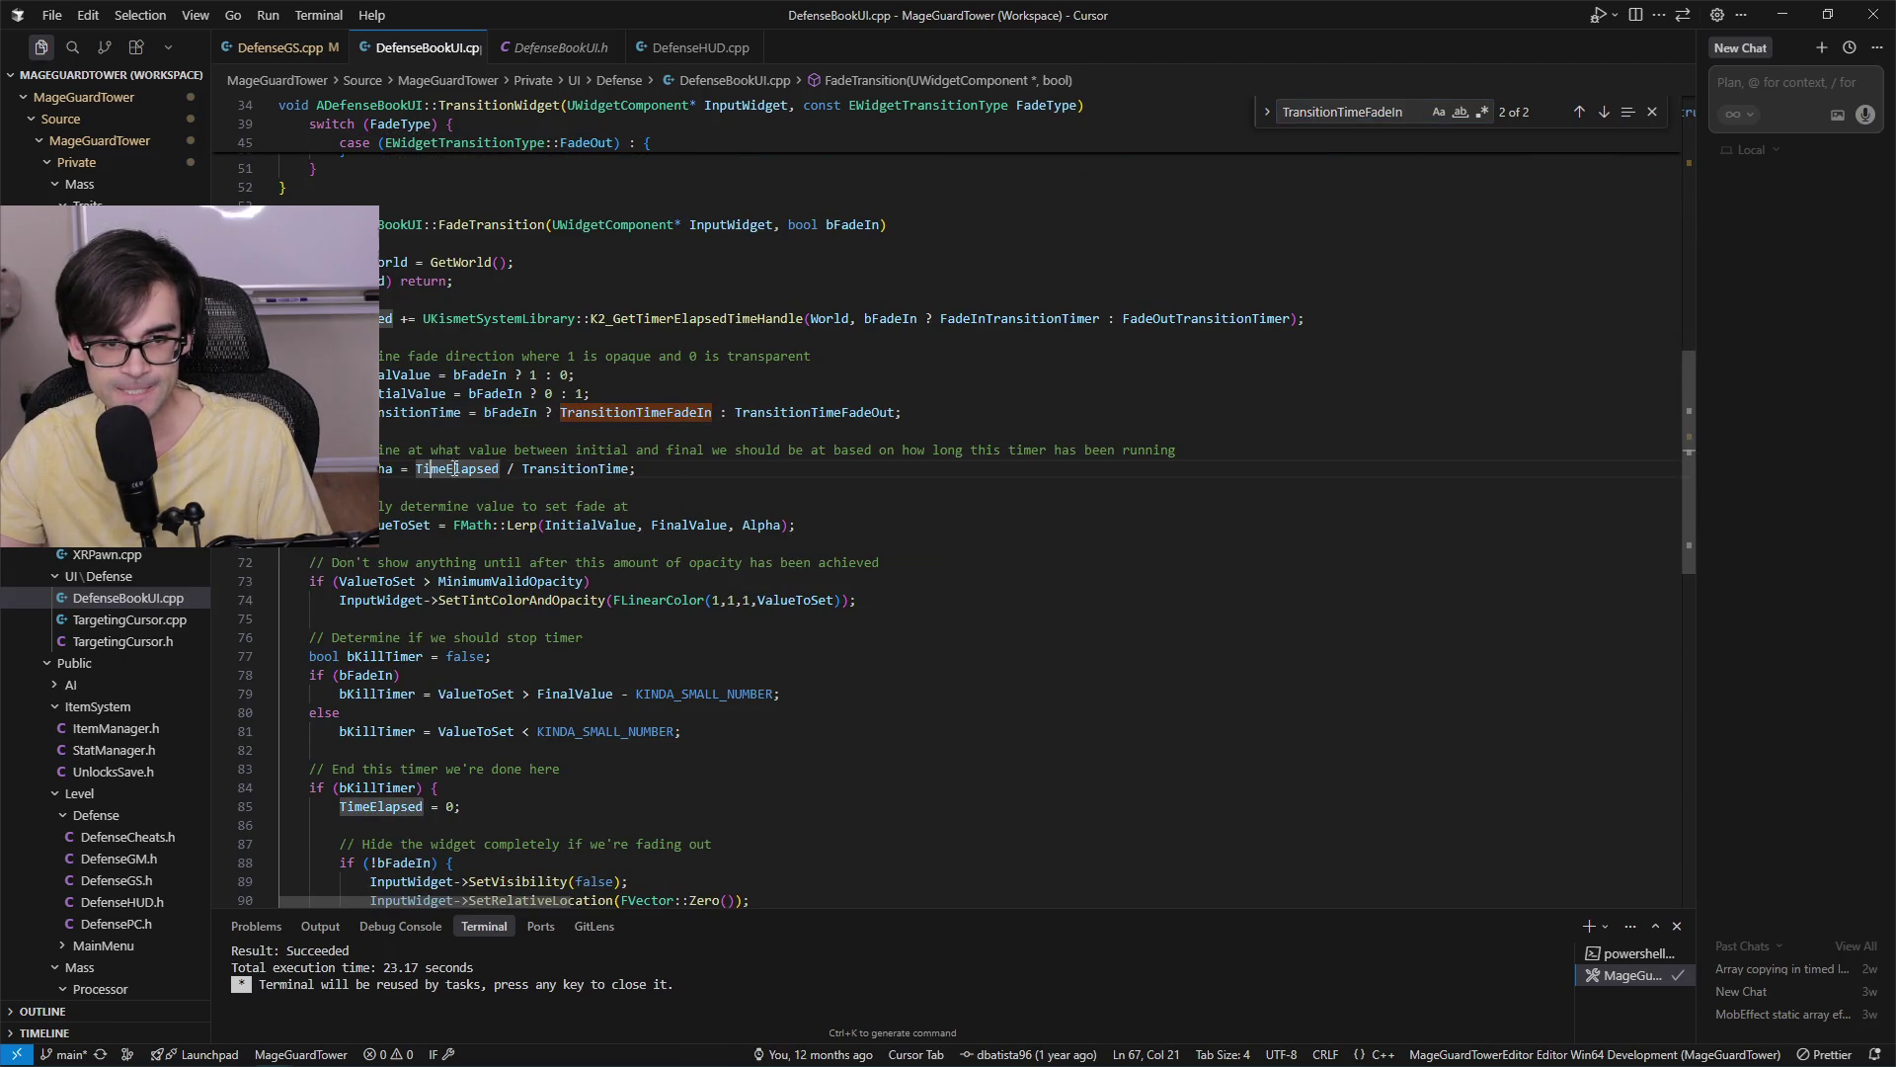
pyautogui.click(544, 469)
pyautogui.click(472, 471)
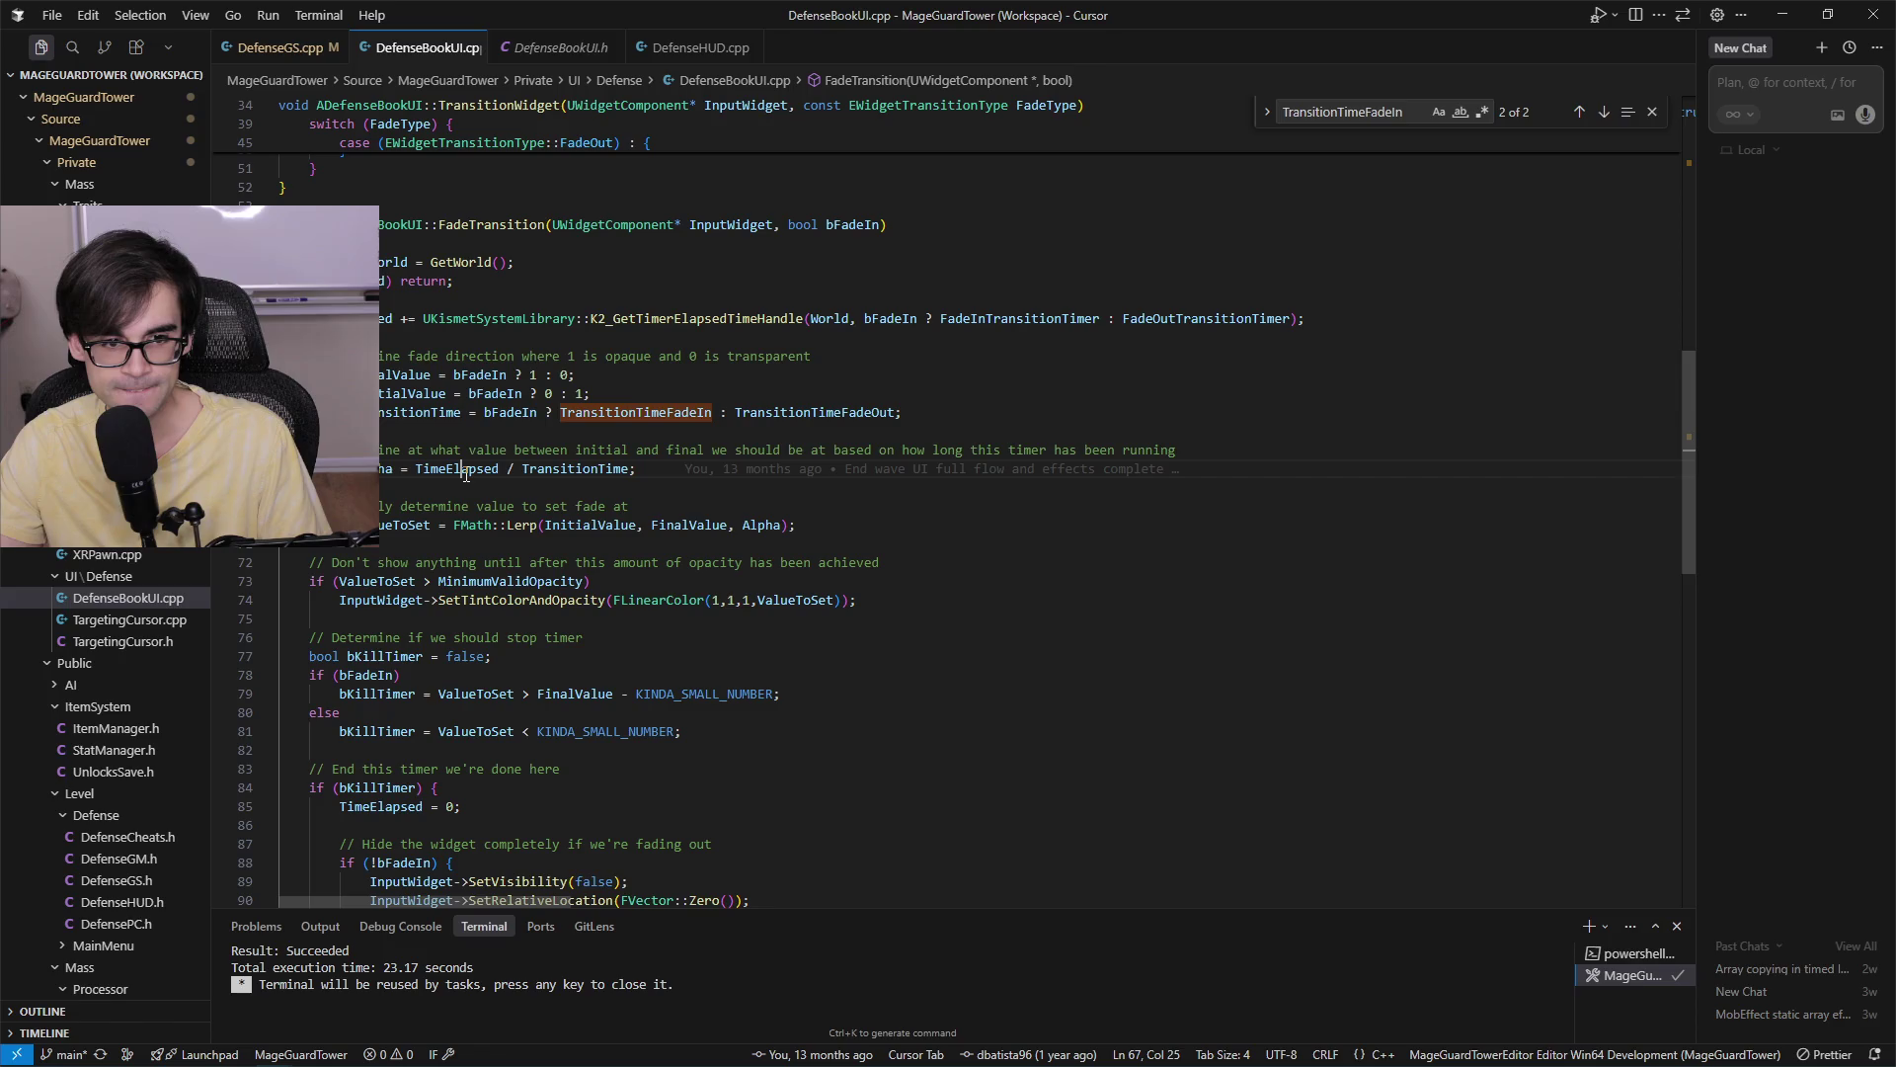
pyautogui.click(563, 468)
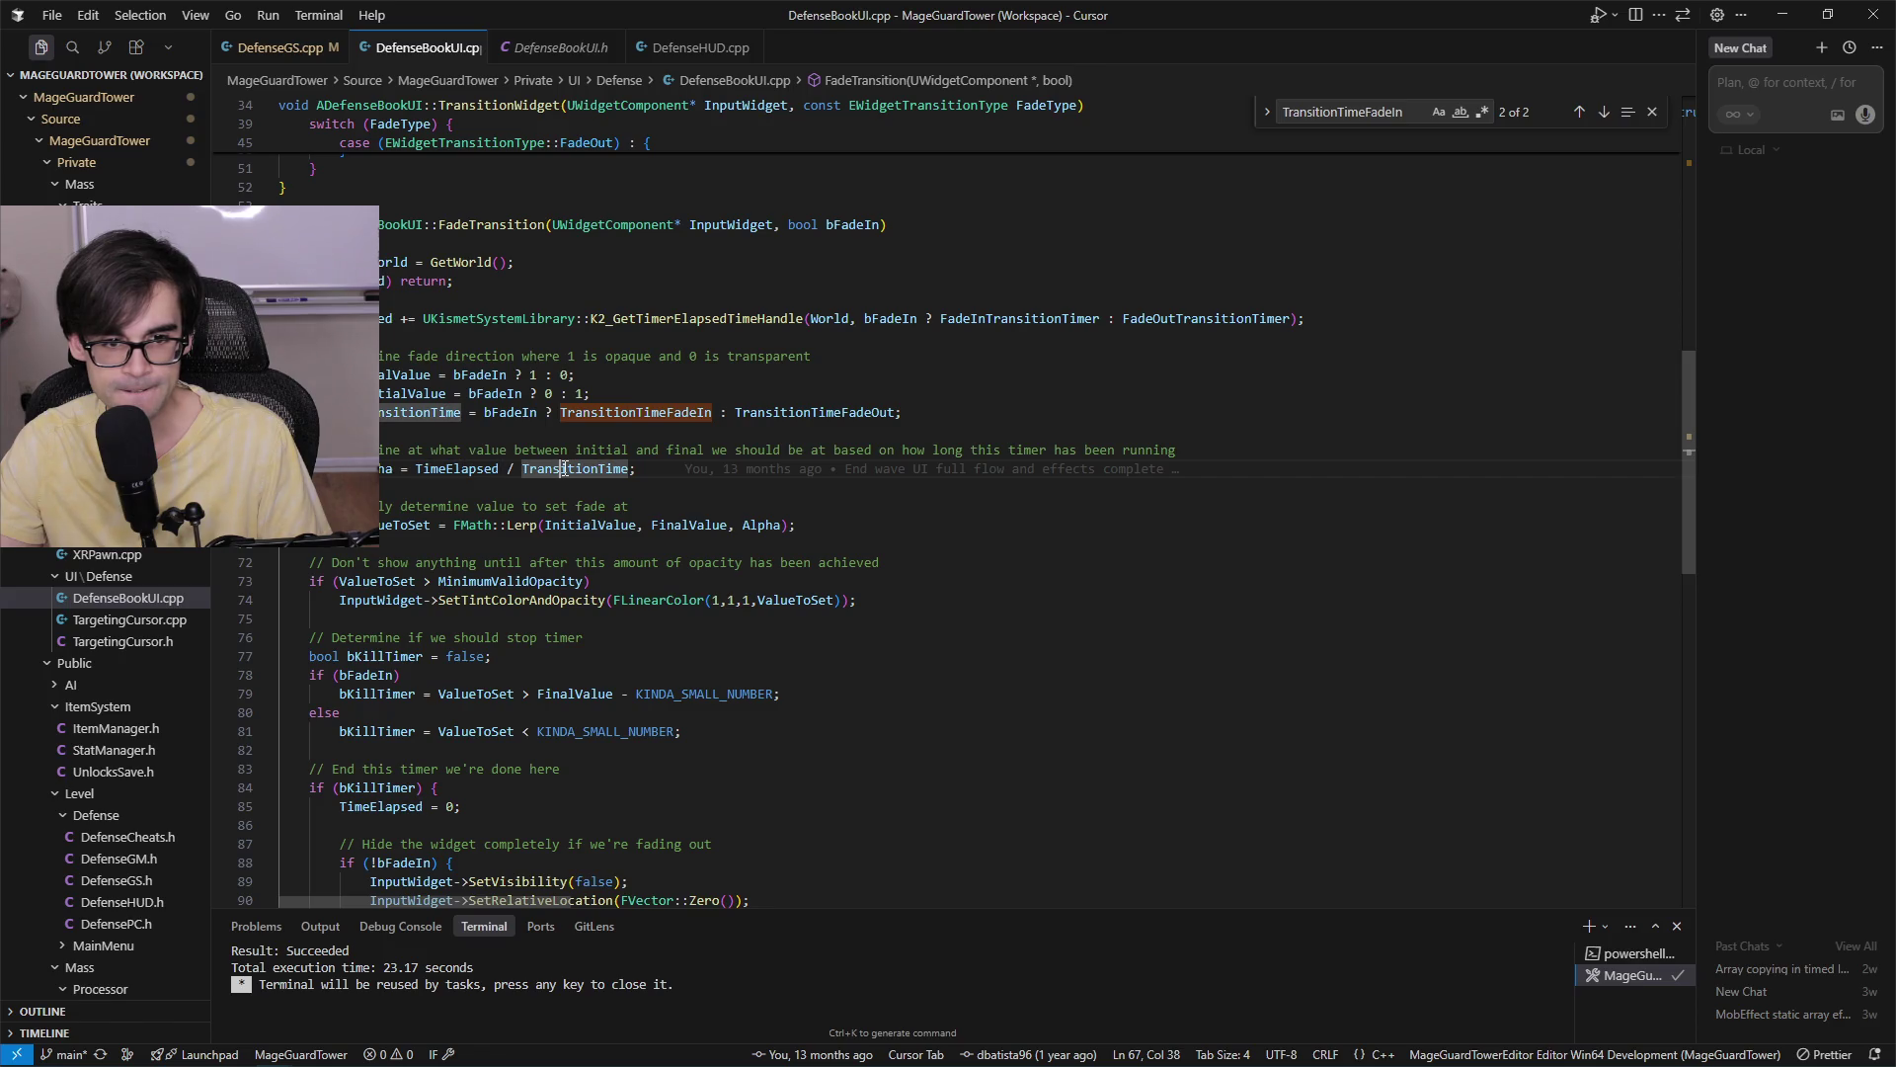
pyautogui.click(473, 471)
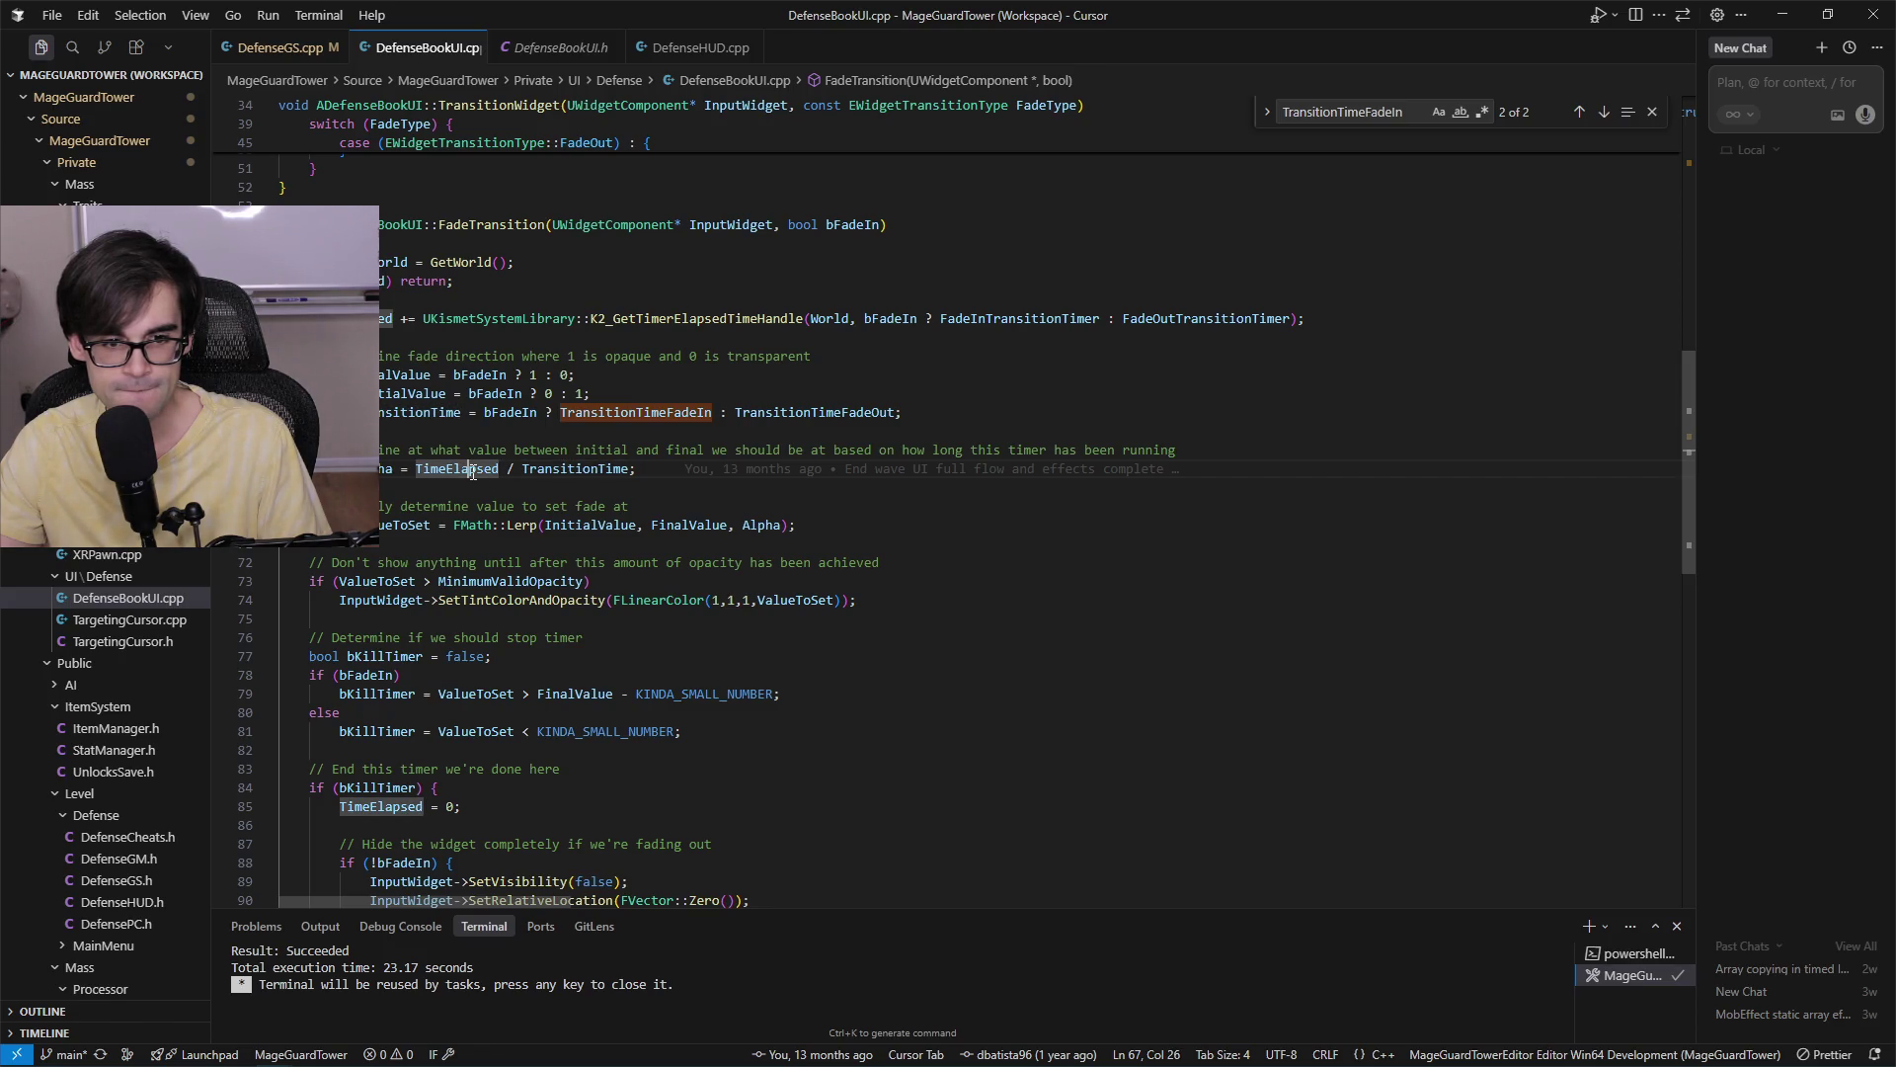
pyautogui.click(592, 527)
pyautogui.click(688, 526)
pyautogui.click(760, 528)
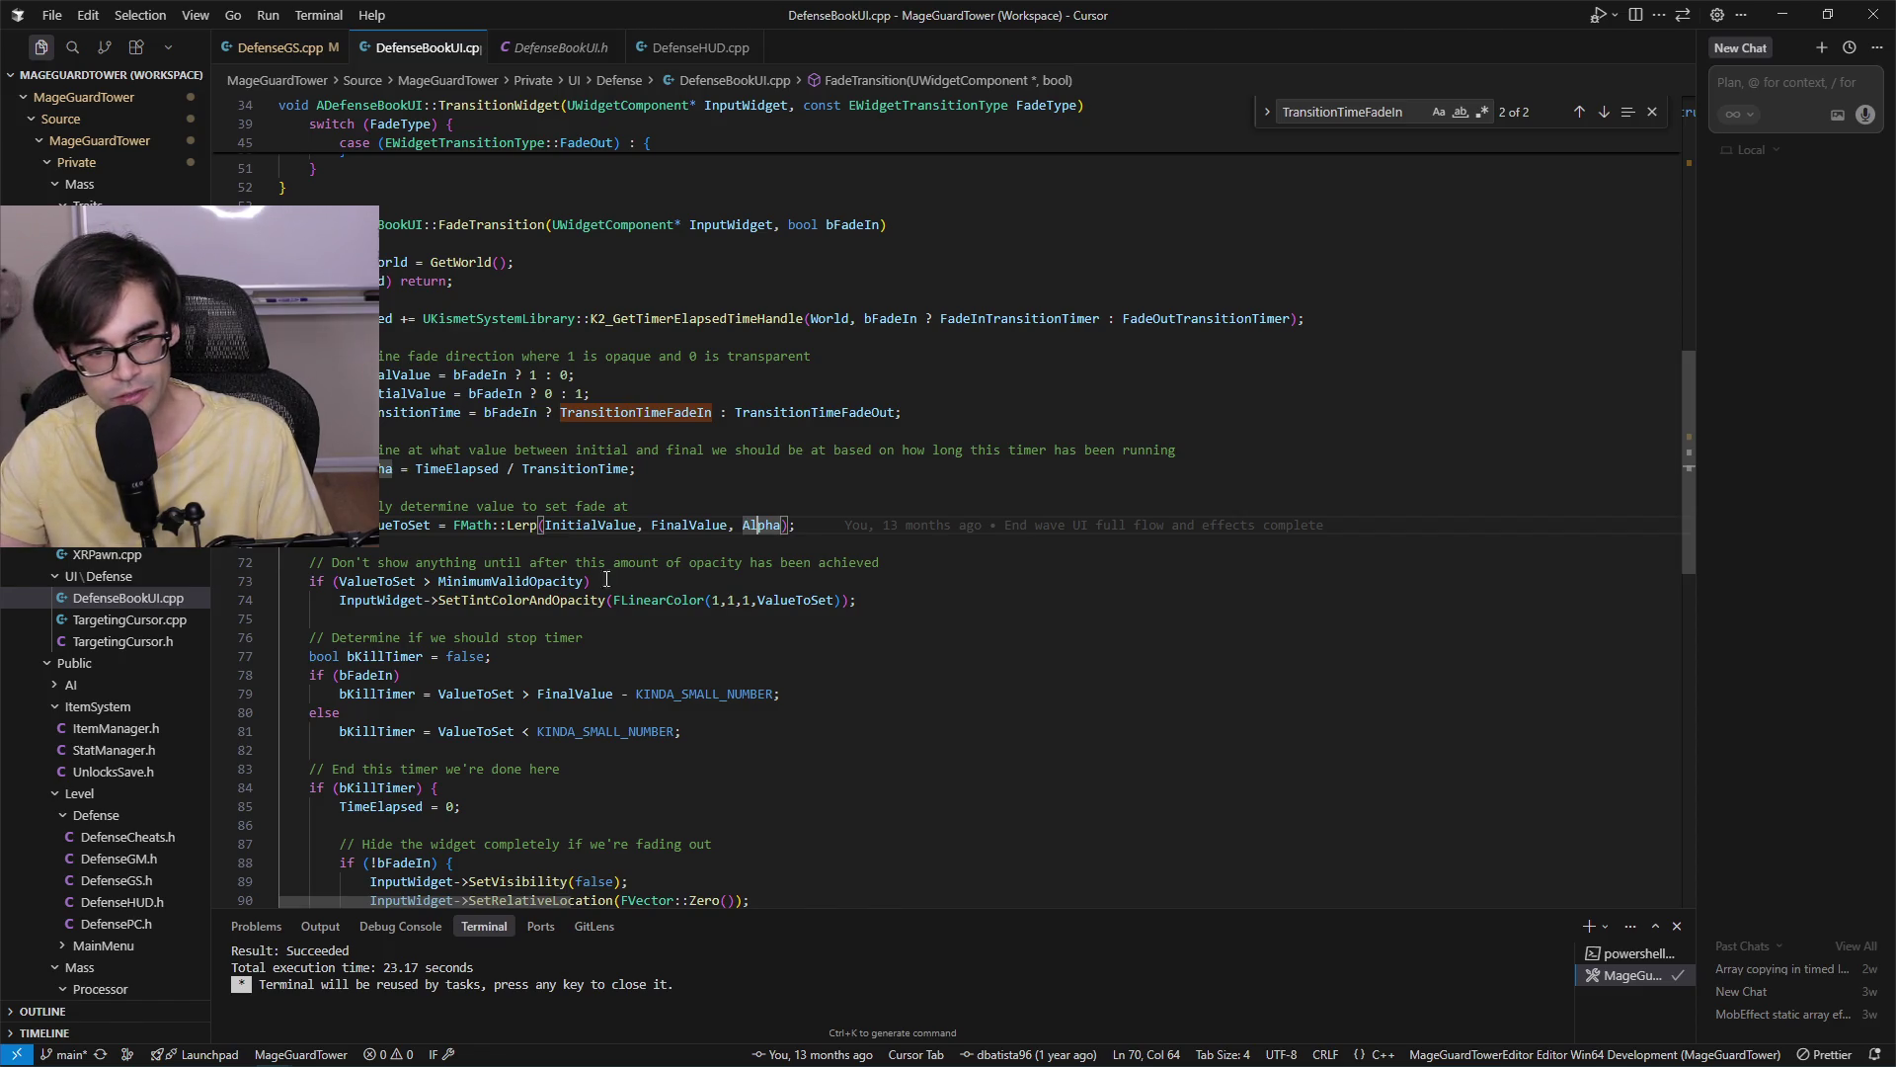
pyautogui.click(381, 526)
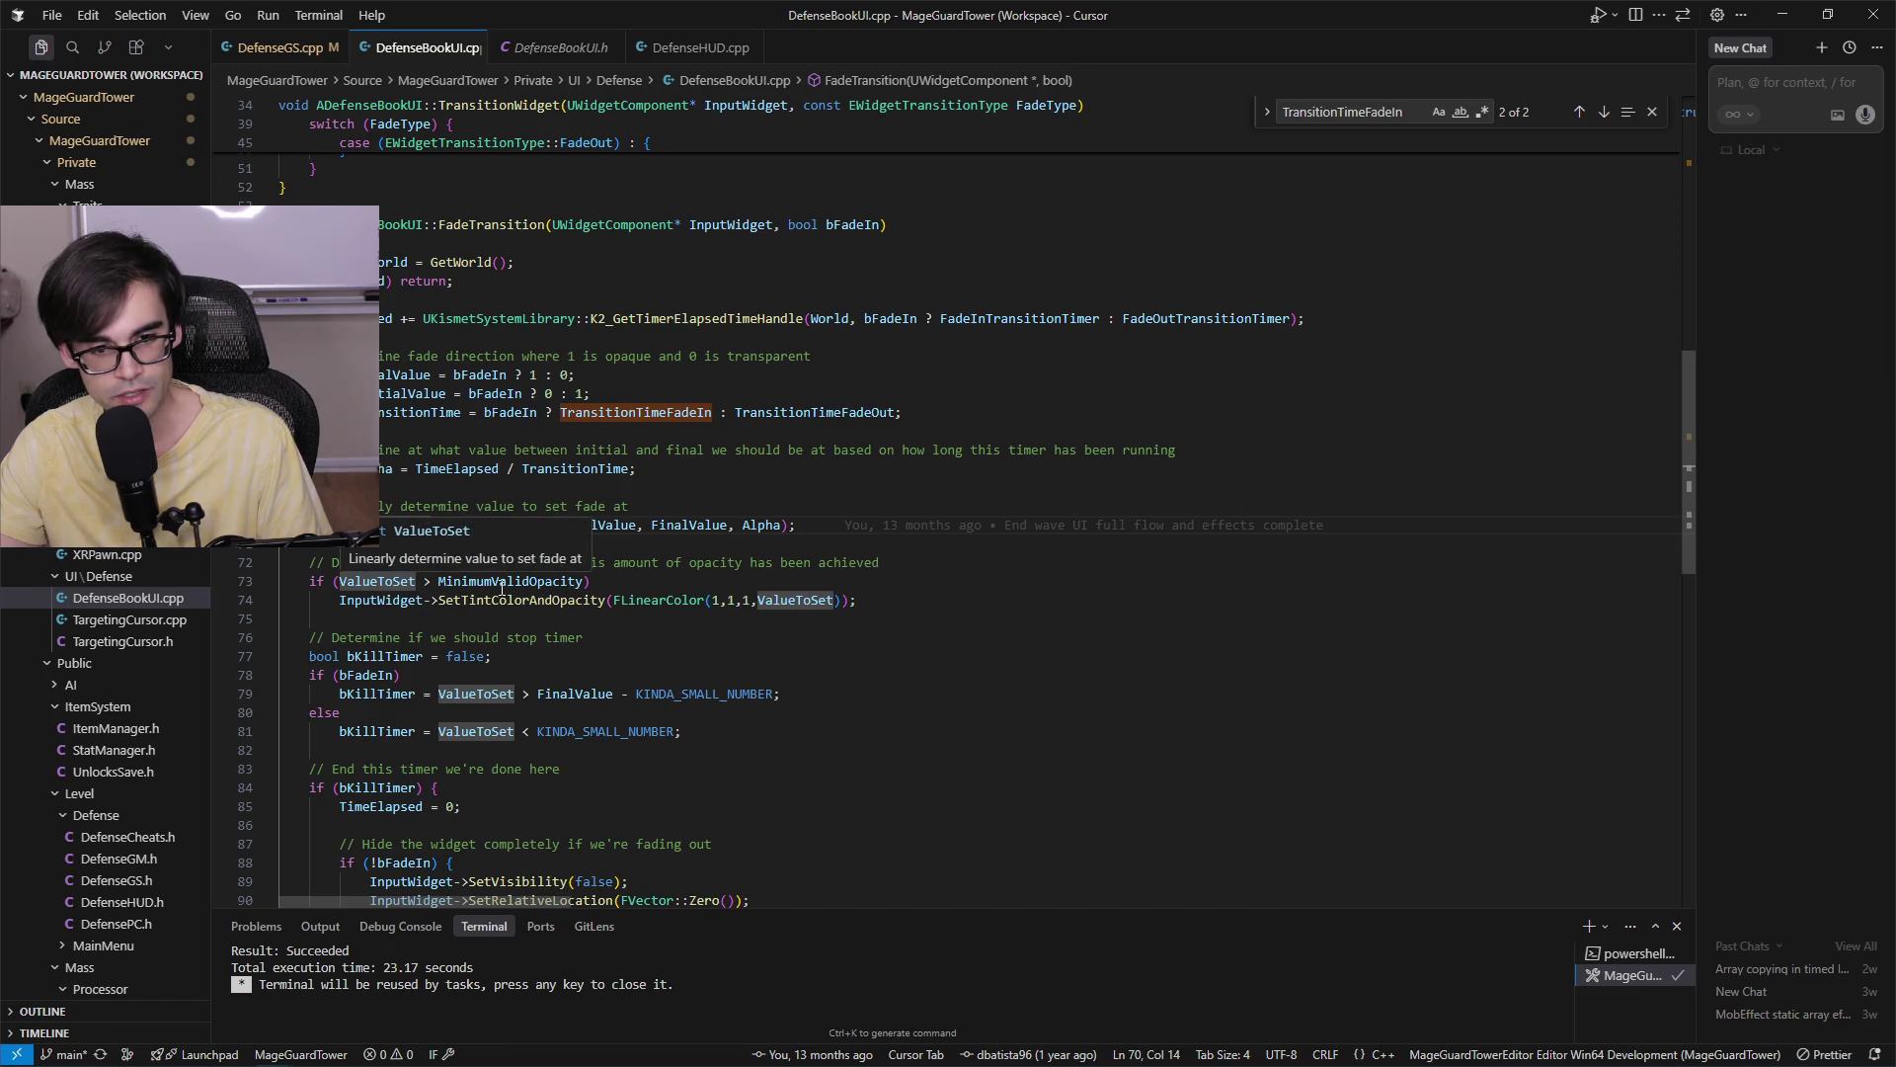
pyautogui.click(499, 581)
pyautogui.moveTo(606, 731)
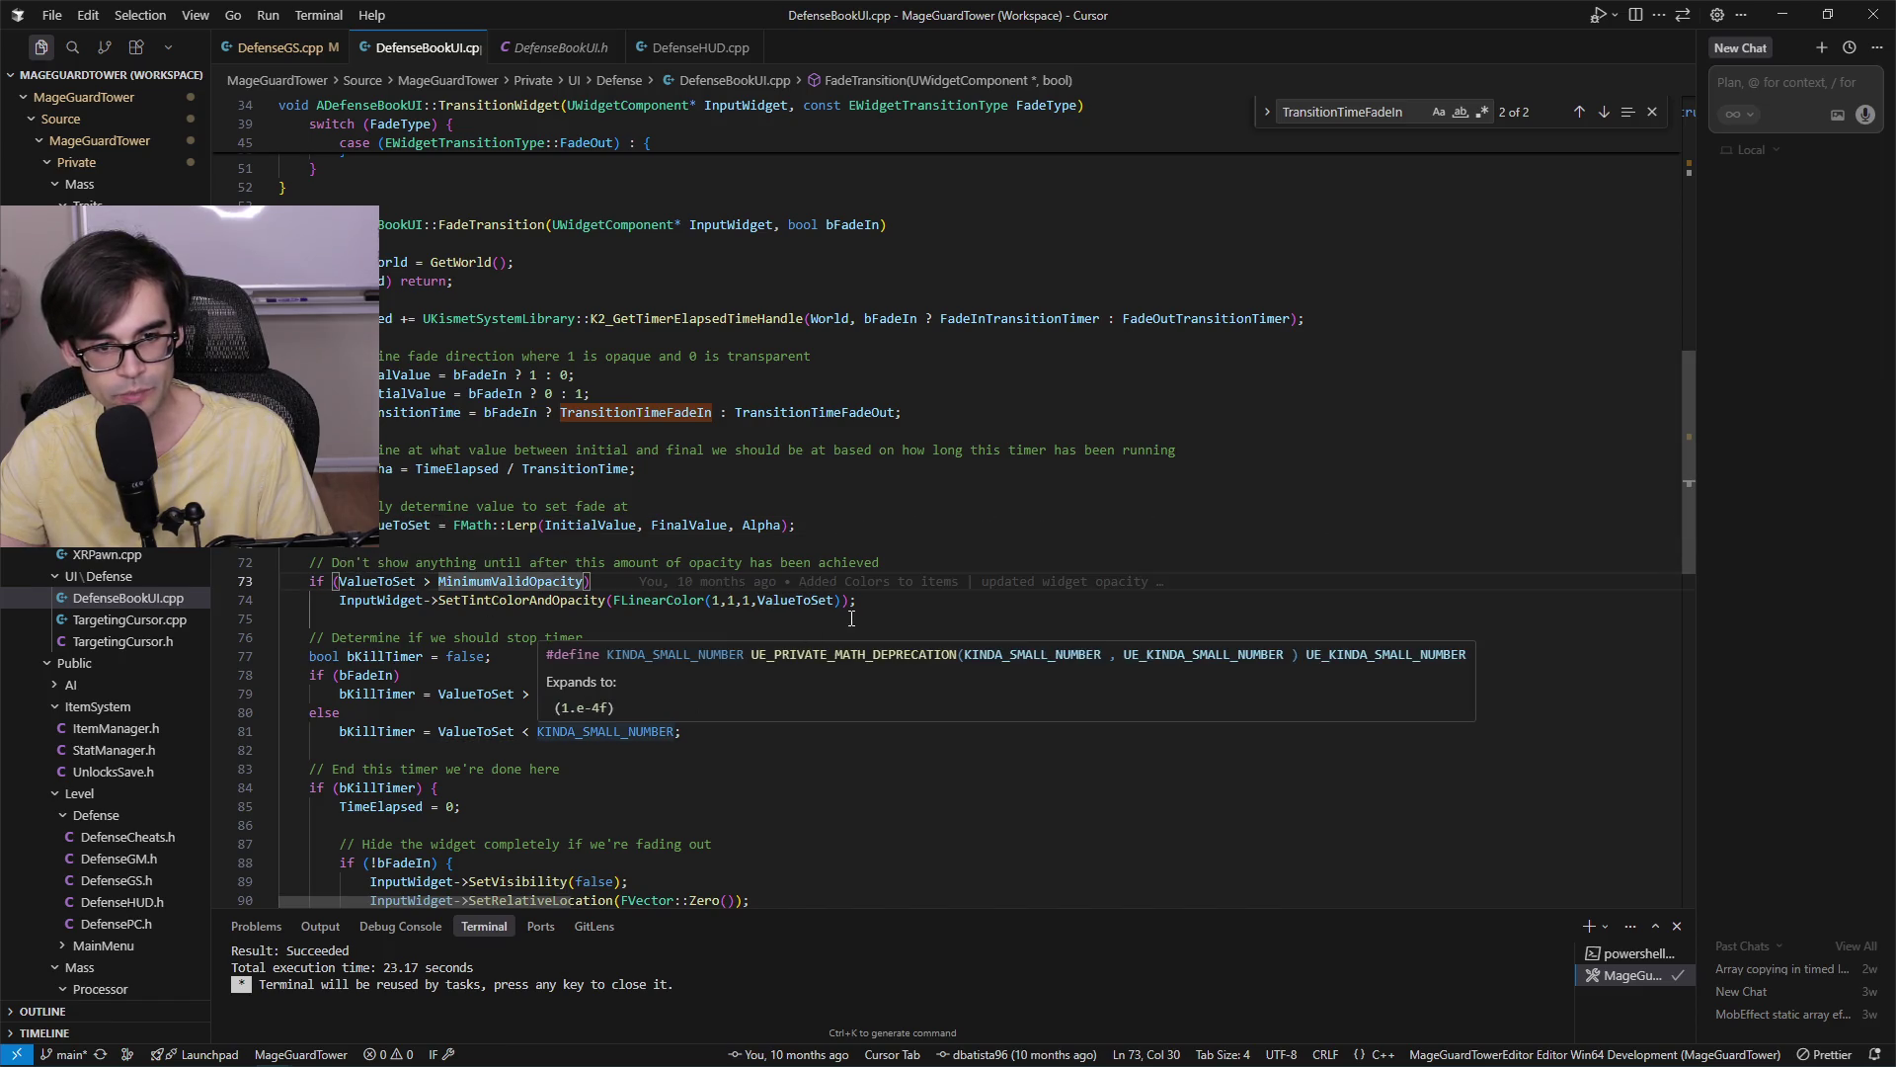
pyautogui.click(503, 601)
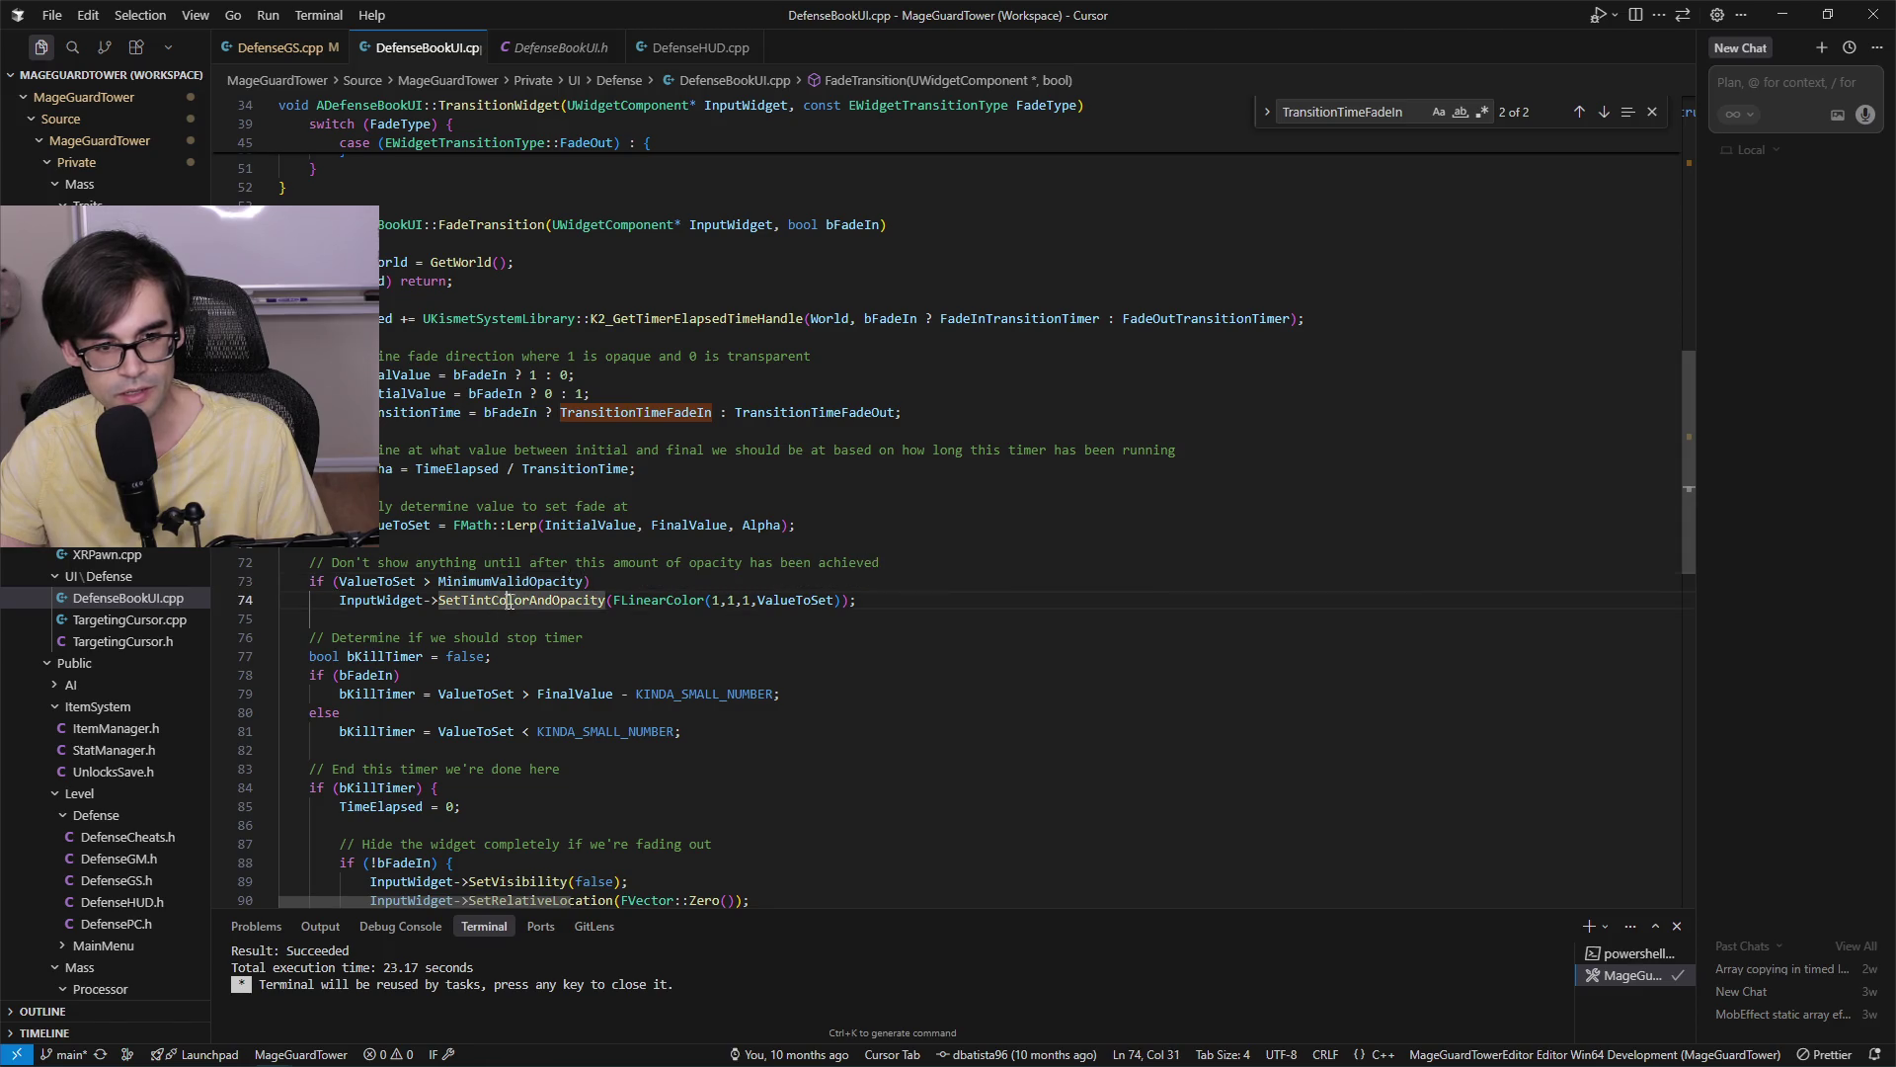
pyautogui.moveTo(638, 691)
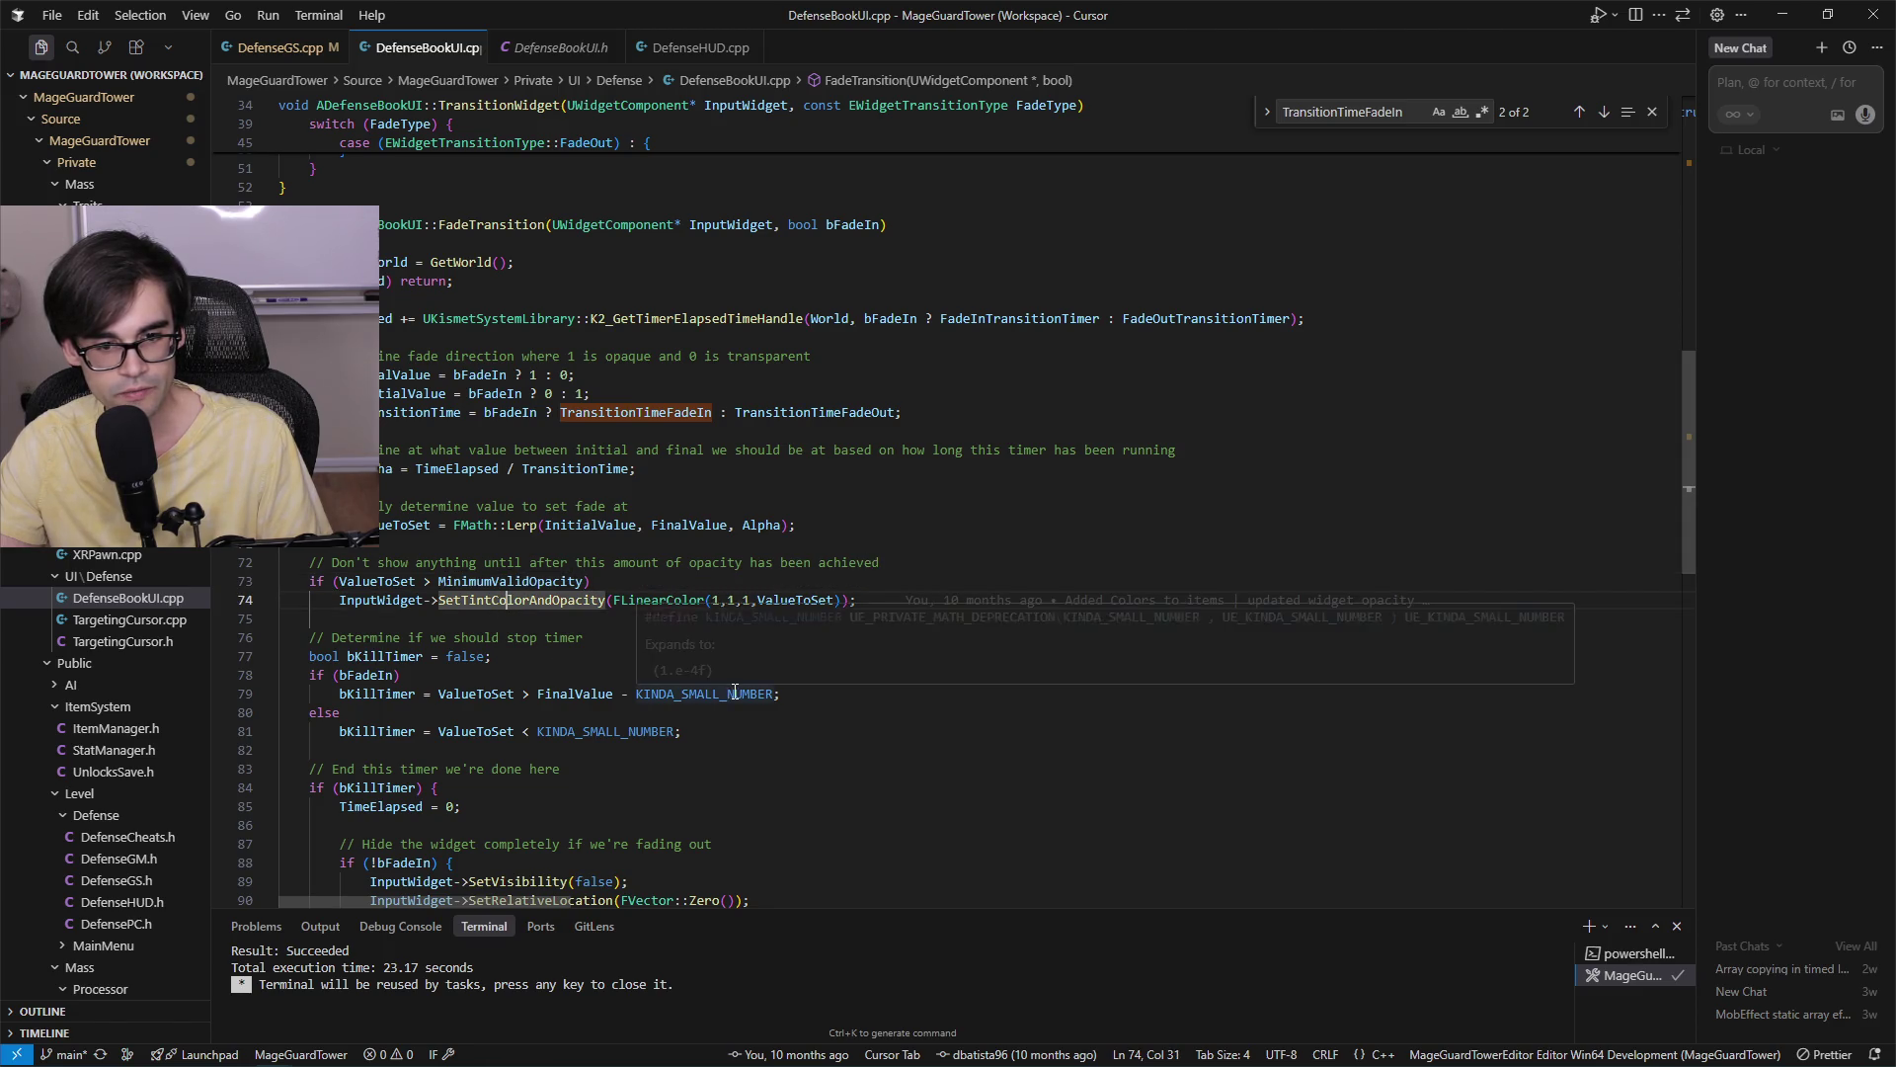
pyautogui.click(384, 581)
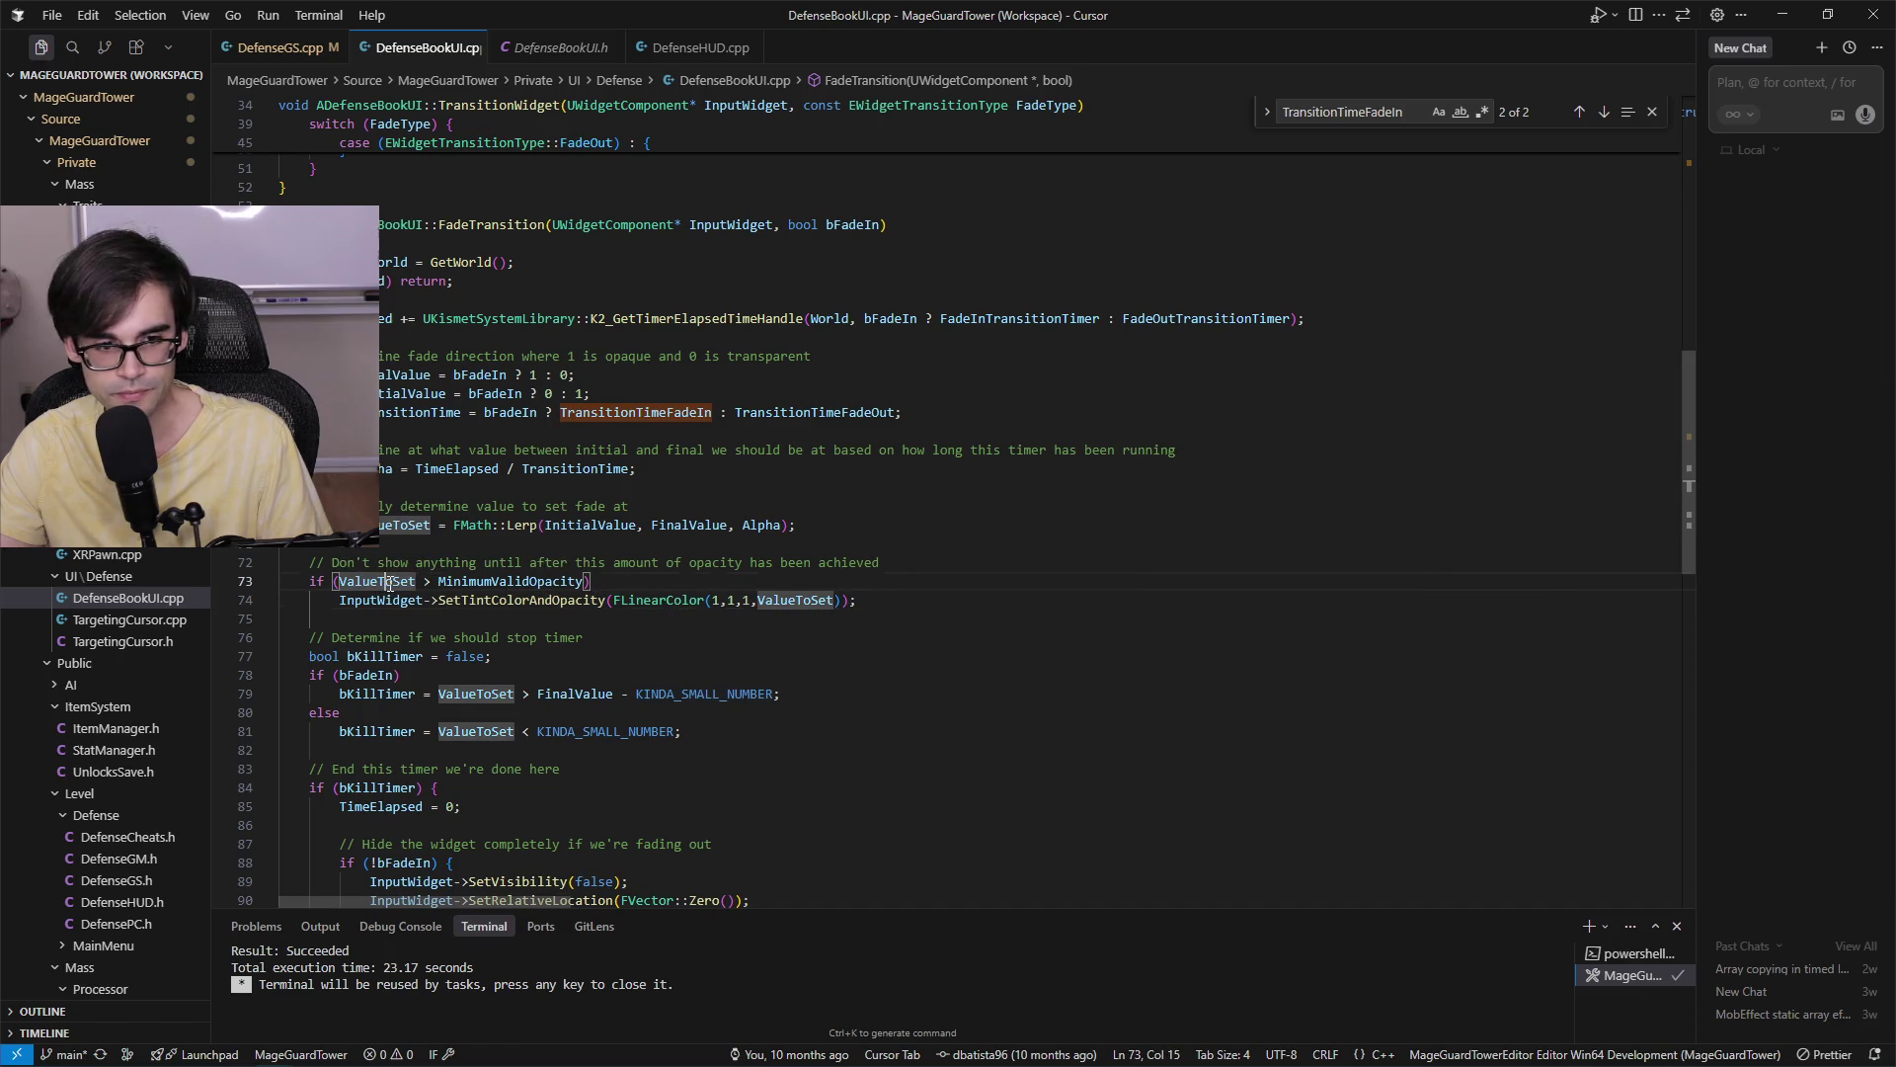
pyautogui.moveTo(592, 733)
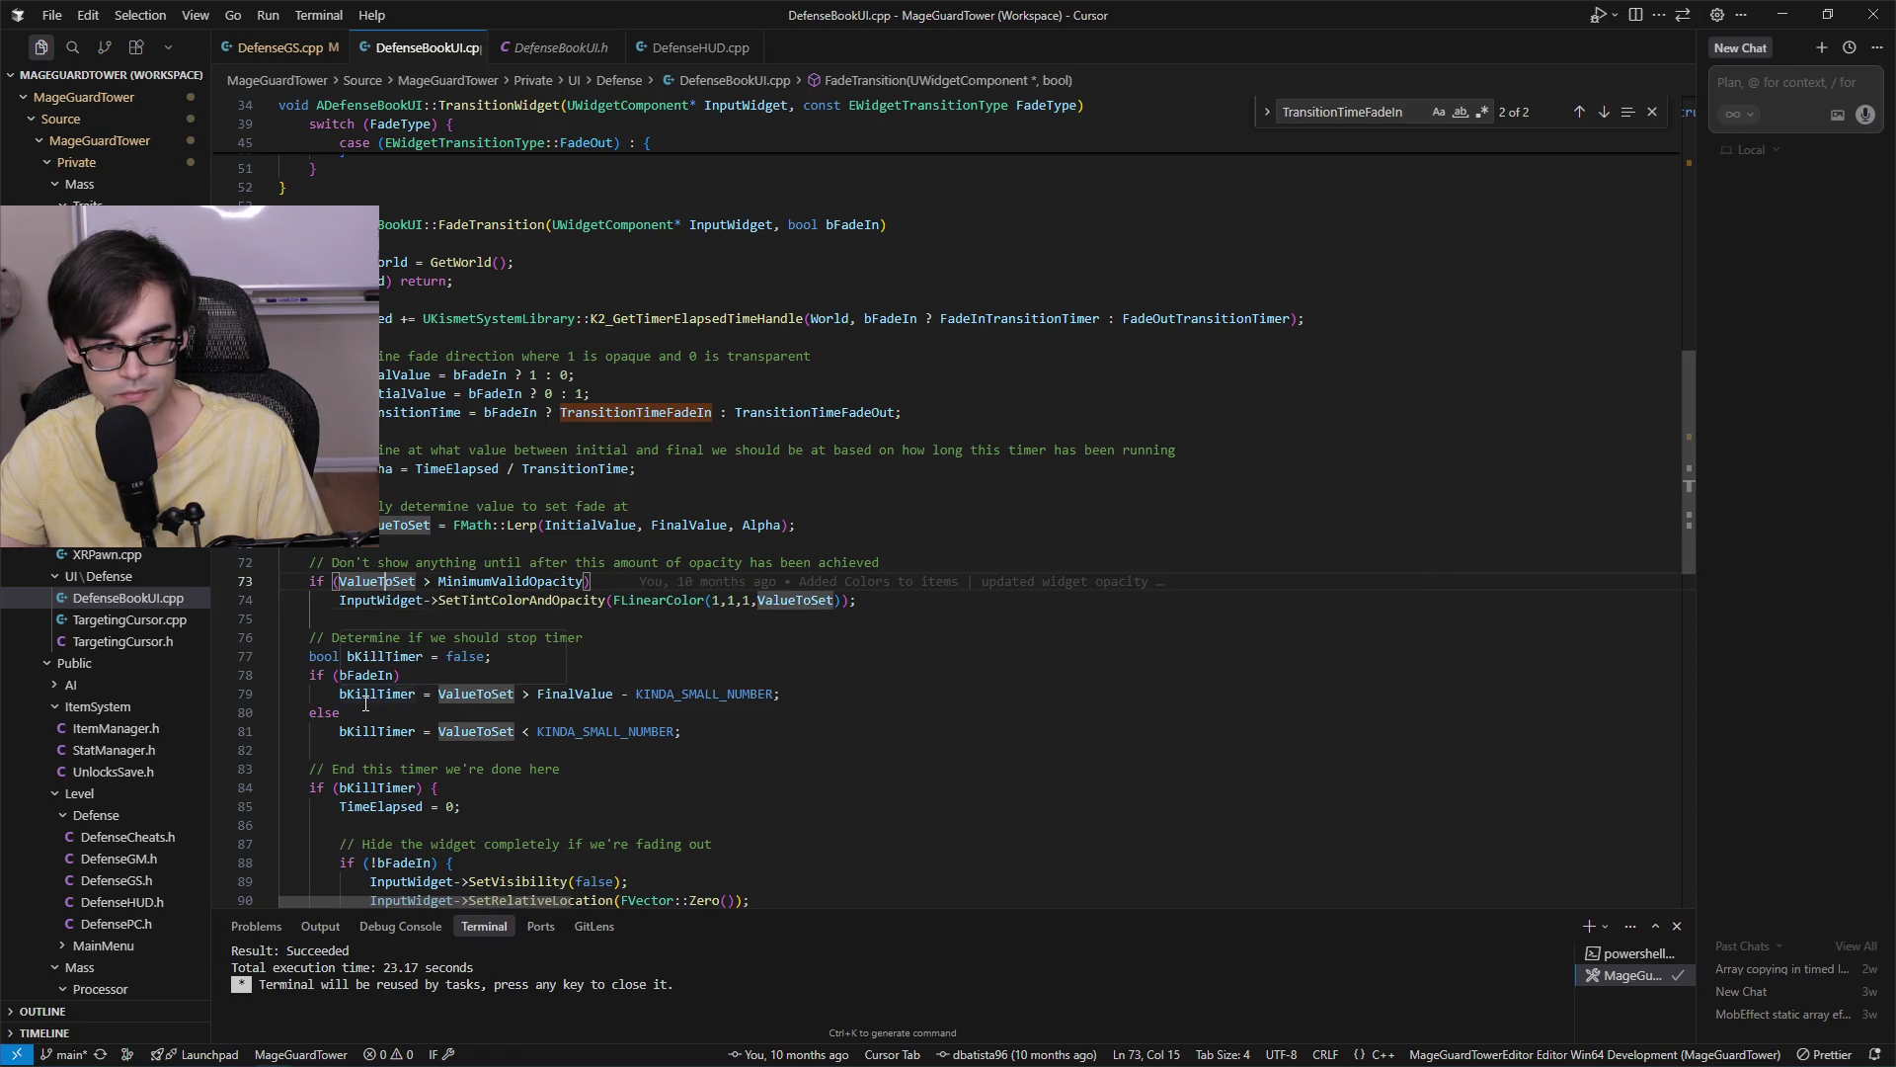
pyautogui.hotkey('alt', 'Tab')
# Lengthen BP_MainMenuActor's Transition Time Fade In by appending 00, then save the blueprint.
pyautogui.click(604, 39)
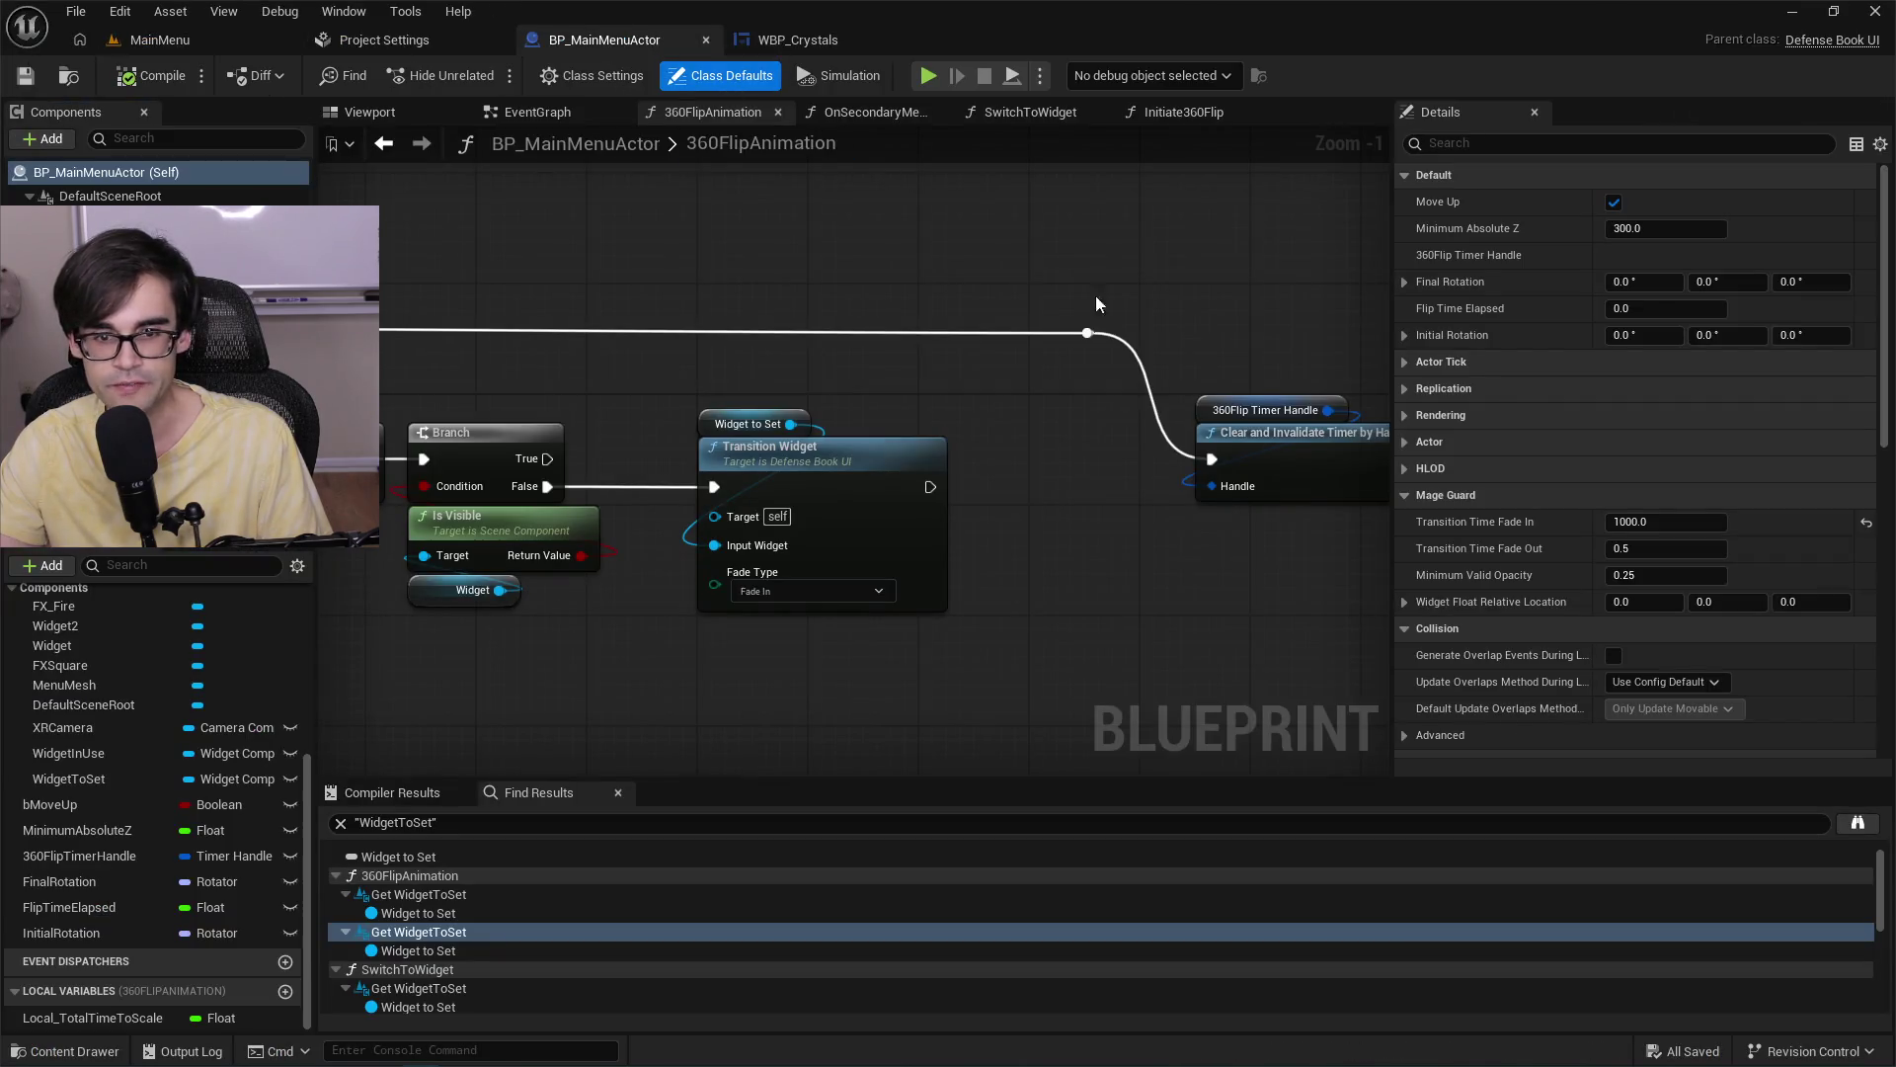
pyautogui.click(1638, 523)
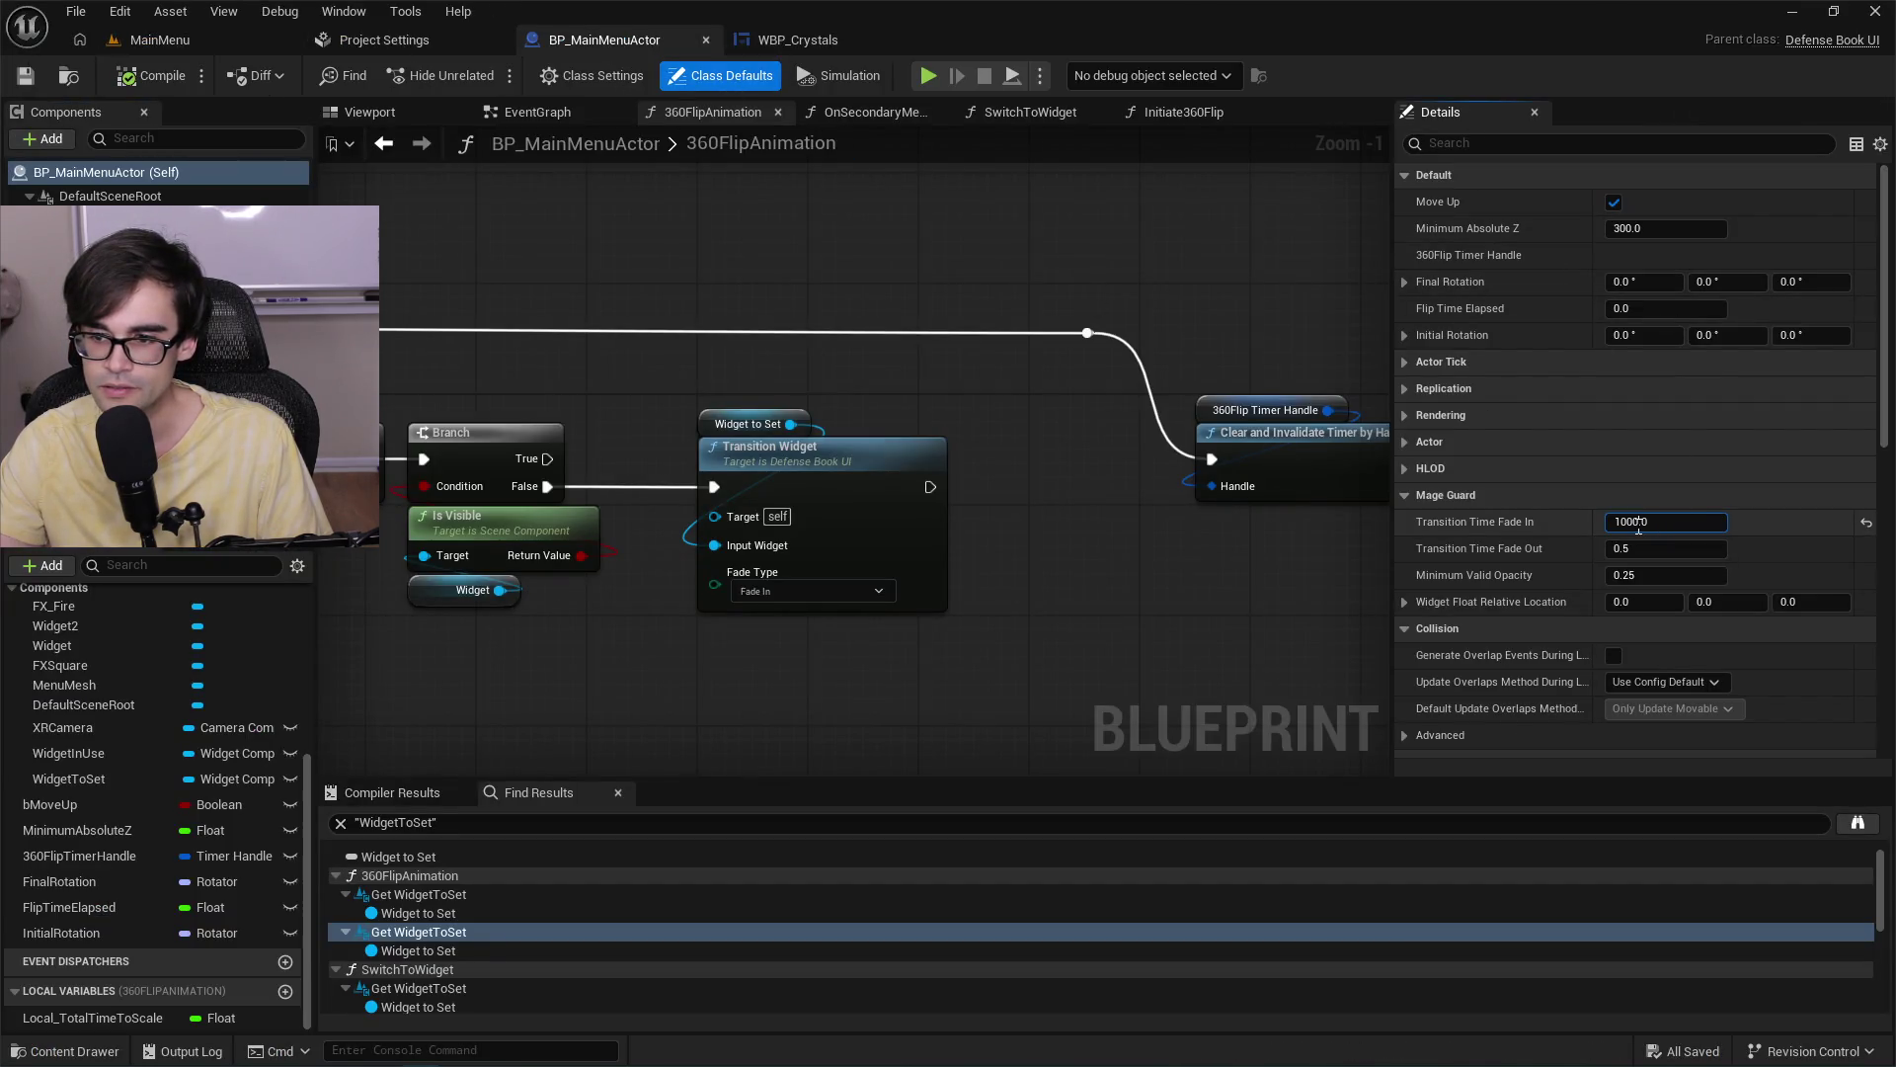
pyautogui.write('0000')
pyautogui.press('Return')
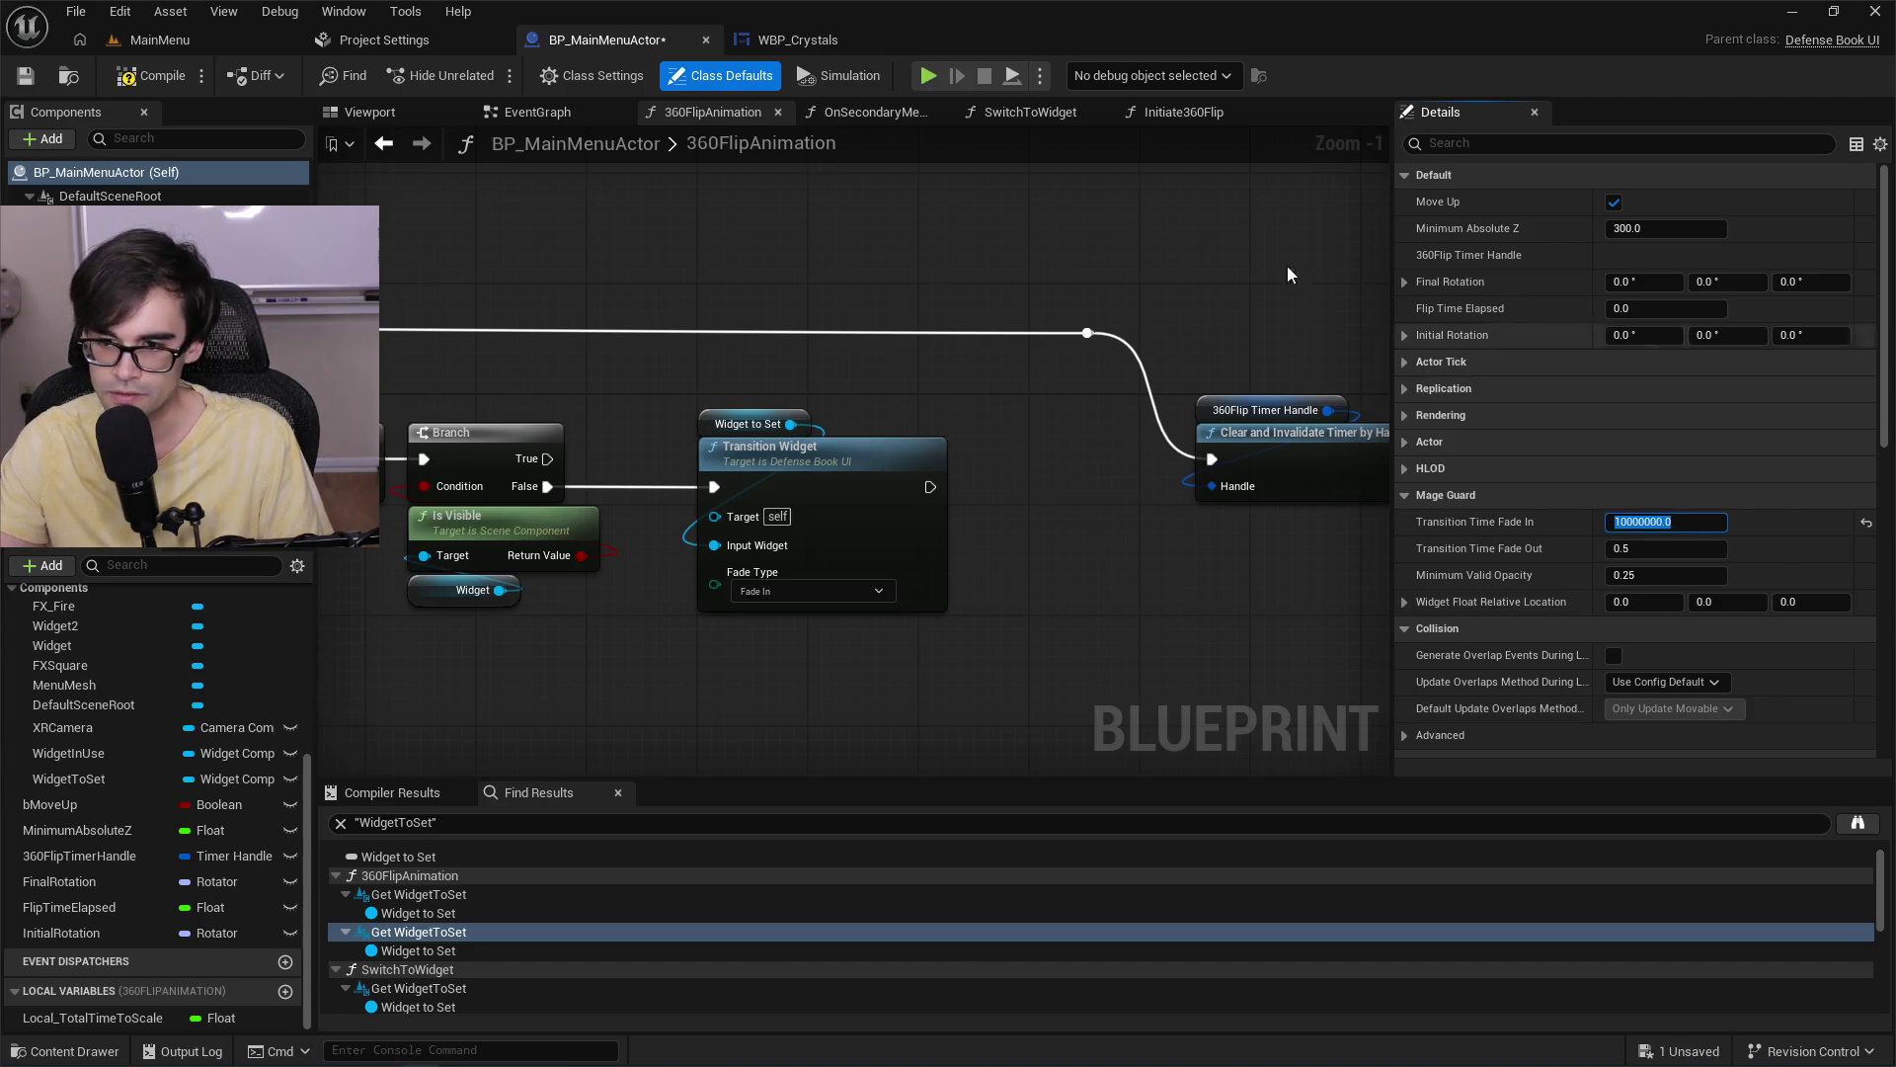
pyautogui.click(26, 79)
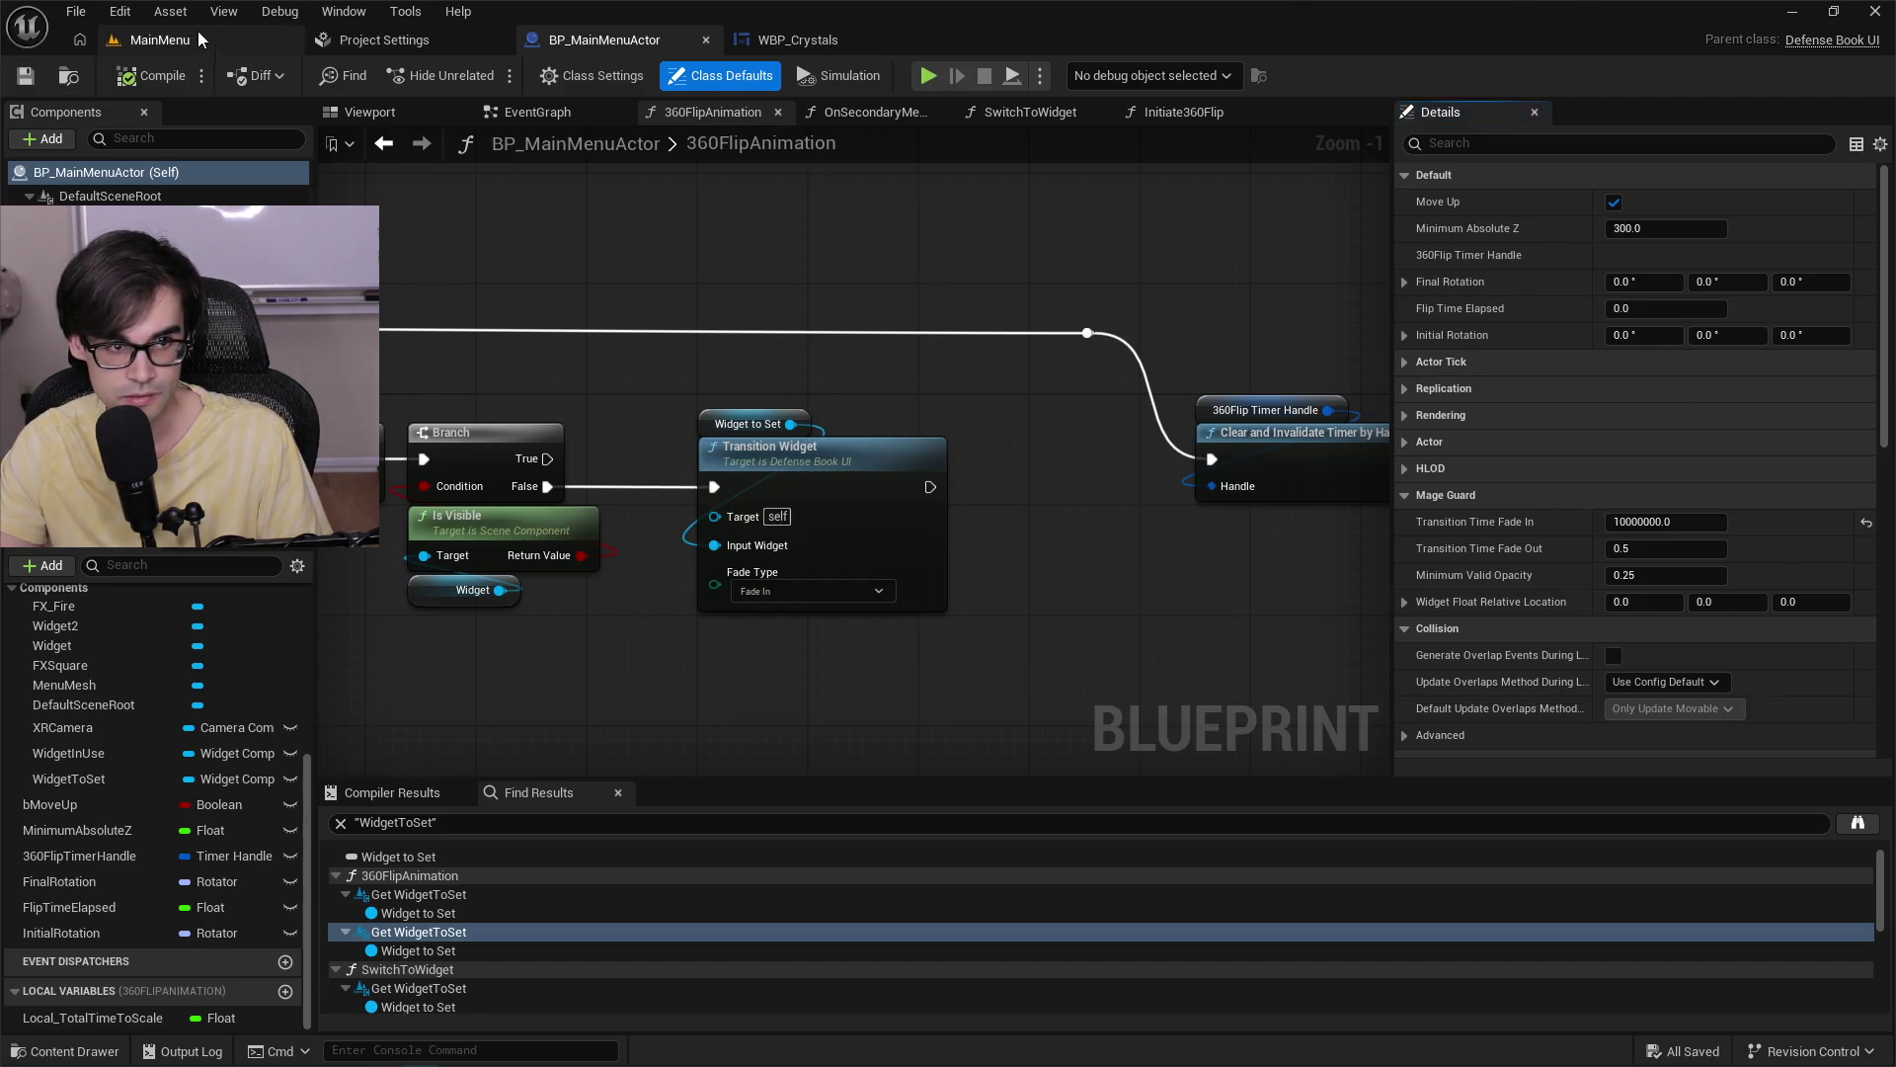
# Play-test the MainMenu level through the crystal stats page, then return to BP_MainMenuActor.
pyautogui.click(197, 36)
pyautogui.click(491, 71)
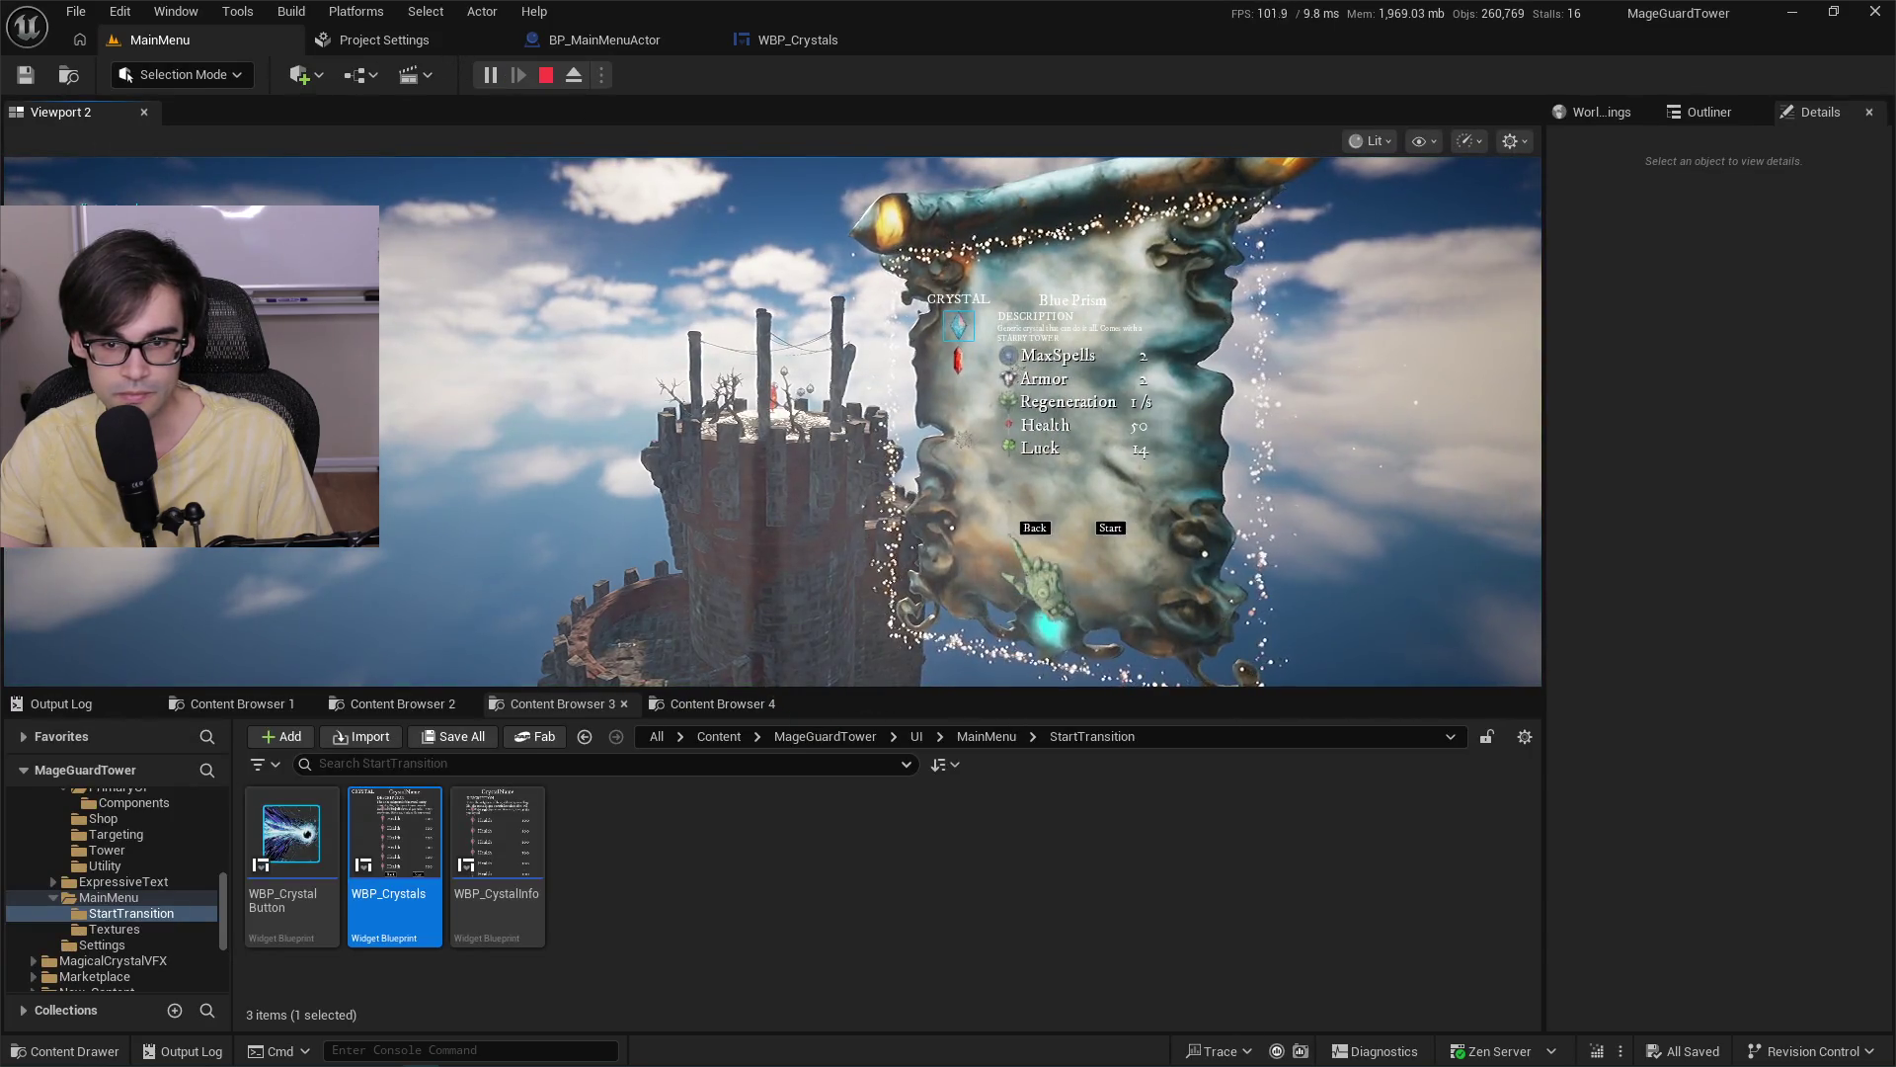
pyautogui.click(1057, 529)
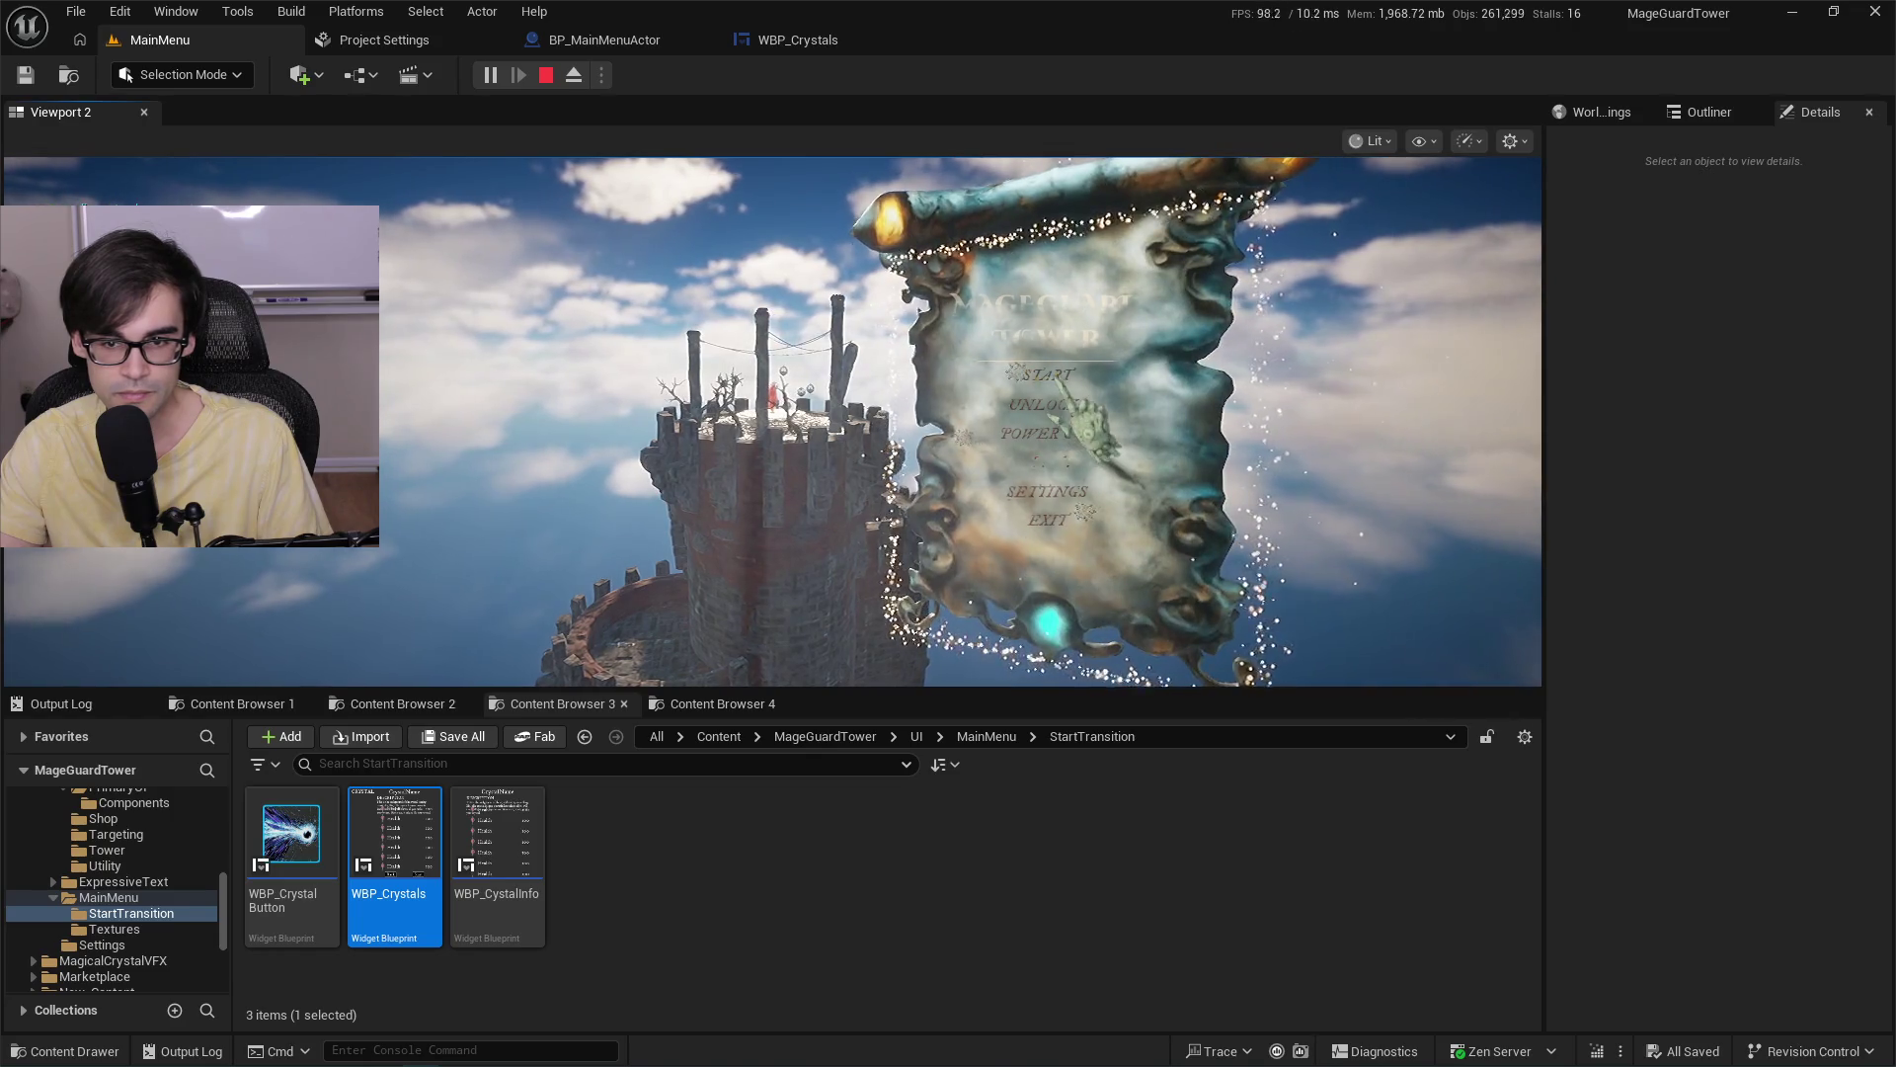
pyautogui.click(1034, 524)
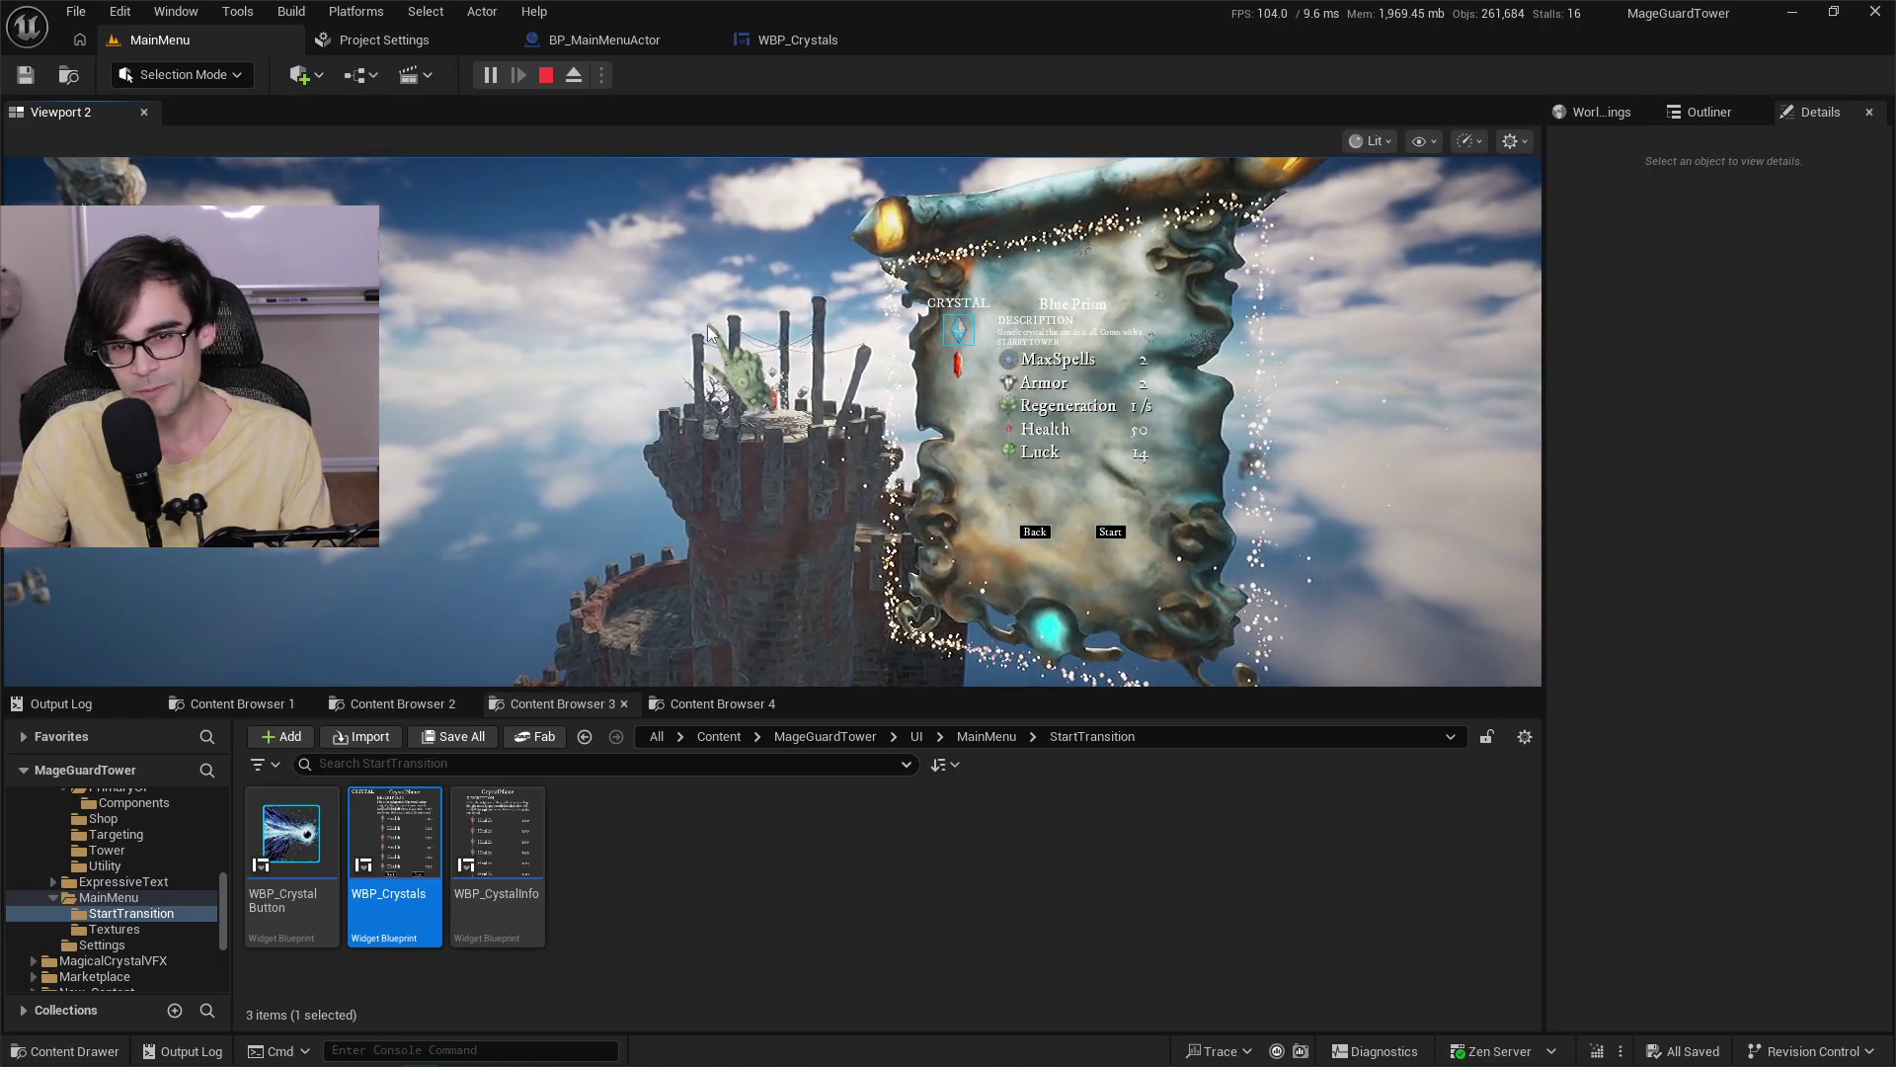
pyautogui.press('Escape')
pyautogui.click(831, 45)
pyautogui.click(604, 41)
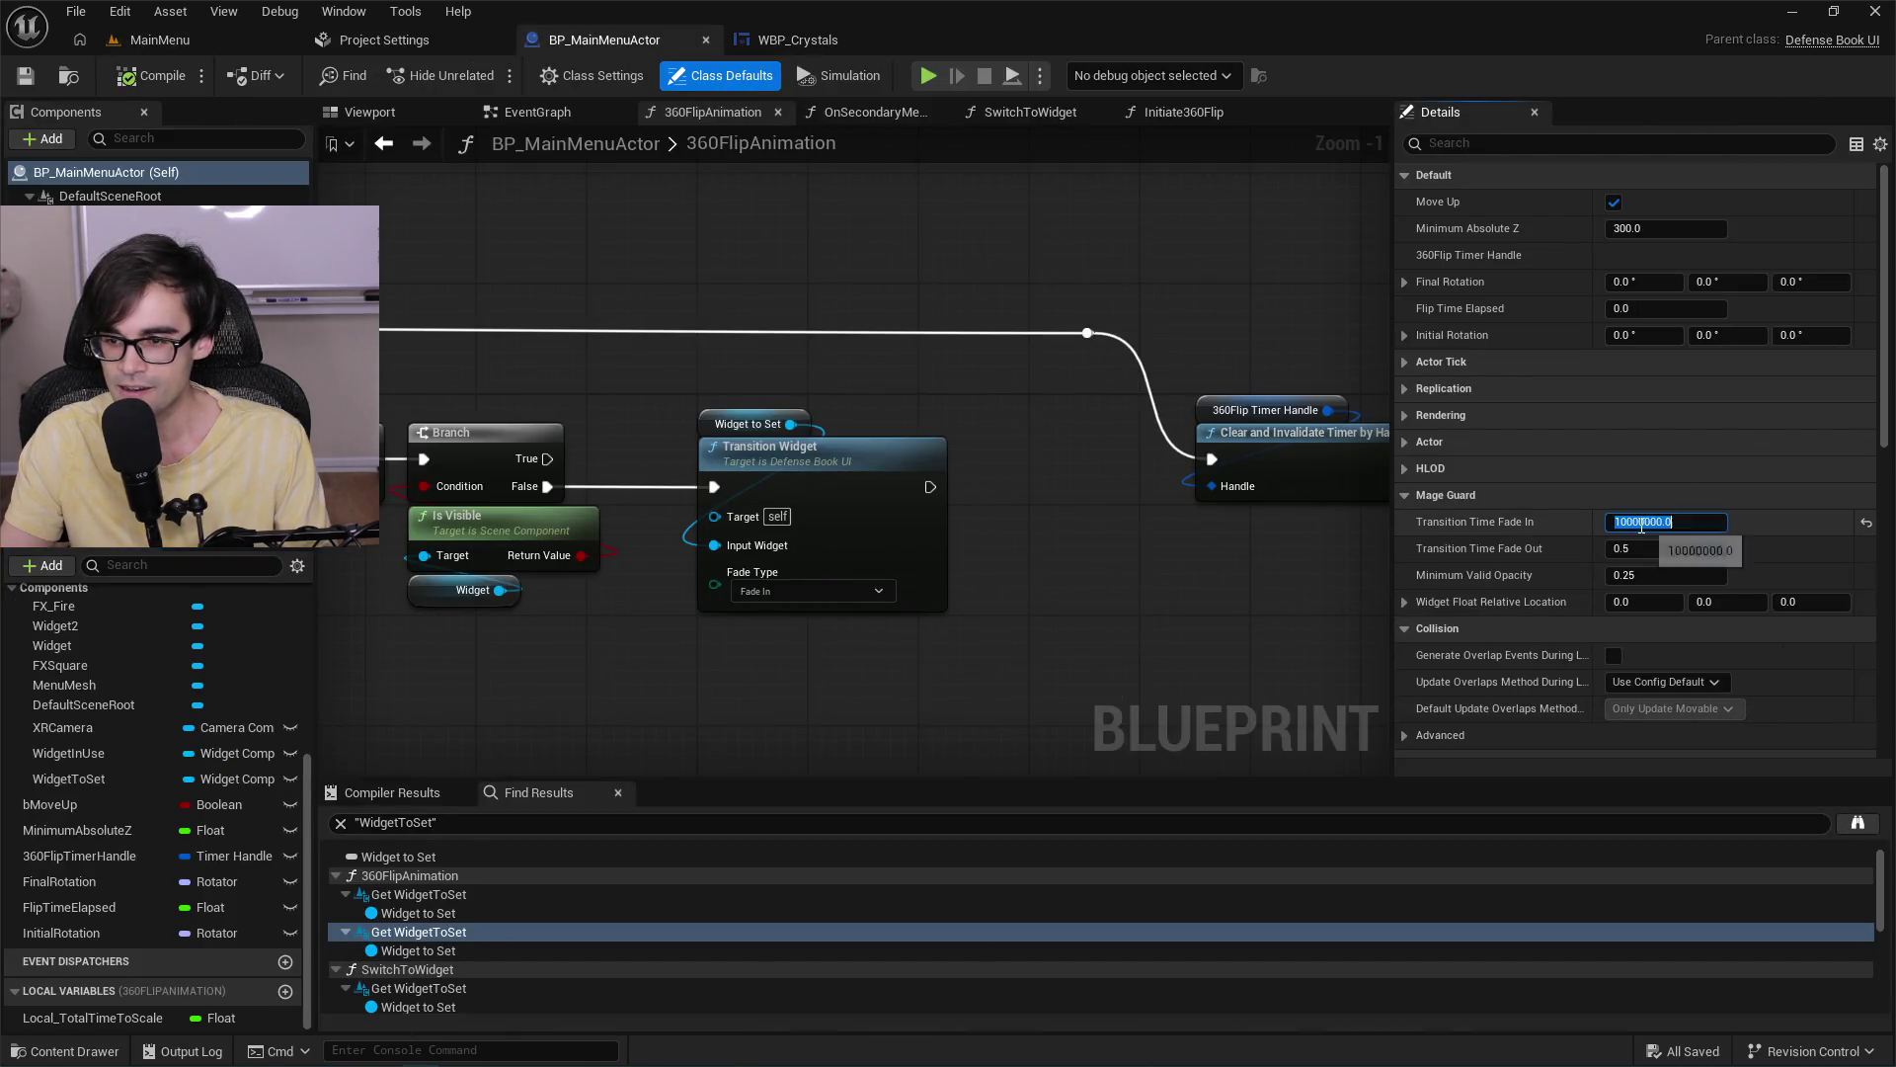
# Append 00 to make Transition Time Fade In huge and save the blueprint.
pyautogui.write('00')
pyautogui.press('Return')
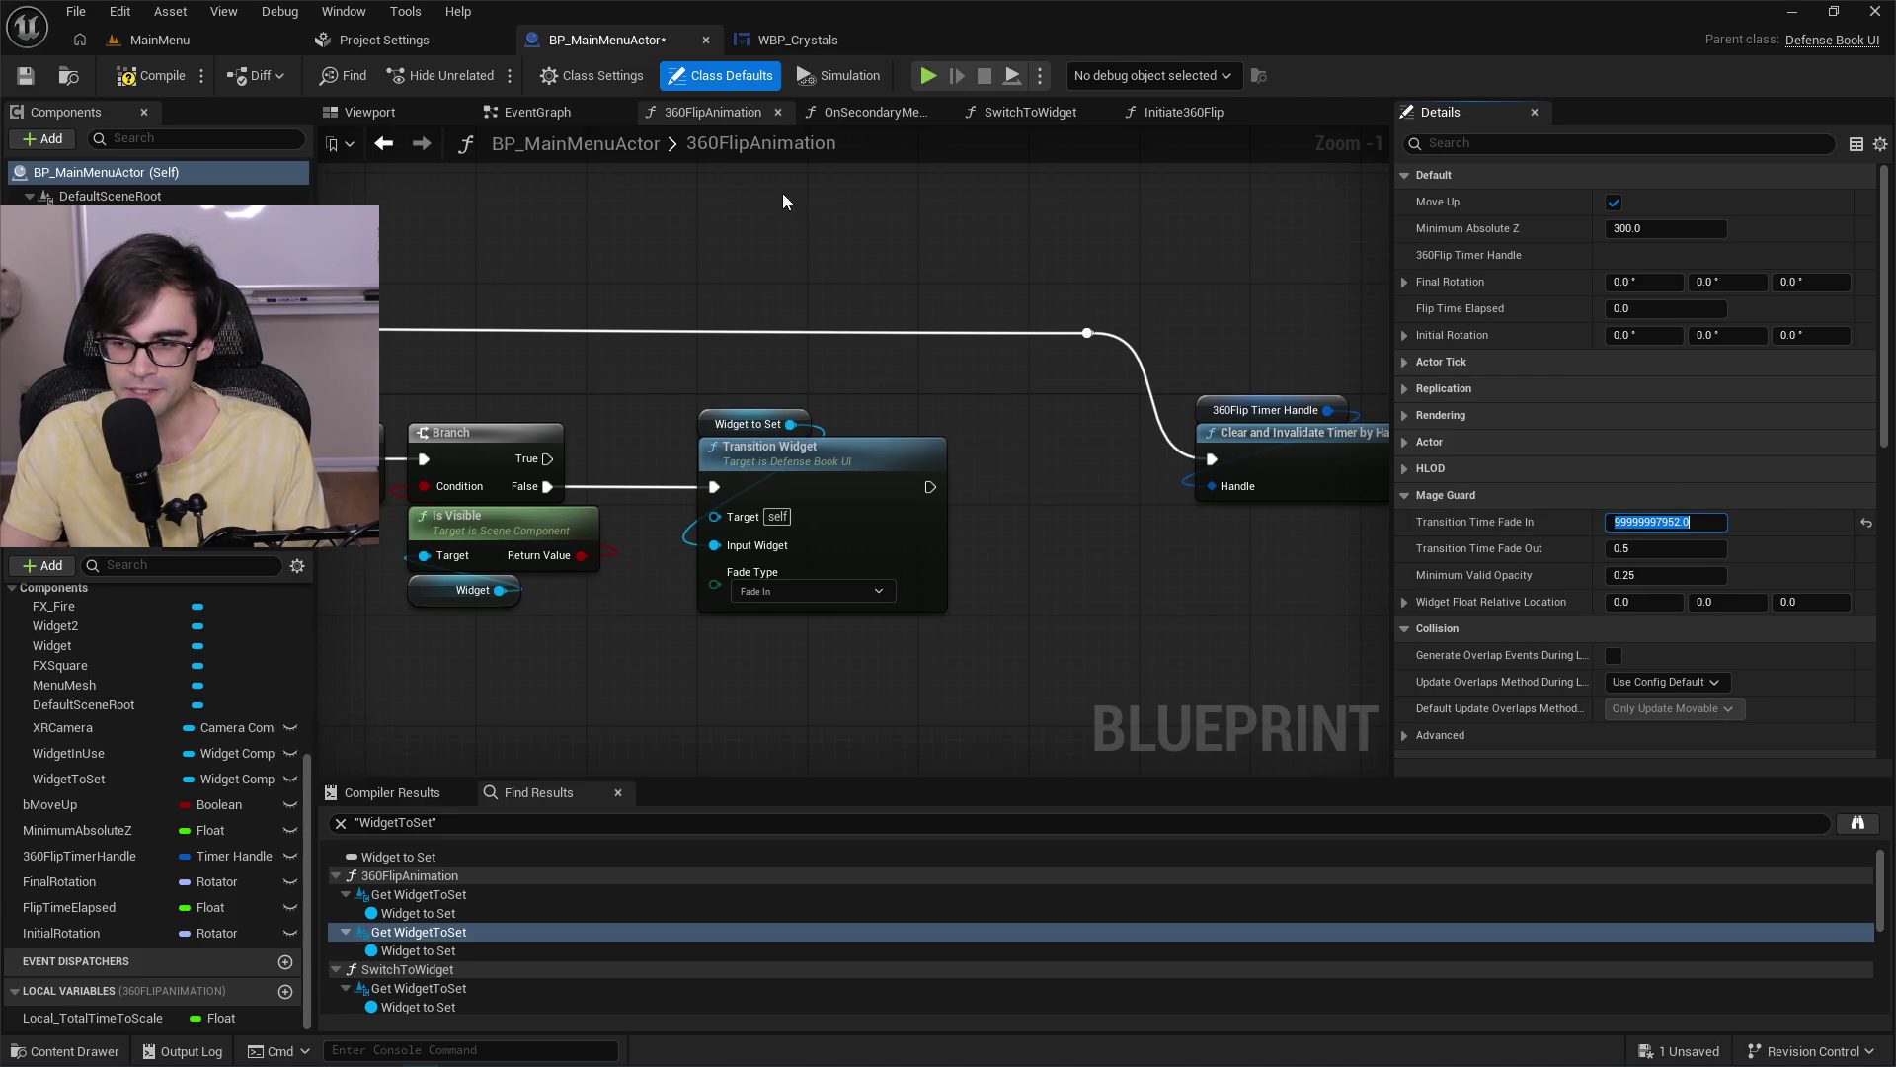
pyautogui.click(35, 81)
# Play-test the MainMenu level's crystal power page, then edit Transition Time Fade In again.
pyautogui.click(220, 39)
pyautogui.click(490, 76)
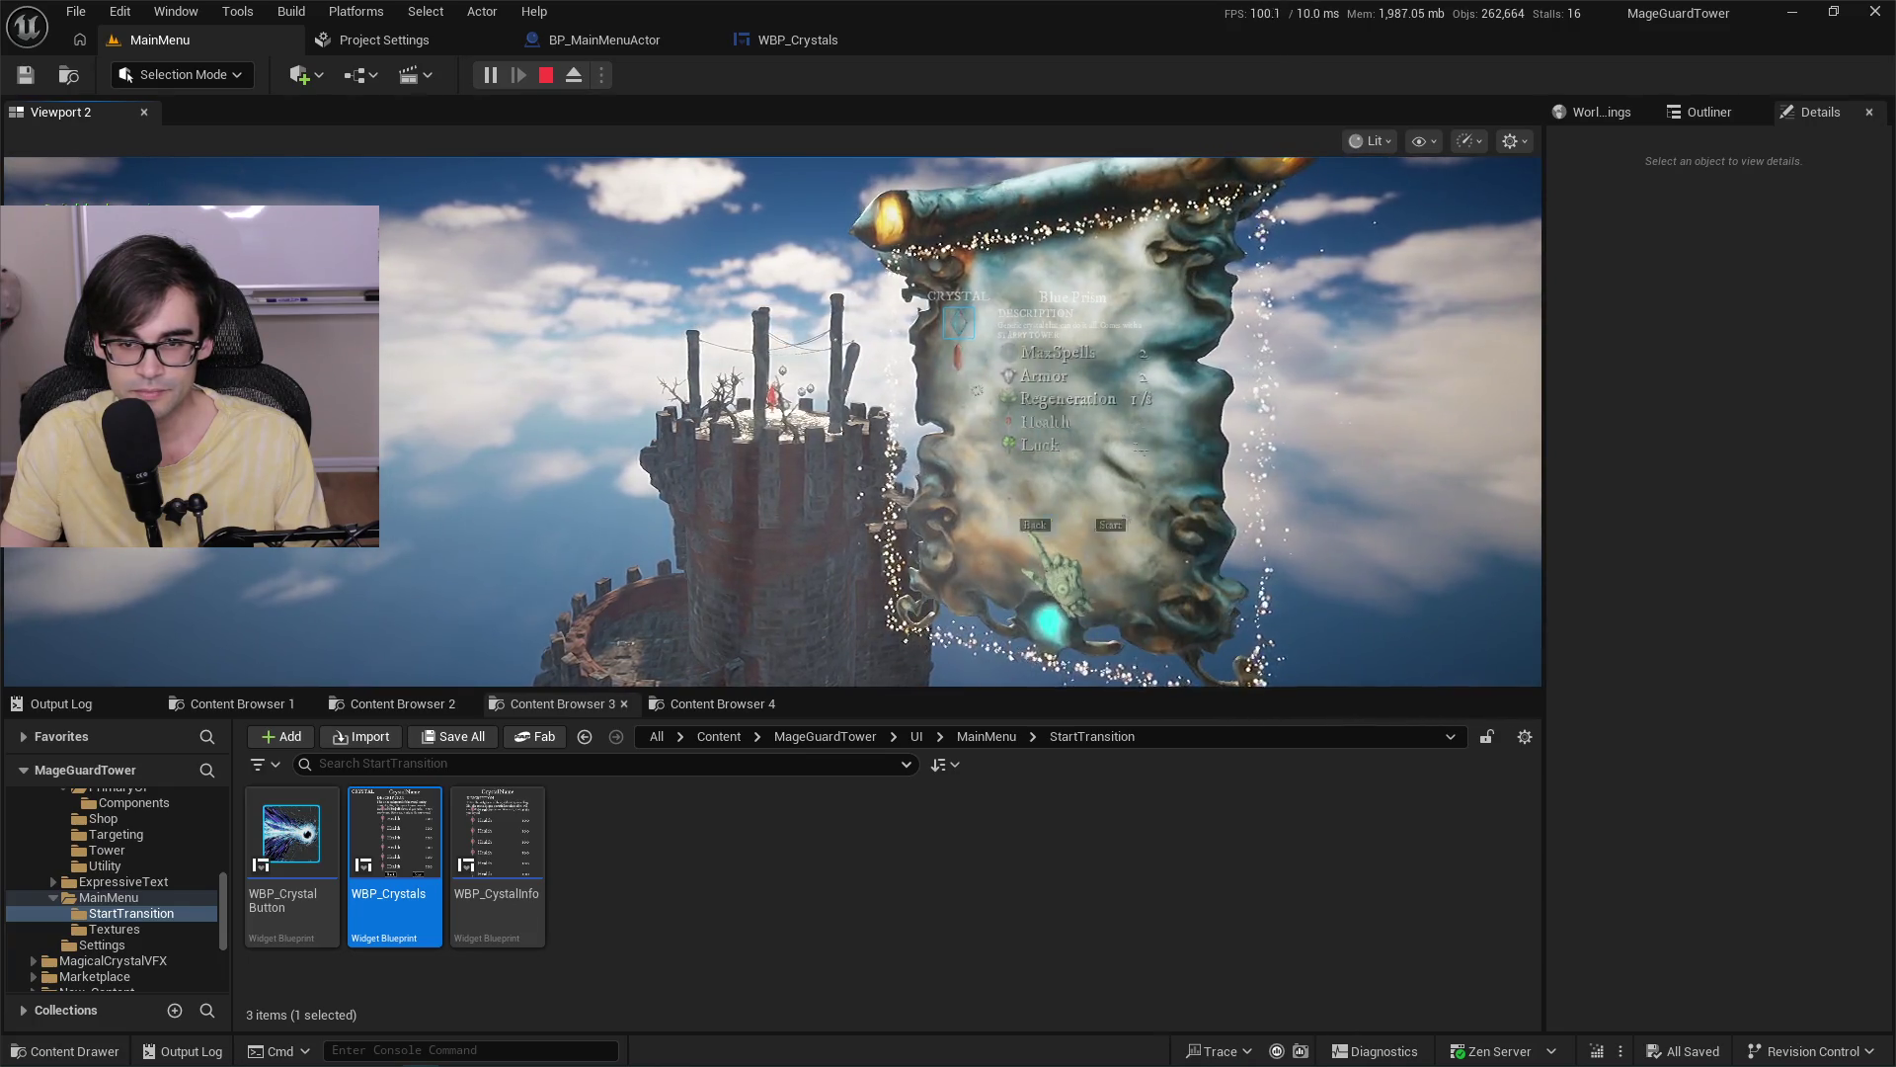
pyautogui.click(1047, 426)
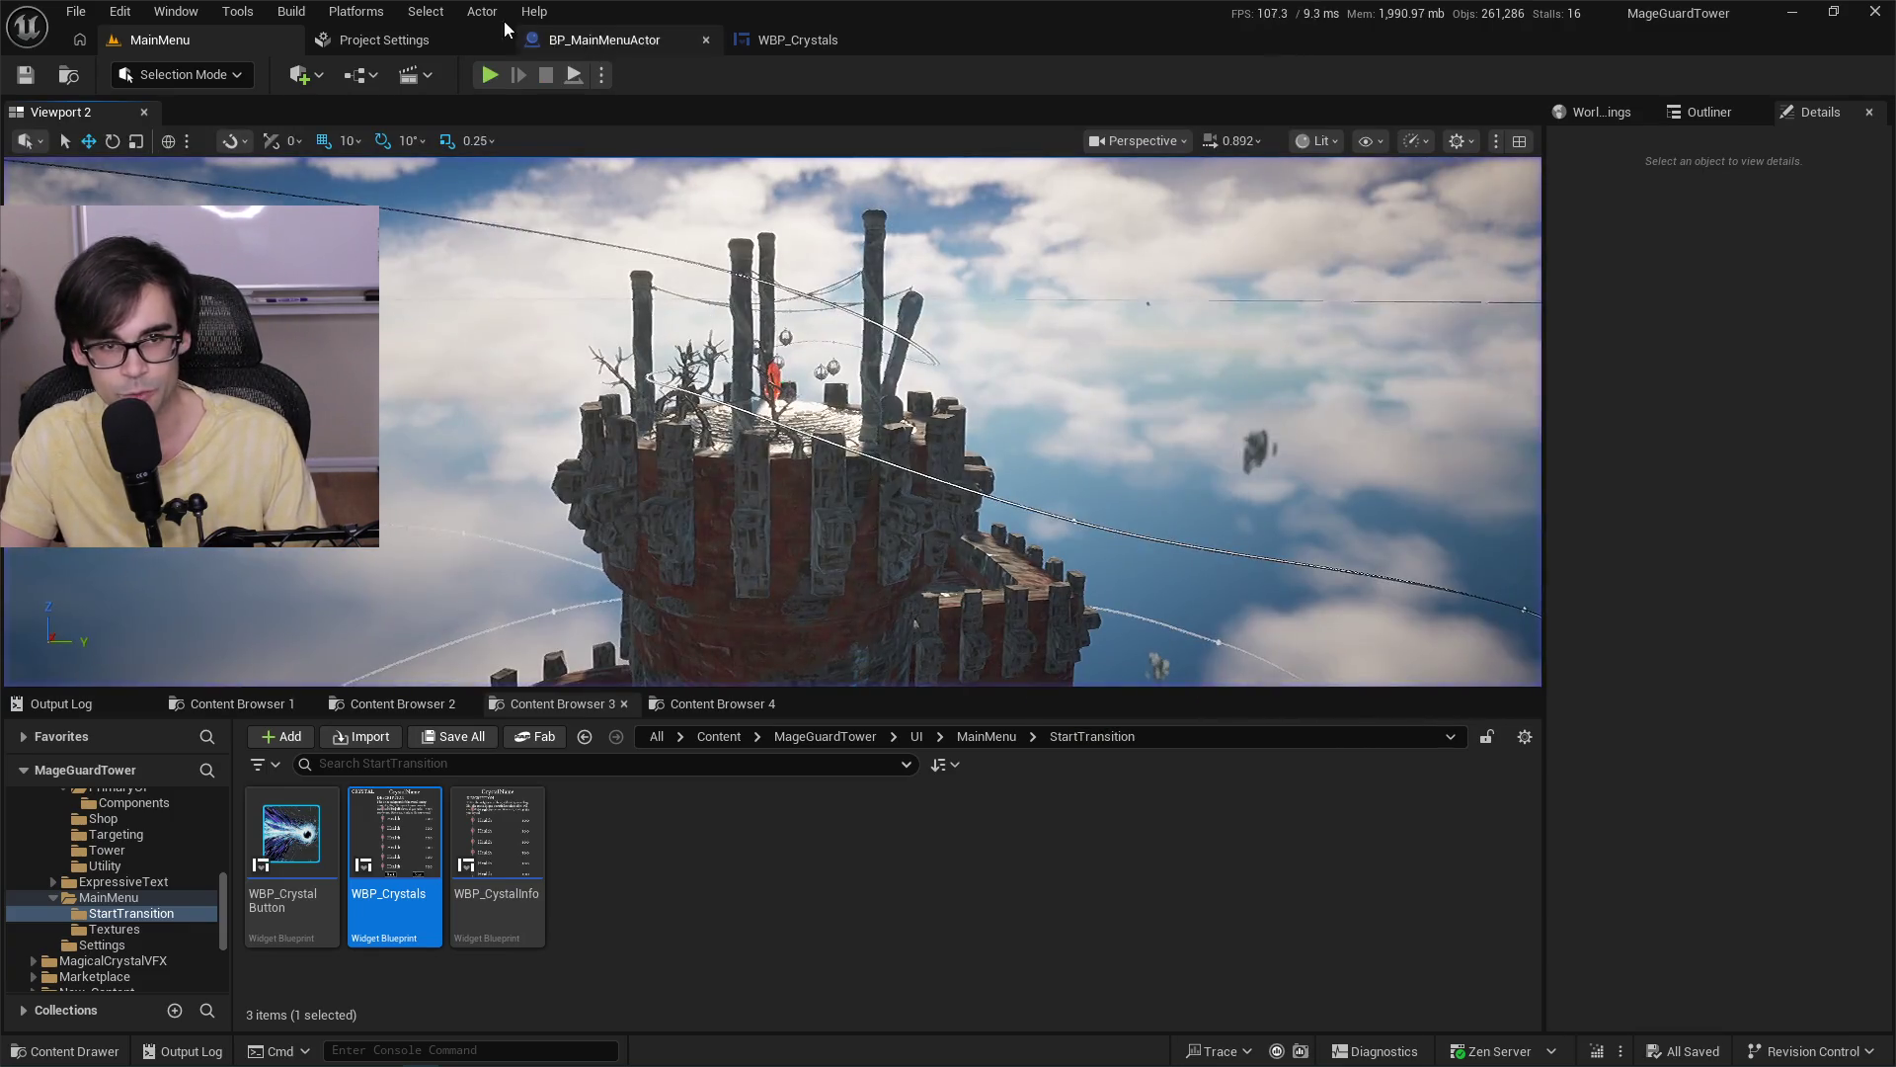
pyautogui.click(589, 37)
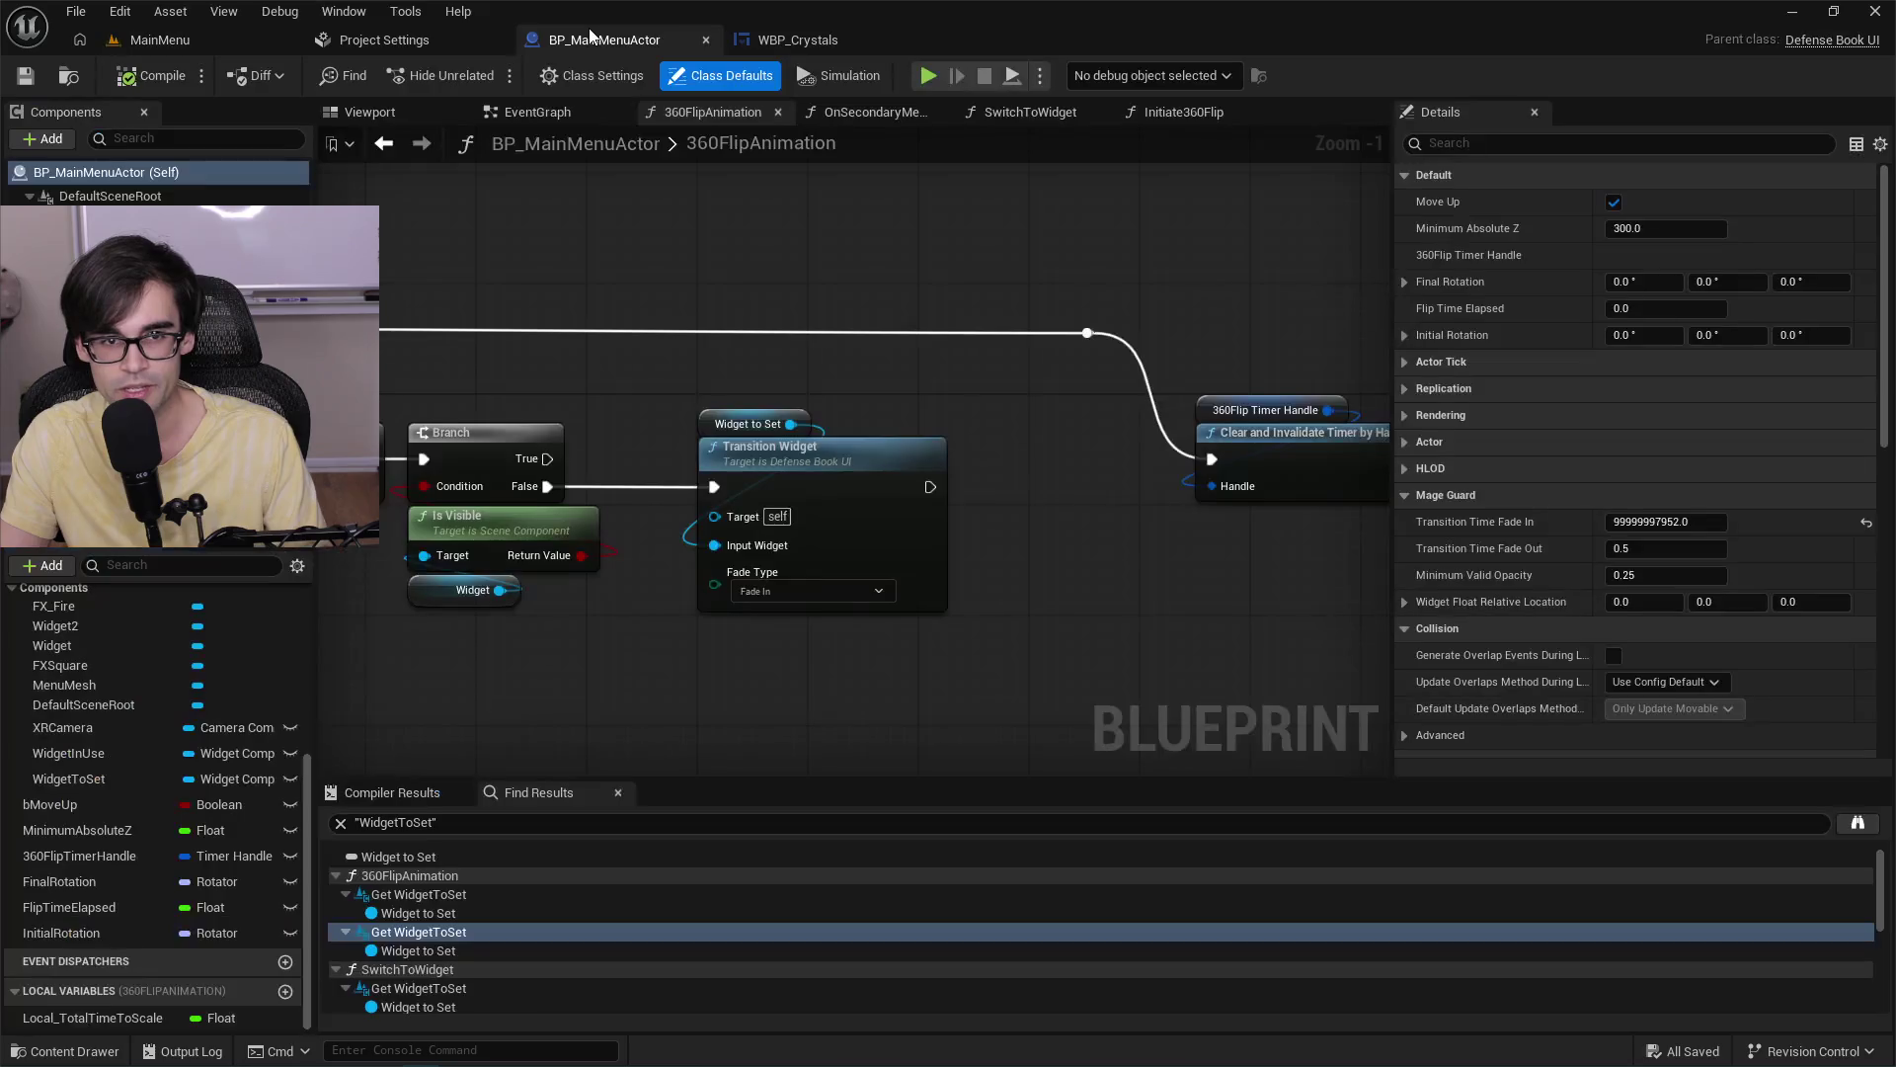
pyautogui.click(1667, 521)
pyautogui.write('10000')
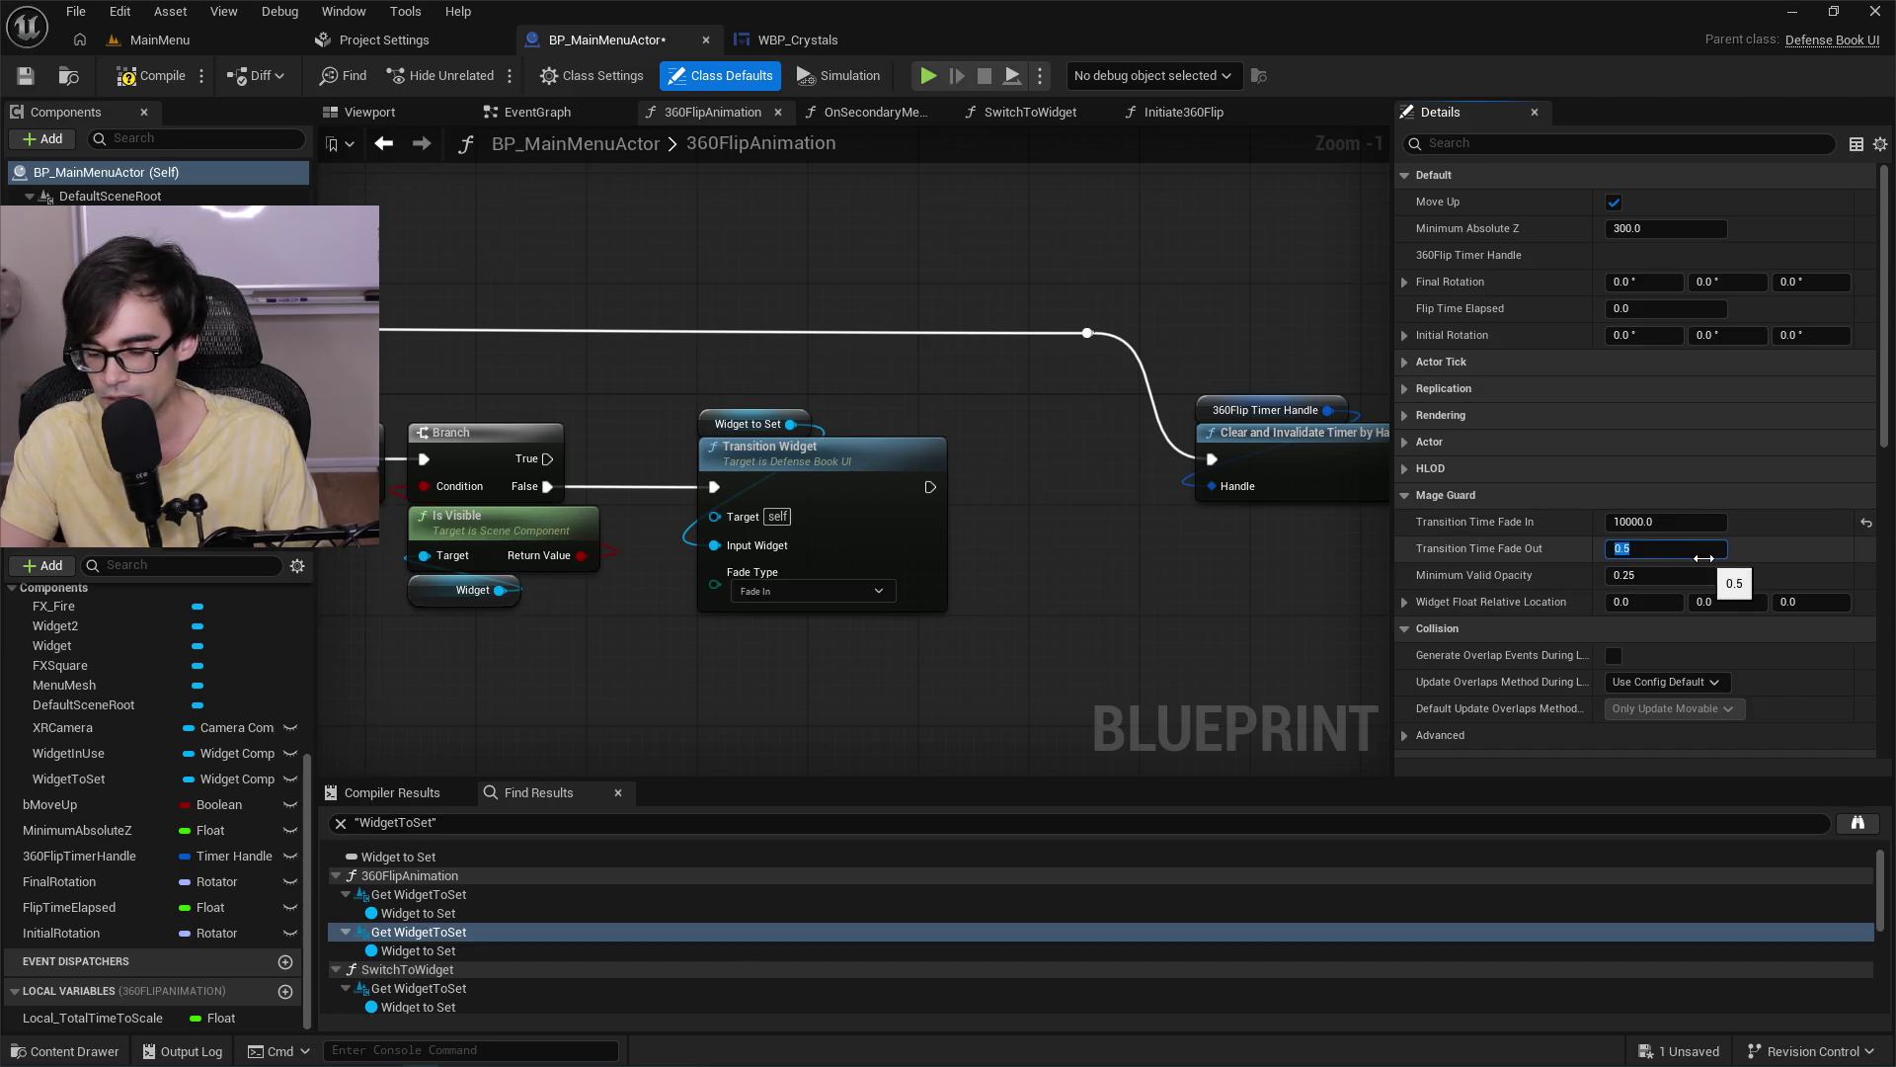
# Compile and save BP_MainMenuActor, play-test the MainMenu level, and return to the blueprint.
pyautogui.click(139, 81)
pyautogui.click(25, 75)
pyautogui.click(222, 45)
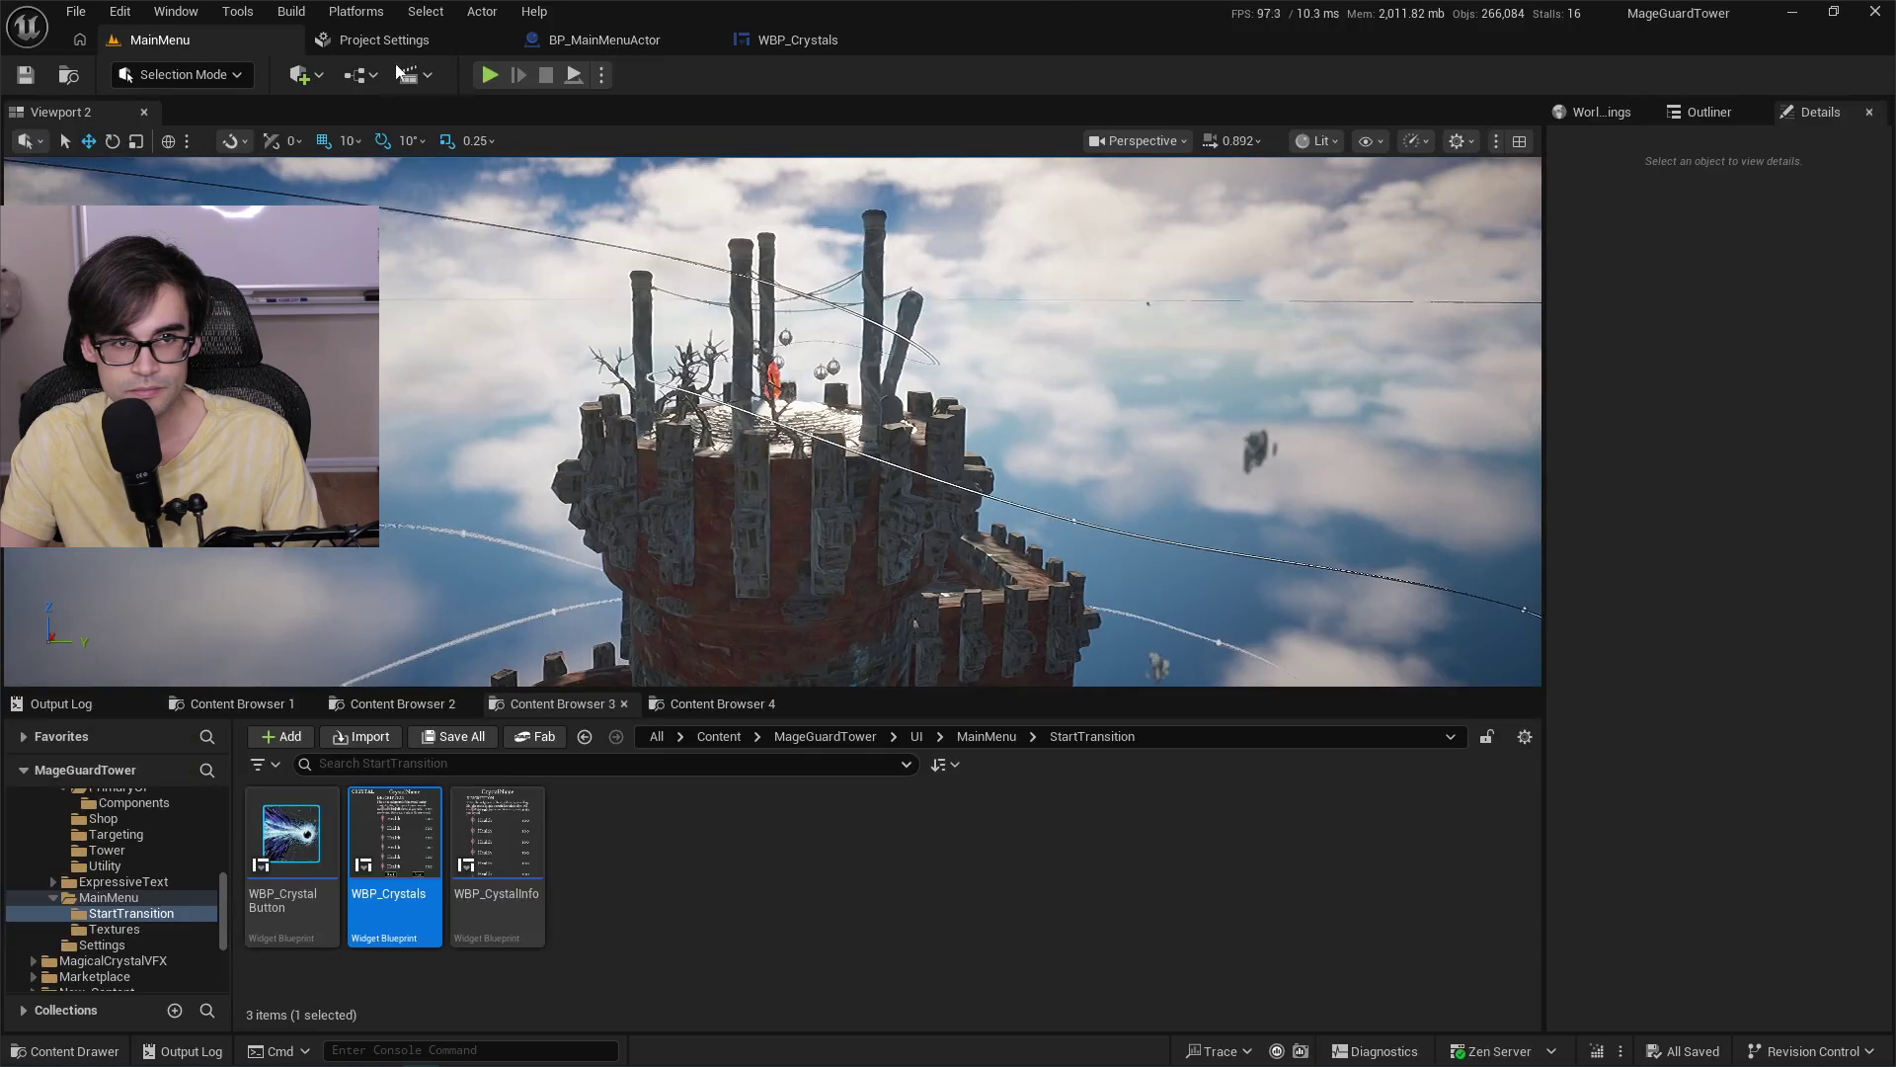
pyautogui.click(490, 76)
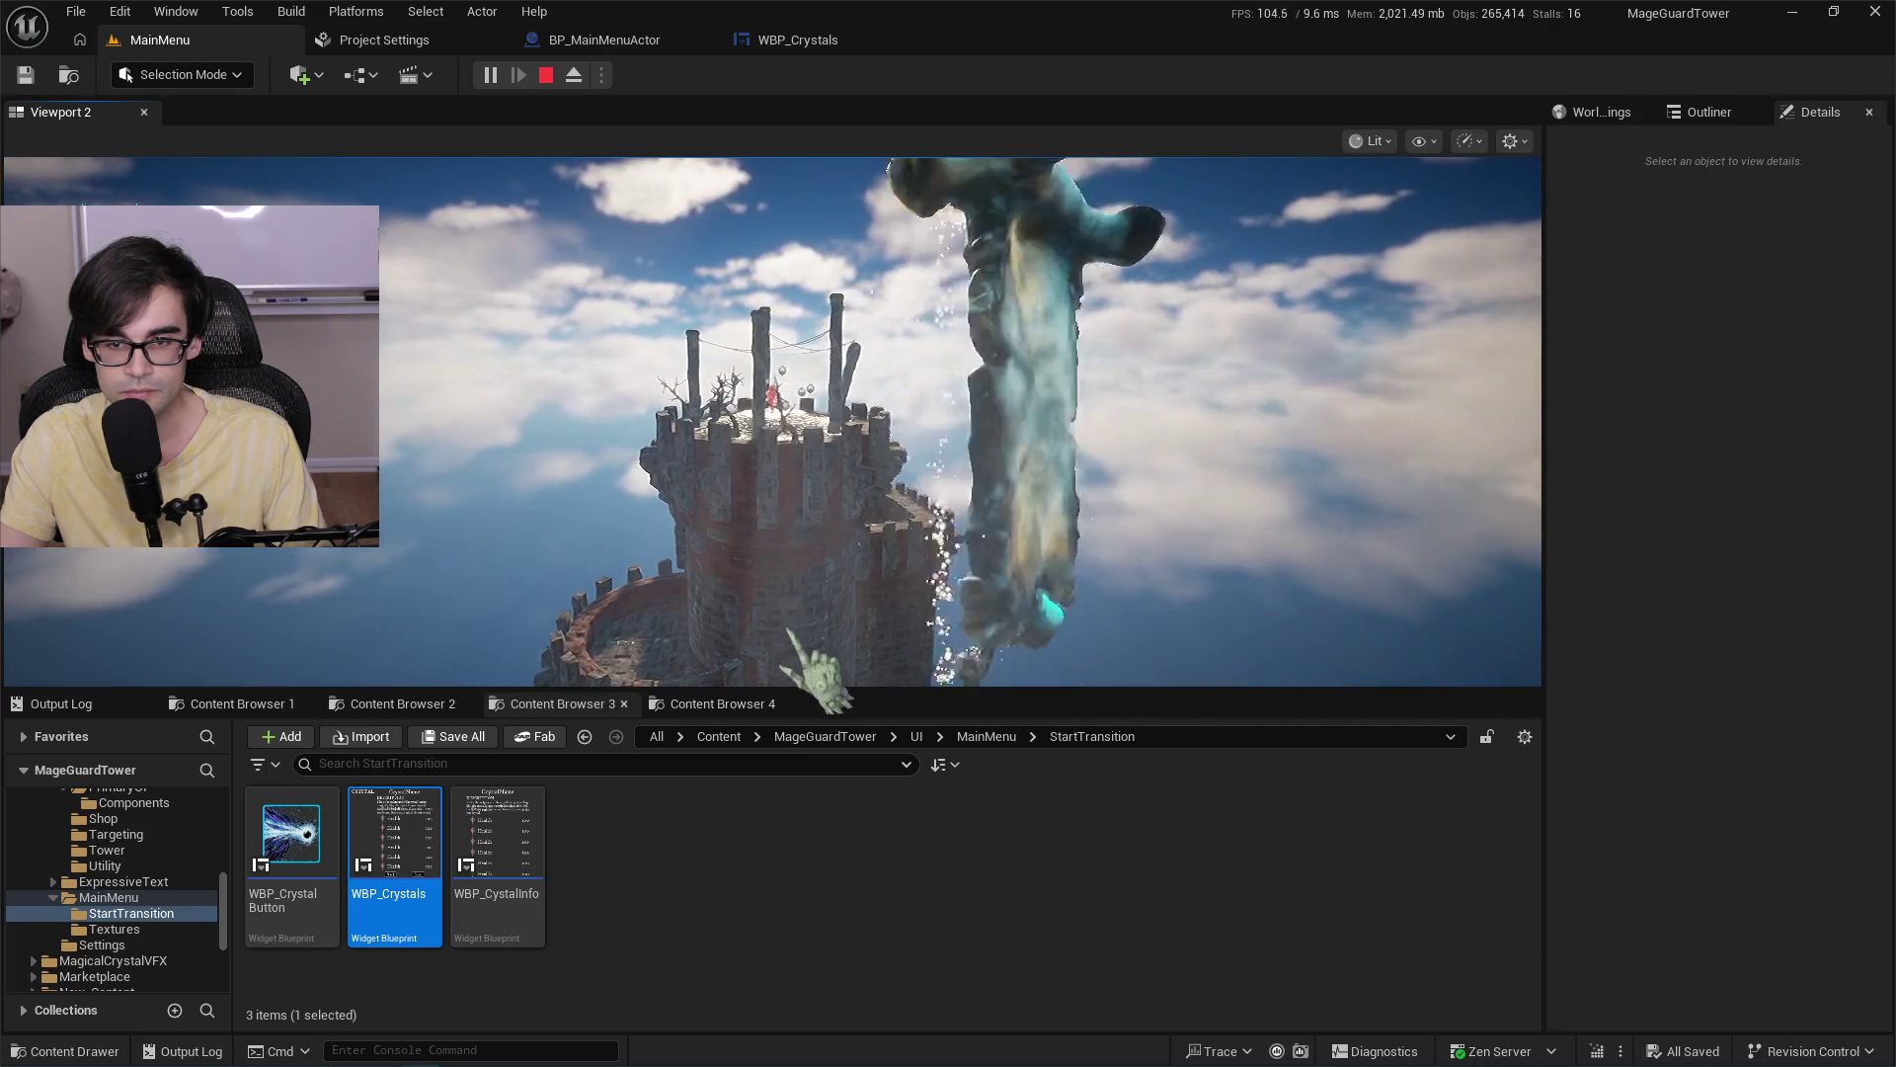
pyautogui.press('Escape')
pyautogui.click(614, 45)
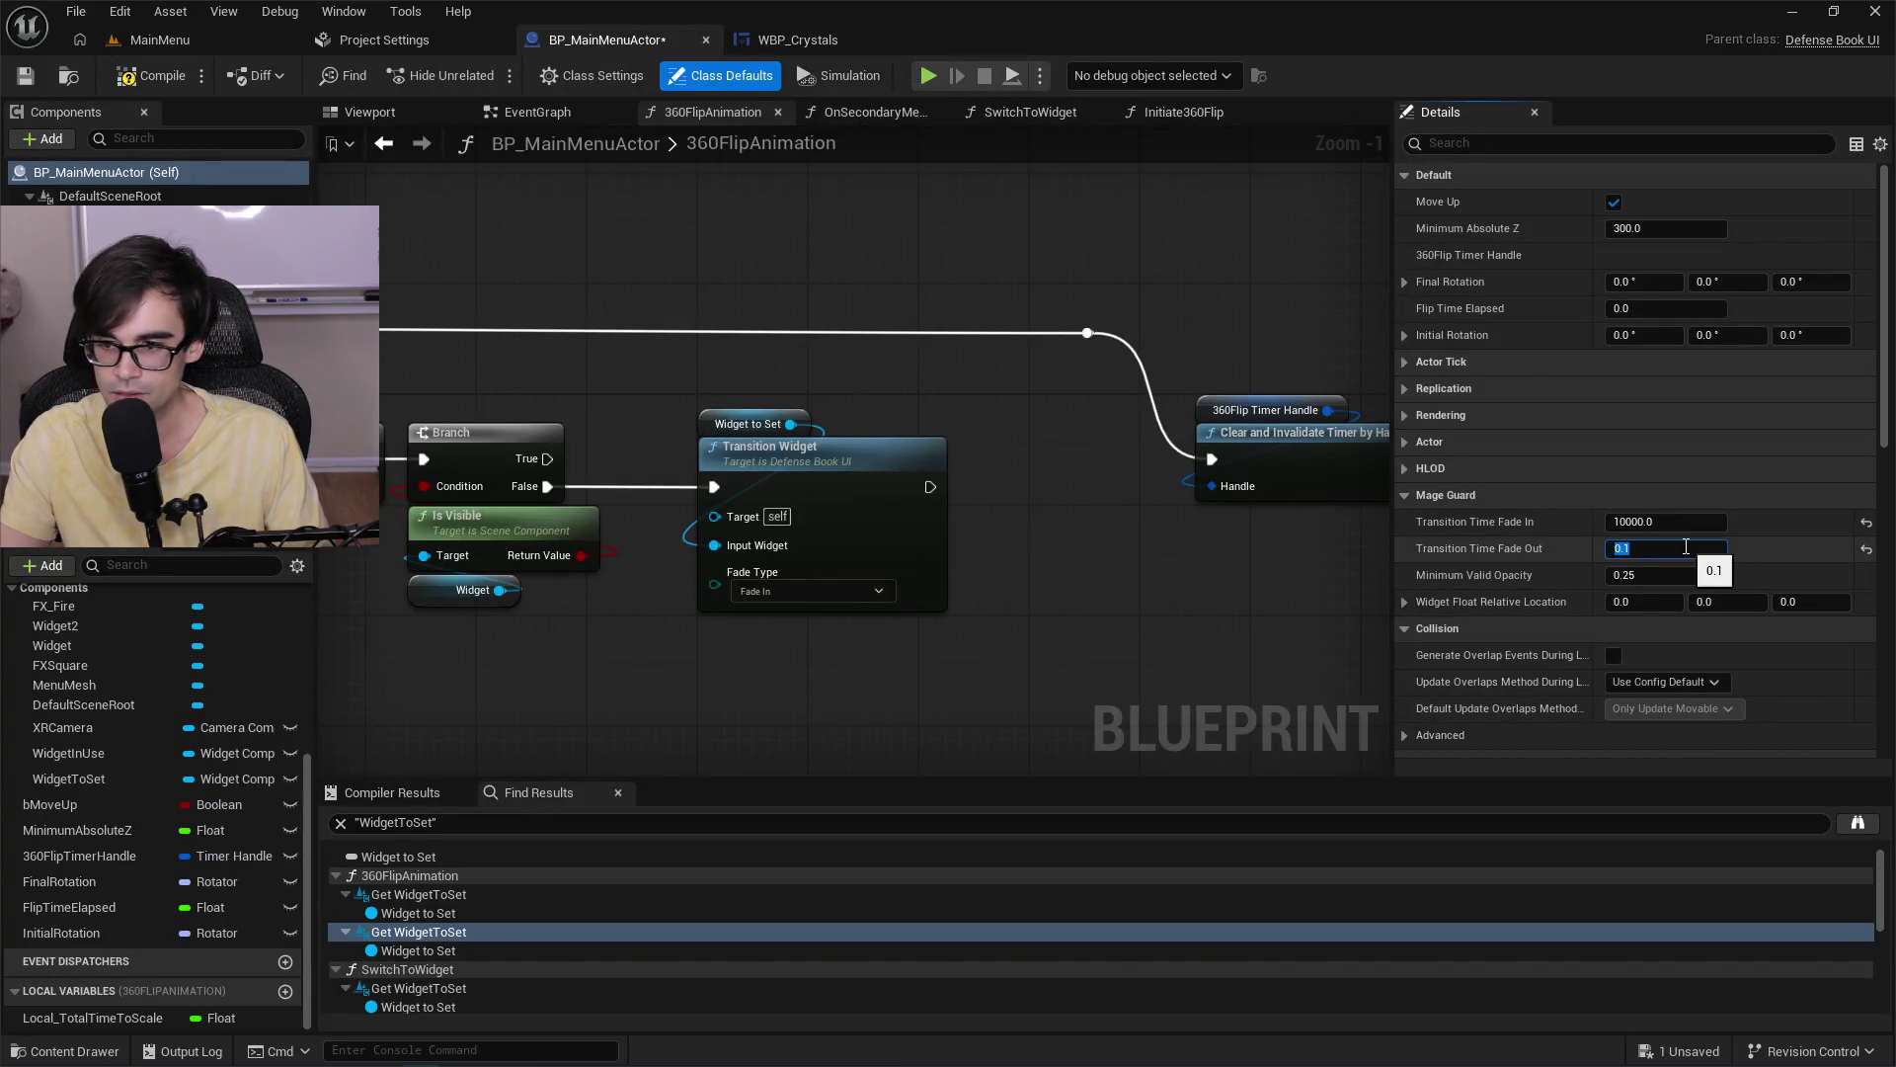
# Set Transition Time Fade Out to 0.1 and play-test the MainMenu level.
pyautogui.press('Return')
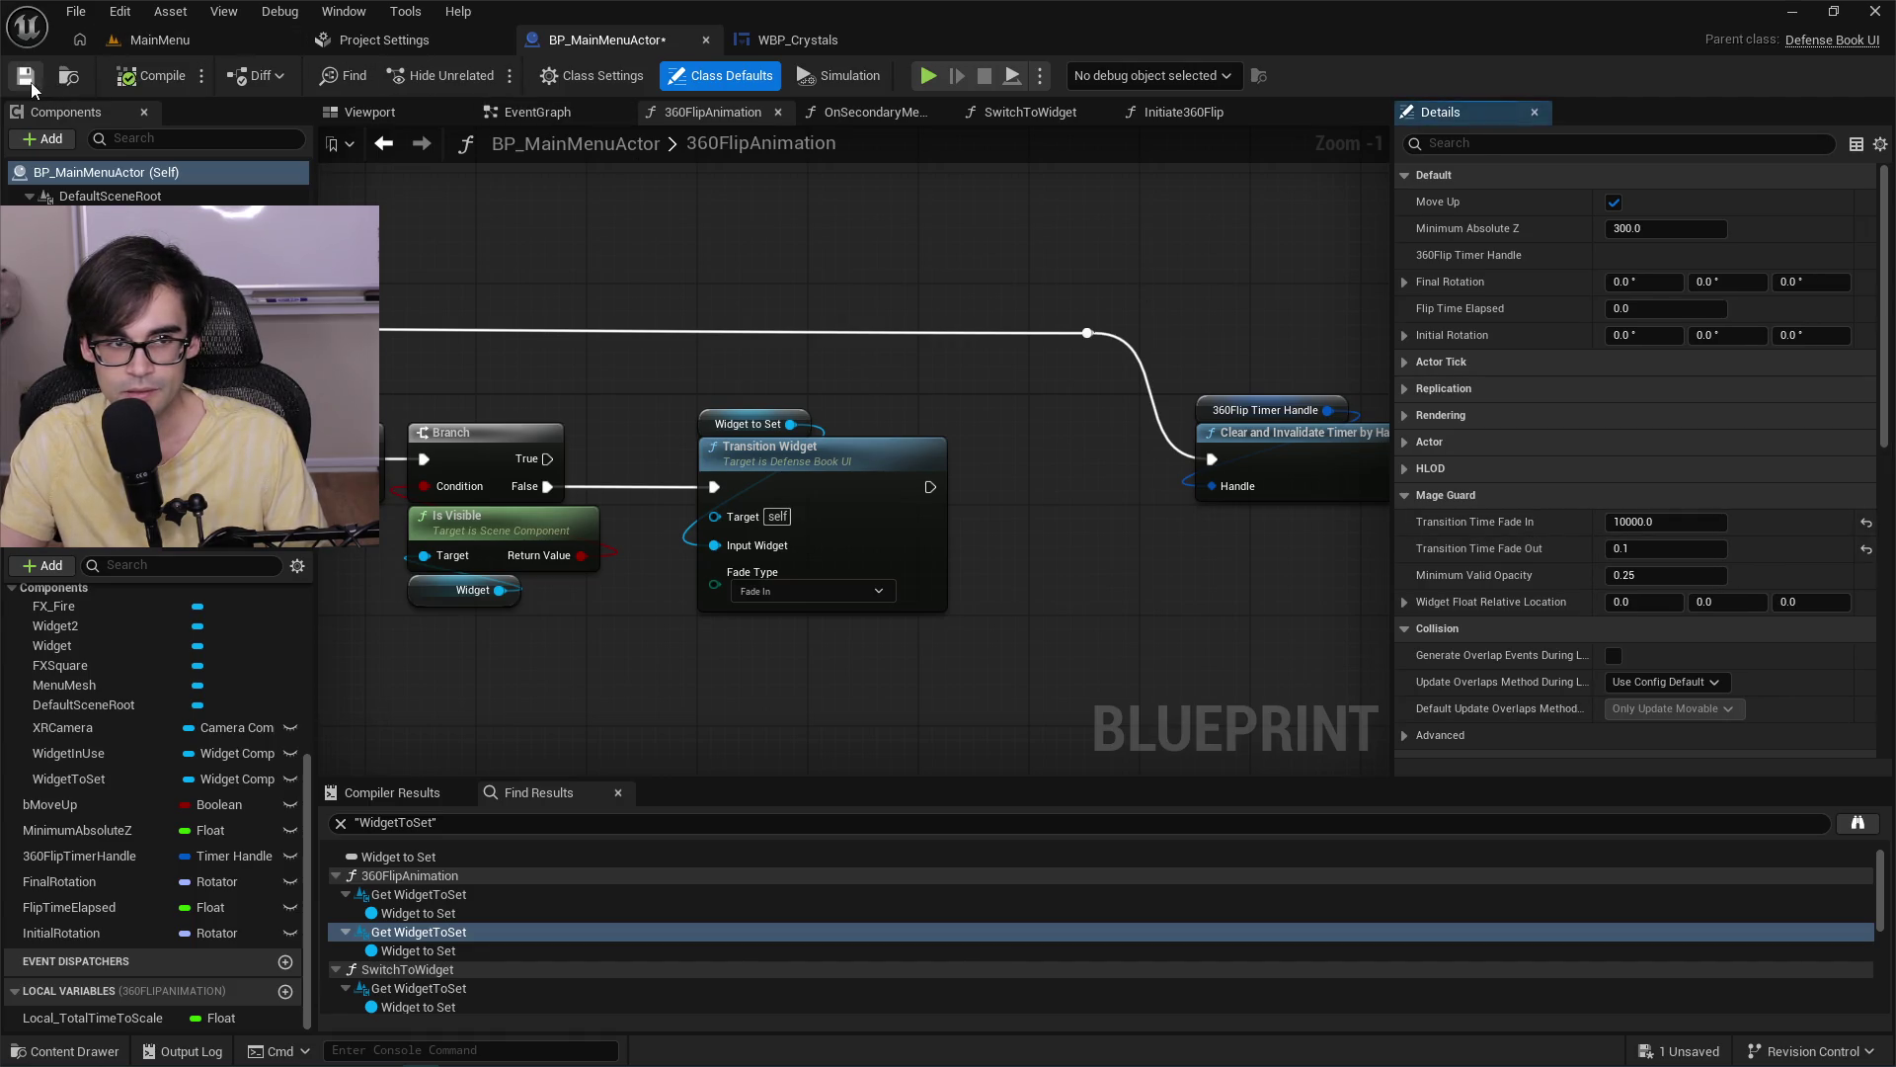
pyautogui.click(187, 39)
pyautogui.click(490, 76)
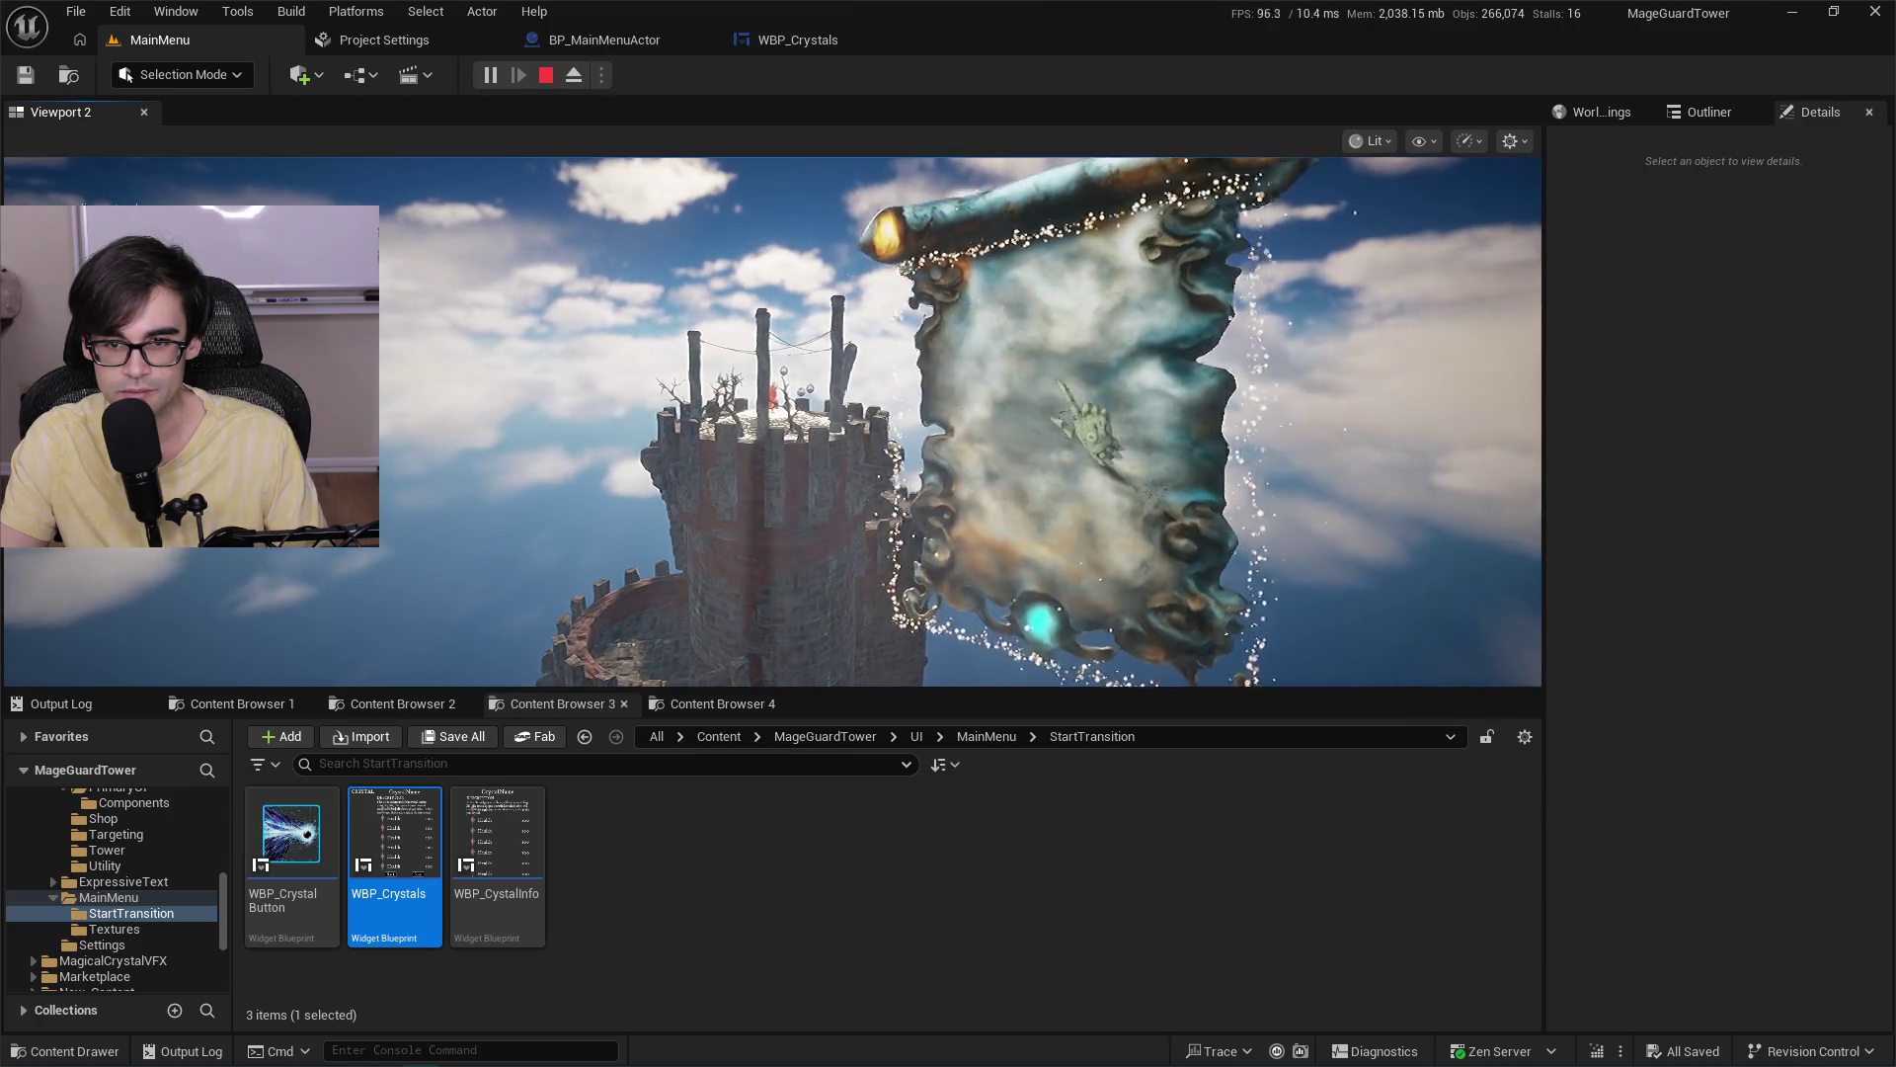
pyautogui.click(546, 75)
pyautogui.click(593, 39)
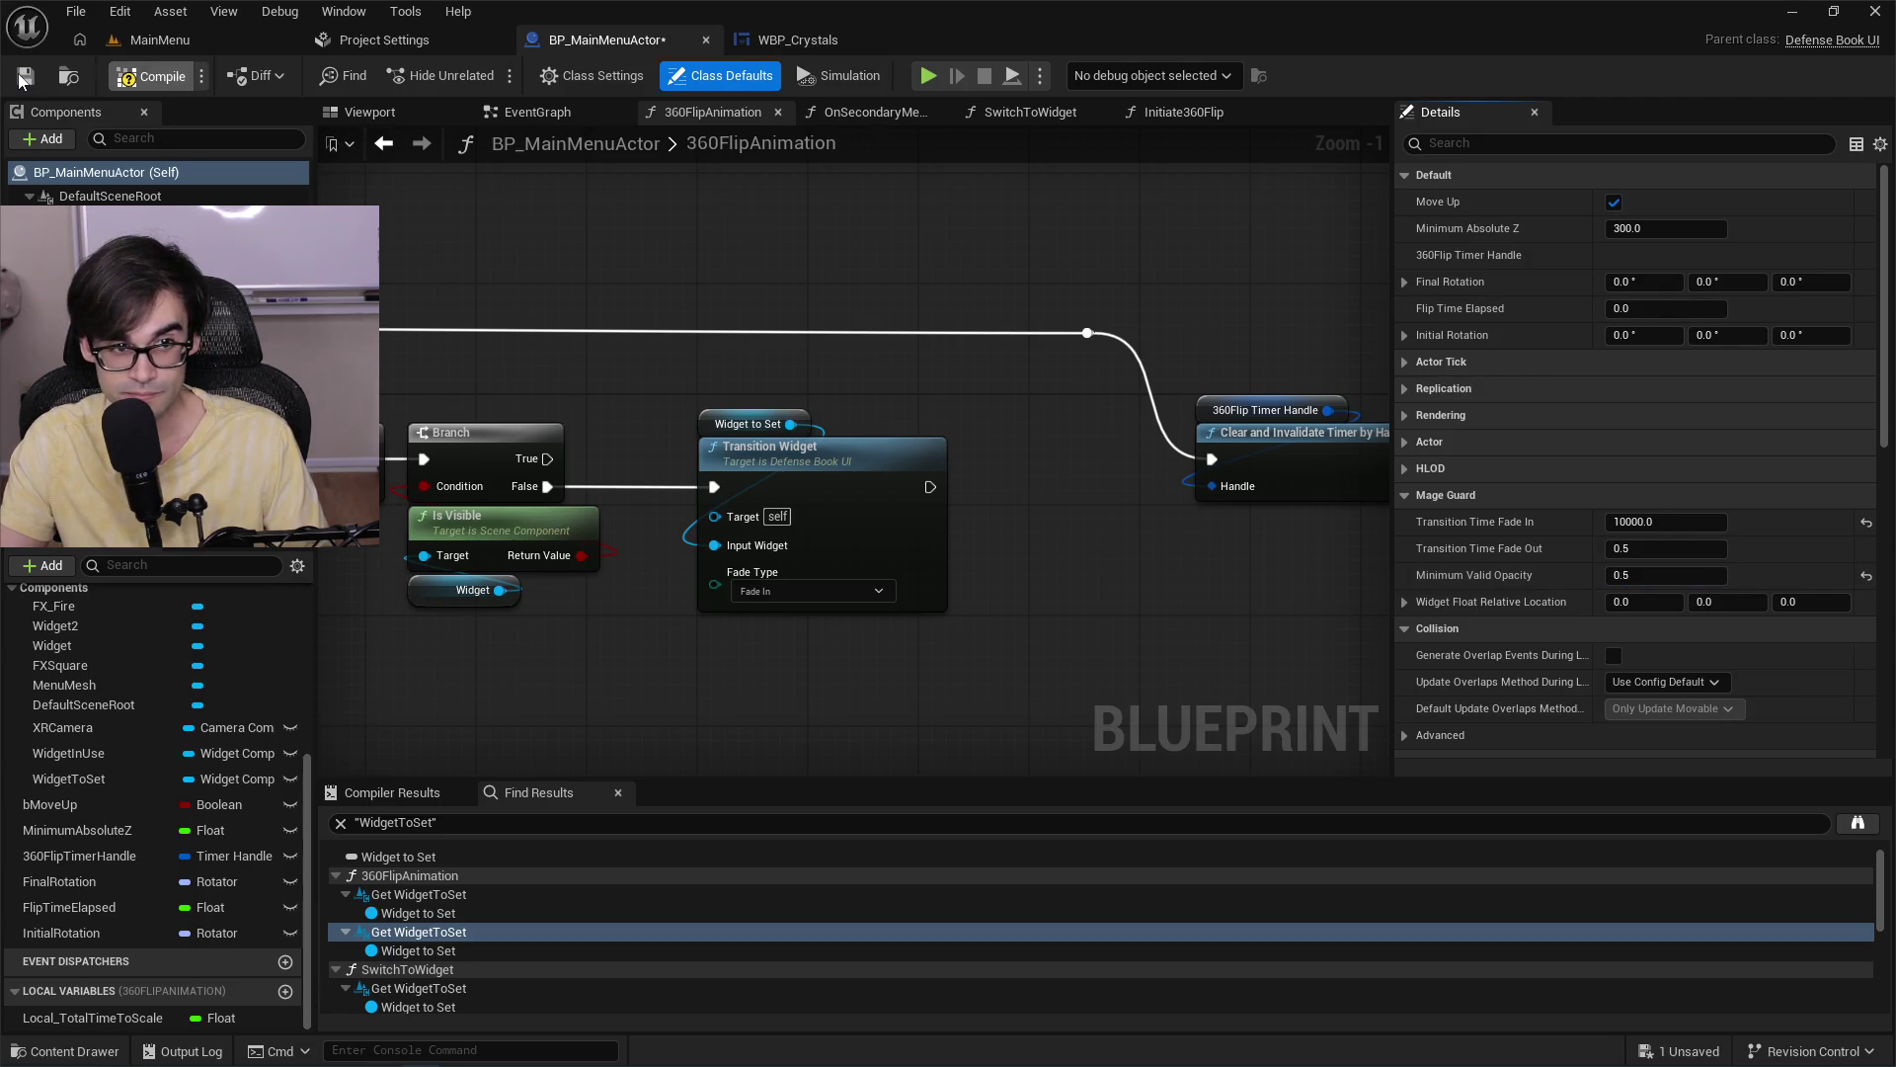
# Play-test the MainMenu level again with Alt+P and return to BP_MainMenuActor.
pyautogui.click(169, 45)
pyautogui.hotkey('alt', 'p')
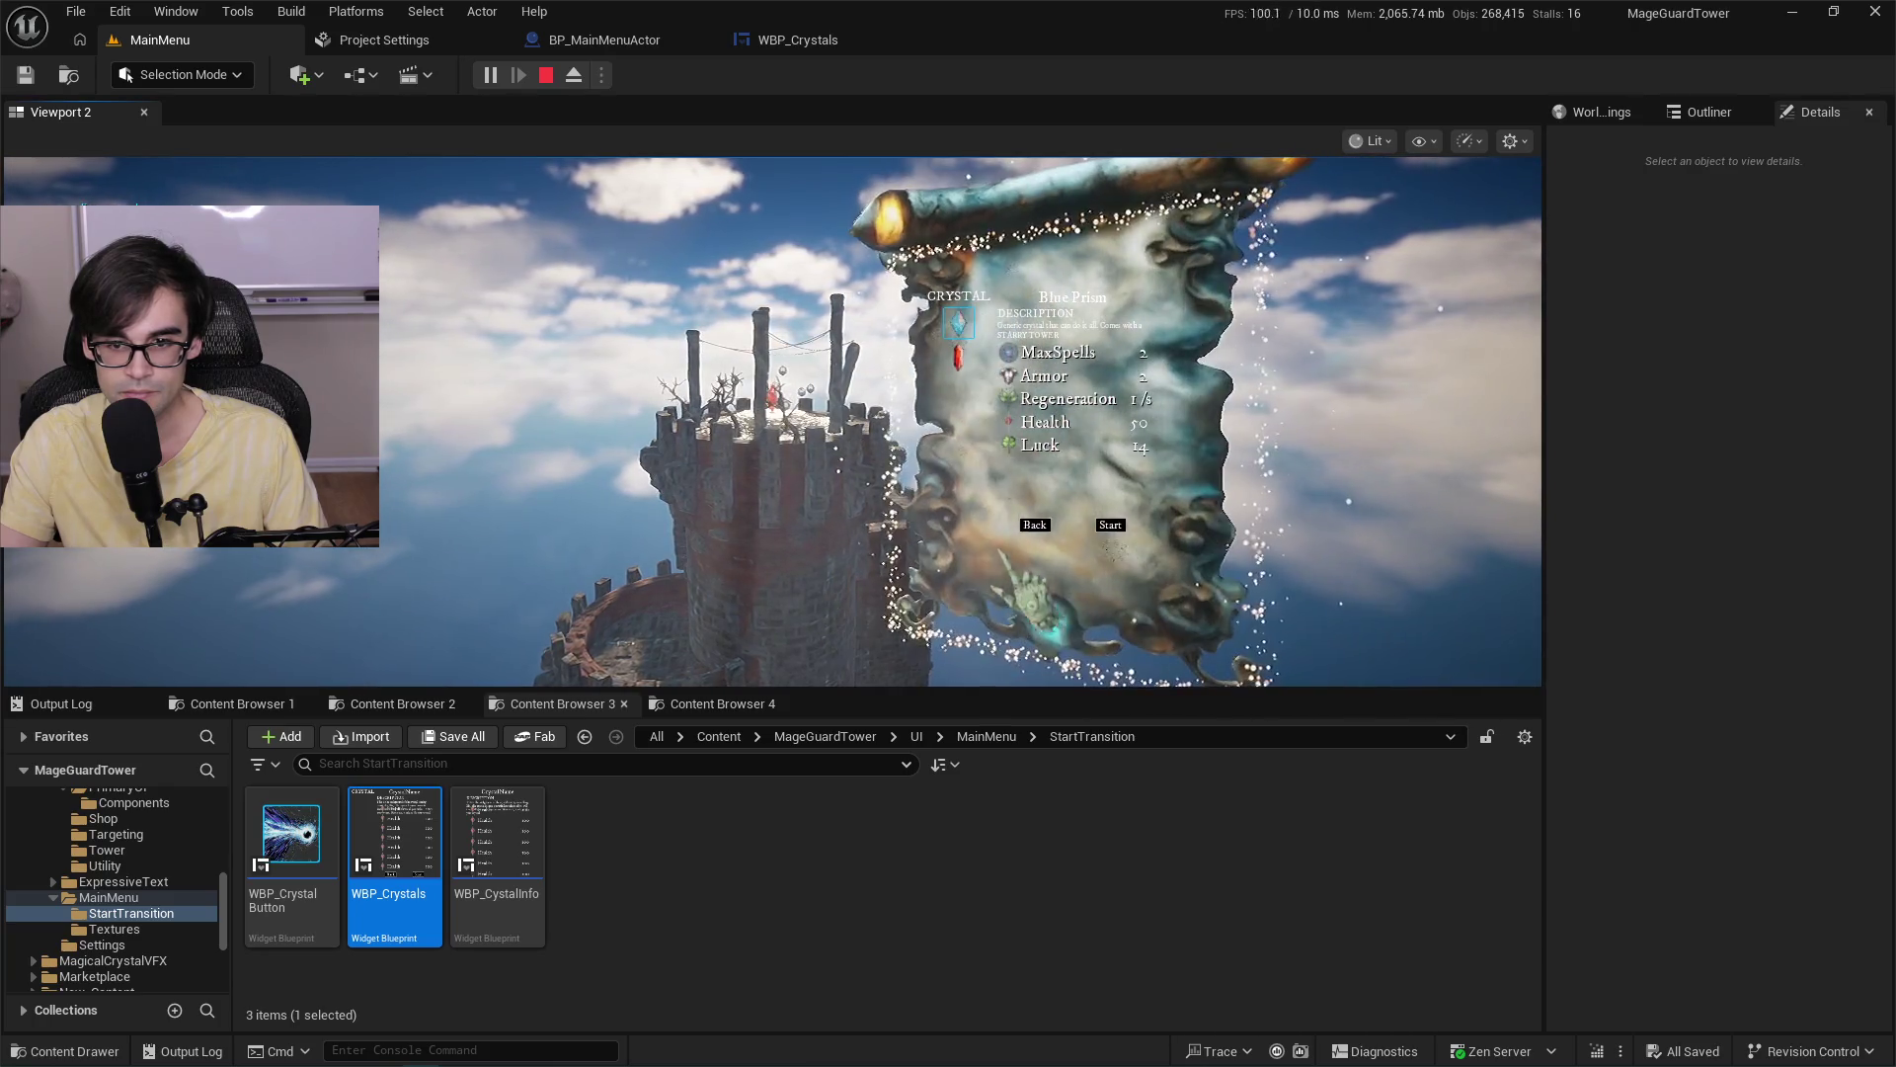
pyautogui.press('Escape')
pyautogui.click(561, 44)
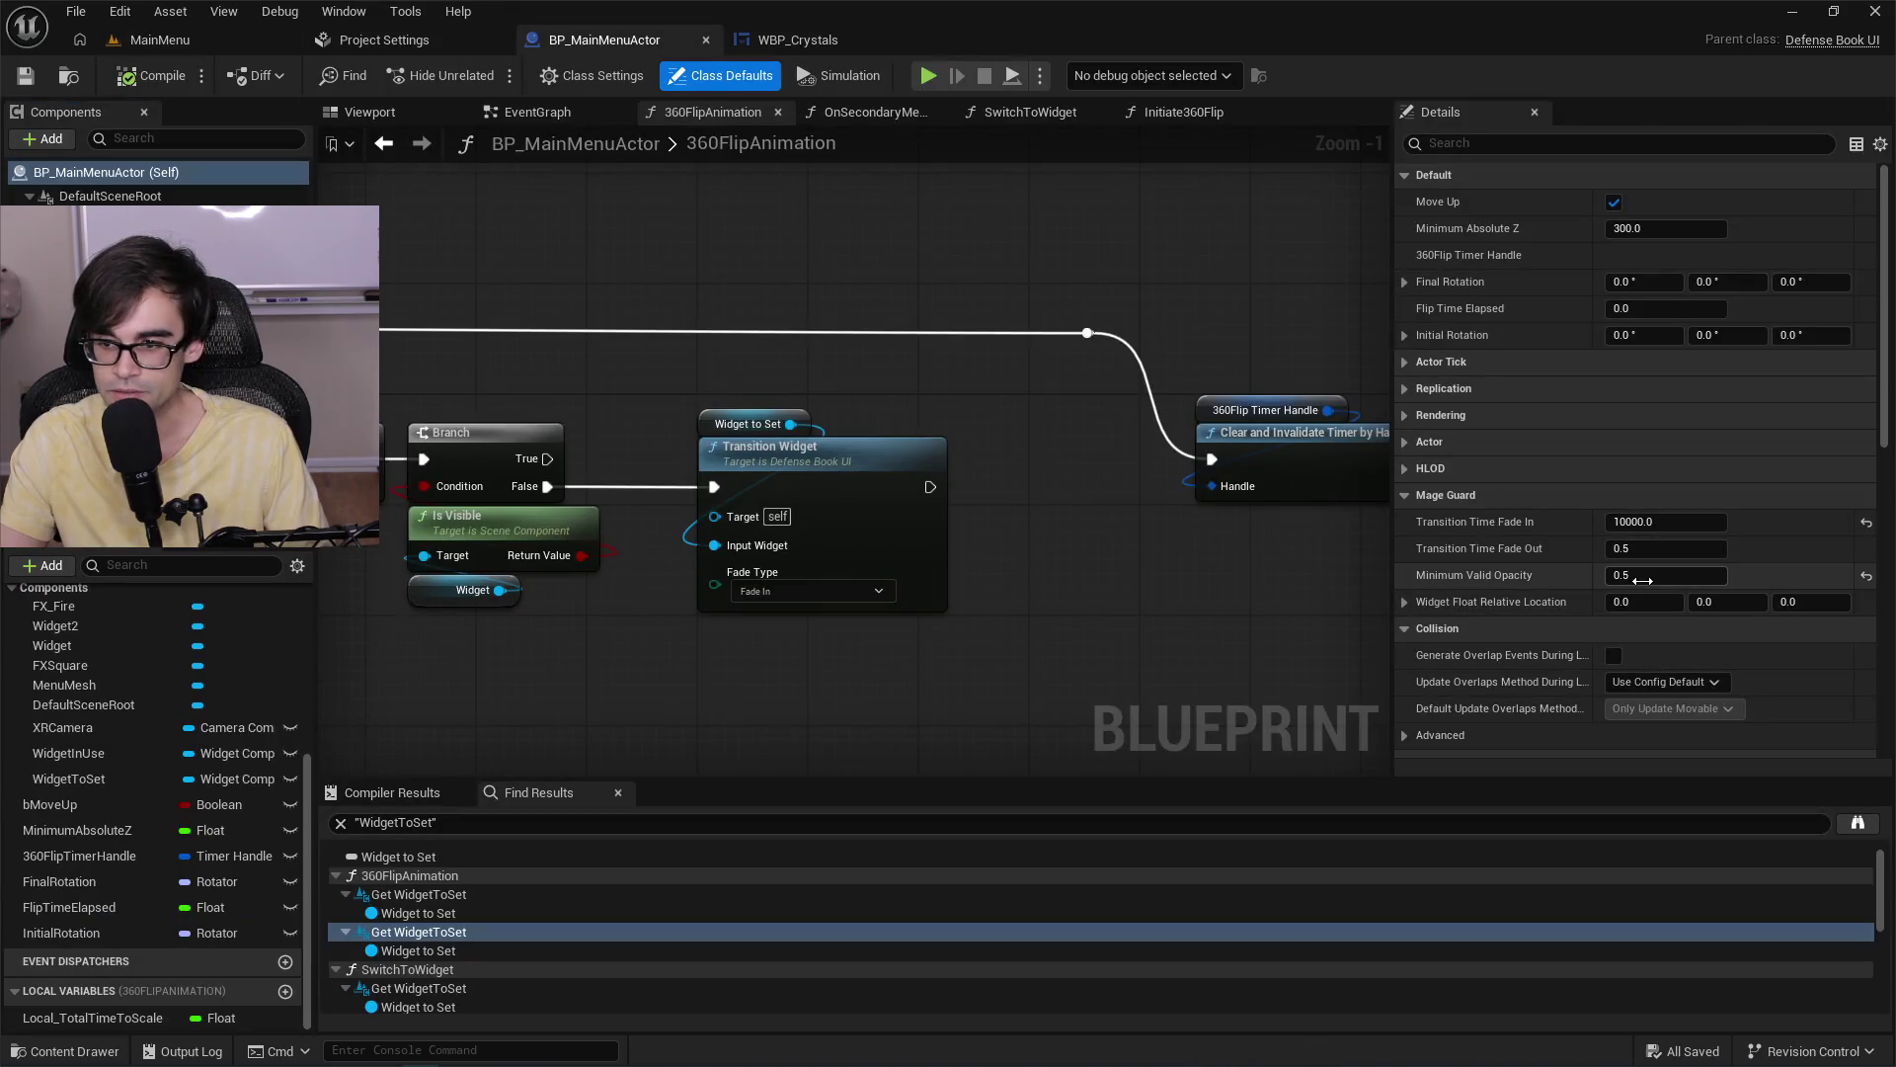
# Set Minimum Valid Opacity to 0.75, save, and play-test the level.
pyautogui.write('0.75')
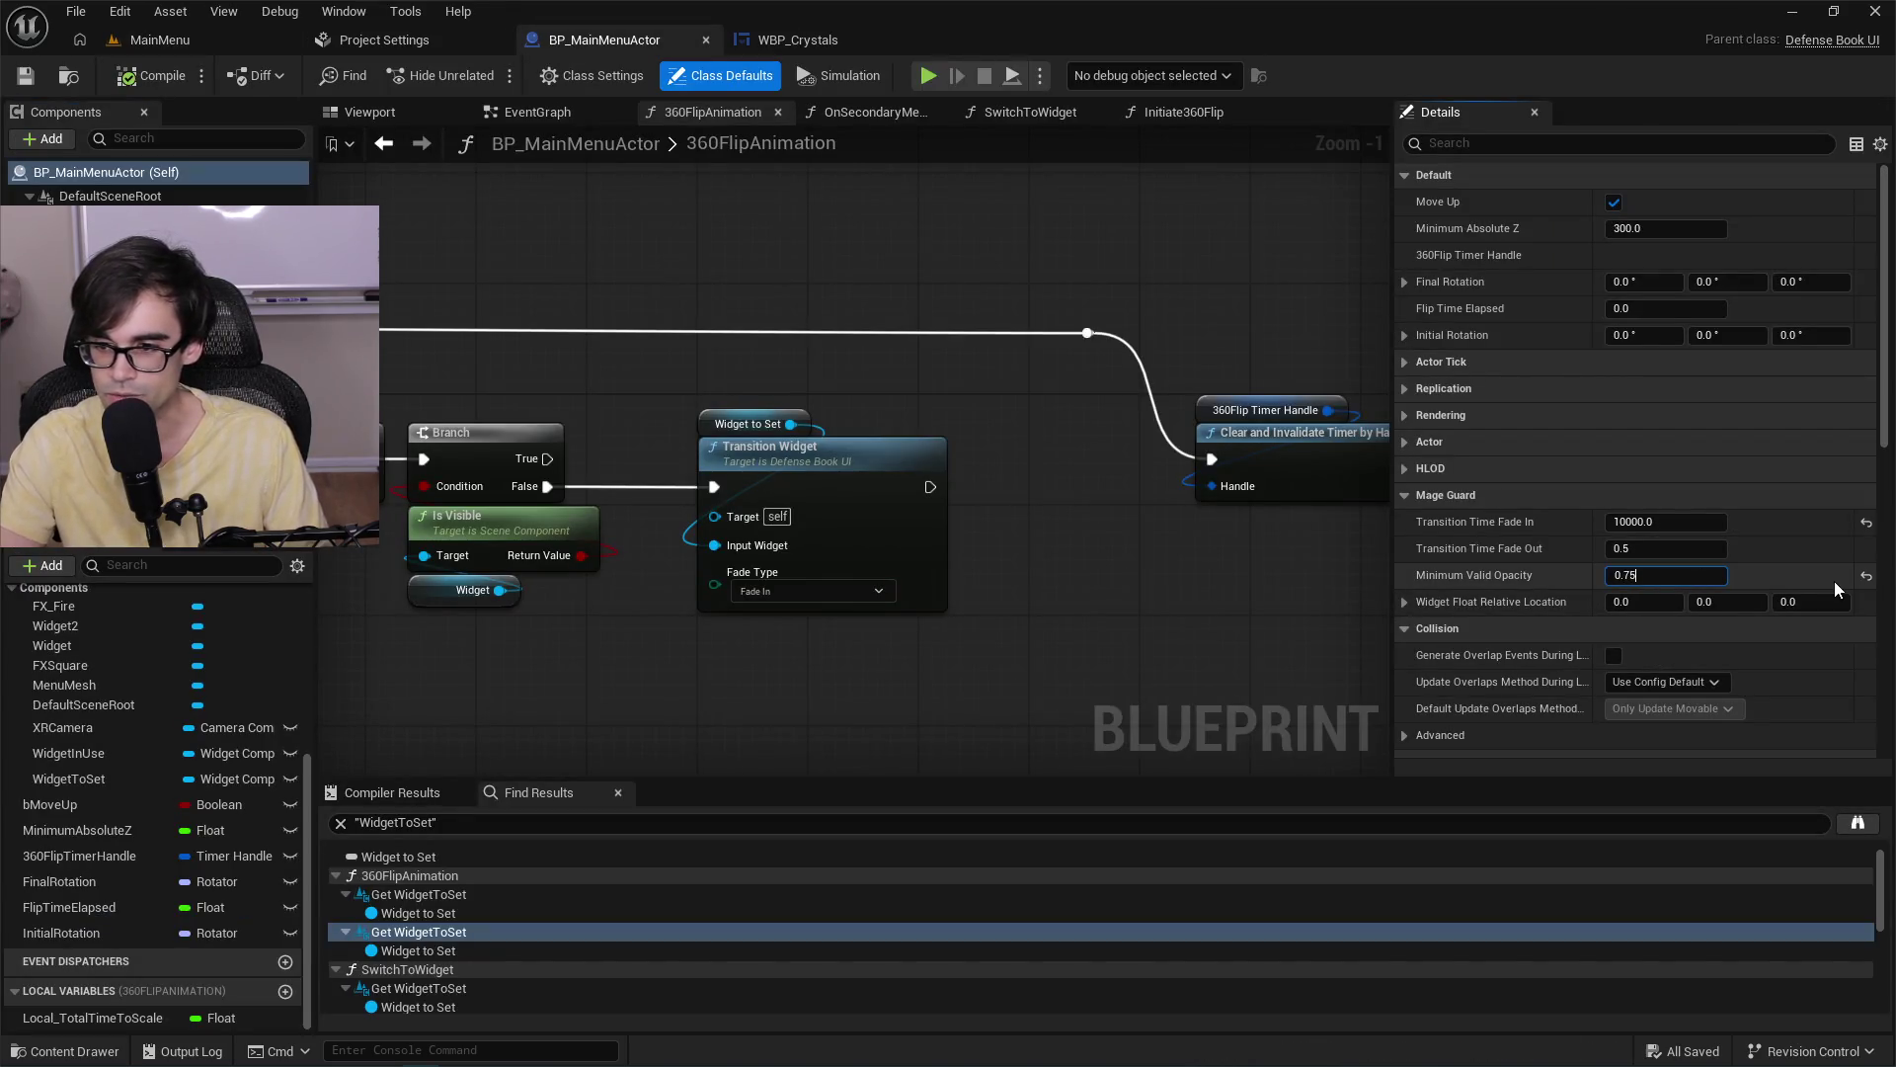
pyautogui.press('Return')
pyautogui.click(26, 76)
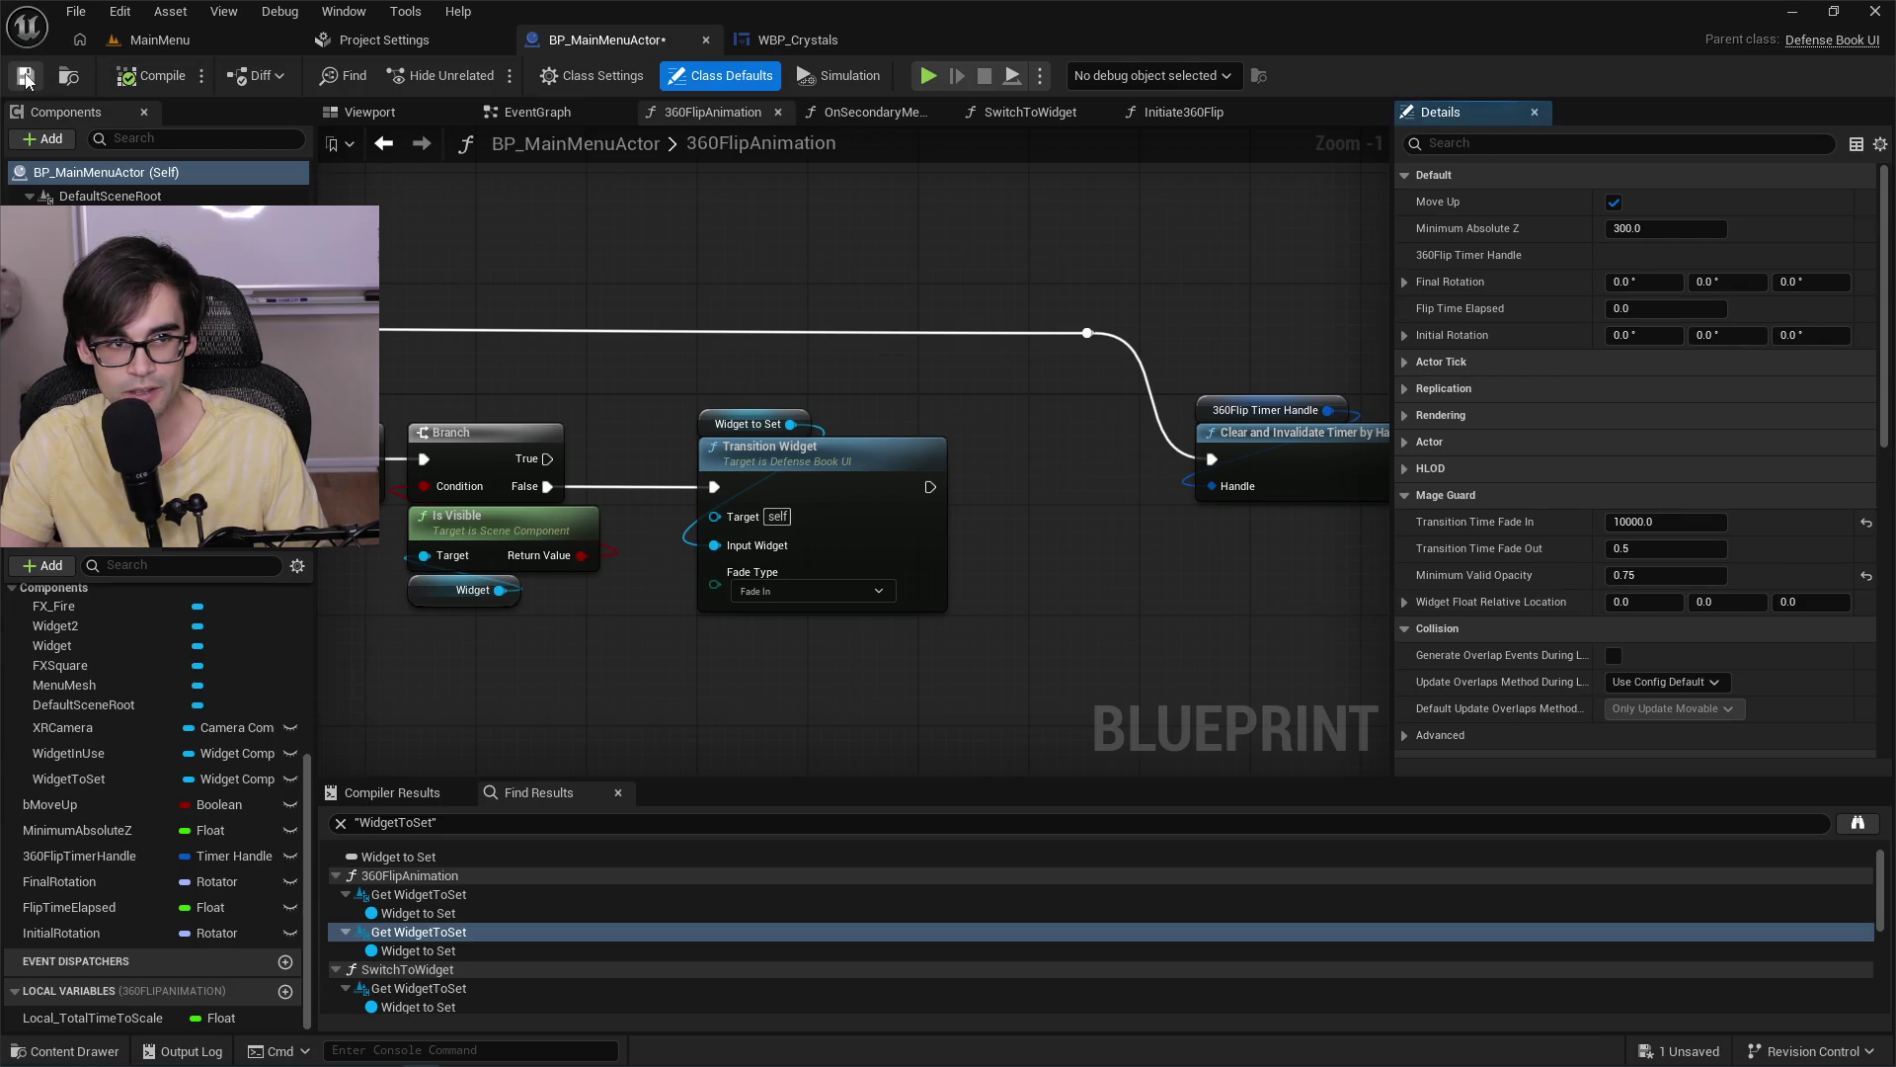
pyautogui.click(166, 45)
pyautogui.click(484, 76)
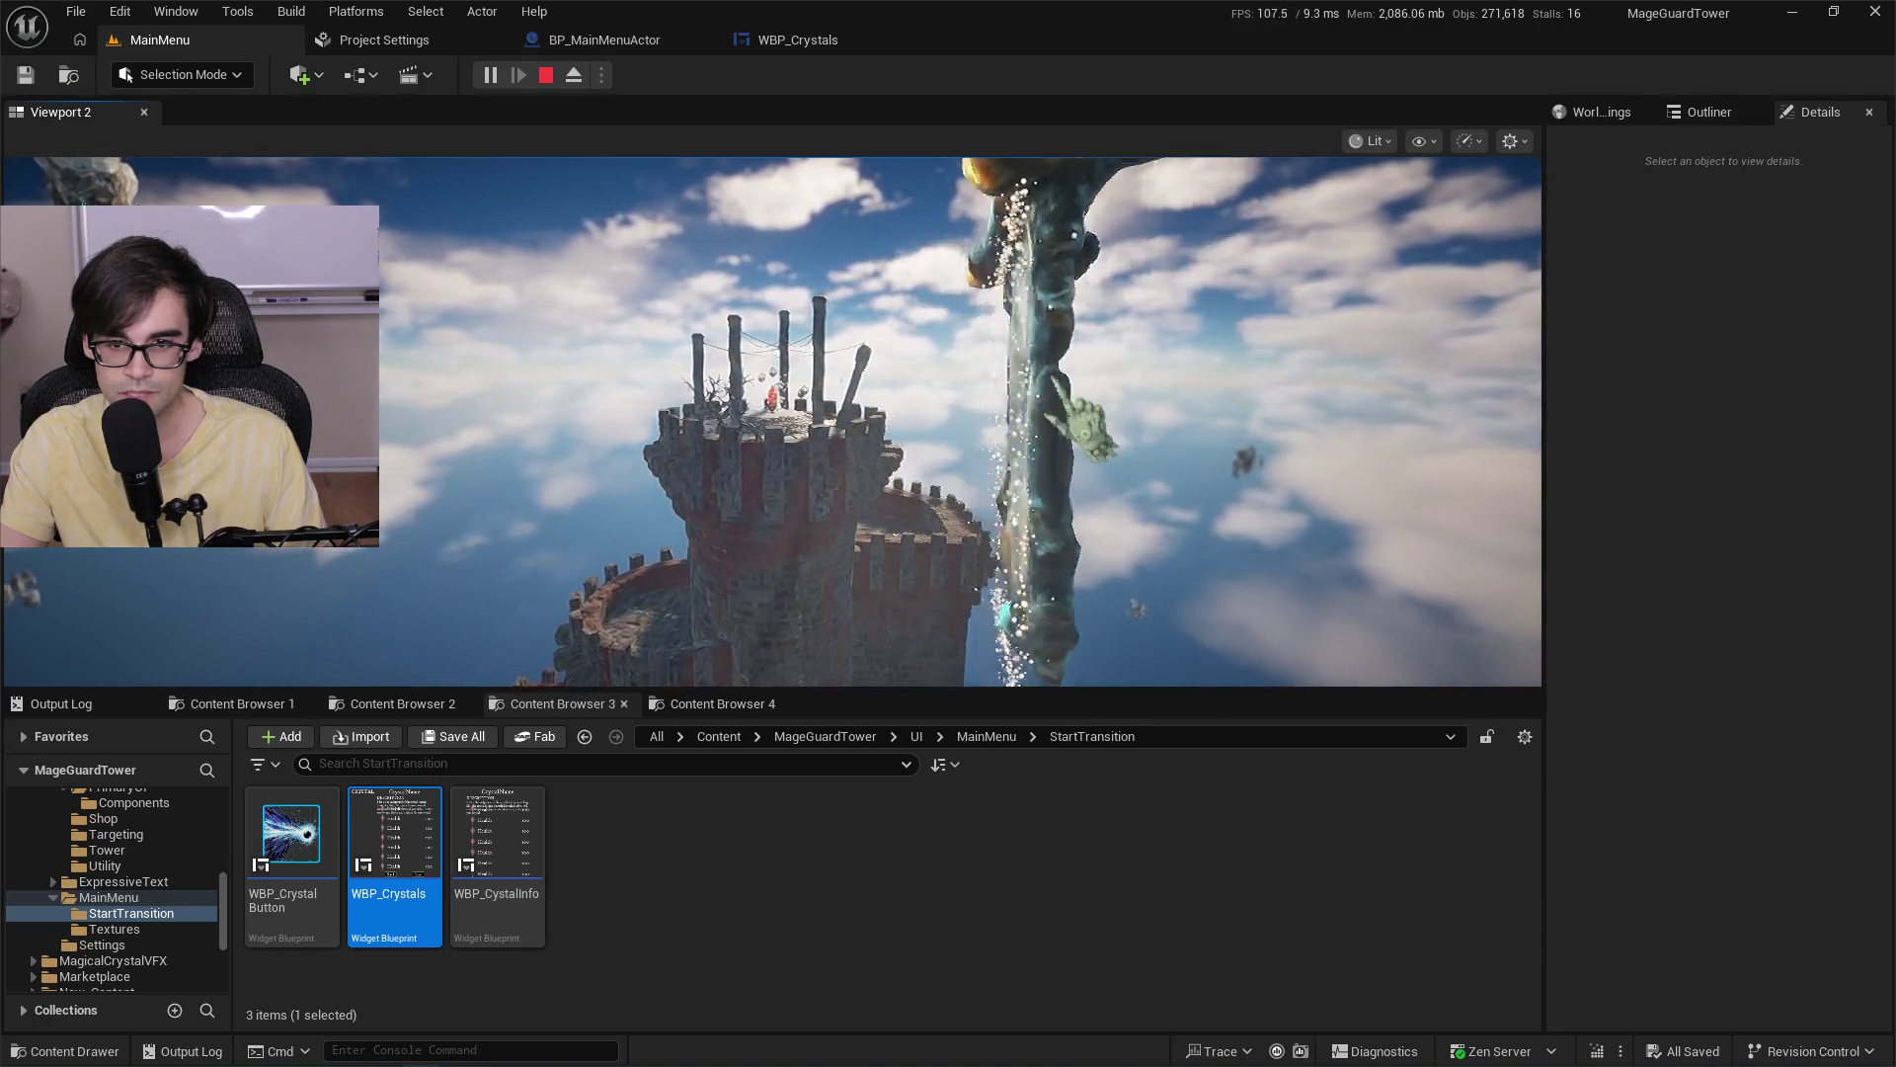
pyautogui.press('Escape')
# Glance at Project Settings, then pan BP_MainMenuActor's 360FlipAnimation graph.
pyautogui.click(364, 50)
pyautogui.click(602, 42)
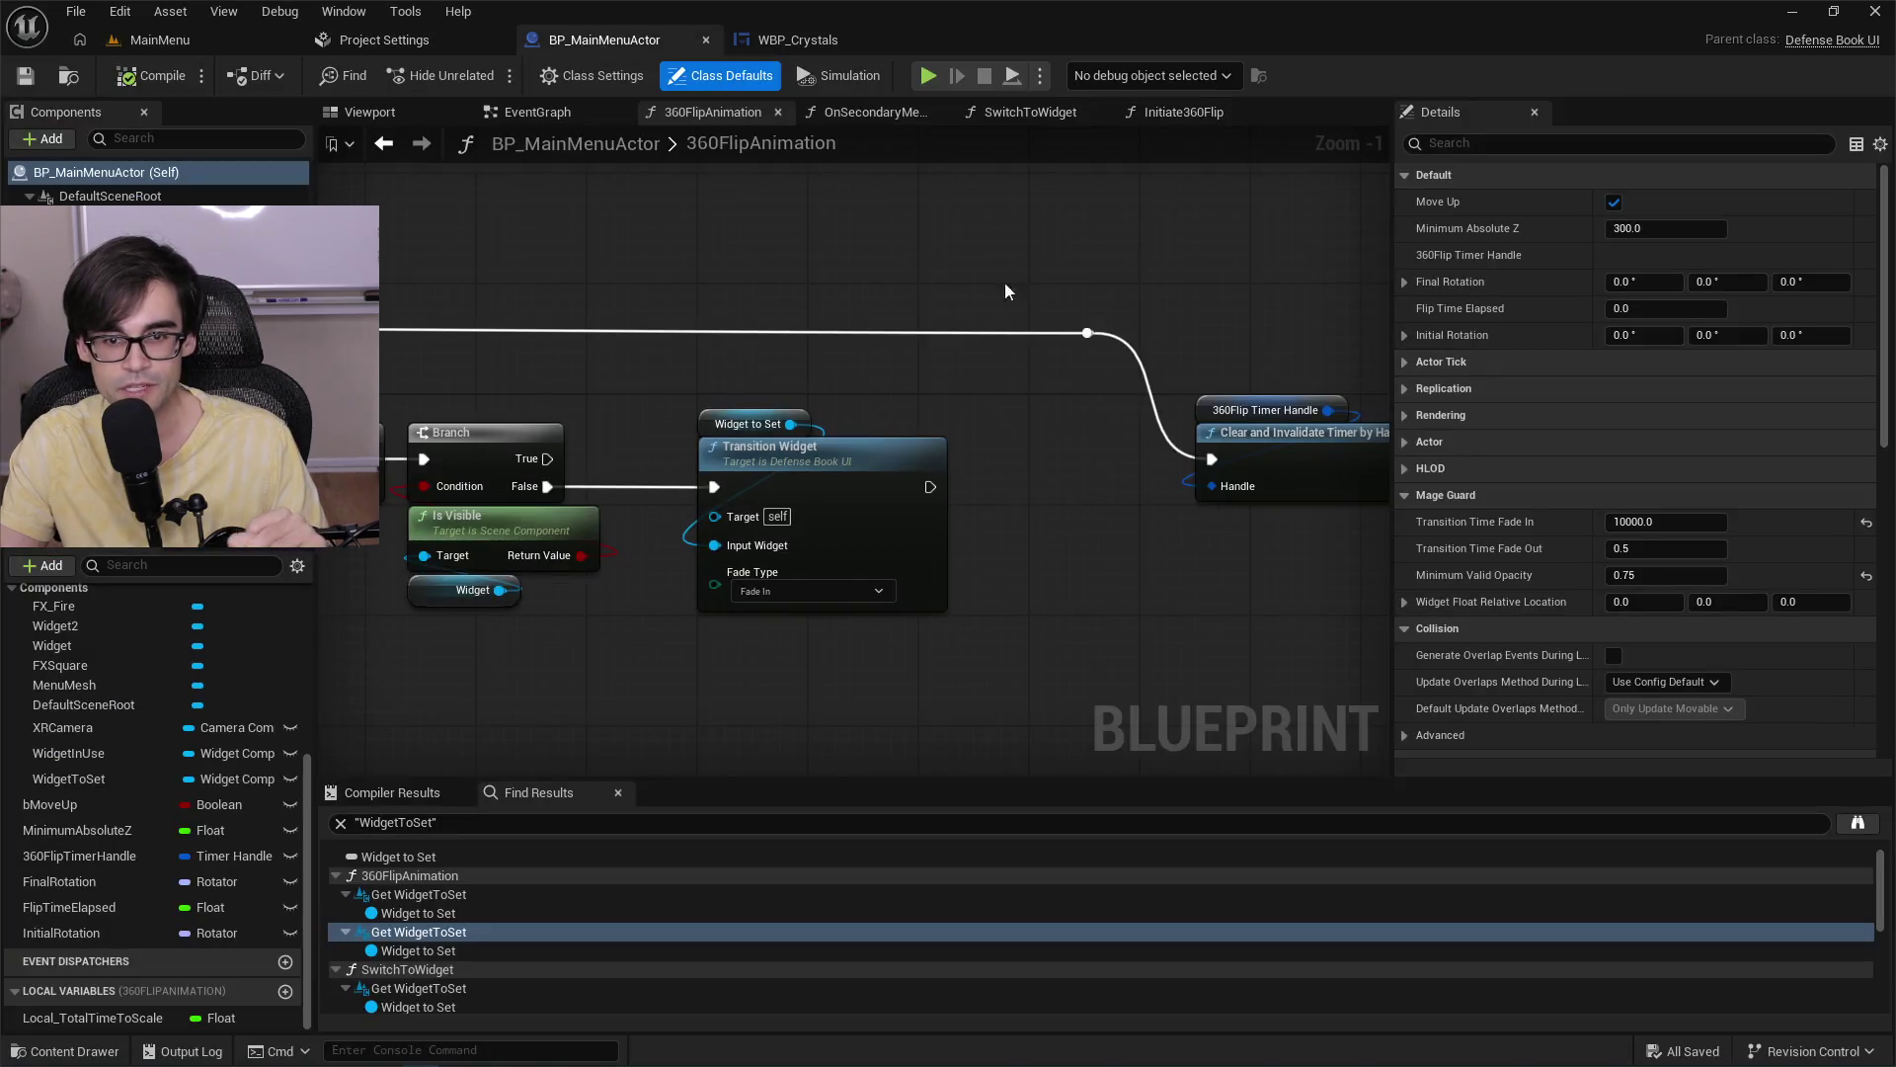
pyautogui.moveTo(1169, 431); pyautogui.dragTo(1109, 511)
pyautogui.scroll(-4, 1286, 486)
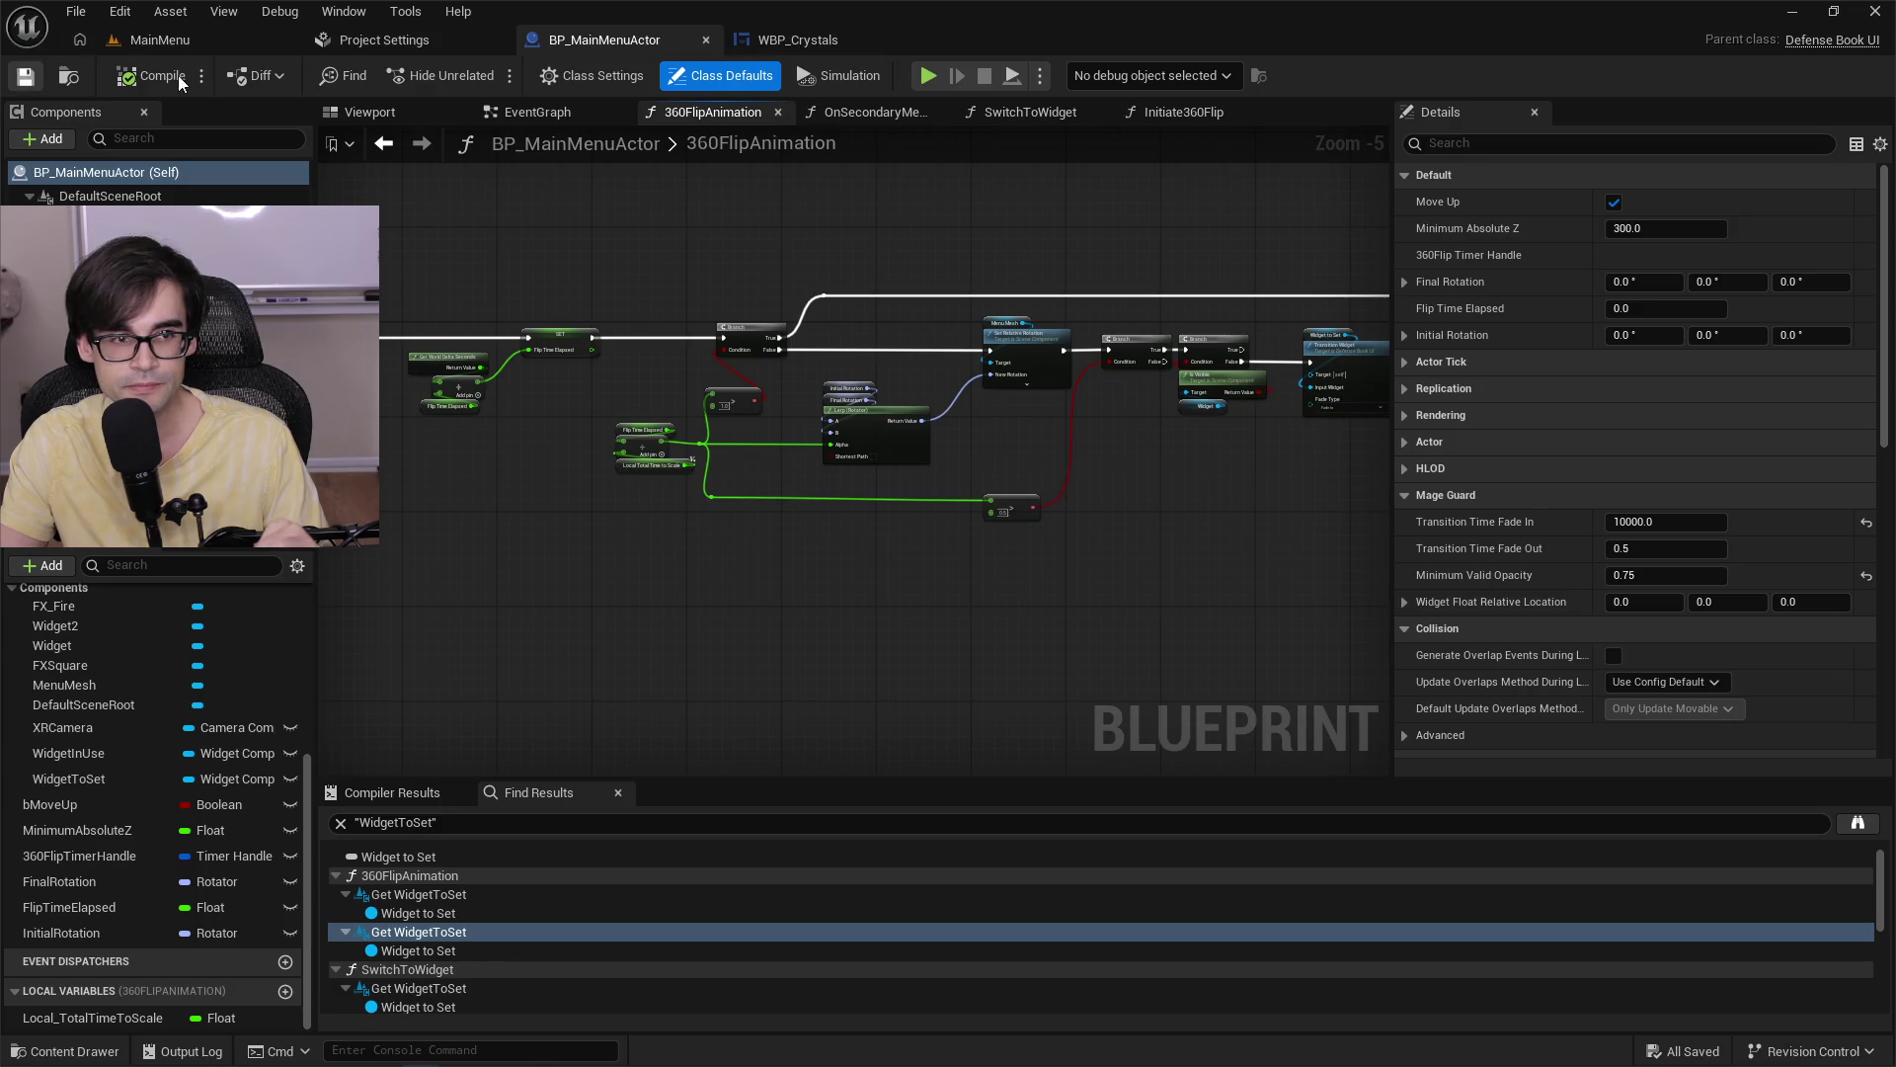
# Glance at WBP_Crystals, Project Settings and MainMenu, then centre the 360FlipAnimation entry node.
pyautogui.click(850, 52)
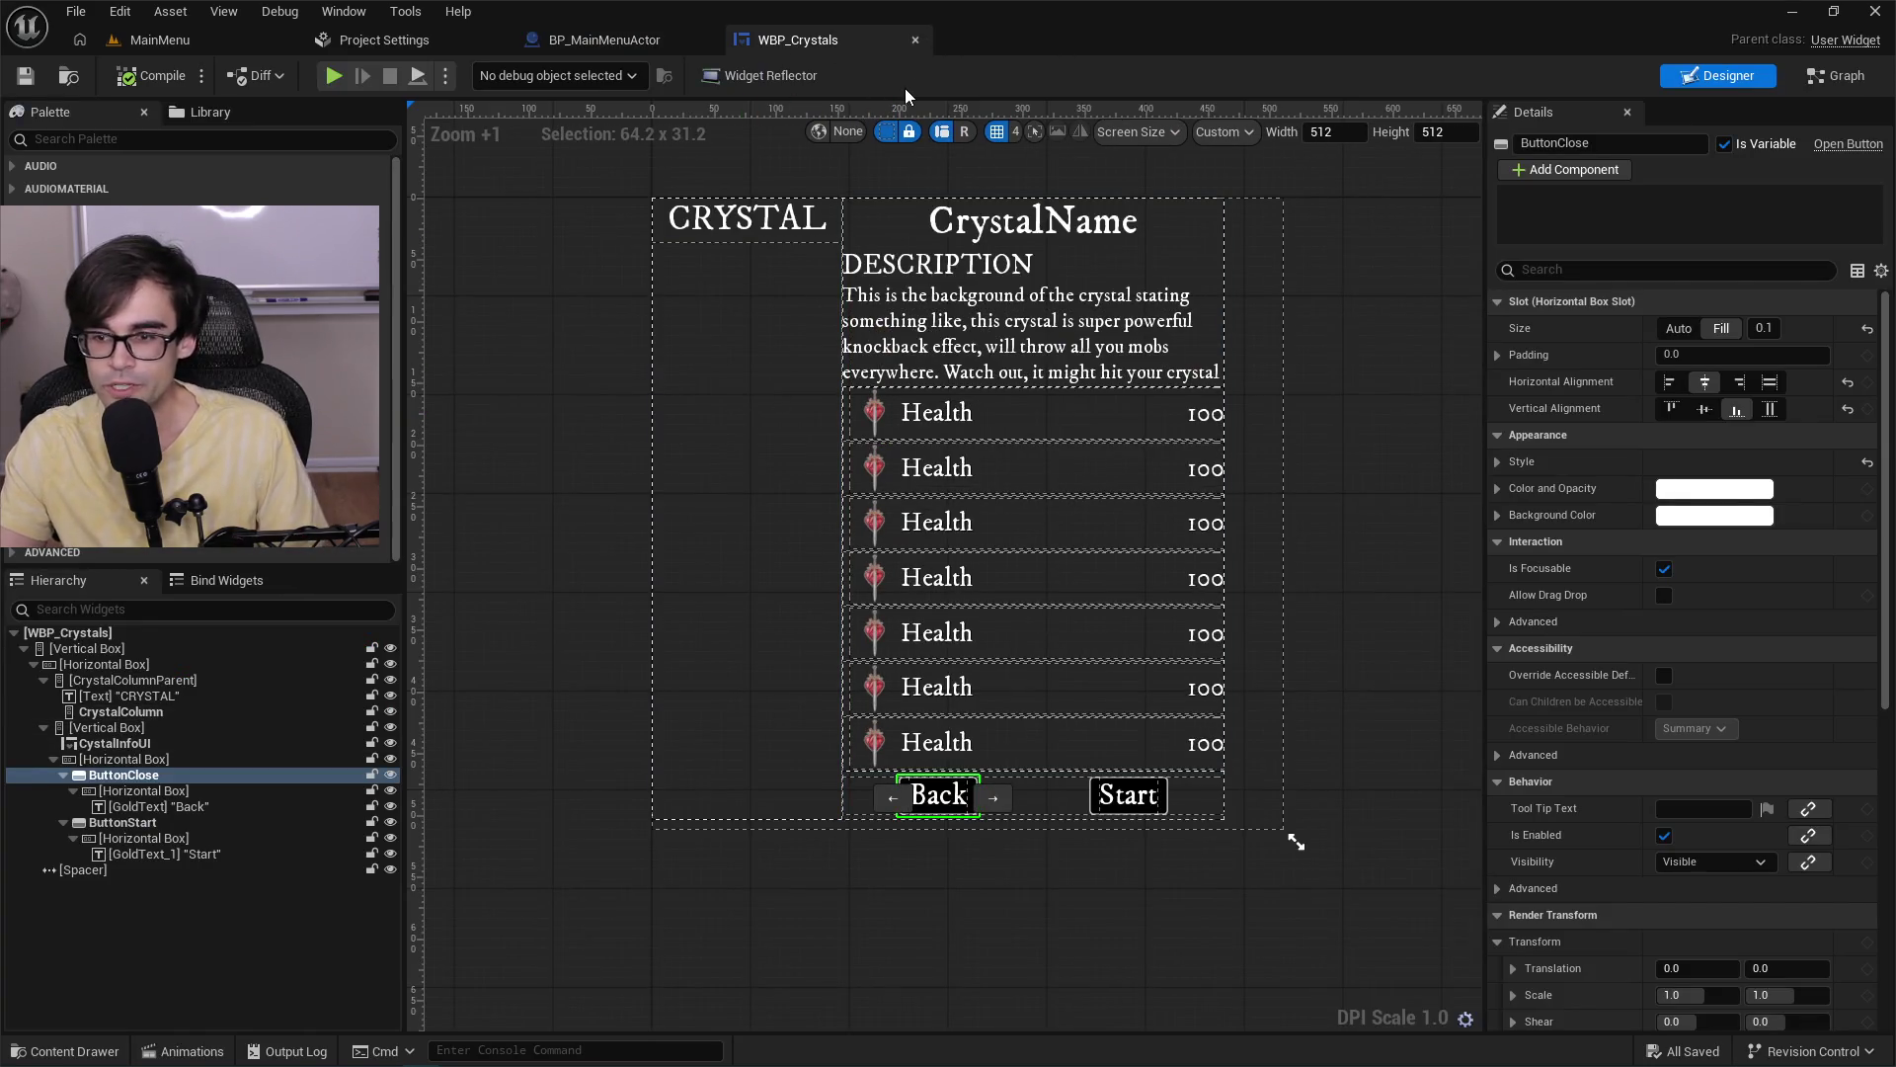
pyautogui.click(547, 50)
pyautogui.click(384, 40)
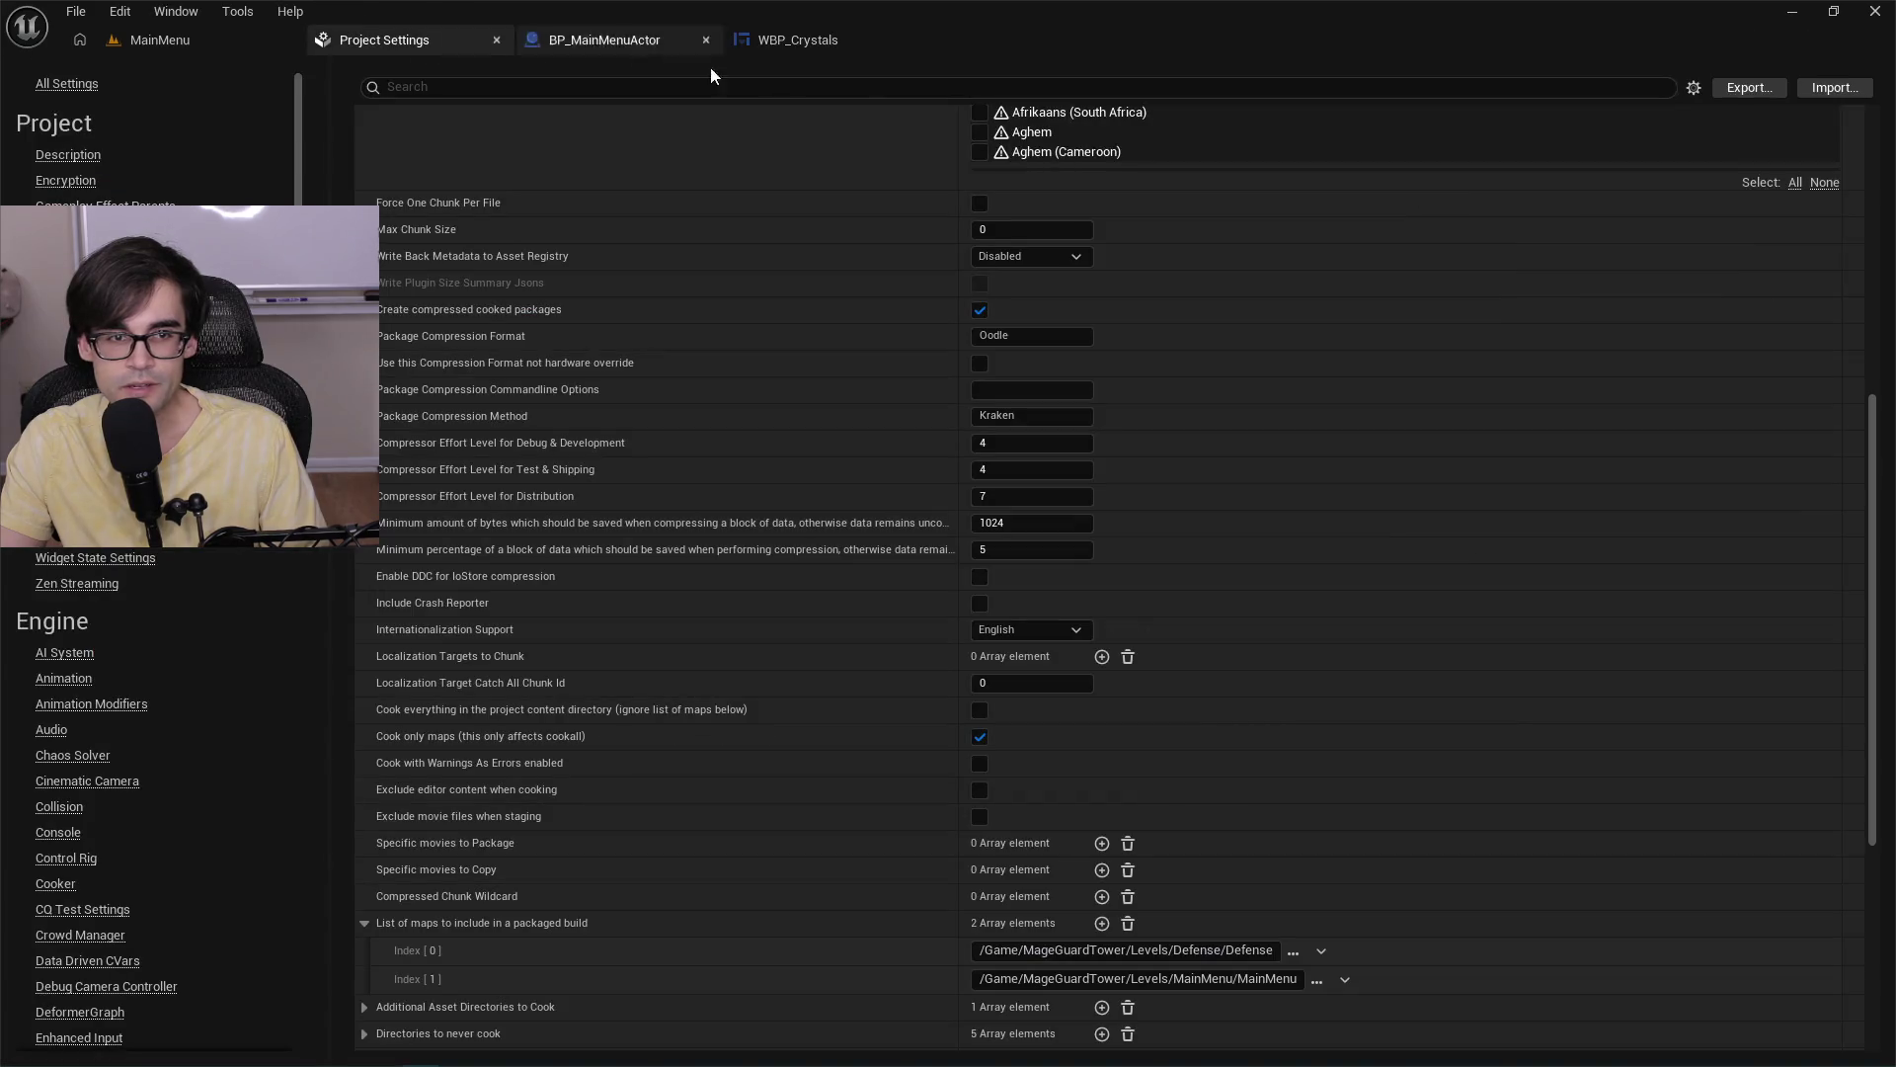
pyautogui.scroll(3, 836, 372)
pyautogui.scroll(2, 835, 373)
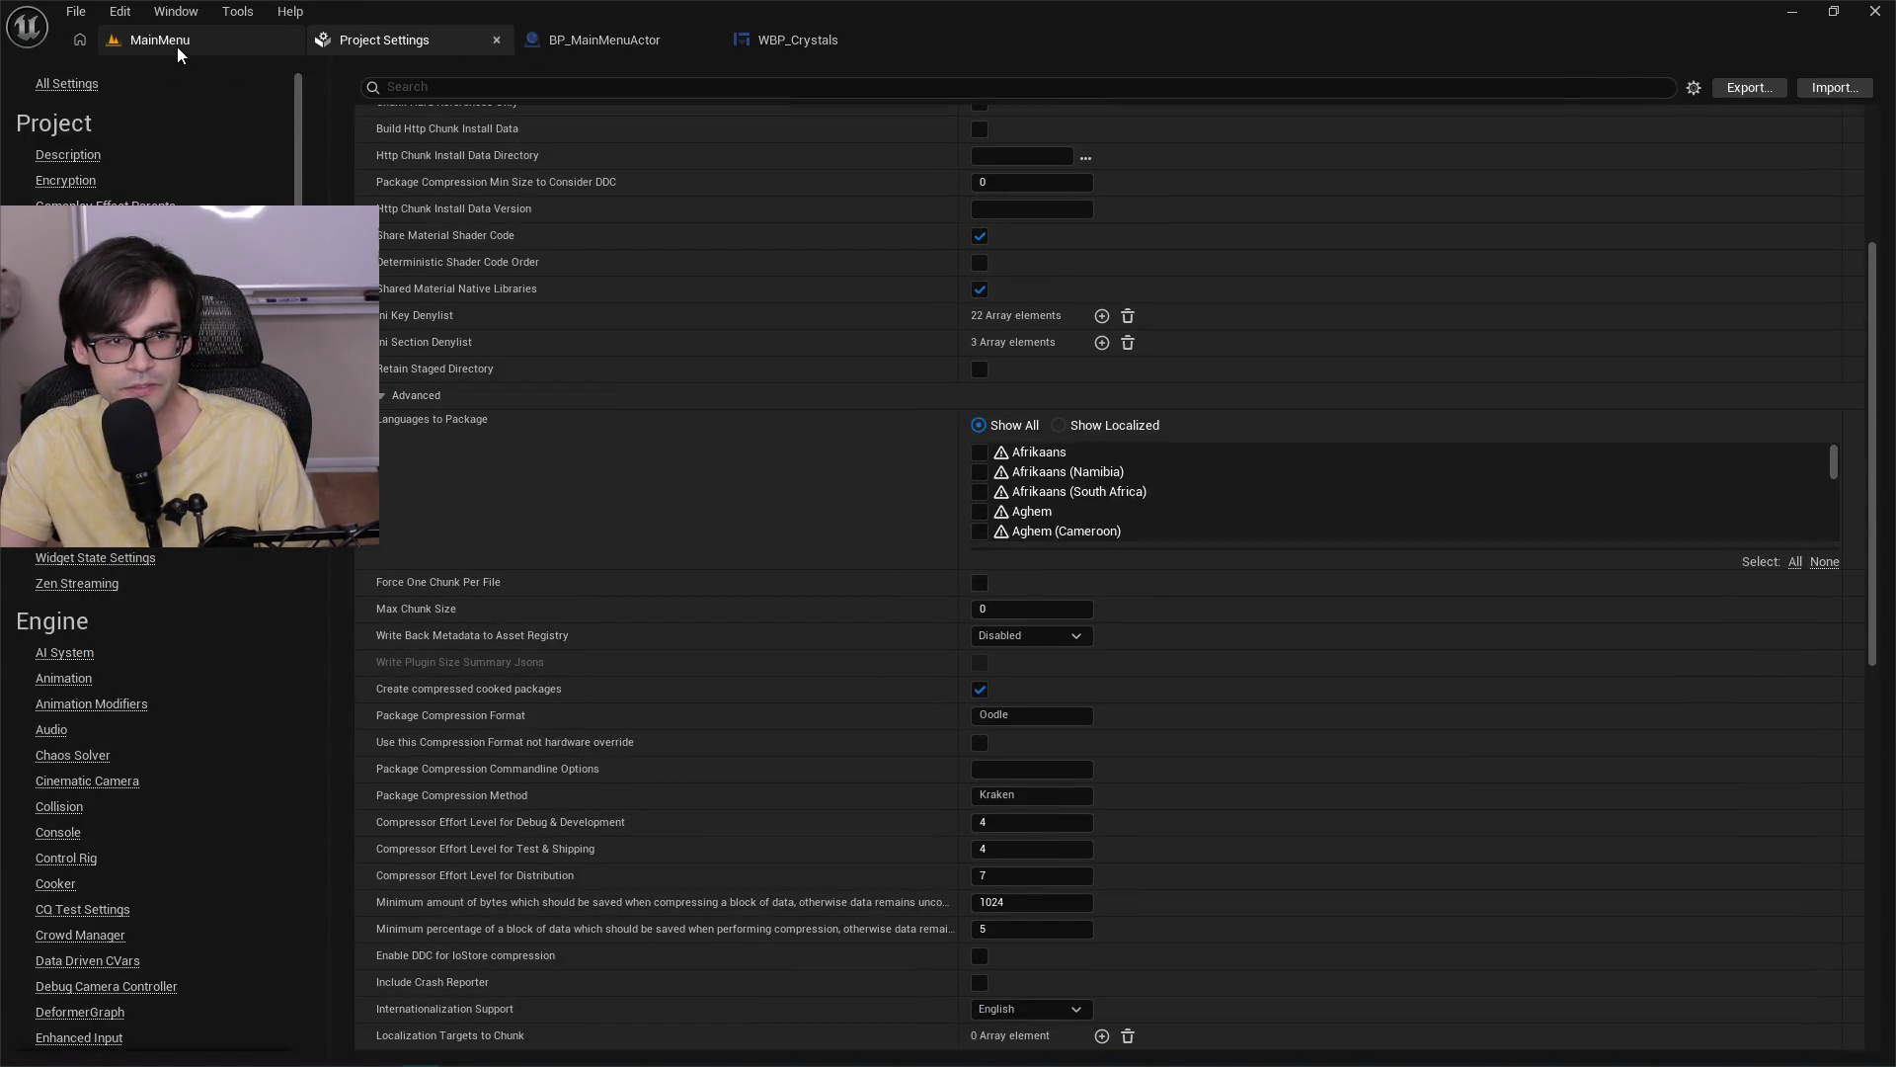
pyautogui.click(178, 47)
pyautogui.click(593, 46)
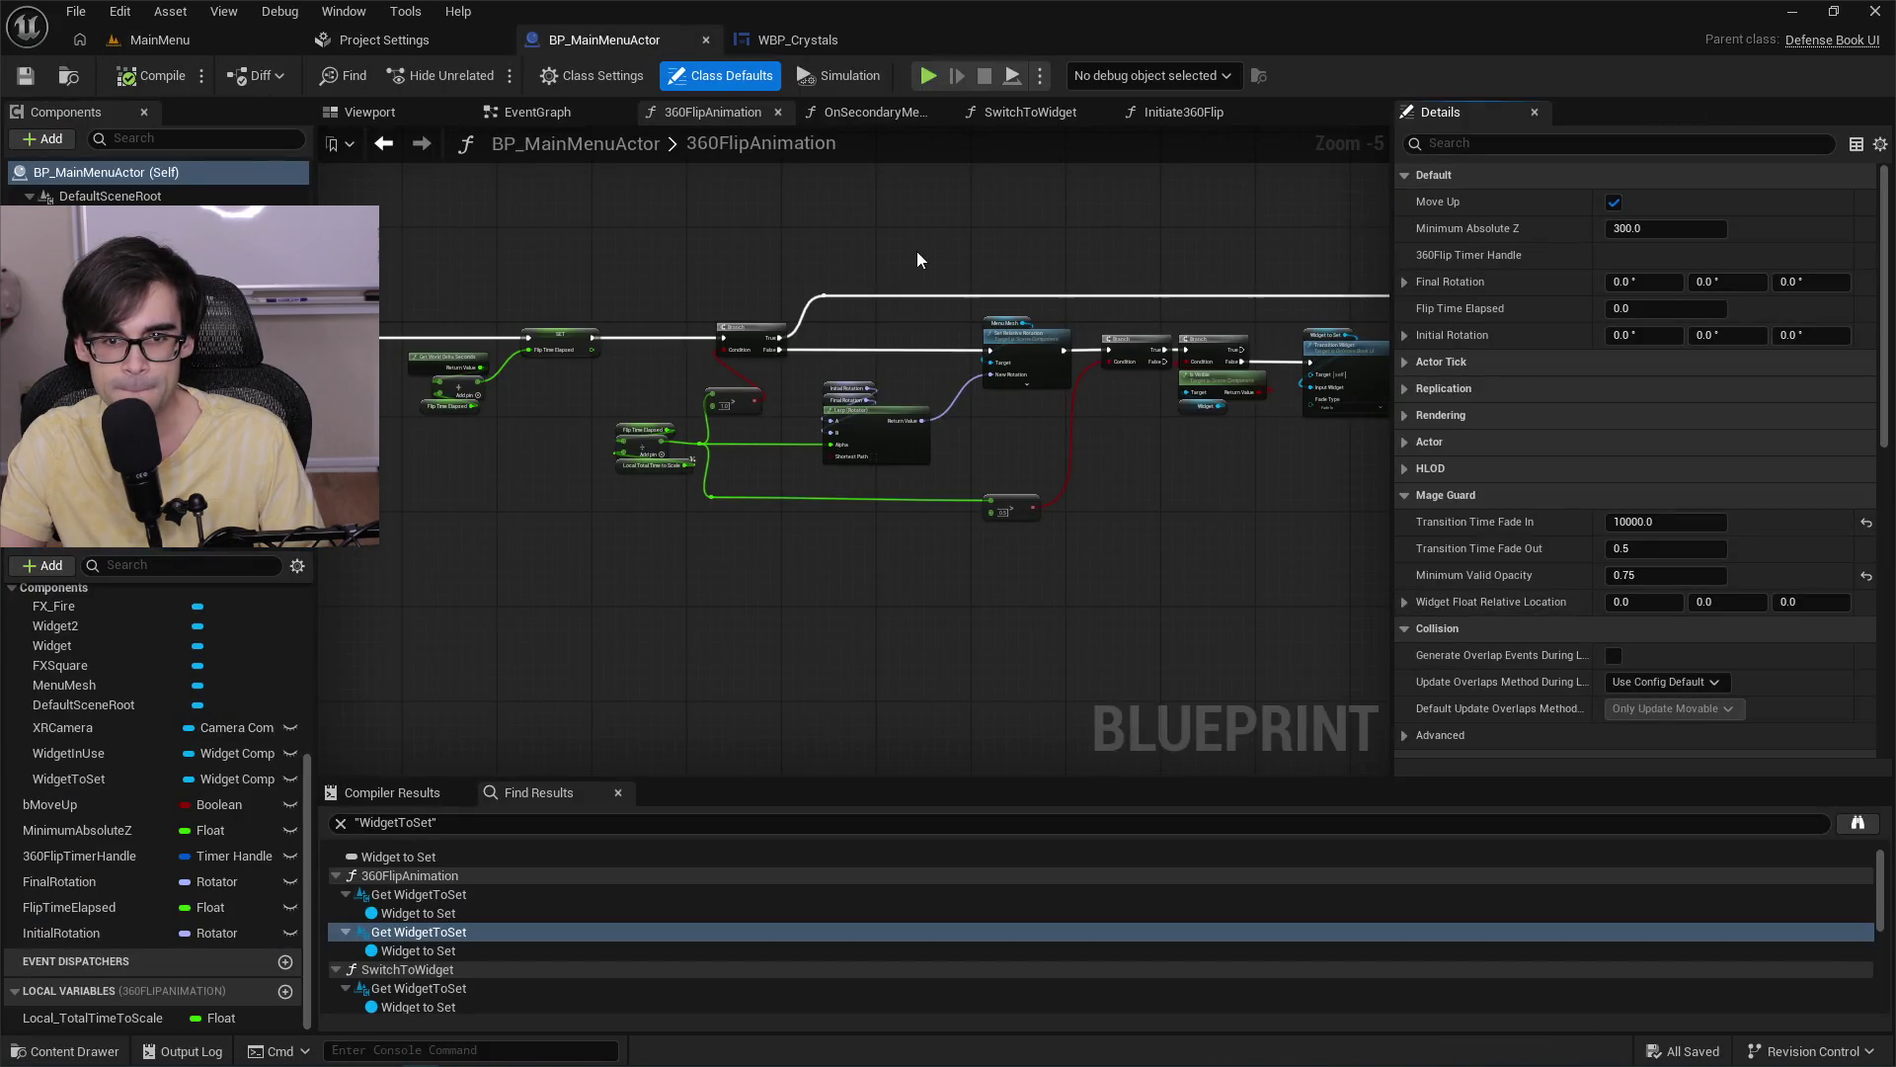
pyautogui.scroll(4, 988, 335)
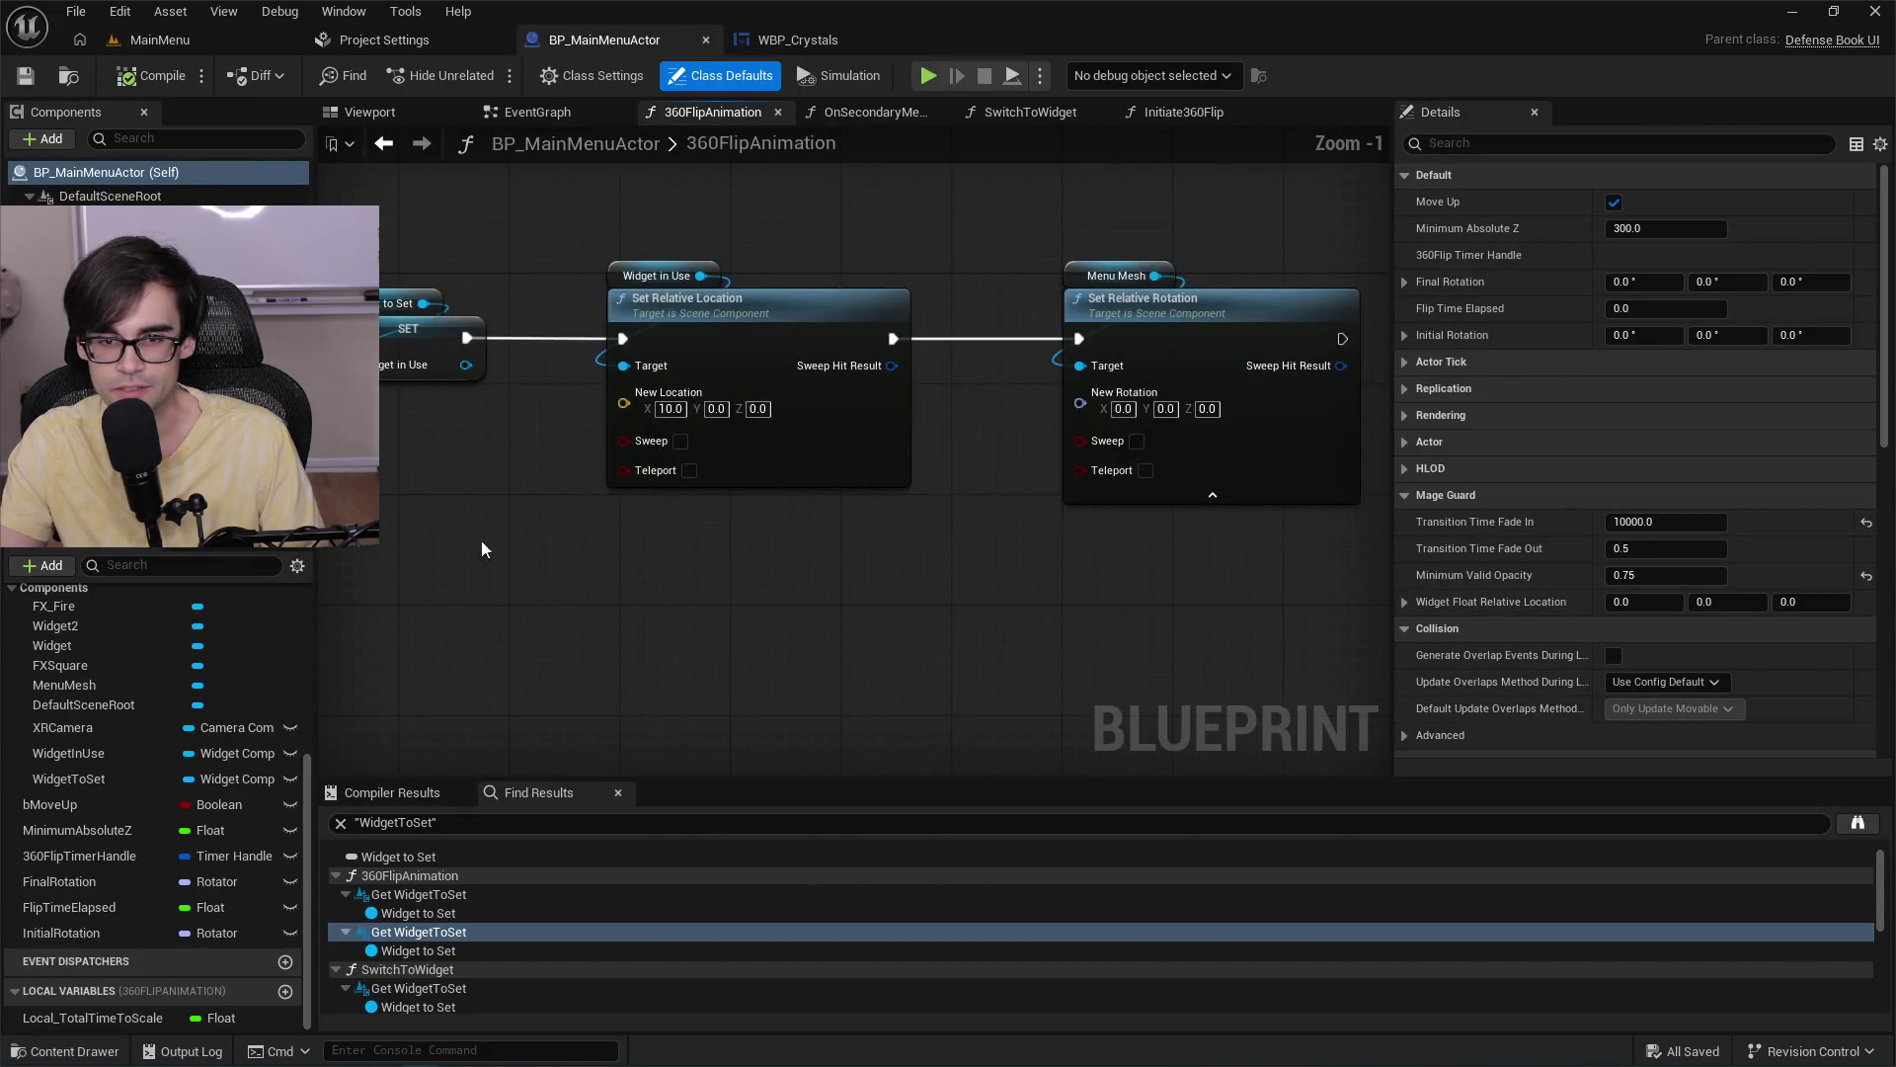
pyautogui.scroll(-3, 1090, 554)
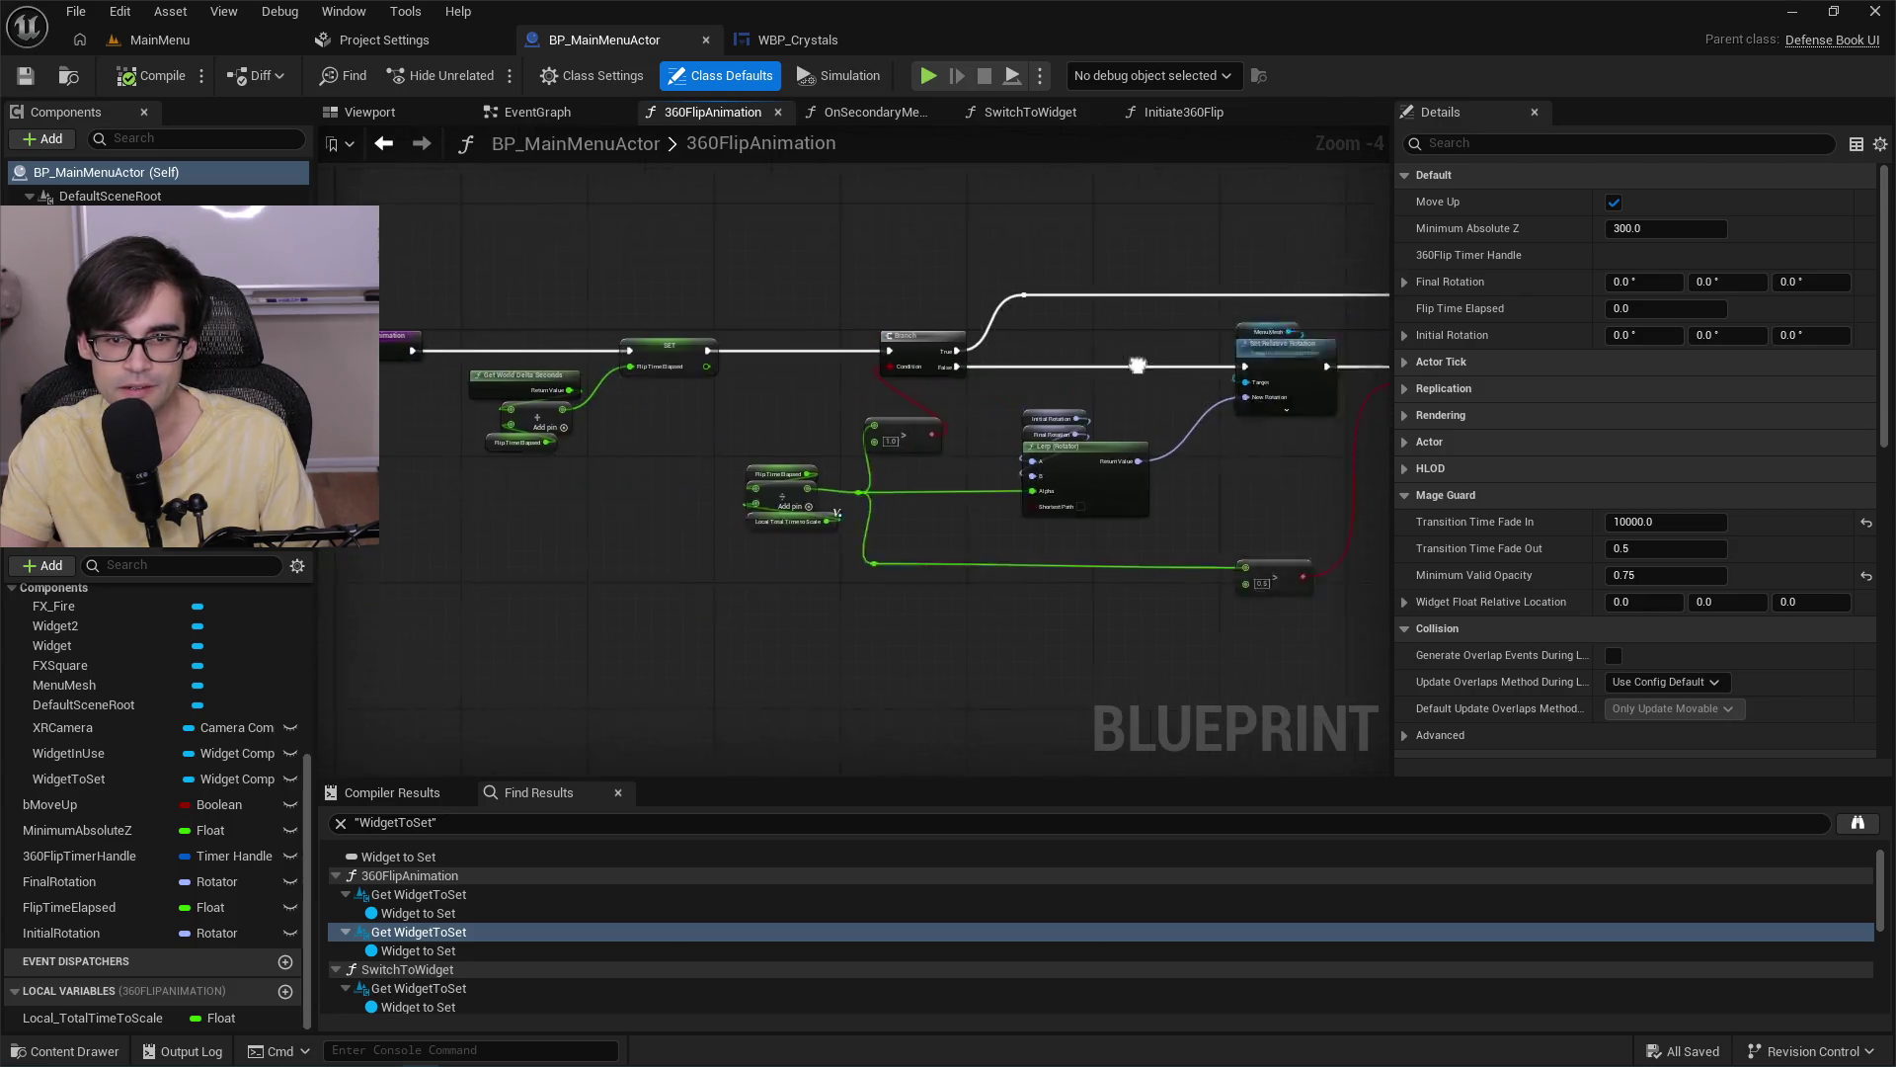
pyautogui.moveTo(1138, 365); pyautogui.dragTo(1028, 283)
# Open the SwitchToWidget function graph and look around its nodes.
pyautogui.click(1023, 113)
pyautogui.moveTo(996, 203)
pyautogui.mouseDown()
pyautogui.moveTo(703, 416)
pyautogui.moveTo(932, 279)
pyautogui.moveTo(1215, 305)
pyautogui.mouseUp()
pyautogui.scroll(-3, 1112, 419)
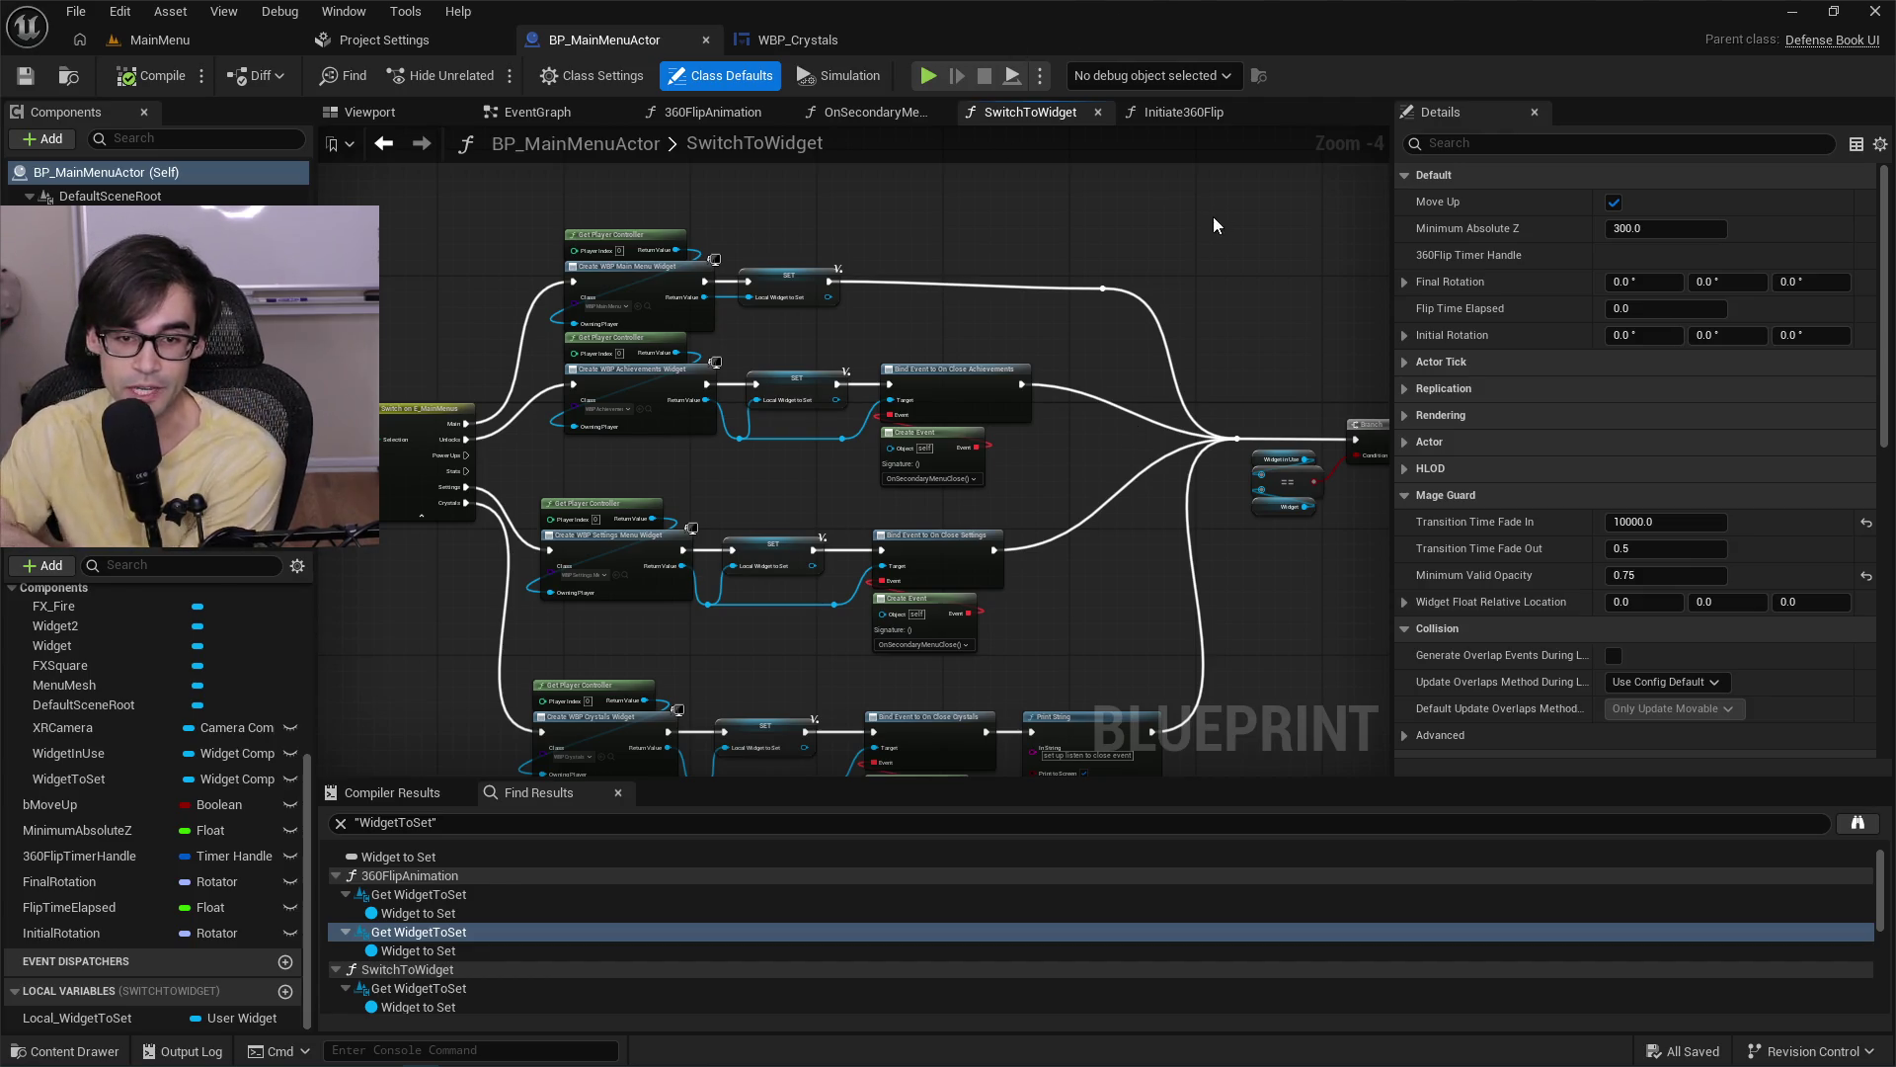
# Straighten the top wire's reroute node and save BP_MainMenuActor.
pyautogui.click(1102, 289)
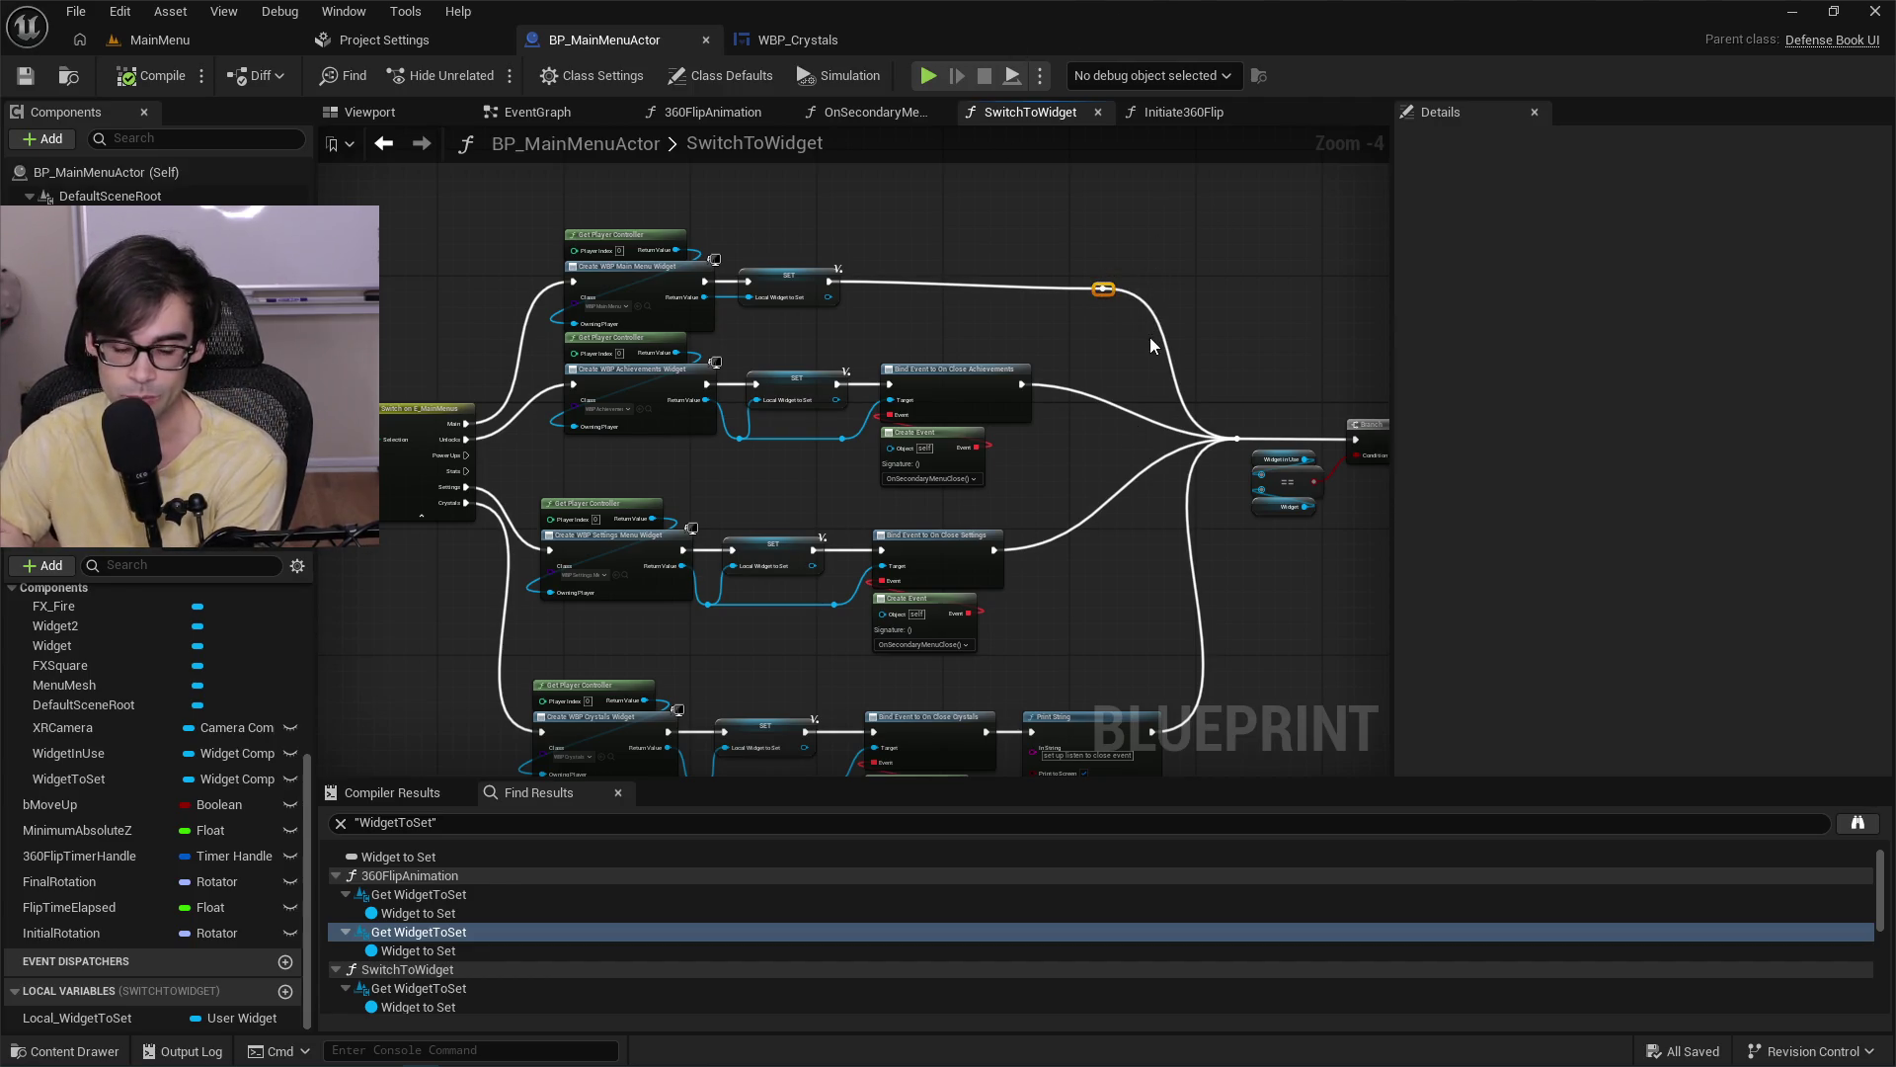
pyautogui.press('q')
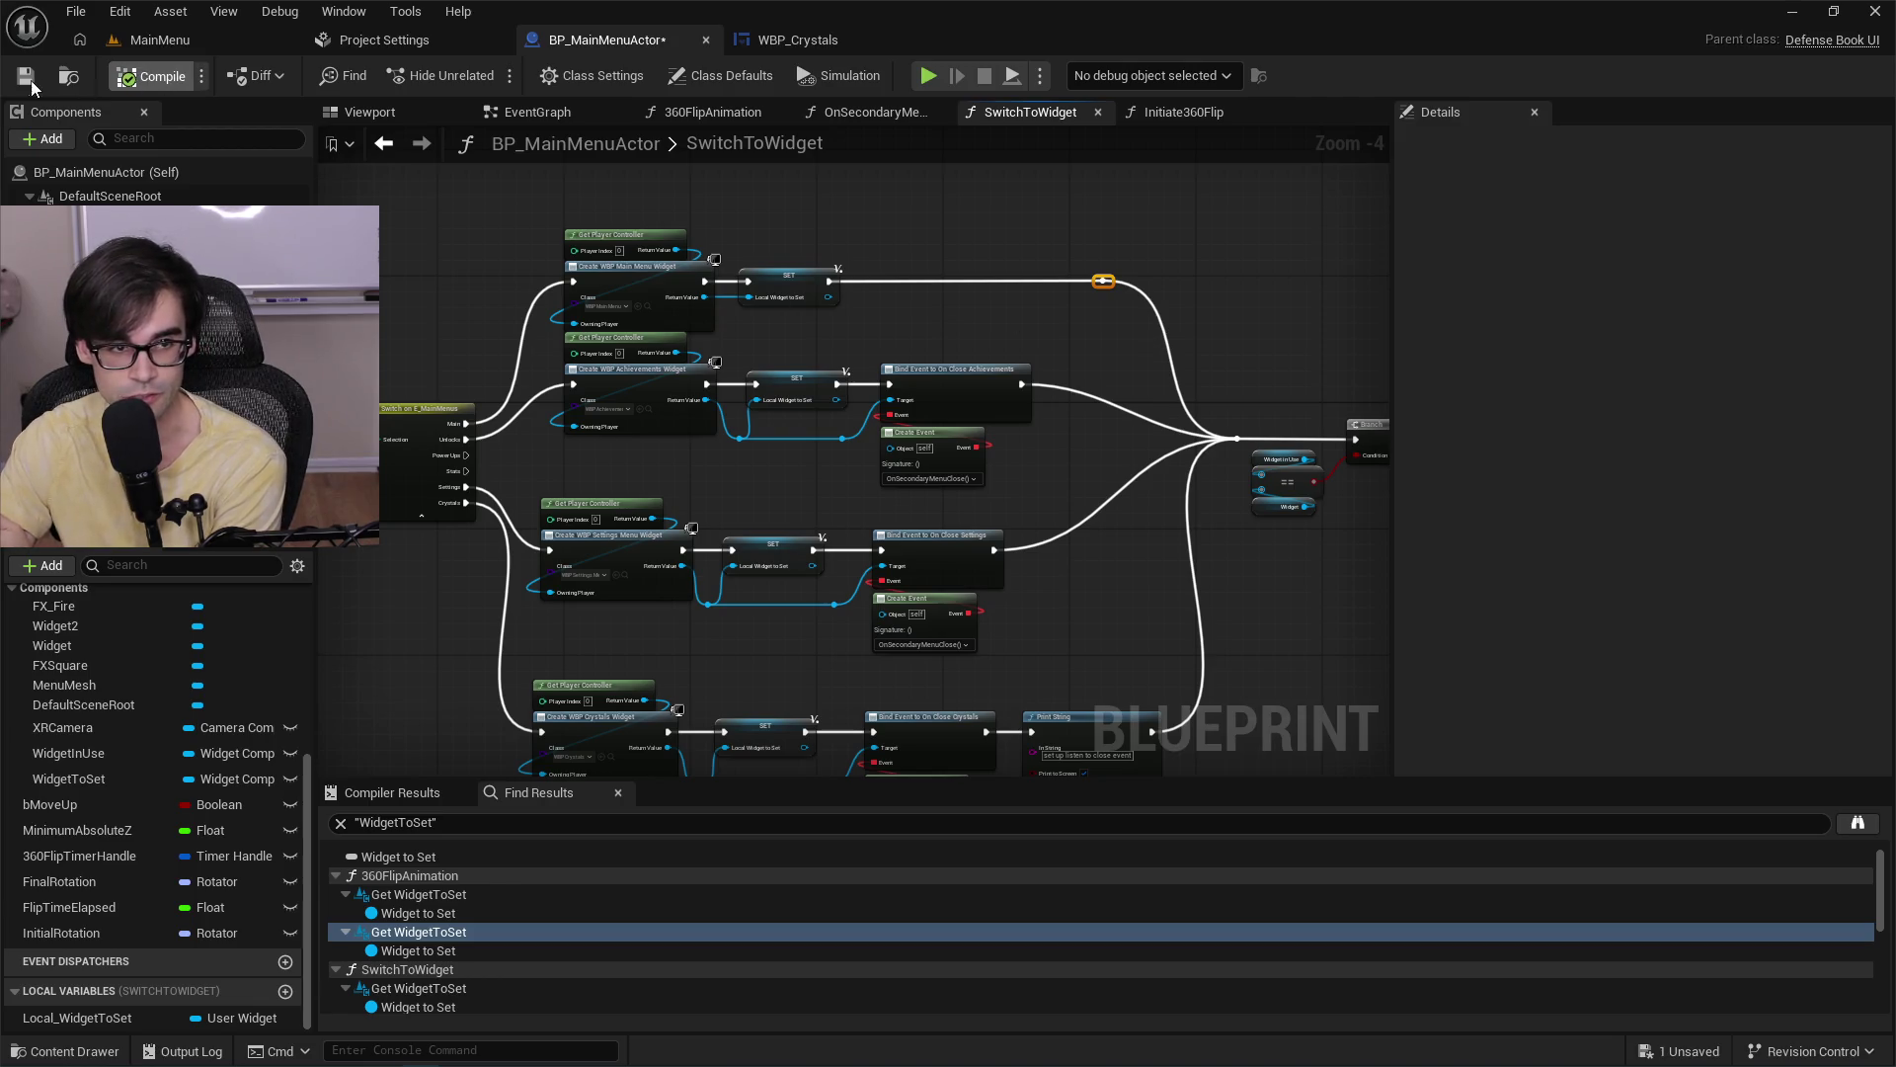
pyautogui.click(26, 76)
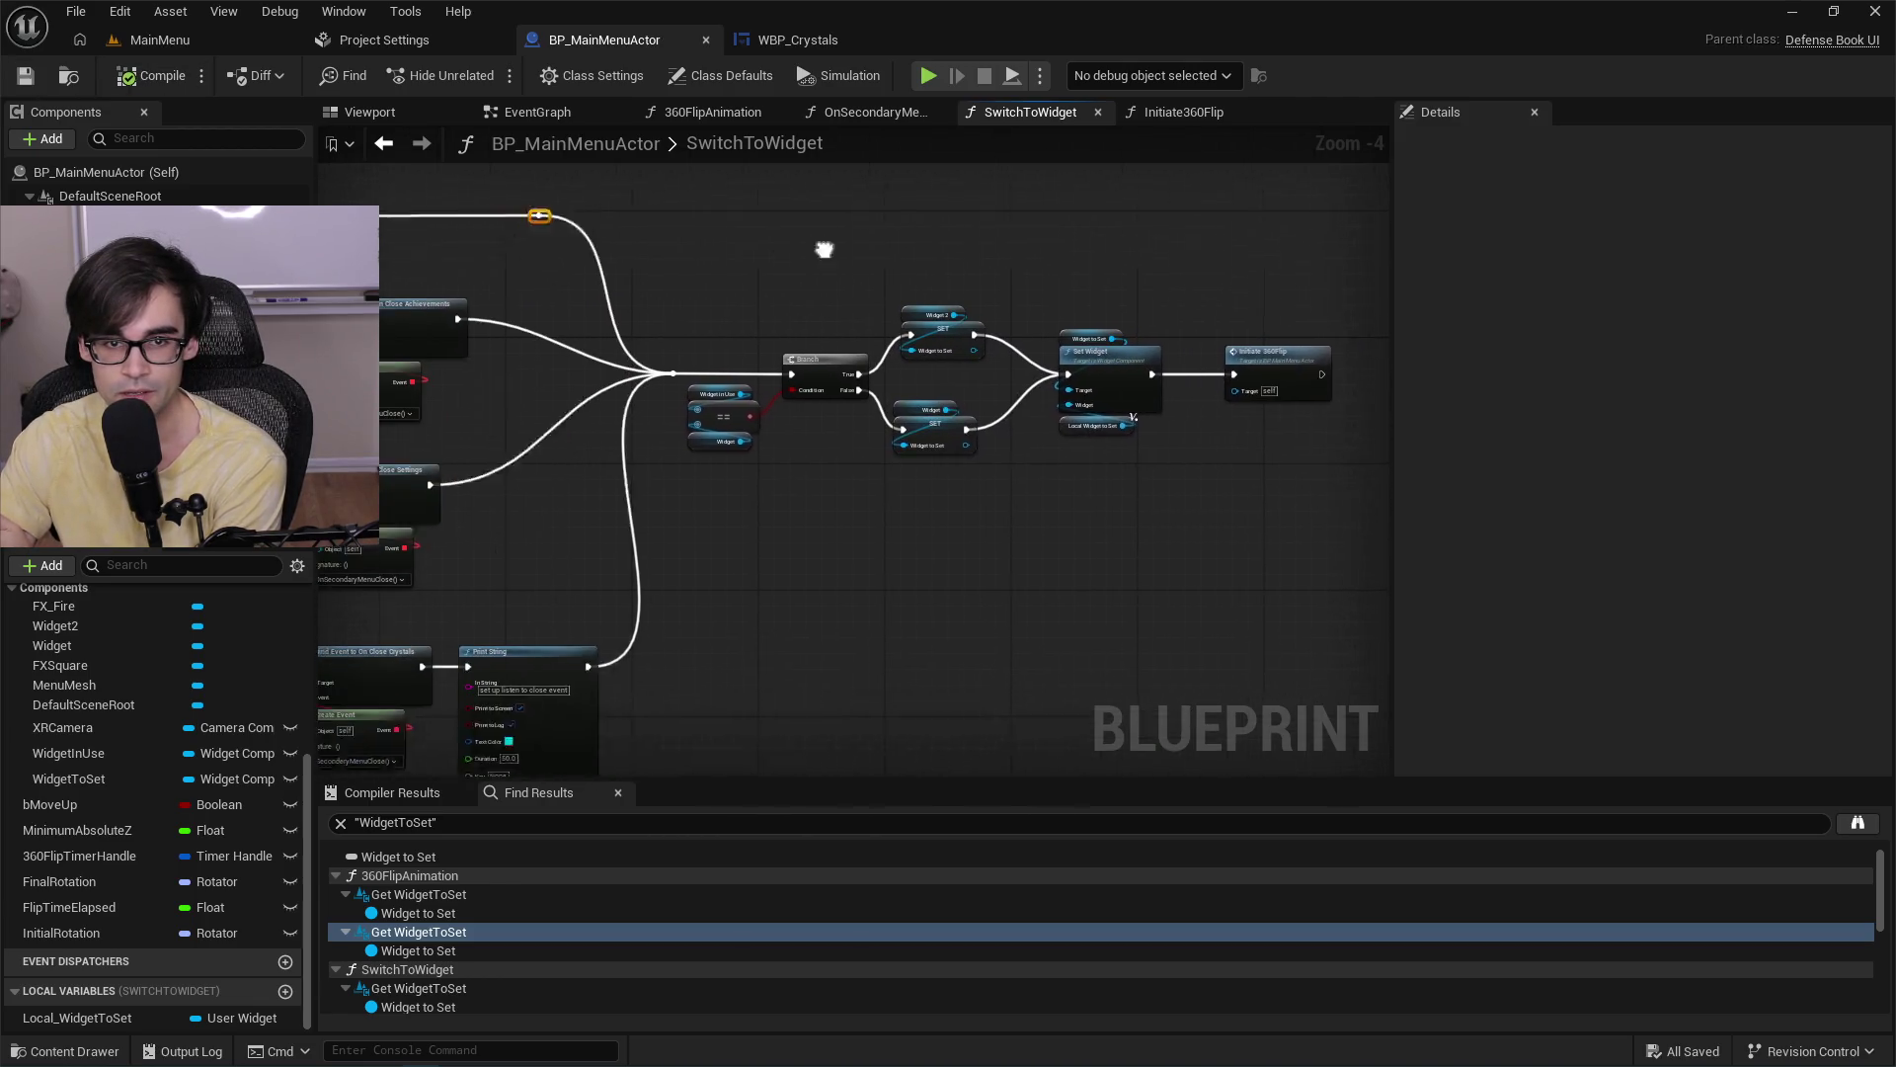
# Delete OnSecondaryMenuClose's debug Print String, wire the event to Switch to Widget, and save.
pyautogui.click(827, 115)
pyautogui.moveTo(710, 259); pyautogui.dragTo(816, 415)
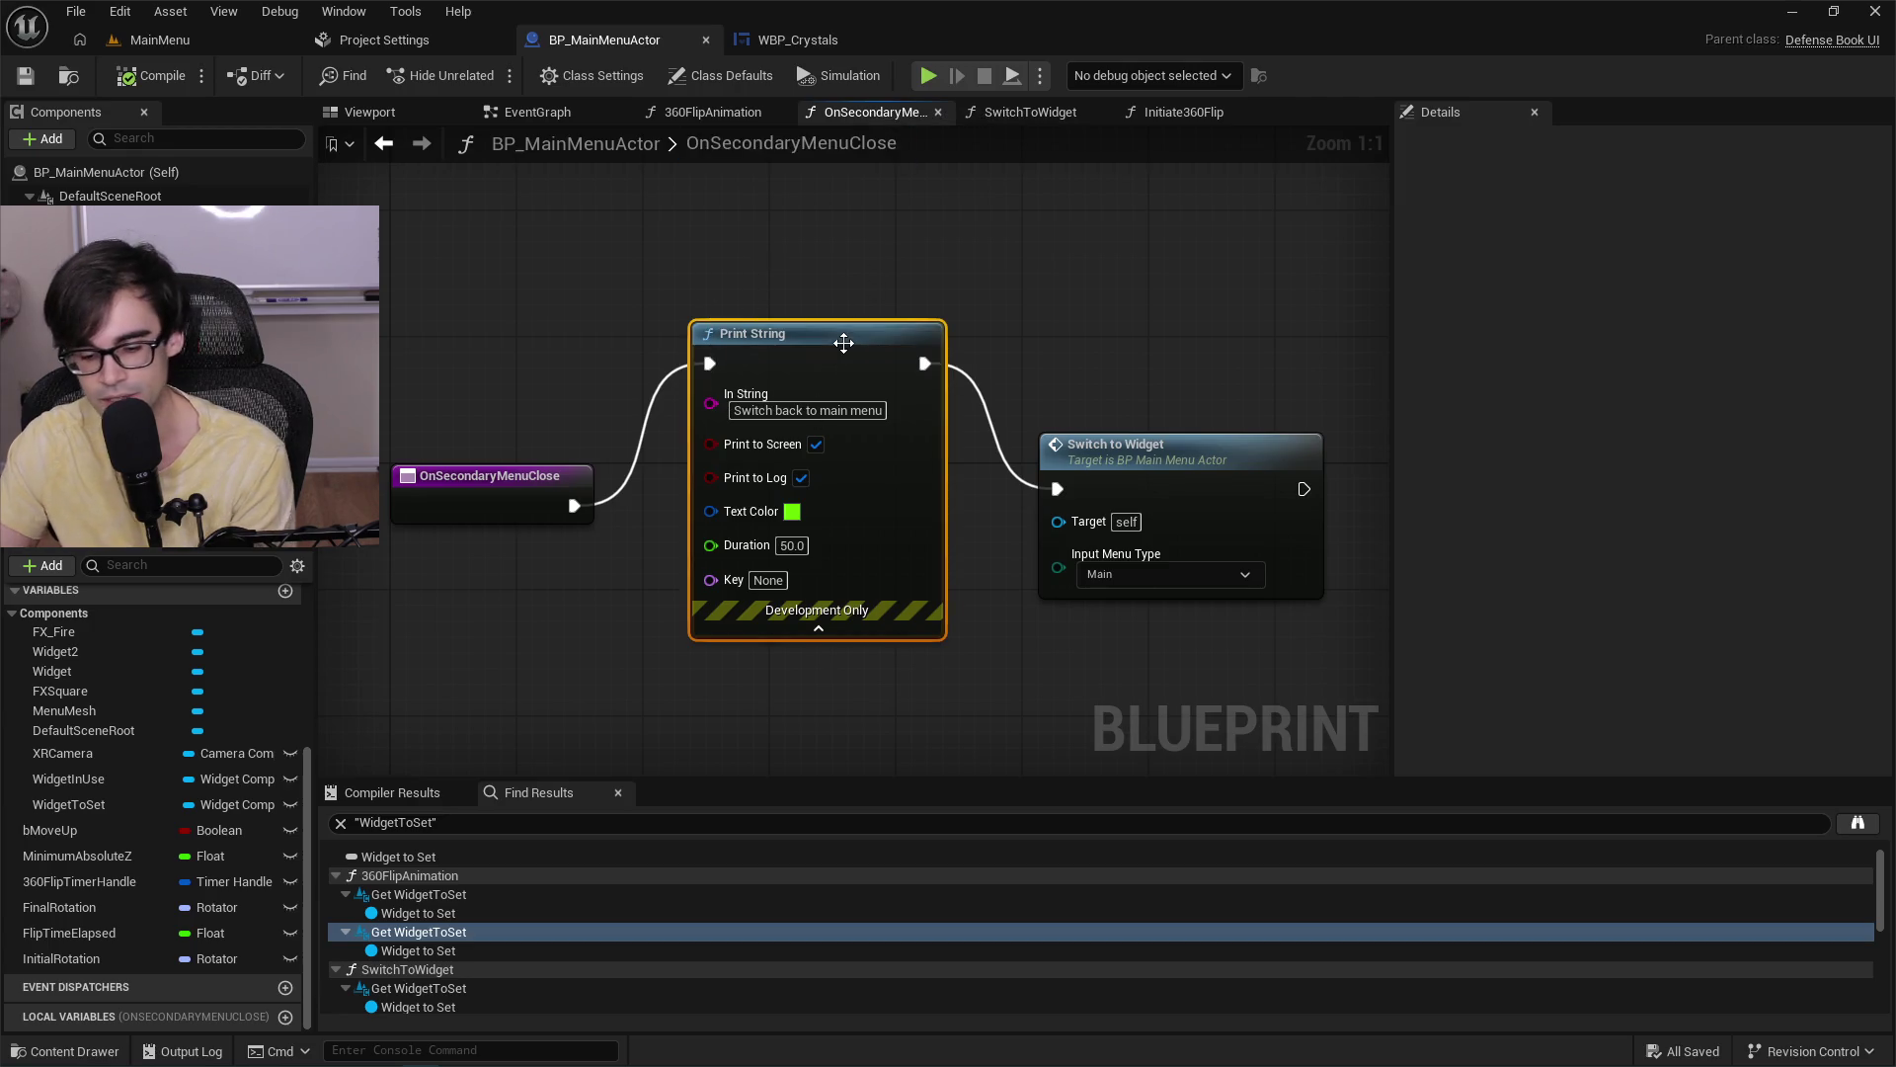
pyautogui.press('Delete')
pyautogui.moveTo(573, 506)
pyautogui.mouseDown()
pyautogui.moveTo(1052, 493)
pyautogui.moveTo(1087, 456)
pyautogui.moveTo(1069, 461)
pyautogui.mouseUp()
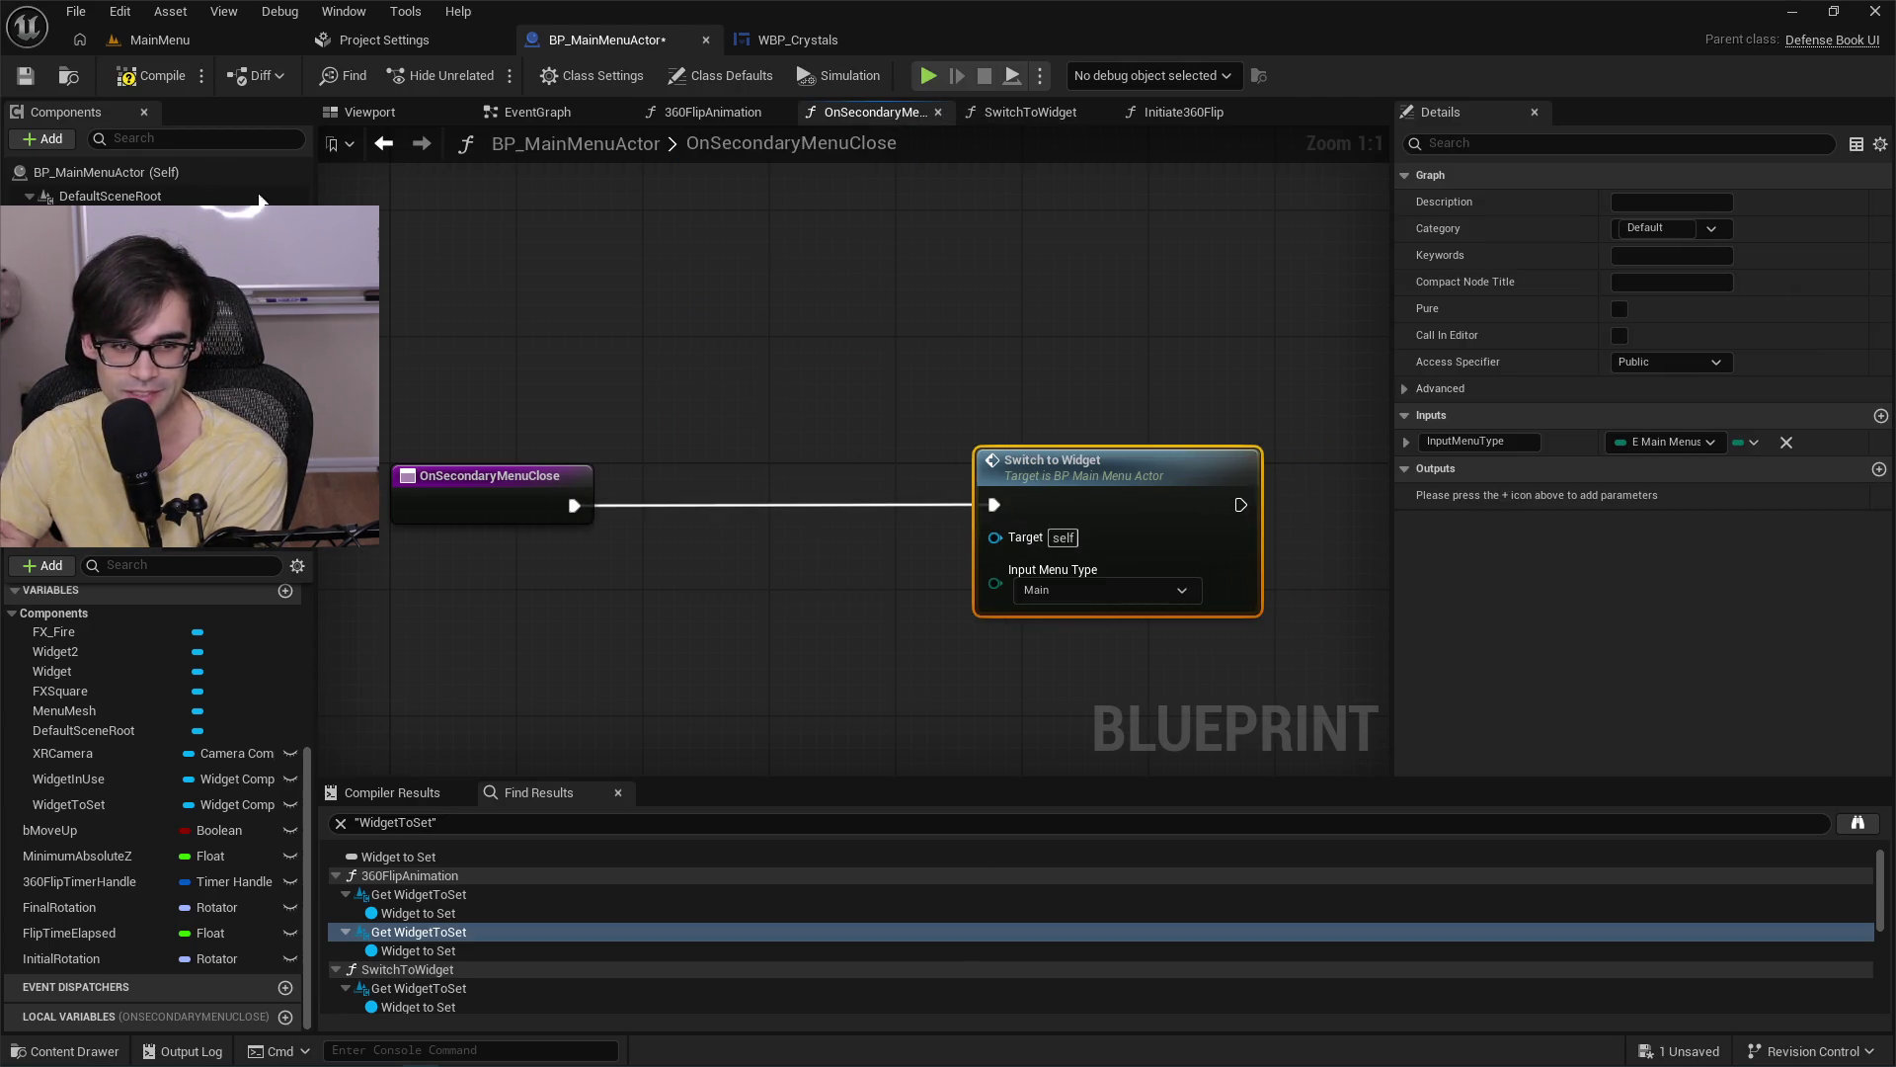
pyautogui.click(25, 76)
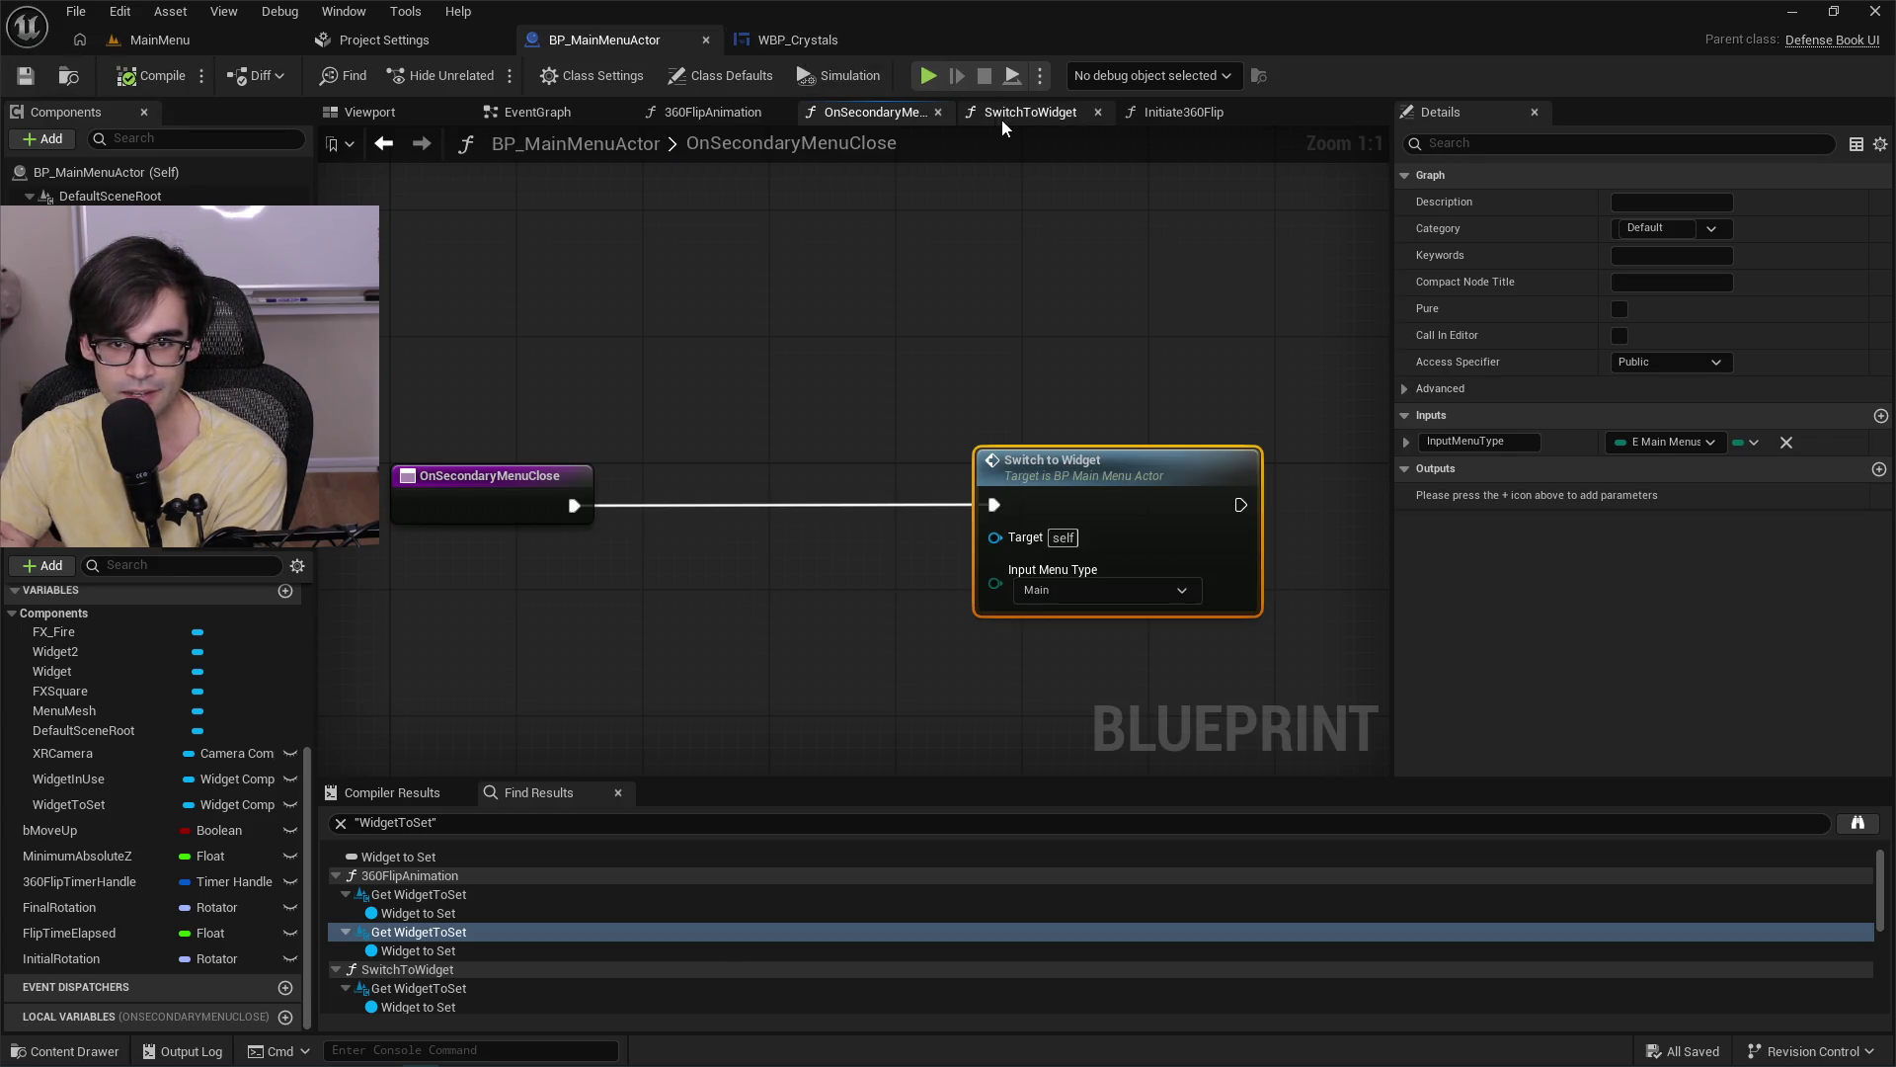
# Review the SwitchToWidget, Initiate360Flip, 360FlipAnimation and EventGraph graphs, then open WBP_Crystals.
pyautogui.click(1010, 114)
pyautogui.click(1179, 113)
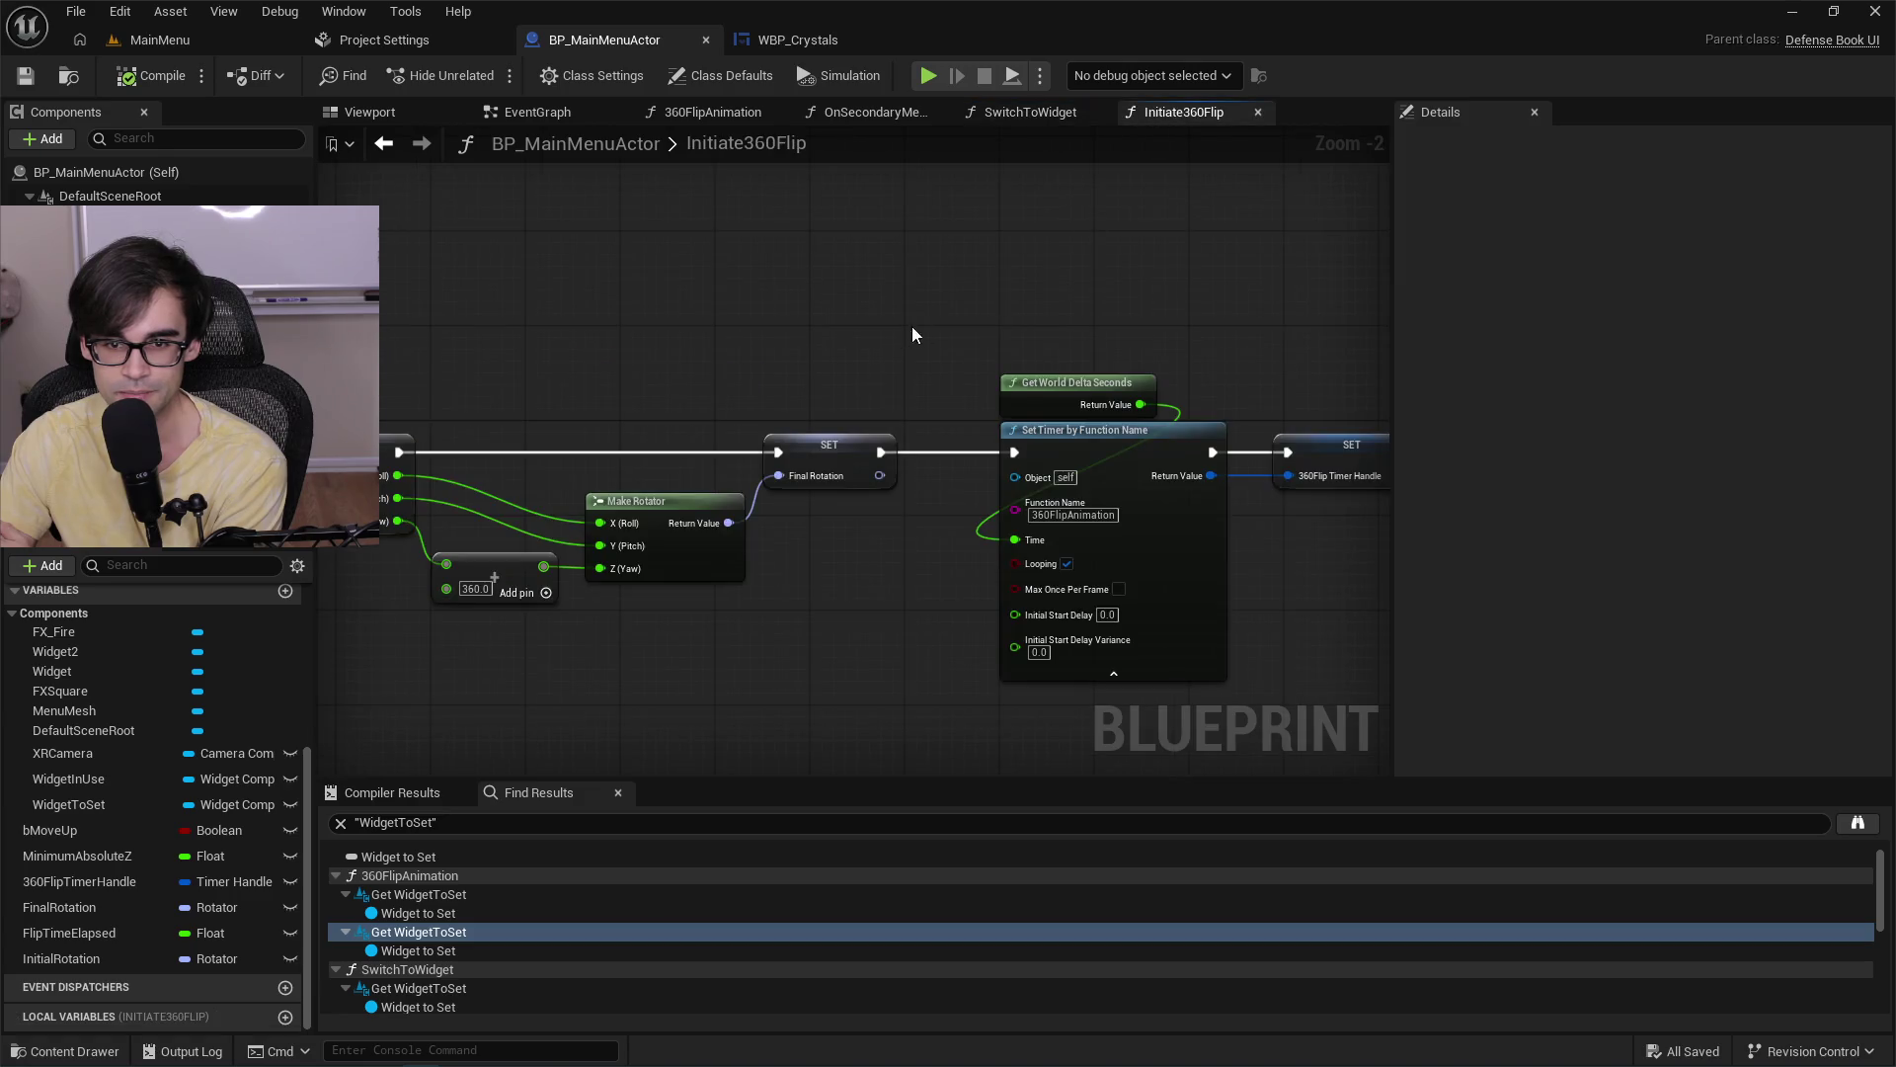
pyautogui.scroll(2, 911, 326)
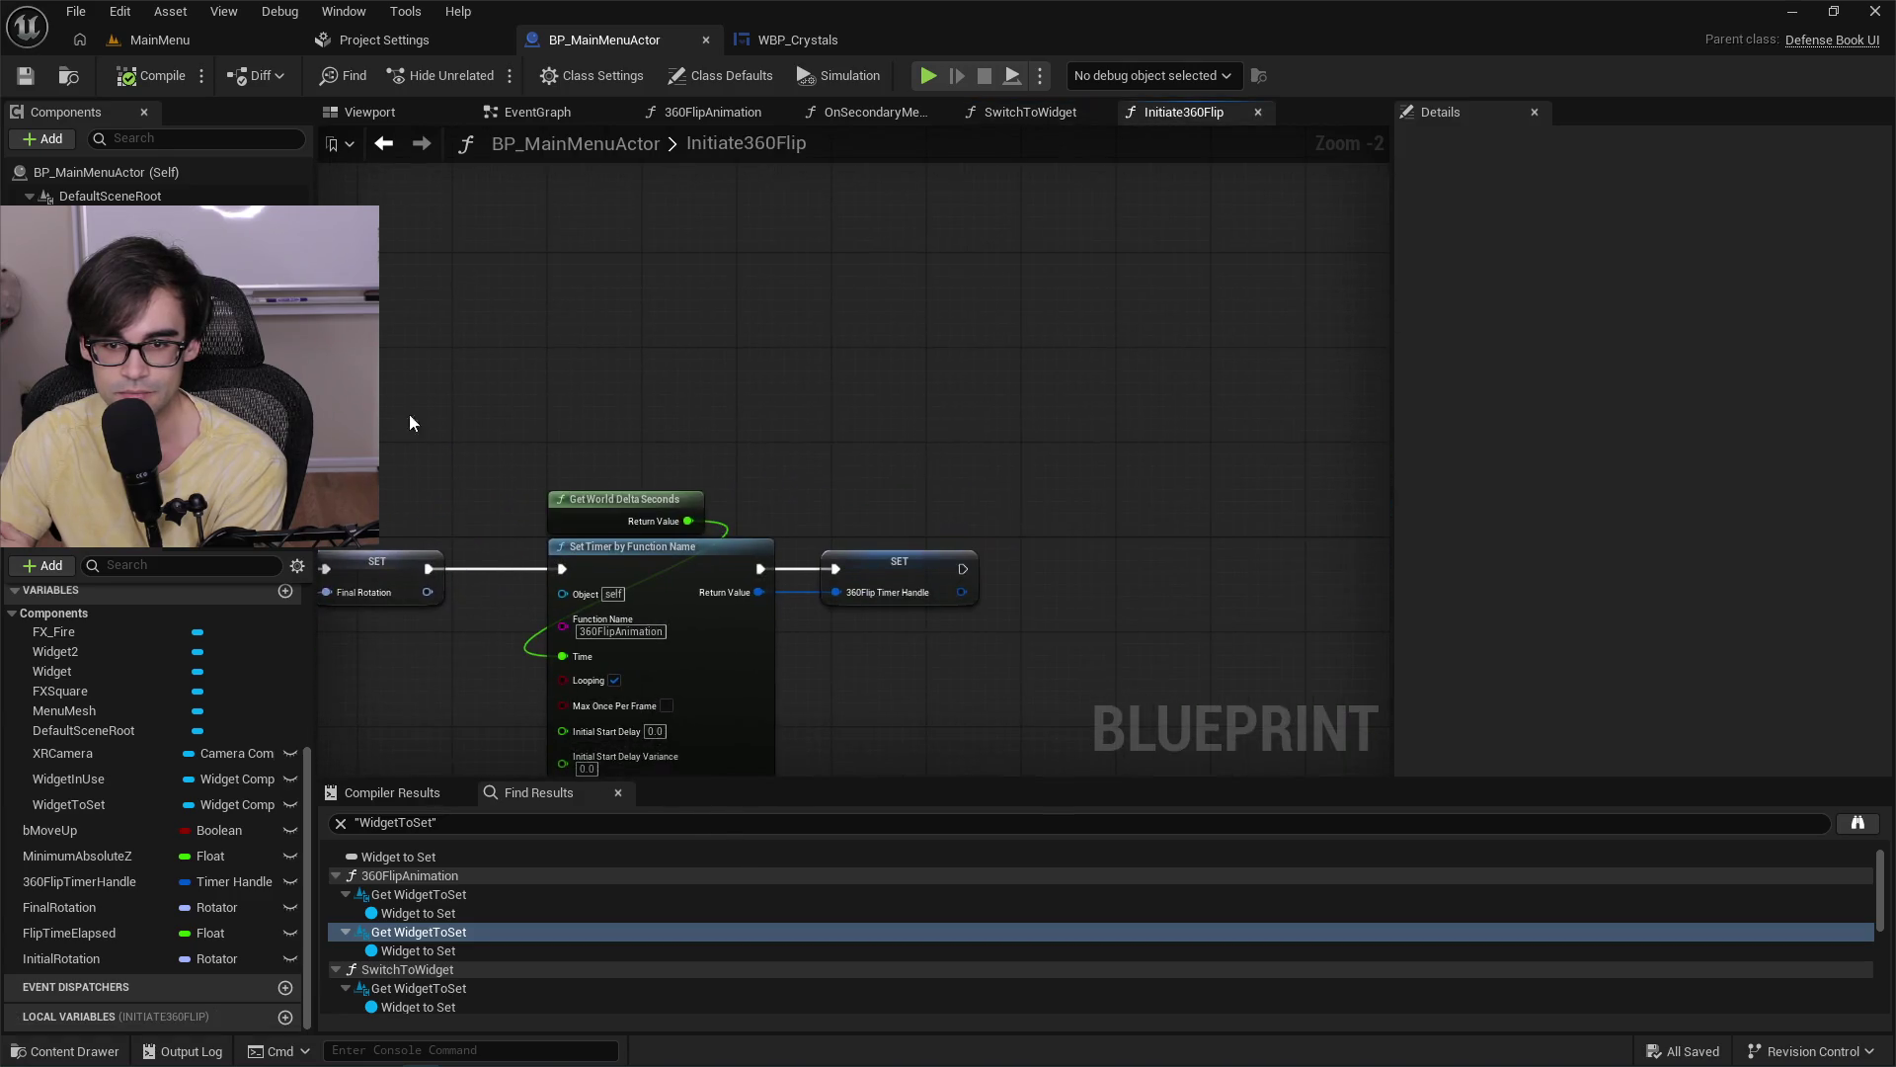
pyautogui.click(1030, 112)
pyautogui.click(865, 113)
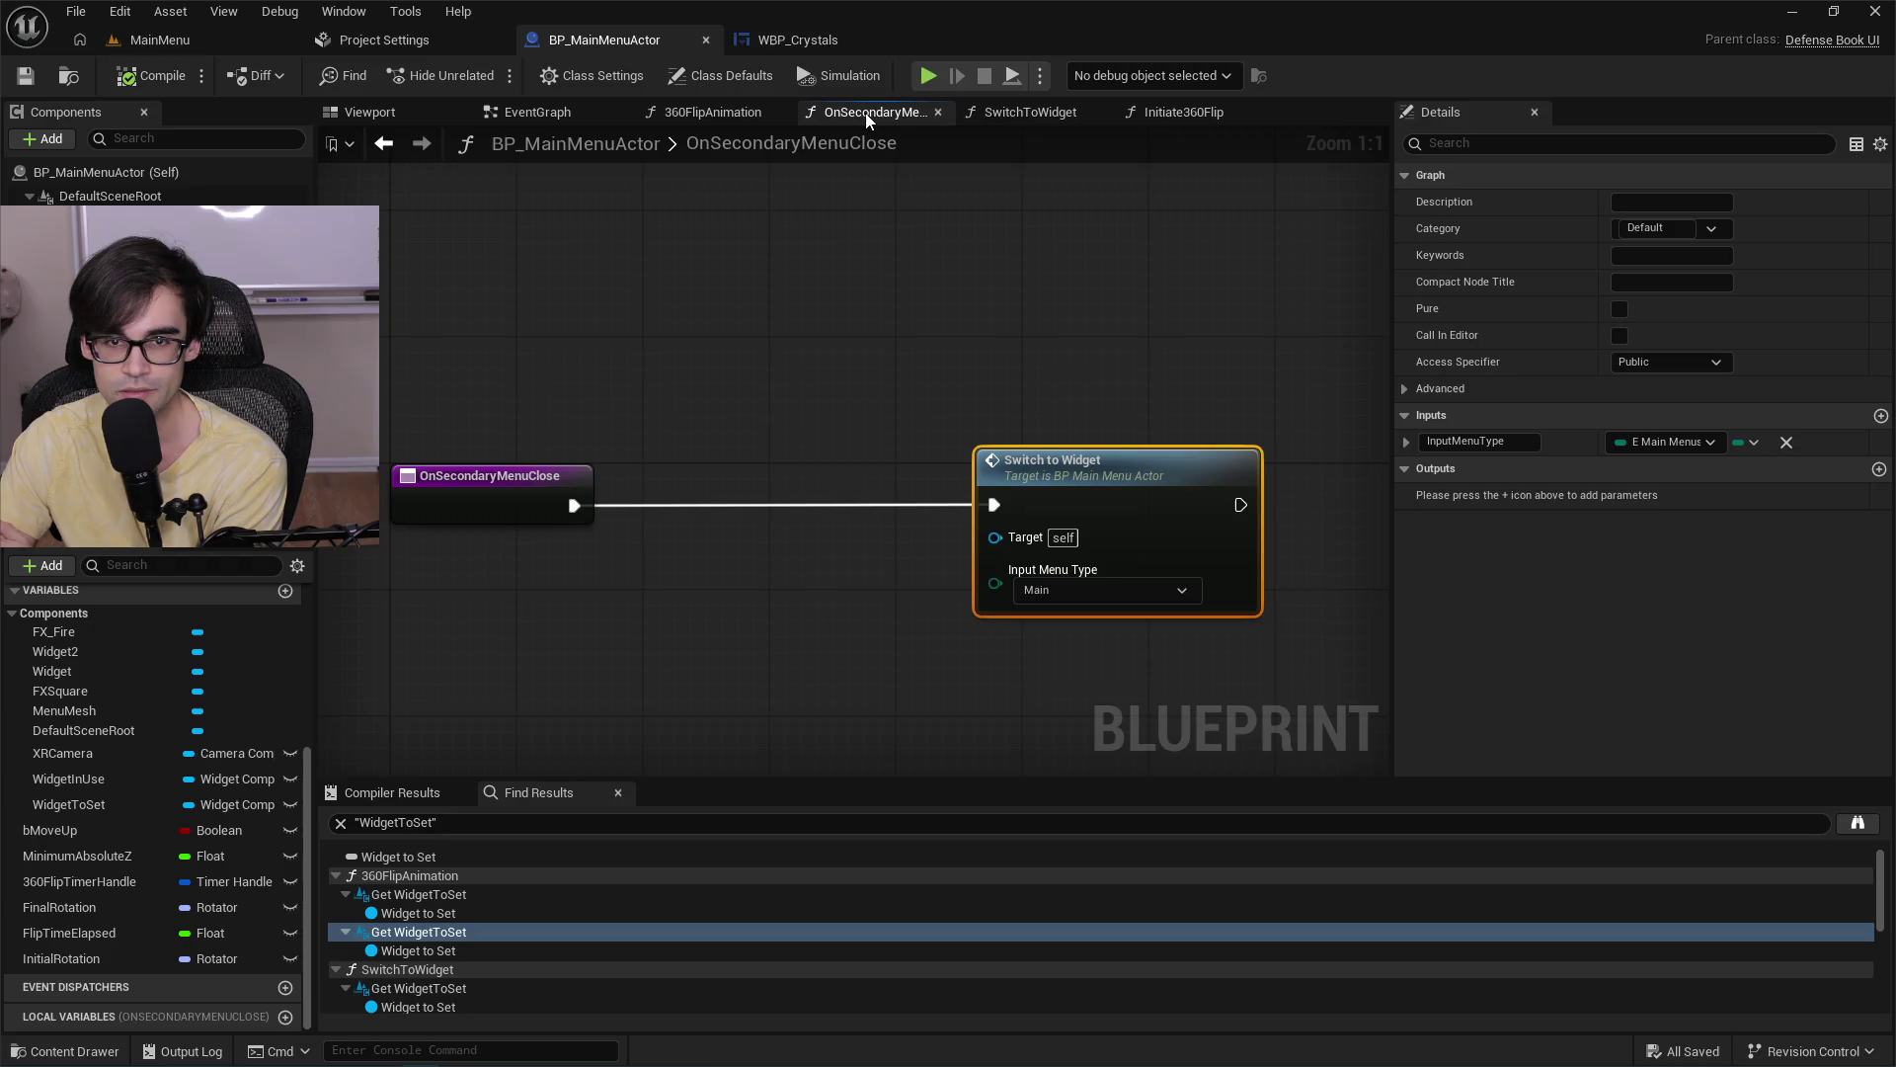
pyautogui.click(707, 115)
pyautogui.scroll(3, 987, 414)
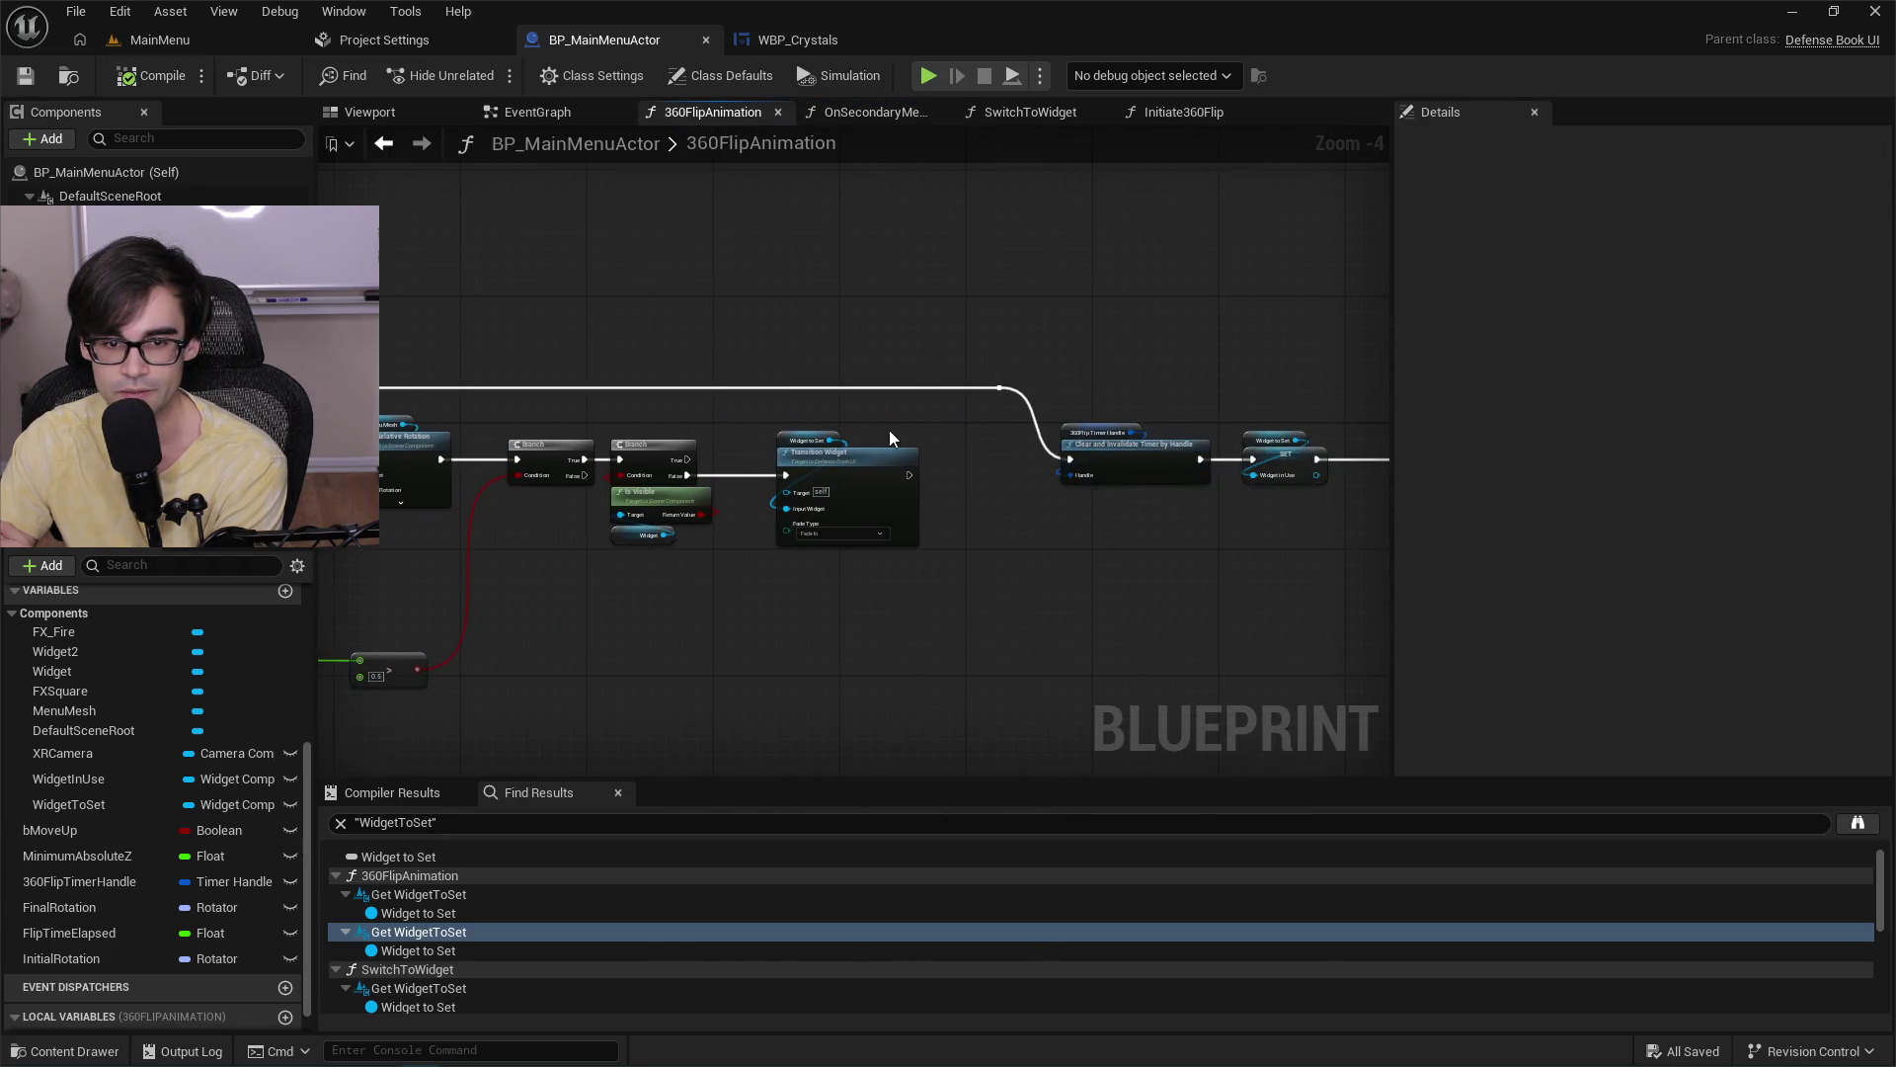
pyautogui.moveTo(890, 437); pyautogui.dragTo(531, 441)
pyautogui.moveTo(1041, 447); pyautogui.dragTo(677, 378)
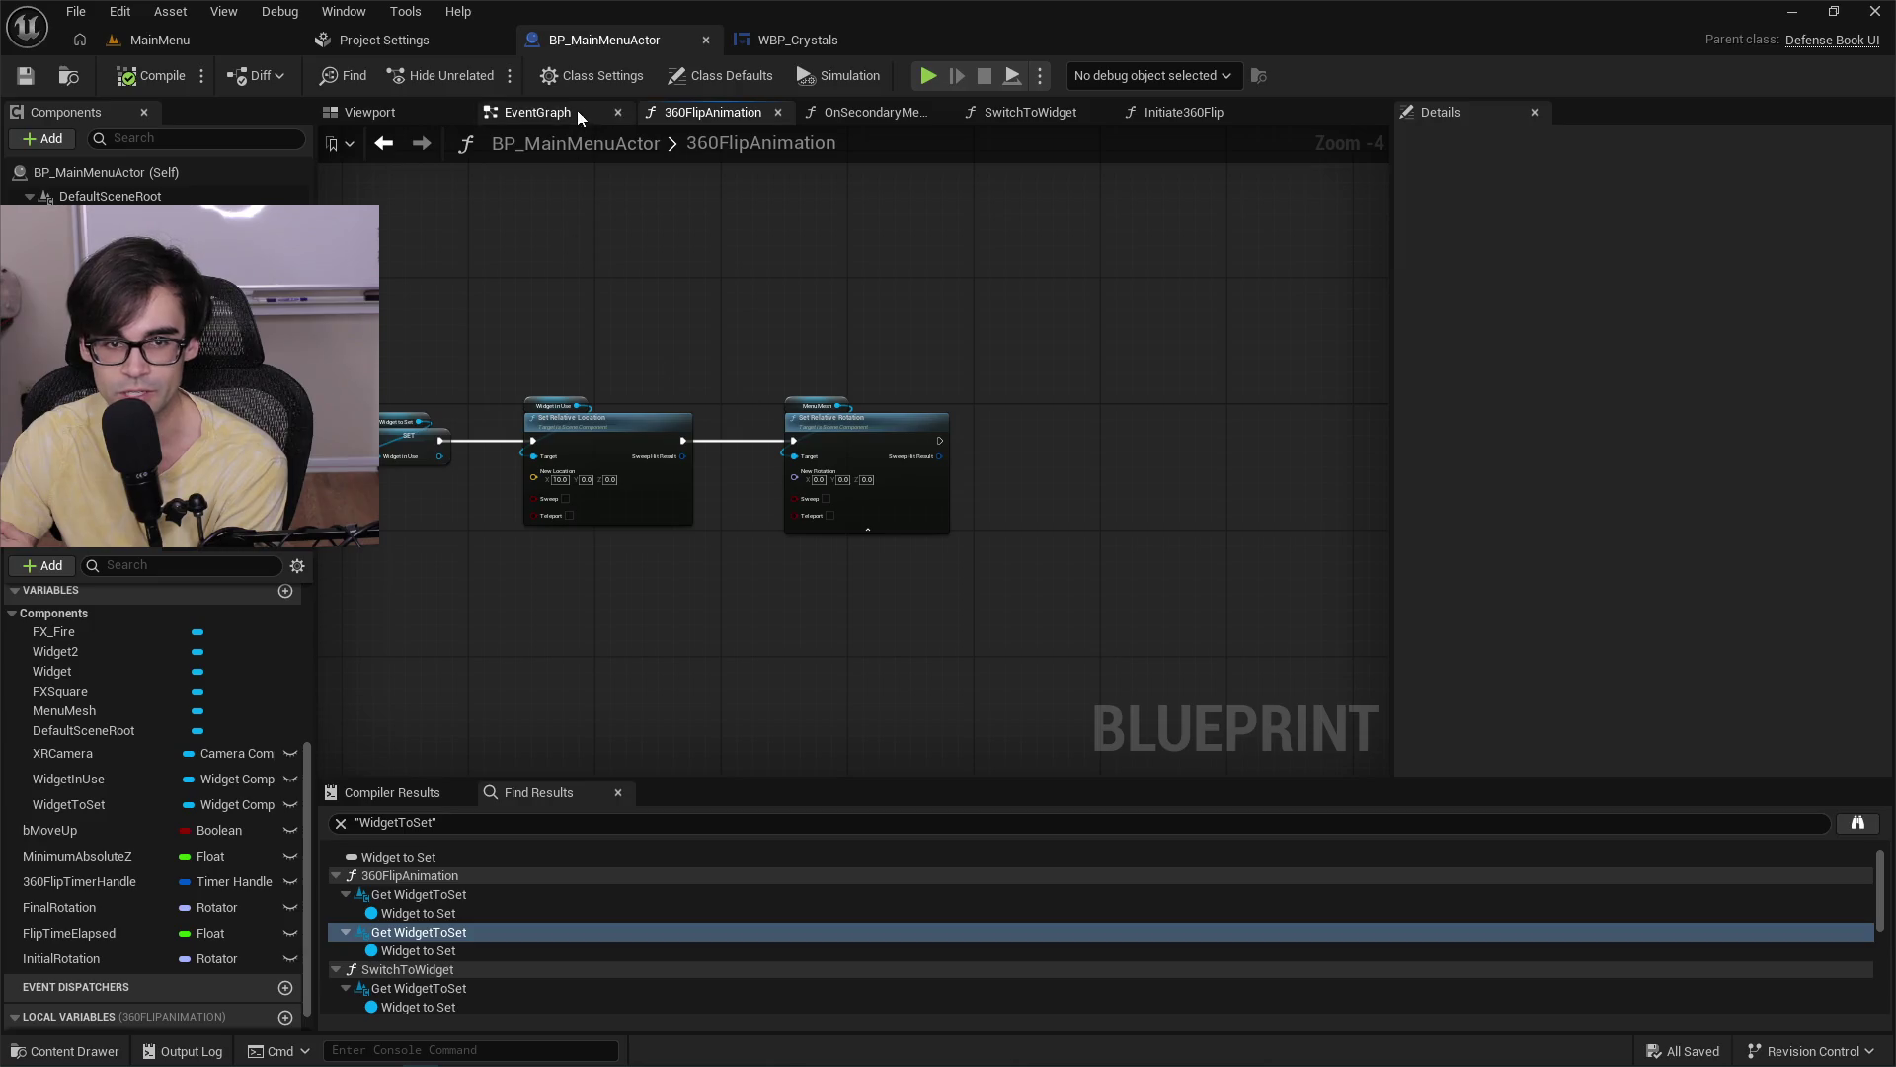
pyautogui.click(533, 111)
pyautogui.moveTo(1101, 371)
pyautogui.mouseDown()
pyautogui.moveTo(944, 405)
pyautogui.moveTo(660, 208)
pyautogui.mouseUp()
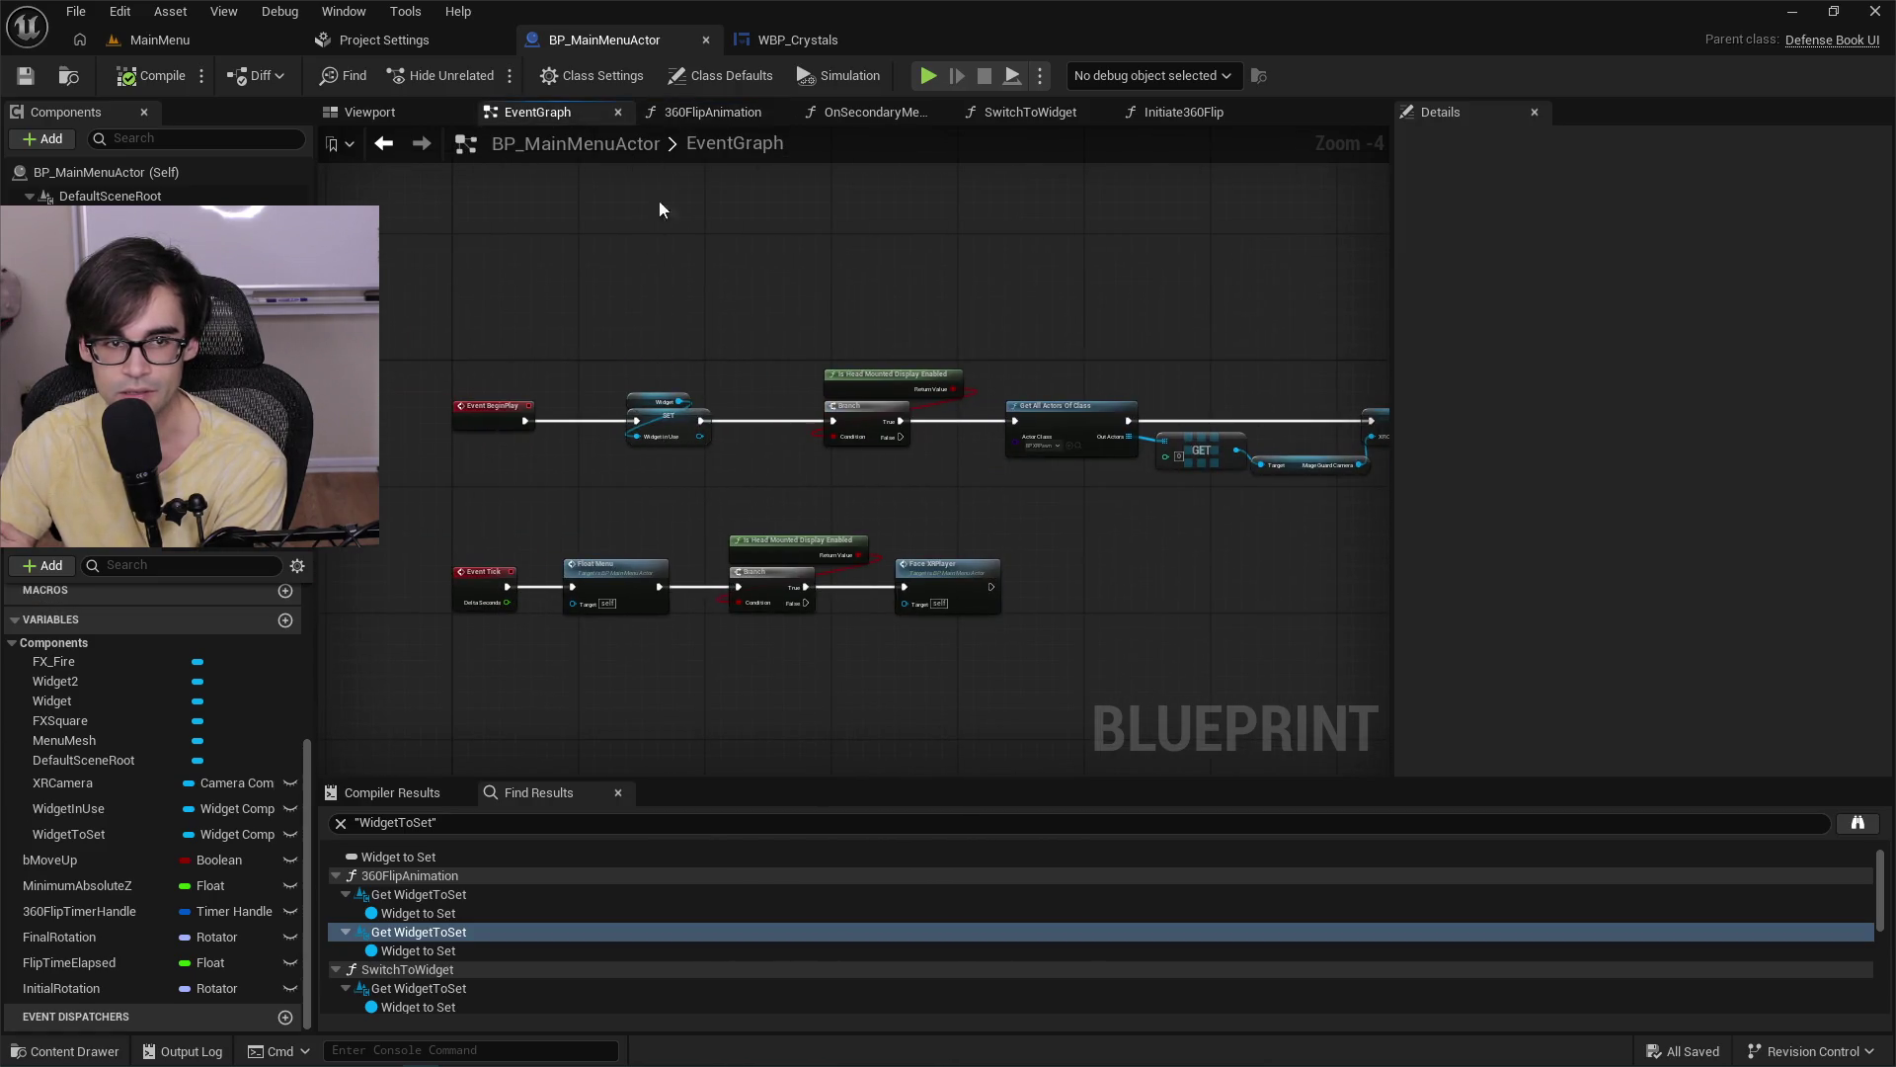
pyautogui.click(770, 44)
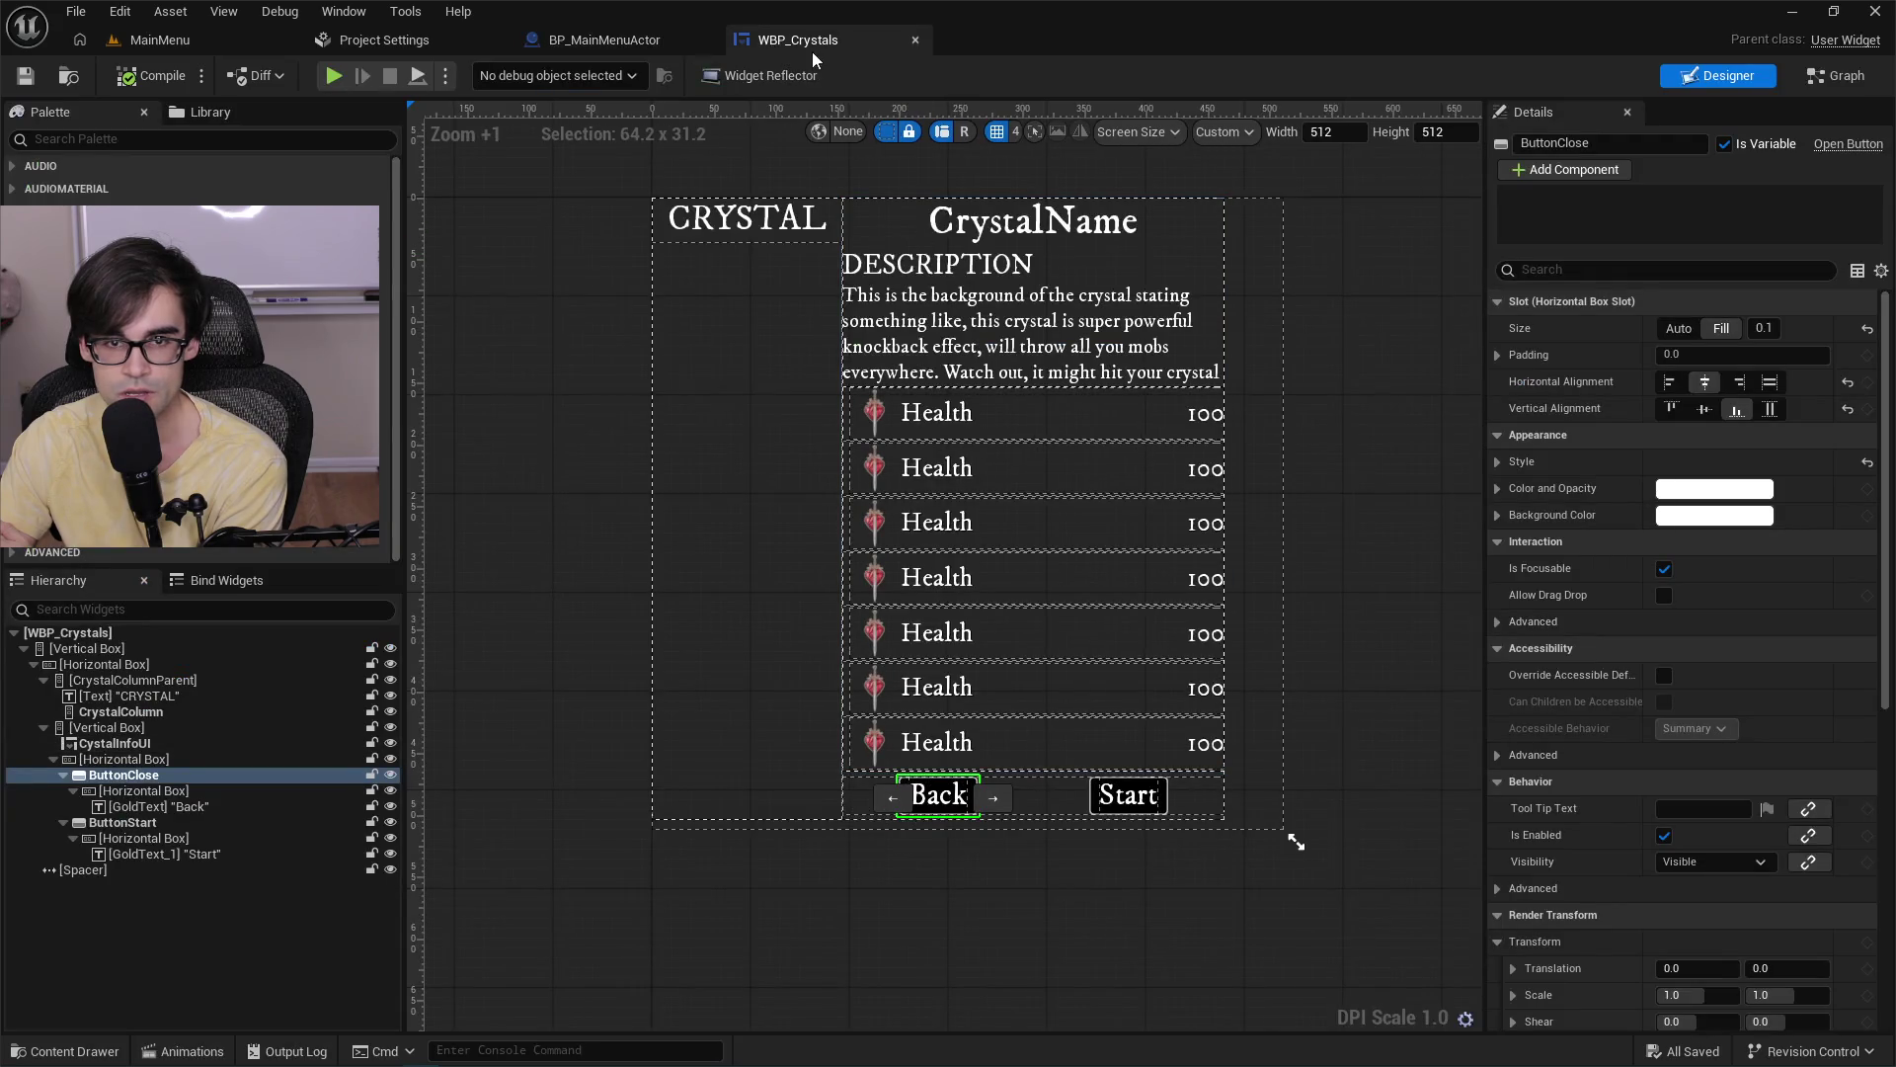
# In WBP_Crystals, delete the Print String after ButtonClose, wire it to Call On Close Crystals, and save.
pyautogui.click(1837, 76)
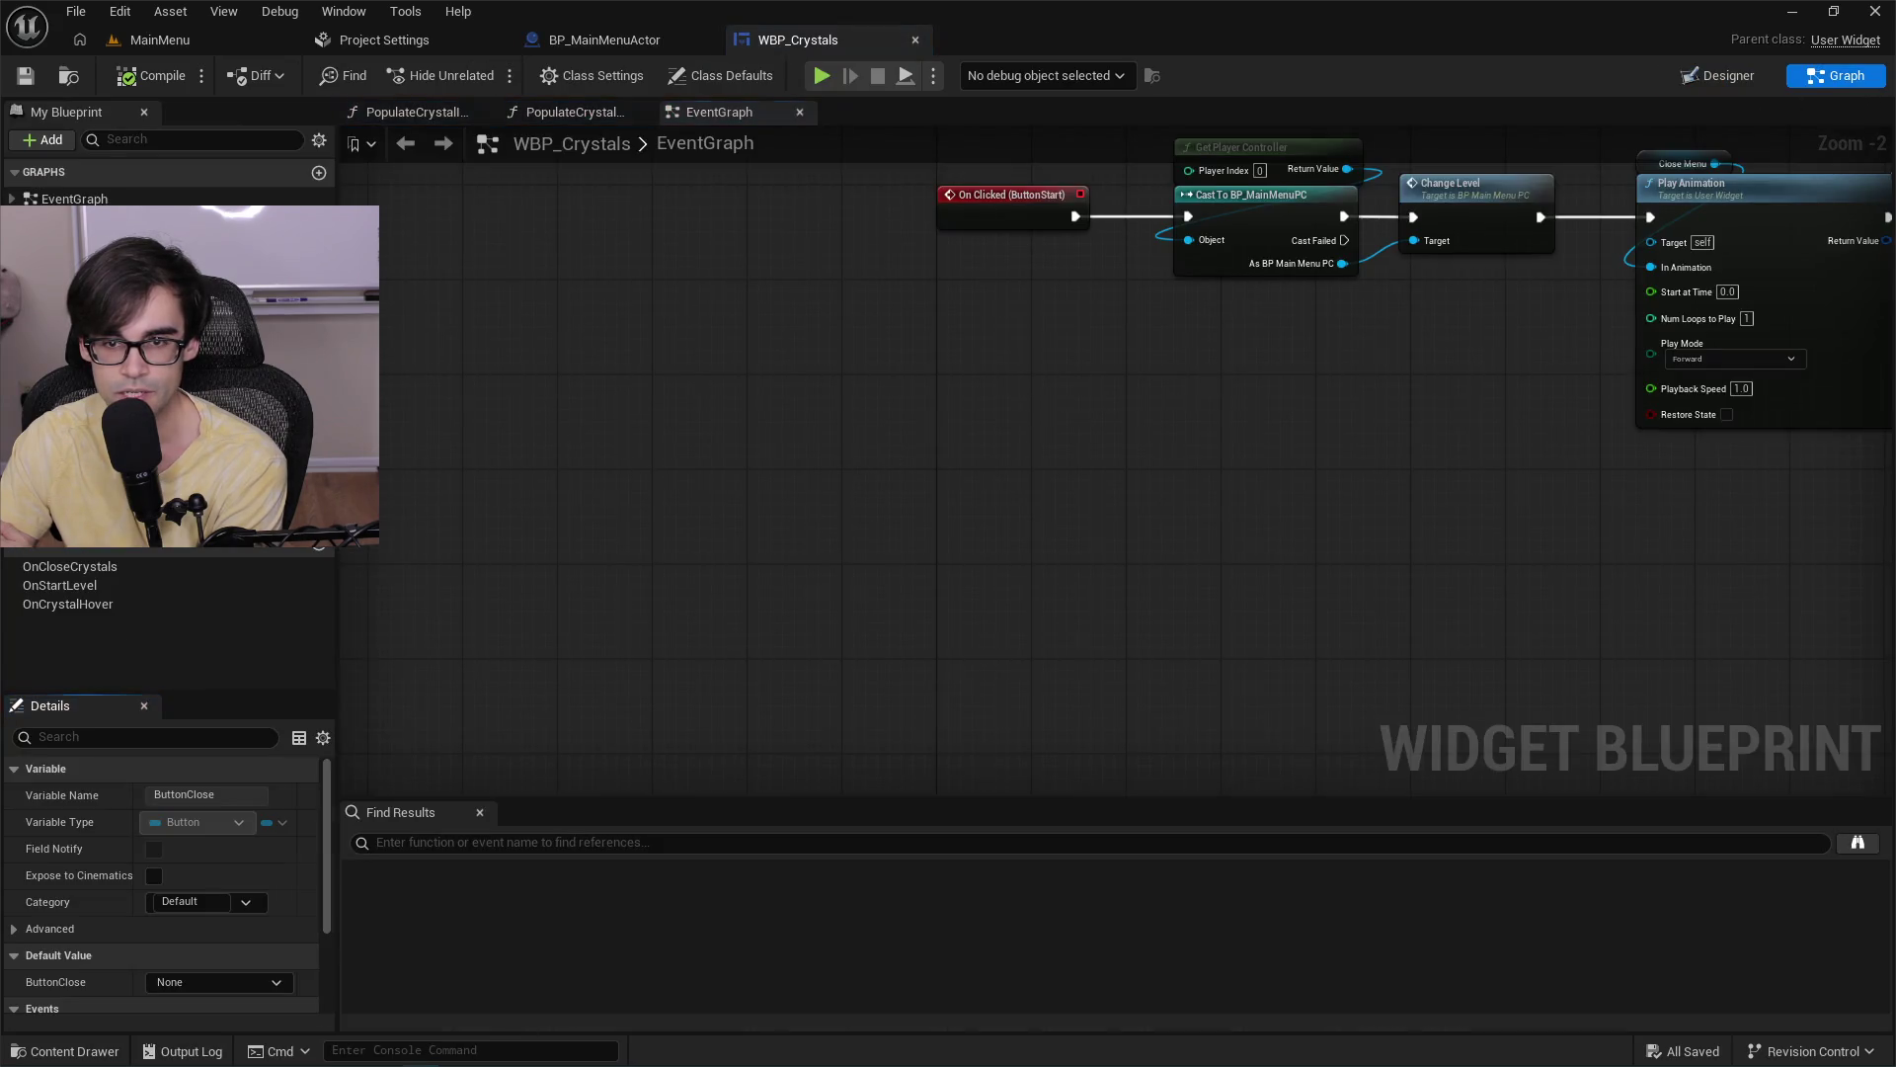
pyautogui.scroll(4, 874, 444)
pyautogui.moveTo(948, 378); pyautogui.dragTo(1006, 475)
pyautogui.click(785, 404)
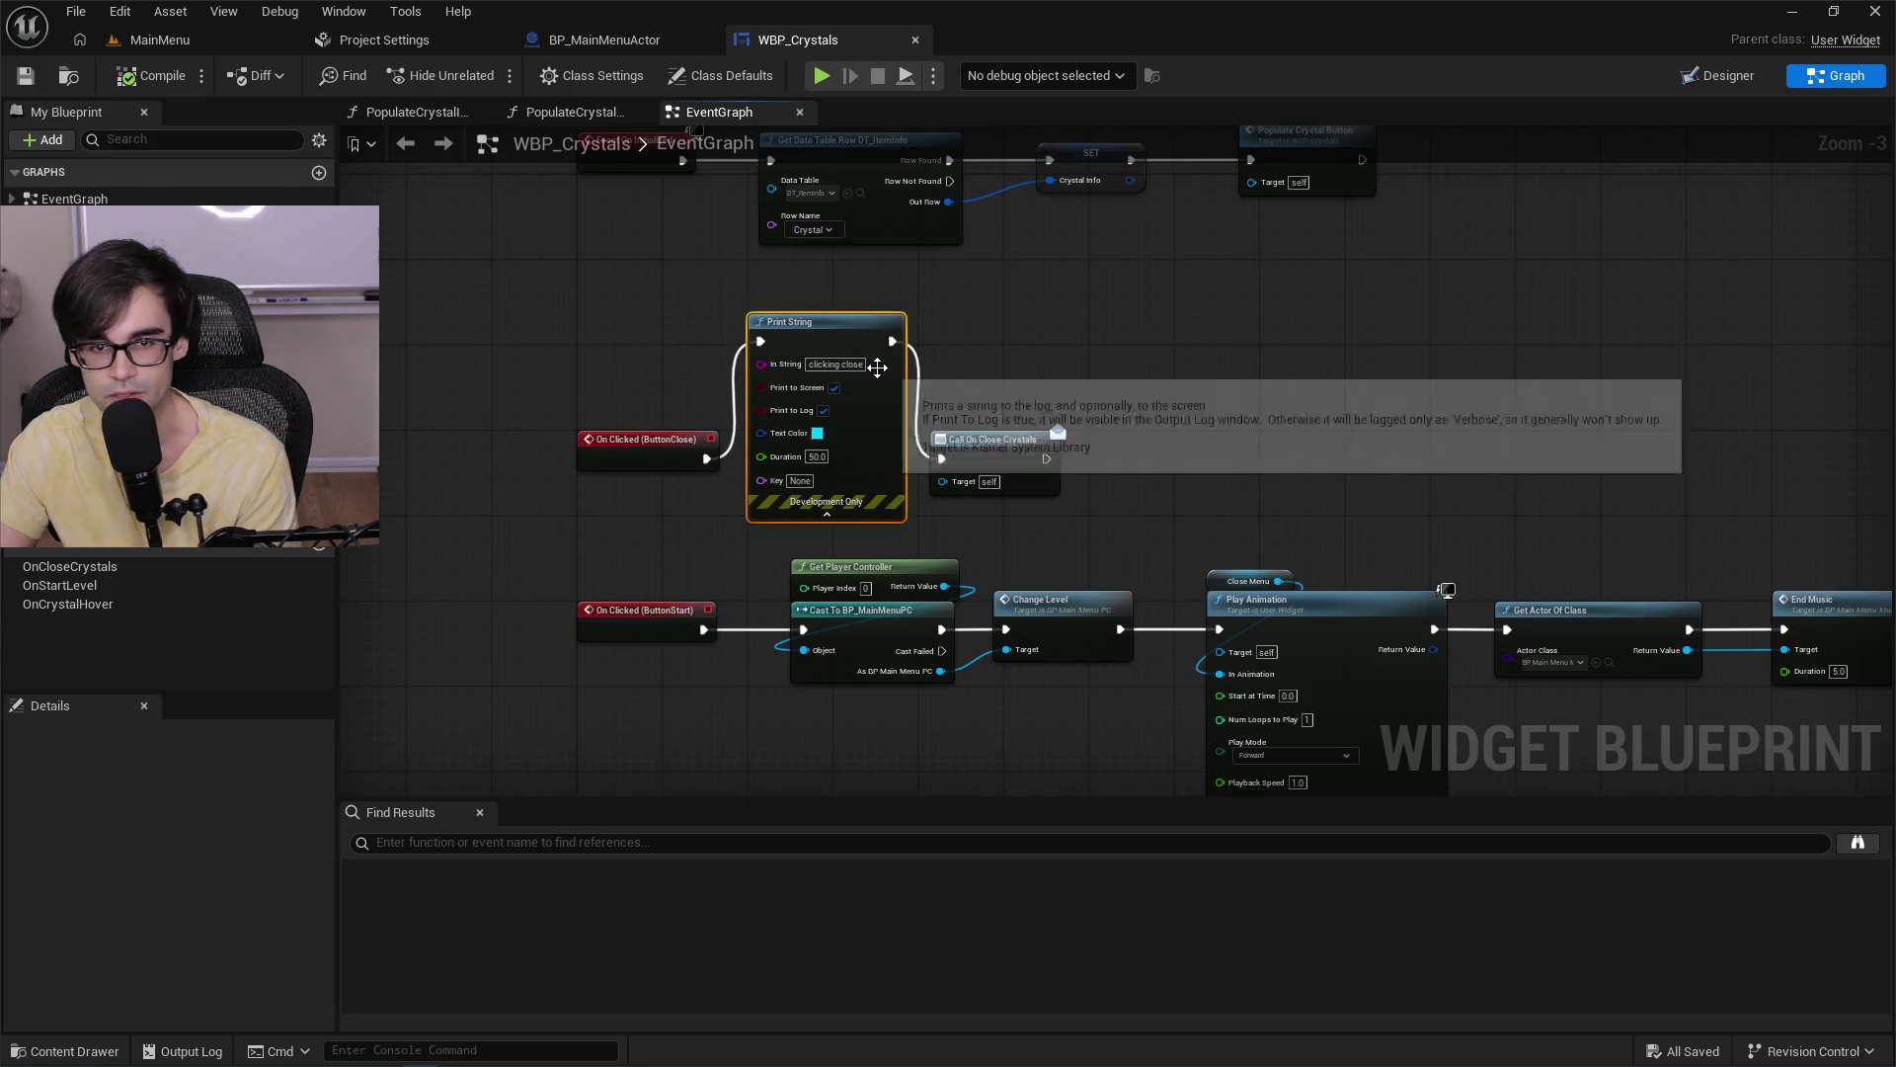
pyautogui.press('Delete')
pyautogui.moveTo(705, 460)
pyautogui.mouseDown()
pyautogui.moveTo(946, 474)
pyautogui.moveTo(956, 454)
pyautogui.moveTo(856, 458)
pyautogui.mouseUp()
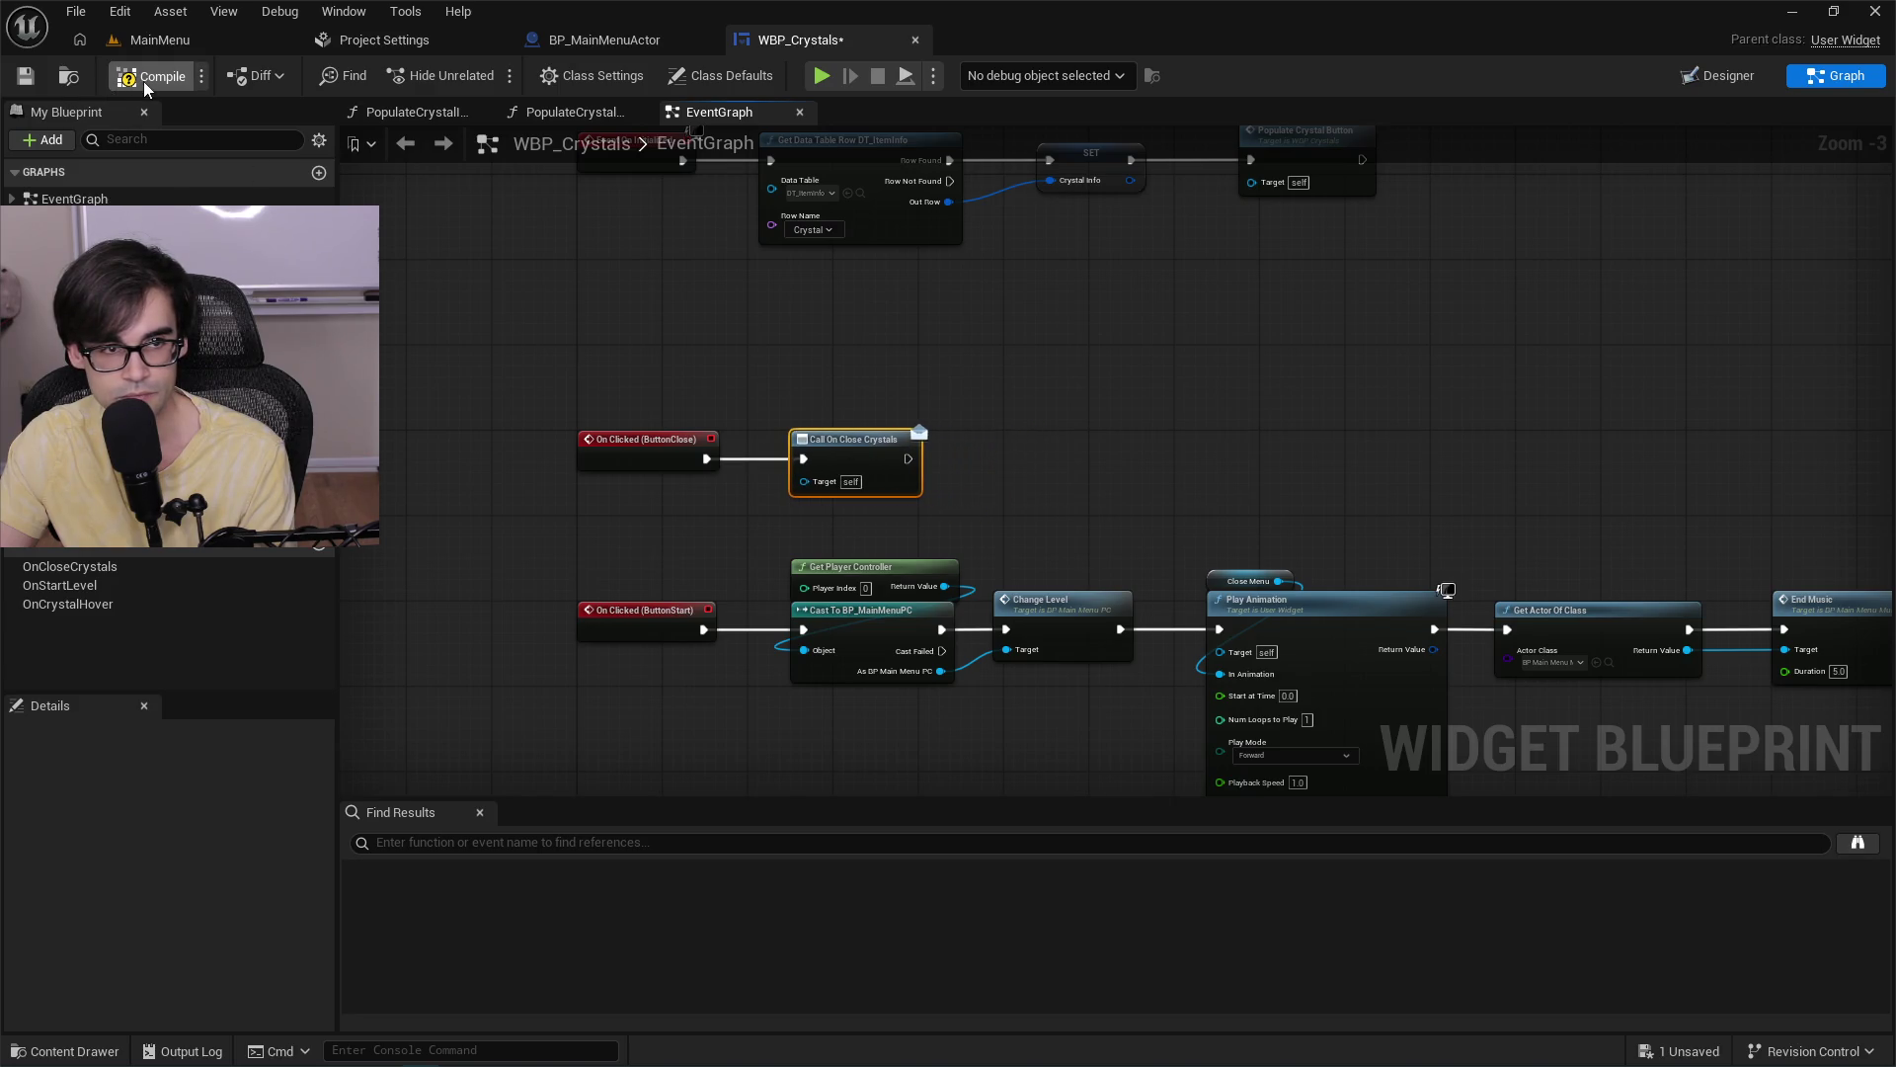
pyautogui.click(25, 76)
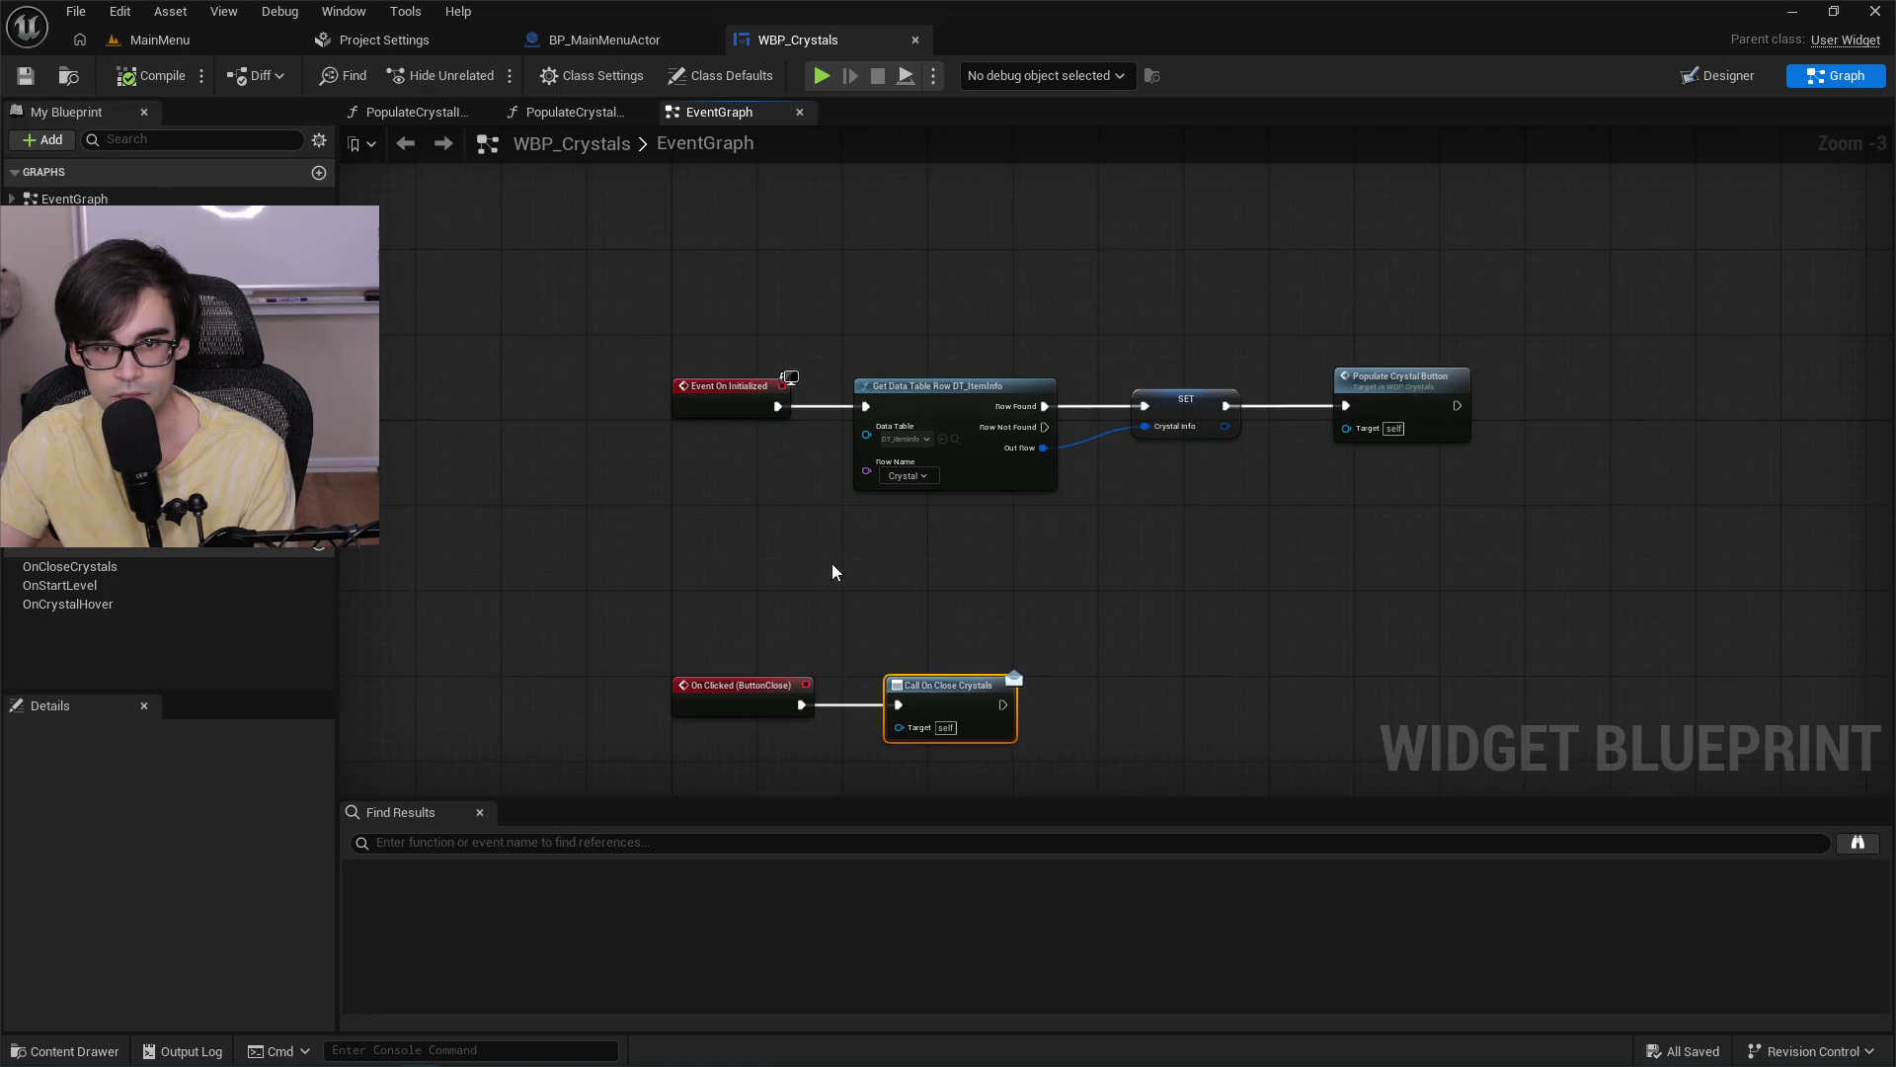
# Browse the OnCloseCrystals, PopulateCrystalButton and PopulateCrystalInfo graphs, then BP_MainMenuActor's Initiate360Flip.
pyautogui.scroll(1, 455, 322)
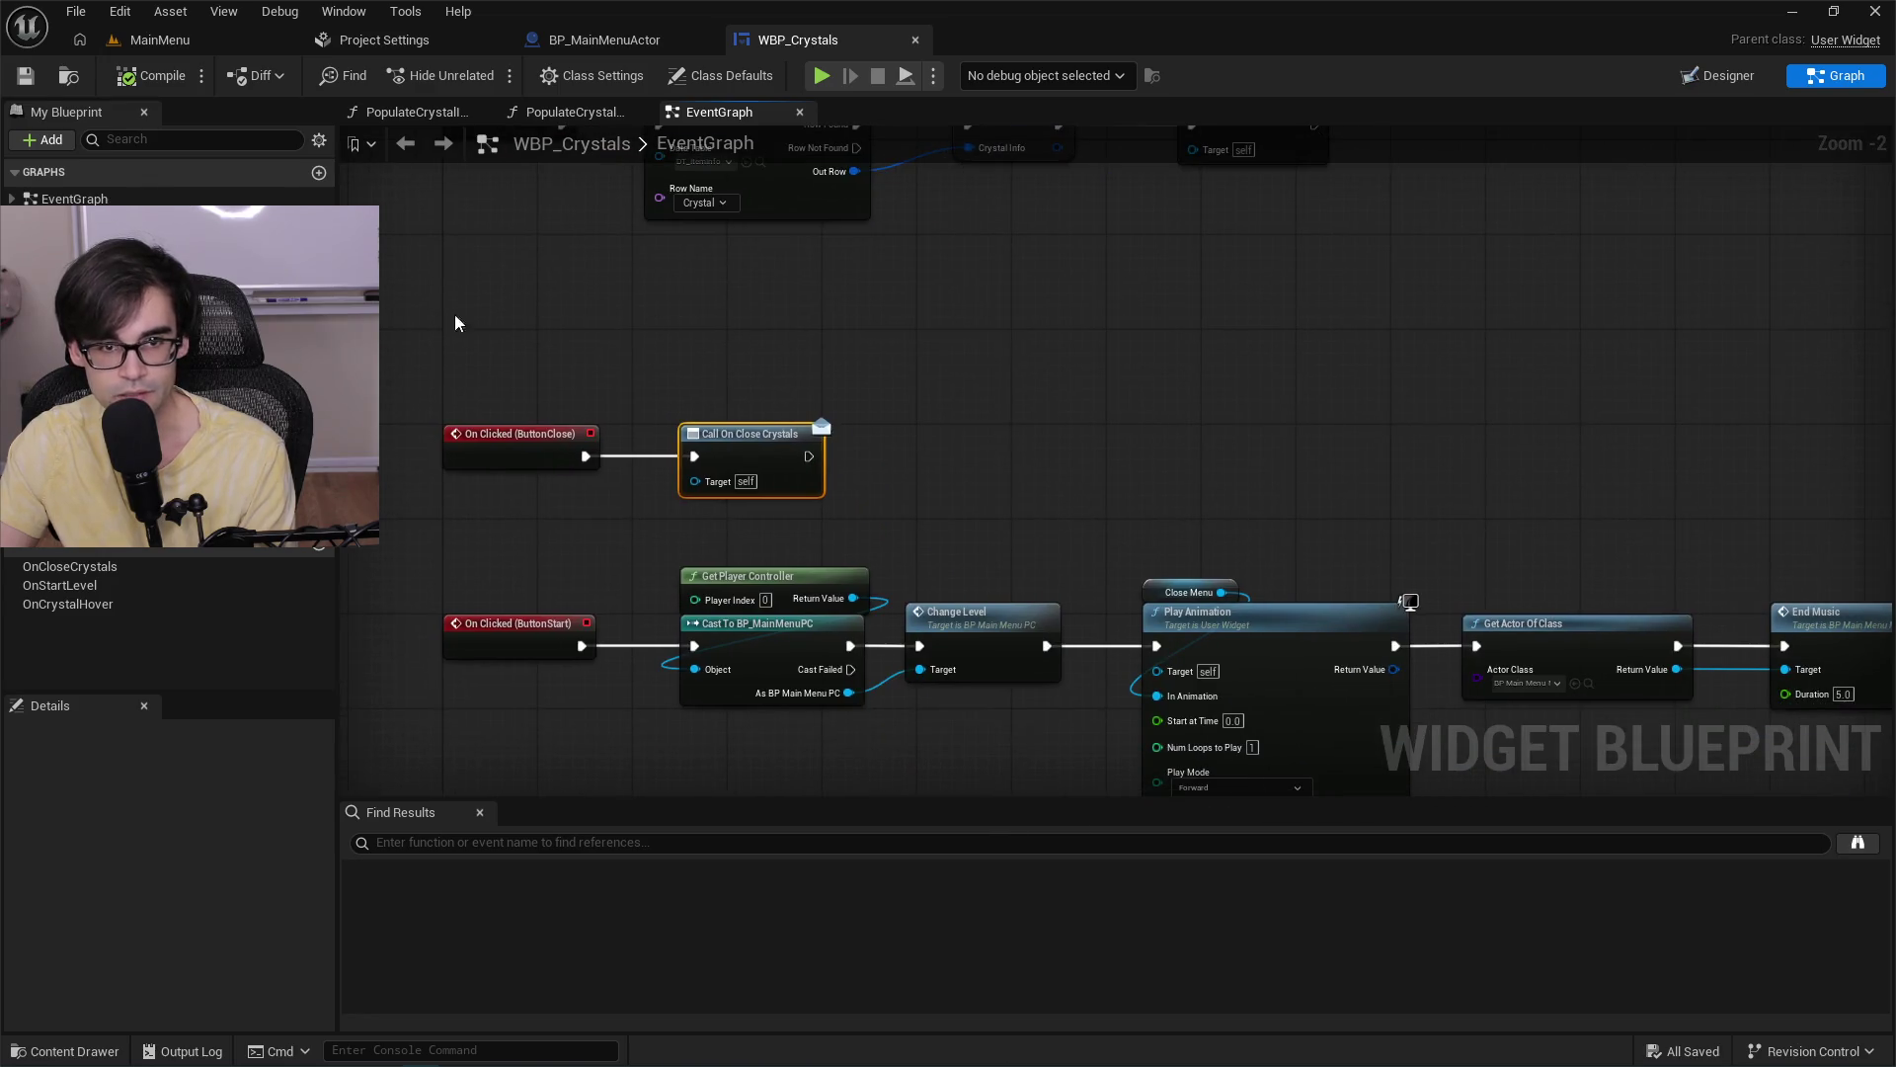
pyautogui.doubleClick(92, 569)
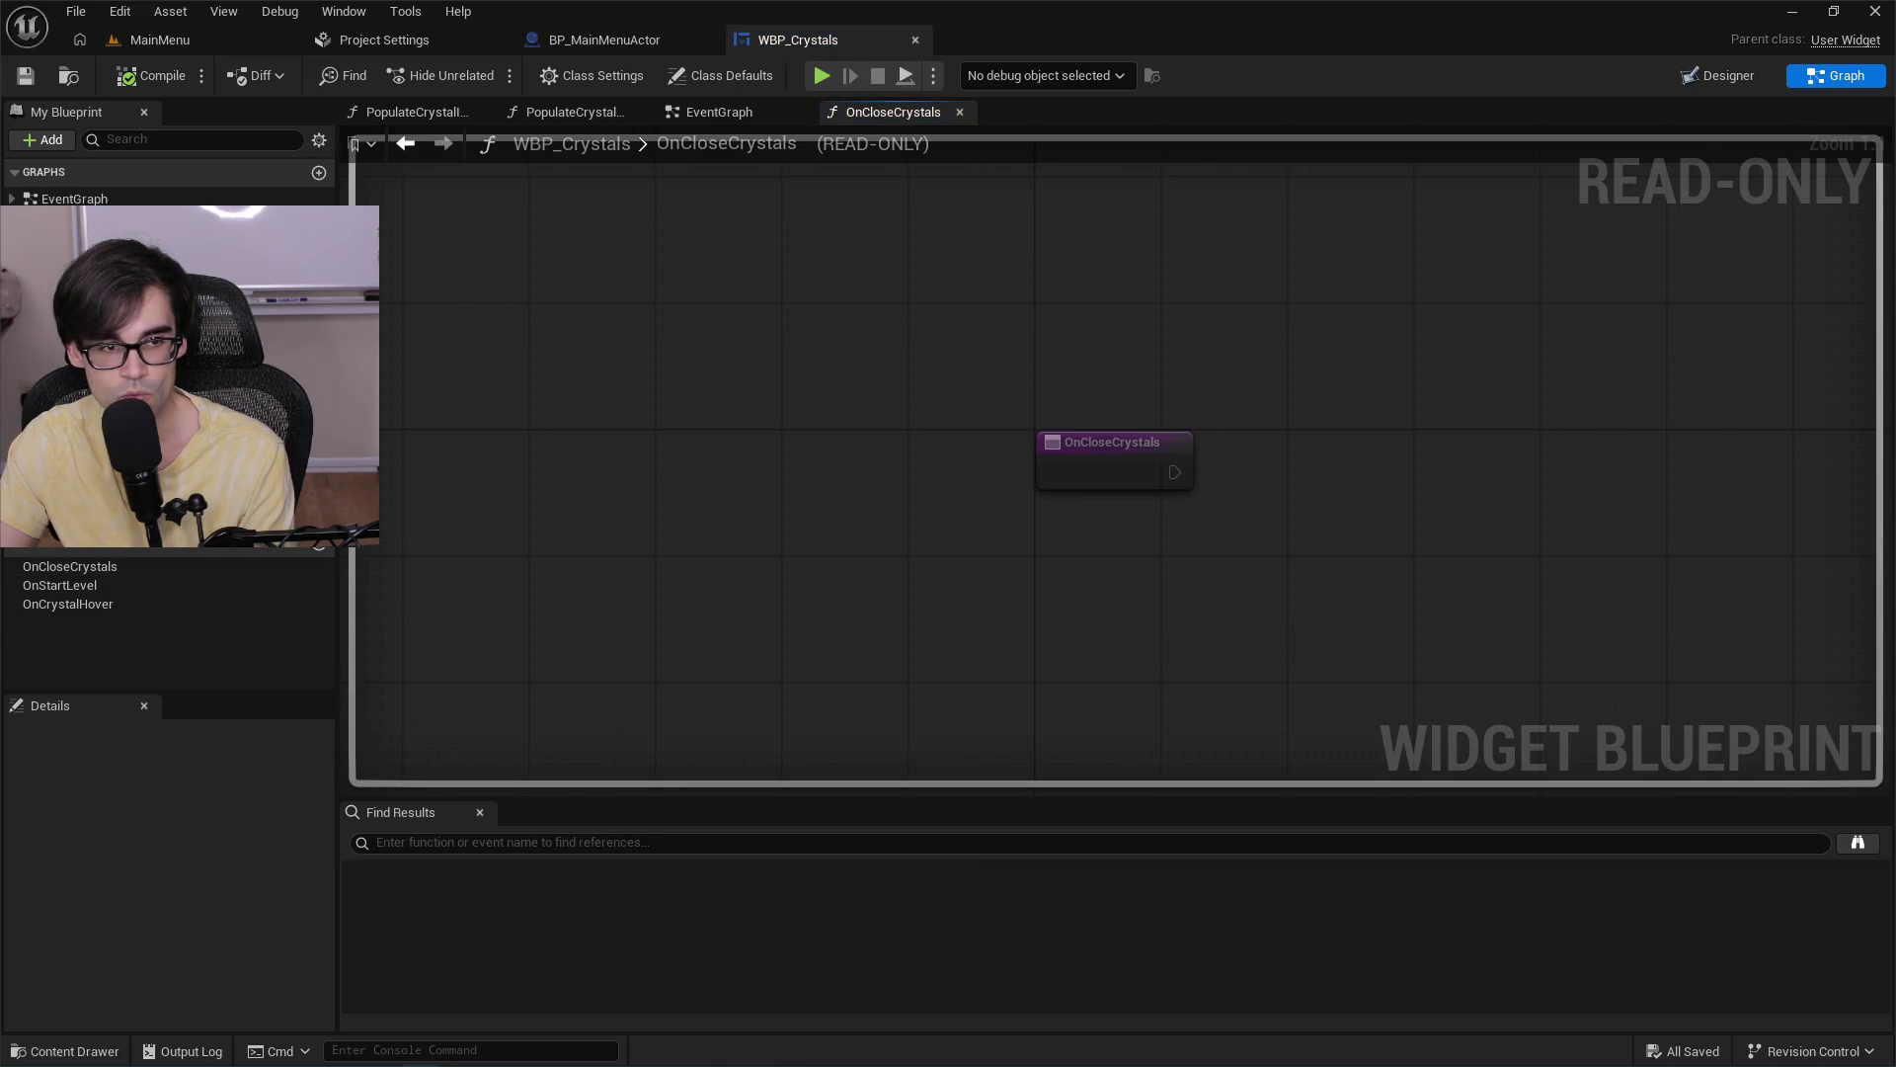
pyautogui.click(575, 112)
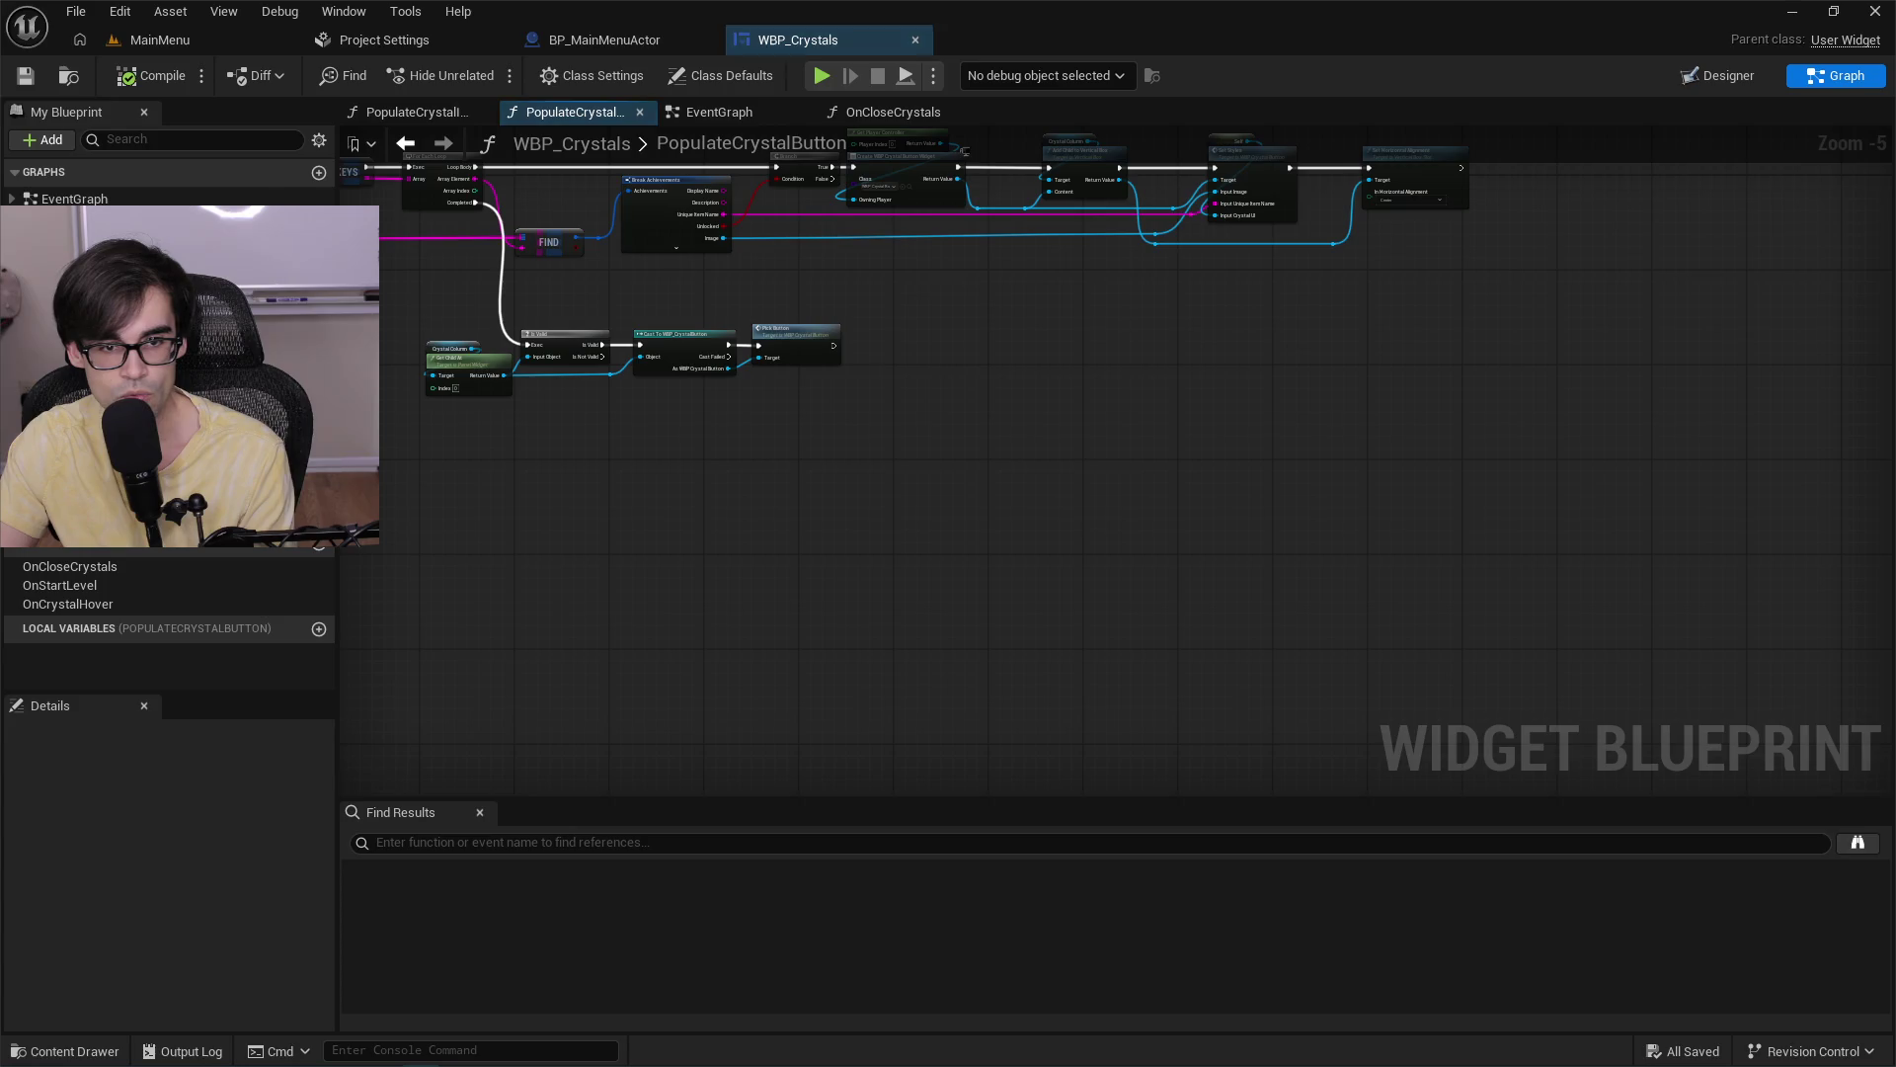
pyautogui.click(415, 111)
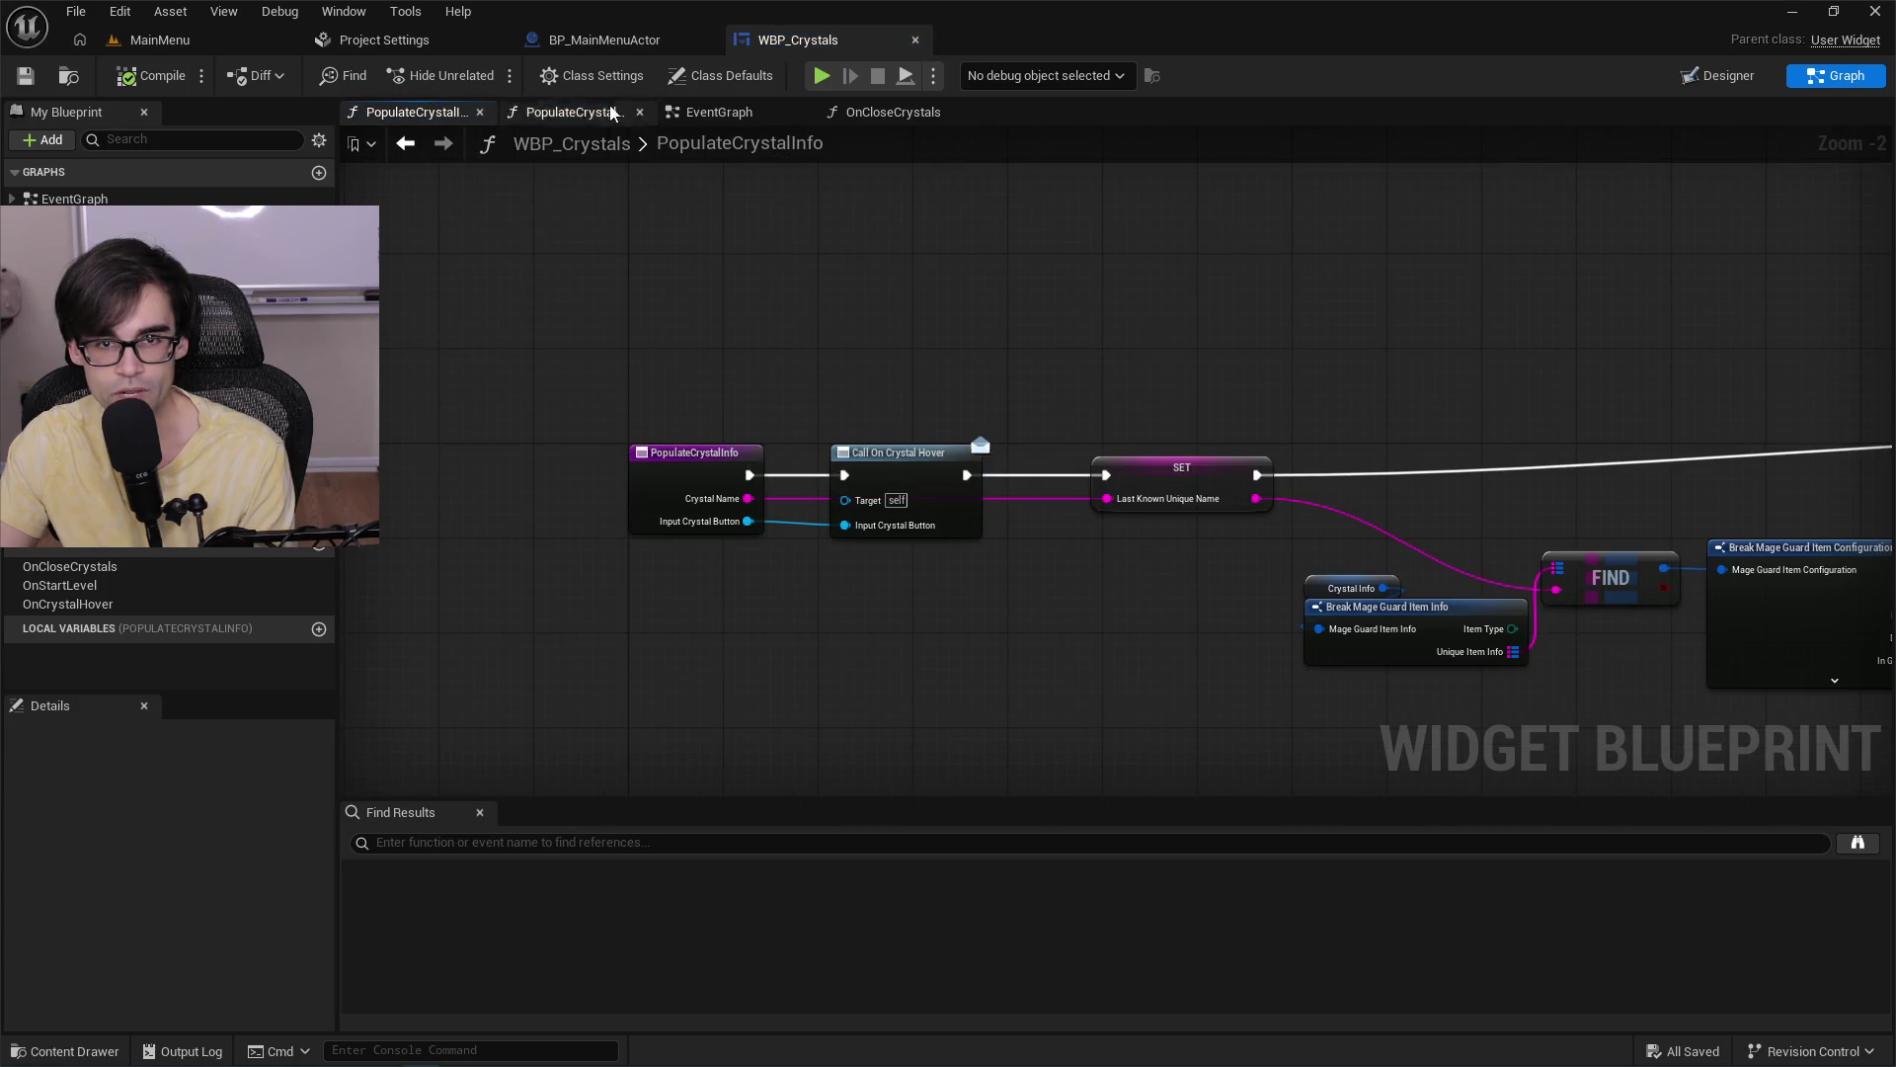
pyautogui.click(628, 39)
pyautogui.moveTo(1246, 392); pyautogui.dragTo(1063, 326)
pyautogui.click(1180, 114)
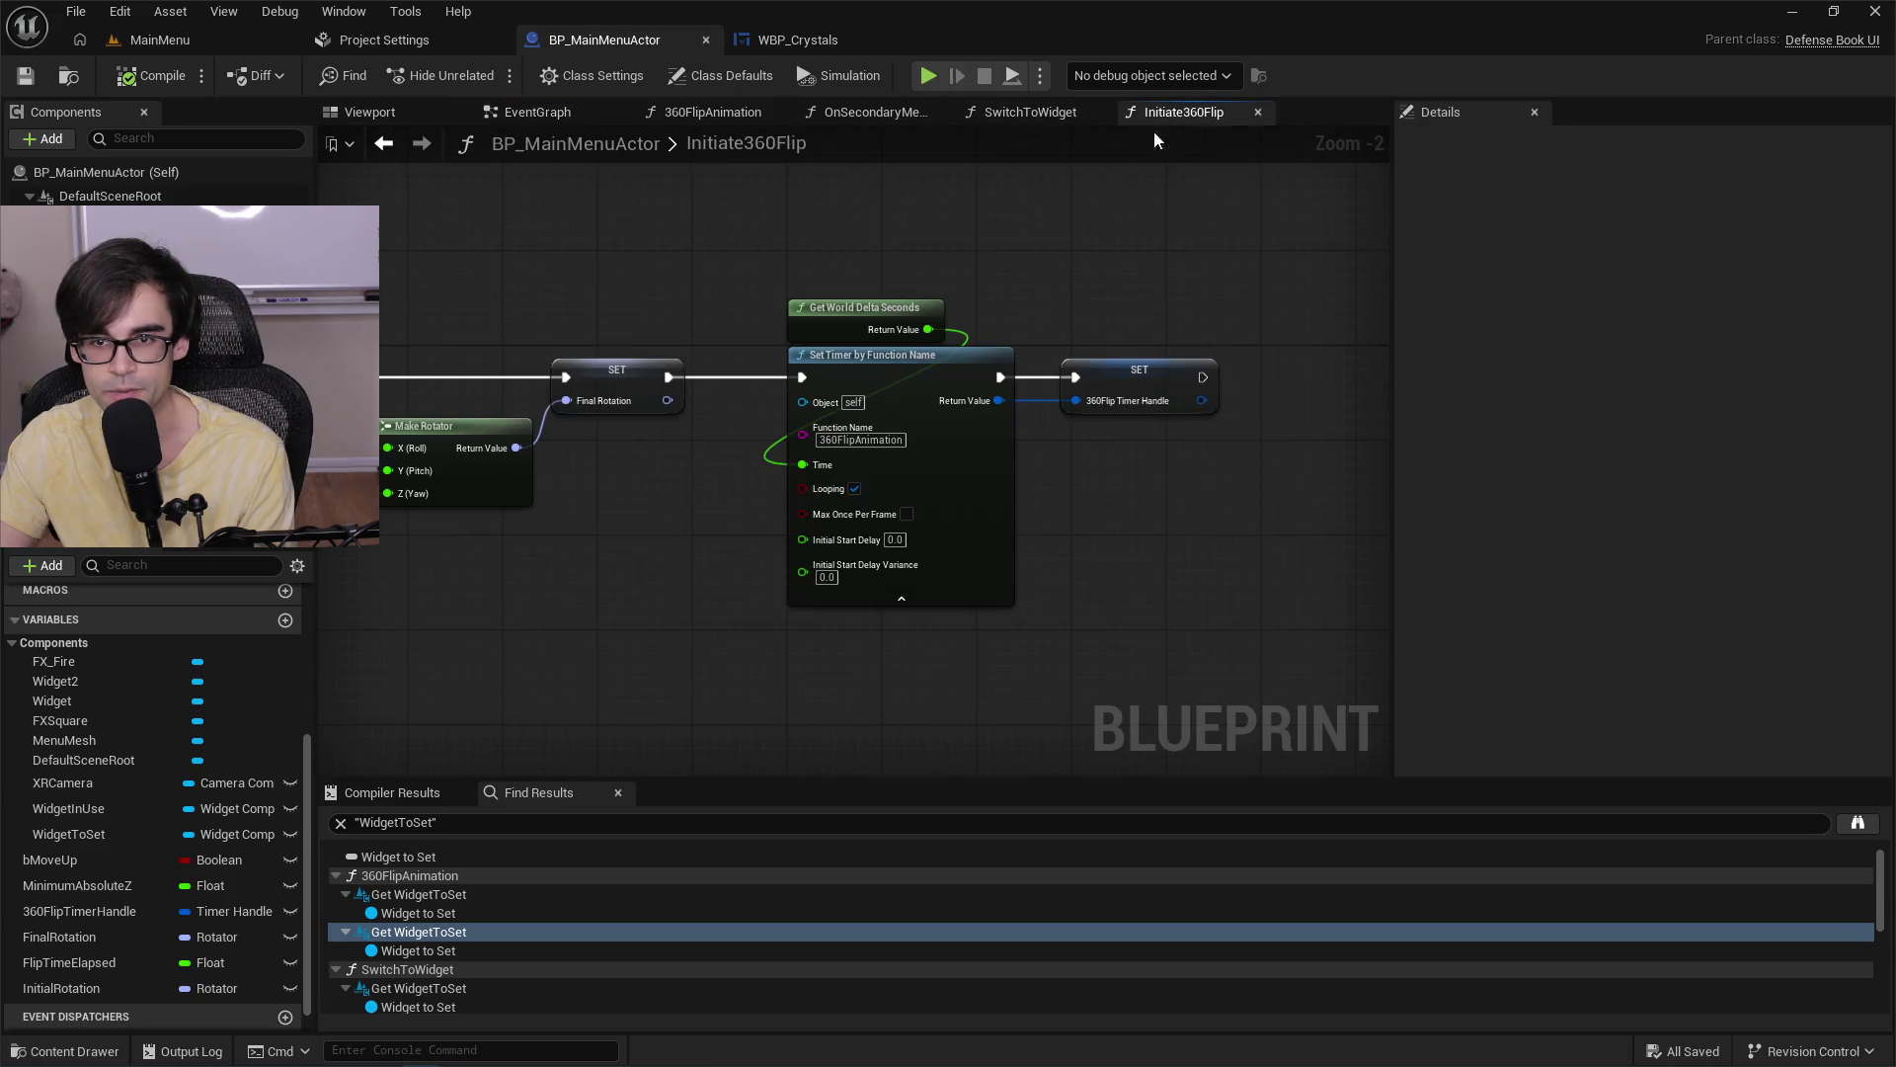
pyautogui.scroll(2, 1016, 254)
# In SwitchToWidget, delete the Print String after the close-crystals binding, rewire, and save.
pyautogui.click(1011, 115)
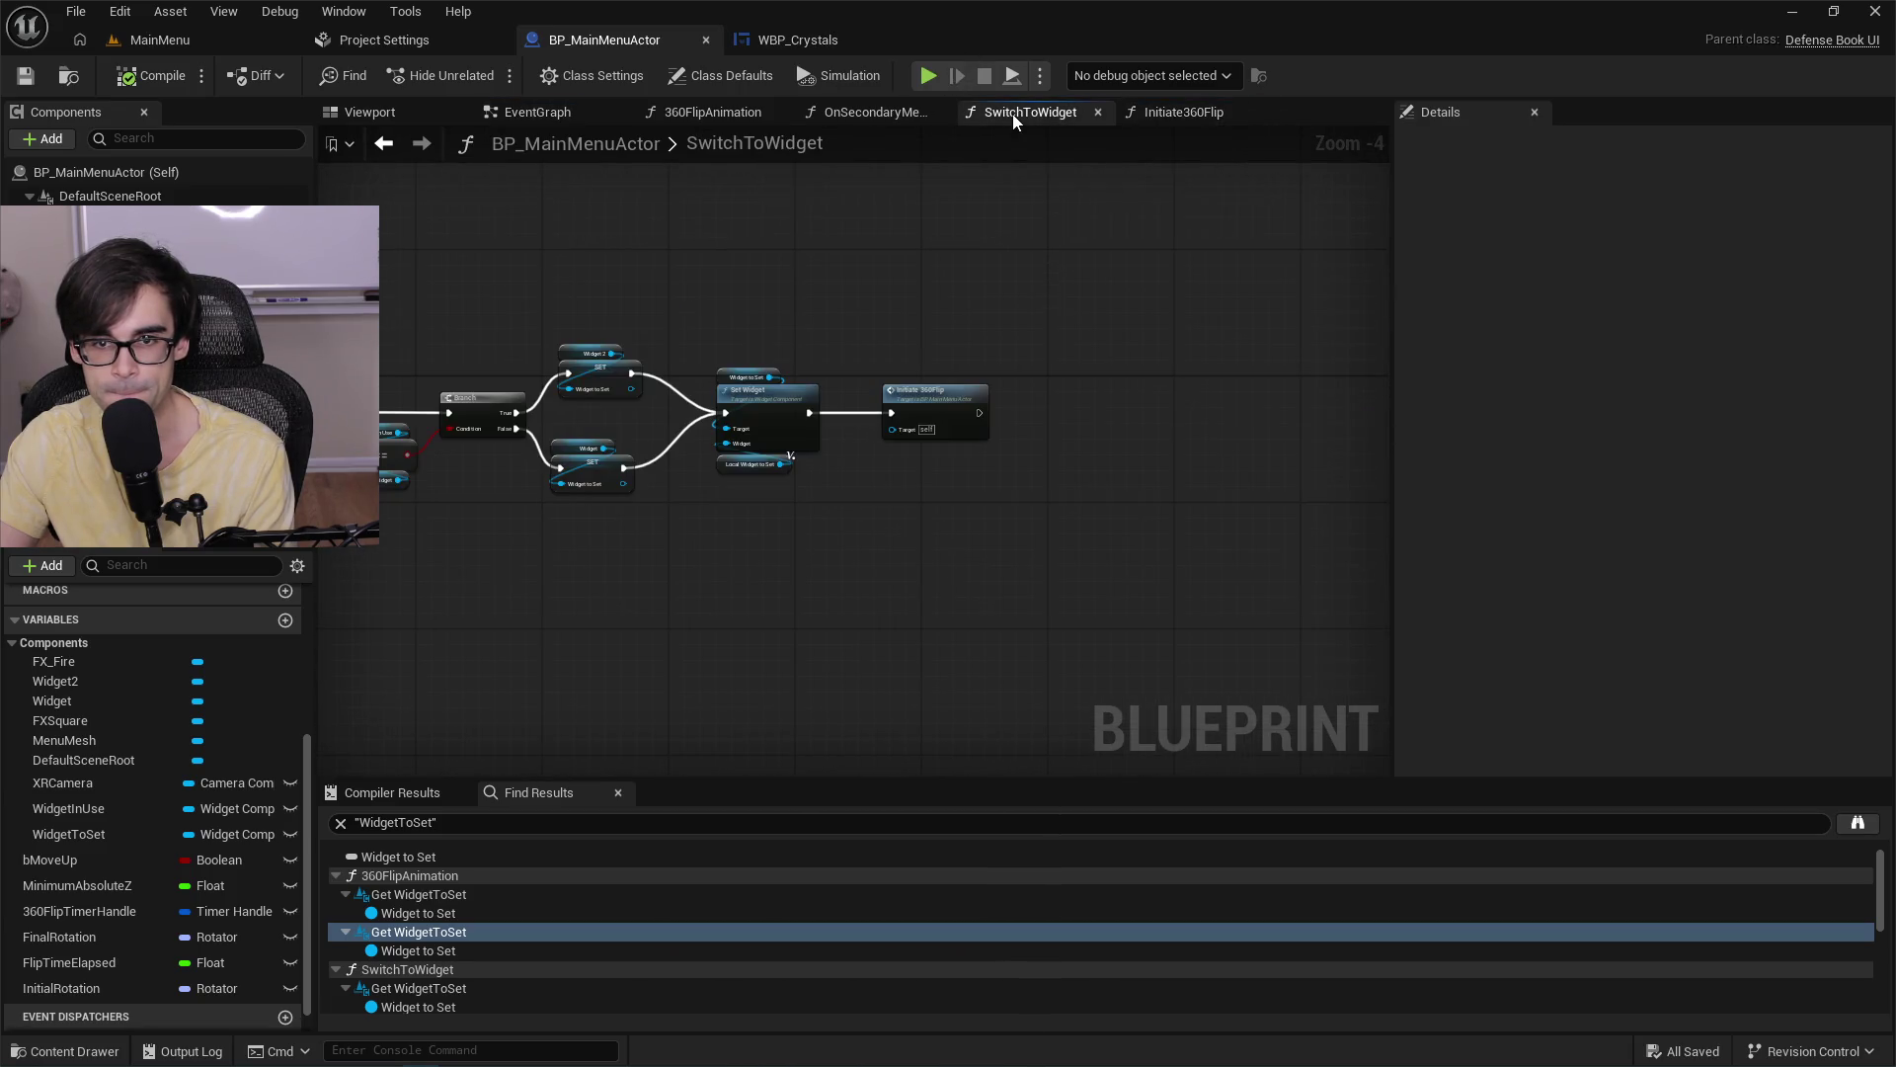
pyautogui.moveTo(1012, 345); pyautogui.dragTo(1010, 407)
pyautogui.scroll(3, 1010, 408)
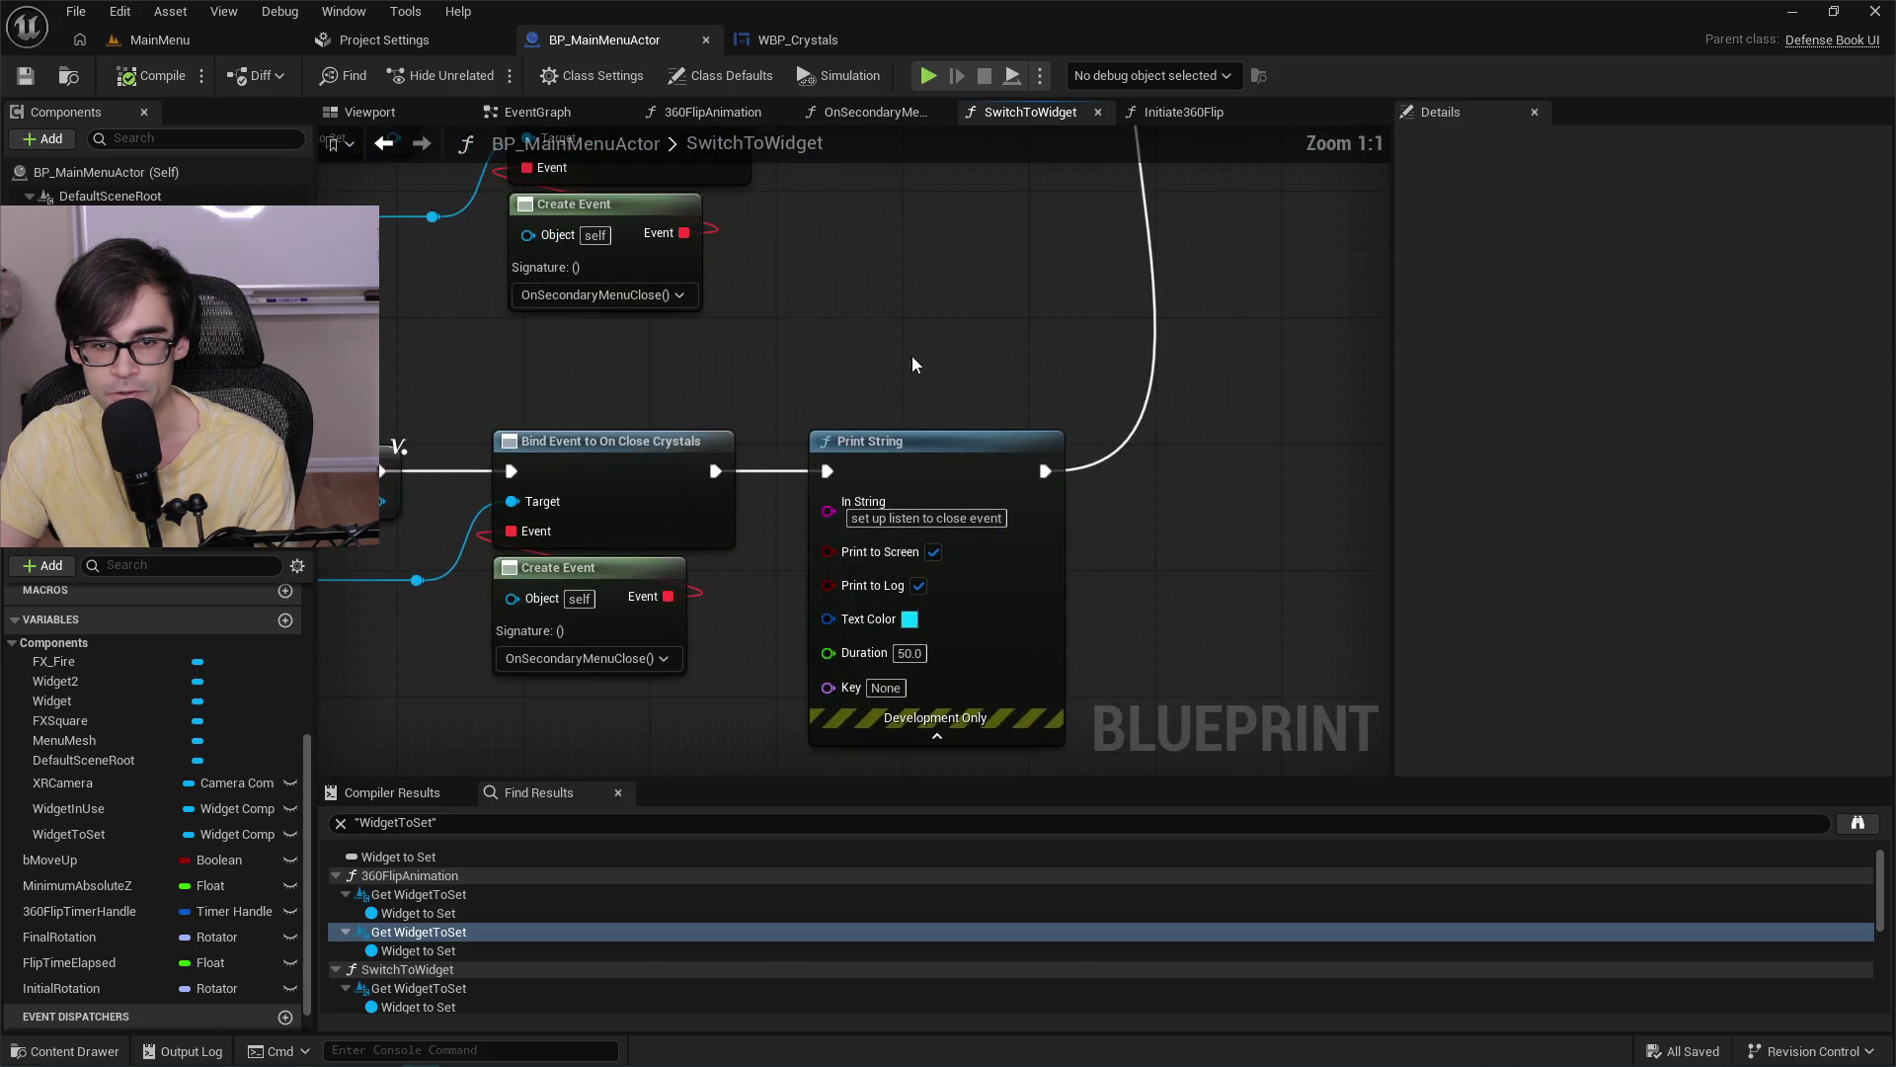
pyautogui.click(928, 434)
pyautogui.press('Delete')
pyautogui.scroll(-3, 707, 478)
pyautogui.moveTo(707, 478)
pyautogui.mouseDown()
pyautogui.moveTo(803, 516)
pyautogui.moveTo(1019, 203)
pyautogui.mouseUp()
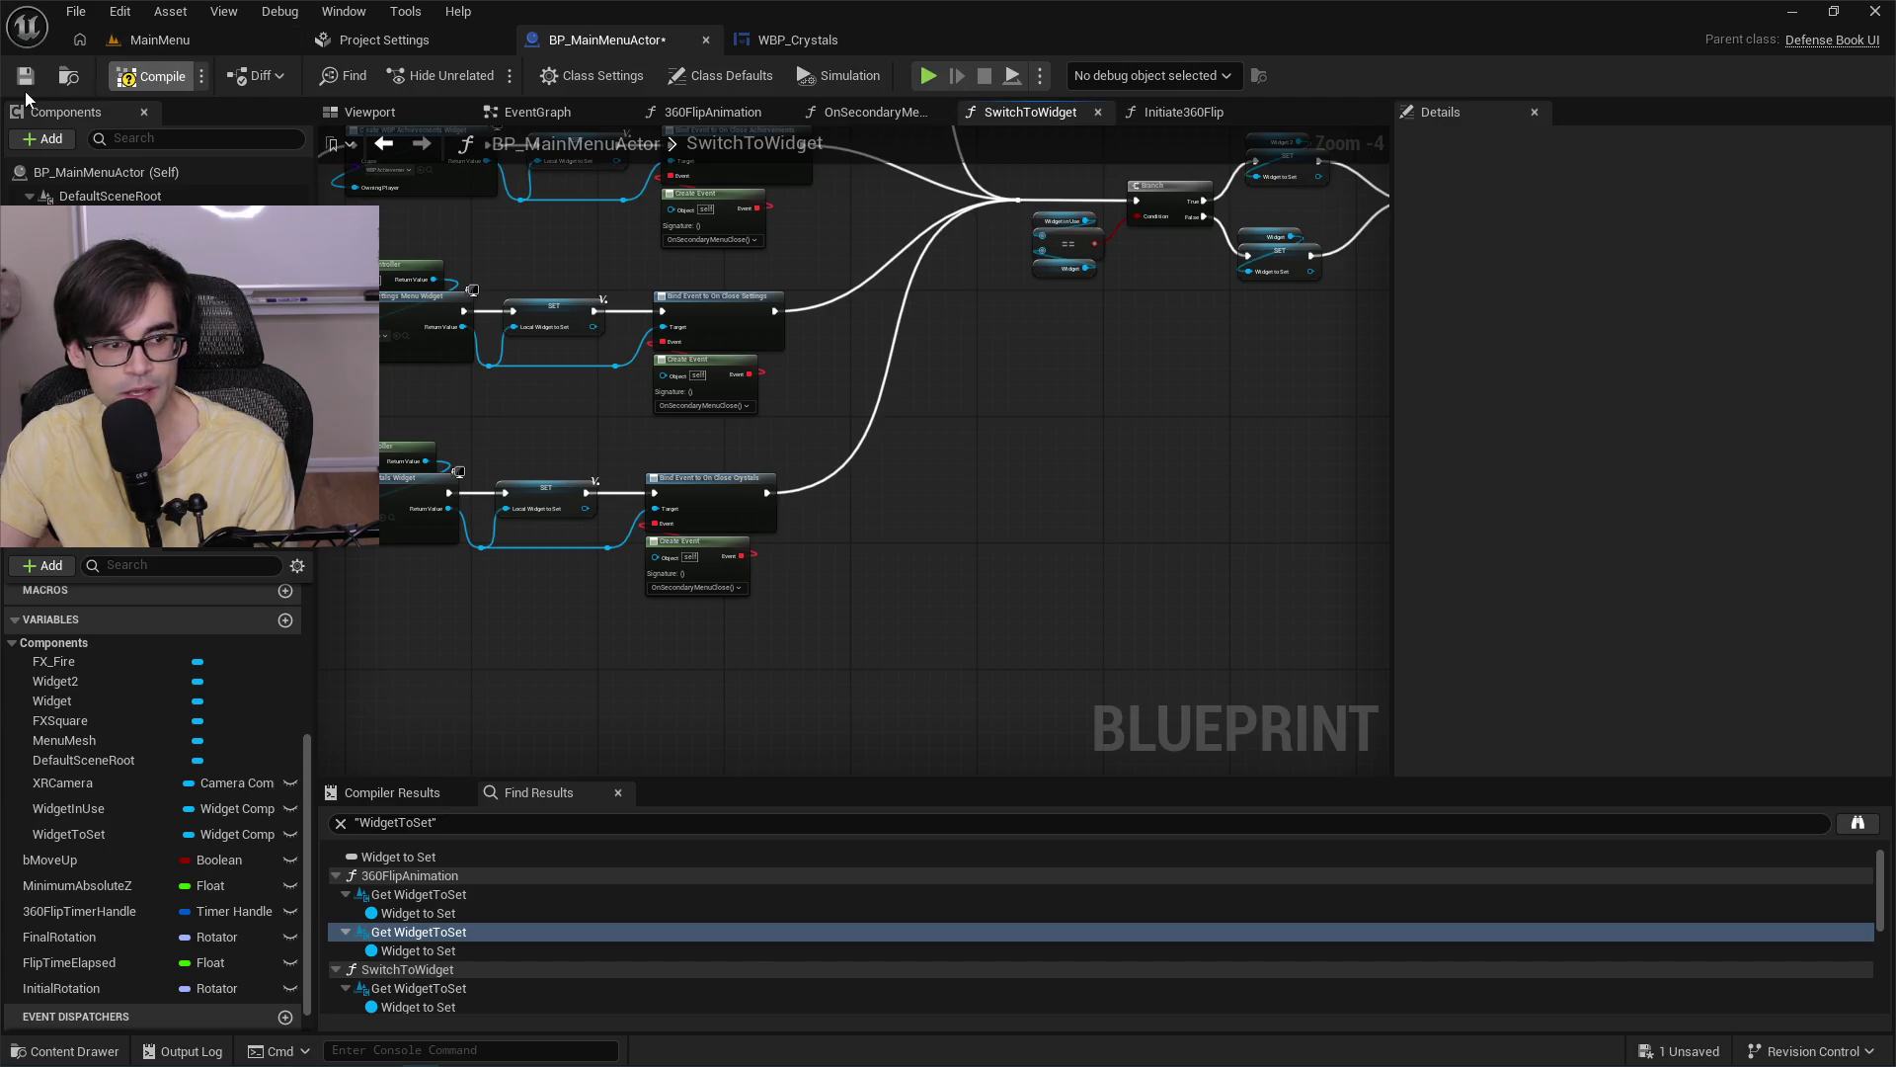
pyautogui.click(26, 76)
# Play-test the MainMenu level once more and stop it.
pyautogui.click(160, 40)
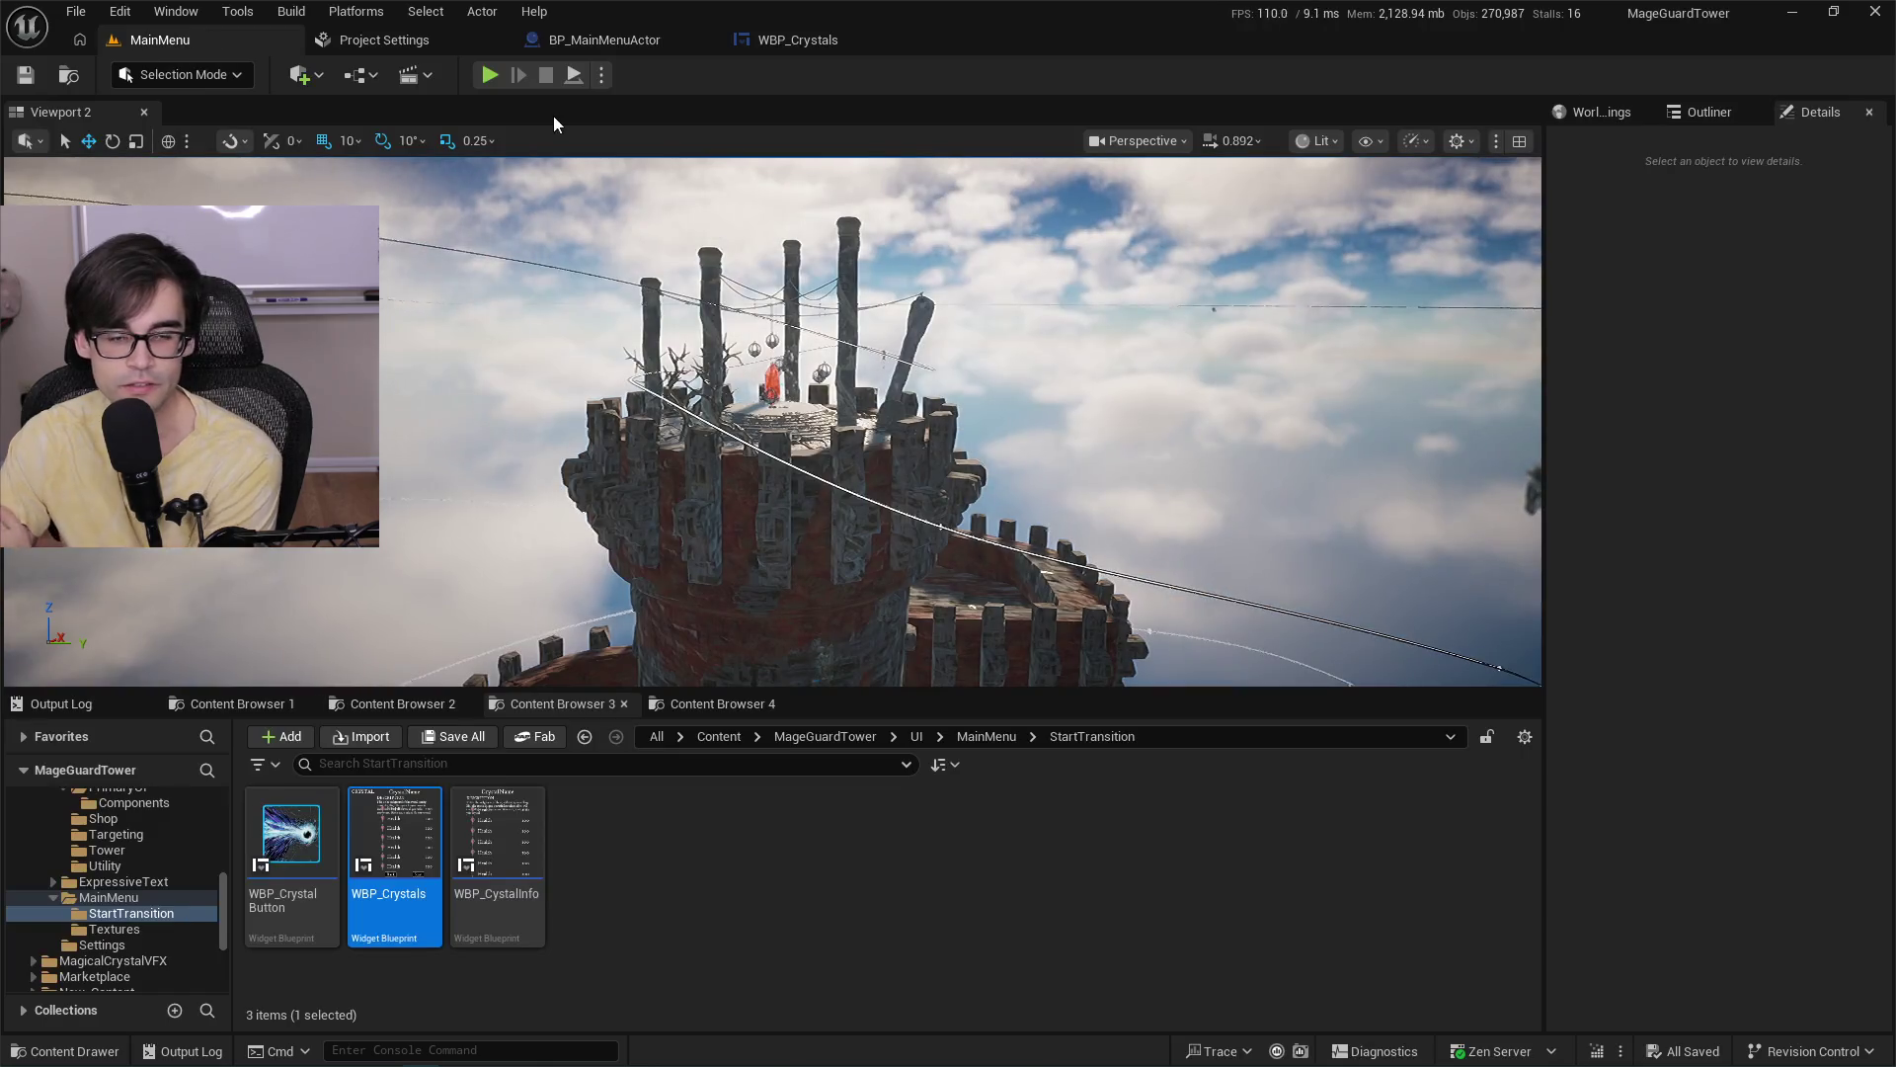
pyautogui.click(485, 76)
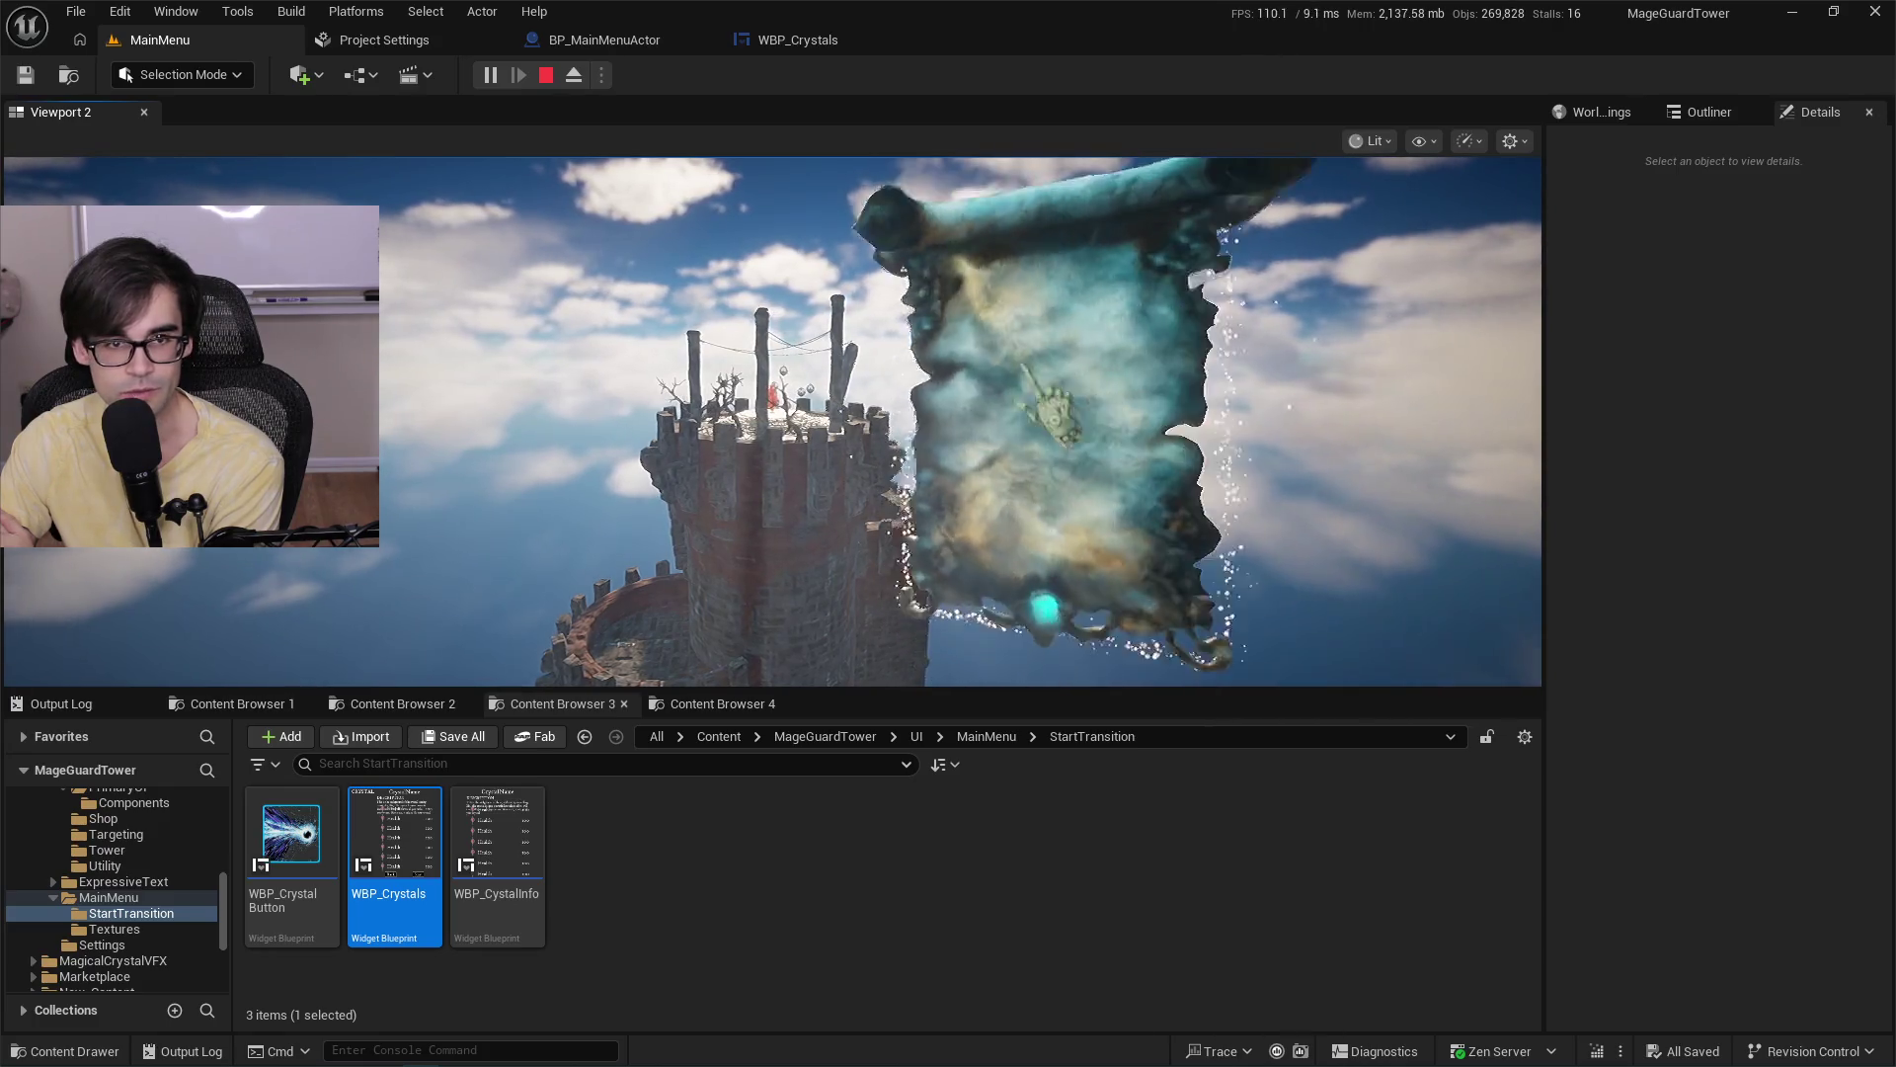
pyautogui.click(547, 75)
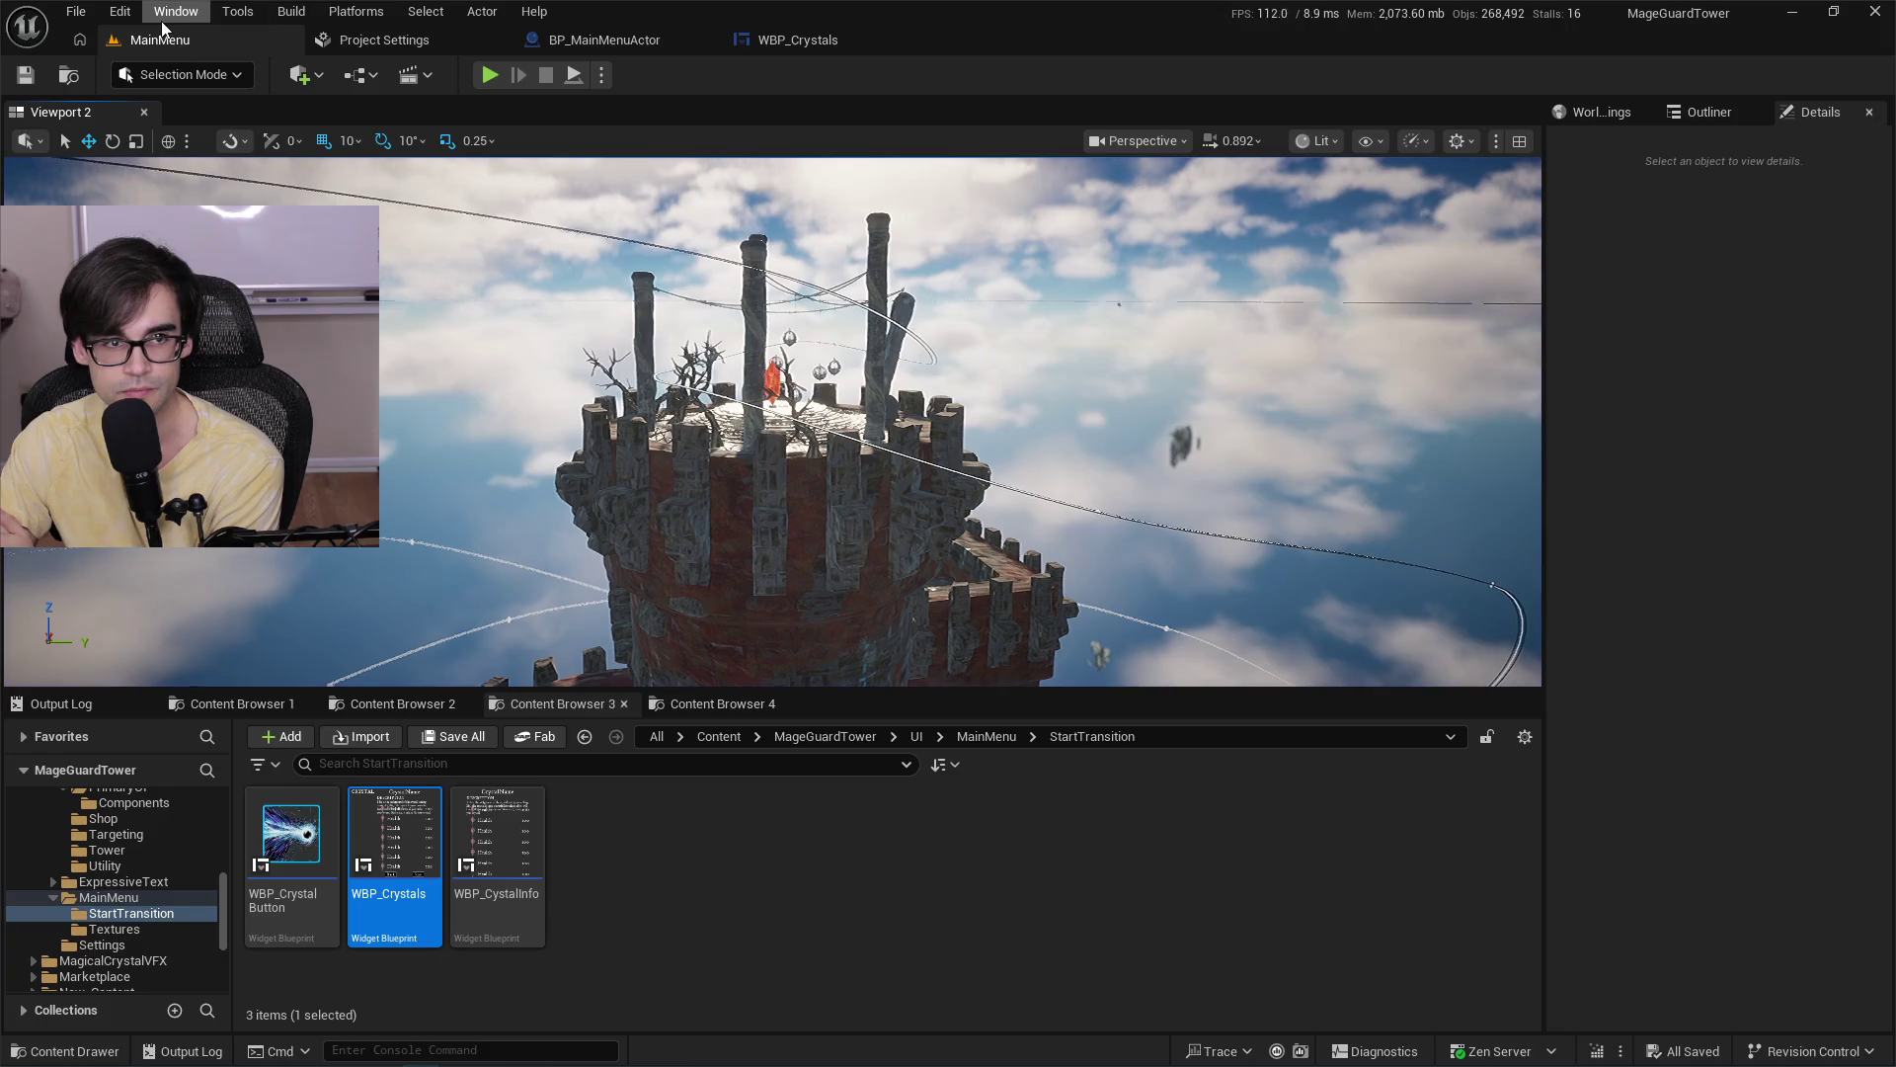
# Browse the edit history, play mode options, Platforms and Select menus, then show the WBP_Crystals blueprint.
pyautogui.click(120, 20)
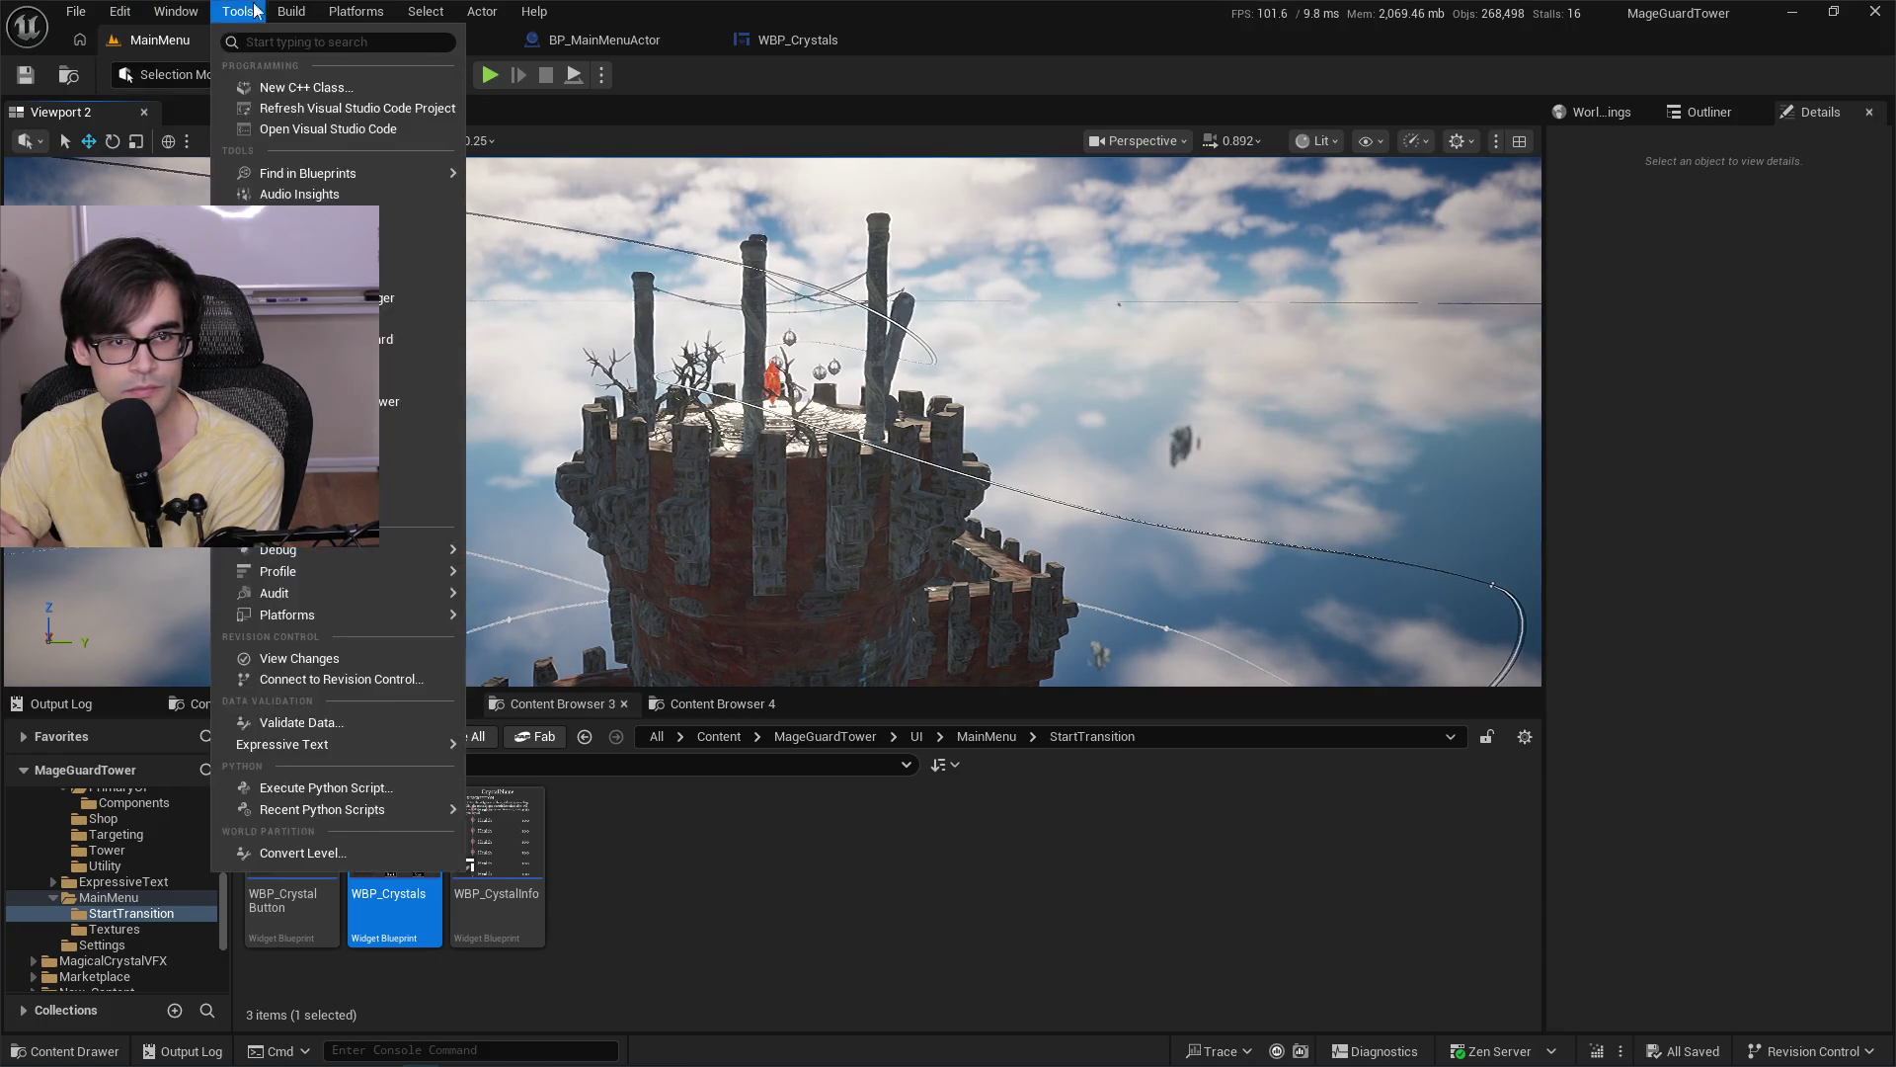
pyautogui.click(618, 81)
pyautogui.click(602, 75)
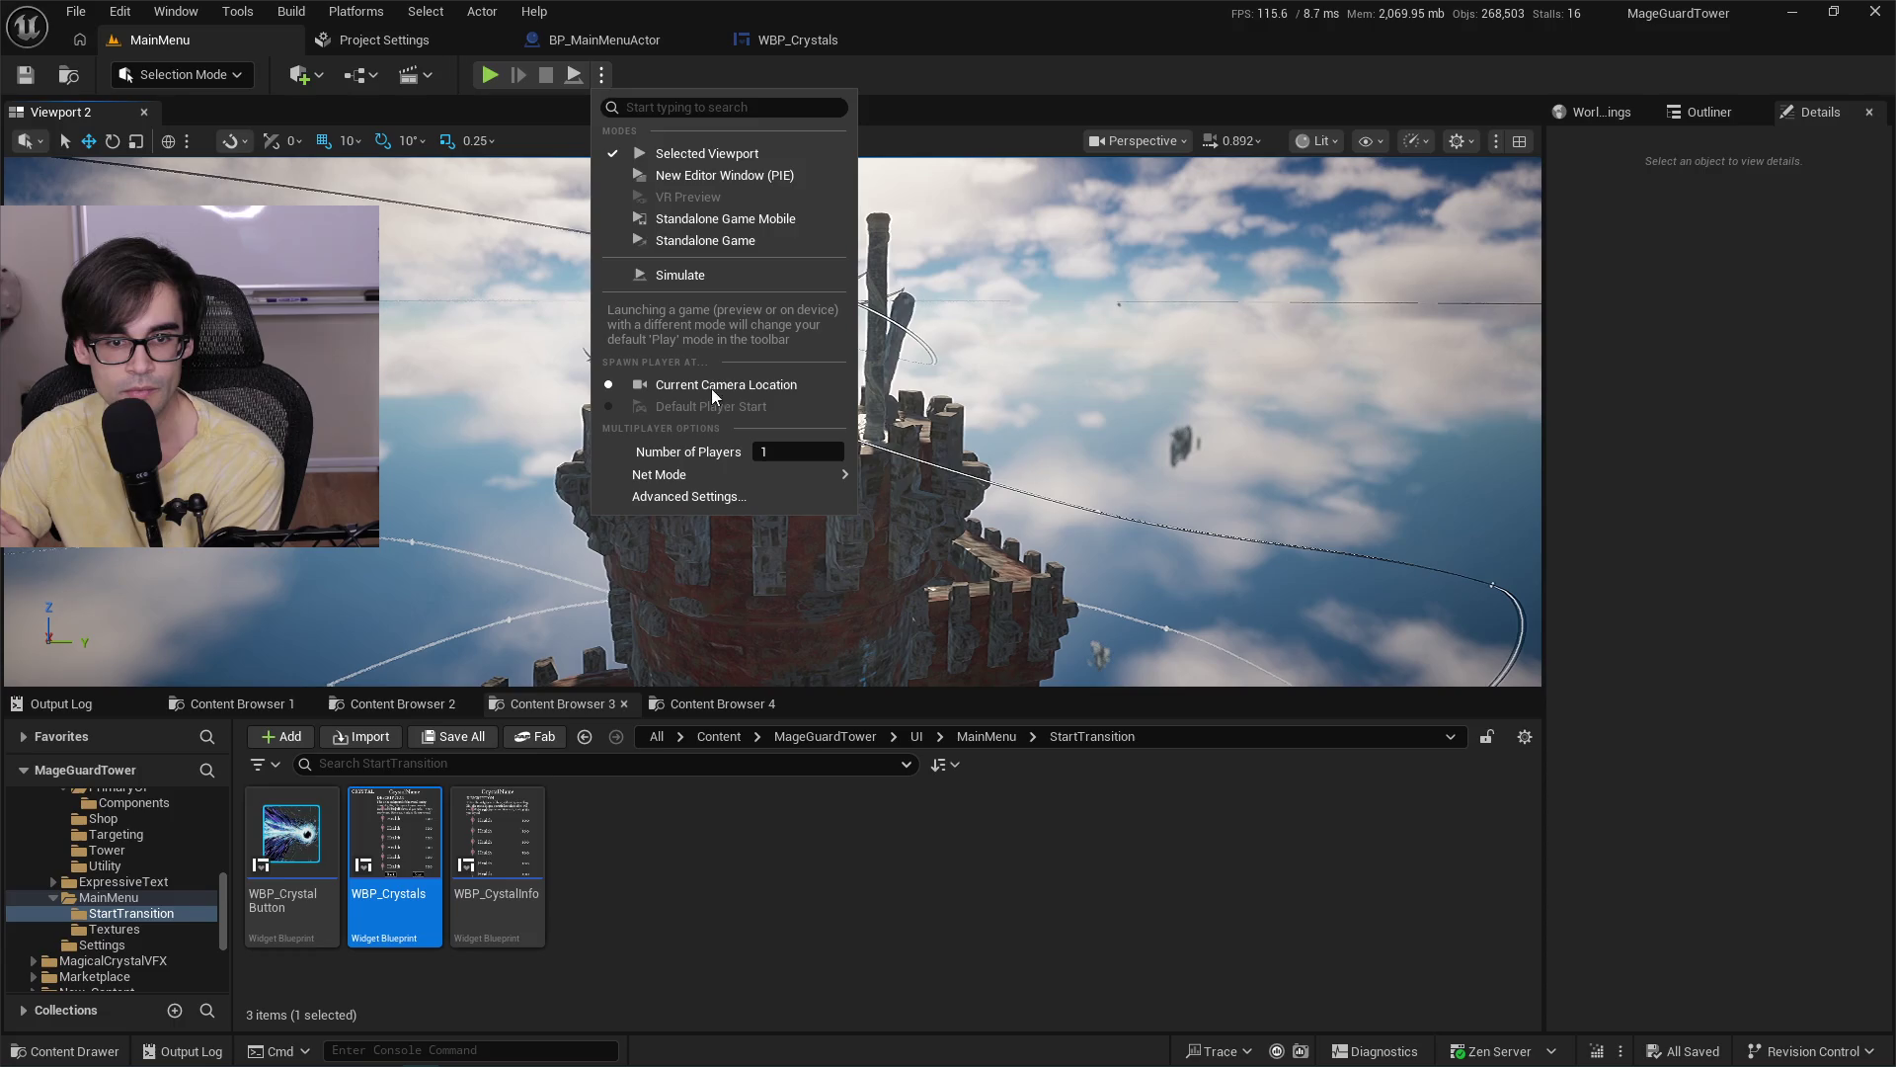
pyautogui.click(605, 75)
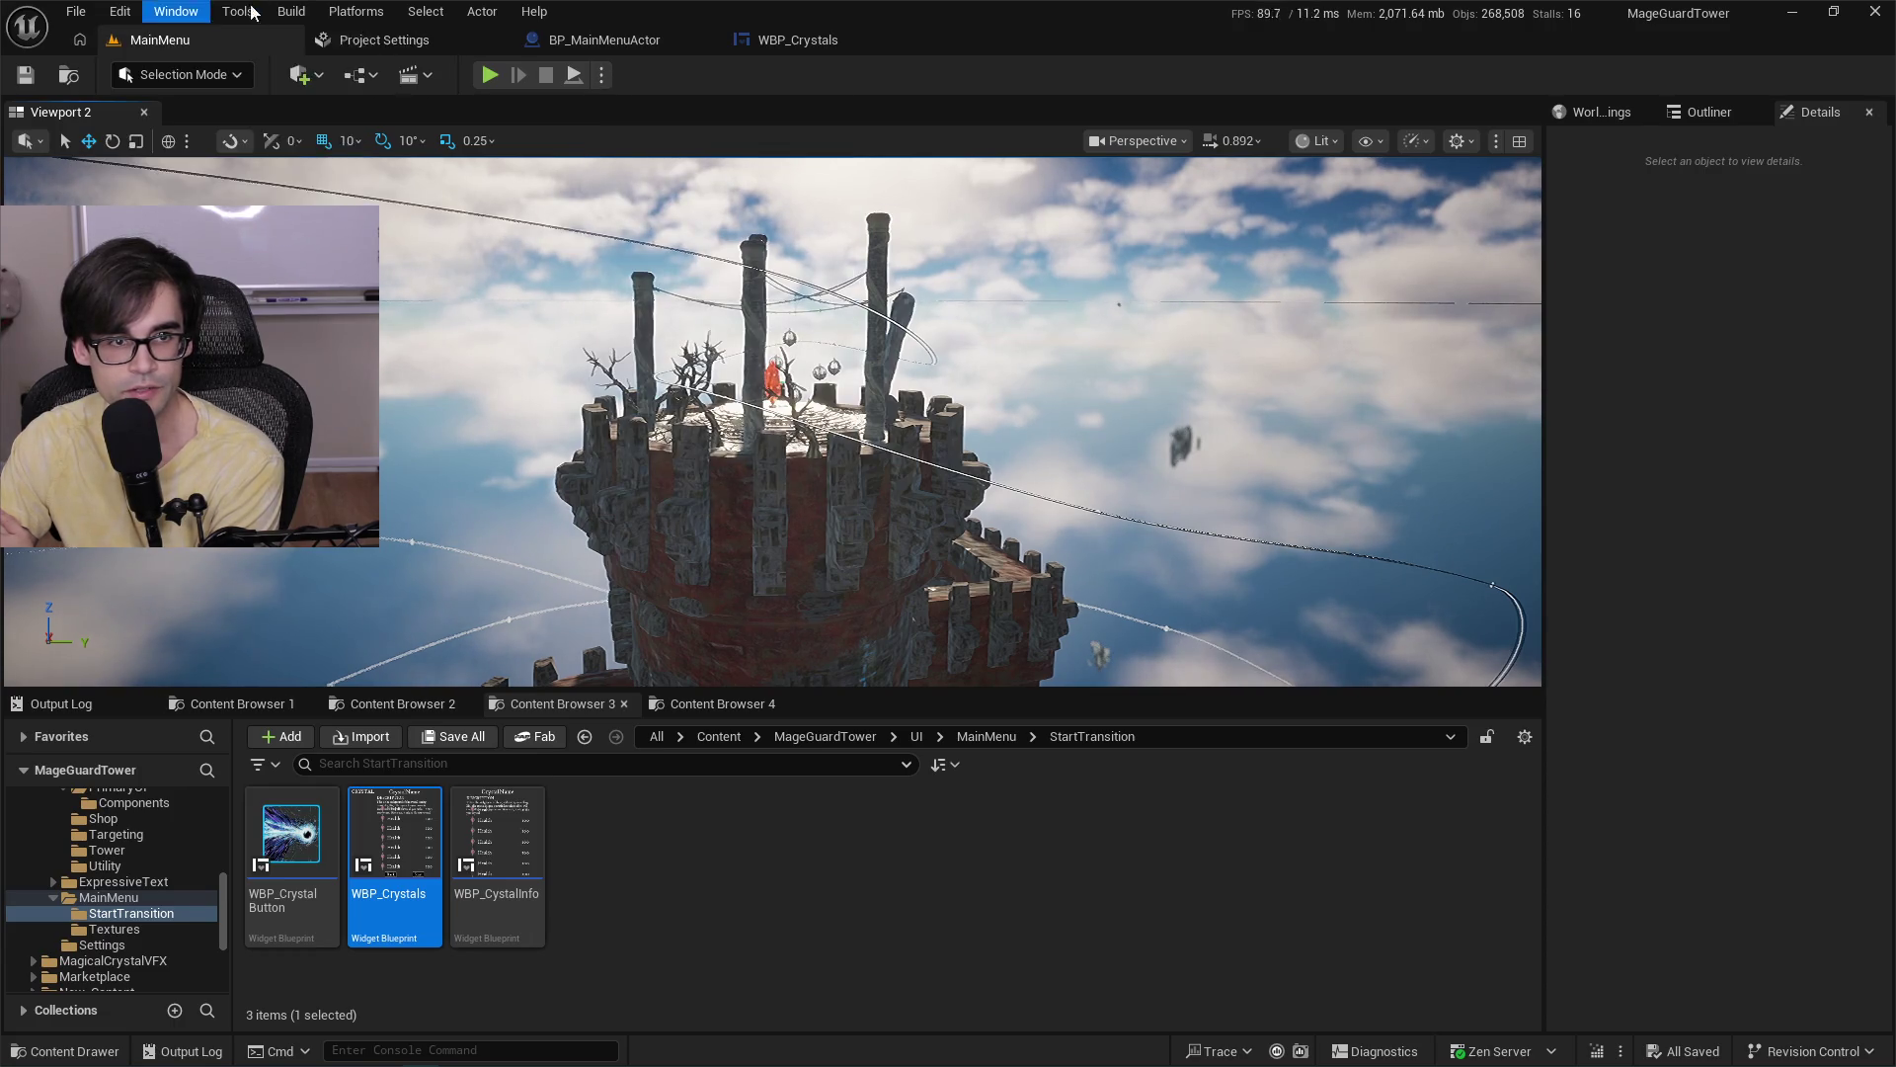
pyautogui.click(343, 12)
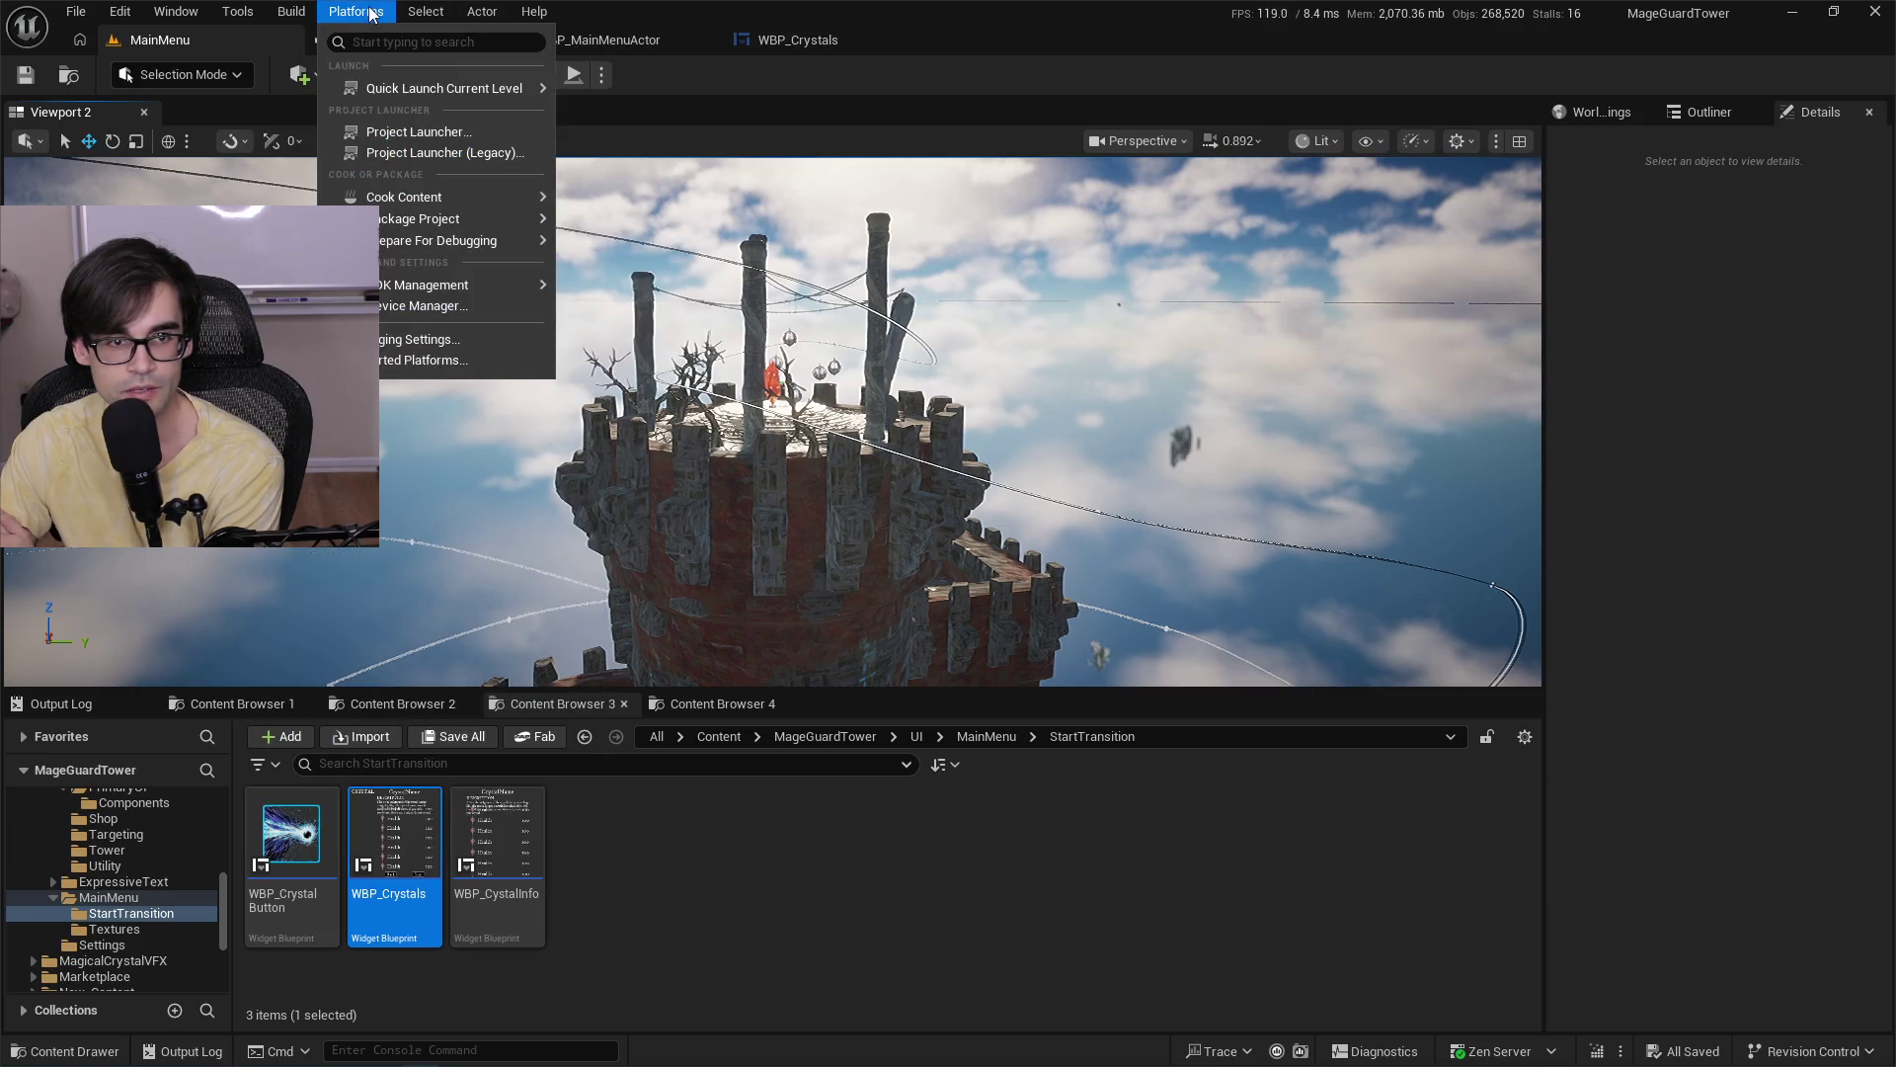
pyautogui.click(339, 12)
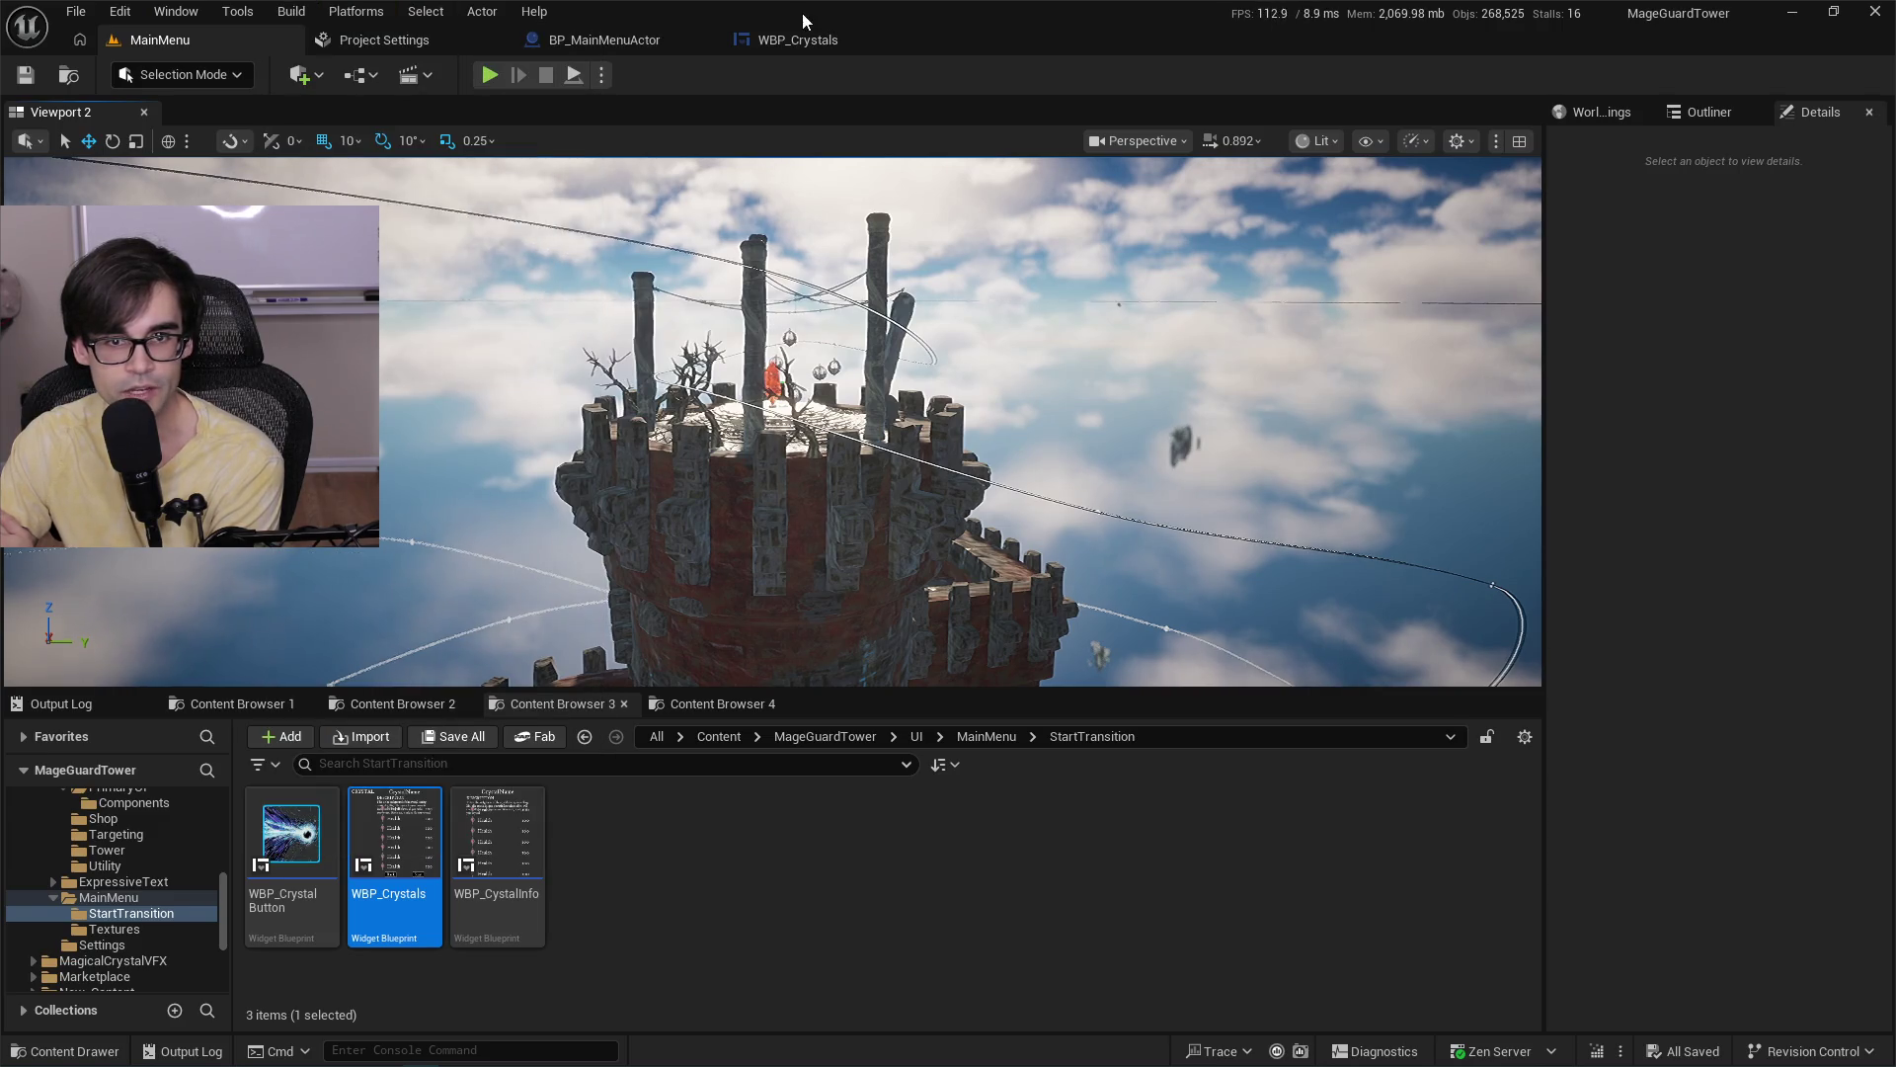
pyautogui.click(422, 20)
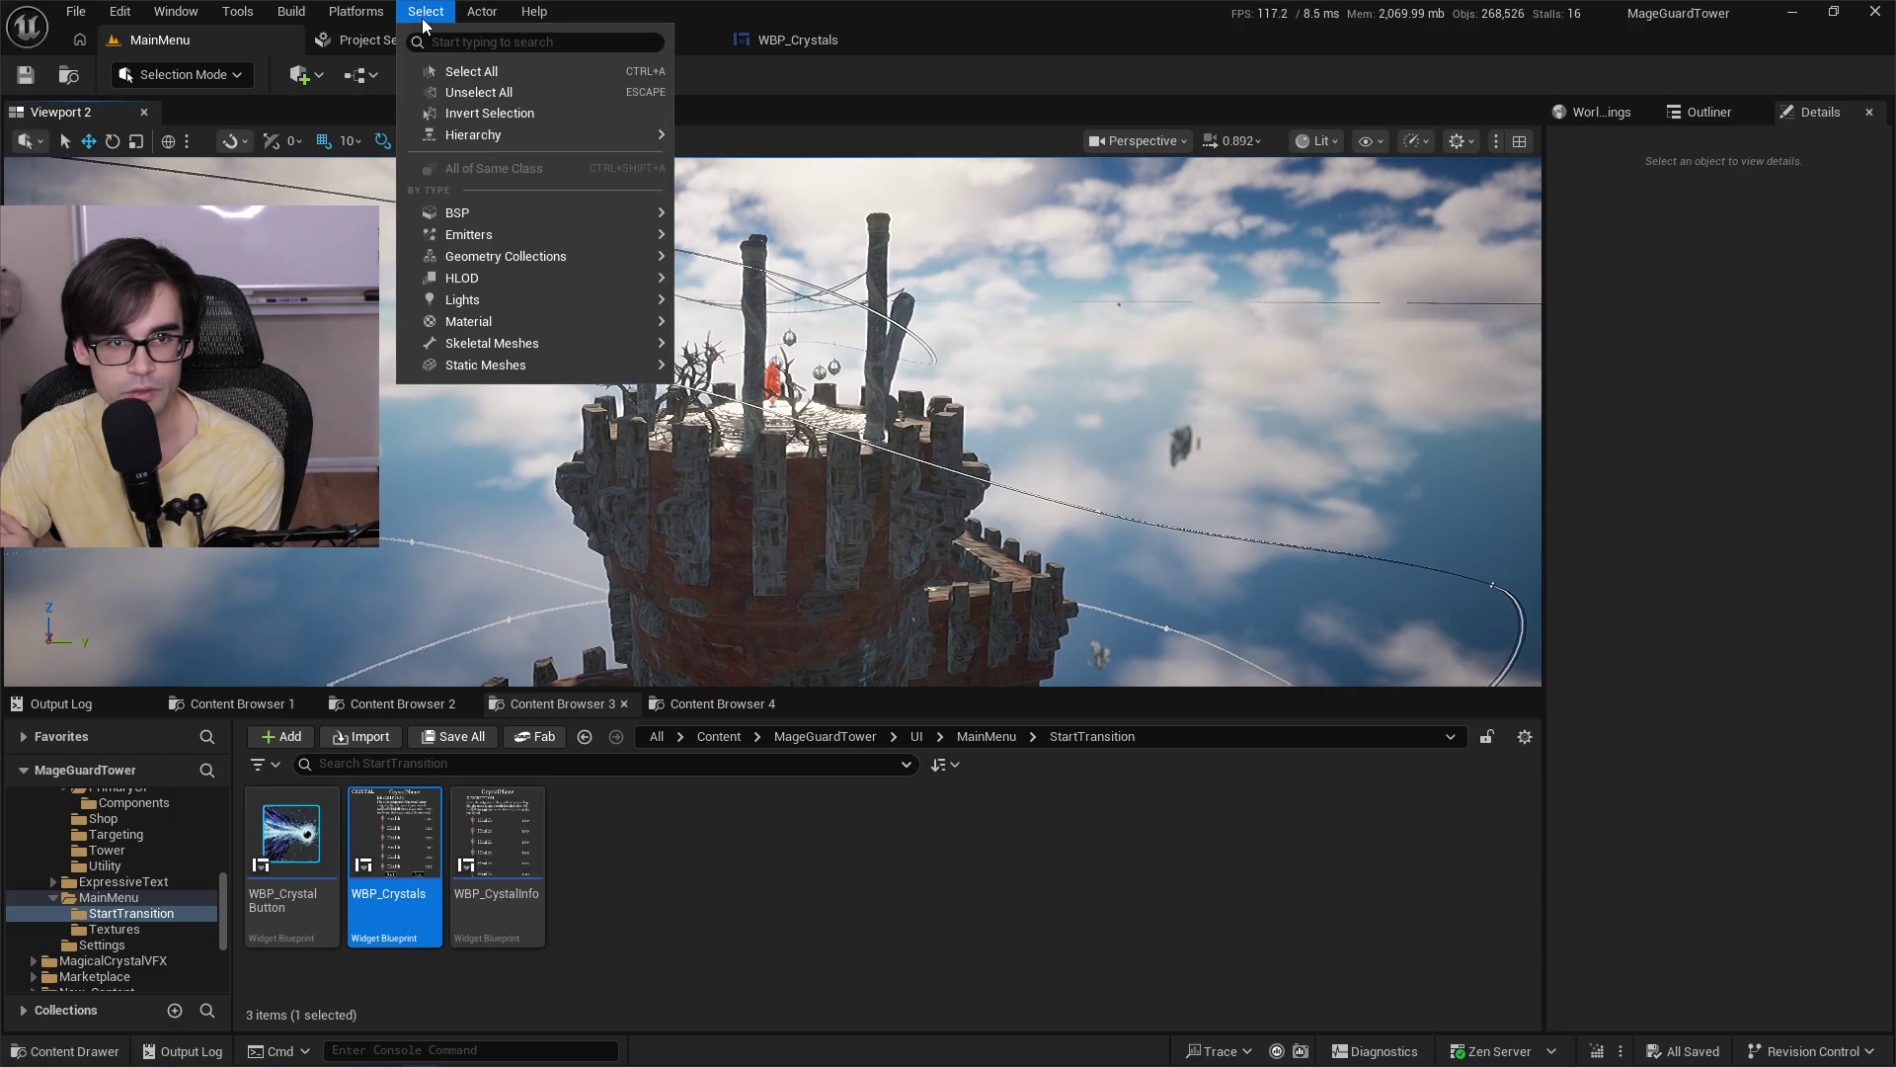
pyautogui.click(357, 12)
pyautogui.click(357, 12)
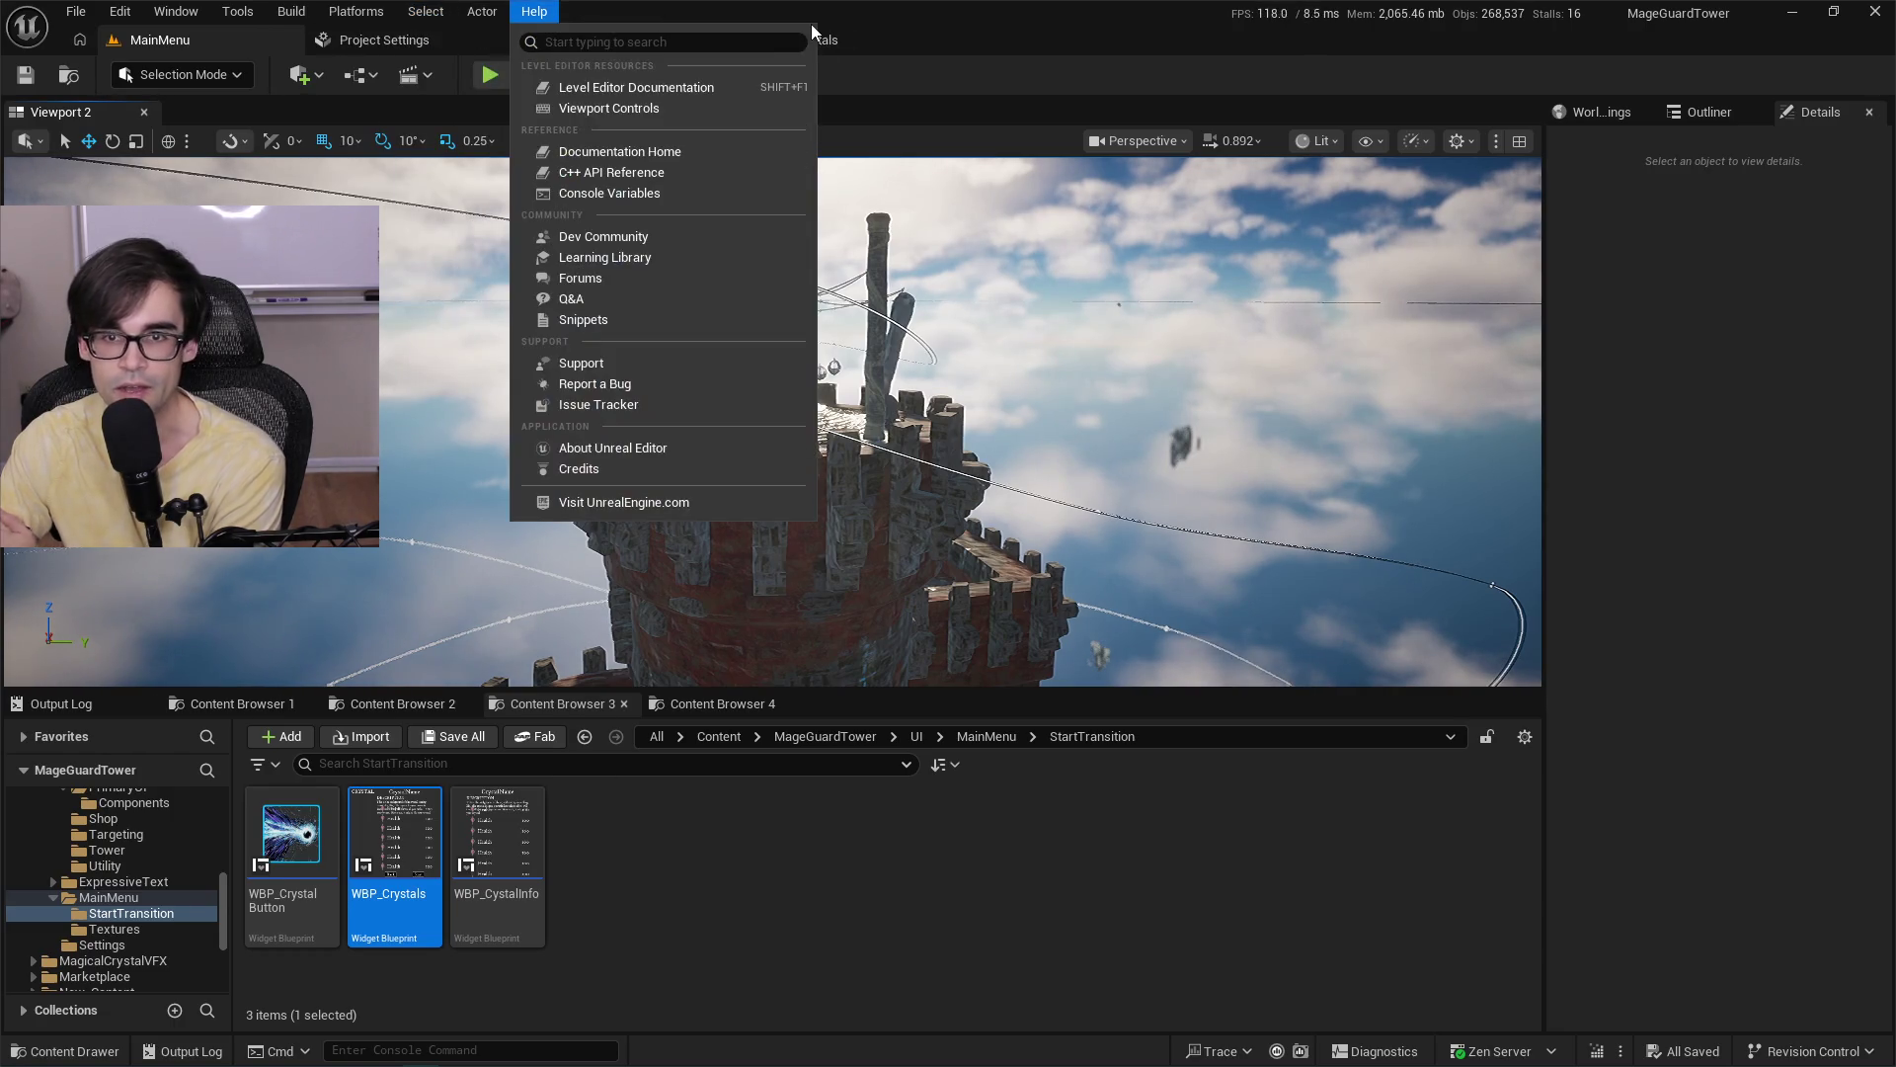
pyautogui.click(913, 36)
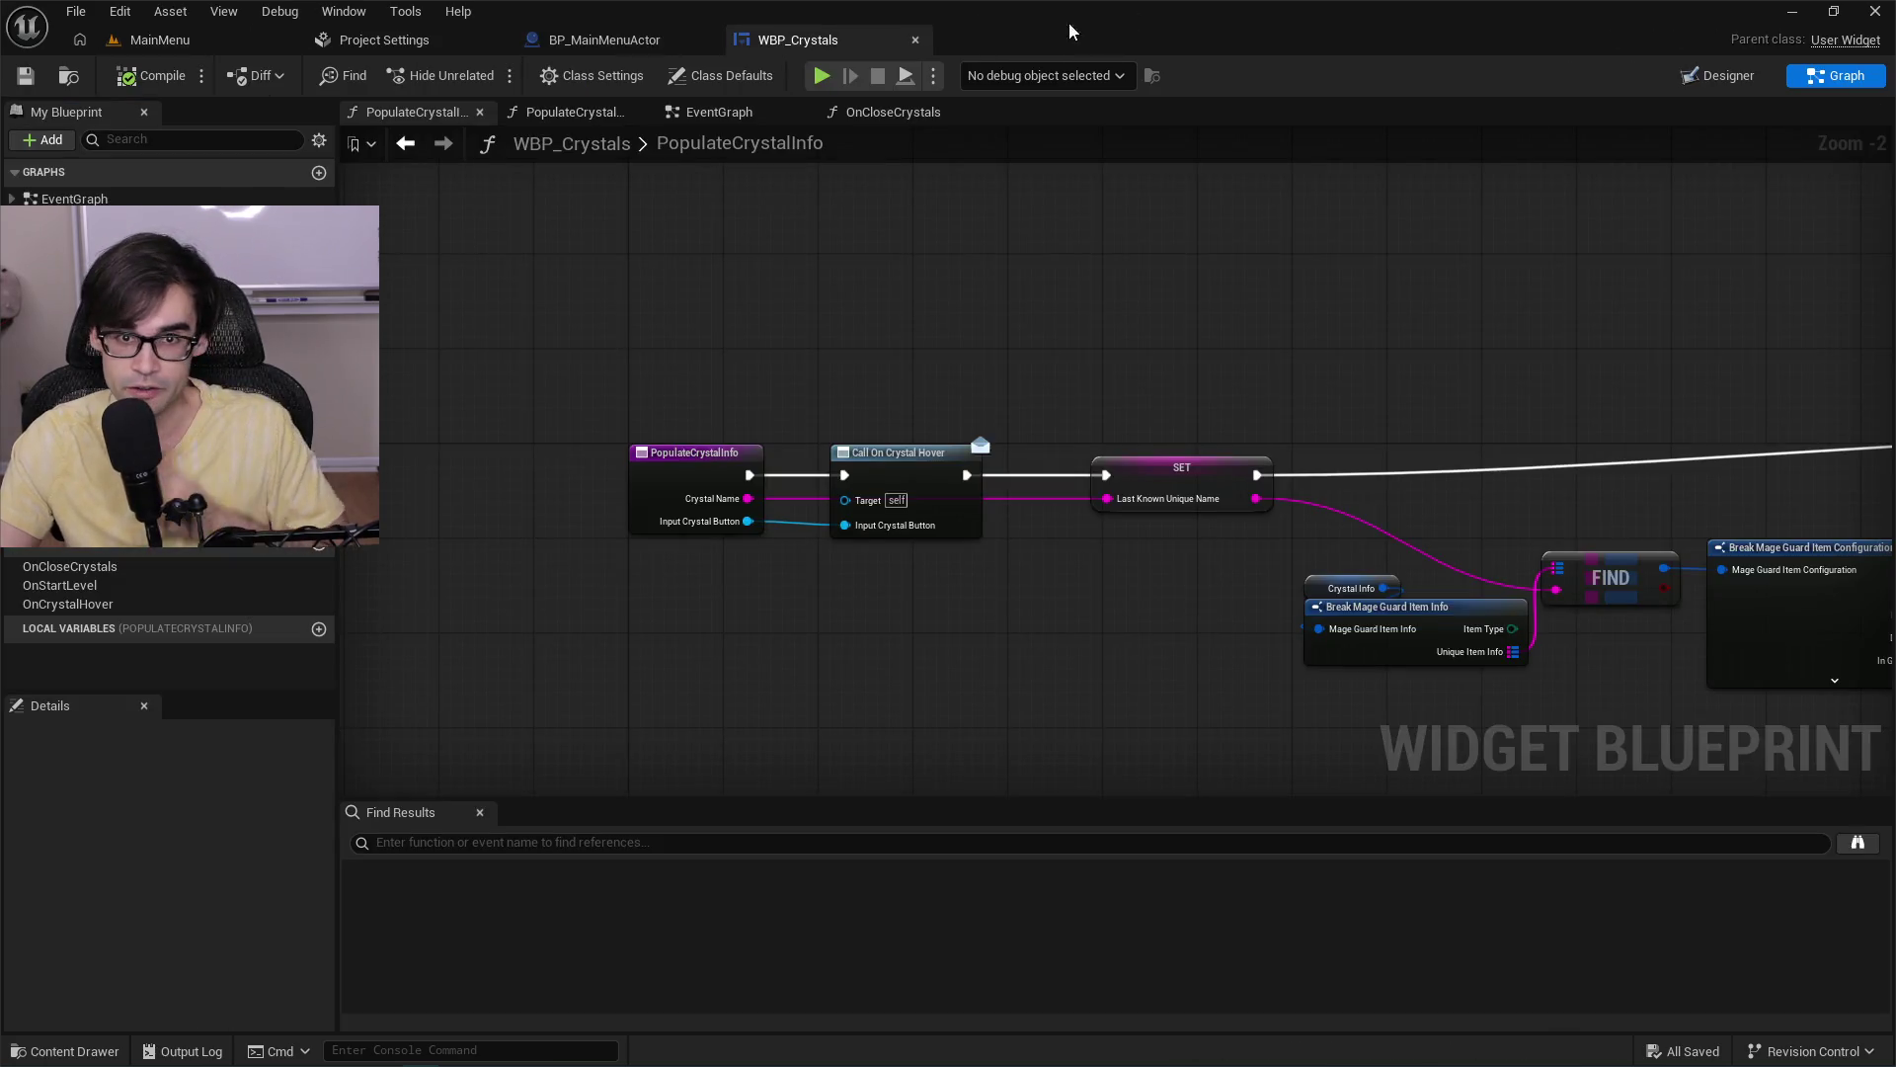
# Close the WBP_Crystals and BP_MainMenuActor editors, return to MainMenu, and Alt+Tab to Cursor.
pyautogui.click(915, 39)
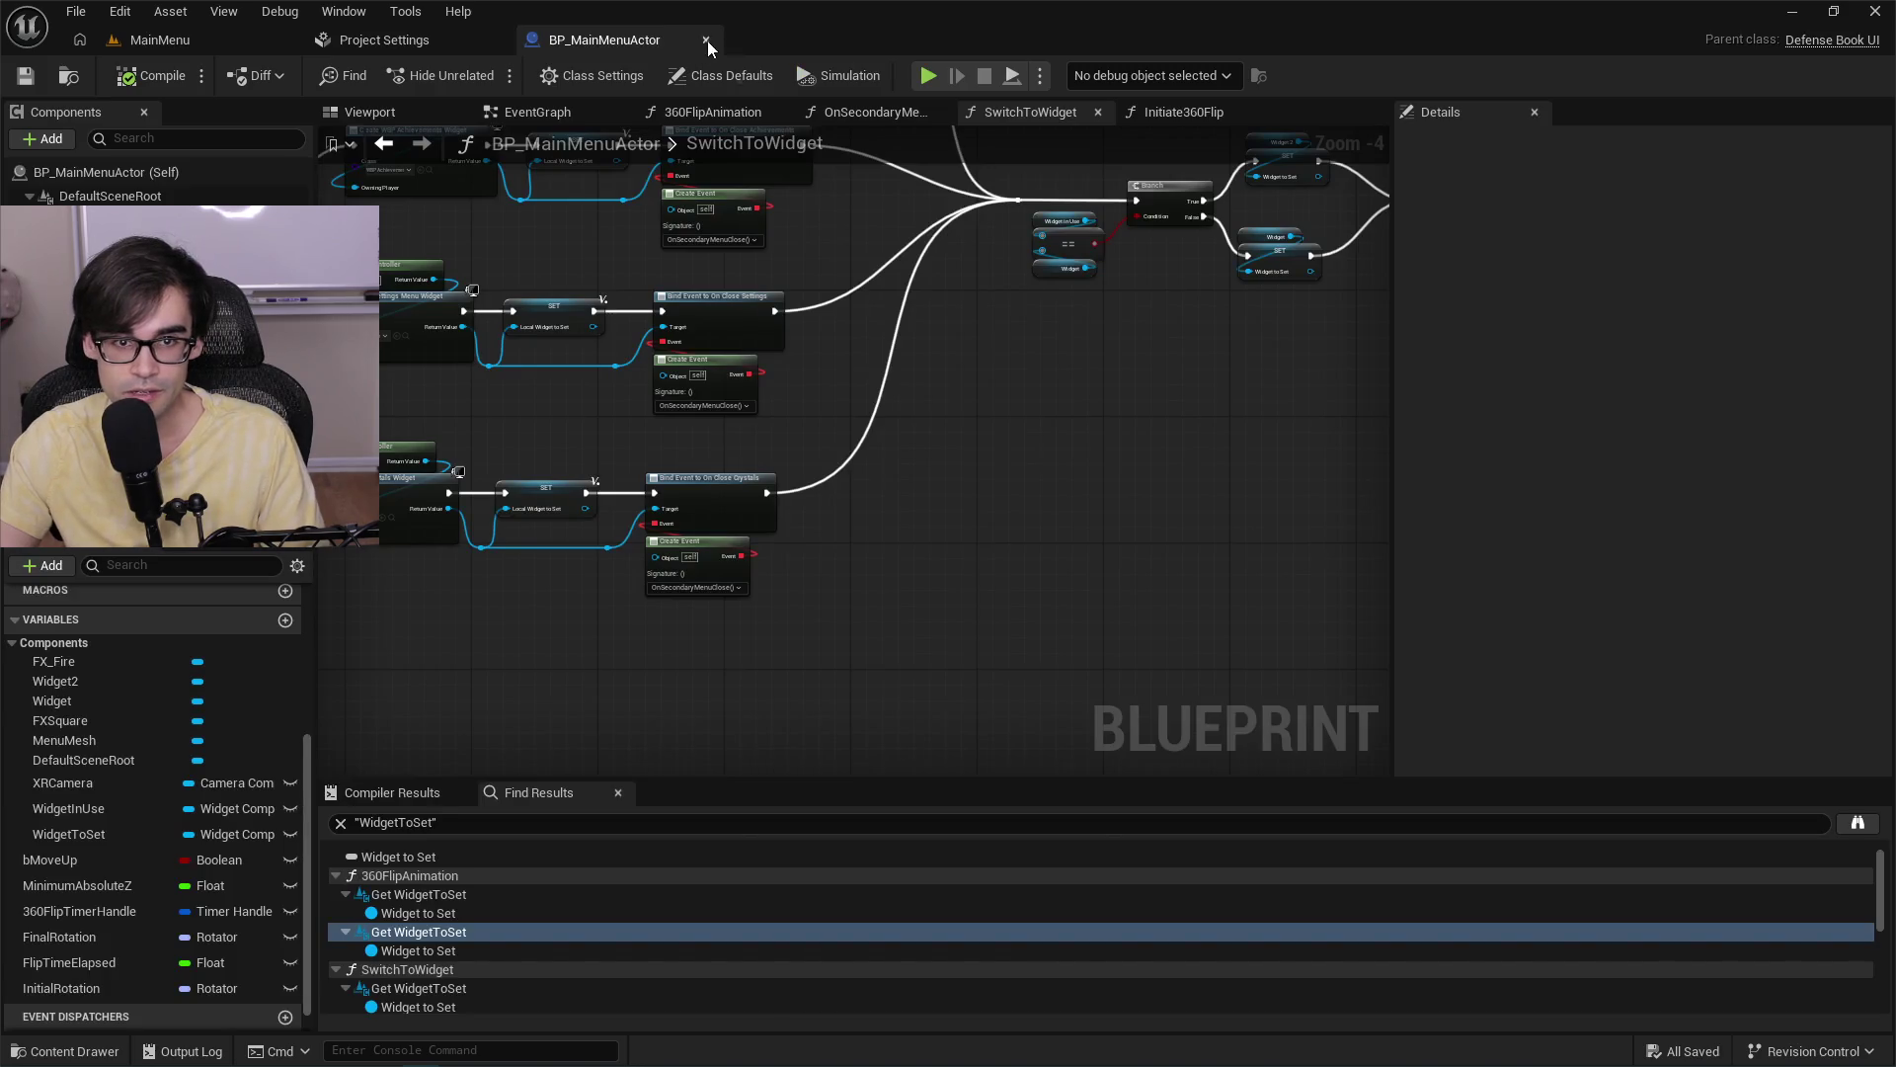
pyautogui.click(706, 41)
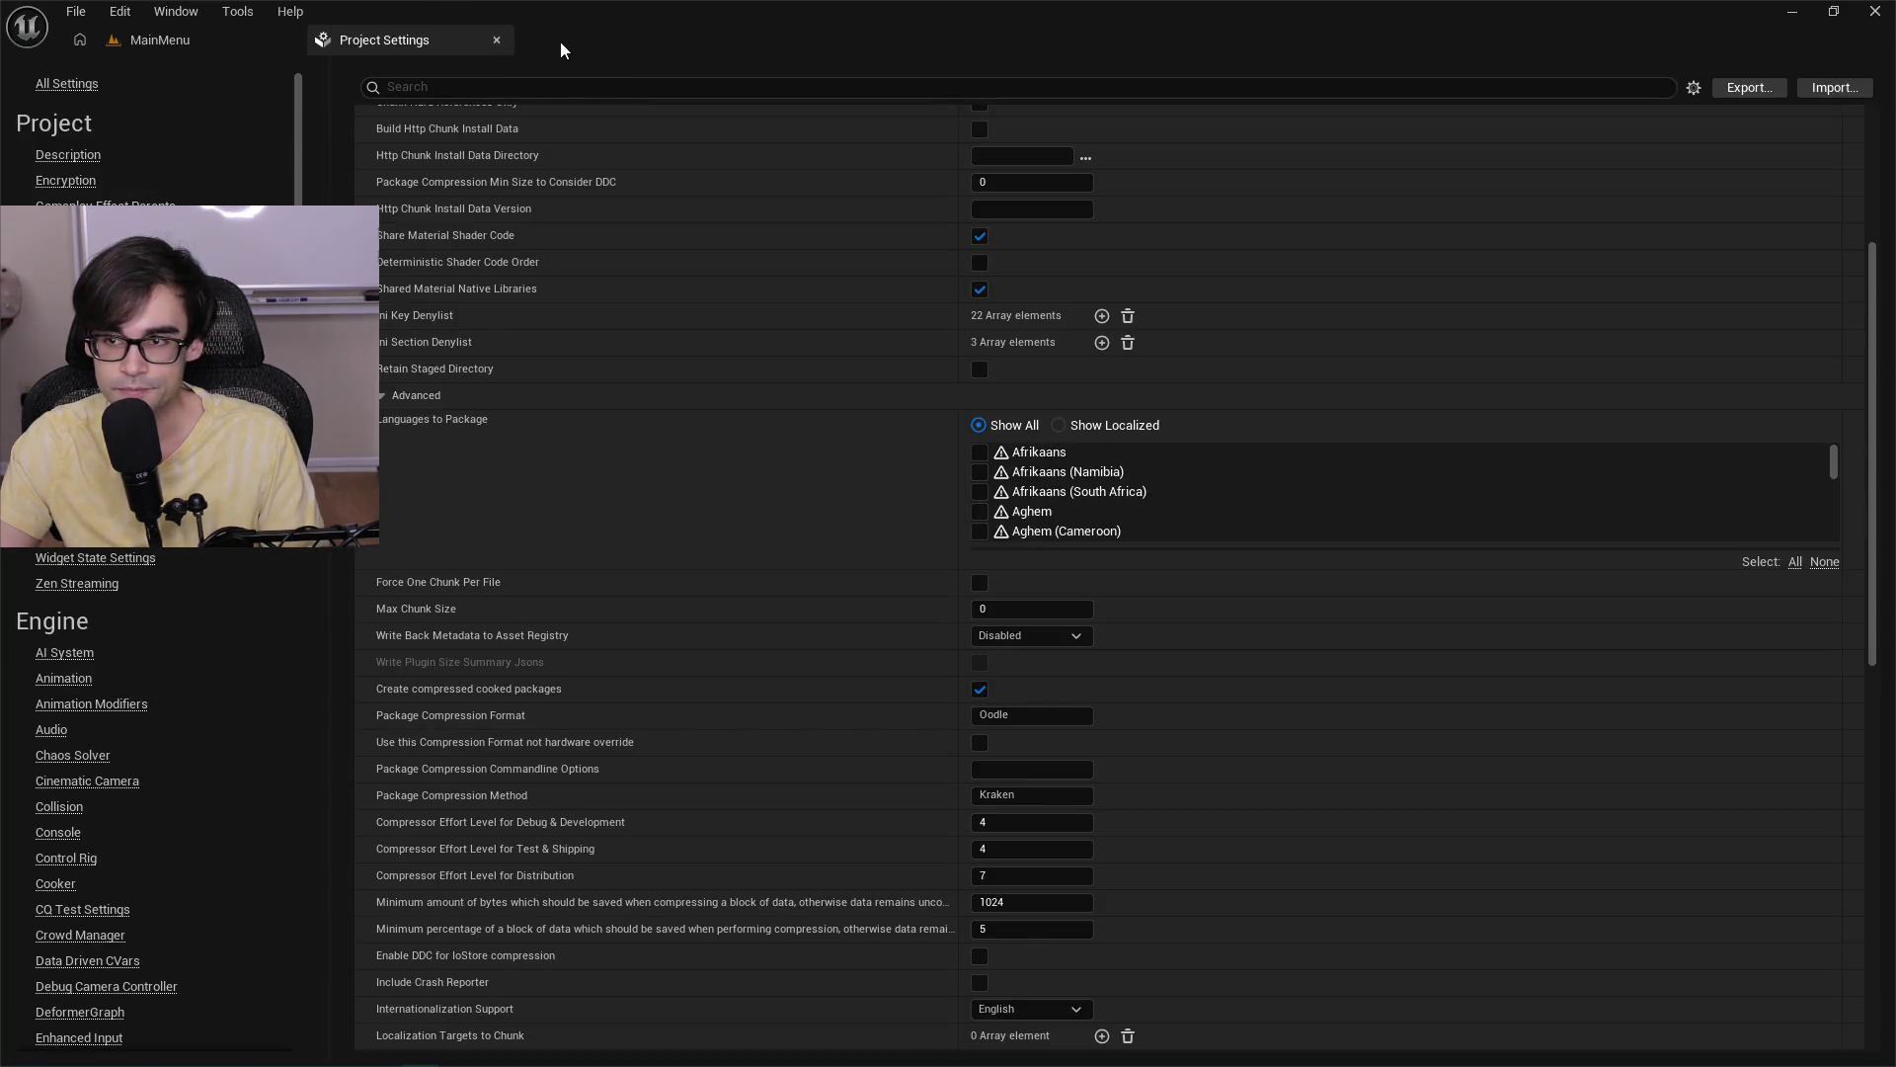
pyautogui.click(181, 40)
pyautogui.click(356, 11)
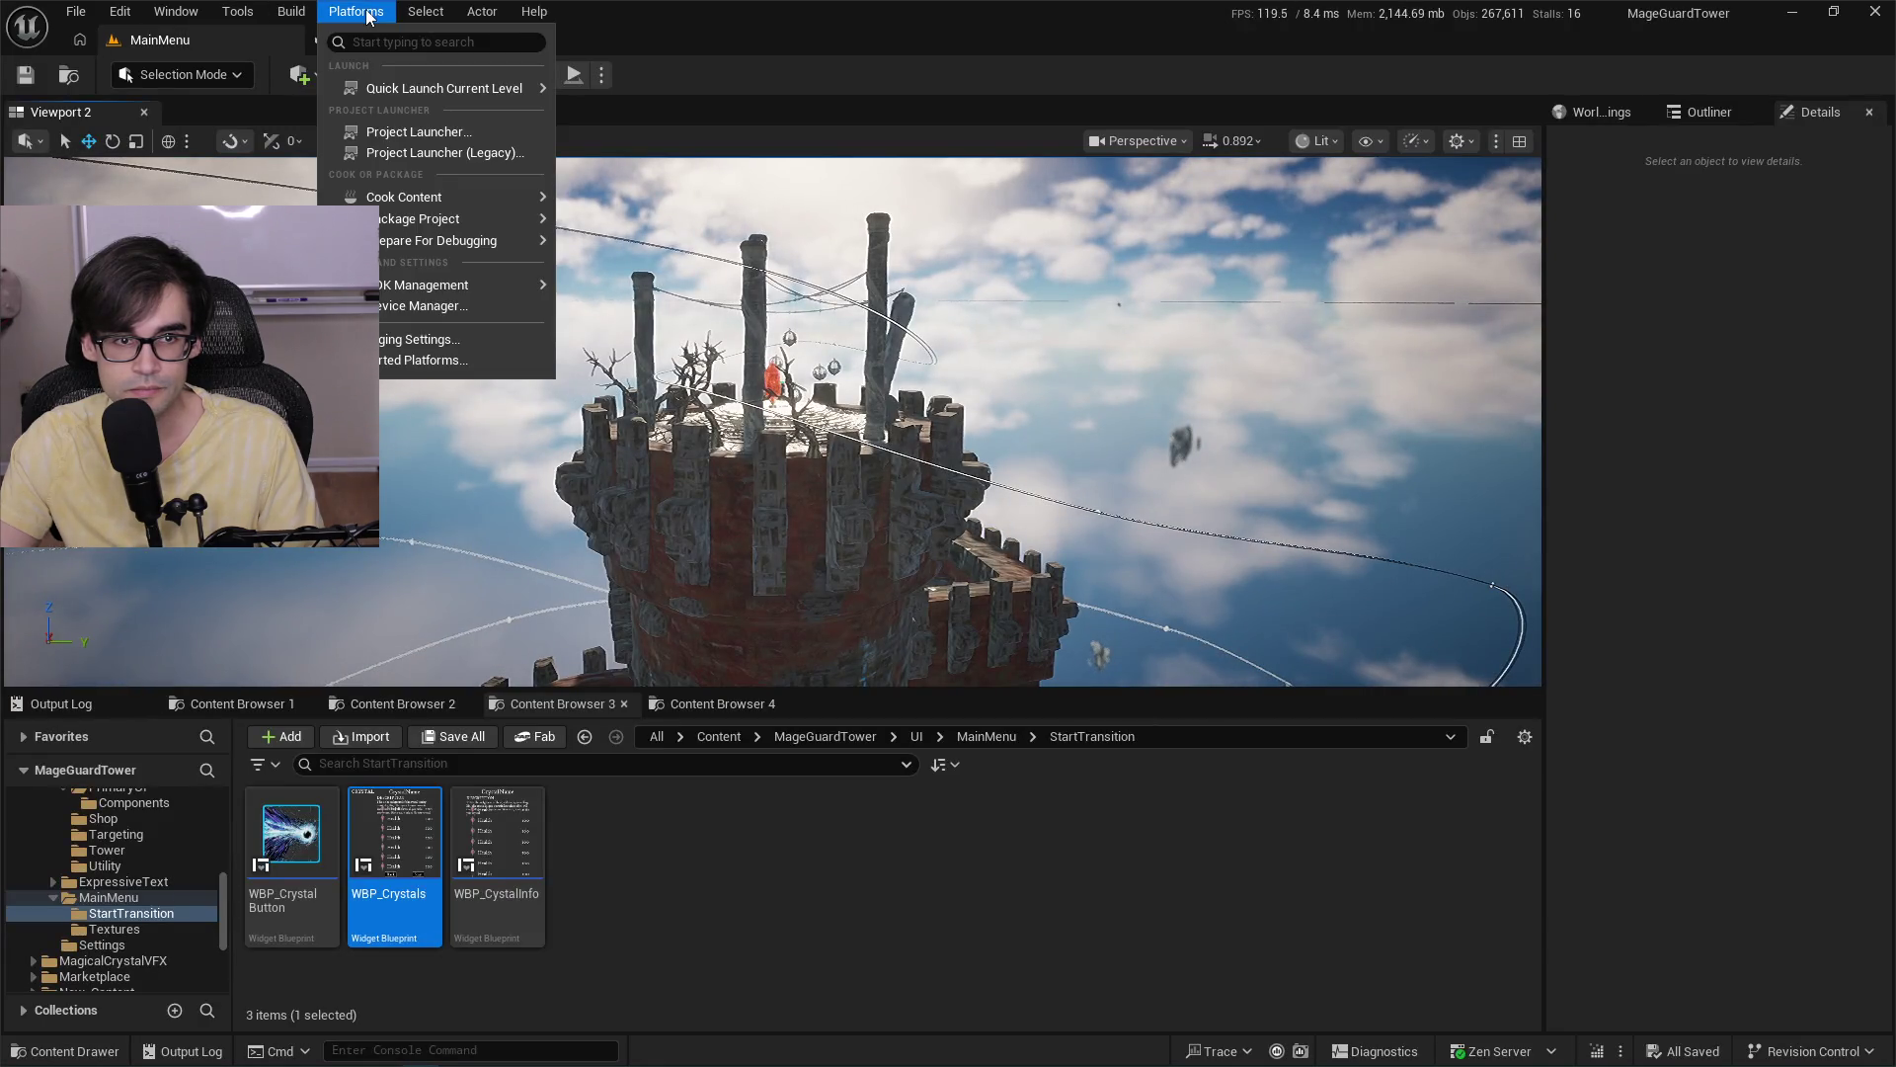
pyautogui.click(1198, 47)
pyautogui.hotkey('alt', 'Tab')
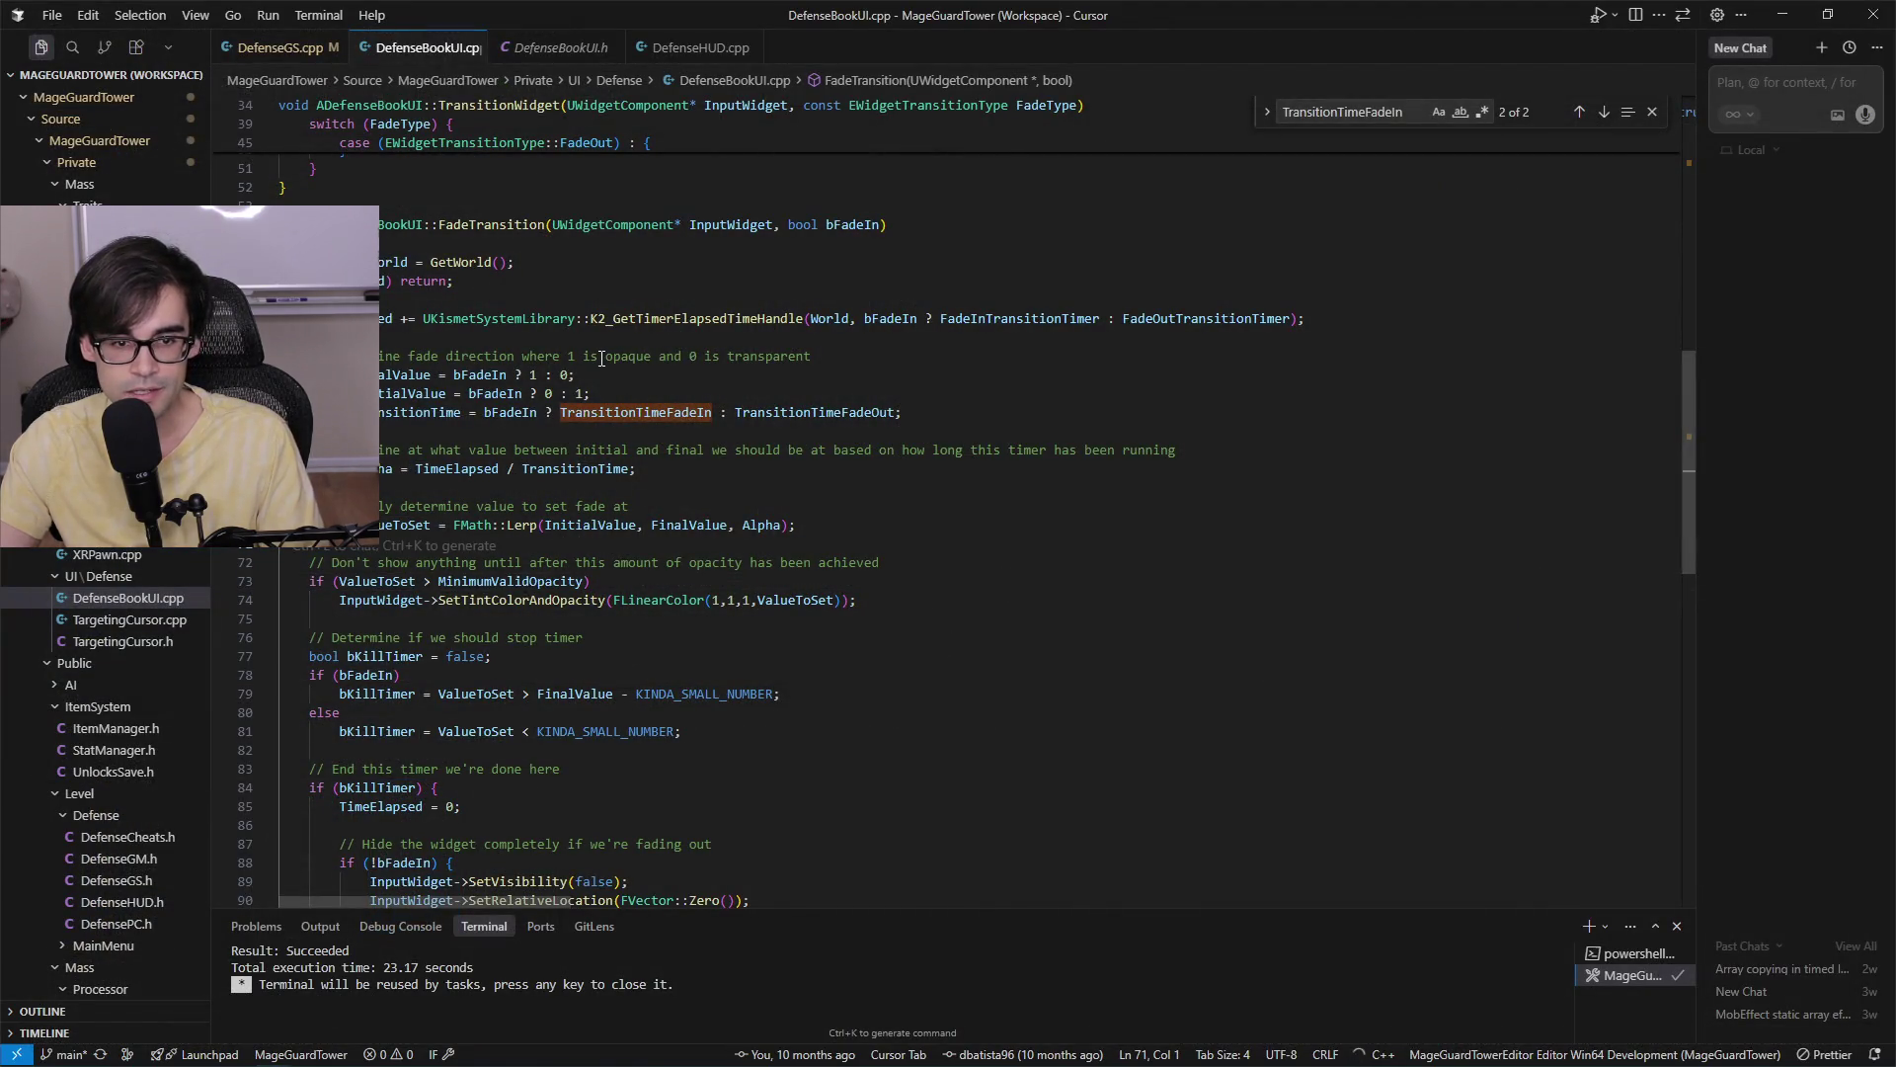
# Switch from DefenseBookUI.cpp to DefenseGS.cpp, then launch MageGuardTower.uproject from the project folder.
pyautogui.scroll(-2, 720, 539)
pyautogui.scroll(-8, 706, 527)
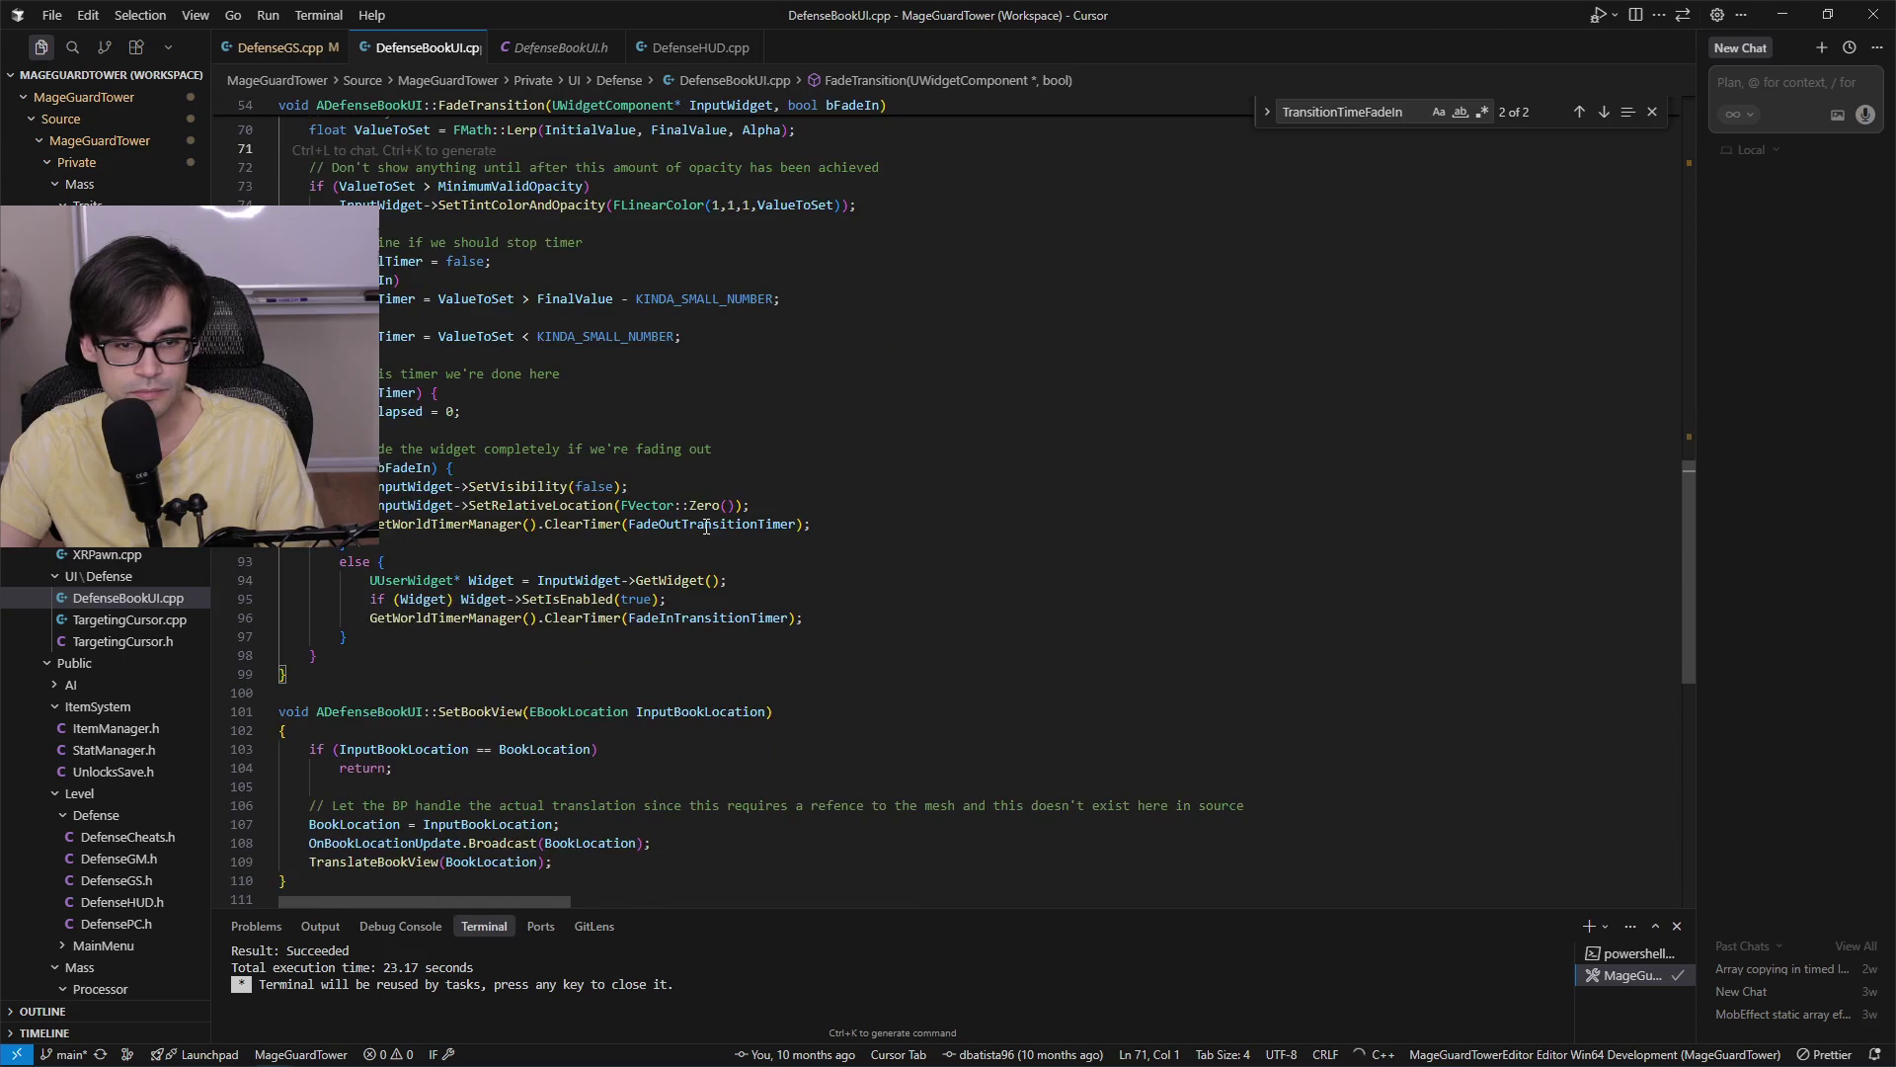
pyautogui.scroll(12, 720, 512)
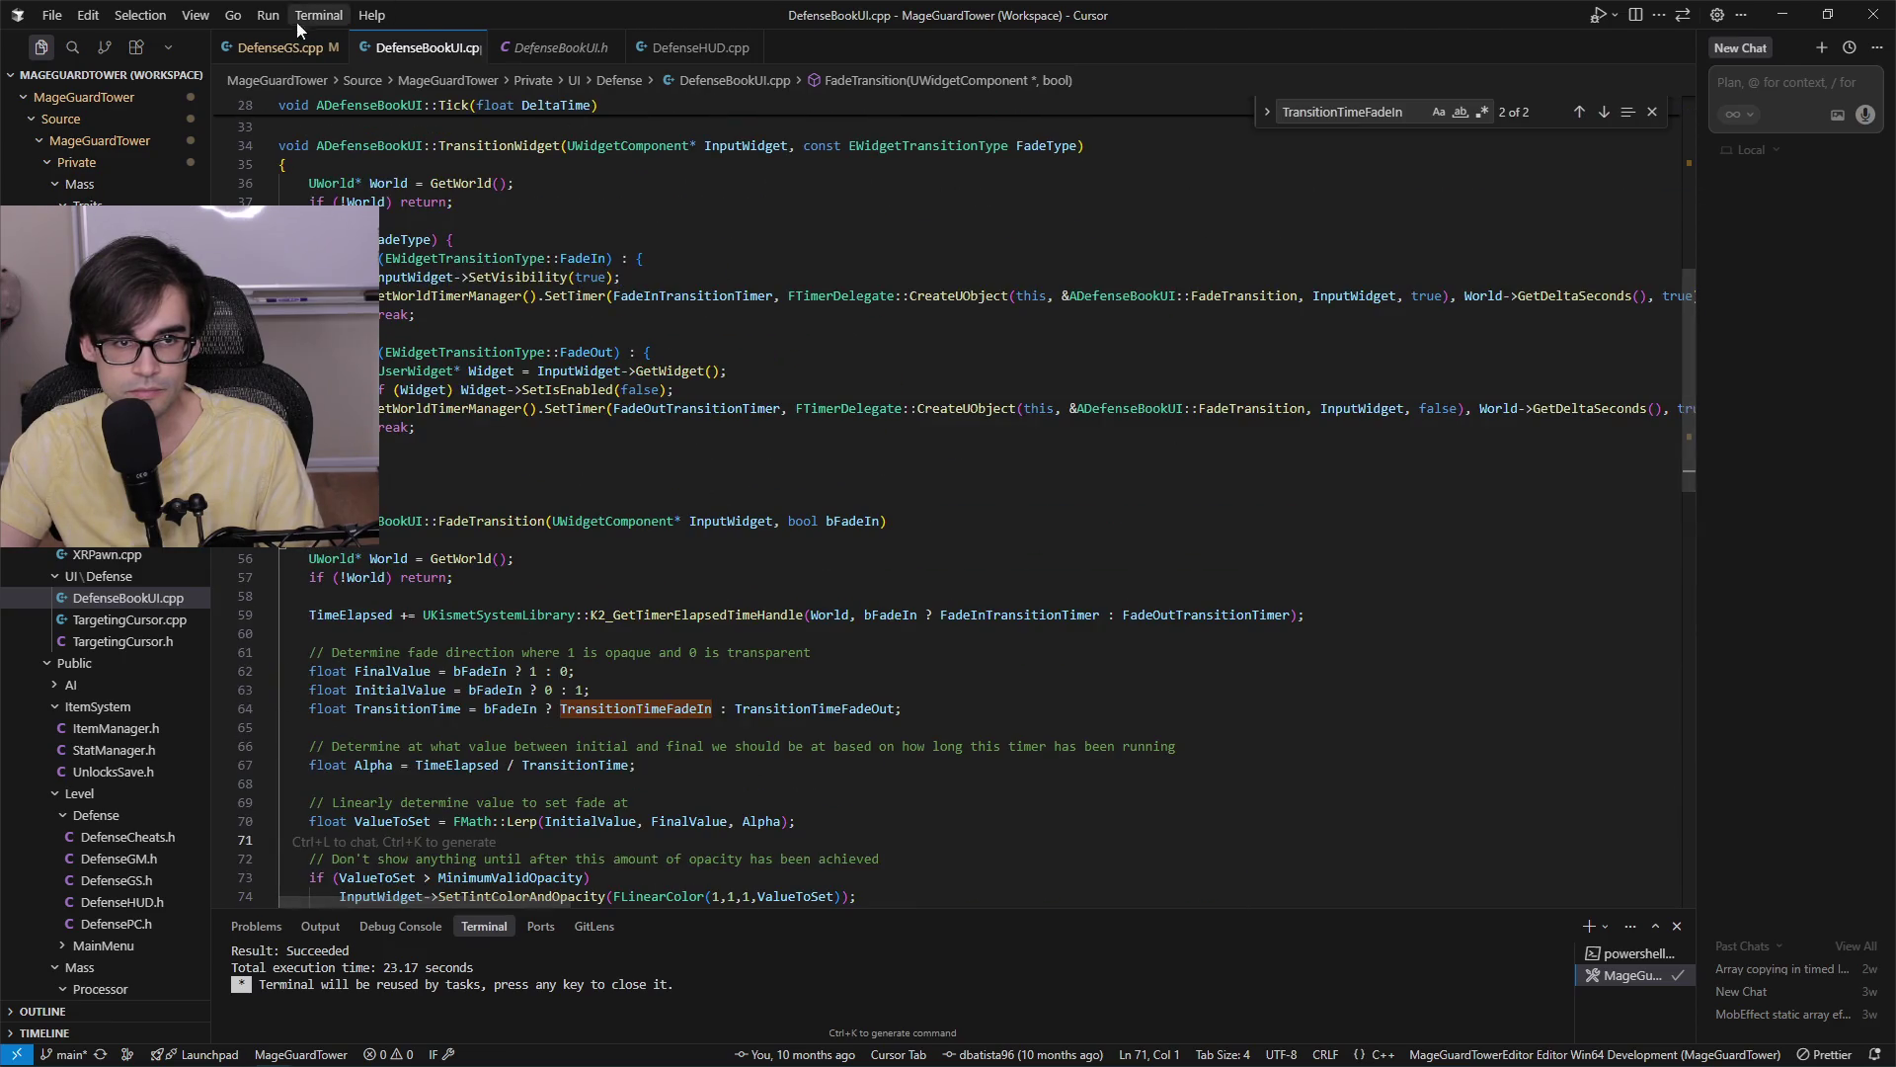
pyautogui.click(291, 47)
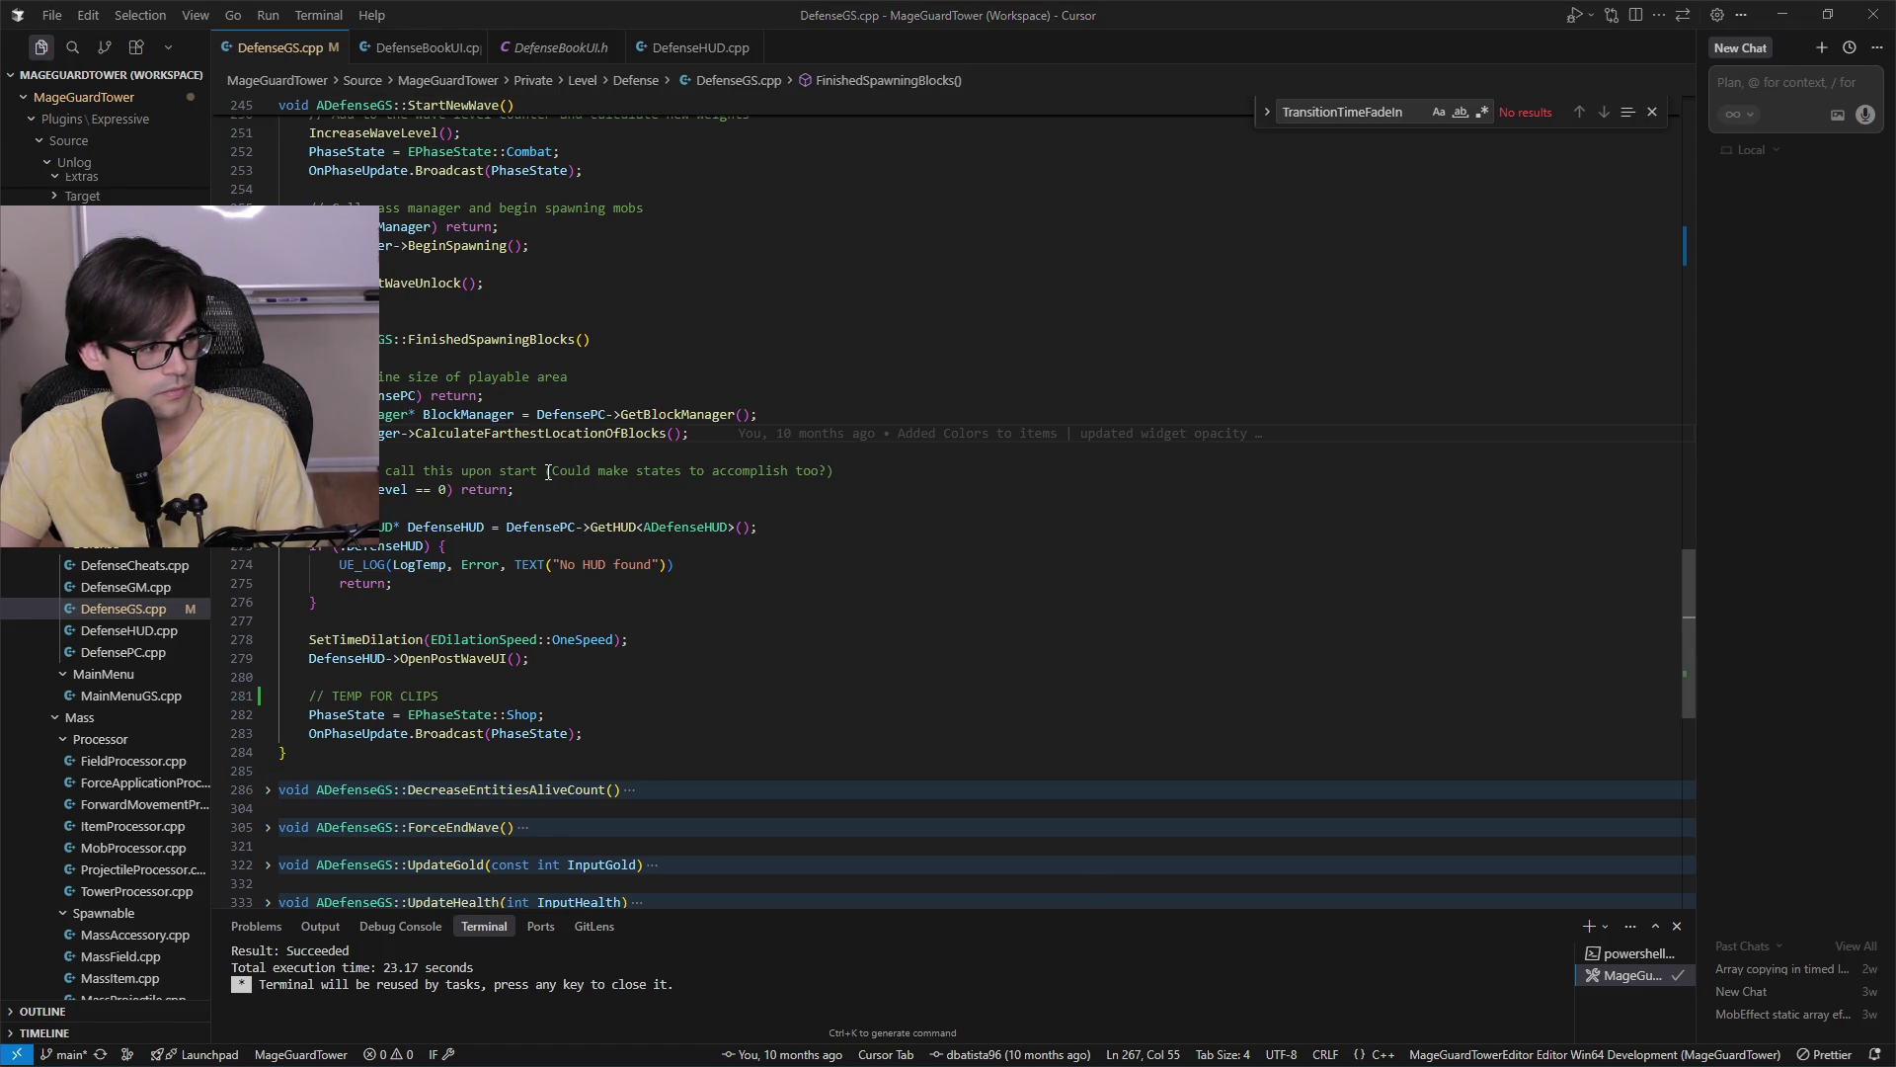
pyautogui.hotkey('alt', 'Tab')
pyautogui.doubleClick(583, 843)
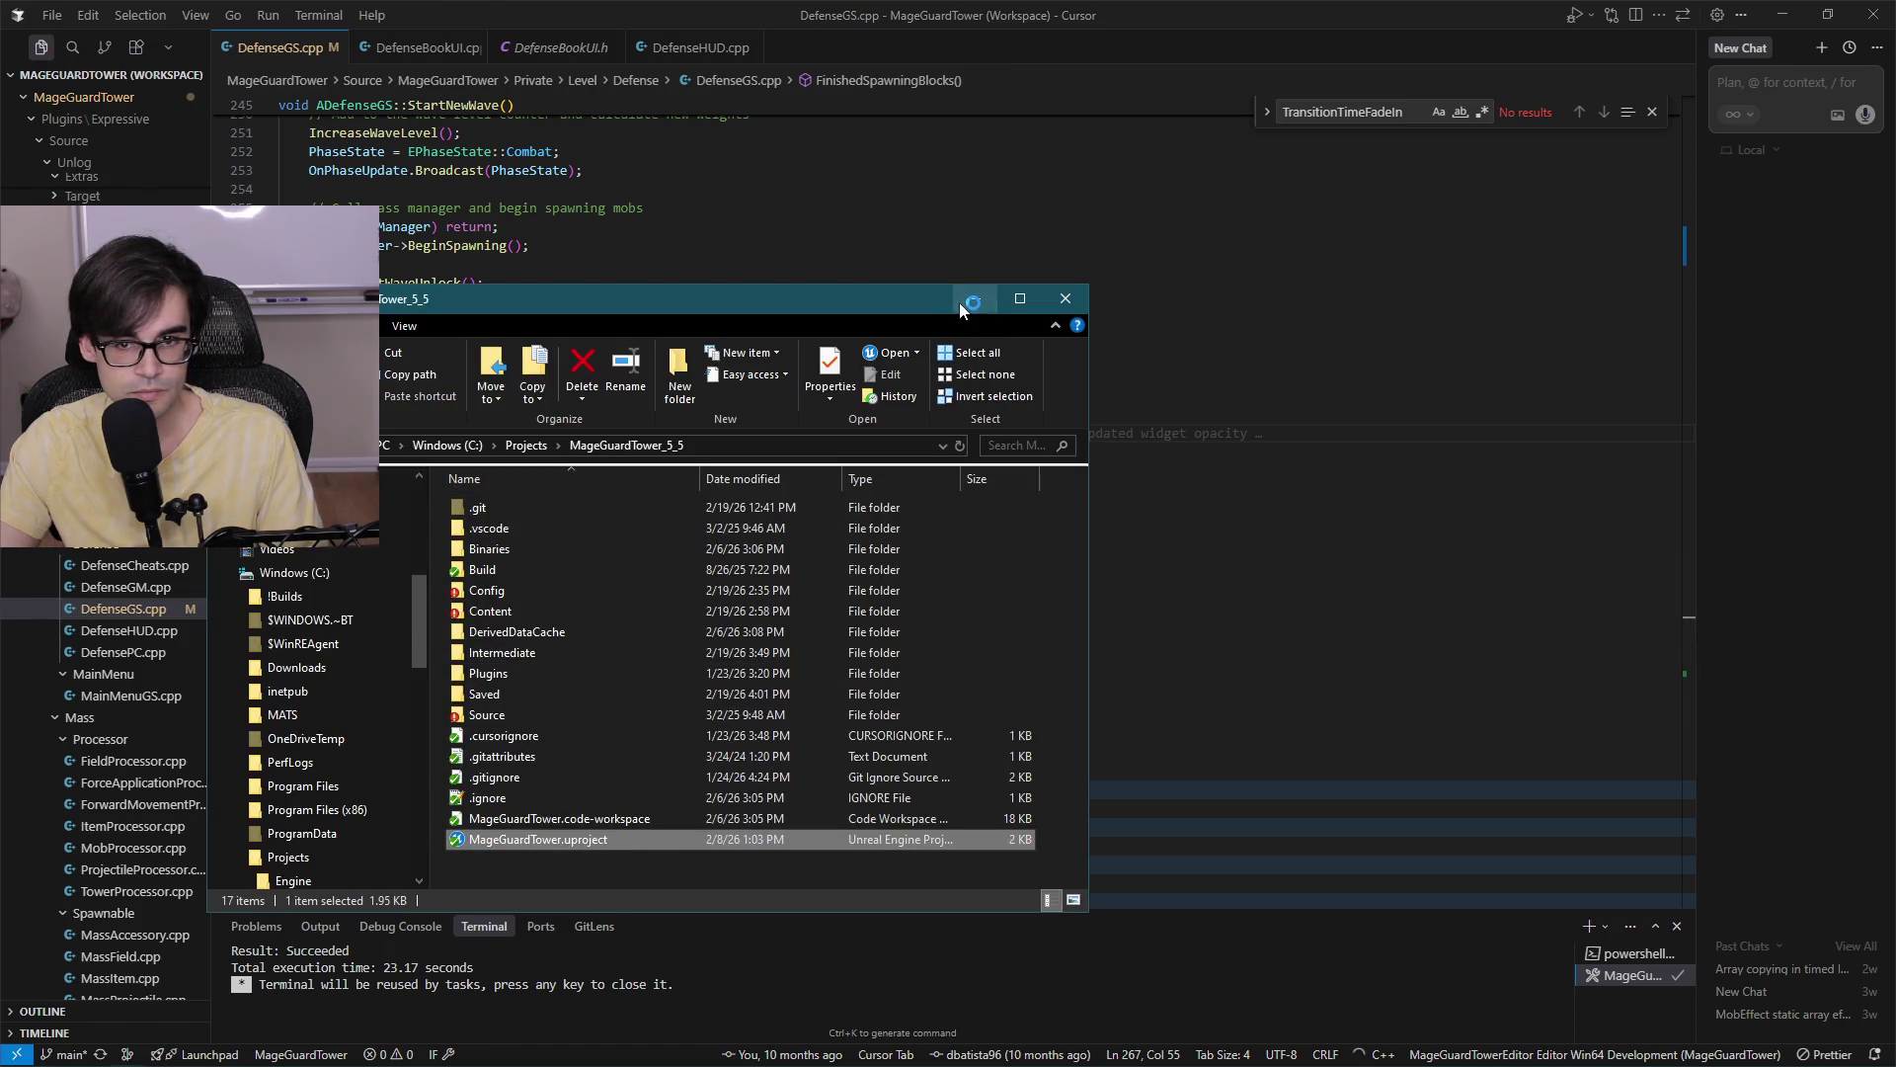
# Minimize the MageGuardTower_5_5 folder and put the caret on line 268 of DefenseGS.cpp.
pyautogui.click(961, 307)
pyautogui.click(941, 549)
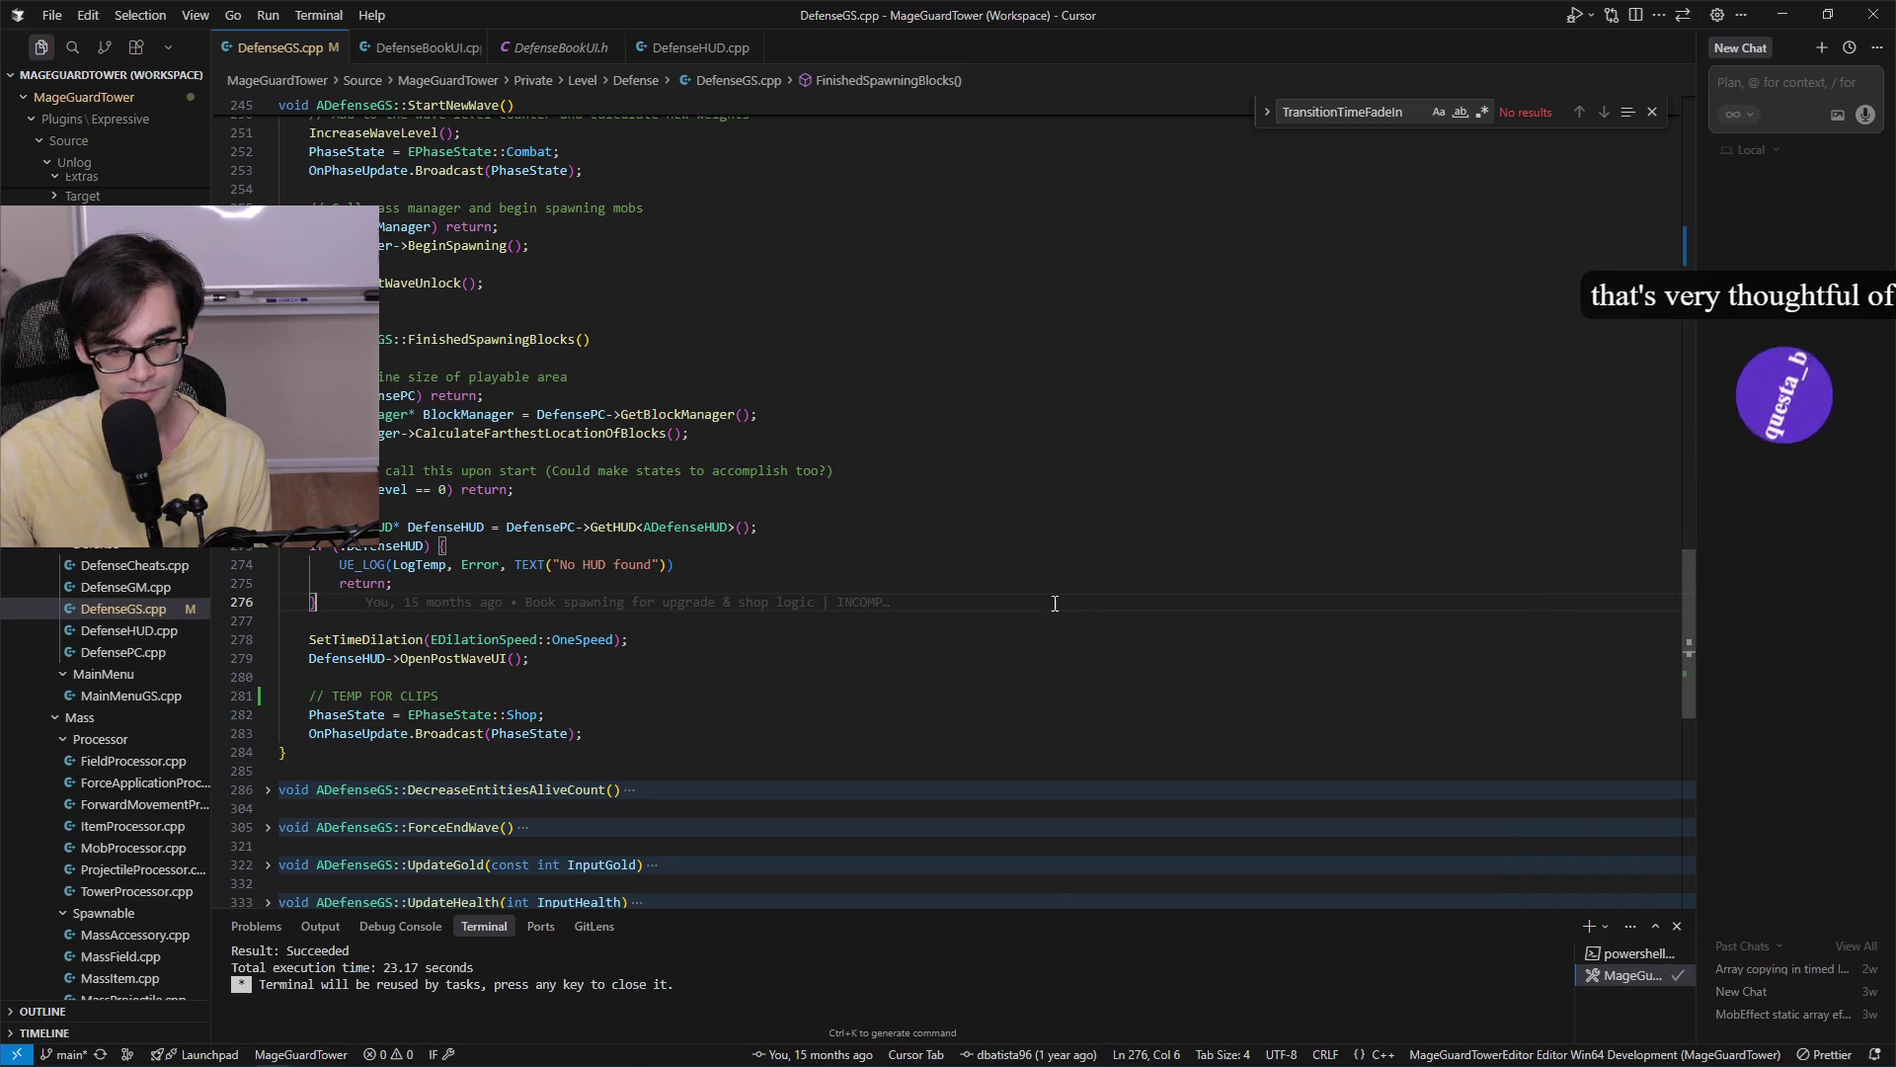
pyautogui.click(1128, 455)
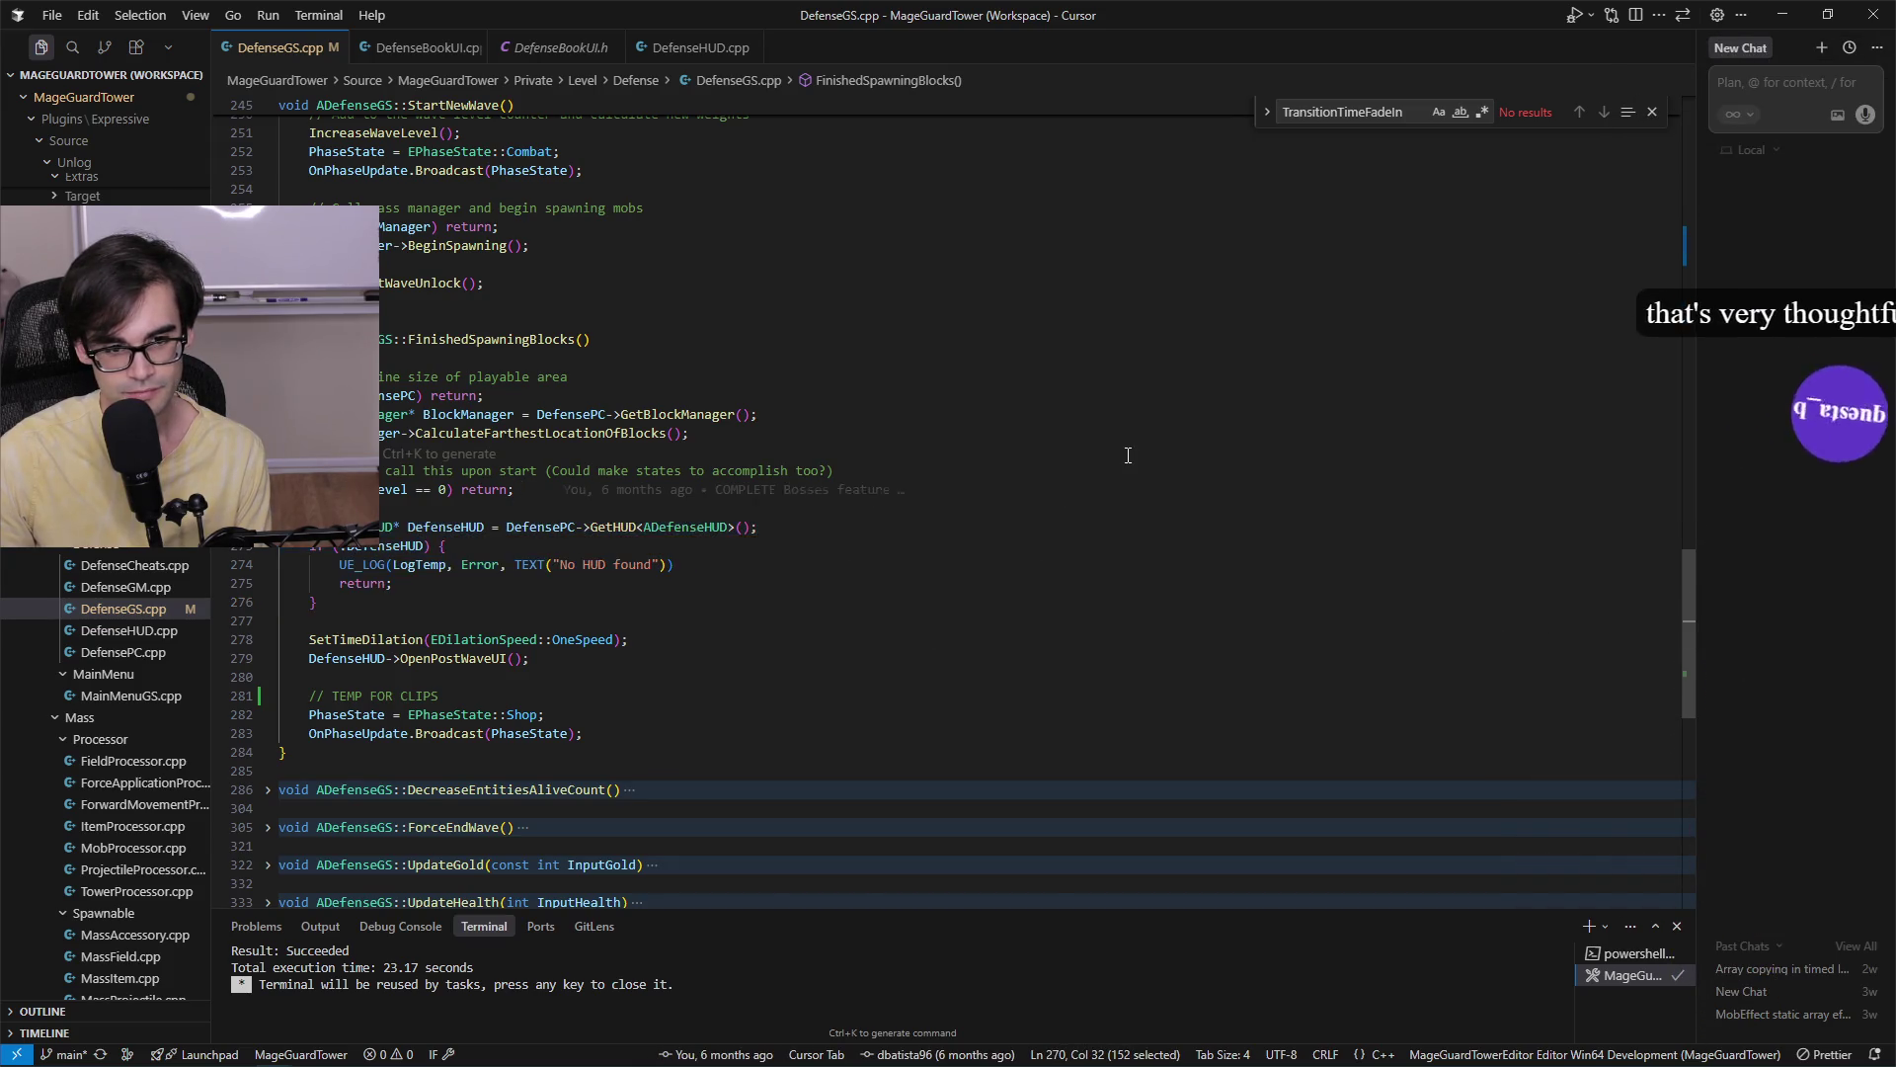
pyautogui.click(1041, 393)
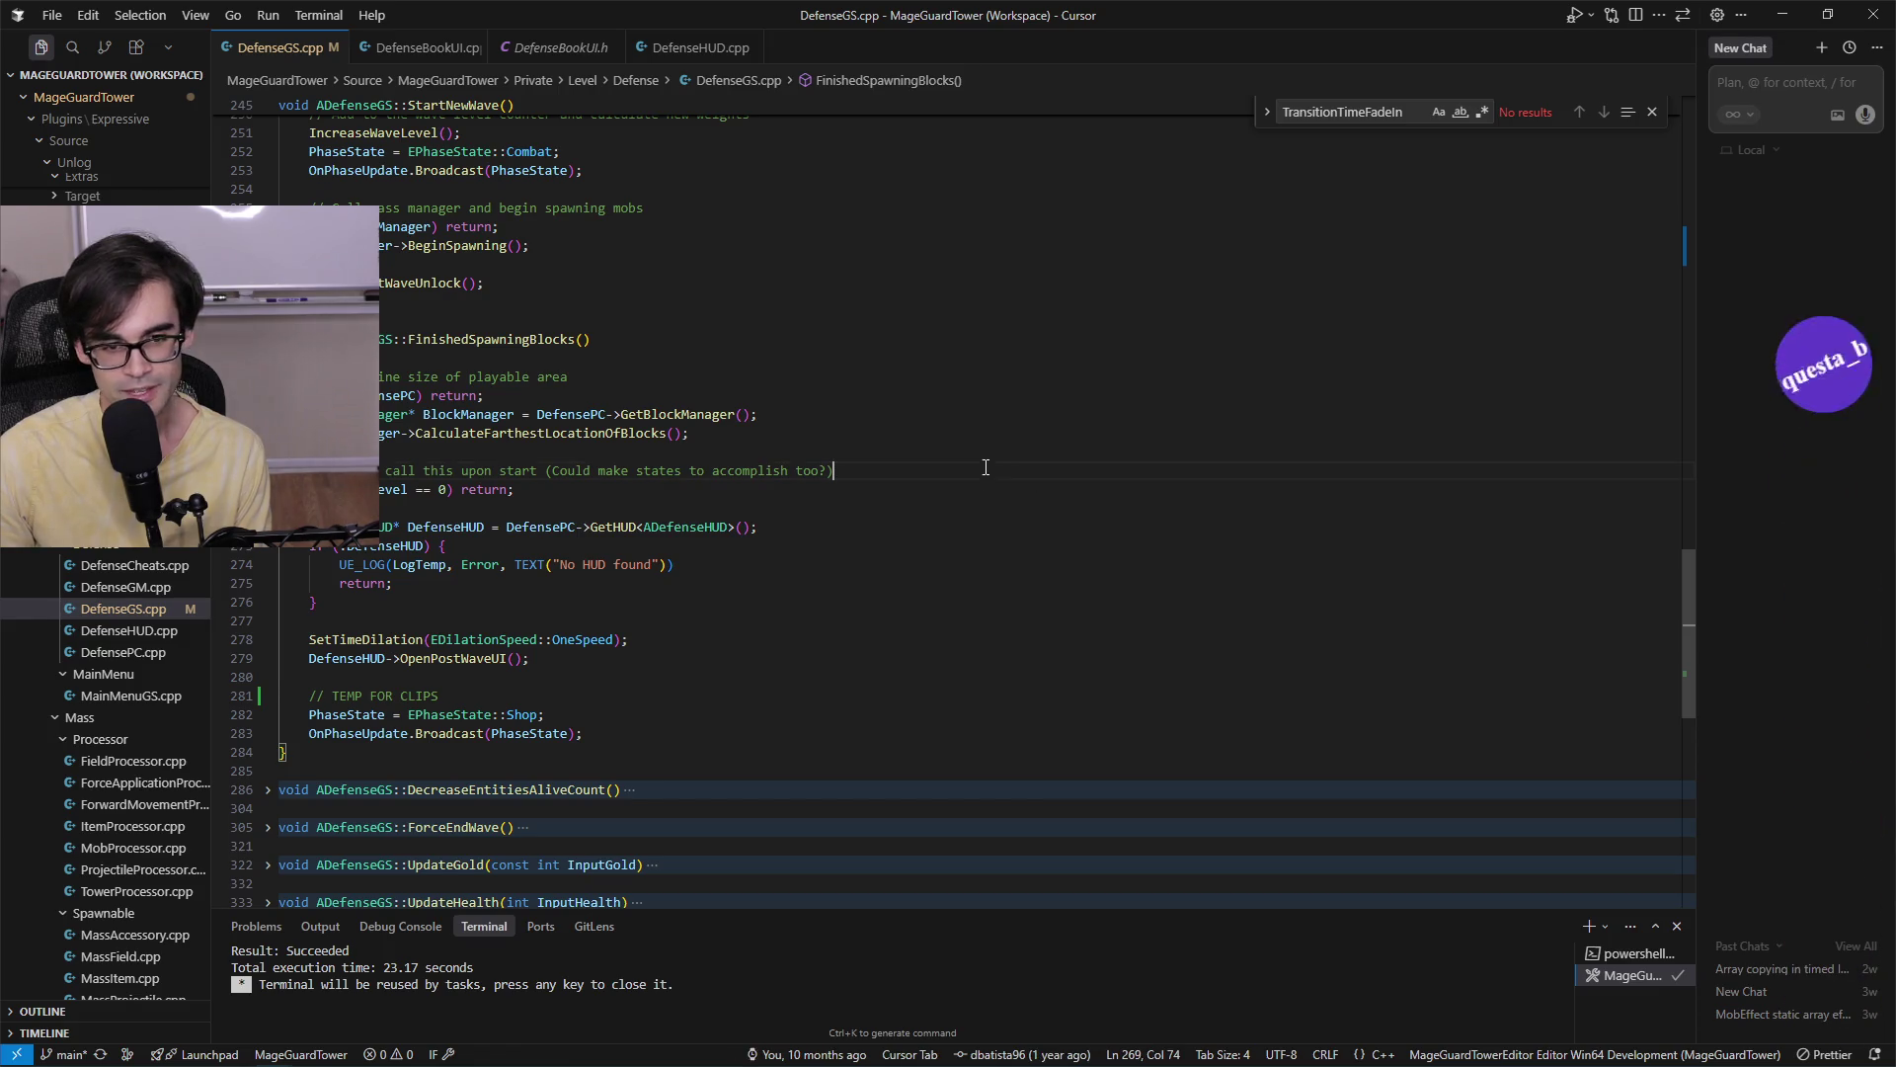
pyautogui.click(1067, 321)
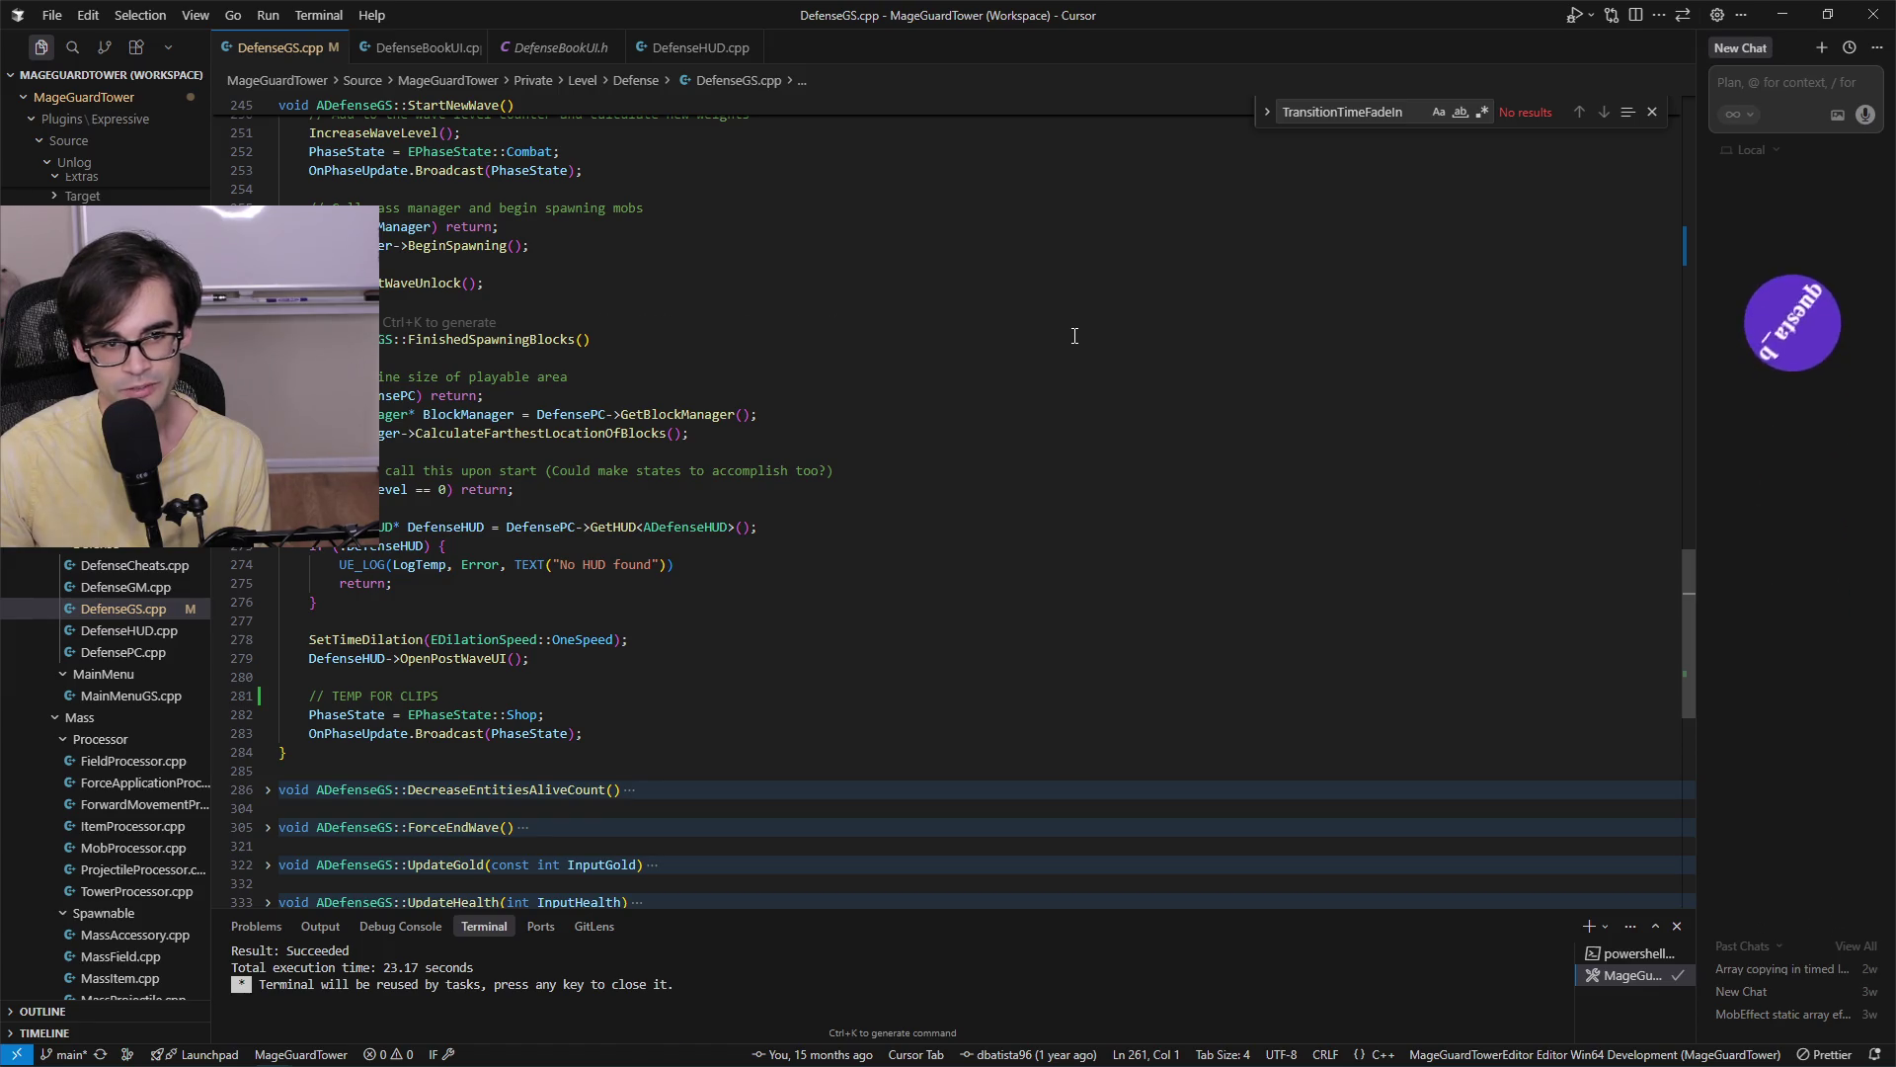
pyautogui.moveTo(1073, 321)
pyautogui.mouseDown()
pyautogui.moveTo(988, 769)
pyautogui.moveTo(1106, 306)
pyautogui.moveTo(1126, 297)
pyautogui.moveTo(1044, 755)
pyautogui.mouseUp()
pyautogui.click(998, 770)
pyautogui.click(1045, 754)
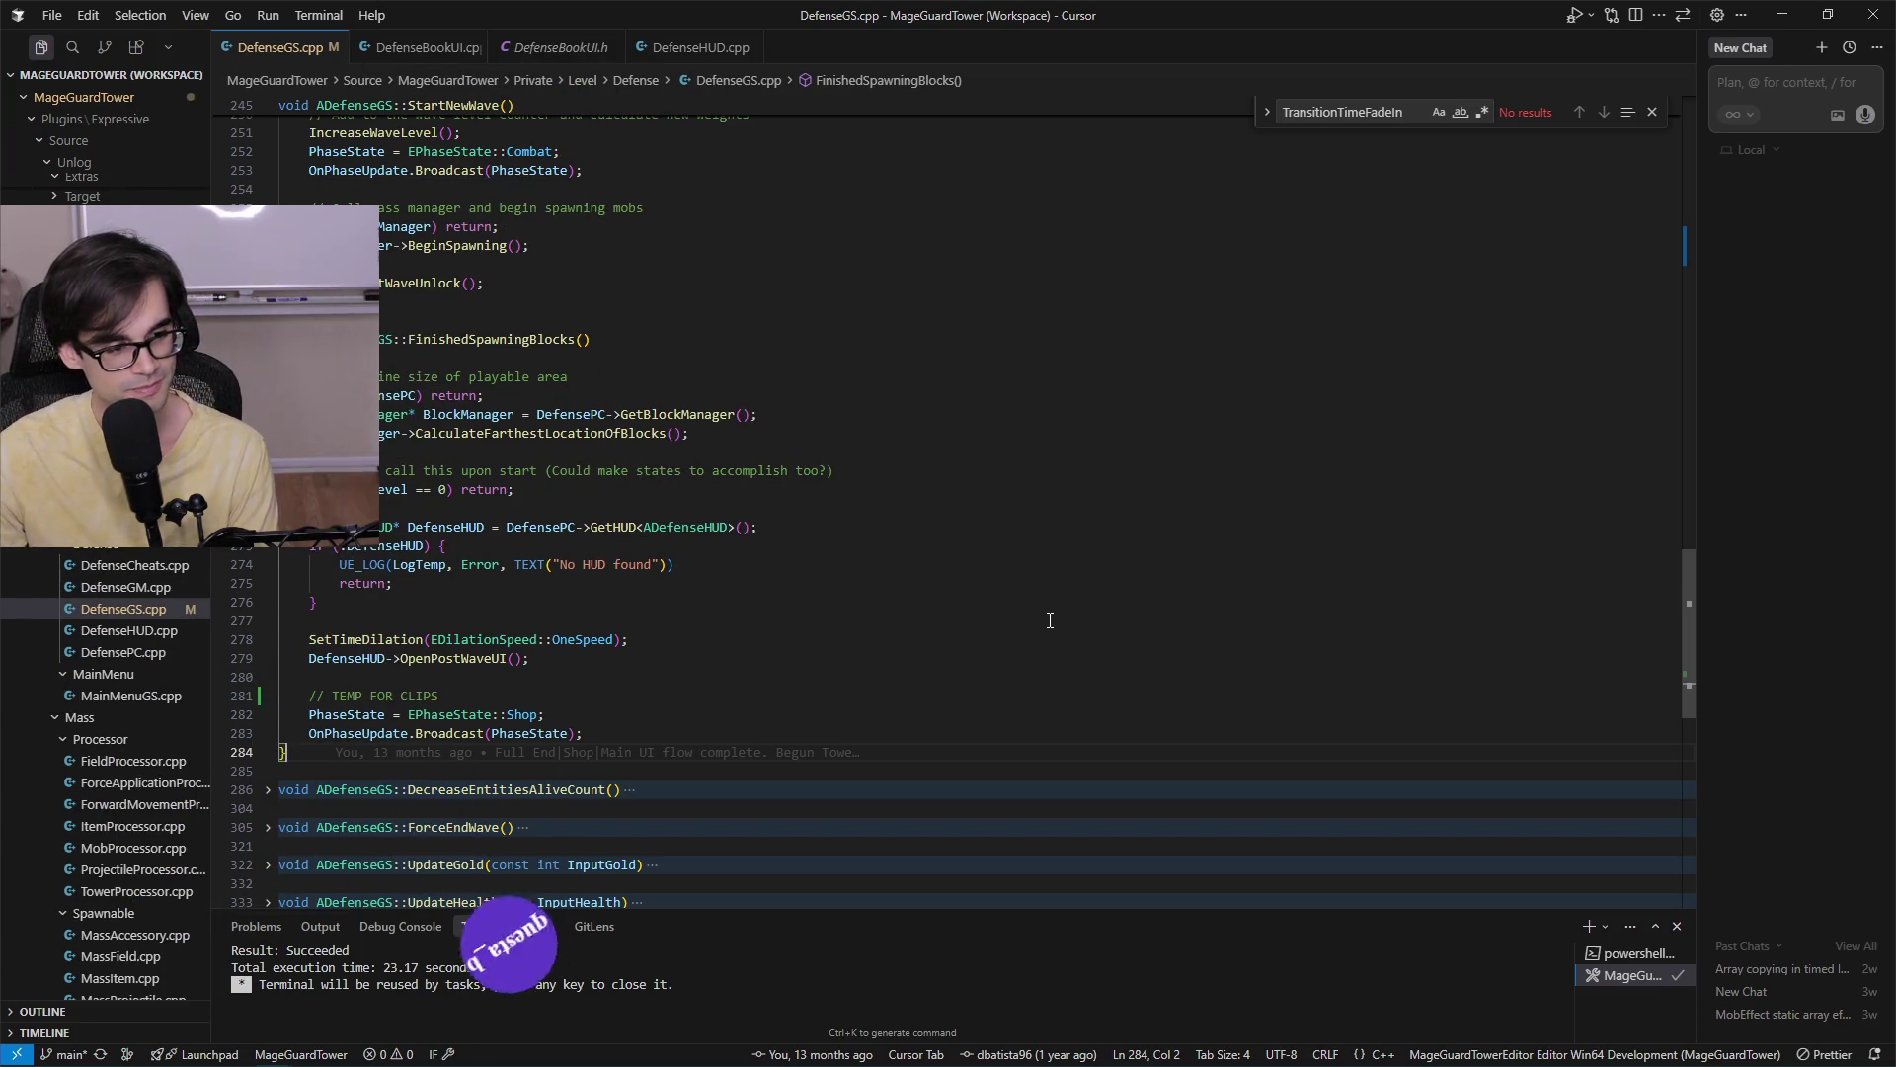
pyautogui.click(795, 770)
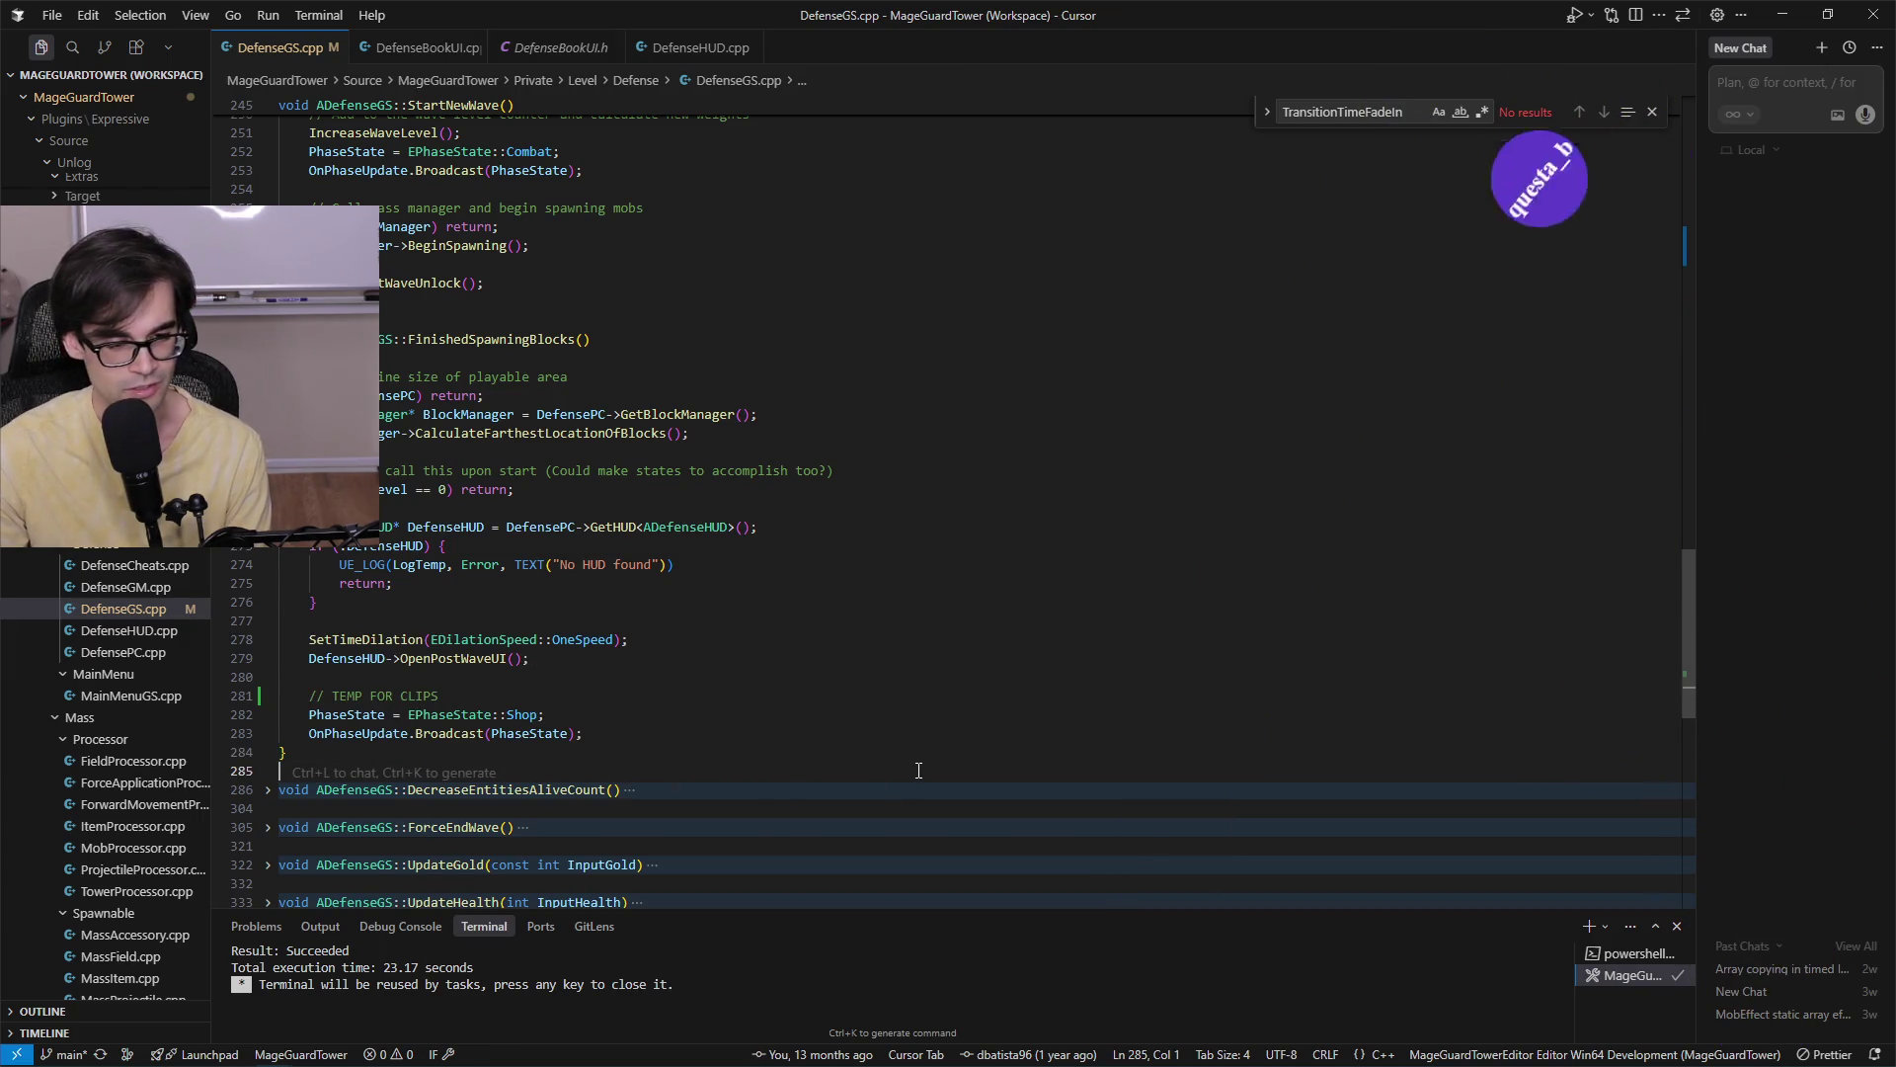
pyautogui.moveTo(919, 767); pyautogui.dragTo(994, 611)
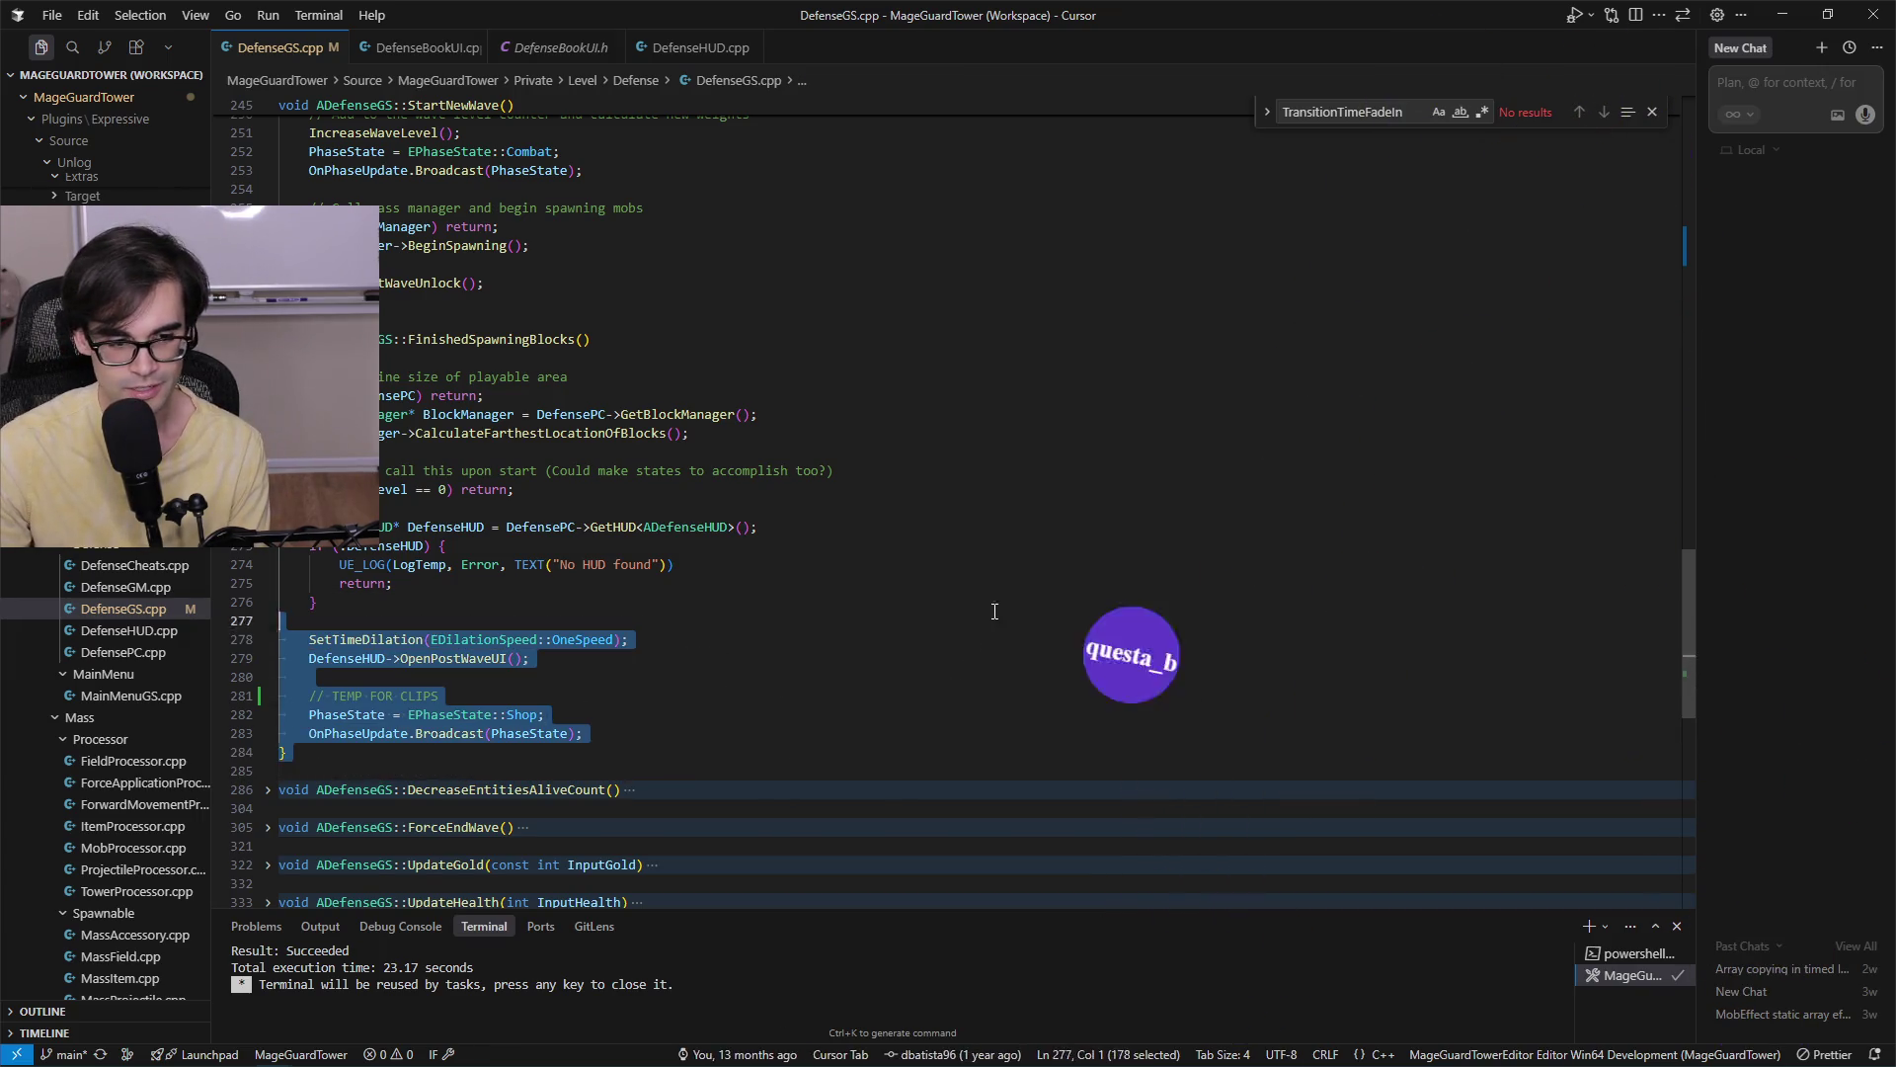
pyautogui.click(1140, 302)
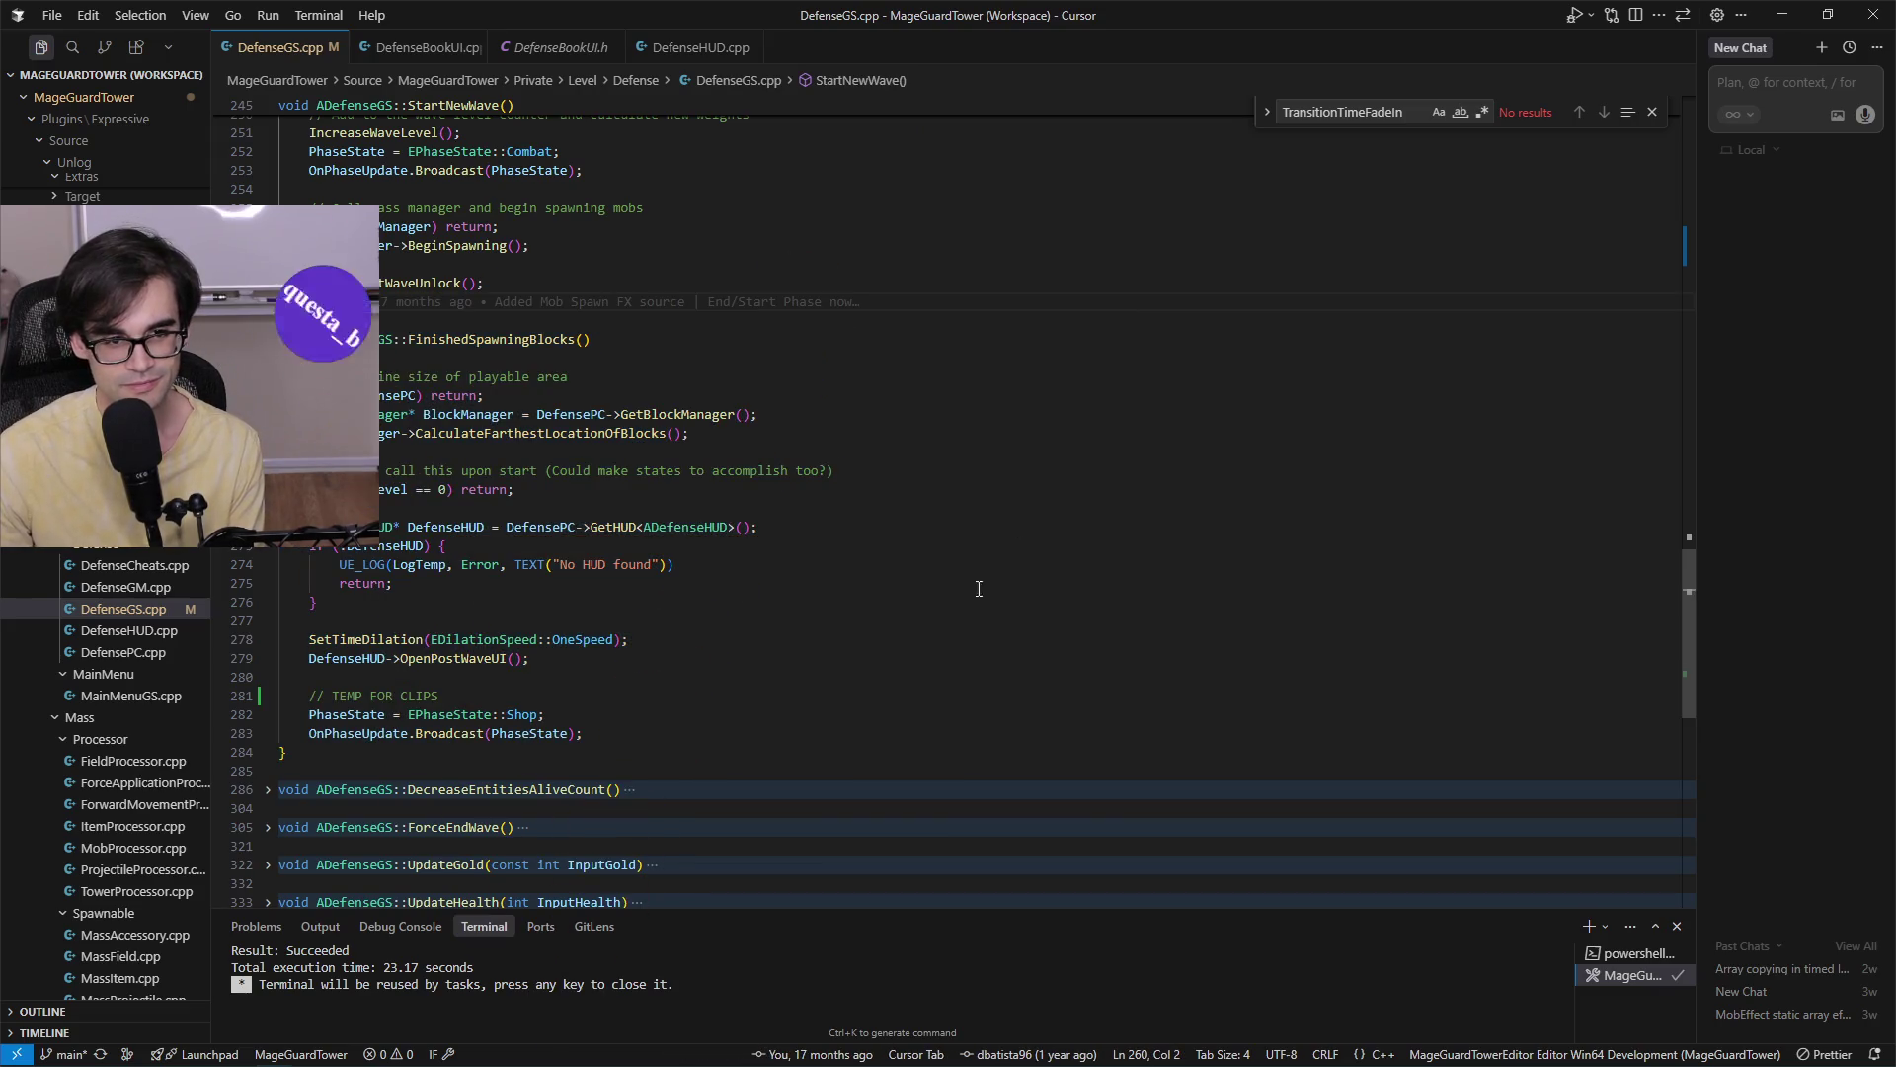
pyautogui.click(457, 1051)
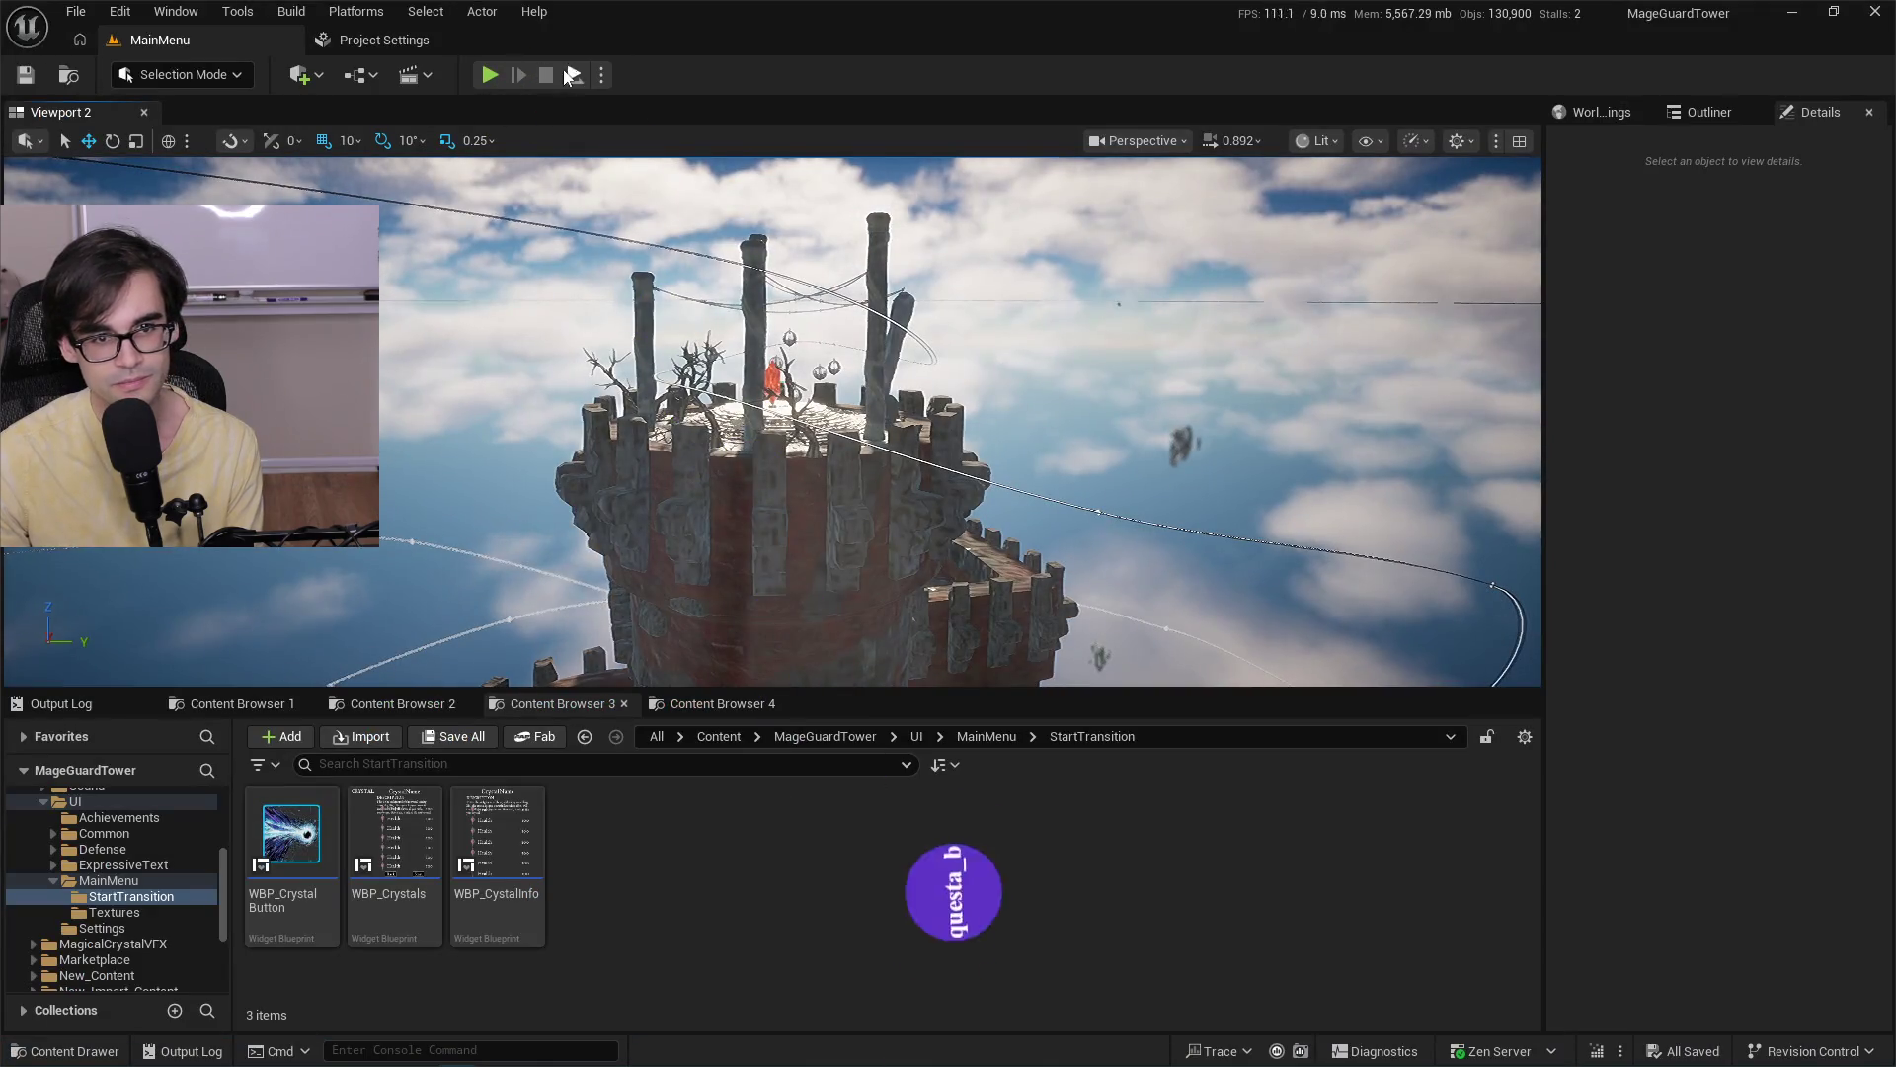
# Package the project for Windows with the Development setting into the Demo folder, then bring up the controller notes.
pyautogui.click(381, 14)
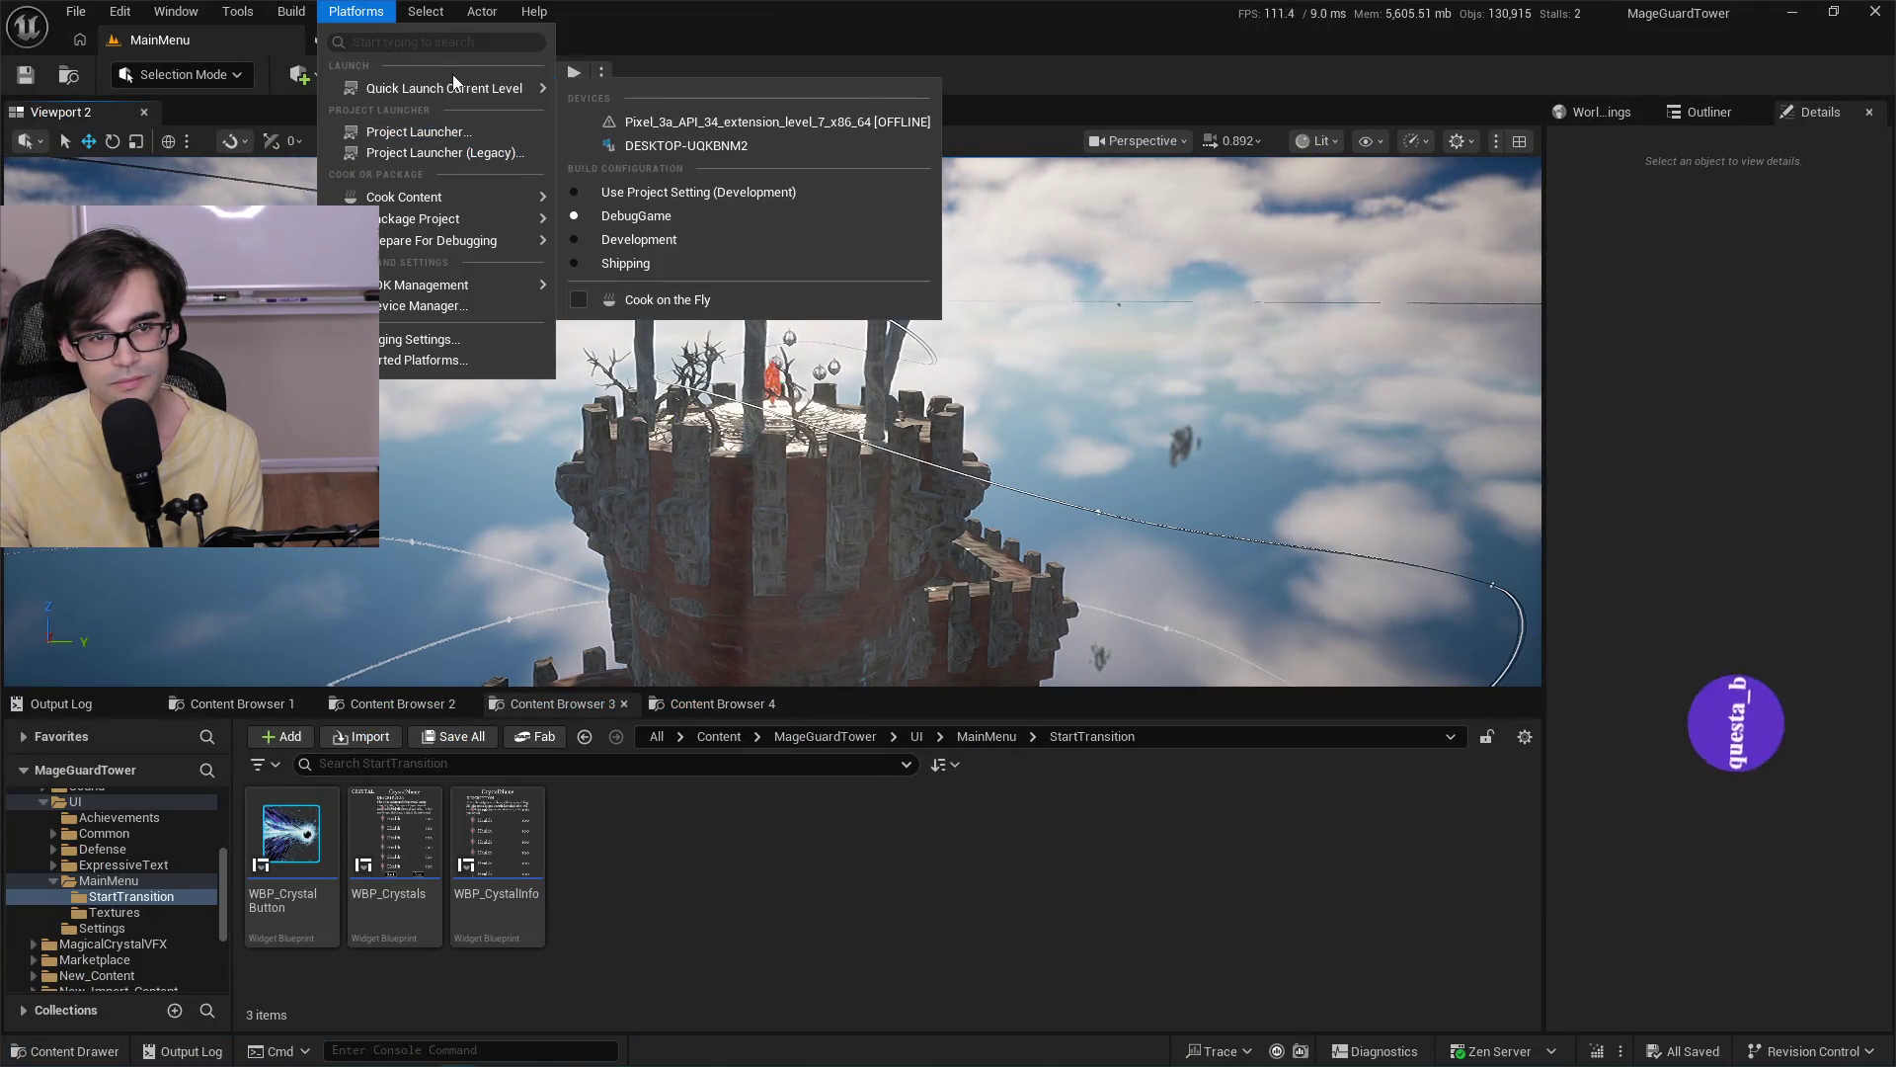
pyautogui.moveTo(482, 196)
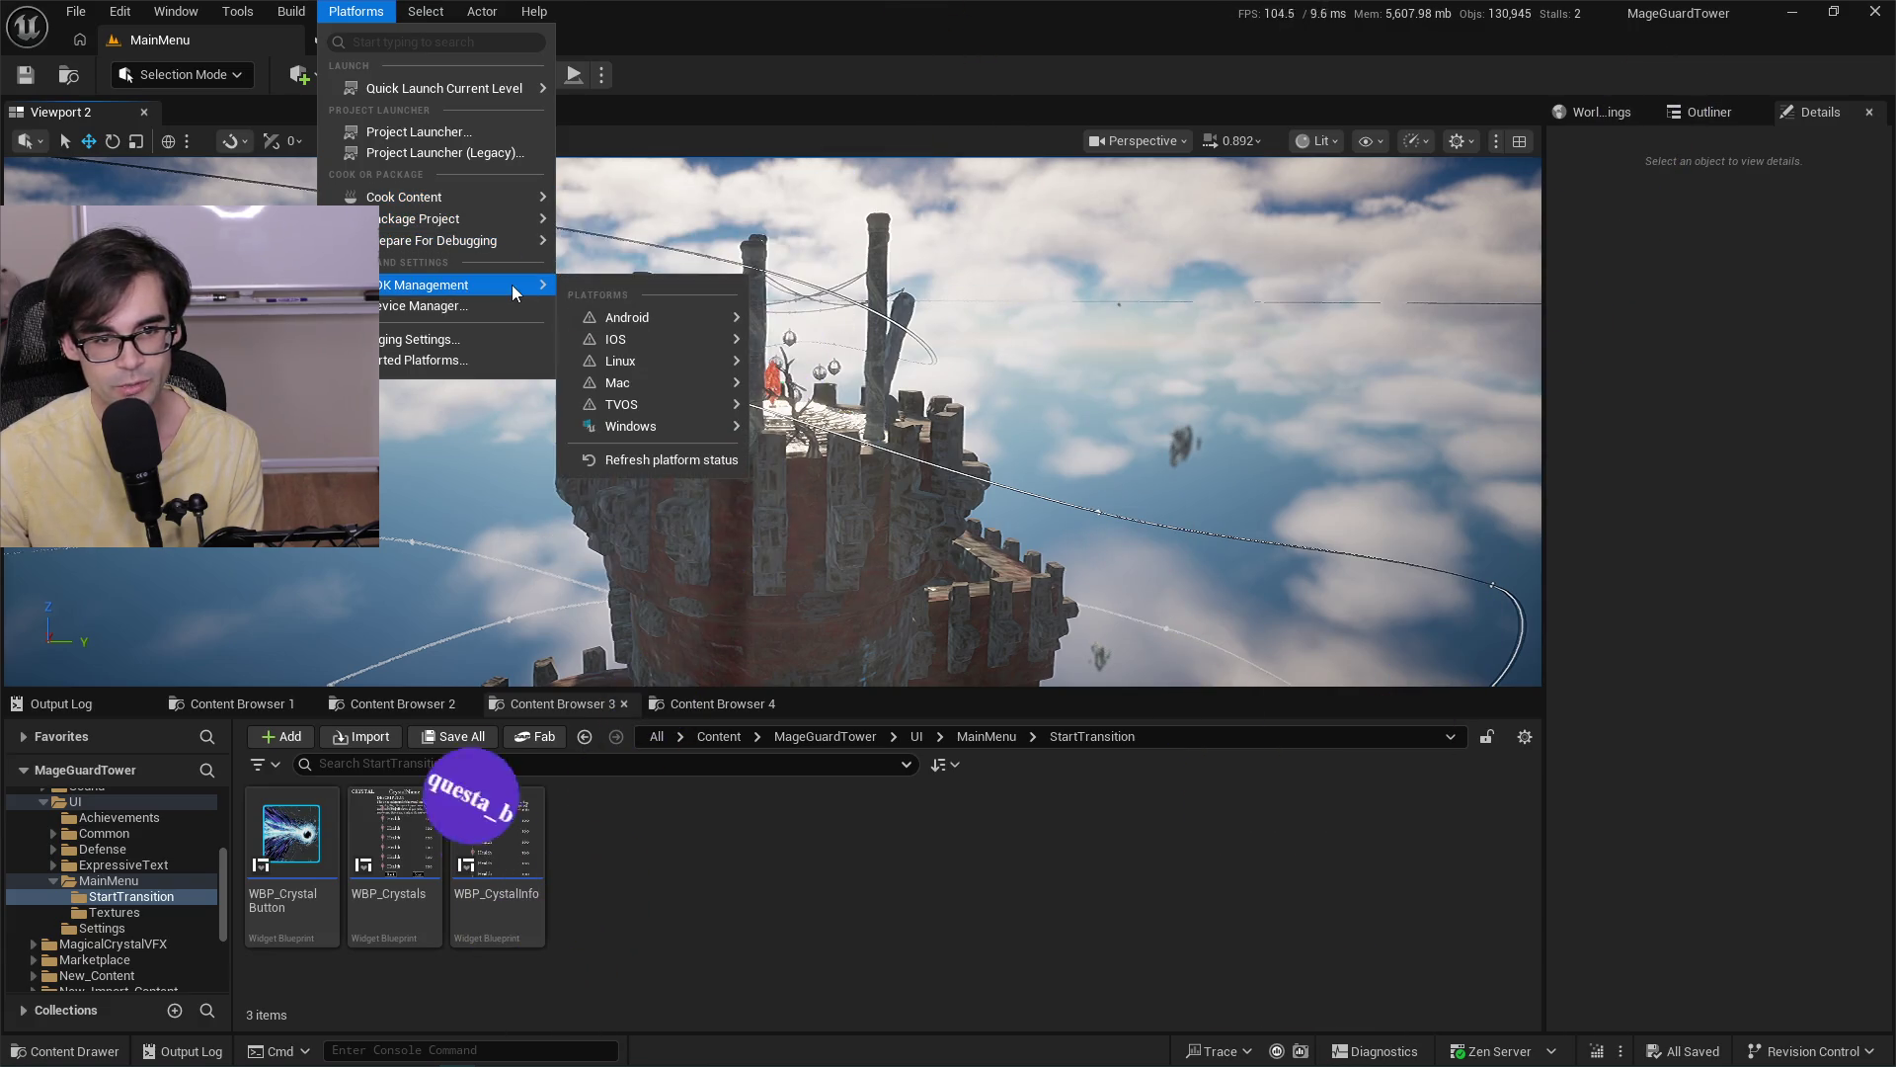
pyautogui.moveTo(460, 93)
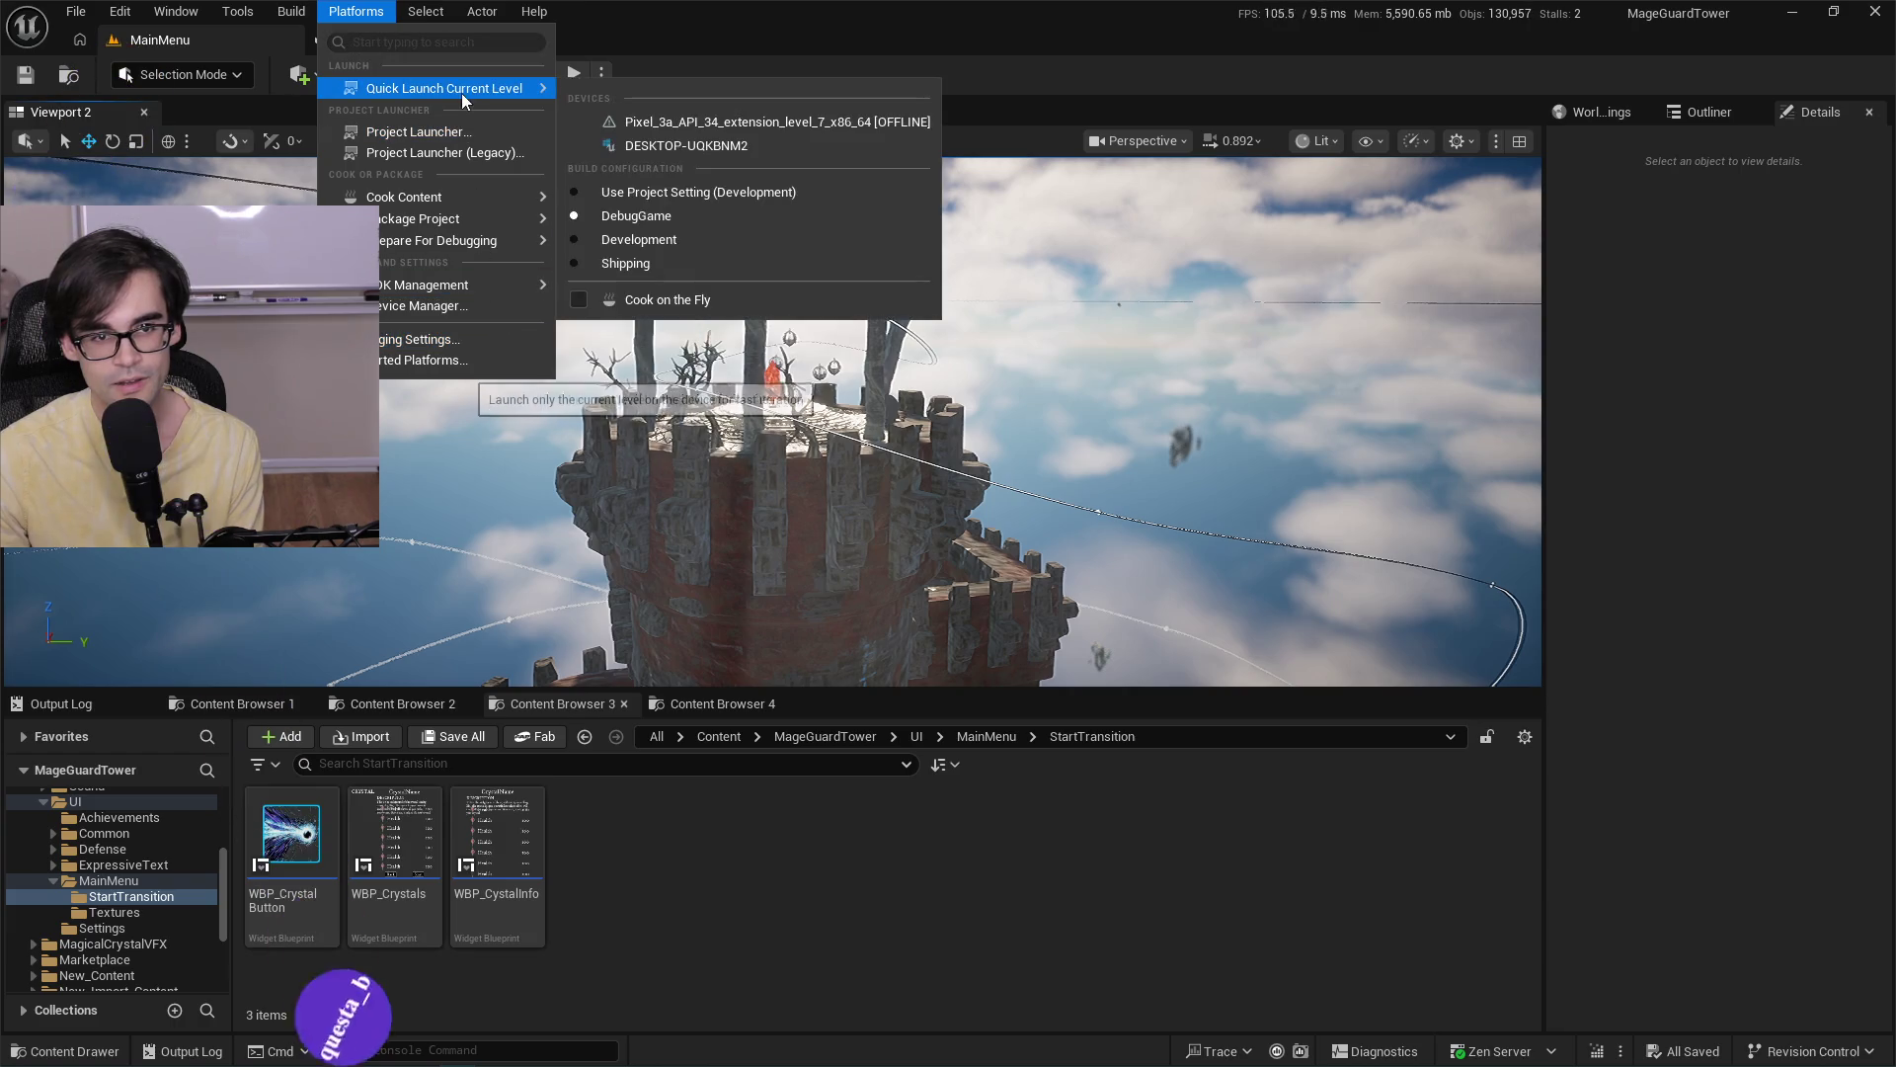
pyautogui.click(573, 193)
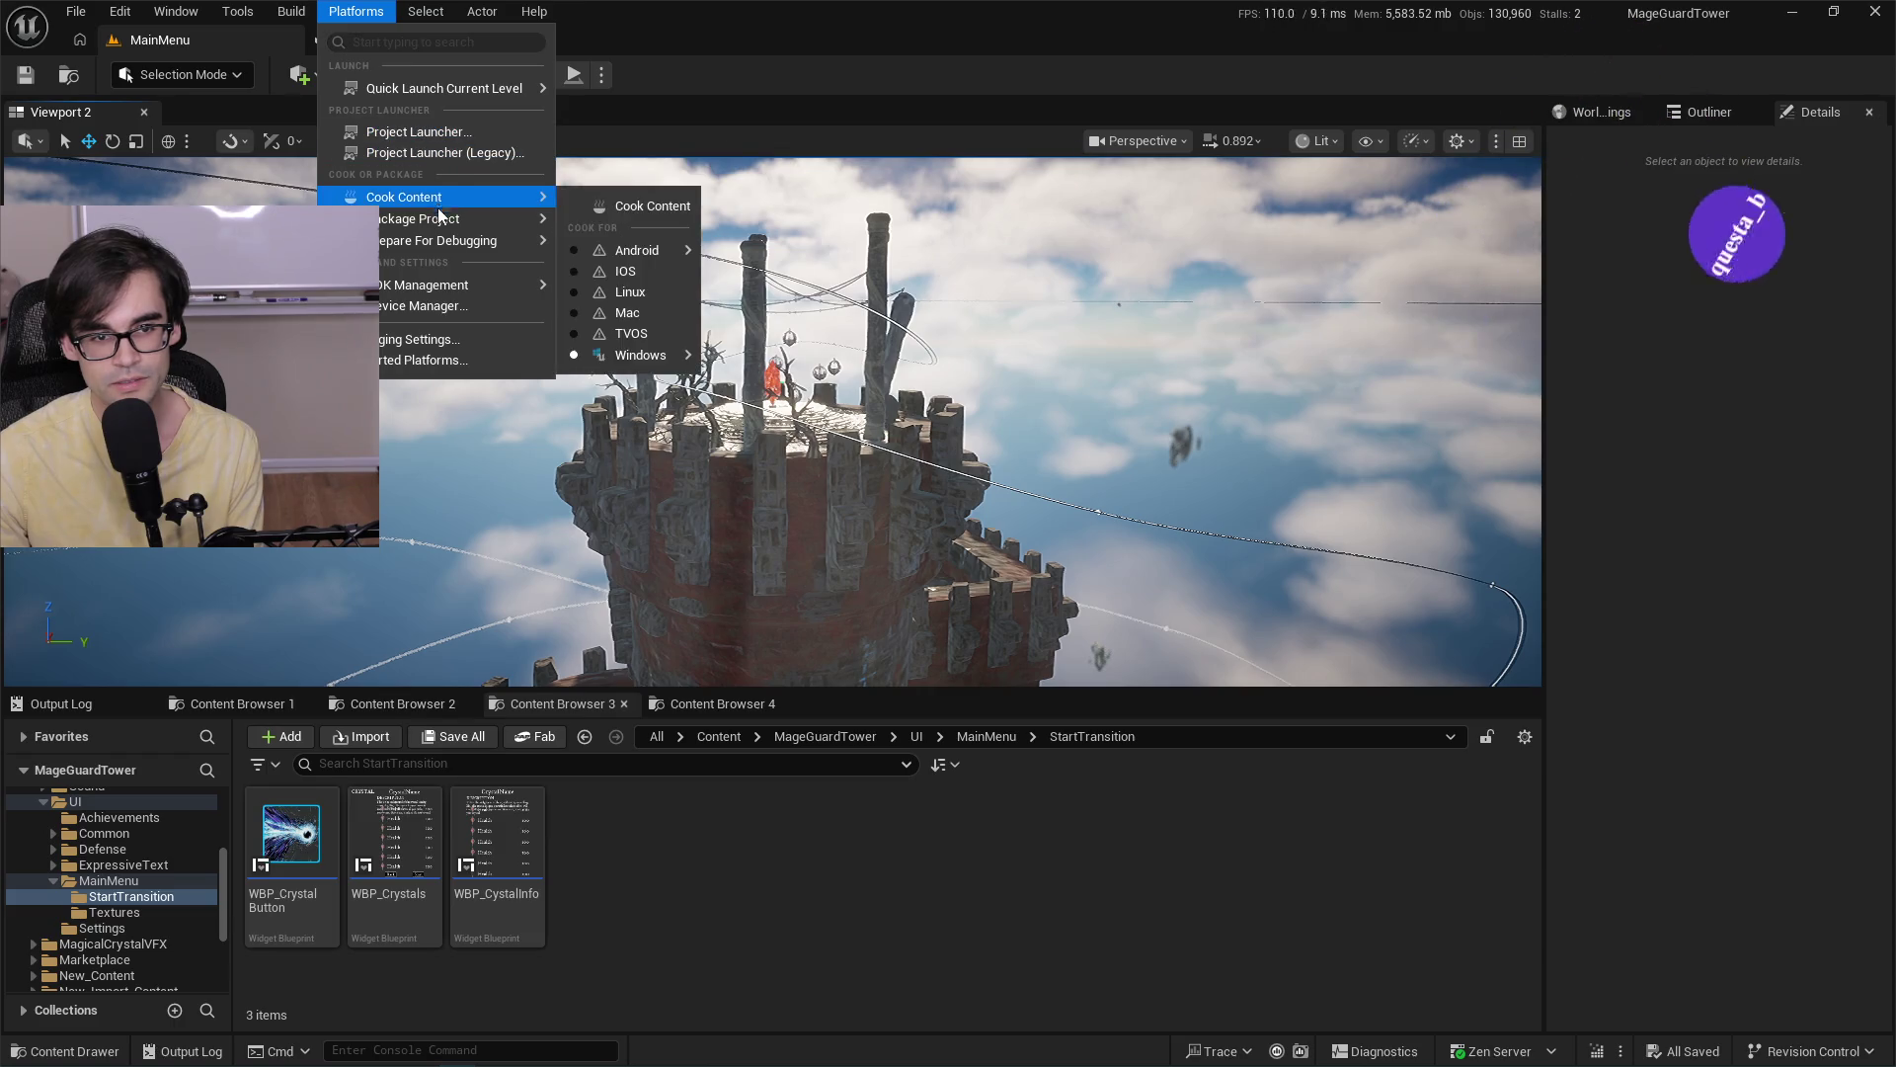
pyautogui.moveTo(470, 219)
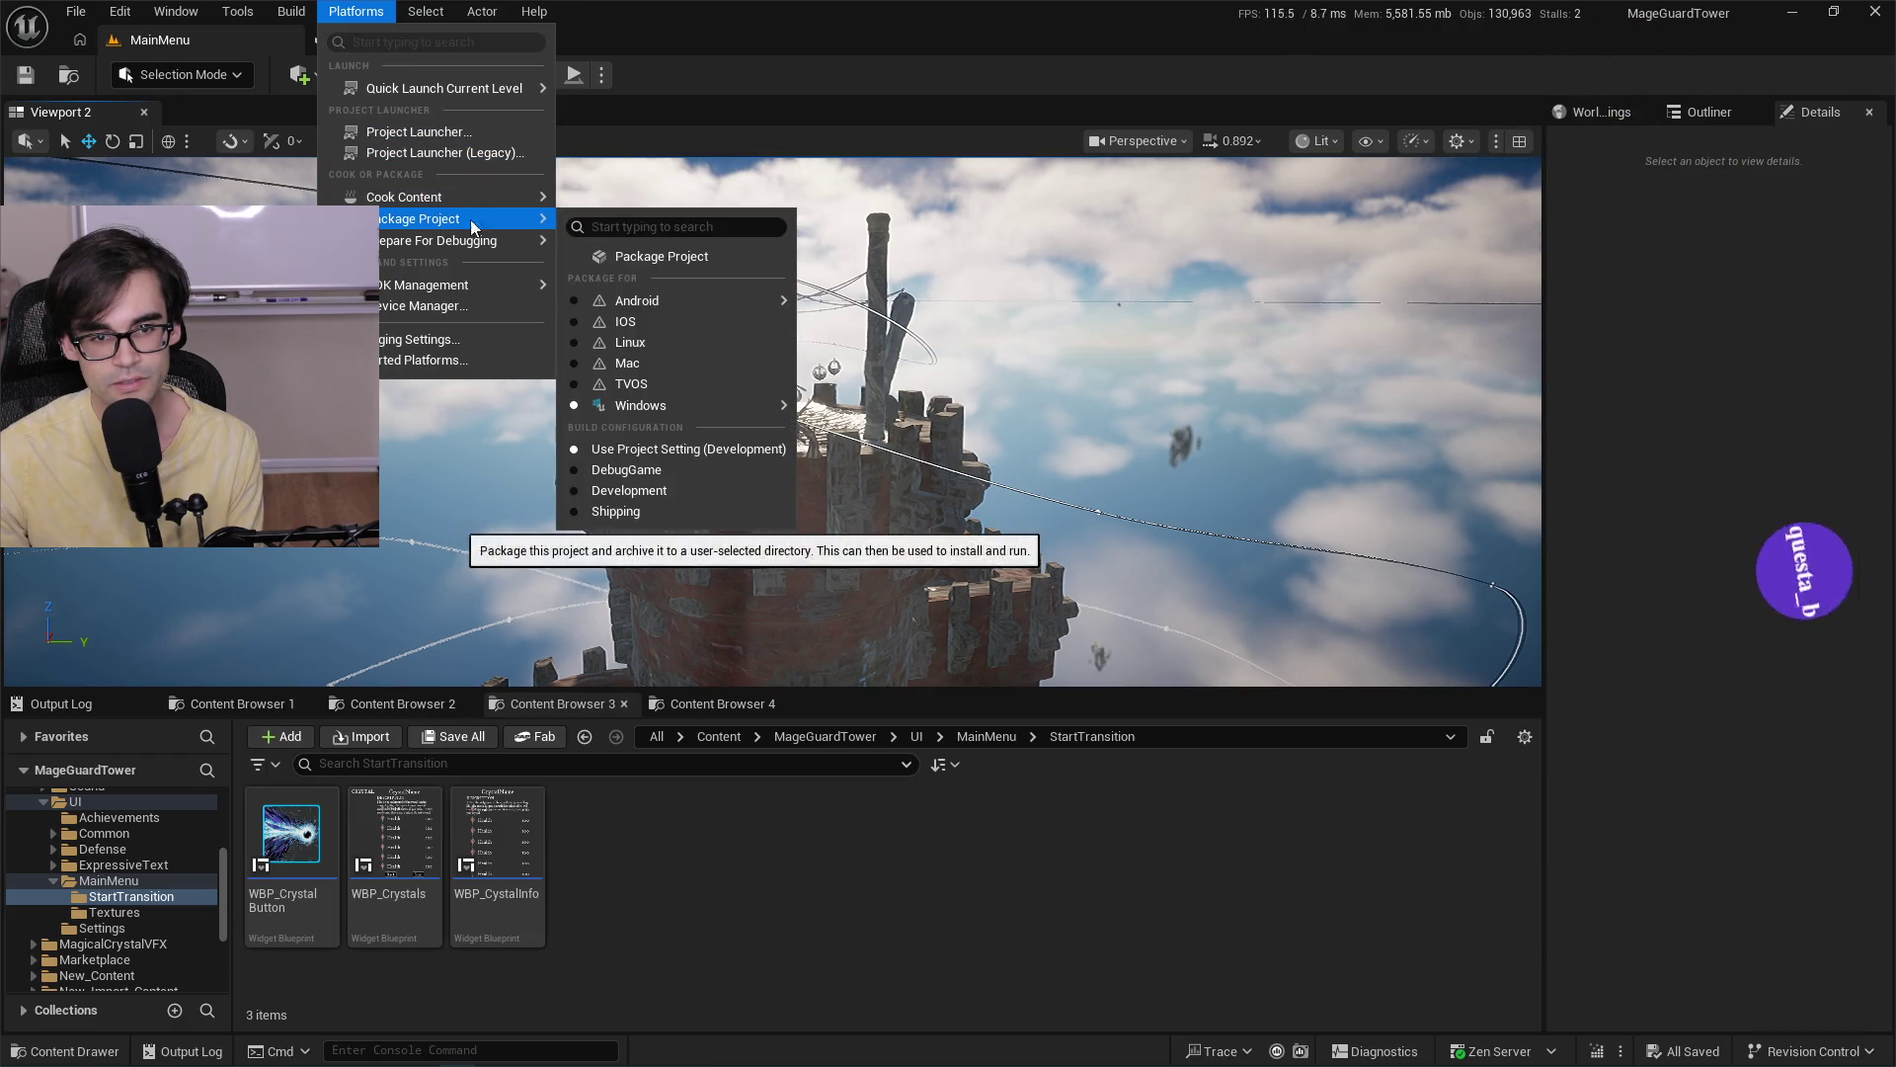
pyautogui.click(625, 257)
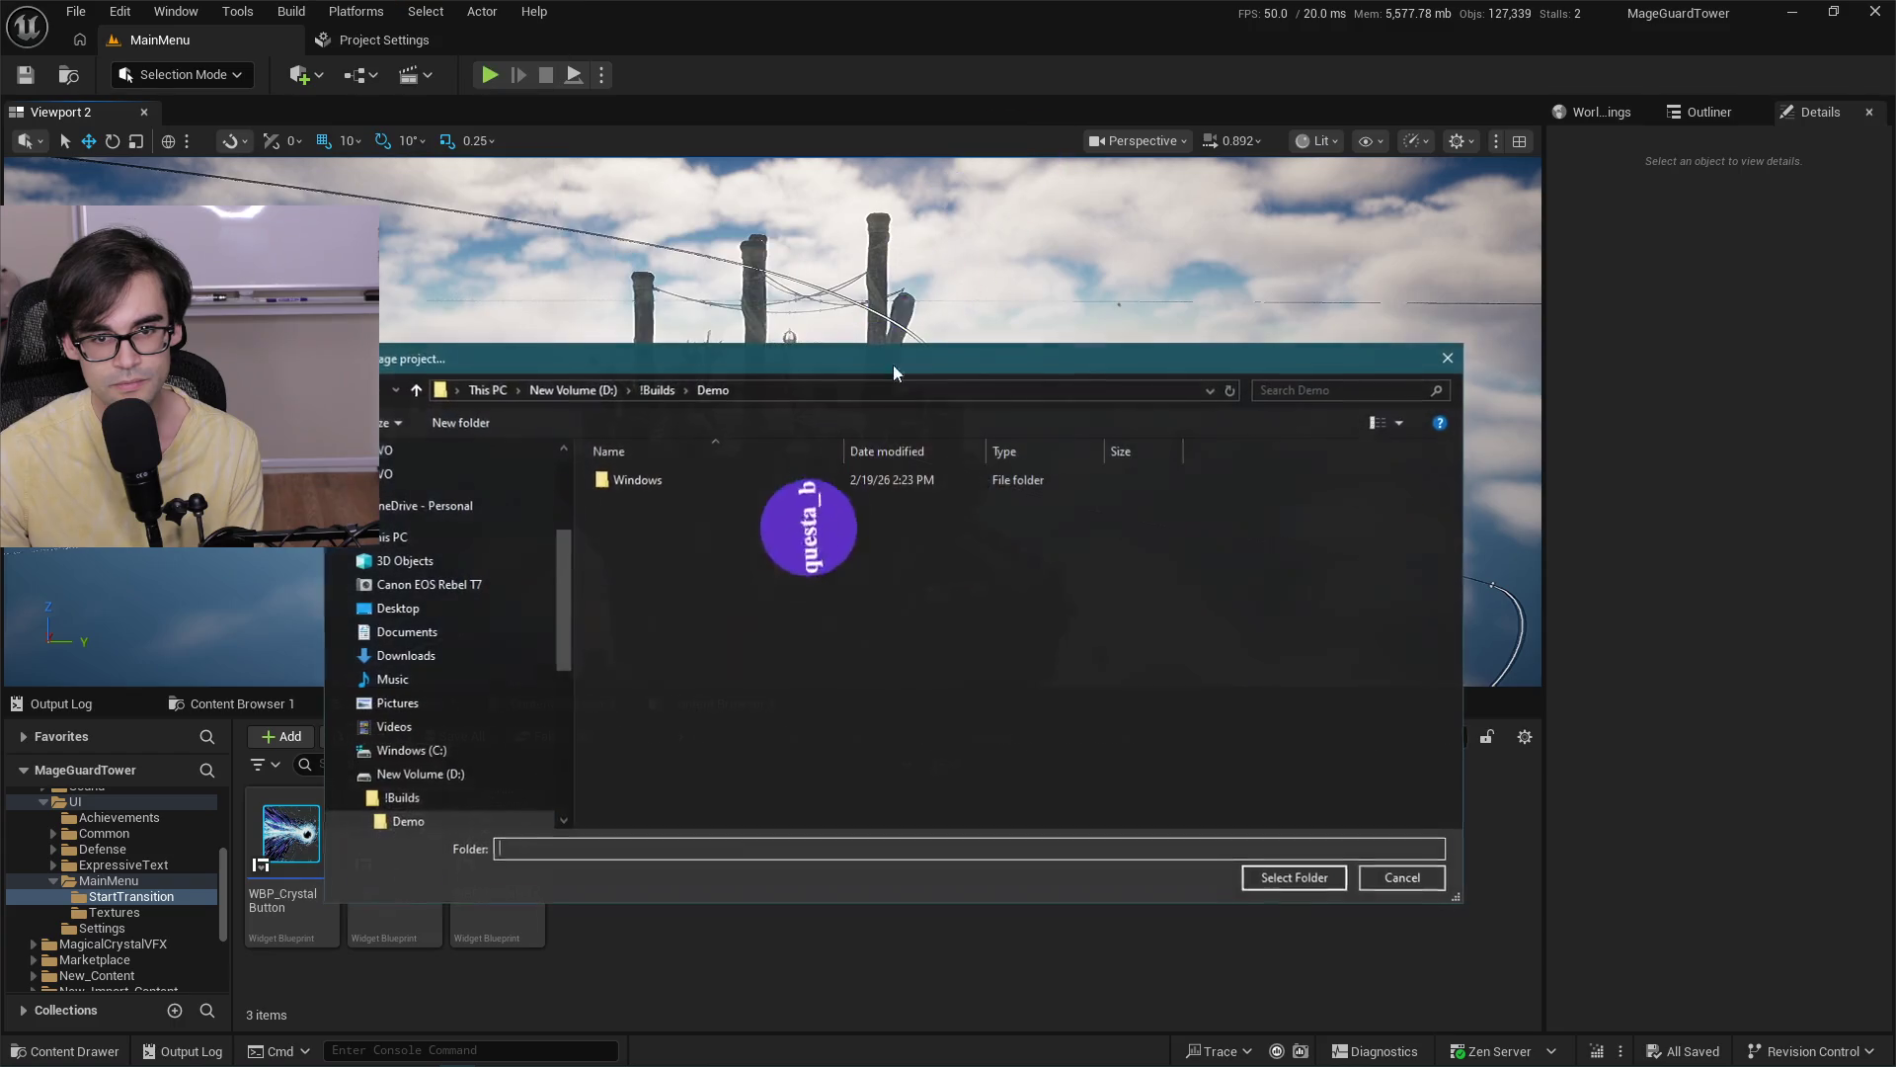
pyautogui.click(1304, 875)
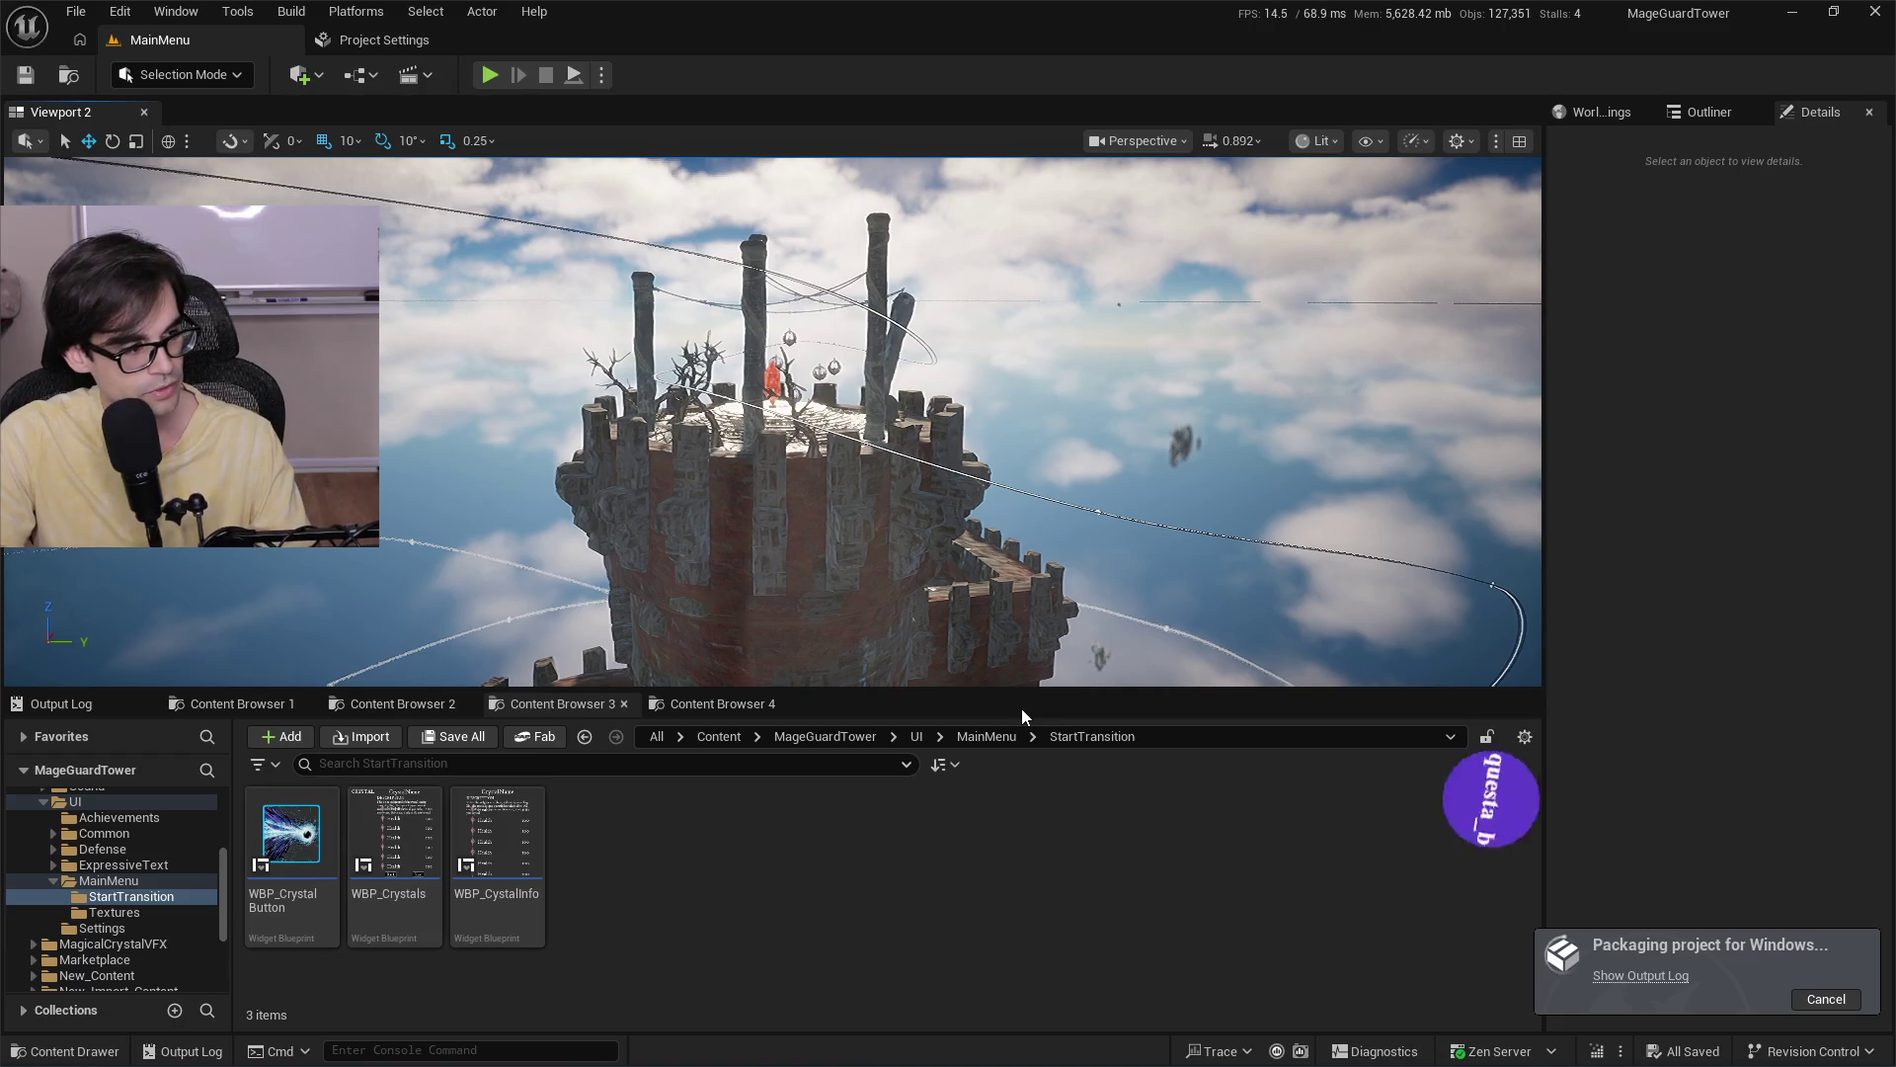
pyautogui.hotkey('alt', 'Tab')
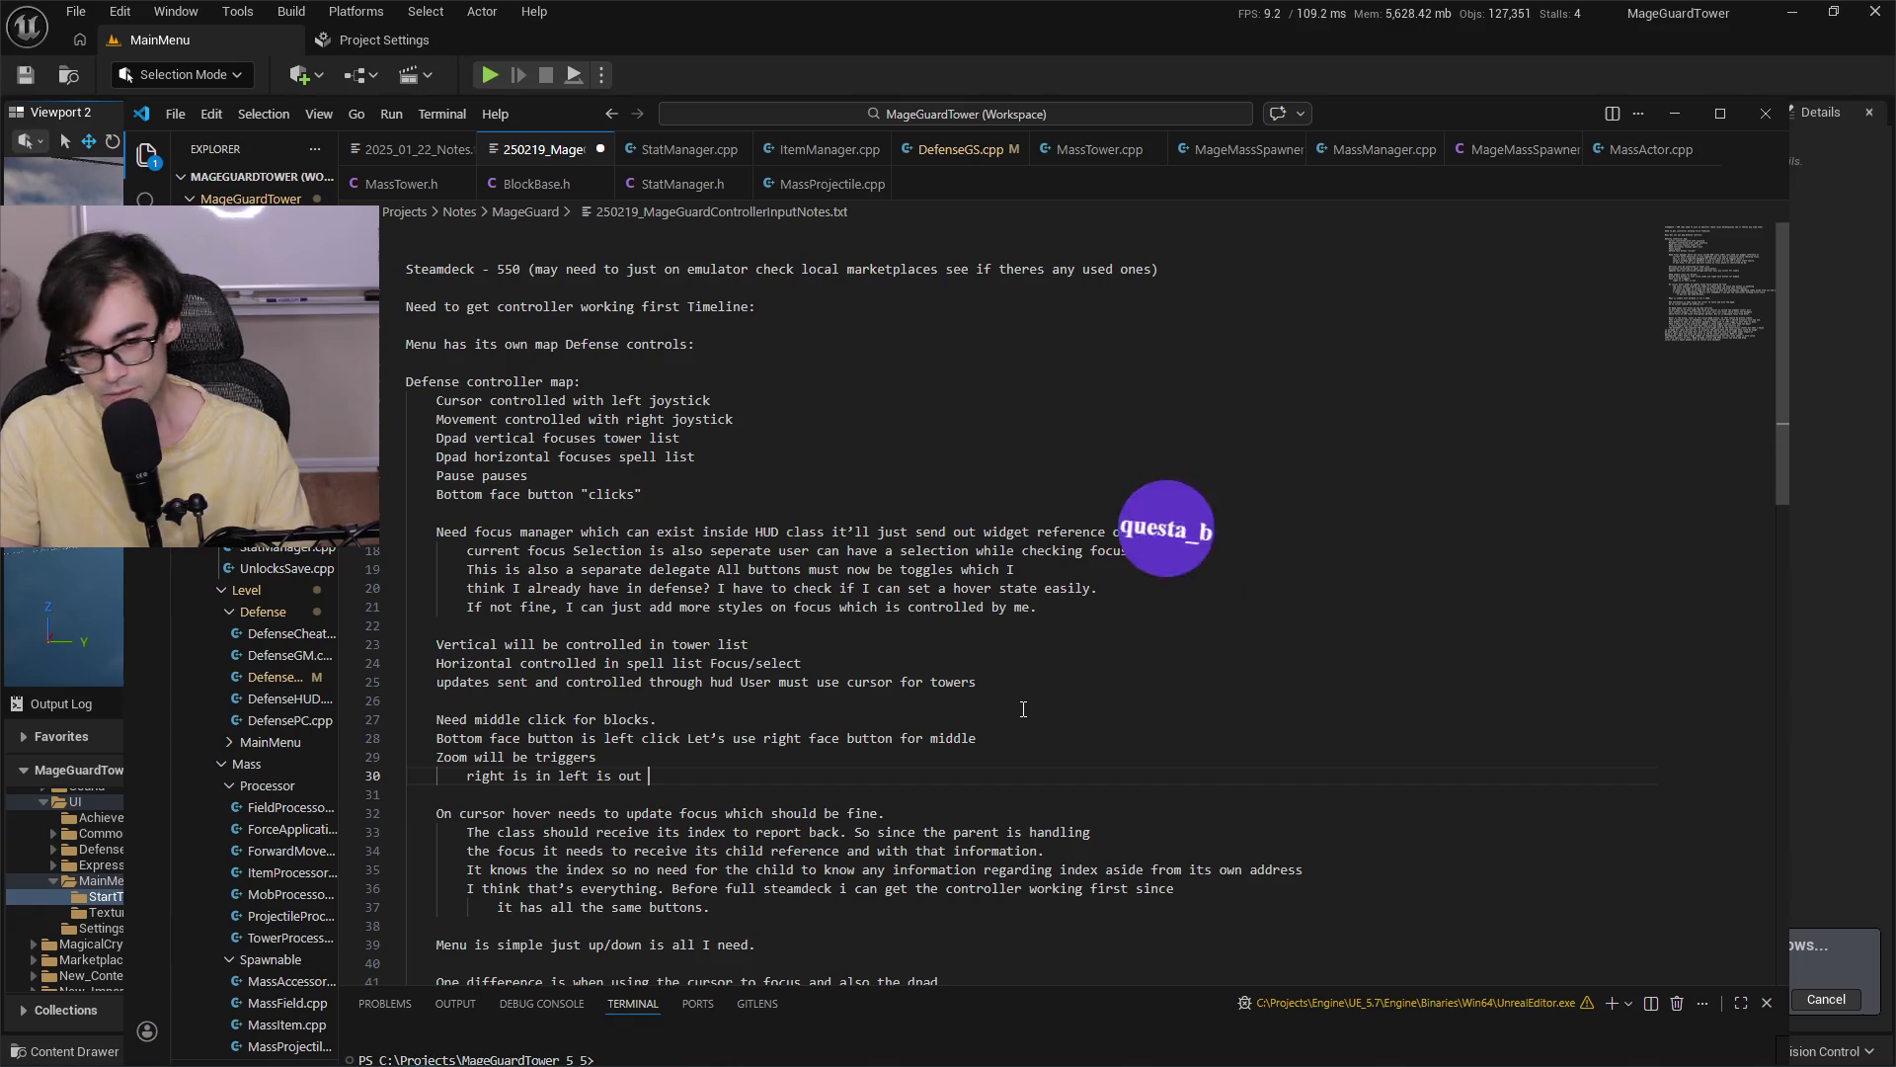
# Shift the notes window right to reveal Unreal's packaging Output Log, then move through notes lines 32–55.
pyautogui.press('Down')
pyautogui.press('Down')
pyautogui.press('Home')
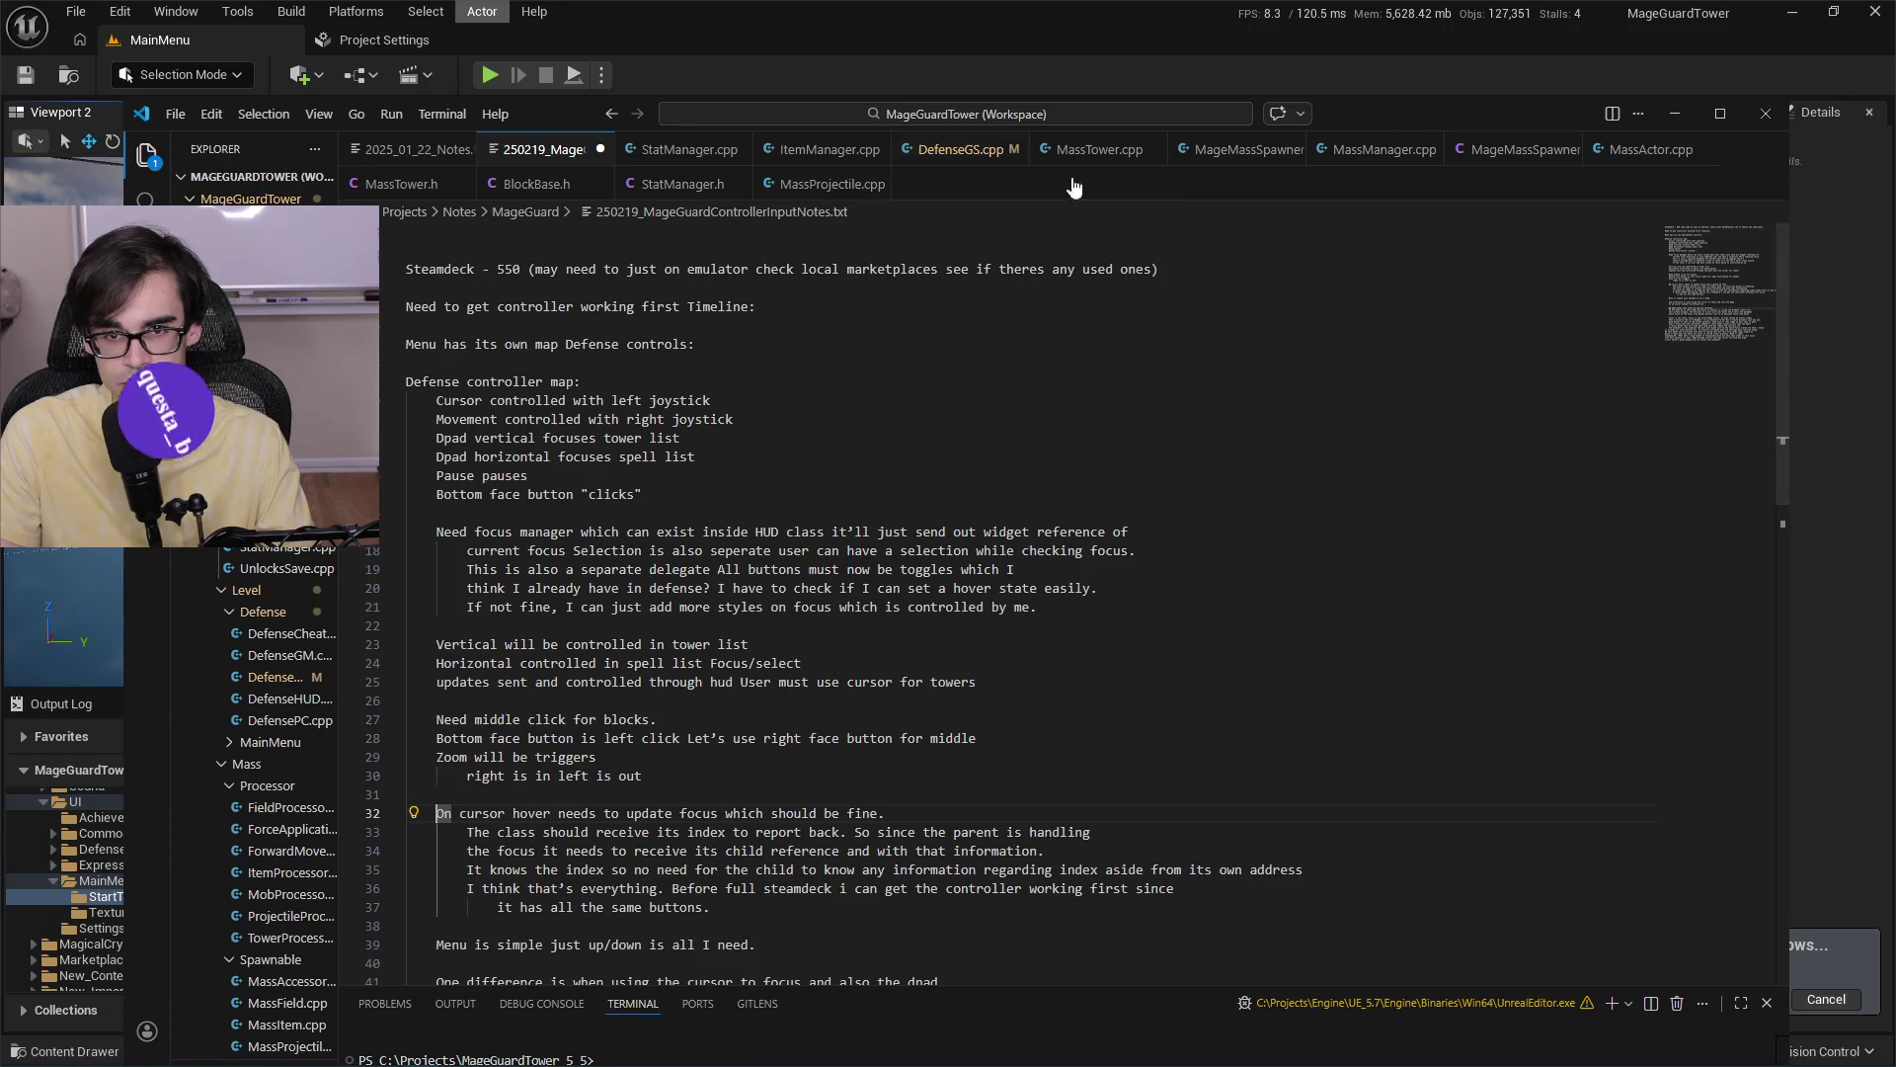
pyautogui.moveTo(1337, 121); pyautogui.dragTo(1693, 122)
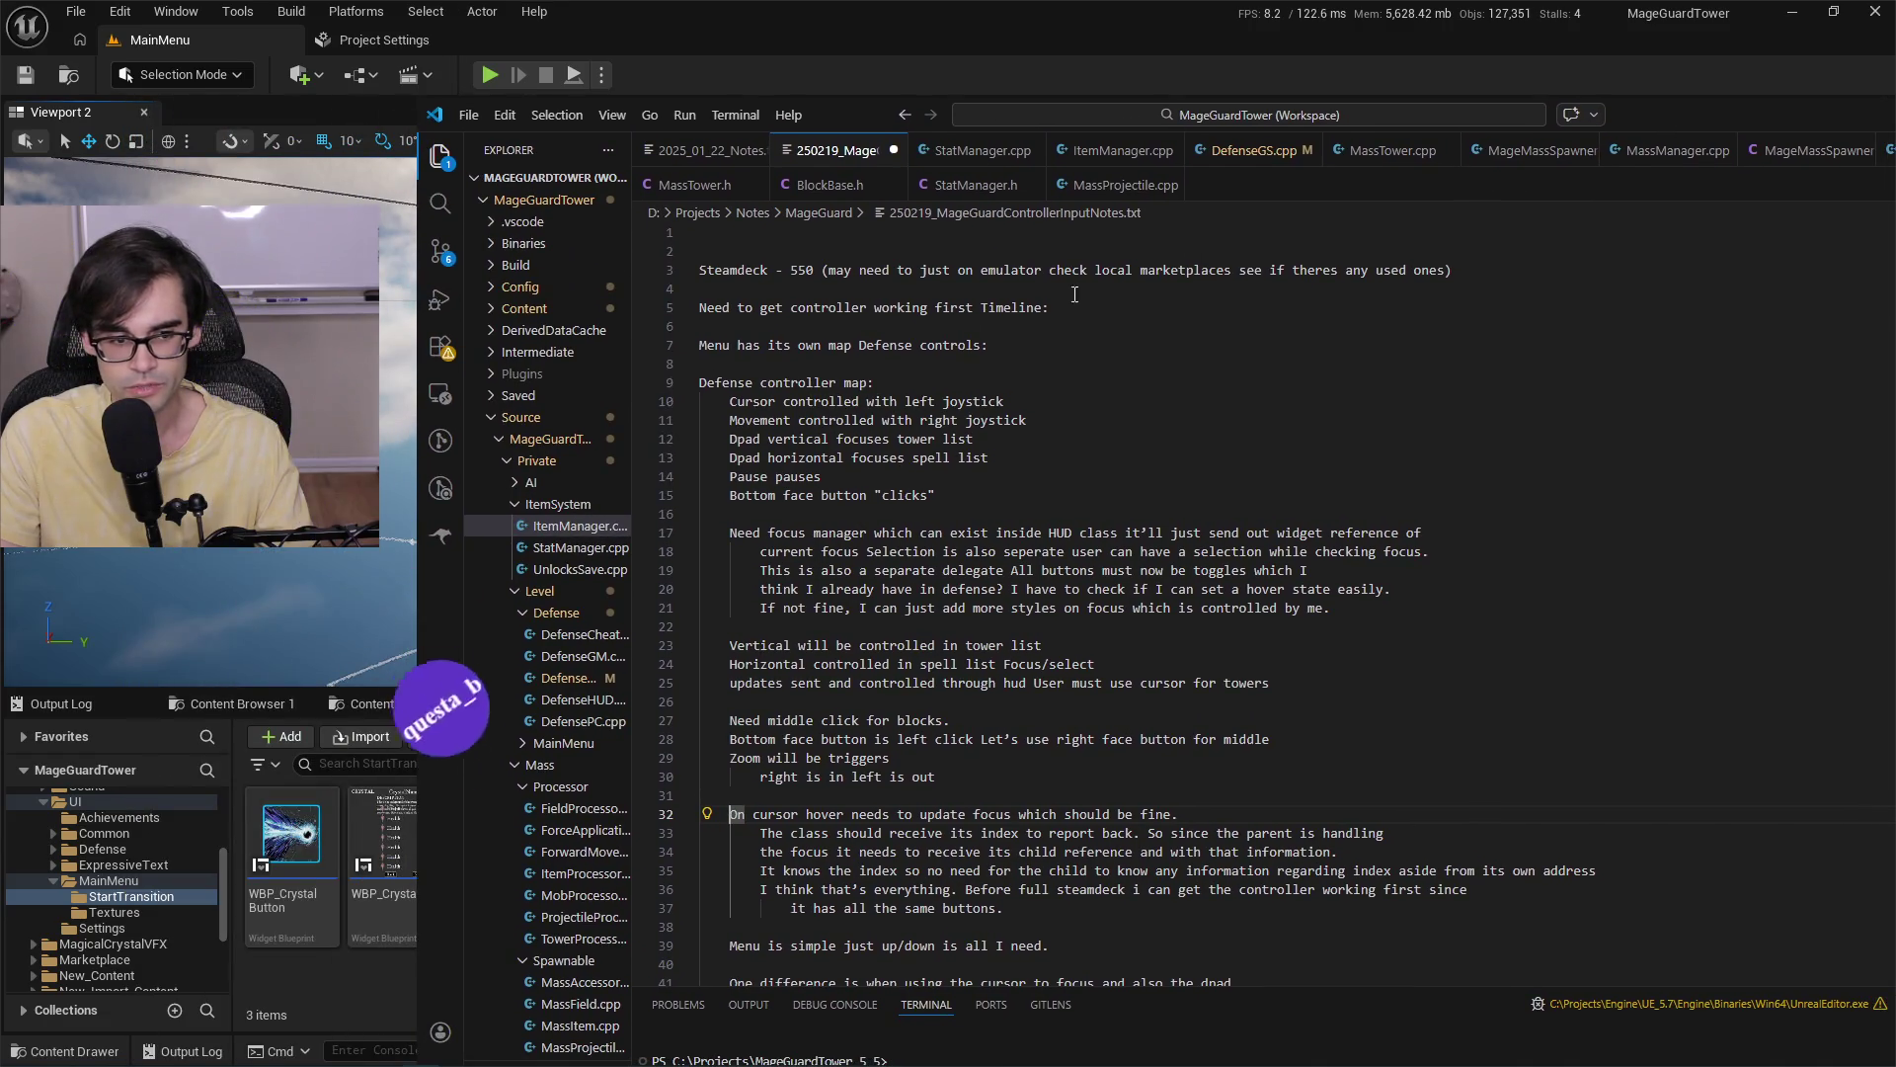
pyautogui.click(104, 696)
pyautogui.hotkey('alt', 'Tab')
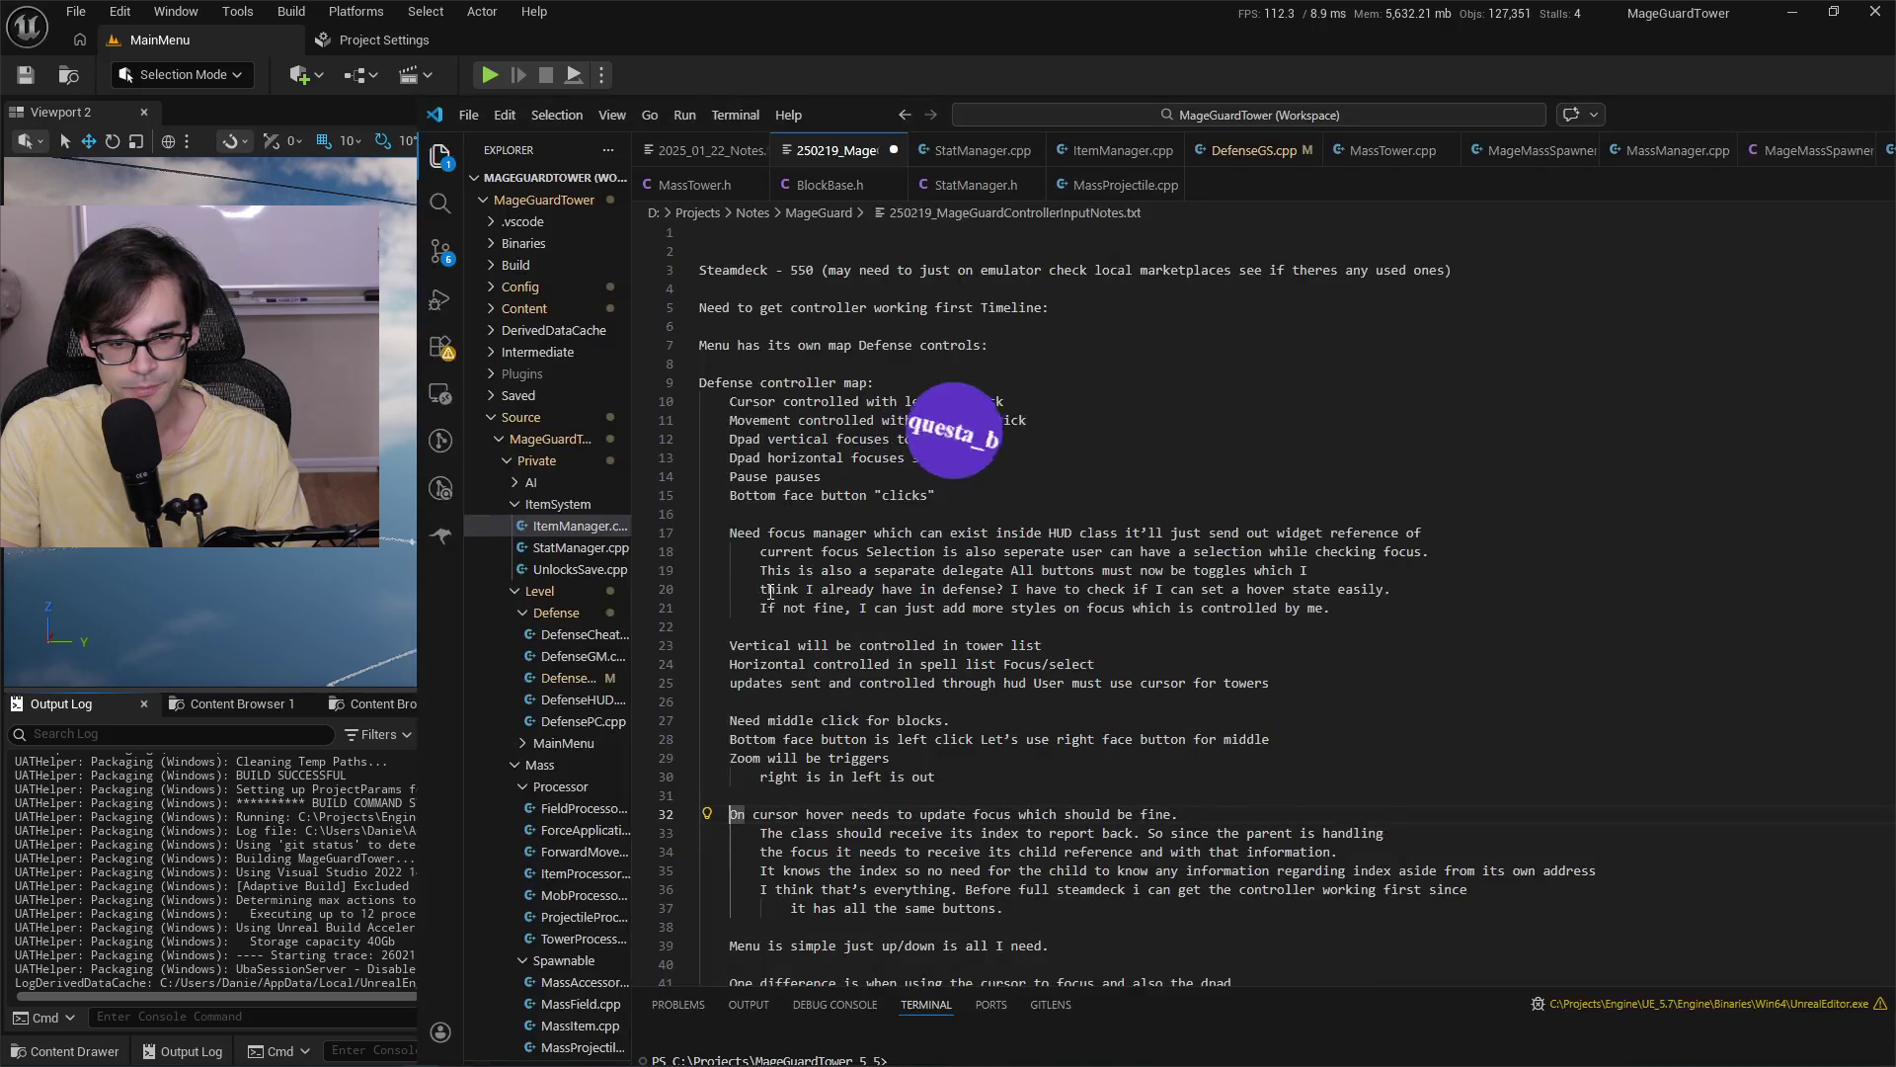
pyautogui.press('Down')
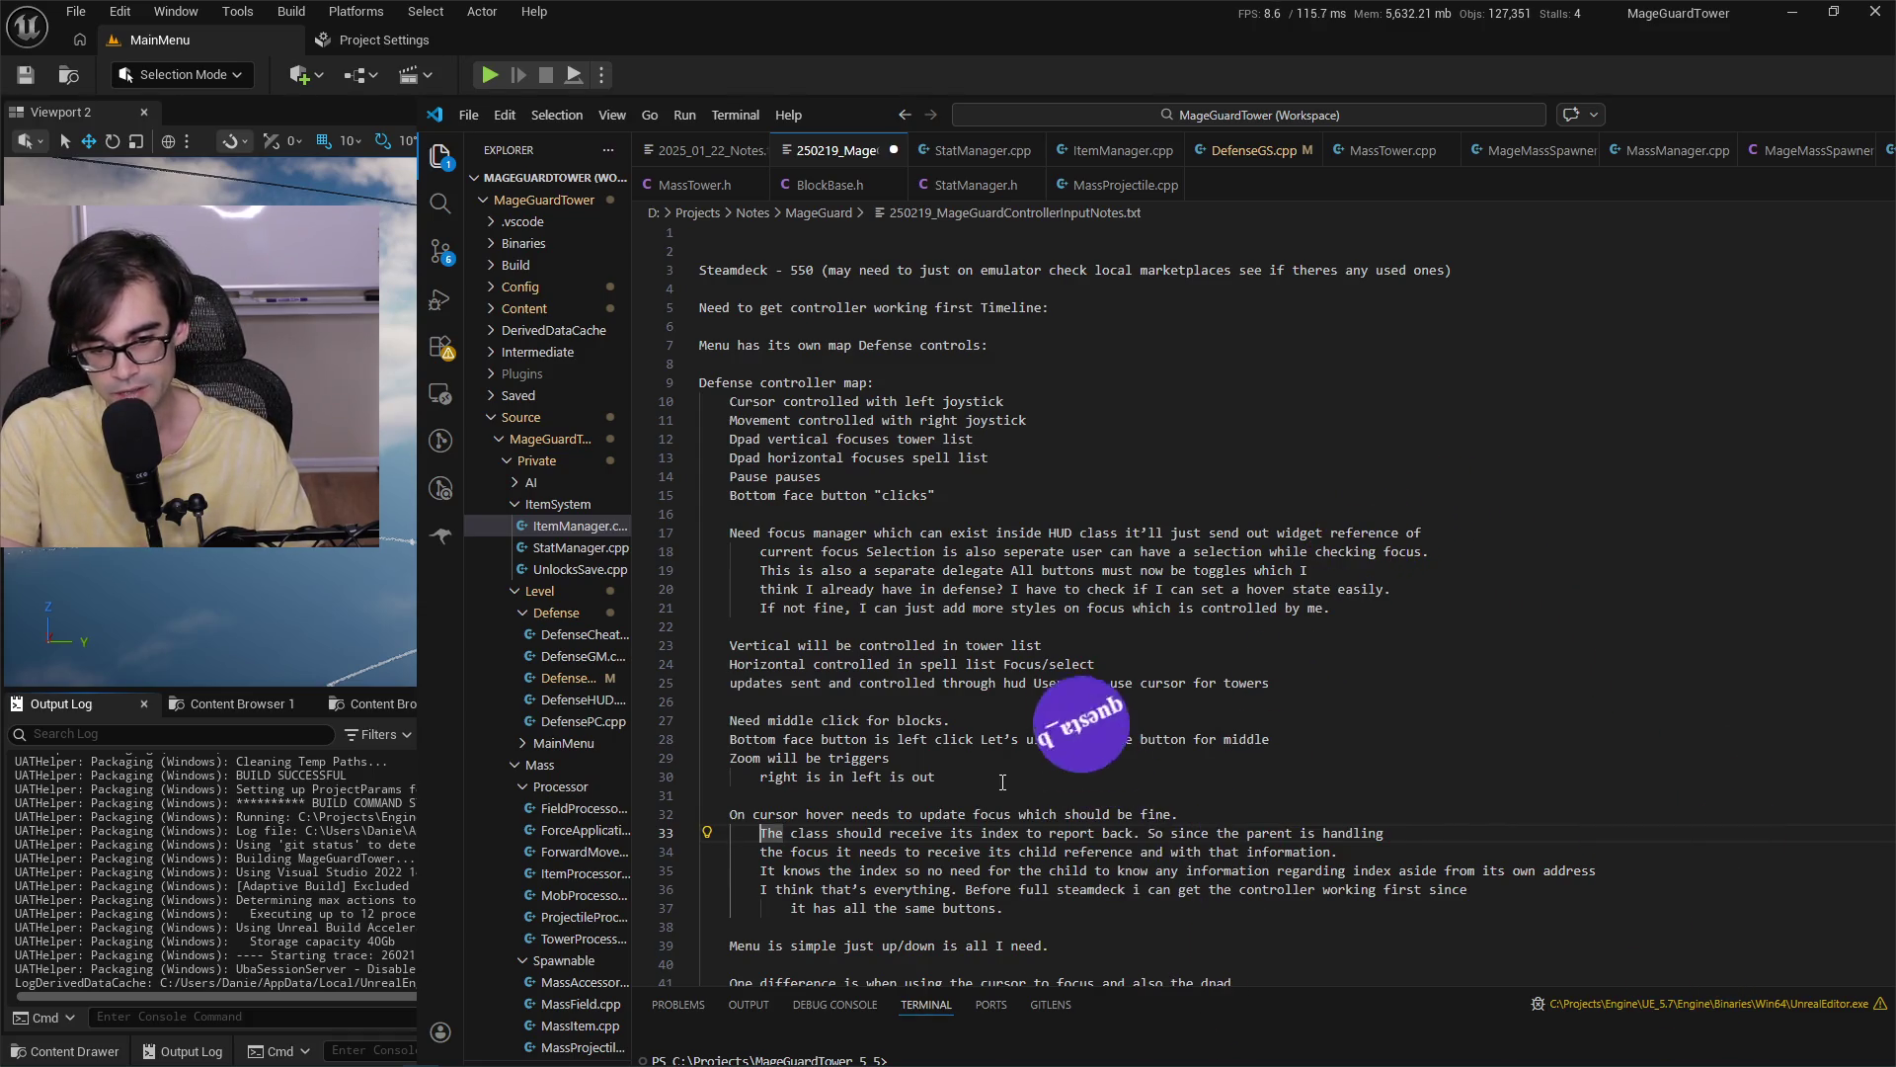
pyautogui.hotkey('ctrl', 'Right')
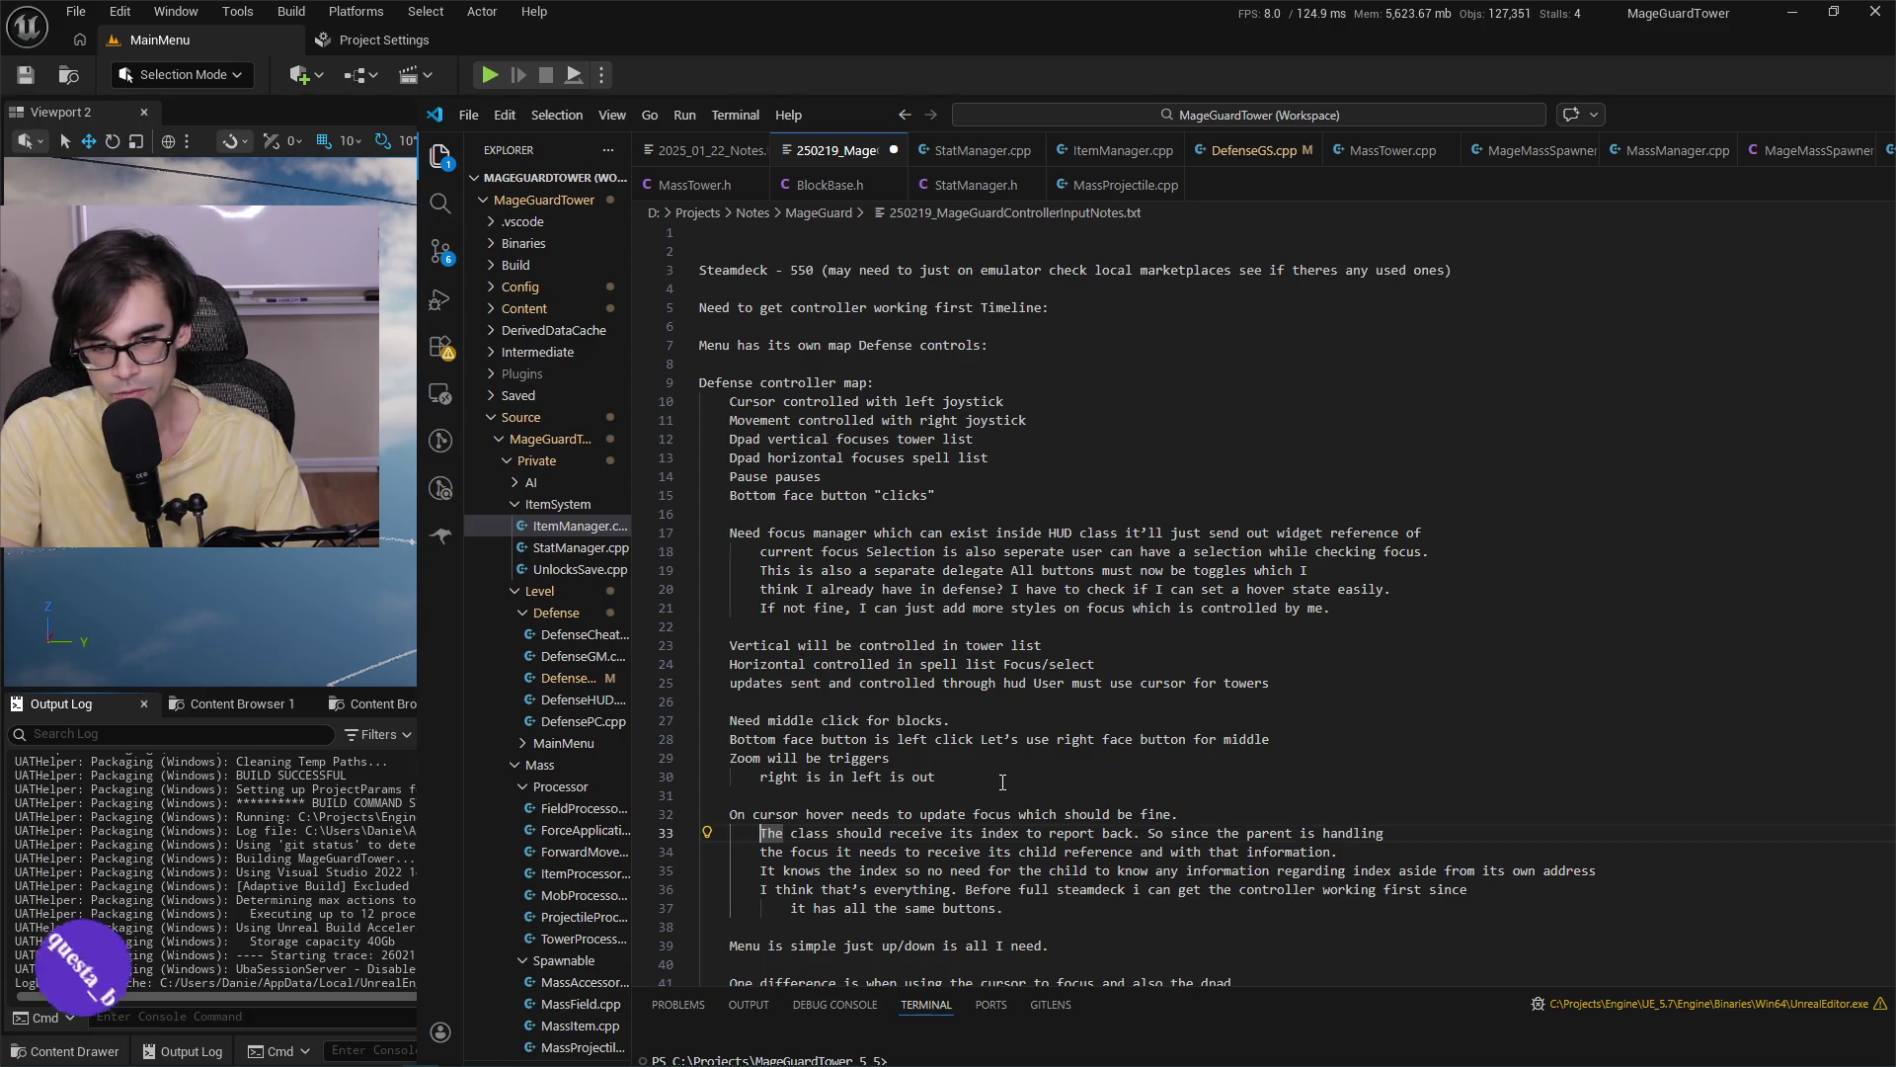
pyautogui.press('Down')
pyautogui.press('Down')
pyautogui.press('Down')
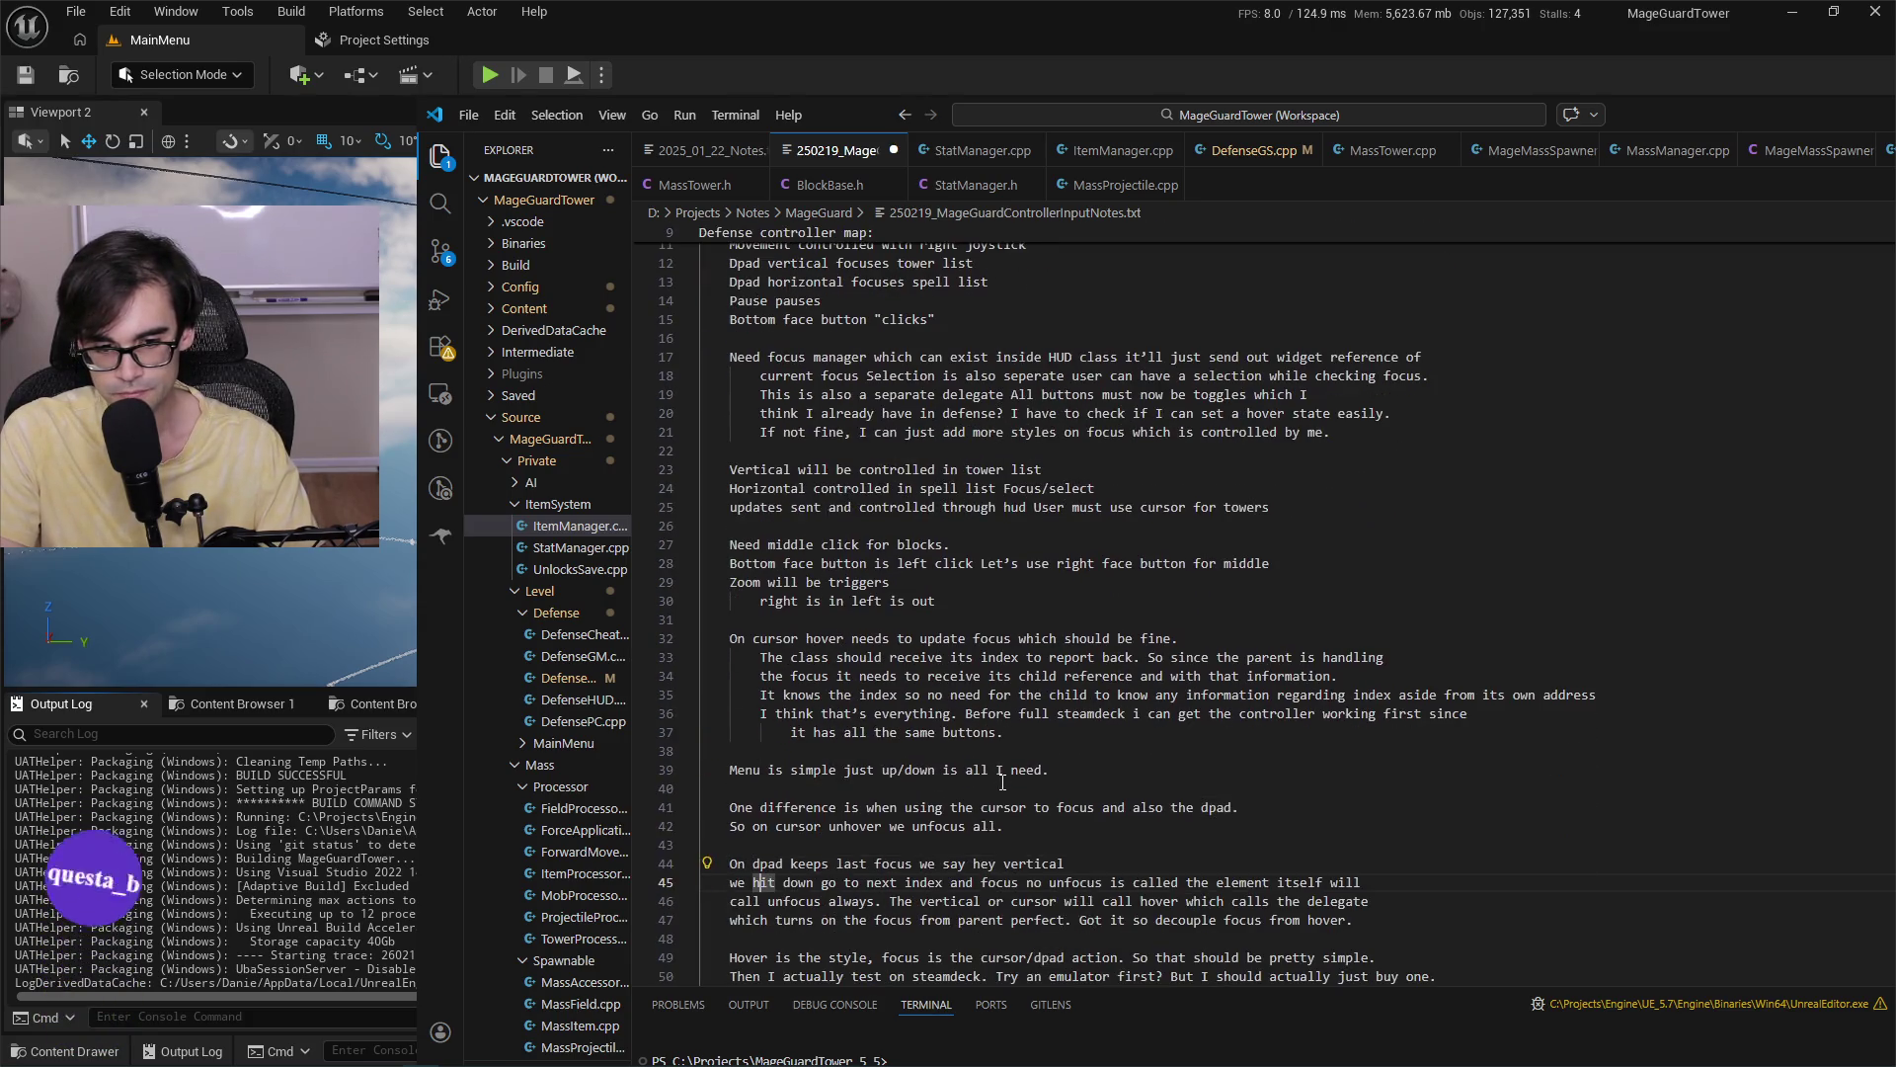
# Indent notes lines 55 to 60 one level to match line 54, and save the file.
pyautogui.press('Down')
pyautogui.press('Down')
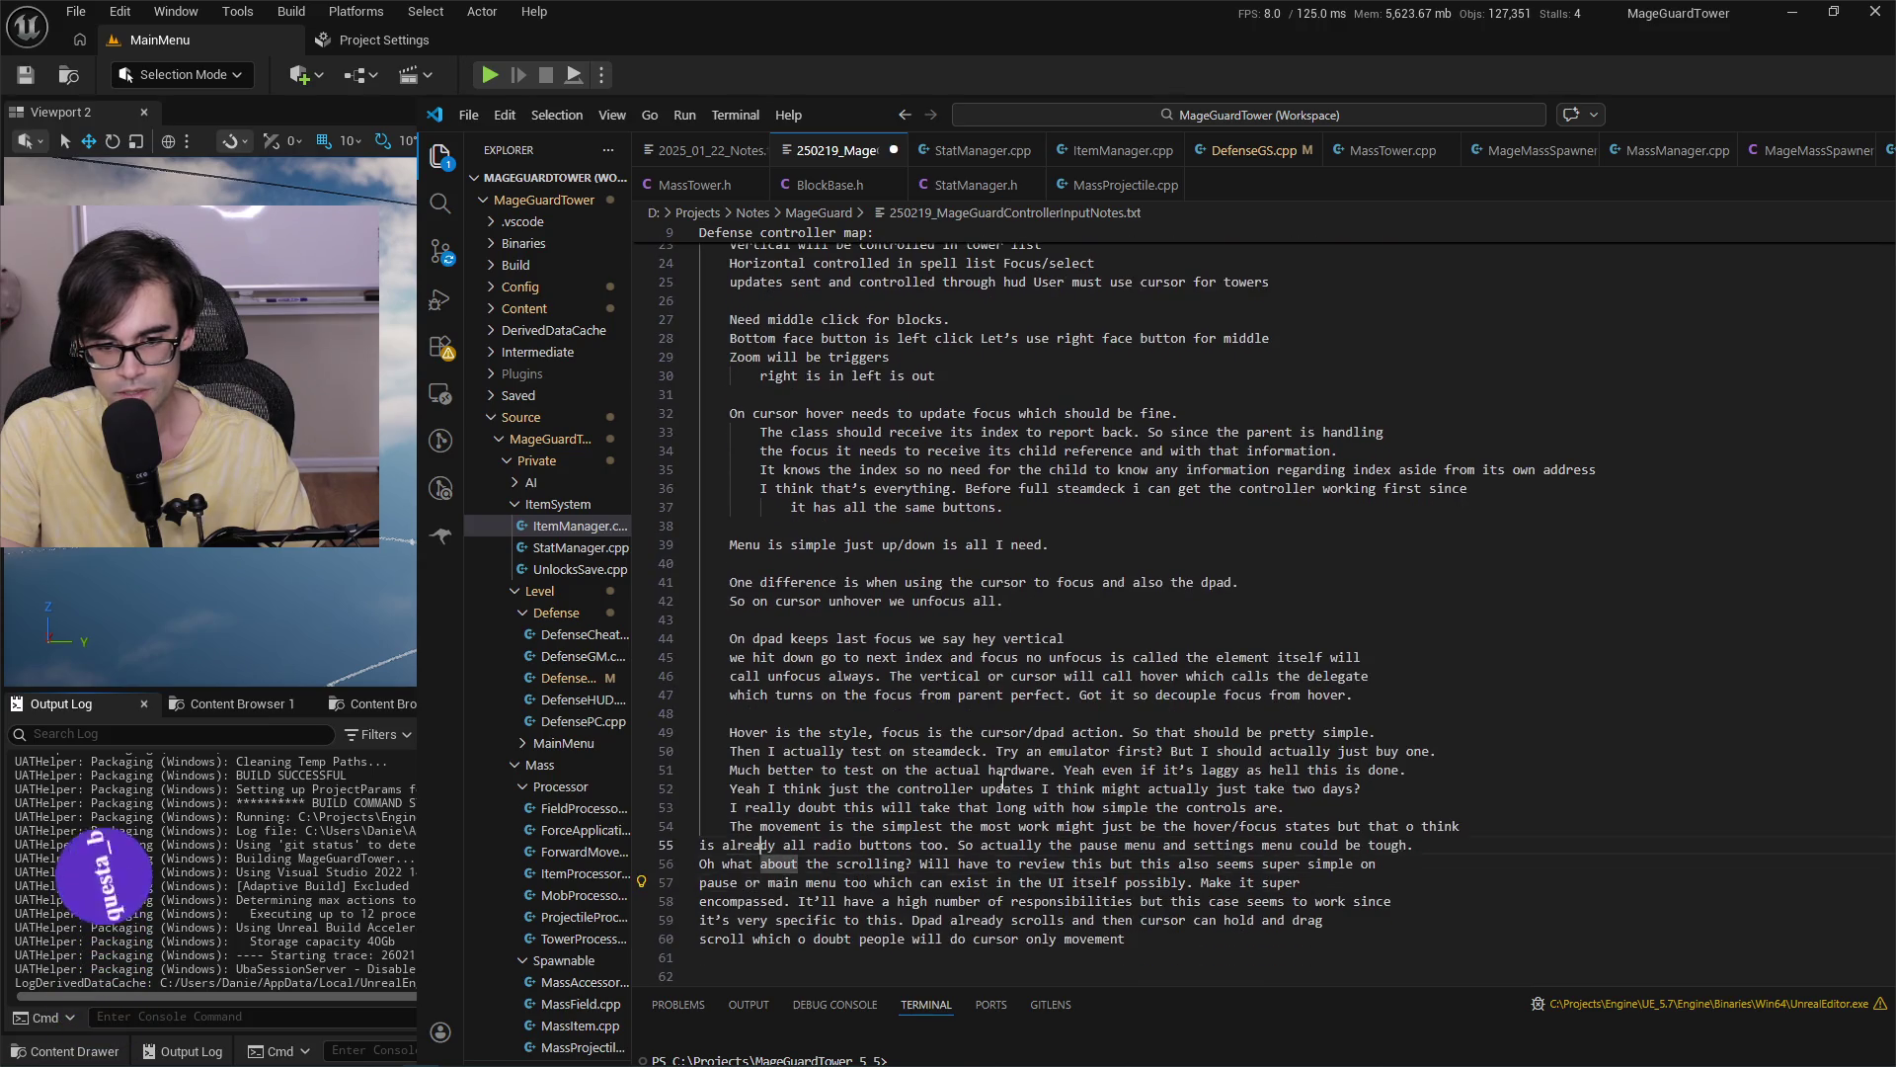
pyautogui.press('Tab')
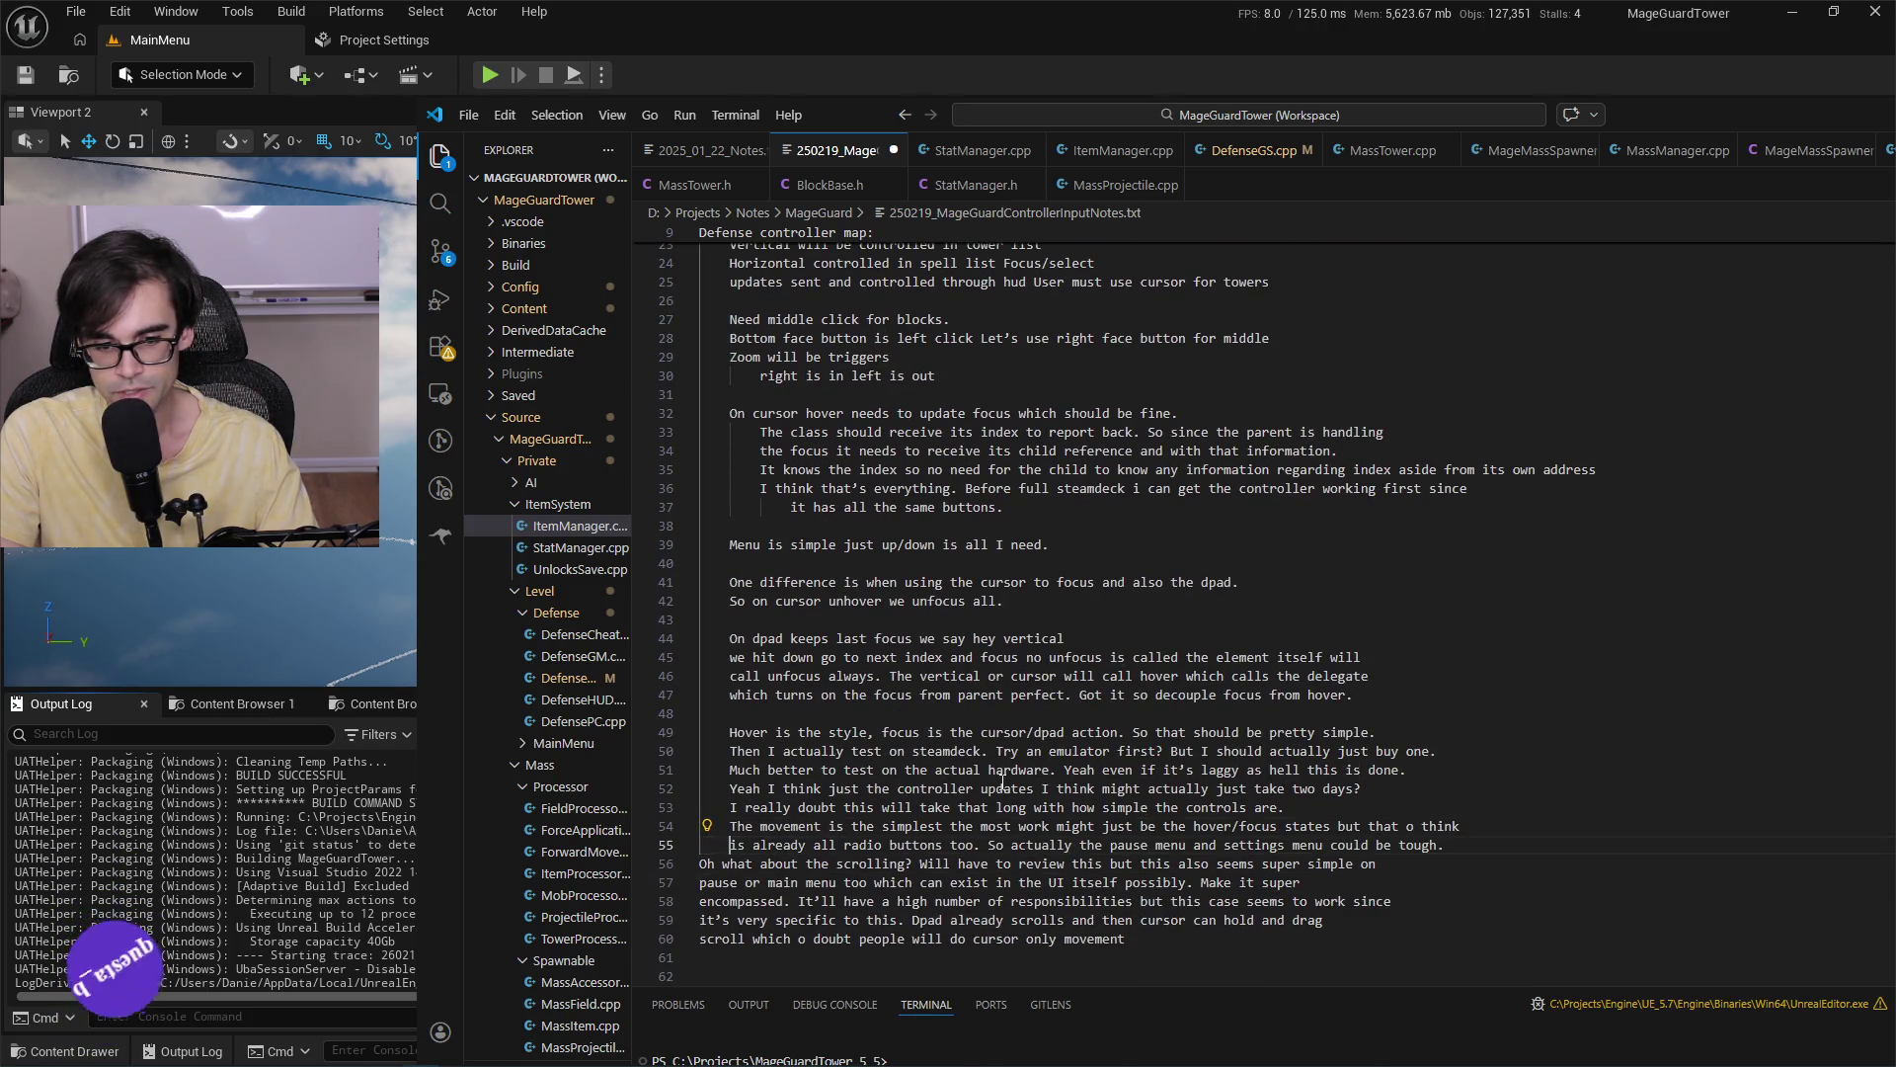
pyautogui.press('Tab')
pyautogui.press('Down')
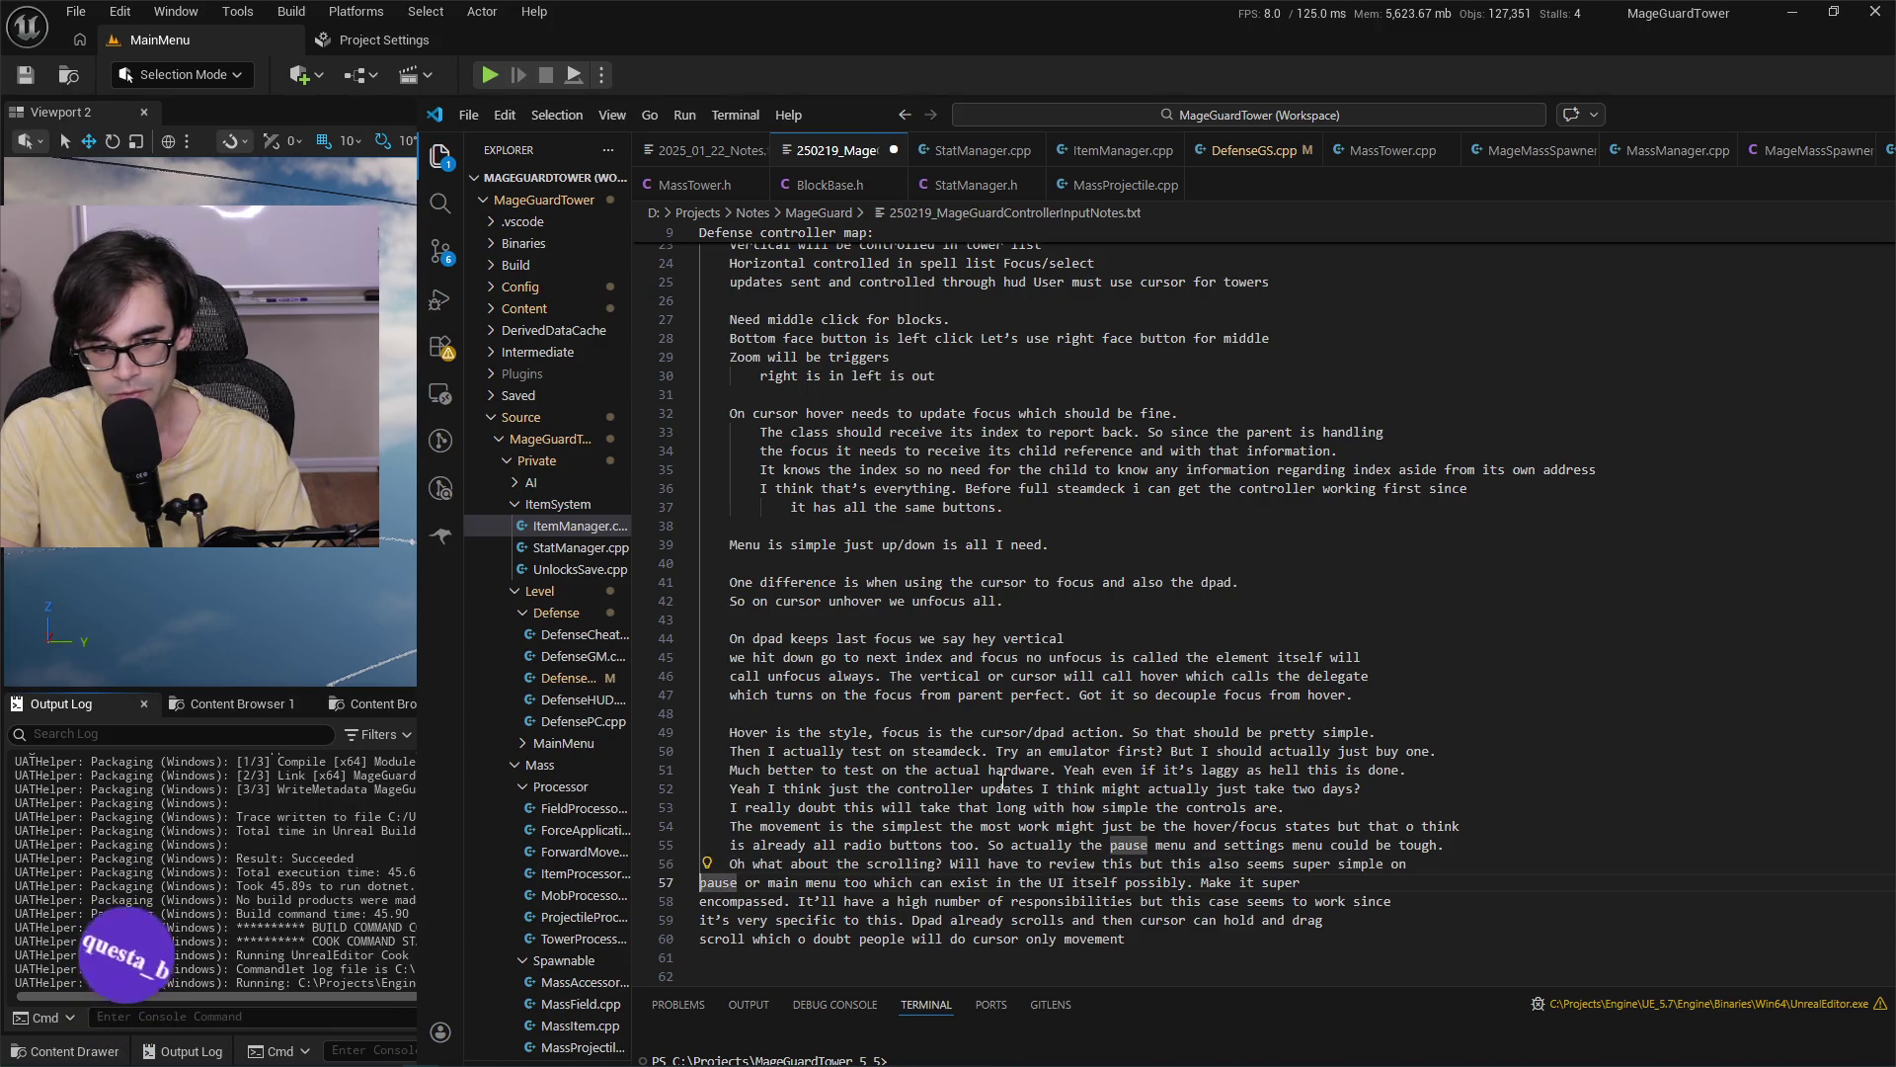
pyautogui.press('Tab')
pyautogui.press('Down')
pyautogui.press('Tab')
pyautogui.press('Down')
pyautogui.press('Tab')
pyautogui.press('Down')
pyautogui.press('Tab')
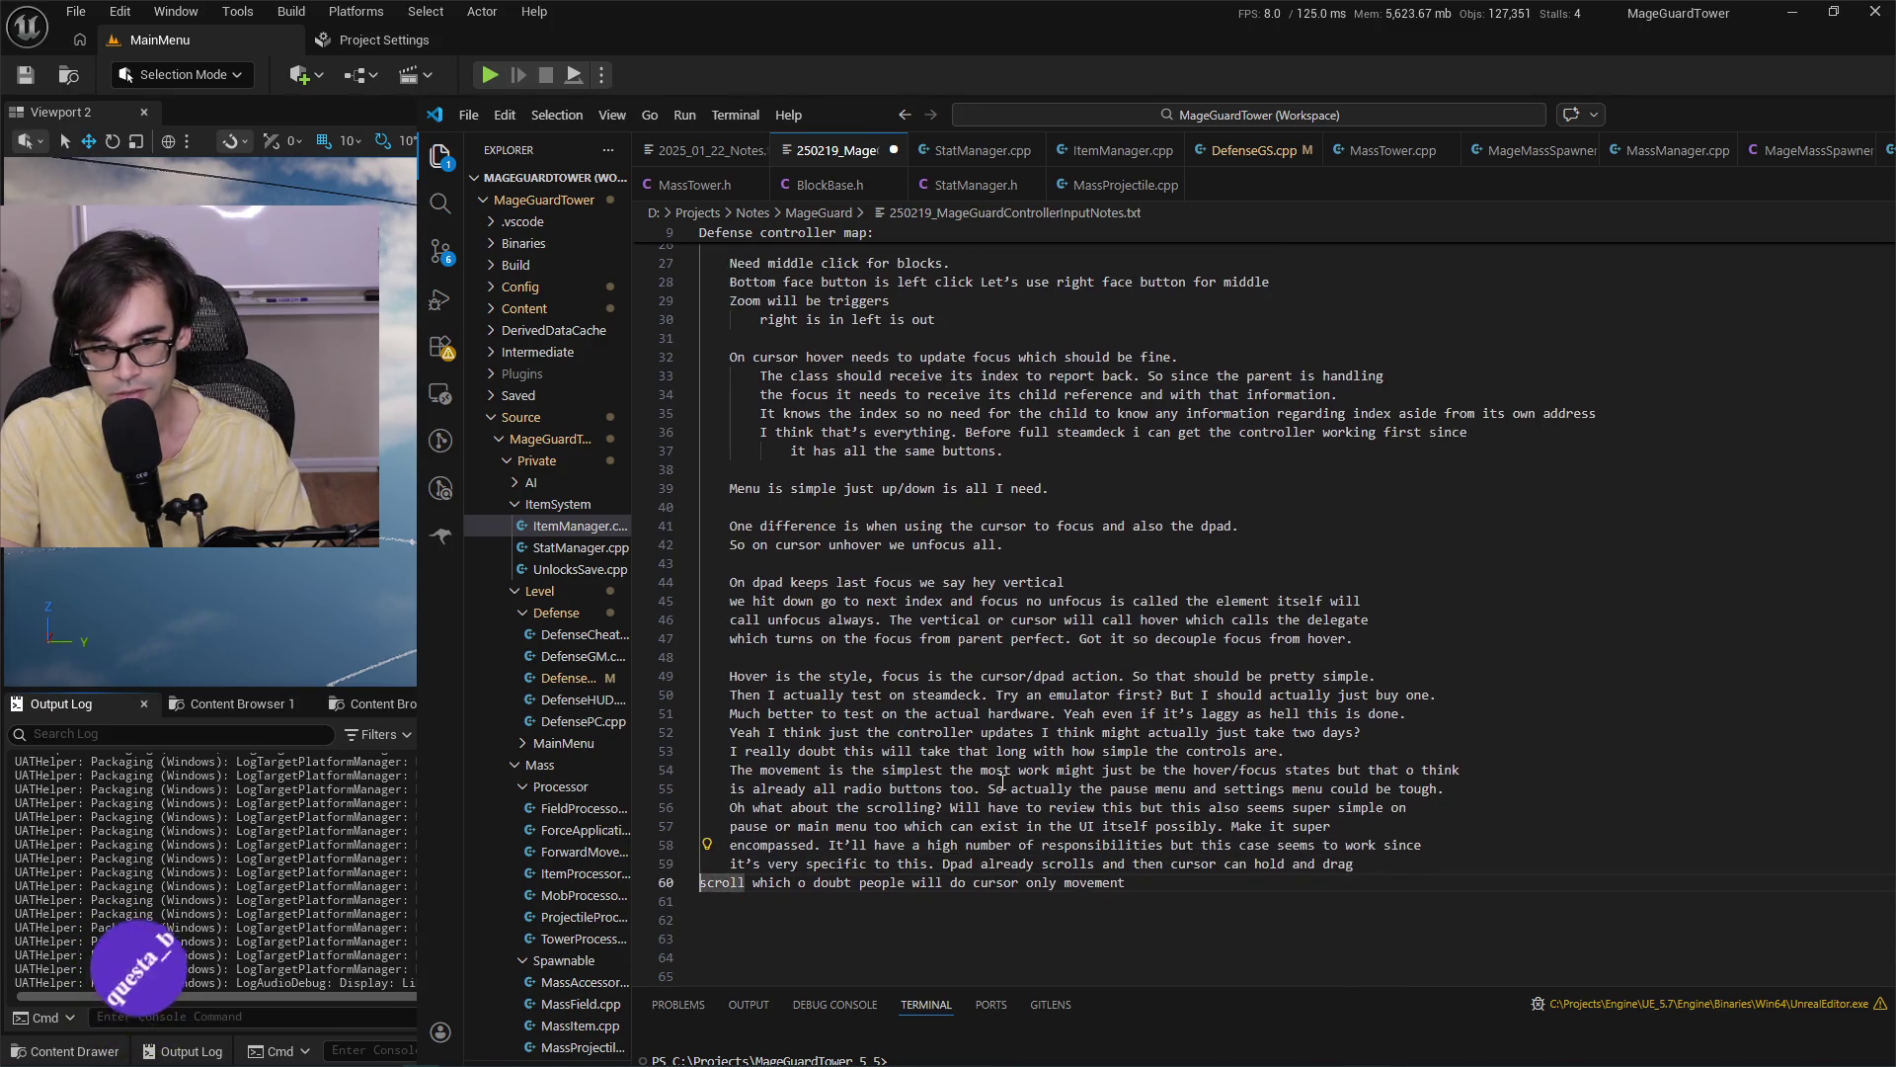
pyautogui.hotkey('ctrl', 's')
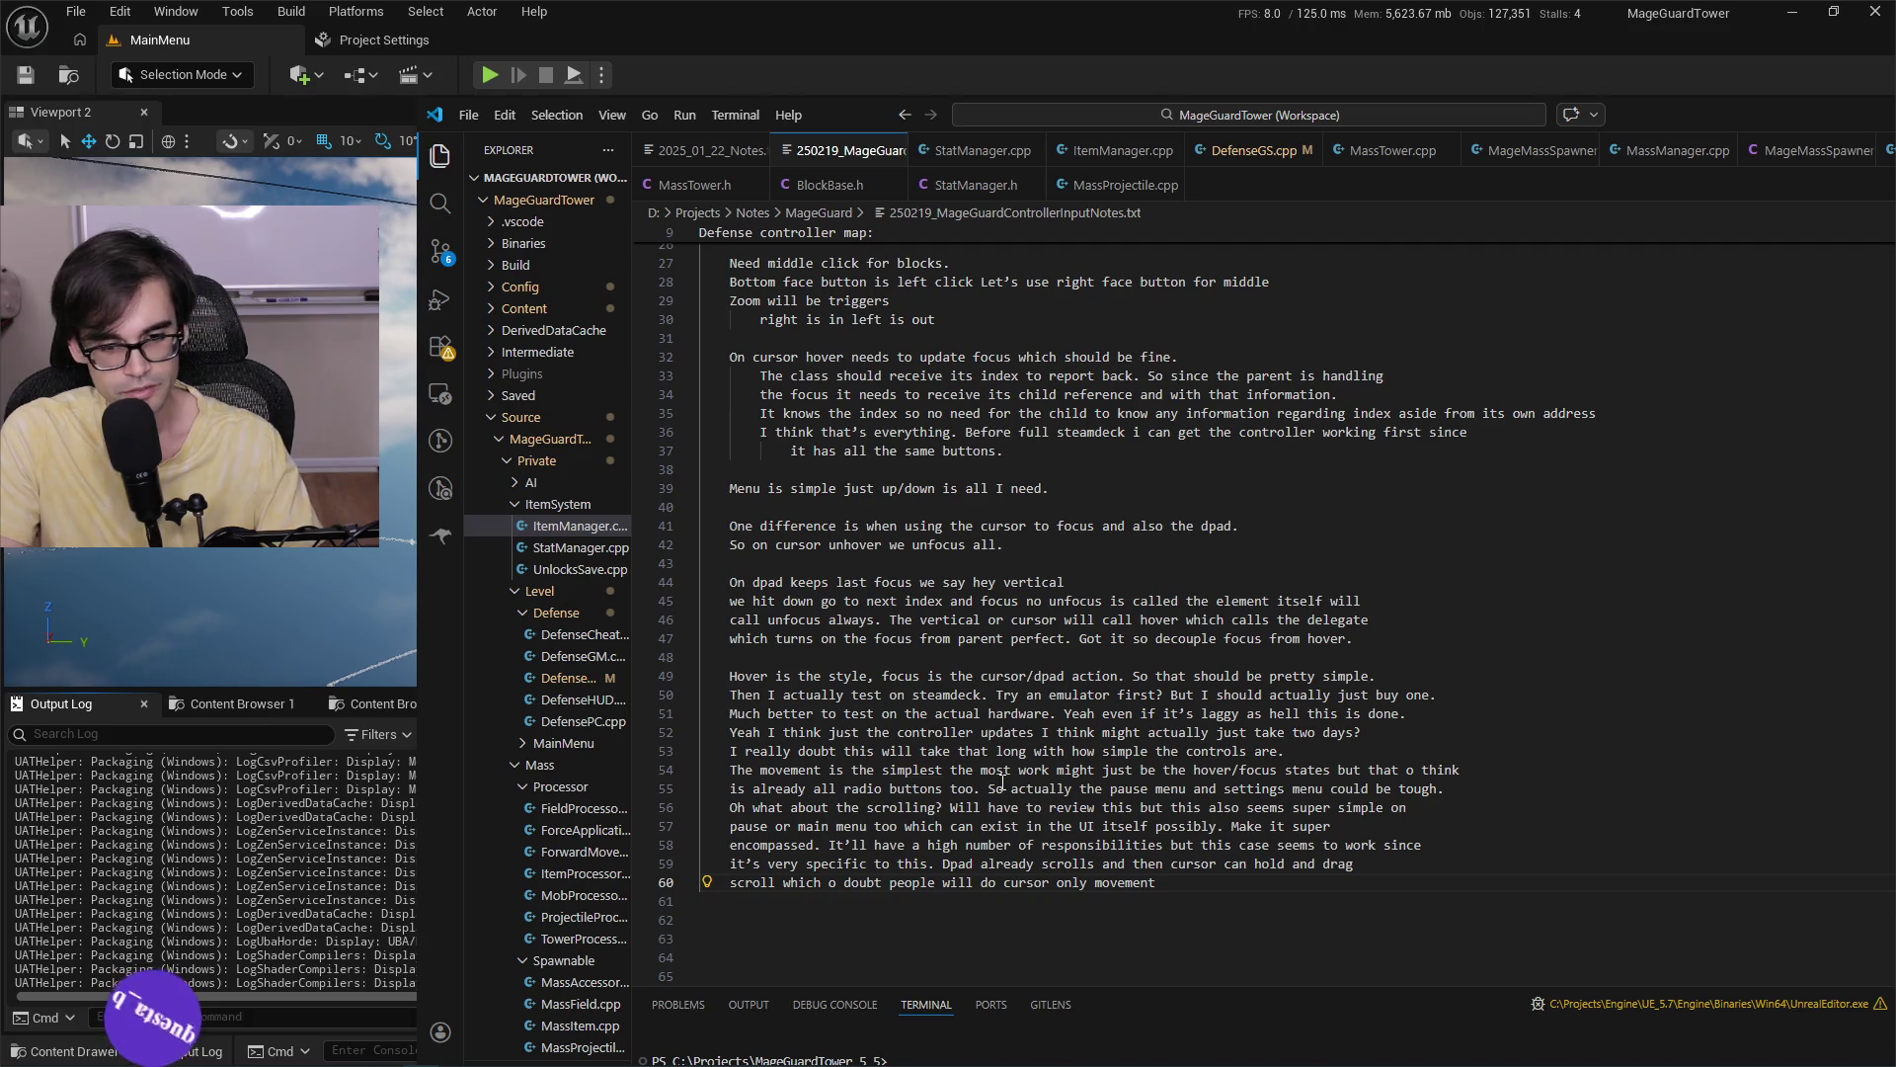
# Select the notes from line 50, 'Try an emulator first?', through line 54.
pyautogui.press('Up')
pyautogui.press('Up')
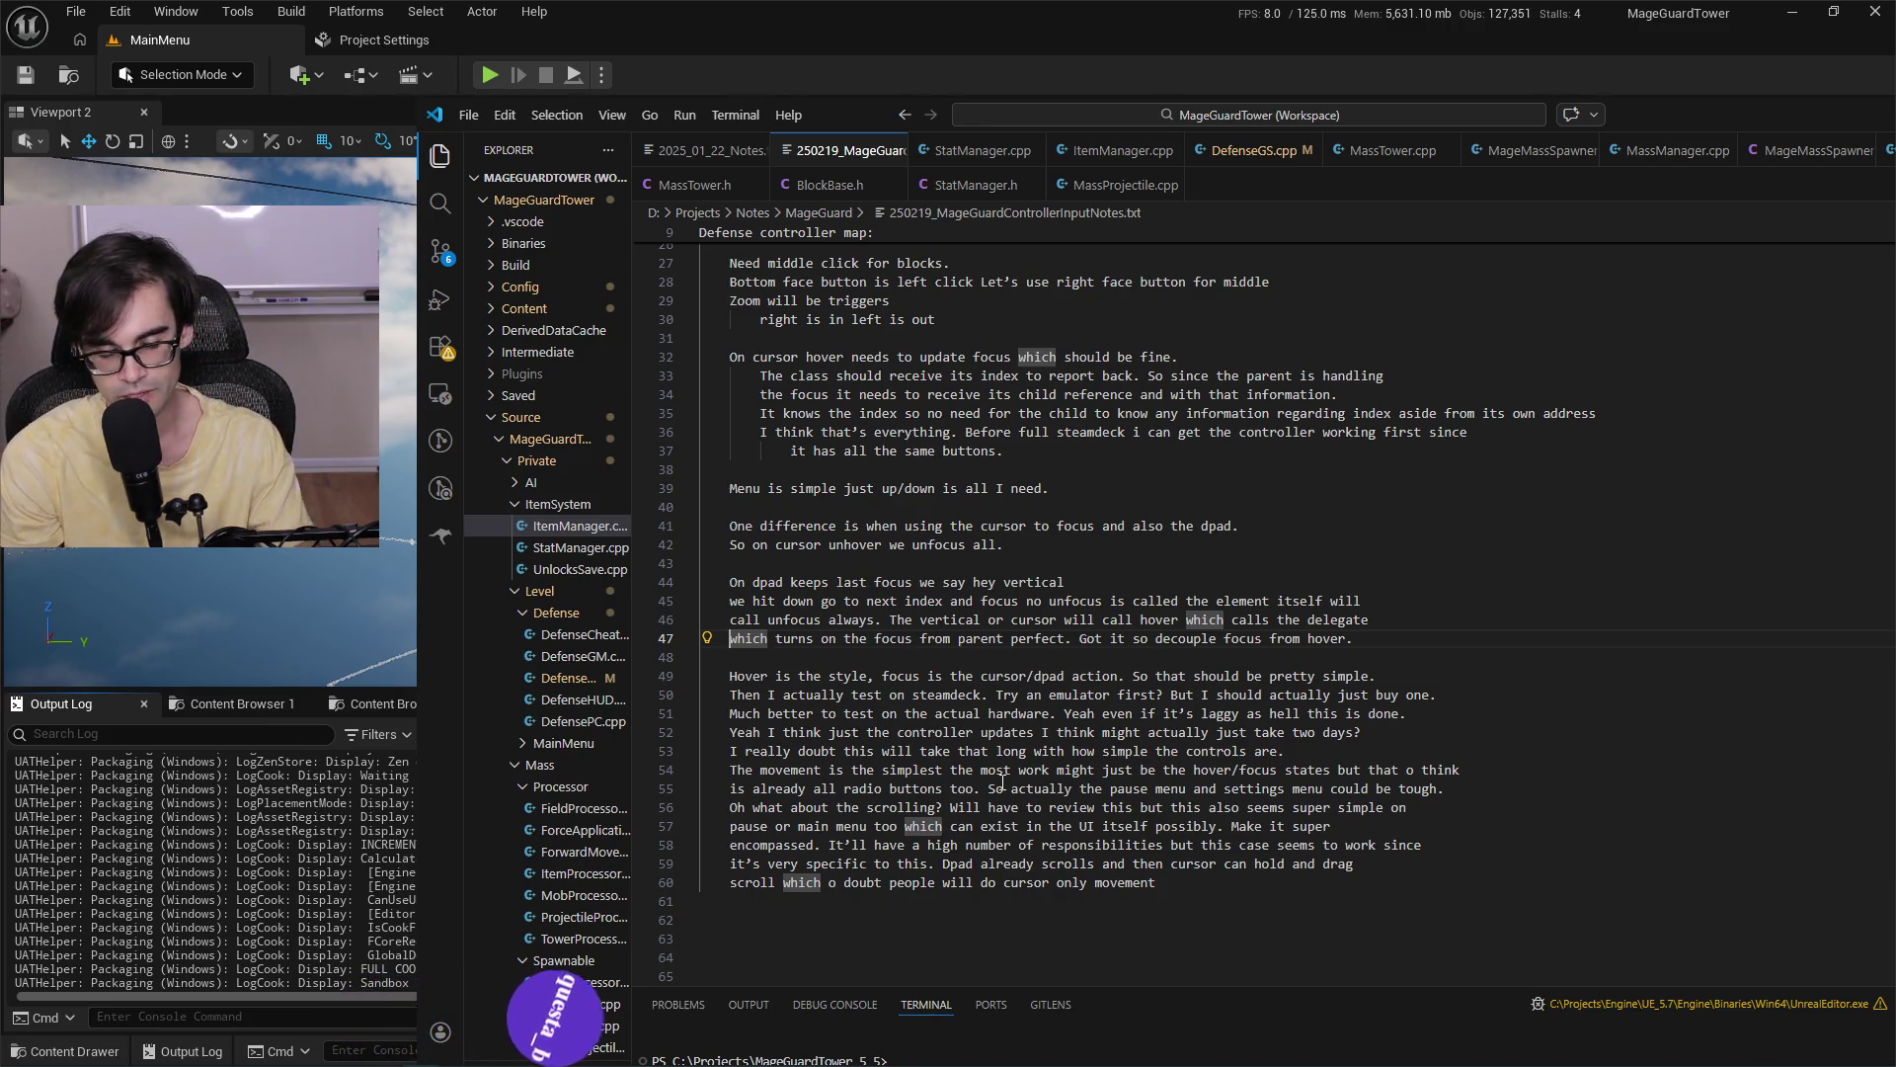
pyautogui.press('Down')
pyautogui.press('Down')
pyautogui.press('Up')
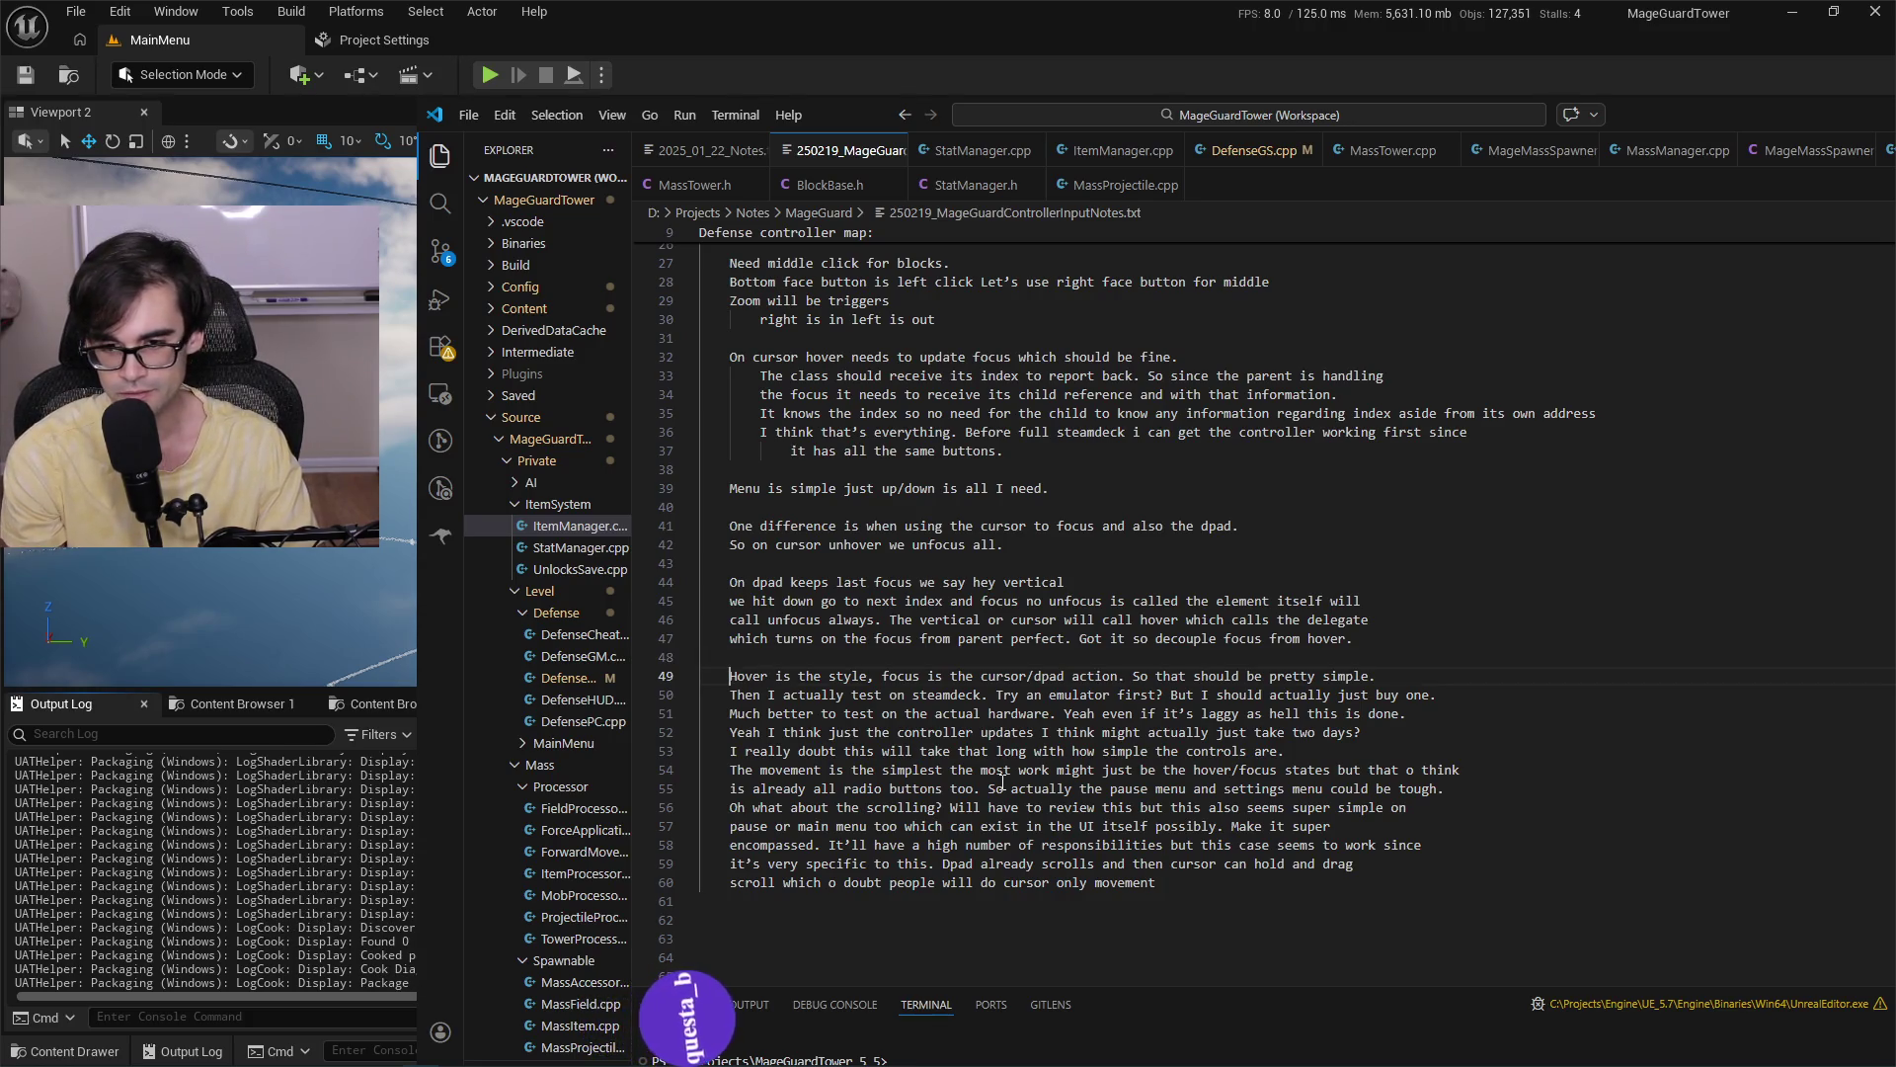
pyautogui.press('Down')
pyautogui.press('Down')
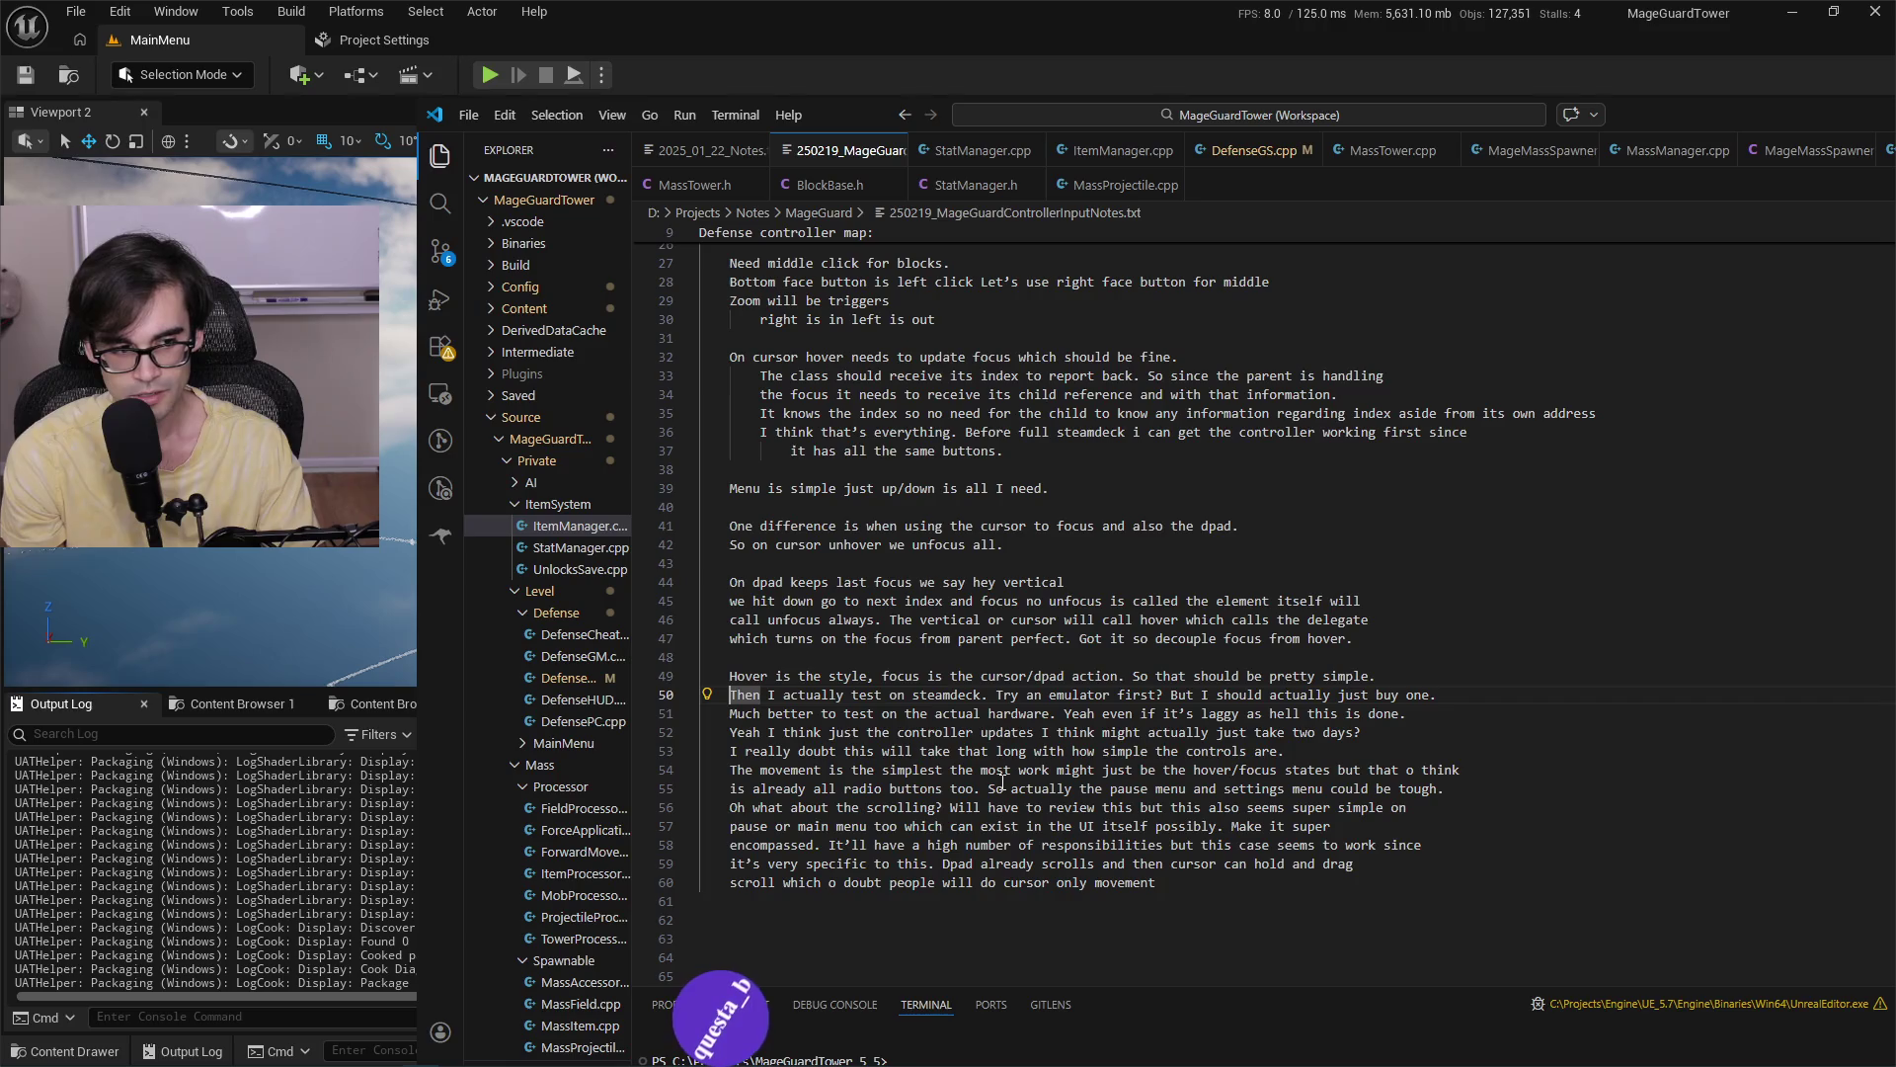
pyautogui.press('Left')
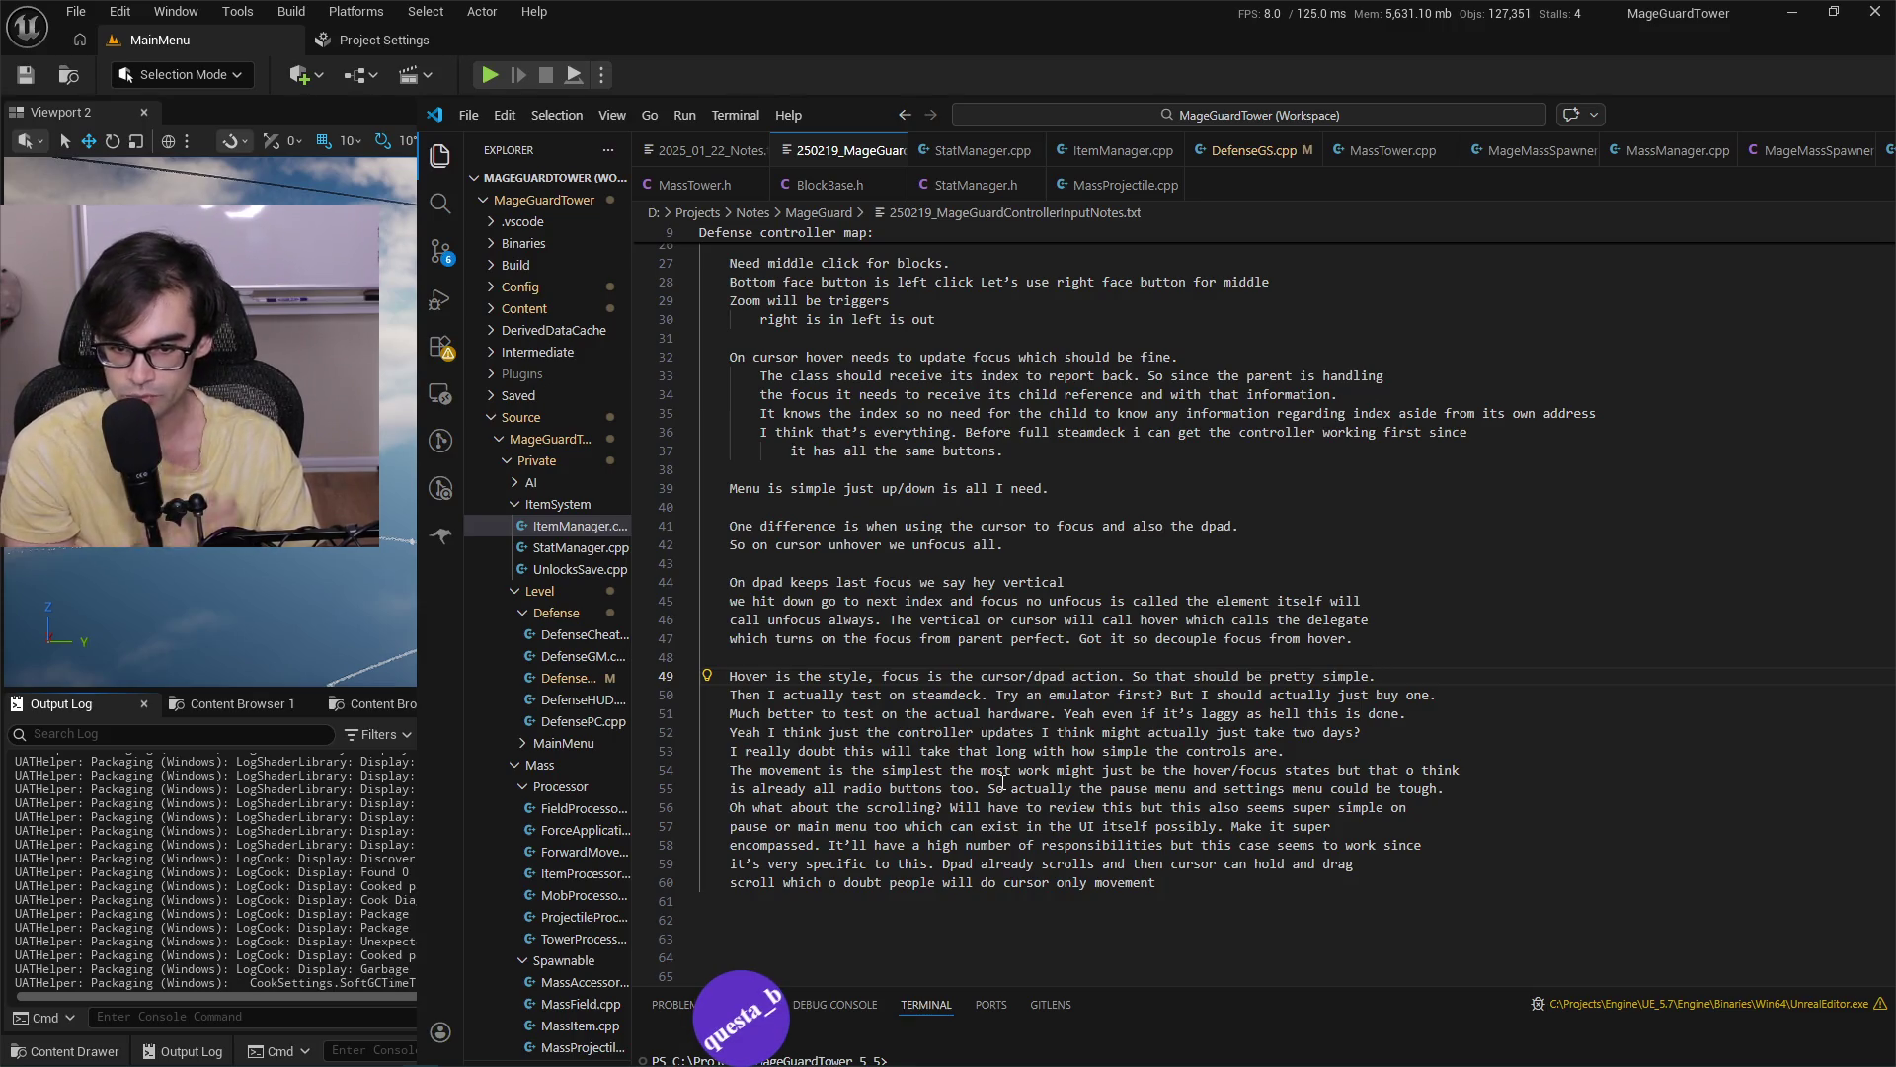
pyautogui.press('Right')
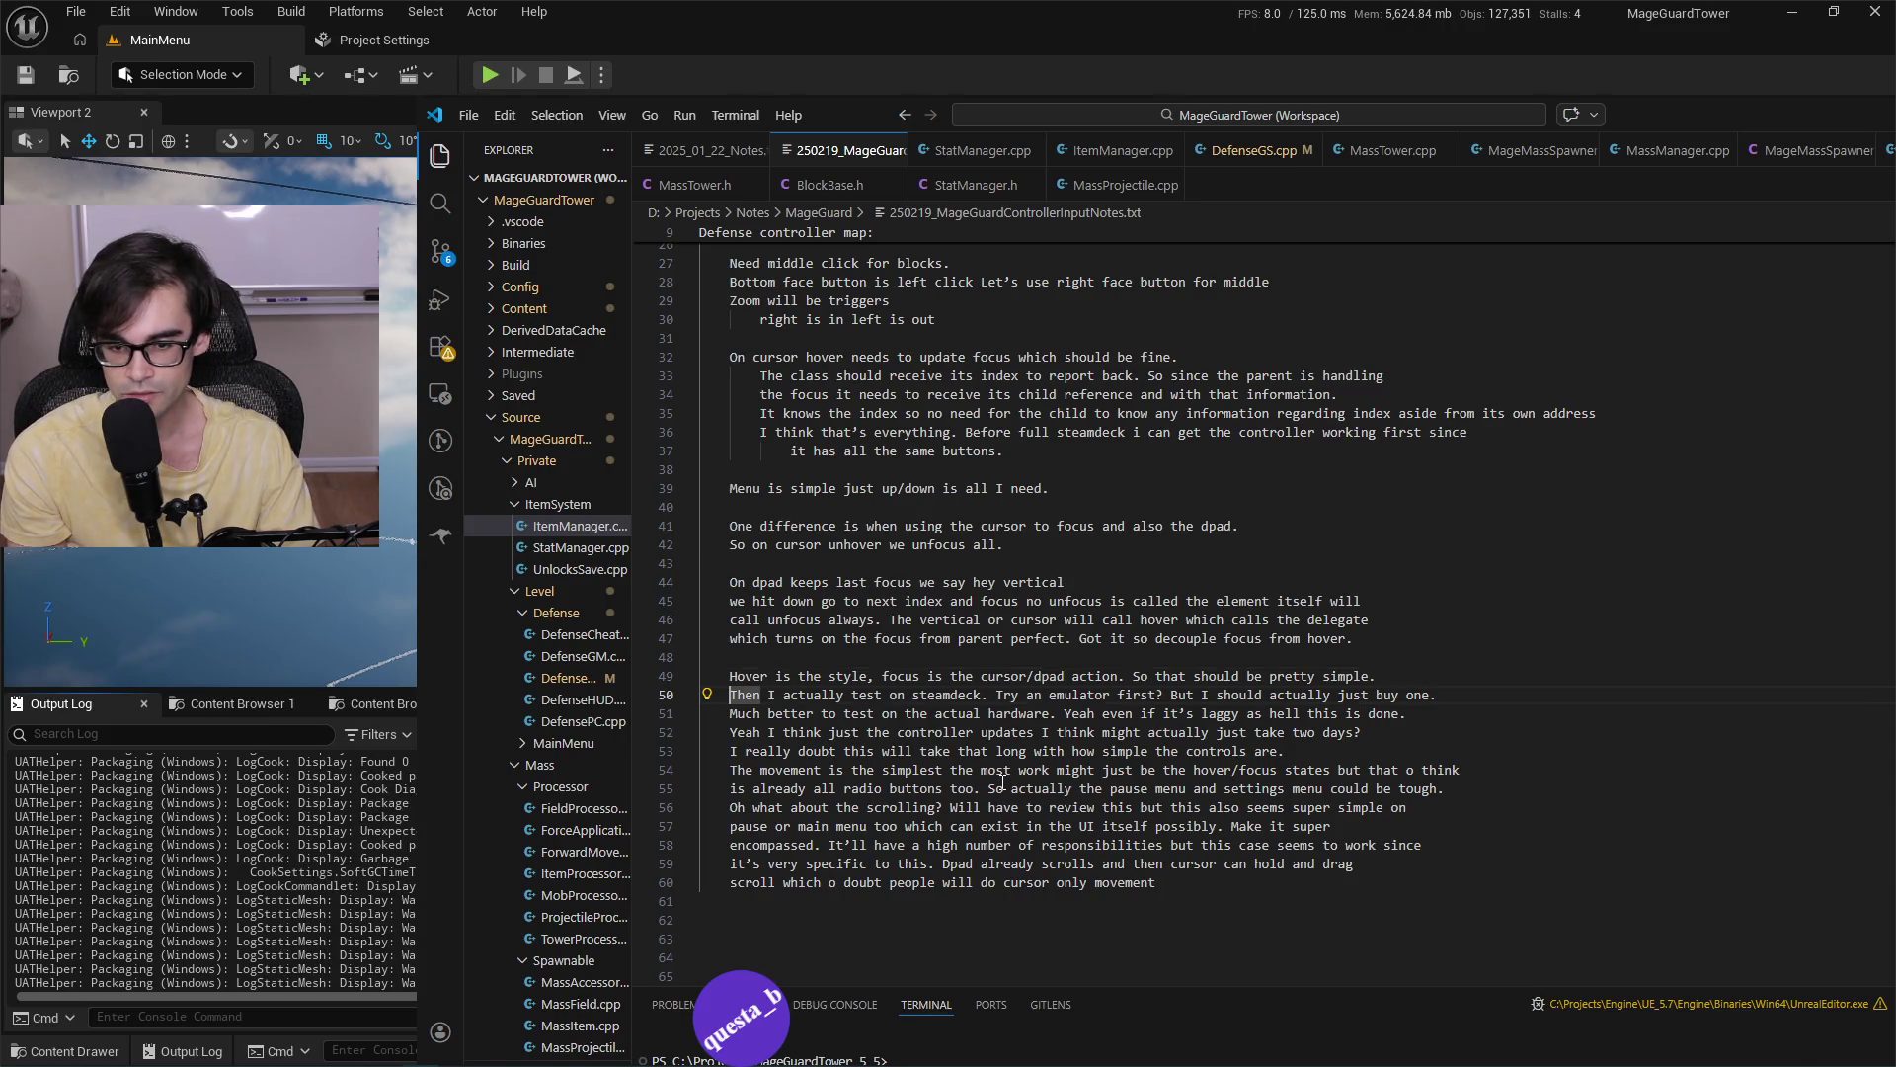
pyautogui.hotkey('ctrl', 'shift', 'Right')
pyautogui.hotkey('ctrl', 'shift', 'Right')
pyautogui.hotkey('ctrl', 'shift', 'Right')
pyautogui.hotkey('ctrl', 'shift', 'Right')
pyautogui.hotkey('ctrl', 'shift', 'Right')
pyautogui.hotkey('ctrl', 'shift', 'Right')
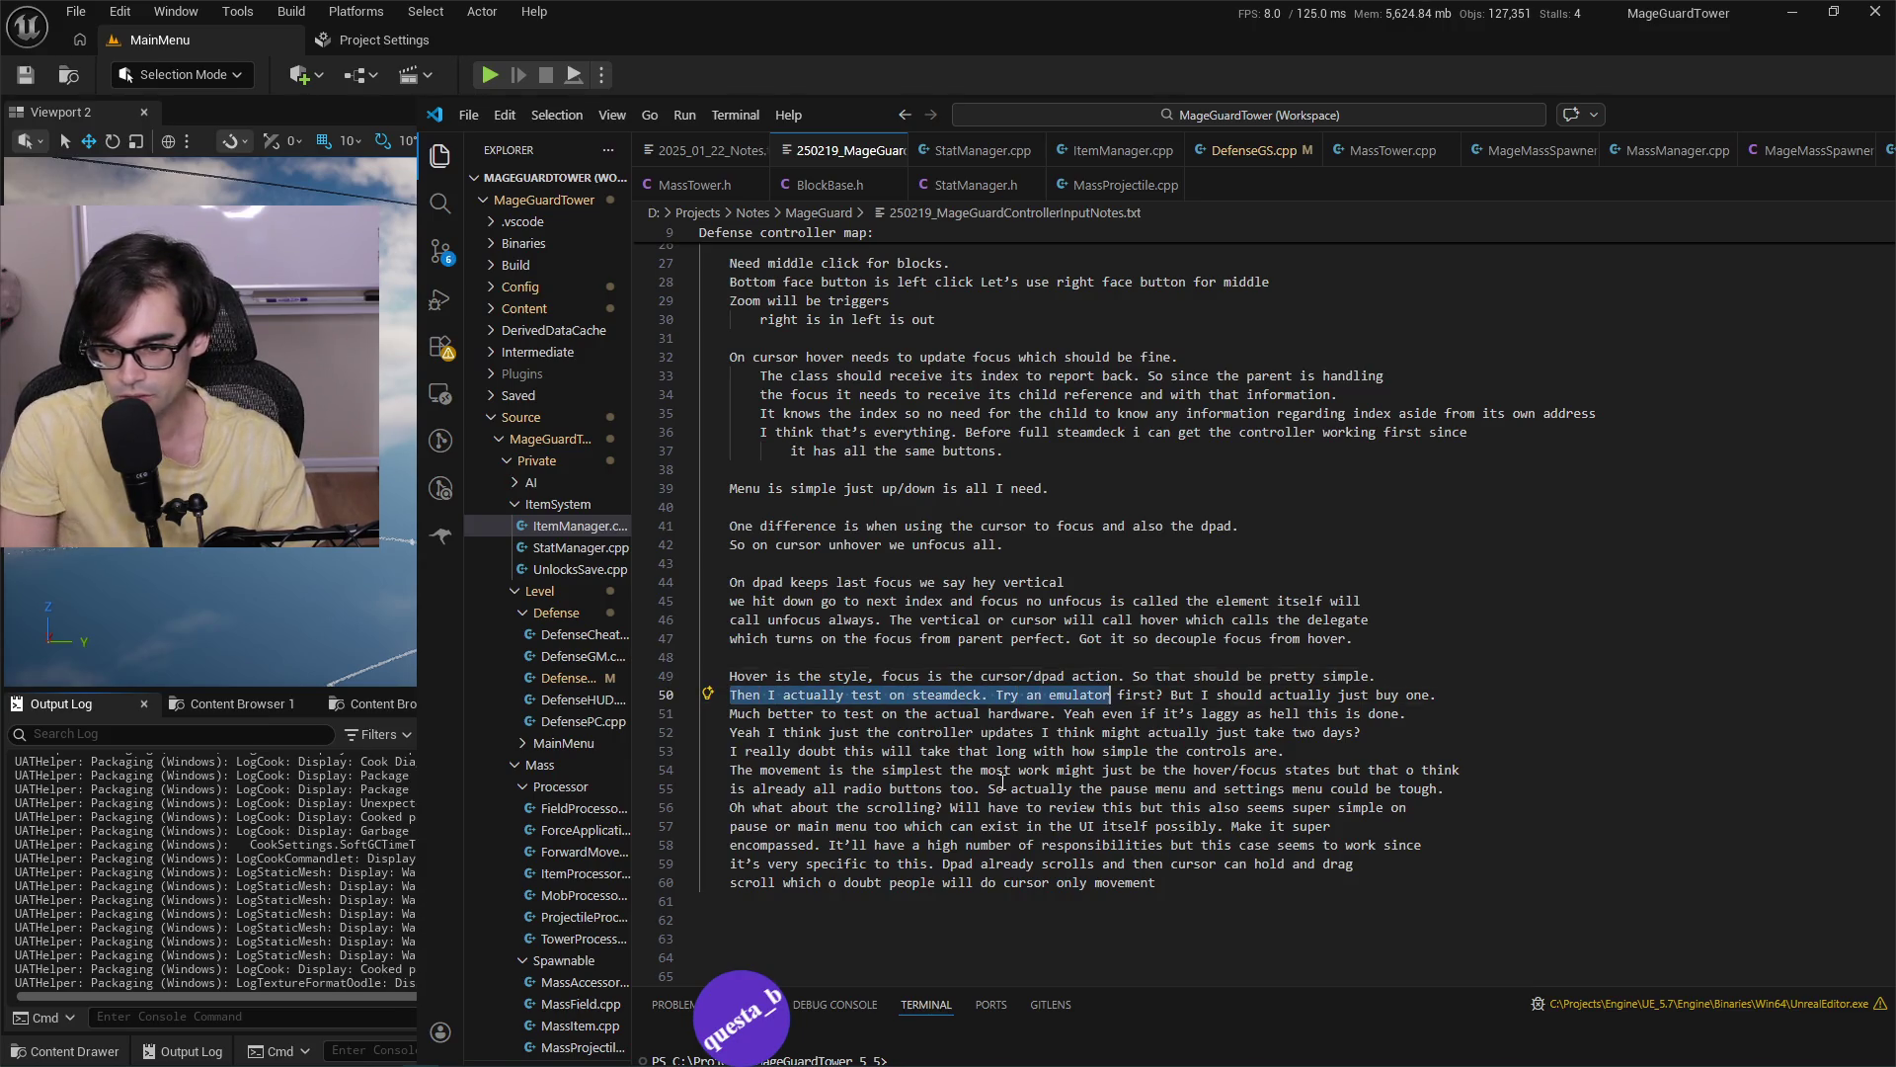
pyautogui.hotkey('ctrl', 'shift', 'Right')
pyautogui.hotkey('ctrl', 'shift', 'Right')
pyautogui.hotkey('ctrl', 'shift', 'Right')
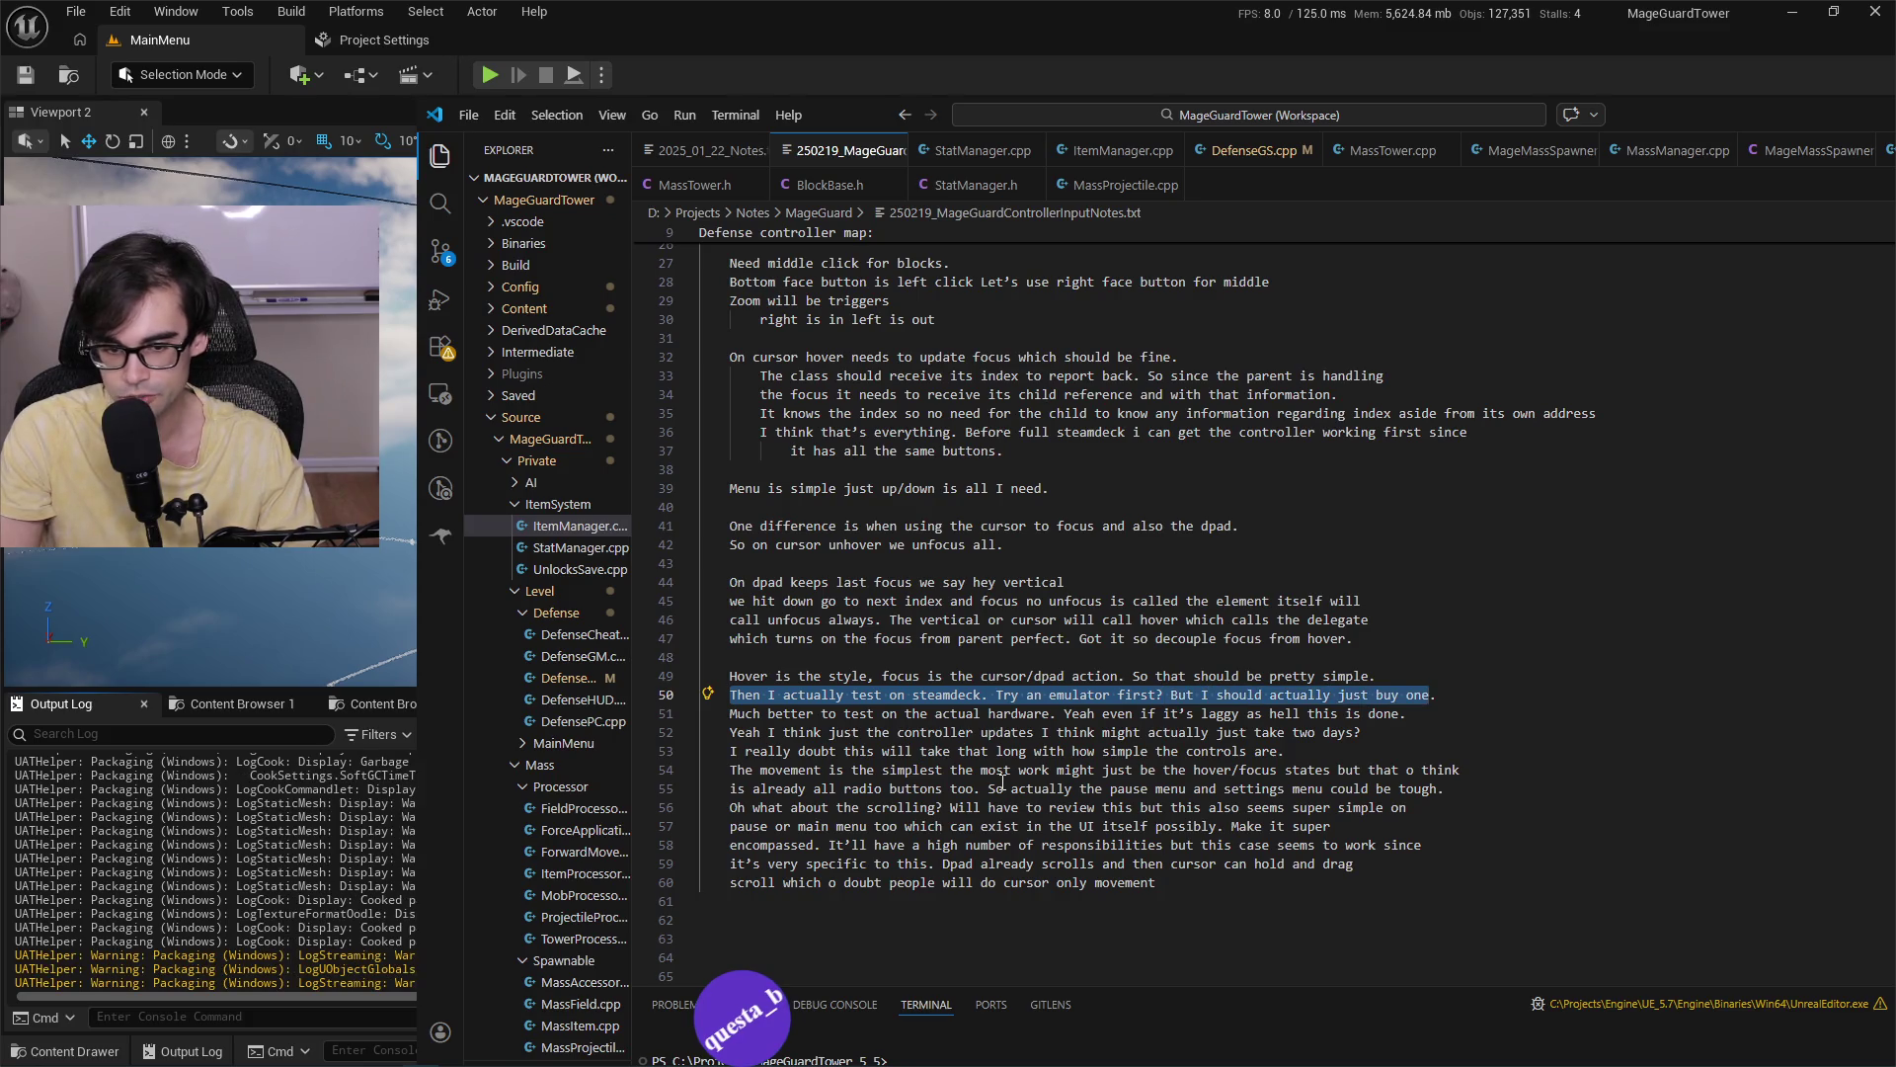
pyautogui.hotkey('ctrl', 'shift', 'Right')
pyautogui.hotkey('ctrl', 'shift', 'Right')
pyautogui.hotkey('ctrl', 'shift', 'Right')
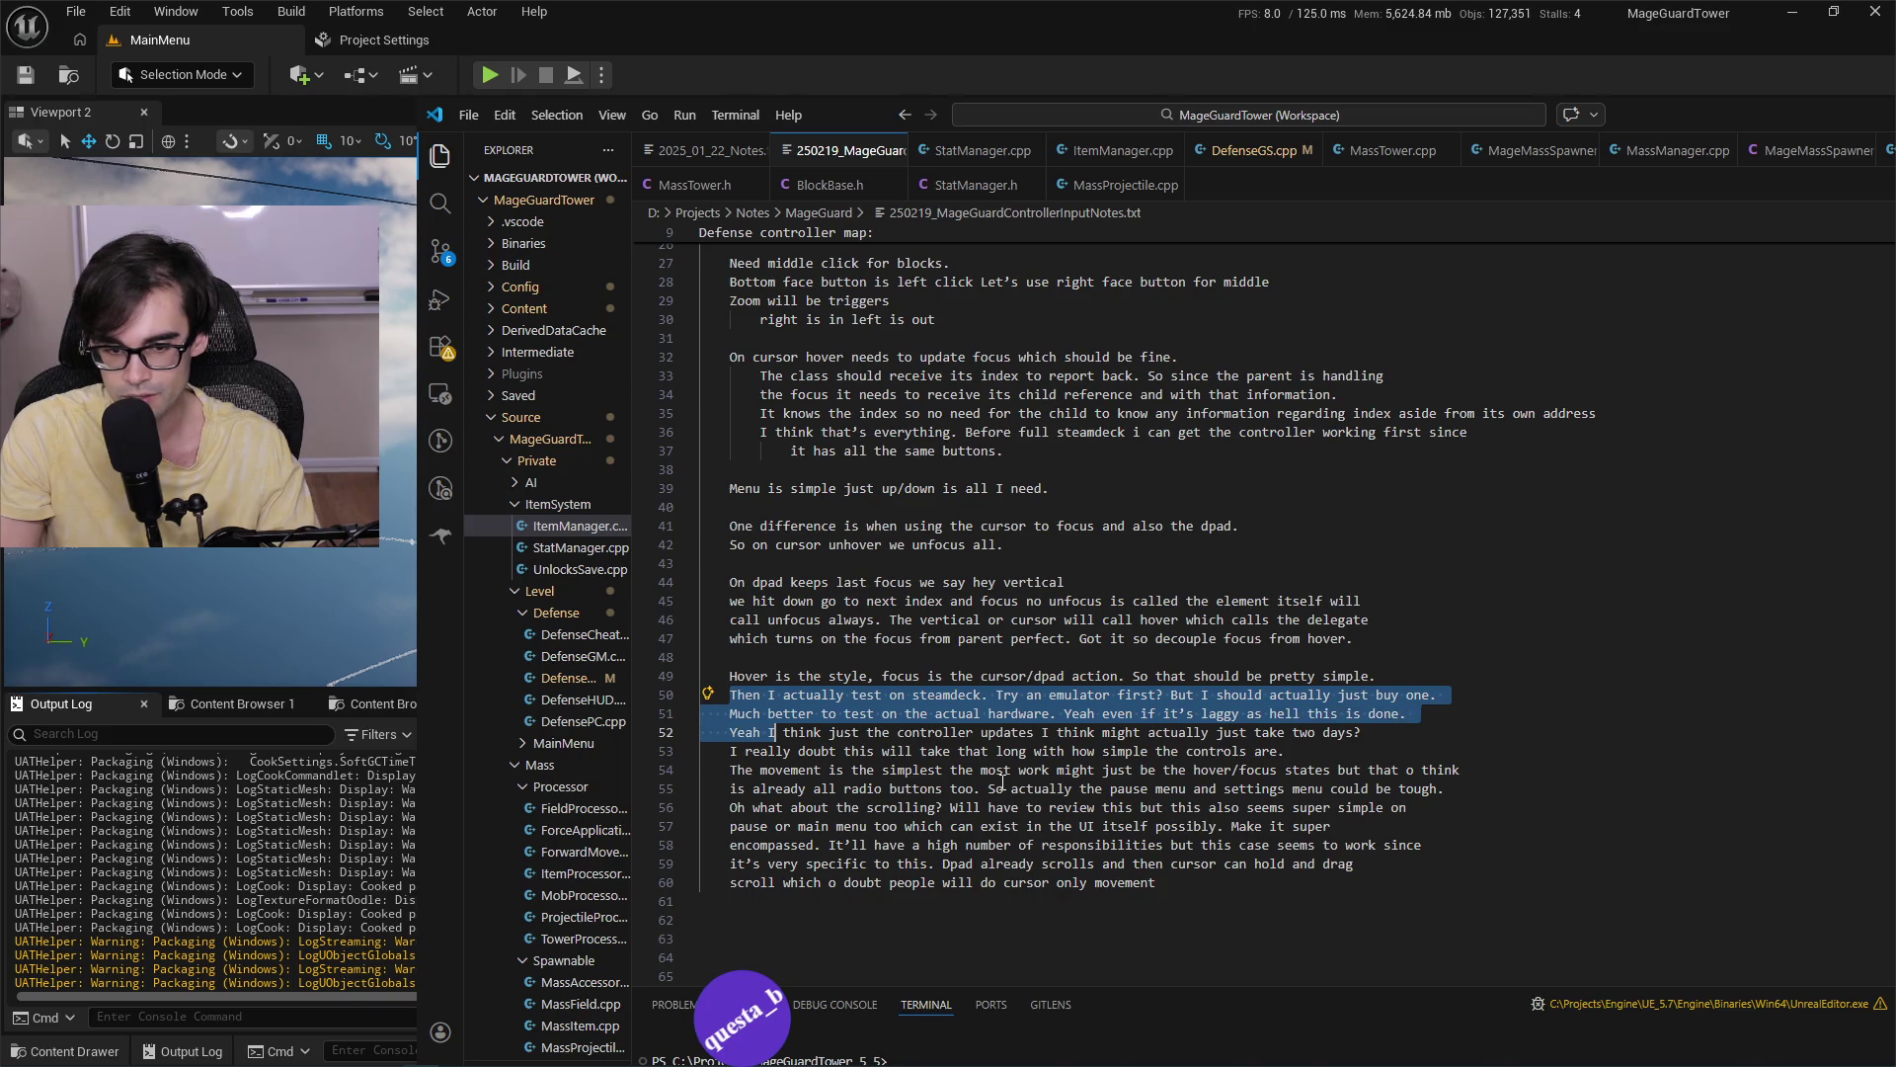
pyautogui.hotkey('ctrl', 'shift', 'Right')
pyautogui.hotkey('ctrl', 'shift', 'Right')
pyautogui.hotkey('ctrl', 'shift', 'Right')
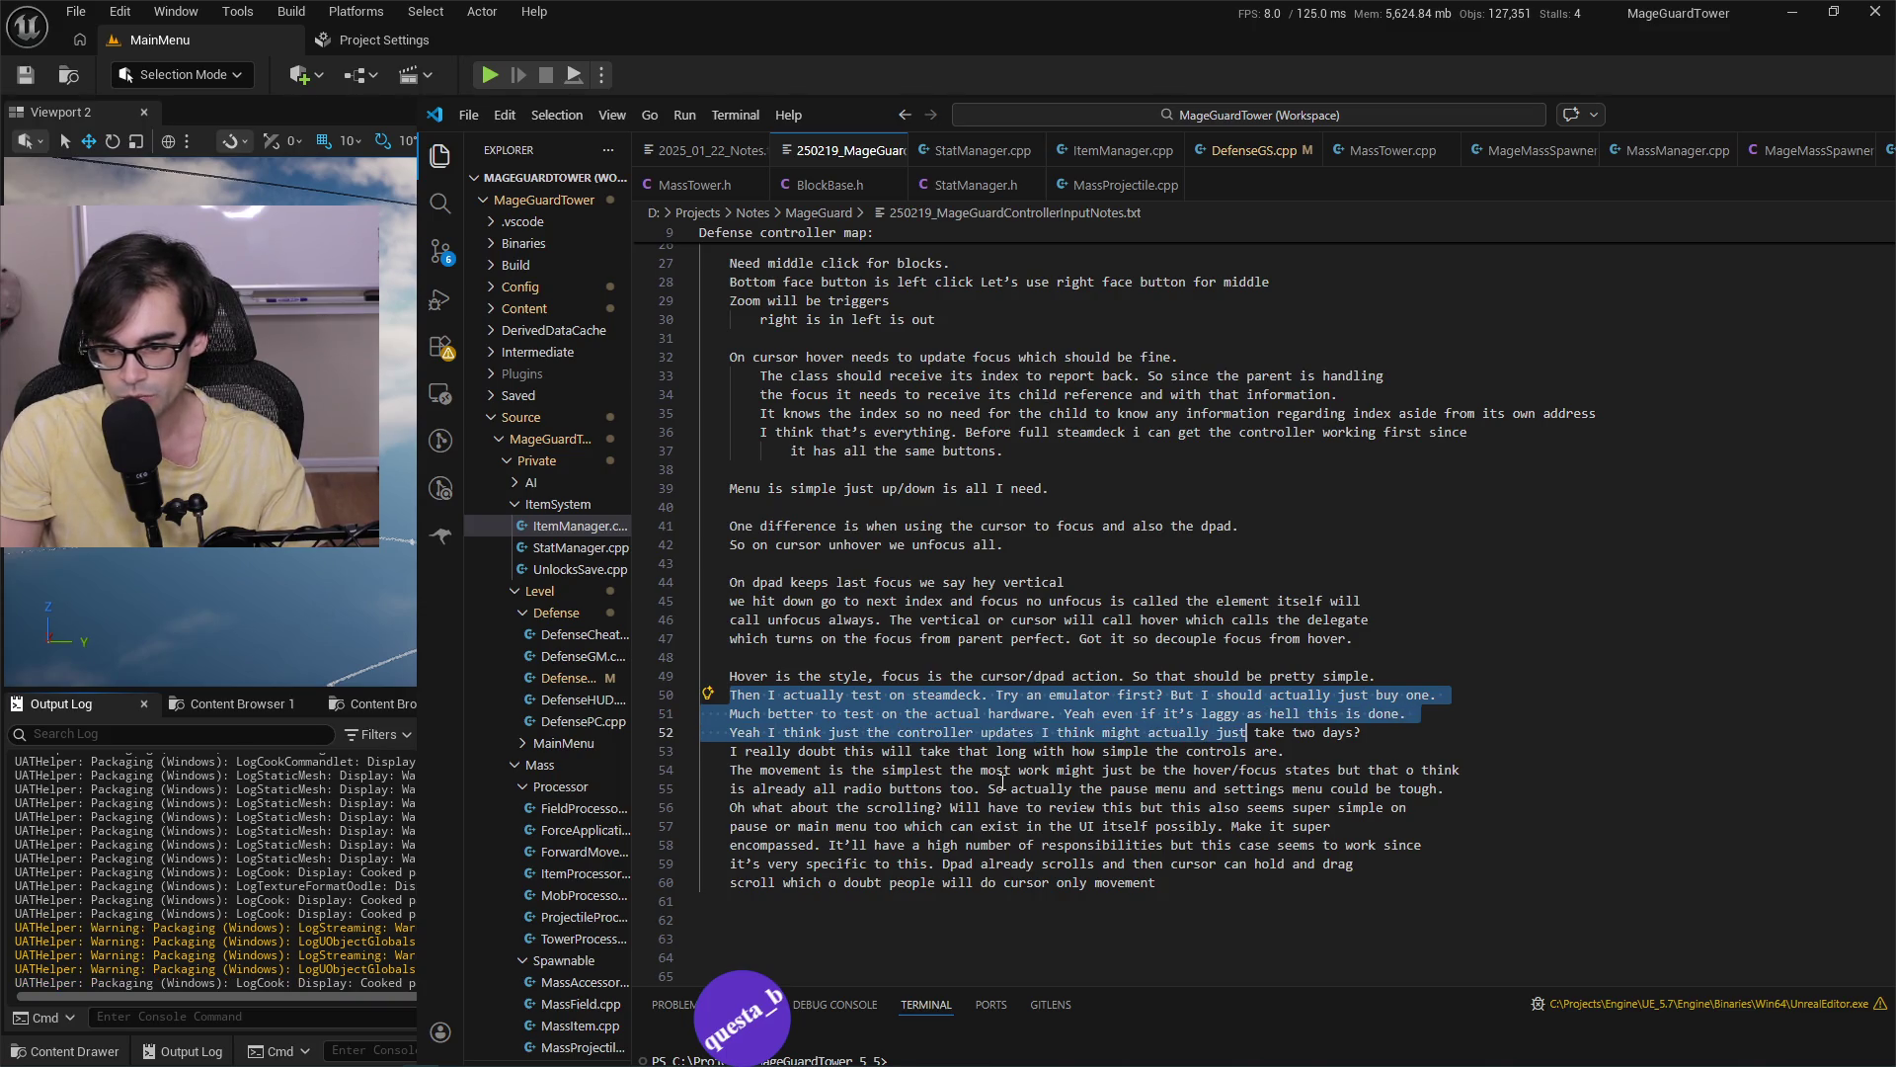
pyautogui.hotkey('ctrl', 'shift', 'Right')
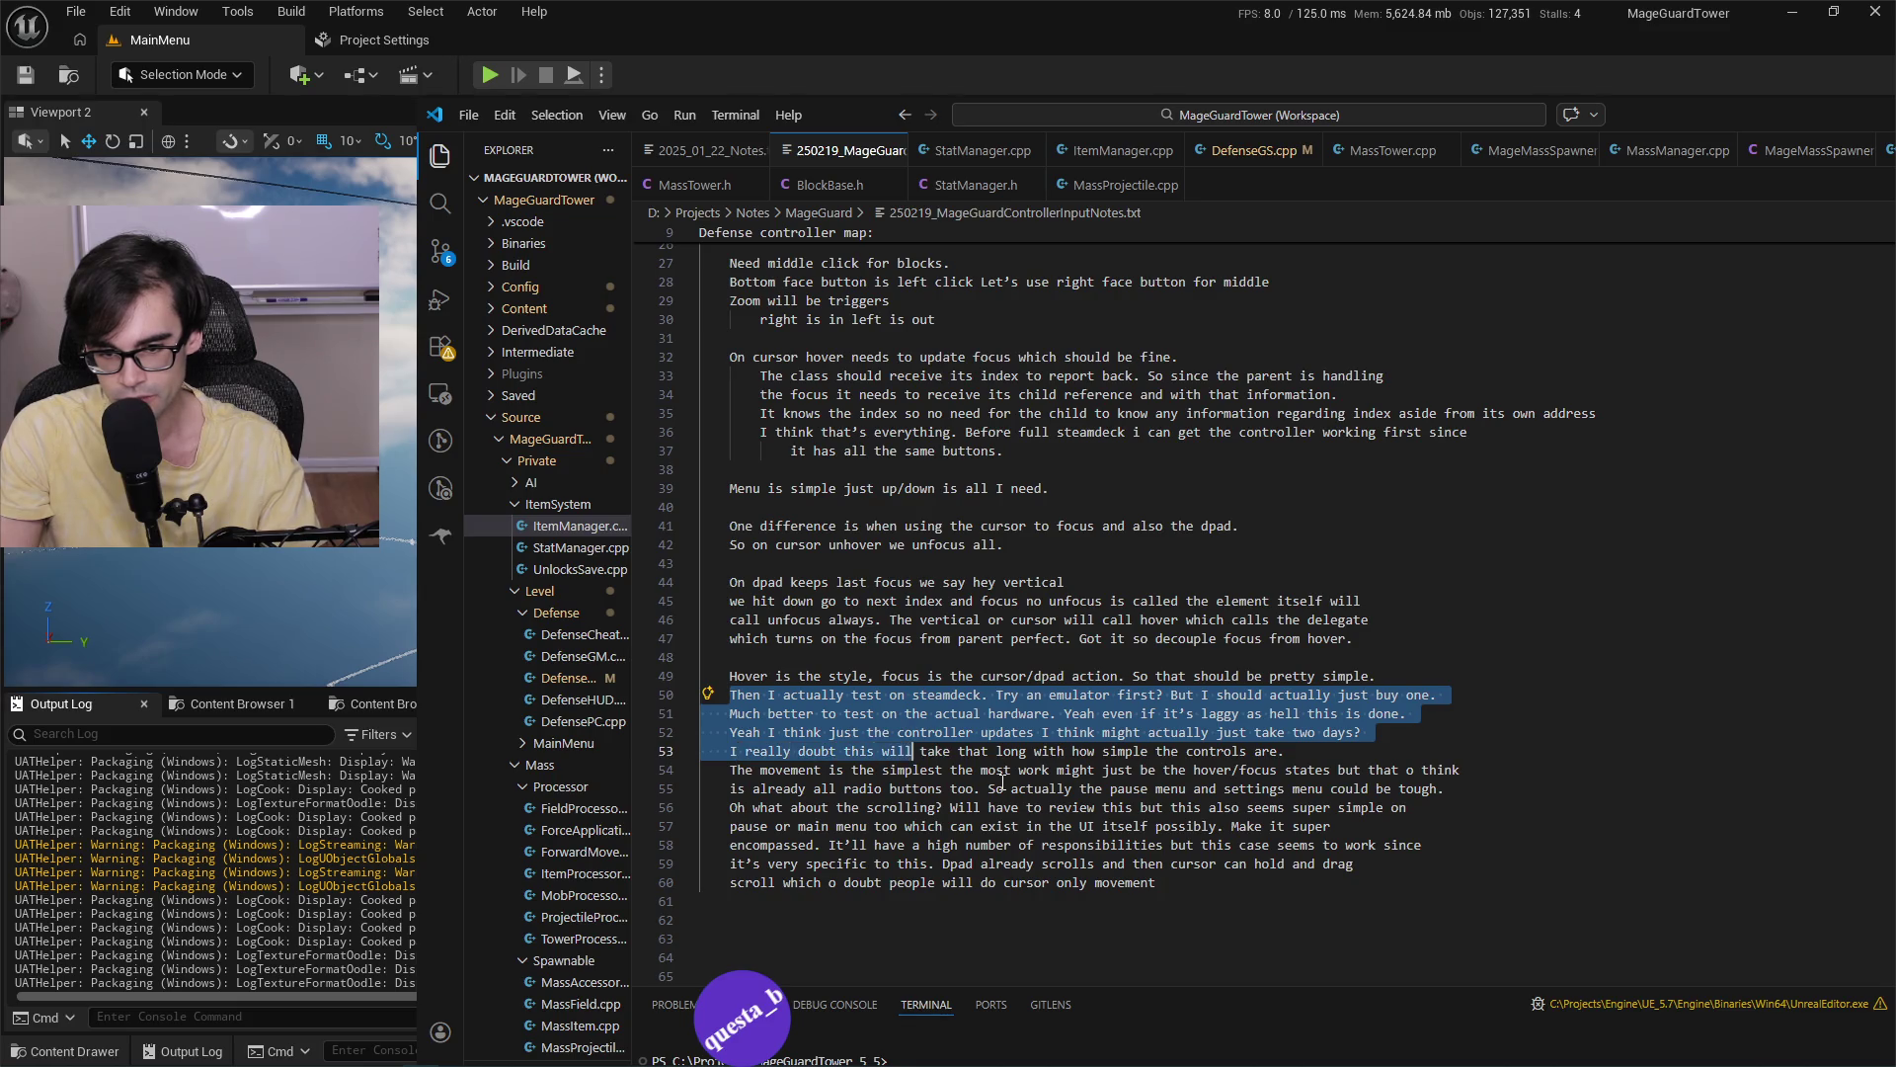
pyautogui.hotkey('ctrl', 'shift', 'Right')
pyautogui.hotkey('ctrl', 'shift', 'Right')
pyautogui.hotkey('ctrl', 'shift', 'Right')
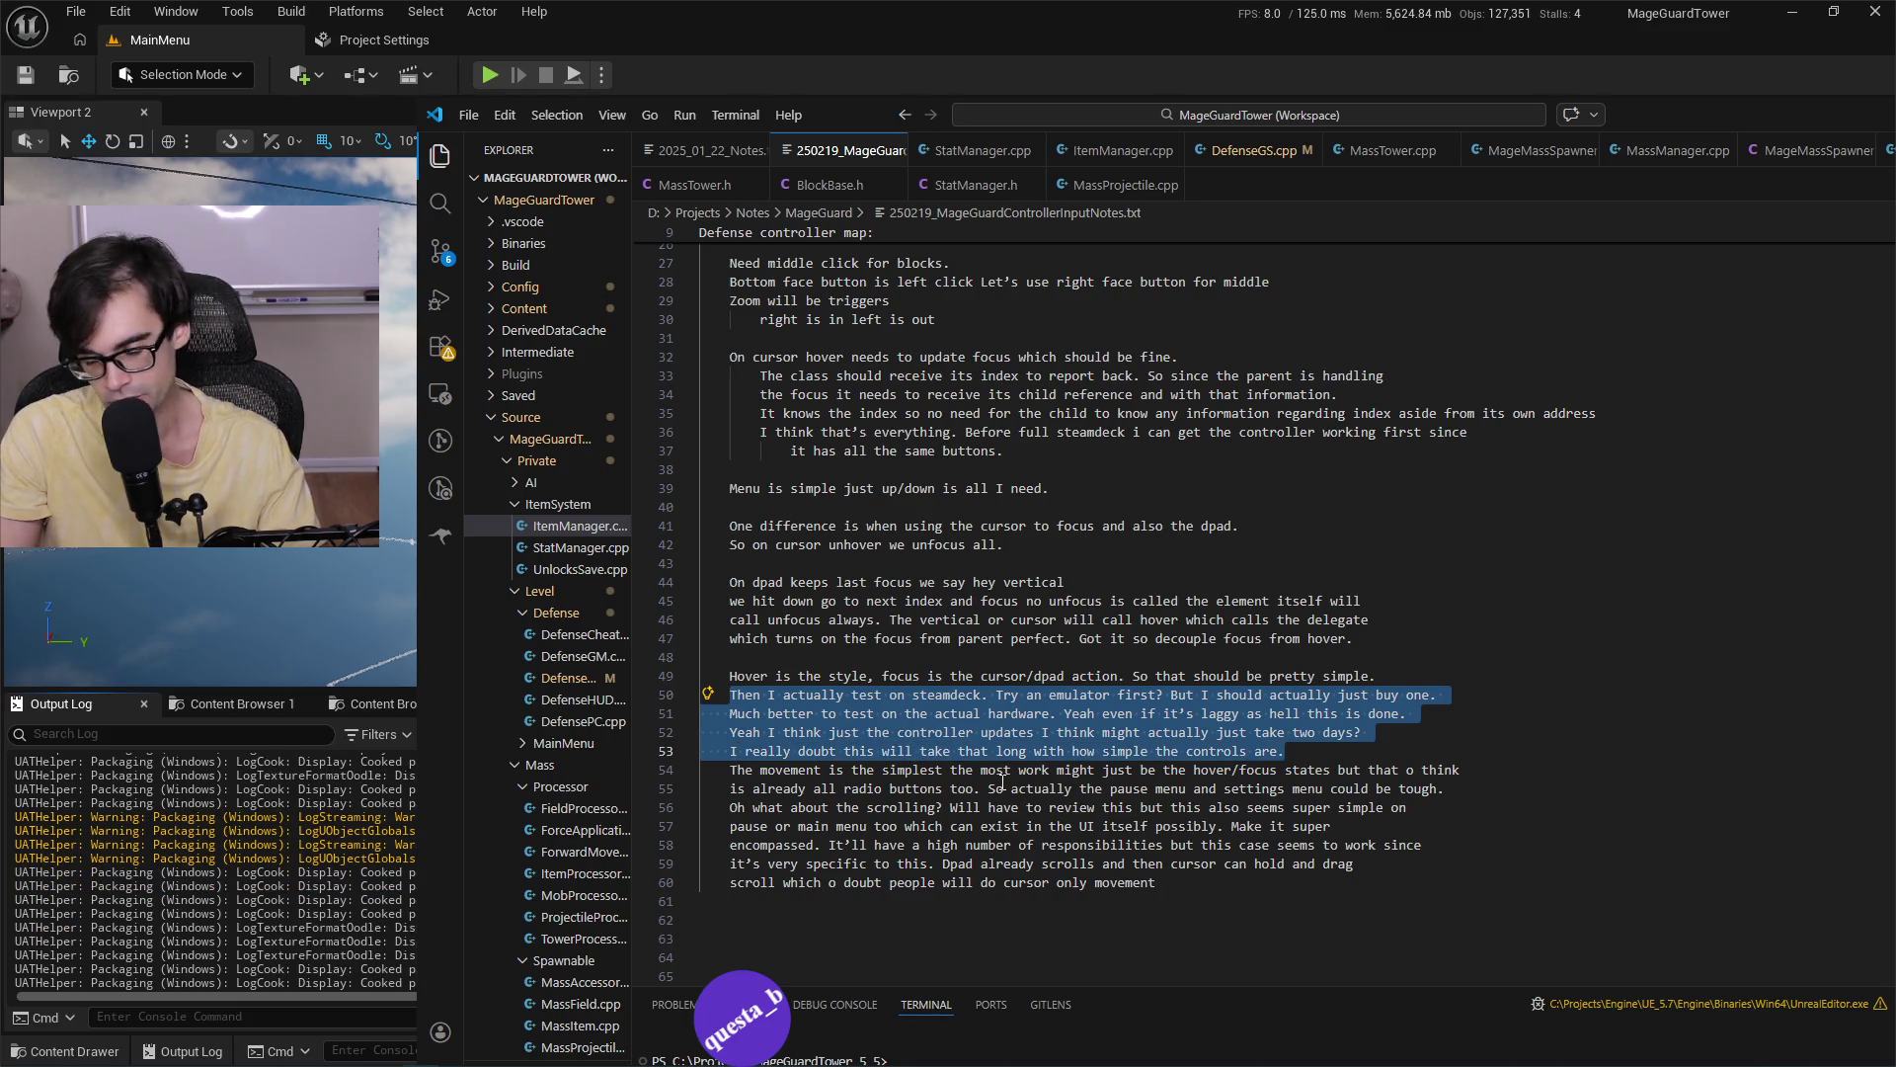
pyautogui.hotkey('ctrl', 'shift', 'Right')
pyautogui.hotkey('ctrl', 'shift', 'Right')
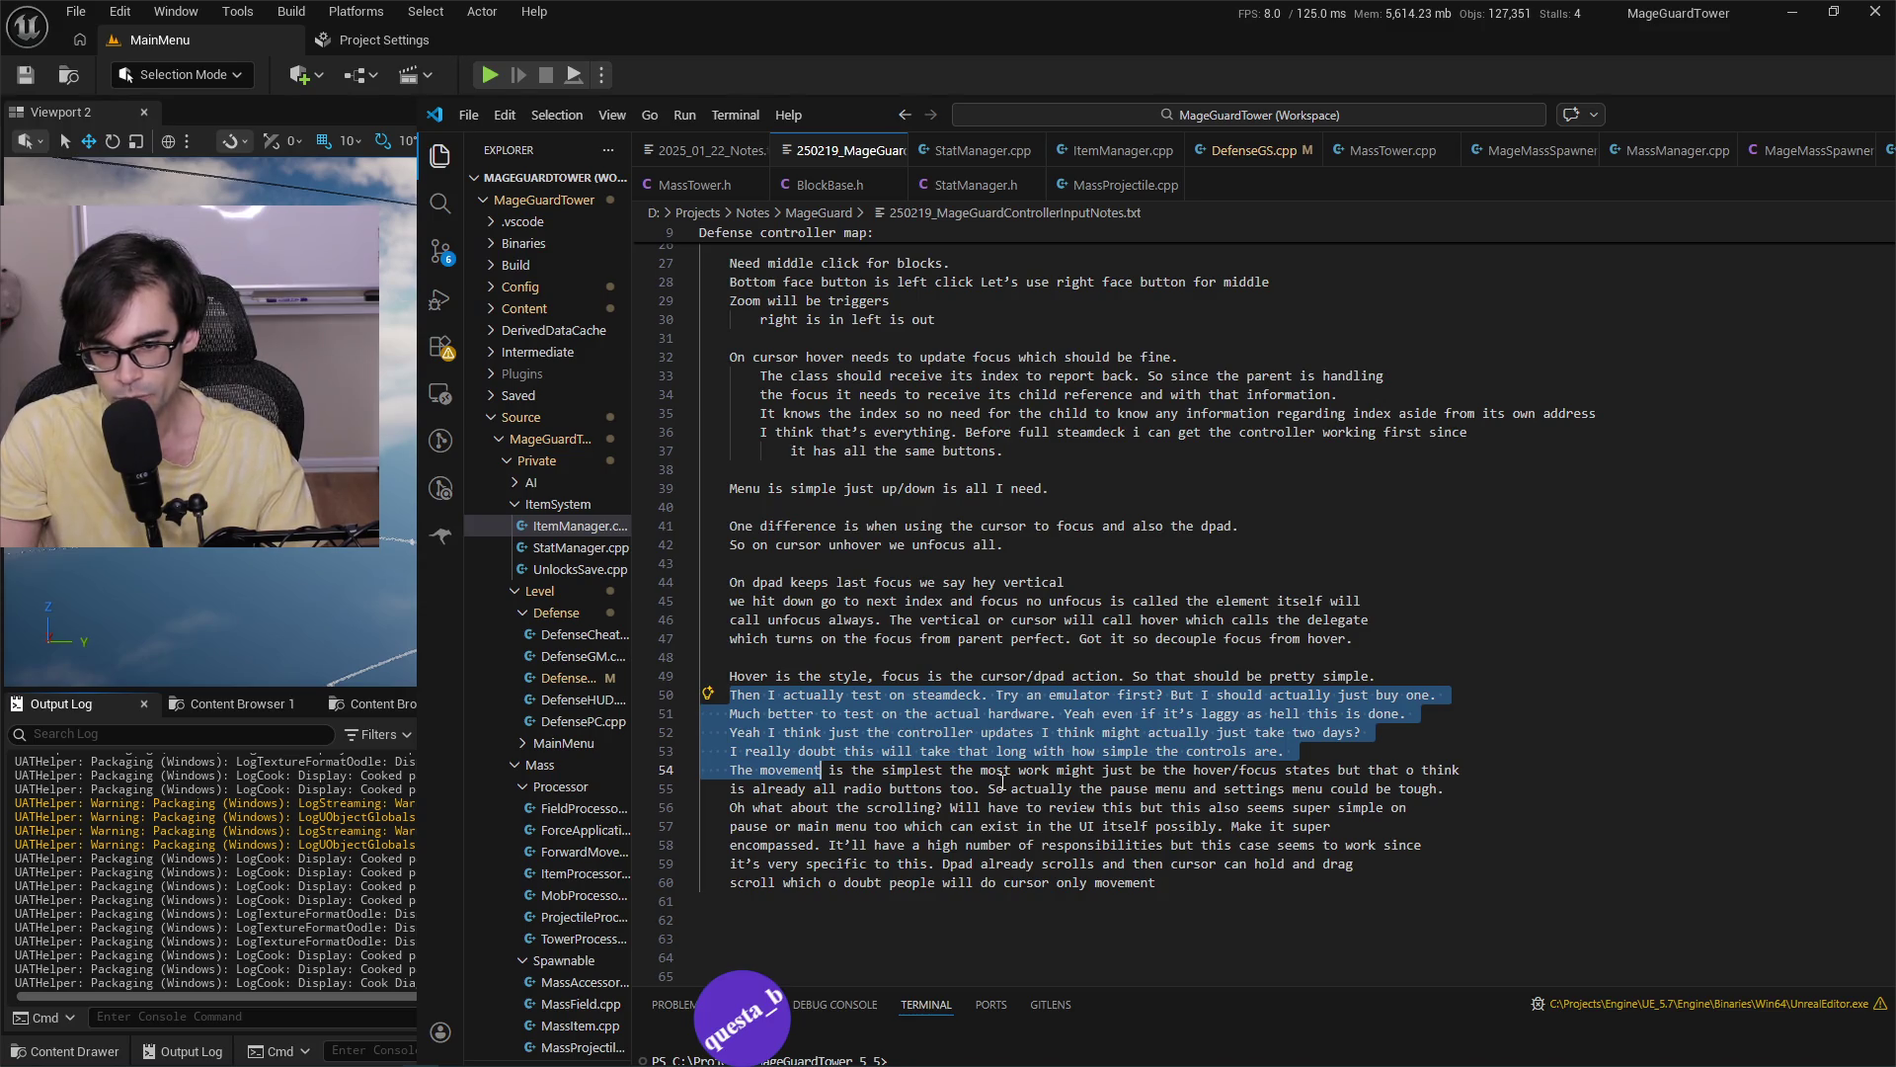
pyautogui.hotkey('ctrl', 'shift', 'Right')
pyautogui.hotkey('ctrl', 'shift', 'Right')
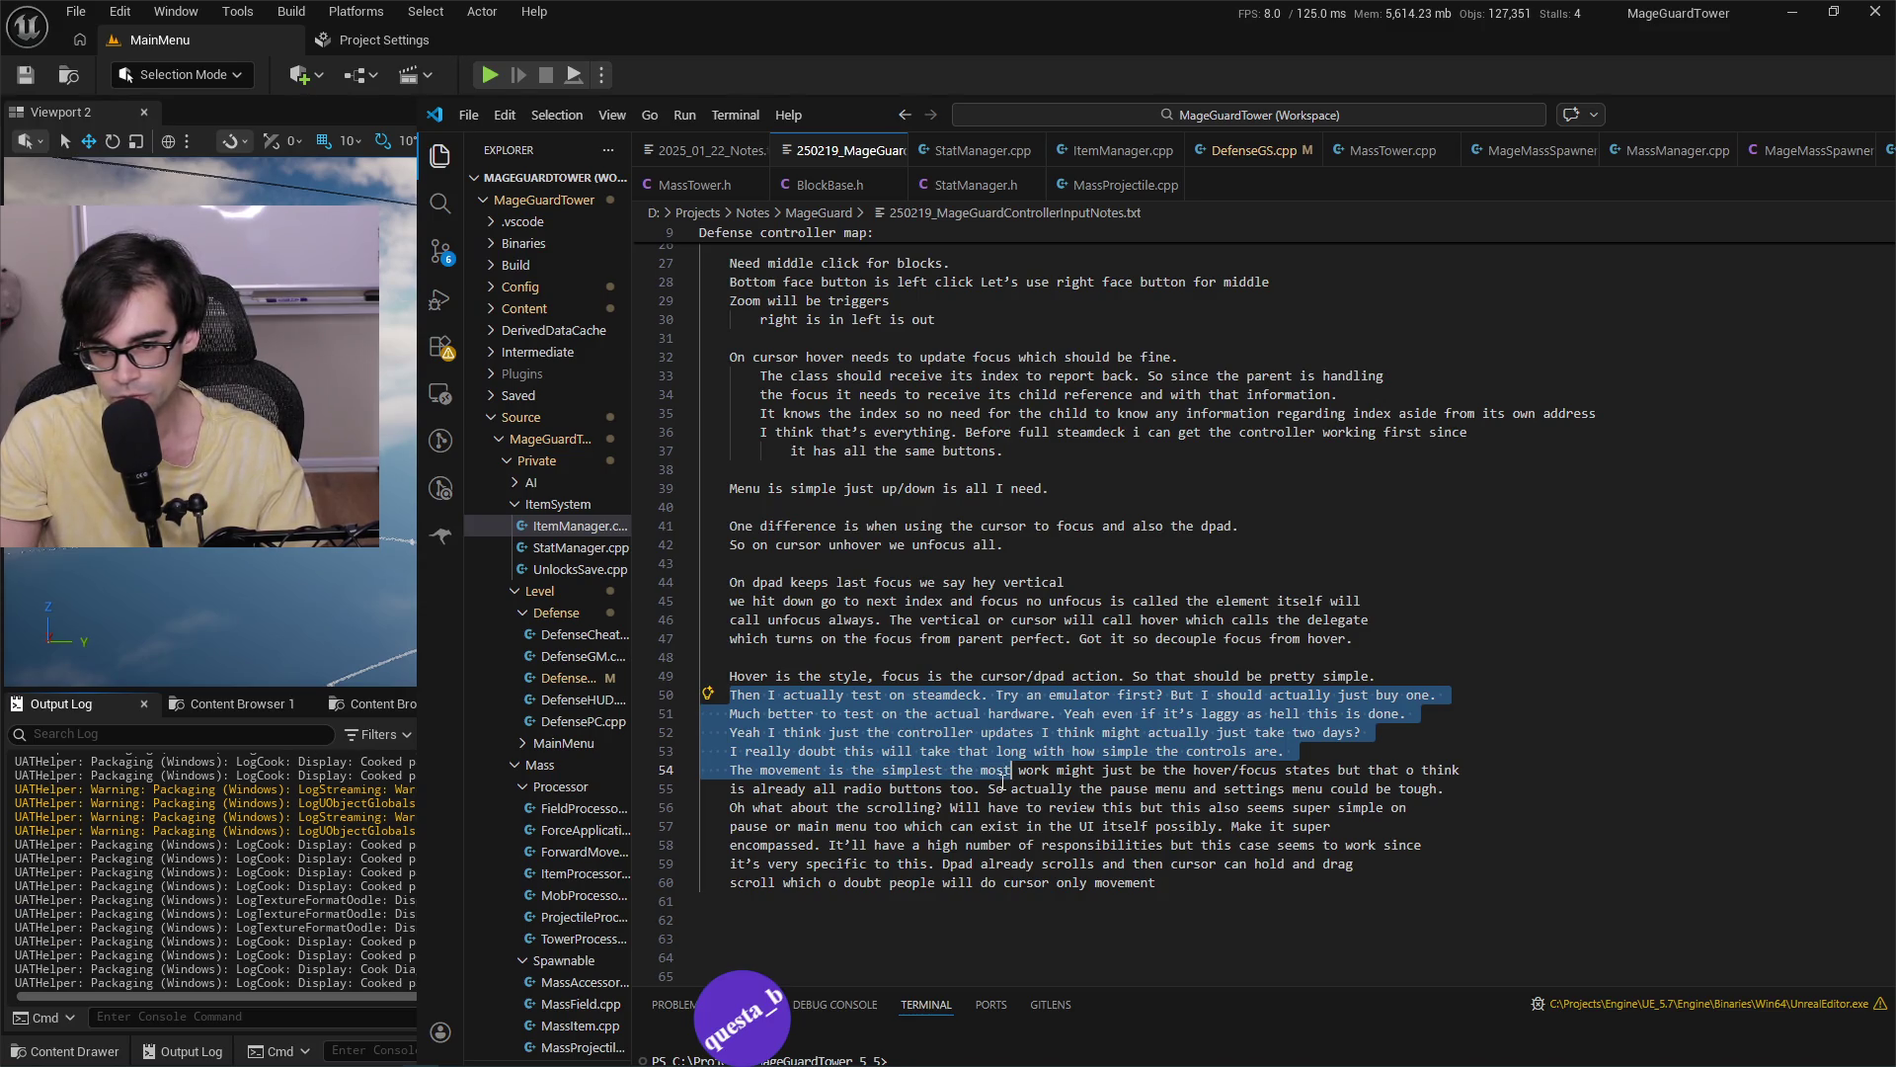
pyautogui.hotkey('ctrl', 'shift', 'Right')
pyautogui.hotkey('ctrl', 'shift', 'Right')
pyautogui.hotkey('ctrl', 'shift', 'Right')
pyautogui.hotkey('ctrl', 'shift', 'Right')
pyautogui.hotkey('ctrl', 'shift', 'Right')
pyautogui.hotkey('ctrl', 'shift', 'Right')
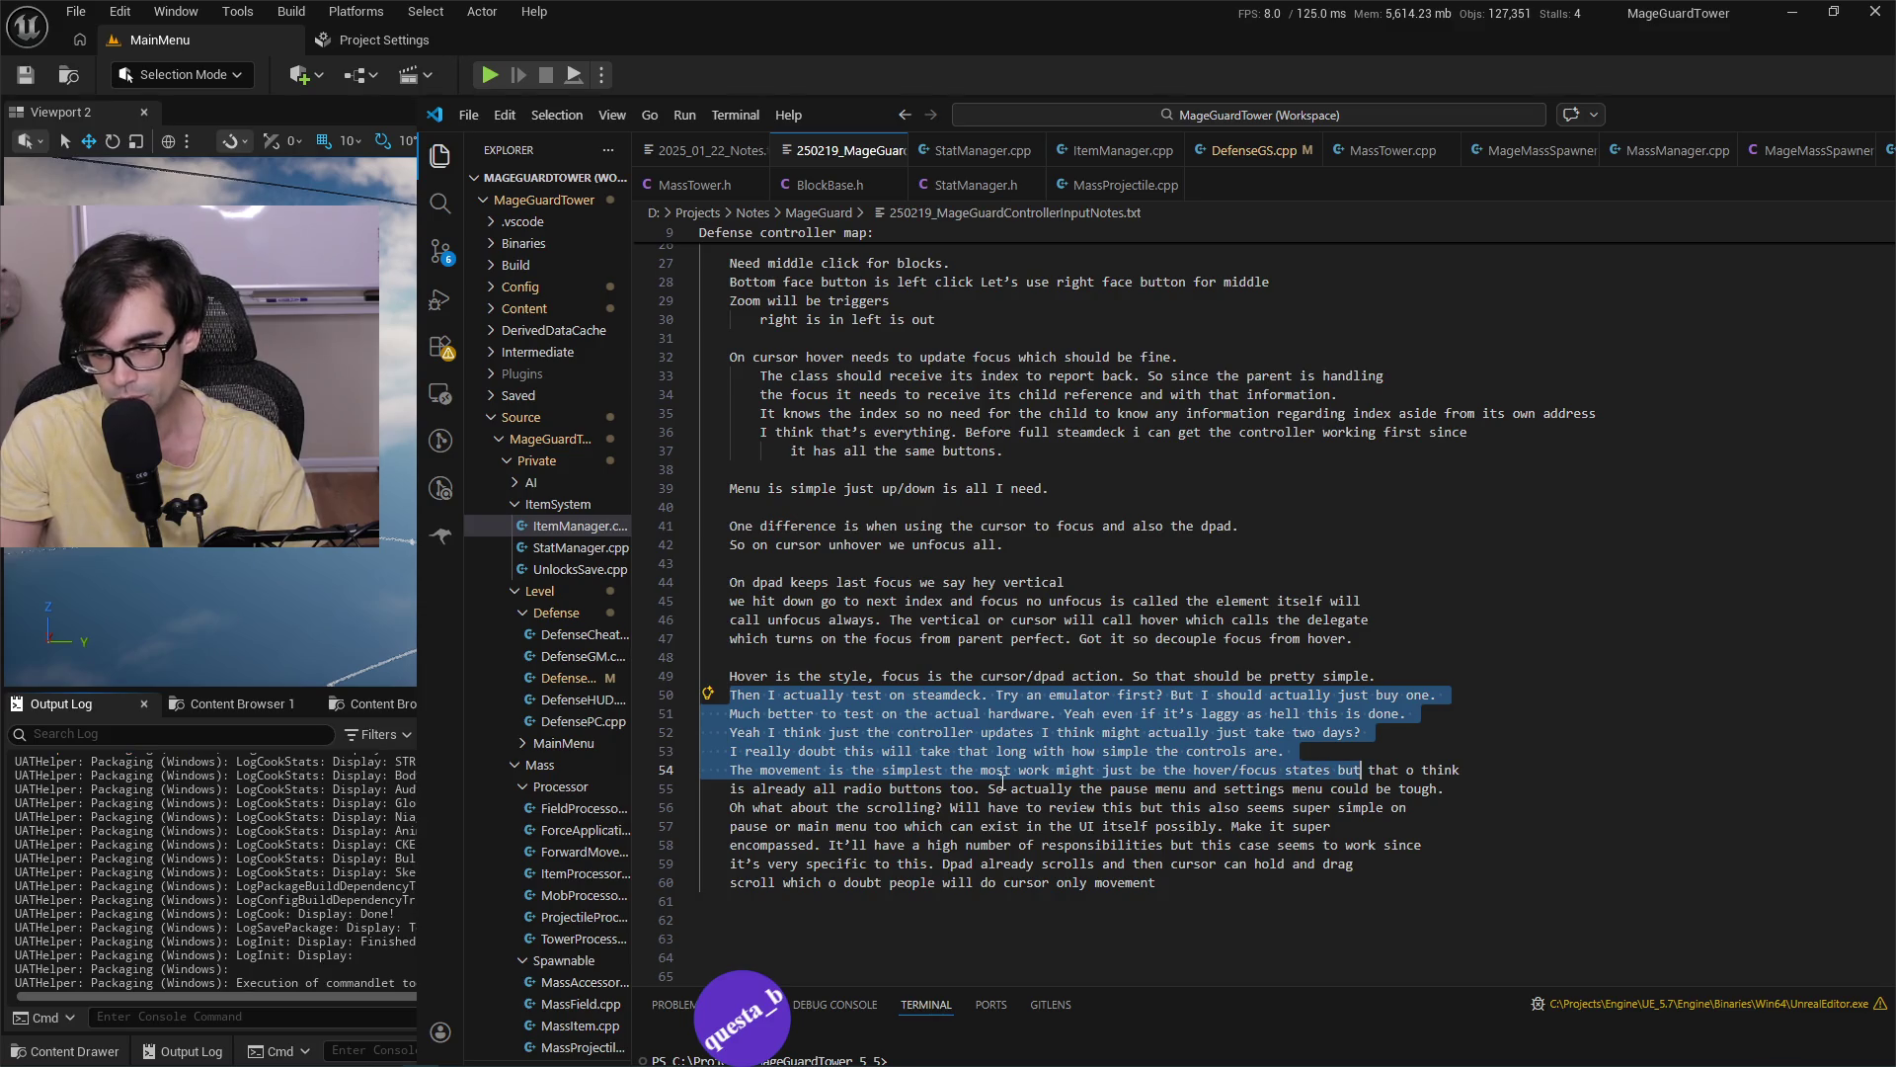
pyautogui.hotkey('ctrl', 'shift', 'Right')
pyautogui.hotkey('ctrl', 'shift', 'Right')
# Extend the selection through the last line and delete the Steam Deck testing and scrolling notes.
pyautogui.keyDown('shift'); pyautogui.click(1002, 787); pyautogui.keyUp('shift')
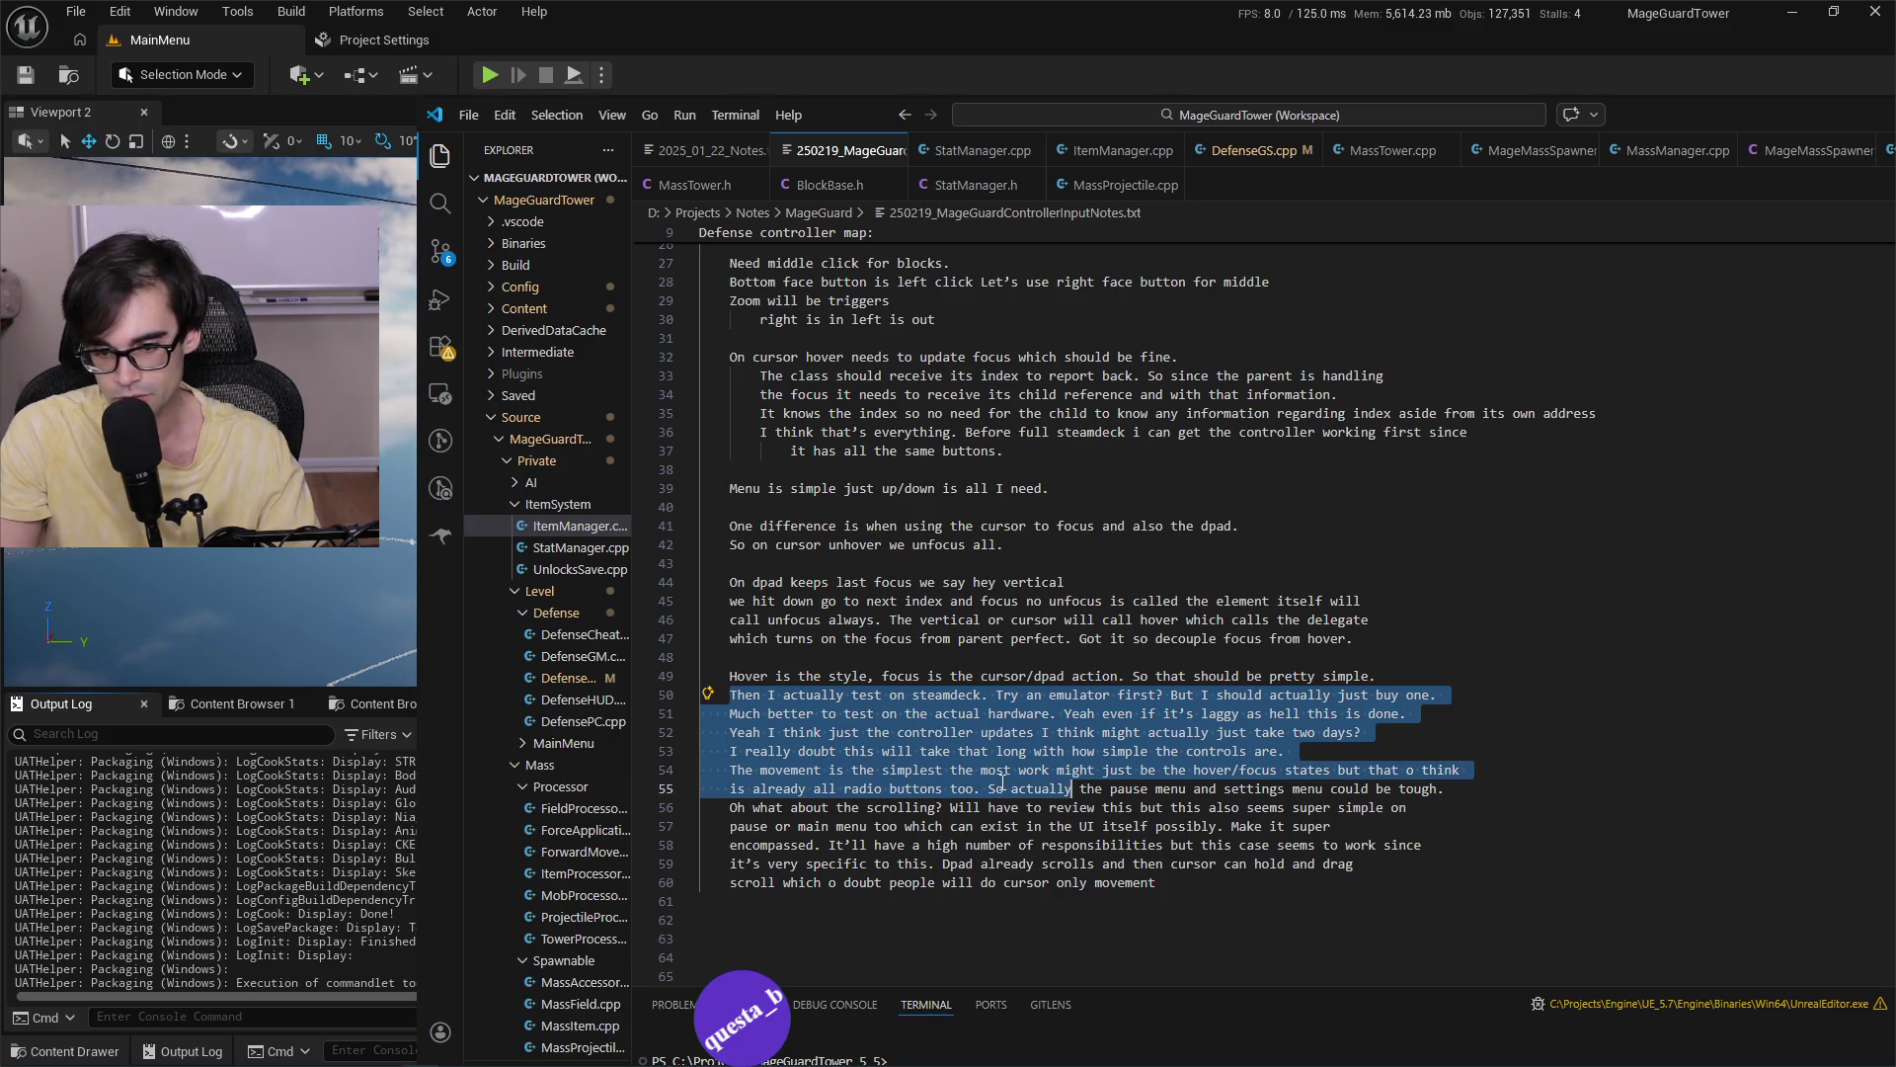
pyautogui.hotkey('ctrl', 'shift', 'Right')
pyautogui.hotkey('ctrl', 'shift', 'Right')
pyautogui.hotkey('ctrl', 'shift', 'Right')
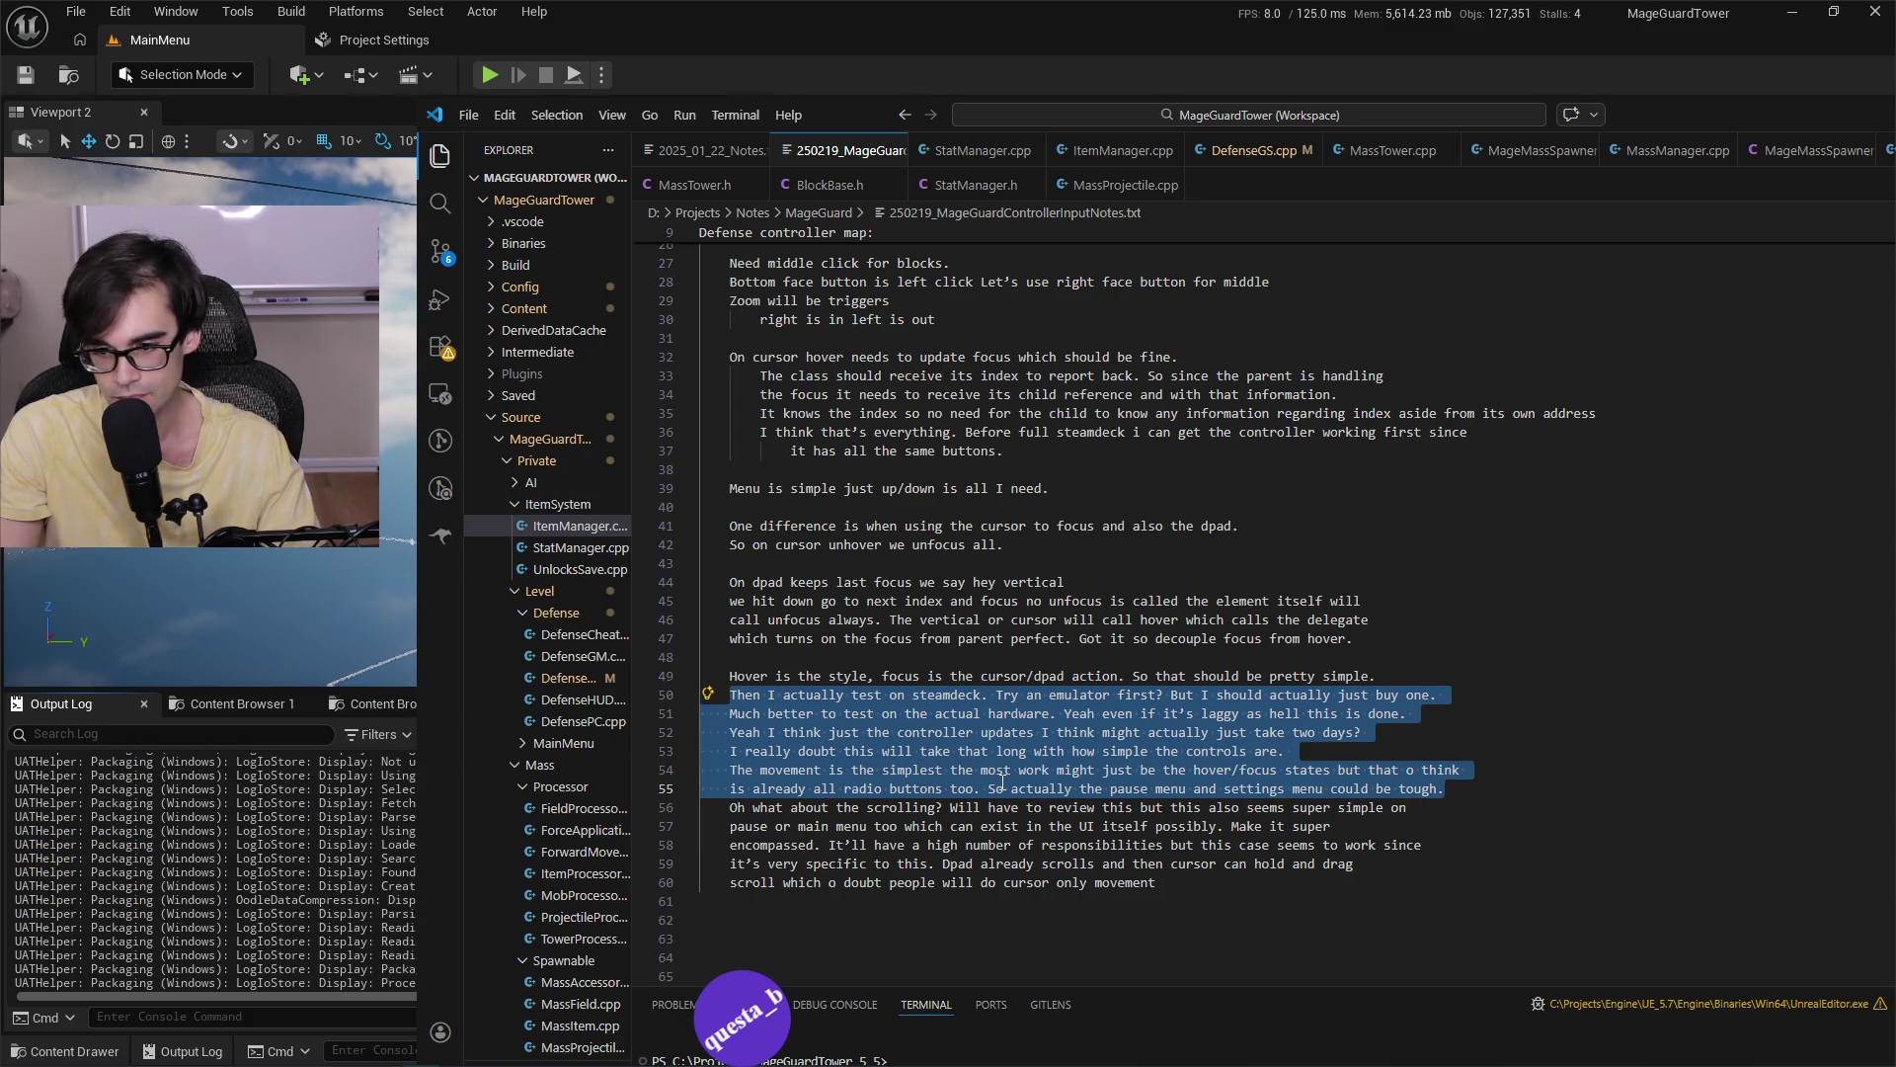
pyautogui.hotkey('ctrl', 'shift', 'Right')
pyautogui.hotkey('ctrl', 'shift', 'Right')
pyautogui.hotkey('ctrl', 'shift', 'Right')
pyautogui.hotkey('ctrl', 'shift', 'Right')
pyautogui.hotkey('ctrl', 'shift', 'Right')
pyautogui.hotkey('ctrl', 'shift', 'Right')
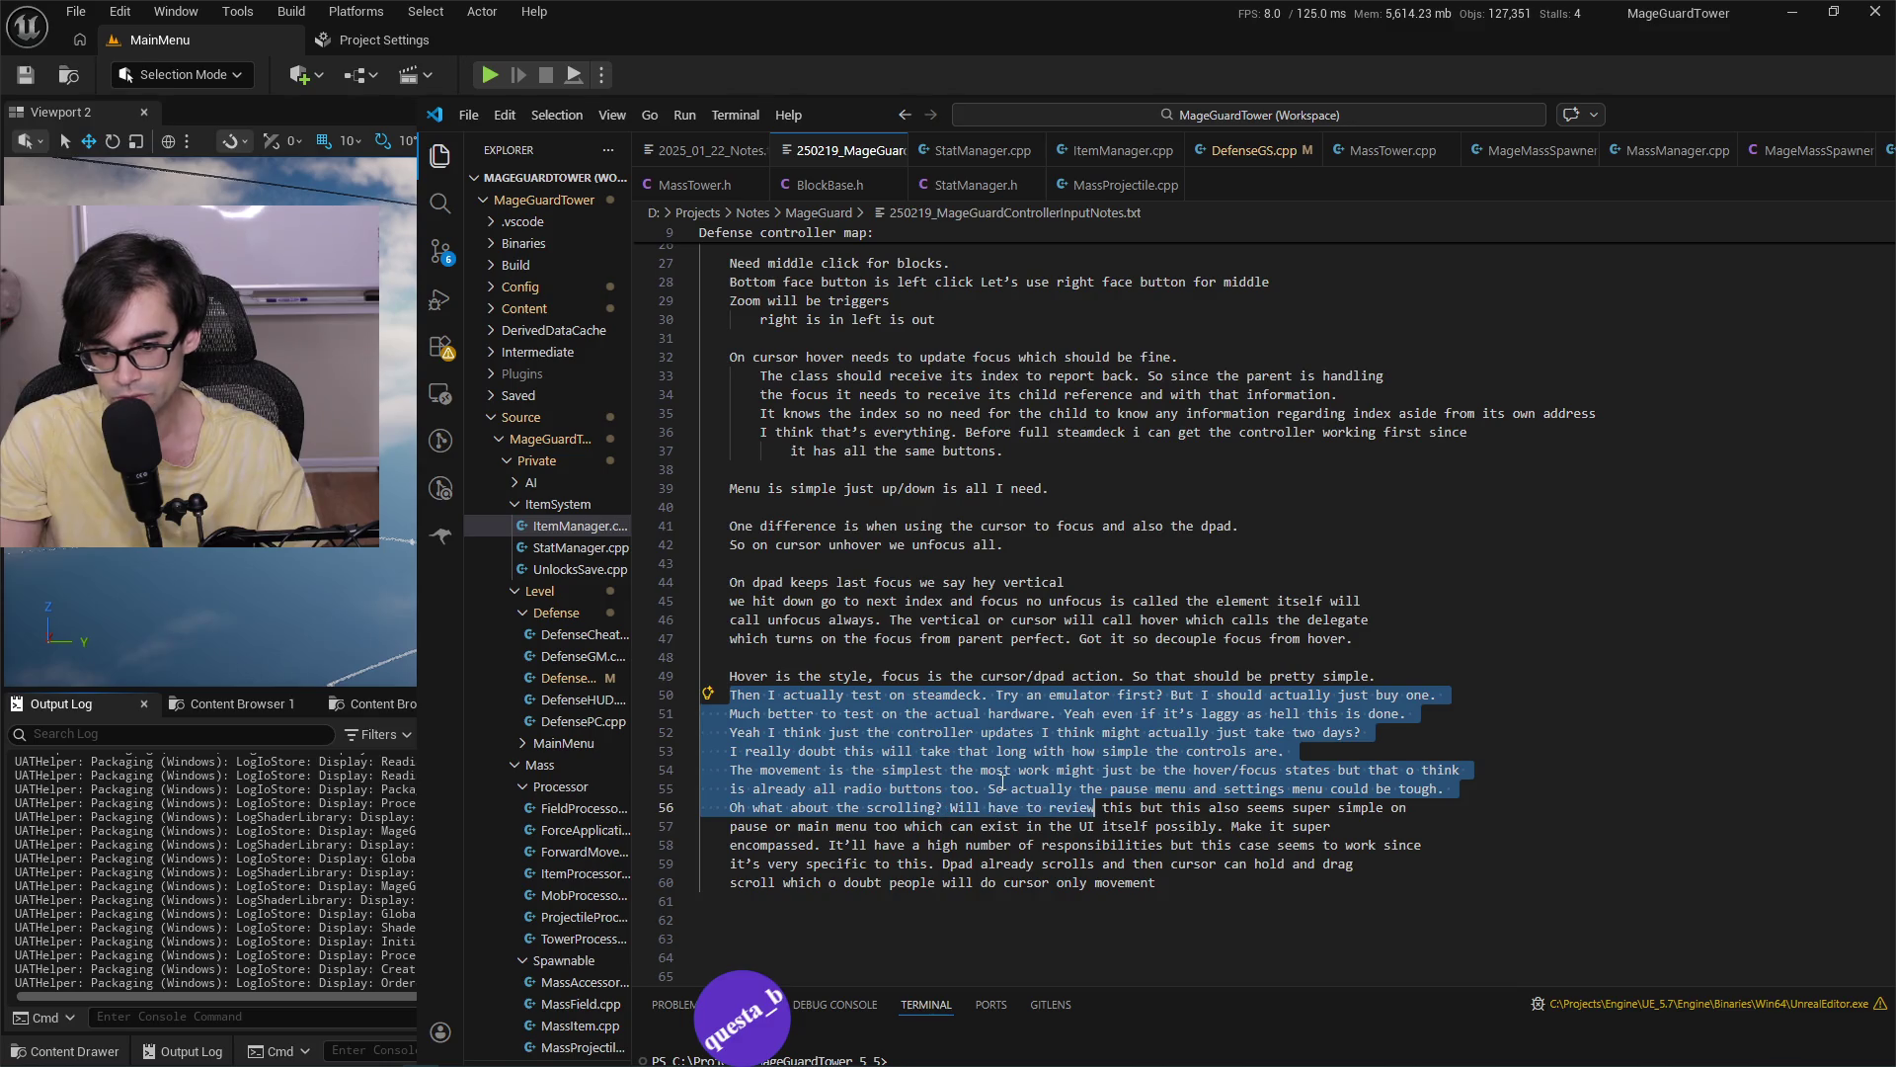
pyautogui.hotkey('ctrl', 'shift', 'Right')
pyautogui.hotkey('ctrl', 'shift', 'Right')
pyautogui.hotkey('ctrl', 'shift', 'Right')
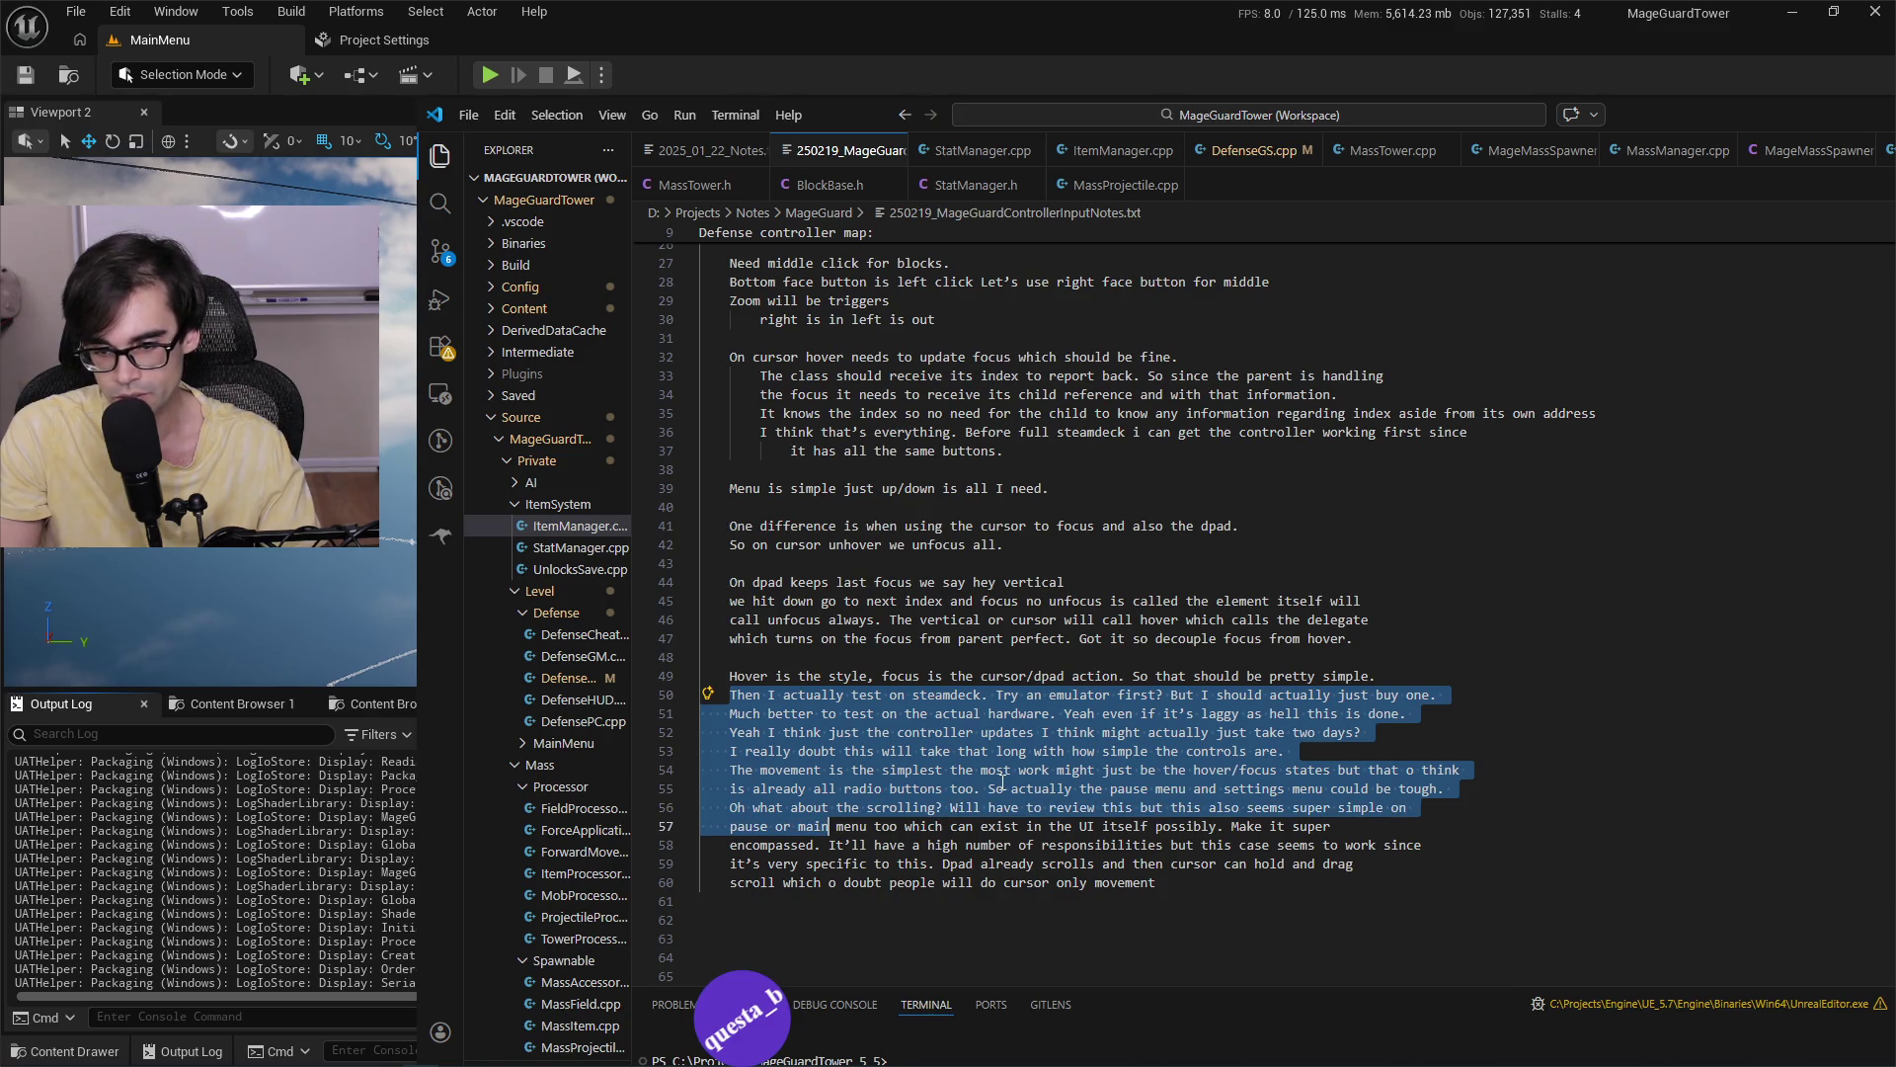
pyautogui.hotkey('ctrl', 'shift', 'Right')
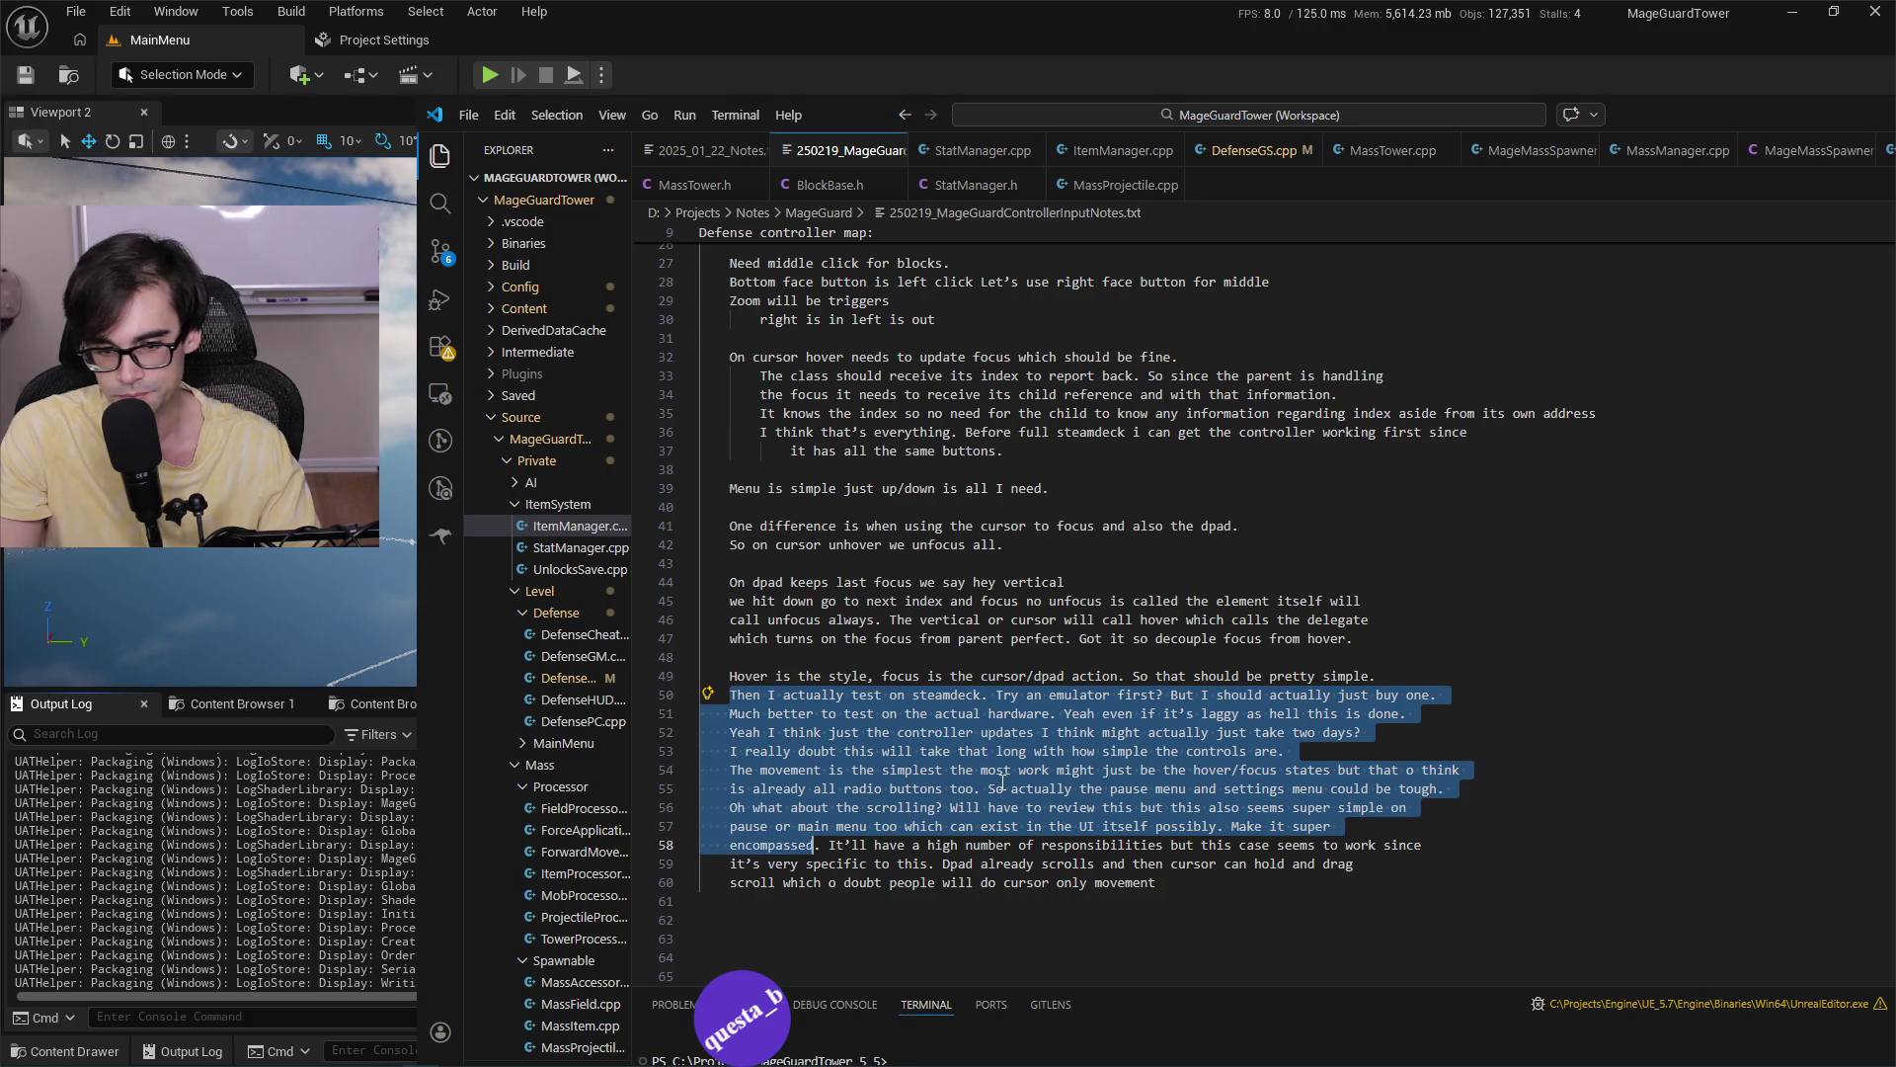
pyautogui.hotkey('ctrl', 'shift', 'Right')
pyautogui.hotkey('ctrl', 'shift', 'Right')
pyautogui.hotkey('ctrl', 'shift', 'Right')
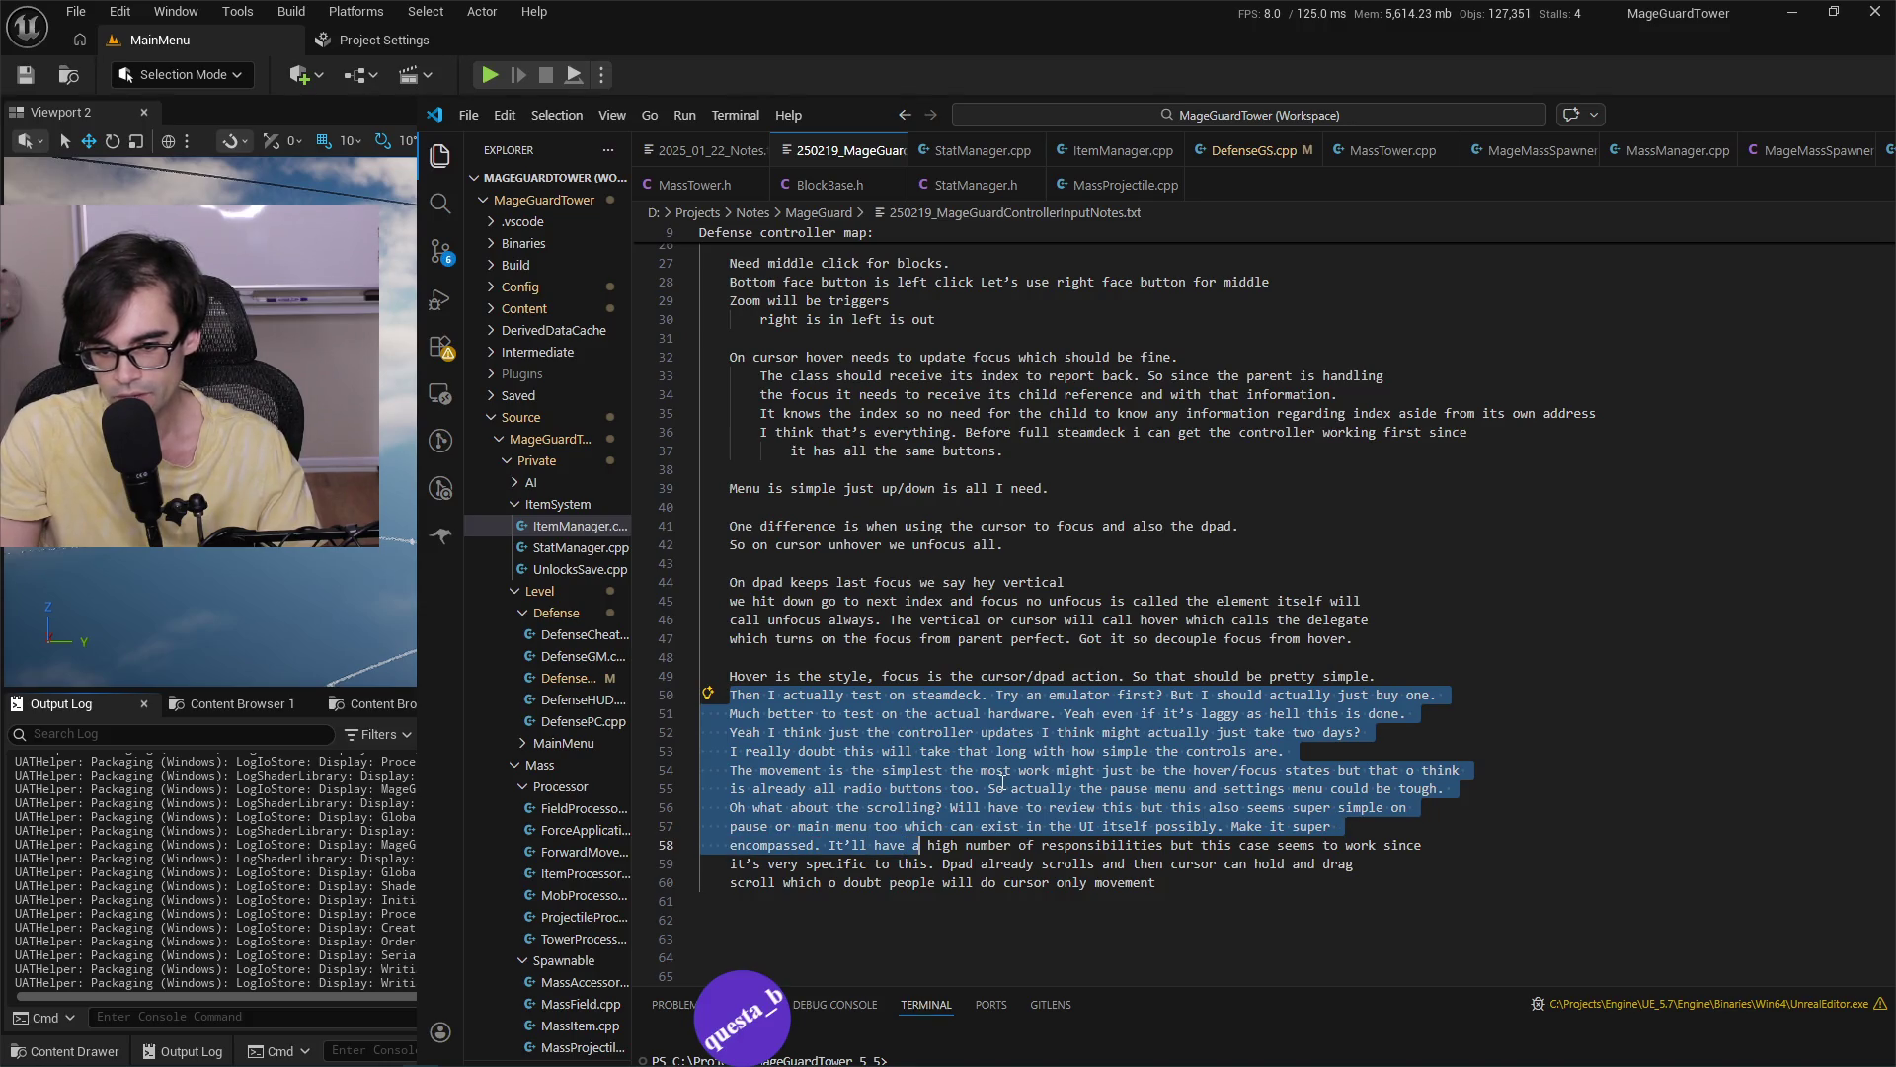
pyautogui.hotkey('ctrl', 'shift', 'Right')
pyautogui.hotkey('ctrl', 'shift', 'Right')
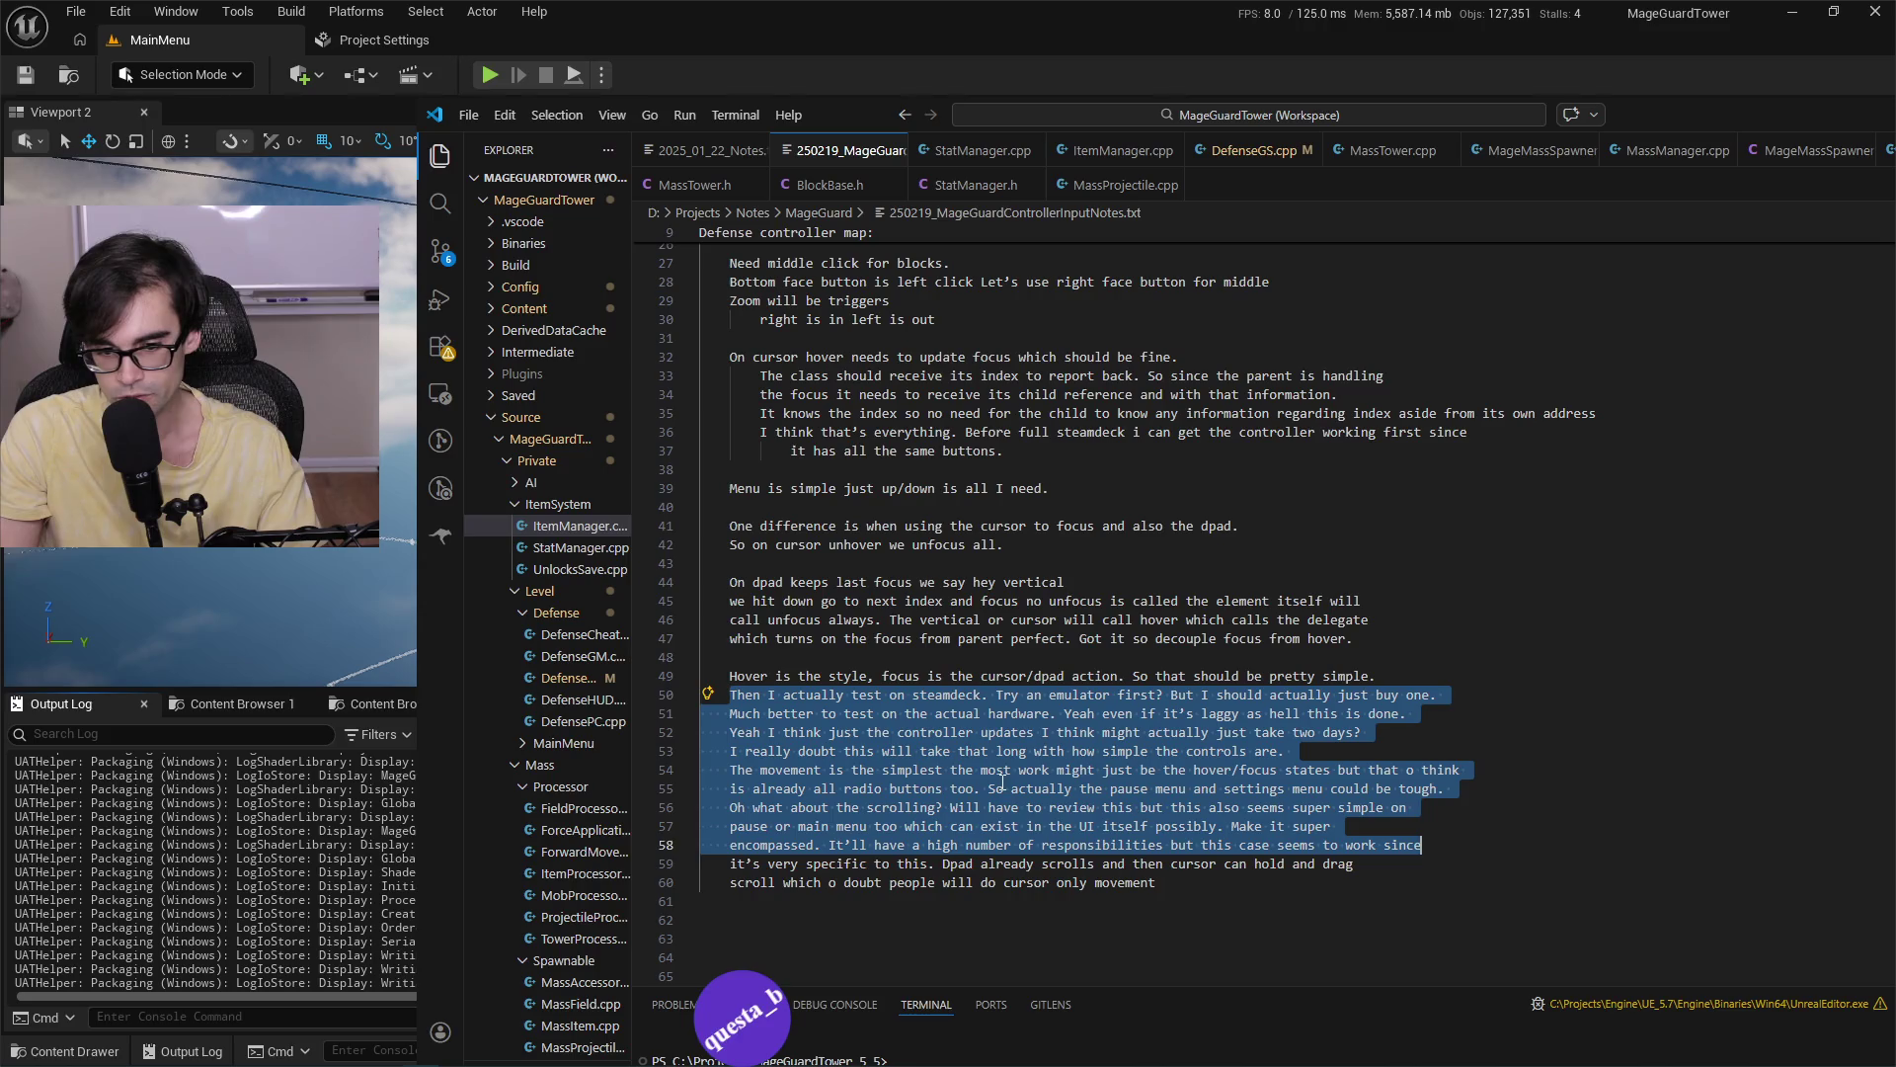
pyautogui.hotkey('ctrl', 'shift', 'Right')
pyautogui.hotkey('ctrl', 'shift', 'Right')
pyautogui.hotkey('ctrl', 'shift', 'Right')
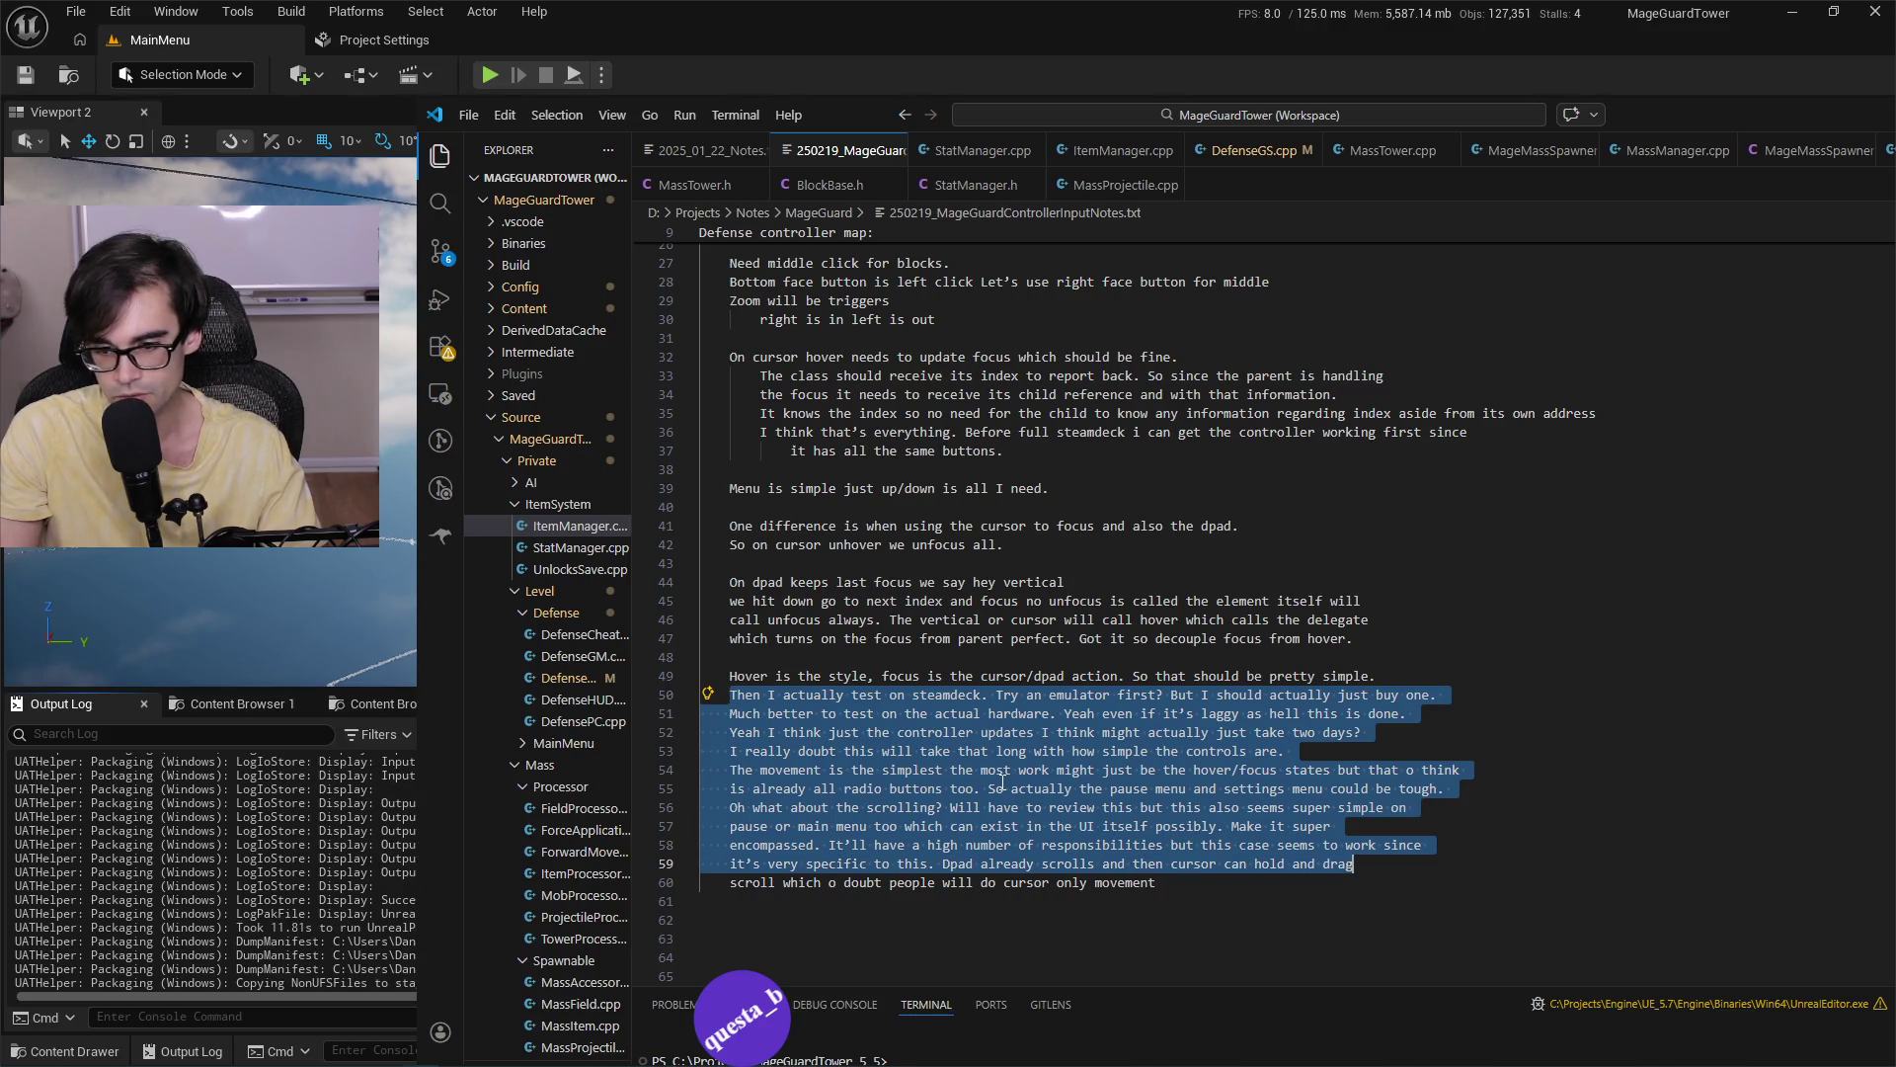
pyautogui.hotkey('shift', 'Down')
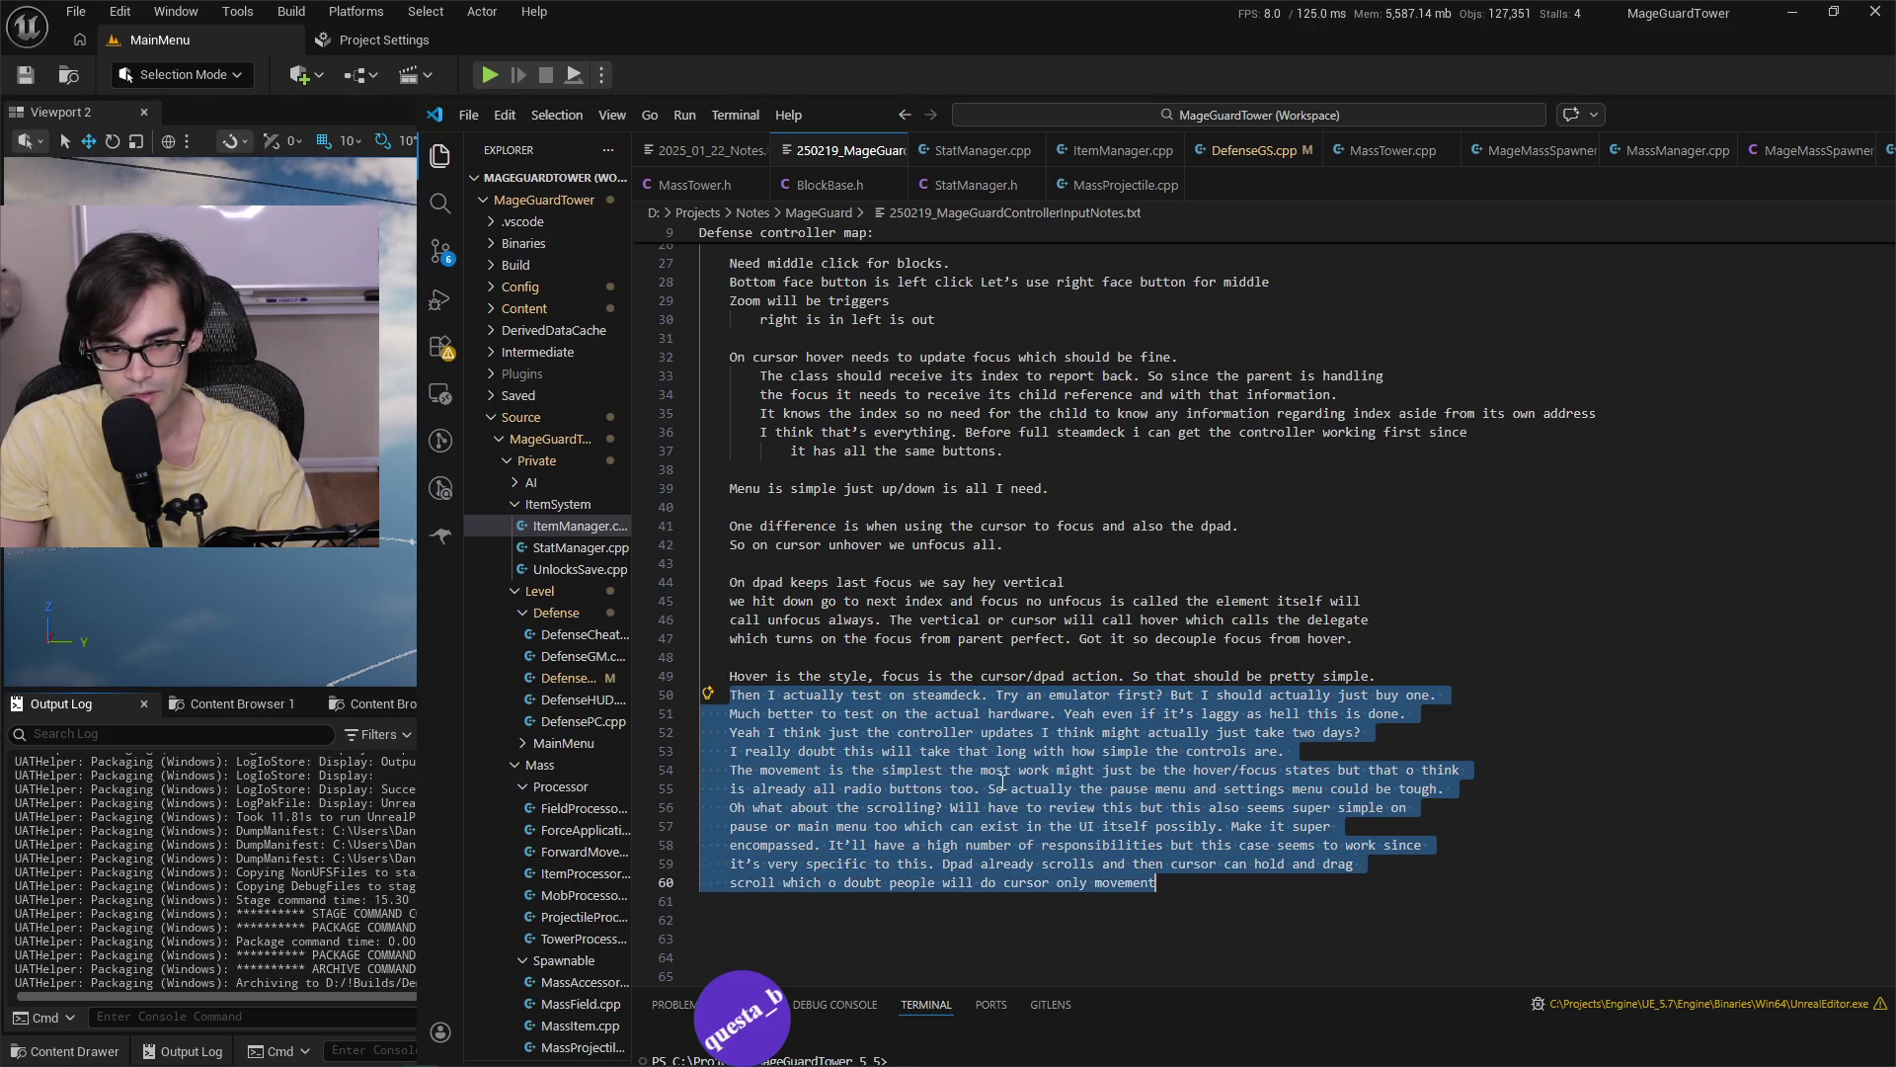
pyautogui.press('BackSpace')
pyautogui.hotkey('shift', 'Up')
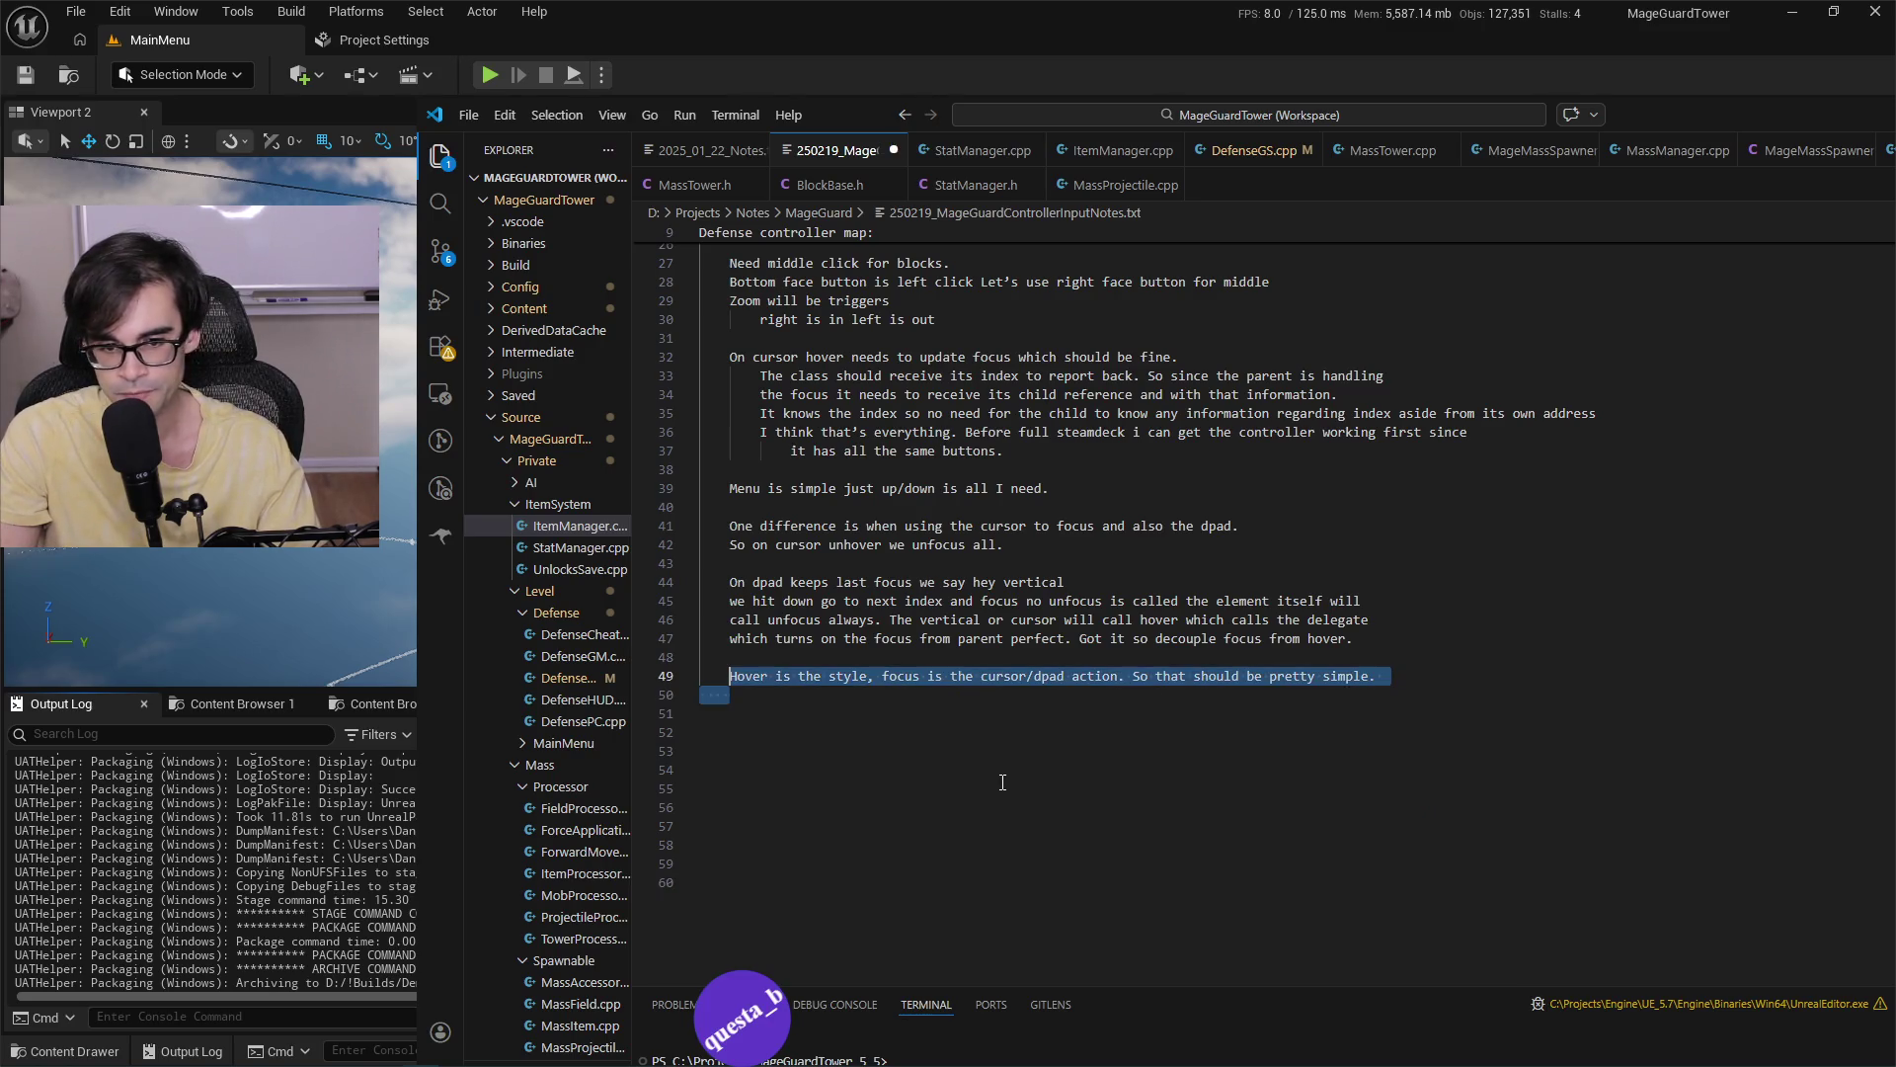
# Save the trimmed notes with Ctrl+S, skim lines 7–49, and return to Unreal Editor.
pyautogui.press('Left')
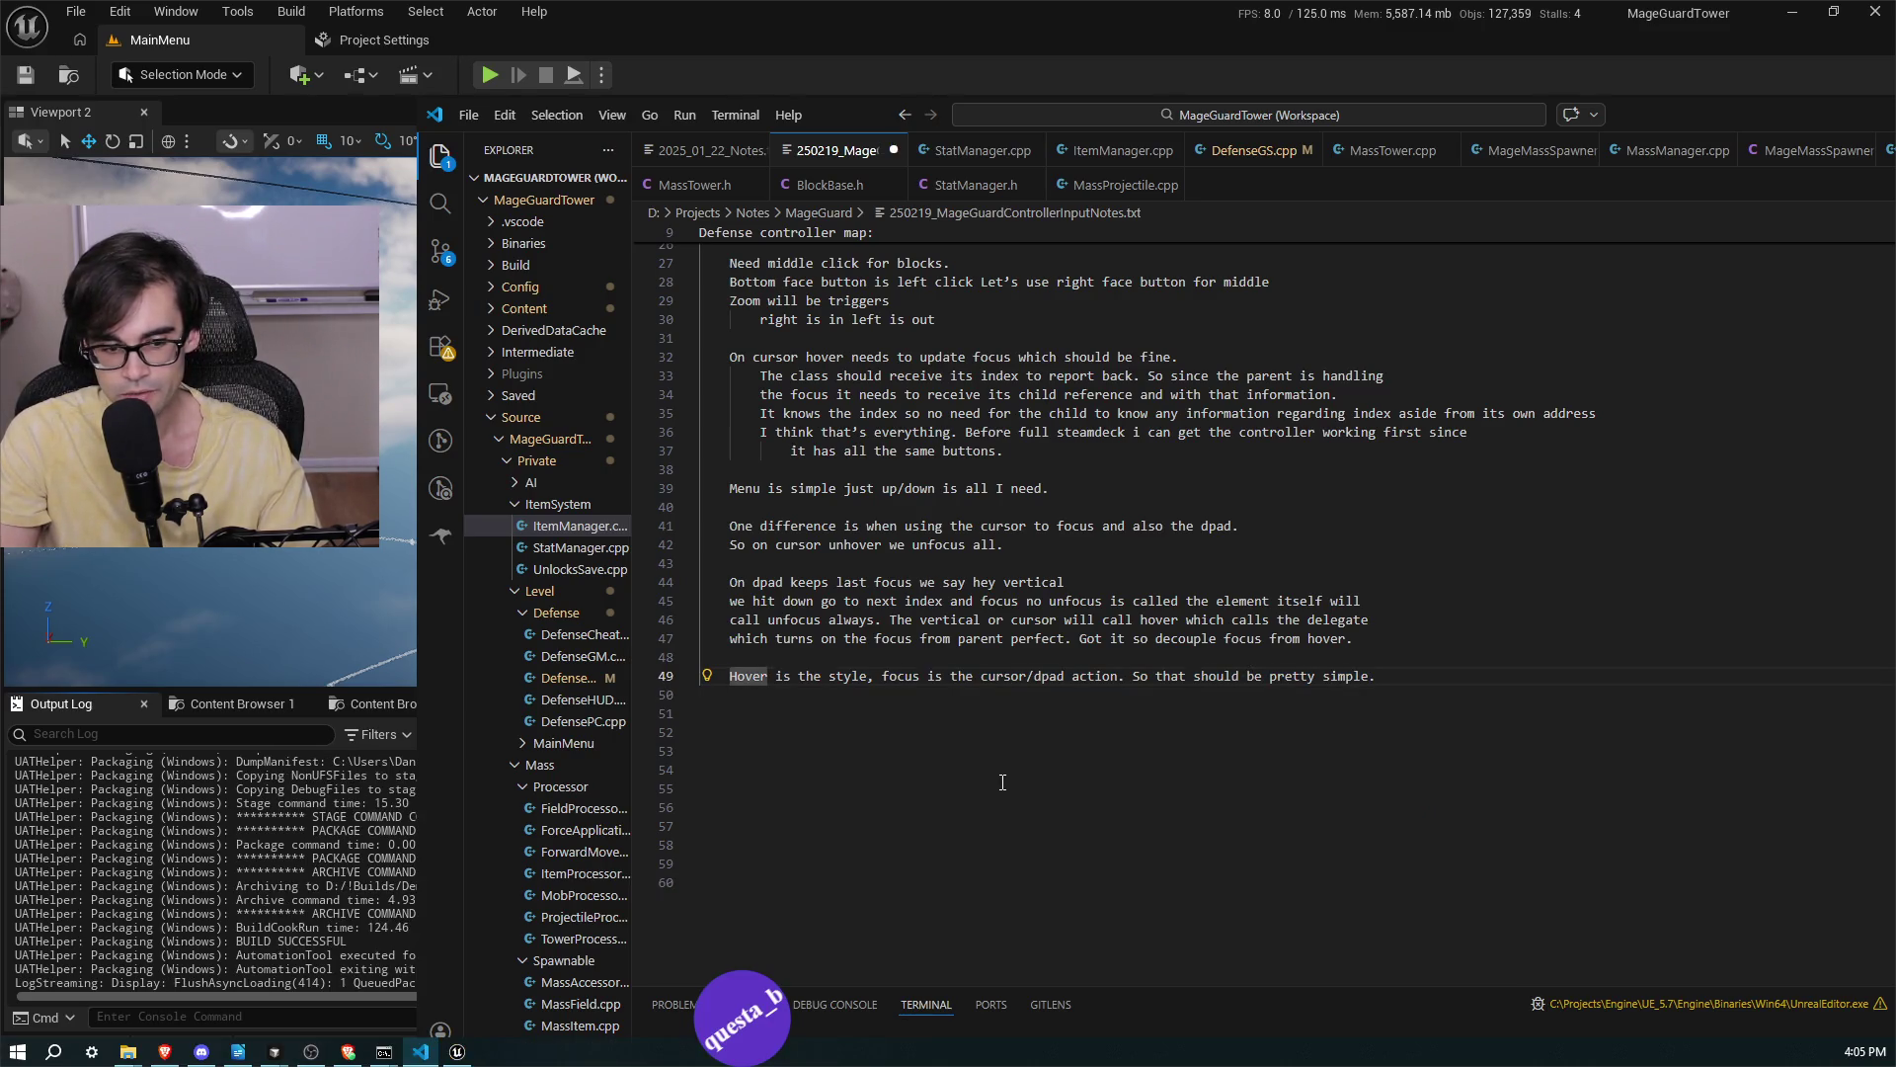
pyautogui.click(795, 758)
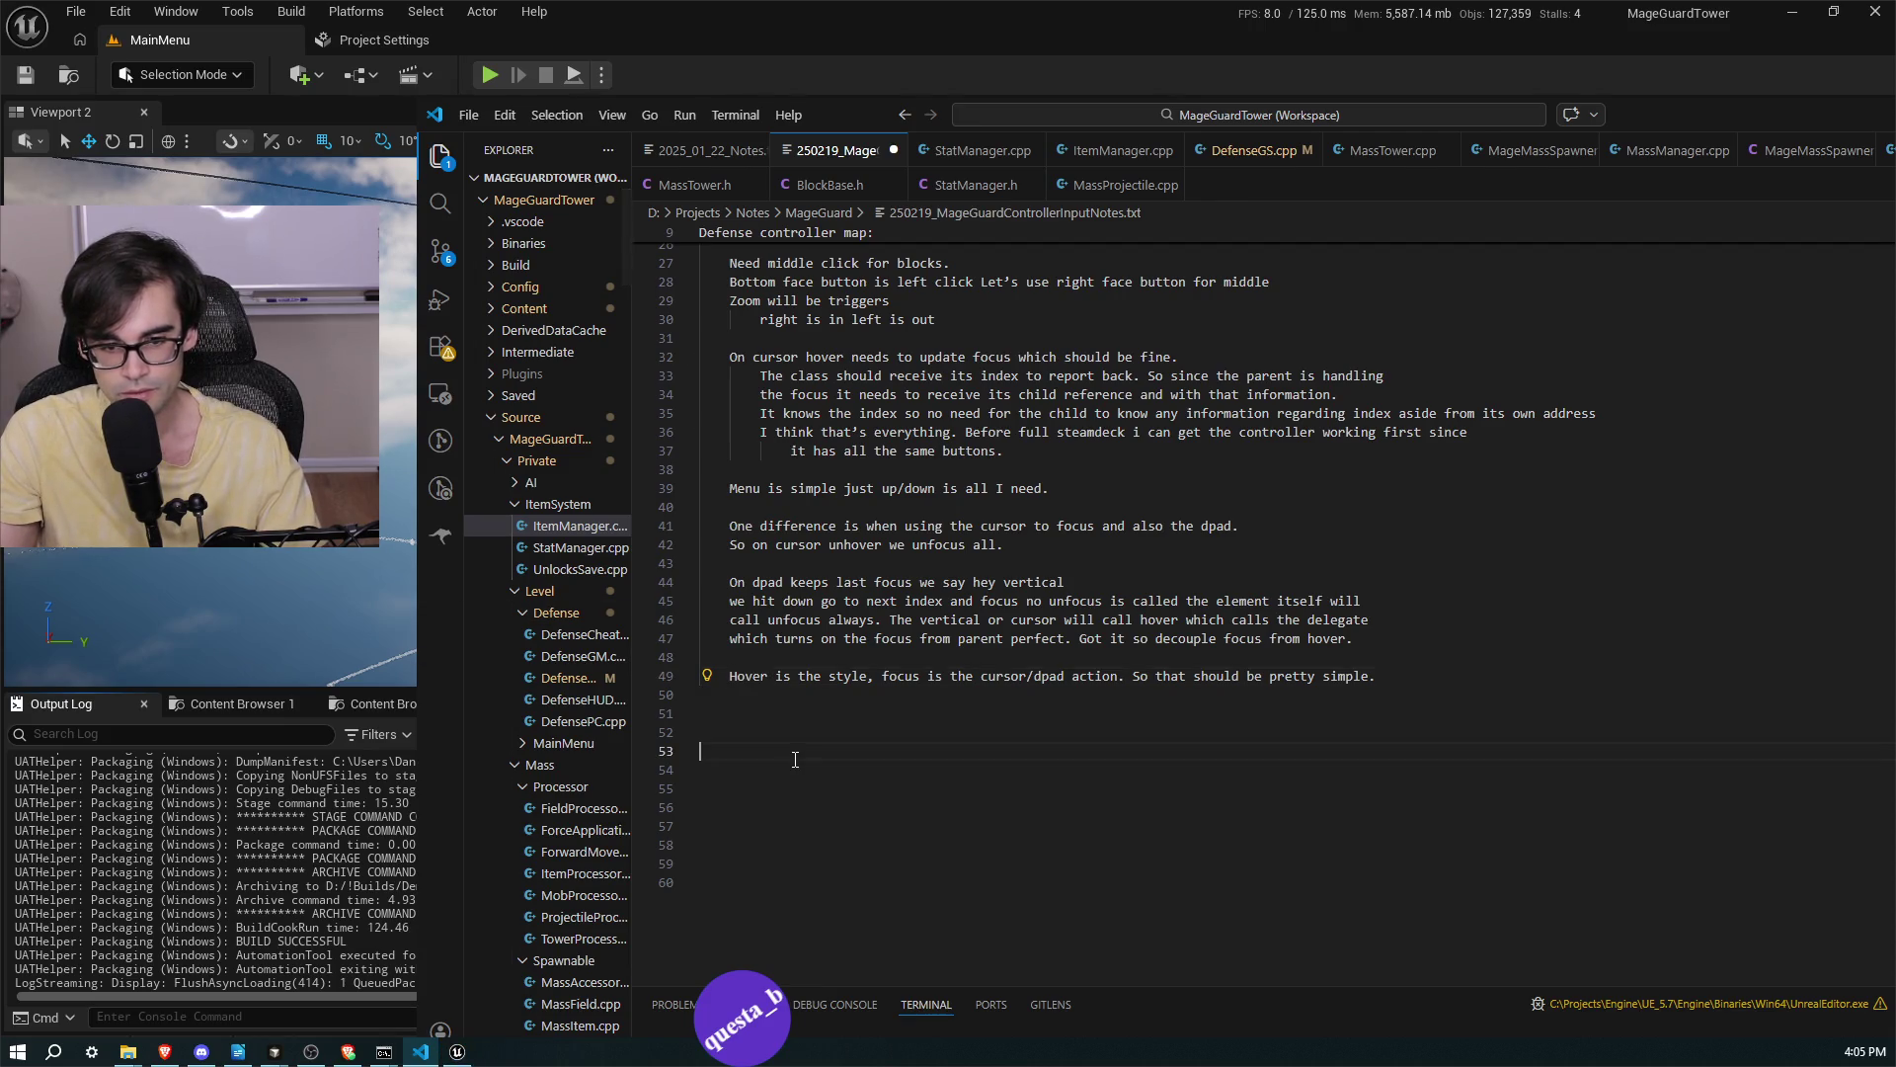
pyautogui.hotkey('ctrl', 's')
pyautogui.scroll(8, 795, 759)
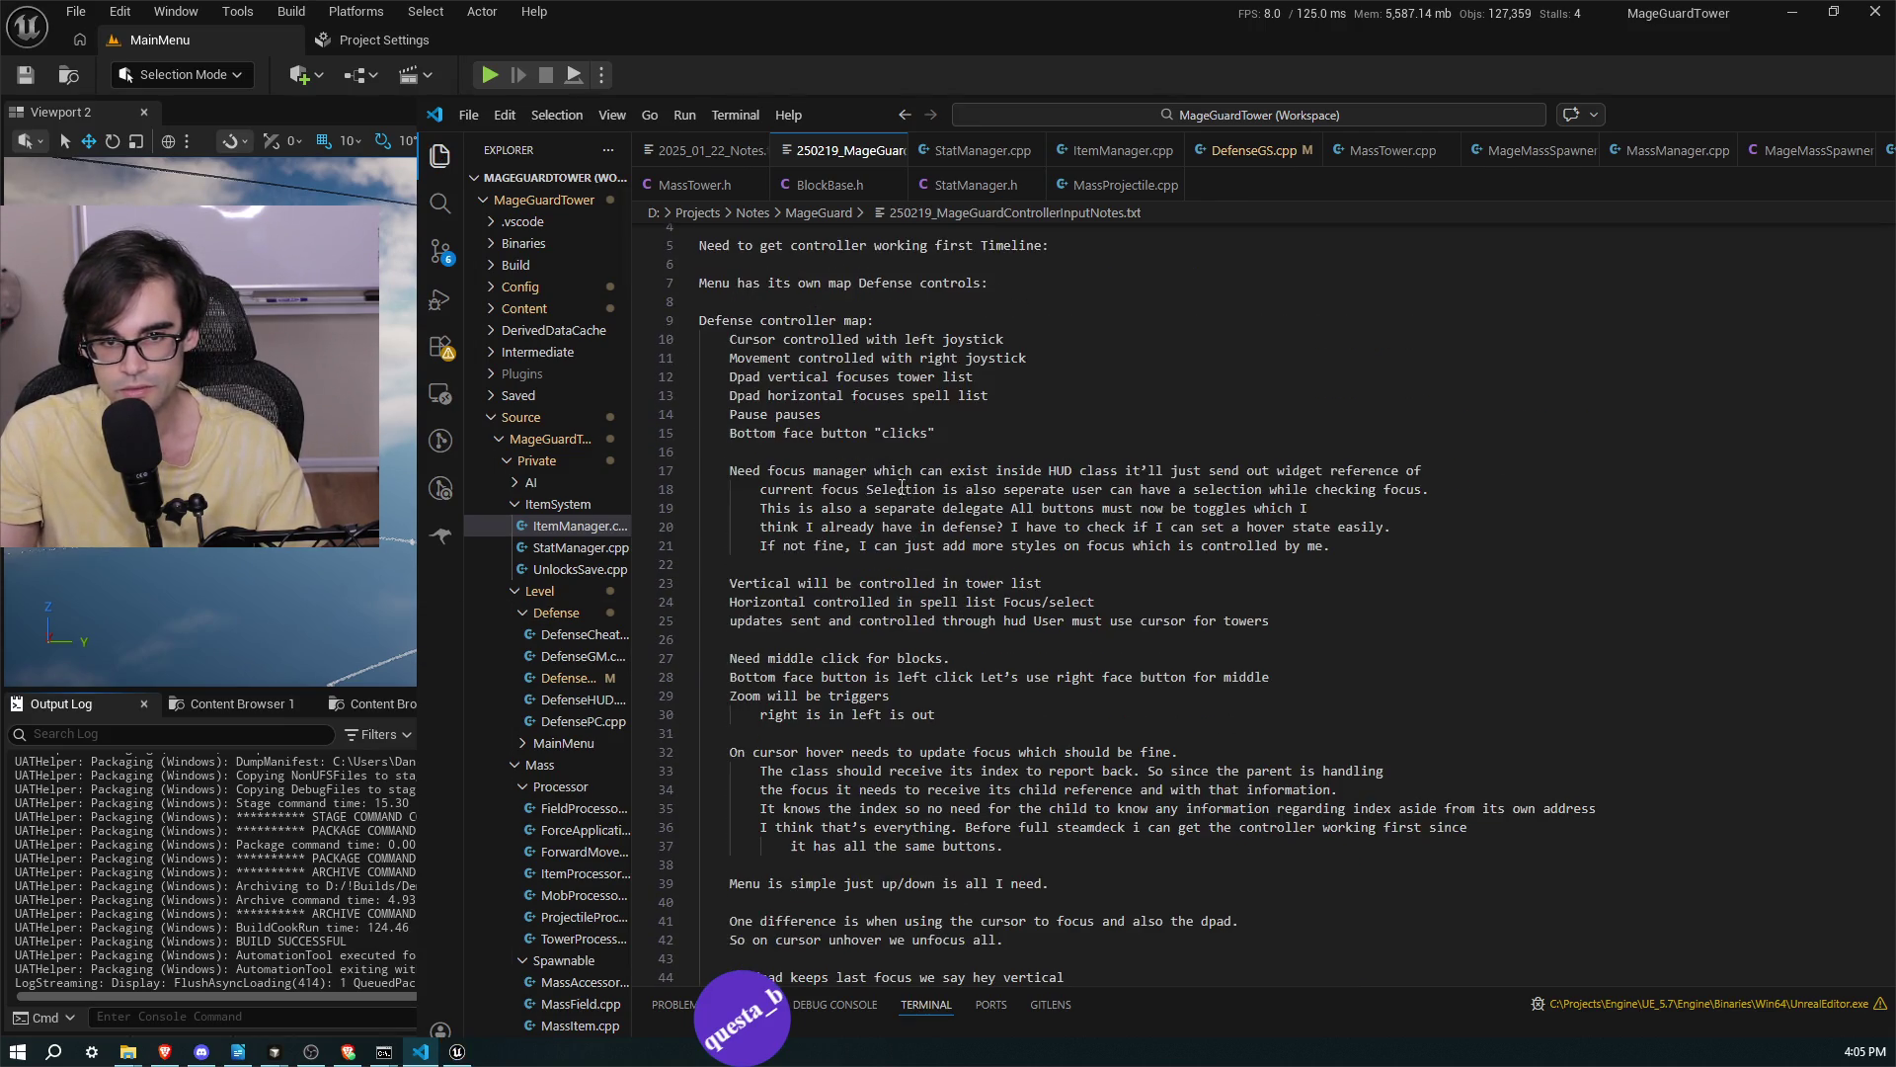
pyautogui.scroll(1, 719, 288)
pyautogui.moveTo(739, 339)
pyautogui.mouseDown()
pyautogui.moveTo(1087, 613)
pyautogui.moveTo(1447, 724)
pyautogui.mouseUp()
pyautogui.click(1447, 724)
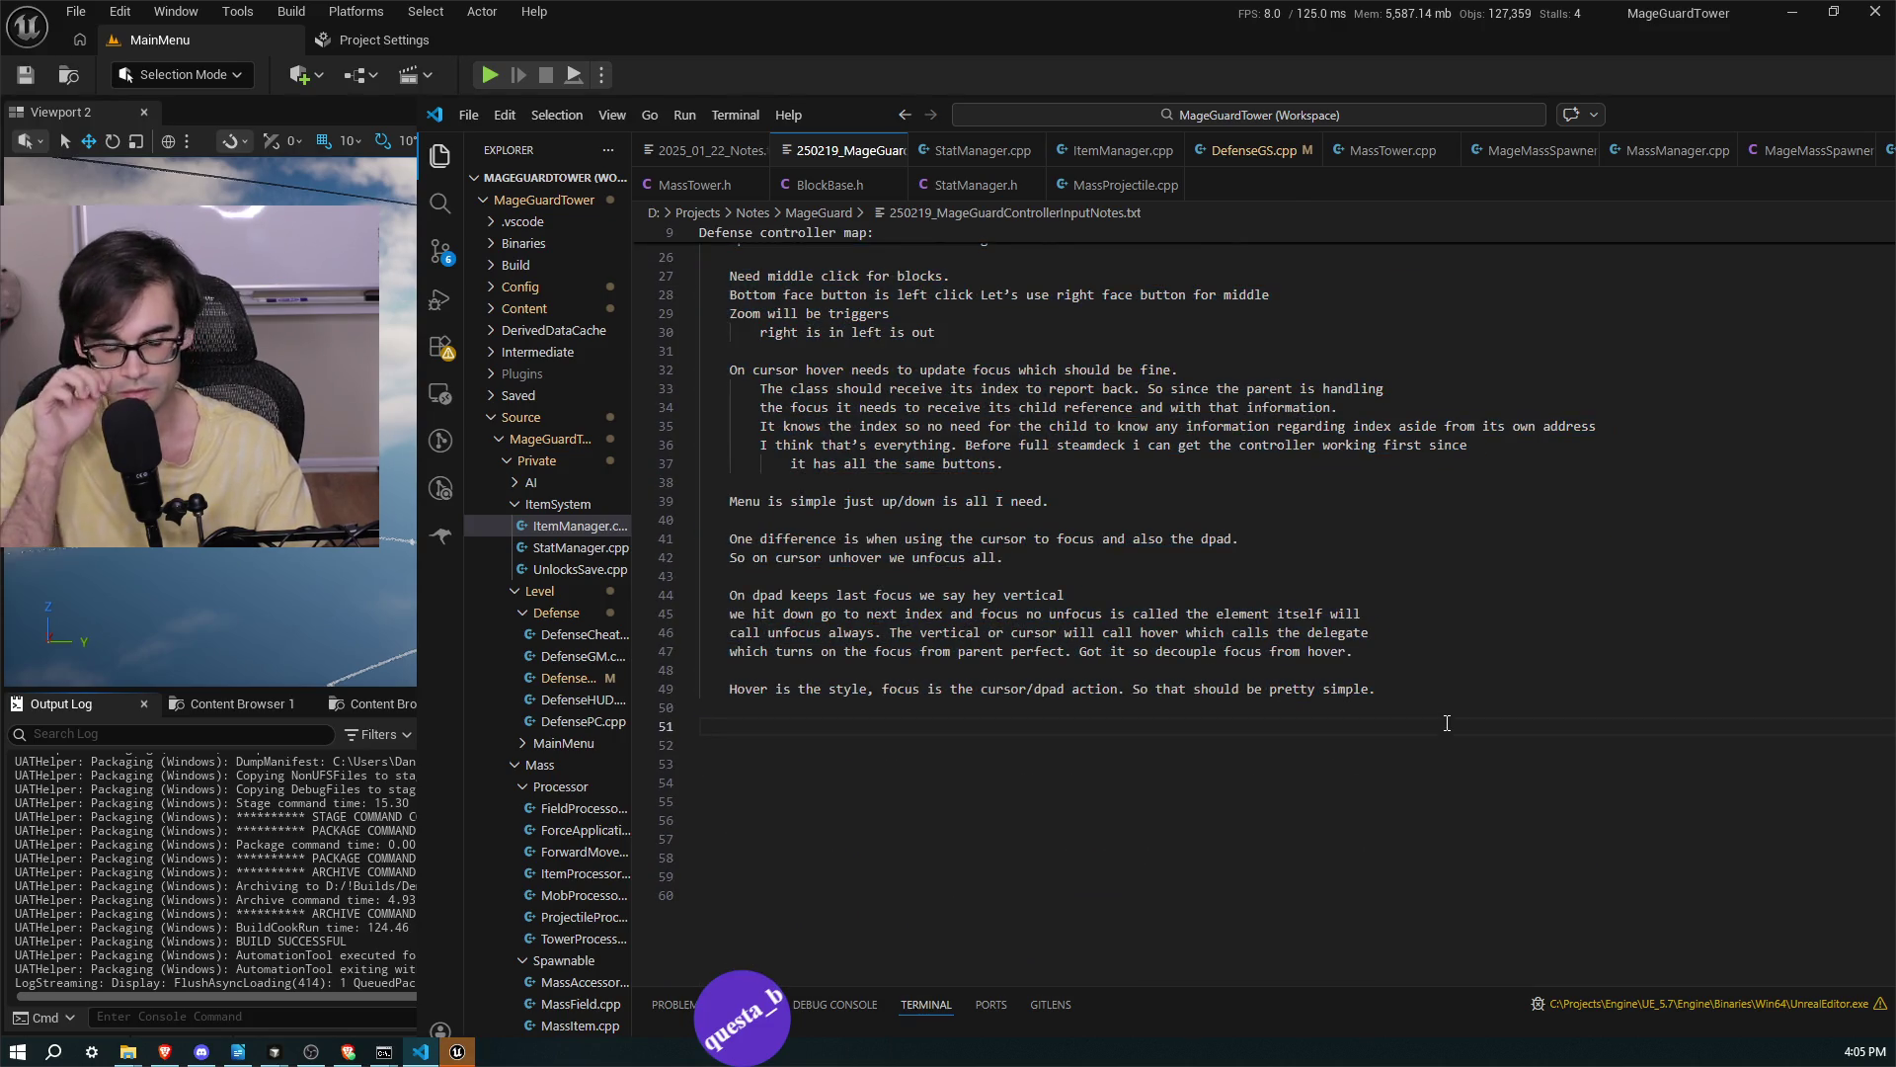
pyautogui.scroll(4, 1359, 580)
pyautogui.scroll(-1, 1359, 581)
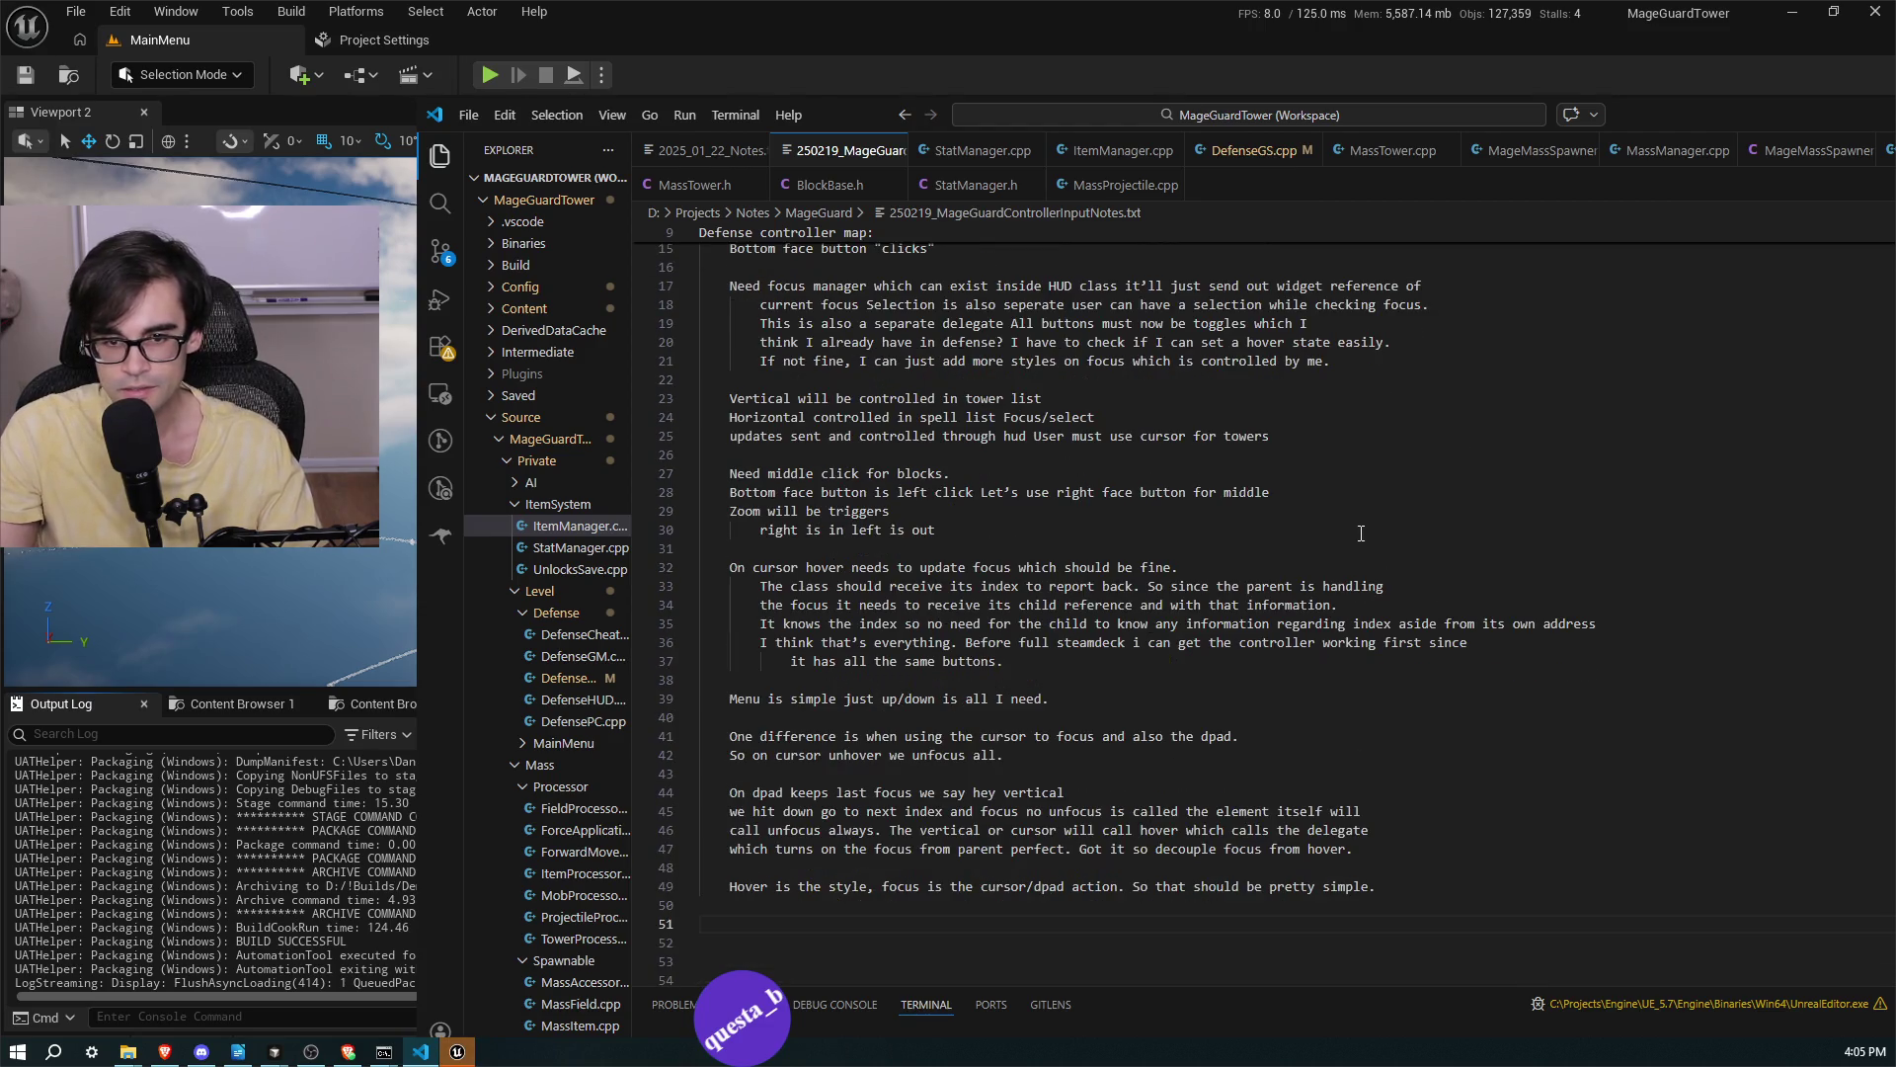
pyautogui.hotkey('alt', 'Tab')
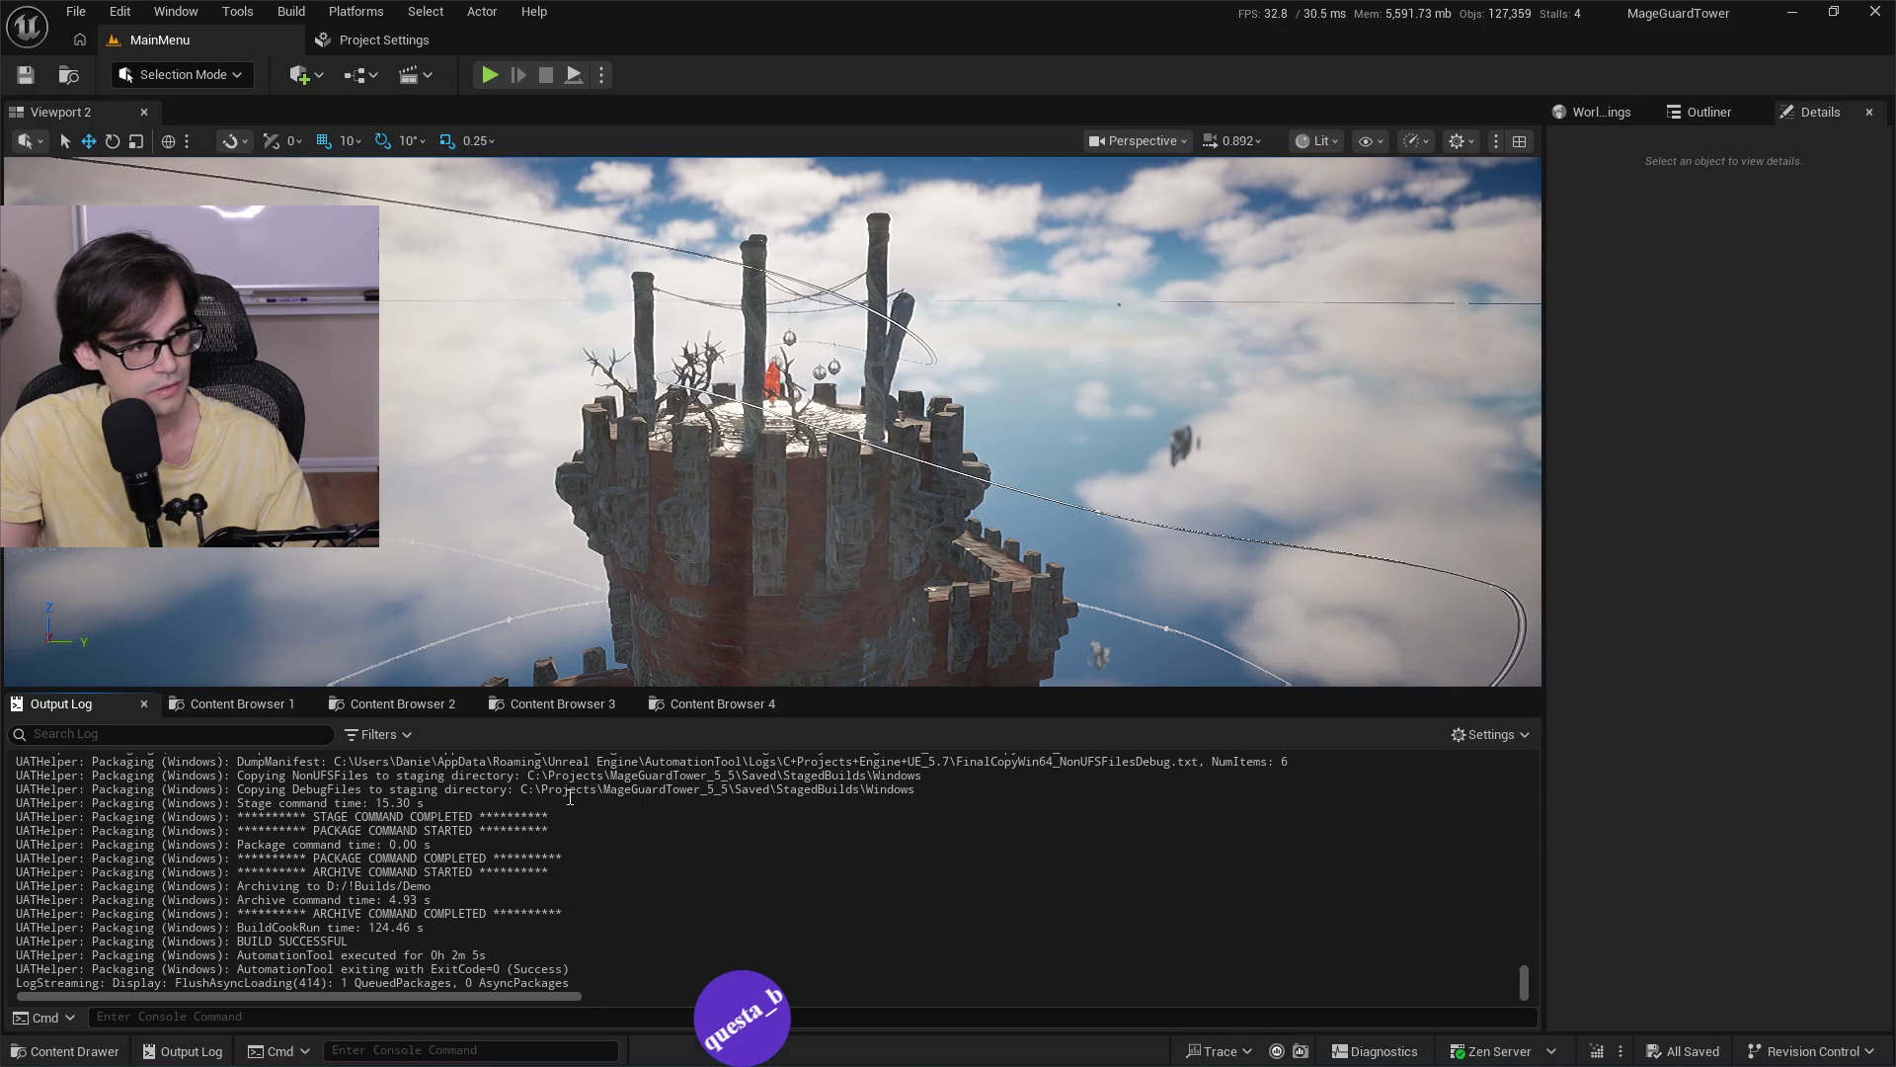
# Go up from the build logs to the Demo\Windows folder and select MageGuardTower.exe.
pyautogui.hotkey('alt', 'Tab')
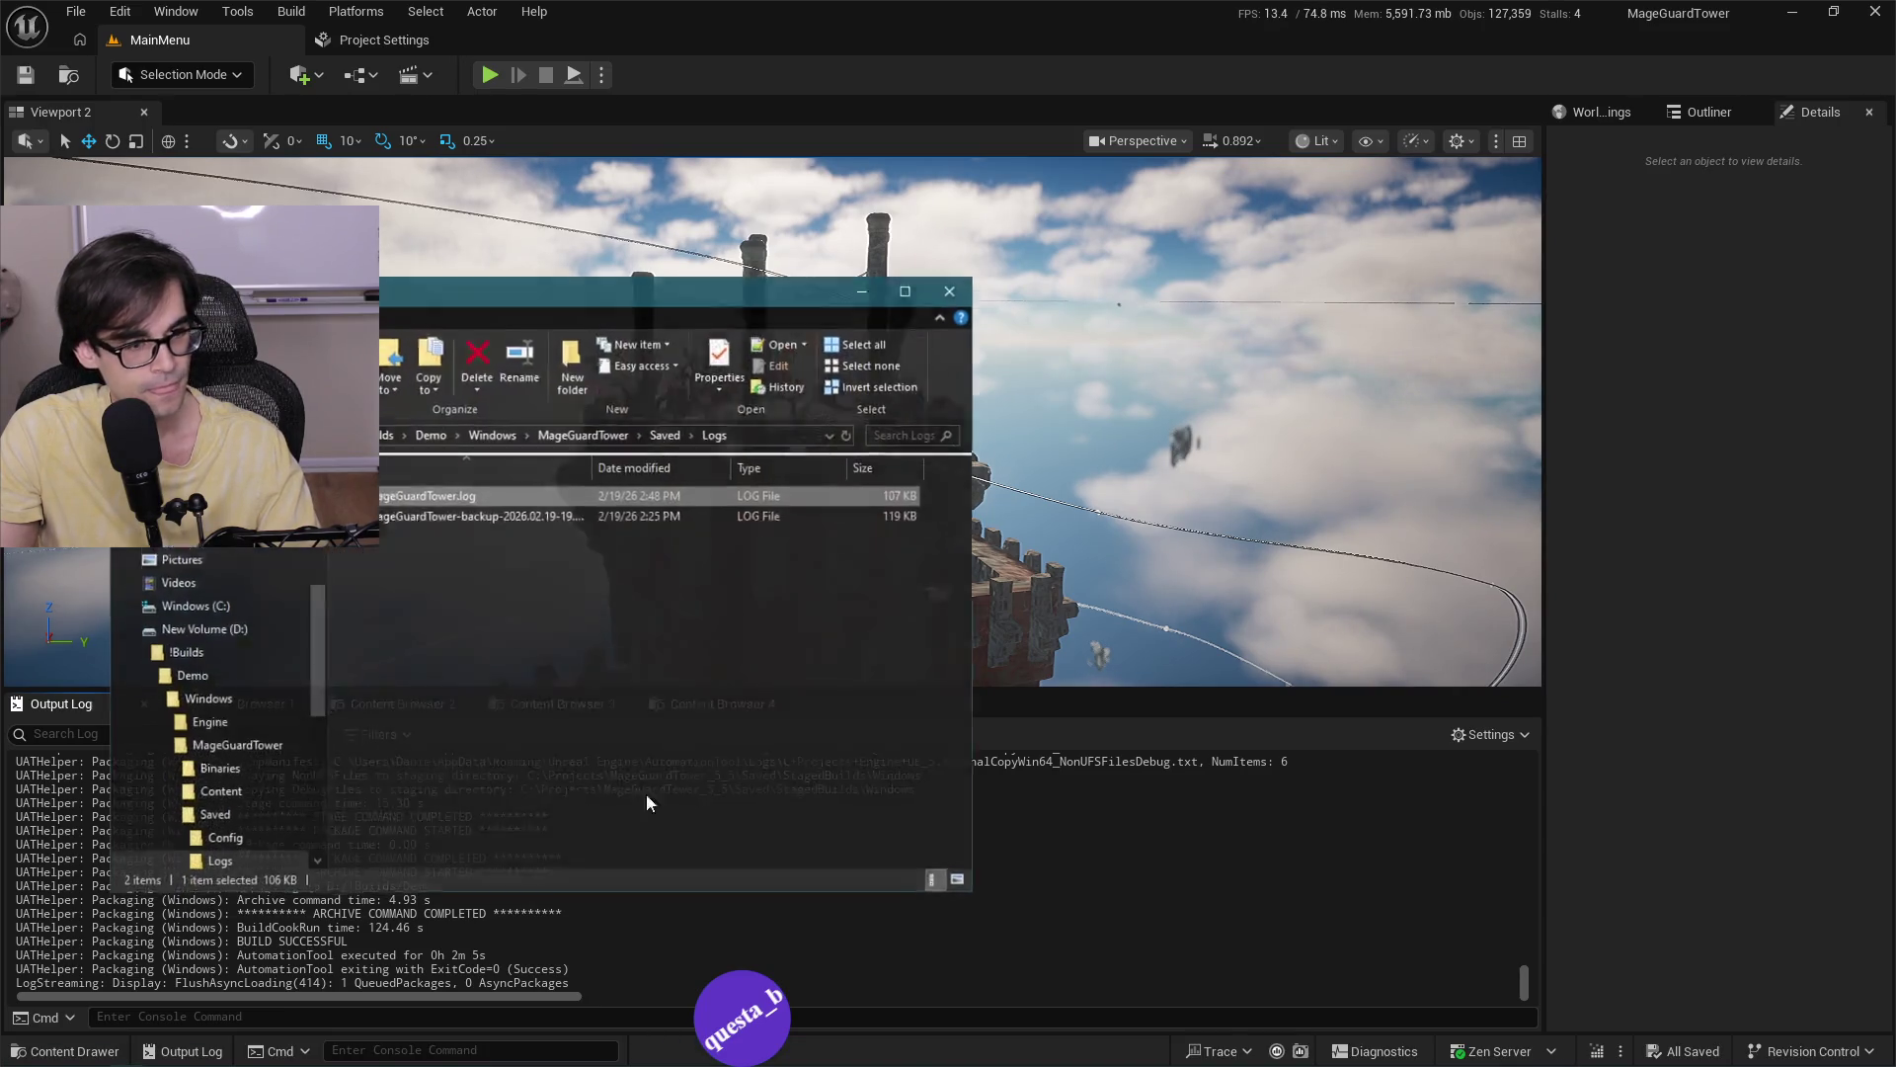
pyautogui.click(596, 418)
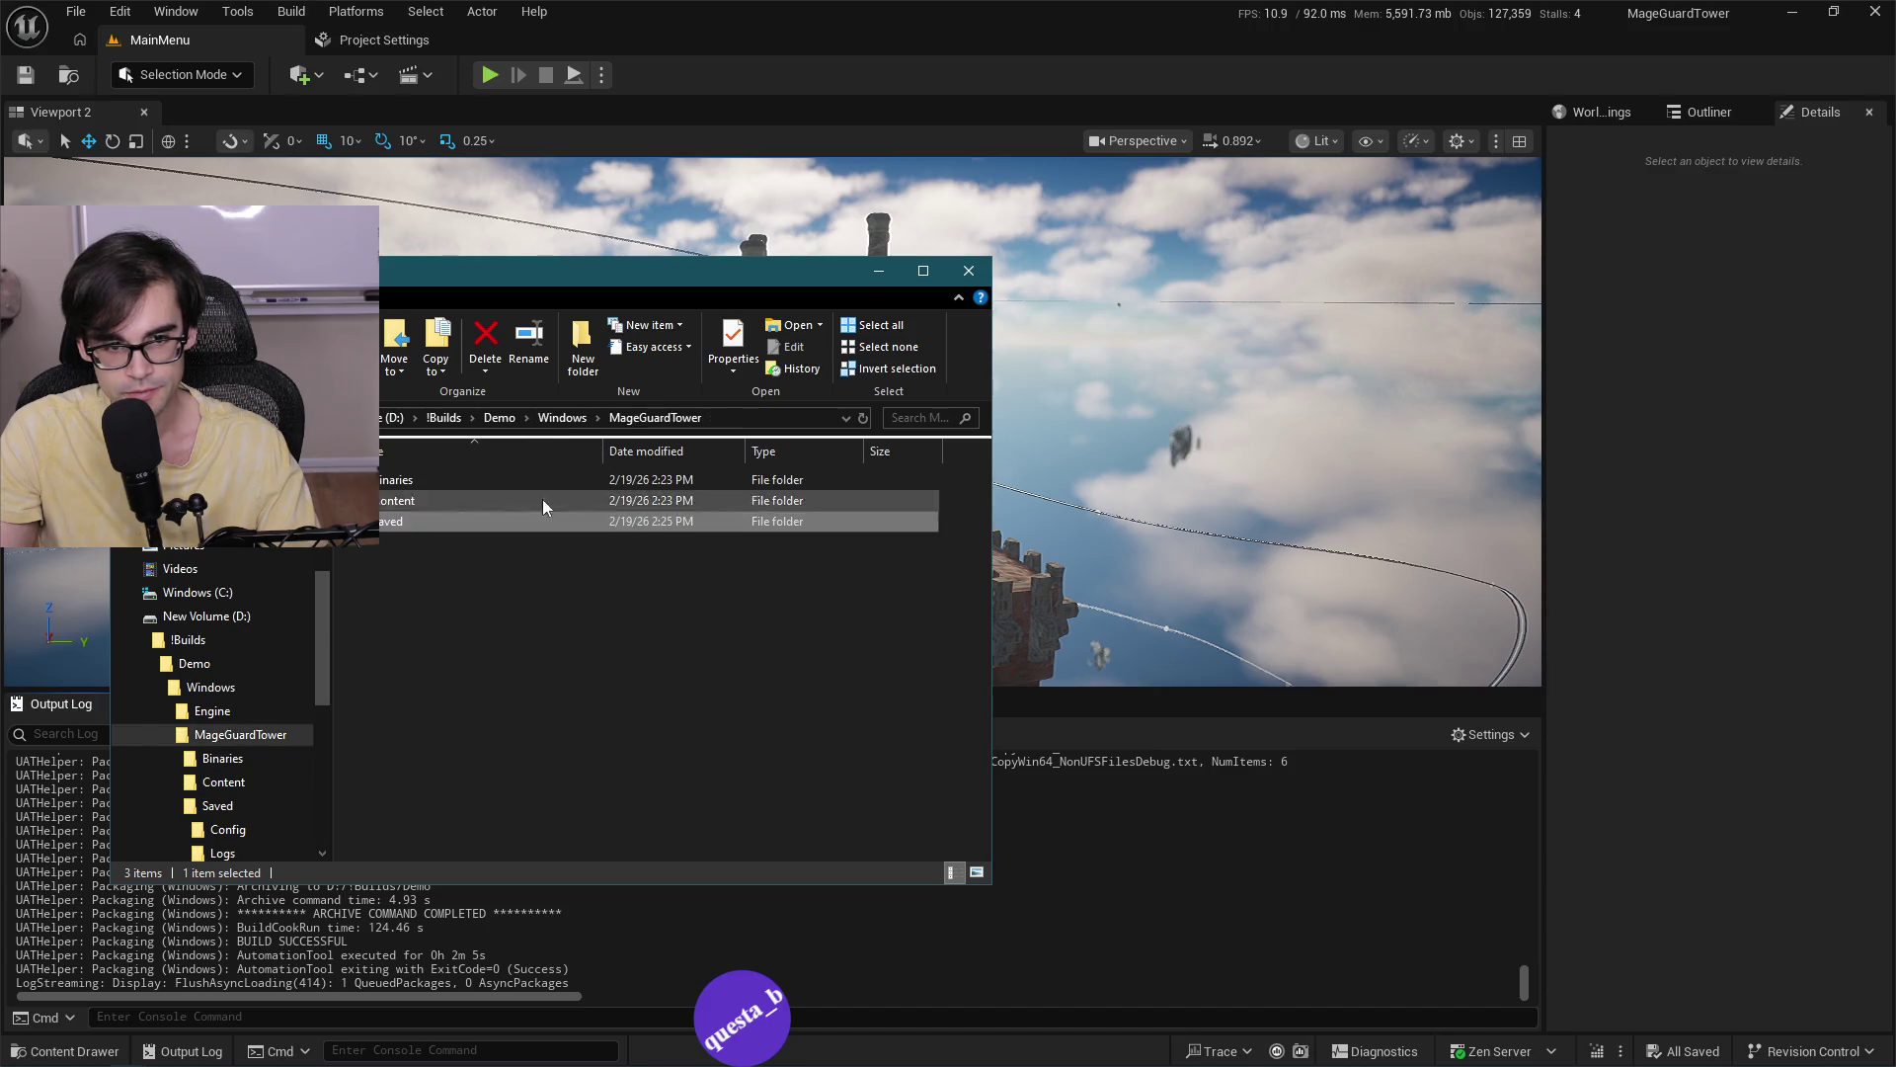
pyautogui.click(563, 418)
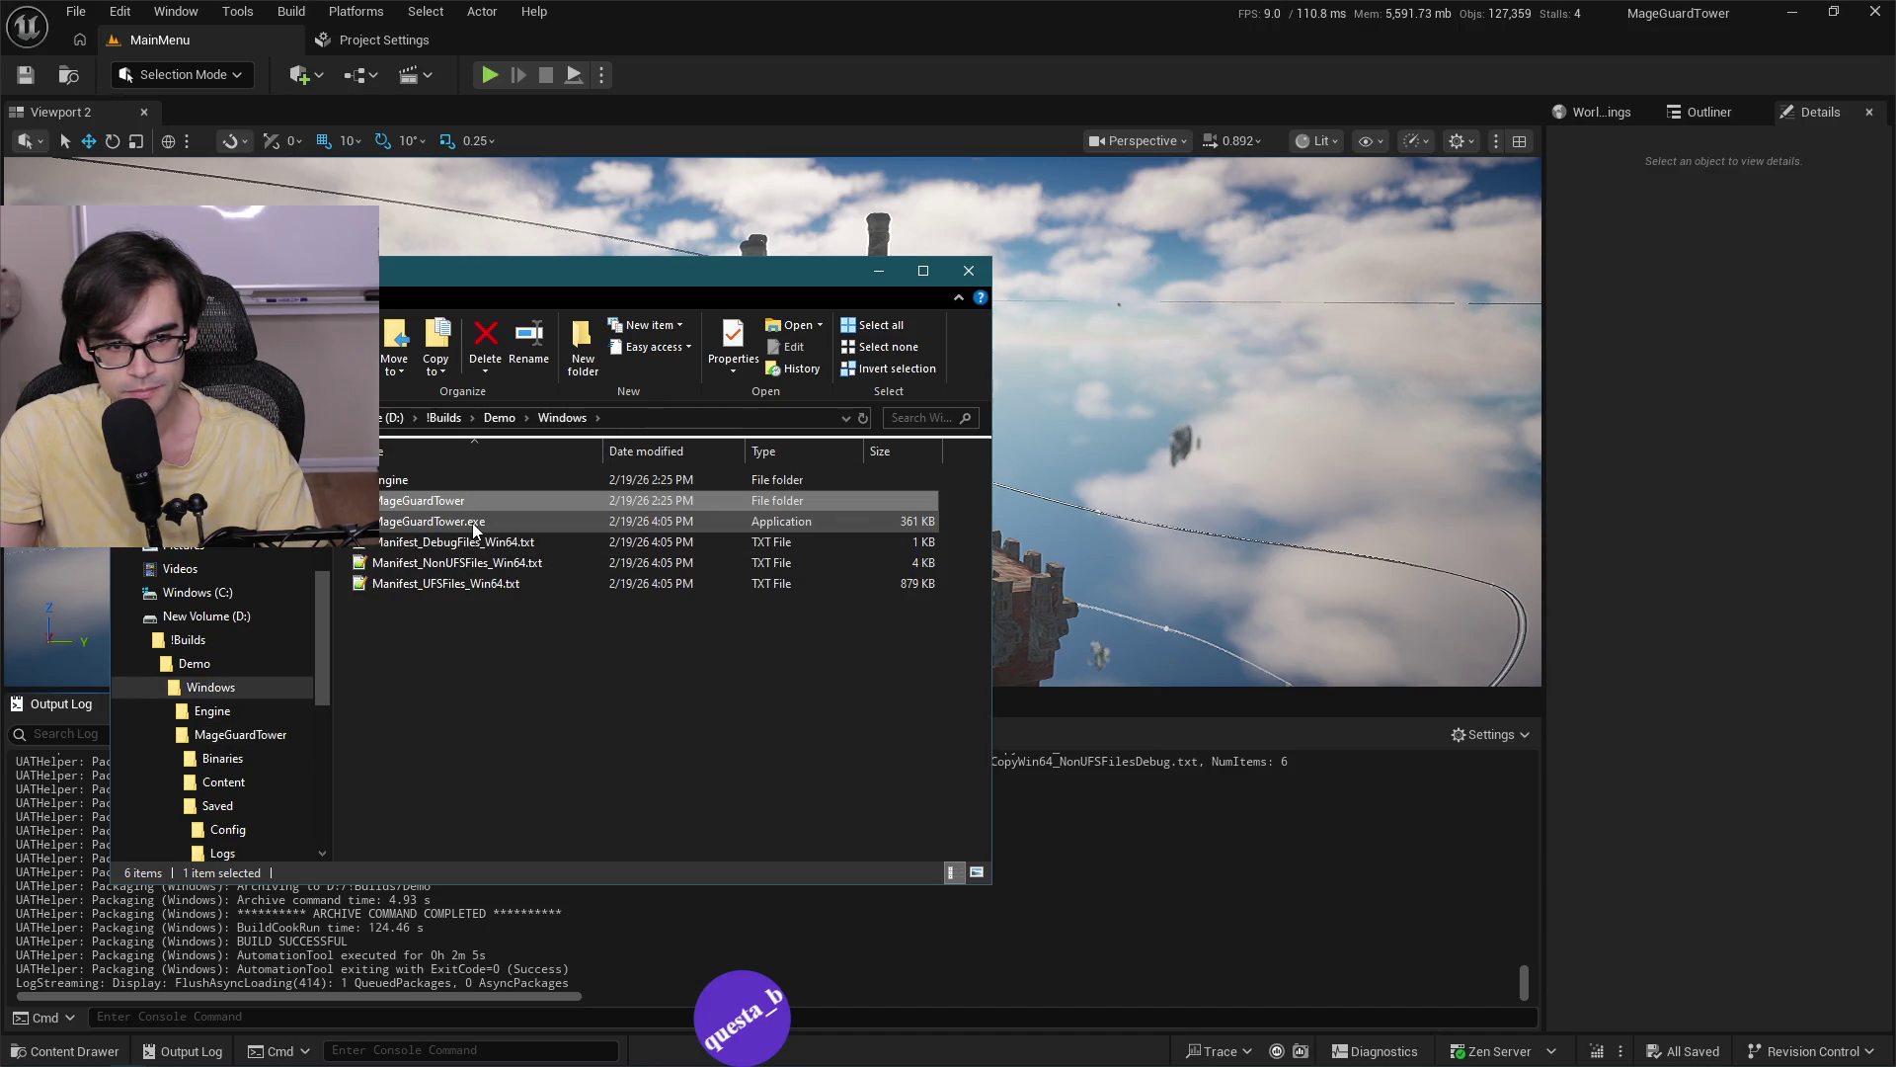
pyautogui.click(472, 523)
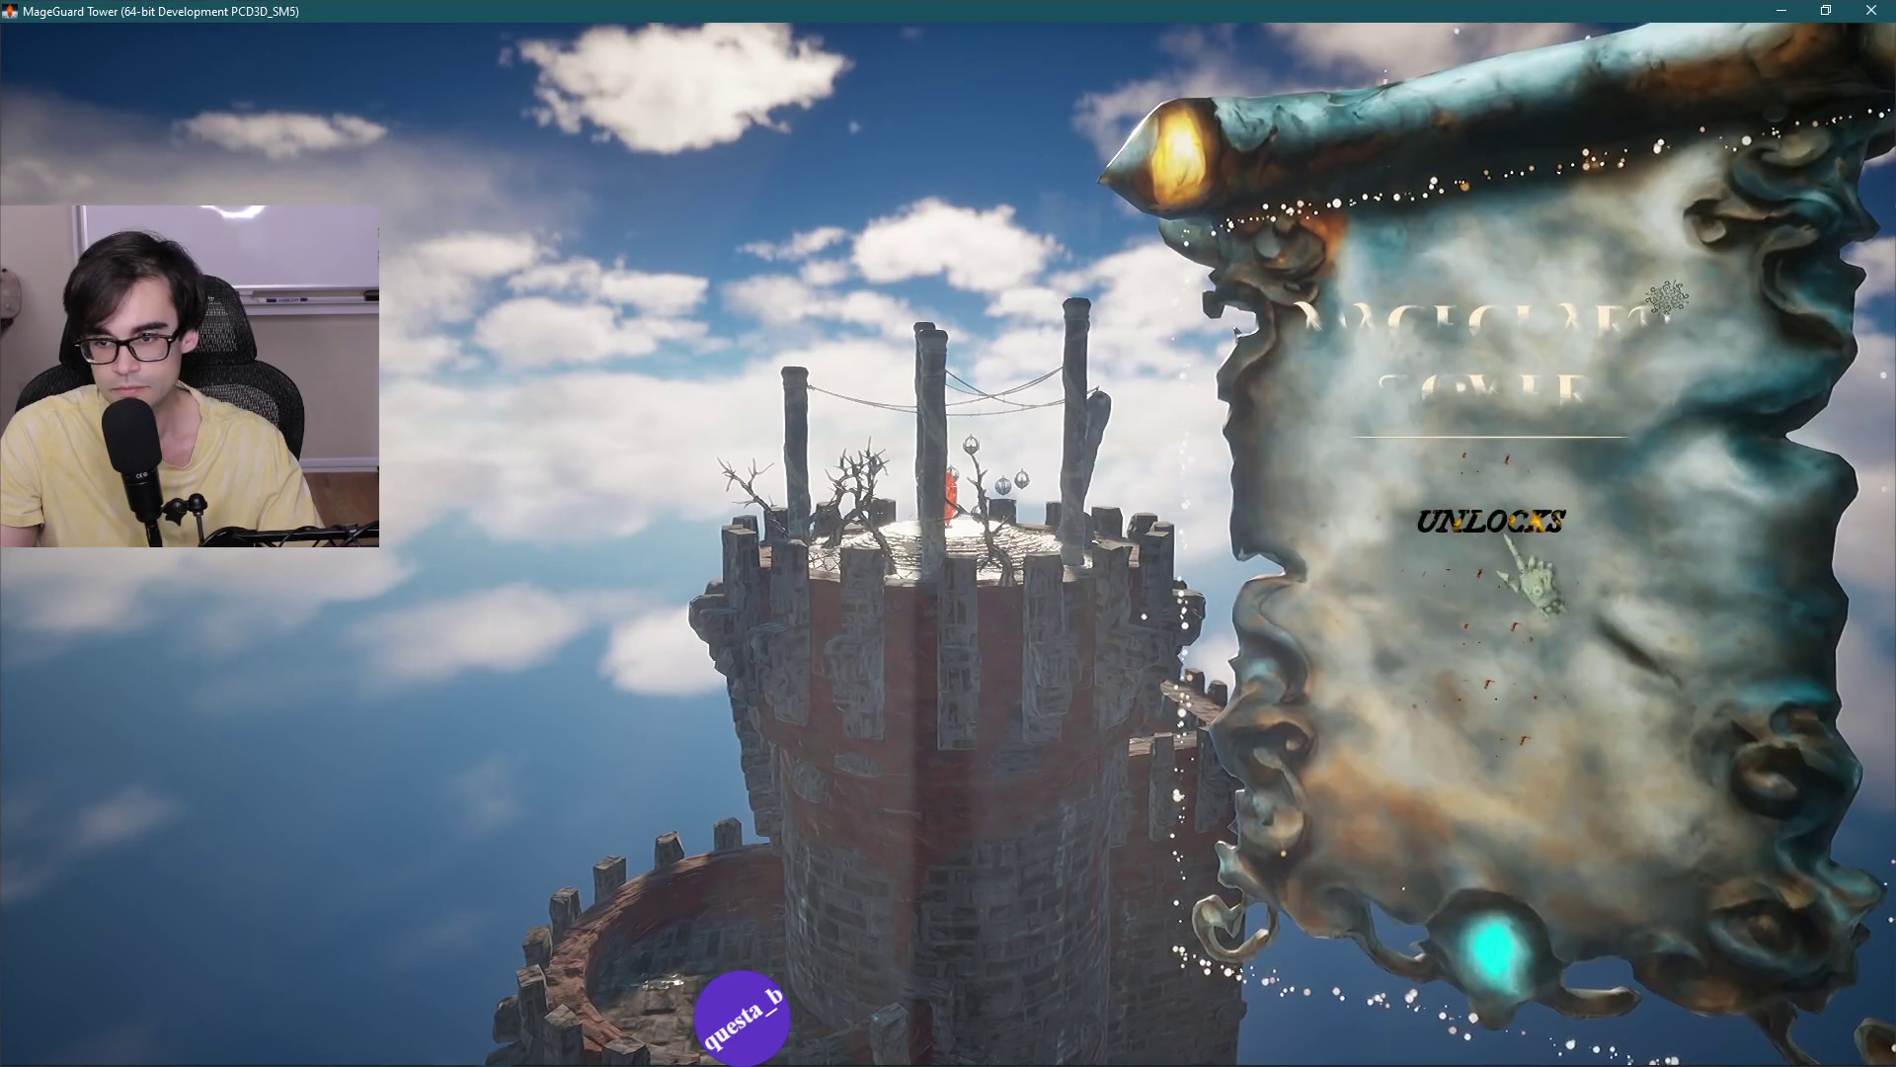
# Set the game's music volume to about one third in Settings.
pyautogui.click(1515, 701)
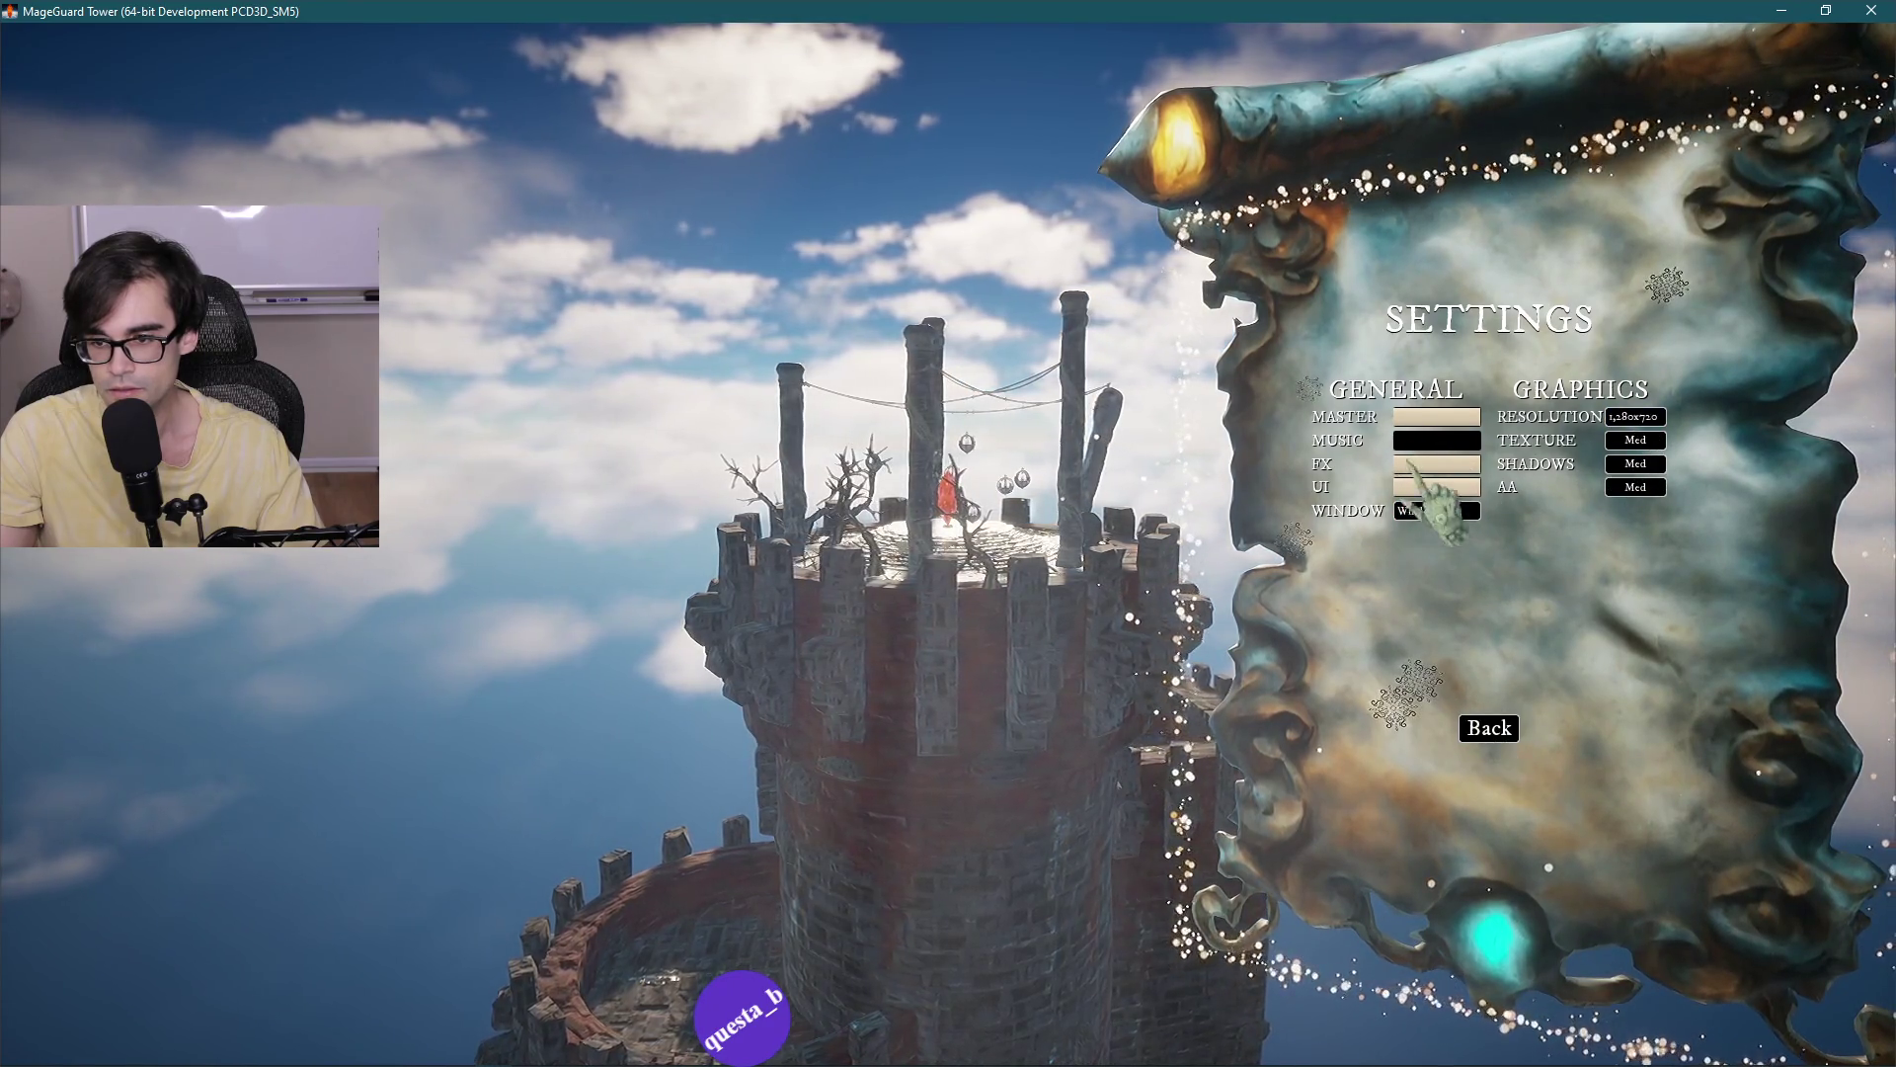
pyautogui.click(1427, 440)
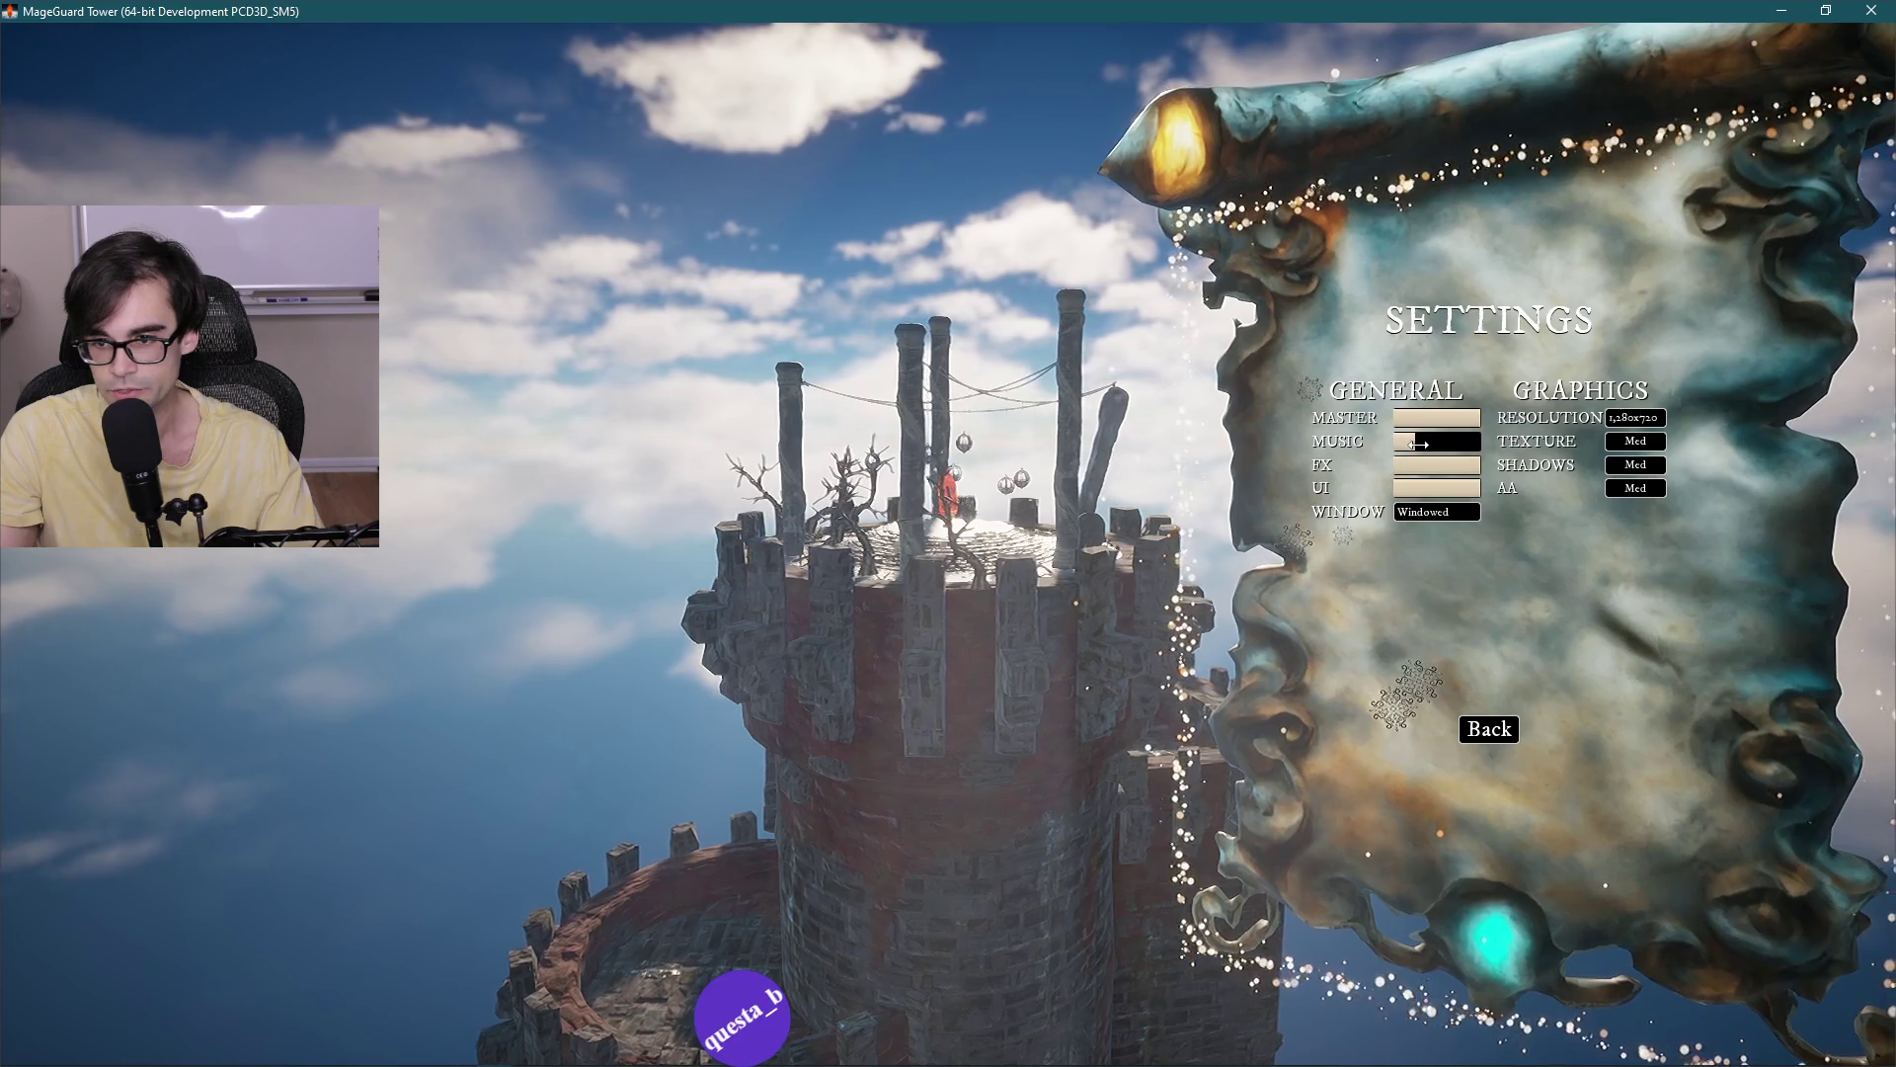
pyautogui.click(1504, 727)
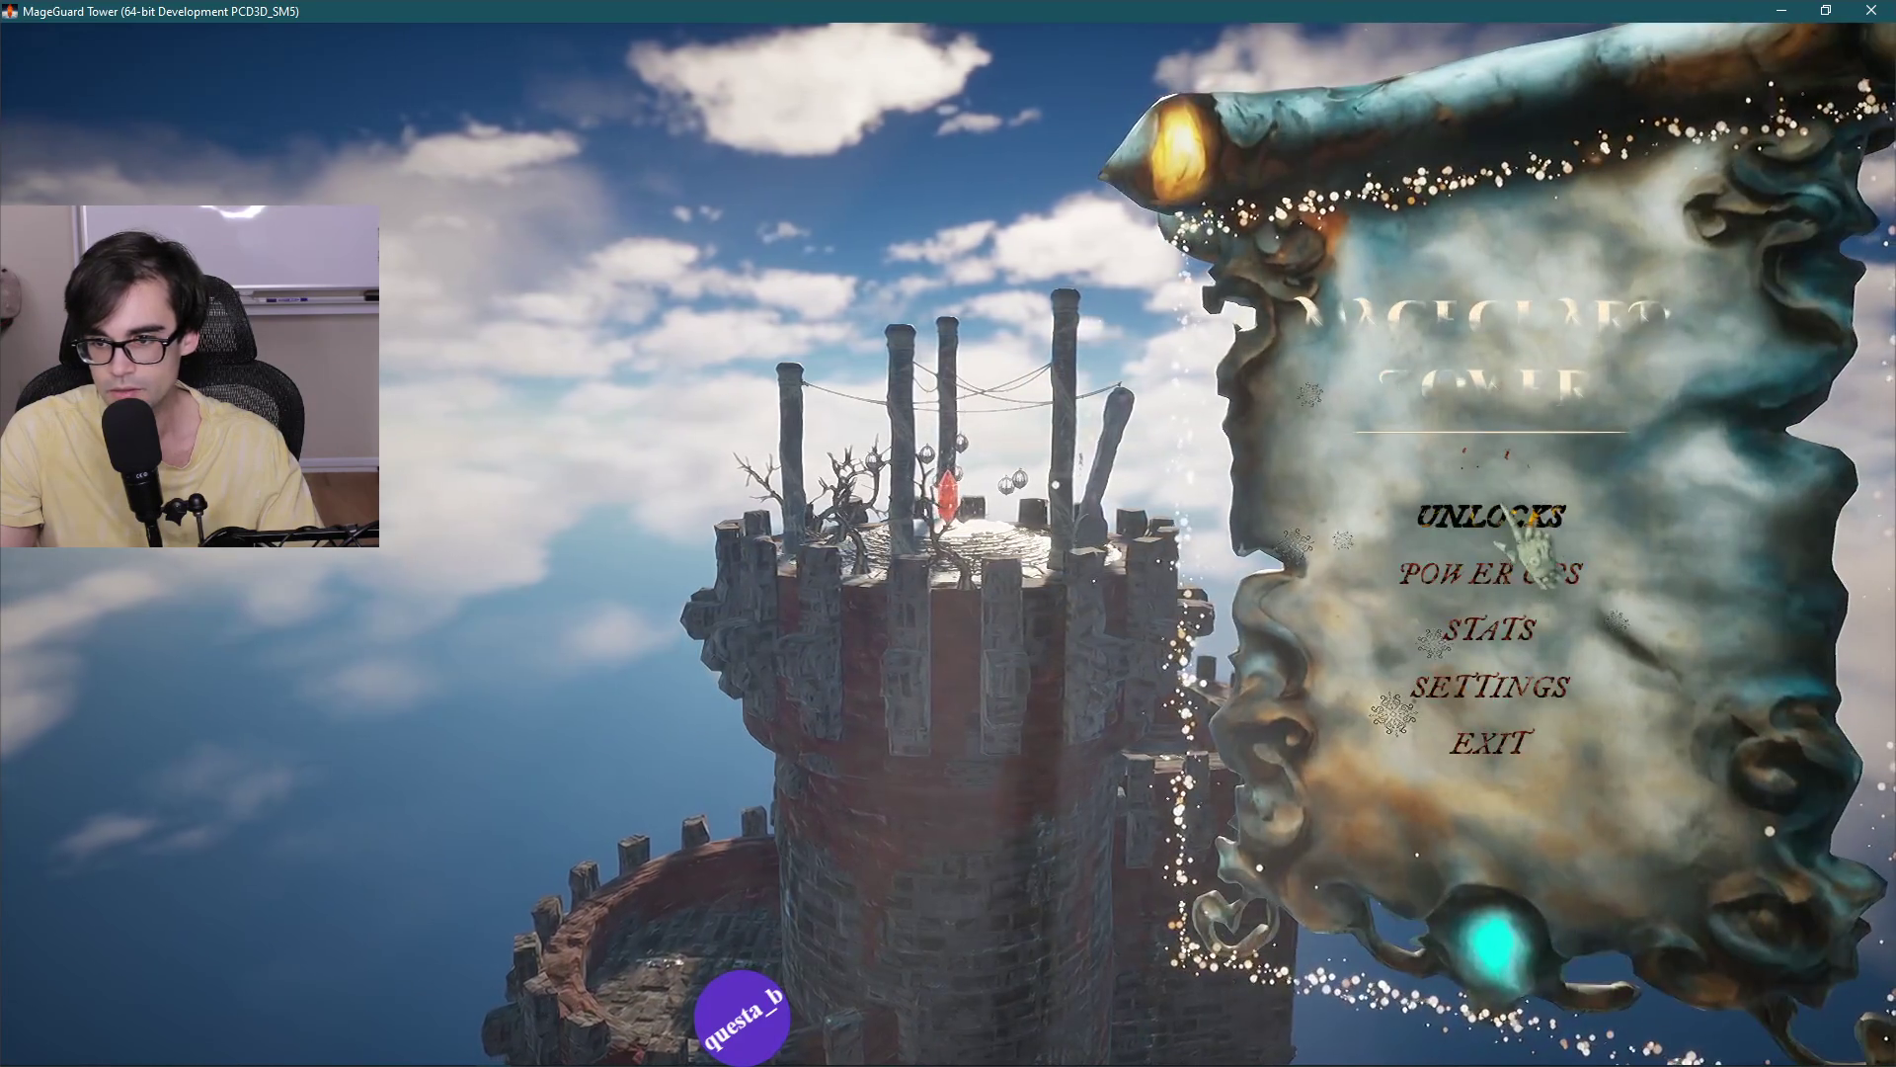
# Compare the Blue Prism and Red Prism crystal stats, then start a run with Blue Prism.
pyautogui.click(1513, 456)
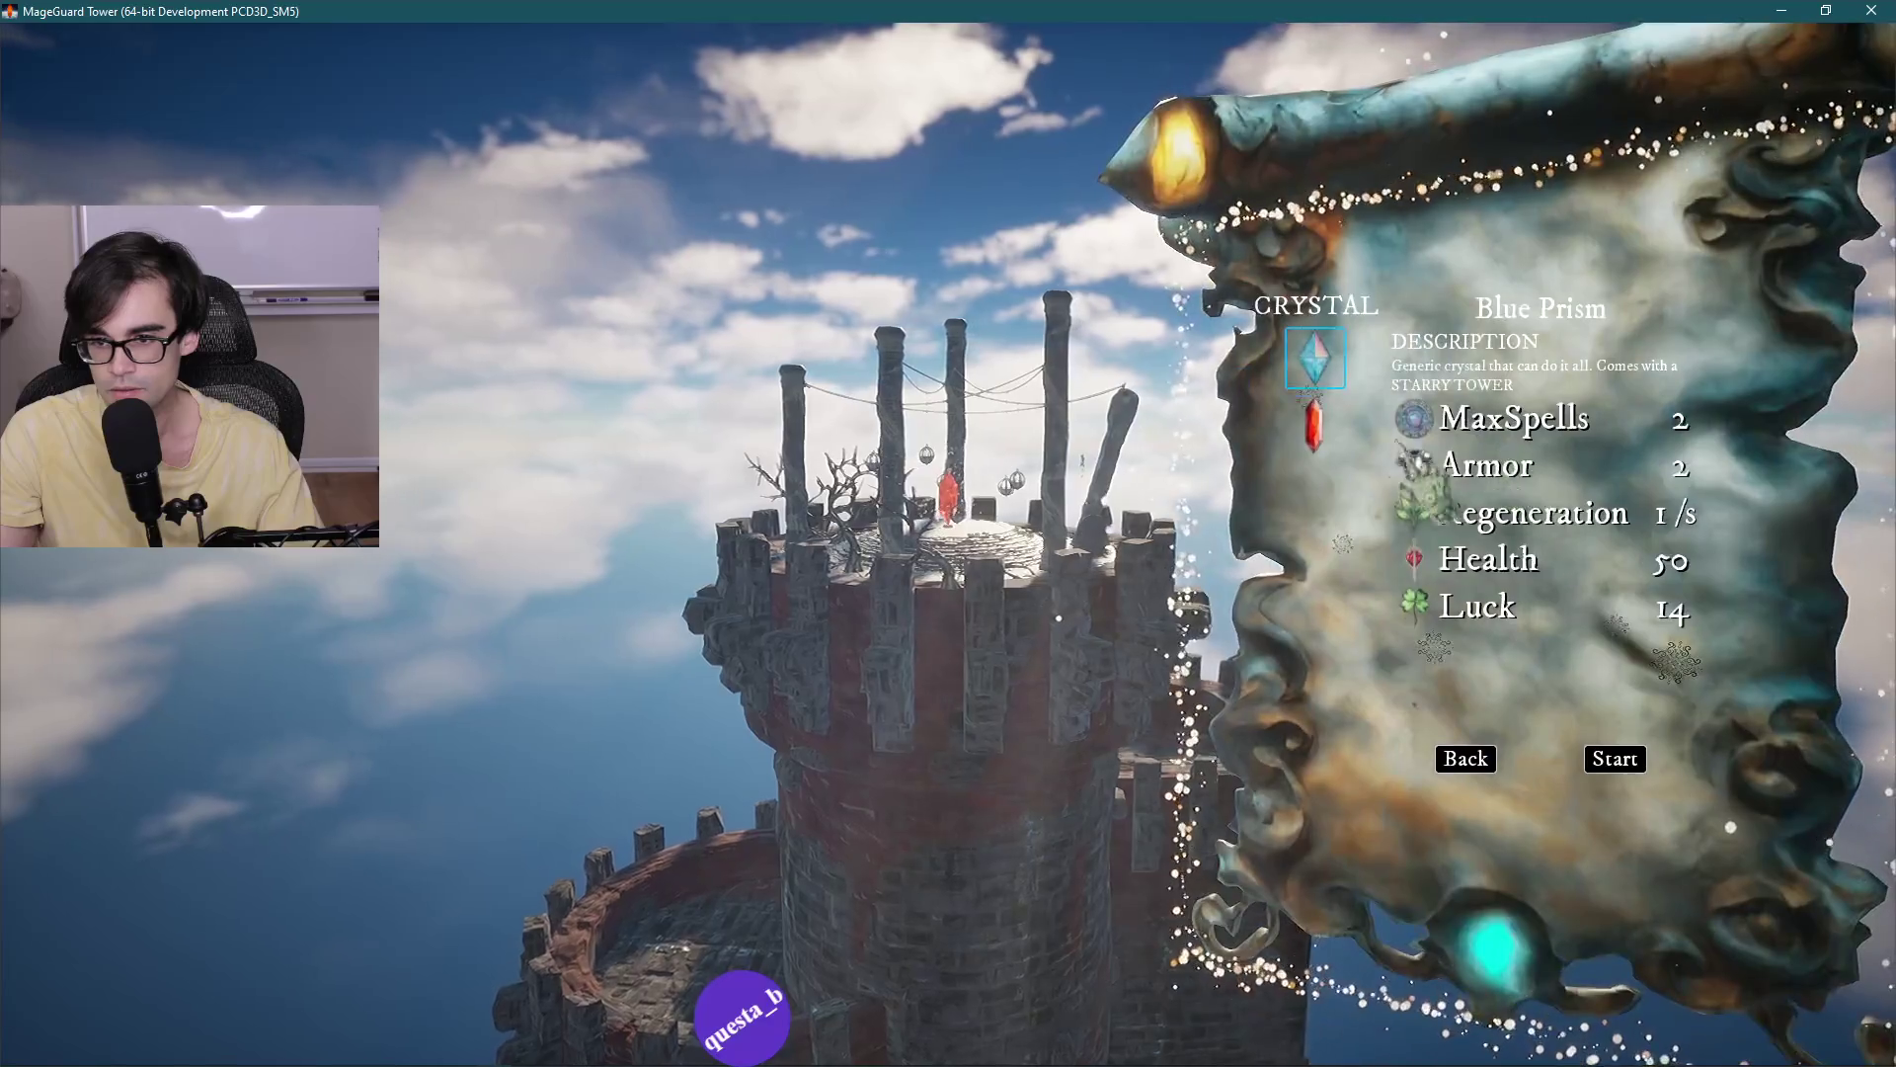
pyautogui.click(1314, 359)
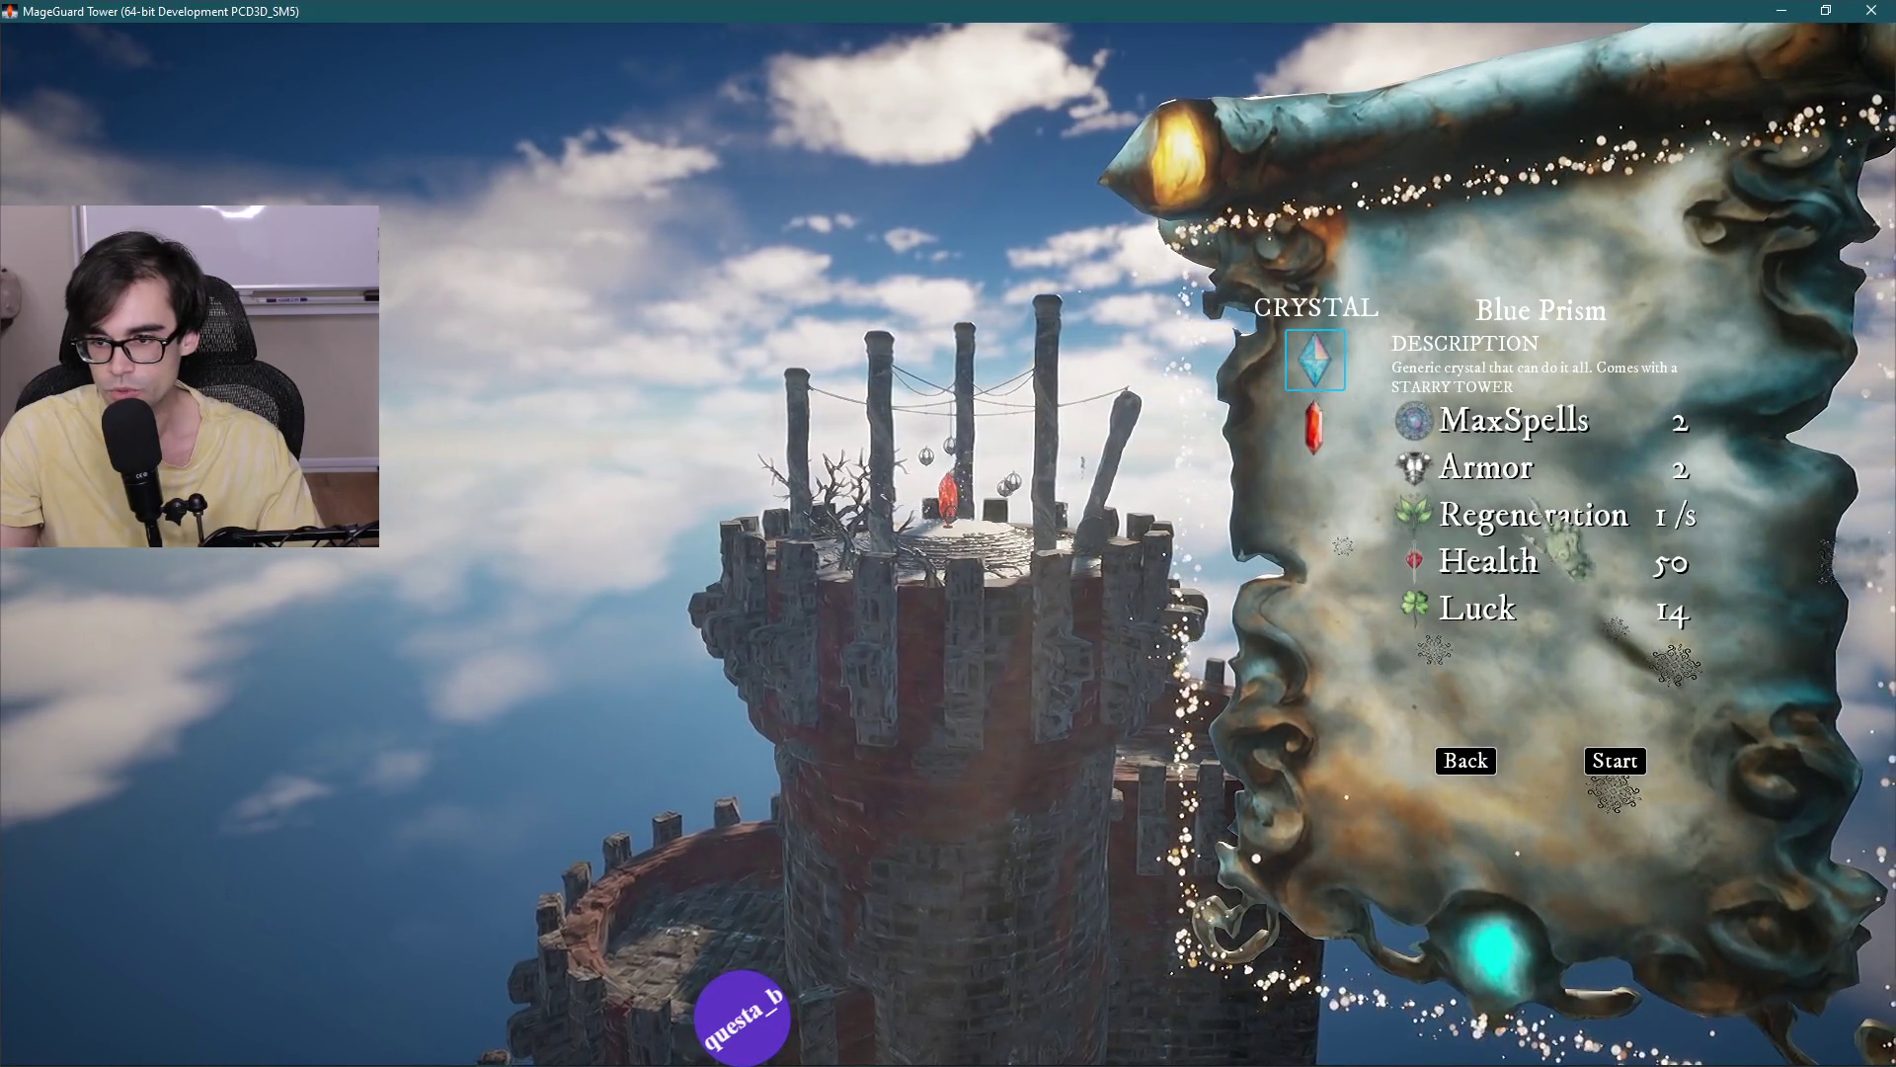
pyautogui.click(1315, 434)
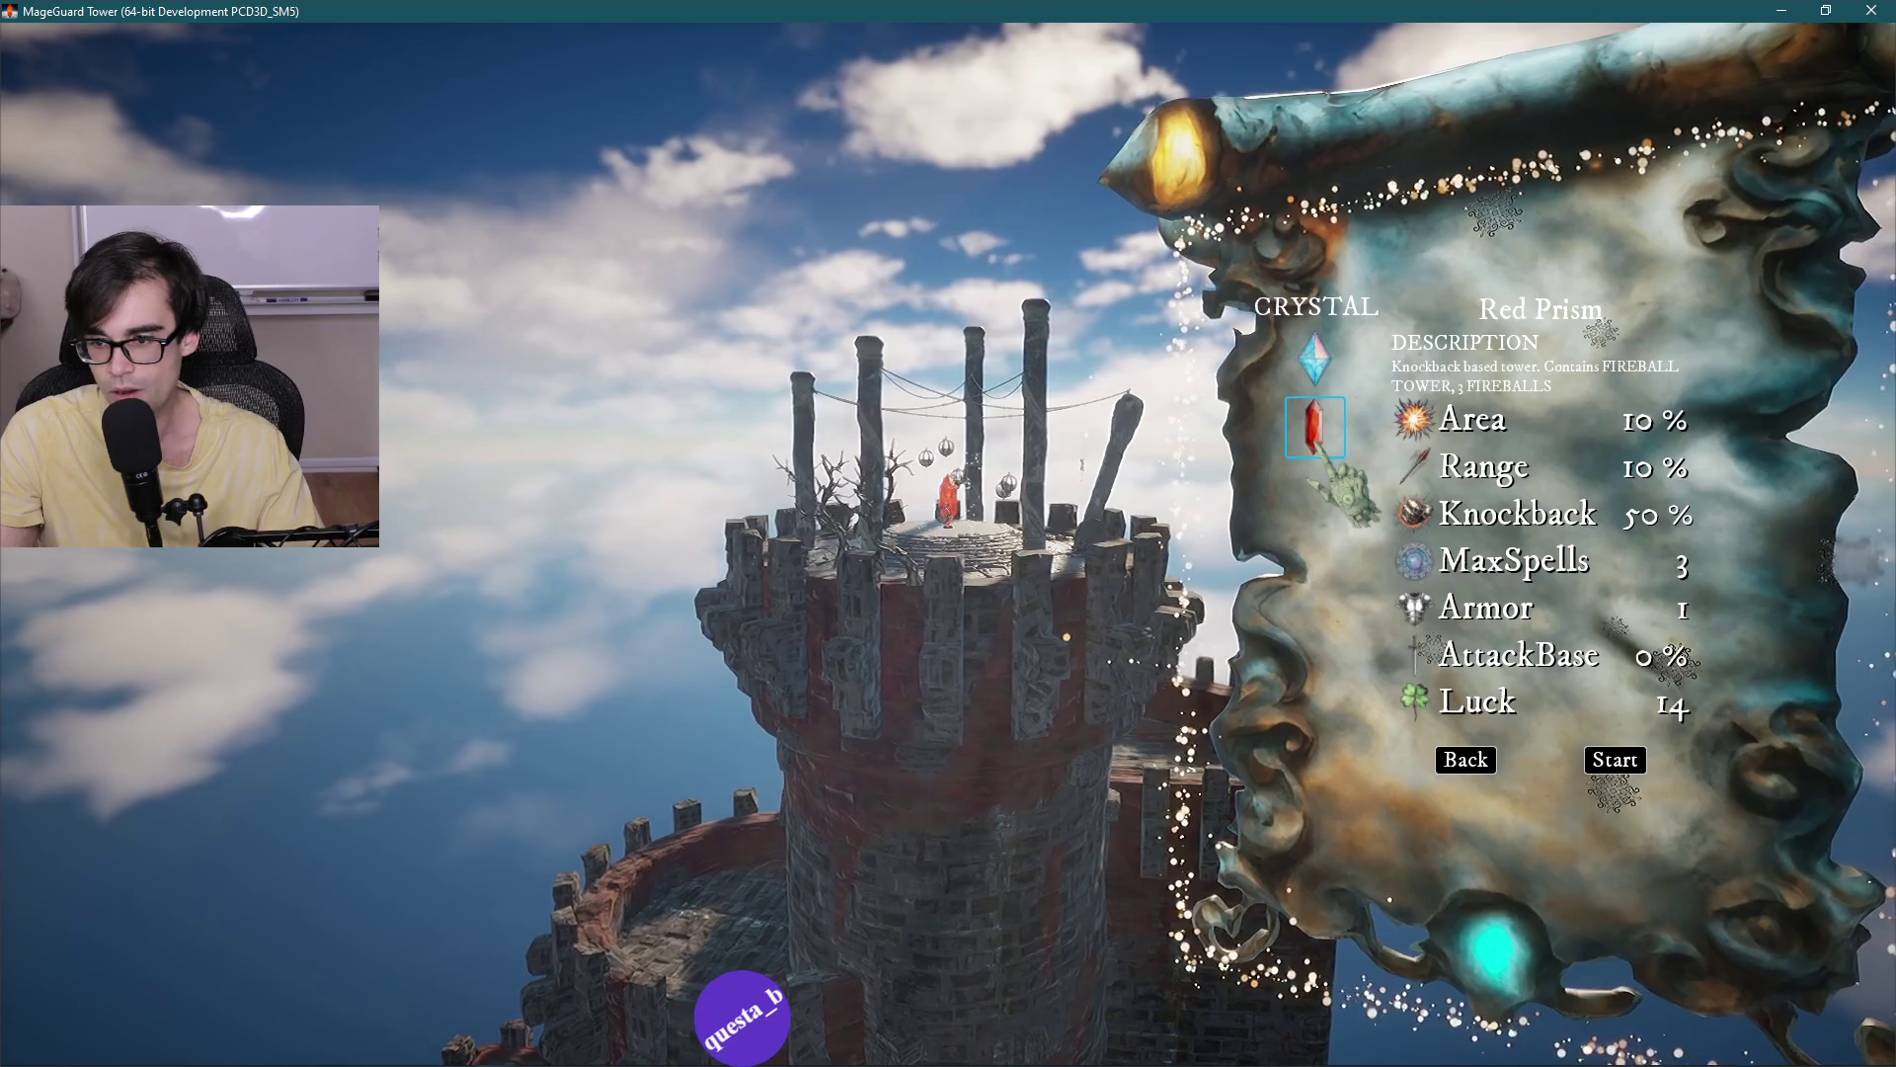
pyautogui.click(1314, 355)
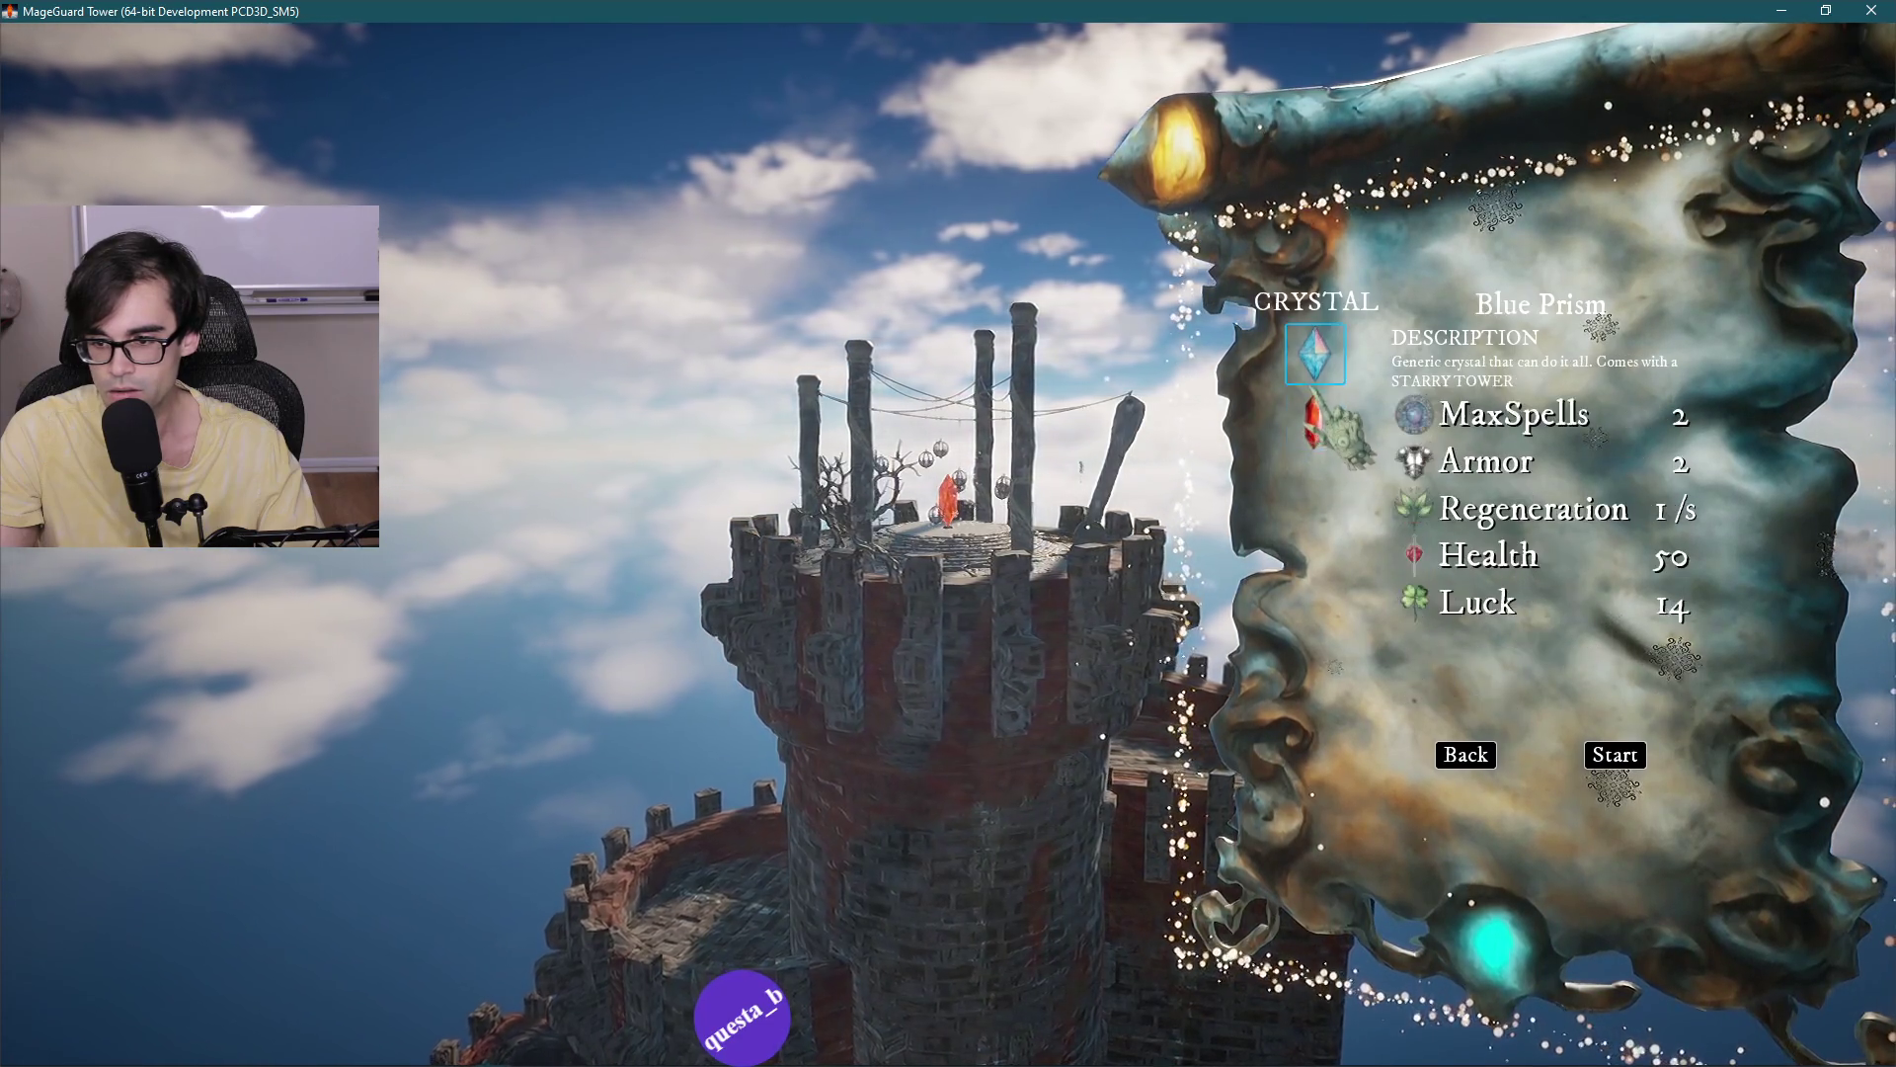
pyautogui.click(1314, 424)
pyautogui.click(1315, 351)
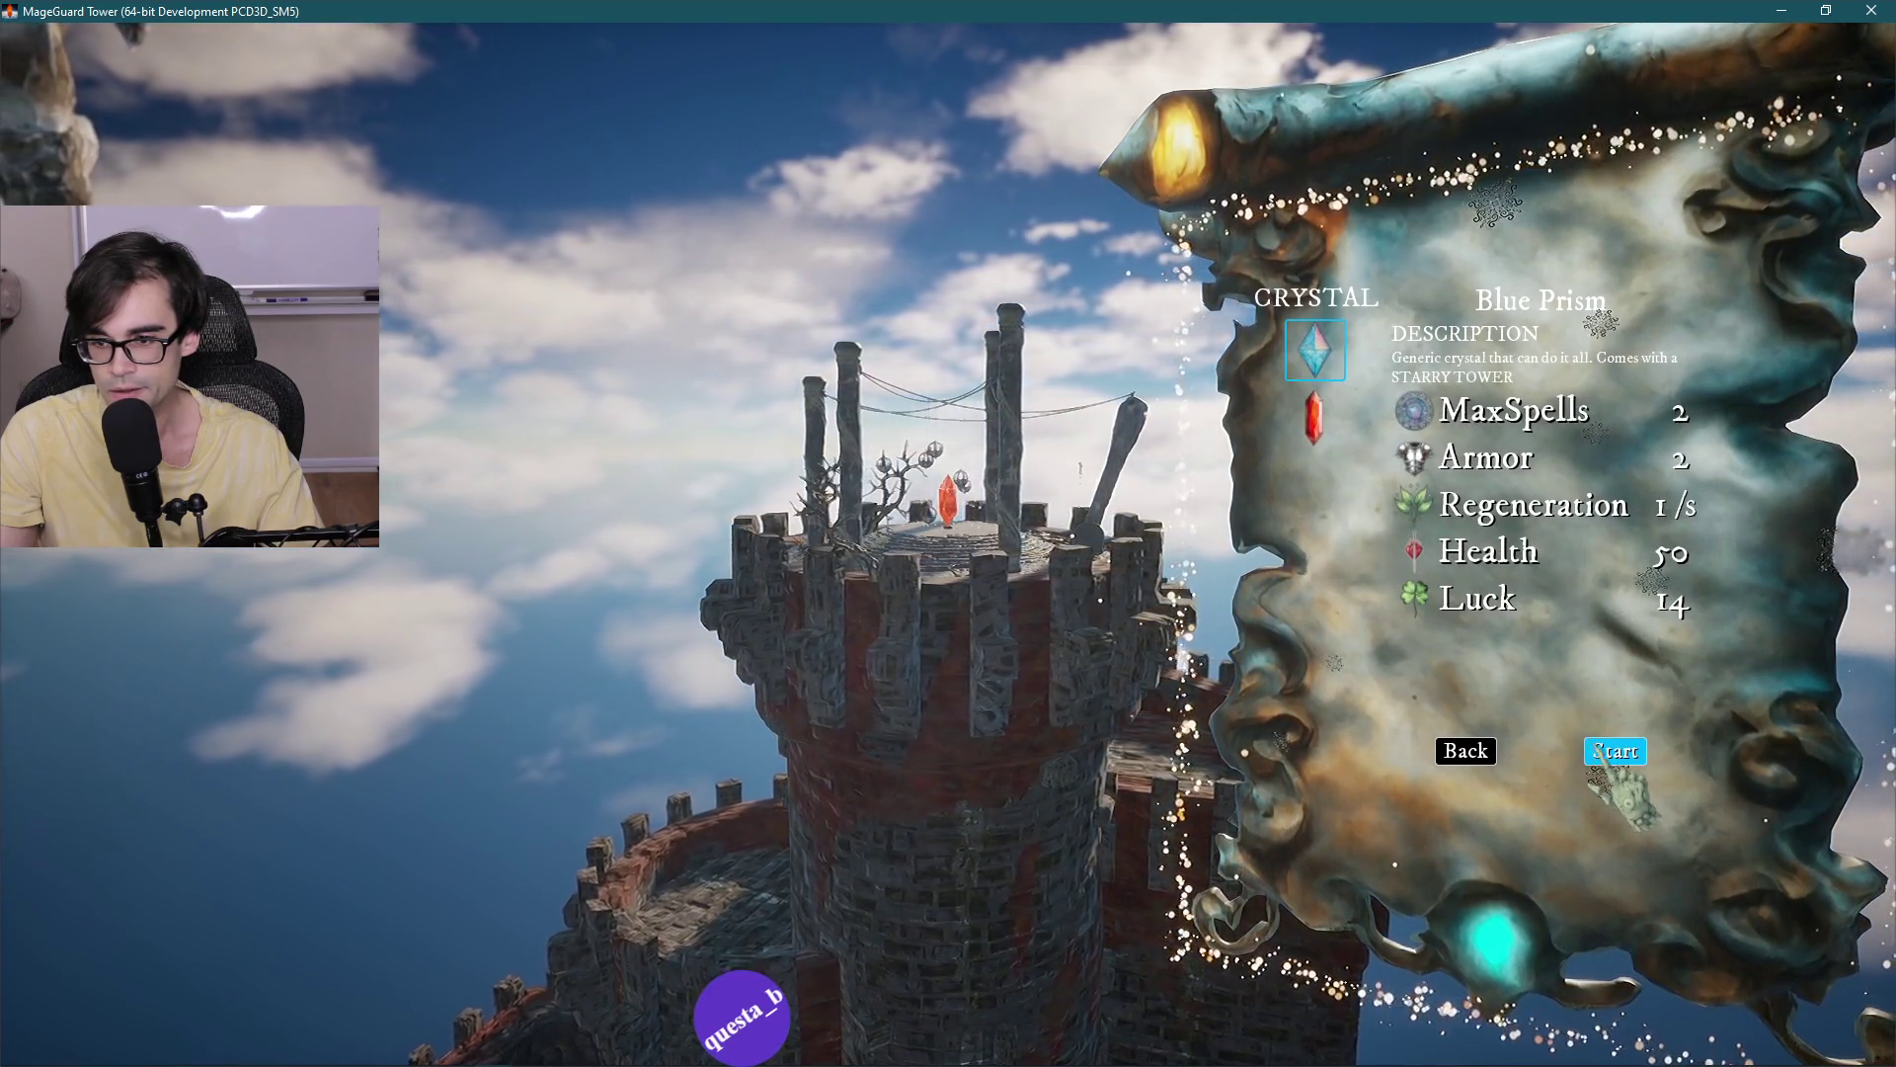
pyautogui.click(1610, 753)
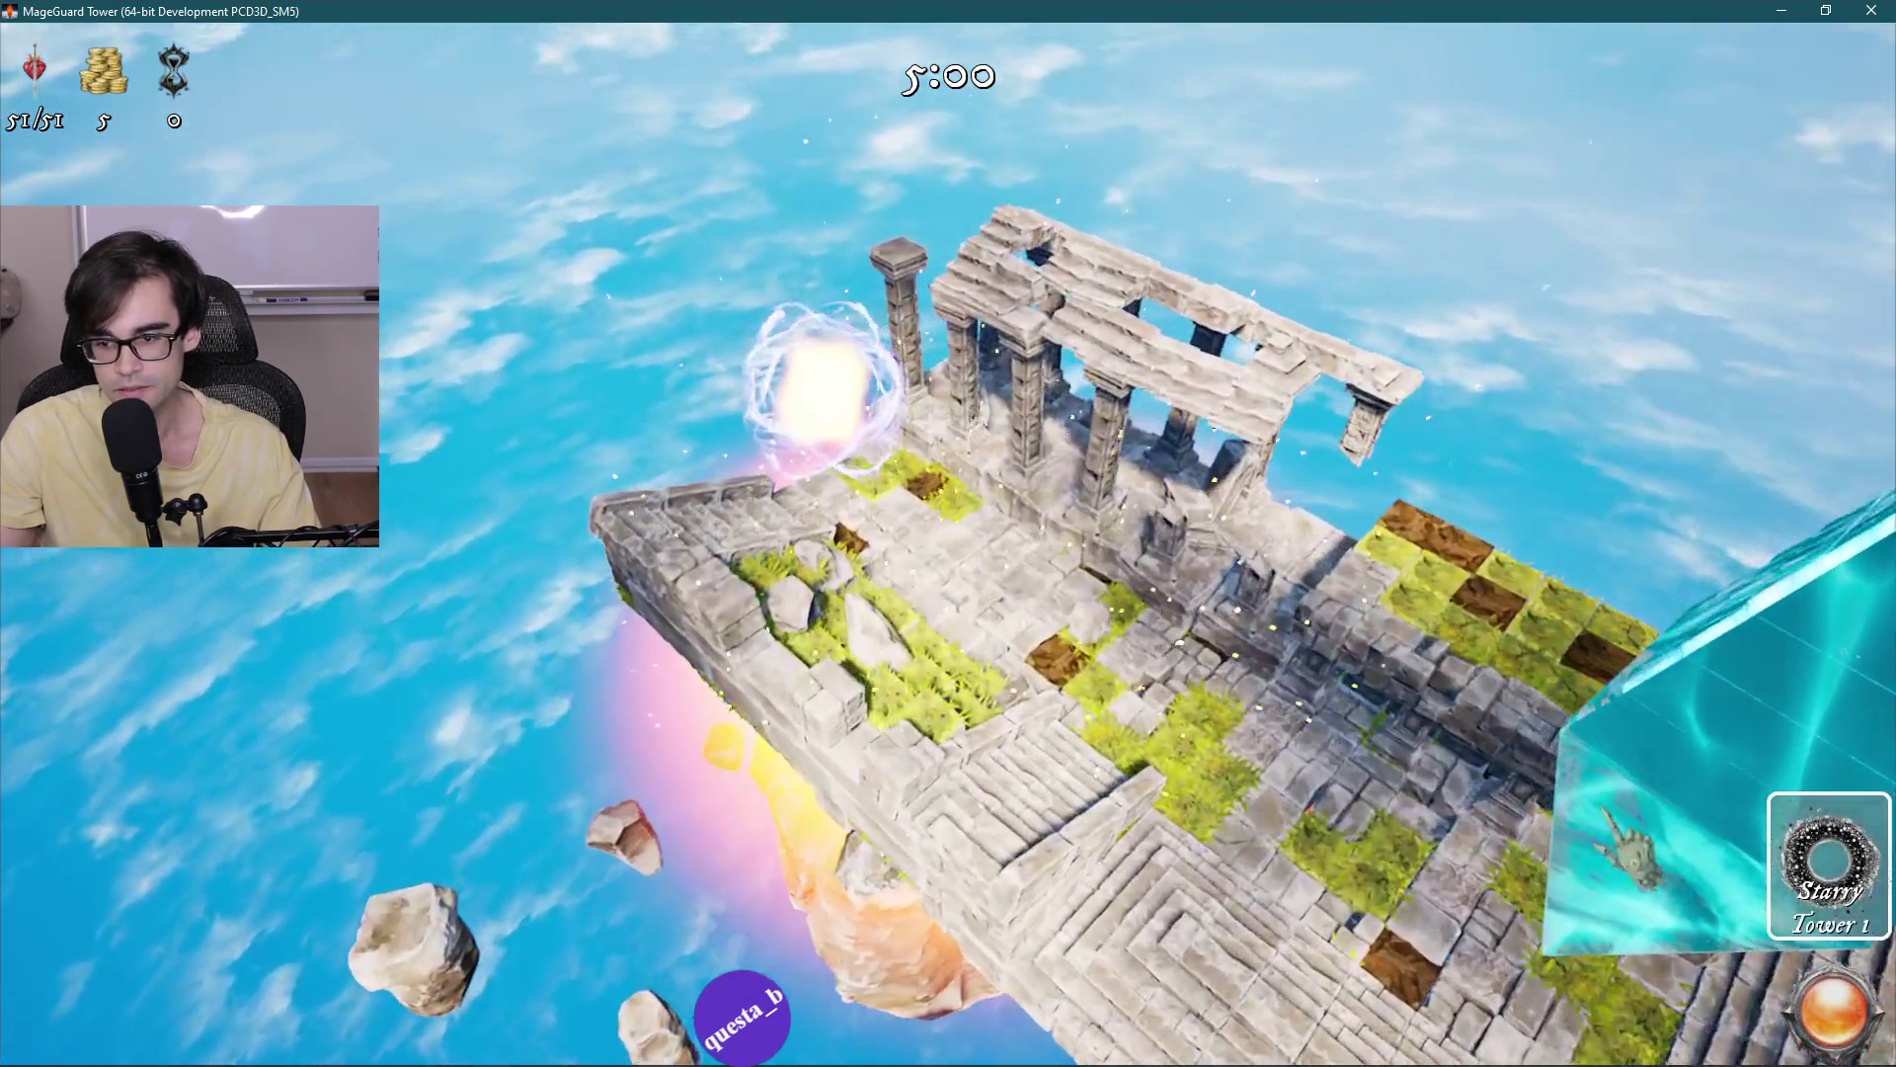
# Place a Starry Tower, continue past defeat to the results summary, and retry the run.
pyautogui.press('1')
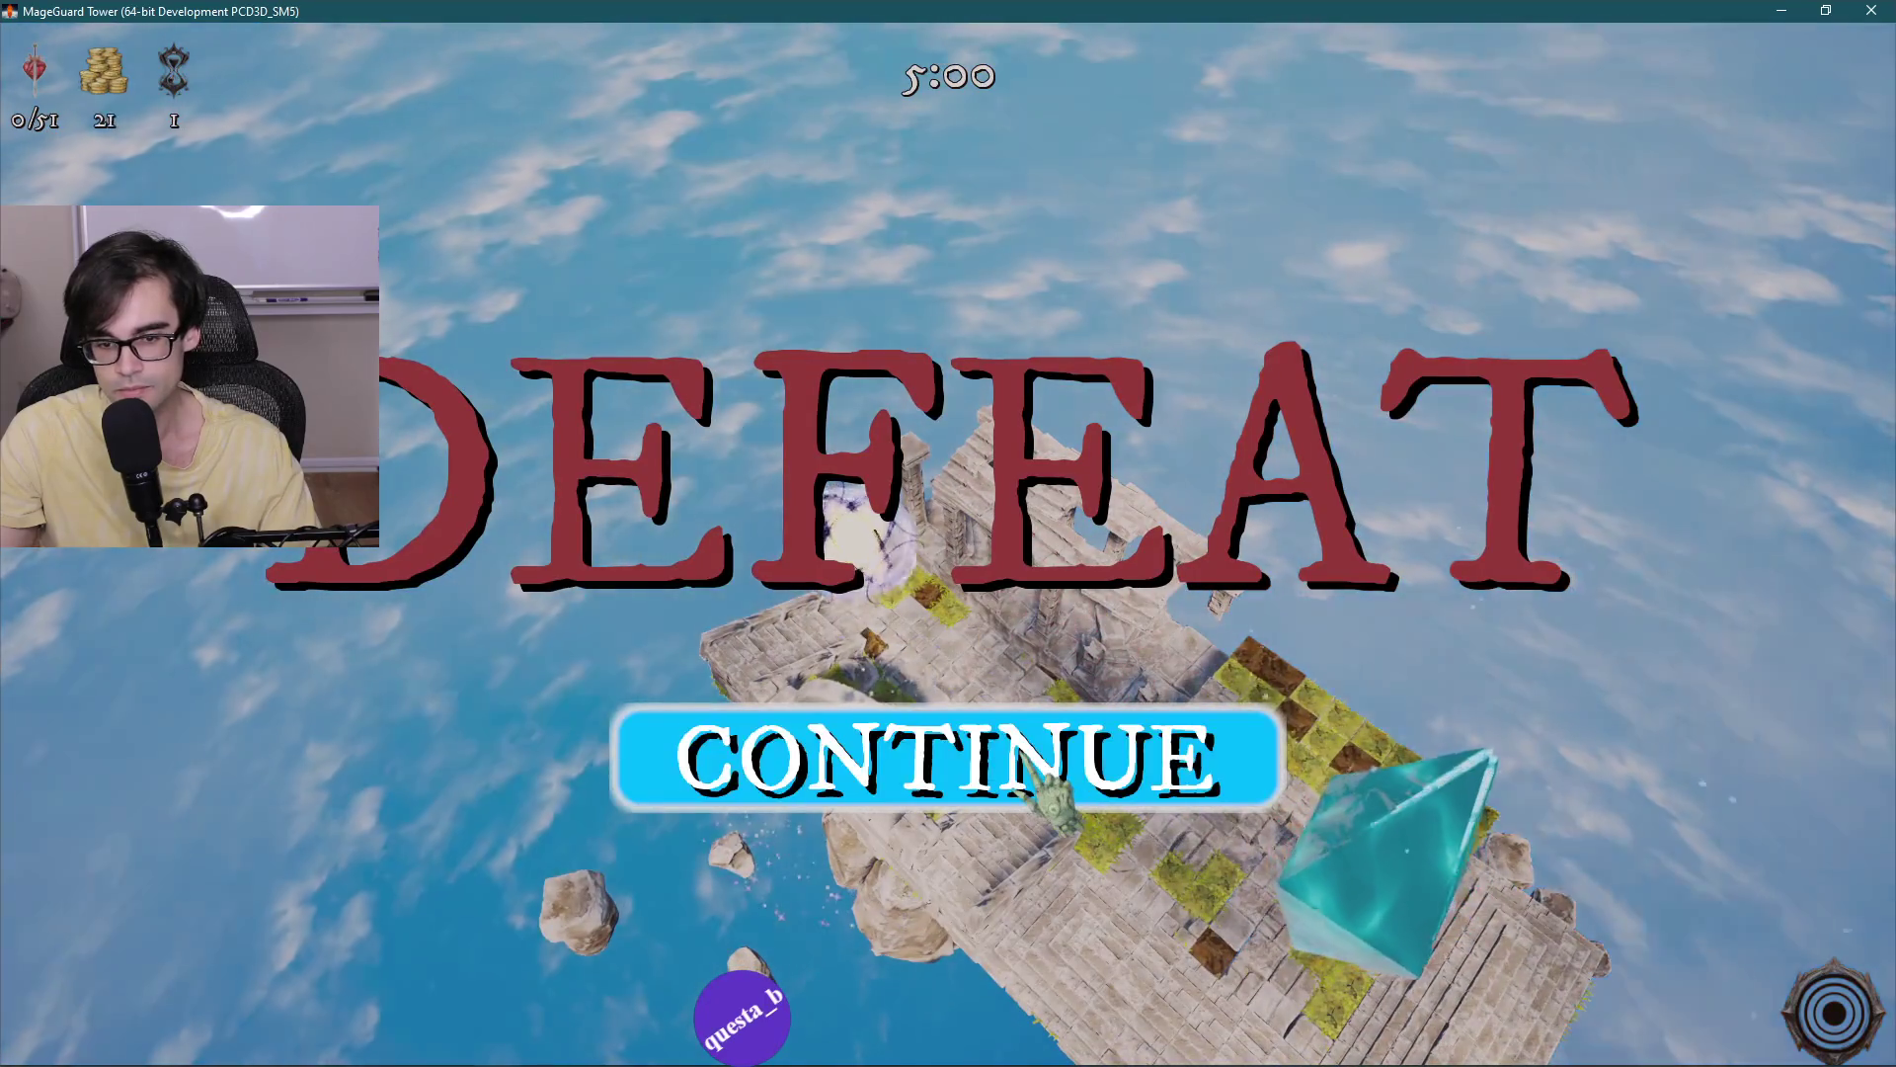
pyautogui.click(1029, 763)
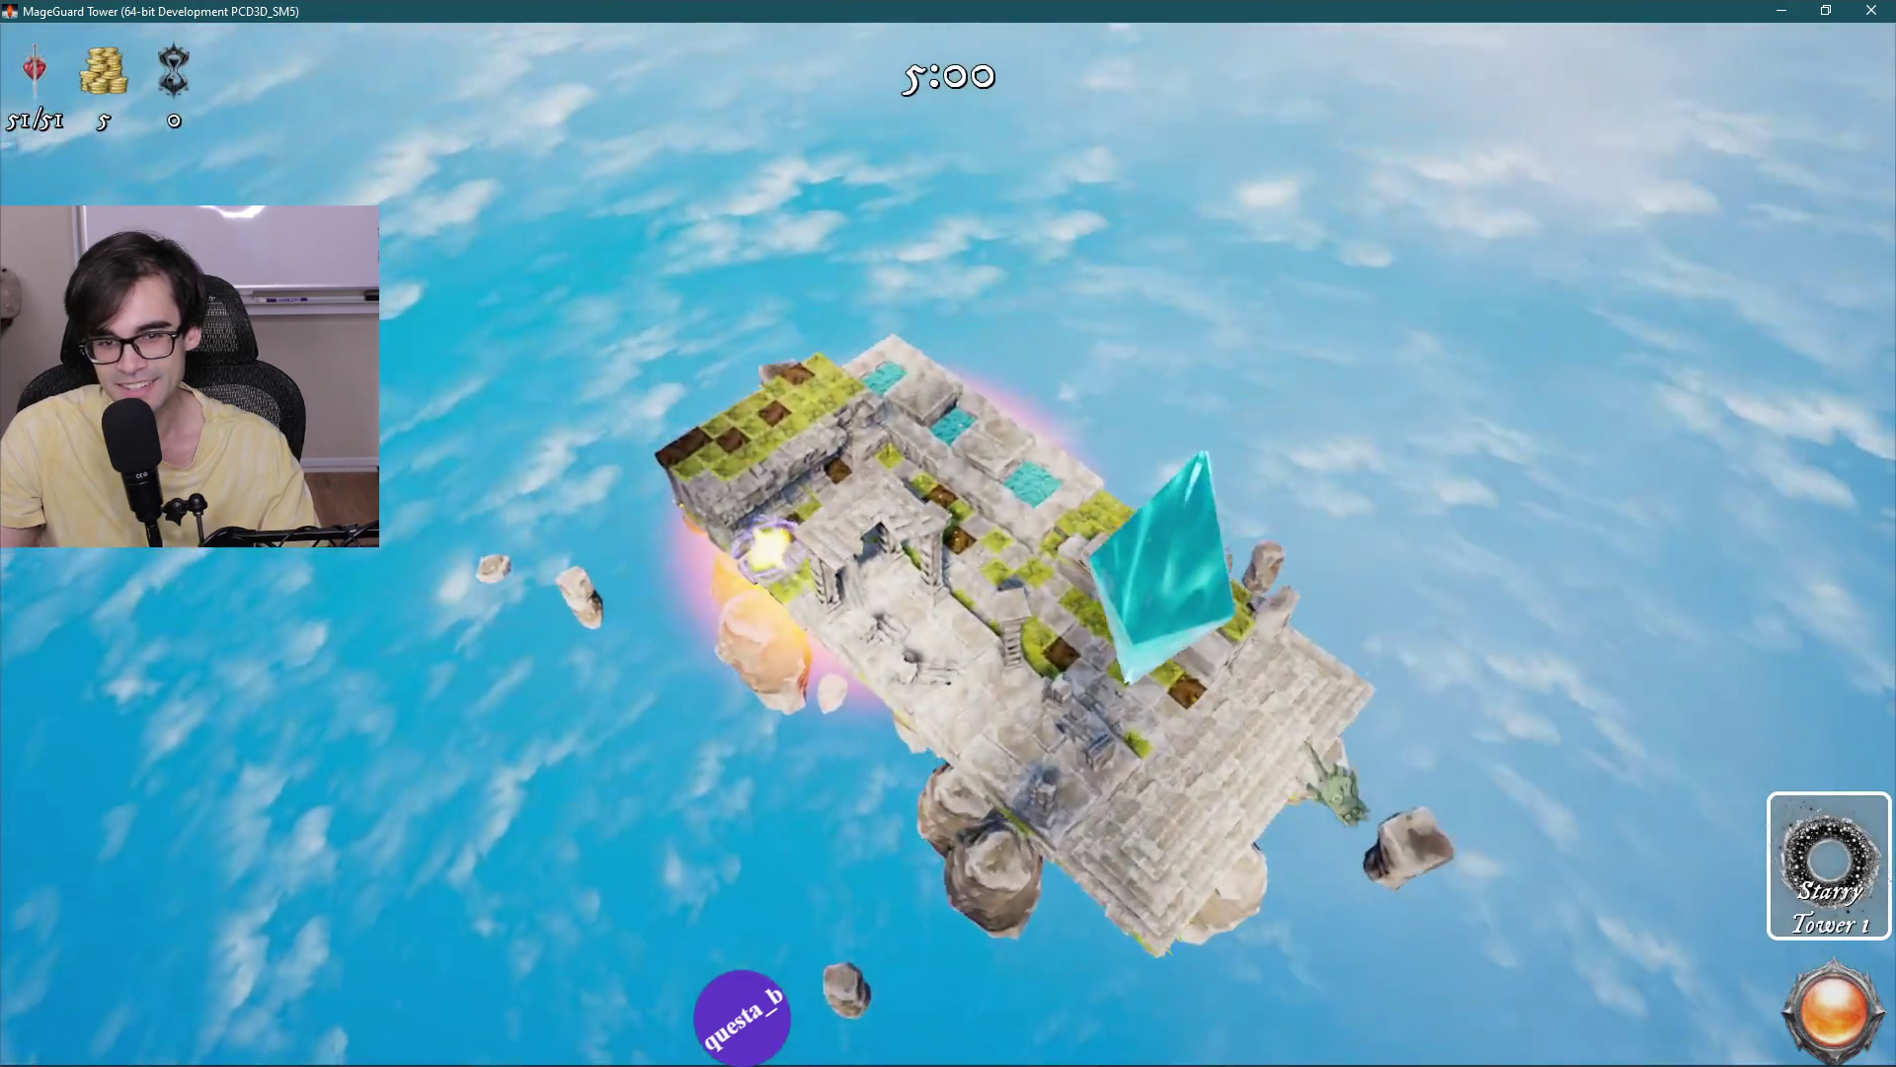
pyautogui.click(1829, 864)
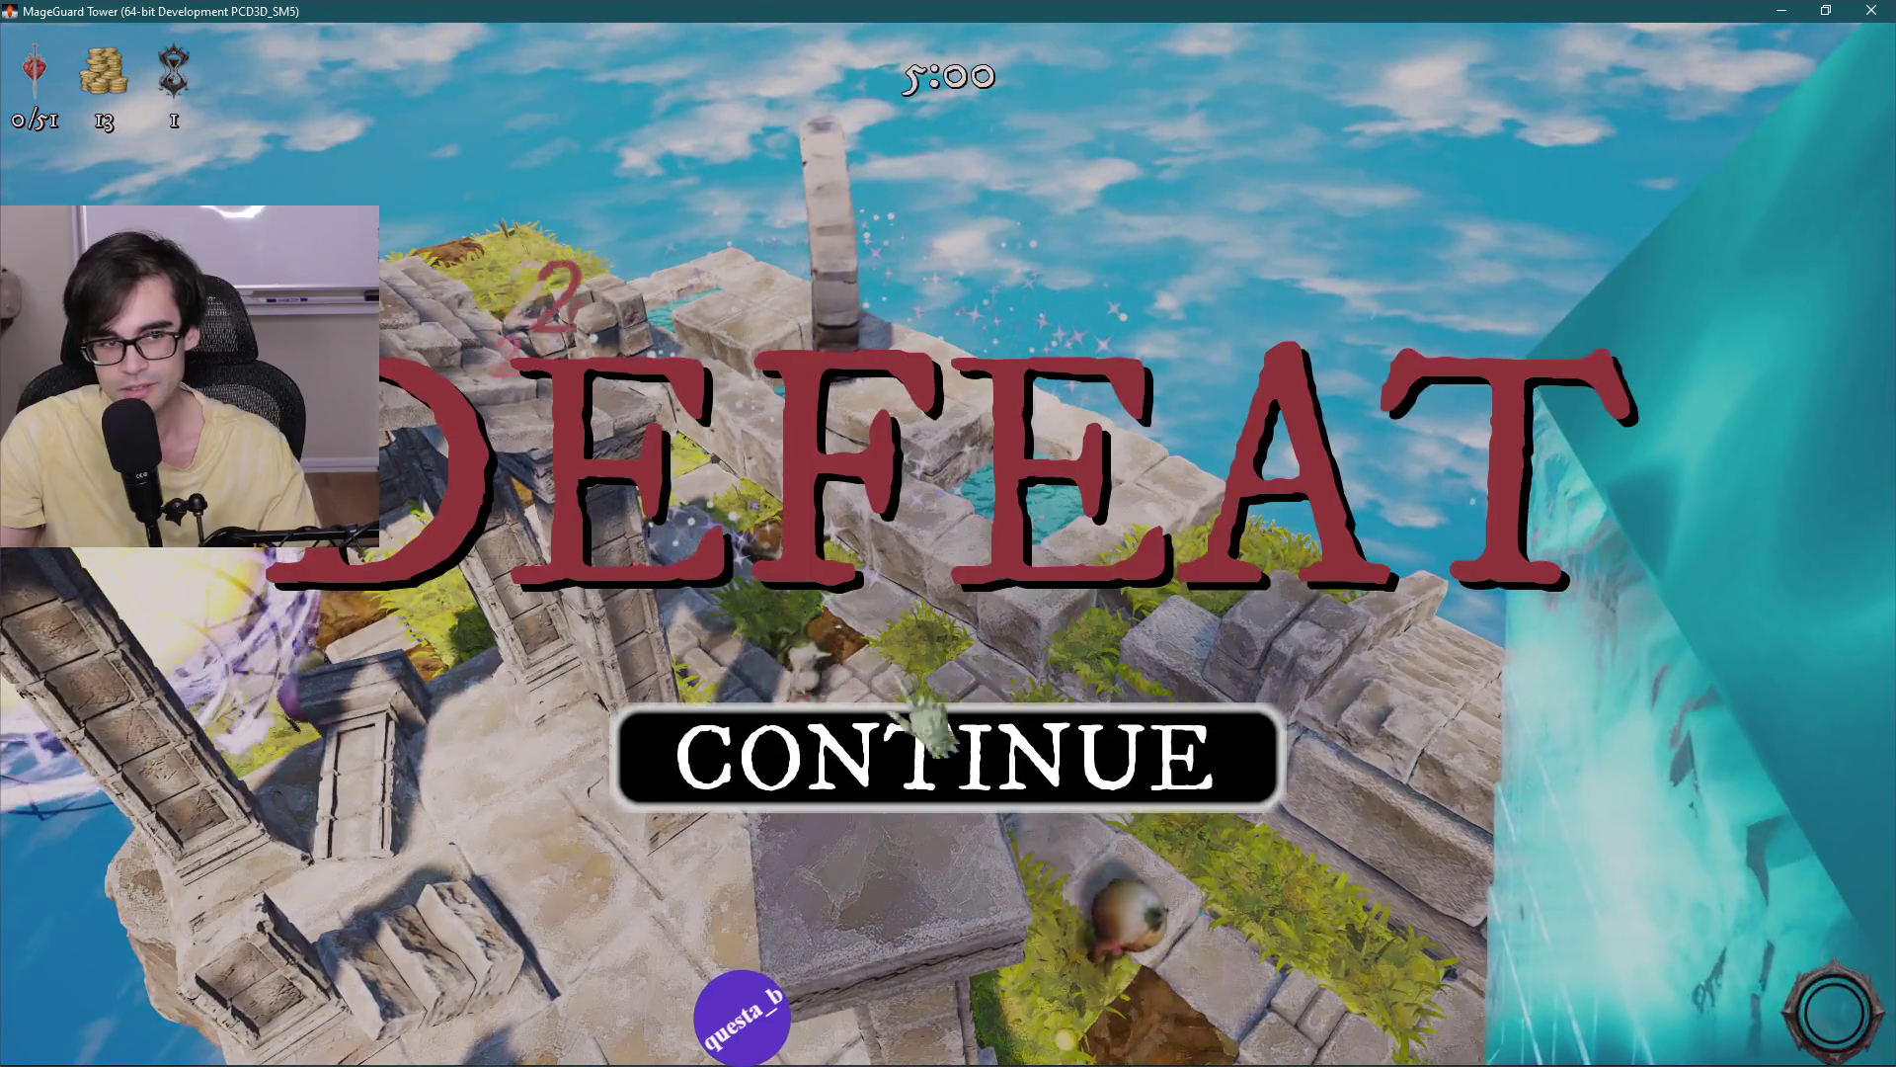
pyautogui.click(924, 716)
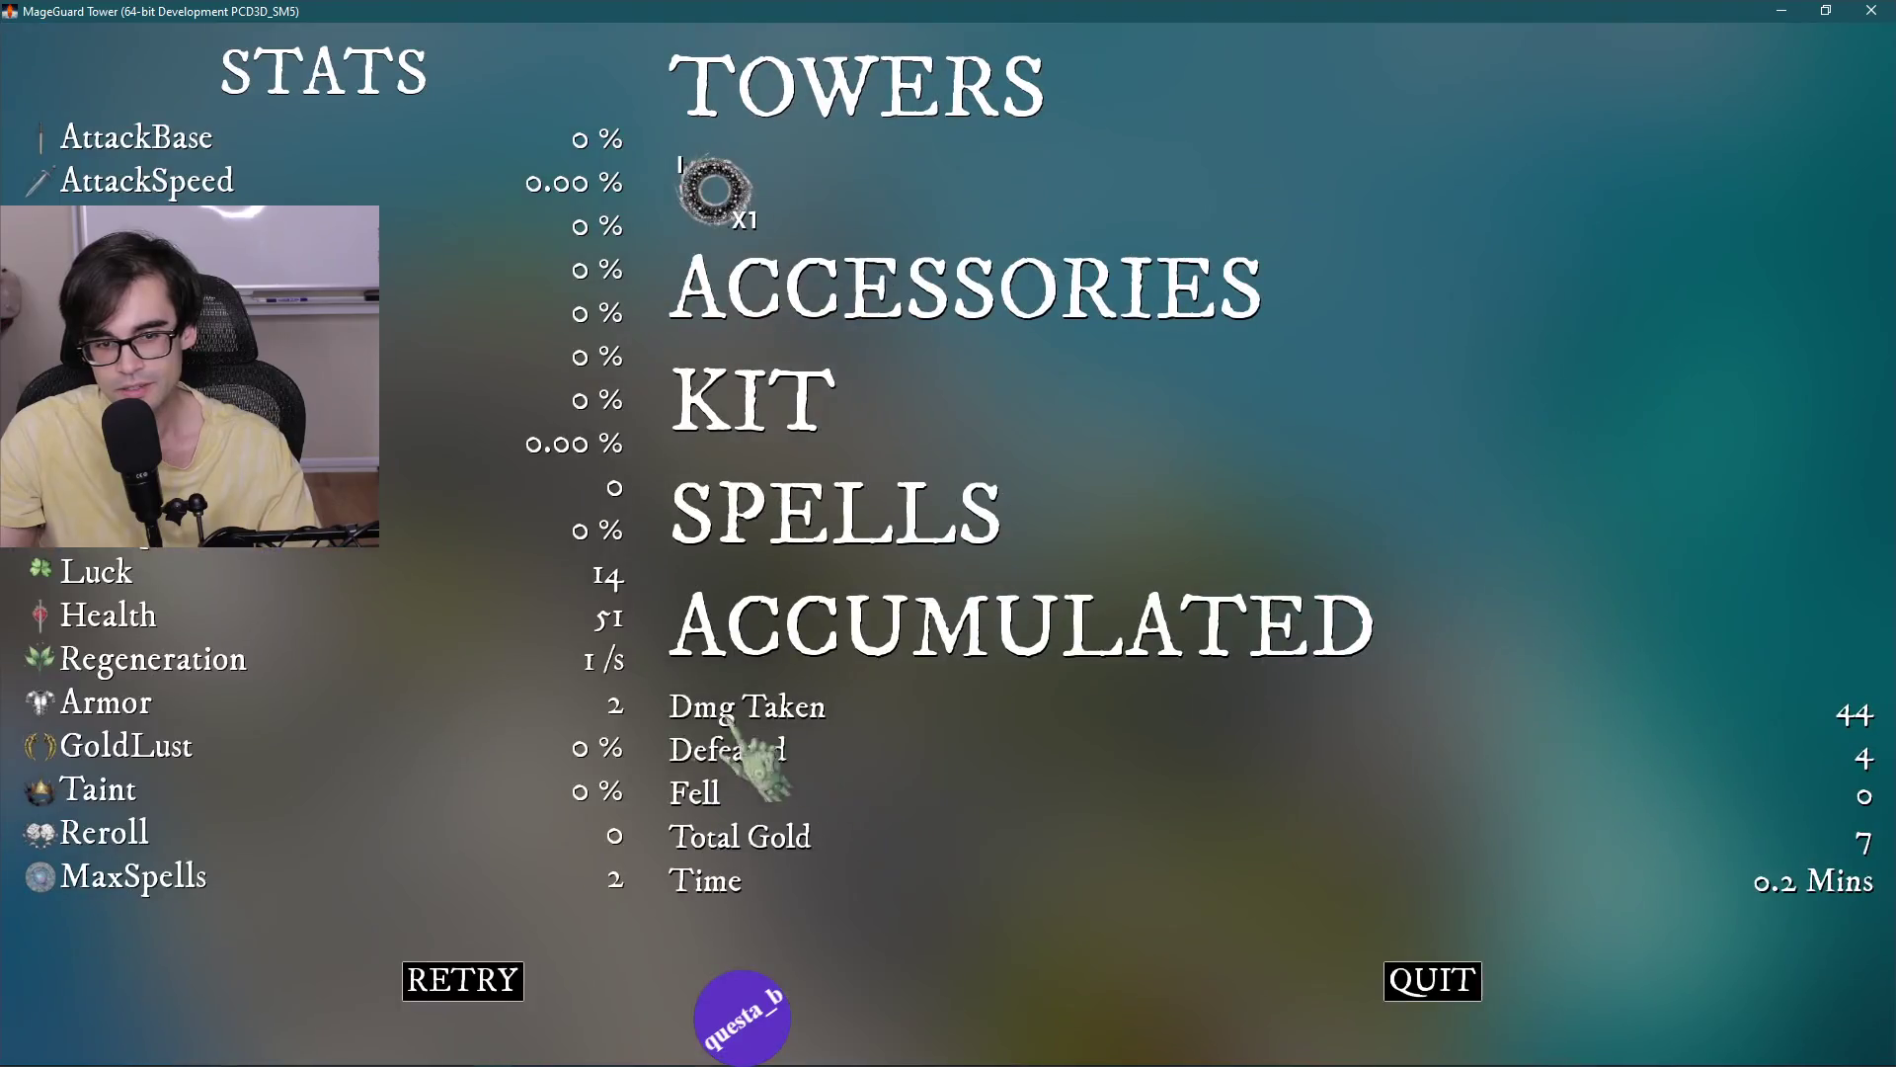
pyautogui.click(499, 993)
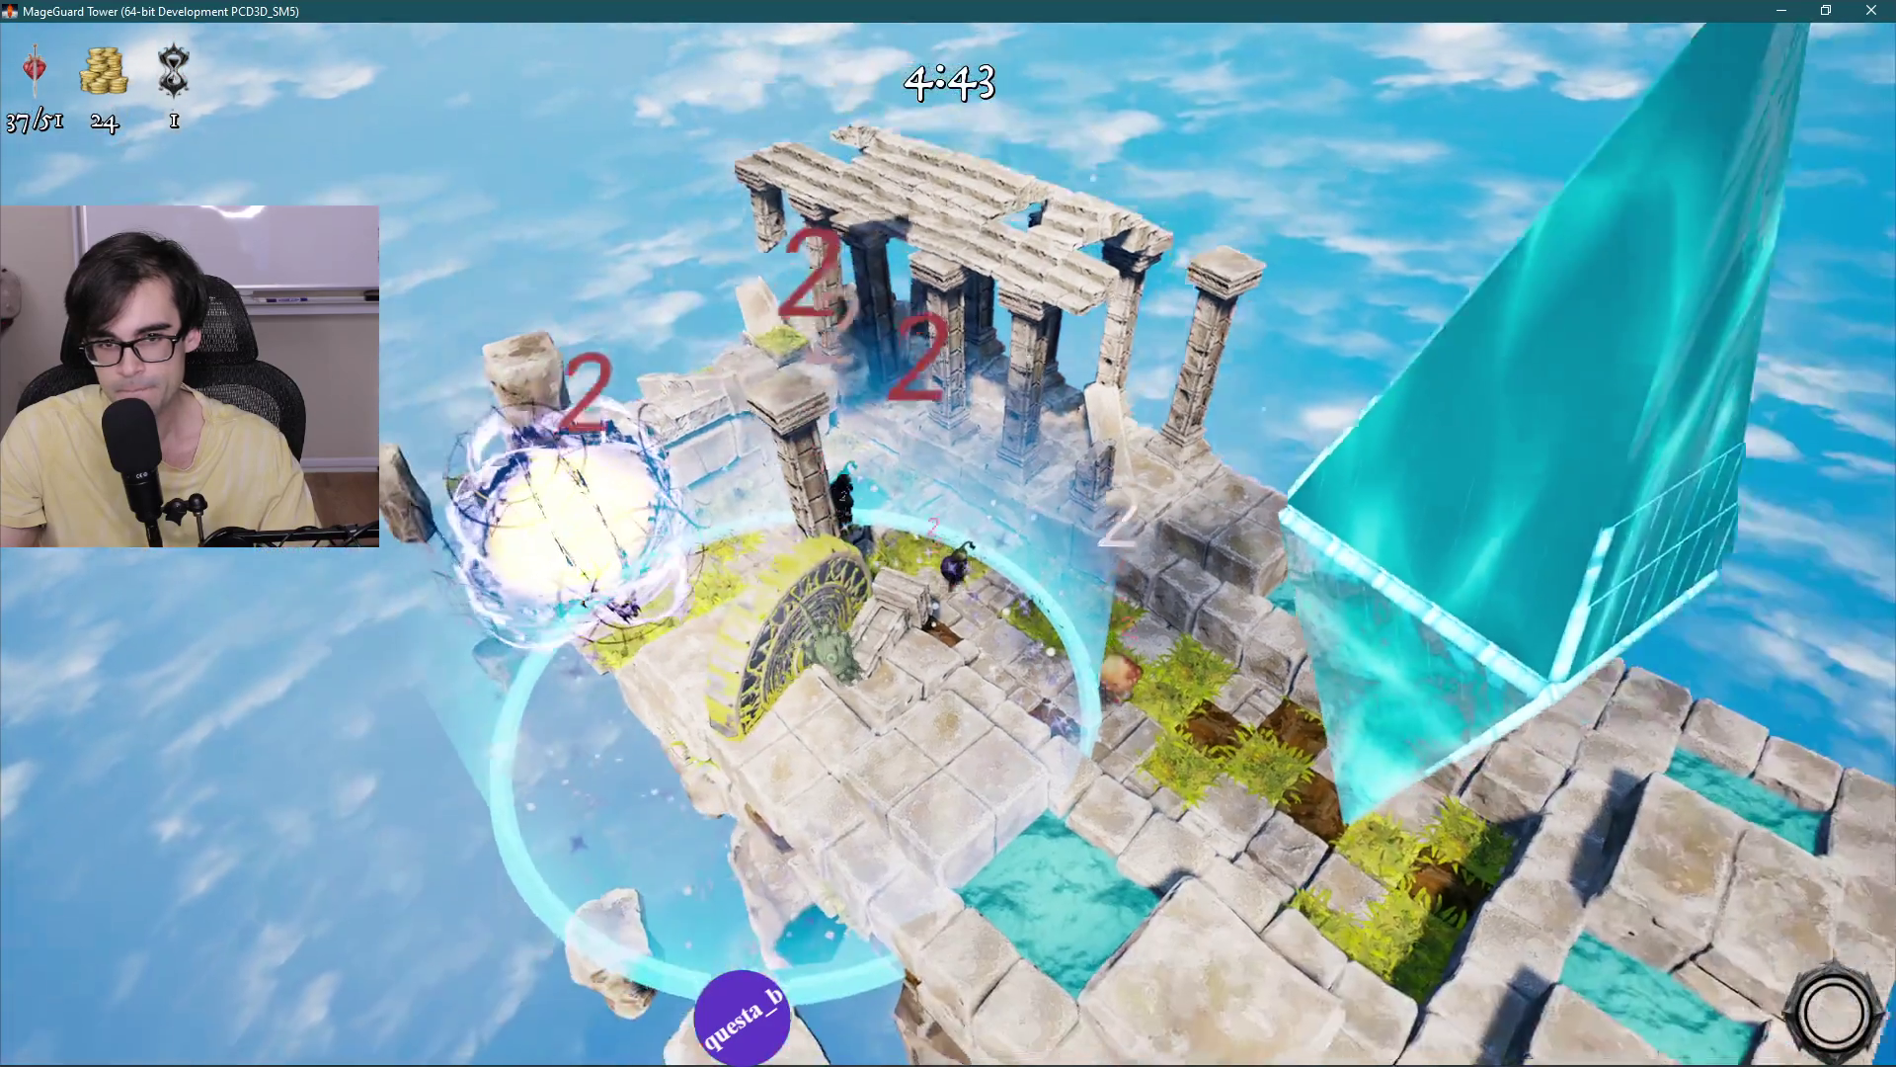
# Check the Starry Tower's stats, skip the reward, finish shopping and place the Fang accessory.
pyautogui.click(563, 513)
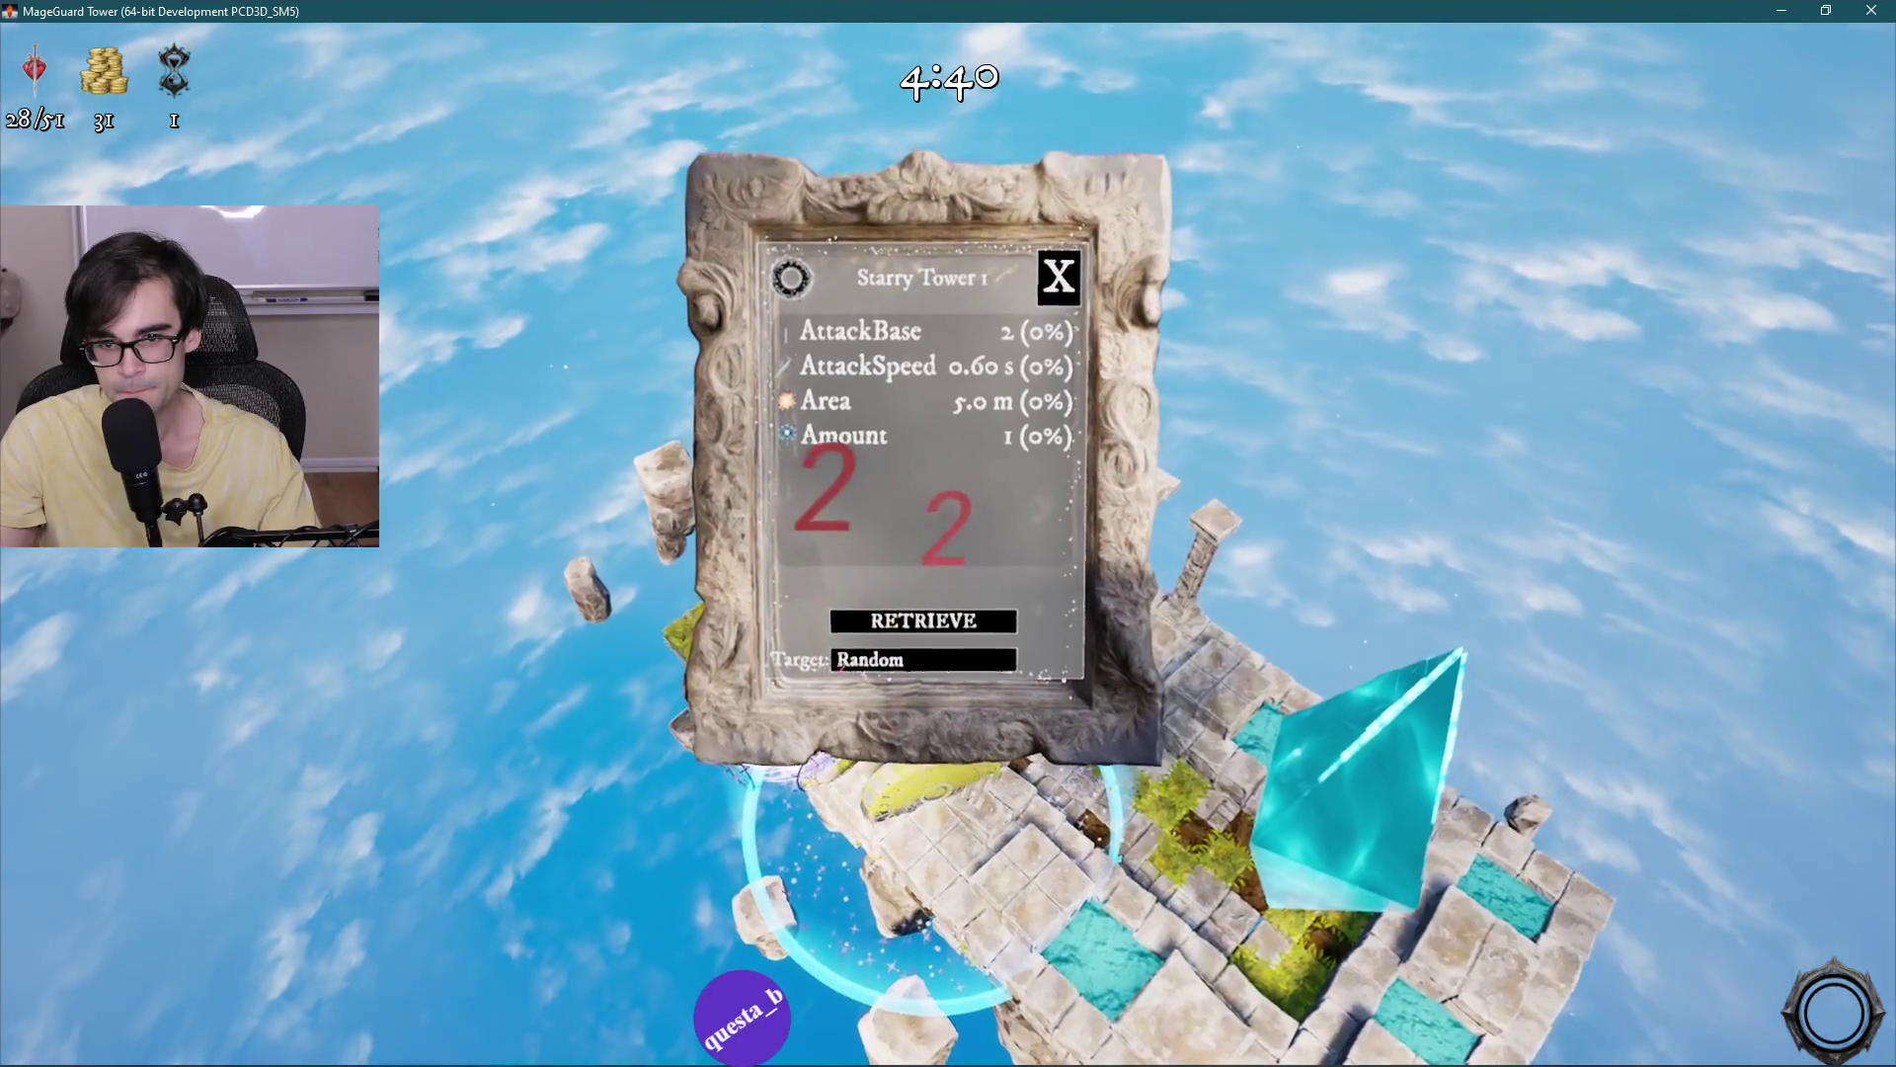
pyautogui.click(1053, 286)
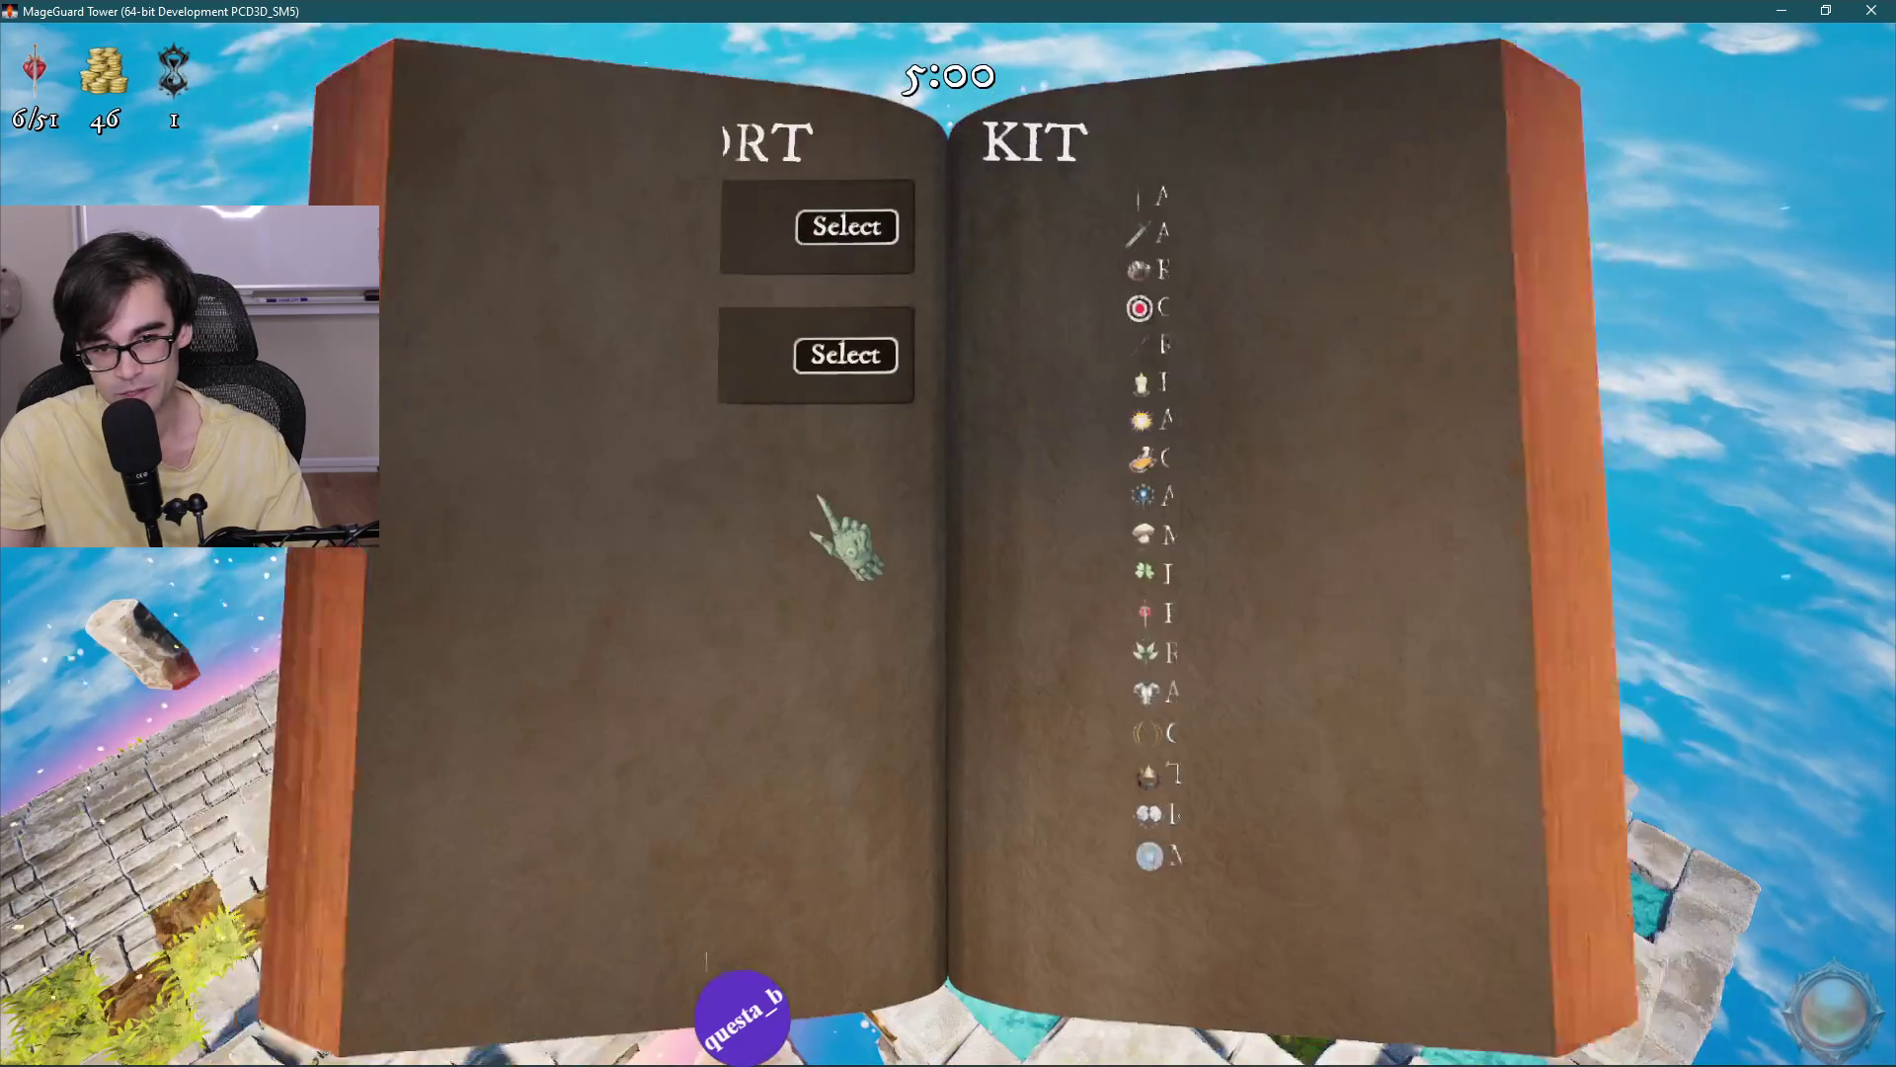
pyautogui.click(659, 978)
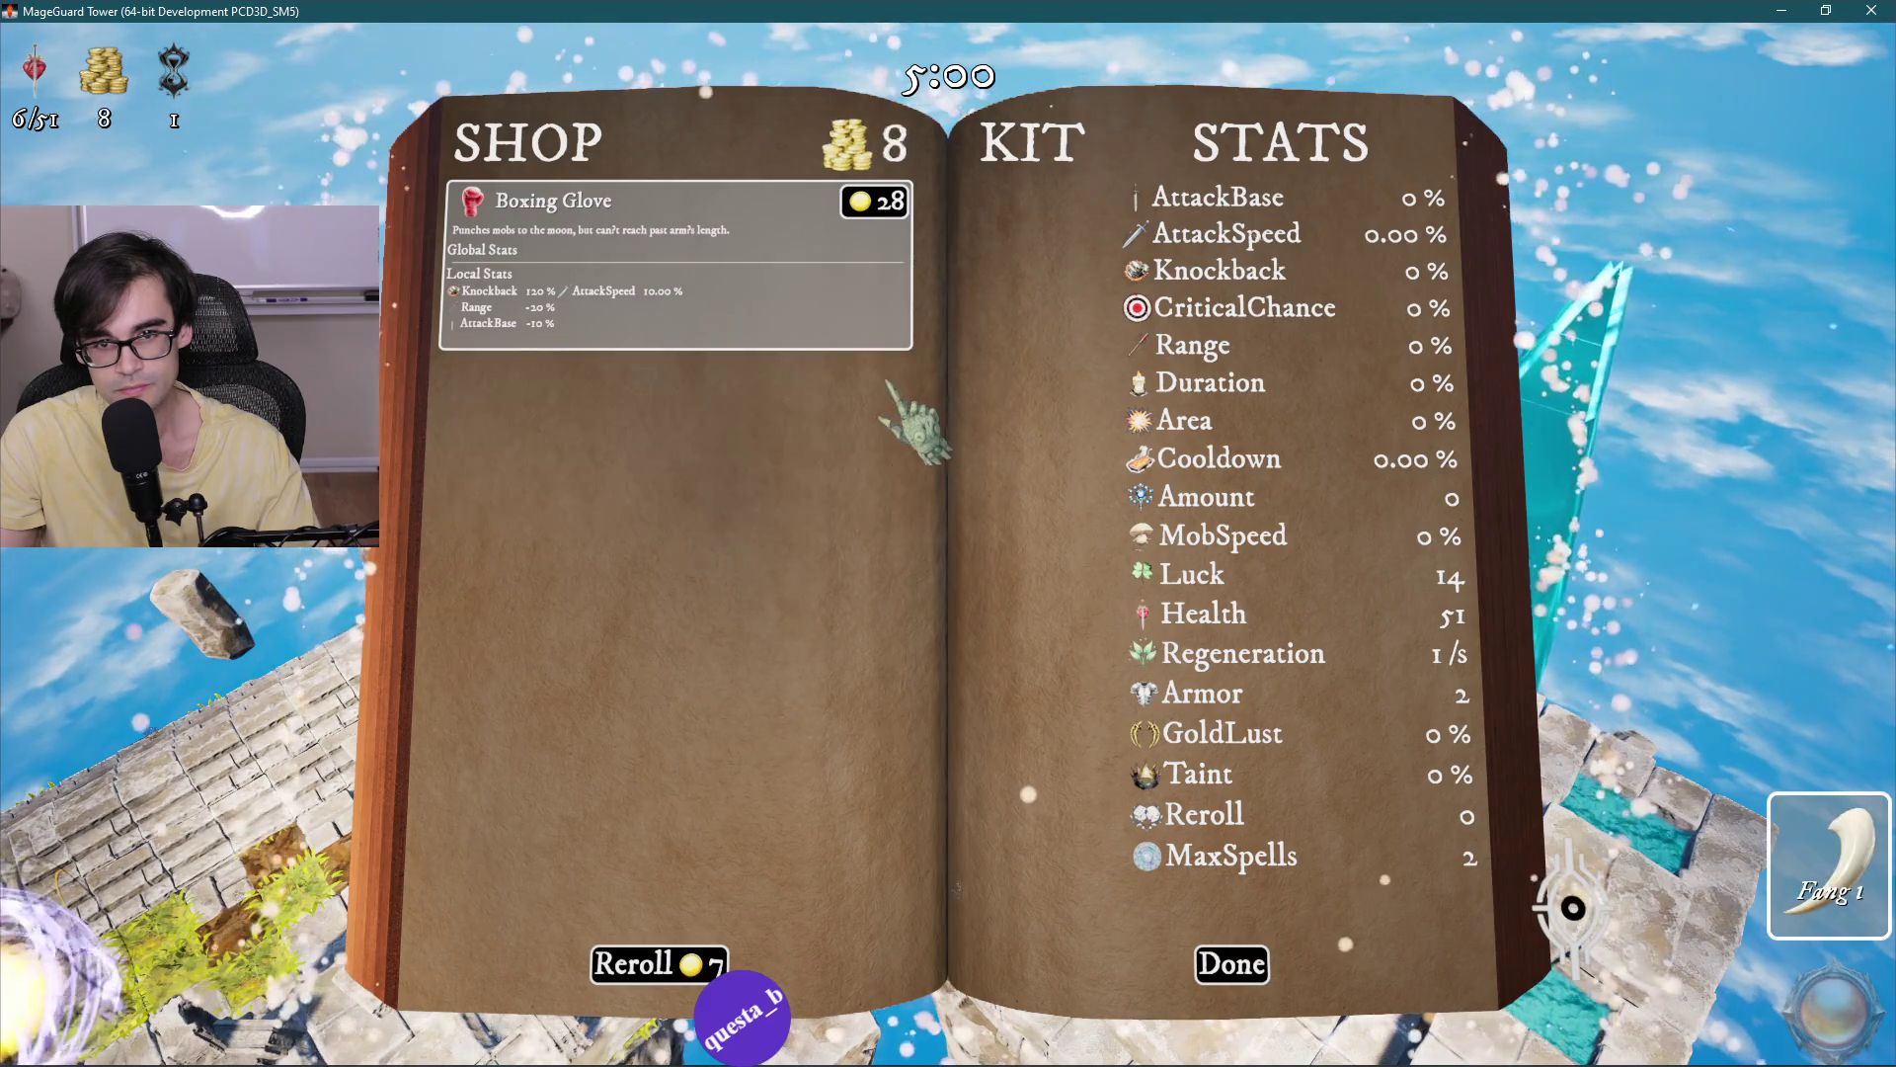
pyautogui.click(1230, 964)
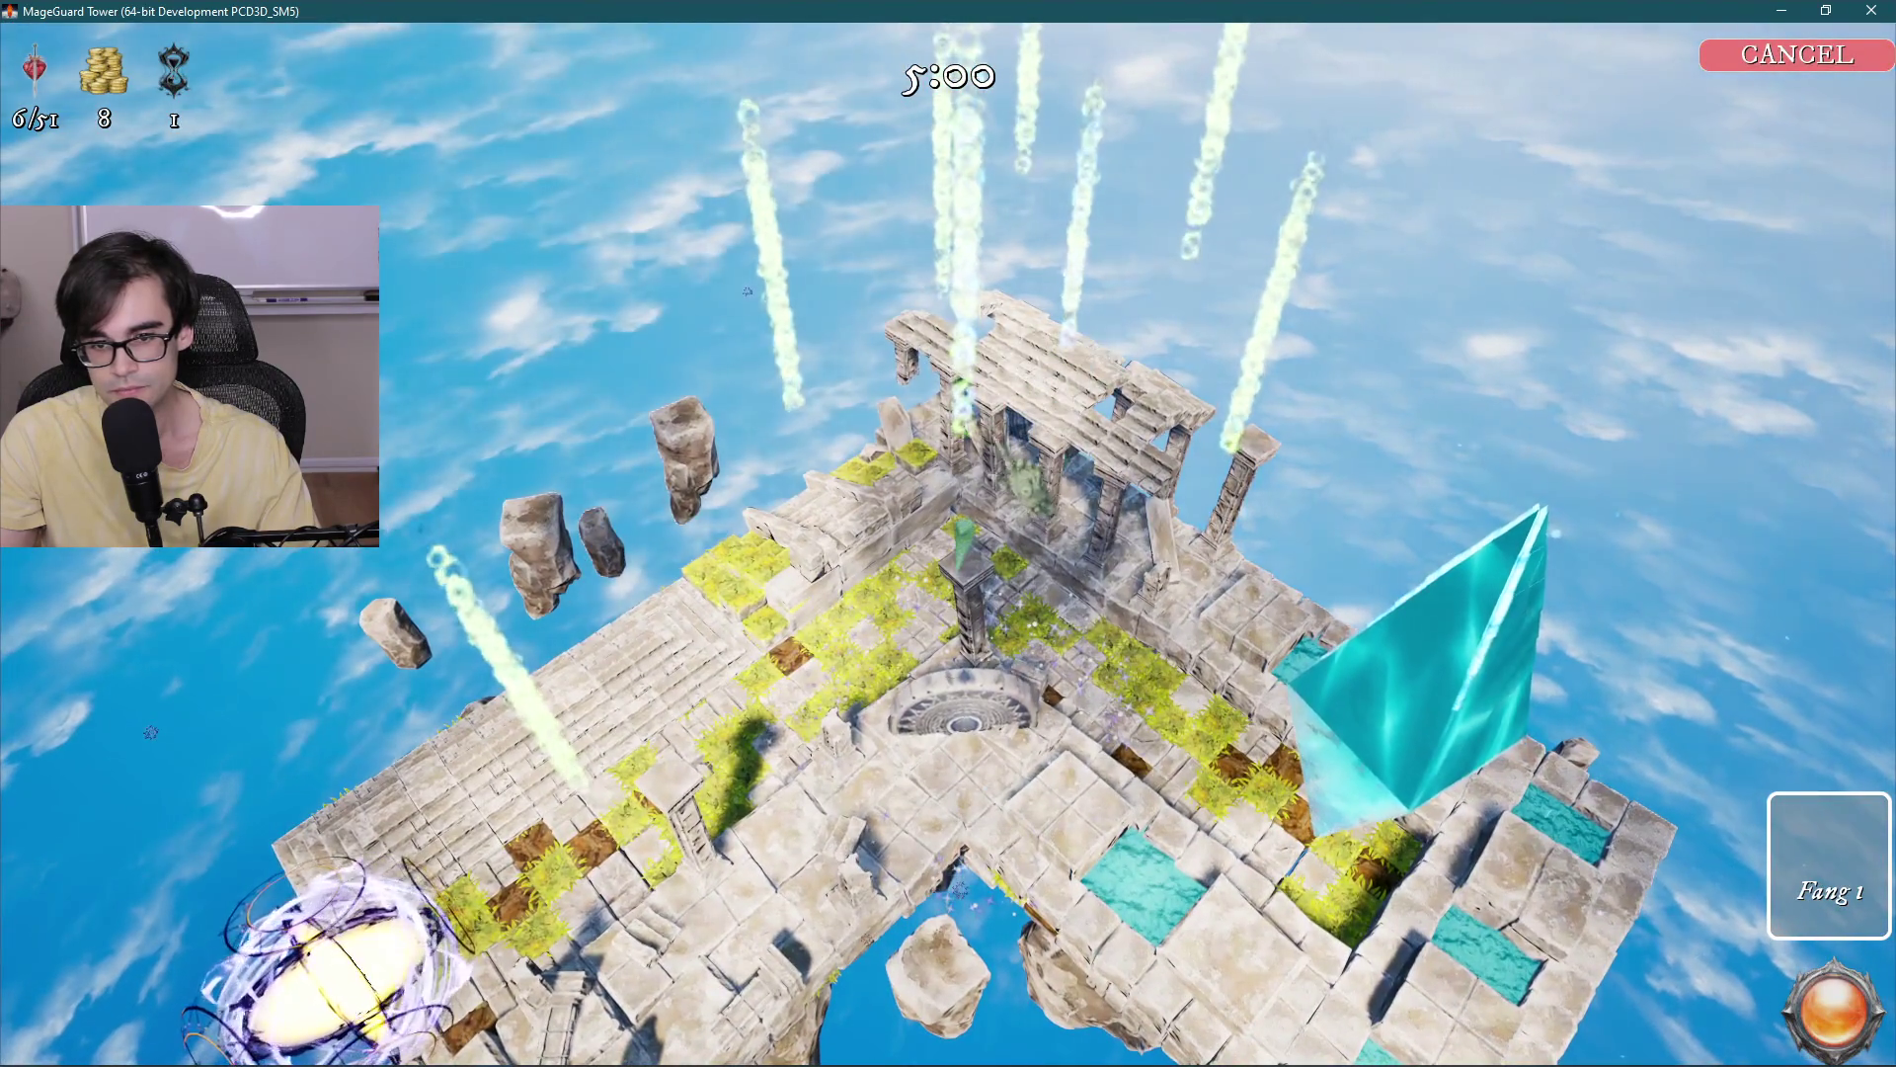
pyautogui.press('Escape')
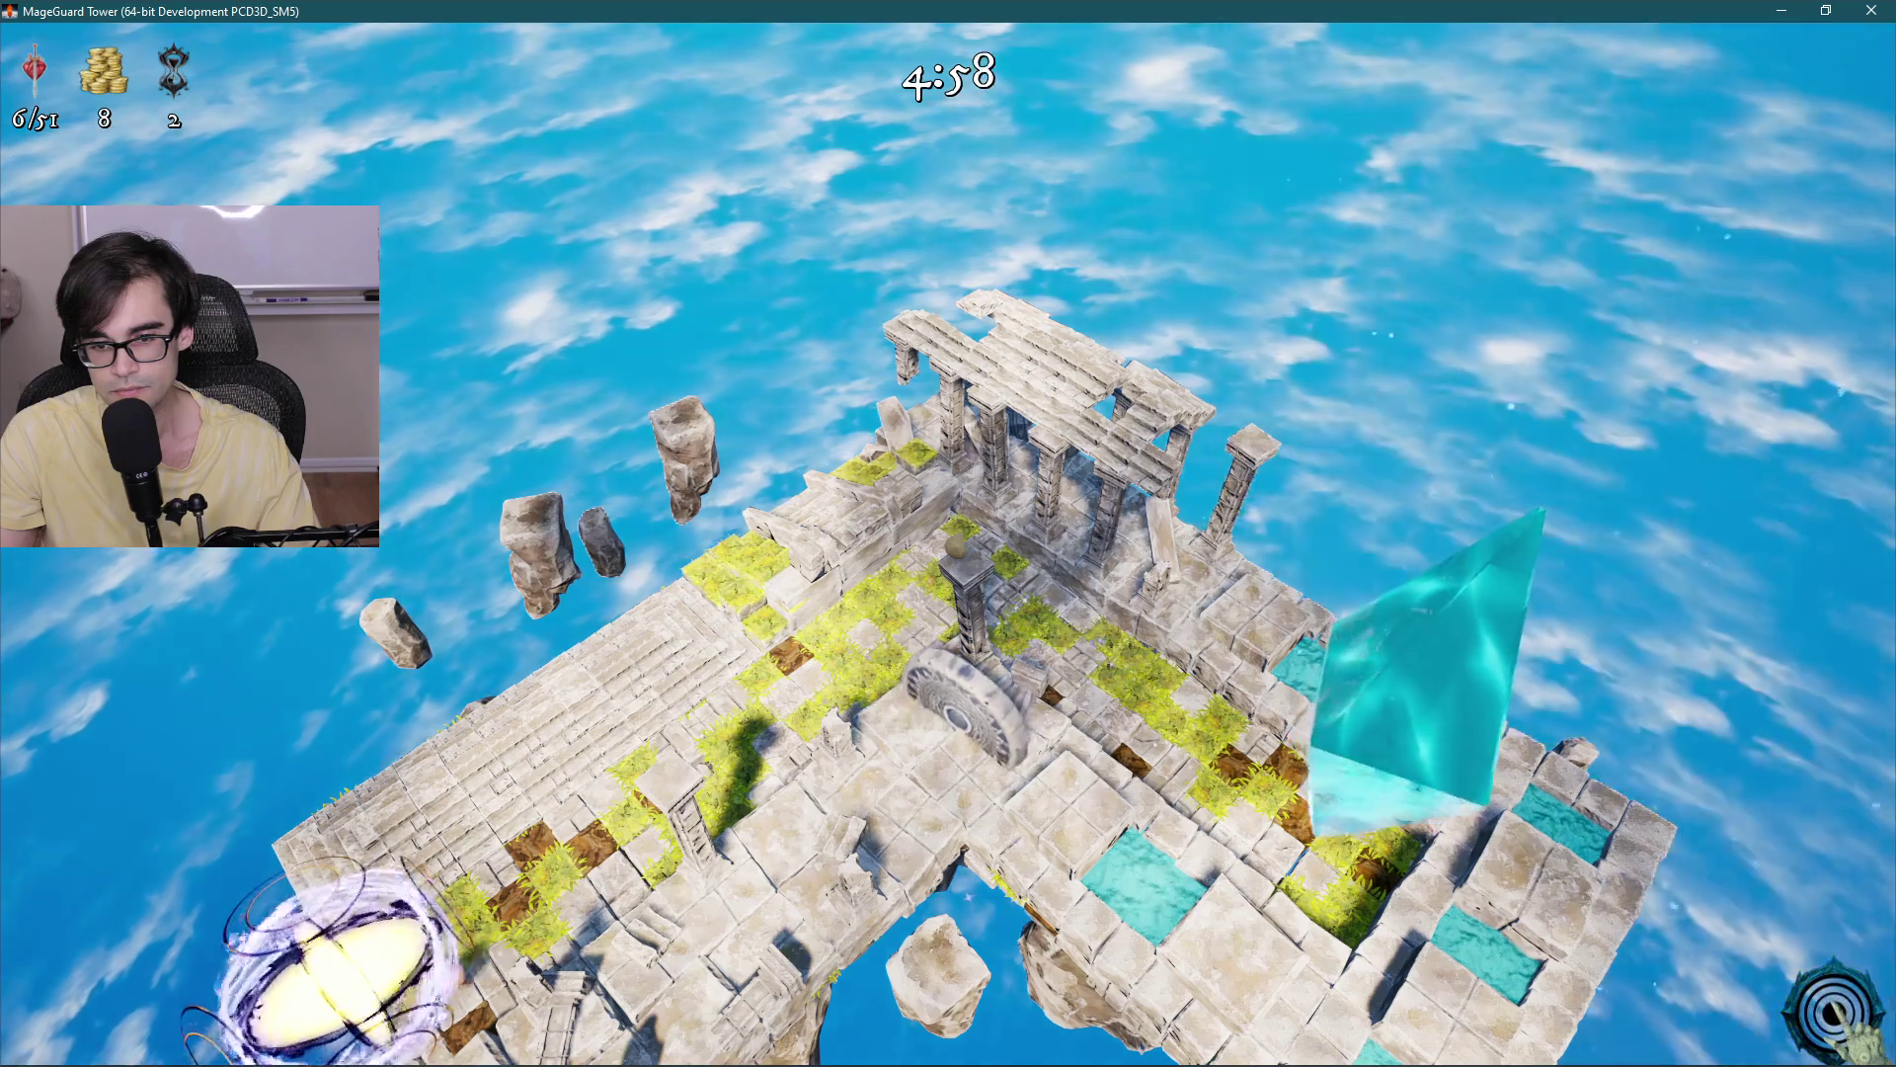
pyautogui.scroll(3, 748, 291)
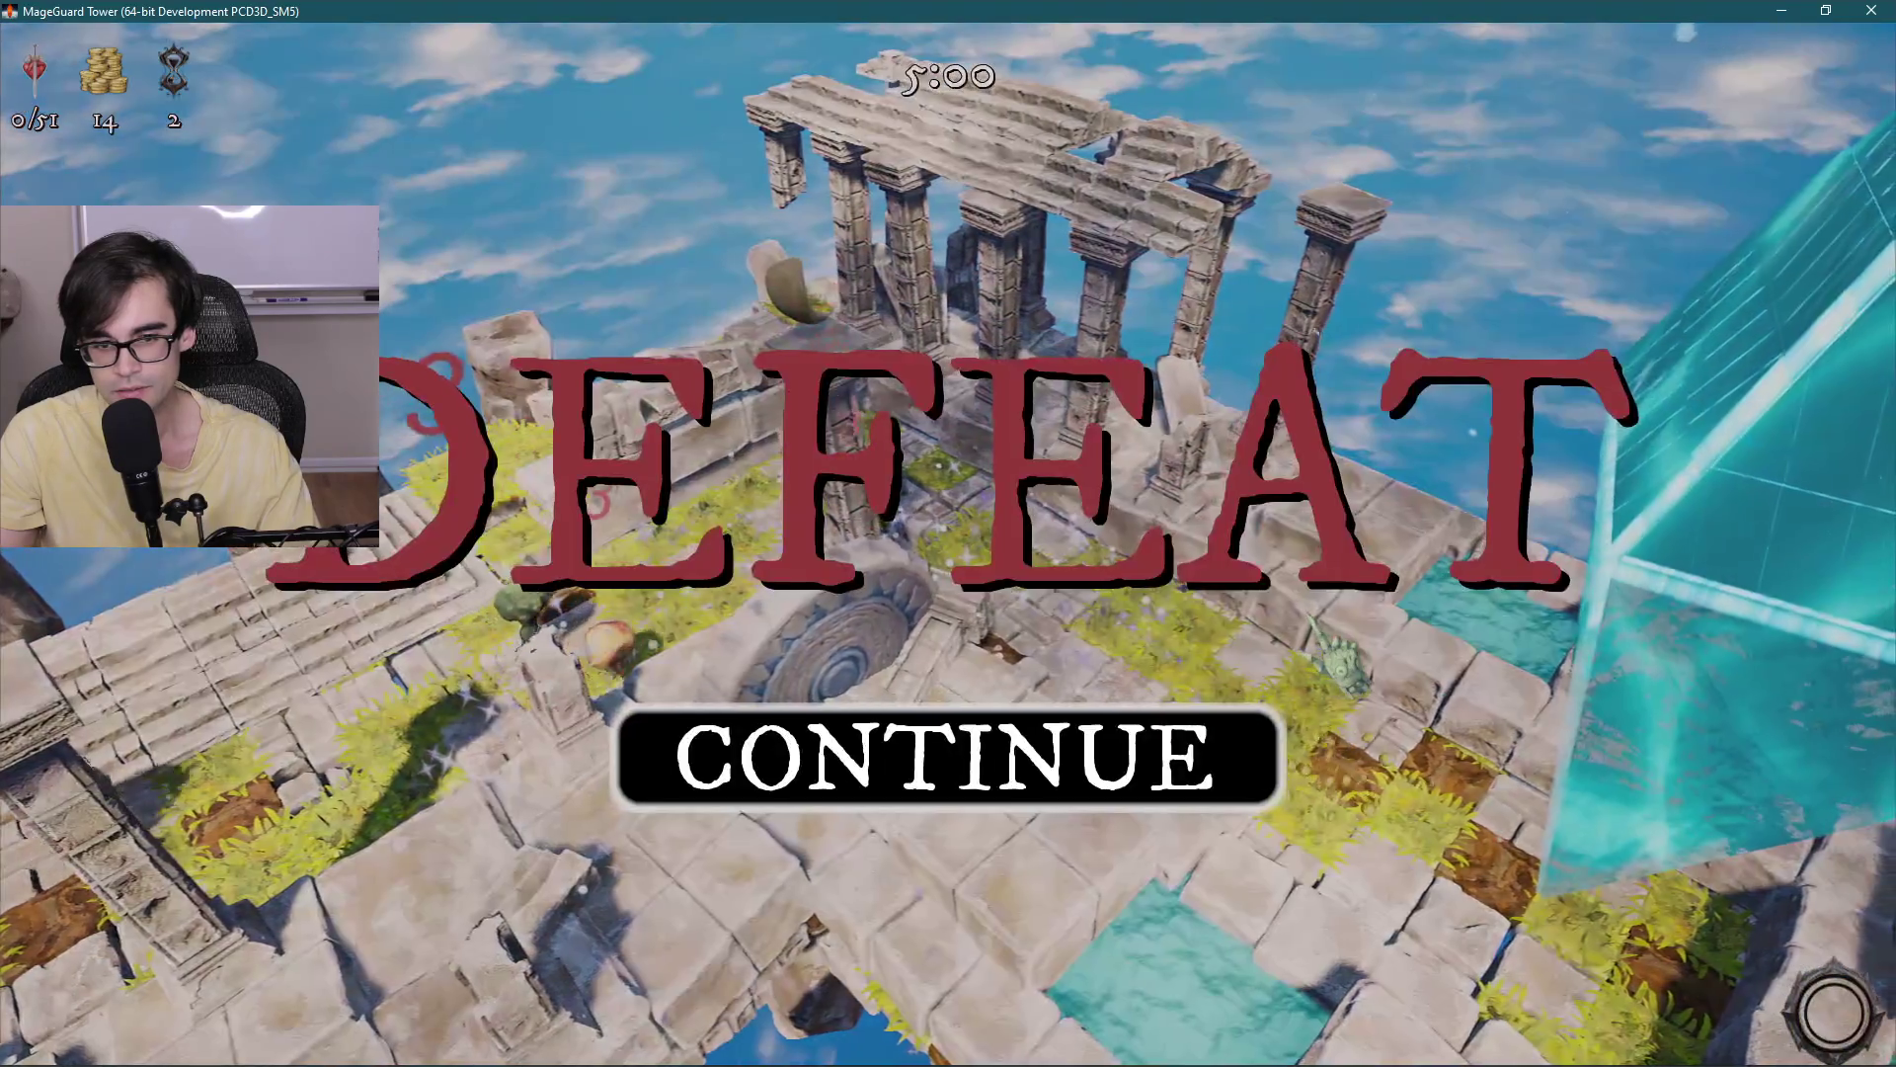
# After the defeat, continue to the results, quit to the main menu and return to the editor.
pyautogui.press('Escape')
pyautogui.press('Escape')
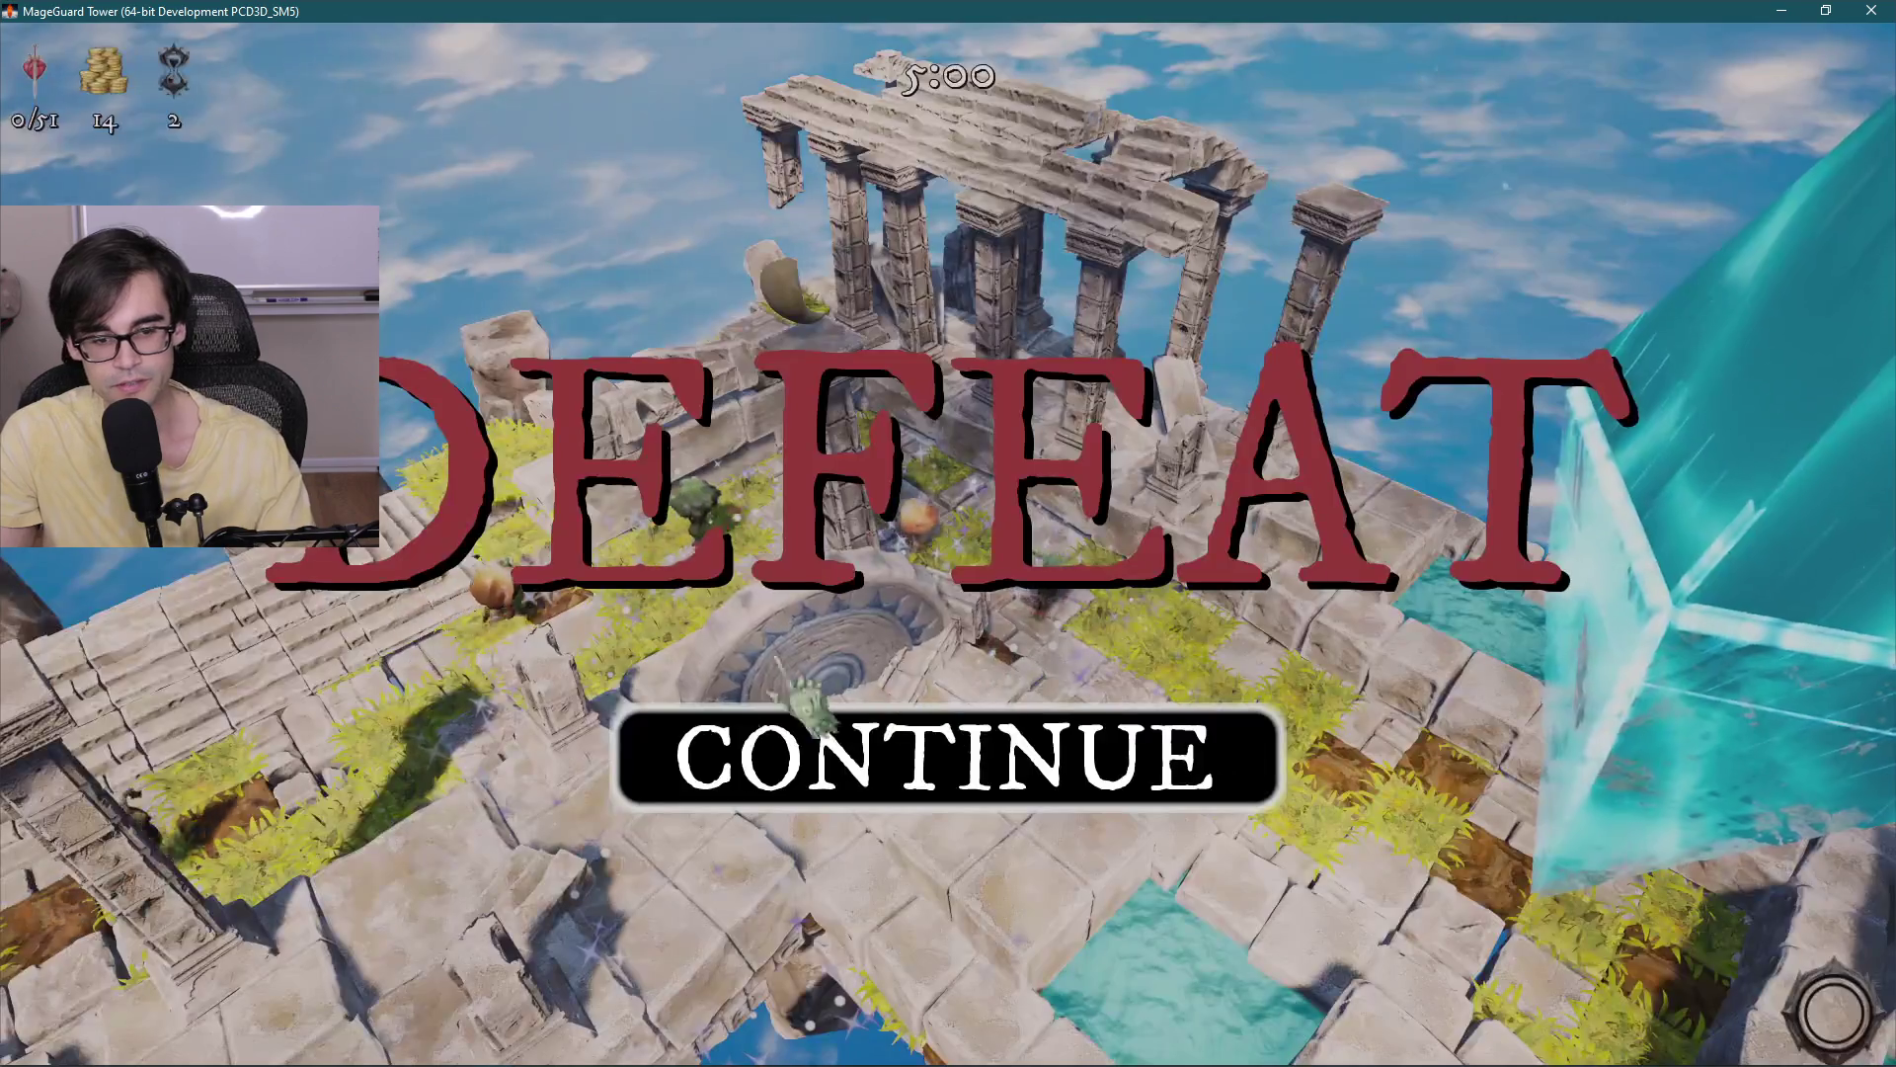
pyautogui.press('Escape')
pyautogui.click(553, 758)
pyautogui.click(864, 765)
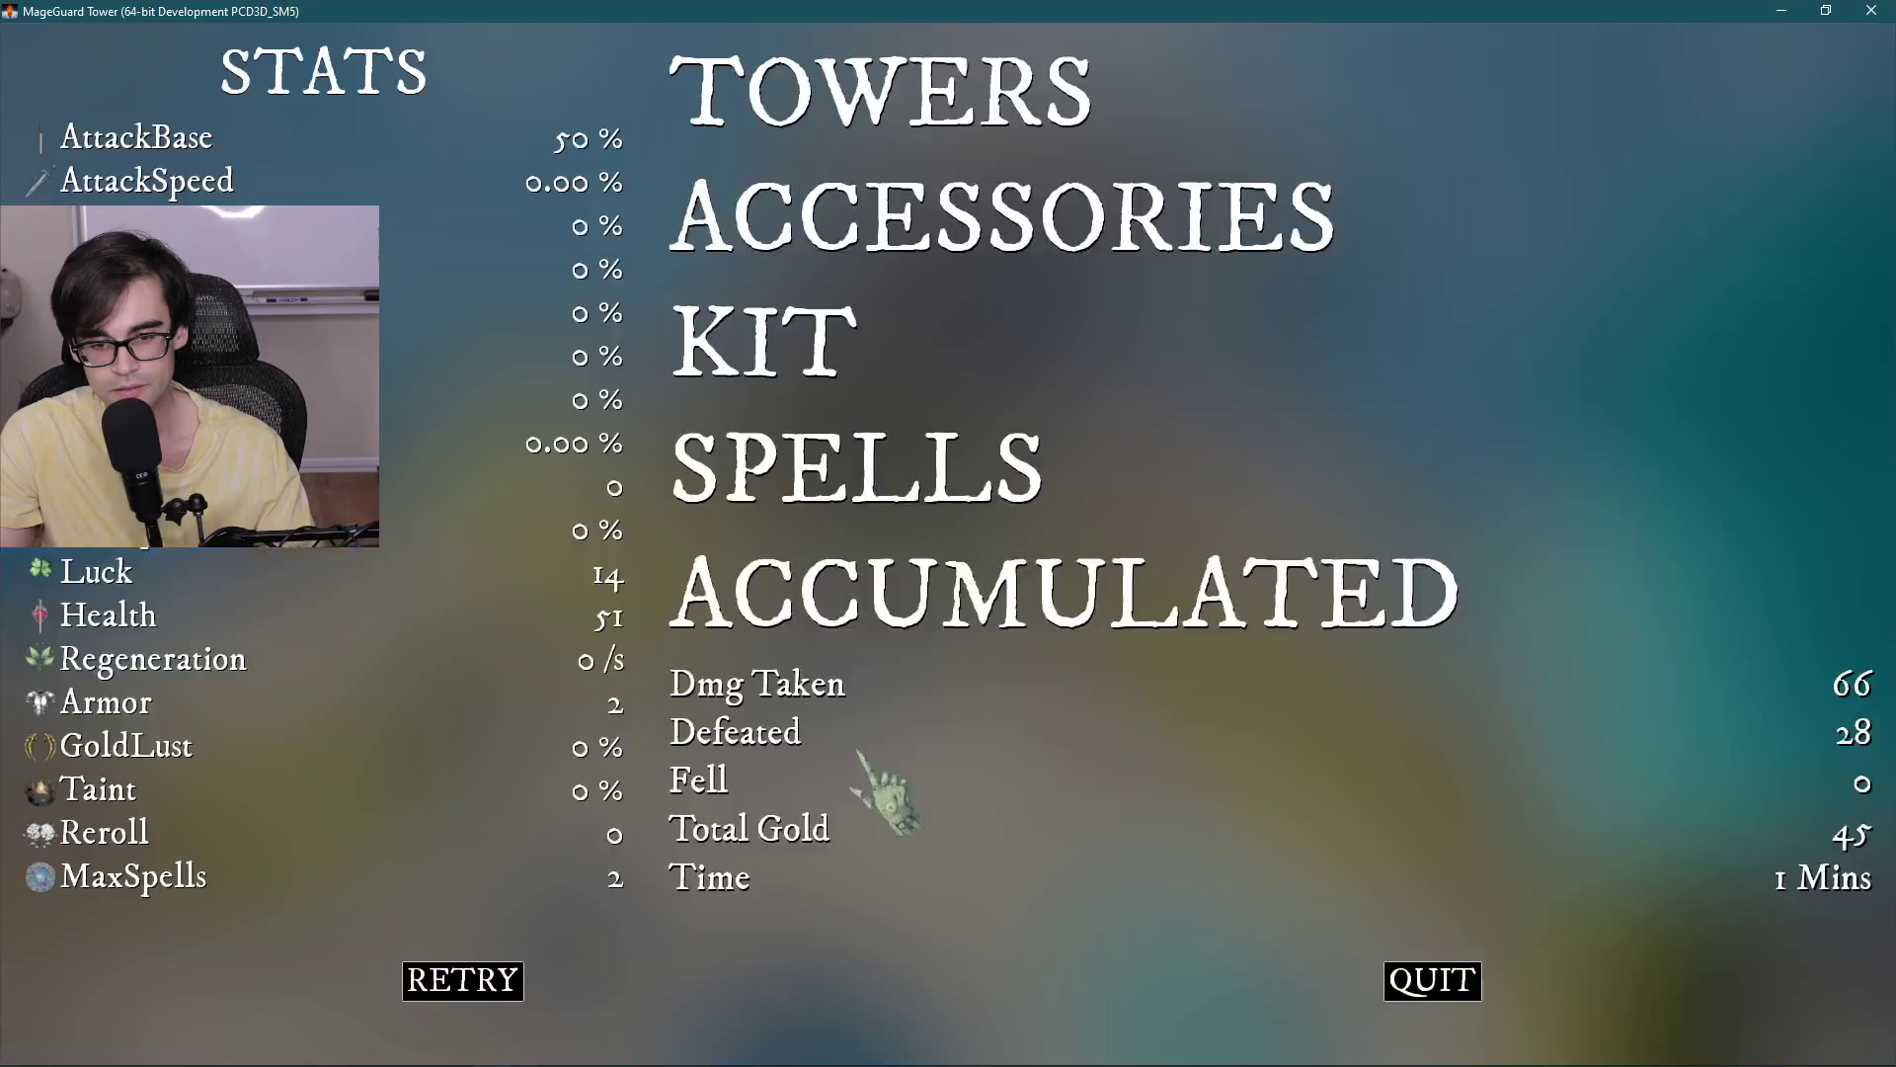
pyautogui.press('Escape')
pyautogui.press('Escape')
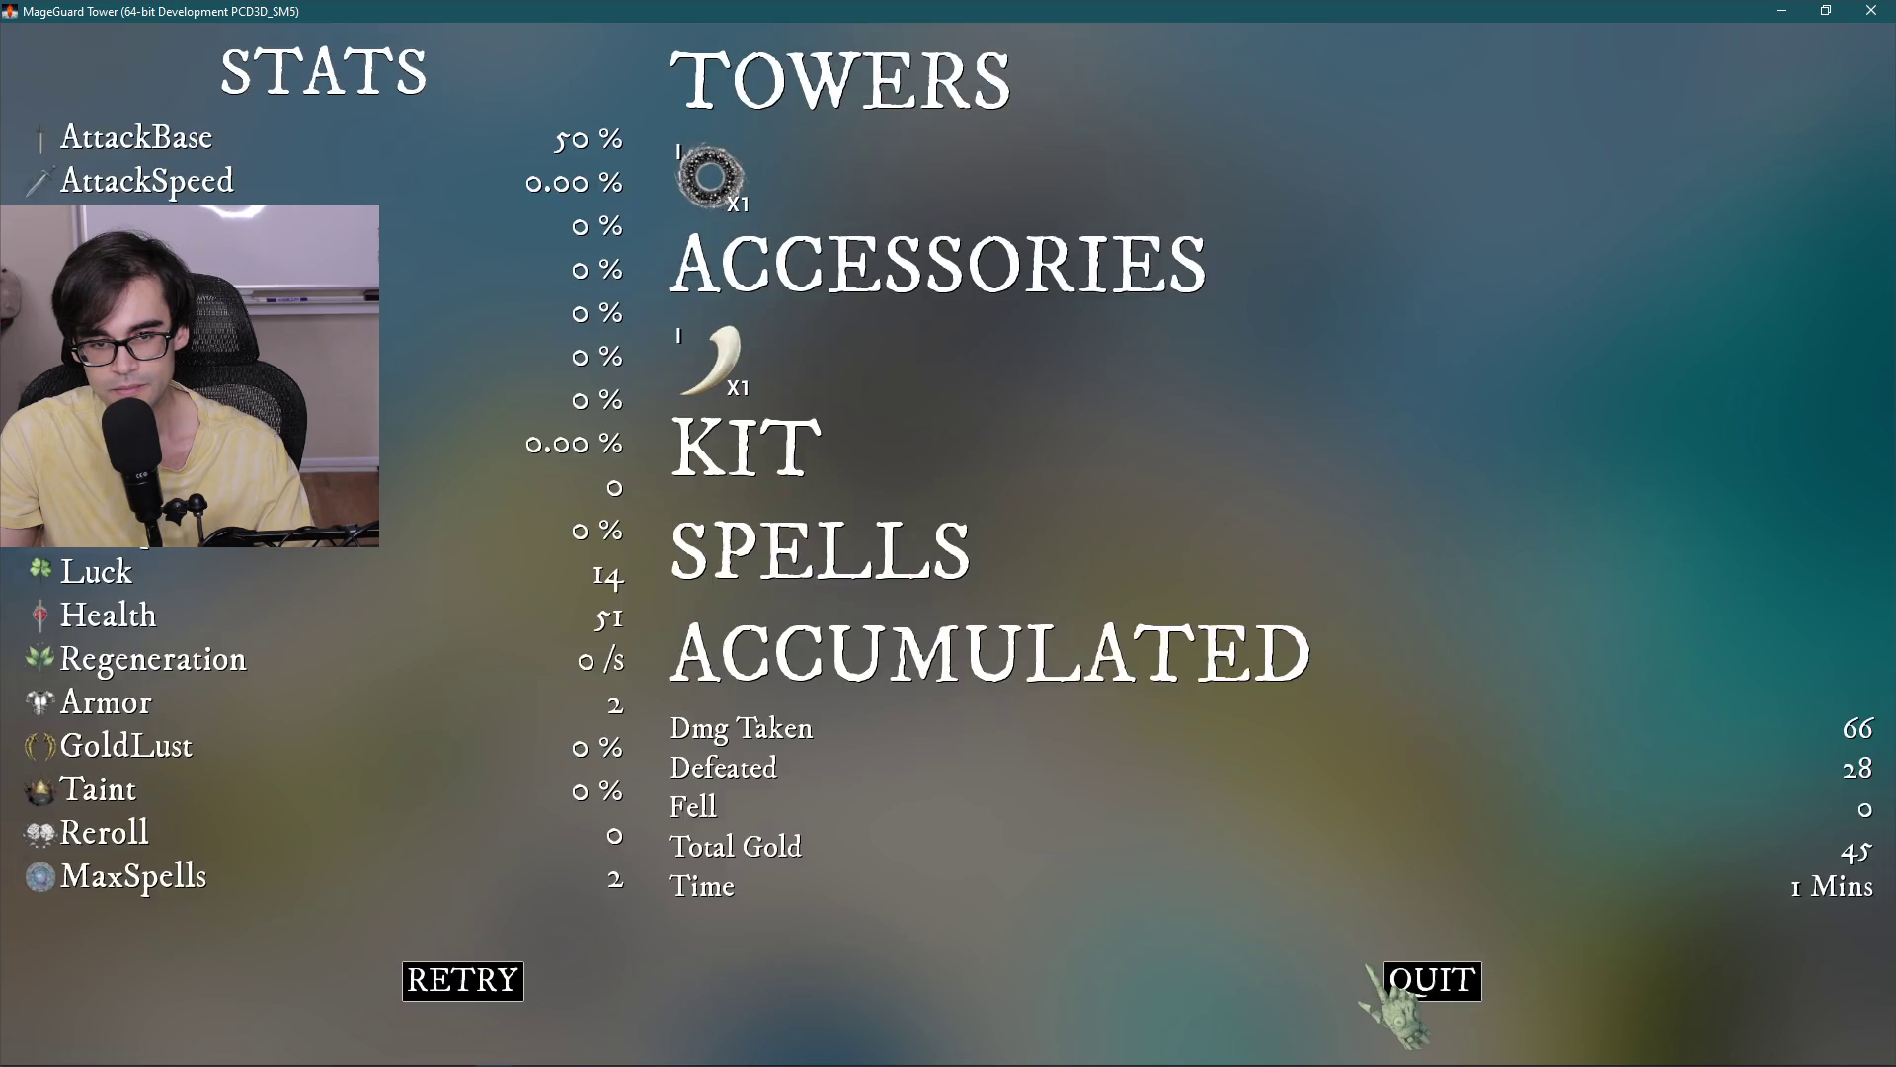
pyautogui.click(1432, 981)
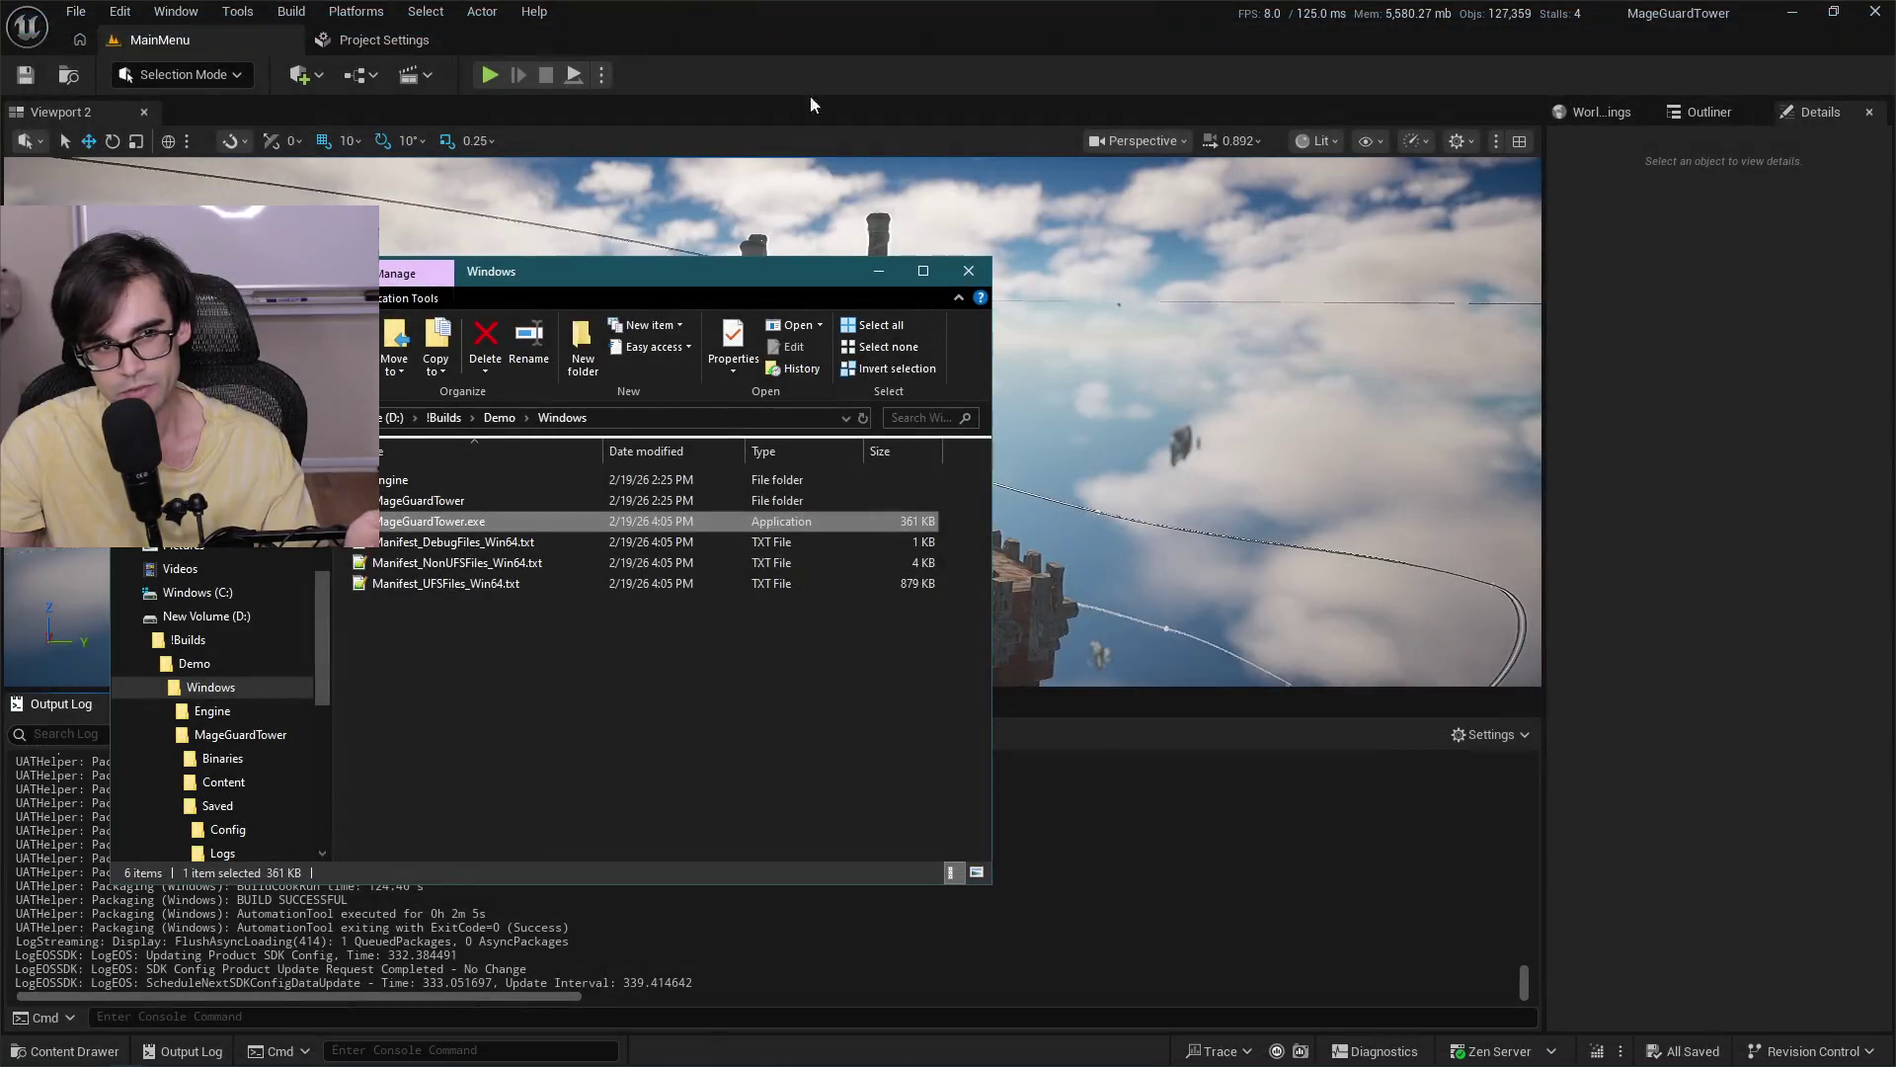
pyautogui.click(723, 25)
# Start a Play-in-Editor session from the main menu and play a wave over the tower.
pyautogui.click(490, 75)
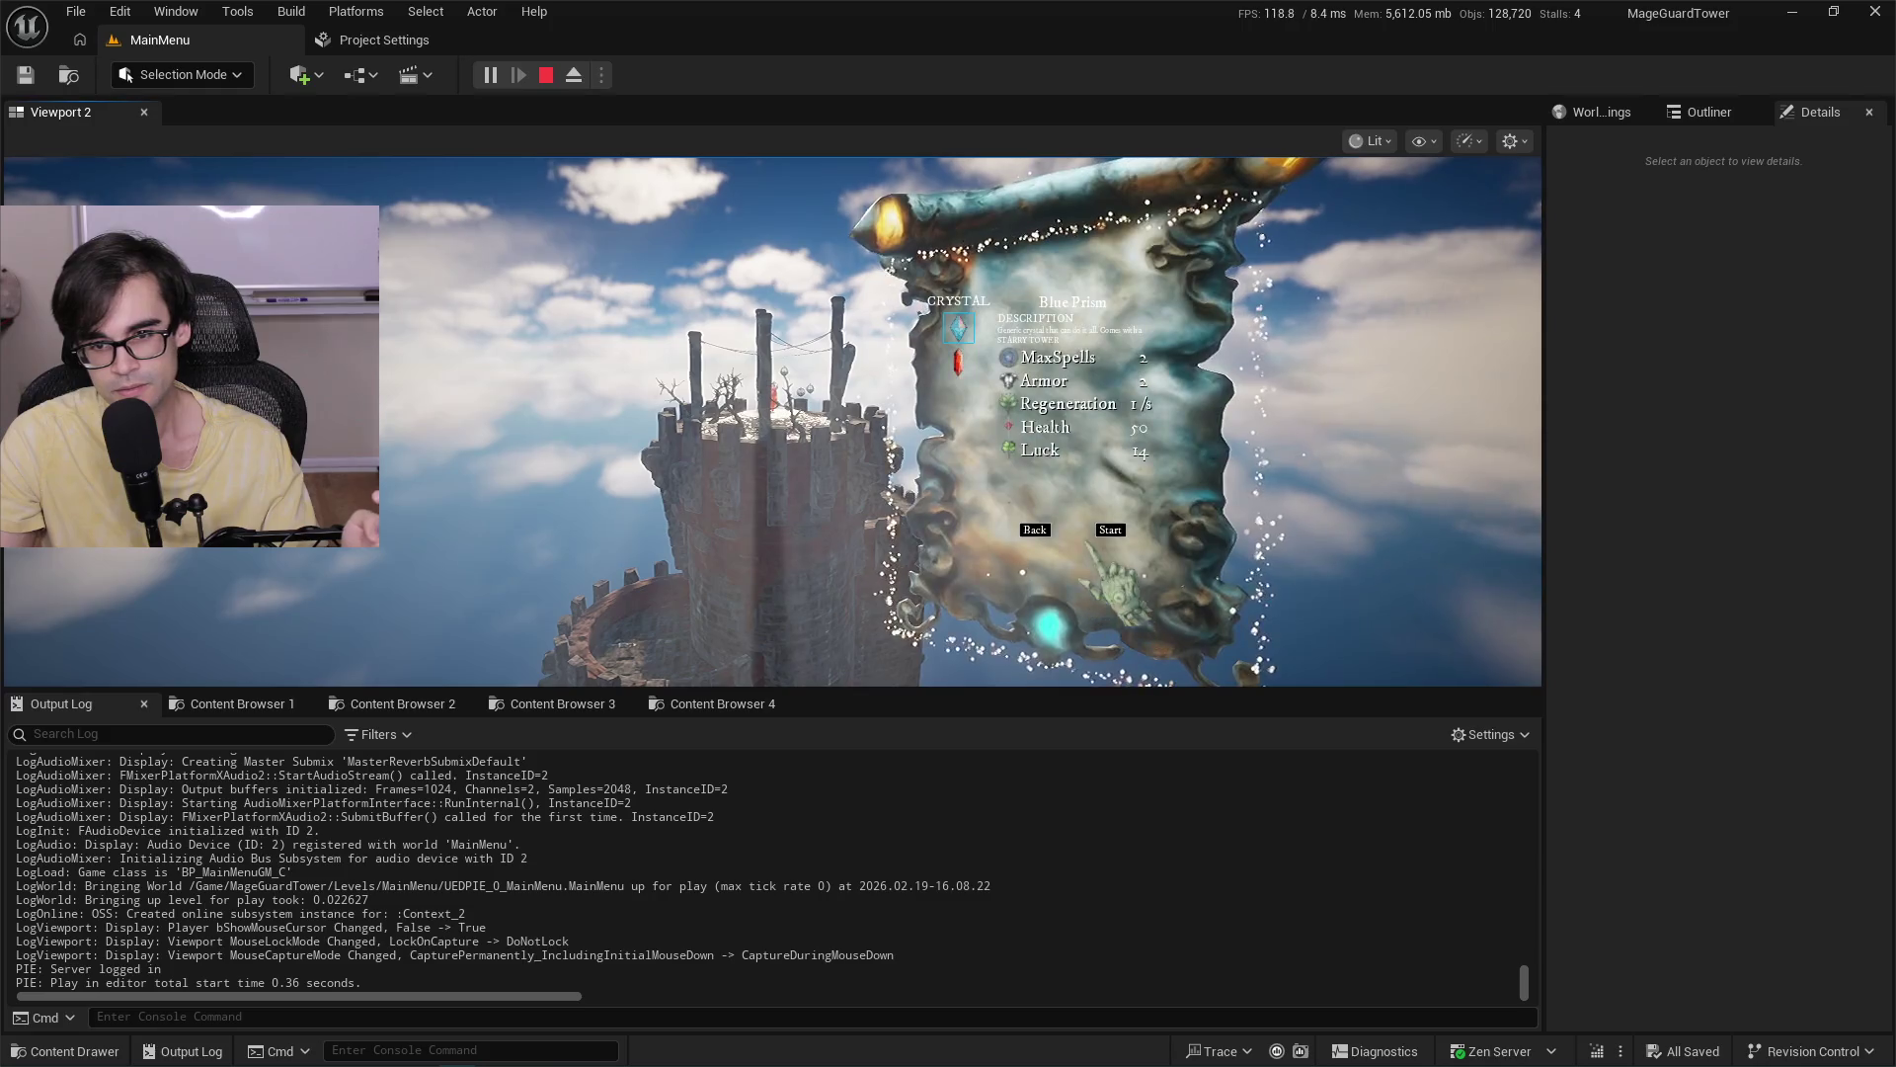
pyautogui.click(1111, 528)
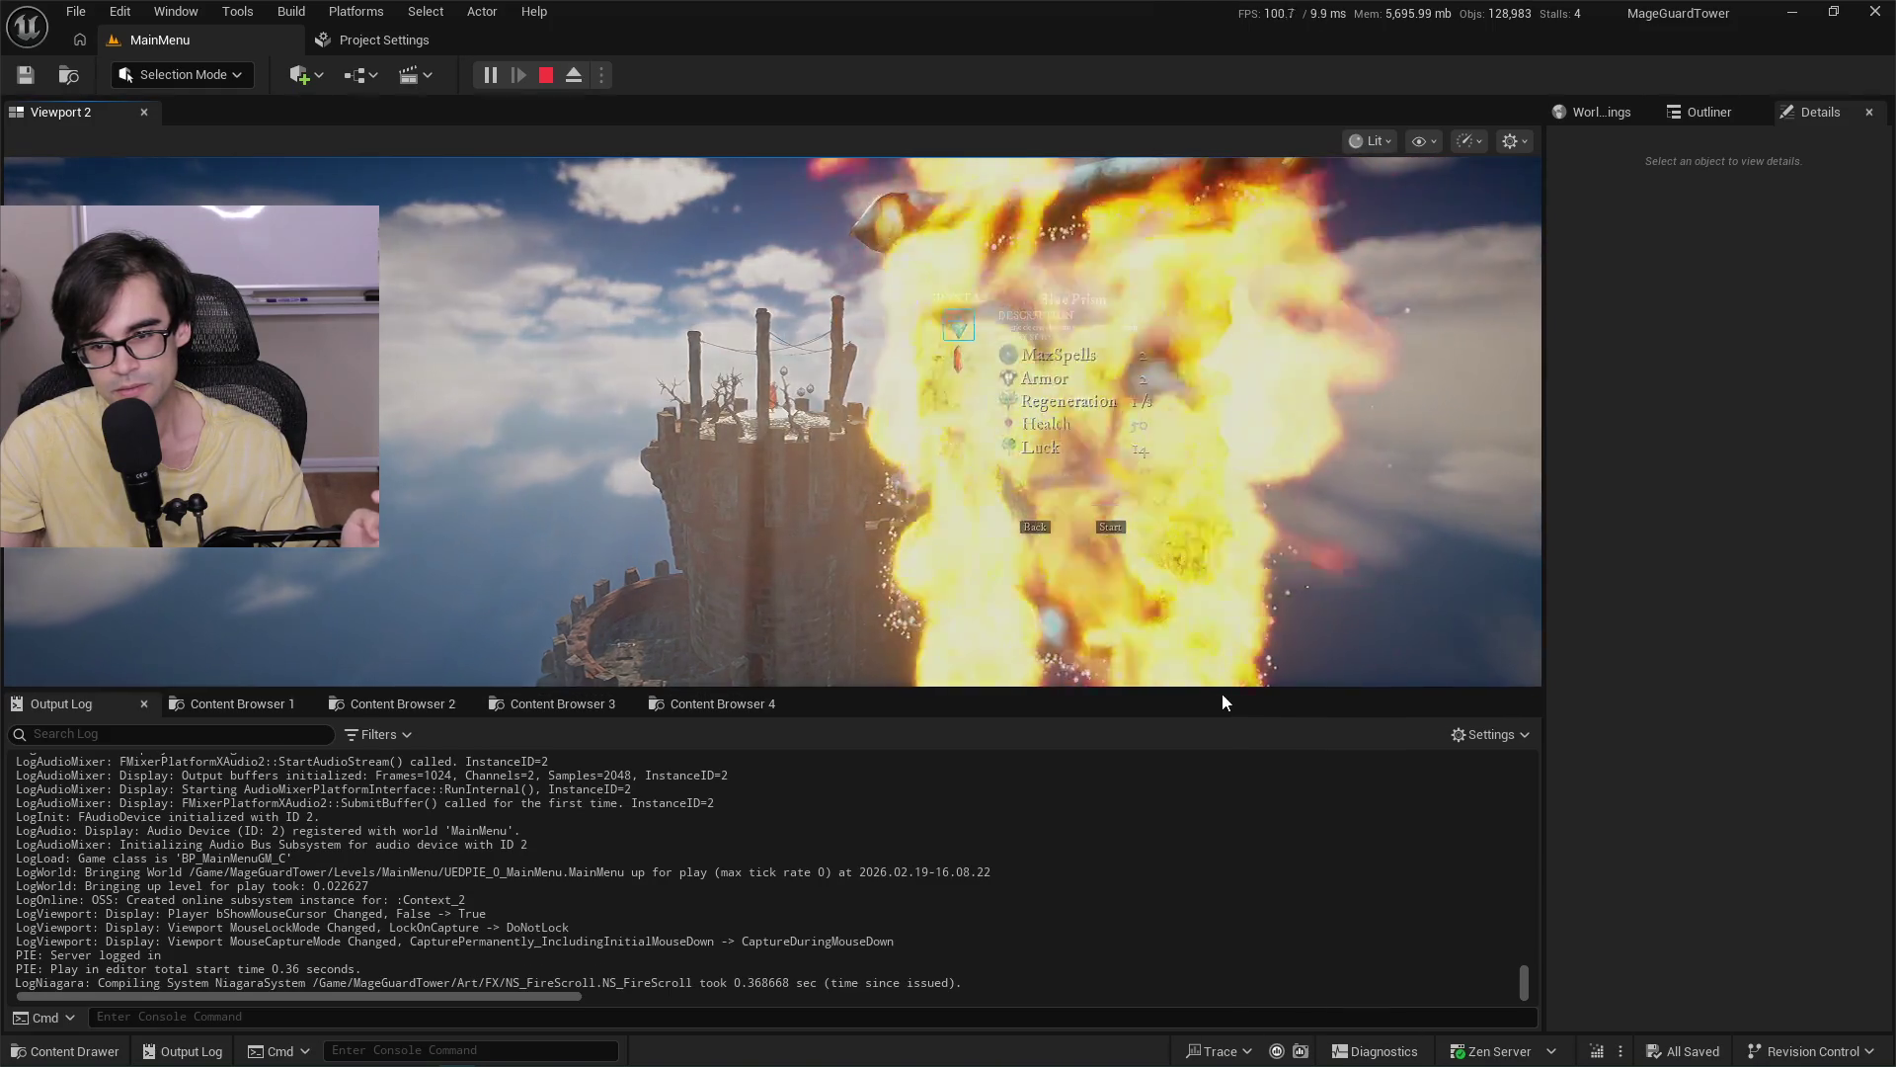
pyautogui.moveTo(1229, 690); pyautogui.dragTo(1229, 883)
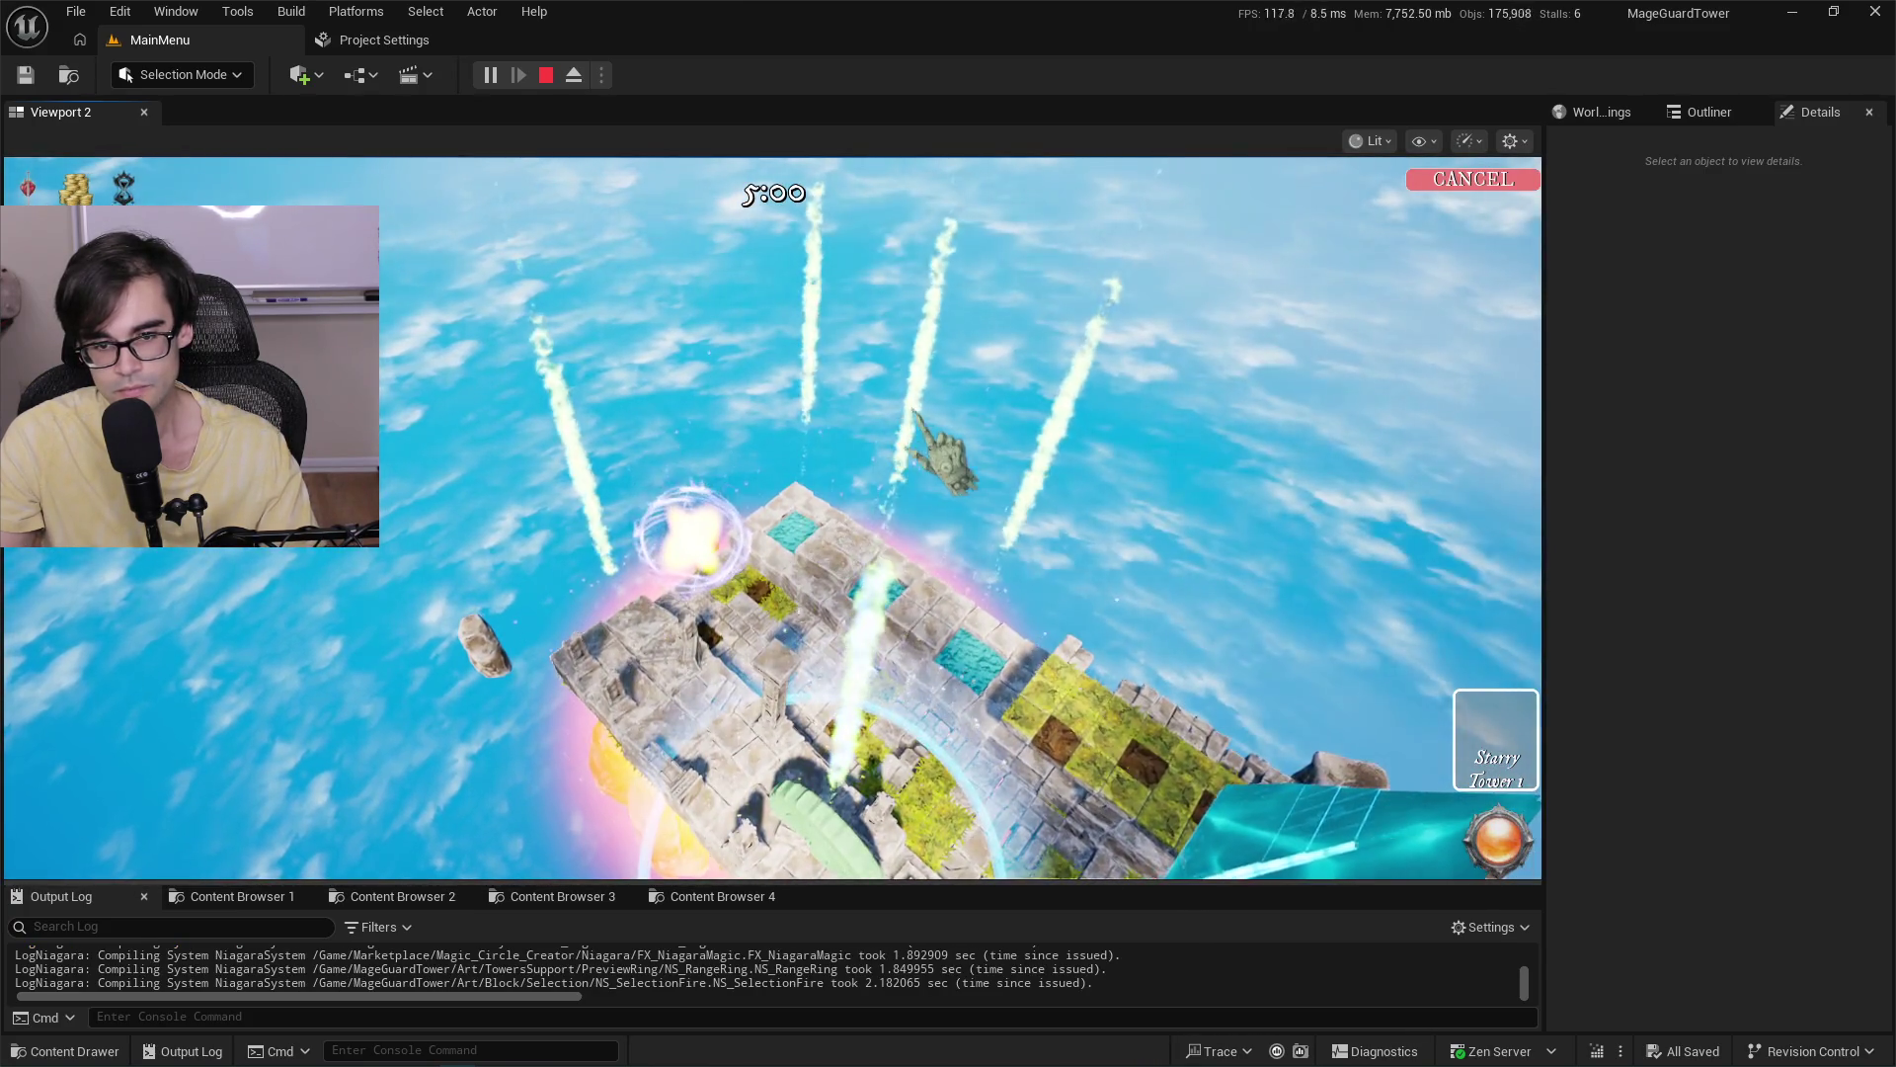
pyautogui.click(1501, 844)
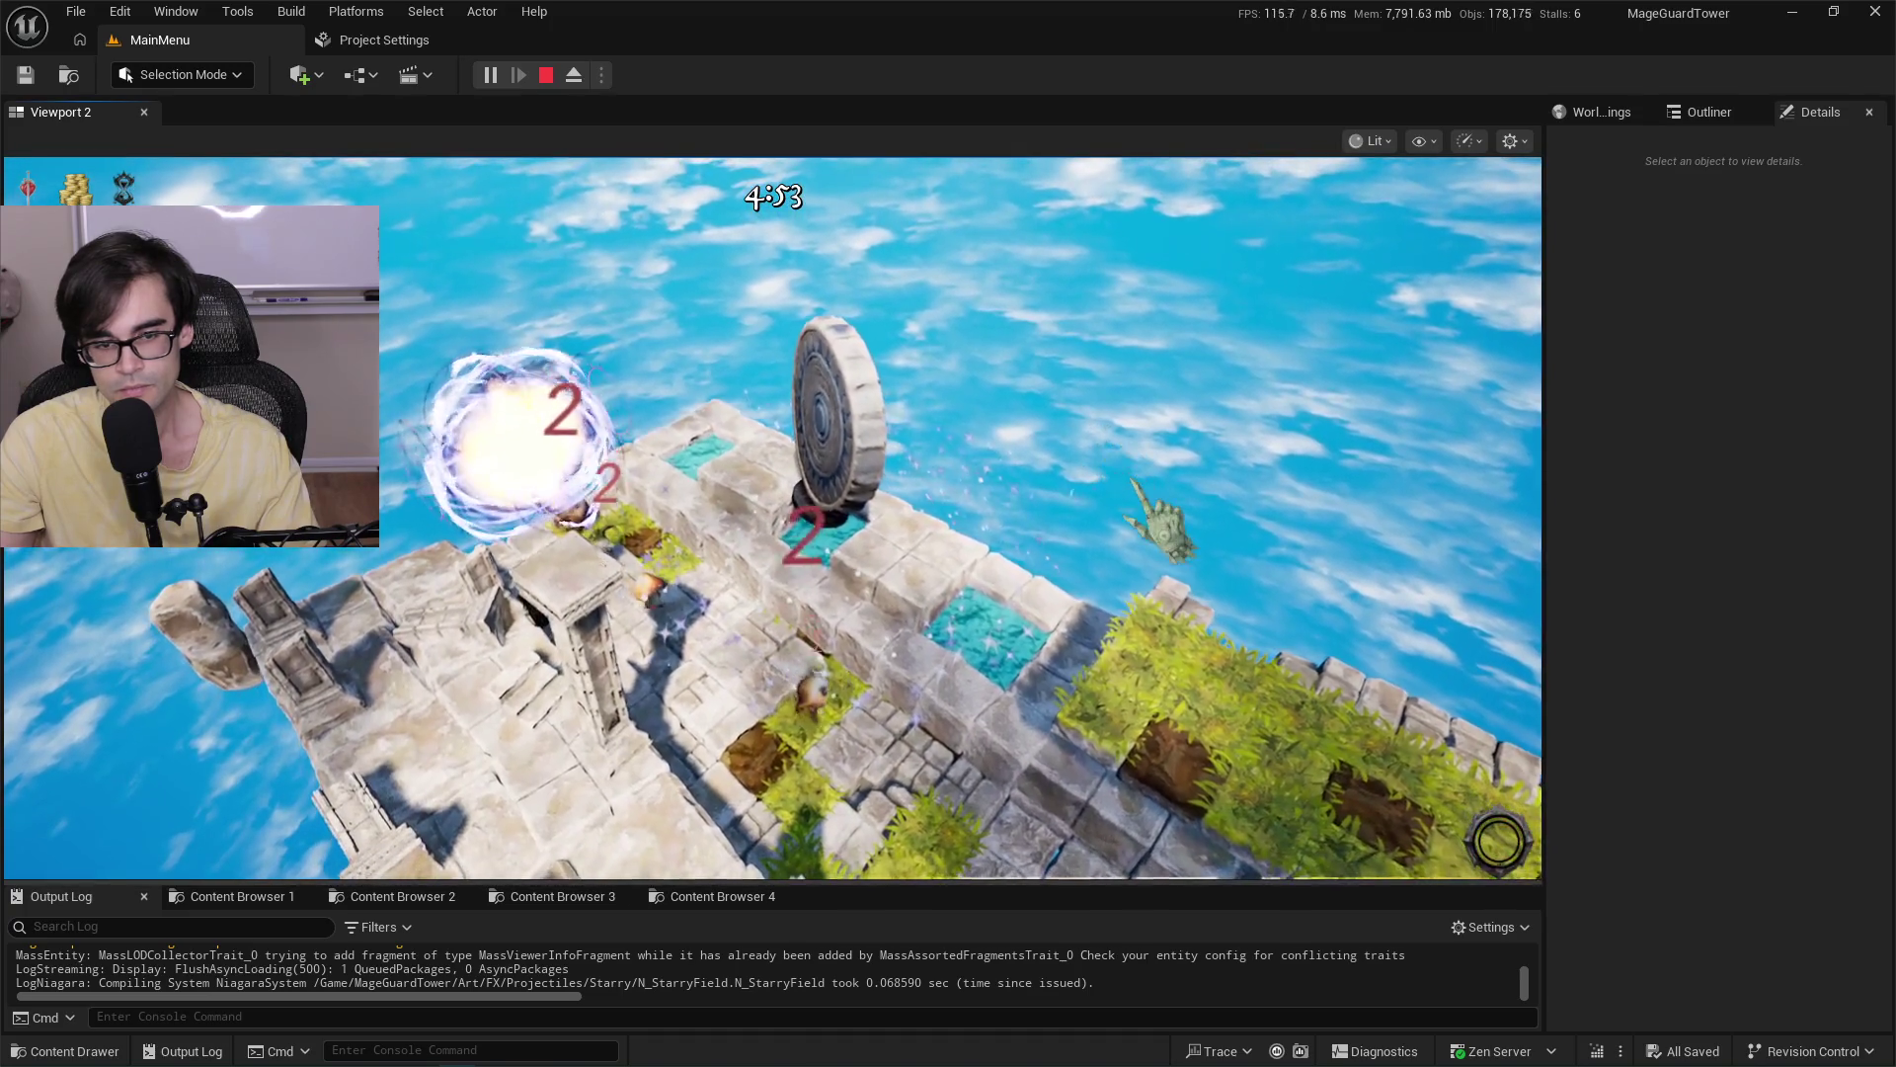
pyautogui.click(1161, 518)
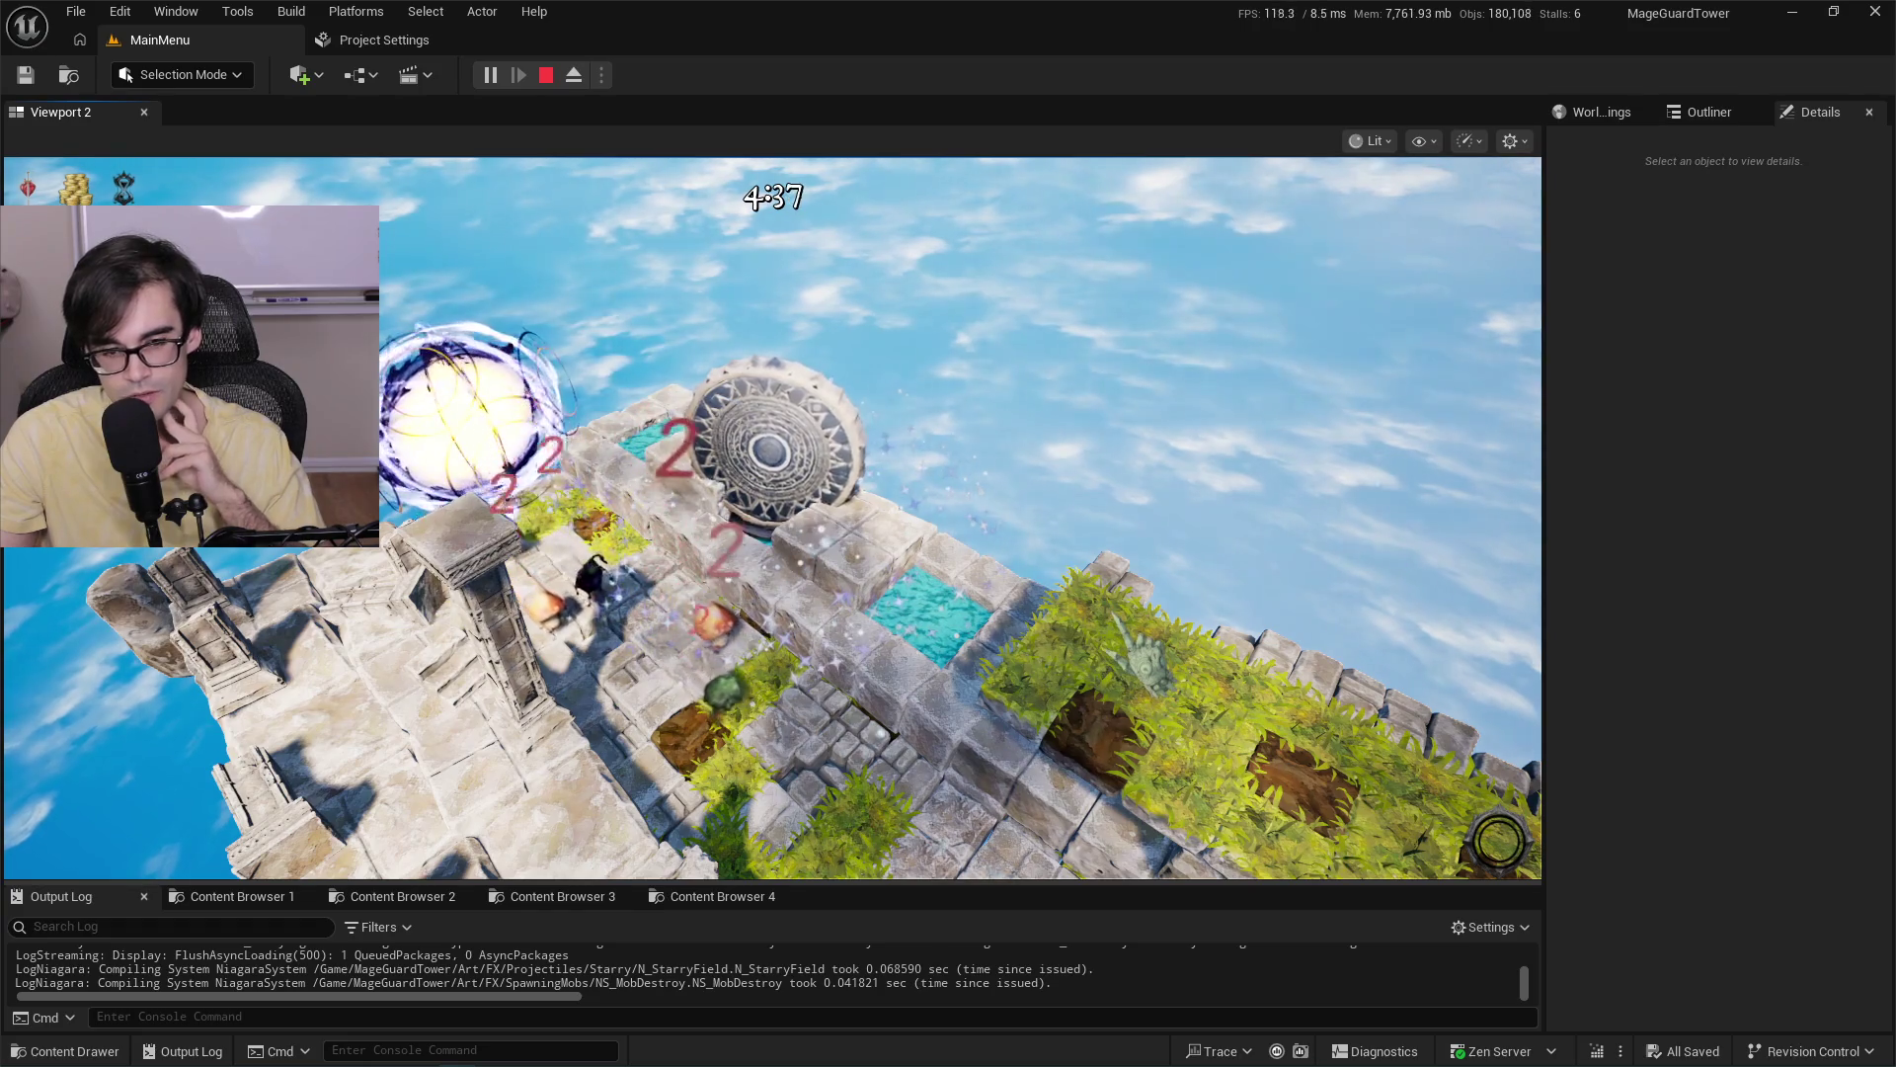
pyautogui.click(505, 422)
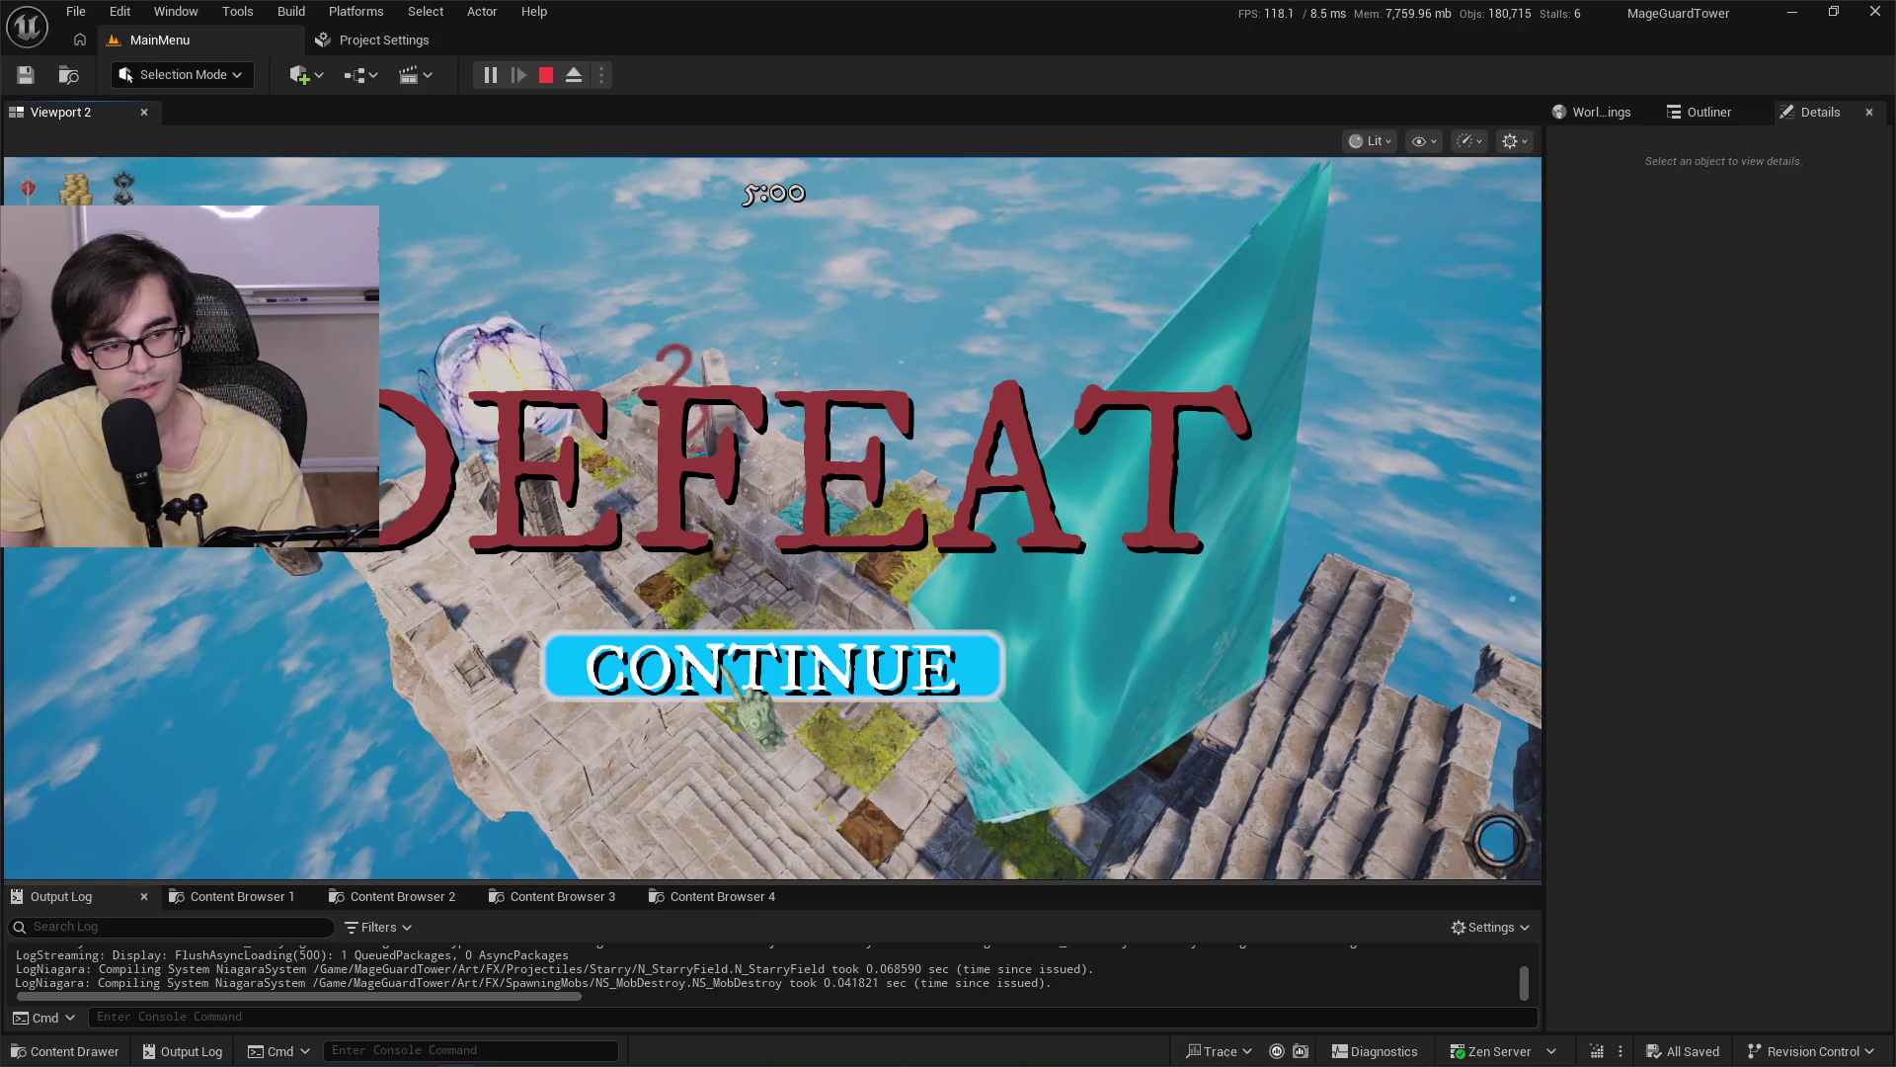
# Continue past the defeat screen, stop the play session and bring up Project Settings.
pyautogui.click(722, 666)
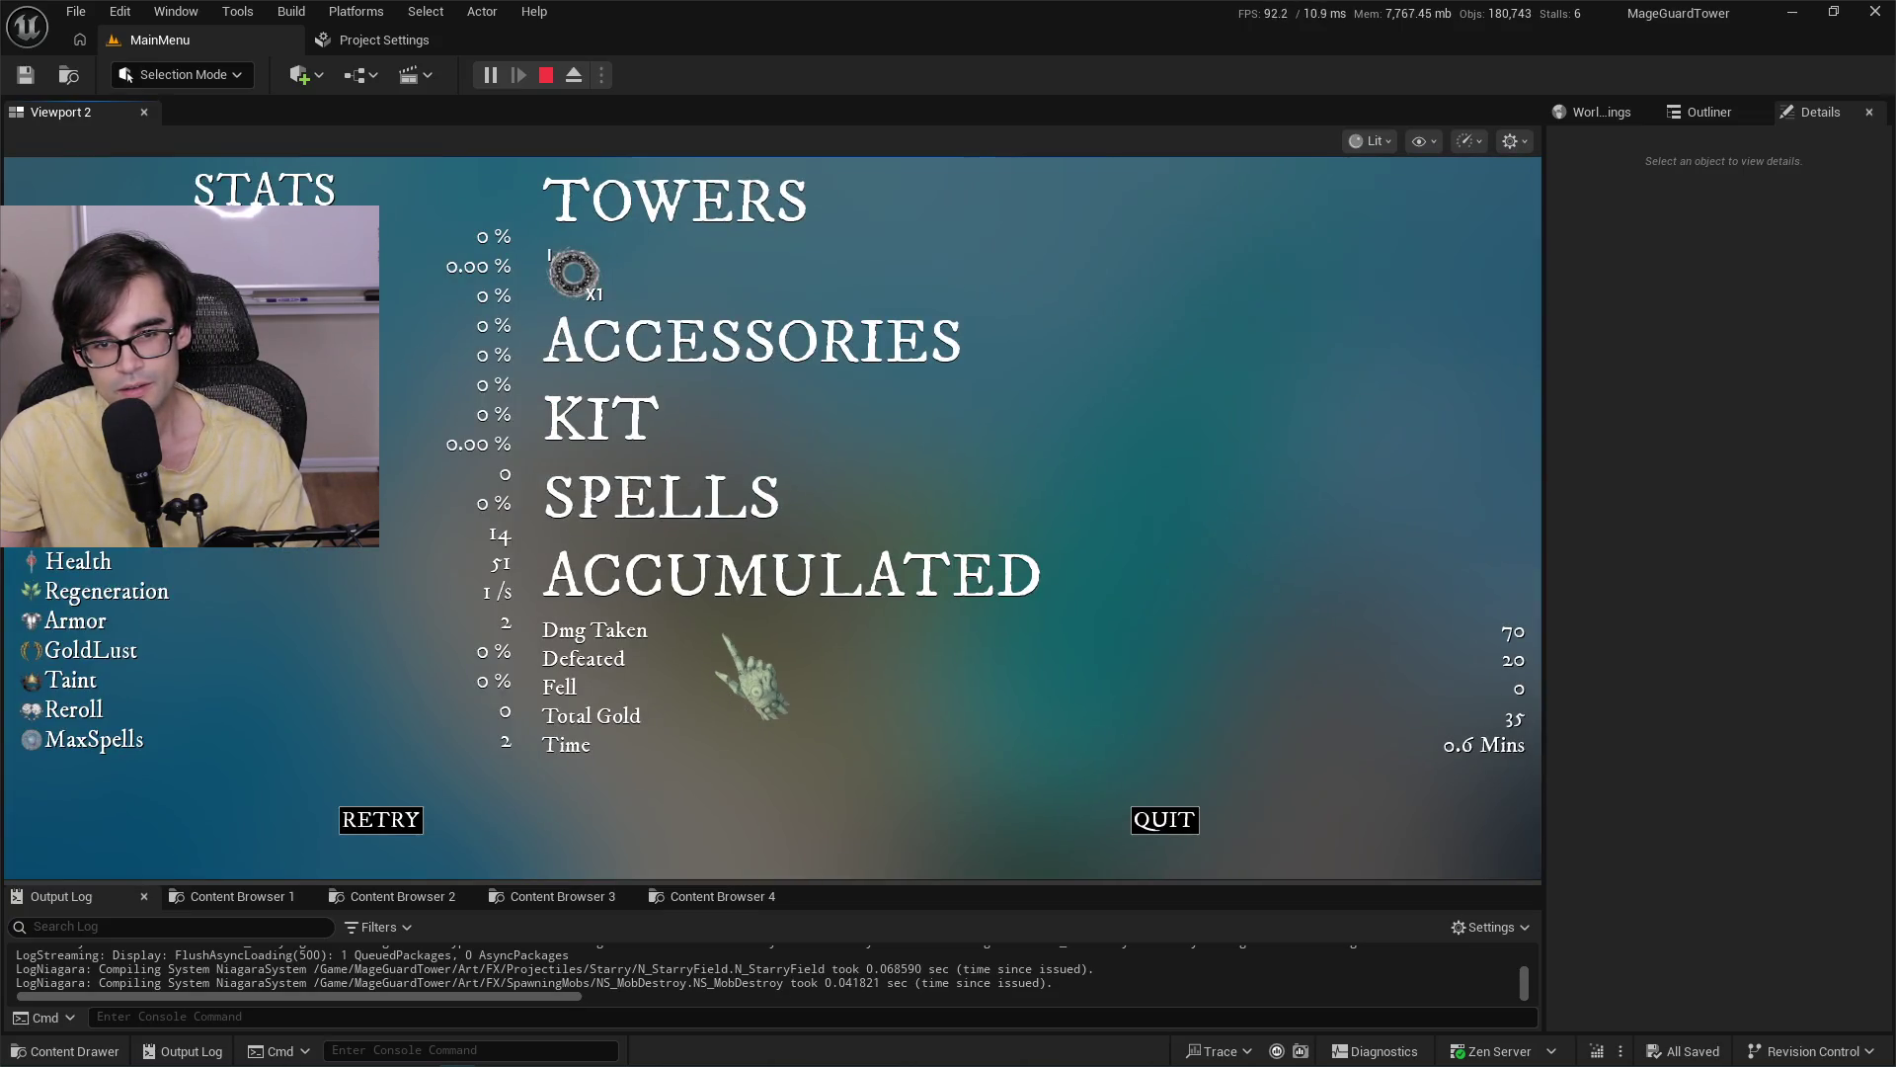
pyautogui.press('Escape')
pyautogui.click(407, 44)
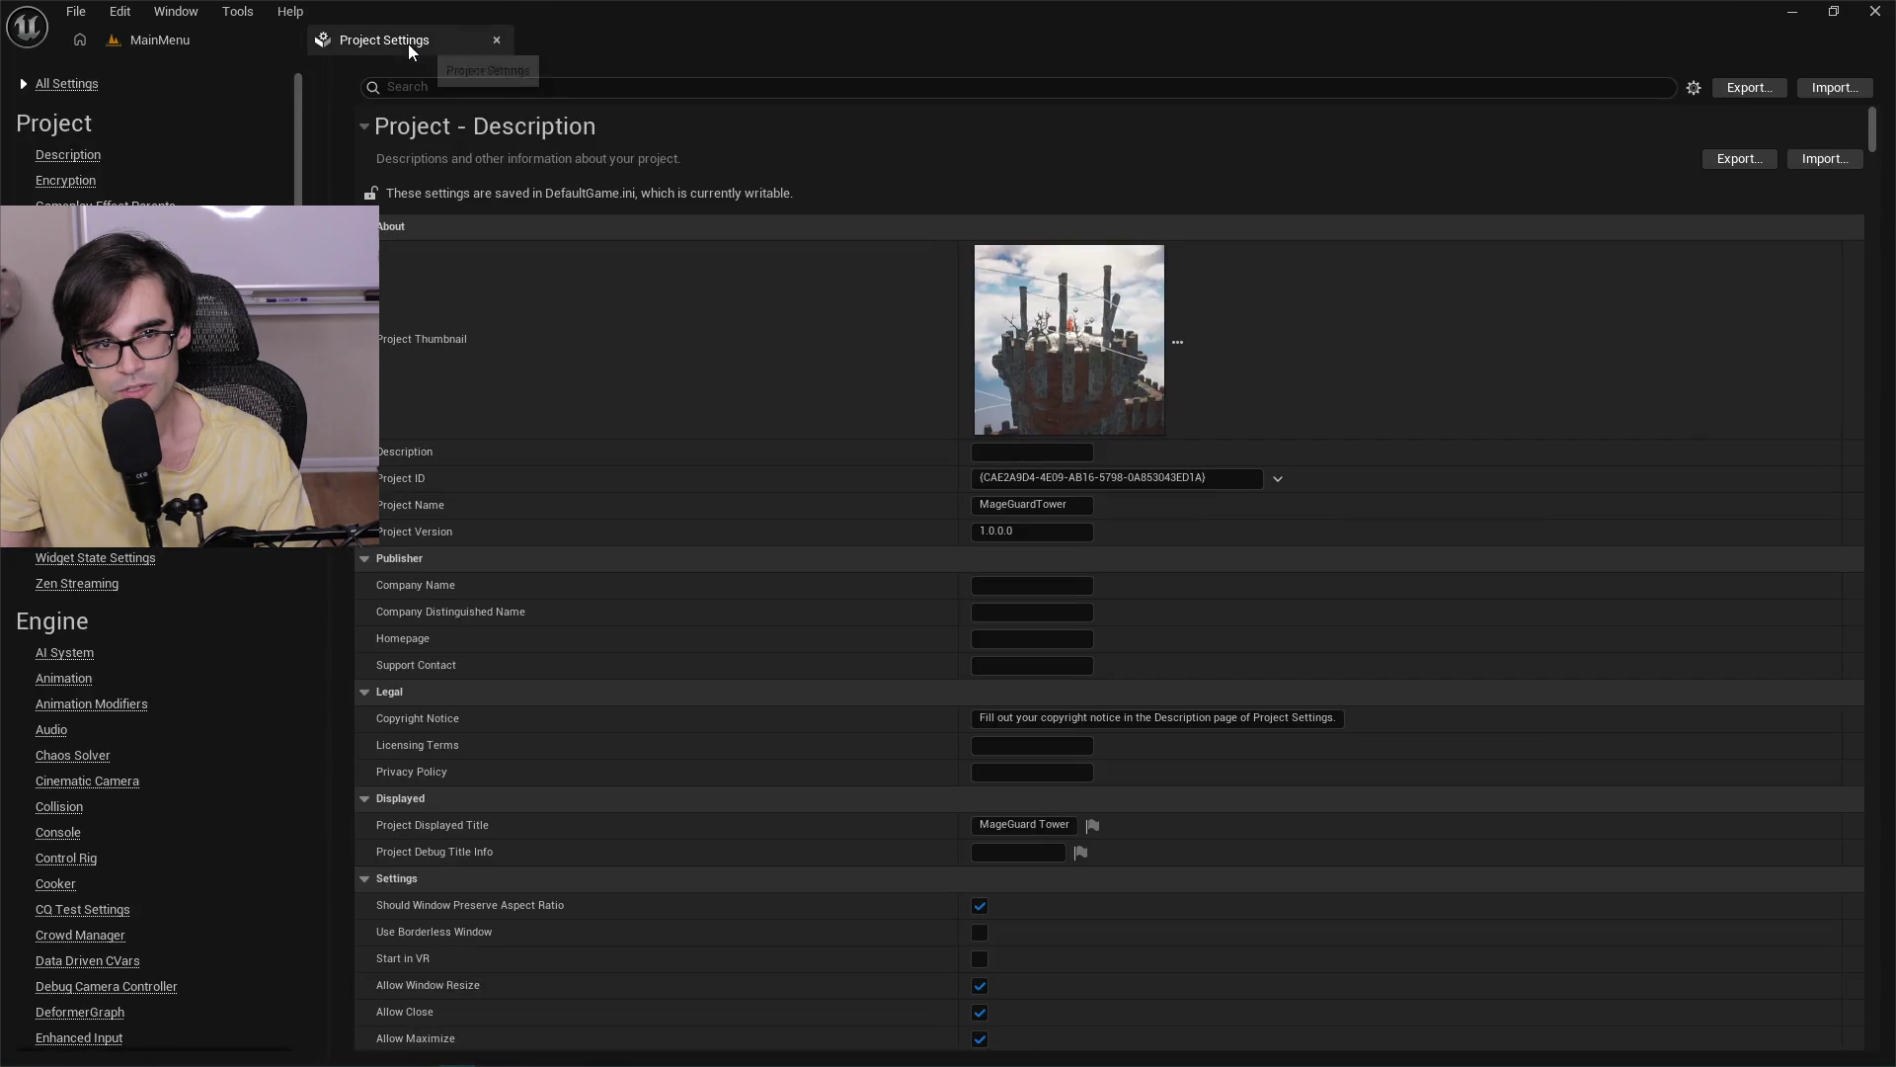
# Return to the MainMenu level and enlarge the bottom panel to show a content browser.
pyautogui.click(168, 42)
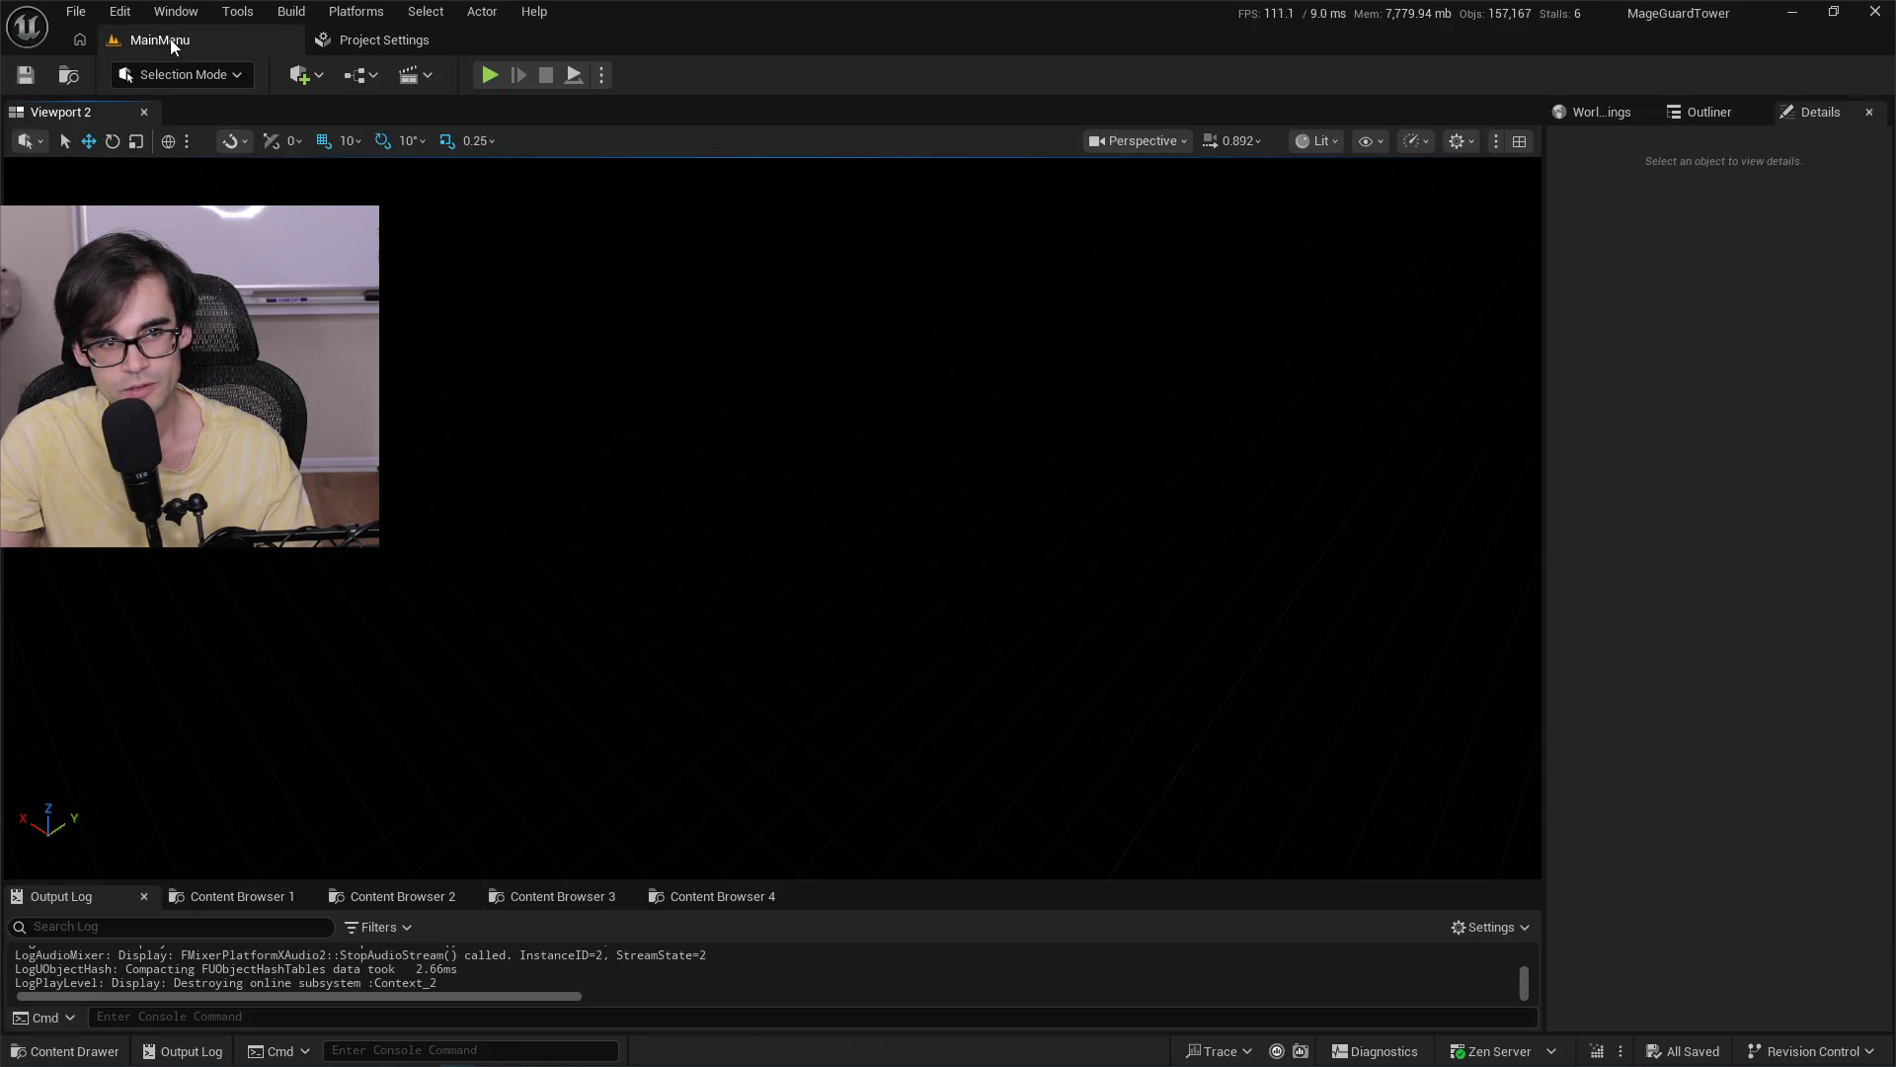
pyautogui.moveTo(908, 882); pyautogui.dragTo(900, 661)
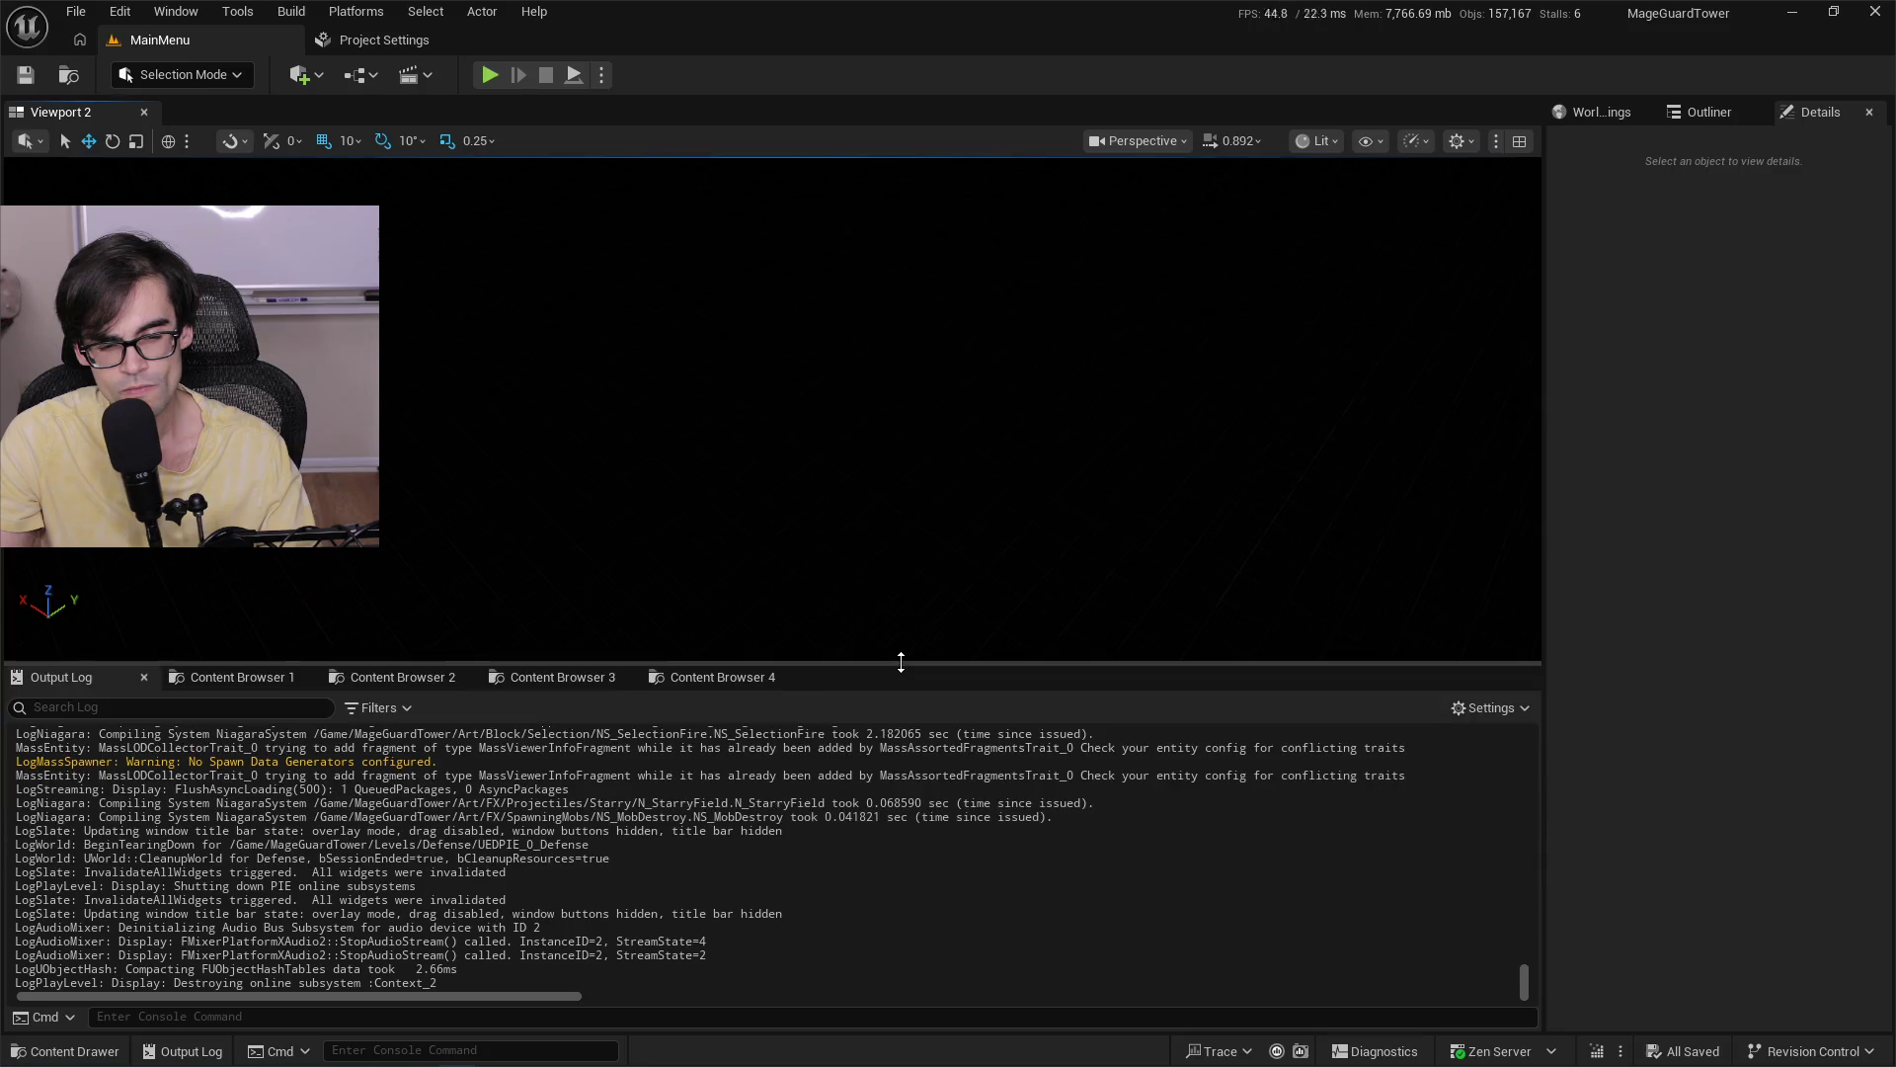
pyautogui.click(529, 679)
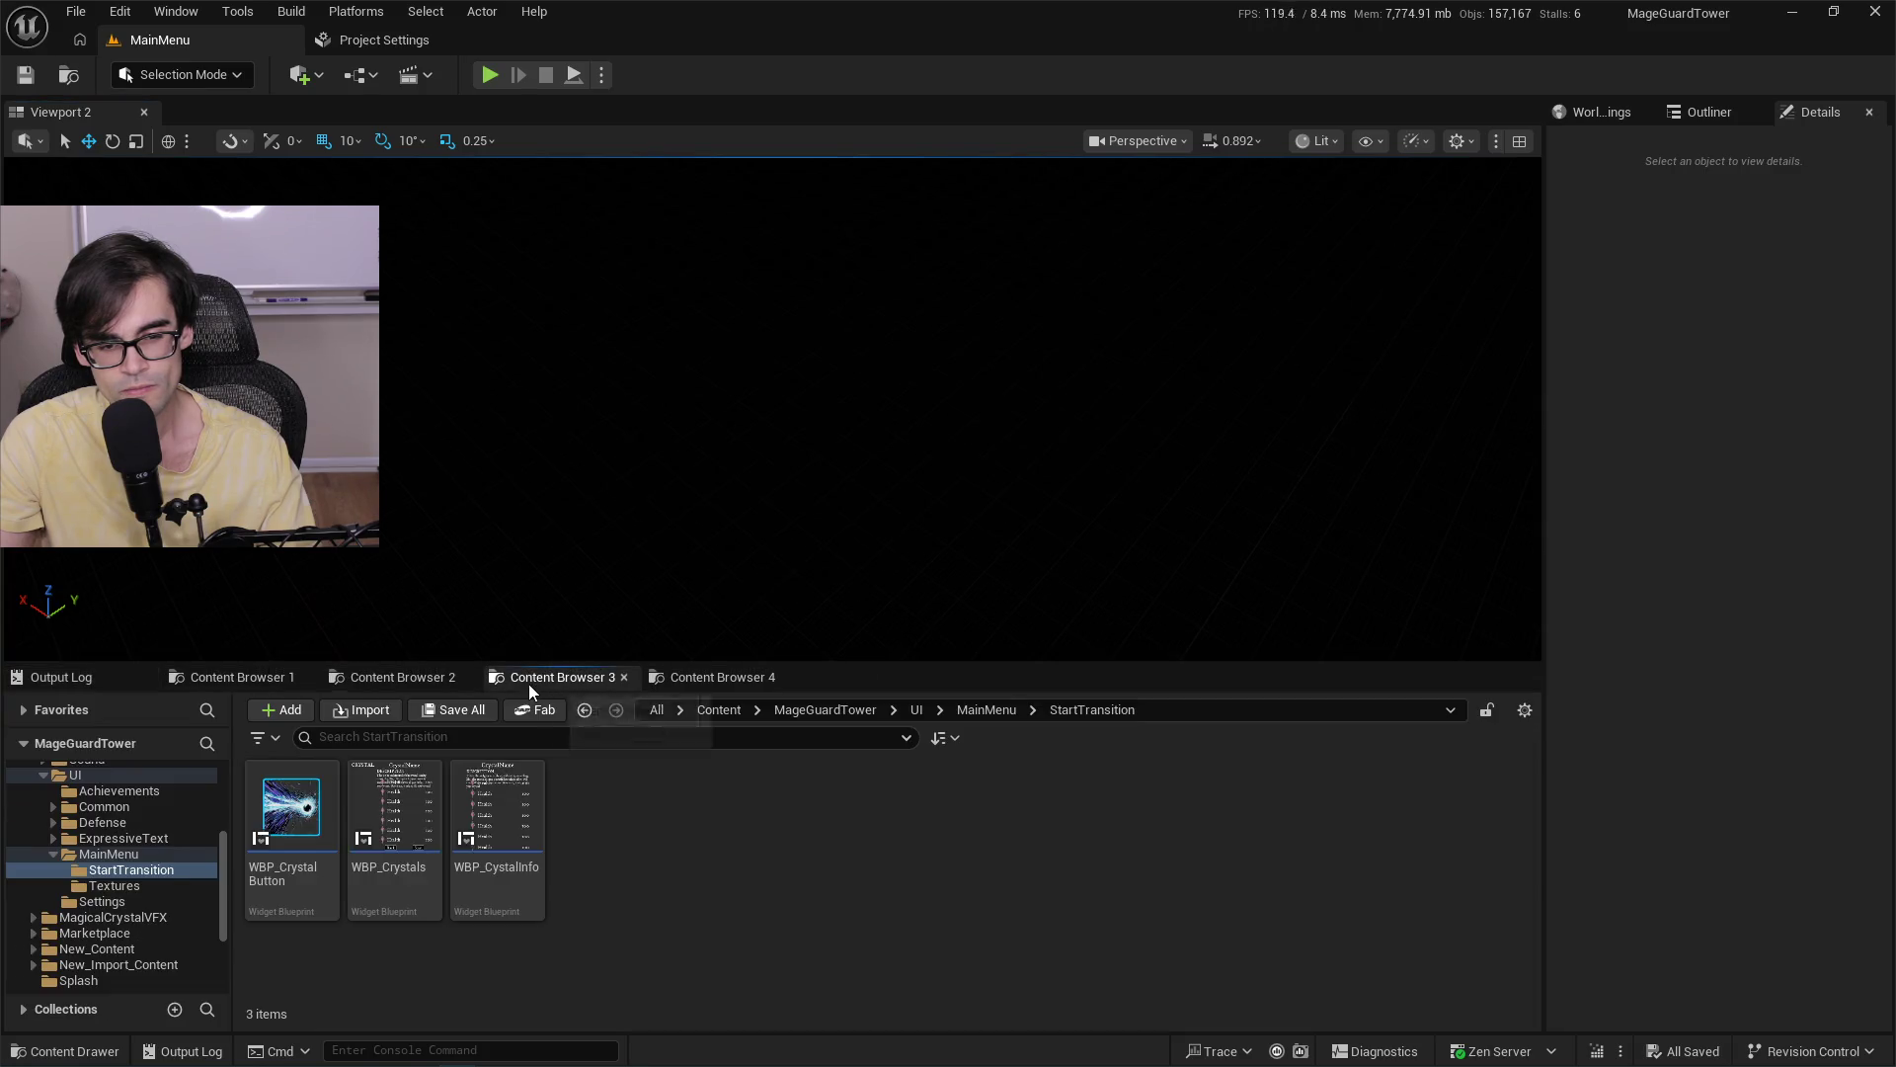
pyautogui.click(376, 679)
pyautogui.click(232, 677)
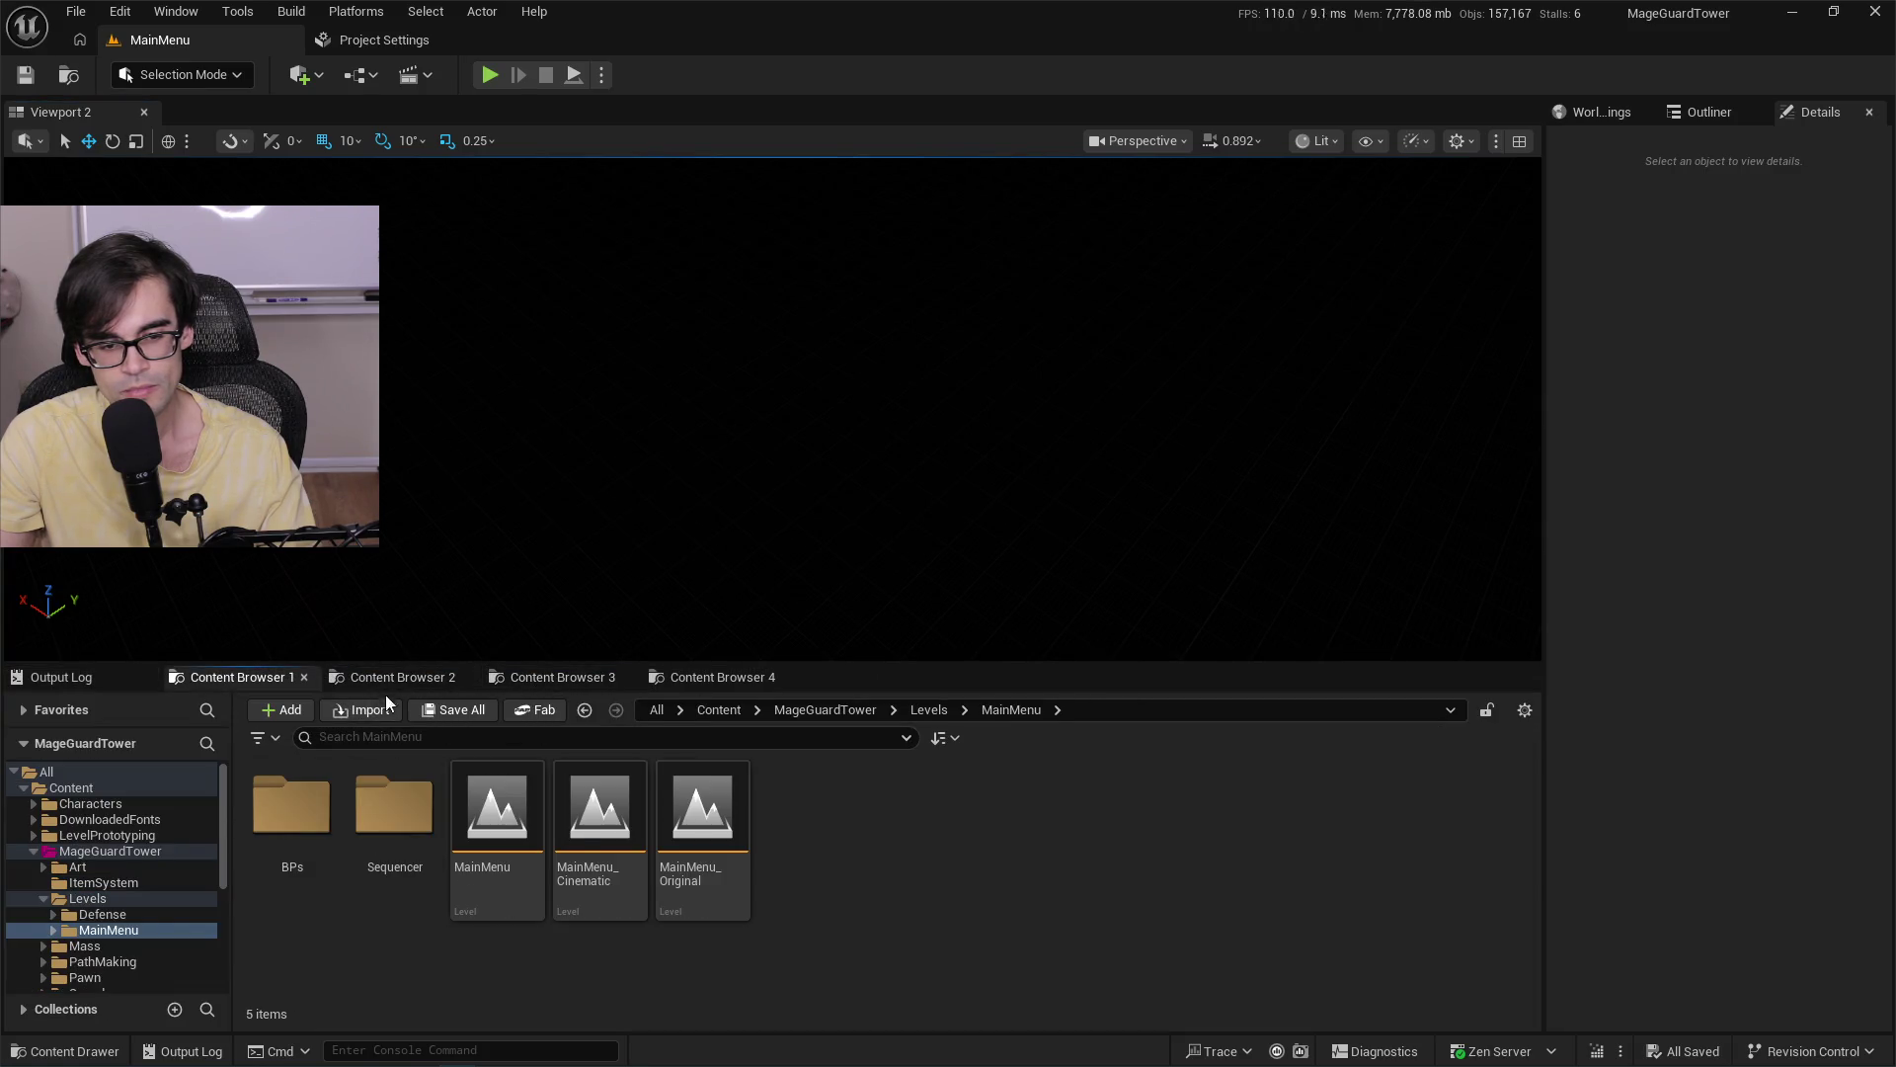
pyautogui.click(349, 678)
# Browse MageGuardTower > Mass > Spawnable > DataTables and open DT_MobActors.
pyautogui.click(861, 710)
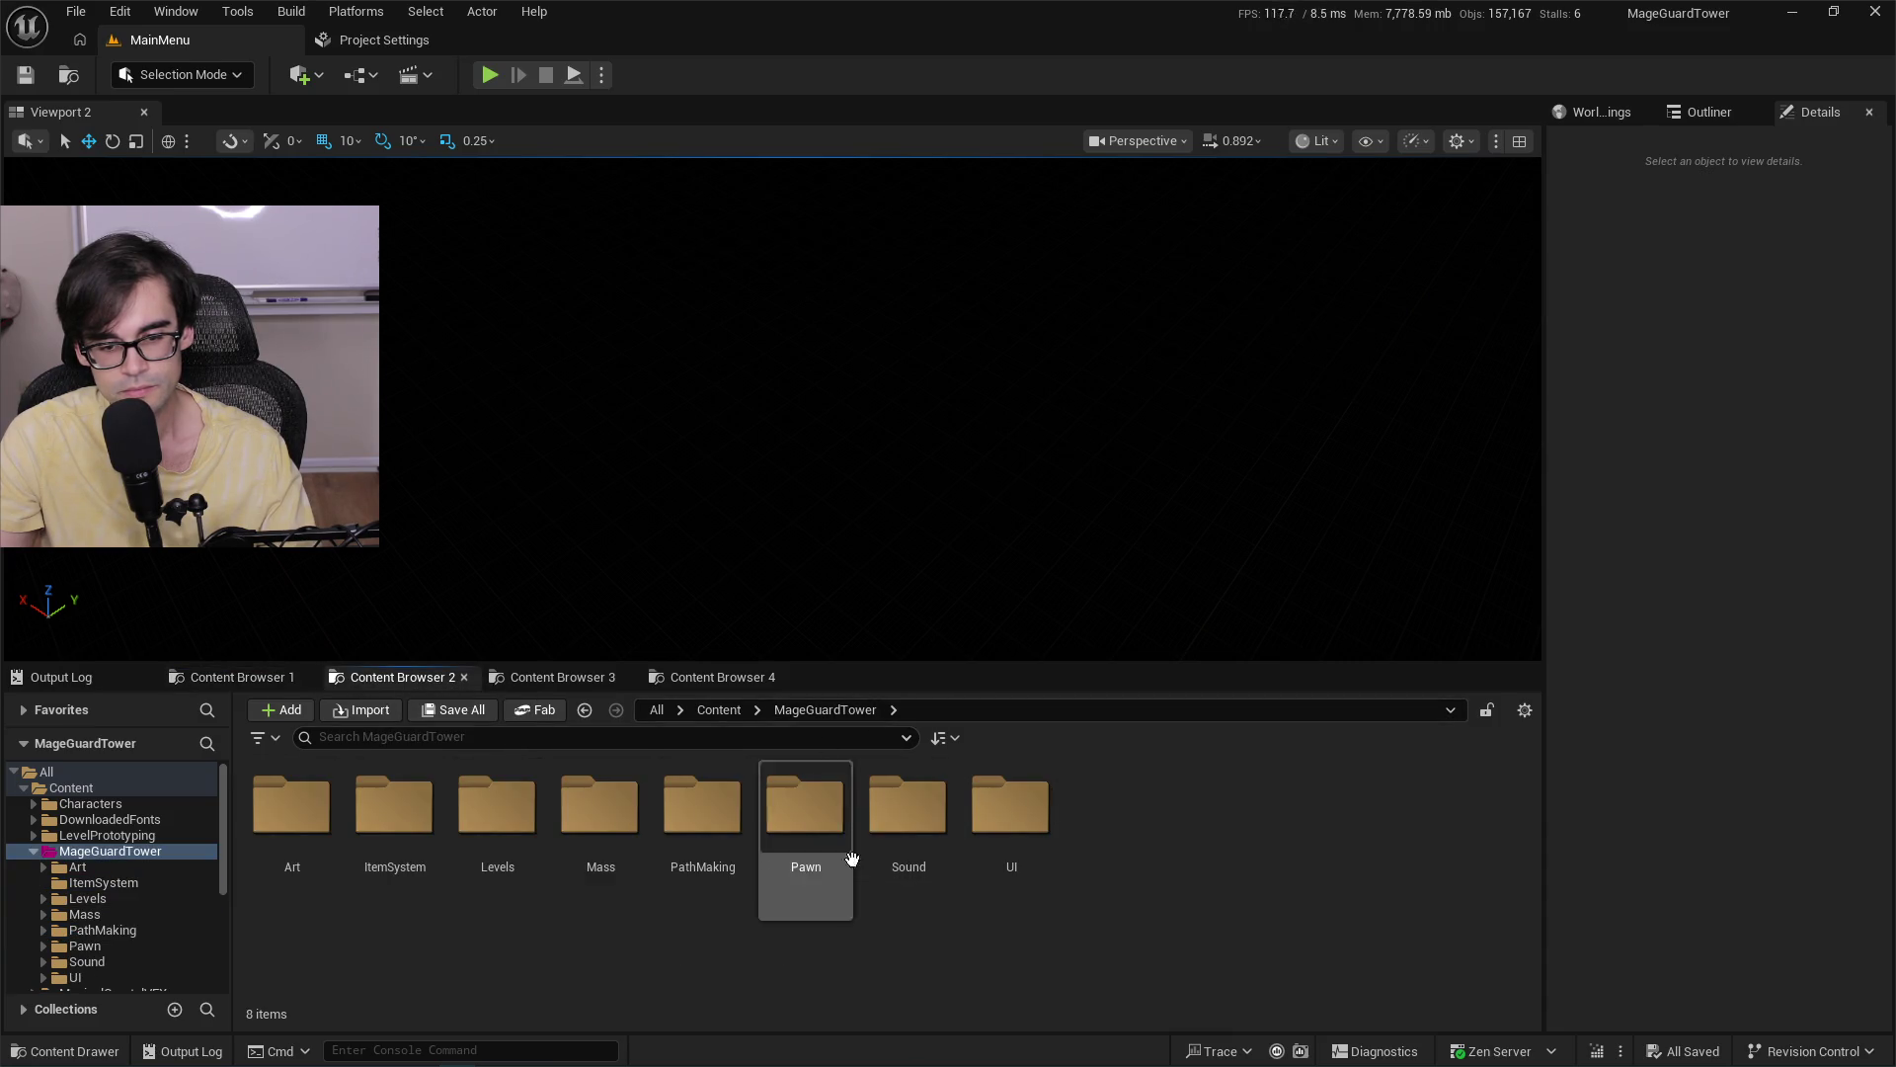
pyautogui.doubleClick(594, 842)
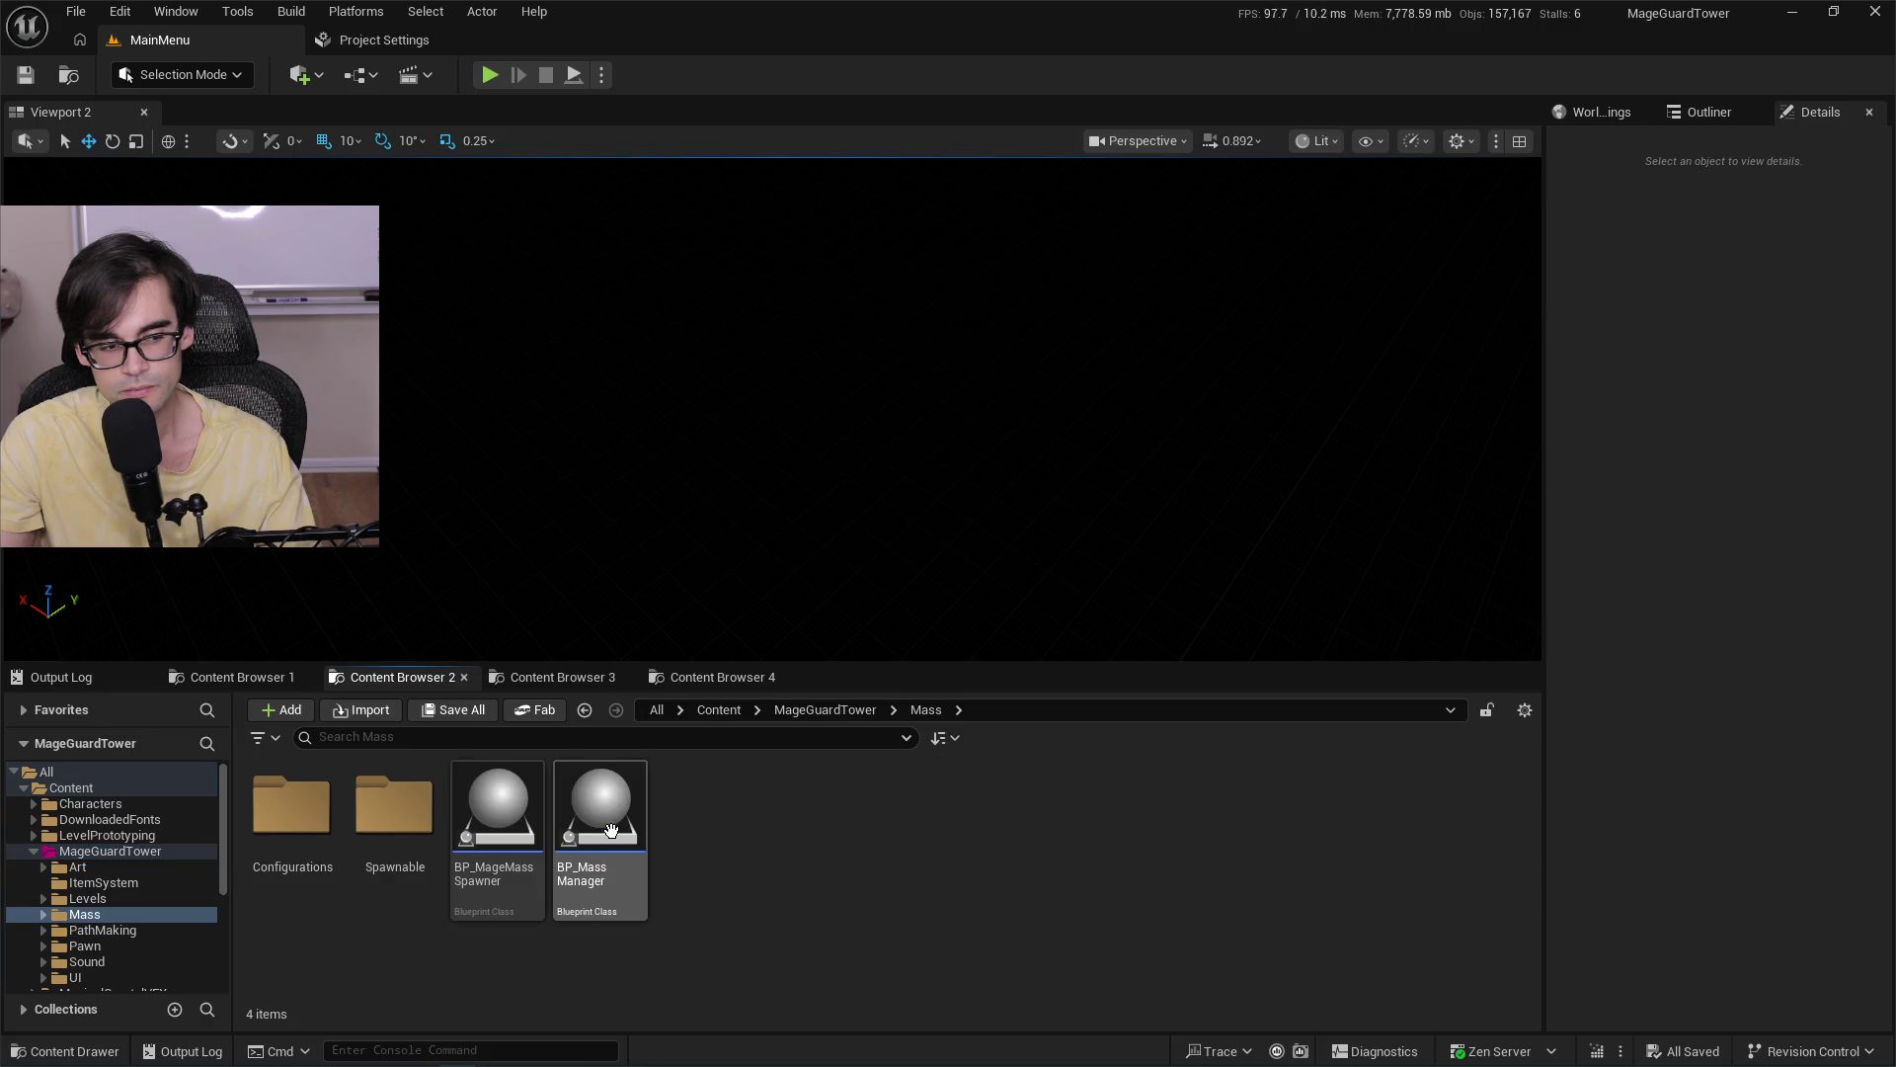
pyautogui.doubleClick(297, 814)
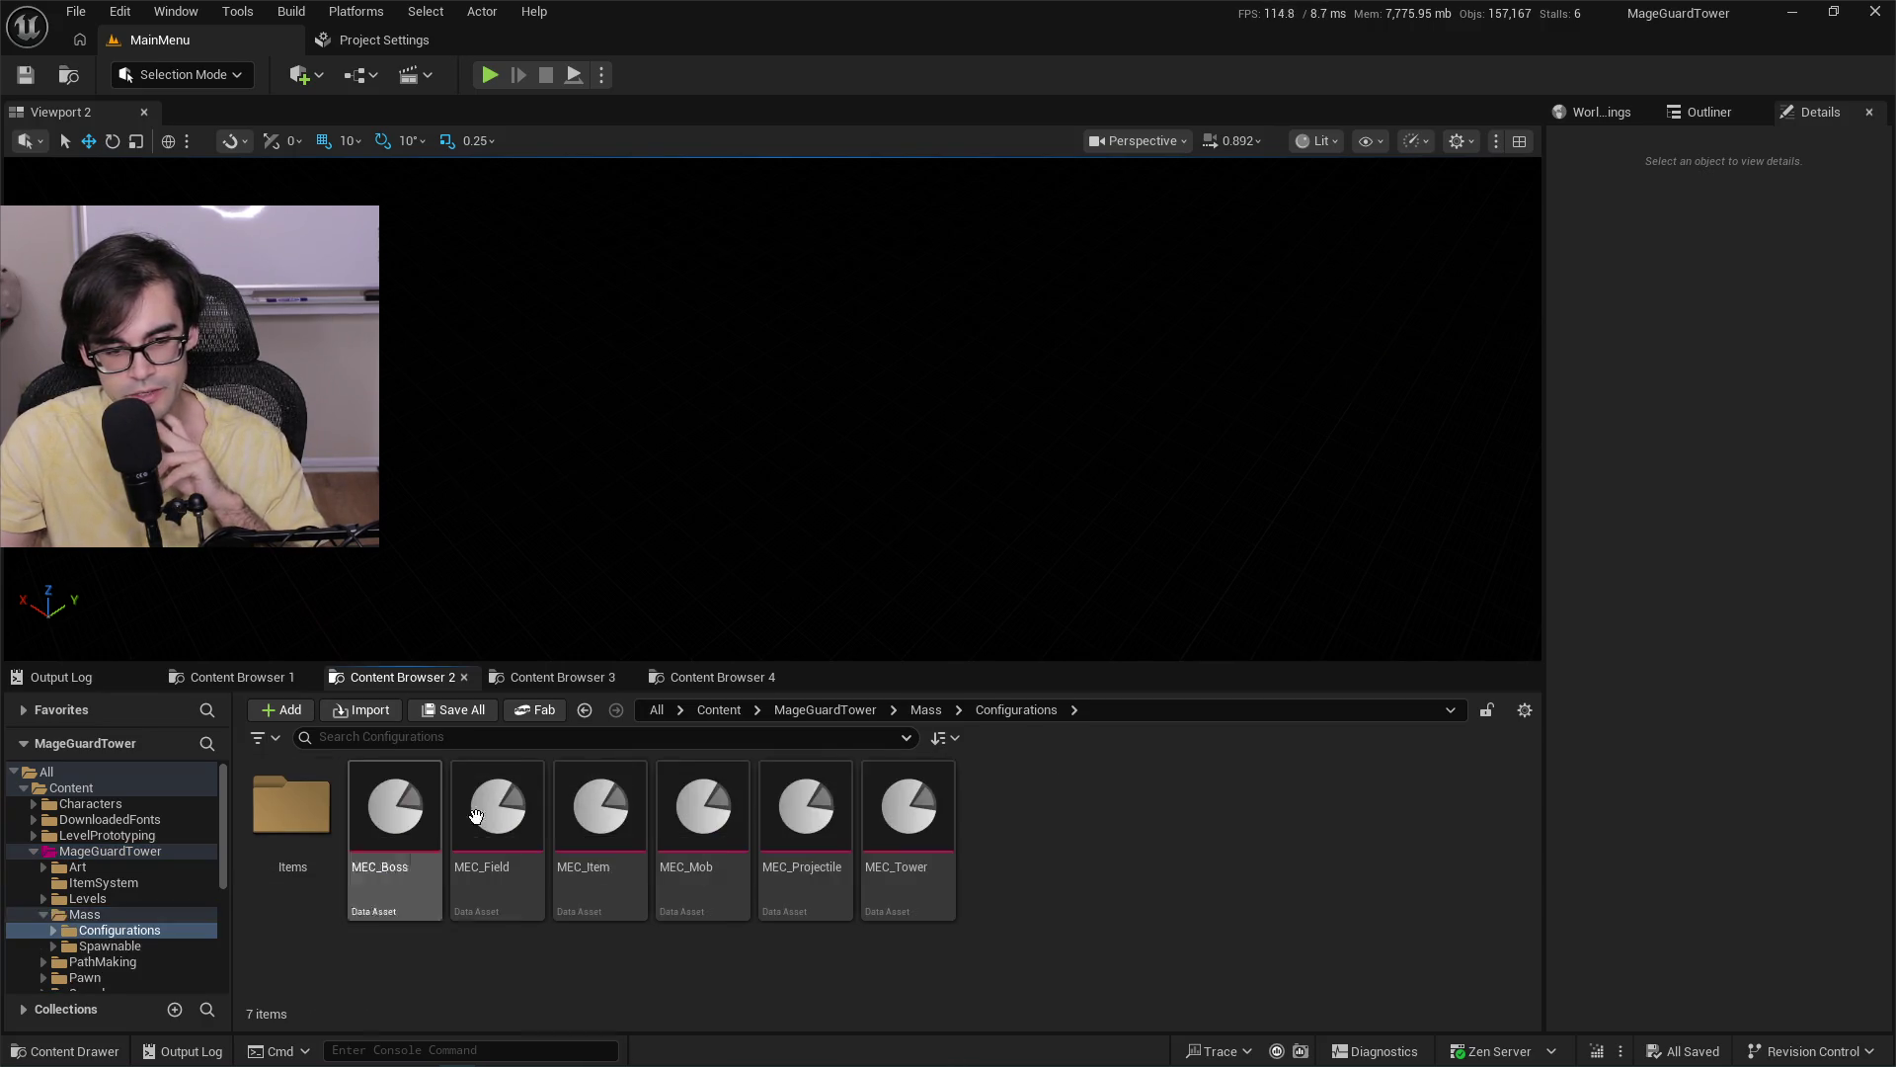
pyautogui.hotkey('alt', 'Left')
pyautogui.doubleClick(395, 805)
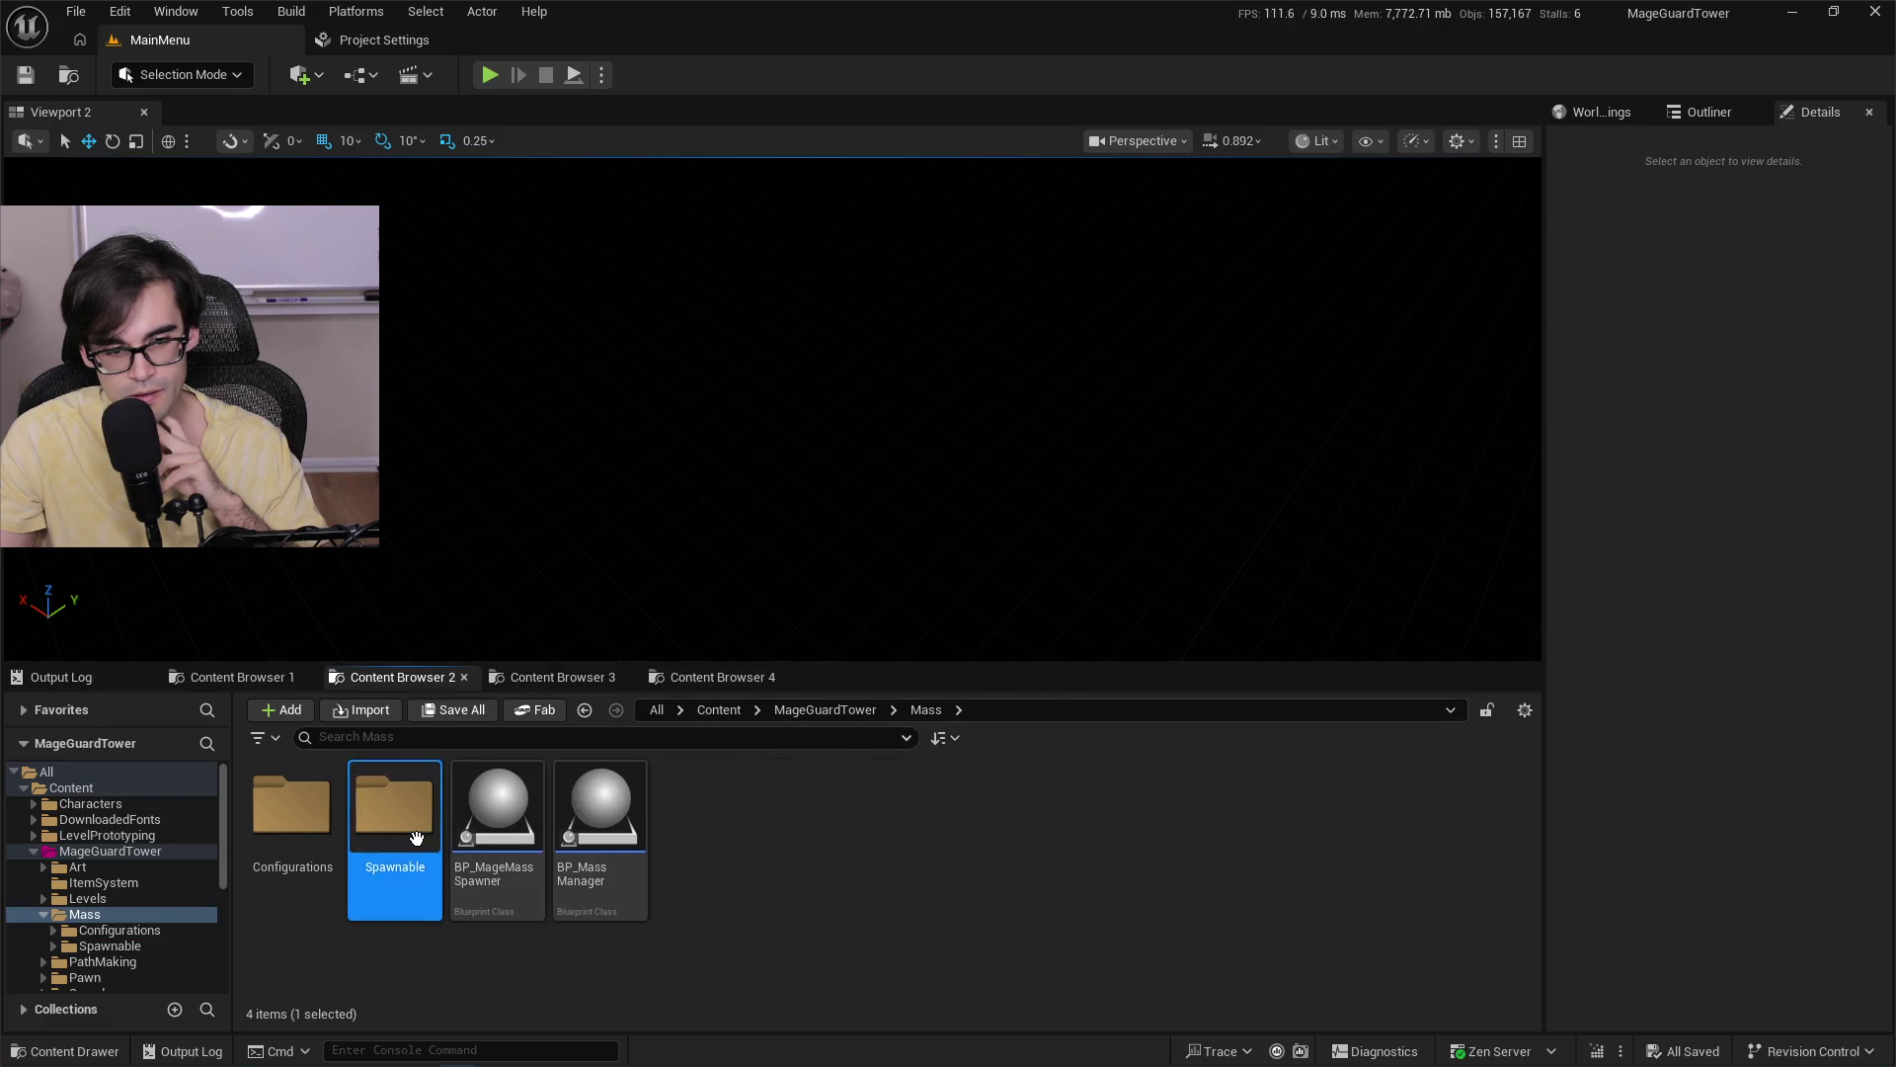
pyautogui.doubleClick(395, 805)
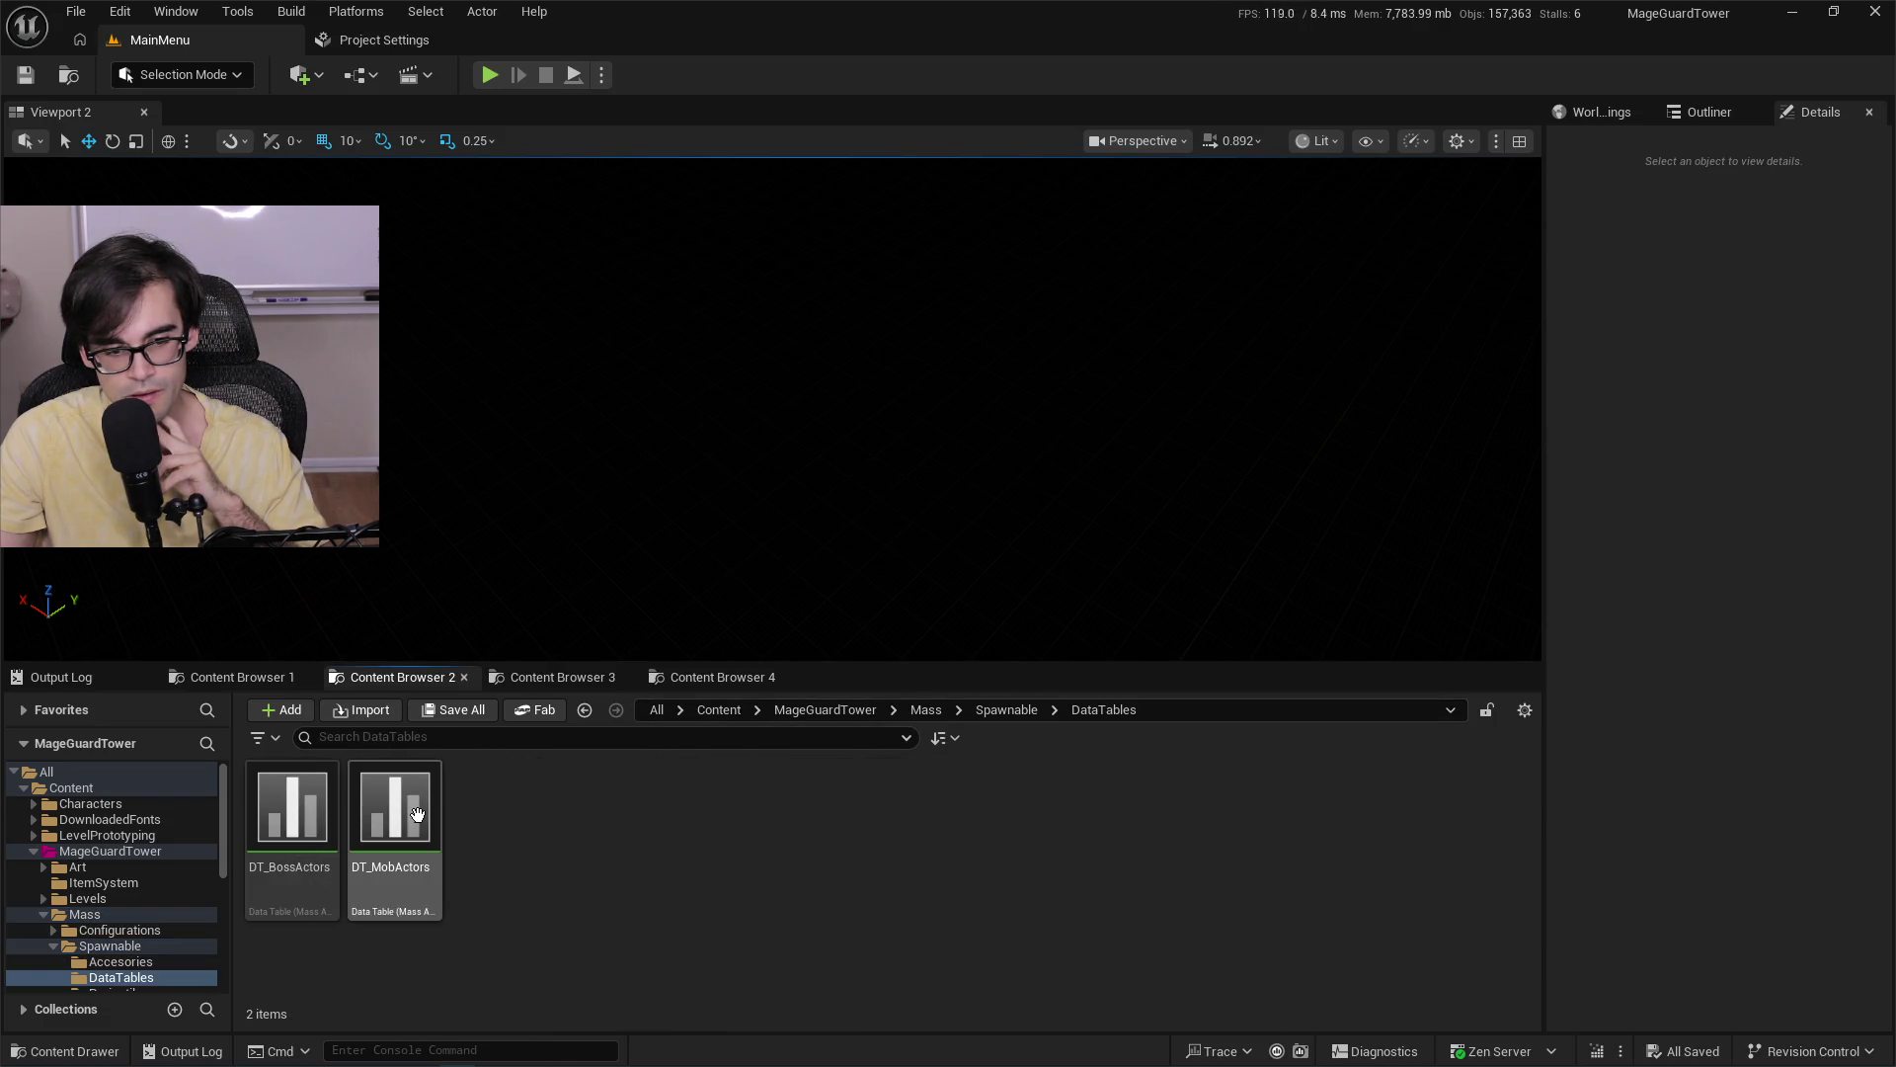
pyautogui.doubleClick(418, 815)
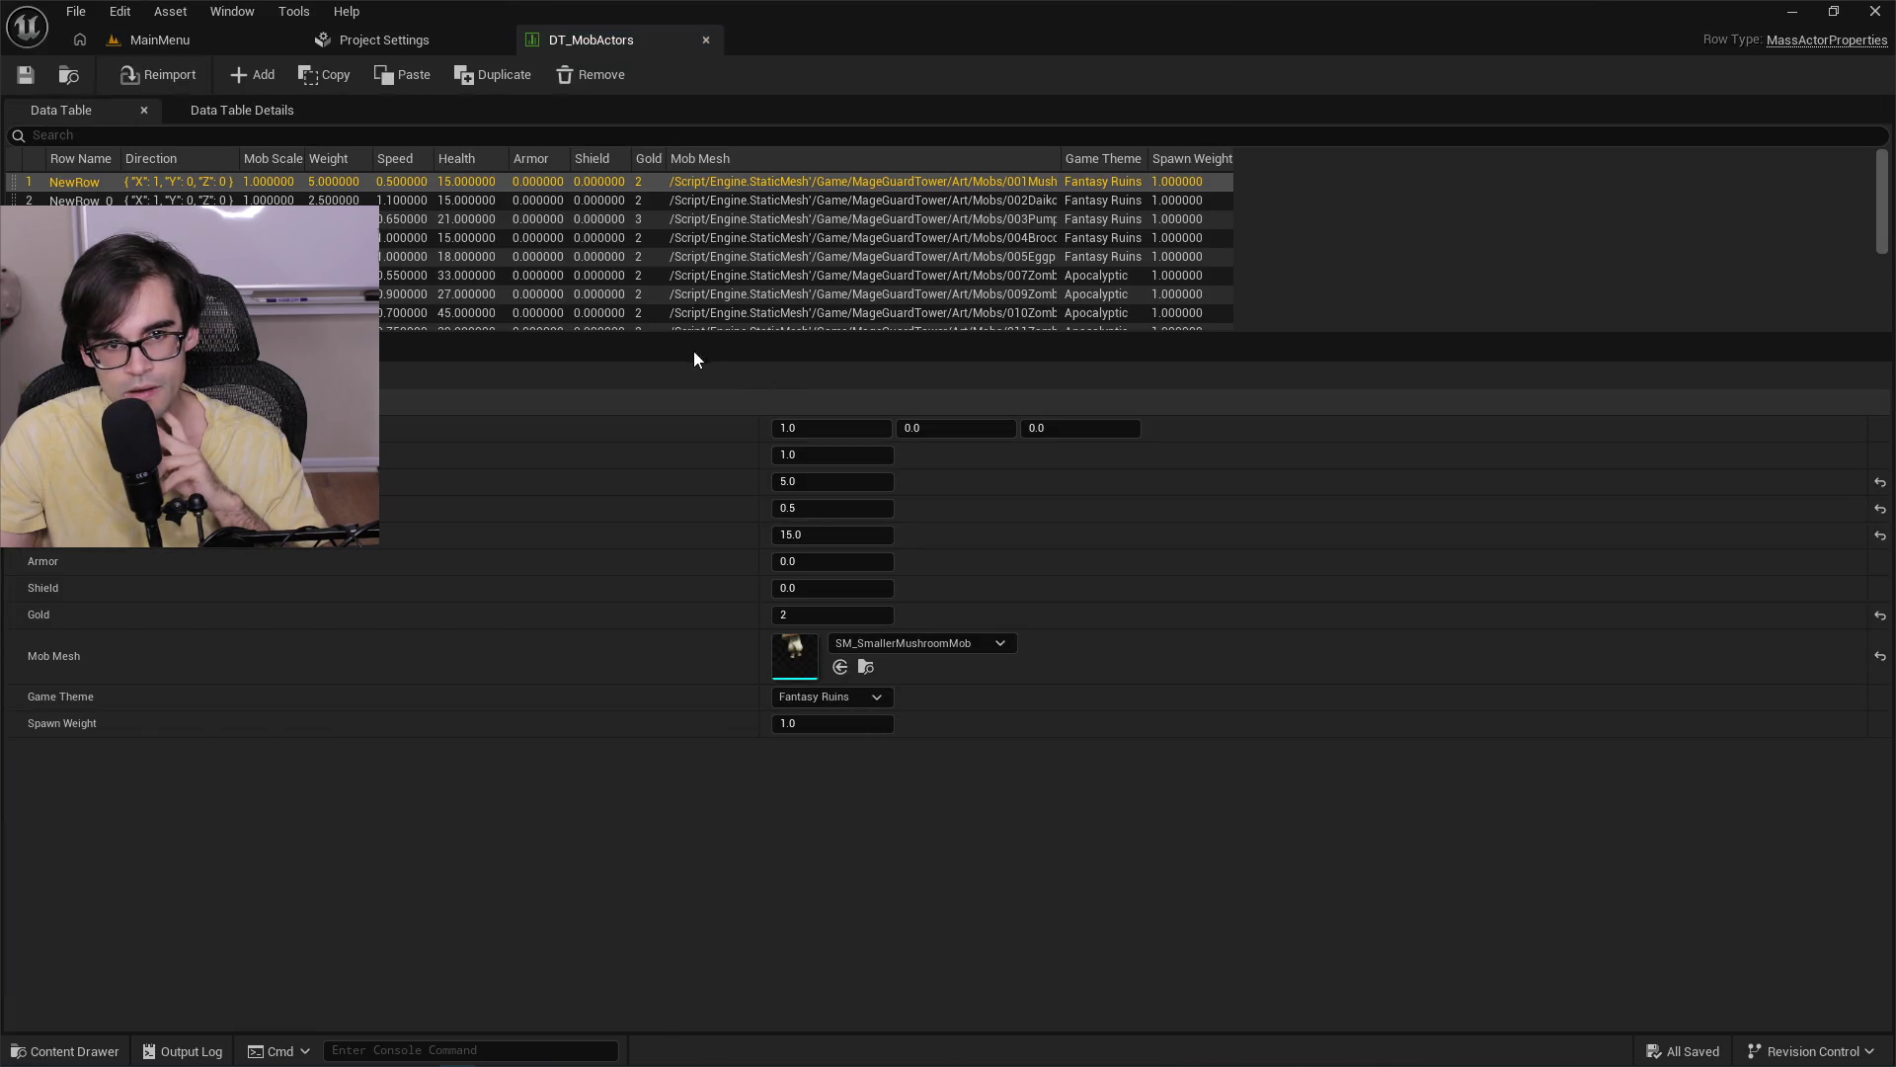
# Enlarge the DT_MobActors row list and inspect the pumpkin and eggplant mob rows.
pyautogui.moveTo(634, 338)
pyautogui.mouseDown()
pyautogui.moveTo(619, 478)
pyautogui.moveTo(600, 468)
pyautogui.mouseUp()
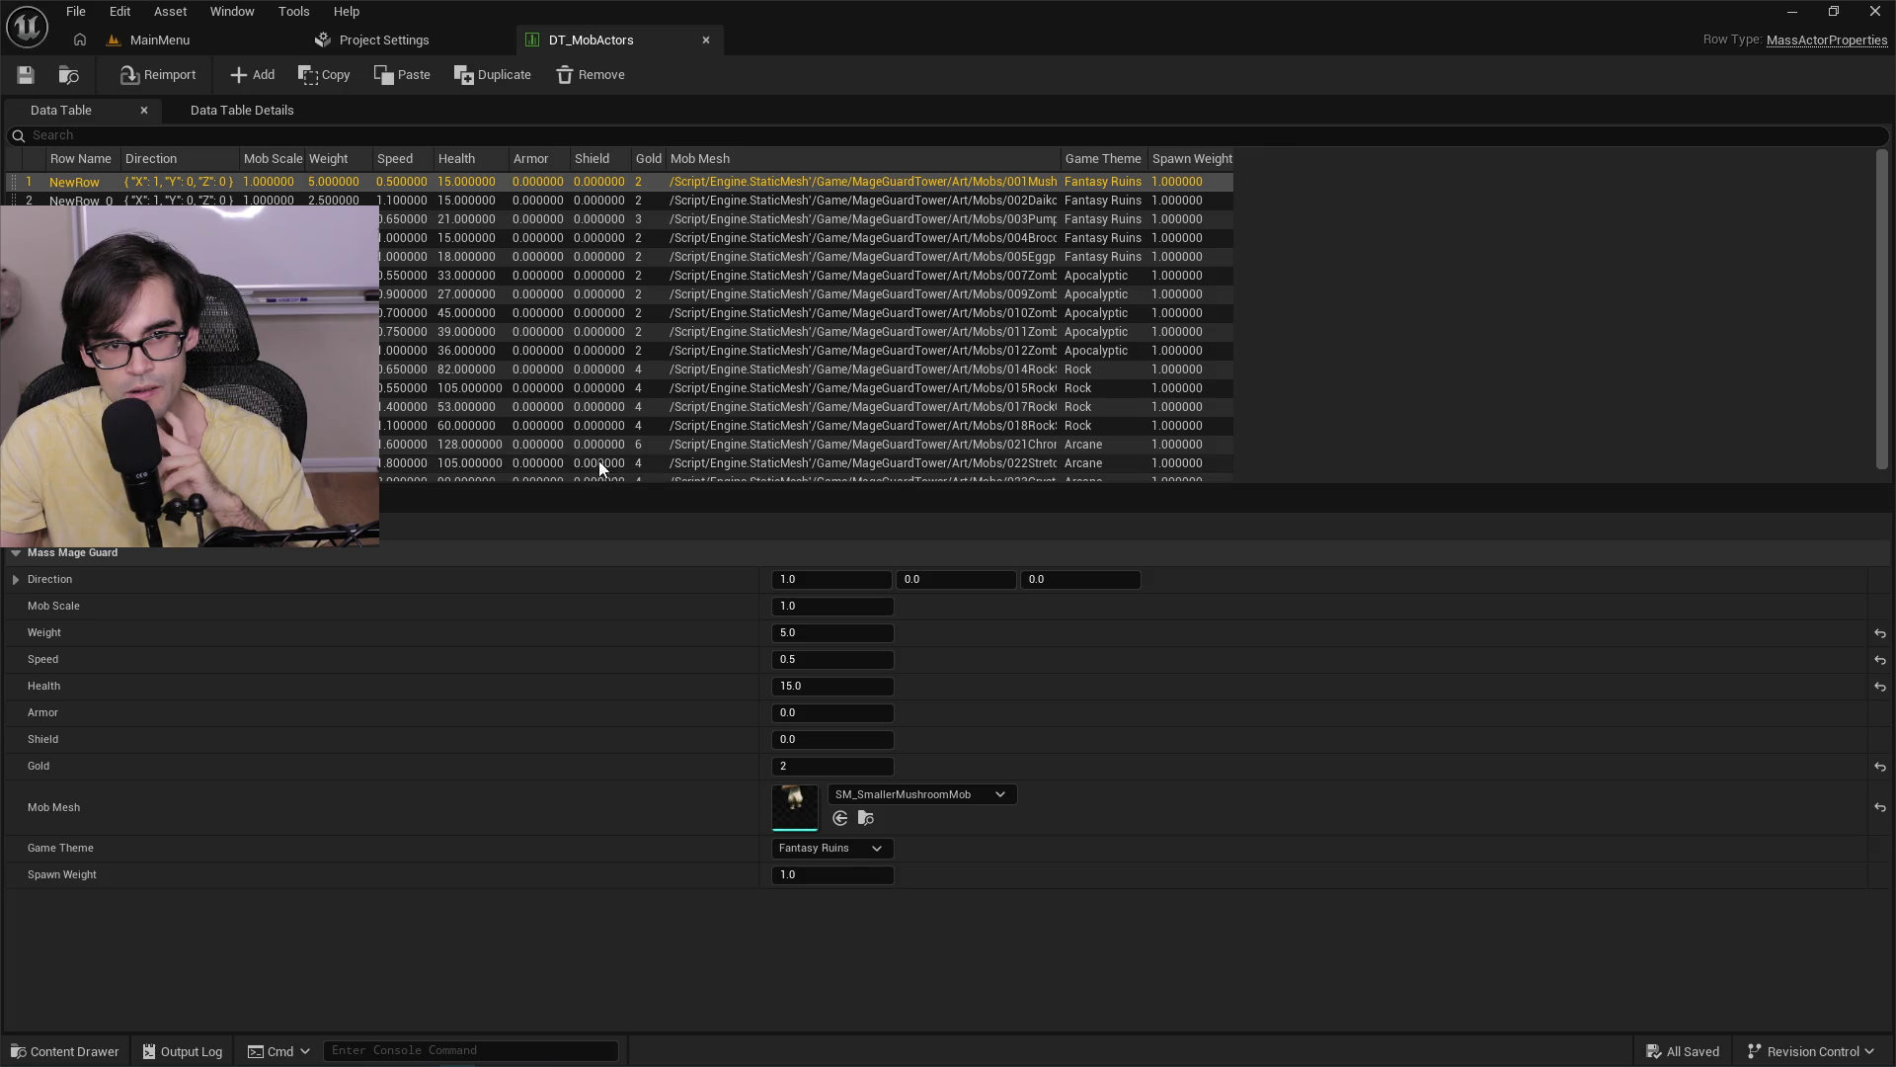
pyautogui.click(477, 219)
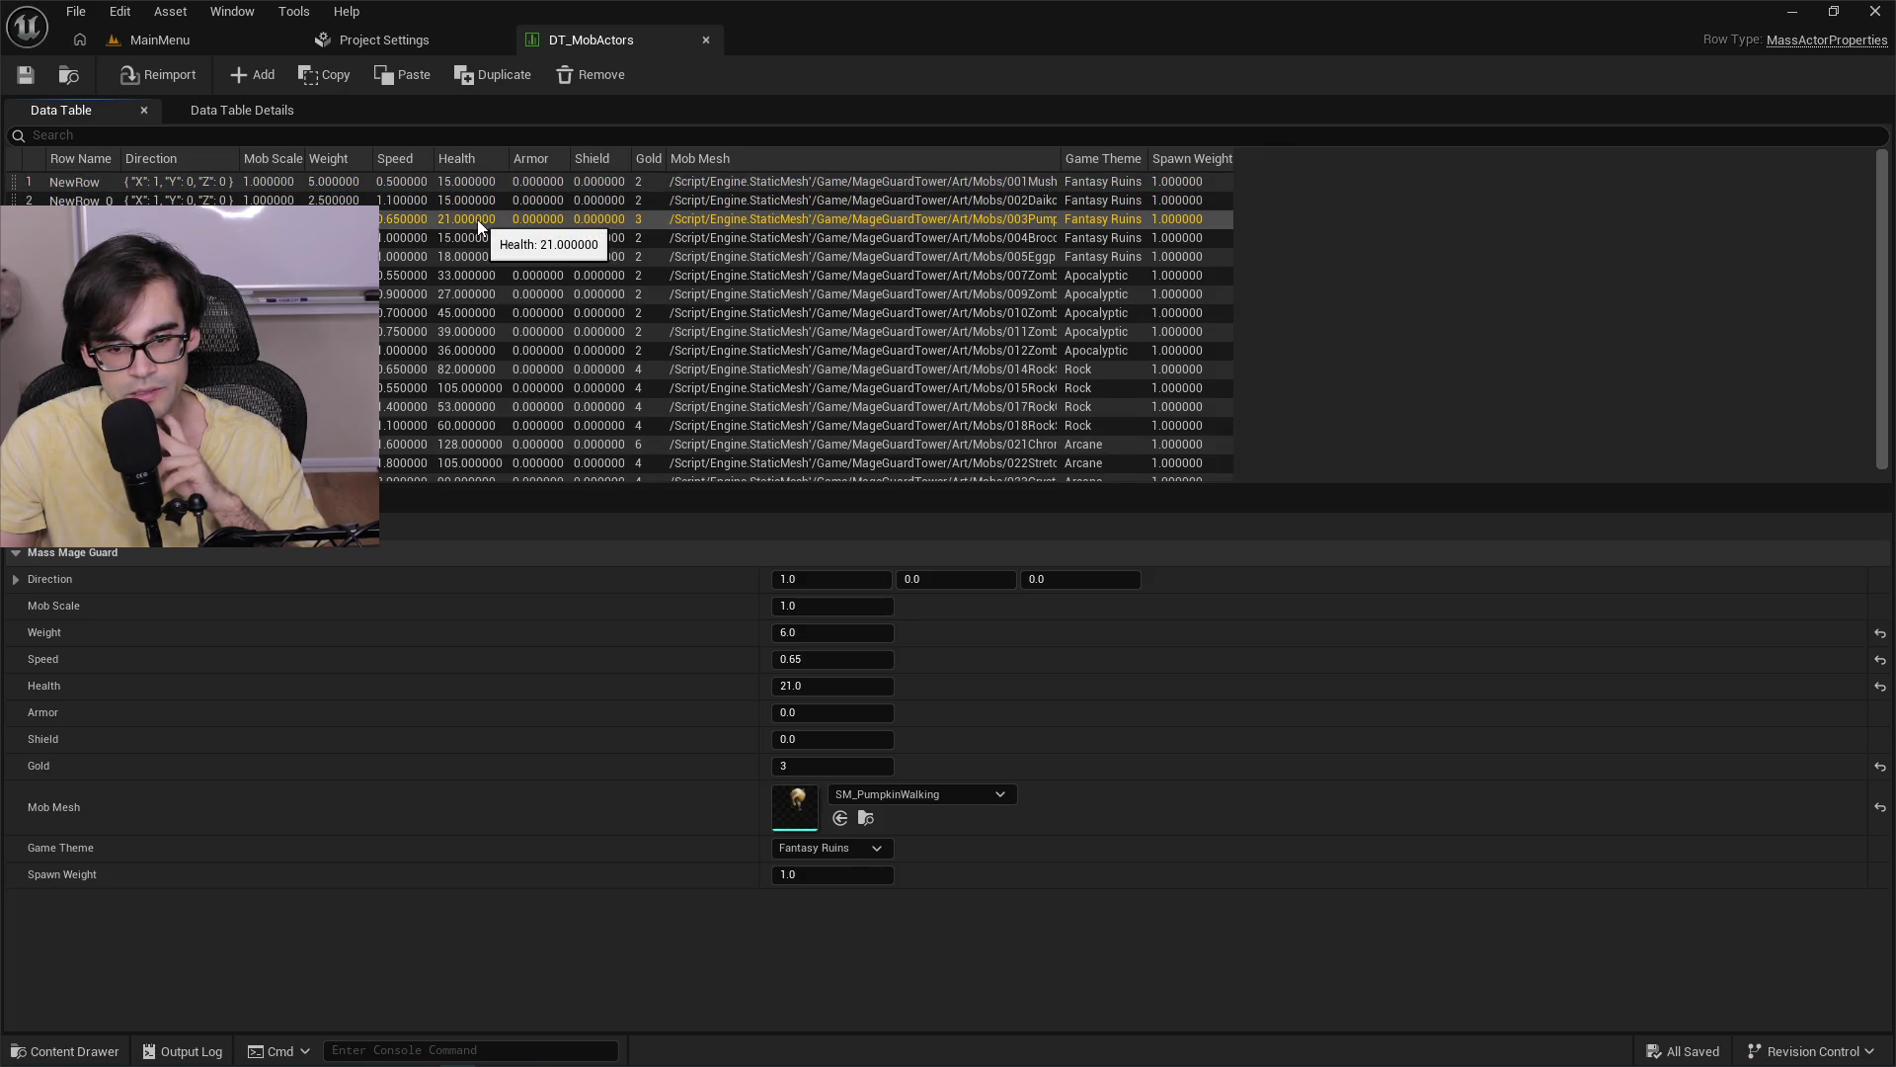
pyautogui.click(476, 239)
pyautogui.click(476, 254)
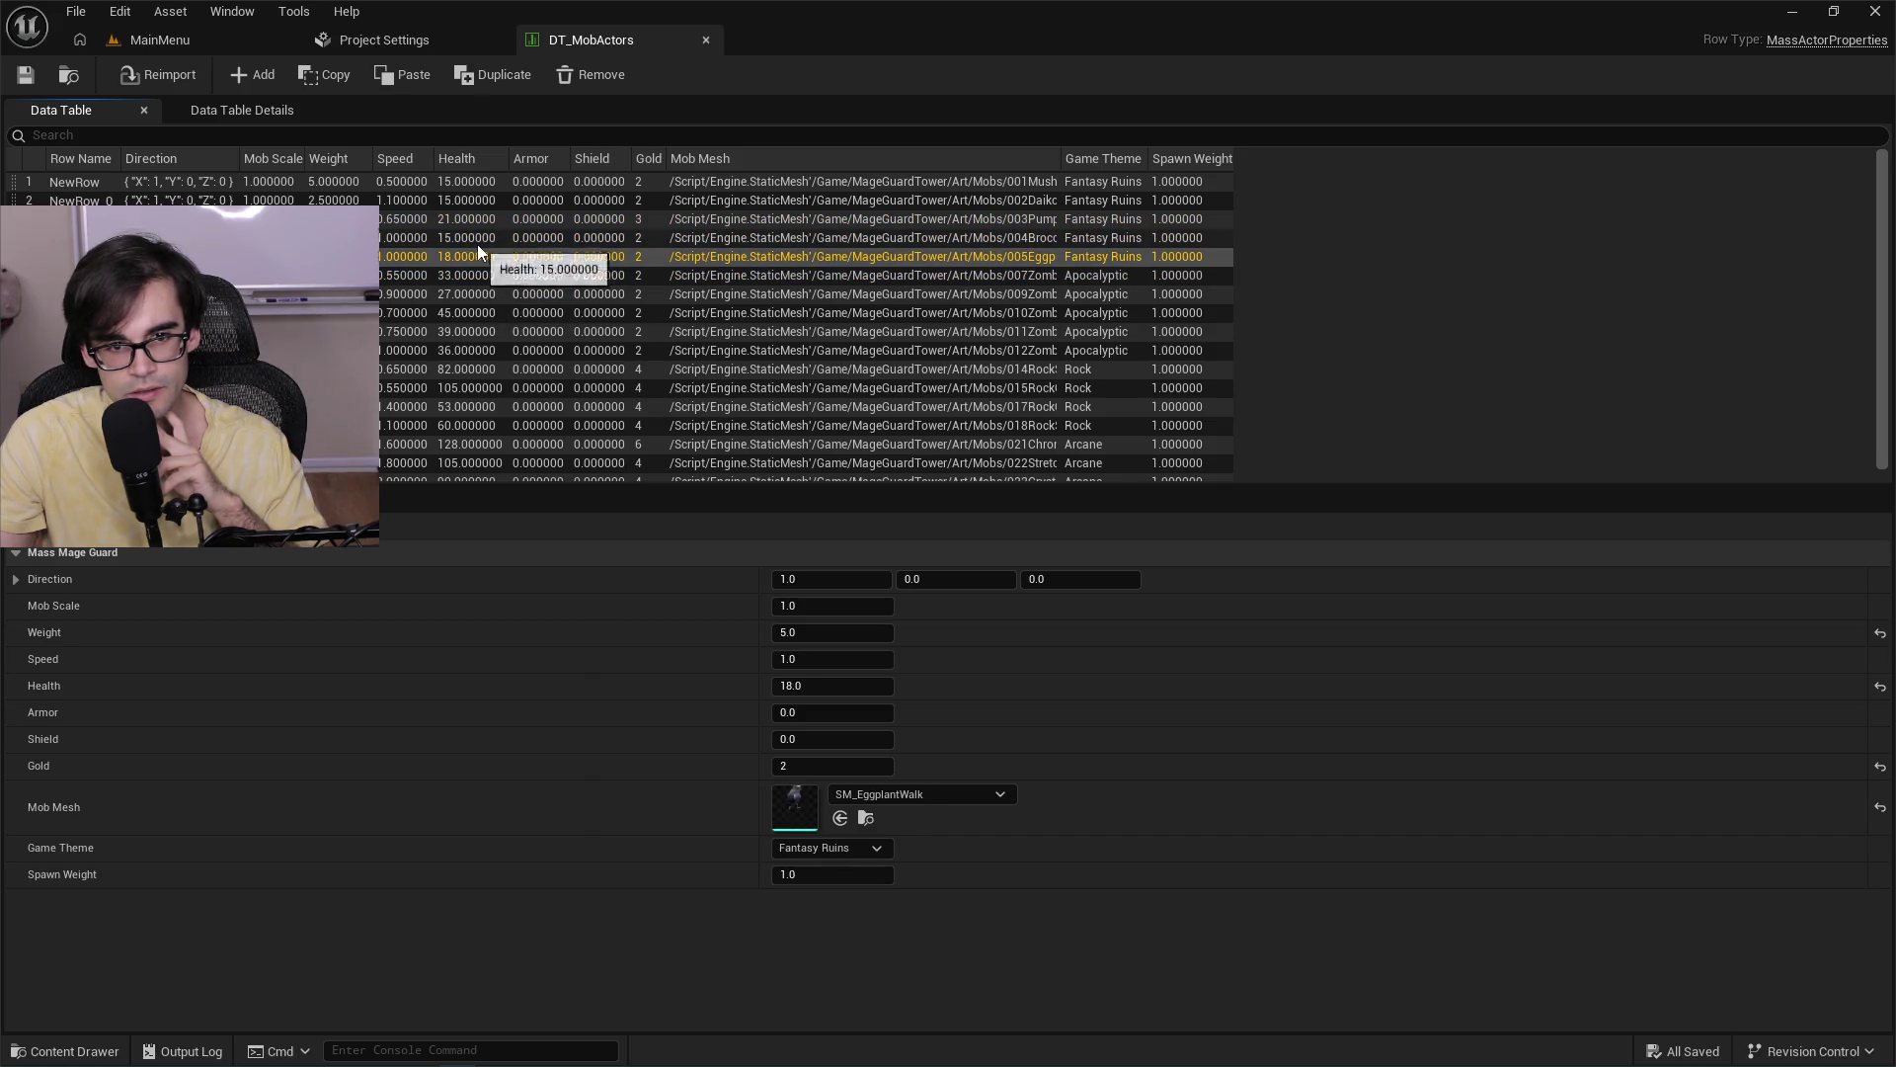
pyautogui.click(477, 245)
pyautogui.click(477, 221)
# Inspect the NewRow_0, mushroom, infected zombie and 007 zombie rows, then switch to the build folder.
pyautogui.click(478, 207)
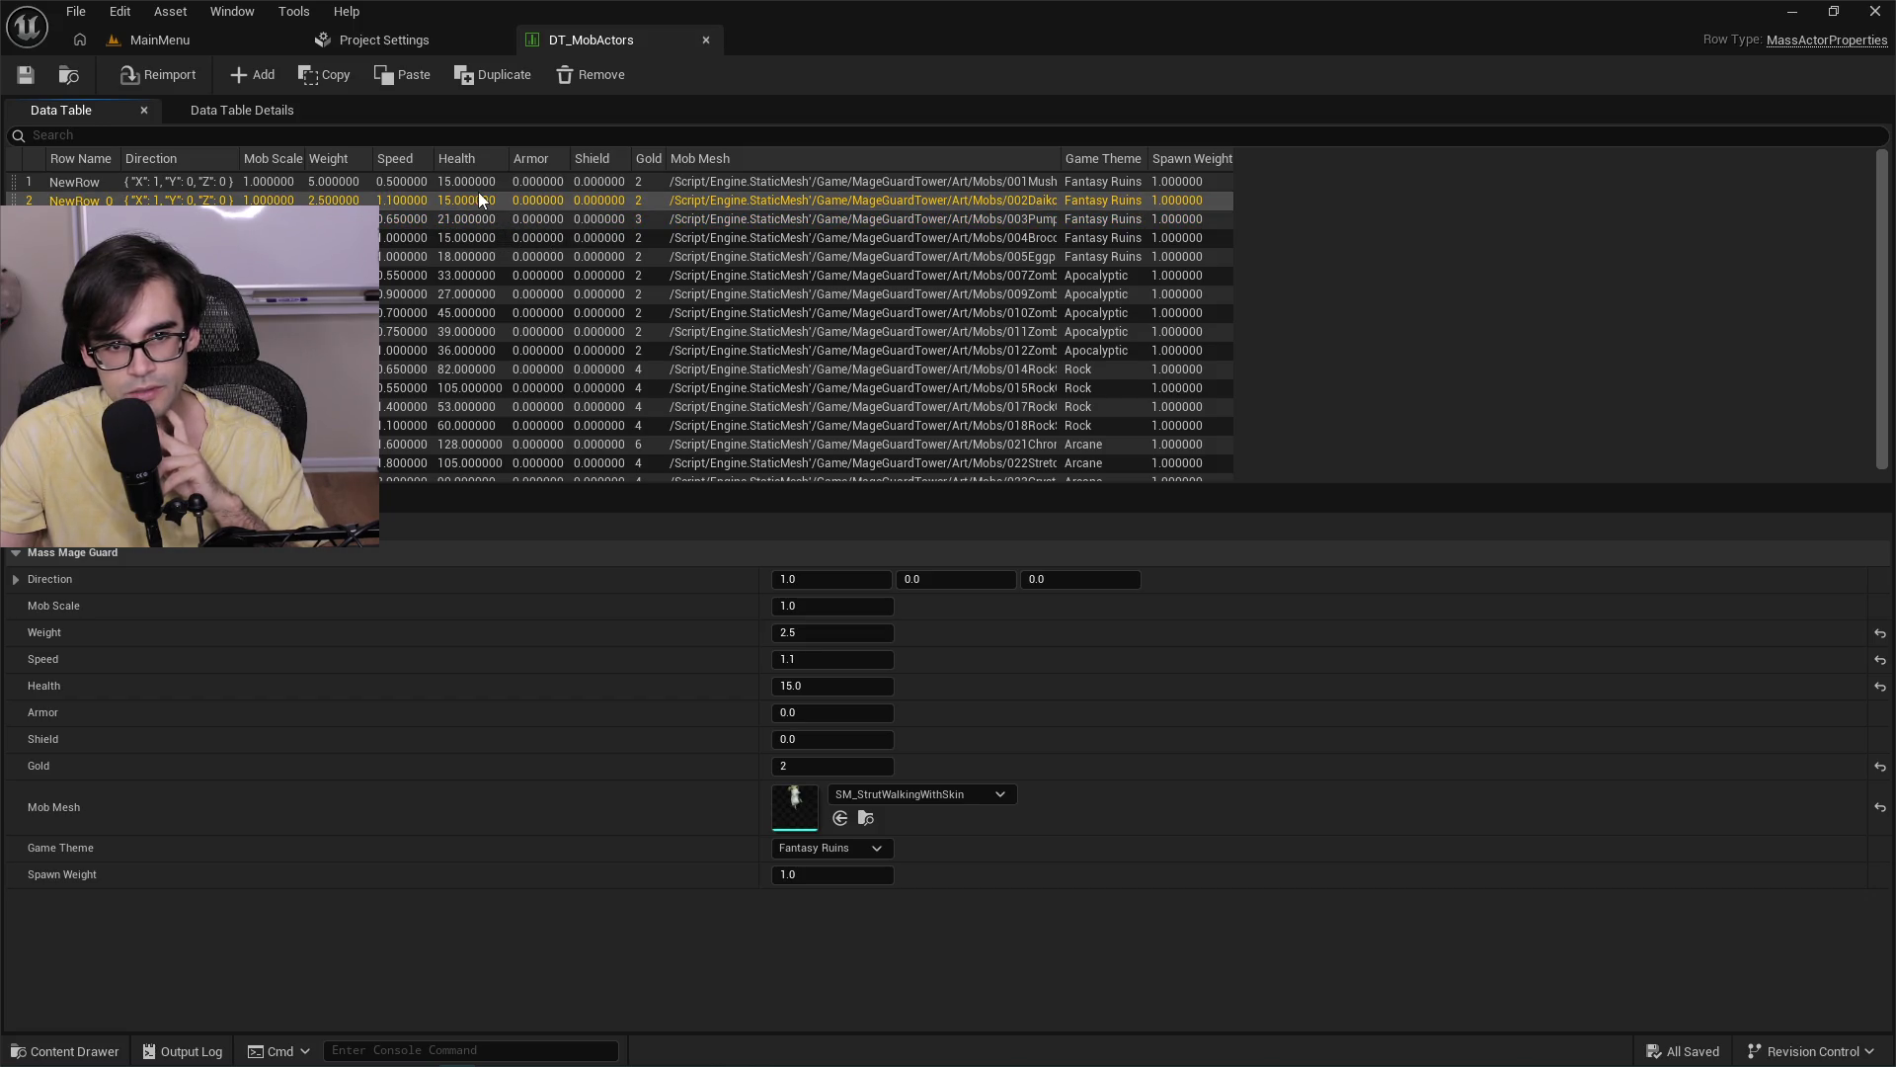
pyautogui.click(478, 185)
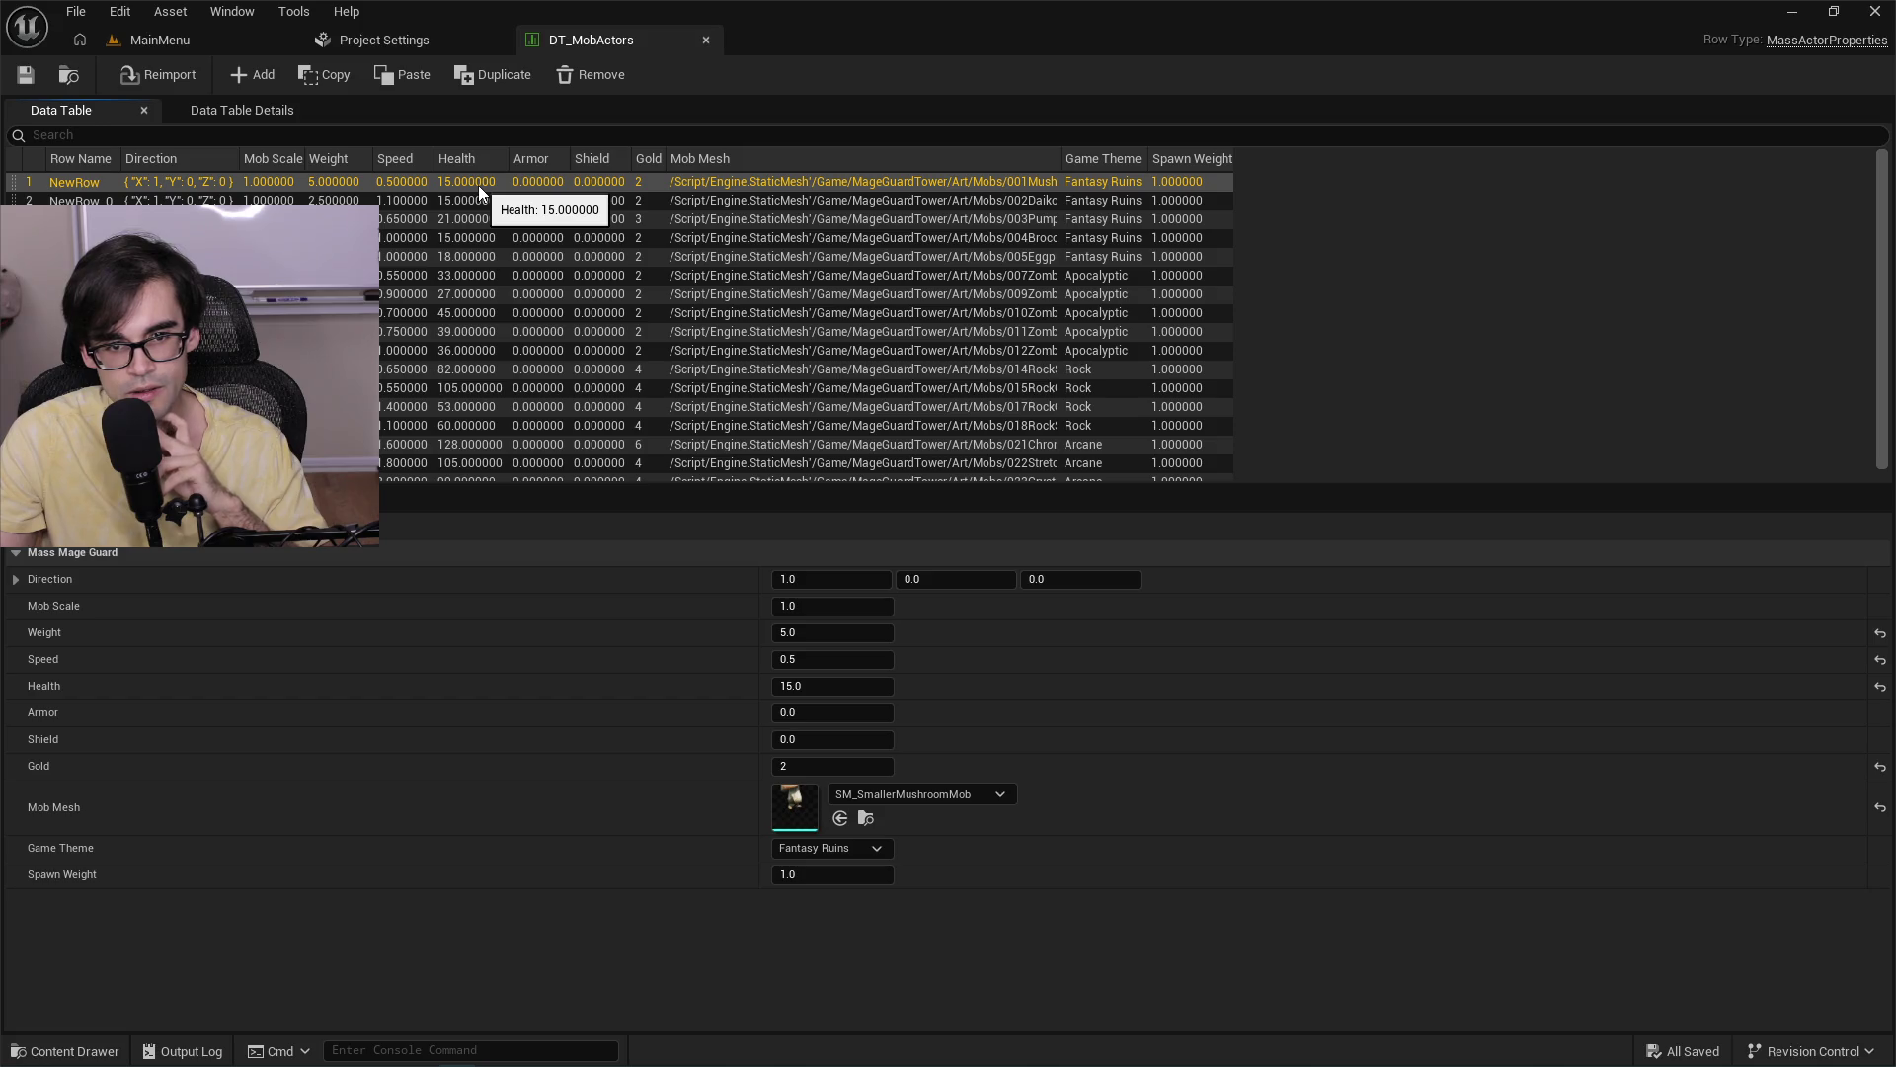
pyautogui.click(521, 349)
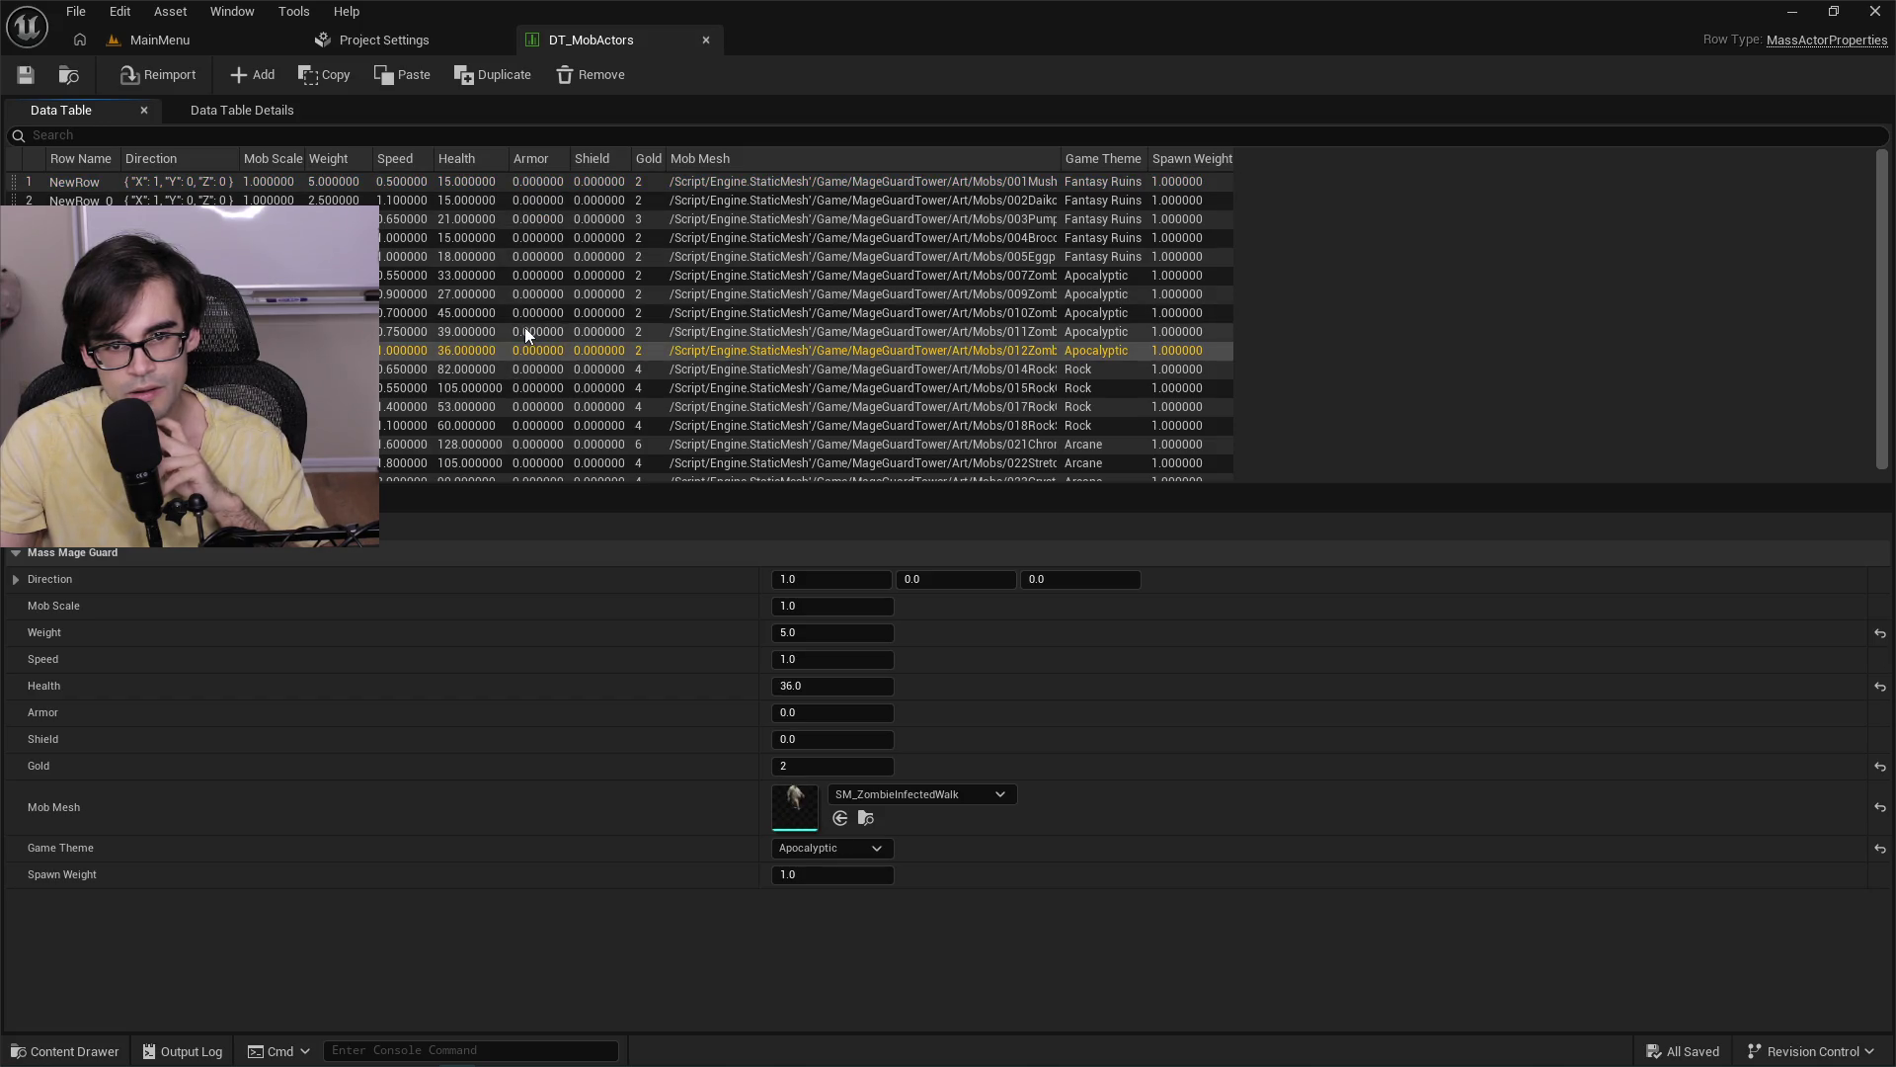
pyautogui.click(529, 284)
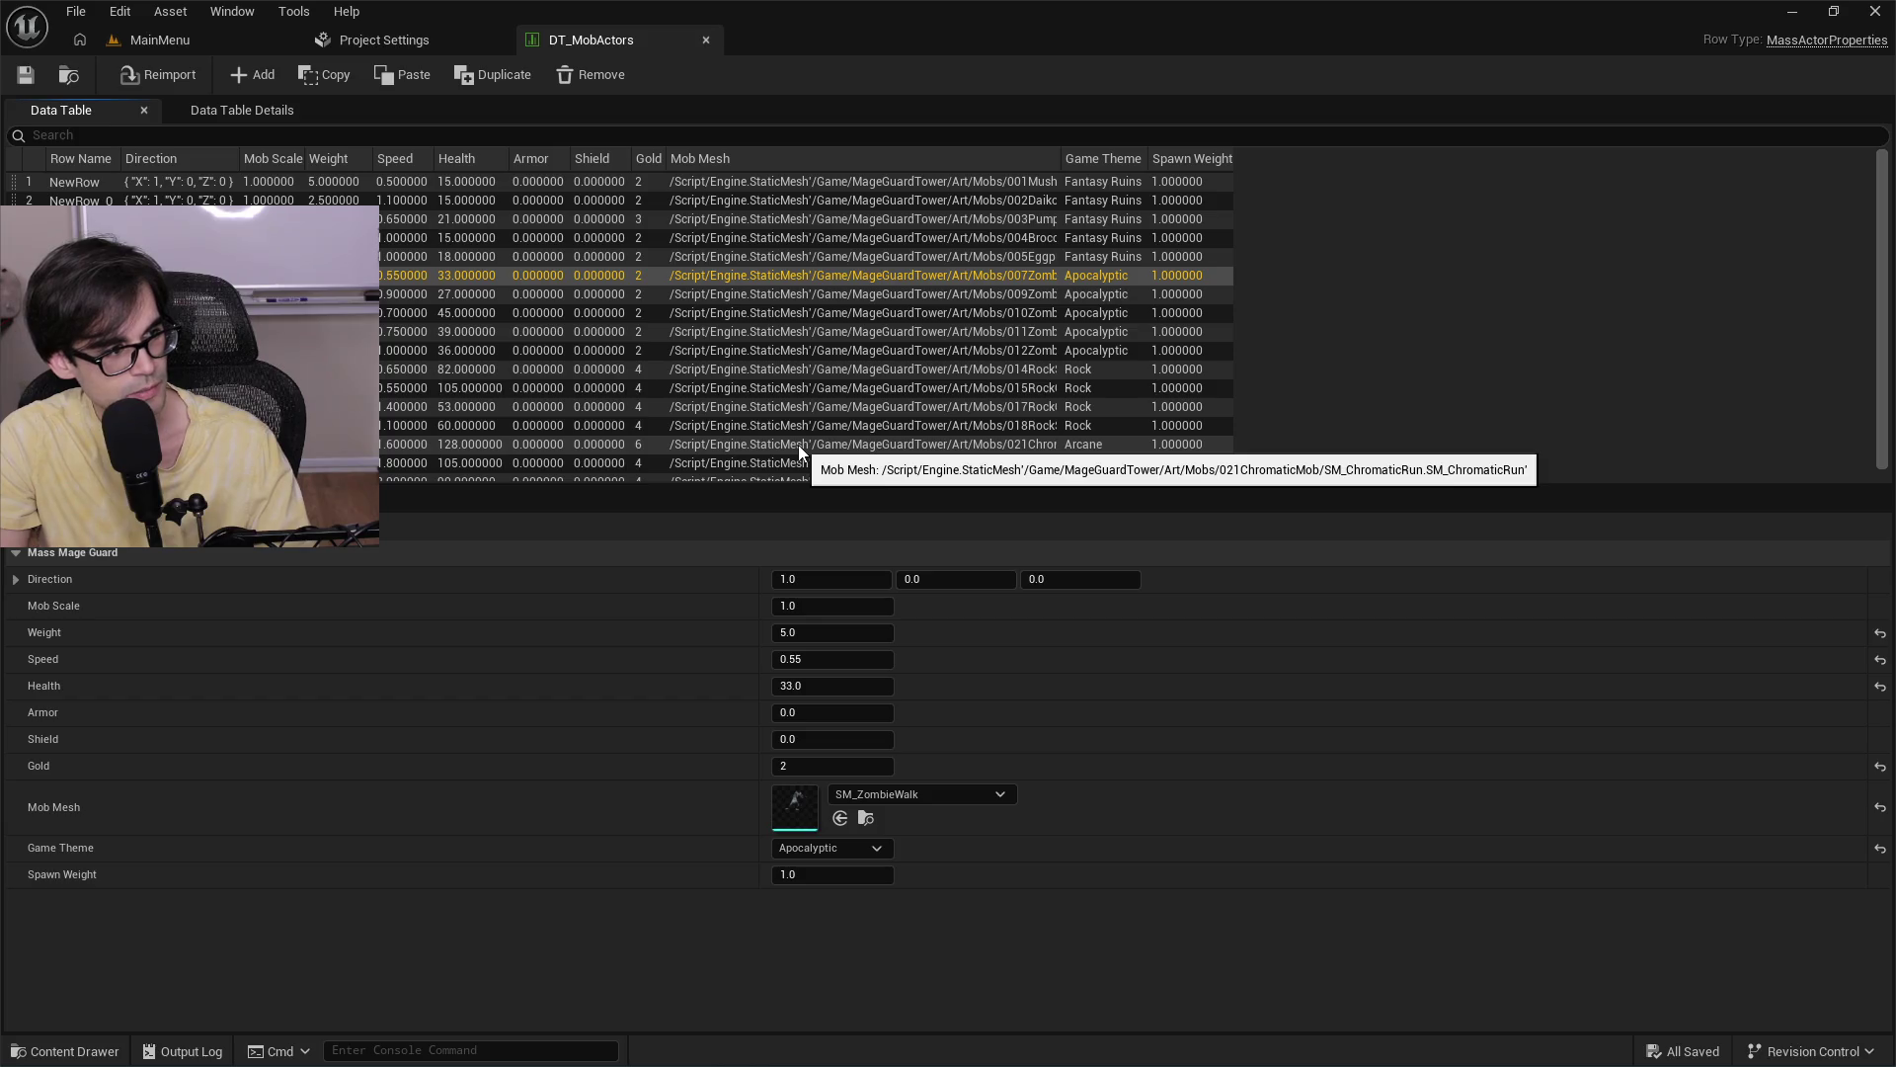
pyautogui.hotkey('alt', 'Tab')
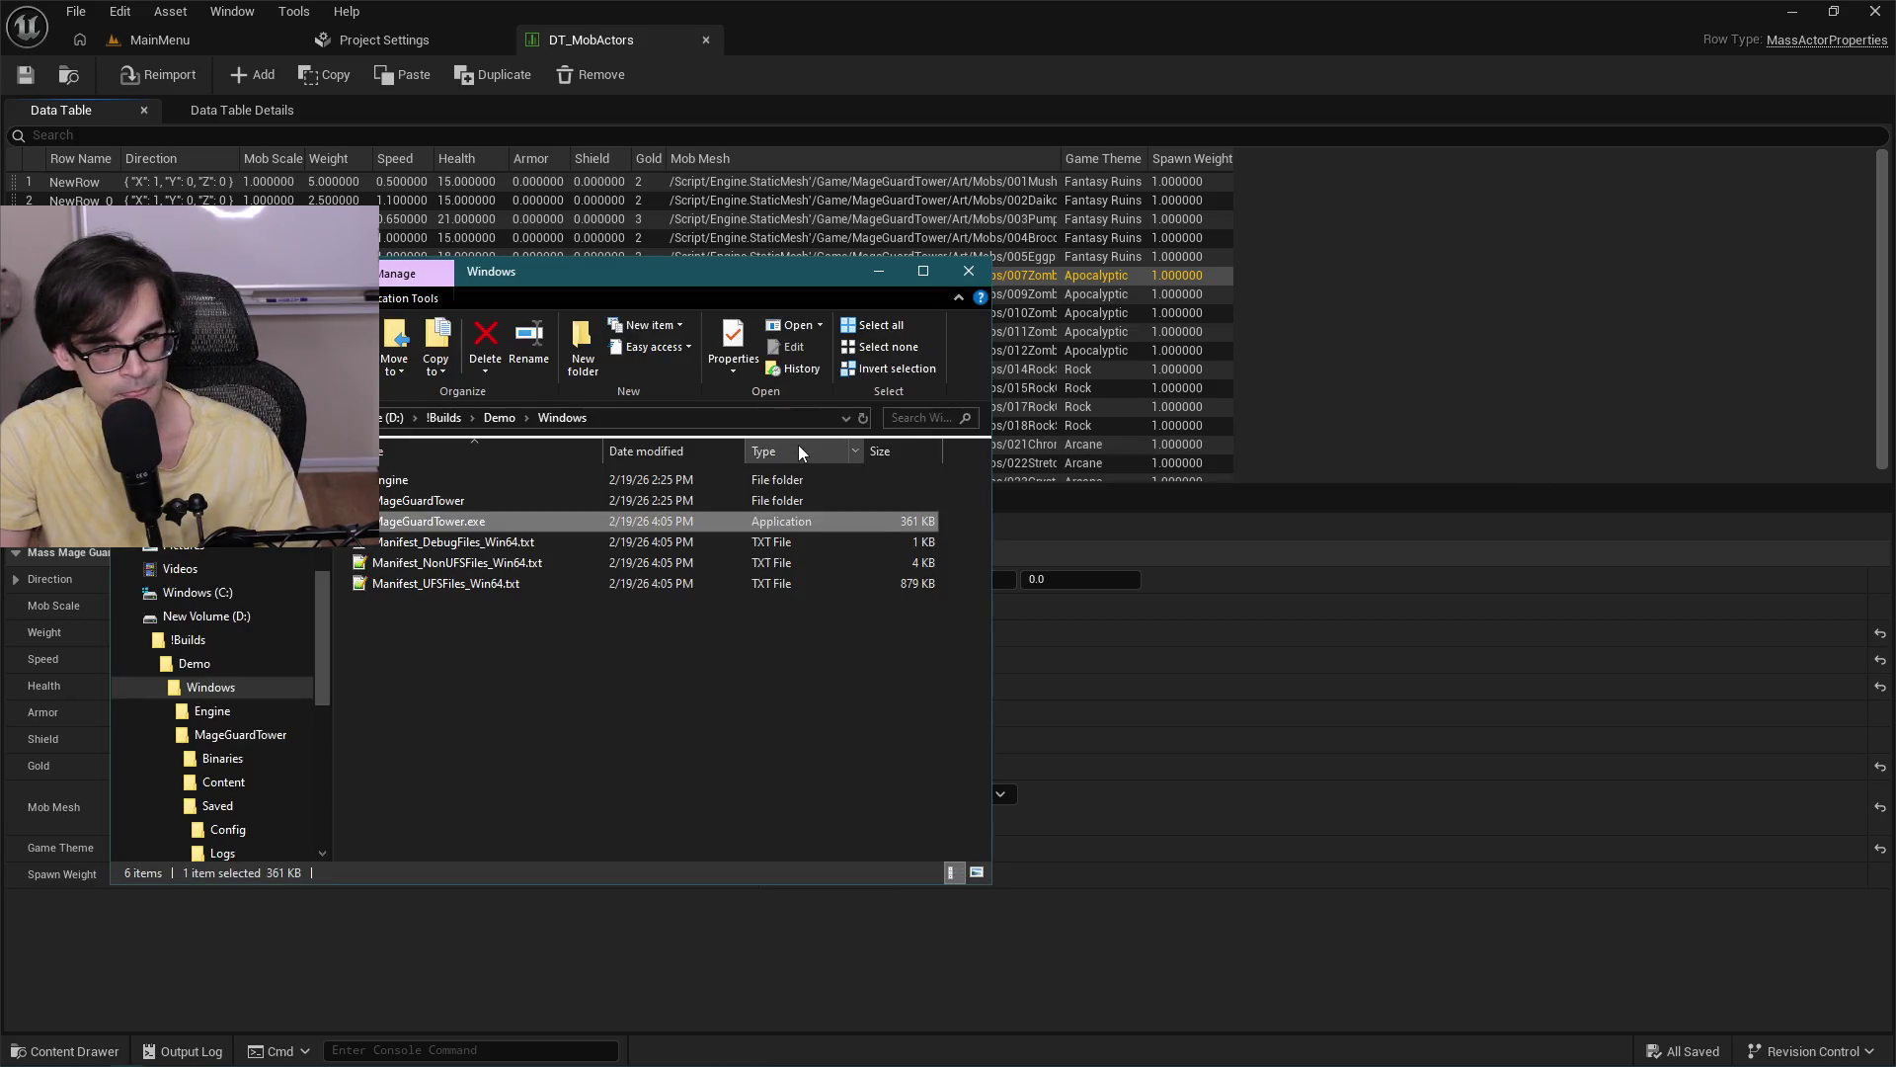
# Open a new File Explorer window on the D: drive and move it aside.
pyautogui.press('super+e')
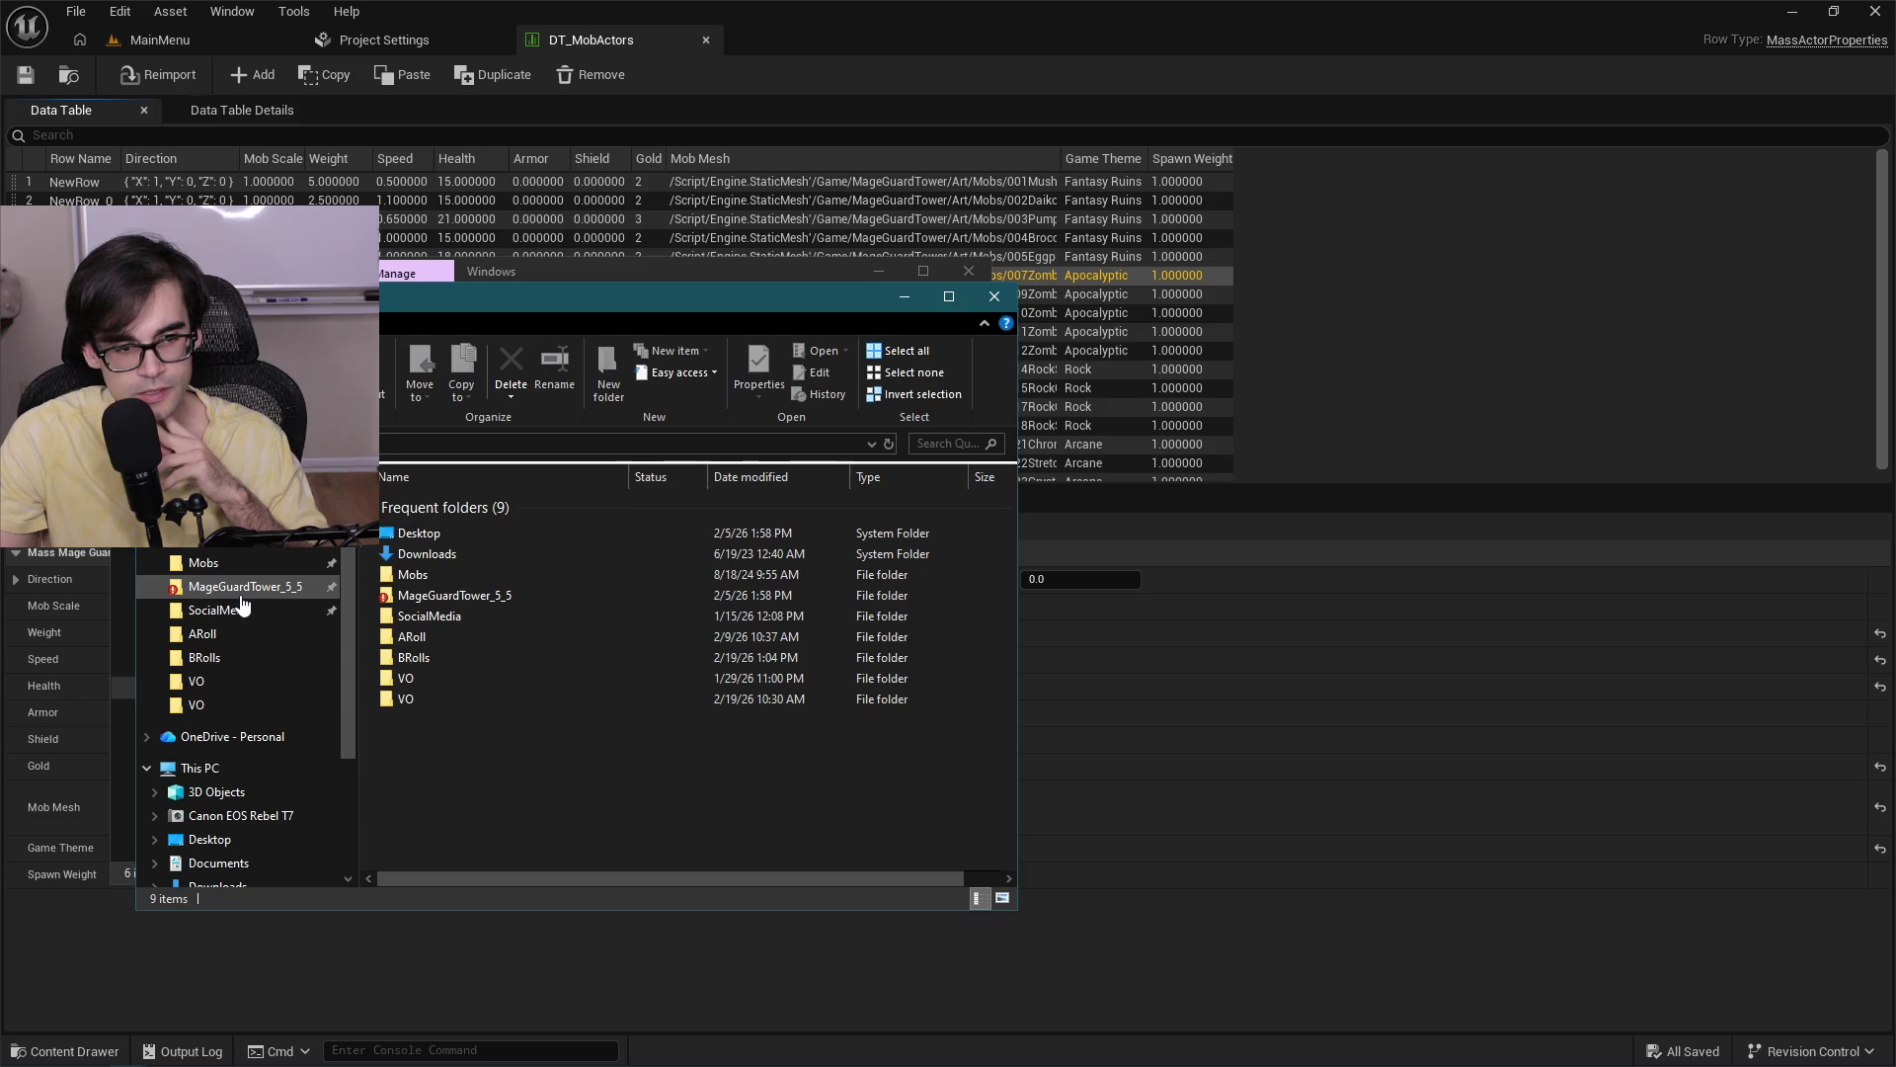
pyautogui.scroll(-3, 247, 671)
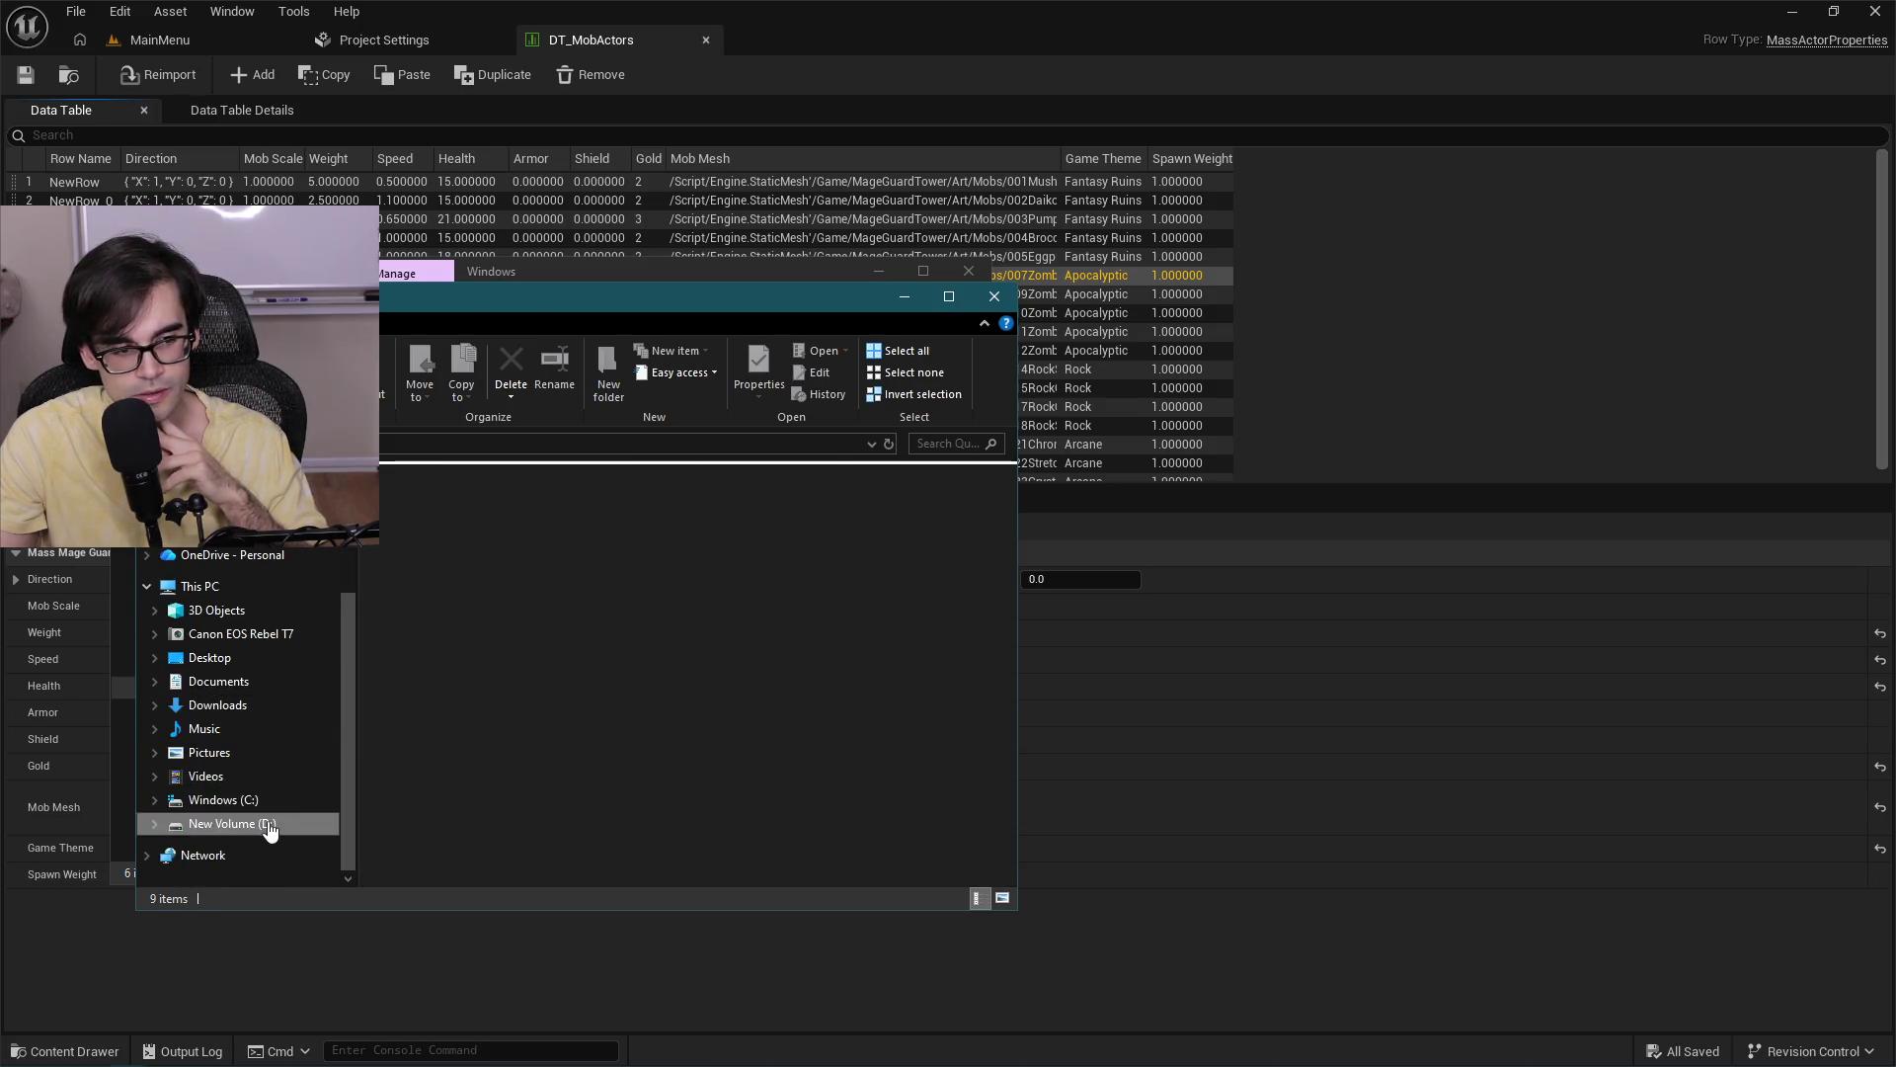
pyautogui.click(258, 824)
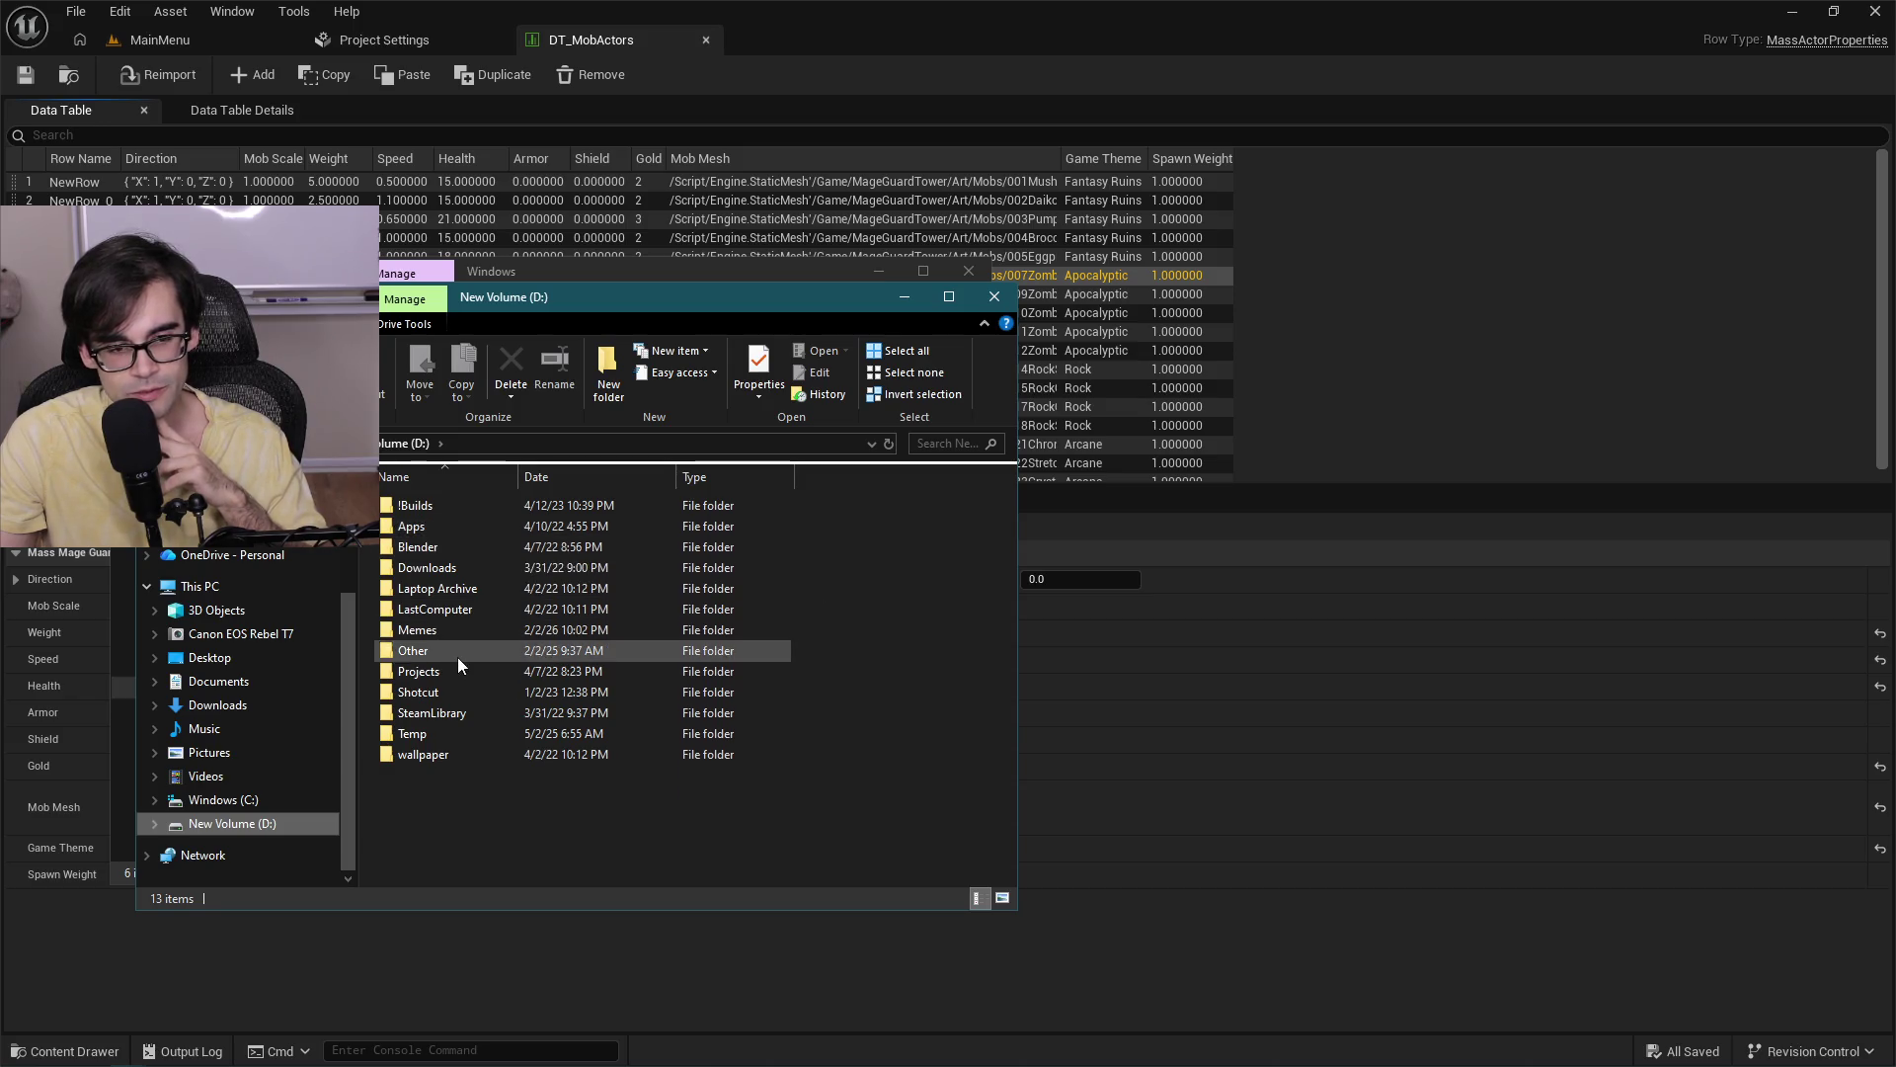
pyautogui.moveTo(570, 298); pyautogui.dragTo(855, 329)
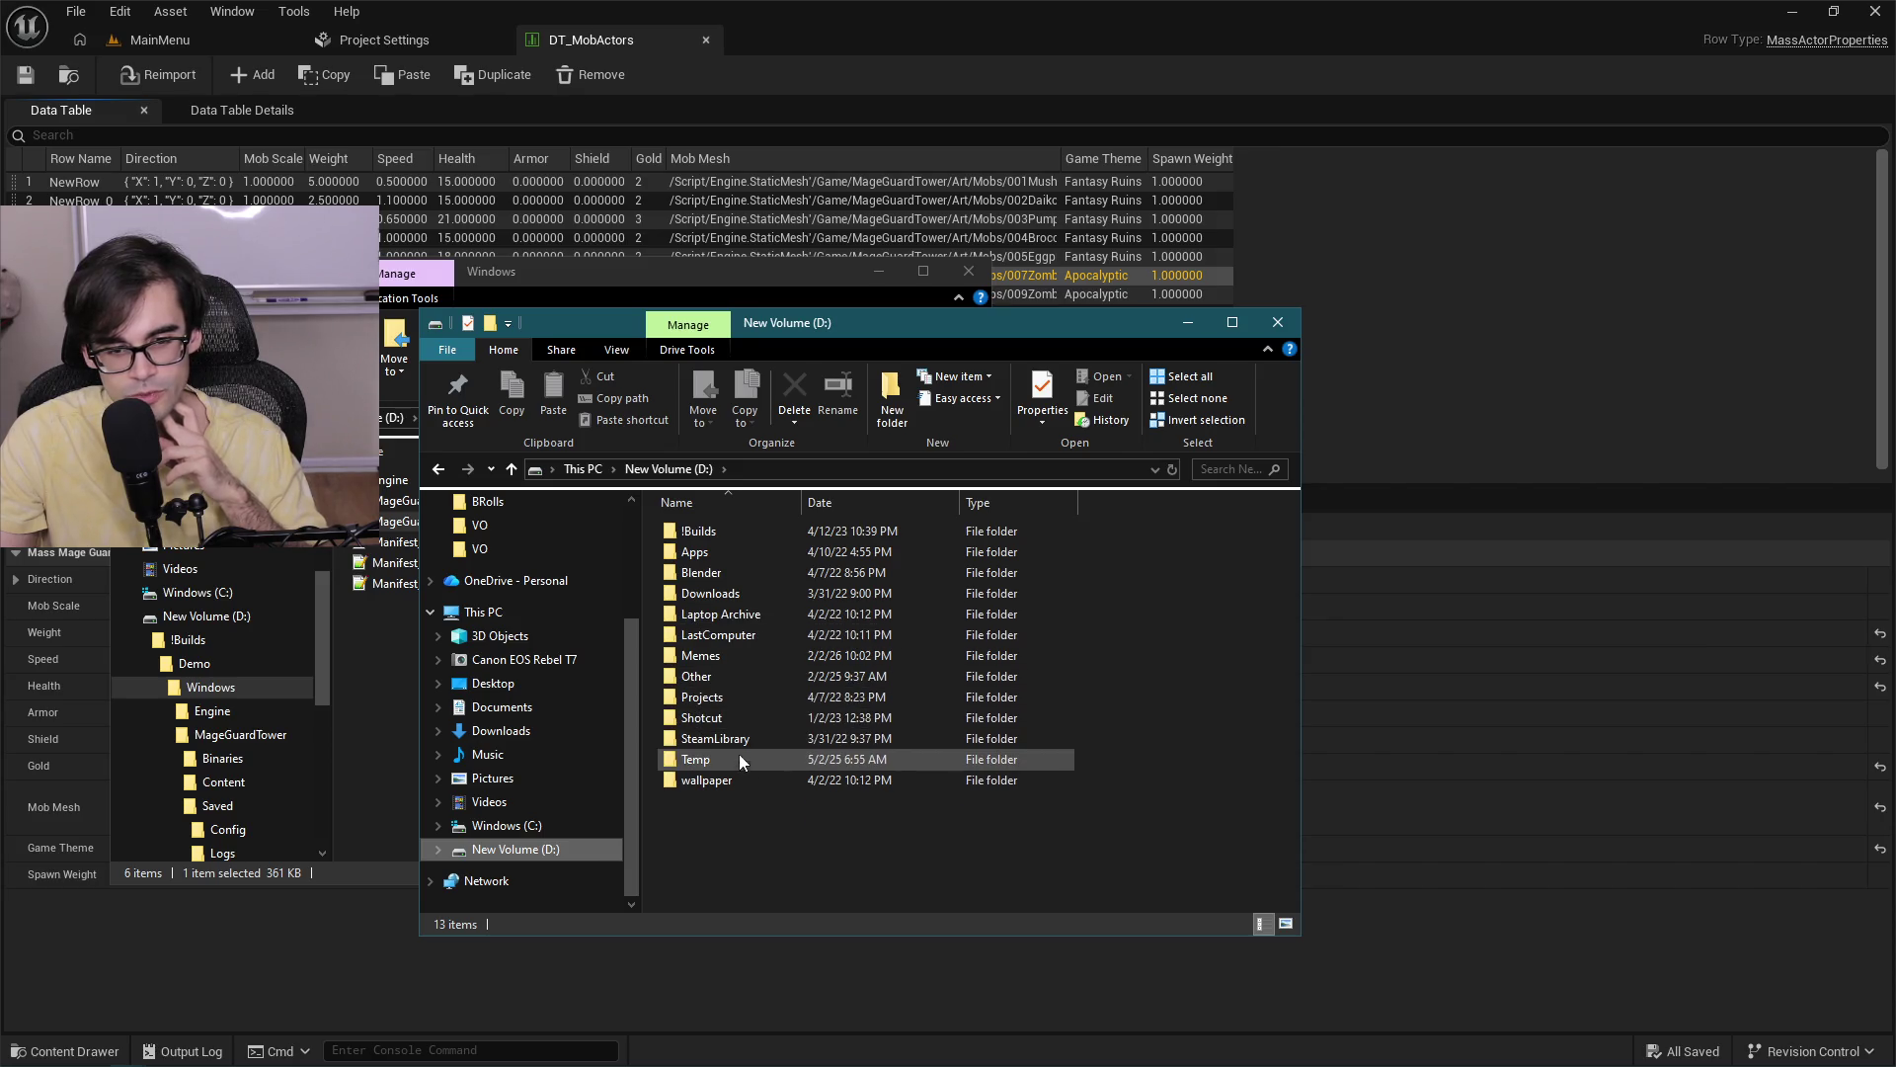
# Open BossActors.json from D:\Projects\Art\MageGuard\Balancing to review boss stats.
pyautogui.doubleClick(703, 697)
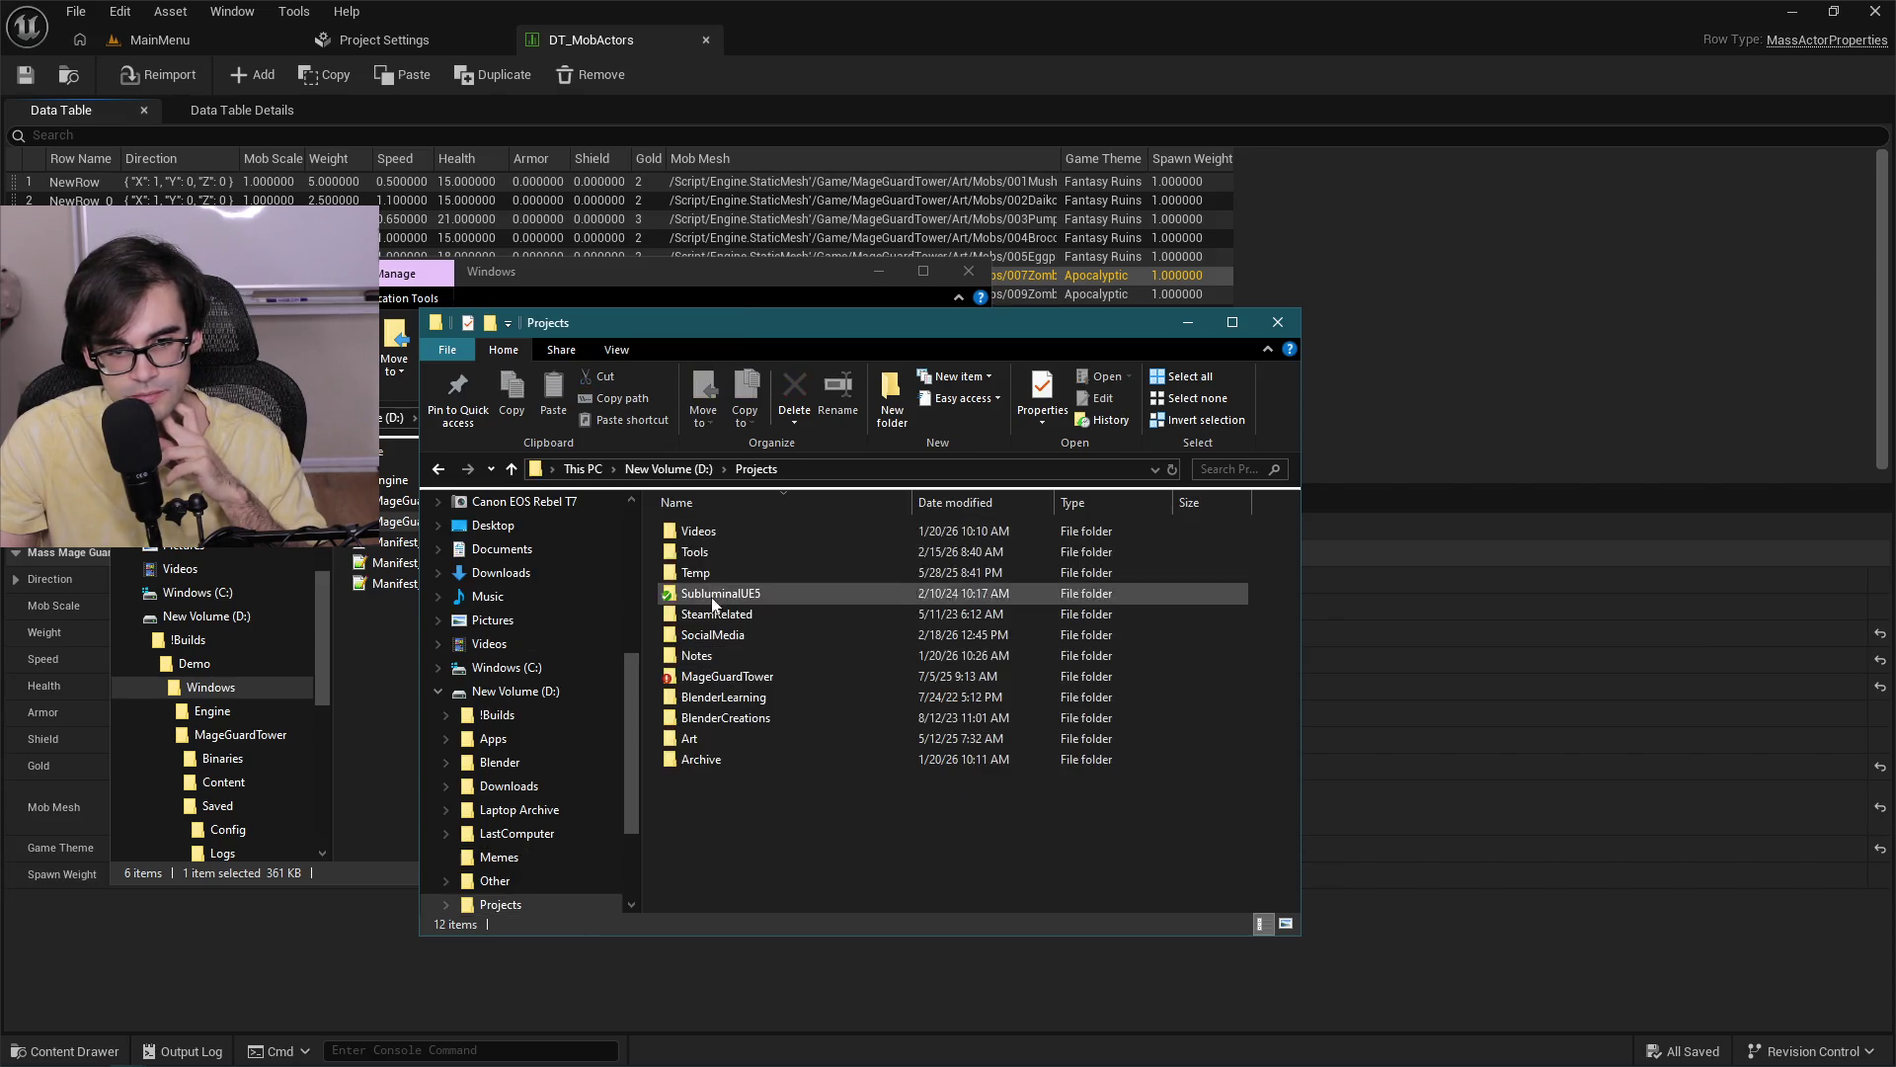
pyautogui.doubleClick(703, 732)
pyautogui.doubleClick(743, 538)
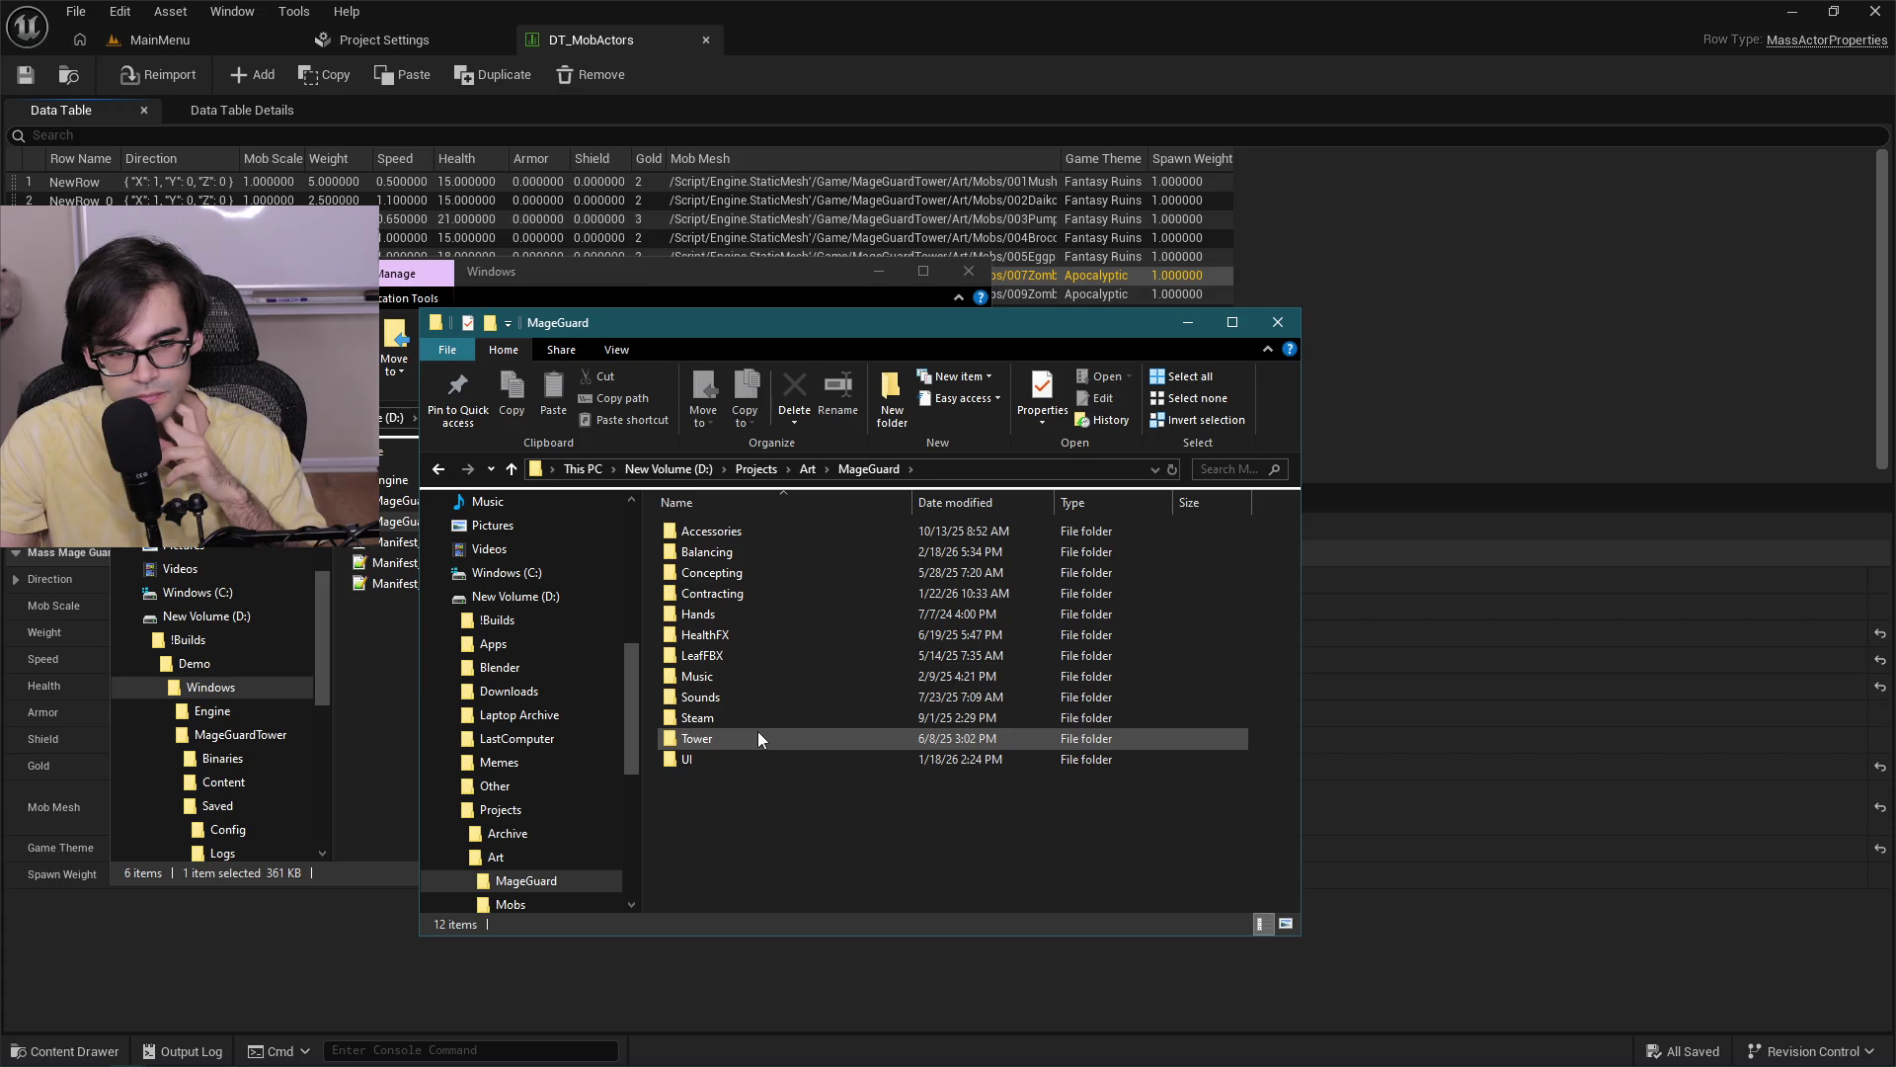
pyautogui.doubleClick(748, 552)
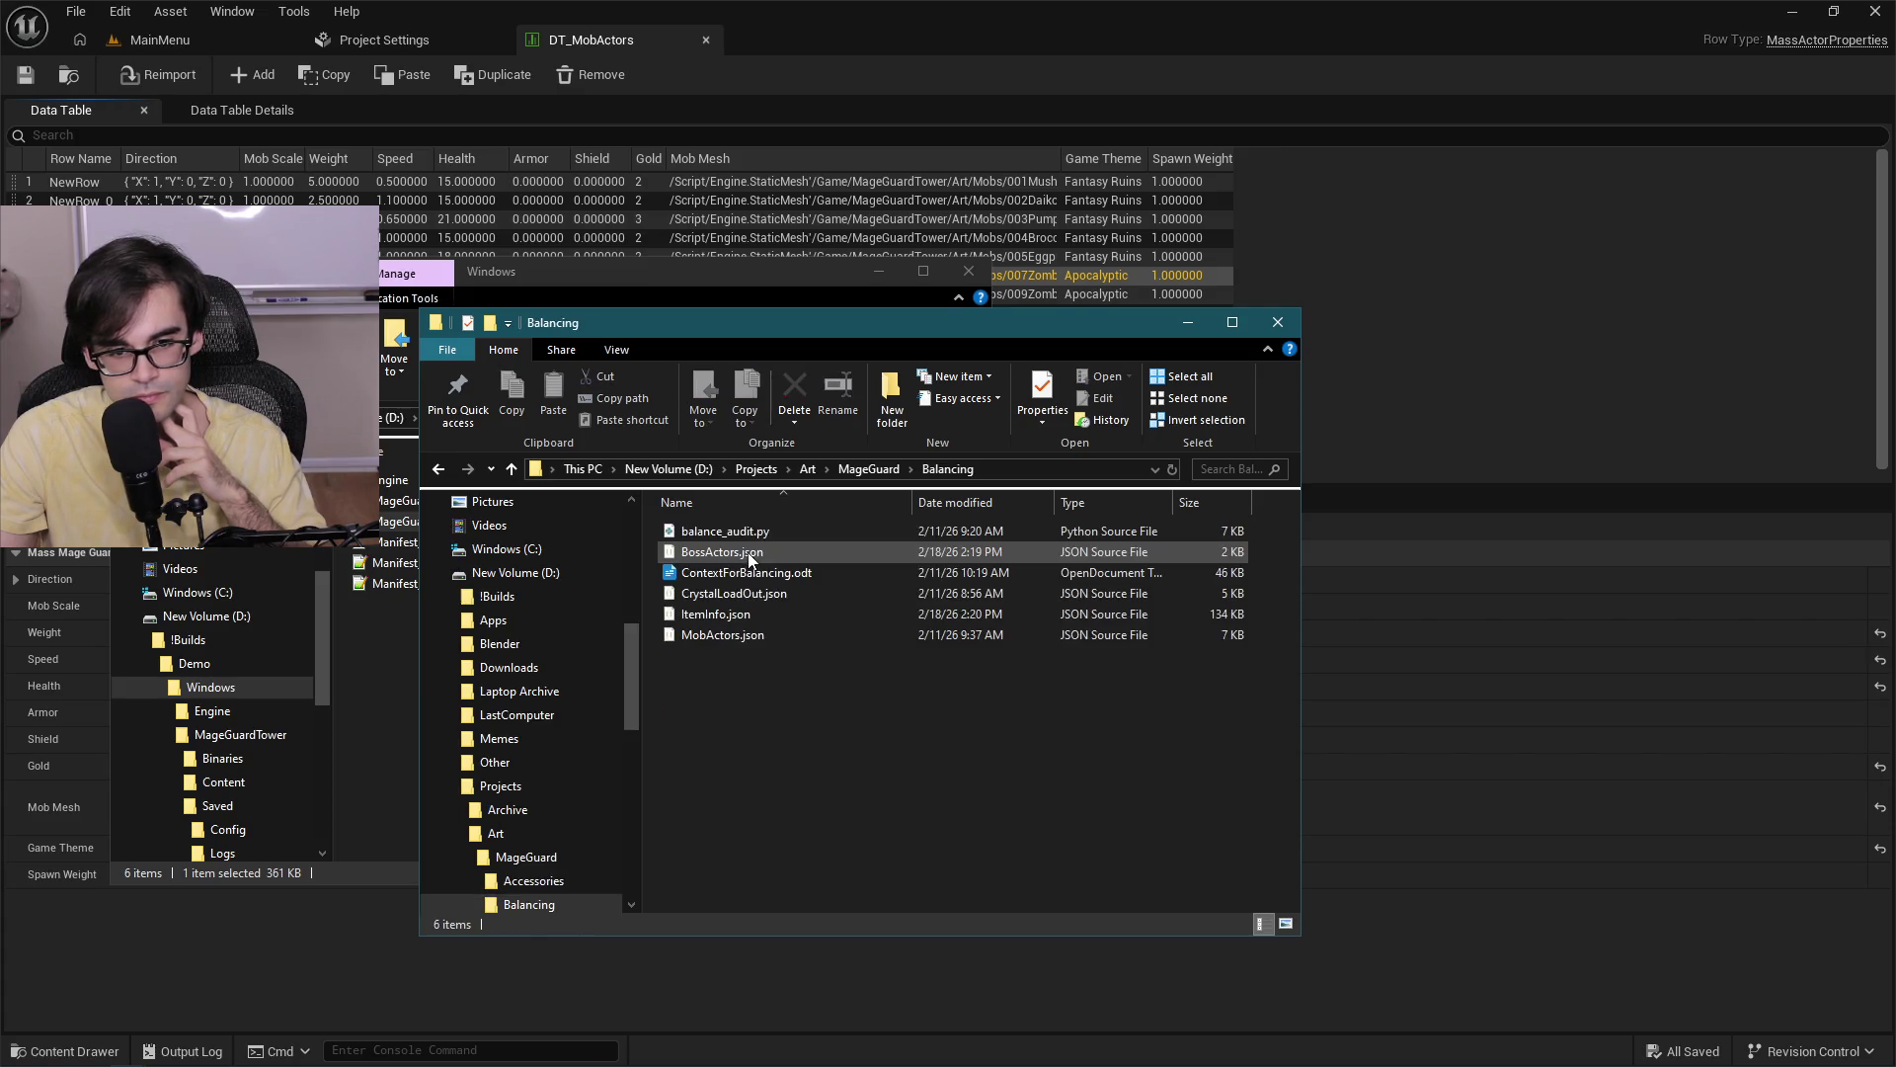
pyautogui.doubleClick(741, 551)
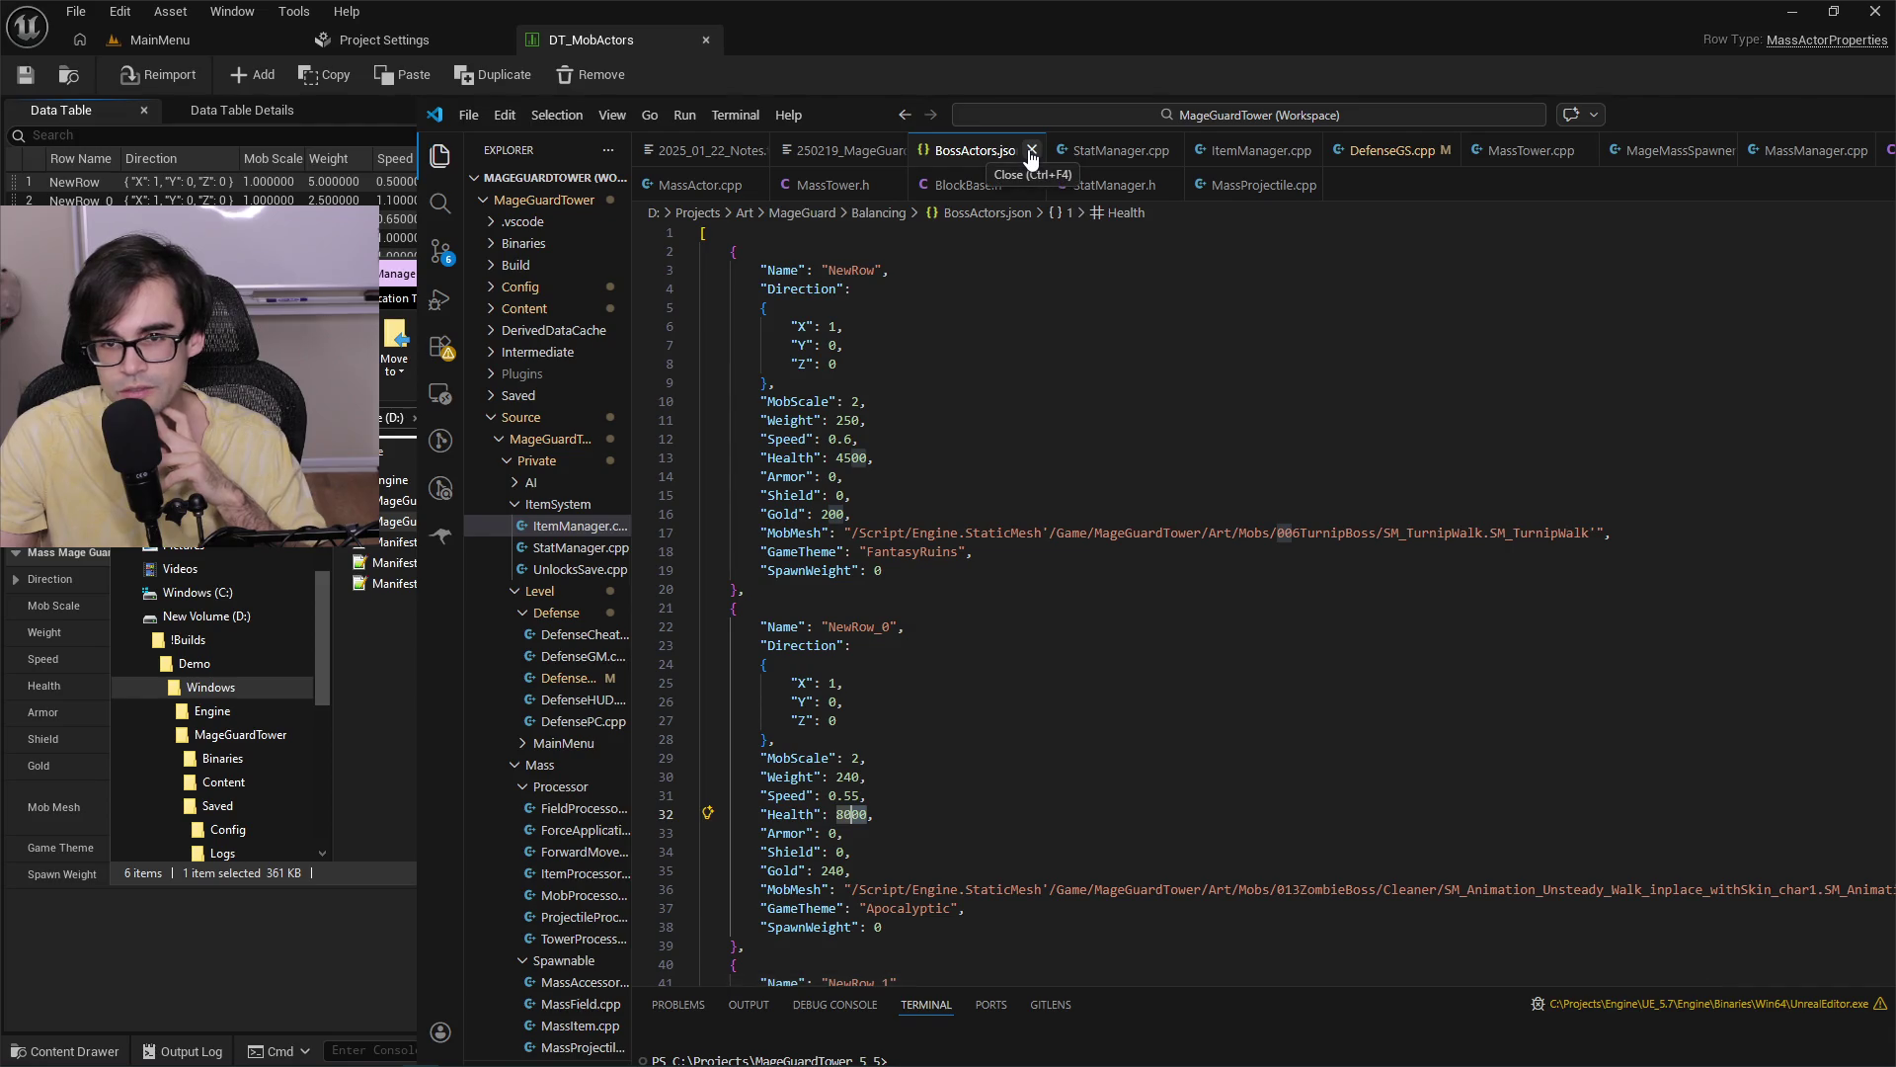
# Close BossActors.json and return to Unreal's DataTables folder with DT_BossActors selected.
pyautogui.click(1030, 153)
pyautogui.click(385, 691)
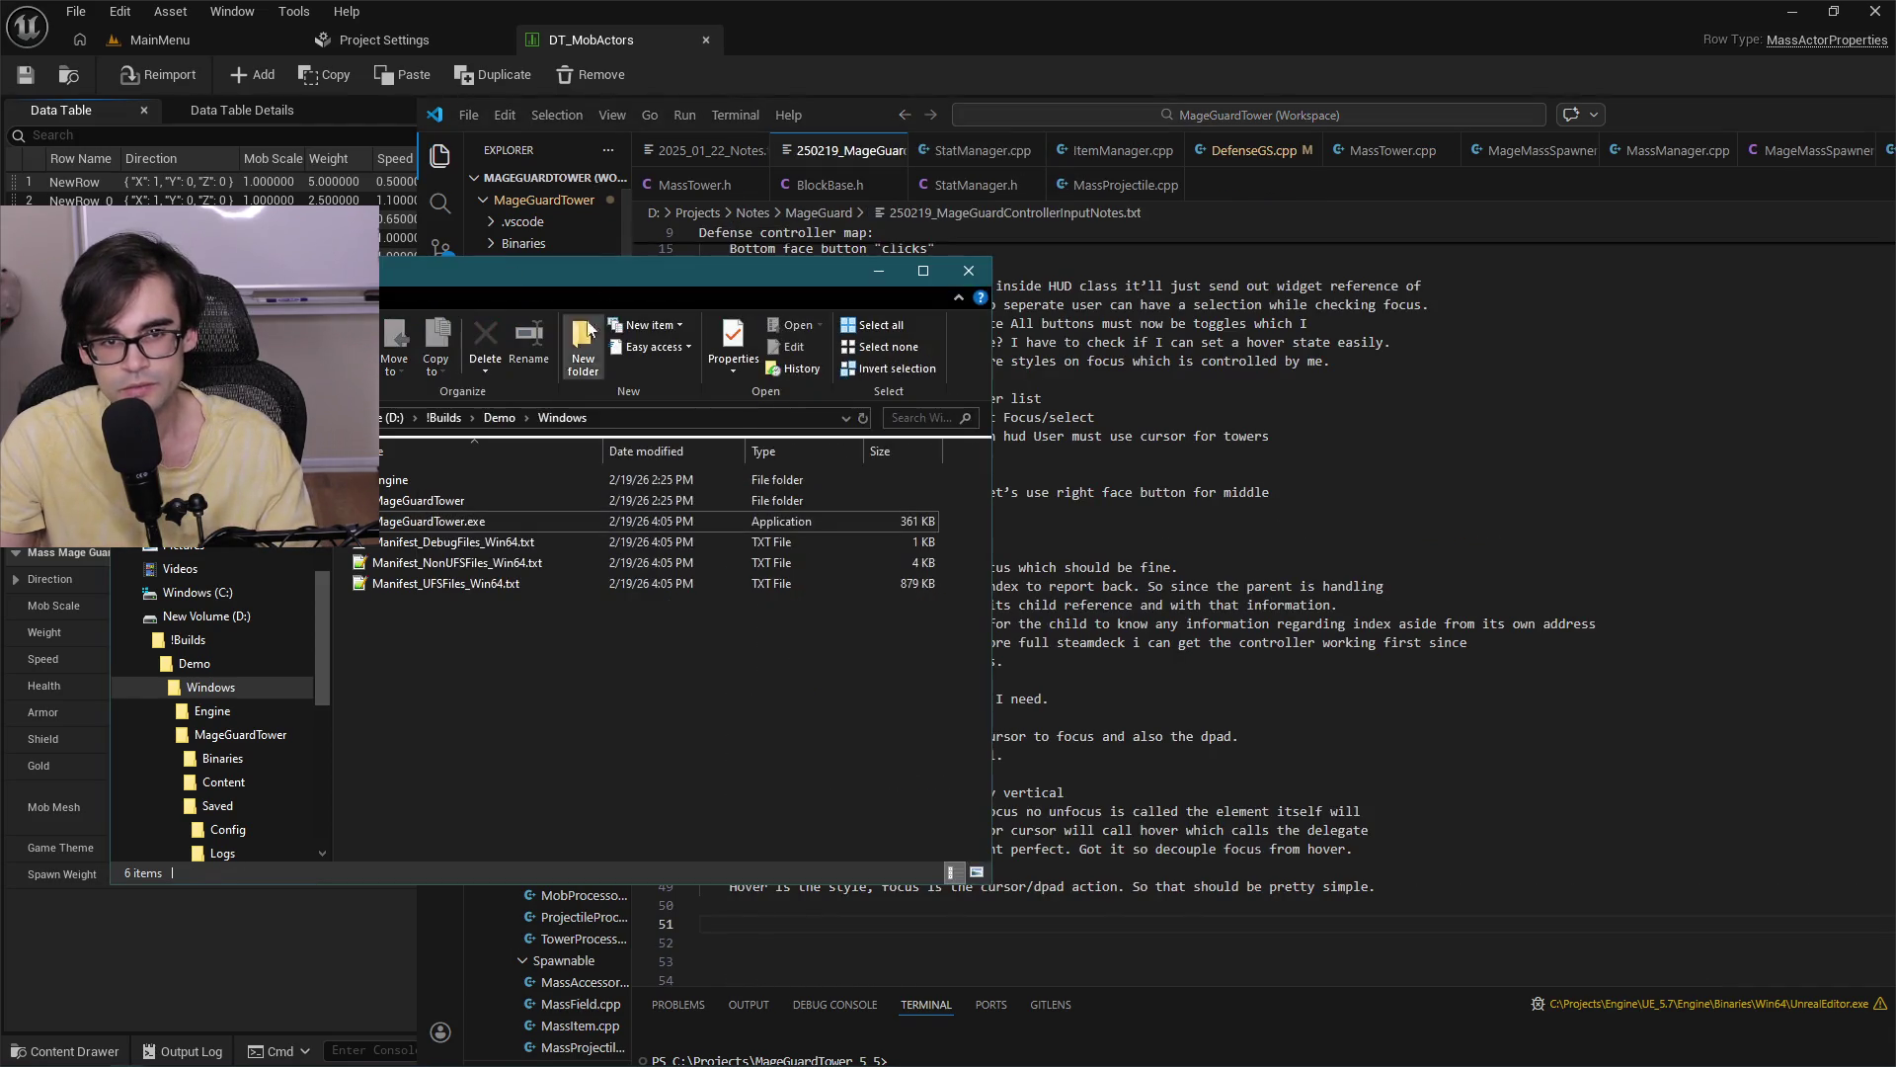
pyautogui.click(267, 39)
pyautogui.click(200, 50)
pyautogui.click(260, 810)
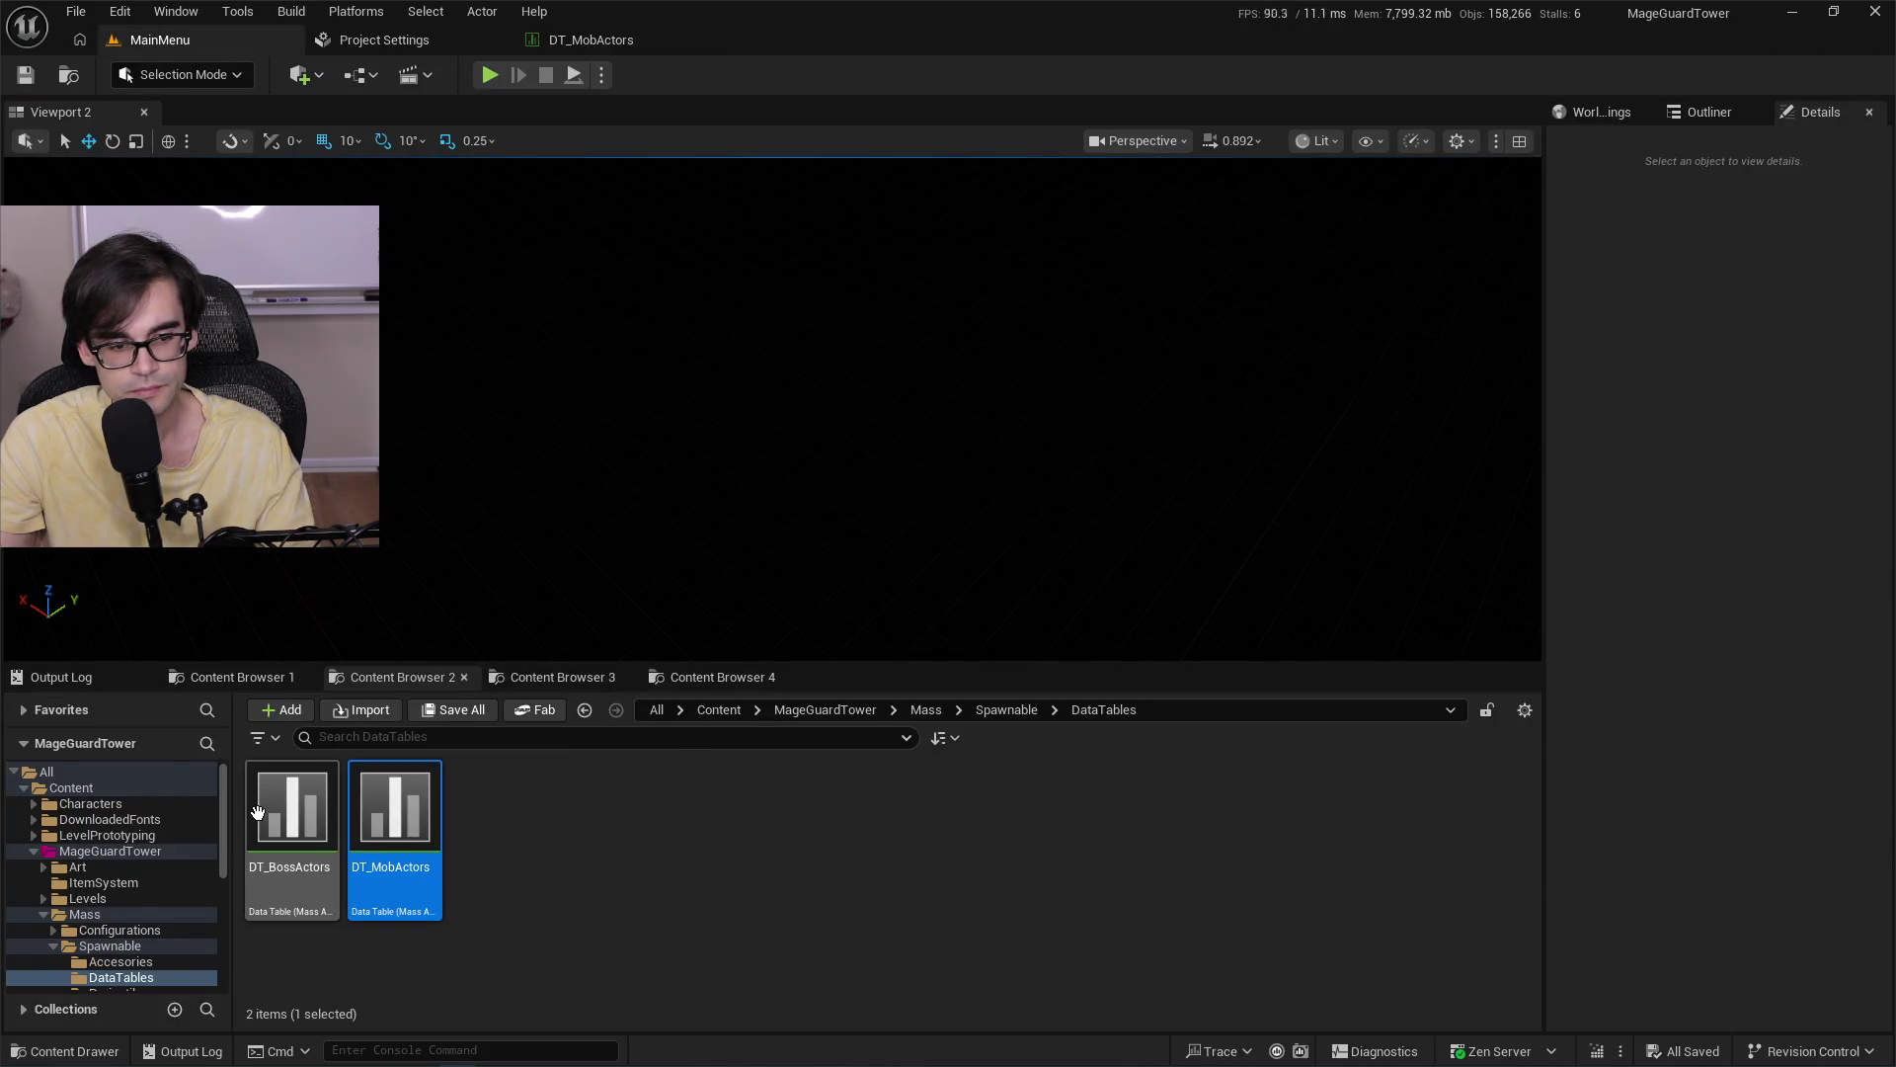
# Open DT_BossActors, check the Apocalyptic boss's stats, then go back to DT_MobActors.
pyautogui.doubleClick(260, 810)
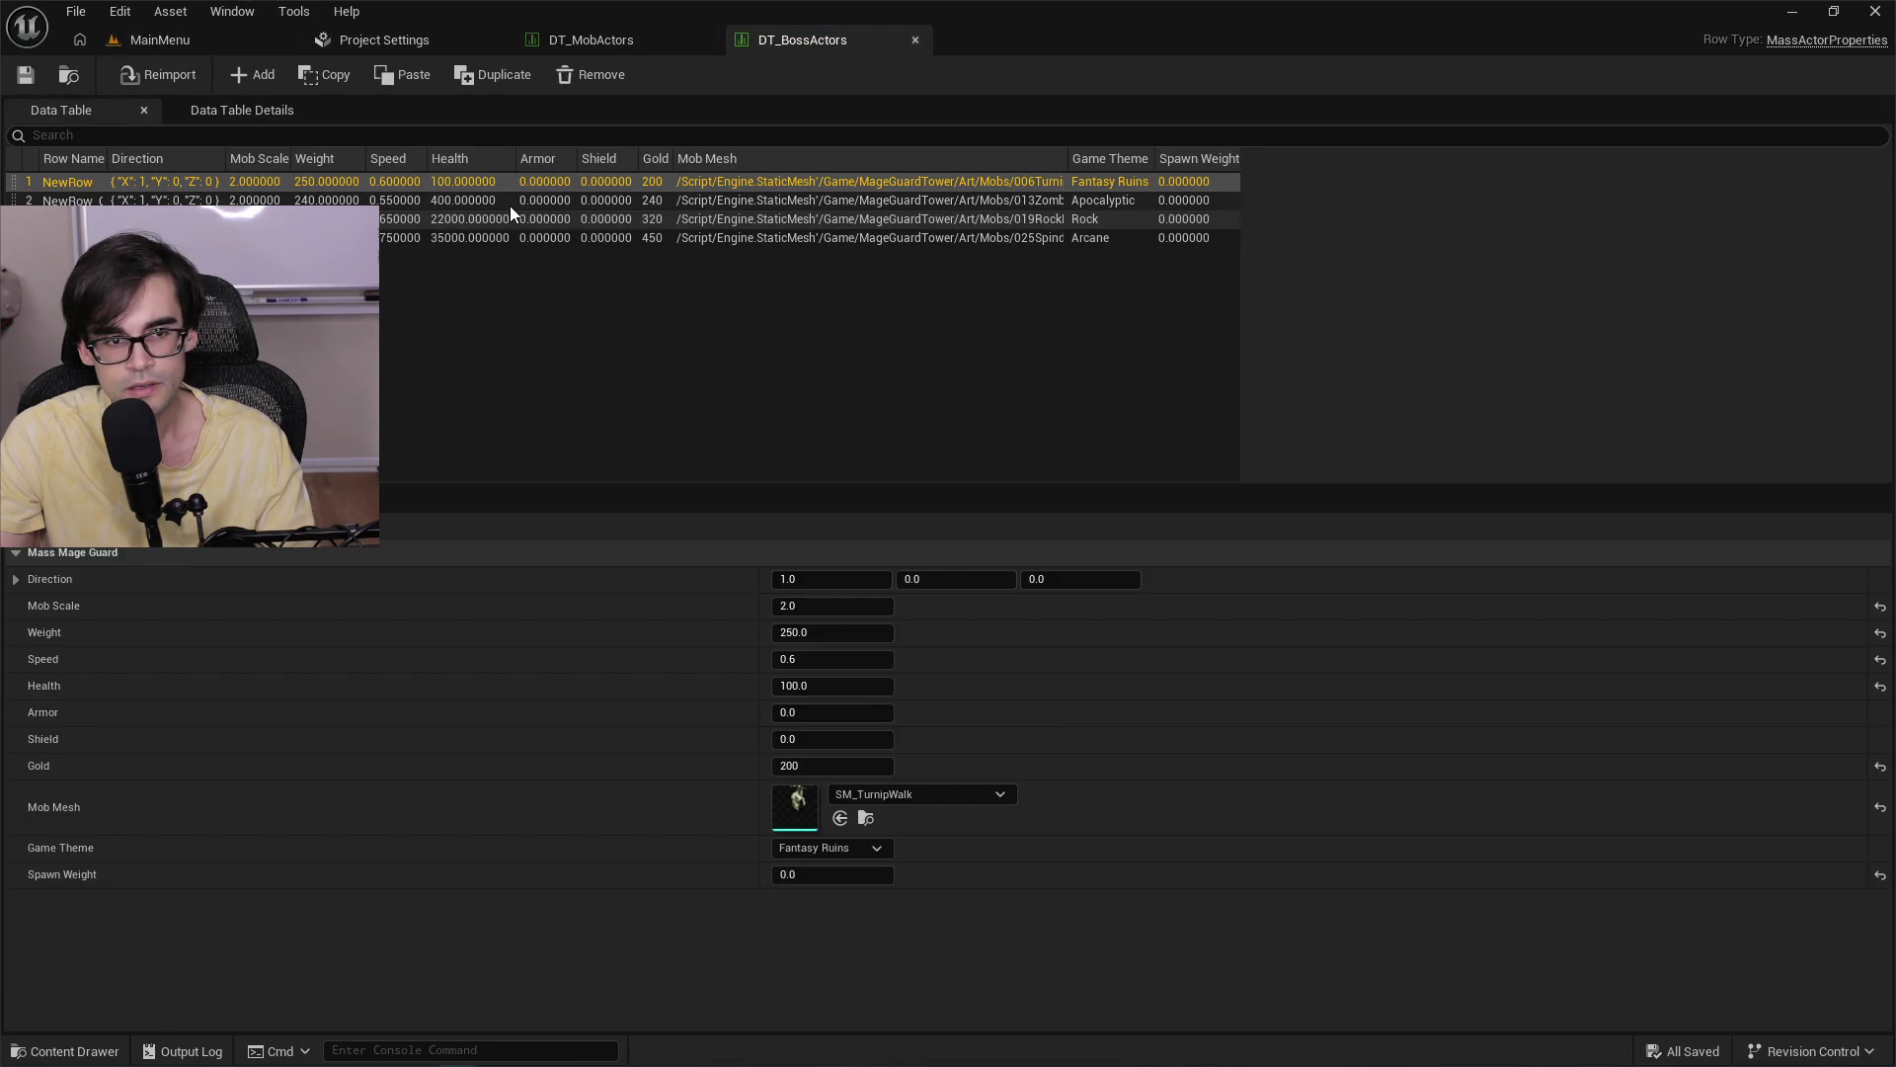
pyautogui.click(466, 198)
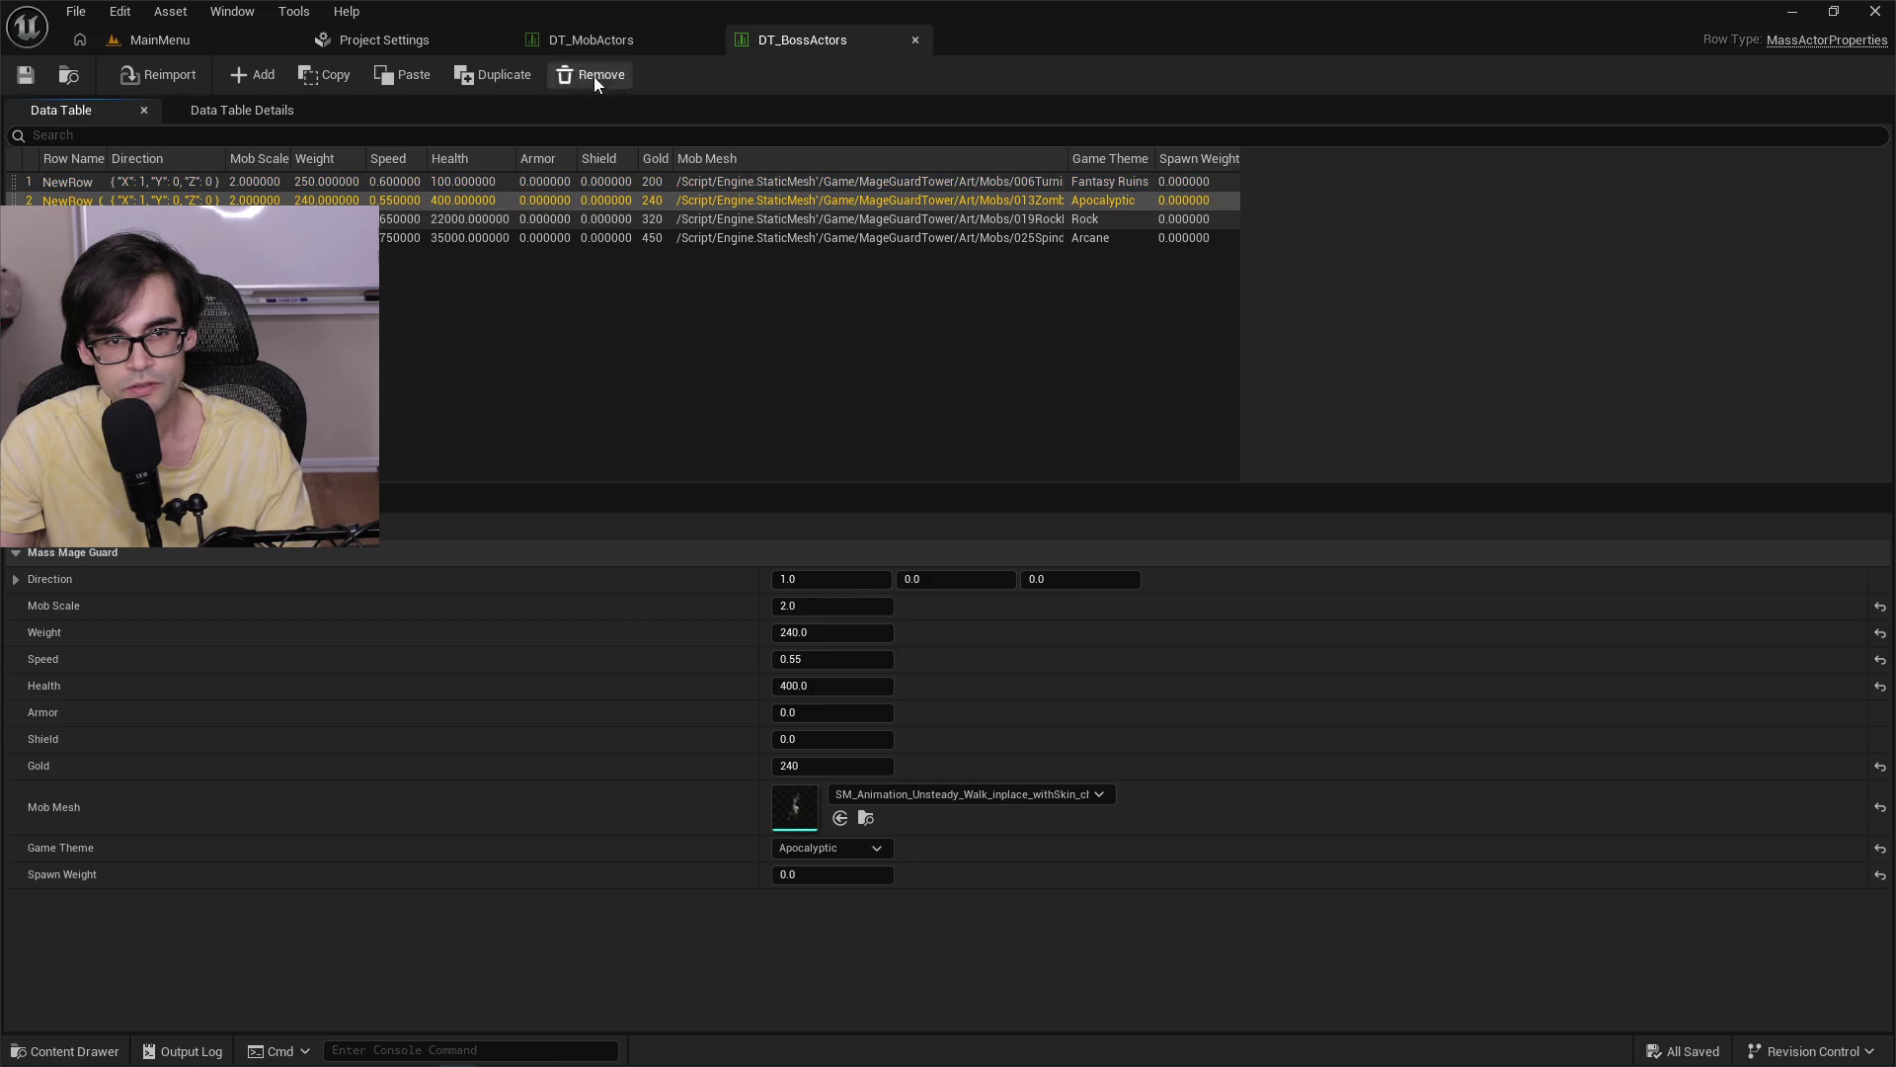
pyautogui.click(637, 38)
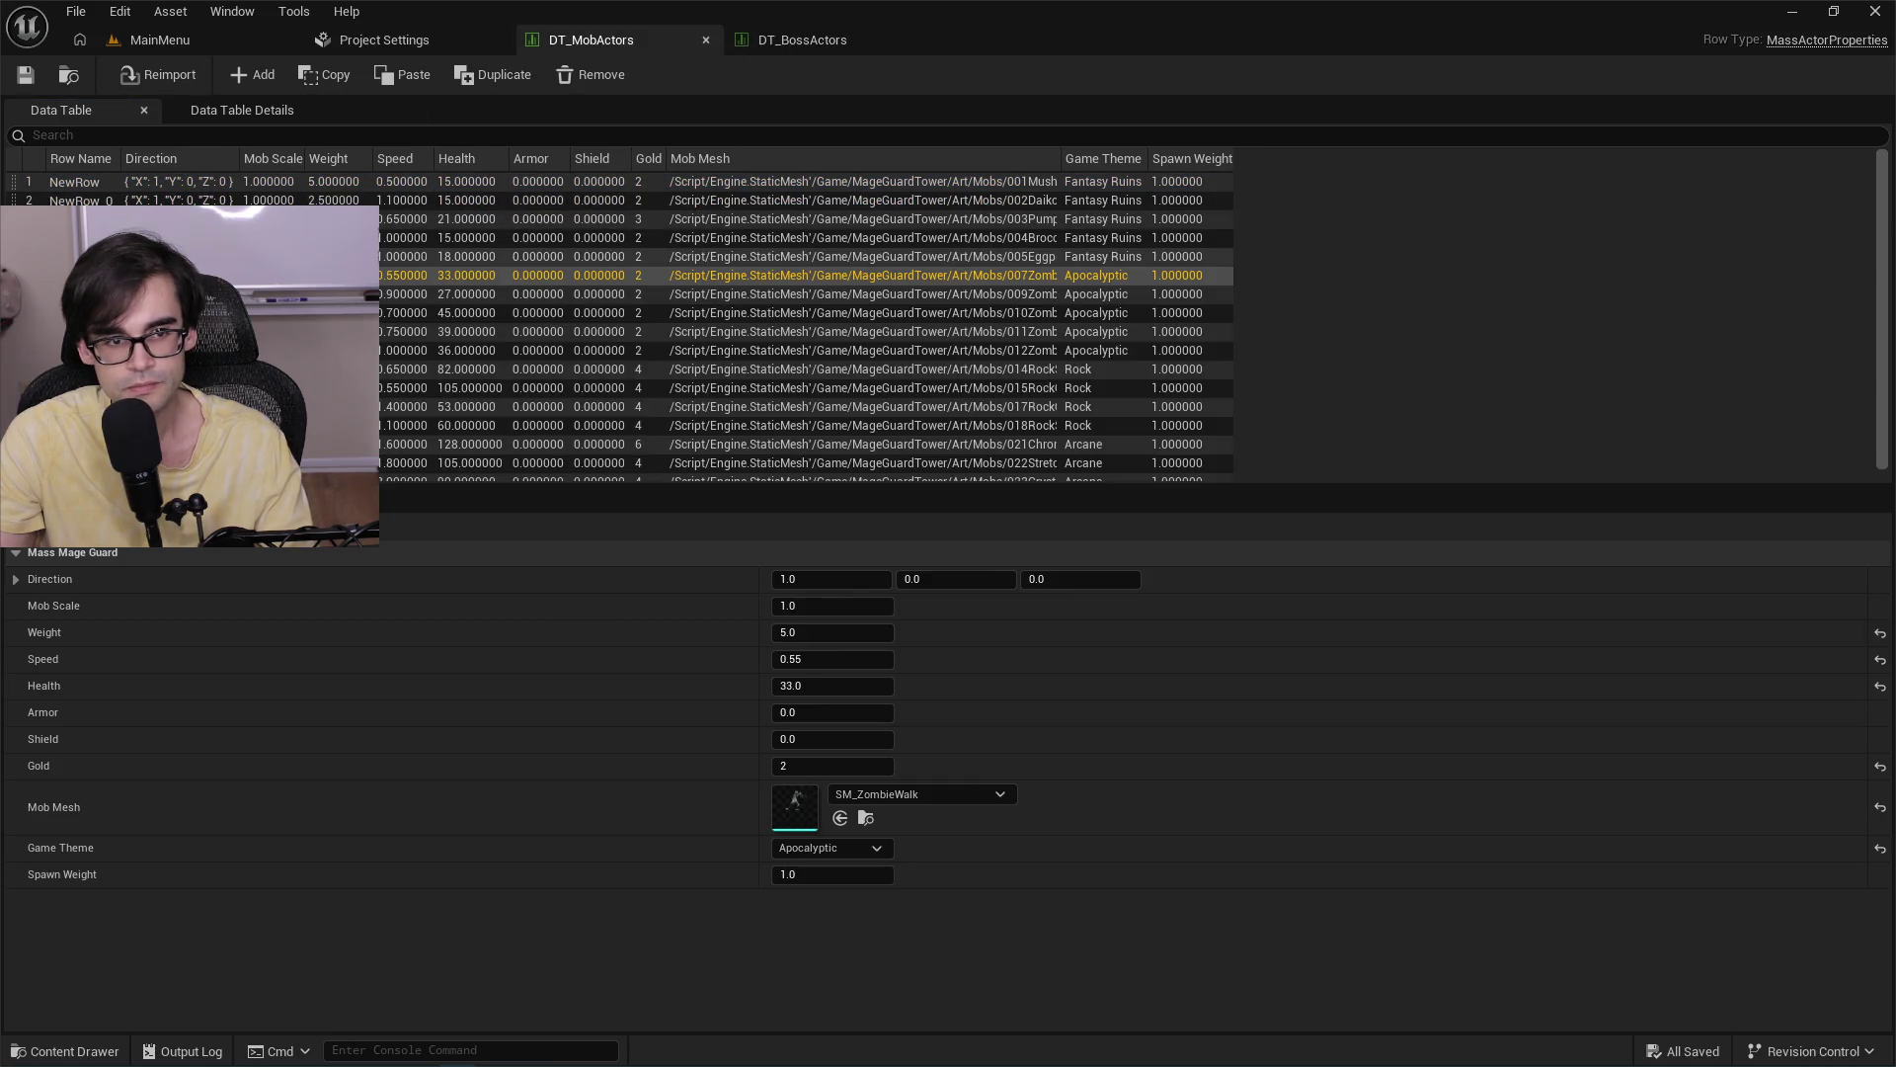
# Open MobActors.json from the Balancing folder for comparison.
pyautogui.hotkey('alt', 'Tab')
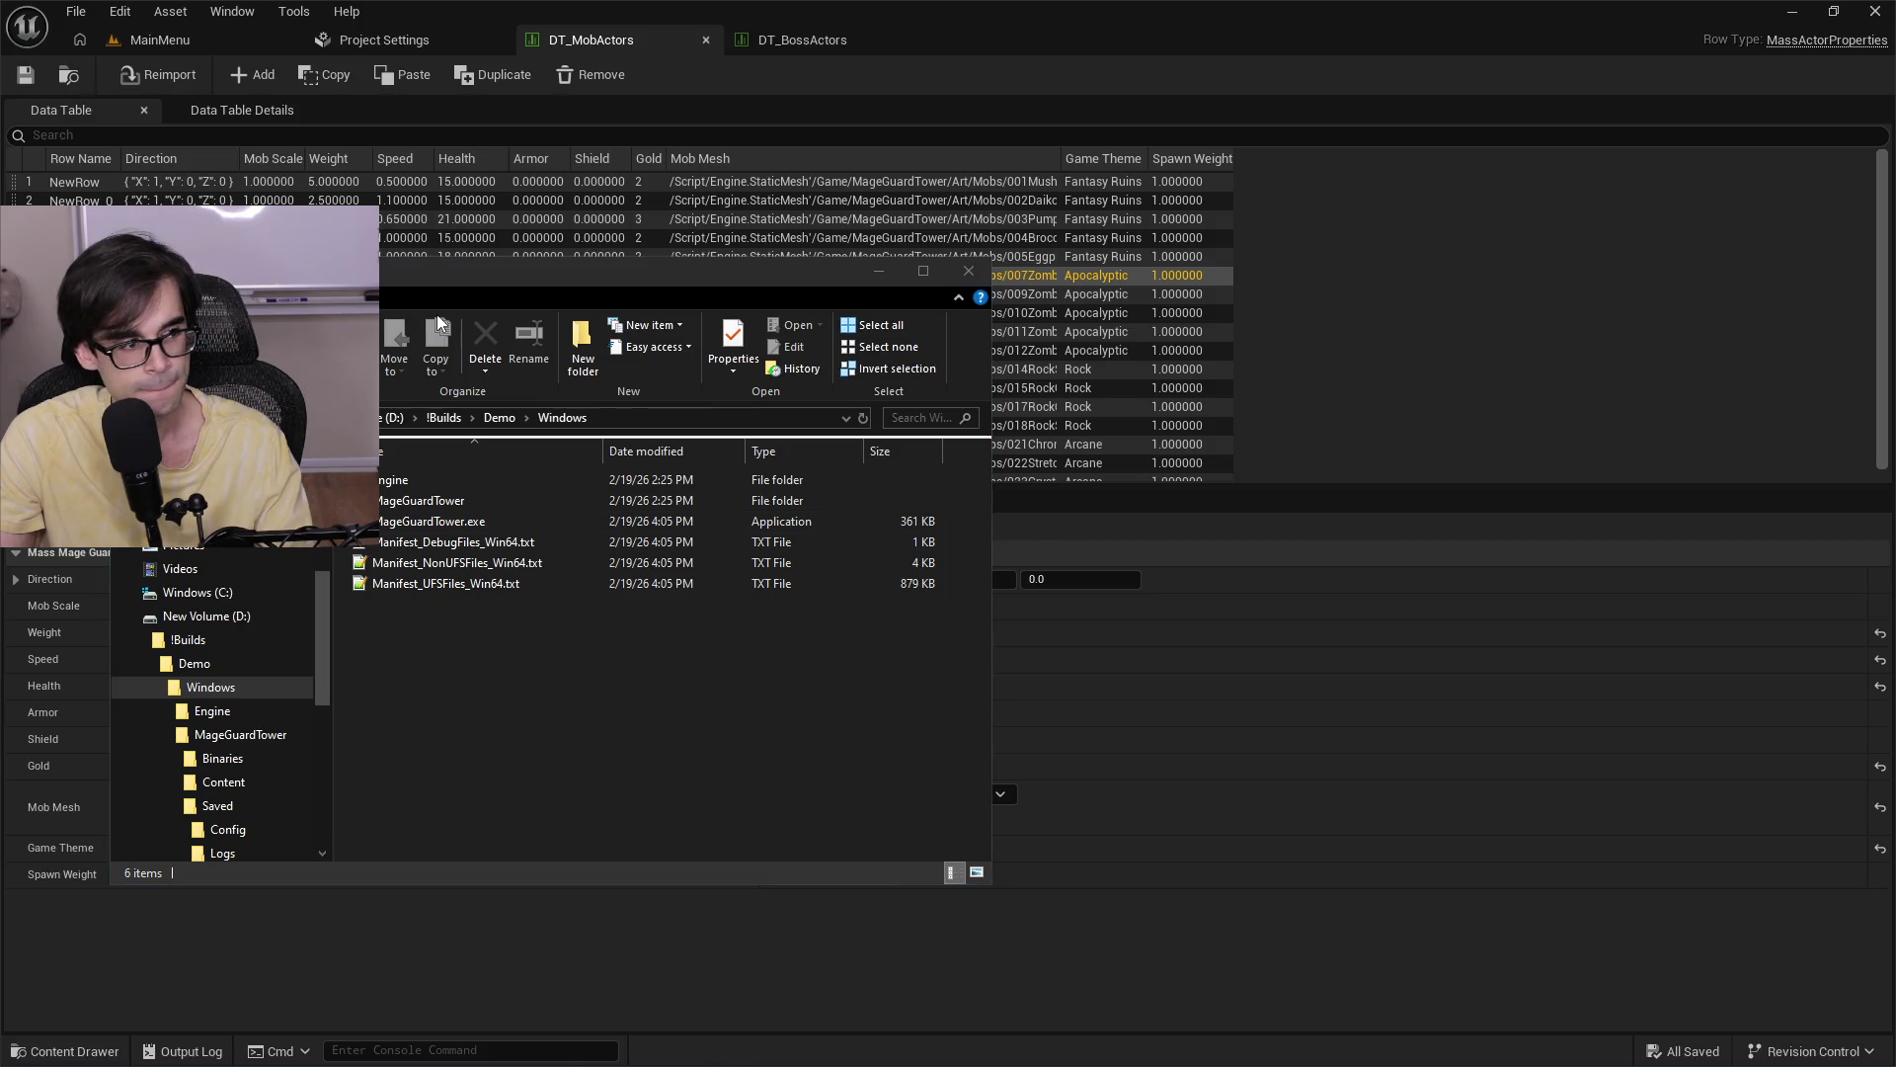
pyautogui.hotkey('alt', 'Tab')
pyautogui.hotkey('alt', 'Tab')
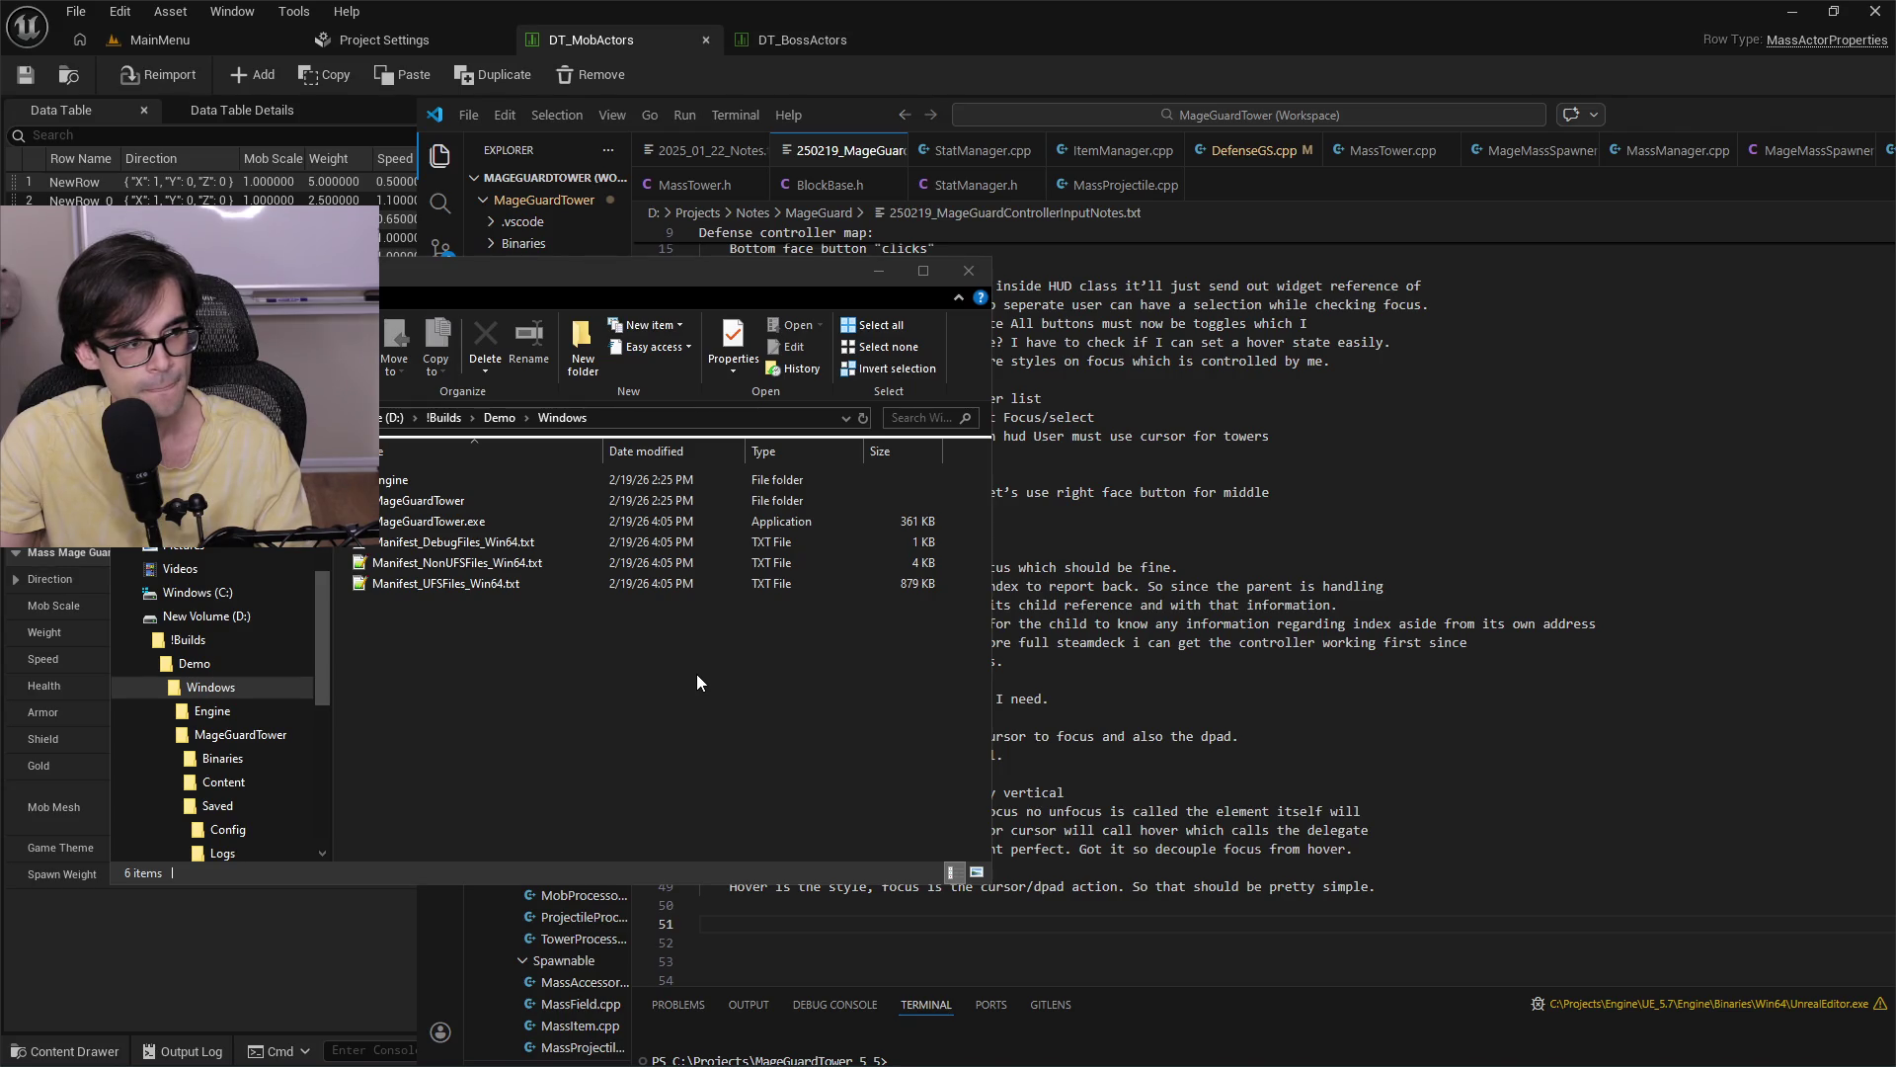
pyautogui.hotkey('alt', 'Tab')
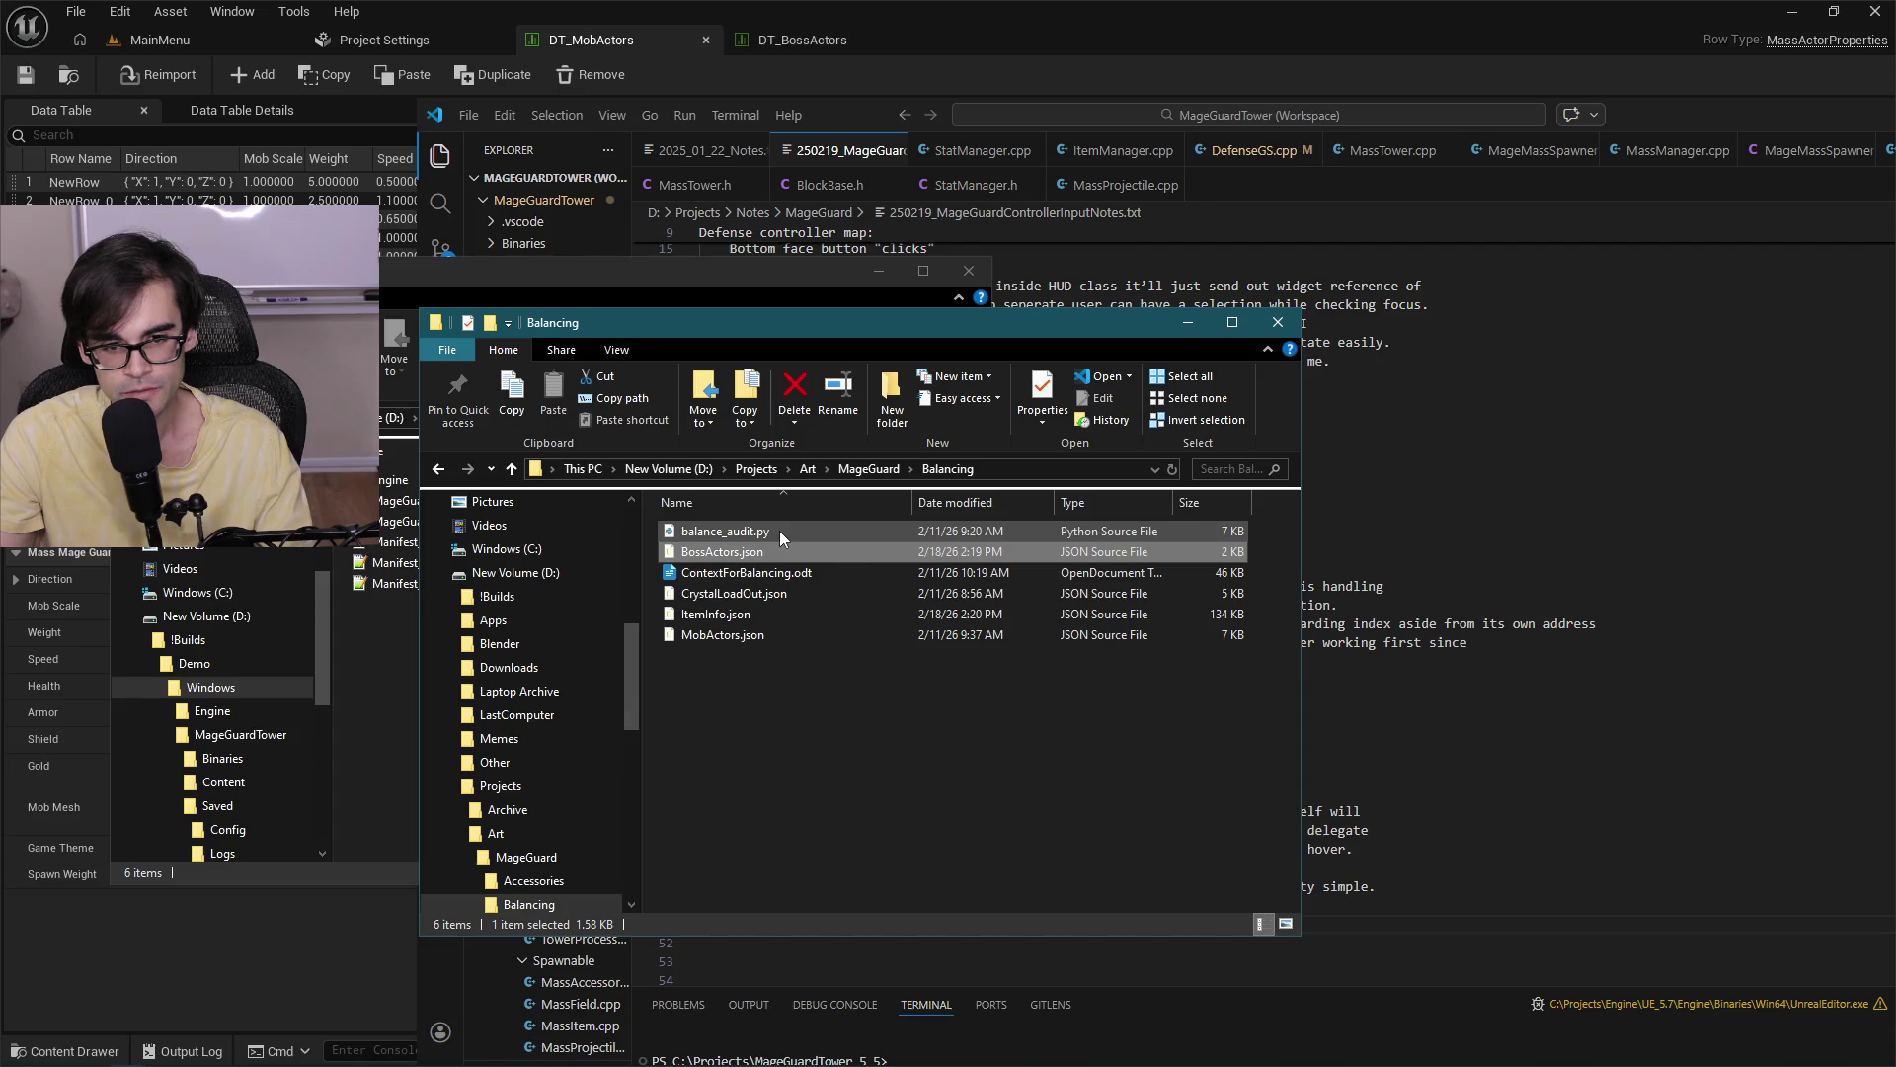
pyautogui.doubleClick(738, 642)
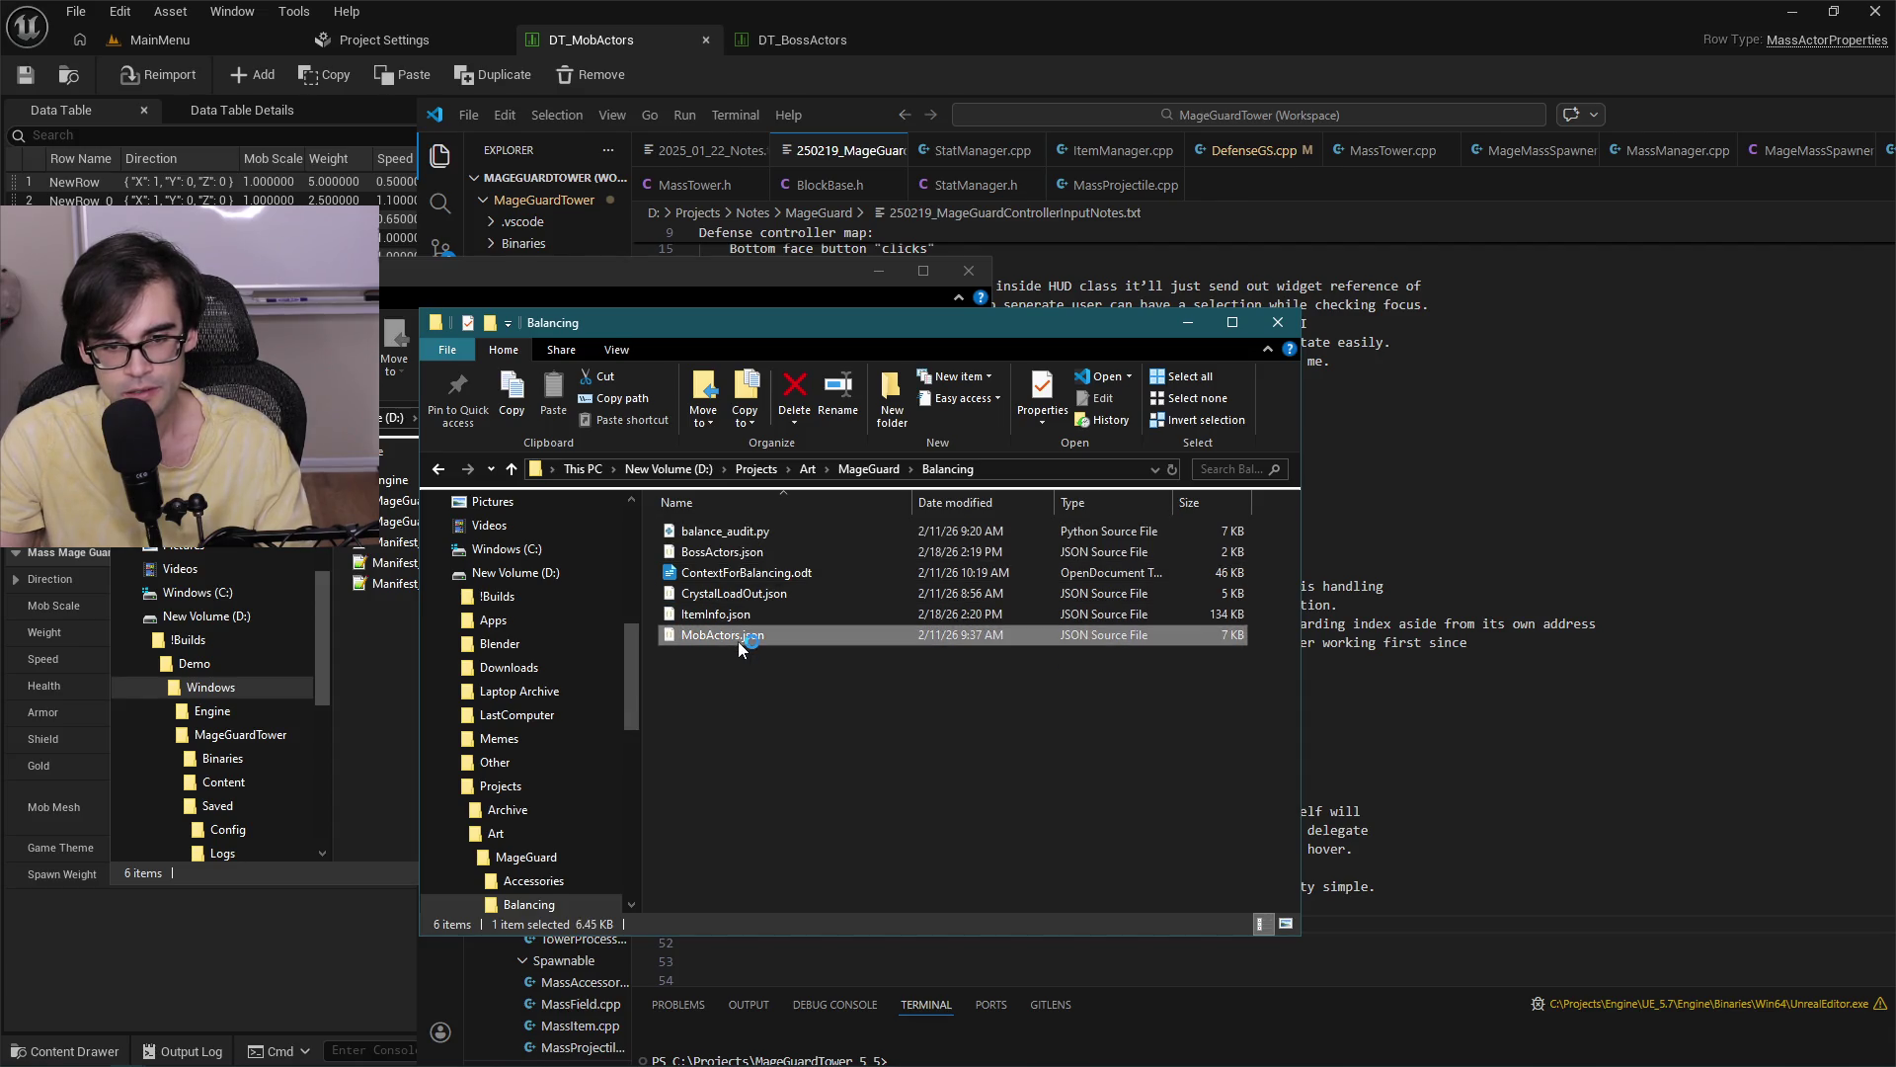